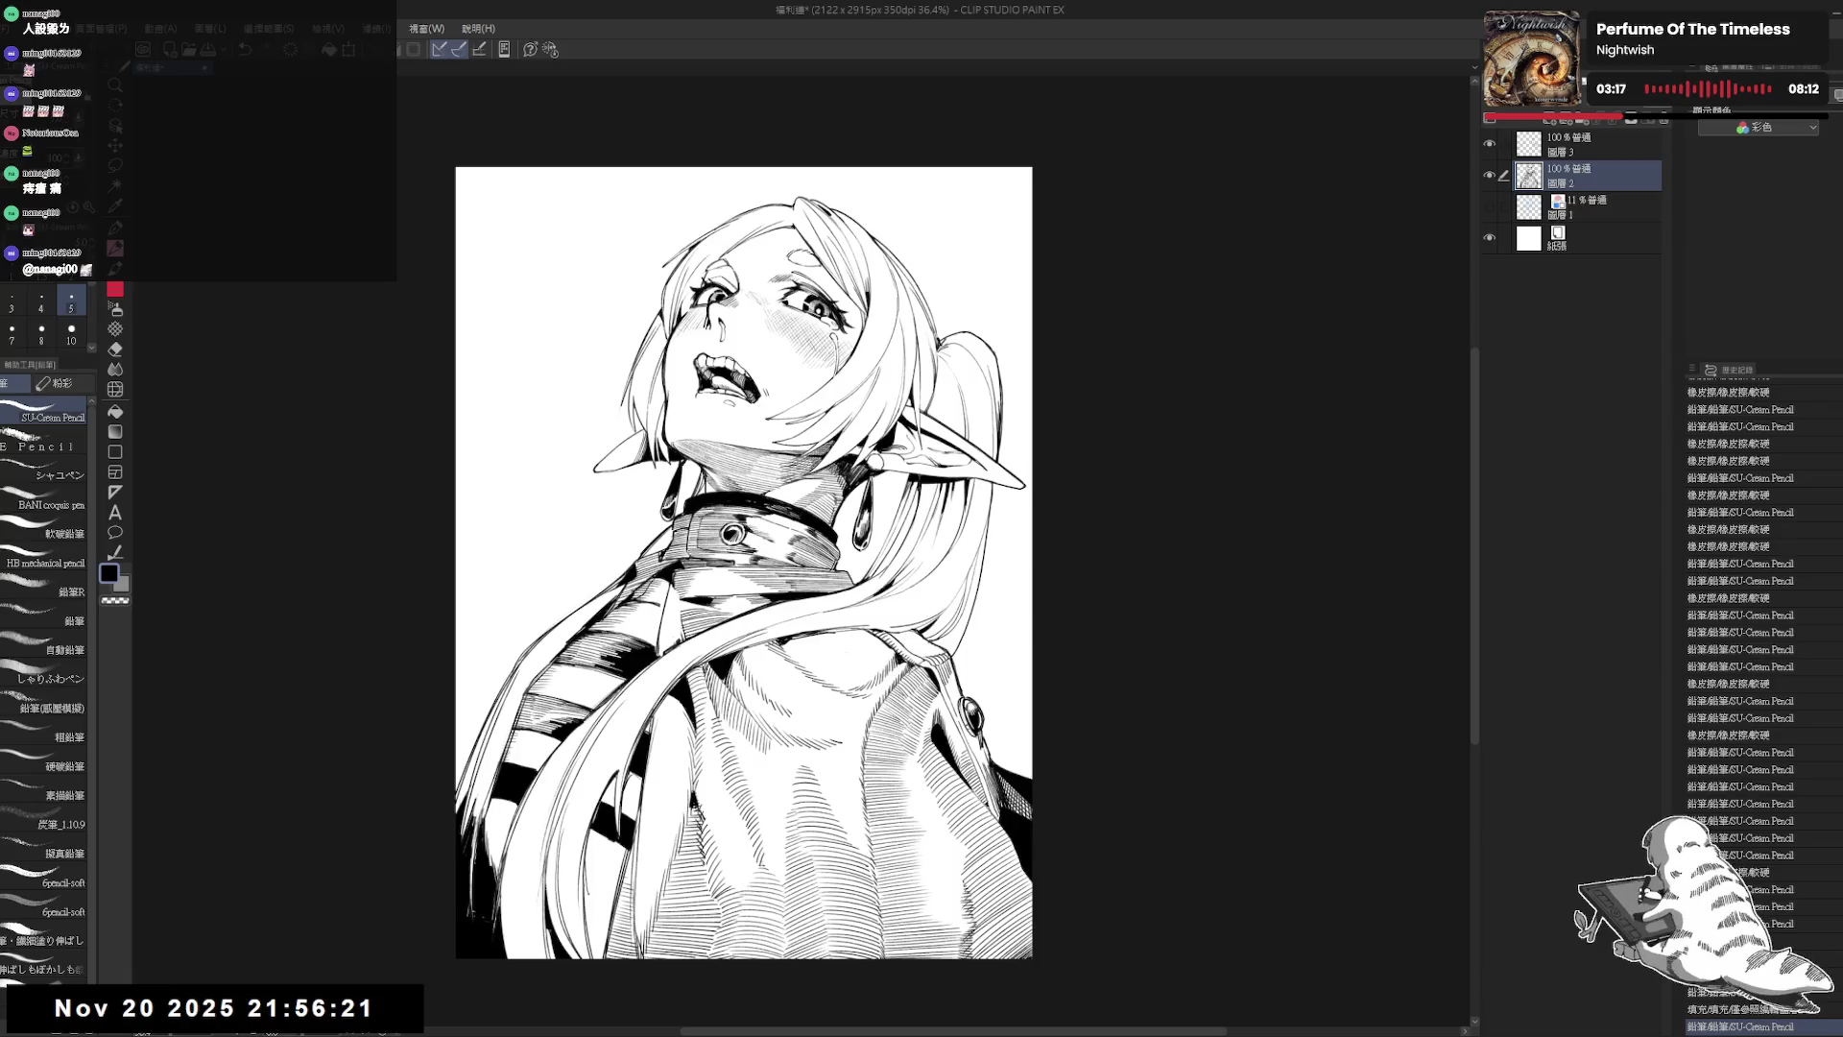
Step: Bucket-fill two small gaps near the bottom of the jacket
{"action": "key", "text": "g"}
{"action": "left_click", "coordinate": [596, 912]}
{"action": "left_click", "coordinate": [592, 897]}
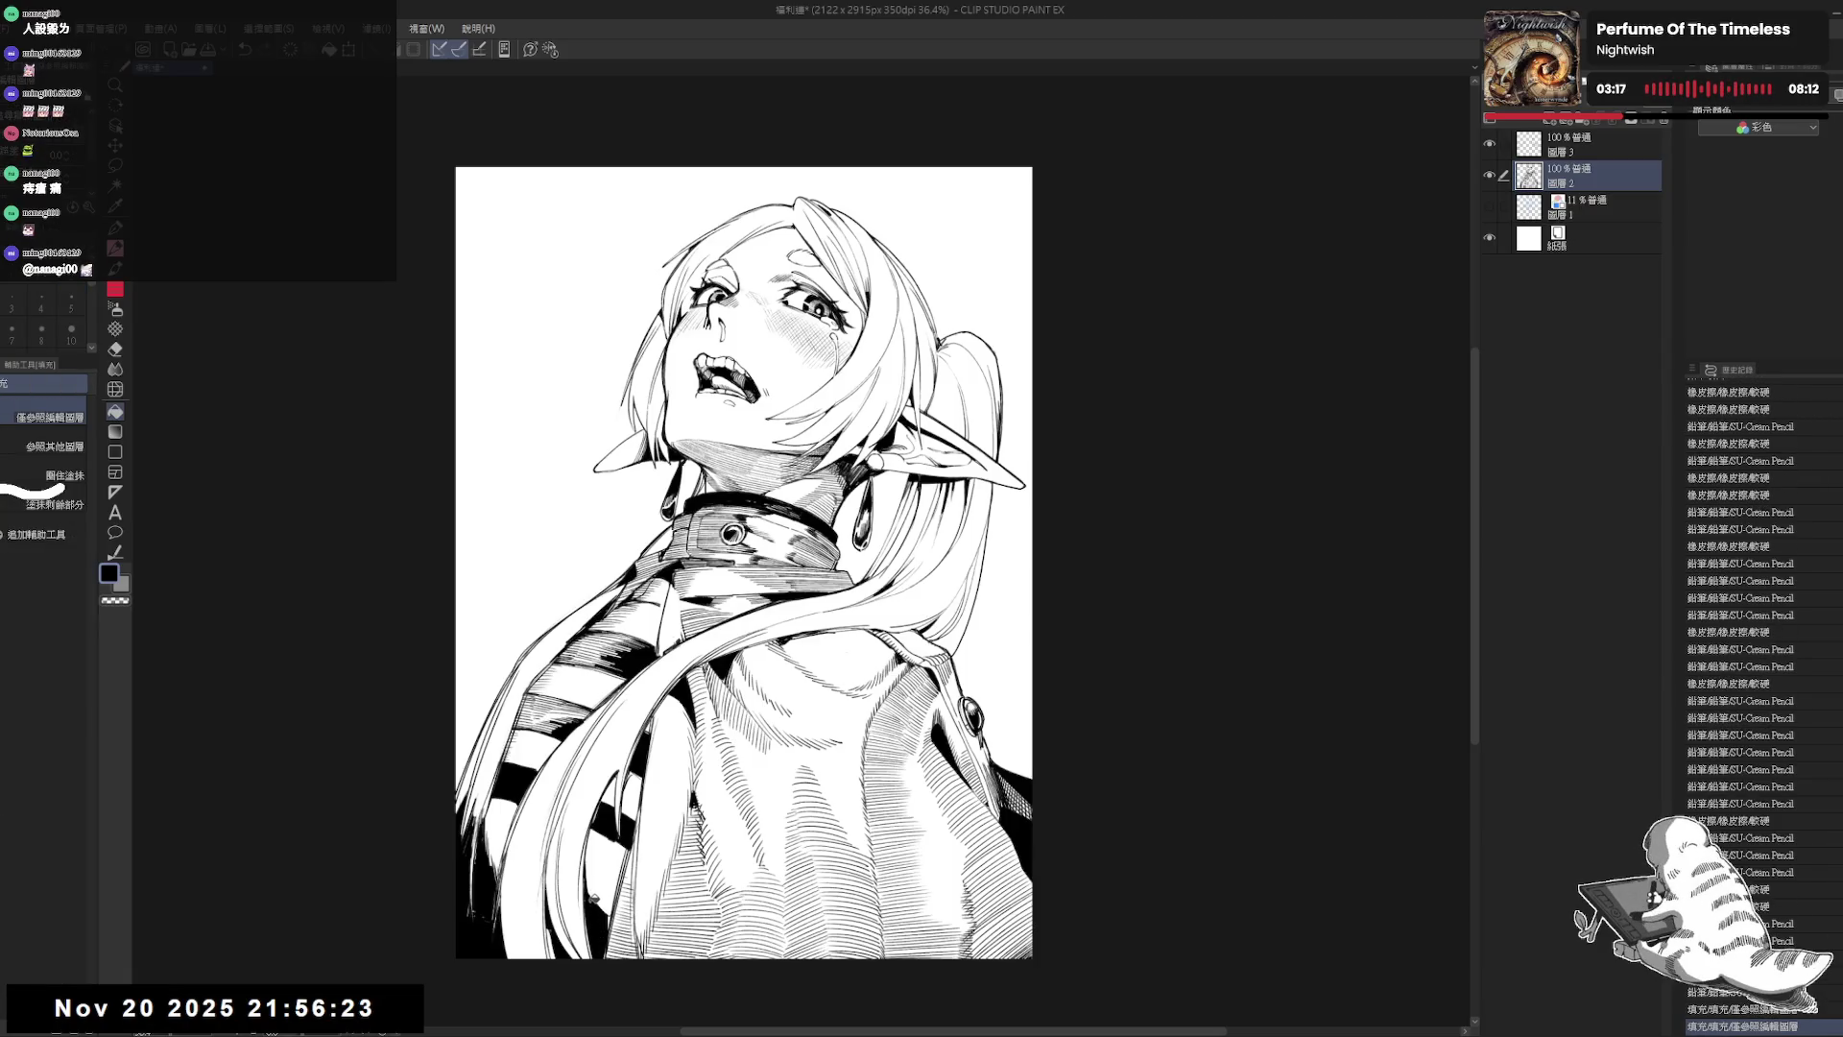
Step: Draw a small pencil mark just below the mouth
{"action": "key", "text": "p"}
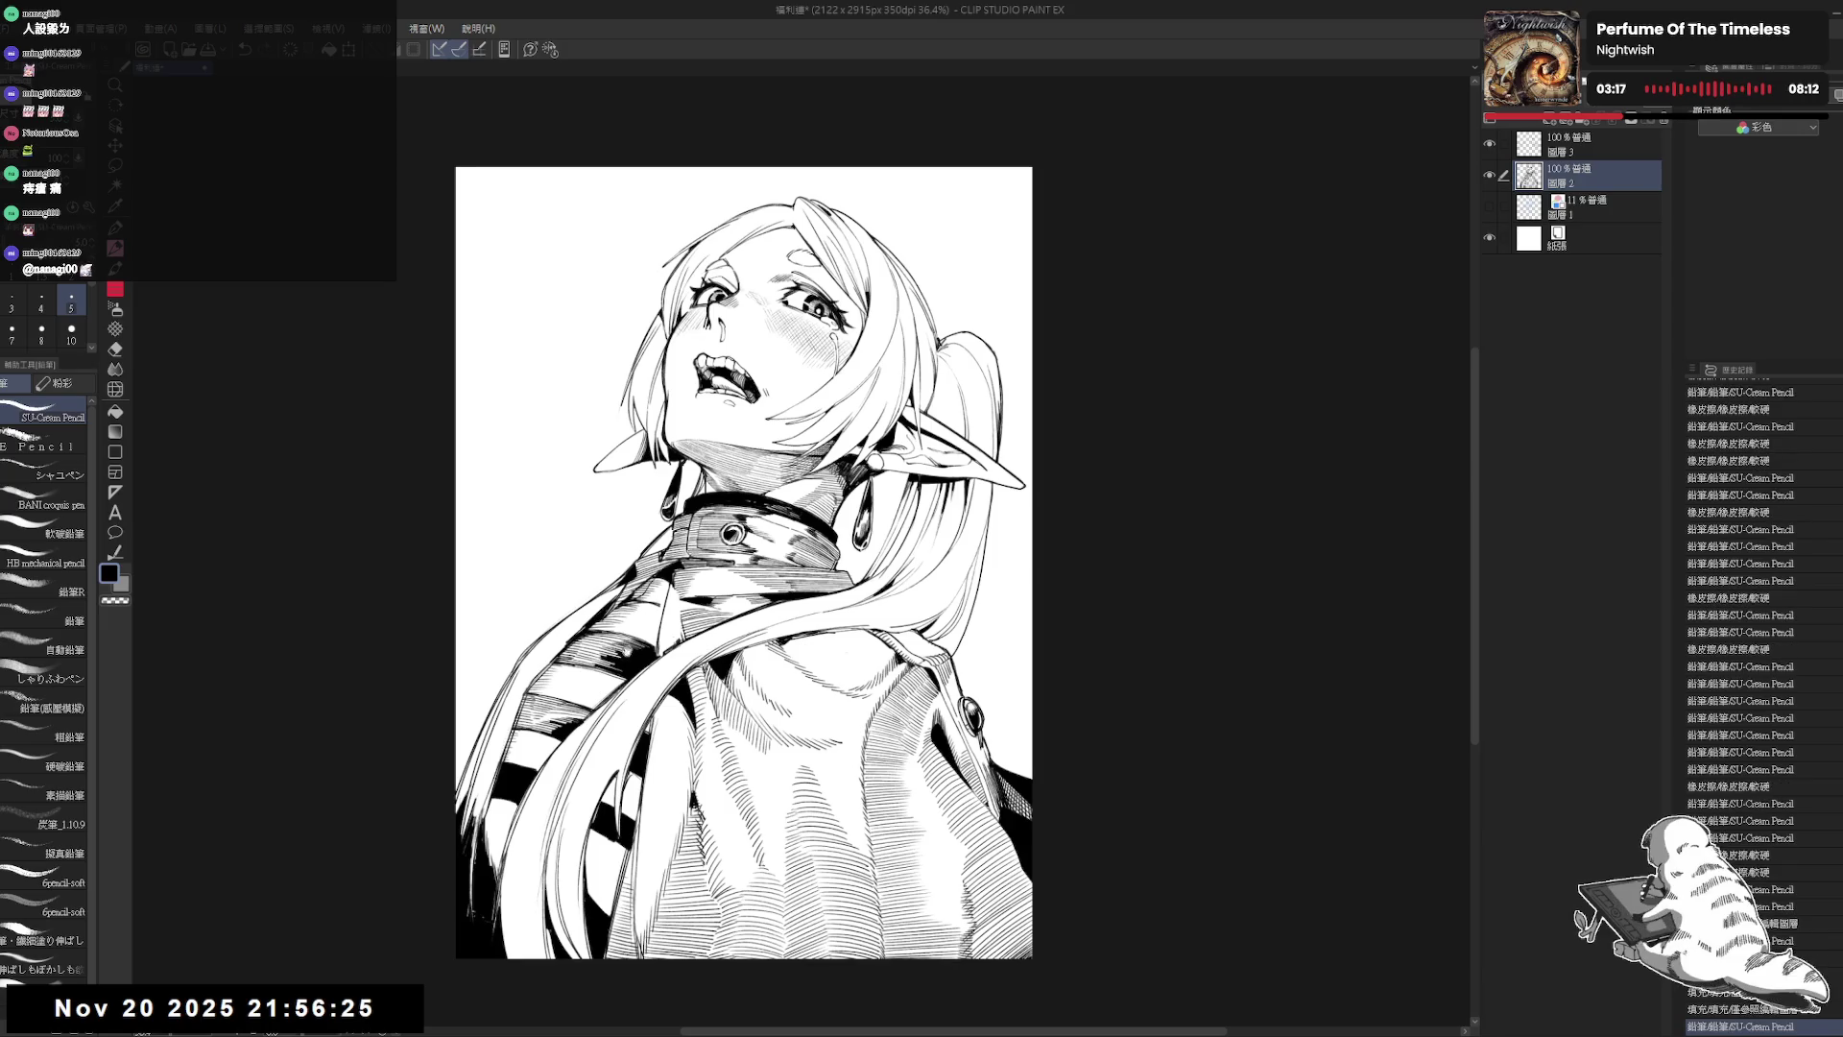
{"action": "scroll", "coordinate": [663, 505], "scroll_direction": "down", "scroll_amount": 2}
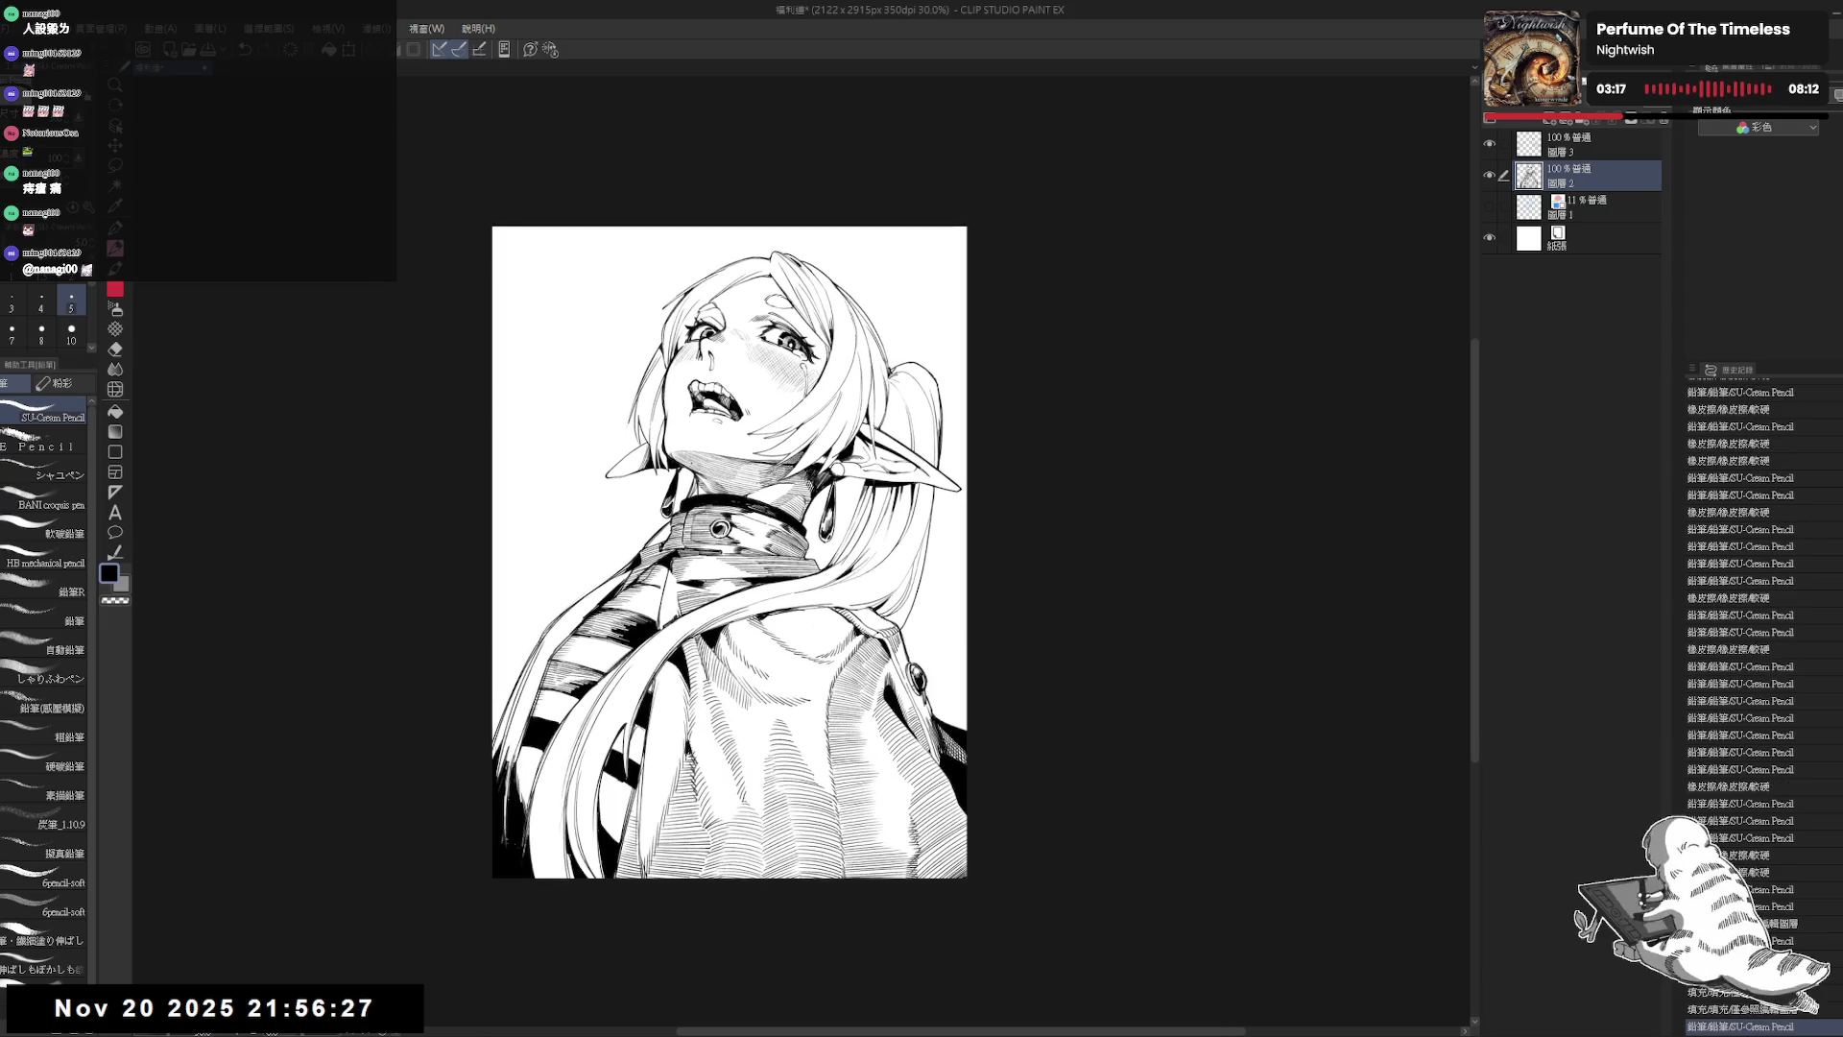
{"action": "mouse_move", "coordinate": [710, 442]}
{"action": "left_mouse_down"}
{"action": "mouse_move", "coordinate": [714, 459]}
{"action": "mouse_move", "coordinate": [691, 453]}
{"action": "left_mouse_up"}
{"action": "left_click_drag", "start_coordinate": [701, 451], "coordinate": [702, 460]}
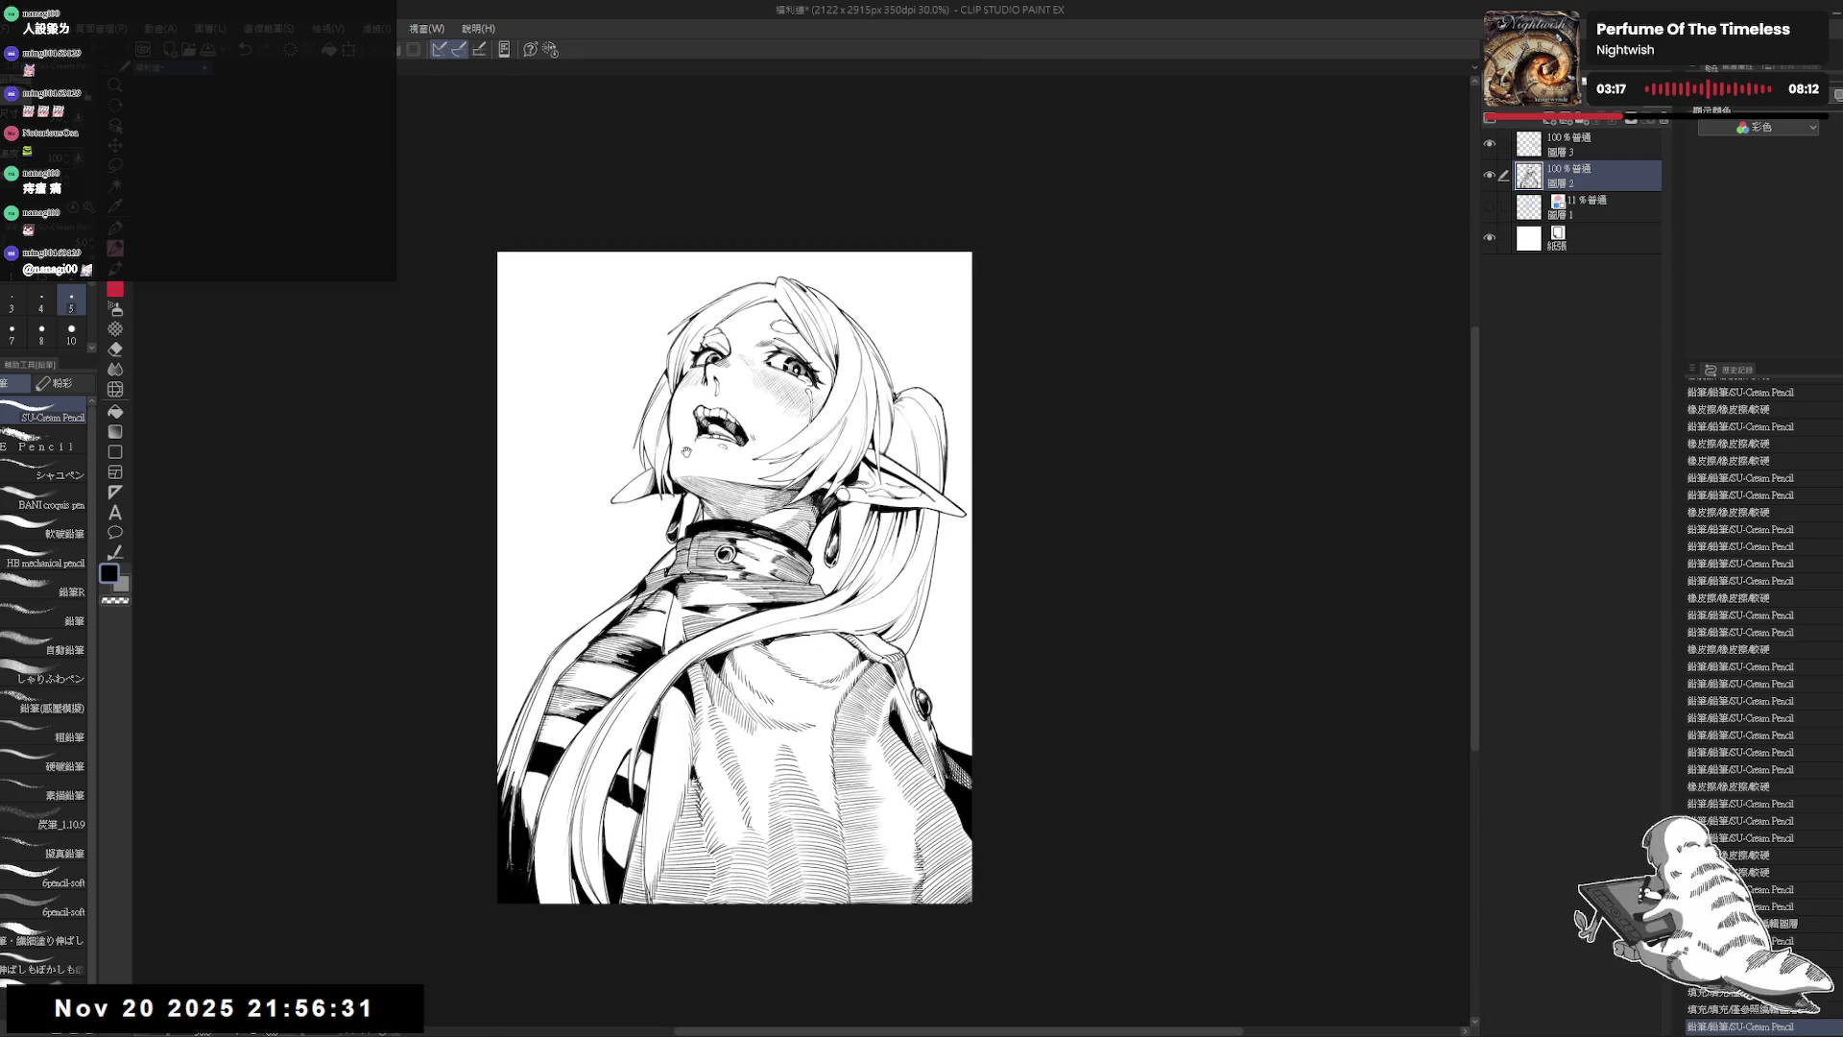
Step: Mirror the view to check proportions, then flip it back to normal
{"action": "scroll", "coordinate": [686, 450], "scroll_direction": "up", "scroll_amount": 2}
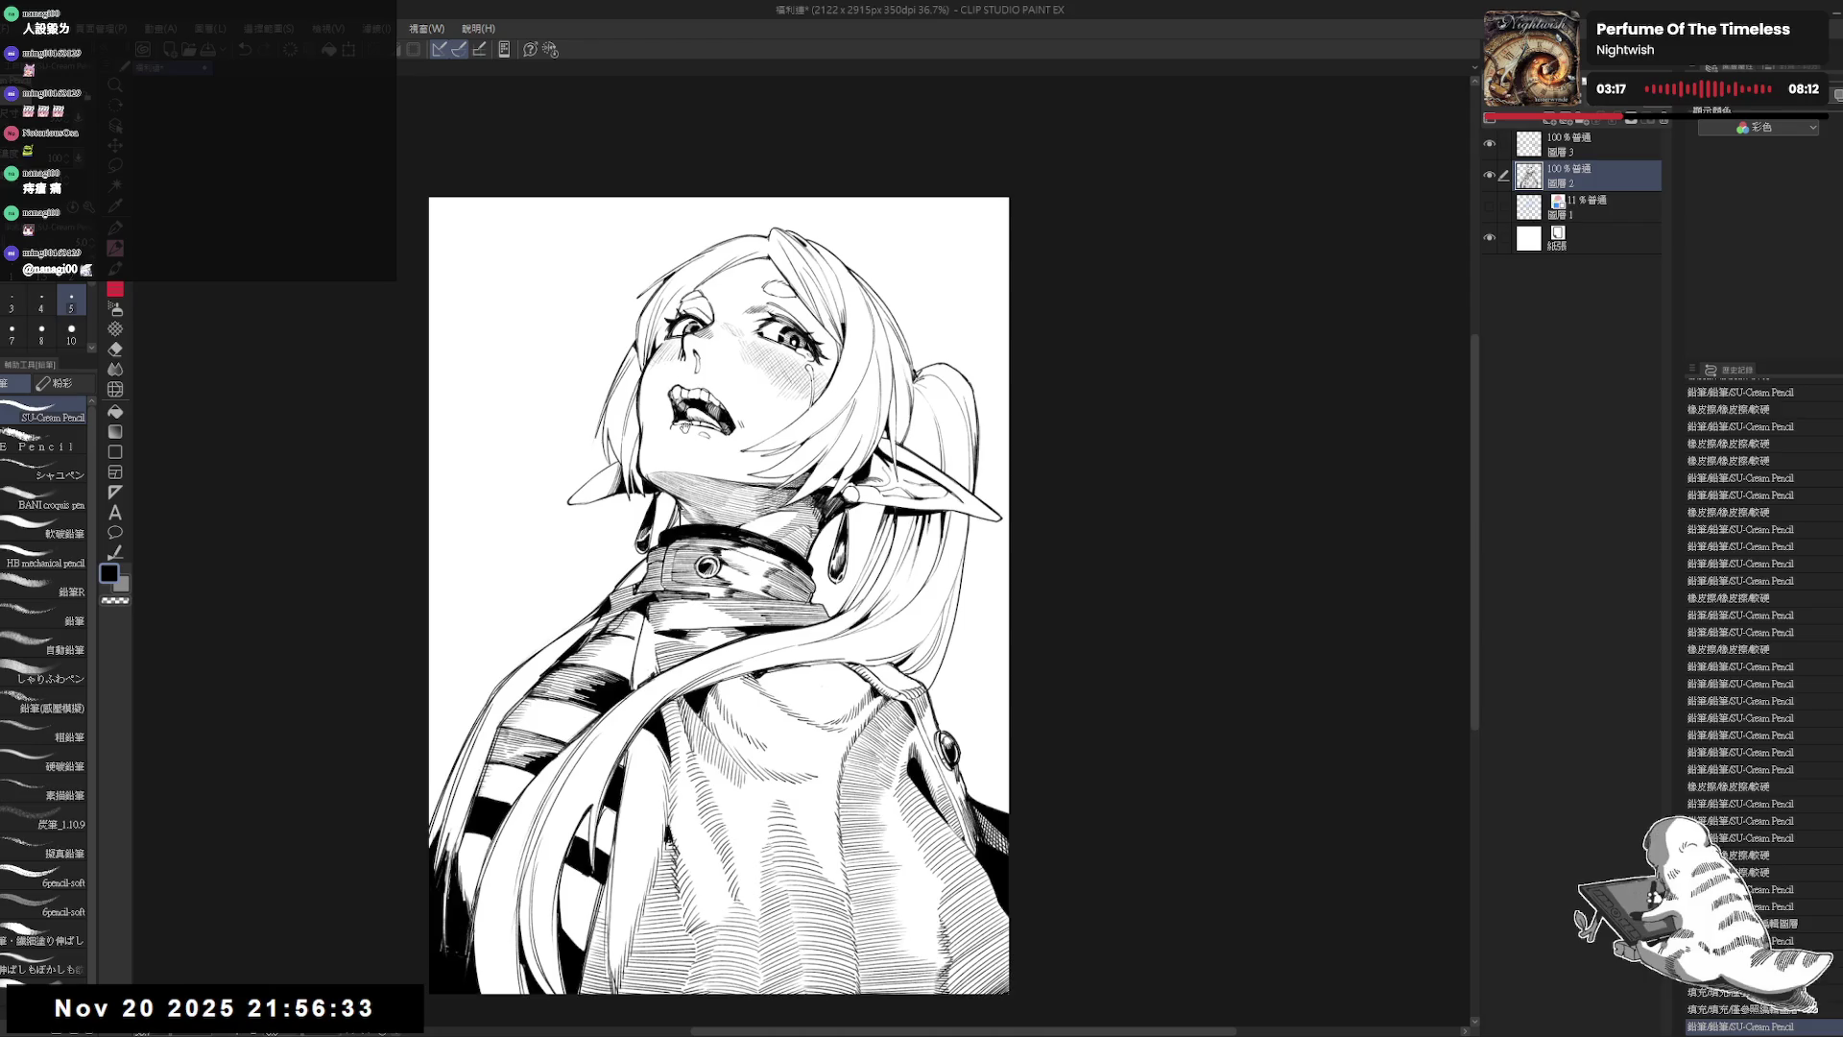
{"action": "key", "text": "h"}
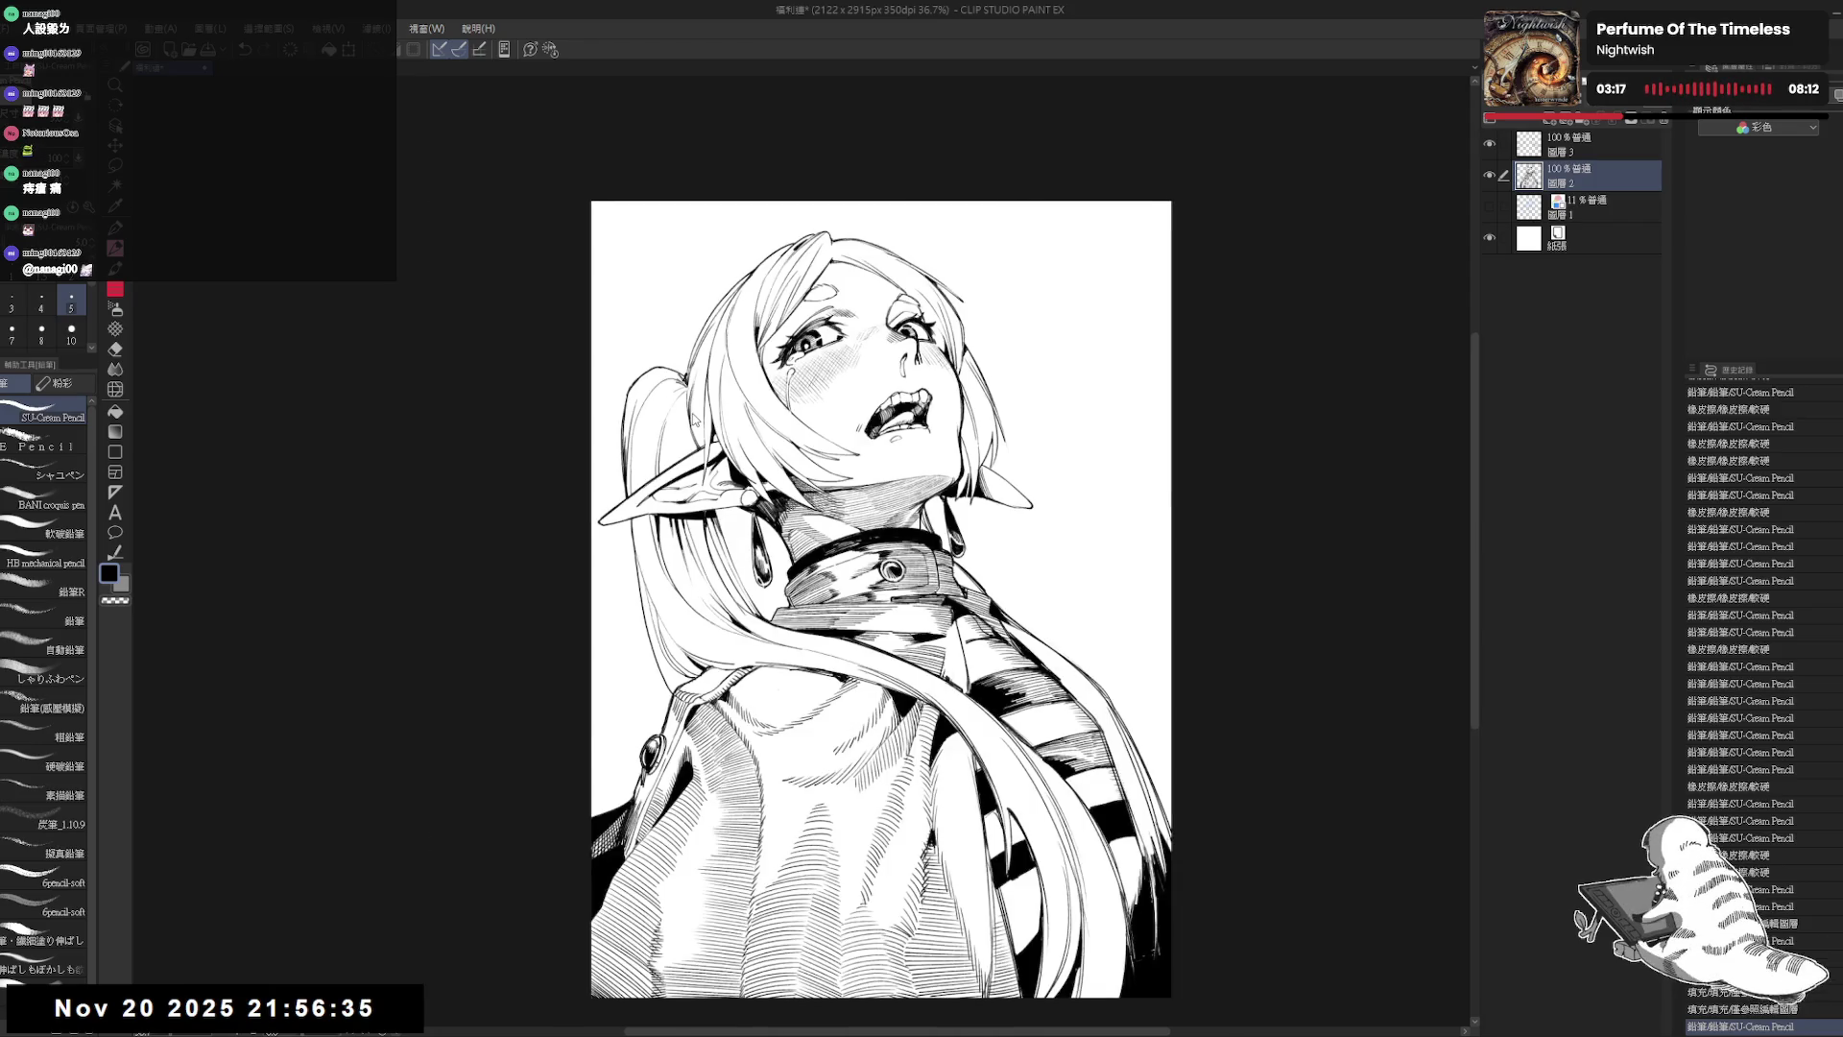
{"action": "key", "text": "h"}
{"action": "scroll", "coordinate": [695, 421], "scroll_direction": "up", "scroll_amount": 3}
Step: Lasso the forehead mark, shift it slightly left, rotate it with Ctrl+T, and deselect
{"action": "key", "text": "m"}
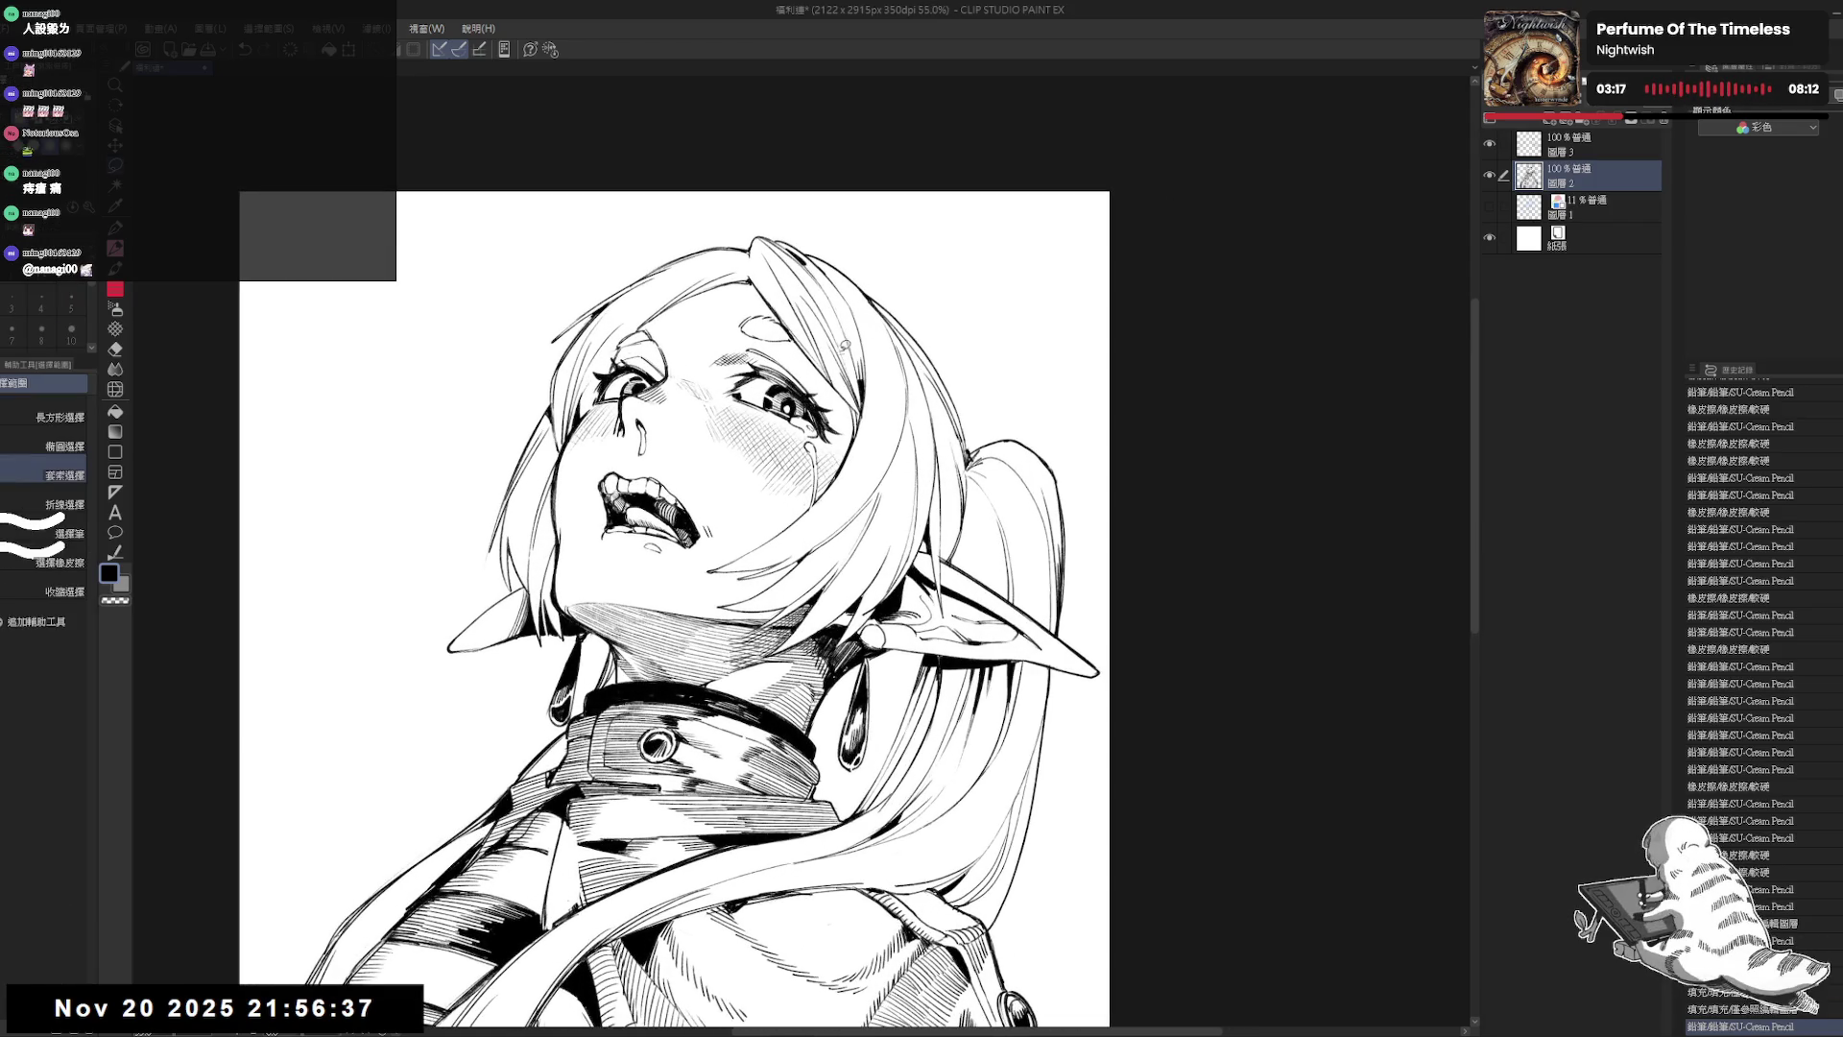
{"action": "mouse_move", "coordinate": [748, 317]}
{"action": "left_mouse_down"}
{"action": "mouse_move", "coordinate": [730, 324]}
{"action": "mouse_move", "coordinate": [797, 346]}
{"action": "mouse_move", "coordinate": [760, 298]}
{"action": "mouse_move", "coordinate": [769, 329]}
{"action": "mouse_move", "coordinate": [750, 332]}
{"action": "mouse_move", "coordinate": [791, 323]}
{"action": "mouse_move", "coordinate": [755, 331]}
{"action": "left_mouse_up"}
{"action": "key", "text": "ctrl+t"}
{"action": "key", "text": "ctrl+z"}
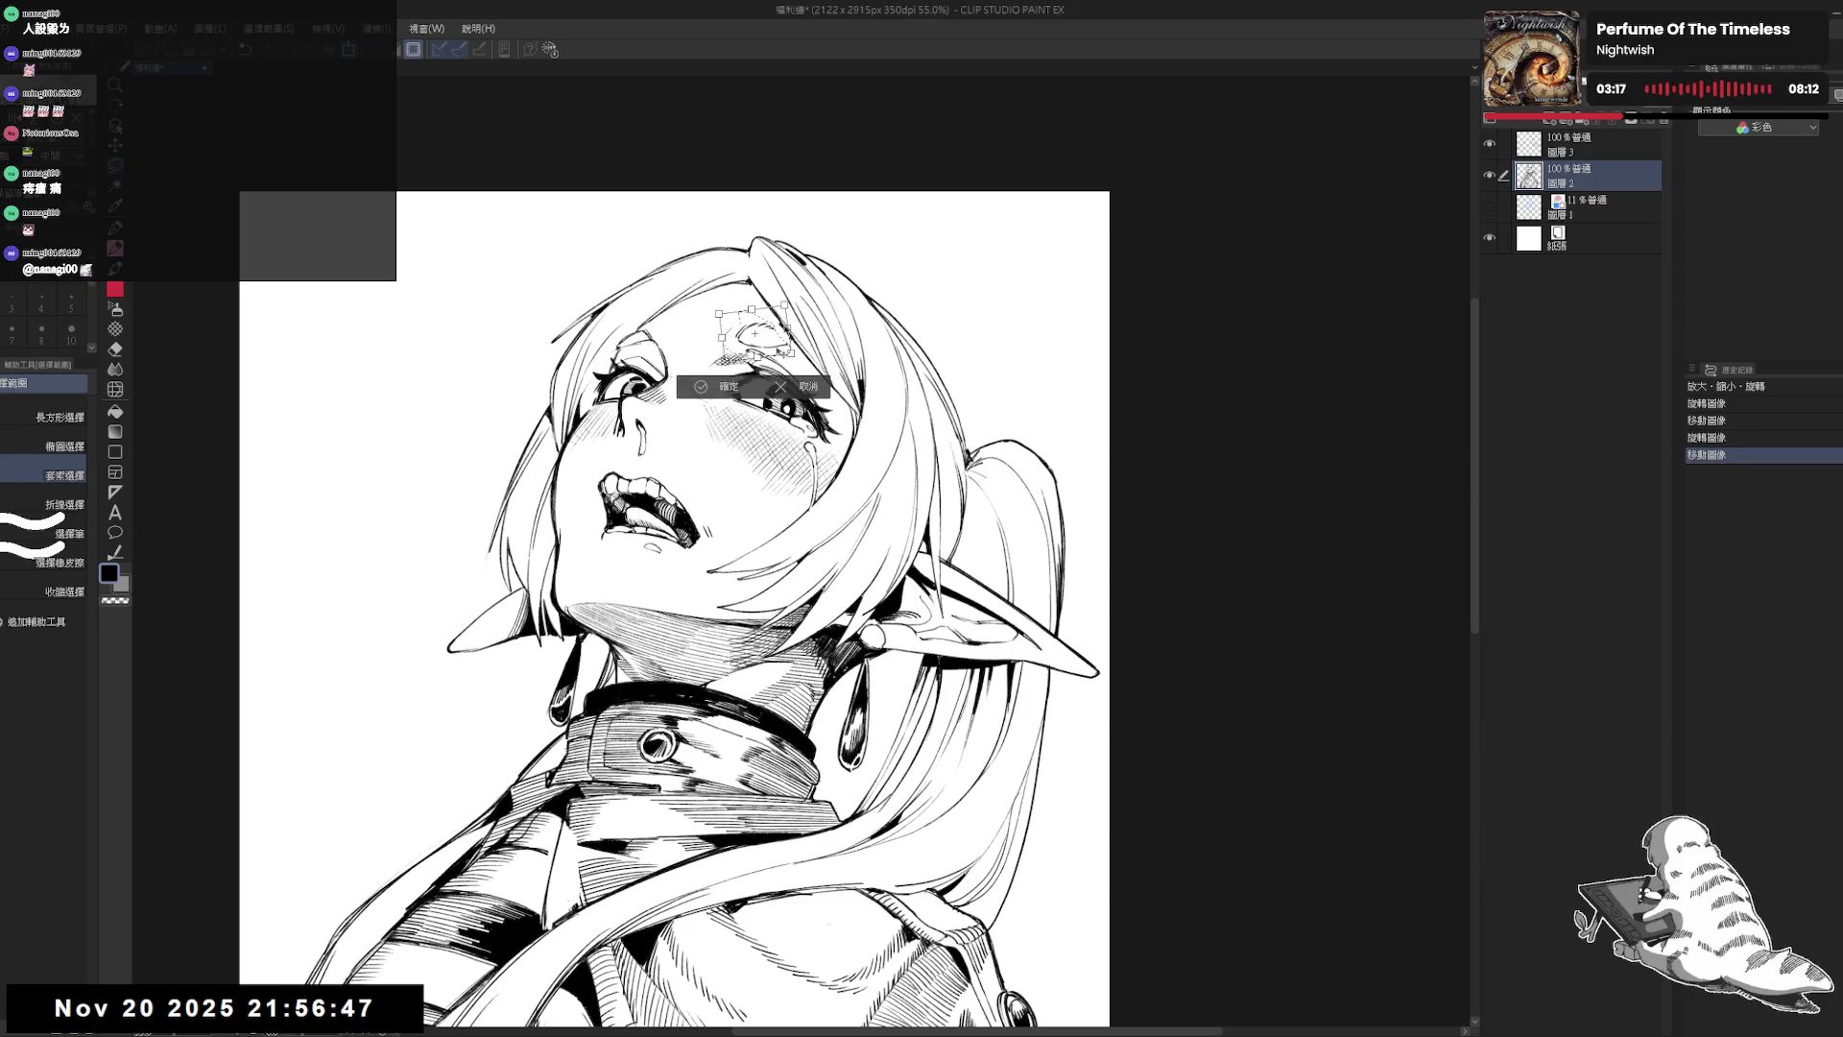
{"action": "left_click_drag", "start_coordinate": [734, 398], "coordinate": [730, 401]}
{"action": "left_click_drag", "start_coordinate": [752, 331], "coordinate": [884, 385]}
{"action": "left_click", "coordinate": [723, 386]}
{"action": "key", "text": "ctrl+d"}
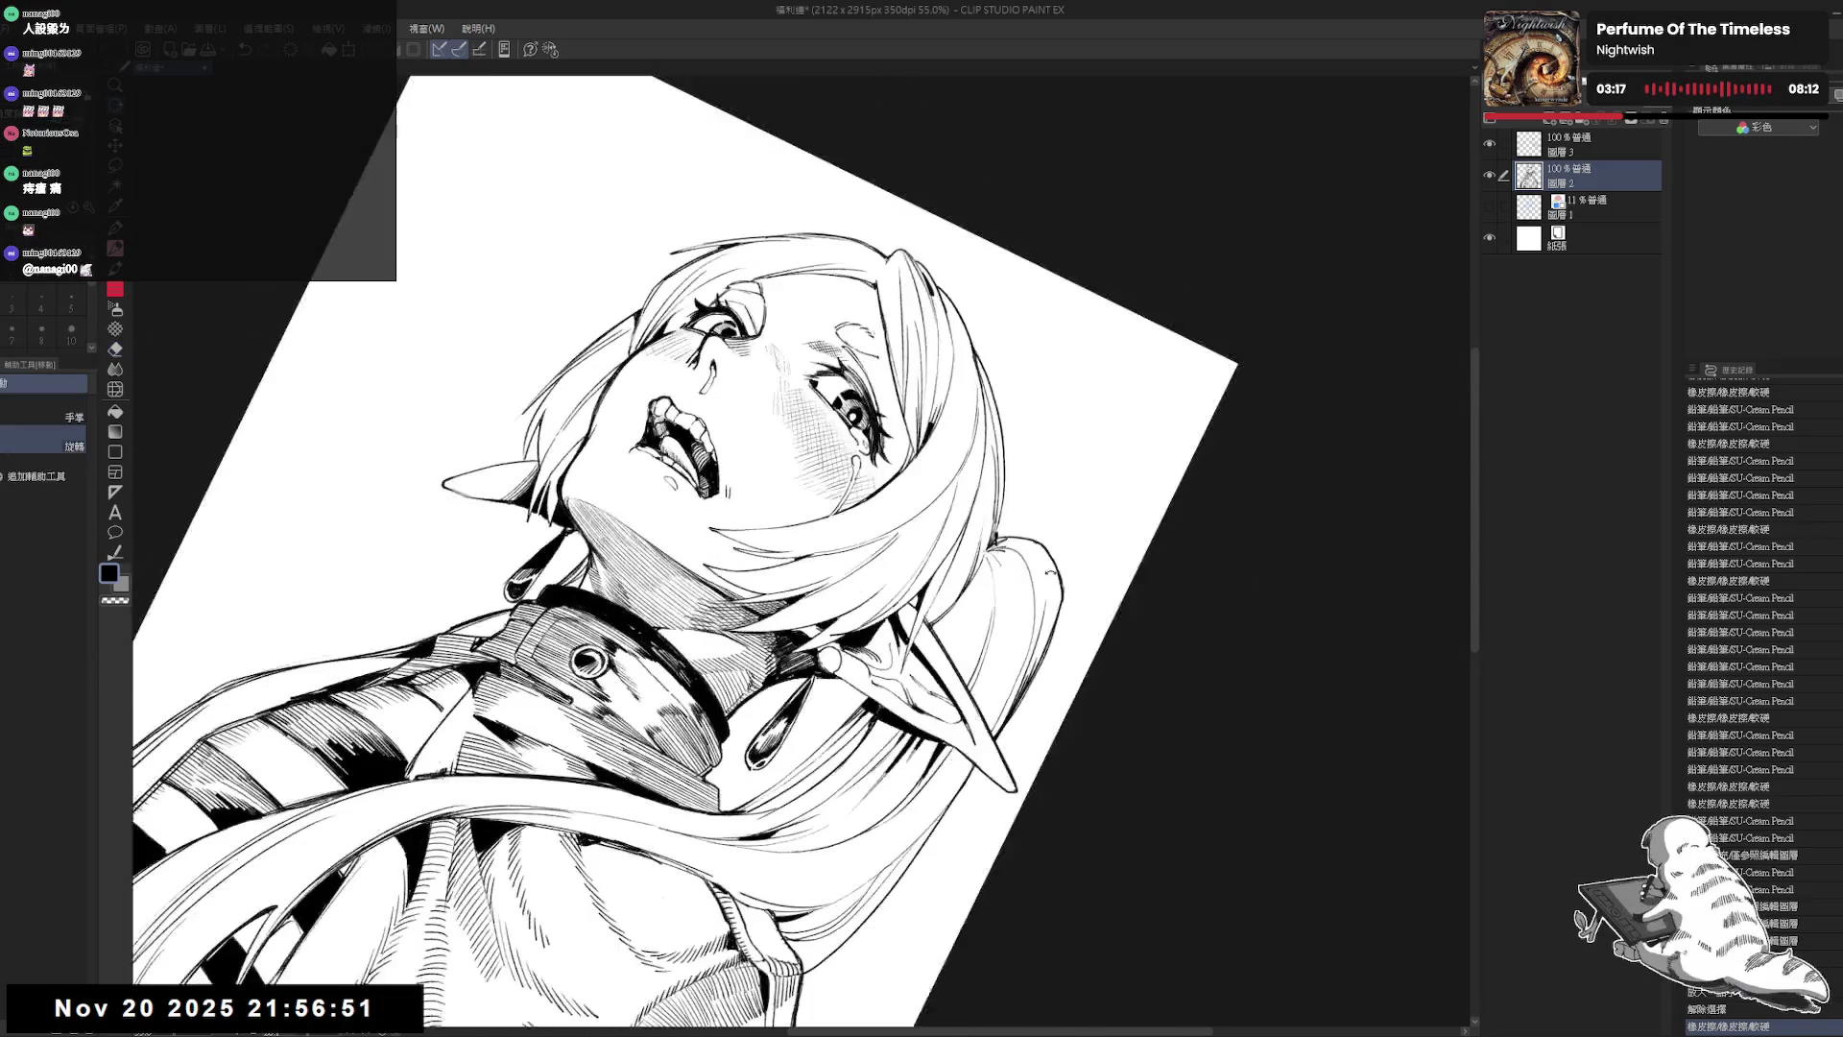
Step: Erase and redraw the line segments beside the right eye
{"action": "key", "text": "p"}
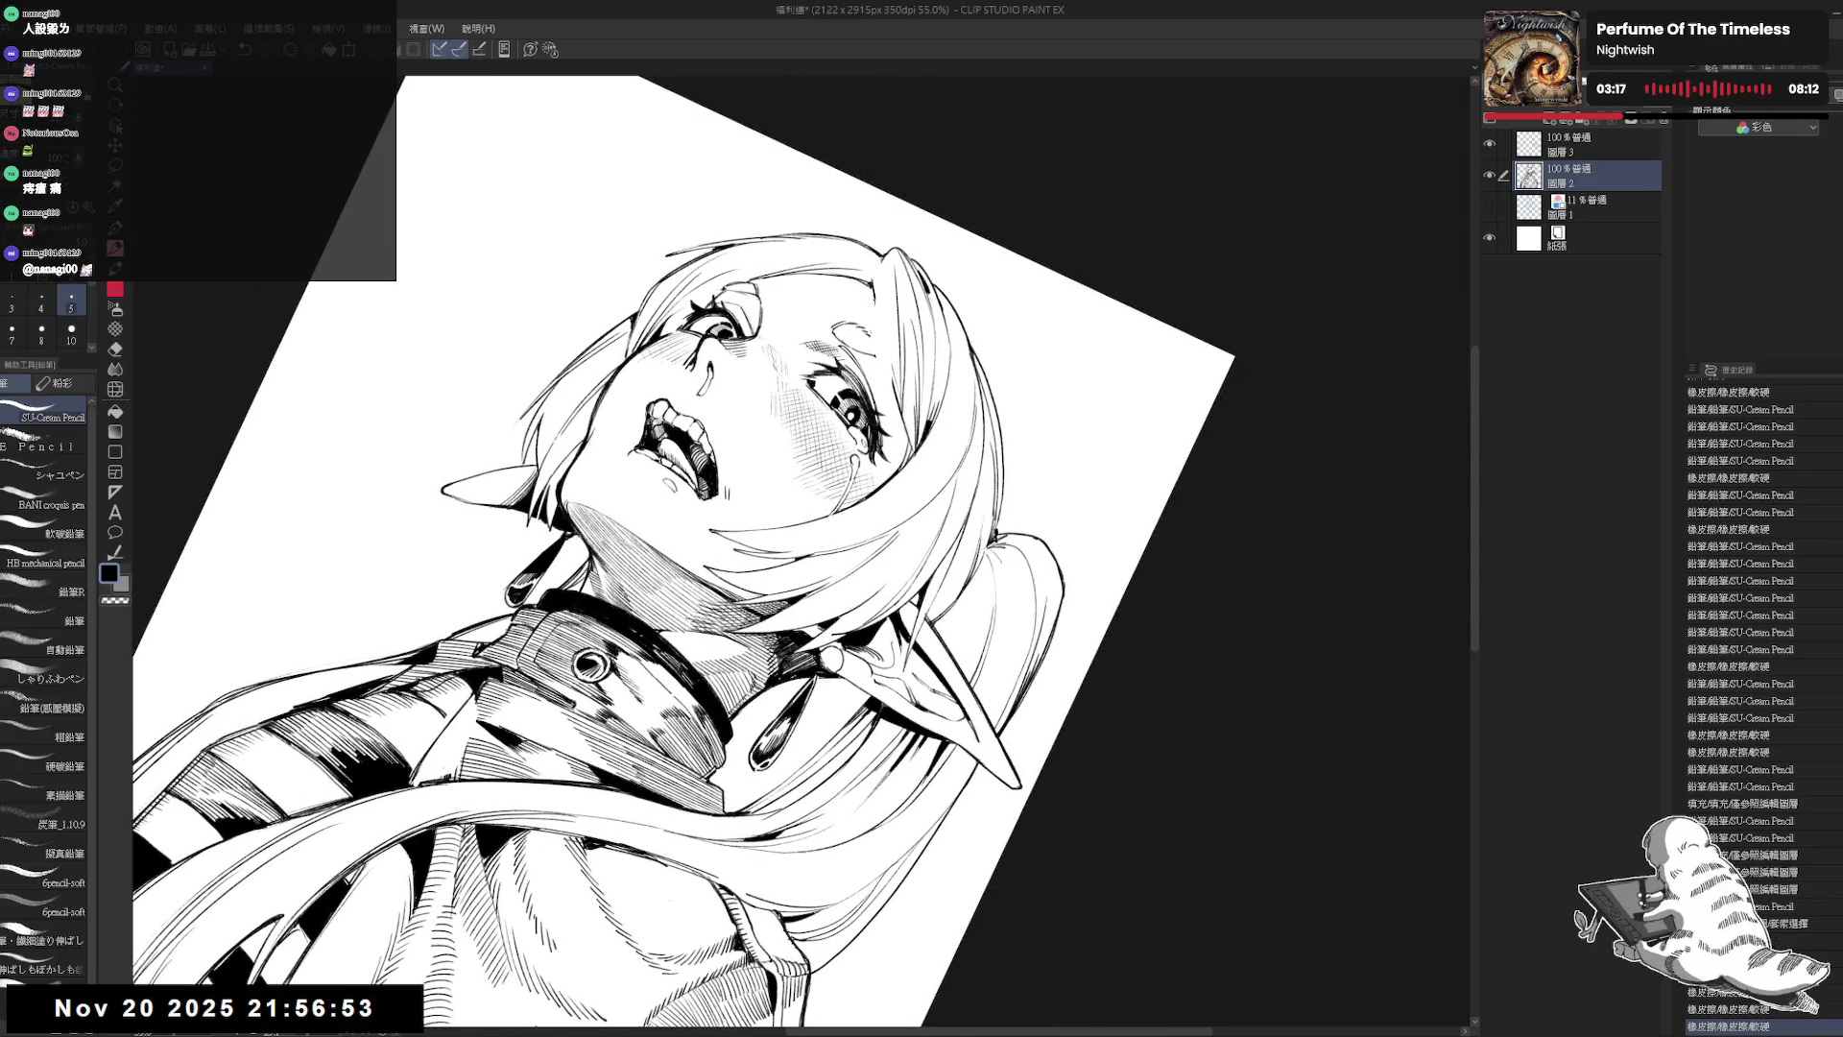
{"action": "key", "text": "e"}
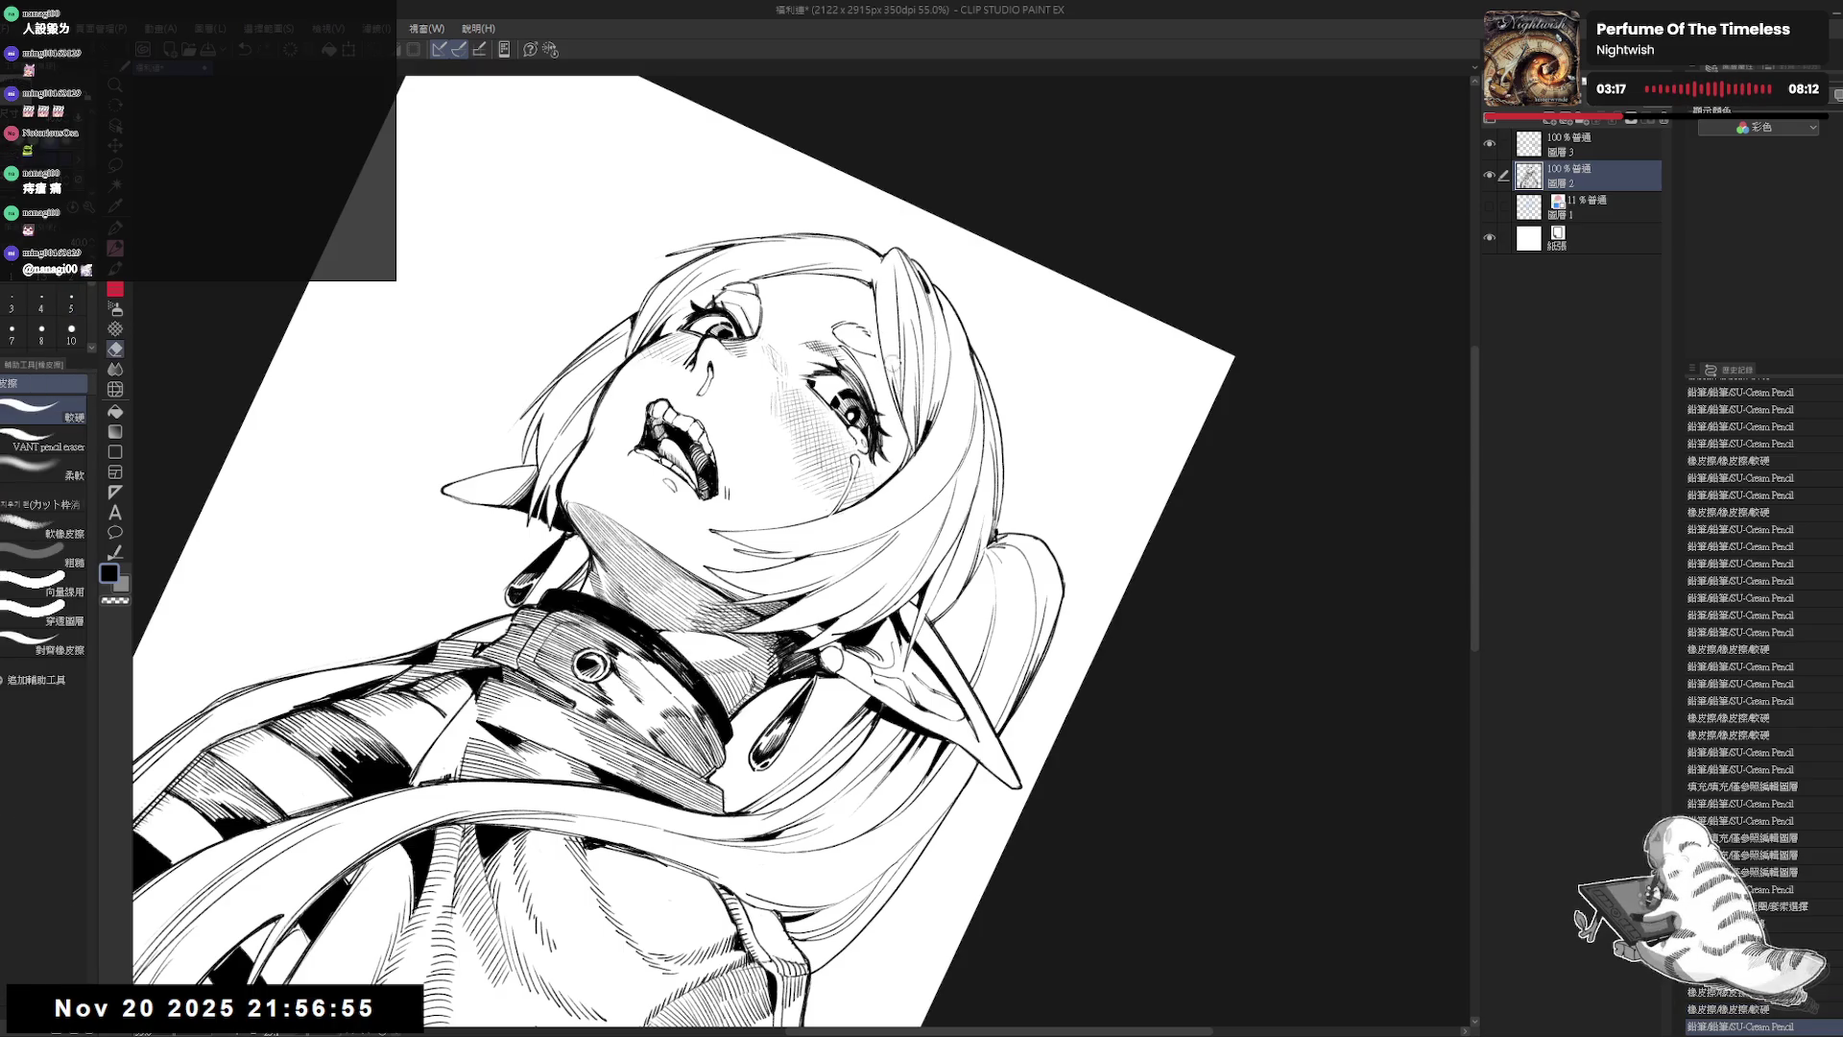
{"action": "left_click_drag", "start_coordinate": [910, 397], "coordinate": [902, 421]}
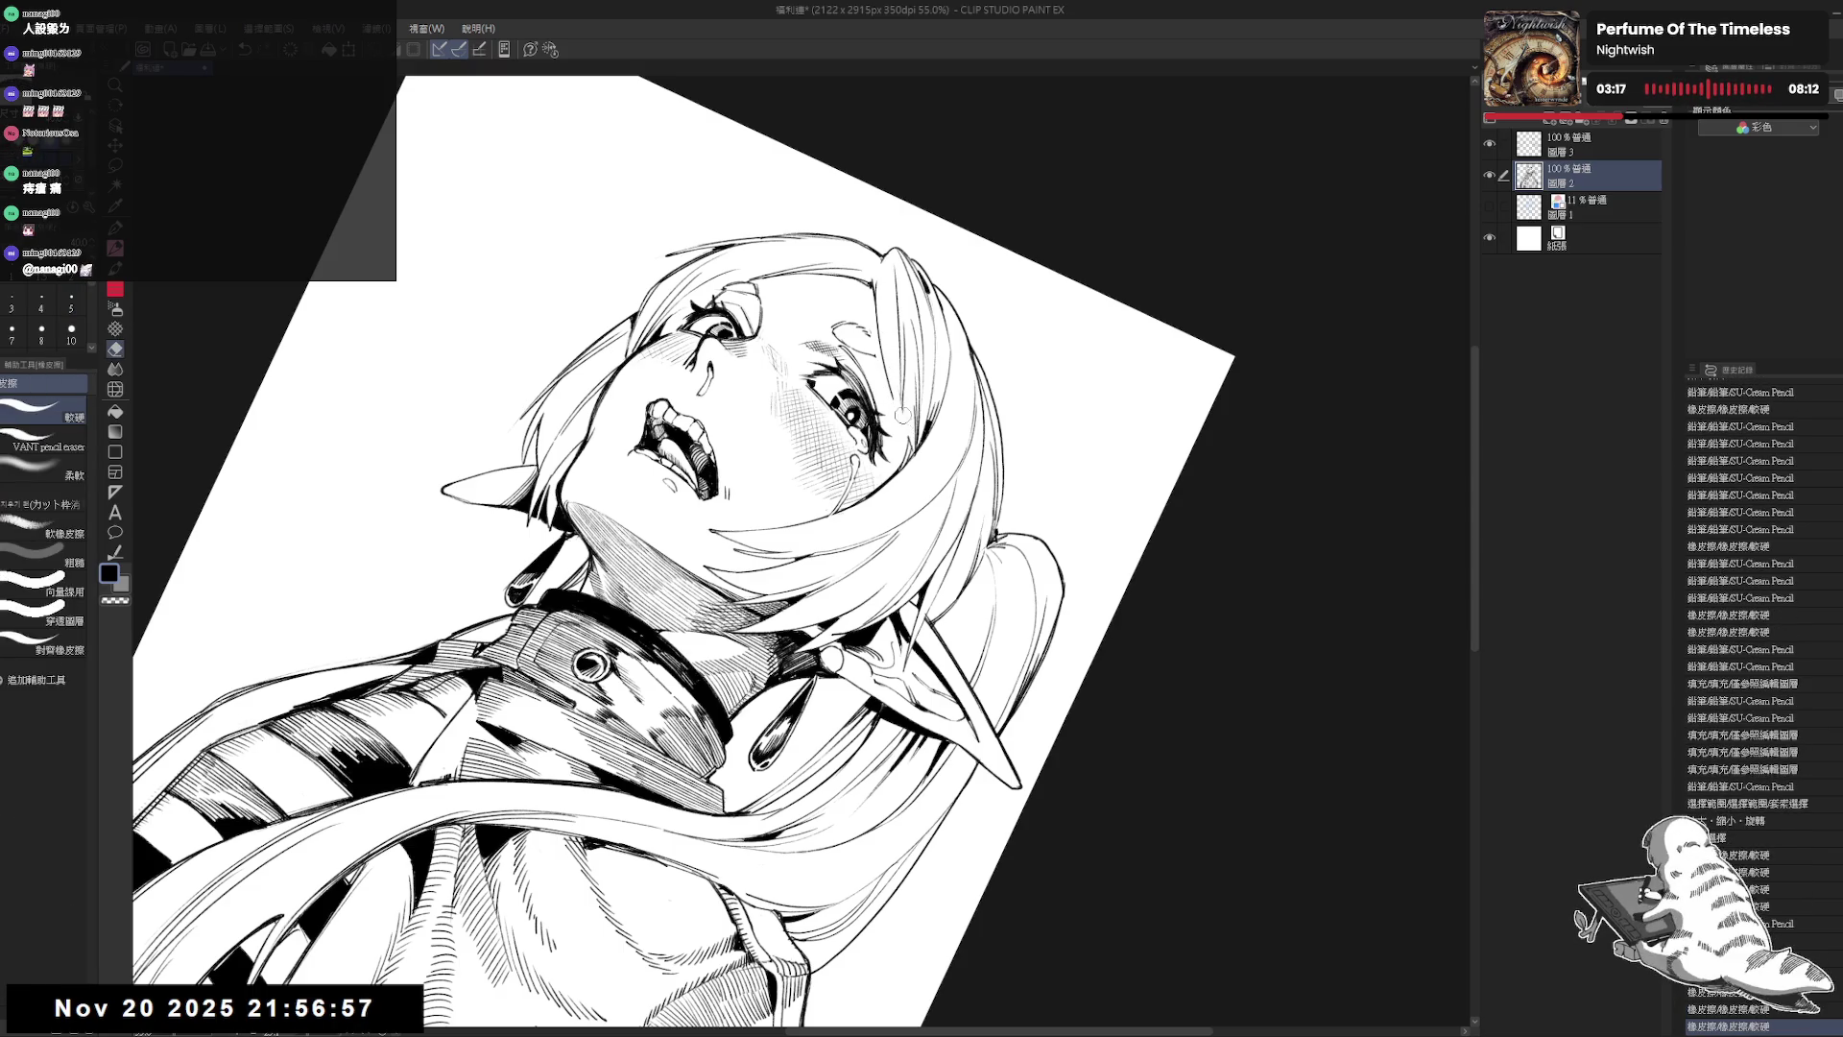
{"action": "key", "text": "p"}
{"action": "key", "text": "ctrl+z"}
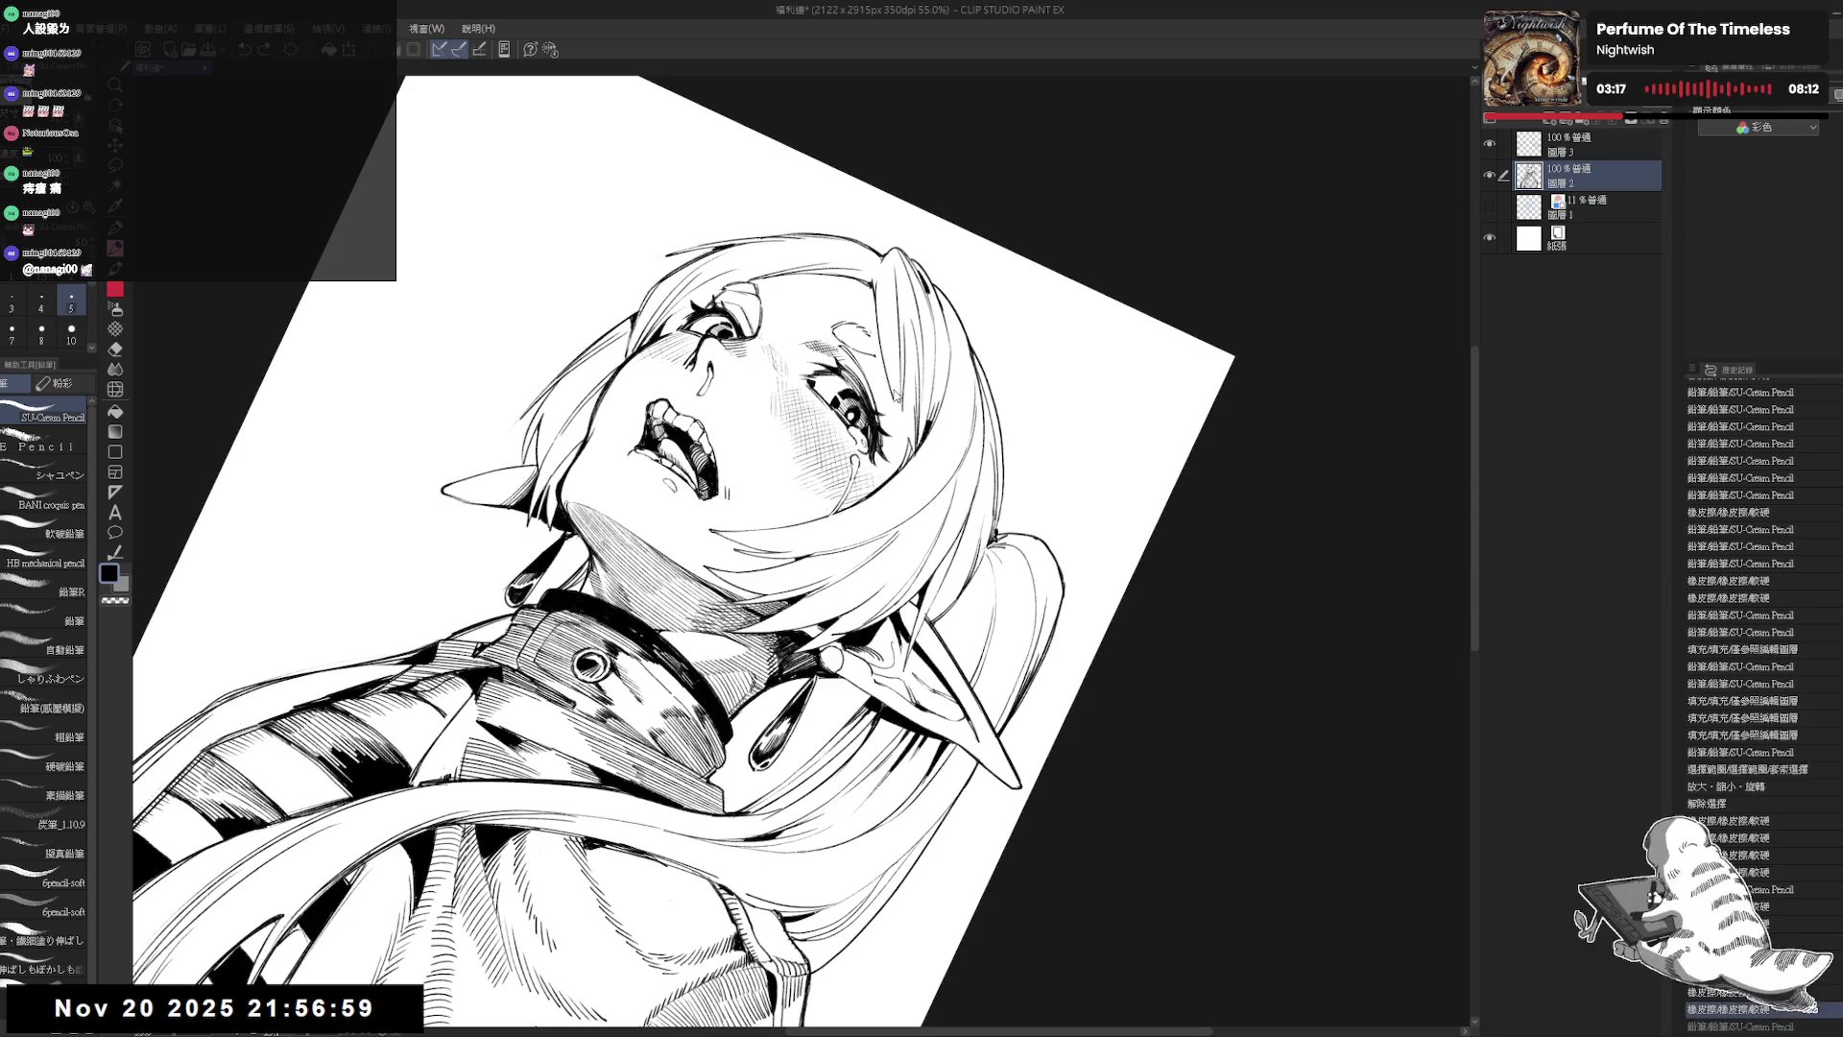
{"action": "left_click_drag", "start_coordinate": [908, 384], "coordinate": [896, 428]}
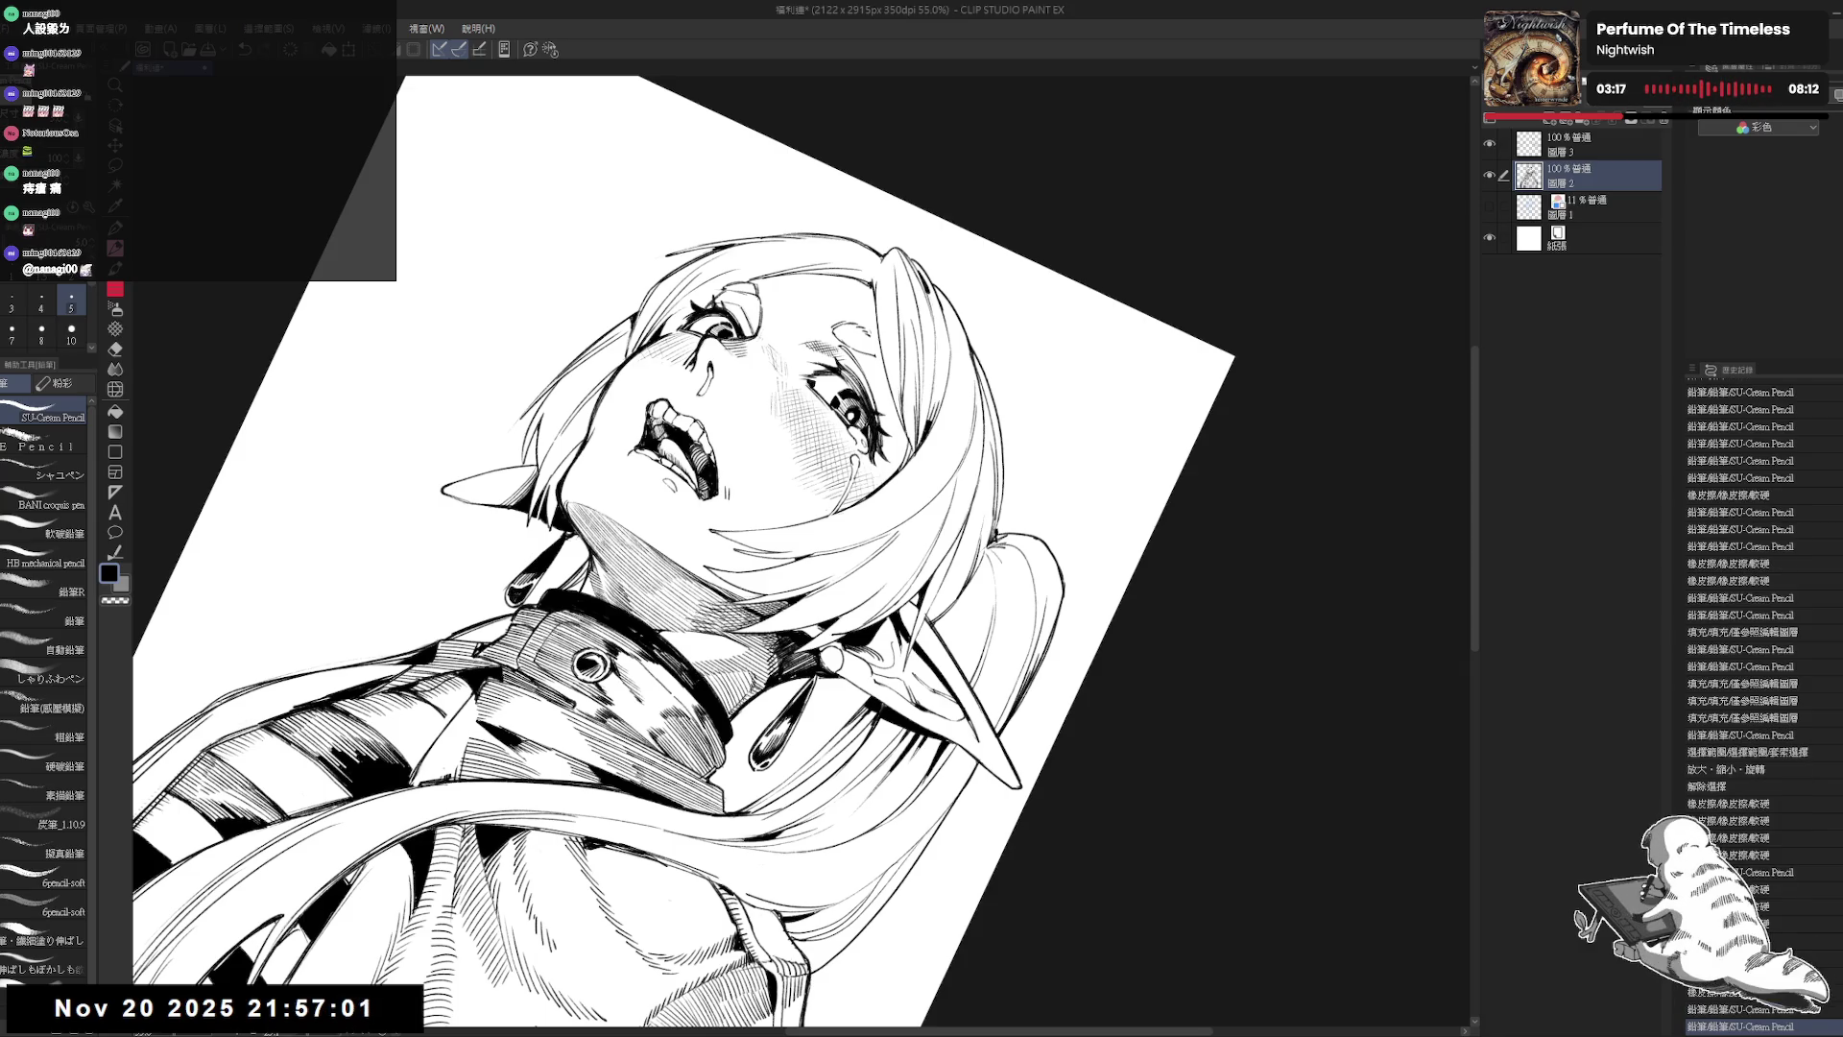
{"action": "key", "text": "e"}
{"action": "left_click_drag", "start_coordinate": [875, 321], "coordinate": [858, 346]}
{"action": "key", "text": "p"}
Step: Add a small stroke, a dot and a curl near the left eyebrow, checking in mirrored view
{"action": "key", "text": "at"}
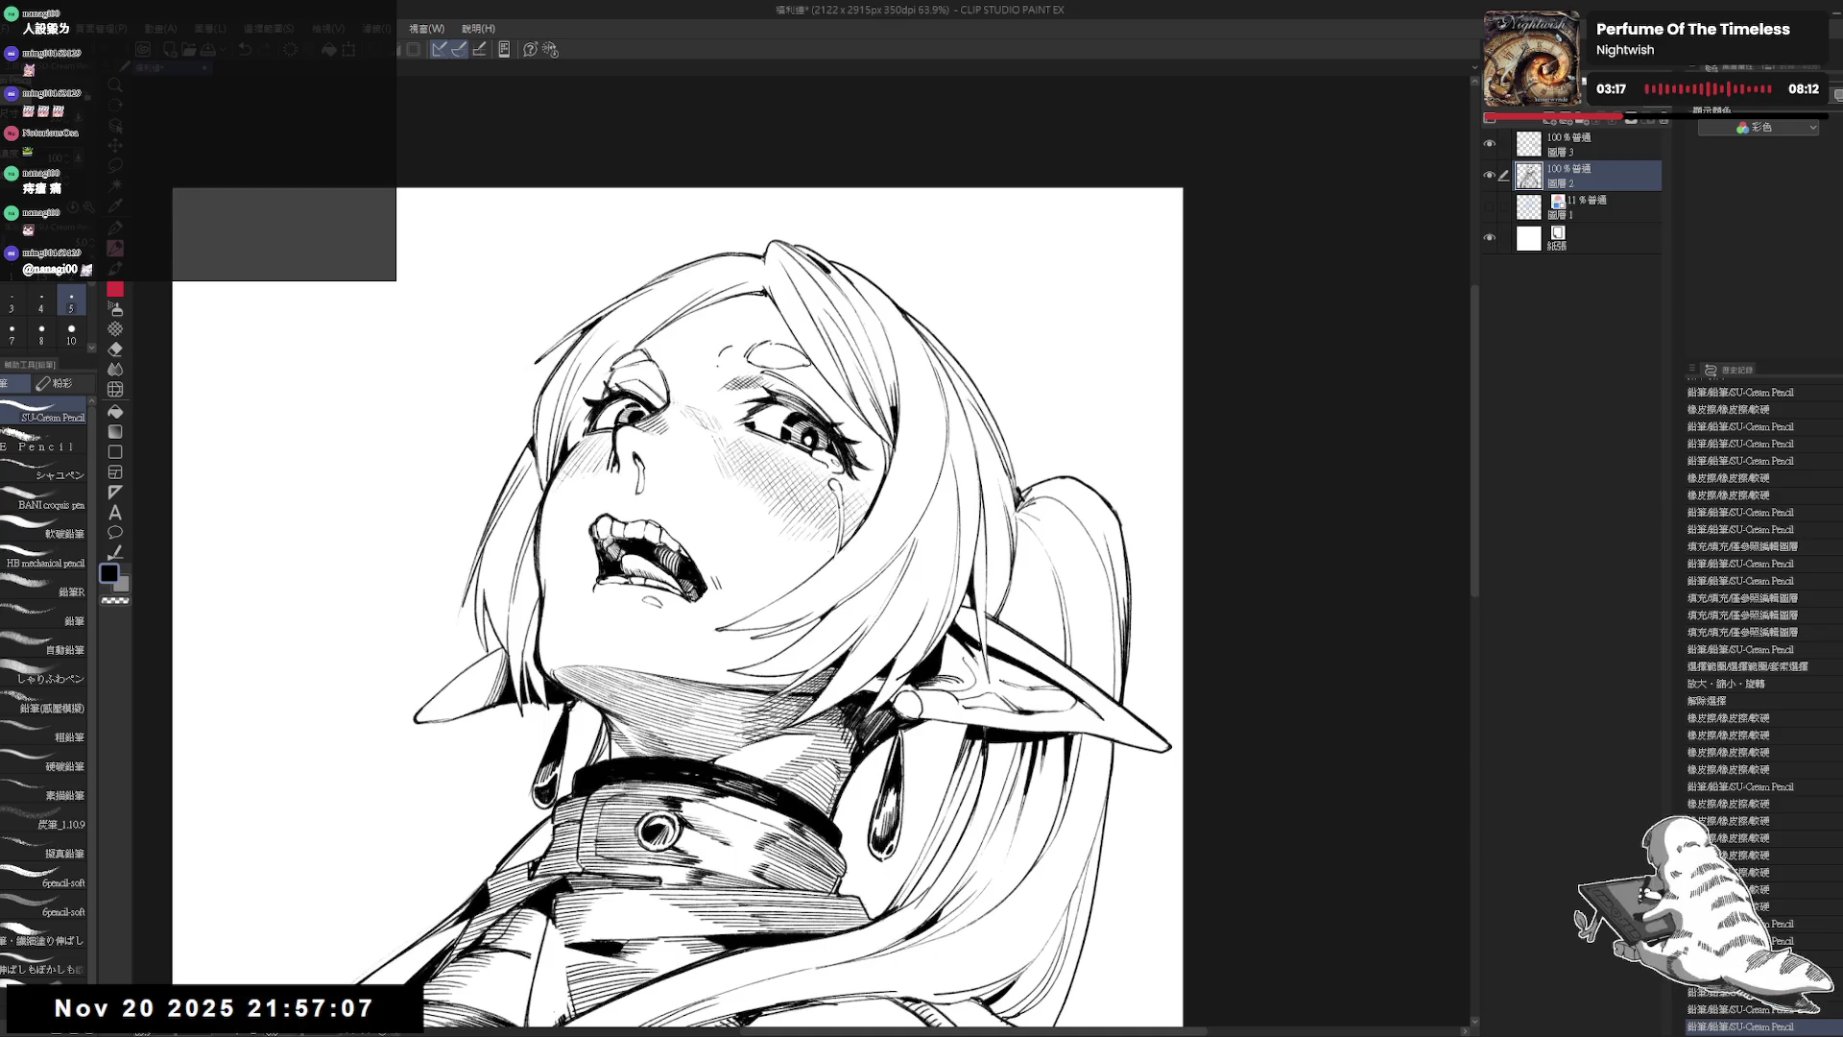
{"action": "key", "text": "ctrl+z"}
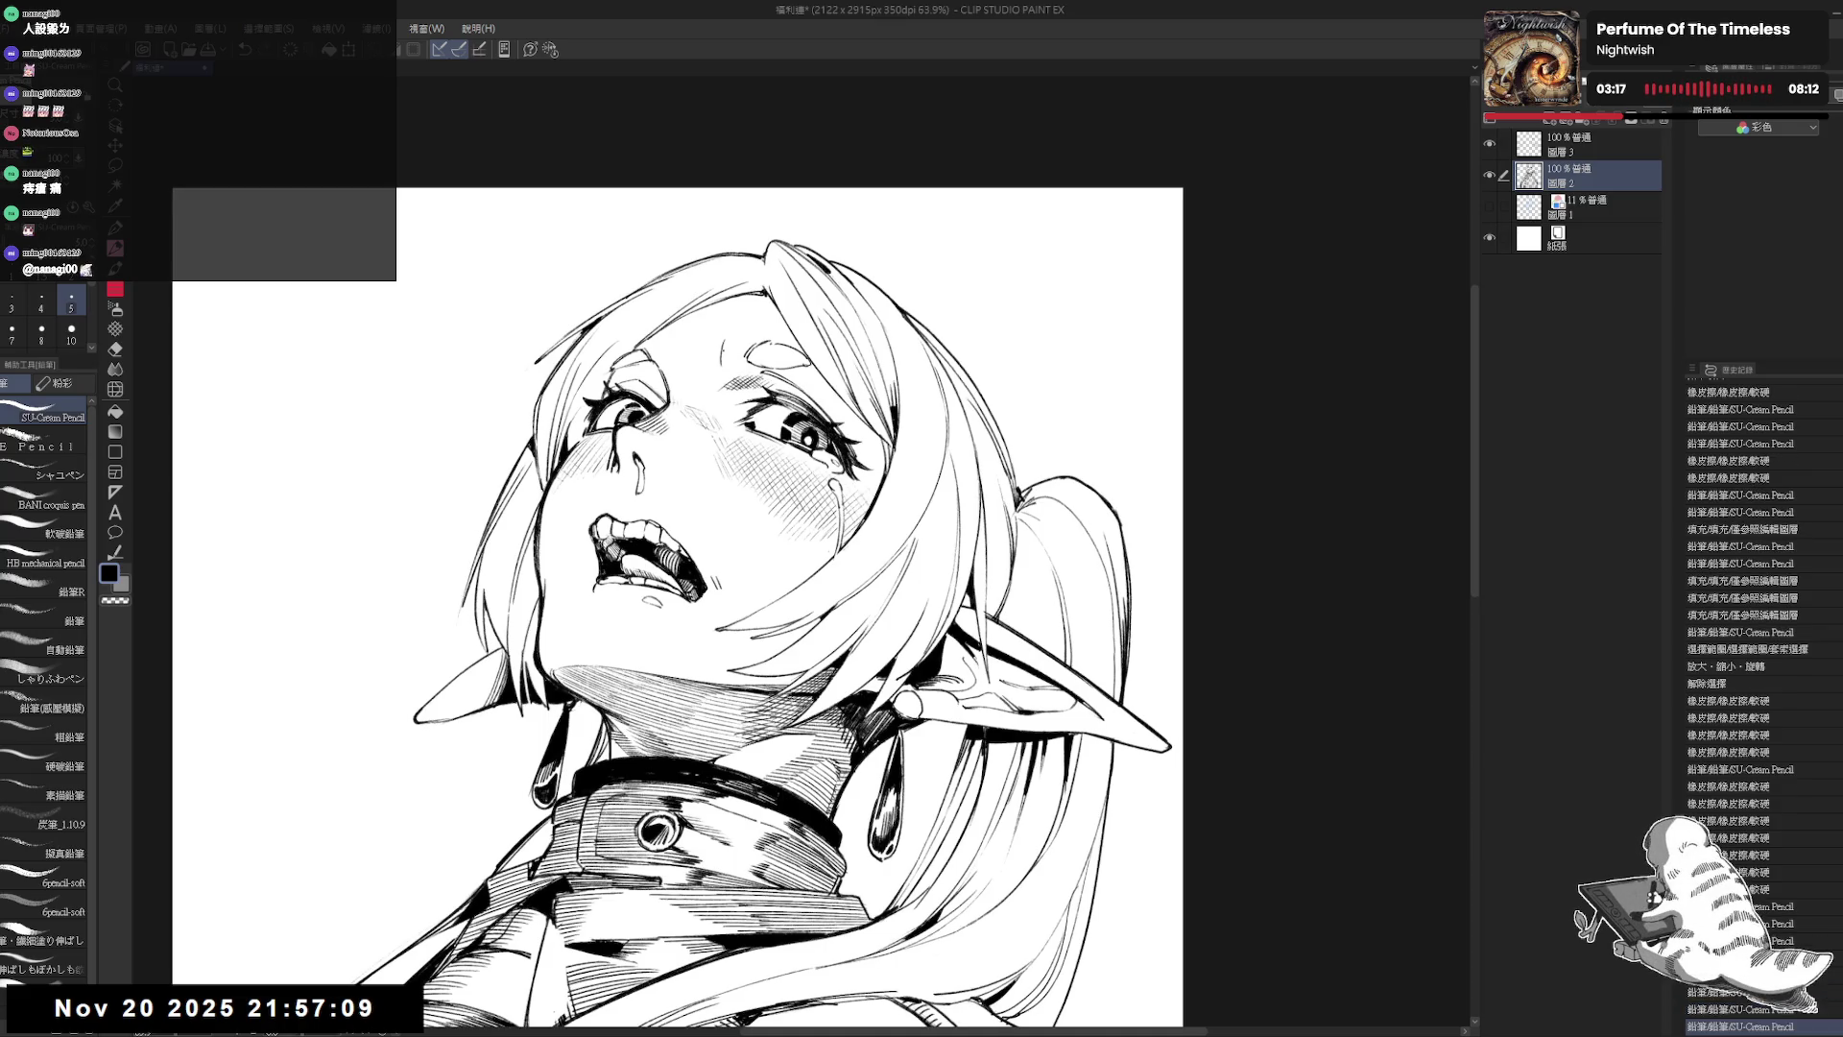
{"action": "key", "text": "ctrl+y"}
{"action": "key", "text": "ctrl+y"}
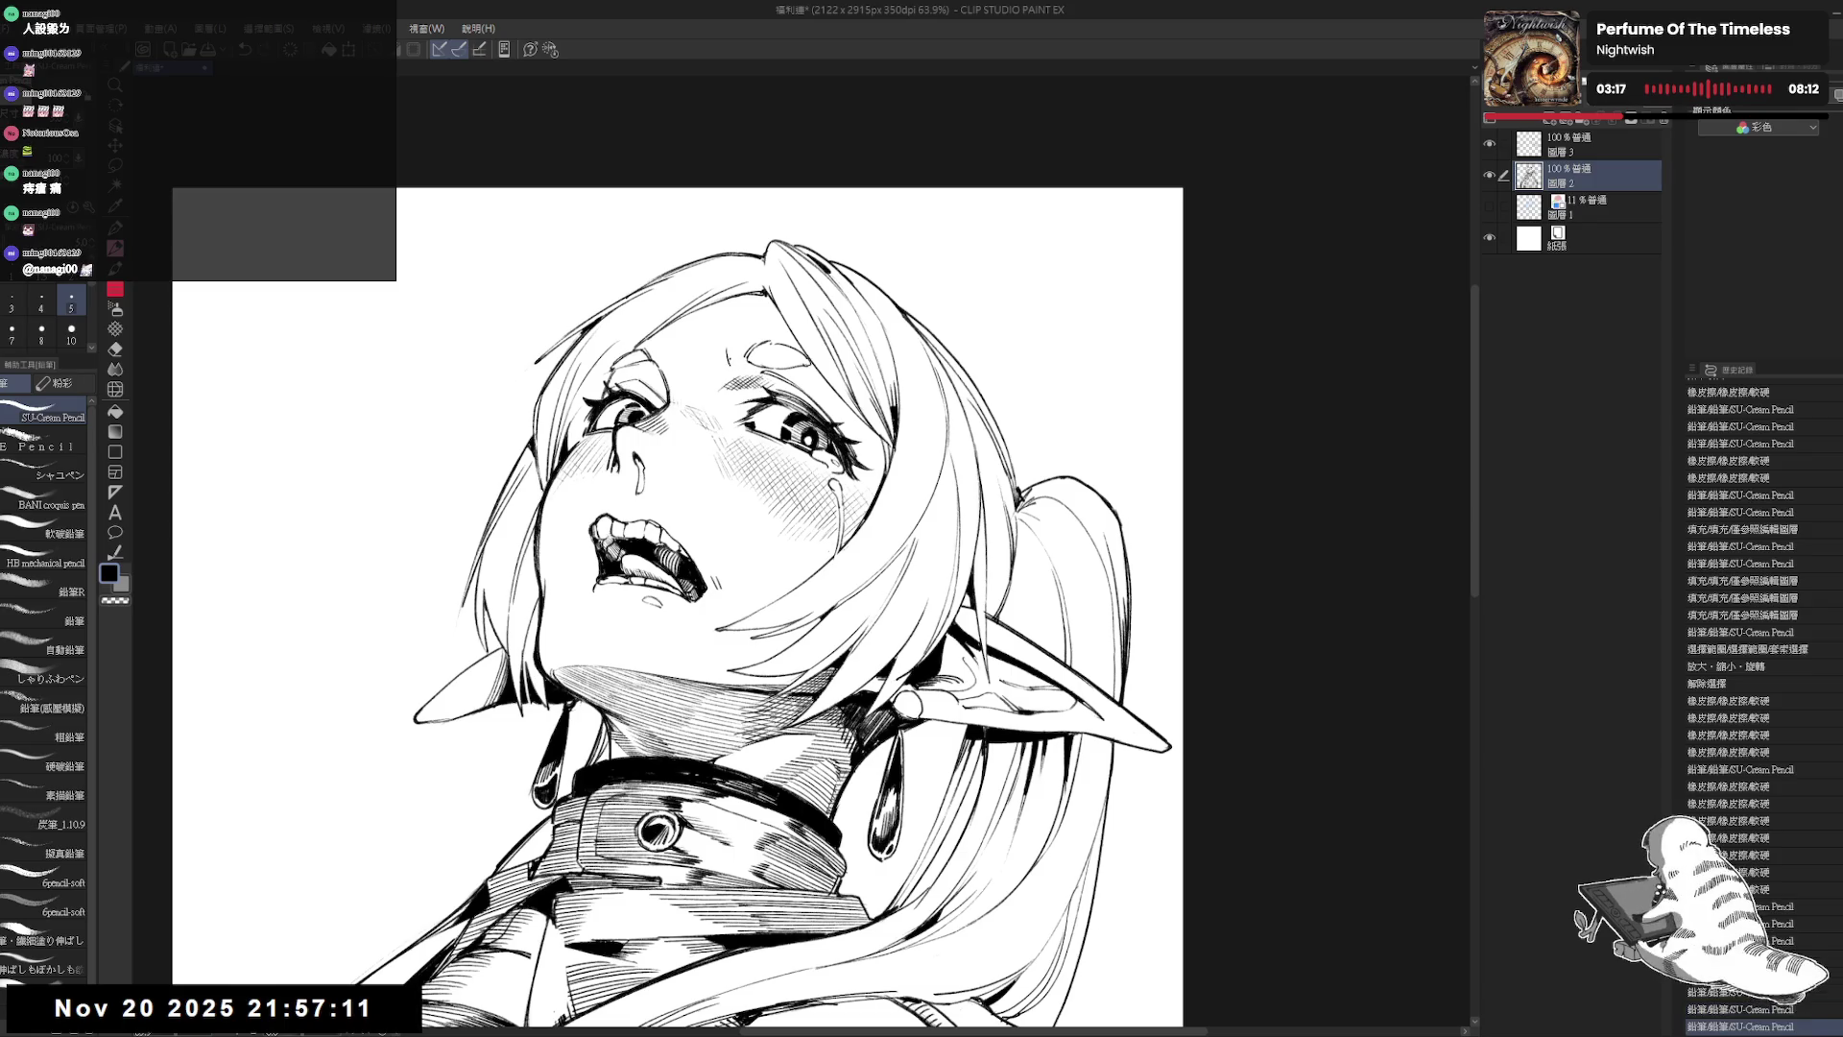
{"action": "left_click_drag", "start_coordinate": [728, 347], "coordinate": [730, 365]}
{"action": "key", "text": "h"}
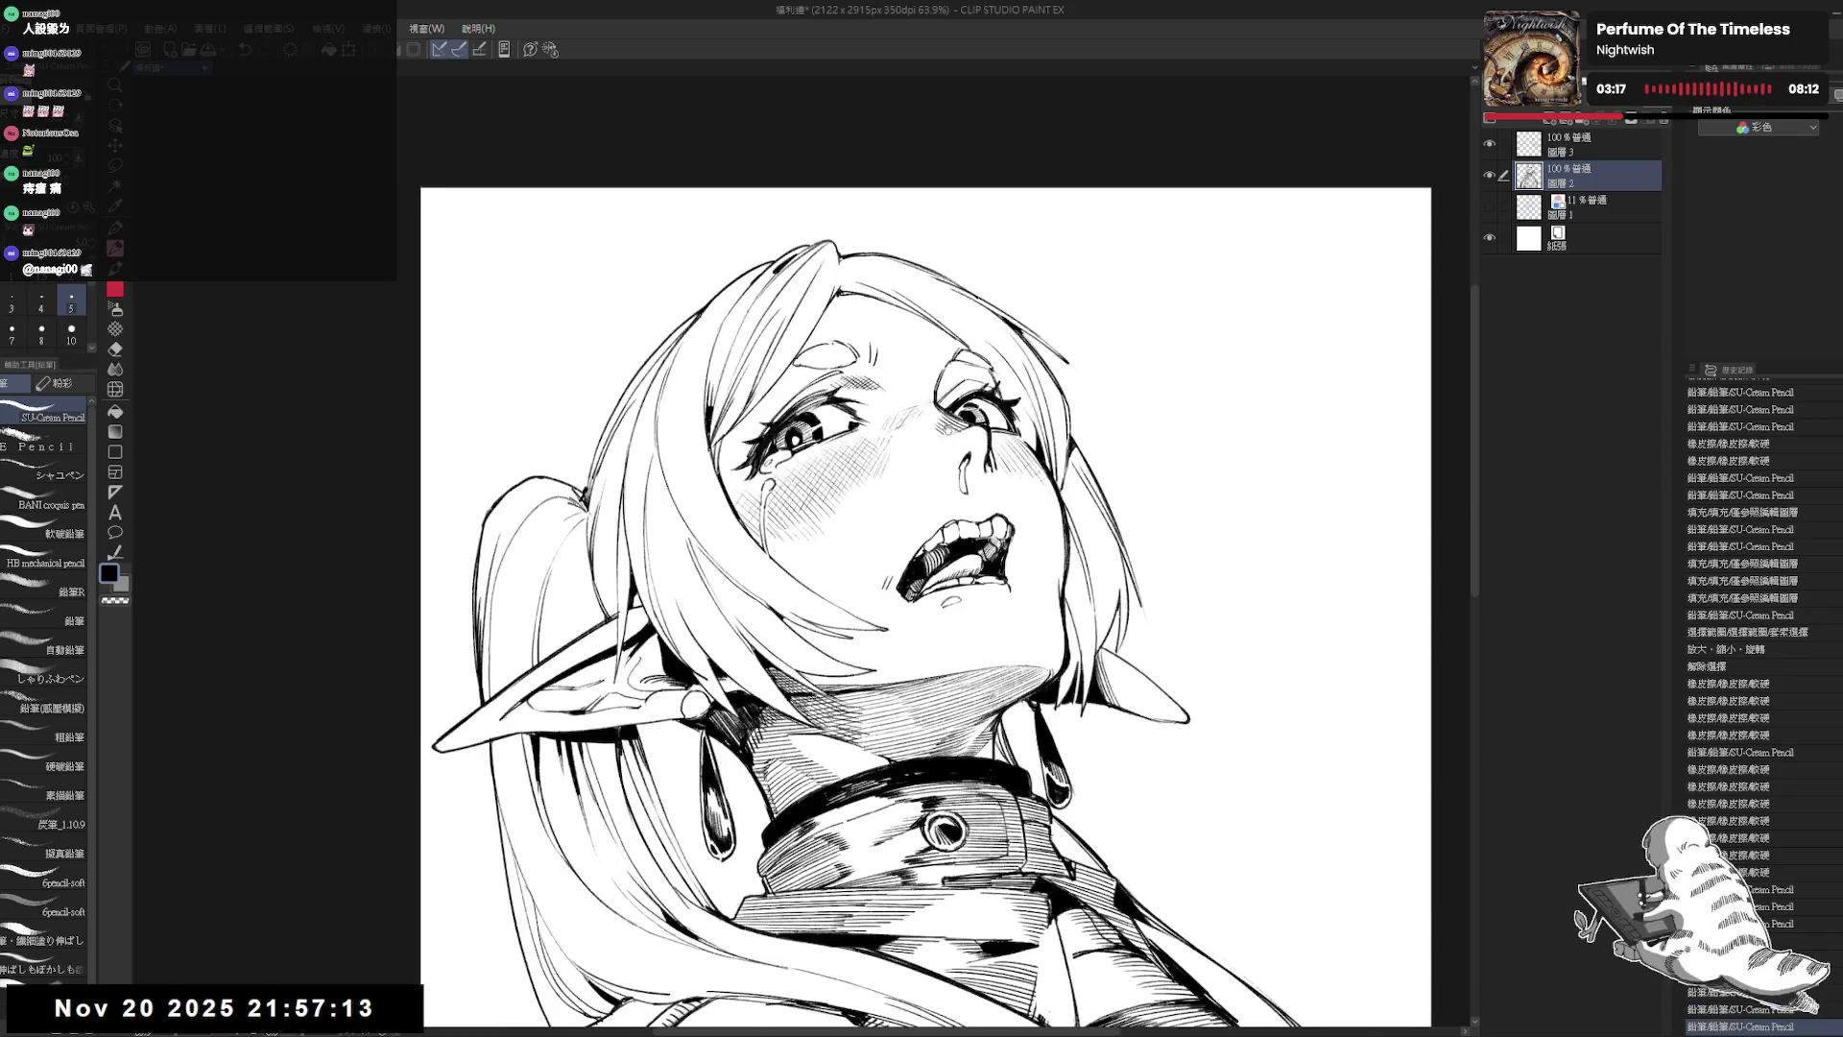
{"action": "scroll", "coordinate": [750, 539], "scroll_direction": "up", "scroll_amount": 1}
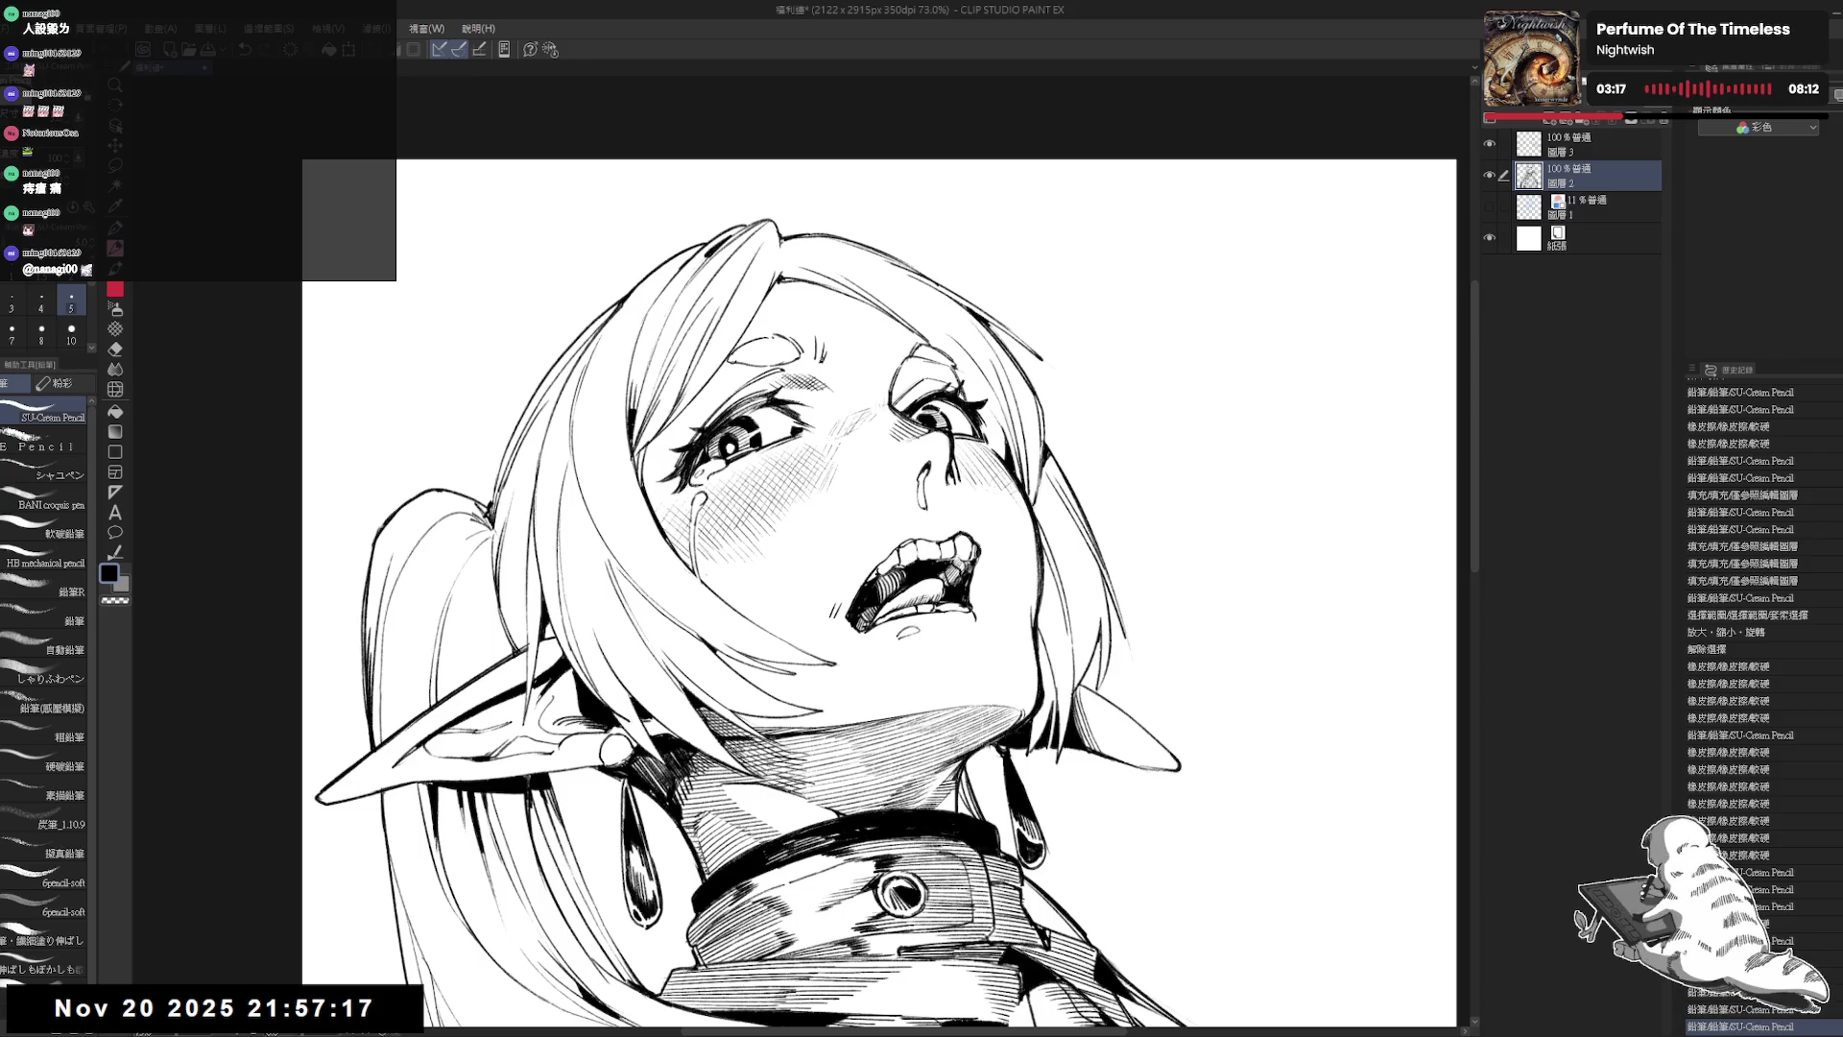
{"action": "left_click", "coordinate": [846, 385]}
{"action": "left_click_drag", "start_coordinate": [857, 379], "coordinate": [861, 389]}
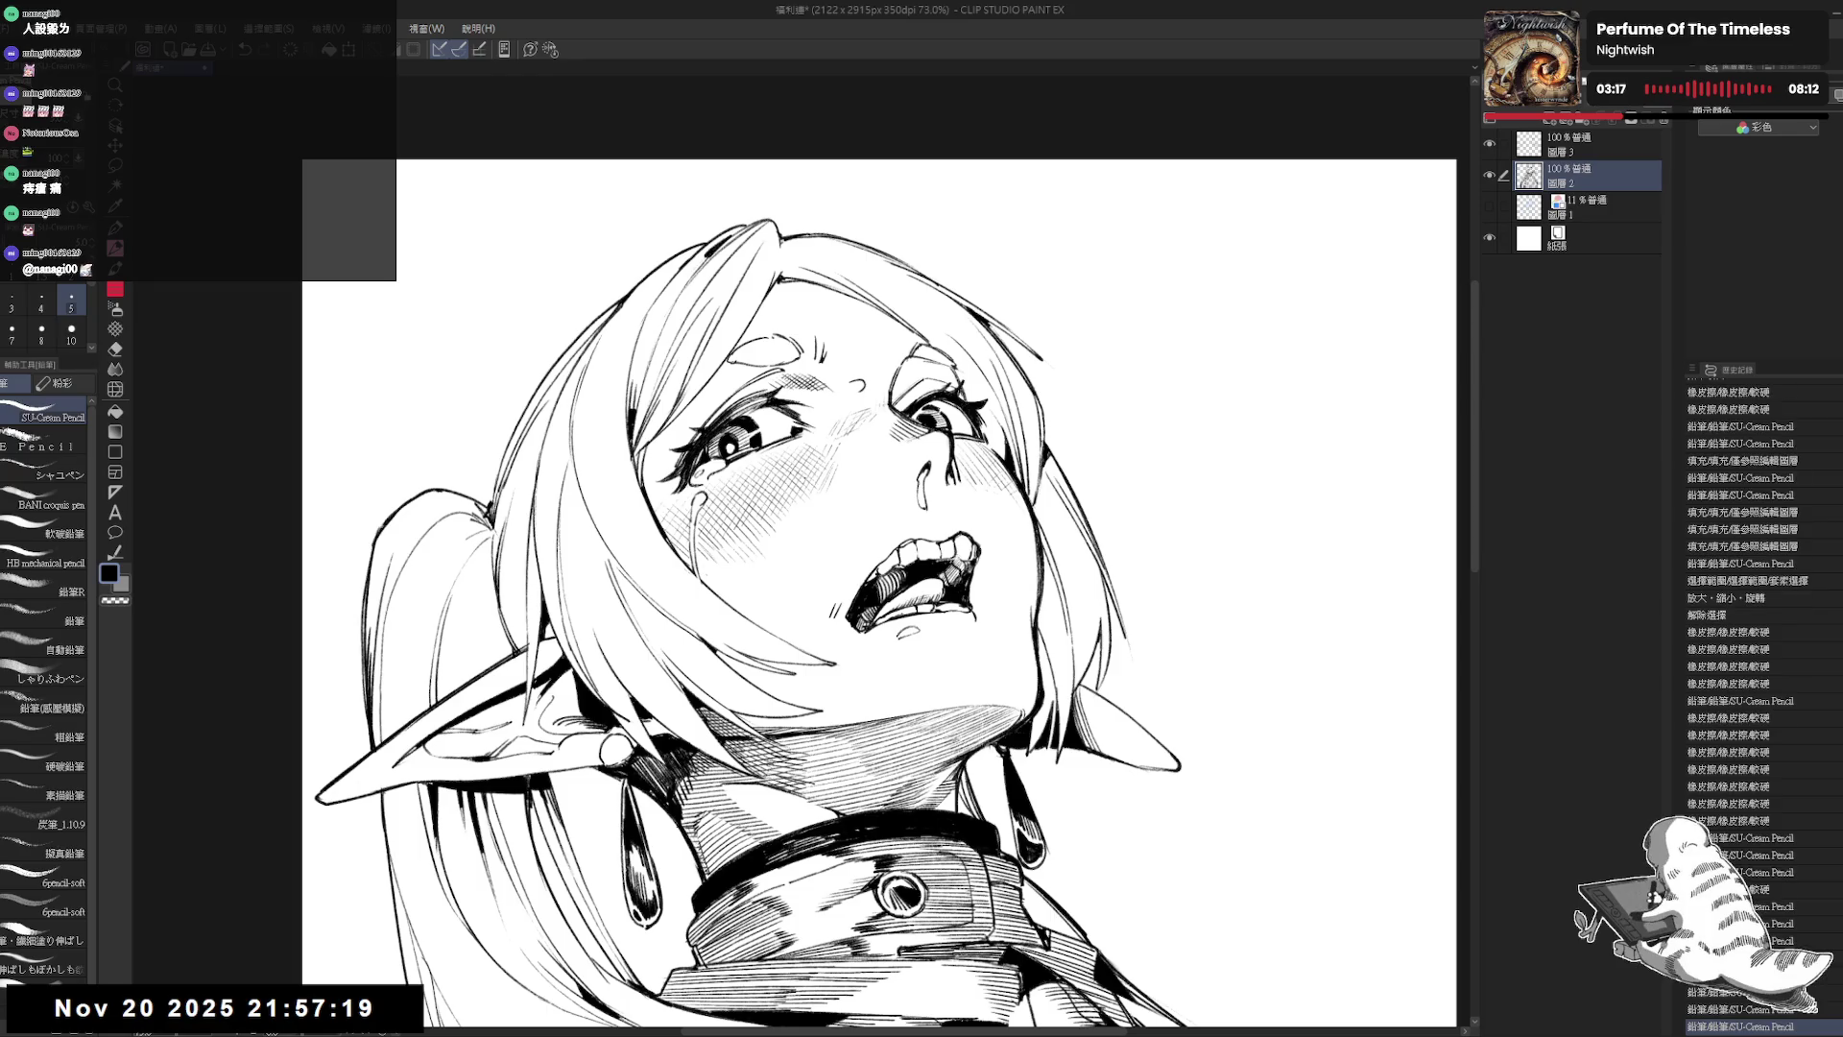
{"action": "key", "text": "ctrl+y"}
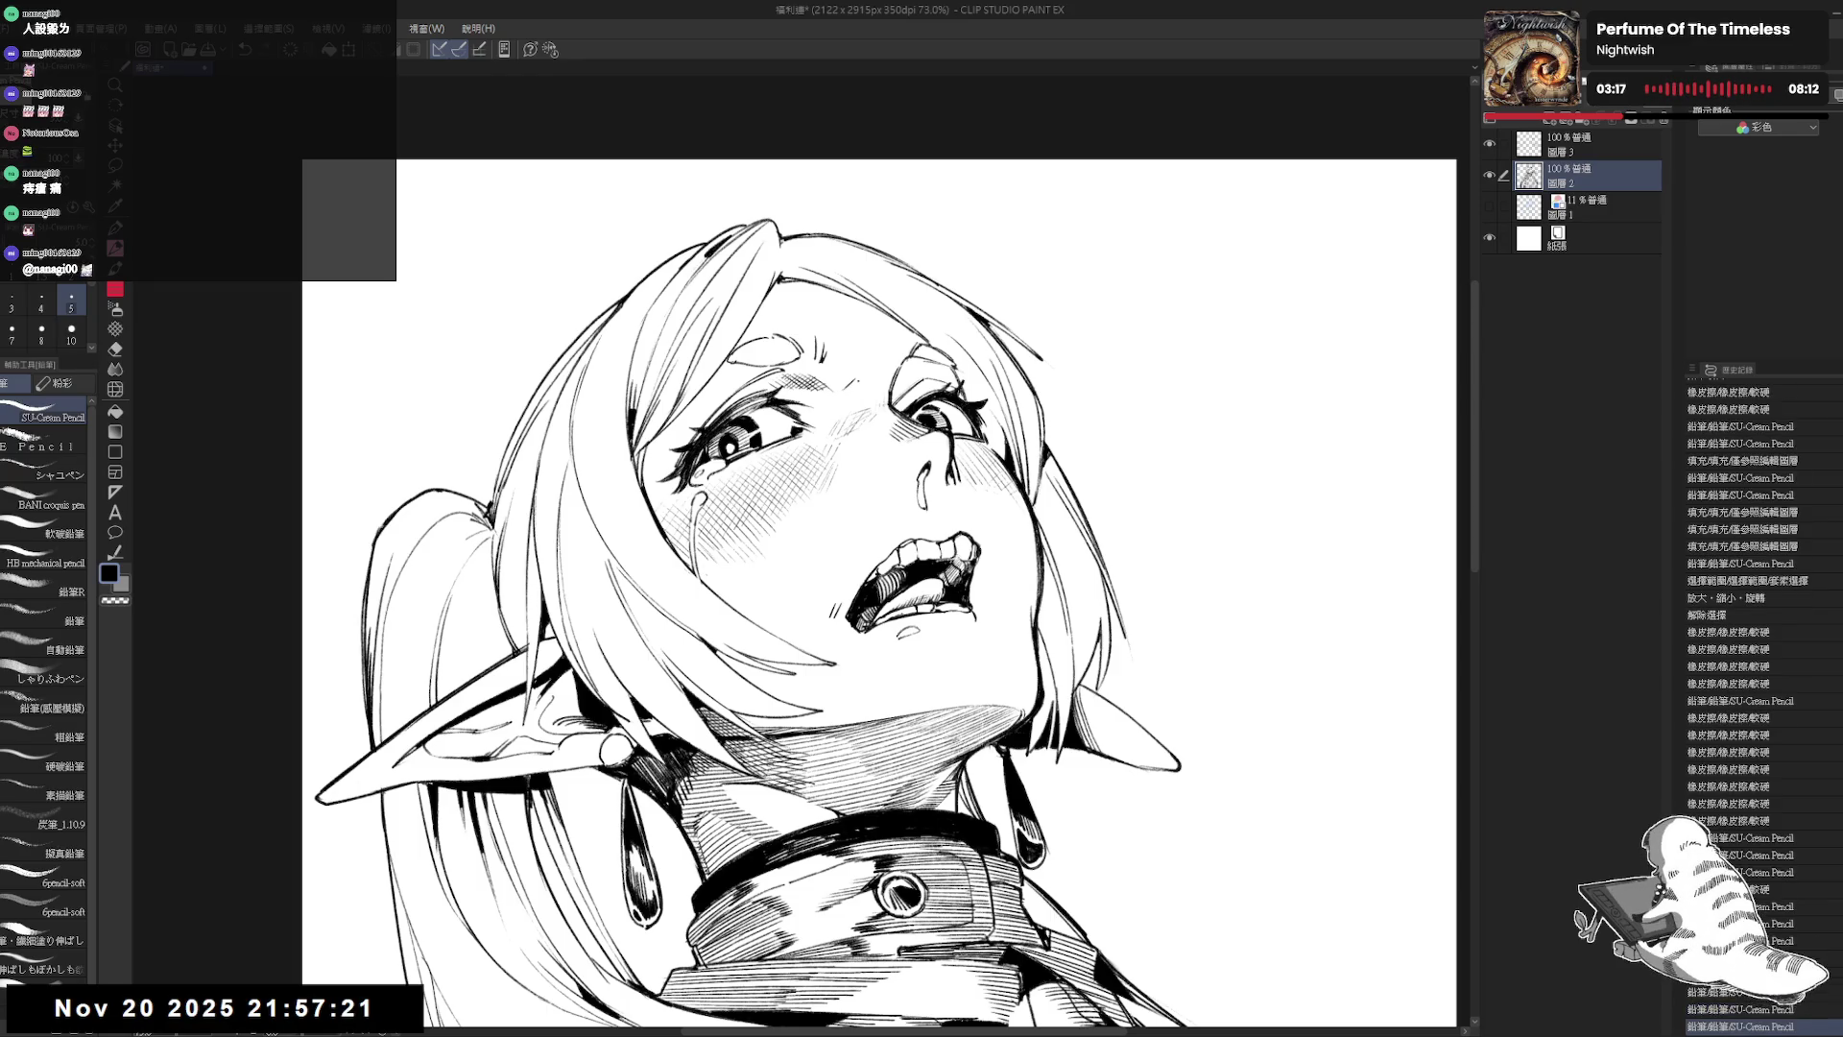
Step: Add a stroke near the hair's bottom, restore undone strokes, and fit the page to the window
{"action": "left_click_drag", "start_coordinate": [361, 999], "coordinate": [369, 1016]}
{"action": "key", "text": "ctrl+y"}
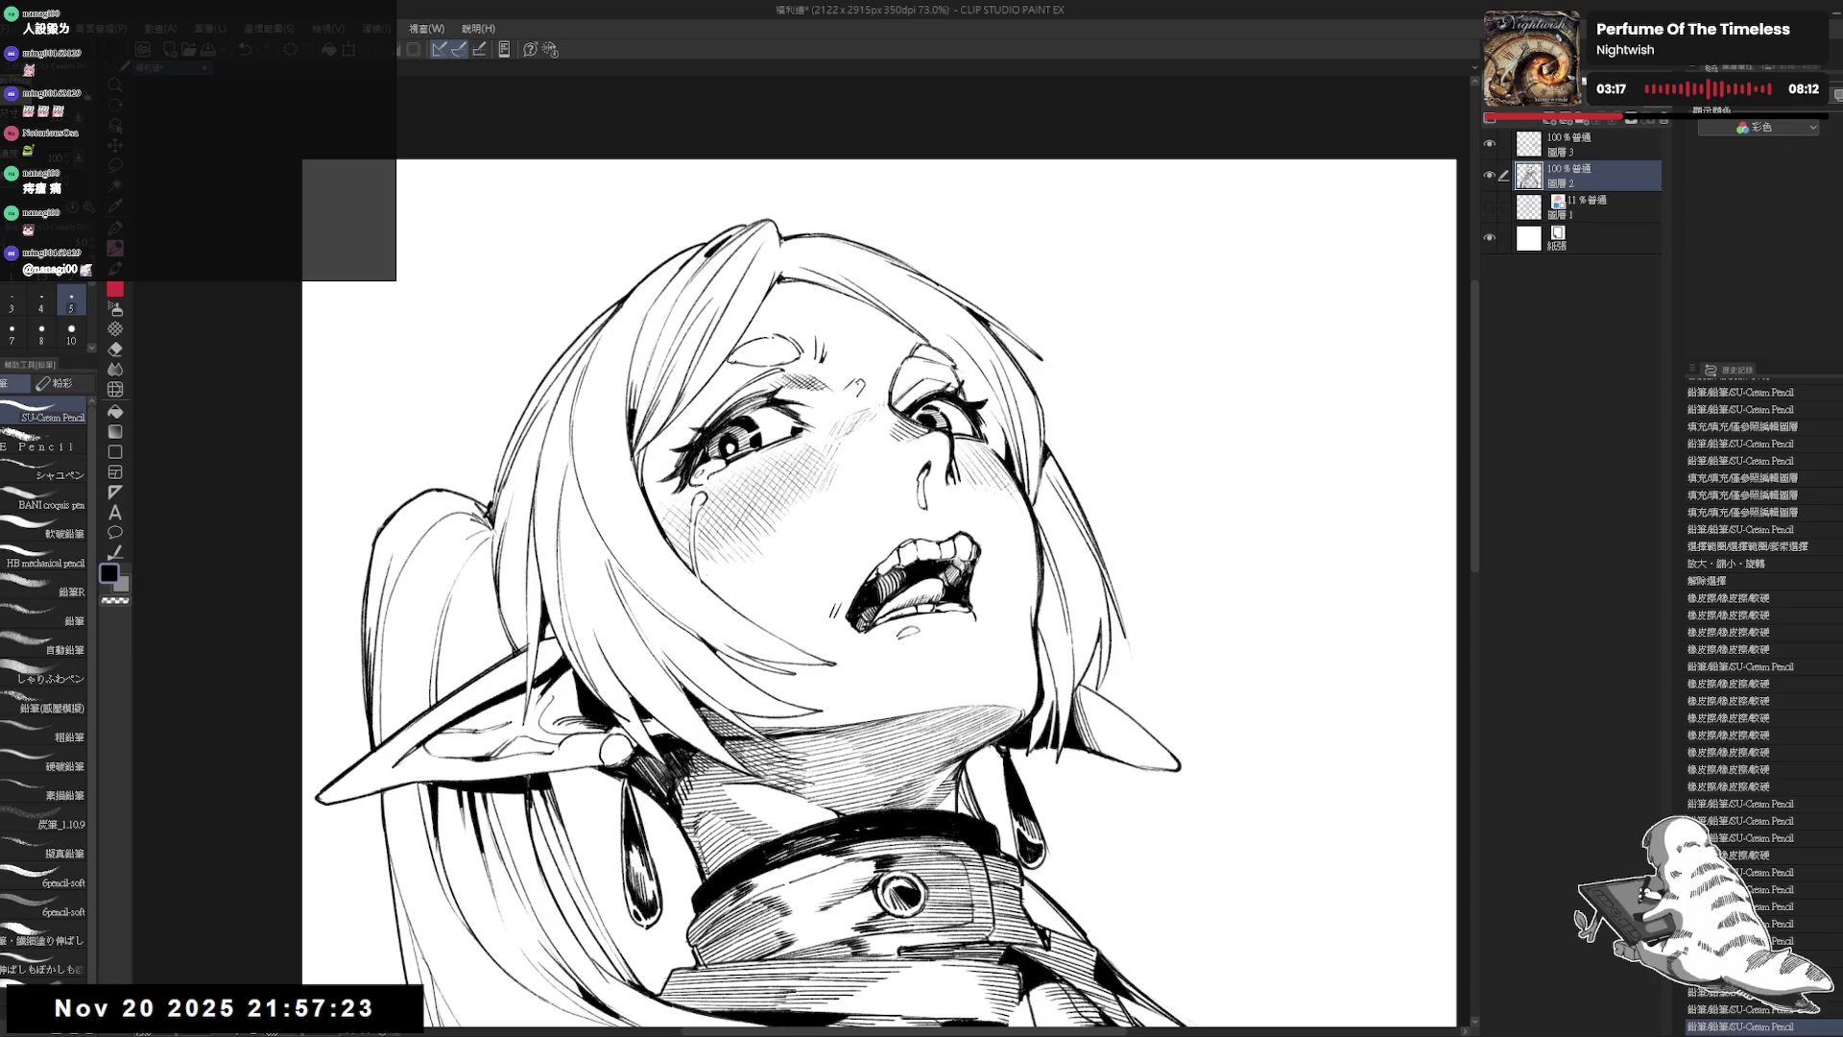
{"action": "key", "text": "ctrl+y"}
{"action": "key", "text": "ctrl+y"}
{"action": "key", "text": "ctrl+y"}
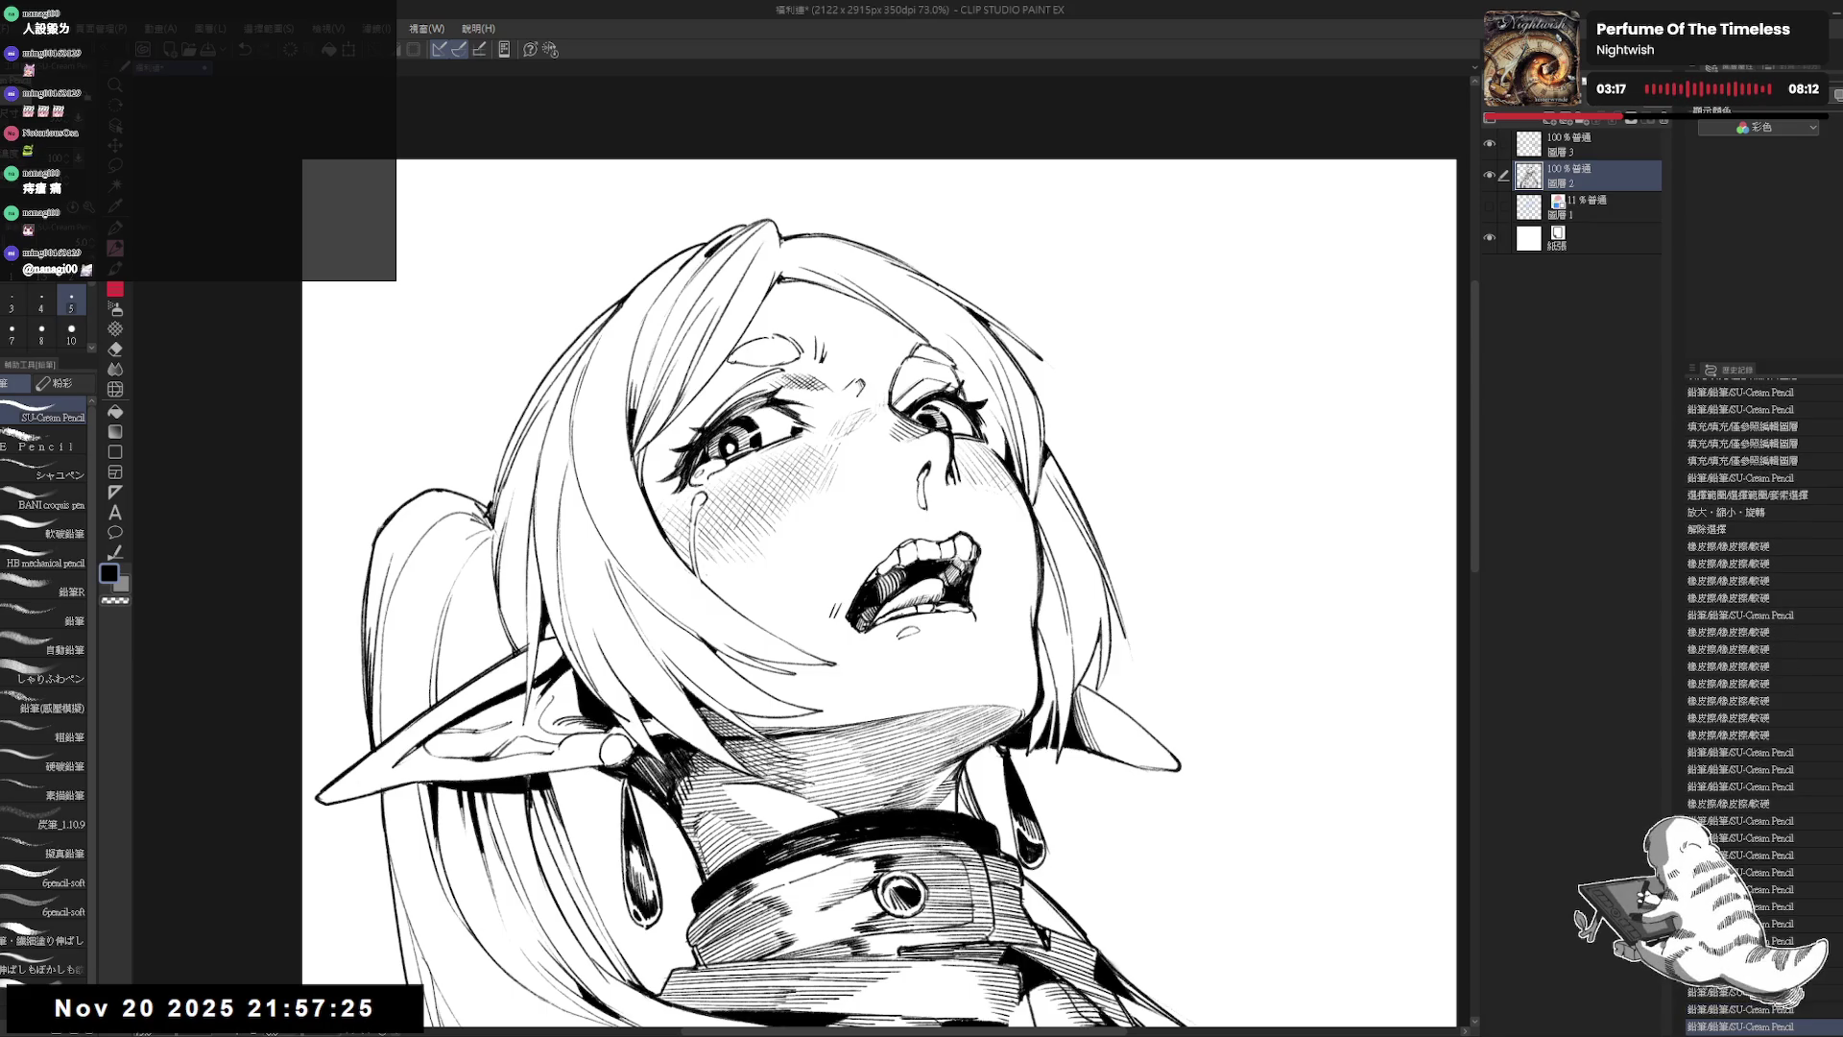
{"action": "key", "text": "ctrl+y"}
{"action": "key", "text": "ctrl+y"}
{"action": "key", "text": "h"}
{"action": "left_click_drag", "start_coordinate": [1056, 672], "coordinate": [912, 816]}
{"action": "key", "text": "p"}
{"action": "key", "text": "ctrl+y"}
{"action": "key", "text": "ctrl+y"}
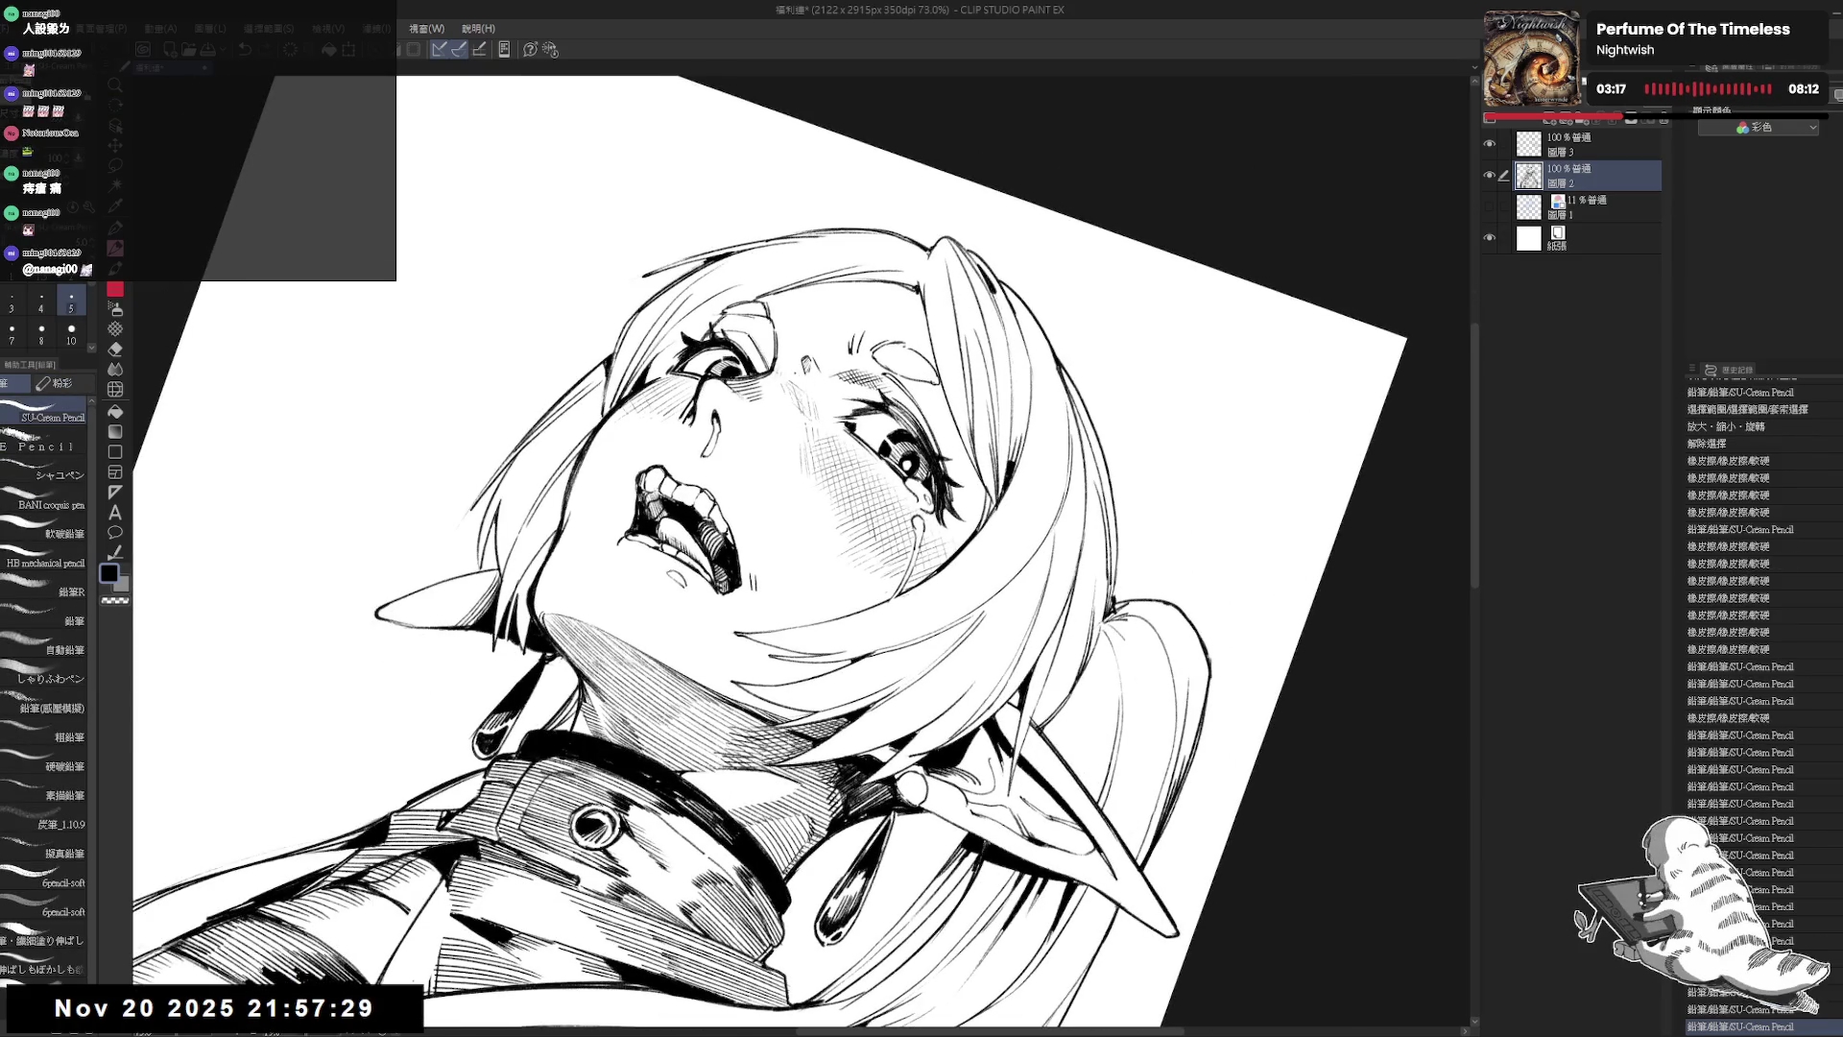
{"action": "key", "text": "ctrl+y"}
{"action": "mouse_move", "coordinate": [864, 624]}
{"action": "left_mouse_down"}
{"action": "mouse_move", "coordinate": [845, 576]}
{"action": "mouse_move", "coordinate": [912, 691]}
{"action": "left_mouse_up"}
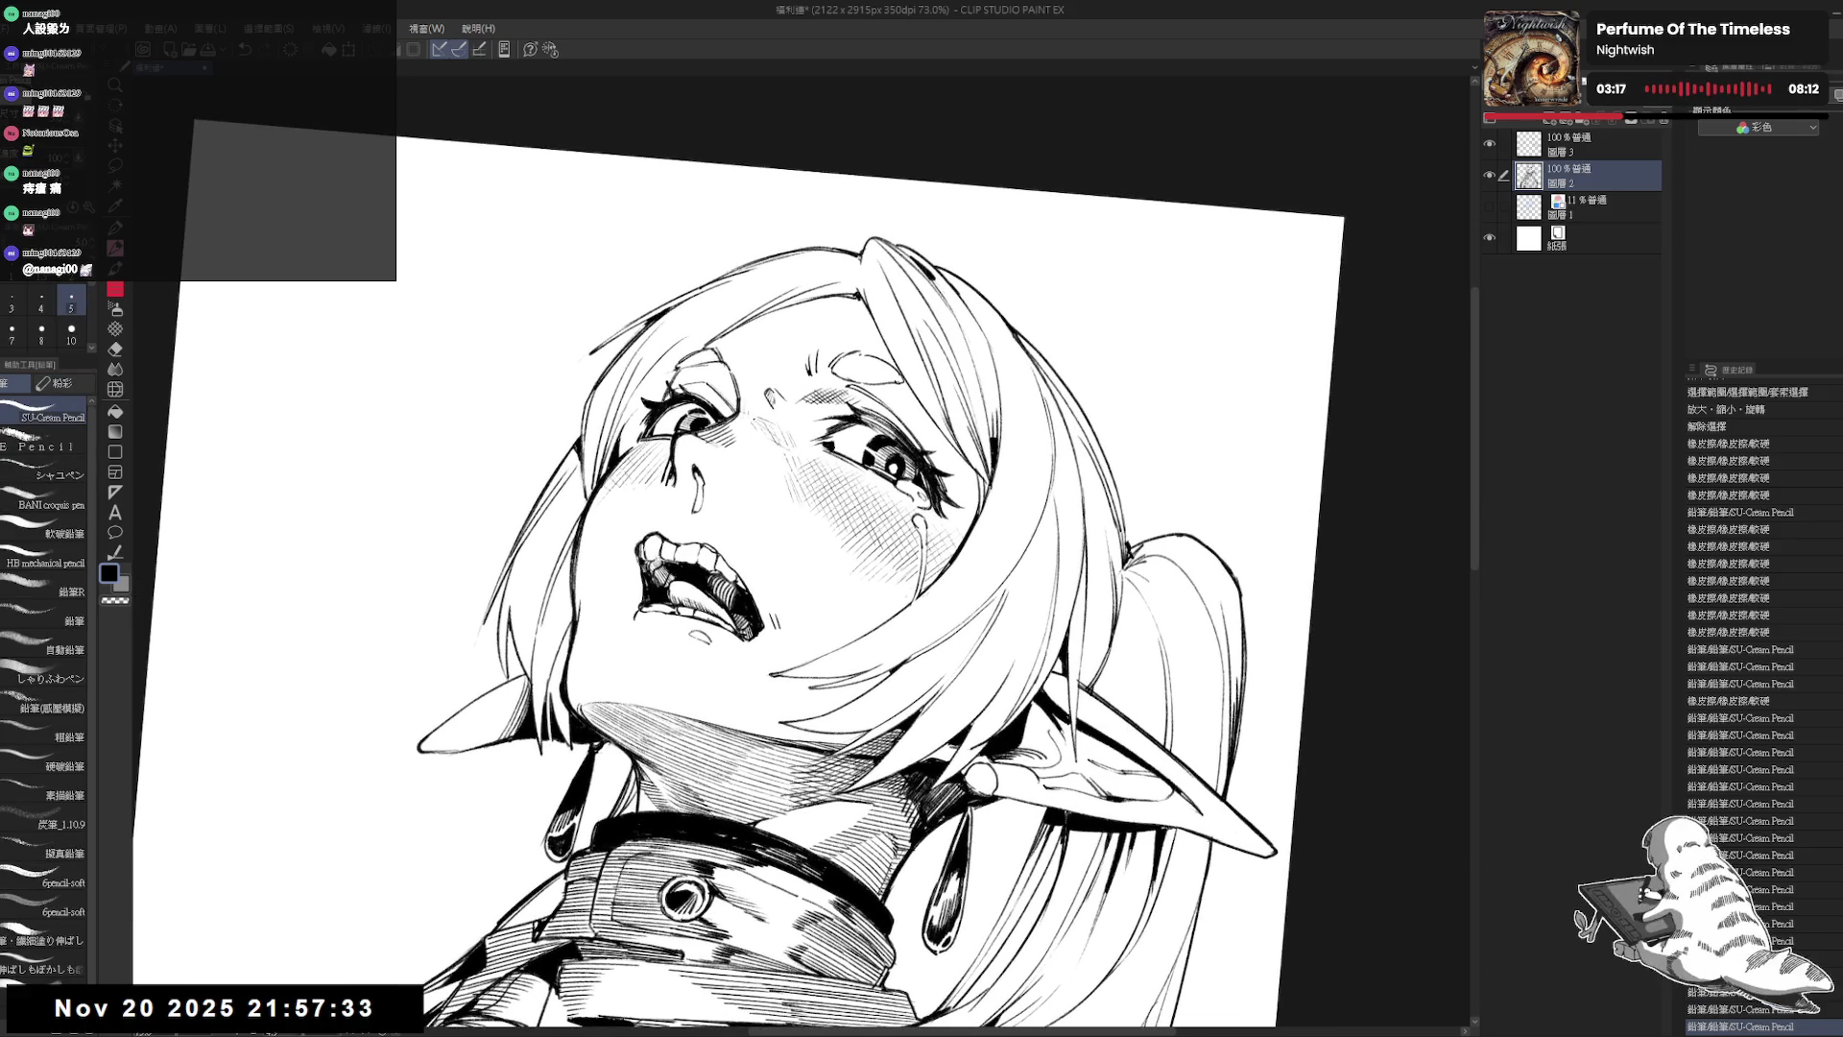
{"action": "key", "text": "ctrl+y"}
{"action": "key", "text": "ctrl+0"}
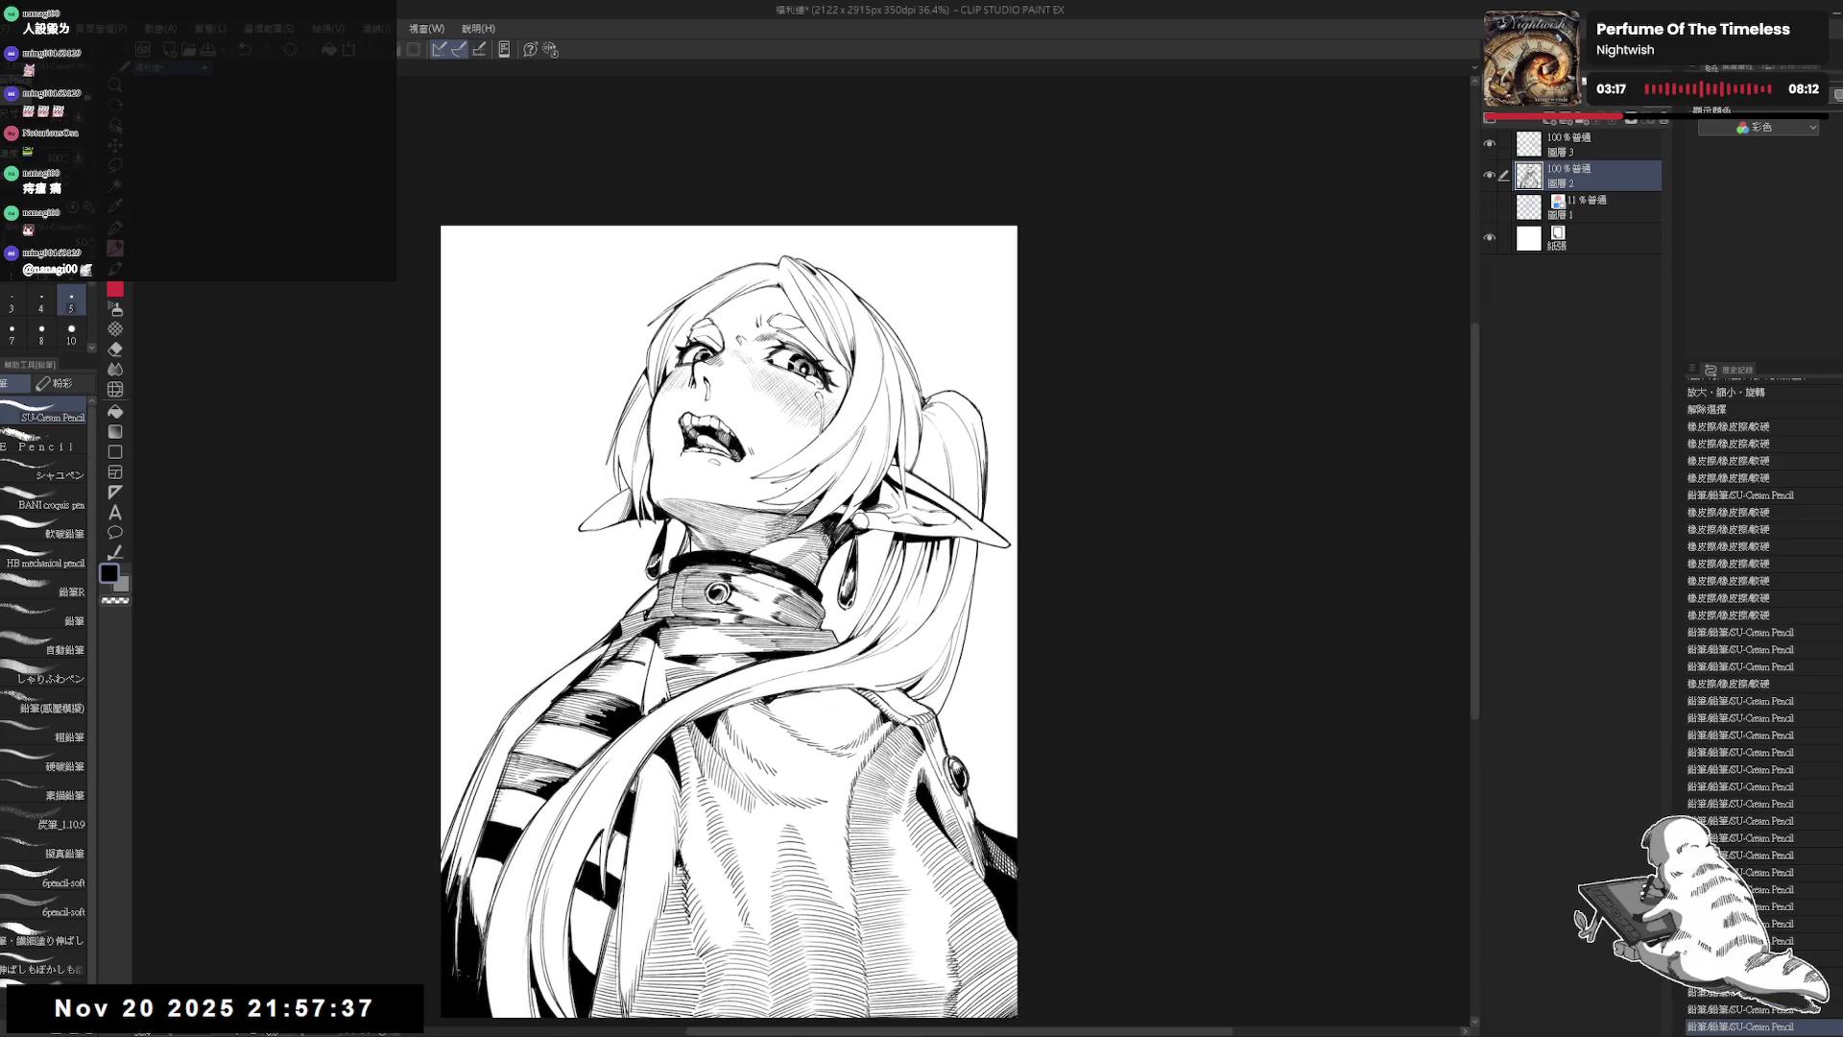
{"action": "left_click_drag", "start_coordinate": [386, 246], "coordinate": [380, 225]}
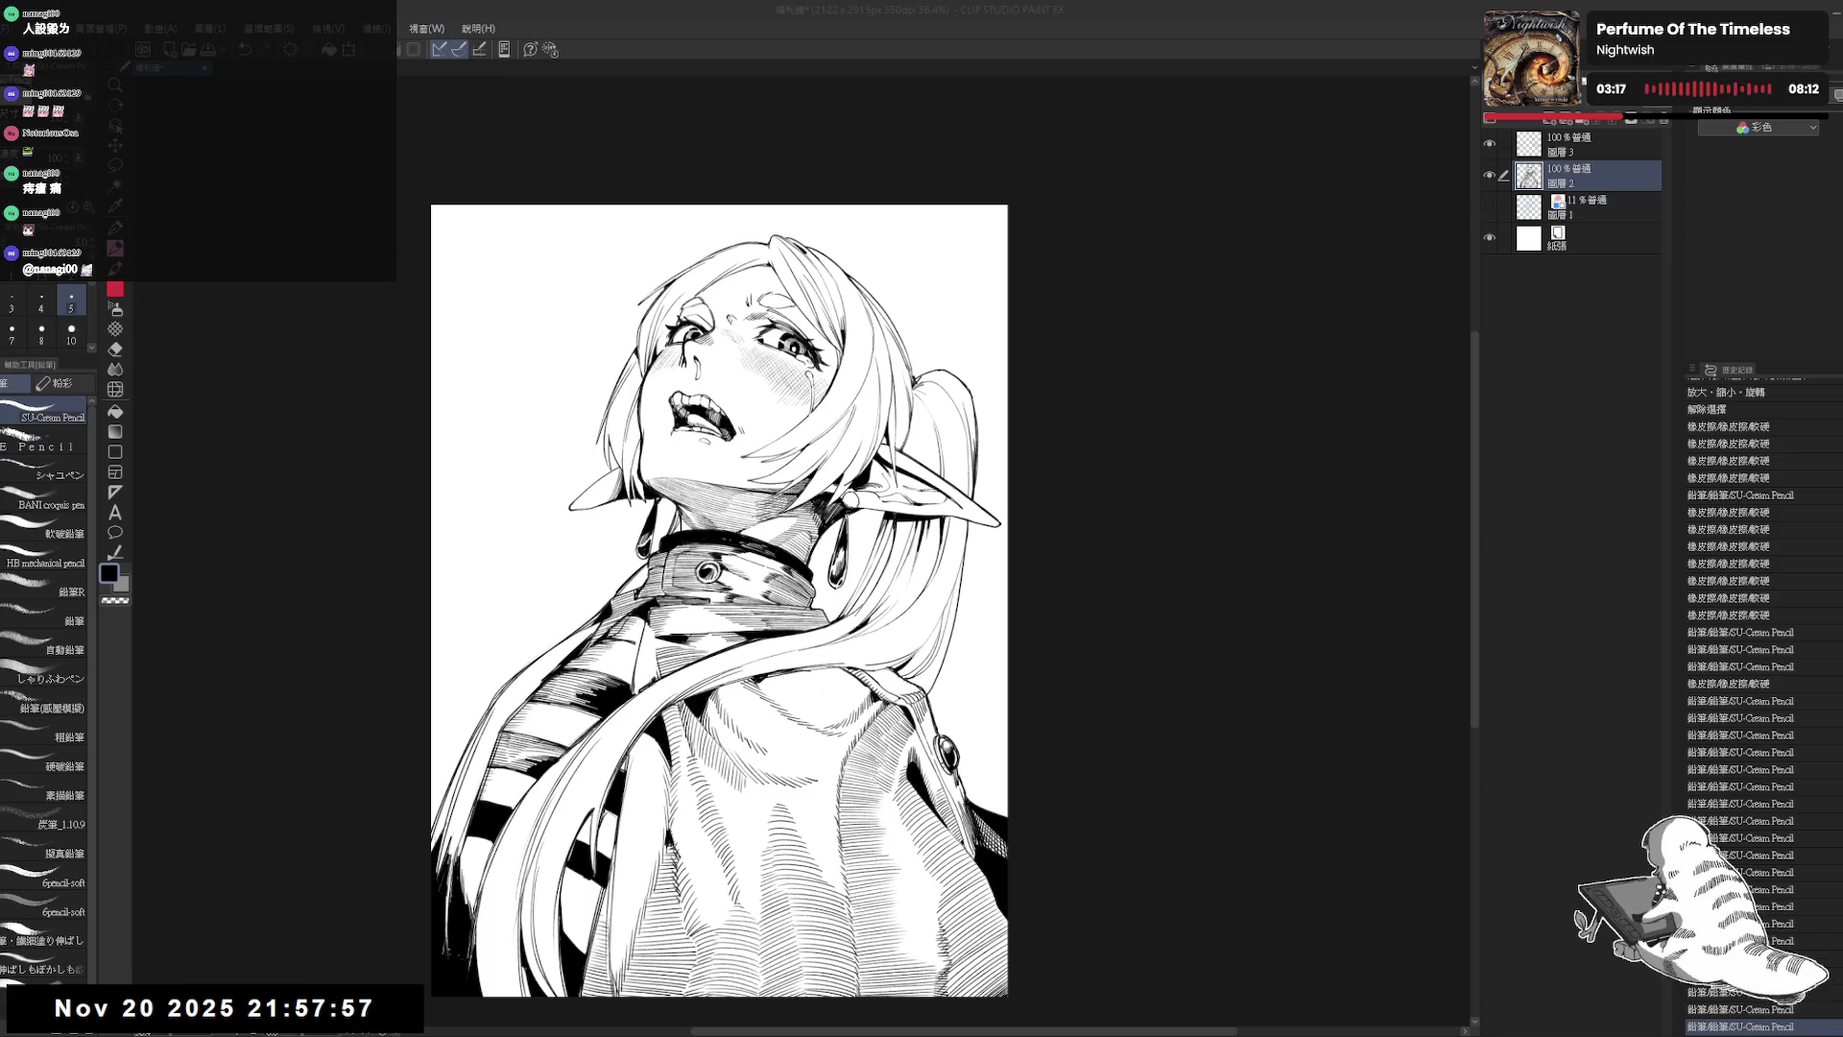
{"action": "left_click", "coordinate": [1488, 313]}
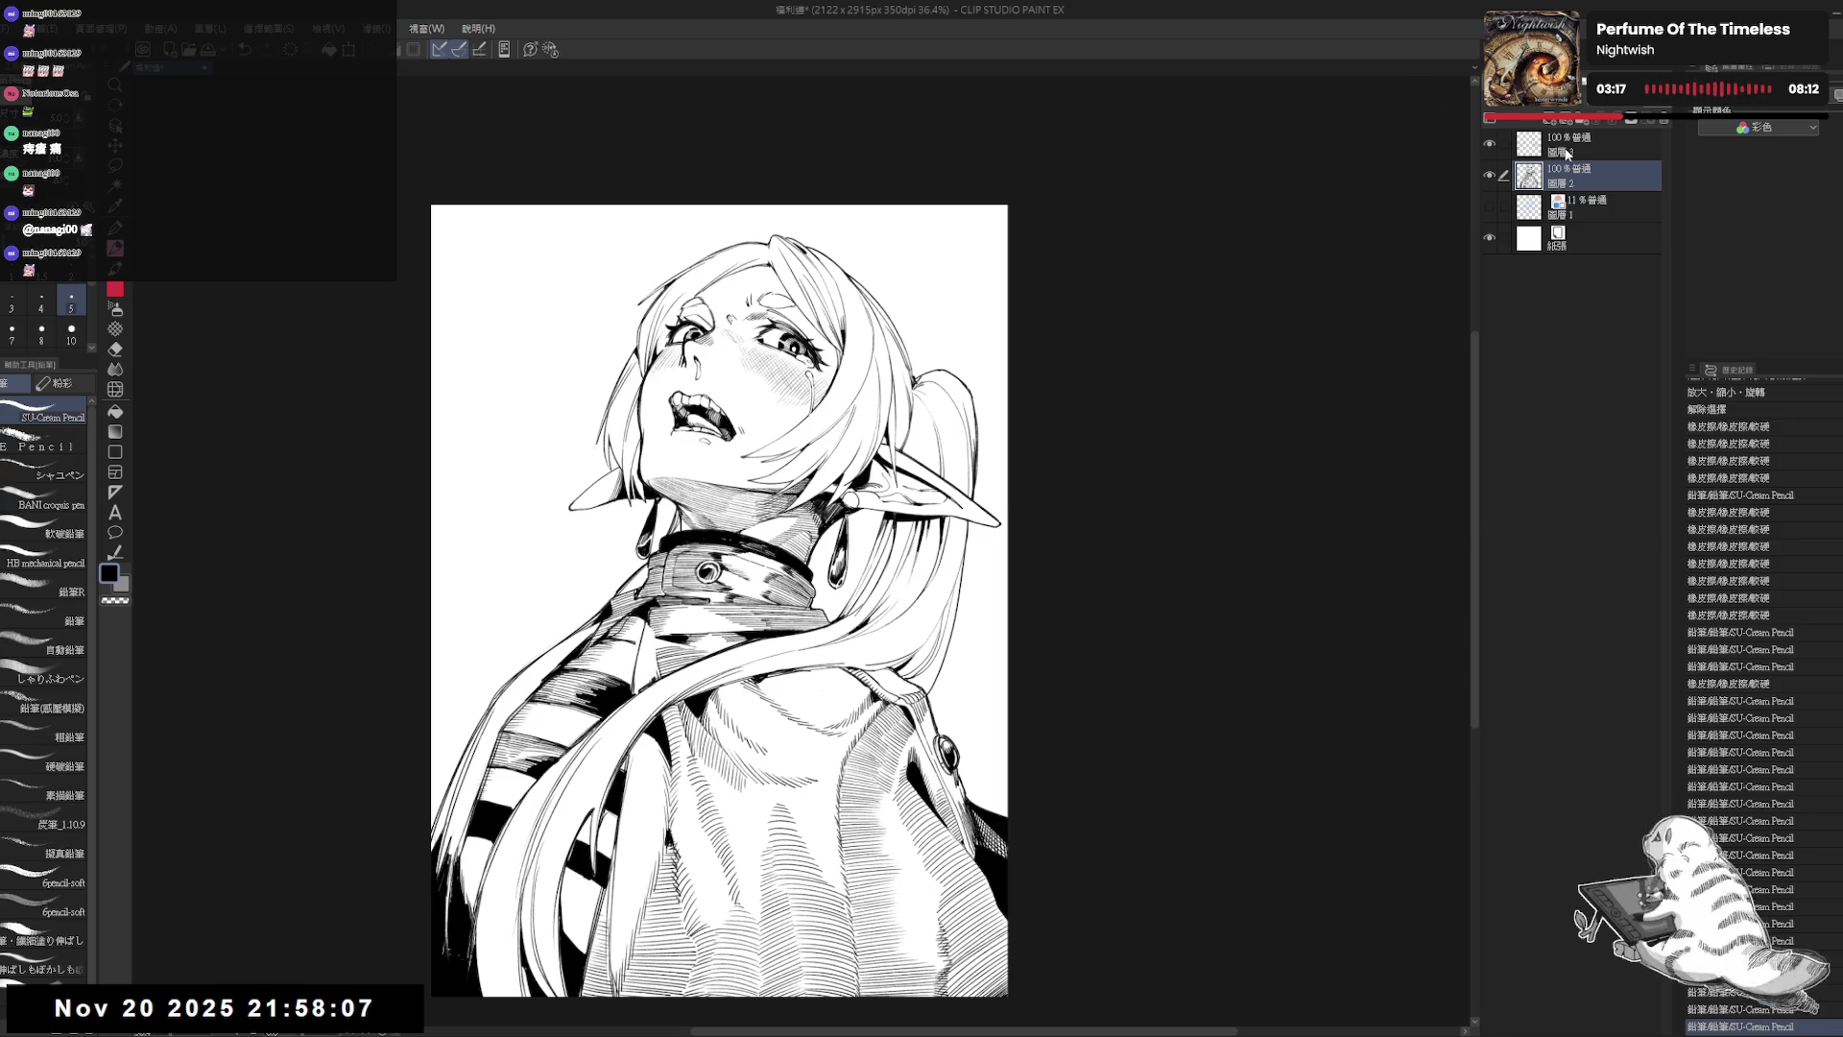
Step: Add a new raster layer and move it above 圖層 3 at the top of the stack
{"action": "left_click", "coordinate": [1555, 123]}
{"action": "left_click_drag", "start_coordinate": [1575, 177], "coordinate": [1574, 144]}
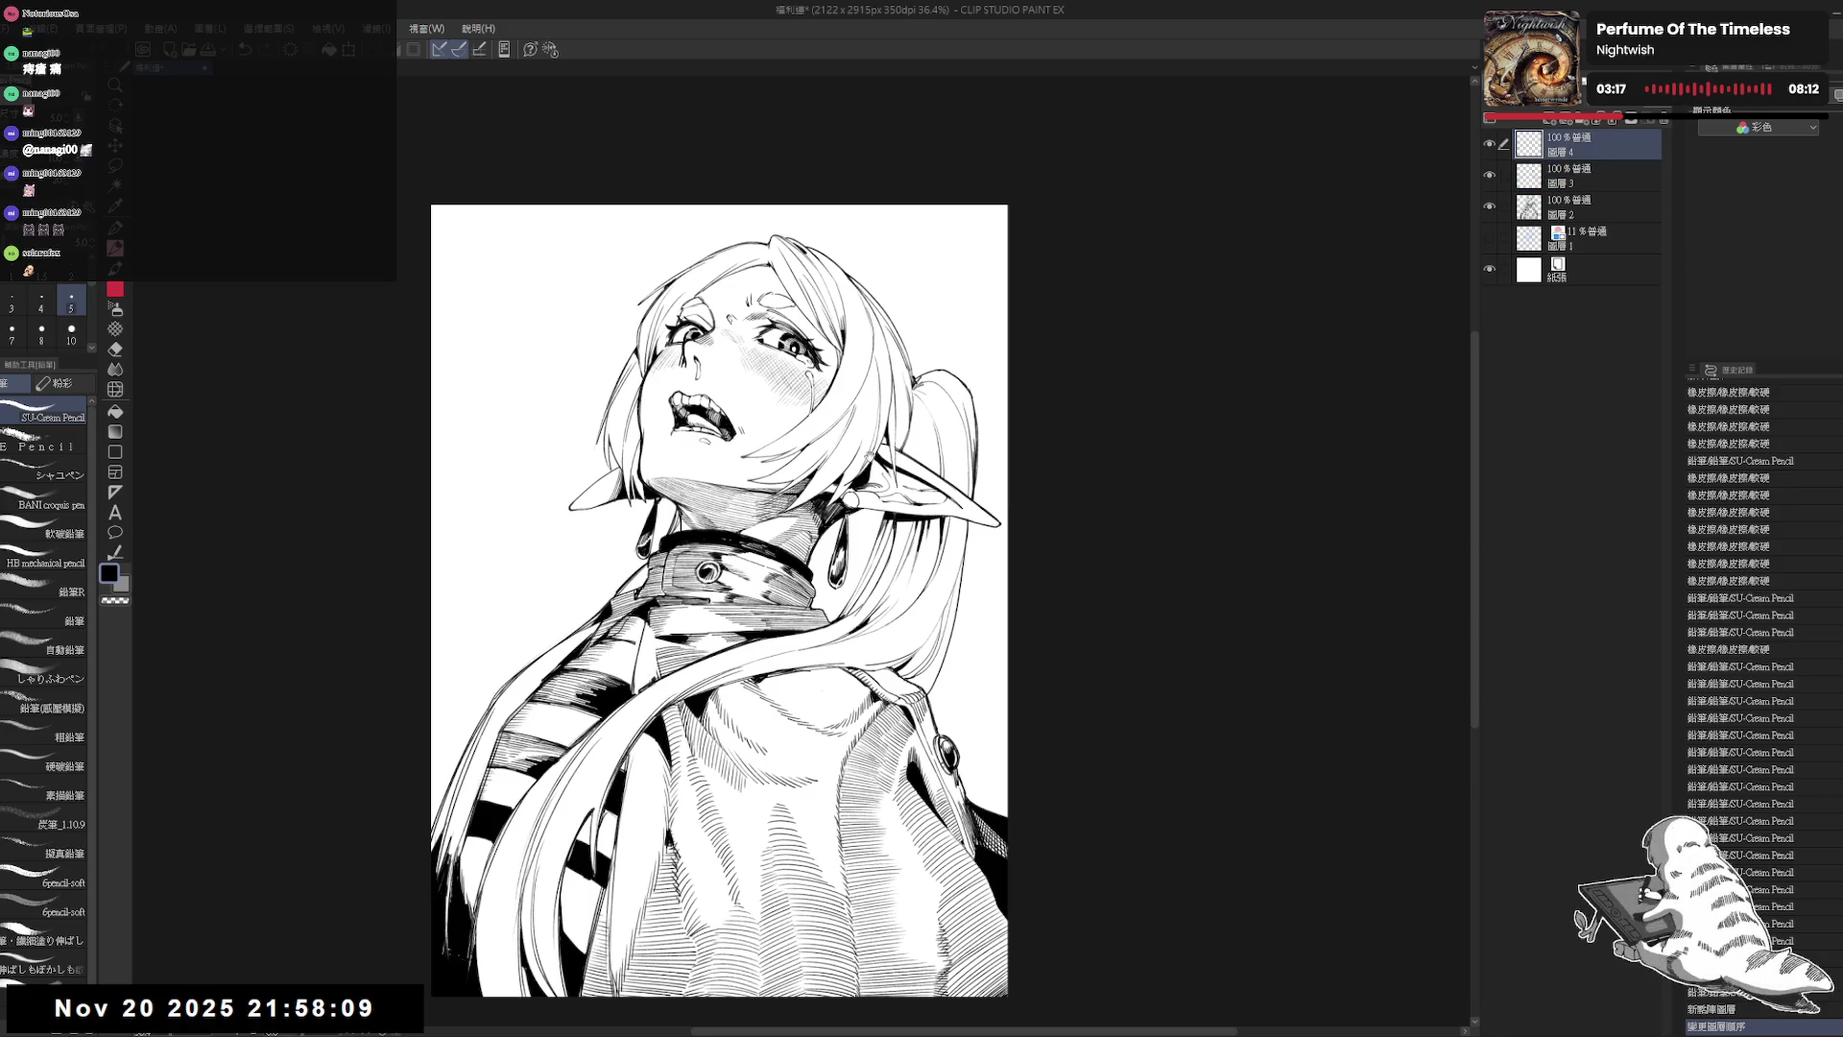
{"action": "scroll", "coordinate": [596, 383], "scroll_direction": "up", "scroll_amount": 3}
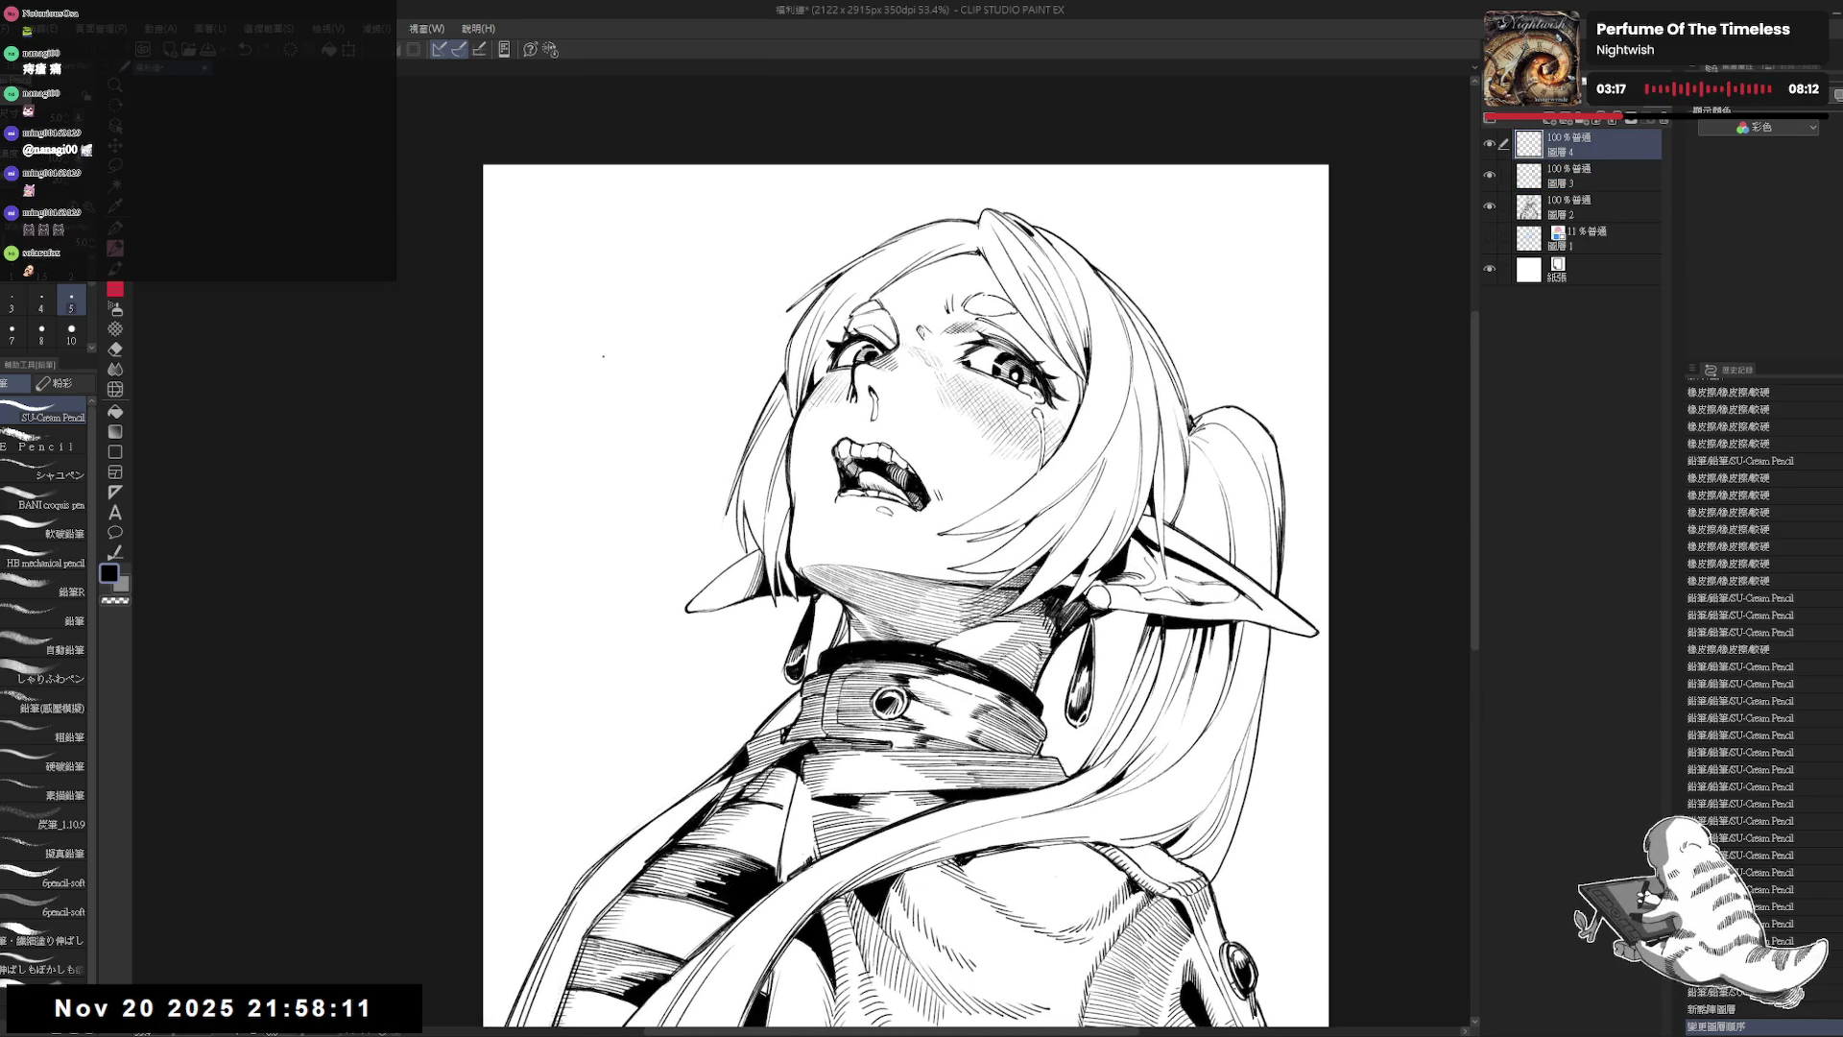
Step: Sketch the chili pepper's stem and curving outline beside the girl's head
{"action": "left_click_drag", "start_coordinate": [604, 356], "coordinate": [630, 344]}
{"action": "key", "text": "ctrl+z"}
{"action": "left_click_drag", "start_coordinate": [631, 319], "coordinate": [626, 340]}
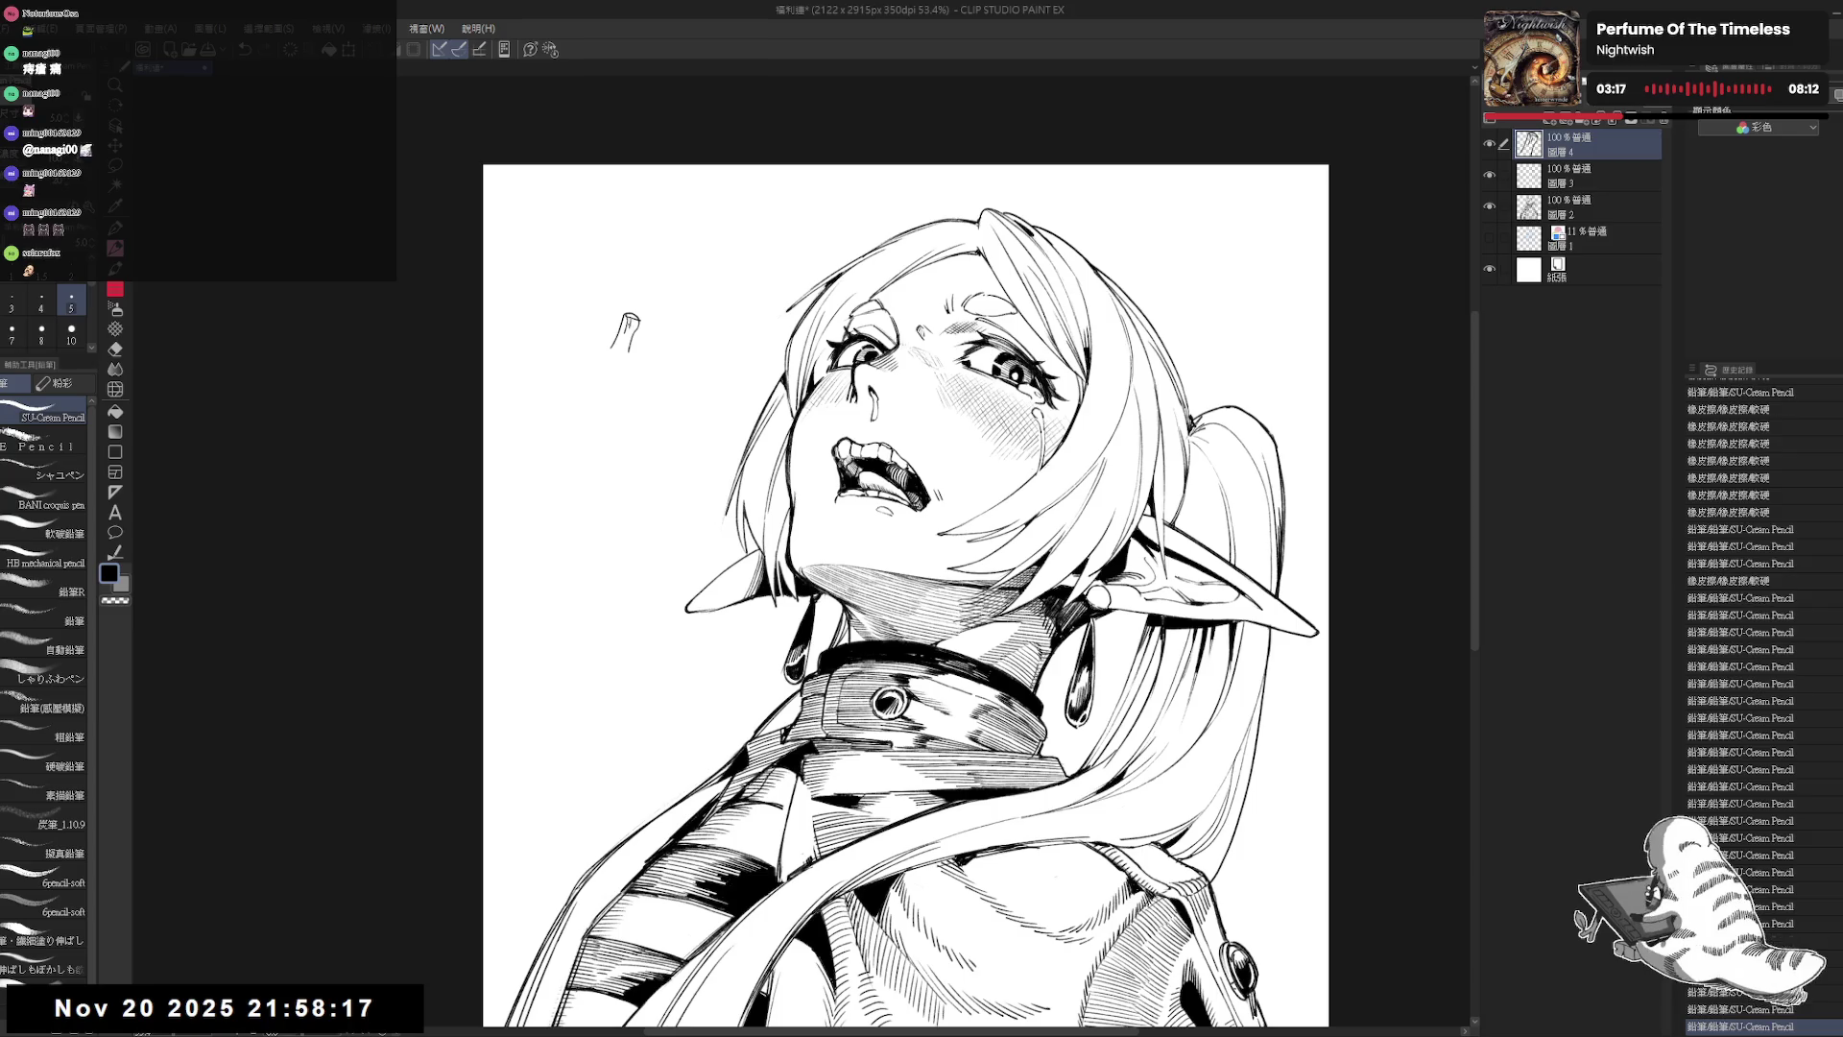
{"action": "key", "text": "ctrl+z"}
{"action": "key", "text": "ctrl+z"}
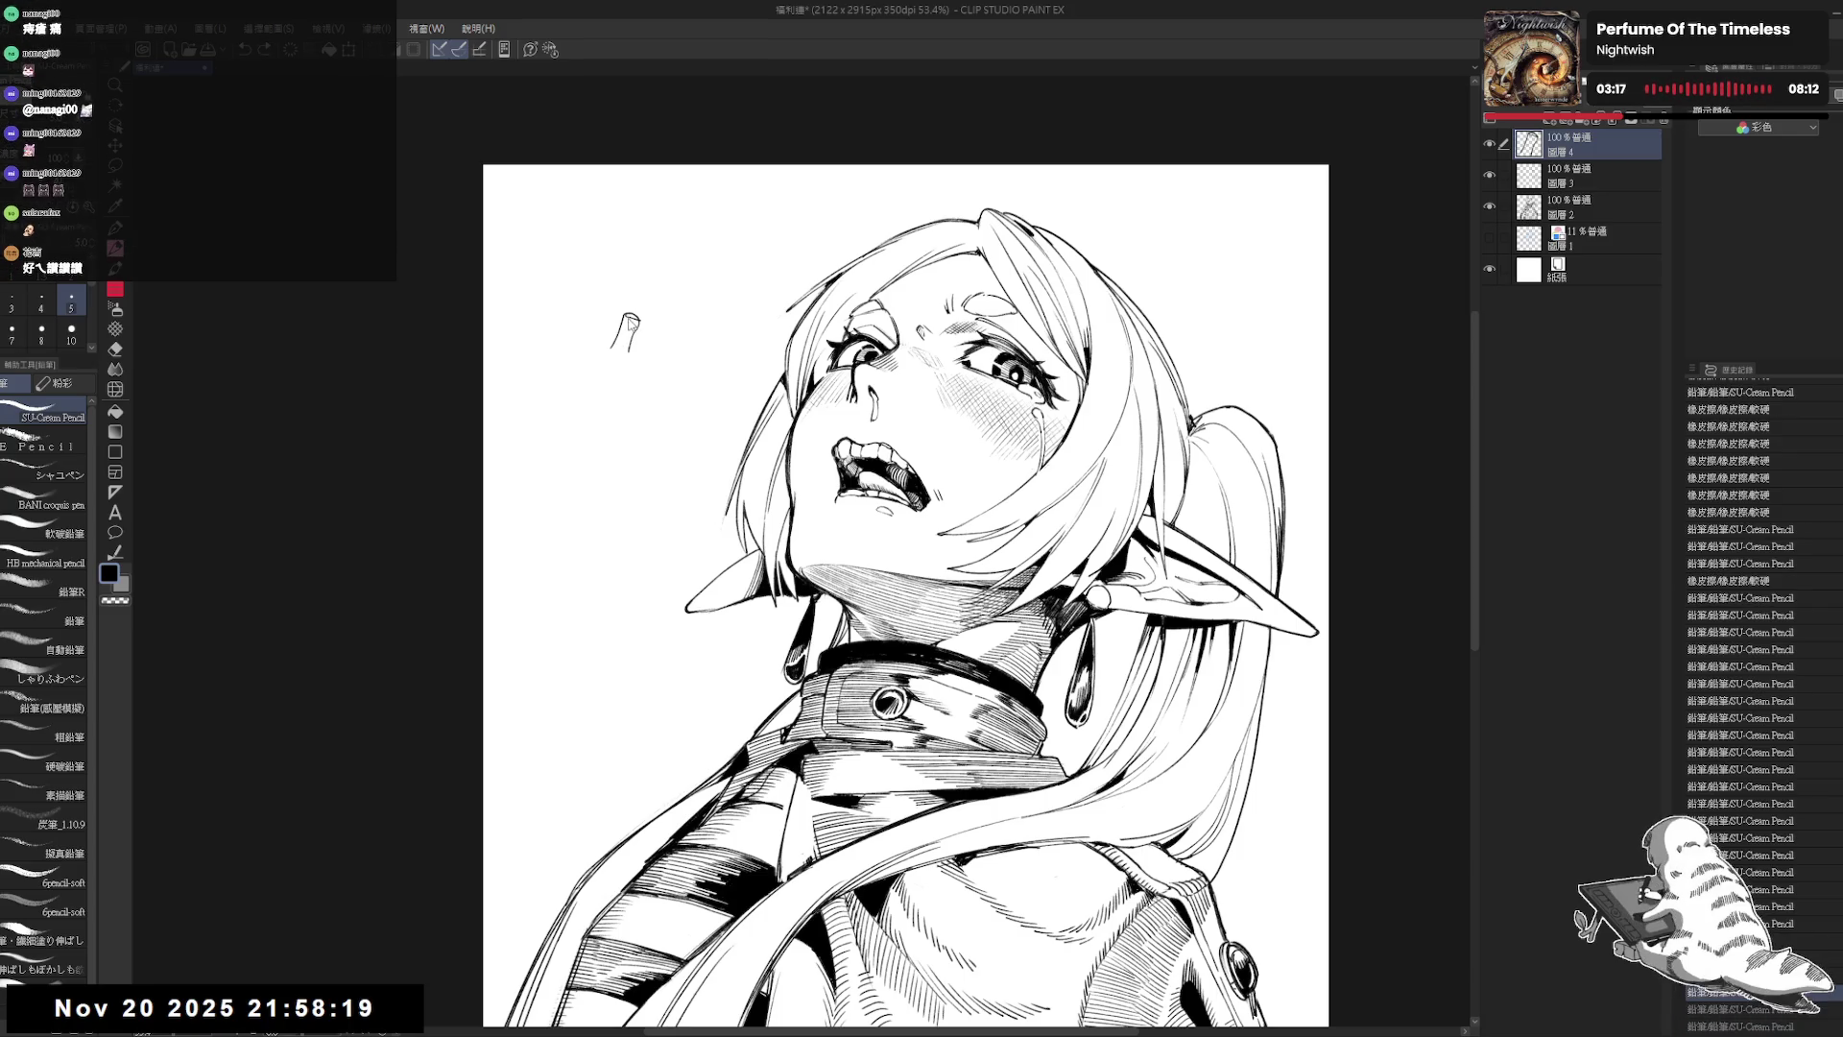
{"action": "mouse_move", "coordinate": [626, 317]}
{"action": "left_mouse_down"}
{"action": "mouse_move", "coordinate": [611, 350]}
{"action": "mouse_move", "coordinate": [630, 345]}
{"action": "mouse_move", "coordinate": [603, 355]}
{"action": "mouse_move", "coordinate": [631, 363]}
{"action": "mouse_move", "coordinate": [597, 363]}
{"action": "mouse_move", "coordinate": [631, 369]}
{"action": "left_mouse_up"}
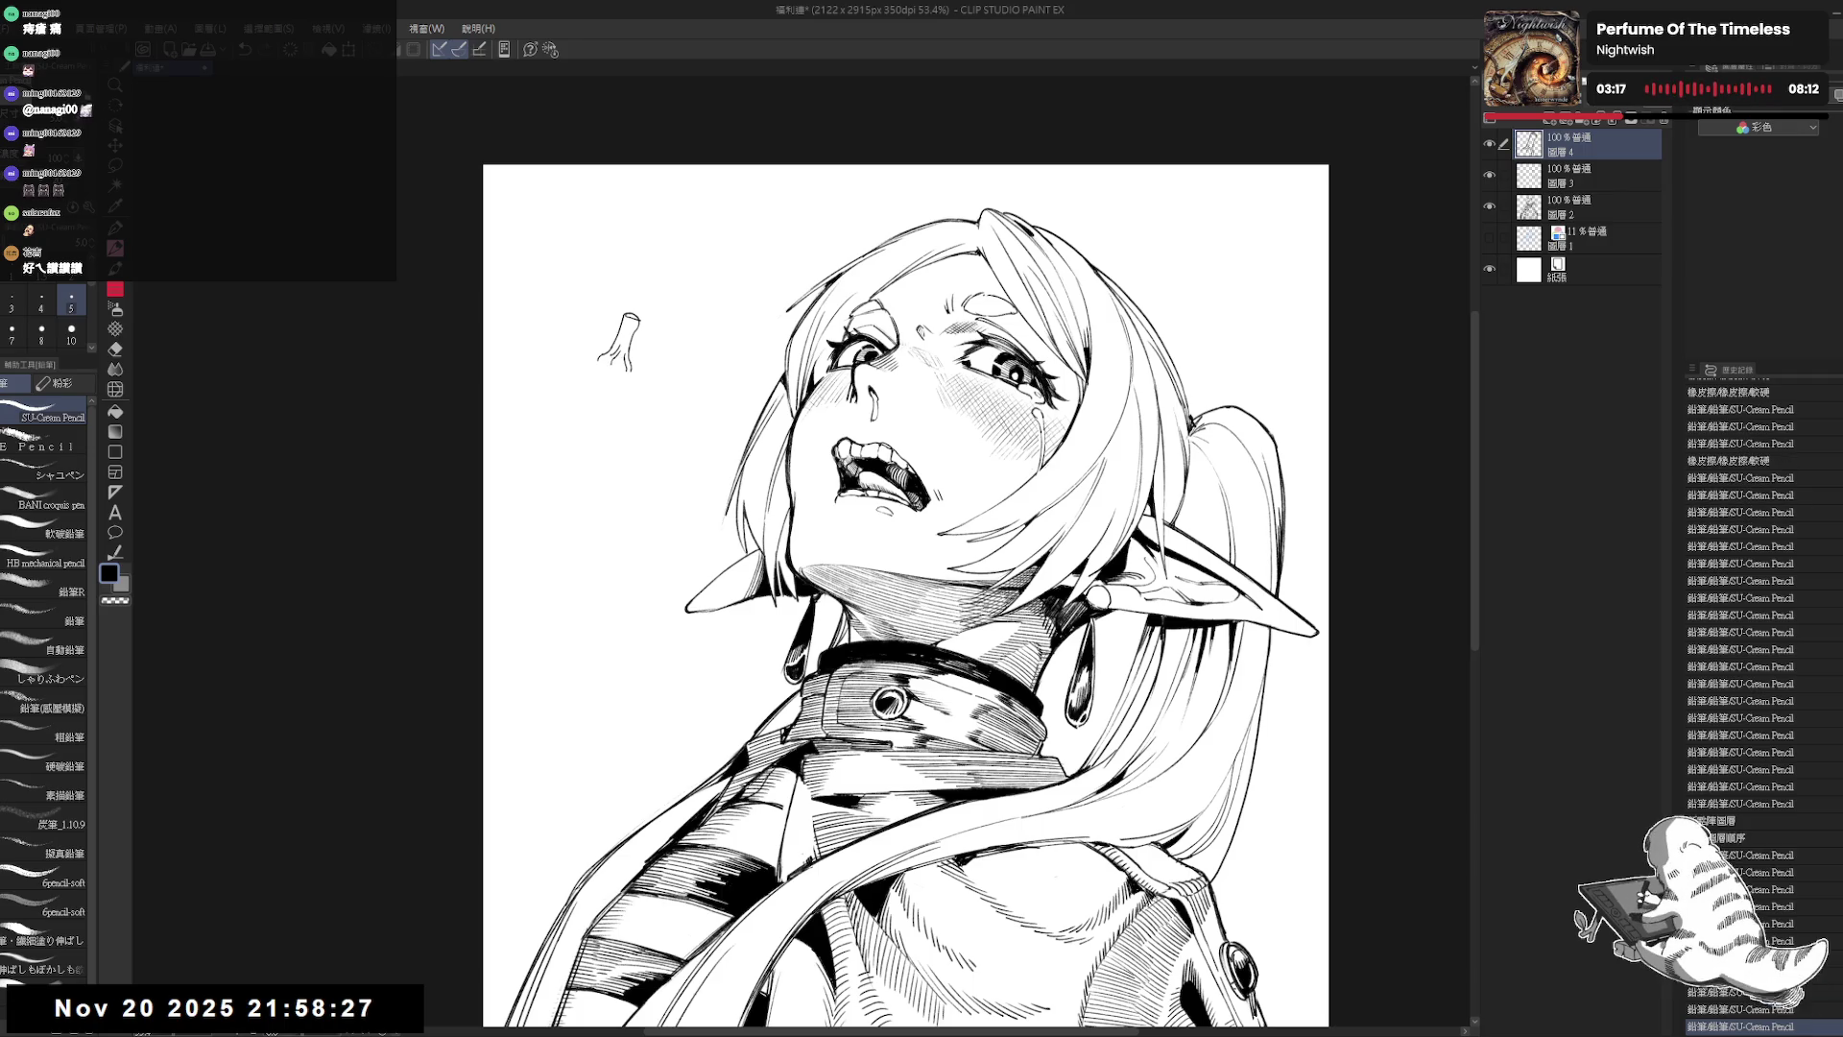
{"action": "left_click_drag", "start_coordinate": [588, 357], "coordinate": [539, 453]}
{"action": "left_click_drag", "start_coordinate": [562, 519], "coordinate": [572, 528]}
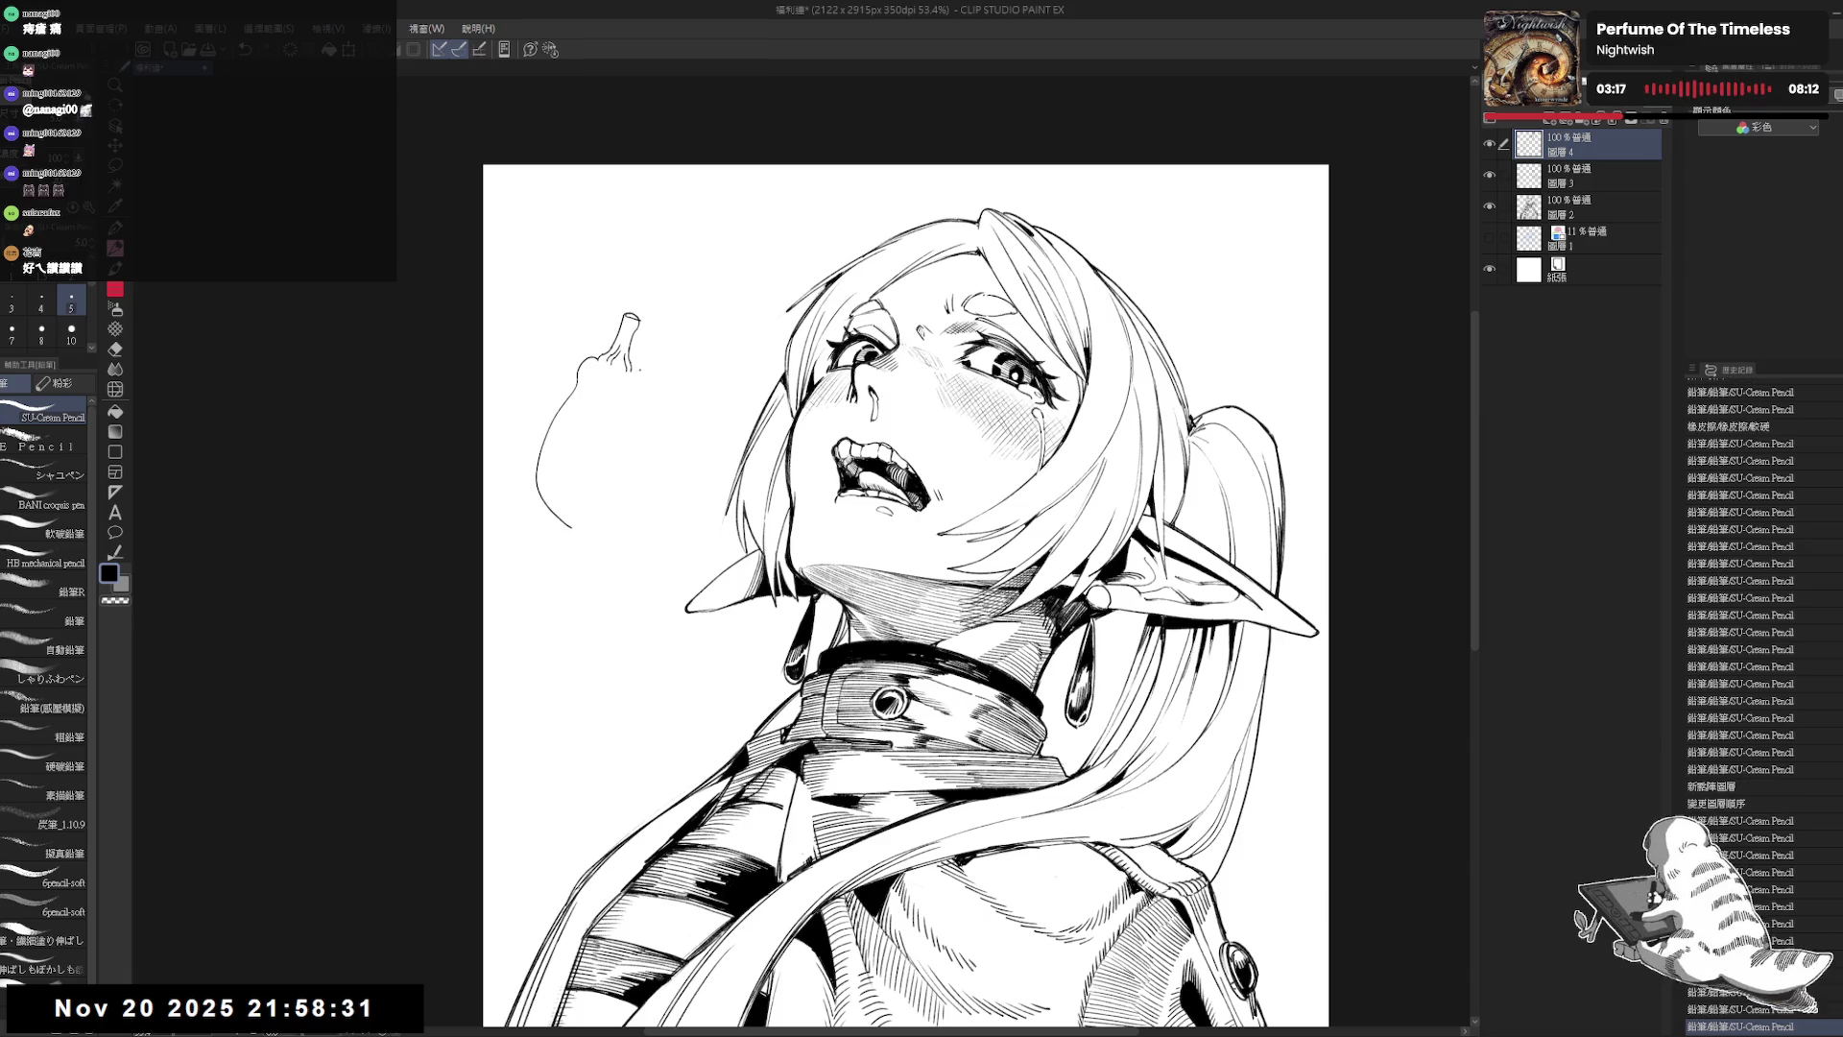
{"action": "left_click_drag", "start_coordinate": [629, 370], "coordinate": [583, 485]}
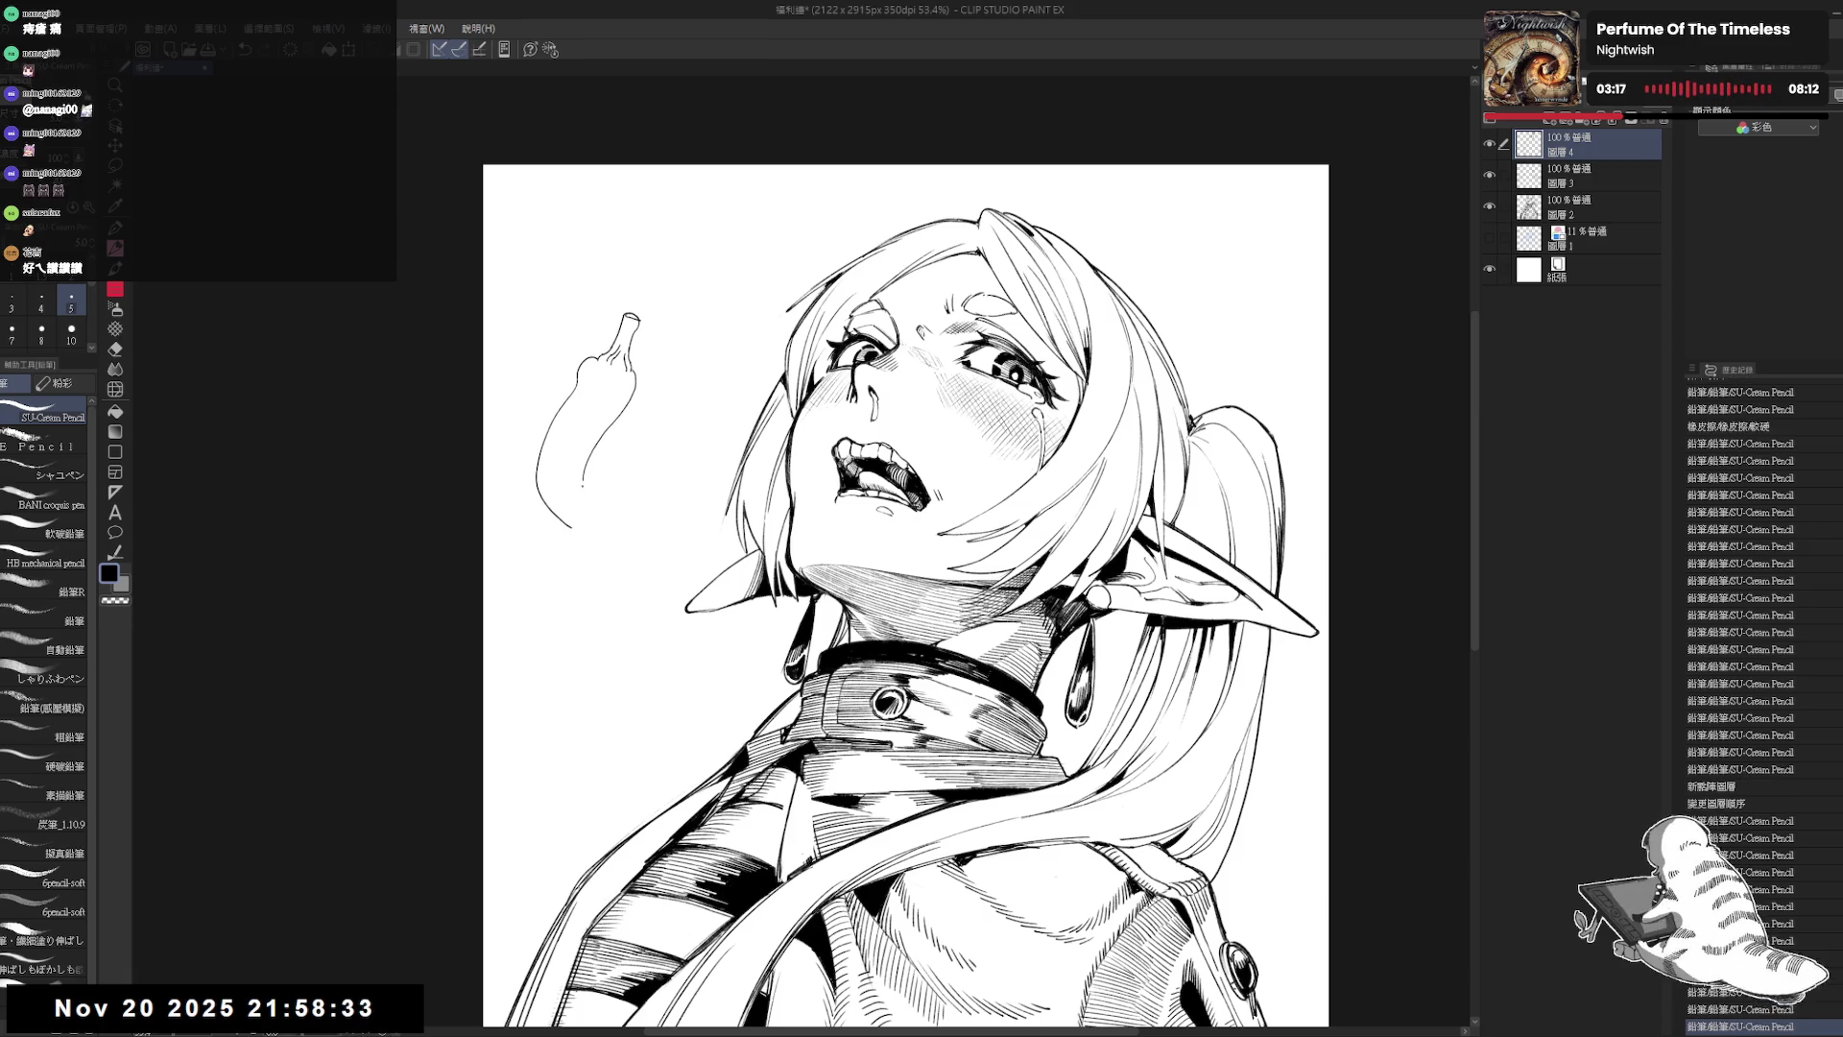
Step: Reinforce the pepper's left edge, fill its bottom black, and tidy the fill edge
{"action": "left_click", "coordinate": [571, 397]}
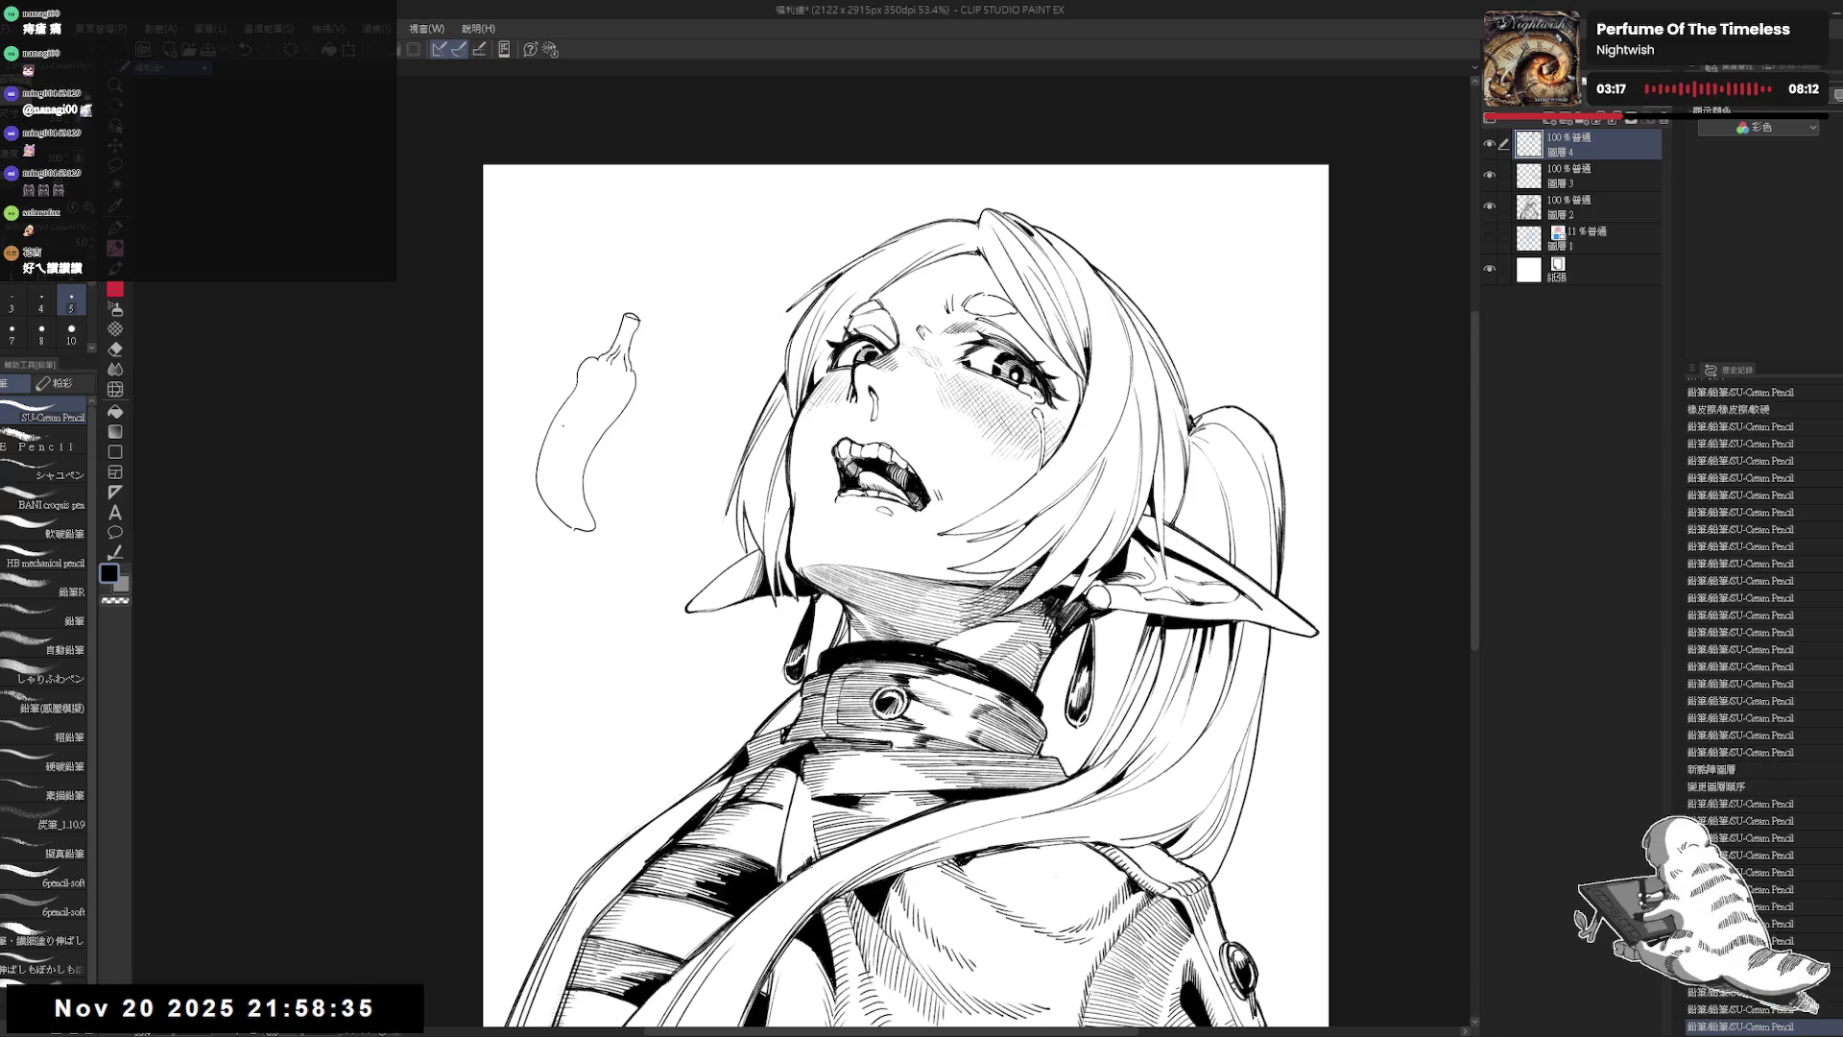
{"action": "key", "text": "minus"}
{"action": "mouse_move", "coordinate": [551, 437]}
{"action": "left_mouse_down"}
{"action": "mouse_move", "coordinate": [529, 503]}
{"action": "mouse_move", "coordinate": [565, 507]}
{"action": "left_mouse_up"}
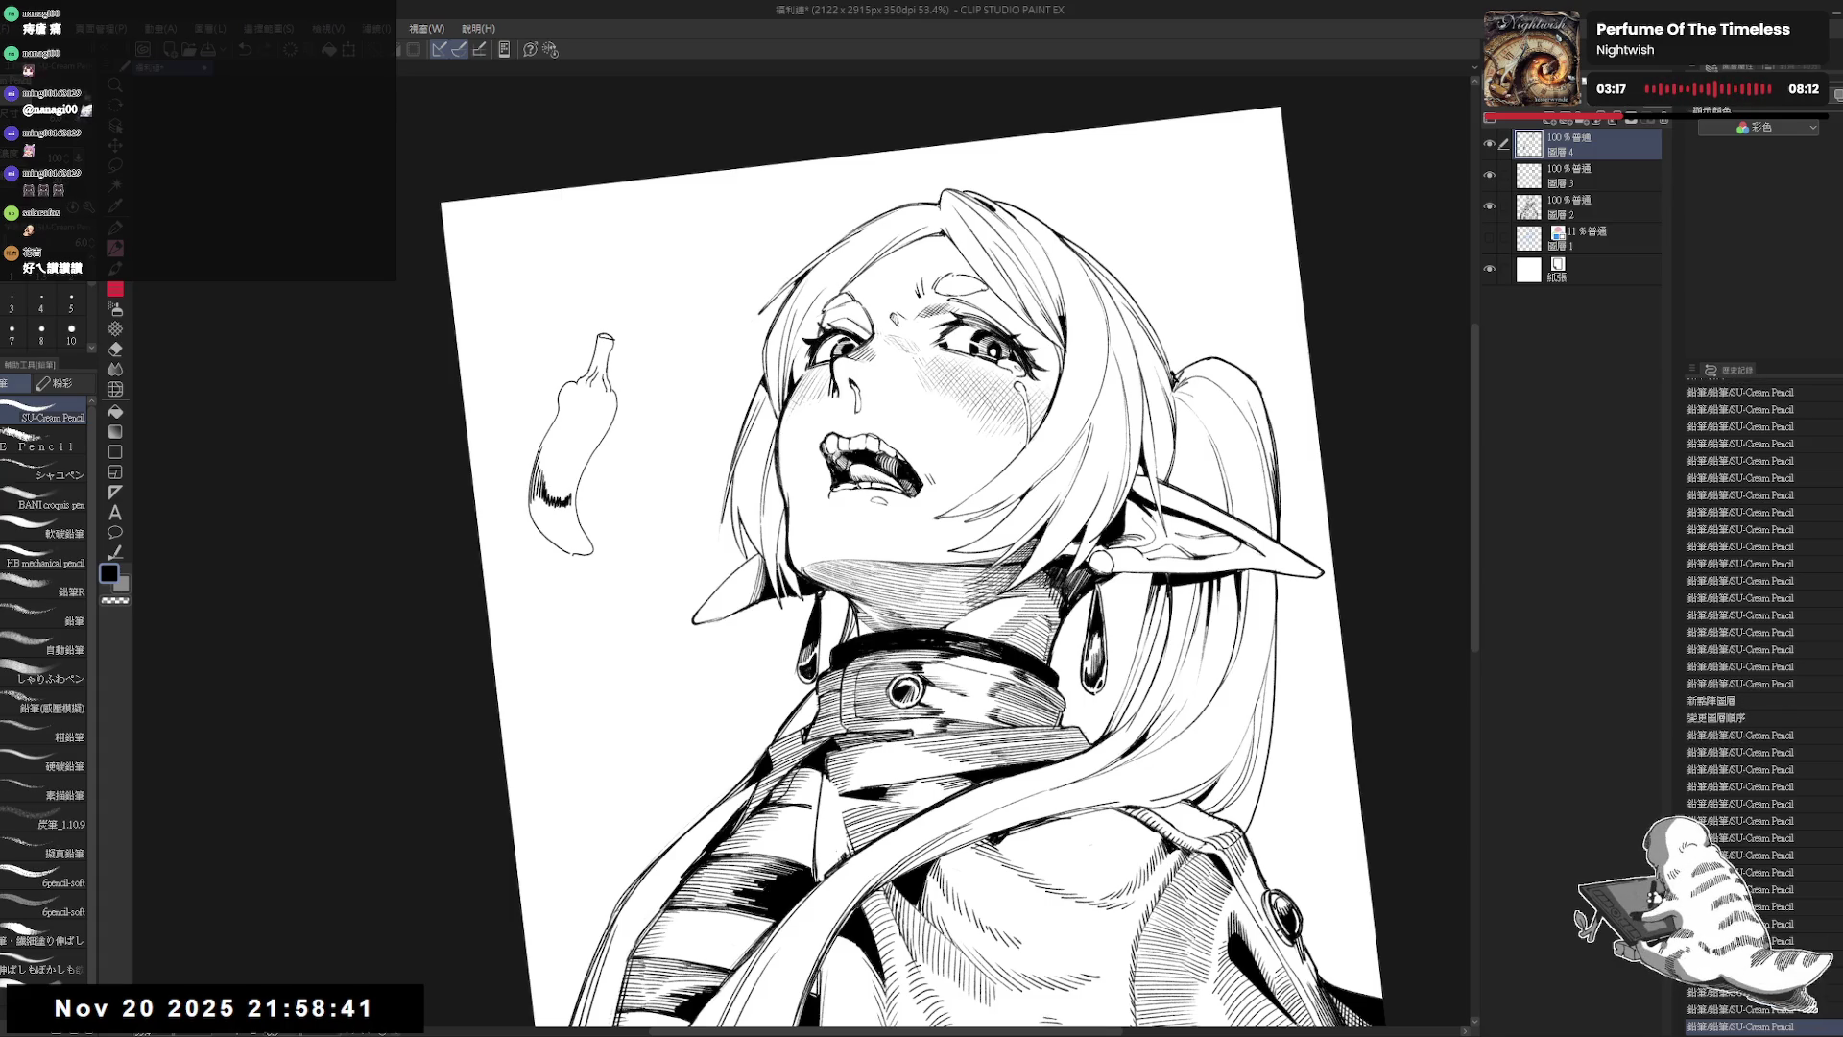
{"action": "key", "text": "g"}
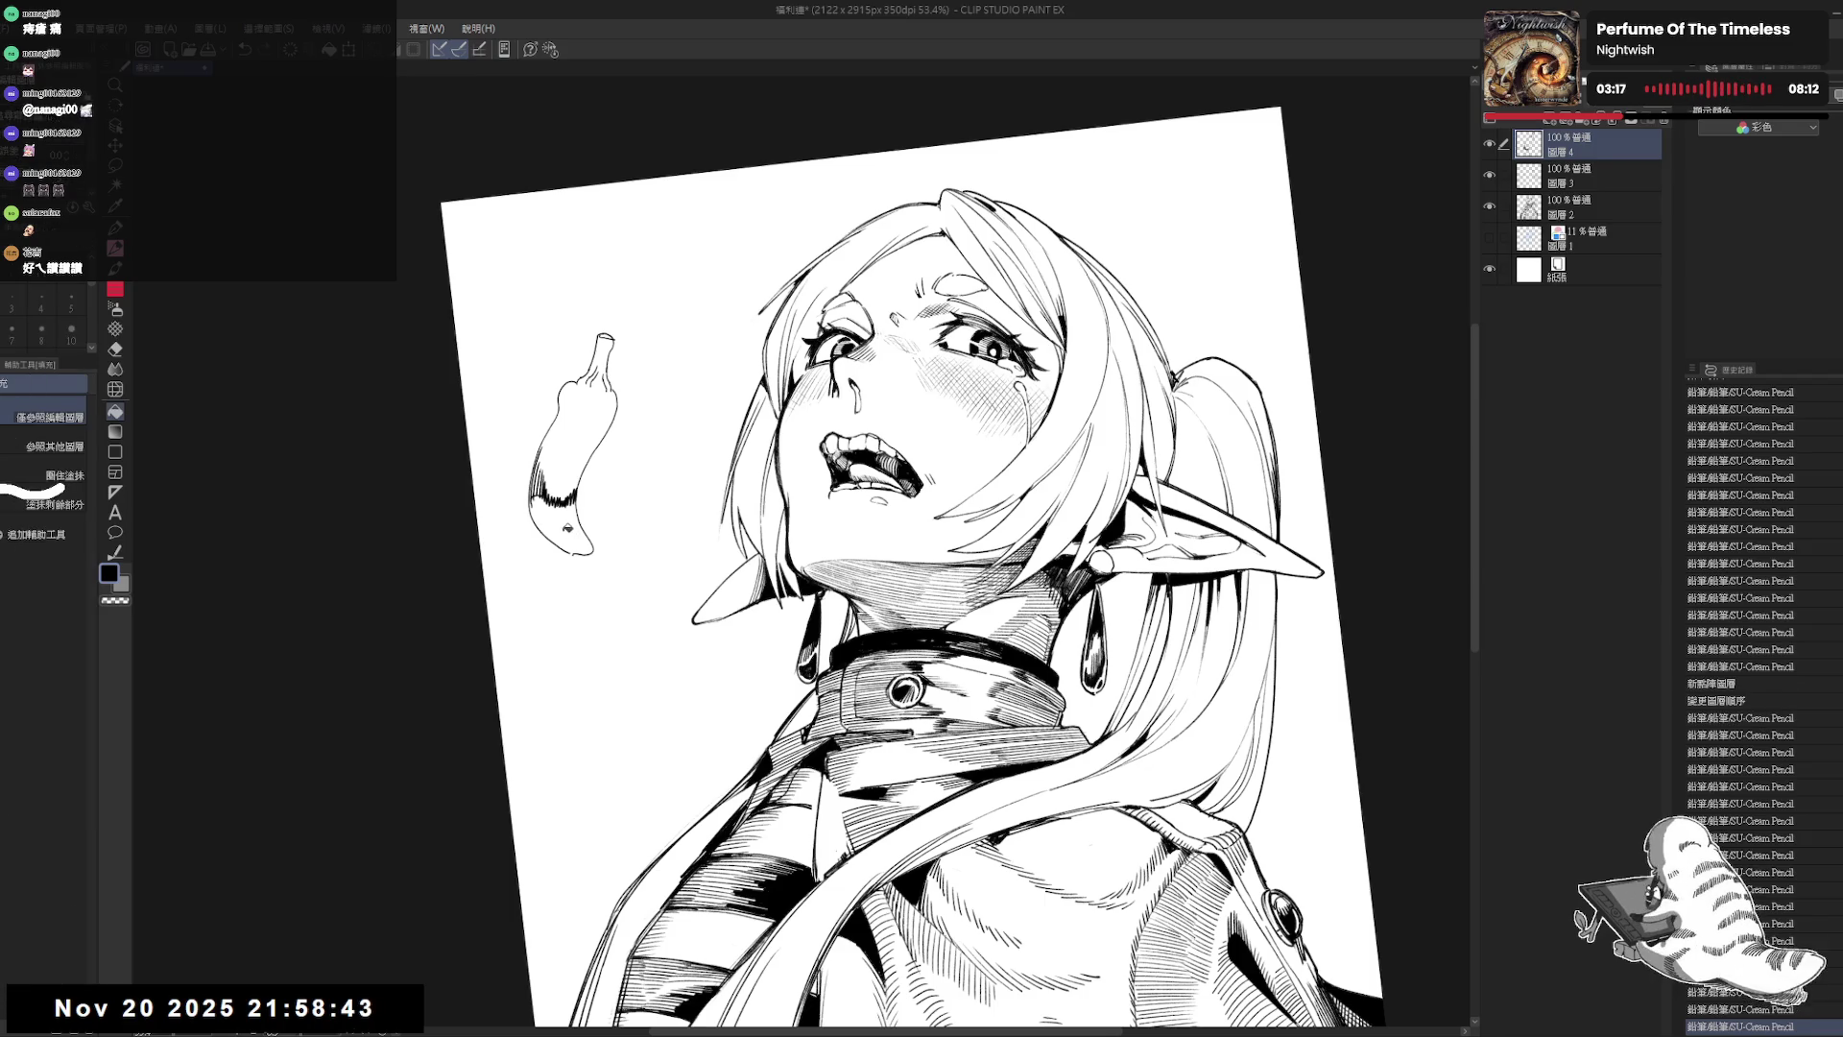
{"action": "left_click", "coordinate": [561, 524]}
{"action": "key", "text": "e"}
{"action": "left_click_drag", "start_coordinate": [571, 568], "coordinate": [593, 459]}
Step: Fill the remaining white patch of the pepper black
{"action": "key", "text": "p"}
{"action": "key", "text": "minus"}
{"action": "key", "text": "minus"}
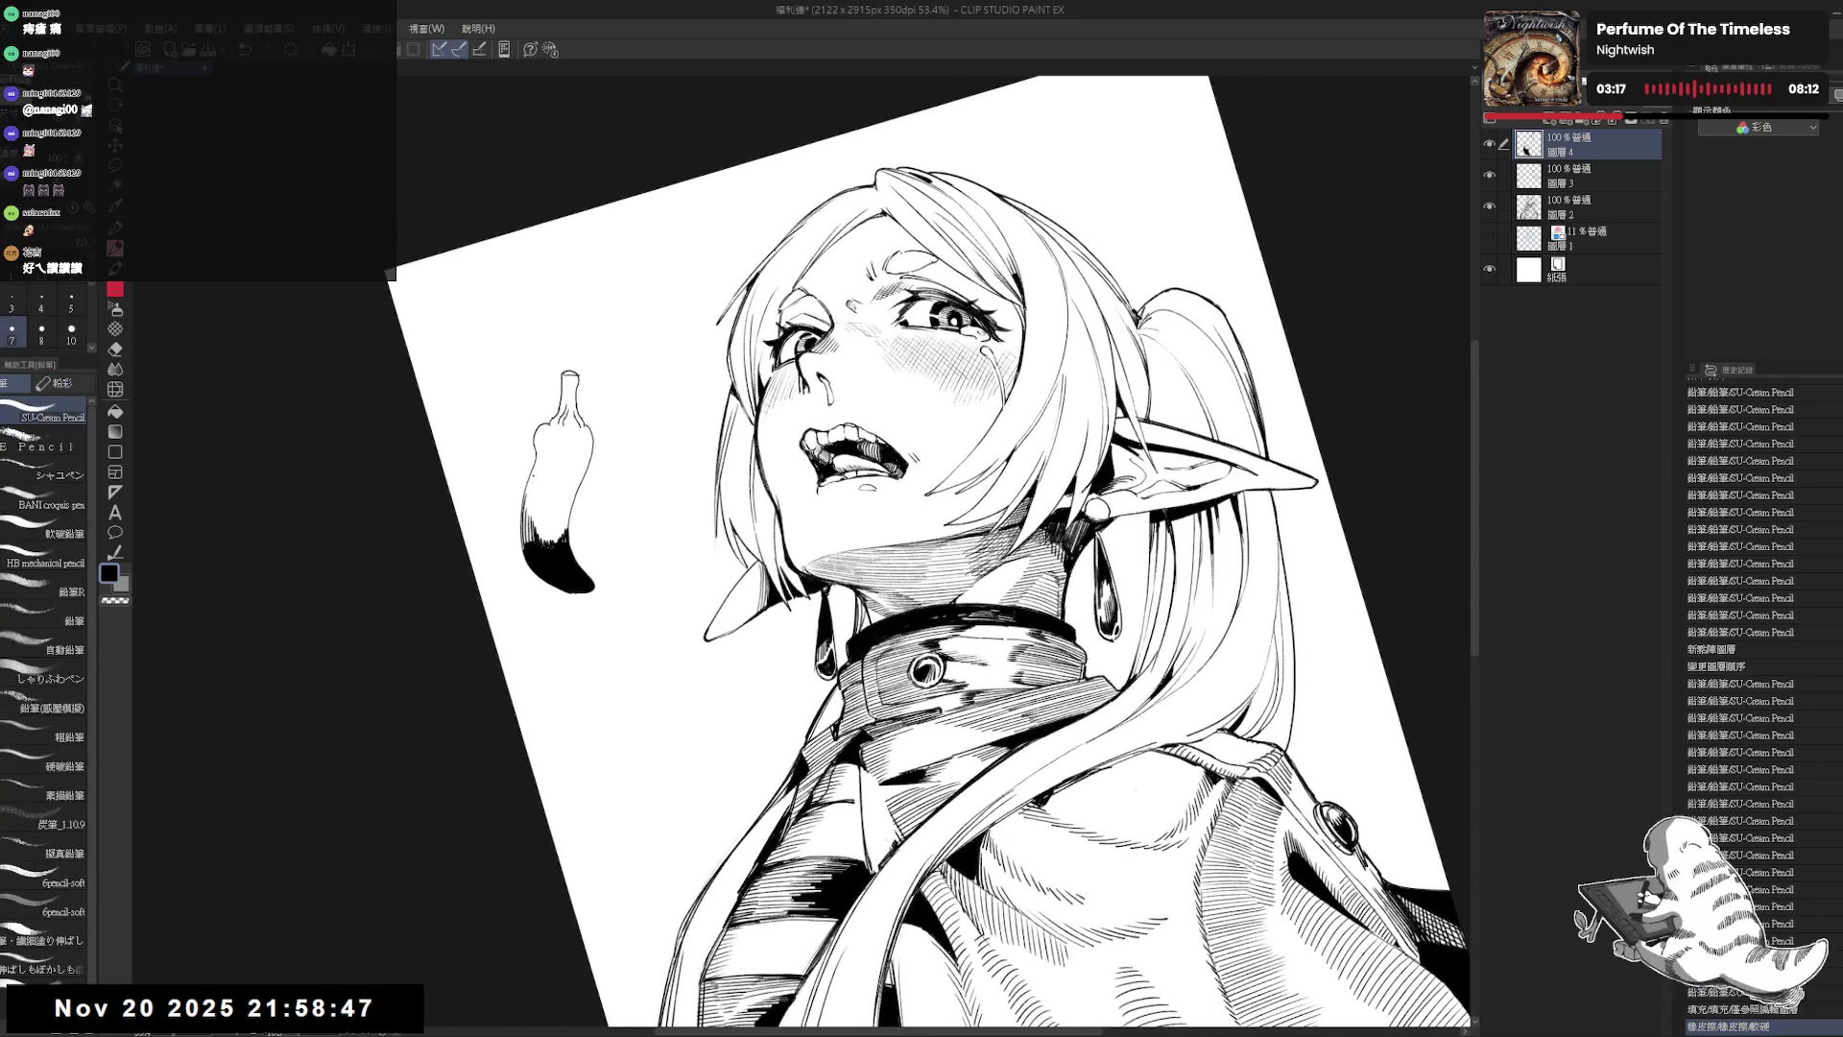
{"action": "left_click", "coordinate": [391, 274]}
{"action": "scroll", "coordinate": [1757, 701], "scroll_direction": "down", "scroll_amount": 6}
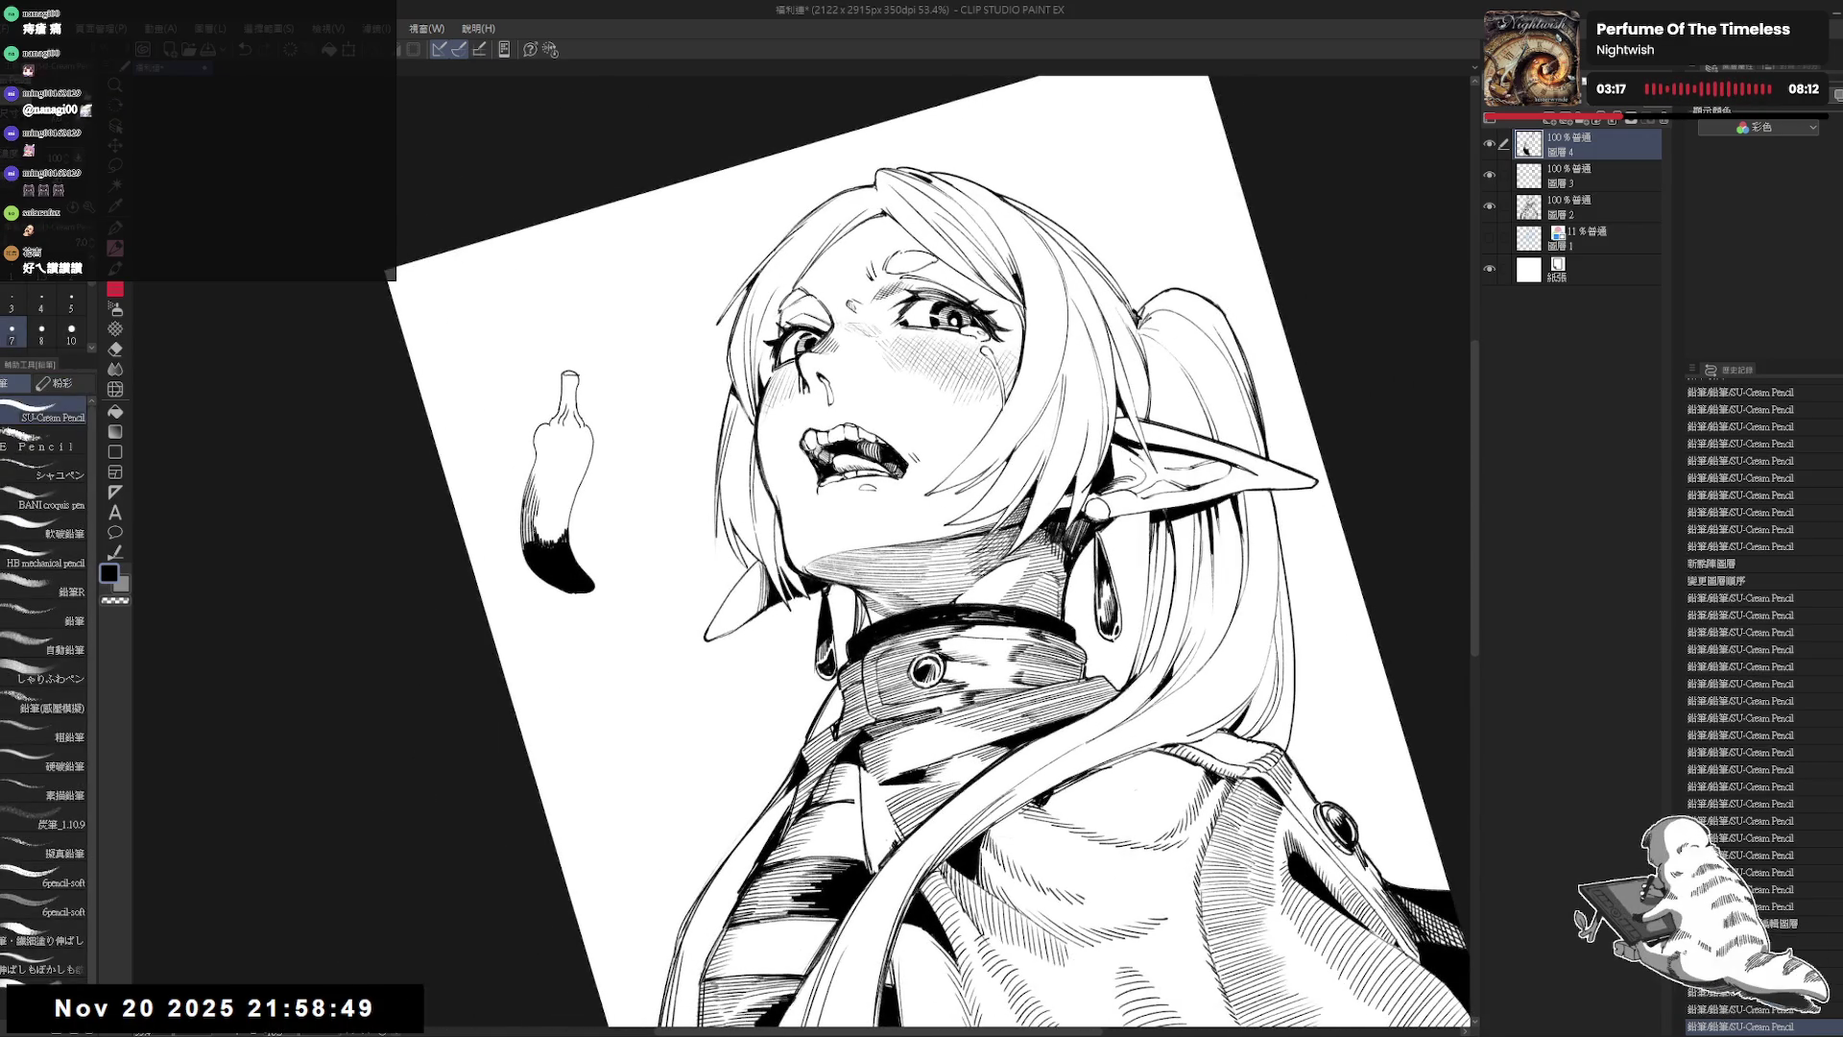
{"action": "scroll", "coordinate": [1757, 701], "scroll_direction": "down", "scroll_amount": 7}
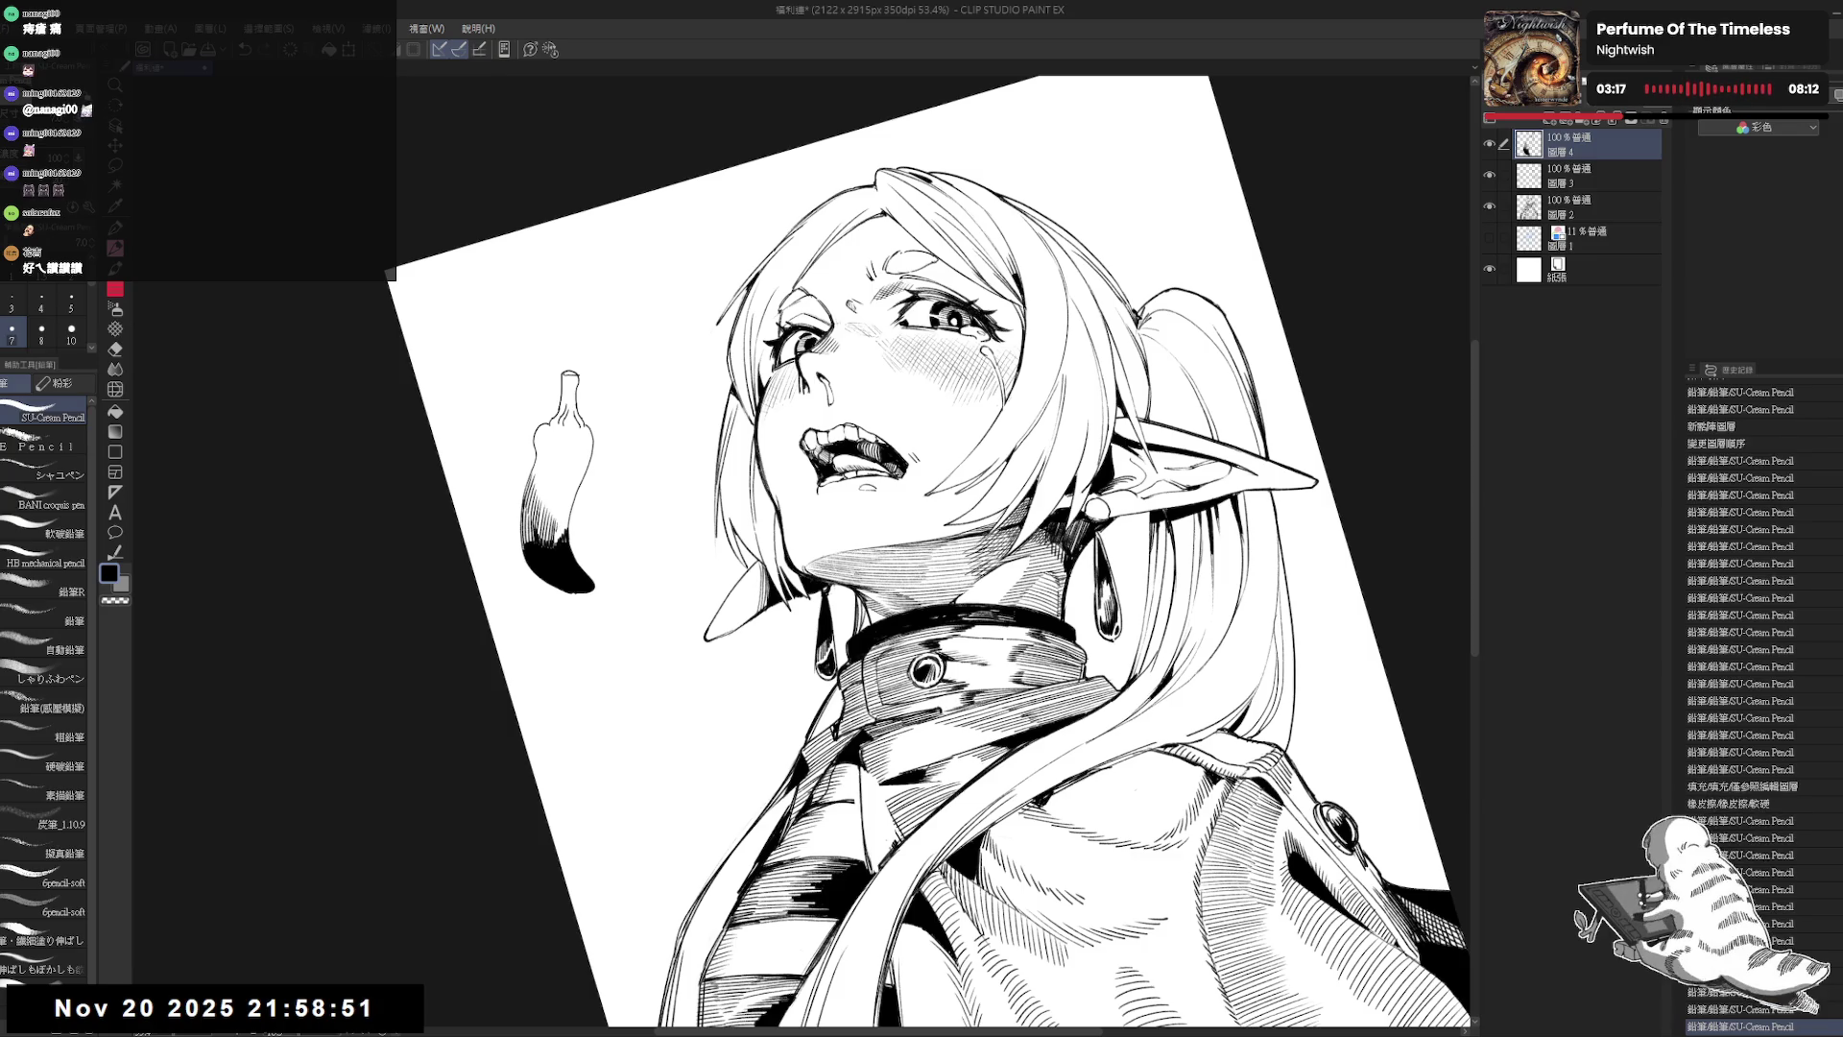
{"action": "scroll", "coordinate": [1757, 701], "scroll_direction": "down", "scroll_amount": 4}
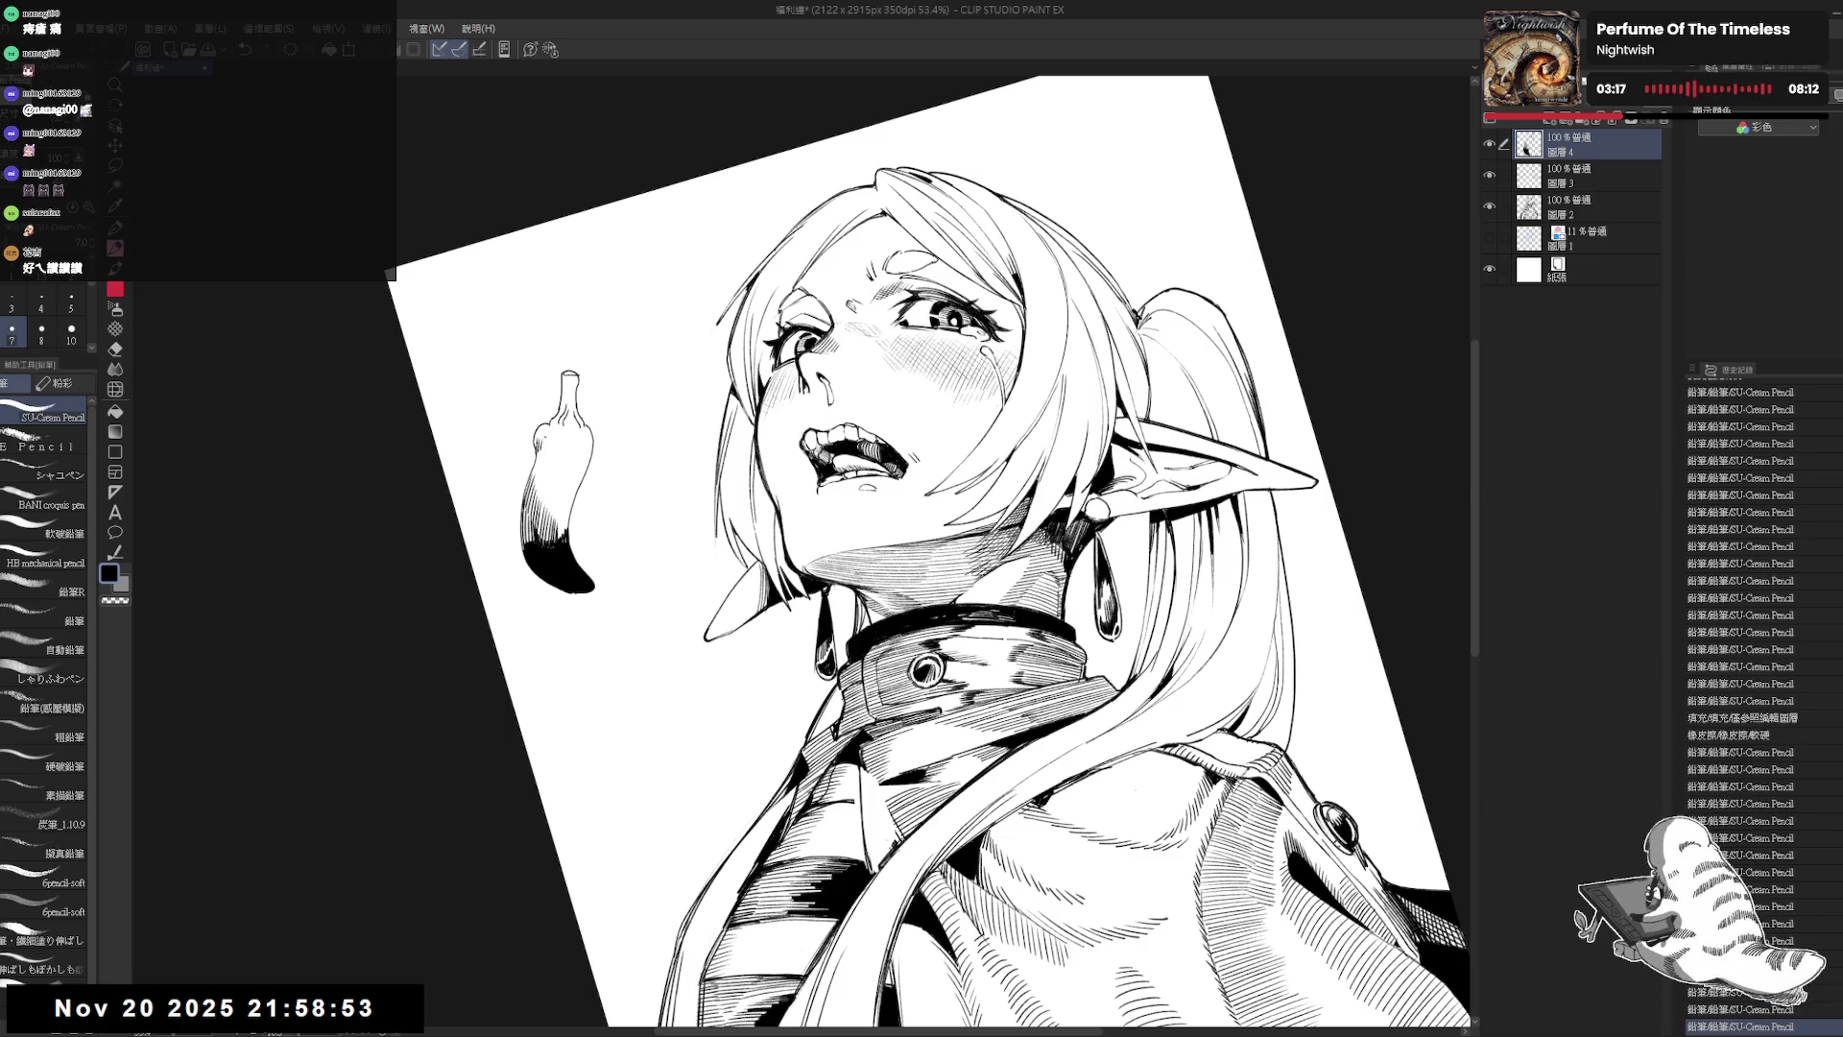
{"action": "scroll", "coordinate": [1757, 701], "scroll_direction": "down", "scroll_amount": 1}
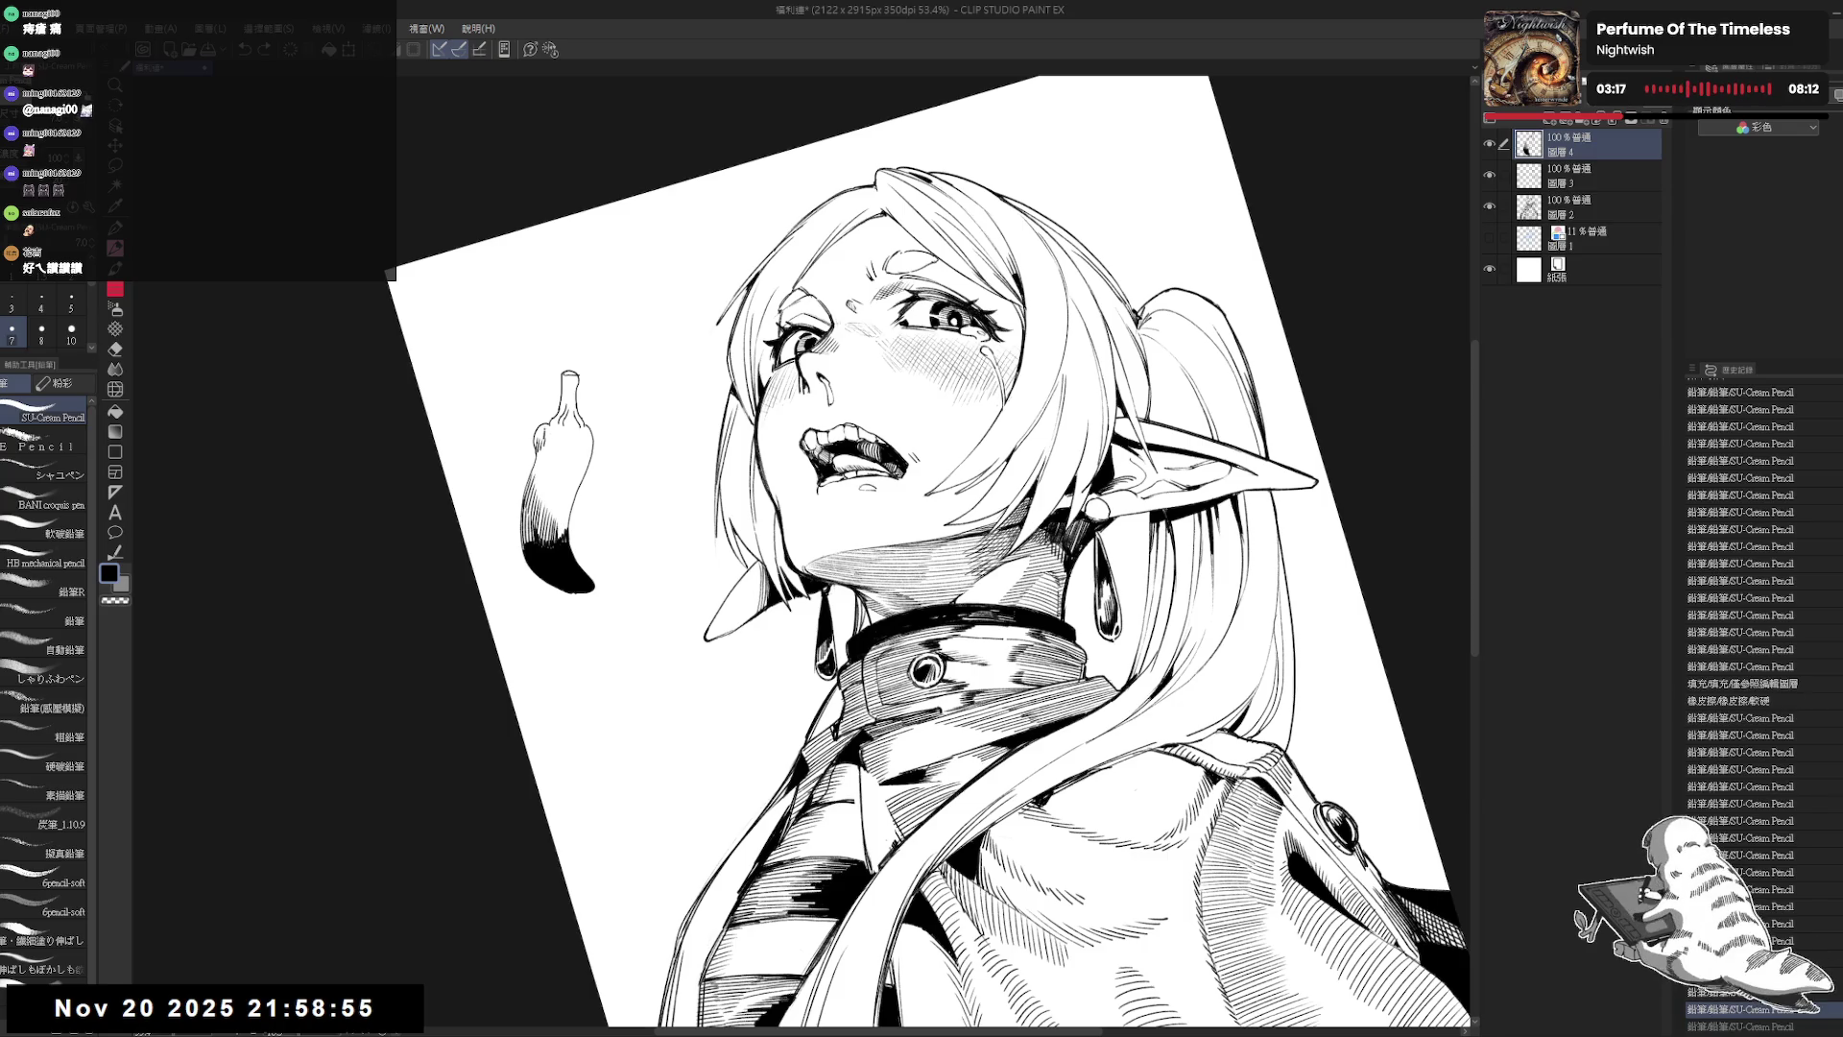
{"action": "scroll", "coordinate": [1757, 701], "scroll_direction": "down", "scroll_amount": 5}
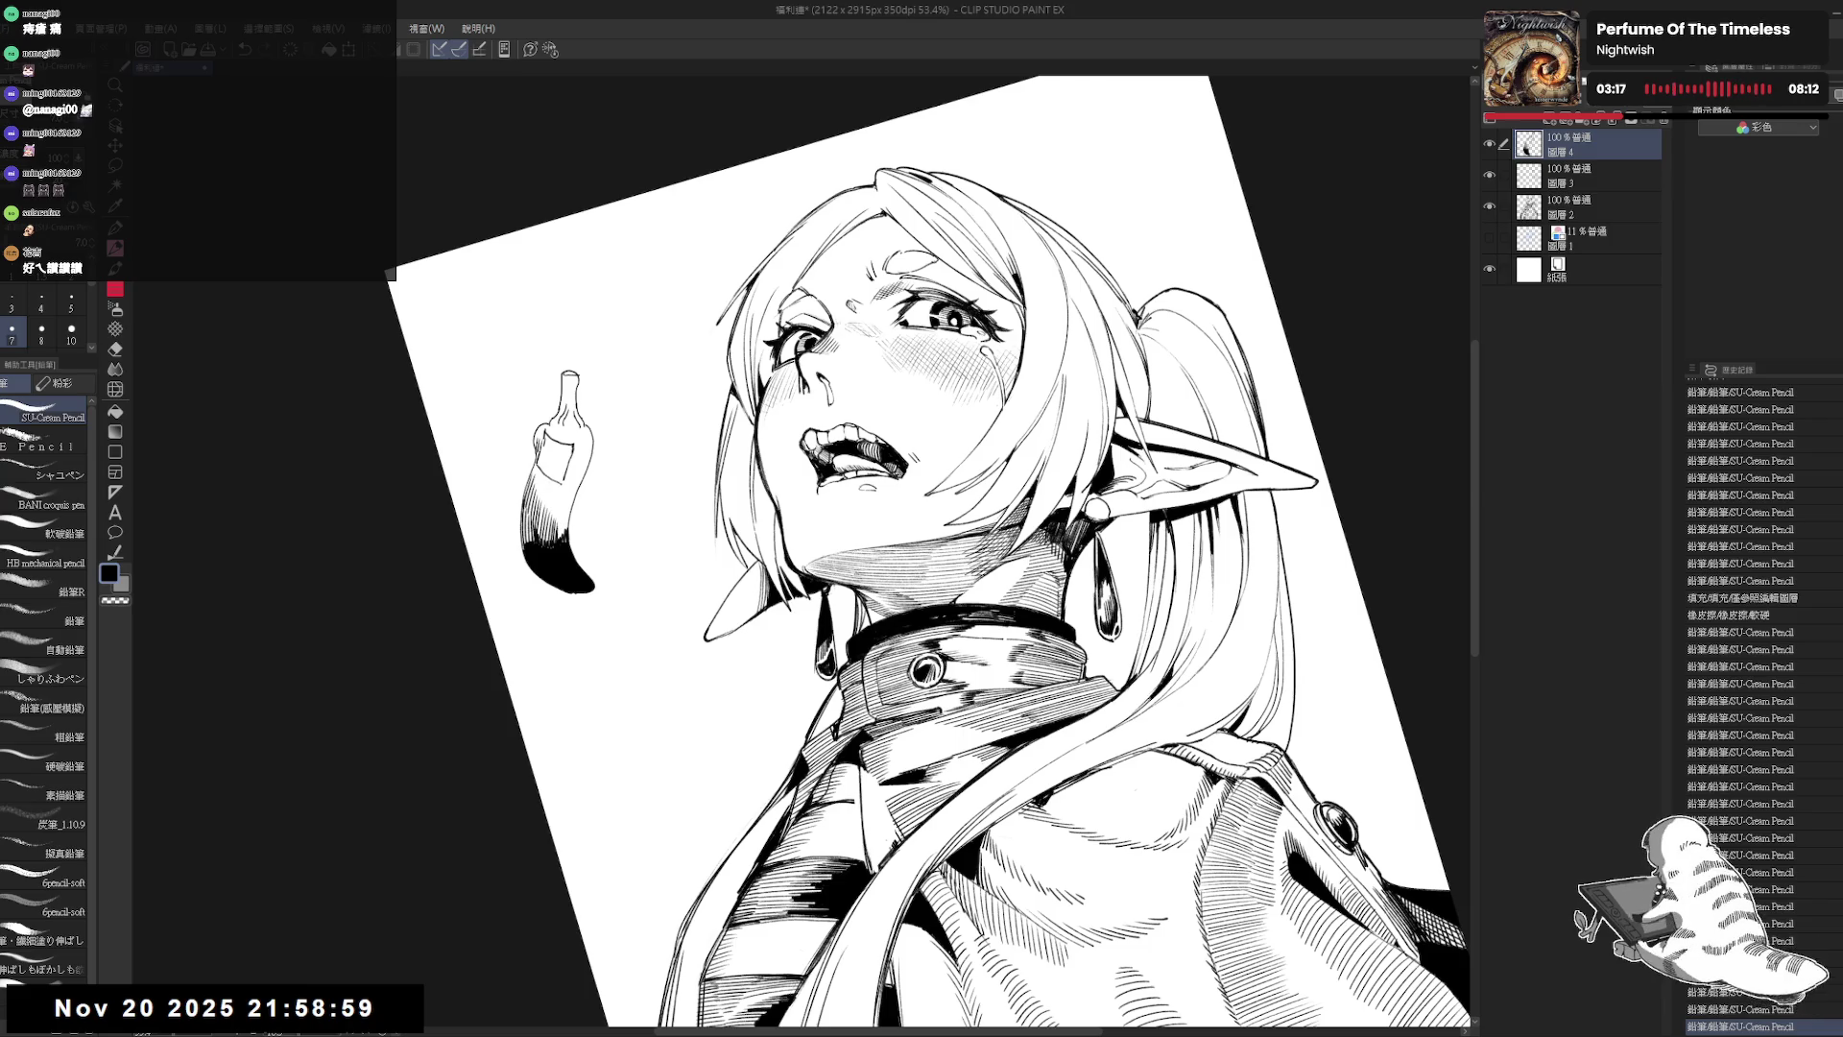
{"action": "key", "text": "g"}
{"action": "left_click", "coordinate": [554, 458]}
{"action": "key", "text": "p"}
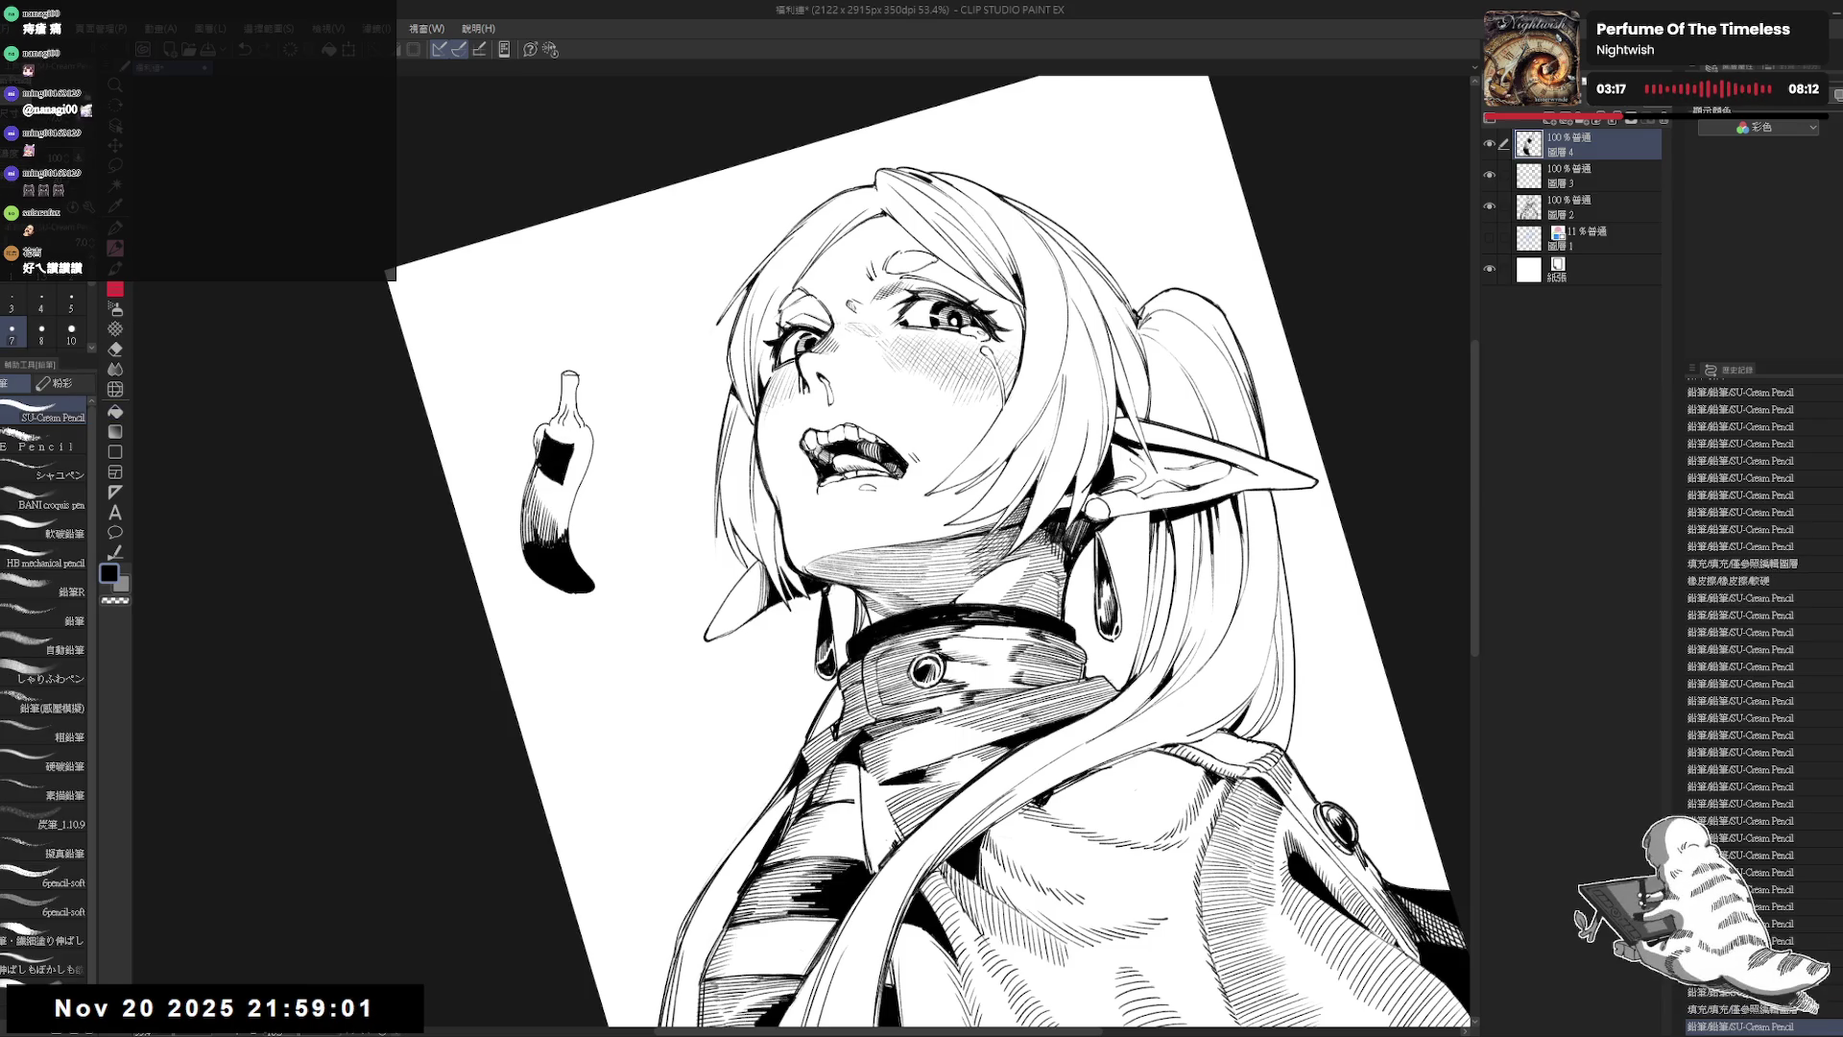
Step: Rotate and zoom the view around the pepper, ready for erasing
{"action": "scroll", "coordinate": [1757, 701], "scroll_direction": "down", "scroll_amount": 7}
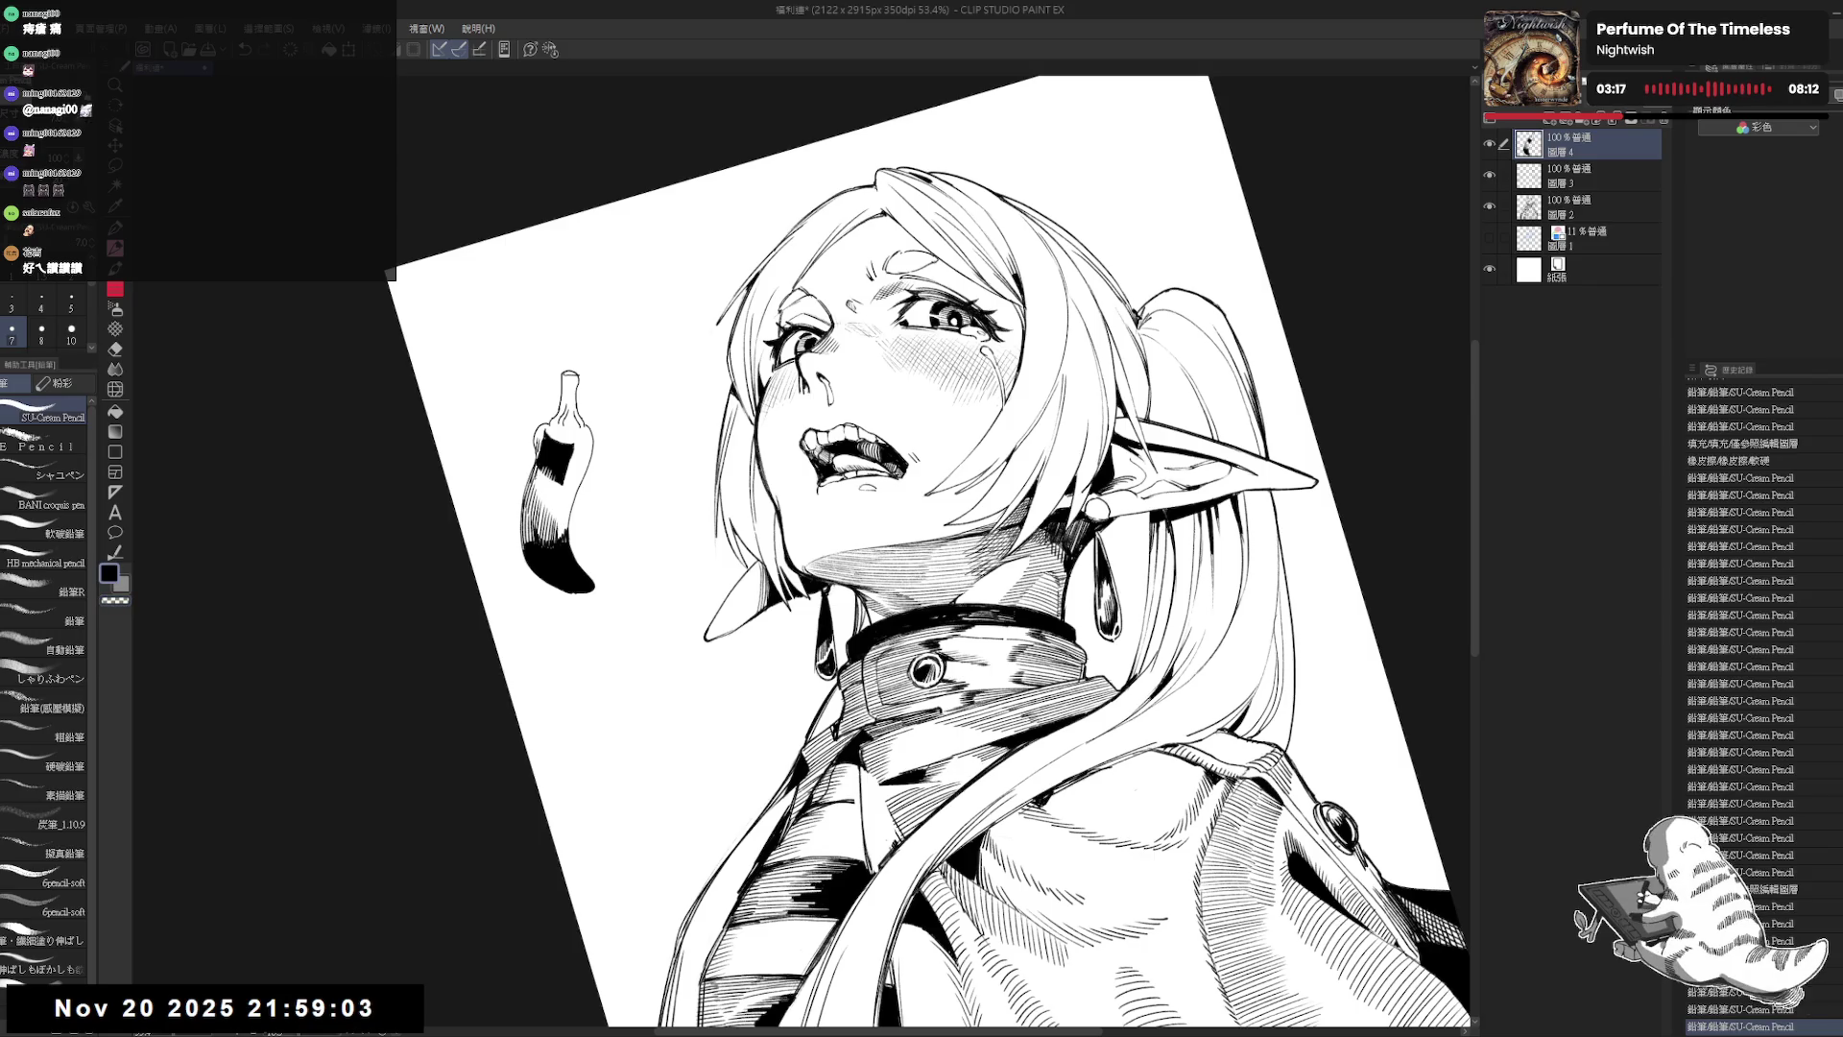
{"action": "scroll", "coordinate": [1757, 701], "scroll_direction": "down", "scroll_amount": 3}
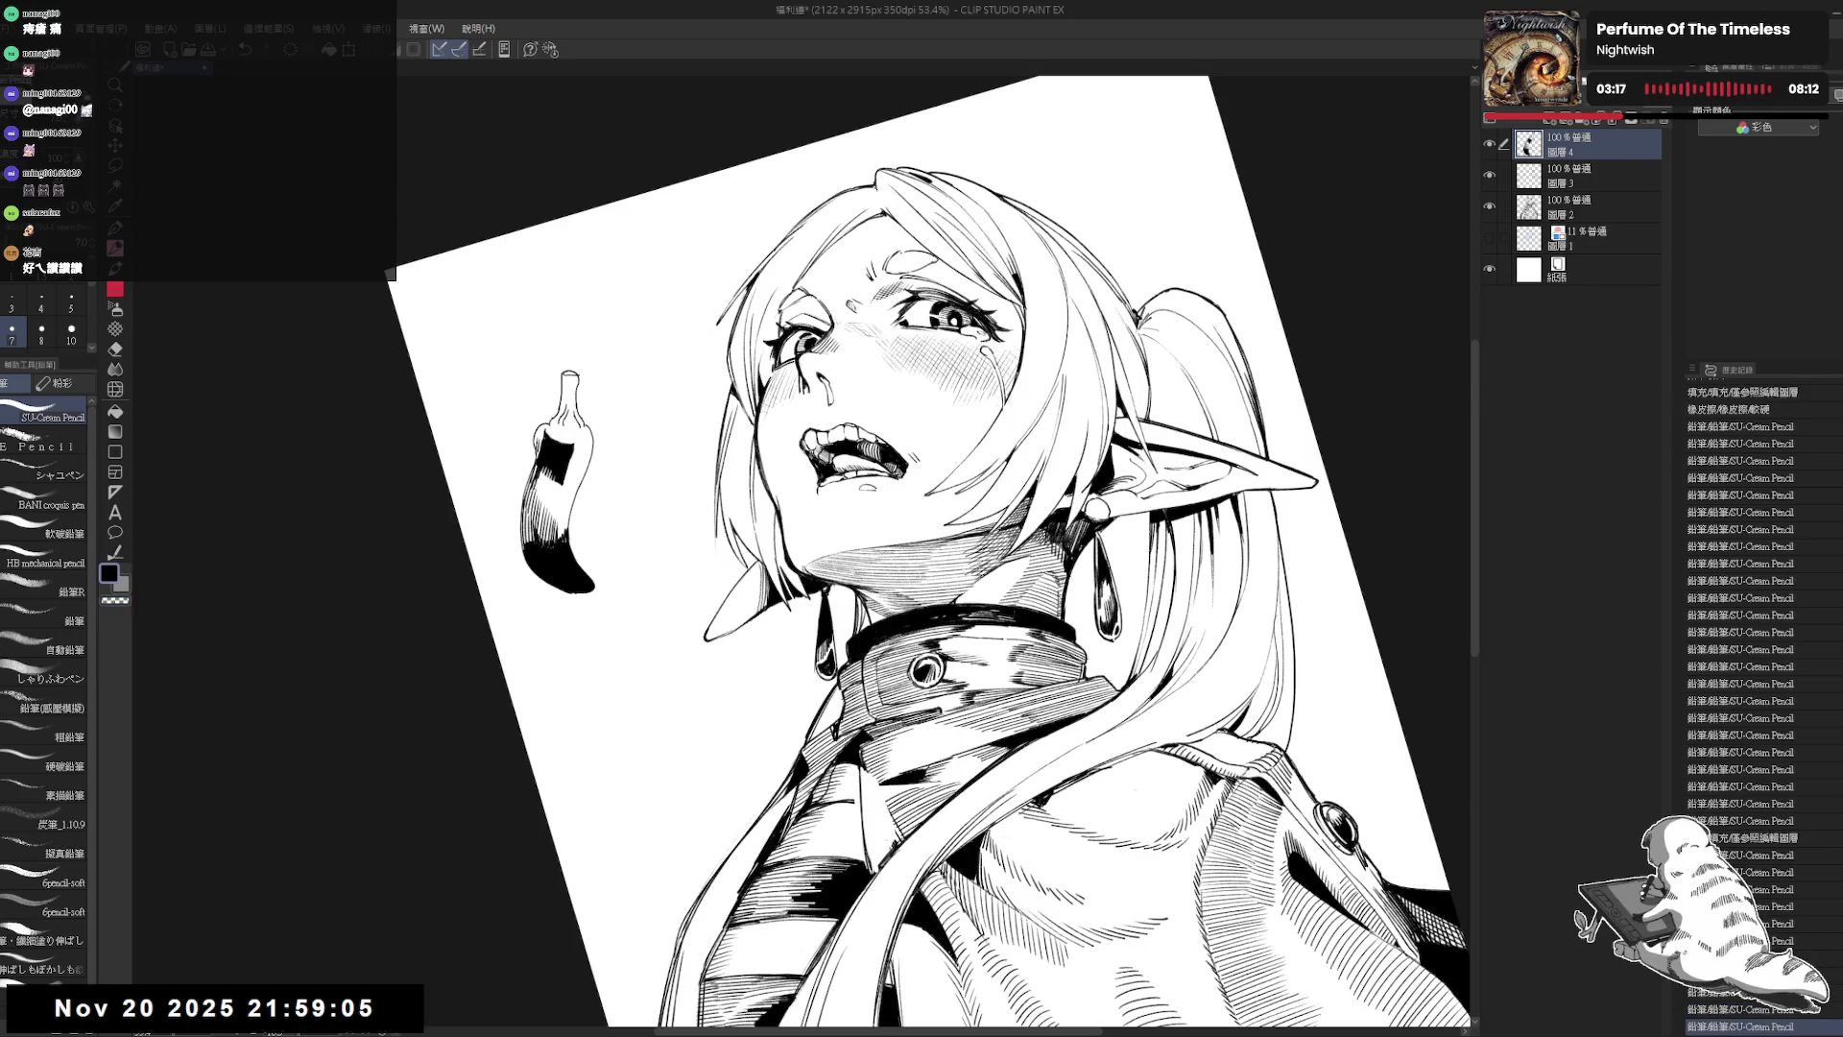
{"action": "scroll", "coordinate": [1757, 701], "scroll_direction": "down", "scroll_amount": 5}
{"action": "scroll", "coordinate": [1742, 711], "scroll_direction": "down", "scroll_amount": 5}
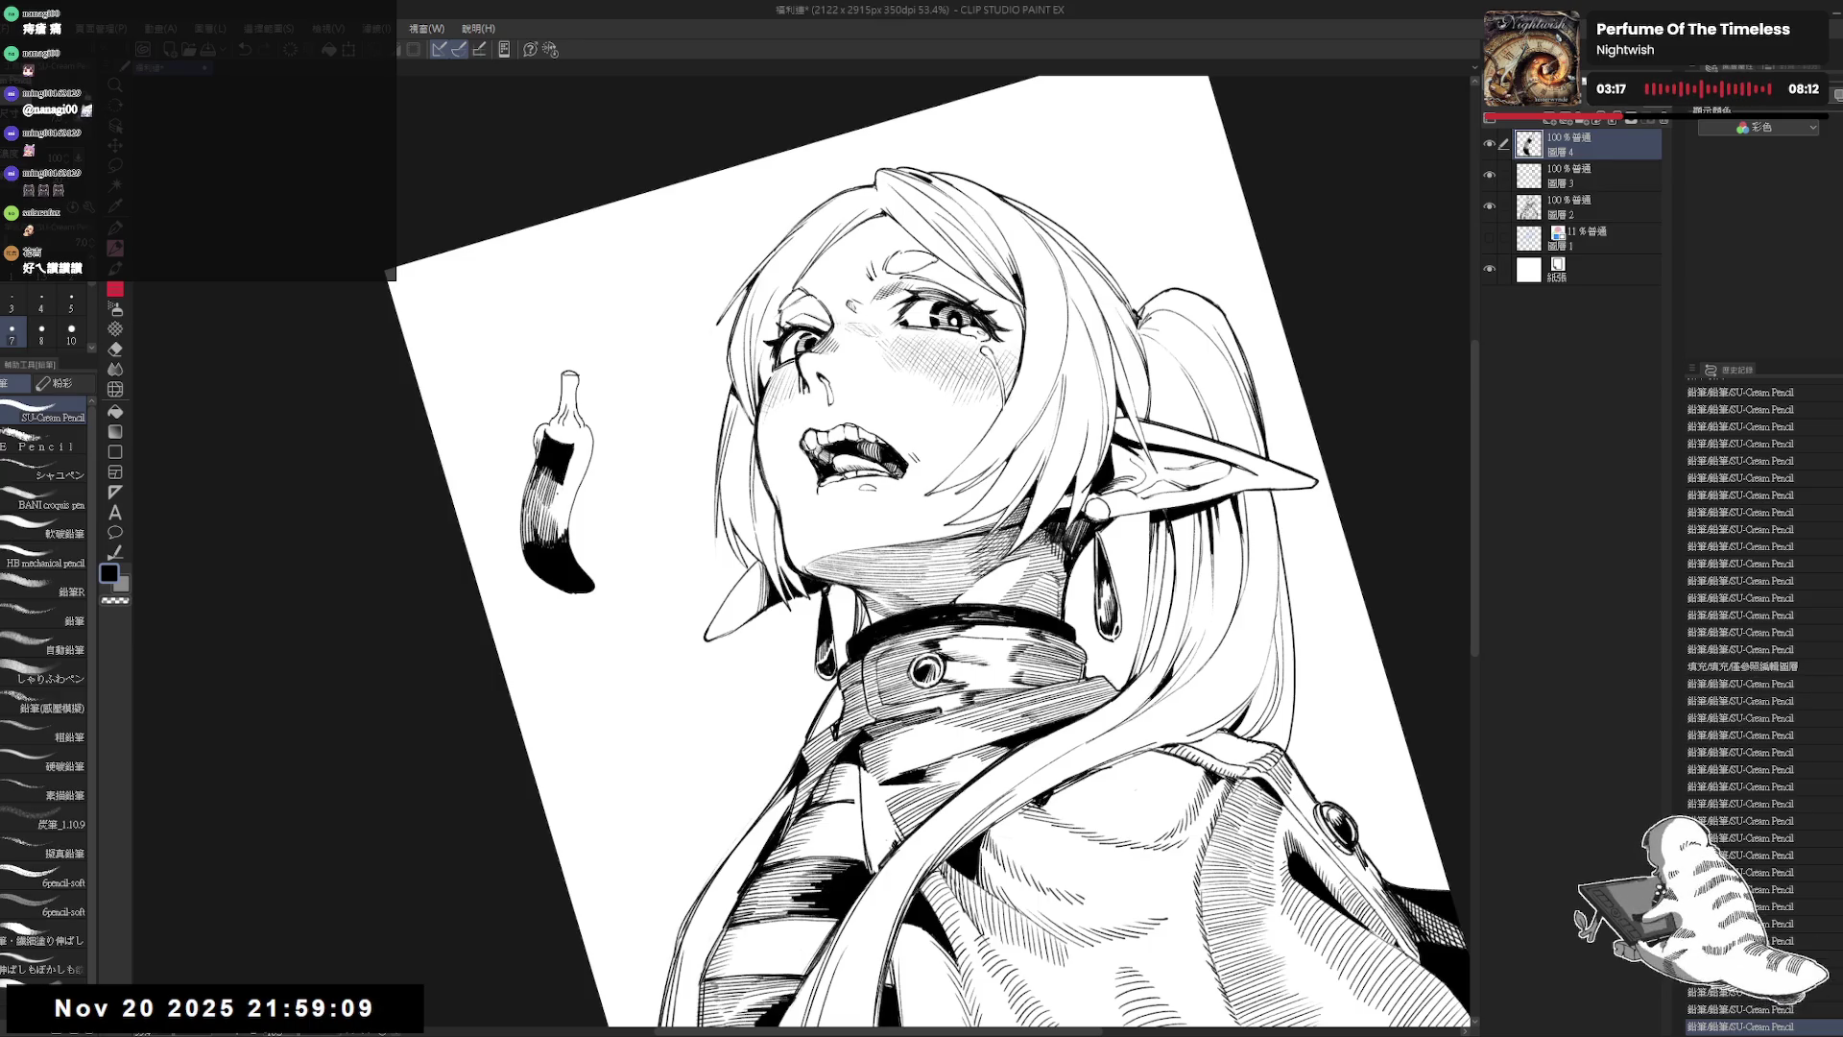
{"action": "scroll", "coordinate": [1742, 710], "scroll_direction": "down", "scroll_amount": 7}
{"action": "left_click_drag", "start_coordinate": [960, 576], "coordinate": [921, 614]}
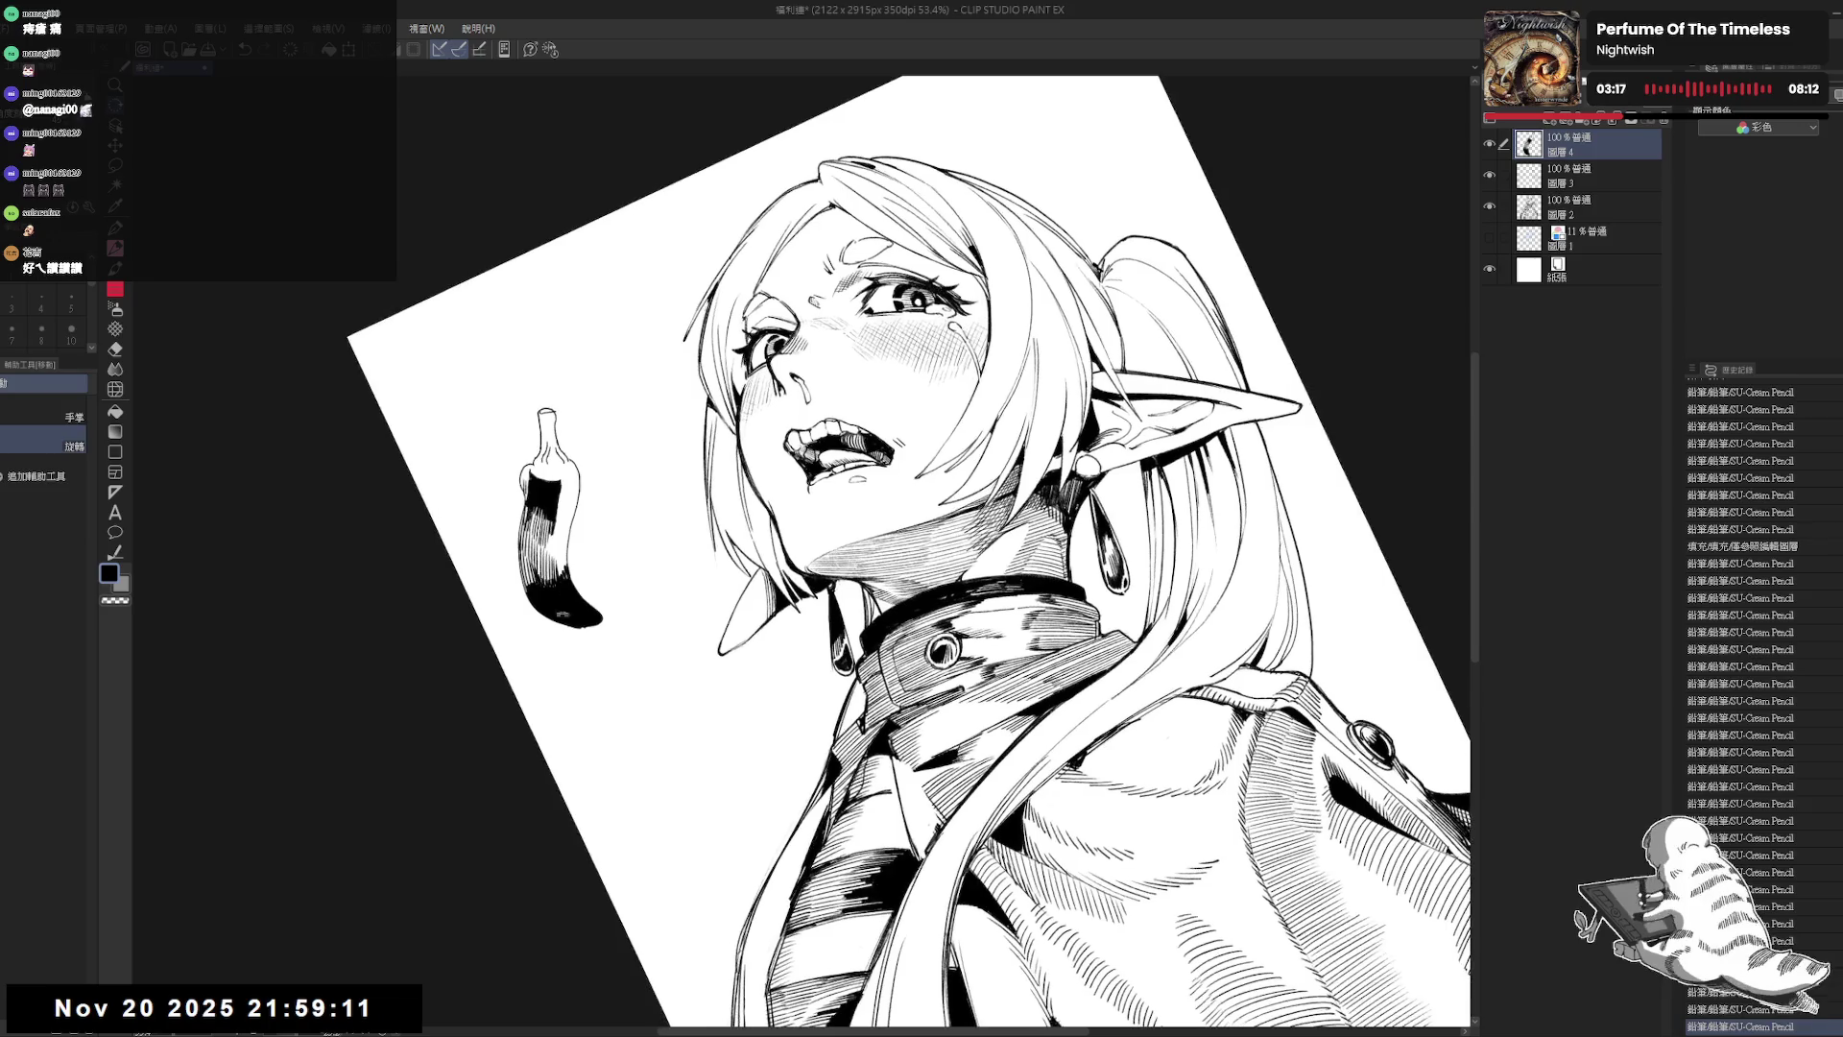
{"action": "key", "text": "p"}
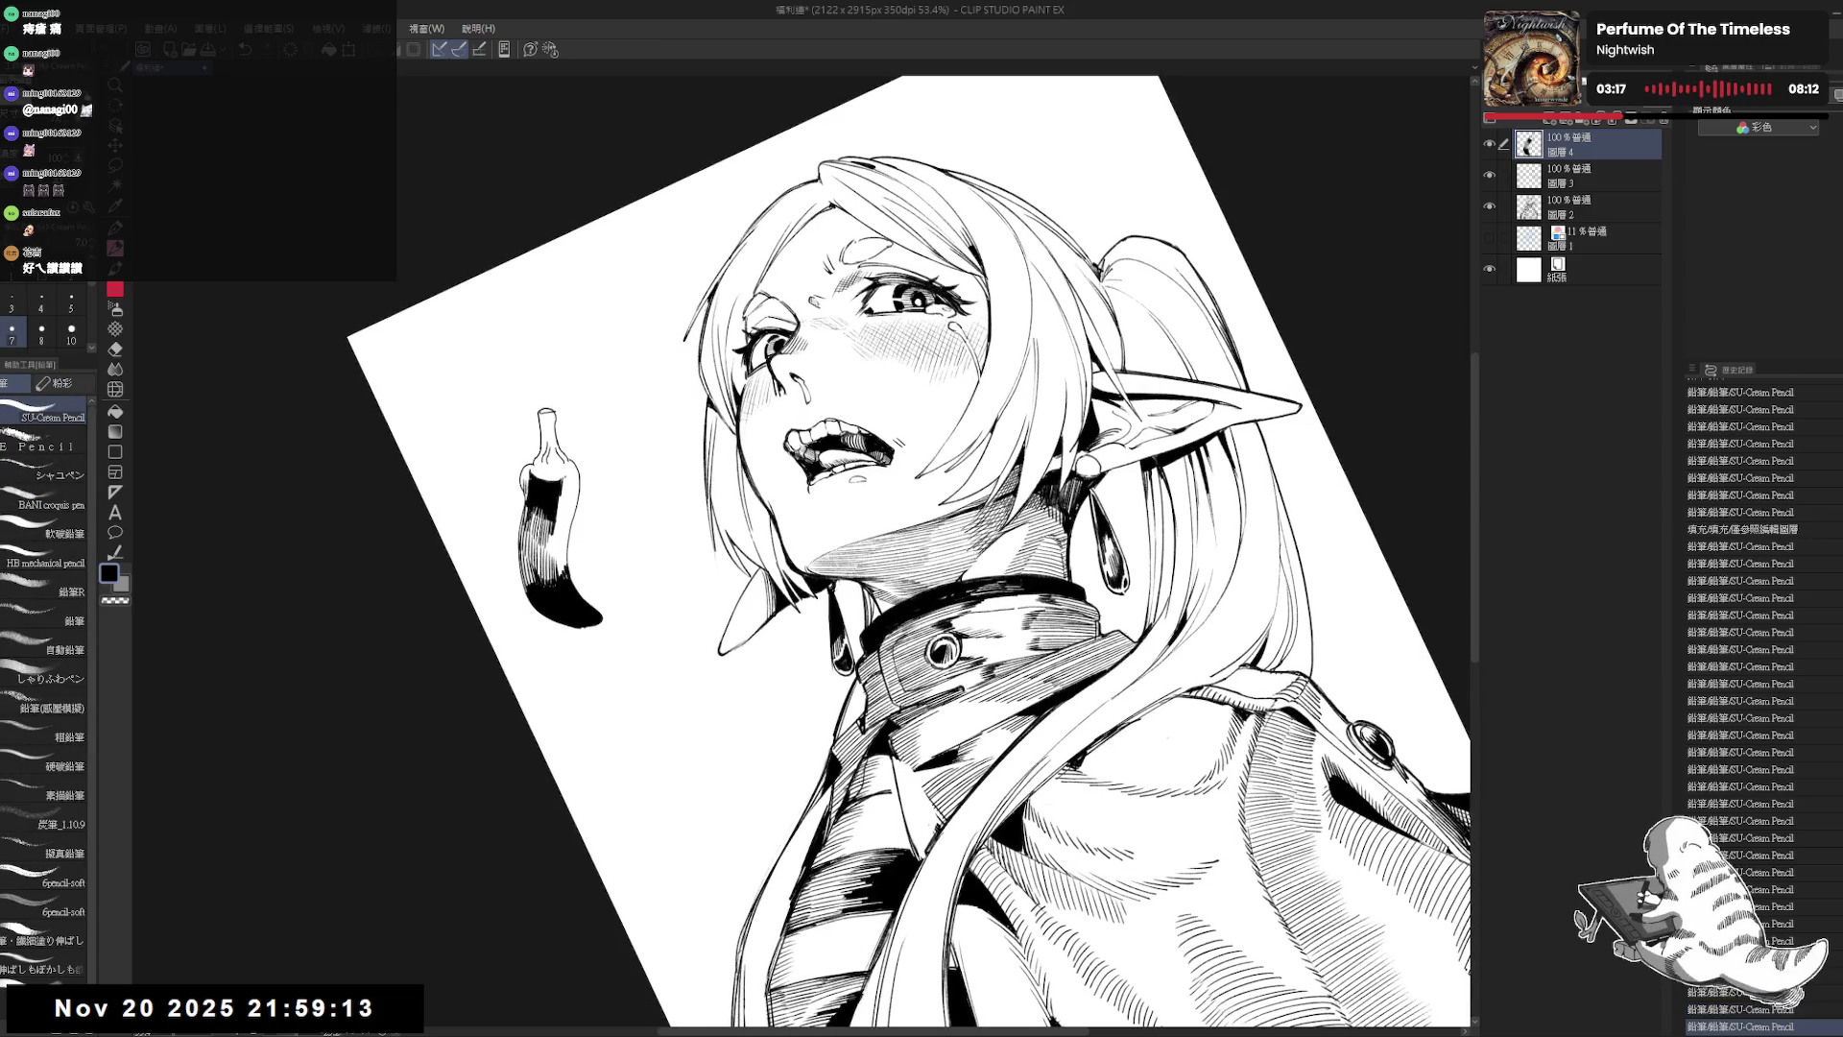
{"action": "scroll", "coordinate": [1742, 710], "scroll_direction": "down", "scroll_amount": 4}
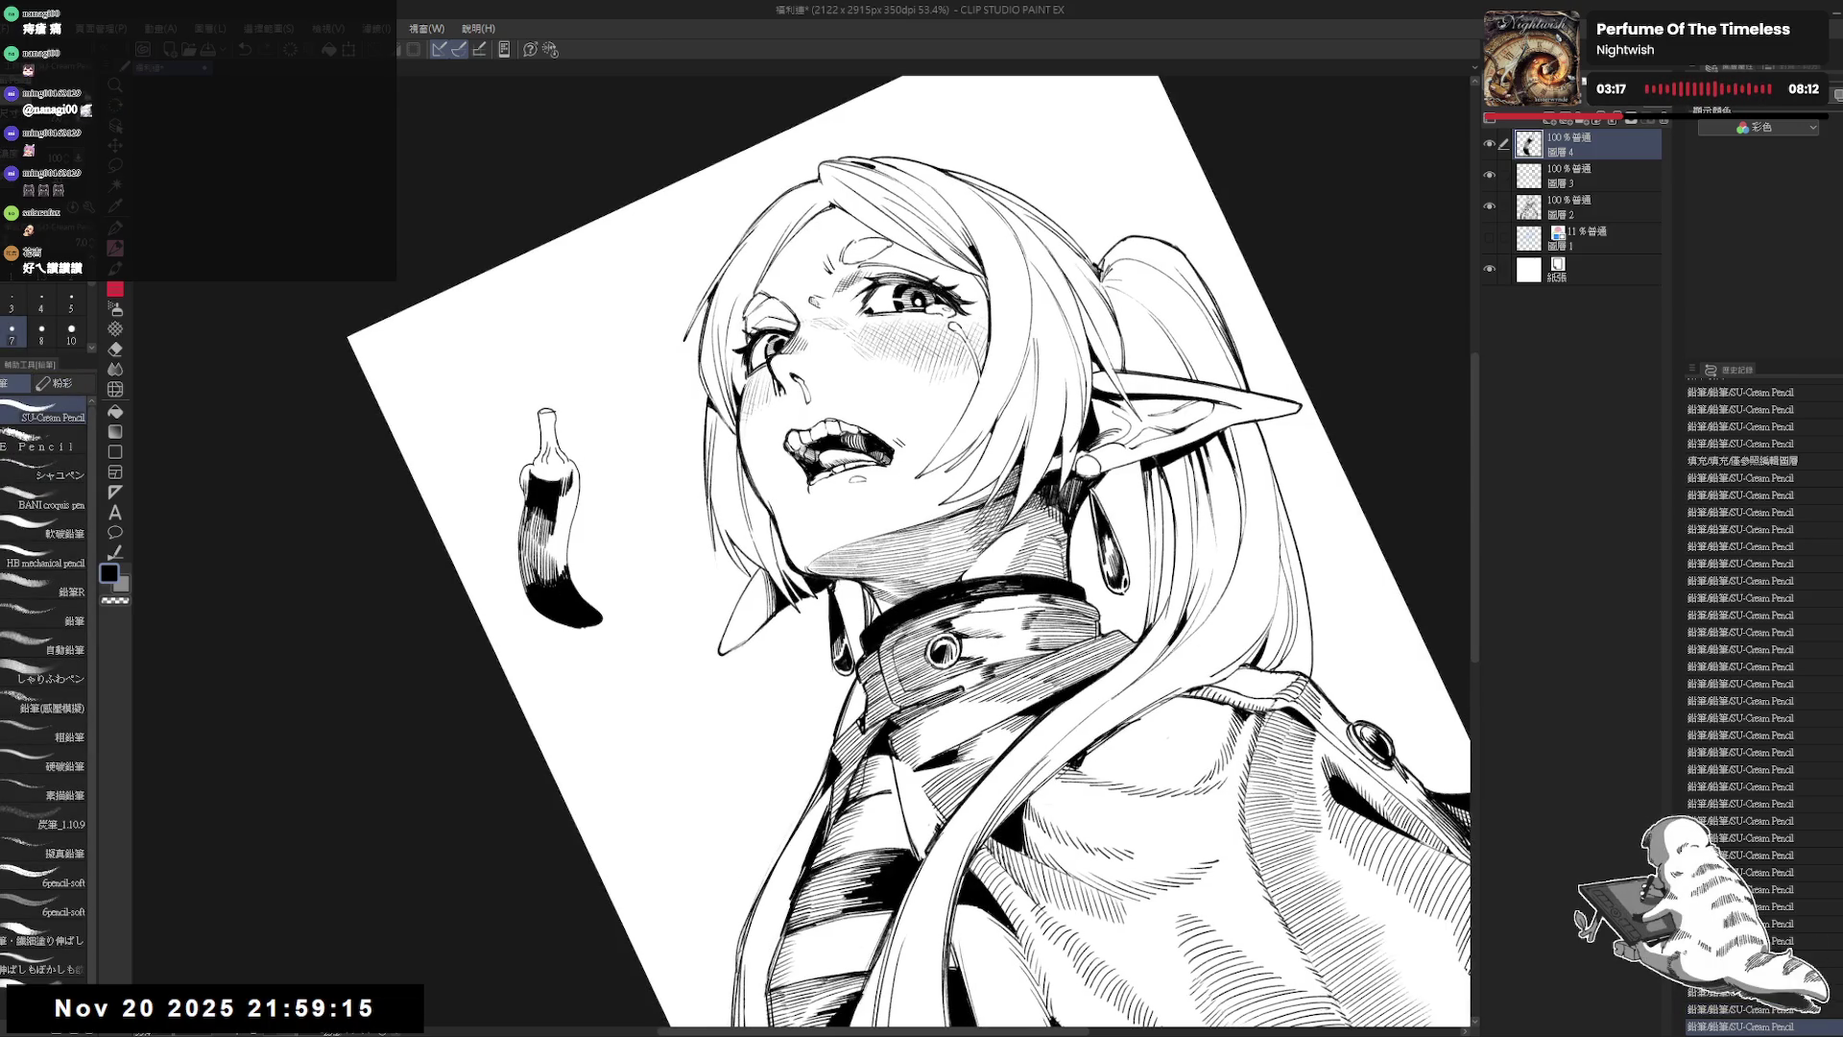
{"action": "scroll", "coordinate": [1742, 710], "scroll_direction": "down", "scroll_amount": 4}
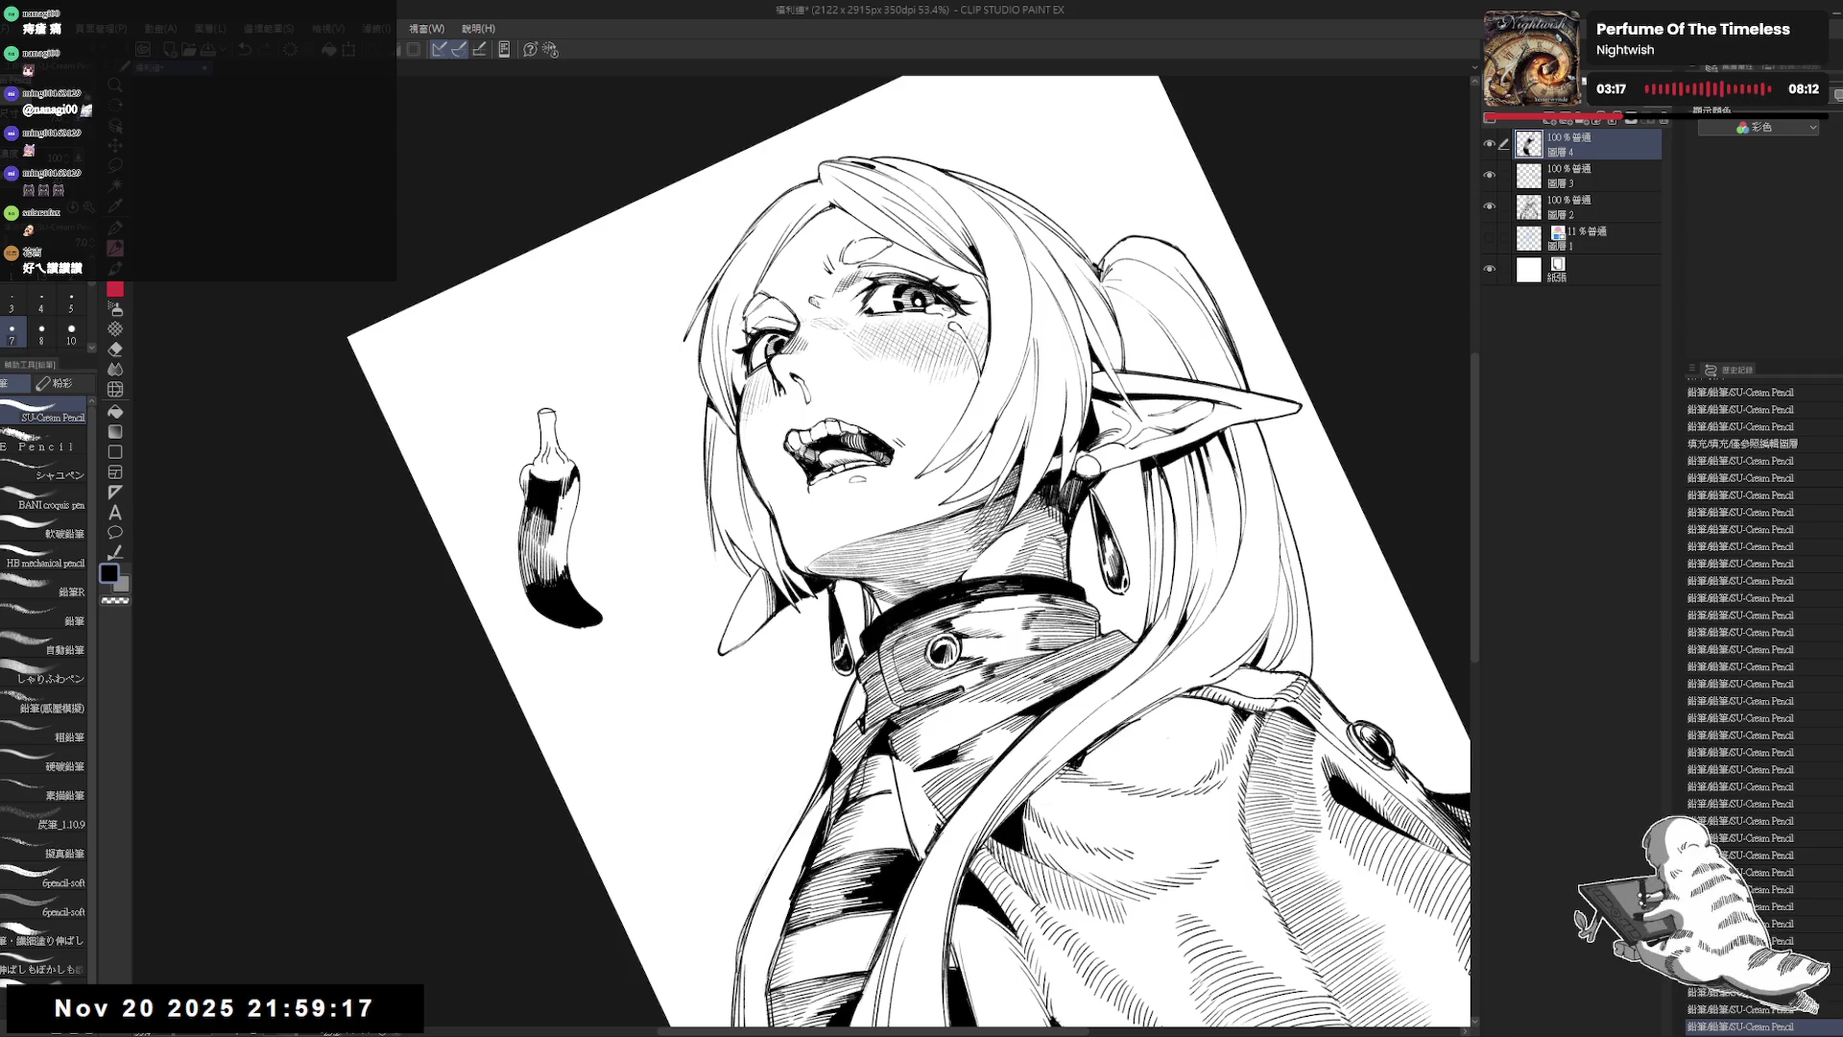
{"action": "scroll", "coordinate": [1743, 710], "scroll_direction": "down", "scroll_amount": 2}
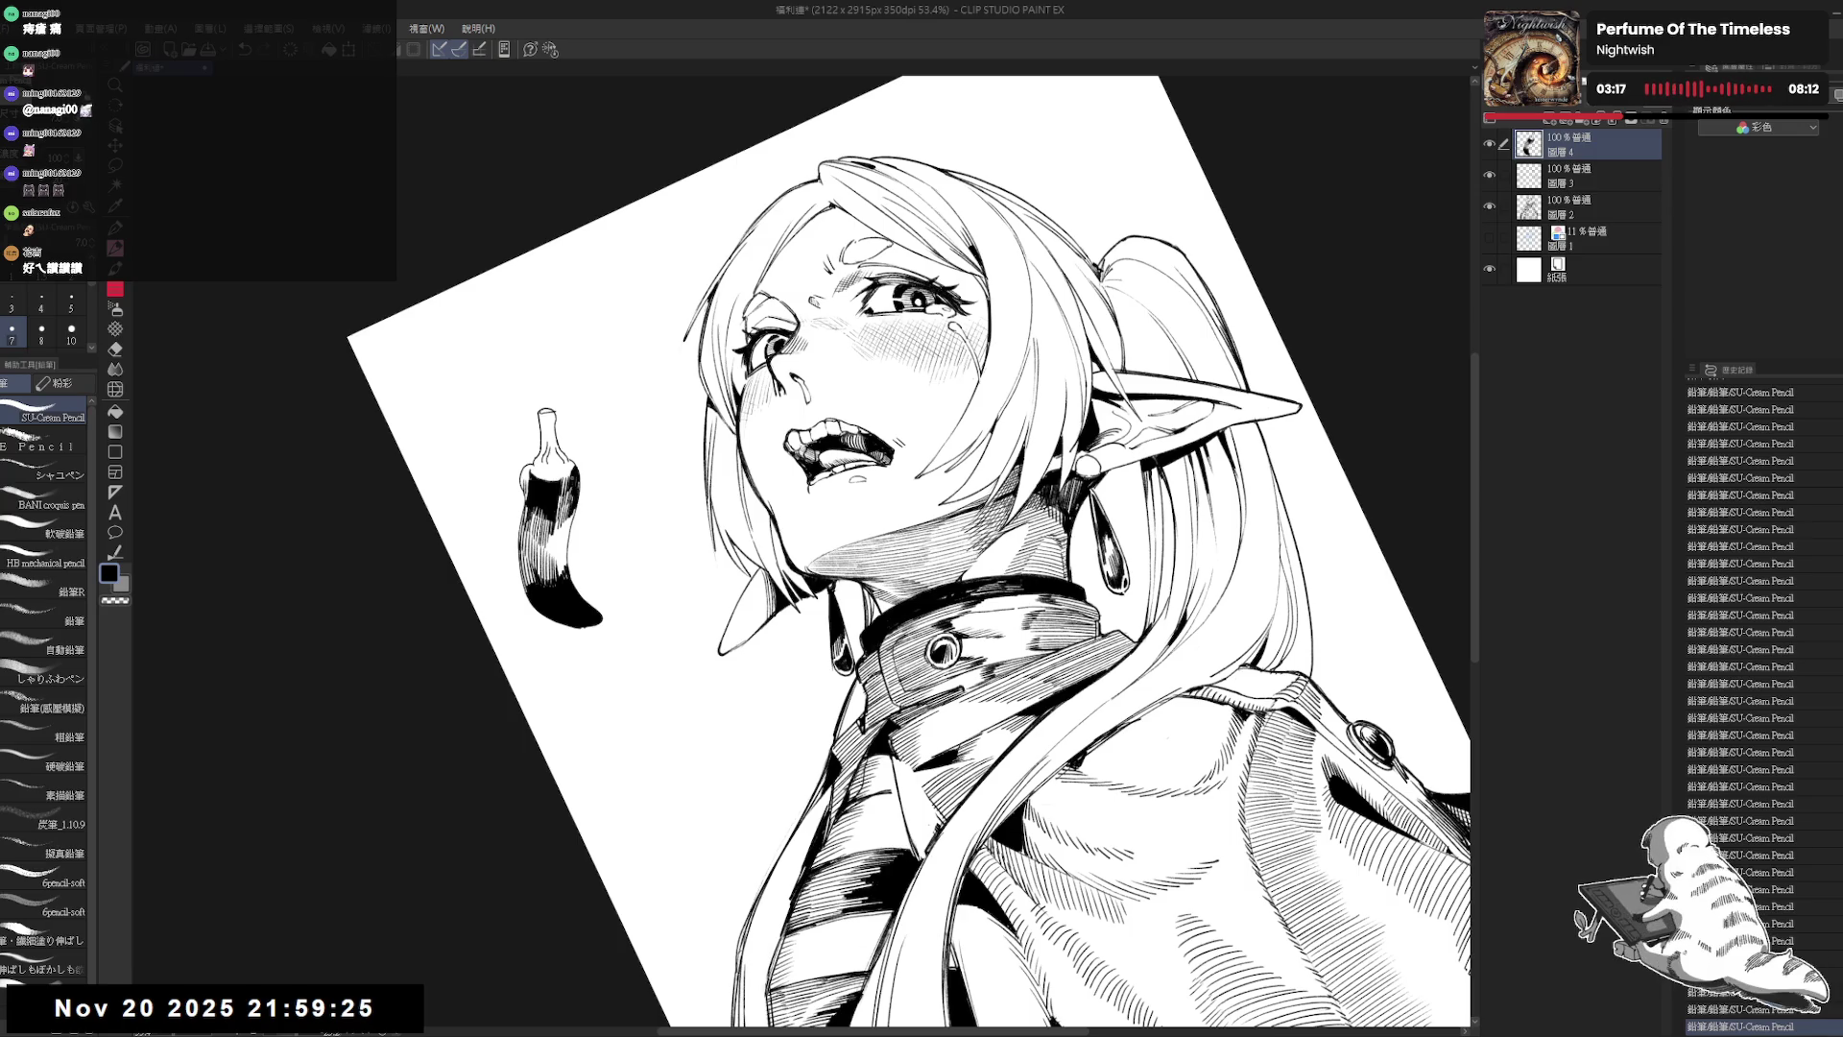
{"action": "key", "text": "e"}
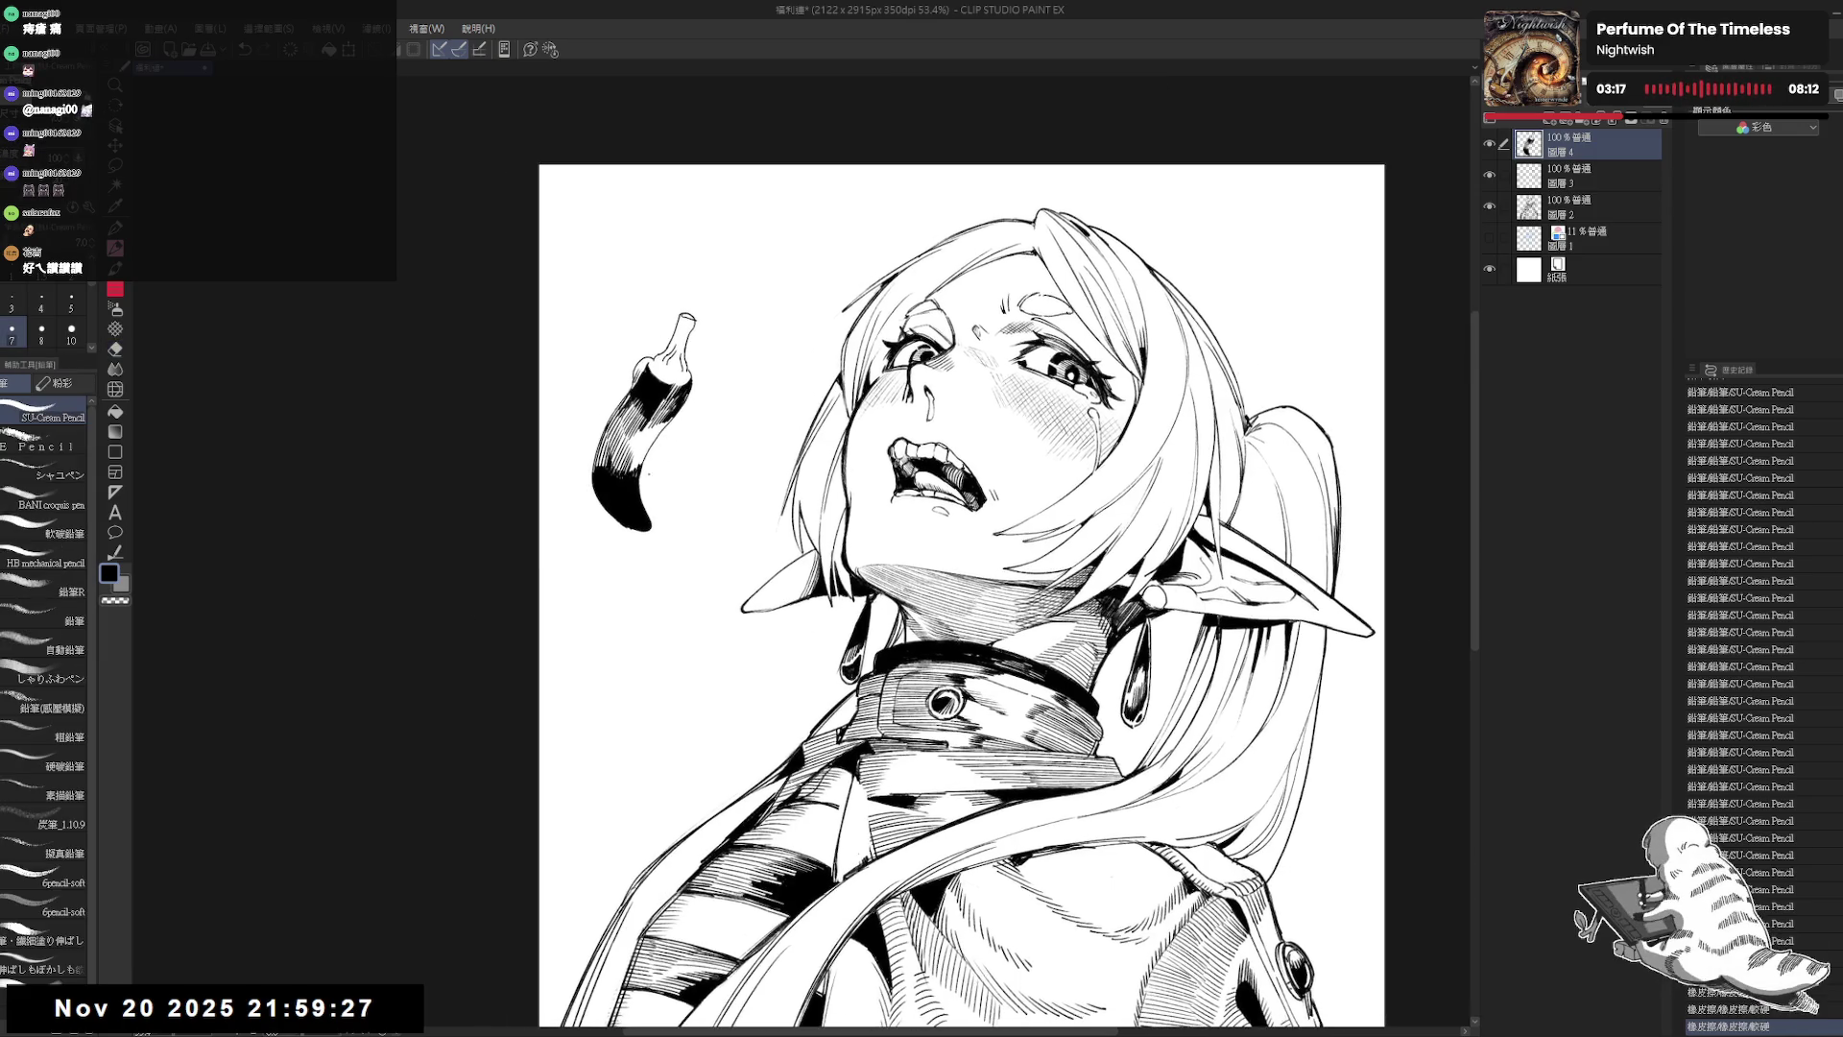
Step: Draw a dark stroke on the pepper, undoing and restoring the stray strokes
{"action": "key", "text": "p"}
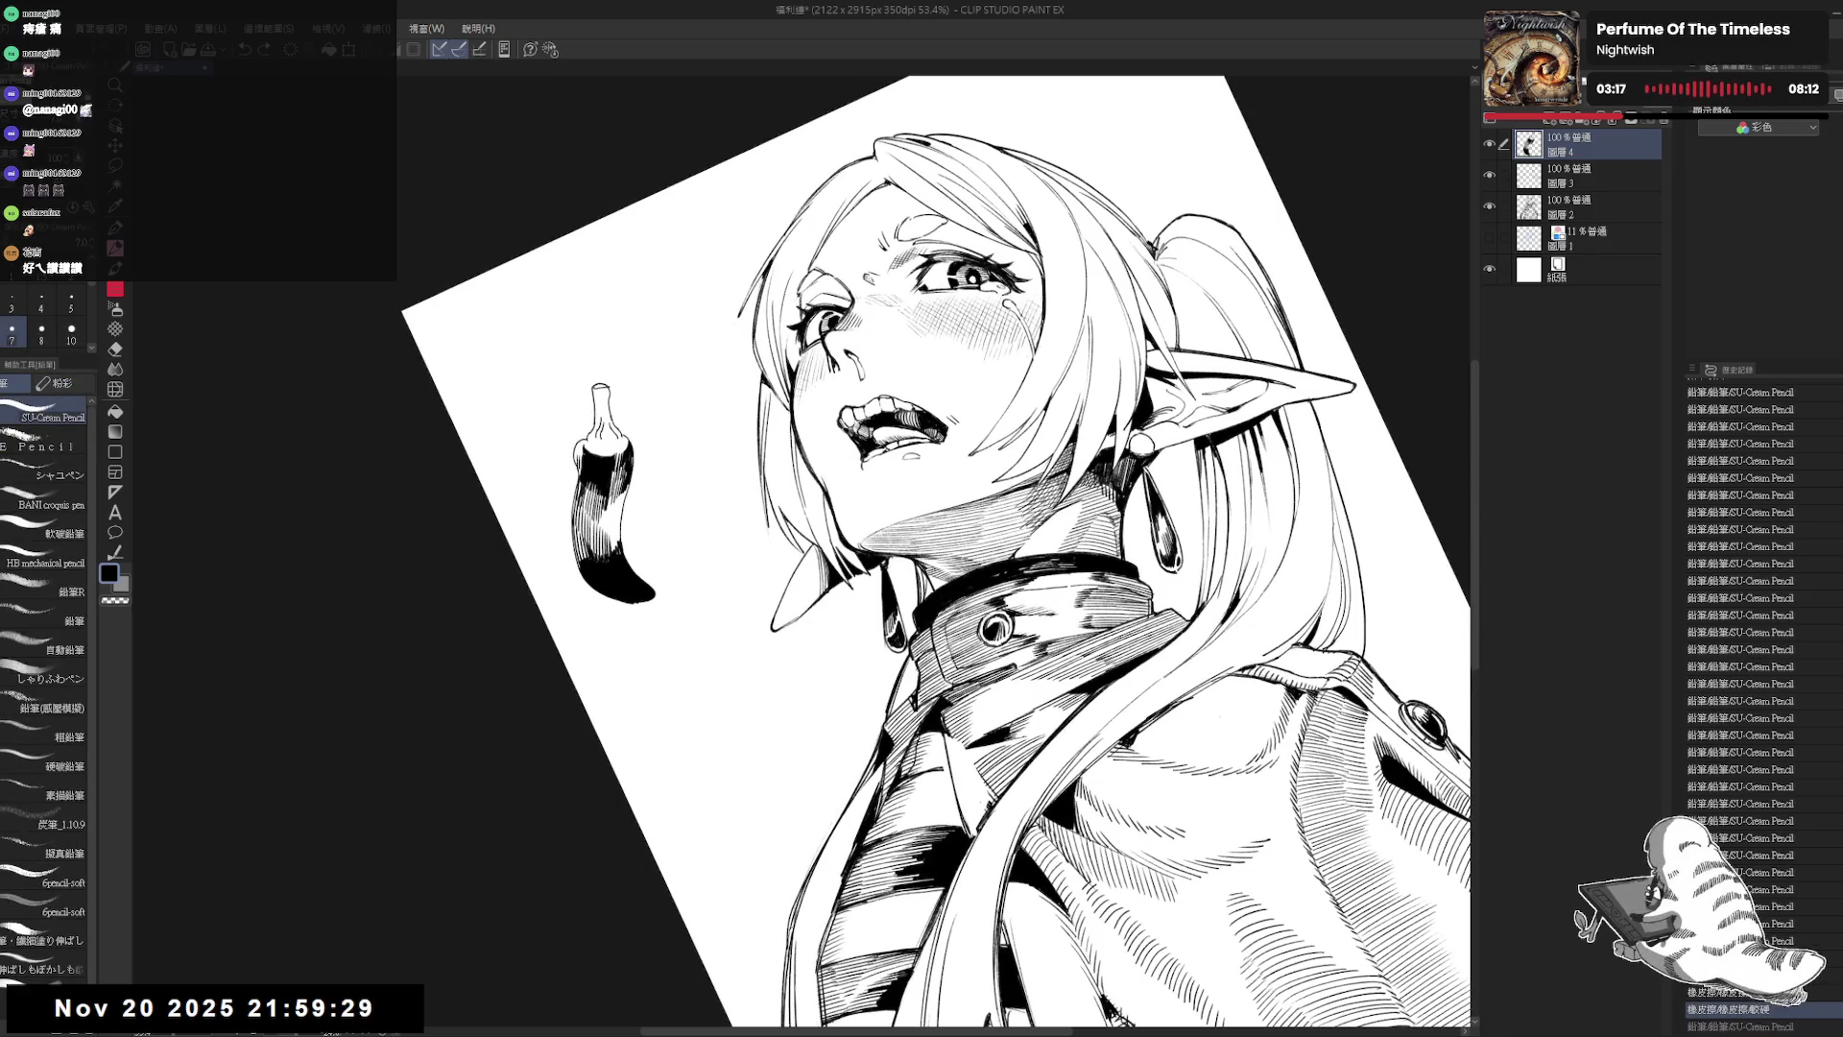
{"action": "left_click_drag", "start_coordinate": [577, 443], "coordinate": [581, 466]}
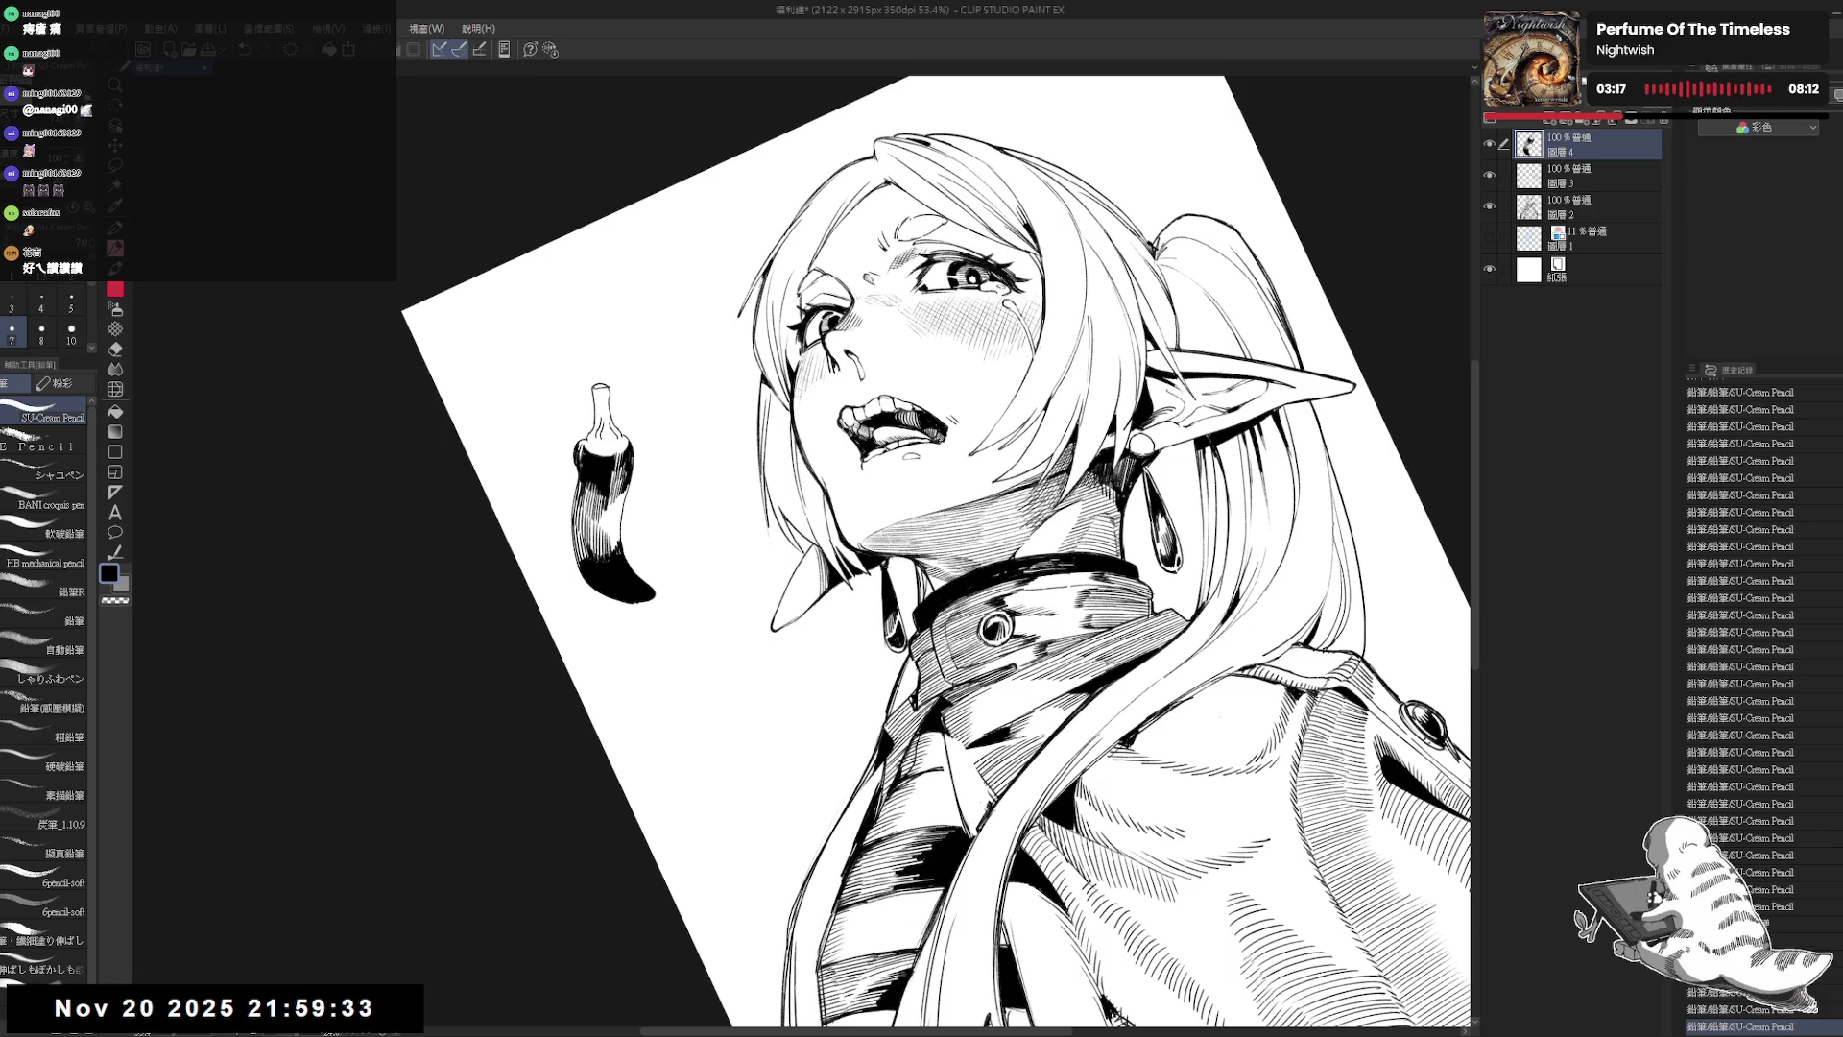
{"action": "key", "text": "c"}
{"action": "key", "text": "ctrl+z"}
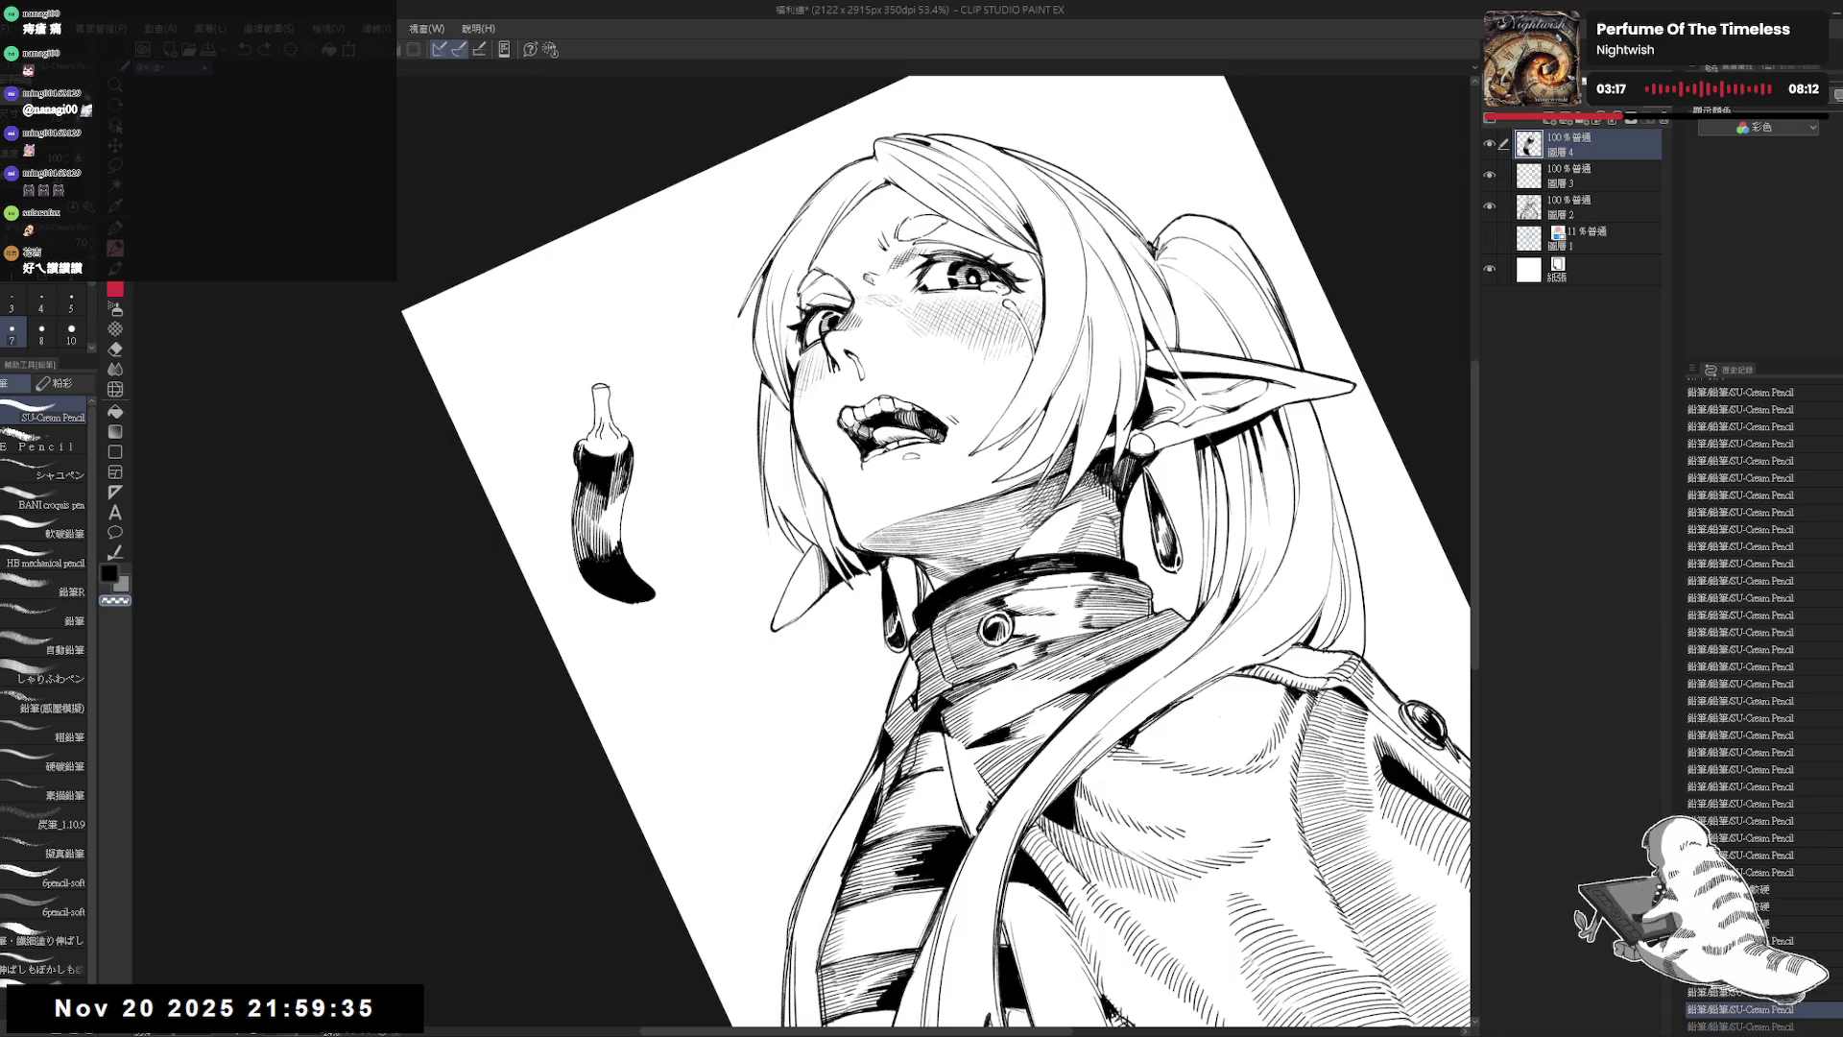
{"action": "key", "text": "c"}
{"action": "key", "text": "ctrl+z"}
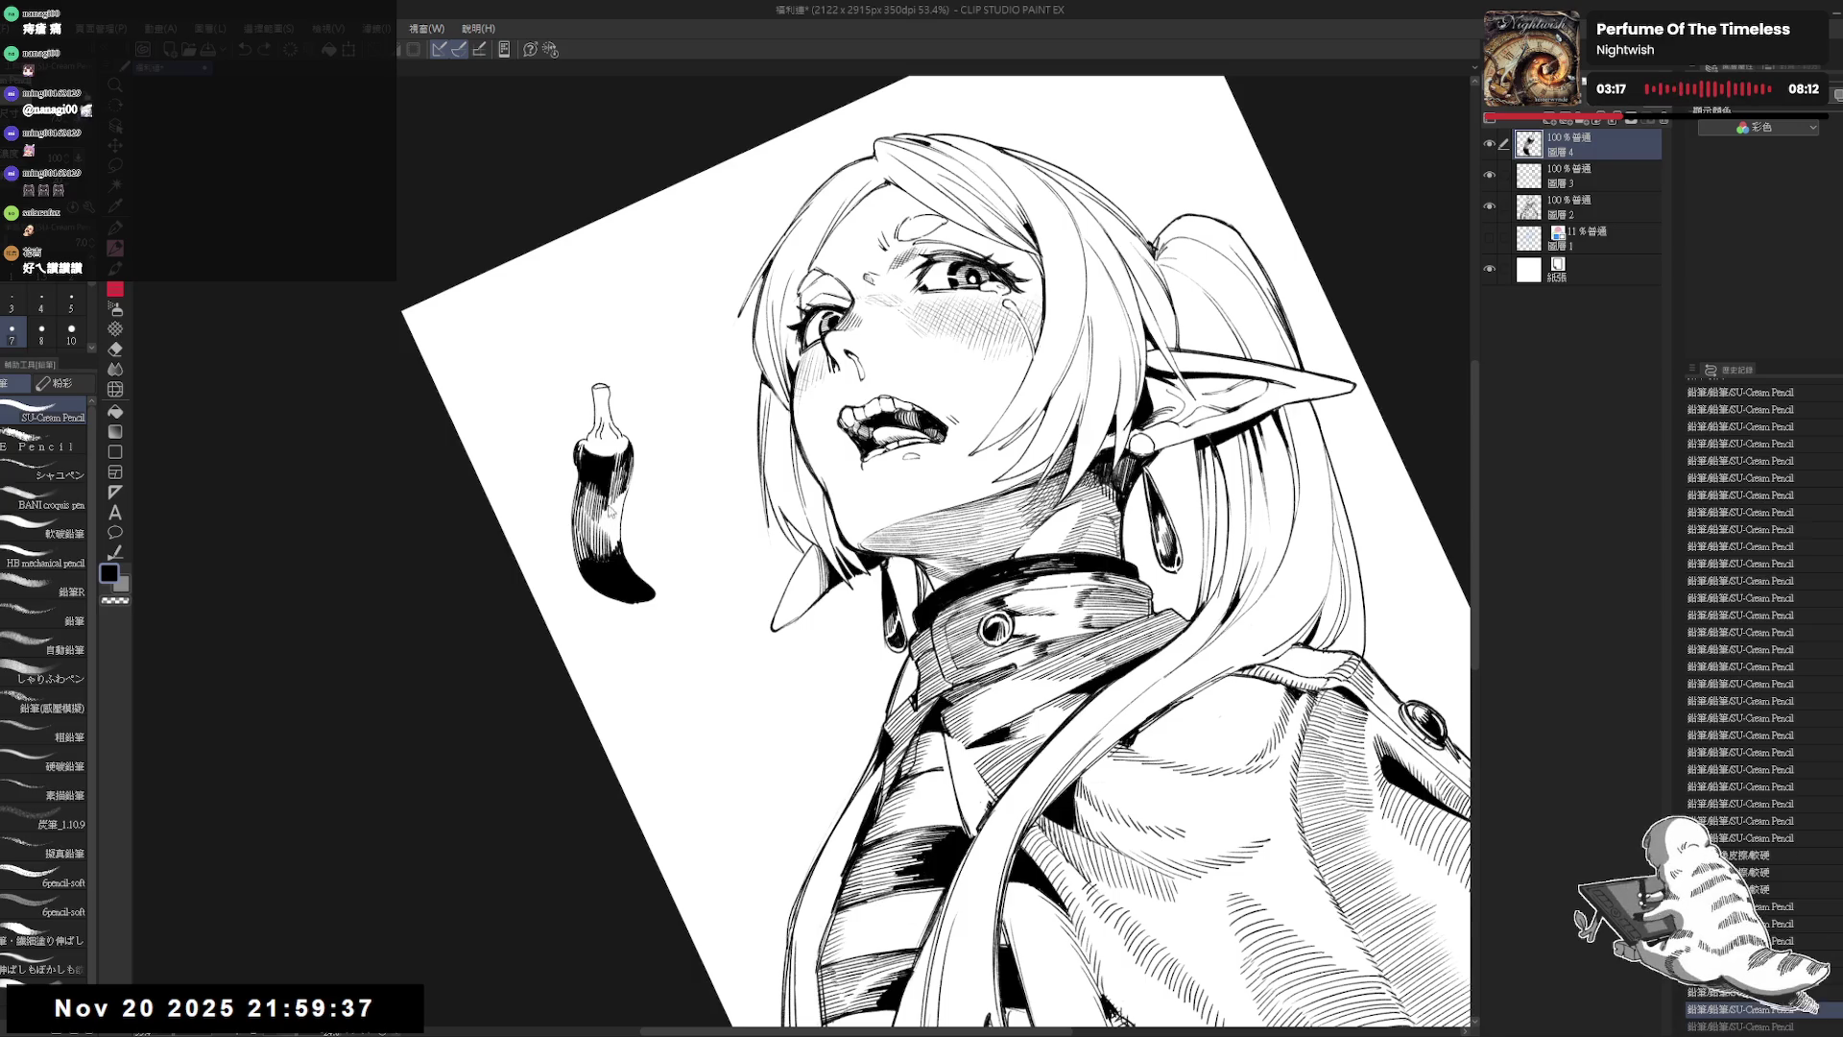
{"action": "key", "text": "ctrl+y"}
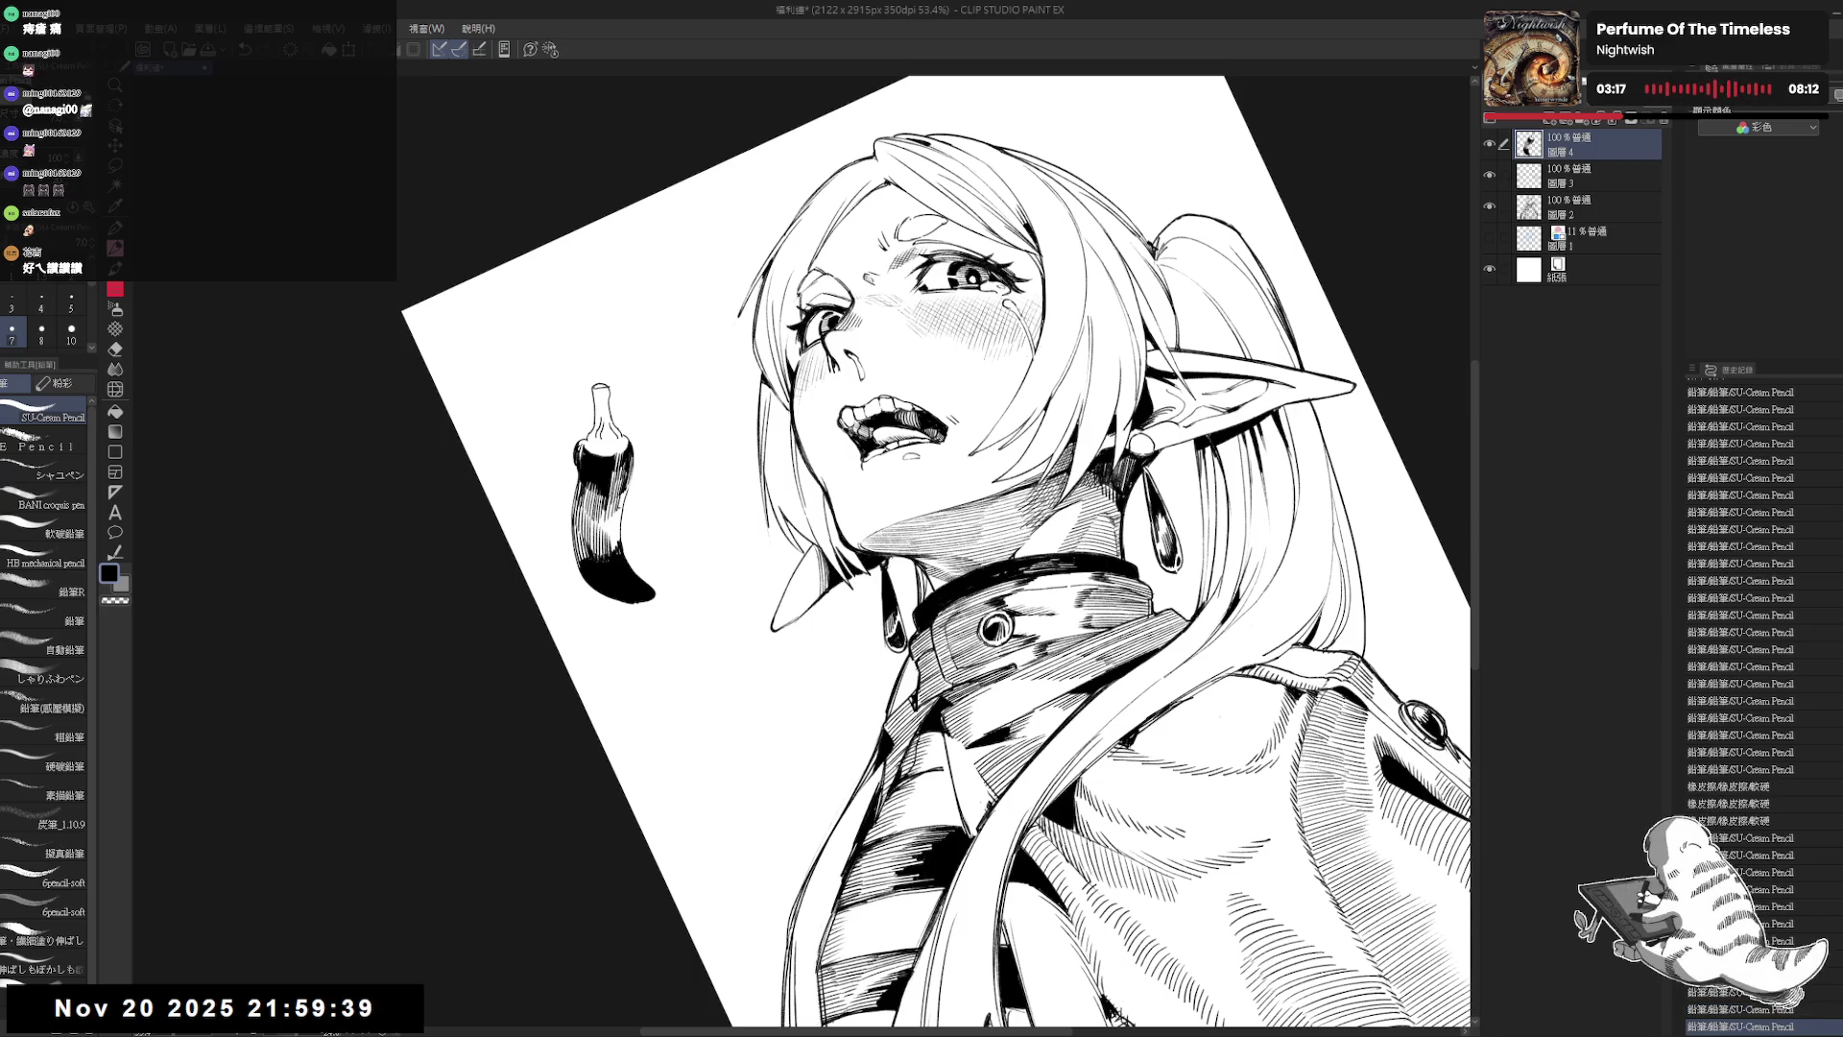
{"action": "key", "text": "ctrl+y"}
{"action": "key", "text": "ctrl+y"}
{"action": "key", "text": "ctrl+y"}
Step: Shade the chili's body and left edge with a larger brush, then reset the canvas rotation
{"action": "left_click_drag", "start_coordinate": [608, 516], "coordinate": [615, 547]}
{"action": "mouse_move", "coordinate": [626, 461]}
{"action": "left_mouse_down"}
{"action": "mouse_move", "coordinate": [620, 528]}
{"action": "mouse_move", "coordinate": [584, 504]}
{"action": "mouse_move", "coordinate": [540, 566]}
{"action": "mouse_move", "coordinate": [543, 648]}
{"action": "left_mouse_up"}
{"action": "key", "text": "bracketright"}
{"action": "key", "text": "ctrl+z"}
{"action": "key", "text": "bracketright"}
{"action": "key", "text": "ctrl+at"}
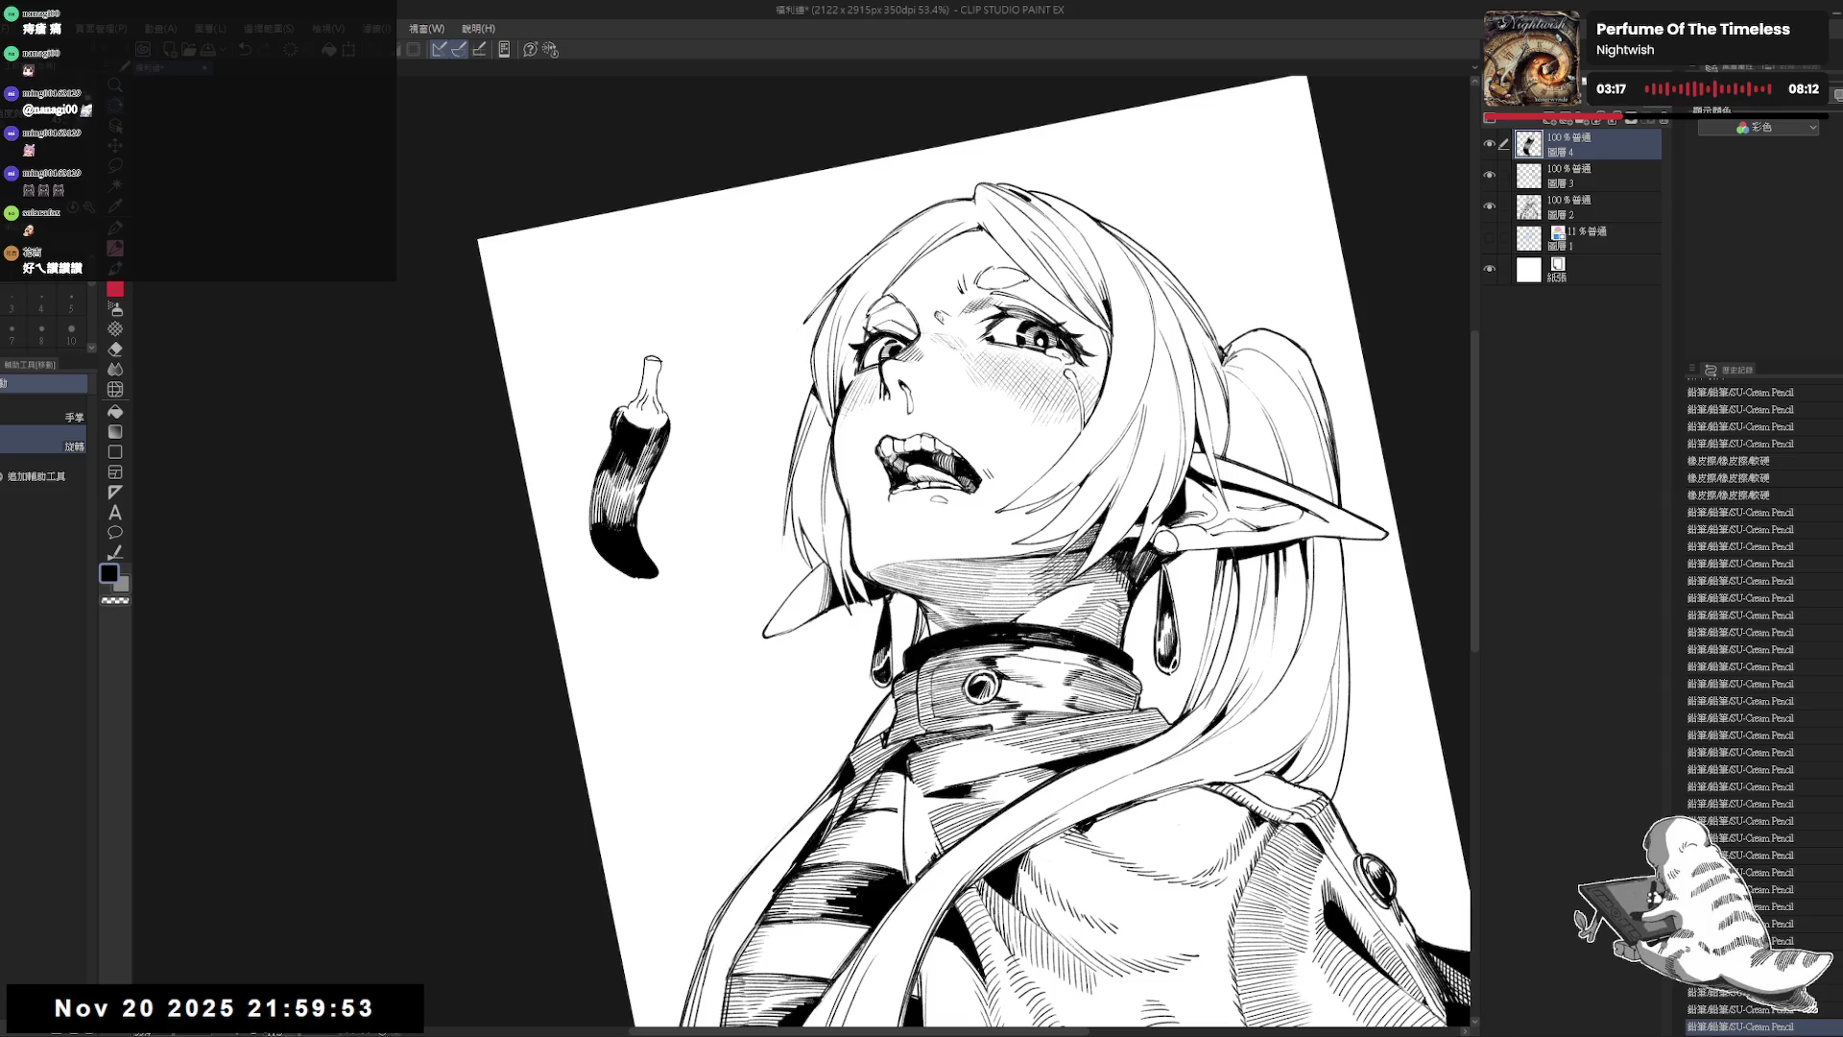
{"action": "mouse_move", "coordinate": [595, 498]}
{"action": "left_mouse_down"}
{"action": "mouse_move", "coordinate": [597, 525]}
{"action": "mouse_move", "coordinate": [600, 490]}
{"action": "mouse_move", "coordinate": [635, 545]}
{"action": "left_mouse_up"}
{"action": "key", "text": "c"}
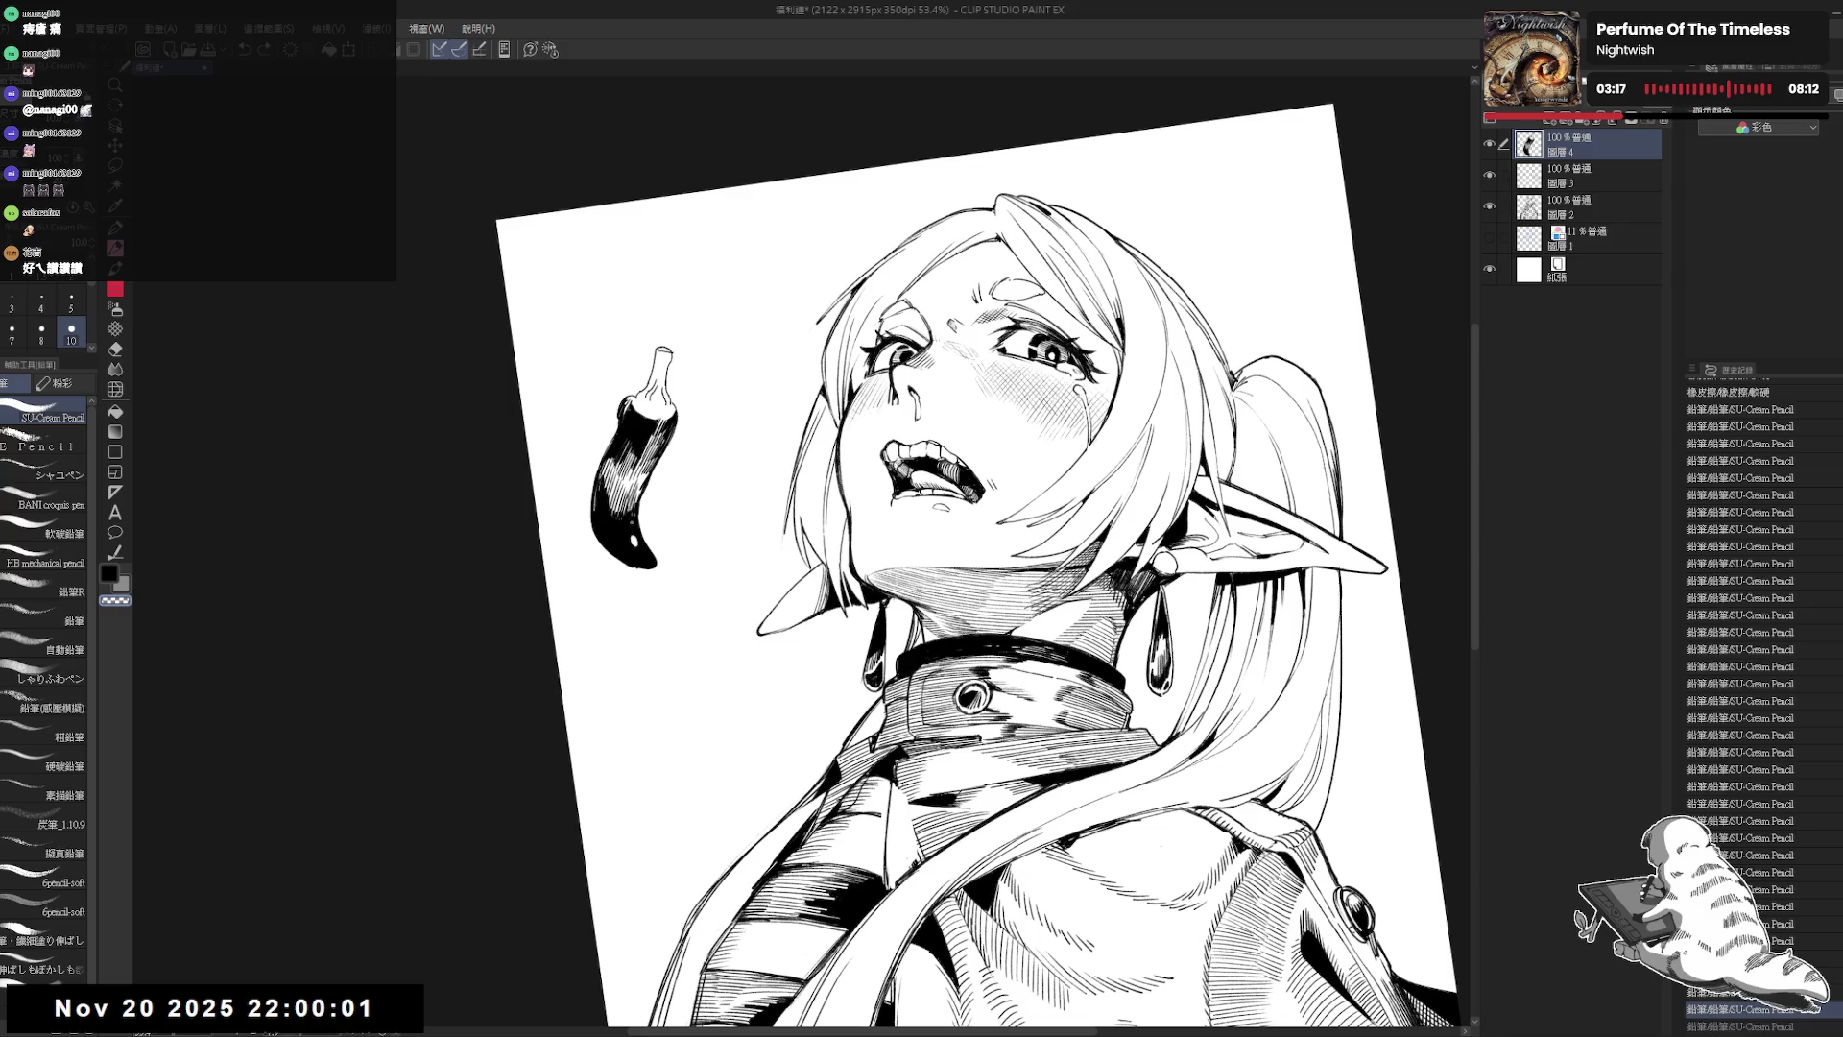
{"action": "key", "text": "minus"}
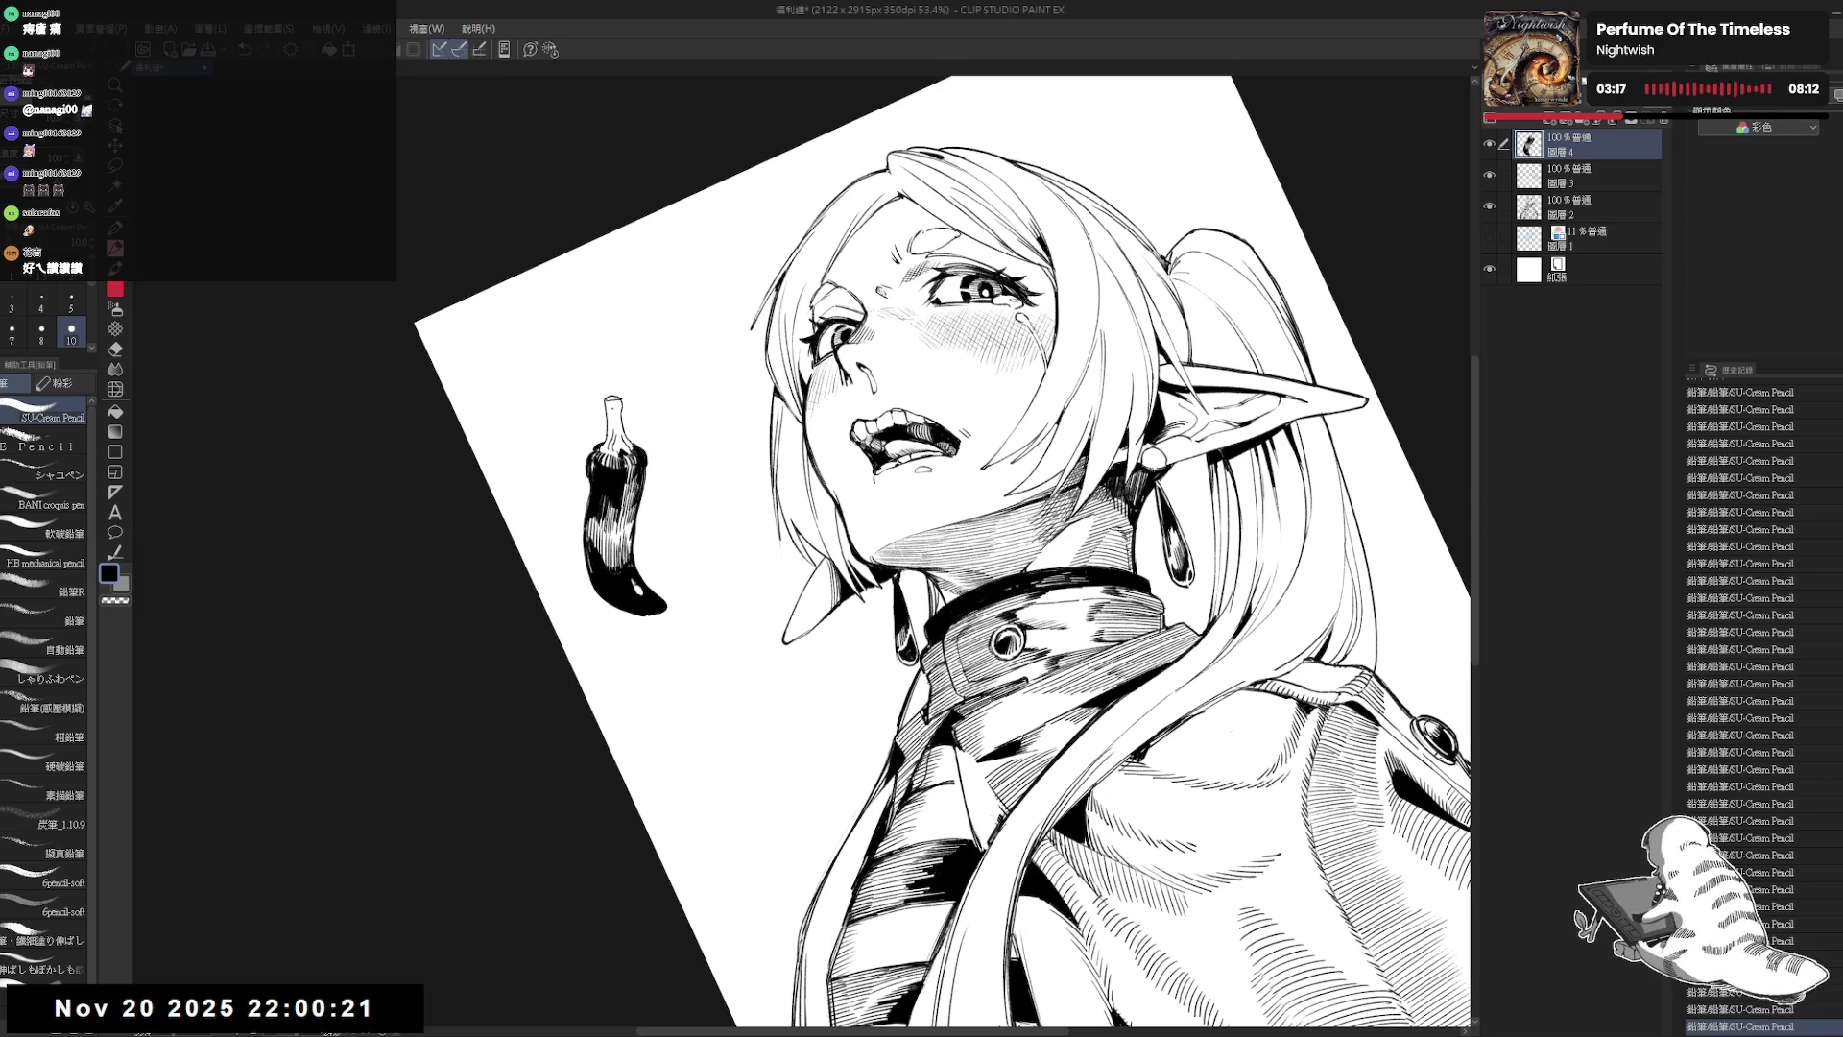
{"action": "key", "text": "g"}
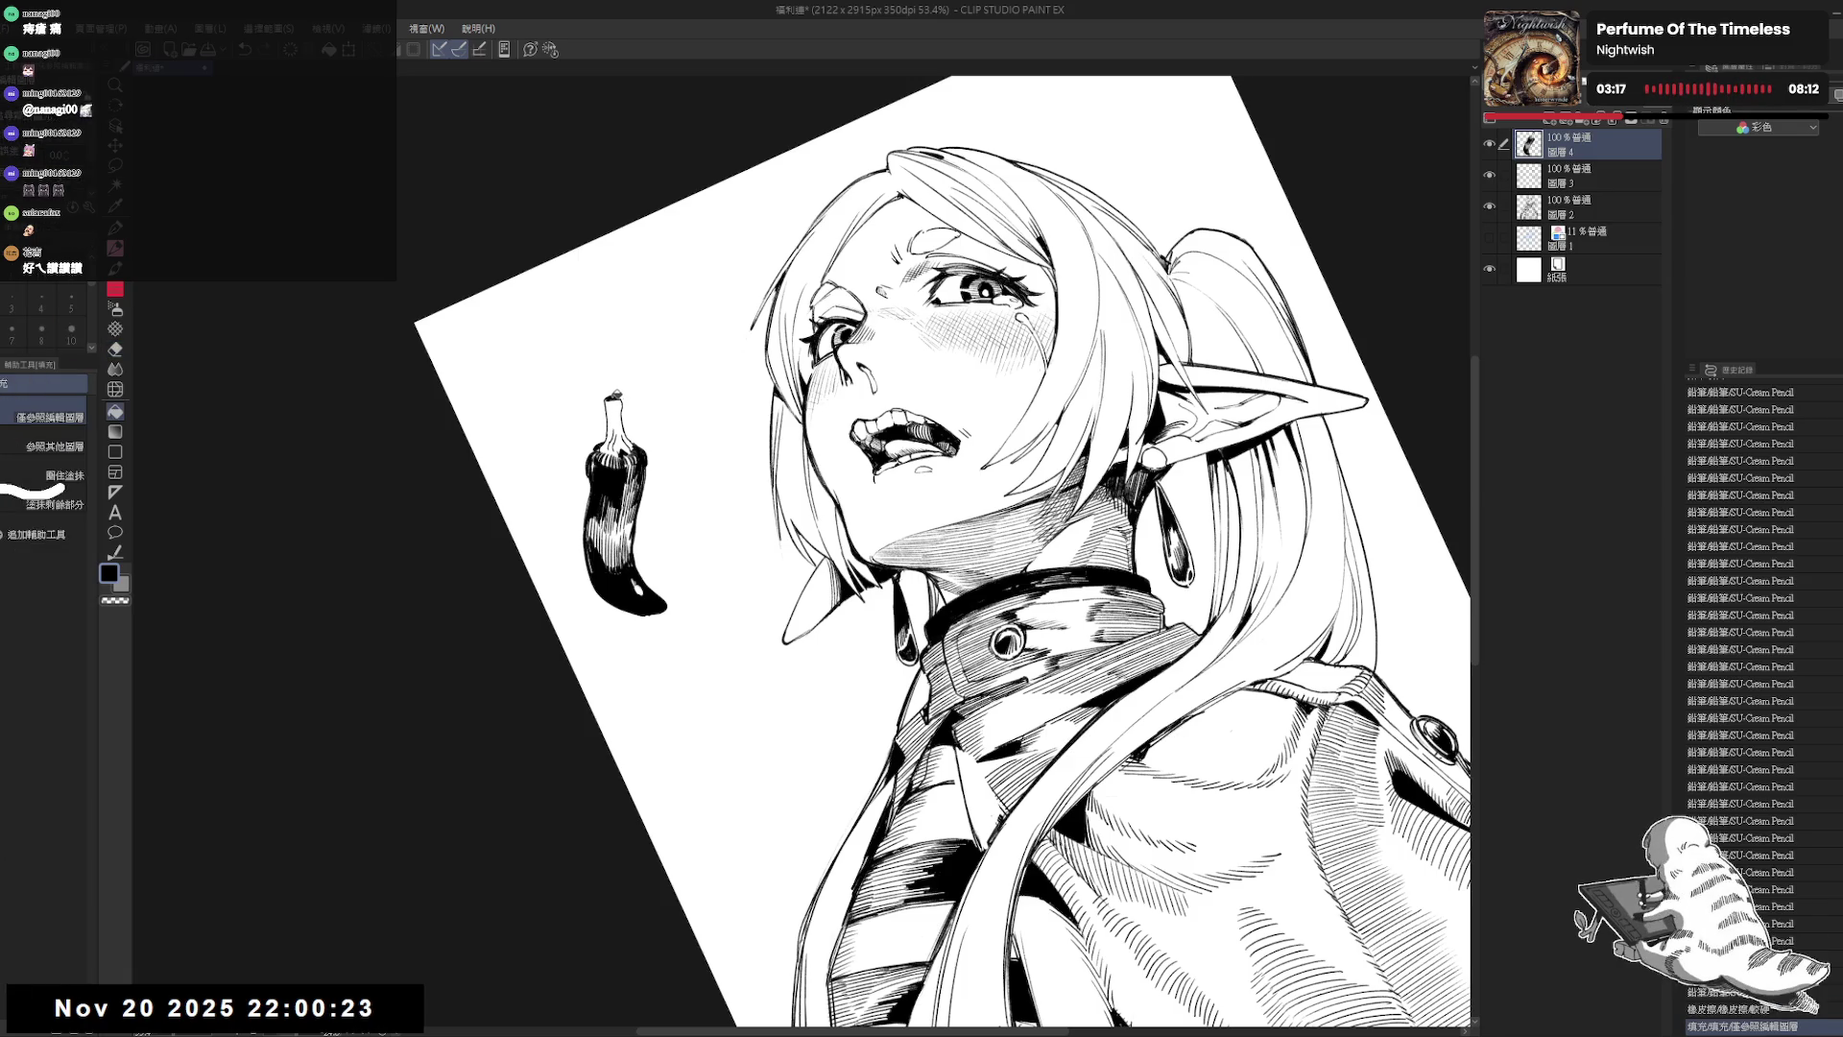
{"action": "key", "text": "p"}
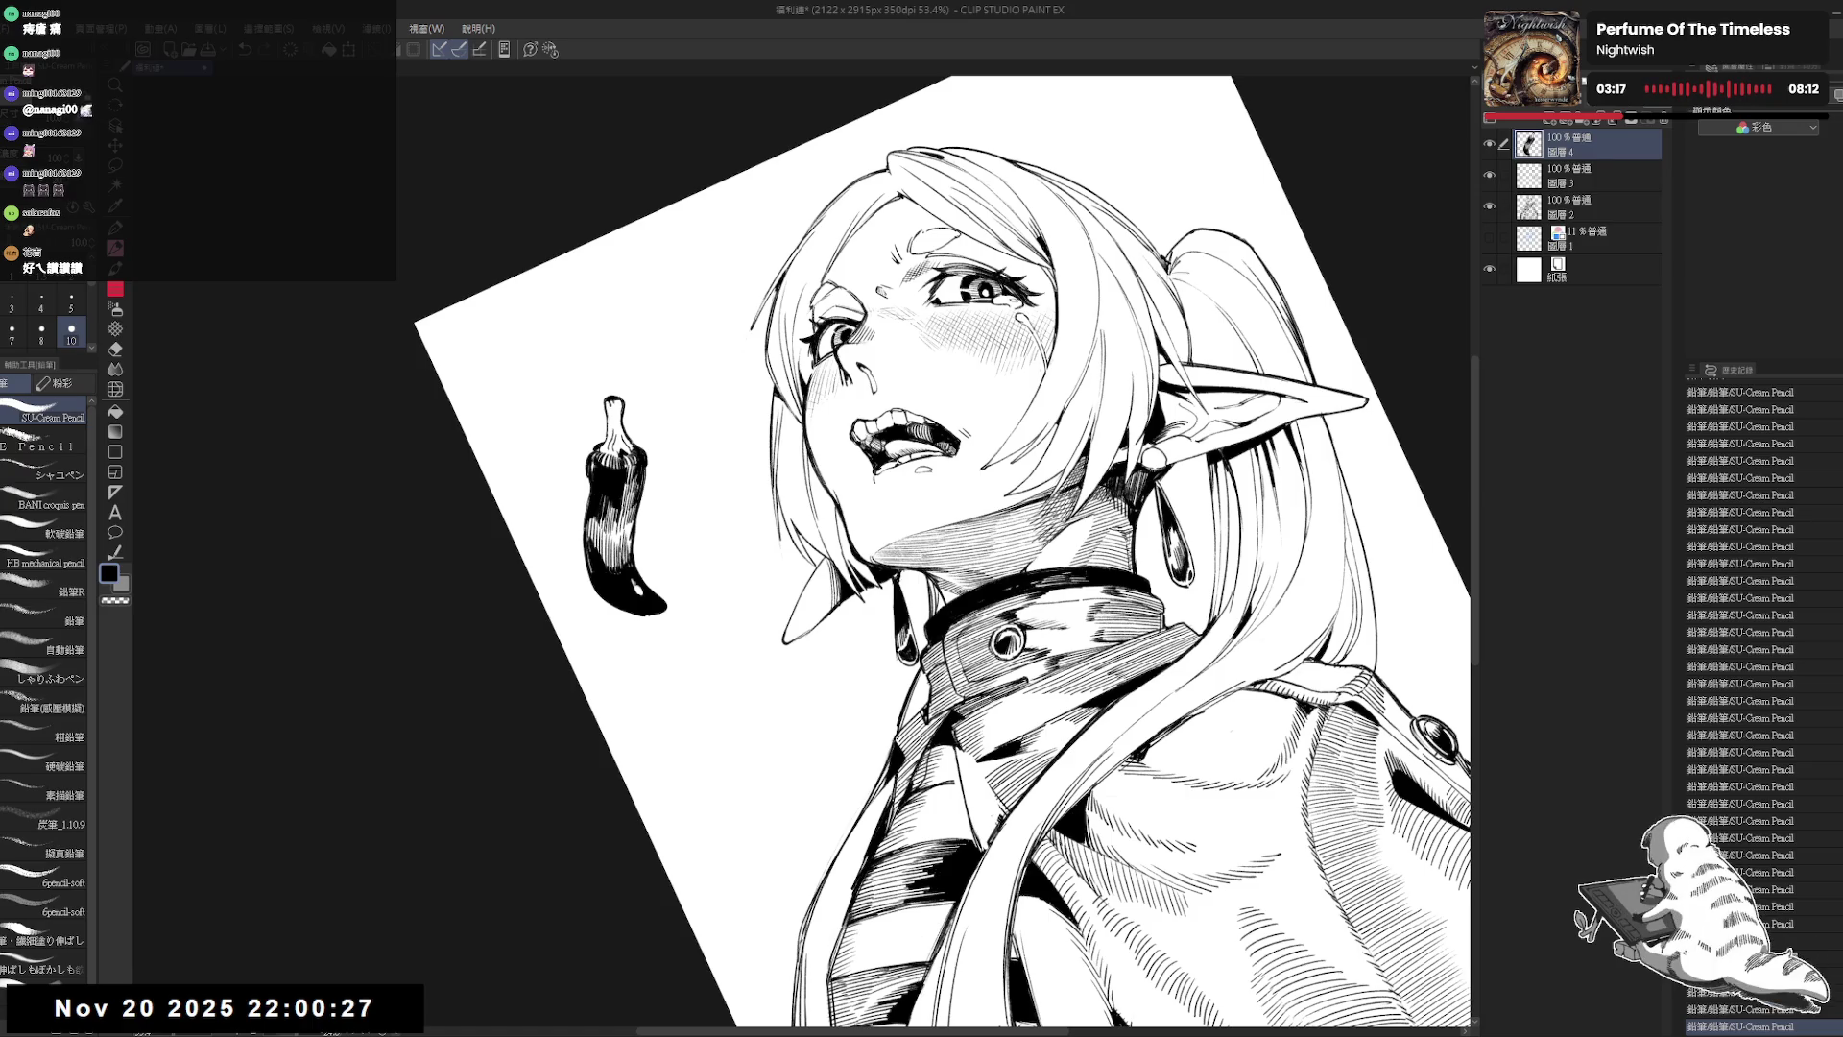
{"action": "key", "text": "ctrl+at"}
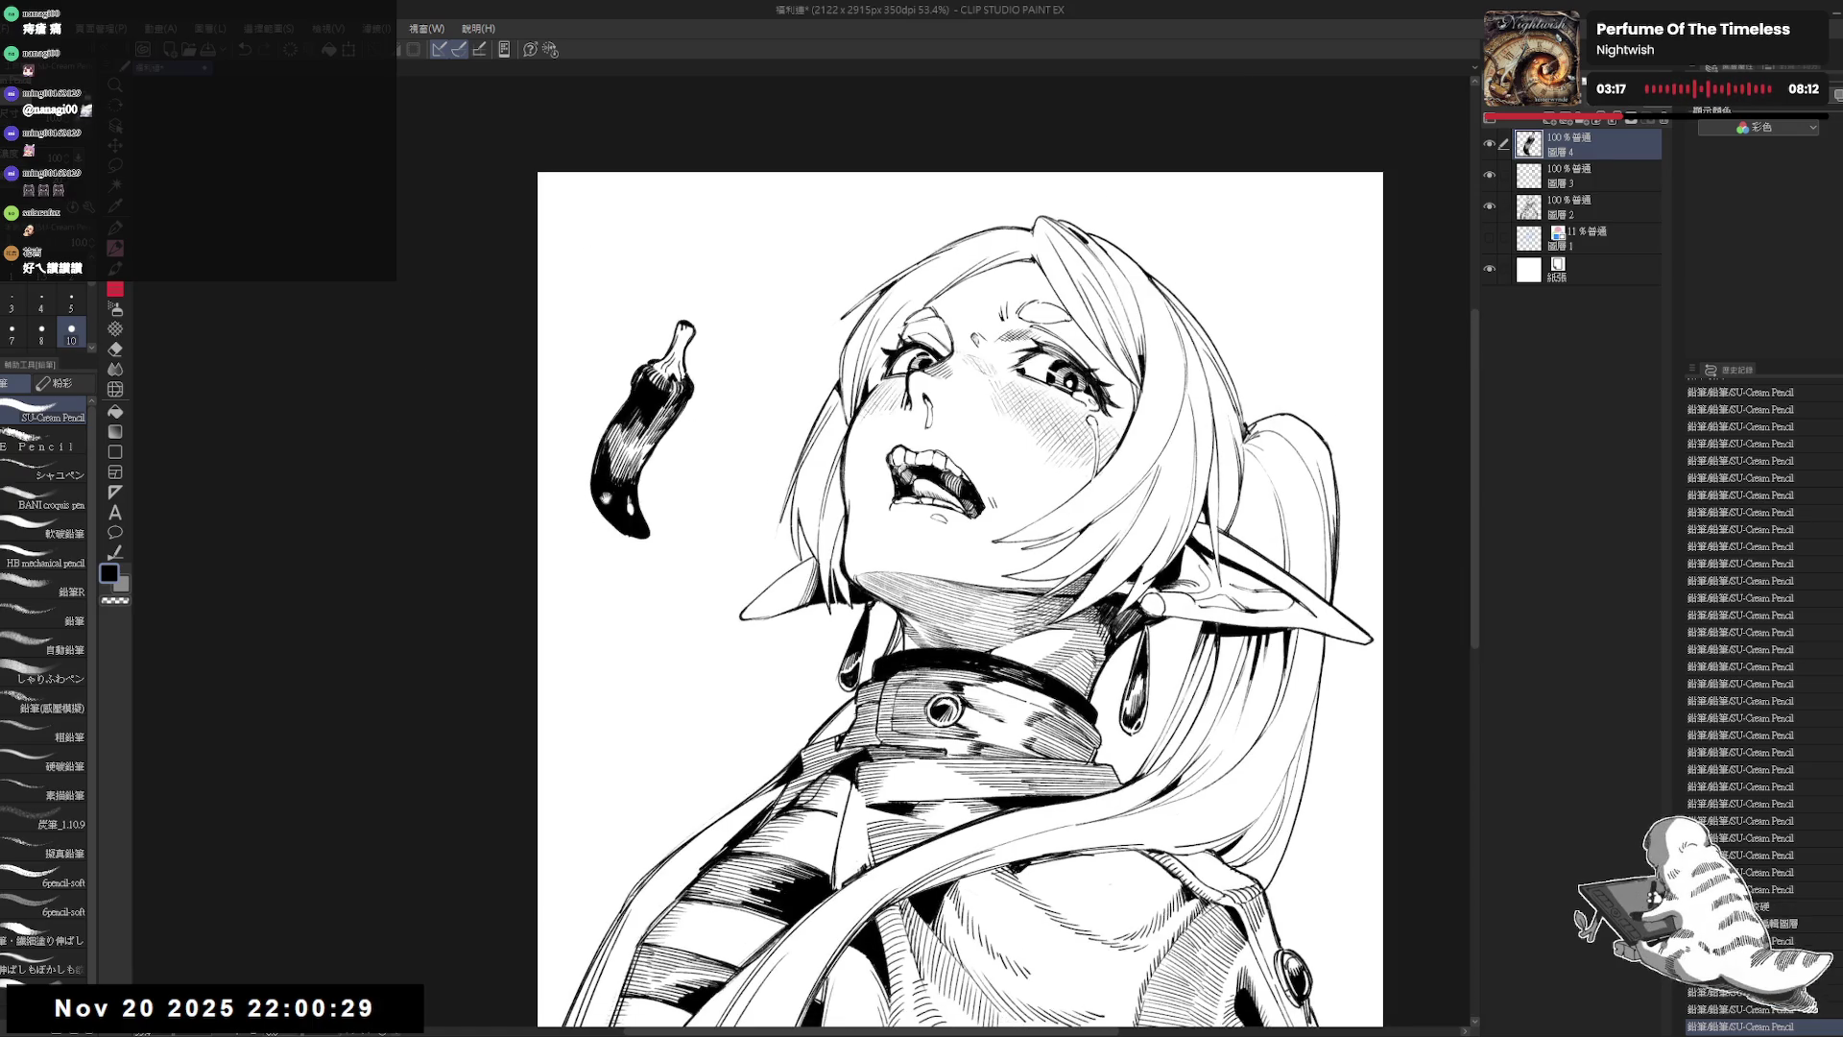
Step: Try a short dark mark at the pepper's edge, then undo it
{"action": "left_click_drag", "start_coordinate": [960, 595], "coordinate": [910, 517]}
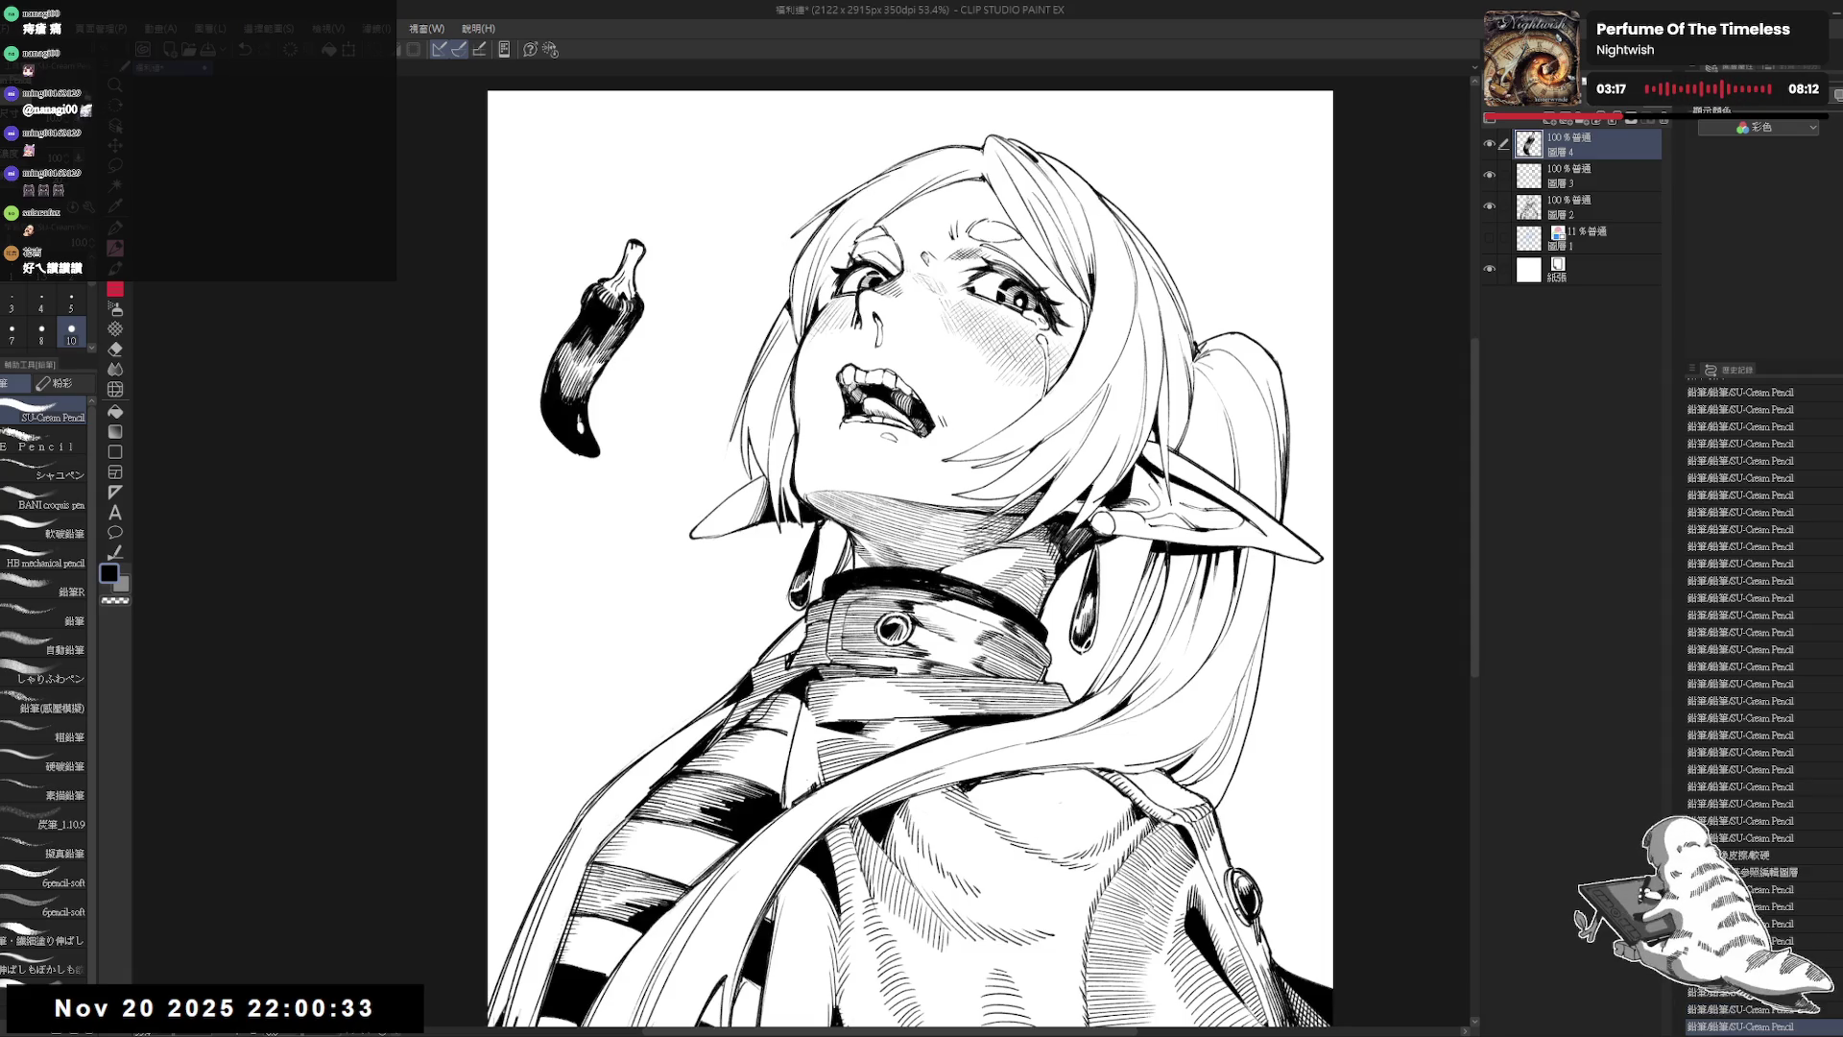
{"action": "left_click_drag", "start_coordinate": [586, 368], "coordinate": [600, 390]}
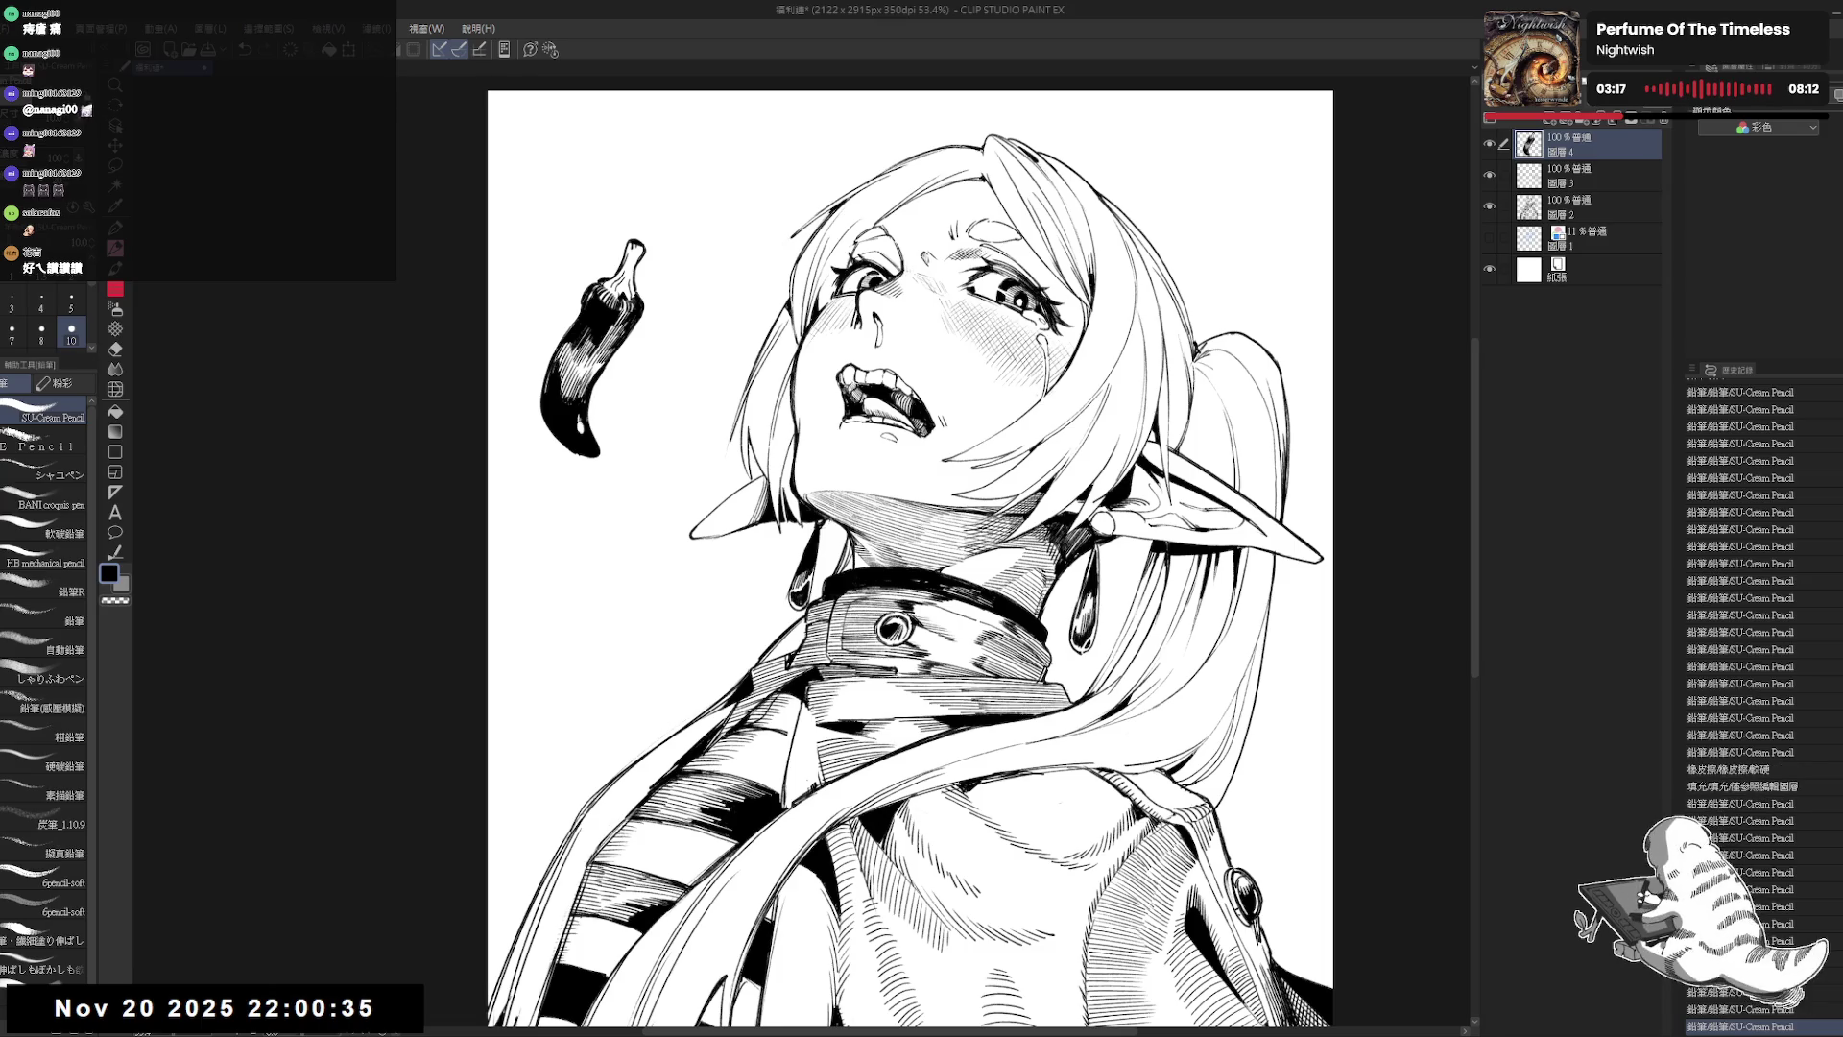
{"action": "scroll", "coordinate": [518, 286], "scroll_direction": "down", "scroll_amount": 2}
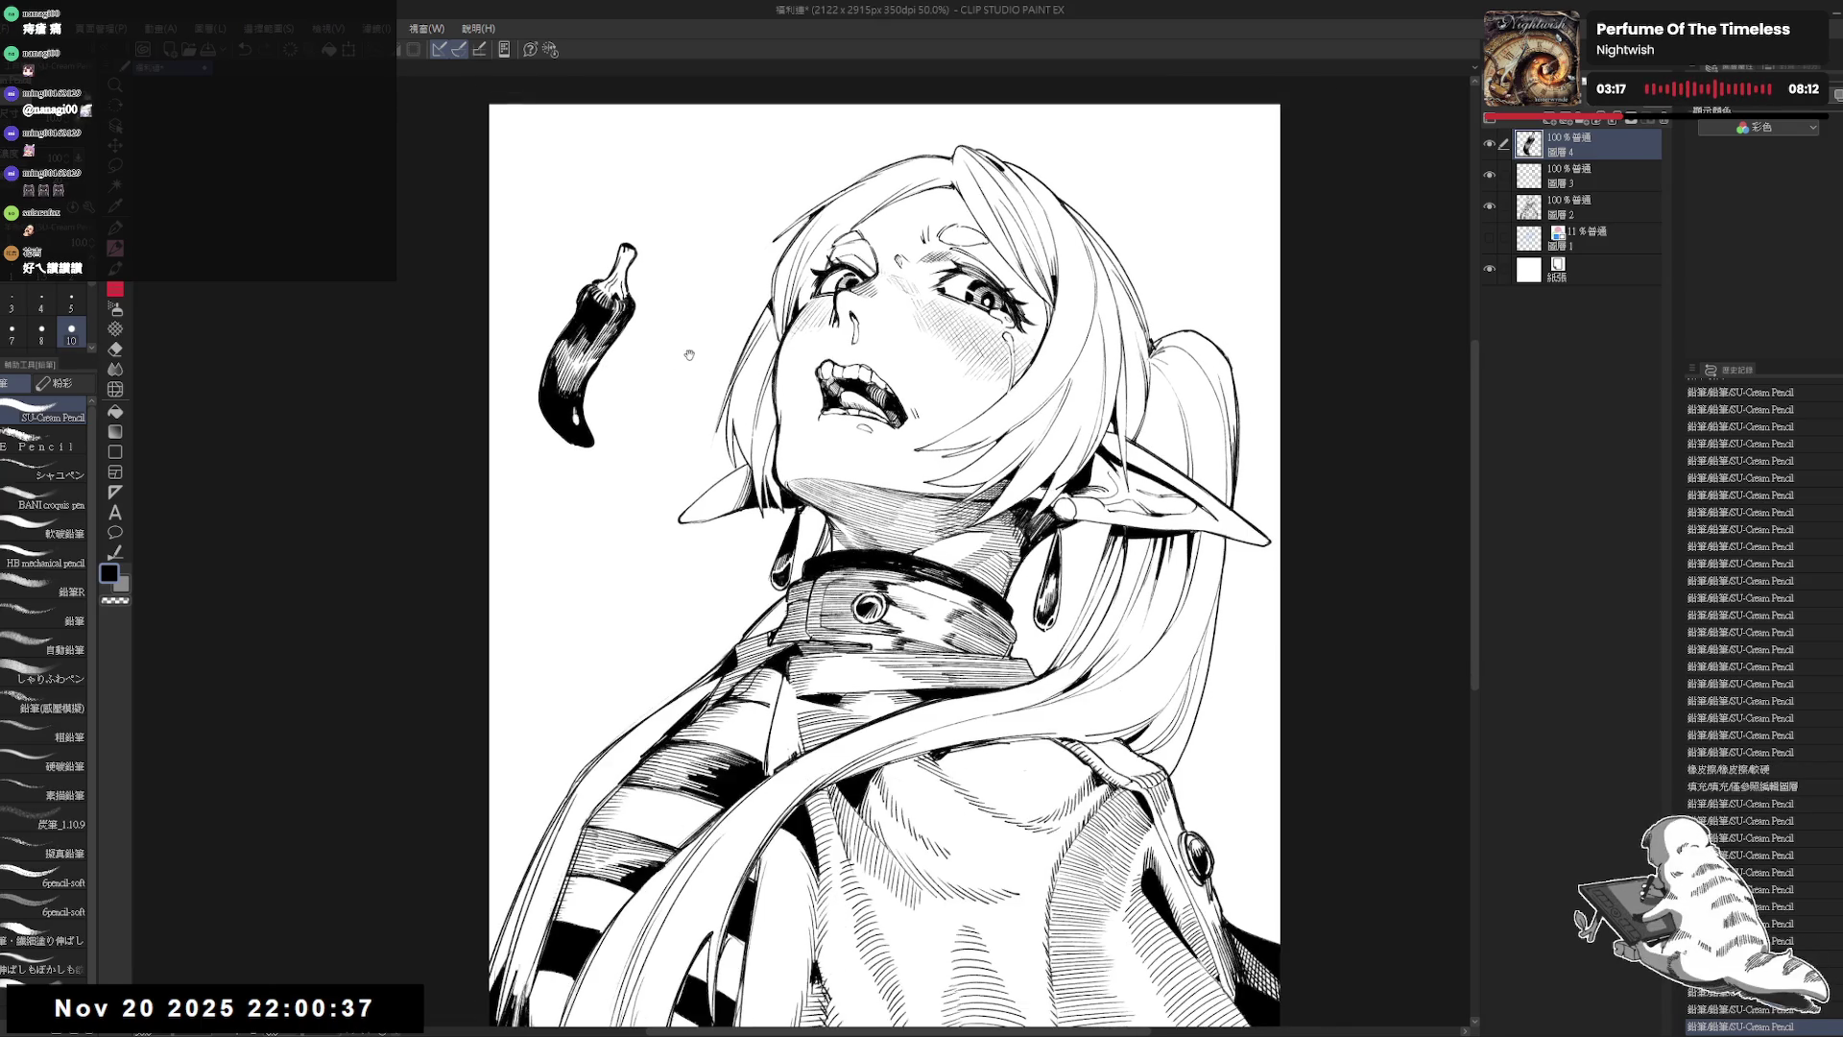
{"action": "mouse_move", "coordinate": [683, 355]}
{"action": "left_mouse_down"}
{"action": "mouse_move", "coordinate": [668, 442]}
{"action": "mouse_move", "coordinate": [684, 373]}
{"action": "mouse_move", "coordinate": [653, 384]}
{"action": "left_mouse_up"}
{"action": "key", "text": "ctrl+z"}
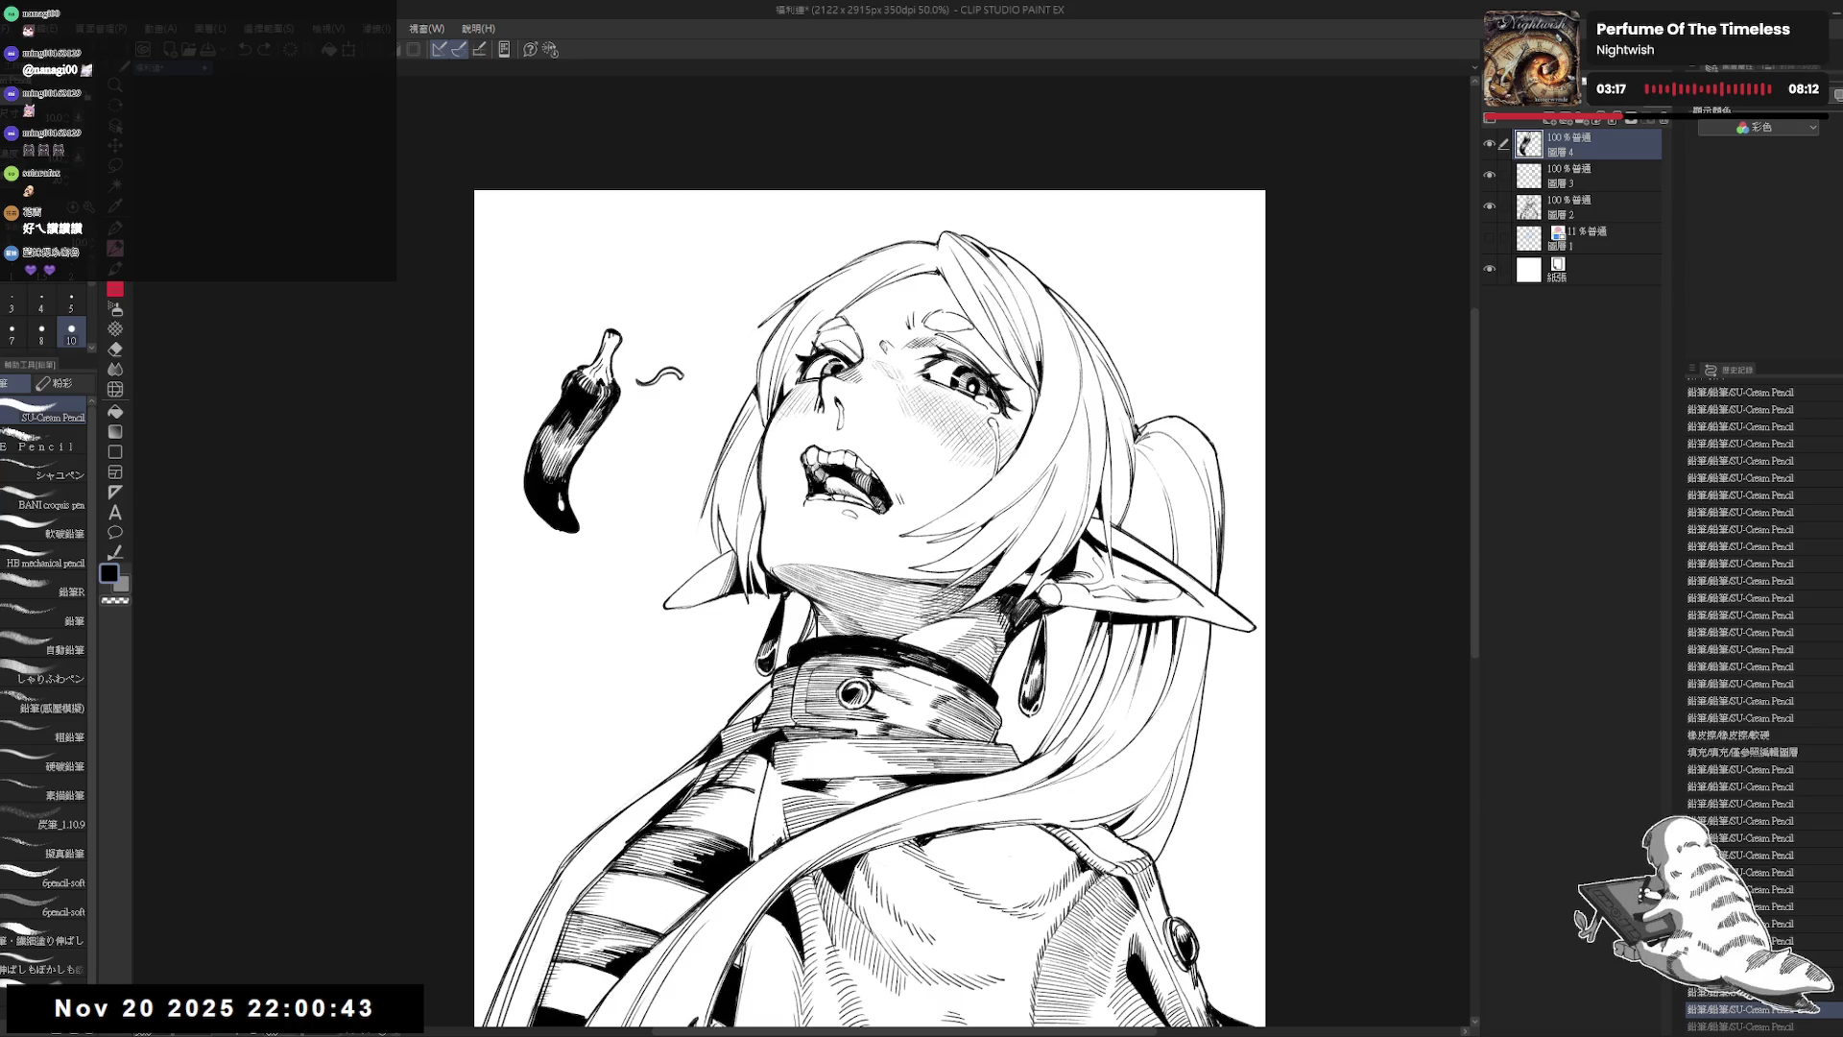
Step: Draw a small curved squiggle and several tiny marks beside the pepper
{"action": "left_click_drag", "start_coordinate": [635, 409], "coordinate": [657, 409]}
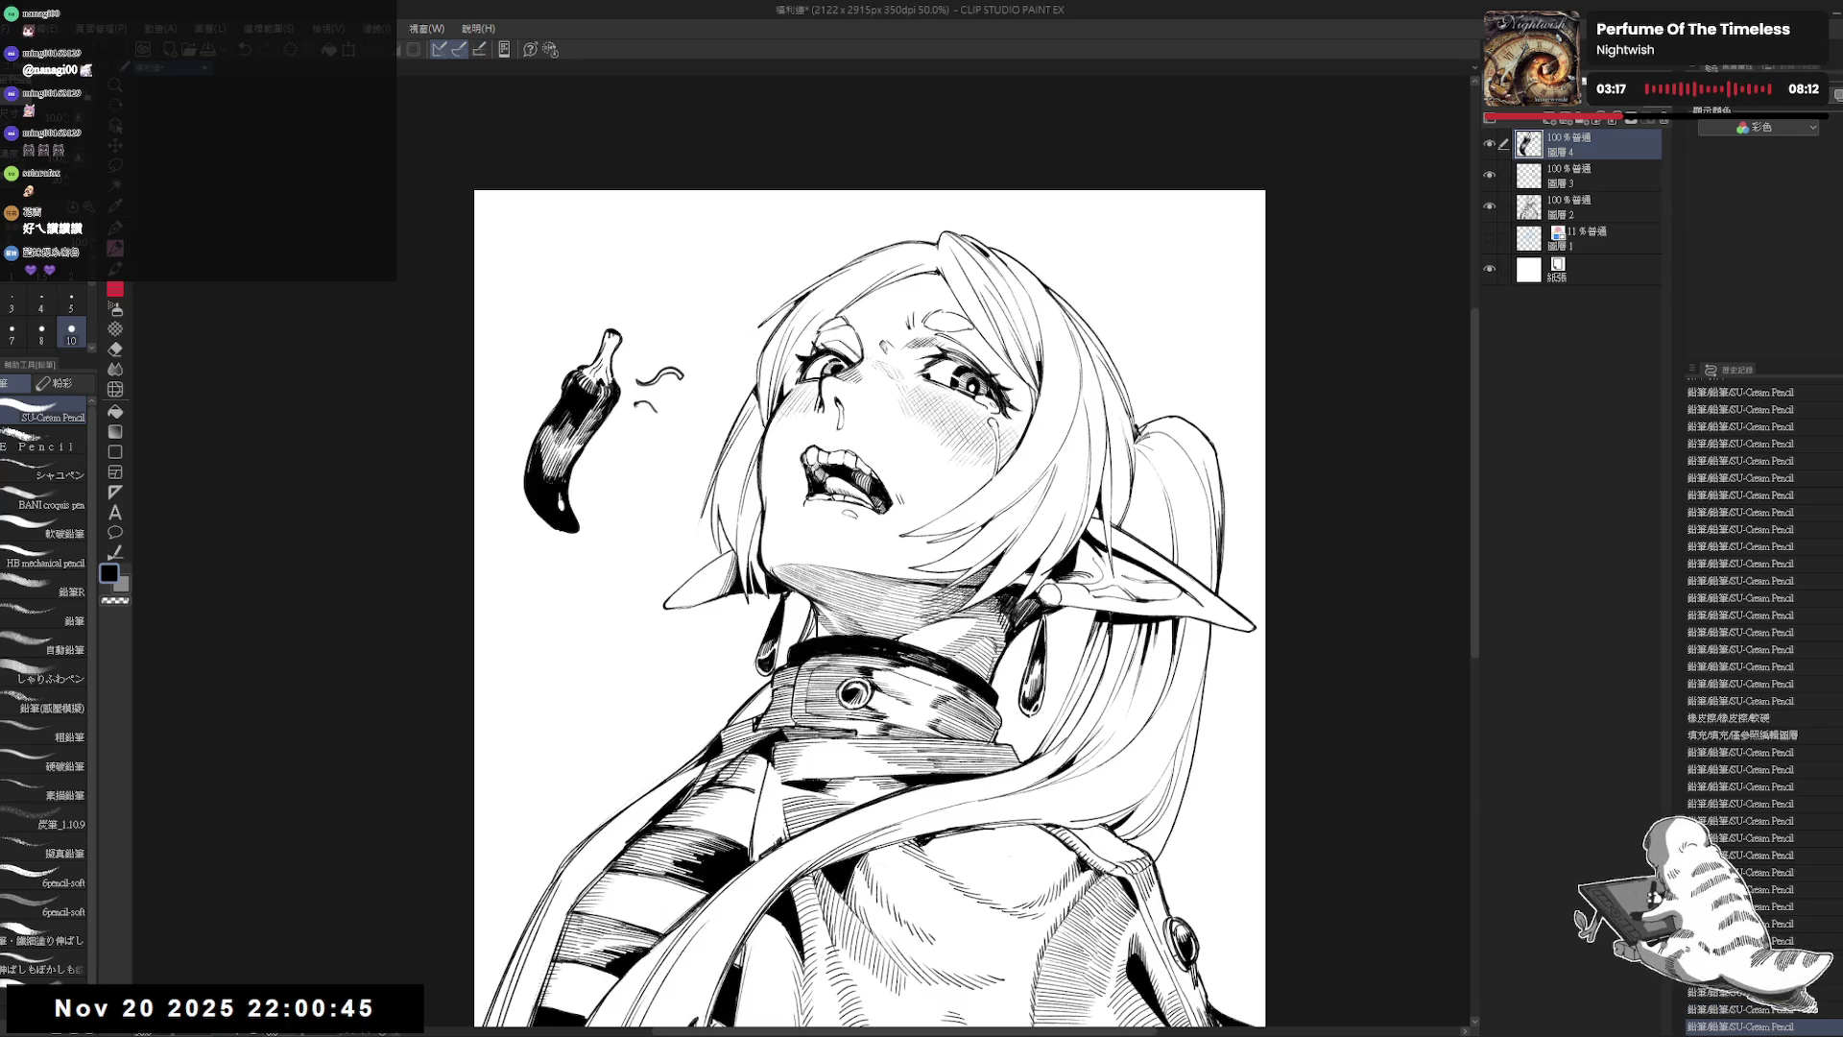
{"action": "left_click", "coordinate": [635, 420]}
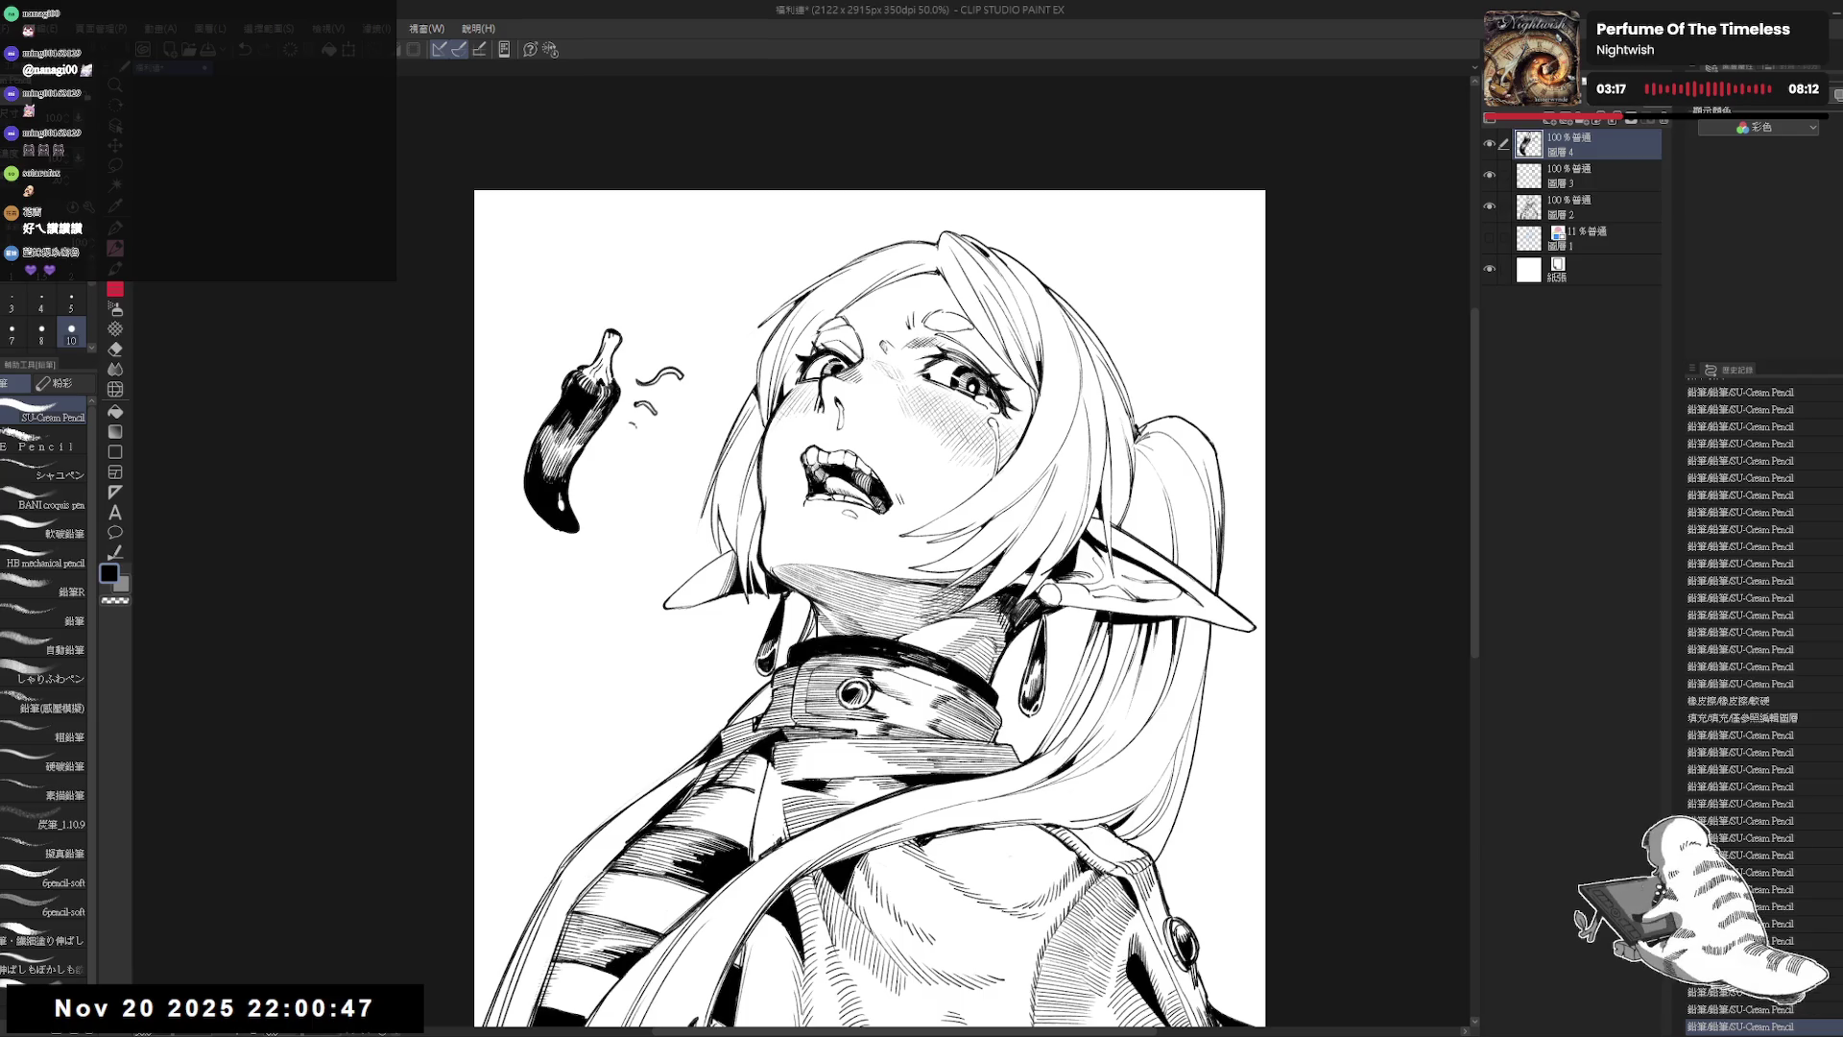
{"action": "left_click_drag", "start_coordinate": [635, 420], "coordinate": [631, 431]}
{"action": "left_click", "coordinate": [632, 432]}
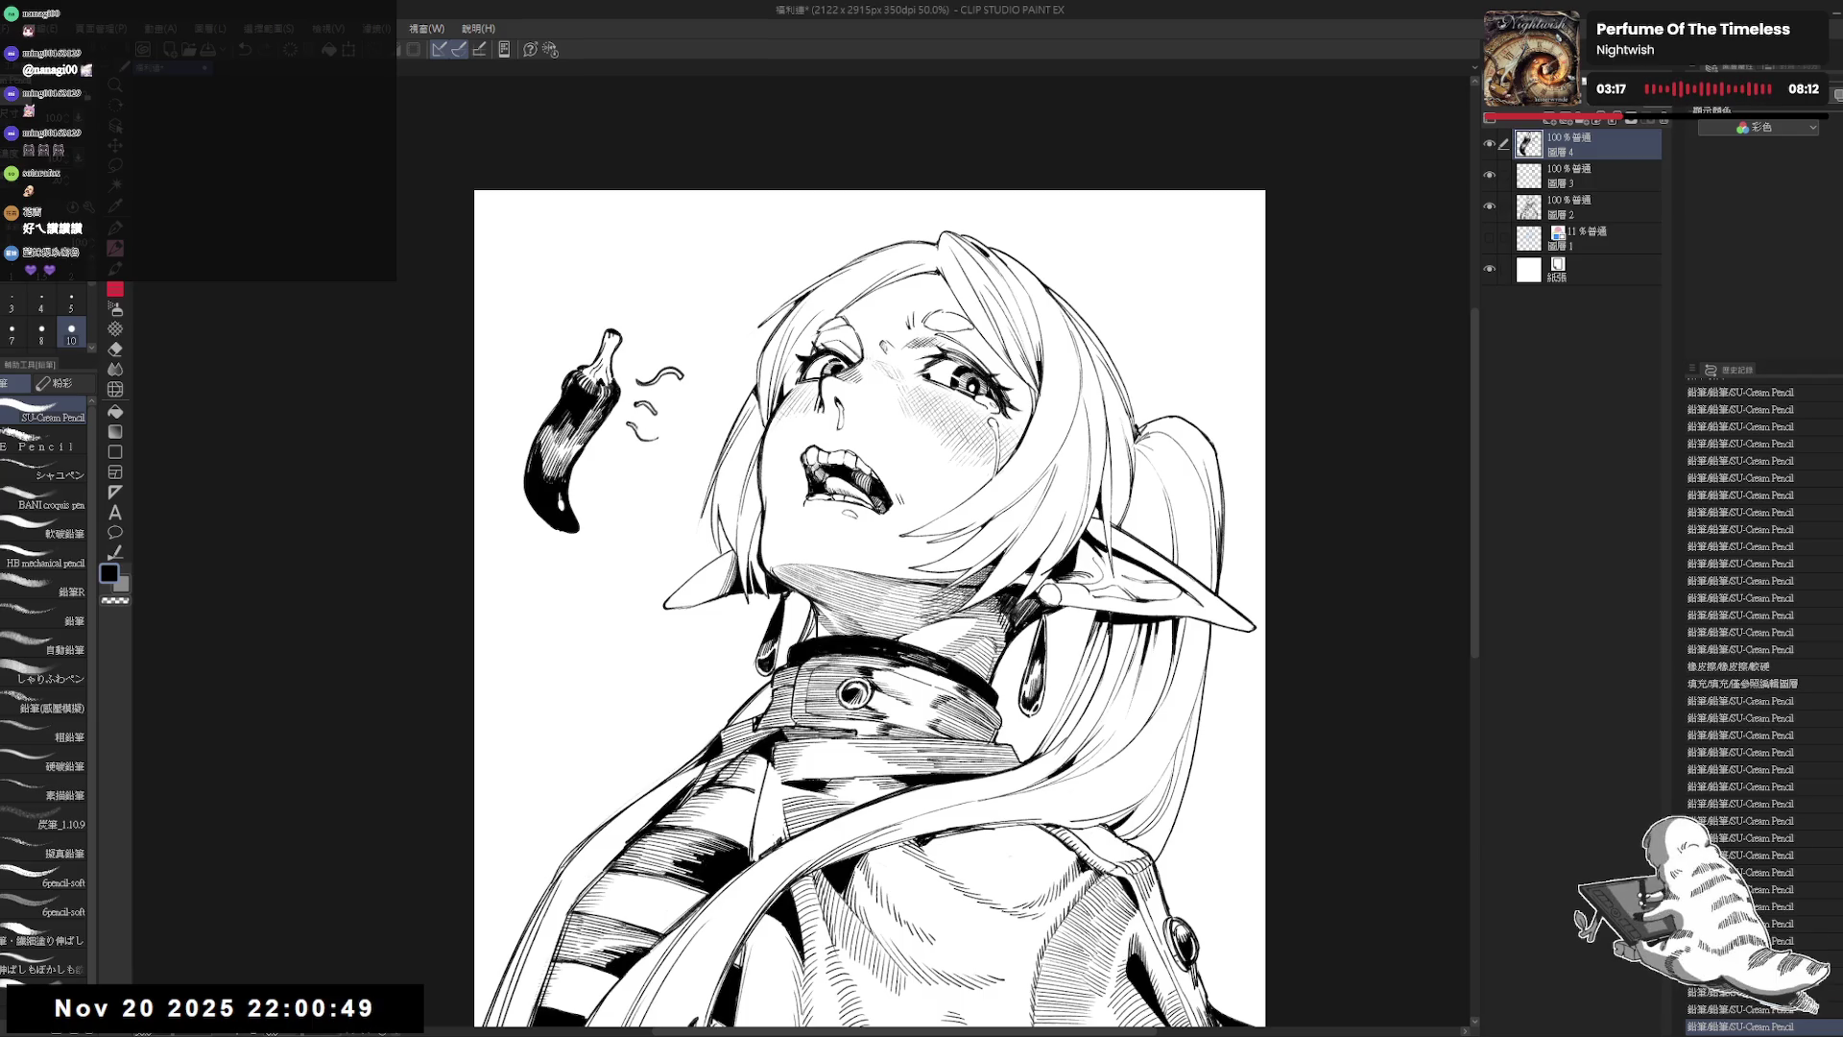
{"action": "key", "text": "ctrl+z"}
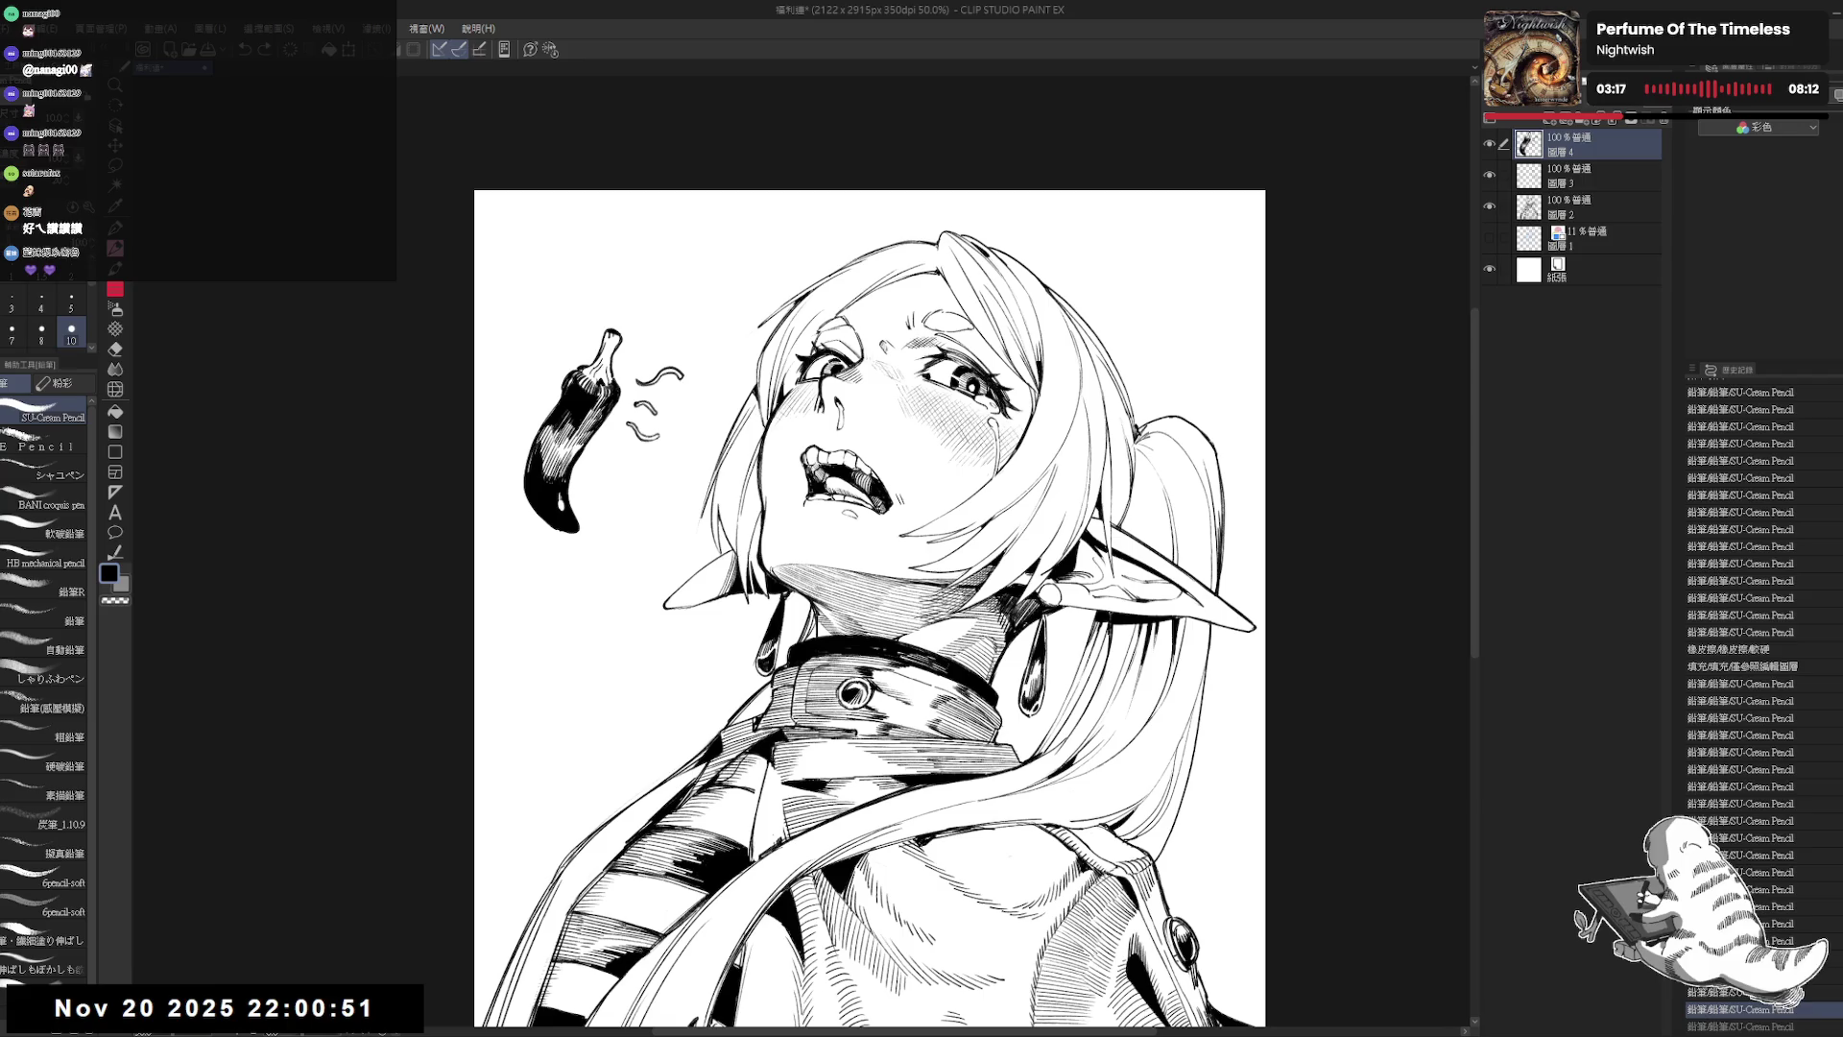
{"action": "left_click", "coordinate": [626, 441]}
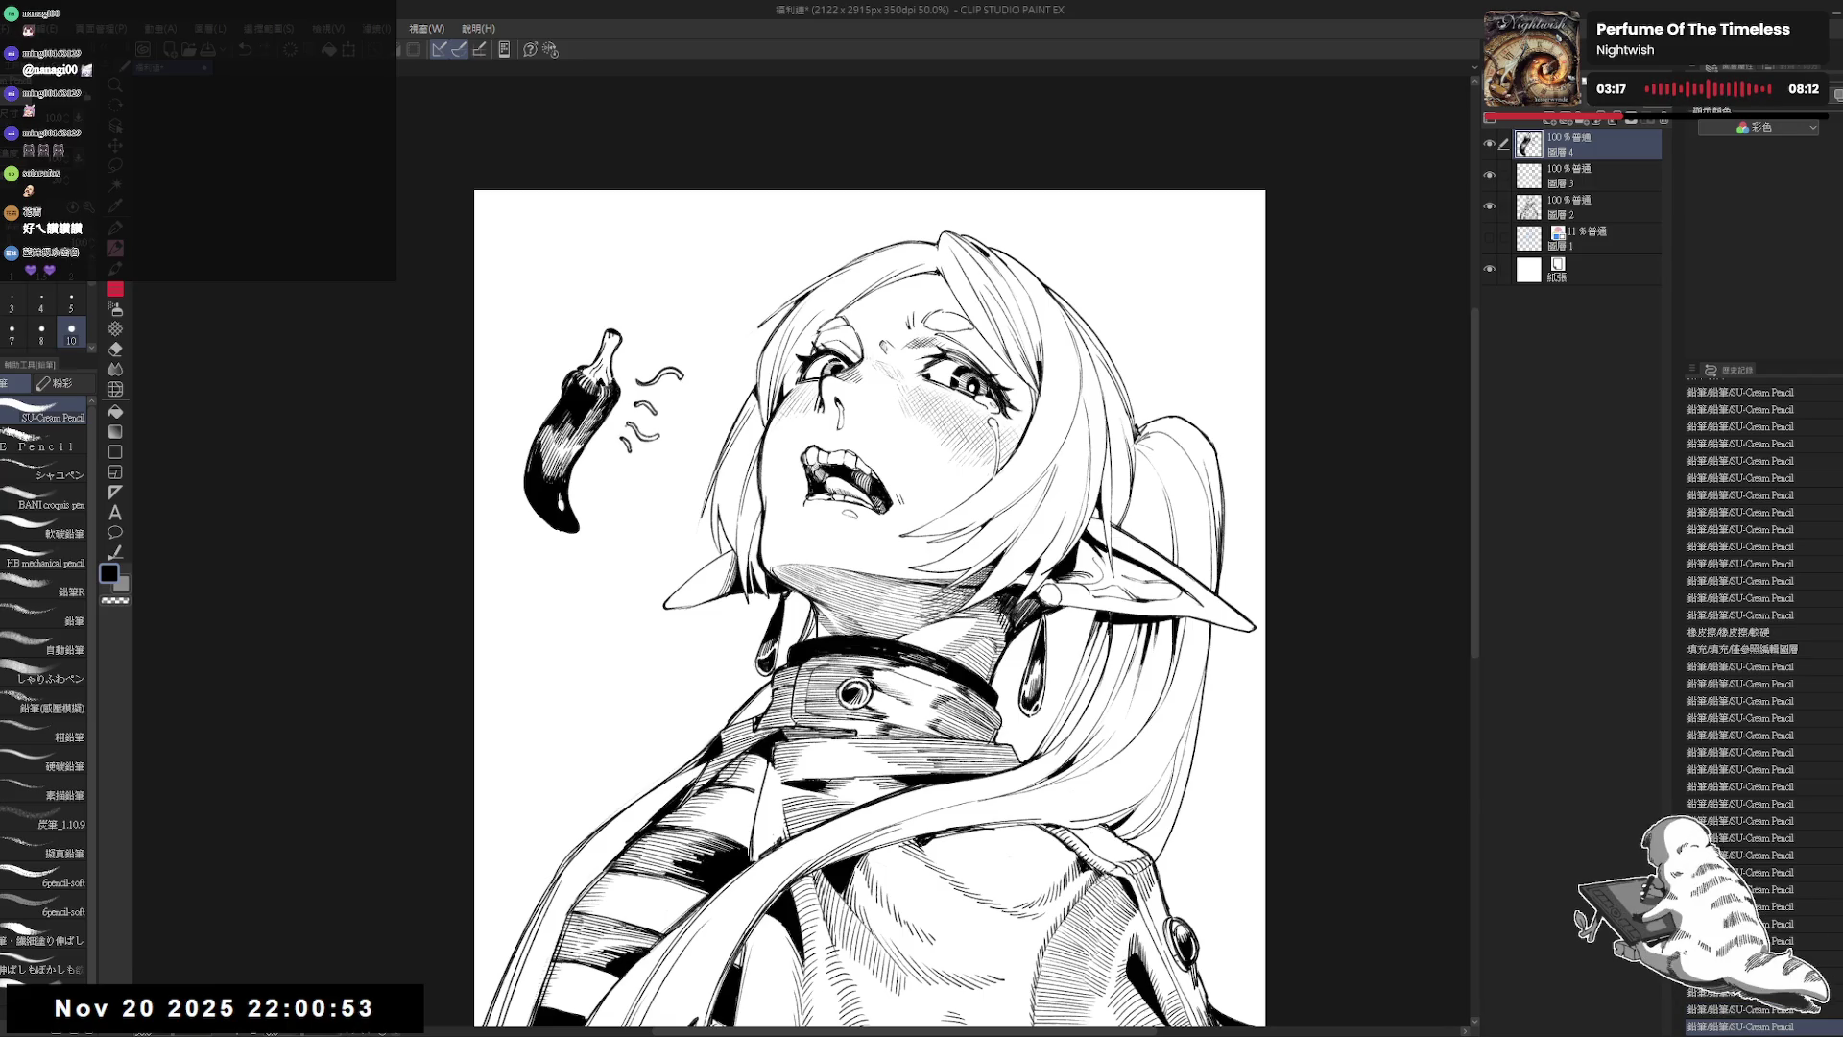
{"action": "left_click", "coordinate": [637, 367]}
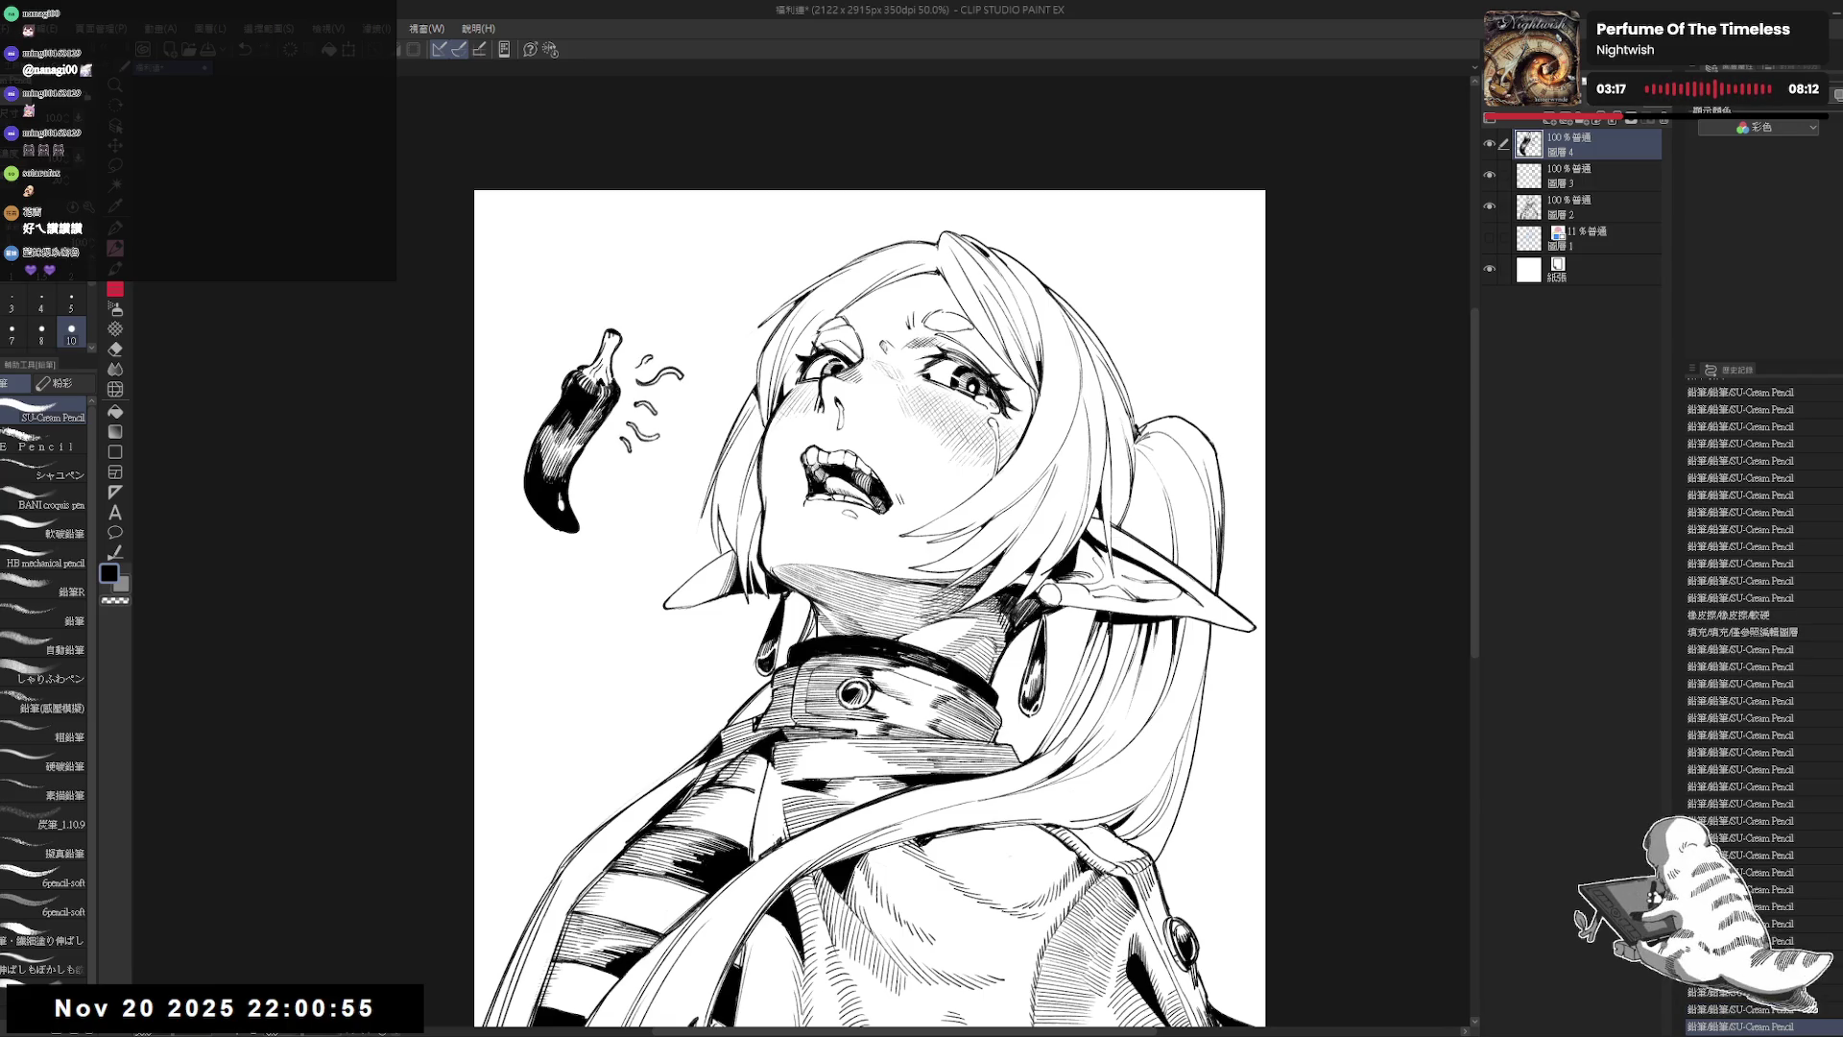
{"action": "left_click", "coordinate": [634, 432]}
Step: Zoom out and flip the view to check the squiggles against the whole page
{"action": "left_click_drag", "start_coordinate": [611, 451], "coordinate": [598, 393]}
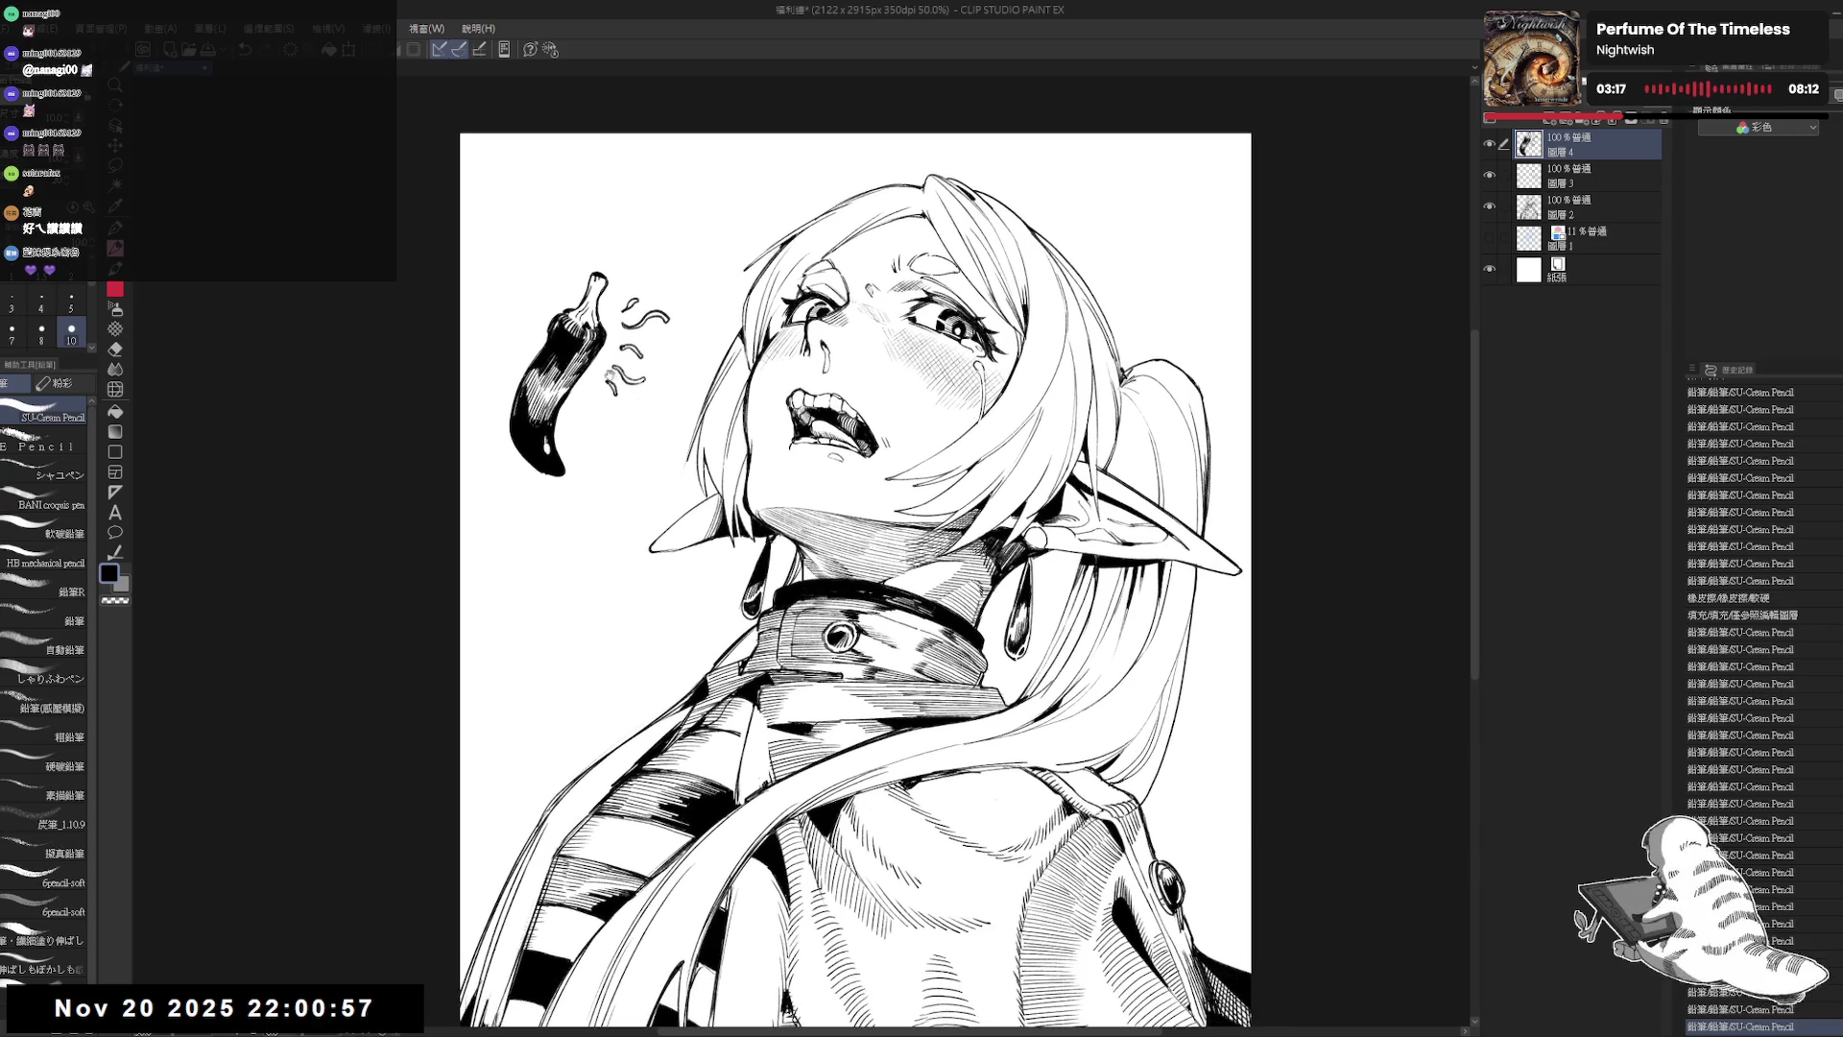
{"action": "scroll", "coordinate": [678, 297], "scroll_direction": "down", "scroll_amount": 2}
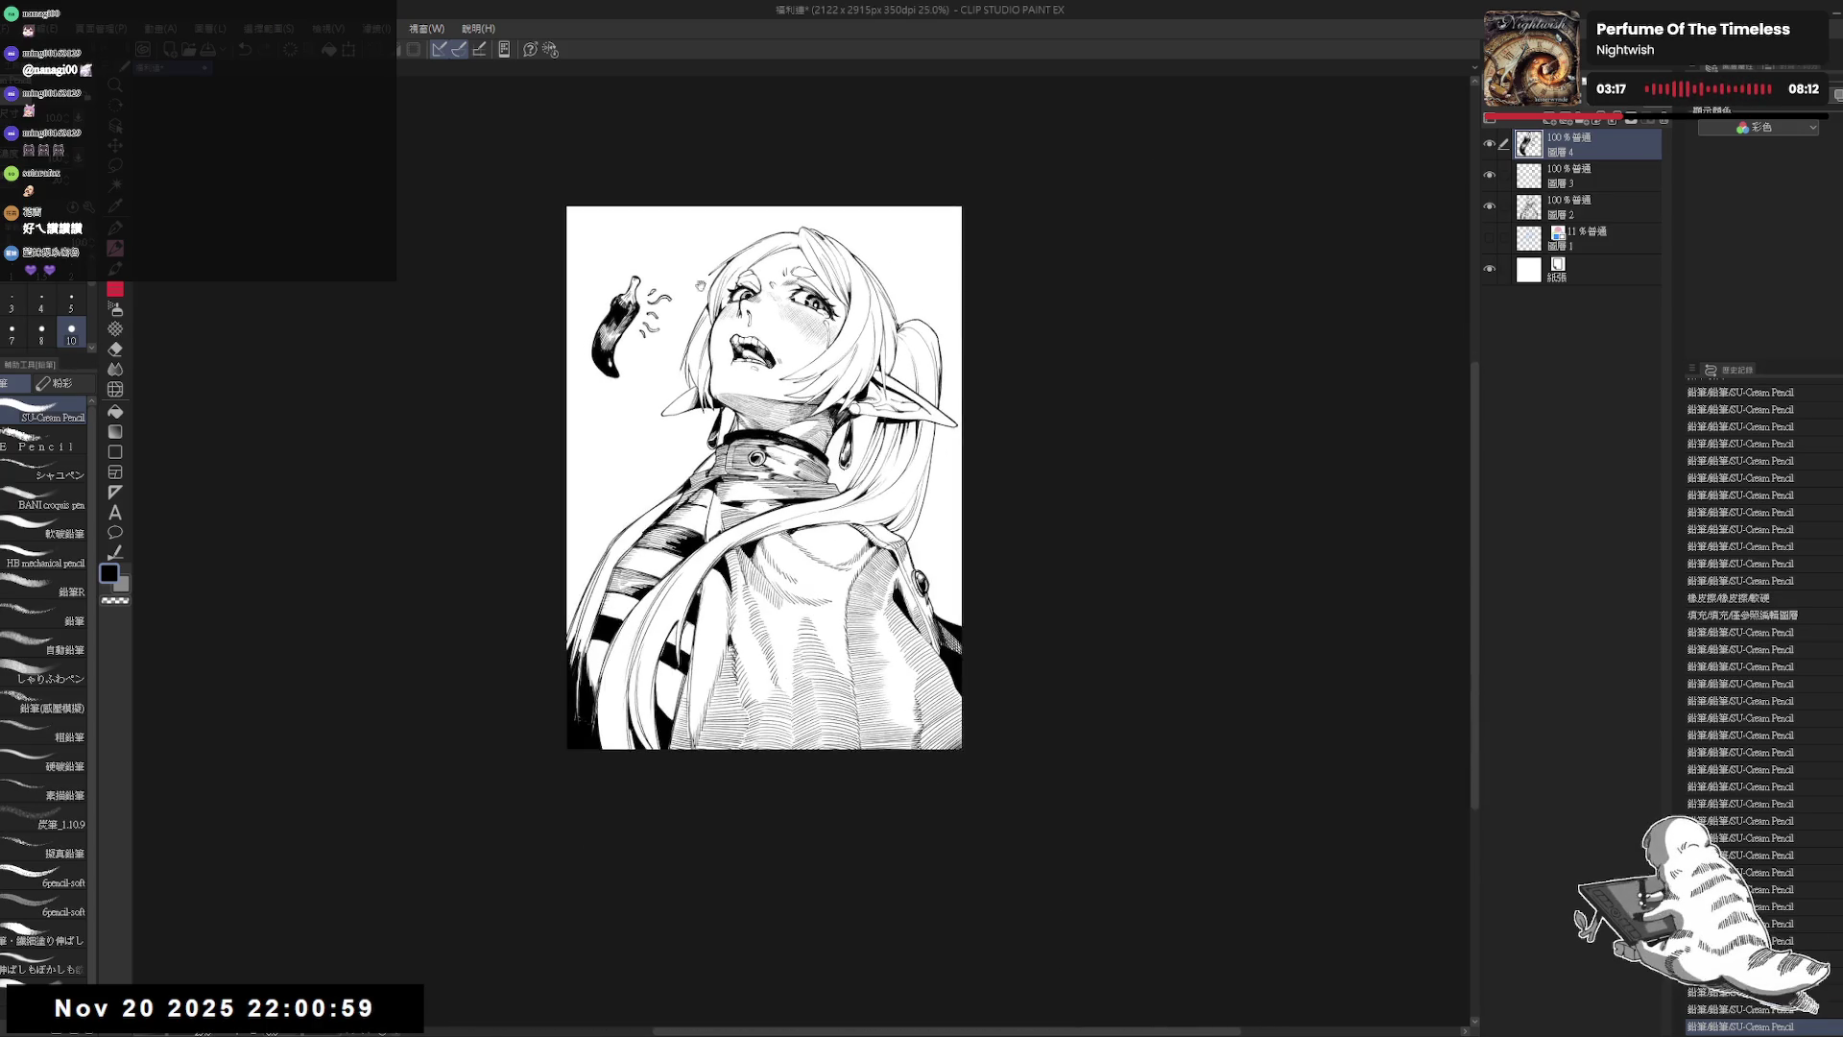
{"action": "left_click_drag", "start_coordinate": [699, 286], "coordinate": [693, 344]}
{"action": "scroll", "coordinate": [704, 349], "scroll_direction": "up", "scroll_amount": 5}
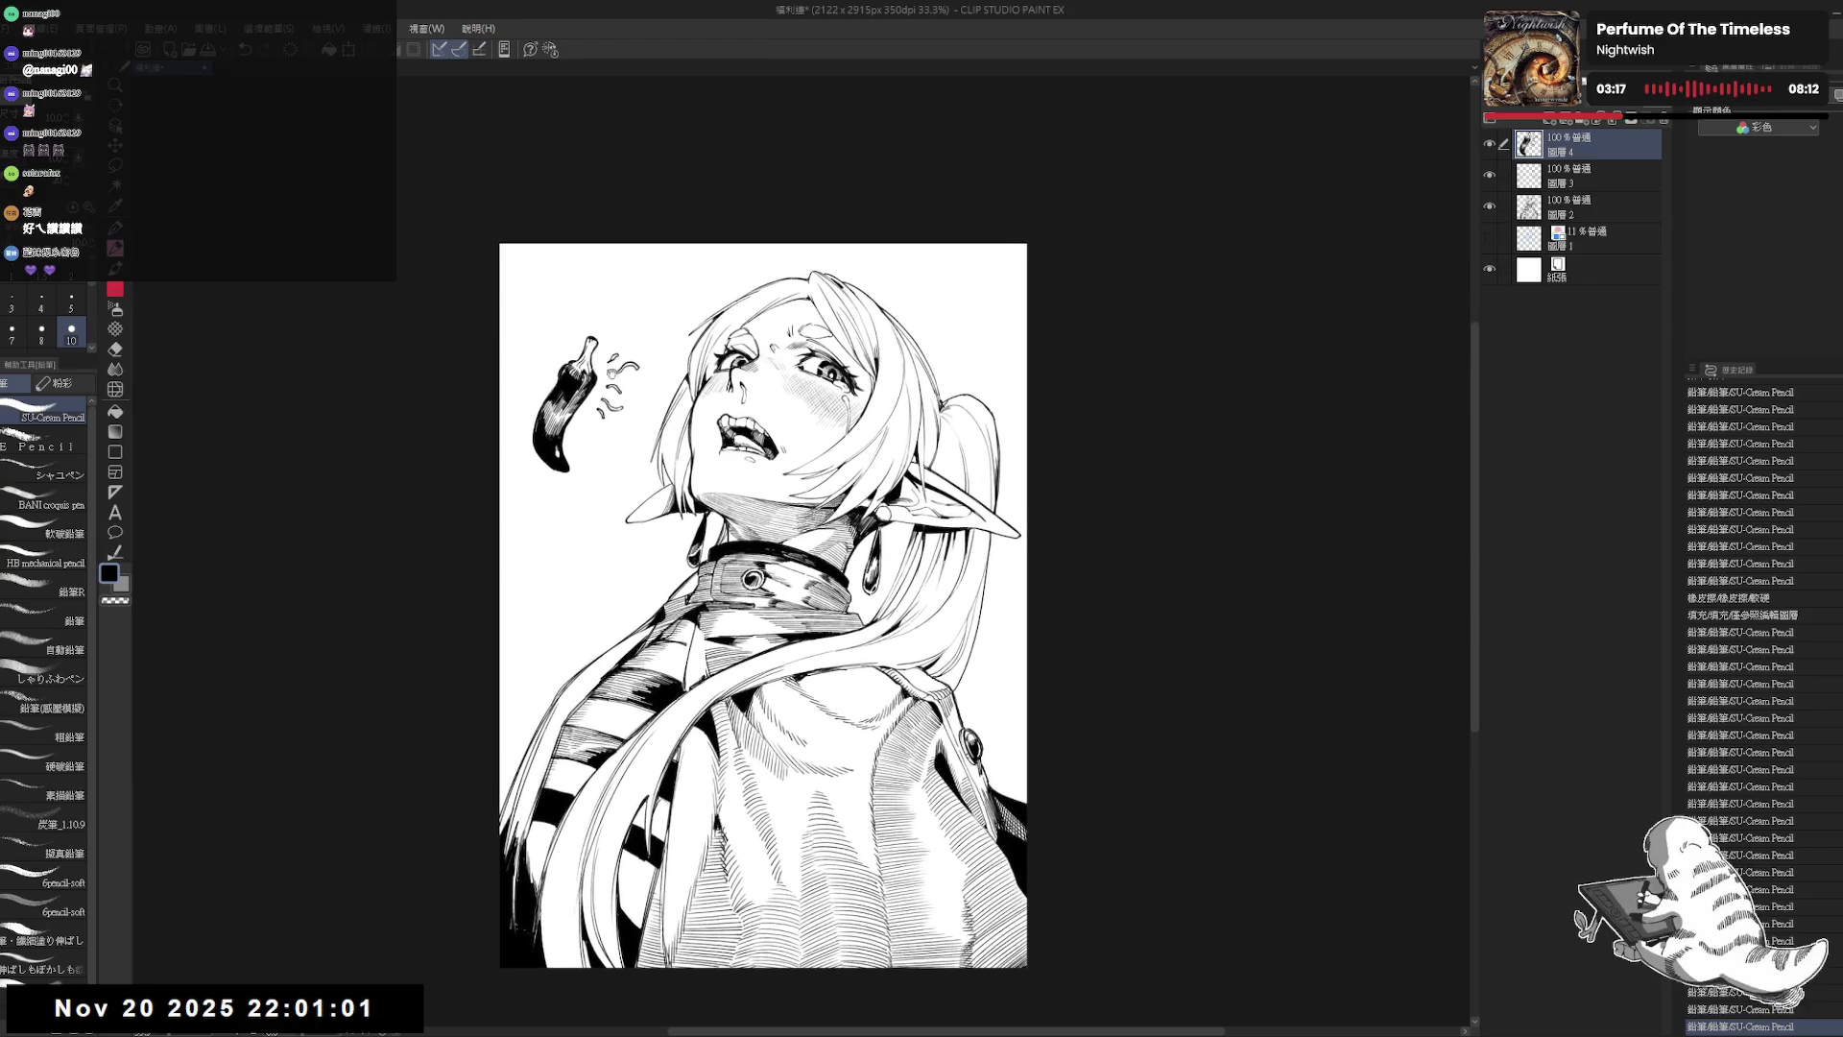
{"action": "key", "text": "h"}
{"action": "key", "text": "h"}
{"action": "scroll", "coordinate": [614, 389], "scroll_direction": "up", "scroll_amount": 4}
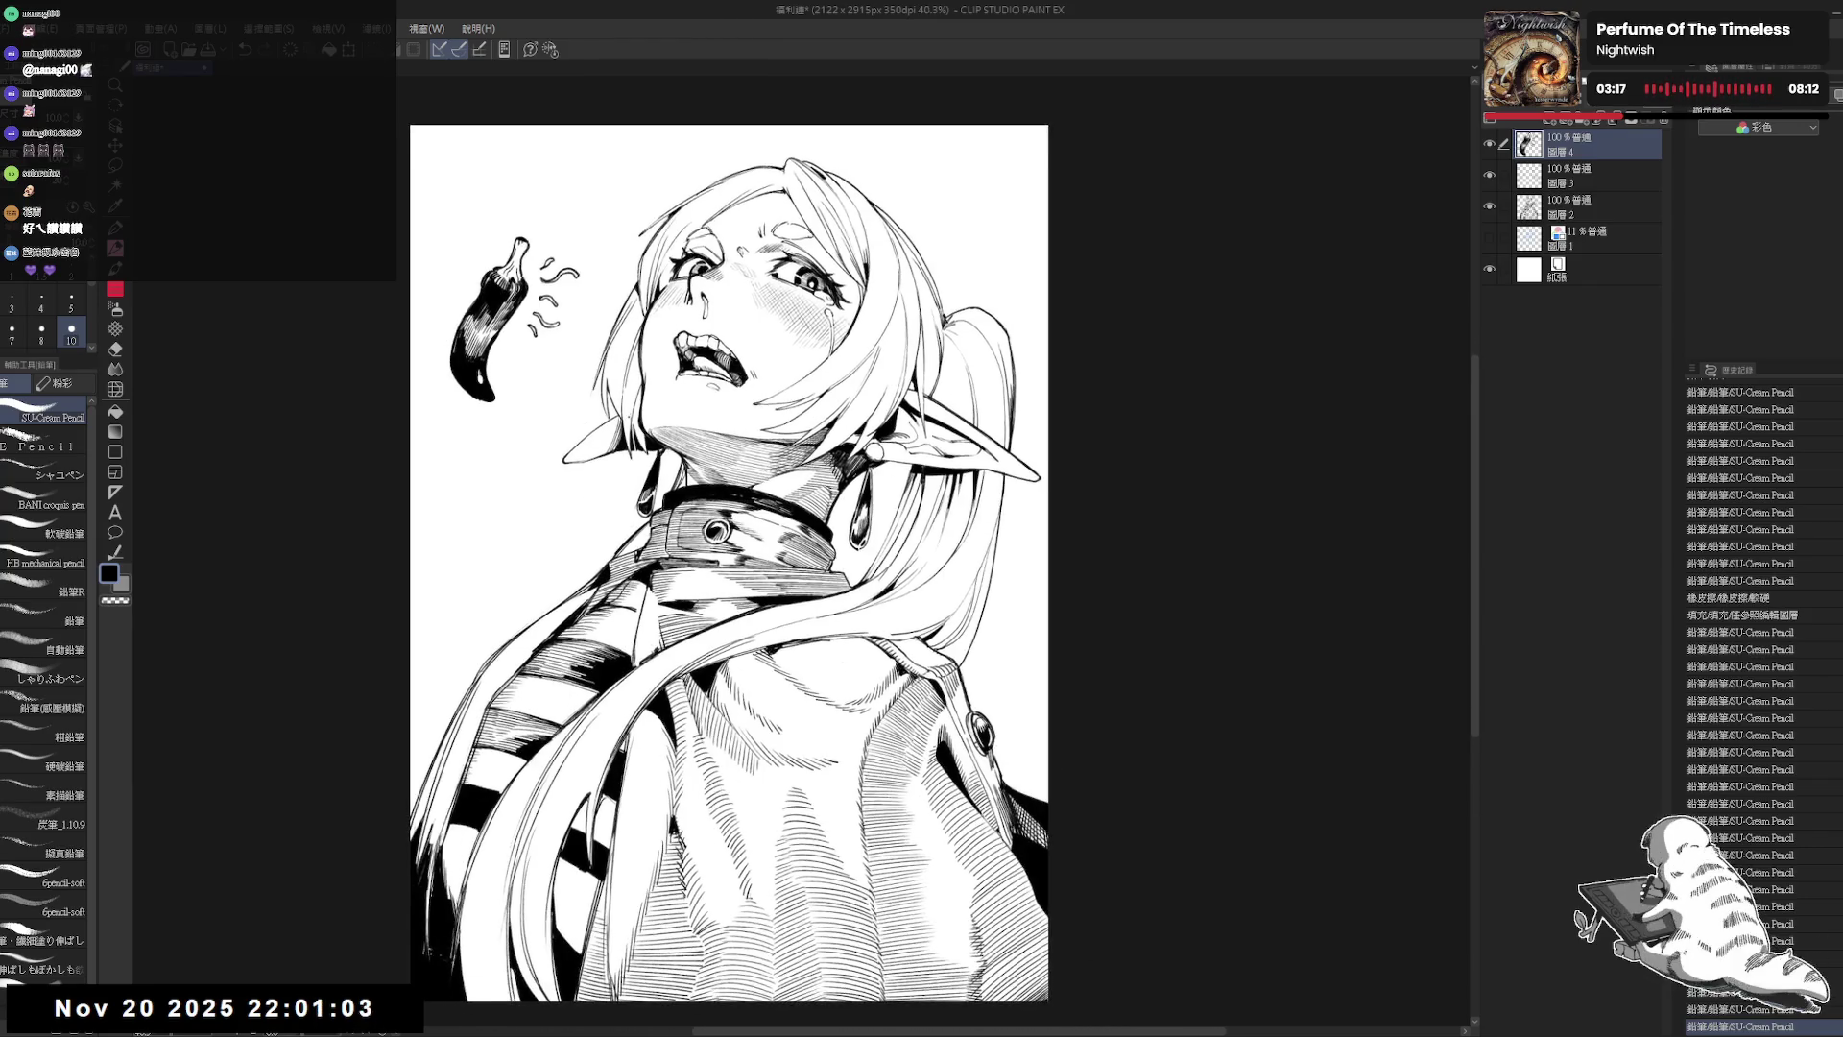
{"action": "scroll", "coordinate": [610, 404], "scroll_direction": "down", "scroll_amount": 5}
{"action": "left_click_drag", "start_coordinate": [552, 385], "coordinate": [592, 418]}
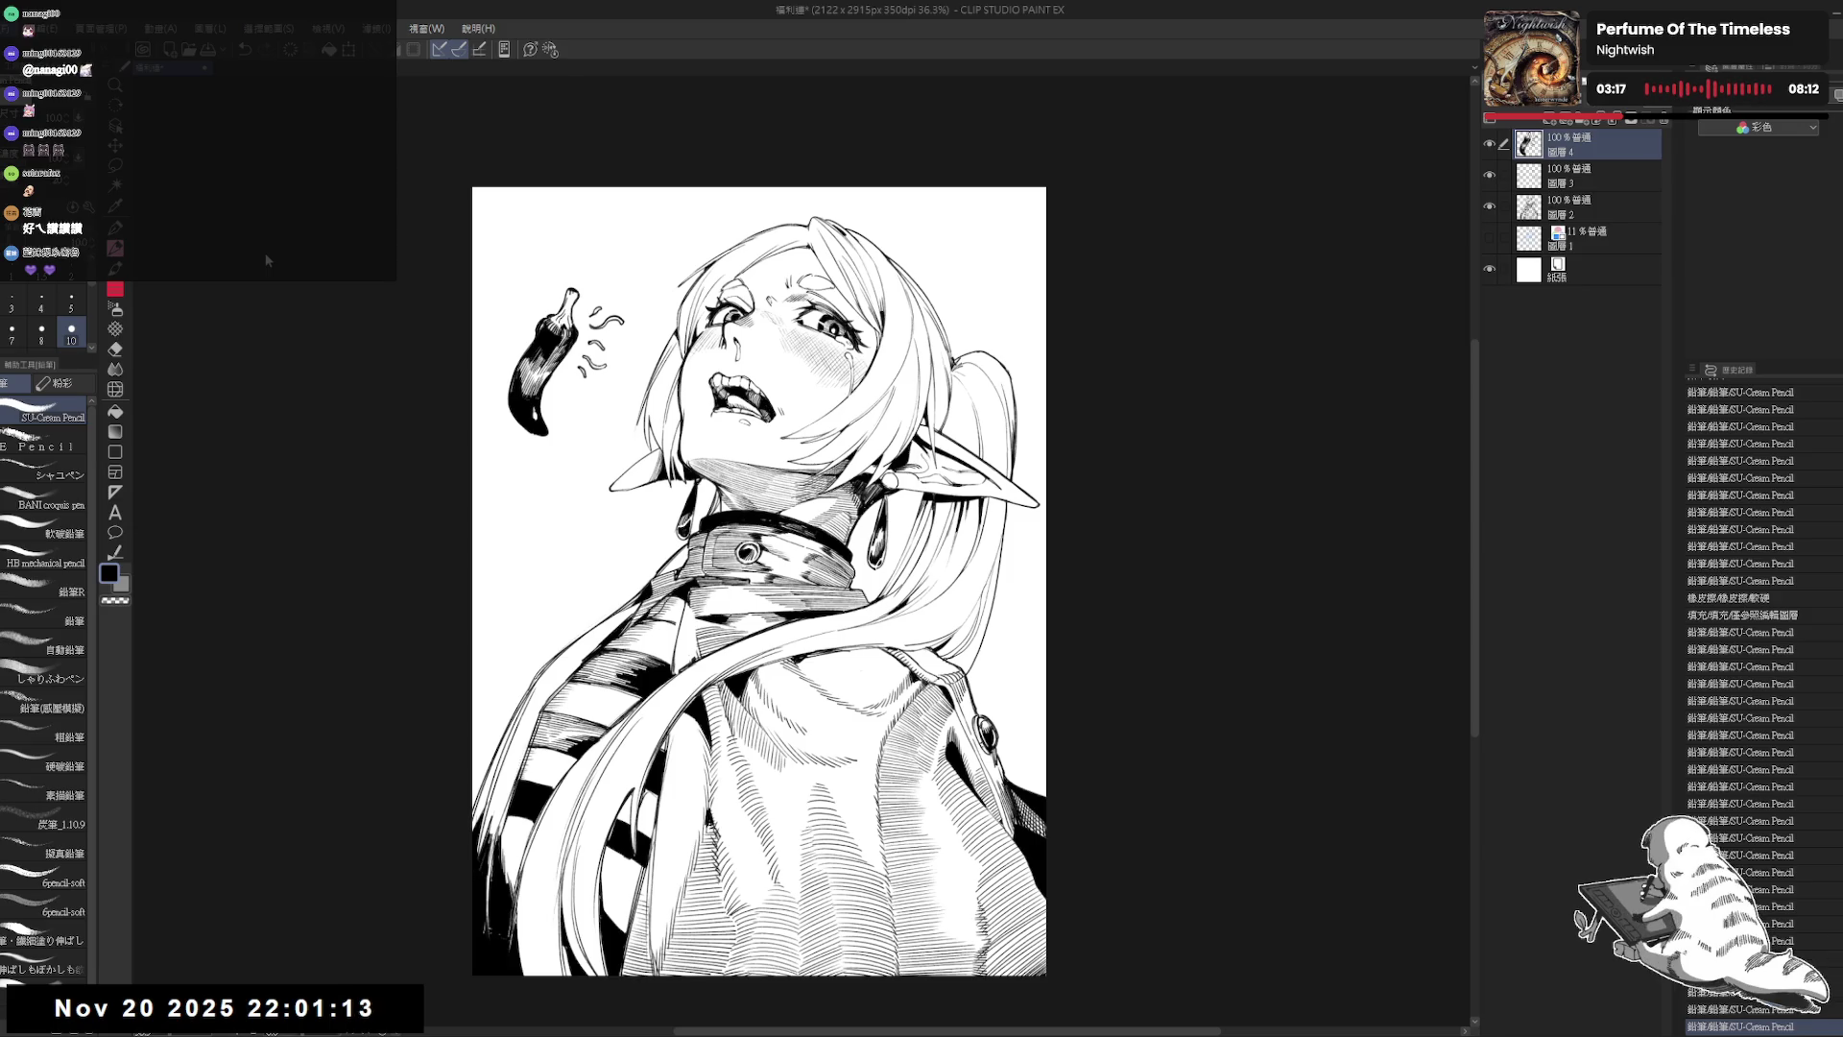
{"action": "scroll", "coordinate": [509, 350], "scroll_direction": "up", "scroll_amount": 2}
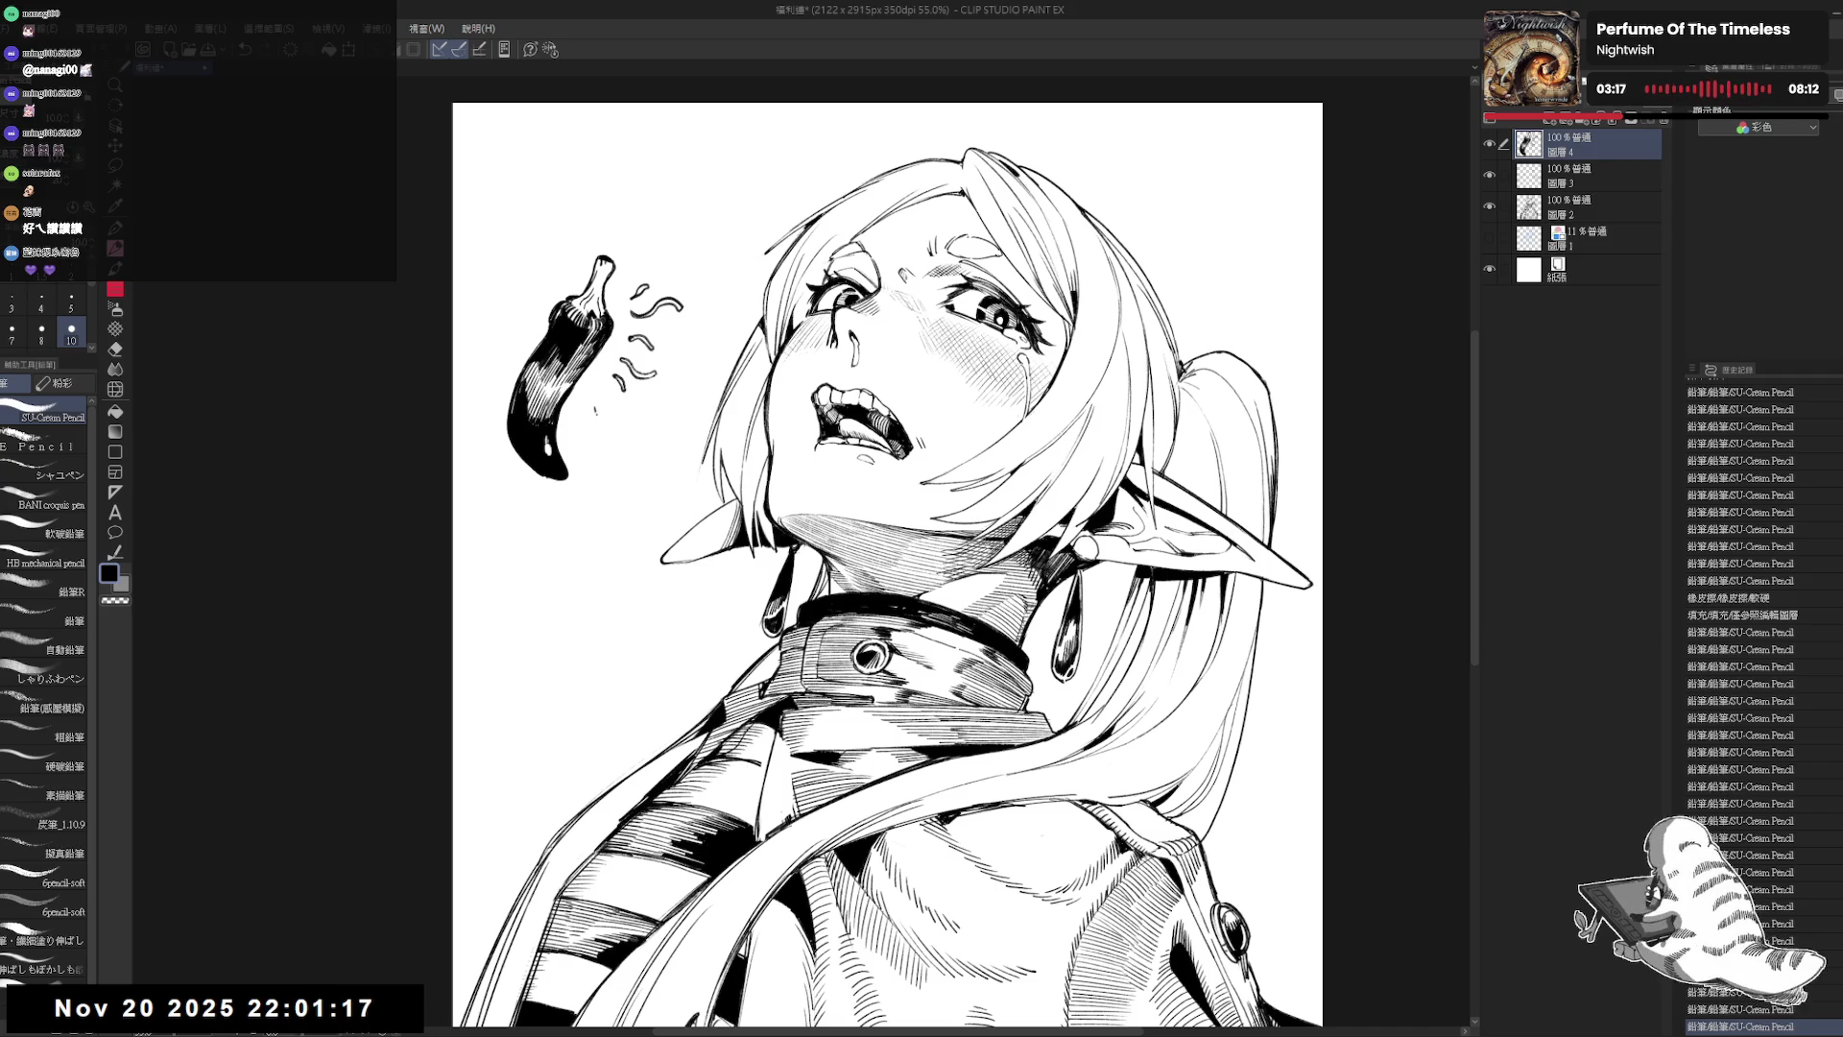
Step: Replace the horizontal squiggle below the chili with a vertical one and add small marks
{"action": "key", "text": "ctrl+z"}
{"action": "mouse_move", "coordinate": [607, 397]}
{"action": "left_mouse_down"}
{"action": "mouse_move", "coordinate": [613, 435]}
{"action": "mouse_move", "coordinate": [619, 407]}
{"action": "left_mouse_up"}
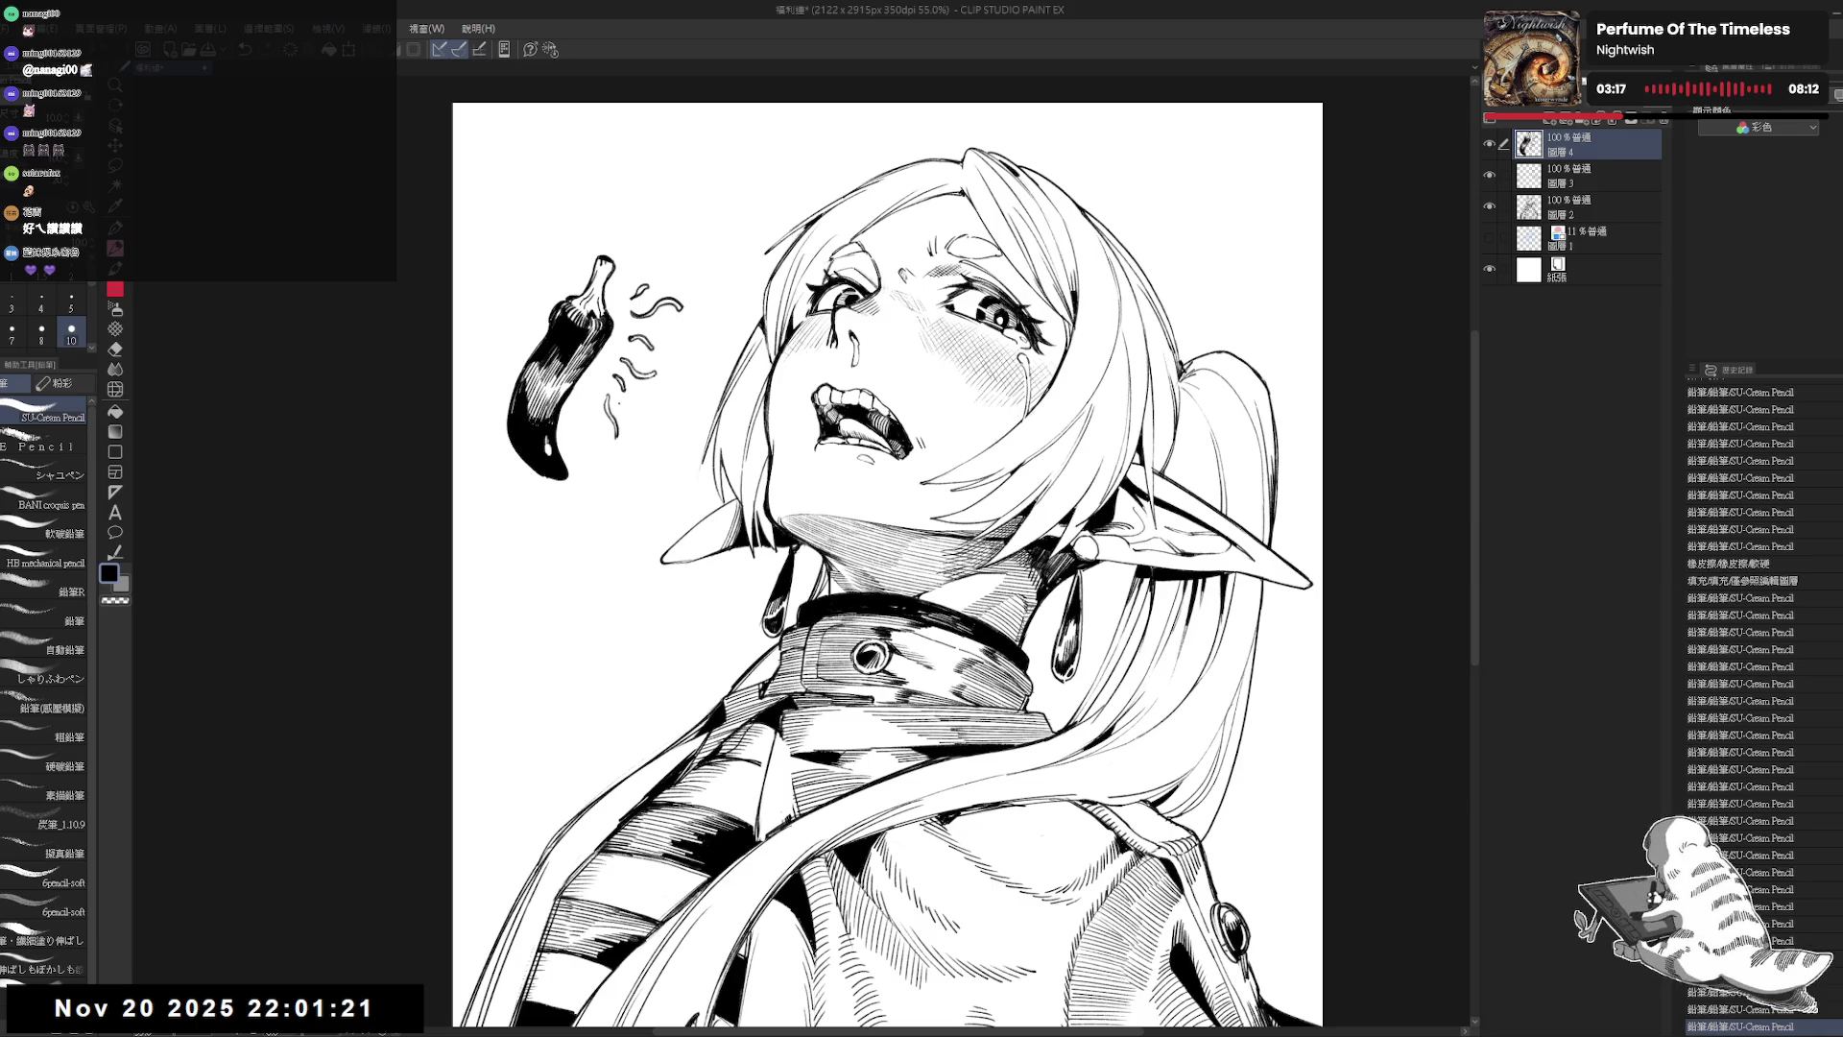
{"action": "left_click", "coordinate": [632, 542]}
{"action": "left_click", "coordinate": [632, 542]}
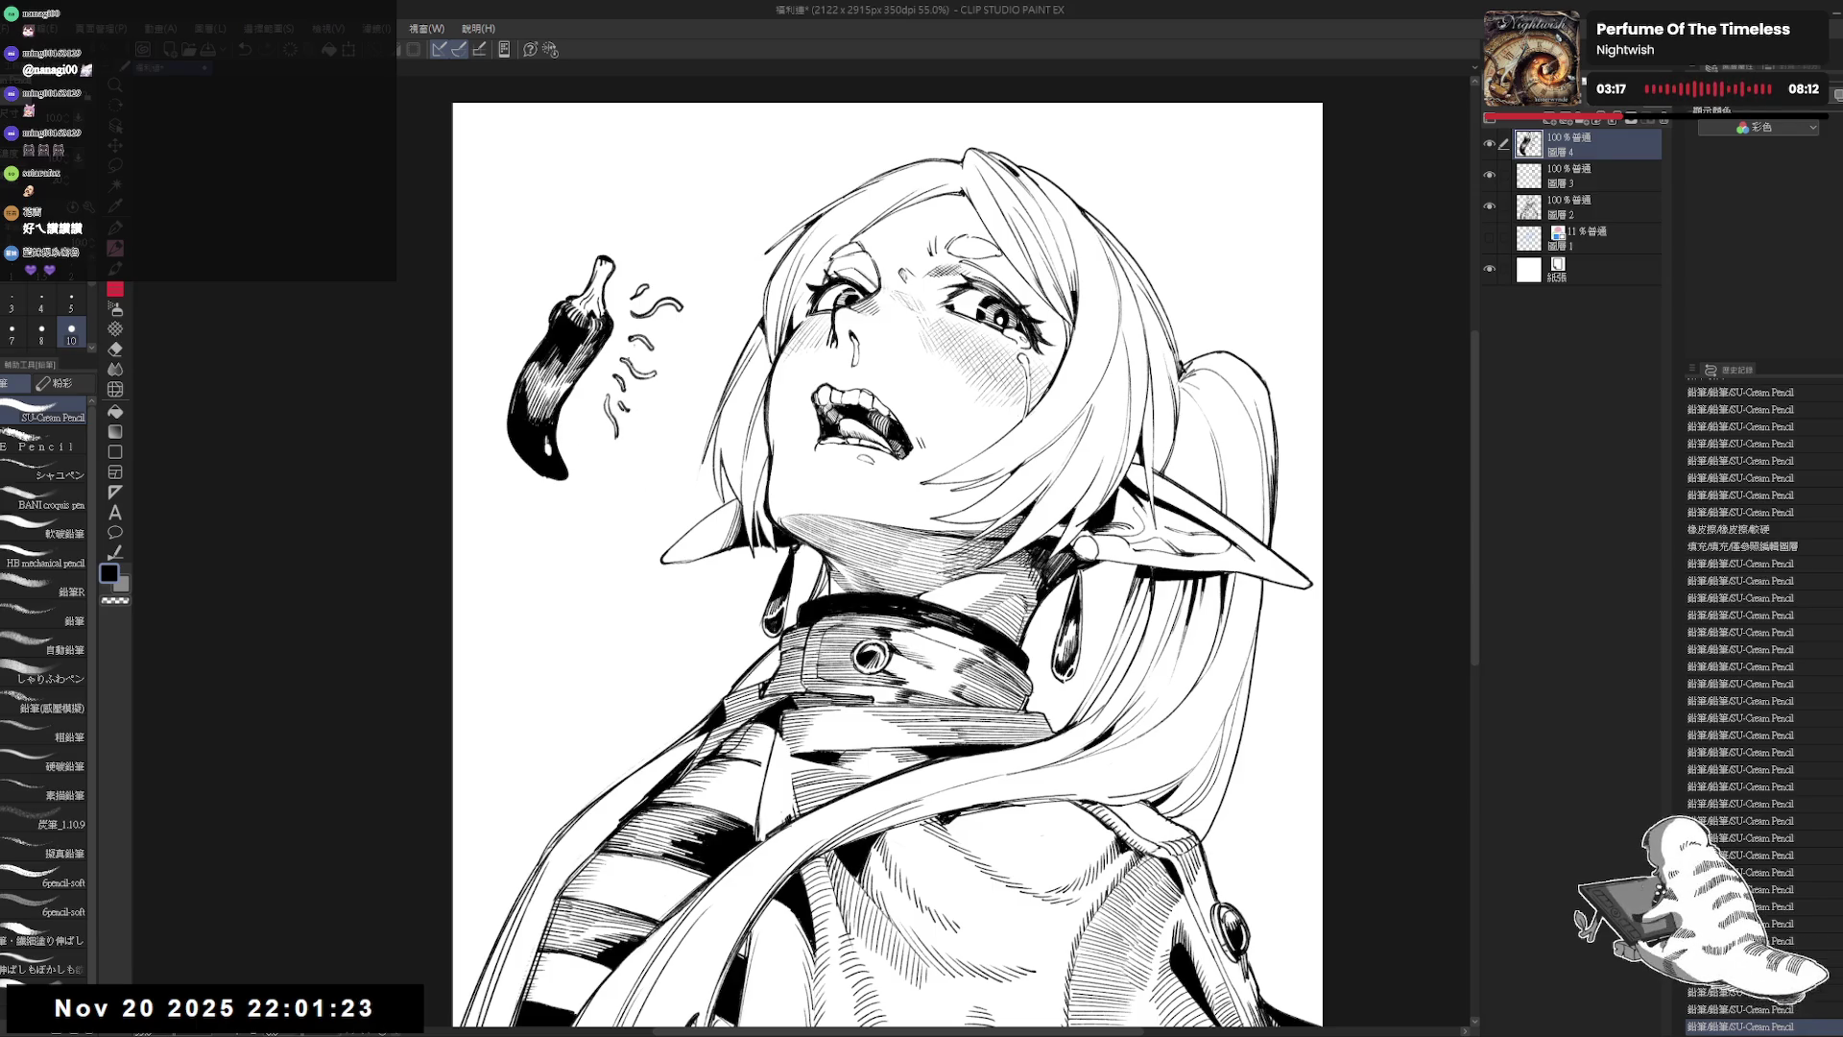
{"action": "scroll", "coordinate": [528, 466], "scroll_direction": "down", "scroll_amount": 1}
{"action": "scroll", "coordinate": [528, 466], "scroll_direction": "down", "scroll_amount": 1}
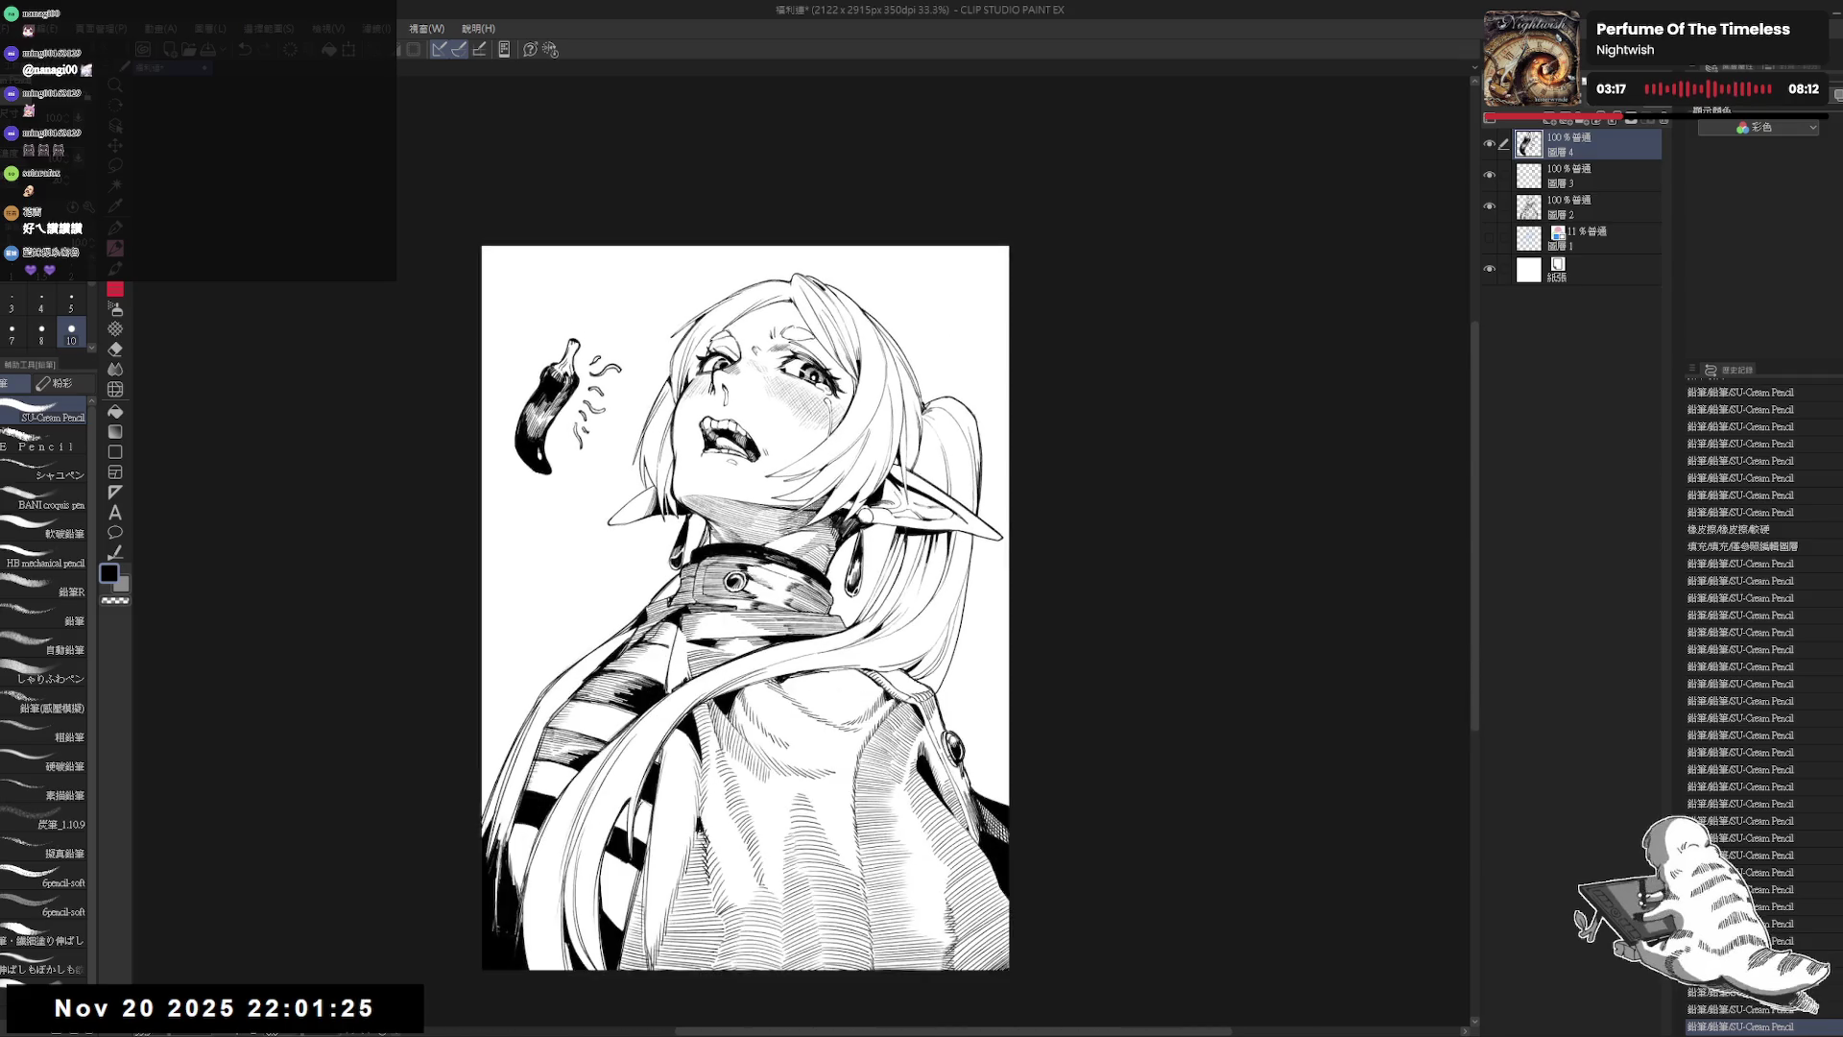
{"action": "left_click_drag", "start_coordinate": [739, 356], "coordinate": [722, 347]}
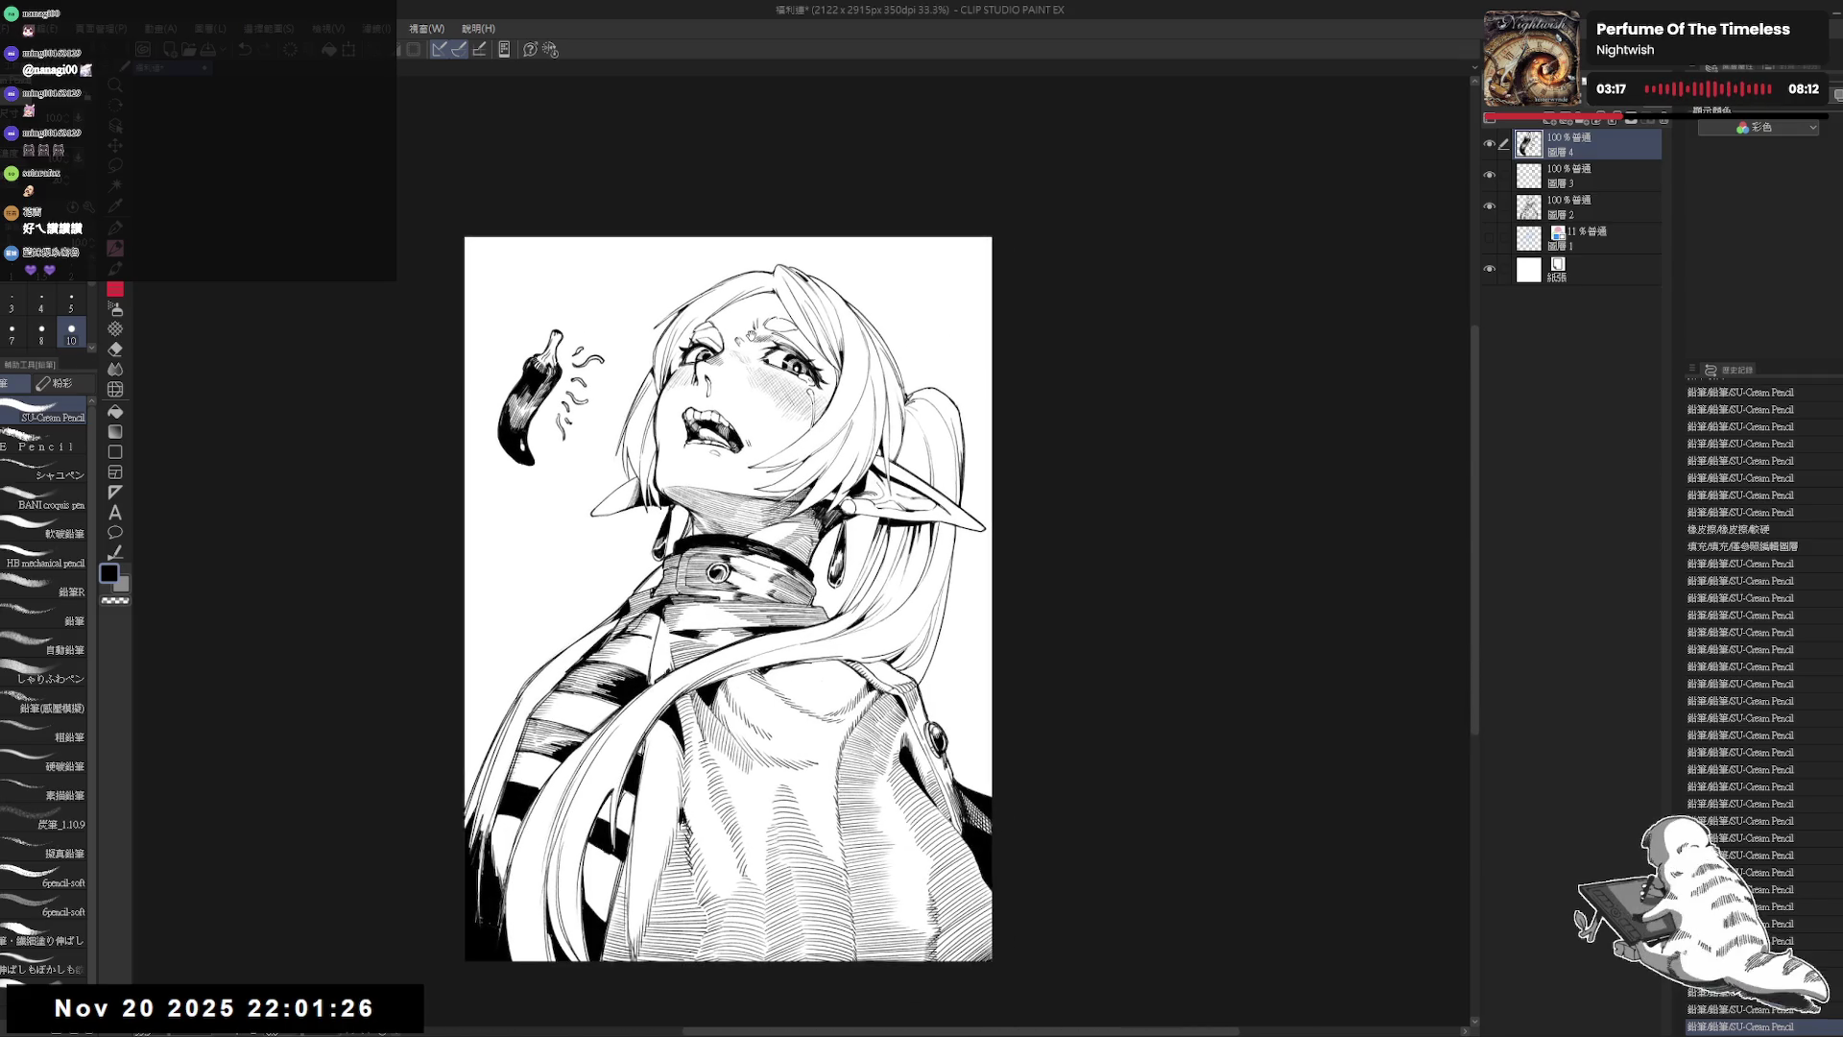
Step: Fill the small gaps in the swirl lines beside the chili pepper with black
{"action": "scroll", "coordinate": [576, 352], "scroll_direction": "up", "scroll_amount": 2}
{"action": "key", "text": "g"}
{"action": "left_click", "coordinate": [615, 363]}
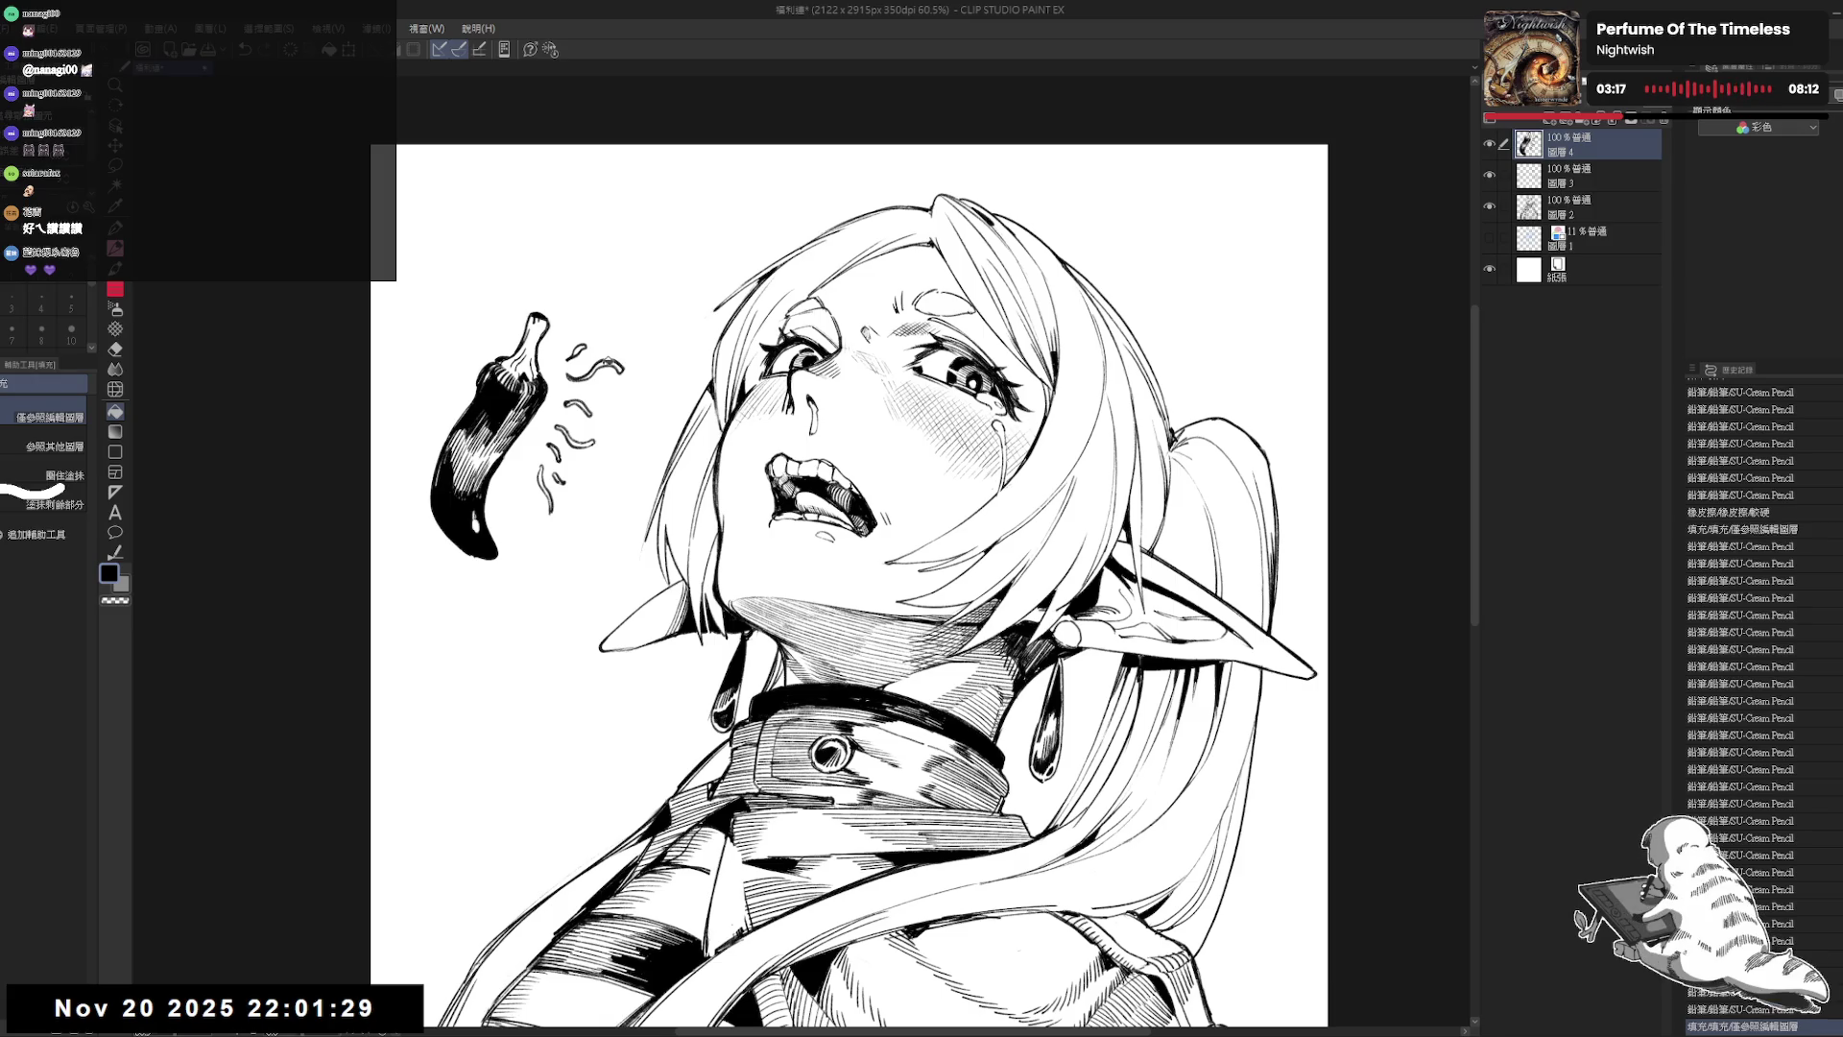
{"action": "left_click", "coordinate": [608, 360]}
{"action": "left_click", "coordinate": [582, 347]}
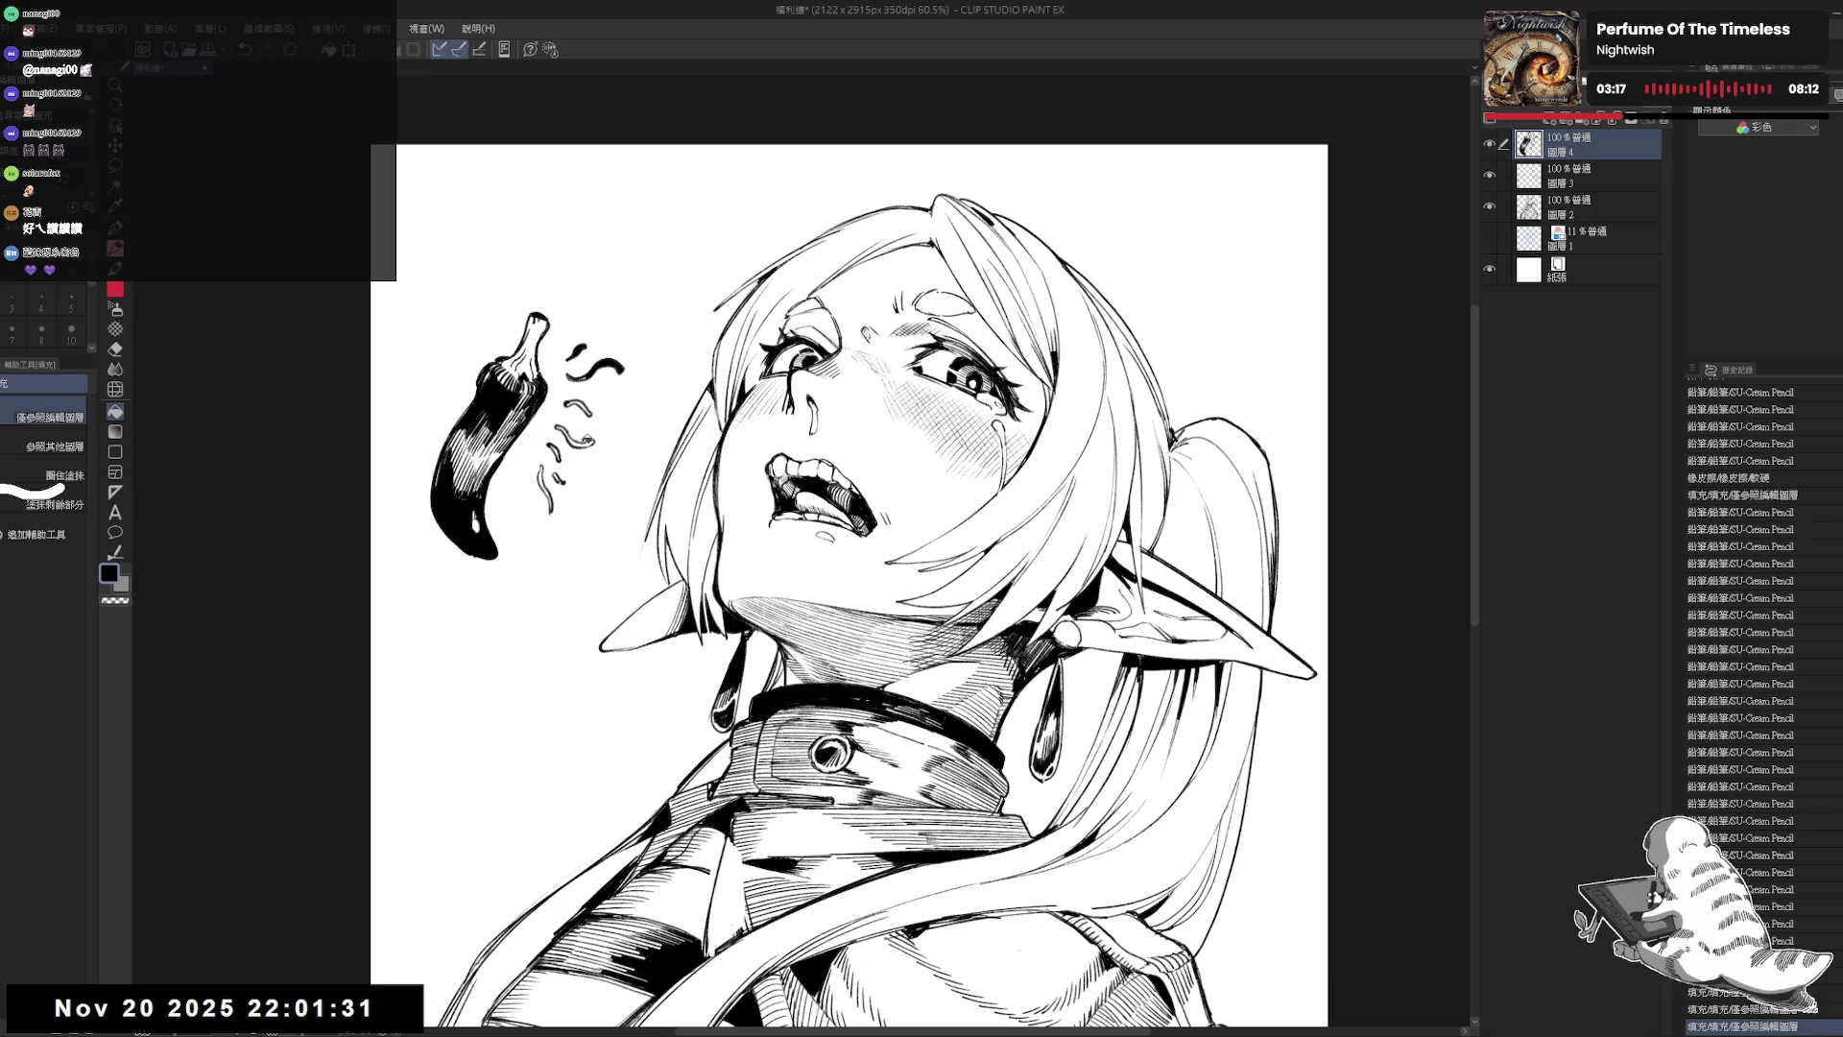
{"action": "left_click", "coordinate": [578, 440]}
{"action": "left_click", "coordinate": [560, 450]}
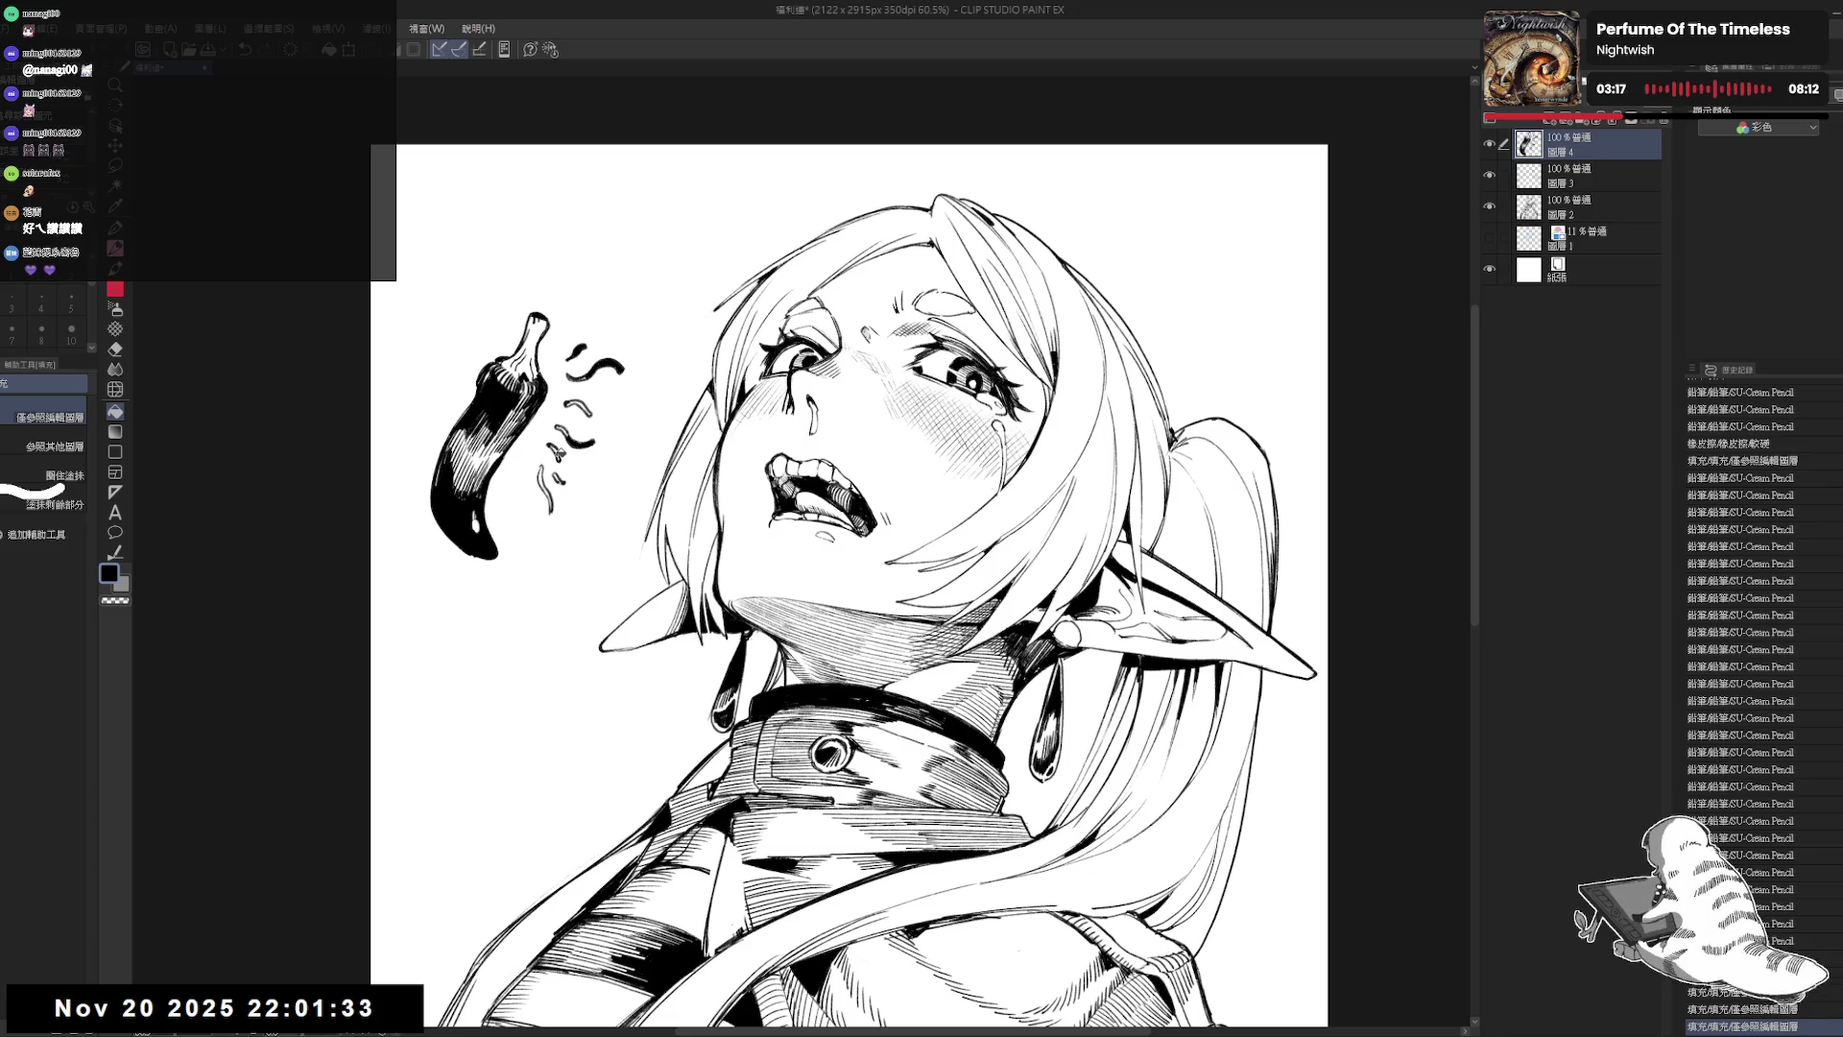
{"action": "left_click", "coordinate": [555, 448]}
Step: Add a short curved pencil squiggle among the swirls, then zoom out to view the page
{"action": "key", "text": "p"}
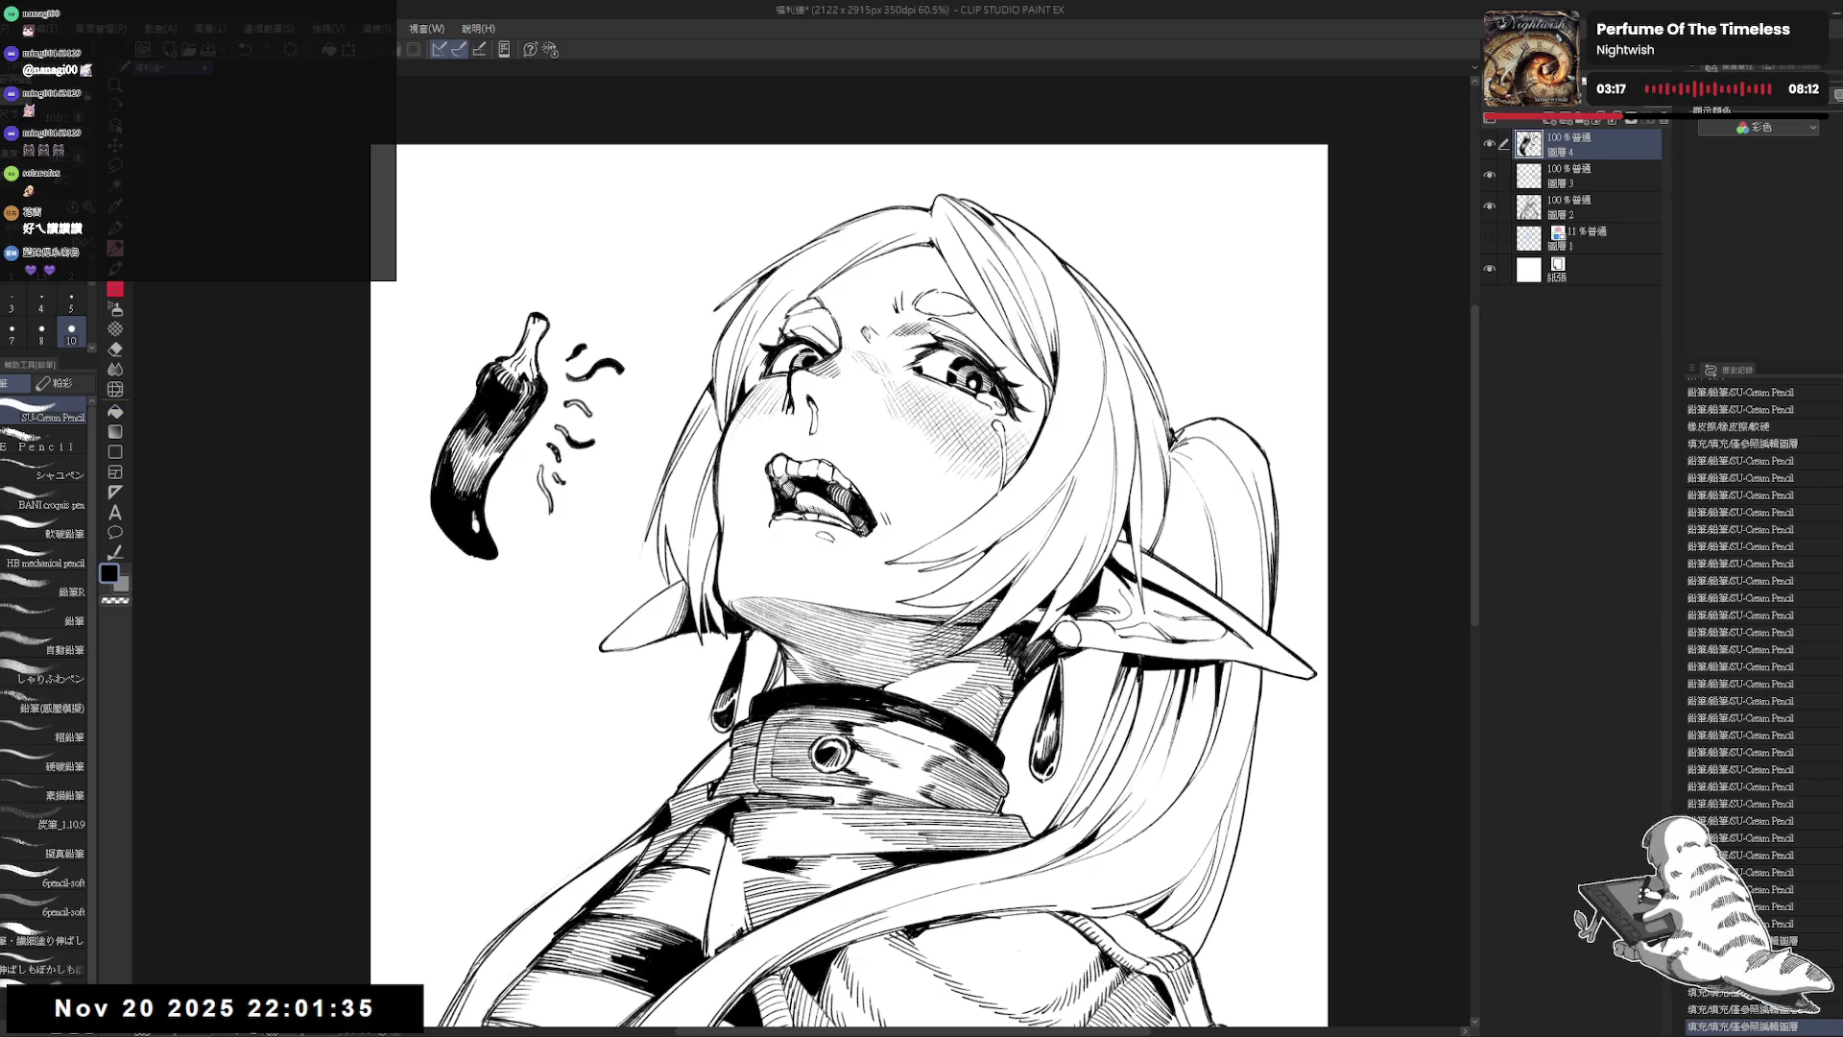
{"action": "left_click_drag", "start_coordinate": [557, 451], "coordinate": [549, 502]}
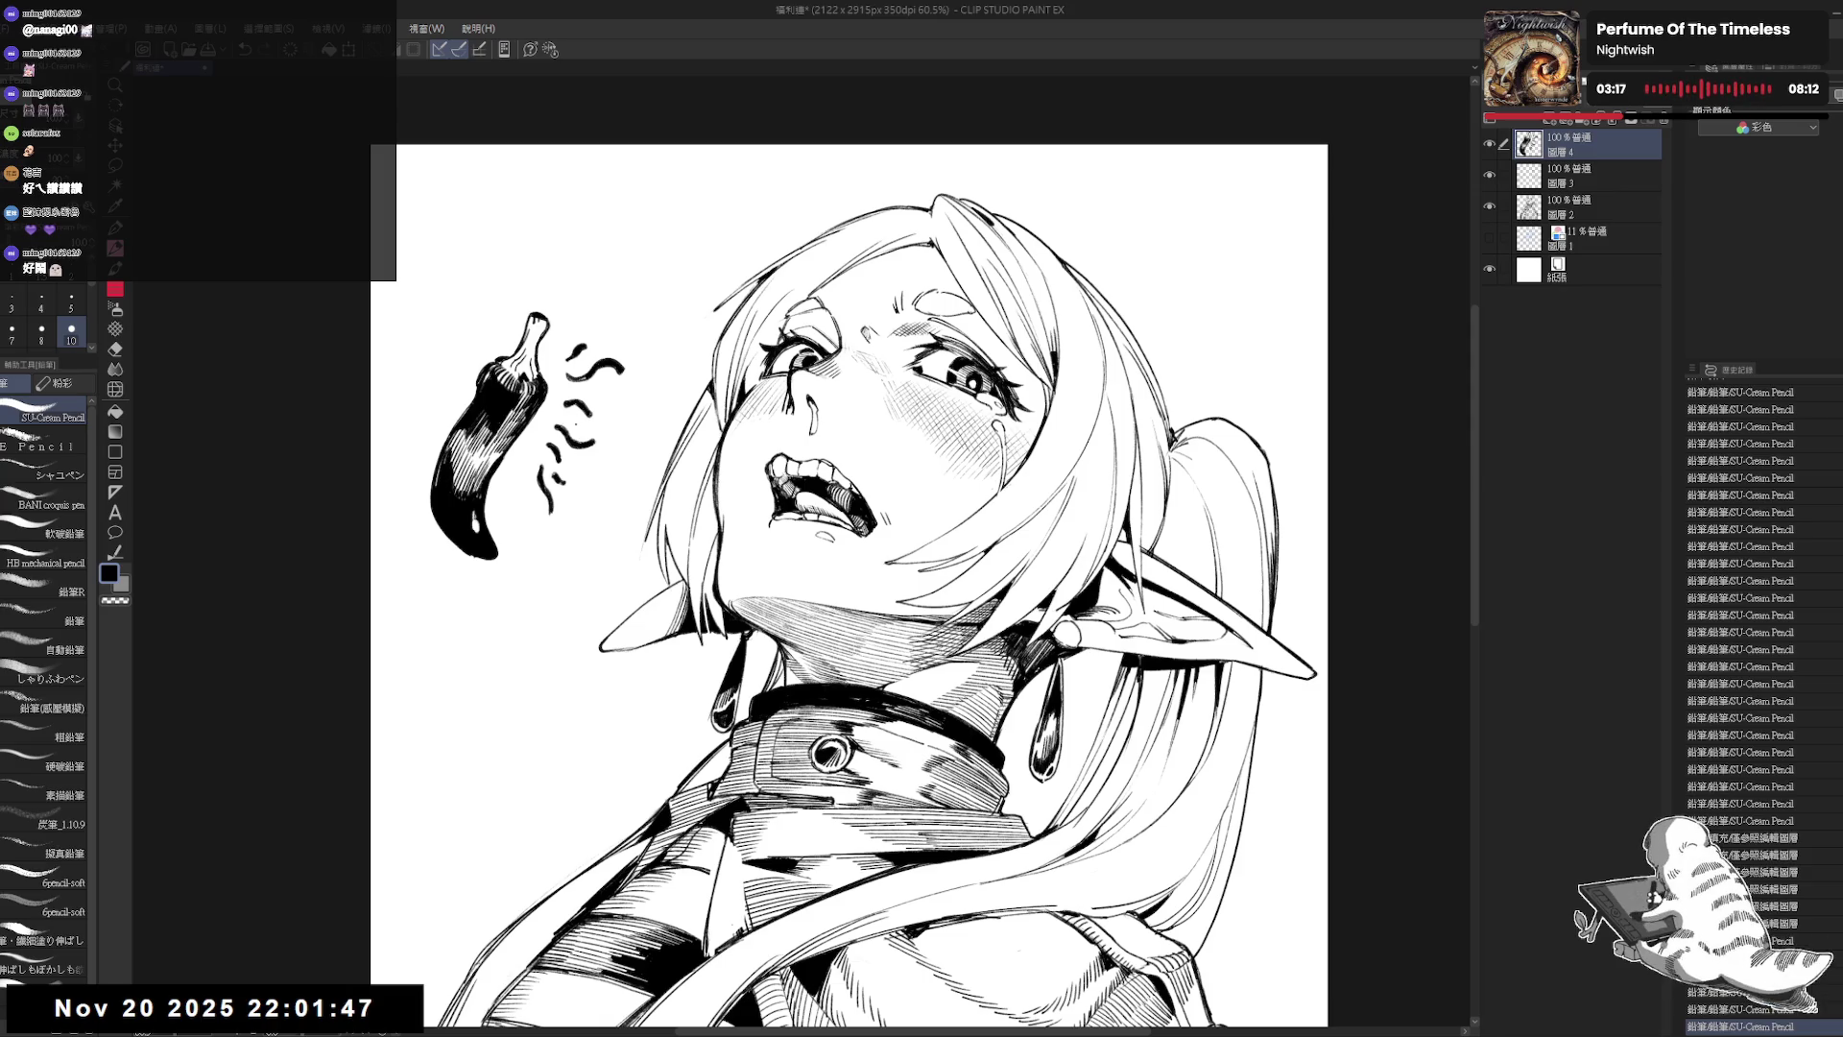
{"action": "scroll", "coordinate": [539, 353], "scroll_direction": "down", "scroll_amount": 3}
{"action": "mouse_move", "coordinate": [656, 461]}
{"action": "left_mouse_down"}
{"action": "mouse_move", "coordinate": [619, 402]}
{"action": "mouse_move", "coordinate": [653, 351]}
{"action": "left_mouse_up"}
Step: Lasso-select the chili pepper and its squiggles, then start rotating and moving them
{"action": "scroll", "coordinate": [683, 362], "scroll_direction": "down", "scroll_amount": 1}
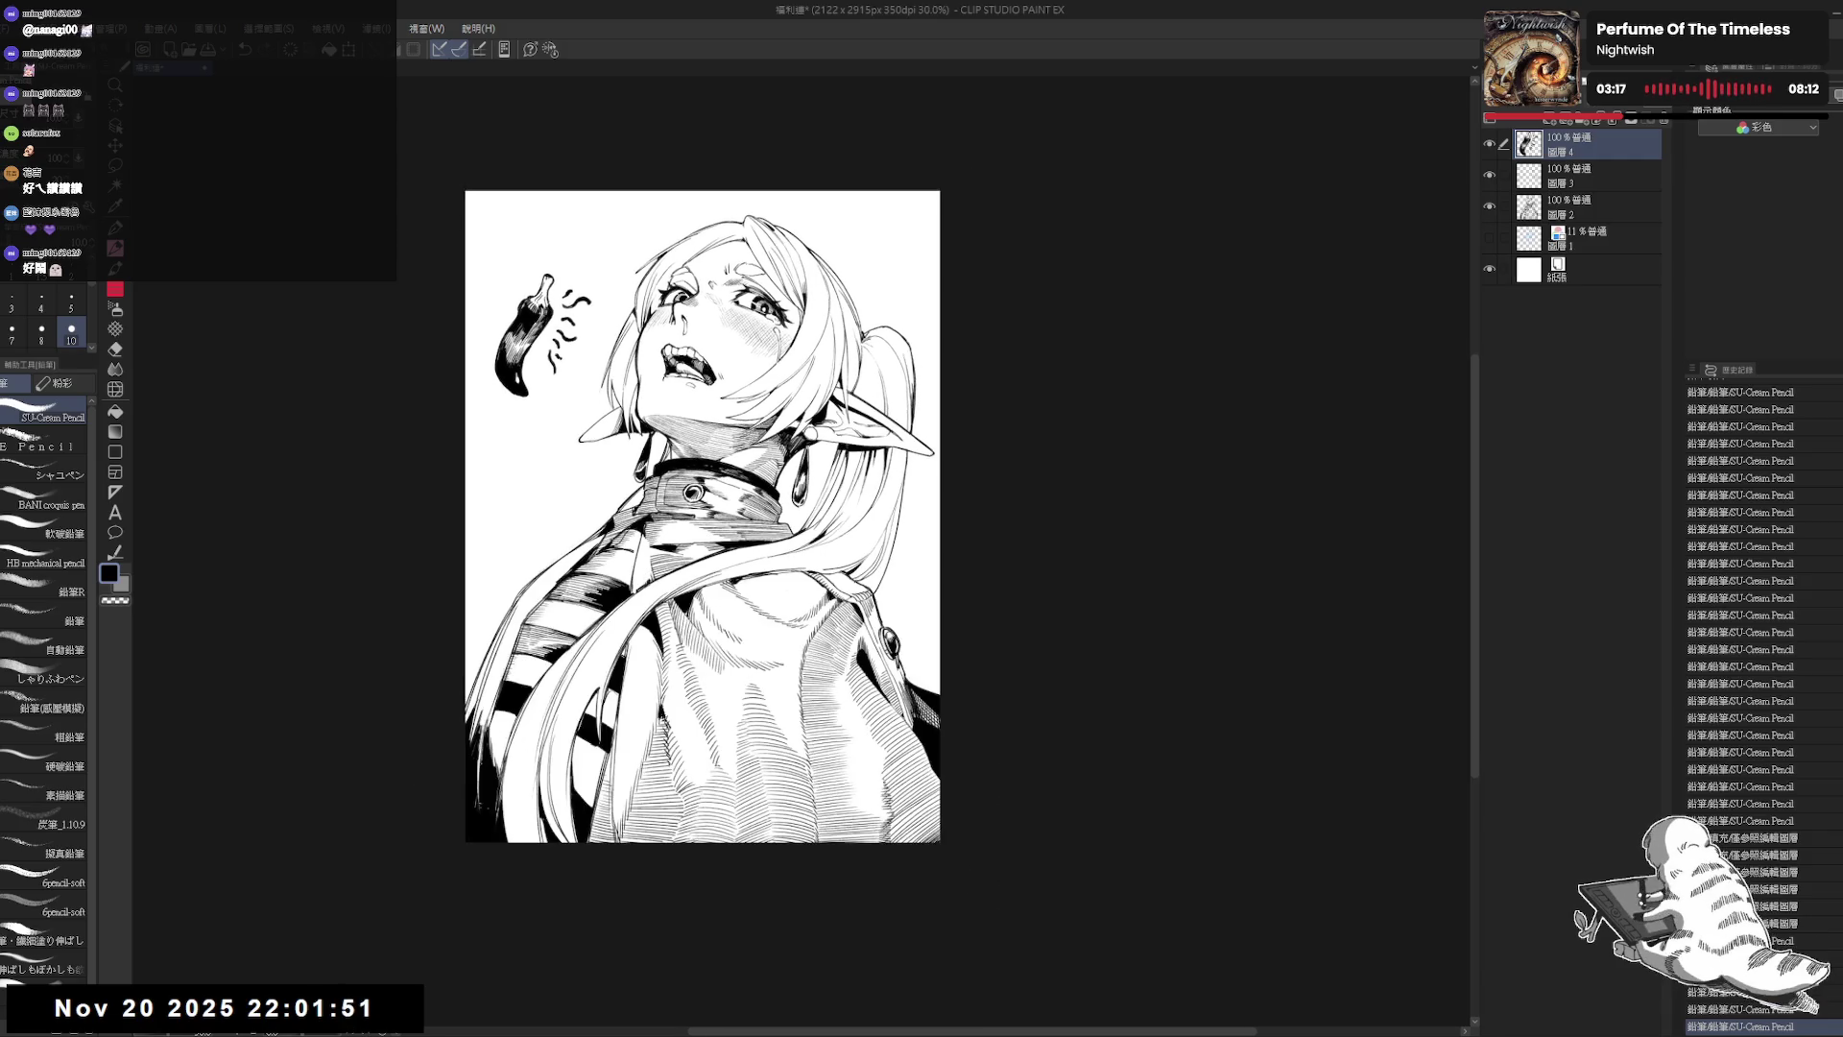
{"action": "key", "text": "m"}
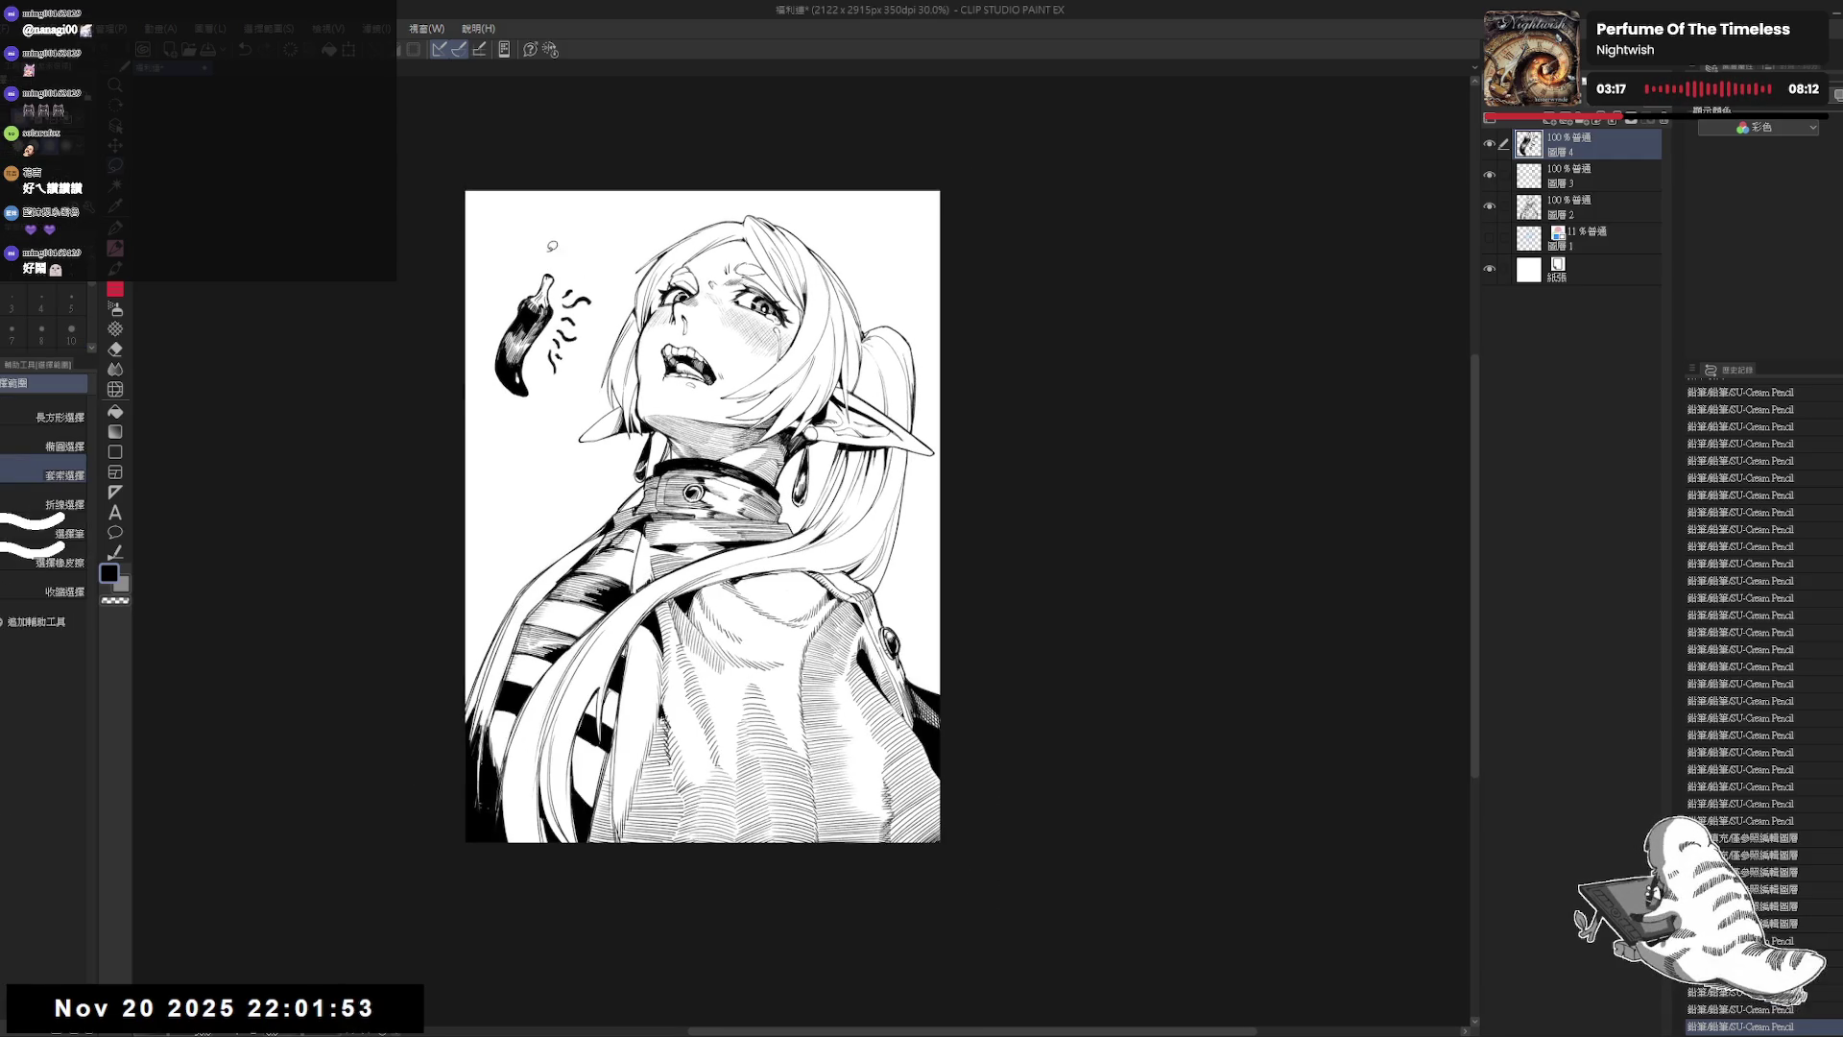
{"action": "mouse_move", "coordinate": [544, 254]}
{"action": "left_mouse_down"}
{"action": "mouse_move", "coordinate": [522, 434]}
{"action": "mouse_move", "coordinate": [600, 317]}
{"action": "left_mouse_up"}
{"action": "key", "text": "ctrl+t"}
{"action": "left_click_drag", "start_coordinate": [633, 452], "coordinate": [624, 567]}
{"action": "left_click_drag", "start_coordinate": [552, 445], "coordinate": [538, 456]}
Step: Rework the pepper's angle and position beside the face, apply the transform and deselect
{"action": "mouse_move", "coordinate": [614, 403]}
{"action": "left_mouse_down"}
{"action": "mouse_move", "coordinate": [629, 451]}
{"action": "mouse_move", "coordinate": [590, 495]}
{"action": "mouse_move", "coordinate": [602, 521]}
{"action": "left_mouse_up"}
{"action": "key", "text": "ctrl+z"}
{"action": "key", "text": "ctrl+z"}
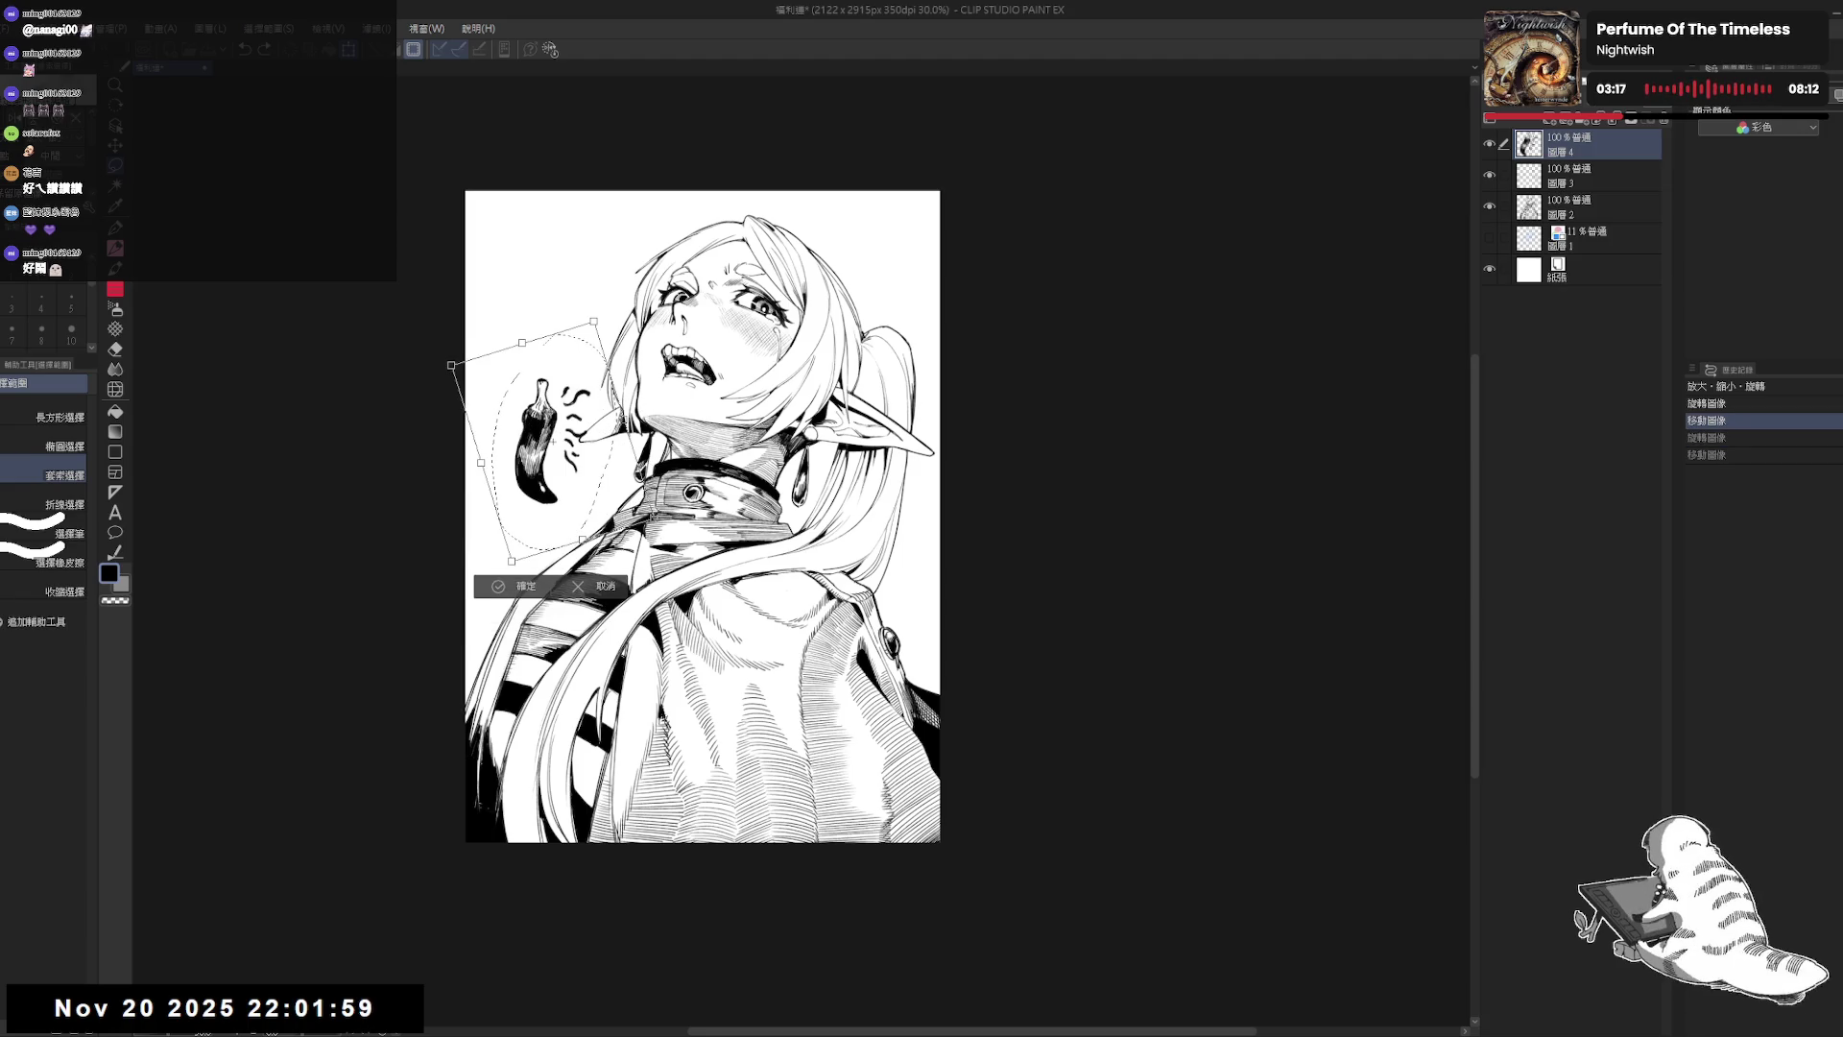
{"action": "left_click_drag", "start_coordinate": [534, 422], "coordinate": [535, 353]}
{"action": "left_click_drag", "start_coordinate": [470, 403], "coordinate": [465, 382]}
{"action": "left_click_drag", "start_coordinate": [532, 311], "coordinate": [535, 304]}
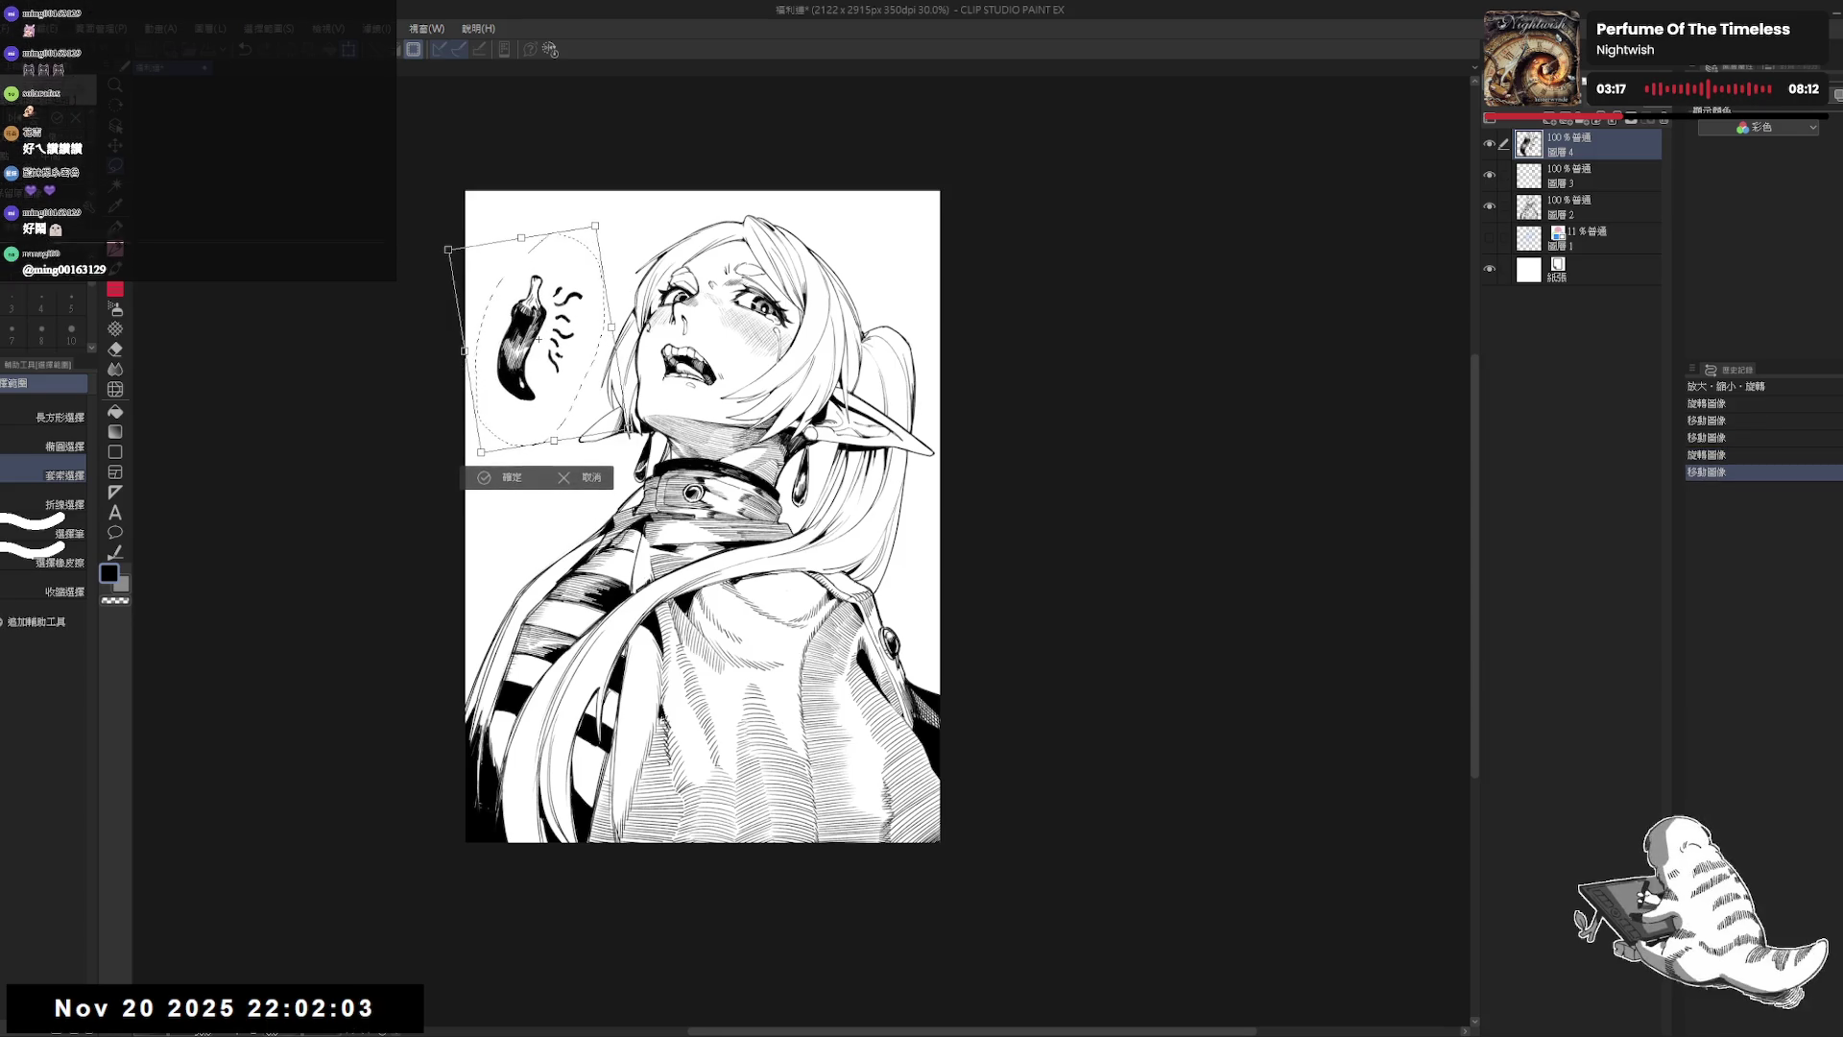
{"action": "left_click_drag", "start_coordinate": [472, 394], "coordinate": [535, 367]}
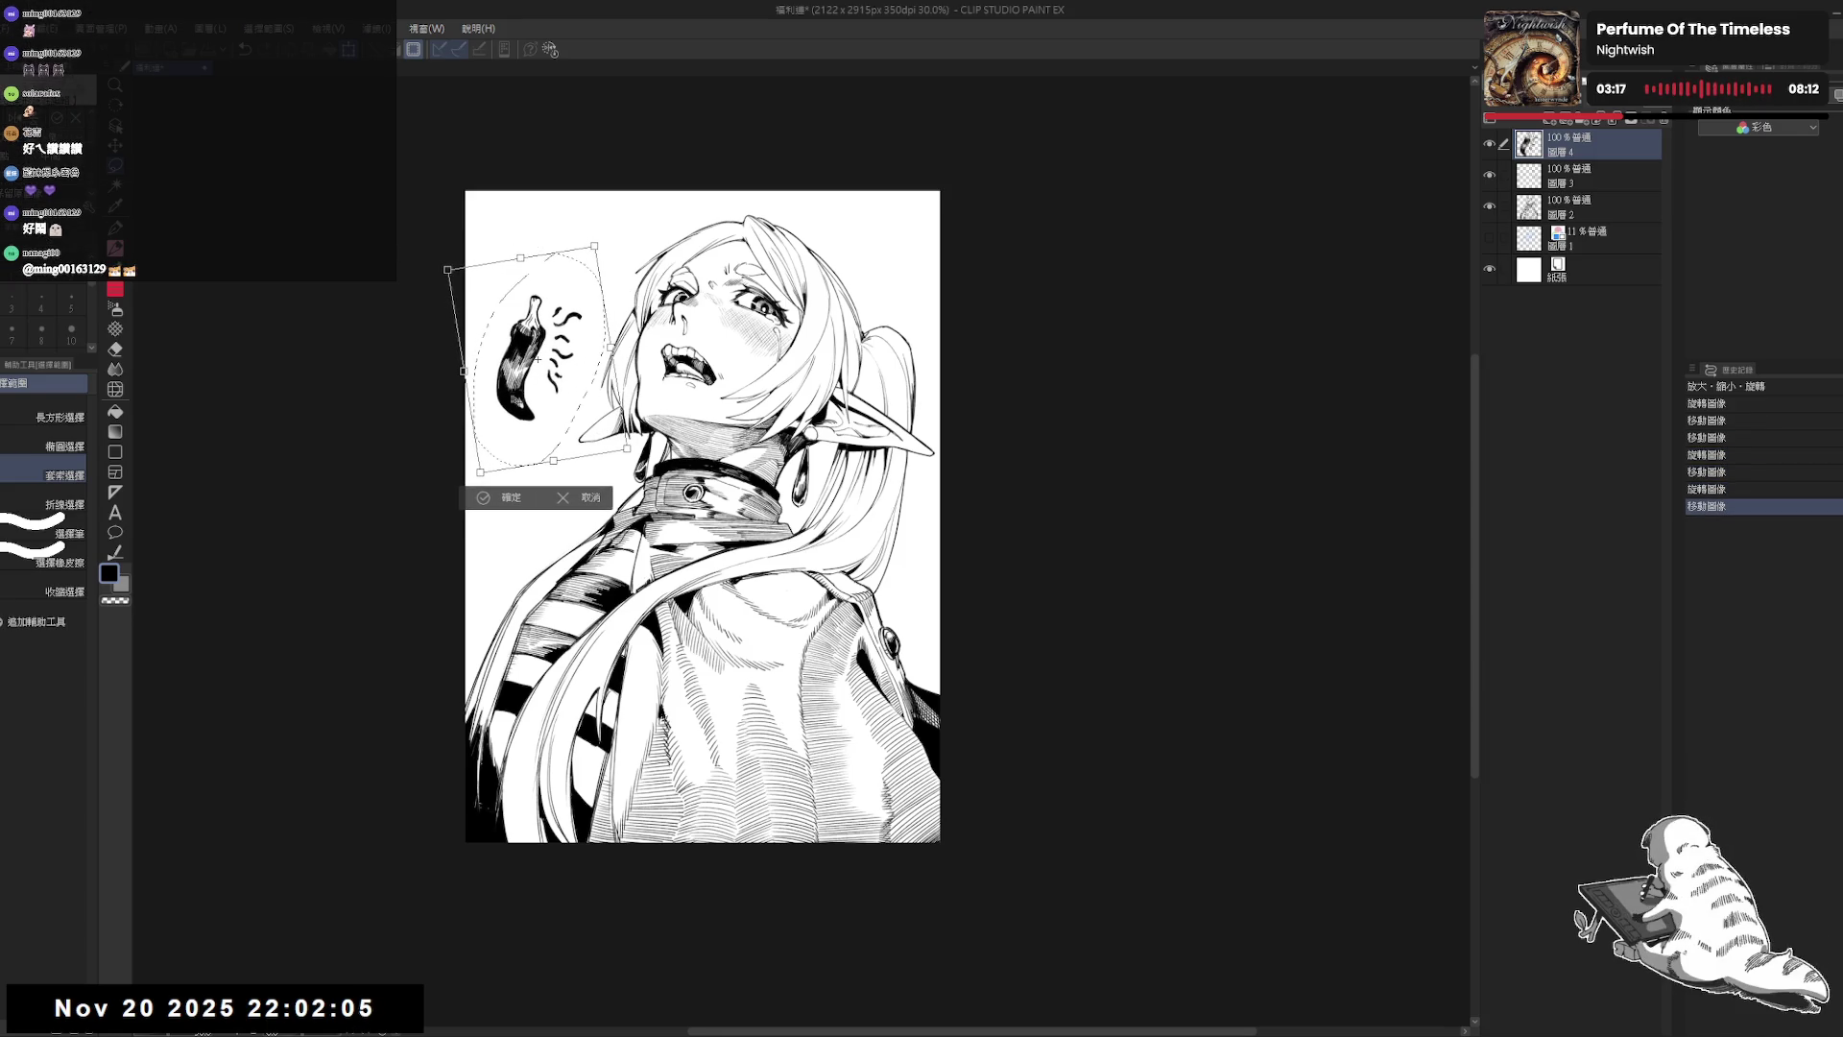
{"action": "left_click", "coordinate": [514, 499]}
{"action": "key", "text": "ctrl+d"}
{"action": "key", "text": "ctrl+minus"}
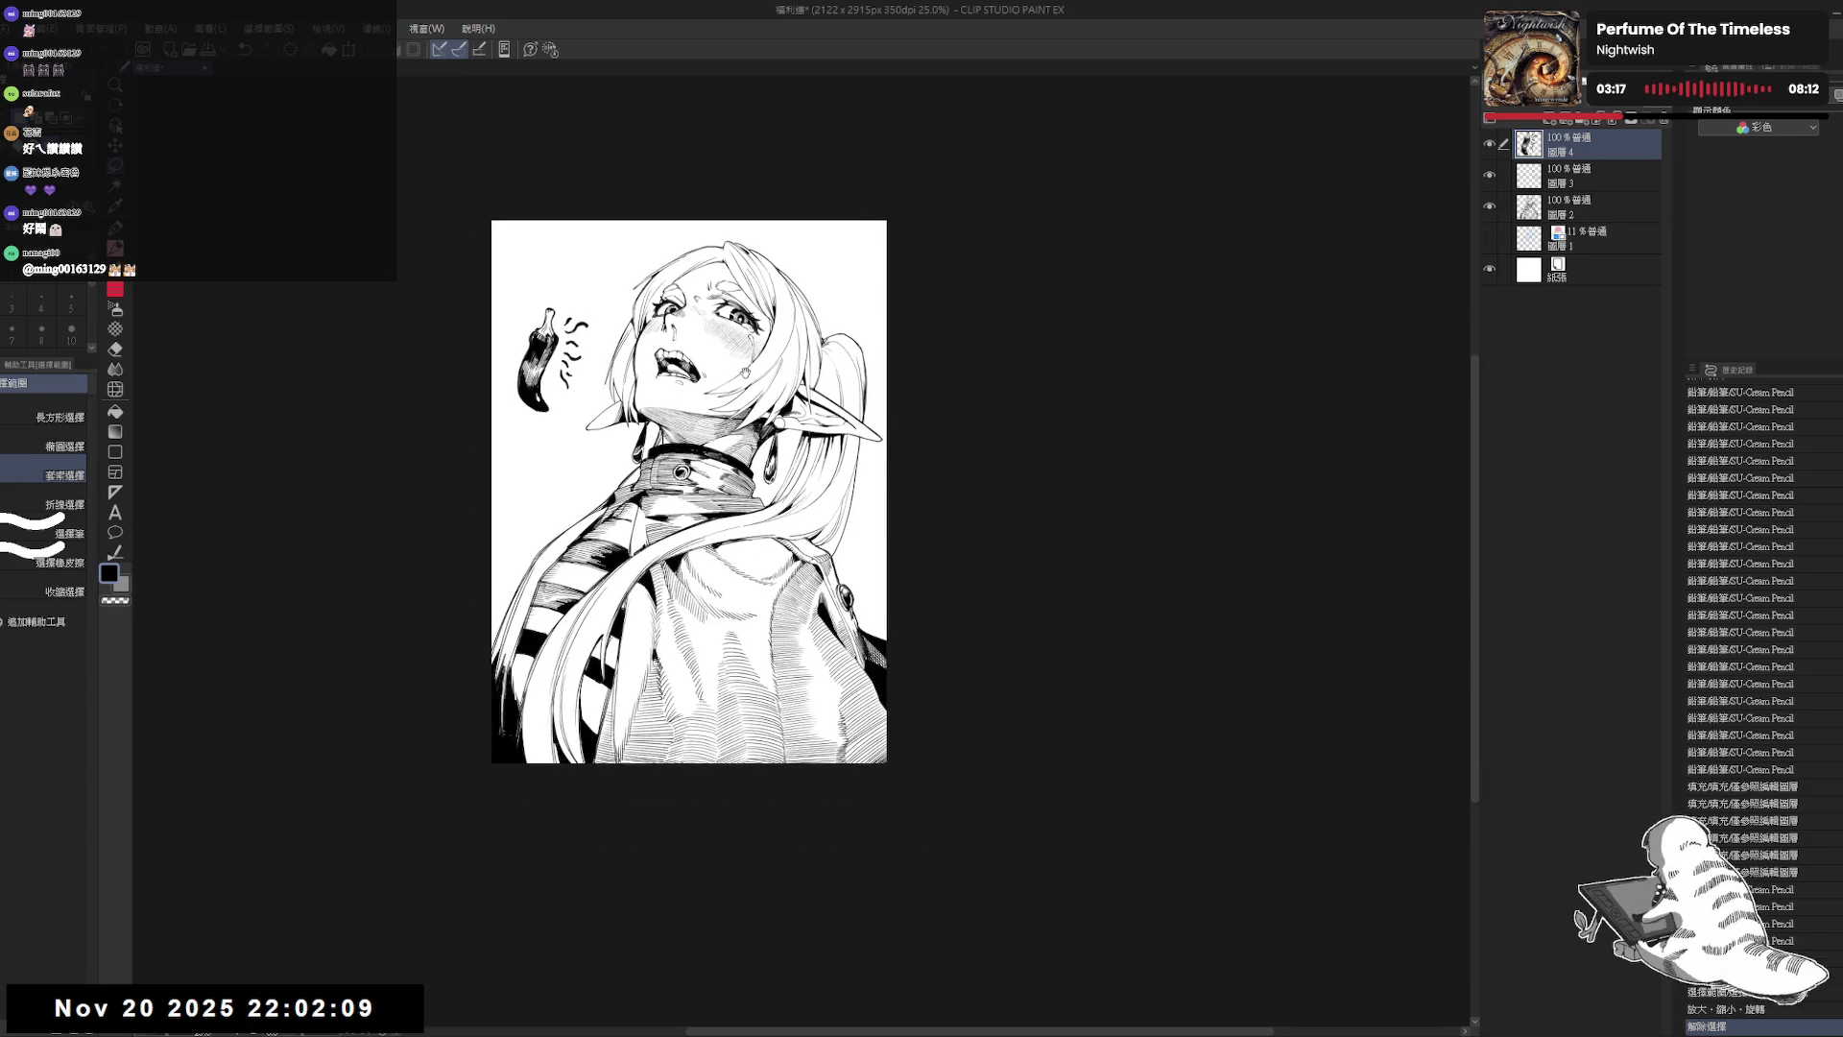
Step: Pan and zoom to frame the page and bring the drawing window back into focus
{"action": "left_click_drag", "start_coordinate": [768, 386], "coordinate": [751, 381]}
{"action": "scroll", "coordinate": [751, 380], "scroll_direction": "up", "scroll_amount": 2}
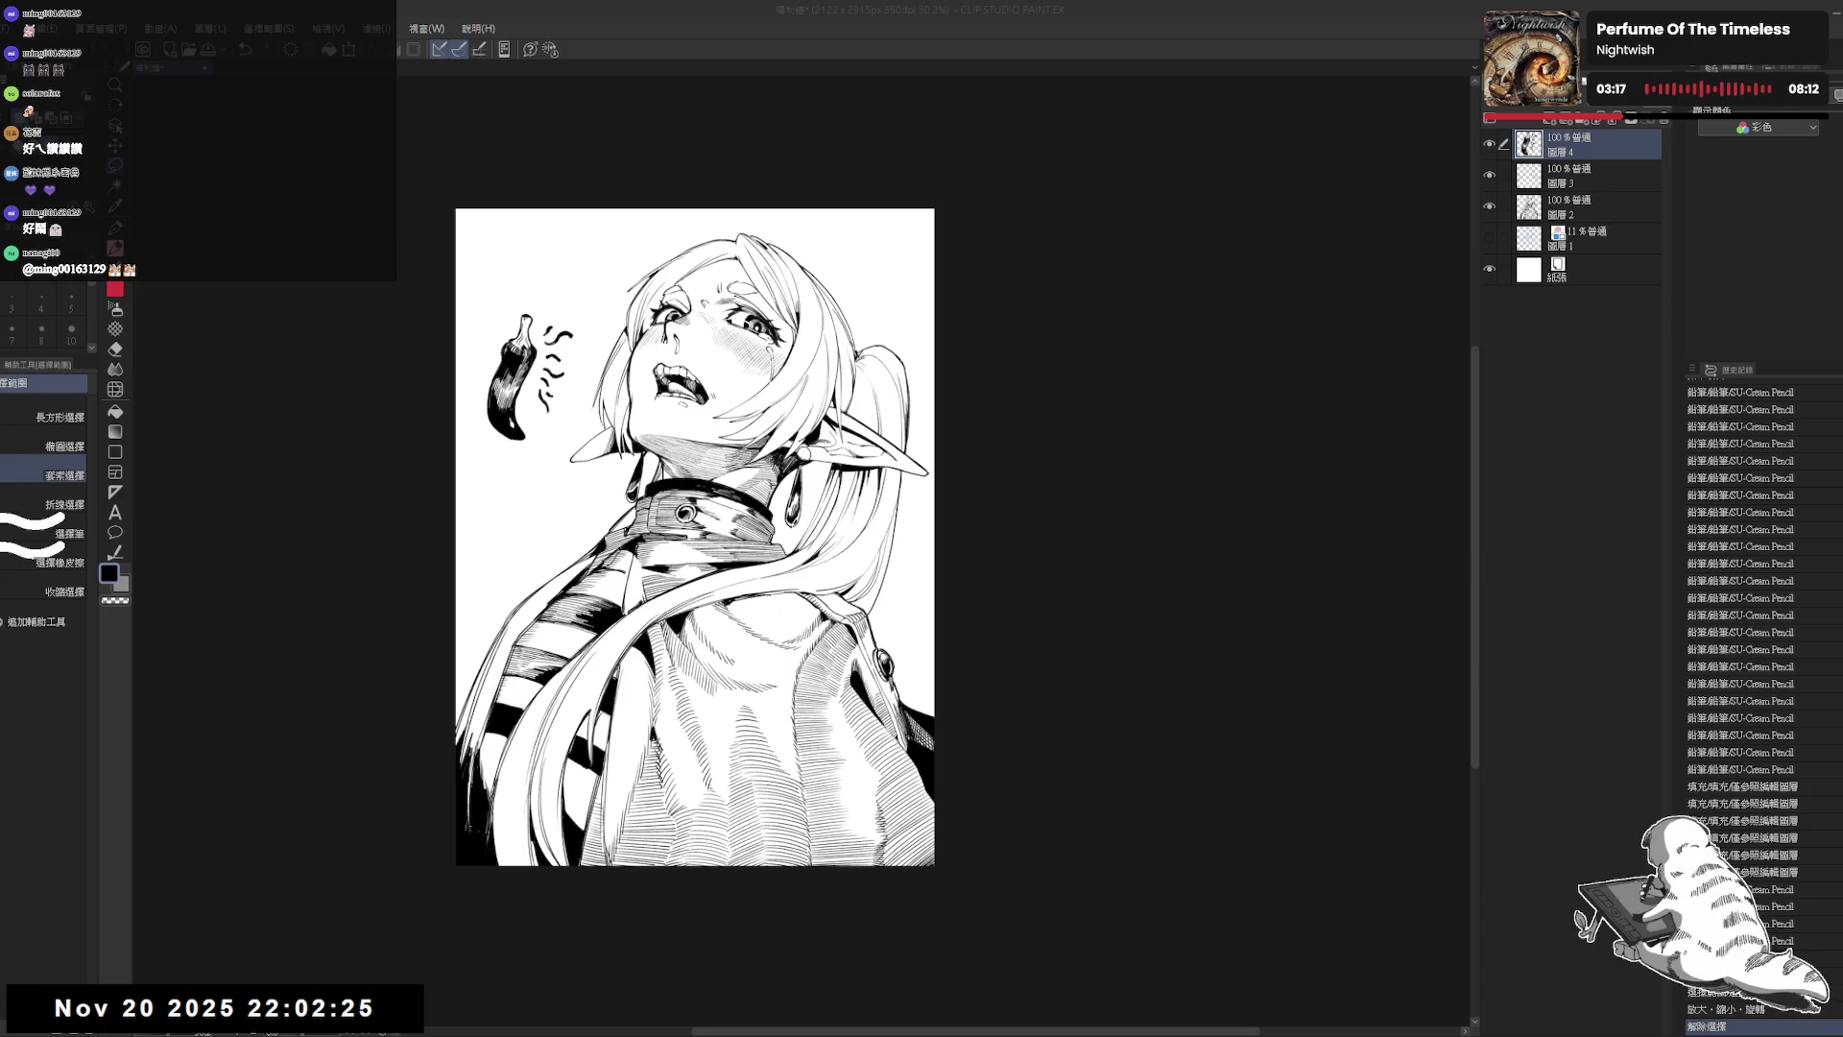
{"action": "left_click", "coordinate": [1495, 280]}
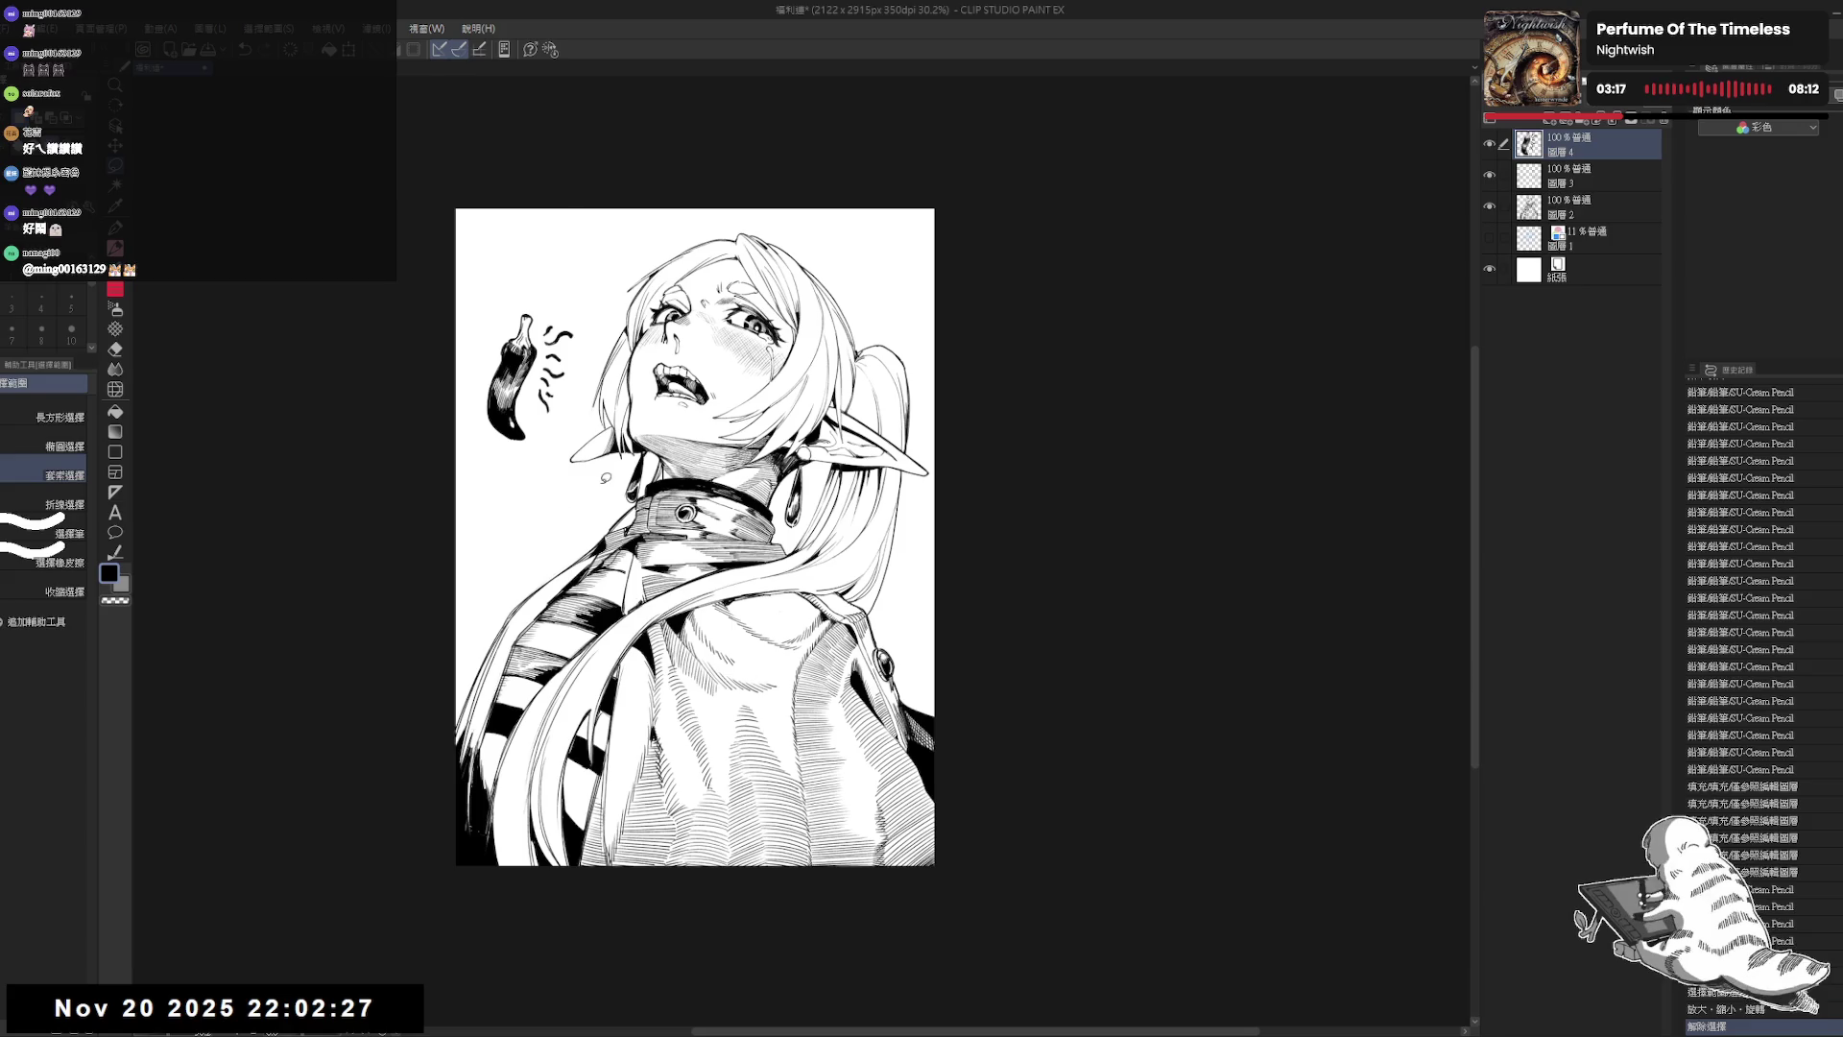
{"action": "left_click_drag", "start_coordinate": [527, 521], "coordinate": [561, 577]}
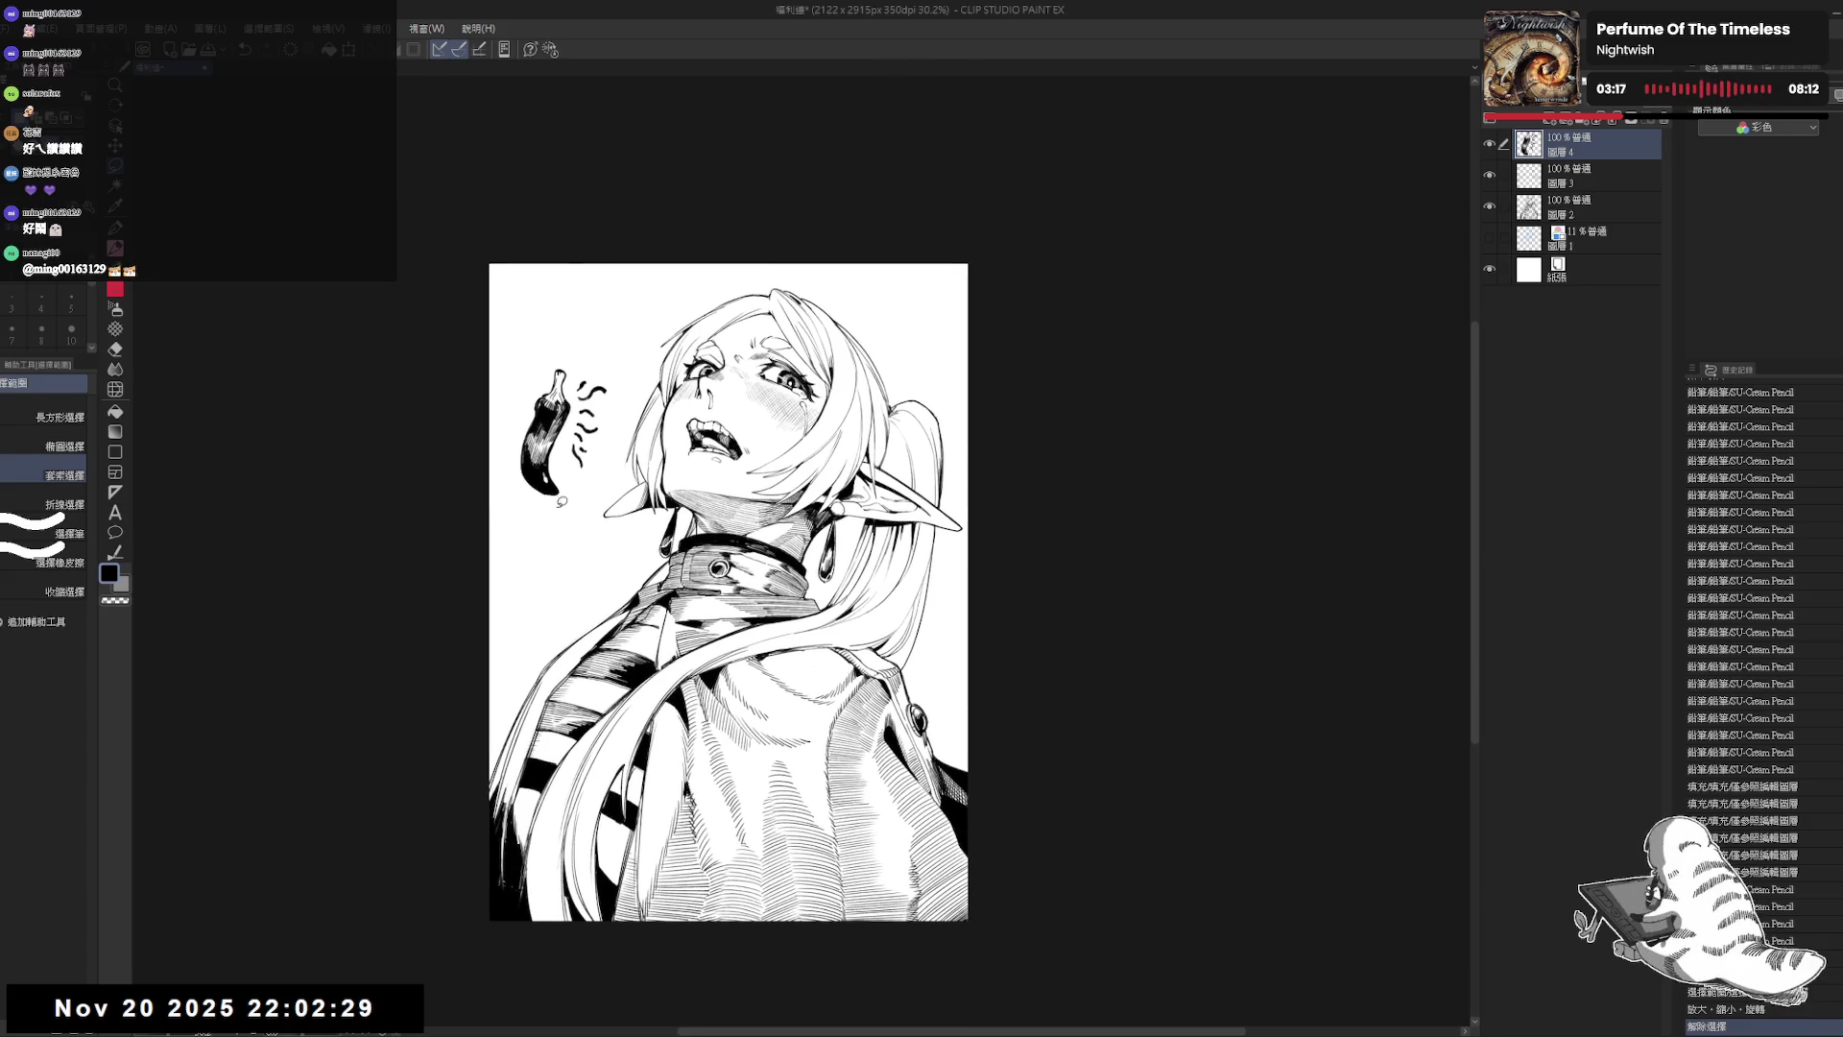
Step: Save the chili pepper illustration and close it
{"action": "key", "text": "ctrl+s"}
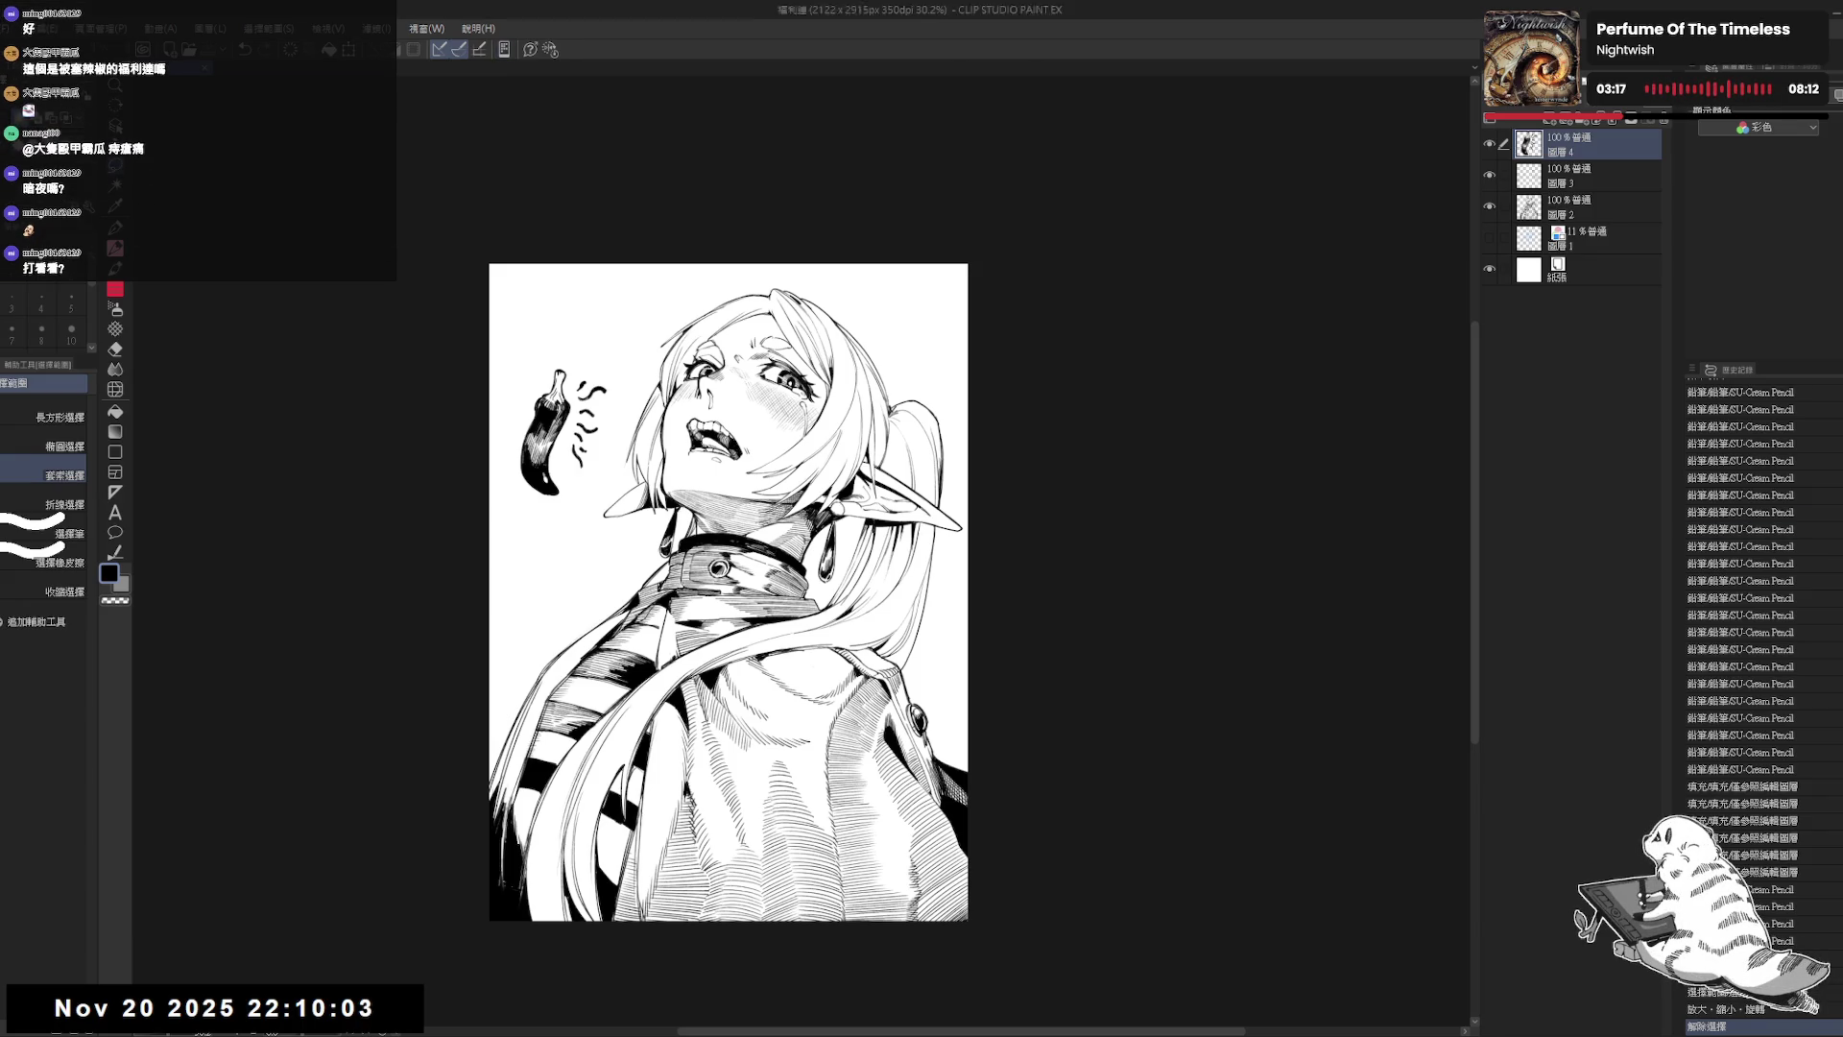
{"action": "key", "text": "ctrl+w"}
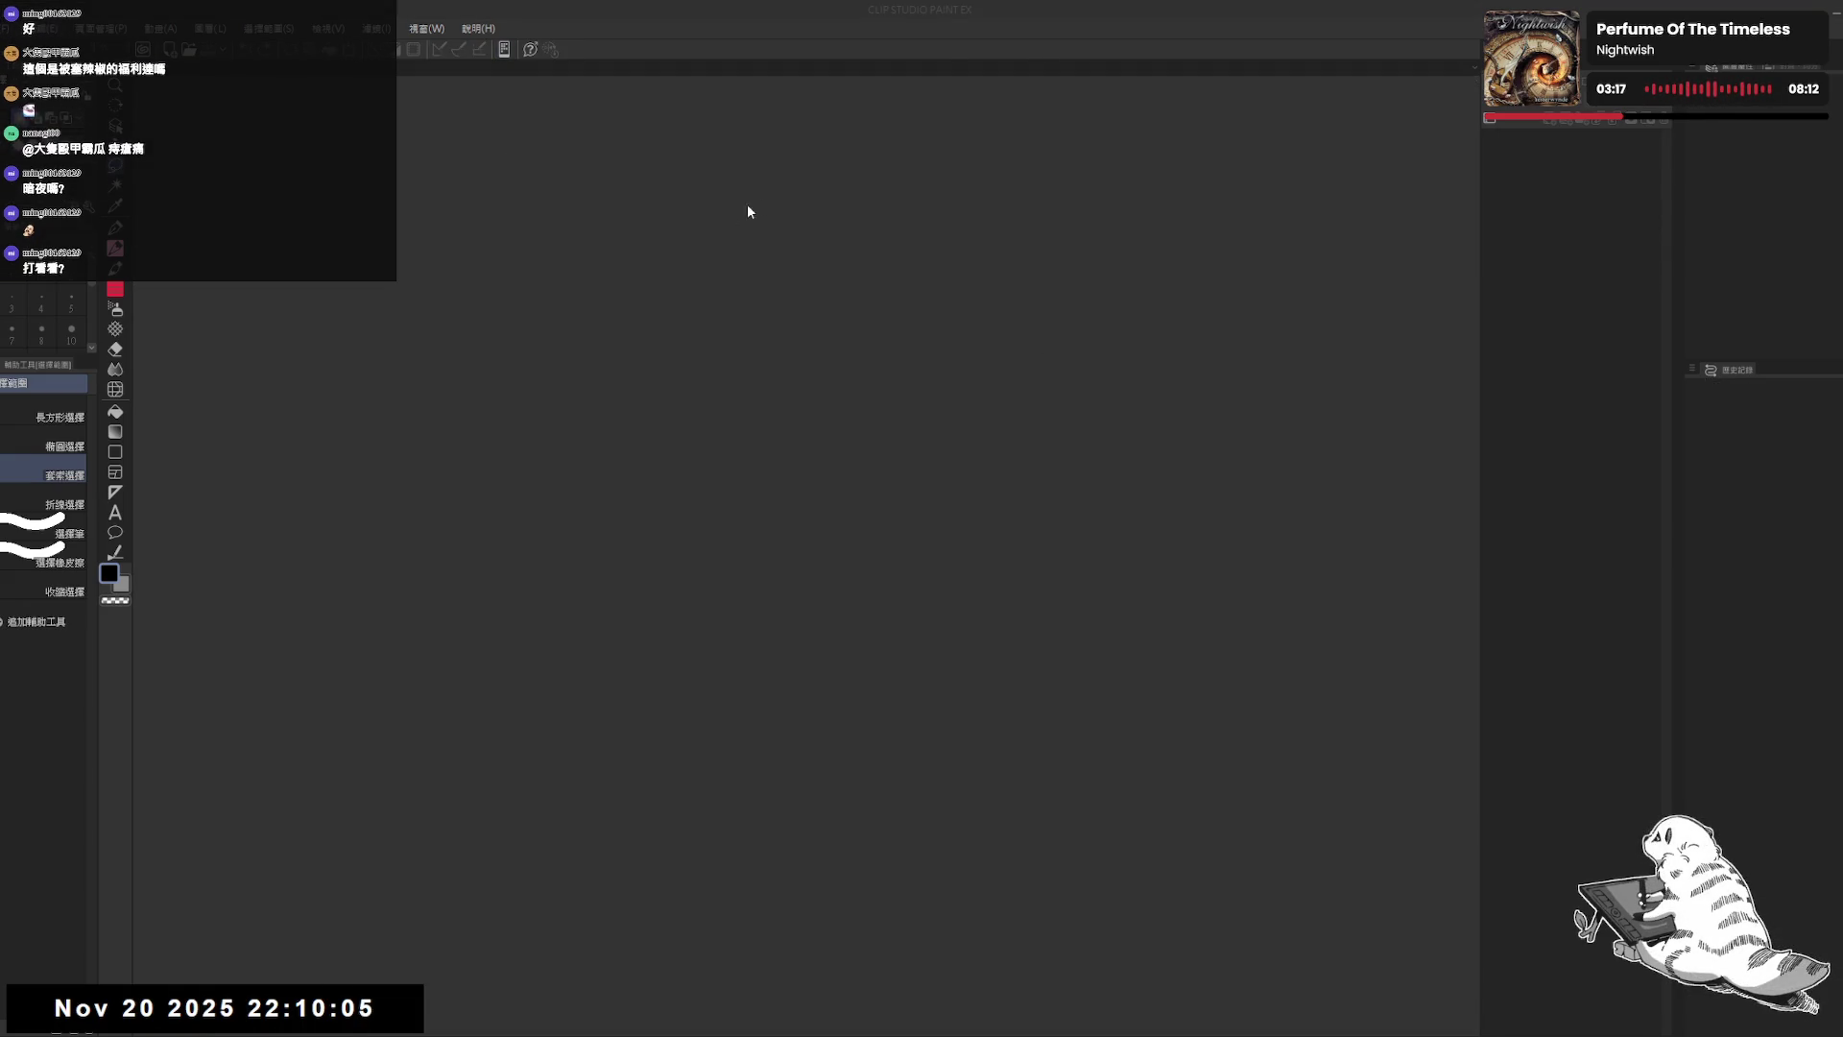
Step: Create new A4 canvas 插圖40 (2894 x 4093 px, 350 dpi), frame it, and ready the pencil
{"action": "key", "text": "ctrl+n"}
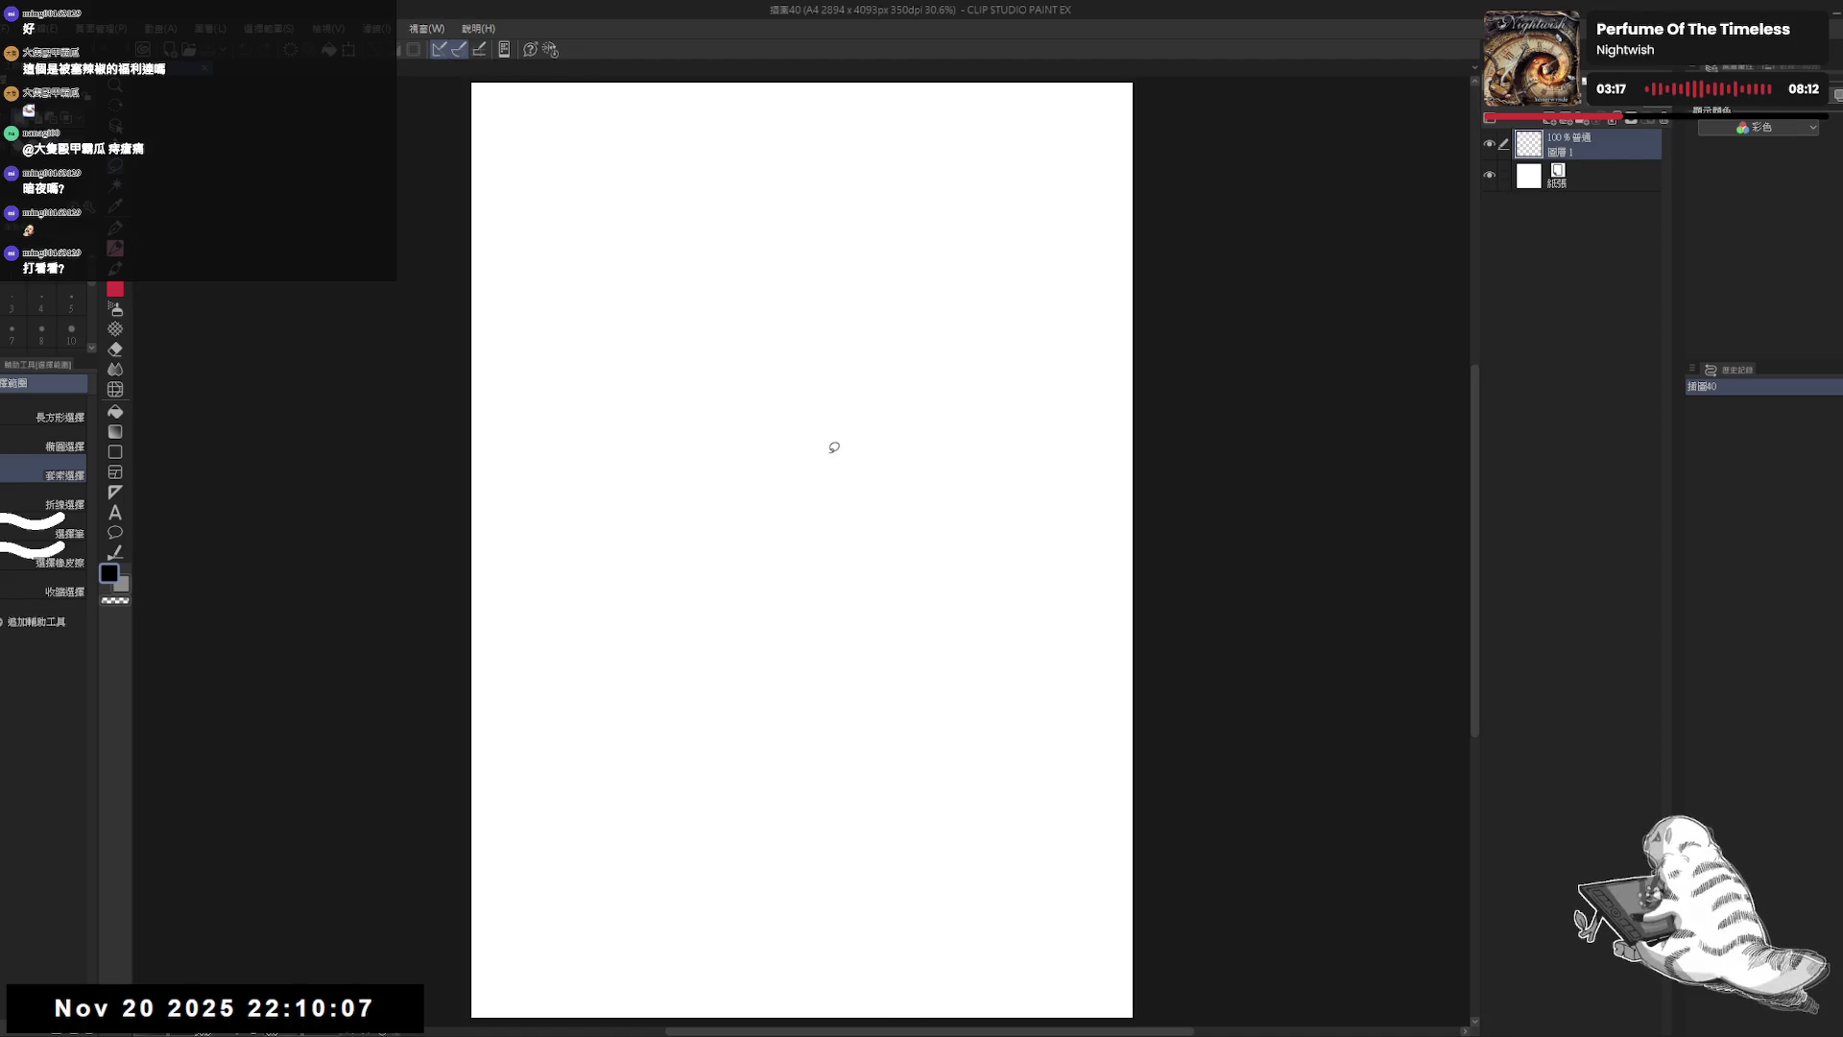
{"action": "scroll", "coordinate": [767, 433], "scroll_direction": "down", "scroll_amount": 1}
{"action": "scroll", "coordinate": [764, 432], "scroll_direction": "up", "scroll_amount": 1}
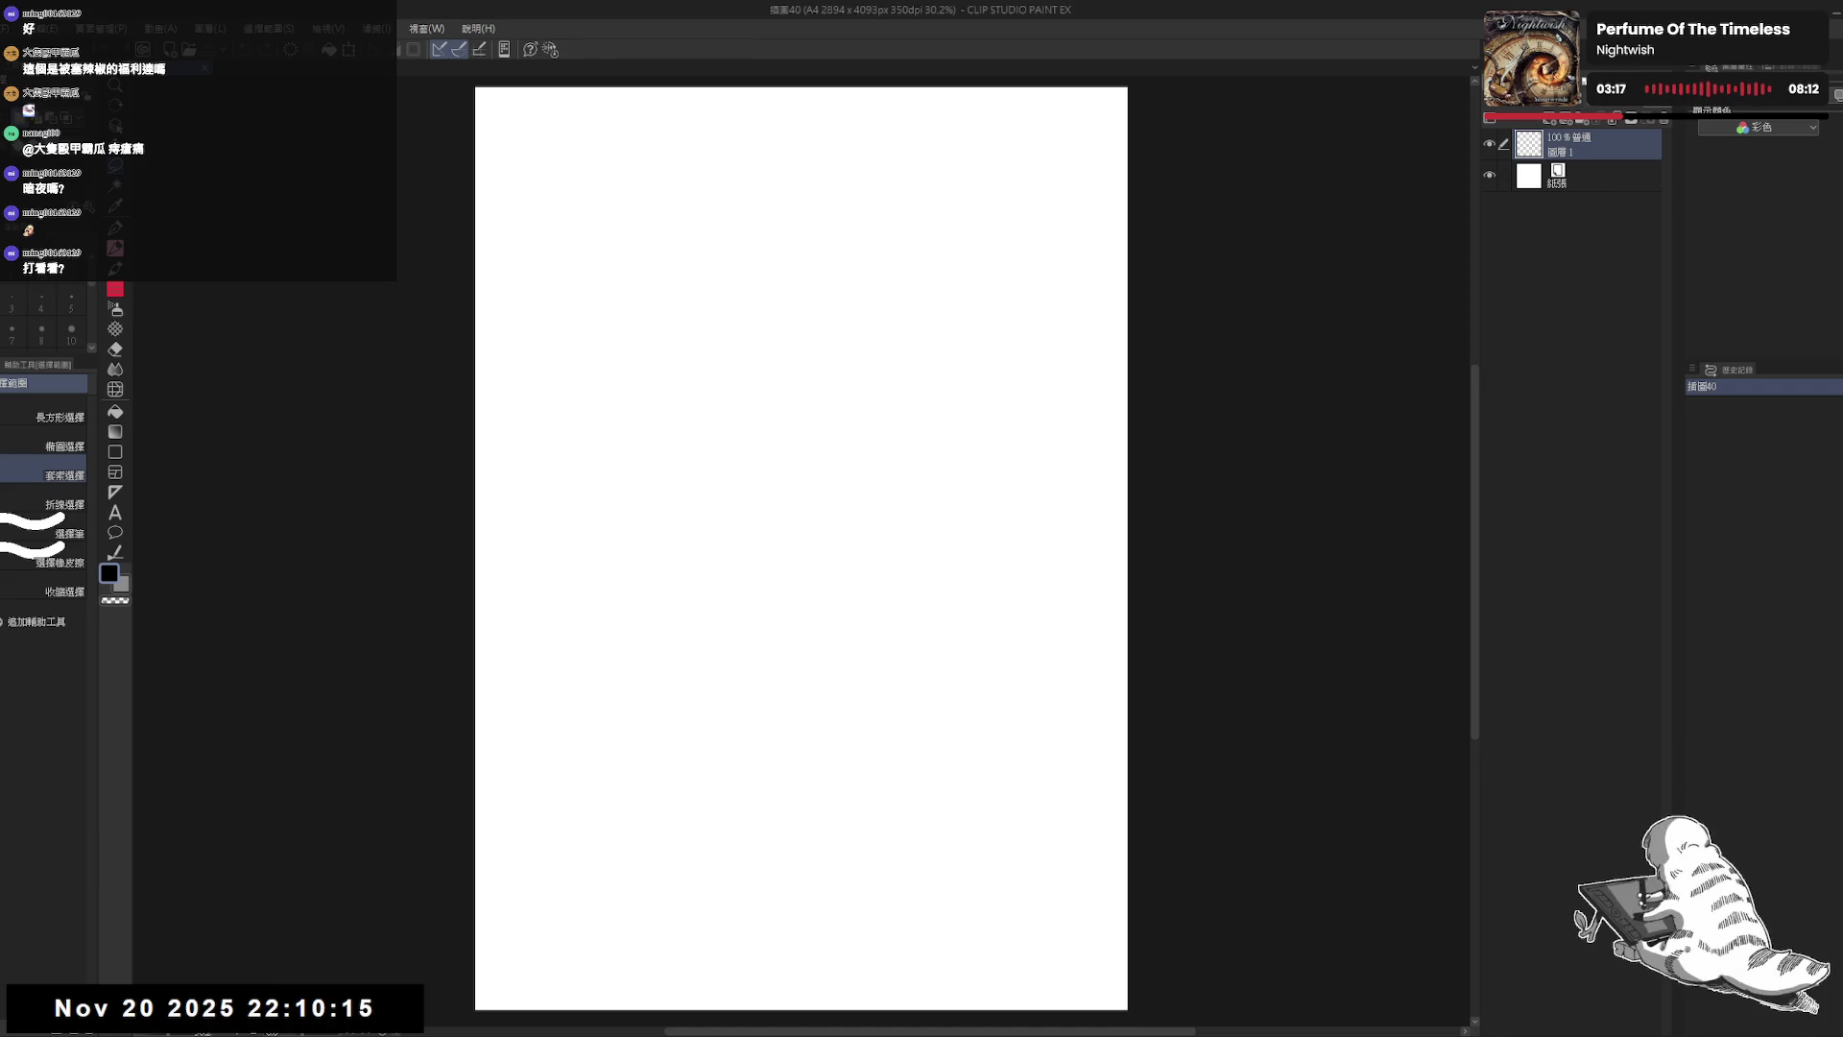
{"action": "left_click_drag", "start_coordinate": [812, 293], "coordinate": [766, 325]}
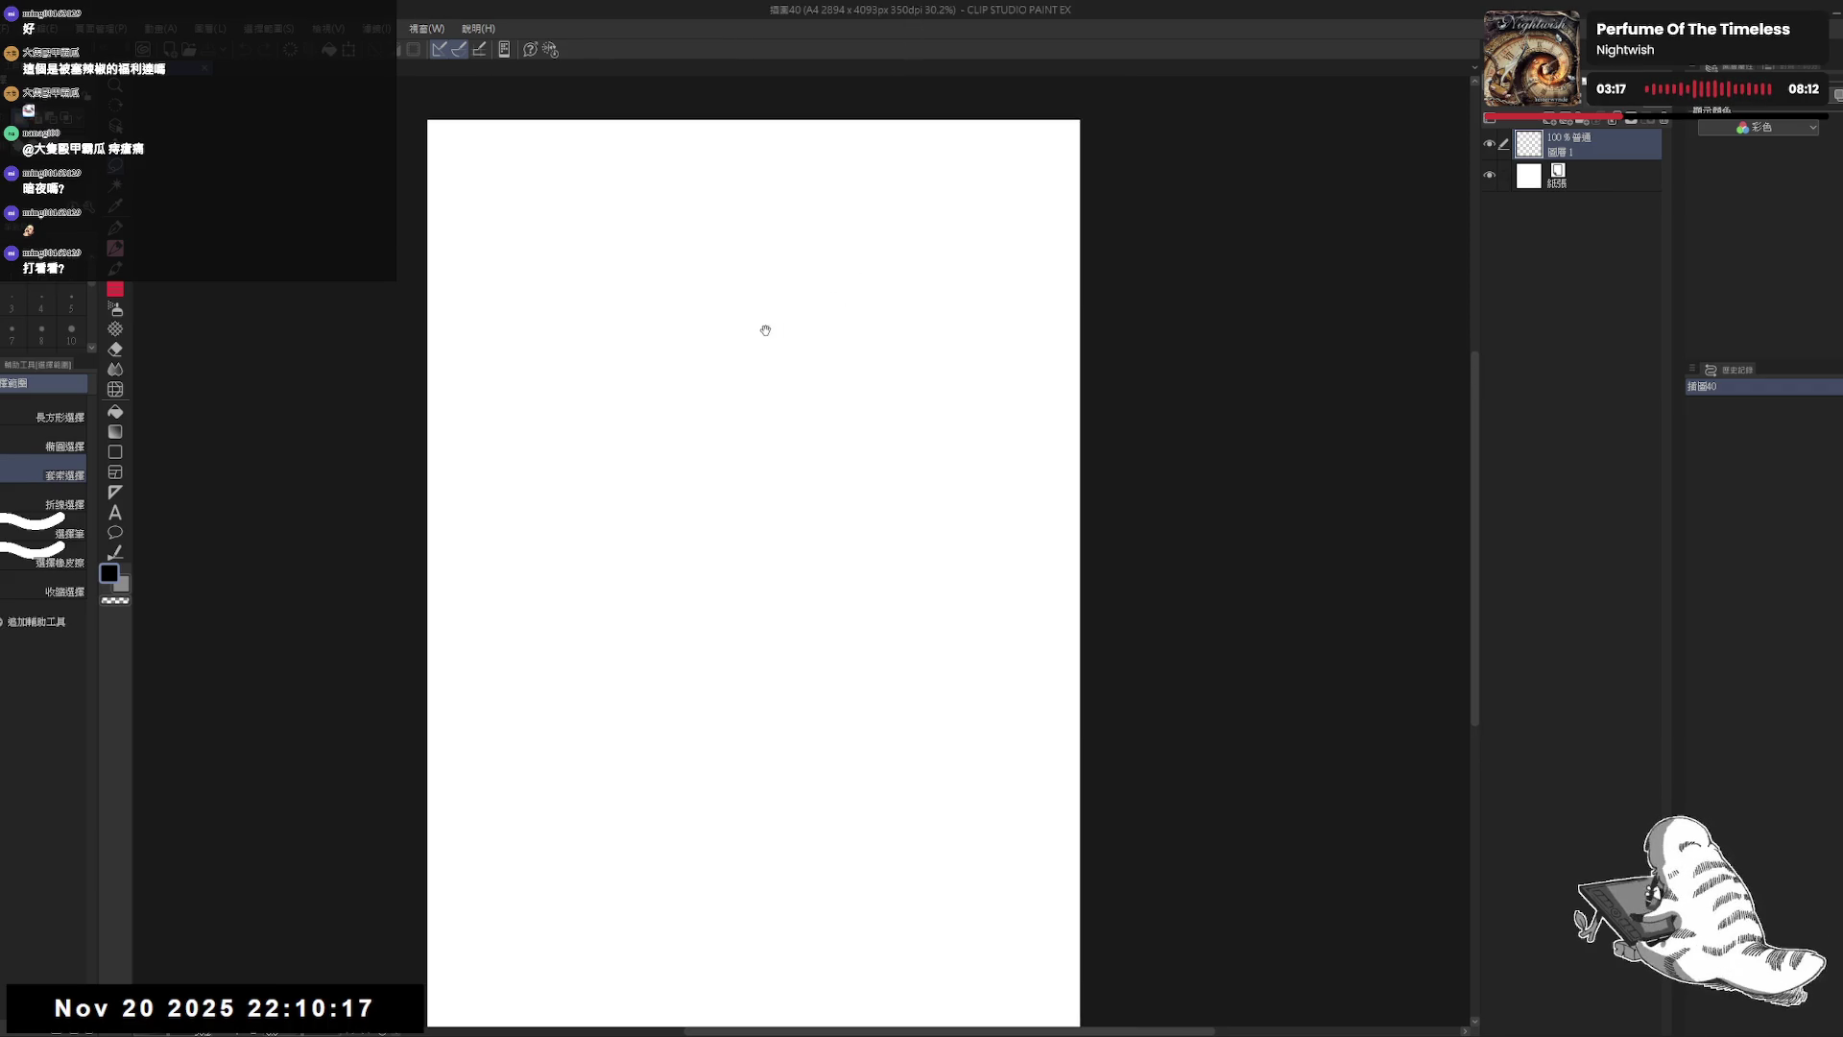
{"action": "key", "text": "e"}
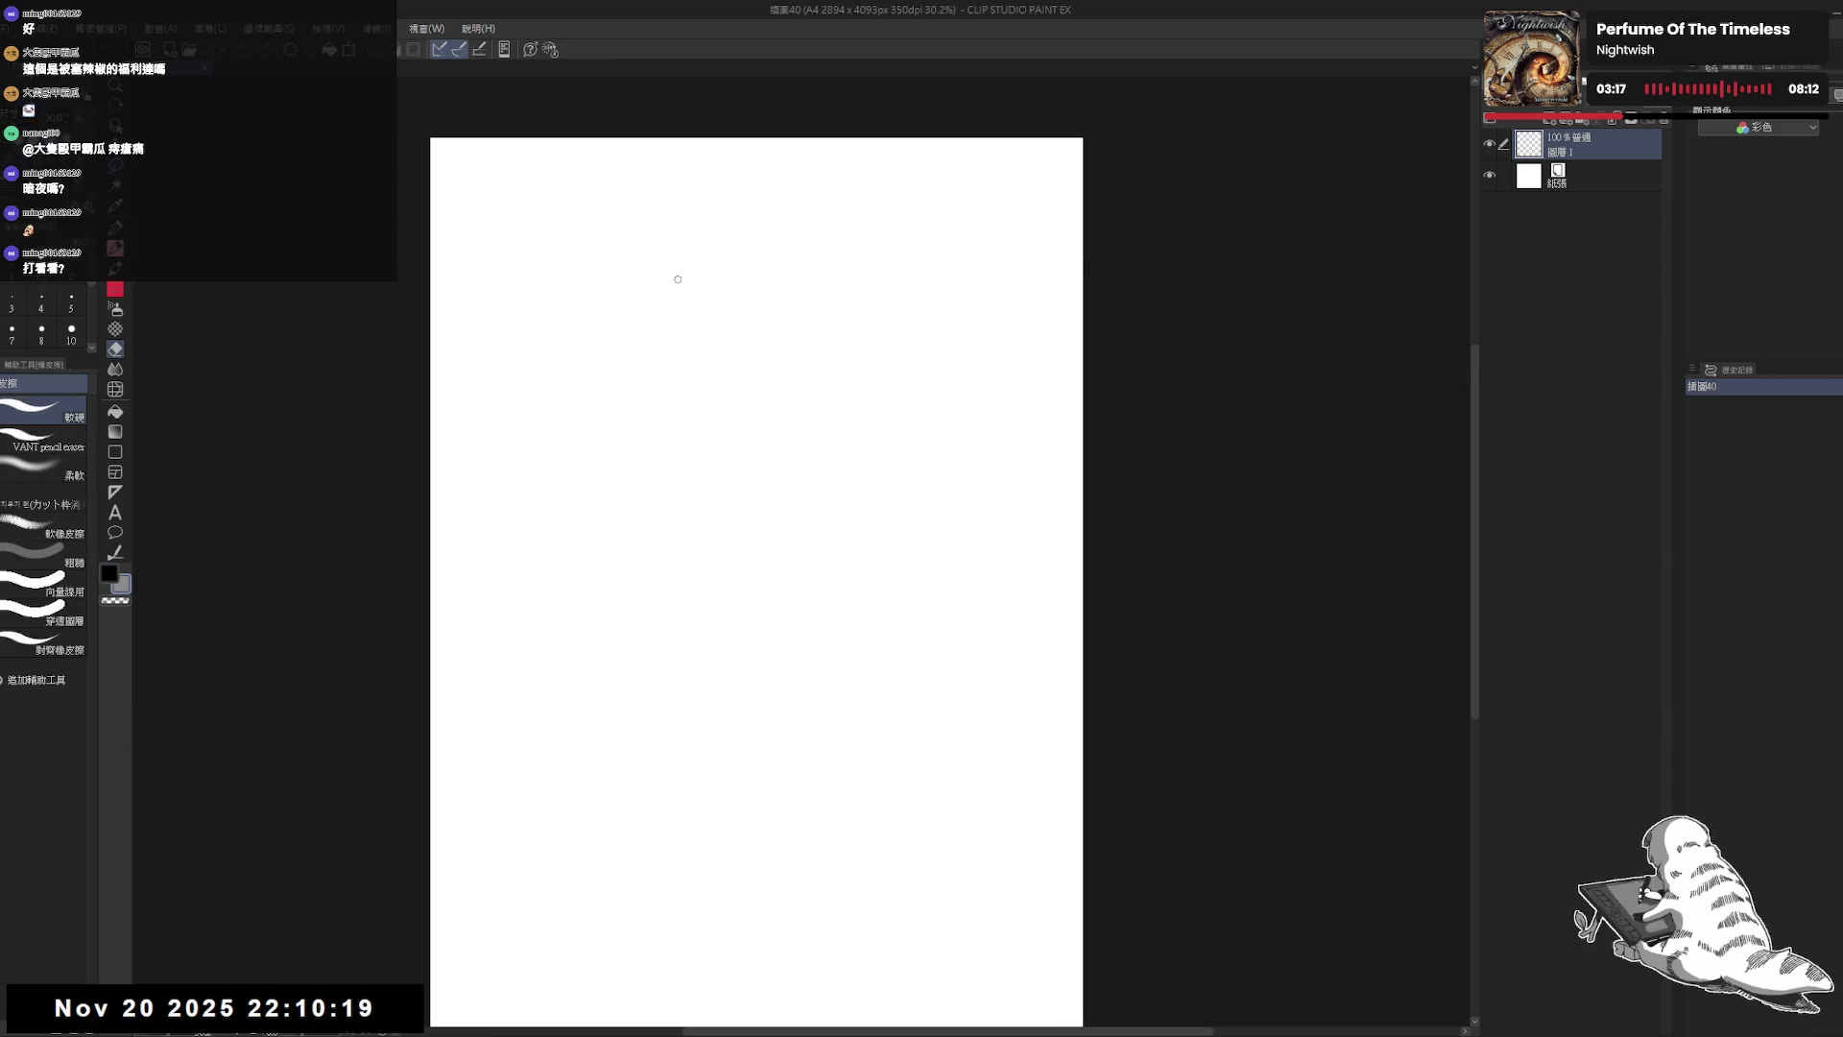
{"action": "key", "text": "p"}
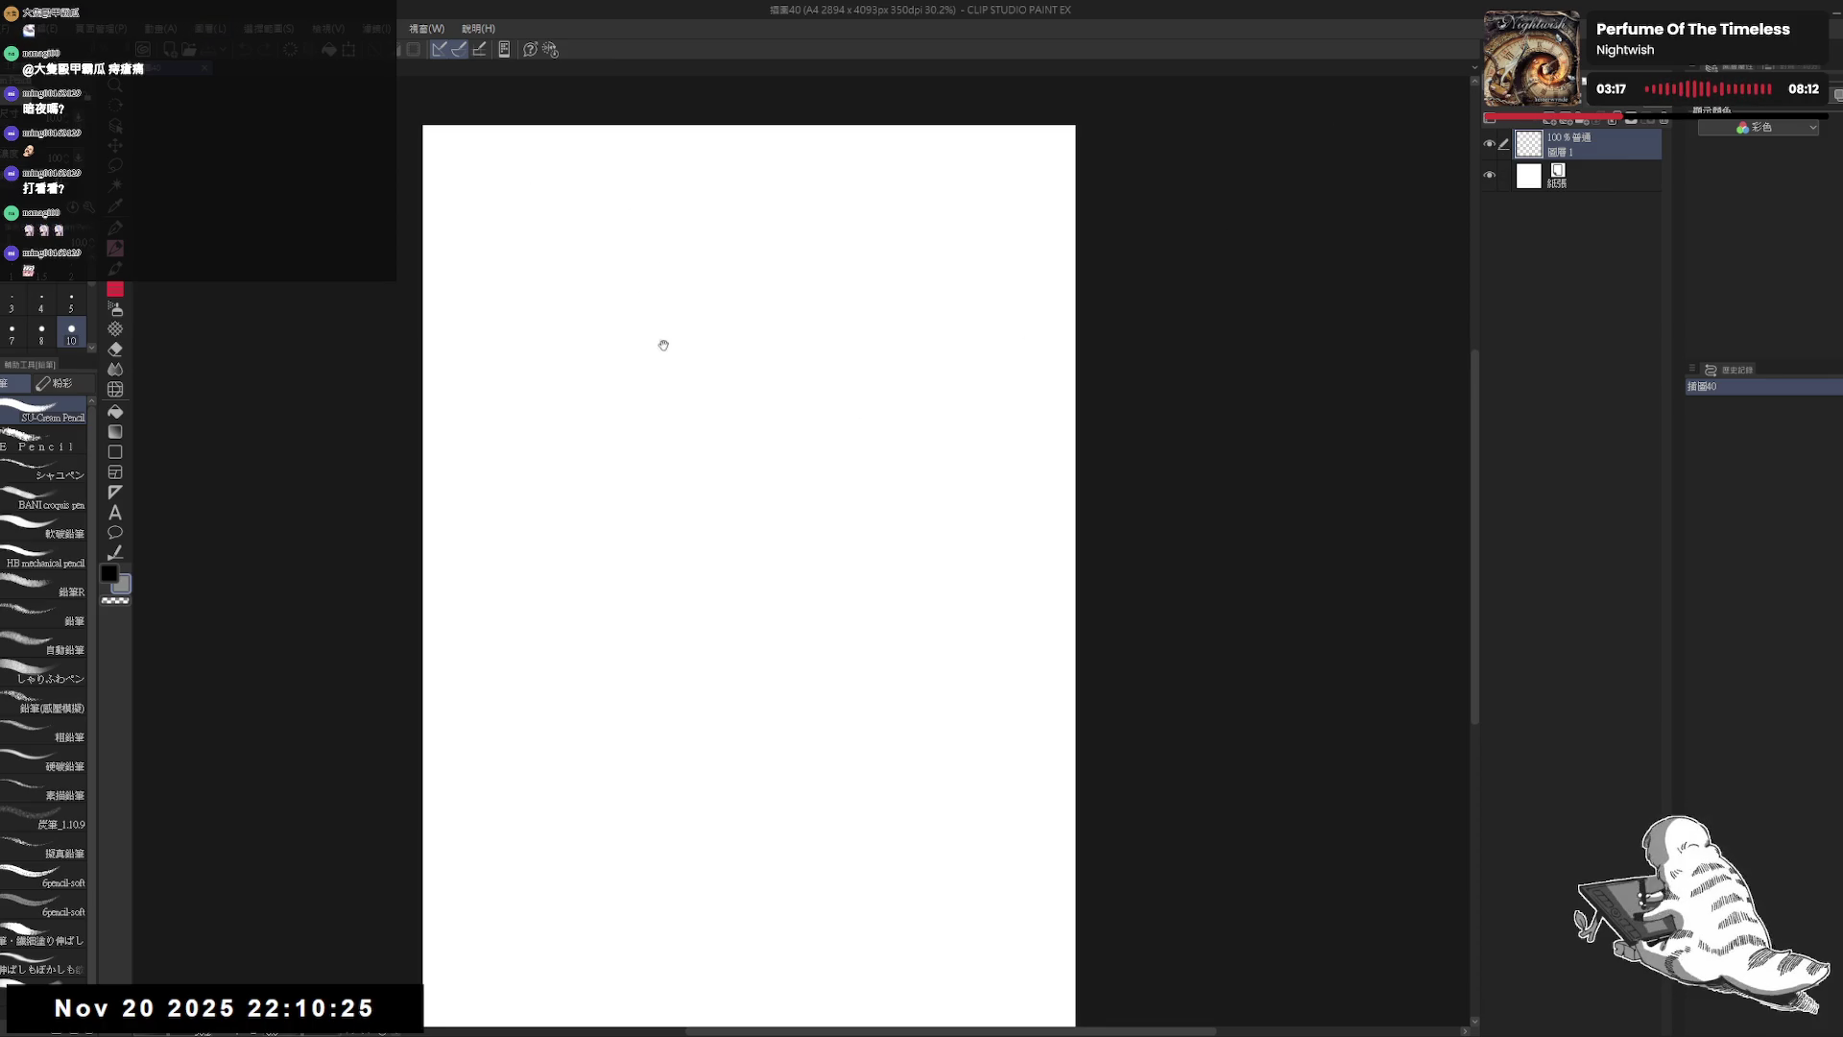
{"action": "left_click_drag", "start_coordinate": [514, 602], "coordinate": [533, 602]}
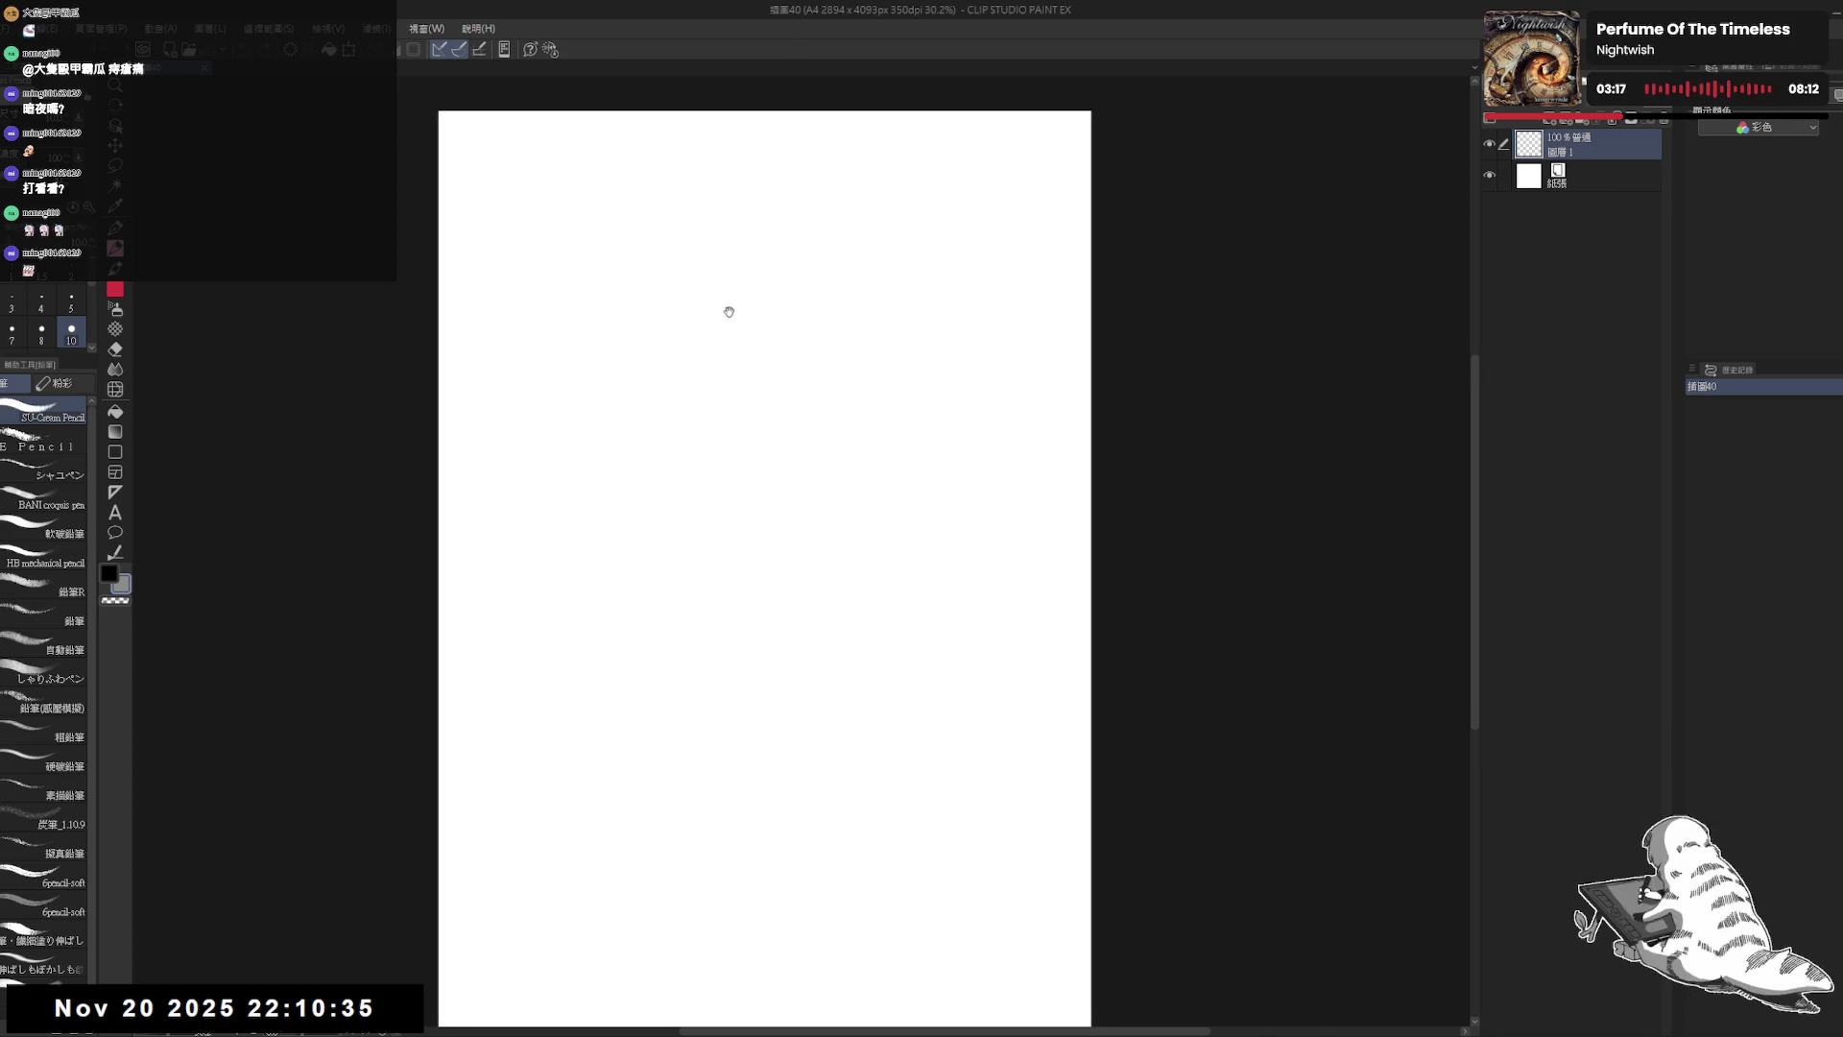
Step: Sketch the head outline and jaw lines, undoing a misplaced chin stroke
{"action": "key", "text": "e"}
{"action": "key", "text": "p"}
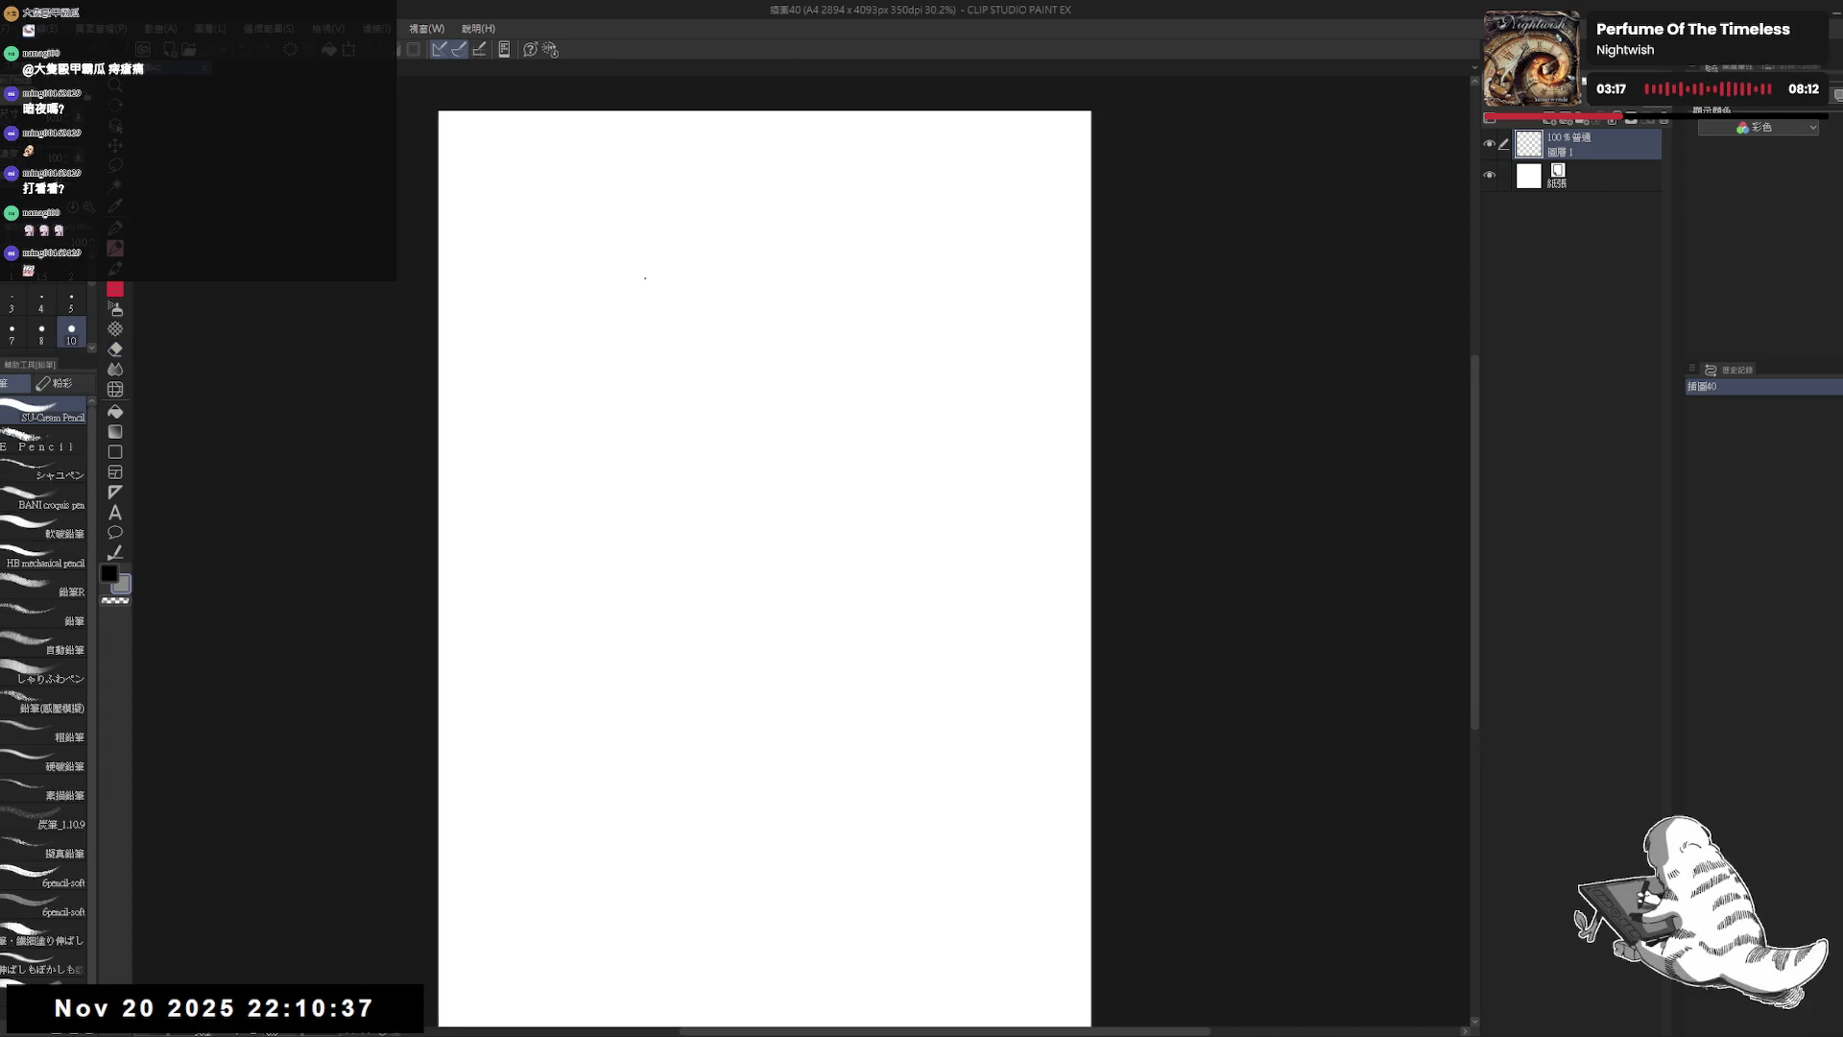
{"action": "left_click", "coordinate": [645, 283]}
{"action": "mouse_move", "coordinate": [646, 272]}
{"action": "left_mouse_down"}
{"action": "mouse_move", "coordinate": [664, 324]}
{"action": "mouse_move", "coordinate": [671, 223]}
{"action": "mouse_move", "coordinate": [749, 240]}
{"action": "mouse_move", "coordinate": [741, 342]}
{"action": "left_mouse_up"}
{"action": "key", "text": "ctrl+z"}
{"action": "left_click_drag", "start_coordinate": [750, 235], "coordinate": [740, 350]}
{"action": "mouse_move", "coordinate": [643, 276]}
{"action": "left_mouse_down"}
{"action": "mouse_move", "coordinate": [673, 363]}
{"action": "mouse_move", "coordinate": [735, 371]}
{"action": "left_mouse_up"}
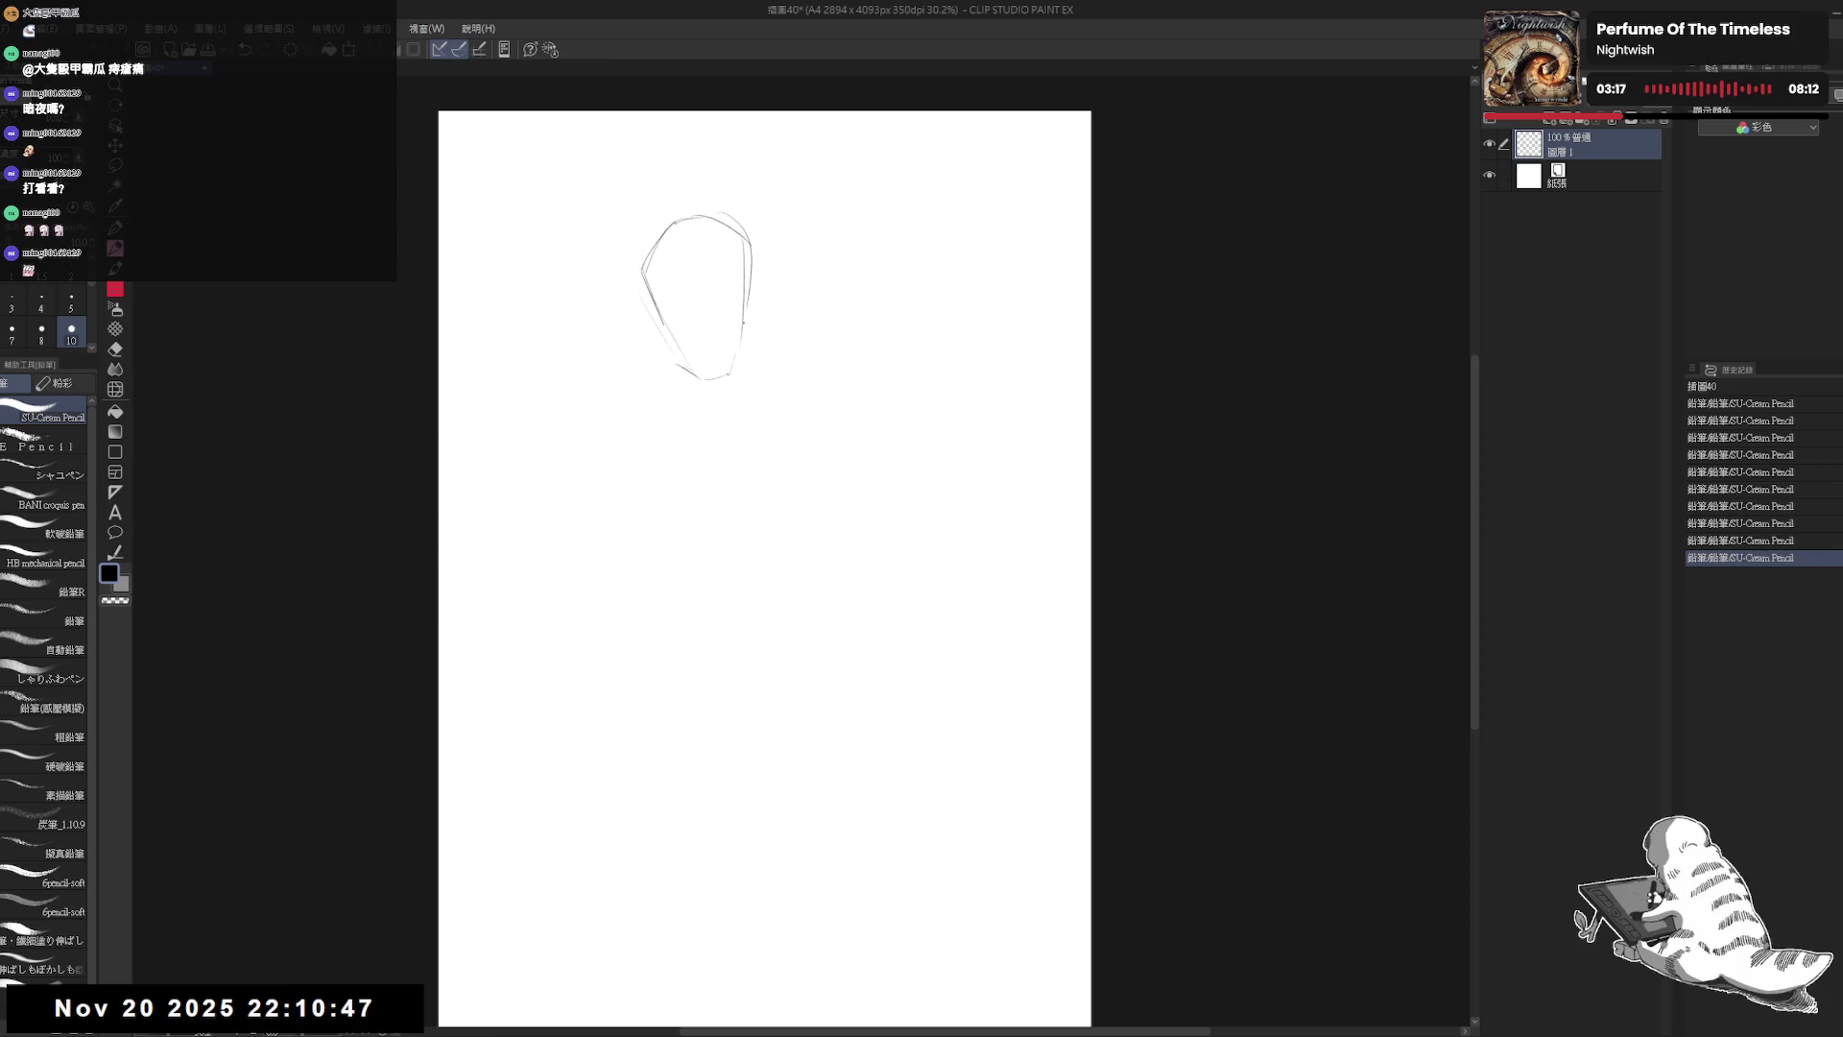
{"action": "mouse_move", "coordinate": [757, 262]}
{"action": "left_mouse_down"}
{"action": "mouse_move", "coordinate": [738, 362]}
{"action": "mouse_move", "coordinate": [701, 376]}
{"action": "mouse_move", "coordinate": [683, 357]}
{"action": "mouse_move", "coordinate": [741, 369]}
{"action": "mouse_move", "coordinate": [691, 372]}
{"action": "mouse_move", "coordinate": [741, 368]}
{"action": "mouse_move", "coordinate": [696, 384]}
{"action": "mouse_move", "coordinate": [749, 318]}
{"action": "mouse_move", "coordinate": [697, 379]}
{"action": "left_mouse_up"}
{"action": "key", "text": "ctrl+z"}
Step: Erase stray chin lines and rework the right cheek contour
{"action": "key", "text": "e"}
{"action": "key", "text": "p"}
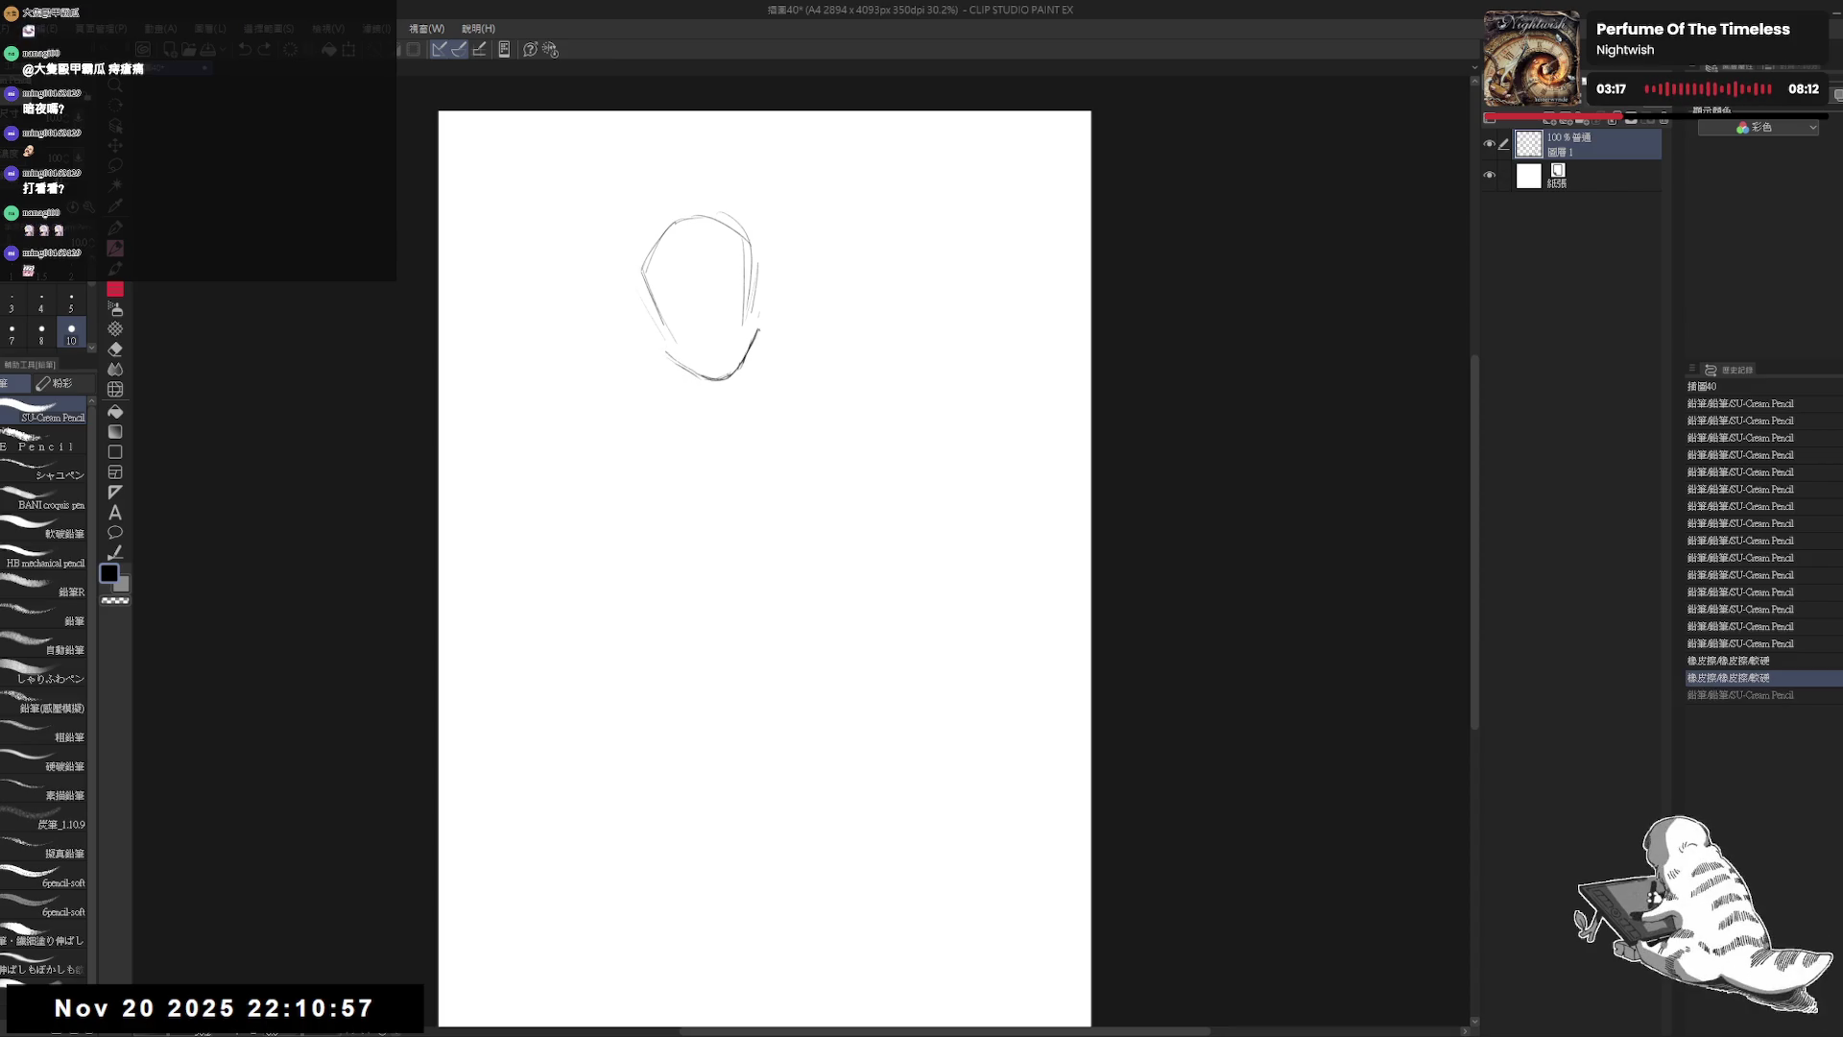
{"action": "left_click_drag", "start_coordinate": [737, 315], "coordinate": [740, 322]}
{"action": "left_click_drag", "start_coordinate": [738, 315], "coordinate": [760, 299]}
{"action": "mouse_move", "coordinate": [735, 321]}
{"action": "left_mouse_down"}
{"action": "mouse_move", "coordinate": [759, 305]}
{"action": "mouse_move", "coordinate": [757, 257]}
{"action": "left_mouse_up"}
{"action": "key", "text": "e"}
{"action": "key", "text": "p"}
{"action": "left_click_drag", "start_coordinate": [687, 338], "coordinate": [688, 340]}
{"action": "left_click_drag", "start_coordinate": [739, 317], "coordinate": [762, 298]}
{"action": "left_click_drag", "start_coordinate": [741, 312], "coordinate": [764, 293]}
{"action": "left_click", "coordinate": [686, 253]}
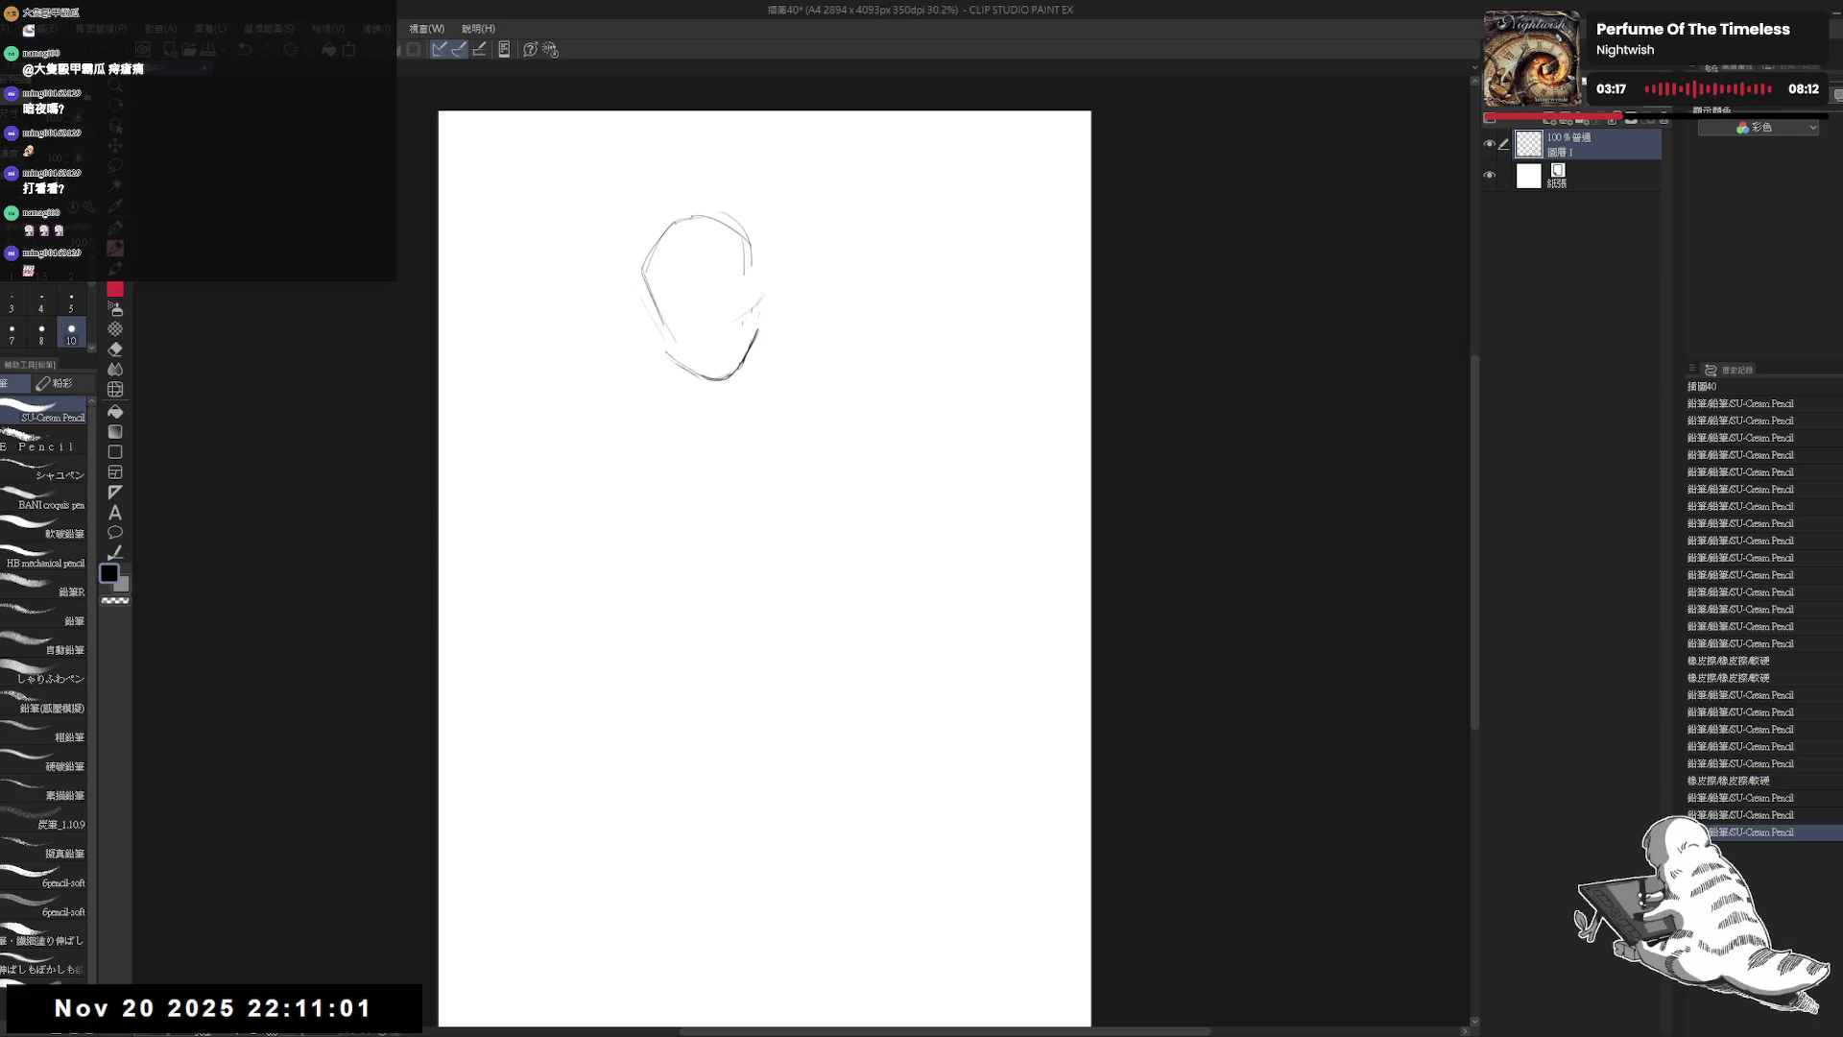
Step: Draw a center line down the face past the chin and a vertical guide on its right side
{"action": "left_click_drag", "start_coordinate": [685, 231], "coordinate": [720, 415]}
{"action": "key", "text": "ctrl+z"}
{"action": "left_click_drag", "start_coordinate": [693, 258], "coordinate": [728, 430]}
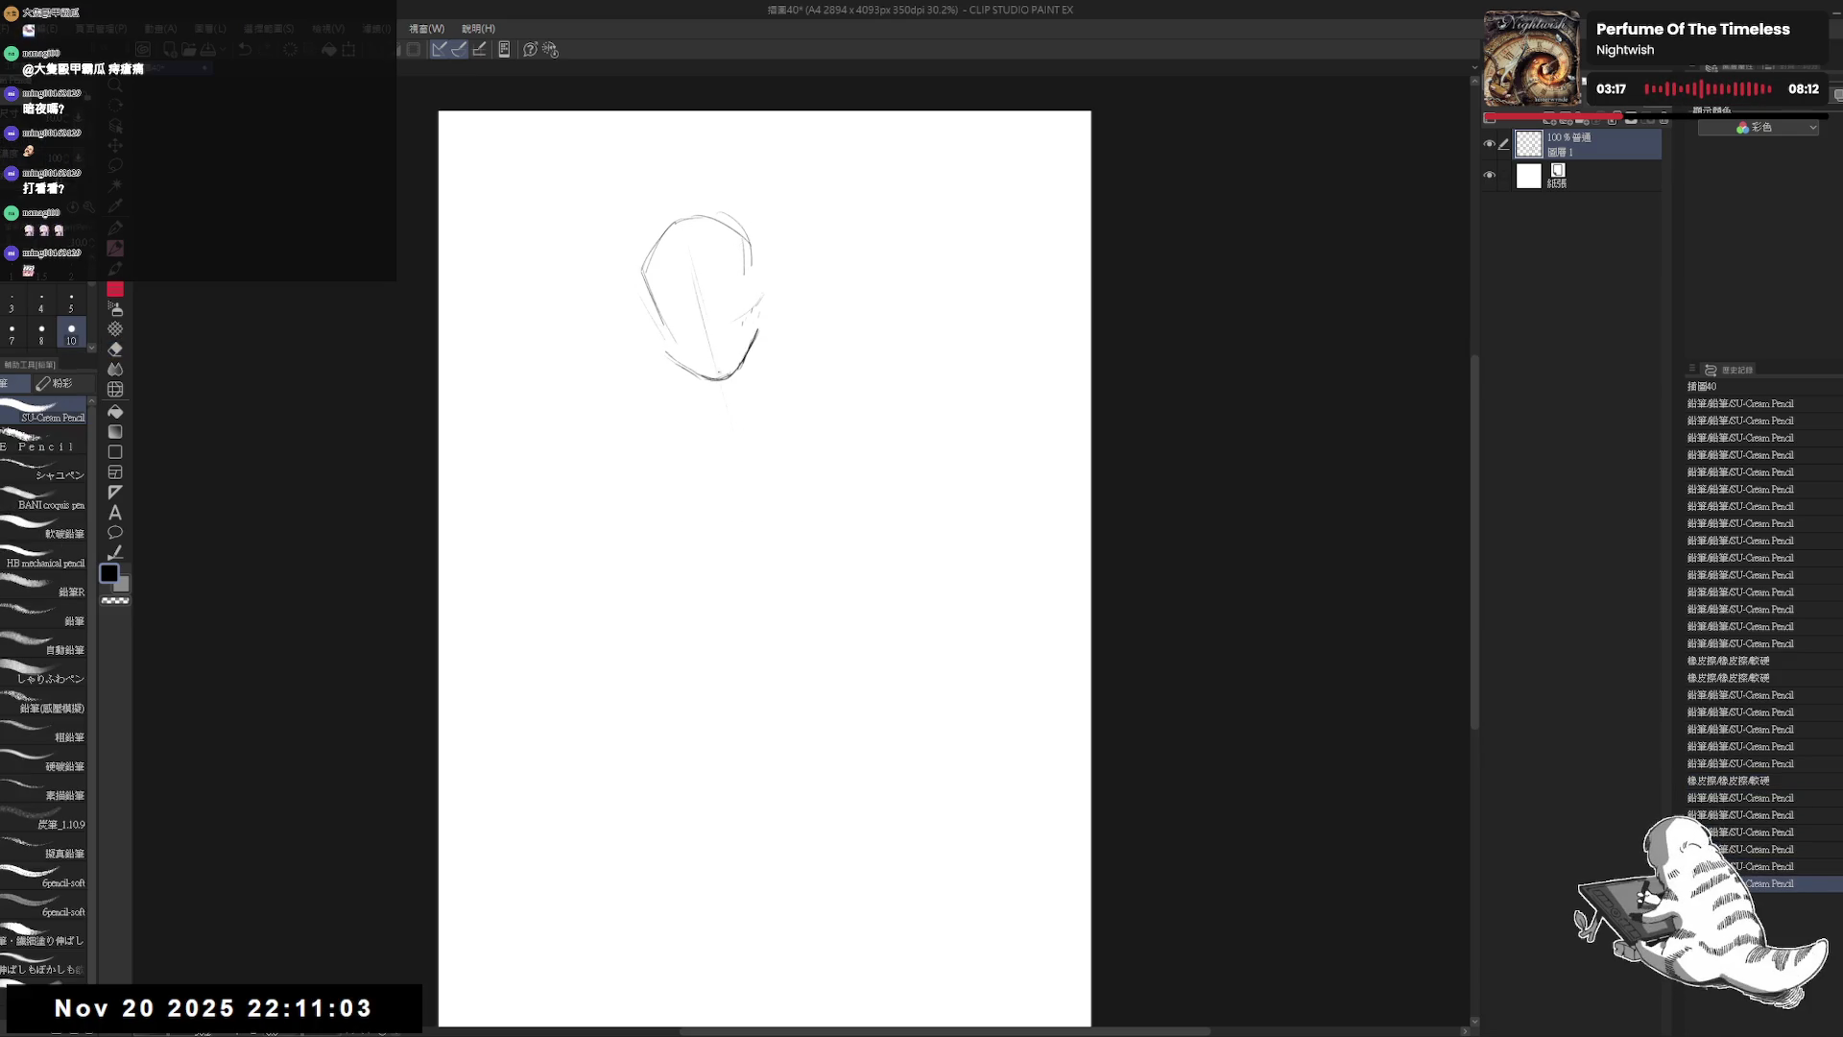
{"action": "left_click", "coordinate": [709, 386]}
{"action": "left_click", "coordinate": [744, 414]}
{"action": "left_click_drag", "start_coordinate": [757, 285], "coordinate": [754, 427]}
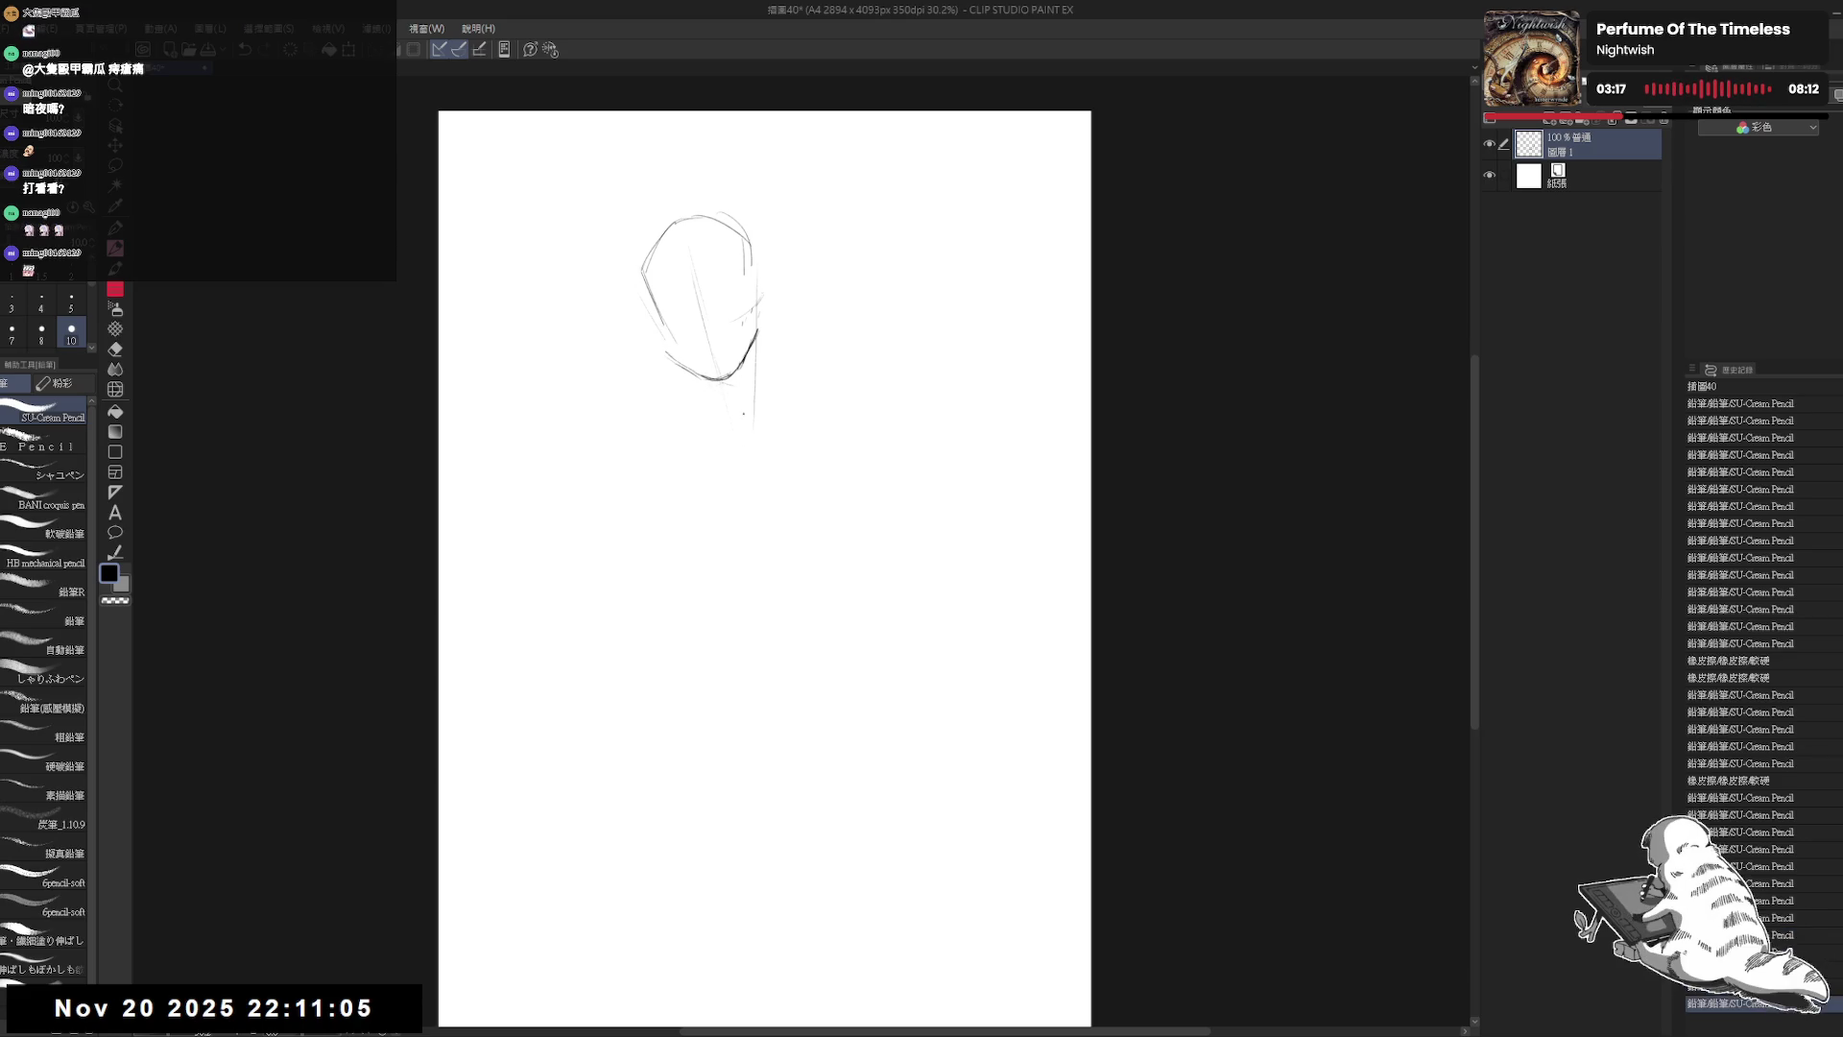
{"action": "left_click", "coordinate": [710, 445]}
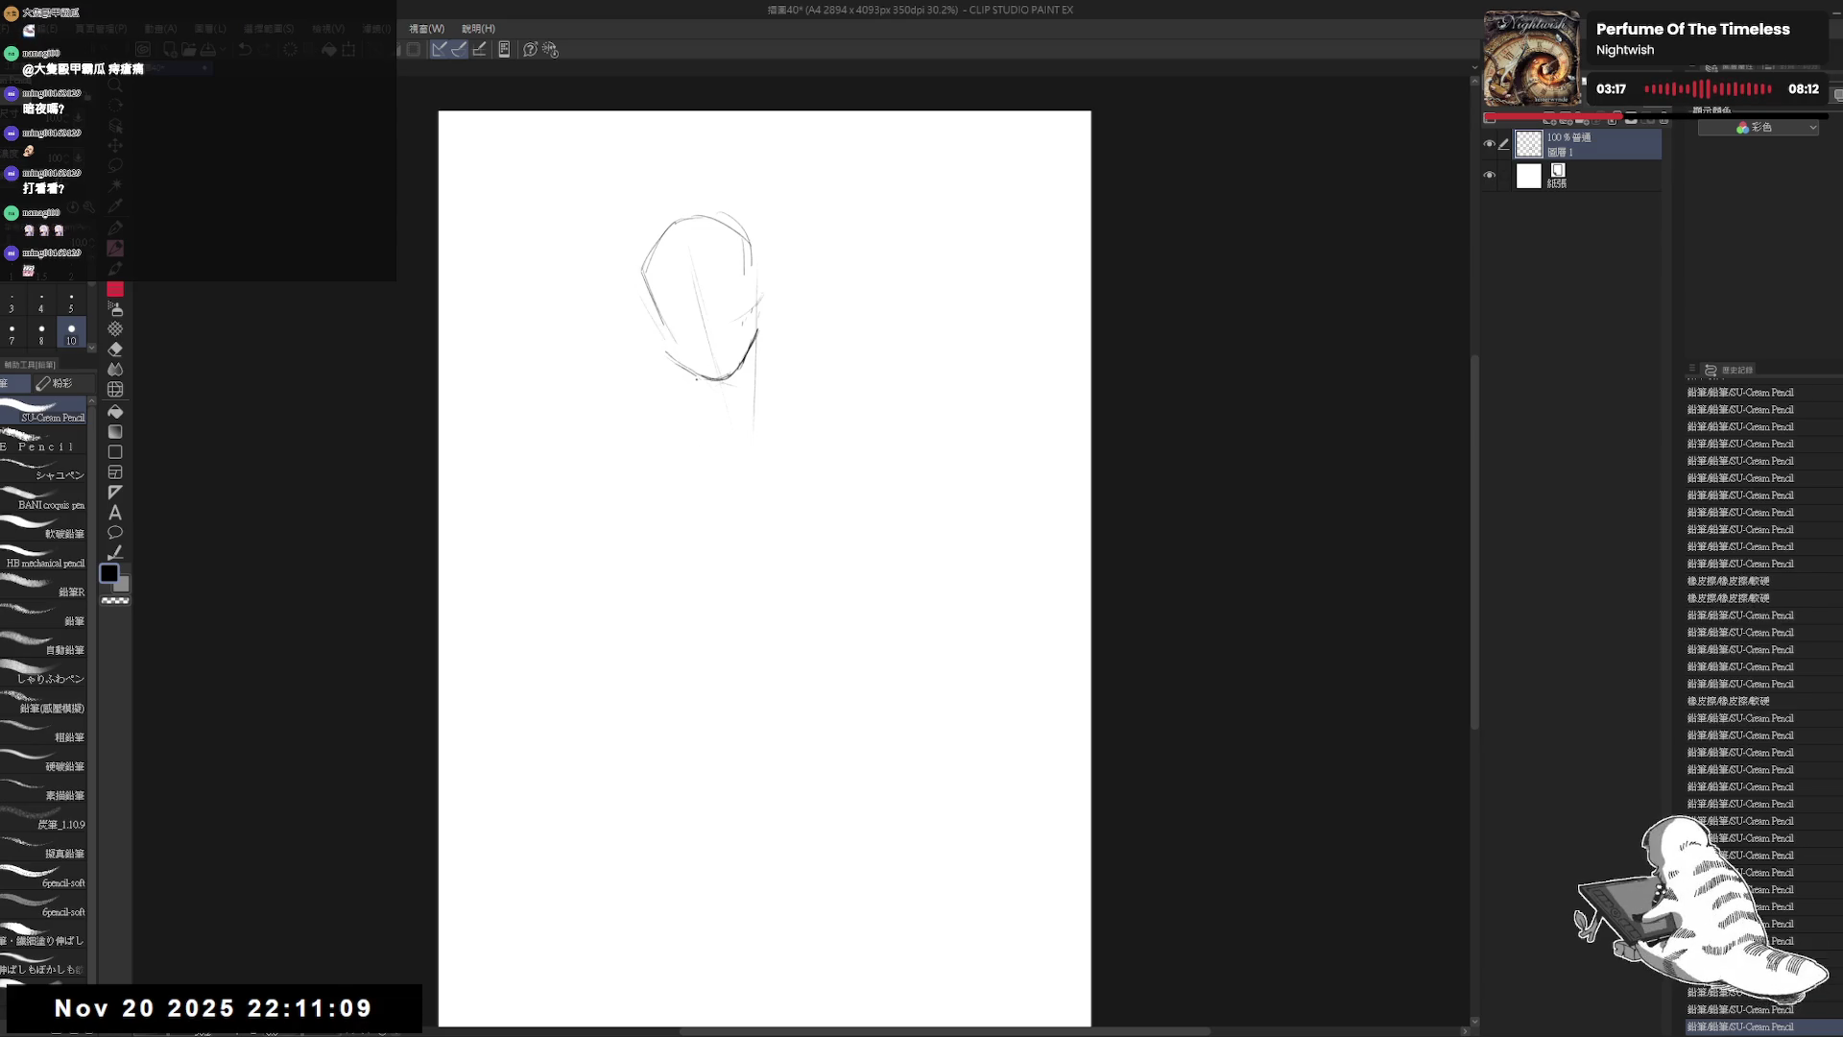
{"action": "left_click", "coordinate": [682, 313]}
{"action": "left_click", "coordinate": [682, 313]}
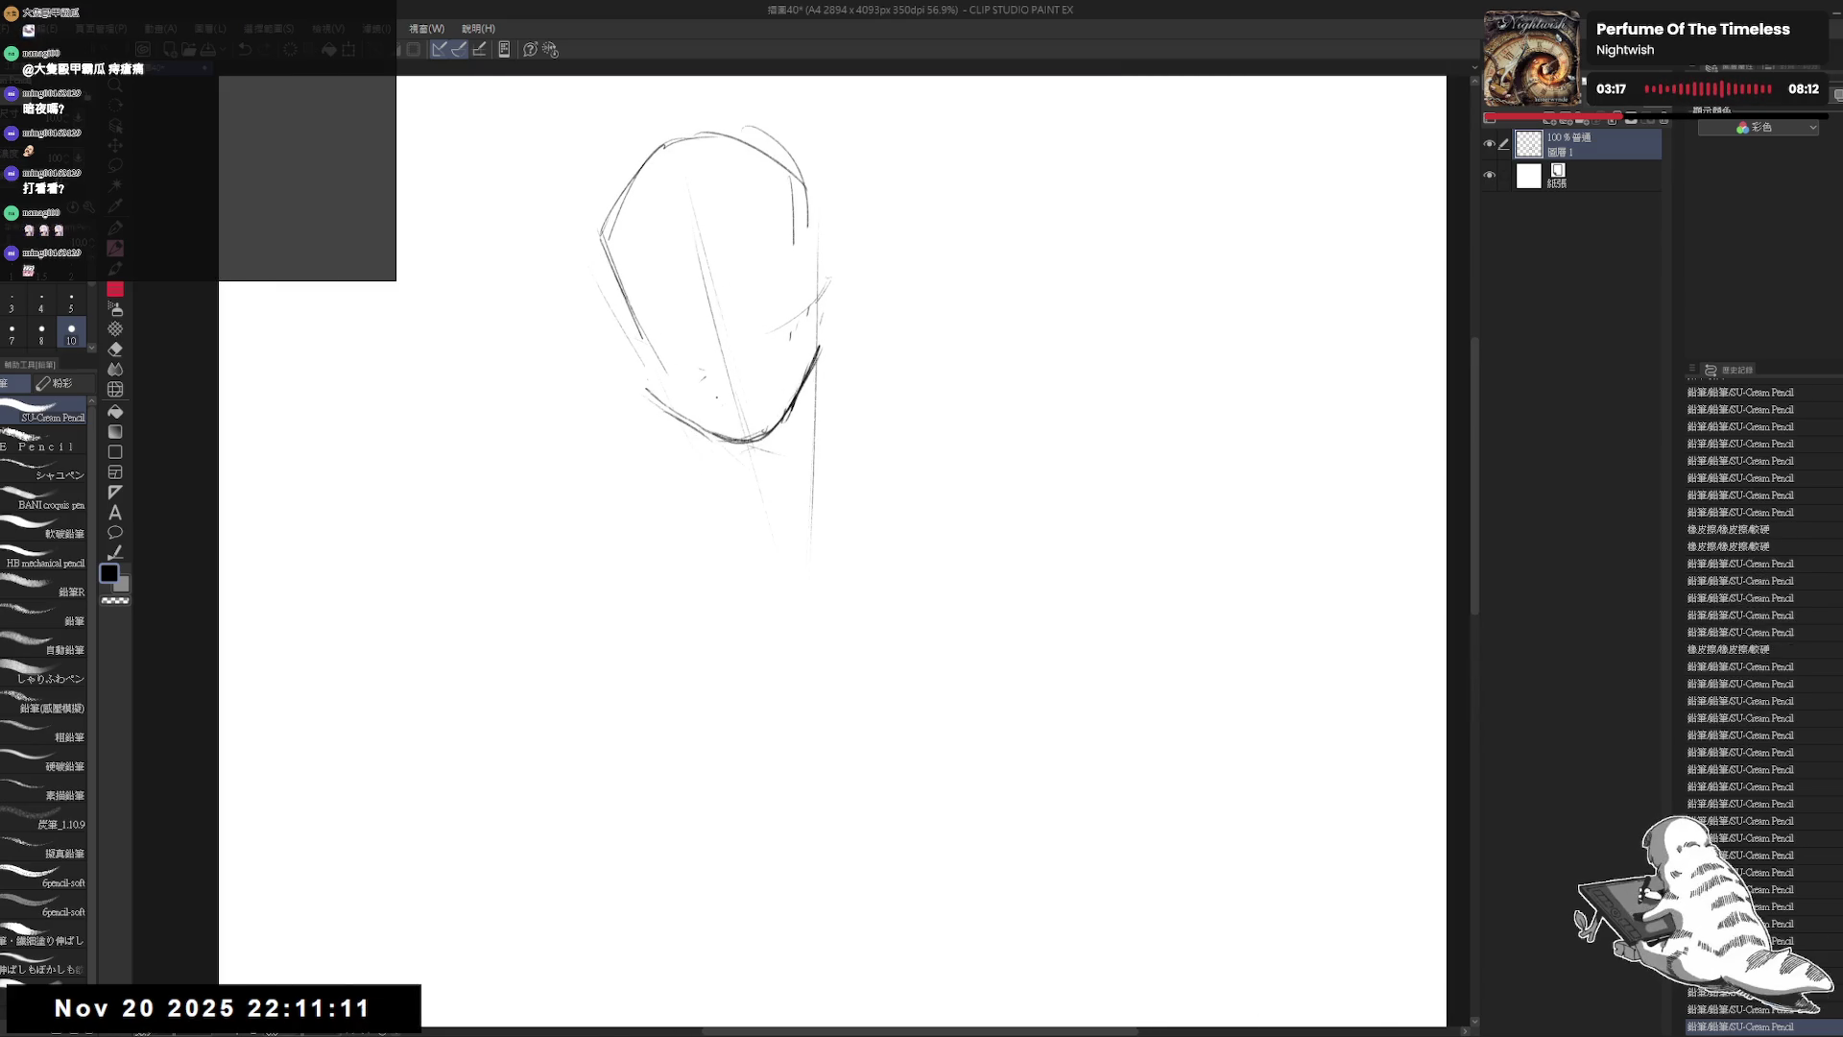
Step: Sketch the neck lines running down from the chin
{"action": "left_click_drag", "start_coordinate": [754, 473], "coordinate": [832, 847]}
{"action": "left_click_drag", "start_coordinate": [661, 423], "coordinate": [647, 453]}
{"action": "left_click", "coordinate": [626, 489]}
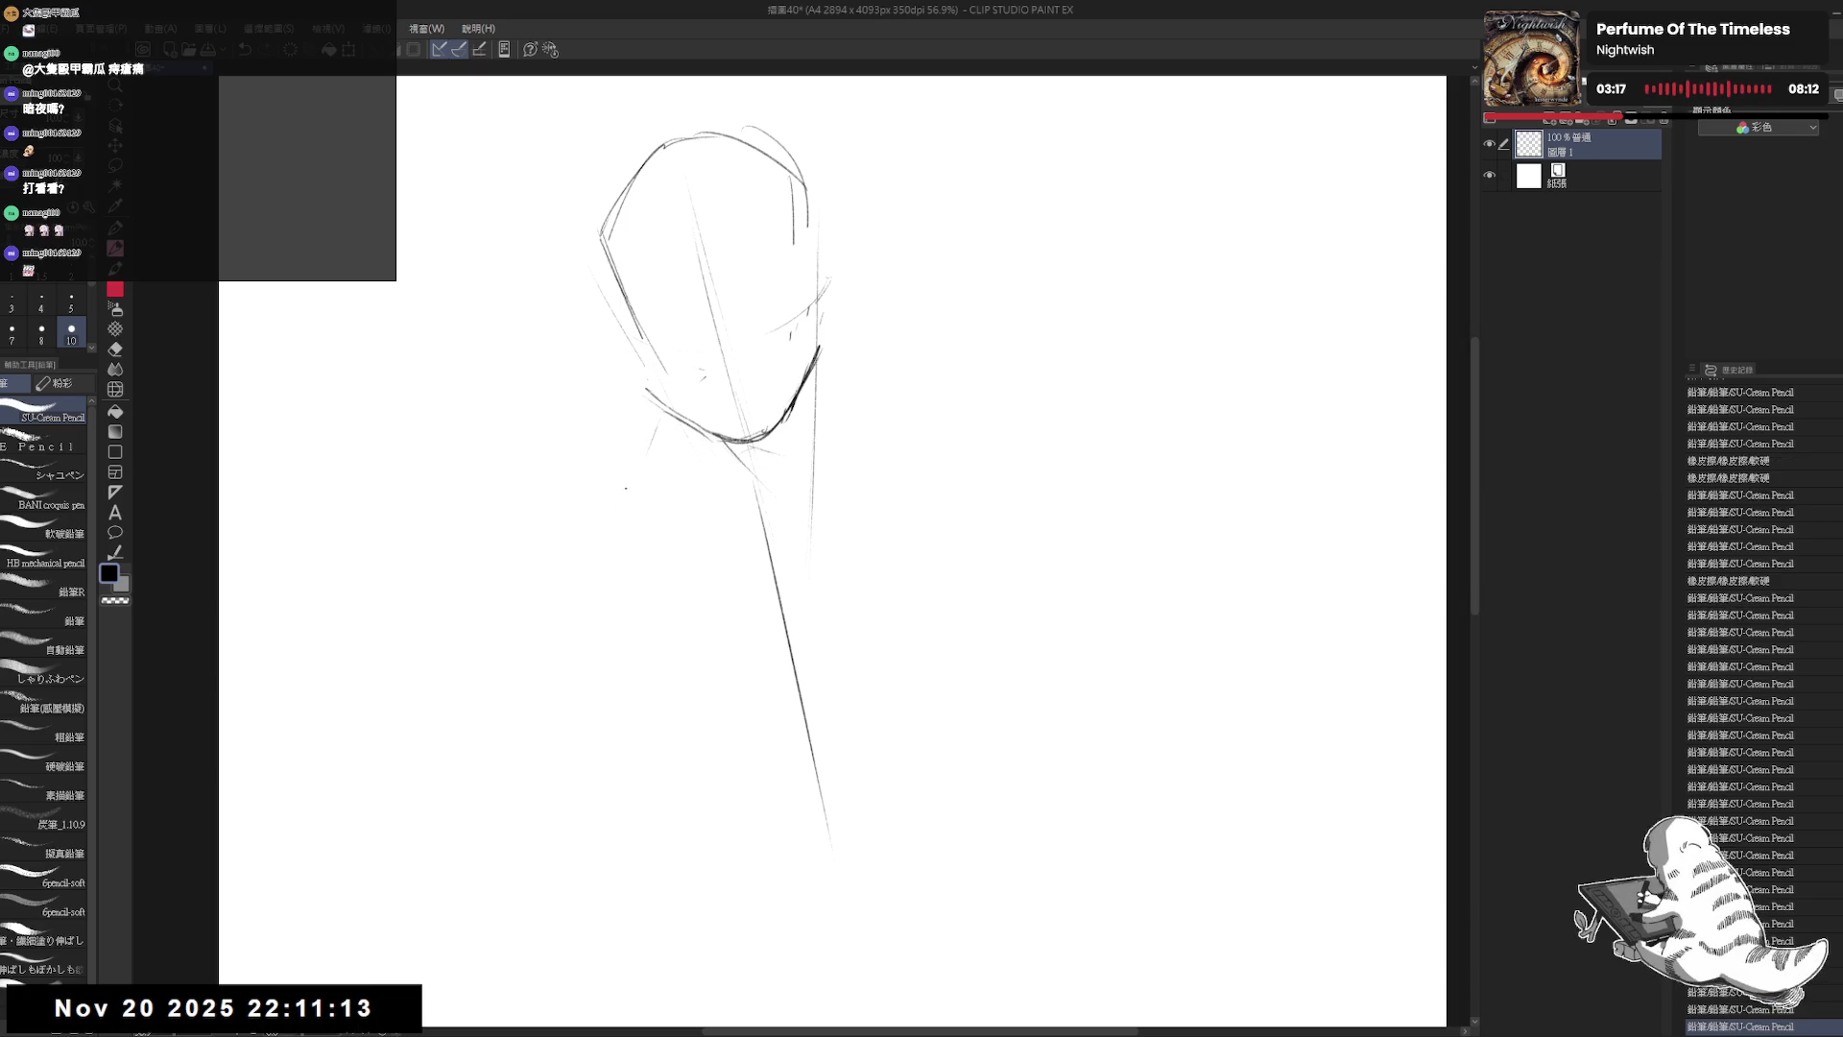
{"action": "left_click", "coordinate": [714, 459]}
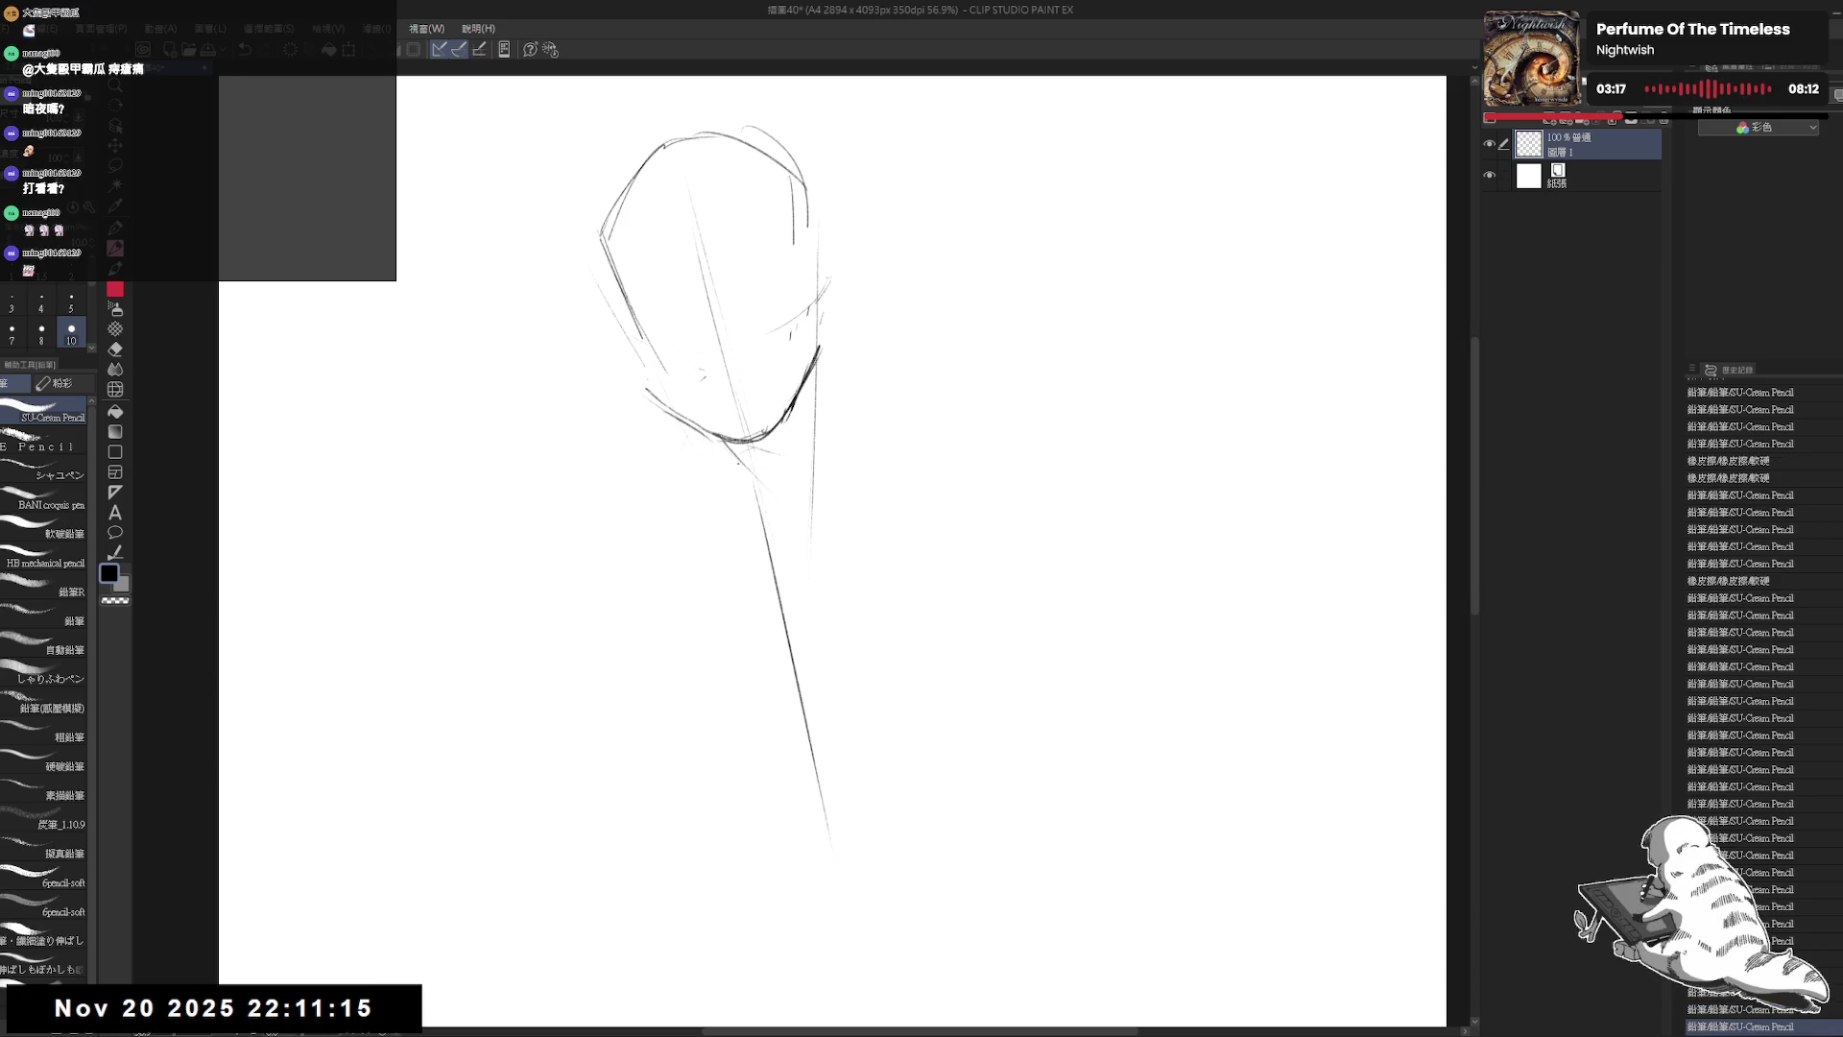
{"action": "left_click_drag", "start_coordinate": [745, 464], "coordinate": [708, 546]}
{"action": "left_click", "coordinate": [632, 609]}
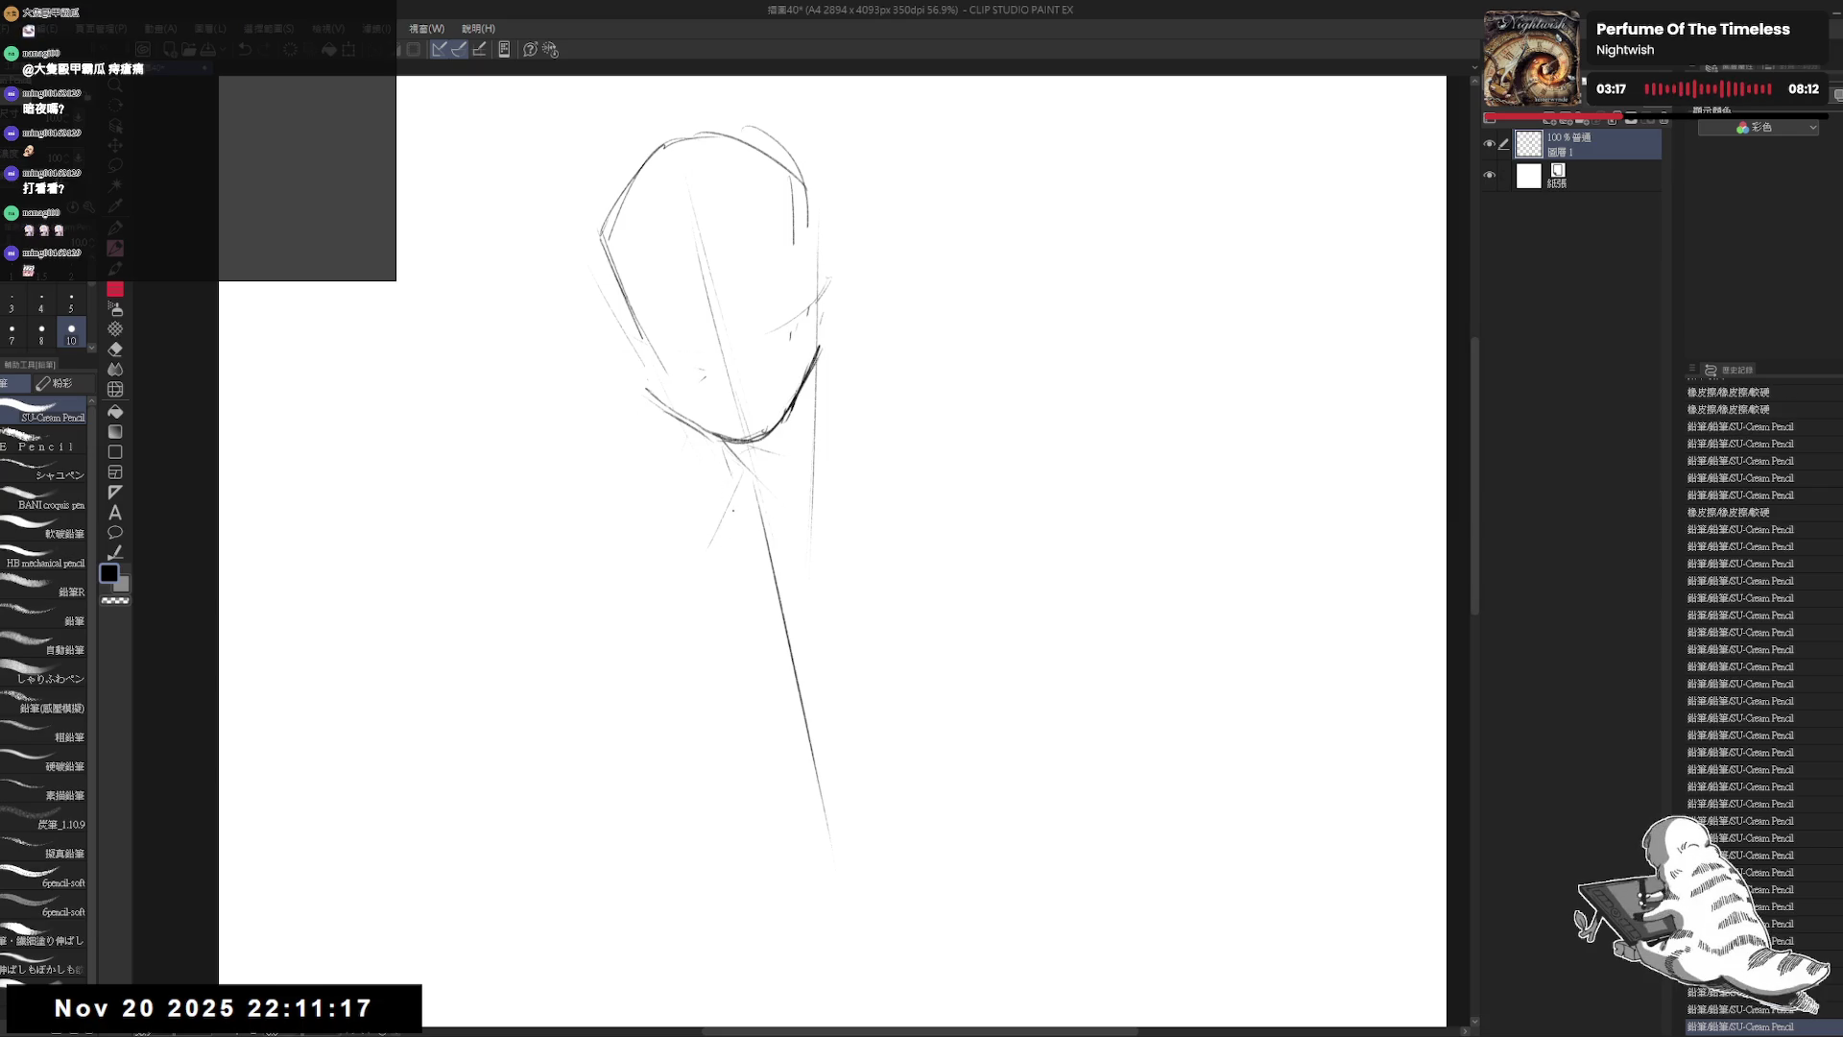
Step: Block in the broad shoulder line and two vertical torso lines
{"action": "mouse_move", "coordinate": [634, 478]}
{"action": "left_mouse_down"}
{"action": "mouse_move", "coordinate": [768, 548]}
{"action": "mouse_move", "coordinate": [893, 785]}
{"action": "left_mouse_up"}
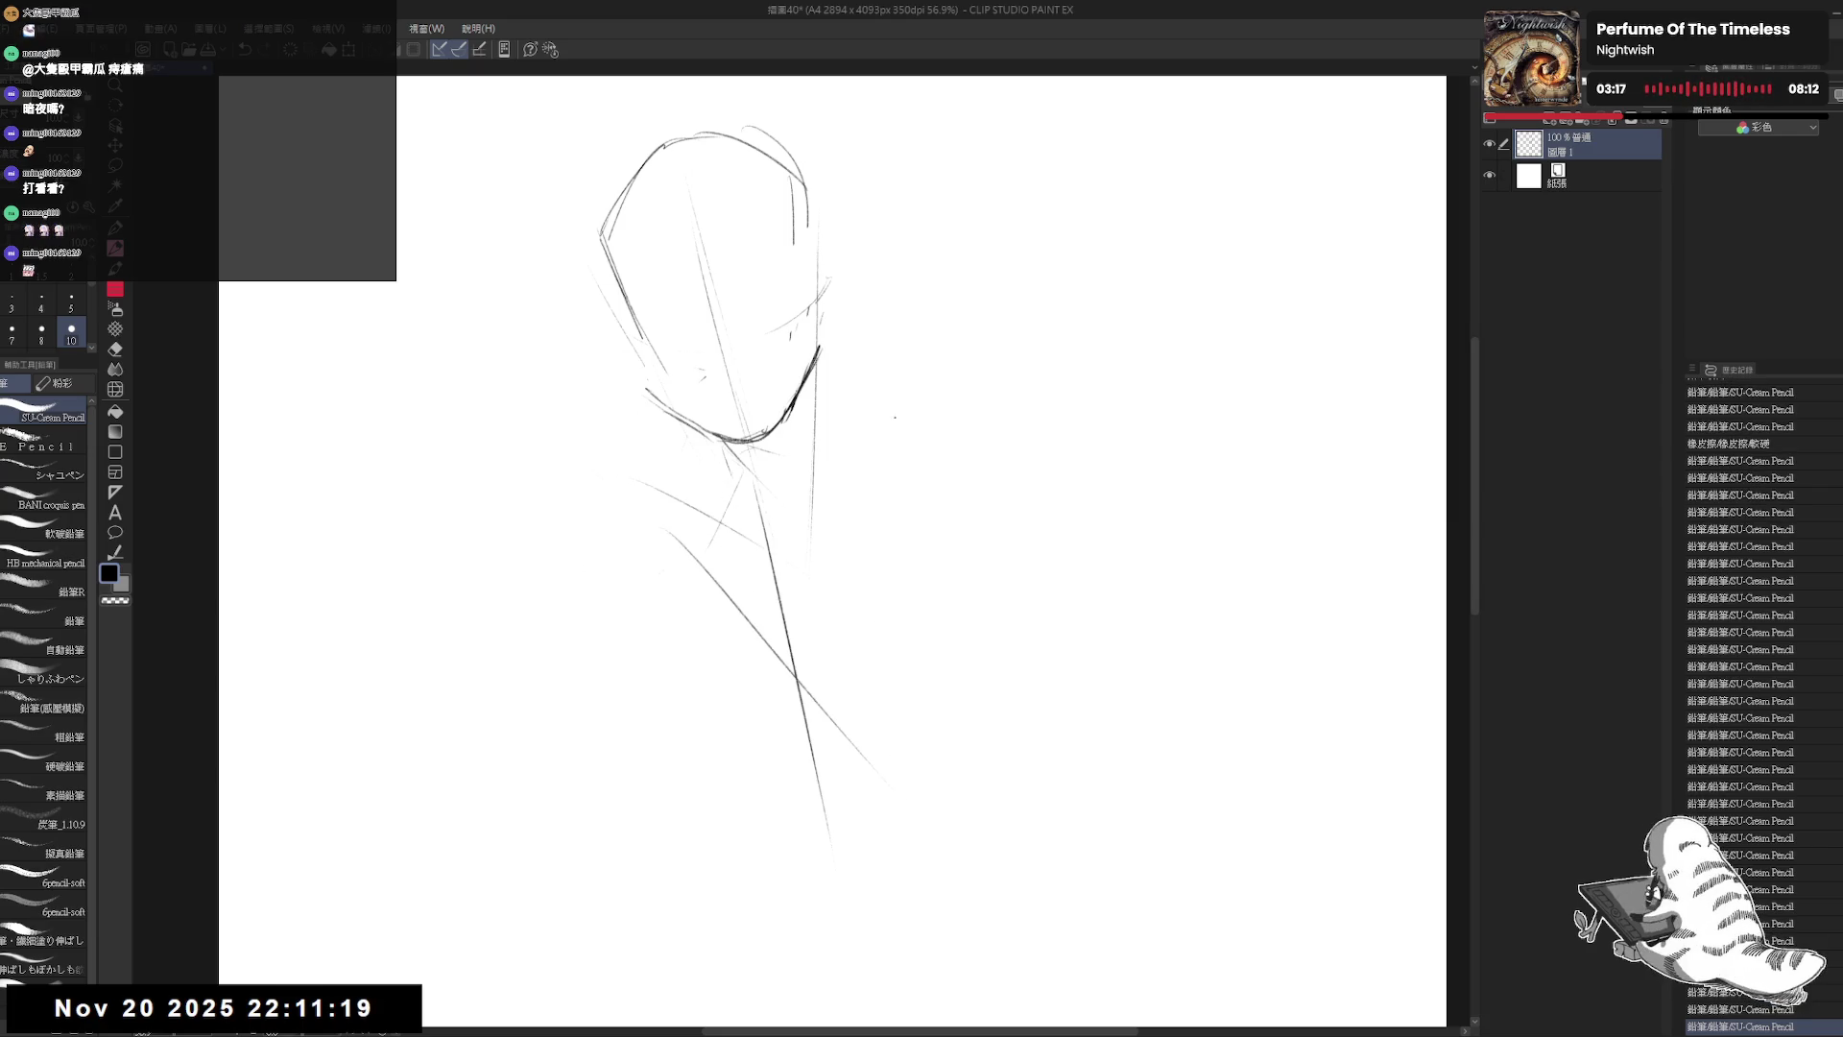
{"action": "mouse_move", "coordinate": [887, 429]}
{"action": "left_mouse_down"}
{"action": "mouse_move", "coordinate": [936, 451]}
{"action": "mouse_move", "coordinate": [1248, 432]}
{"action": "left_mouse_up"}
{"action": "mouse_move", "coordinate": [1051, 437]}
{"action": "left_mouse_down"}
{"action": "mouse_move", "coordinate": [1032, 884]}
{"action": "mouse_move", "coordinate": [1007, 1025]}
{"action": "left_mouse_up"}
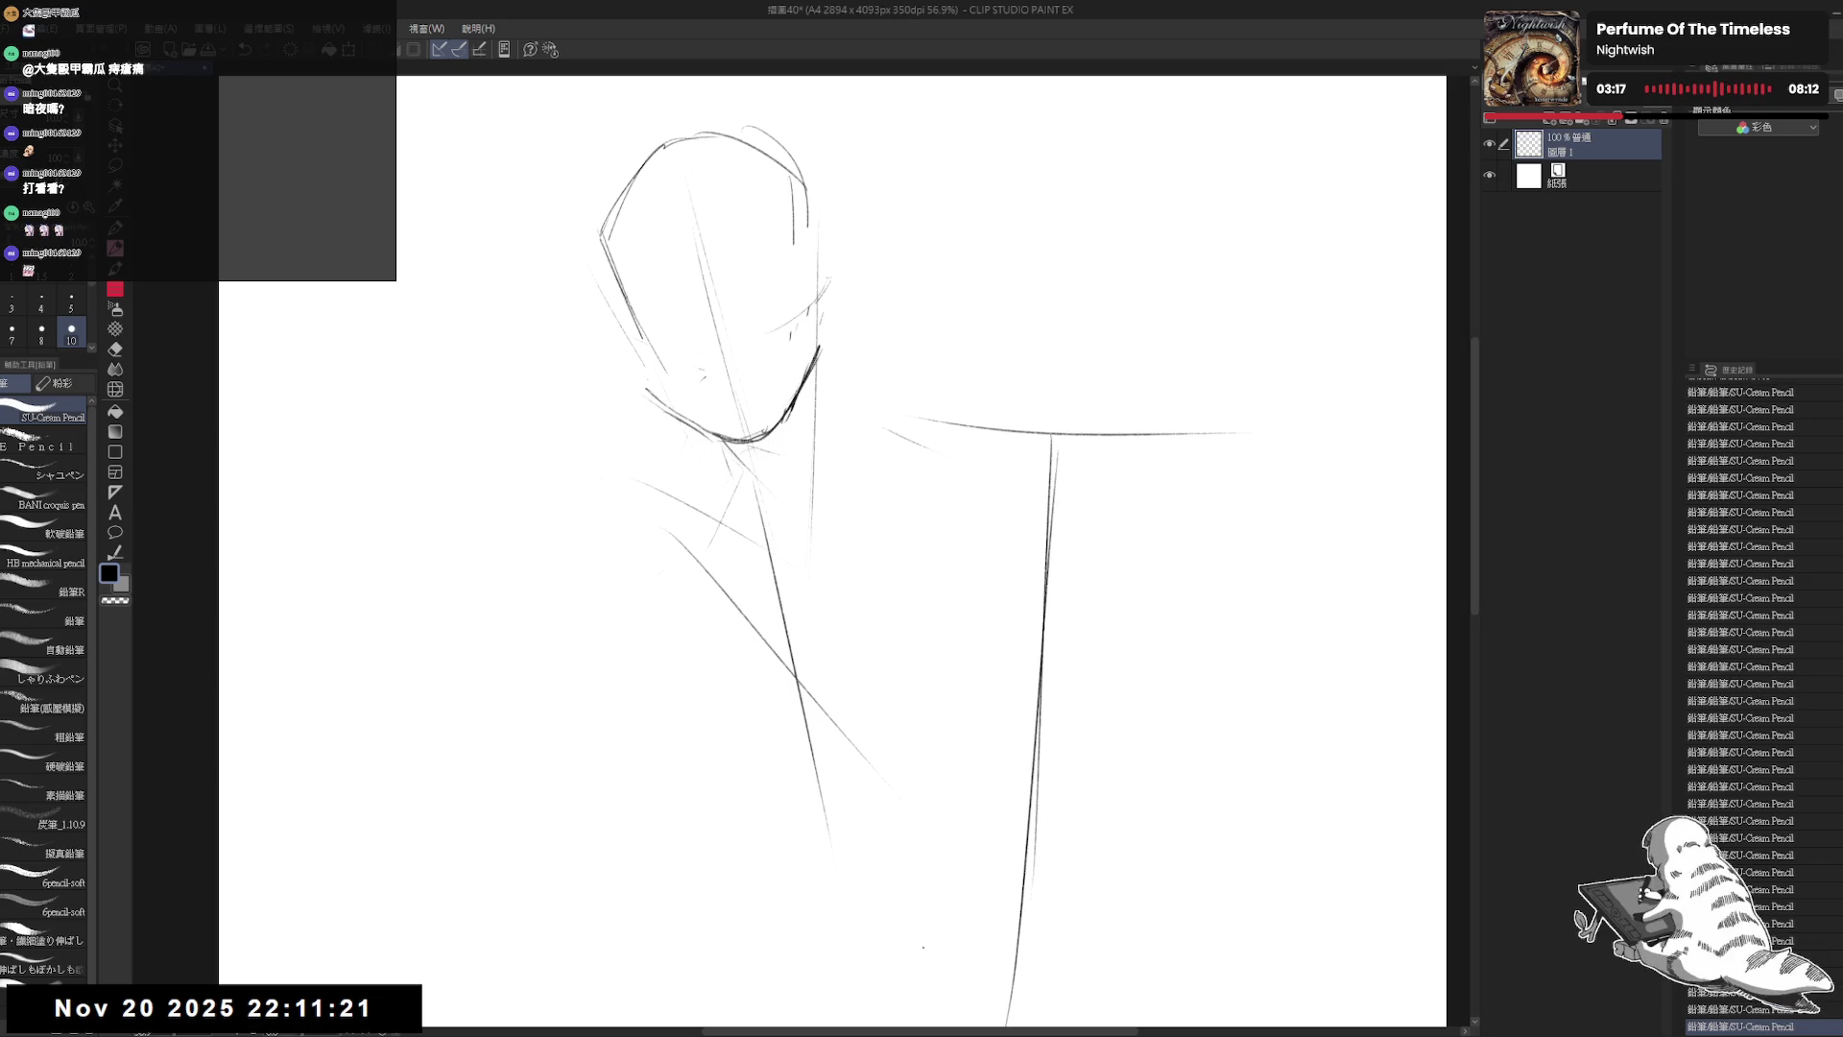
{"action": "mouse_move", "coordinate": [861, 418]}
{"action": "left_mouse_down"}
{"action": "mouse_move", "coordinate": [994, 457]}
{"action": "mouse_move", "coordinate": [986, 835]}
{"action": "left_mouse_up"}
{"action": "left_click_drag", "start_coordinate": [1055, 688], "coordinate": [998, 570]}
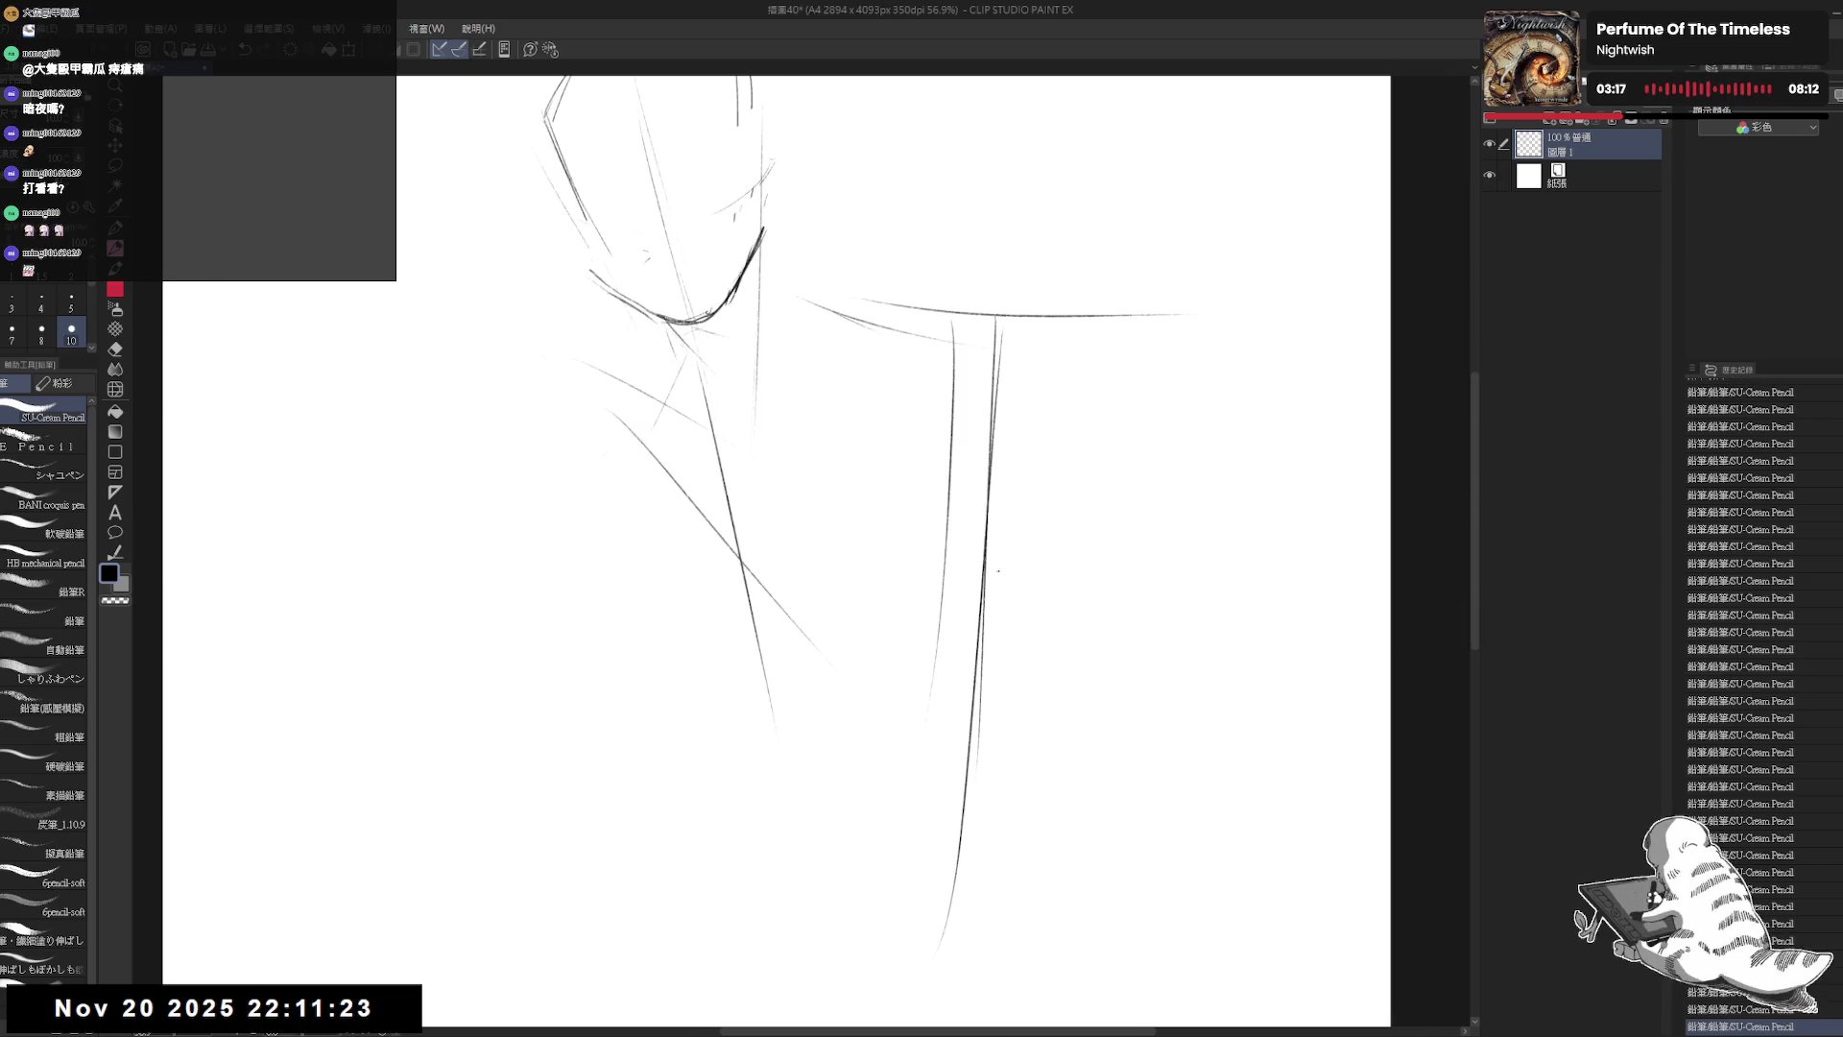
{"action": "left_click_drag", "start_coordinate": [906, 531], "coordinate": [1080, 629]}
Step: Add a diagonal shoulder stroke and erase a stray mark near the head
{"action": "scroll", "coordinate": [1118, 718], "scroll_direction": "down", "scroll_amount": 2}
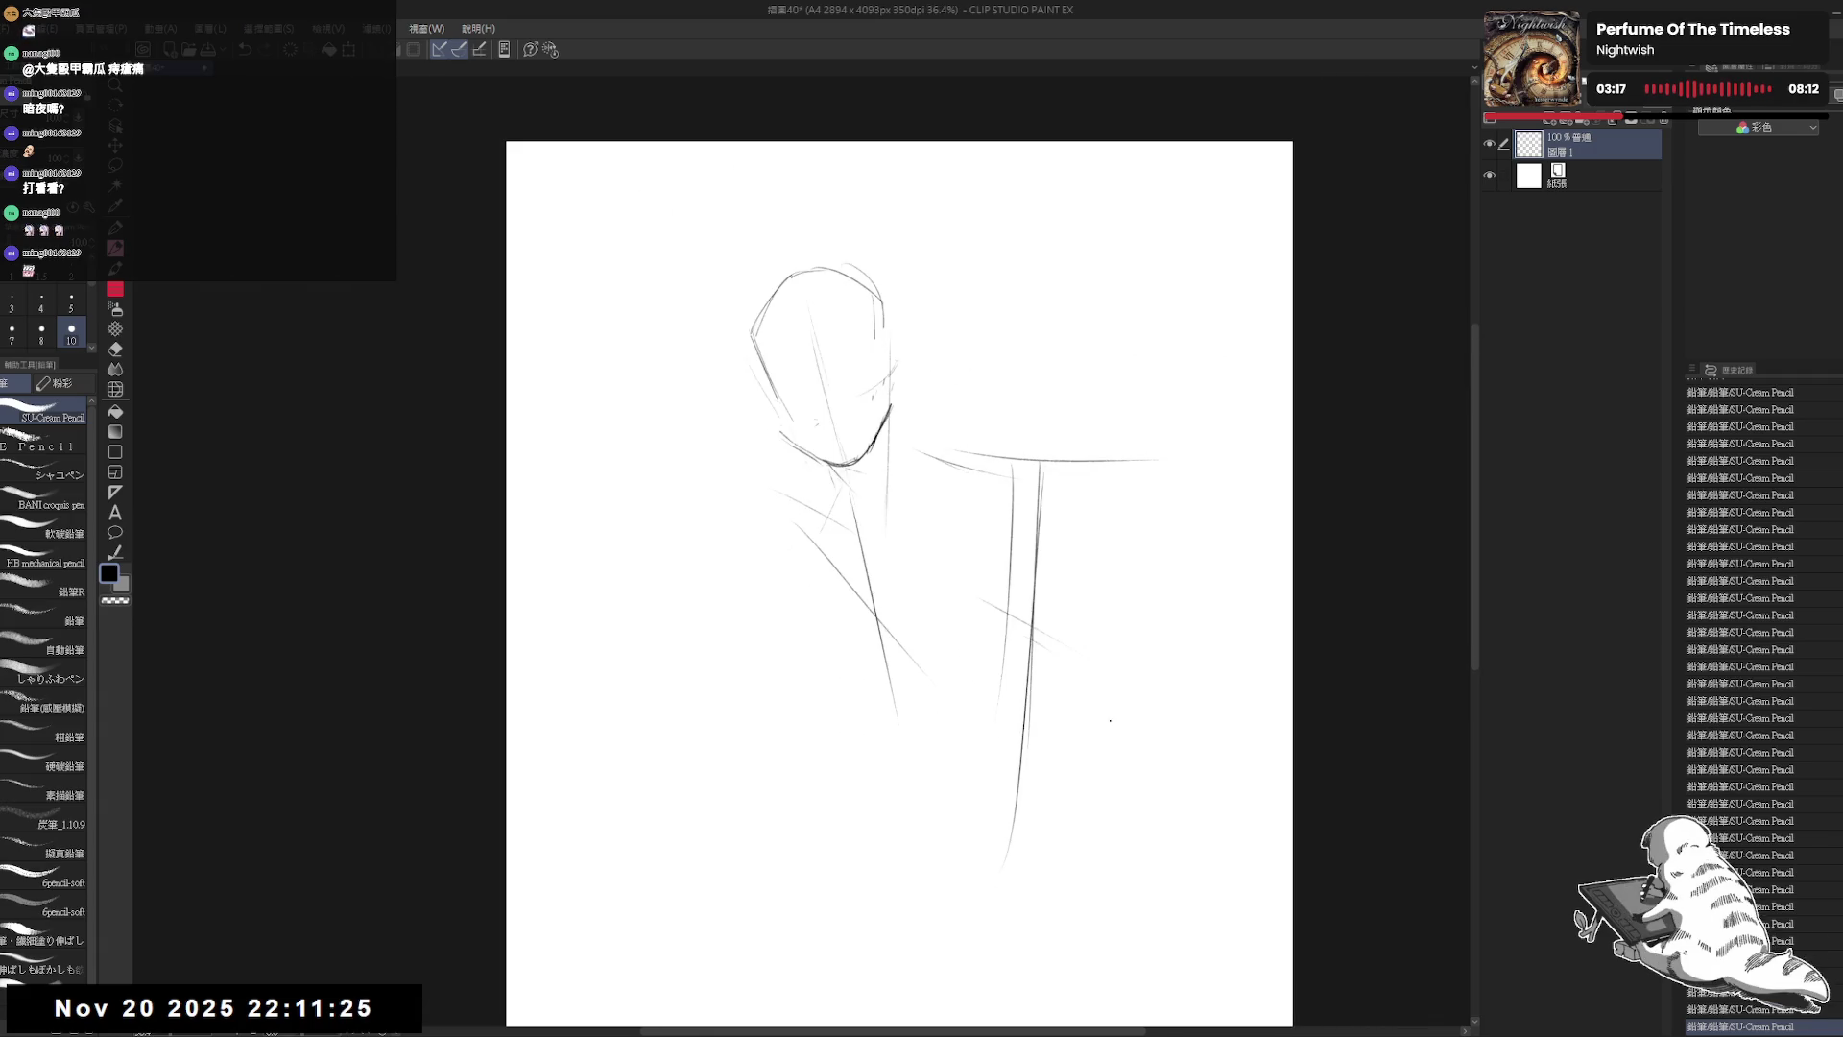
{"action": "key", "text": "e"}
{"action": "key", "text": "p"}
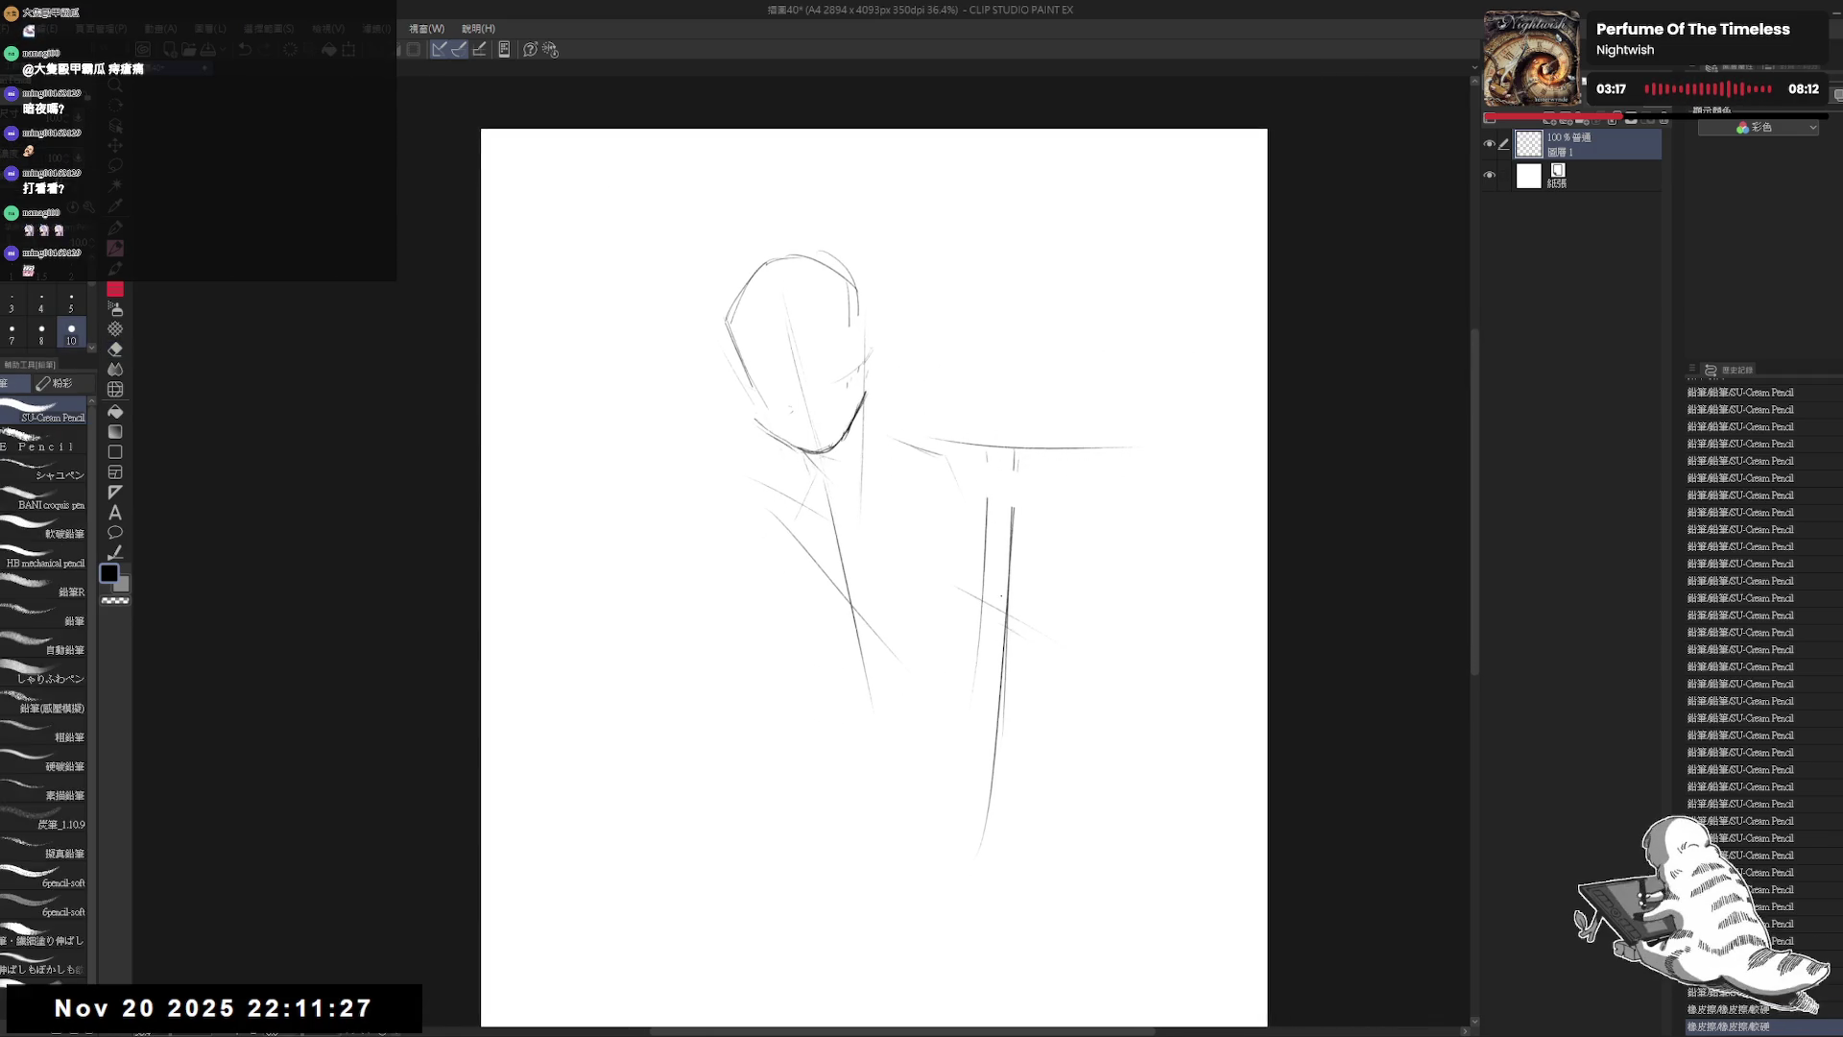
{"action": "left_click_drag", "start_coordinate": [989, 451], "coordinate": [1094, 533]}
{"action": "left_click_drag", "start_coordinate": [887, 401], "coordinate": [870, 399]}
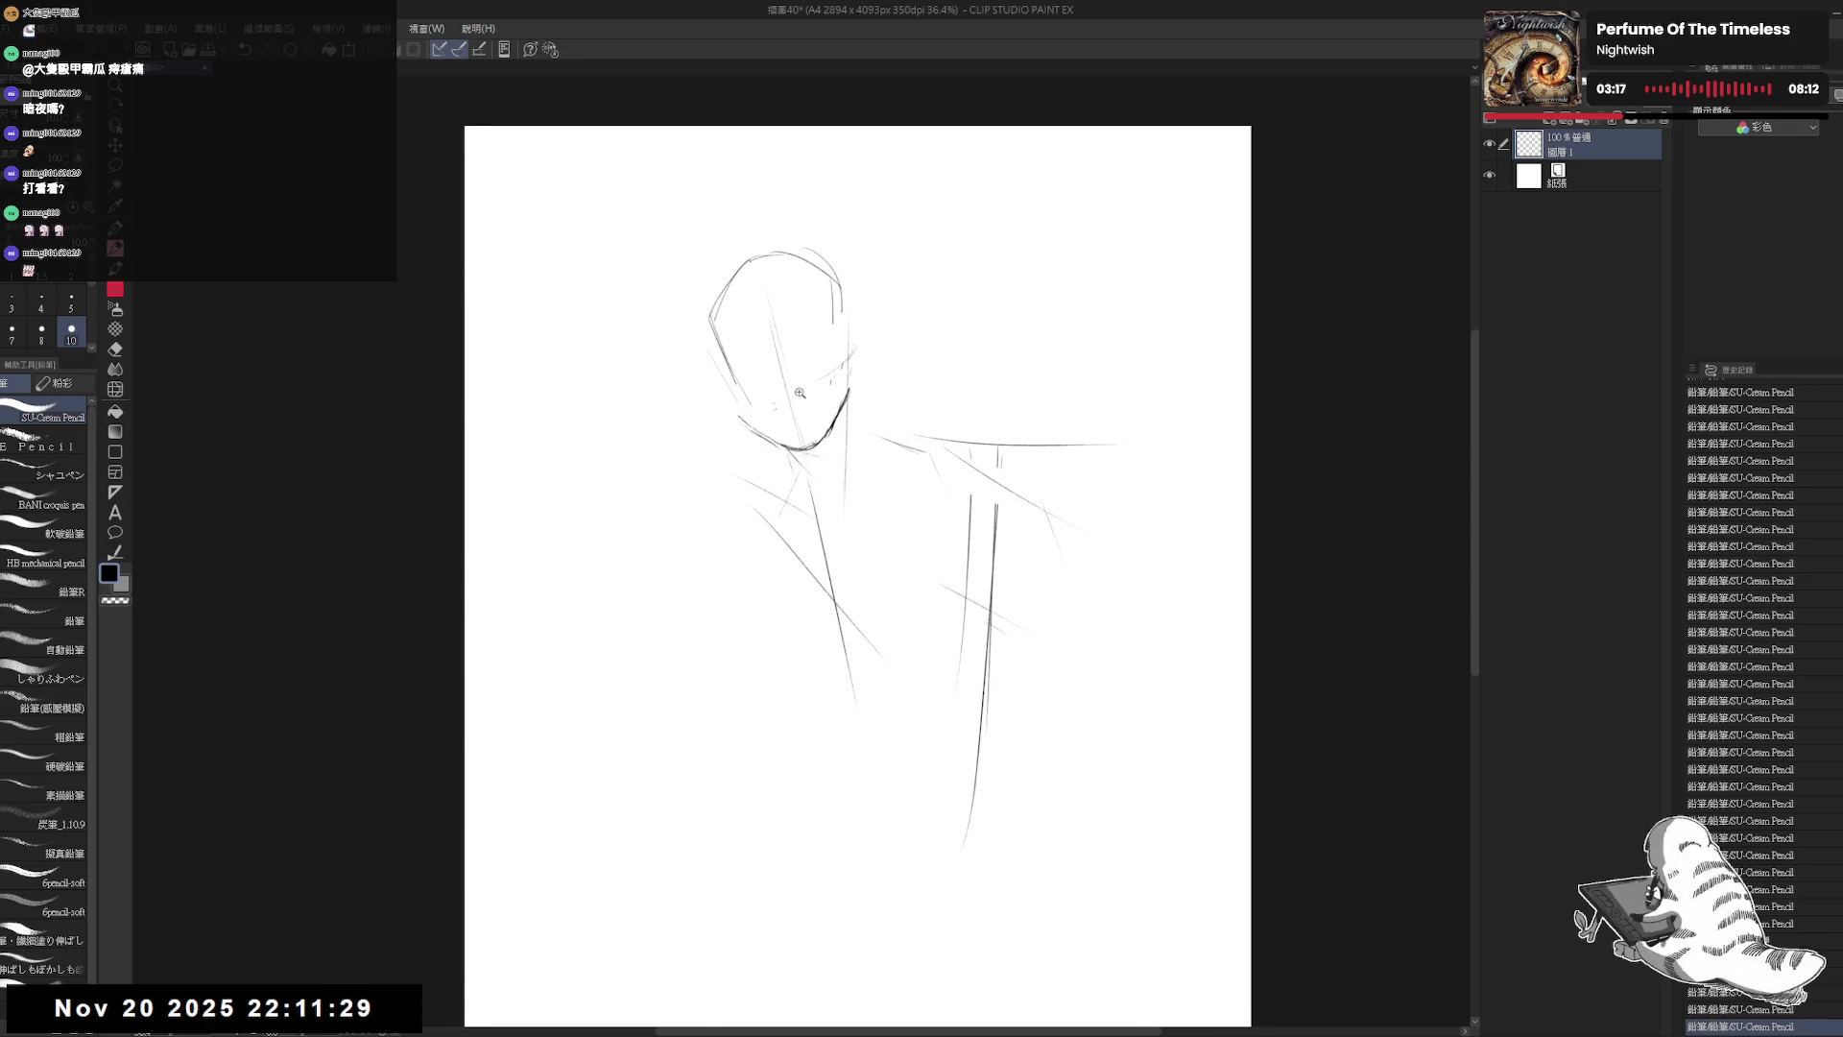
{"action": "scroll", "coordinate": [870, 398], "scroll_direction": "up", "scroll_amount": 2}
{"action": "key", "text": "e"}
{"action": "left_click_drag", "start_coordinate": [730, 384], "coordinate": [761, 423]}
{"action": "key", "text": "p"}
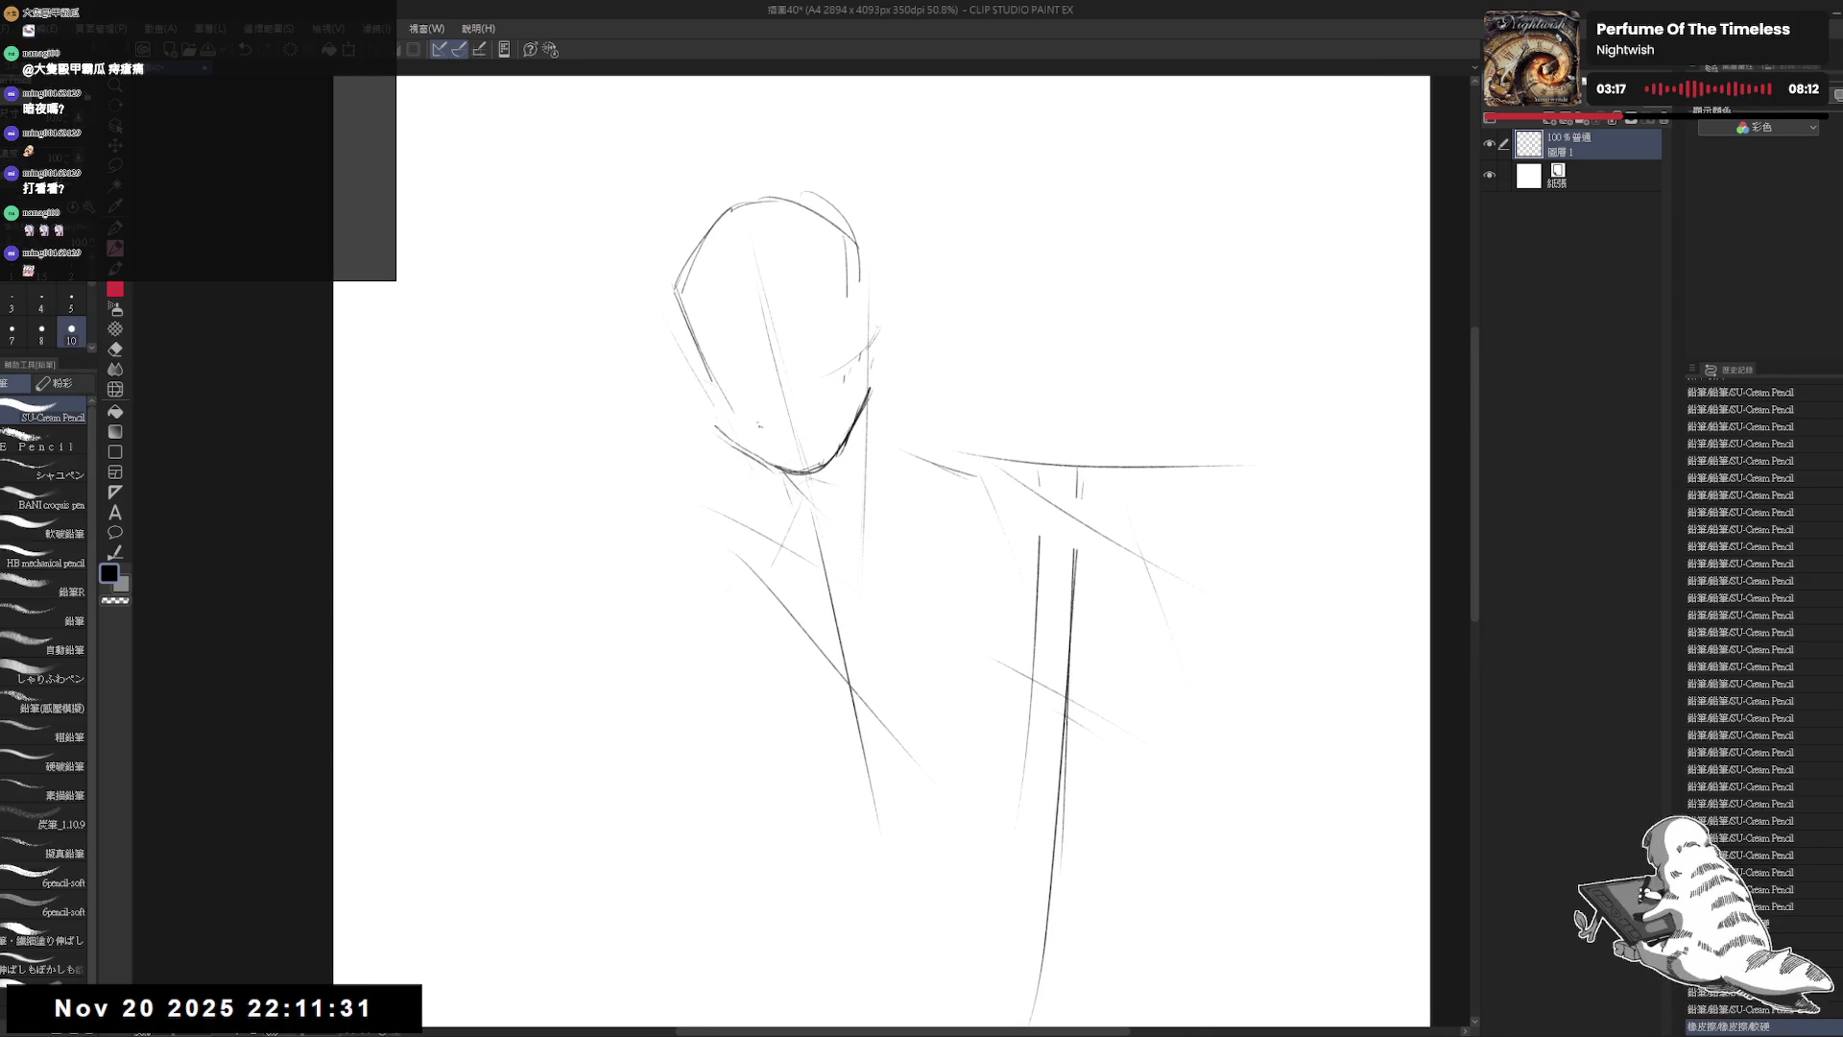
Step: Mark the mouth corners and clean up stray marks around the mouth
{"action": "left_click", "coordinate": [823, 410]}
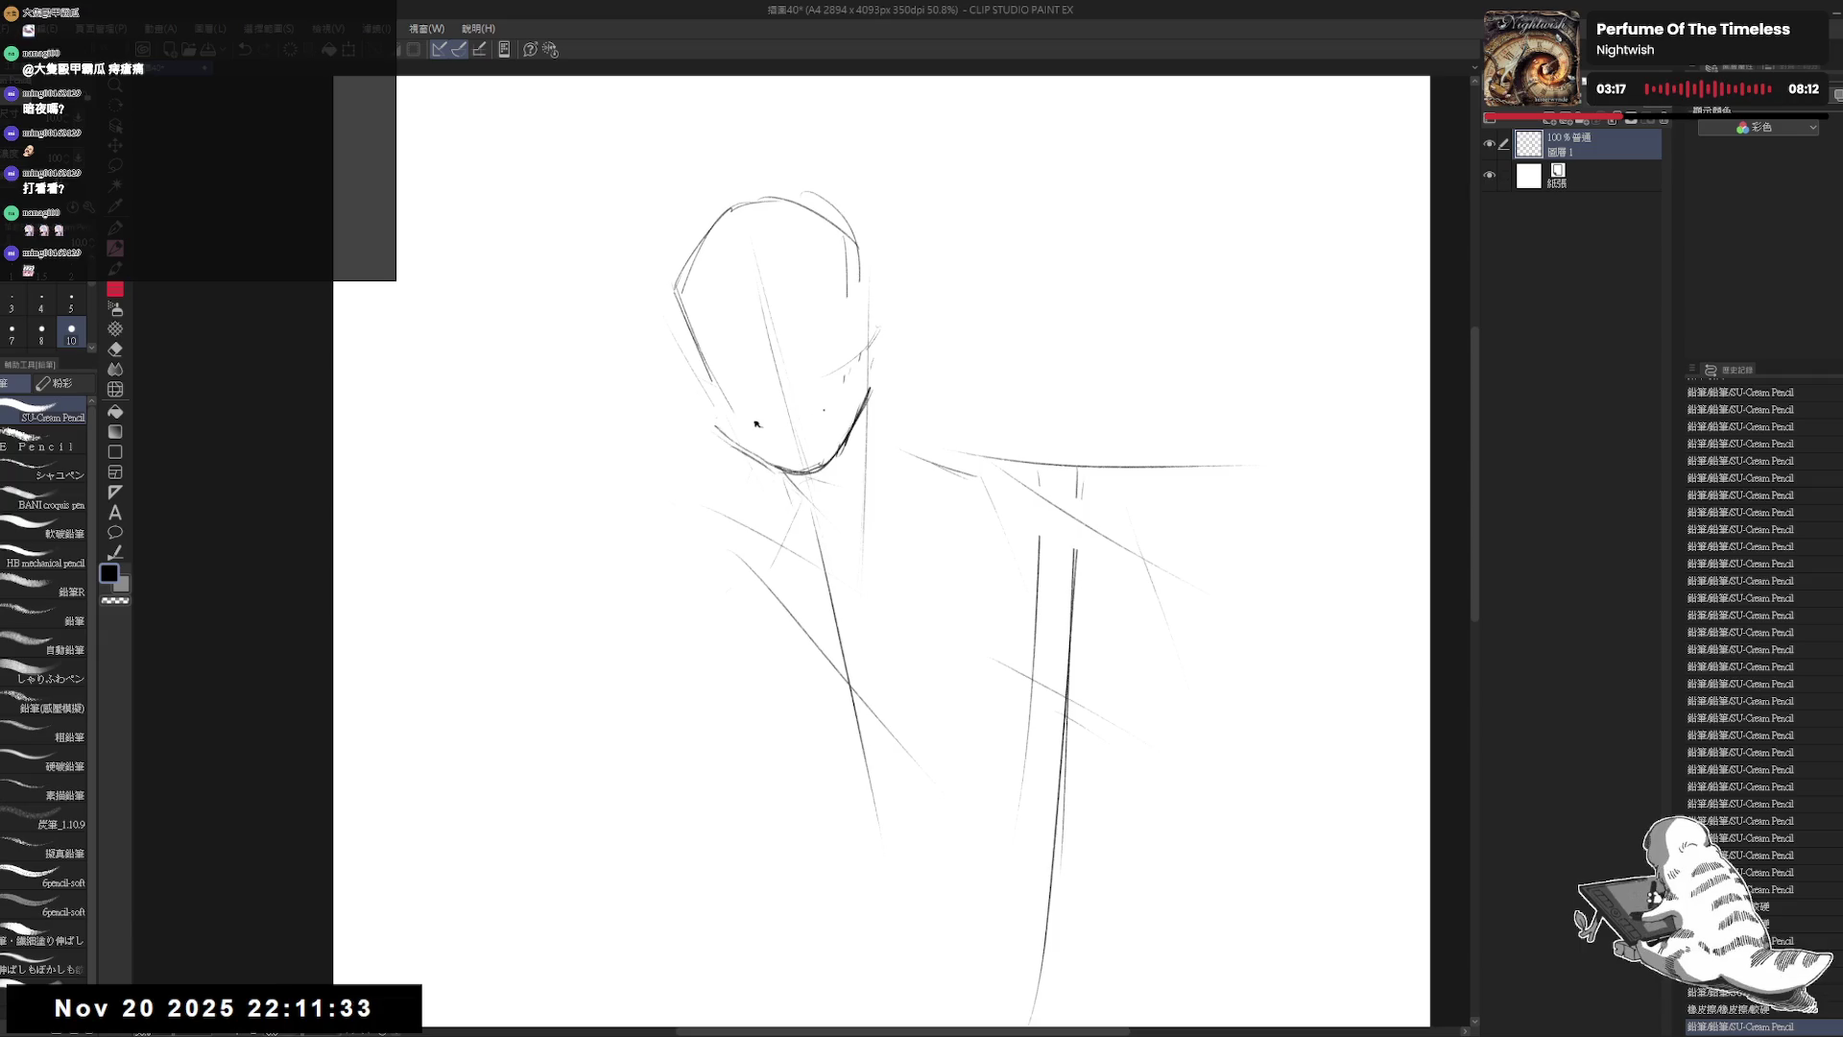
{"action": "left_click", "coordinate": [830, 410]}
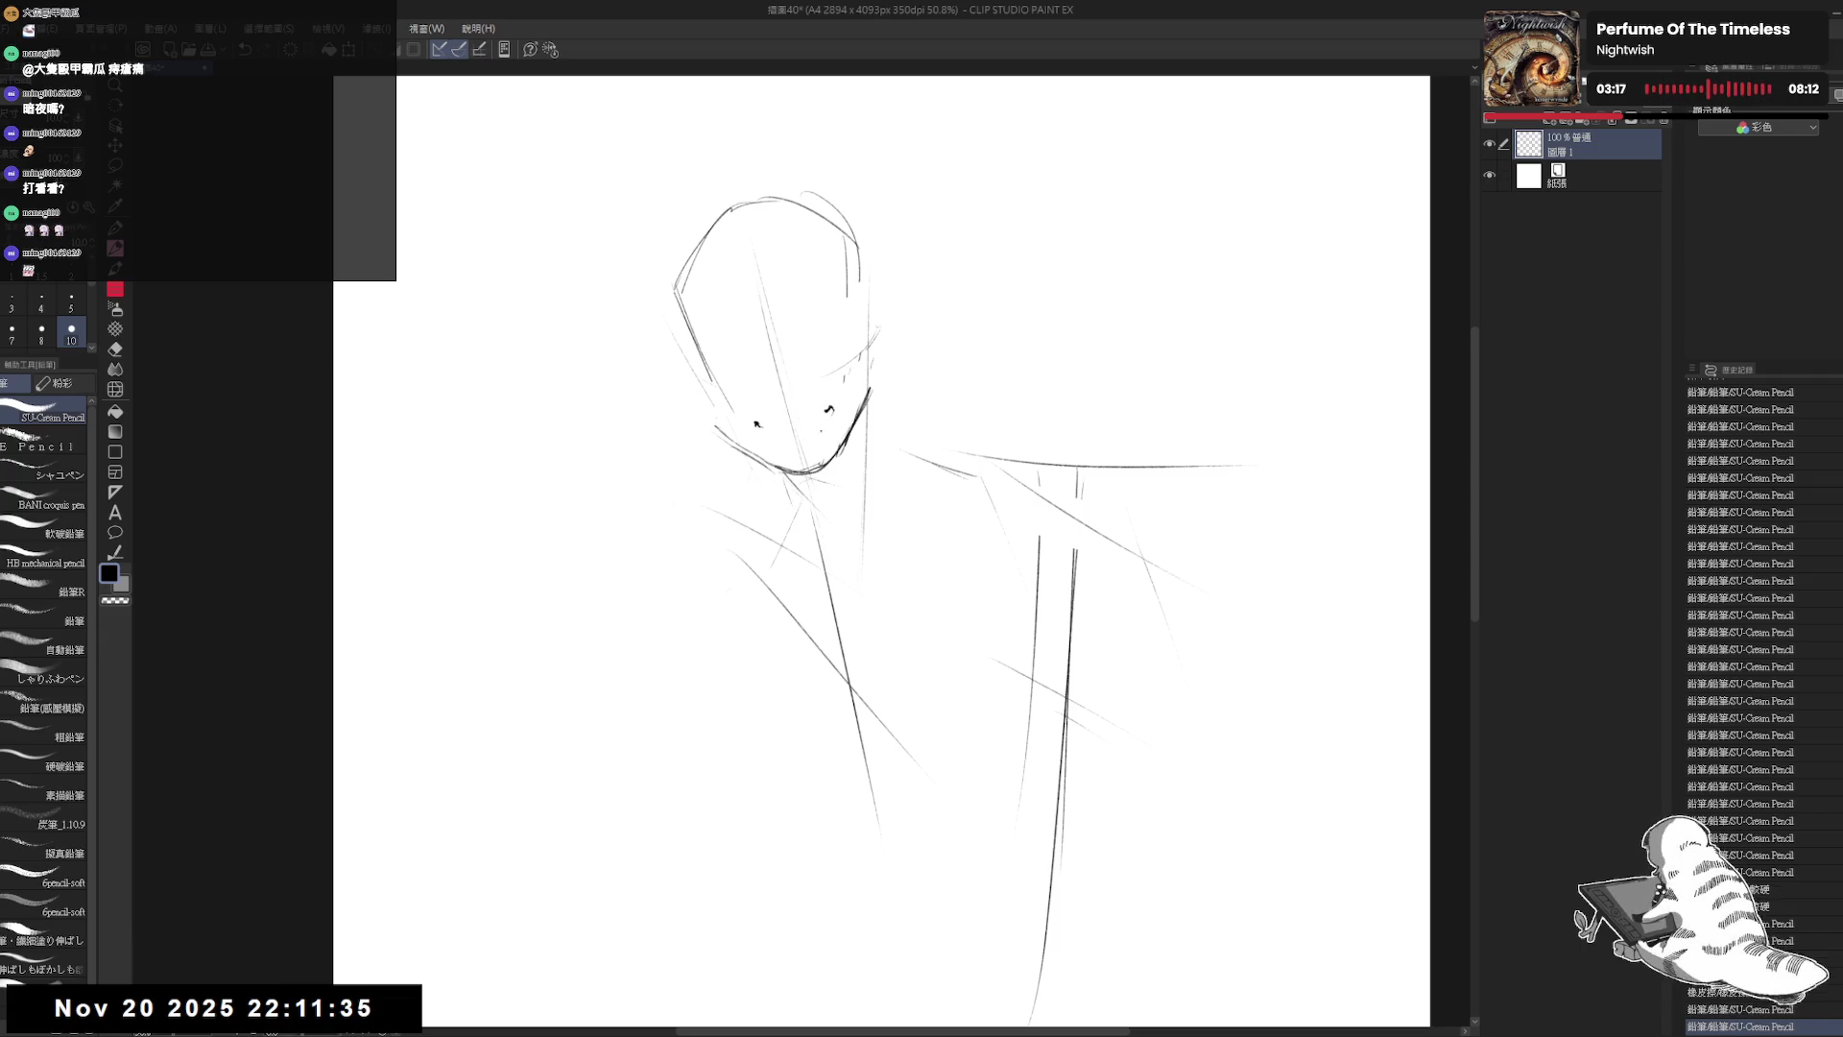
{"action": "left_click", "coordinate": [807, 433]}
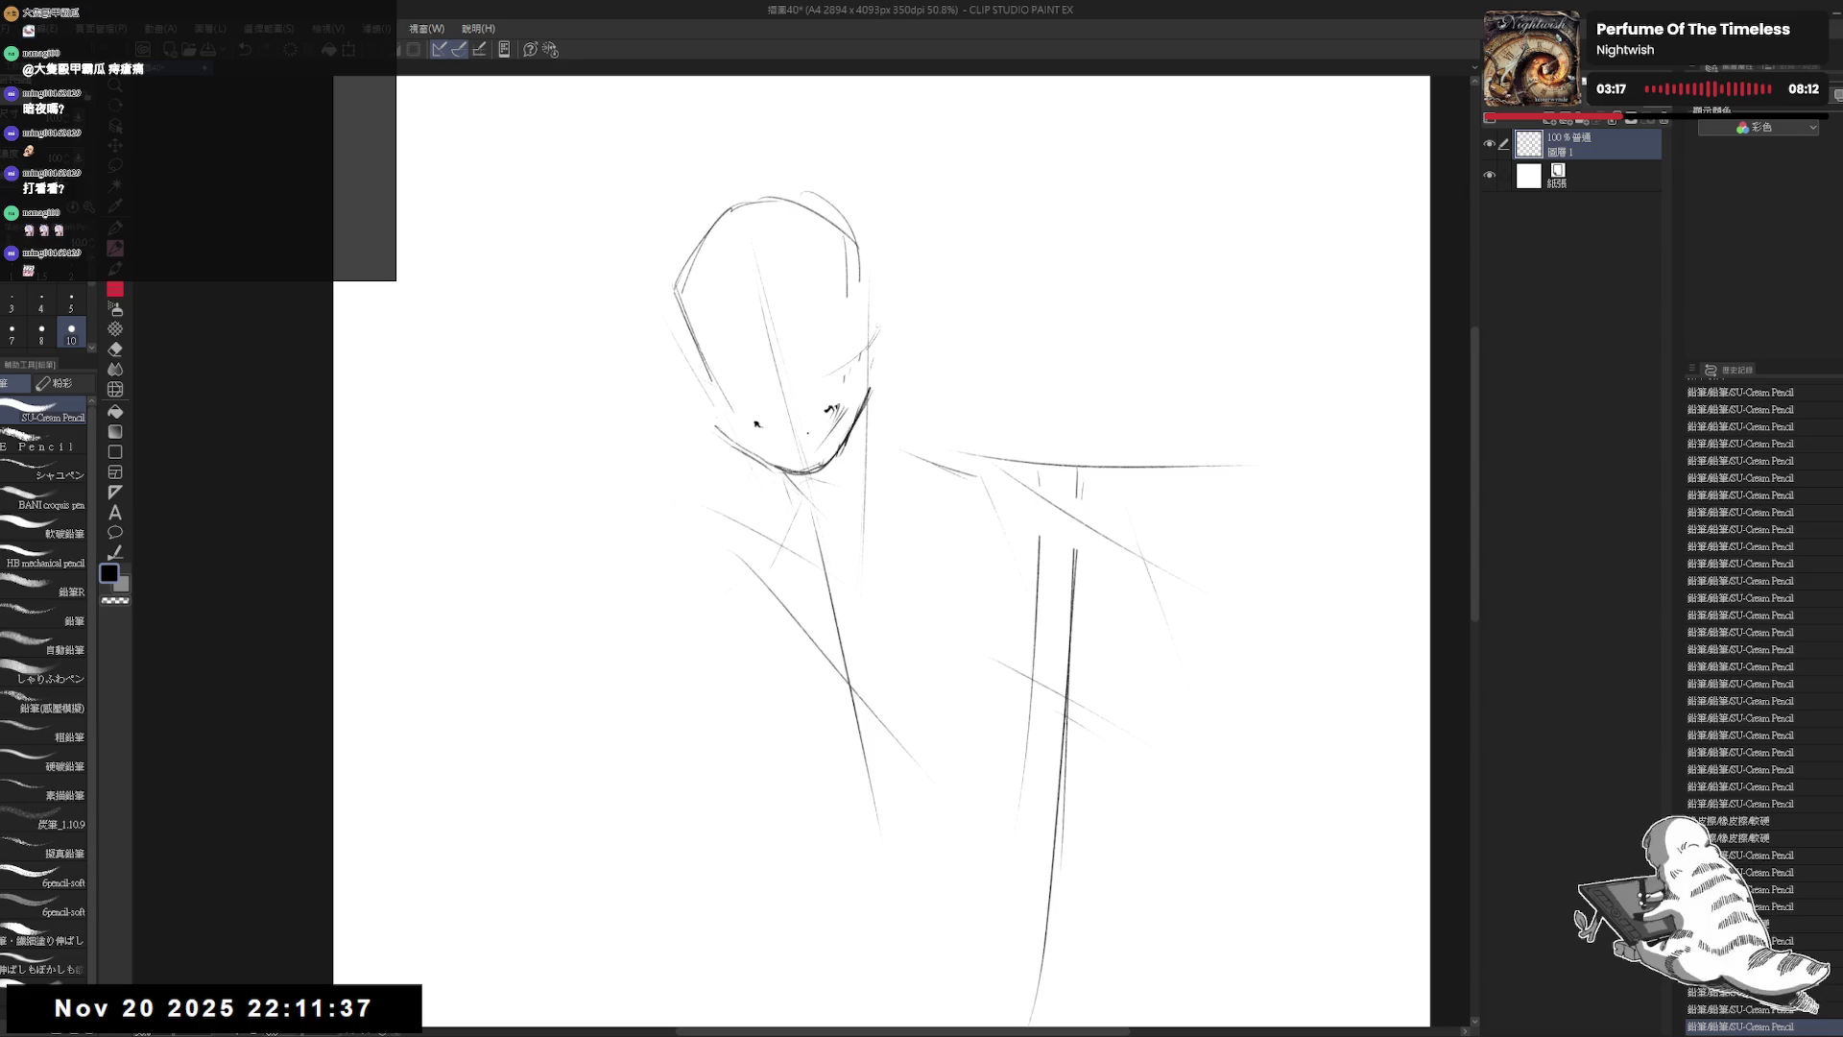
{"action": "key", "text": "e"}
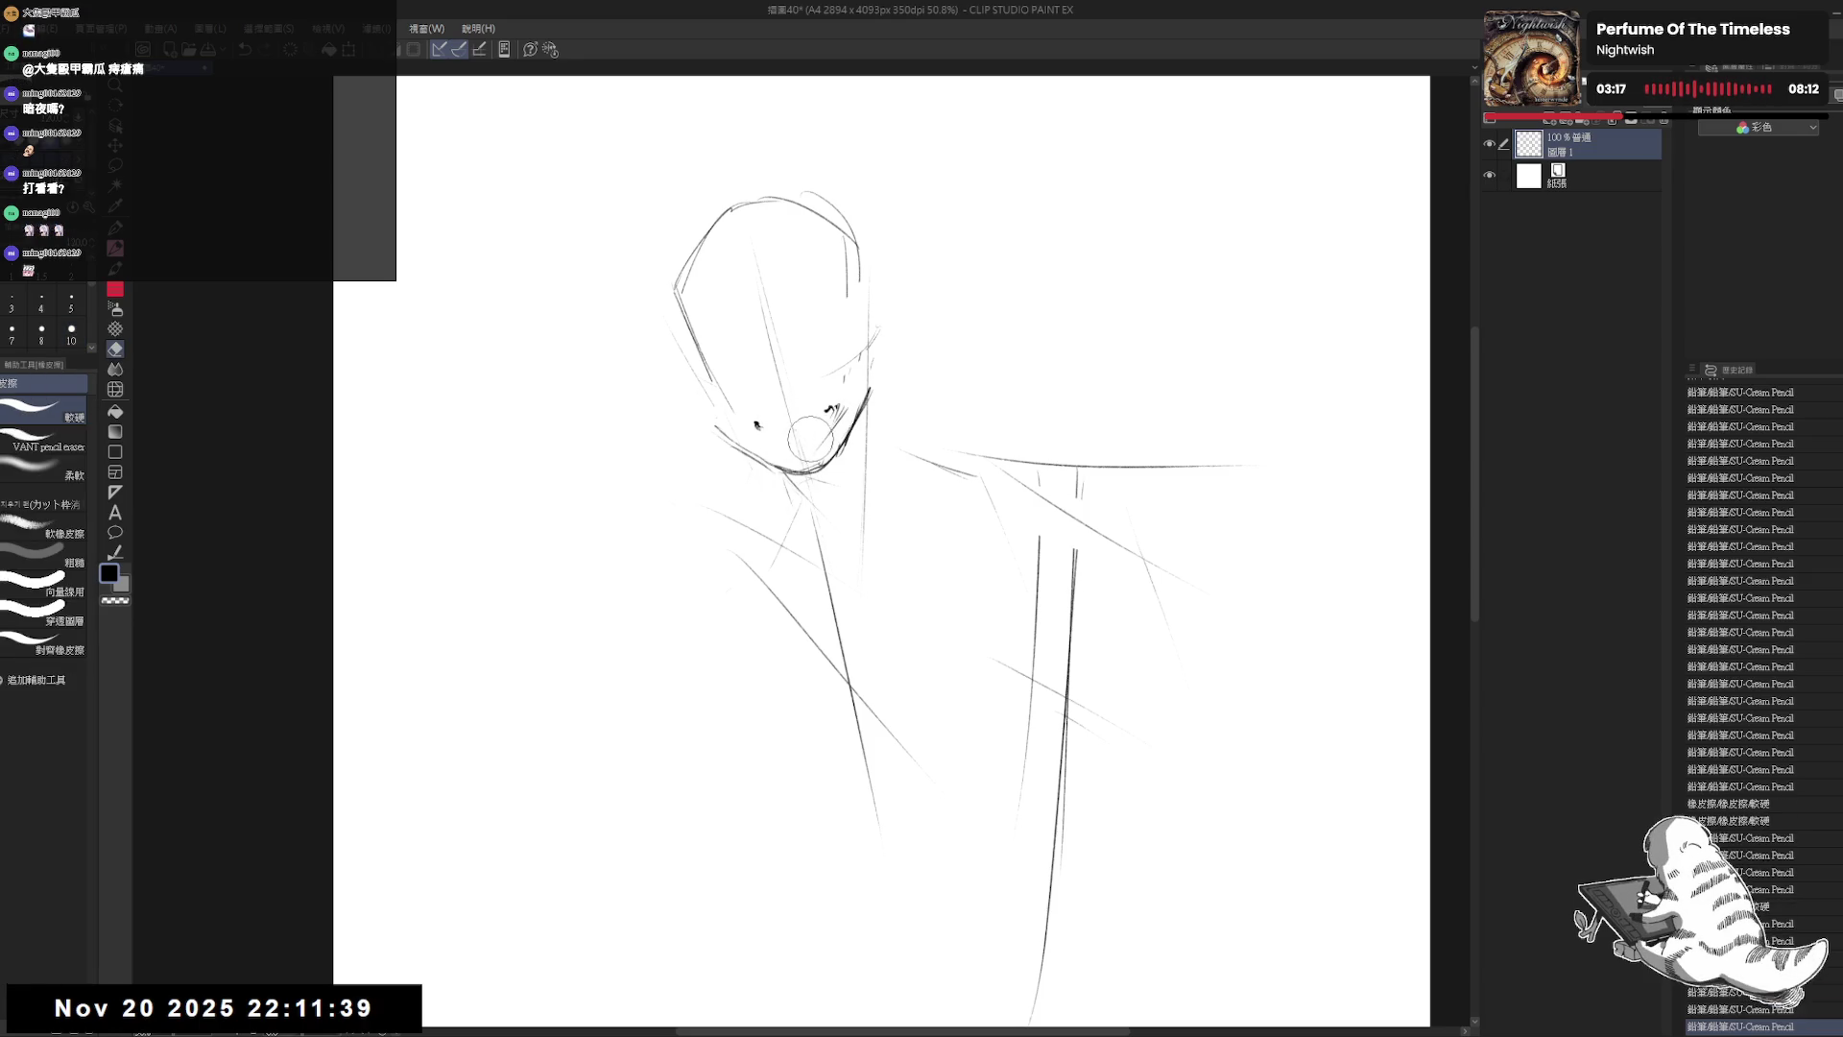
{"action": "mouse_move", "coordinate": [803, 443]}
{"action": "left_mouse_down"}
{"action": "mouse_move", "coordinate": [832, 408]}
{"action": "mouse_move", "coordinate": [780, 424]}
{"action": "left_mouse_up"}
{"action": "key", "text": "p"}
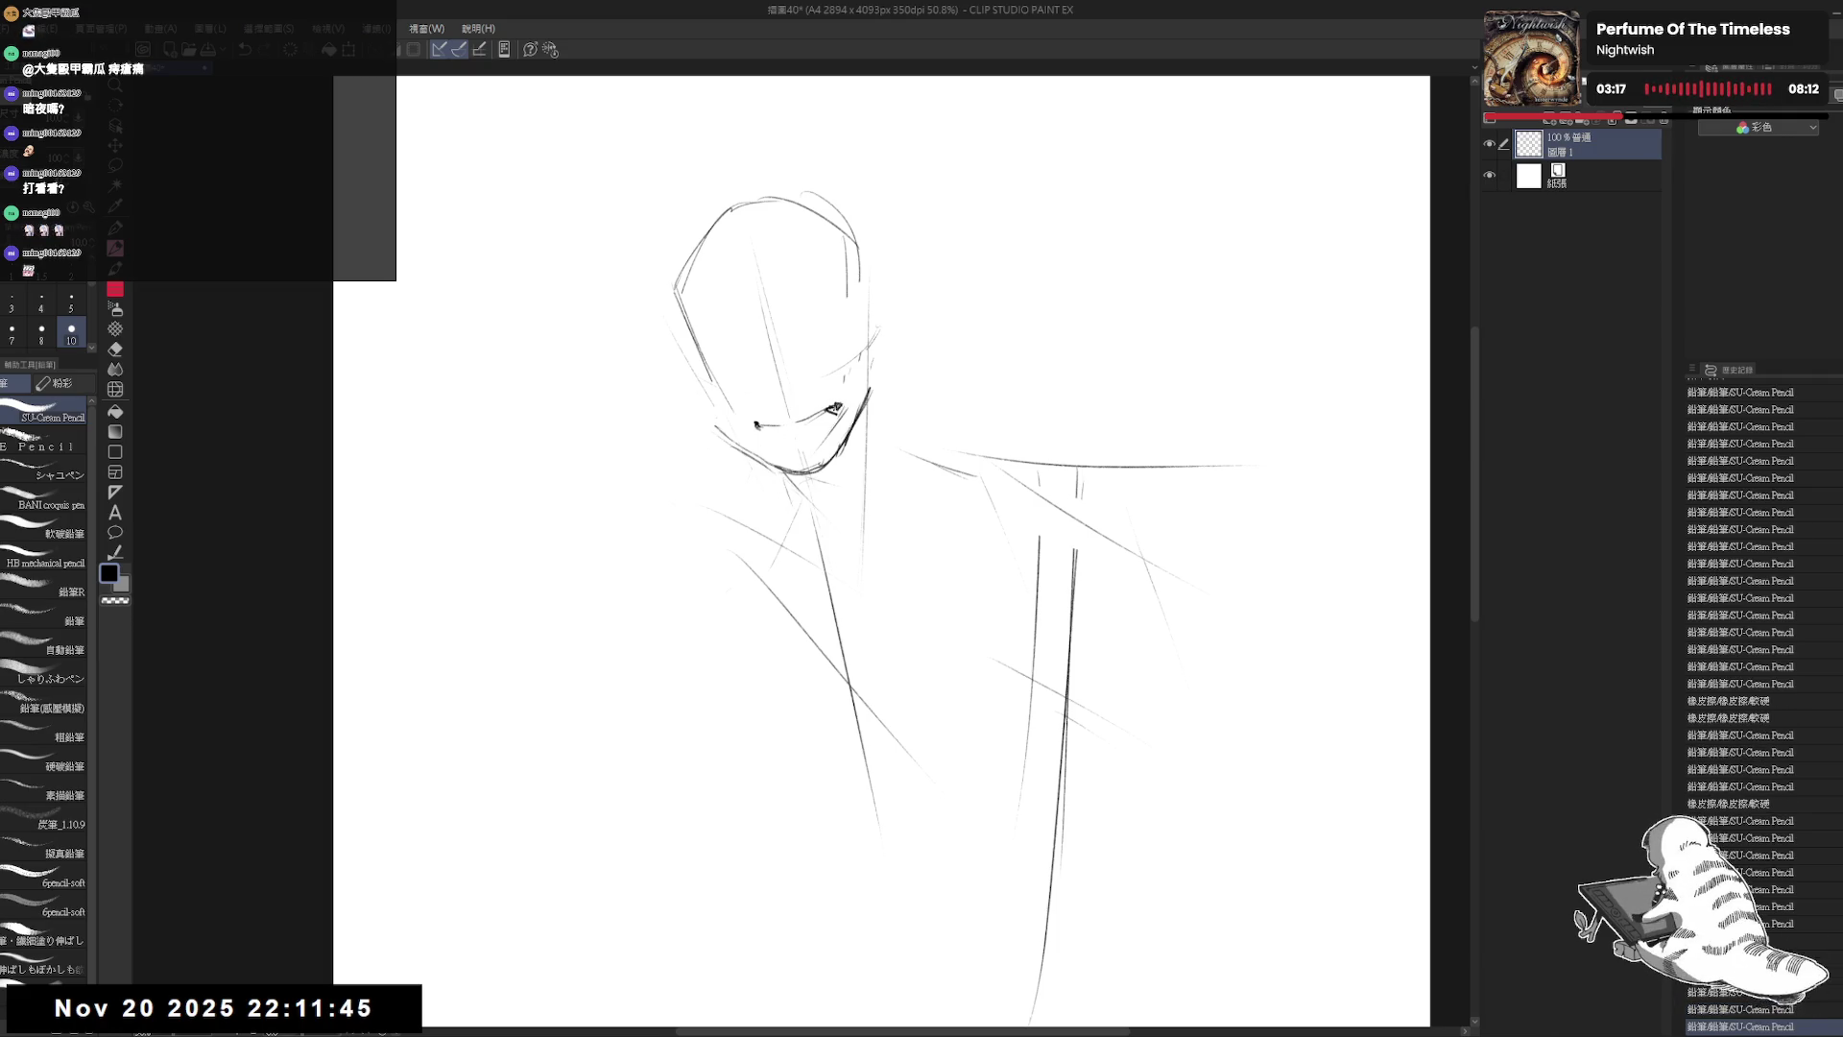
Step: Darken the left corner of the mouth with repeated small pencil strokes
{"action": "left_click", "coordinate": [768, 434]}
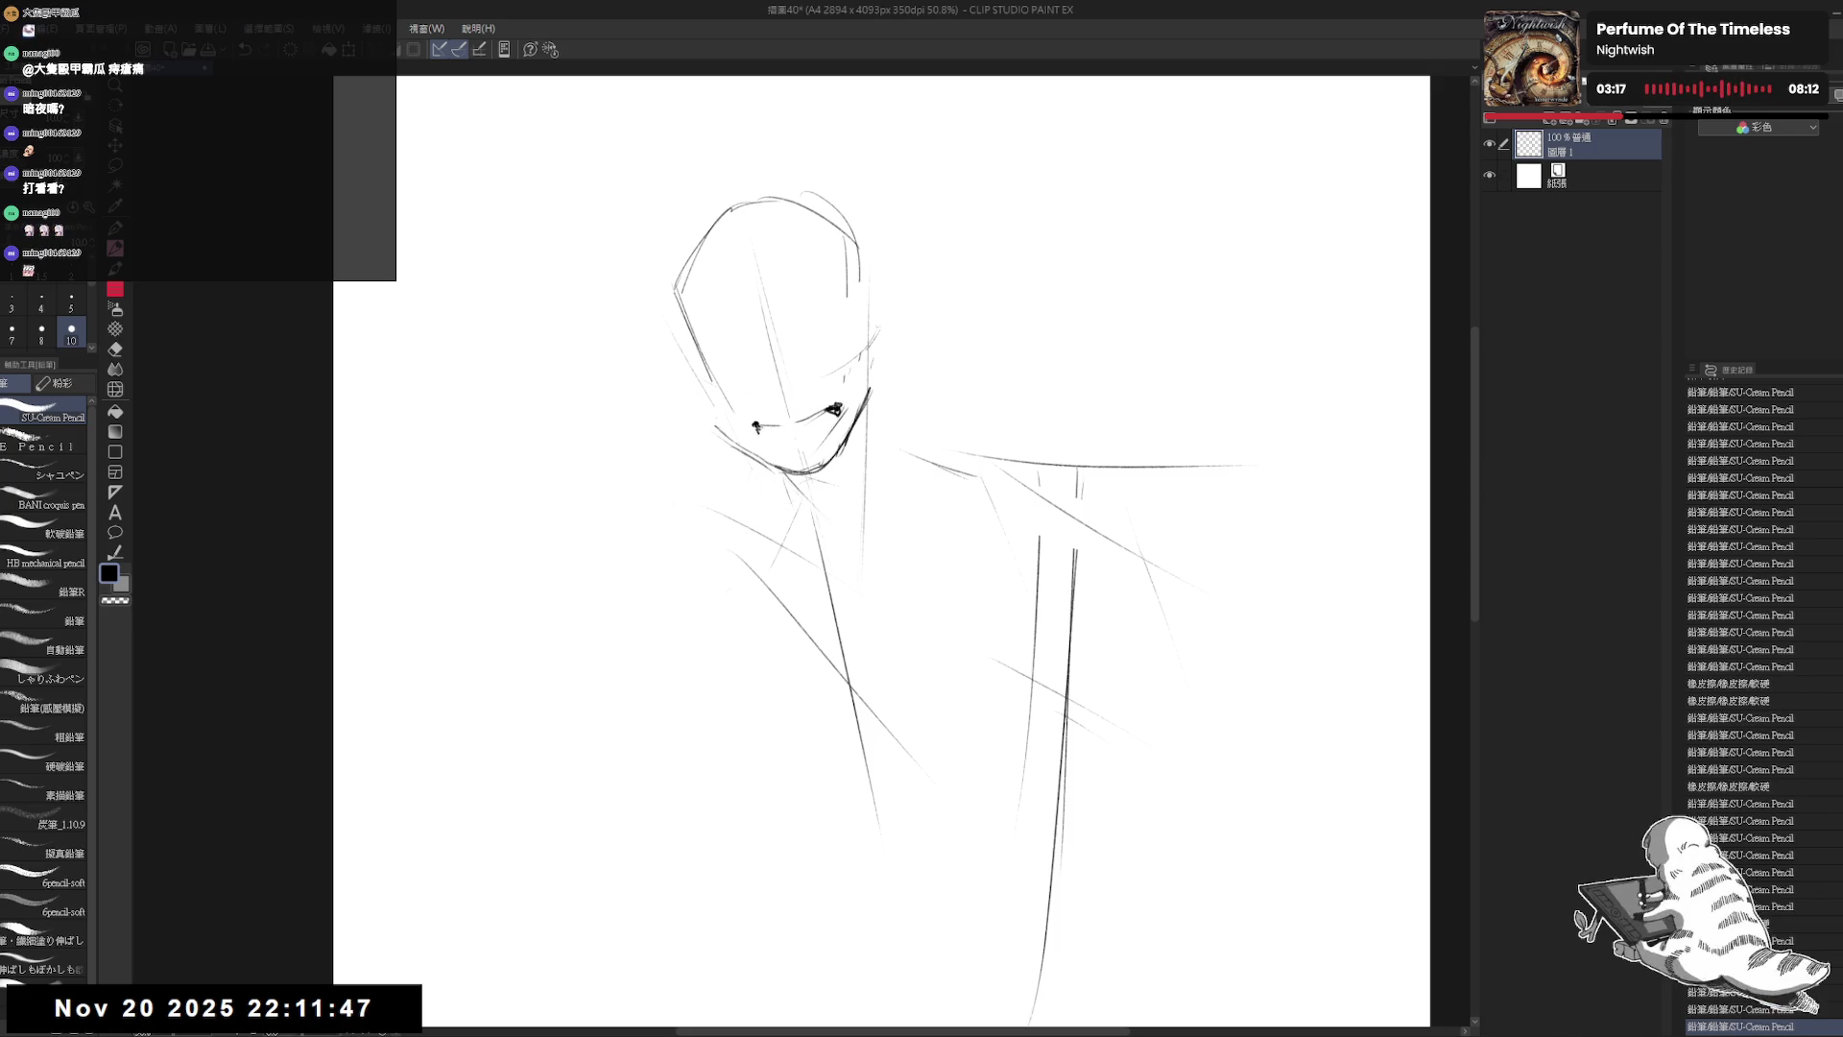
{"action": "left_click", "coordinate": [756, 426]}
{"action": "left_click", "coordinate": [758, 427]}
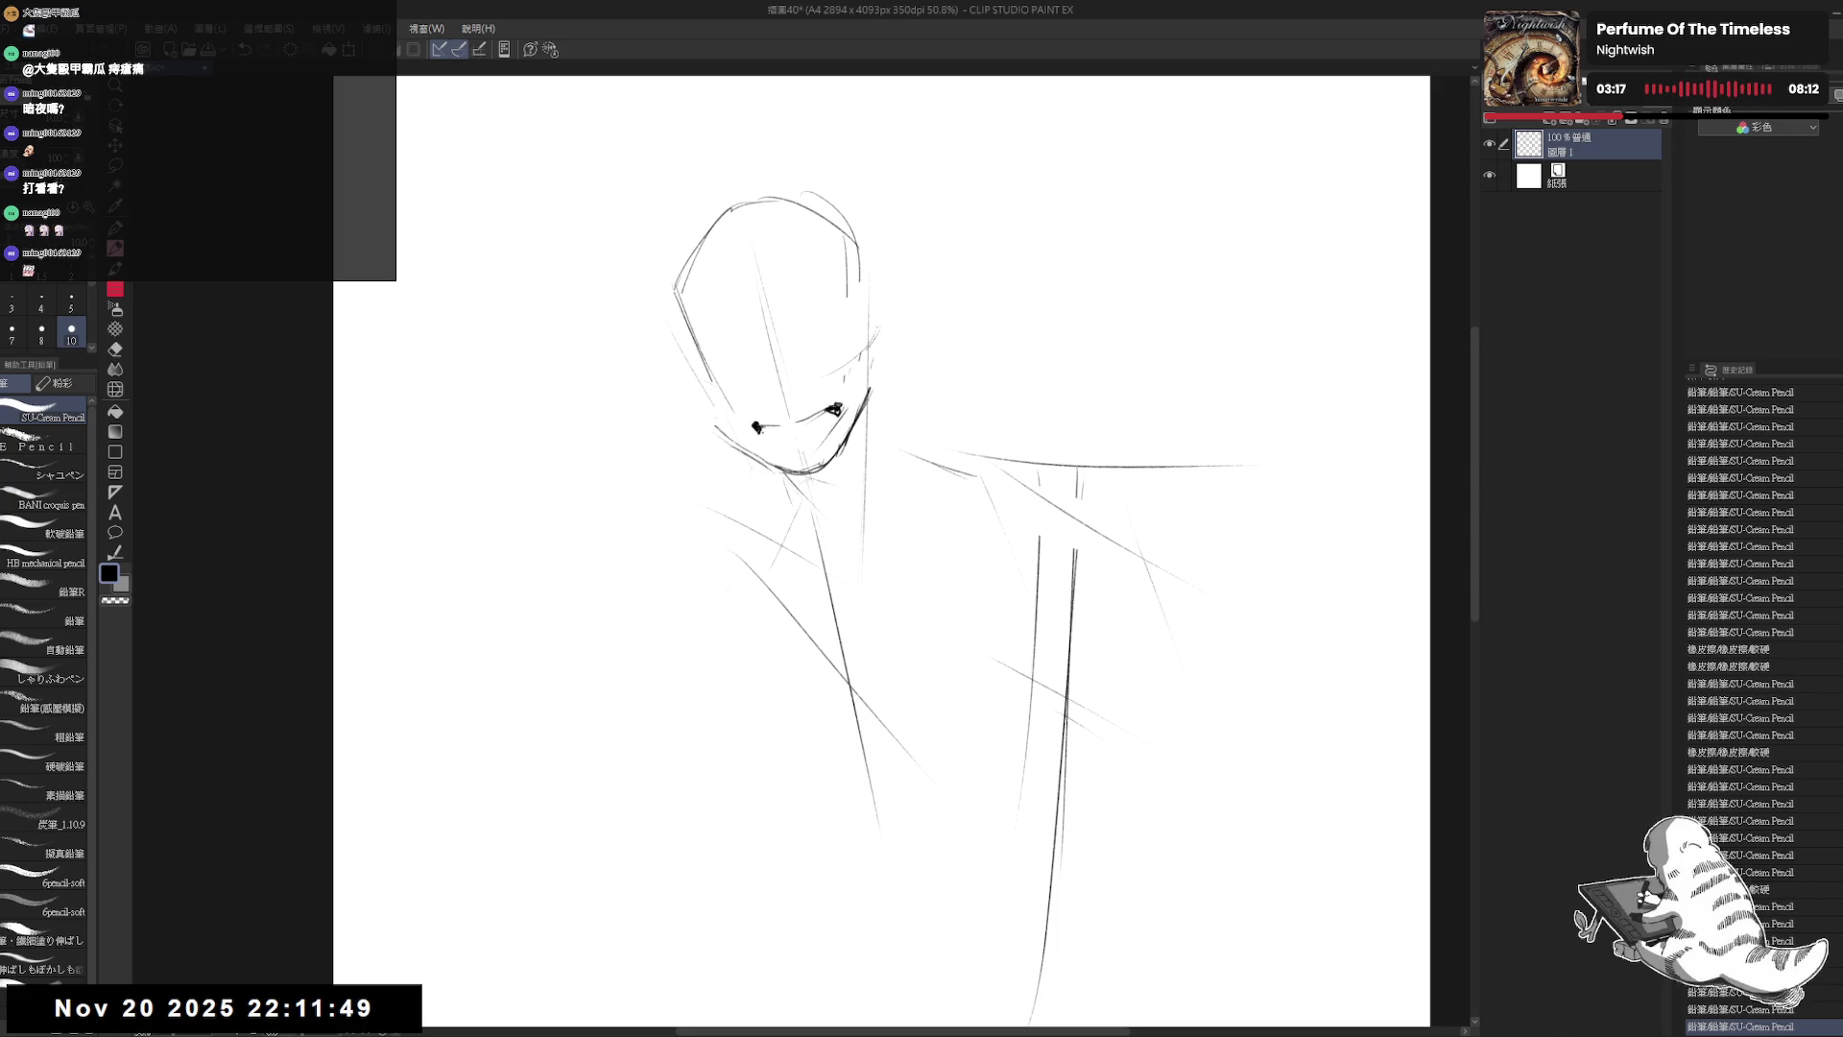
{"action": "left_click", "coordinate": [758, 427]}
{"action": "left_click", "coordinate": [760, 428]}
{"action": "left_click", "coordinate": [759, 428]}
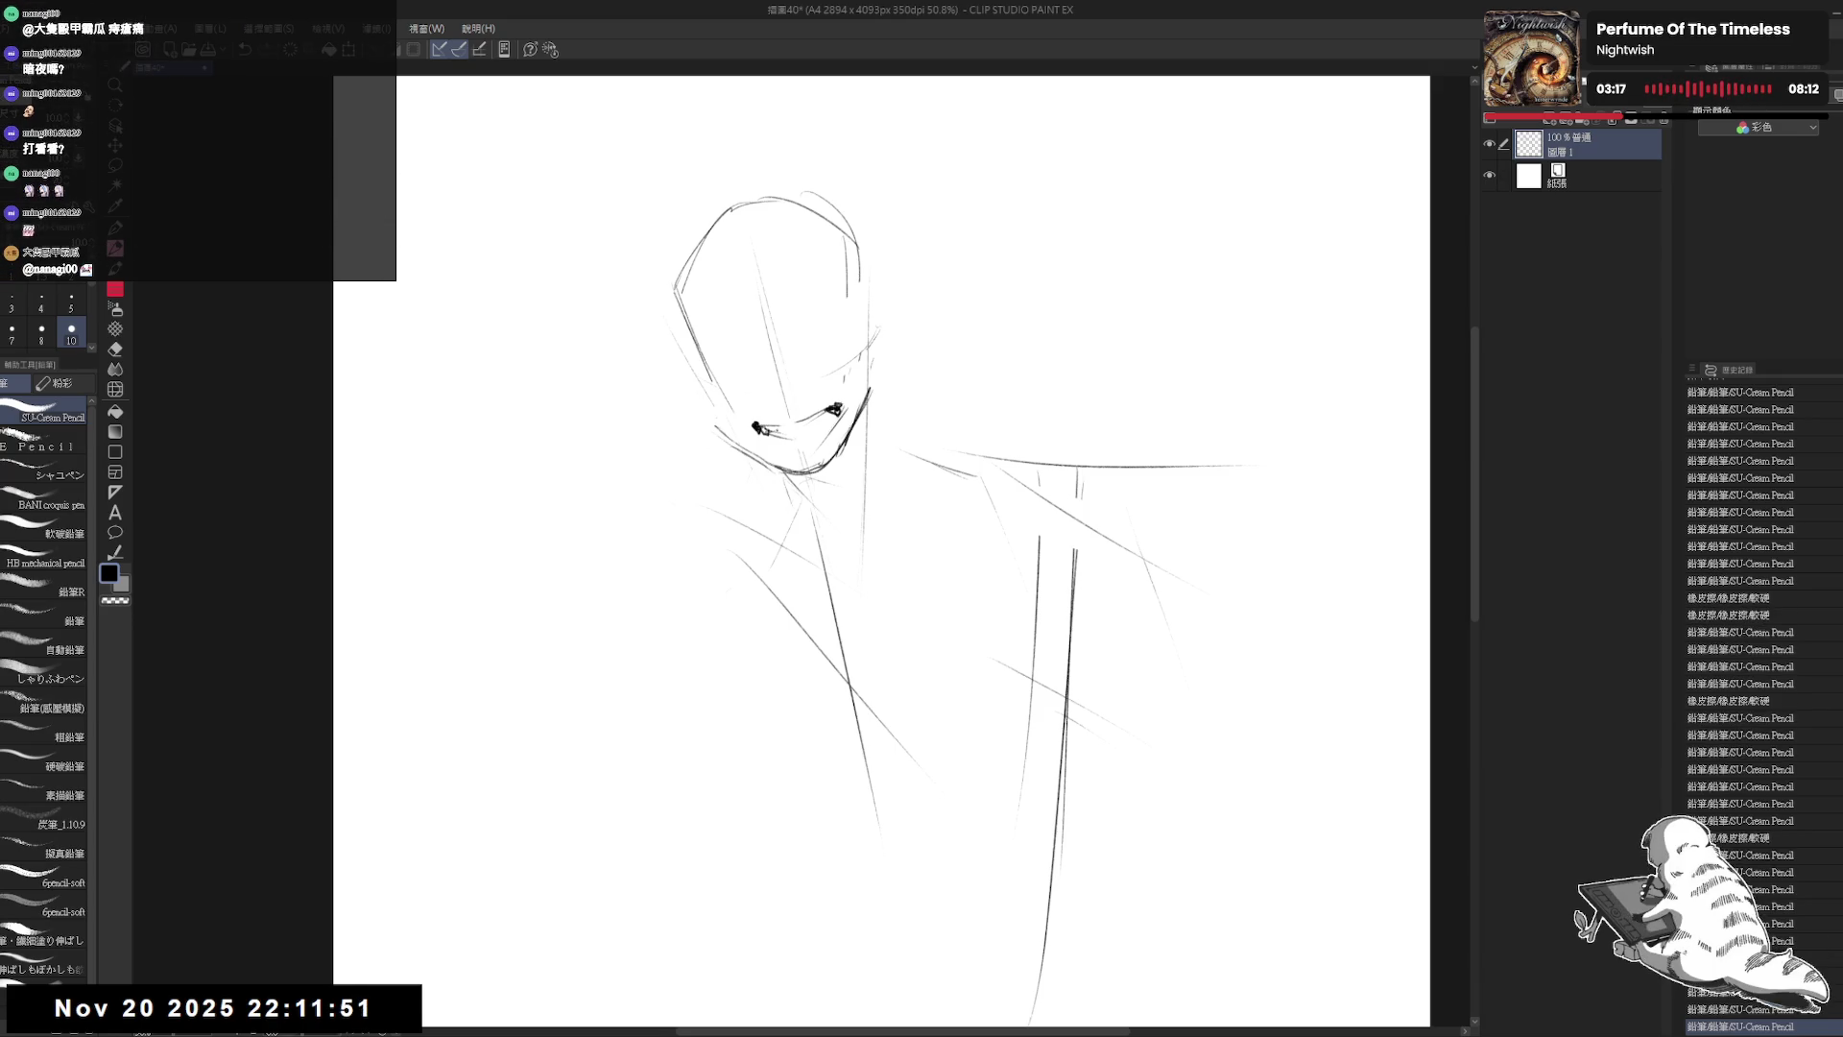
{"action": "left_click", "coordinate": [758, 427]}
{"action": "key", "text": "e"}
{"action": "left_click", "coordinate": [759, 428]}
{"action": "key", "text": "p"}
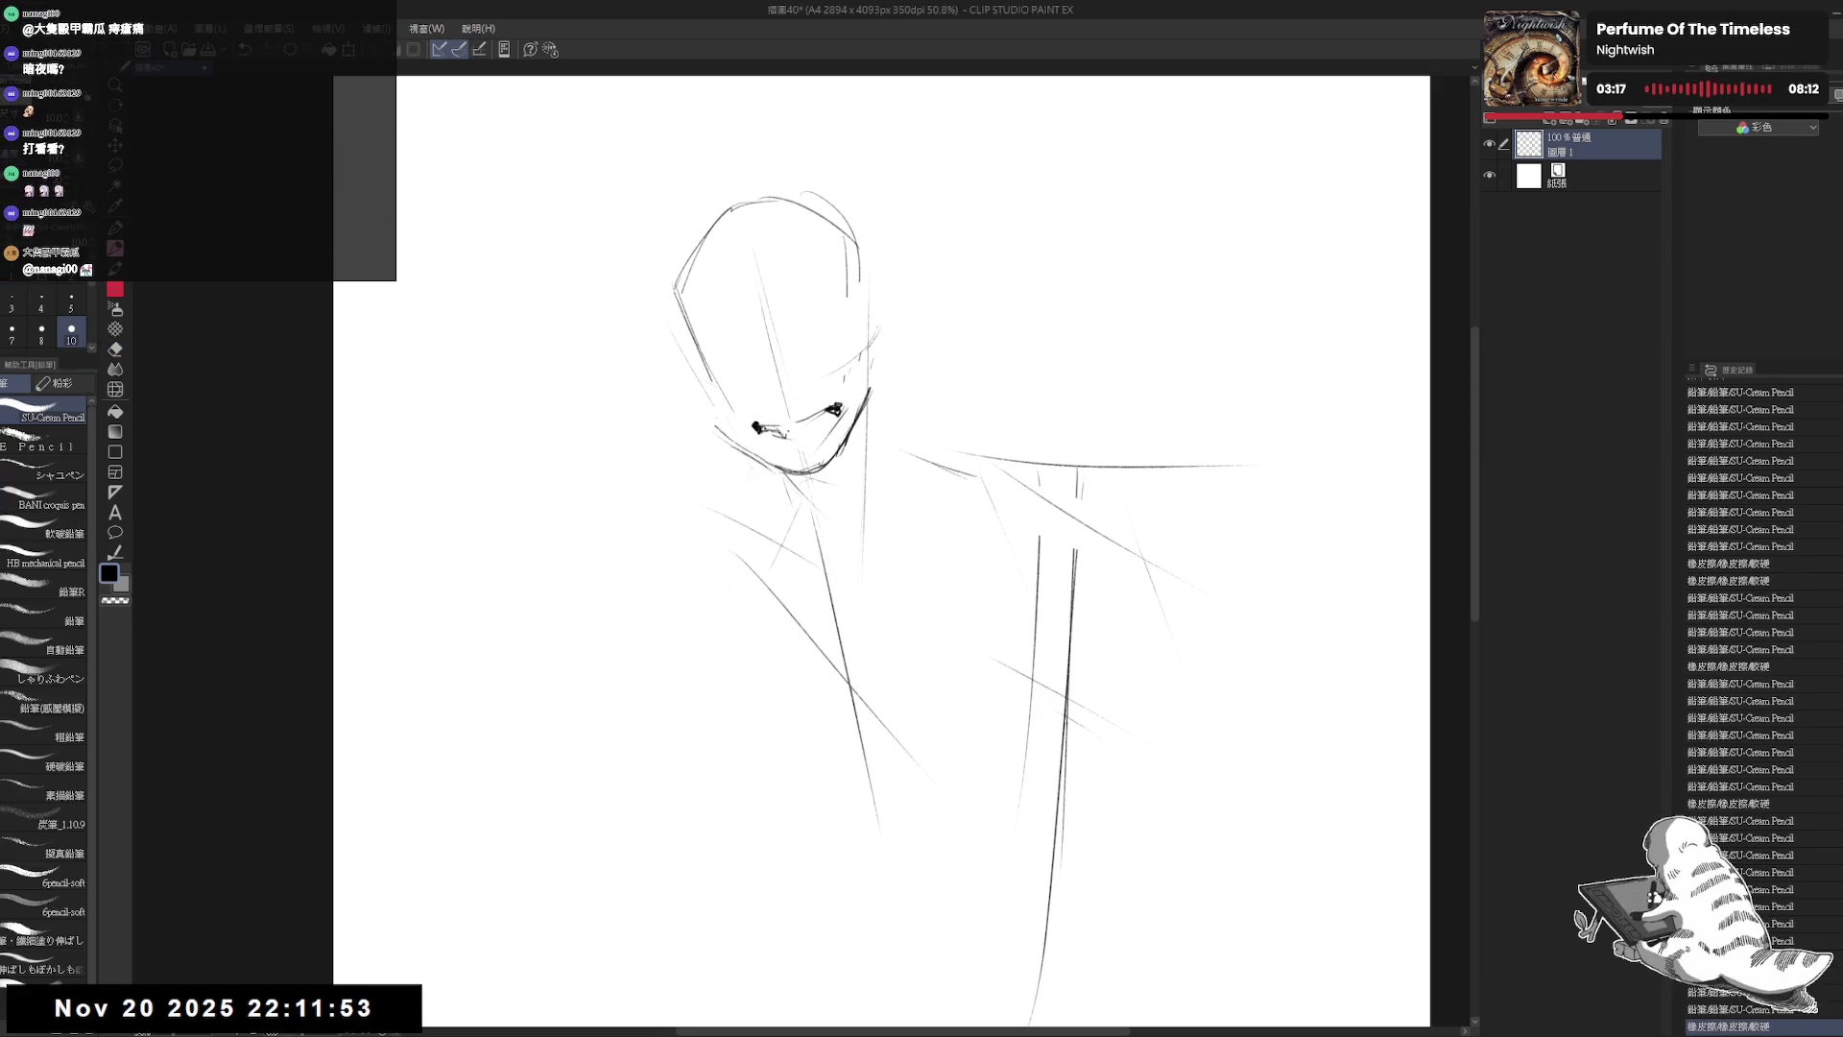
{"action": "left_click", "coordinate": [758, 427]}
Step: Add small tooth strokes along the grin
{"action": "left_click_drag", "start_coordinate": [821, 418], "coordinate": [826, 423]}
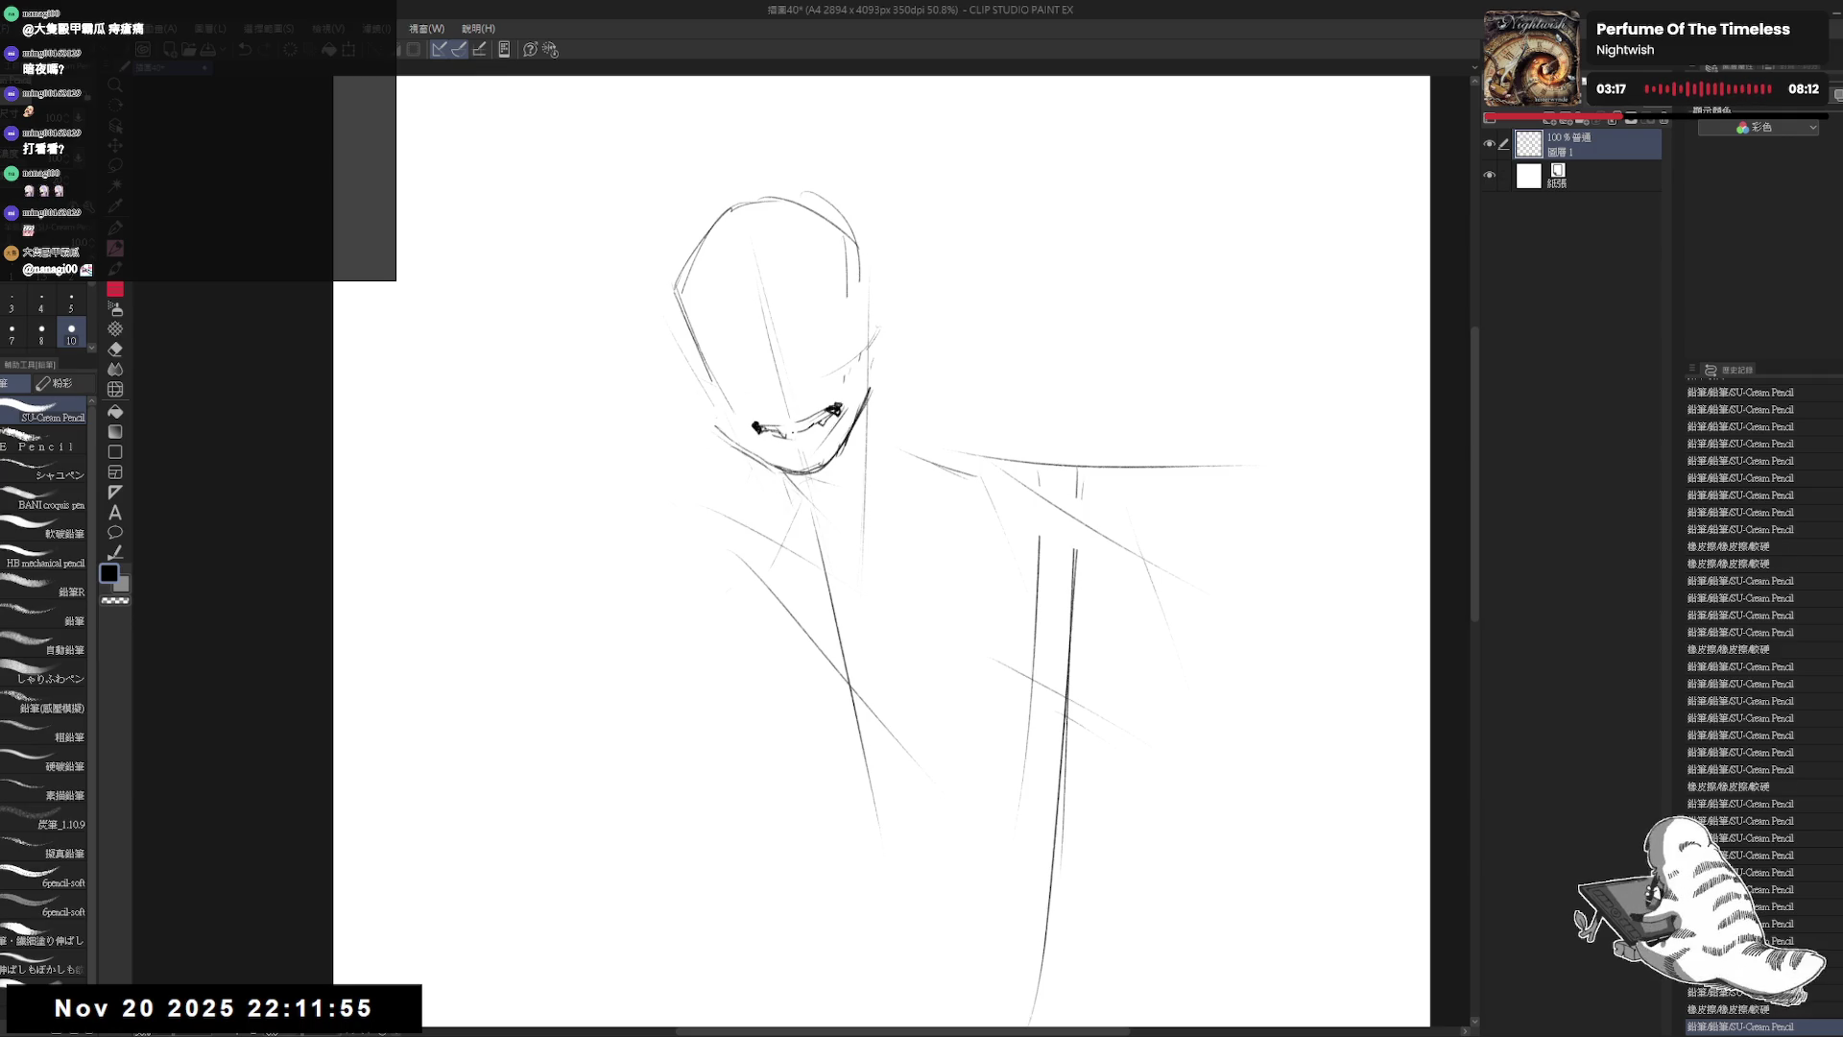
{"action": "left_click", "coordinate": [759, 428]}
{"action": "left_click", "coordinate": [758, 427]}
{"action": "left_click", "coordinate": [758, 427]}
{"action": "left_click", "coordinate": [759, 428]}
{"action": "left_click", "coordinate": [758, 427]}
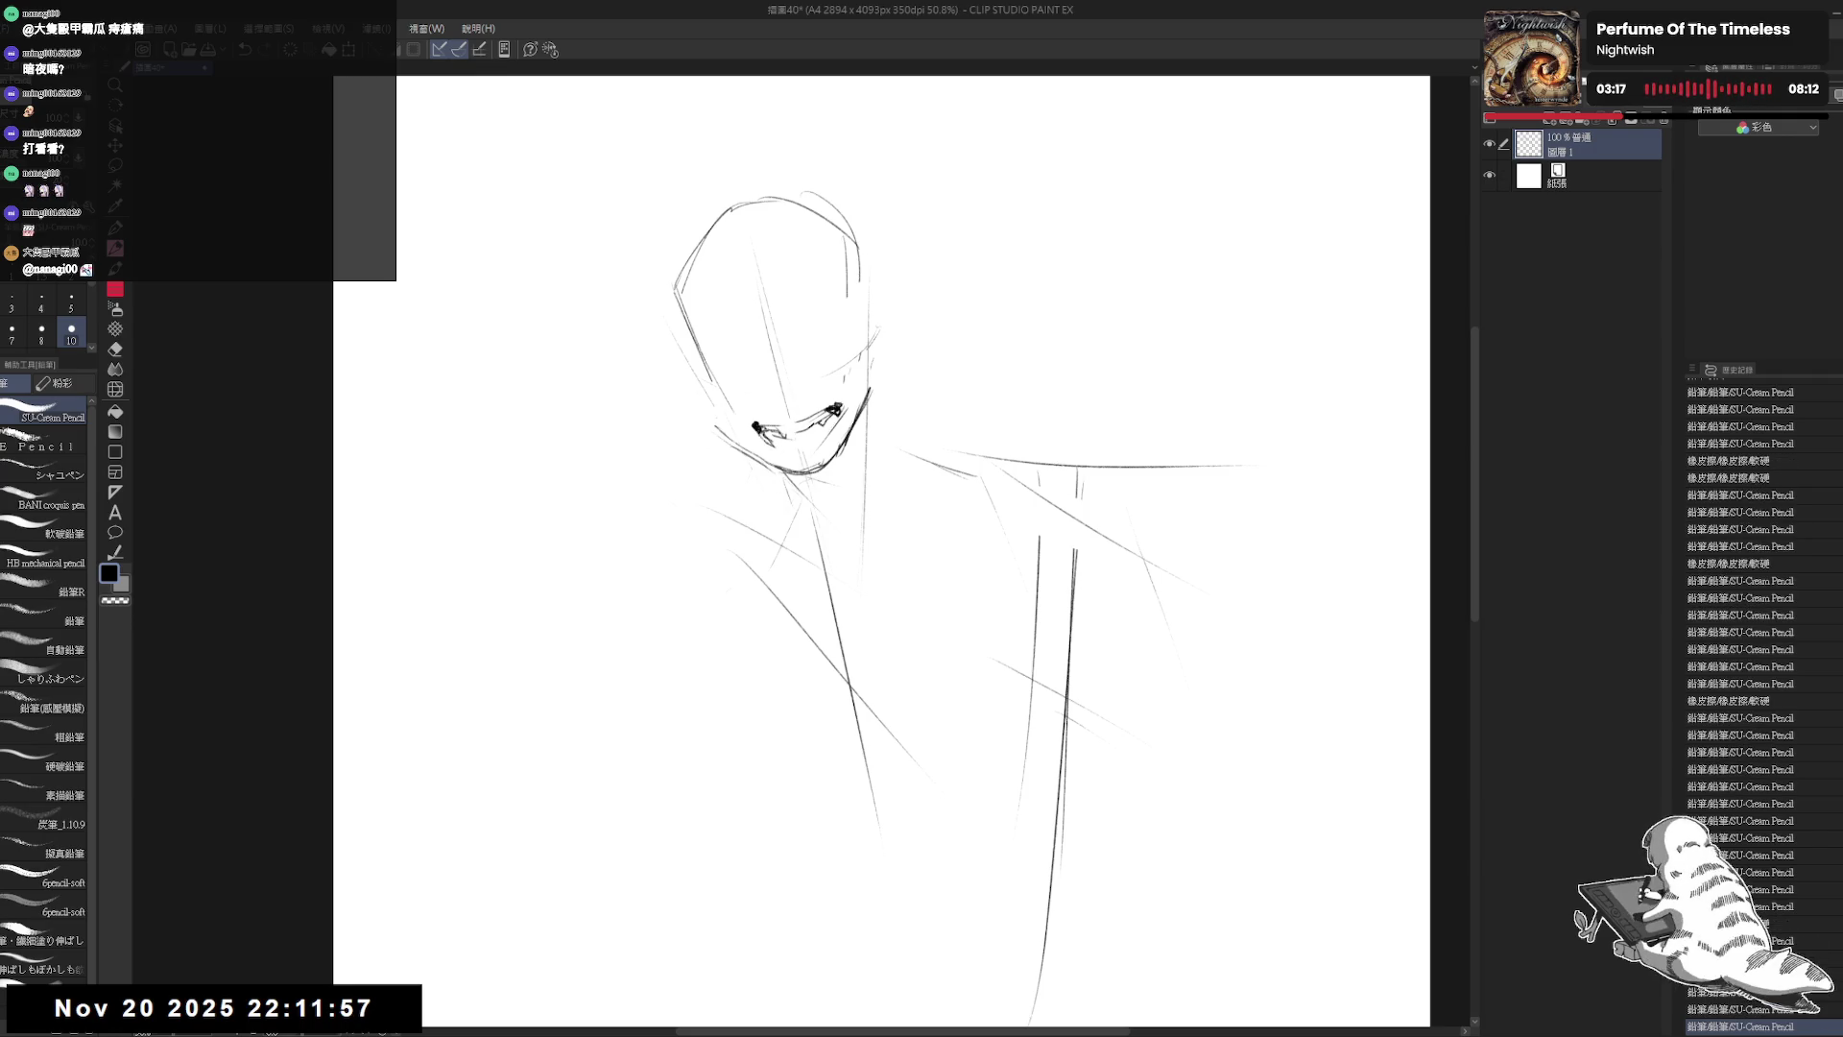
{"action": "left_click", "coordinate": [758, 427]}
{"action": "left_click", "coordinate": [758, 428]}
{"action": "left_click", "coordinate": [758, 427]}
{"action": "left_click", "coordinate": [759, 427]}
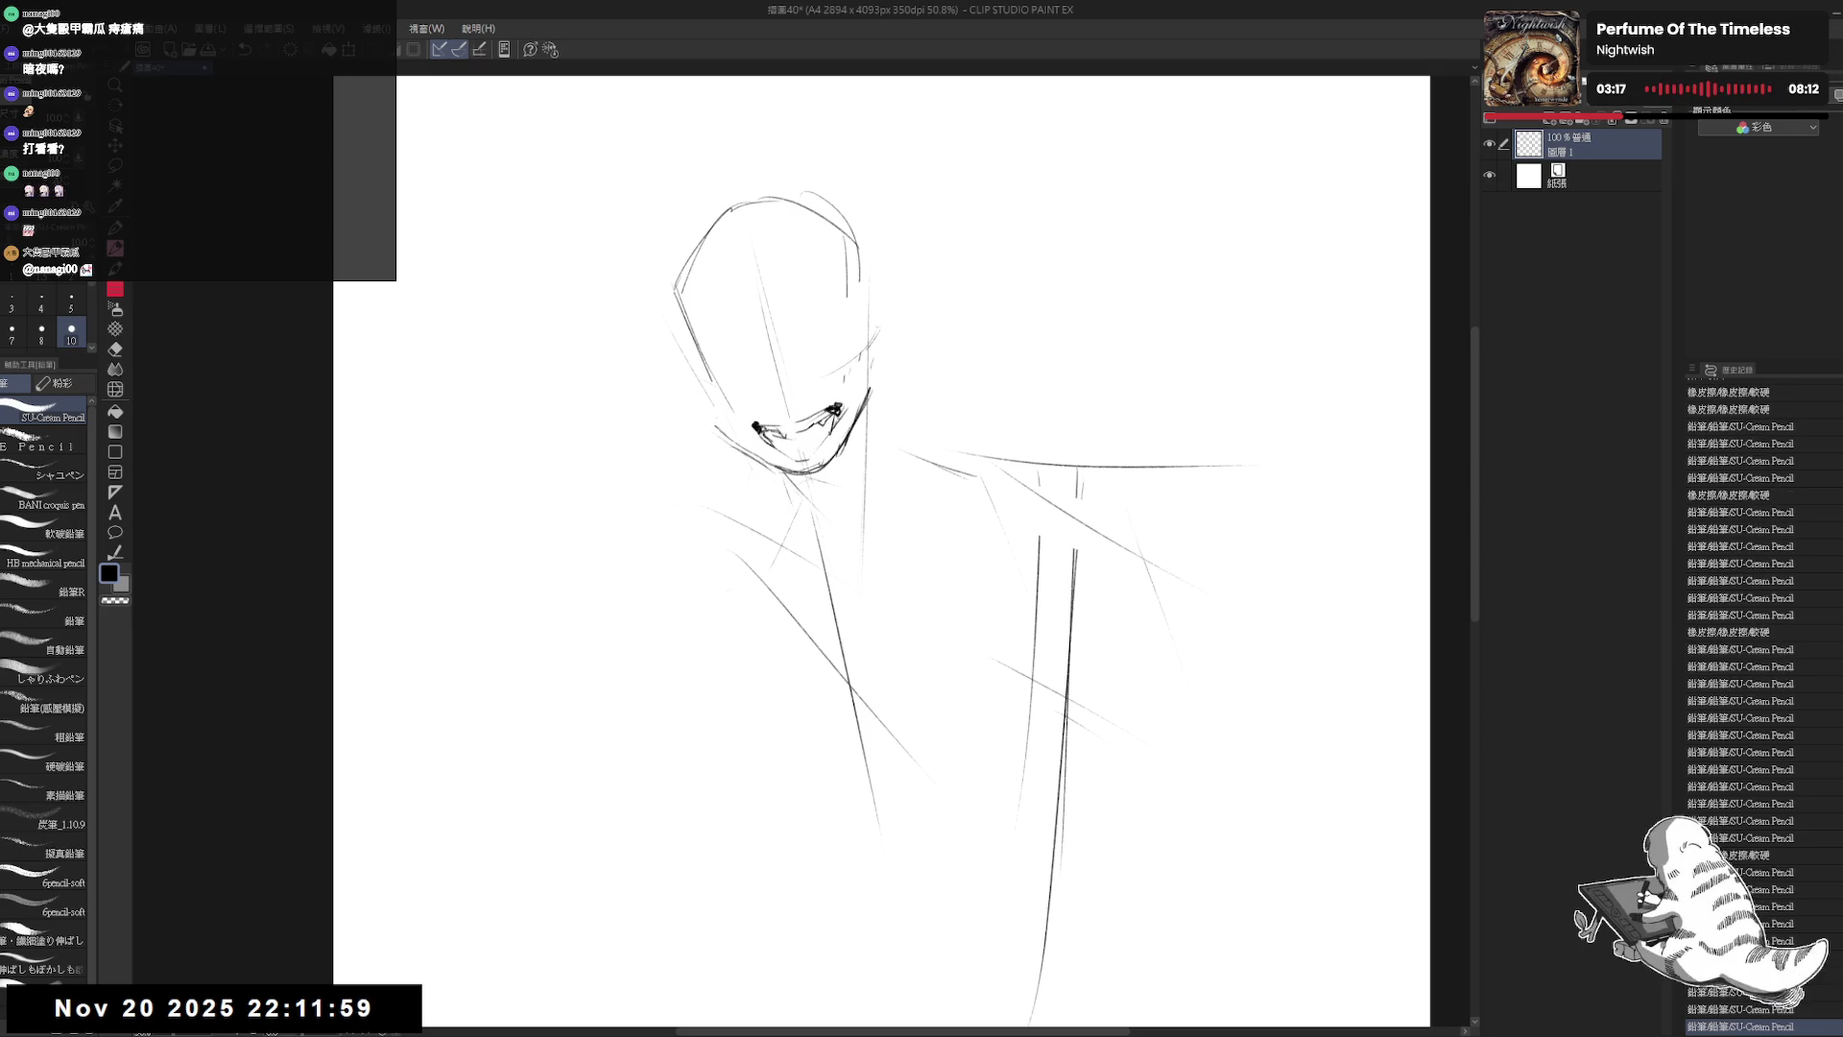
{"action": "left_click", "coordinate": [758, 427]}
{"action": "left_click", "coordinate": [759, 427]}
Step: Thin the pencil and sketch the first marks of the right eye
{"action": "left_click_drag", "start_coordinate": [883, 547], "coordinate": [854, 565]}
{"action": "key", "text": "bracketleft"}
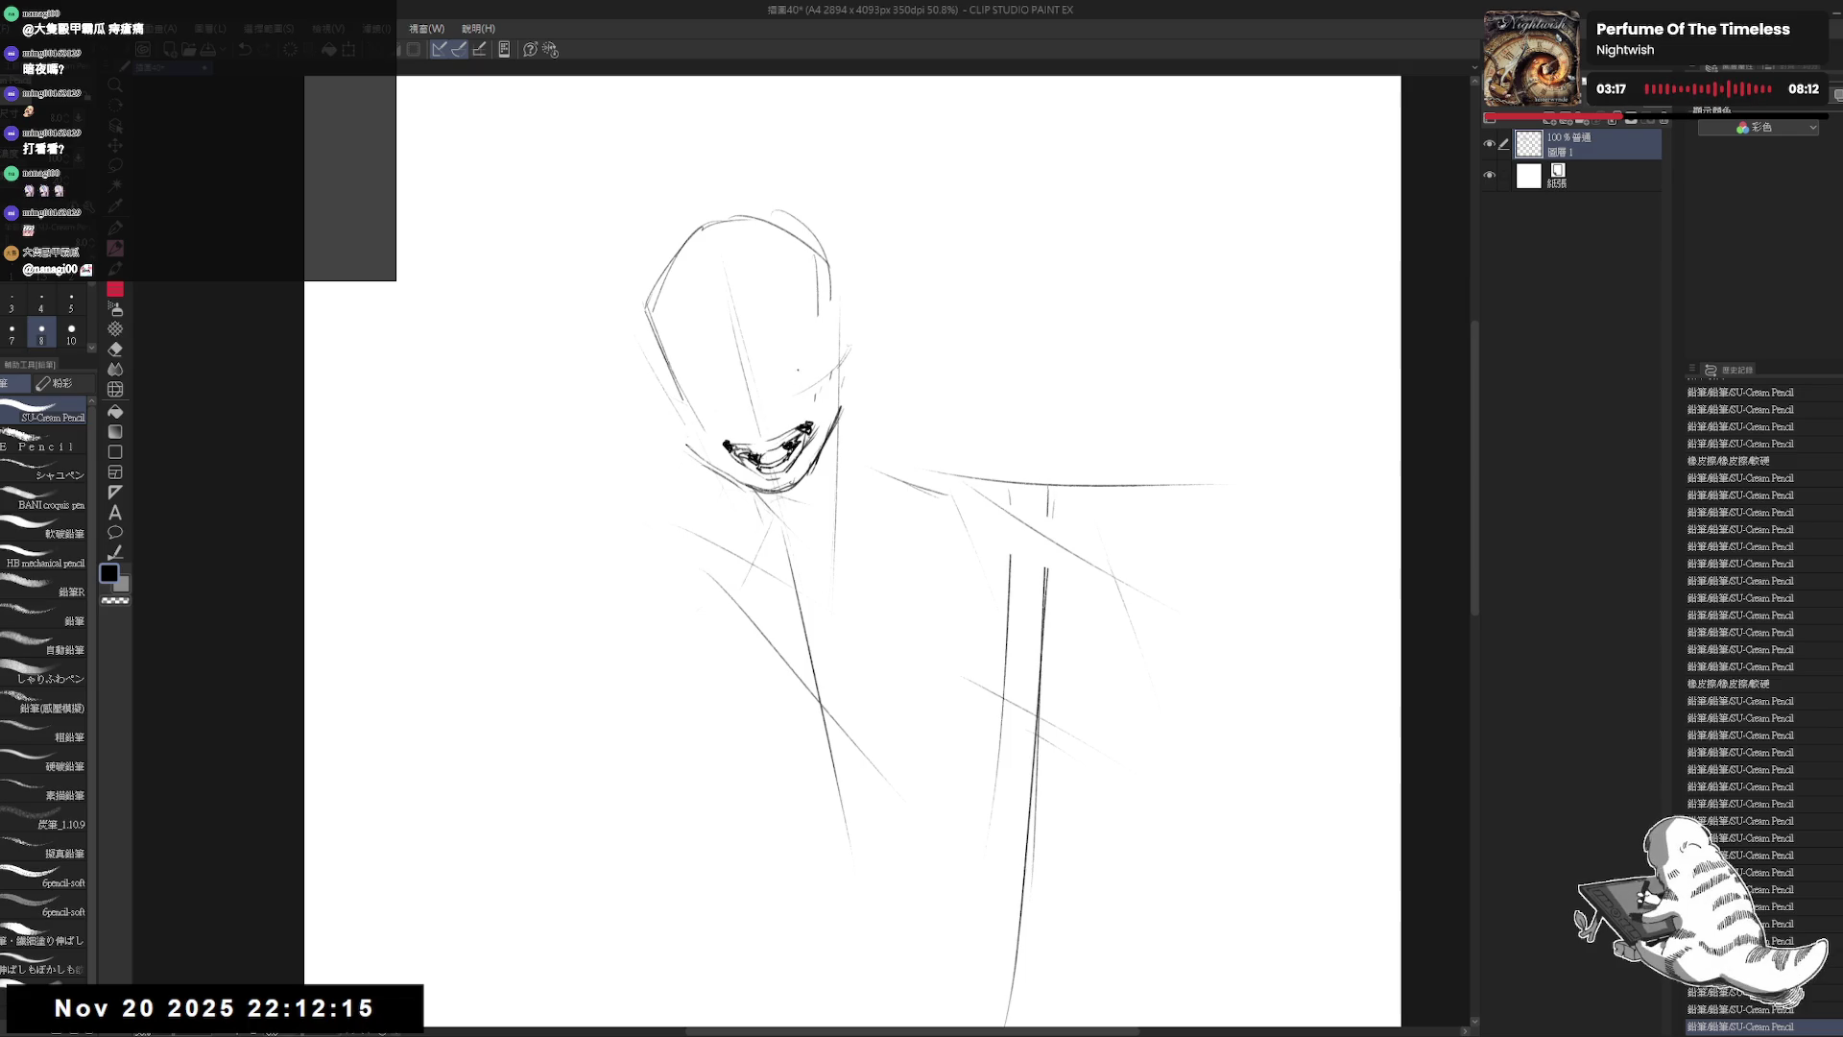
{"action": "mouse_move", "coordinate": [789, 367]}
{"action": "left_mouse_down"}
{"action": "mouse_move", "coordinate": [826, 359]}
{"action": "mouse_move", "coordinate": [818, 388]}
{"action": "left_mouse_up"}
{"action": "mouse_move", "coordinate": [812, 376]}
{"action": "left_mouse_down"}
{"action": "mouse_move", "coordinate": [780, 388]}
{"action": "mouse_move", "coordinate": [816, 386]}
{"action": "mouse_move", "coordinate": [780, 388]}
{"action": "mouse_move", "coordinate": [822, 358]}
{"action": "mouse_move", "coordinate": [807, 392]}
{"action": "left_mouse_up"}
Step: Refine the right eye and sketch the left eye outline with pupil dots, cleaning up with the eraser
{"action": "mouse_move", "coordinate": [806, 390]}
{"action": "left_mouse_down"}
{"action": "mouse_move", "coordinate": [823, 374]}
{"action": "mouse_move", "coordinate": [768, 403]}
{"action": "mouse_move", "coordinate": [778, 379]}
{"action": "left_mouse_up"}
{"action": "key", "text": "e"}
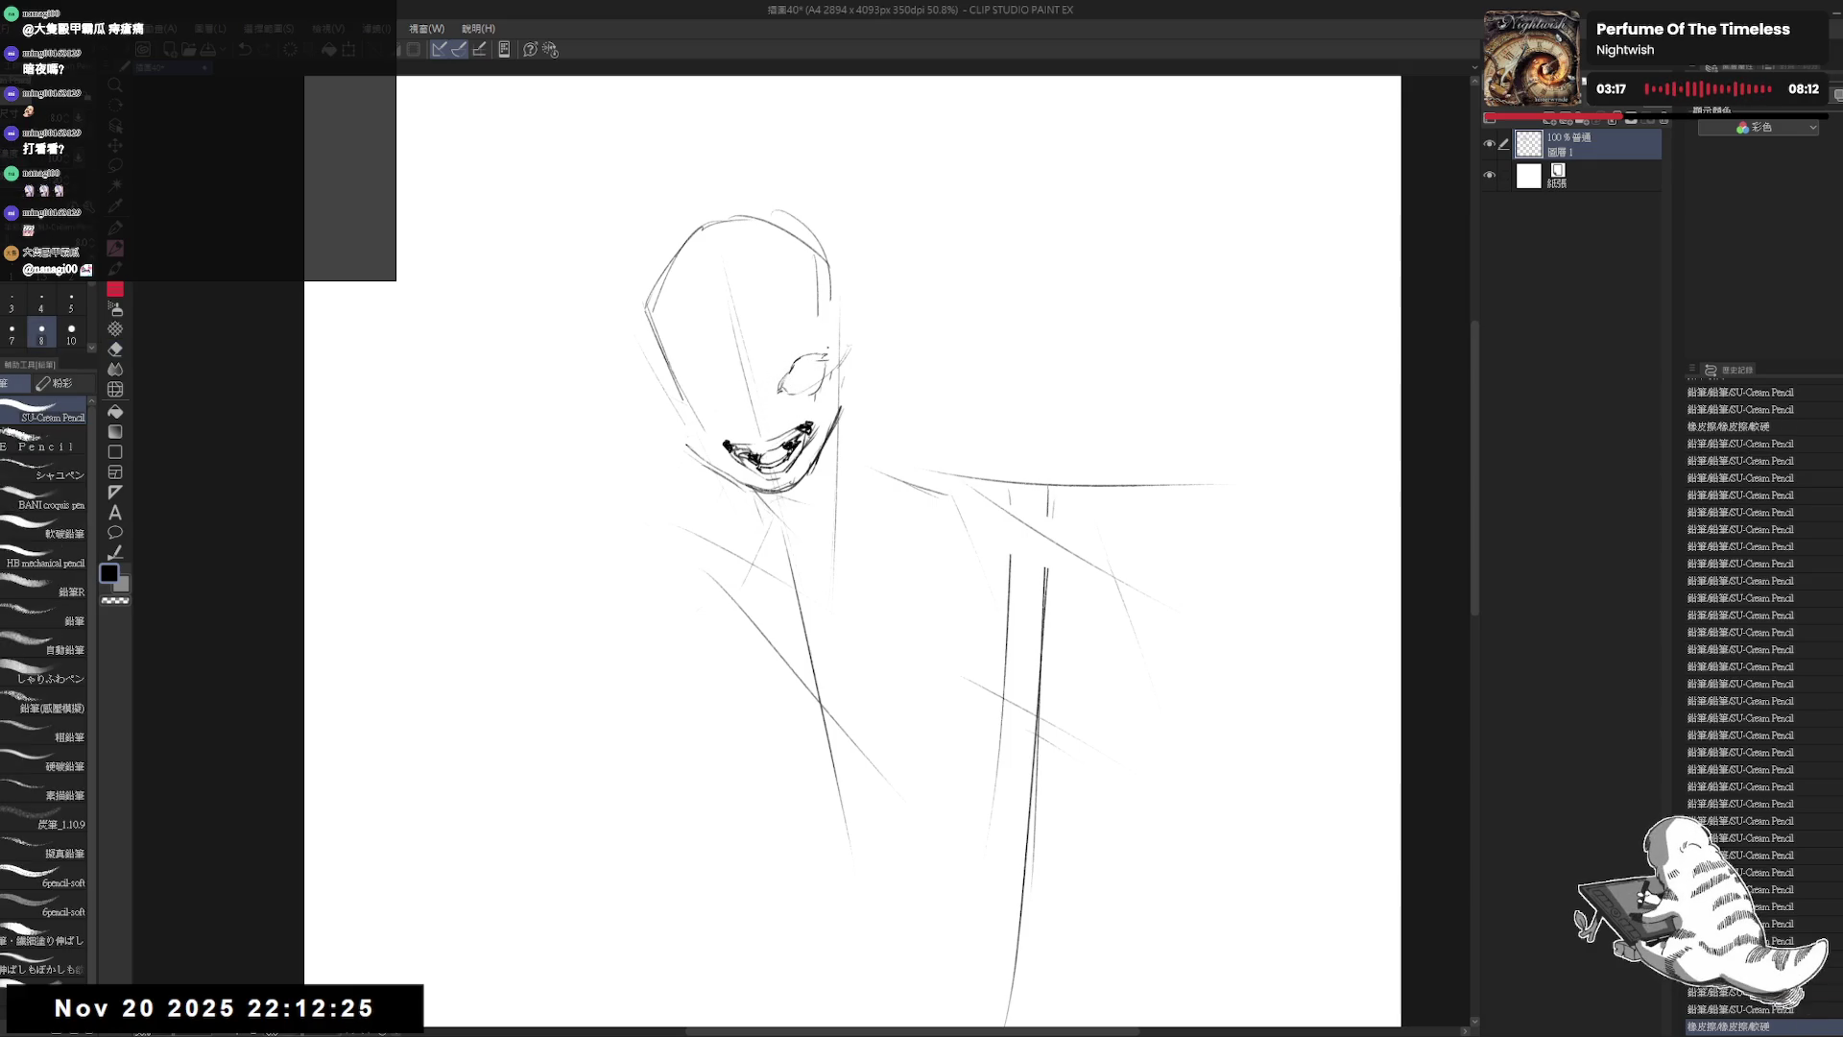
{"action": "key", "text": "p"}
{"action": "left_click", "coordinate": [729, 363]}
{"action": "left_click", "coordinate": [737, 382]}
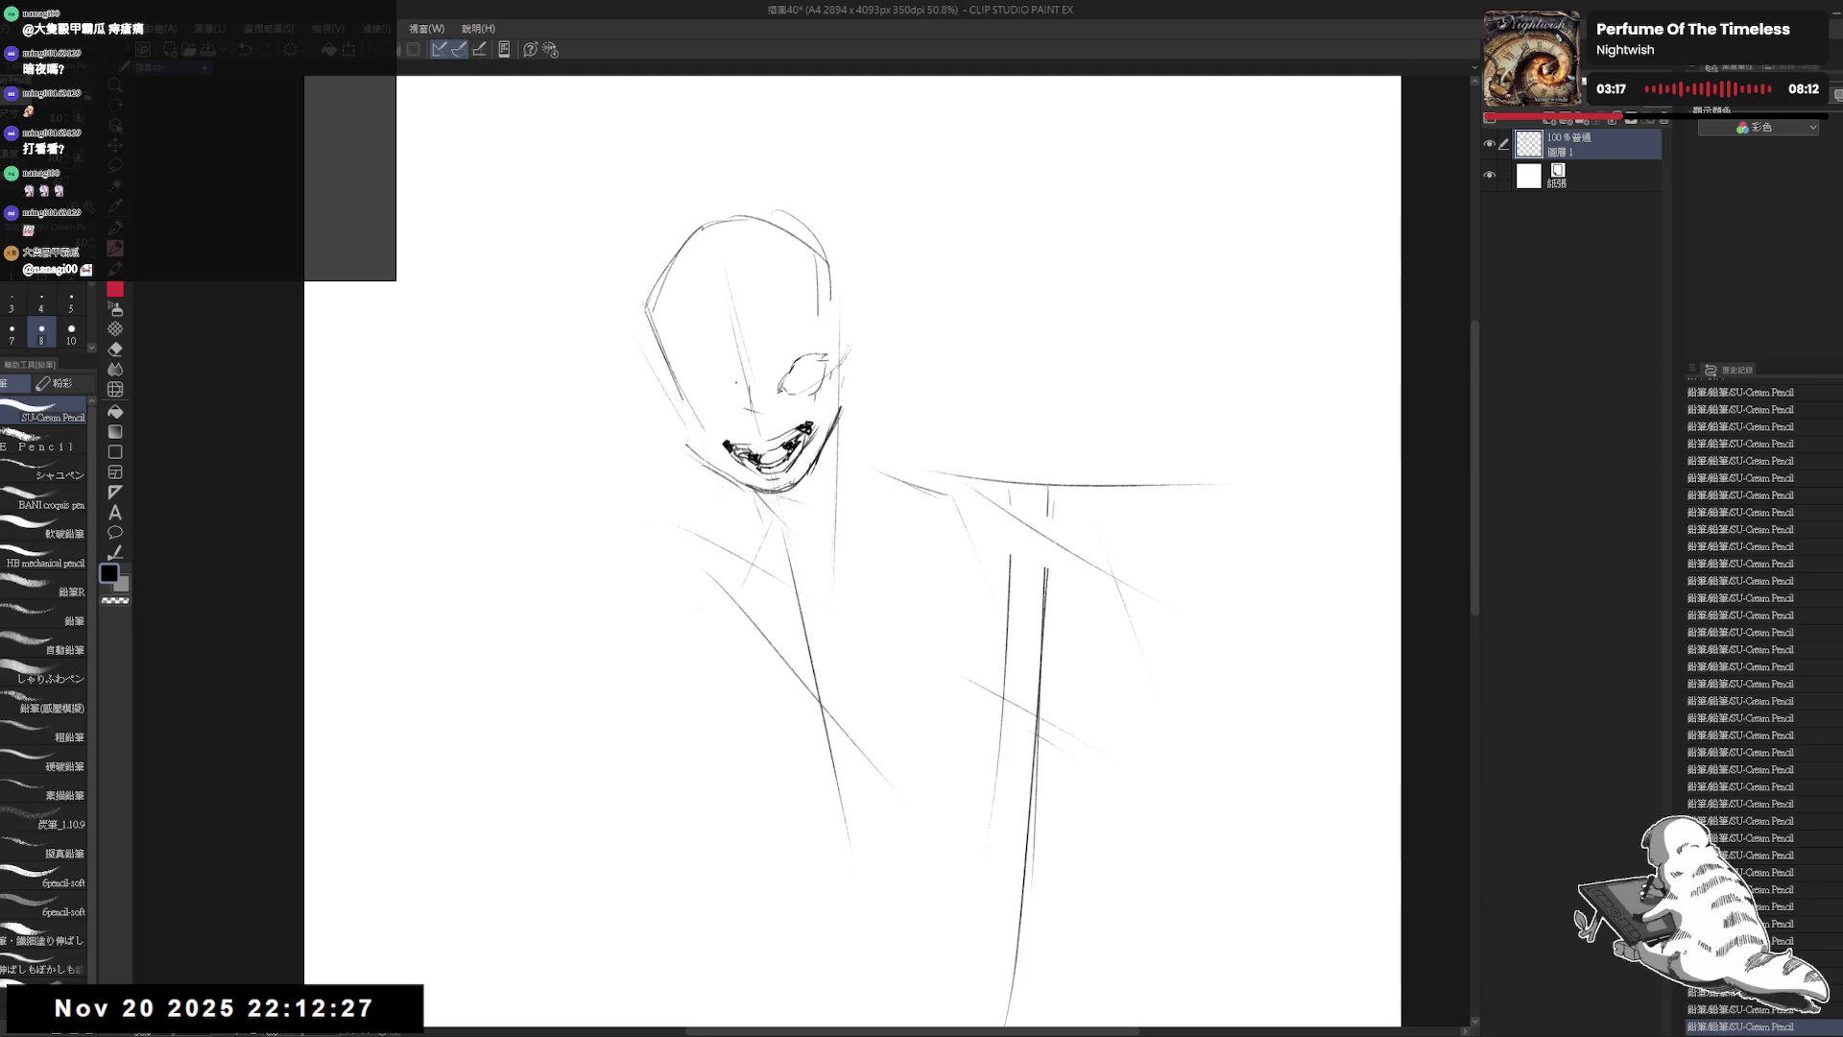
{"action": "left_click", "coordinate": [748, 420]}
{"action": "mouse_move", "coordinate": [702, 369]}
{"action": "left_mouse_down"}
{"action": "mouse_move", "coordinate": [737, 384]}
{"action": "mouse_move", "coordinate": [703, 409]}
{"action": "mouse_move", "coordinate": [720, 384]}
{"action": "mouse_move", "coordinate": [740, 401]}
{"action": "mouse_move", "coordinate": [699, 398]}
{"action": "mouse_move", "coordinate": [711, 413]}
{"action": "left_mouse_up"}
{"action": "key", "text": "e"}
{"action": "key", "text": "p"}
{"action": "key", "text": "e"}
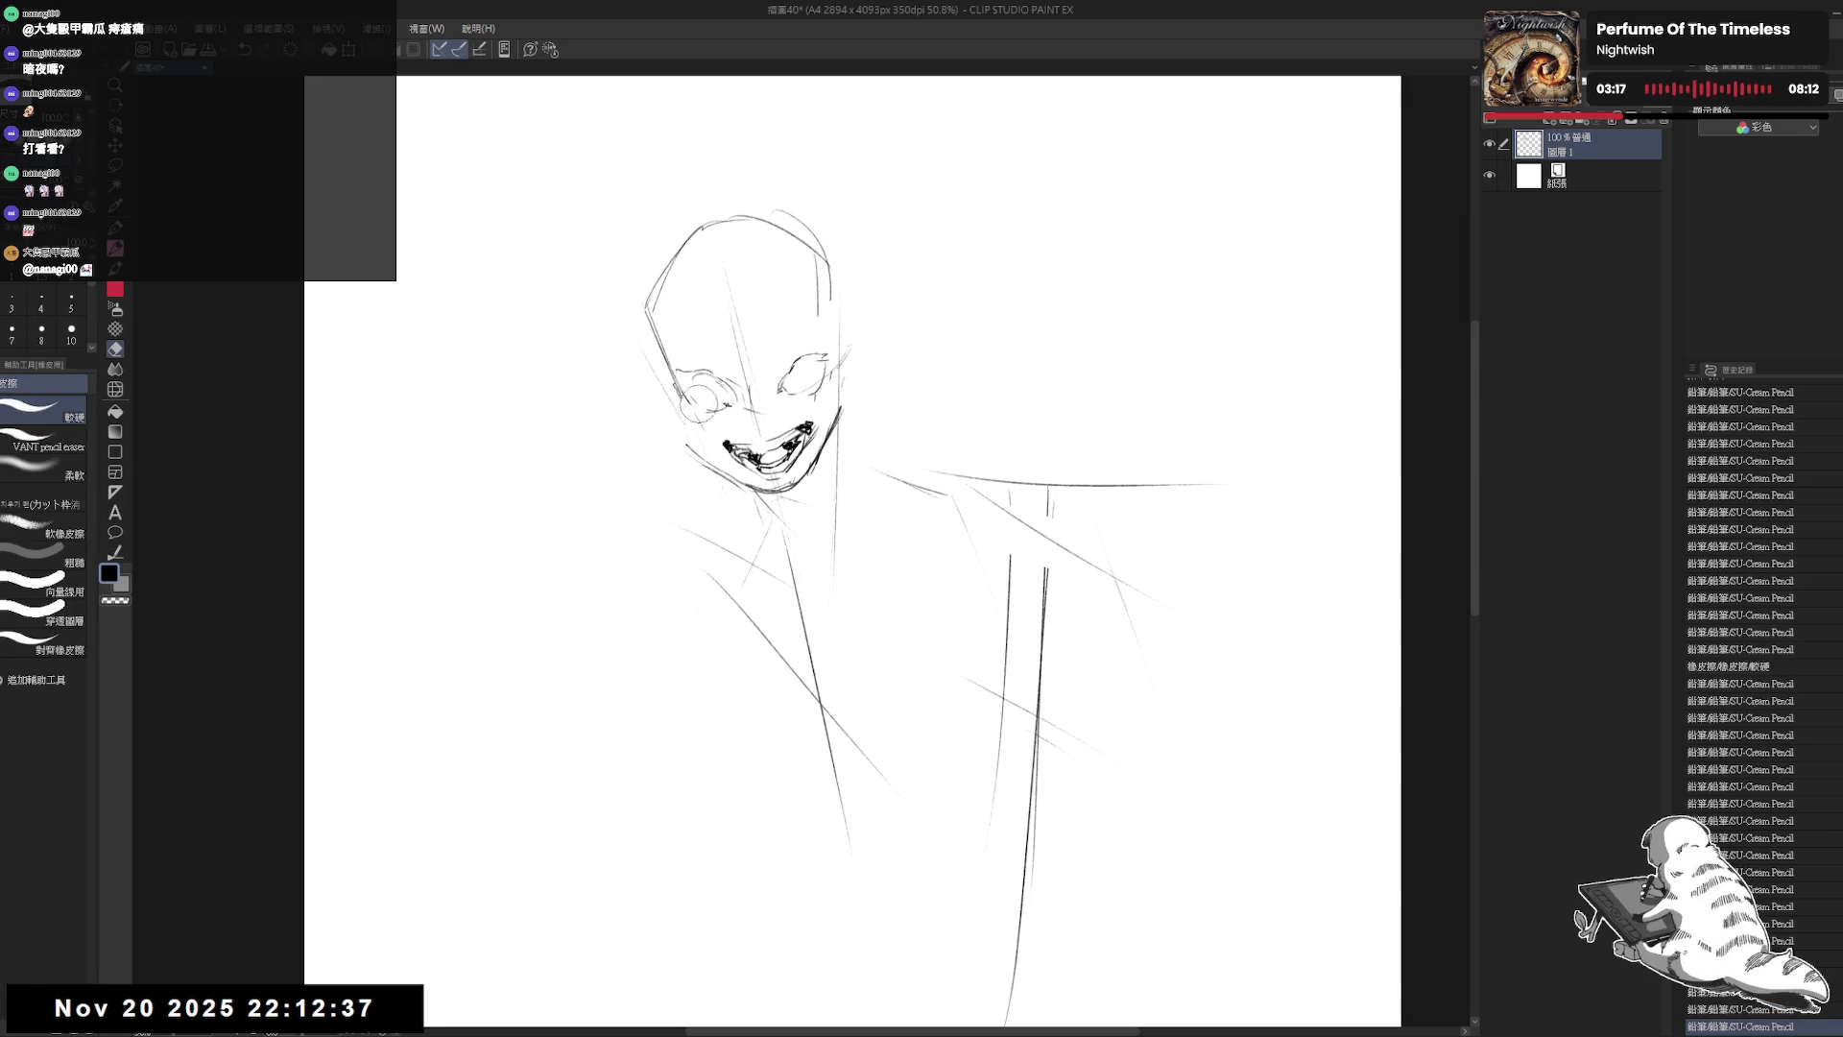
{"action": "key", "text": "p"}
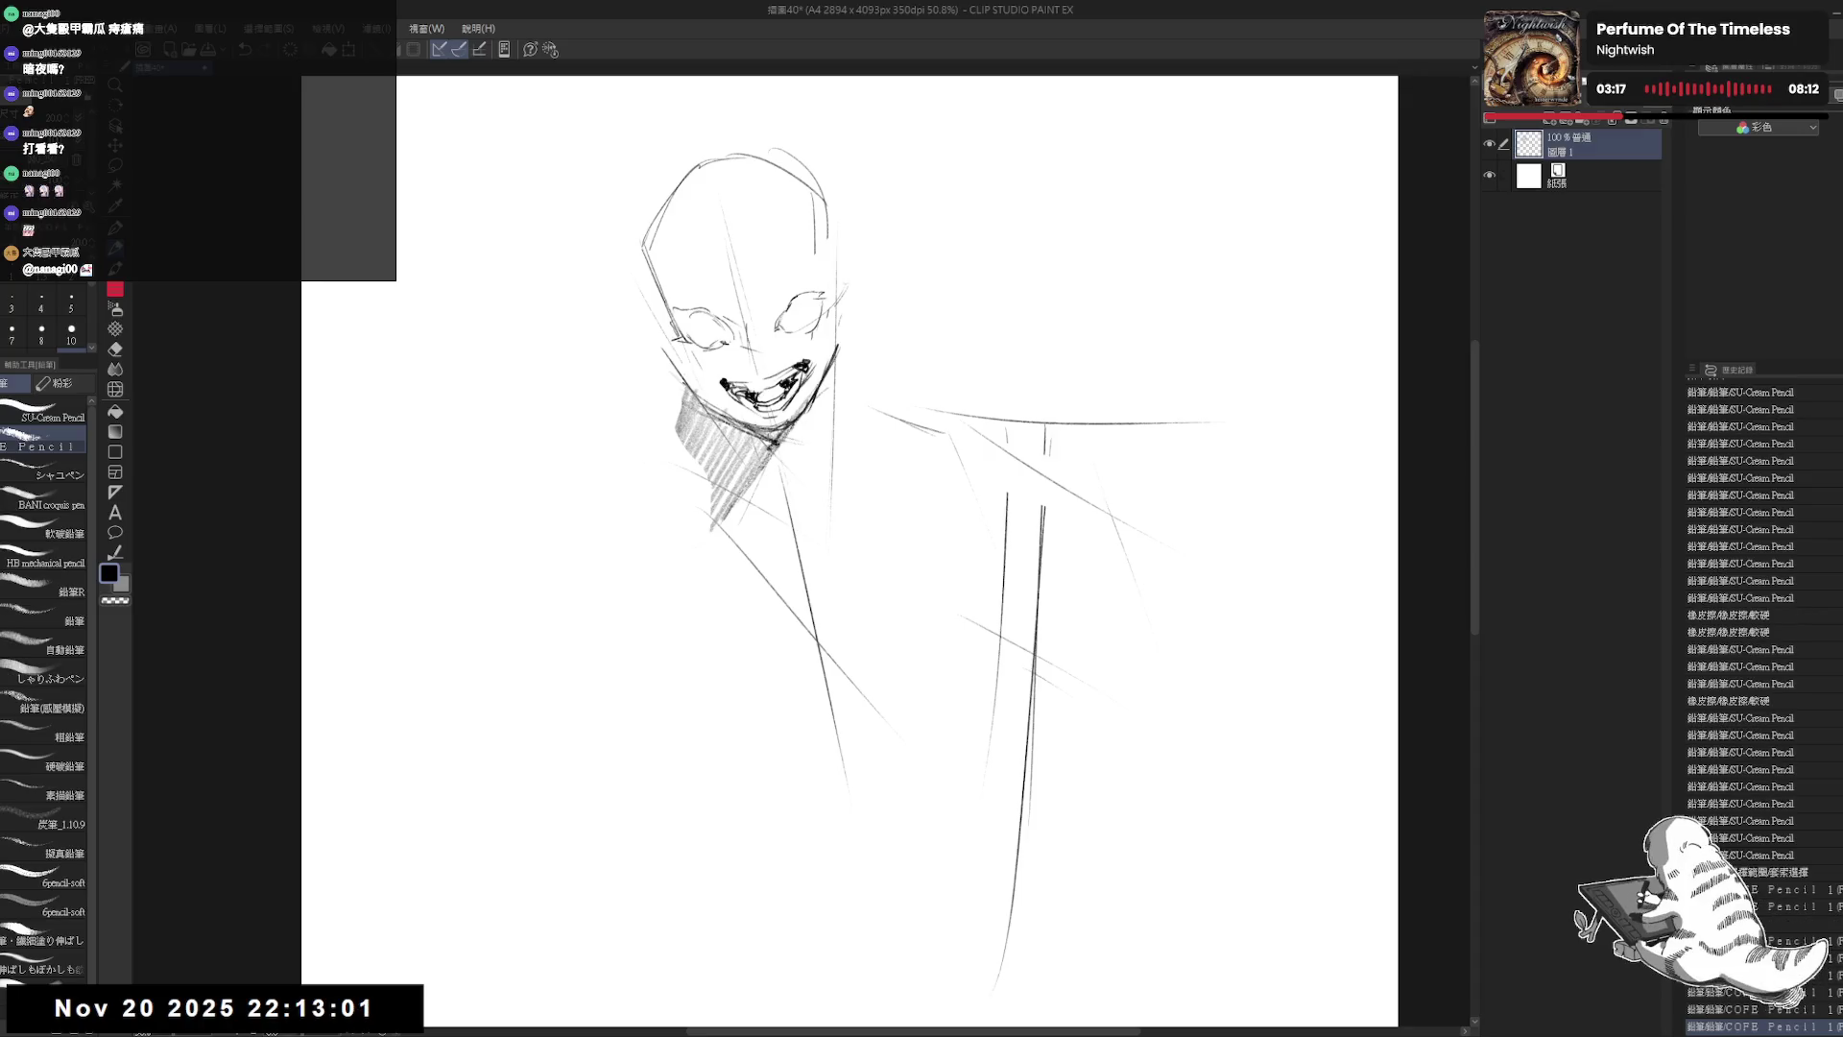
Step: Redraw a longer stroke beside the neck and rework the neck hatching with the eraser and pencil
{"action": "left_click_drag", "start_coordinate": [706, 437], "coordinate": [685, 509]}
{"action": "key", "text": "ctrl+z"}
{"action": "left_click_drag", "start_coordinate": [689, 374], "coordinate": [677, 512]}
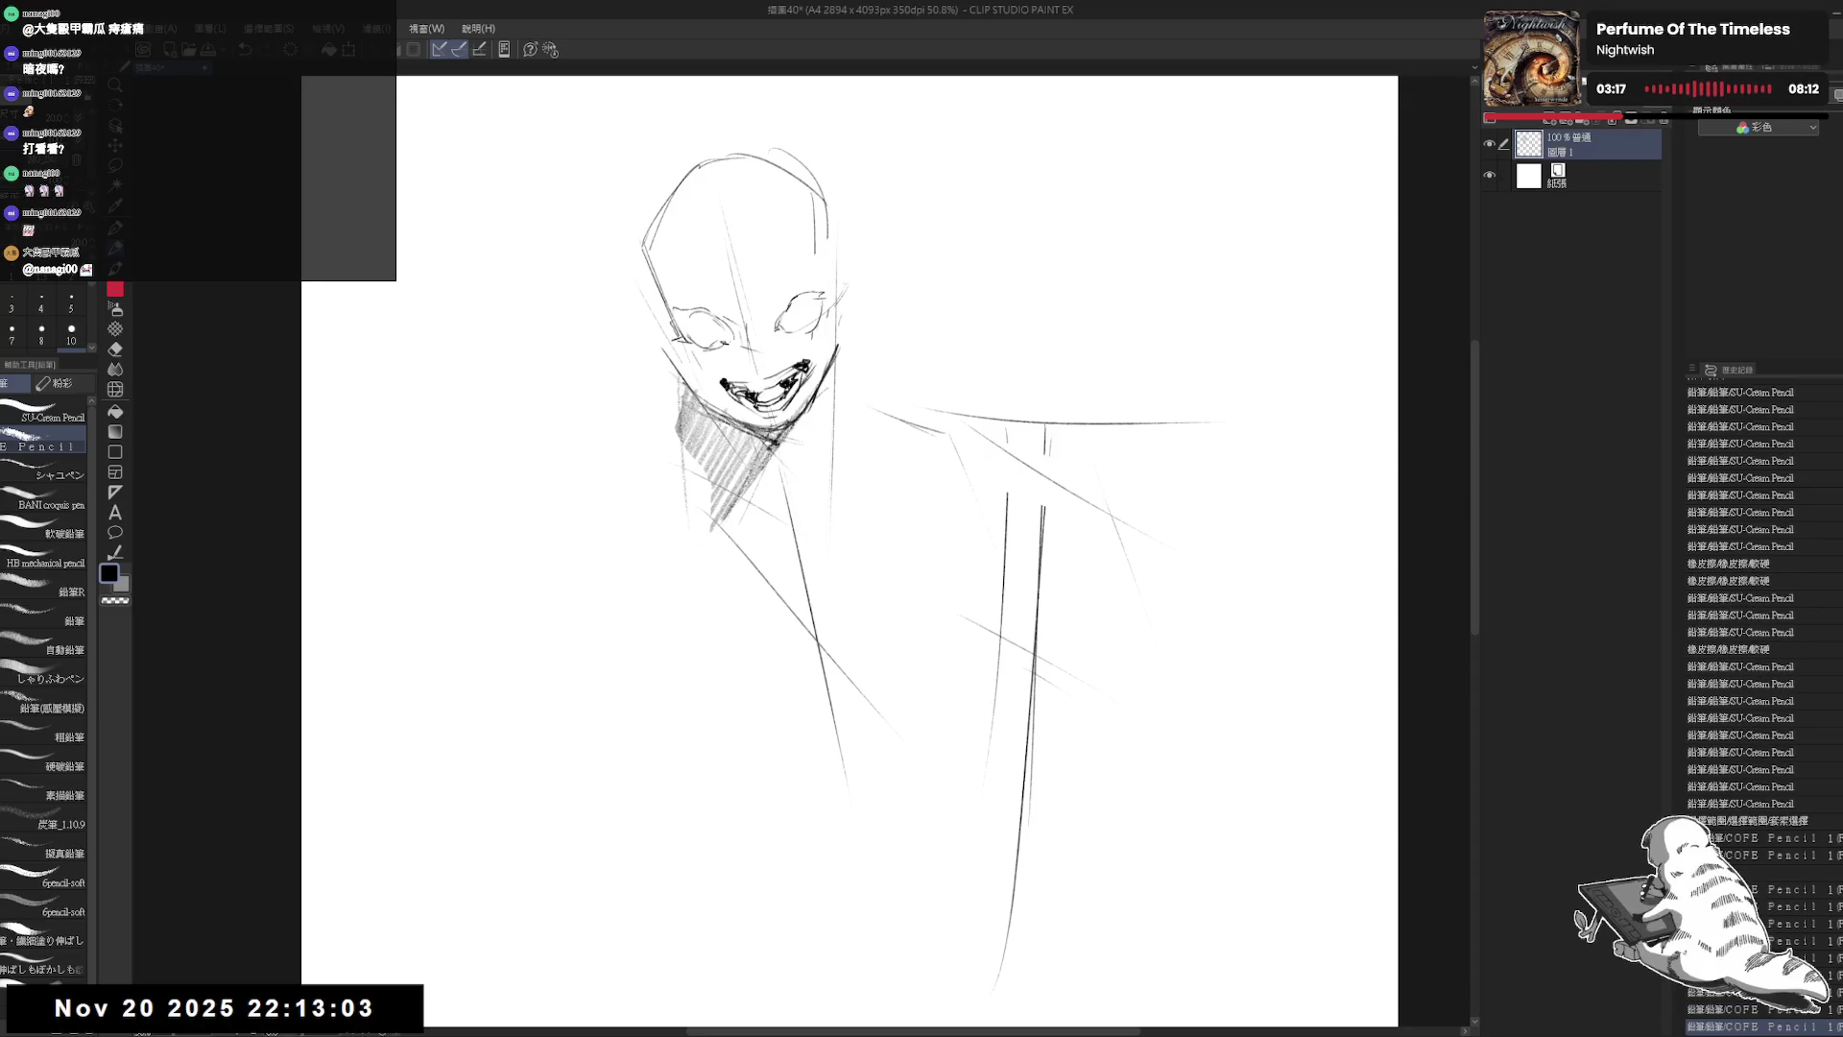
{"action": "key", "text": "e"}
{"action": "left_click_drag", "start_coordinate": [753, 446], "coordinate": [720, 509]}
{"action": "left_click_drag", "start_coordinate": [758, 461], "coordinate": [725, 499]}
{"action": "key", "text": "p"}
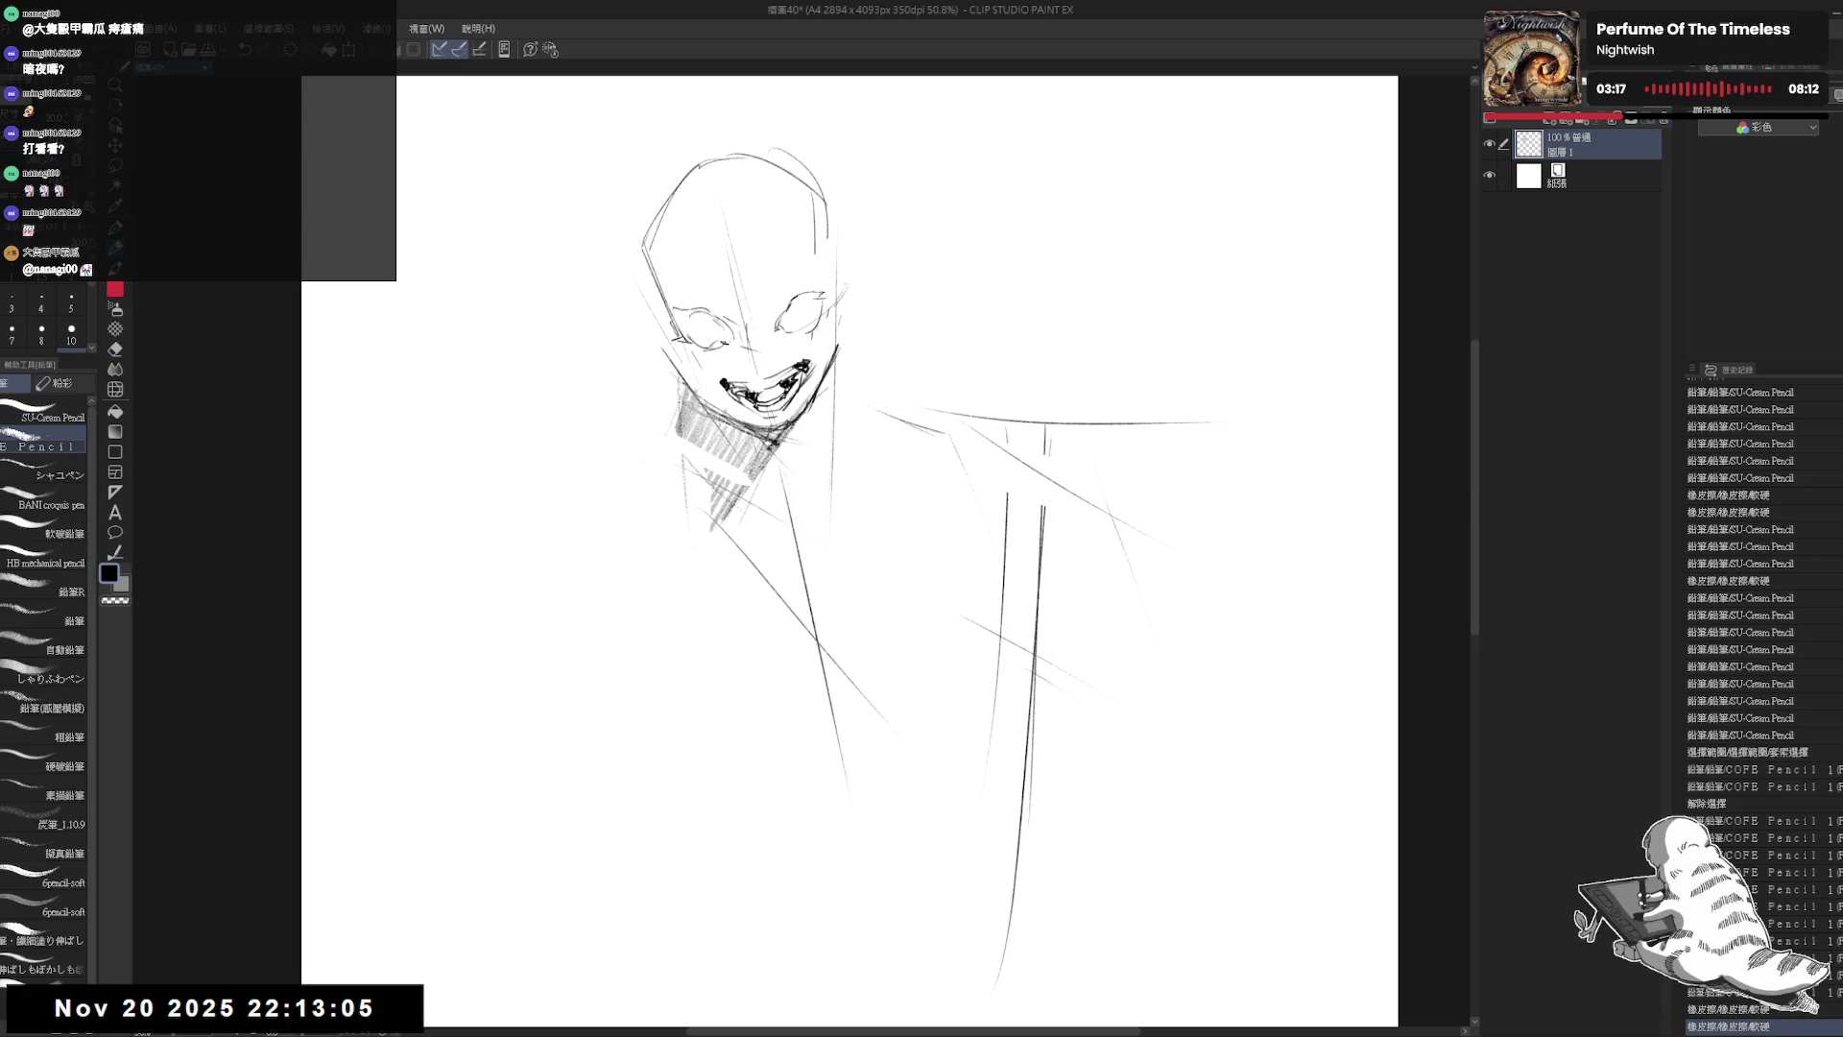
{"action": "mouse_move", "coordinate": [681, 408]}
{"action": "left_mouse_down"}
{"action": "mouse_move", "coordinate": [768, 451]}
{"action": "mouse_move", "coordinate": [725, 518]}
{"action": "left_mouse_up"}
{"action": "left_click_drag", "start_coordinate": [768, 459], "coordinate": [720, 523]}
Step: Add marks and short strokes along the head's left side, then erase a stray stroke by the chin
{"action": "left_click", "coordinate": [927, 399]}
{"action": "left_click", "coordinate": [1086, 663]}
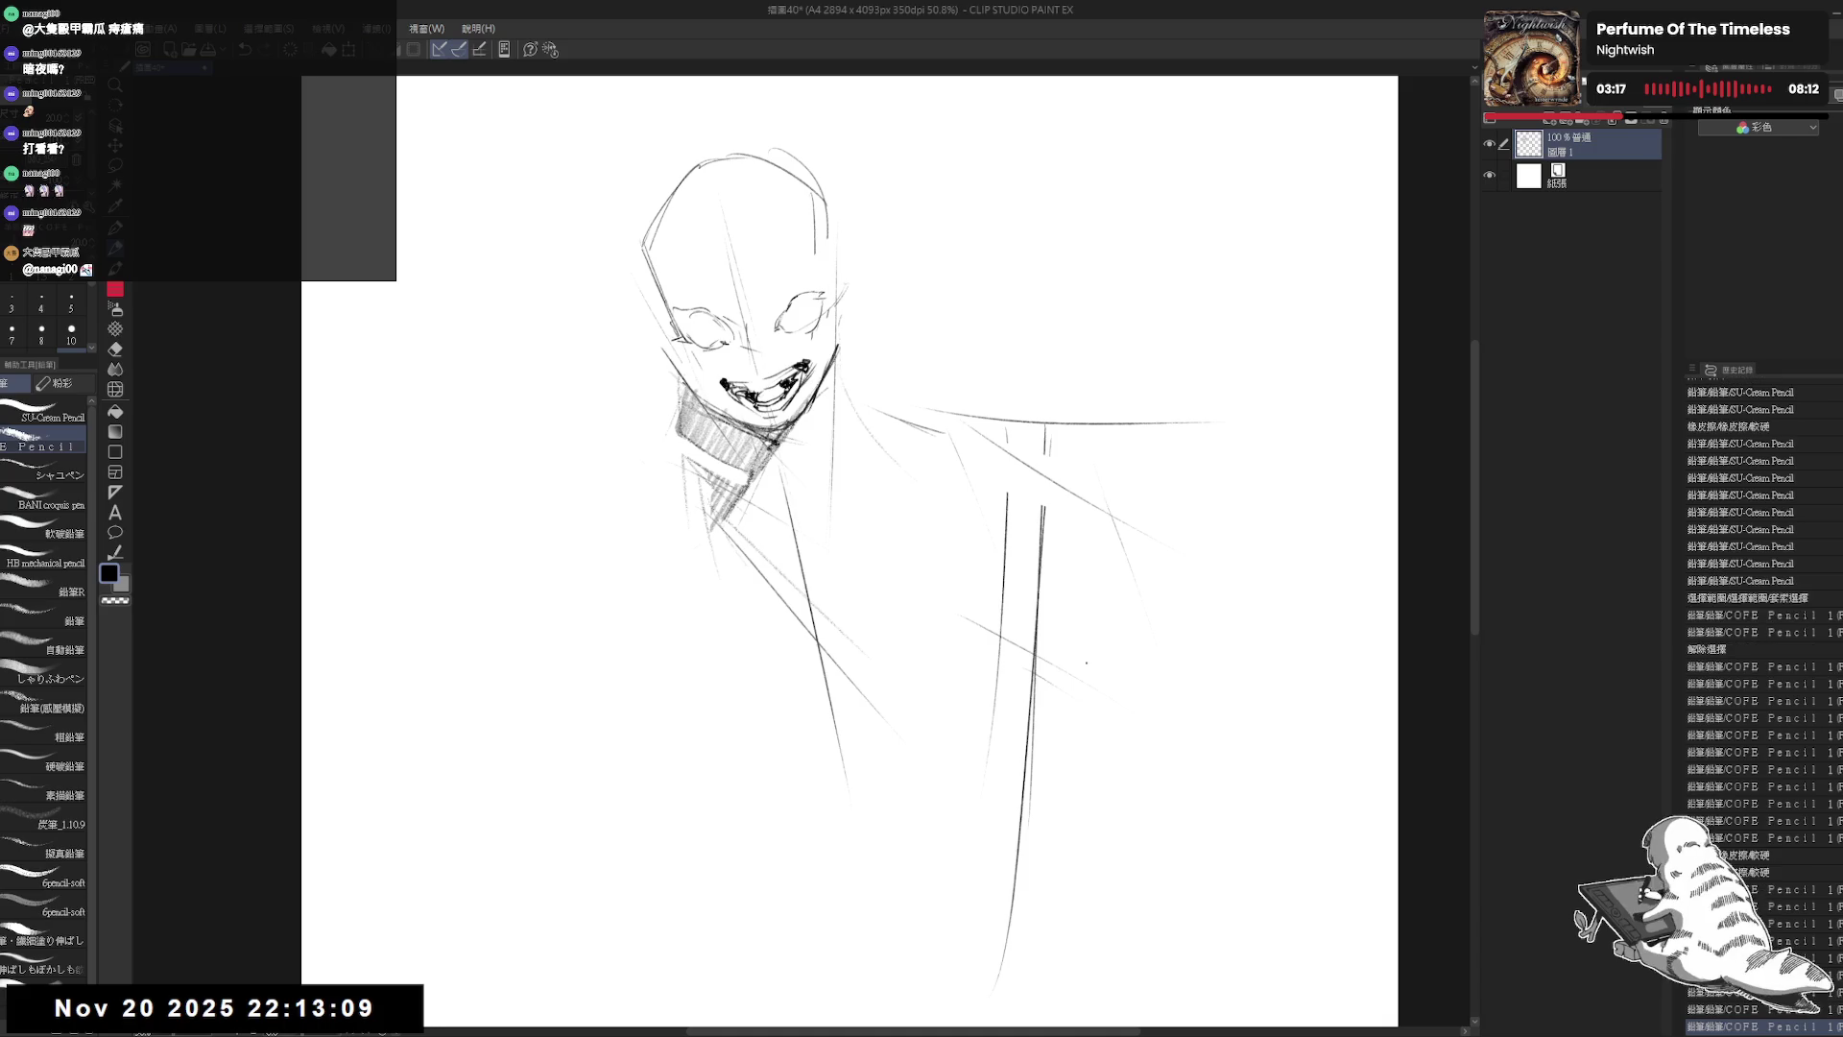
{"action": "left_click_drag", "start_coordinate": [672, 384], "coordinate": [701, 528]}
{"action": "left_click_drag", "start_coordinate": [810, 241], "coordinate": [808, 299]}
{"action": "left_click", "coordinate": [850, 334]}
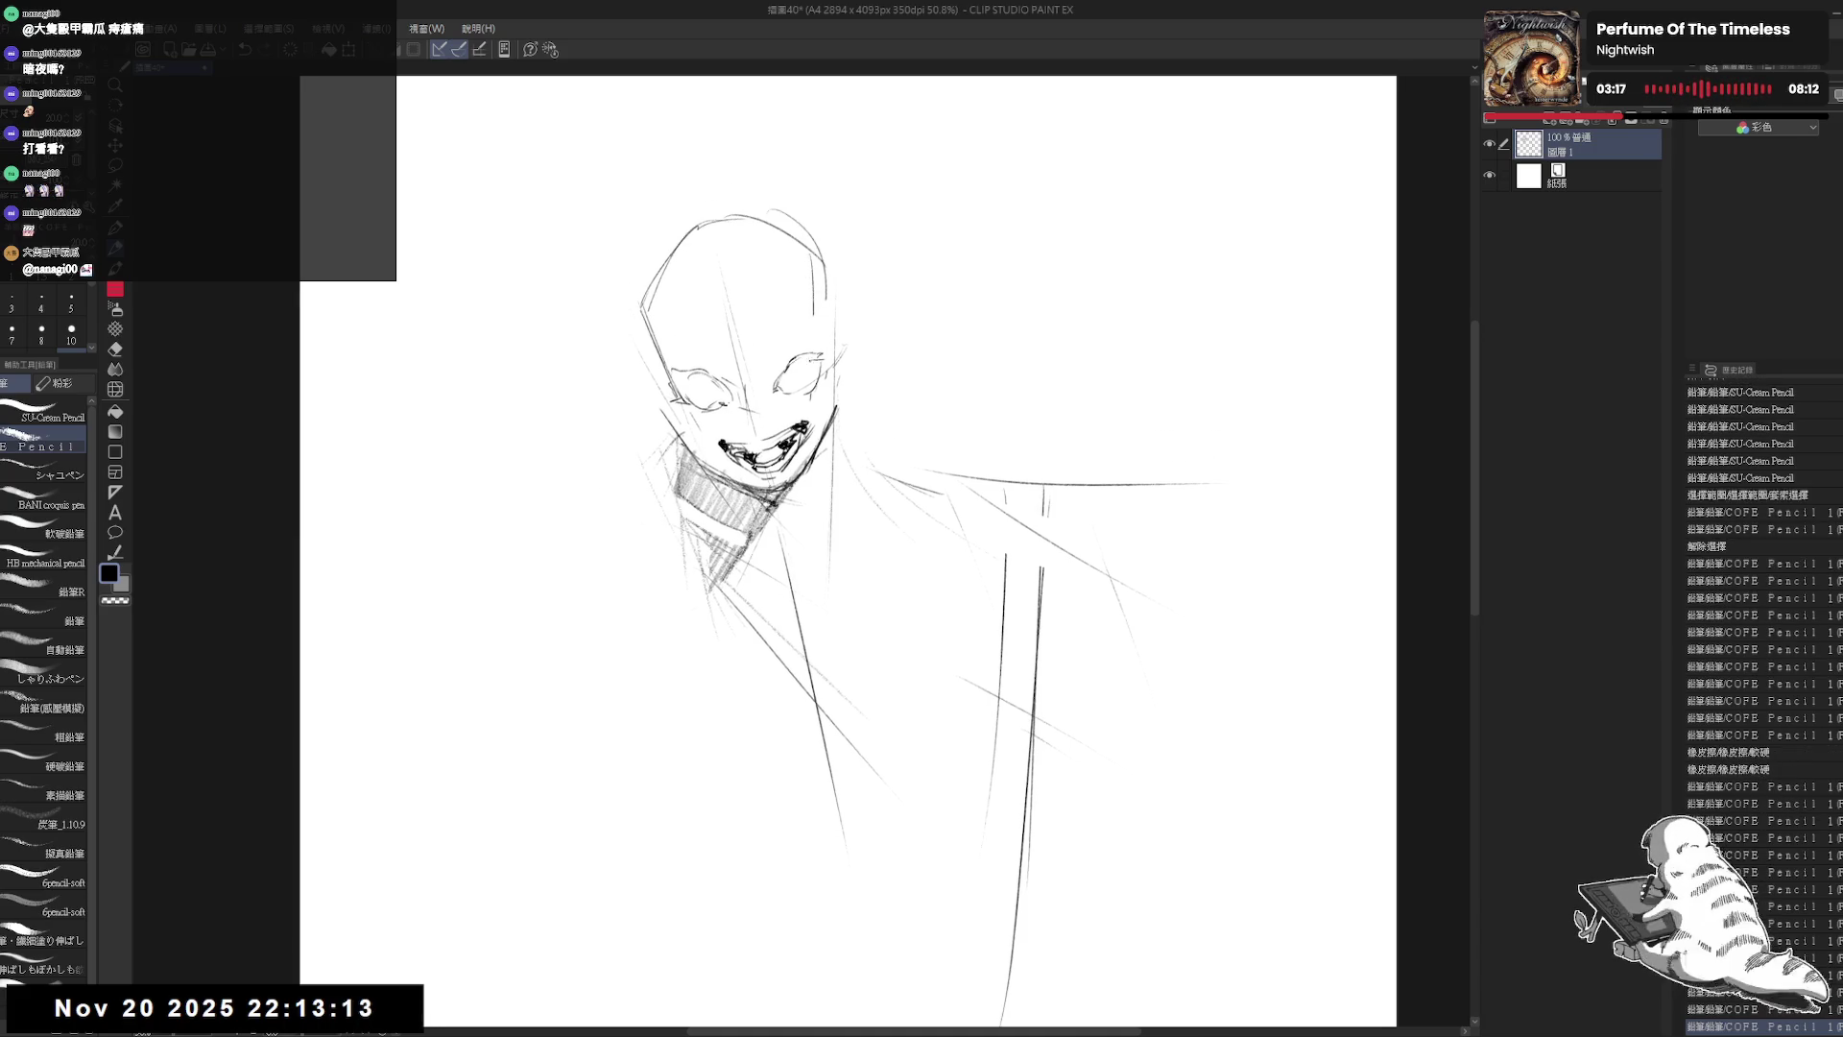
{"action": "left_click", "coordinate": [643, 280]}
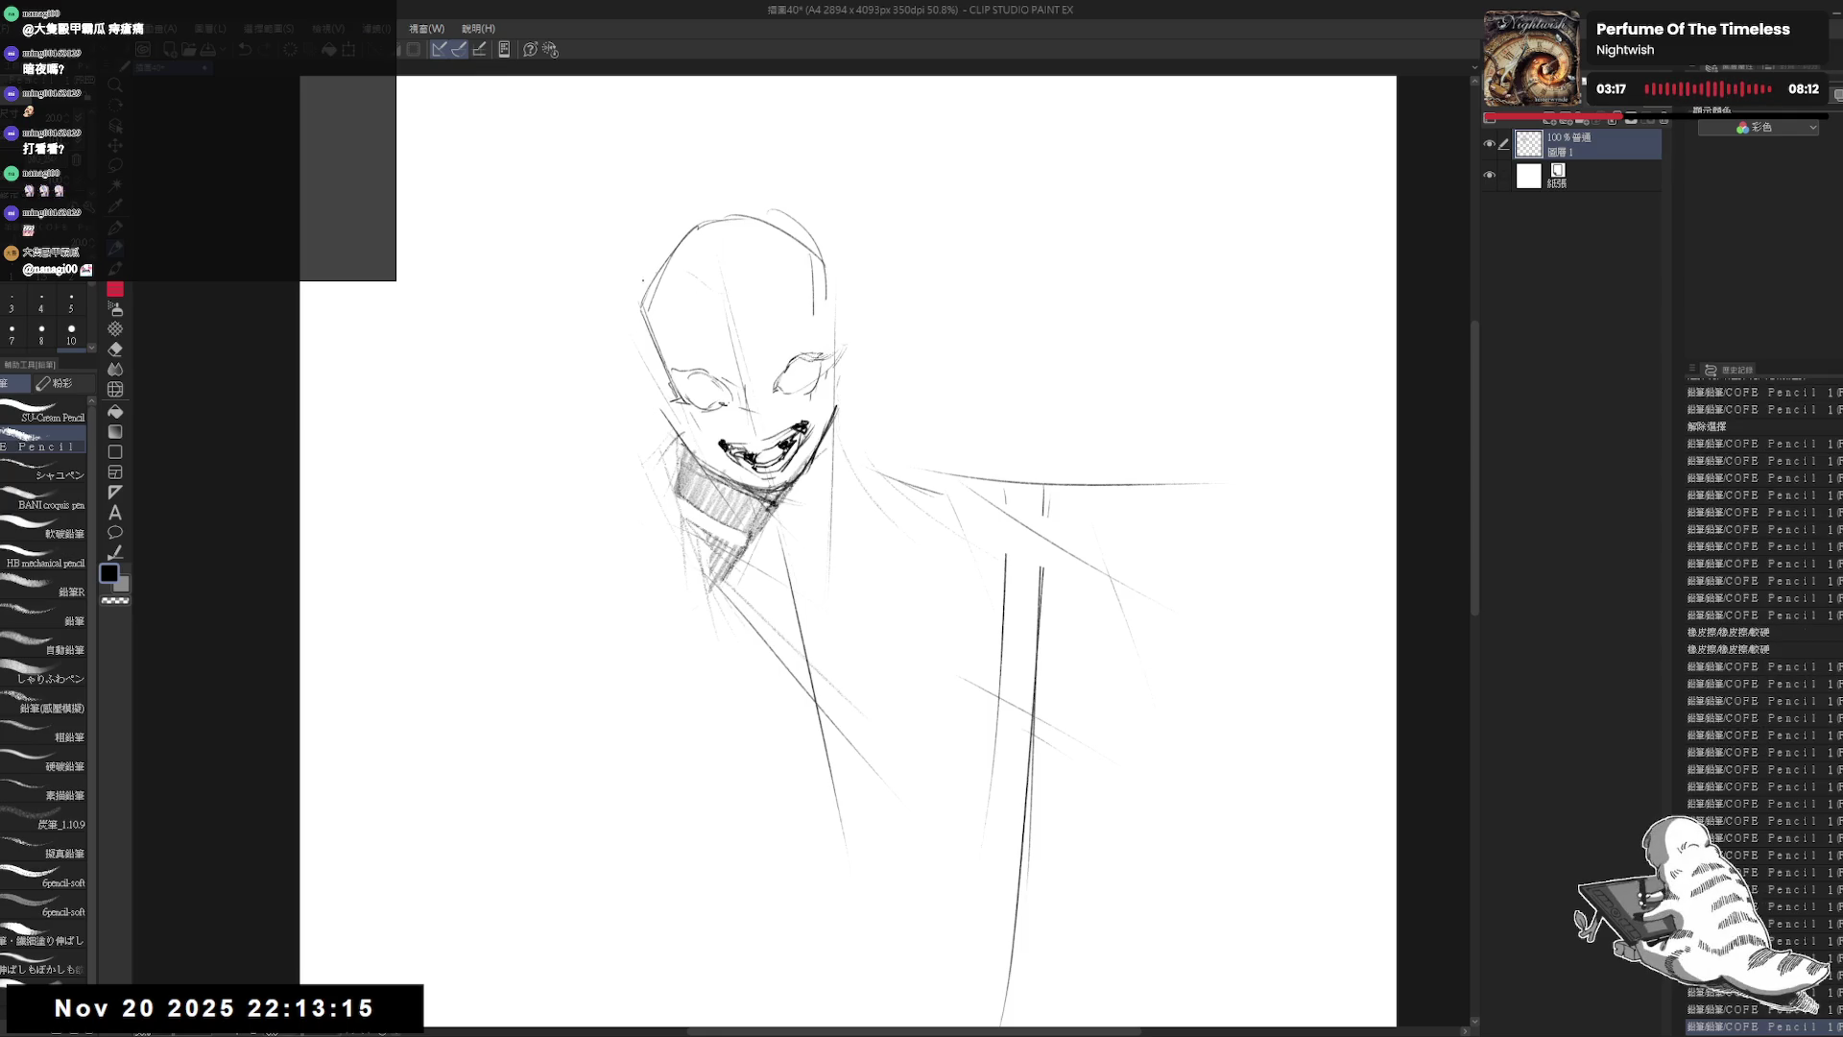
{"action": "left_click_drag", "start_coordinate": [689, 290], "coordinate": [672, 321]}
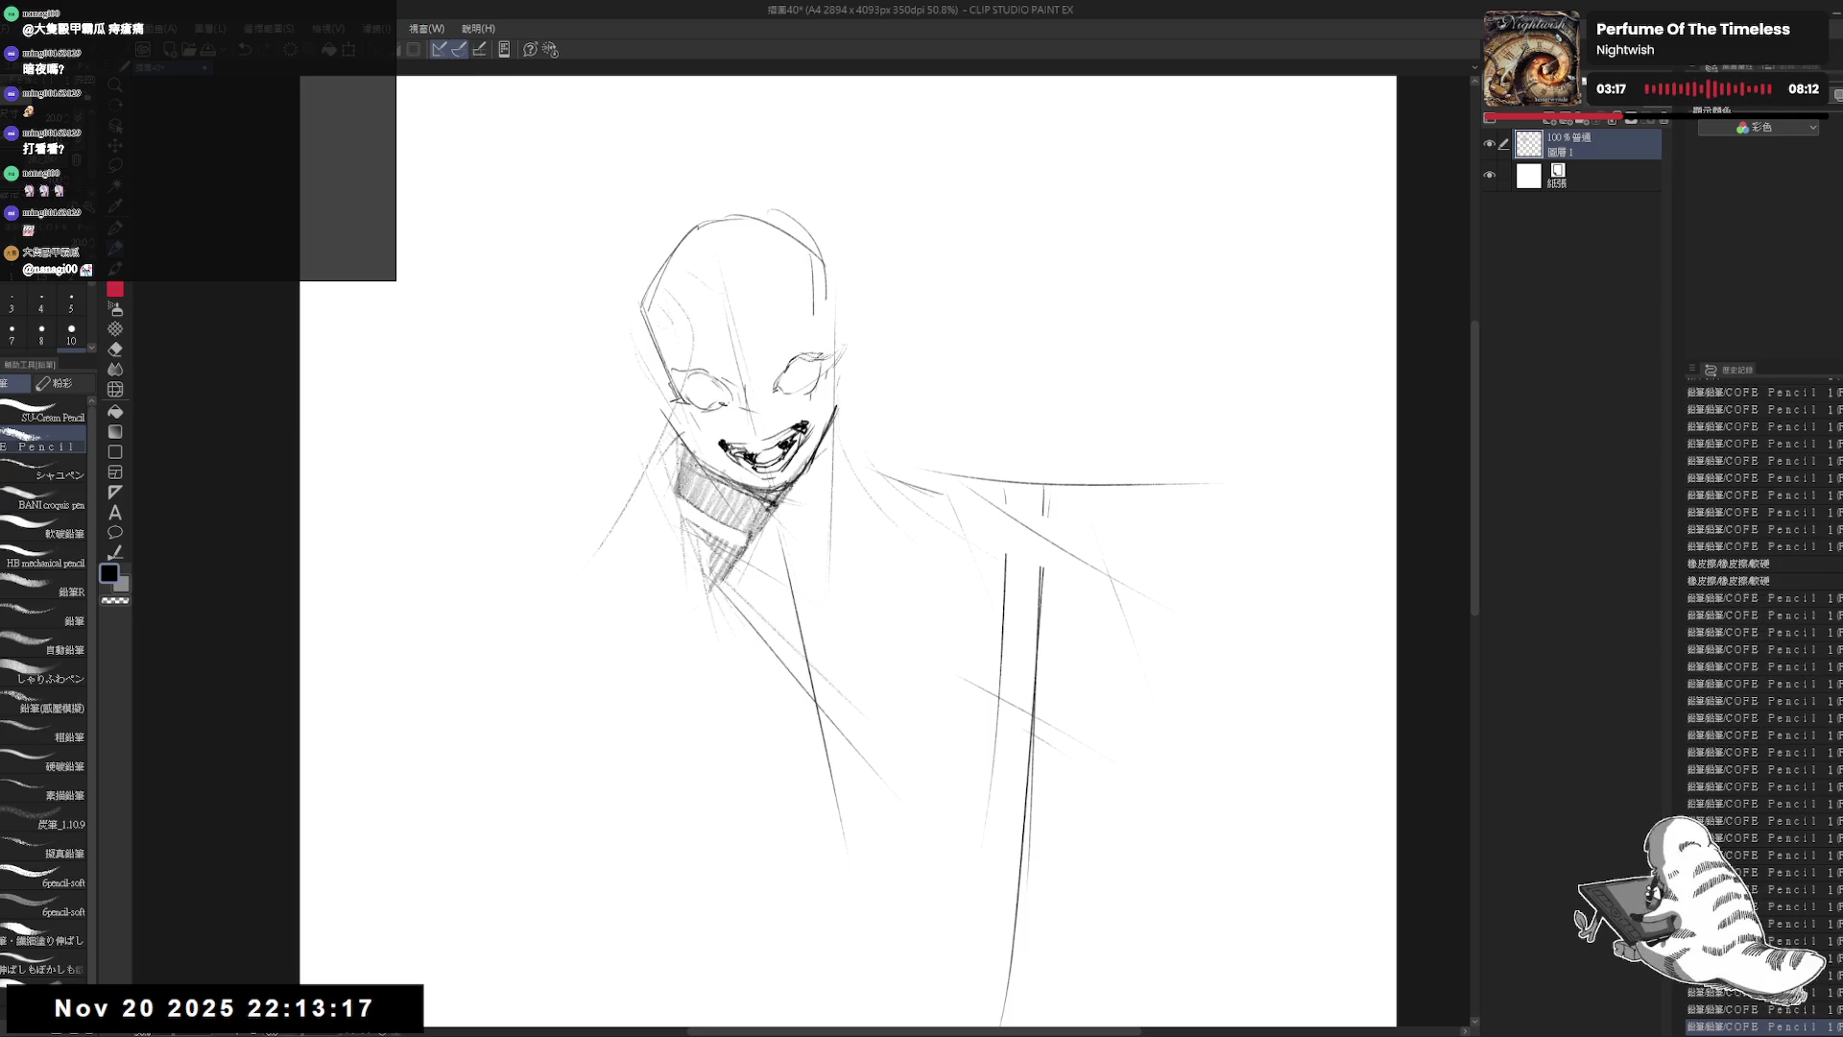
{"action": "key", "text": "e"}
{"action": "mouse_move", "coordinate": [678, 431]}
{"action": "left_mouse_down"}
{"action": "mouse_move", "coordinate": [662, 386]}
{"action": "mouse_move", "coordinate": [571, 593]}
{"action": "left_mouse_up"}
Step: Sketch curved strokes down-left of the face and a hair curl left of the head
{"action": "key", "text": "p"}
{"action": "mouse_move", "coordinate": [686, 348]}
{"action": "left_mouse_down"}
{"action": "mouse_move", "coordinate": [583, 614]}
{"action": "mouse_move", "coordinate": [665, 676]}
{"action": "left_mouse_up"}
{"action": "left_click_drag", "start_coordinate": [641, 304], "coordinate": [597, 314]}
{"action": "left_click_drag", "start_coordinate": [639, 308], "coordinate": [602, 331]}
{"action": "left_click_drag", "start_coordinate": [631, 314], "coordinate": [602, 331]}
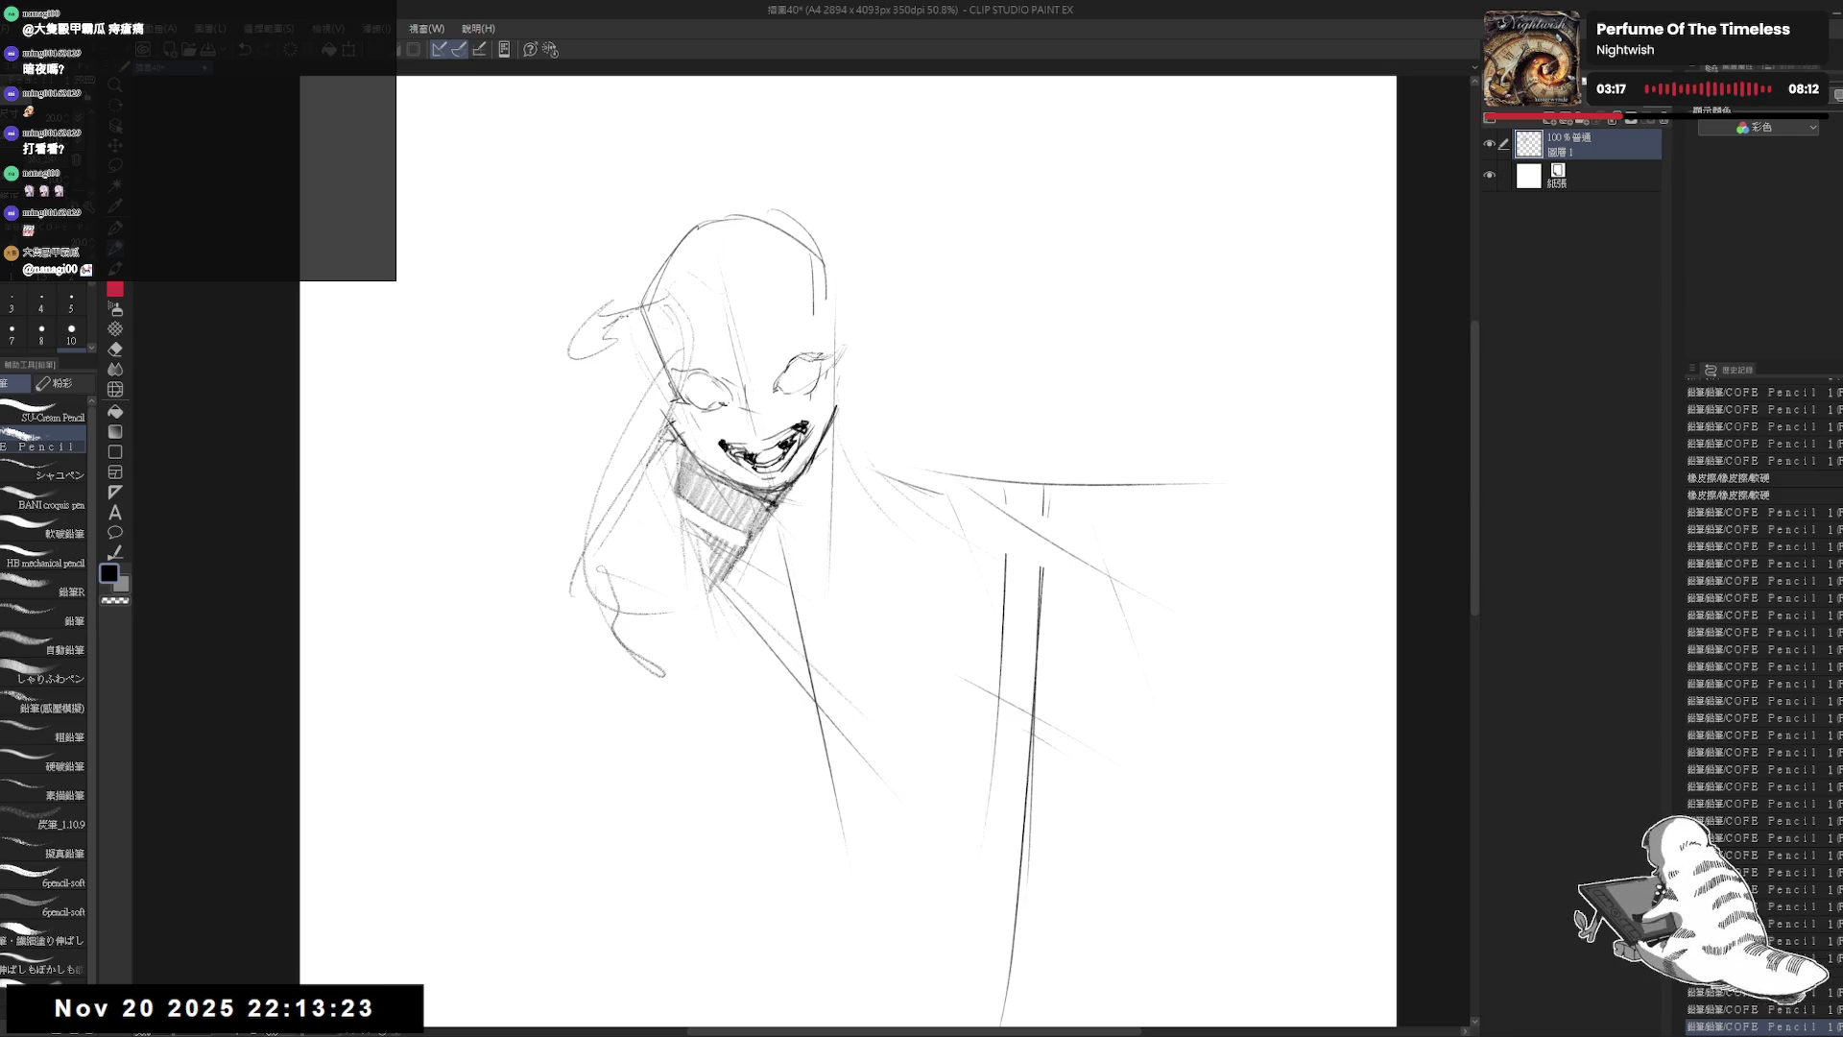
Step: Rough in a horn sweeping up from the head's top right
{"action": "left_click_drag", "start_coordinate": [828, 280], "coordinate": [764, 340]}
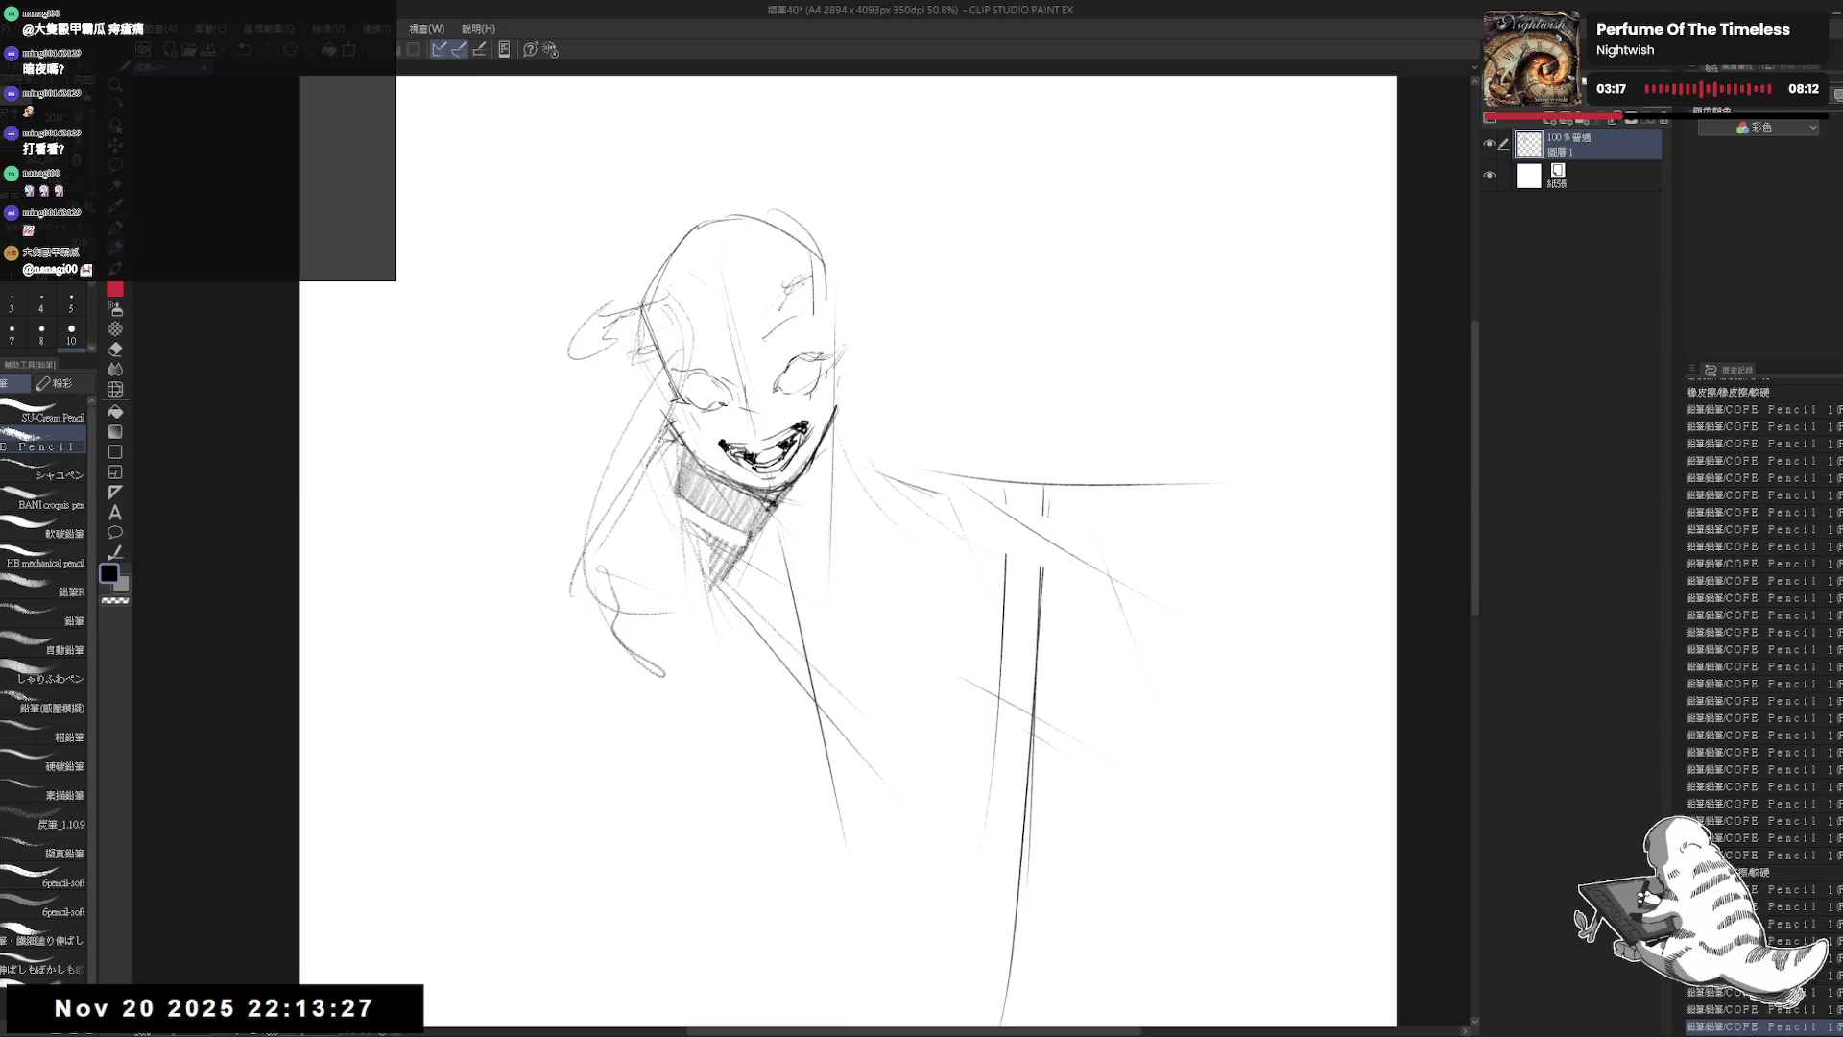
{"action": "left_click_drag", "start_coordinate": [795, 268], "coordinate": [835, 245]}
{"action": "left_click_drag", "start_coordinate": [755, 297], "coordinate": [771, 268]}
{"action": "left_click_drag", "start_coordinate": [745, 329], "coordinate": [812, 254]}
{"action": "left_click_drag", "start_coordinate": [821, 258], "coordinate": [951, 153]}
{"action": "left_click_drag", "start_coordinate": [864, 480], "coordinate": [823, 553]}
{"action": "left_click_drag", "start_coordinate": [839, 236], "coordinate": [931, 206]}
{"action": "mouse_move", "coordinate": [930, 212]}
{"action": "left_mouse_down"}
{"action": "mouse_move", "coordinate": [982, 178]}
{"action": "mouse_move", "coordinate": [818, 332]}
{"action": "left_mouse_up"}
{"action": "mouse_move", "coordinate": [796, 333]}
{"action": "left_mouse_down"}
{"action": "mouse_move", "coordinate": [787, 396]}
{"action": "mouse_move", "coordinate": [920, 271]}
{"action": "left_mouse_up"}
Step: Sketch a second horn on the head's upper left, with strokes along the head's top-left
{"action": "left_click_drag", "start_coordinate": [645, 422], "coordinate": [624, 384]}
{"action": "mouse_move", "coordinate": [634, 363]}
{"action": "left_mouse_down"}
{"action": "mouse_move", "coordinate": [572, 394]}
{"action": "mouse_move", "coordinate": [607, 282]}
{"action": "mouse_move", "coordinate": [536, 396]}
{"action": "mouse_move", "coordinate": [551, 228]}
{"action": "left_mouse_up"}
{"action": "left_click_drag", "start_coordinate": [768, 480], "coordinate": [731, 437]}
{"action": "left_click_drag", "start_coordinate": [816, 338], "coordinate": [898, 370]}
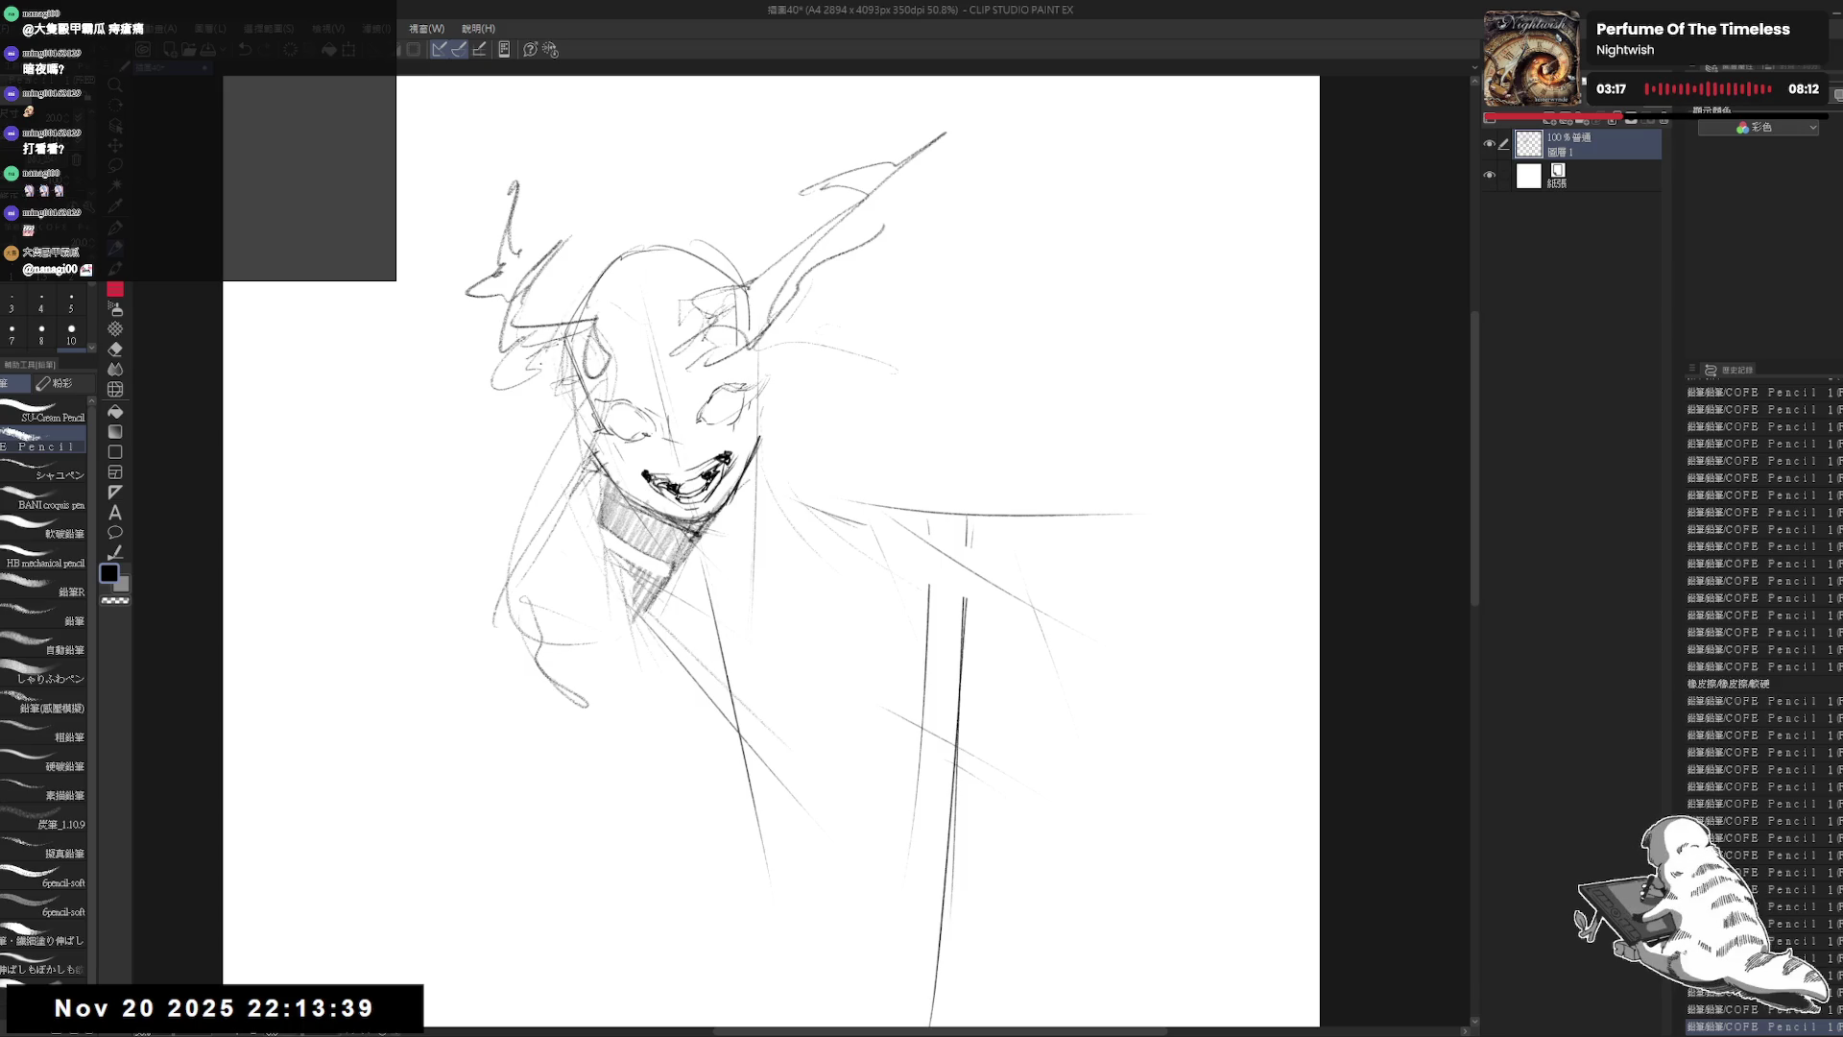
{"action": "left_click_drag", "start_coordinate": [543, 330], "coordinate": [671, 234]}
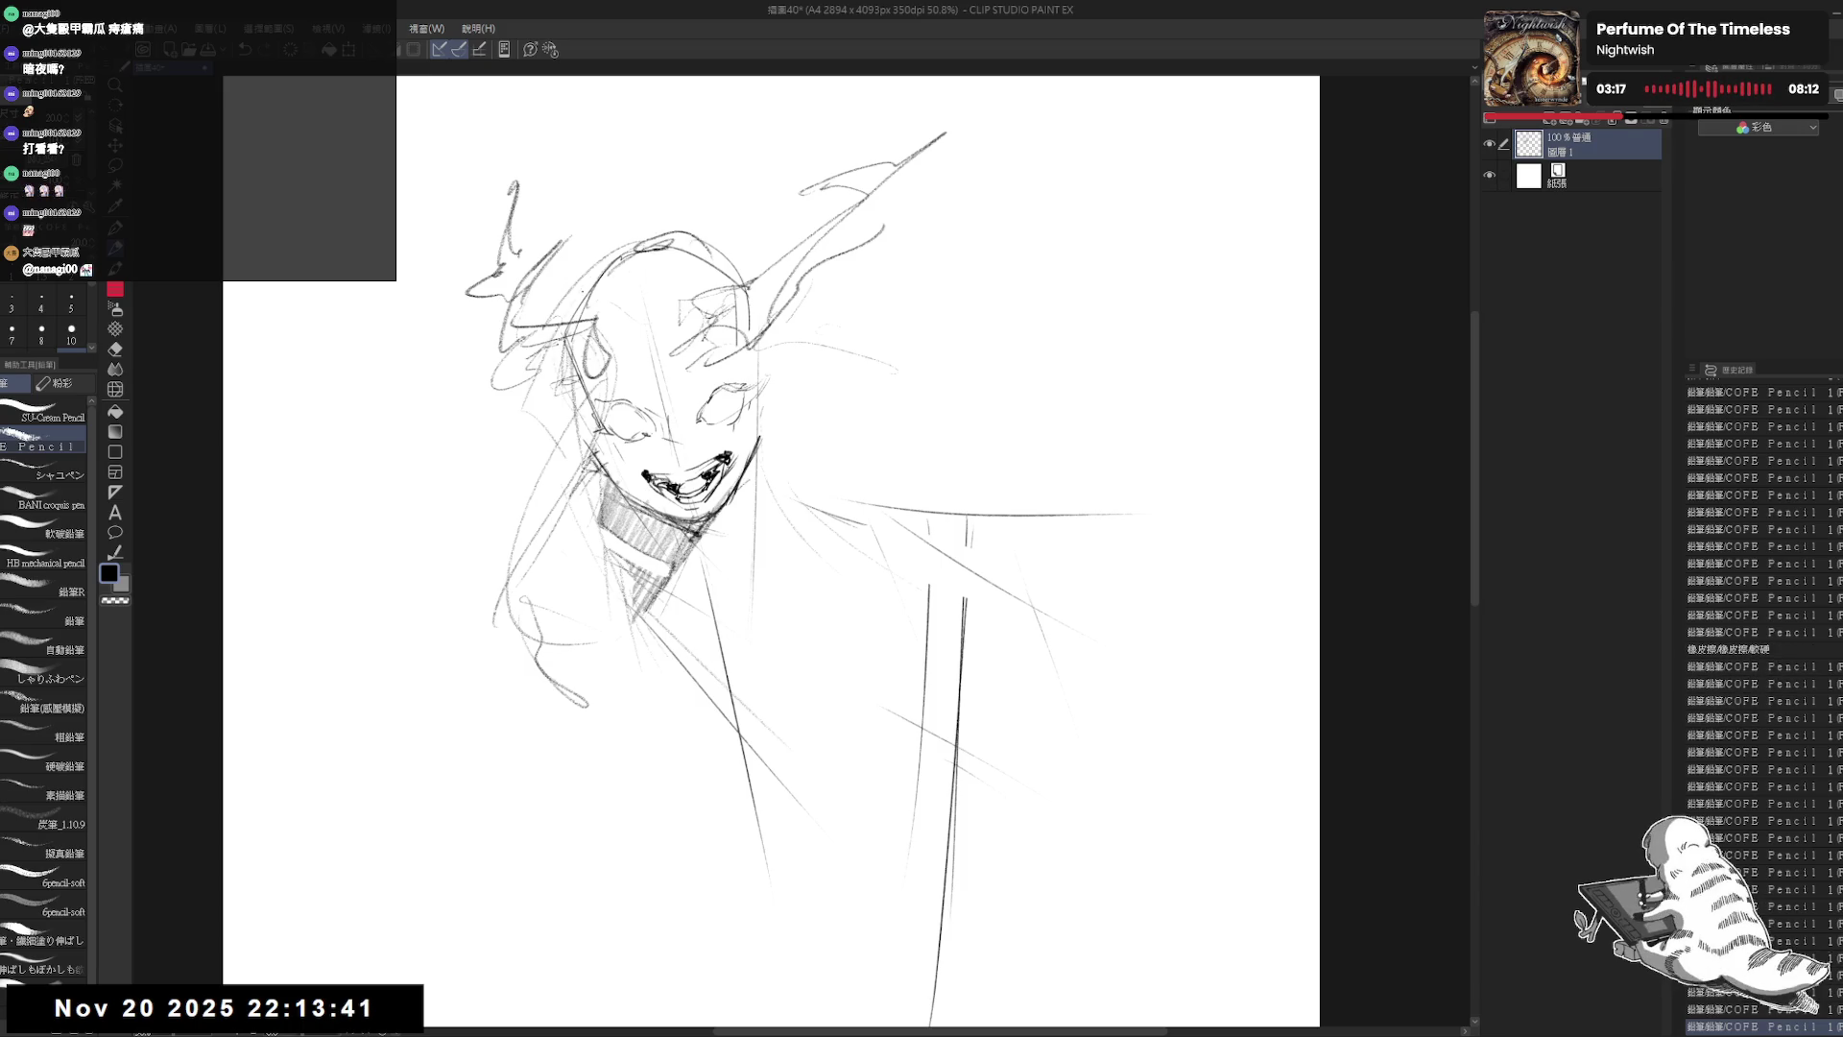
Step: Erase stray strokes near the left horn and redo the lines around the right eye
{"action": "key", "text": "e"}
{"action": "left_click_drag", "start_coordinate": [567, 292], "coordinate": [605, 257]}
{"action": "mouse_move", "coordinate": [528, 405]}
{"action": "left_mouse_down"}
{"action": "mouse_move", "coordinate": [565, 366]}
{"action": "mouse_move", "coordinate": [687, 330]}
{"action": "left_mouse_up"}
{"action": "key", "text": "p"}
{"action": "key", "text": "e"}
{"action": "mouse_move", "coordinate": [672, 404]}
{"action": "left_mouse_down"}
{"action": "mouse_move", "coordinate": [729, 384]}
{"action": "mouse_move", "coordinate": [768, 403]}
{"action": "left_mouse_up"}
{"action": "mouse_move", "coordinate": [749, 413]}
{"action": "left_mouse_down"}
{"action": "mouse_move", "coordinate": [777, 393]}
{"action": "mouse_move", "coordinate": [826, 442]}
{"action": "left_mouse_up"}
{"action": "key", "text": "p"}
Step: Add faint strokes across the hair and clean up a stray mark below it
{"action": "left_click_drag", "start_coordinate": [689, 364], "coordinate": [763, 346]}
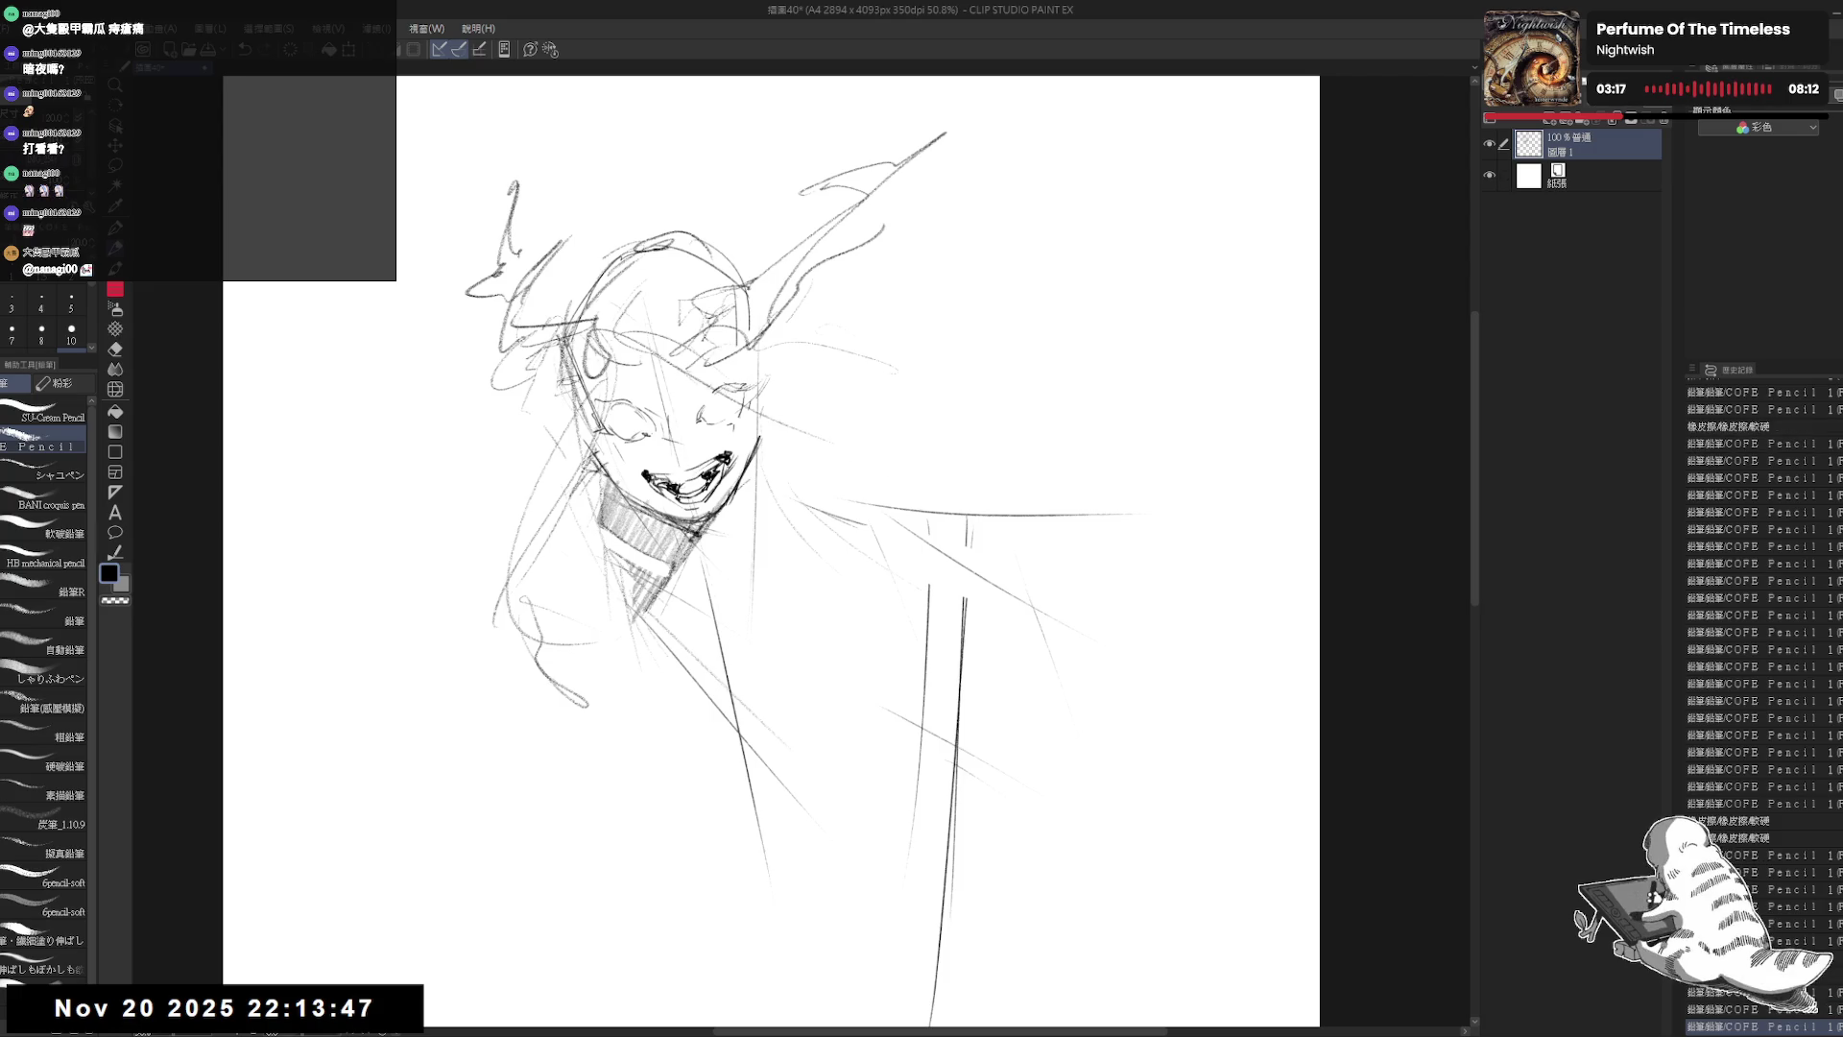
{"action": "key", "text": "e"}
{"action": "left_click_drag", "start_coordinate": [864, 461], "coordinate": [876, 455]}
{"action": "key", "text": "p"}
{"action": "mouse_move", "coordinate": [857, 331]}
{"action": "left_mouse_down"}
{"action": "mouse_move", "coordinate": [1191, 290]}
{"action": "mouse_move", "coordinate": [1032, 417]}
{"action": "mouse_move", "coordinate": [888, 461]}
{"action": "left_mouse_up"}
Step: Sketch long looping hair strands flowing right, then hatch short strokes near the left hair
{"action": "mouse_move", "coordinate": [859, 346]}
{"action": "left_mouse_down"}
{"action": "mouse_move", "coordinate": [936, 334]}
{"action": "mouse_move", "coordinate": [883, 258]}
{"action": "mouse_move", "coordinate": [956, 341]}
{"action": "mouse_move", "coordinate": [893, 480]}
{"action": "left_mouse_up"}
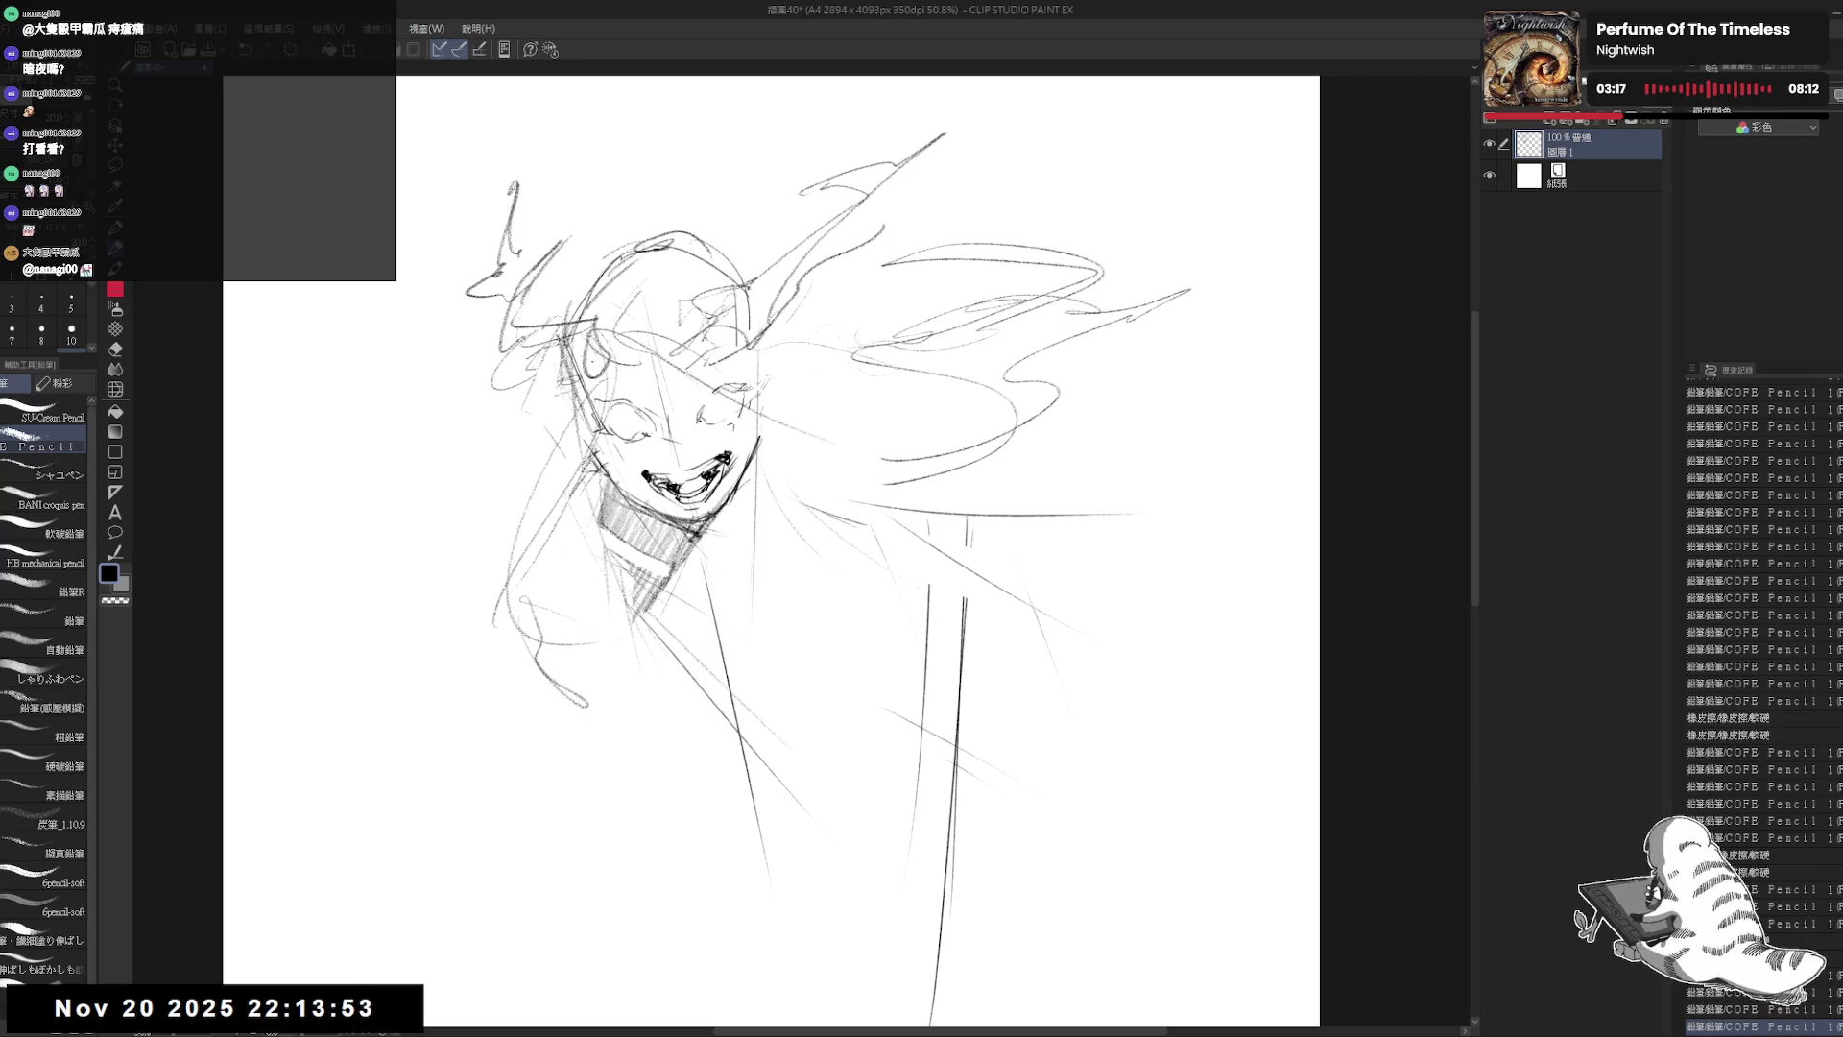
{"action": "mouse_move", "coordinate": [754, 413]}
{"action": "left_mouse_down"}
{"action": "mouse_move", "coordinate": [922, 489]}
{"action": "mouse_move", "coordinate": [1017, 451]}
{"action": "left_mouse_up"}
{"action": "left_click_drag", "start_coordinate": [1018, 451], "coordinate": [1109, 355]}
{"action": "left_click_drag", "start_coordinate": [982, 354], "coordinate": [1157, 279]}
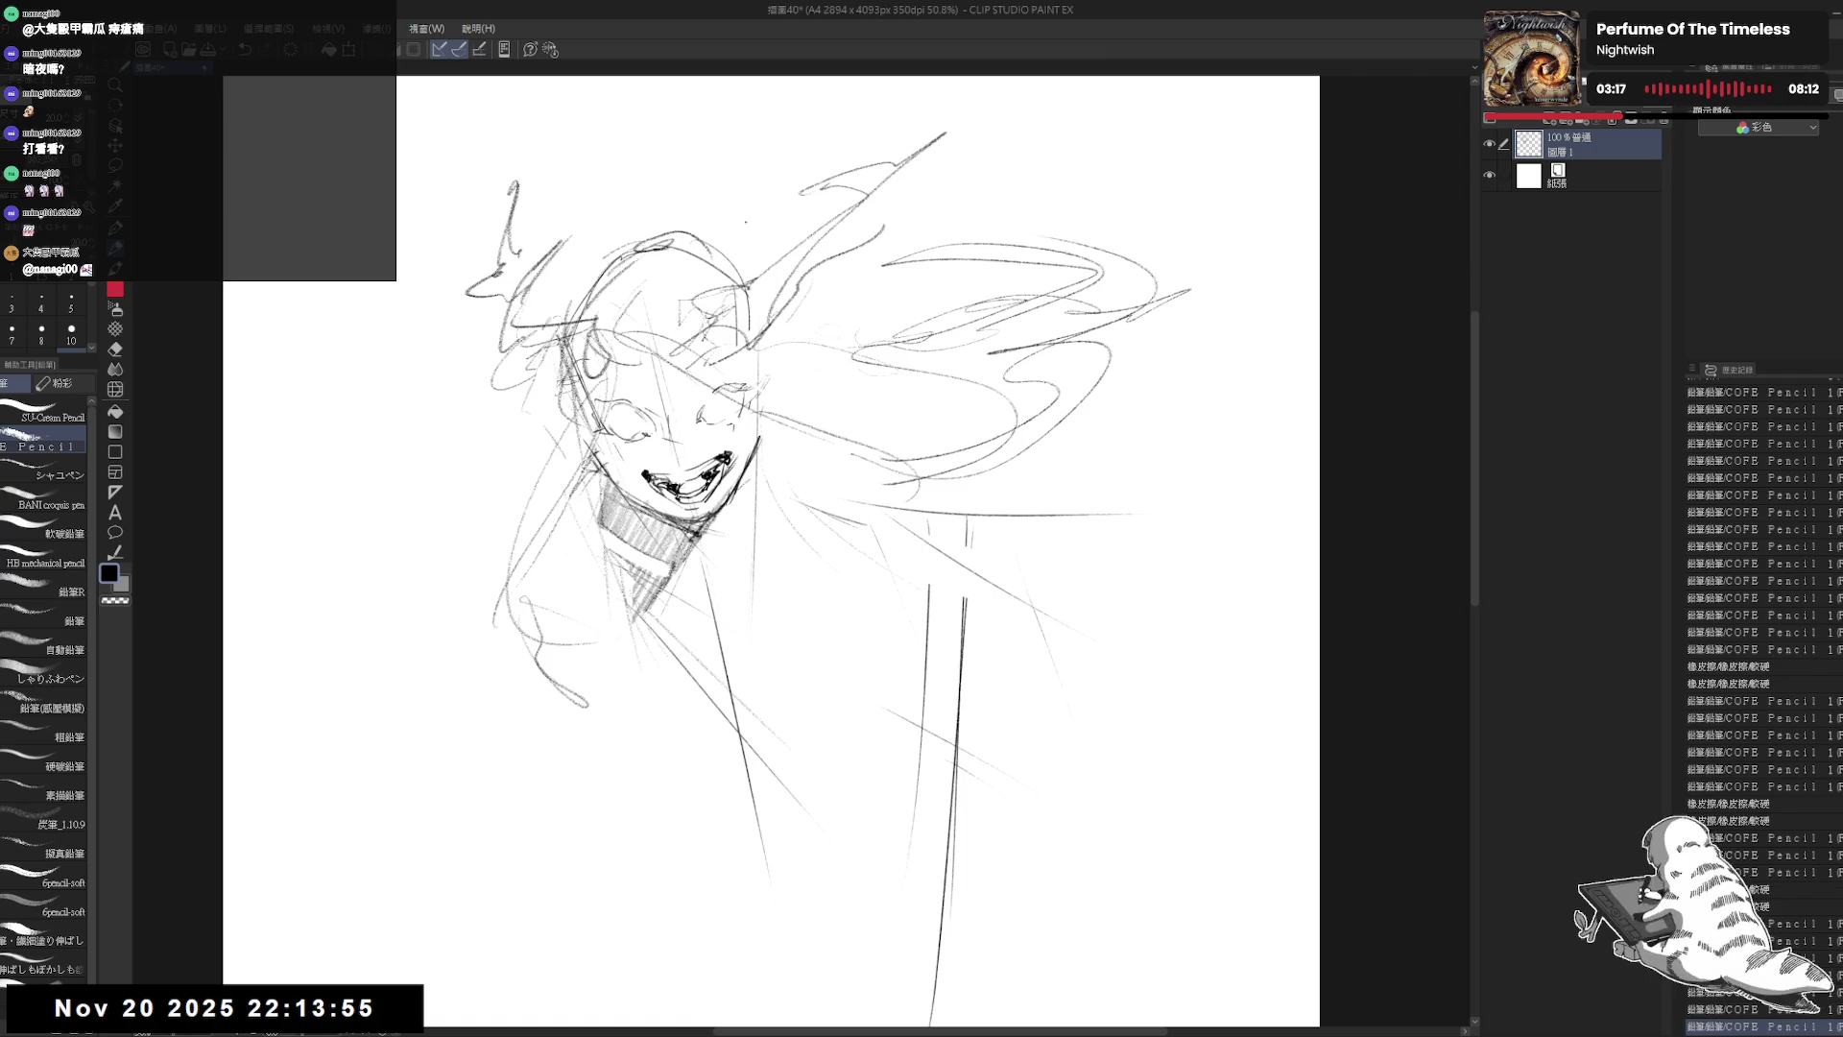
{"action": "left_click_drag", "start_coordinate": [996, 317], "coordinate": [786, 354]}
{"action": "left_click_drag", "start_coordinate": [891, 424], "coordinate": [892, 300]}
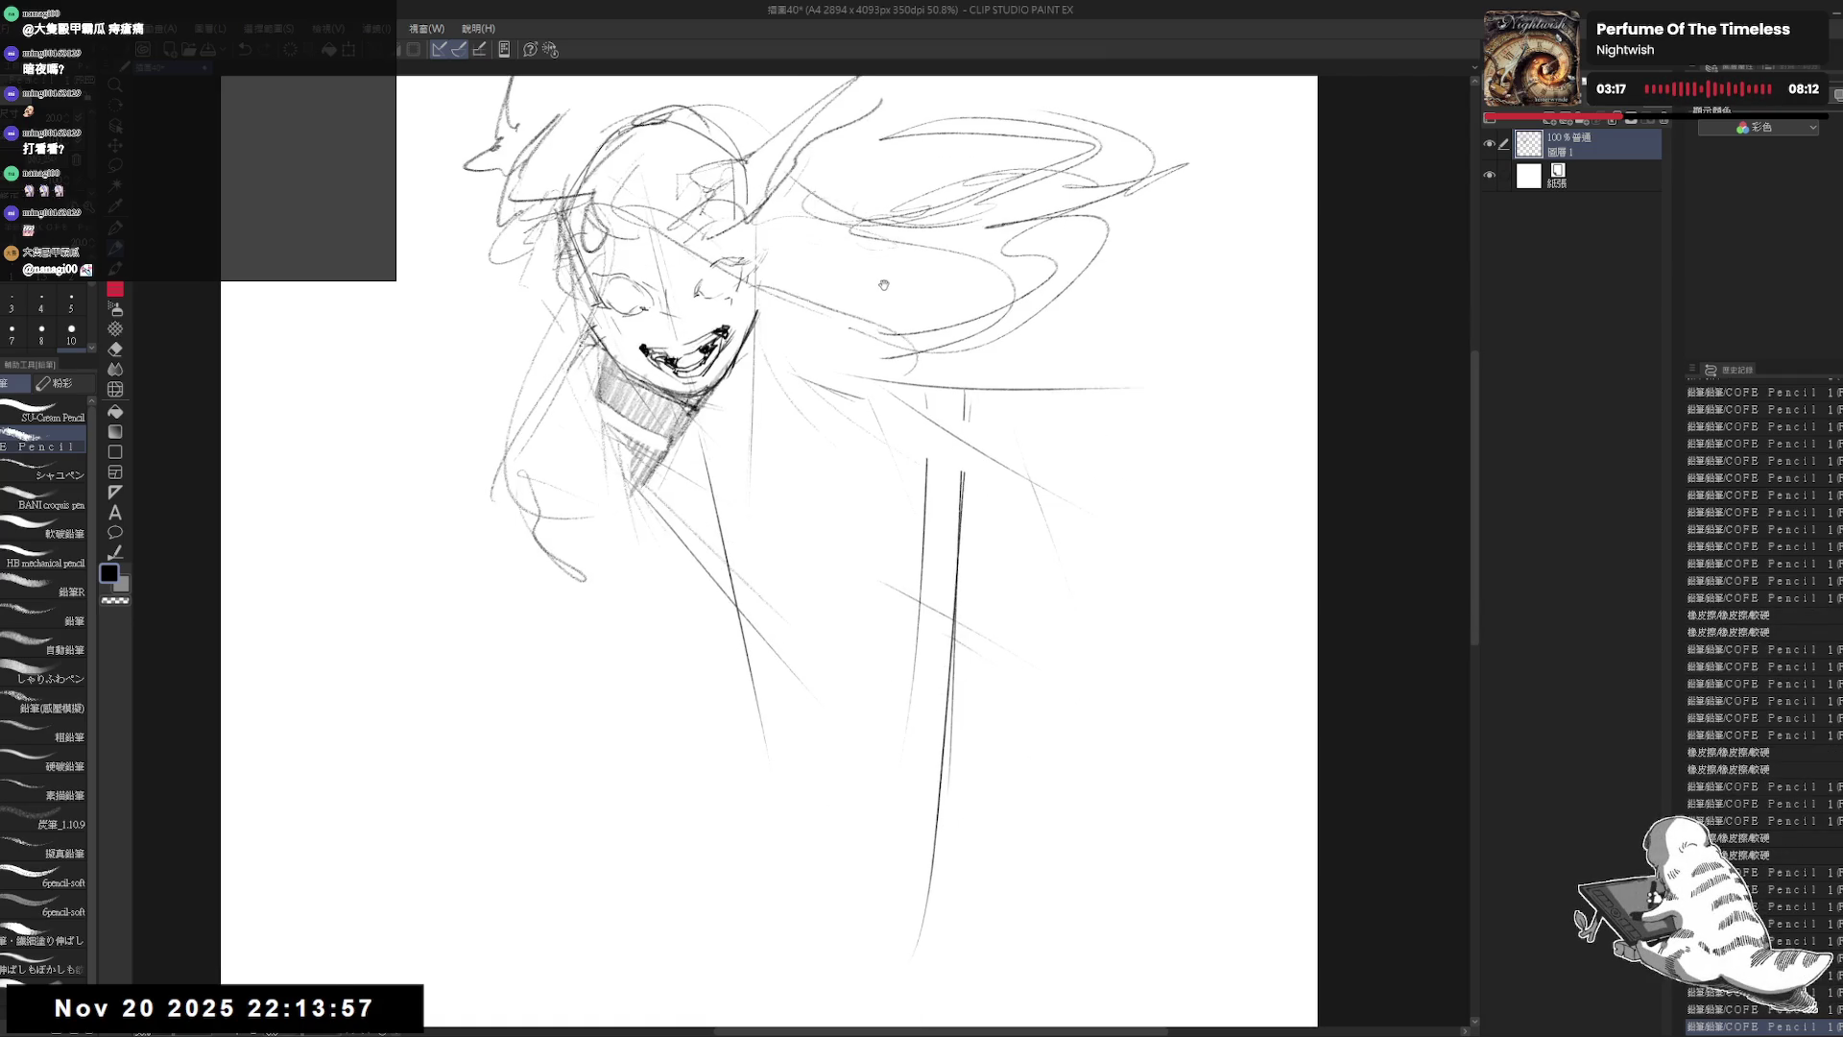
{"action": "scroll", "coordinate": [898, 312], "scroll_direction": "down", "scroll_amount": 2}
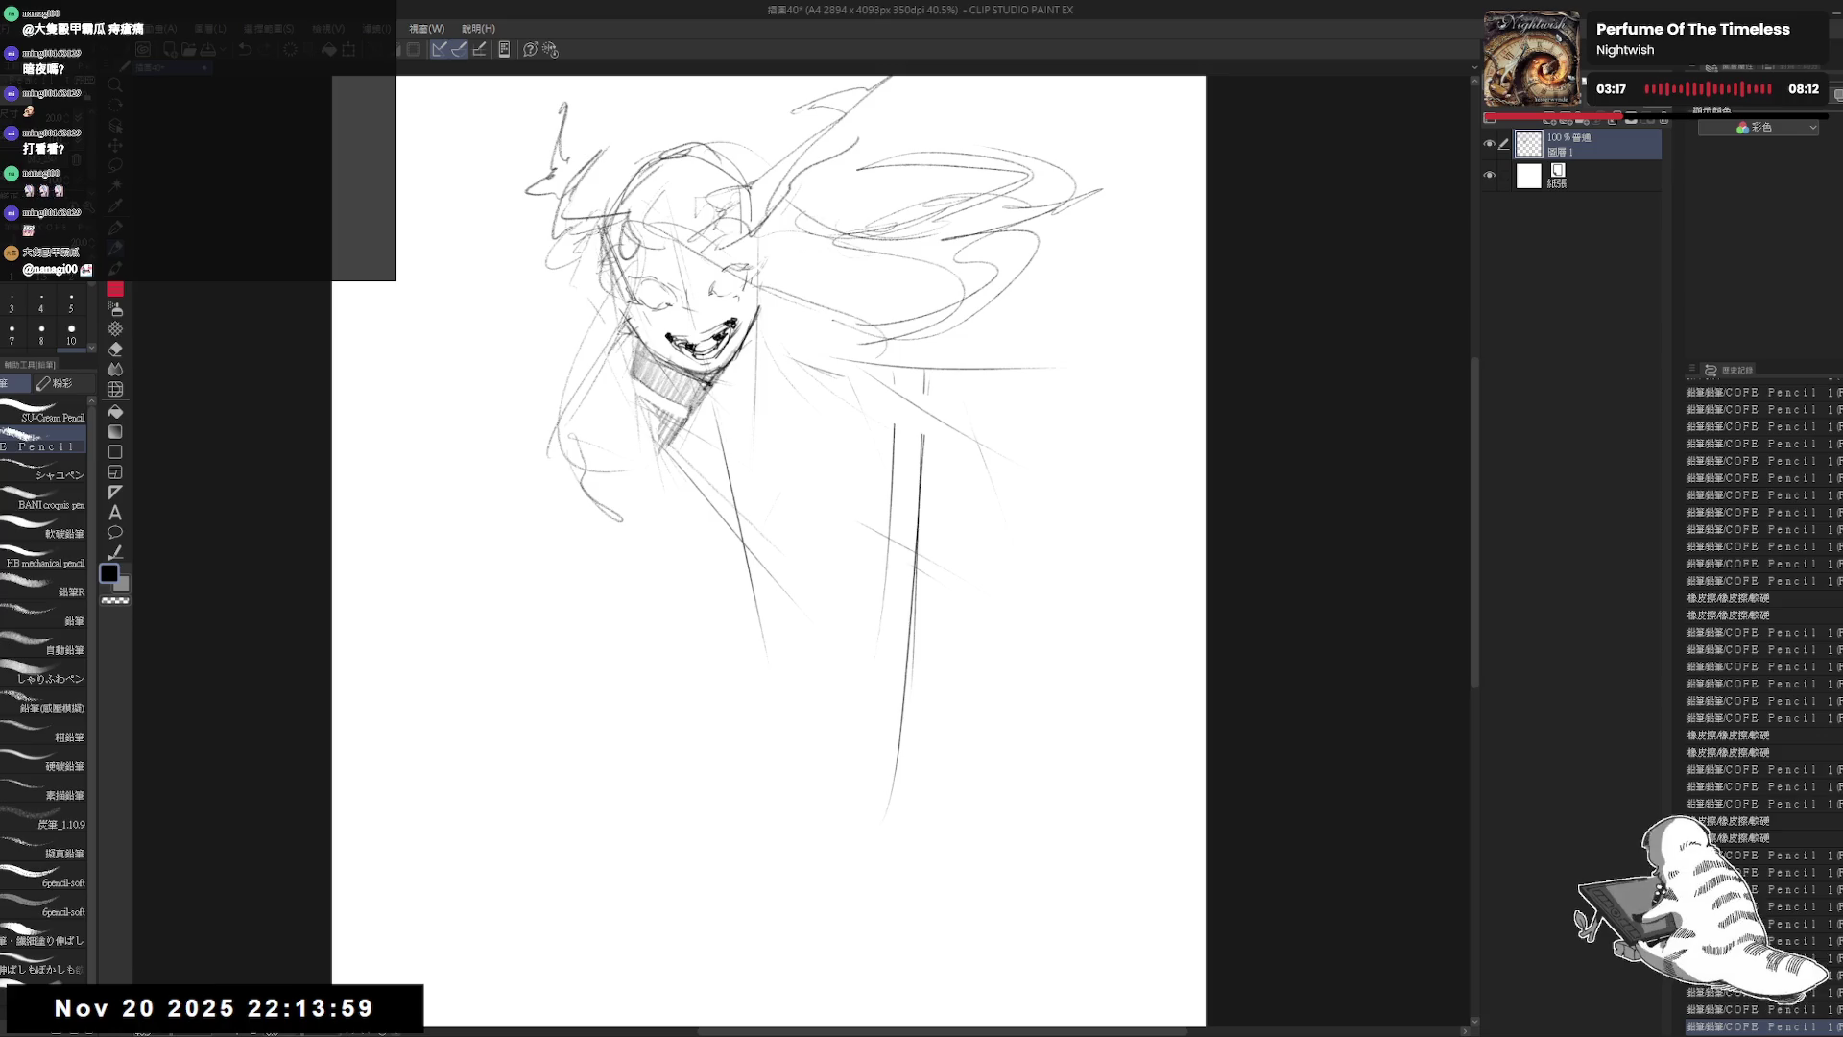
{"action": "left_click_drag", "start_coordinate": [580, 421], "coordinate": [624, 394]}
{"action": "mouse_move", "coordinate": [584, 413]}
{"action": "left_mouse_down"}
{"action": "mouse_move", "coordinate": [621, 384]}
{"action": "mouse_move", "coordinate": [590, 444]}
{"action": "mouse_move", "coordinate": [598, 419]}
{"action": "mouse_move", "coordinate": [629, 440]}
{"action": "mouse_move", "coordinate": [600, 427]}
{"action": "left_mouse_up"}
Step: Reshape and extend the curling line left of the hand
{"action": "key", "text": "e"}
{"action": "key", "text": "p"}
{"action": "left_click_drag", "start_coordinate": [622, 428], "coordinate": [578, 449]}
{"action": "mouse_move", "coordinate": [491, 407]}
{"action": "left_mouse_down"}
{"action": "mouse_move", "coordinate": [516, 402]}
{"action": "mouse_move", "coordinate": [543, 434]}
{"action": "mouse_move", "coordinate": [499, 413]}
{"action": "mouse_move", "coordinate": [540, 443]}
{"action": "left_mouse_up"}
{"action": "key", "text": "e"}
{"action": "key", "text": "p"}
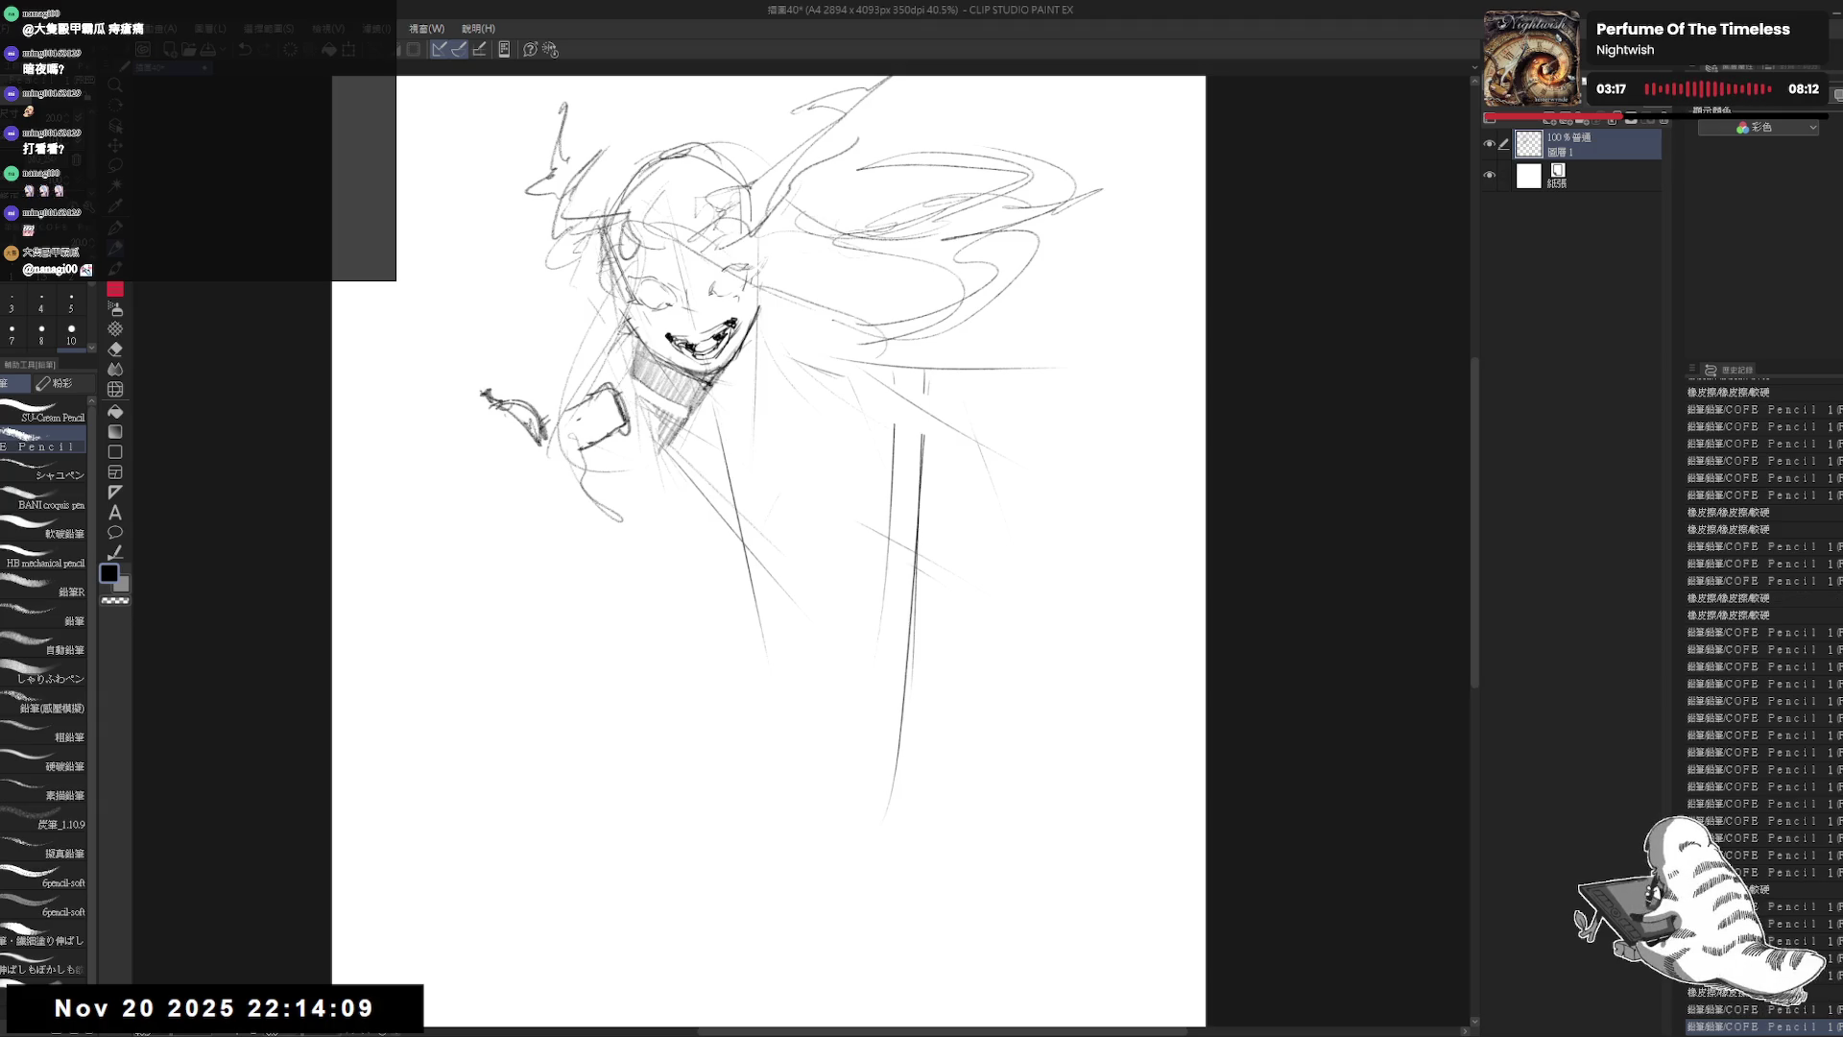
{"action": "mouse_move", "coordinate": [451, 392]}
{"action": "left_mouse_down"}
{"action": "mouse_move", "coordinate": [508, 413]}
{"action": "mouse_move", "coordinate": [536, 453]}
{"action": "mouse_move", "coordinate": [490, 466]}
{"action": "mouse_move", "coordinate": [539, 476]}
{"action": "mouse_move", "coordinate": [533, 453]}
{"action": "left_mouse_up"}
Step: Mirror the canvas to check, then sketch the hand's lower fingertip and claw tip
{"action": "key", "text": "h"}
{"action": "key", "text": "h"}
{"action": "left_click_drag", "start_coordinate": [519, 443], "coordinate": [564, 461]}
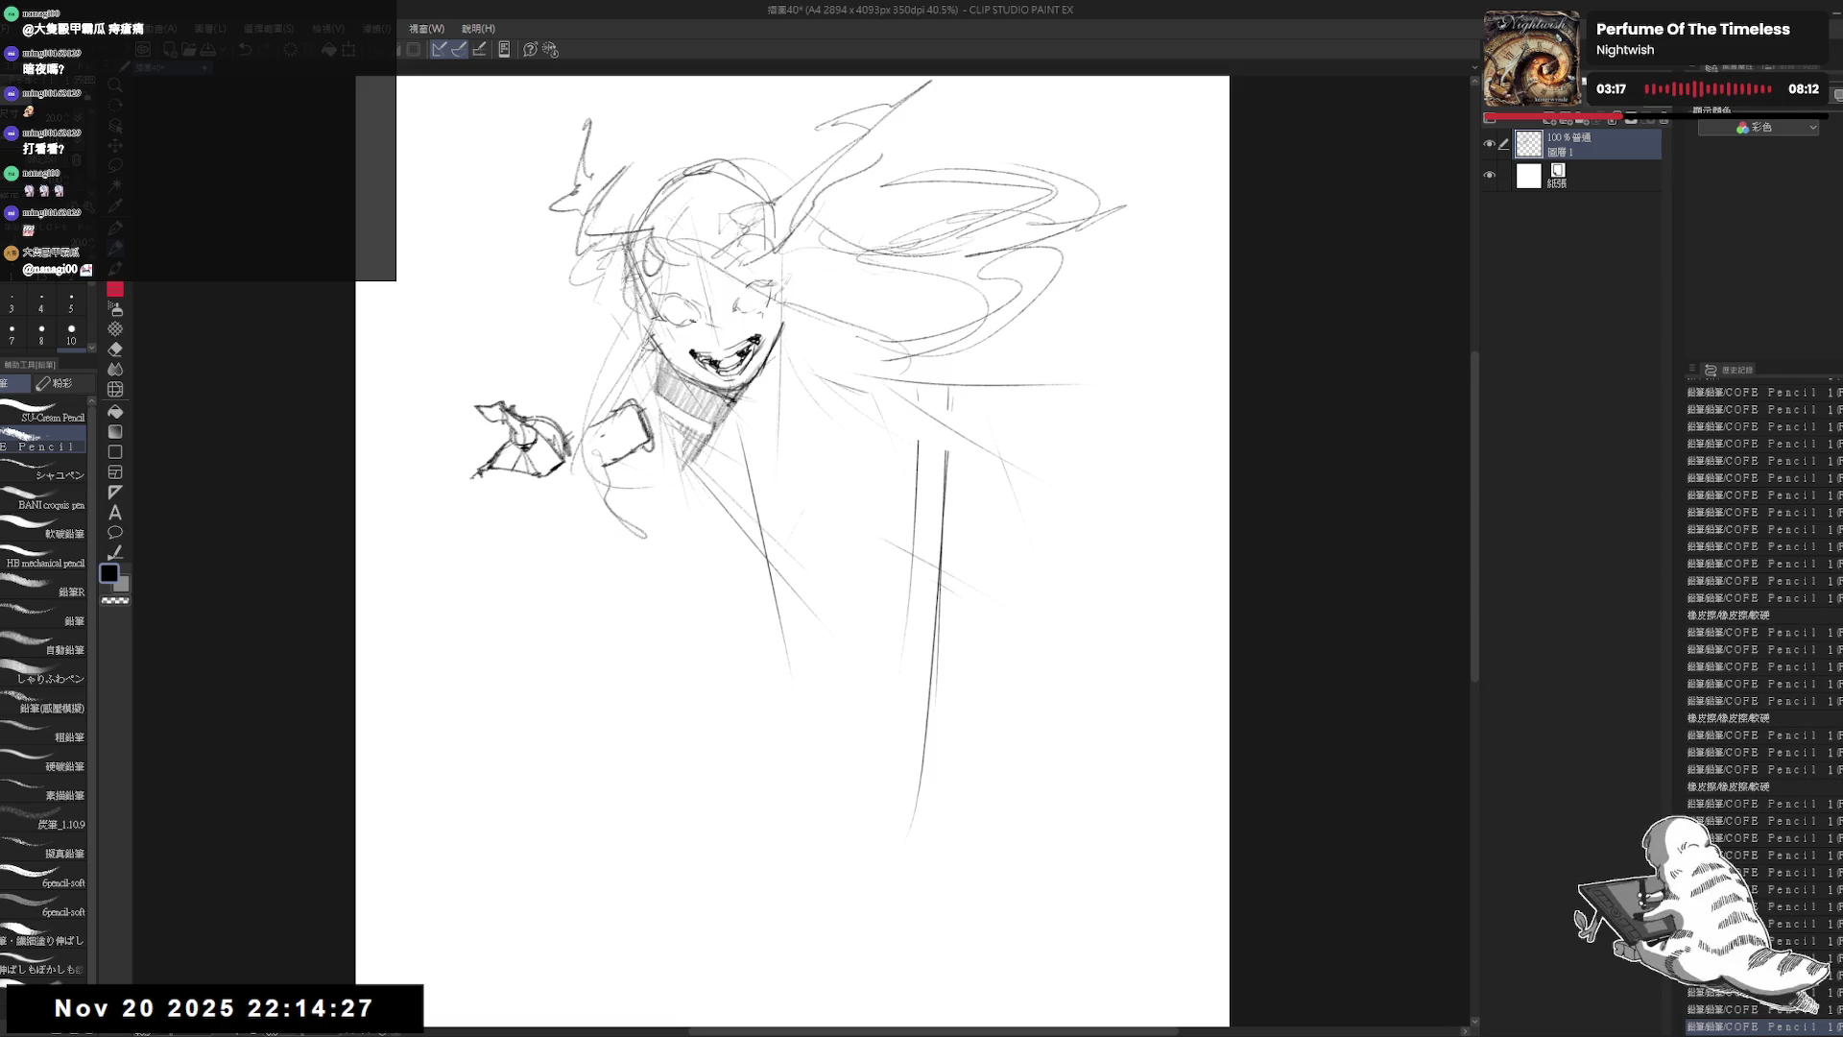
{"action": "left_click_drag", "start_coordinate": [474, 477], "coordinate": [483, 497]}
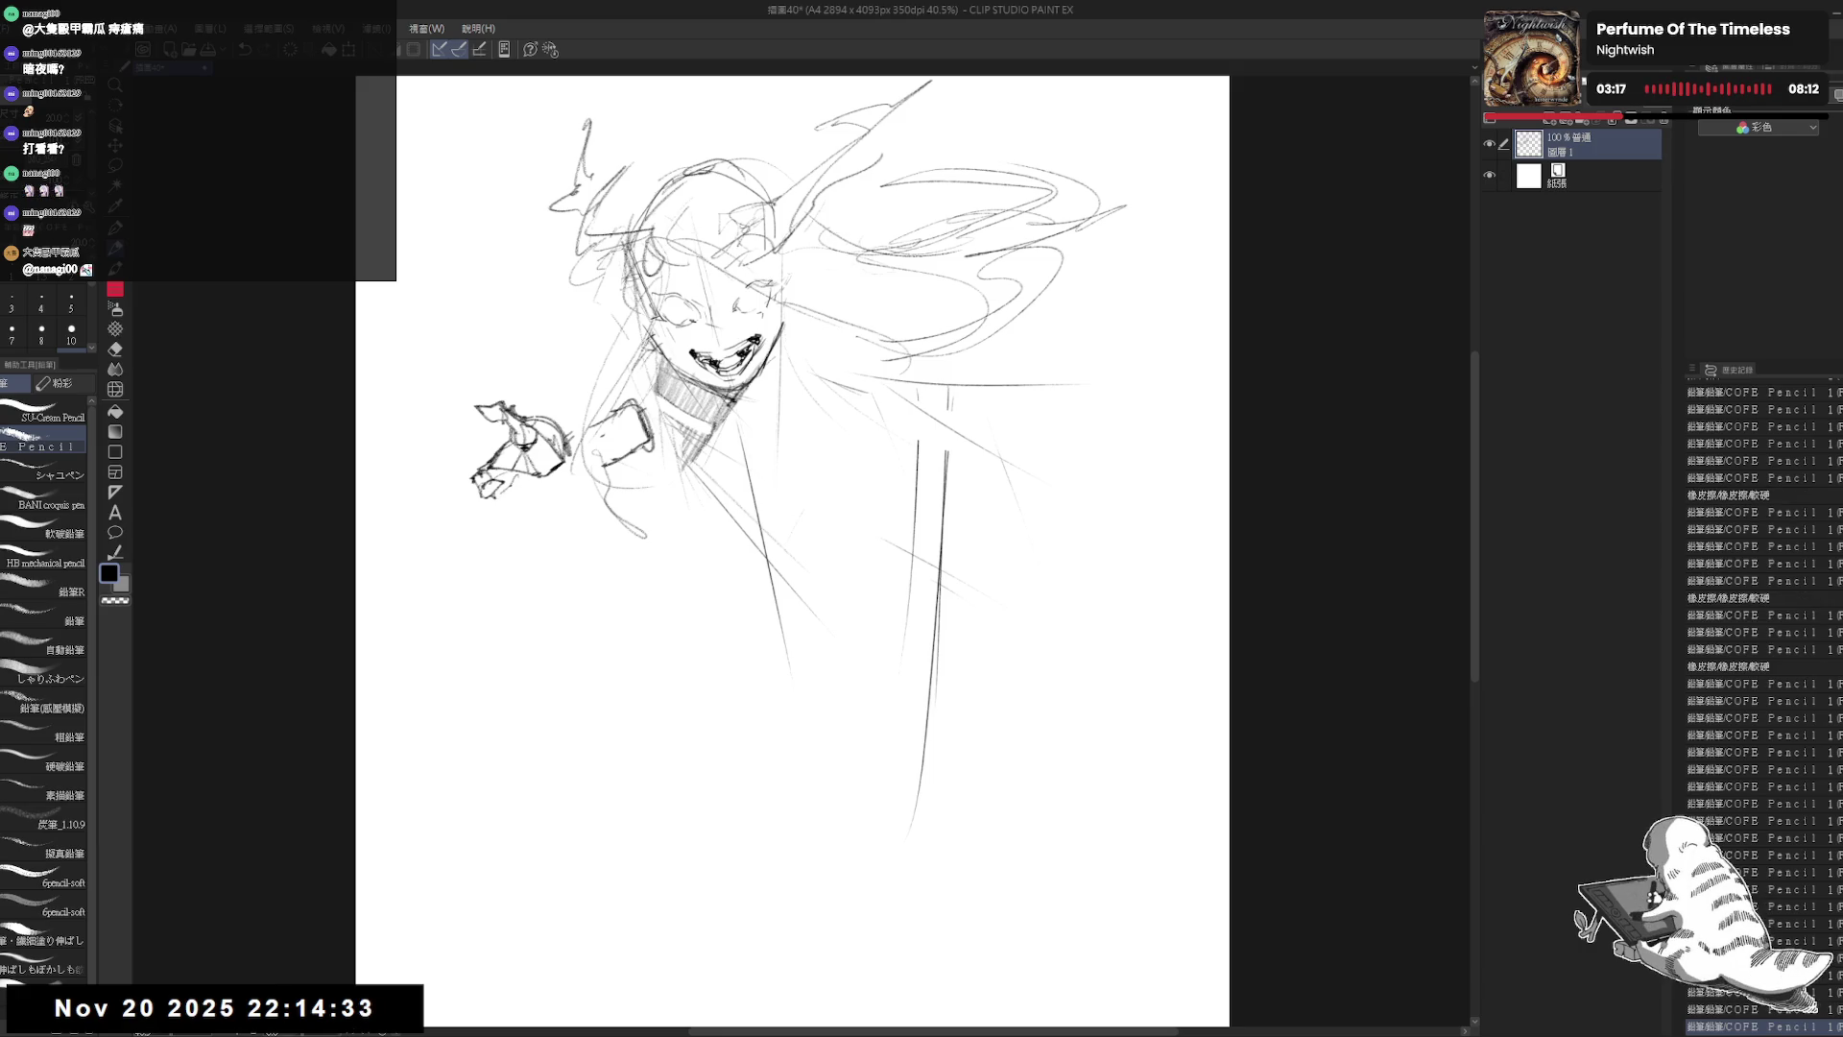
{"action": "left_click_drag", "start_coordinate": [491, 496], "coordinate": [507, 510]}
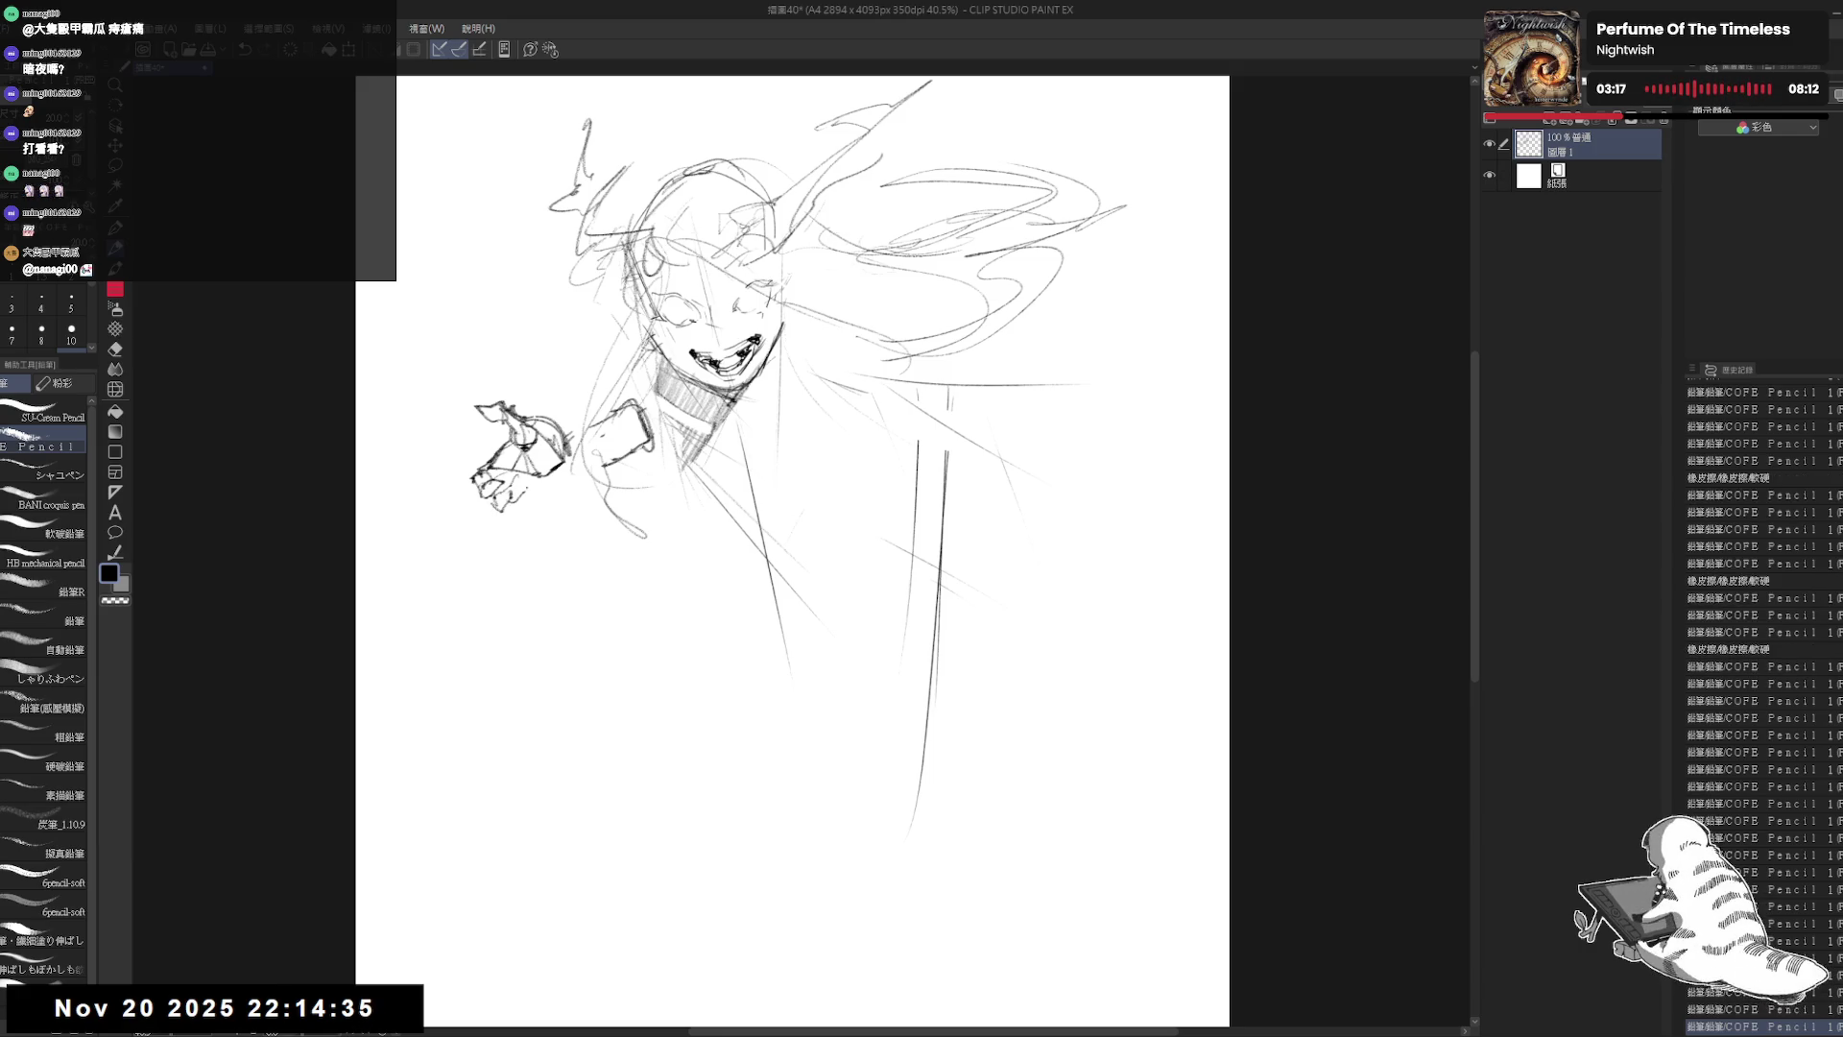
{"action": "left_click_drag", "start_coordinate": [768, 480], "coordinate": [682, 492]}
{"action": "left_click_drag", "start_coordinate": [451, 427], "coordinate": [480, 443]}
{"action": "left_click_drag", "start_coordinate": [456, 432], "coordinate": [485, 451]}
Step: Draw long body lines down toward the ground and darken the neck hatching
{"action": "left_click_drag", "start_coordinate": [758, 400], "coordinate": [532, 975]}
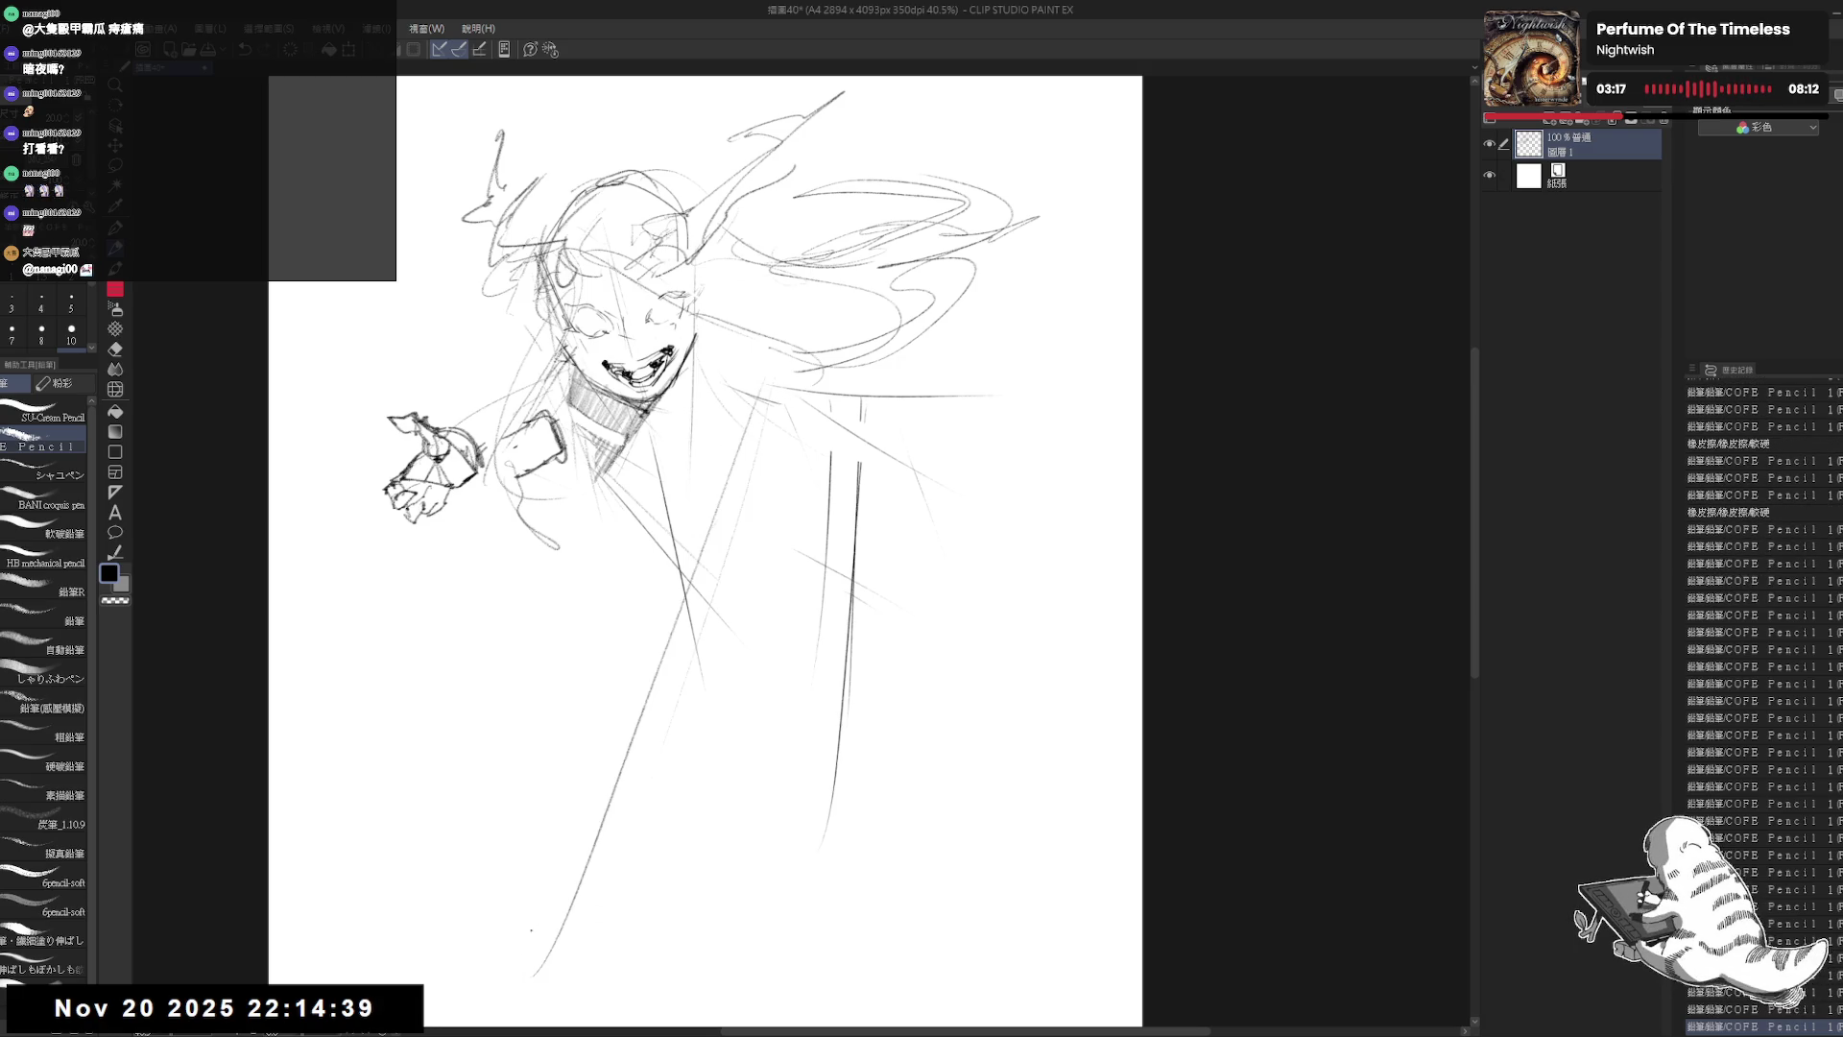
{"action": "mouse_move", "coordinate": [758, 389]}
{"action": "left_mouse_down"}
{"action": "mouse_move", "coordinate": [730, 452]}
{"action": "mouse_move", "coordinate": [751, 507]}
{"action": "left_mouse_up"}
{"action": "mouse_move", "coordinate": [701, 607]}
{"action": "left_mouse_down"}
{"action": "mouse_move", "coordinate": [634, 669]}
{"action": "mouse_move", "coordinate": [664, 683]}
{"action": "mouse_move", "coordinate": [526, 822]}
{"action": "left_mouse_up"}
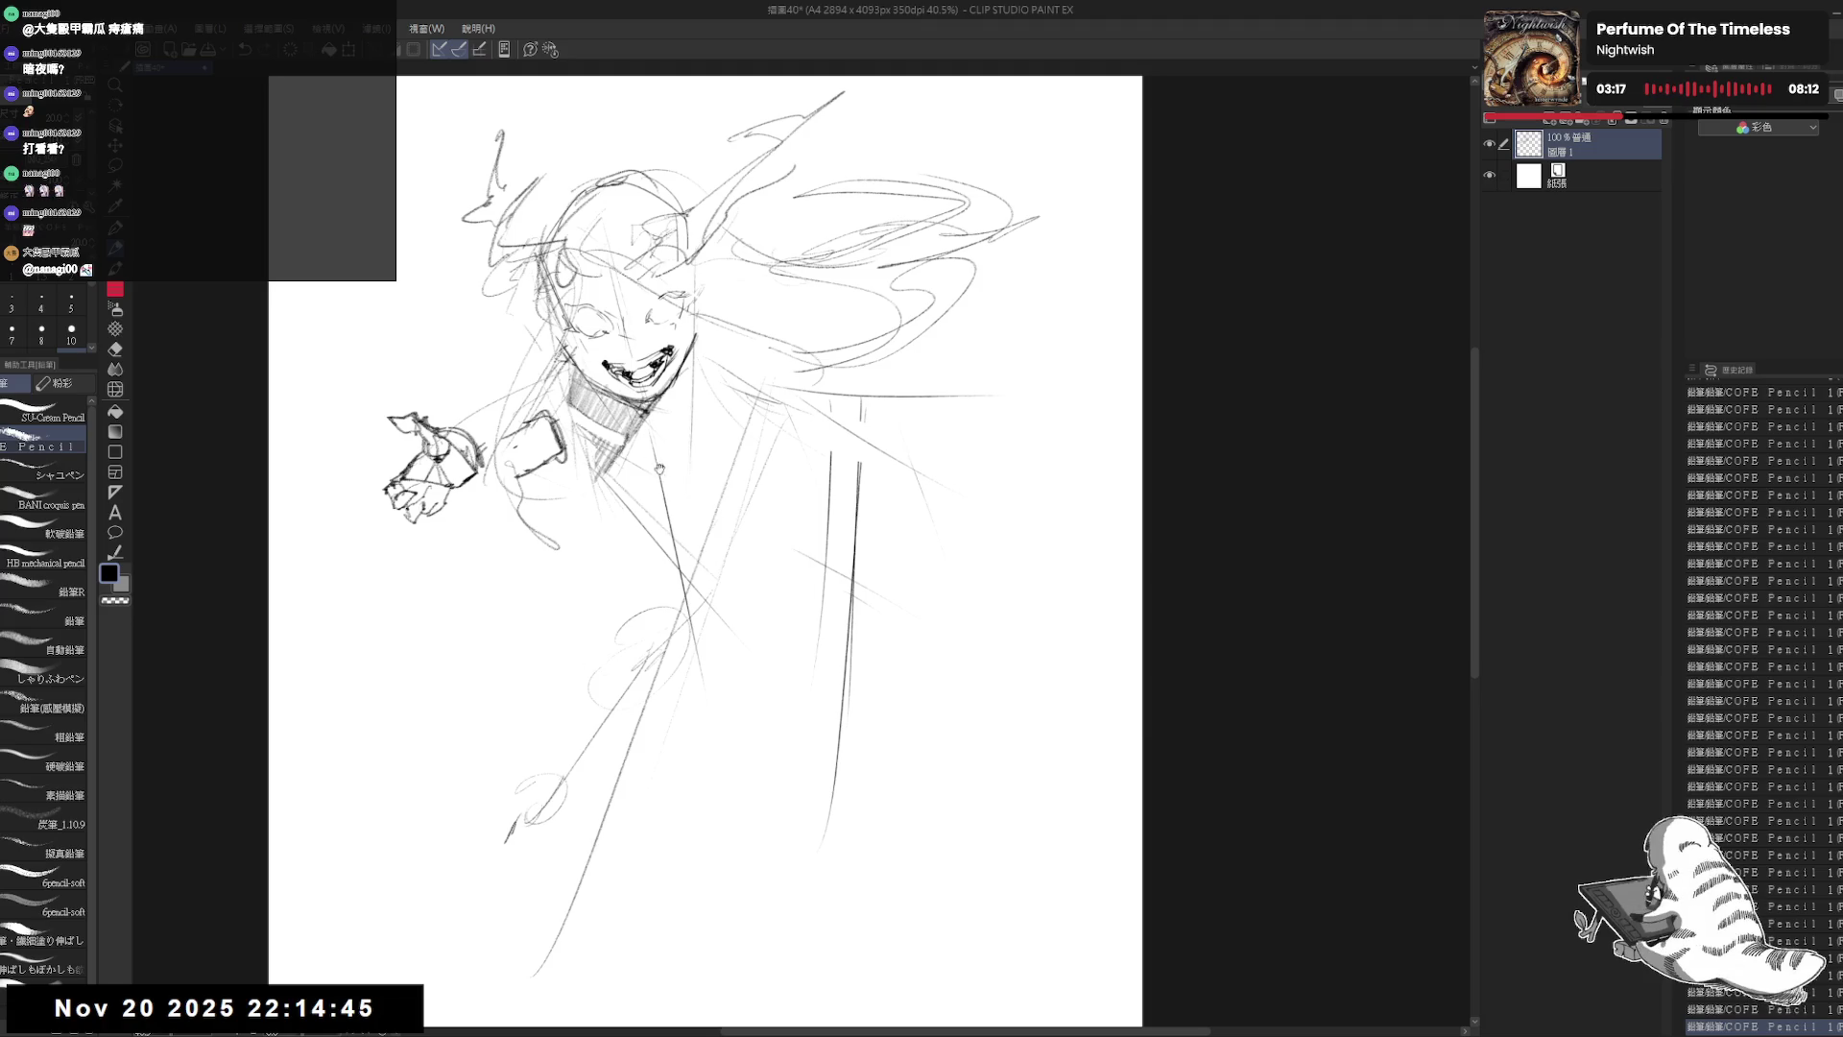
{"action": "mouse_move", "coordinate": [635, 474]}
{"action": "left_mouse_down"}
{"action": "mouse_move", "coordinate": [604, 486]}
{"action": "mouse_move", "coordinate": [607, 551]}
{"action": "mouse_move", "coordinate": [704, 546]}
{"action": "left_mouse_up"}
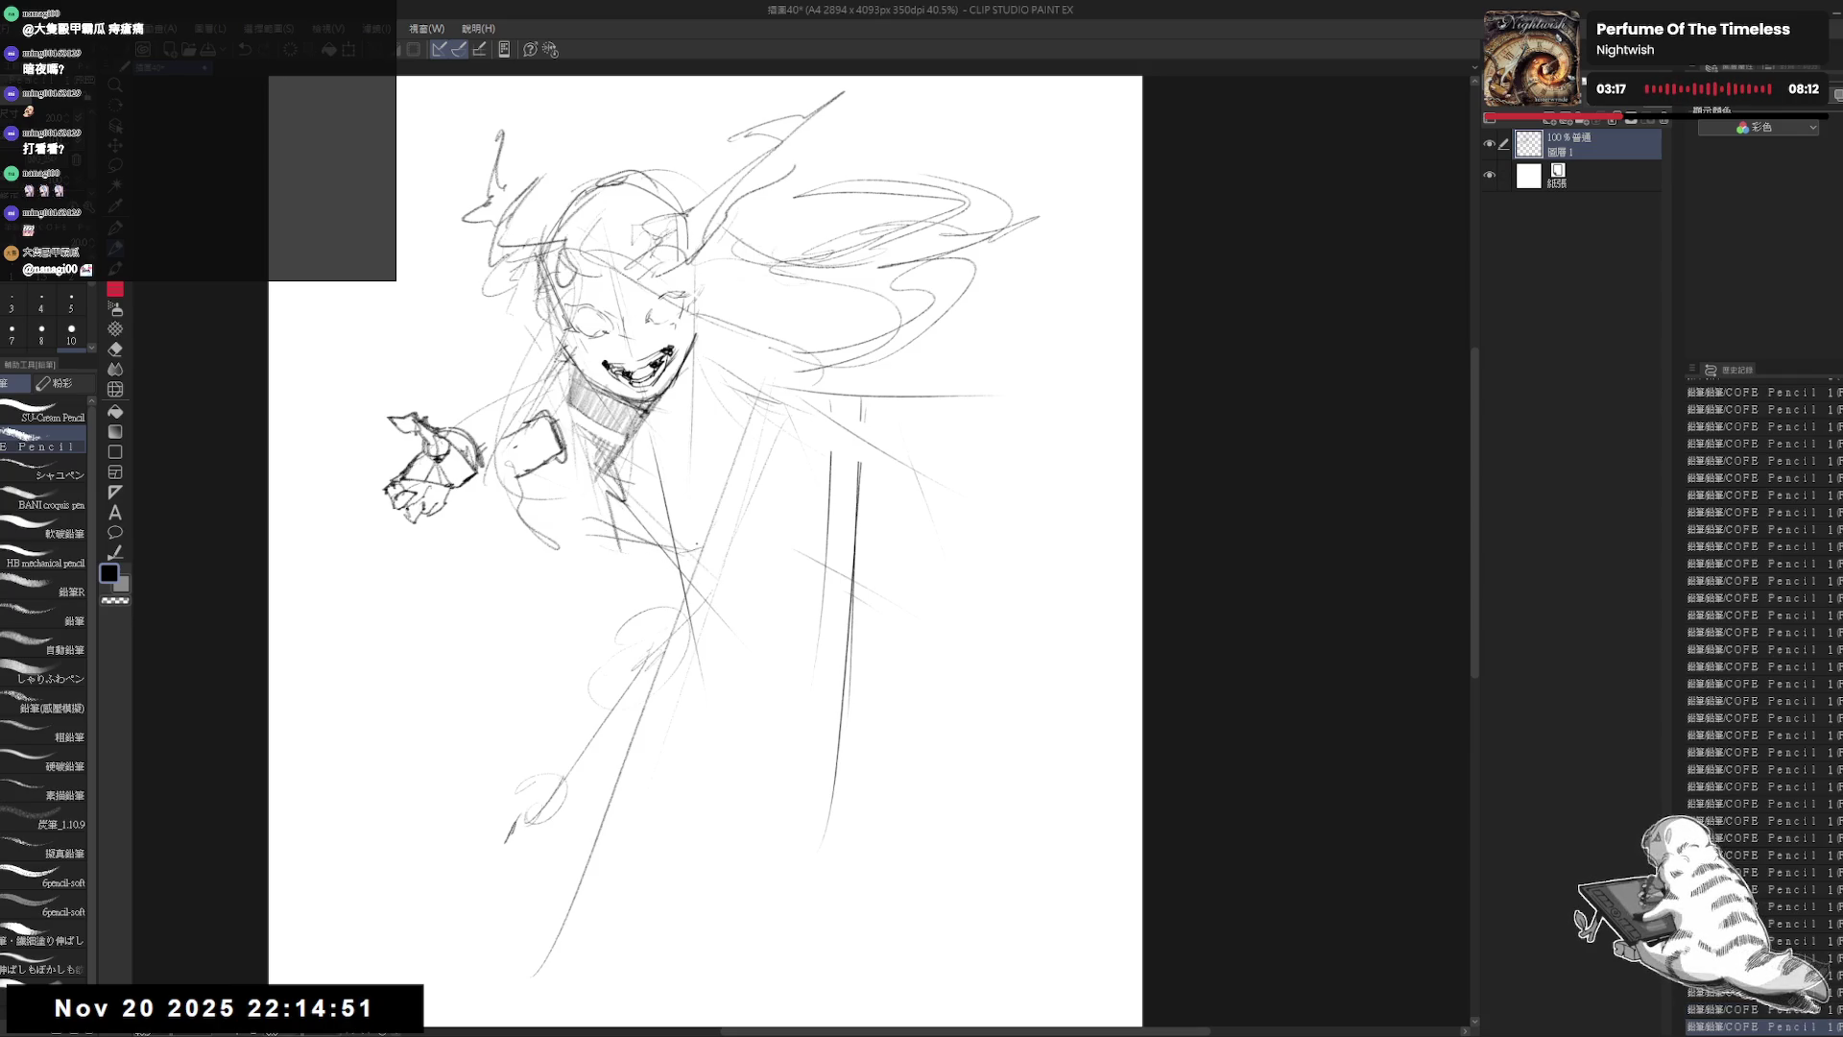
{"action": "left_click_drag", "start_coordinate": [881, 501], "coordinate": [862, 424]}
{"action": "scroll", "coordinate": [767, 499], "scroll_direction": "down", "scroll_amount": 2}
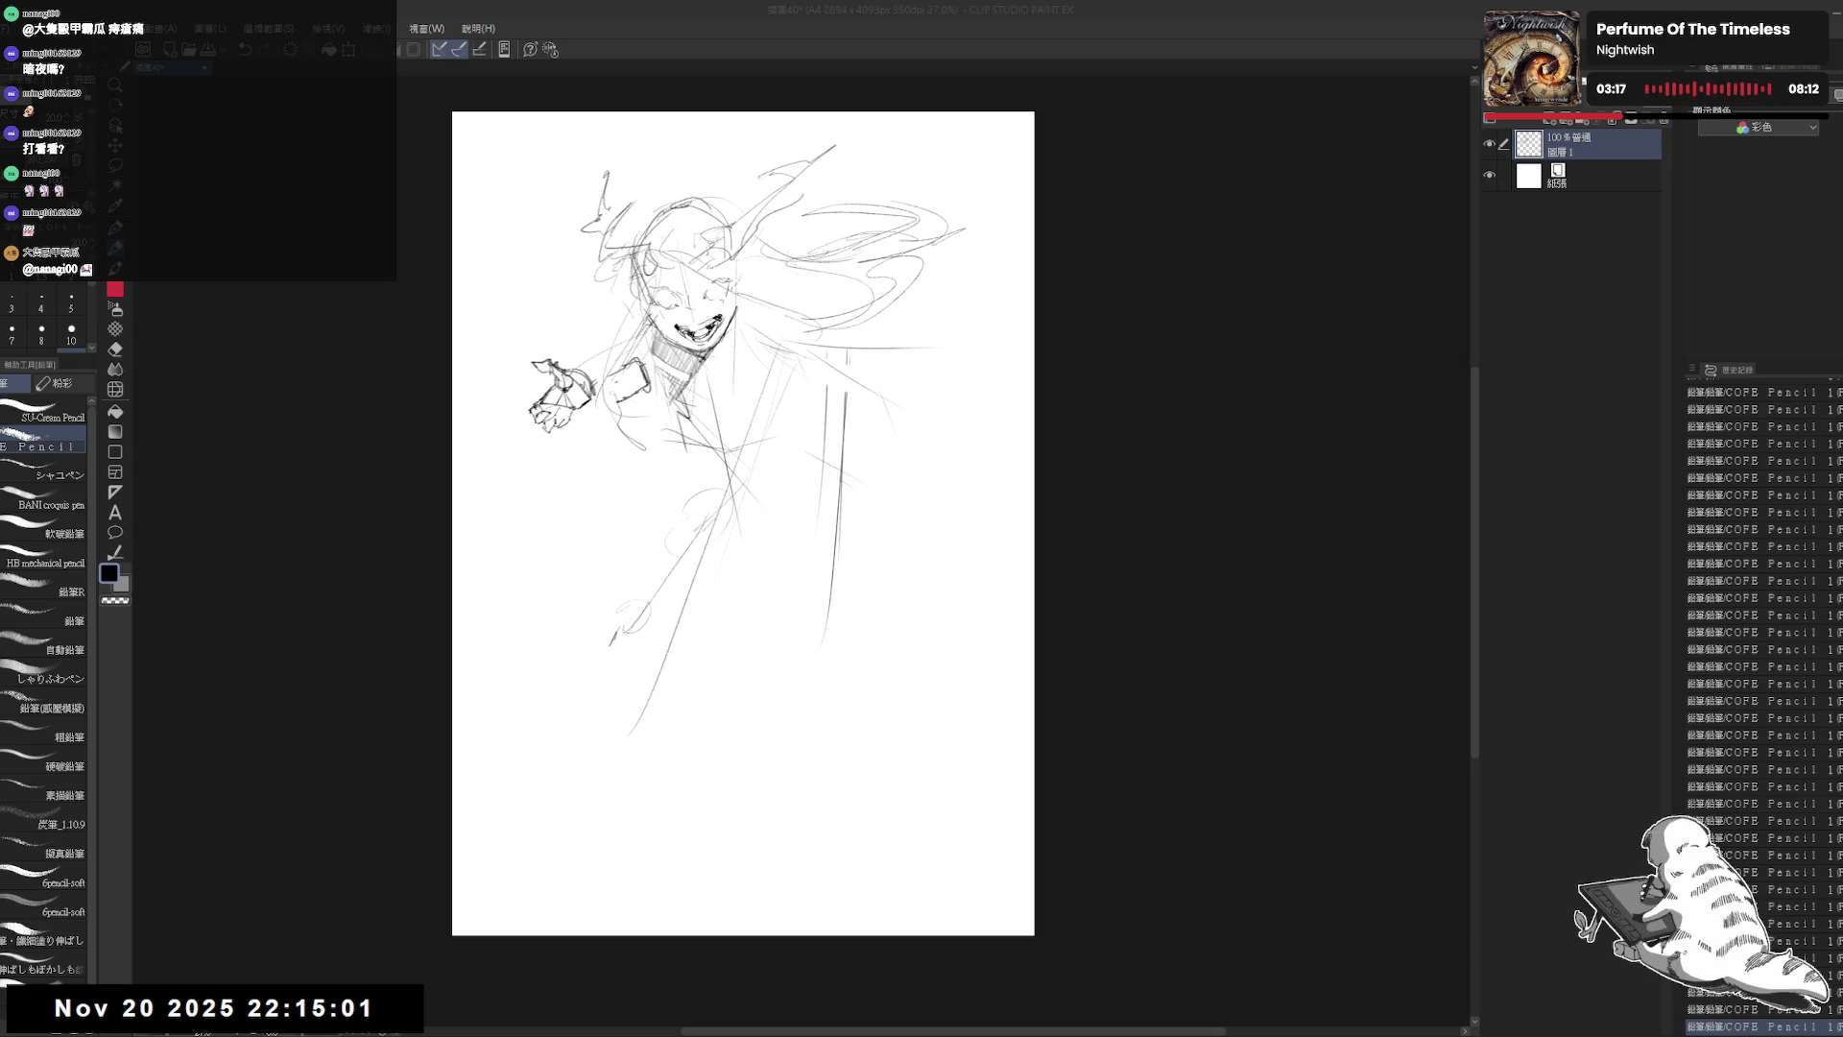
Step: Erase stray lines in the lower sketch and add strokes beside the face and neck
{"action": "scroll", "coordinate": [698, 263], "scroll_direction": "up", "scroll_amount": 2}
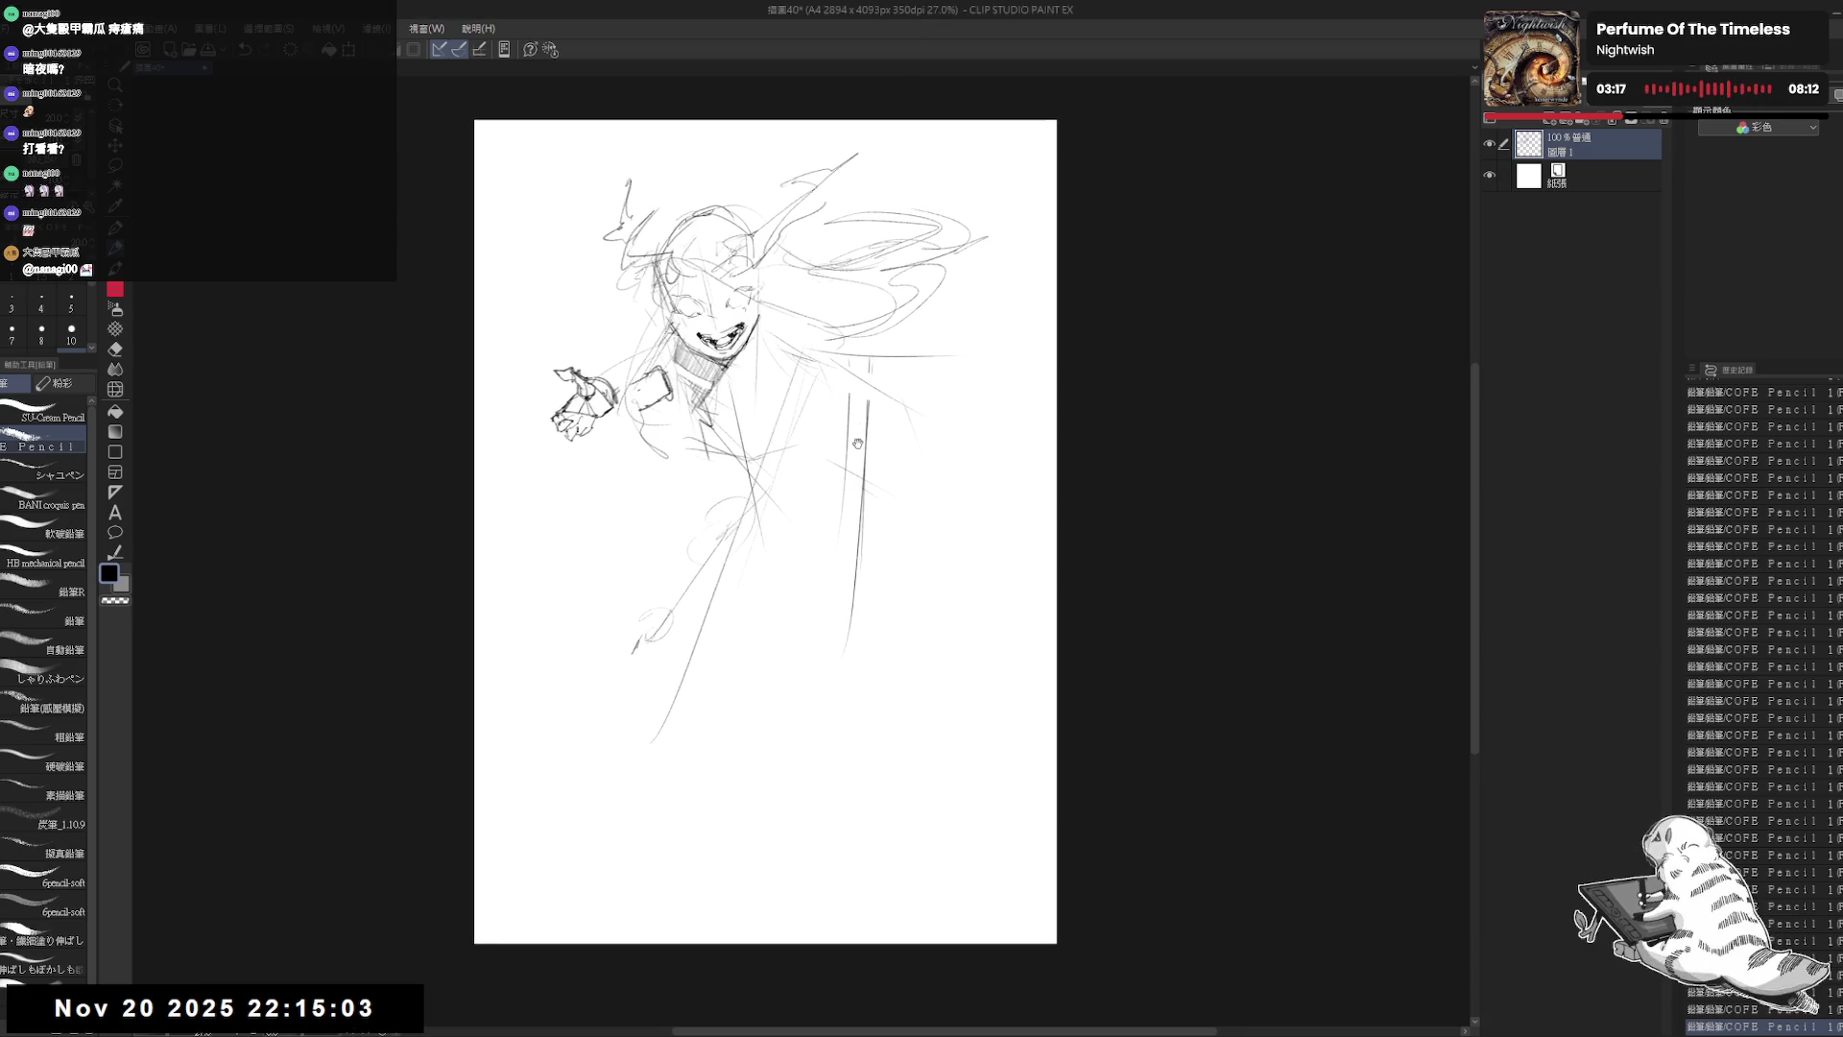
{"action": "key", "text": "e"}
{"action": "mouse_move", "coordinate": [621, 619]}
{"action": "left_mouse_down"}
{"action": "mouse_move", "coordinate": [691, 567]}
{"action": "mouse_move", "coordinate": [762, 382]}
{"action": "left_mouse_up"}
{"action": "key", "text": "p"}
{"action": "left_click_drag", "start_coordinate": [759, 293], "coordinate": [716, 418]}
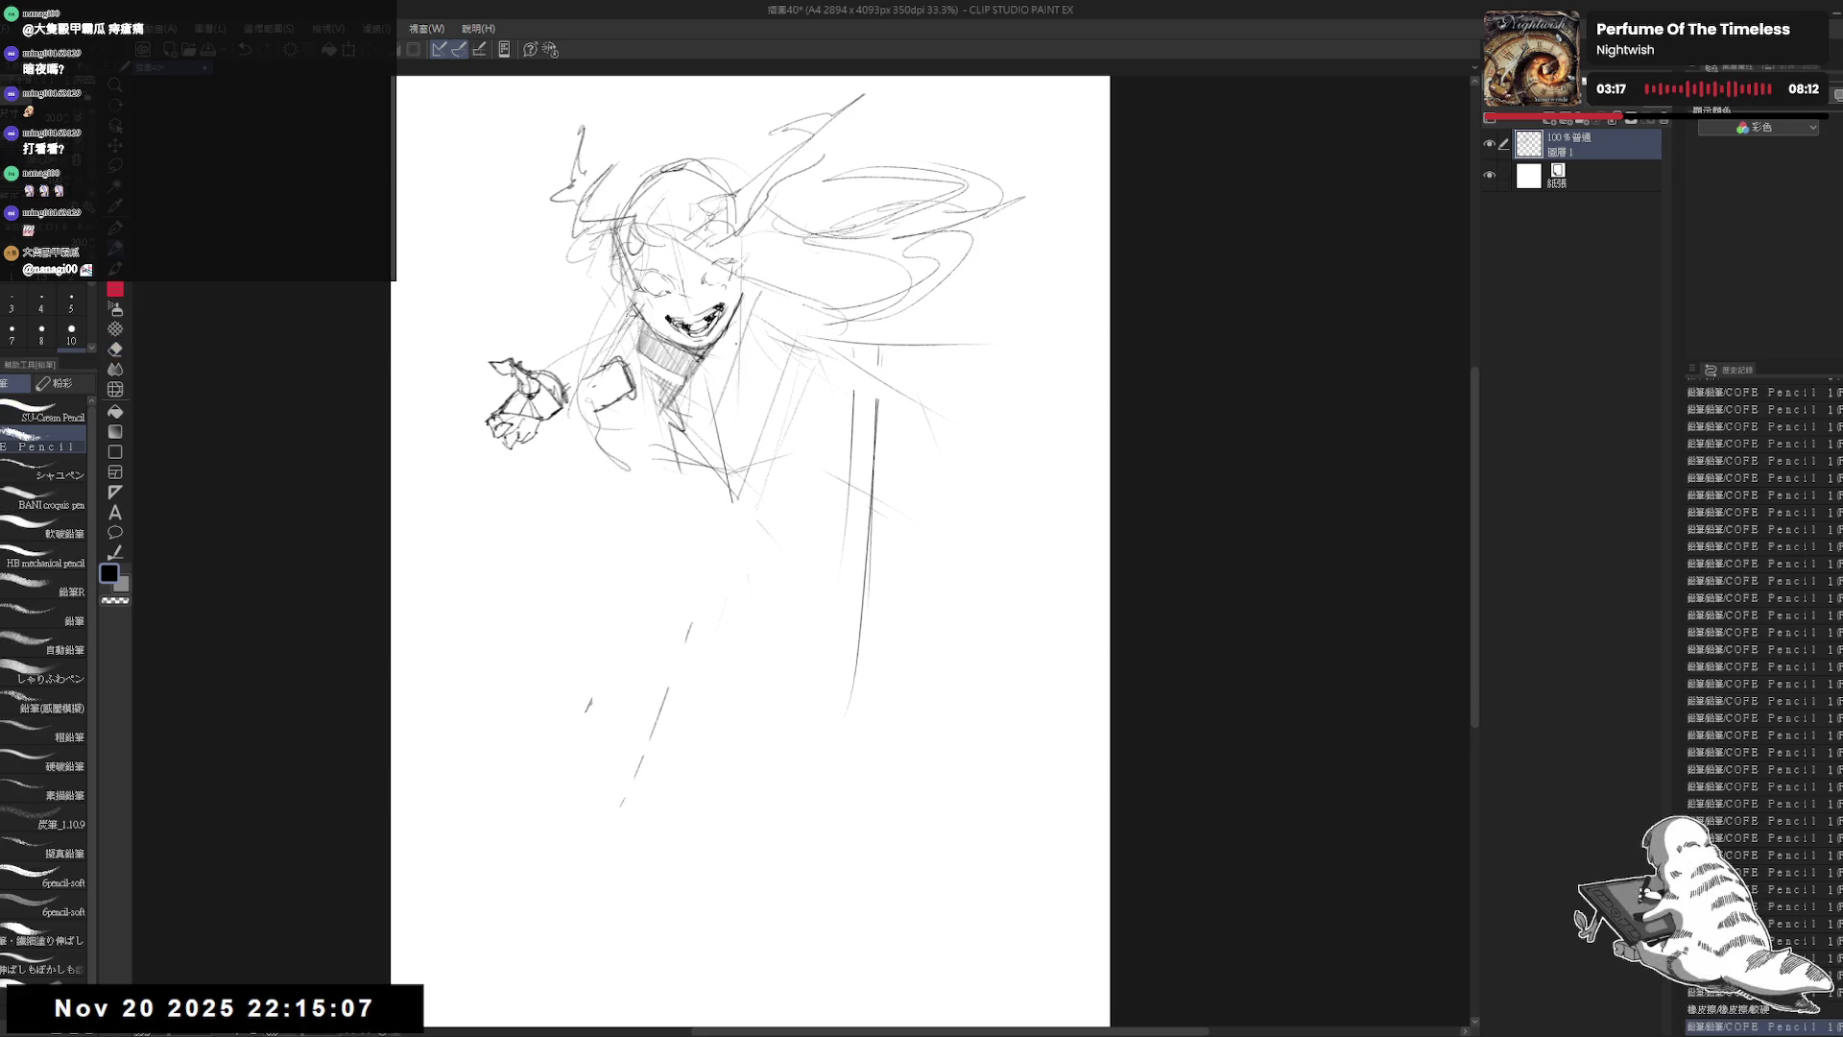
{"action": "left_click_drag", "start_coordinate": [735, 239], "coordinate": [731, 268]}
{"action": "left_click_drag", "start_coordinate": [754, 213], "coordinate": [746, 316]}
{"action": "mouse_move", "coordinate": [764, 312]}
{"action": "left_mouse_down"}
{"action": "mouse_move", "coordinate": [663, 427]}
{"action": "mouse_move", "coordinate": [706, 485]}
{"action": "left_mouse_up"}
{"action": "mouse_move", "coordinate": [637, 317]}
{"action": "left_mouse_down"}
{"action": "mouse_move", "coordinate": [633, 390]}
{"action": "mouse_move", "coordinate": [660, 449]}
{"action": "mouse_move", "coordinate": [699, 452]}
{"action": "mouse_move", "coordinate": [649, 428]}
{"action": "mouse_move", "coordinate": [706, 403]}
{"action": "left_mouse_up"}
Step: Rework the chest strokes, erasing parts and adding short marks
{"action": "key", "text": "e"}
{"action": "left_click_drag", "start_coordinate": [701, 485], "coordinate": [715, 418]}
{"action": "key", "text": "p"}
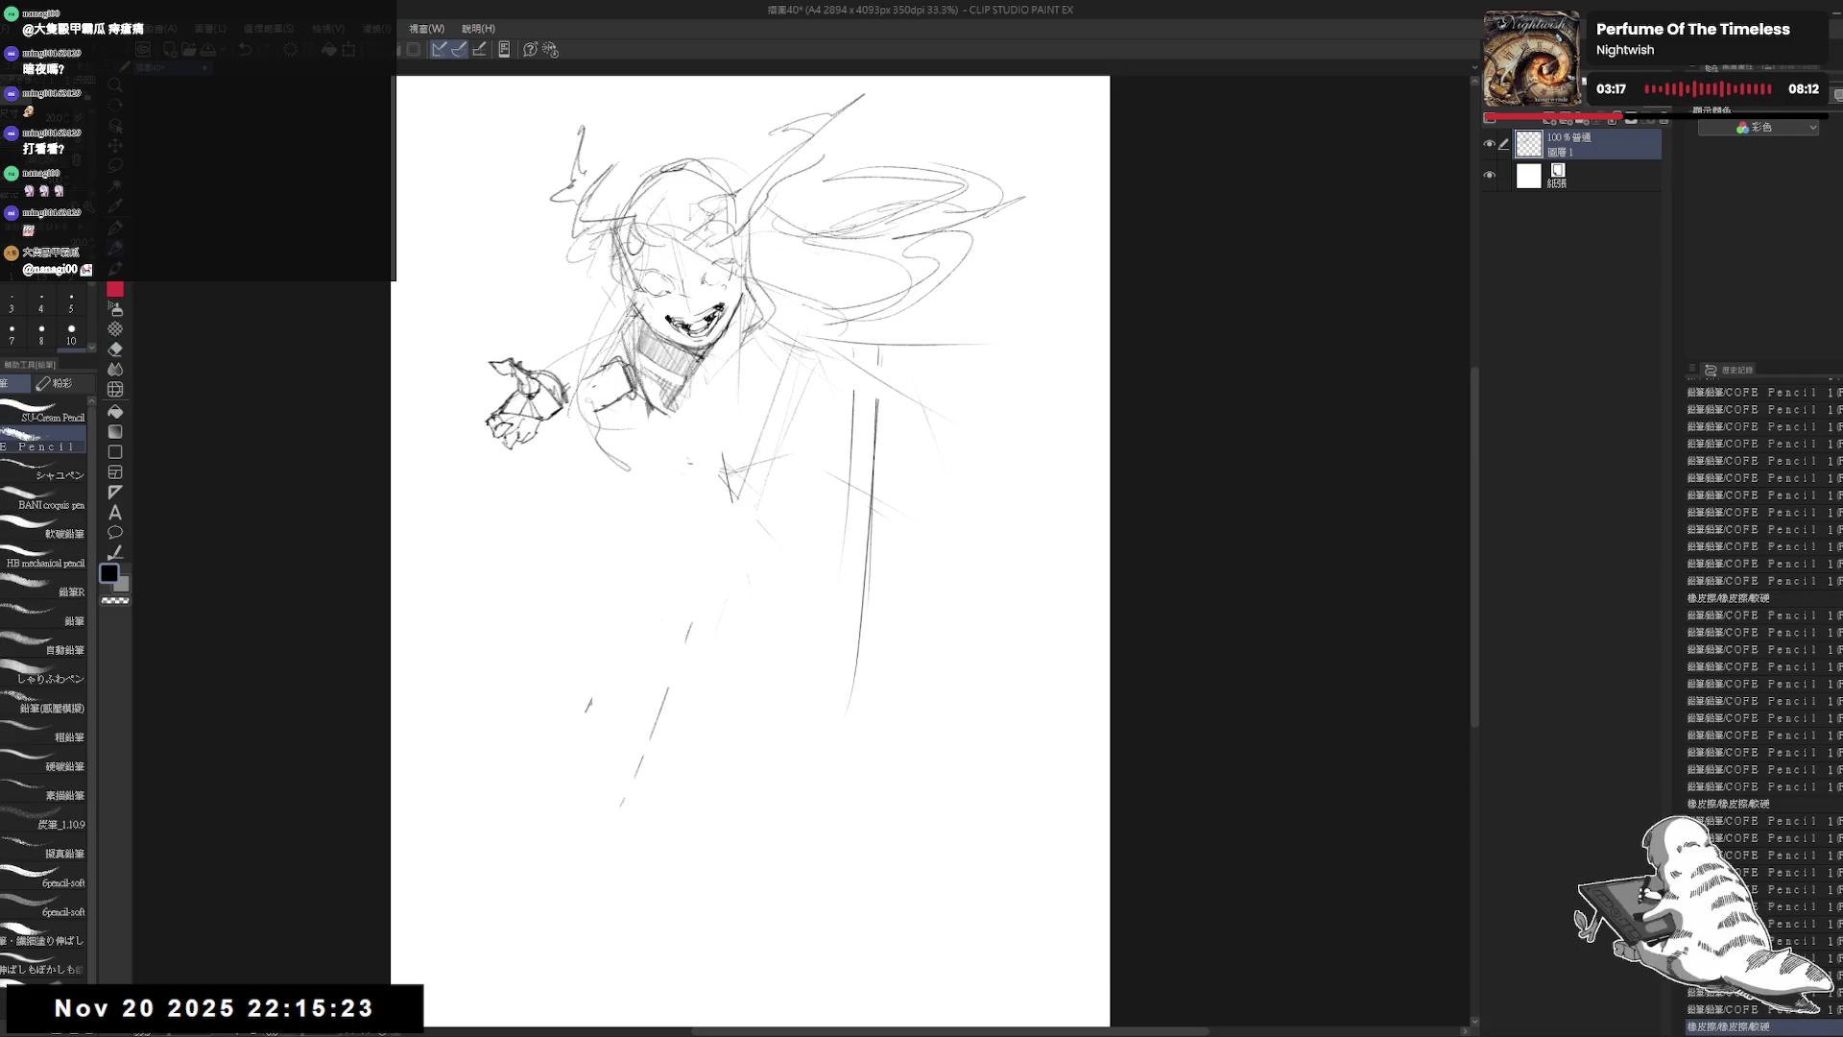
{"action": "key", "text": "e"}
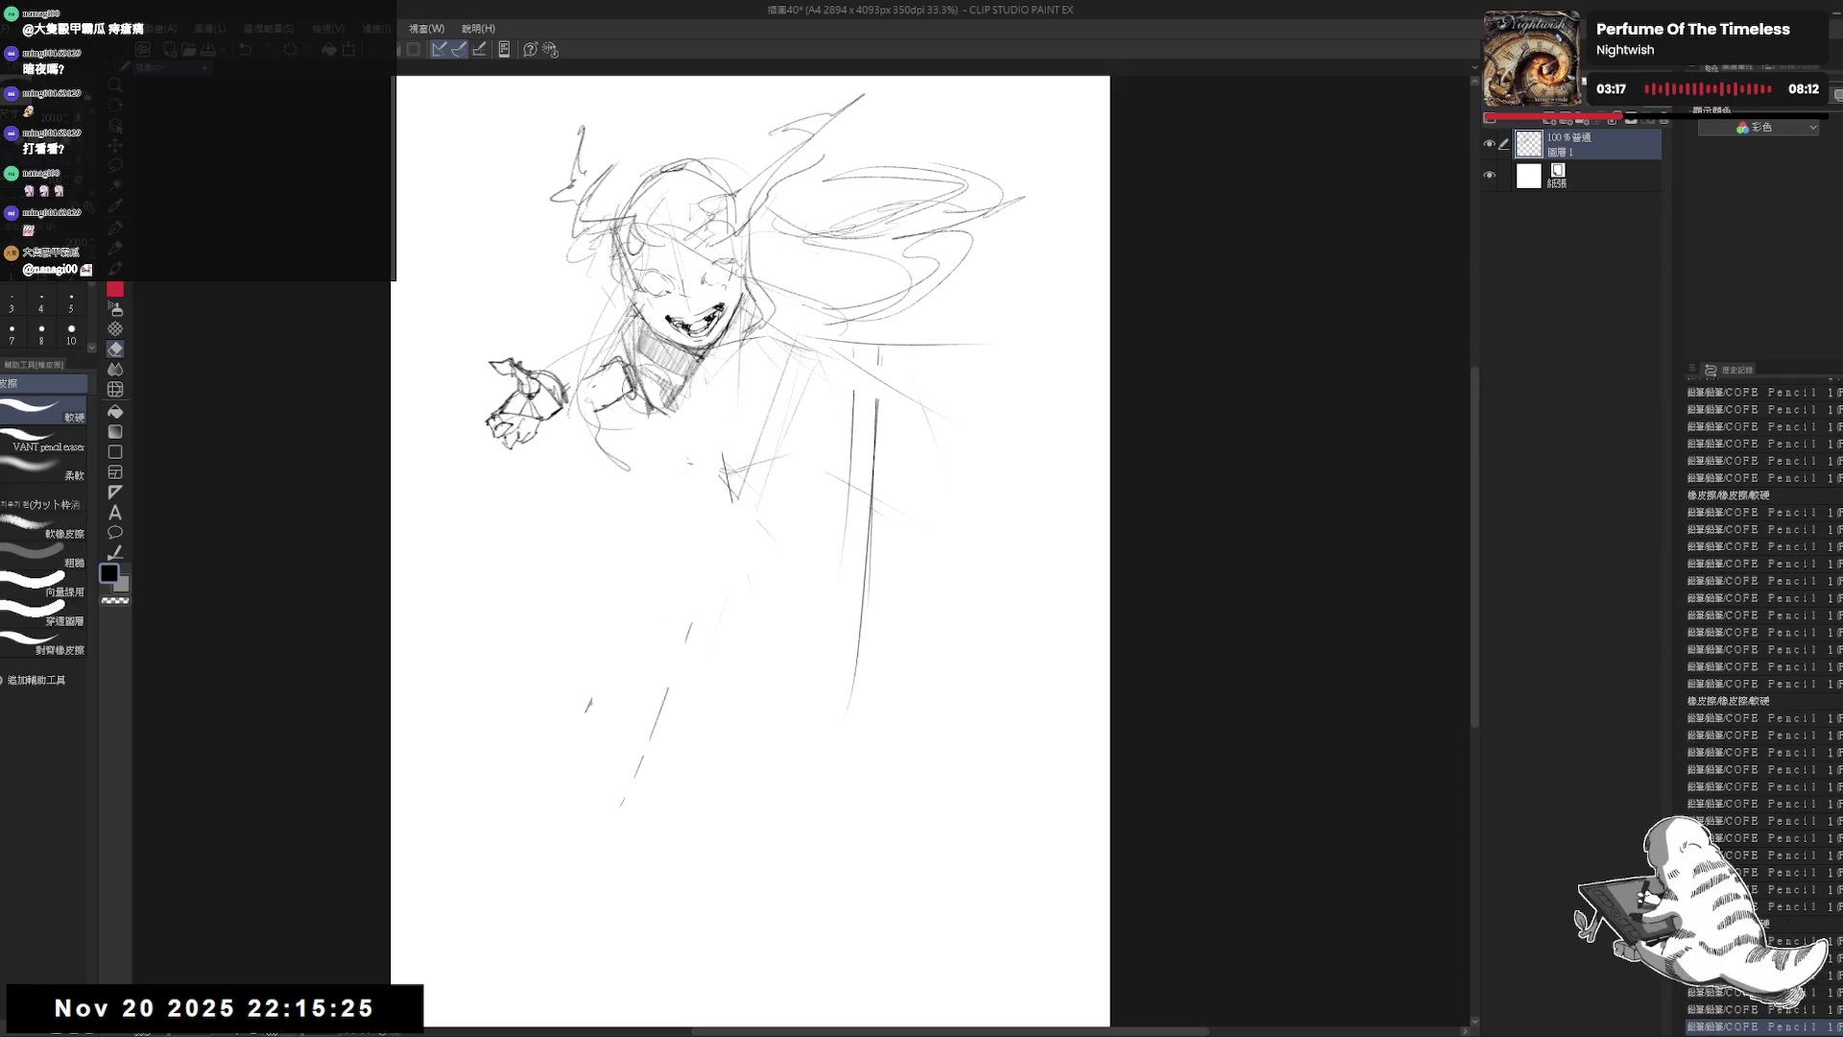
{"action": "left_click_drag", "start_coordinate": [648, 384], "coordinate": [678, 445]}
{"action": "key", "text": "p"}
{"action": "mouse_move", "coordinate": [638, 374]}
{"action": "left_mouse_down"}
{"action": "mouse_move", "coordinate": [655, 407]}
{"action": "mouse_move", "coordinate": [638, 475]}
{"action": "mouse_move", "coordinate": [687, 475]}
{"action": "left_mouse_up"}
{"action": "key", "text": "e"}
{"action": "key", "text": "p"}
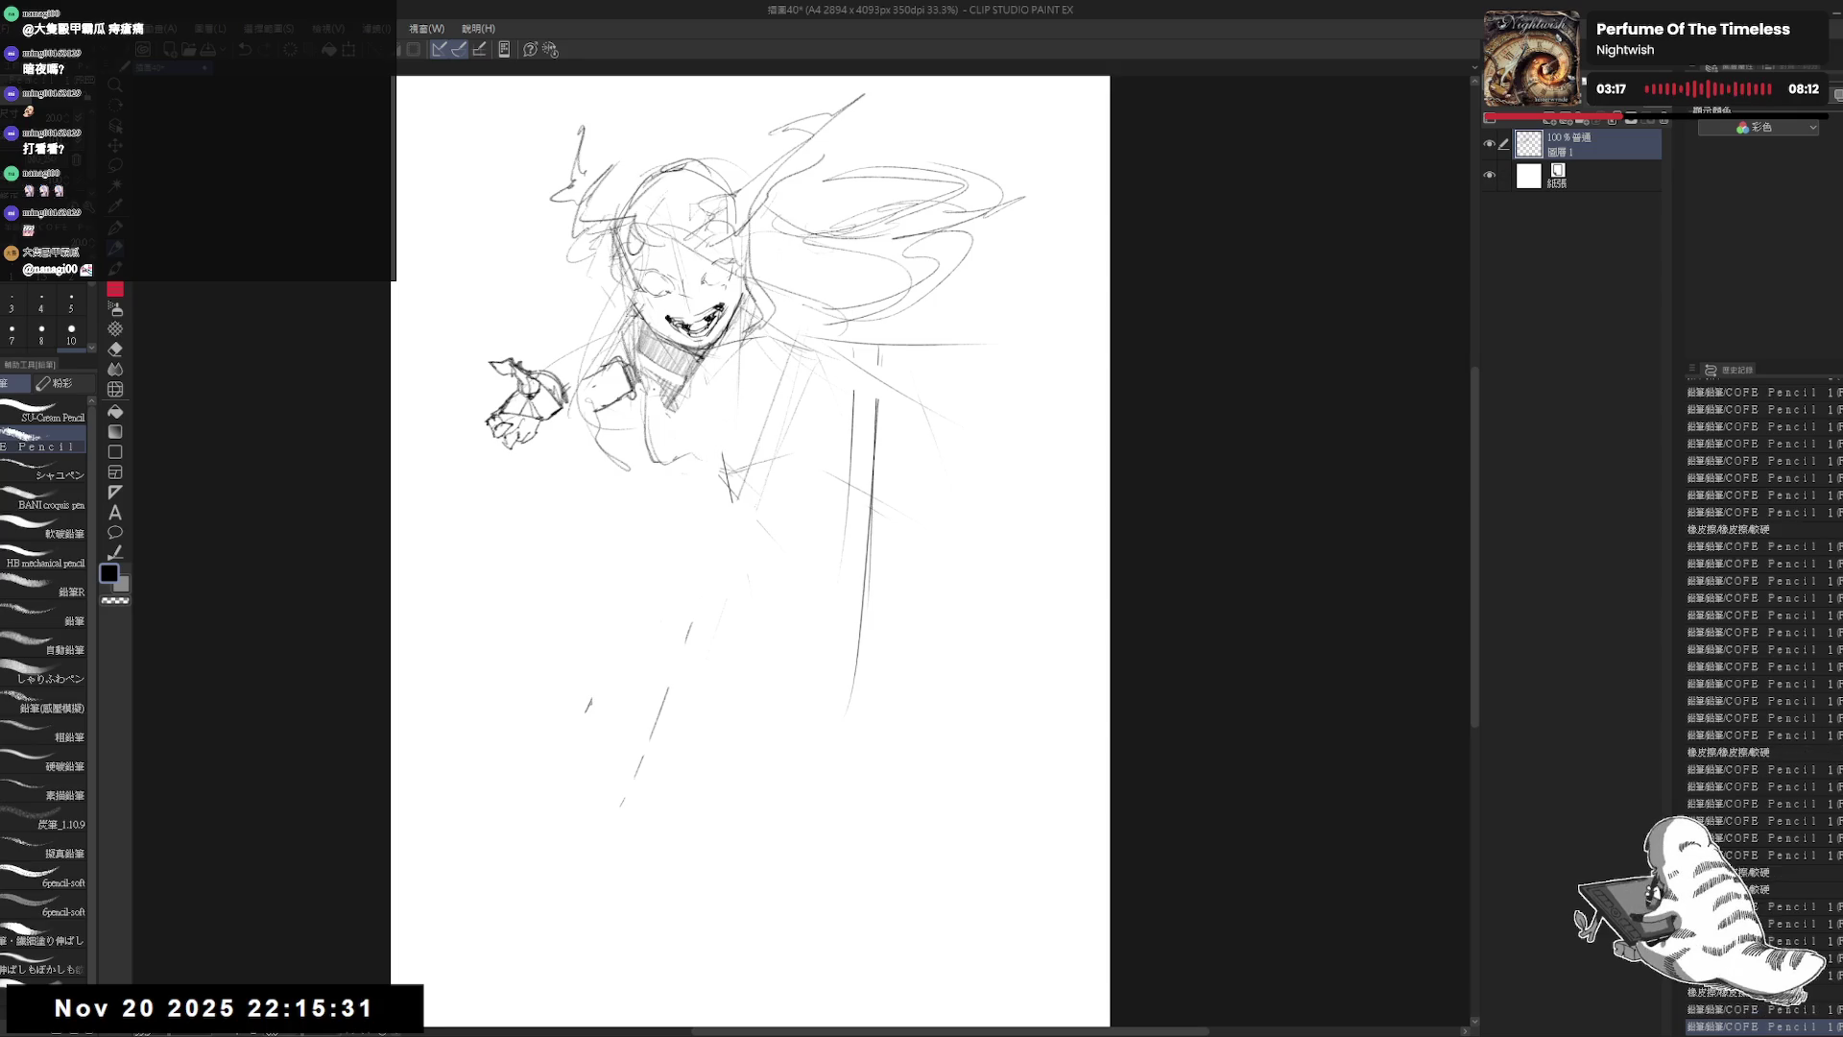
{"action": "left_click_drag", "start_coordinate": [653, 389], "coordinate": [681, 423]}
{"action": "left_click", "coordinate": [685, 421]}
{"action": "left_click_drag", "start_coordinate": [677, 408], "coordinate": [682, 423]}
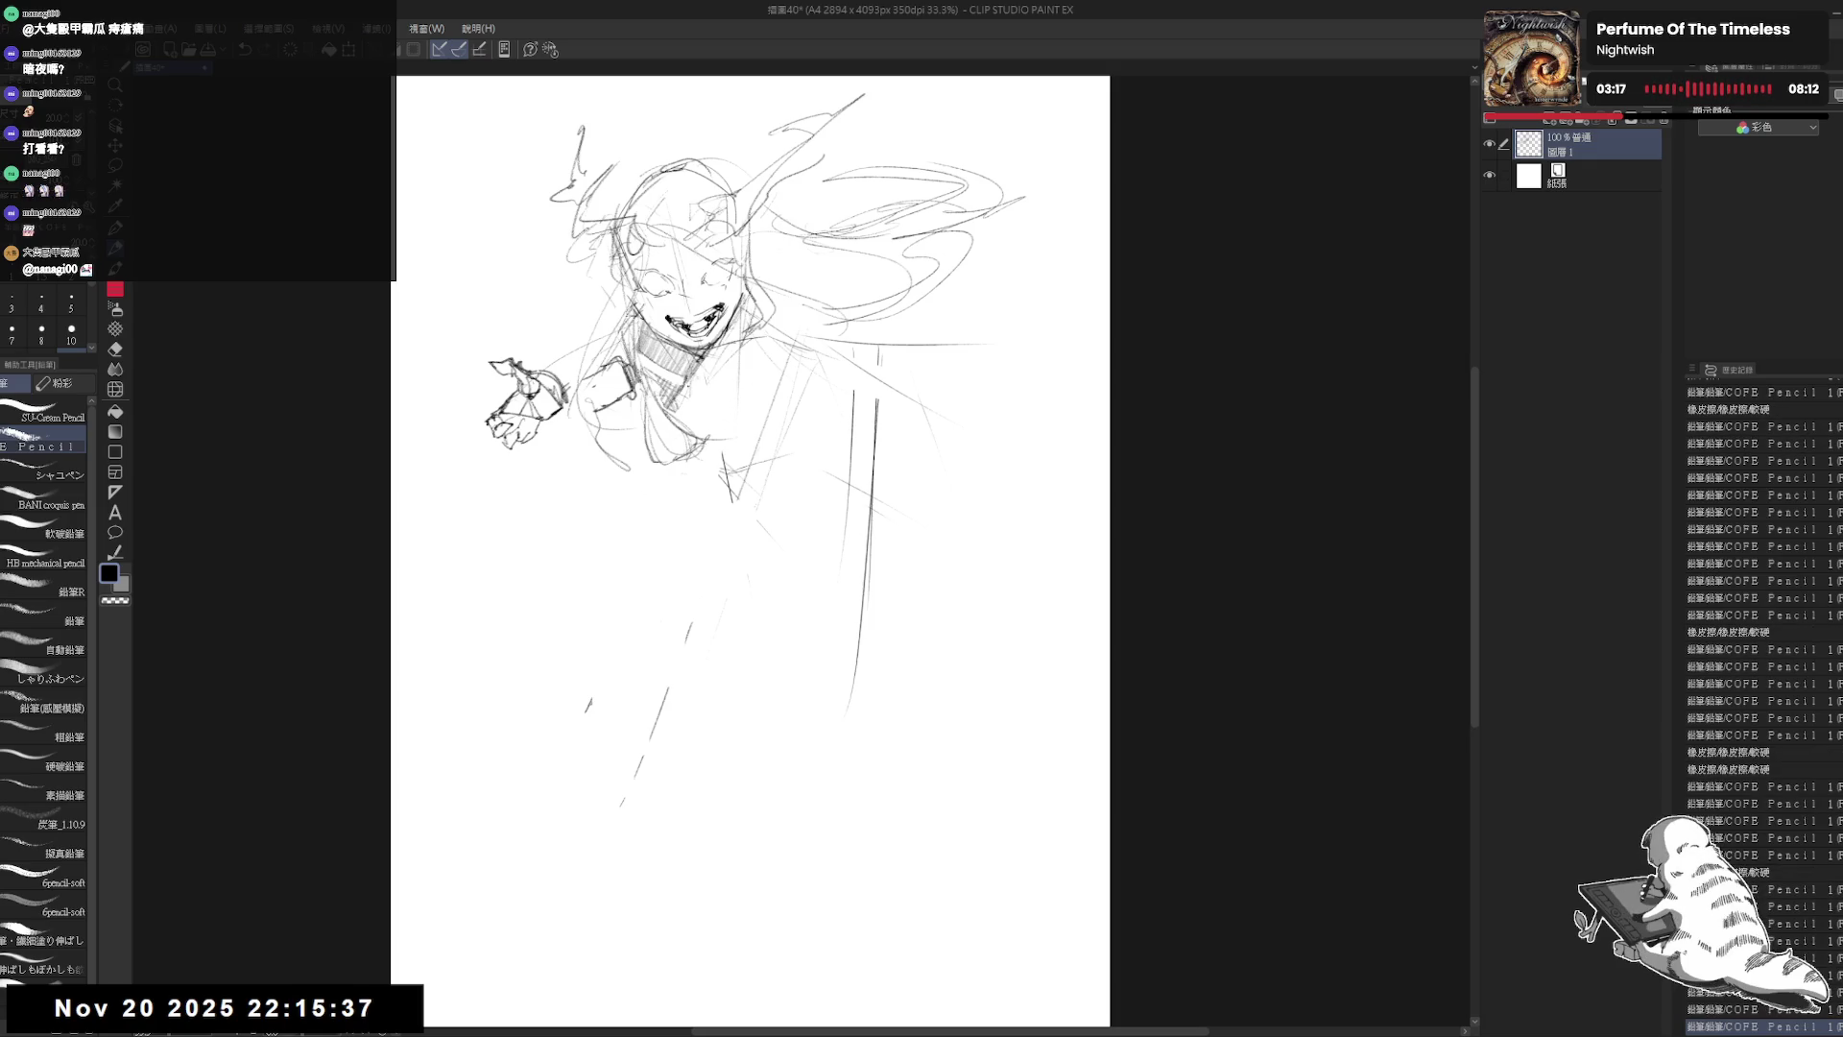
Step: Dot the lower sketch and mirror the canvas to check proportions, then flip it back
{"action": "left_click", "coordinate": [813, 634]}
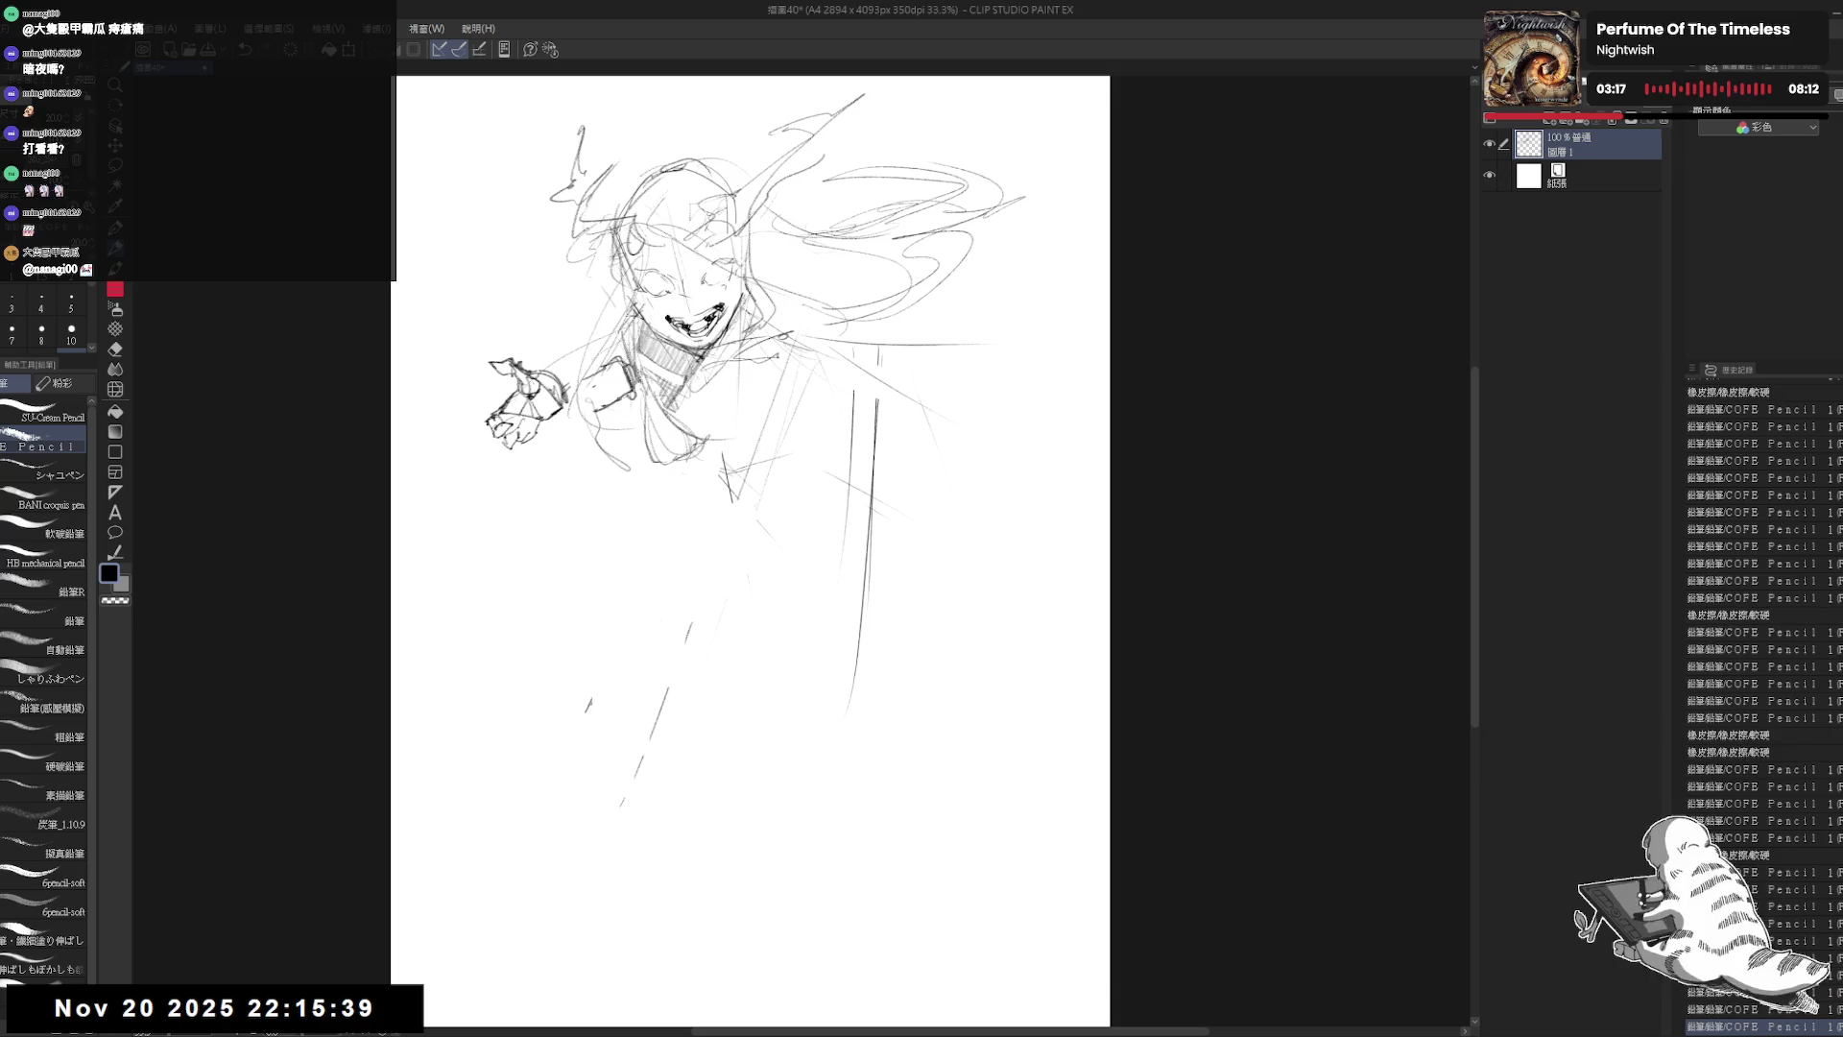
{"action": "left_click", "coordinate": [813, 634]}
{"action": "left_click", "coordinate": [812, 634]}
{"action": "left_click", "coordinate": [812, 634]}
{"action": "key", "text": "h"}
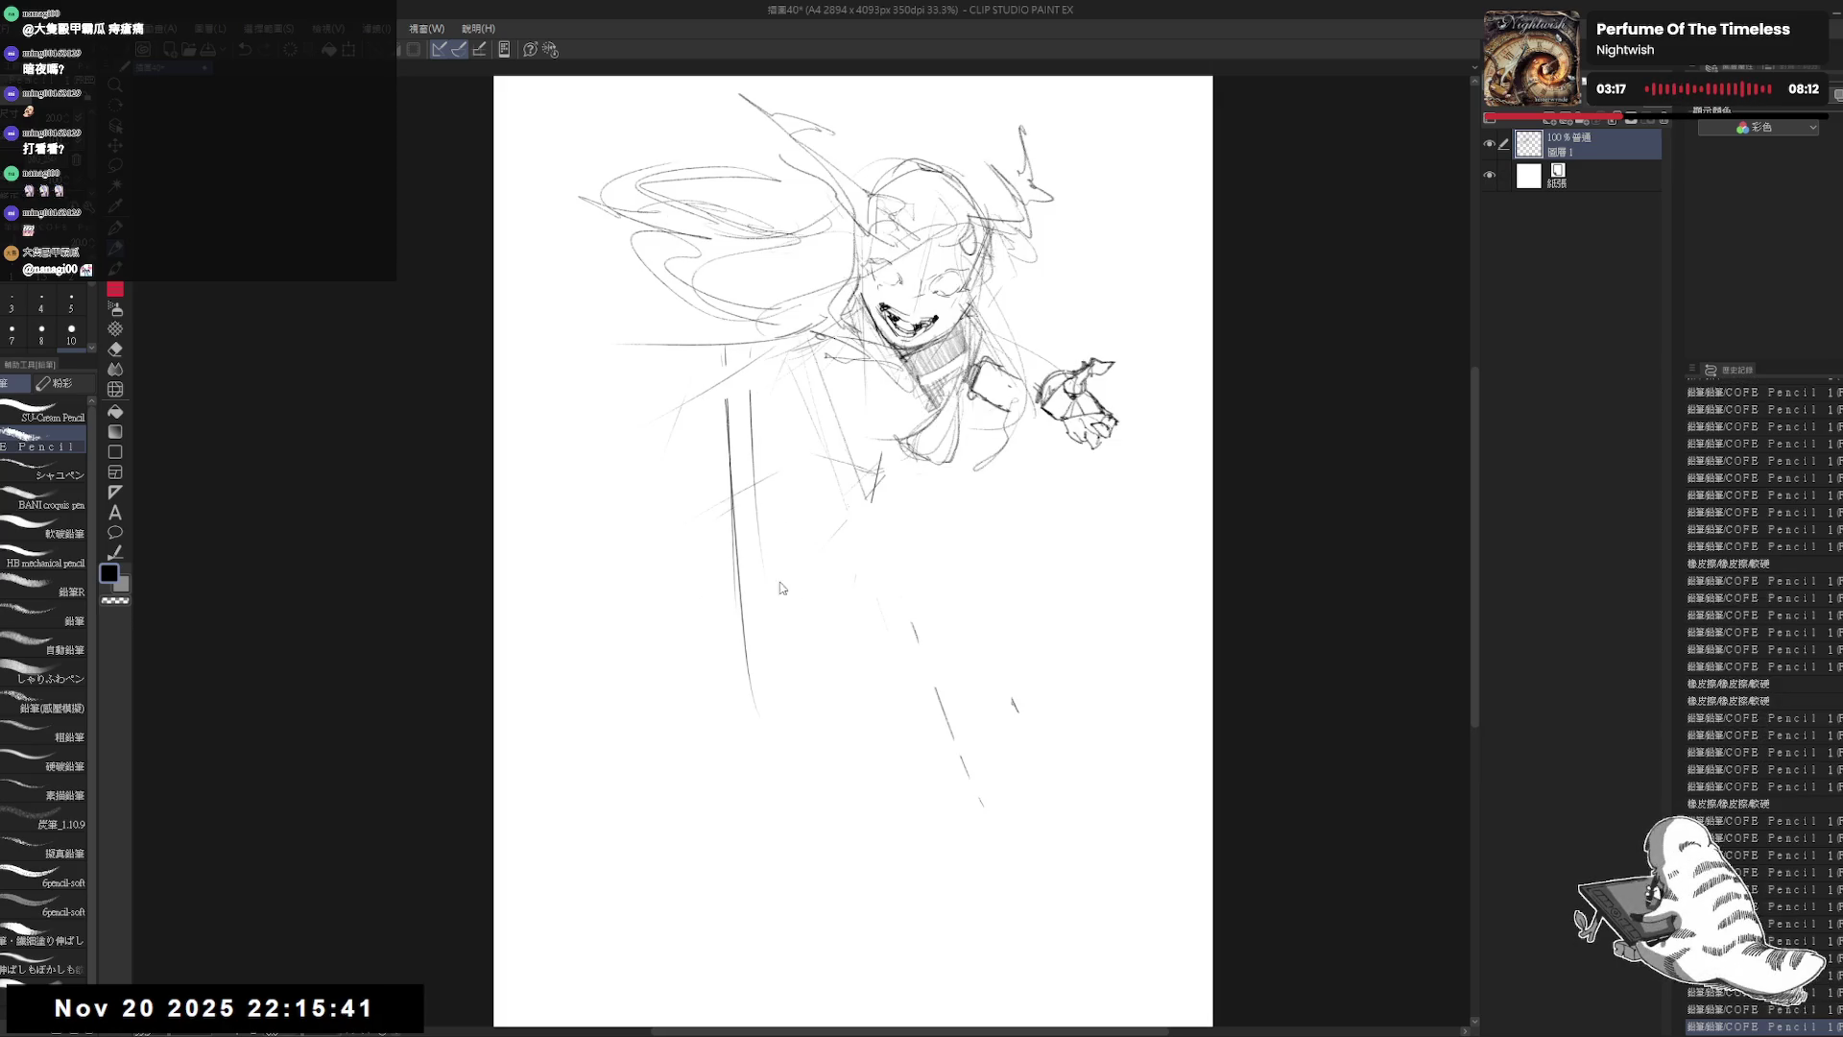
{"action": "key", "text": "h"}
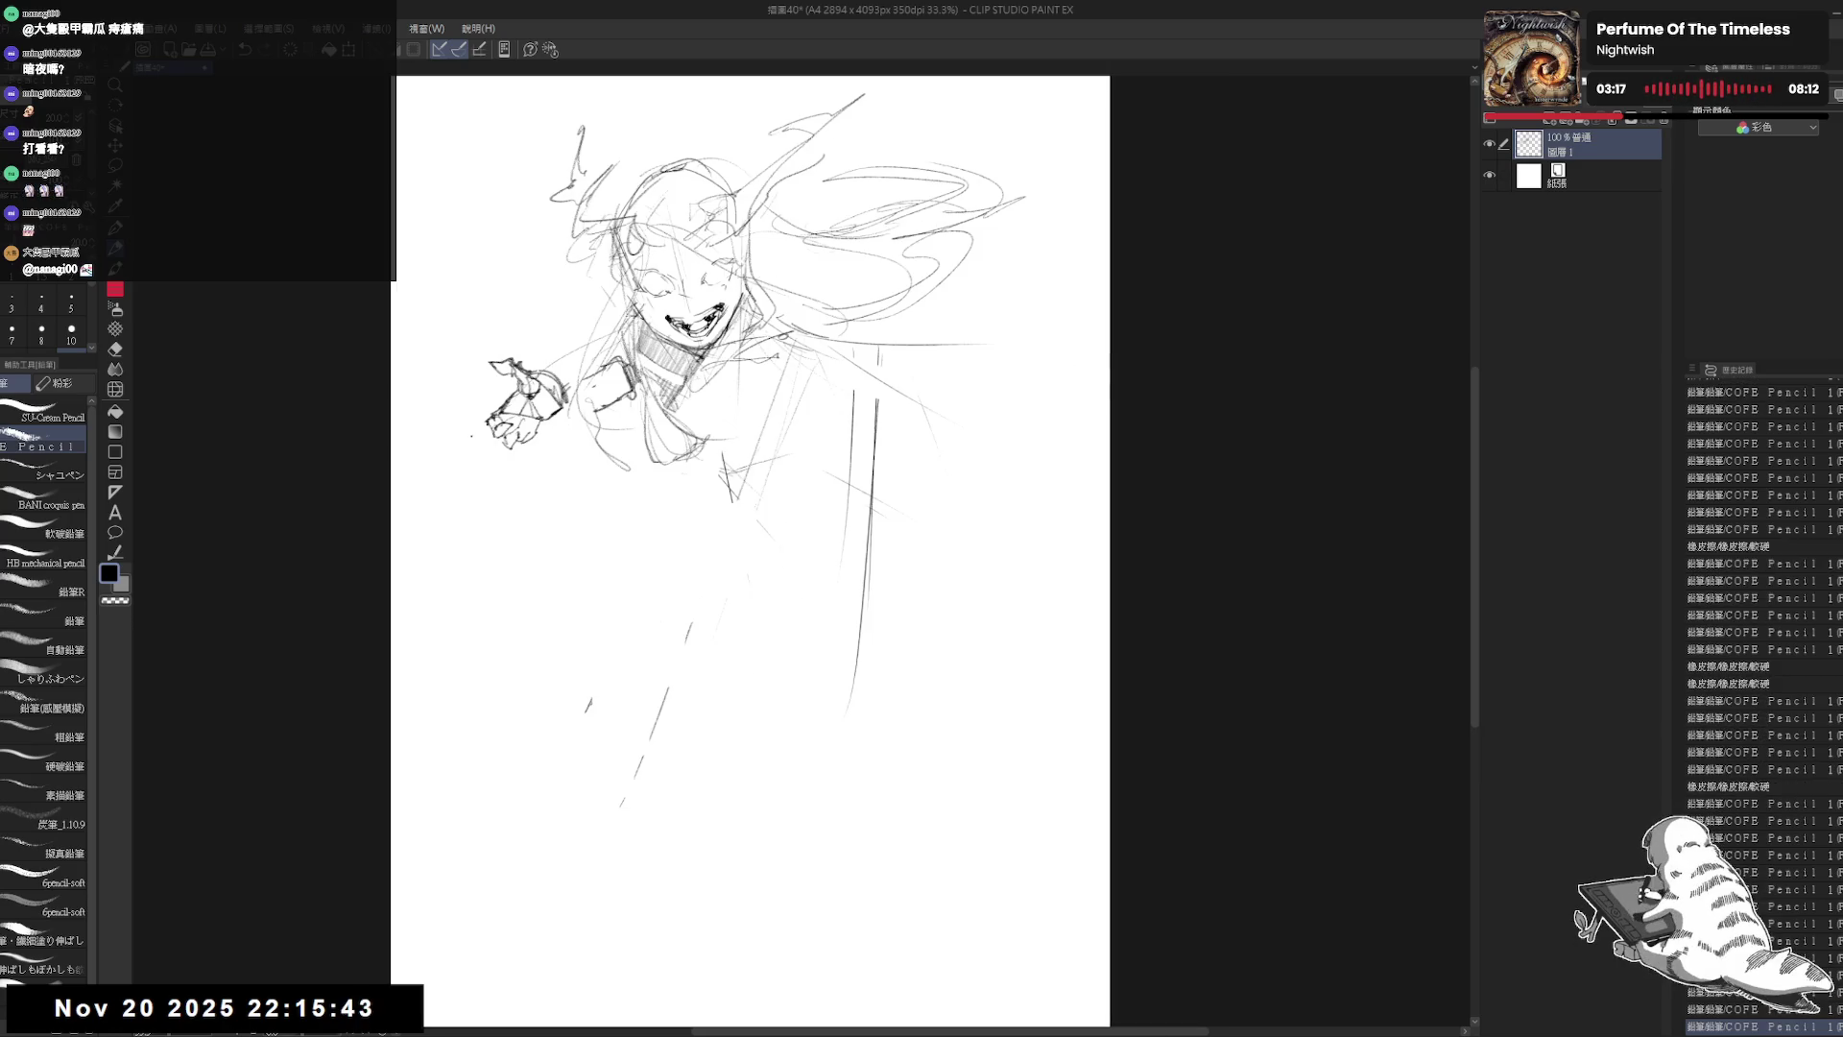
Step: Lasso the lower hand, shift it slightly, deselect, and sketch strokes around it
{"action": "key", "text": "e"}
{"action": "left_click", "coordinate": [495, 401]}
{"action": "key", "text": "m"}
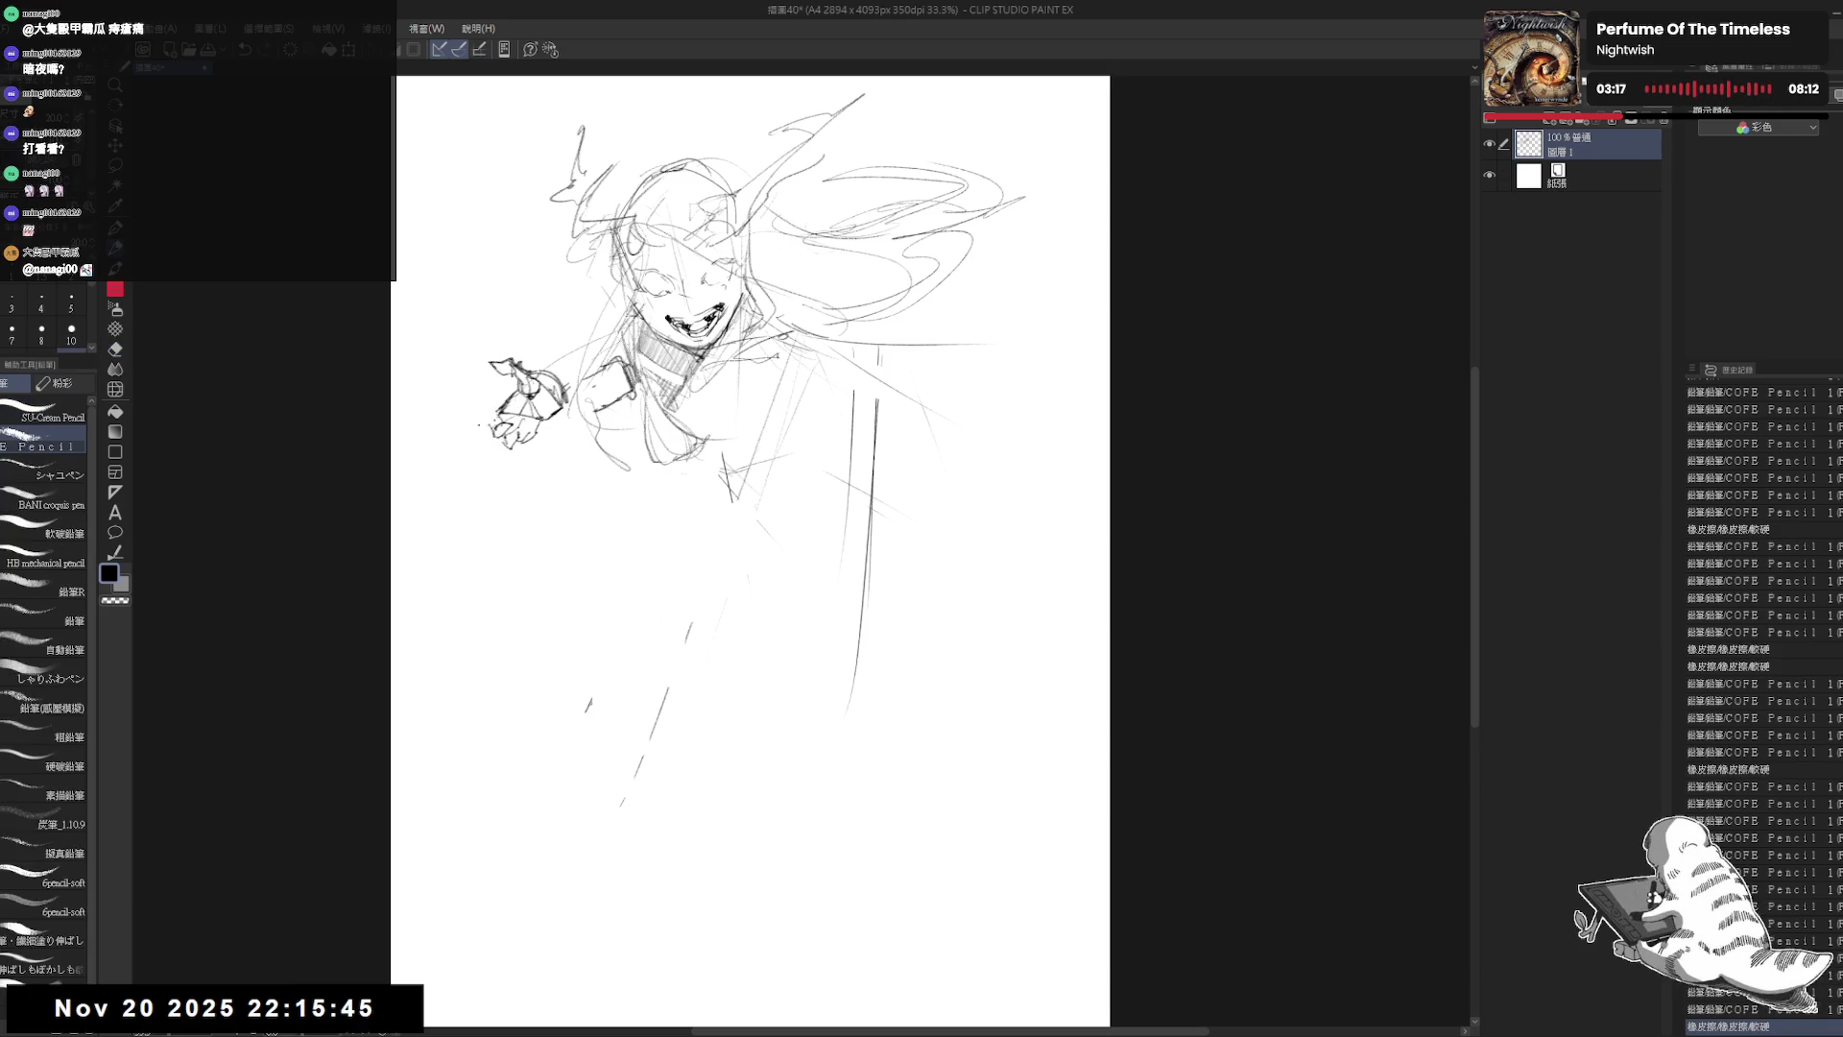
{"action": "mouse_move", "coordinate": [533, 401]}
{"action": "left_mouse_down"}
{"action": "mouse_move", "coordinate": [499, 432]}
{"action": "mouse_move", "coordinate": [518, 463]}
{"action": "mouse_move", "coordinate": [564, 432]}
{"action": "mouse_move", "coordinate": [524, 427]}
{"action": "left_mouse_up"}
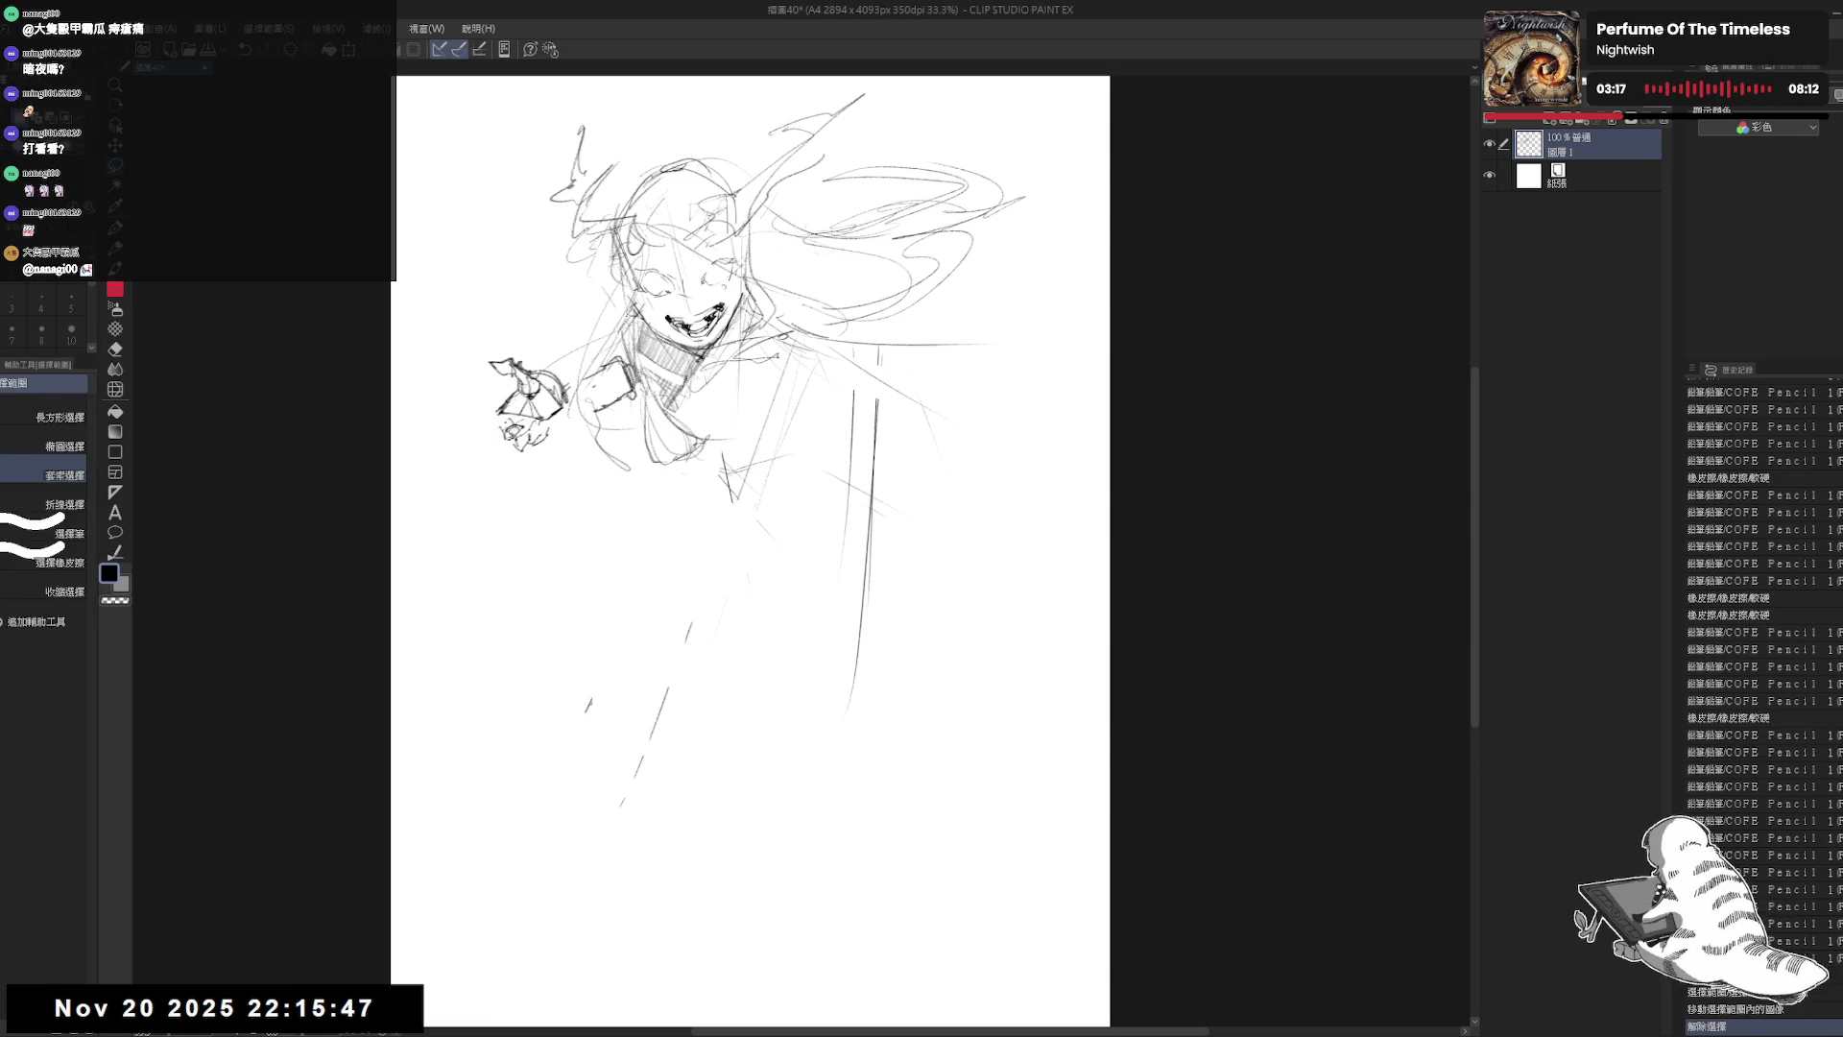
{"action": "key", "text": "ctrl+d"}
{"action": "key", "text": "p"}
{"action": "left_click", "coordinate": [461, 439]}
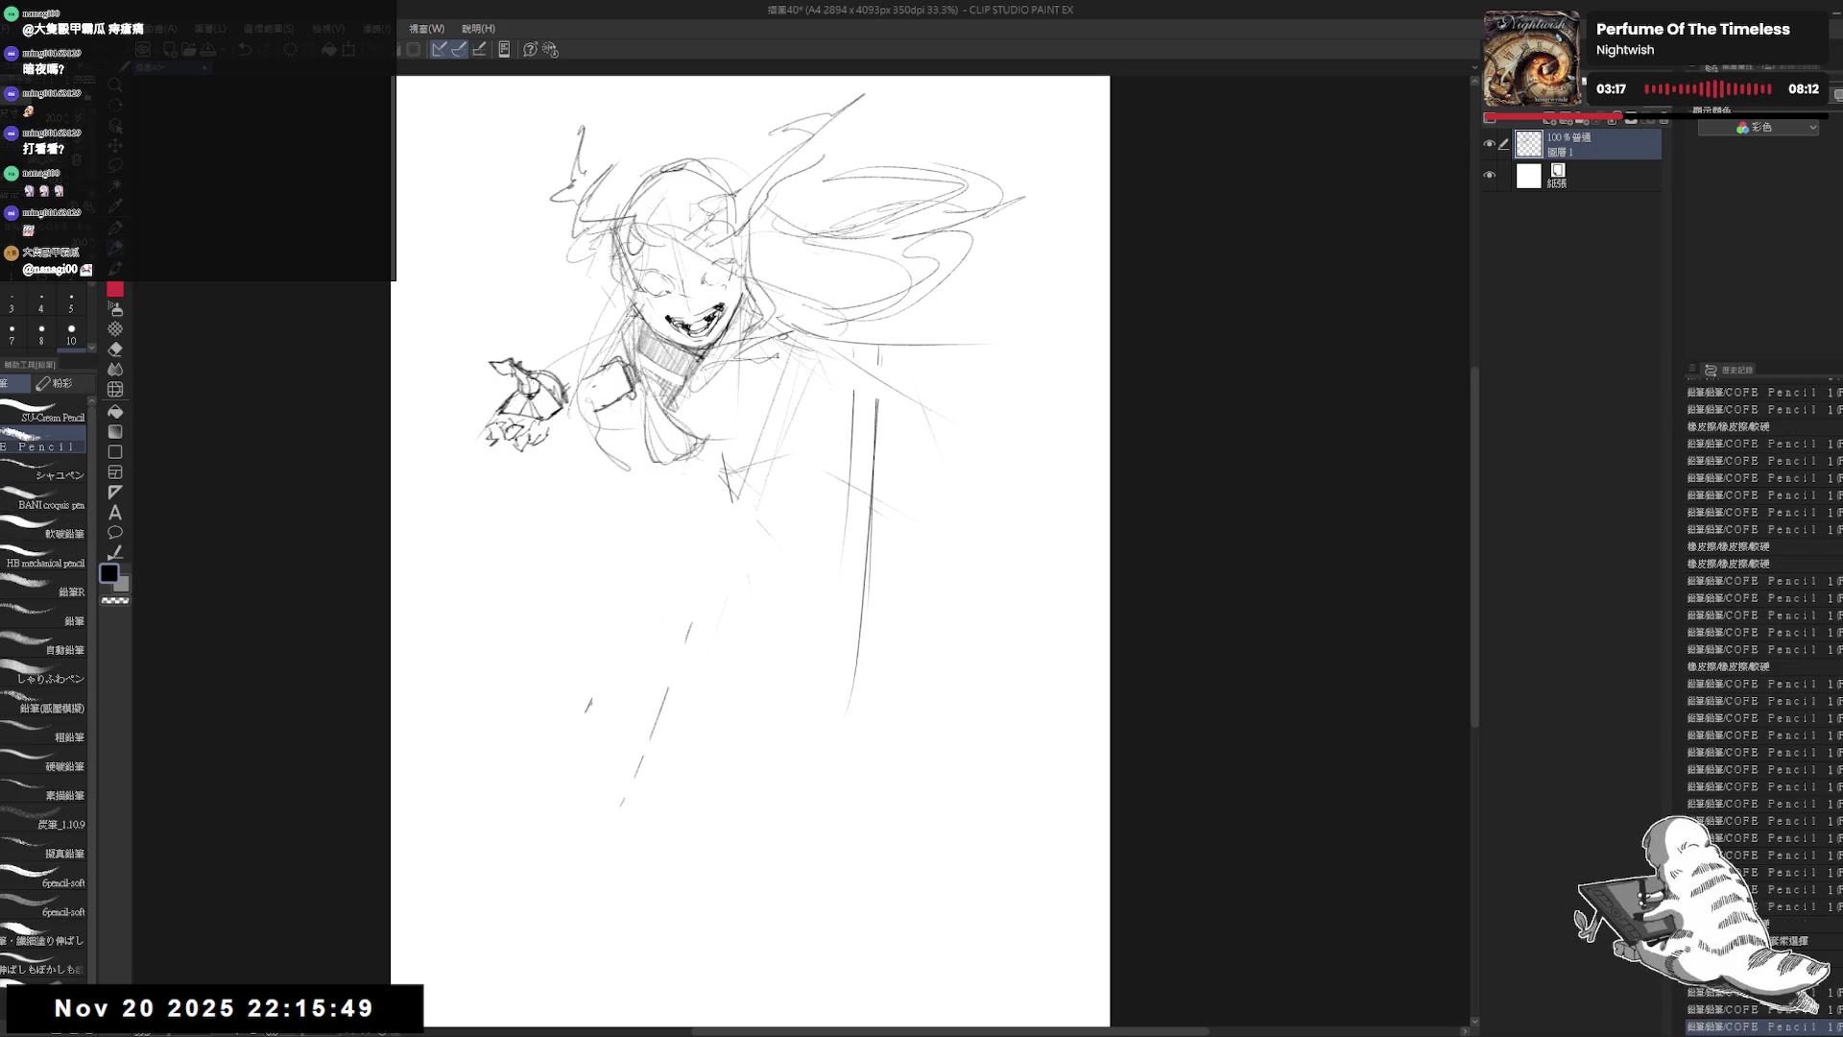
{"action": "left_click_drag", "start_coordinate": [749, 480], "coordinate": [781, 491]}
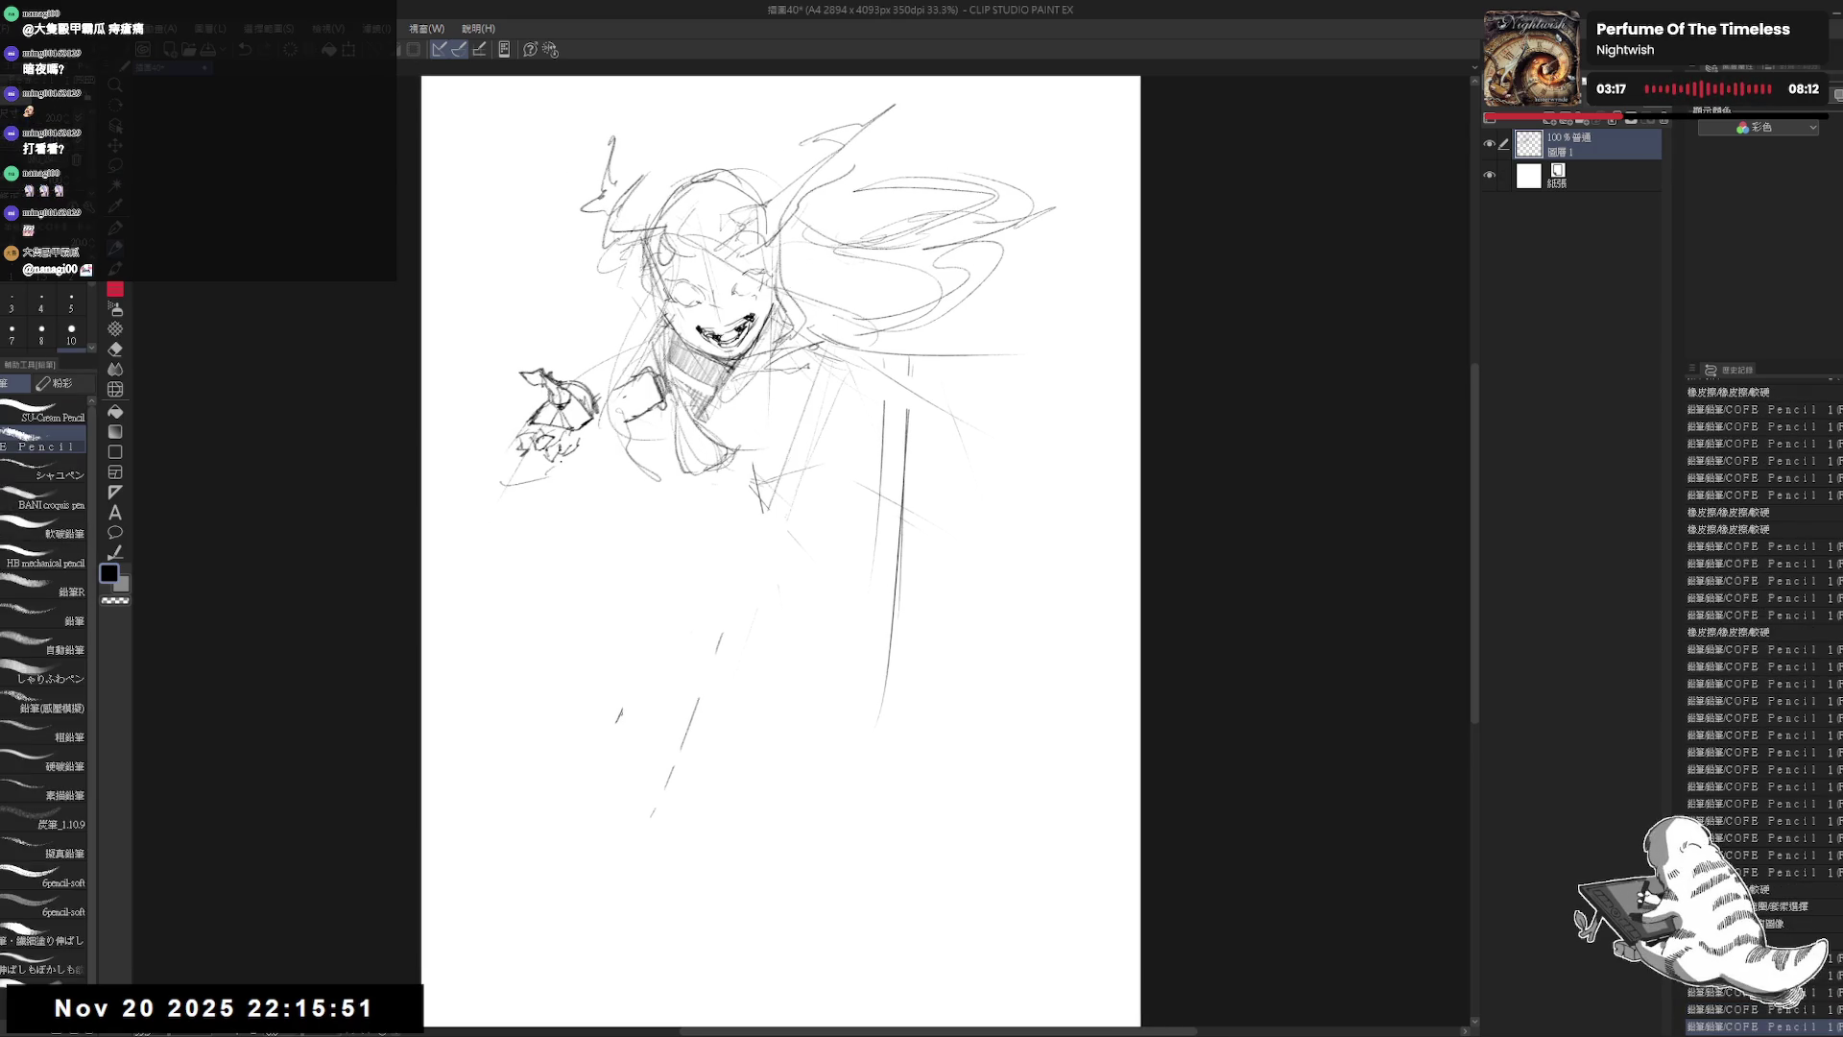
{"action": "left_click_drag", "start_coordinate": [557, 463], "coordinate": [601, 430]}
{"action": "left_click_drag", "start_coordinate": [482, 384], "coordinate": [469, 438]}
Step: Sketch curving flame strokes left of the hand, redrawing the one beside the face and erasing stray marks
{"action": "mouse_move", "coordinate": [477, 353]}
{"action": "left_mouse_down"}
{"action": "mouse_move", "coordinate": [485, 310]}
{"action": "mouse_move", "coordinate": [568, 264]}
{"action": "mouse_move", "coordinate": [570, 293]}
{"action": "mouse_move", "coordinate": [622, 303]}
{"action": "left_mouse_up"}
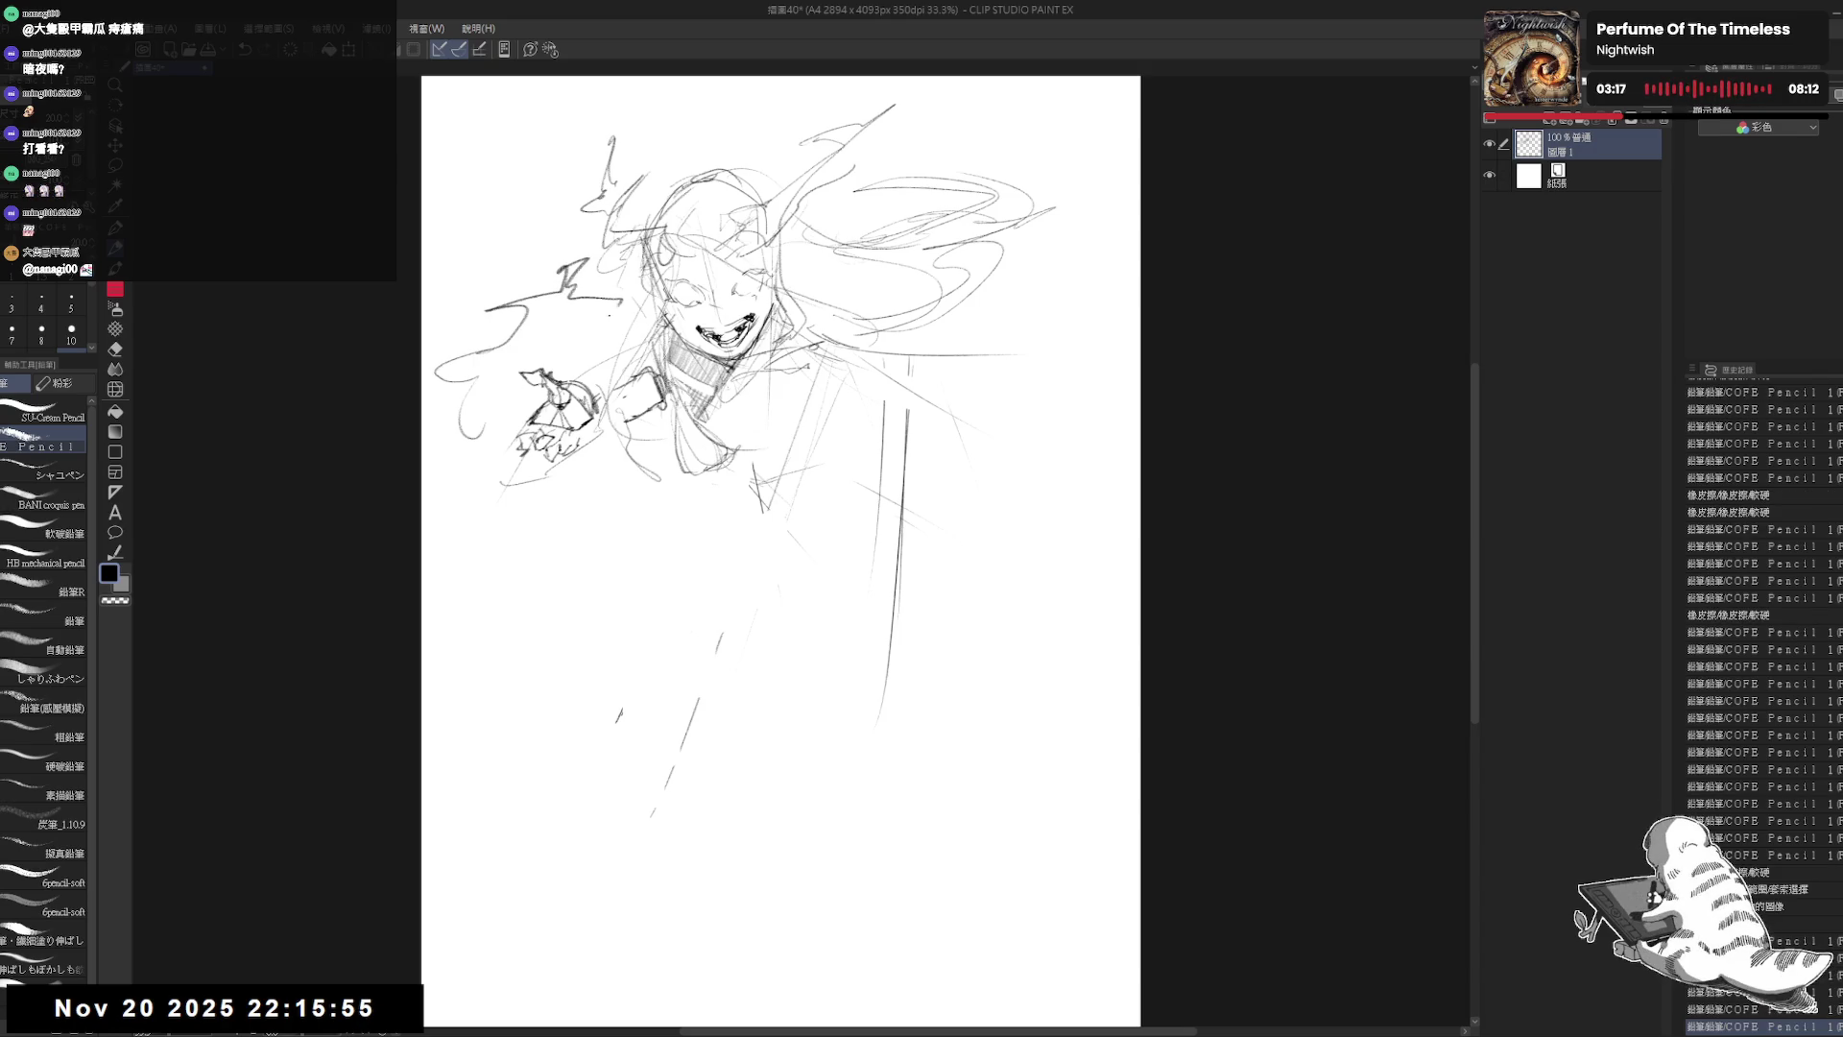
{"action": "key", "text": "e"}
{"action": "left_click_drag", "start_coordinate": [443, 338], "coordinate": [517, 294]}
{"action": "key", "text": "p"}
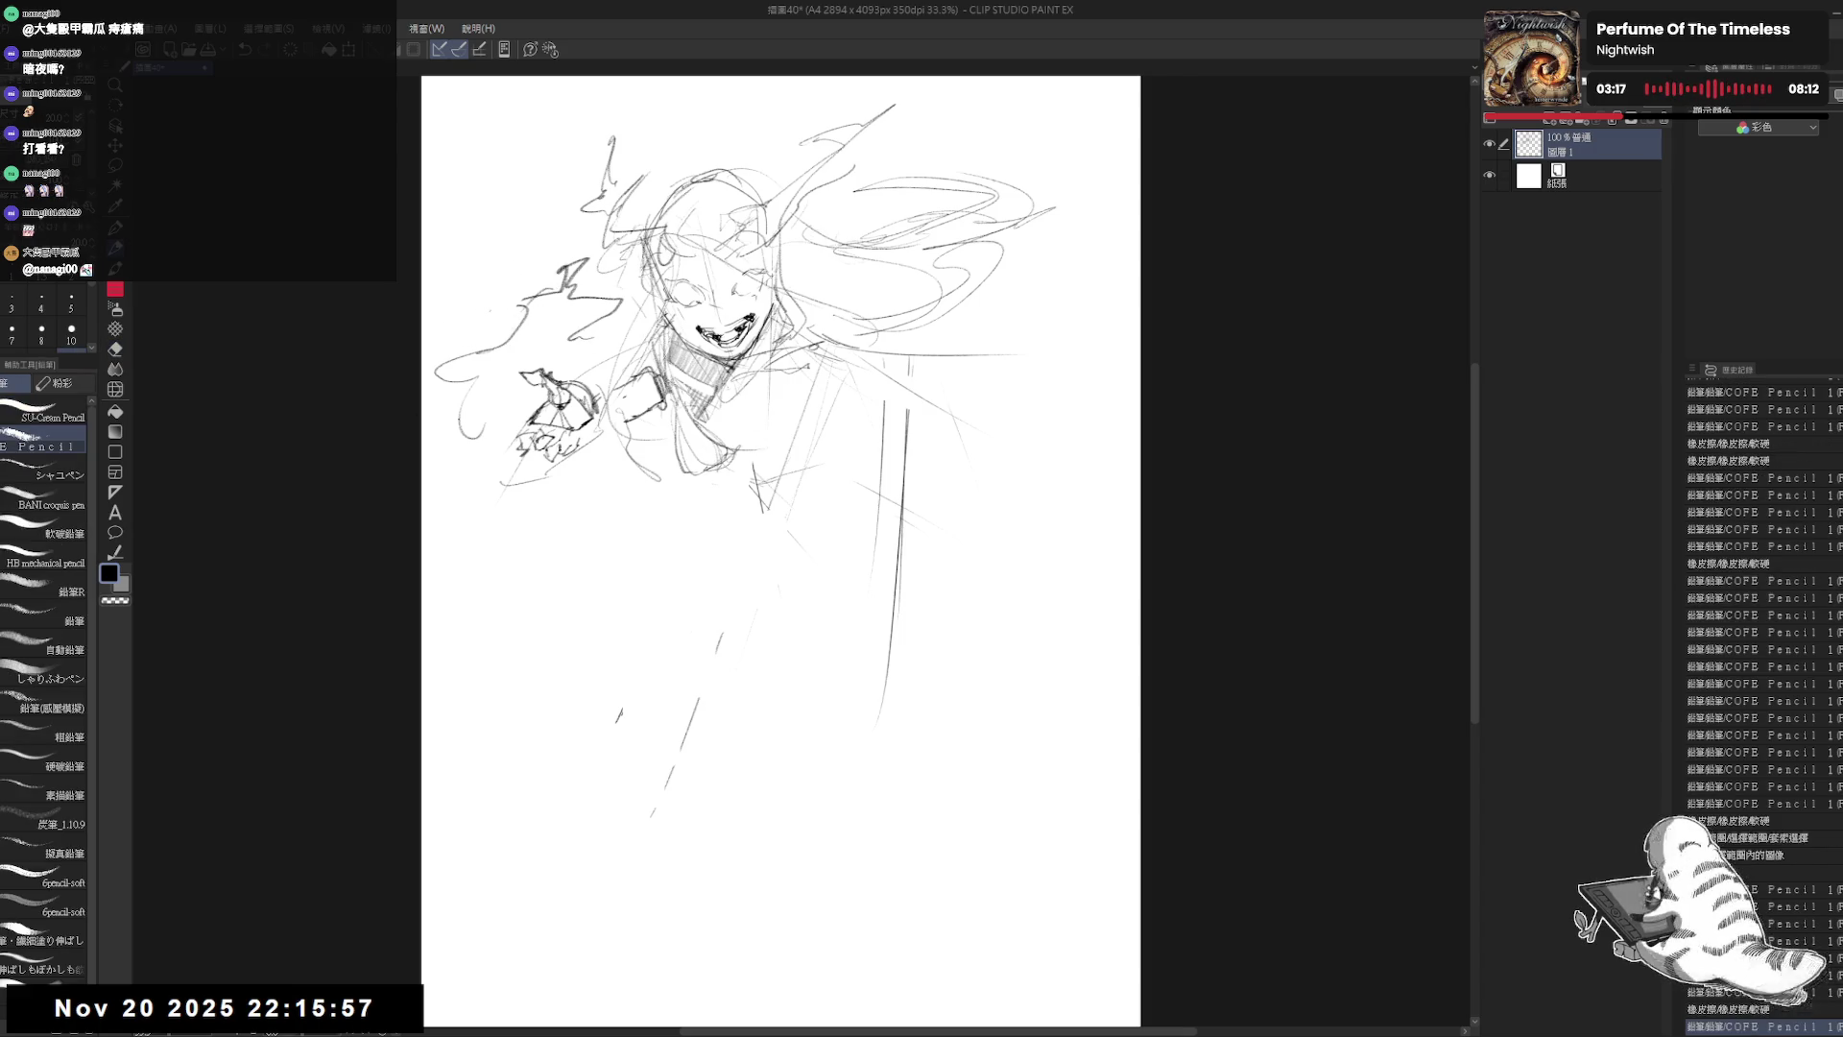
{"action": "mouse_move", "coordinate": [467, 446]}
{"action": "left_mouse_down"}
{"action": "mouse_move", "coordinate": [459, 499]}
{"action": "mouse_move", "coordinate": [517, 483]}
{"action": "mouse_move", "coordinate": [526, 454]}
{"action": "left_mouse_up"}
{"action": "left_click_drag", "start_coordinate": [526, 477], "coordinate": [604, 425]}
{"action": "key", "text": "e"}
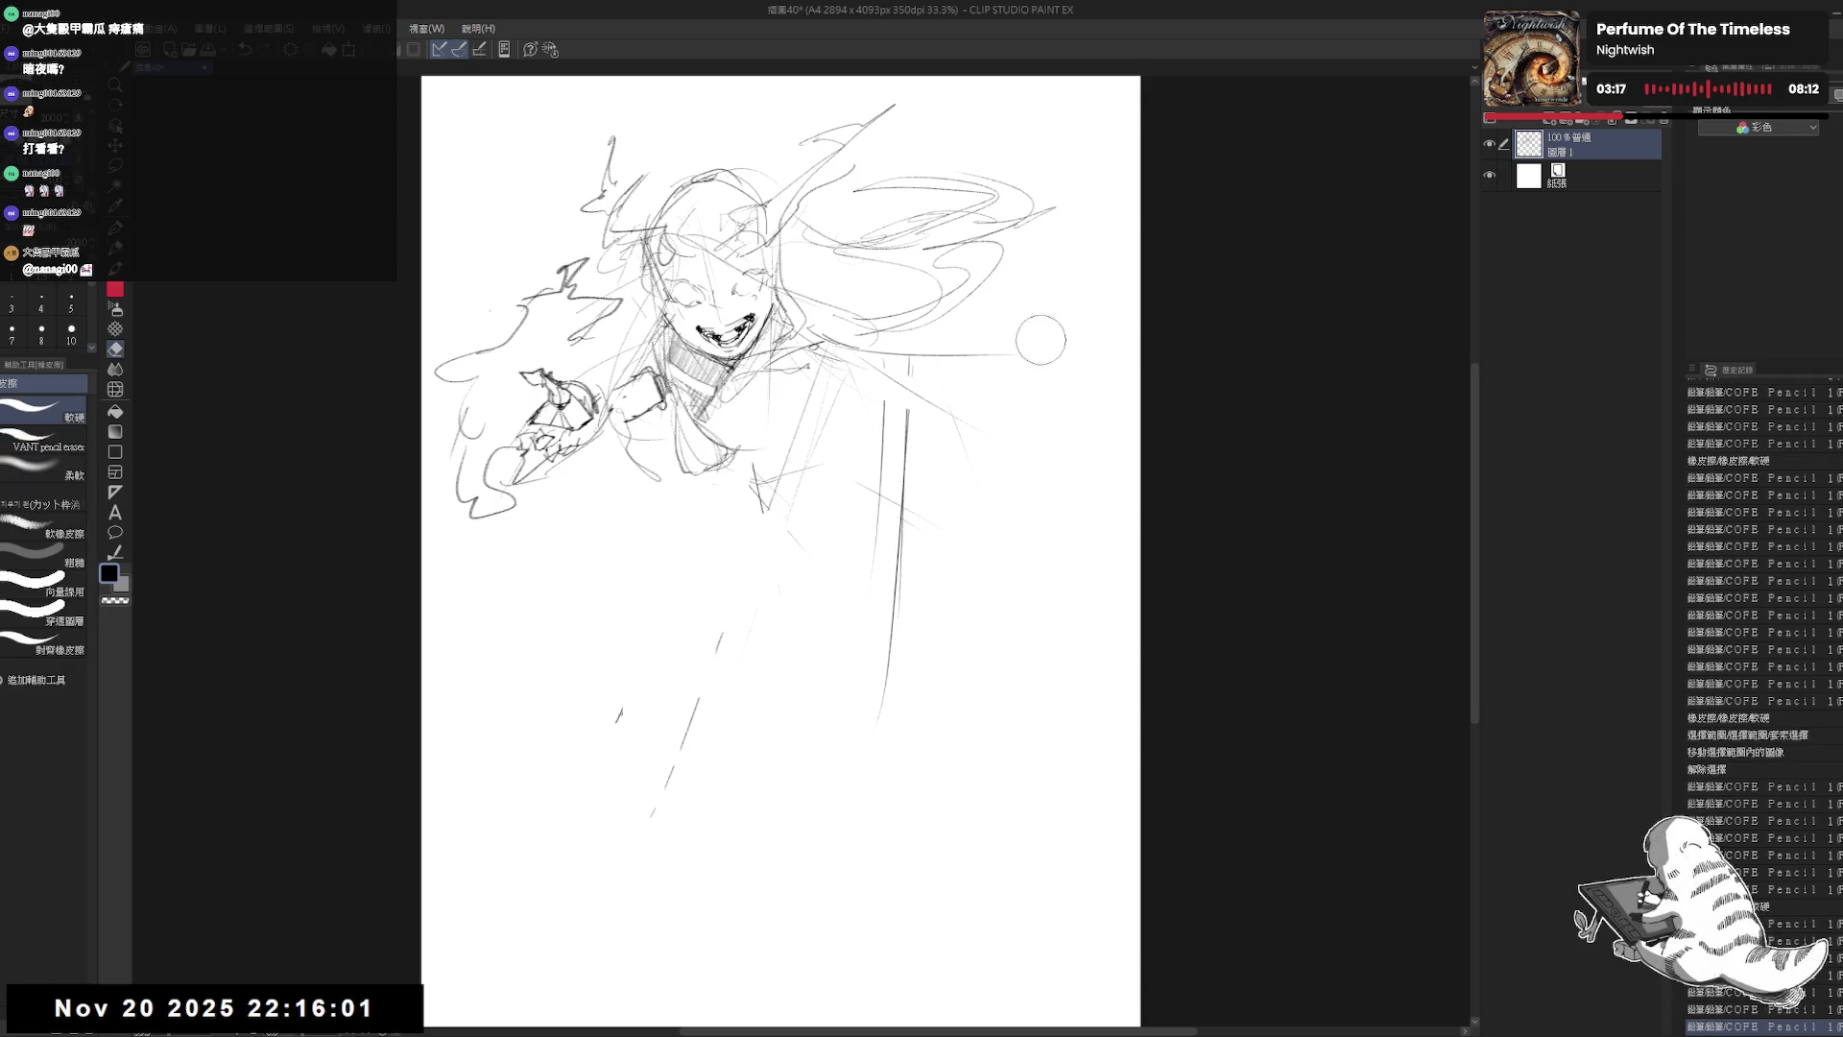
{"action": "left_click_drag", "start_coordinate": [1041, 340], "coordinate": [934, 456]}
{"action": "key", "text": "p"}
Step: Add a row of small dot marks and rough strokes on the chest
{"action": "left_click", "coordinate": [579, 682]}
{"action": "left_click", "coordinate": [606, 620]}
{"action": "left_click", "coordinate": [635, 559]}
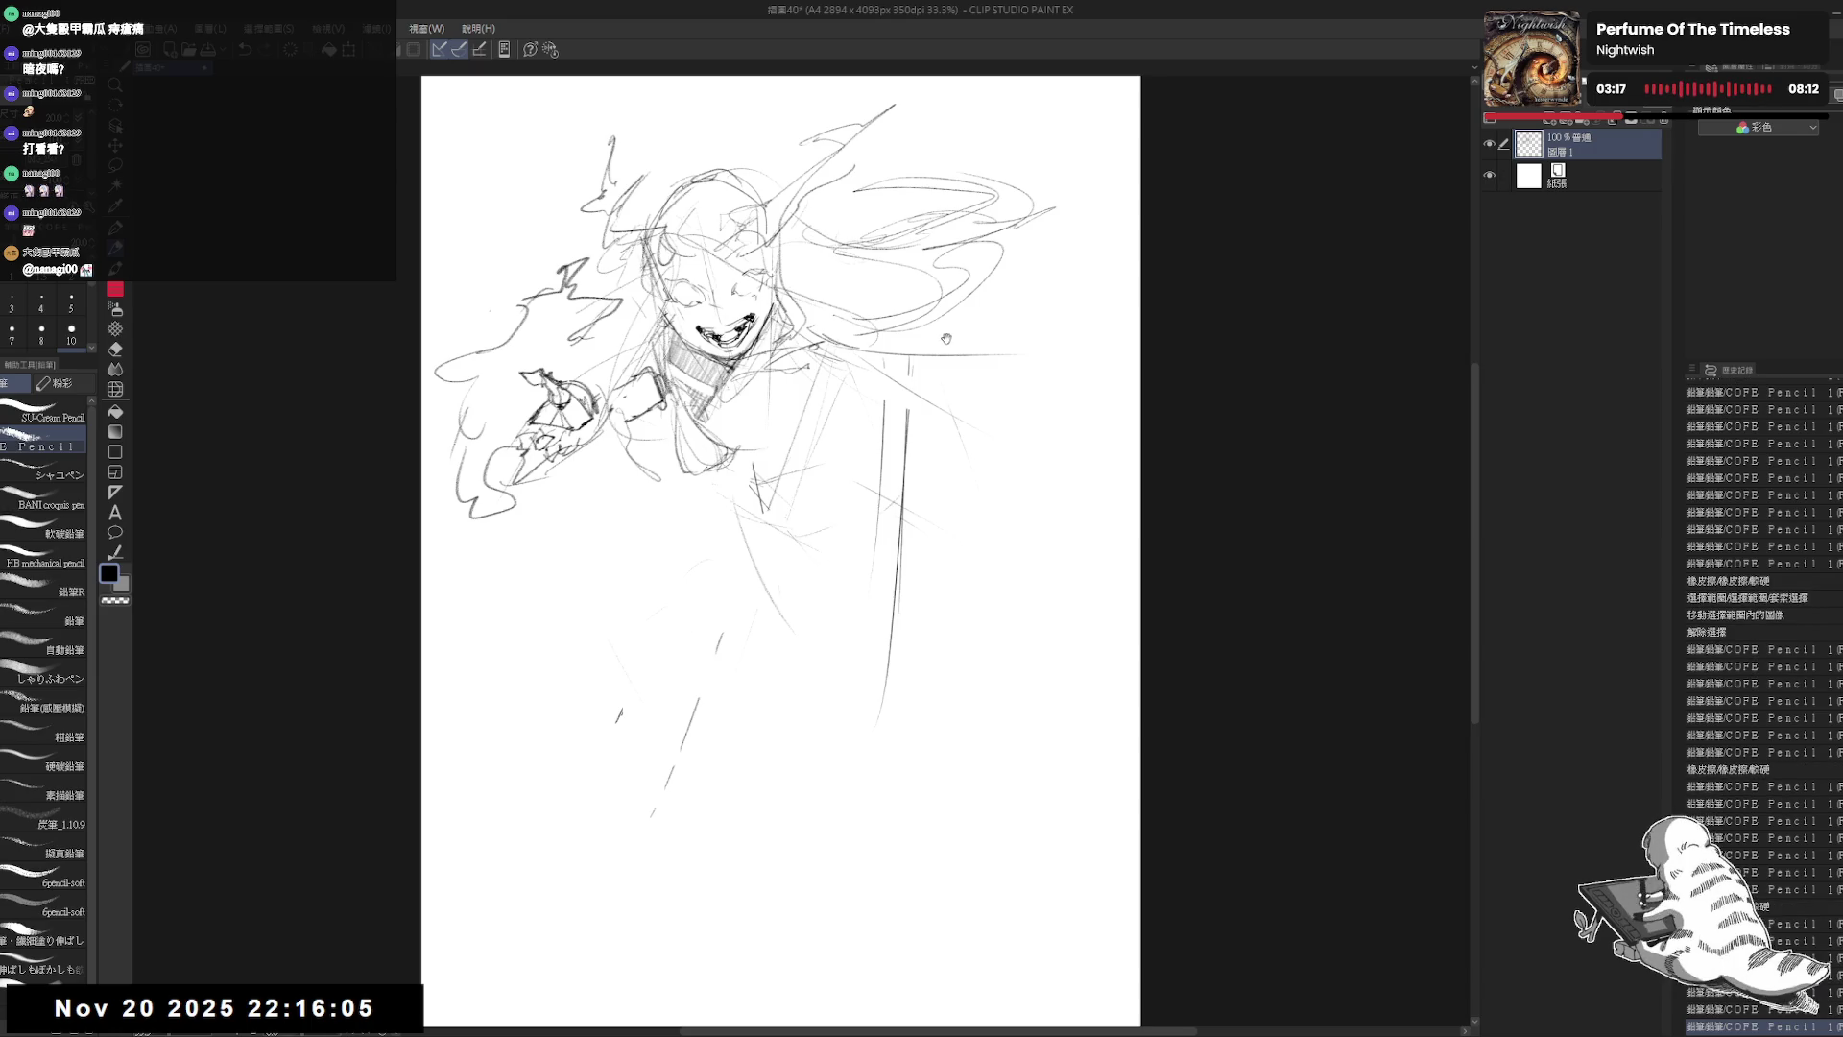
{"action": "mouse_move", "coordinate": [797, 346]}
{"action": "left_mouse_down"}
{"action": "mouse_move", "coordinate": [829, 371]}
{"action": "mouse_move", "coordinate": [758, 391]}
{"action": "left_mouse_up"}
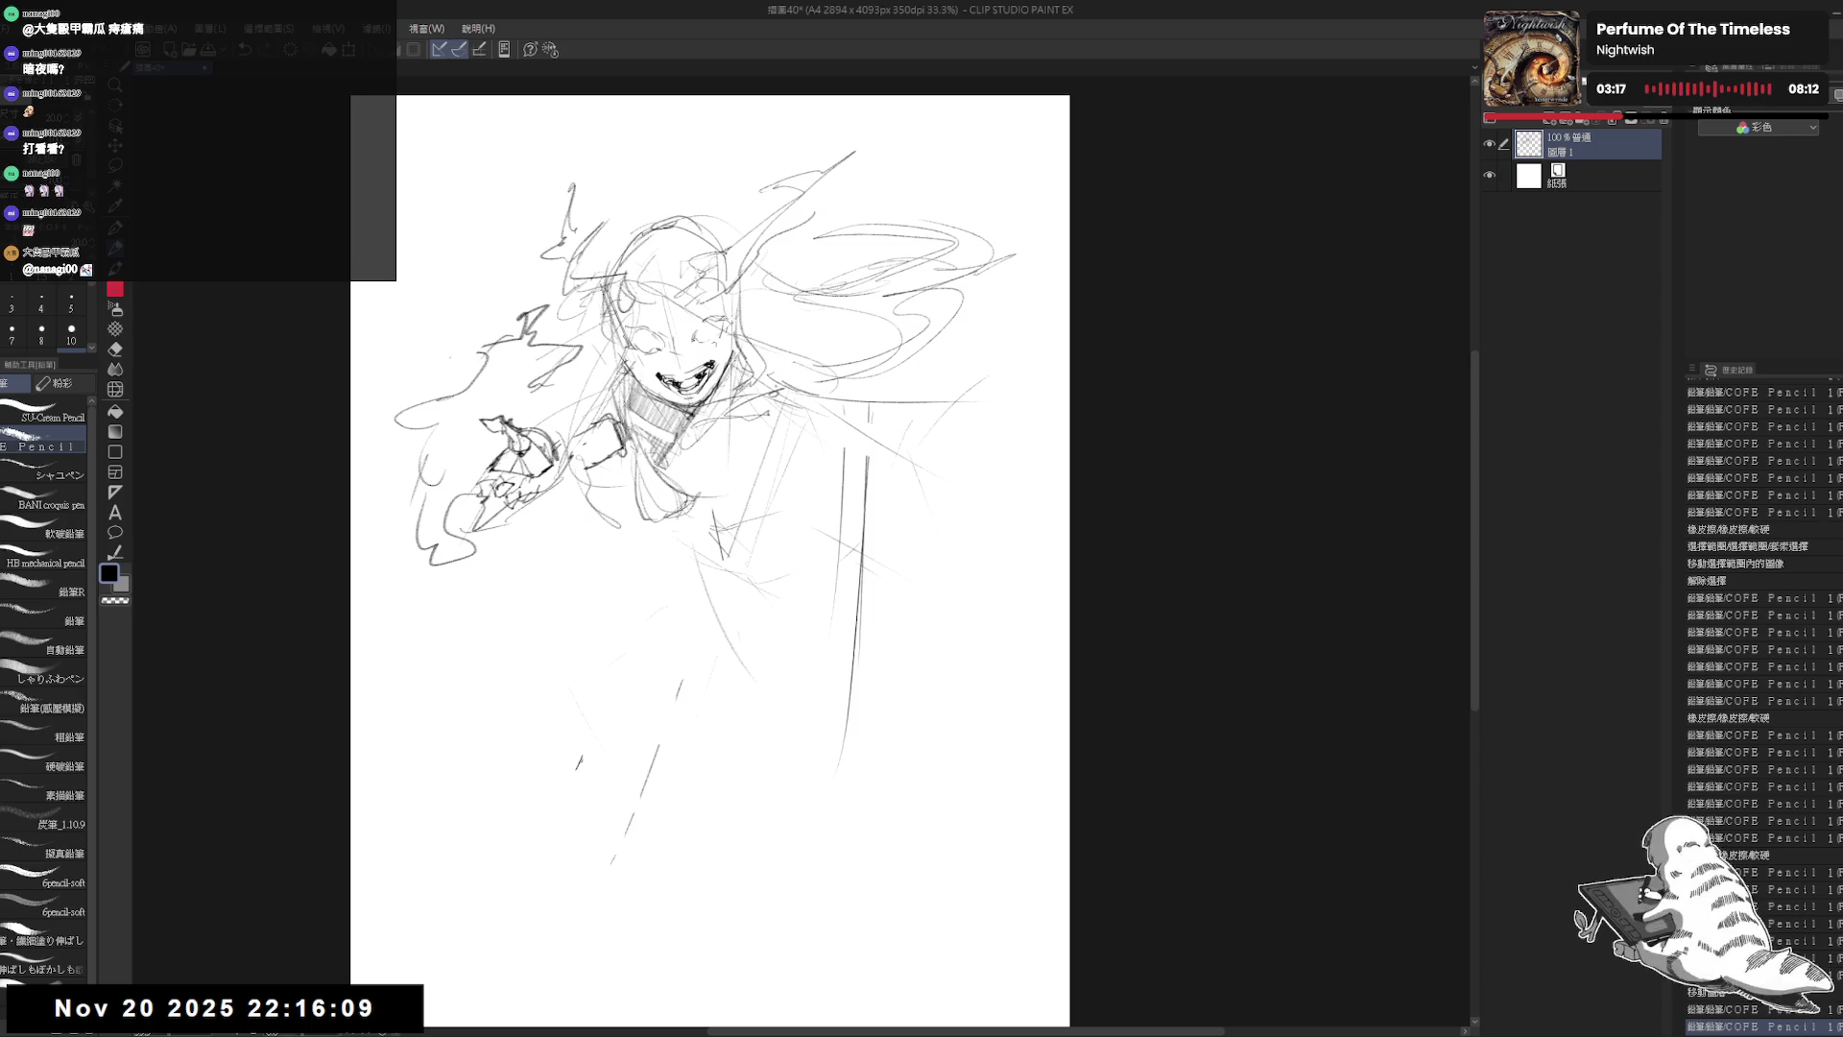
{"action": "left_click_drag", "start_coordinate": [775, 376], "coordinate": [767, 436]}
{"action": "left_click_drag", "start_coordinate": [802, 364], "coordinate": [672, 686]}
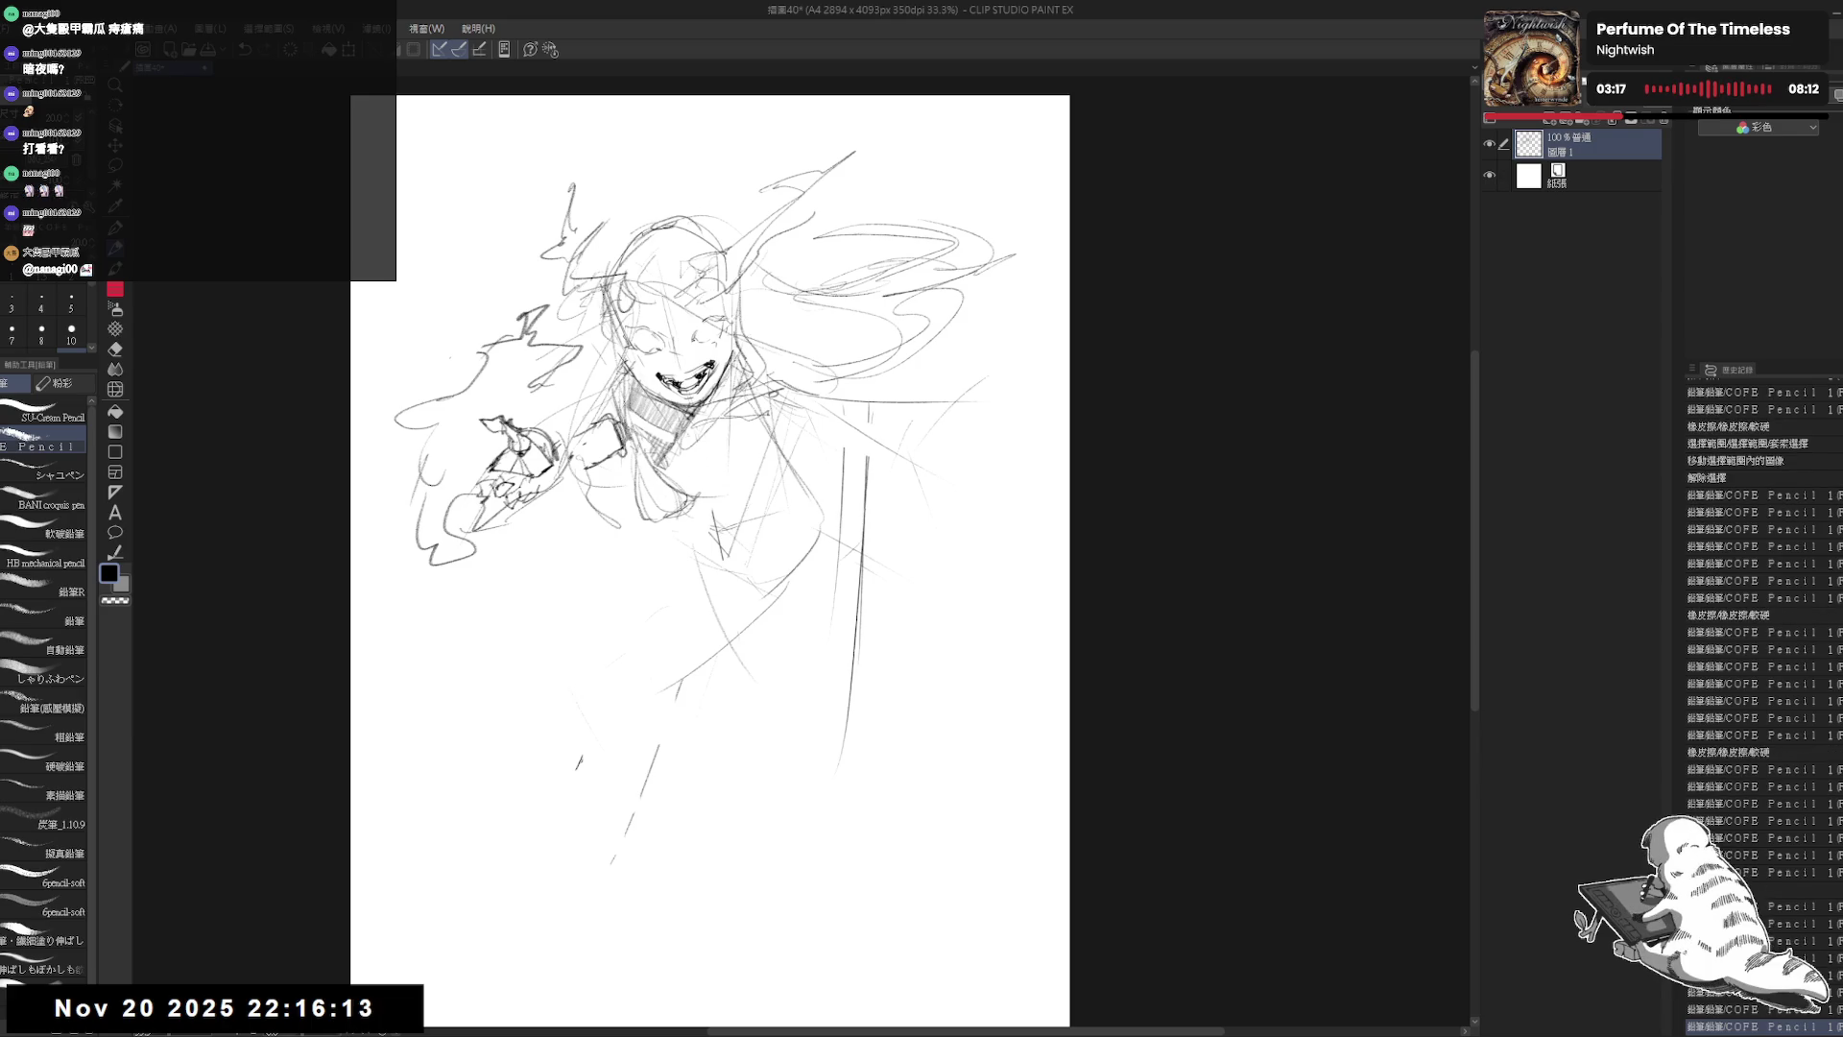
{"action": "left_click_drag", "start_coordinate": [653, 504], "coordinate": [753, 415]}
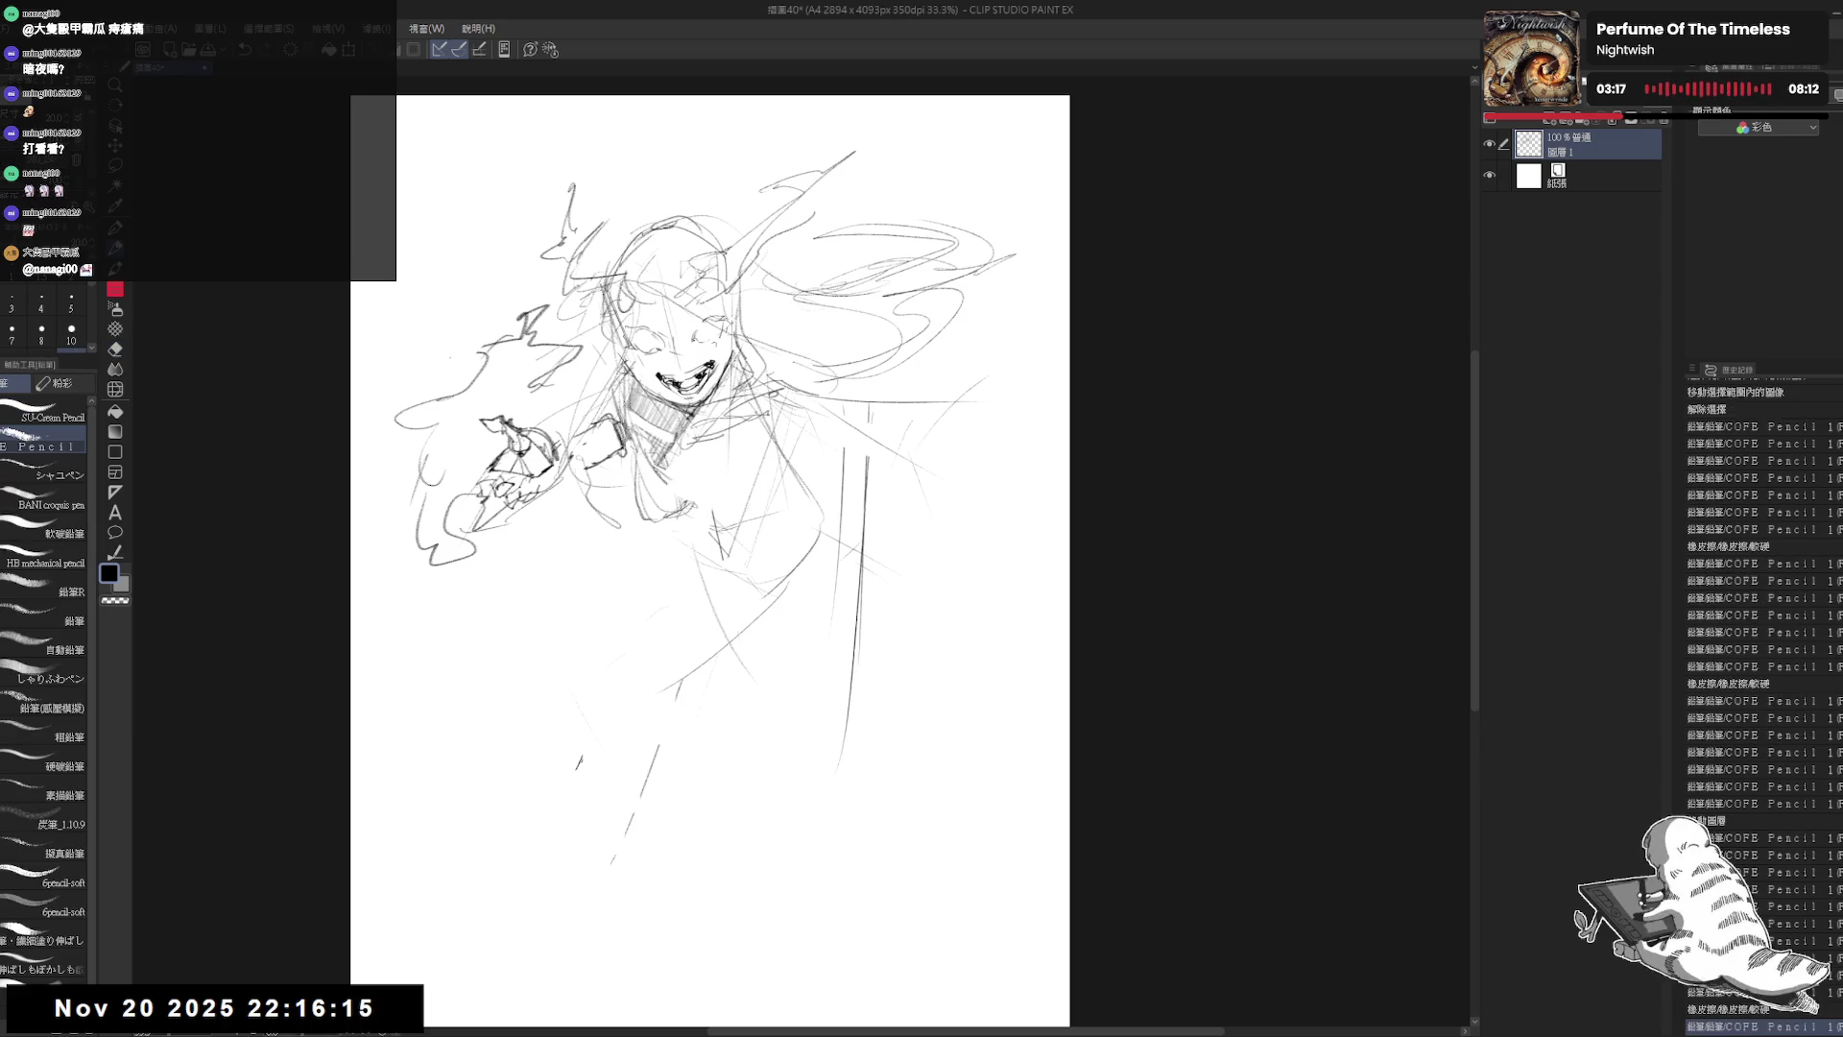
Step: Zoom in on the face and chest and add faint strokes along the chest and torso
{"action": "mouse_move", "coordinate": [706, 485]}
{"action": "left_mouse_down"}
{"action": "mouse_move", "coordinate": [720, 473]}
{"action": "mouse_move", "coordinate": [698, 490]}
{"action": "mouse_move", "coordinate": [732, 528]}
{"action": "mouse_move", "coordinate": [734, 576]}
{"action": "mouse_move", "coordinate": [725, 559]}
{"action": "left_mouse_up"}
{"action": "scroll", "coordinate": [716, 461], "scroll_direction": "up", "scroll_amount": 2}
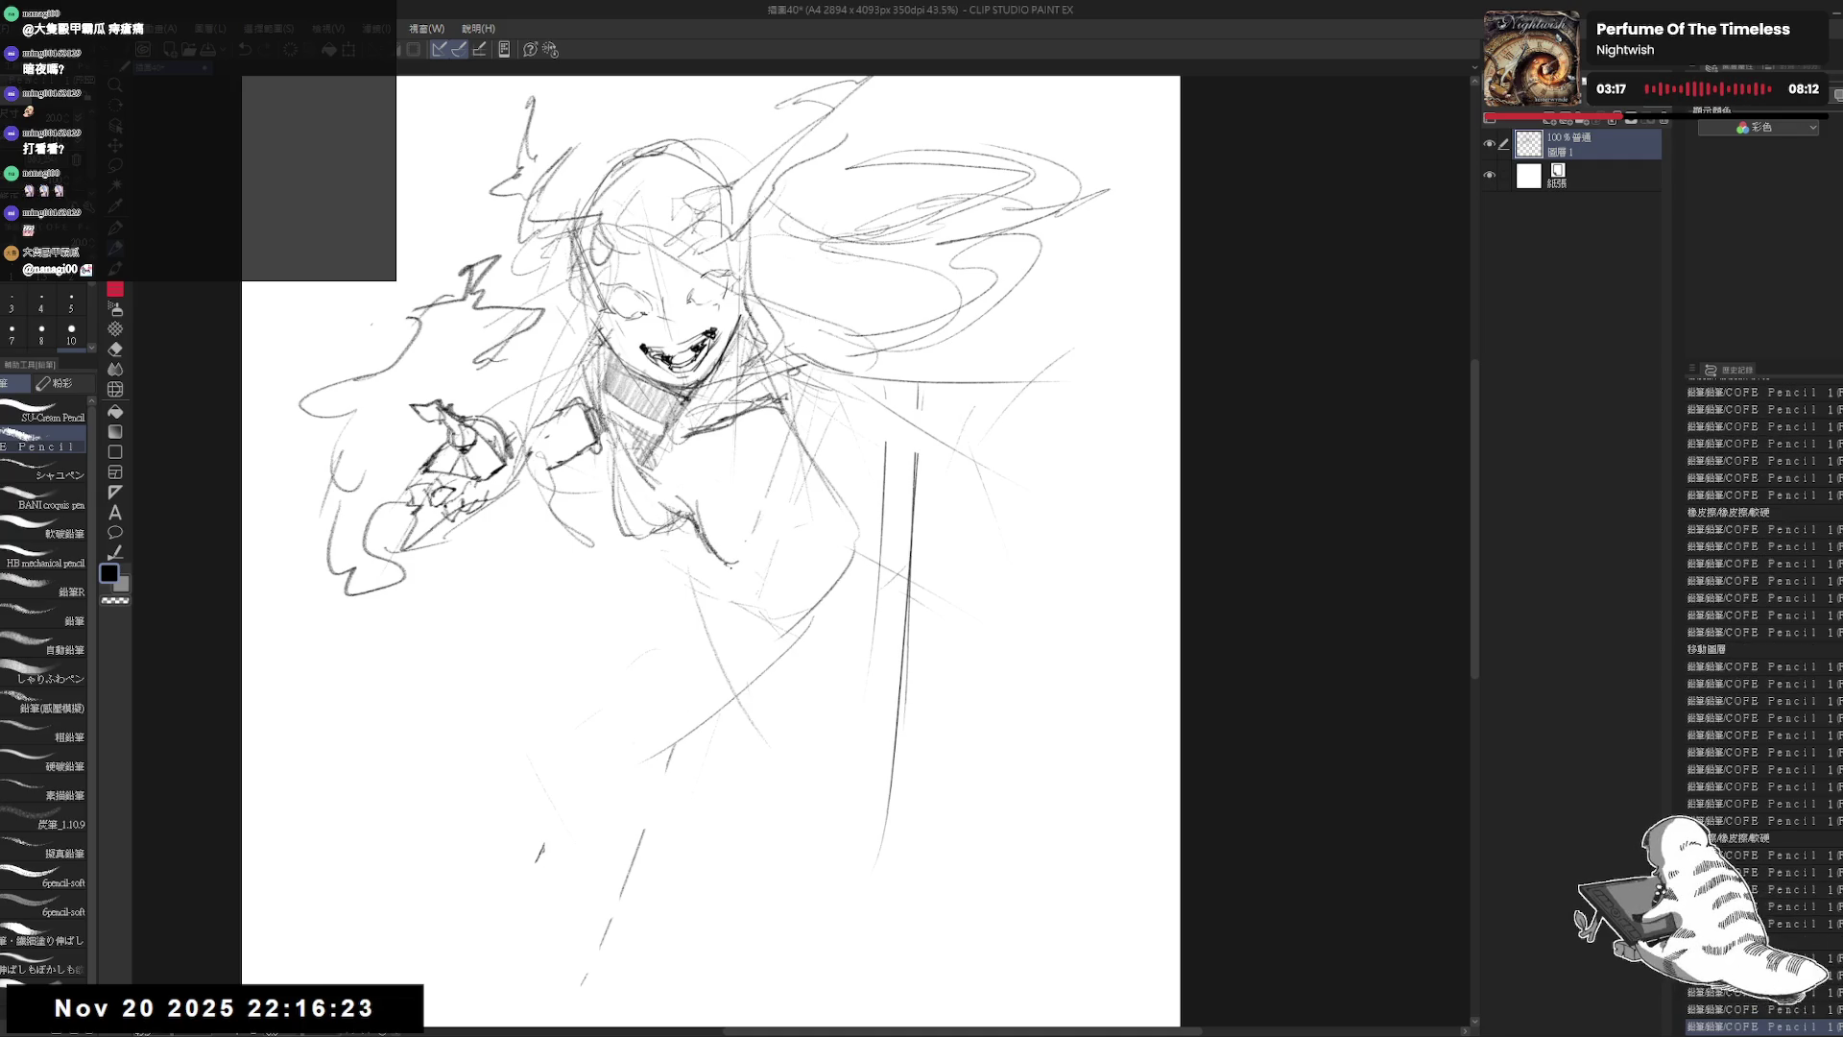
{"action": "left_click", "coordinate": [767, 442]}
{"action": "left_click_drag", "start_coordinate": [783, 468], "coordinate": [779, 542]}
{"action": "left_click_drag", "start_coordinate": [795, 461], "coordinate": [726, 593]}
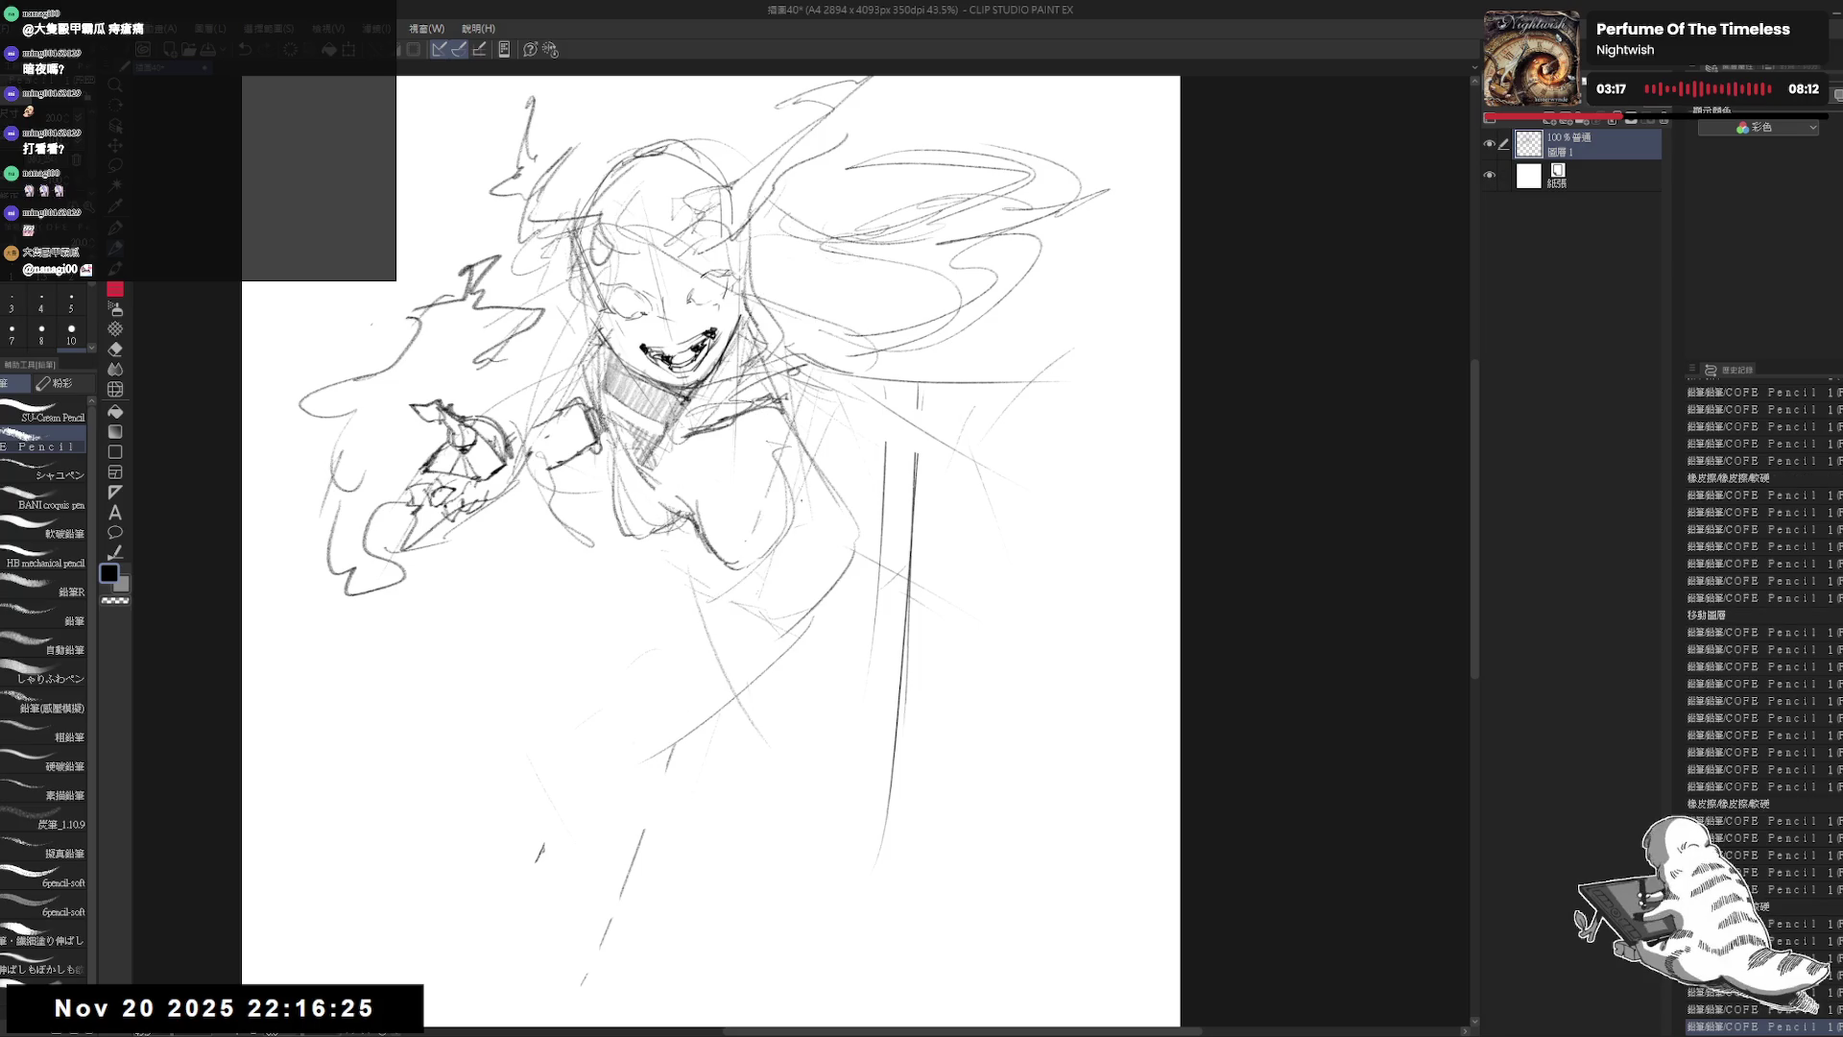
{"action": "left_click_drag", "start_coordinate": [818, 409], "coordinate": [794, 467]}
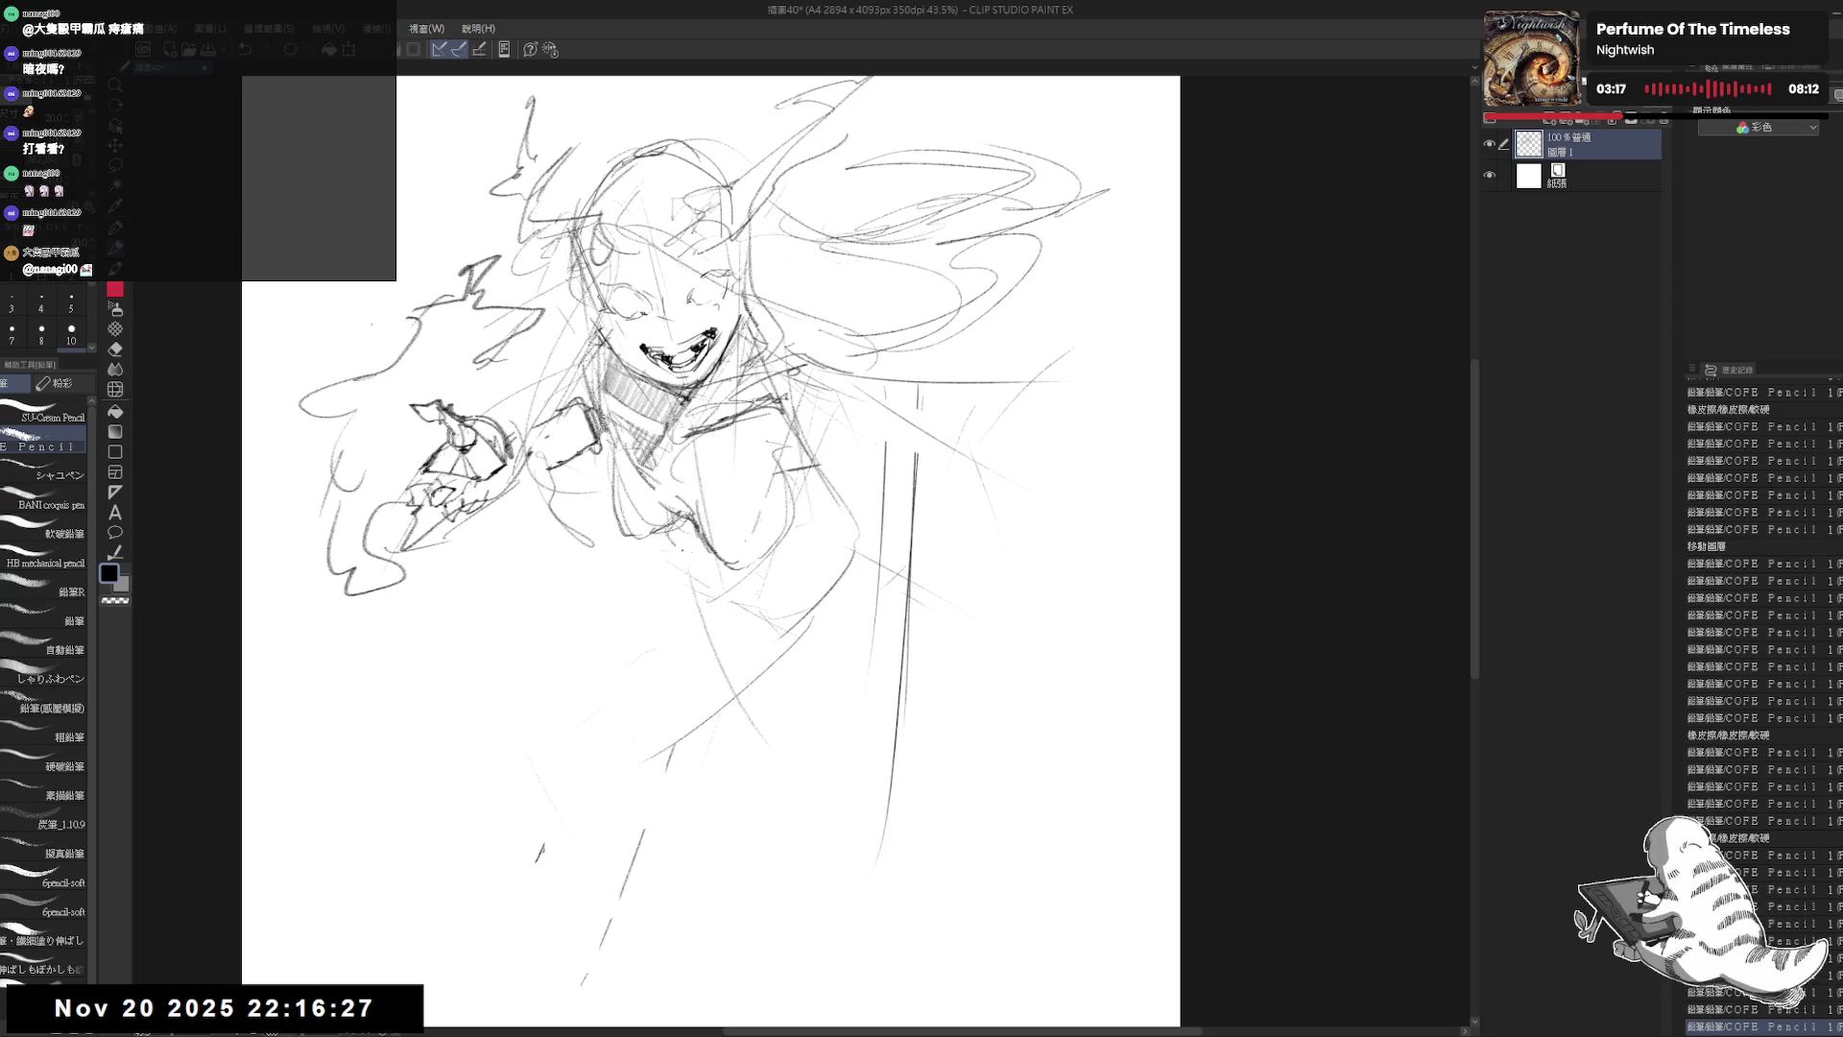
{"action": "left_click_drag", "start_coordinate": [684, 516], "coordinate": [718, 568]}
{"action": "left_click_drag", "start_coordinate": [733, 650], "coordinate": [696, 721]}
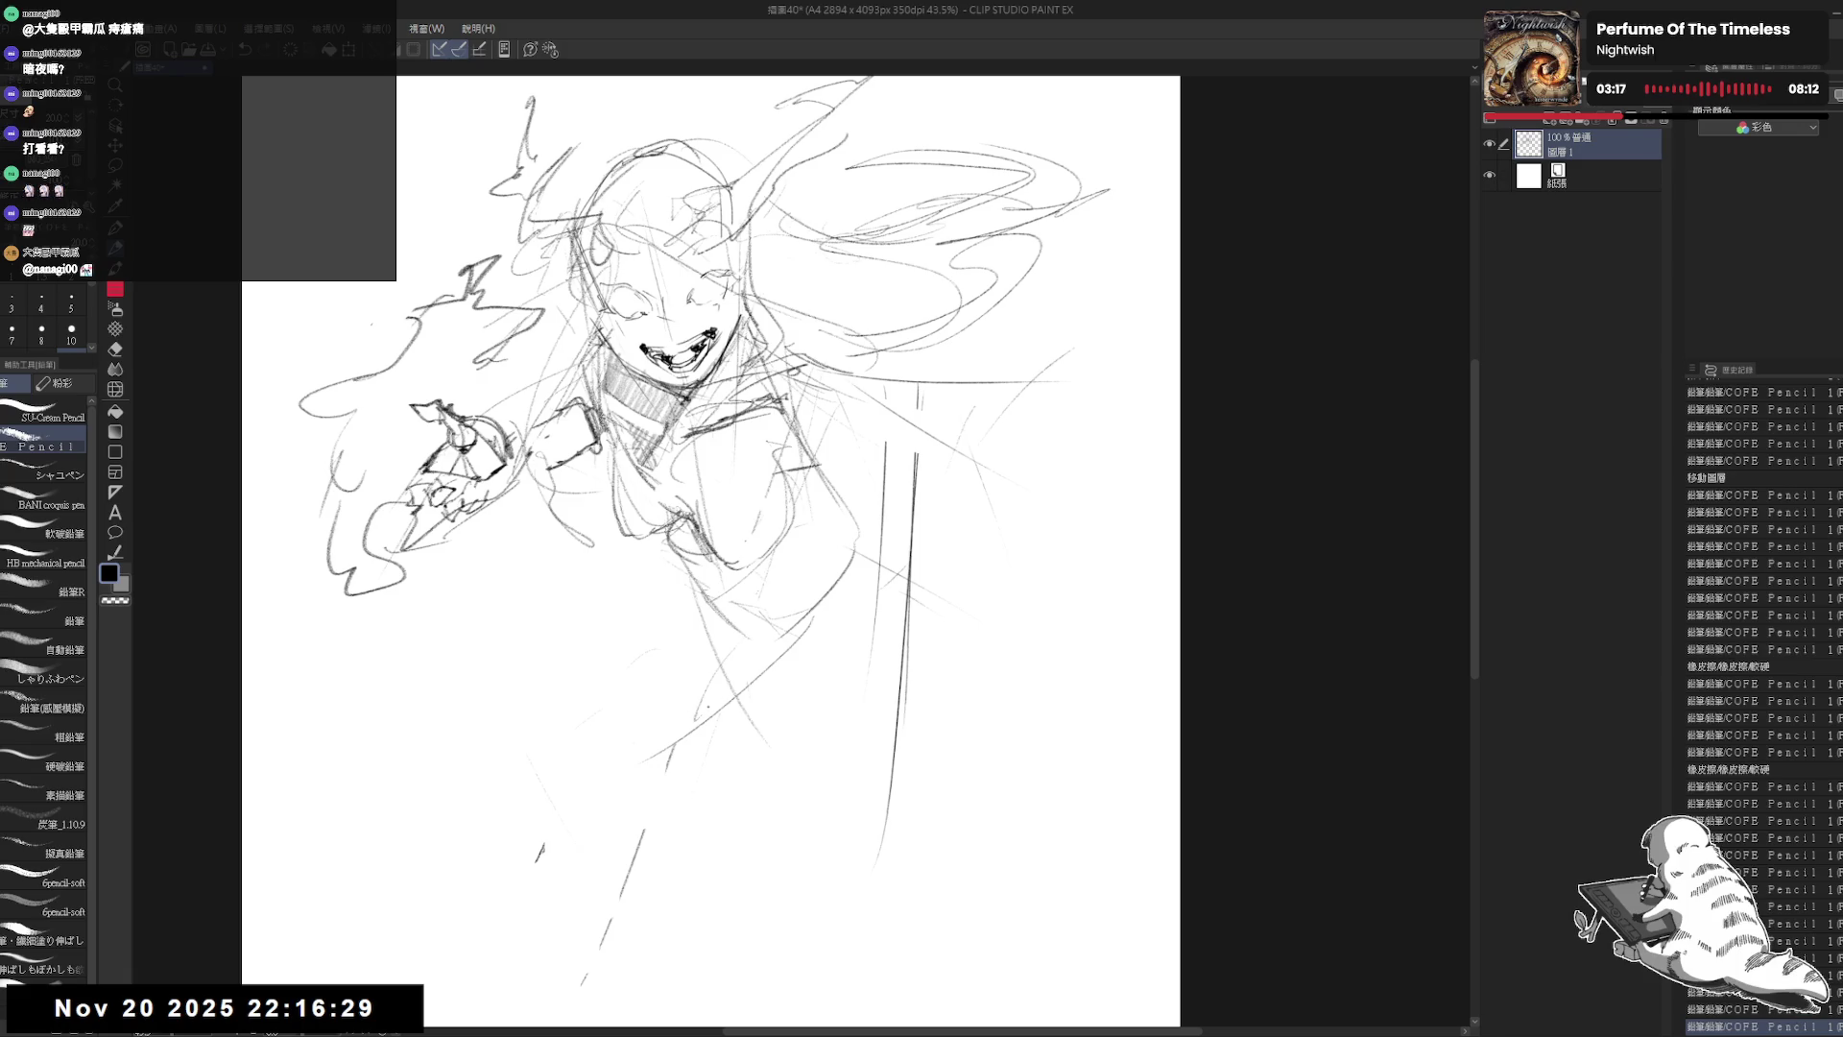
Step: Sketch faint strokes on the lower body and left side of the figure
{"action": "mouse_move", "coordinate": [686, 624]}
{"action": "left_mouse_down"}
{"action": "mouse_move", "coordinate": [646, 620]}
{"action": "mouse_move", "coordinate": [789, 649]}
{"action": "left_mouse_up"}
{"action": "left_click", "coordinate": [465, 824]}
{"action": "left_click_drag", "start_coordinate": [662, 566], "coordinate": [672, 633]}
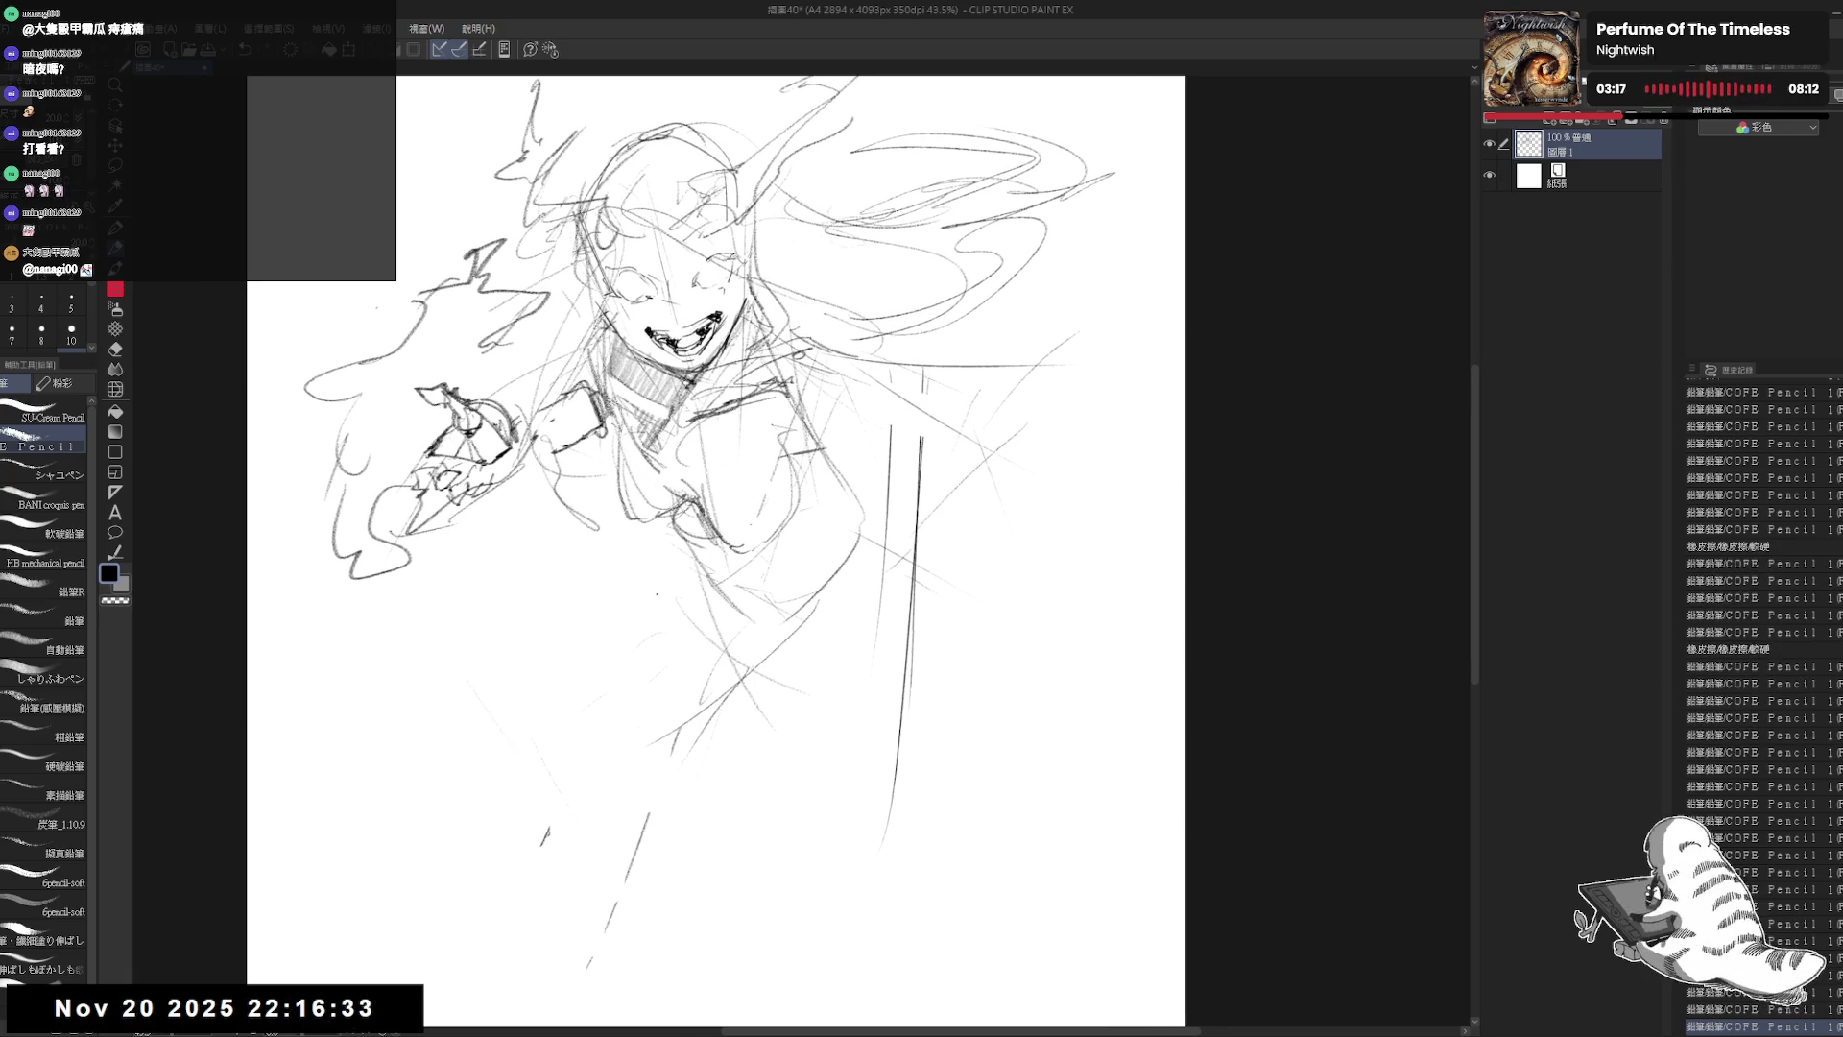
{"action": "left_click_drag", "start_coordinate": [469, 677], "coordinate": [576, 778]}
{"action": "left_click_drag", "start_coordinate": [869, 614], "coordinate": [878, 672]}
{"action": "left_click_drag", "start_coordinate": [597, 646], "coordinate": [607, 659]}
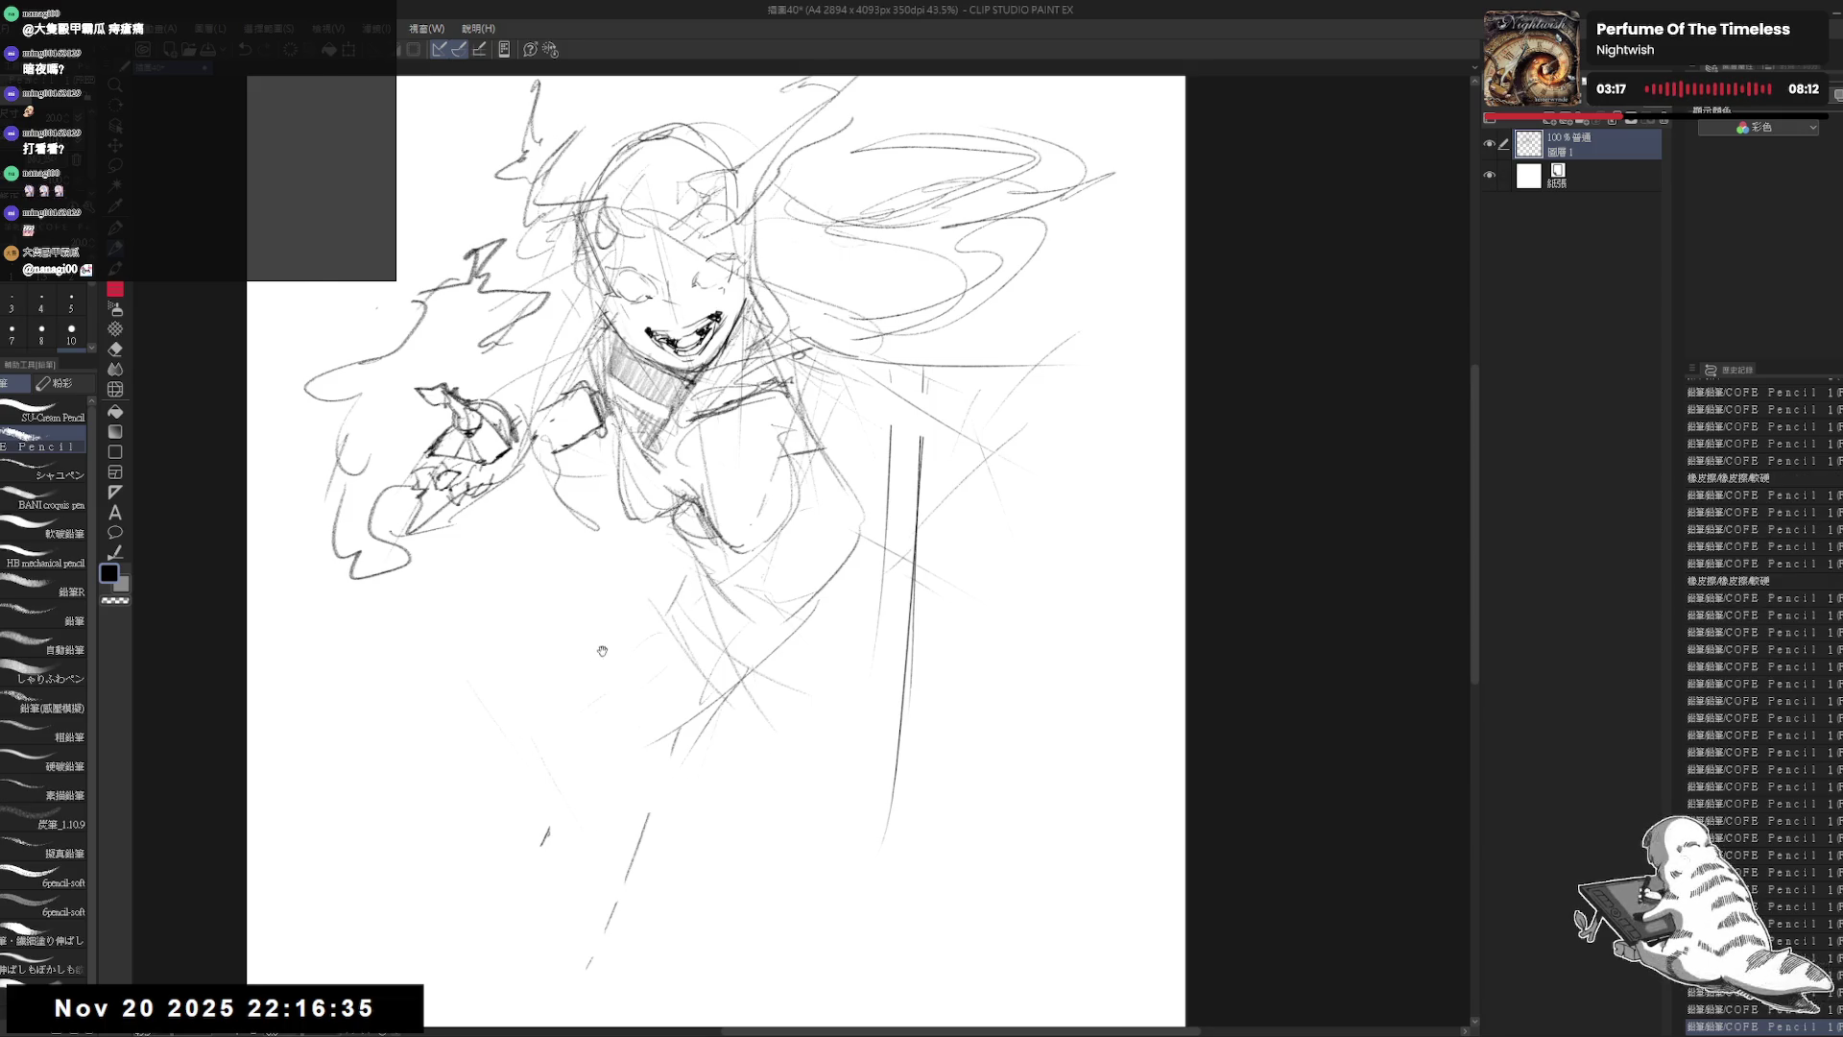
{"action": "left_click_drag", "start_coordinate": [672, 576], "coordinate": [747, 576]}
{"action": "mouse_move", "coordinate": [565, 580]}
{"action": "left_mouse_down"}
{"action": "mouse_move", "coordinate": [540, 659]}
{"action": "mouse_move", "coordinate": [469, 660]}
{"action": "left_mouse_up"}
{"action": "left_click", "coordinate": [529, 608]}
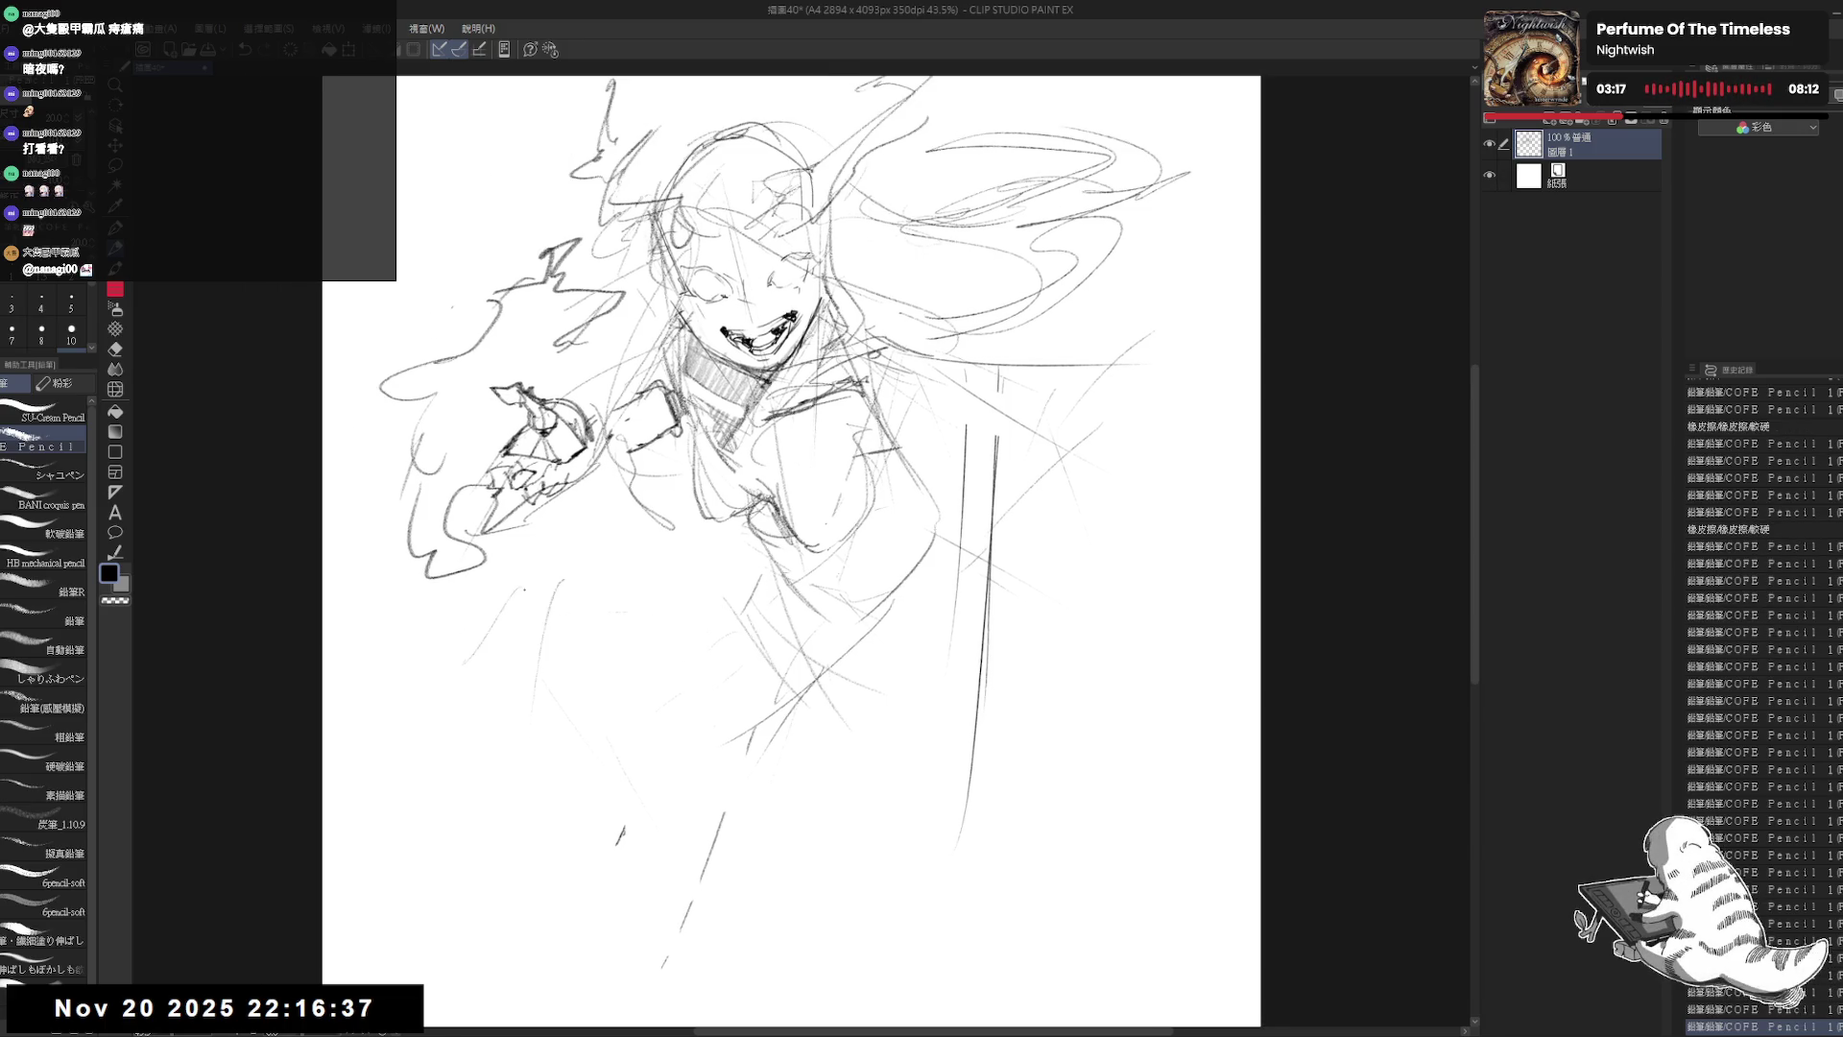
Step: Hatch a small dark shape below the hand
{"action": "left_click_drag", "start_coordinate": [530, 593], "coordinate": [471, 672]}
{"action": "mouse_move", "coordinate": [509, 592]}
{"action": "left_mouse_down"}
{"action": "mouse_move", "coordinate": [483, 634]}
{"action": "mouse_move", "coordinate": [515, 593]}
{"action": "left_mouse_up"}
{"action": "mouse_move", "coordinate": [494, 605]}
{"action": "left_mouse_down"}
{"action": "mouse_move", "coordinate": [457, 669]}
{"action": "mouse_move", "coordinate": [559, 613]}
{"action": "mouse_move", "coordinate": [714, 587]}
{"action": "left_mouse_up"}
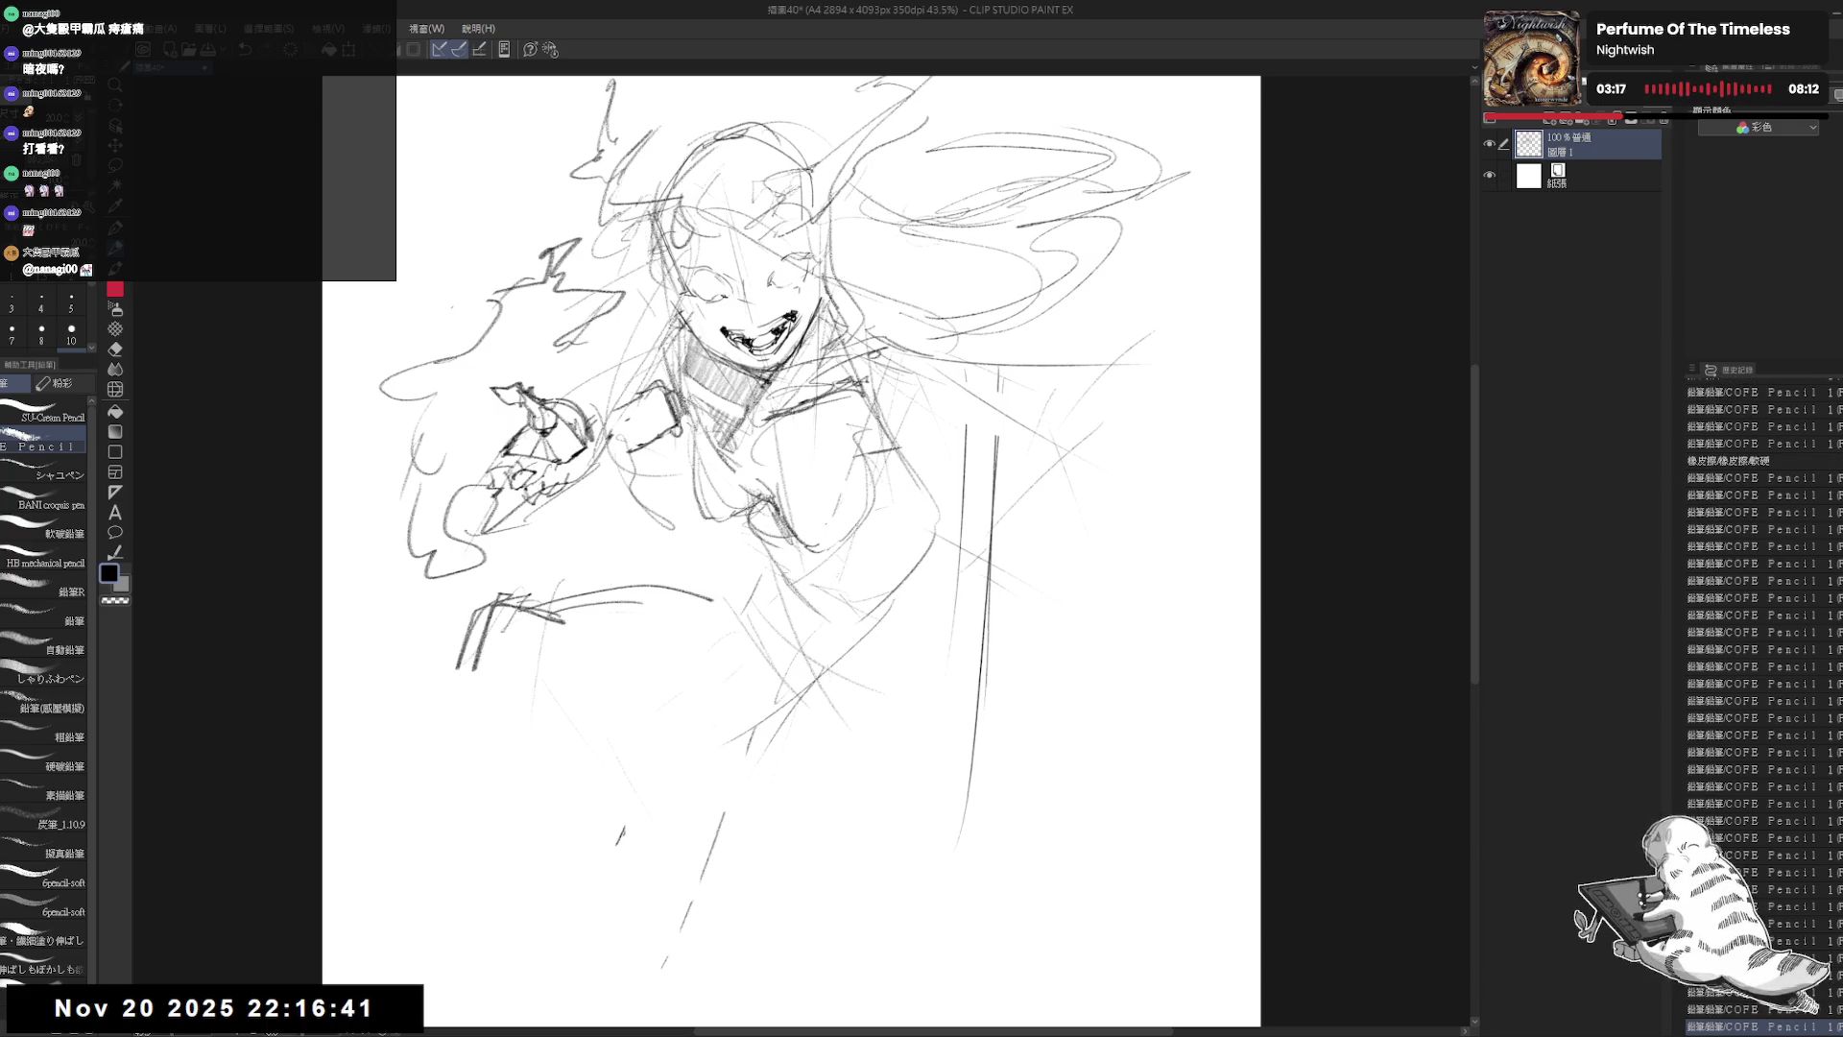
Step: Draw the long curve of the bent leg and erase stray marks near it
{"action": "mouse_move", "coordinate": [596, 579]}
{"action": "left_mouse_down"}
{"action": "mouse_move", "coordinate": [734, 608]}
{"action": "mouse_move", "coordinate": [774, 588]}
{"action": "left_mouse_up"}
{"action": "left_click_drag", "start_coordinate": [768, 568], "coordinate": [753, 595]}
{"action": "left_click_drag", "start_coordinate": [672, 480], "coordinate": [681, 443]}
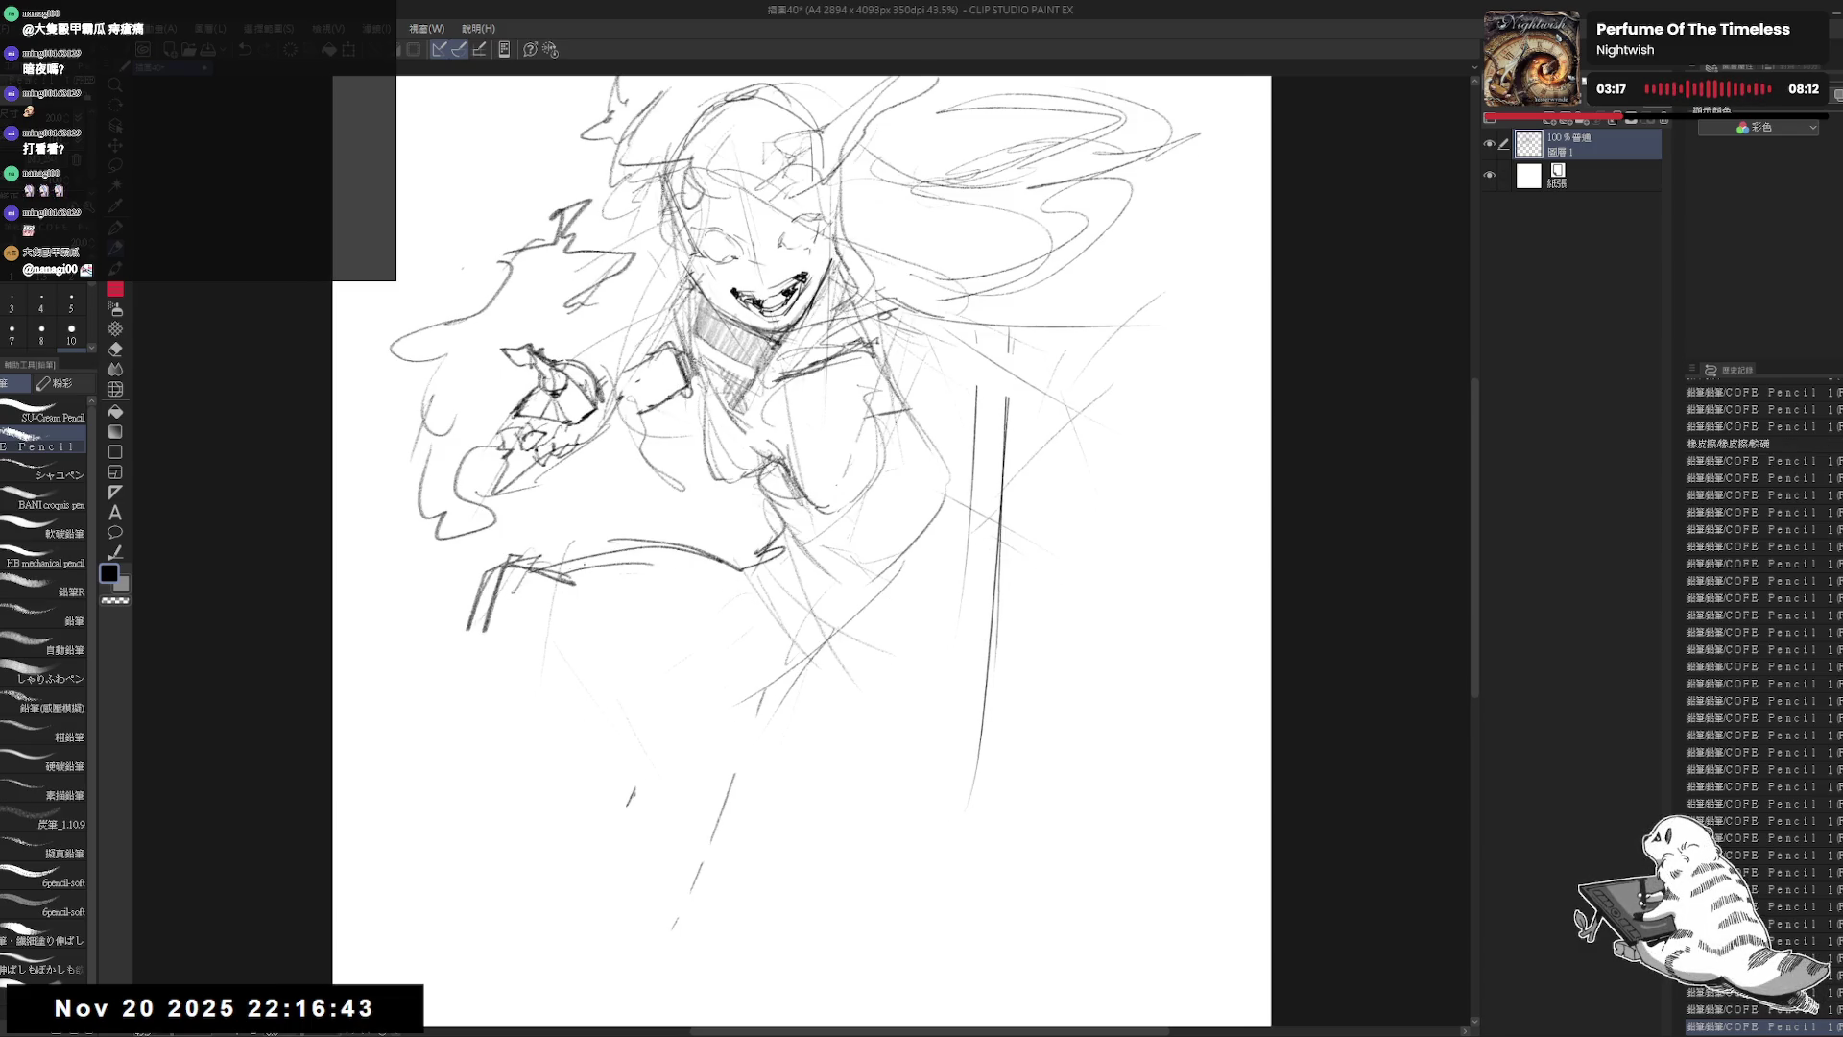
{"action": "left_click_drag", "start_coordinate": [537, 579], "coordinate": [675, 542]}
{"action": "key", "text": "e"}
{"action": "left_click_drag", "start_coordinate": [552, 595], "coordinate": [706, 549]}
{"action": "key", "text": "p"}
Step: Add short strokes along the leg outline, erasing and redoing them
{"action": "left_click_drag", "start_coordinate": [499, 573], "coordinate": [471, 634]}
{"action": "key", "text": "e"}
{"action": "left_click_drag", "start_coordinate": [566, 566], "coordinate": [470, 644]}
{"action": "key", "text": "p"}
{"action": "mouse_move", "coordinate": [528, 573]}
{"action": "left_mouse_down"}
{"action": "mouse_move", "coordinate": [470, 610]}
{"action": "mouse_move", "coordinate": [443, 677]}
{"action": "left_mouse_up"}
{"action": "key", "text": "e"}
{"action": "key", "text": "p"}
Step: Draw the knee curve and the underside of the bent leg
{"action": "mouse_move", "coordinate": [468, 607]}
{"action": "left_mouse_down"}
{"action": "mouse_move", "coordinate": [455, 678]}
{"action": "mouse_move", "coordinate": [692, 728]}
{"action": "left_mouse_up"}
{"action": "mouse_move", "coordinate": [557, 710]}
{"action": "left_mouse_down"}
{"action": "mouse_move", "coordinate": [747, 693]}
{"action": "mouse_move", "coordinate": [798, 754]}
{"action": "left_mouse_up"}
{"action": "mouse_move", "coordinate": [864, 576]}
{"action": "left_mouse_down"}
{"action": "mouse_move", "coordinate": [795, 573]}
{"action": "mouse_move", "coordinate": [816, 629]}
{"action": "left_mouse_up"}
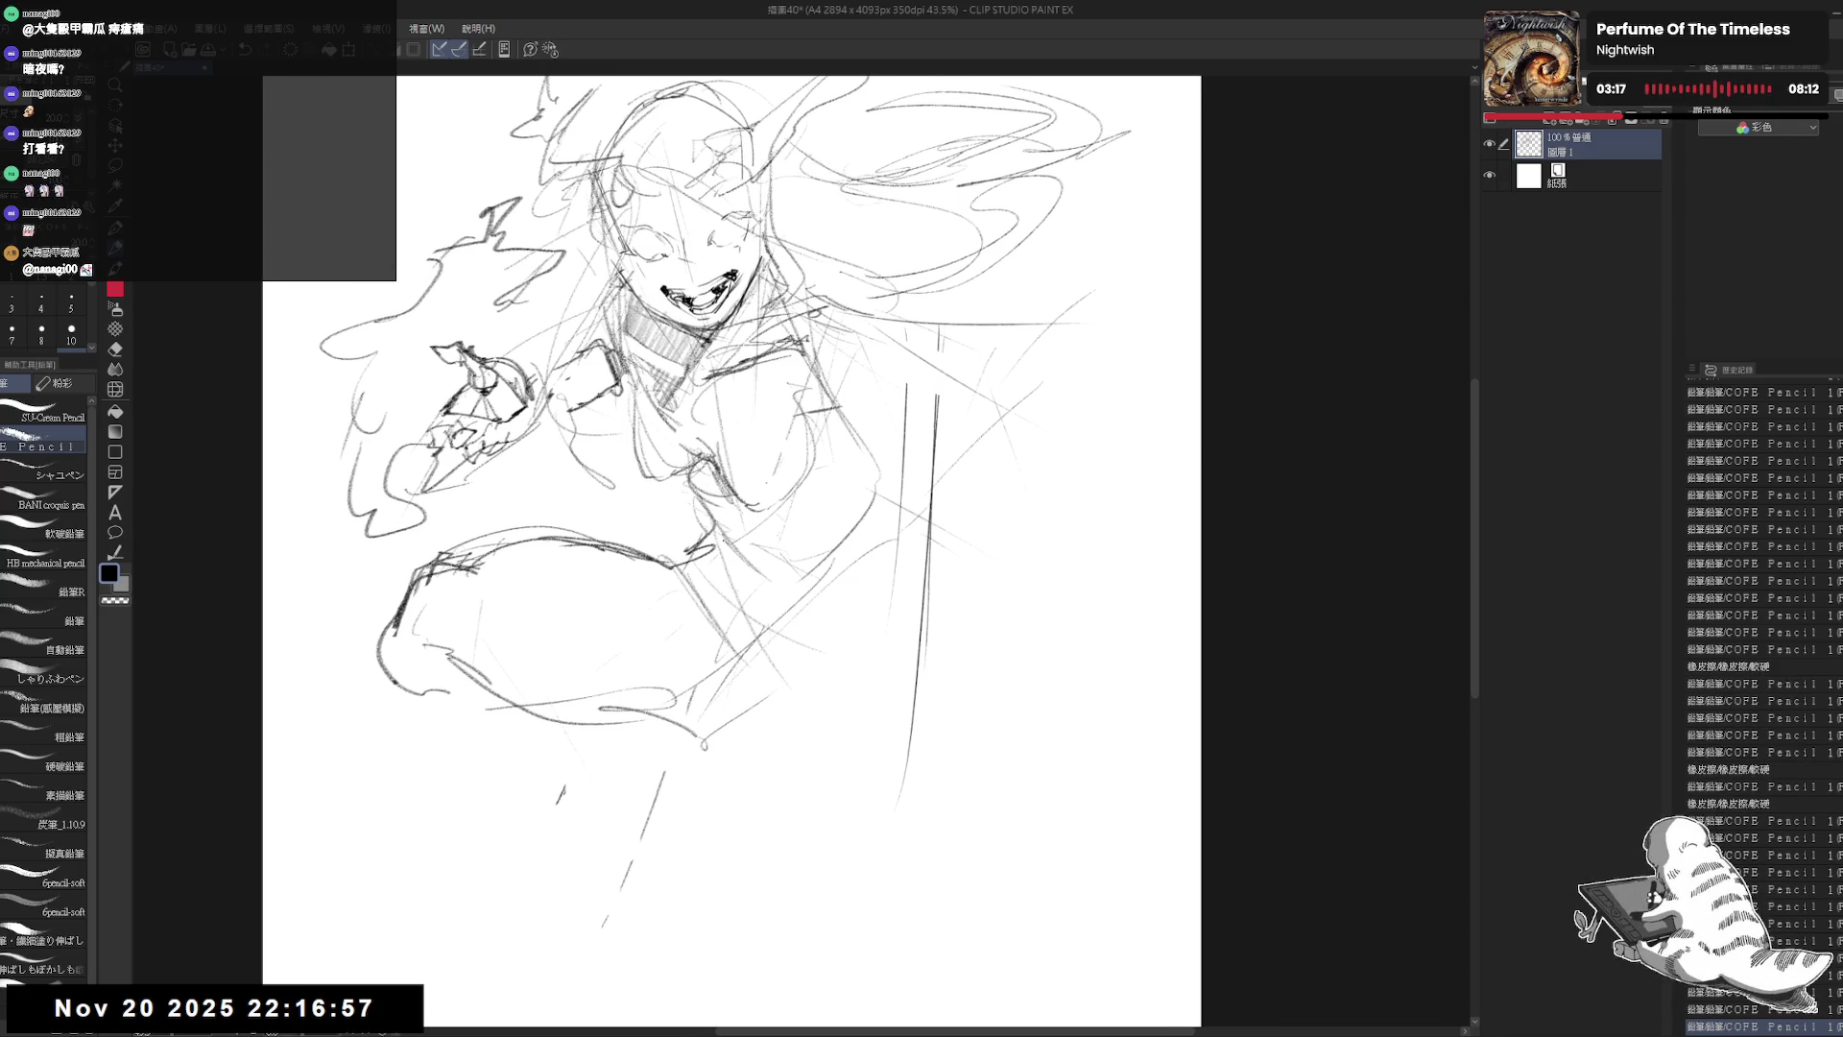
Step: Hatch shading on the lower body and add strokes beside the leg
{"action": "left_click_drag", "start_coordinate": [713, 601], "coordinate": [698, 747]}
{"action": "left_click_drag", "start_coordinate": [724, 567], "coordinate": [707, 701]}
{"action": "mouse_move", "coordinate": [788, 653]}
{"action": "left_mouse_down"}
{"action": "mouse_move", "coordinate": [757, 722]}
{"action": "mouse_move", "coordinate": [793, 728]}
{"action": "mouse_move", "coordinate": [823, 782]}
{"action": "left_mouse_up"}
{"action": "left_click_drag", "start_coordinate": [768, 480], "coordinate": [762, 468]}
{"action": "left_click_drag", "start_coordinate": [972, 696], "coordinate": [898, 801]}
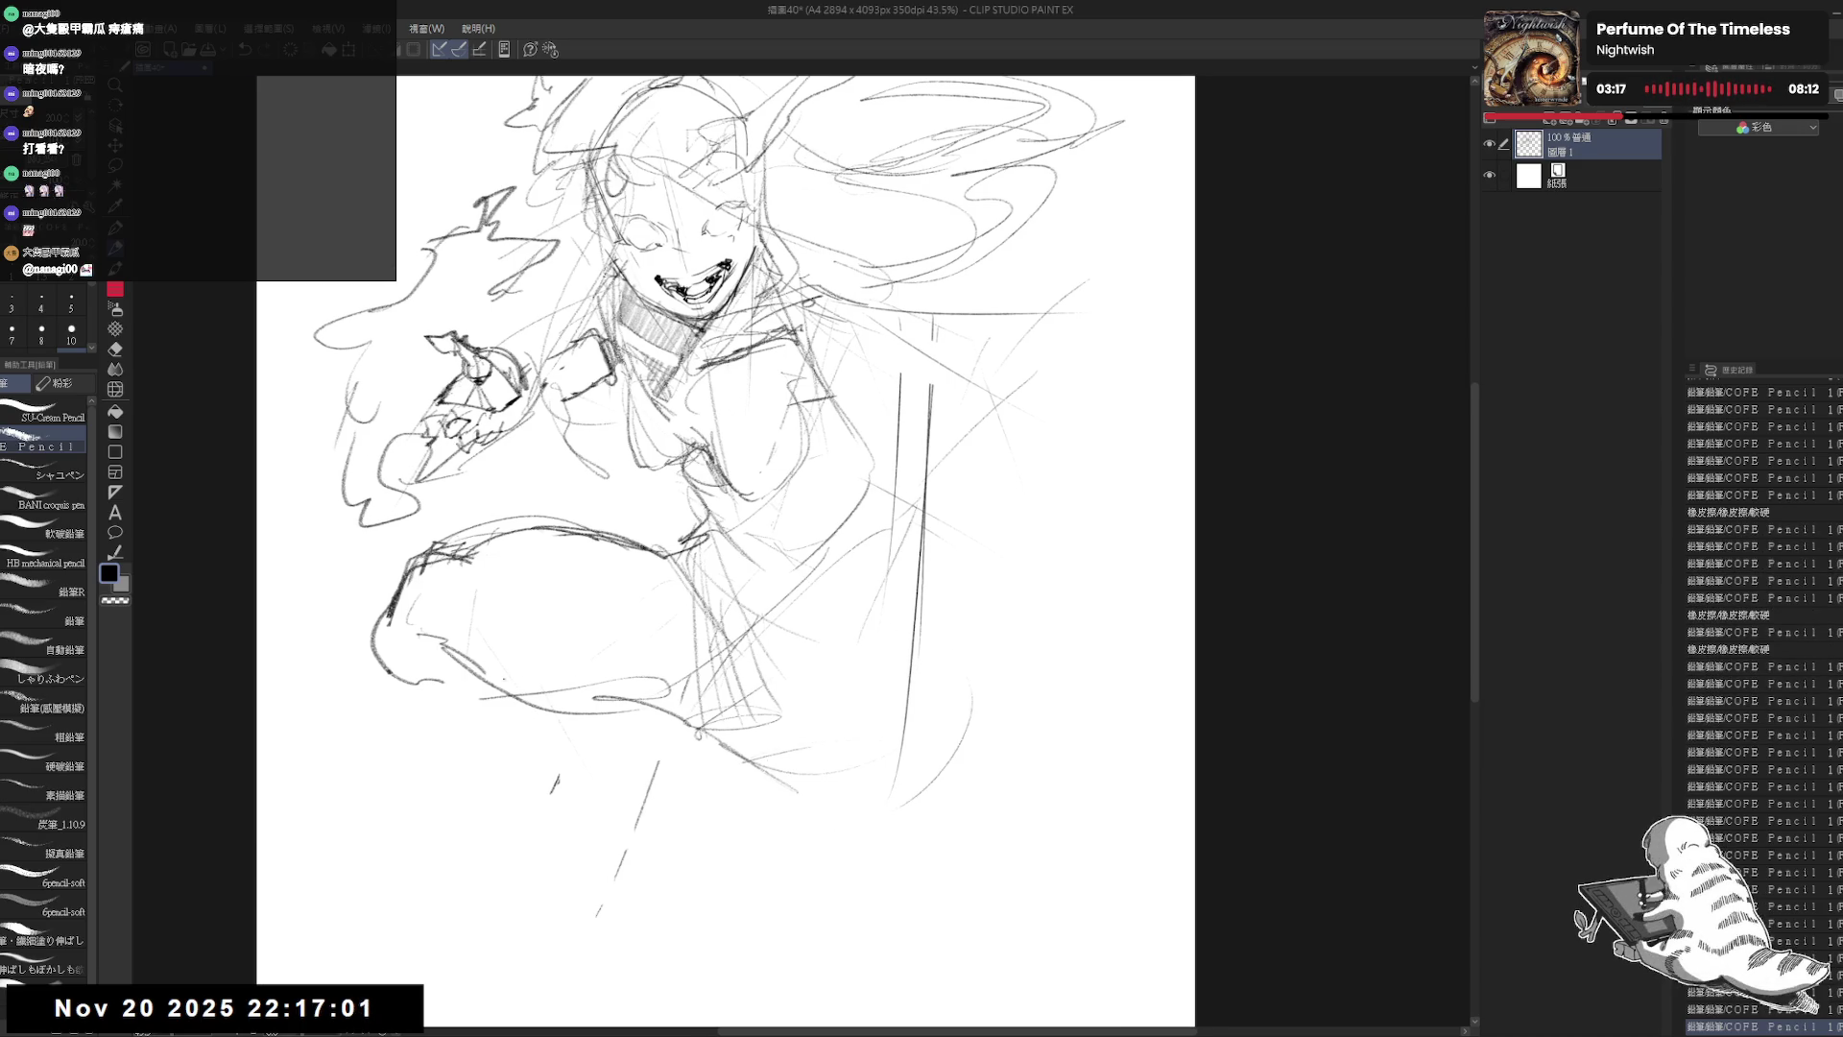
Step: Reinforce the leg outline, erase stray lines below it, mark the foot, and zoom out to 33.3%
{"action": "left_click_drag", "start_coordinate": [672, 576], "coordinate": [790, 554]}
{"action": "mouse_move", "coordinate": [505, 583]}
{"action": "left_mouse_down"}
{"action": "mouse_move", "coordinate": [487, 660]}
{"action": "mouse_move", "coordinate": [565, 661]}
{"action": "mouse_move", "coordinate": [628, 706]}
{"action": "mouse_move", "coordinate": [755, 691]}
{"action": "mouse_move", "coordinate": [776, 749]}
{"action": "mouse_move", "coordinate": [724, 716]}
{"action": "left_mouse_up"}
{"action": "key", "text": "e"}
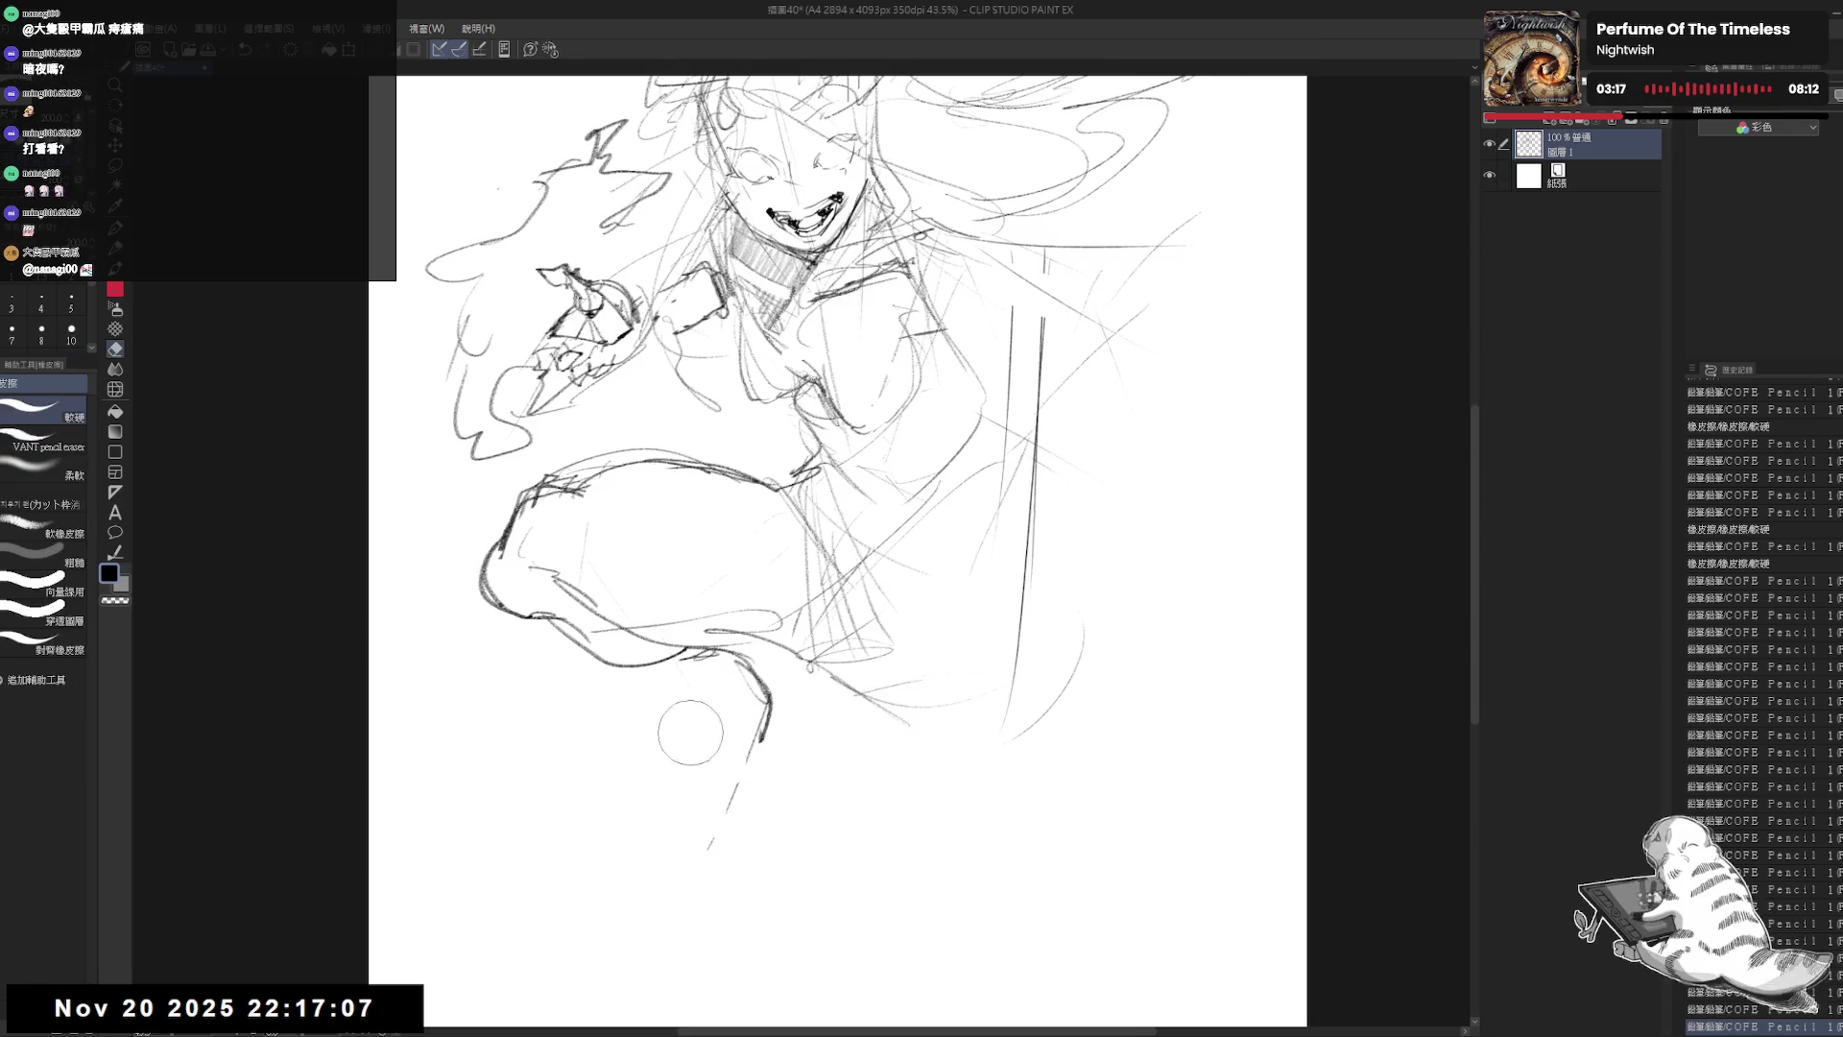
{"action": "mouse_move", "coordinate": [734, 801]}
{"action": "left_mouse_down"}
{"action": "mouse_move", "coordinate": [821, 663]}
{"action": "mouse_move", "coordinate": [840, 667]}
{"action": "left_mouse_up"}
{"action": "key", "text": "p"}
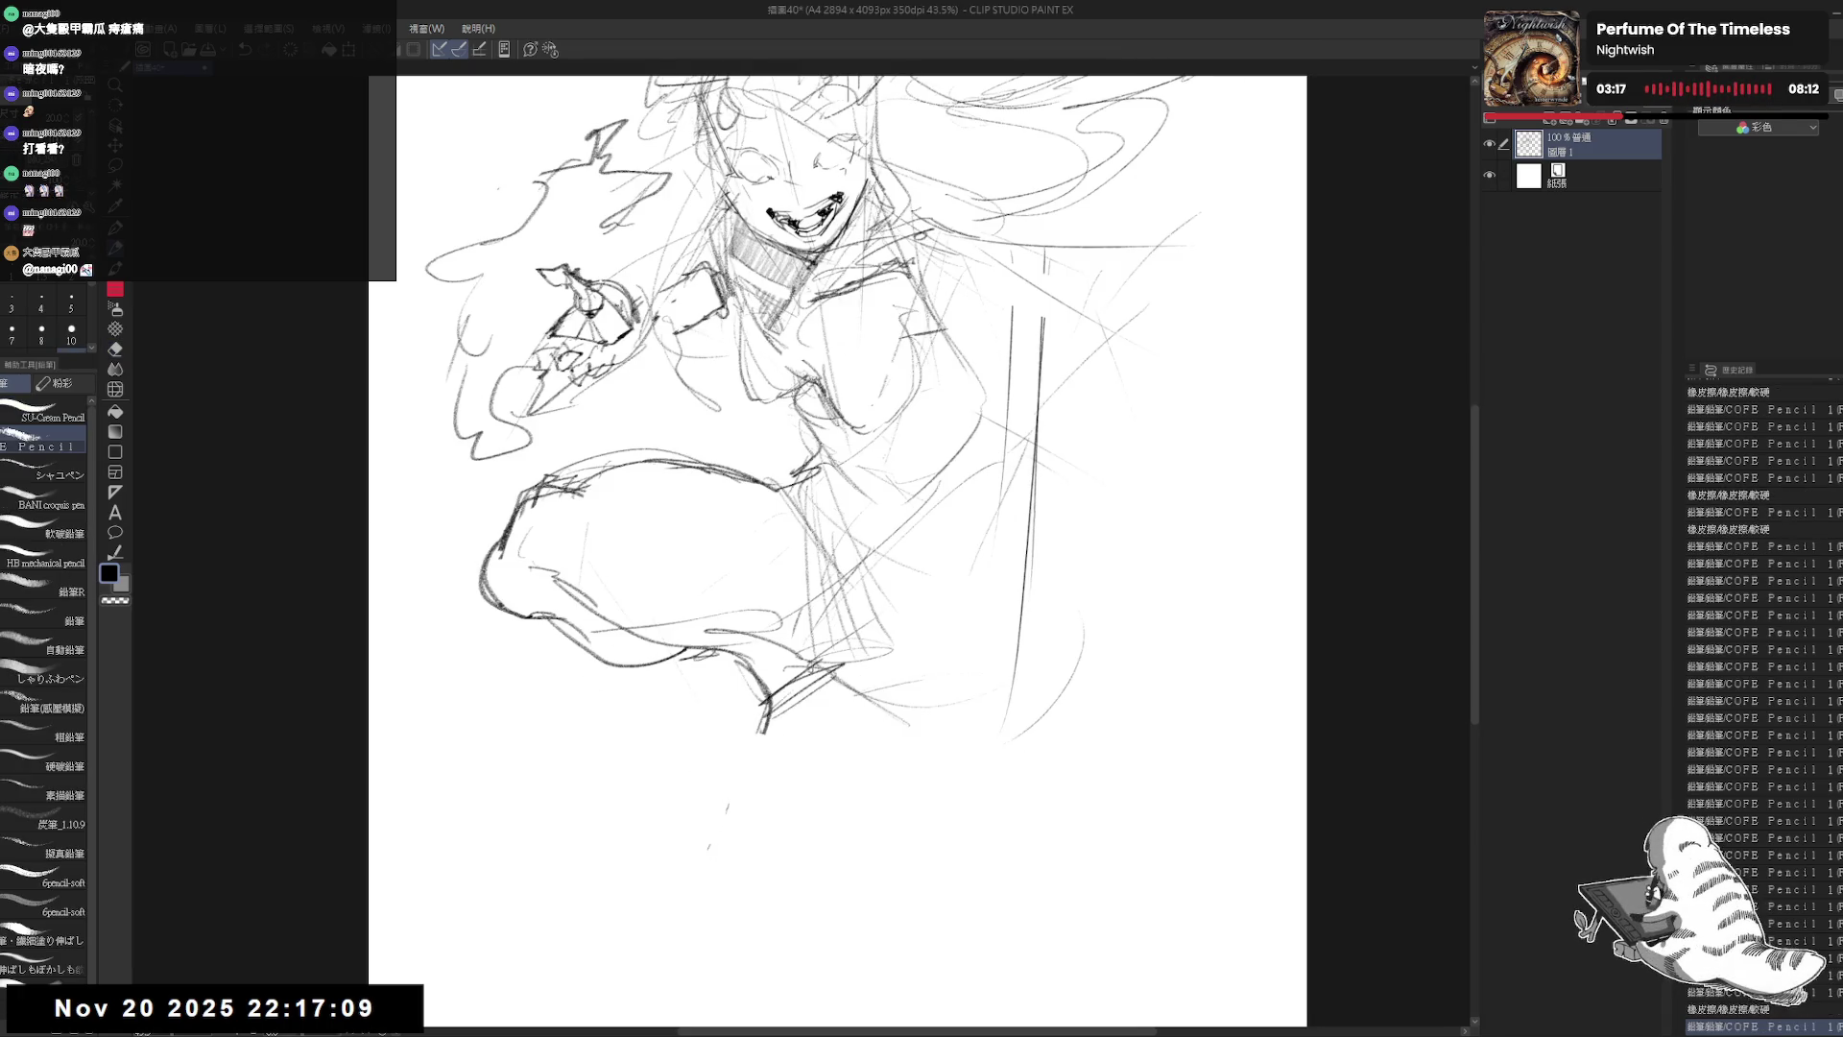
{"action": "left_click_drag", "start_coordinate": [845, 547], "coordinate": [748, 610]}
{"action": "left_click_drag", "start_coordinate": [691, 720], "coordinate": [773, 789]}
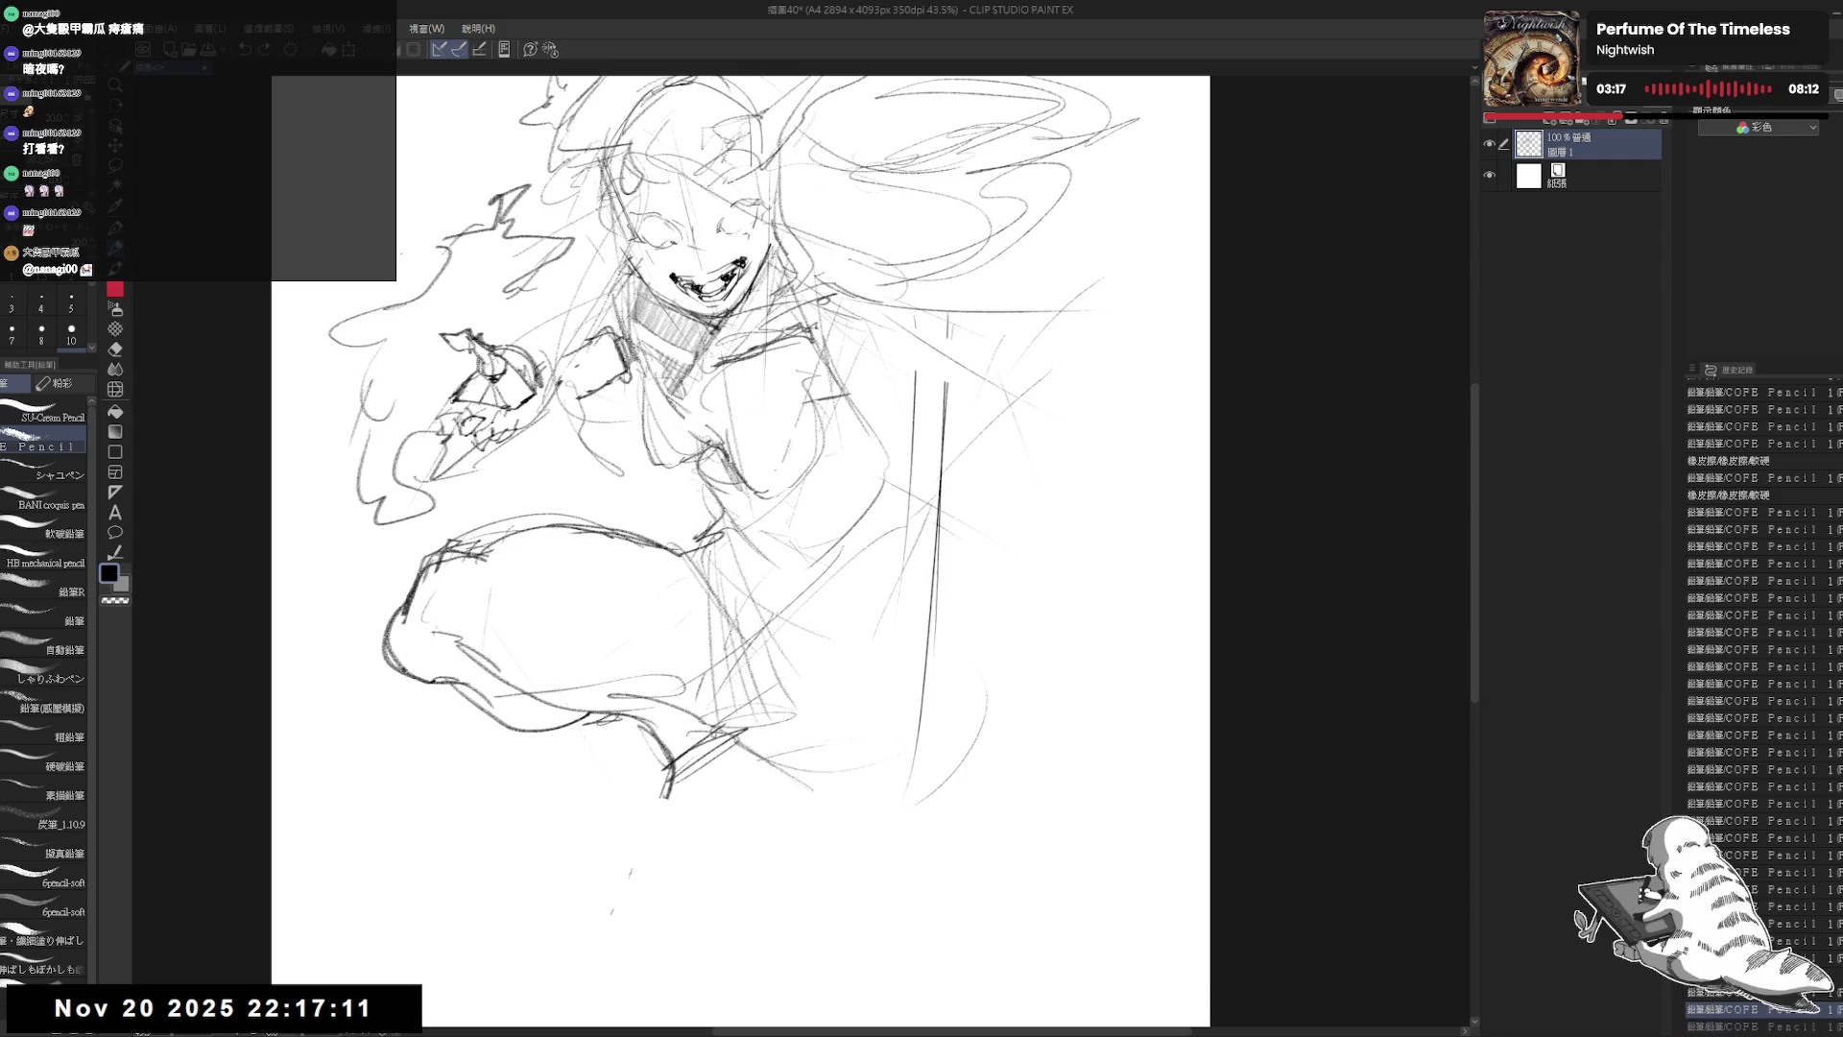
{"action": "key", "text": "ctrl+minus"}
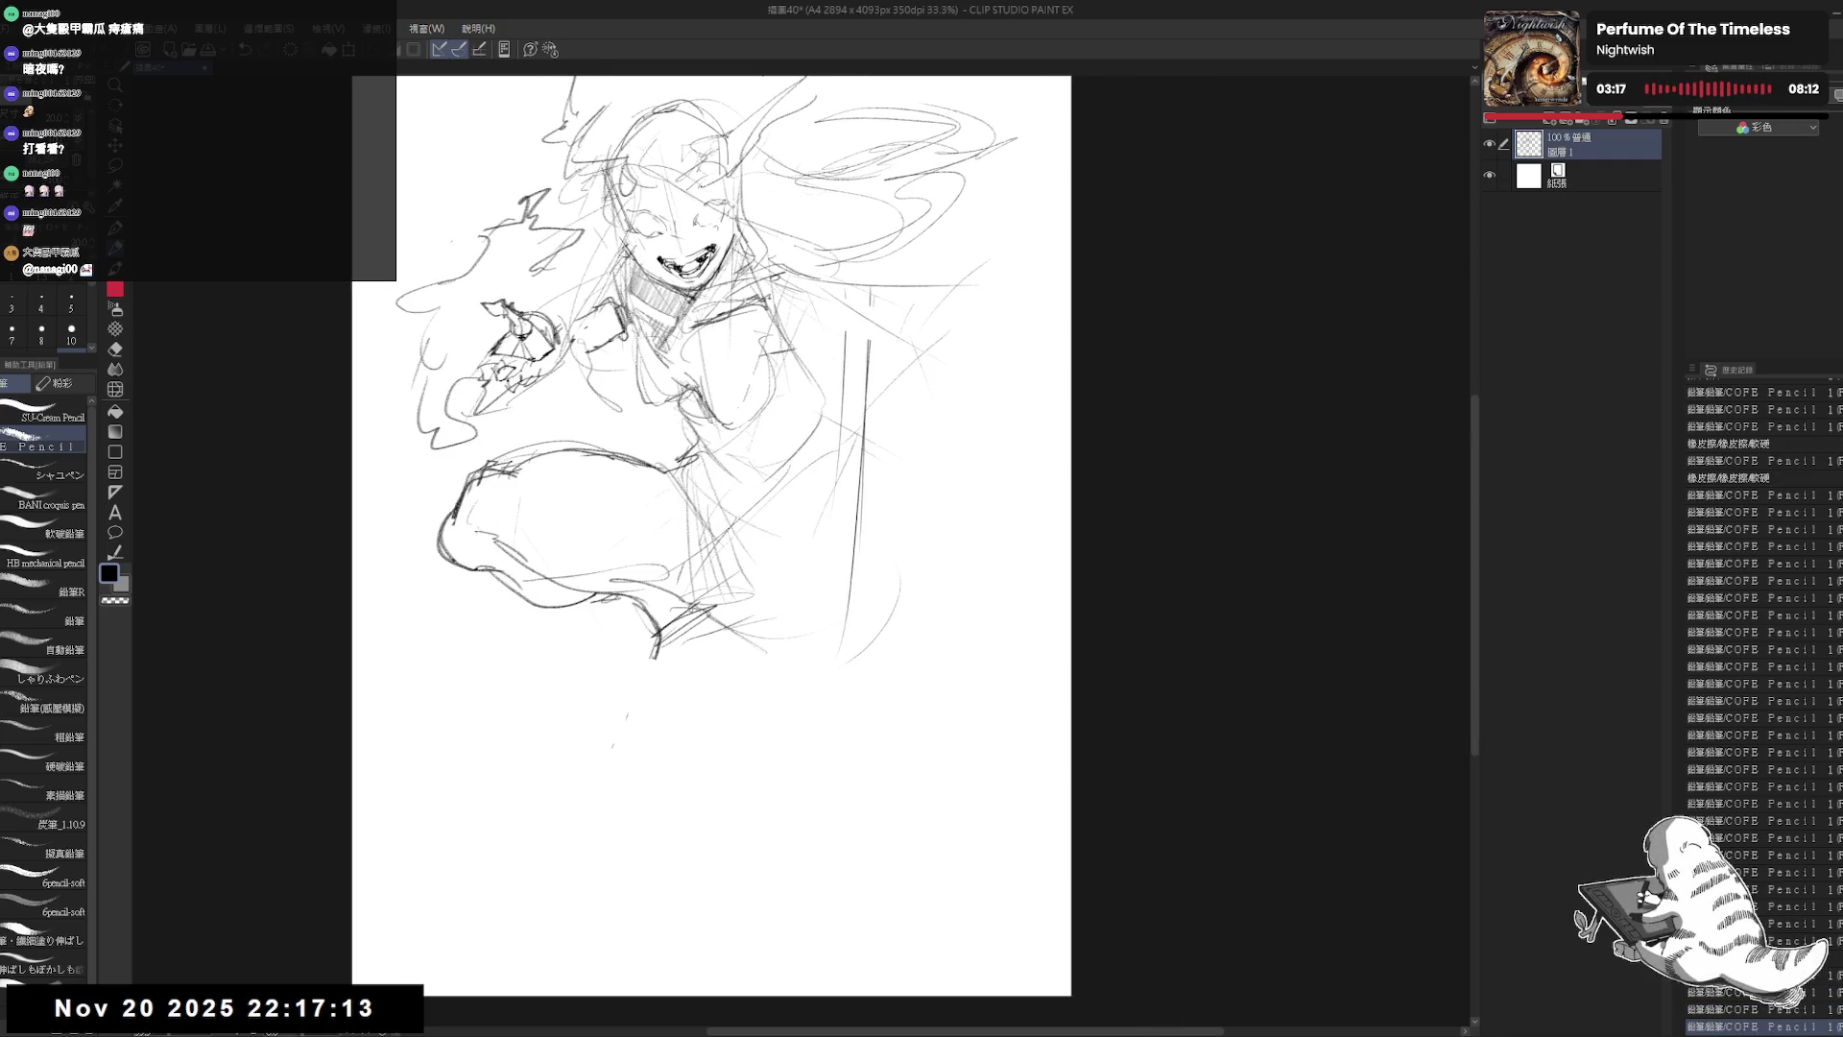
Step: Rework the torso's right side with a redrawn vertical stroke and new lower-torso lines
{"action": "key", "text": "e"}
{"action": "mouse_move", "coordinate": [816, 451]}
{"action": "left_mouse_down"}
{"action": "mouse_move", "coordinate": [796, 518]}
{"action": "mouse_move", "coordinate": [834, 390]}
{"action": "left_mouse_up"}
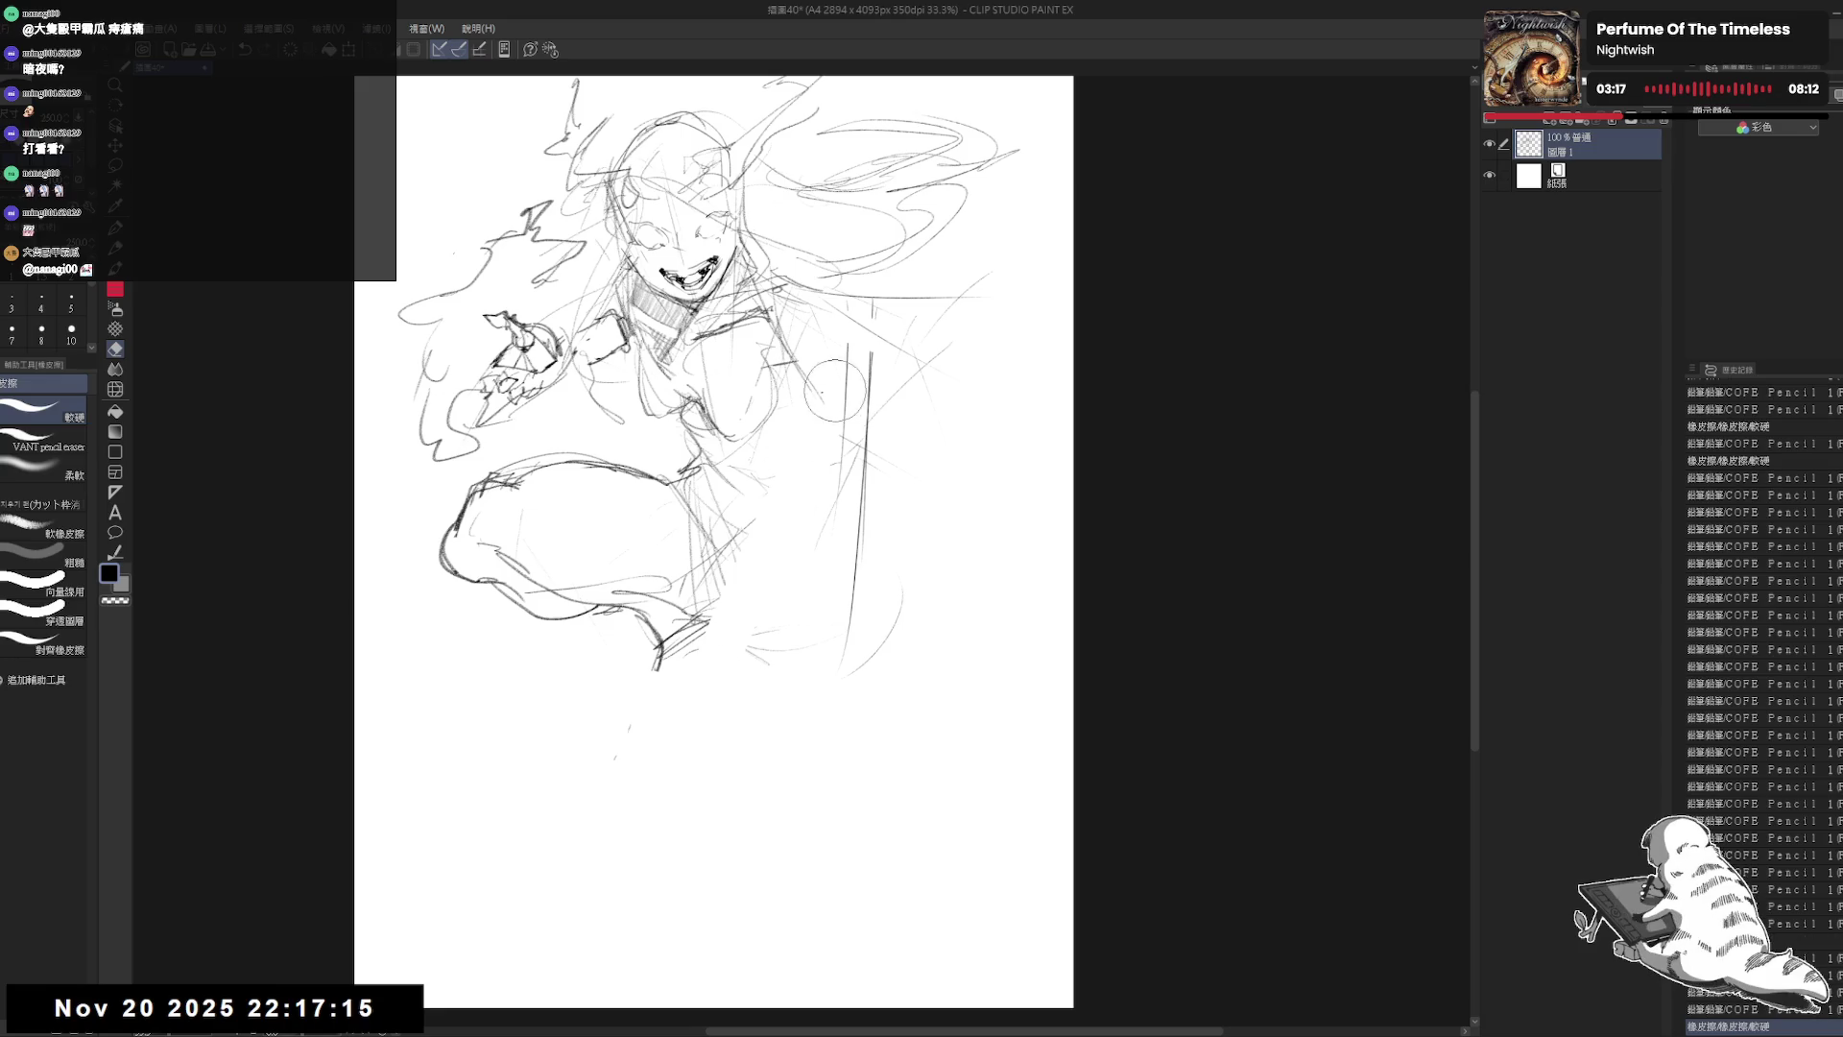
{"action": "key", "text": "p"}
{"action": "left_click_drag", "start_coordinate": [797, 267], "coordinate": [737, 610]}
{"action": "key", "text": "ctrl+z"}
{"action": "left_click_drag", "start_coordinate": [768, 299], "coordinate": [817, 485]}
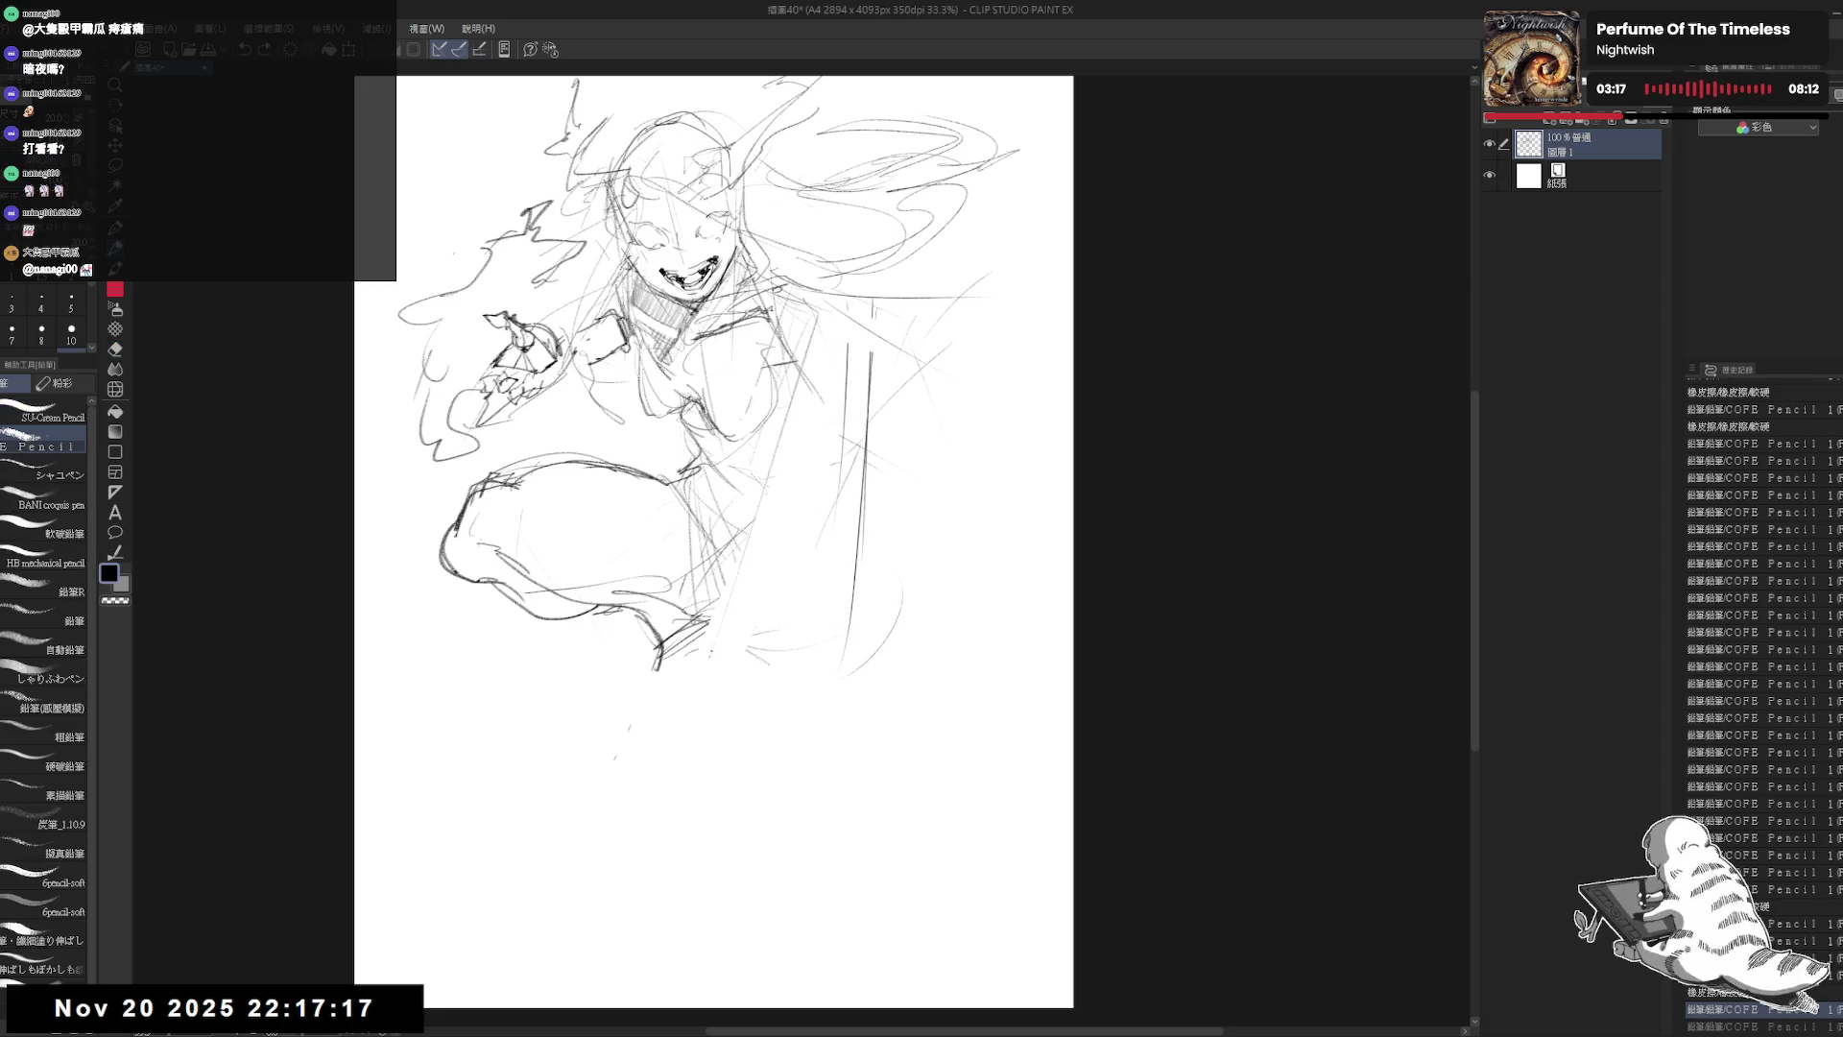
{"action": "left_click_drag", "start_coordinate": [739, 582], "coordinate": [718, 635]}
{"action": "left_click_drag", "start_coordinate": [773, 492], "coordinate": [766, 562]}
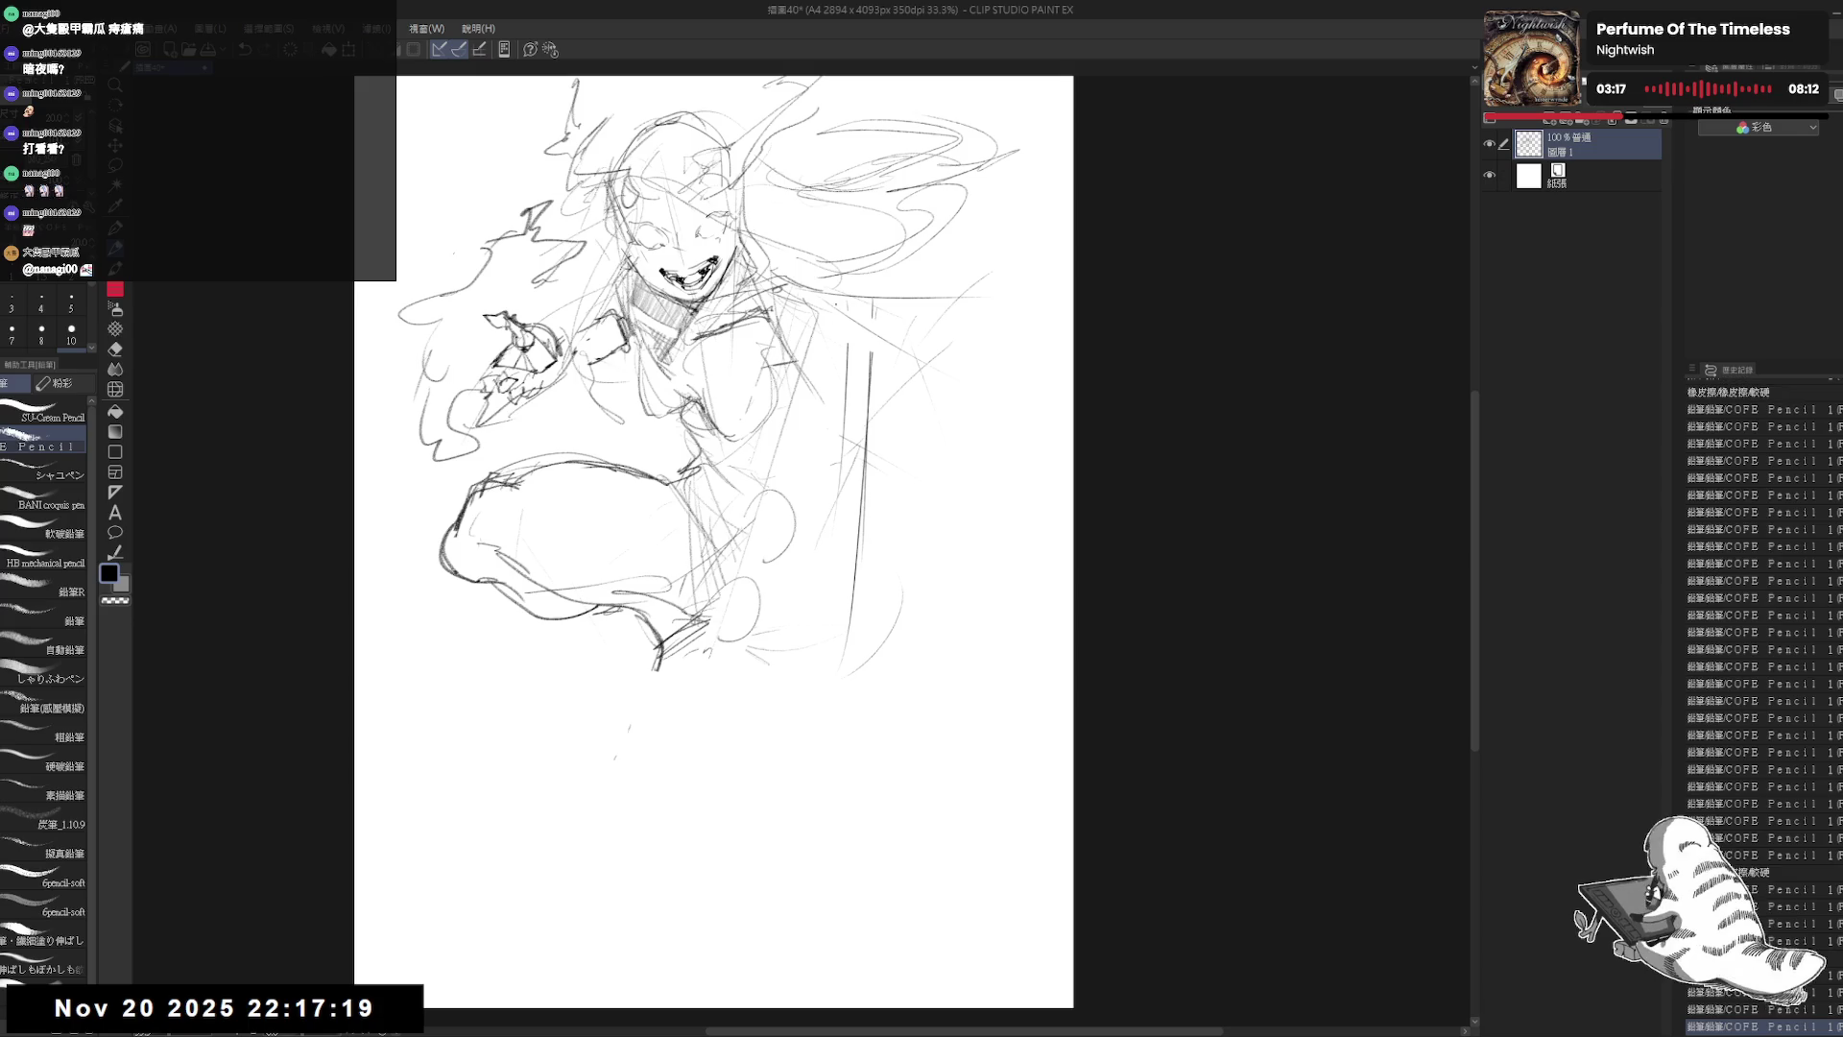
{"action": "mouse_move", "coordinate": [818, 288]}
{"action": "left_mouse_down"}
{"action": "mouse_move", "coordinate": [782, 418]}
{"action": "mouse_move", "coordinate": [888, 353]}
{"action": "left_mouse_up"}
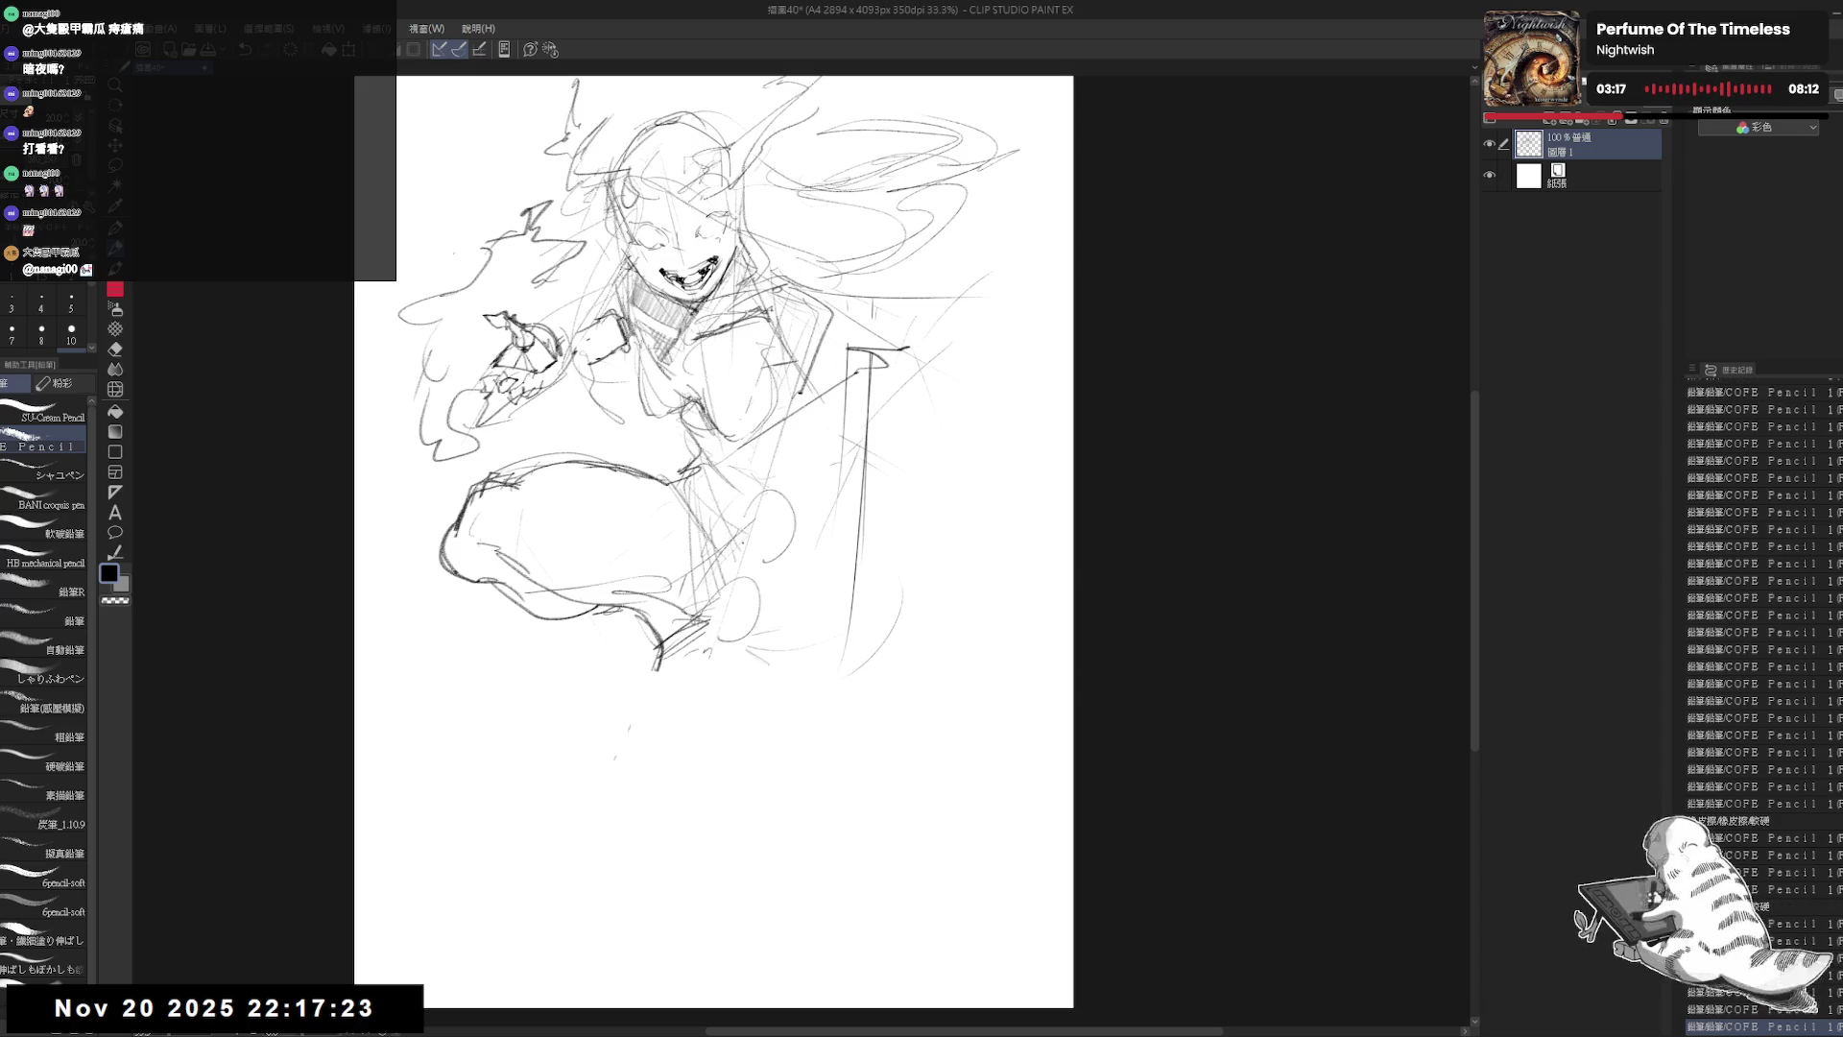
Step: Replace the rough lower-torso lines with strokes running down to a roughed-in foot
{"action": "key", "text": "e"}
{"action": "left_click_drag", "start_coordinate": [768, 542], "coordinate": [692, 644]}
{"action": "key", "text": "p"}
{"action": "left_click_drag", "start_coordinate": [749, 544], "coordinate": [675, 683]}
{"action": "left_click_drag", "start_coordinate": [687, 667], "coordinate": [701, 686]}
{"action": "mouse_move", "coordinate": [671, 687]}
{"action": "left_mouse_down"}
{"action": "mouse_move", "coordinate": [634, 741]}
{"action": "mouse_move", "coordinate": [629, 719]}
{"action": "mouse_move", "coordinate": [582, 720]}
{"action": "mouse_move", "coordinate": [634, 737]}
{"action": "left_mouse_up"}
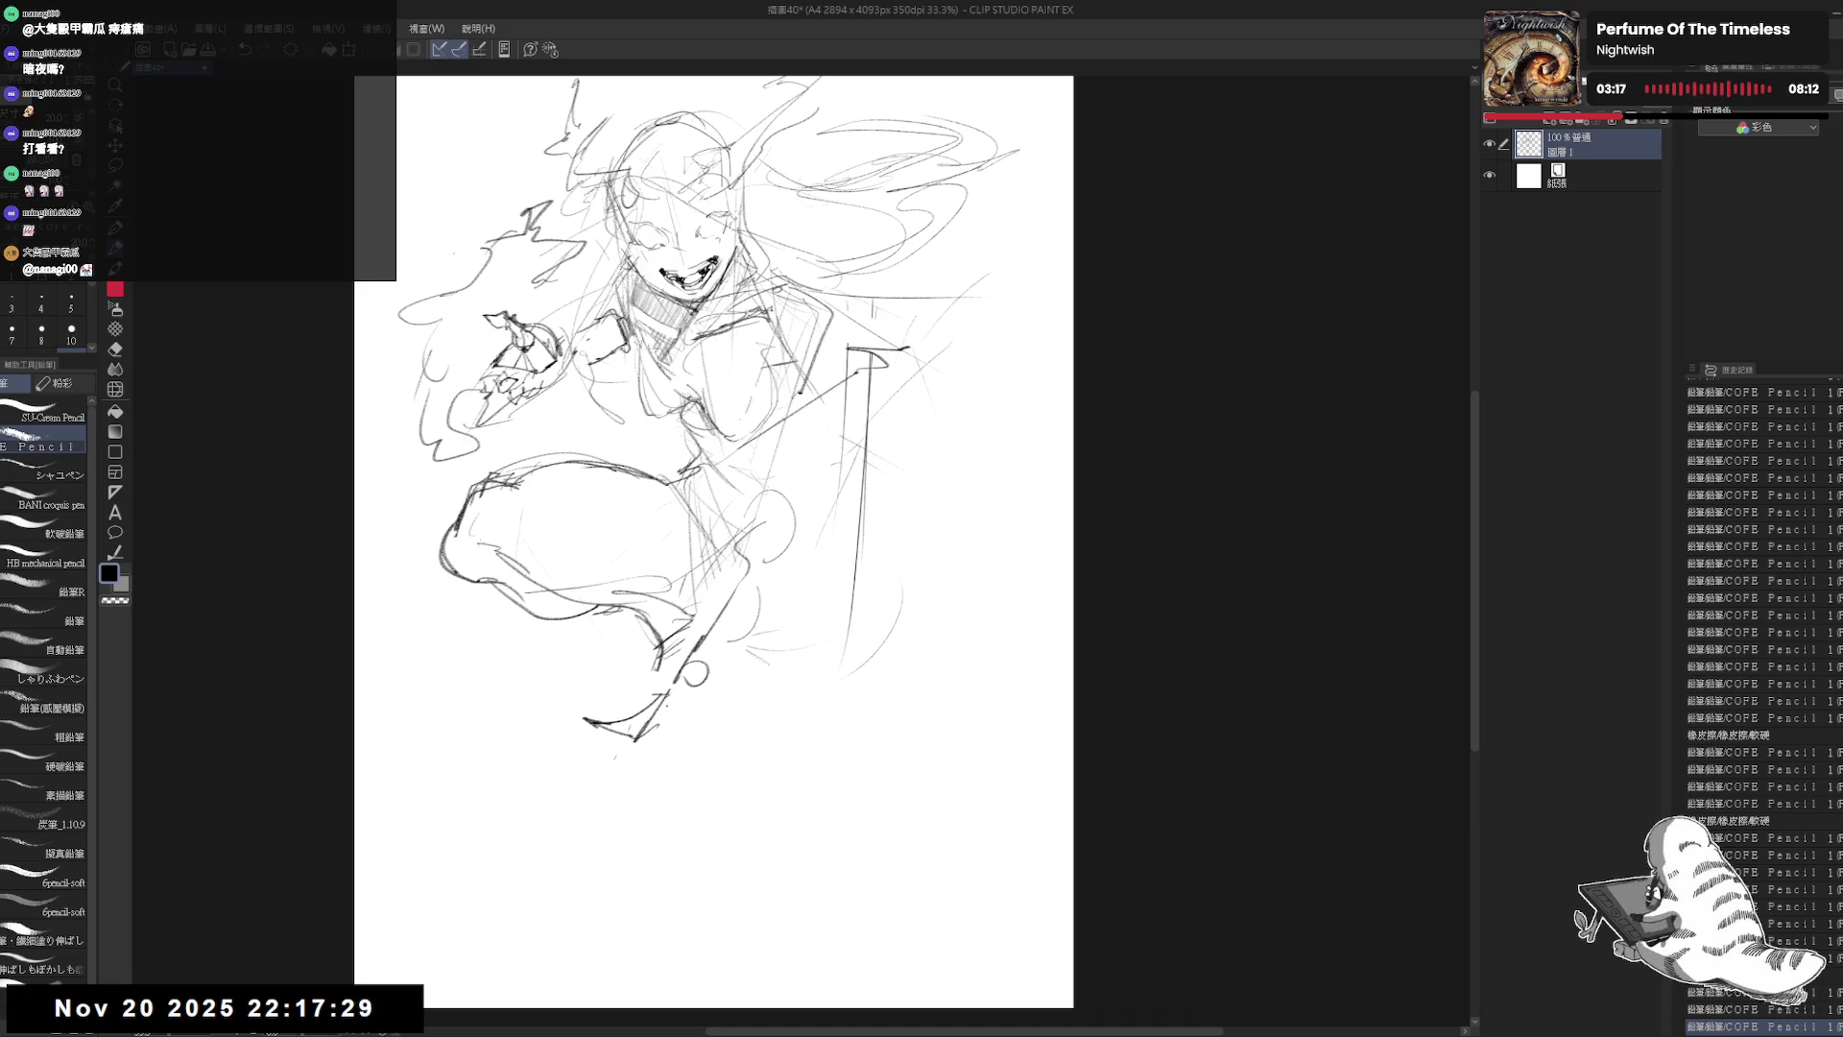
{"action": "mouse_move", "coordinate": [693, 680]}
{"action": "left_mouse_down"}
{"action": "mouse_move", "coordinate": [694, 725]}
{"action": "mouse_move", "coordinate": [655, 734]}
{"action": "mouse_move", "coordinate": [635, 768]}
{"action": "mouse_move", "coordinate": [628, 736]}
{"action": "mouse_move", "coordinate": [568, 770]}
{"action": "mouse_move", "coordinate": [662, 706]}
{"action": "mouse_move", "coordinate": [706, 723]}
{"action": "left_mouse_up"}
{"action": "key", "text": "e"}
{"action": "key", "text": "p"}
{"action": "key", "text": "e"}
{"action": "key", "text": "p"}
Step: Discard a short stroke beside the torso and erase lines along its right side
{"action": "left_click_drag", "start_coordinate": [801, 459], "coordinate": [795, 488]}
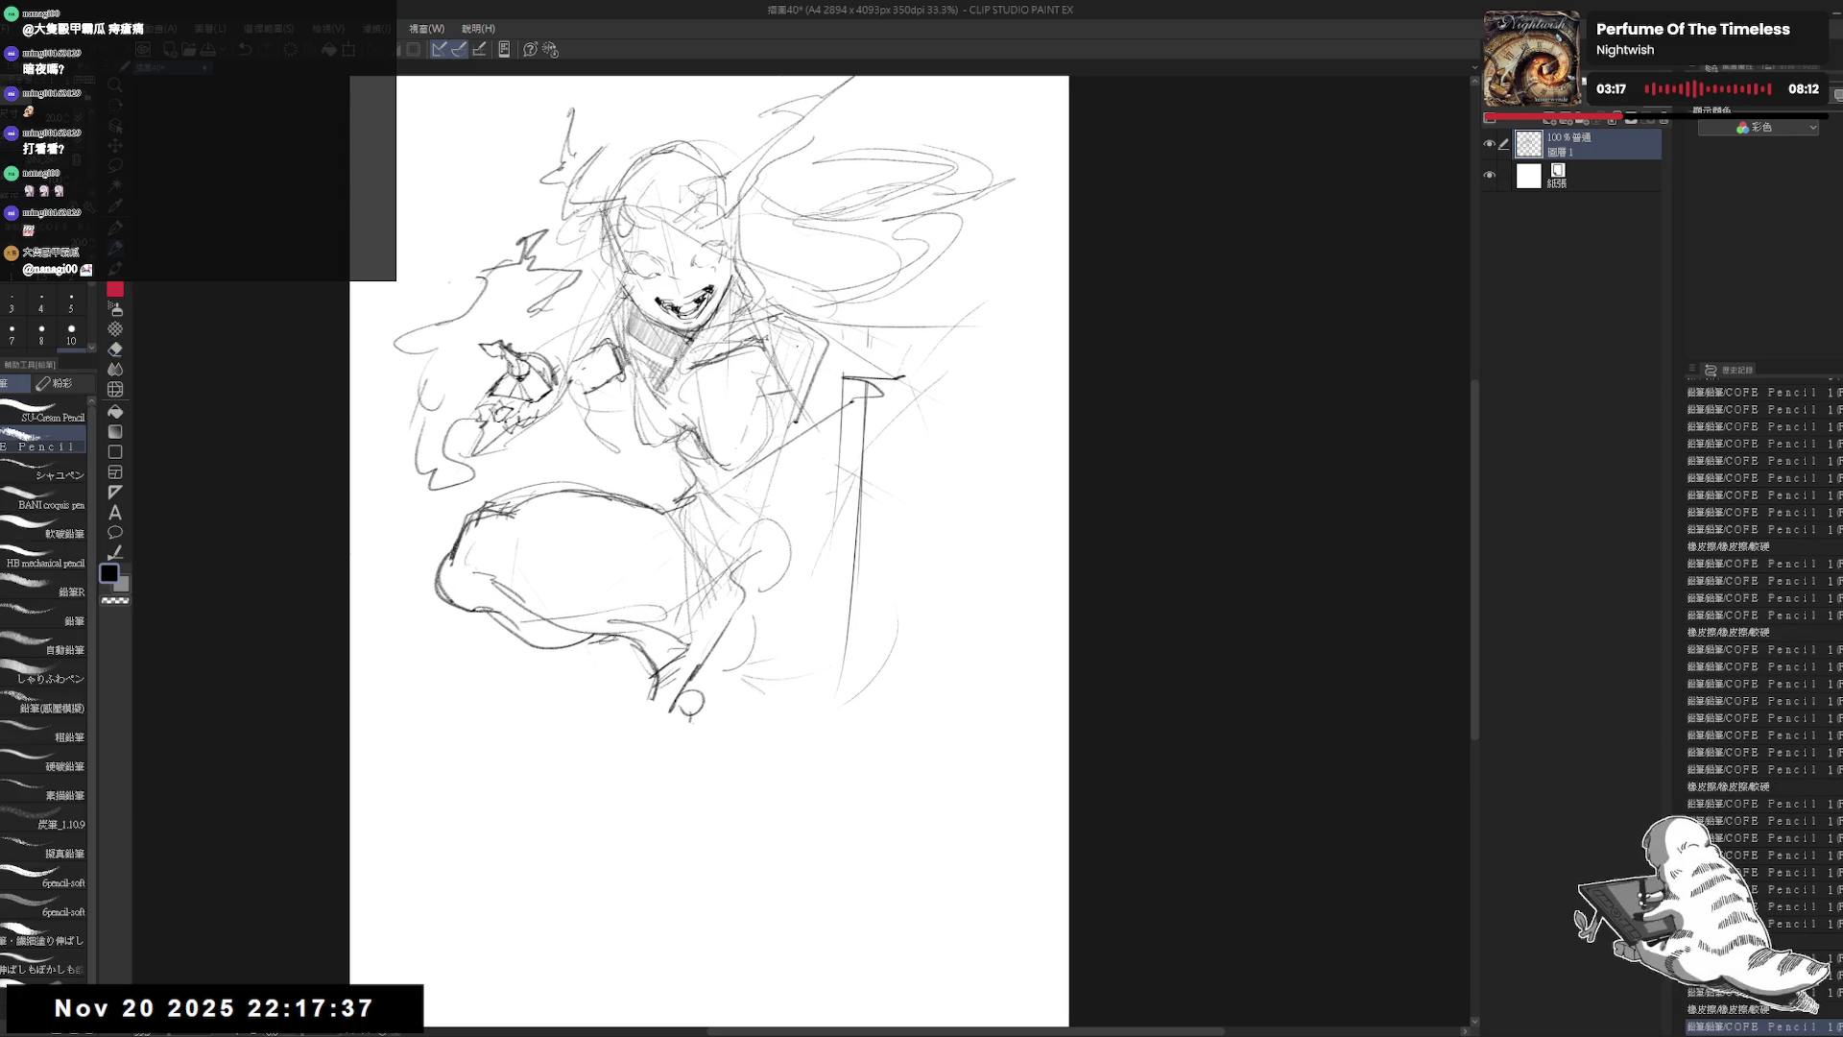
{"action": "mouse_move", "coordinate": [799, 323]}
{"action": "left_mouse_down"}
{"action": "mouse_move", "coordinate": [830, 372]}
{"action": "mouse_move", "coordinate": [816, 401]}
{"action": "left_mouse_up"}
{"action": "key", "text": "ctrl+z"}
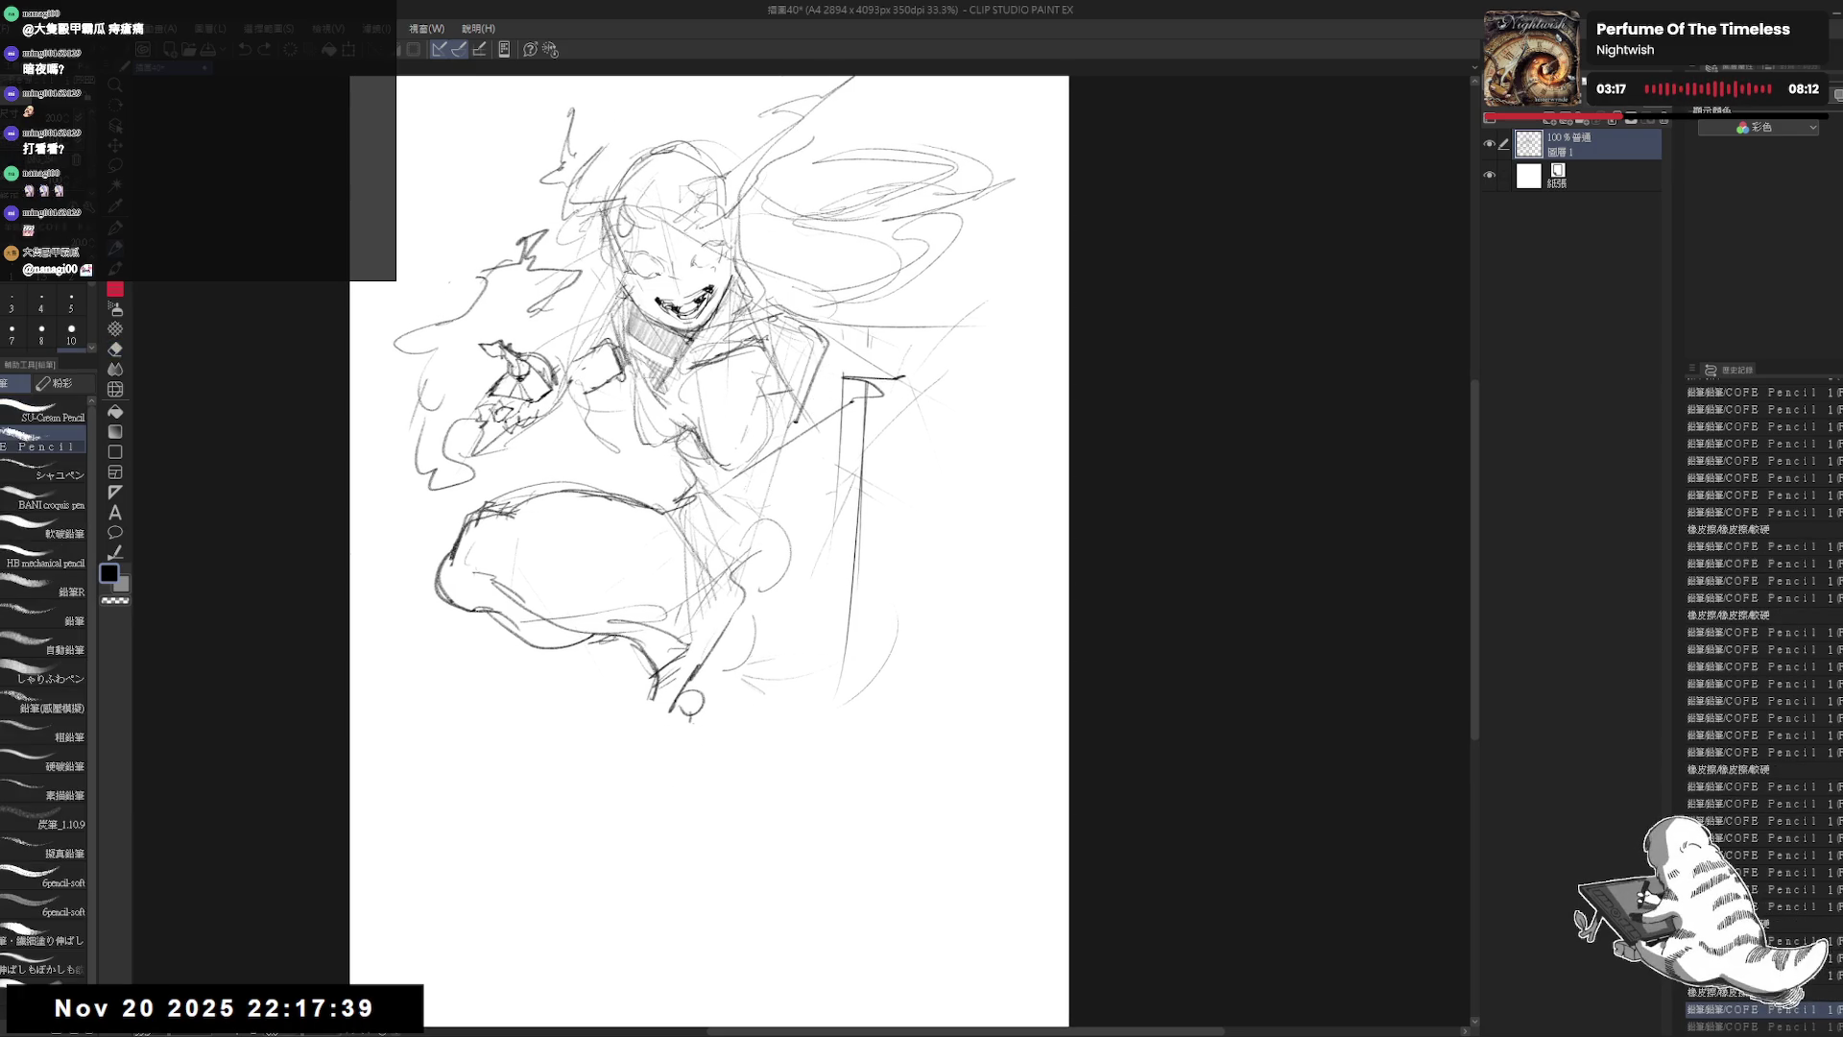
{"action": "key", "text": "e"}
{"action": "mouse_move", "coordinate": [753, 341]}
{"action": "left_mouse_down"}
{"action": "mouse_move", "coordinate": [816, 465]}
{"action": "mouse_move", "coordinate": [826, 346]}
{"action": "mouse_move", "coordinate": [741, 515]}
{"action": "left_mouse_up"}
Step: Sketch the reaching arm's upper contour and extend it down to the ground
{"action": "key", "text": "p"}
{"action": "left_click", "coordinate": [767, 477]}
{"action": "left_click", "coordinate": [767, 478]}
{"action": "mouse_move", "coordinate": [821, 393]}
{"action": "left_mouse_down"}
{"action": "mouse_move", "coordinate": [783, 524]}
{"action": "mouse_move", "coordinate": [741, 528]}
{"action": "mouse_move", "coordinate": [768, 589]}
{"action": "mouse_move", "coordinate": [773, 672]}
{"action": "mouse_move", "coordinate": [754, 686]}
{"action": "left_mouse_up"}
{"action": "key", "text": "e"}
{"action": "key", "text": "p"}
{"action": "left_click_drag", "start_coordinate": [748, 501], "coordinate": [701, 645]}
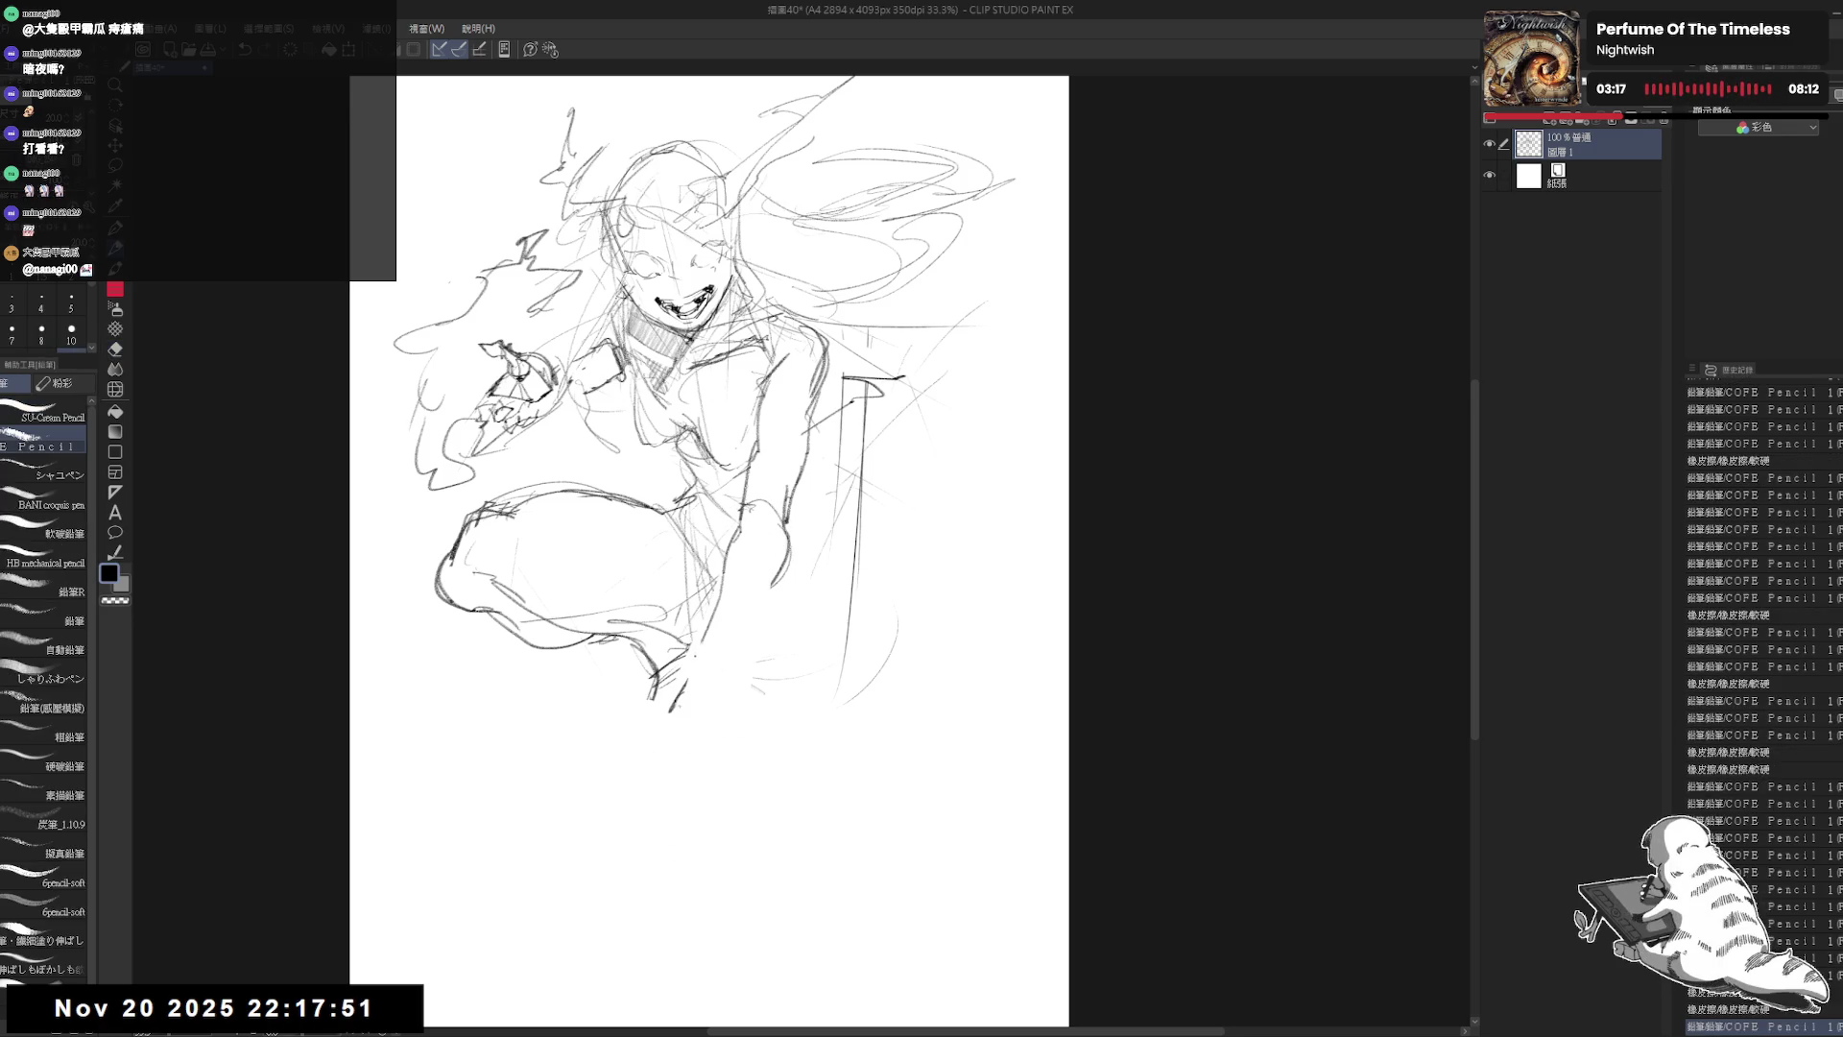
{"action": "mouse_move", "coordinate": [722, 567]}
{"action": "left_mouse_down"}
{"action": "mouse_move", "coordinate": [695, 654]}
{"action": "mouse_move", "coordinate": [730, 561]}
{"action": "mouse_move", "coordinate": [753, 629]}
{"action": "mouse_move", "coordinate": [724, 583]}
{"action": "mouse_move", "coordinate": [763, 583]}
{"action": "mouse_move", "coordinate": [744, 667]}
{"action": "mouse_move", "coordinate": [725, 585]}
{"action": "mouse_move", "coordinate": [702, 667]}
{"action": "mouse_move", "coordinate": [729, 695]}
{"action": "left_mouse_up"}
{"action": "key", "text": "e"}
{"action": "key", "text": "p"}
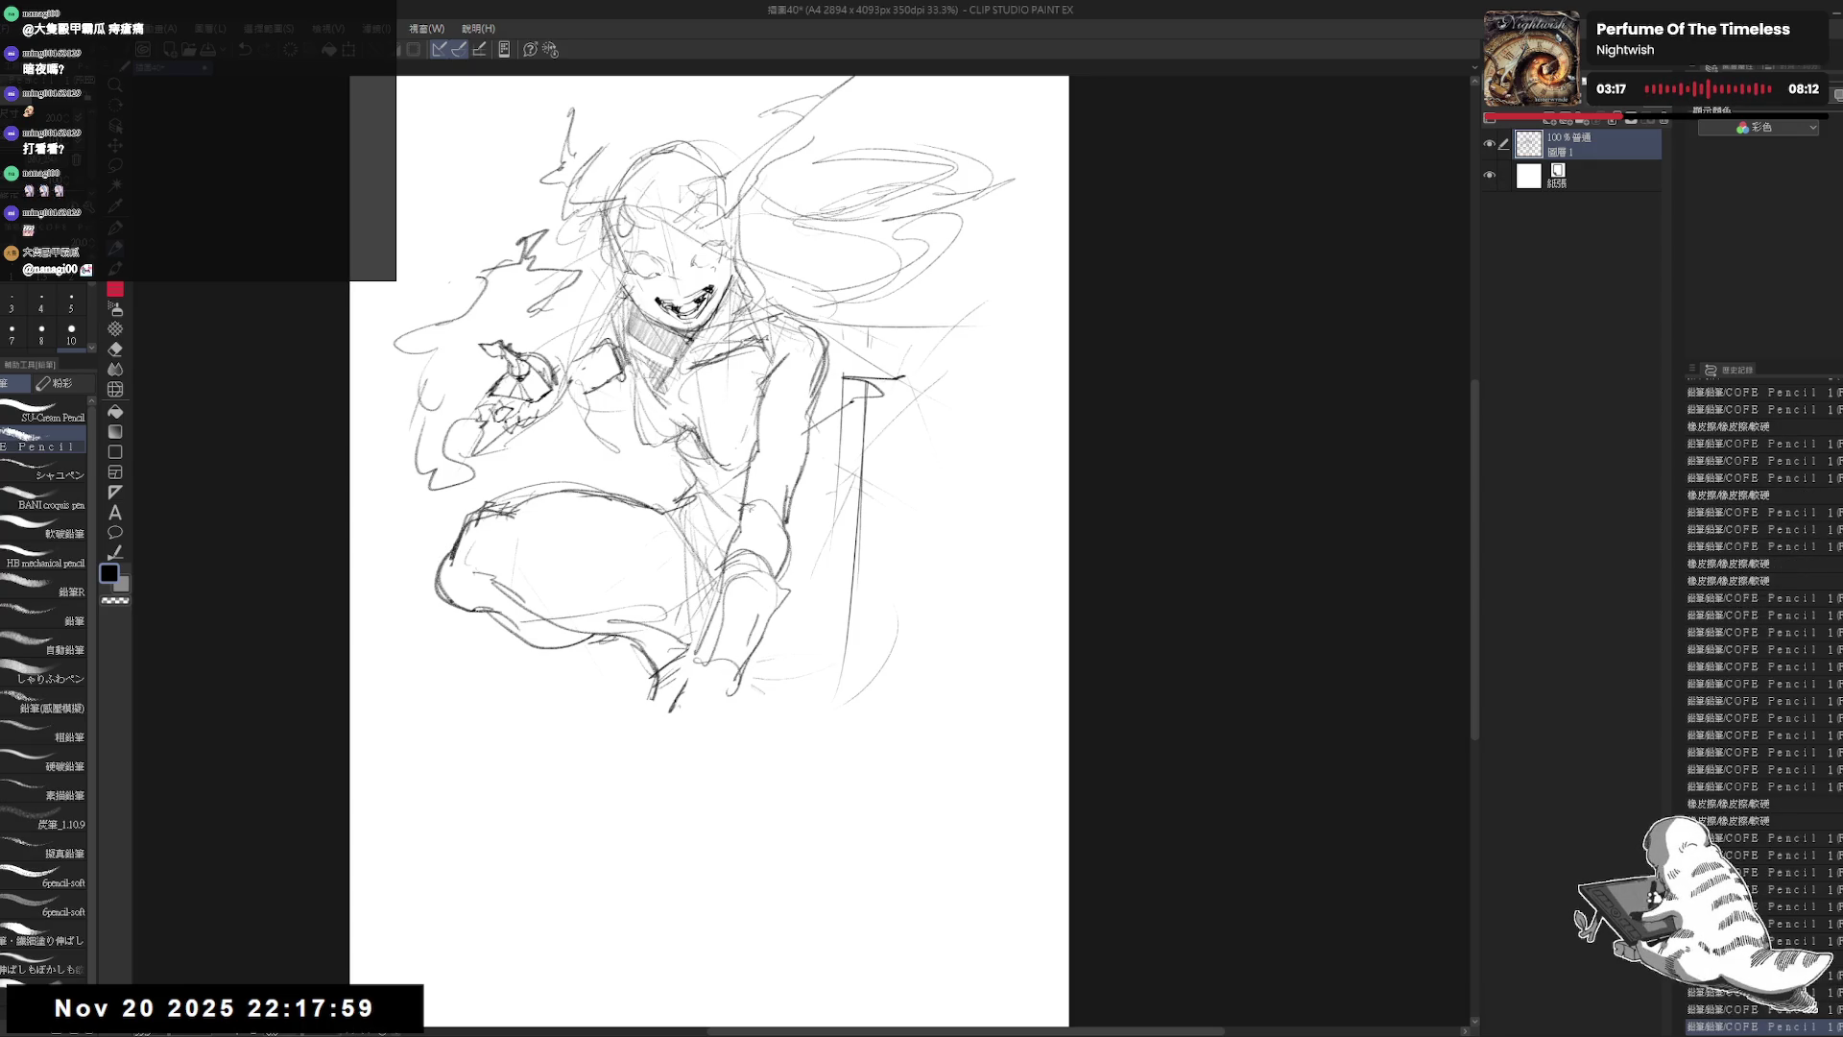
Step: Refine the downward-reaching forearm with short extra strokes
{"action": "left_click_drag", "start_coordinate": [734, 603], "coordinate": [679, 690]}
{"action": "mouse_move", "coordinate": [673, 720]}
{"action": "left_mouse_down"}
{"action": "mouse_move", "coordinate": [693, 655]}
{"action": "mouse_move", "coordinate": [736, 695]}
{"action": "left_mouse_up"}
{"action": "key", "text": "e"}
{"action": "key", "text": "p"}
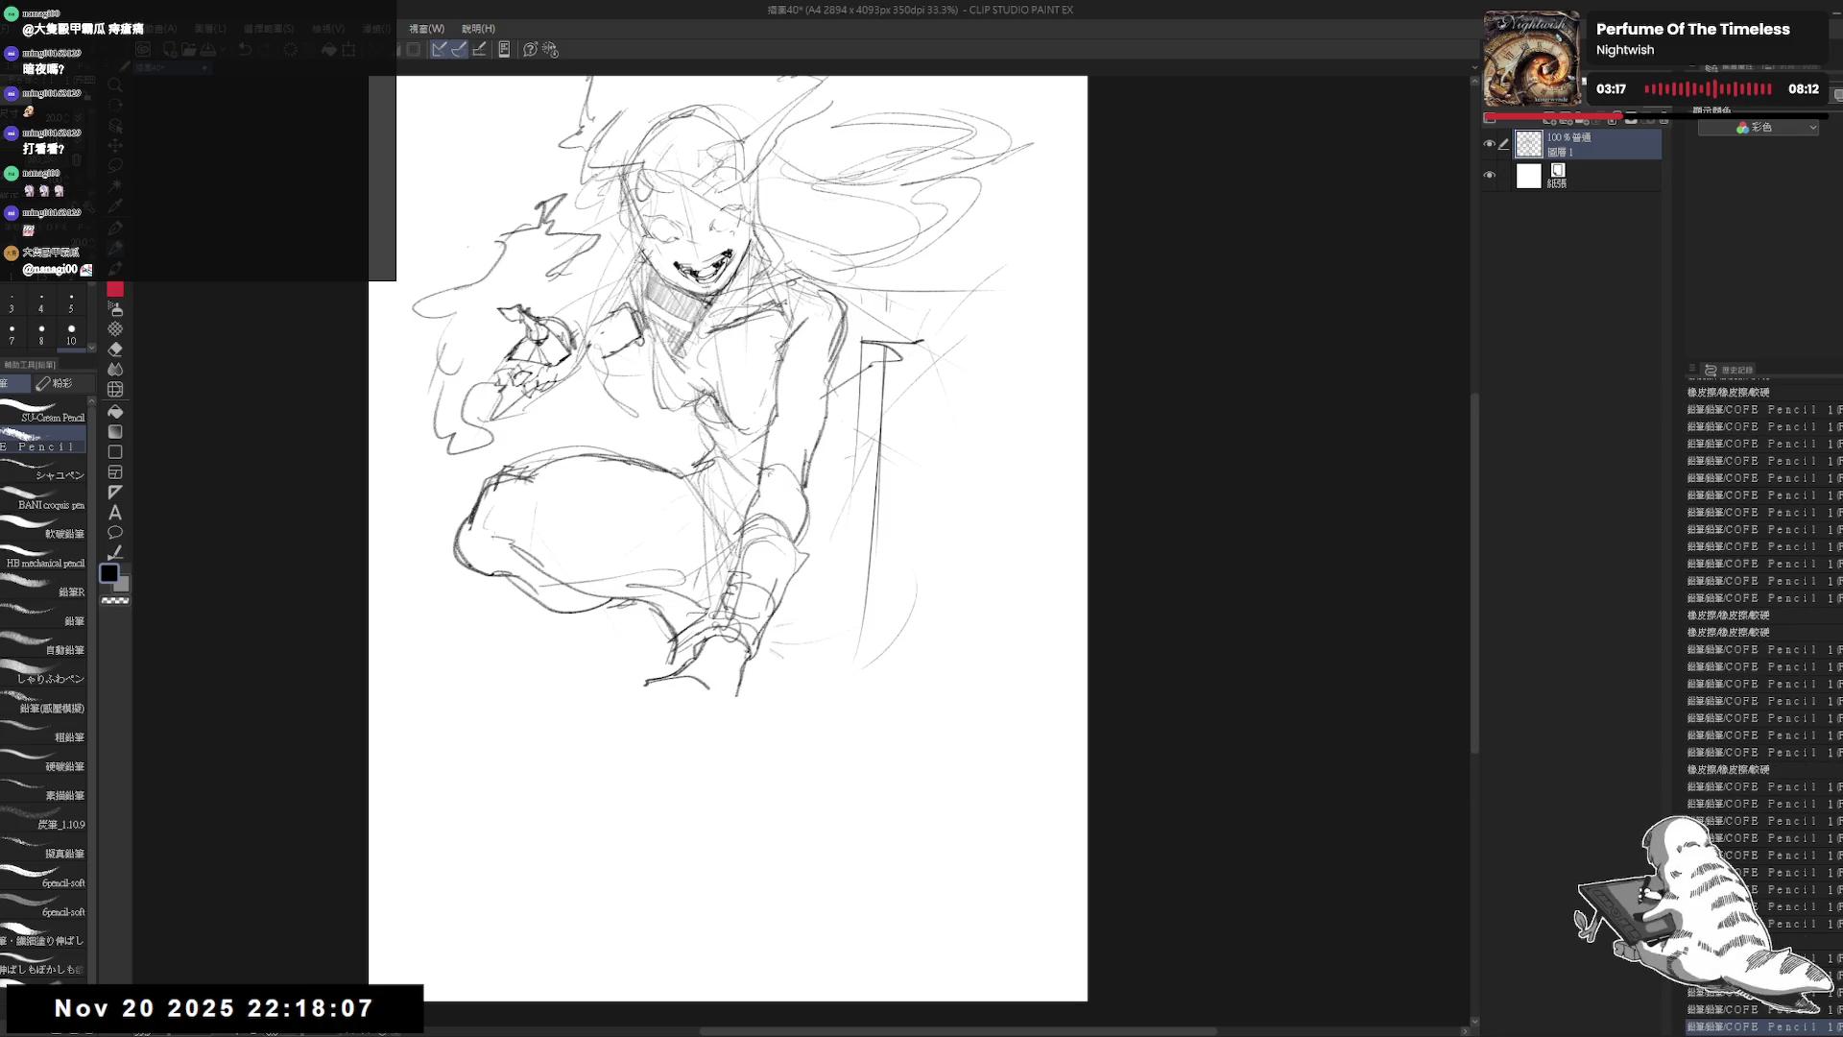
{"action": "left_click_drag", "start_coordinate": [729, 384], "coordinate": [739, 384]}
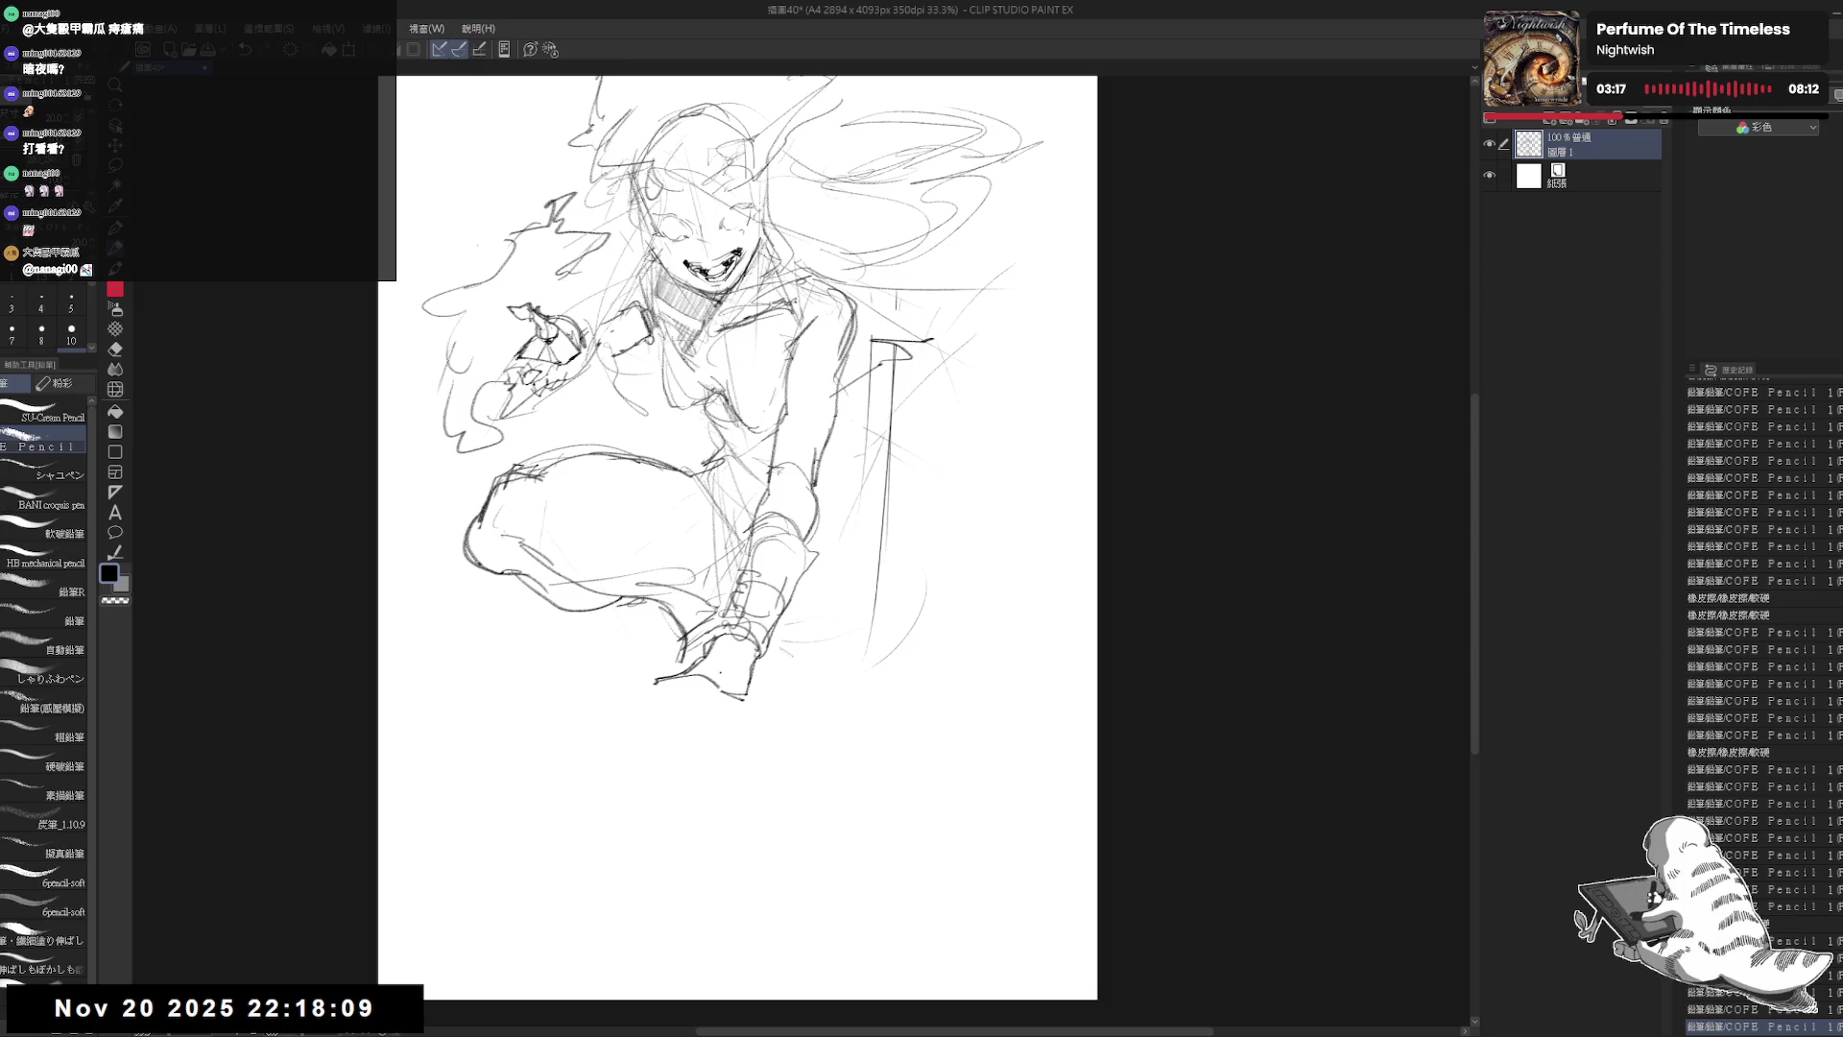
{"action": "left_click_drag", "start_coordinate": [960, 411], "coordinate": [969, 419]}
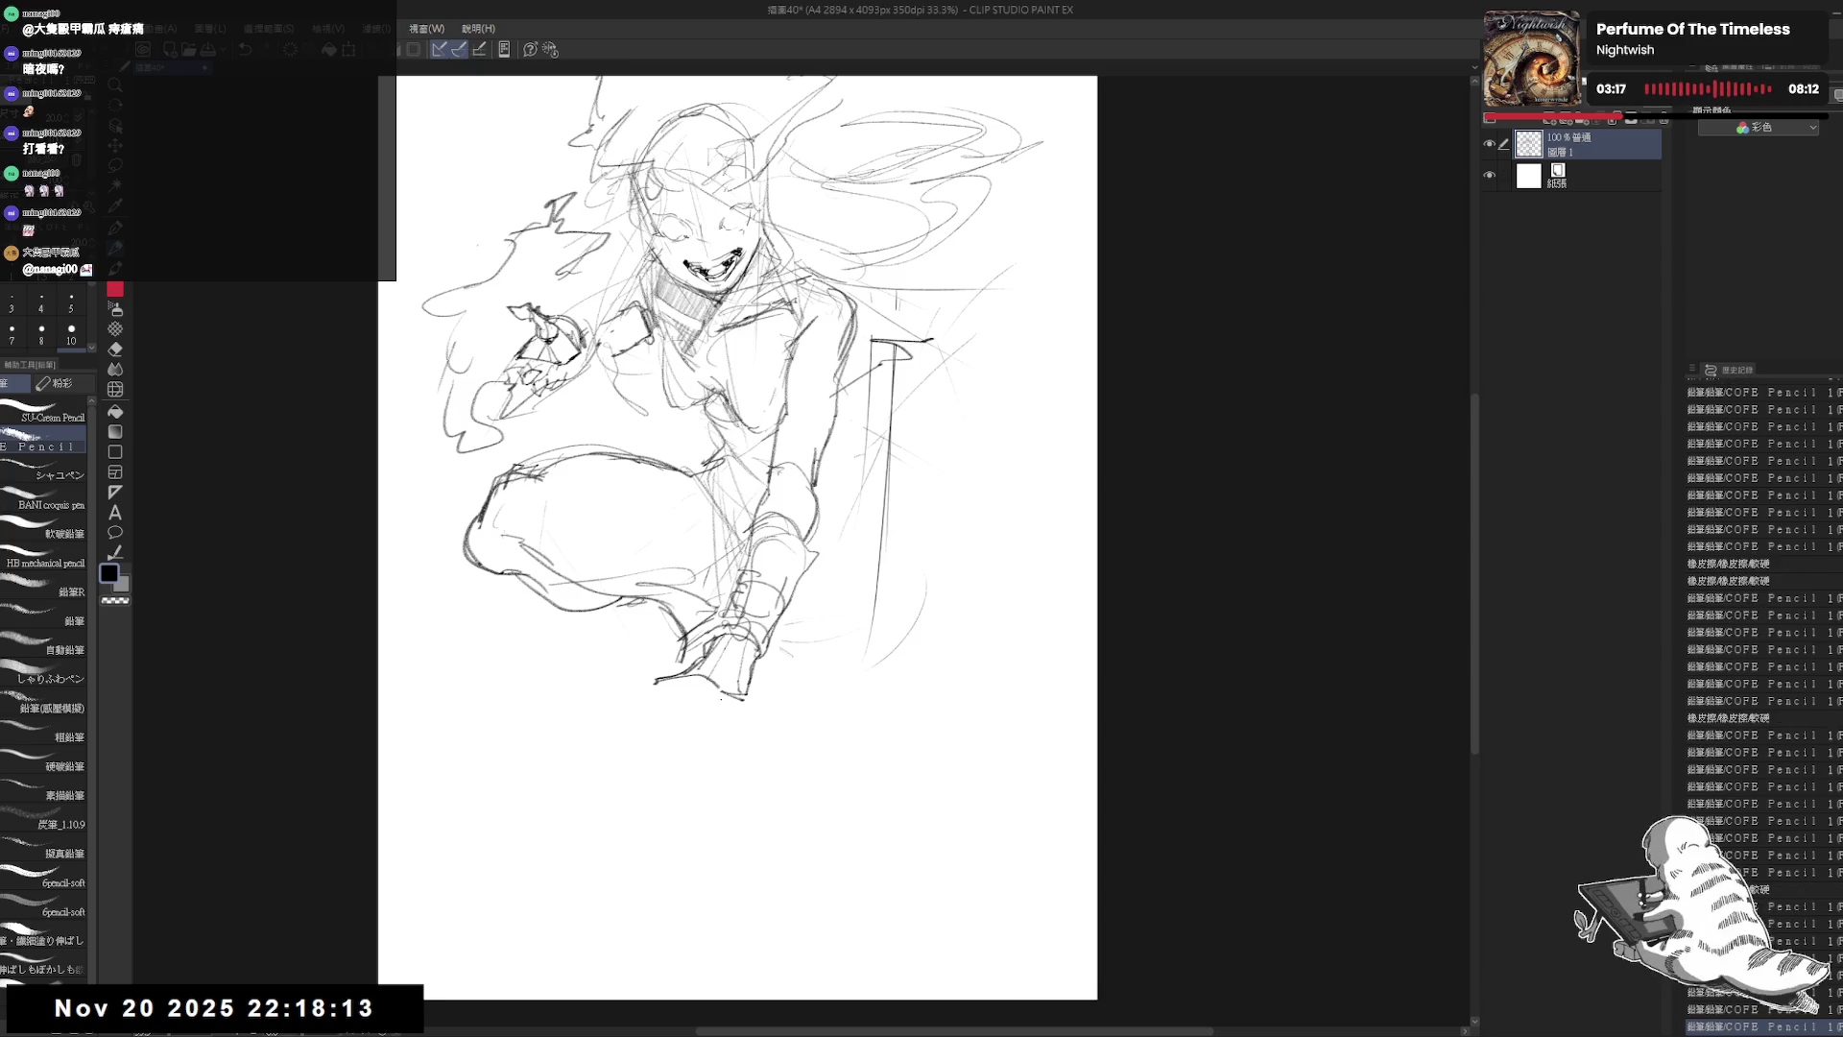
Step: Sketch the hand planted on the ground with pointed claws on its fingers
{"action": "mouse_move", "coordinate": [722, 697]}
{"action": "left_mouse_down"}
{"action": "mouse_move", "coordinate": [744, 700]}
{"action": "mouse_move", "coordinate": [661, 683]}
{"action": "mouse_move", "coordinate": [643, 702]}
{"action": "mouse_move", "coordinate": [685, 695]}
{"action": "mouse_move", "coordinate": [651, 720]}
{"action": "left_mouse_up"}
{"action": "mouse_move", "coordinate": [664, 712]}
{"action": "left_mouse_down"}
{"action": "mouse_move", "coordinate": [653, 724]}
{"action": "mouse_move", "coordinate": [727, 728]}
{"action": "left_mouse_up"}
{"action": "left_click_drag", "start_coordinate": [720, 576], "coordinate": [717, 591]}
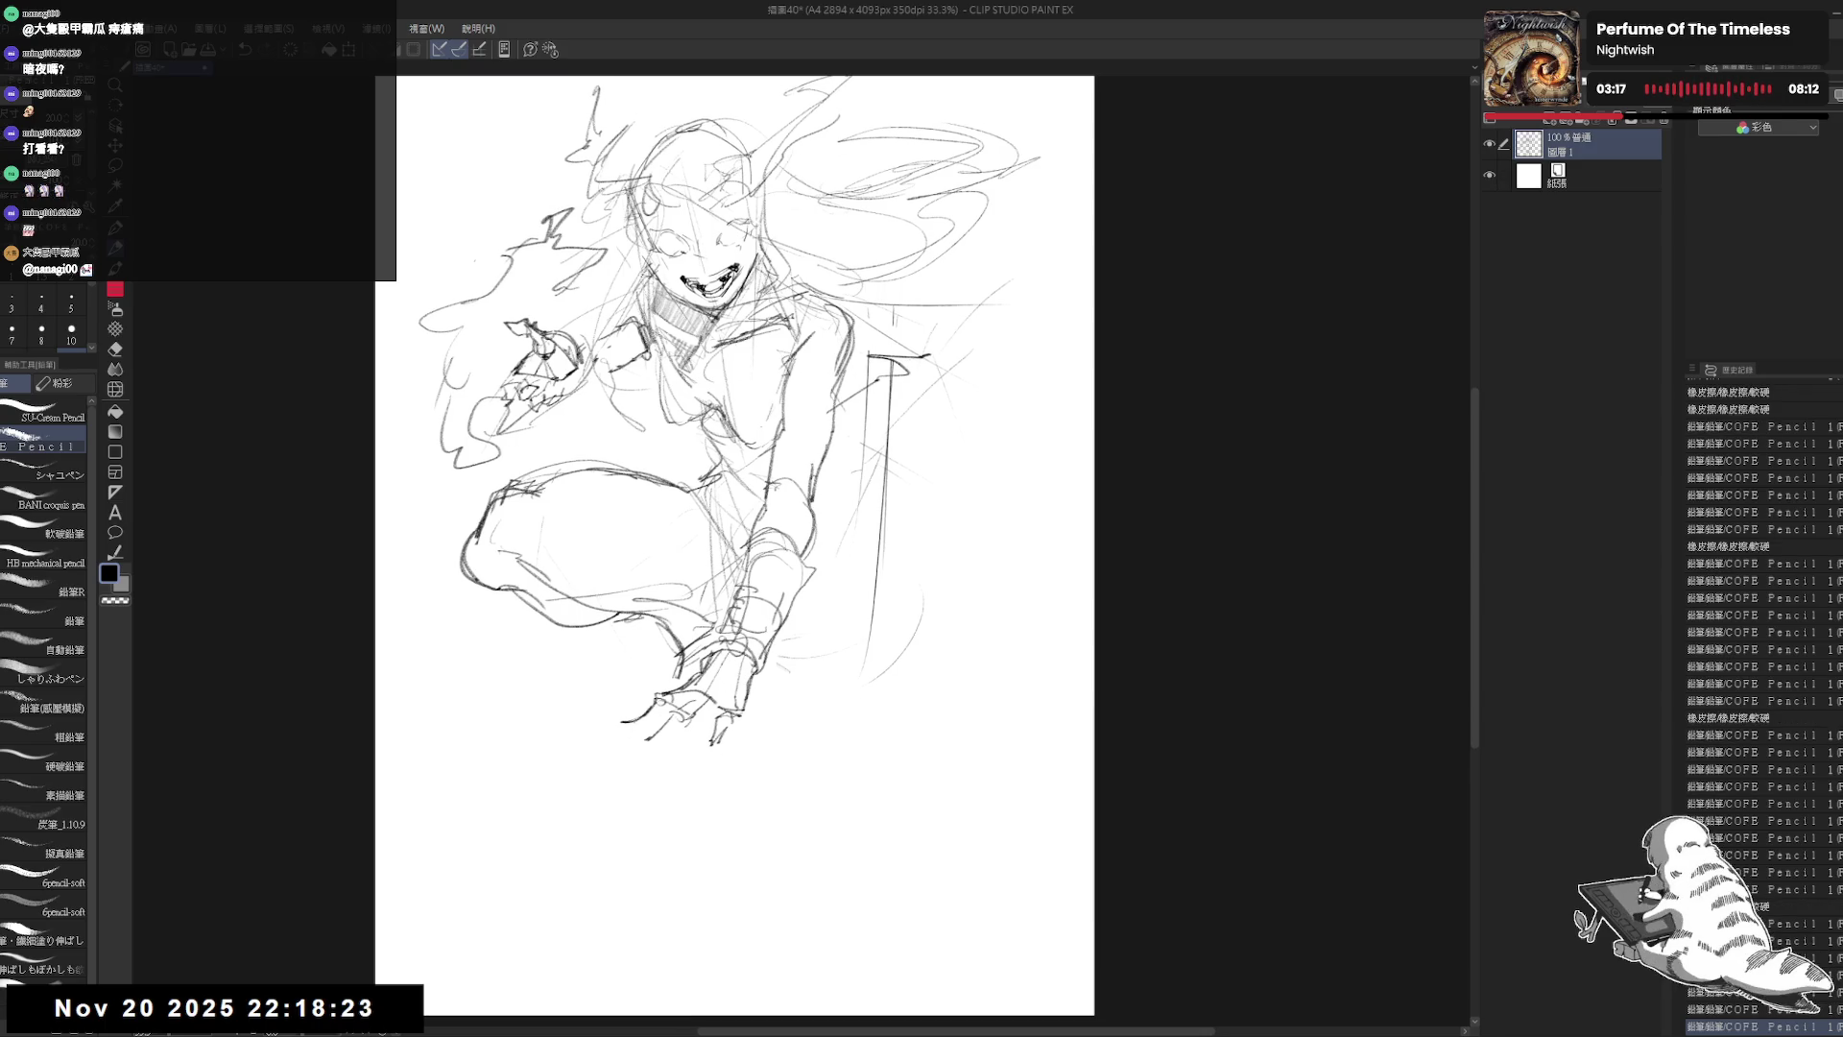
{"action": "mouse_move", "coordinate": [622, 727]}
{"action": "left_mouse_down"}
{"action": "mouse_move", "coordinate": [603, 743]}
{"action": "mouse_move", "coordinate": [715, 753]}
{"action": "left_mouse_up"}
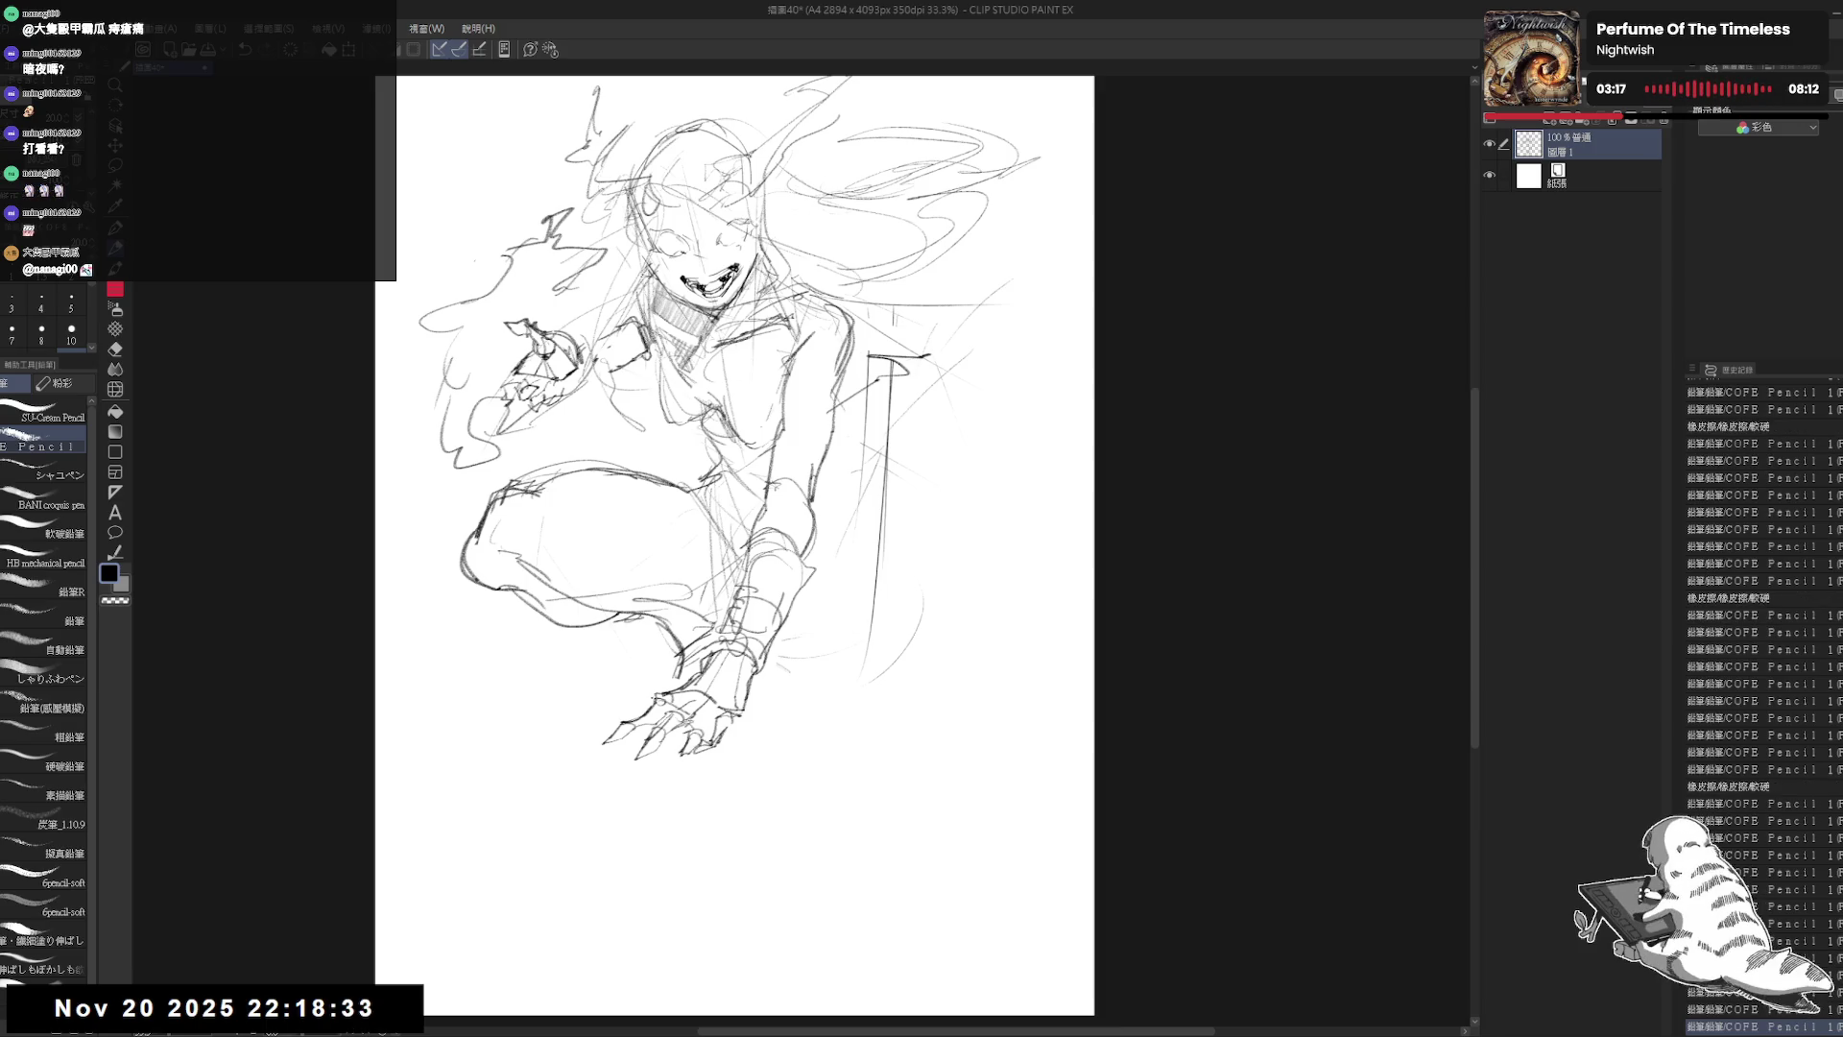
{"action": "left_click_drag", "start_coordinate": [628, 705], "coordinate": [612, 715]}
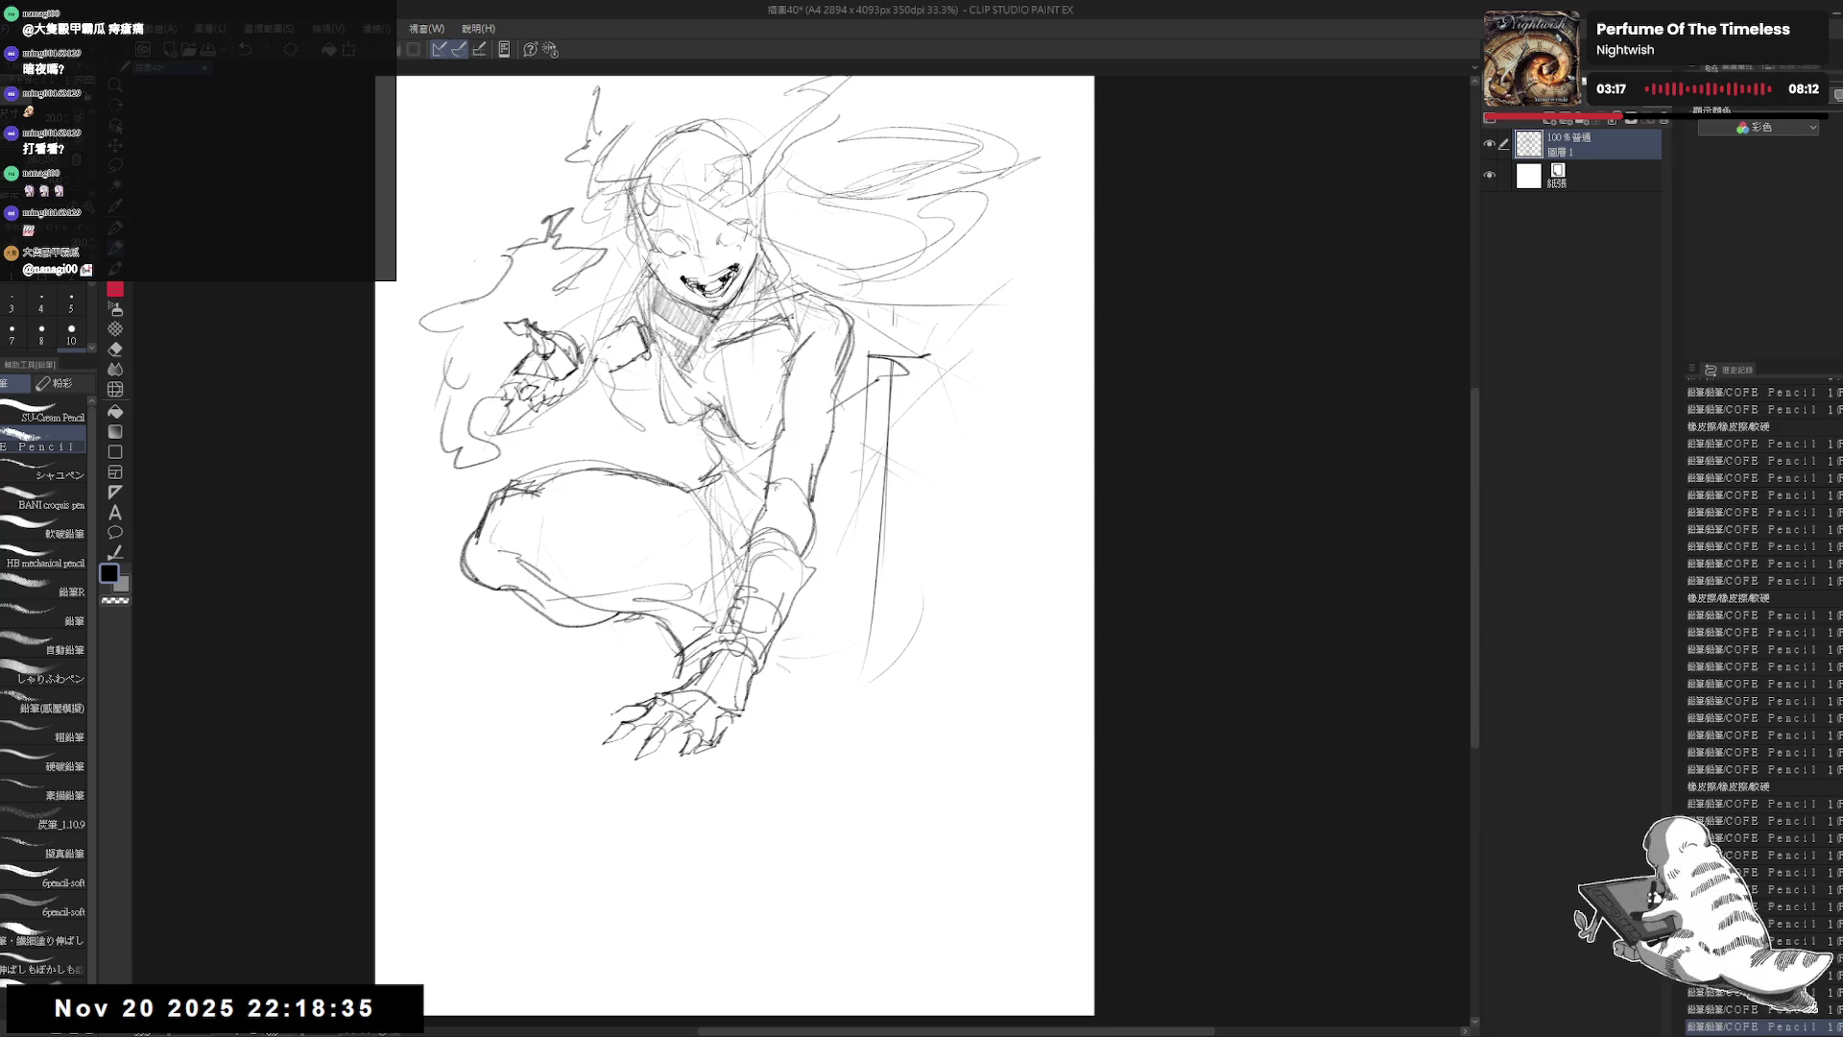
{"action": "left_click_drag", "start_coordinate": [809, 471], "coordinate": [771, 529]}
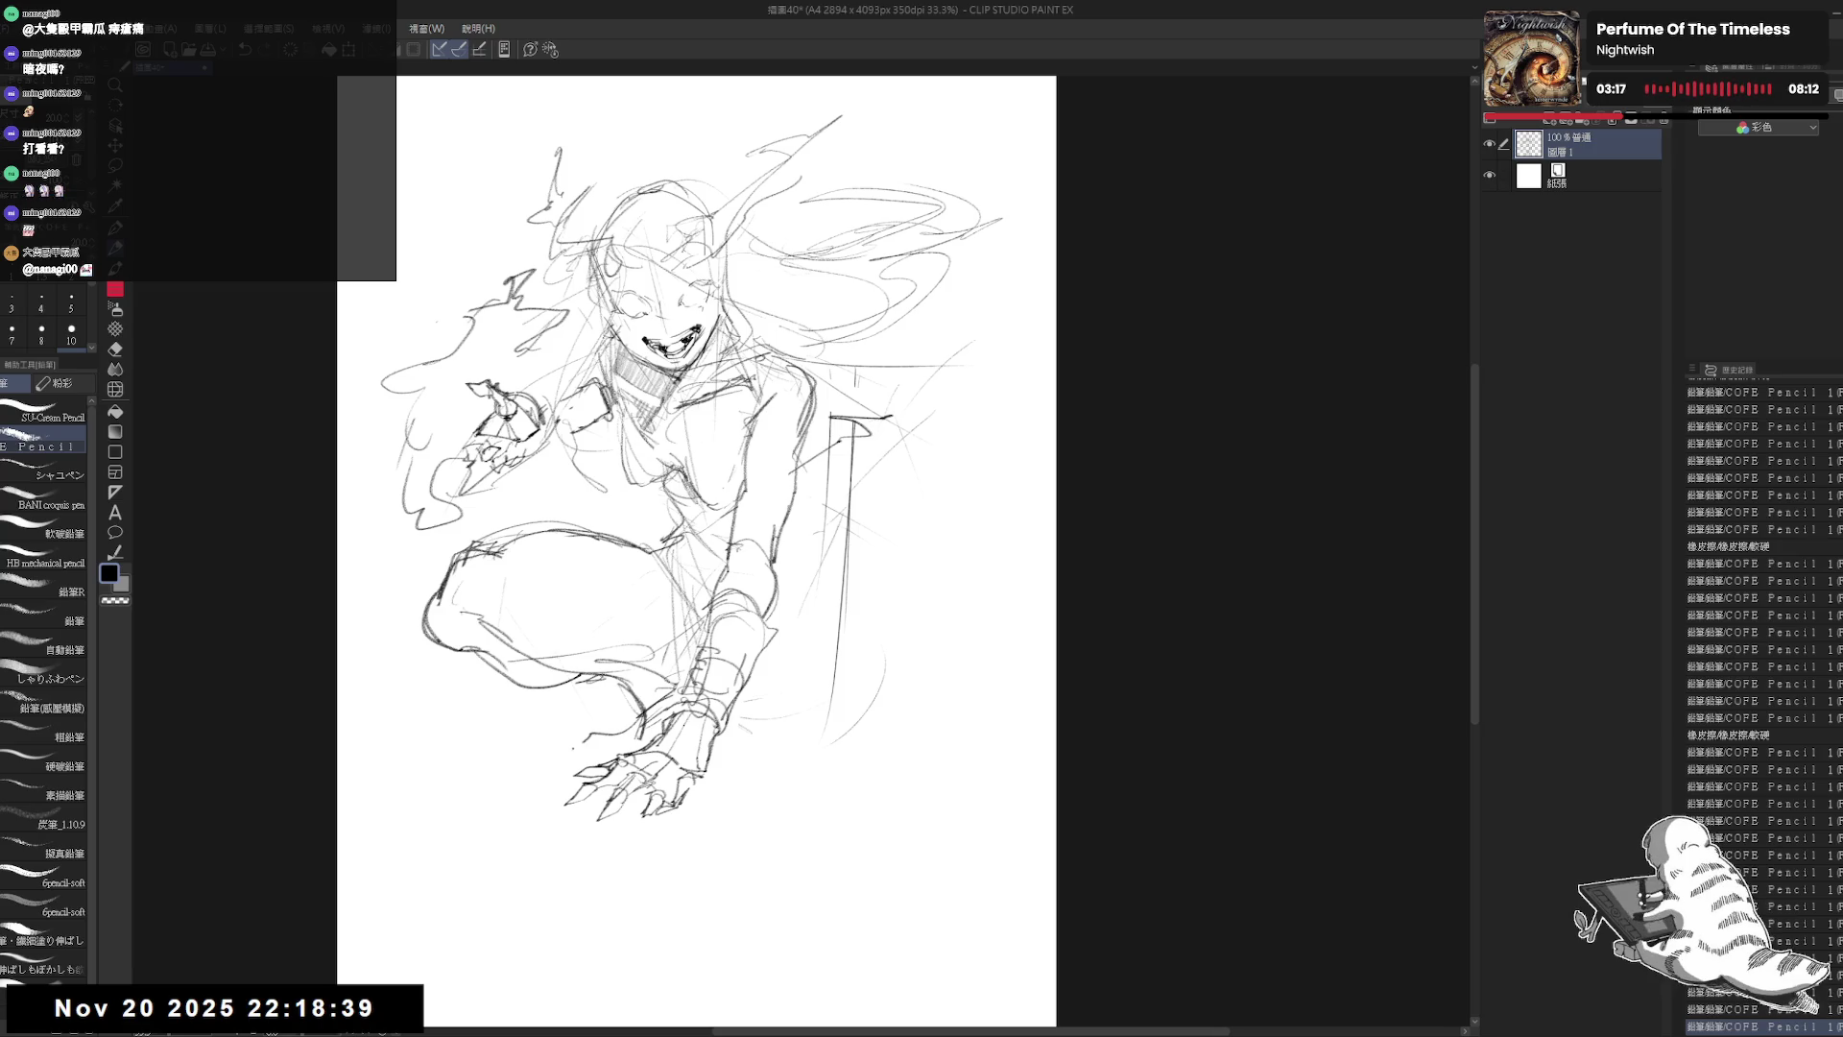
Step: Erase the lower part of the tall post
{"action": "key", "text": "e"}
{"action": "left_click_drag", "start_coordinate": [819, 547], "coordinate": [816, 710]}
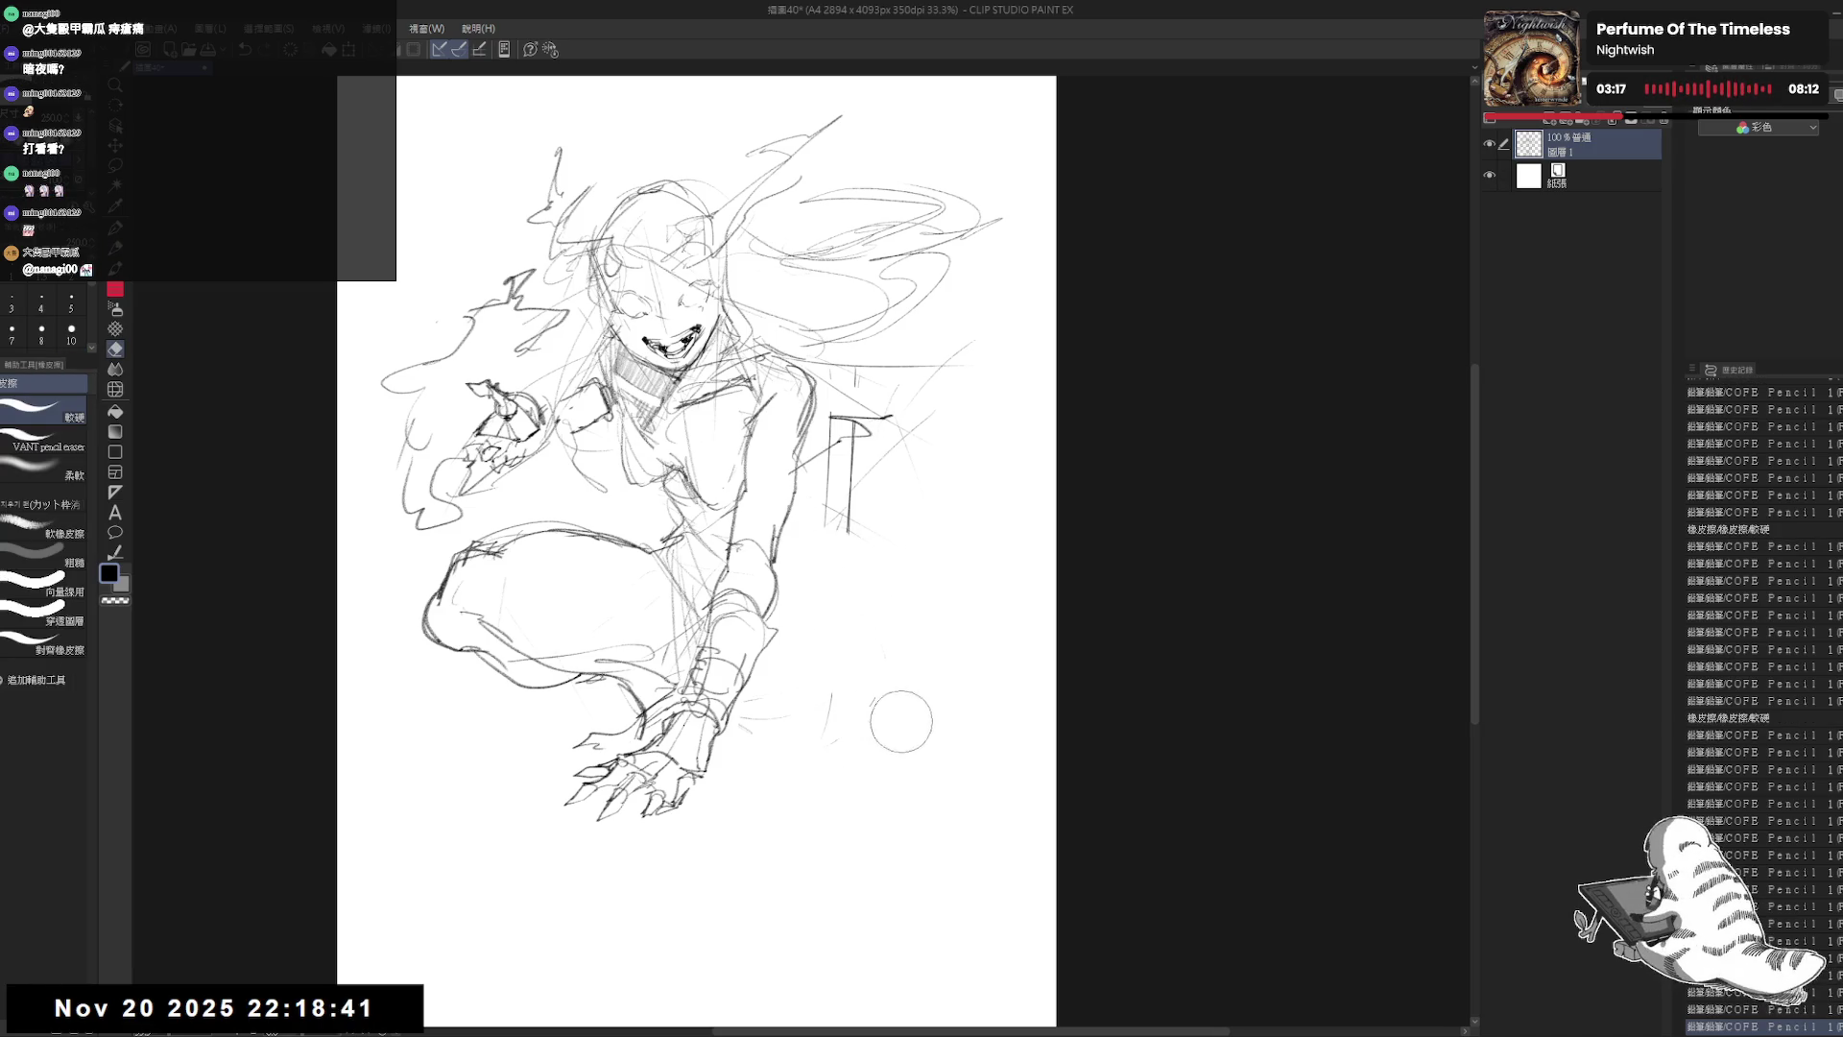
{"action": "key", "text": "p"}
Step: Rough in the bent knee of the second leg at lower right
{"action": "mouse_move", "coordinate": [819, 569]}
{"action": "left_mouse_down"}
{"action": "mouse_move", "coordinate": [779, 644]}
{"action": "mouse_move", "coordinate": [777, 704]}
{"action": "mouse_move", "coordinate": [779, 683]}
{"action": "mouse_move", "coordinate": [927, 648]}
{"action": "left_mouse_up"}
{"action": "left_click_drag", "start_coordinate": [832, 585], "coordinate": [784, 718]}
{"action": "mouse_move", "coordinate": [797, 653]}
{"action": "left_mouse_down"}
{"action": "mouse_move", "coordinate": [835, 703]}
{"action": "mouse_move", "coordinate": [814, 661]}
{"action": "mouse_move", "coordinate": [843, 597]}
{"action": "mouse_move", "coordinate": [879, 622]}
{"action": "left_mouse_up"}
{"action": "mouse_move", "coordinate": [878, 619]}
{"action": "left_mouse_down"}
{"action": "mouse_move", "coordinate": [835, 600]}
{"action": "mouse_move", "coordinate": [811, 630]}
{"action": "left_mouse_up"}
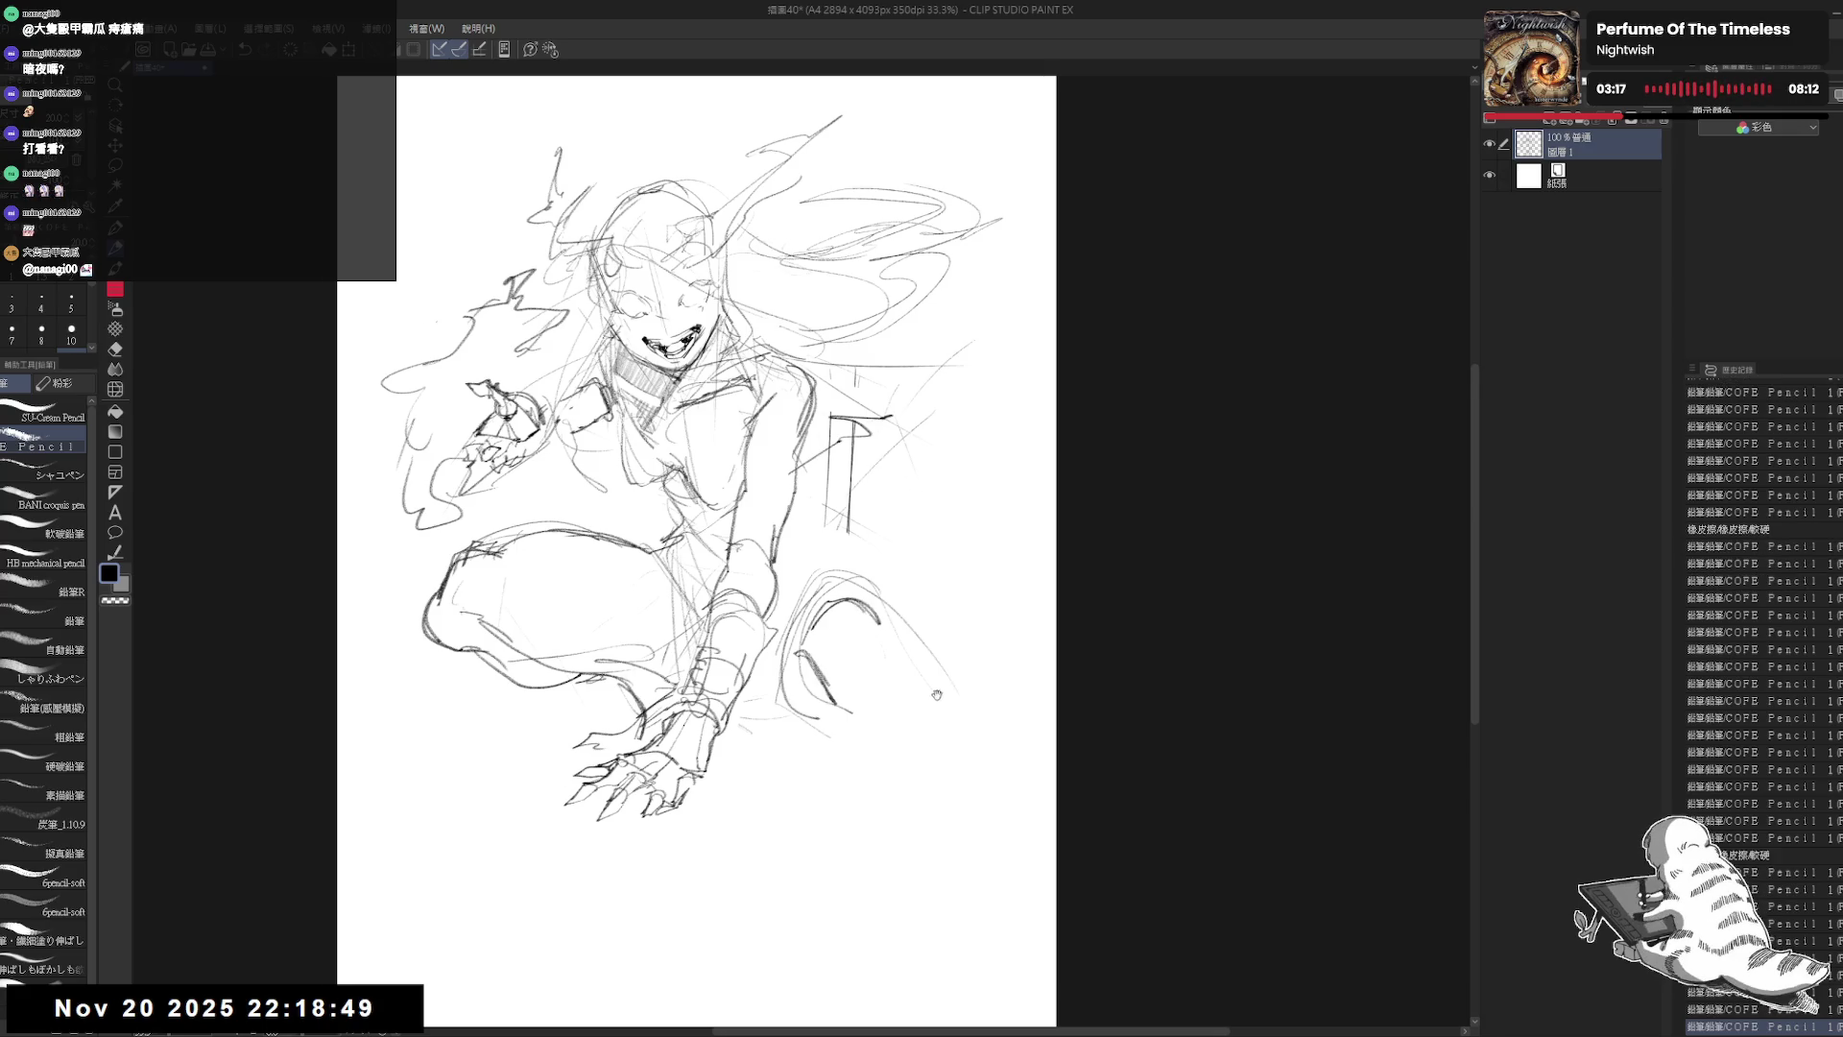
{"action": "left_click_drag", "start_coordinate": [937, 694], "coordinate": [843, 636]}
{"action": "left_click_drag", "start_coordinate": [791, 549], "coordinate": [787, 599]}
{"action": "mouse_move", "coordinate": [787, 596]}
{"action": "left_mouse_down"}
{"action": "mouse_move", "coordinate": [799, 630]}
{"action": "mouse_move", "coordinate": [811, 566]}
{"action": "mouse_move", "coordinate": [843, 665]}
{"action": "left_mouse_up"}
Step: Sketch the thigh and shin down the page, erasing stray leg lines
{"action": "left_click_drag", "start_coordinate": [837, 664], "coordinate": [899, 821]}
{"action": "left_click_drag", "start_coordinate": [828, 614], "coordinate": [845, 672]}
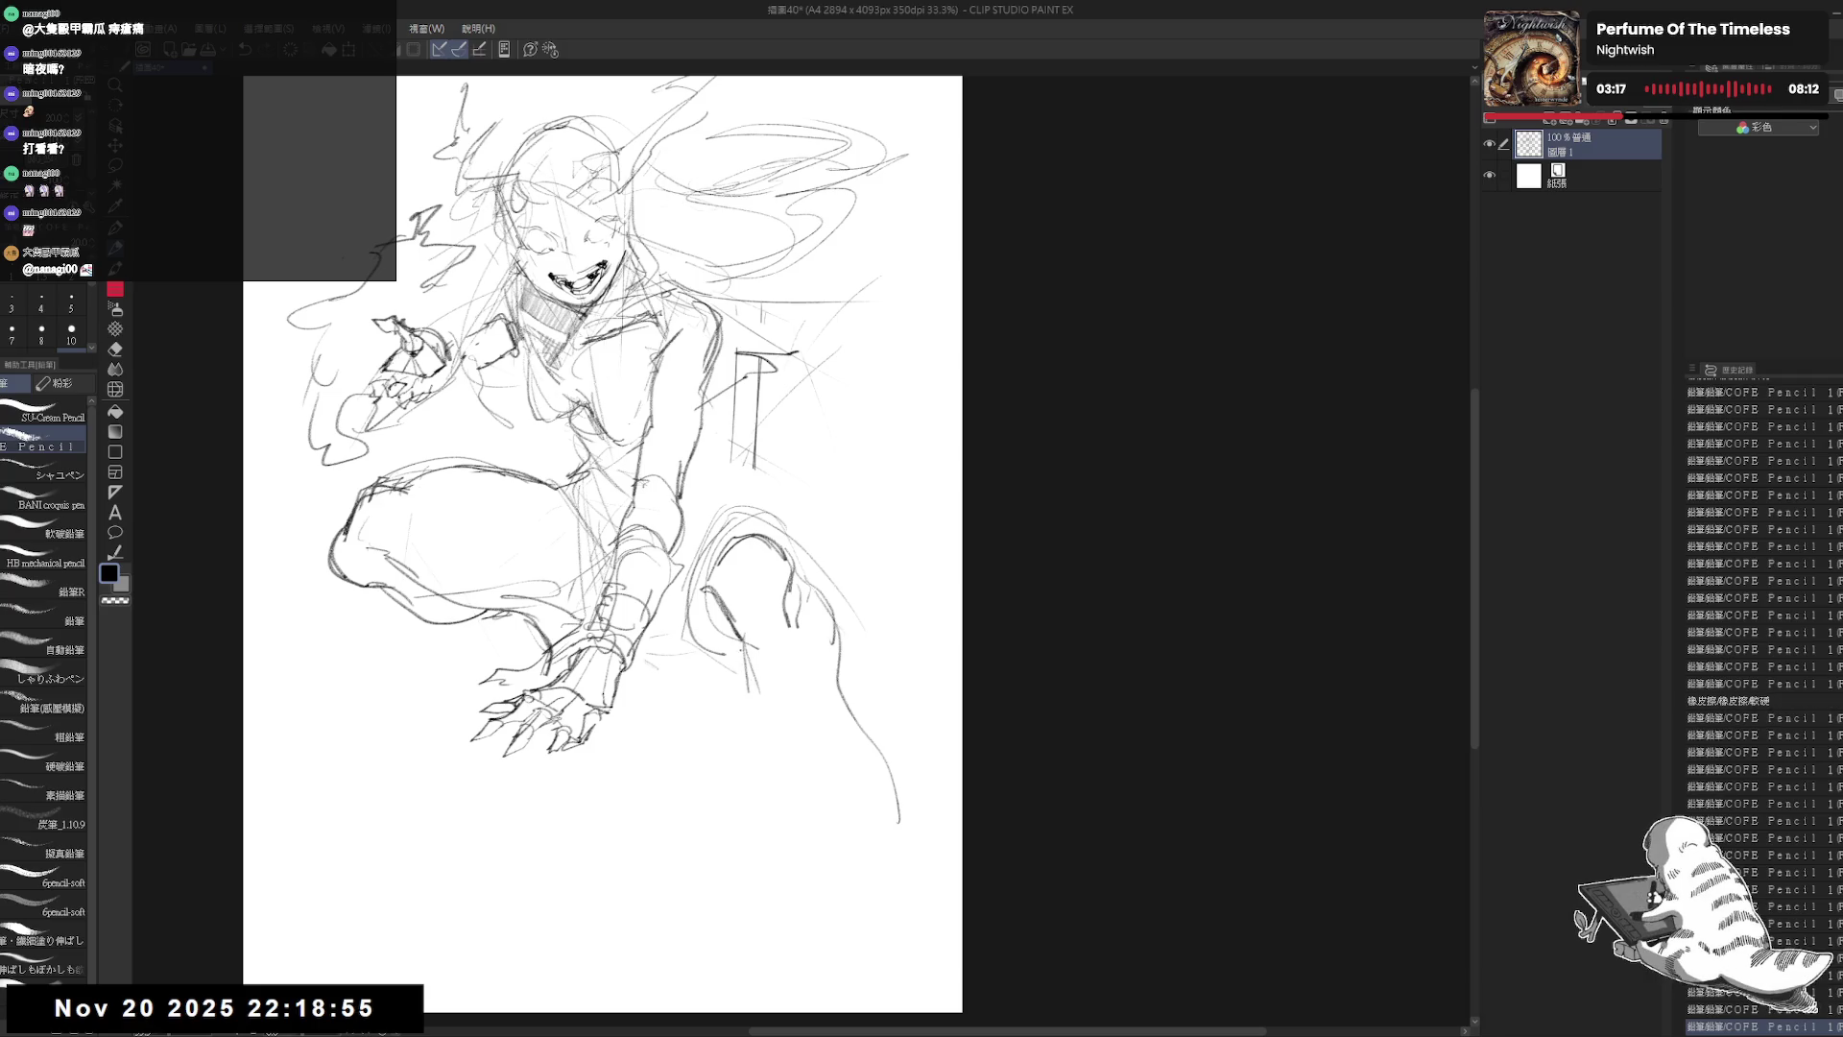
{"action": "left_click_drag", "start_coordinate": [740, 651], "coordinate": [844, 820]}
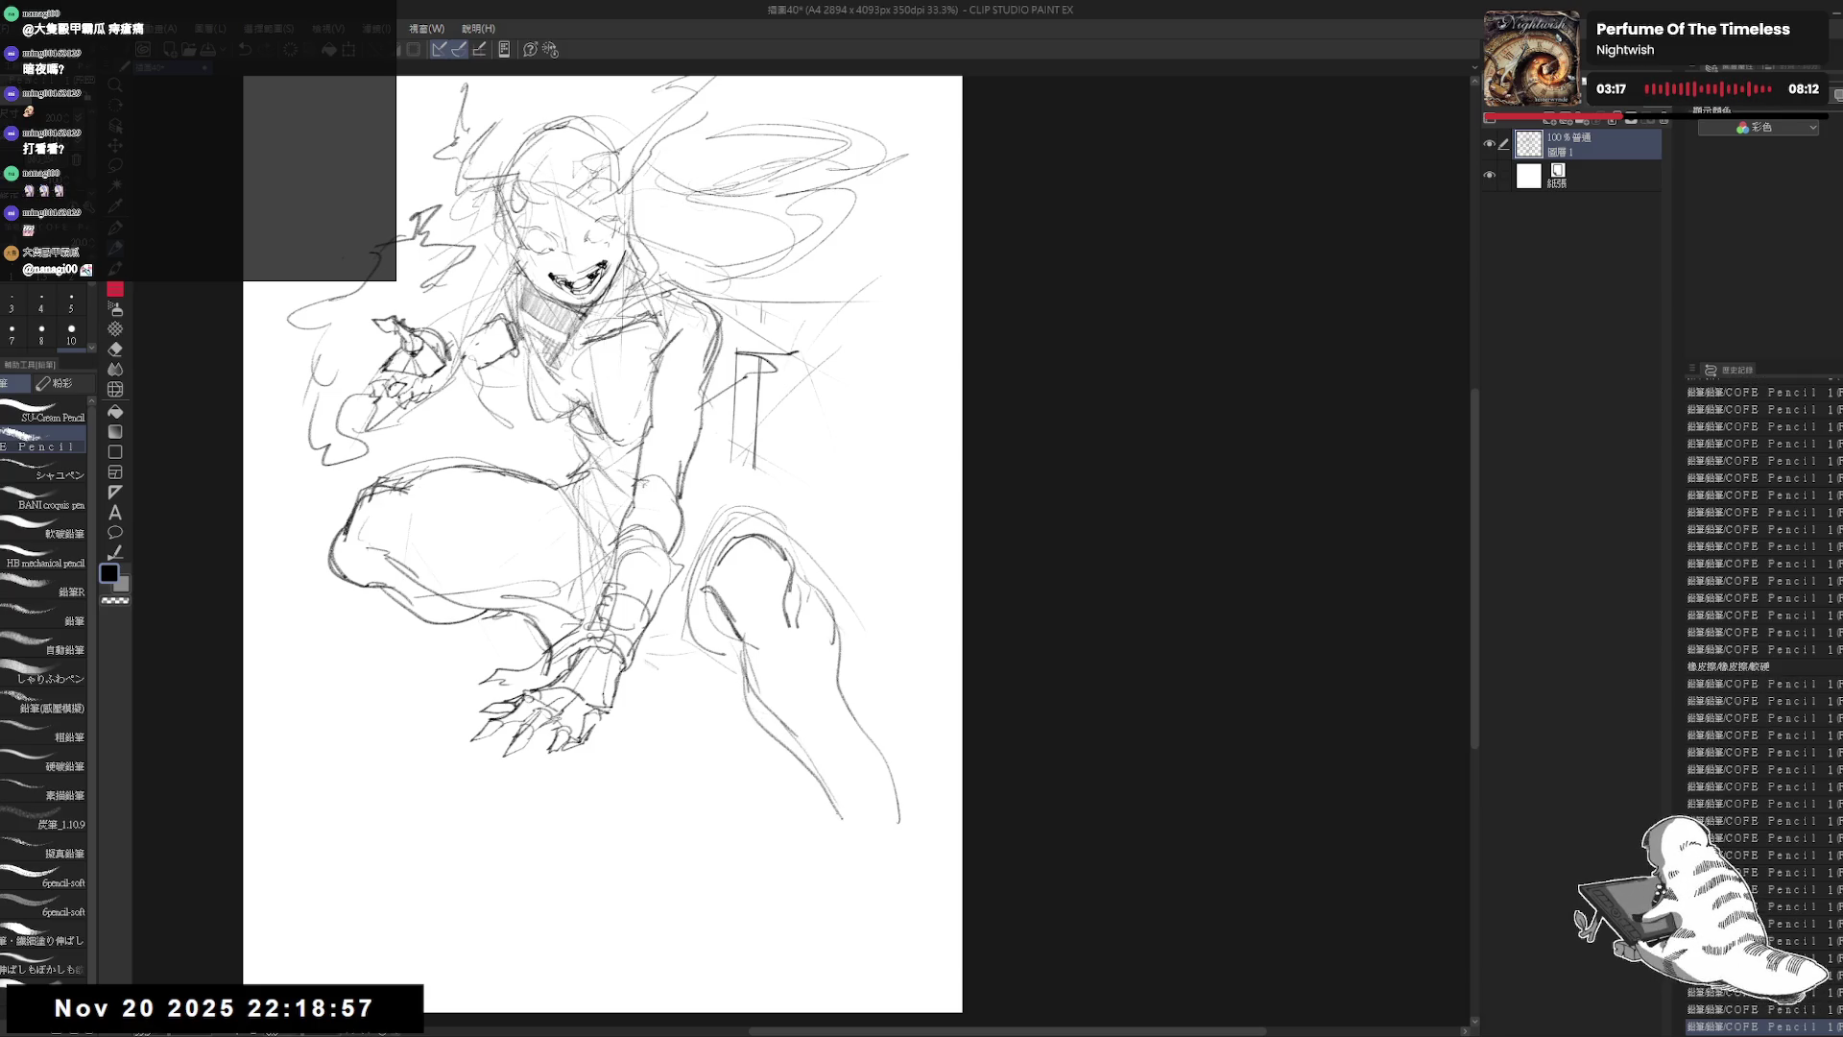
{"action": "mouse_move", "coordinate": [801, 760]}
{"action": "left_mouse_down"}
{"action": "mouse_move", "coordinate": [768, 677]}
{"action": "mouse_move", "coordinate": [845, 663]}
{"action": "left_mouse_up"}
{"action": "key", "text": "e"}
{"action": "mouse_move", "coordinate": [859, 590]}
{"action": "left_mouse_down"}
{"action": "mouse_move", "coordinate": [806, 720]}
{"action": "mouse_move", "coordinate": [816, 660]}
{"action": "left_mouse_up"}
{"action": "key", "text": "p"}
{"action": "left_click_drag", "start_coordinate": [816, 662], "coordinate": [874, 730]}
{"action": "mouse_move", "coordinate": [821, 620]}
{"action": "left_mouse_down"}
{"action": "mouse_move", "coordinate": [869, 710]}
{"action": "mouse_move", "coordinate": [748, 663]}
{"action": "mouse_move", "coordinate": [840, 802]}
{"action": "left_mouse_up"}
Step: Clean up the lower leg, redrawing strokes and erasing messy middle lines
{"action": "key", "text": "e"}
{"action": "key", "text": "p"}
{"action": "left_click_drag", "start_coordinate": [768, 672], "coordinate": [850, 677]}
{"action": "left_click_drag", "start_coordinate": [787, 759], "coordinate": [835, 821]}
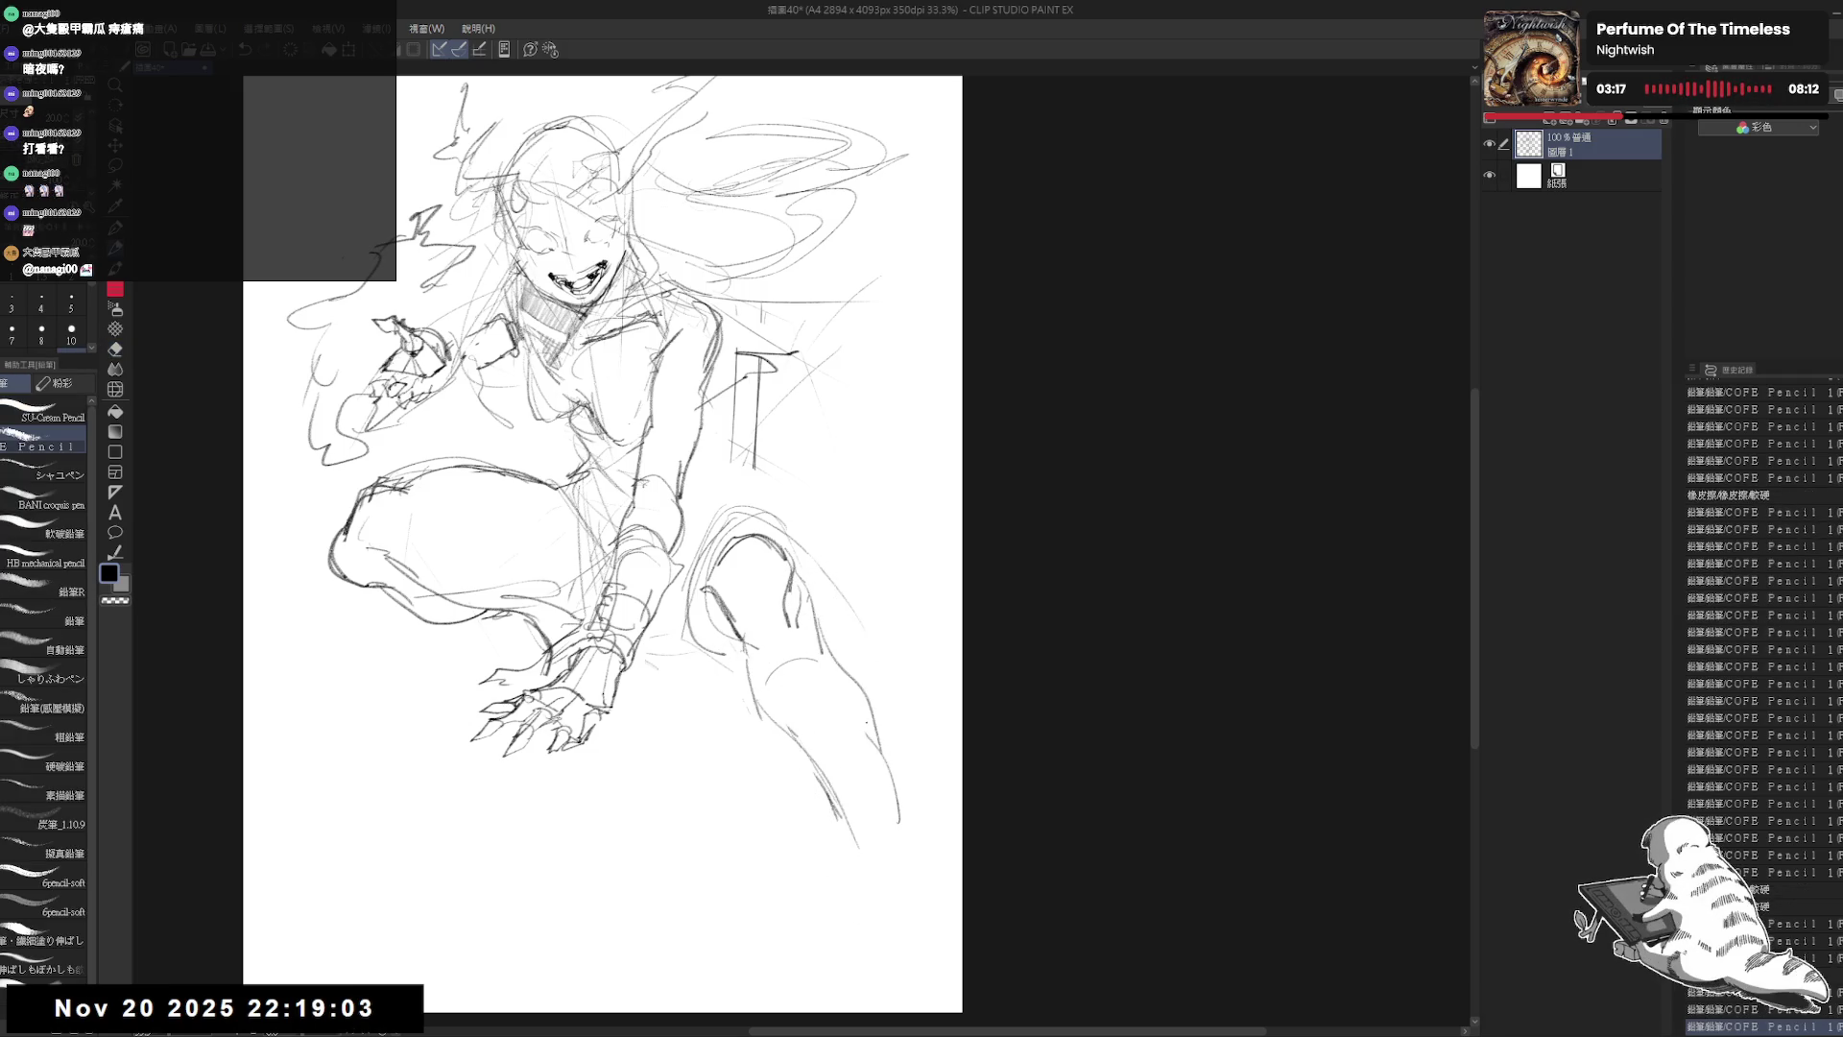
{"action": "key", "text": "e"}
{"action": "left_click_drag", "start_coordinate": [825, 633], "coordinate": [889, 797]}
{"action": "key", "text": "p"}
{"action": "key", "text": "e"}
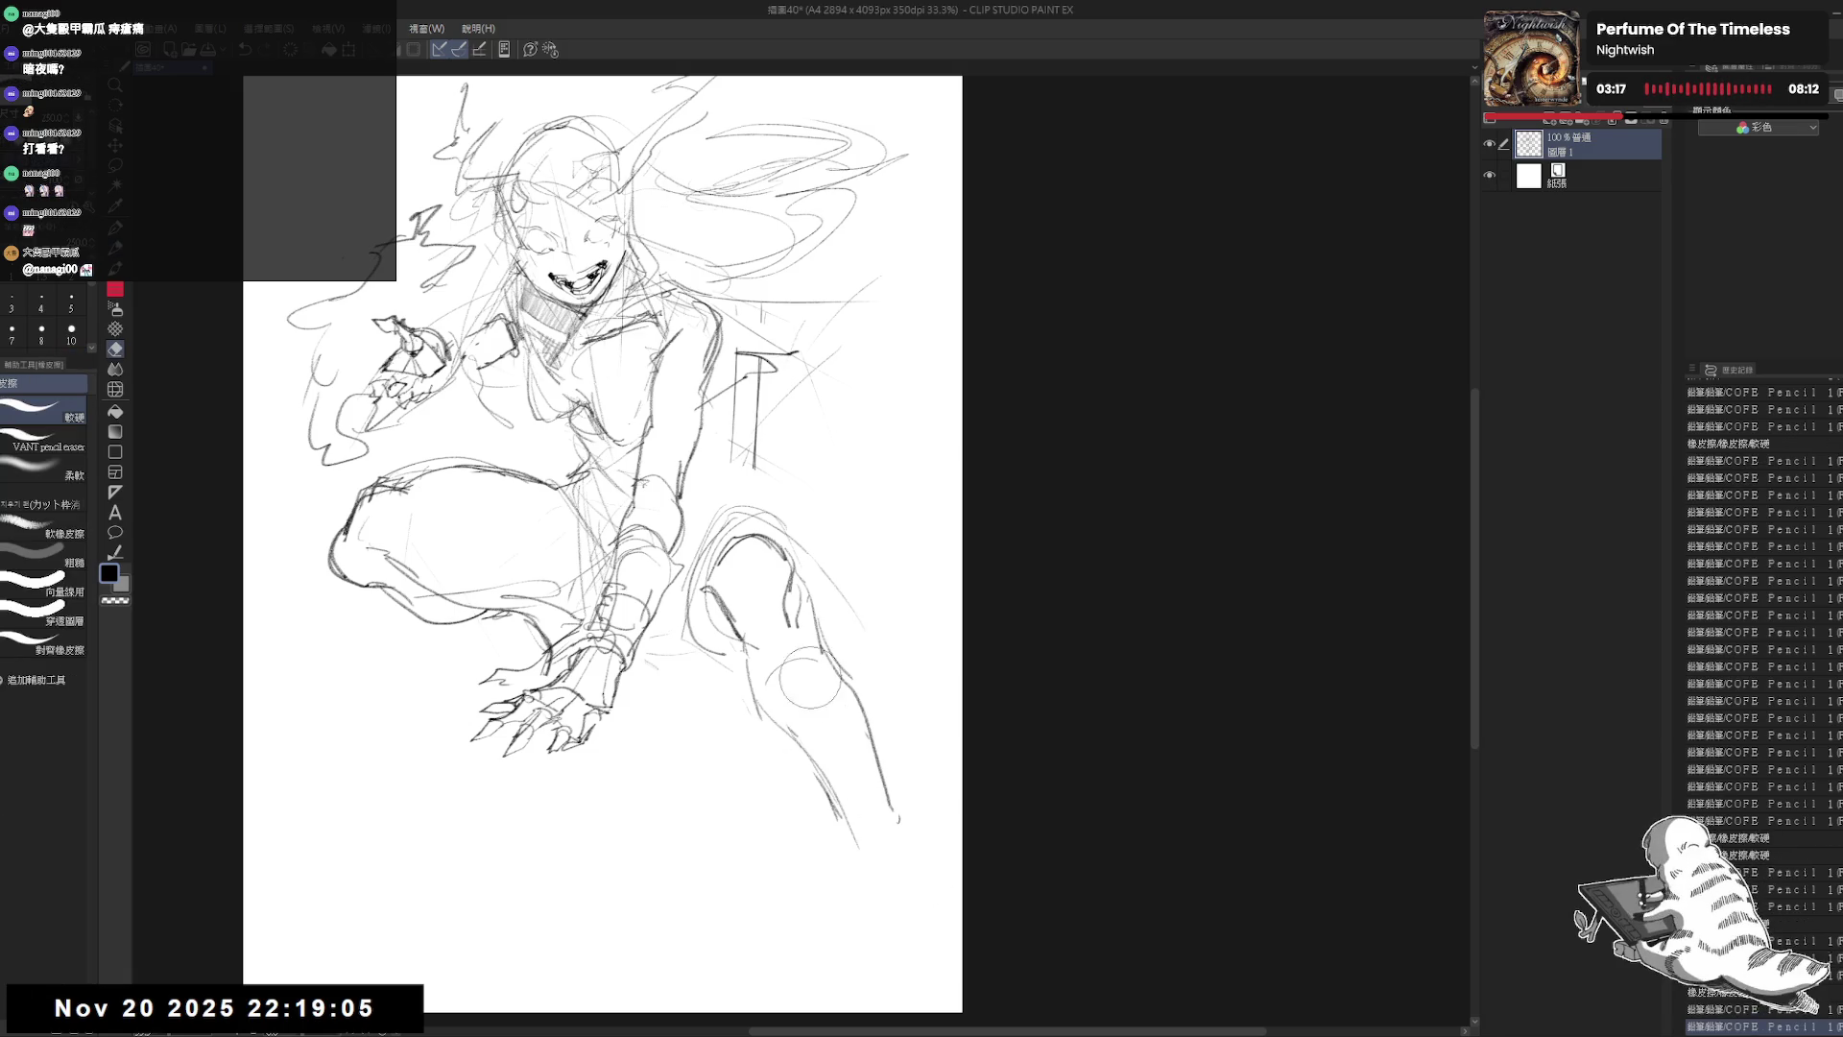
{"action": "mouse_move", "coordinate": [783, 653]}
{"action": "left_mouse_down"}
{"action": "mouse_move", "coordinate": [902, 835]}
{"action": "mouse_move", "coordinate": [764, 657]}
{"action": "left_mouse_up"}
{"action": "key", "text": "p"}
Step: Draw the ankle and foot with clawed toes near the bottom, then zoom out to 27%
{"action": "mouse_move", "coordinate": [831, 741]}
{"action": "left_mouse_down"}
{"action": "mouse_move", "coordinate": [831, 789]}
{"action": "mouse_move", "coordinate": [883, 760]}
{"action": "mouse_move", "coordinate": [804, 845]}
{"action": "left_mouse_up"}
{"action": "mouse_move", "coordinate": [895, 792]}
{"action": "left_mouse_down"}
{"action": "mouse_move", "coordinate": [889, 864]}
{"action": "mouse_move", "coordinate": [795, 851]}
{"action": "mouse_move", "coordinate": [768, 865]}
{"action": "left_mouse_up"}
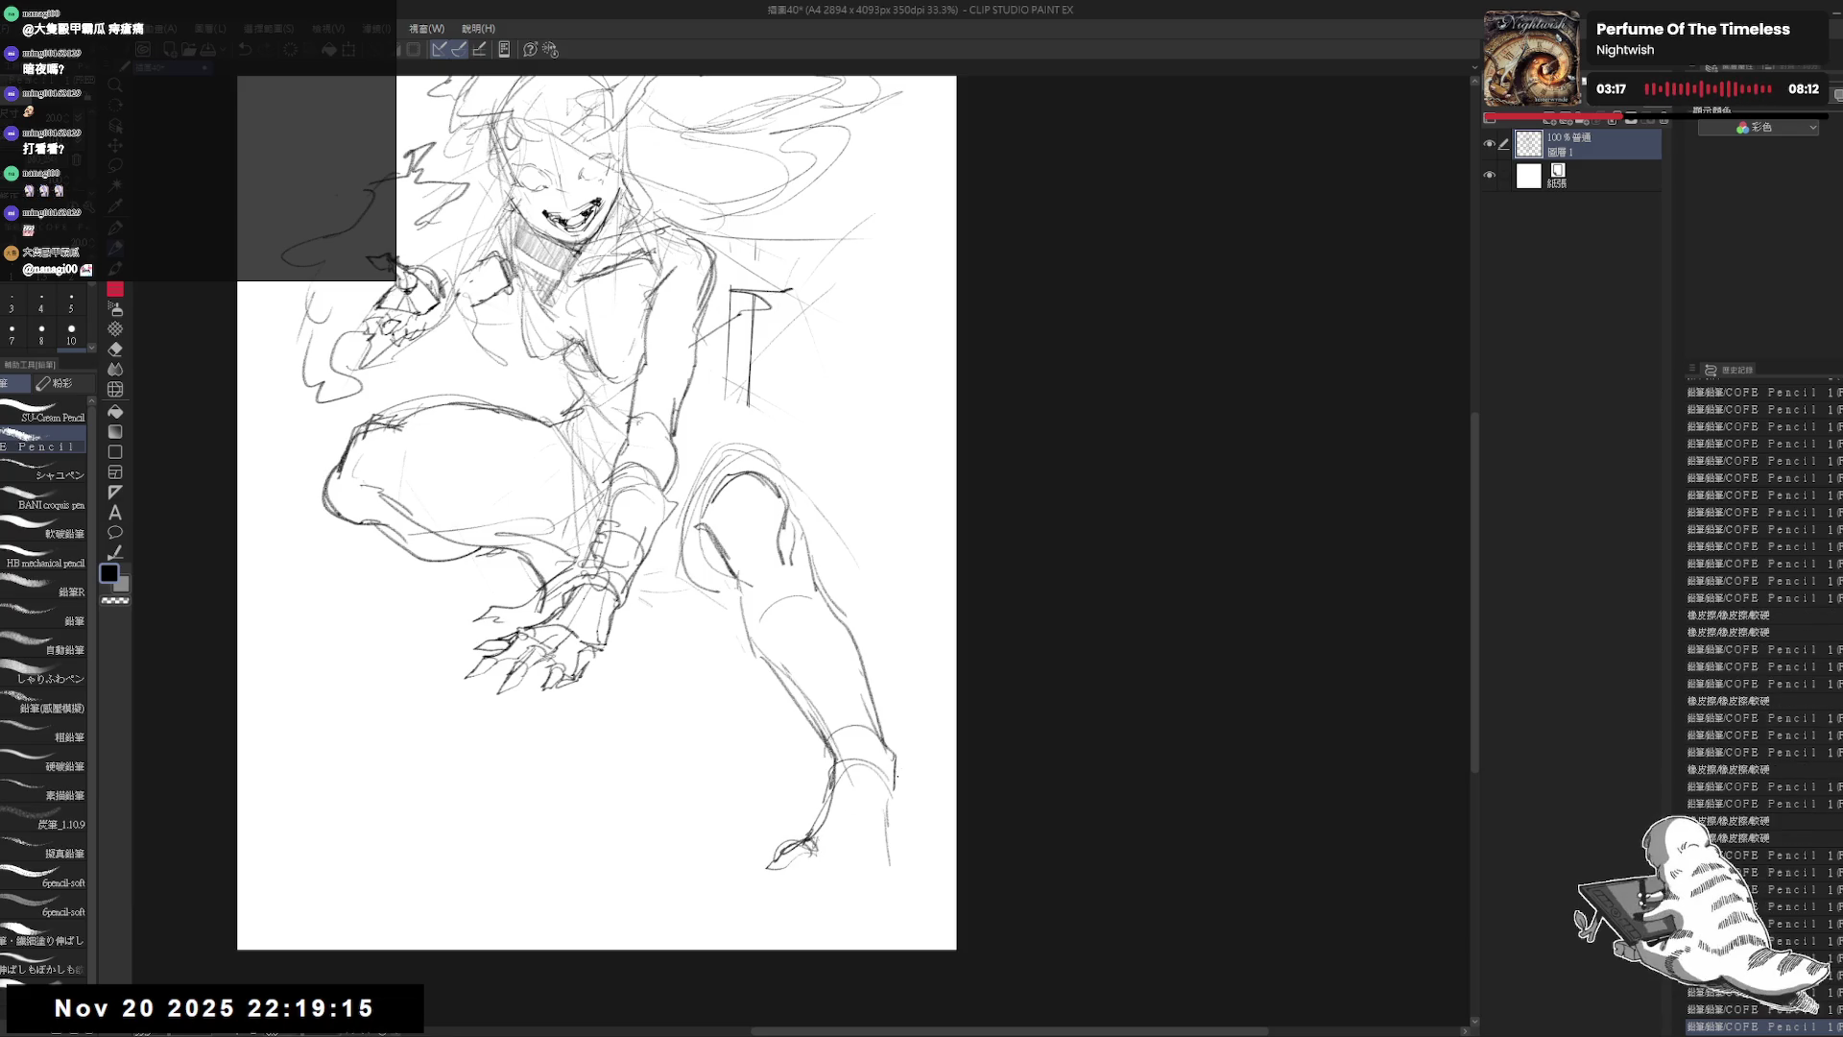
{"action": "mouse_move", "coordinate": [893, 774]}
{"action": "left_mouse_down"}
{"action": "mouse_move", "coordinate": [885, 843]}
{"action": "mouse_move", "coordinate": [813, 872]}
{"action": "mouse_move", "coordinate": [807, 840]}
{"action": "mouse_move", "coordinate": [811, 859]}
{"action": "mouse_move", "coordinate": [843, 848]}
{"action": "mouse_move", "coordinate": [822, 871]}
{"action": "left_mouse_up"}
{"action": "mouse_move", "coordinate": [813, 872]}
{"action": "left_mouse_down"}
{"action": "mouse_move", "coordinate": [855, 874]}
{"action": "mouse_move", "coordinate": [854, 842]}
{"action": "mouse_move", "coordinate": [881, 832]}
{"action": "mouse_move", "coordinate": [875, 861]}
{"action": "left_mouse_up"}
{"action": "left_click_drag", "start_coordinate": [892, 786], "coordinate": [890, 826]}
{"action": "left_click_drag", "start_coordinate": [884, 607], "coordinate": [939, 732]}
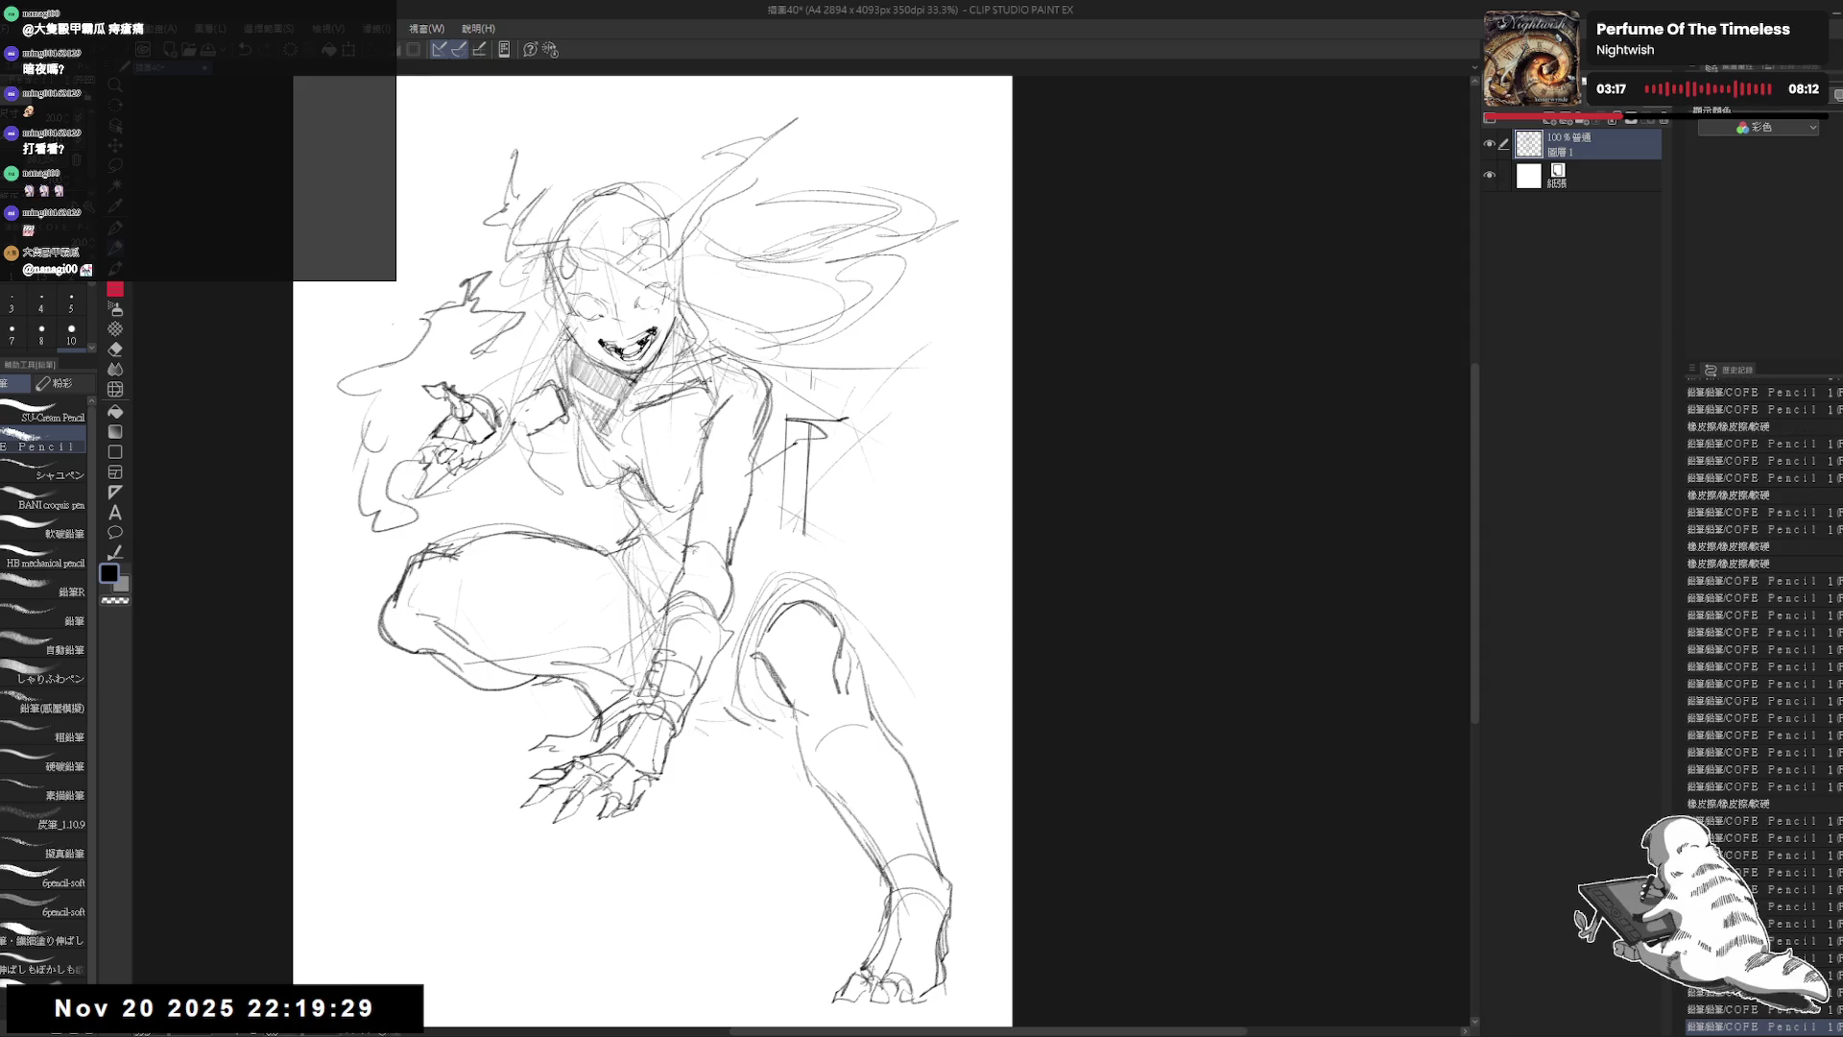
{"action": "left_click_drag", "start_coordinate": [887, 332], "coordinate": [919, 352]}
{"action": "scroll", "coordinate": [919, 351], "scroll_direction": "down", "scroll_amount": 2}
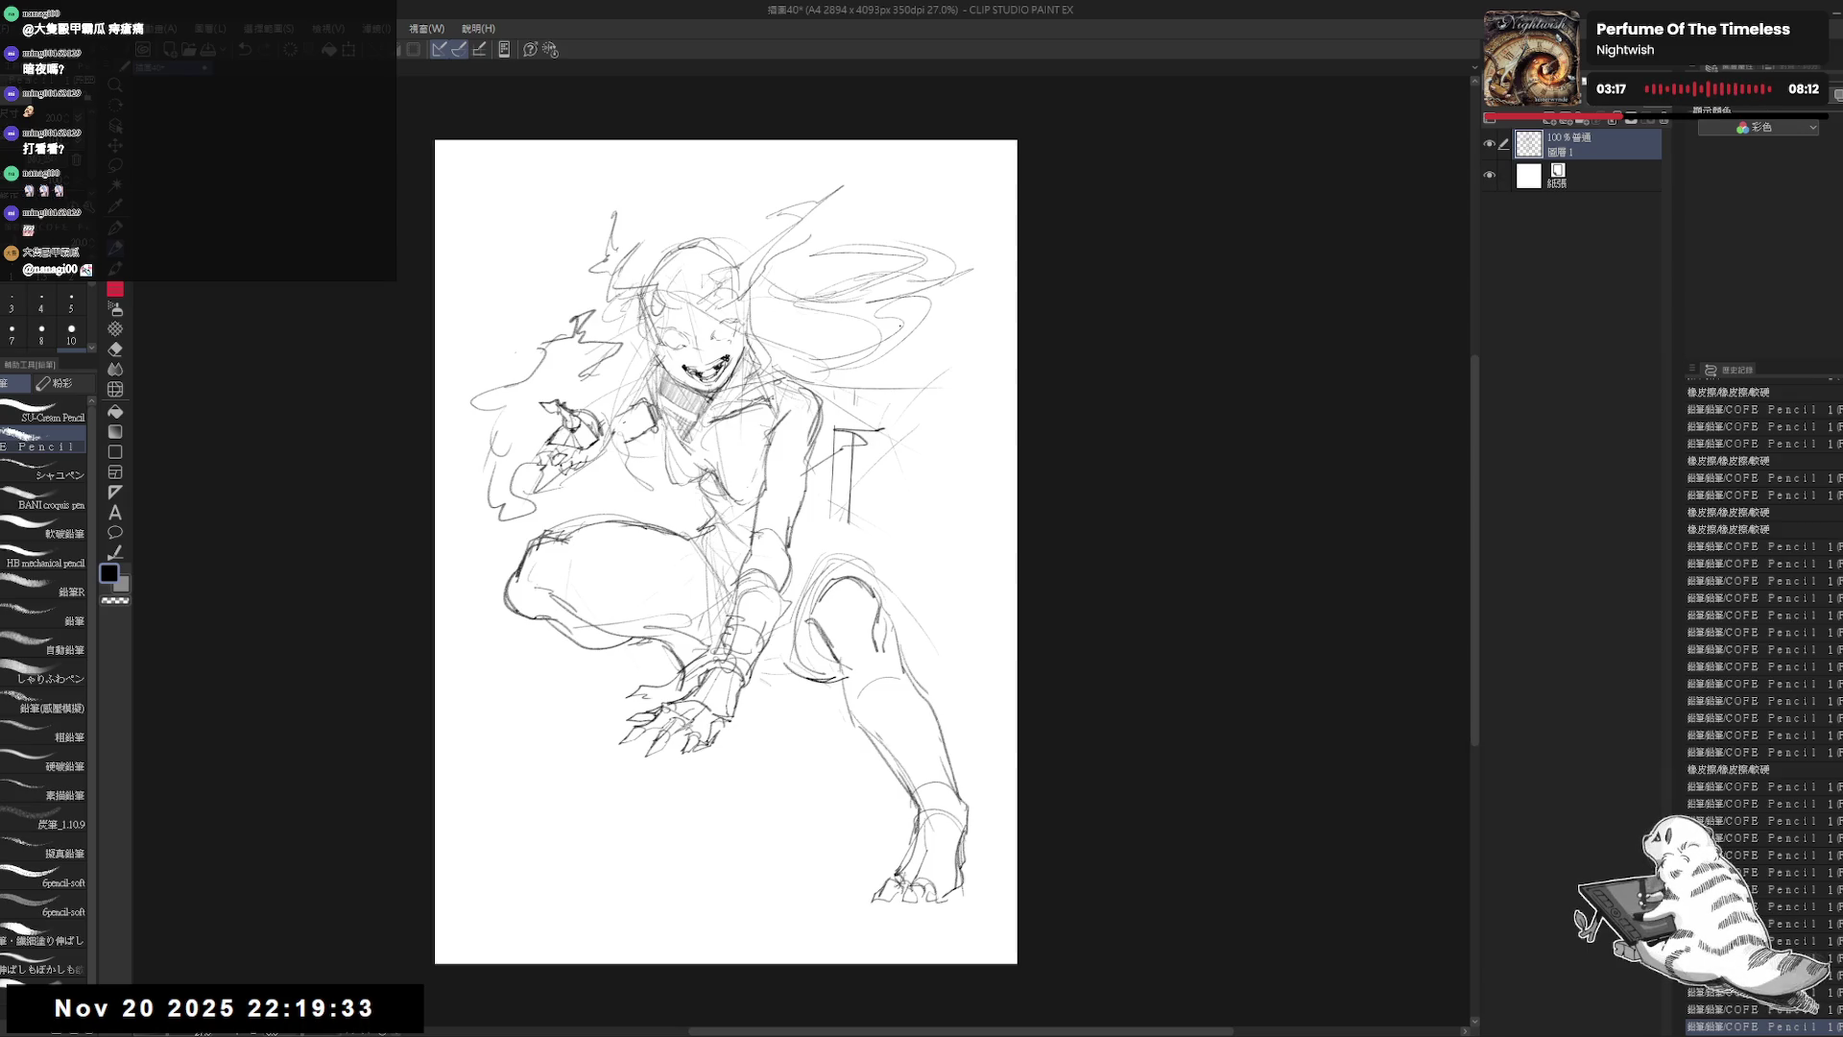
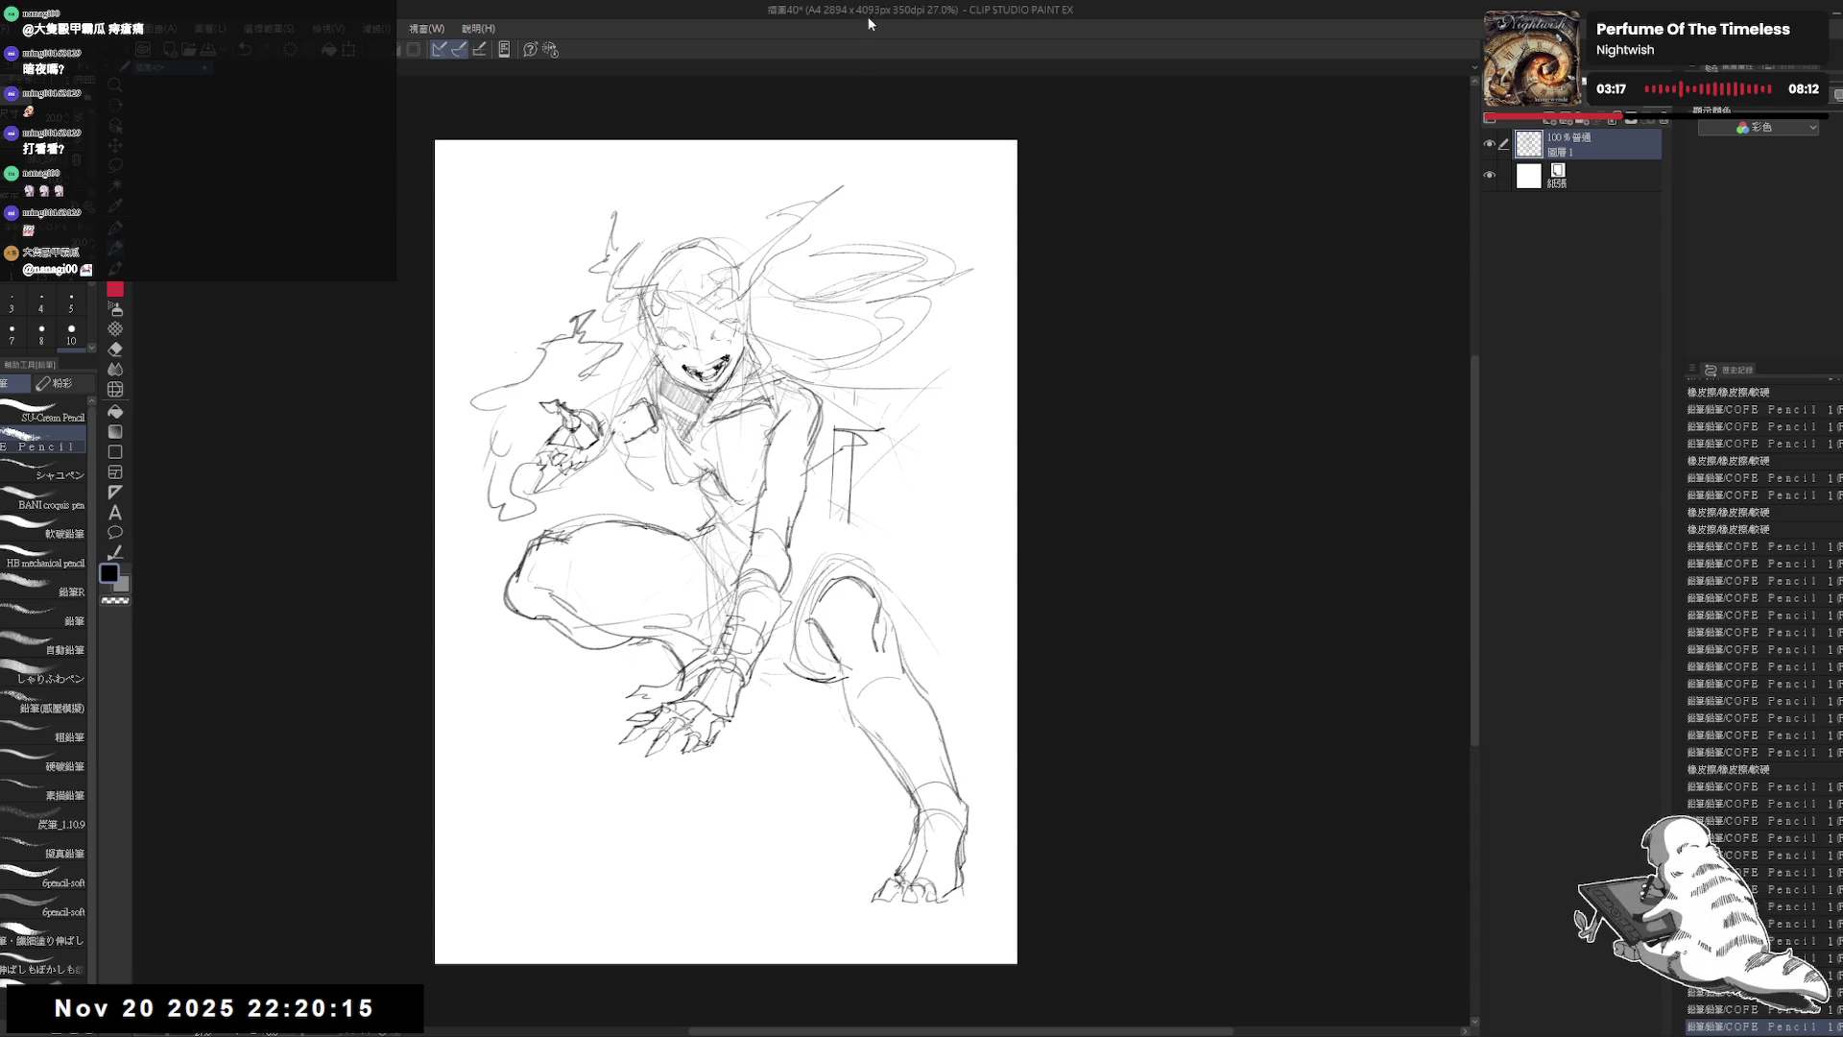
Step: Erase the stray lines at the right foot and redraw its outline
{"action": "scroll", "coordinate": [725, 551], "scroll_direction": "up", "scroll_amount": 1}
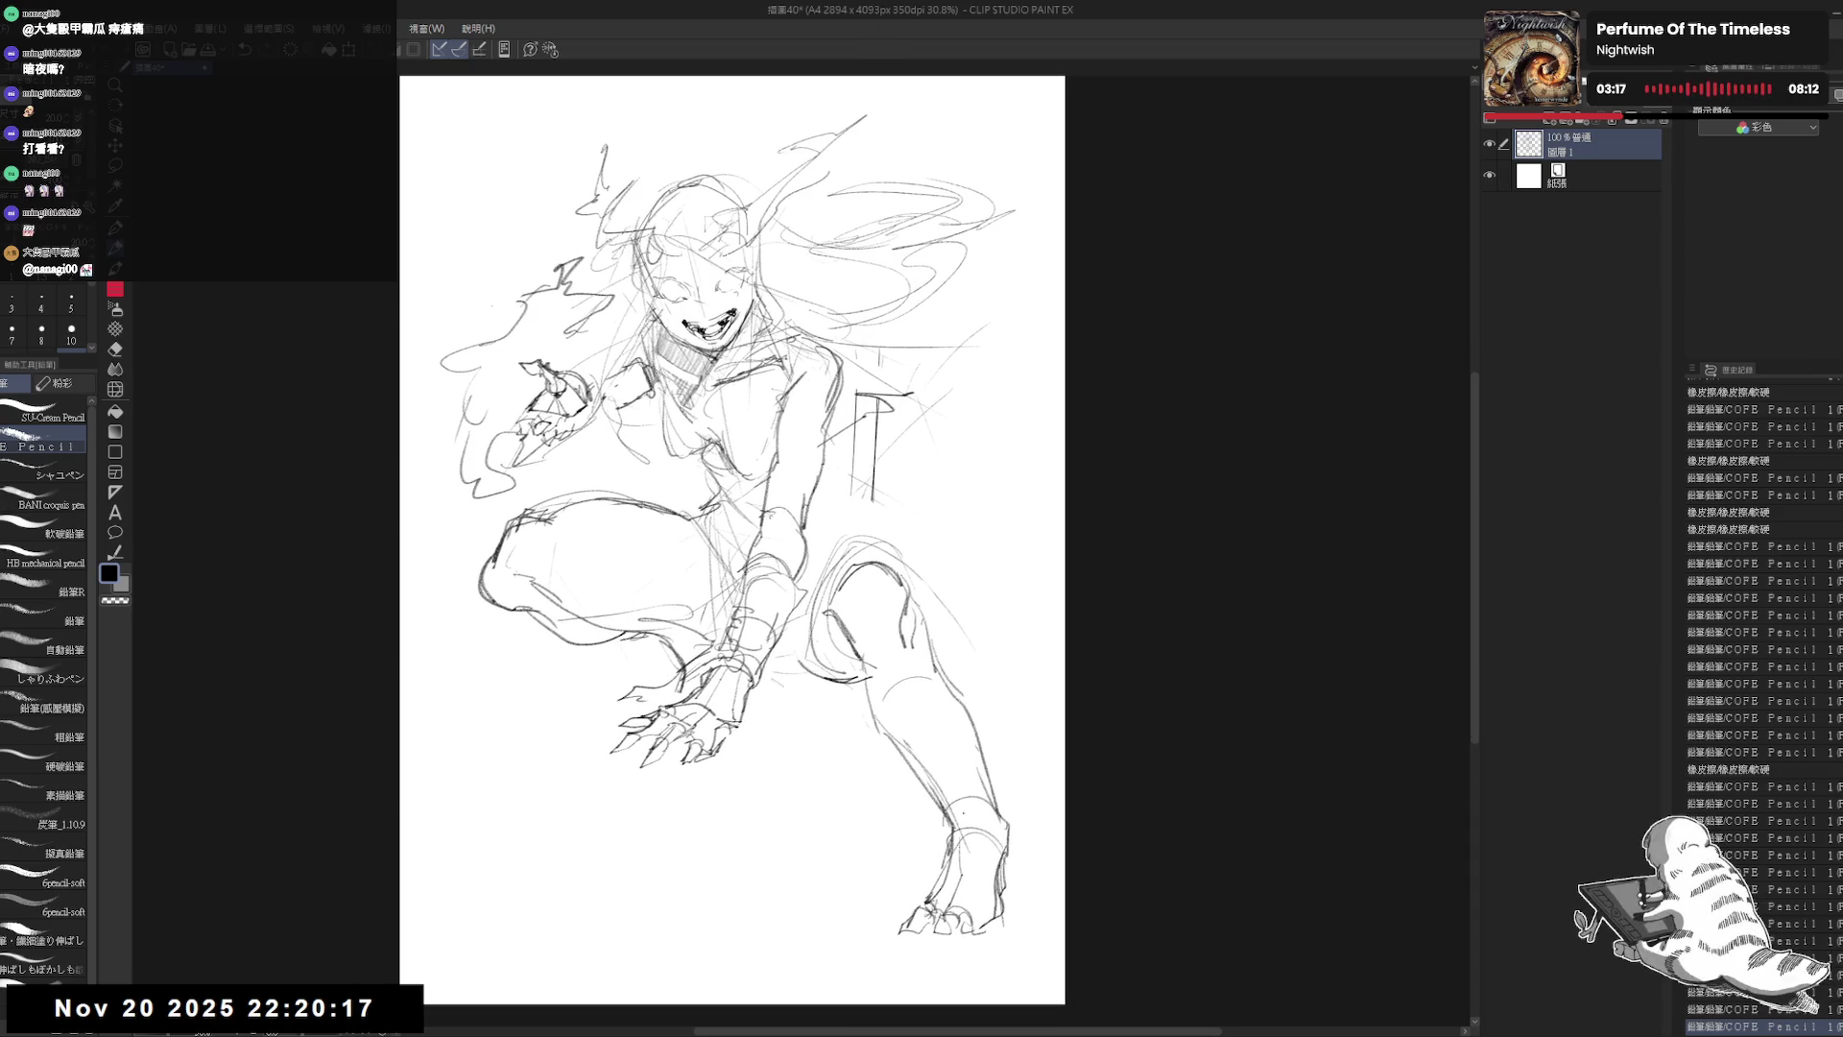
{"action": "key", "text": "e"}
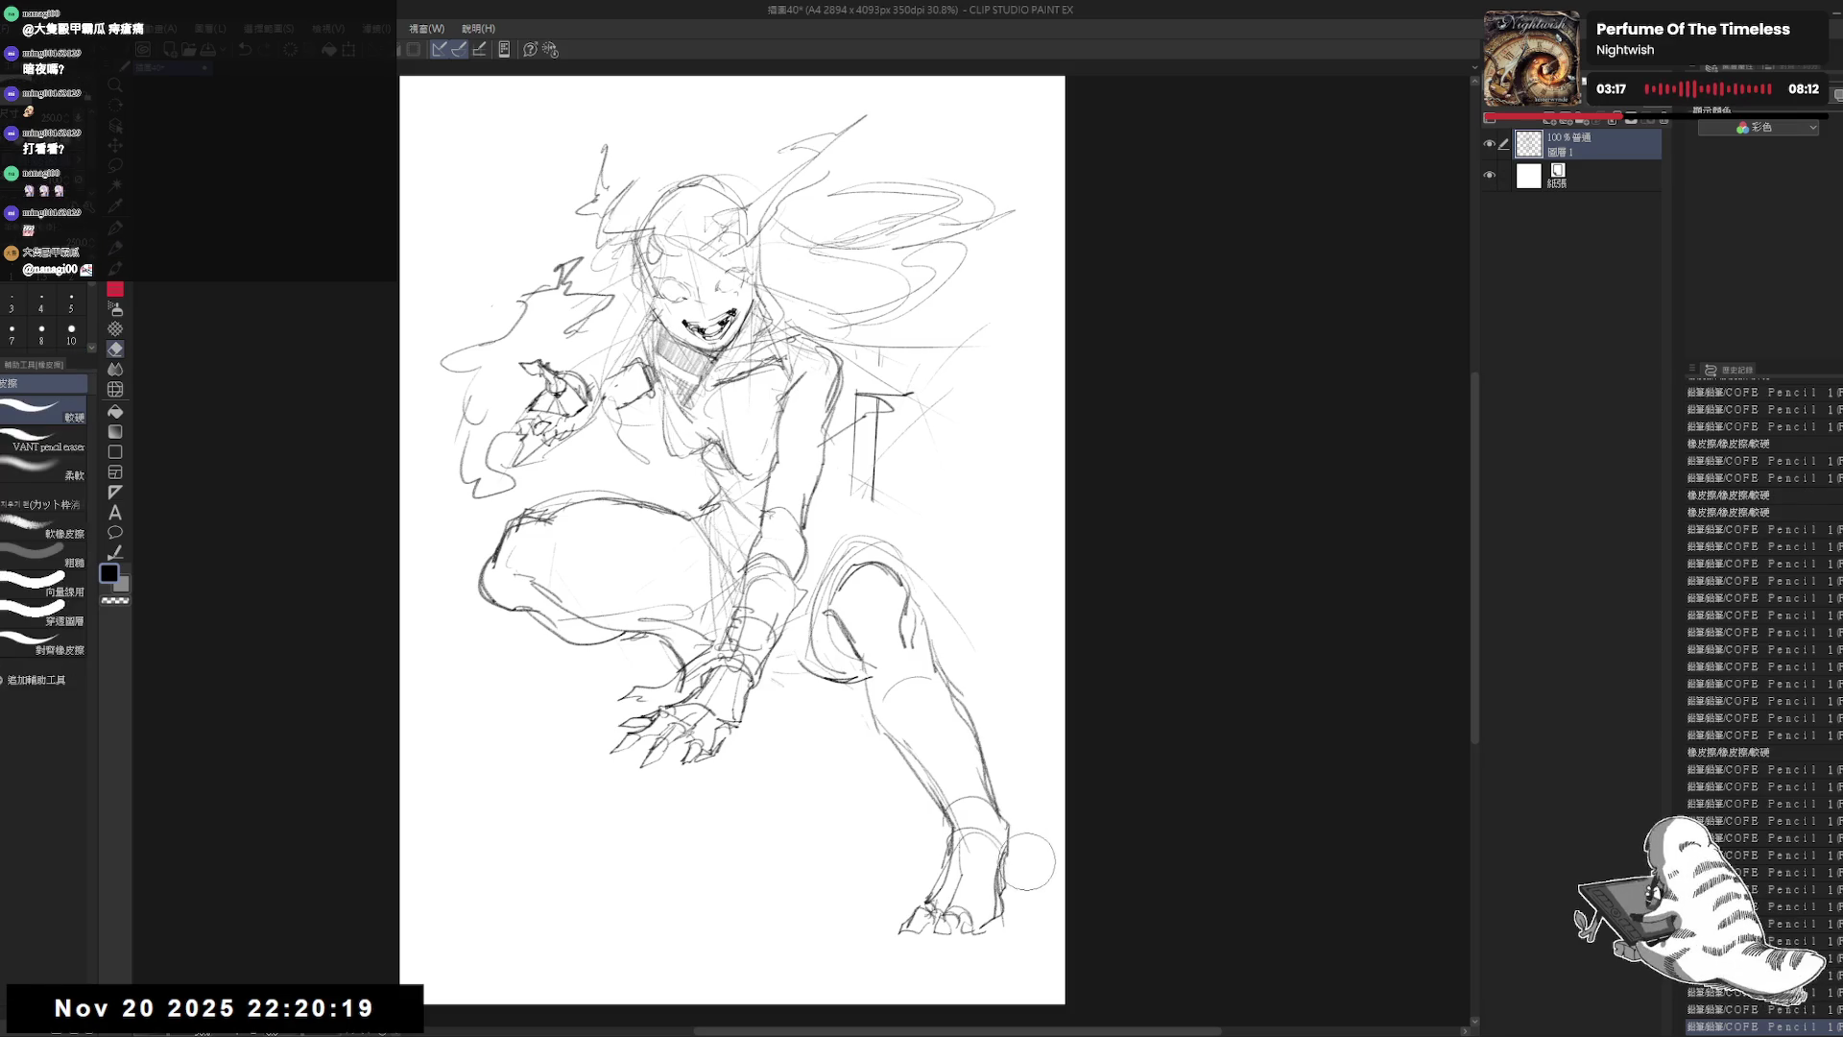
{"action": "left_click_drag", "start_coordinate": [1051, 840], "coordinate": [1003, 917]}
{"action": "key", "text": "p"}
{"action": "mouse_move", "coordinate": [1002, 814]}
{"action": "left_mouse_down"}
{"action": "mouse_move", "coordinate": [1005, 839]}
{"action": "mouse_move", "coordinate": [946, 825]}
{"action": "mouse_move", "coordinate": [1018, 833]}
{"action": "left_mouse_up"}
Step: Lasso the right foot, scale it up, move it lower and commit the transform
{"action": "key", "text": "m"}
{"action": "key", "text": "ctrl+t"}
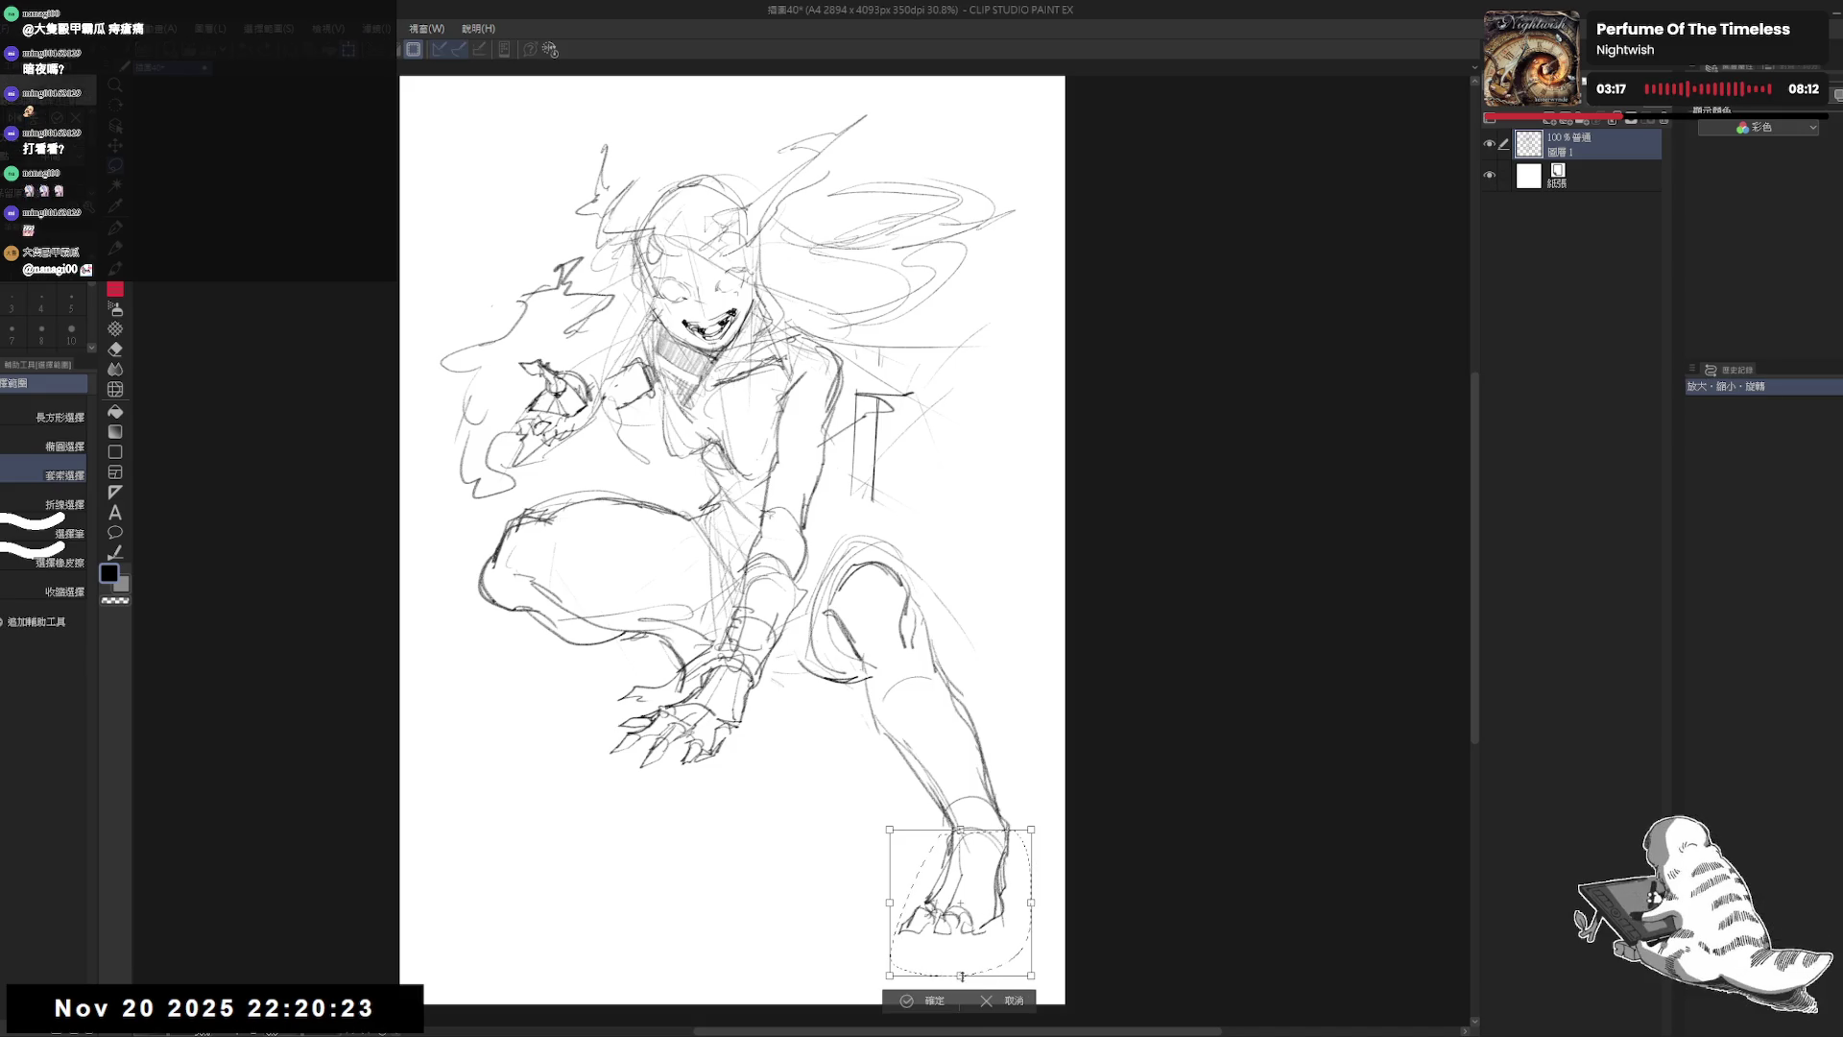
{"action": "left_click_drag", "start_coordinate": [961, 976], "coordinate": [963, 987]}
{"action": "left_click_drag", "start_coordinate": [960, 912], "coordinate": [963, 922]}
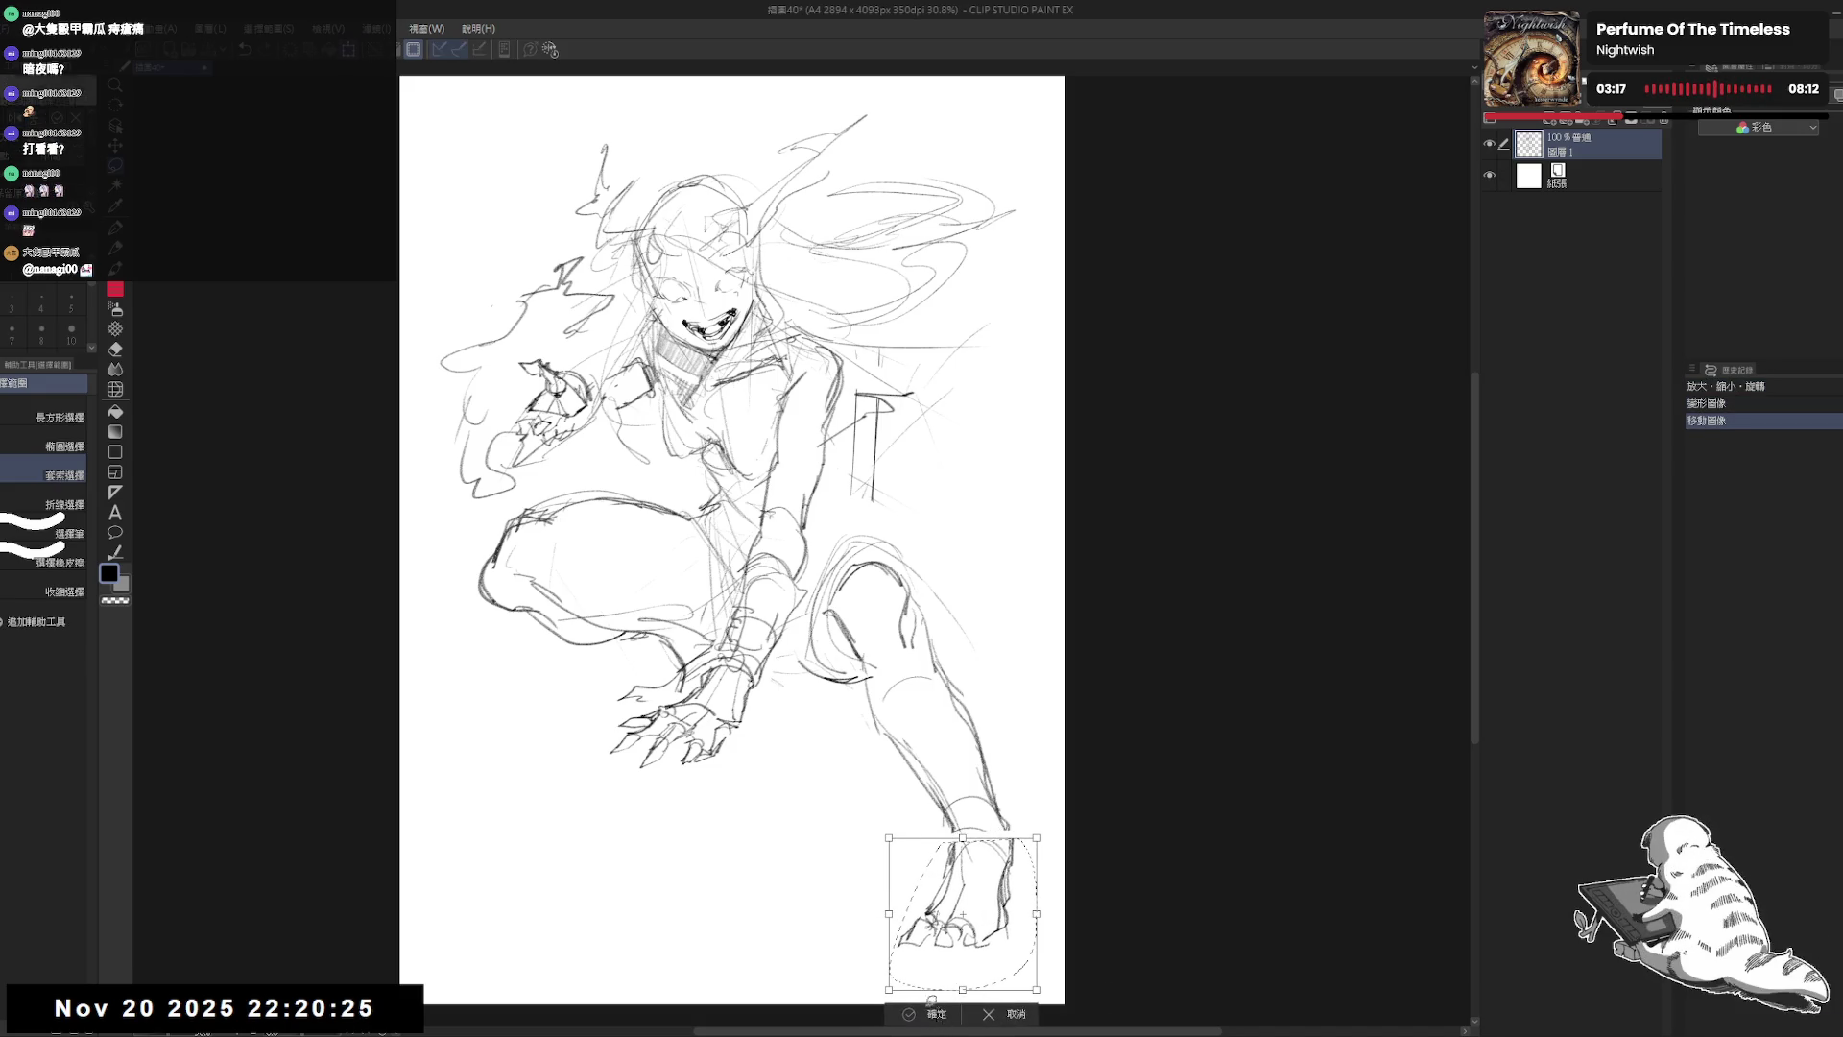
{"action": "key", "text": "Return"}
{"action": "key", "text": "ctrl+d"}
{"action": "scroll", "coordinate": [746, 620], "scroll_direction": "up", "scroll_amount": 1}
{"action": "key", "text": "p"}
{"action": "mouse_move", "coordinate": [729, 576]}
{"action": "left_mouse_down"}
{"action": "mouse_move", "coordinate": [701, 567]}
{"action": "mouse_move", "coordinate": [684, 598]}
{"action": "left_mouse_up"}
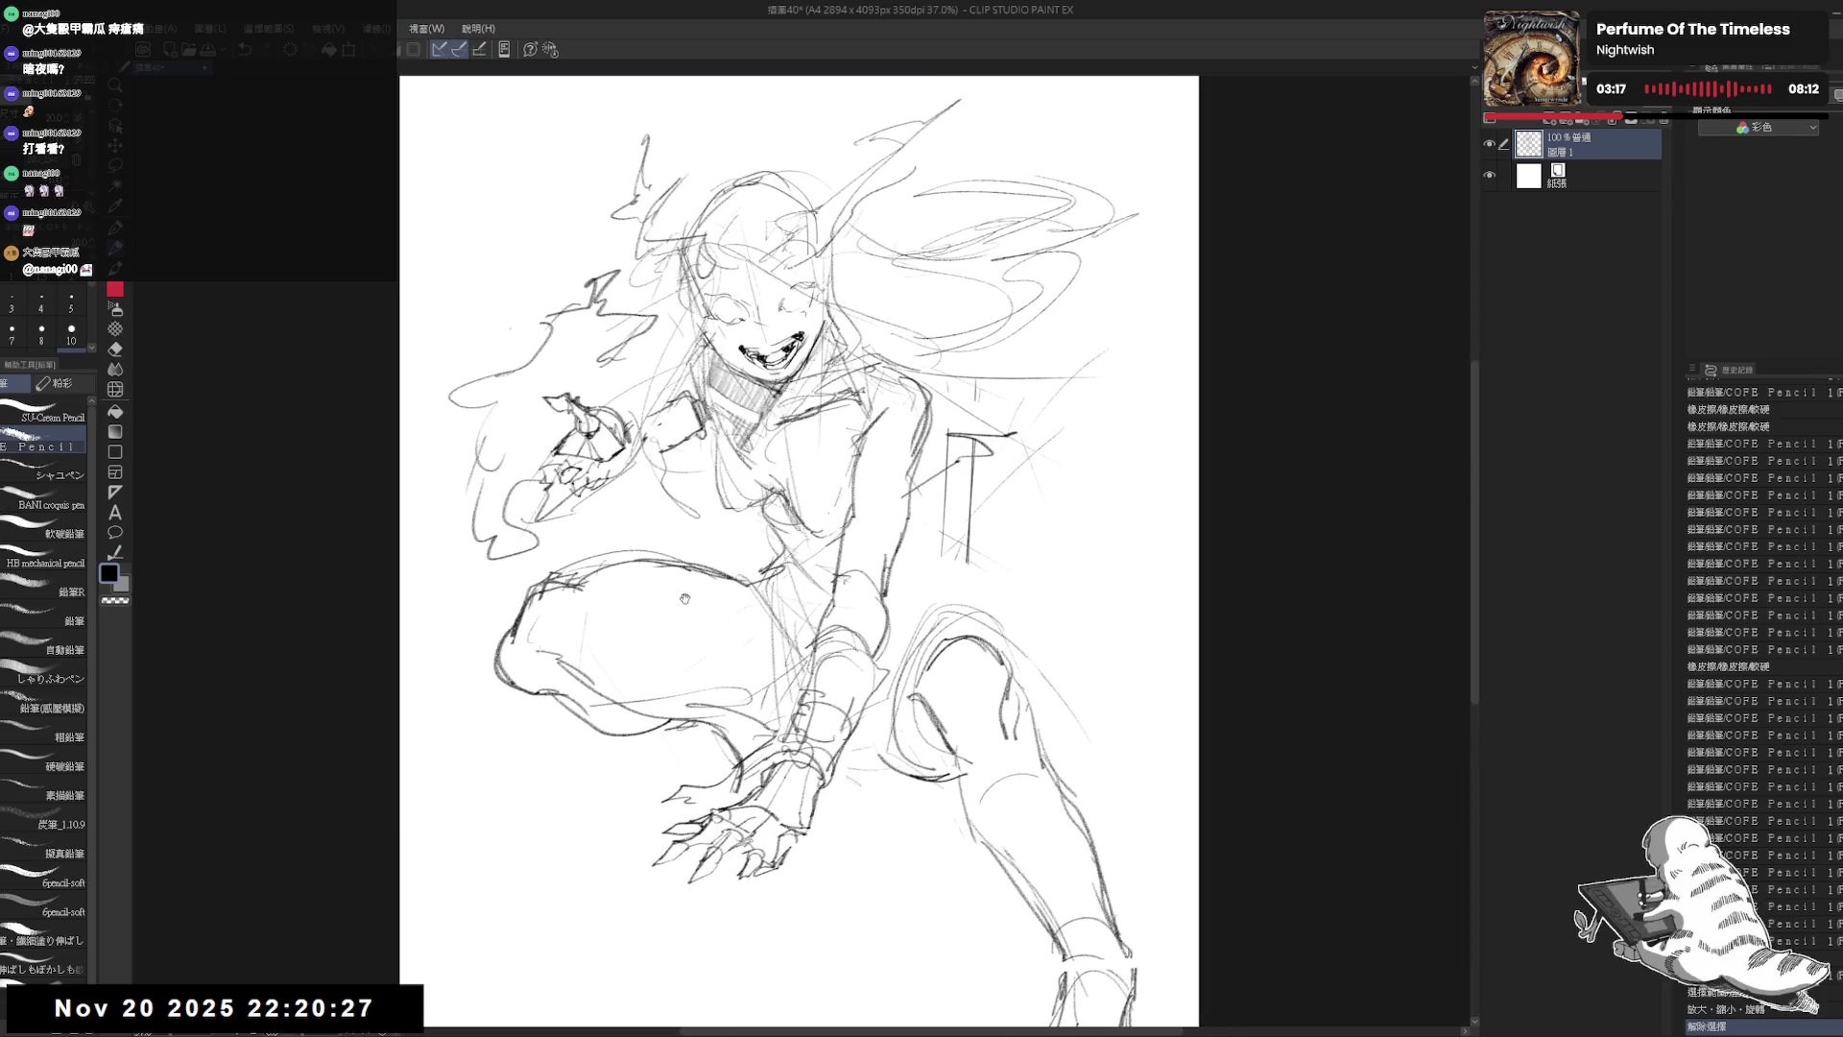
Step: Sketch lines under the raised arm and around the chair, erasing the circle beside it
{"action": "mouse_move", "coordinate": [555, 526]}
{"action": "left_mouse_down"}
{"action": "mouse_move", "coordinate": [632, 490]}
{"action": "mouse_move", "coordinate": [727, 493]}
{"action": "left_mouse_up"}
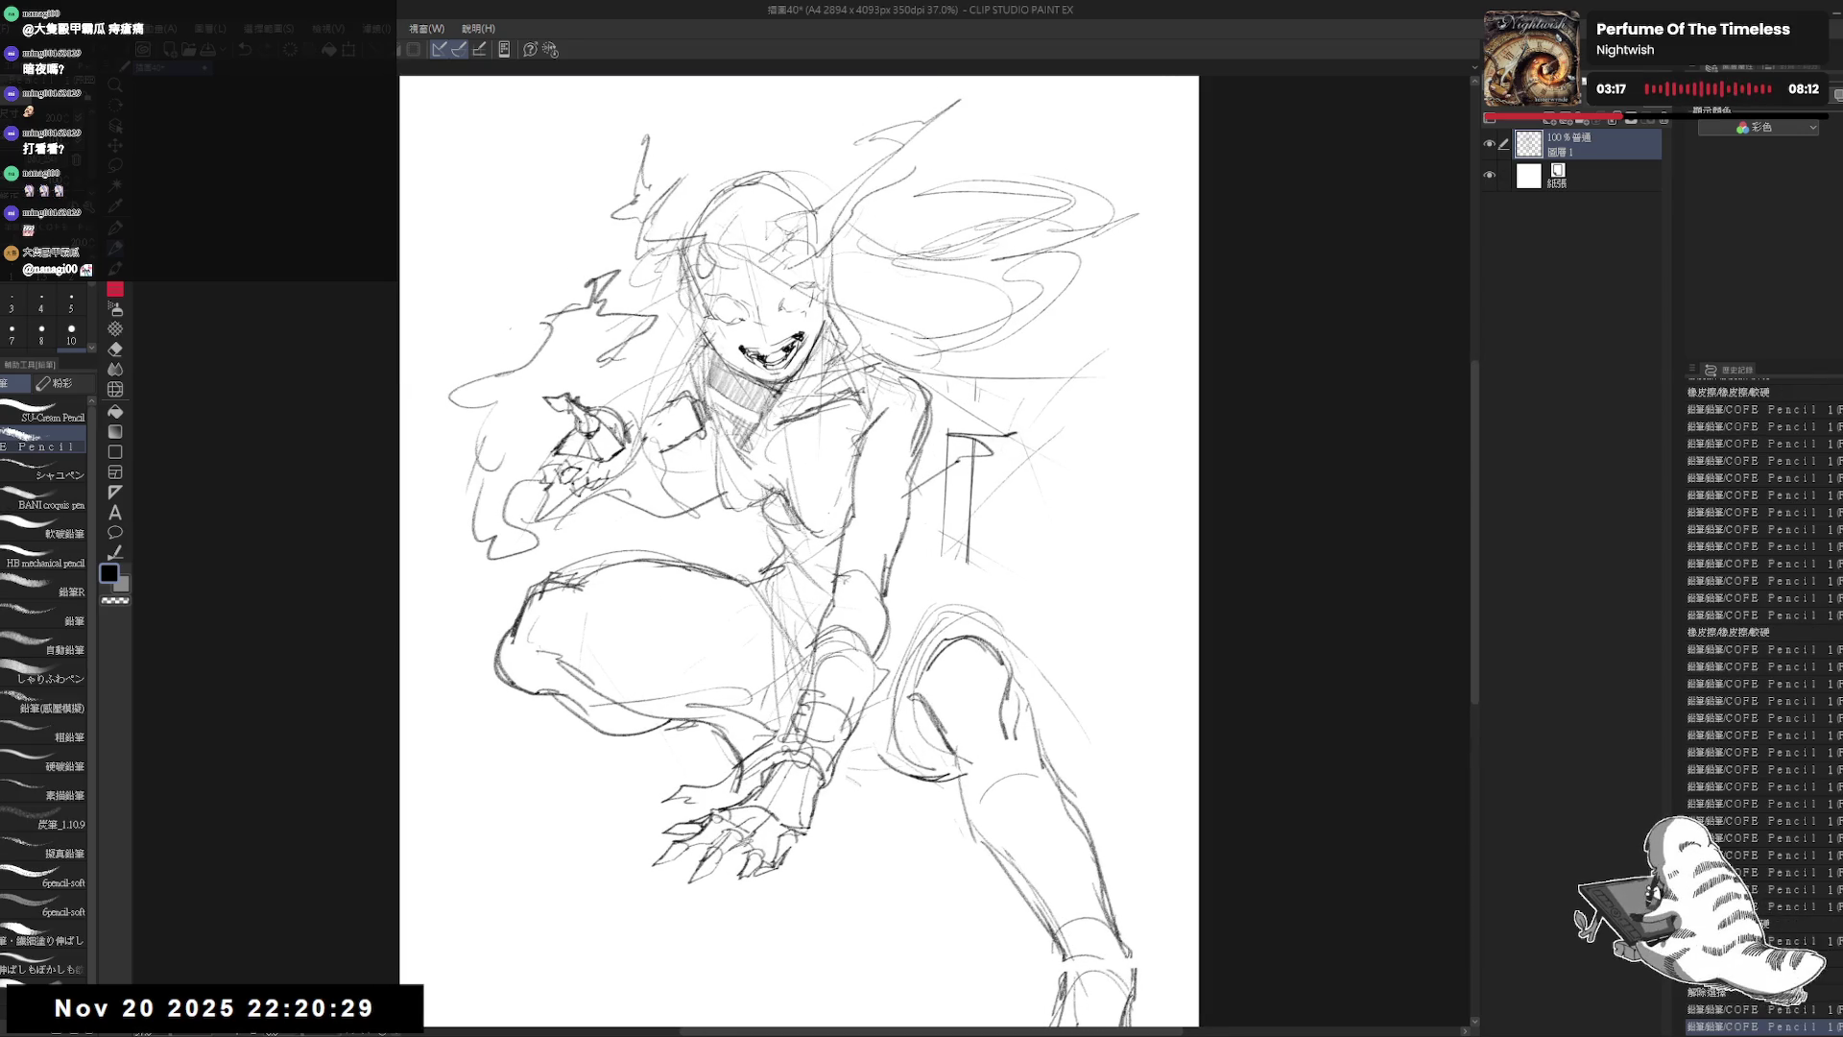
{"action": "left_click_drag", "start_coordinate": [610, 504], "coordinate": [703, 478]}
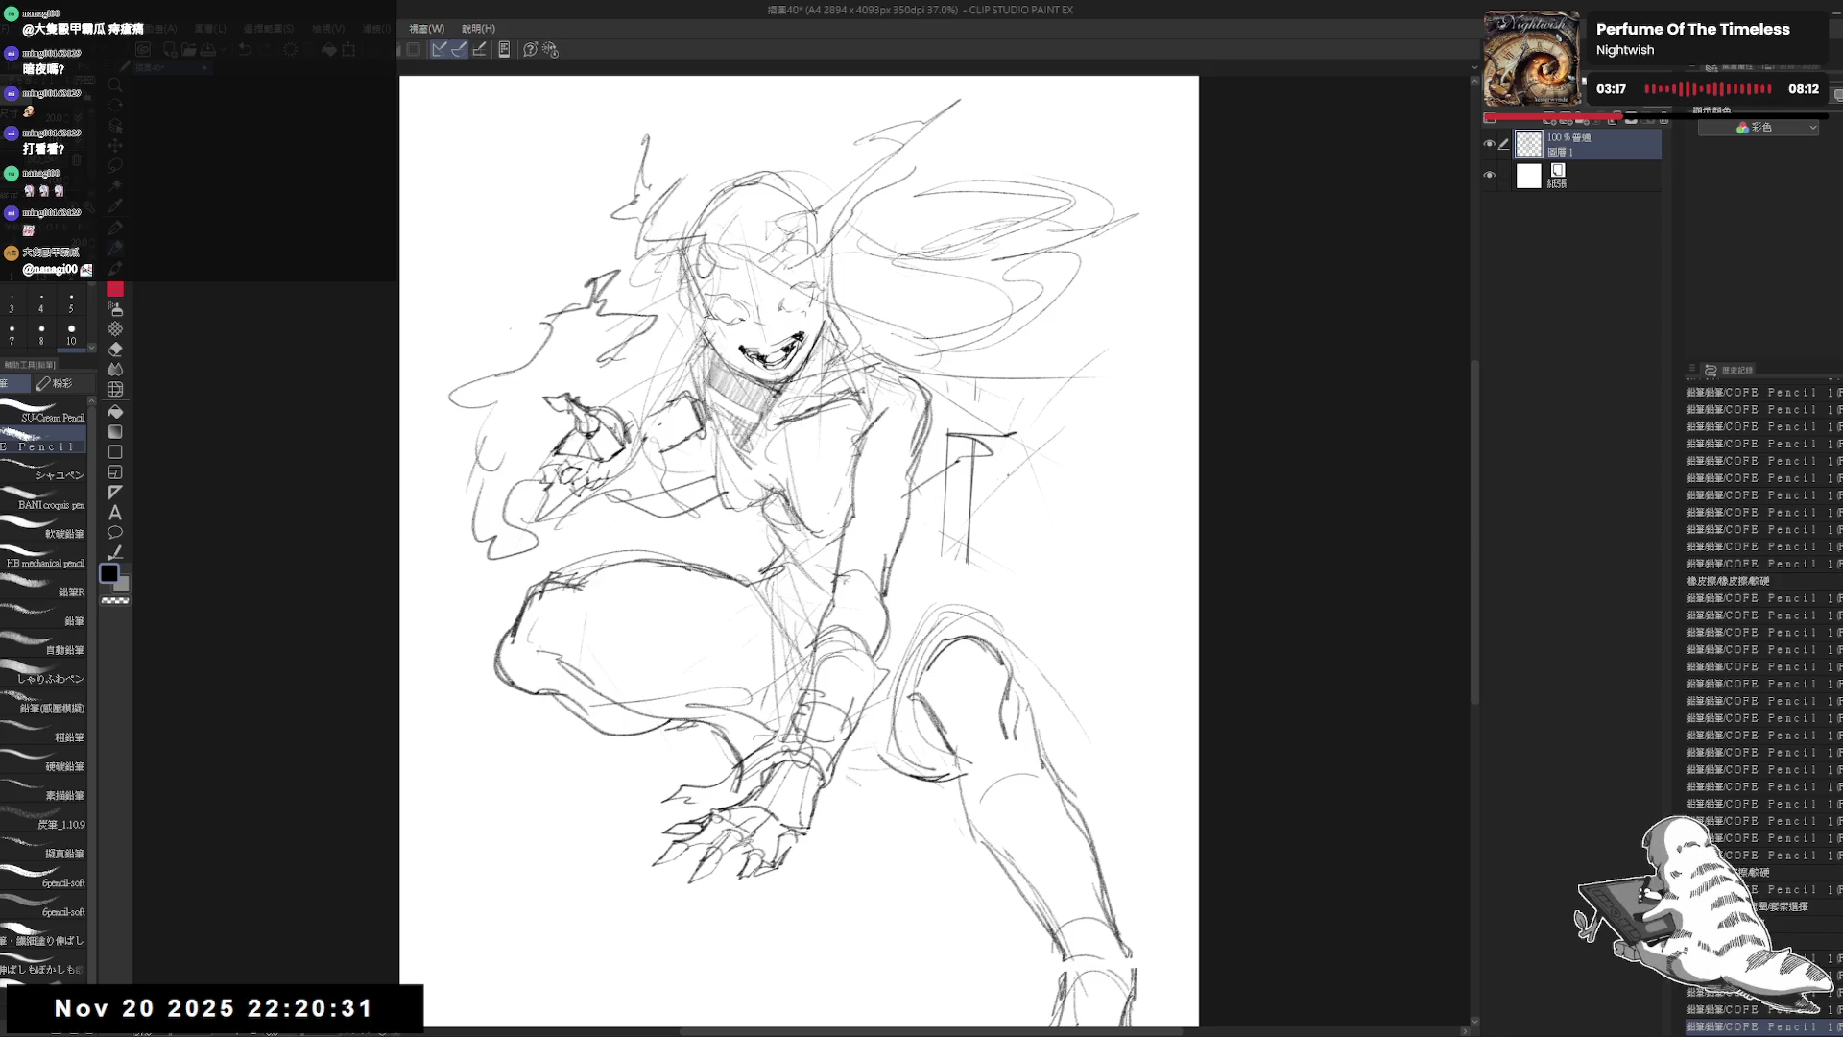
{"action": "left_click_drag", "start_coordinate": [936, 494], "coordinate": [1068, 502]}
{"action": "left_click_drag", "start_coordinate": [979, 568], "coordinate": [1051, 517]}
{"action": "left_click_drag", "start_coordinate": [924, 577], "coordinate": [1064, 530]}
{"action": "key", "text": "e"}
{"action": "mouse_move", "coordinate": [951, 499]}
{"action": "left_mouse_down"}
{"action": "mouse_move", "coordinate": [1065, 615]}
{"action": "mouse_move", "coordinate": [1053, 697]}
{"action": "left_mouse_up"}
{"action": "key", "text": "p"}
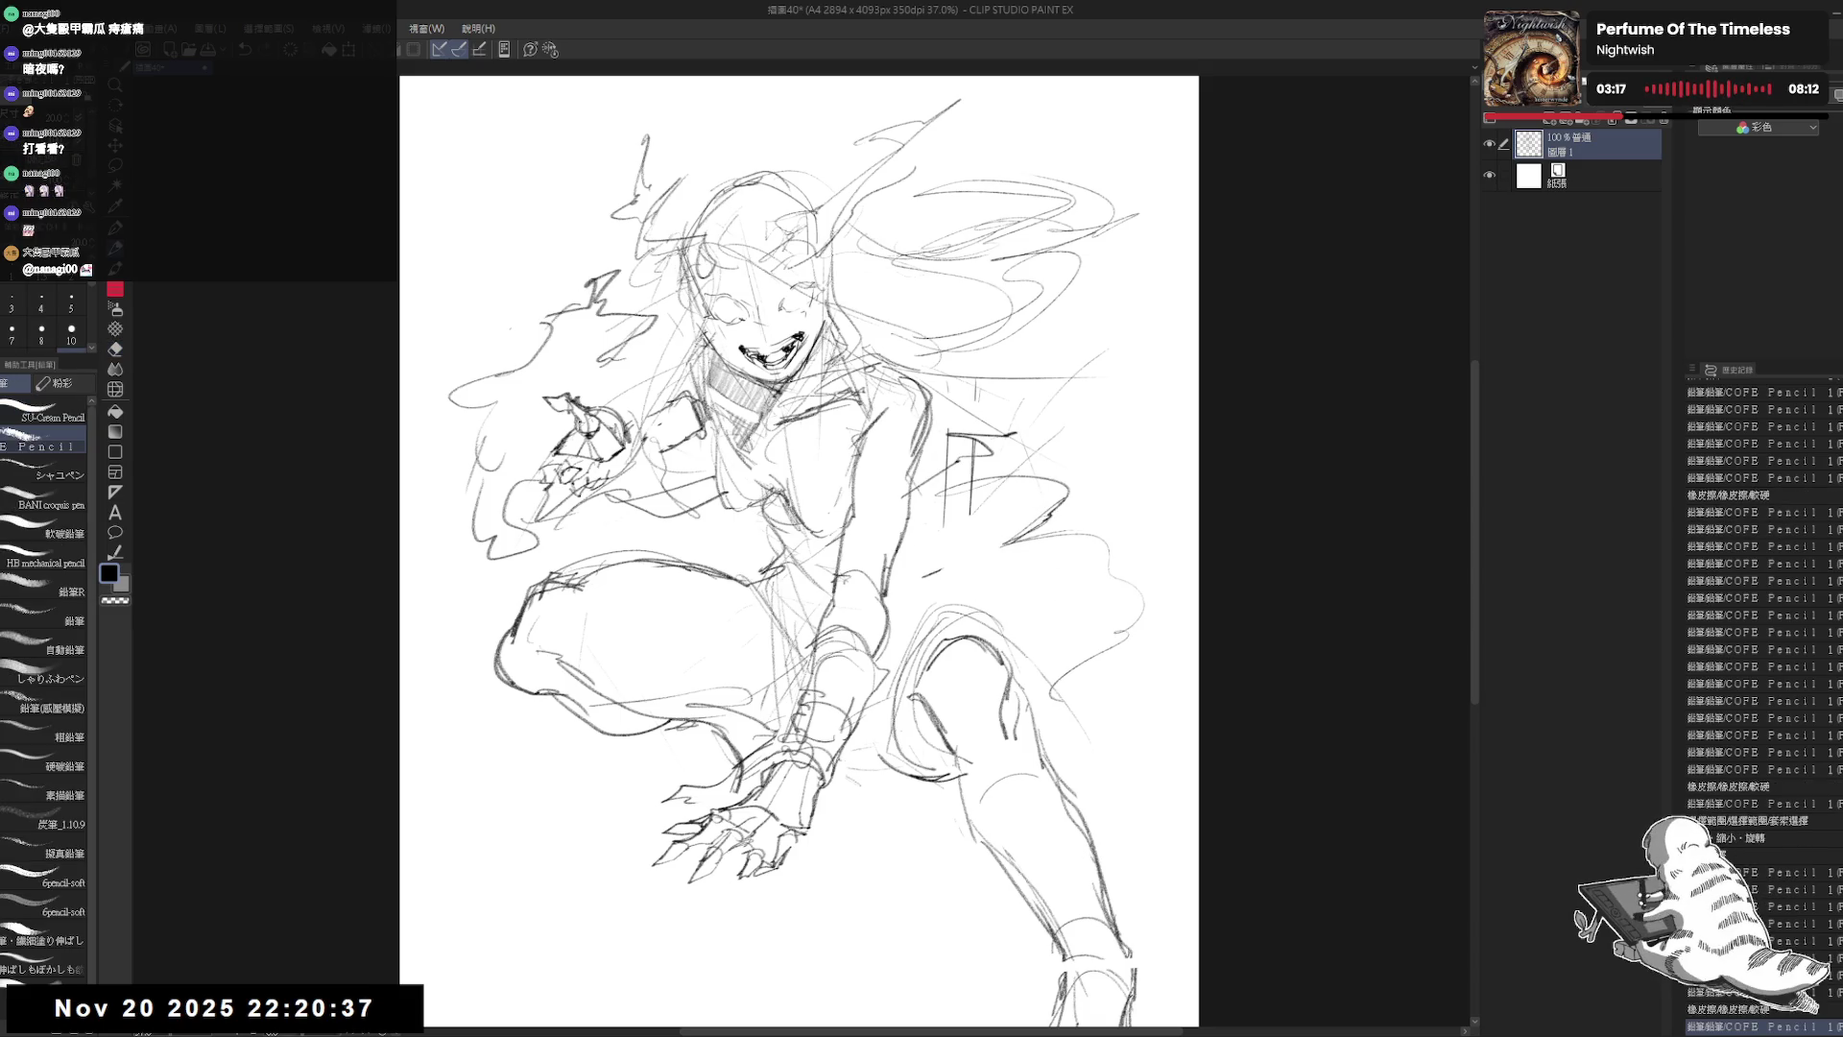
Step: Add strokes near the lower hand and along the leg, cleaning stray strokes there
{"action": "left_click_drag", "start_coordinate": [845, 760], "coordinate": [890, 773]}
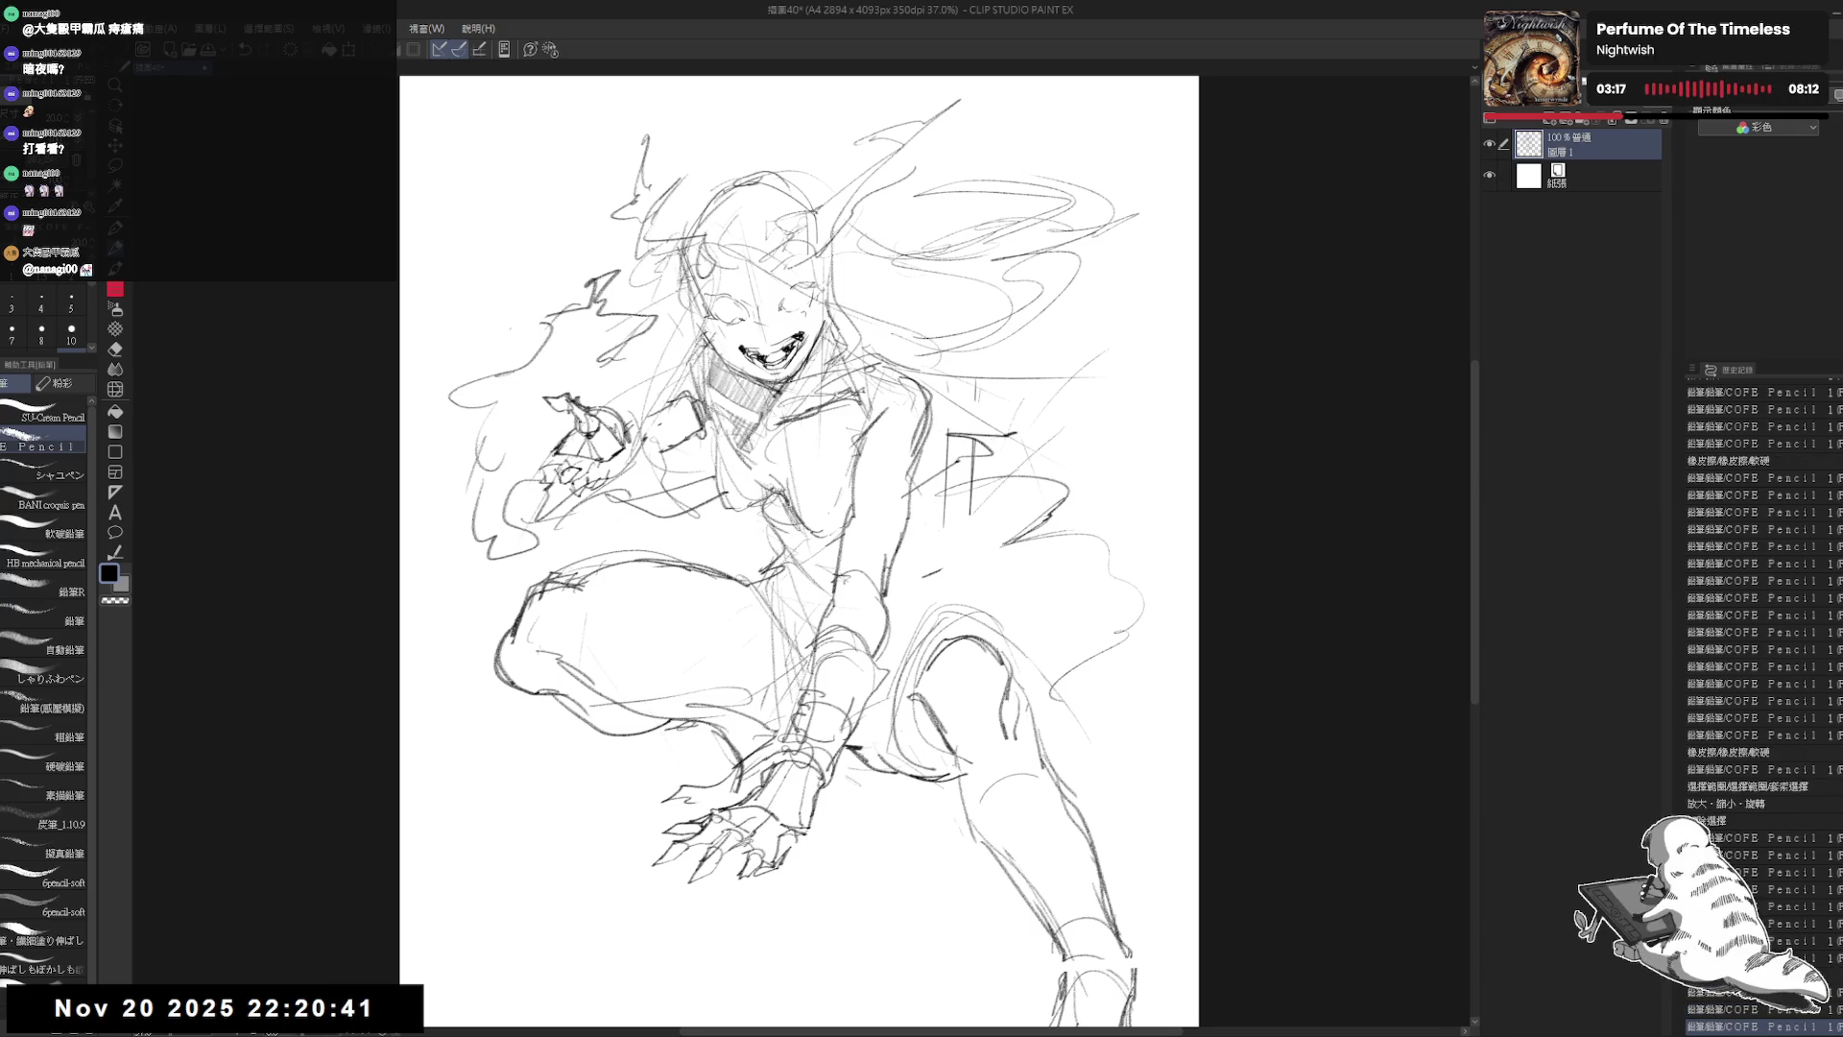
{"action": "left_click_drag", "start_coordinate": [816, 712], "coordinate": [950, 821]}
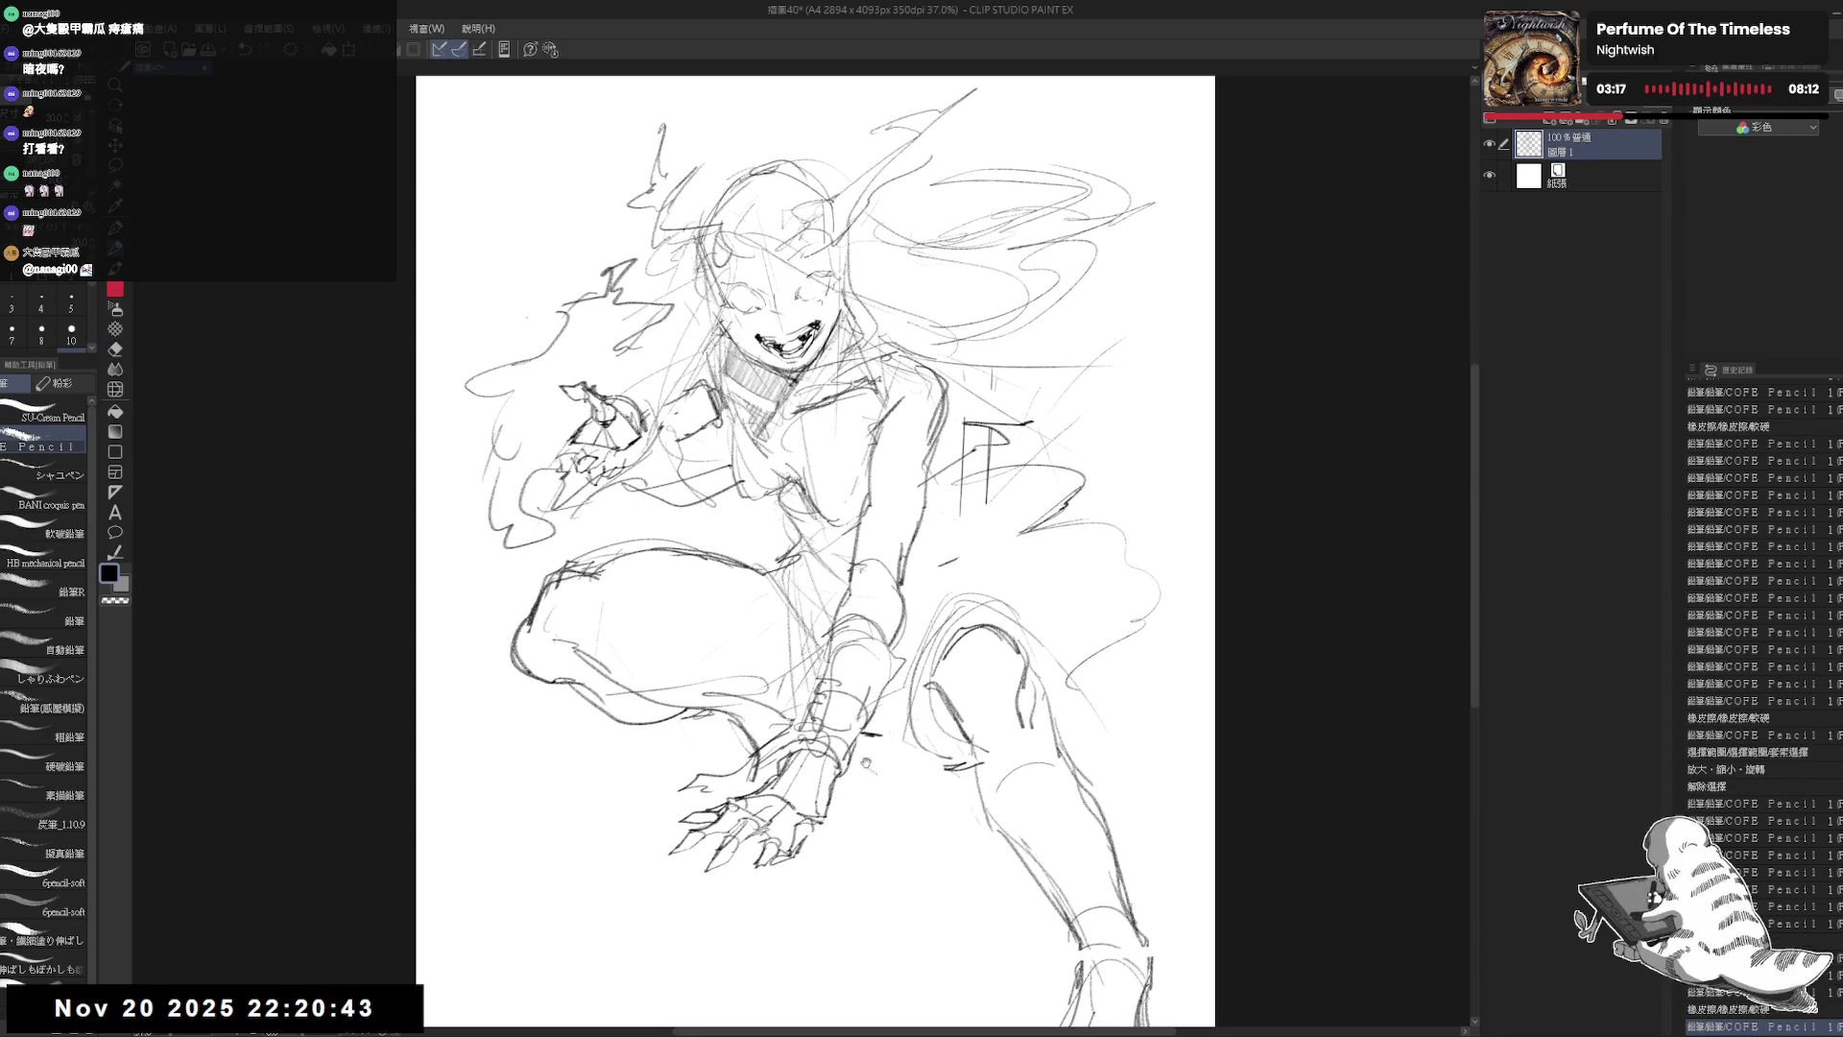
{"action": "scroll", "coordinate": [809, 779], "scroll_direction": "up", "scroll_amount": 3}
{"action": "mouse_move", "coordinate": [883, 715]}
{"action": "left_mouse_down"}
{"action": "mouse_move", "coordinate": [927, 768]}
{"action": "mouse_move", "coordinate": [1022, 782]}
{"action": "mouse_move", "coordinate": [1046, 754]}
{"action": "mouse_move", "coordinate": [966, 643]}
{"action": "left_mouse_up"}
{"action": "scroll", "coordinate": [966, 645], "scroll_direction": "down", "scroll_amount": 3}
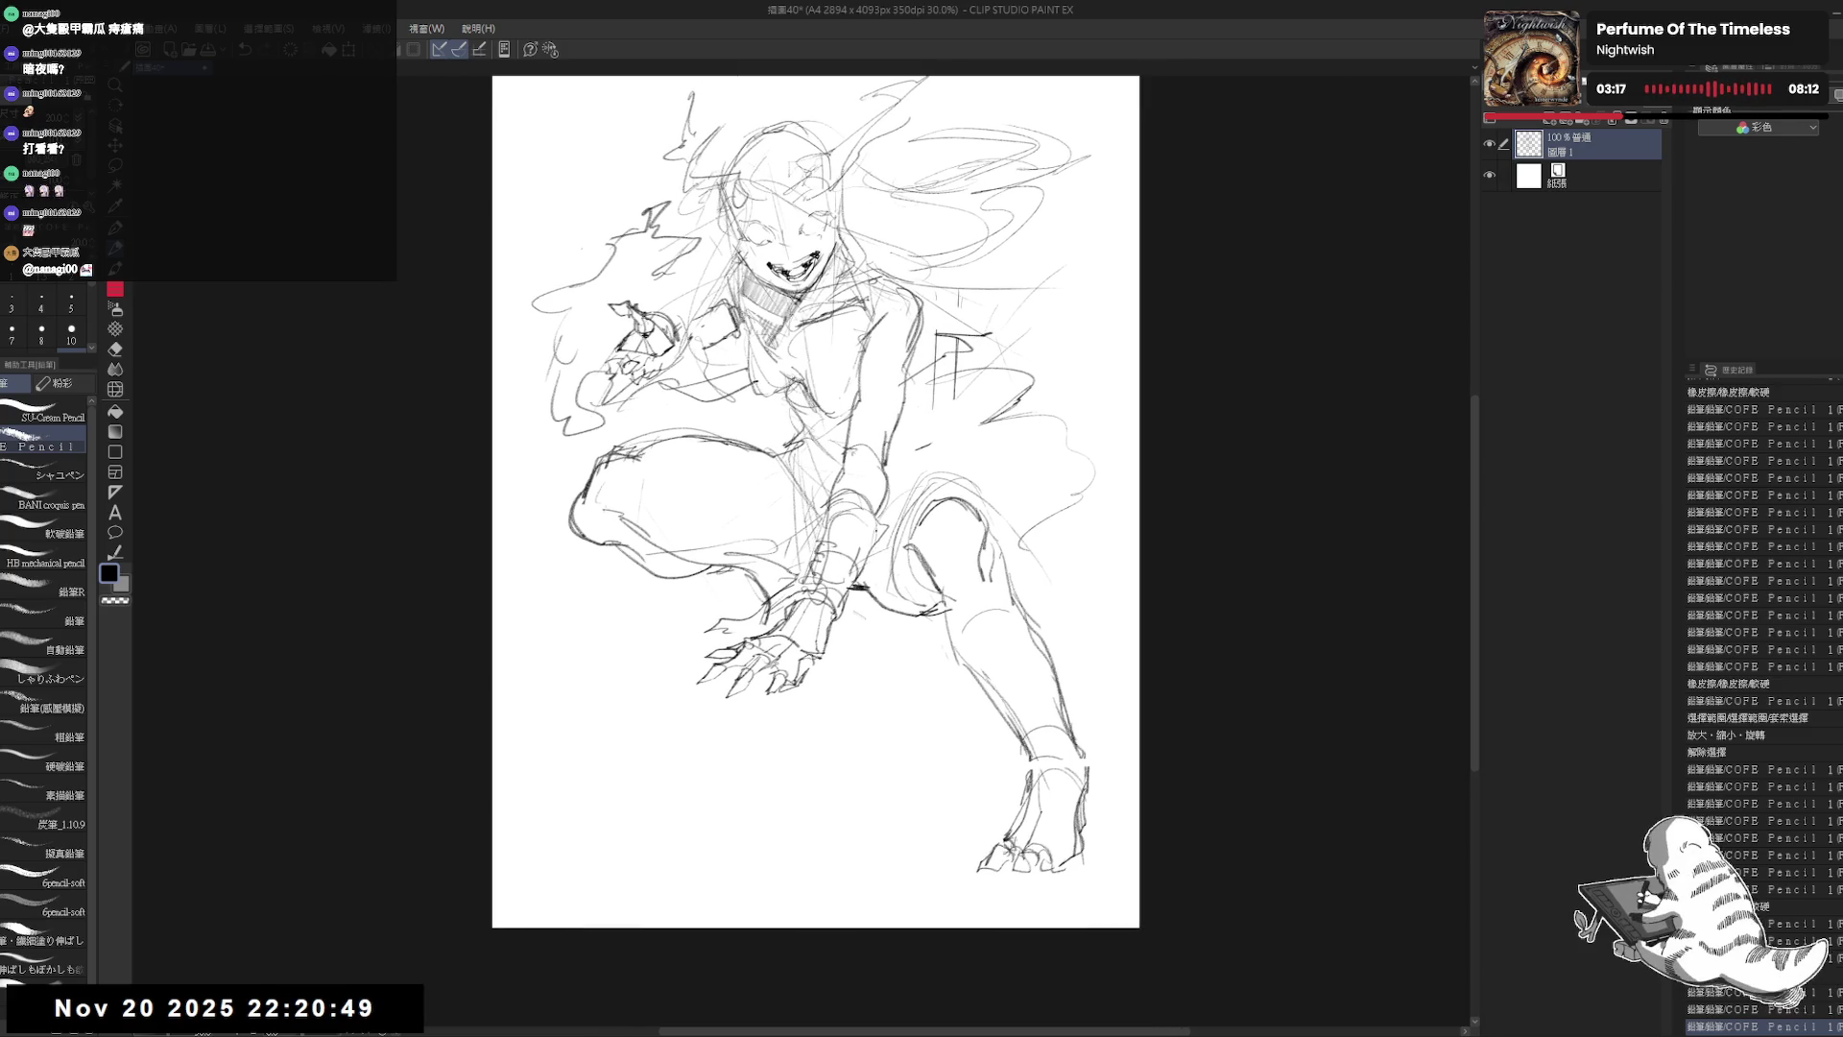
{"action": "left_click_drag", "start_coordinate": [816, 499], "coordinate": [793, 532]}
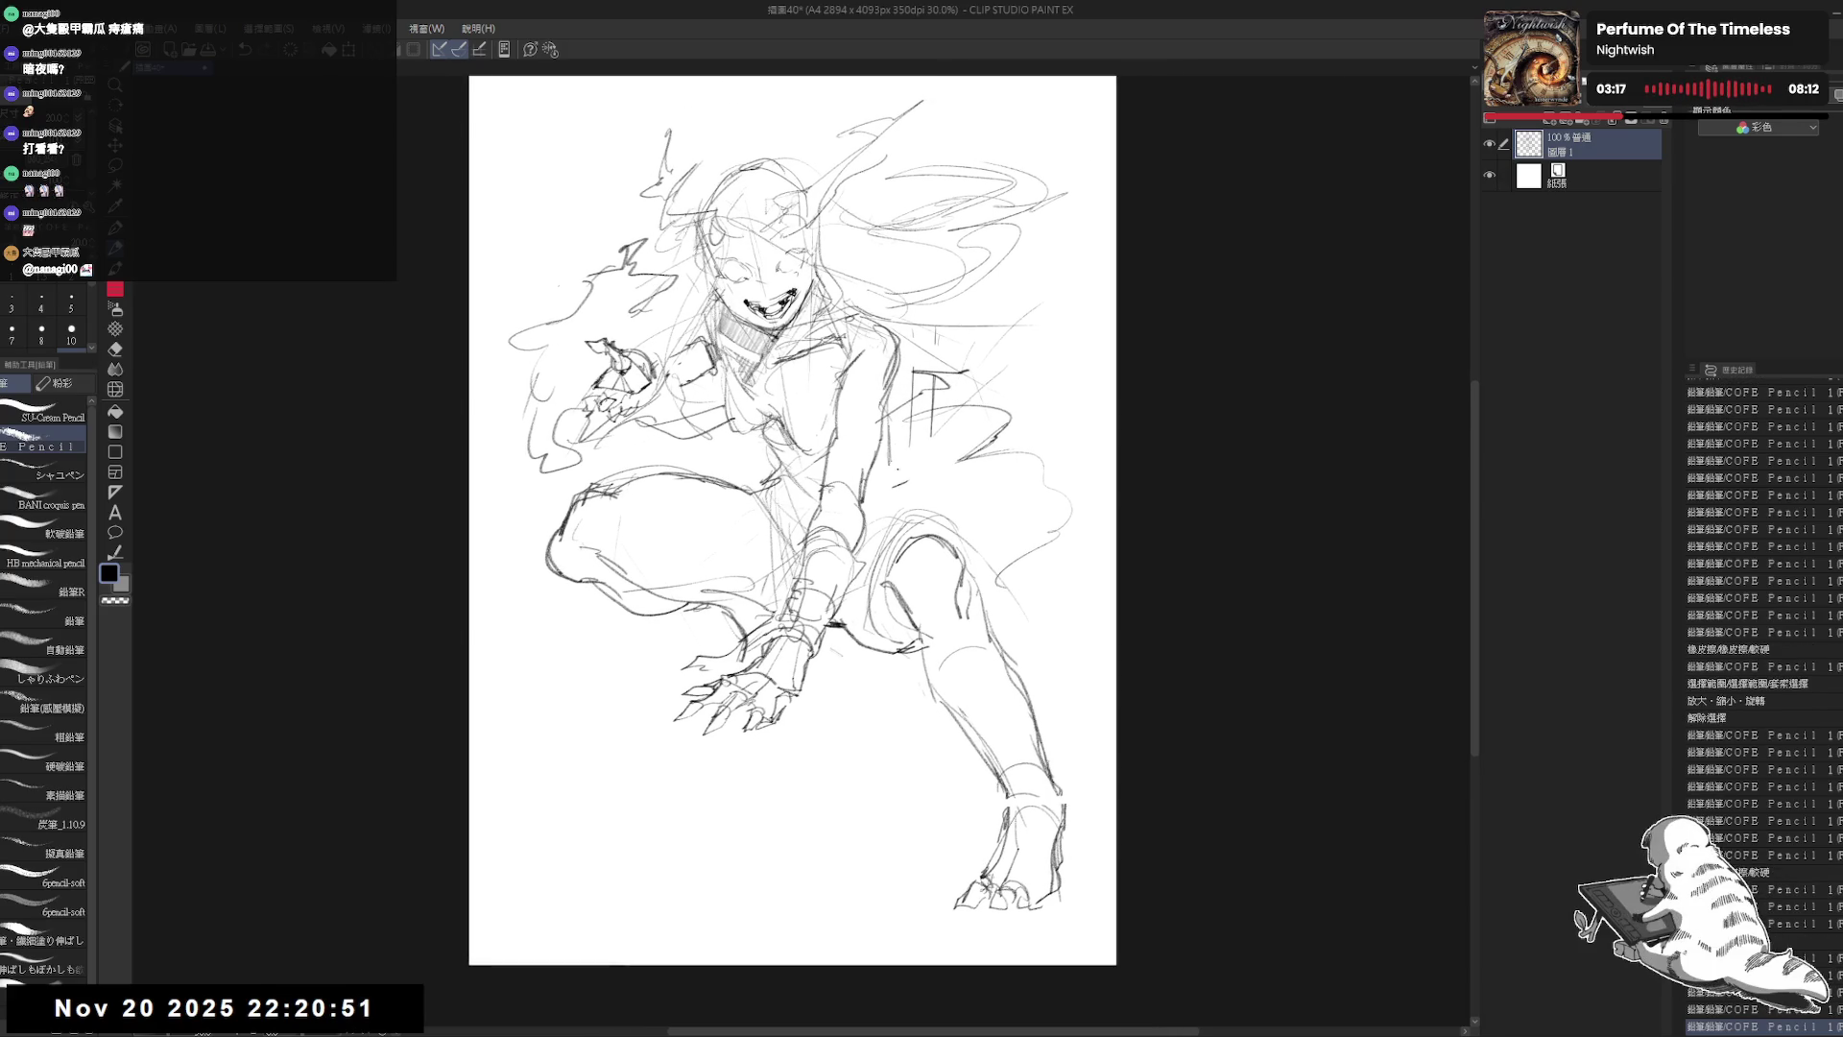
{"action": "left_click_drag", "start_coordinate": [903, 477], "coordinate": [933, 526]}
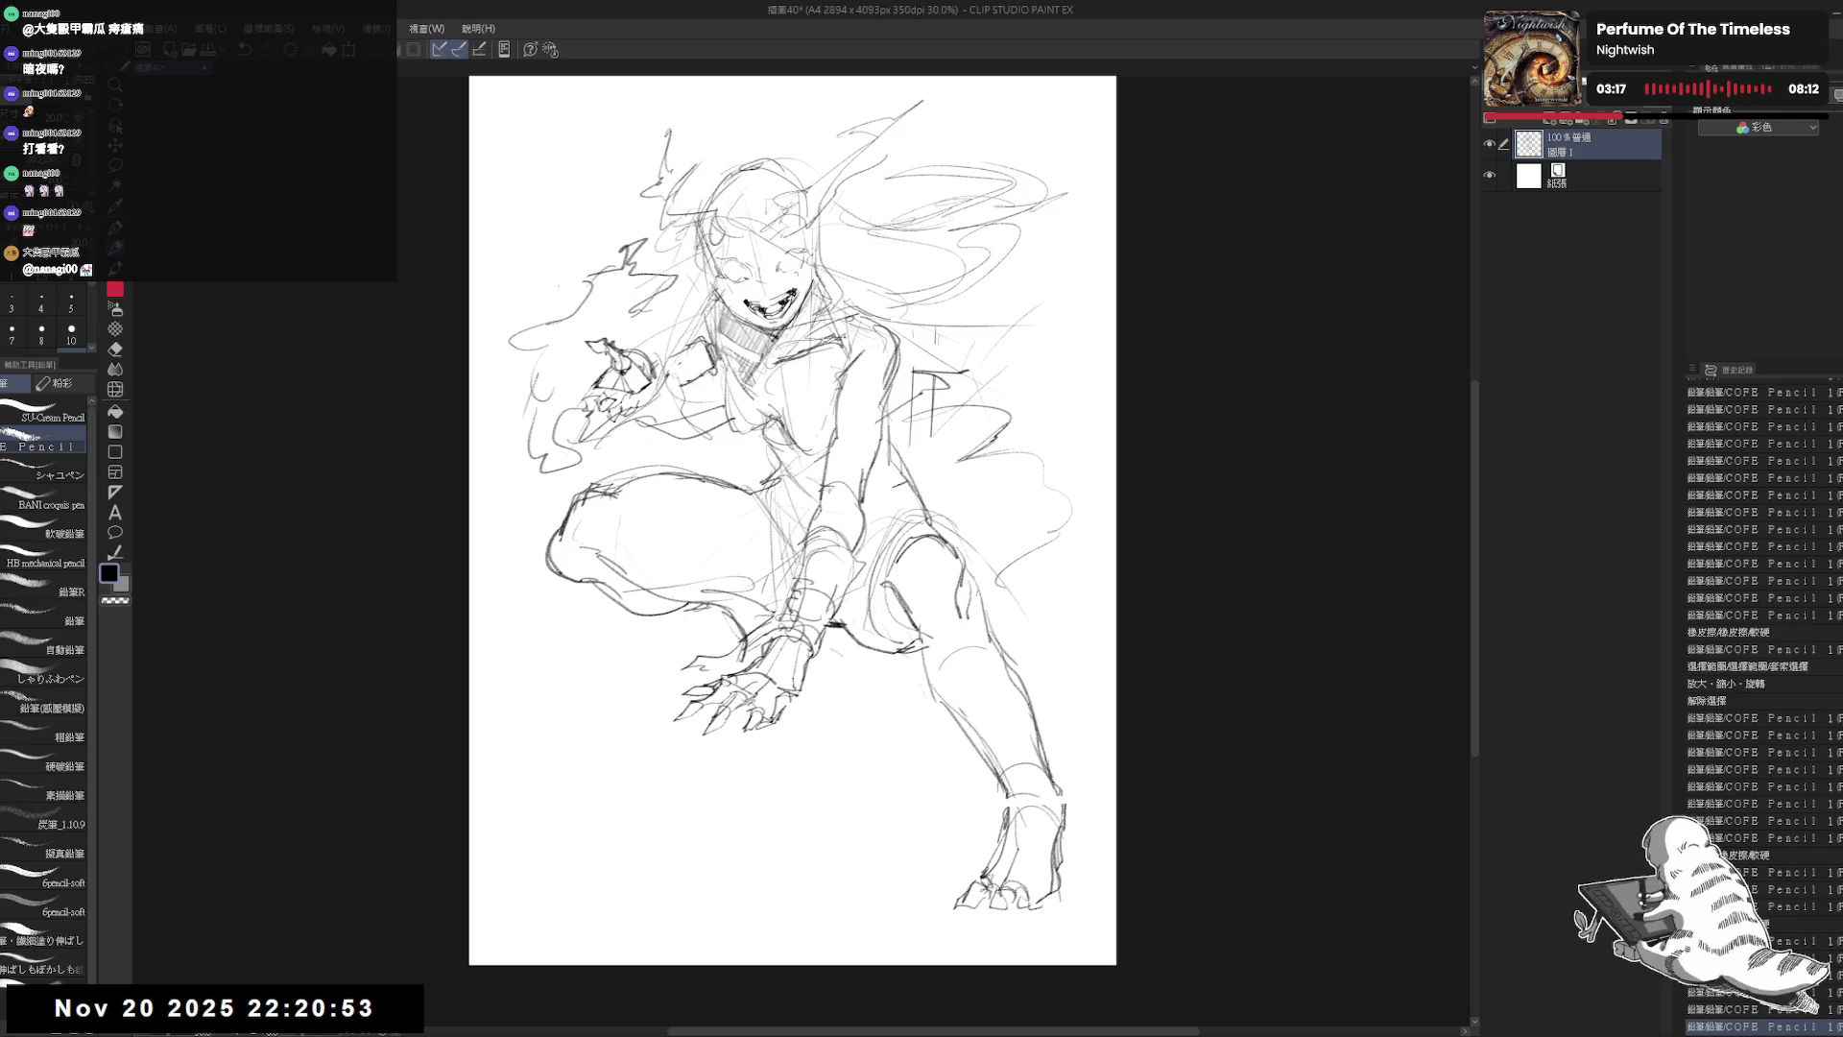
{"action": "scroll", "coordinate": [1068, 377], "scroll_direction": "up", "scroll_amount": 2}
Step: Erase the leftover lines near the circle at the right
{"action": "key", "text": "e"}
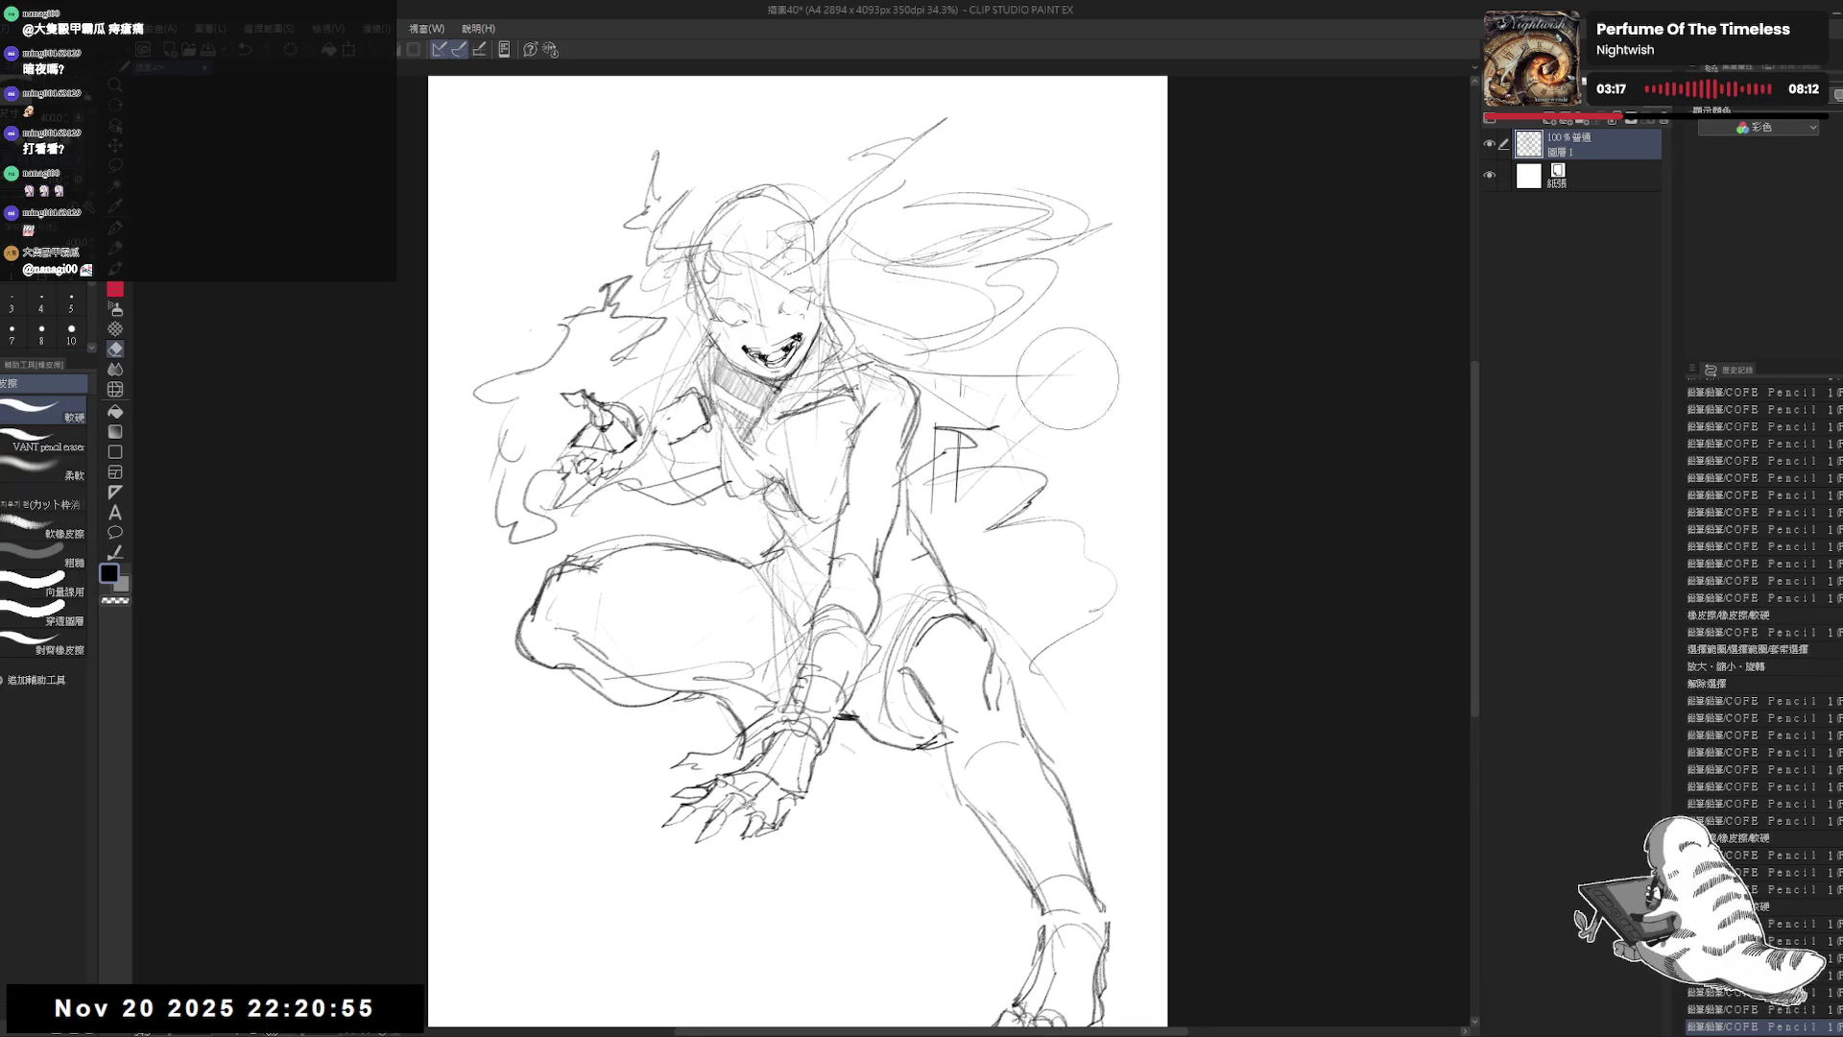
{"action": "left_click_drag", "start_coordinate": [1074, 353], "coordinate": [994, 367]}
{"action": "left_click_drag", "start_coordinate": [579, 530], "coordinate": [599, 511]}
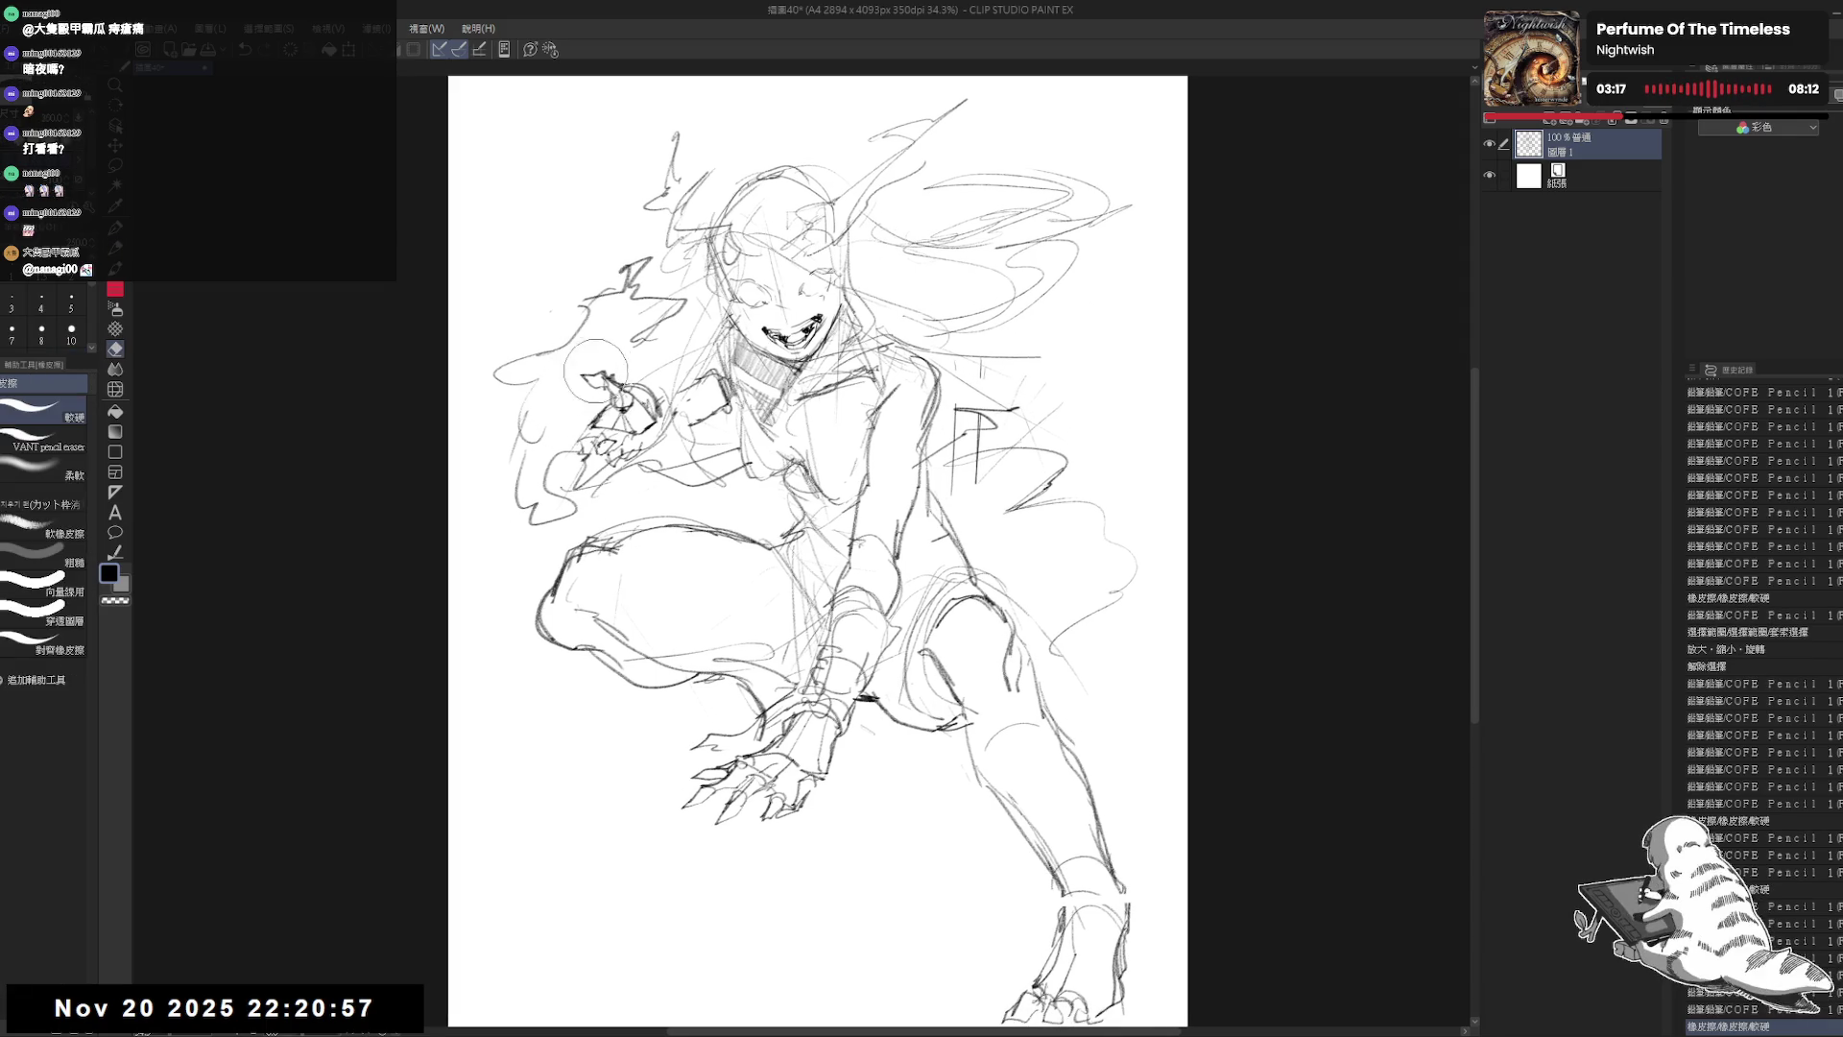
{"action": "key", "text": "p"}
{"action": "left_click_drag", "start_coordinate": [745, 846], "coordinate": [745, 811]}
Step: Draw a ground line left of the hand, plus small strokes beside the lower hand and right leg
{"action": "left_click_drag", "start_coordinate": [463, 722], "coordinate": [656, 725]}
{"action": "key", "text": "ctrl+z"}
{"action": "left_click_drag", "start_coordinate": [662, 730], "coordinate": [672, 753]}
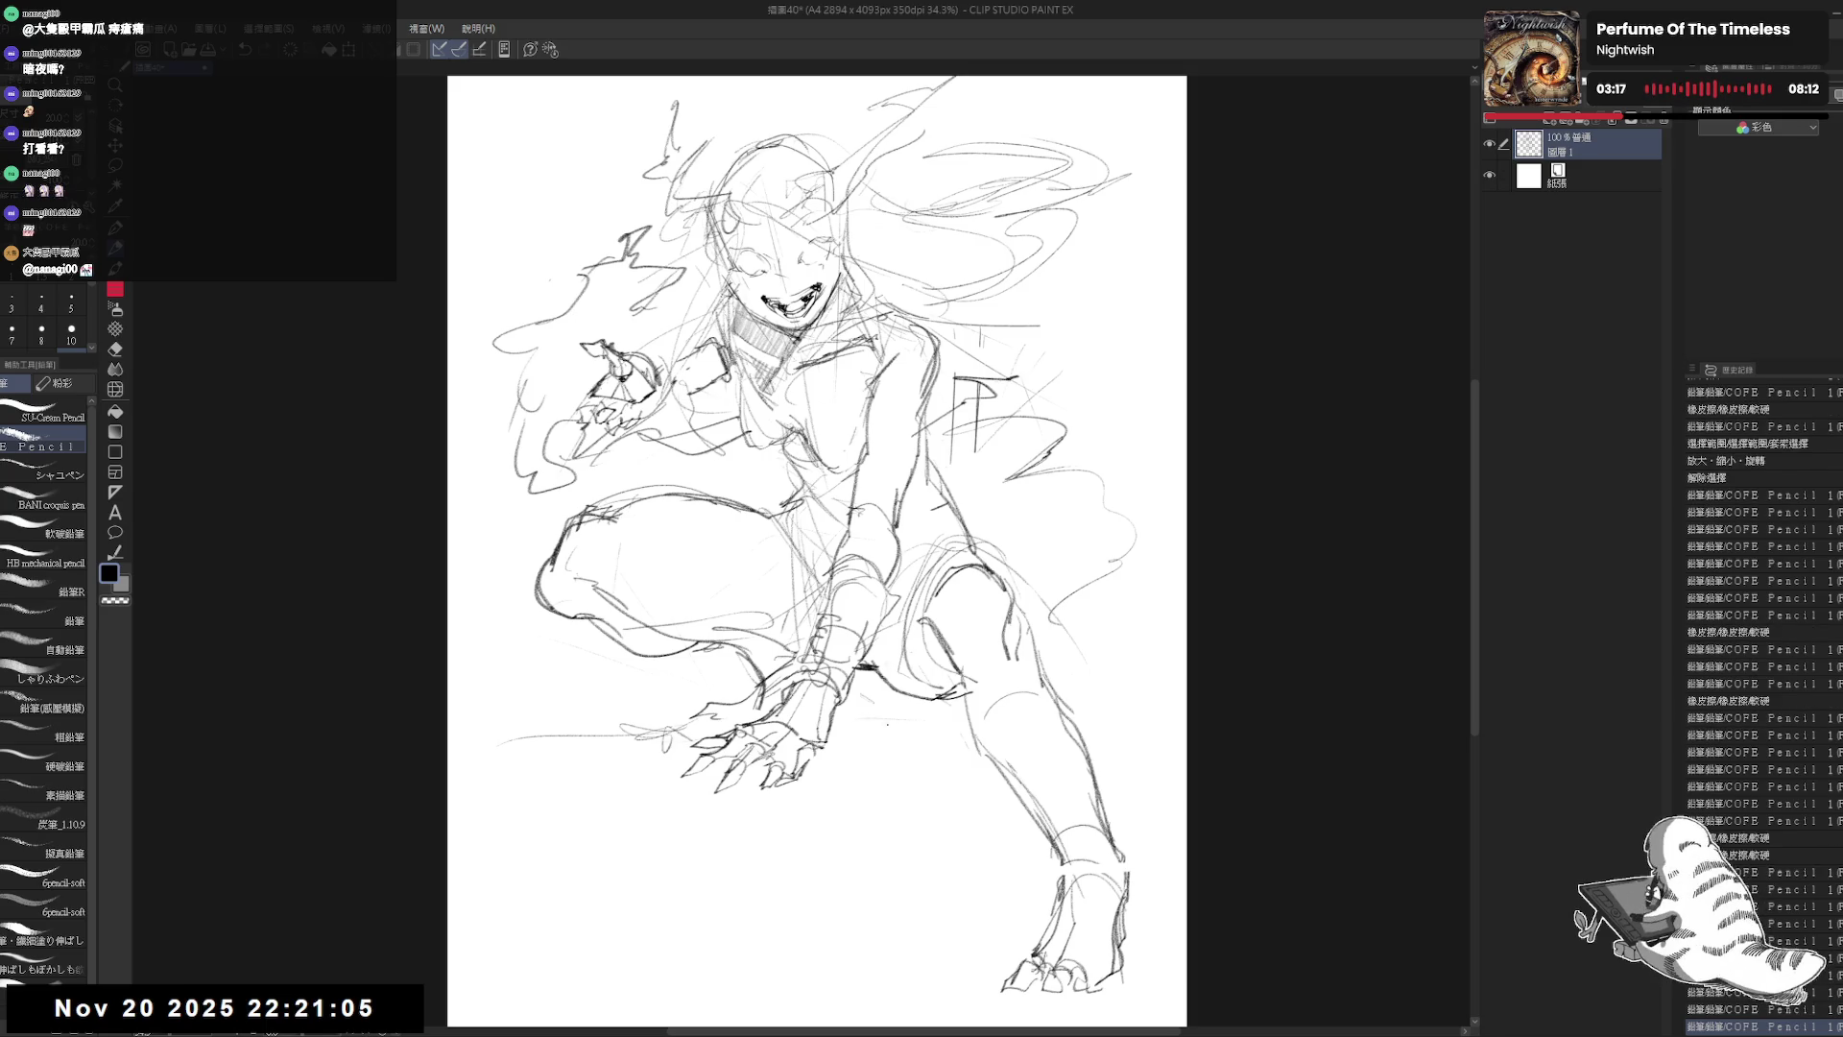
{"action": "left_click_drag", "start_coordinate": [899, 722], "coordinate": [954, 735]}
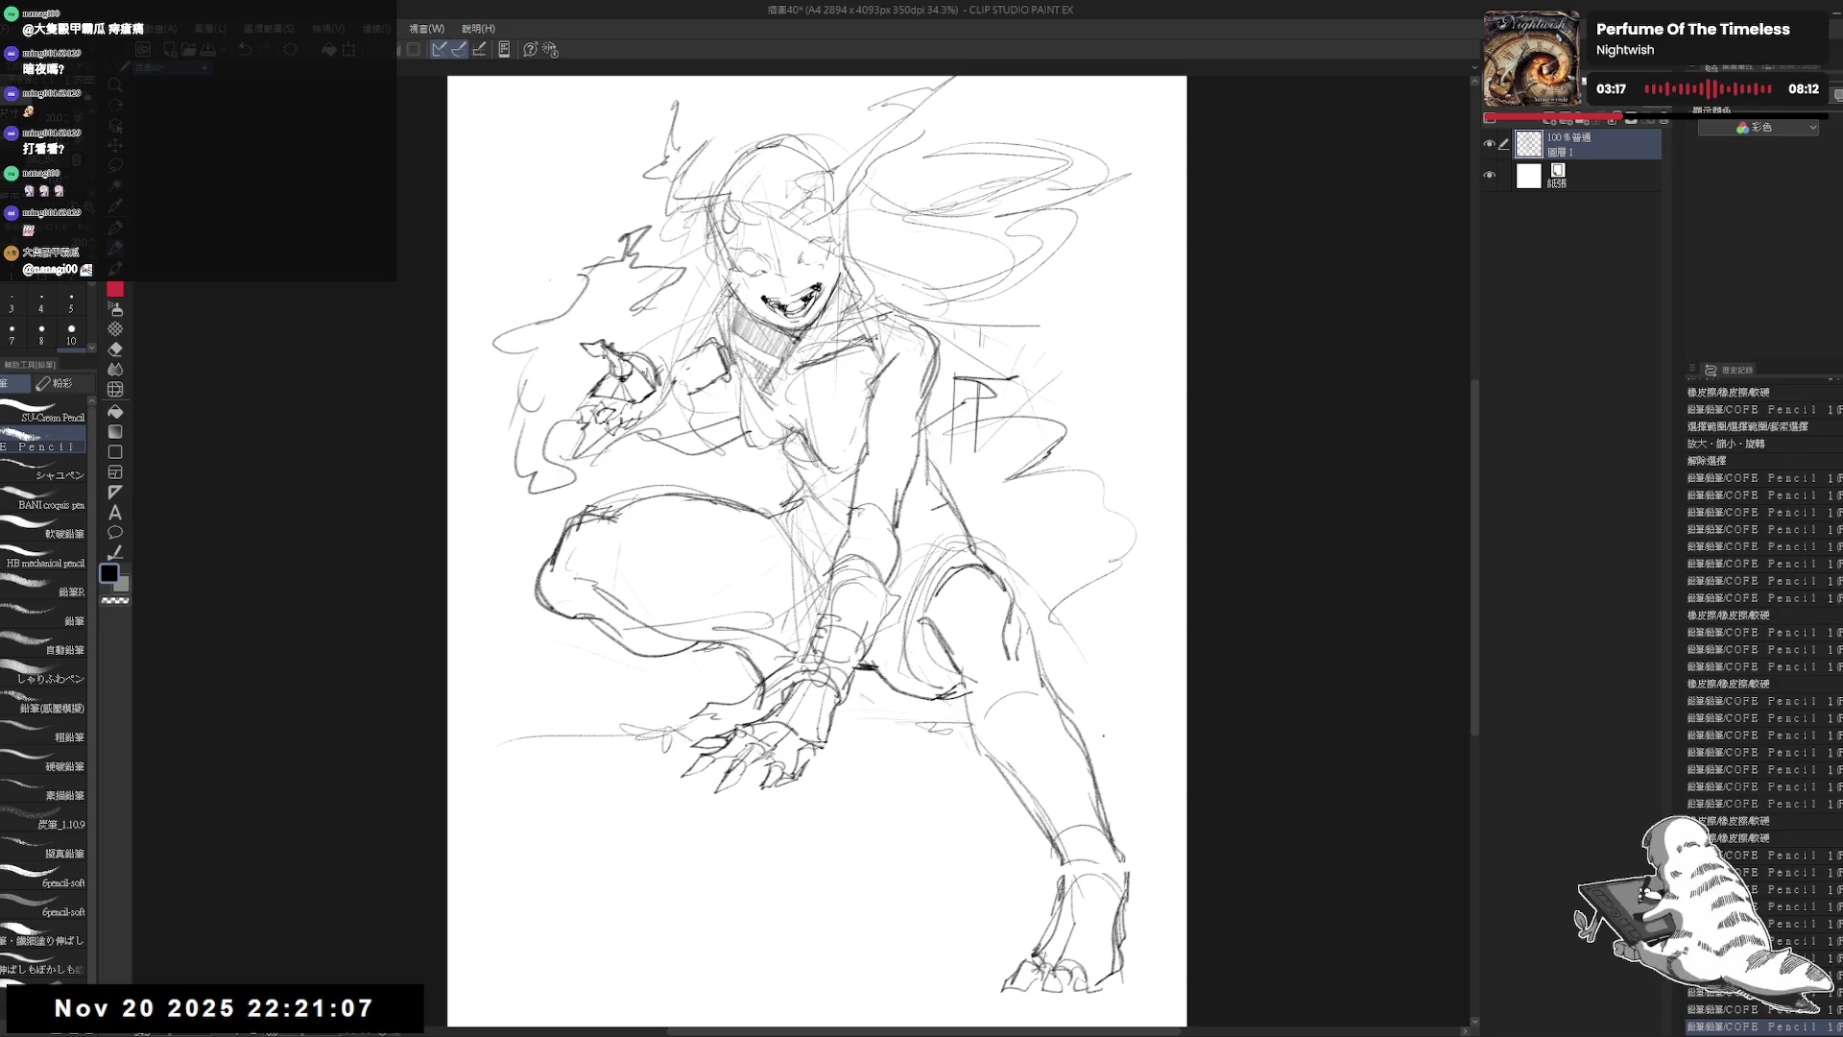
{"action": "mouse_move", "coordinate": [1090, 736]}
{"action": "left_mouse_down"}
{"action": "mouse_move", "coordinate": [1108, 747]}
{"action": "mouse_move", "coordinate": [1070, 784]}
{"action": "left_mouse_up"}
Step: Erase the remaining stray marks around the figure
{"action": "key", "text": "e"}
{"action": "left_click_drag", "start_coordinate": [912, 294], "coordinate": [914, 329]}
{"action": "mouse_move", "coordinate": [998, 384]}
{"action": "left_mouse_down"}
{"action": "mouse_move", "coordinate": [1010, 369]}
{"action": "mouse_move", "coordinate": [980, 393]}
{"action": "mouse_move", "coordinate": [992, 479]}
{"action": "mouse_move", "coordinate": [949, 417]}
{"action": "left_mouse_up"}
{"action": "key", "text": "p"}
{"action": "scroll", "coordinate": [945, 387], "scroll_direction": "down", "scroll_amount": 2}
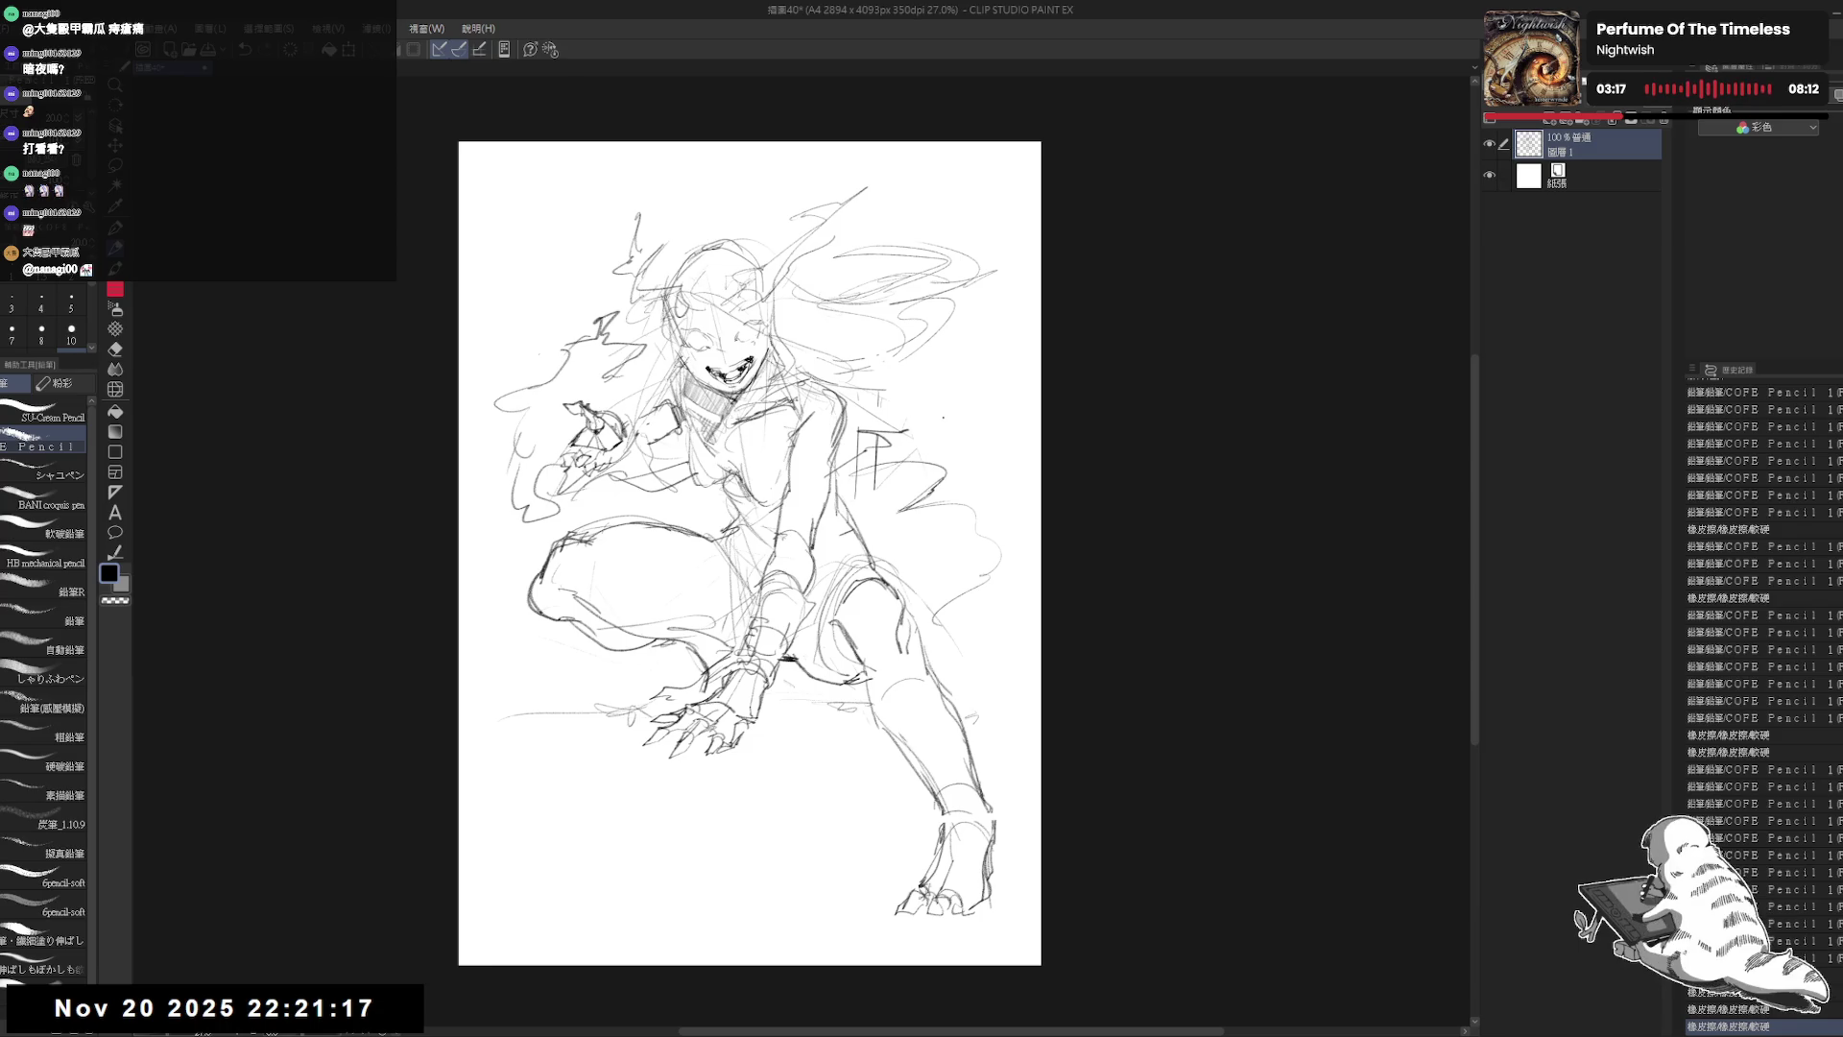
Step: Erase stray strokes on the hair and loose lines atop the head
{"action": "scroll", "coordinate": [625, 398], "scroll_direction": "up", "scroll_amount": 1}
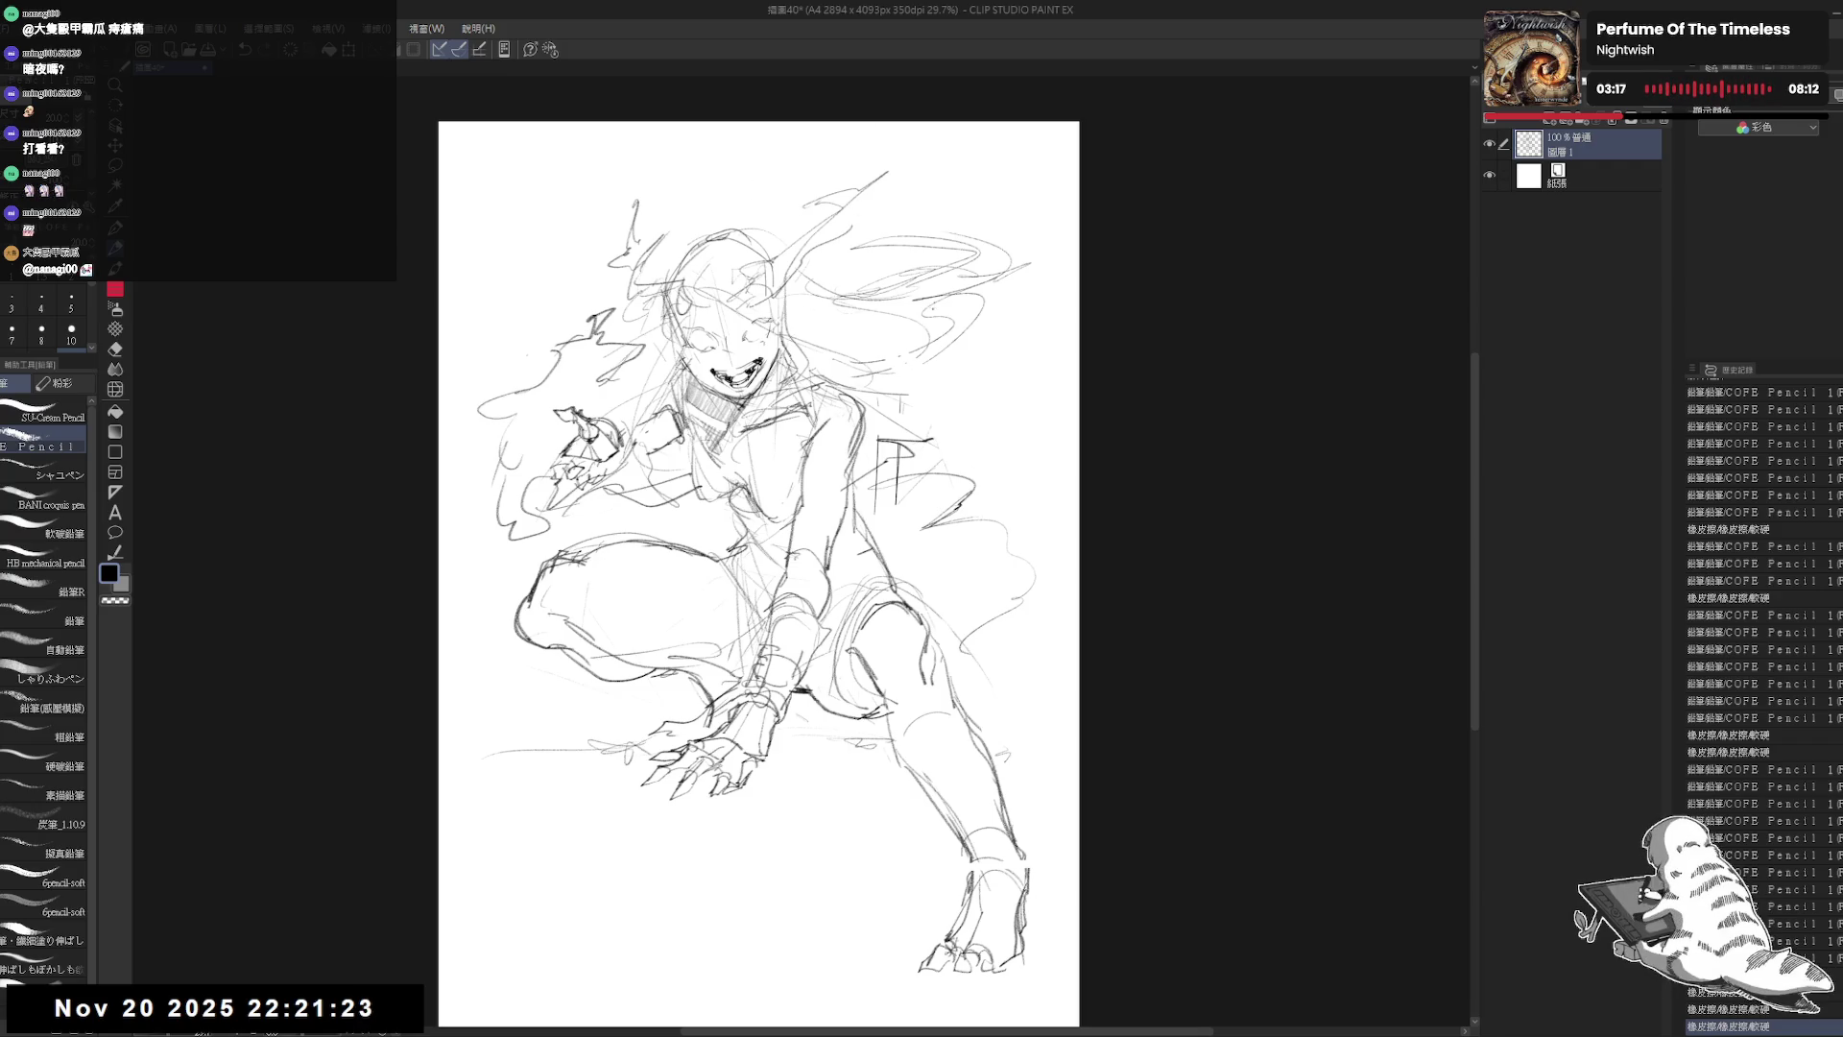
{"action": "key", "text": "e"}
{"action": "mouse_move", "coordinate": [1008, 288]}
{"action": "left_mouse_down"}
{"action": "mouse_move", "coordinate": [1032, 264]}
{"action": "mouse_move", "coordinate": [1017, 283]}
{"action": "left_mouse_up"}
{"action": "mouse_move", "coordinate": [735, 259]}
{"action": "left_mouse_down"}
{"action": "mouse_move", "coordinate": [758, 202]}
{"action": "mouse_move", "coordinate": [727, 248]}
{"action": "mouse_move", "coordinate": [758, 231]}
{"action": "left_mouse_up"}
{"action": "key", "text": "p"}
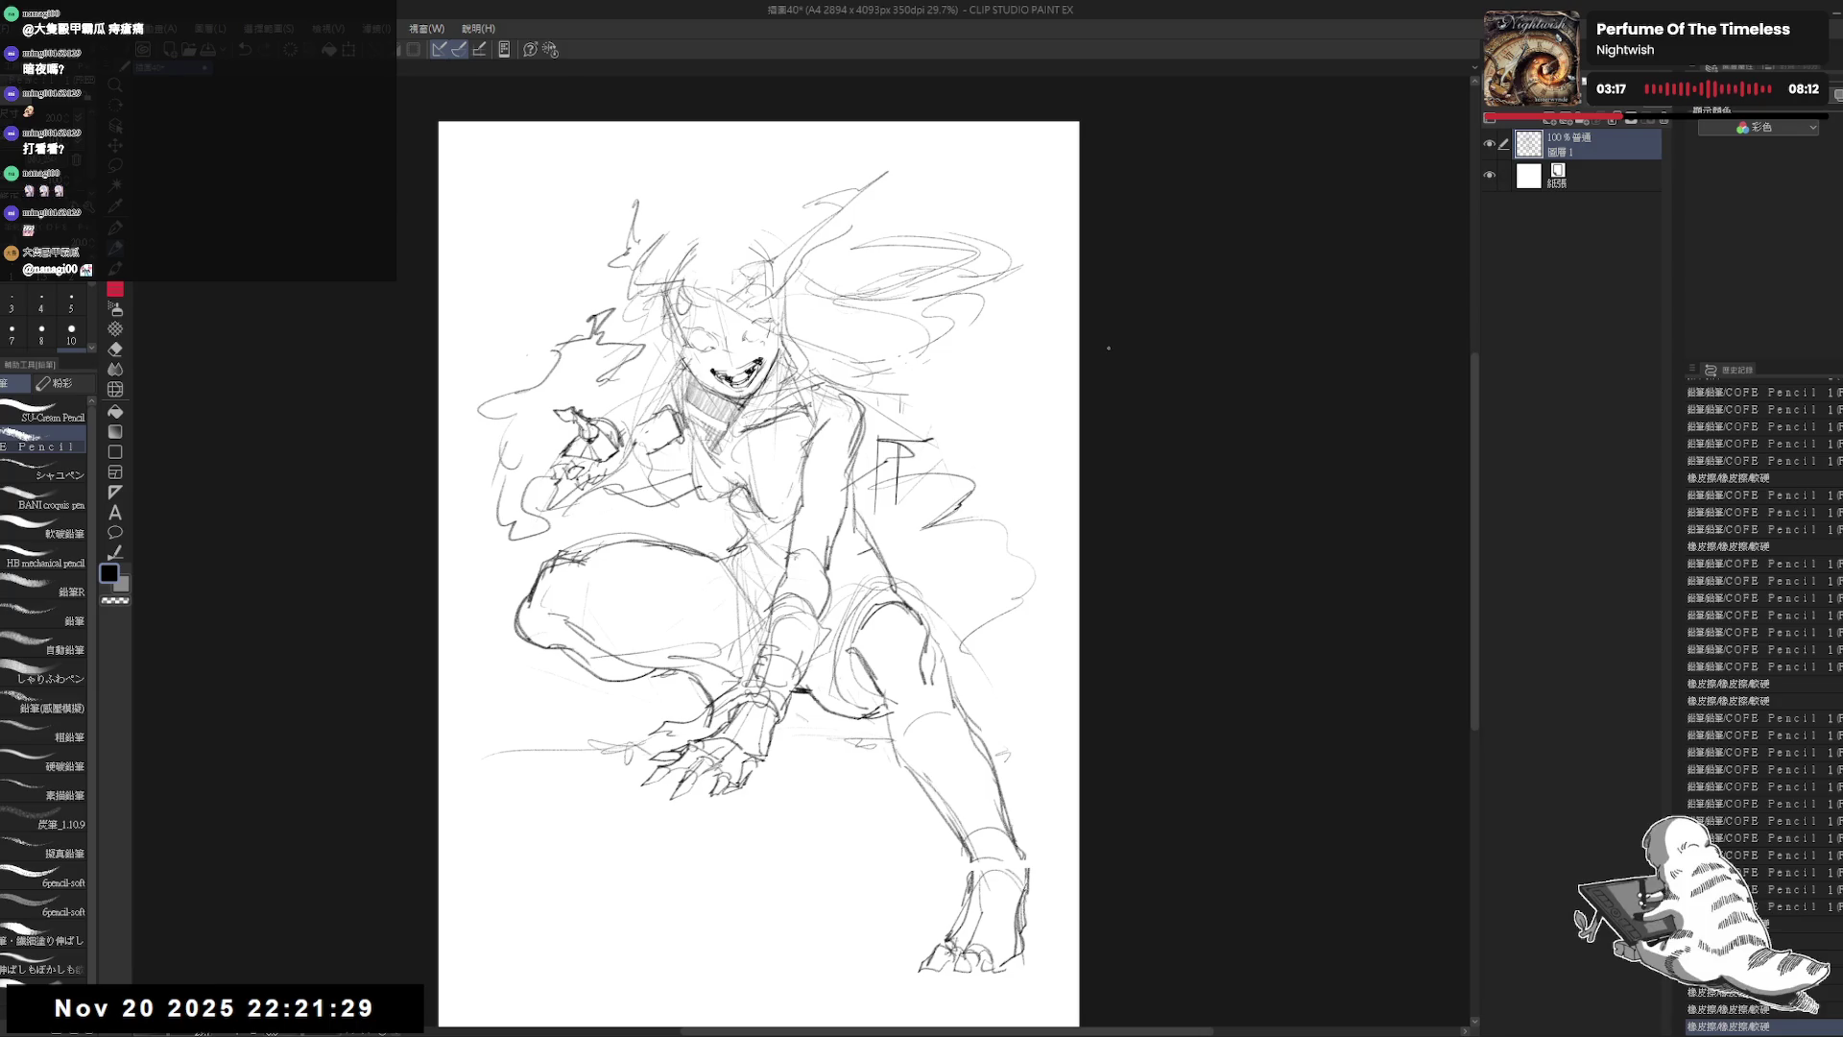
{"action": "left_click_drag", "start_coordinate": [962, 304], "coordinate": [969, 313]}
Step: Erase sketch lines right of the torso and redraw its right-side contour
{"action": "key", "text": "e"}
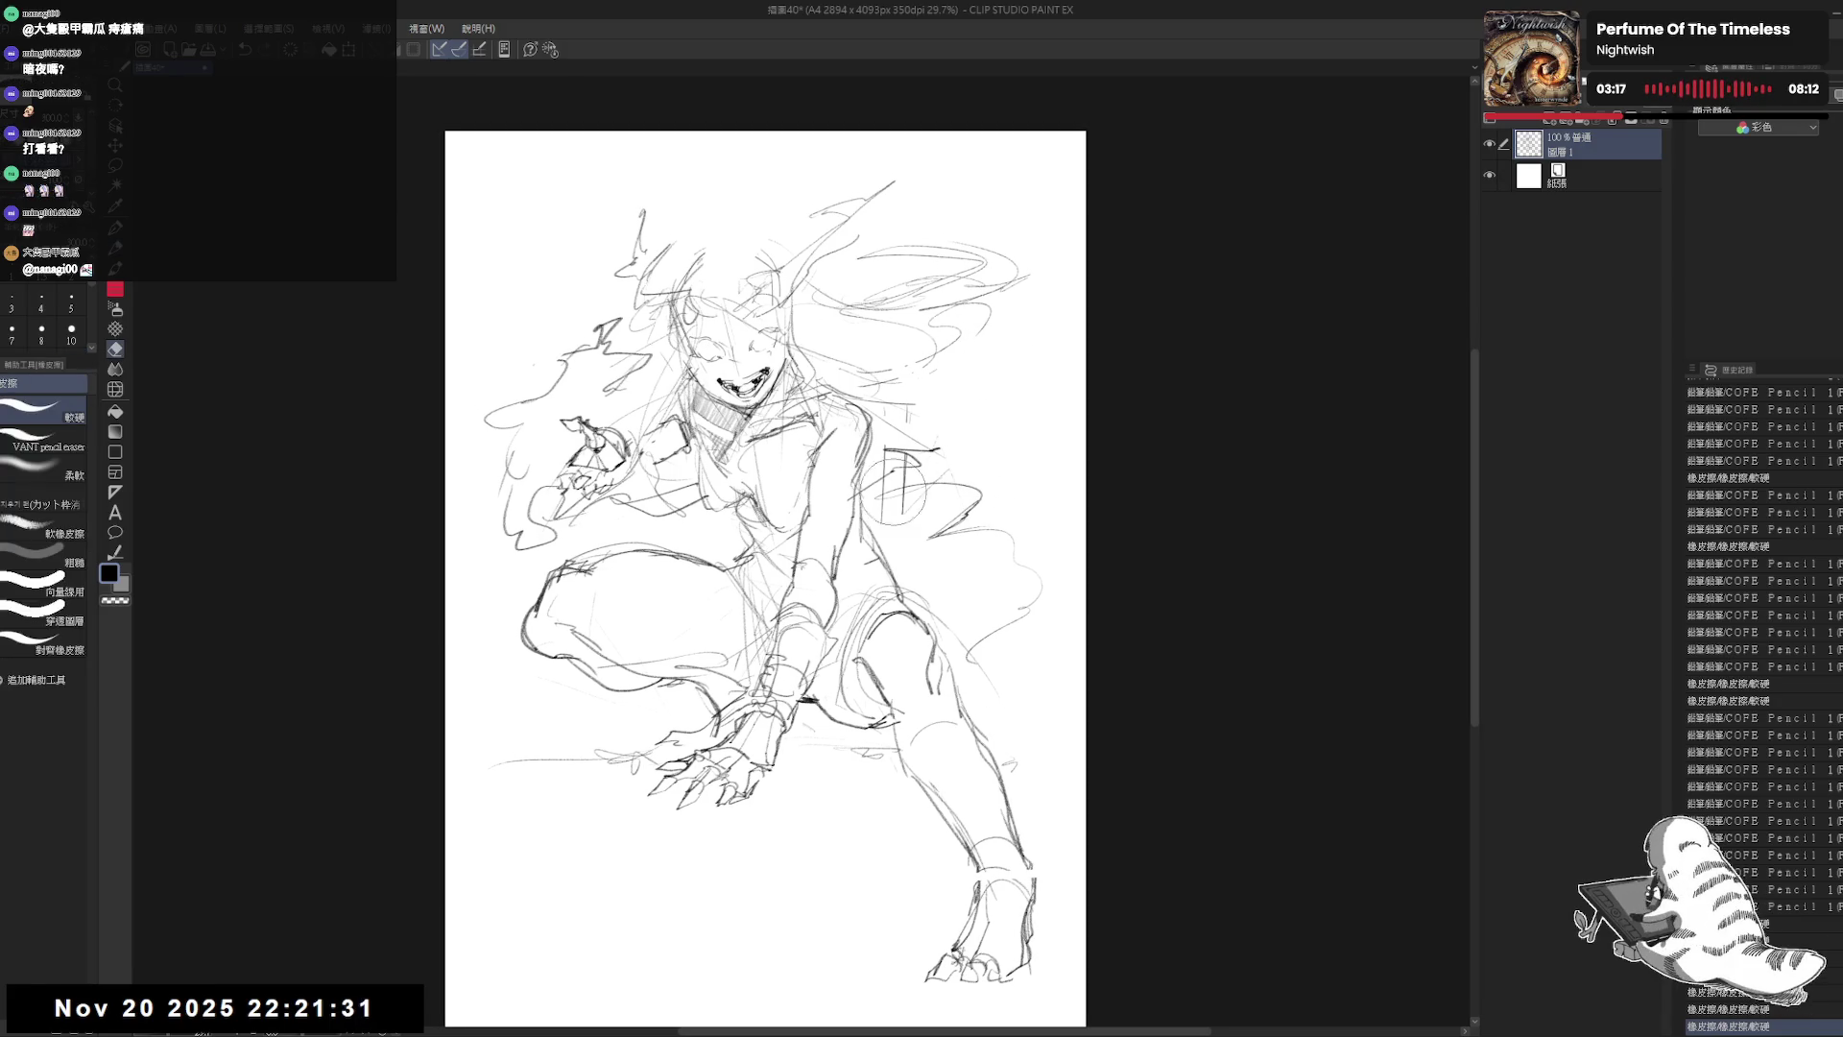
{"action": "left_click_drag", "start_coordinate": [893, 451], "coordinate": [907, 485]}
{"action": "left_click_drag", "start_coordinate": [936, 423], "coordinate": [864, 576]}
{"action": "key", "text": "p"}
{"action": "mouse_move", "coordinate": [921, 504]}
{"action": "left_mouse_down"}
{"action": "mouse_move", "coordinate": [846, 579]}
{"action": "mouse_move", "coordinate": [913, 553]}
{"action": "left_mouse_up"}
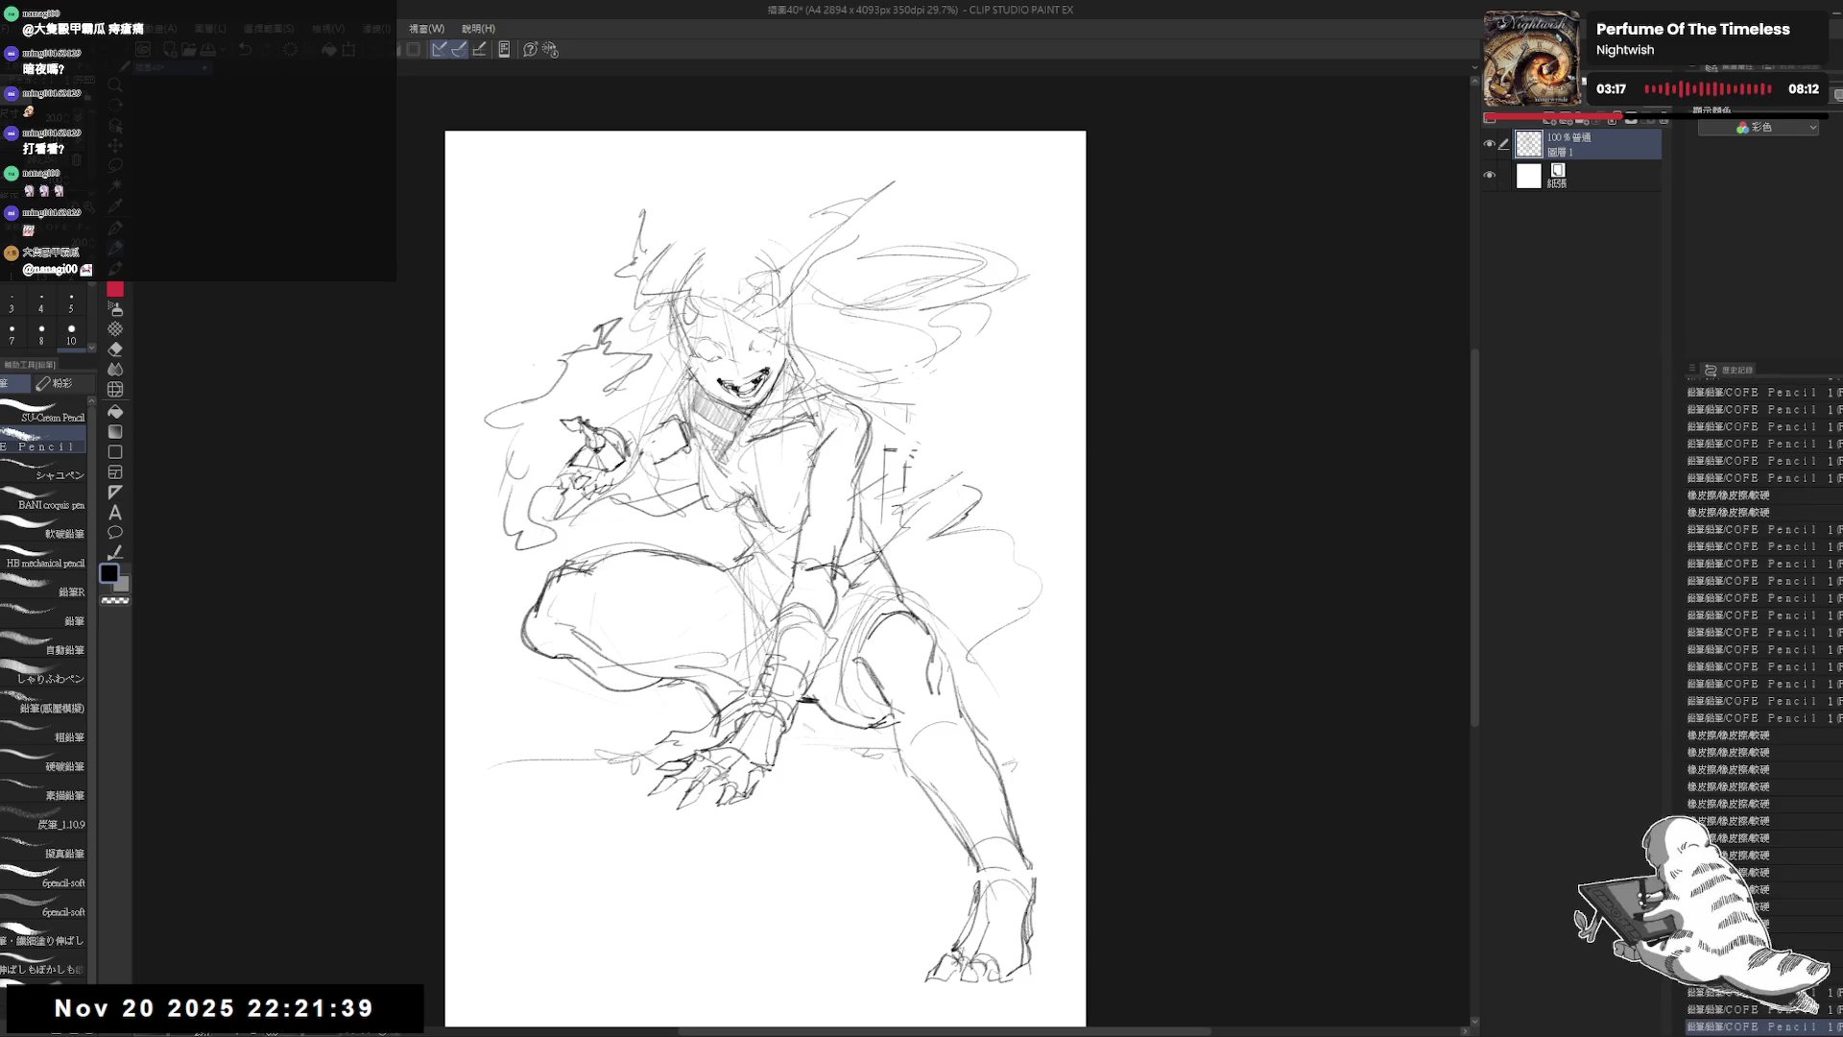
{"action": "mouse_move", "coordinate": [983, 440]}
{"action": "left_mouse_down"}
{"action": "mouse_move", "coordinate": [931, 449]}
{"action": "mouse_move", "coordinate": [1051, 422]}
{"action": "mouse_move", "coordinate": [1011, 446]}
{"action": "left_mouse_up"}
Step: Sketch a spiky, tail-like shape off the figure's right side and trim its lines
{"action": "left_click_drag", "start_coordinate": [1053, 417], "coordinate": [861, 588]}
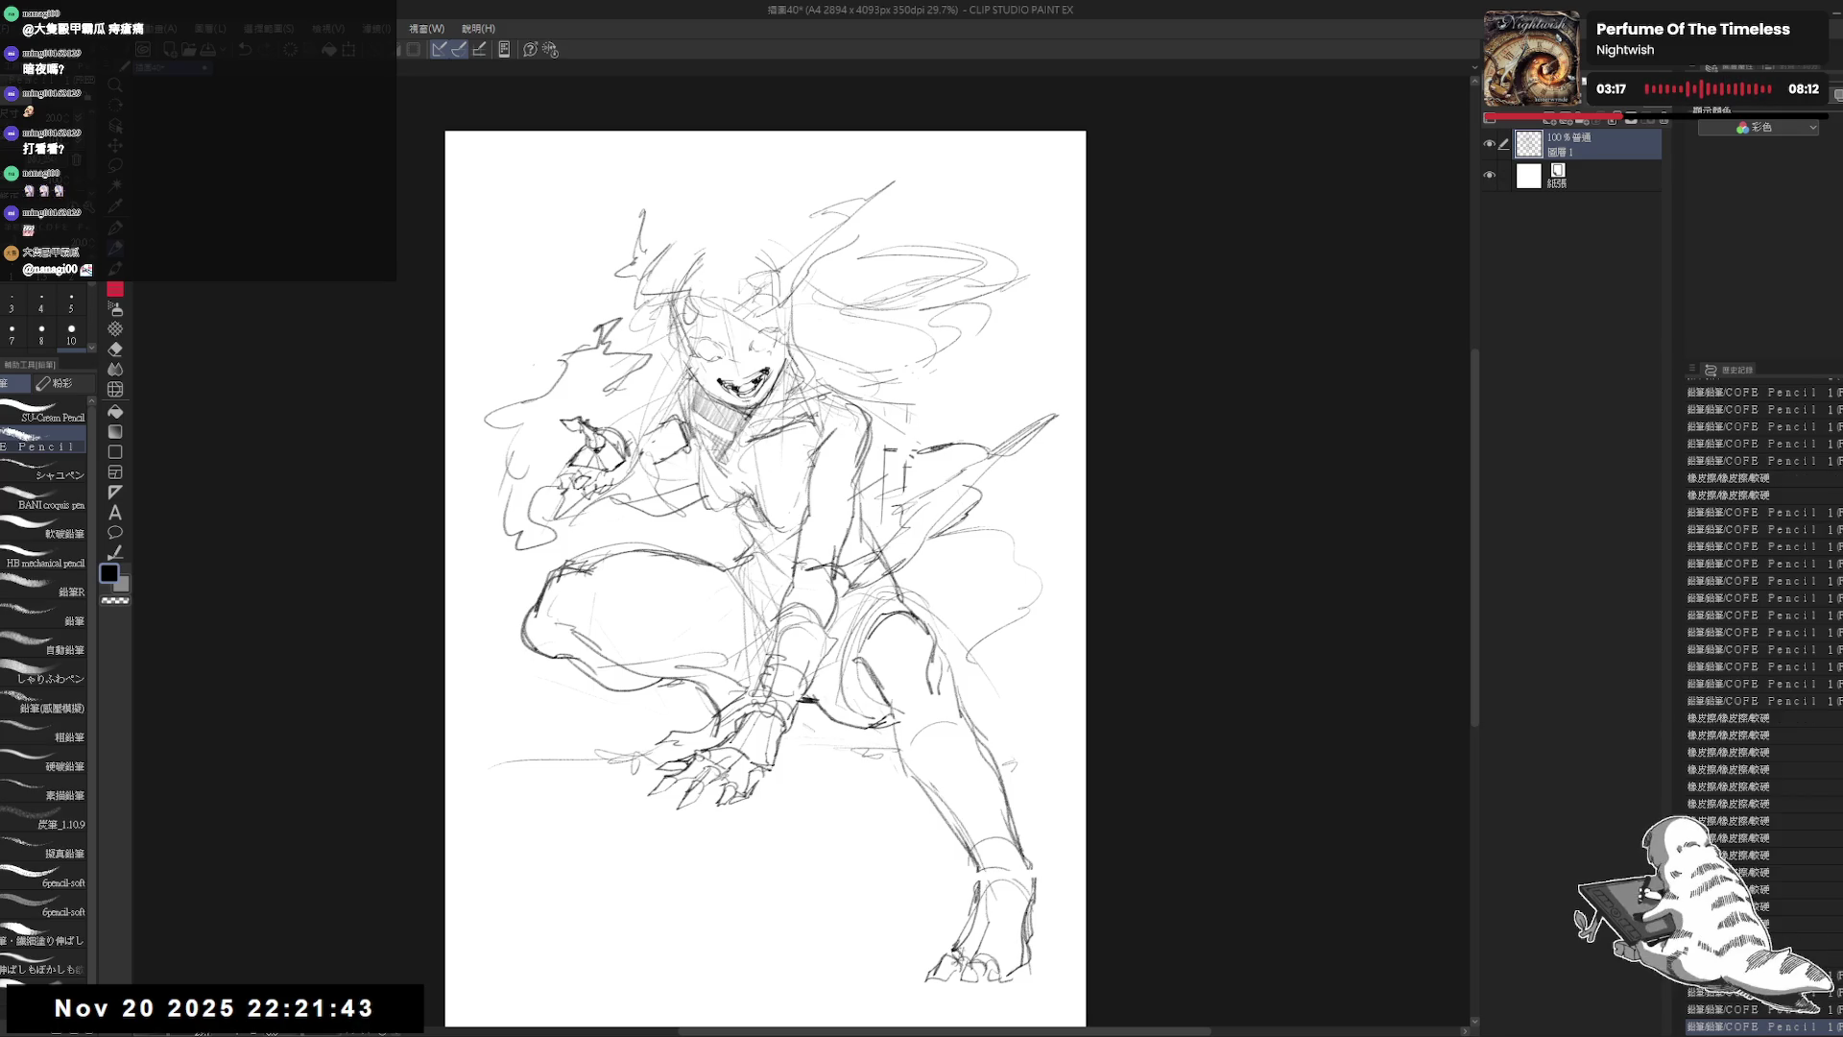
{"action": "left_click_drag", "start_coordinate": [829, 518], "coordinate": [734, 536]}
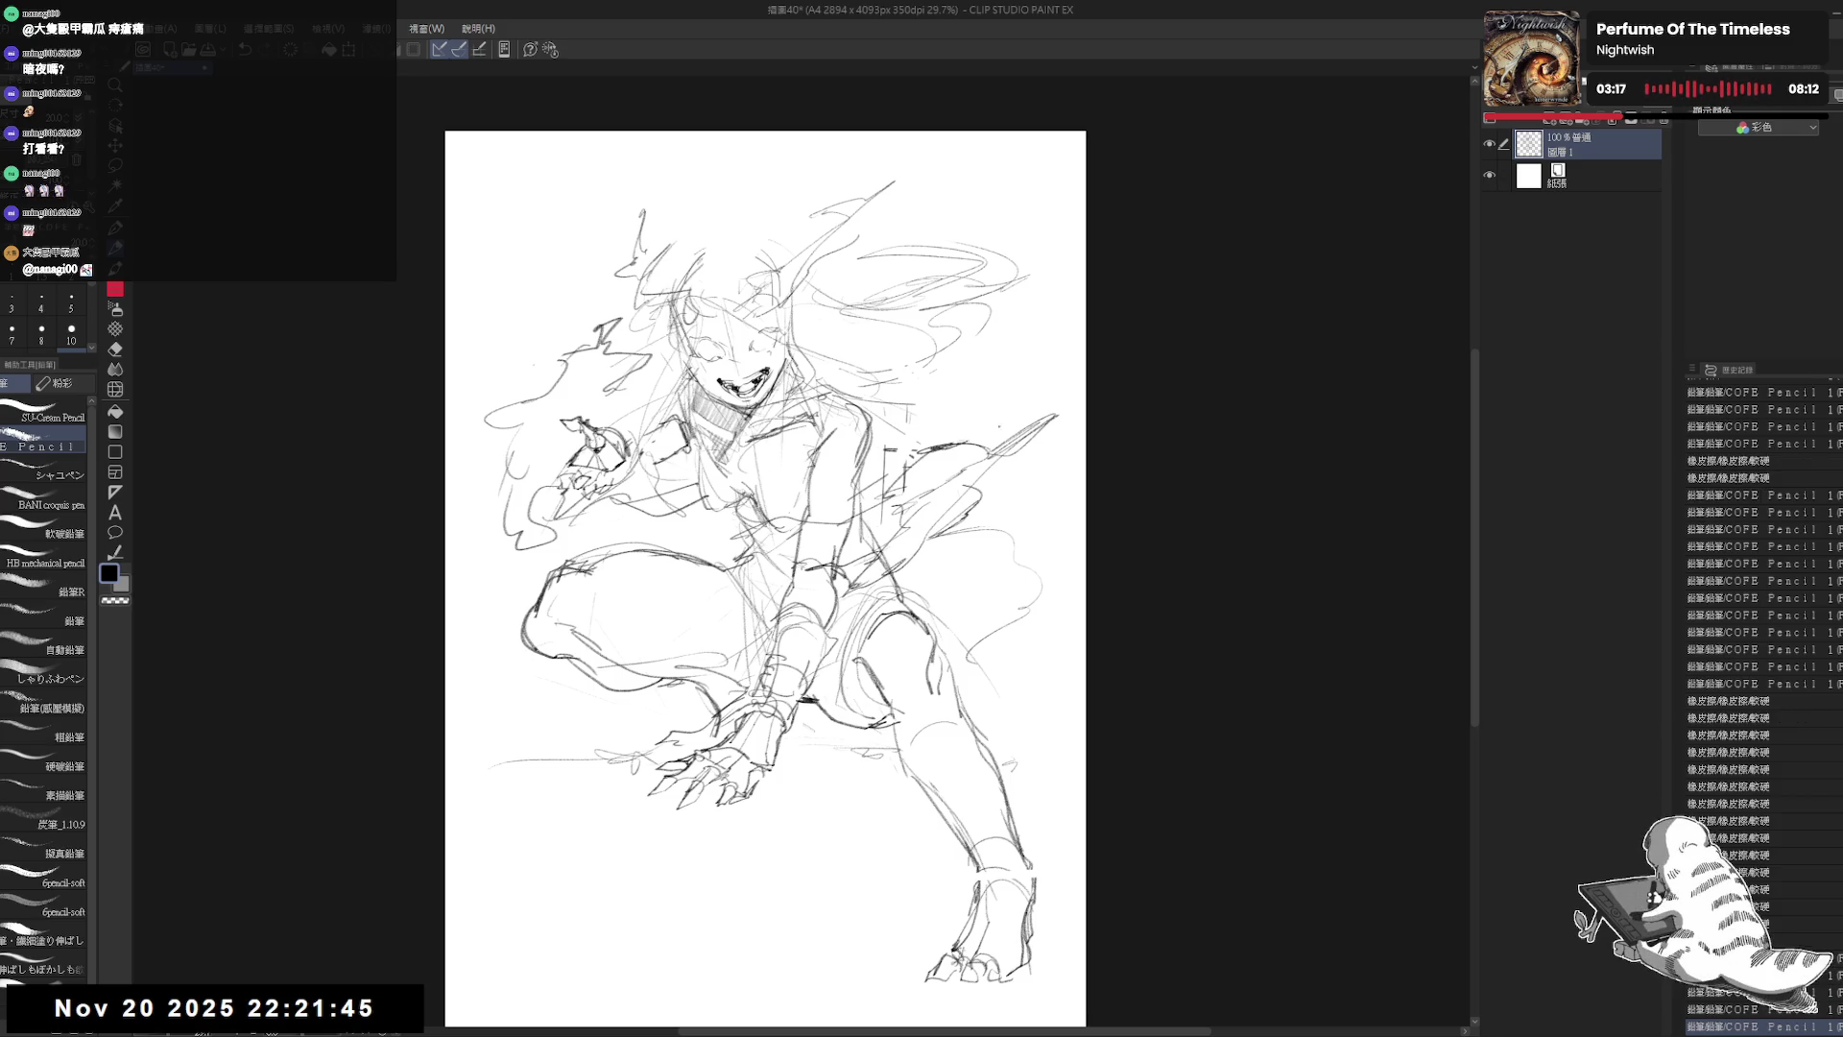
{"action": "key", "text": "e"}
{"action": "mouse_move", "coordinate": [854, 561]}
{"action": "left_mouse_down"}
{"action": "mouse_move", "coordinate": [794, 521]}
{"action": "mouse_move", "coordinate": [763, 530]}
{"action": "mouse_move", "coordinate": [795, 548]}
{"action": "left_mouse_up"}
{"action": "key", "text": "p"}
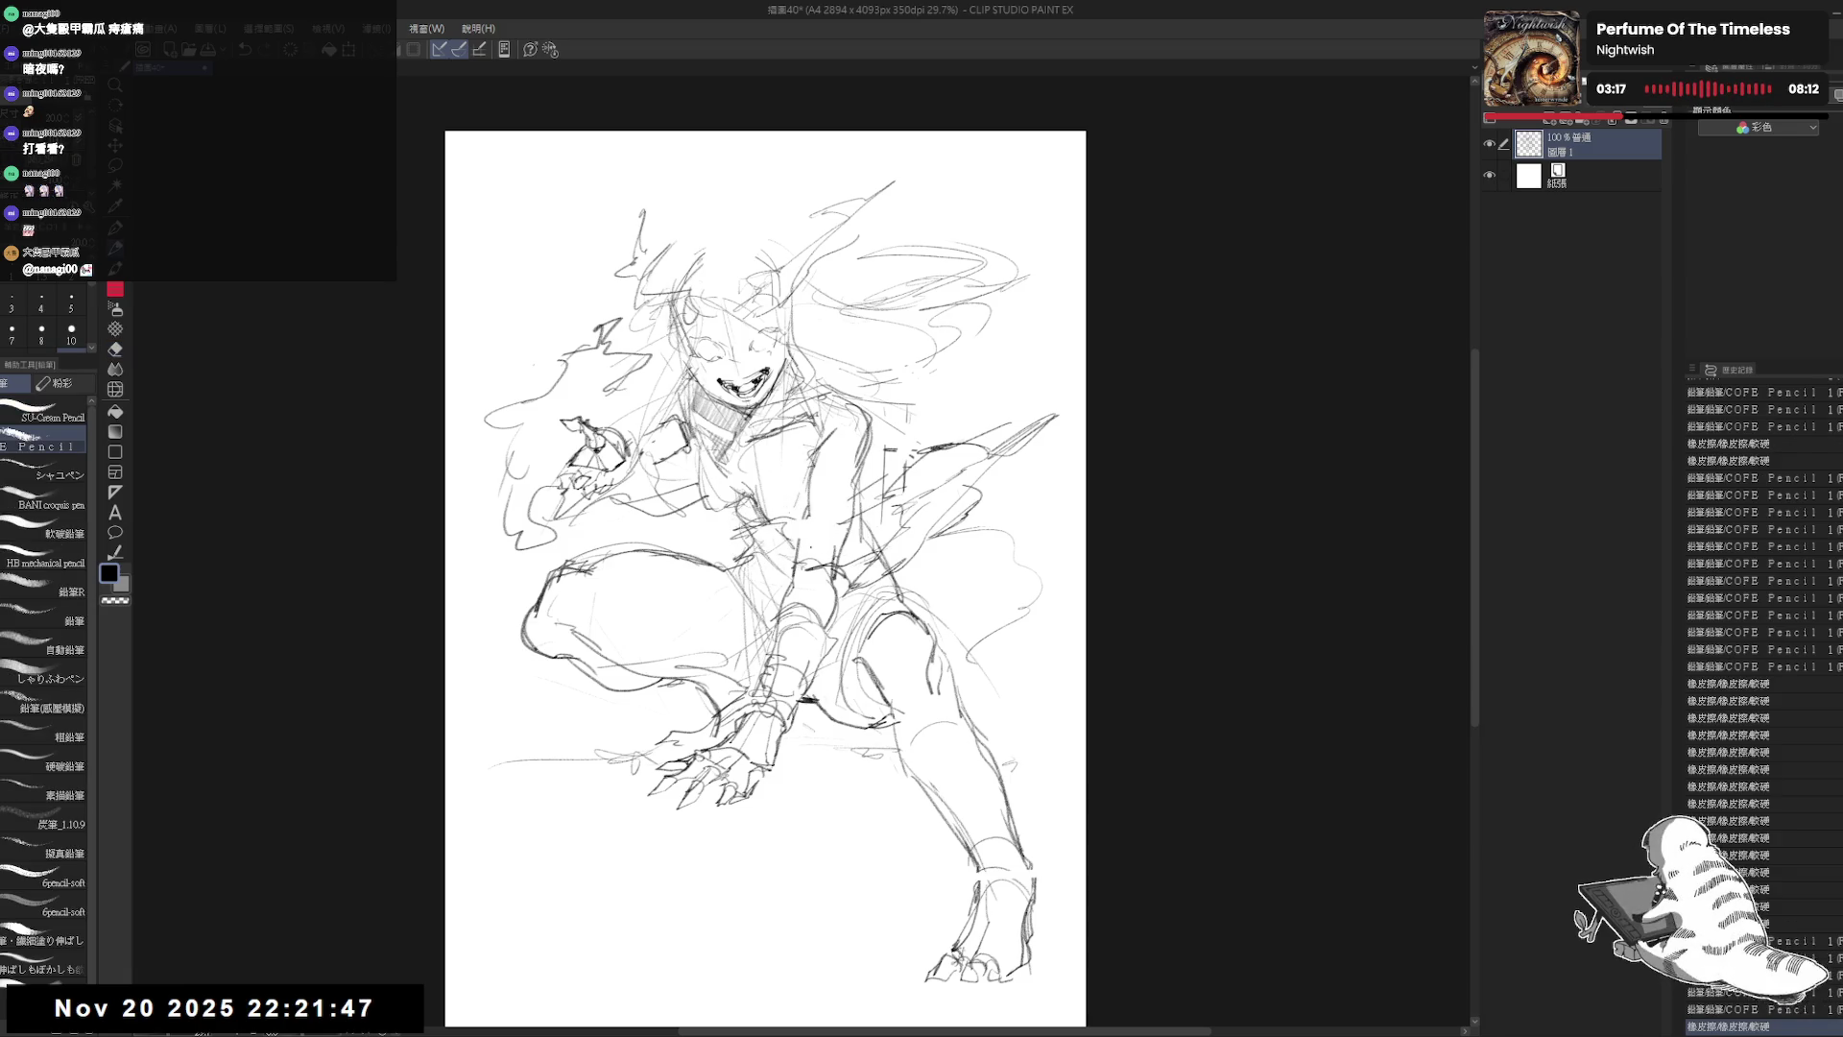
{"action": "left_click_drag", "start_coordinate": [960, 376], "coordinate": [1020, 365]}
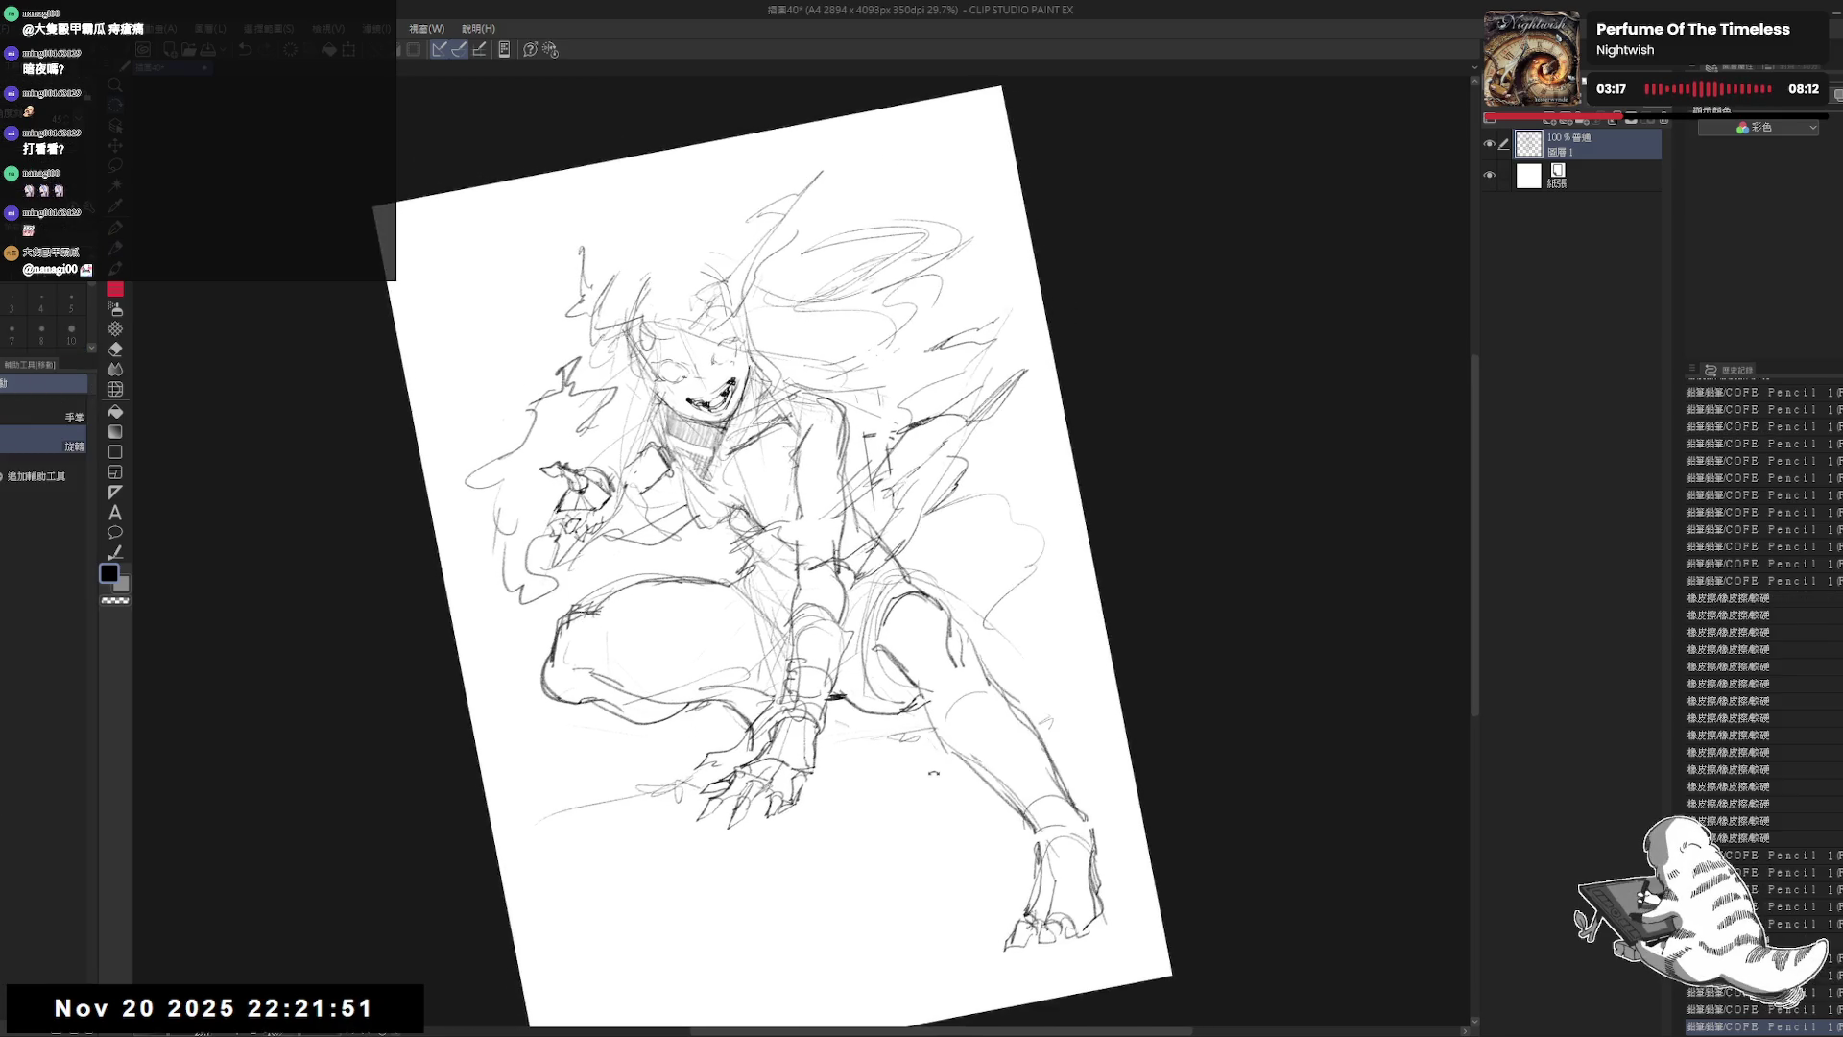
Step: Tilt the canvas briefly and erase lines near the lower left
{"action": "key", "text": "e"}
{"action": "left_click_drag", "start_coordinate": [970, 585], "coordinate": [892, 672]}
{"action": "key", "text": "p"}
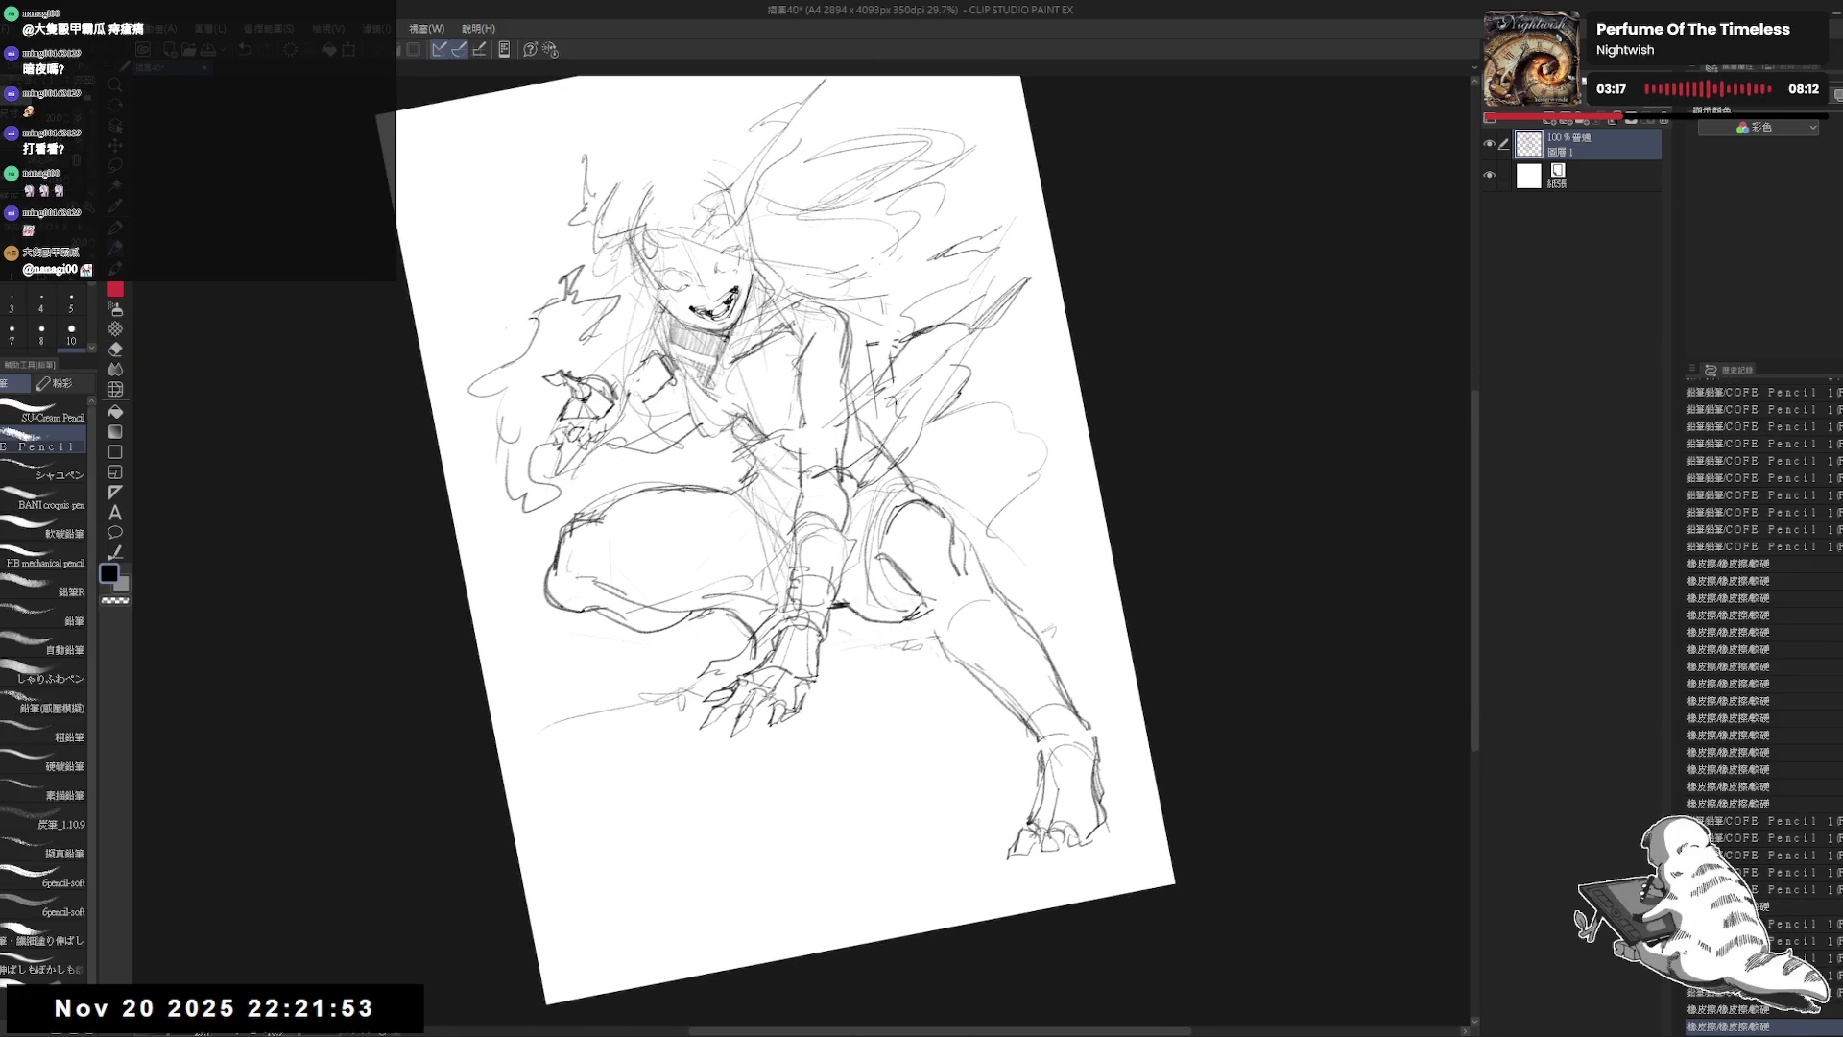
{"action": "key", "text": "ctrl+@"}
{"action": "key", "text": "e"}
{"action": "left_click_drag", "start_coordinate": [576, 663], "coordinate": [672, 633]}
Step: Erase lines near the raised hand and zoom in on it
{"action": "key", "text": "p"}
{"action": "left_click_drag", "start_coordinate": [768, 480], "coordinate": [743, 511]}
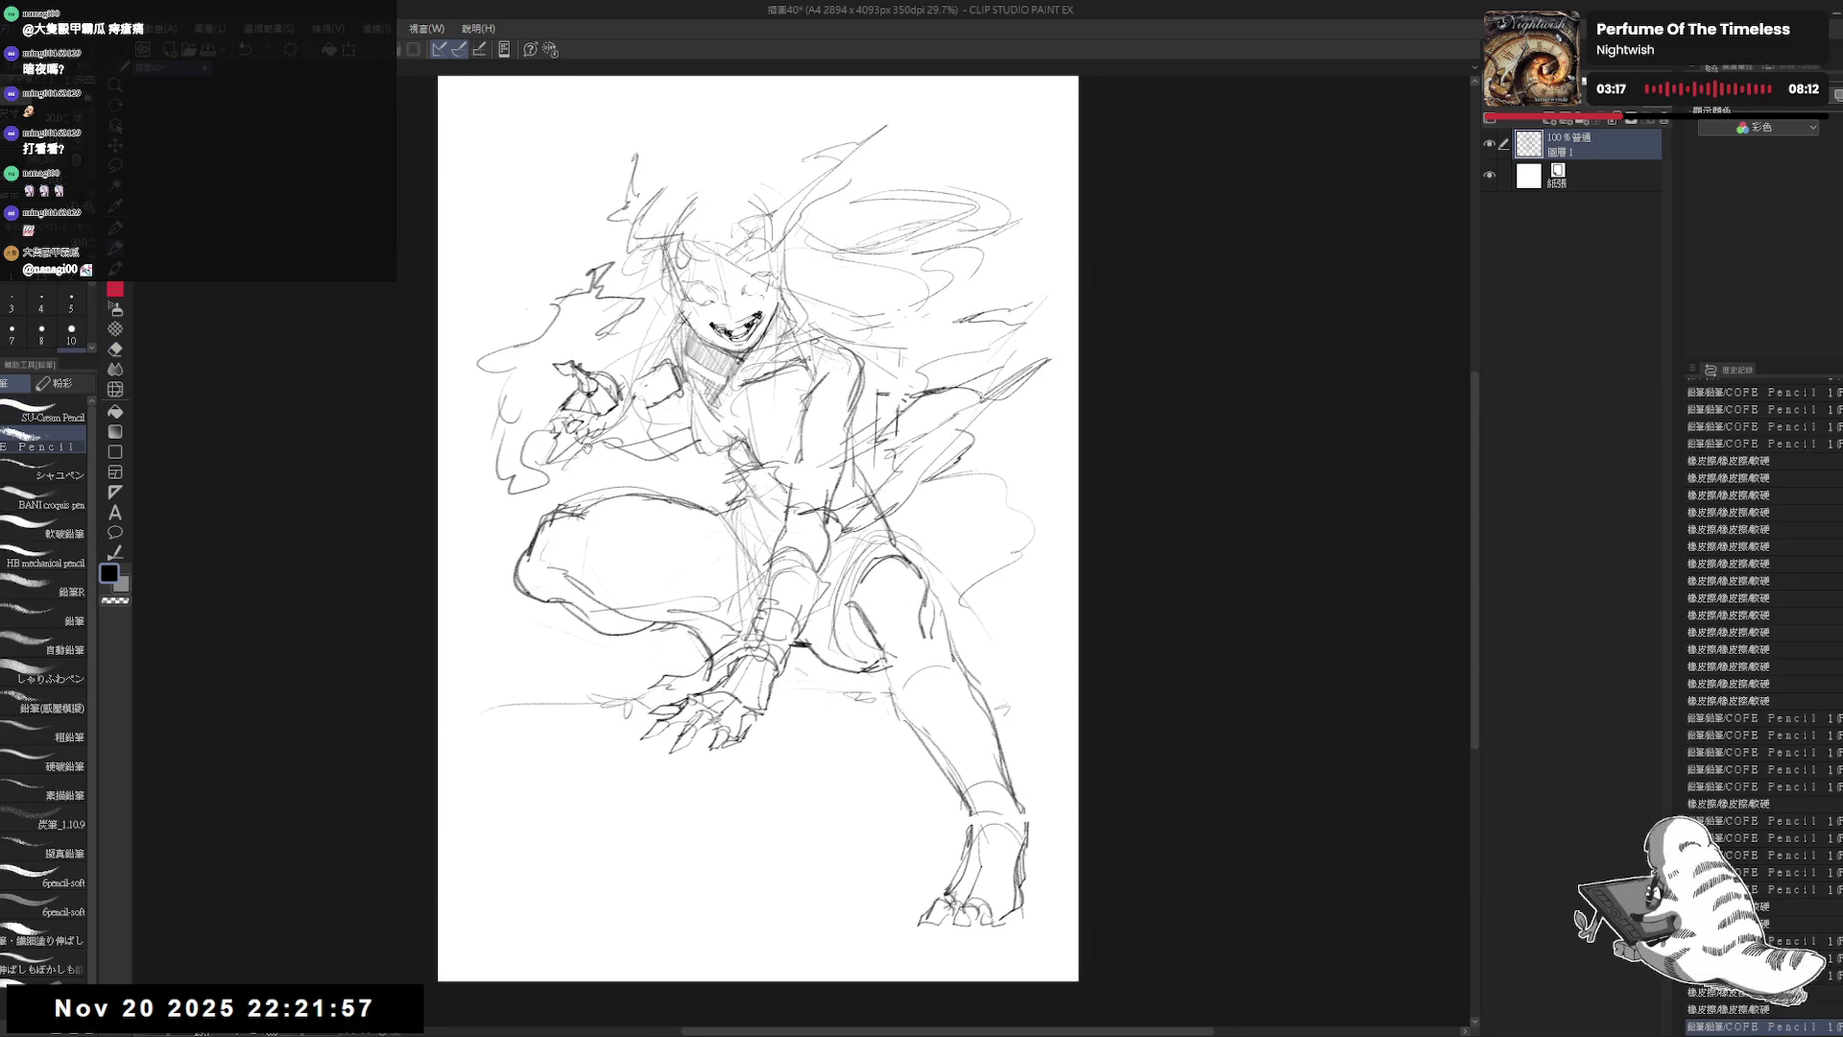
{"action": "key", "text": "e"}
{"action": "left_click_drag", "start_coordinate": [566, 432], "coordinate": [634, 480]}
{"action": "key", "text": "p"}
{"action": "mouse_move", "coordinate": [556, 345]}
{"action": "left_mouse_down"}
{"action": "mouse_move", "coordinate": [582, 359]}
{"action": "mouse_move", "coordinate": [557, 423]}
{"action": "mouse_move", "coordinate": [624, 355]}
{"action": "mouse_move", "coordinate": [619, 432]}
{"action": "mouse_move", "coordinate": [643, 442]}
{"action": "left_mouse_up"}
{"action": "left_click", "coordinate": [581, 359]}
{"action": "key", "text": "e"}
{"action": "key", "text": "p"}
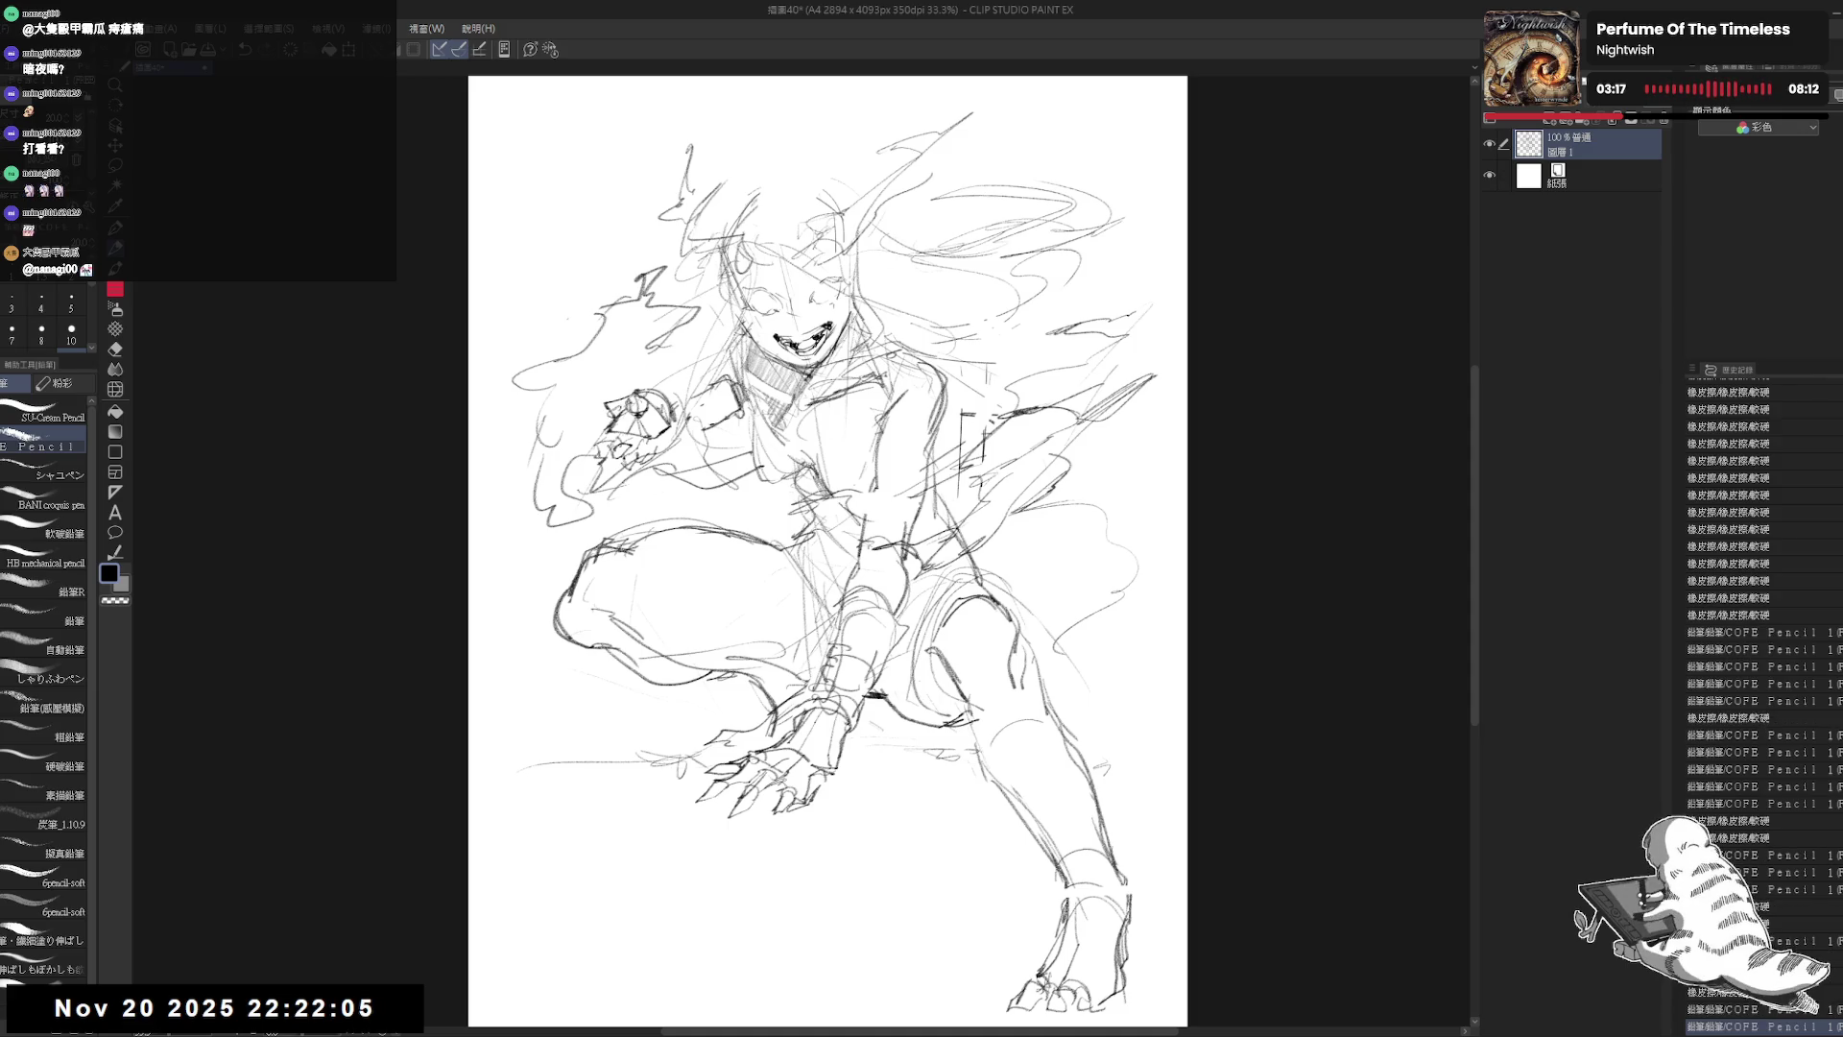
Step: Rotate the canvas and draw a diagonal spear line through the raised hand, redrawing until it fits
{"action": "left_click_drag", "start_coordinate": [960, 384], "coordinate": [1046, 494]}
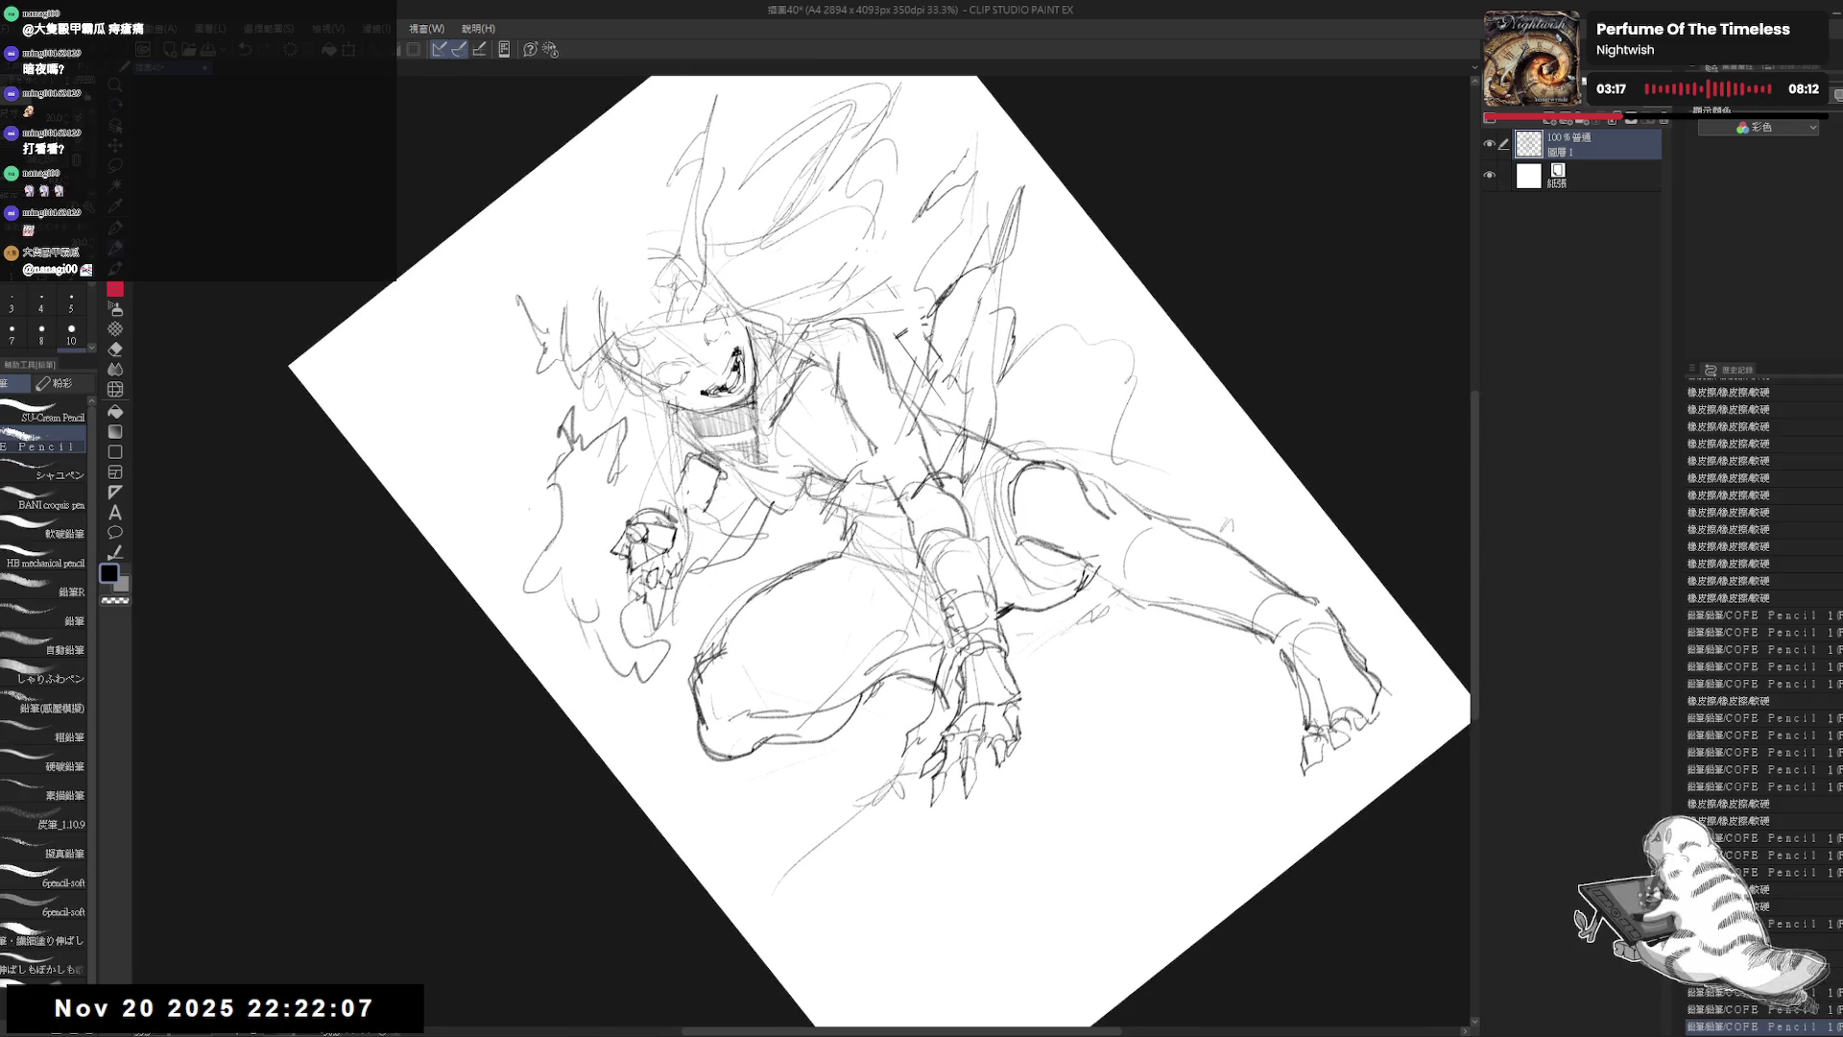
{"action": "left_click_drag", "start_coordinate": [674, 536], "coordinate": [578, 676]}
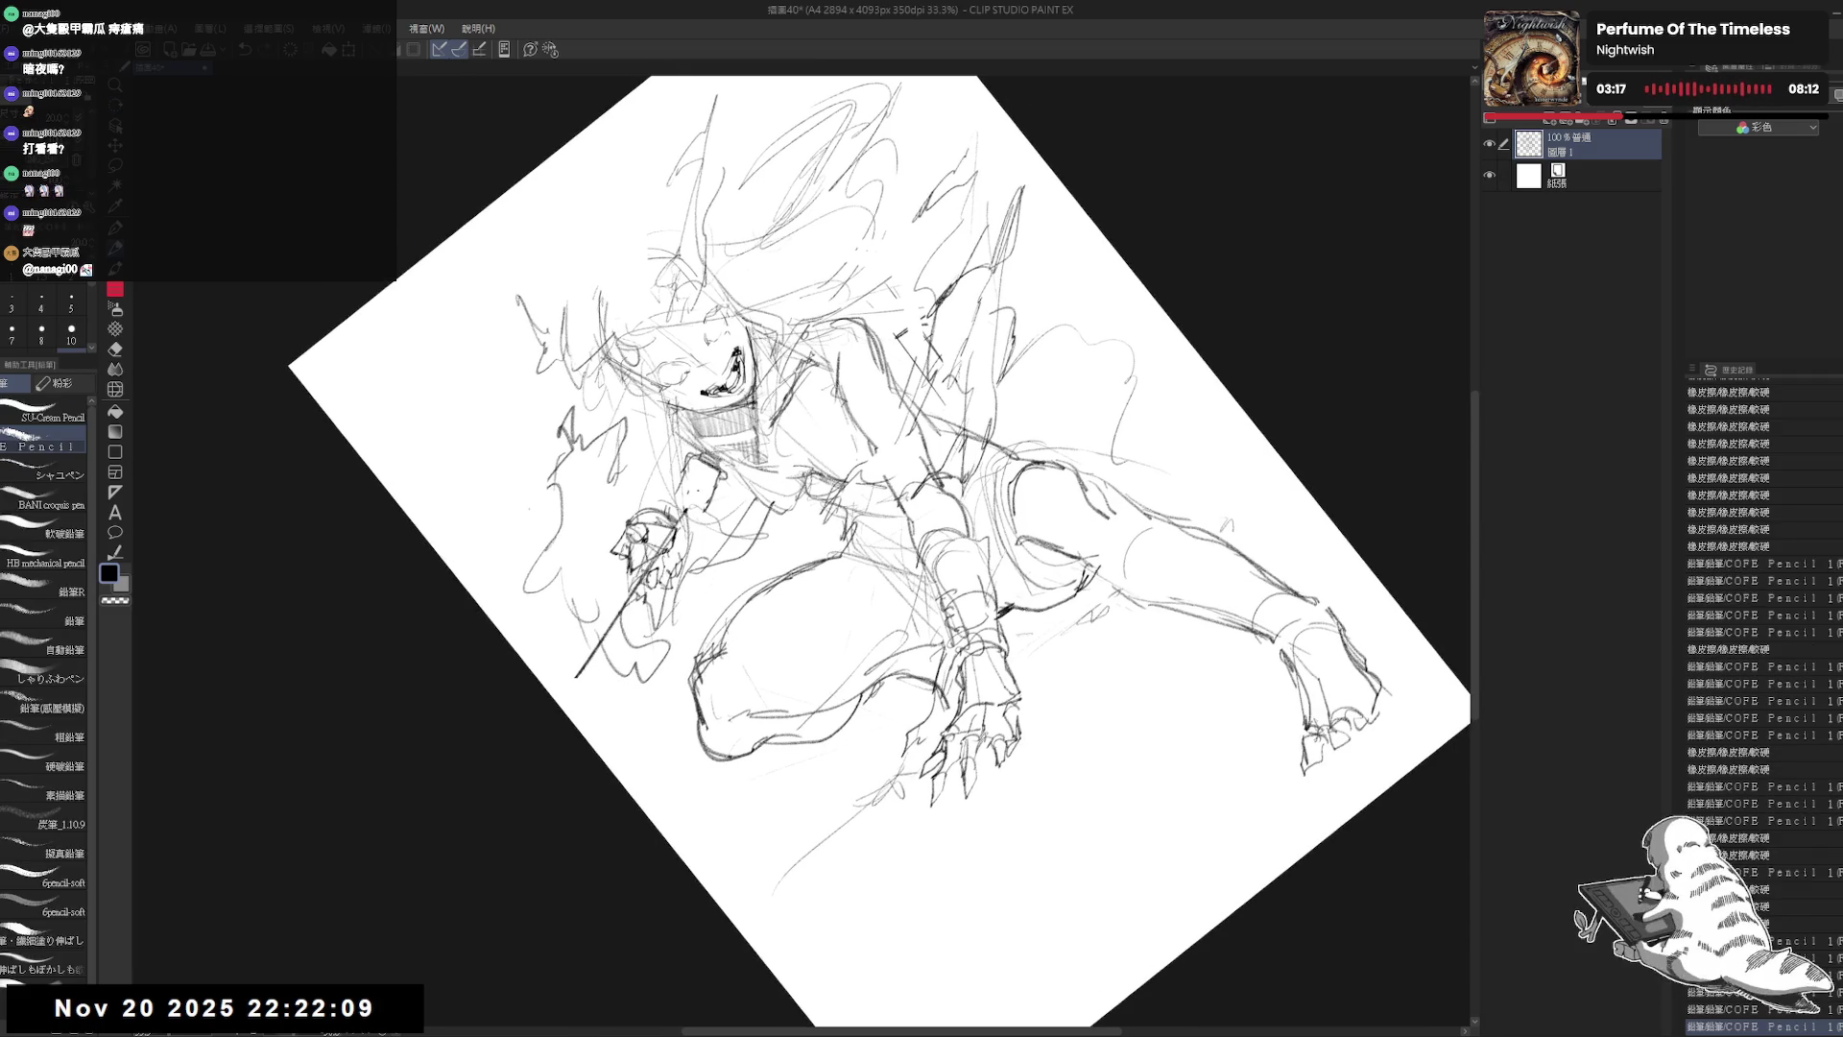
{"action": "key", "text": "ctrl+z"}
{"action": "left_click_drag", "start_coordinate": [688, 504], "coordinate": [586, 670]}
{"action": "key", "text": "ctrl+z"}
{"action": "left_click_drag", "start_coordinate": [705, 490], "coordinate": [629, 619]}
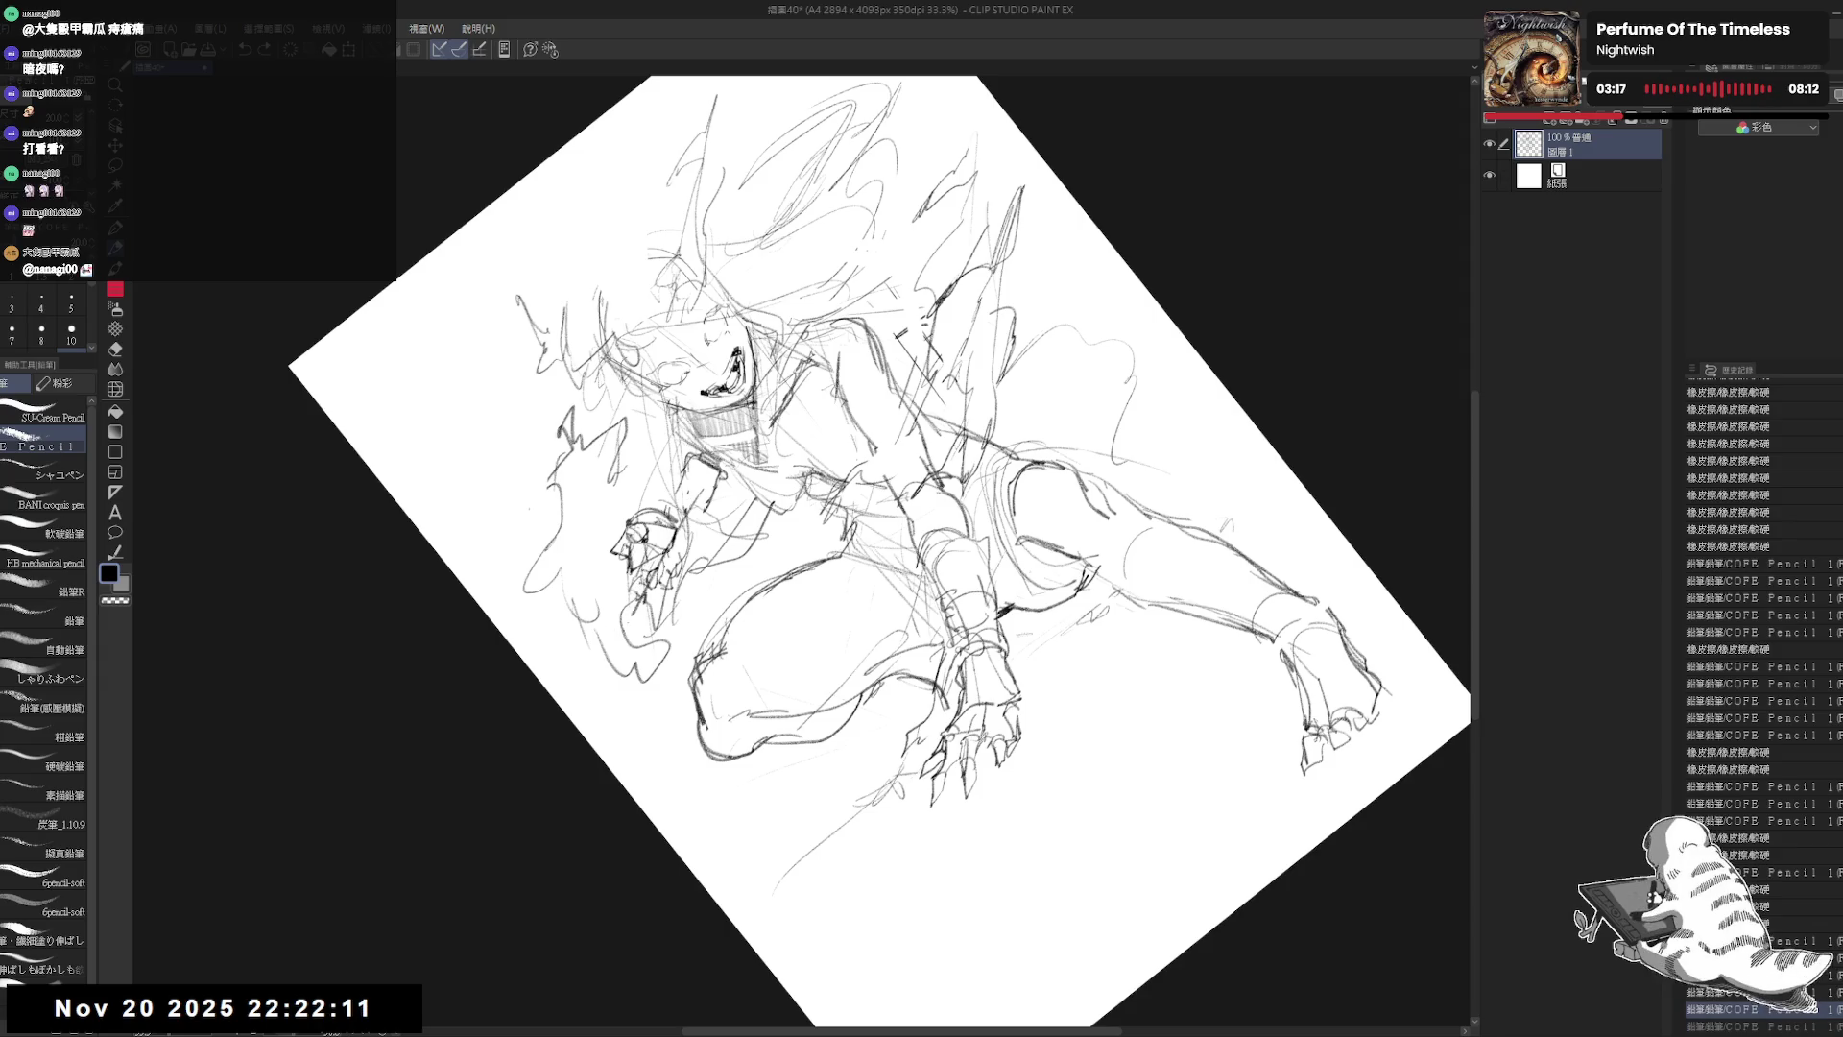
Step: Extend a long stroke toward the upper right and reset the canvas rotation
{"action": "left_click_drag", "start_coordinate": [947, 123], "coordinate": [847, 258]}
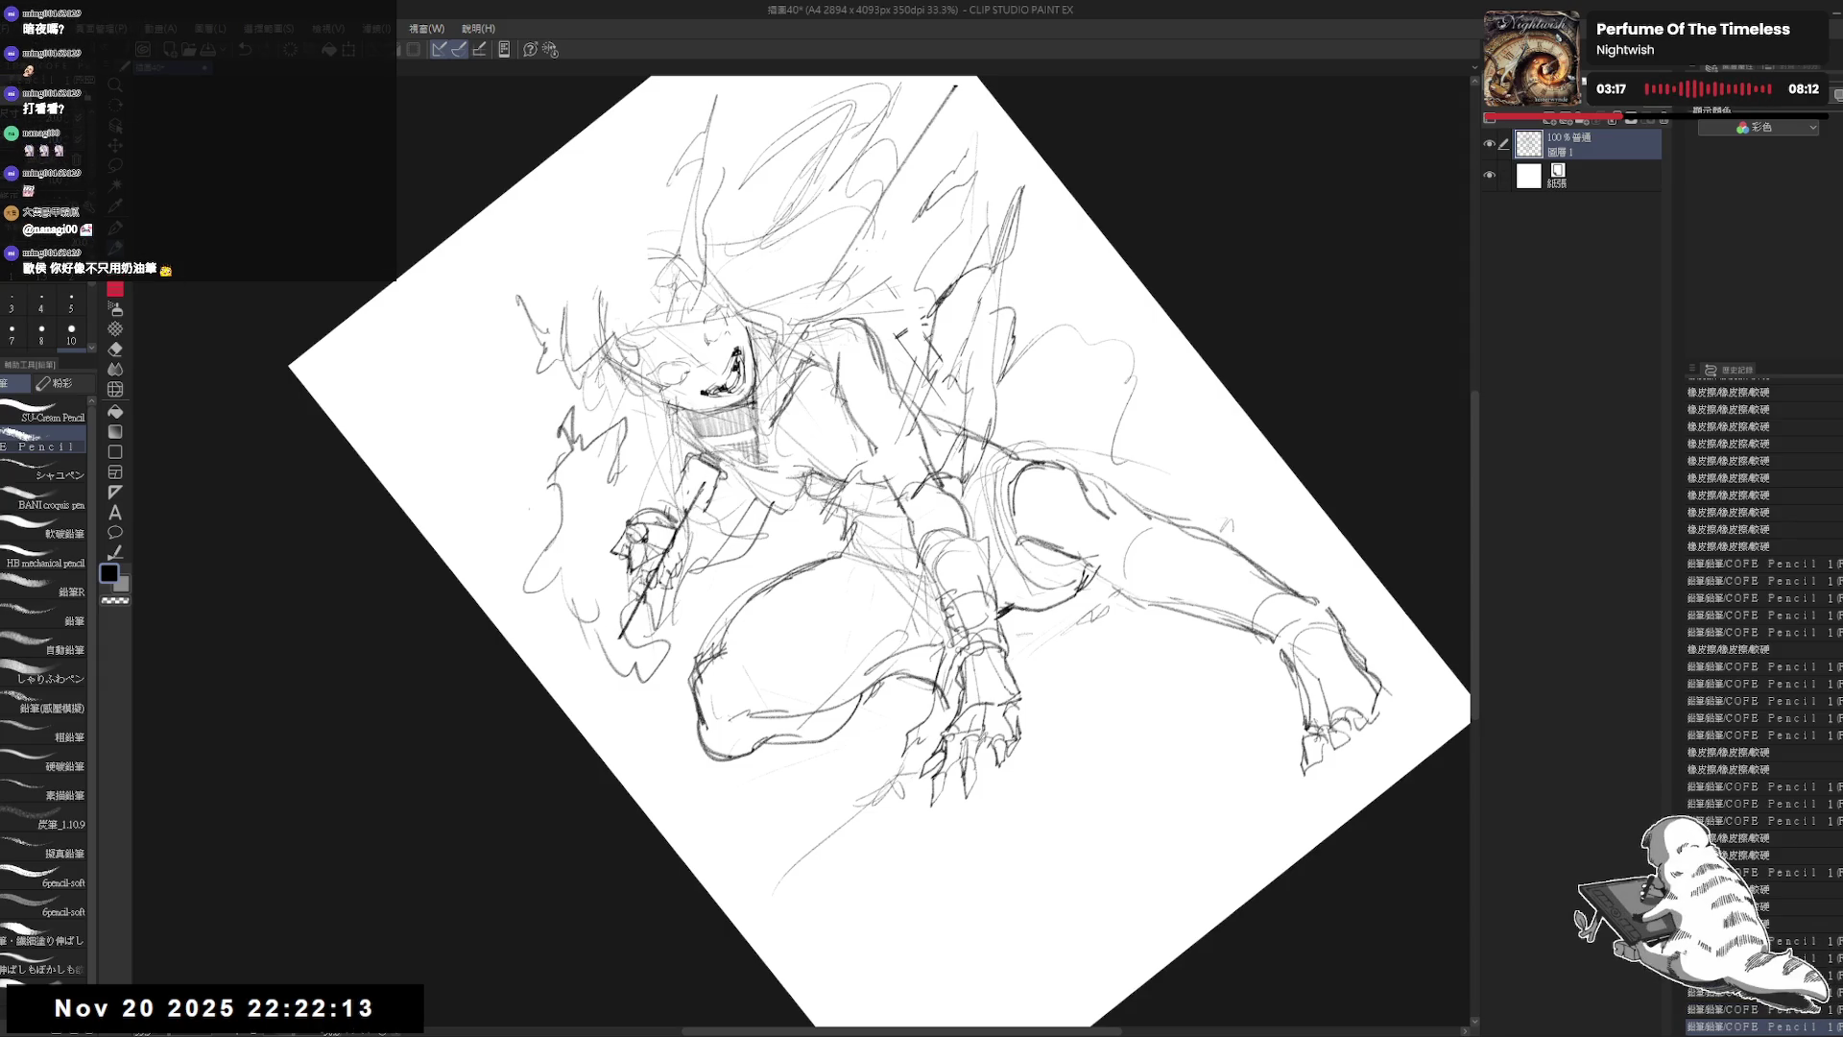
{"action": "key", "text": "ctrl+0"}
{"action": "left_click_drag", "start_coordinate": [672, 485], "coordinate": [576, 542]}
Step: Hatch flame strokes along the upper-right spear line, reworking them
{"action": "key", "text": "ctrl+z"}
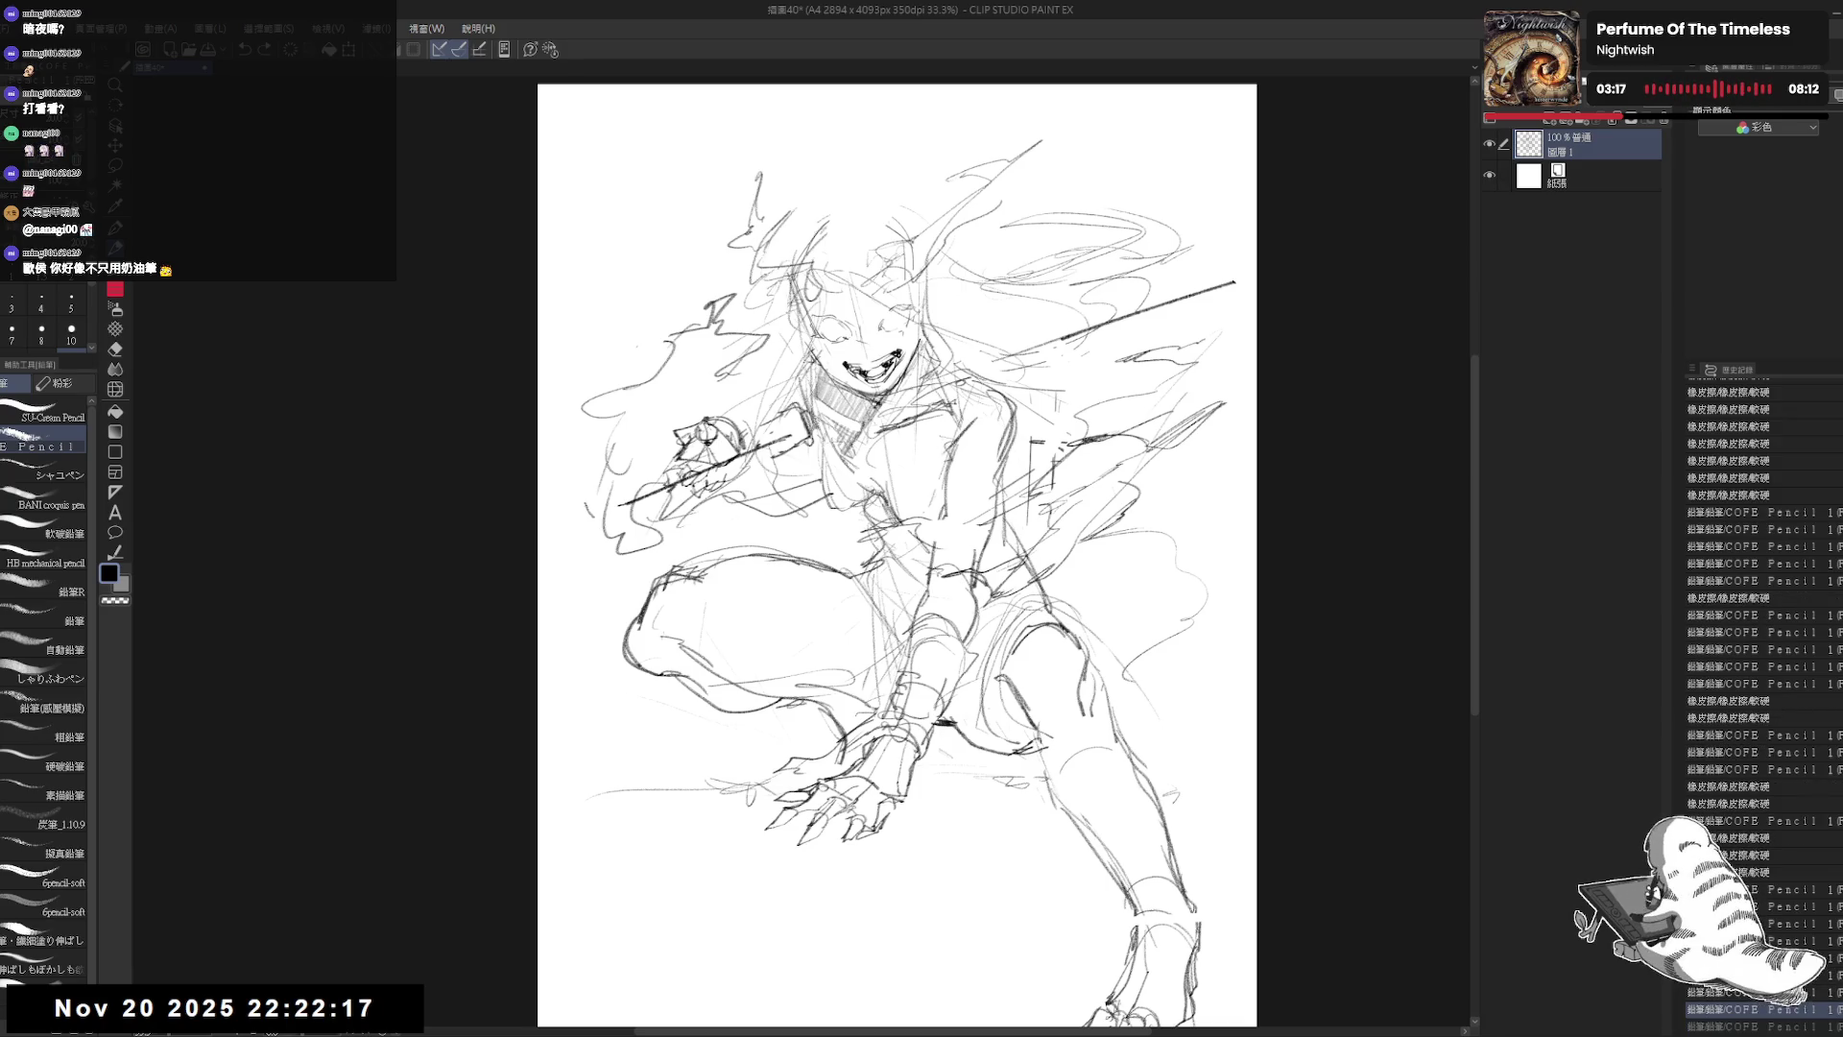
{"action": "left_click_drag", "start_coordinate": [1241, 277], "coordinate": [1235, 276]}
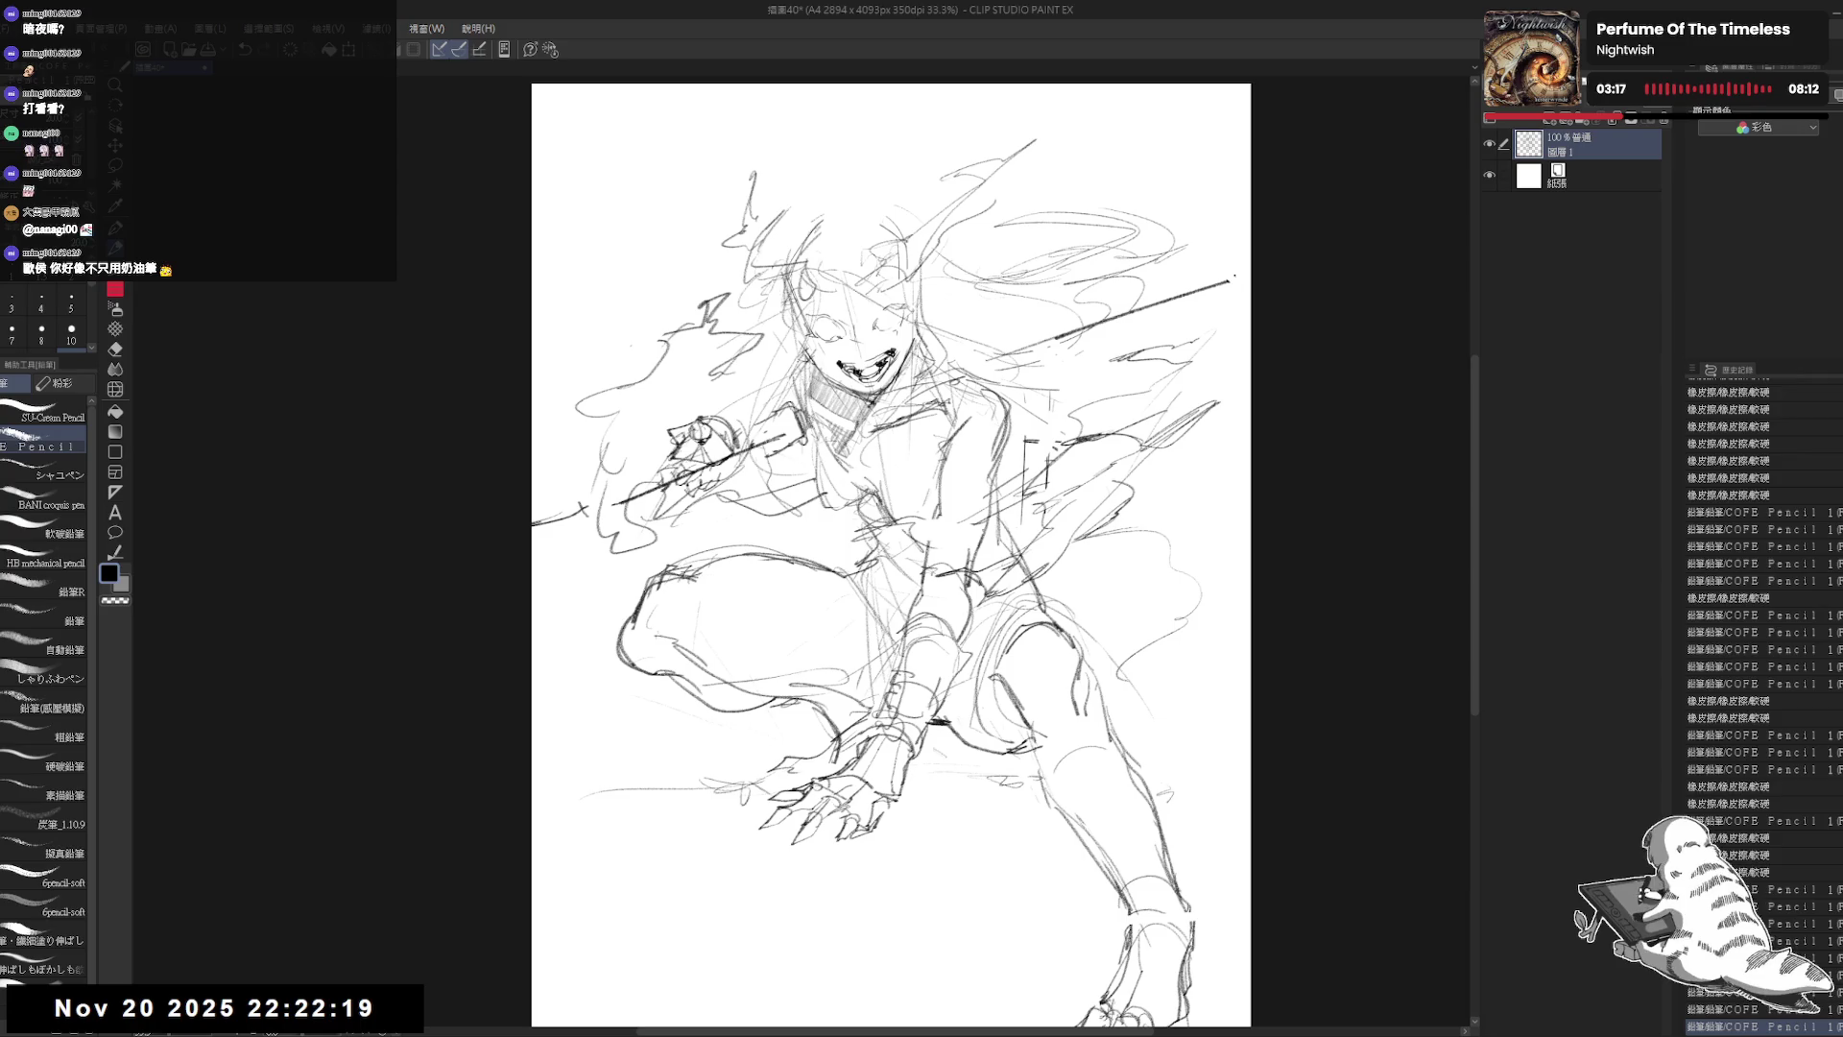
{"action": "left_click_drag", "start_coordinate": [893, 557], "coordinate": [875, 580]}
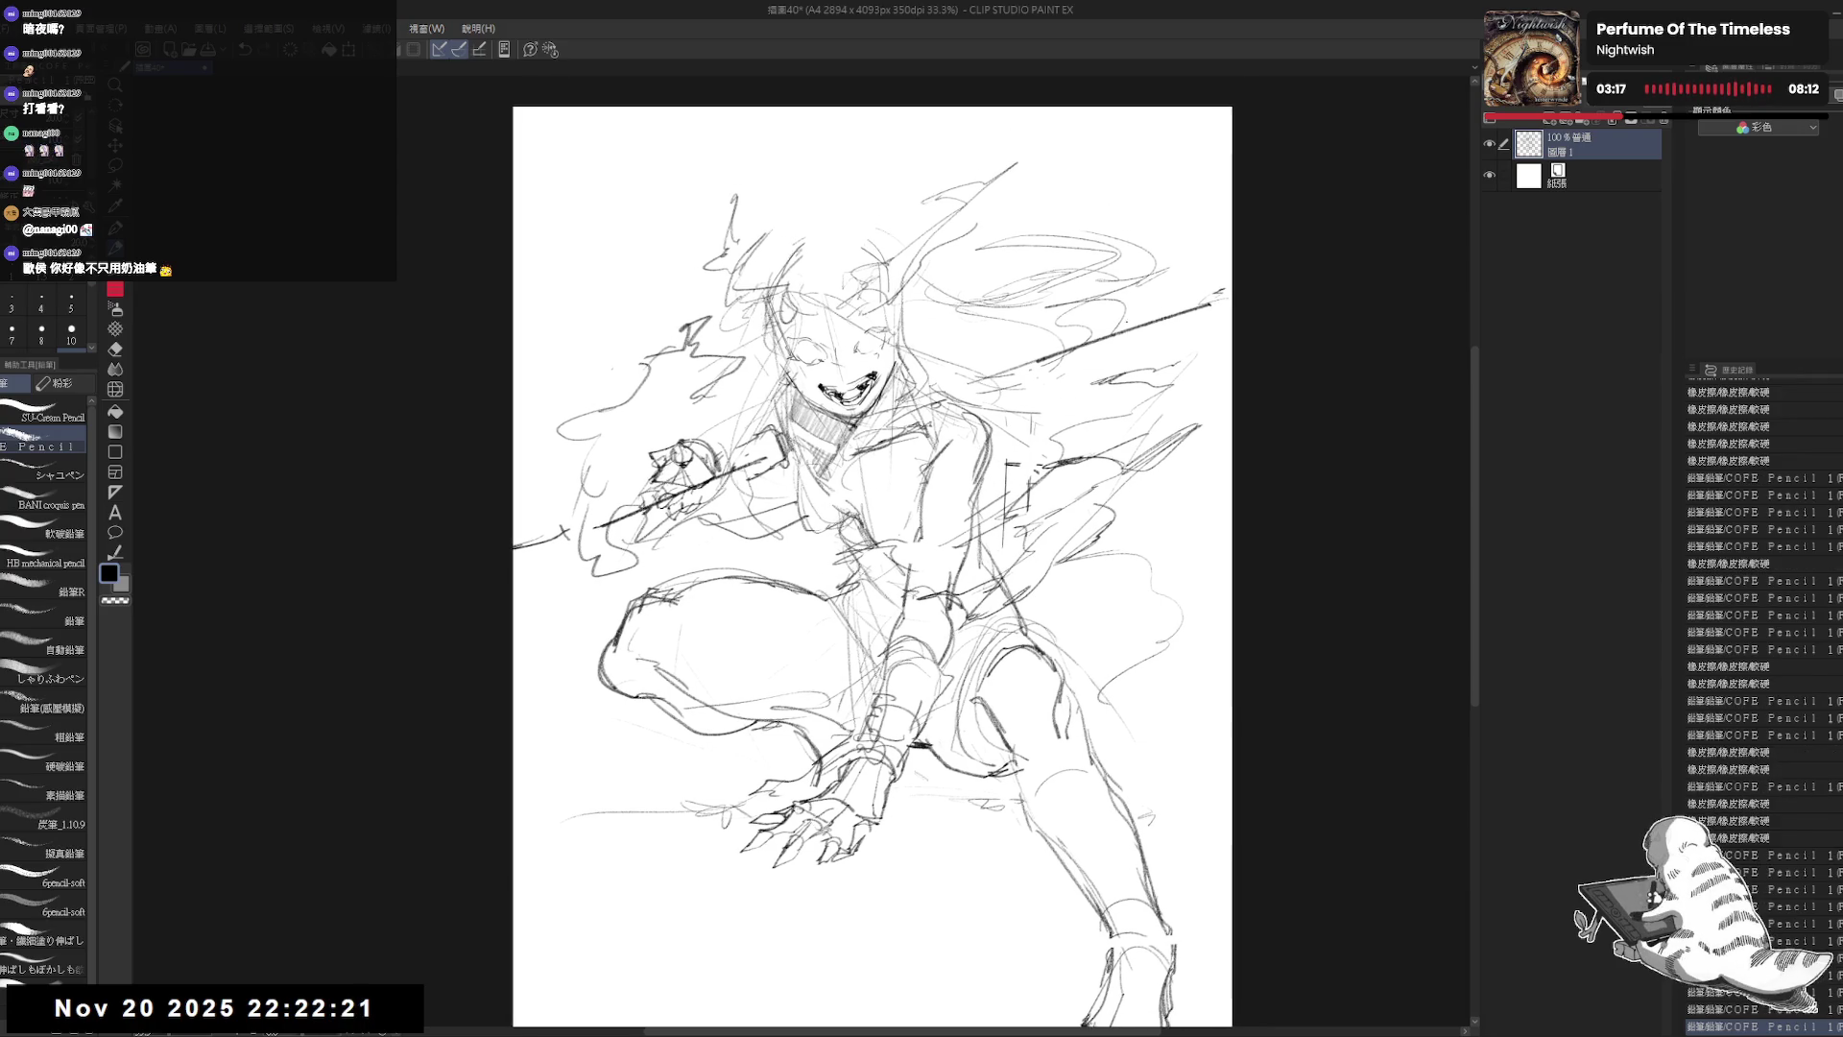
{"action": "mouse_move", "coordinate": [1104, 319]}
{"action": "left_mouse_down"}
{"action": "mouse_move", "coordinate": [973, 361]}
{"action": "mouse_move", "coordinate": [1081, 386]}
{"action": "mouse_move", "coordinate": [1095, 317]}
{"action": "mouse_move", "coordinate": [1176, 249]}
{"action": "left_mouse_up"}
{"action": "left_click_drag", "start_coordinate": [1227, 171], "coordinate": [1138, 350]}
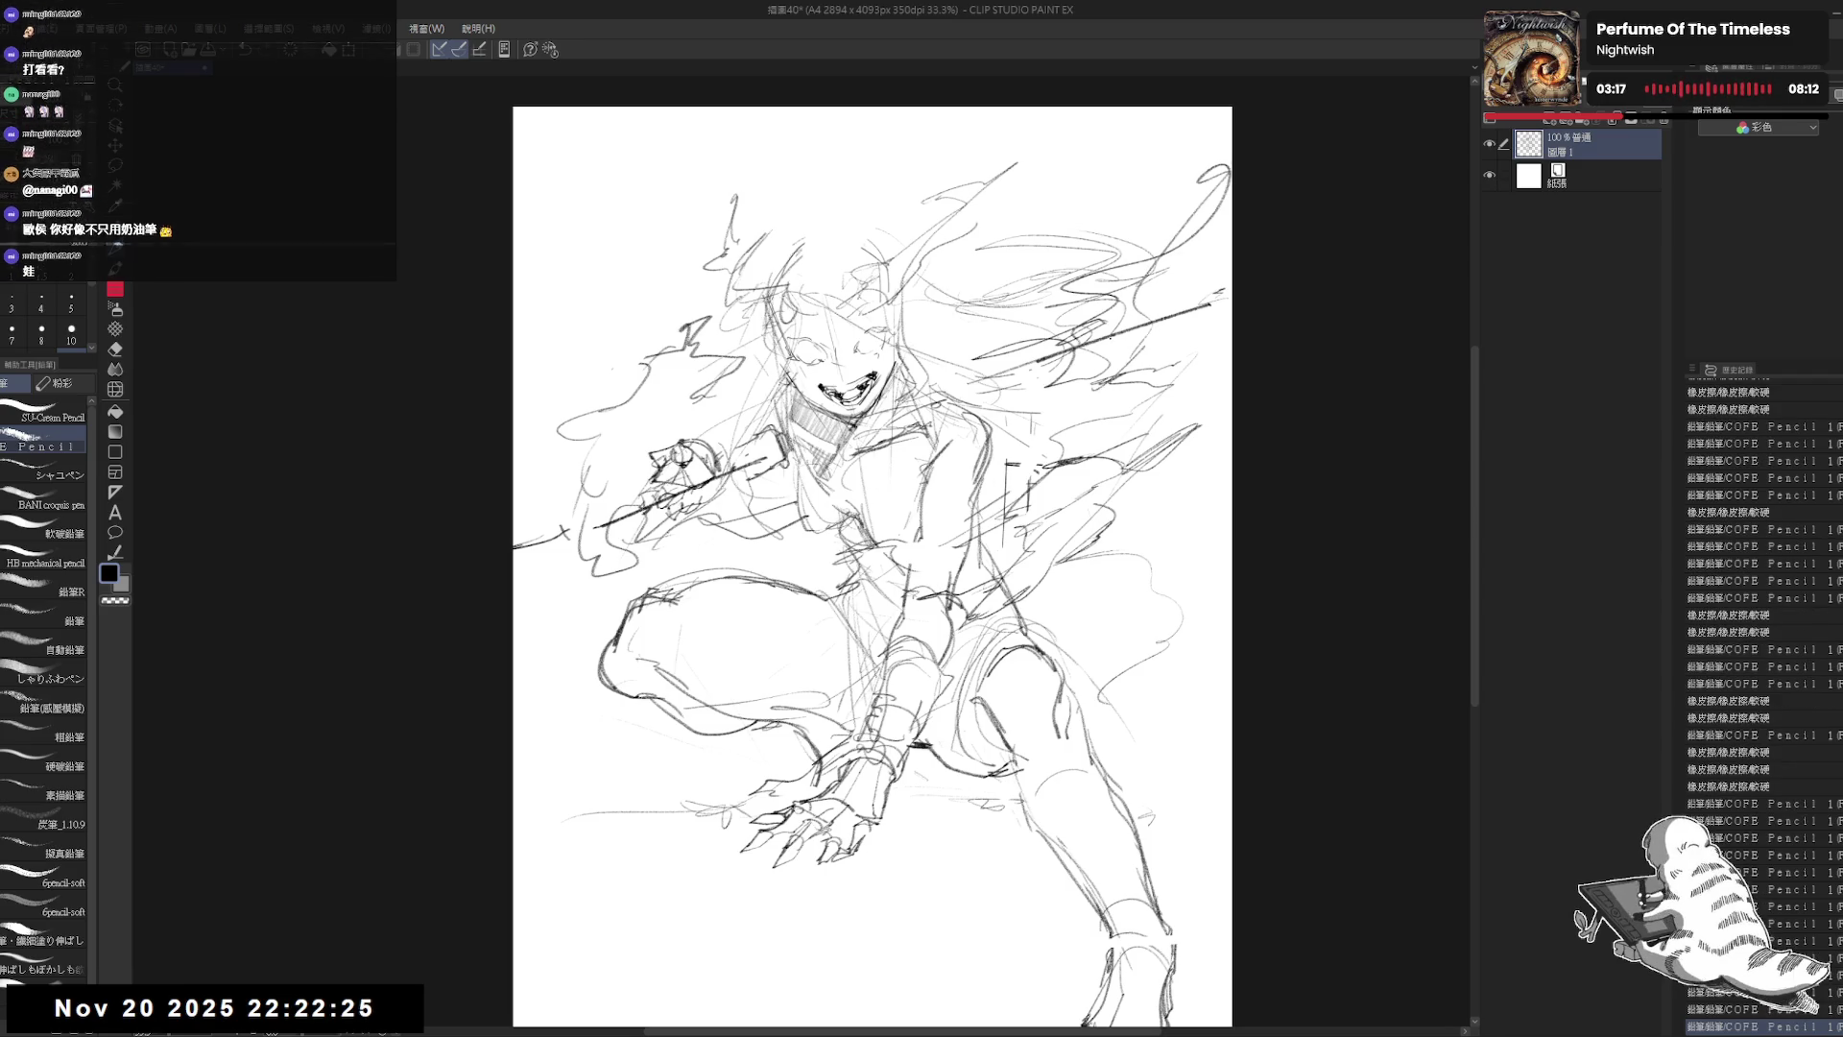
{"action": "key", "text": "e"}
{"action": "left_click_drag", "start_coordinate": [1142, 264], "coordinate": [1071, 365]}
{"action": "key", "text": "p"}
{"action": "mouse_move", "coordinate": [1147, 300]}
{"action": "left_mouse_down"}
{"action": "mouse_move", "coordinate": [1061, 370]}
{"action": "mouse_move", "coordinate": [1084, 321]}
{"action": "left_mouse_up"}
{"action": "mouse_move", "coordinate": [1118, 319]}
{"action": "left_mouse_down"}
{"action": "mouse_move", "coordinate": [1052, 384]}
{"action": "mouse_move", "coordinate": [1070, 384]}
{"action": "left_mouse_up"}
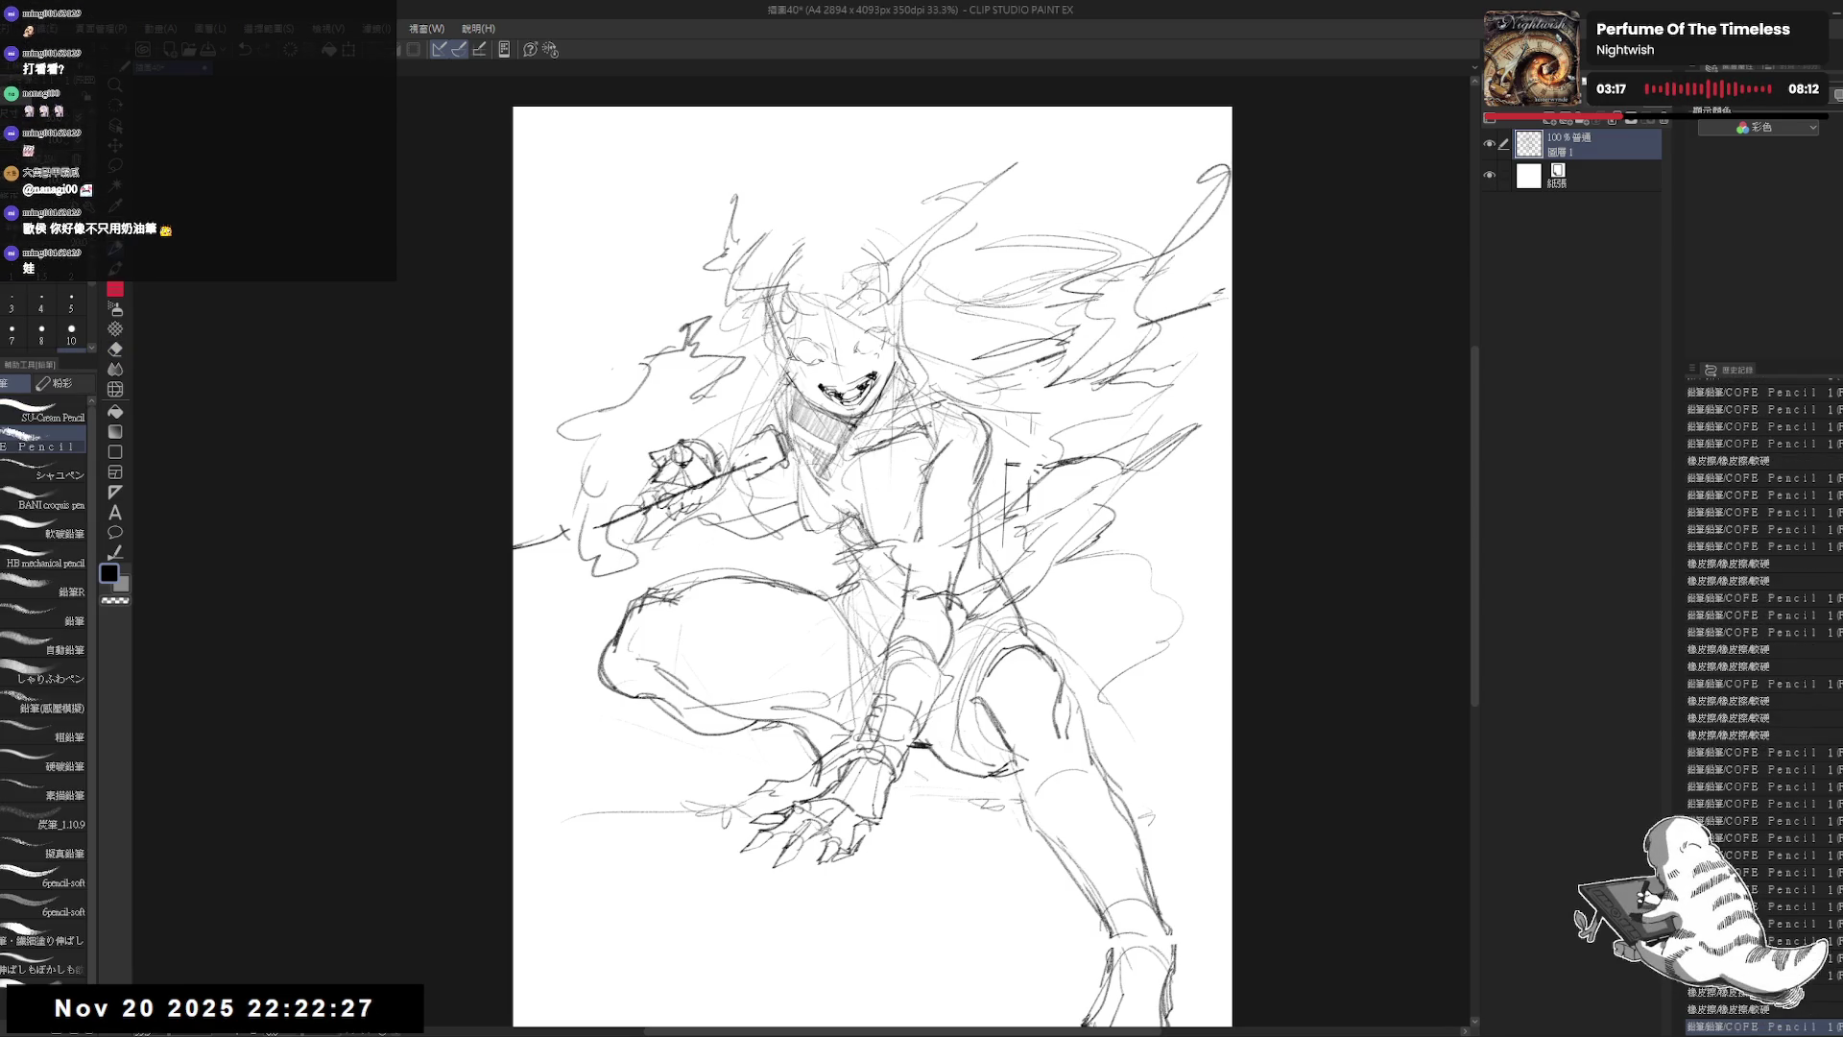
Step: Sketch flame strokes left of the arm and flip the view to check them
{"action": "left_click_drag", "start_coordinate": [595, 504], "coordinate": [533, 595]}
{"action": "left_click_drag", "start_coordinate": [633, 530], "coordinate": [567, 582]}
{"action": "left_click_drag", "start_coordinate": [608, 476], "coordinate": [524, 571]}
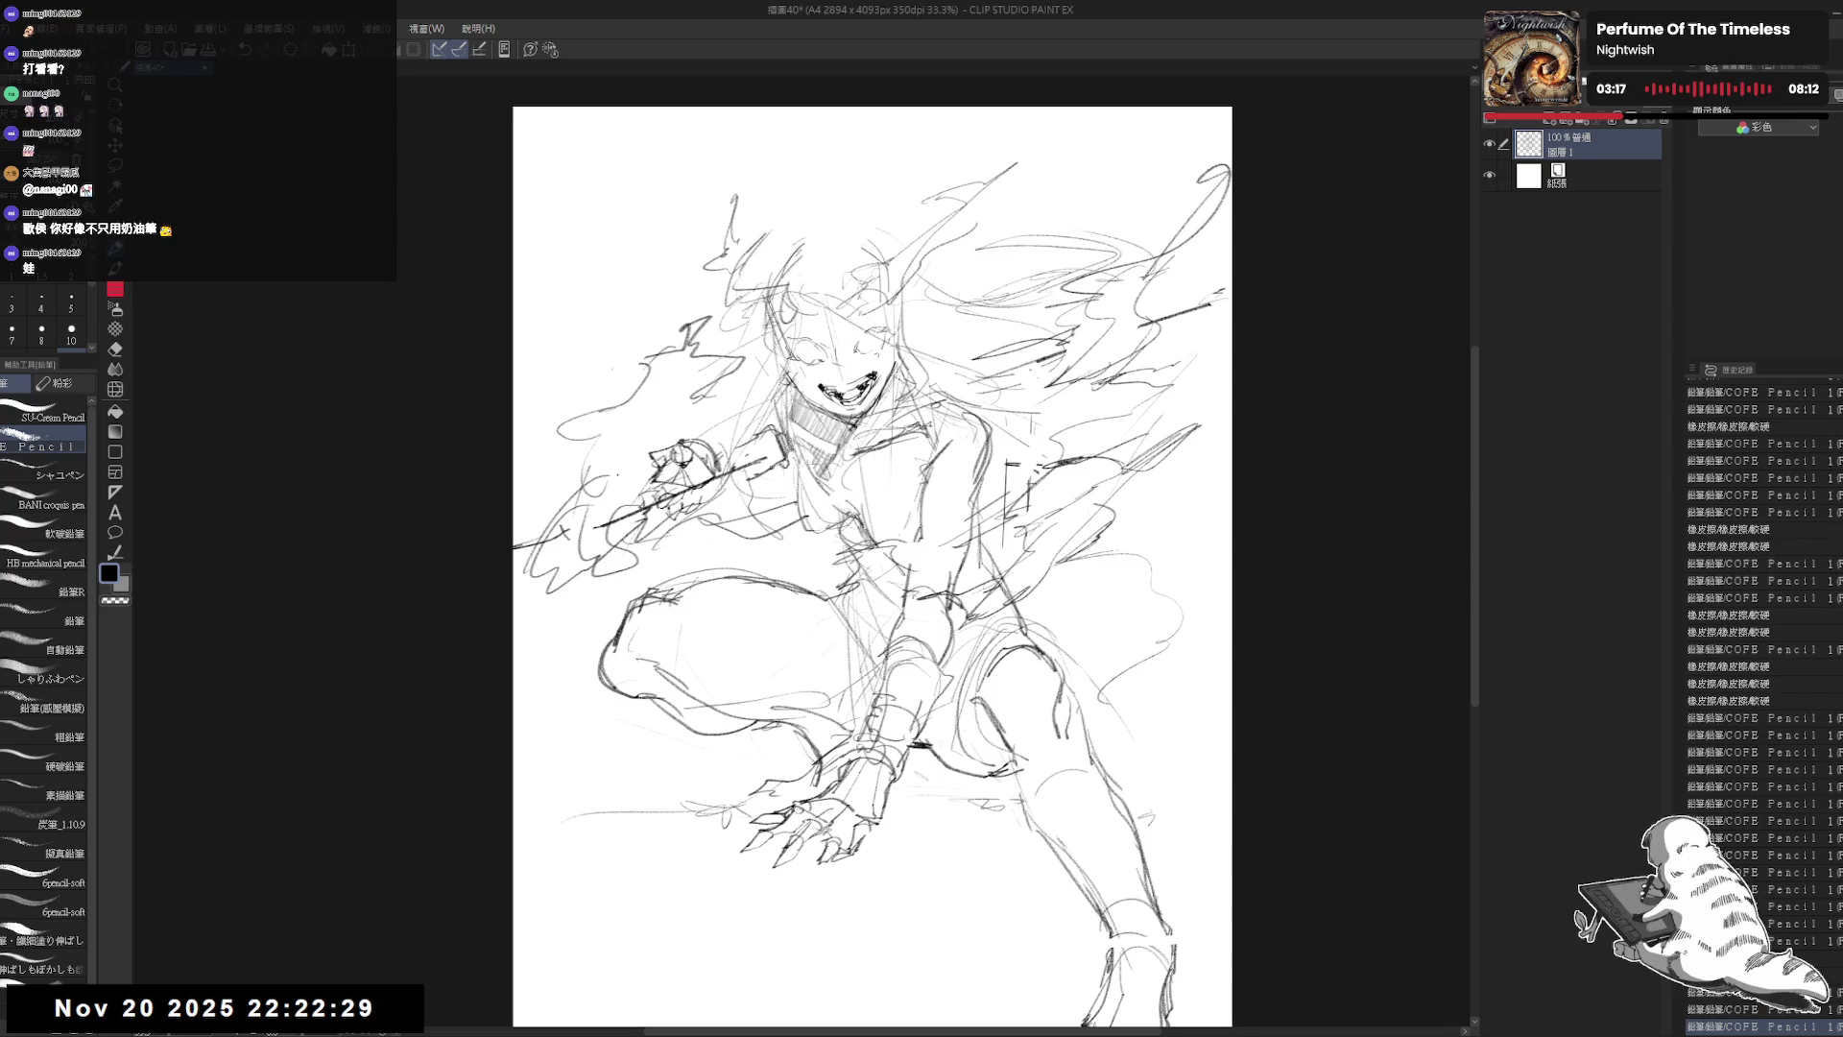
{"action": "key", "text": "h"}
{"action": "key", "text": "h"}
{"action": "mouse_move", "coordinate": [707, 835]}
{"action": "left_mouse_down"}
{"action": "mouse_move", "coordinate": [726, 734]}
{"action": "mouse_move", "coordinate": [699, 749]}
{"action": "mouse_move", "coordinate": [768, 773]}
{"action": "left_mouse_up"}
Step: Erase the lower reaching hand and its wrist lines
{"action": "key", "text": "e"}
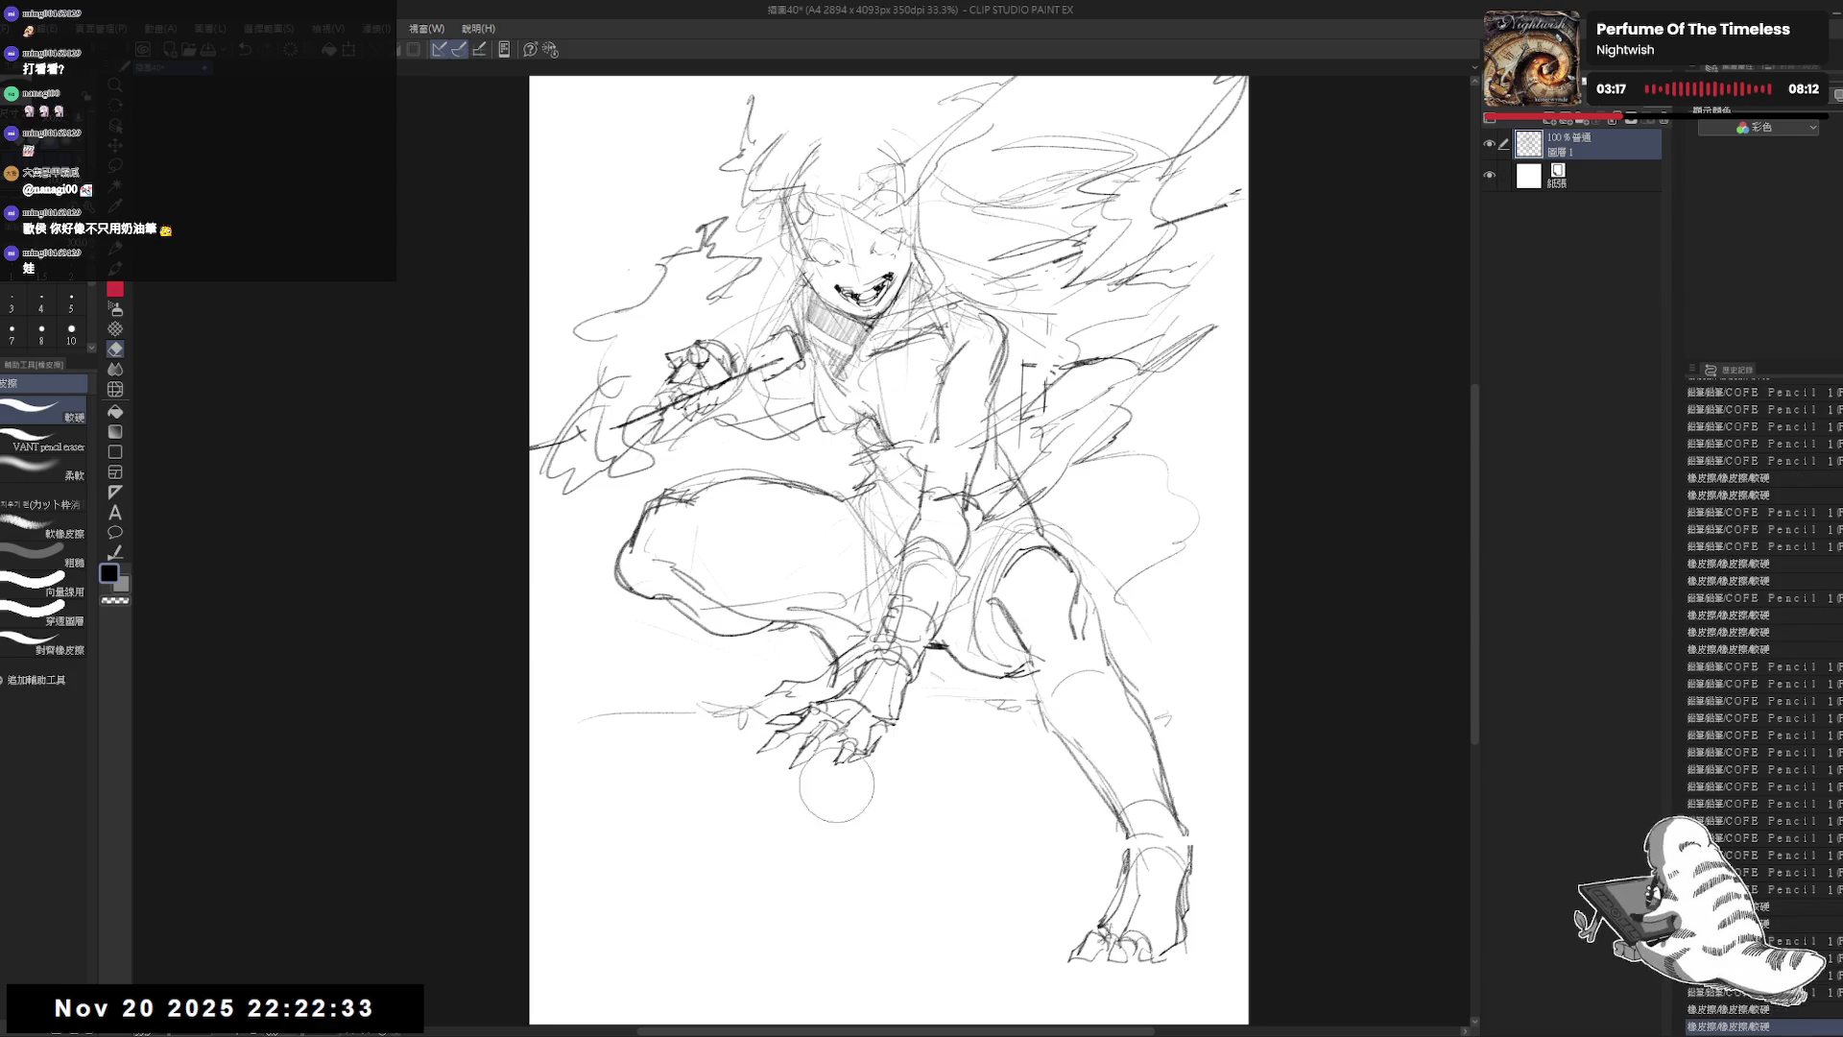
{"action": "key", "text": "p"}
{"action": "left_click_drag", "start_coordinate": [900, 773], "coordinate": [905, 781]}
{"action": "left_click_drag", "start_coordinate": [884, 693], "coordinate": [888, 705]}
{"action": "key", "text": "e"}
{"action": "key", "text": "p"}
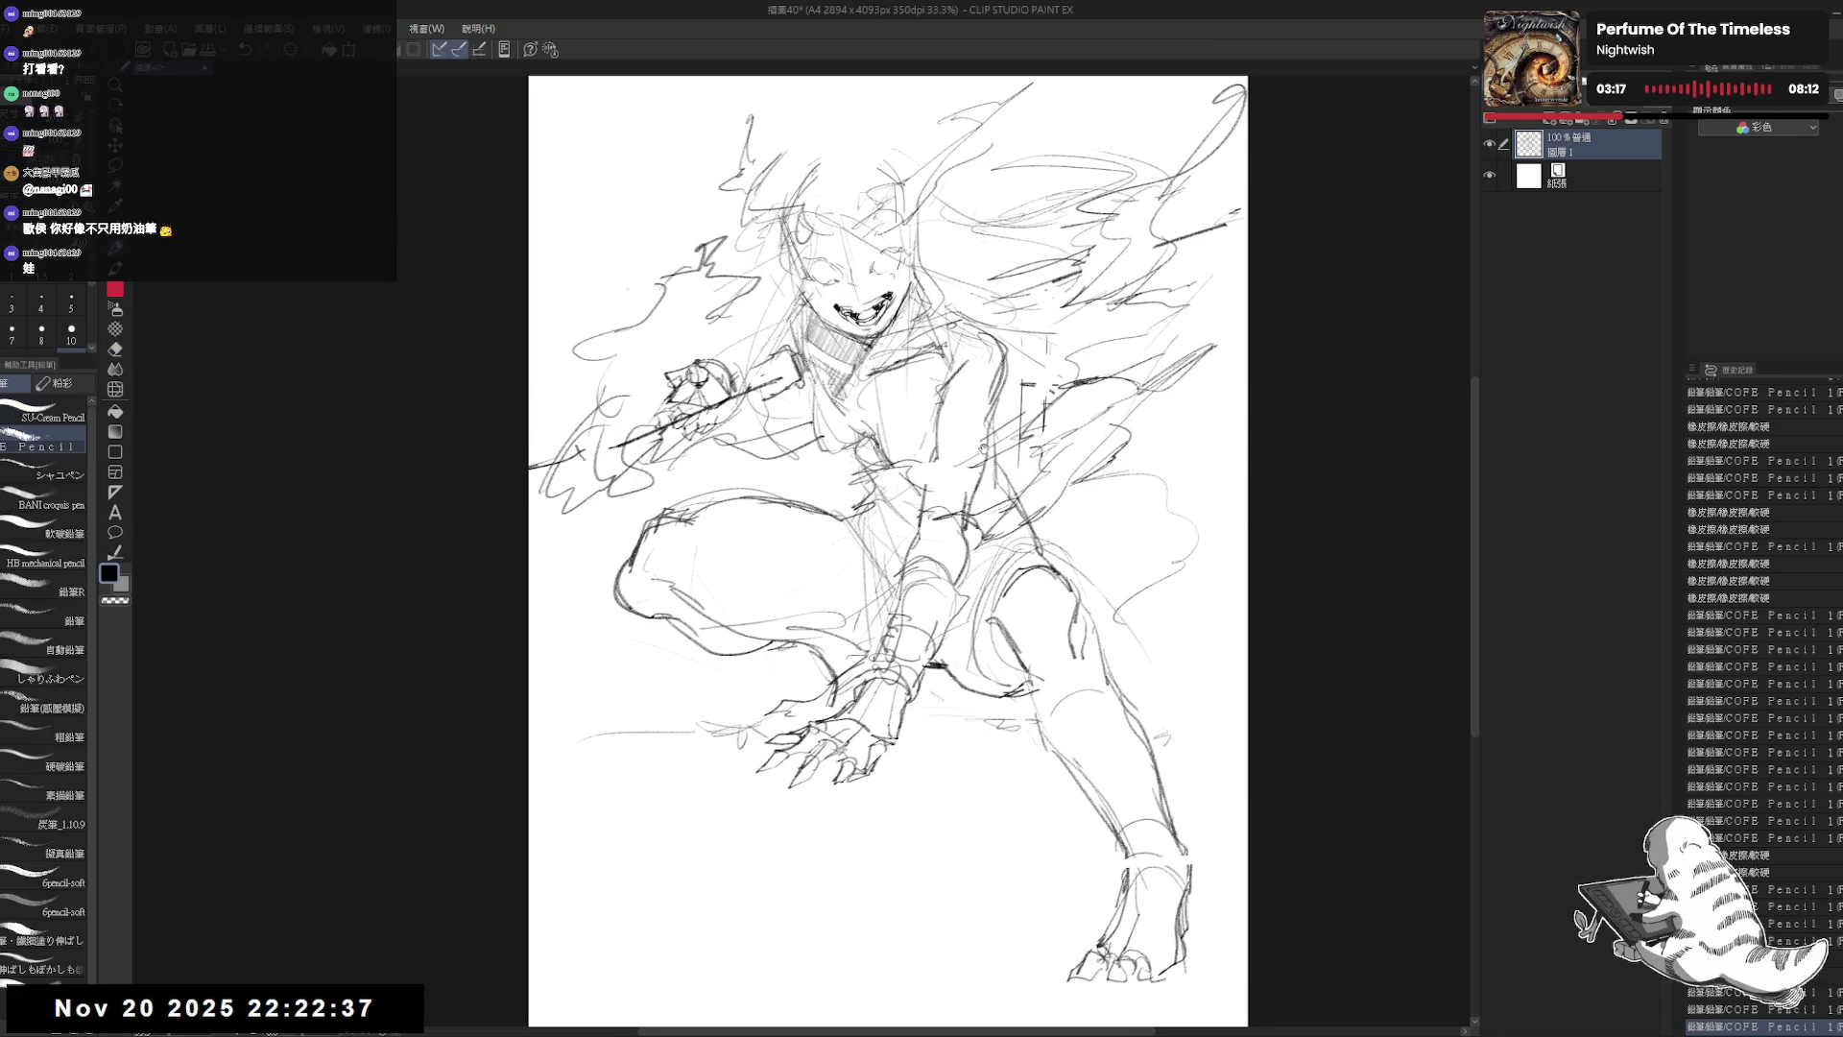
{"action": "left_click_drag", "start_coordinate": [977, 541], "coordinate": [953, 579]}
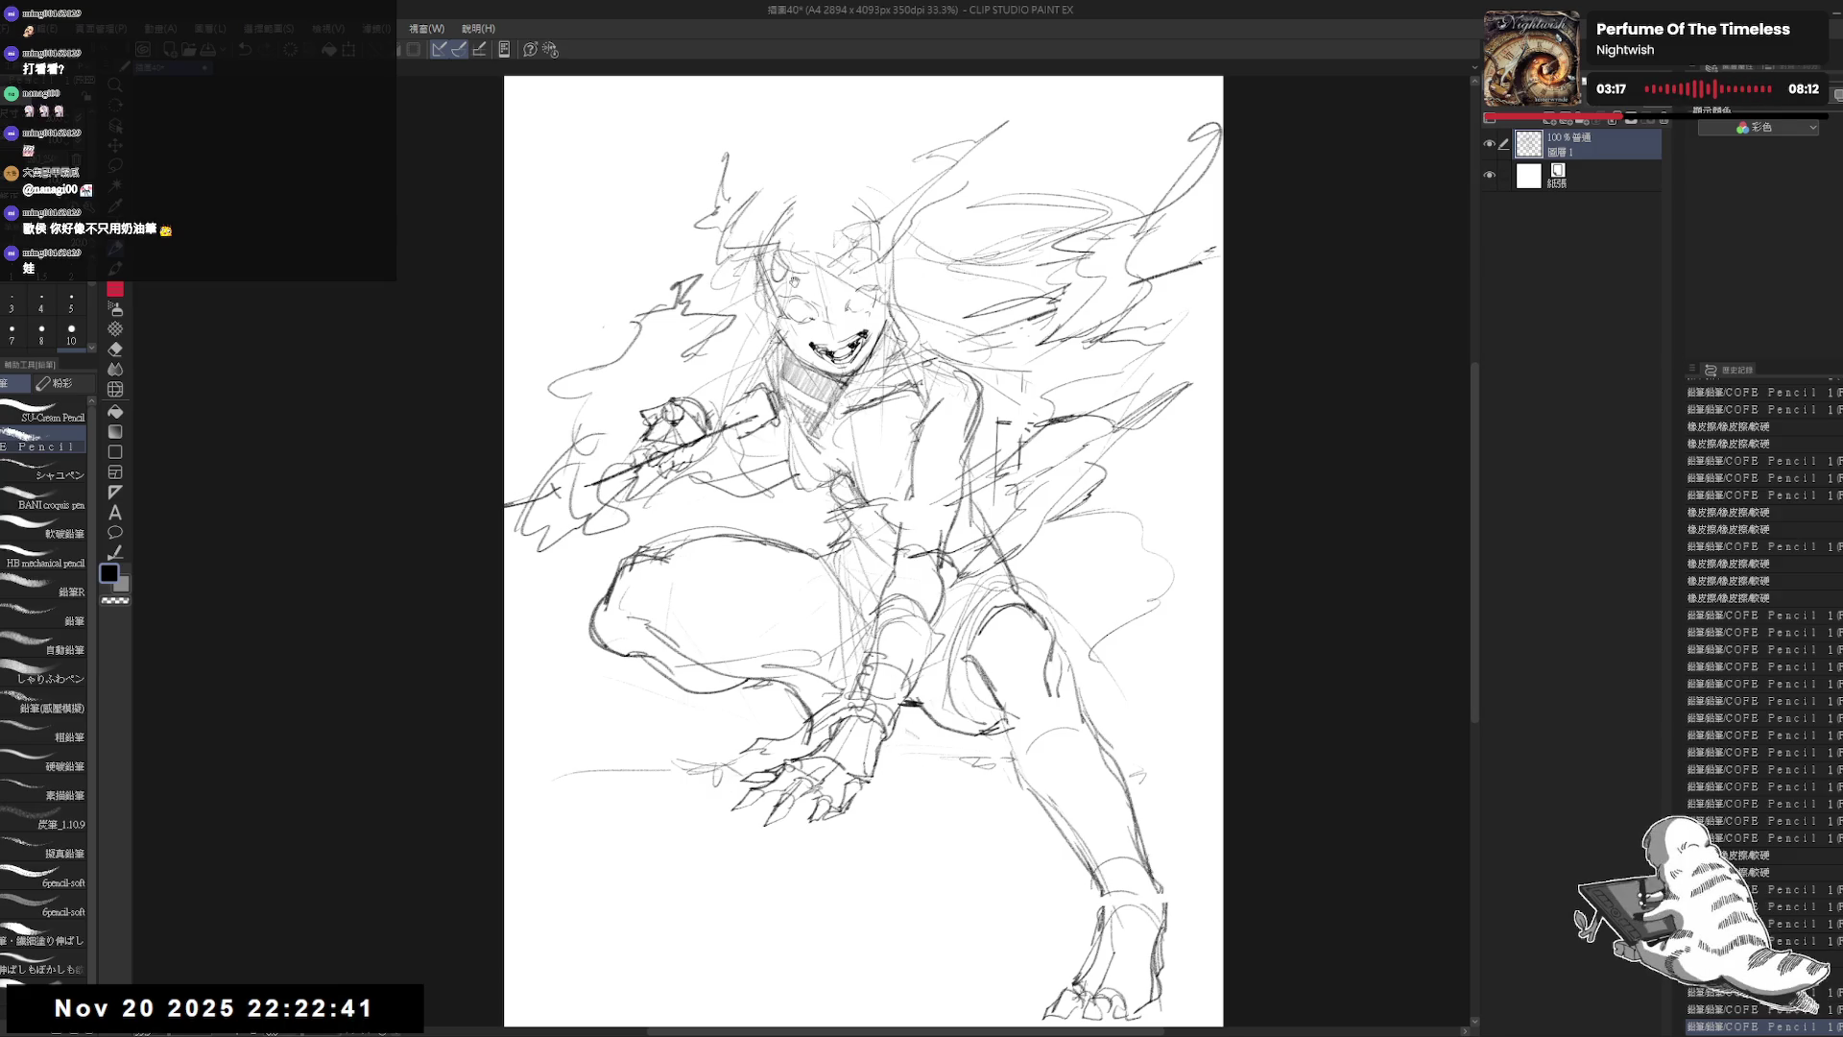
{"action": "key", "text": "e"}
{"action": "mouse_move", "coordinate": [903, 672]}
{"action": "left_mouse_down"}
{"action": "mouse_move", "coordinate": [893, 749]}
{"action": "mouse_move", "coordinate": [729, 799]}
{"action": "mouse_move", "coordinate": [893, 624]}
{"action": "mouse_move", "coordinate": [908, 534]}
{"action": "mouse_move", "coordinate": [903, 566]}
{"action": "left_mouse_up"}
{"action": "key", "text": "p"}
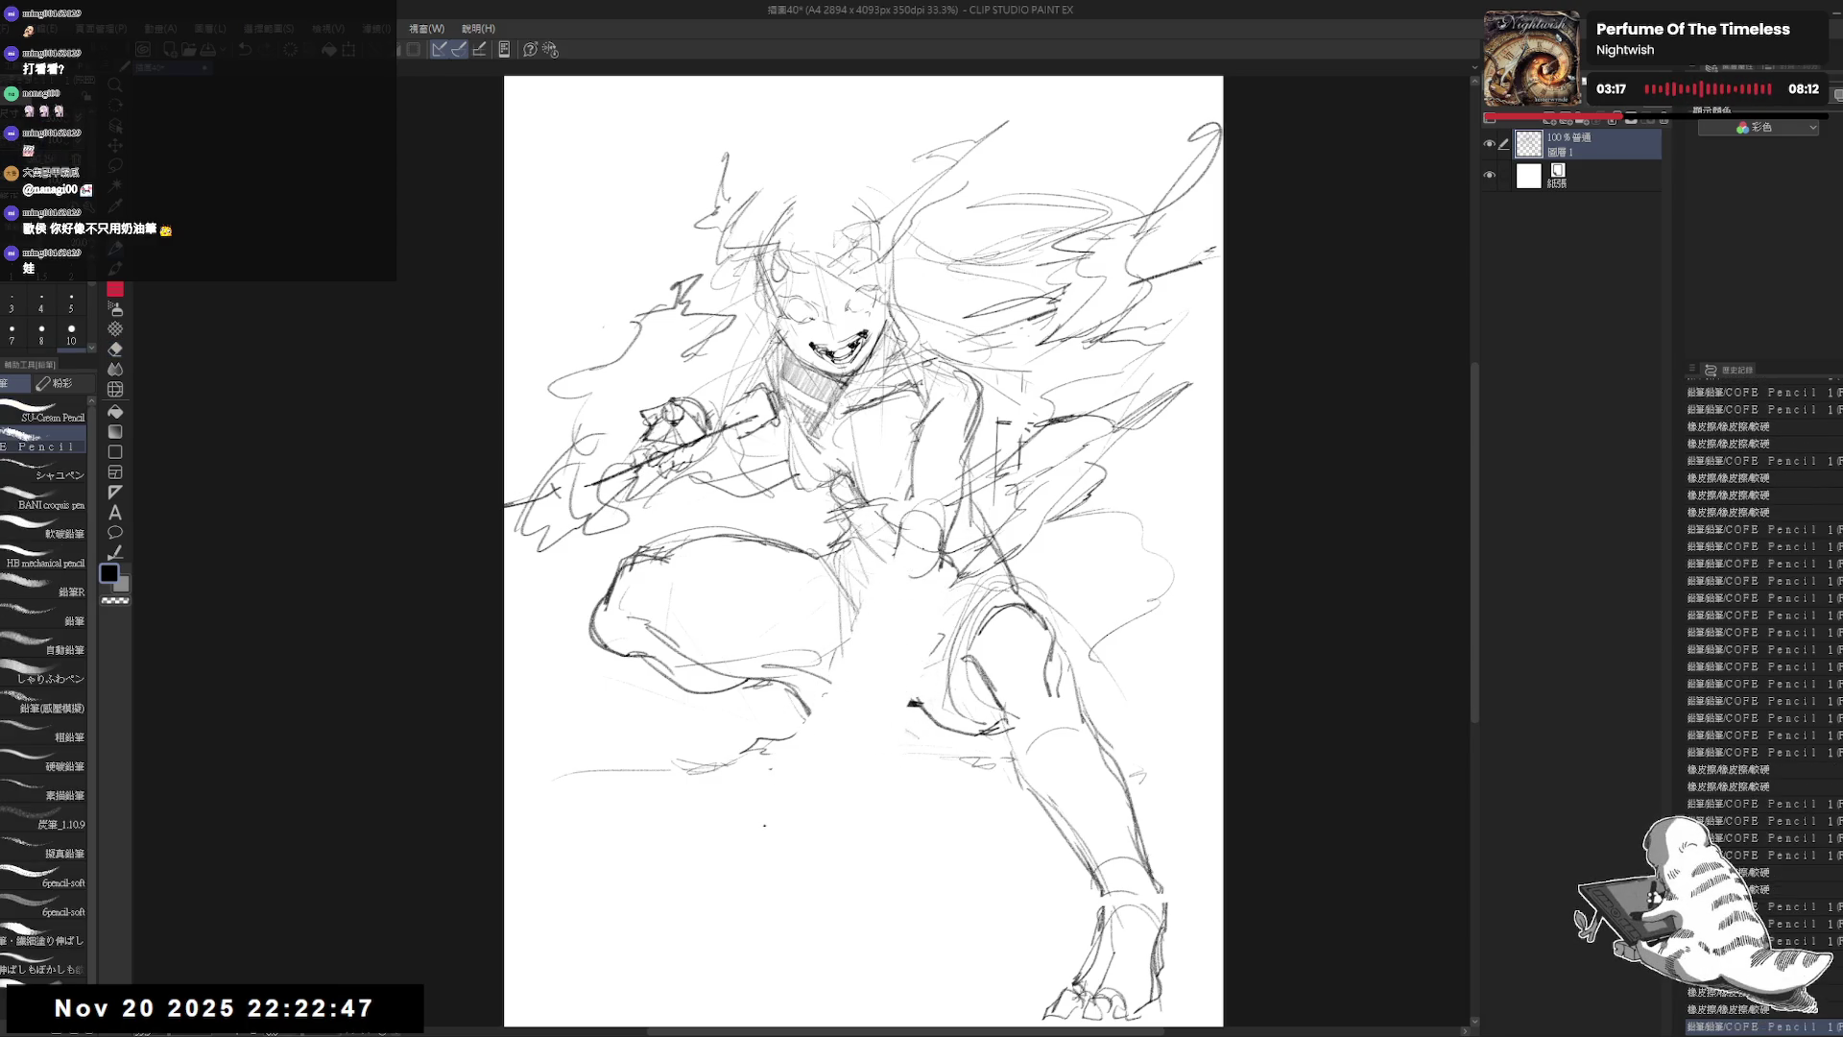
Step: Clear an area of the torso and sketch new strokes over it
{"action": "key", "text": "ctrl+z"}
{"action": "mouse_move", "coordinate": [899, 498]}
{"action": "left_mouse_down"}
{"action": "mouse_move", "coordinate": [933, 494]}
{"action": "mouse_move", "coordinate": [941, 533]}
{"action": "left_mouse_up"}
{"action": "key", "text": "ctrl+z"}
{"action": "key", "text": "e"}
{"action": "left_click_drag", "start_coordinate": [999, 451], "coordinate": [912, 567]}
{"action": "key", "text": "p"}
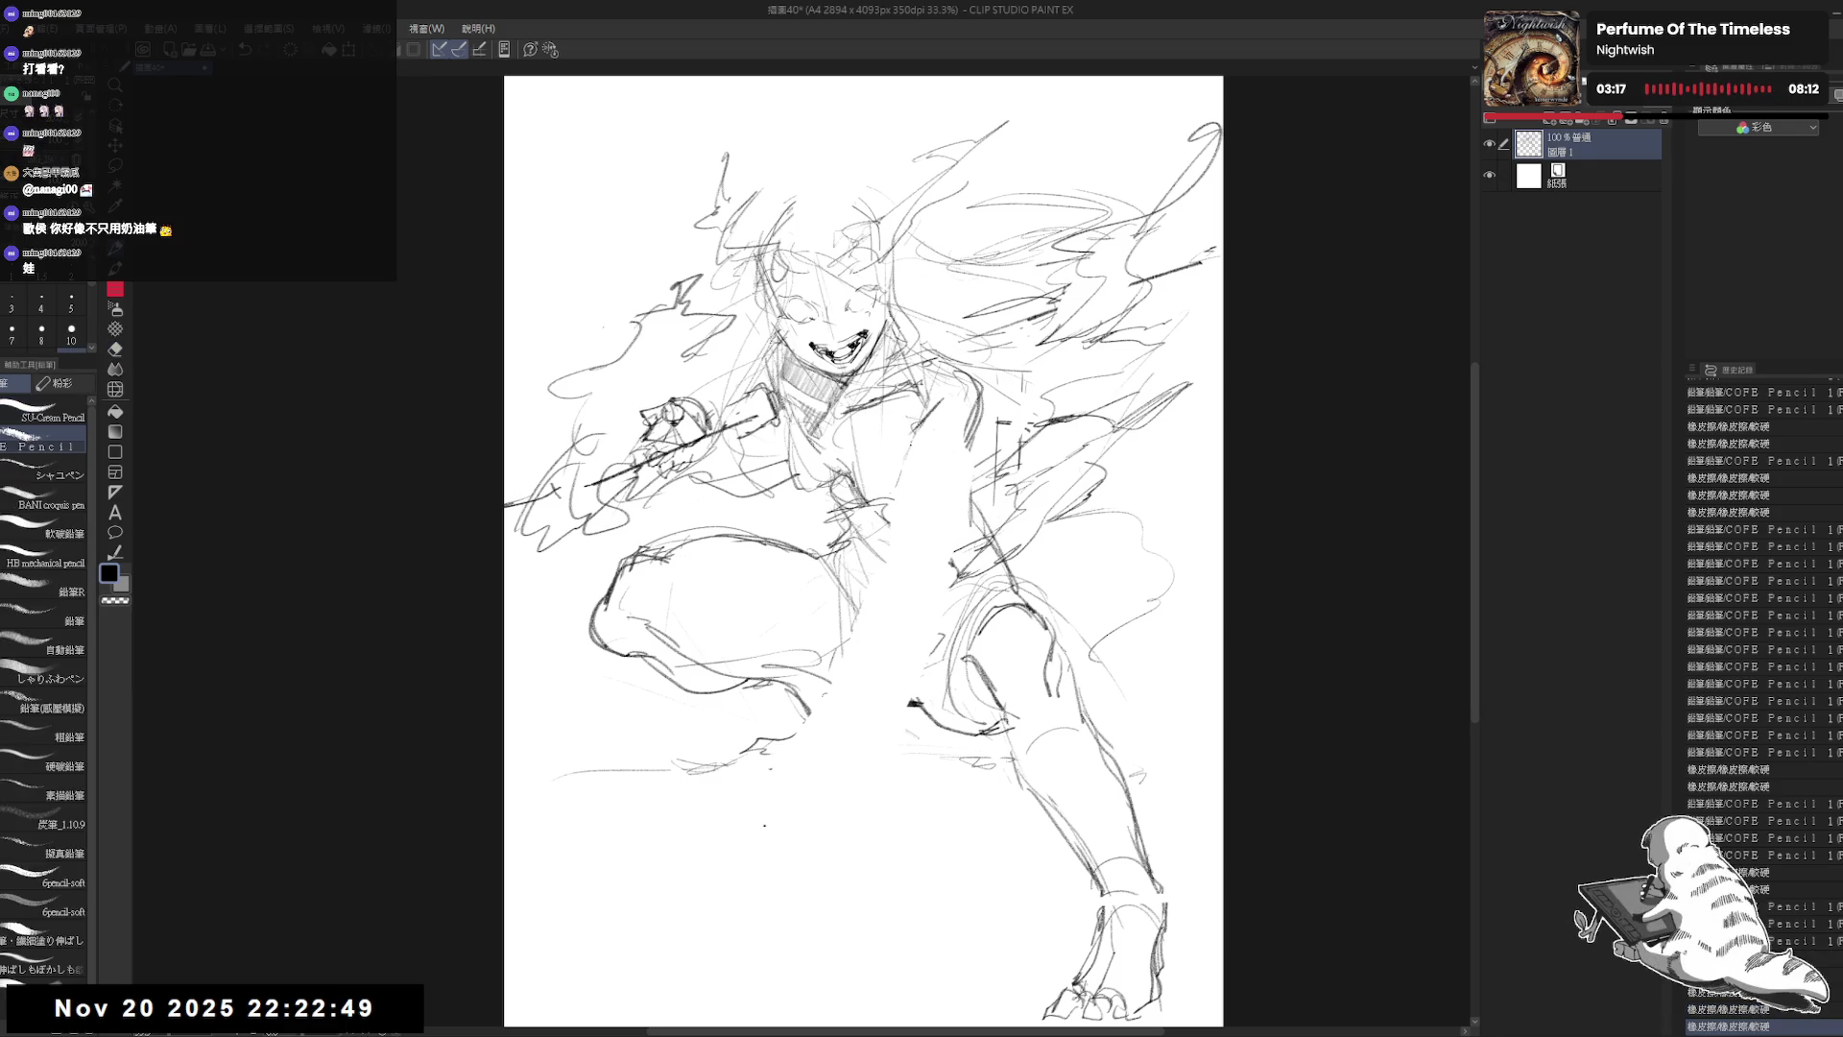
{"action": "mouse_move", "coordinate": [912, 432]}
{"action": "left_mouse_down"}
{"action": "mouse_move", "coordinate": [965, 480]}
{"action": "mouse_move", "coordinate": [960, 432]}
{"action": "mouse_move", "coordinate": [944, 500]}
{"action": "mouse_move", "coordinate": [968, 524]}
{"action": "mouse_move", "coordinate": [842, 530]}
{"action": "mouse_move", "coordinate": [890, 504]}
{"action": "mouse_move", "coordinate": [965, 506]}
{"action": "left_mouse_up"}
{"action": "key", "text": "e"}
{"action": "key", "text": "p"}
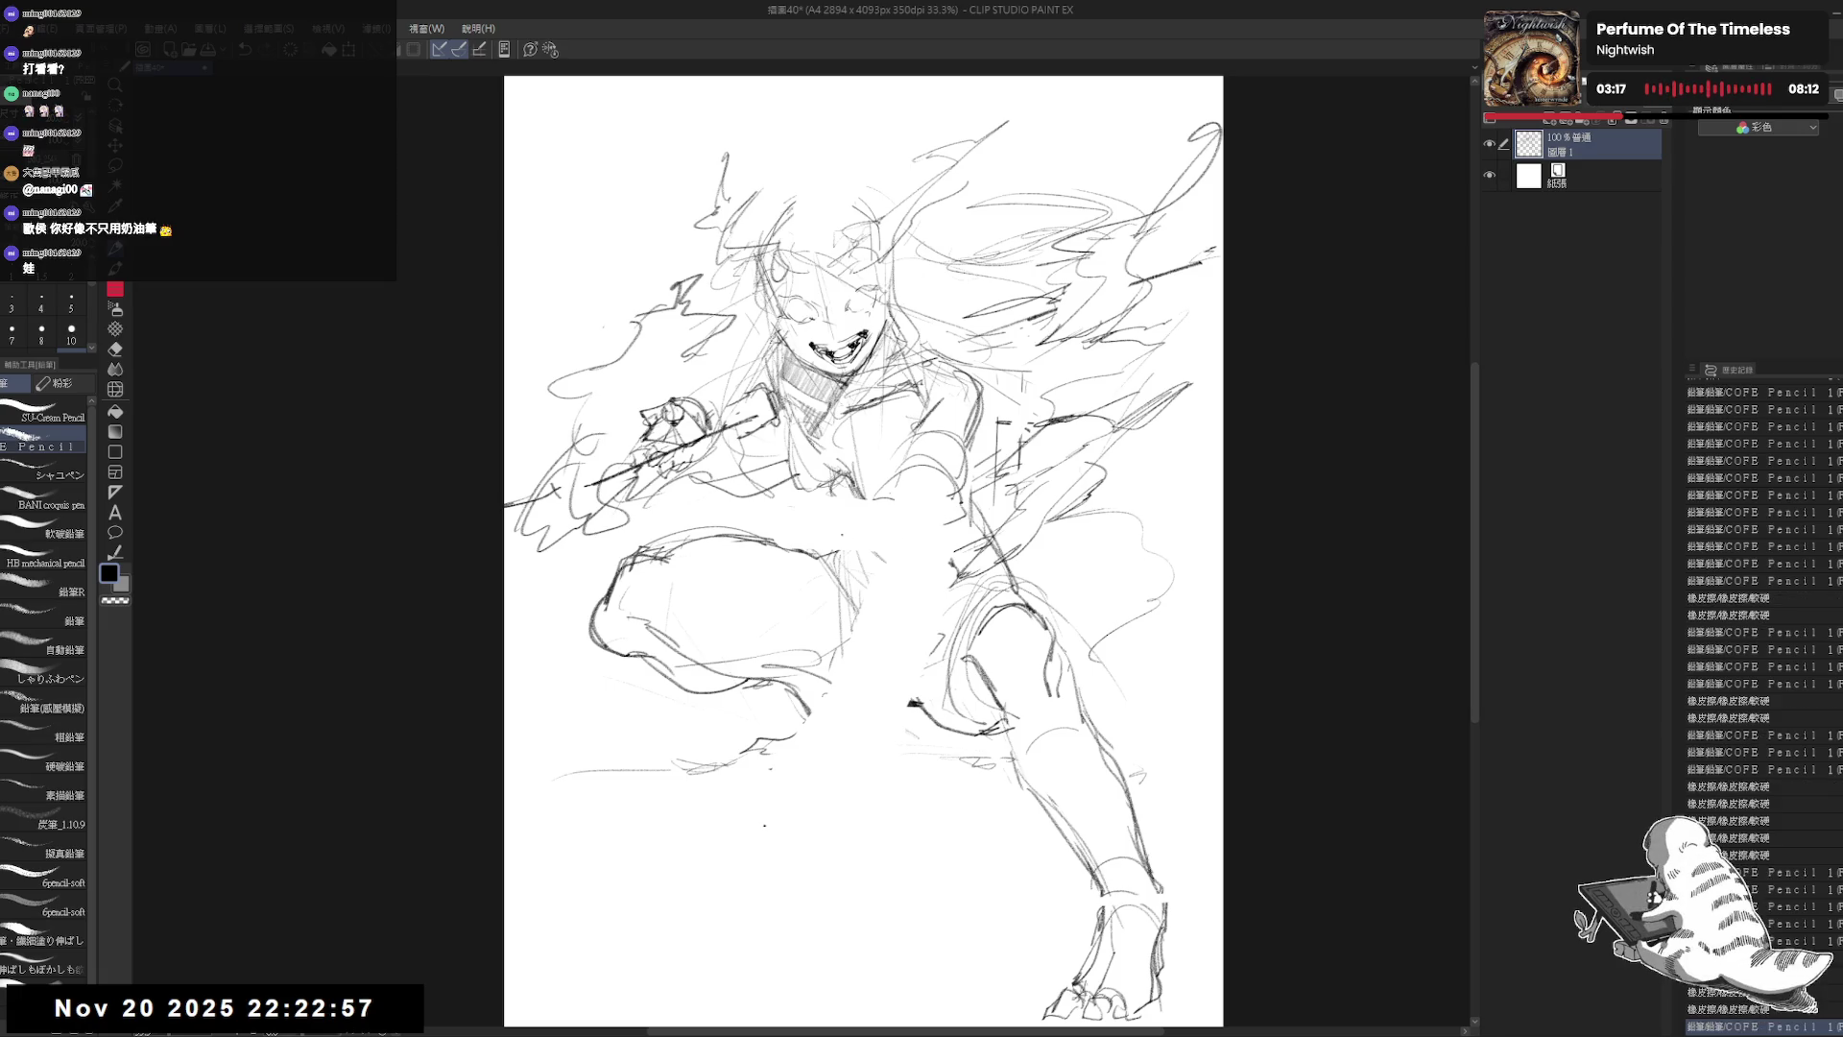
{"action": "left_click_drag", "start_coordinate": [768, 508], "coordinate": [793, 494]}
{"action": "left_click_drag", "start_coordinate": [753, 528], "coordinate": [773, 519]}
{"action": "key", "text": "ctrl+z"}
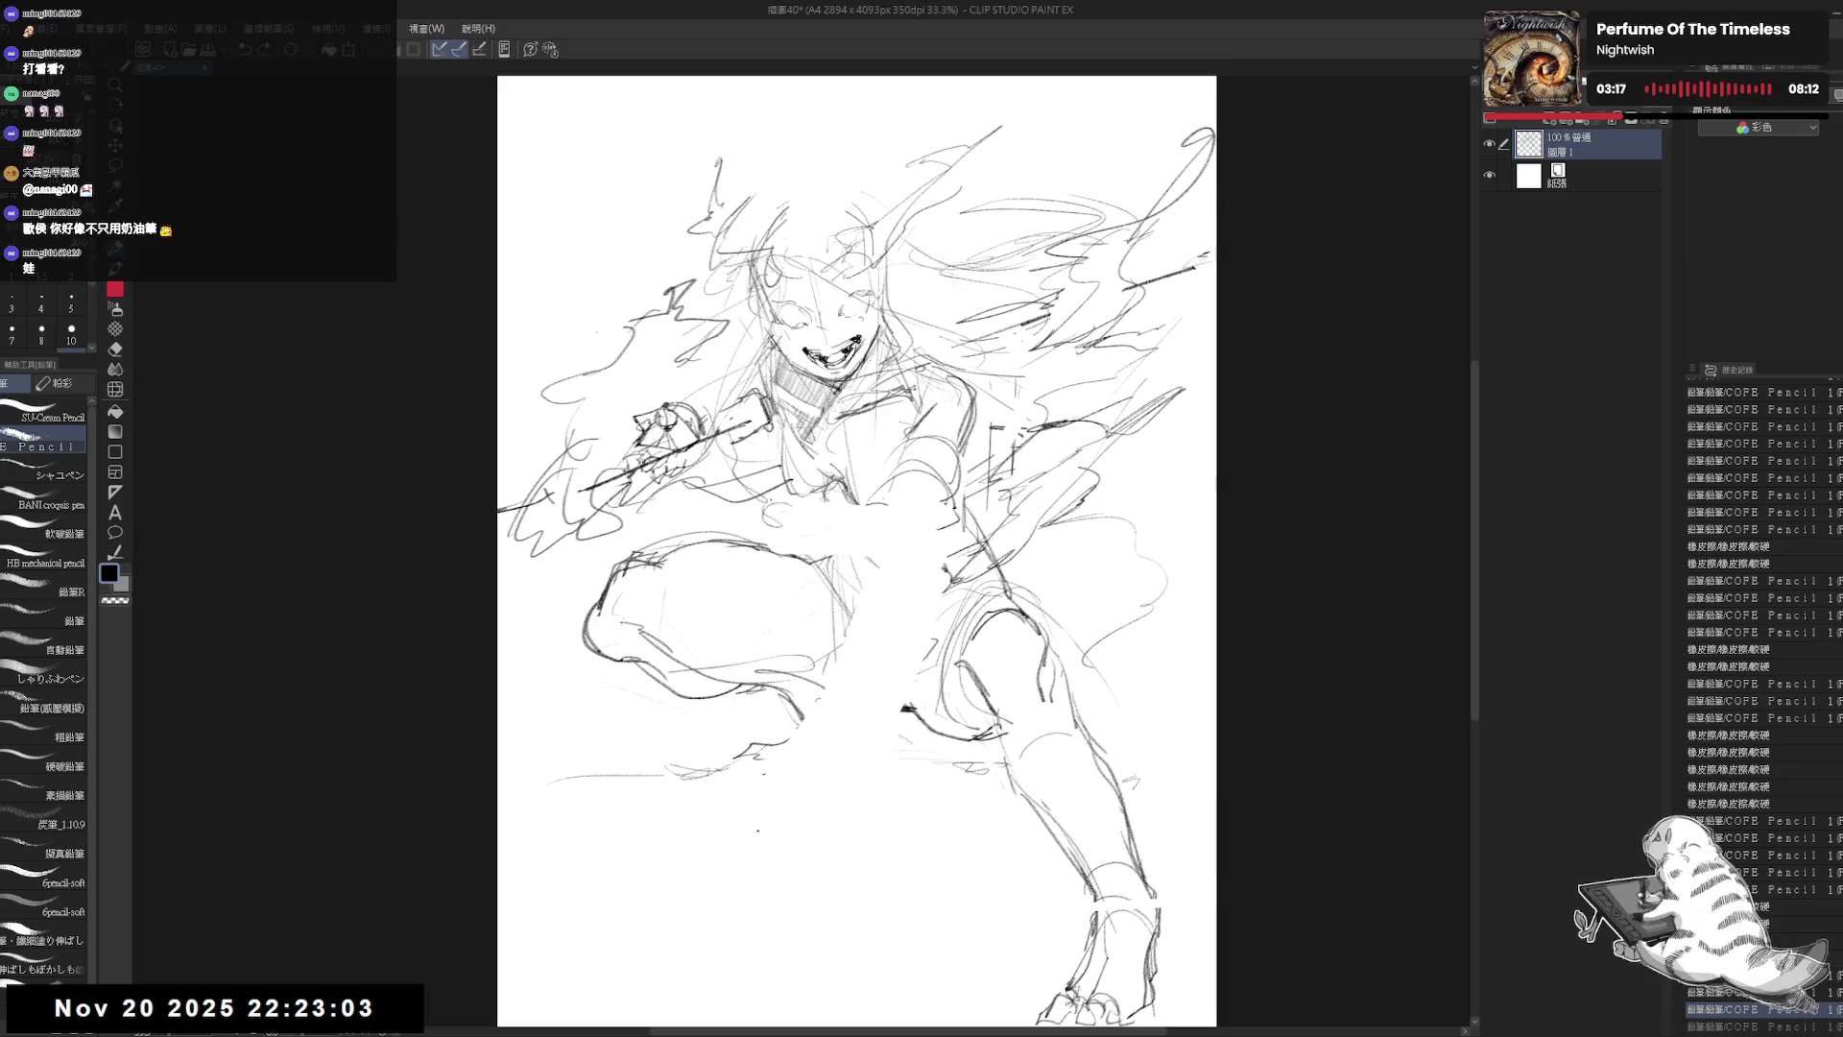
{"action": "mouse_move", "coordinate": [768, 502]}
{"action": "left_mouse_down"}
{"action": "mouse_move", "coordinate": [901, 483]}
{"action": "mouse_move", "coordinate": [957, 524]}
{"action": "mouse_move", "coordinate": [816, 531]}
{"action": "left_mouse_up"}
Step: Add more short pencil strokes across the torso, then zoom out
{"action": "key", "text": "e"}
{"action": "mouse_move", "coordinate": [887, 480]}
{"action": "left_mouse_down"}
{"action": "mouse_move", "coordinate": [922, 471]}
{"action": "mouse_move", "coordinate": [825, 556]}
{"action": "left_mouse_up"}
{"action": "key", "text": "p"}
{"action": "mouse_move", "coordinate": [893, 485]}
{"action": "left_mouse_down"}
{"action": "mouse_move", "coordinate": [931, 469]}
{"action": "mouse_move", "coordinate": [874, 523]}
{"action": "left_mouse_up"}
{"action": "key", "text": "e"}
{"action": "key", "text": "p"}
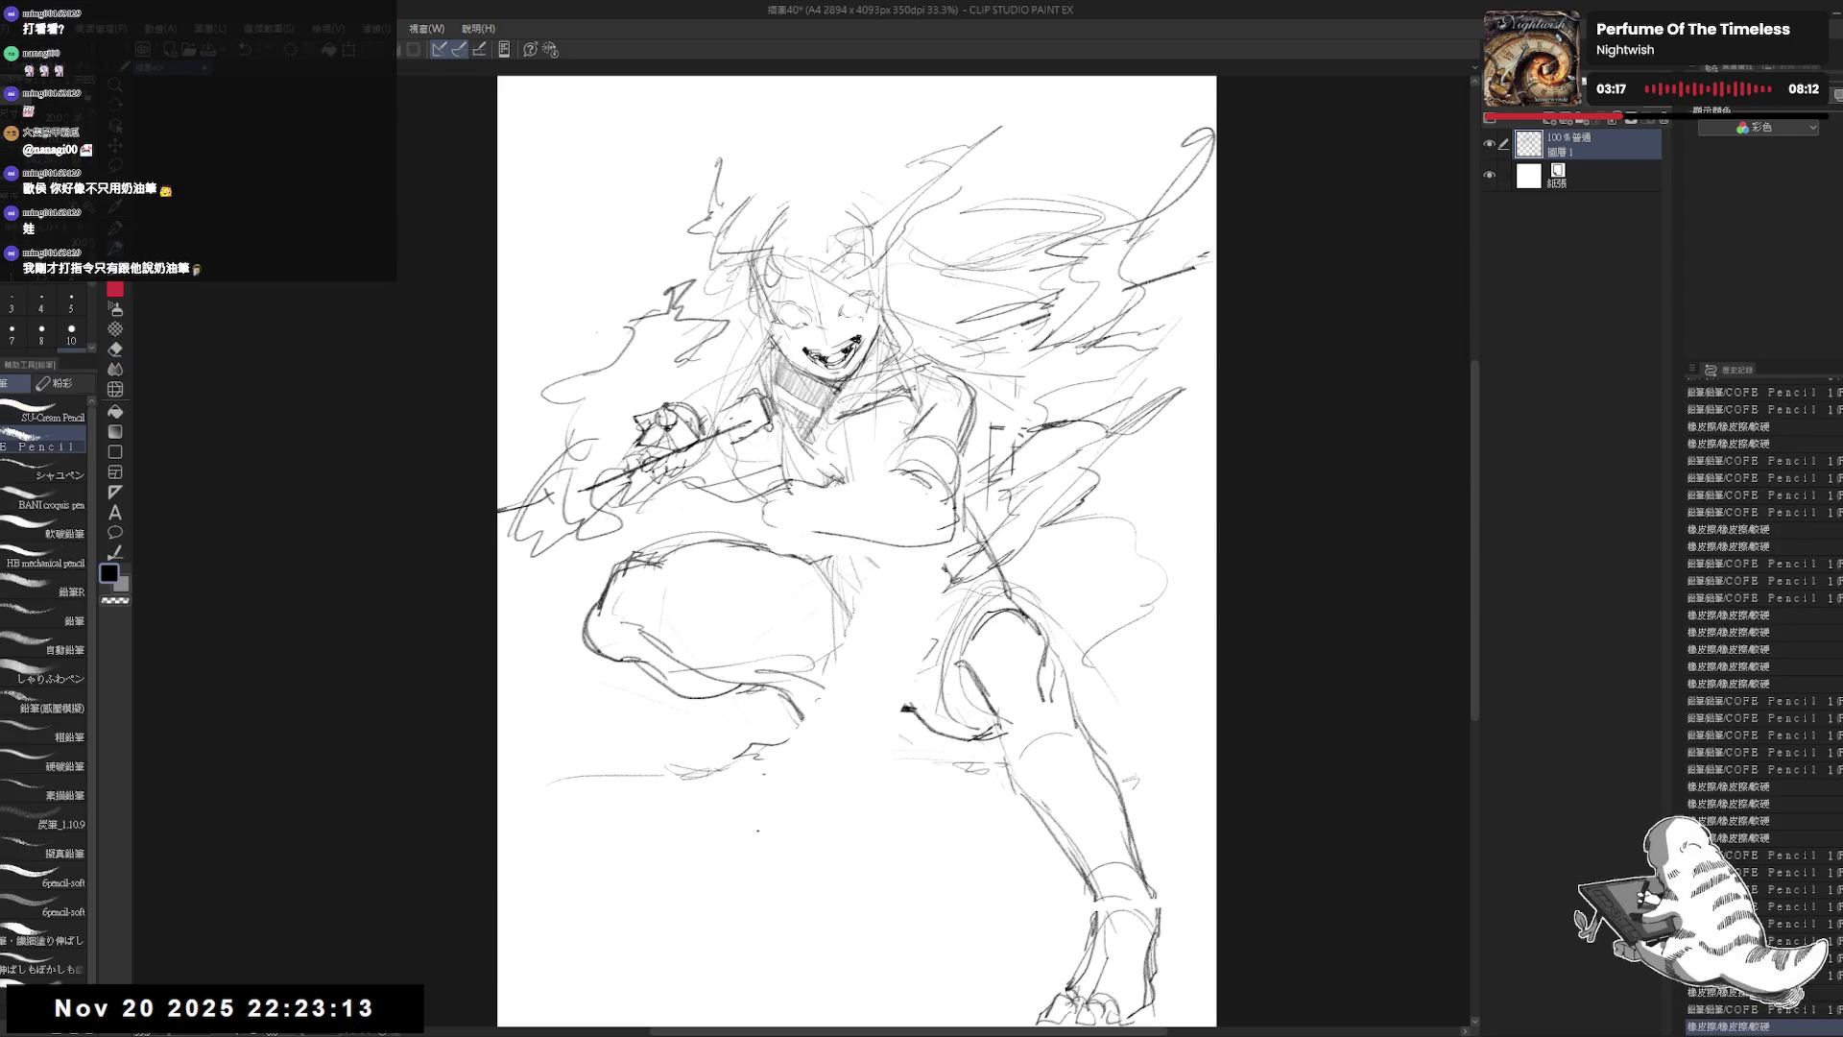
{"action": "mouse_move", "coordinate": [793, 477]}
{"action": "left_mouse_down"}
{"action": "mouse_move", "coordinate": [819, 503]}
{"action": "mouse_move", "coordinate": [806, 523]}
{"action": "mouse_move", "coordinate": [878, 523]}
{"action": "mouse_move", "coordinate": [912, 549]}
{"action": "left_mouse_up"}
{"action": "key", "text": "e"}
{"action": "key", "text": "p"}
{"action": "left_click_drag", "start_coordinate": [801, 519], "coordinate": [956, 529]}
{"action": "left_click_drag", "start_coordinate": [890, 514], "coordinate": [939, 538]}
{"action": "left_click_drag", "start_coordinate": [784, 518], "coordinate": [882, 526]}
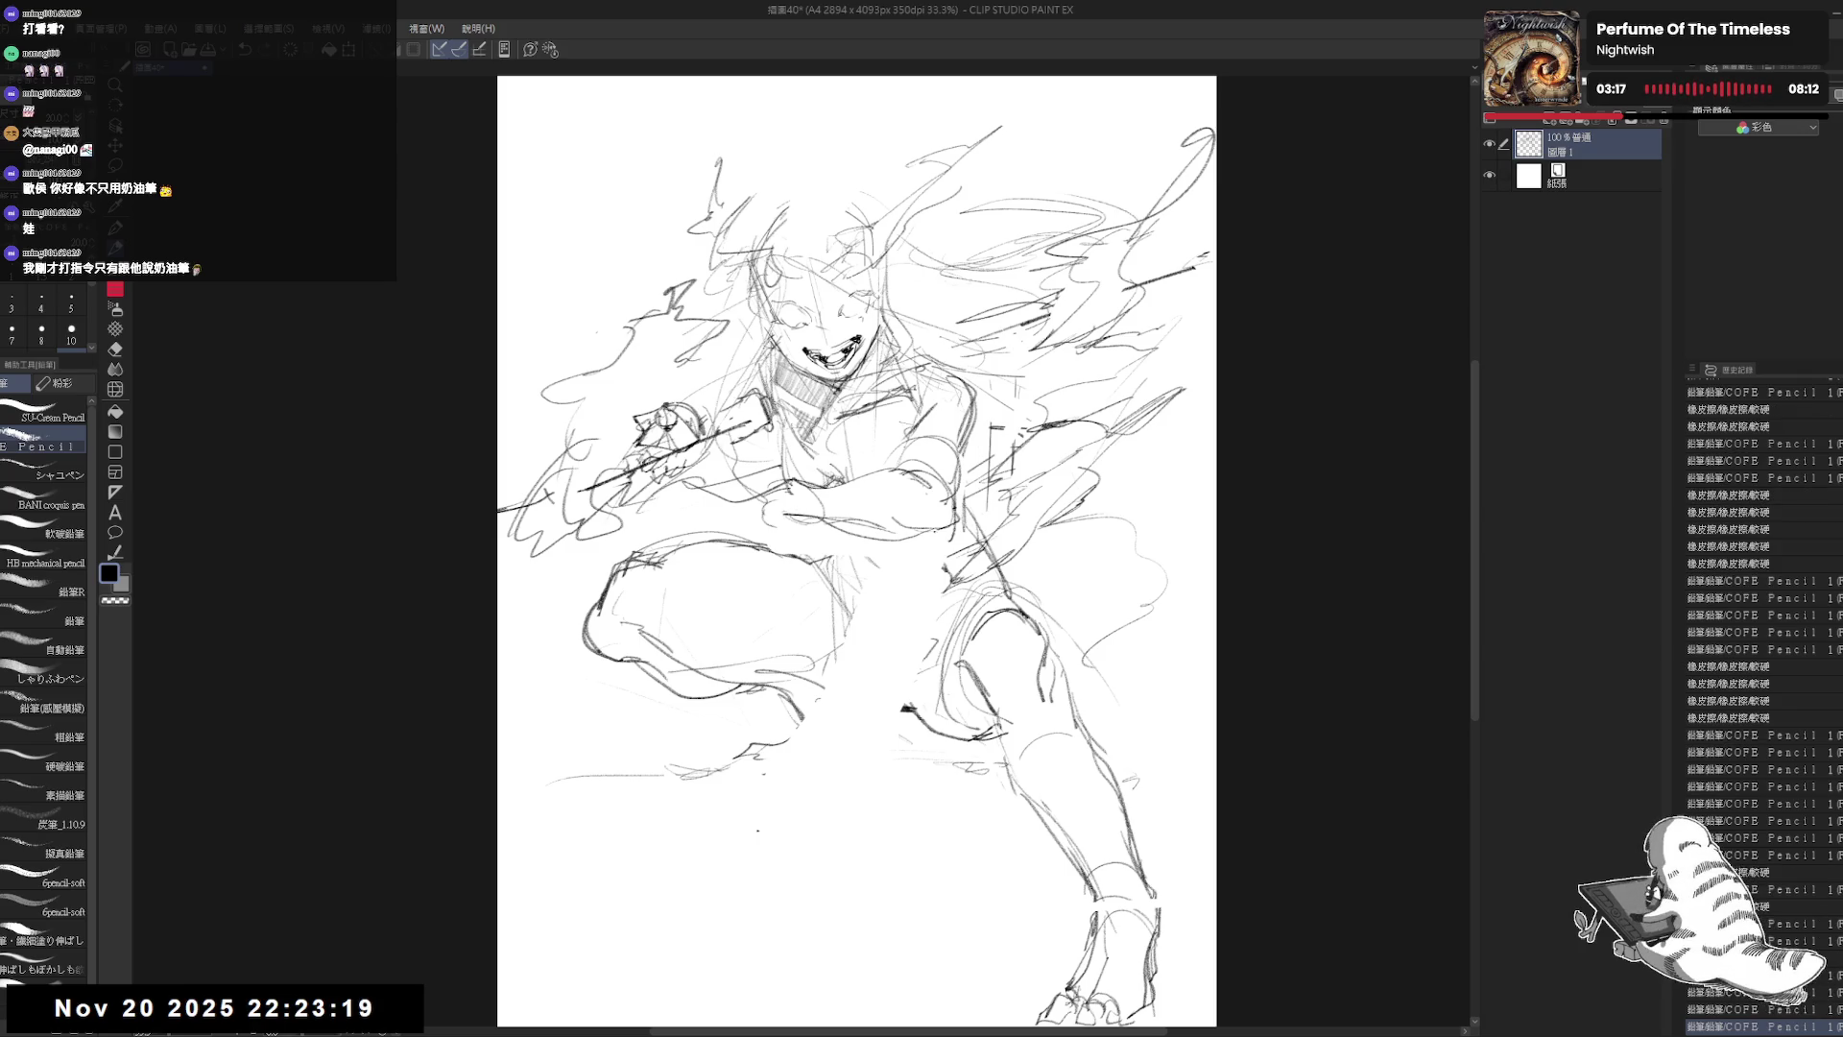
{"action": "left_click_drag", "start_coordinate": [715, 489], "coordinate": [773, 539]}
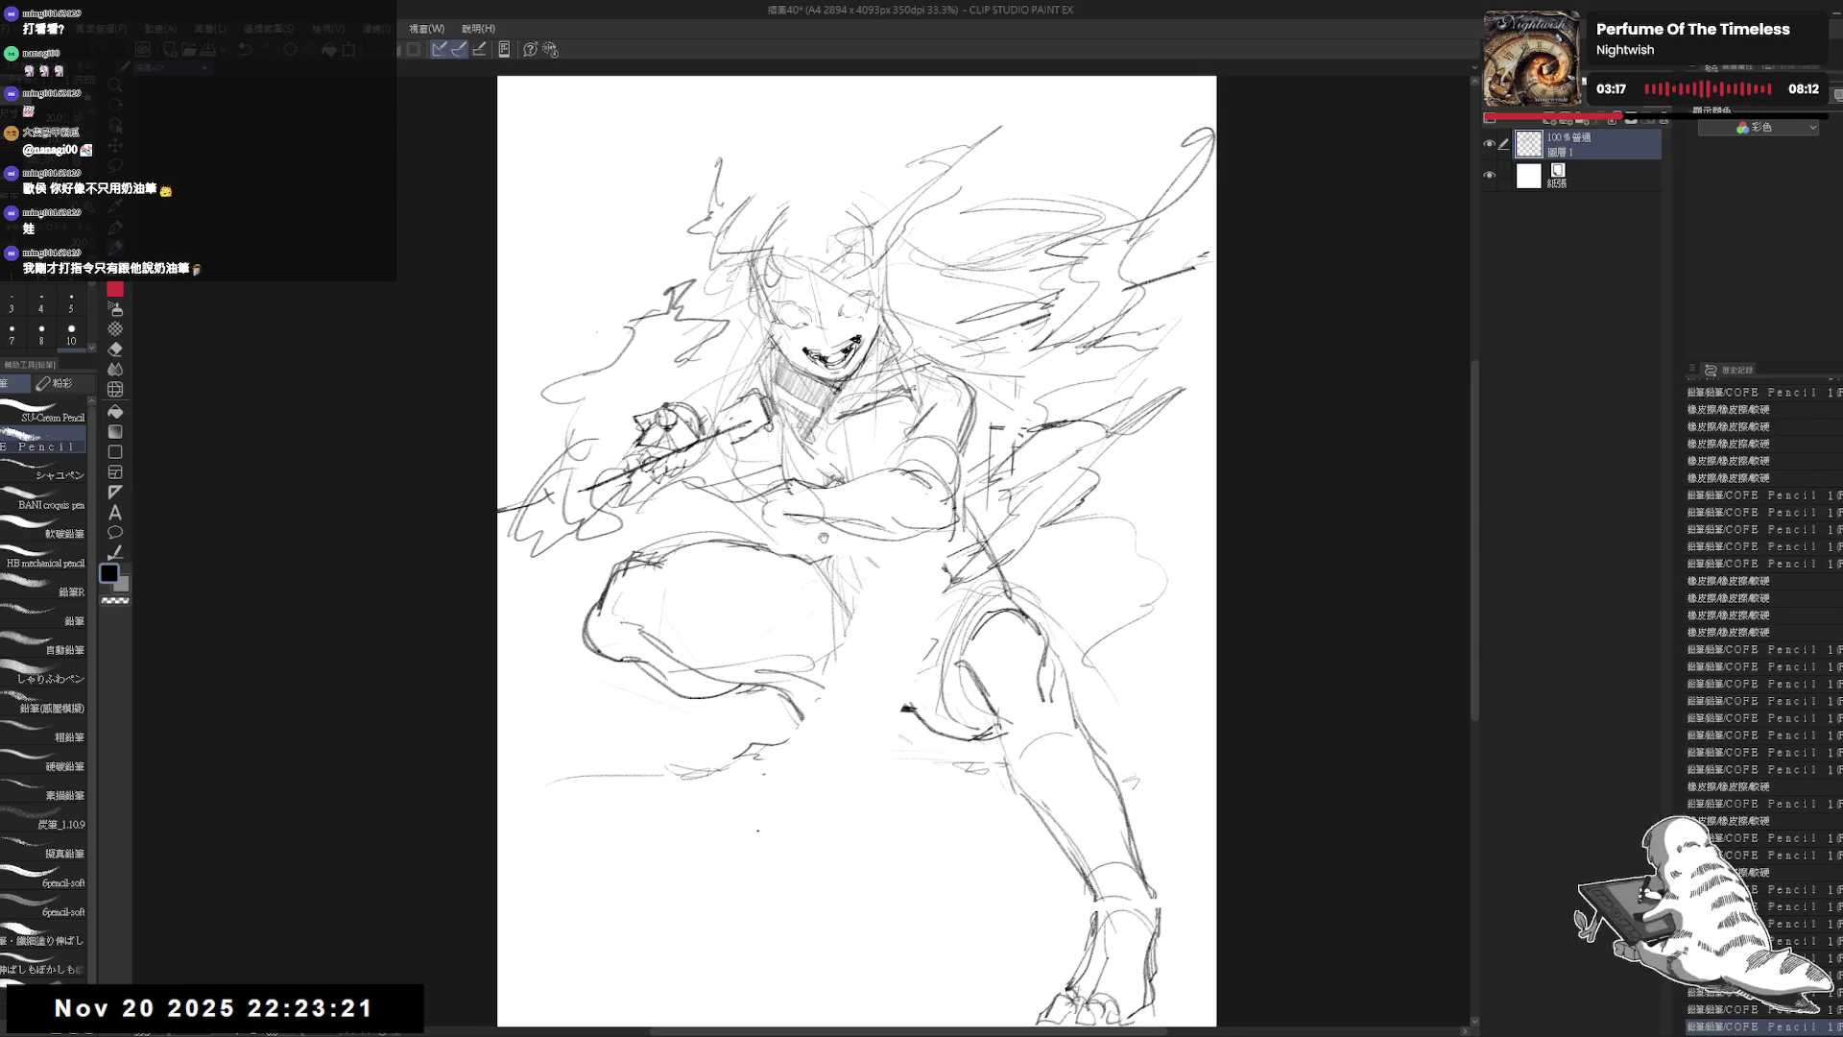
{"action": "scroll", "coordinate": [818, 167], "scroll_direction": "down", "scroll_amount": 2}
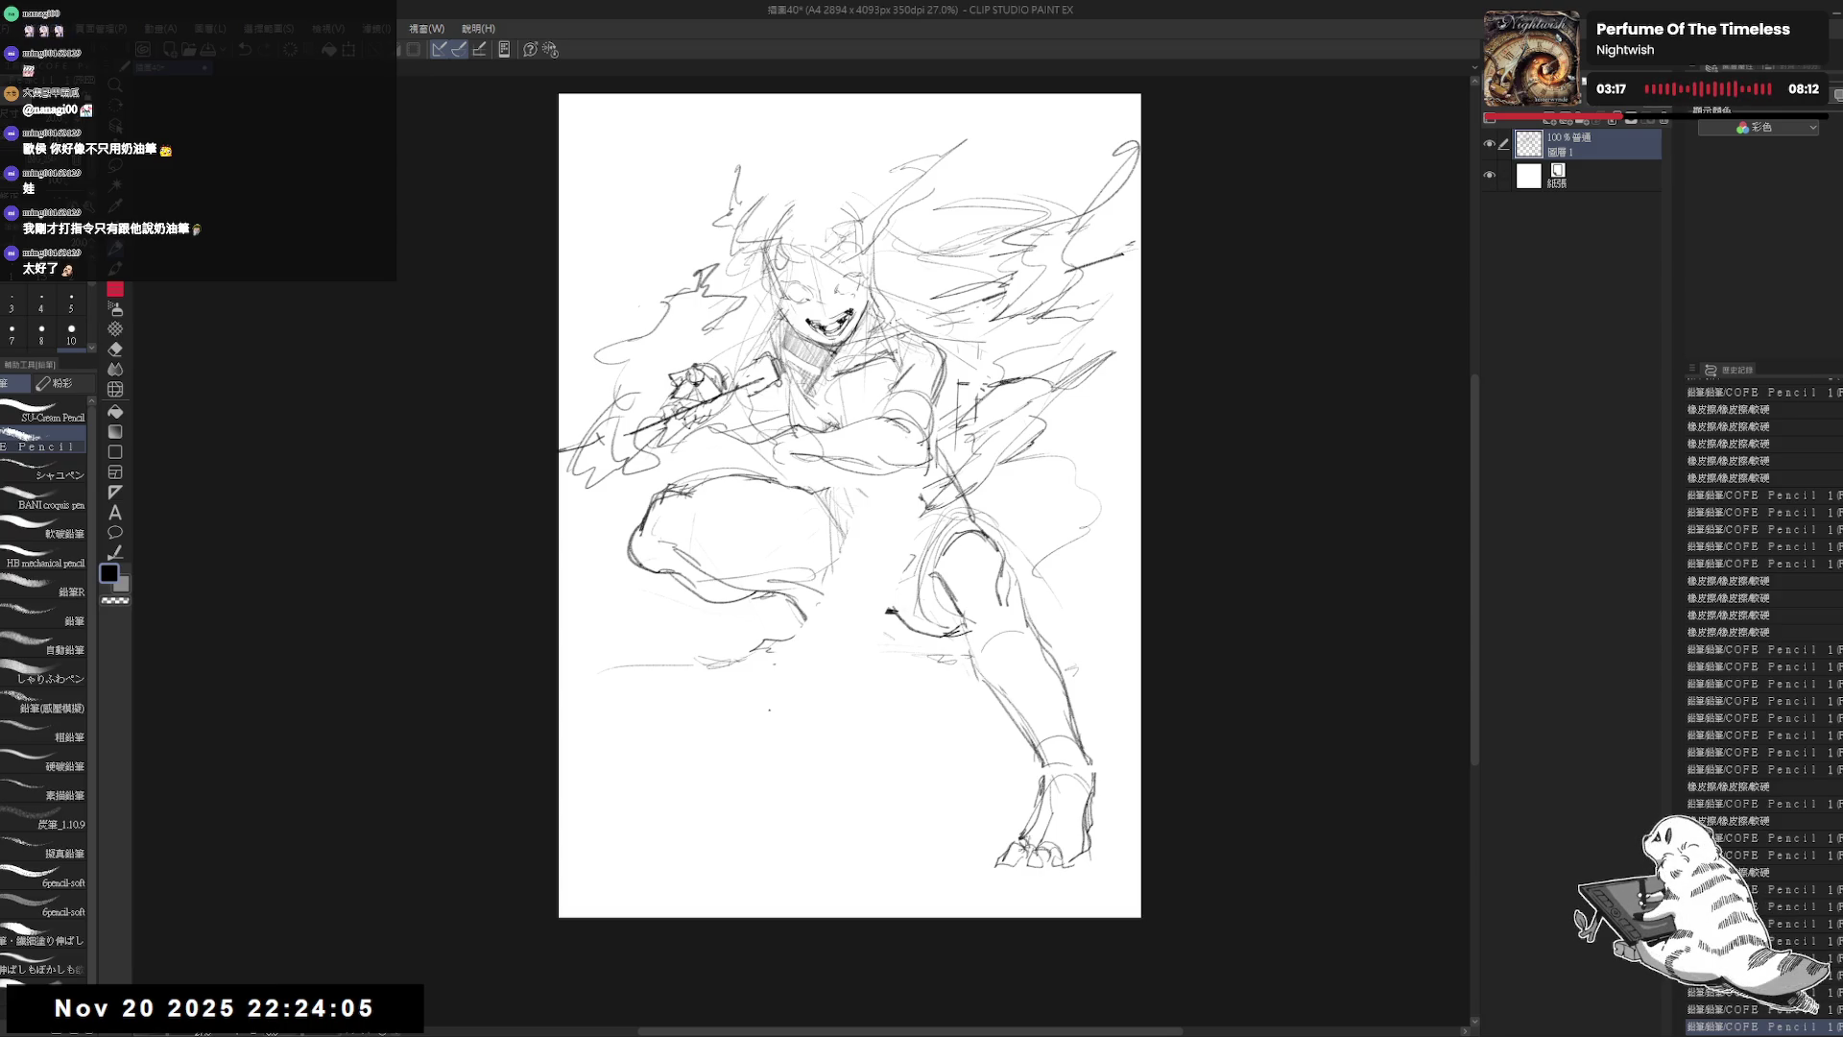
Step: Undo the stray torso stroke and erase a few of the torso lines
{"action": "mouse_move", "coordinate": [864, 480]}
{"action": "left_mouse_down"}
{"action": "mouse_move", "coordinate": [801, 487]}
{"action": "mouse_move", "coordinate": [862, 430]}
{"action": "left_mouse_up"}
{"action": "key", "text": "ctrl+z"}
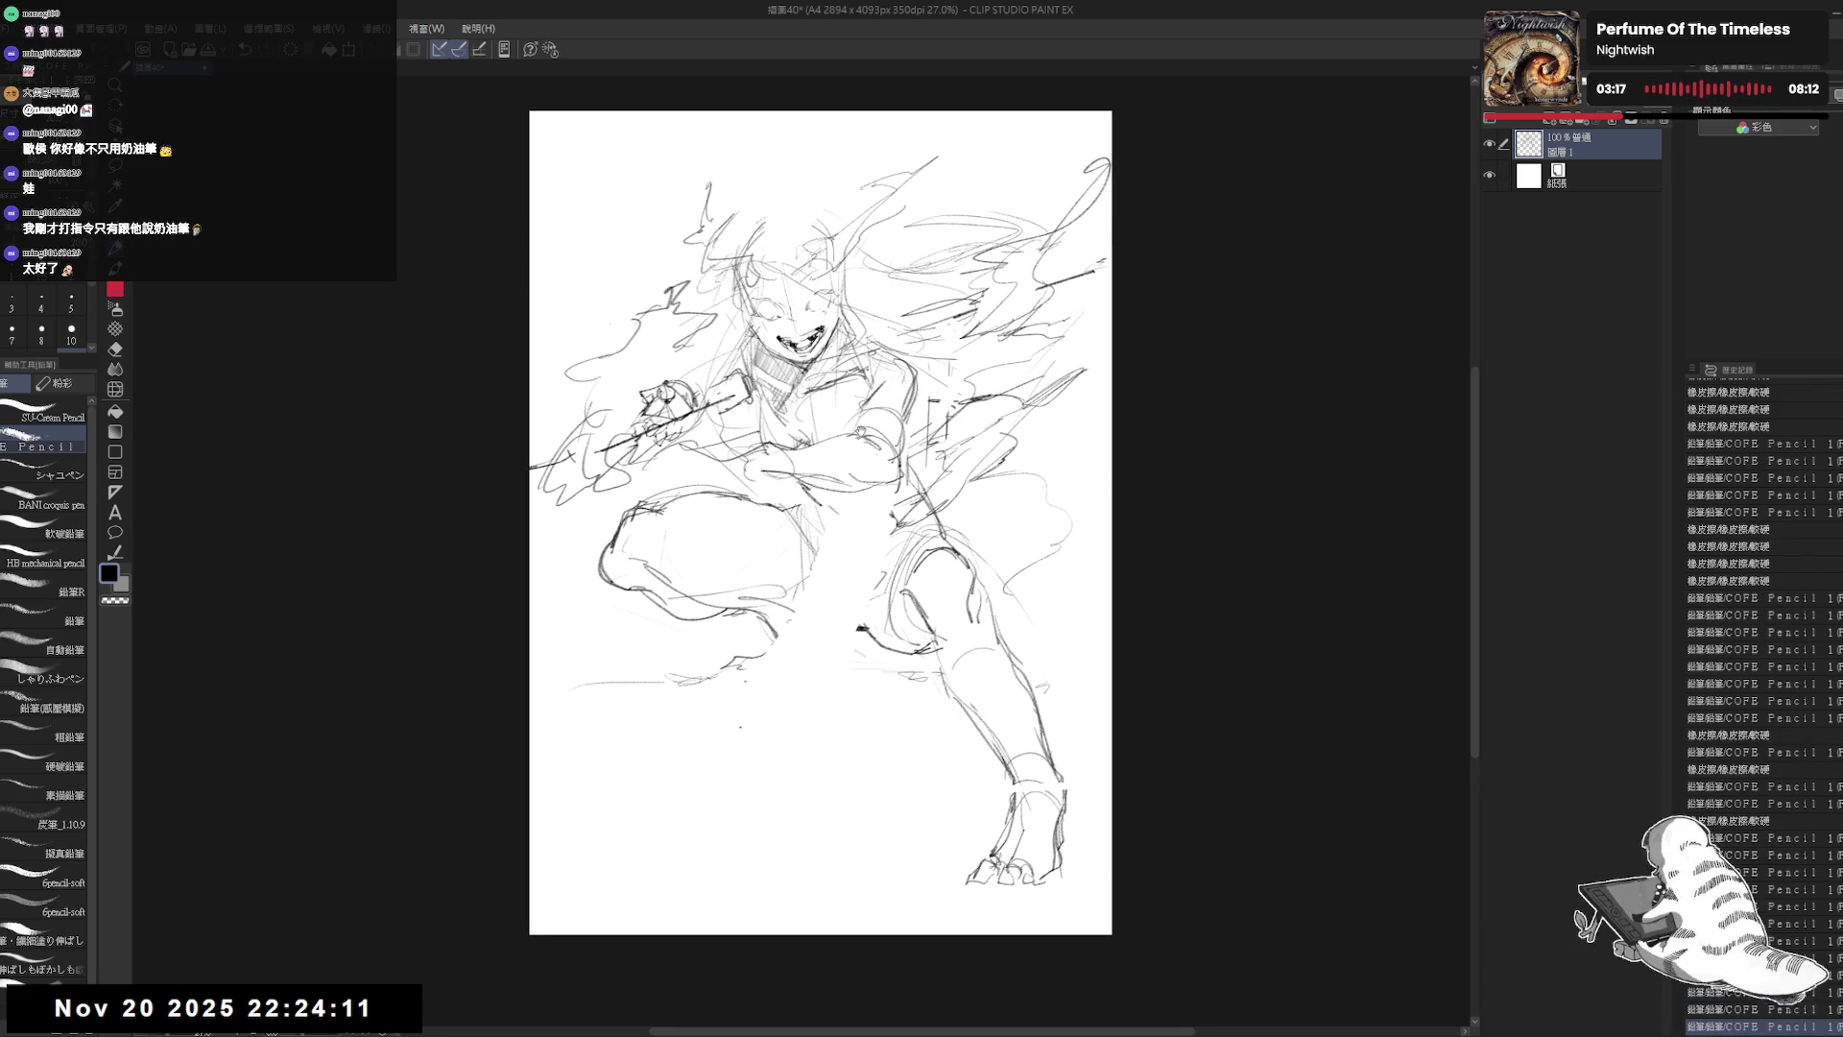
{"action": "left_click_drag", "start_coordinate": [870, 296], "coordinate": [846, 288]}
{"action": "key", "text": "e"}
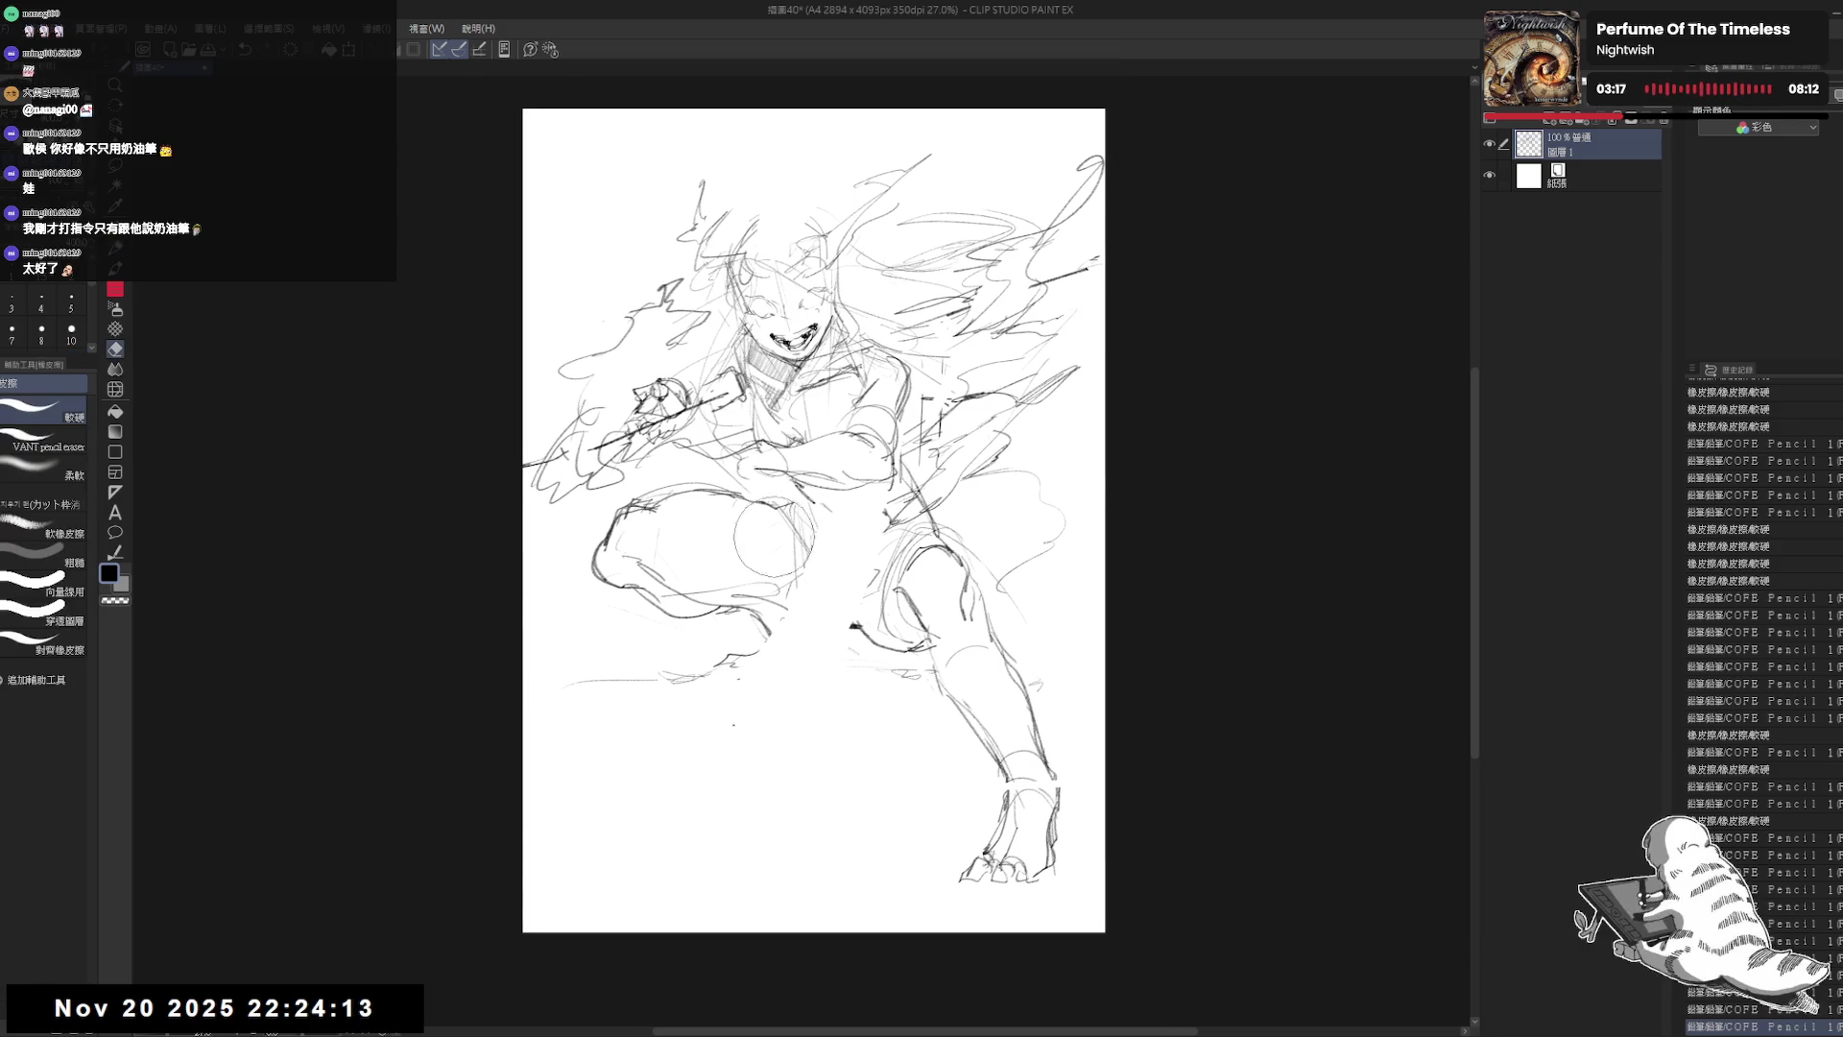
{"action": "mouse_move", "coordinate": [808, 468]}
{"action": "left_mouse_down"}
{"action": "mouse_move", "coordinate": [840, 446]}
{"action": "mouse_move", "coordinate": [833, 475]}
{"action": "mouse_move", "coordinate": [864, 483]}
{"action": "left_mouse_up"}
Step: Add small pencil marks on the torso, near the knee and by the lower-left smoke
{"action": "key", "text": "p"}
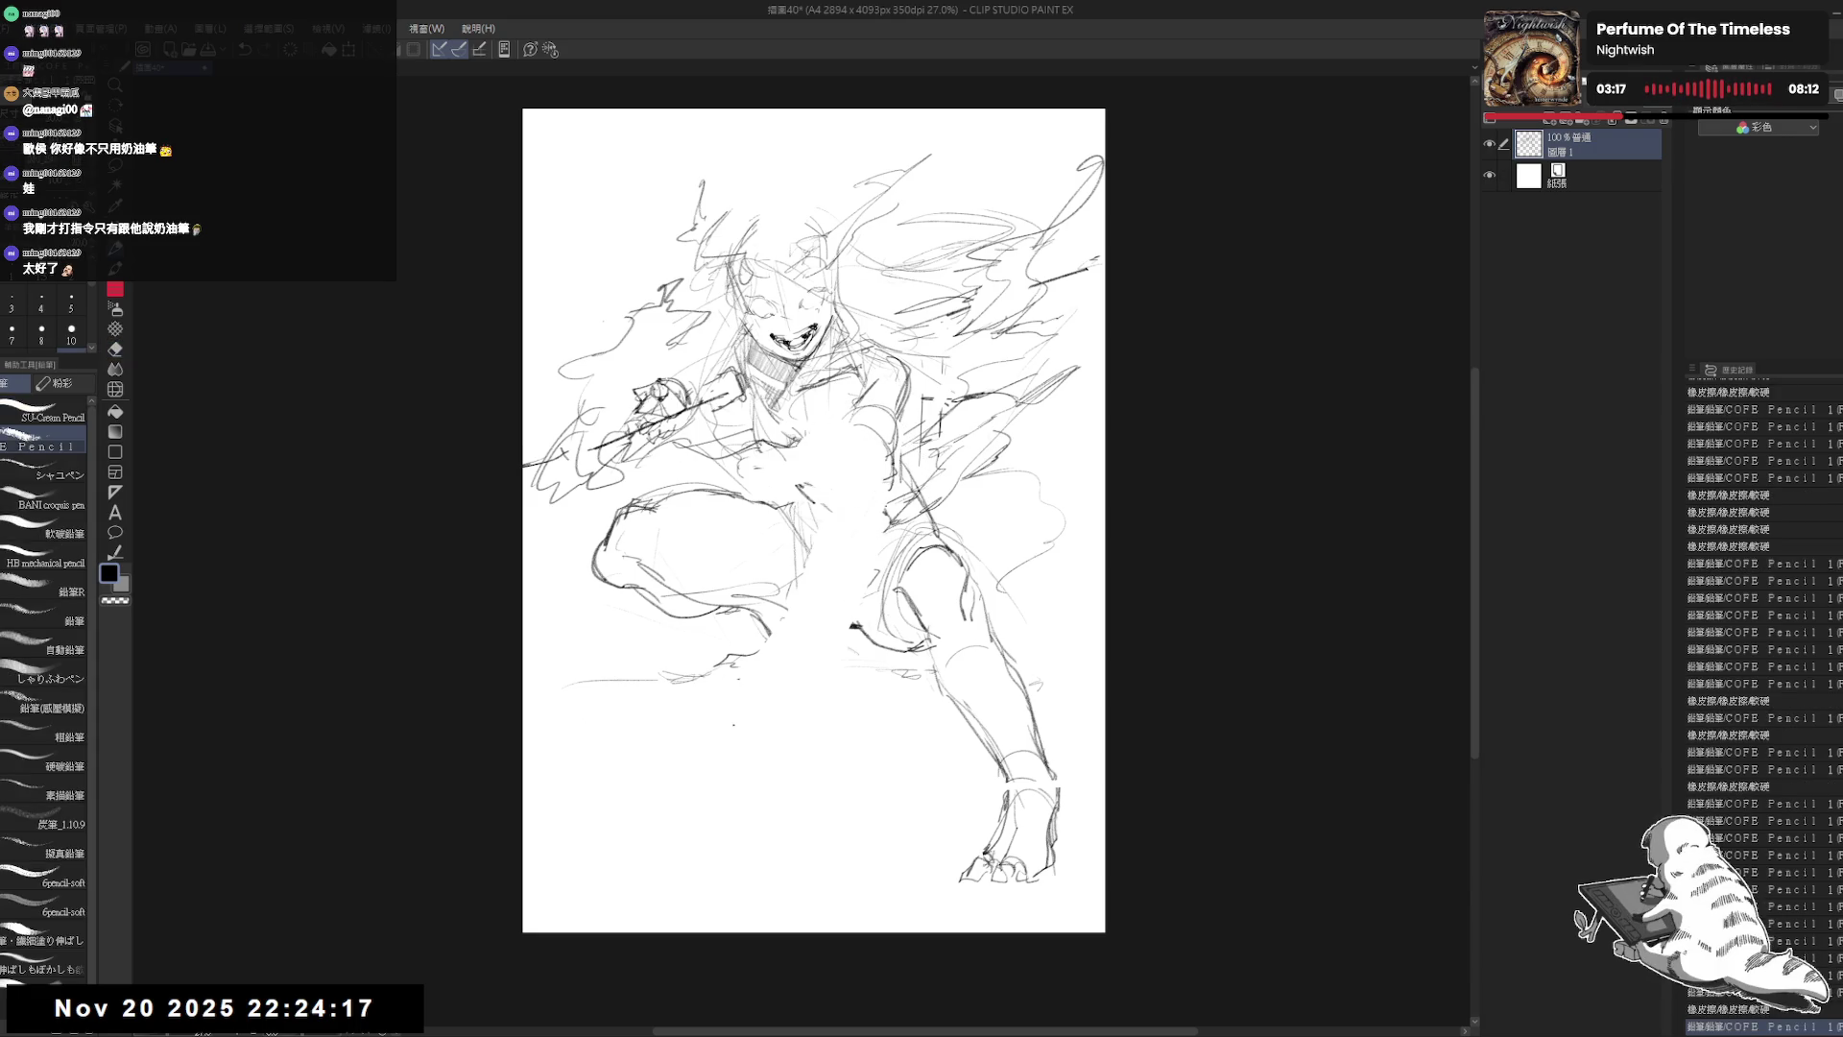
{"action": "left_click", "coordinate": [843, 464]}
{"action": "left_click_drag", "start_coordinate": [706, 664], "coordinate": [720, 659]}
{"action": "left_click_drag", "start_coordinate": [722, 660], "coordinate": [739, 663]}
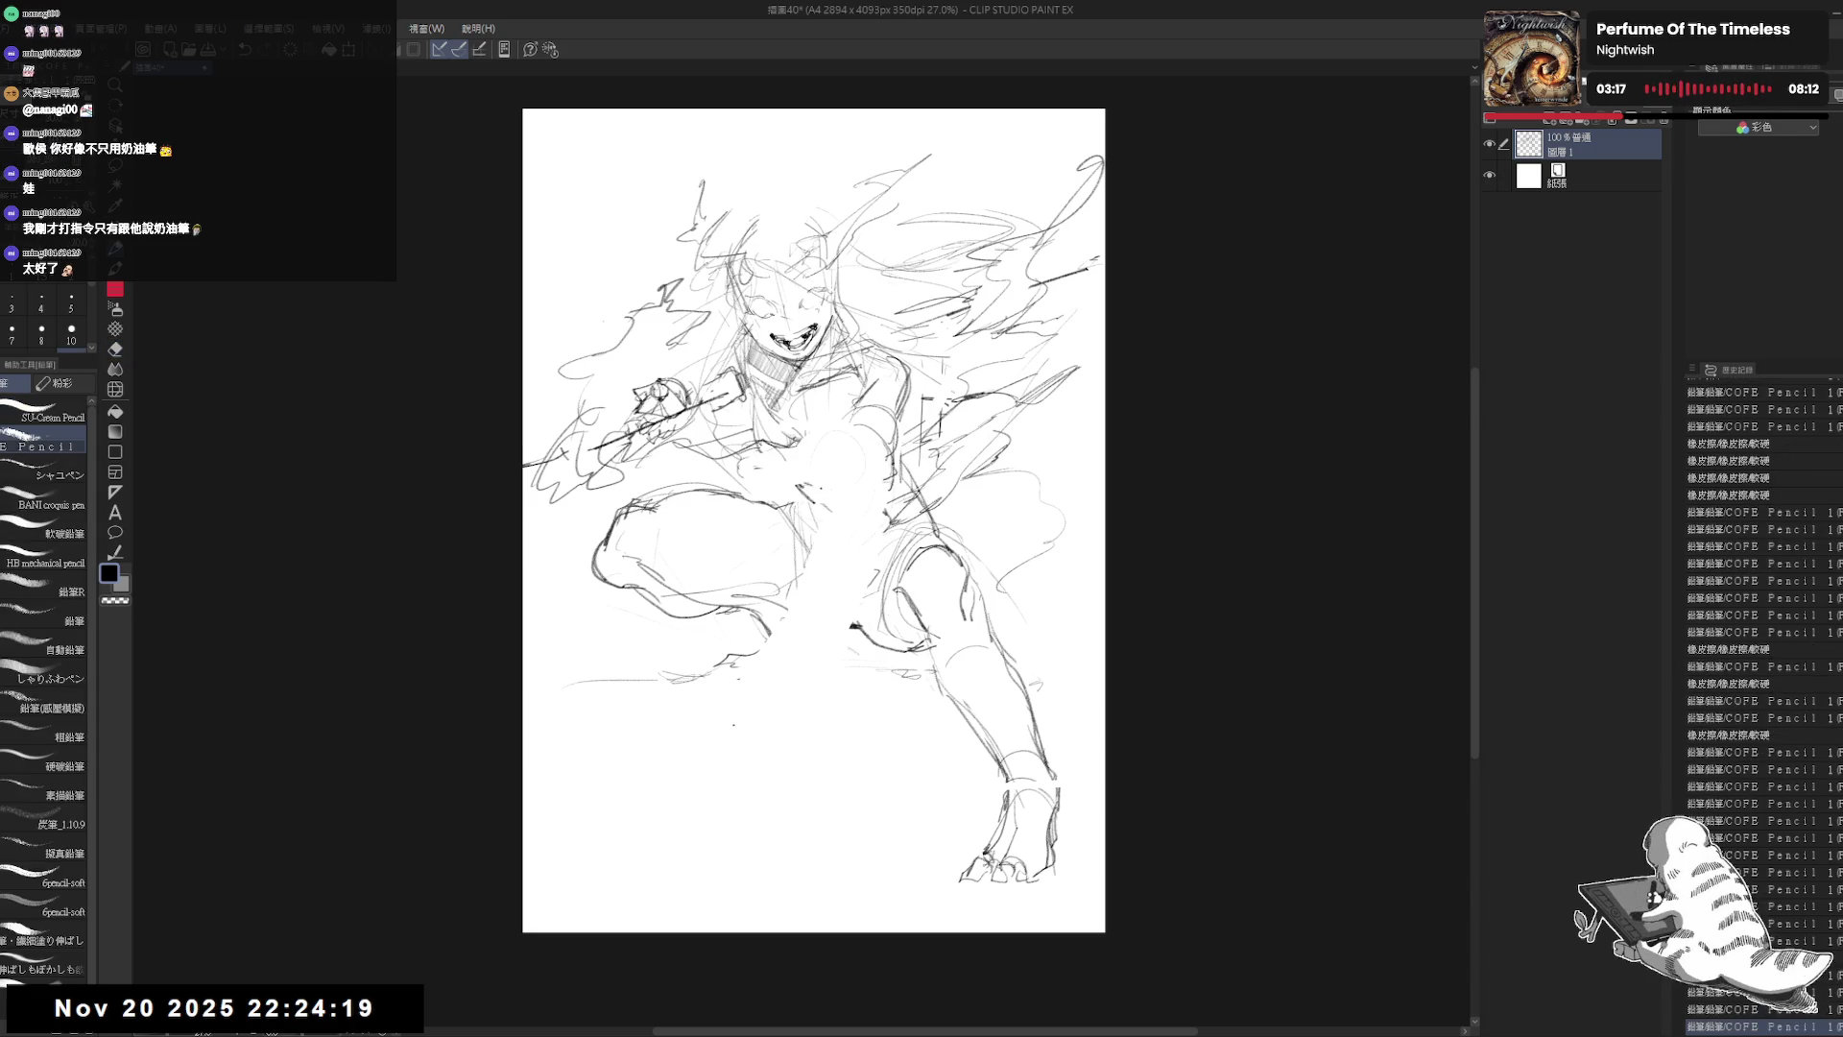
{"action": "left_click_drag", "start_coordinate": [836, 530], "coordinate": [693, 716]}
{"action": "left_click_drag", "start_coordinate": [957, 523], "coordinate": [946, 527]}
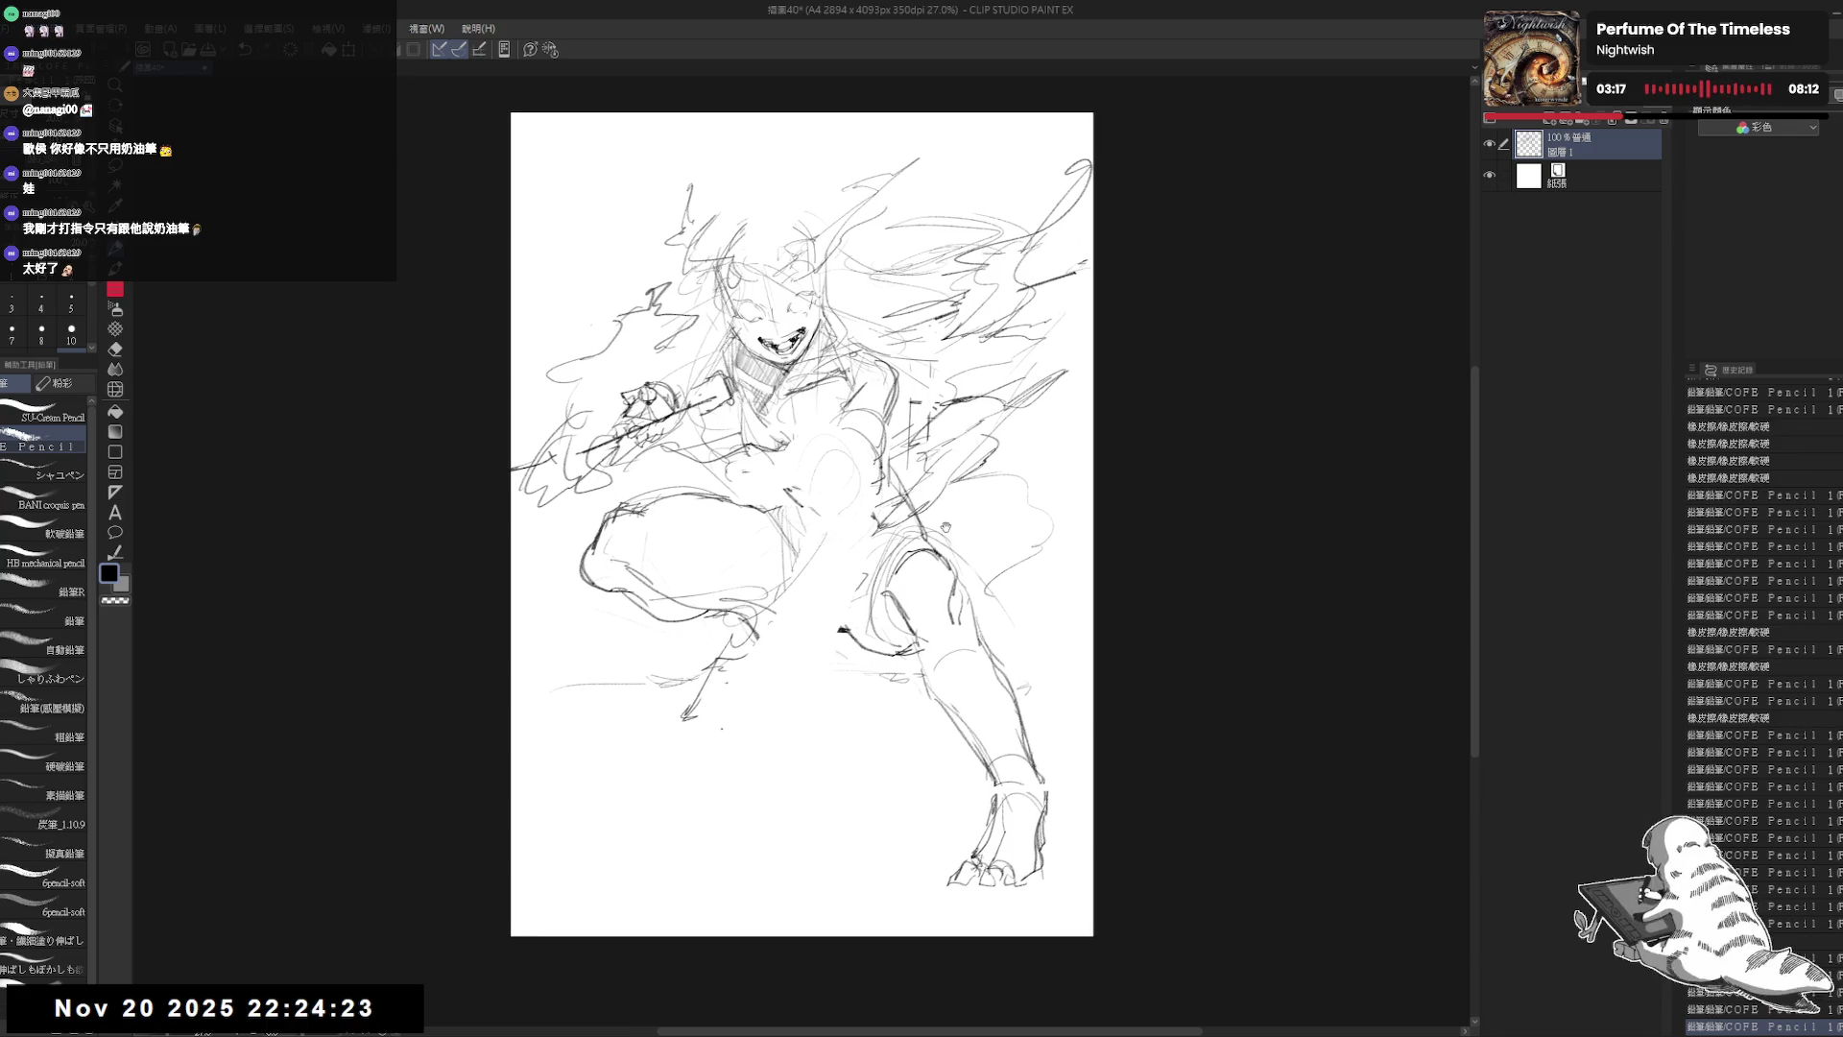
{"action": "scroll", "coordinate": [950, 517], "scroll_direction": "down", "scroll_amount": 1}
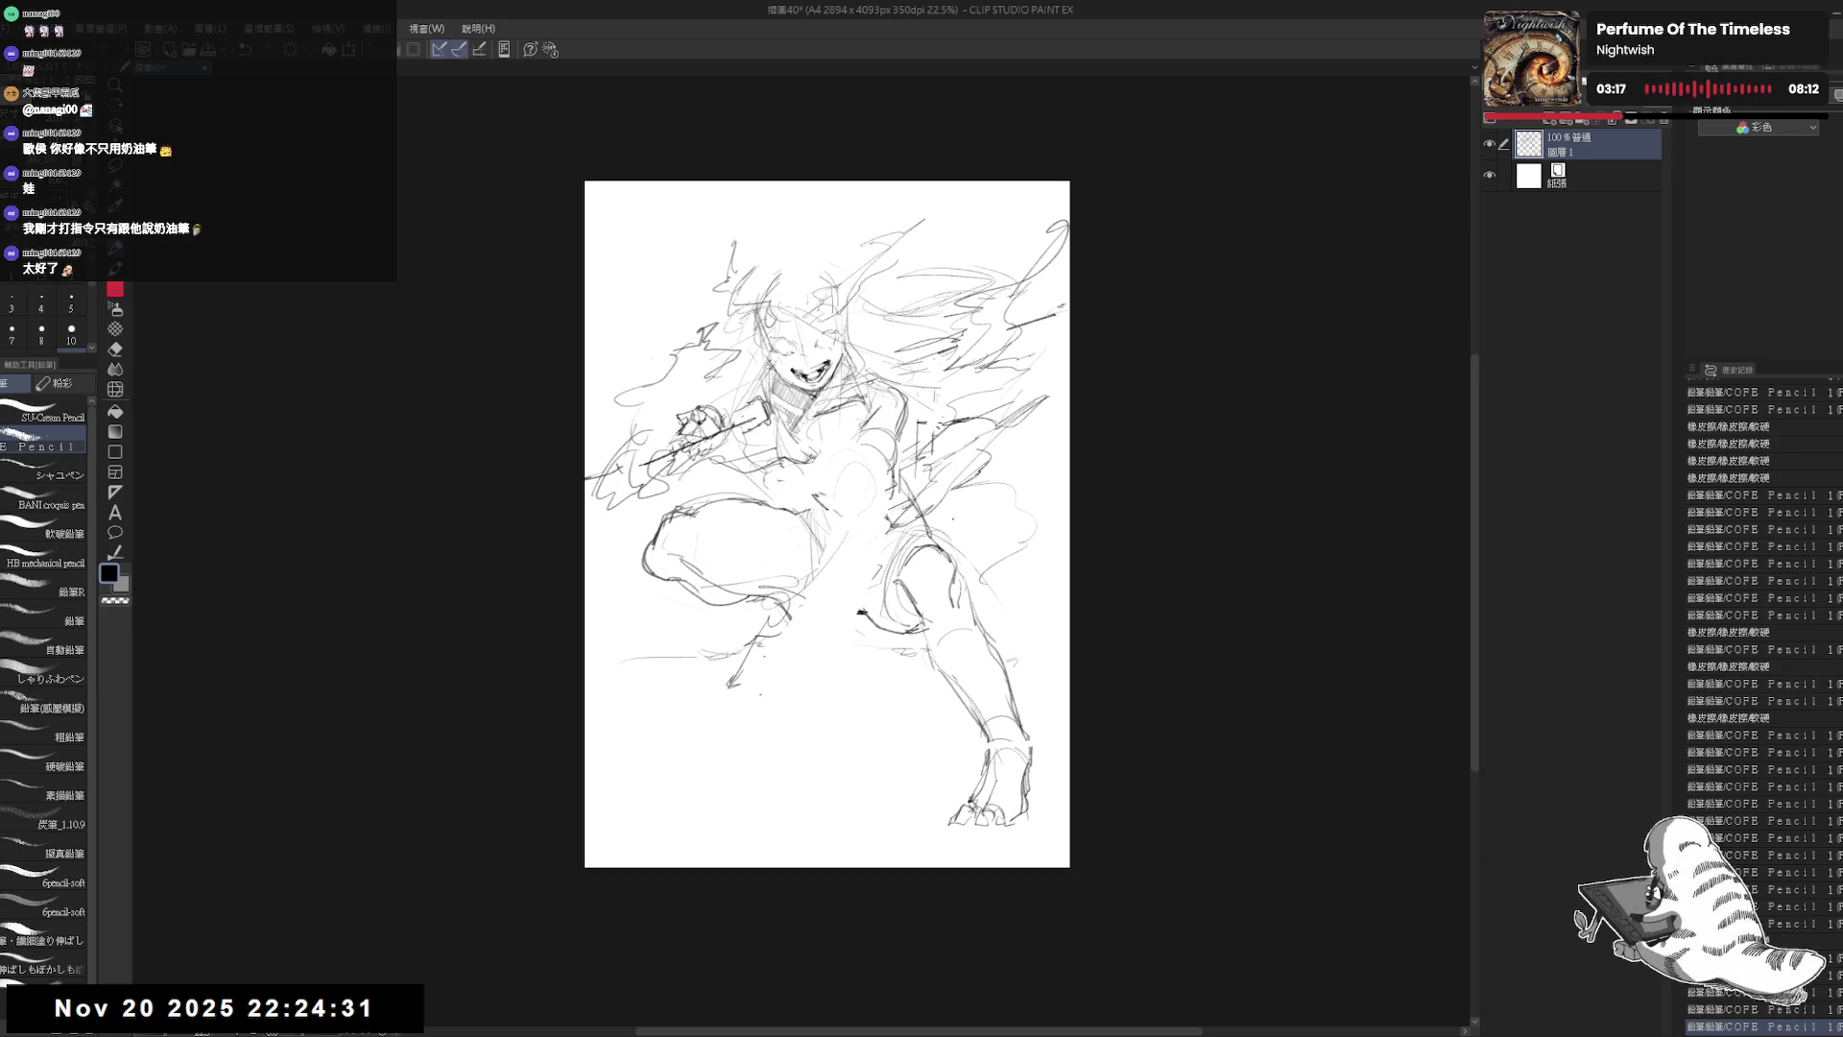
Step: Widen the canvas to the right to 5956 px
{"action": "left_click_drag", "start_coordinate": [828, 524], "coordinate": [703, 495]}
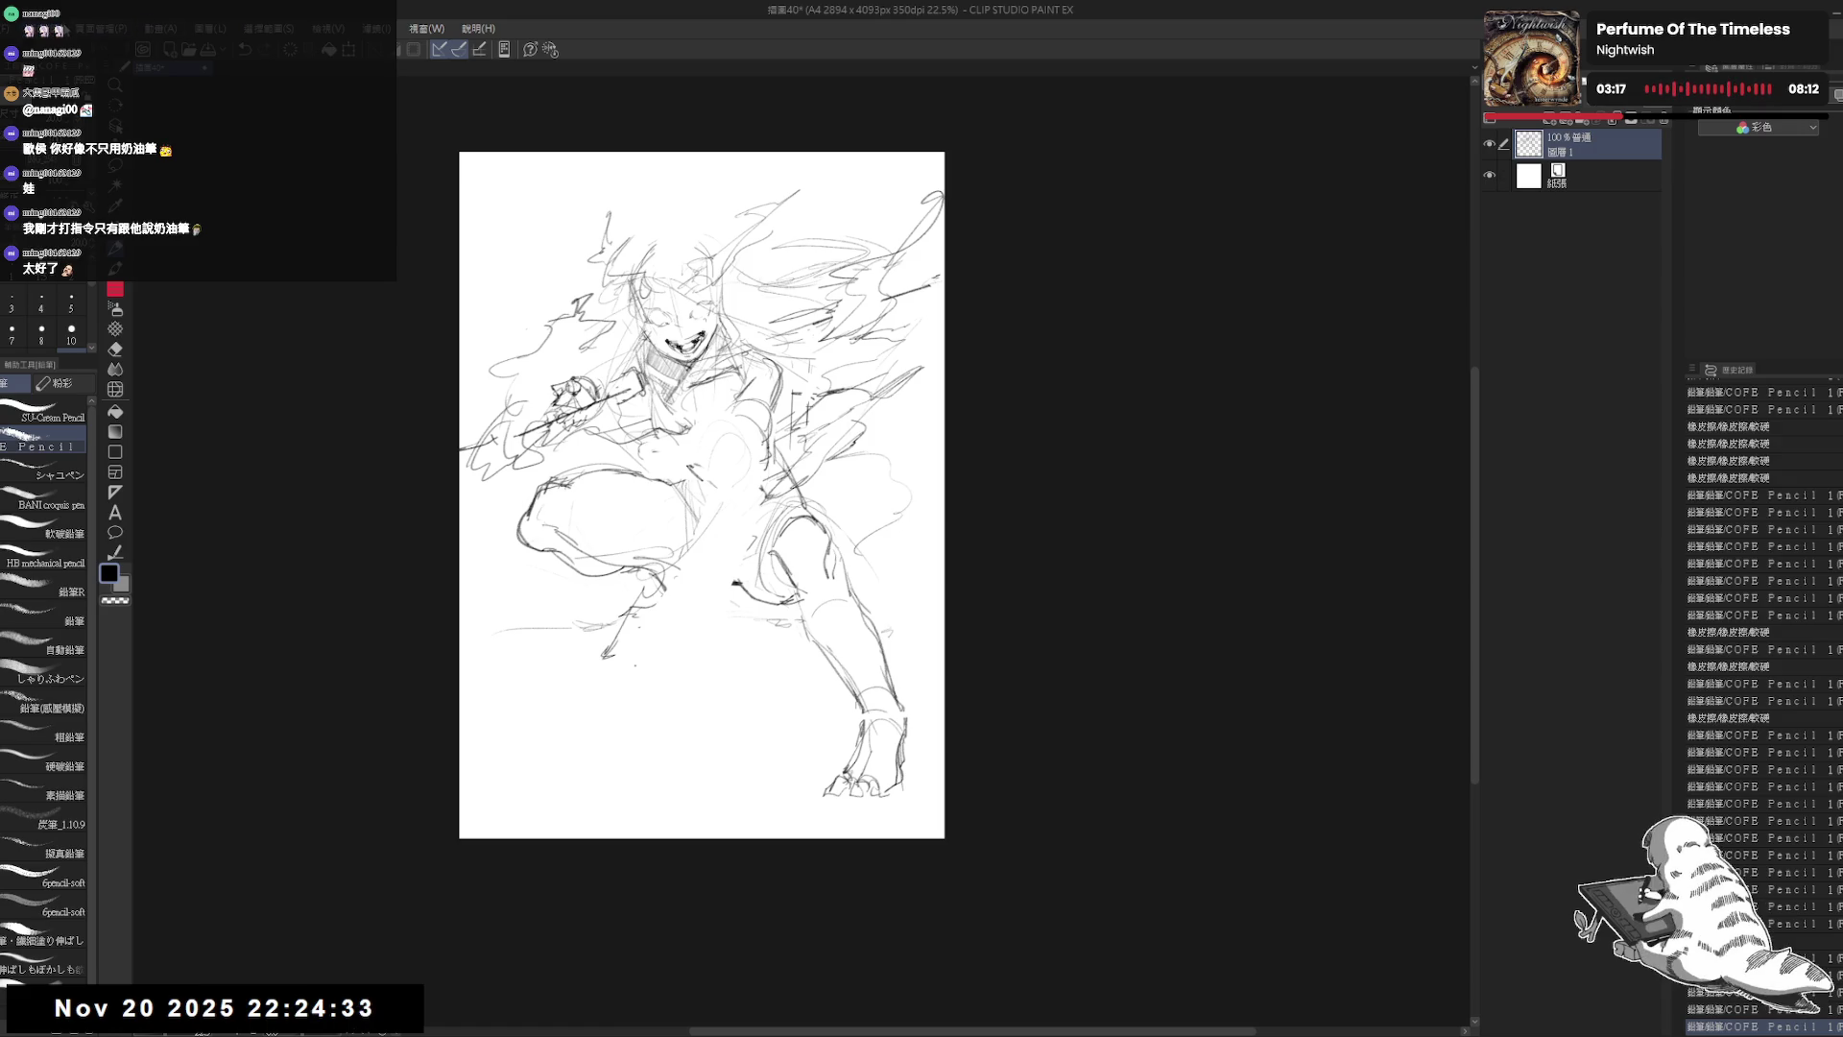
{"action": "key", "text": "ctrl+t"}
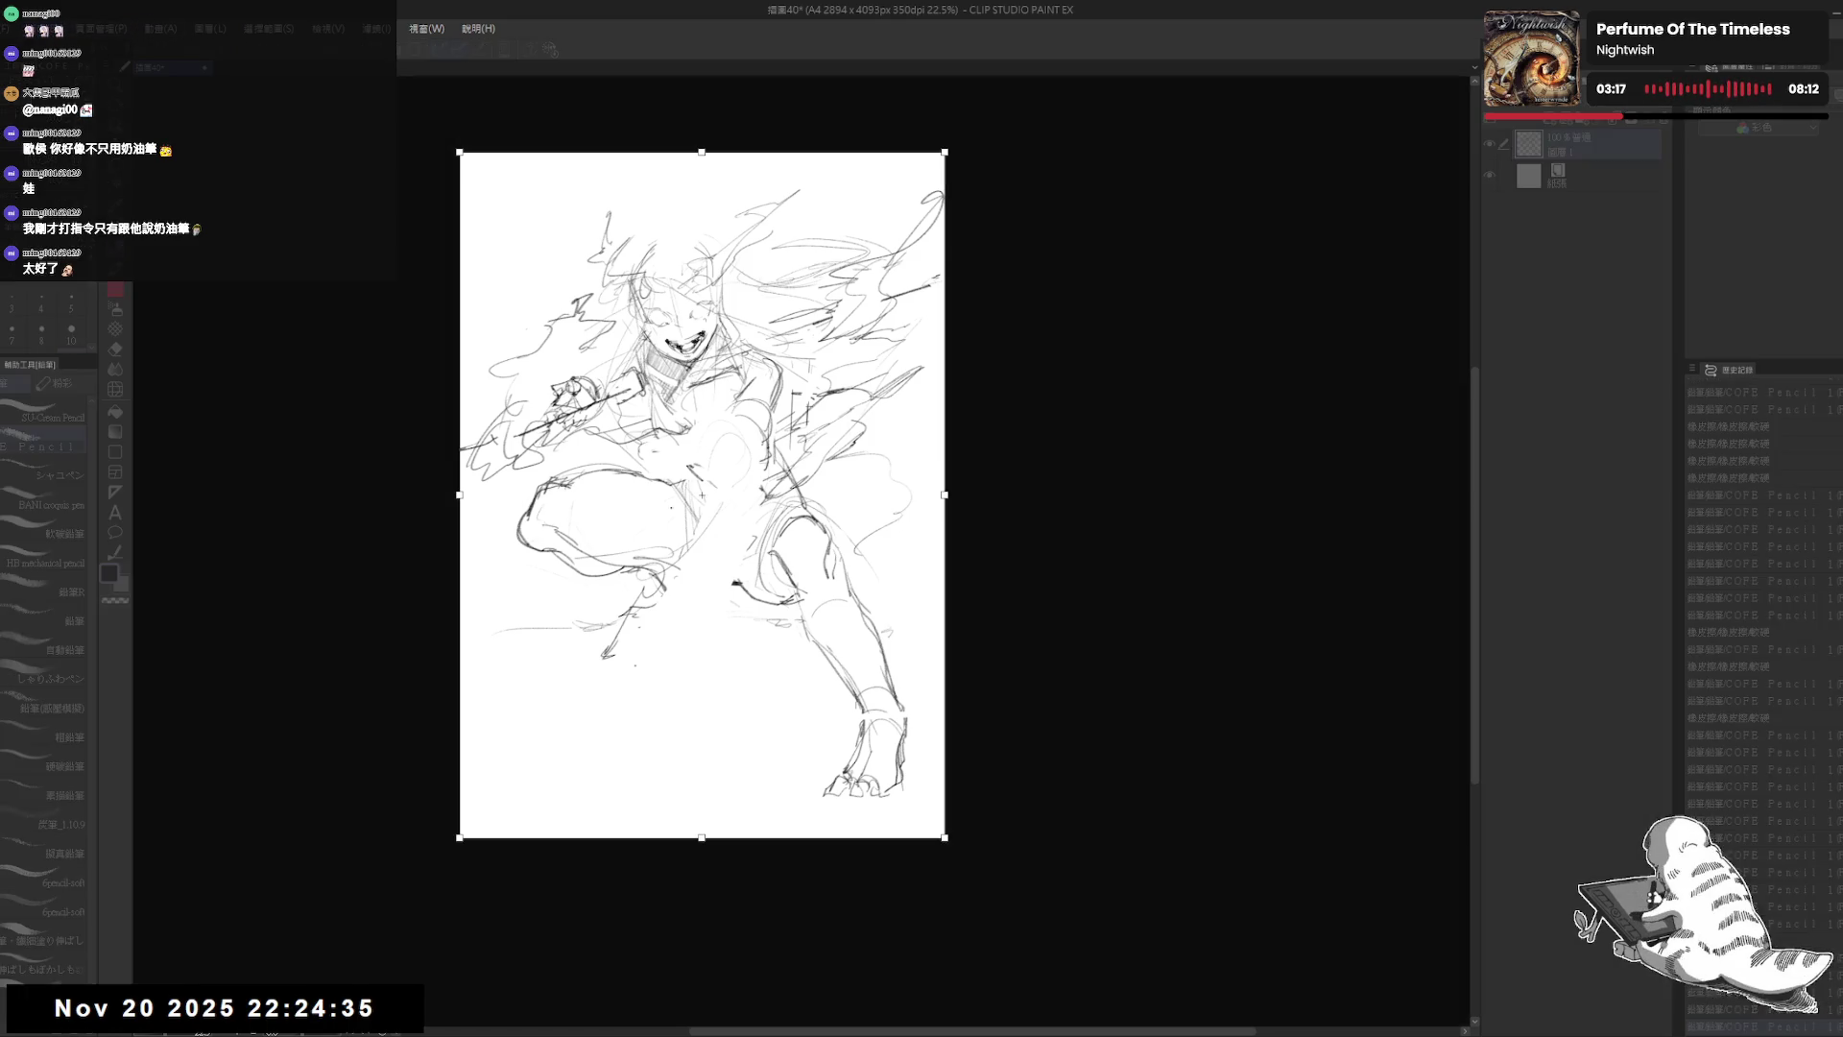
{"action": "left_click_drag", "start_coordinate": [950, 495], "coordinate": [1460, 494]}
{"action": "key", "text": "Return"}
{"action": "scroll", "coordinate": [1014, 391], "scroll_direction": "up", "scroll_amount": 1}
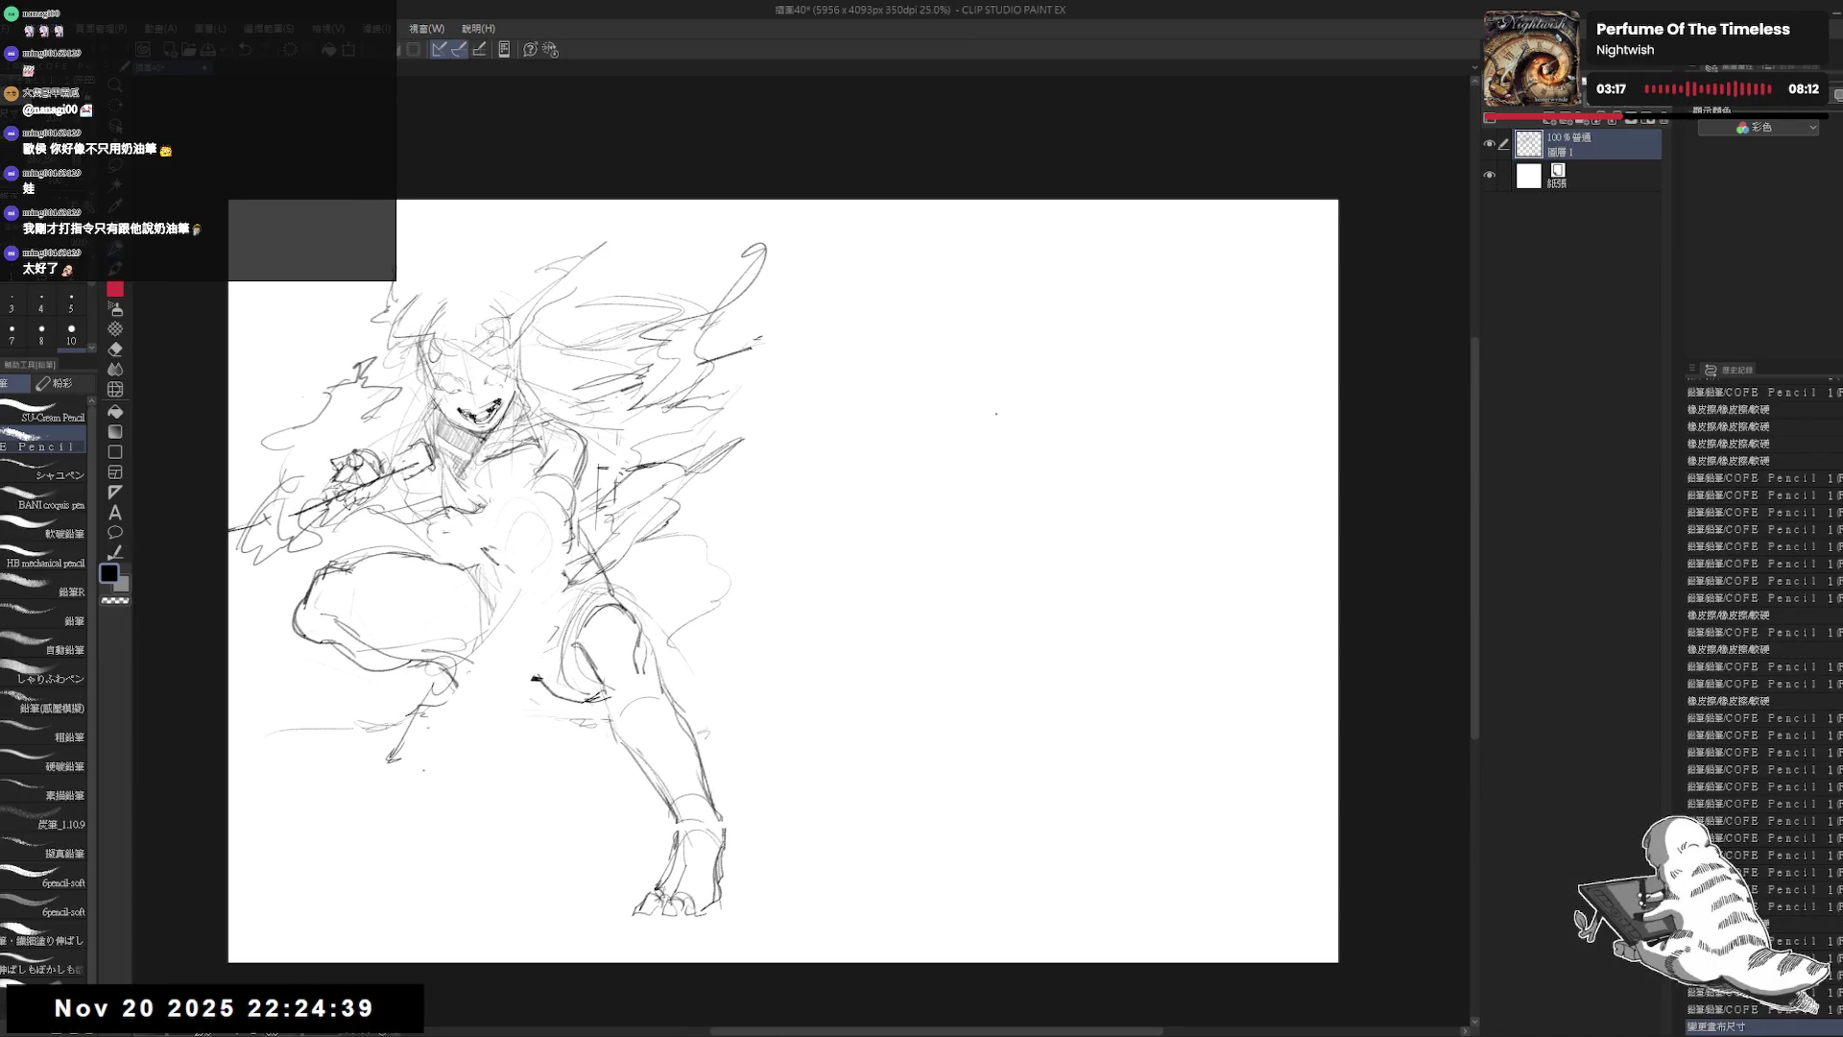
{"action": "left_click_drag", "start_coordinate": [1014, 390], "coordinate": [1153, 302]}
Step: Shrink the sketch into the canvas's left side and add a new layer above it
{"action": "key", "text": "ctrl+t"}
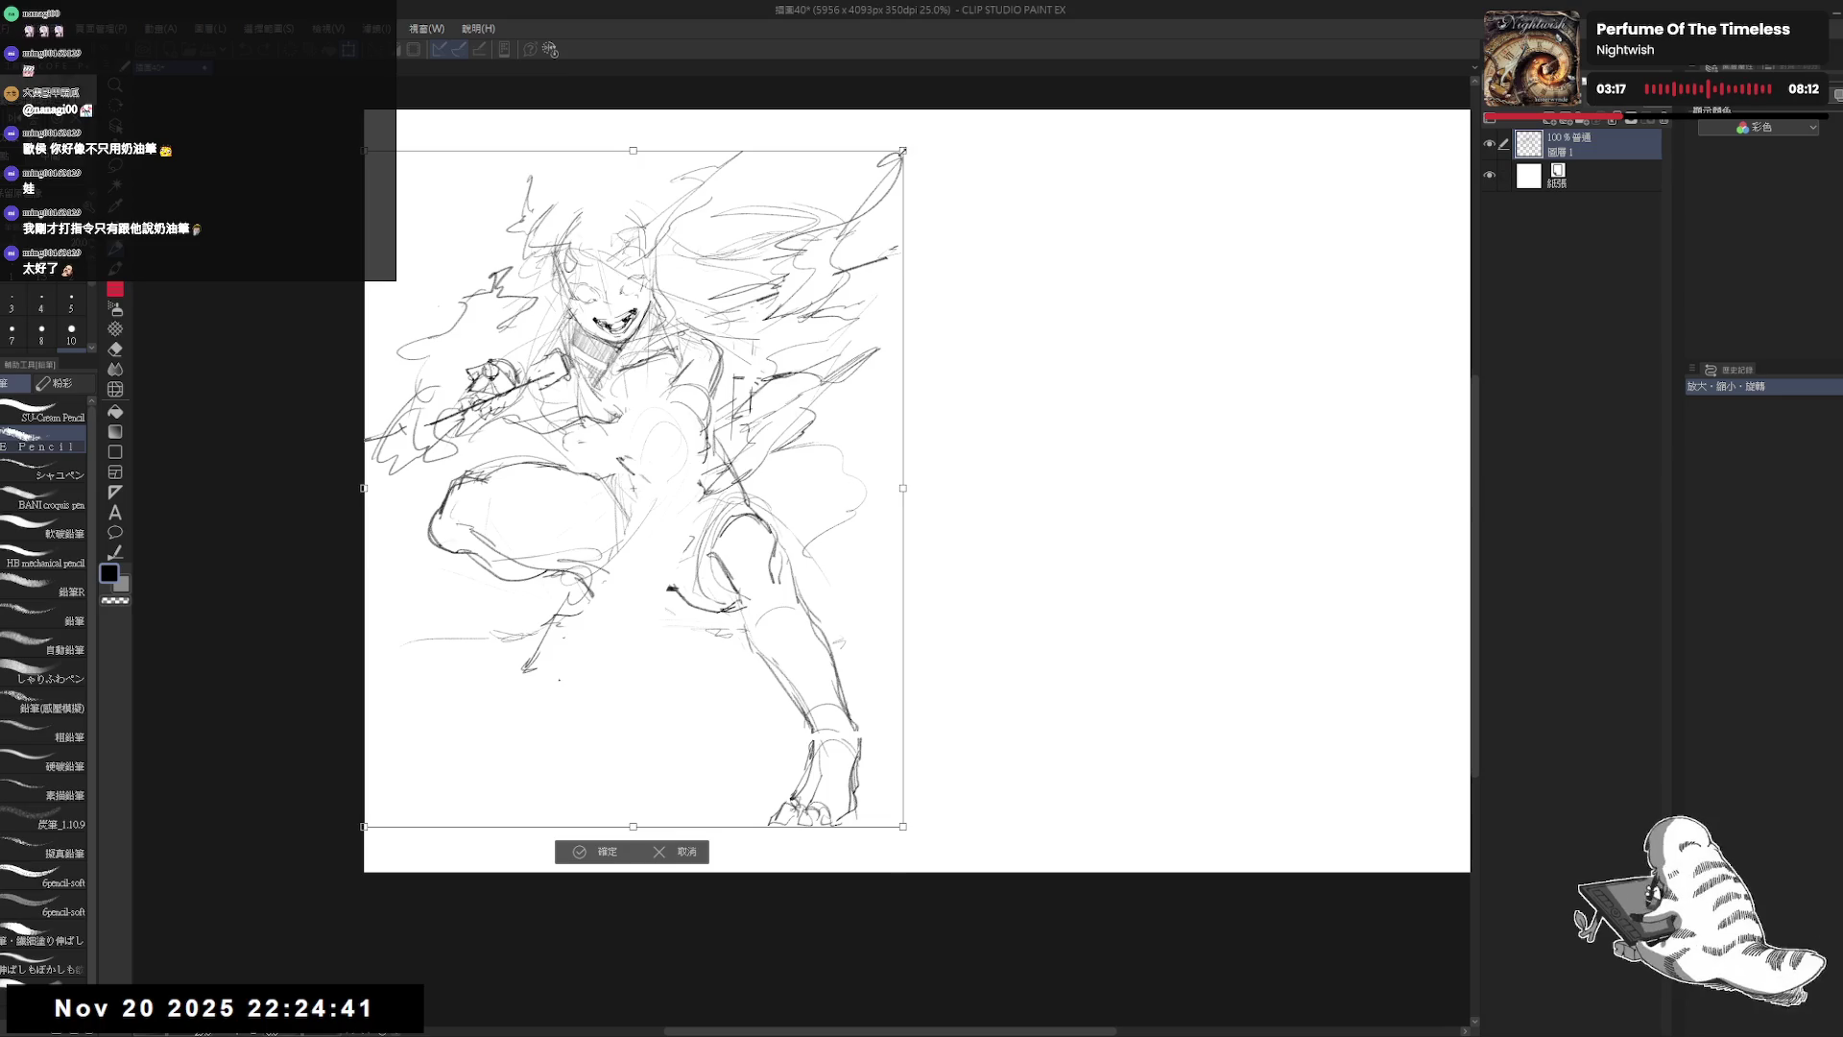
{"action": "left_click_drag", "start_coordinate": [902, 151], "coordinate": [803, 275]}
{"action": "mouse_move", "coordinate": [574, 798]}
{"action": "left_mouse_down"}
{"action": "mouse_move", "coordinate": [594, 634]}
{"action": "mouse_move", "coordinate": [579, 648]}
{"action": "left_mouse_up"}
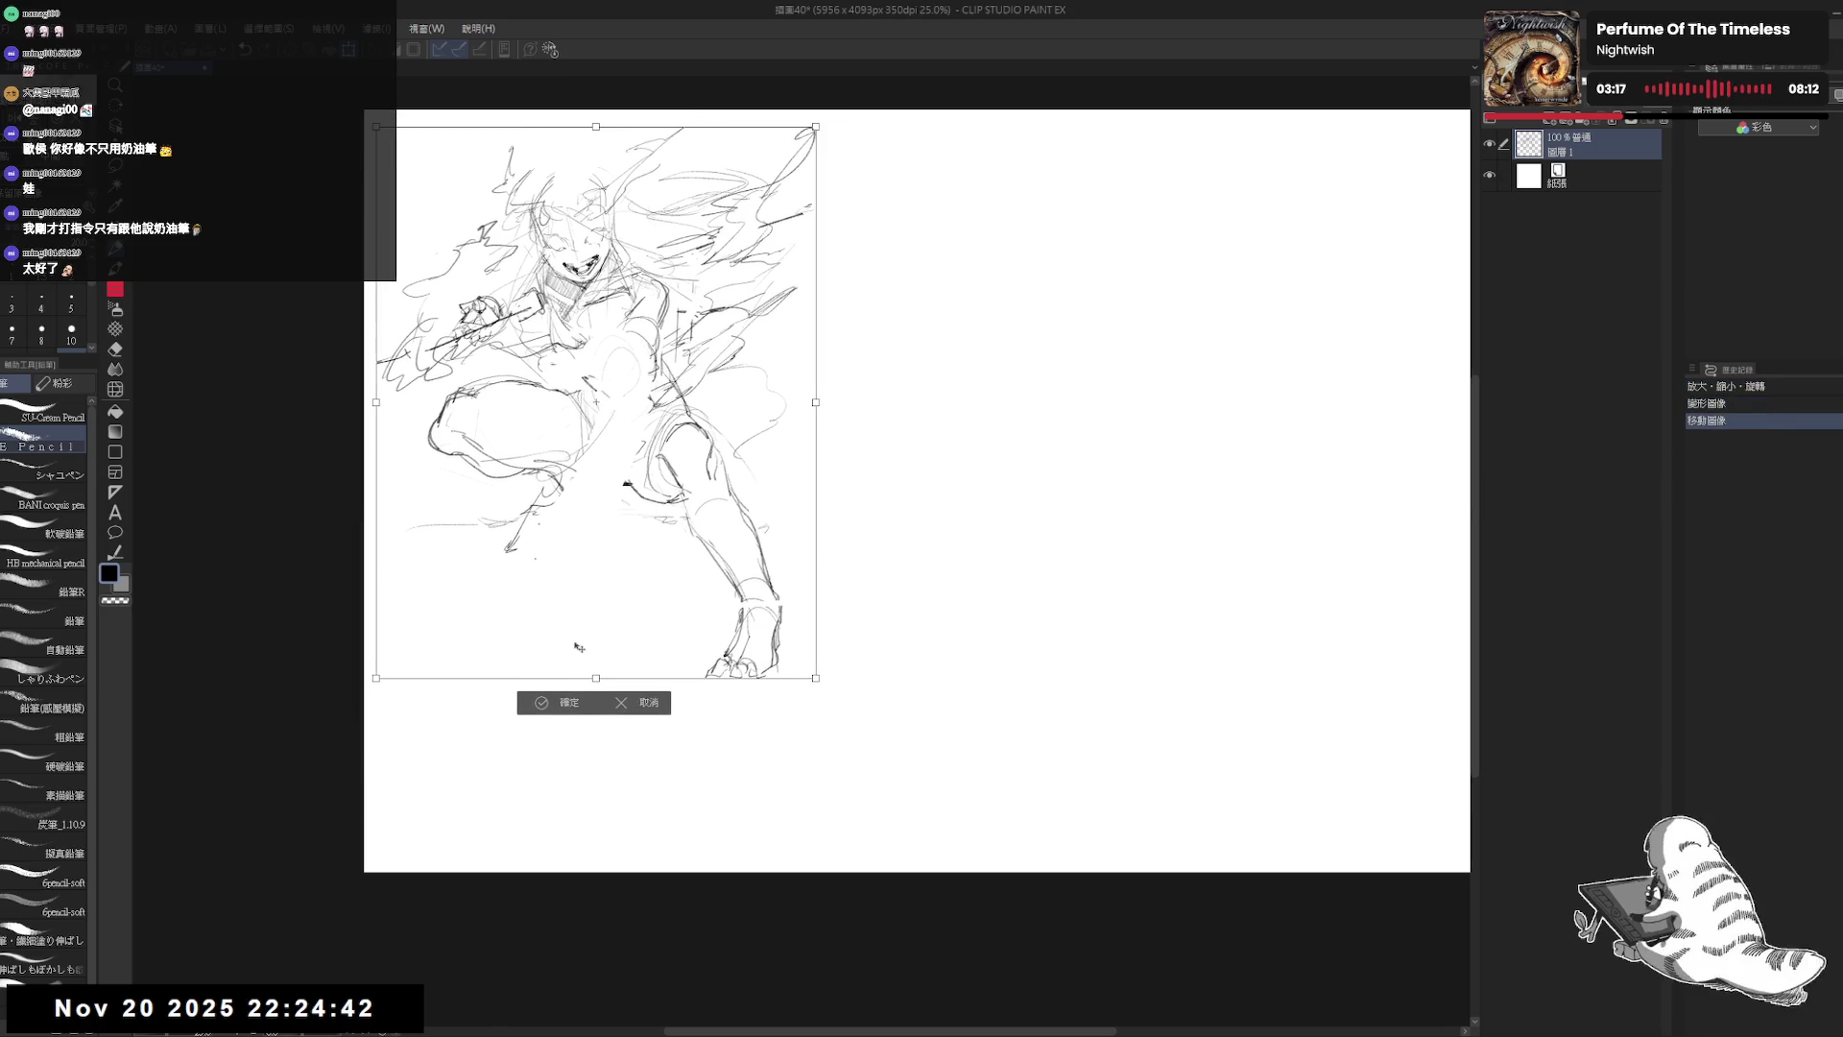
{"action": "left_click", "coordinate": [569, 706]}
{"action": "left_click", "coordinate": [1543, 126]}
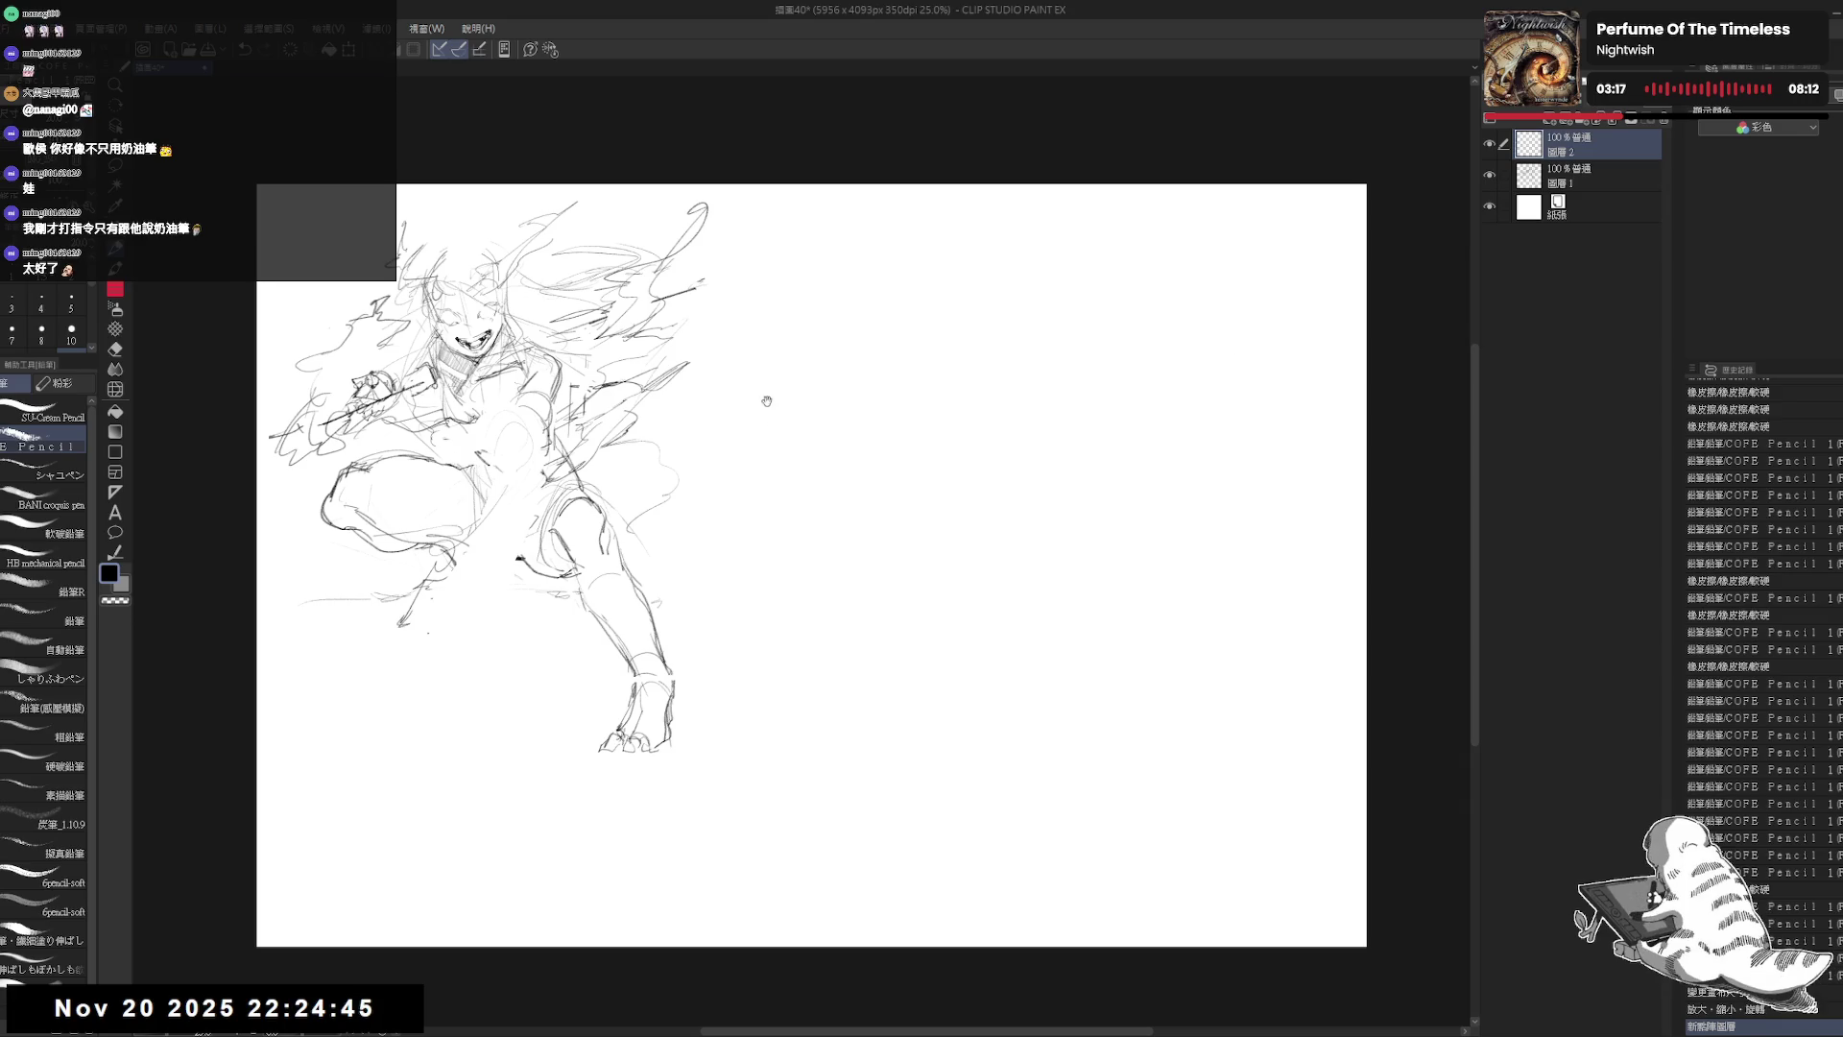
Step: Sketch the second figure's head circle with guide lines in and around it
{"action": "mouse_move", "coordinate": [812, 304]}
{"action": "left_mouse_down"}
{"action": "mouse_move", "coordinate": [828, 260]}
{"action": "mouse_move", "coordinate": [892, 288]}
{"action": "mouse_move", "coordinate": [843, 343]}
{"action": "mouse_move", "coordinate": [868, 358]}
{"action": "left_mouse_up"}
{"action": "left_click_drag", "start_coordinate": [891, 293], "coordinate": [872, 350]}
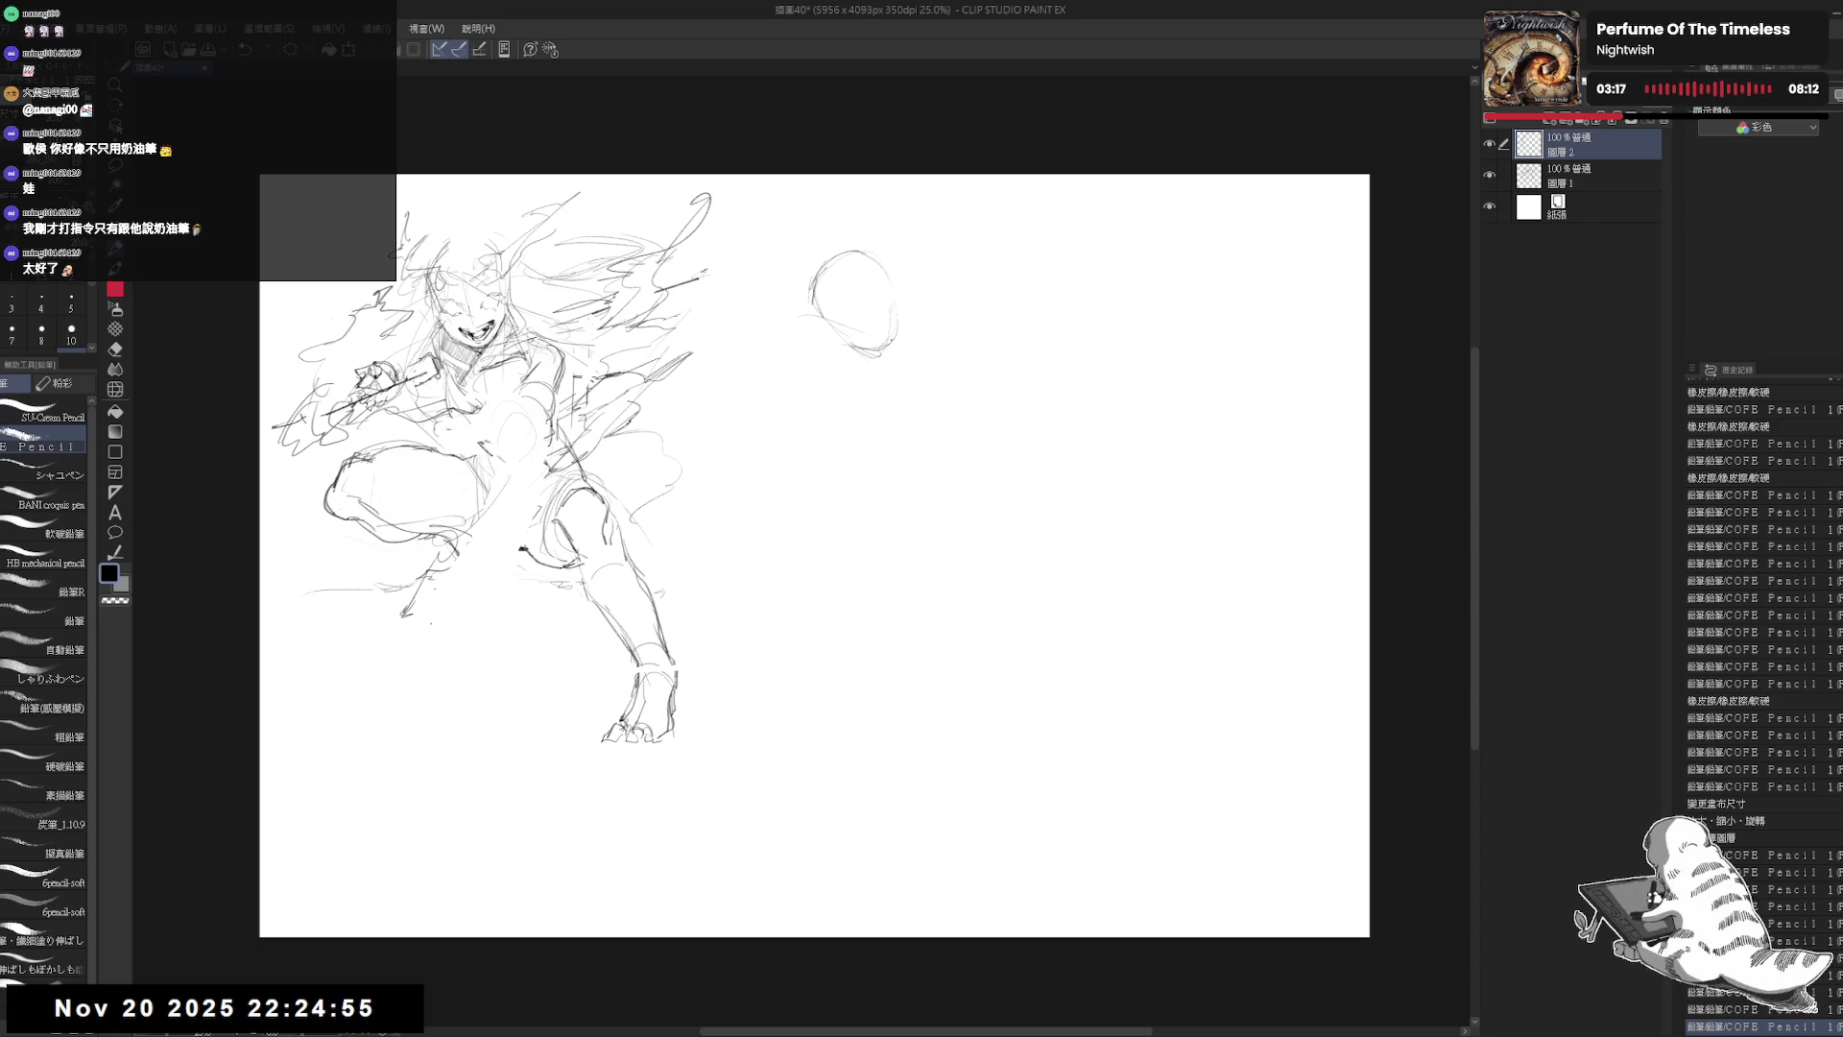
{"action": "left_click_drag", "start_coordinate": [895, 328], "coordinate": [884, 351]}
{"action": "scroll", "coordinate": [863, 261], "scroll_direction": "up", "scroll_amount": 2}
{"action": "mouse_move", "coordinate": [870, 271]}
{"action": "left_mouse_down"}
{"action": "mouse_move", "coordinate": [855, 283]}
{"action": "mouse_move", "coordinate": [898, 308]}
{"action": "mouse_move", "coordinate": [869, 331]}
{"action": "left_mouse_up"}
{"action": "left_click_drag", "start_coordinate": [893, 288], "coordinate": [898, 379]}
{"action": "mouse_move", "coordinate": [888, 384]}
{"action": "left_mouse_down"}
{"action": "mouse_move", "coordinate": [888, 403]}
{"action": "mouse_move", "coordinate": [883, 389]}
{"action": "left_mouse_up"}
Step: Draw the chin, shoulder line, jaw and neck, erasing a stray jaw mark
{"action": "mouse_move", "coordinate": [892, 379]}
{"action": "left_mouse_down"}
{"action": "mouse_move", "coordinate": [875, 411]}
{"action": "mouse_move", "coordinate": [759, 475]}
{"action": "left_mouse_up"}
{"action": "mouse_move", "coordinate": [801, 442]}
{"action": "left_mouse_down"}
{"action": "mouse_move", "coordinate": [768, 490]}
{"action": "mouse_move", "coordinate": [944, 607]}
{"action": "left_mouse_up"}
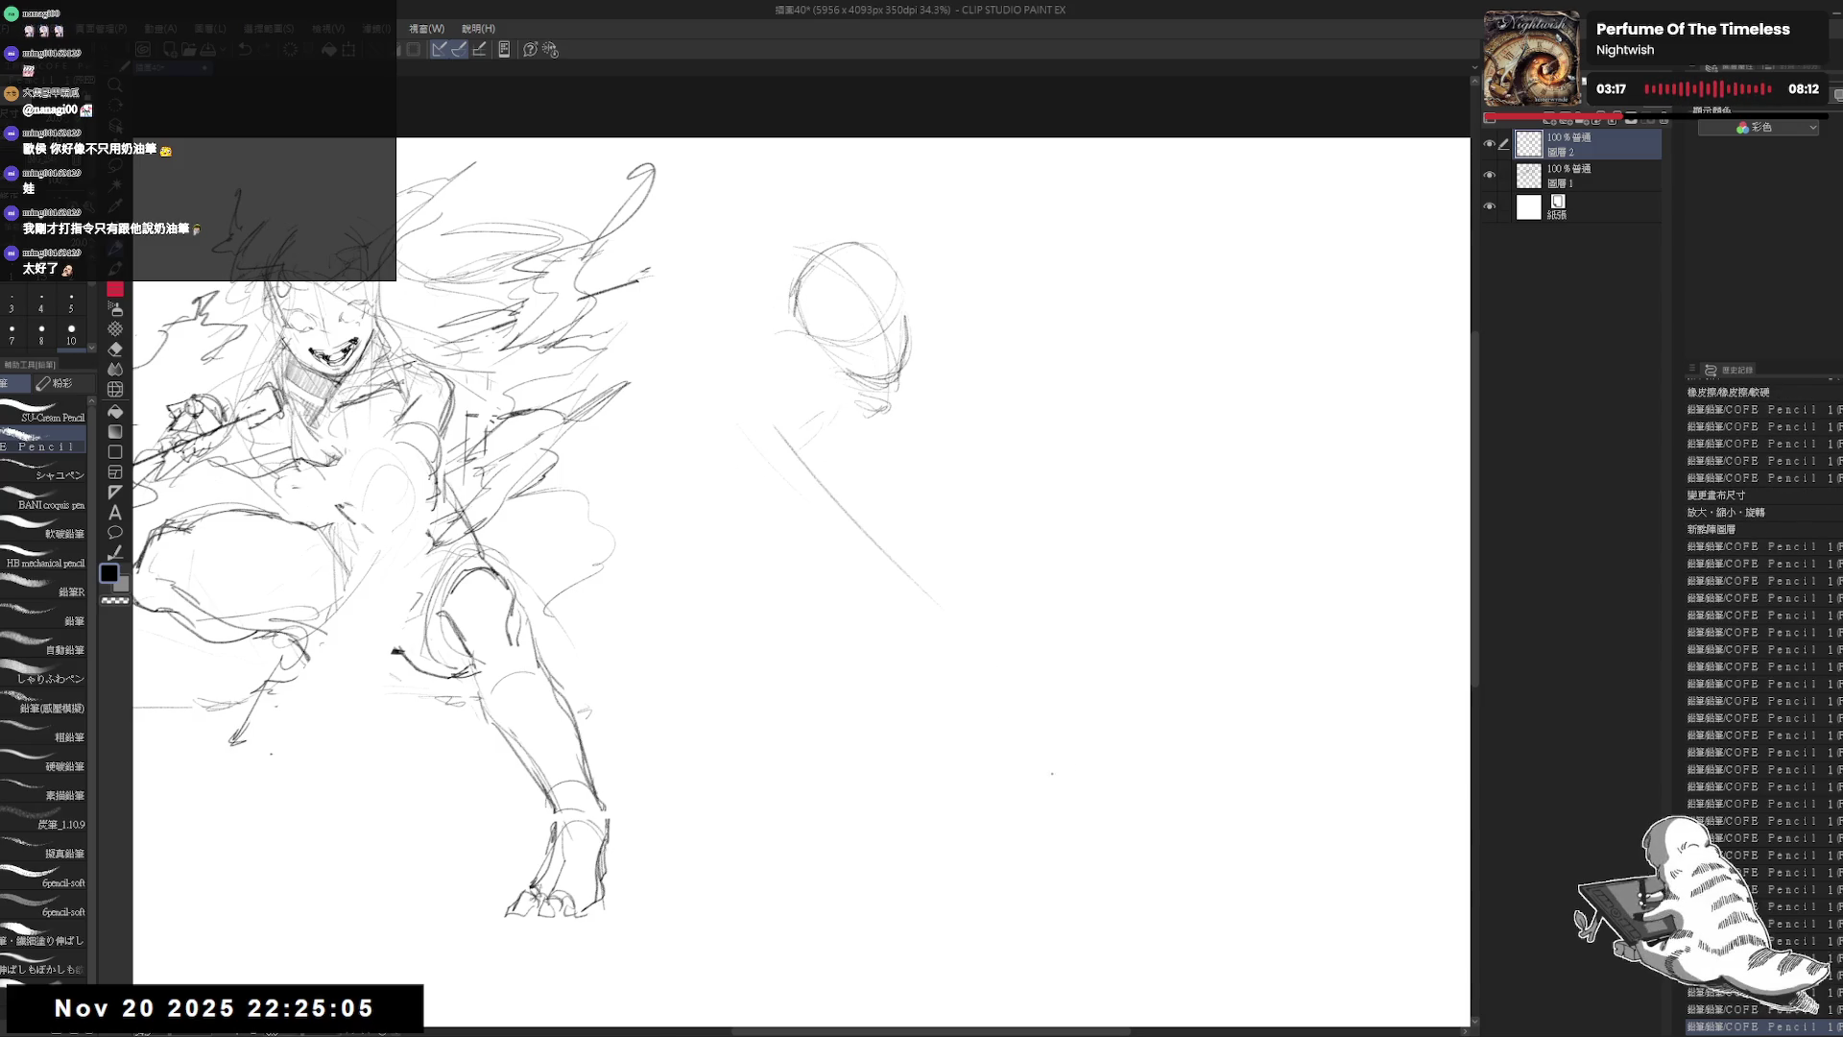
{"action": "left_click_drag", "start_coordinate": [908, 399], "coordinate": [916, 423]}
{"action": "mouse_move", "coordinate": [910, 408]}
{"action": "left_mouse_down"}
{"action": "mouse_move", "coordinate": [924, 438]}
{"action": "mouse_move", "coordinate": [911, 402]}
{"action": "mouse_move", "coordinate": [917, 422]}
{"action": "mouse_move", "coordinate": [842, 405]}
{"action": "left_mouse_up"}
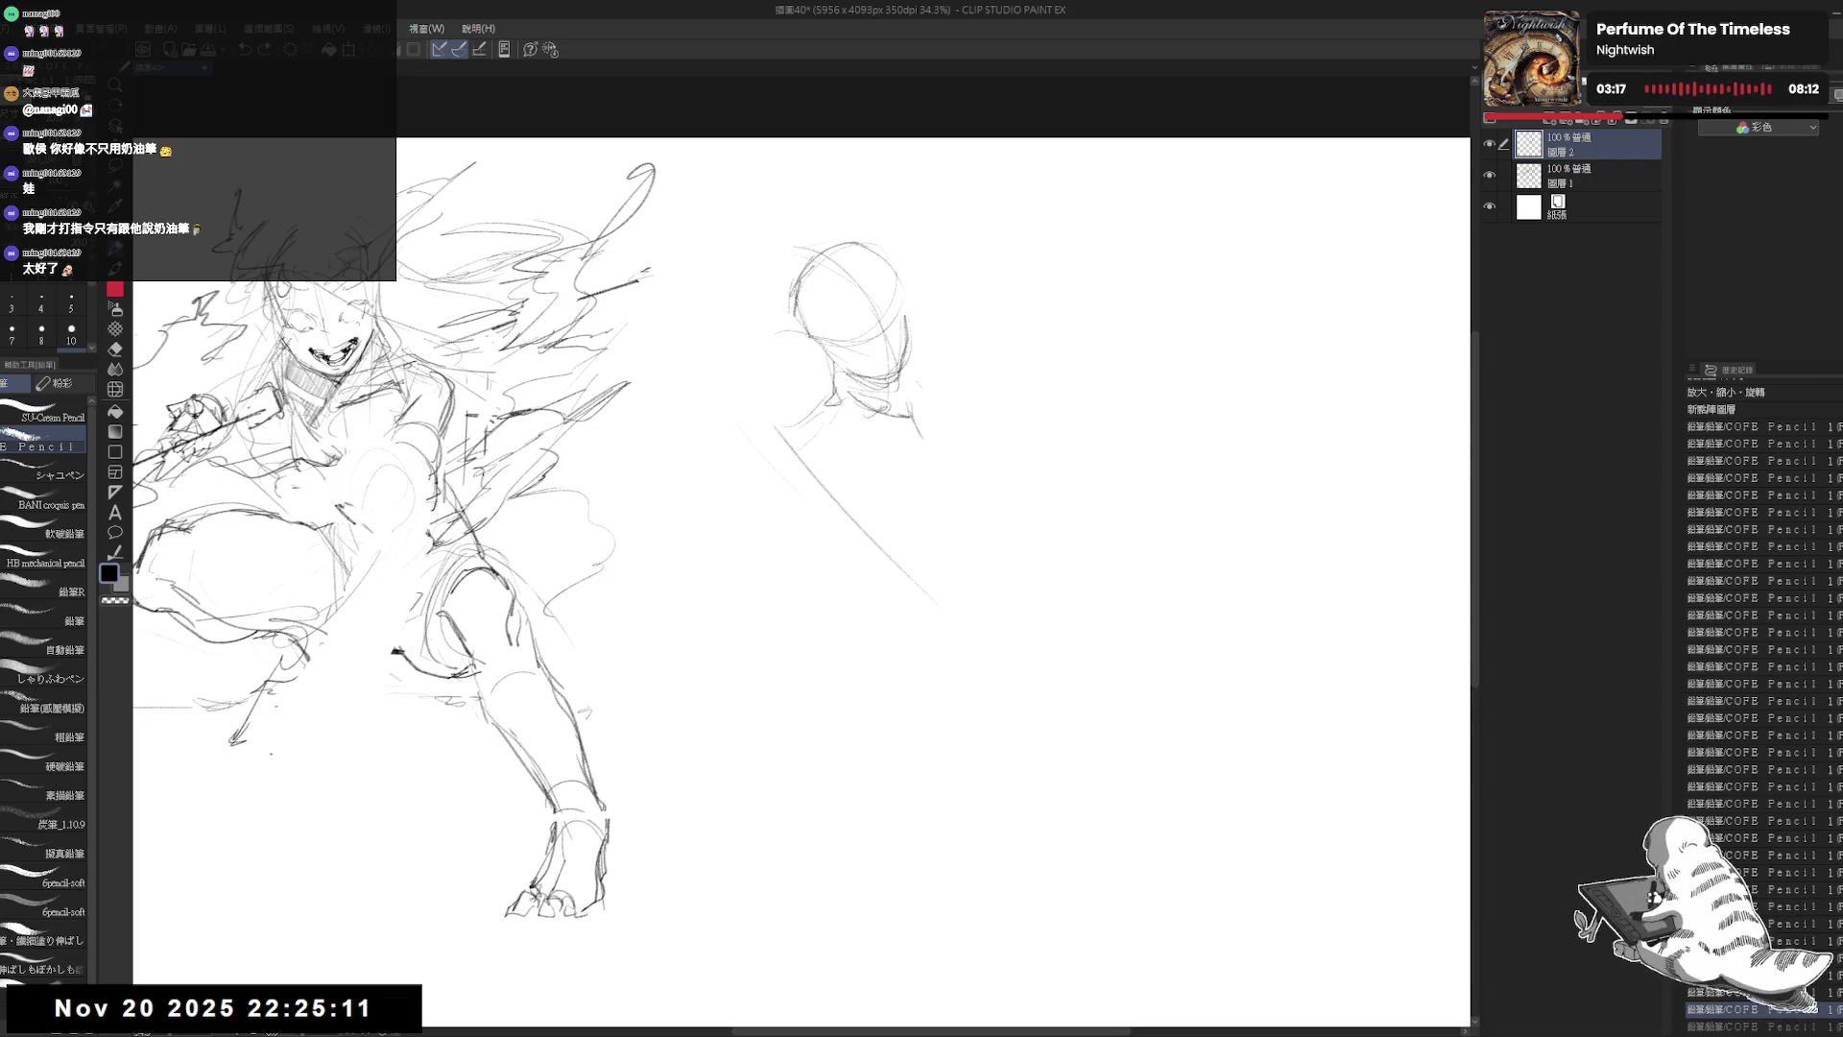
{"action": "left_click_drag", "start_coordinate": [811, 340], "coordinate": [845, 370]}
{"action": "mouse_move", "coordinate": [786, 361]}
{"action": "left_mouse_down"}
{"action": "mouse_move", "coordinate": [828, 347]}
{"action": "mouse_move", "coordinate": [818, 410]}
{"action": "left_mouse_up"}
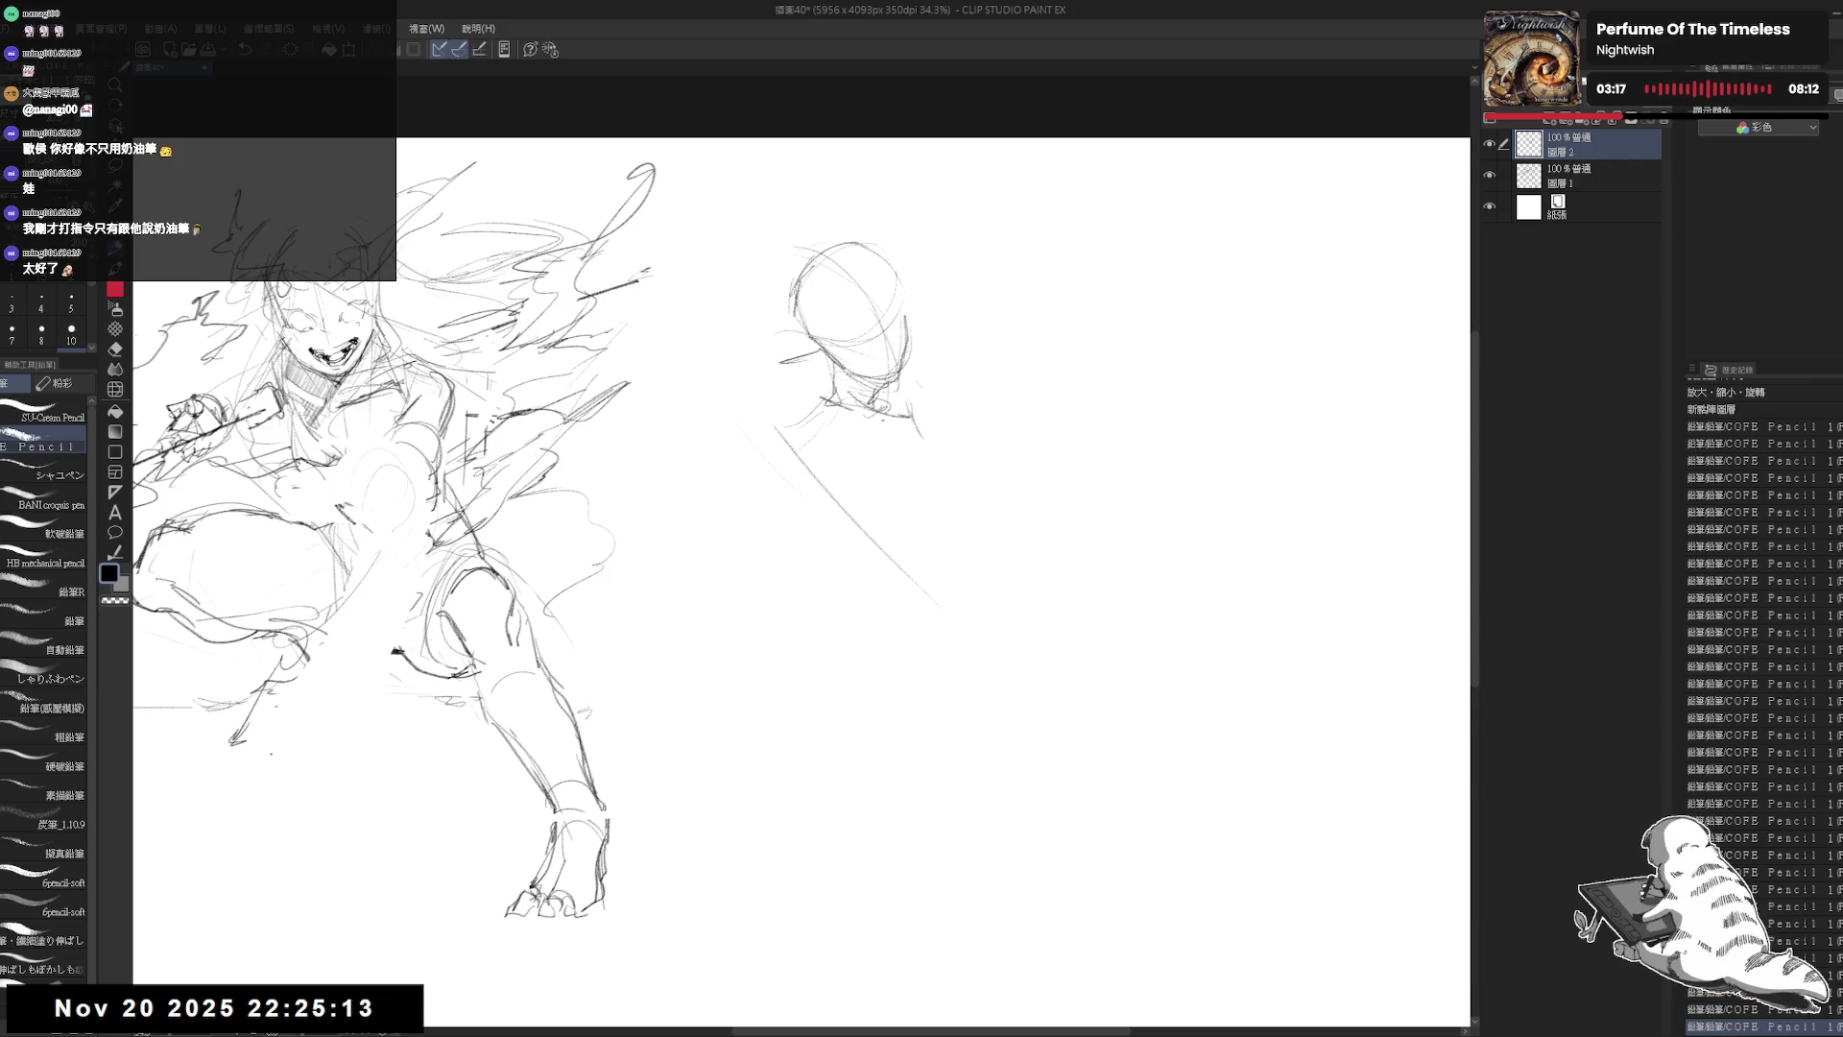
{"action": "key", "text": "e"}
{"action": "mouse_move", "coordinate": [835, 288]}
{"action": "left_mouse_down"}
{"action": "mouse_move", "coordinate": [845, 365]}
{"action": "mouse_move", "coordinate": [796, 322]}
{"action": "mouse_move", "coordinate": [841, 290]}
{"action": "left_mouse_up"}
{"action": "key", "text": "p"}
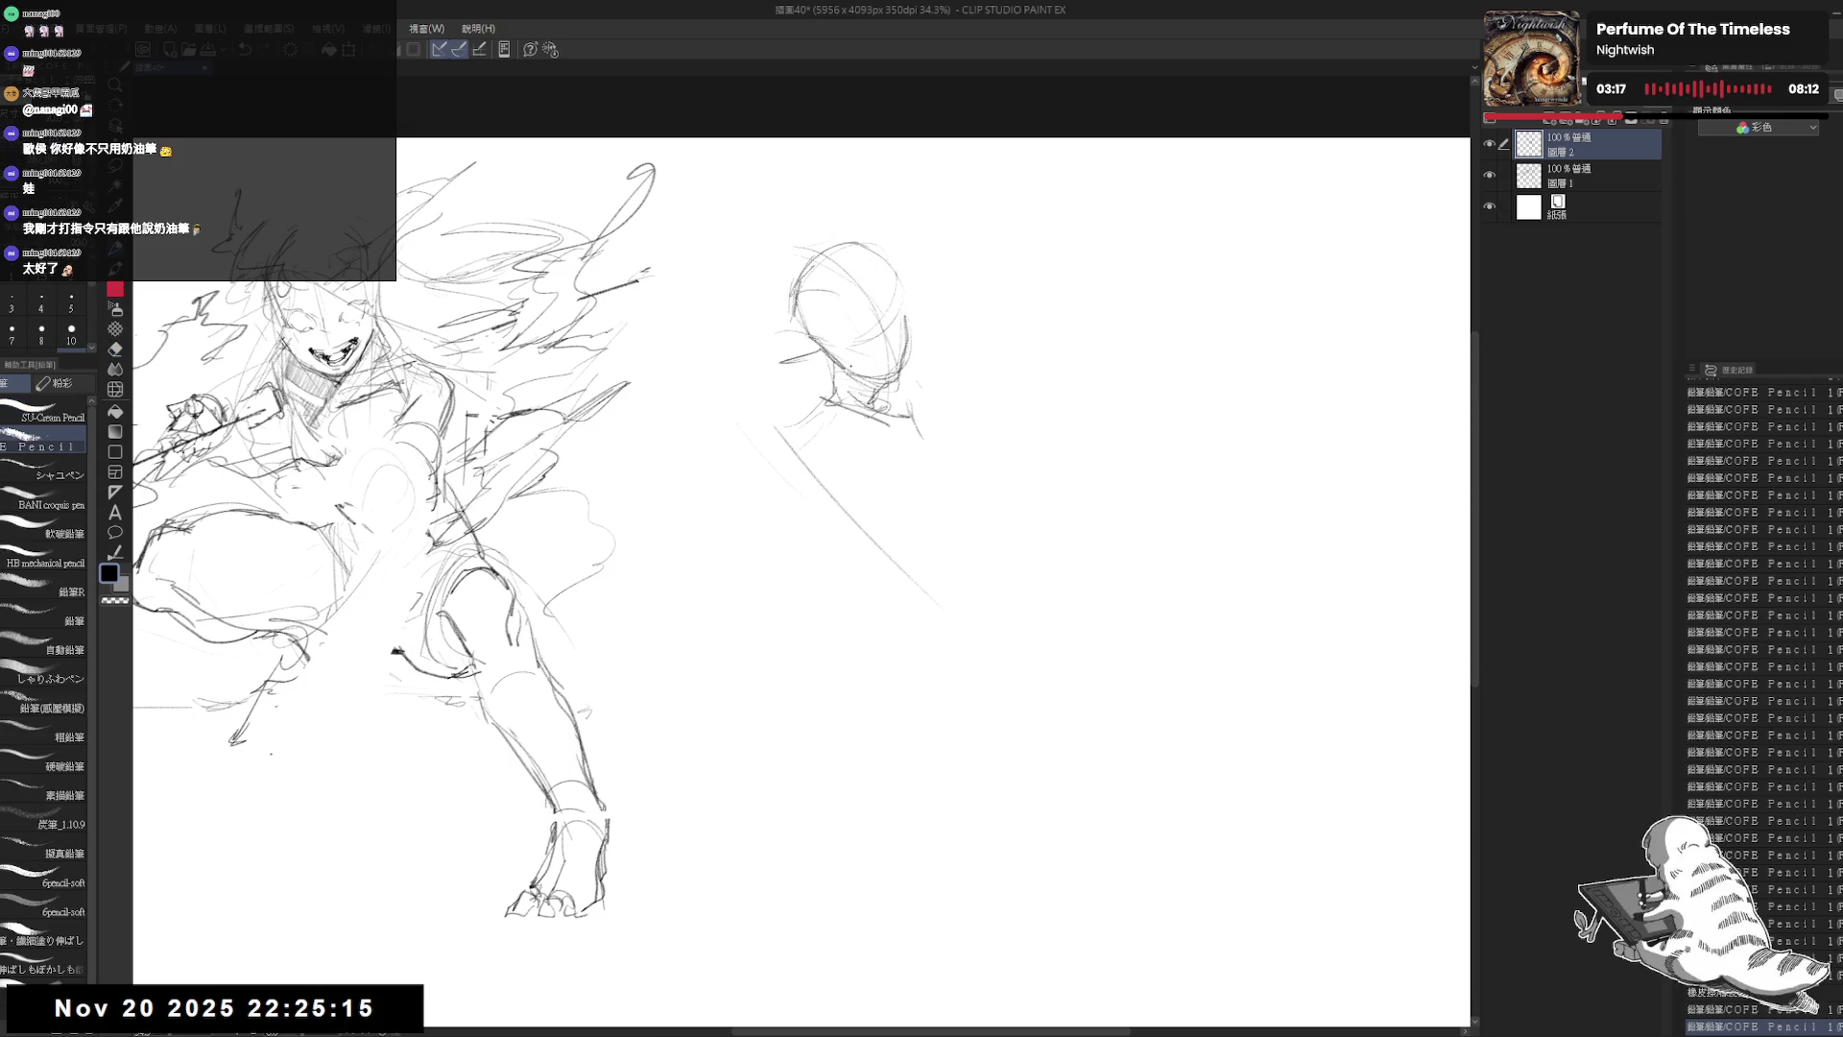
Step: Add head construction lines, the neck line, a hip X and long body lines
{"action": "mouse_move", "coordinate": [827, 359]}
{"action": "left_mouse_down"}
{"action": "mouse_move", "coordinate": [876, 384]}
{"action": "mouse_move", "coordinate": [856, 343]}
{"action": "left_mouse_up"}
{"action": "left_click_drag", "start_coordinate": [867, 313], "coordinate": [904, 332]}
{"action": "mouse_move", "coordinate": [885, 399]}
{"action": "left_mouse_down"}
{"action": "mouse_move", "coordinate": [877, 455]}
{"action": "mouse_move", "coordinate": [917, 523]}
{"action": "mouse_move", "coordinate": [888, 570]}
{"action": "mouse_move", "coordinate": [841, 568]}
{"action": "left_mouse_up"}
{"action": "left_click_drag", "start_coordinate": [786, 475], "coordinate": [887, 573]}
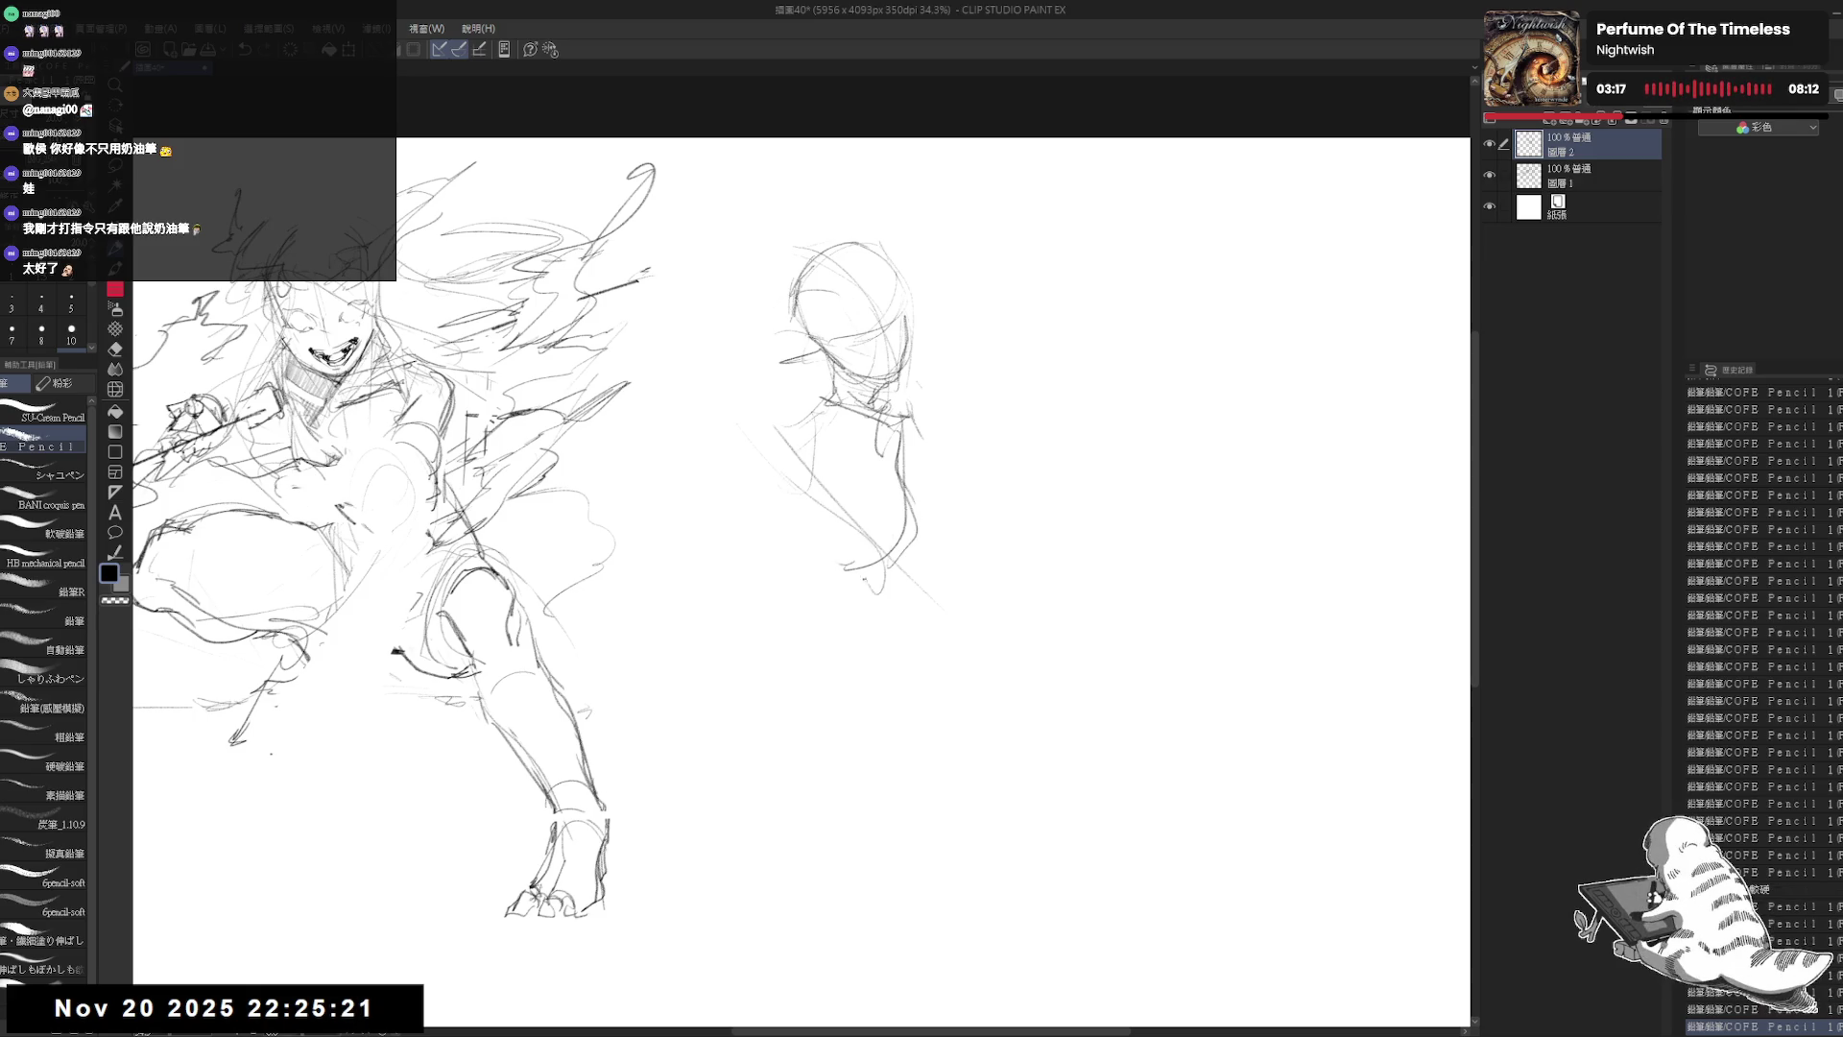
{"action": "scroll", "coordinate": [801, 499], "scroll_direction": "down", "scroll_amount": 2}
{"action": "mouse_move", "coordinate": [737, 496]}
{"action": "left_mouse_down"}
{"action": "mouse_move", "coordinate": [780, 463]}
{"action": "mouse_move", "coordinate": [779, 497]}
{"action": "mouse_move", "coordinate": [854, 470]}
{"action": "left_mouse_up"}
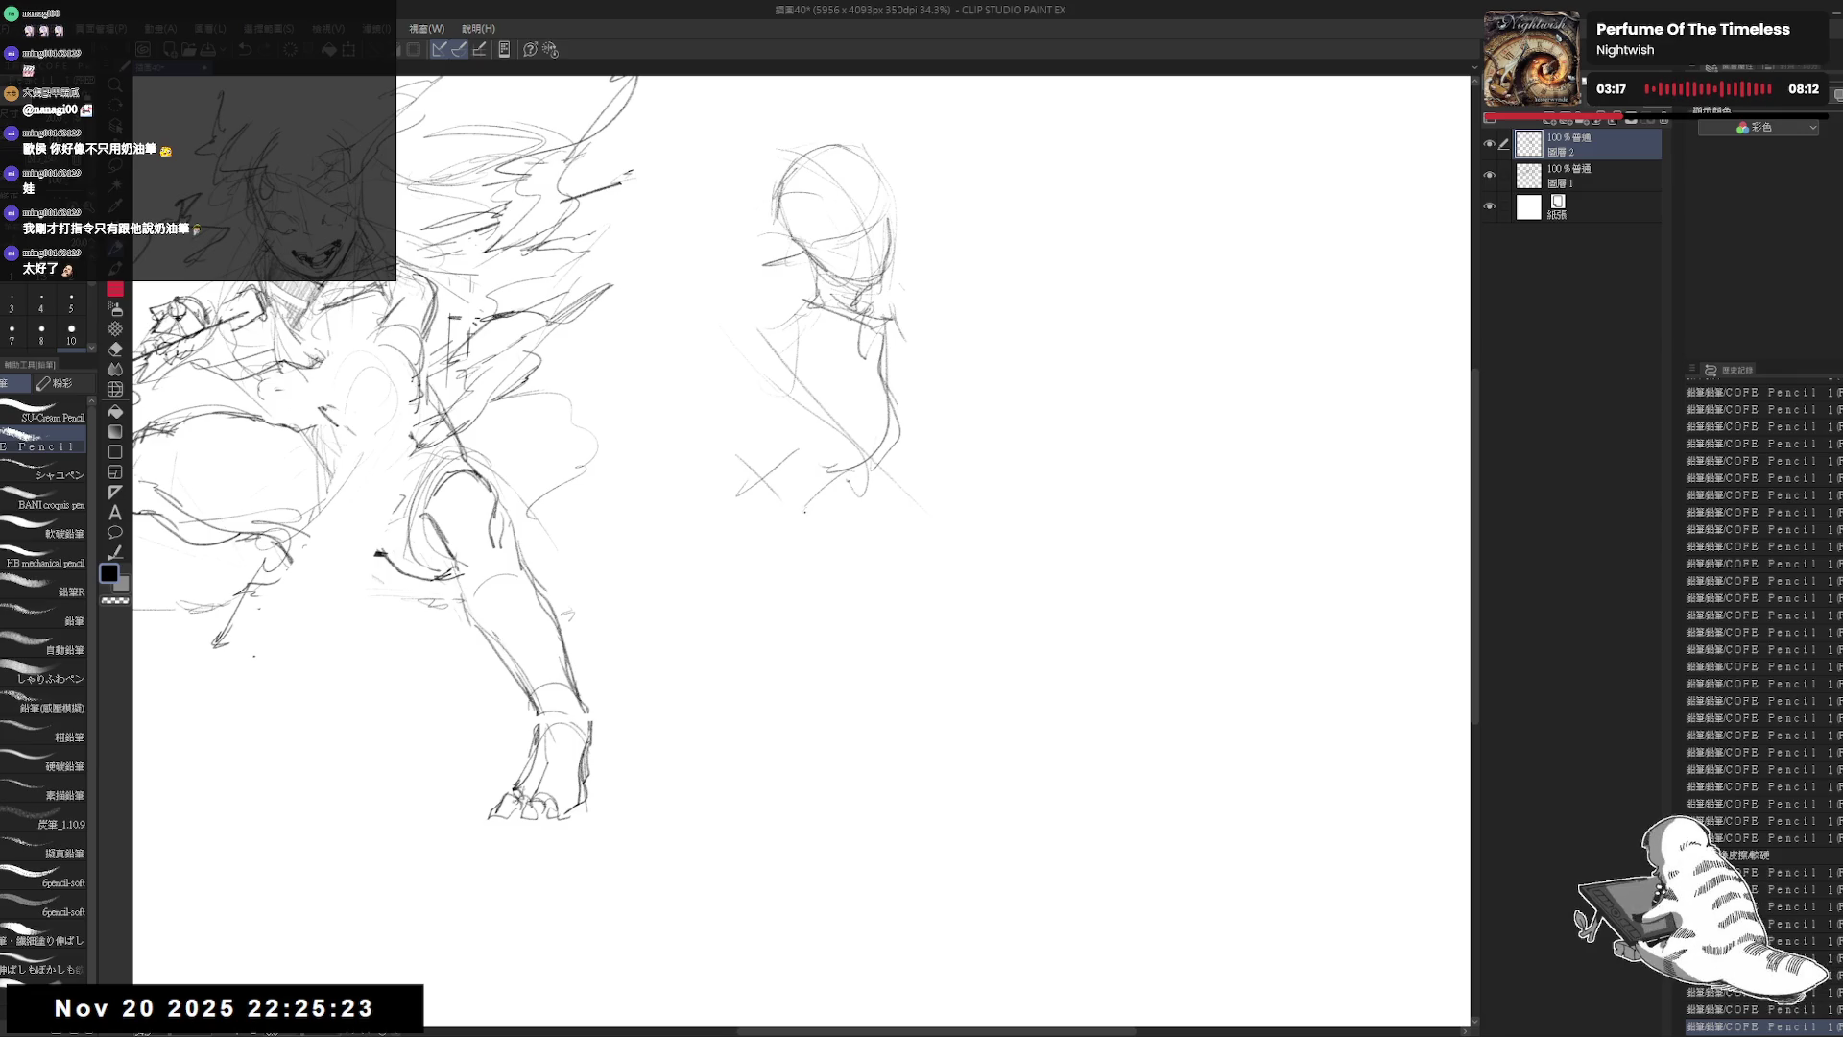
{"action": "left_click_drag", "start_coordinate": [809, 383], "coordinate": [717, 564]}
{"action": "key", "text": "ctrl+z"}
{"action": "left_click_drag", "start_coordinate": [812, 283], "coordinate": [789, 521]}
{"action": "mouse_move", "coordinate": [823, 322]}
{"action": "left_mouse_down"}
{"action": "mouse_move", "coordinate": [810, 430]}
{"action": "mouse_move", "coordinate": [740, 593]}
{"action": "left_mouse_up"}
Step: Add torso strokes and sketch the second figure's left side and arm
{"action": "mouse_move", "coordinate": [757, 486]}
{"action": "left_mouse_down"}
{"action": "mouse_move", "coordinate": [815, 458]}
{"action": "mouse_move", "coordinate": [797, 455]}
{"action": "left_mouse_up"}
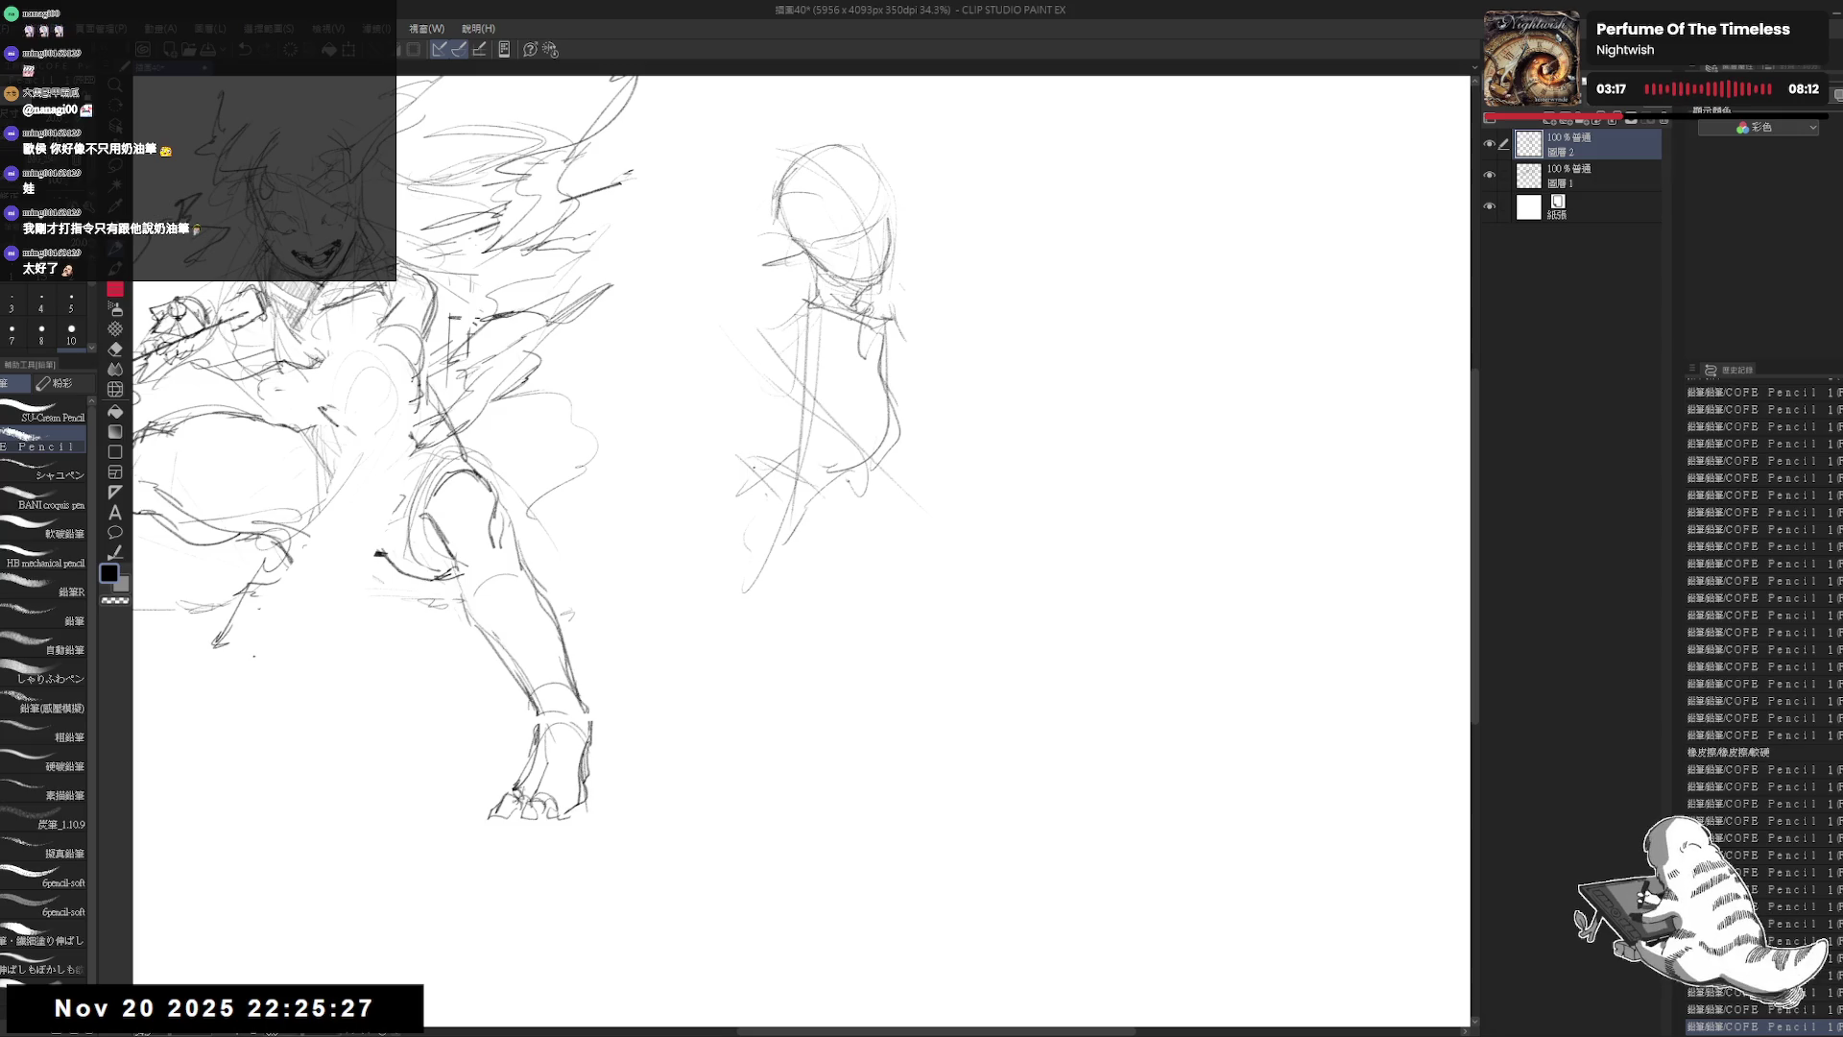
{"action": "mouse_move", "coordinate": [688, 499]}
{"action": "left_mouse_down"}
{"action": "mouse_move", "coordinate": [747, 451]}
{"action": "mouse_move", "coordinate": [727, 686]}
{"action": "left_mouse_up"}
{"action": "left_click_drag", "start_coordinate": [746, 481], "coordinate": [674, 573]}
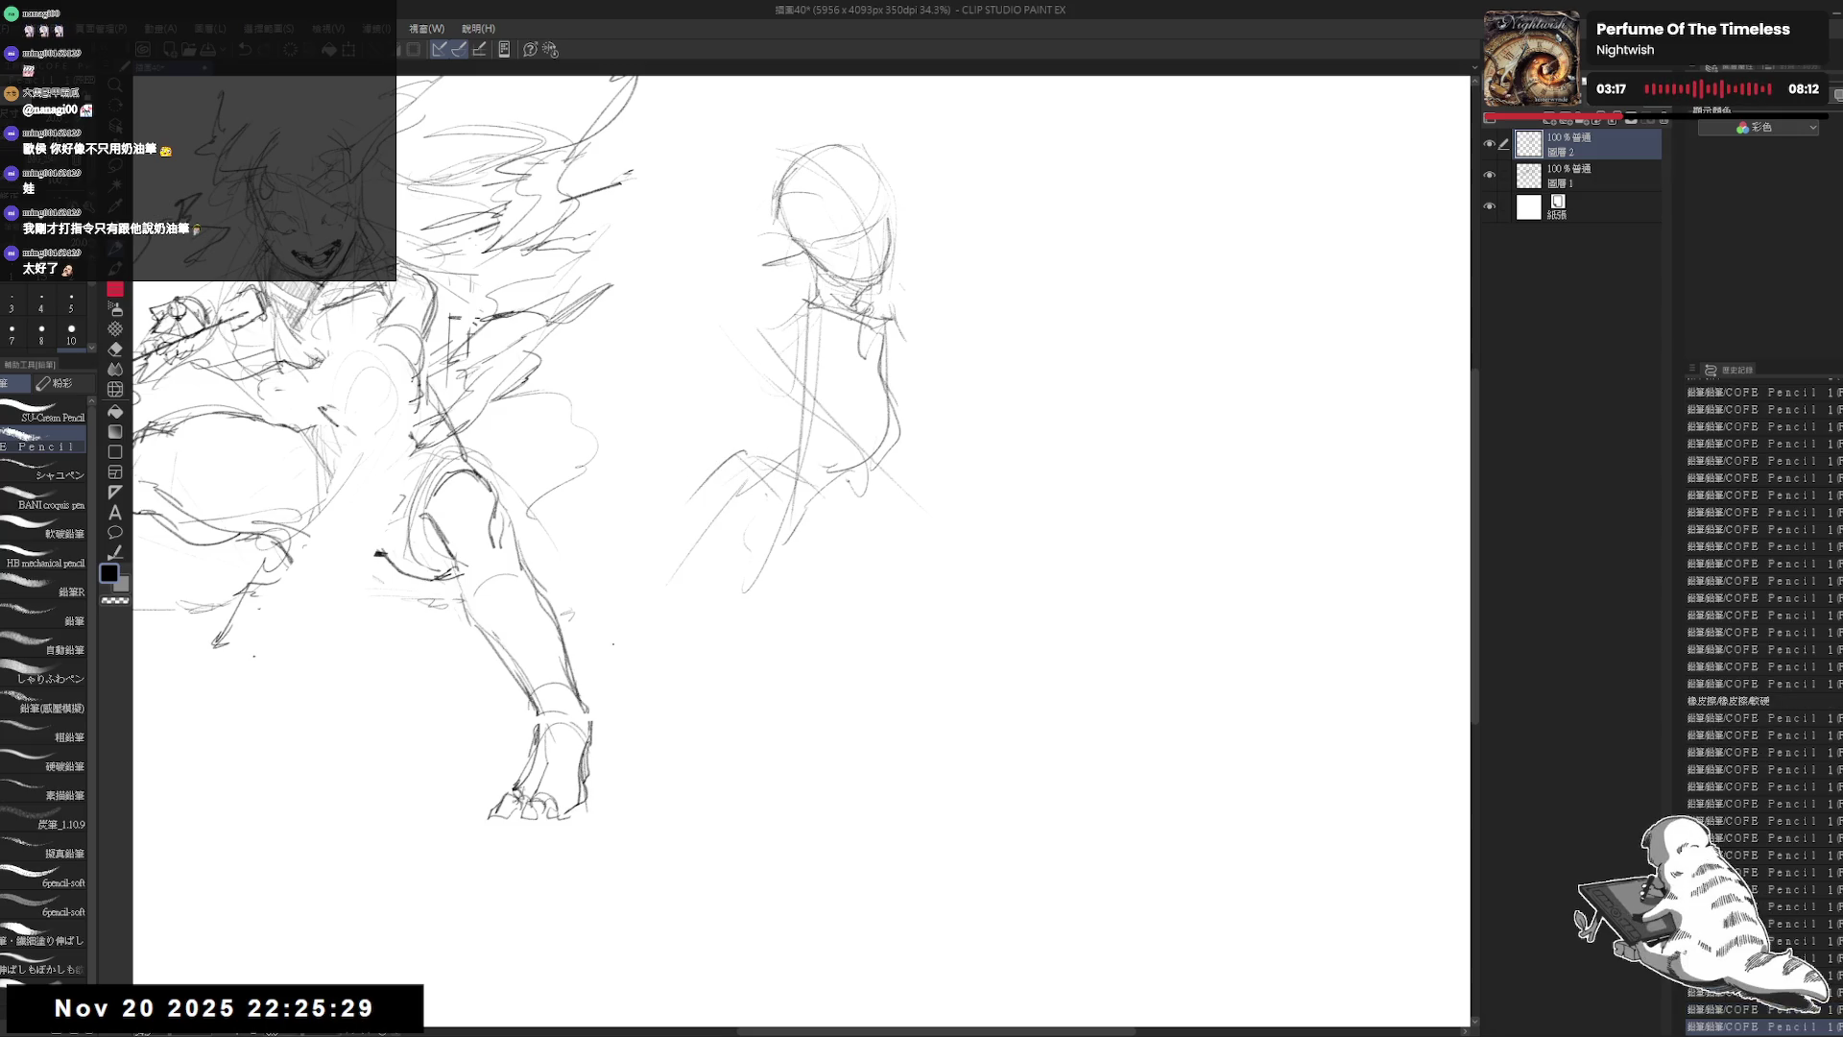
{"action": "scroll", "coordinate": [801, 470], "scroll_direction": "up", "scroll_amount": 1}
Step: Erase the guide strokes inside the head and sketch the shoulder and arm
{"action": "key", "text": "e"}
{"action": "mouse_move", "coordinate": [845, 144]}
{"action": "left_mouse_down"}
{"action": "mouse_move", "coordinate": [806, 192]}
{"action": "mouse_move", "coordinate": [845, 211]}
{"action": "left_mouse_up"}
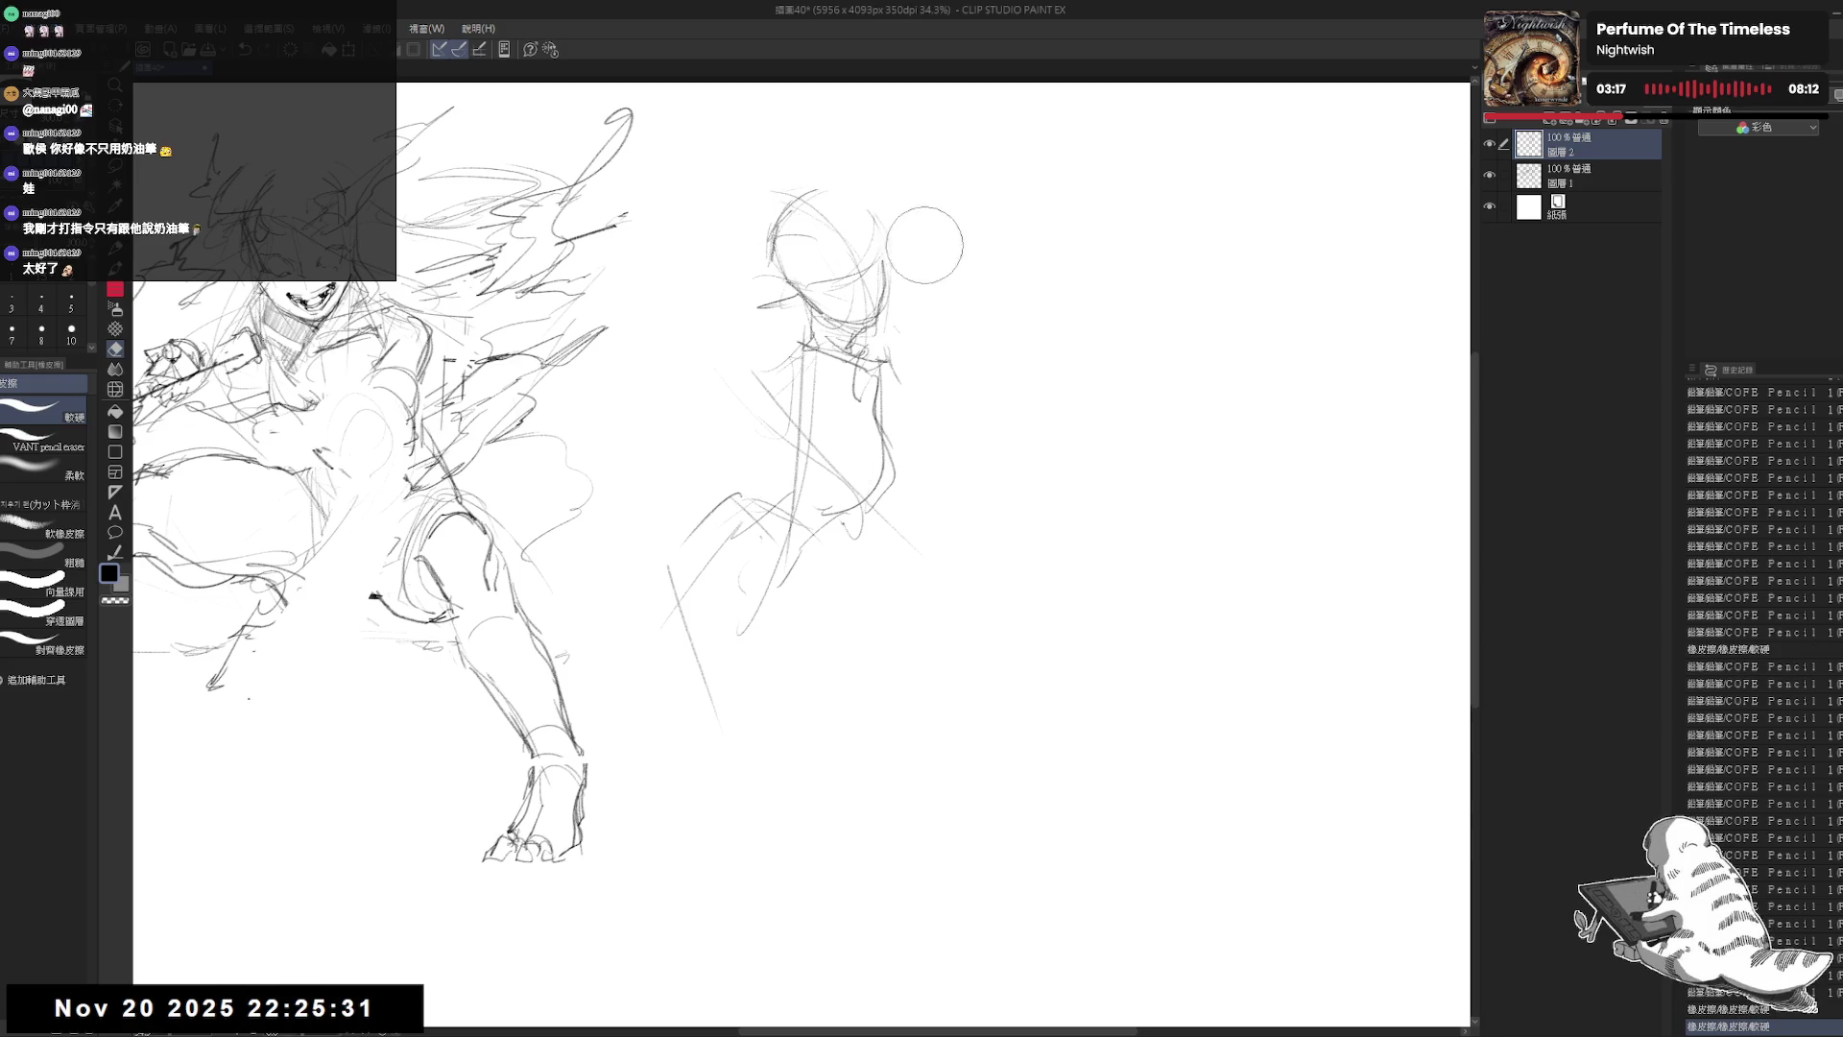
{"action": "left_click_drag", "start_coordinate": [761, 255], "coordinate": [787, 307]}
{"action": "key", "text": "p"}
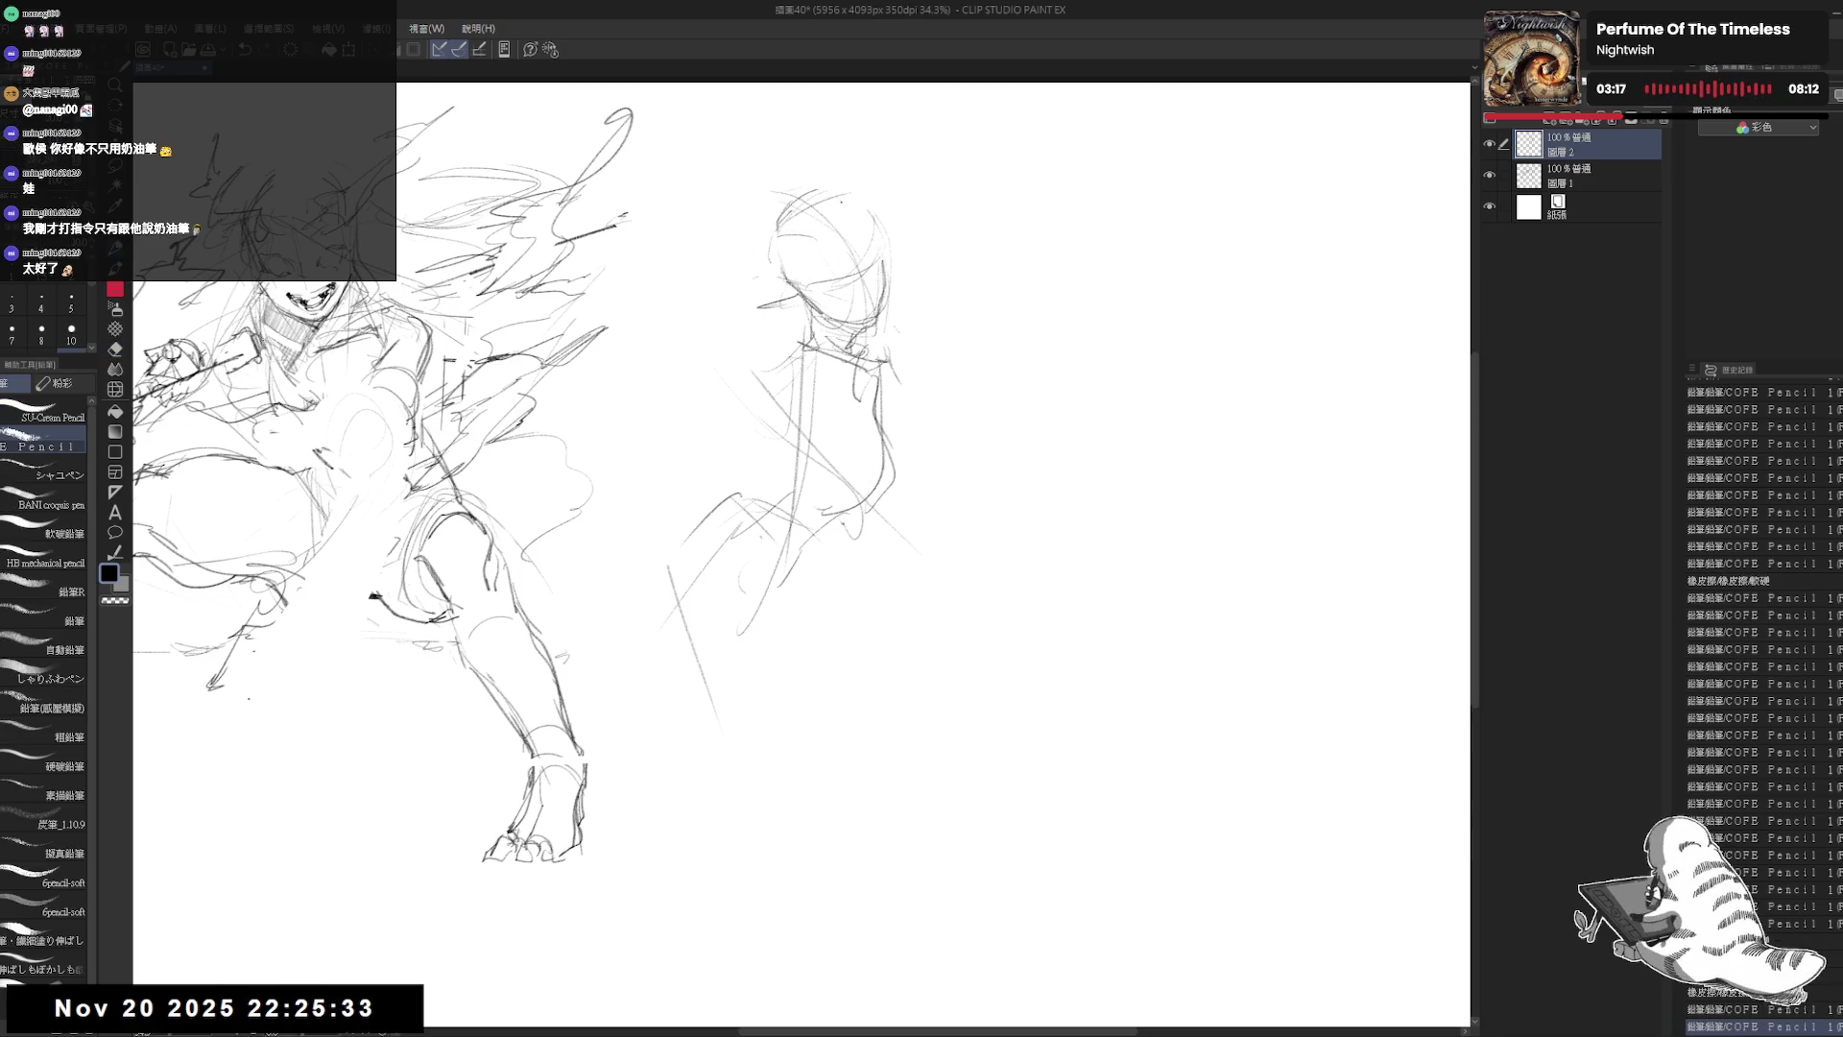
{"action": "left_click_drag", "start_coordinate": [906, 380], "coordinate": [893, 423]}
{"action": "left_click_drag", "start_coordinate": [902, 382], "coordinate": [896, 429]}
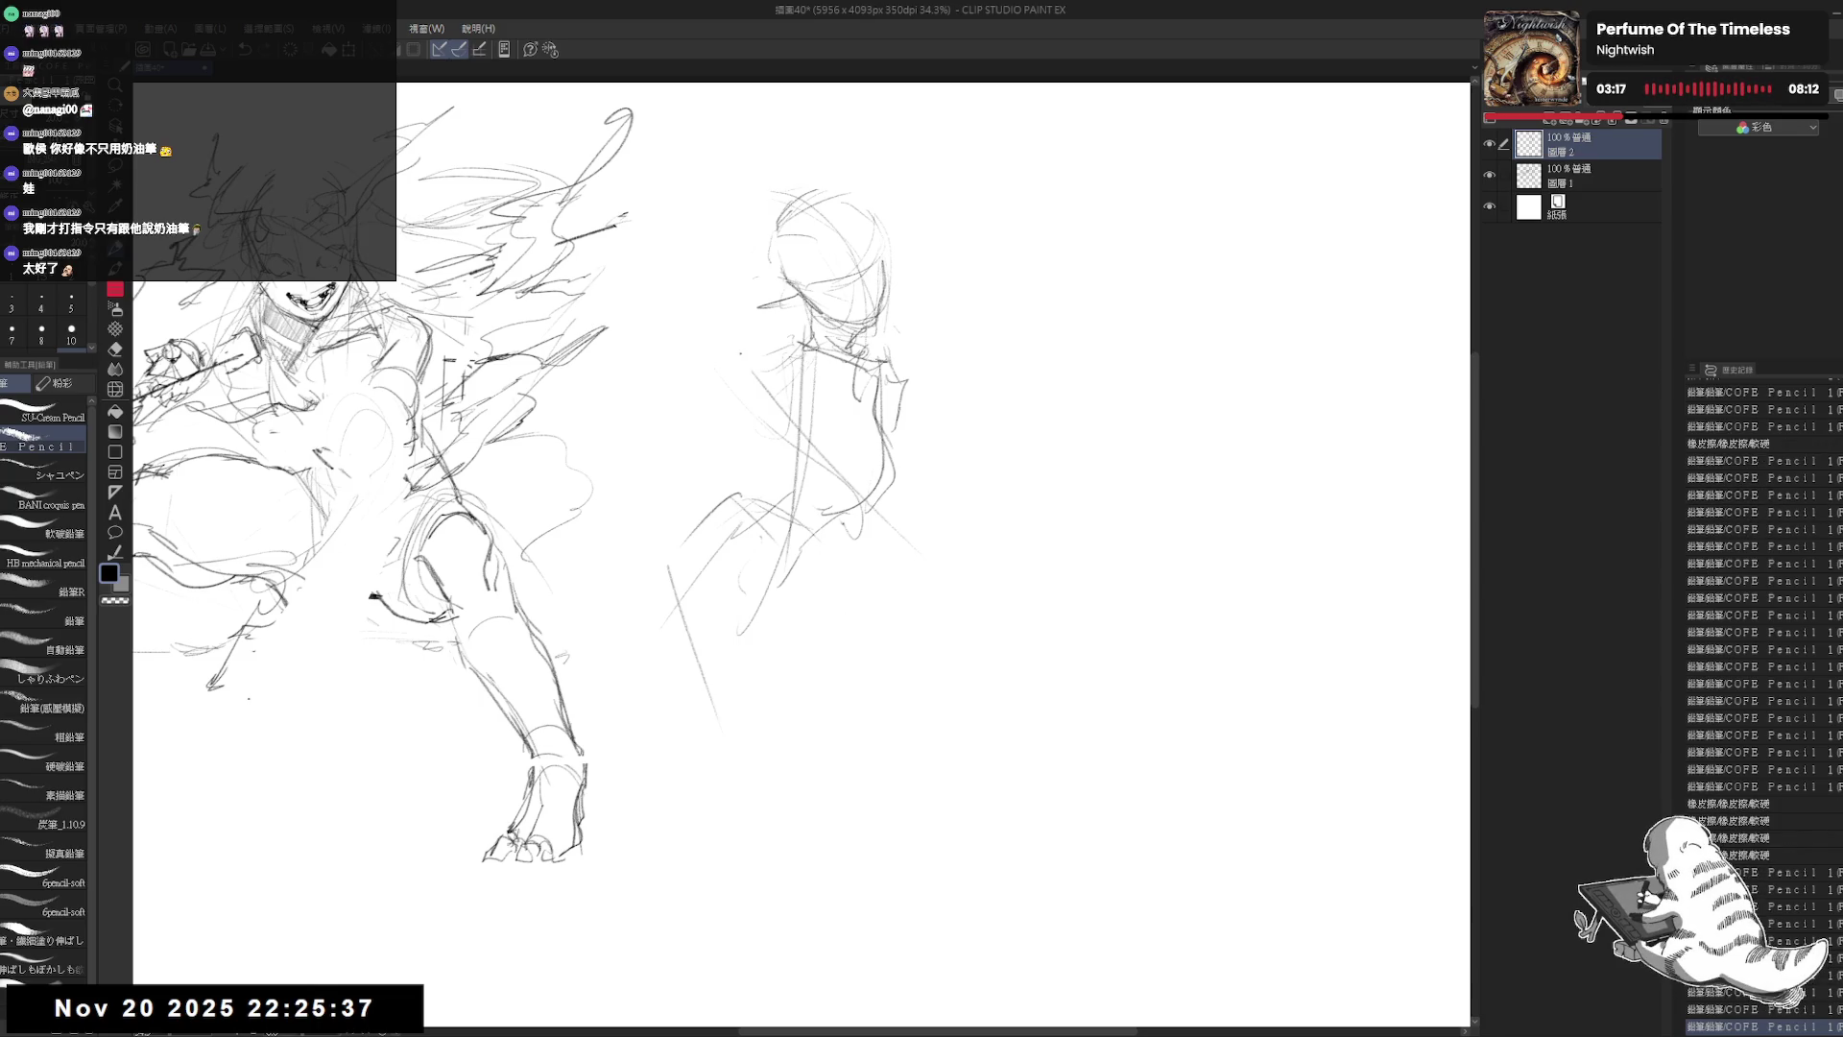
{"action": "key", "text": "ctrl+minus"}
{"action": "key", "text": "ctrl+minus"}
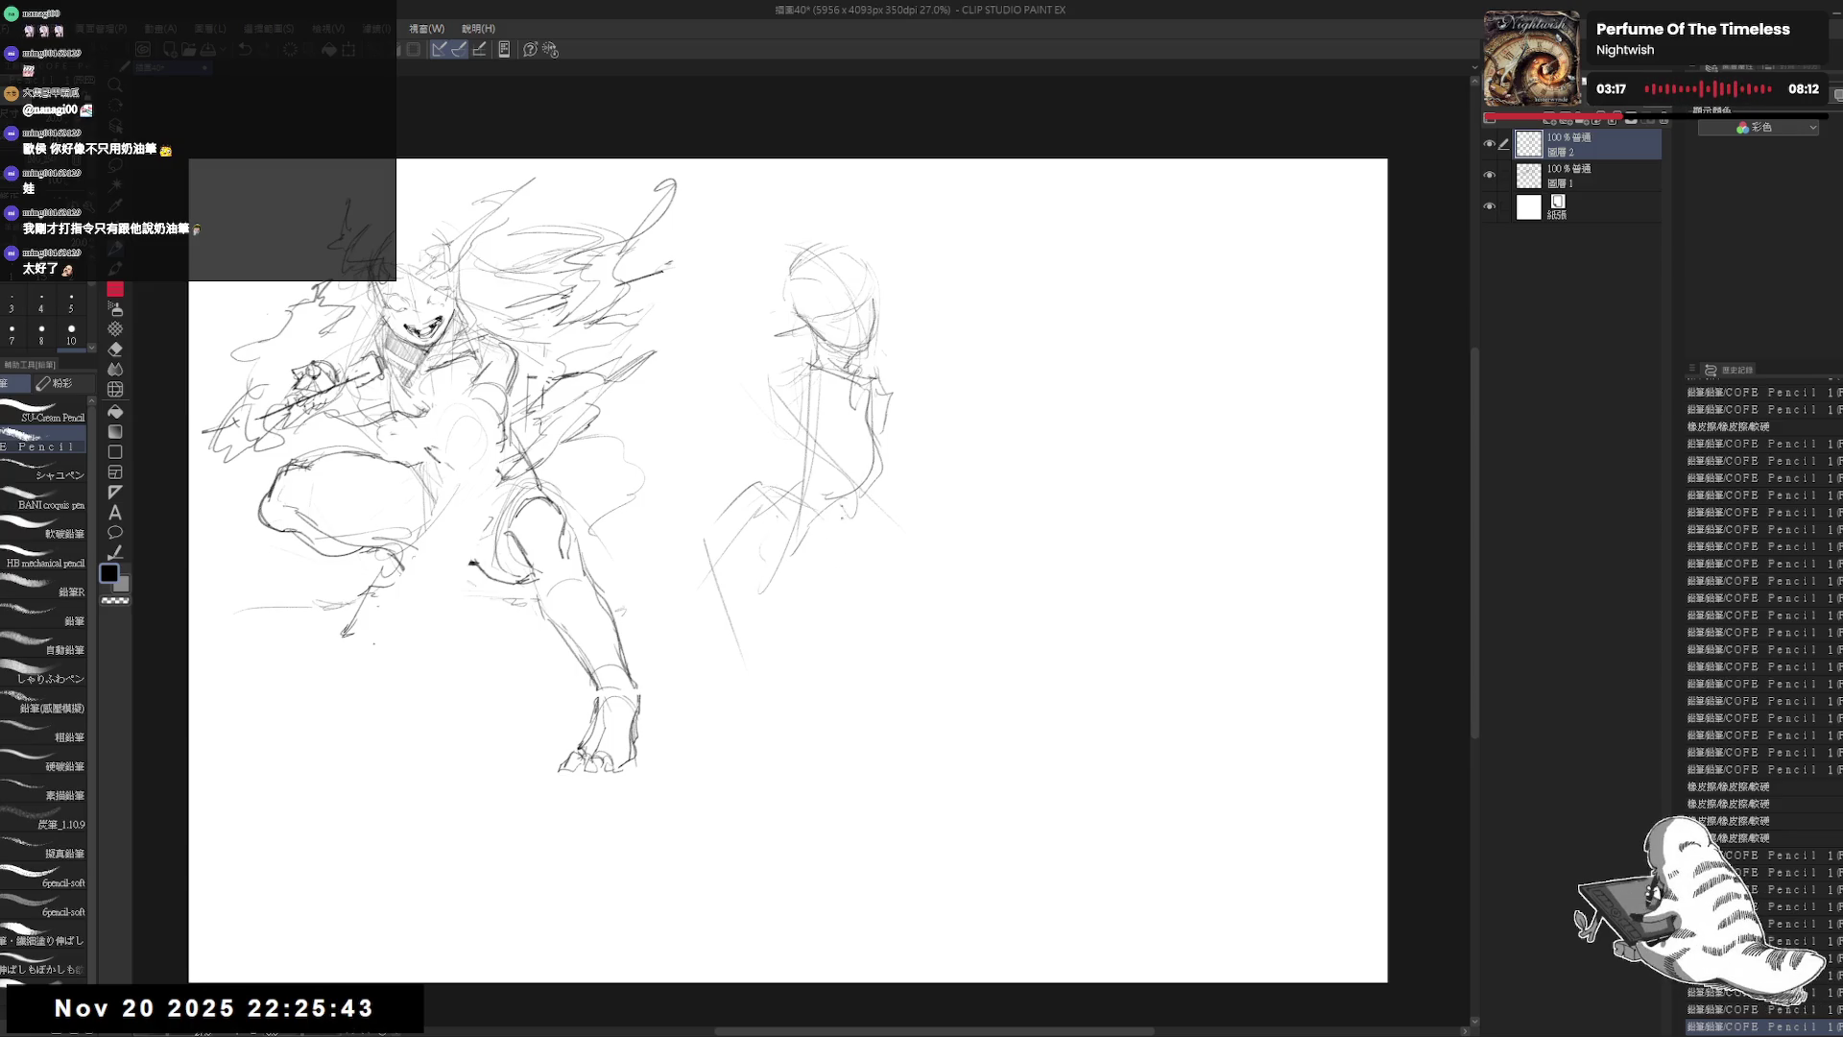
Step: Sketch the right figure's hip and leg lines down to the foot
{"action": "left_click_drag", "start_coordinate": [820, 567], "coordinate": [797, 607]}
{"action": "left_click", "coordinate": [818, 716]}
{"action": "mouse_move", "coordinate": [768, 385]}
{"action": "left_mouse_down"}
{"action": "mouse_move", "coordinate": [777, 484]}
{"action": "mouse_move", "coordinate": [722, 515]}
{"action": "left_mouse_up"}
{"action": "left_click_drag", "start_coordinate": [706, 586], "coordinate": [718, 711]}
{"action": "left_click", "coordinate": [730, 806]}
{"action": "left_click_drag", "start_coordinate": [727, 804], "coordinate": [699, 823]}
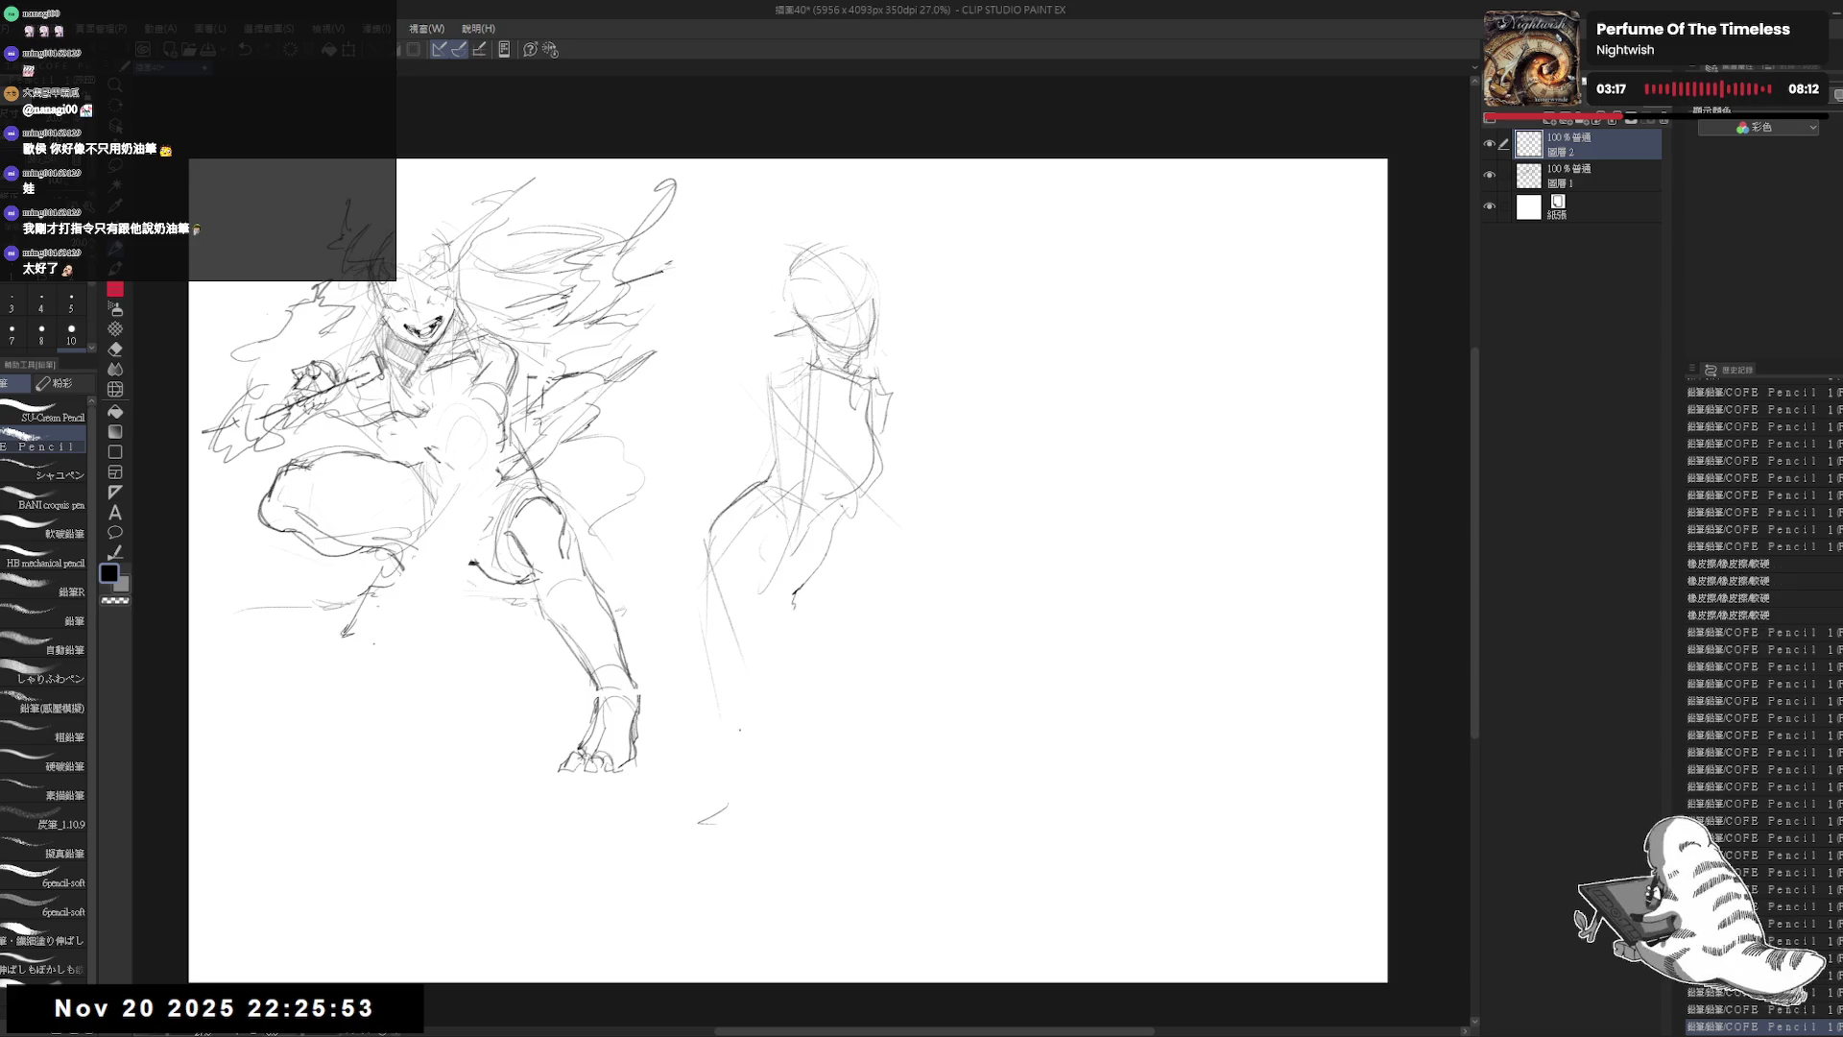
Step: Sweep the skirt out to the right and hatch the knee area
{"action": "mouse_move", "coordinate": [795, 604]}
{"action": "left_mouse_down"}
{"action": "mouse_move", "coordinate": [761, 602]}
{"action": "mouse_move", "coordinate": [739, 653]}
{"action": "left_mouse_up"}
{"action": "left_click_drag", "start_coordinate": [830, 547], "coordinate": [824, 567]}
{"action": "mouse_move", "coordinate": [802, 590]}
{"action": "left_mouse_down"}
{"action": "mouse_move", "coordinate": [793, 607]}
{"action": "mouse_move", "coordinate": [870, 591]}
{"action": "mouse_move", "coordinate": [946, 637]}
{"action": "mouse_move", "coordinate": [921, 661]}
{"action": "mouse_move", "coordinate": [949, 629]}
{"action": "left_mouse_up"}
{"action": "mouse_move", "coordinate": [883, 601]}
{"action": "left_mouse_down"}
{"action": "mouse_move", "coordinate": [944, 624]}
{"action": "mouse_move", "coordinate": [891, 677]}
{"action": "mouse_move", "coordinate": [802, 687]}
{"action": "mouse_move", "coordinate": [826, 653]}
{"action": "mouse_move", "coordinate": [778, 662]}
{"action": "mouse_move", "coordinate": [774, 614]}
{"action": "left_mouse_up"}
{"action": "mouse_move", "coordinate": [759, 618]}
{"action": "left_mouse_down"}
{"action": "mouse_move", "coordinate": [783, 611]}
{"action": "mouse_move", "coordinate": [814, 641]}
{"action": "left_mouse_up"}
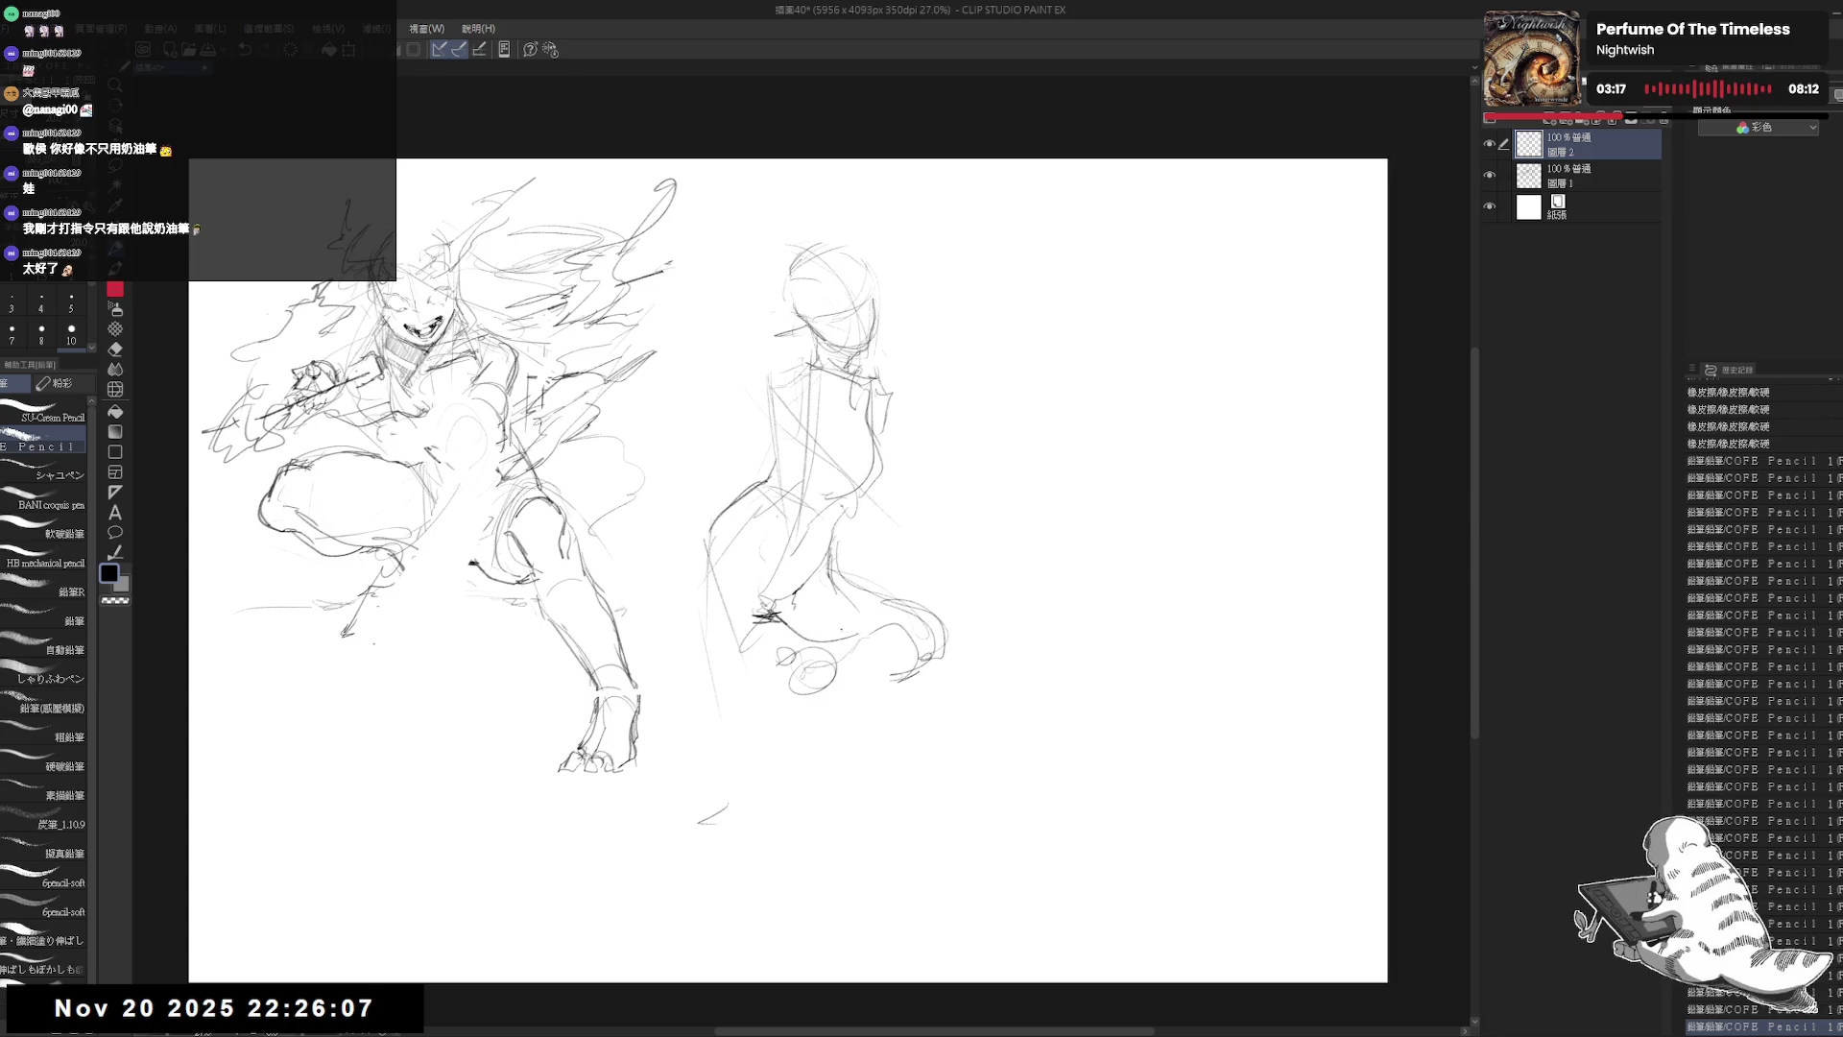
{"action": "mouse_move", "coordinate": [833, 543]}
{"action": "left_mouse_down"}
{"action": "mouse_move", "coordinate": [856, 572]}
{"action": "mouse_move", "coordinate": [975, 612]}
{"action": "mouse_move", "coordinate": [908, 662]}
{"action": "mouse_move", "coordinate": [936, 634]}
{"action": "mouse_move", "coordinate": [951, 662]}
{"action": "mouse_move", "coordinate": [851, 635]}
{"action": "mouse_move", "coordinate": [670, 725]}
{"action": "left_mouse_up"}
Step: Redraw the figure's left edge down the legs, erasing stray marks near the knee
{"action": "key", "text": "e"}
{"action": "key", "text": "p"}
{"action": "key", "text": "e"}
{"action": "key", "text": "p"}
{"action": "mouse_move", "coordinate": [739, 495]}
{"action": "left_mouse_down"}
{"action": "mouse_move", "coordinate": [674, 600]}
{"action": "mouse_move", "coordinate": [662, 672]}
{"action": "left_mouse_up"}
{"action": "mouse_move", "coordinate": [689, 566]}
{"action": "left_mouse_down"}
{"action": "mouse_move", "coordinate": [678, 631]}
{"action": "mouse_move", "coordinate": [731, 792]}
{"action": "left_mouse_up"}
{"action": "key", "text": "e"}
{"action": "mouse_move", "coordinate": [710, 653]}
{"action": "left_mouse_down"}
{"action": "mouse_move", "coordinate": [662, 739]}
{"action": "mouse_move", "coordinate": [730, 816]}
{"action": "left_mouse_up"}
{"action": "key", "text": "p"}
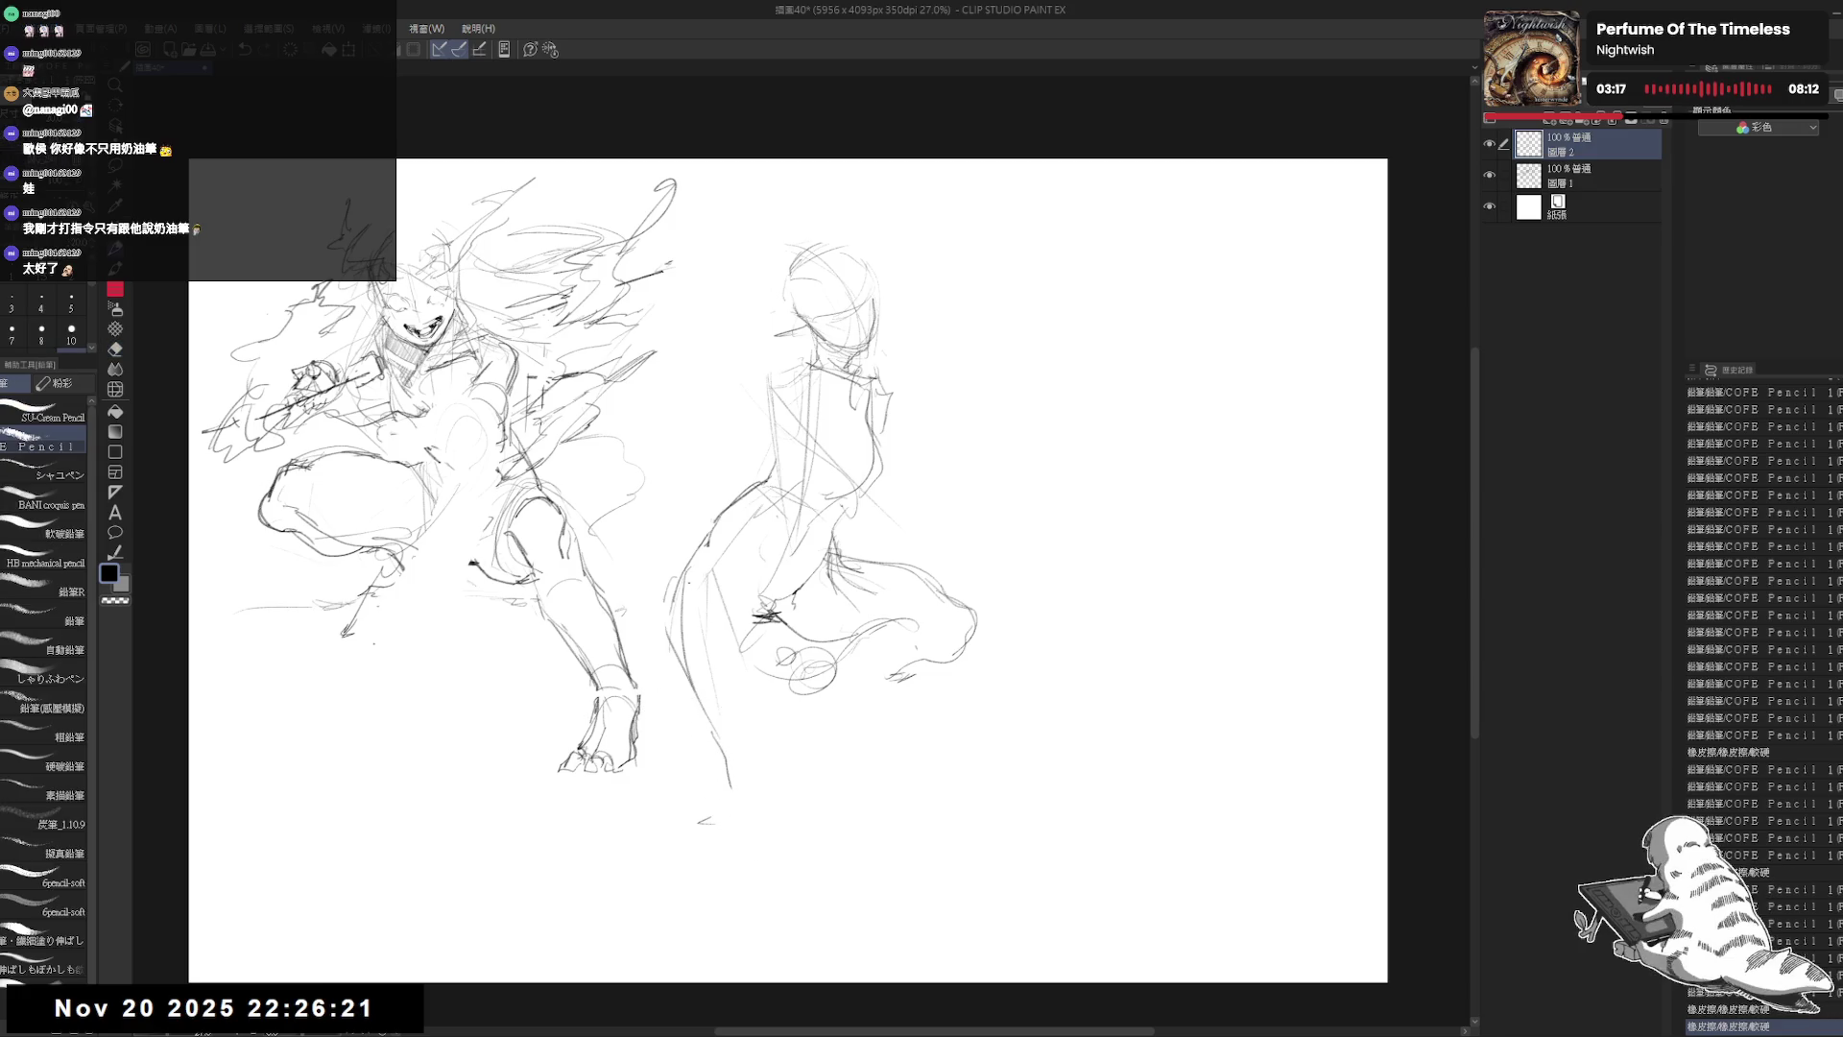
{"action": "left_click_drag", "start_coordinate": [701, 550], "coordinate": [668, 600]}
{"action": "key", "text": "e"}
{"action": "left_click_drag", "start_coordinate": [780, 629], "coordinate": [759, 672]}
Step: Add waist and side strokes, then erase and redo the left-edge lines
{"action": "left_click_drag", "start_coordinate": [748, 576], "coordinate": [768, 633]}
{"action": "key", "text": "p"}
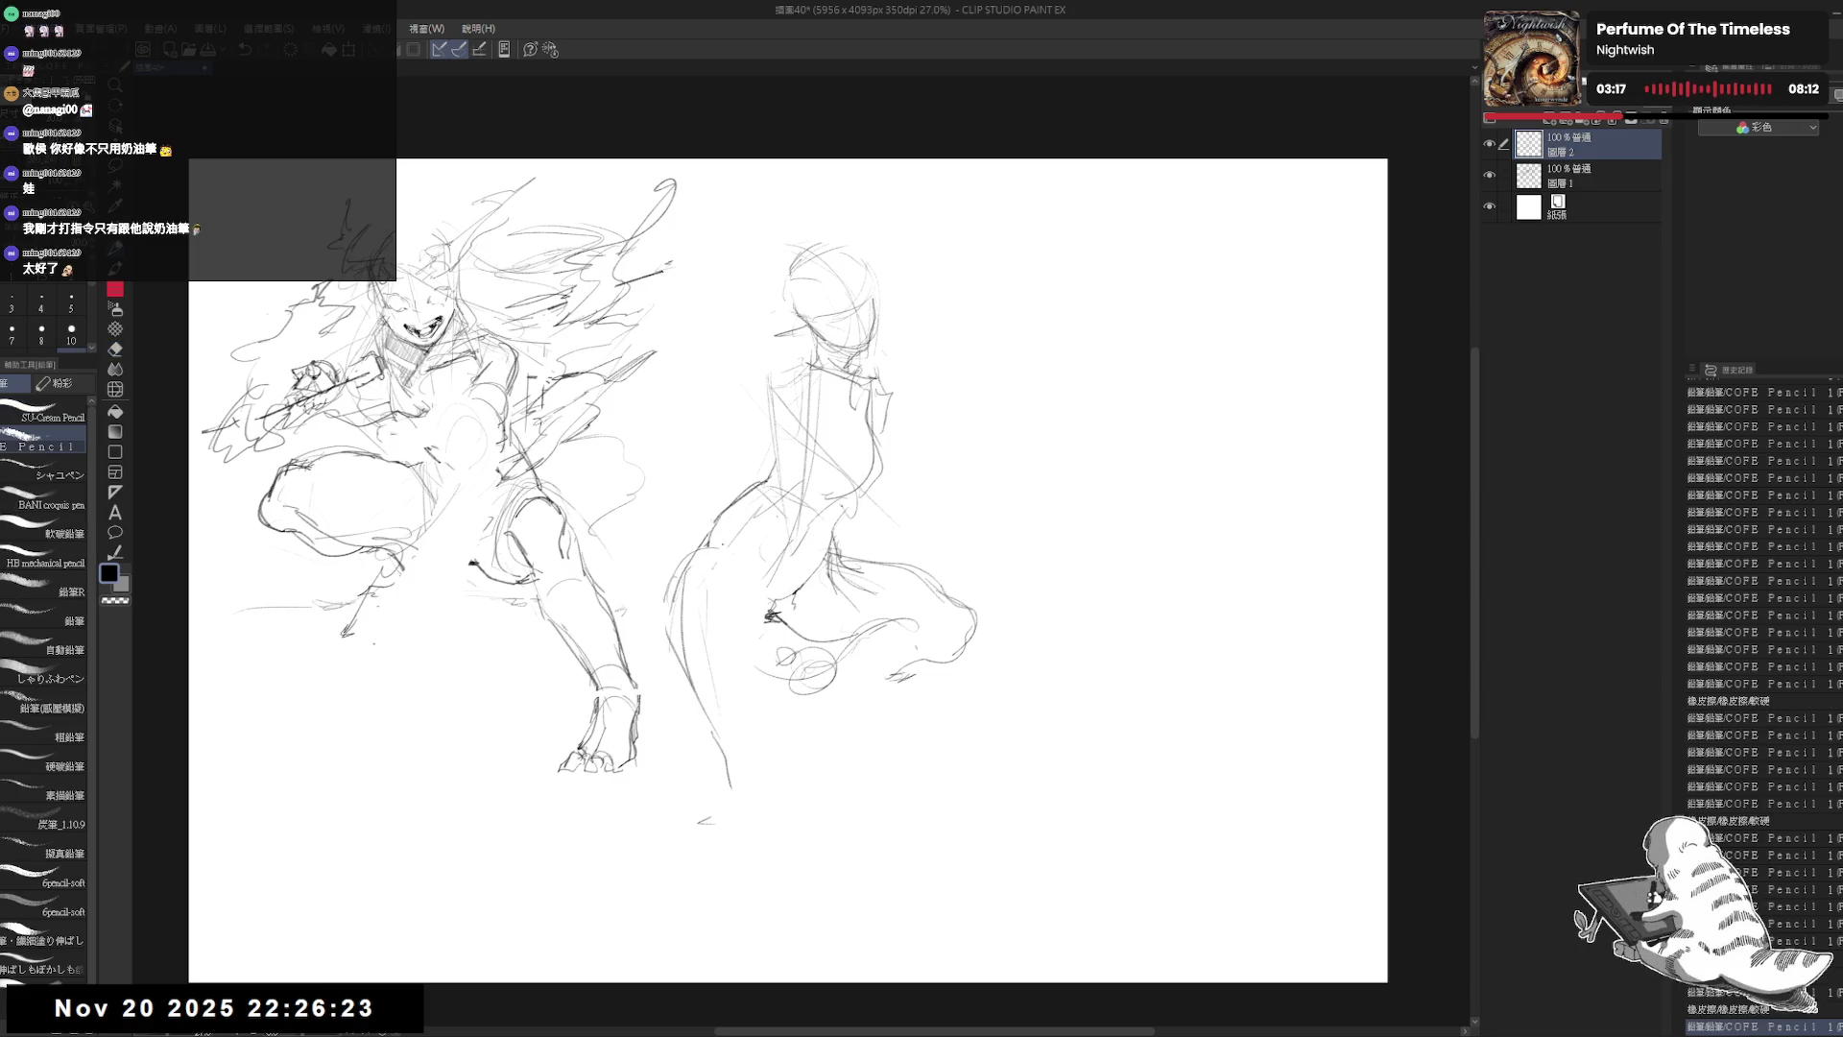
{"action": "left_click_drag", "start_coordinate": [711, 557], "coordinate": [755, 552]}
{"action": "mouse_move", "coordinate": [750, 524]}
{"action": "left_mouse_down"}
{"action": "mouse_move", "coordinate": [754, 555]}
{"action": "mouse_move", "coordinate": [662, 596]}
{"action": "left_mouse_up"}
{"action": "key", "text": "e"}
{"action": "left_click_drag", "start_coordinate": [686, 571], "coordinate": [643, 643]}
{"action": "key", "text": "p"}
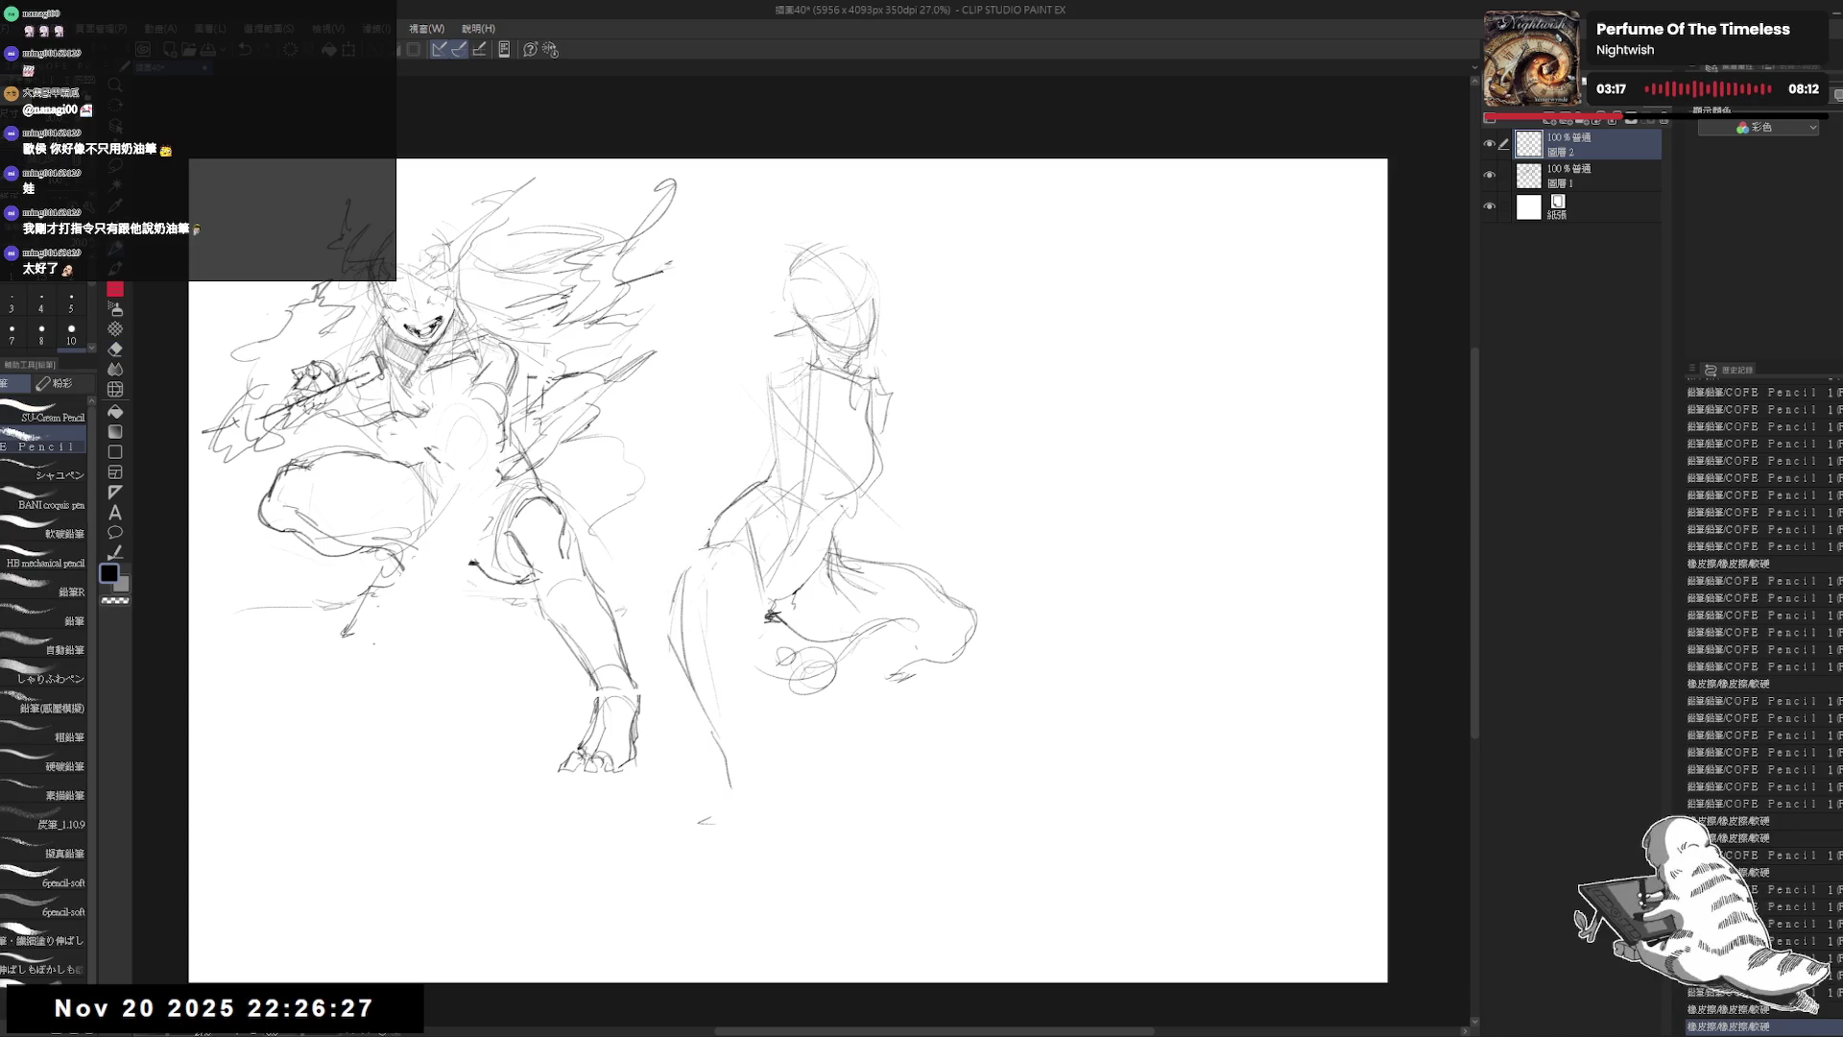
{"action": "left_click_drag", "start_coordinate": [690, 568], "coordinate": [681, 639]}
{"action": "left_click_drag", "start_coordinate": [699, 550], "coordinate": [666, 604]}
{"action": "left_click_drag", "start_coordinate": [688, 614], "coordinate": [663, 664]}
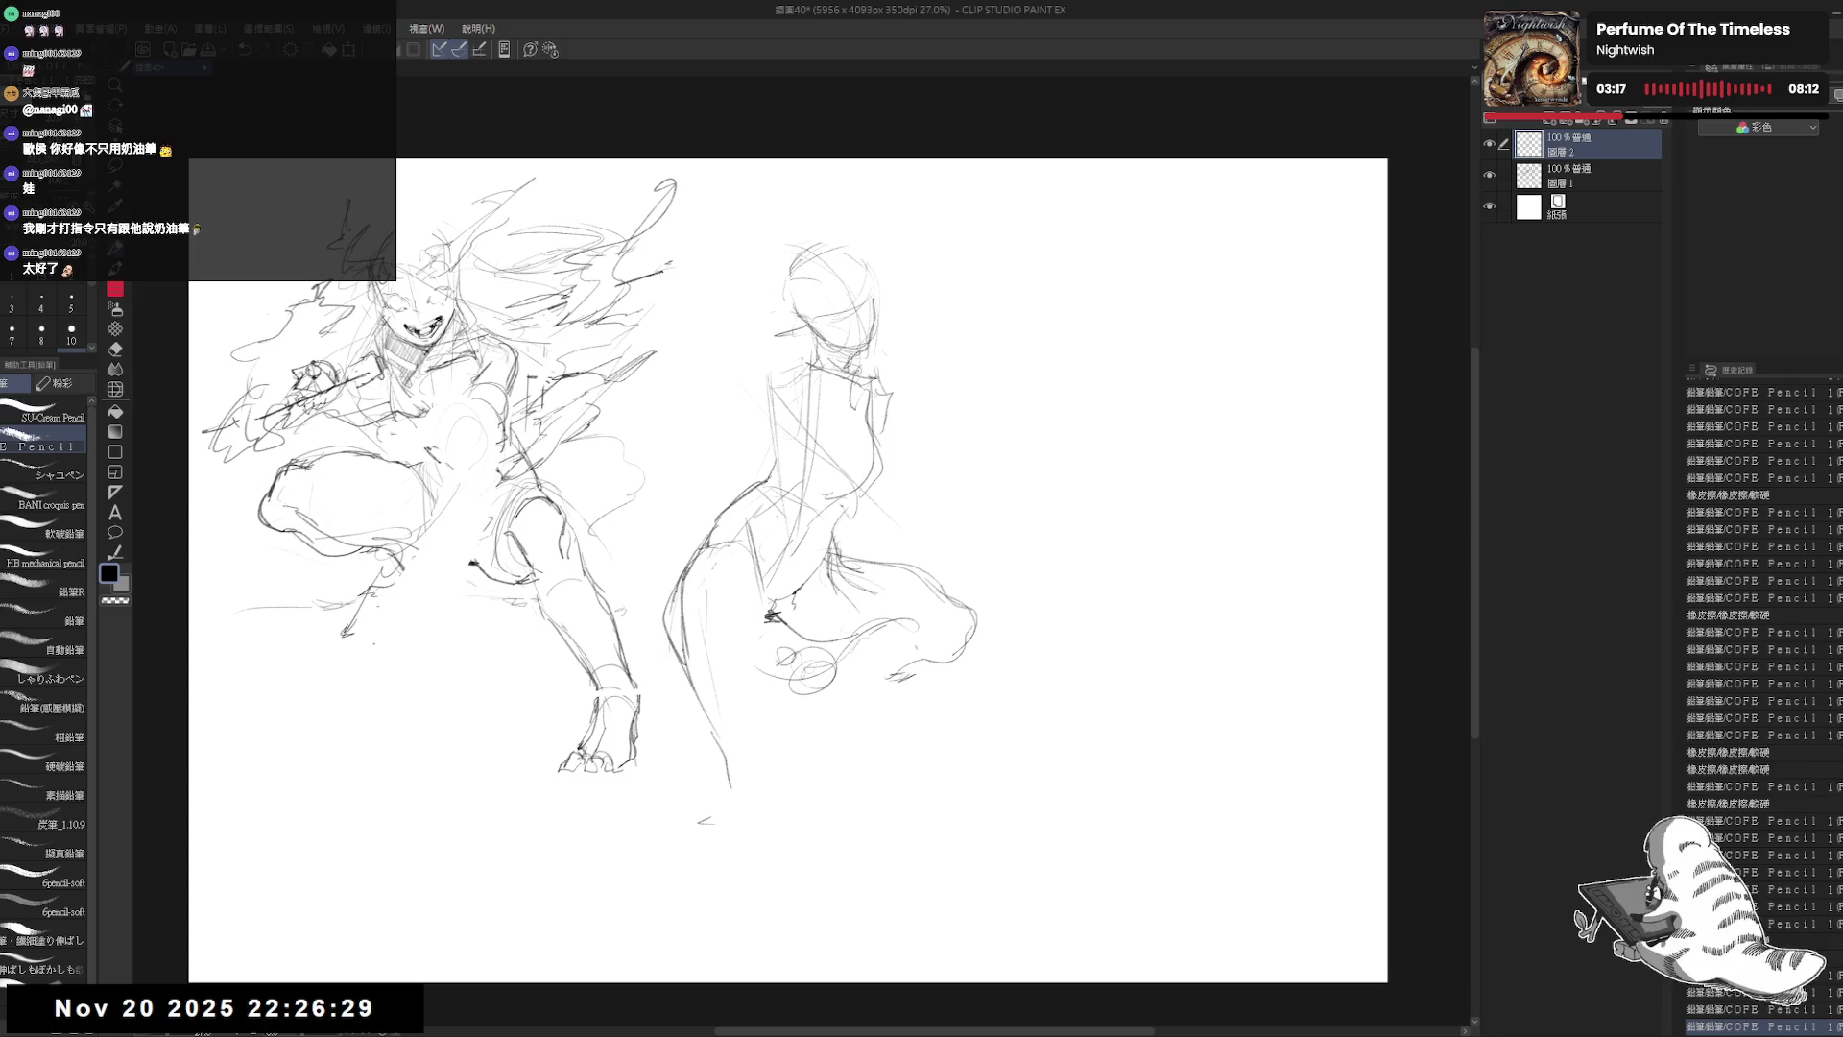
Step: Sketch the lower left leg and a long leg line down the figure
{"action": "key", "text": "e"}
{"action": "key", "text": "p"}
{"action": "left_click_drag", "start_coordinate": [712, 722], "coordinate": [760, 779]}
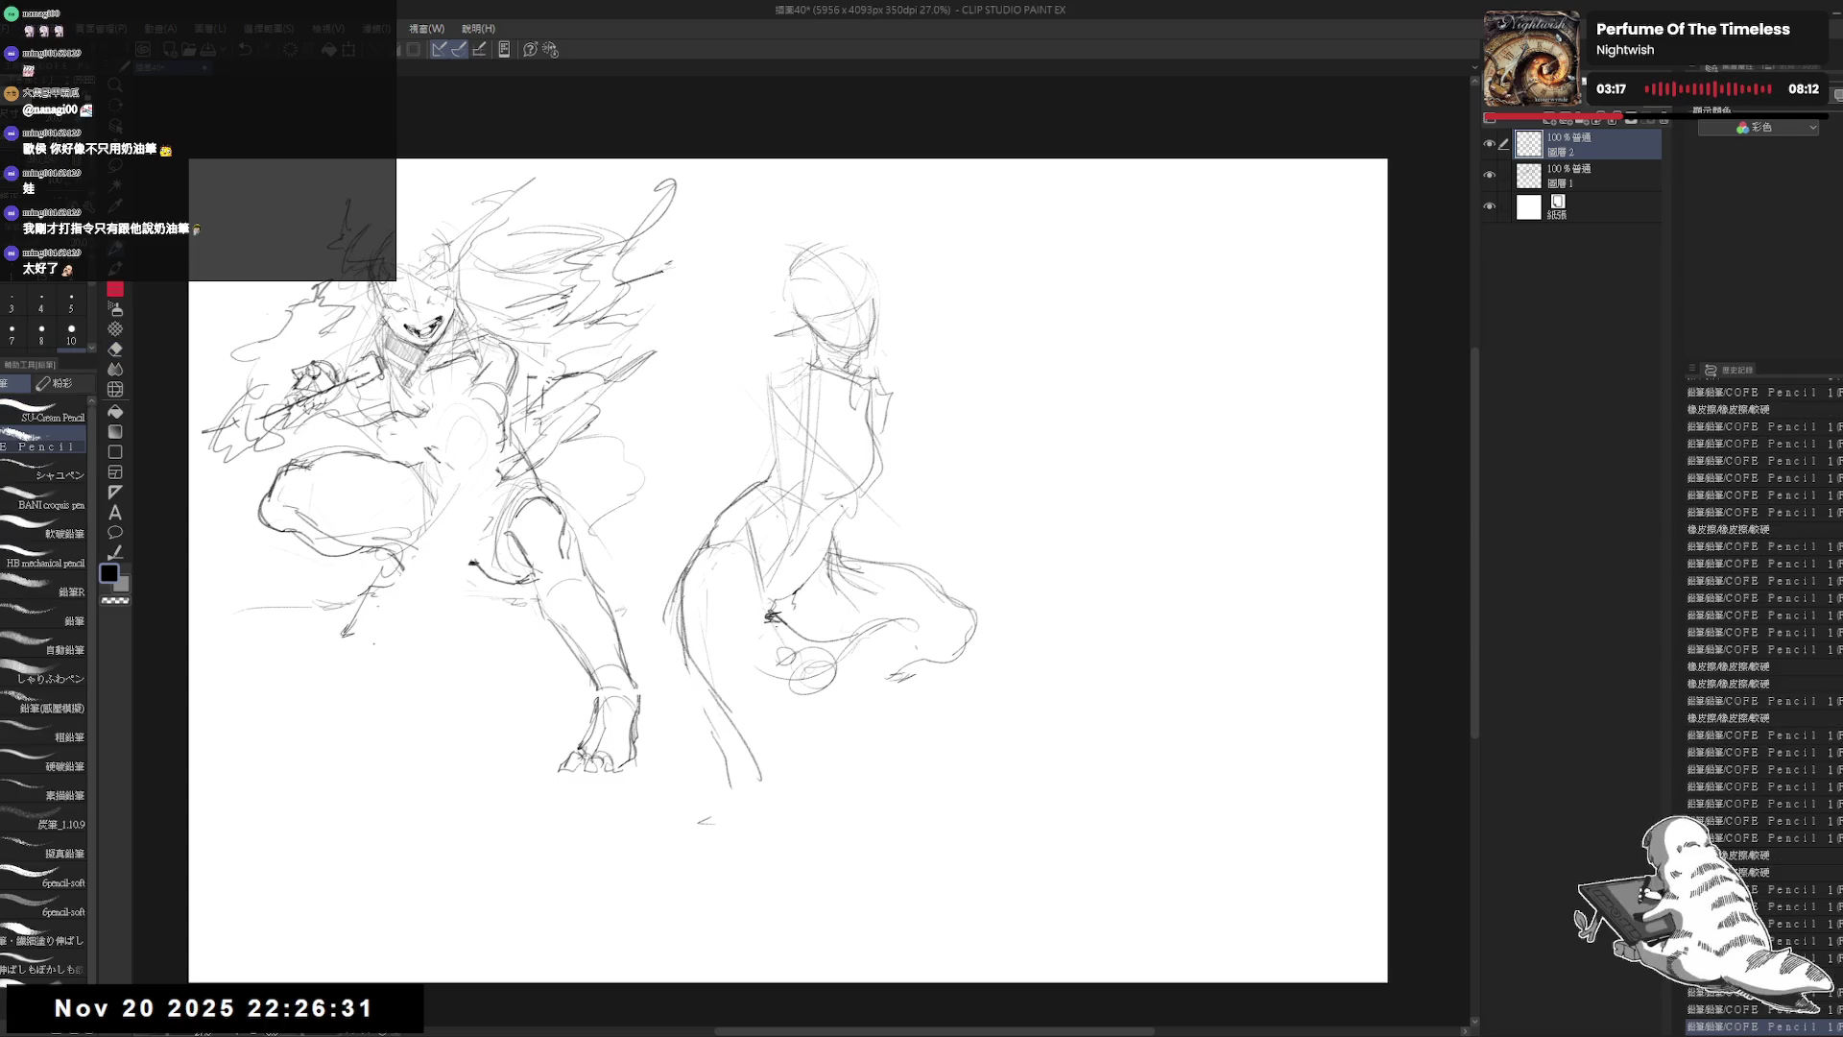
{"action": "left_click_drag", "start_coordinate": [763, 578], "coordinate": [770, 612]}
{"action": "left_click_drag", "start_coordinate": [802, 661], "coordinate": [805, 706]}
{"action": "left_click_drag", "start_coordinate": [750, 558], "coordinate": [814, 737]}
Step: Sketch wavy cloth to the right, erase stray torso strokes and redraw the shoulder
{"action": "left_click_drag", "start_coordinate": [912, 461], "coordinate": [1047, 538]}
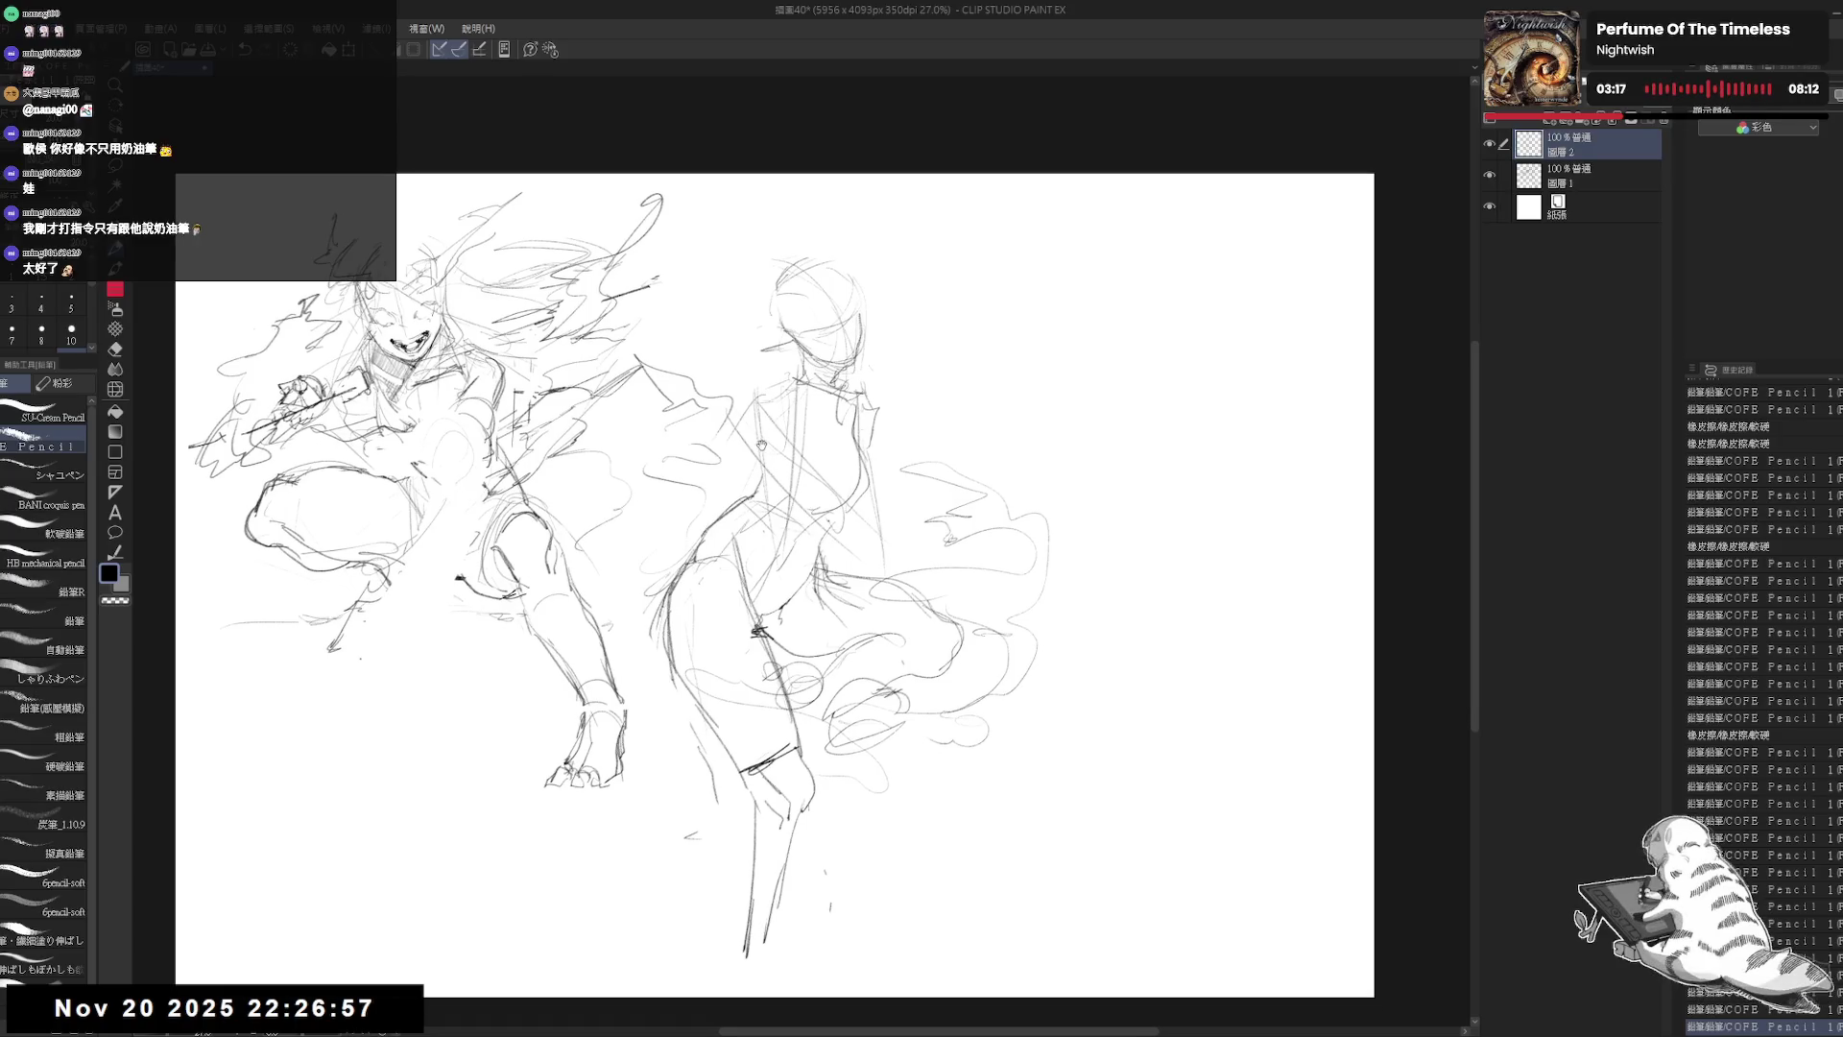
{"action": "scroll", "coordinate": [988, 342], "scroll_direction": "up", "scroll_amount": 1}
{"action": "key", "text": "e"}
{"action": "left_click_drag", "start_coordinate": [778, 437], "coordinate": [739, 519]}
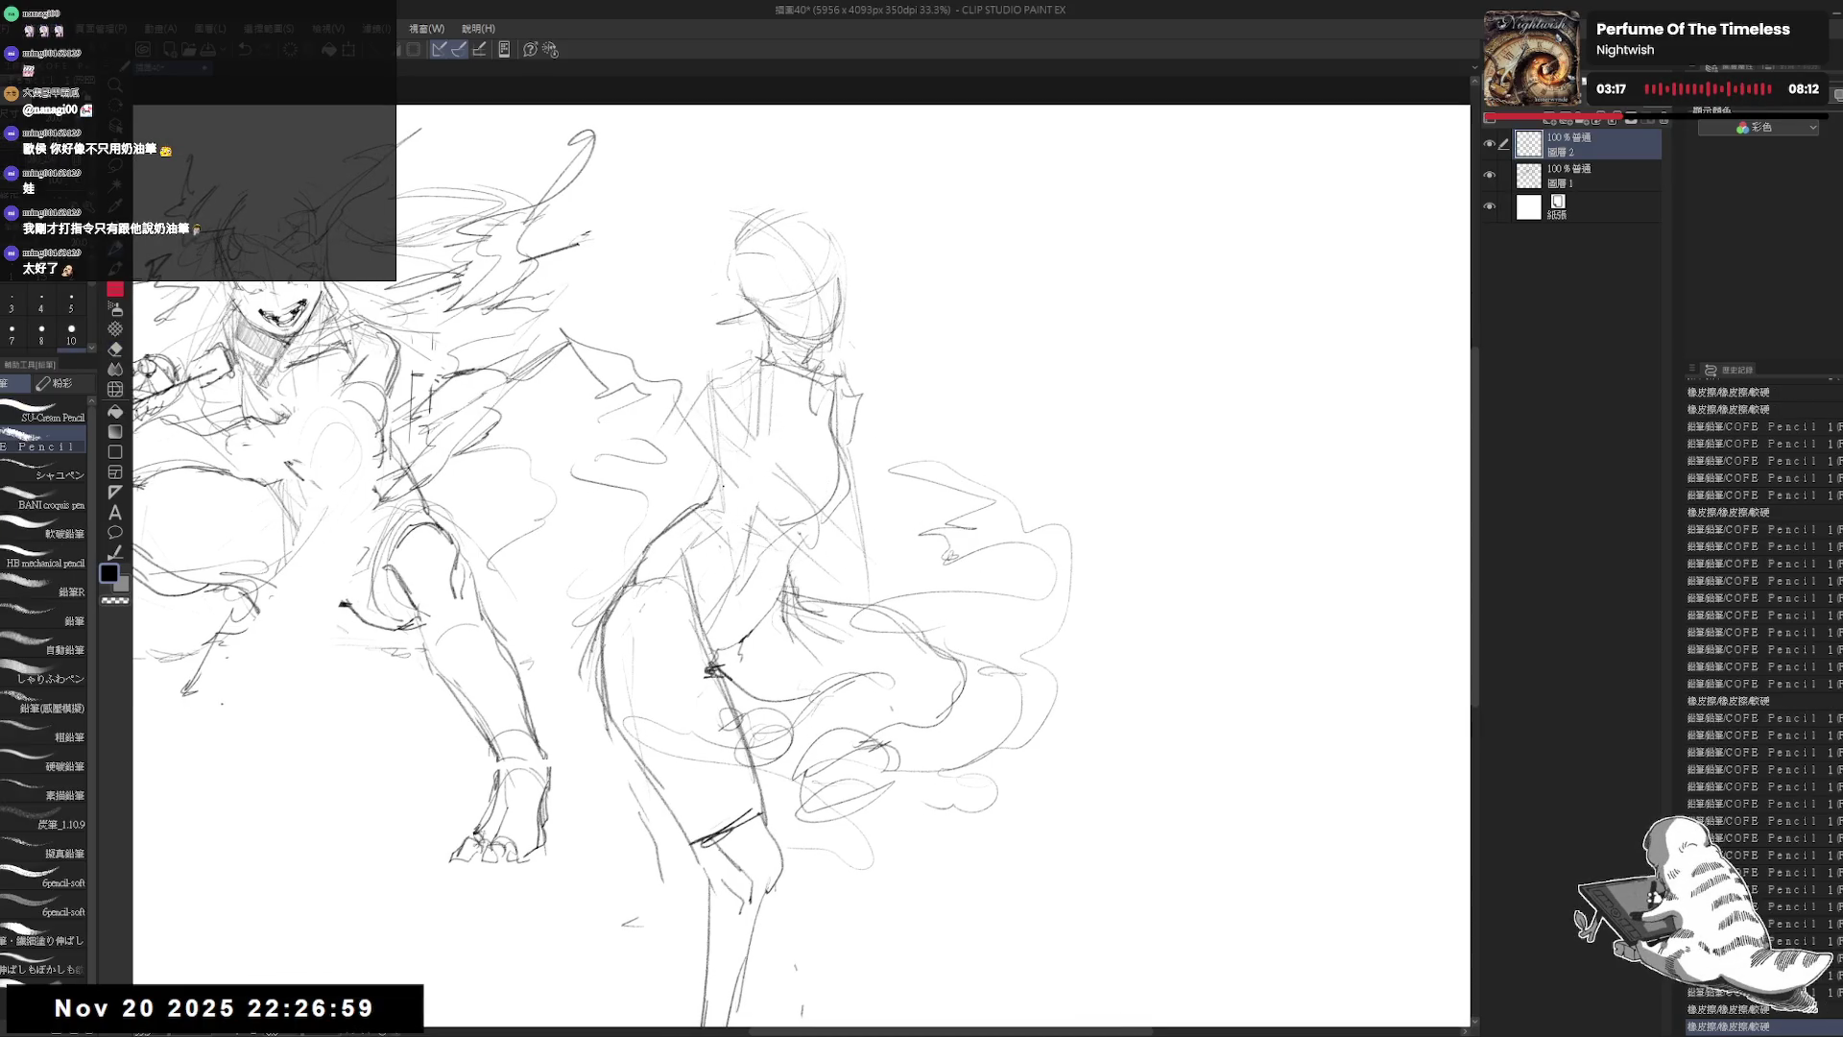
{"action": "key", "text": "p"}
{"action": "mouse_move", "coordinate": [853, 397]}
{"action": "left_mouse_down"}
{"action": "mouse_move", "coordinate": [899, 553]}
{"action": "mouse_move", "coordinate": [850, 461]}
{"action": "mouse_move", "coordinate": [845, 480]}
{"action": "mouse_move", "coordinate": [893, 556]}
{"action": "mouse_move", "coordinate": [856, 440]}
{"action": "mouse_move", "coordinate": [864, 490]}
{"action": "left_mouse_up"}
{"action": "key", "text": "e"}
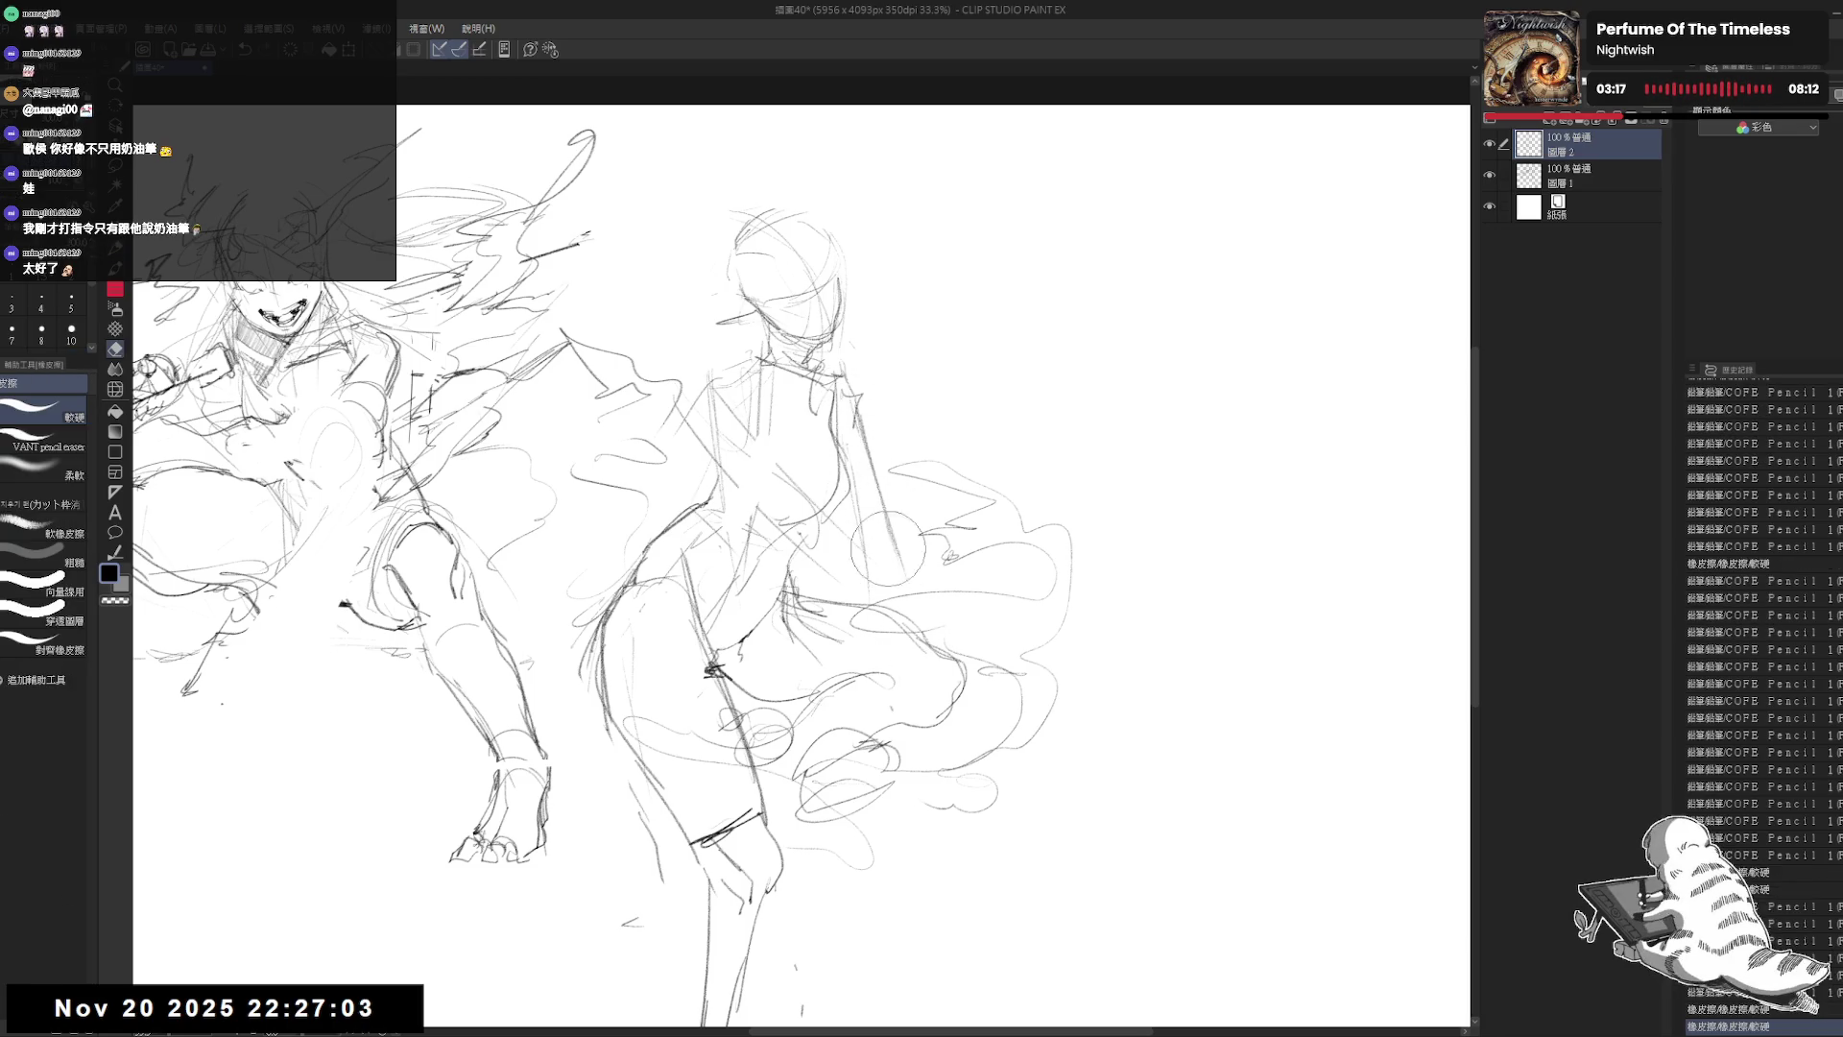
{"action": "key", "text": "p"}
{"action": "mouse_move", "coordinate": [852, 403]}
{"action": "left_mouse_down"}
{"action": "mouse_move", "coordinate": [902, 567]}
{"action": "mouse_move", "coordinate": [893, 538]}
{"action": "left_mouse_up"}
{"action": "left_click_drag", "start_coordinate": [864, 413], "coordinate": [888, 556]}
{"action": "mouse_move", "coordinate": [869, 432]}
{"action": "left_mouse_down"}
{"action": "mouse_move", "coordinate": [902, 567]}
{"action": "mouse_move", "coordinate": [883, 547]}
{"action": "left_mouse_up"}
Step: Add marks beside the shoulder and a line along the raised arm
{"action": "left_click_drag", "start_coordinate": [903, 485], "coordinate": [937, 439]}
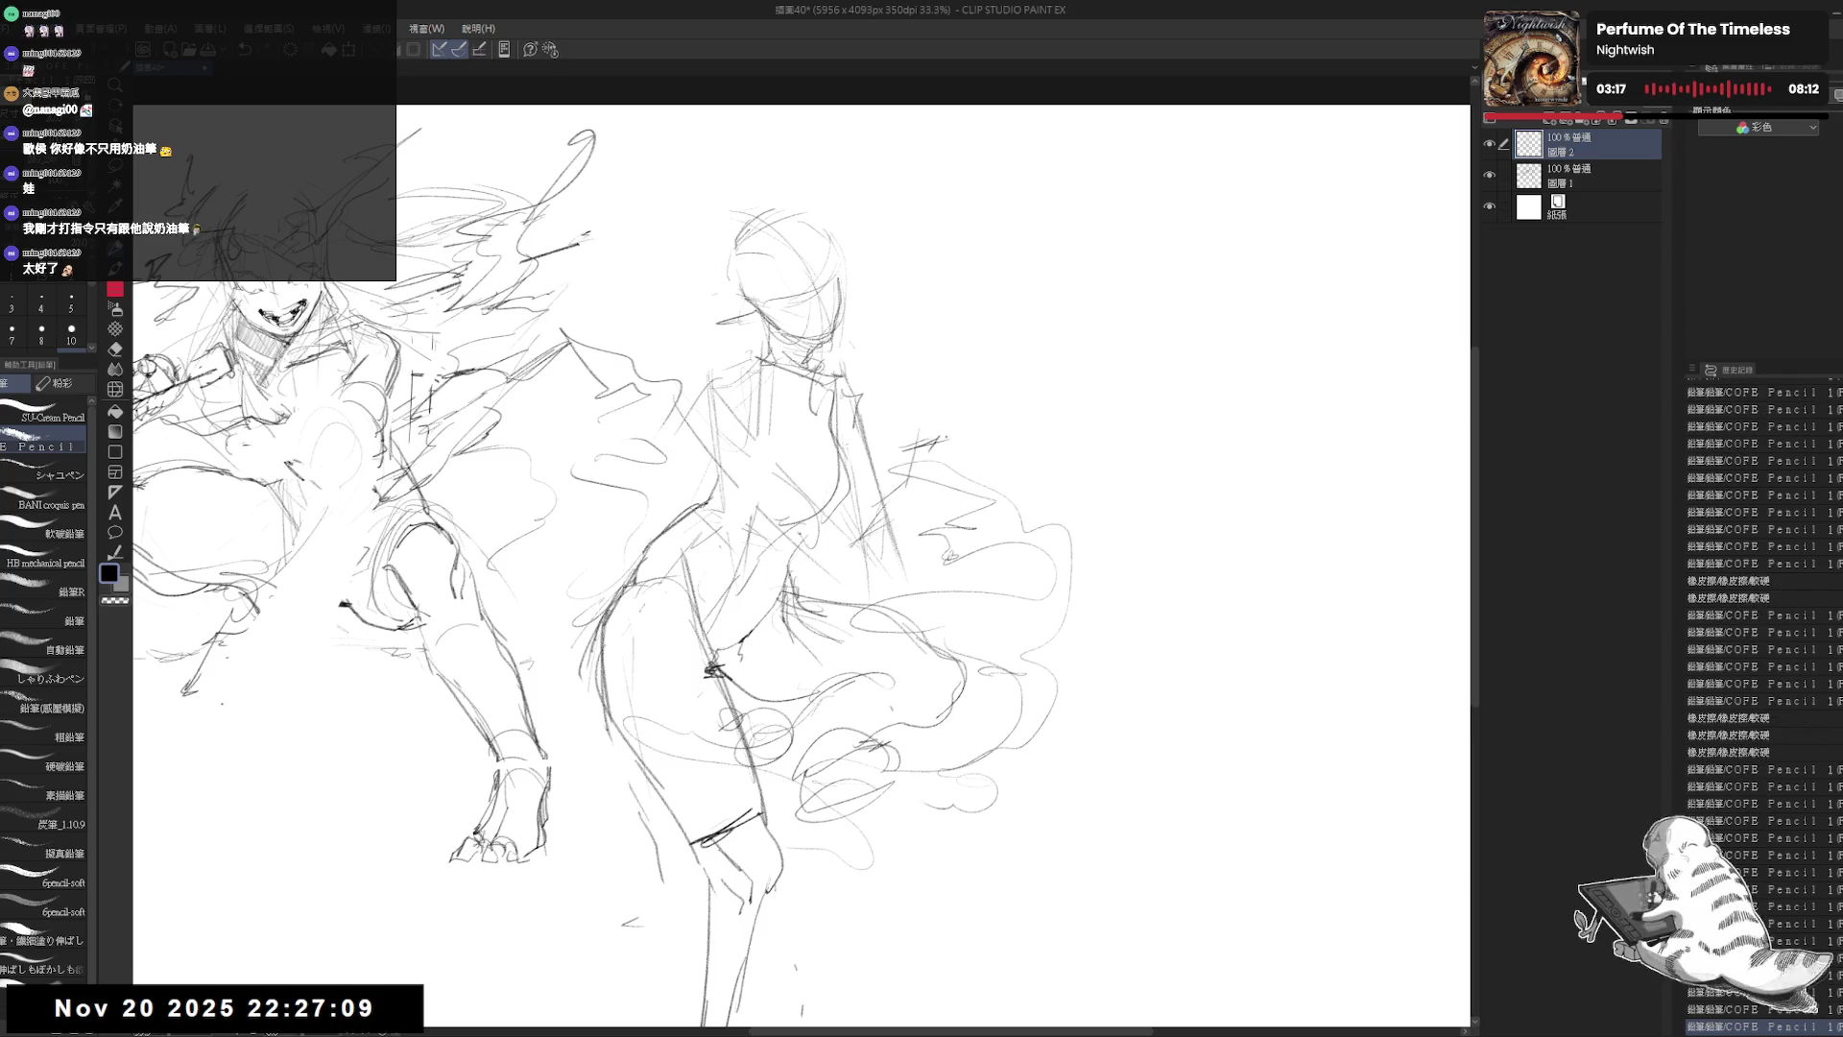
{"action": "left_click_drag", "start_coordinate": [918, 449], "coordinate": [946, 434]}
{"action": "left_click_drag", "start_coordinate": [924, 451], "coordinate": [1004, 435]}
{"action": "mouse_move", "coordinate": [950, 444]}
{"action": "left_mouse_down"}
{"action": "mouse_move", "coordinate": [999, 434]}
{"action": "mouse_move", "coordinate": [914, 440]}
{"action": "mouse_move", "coordinate": [946, 443]}
{"action": "mouse_move", "coordinate": [889, 514]}
{"action": "left_mouse_up"}
{"action": "left_click", "coordinate": [1020, 446]}
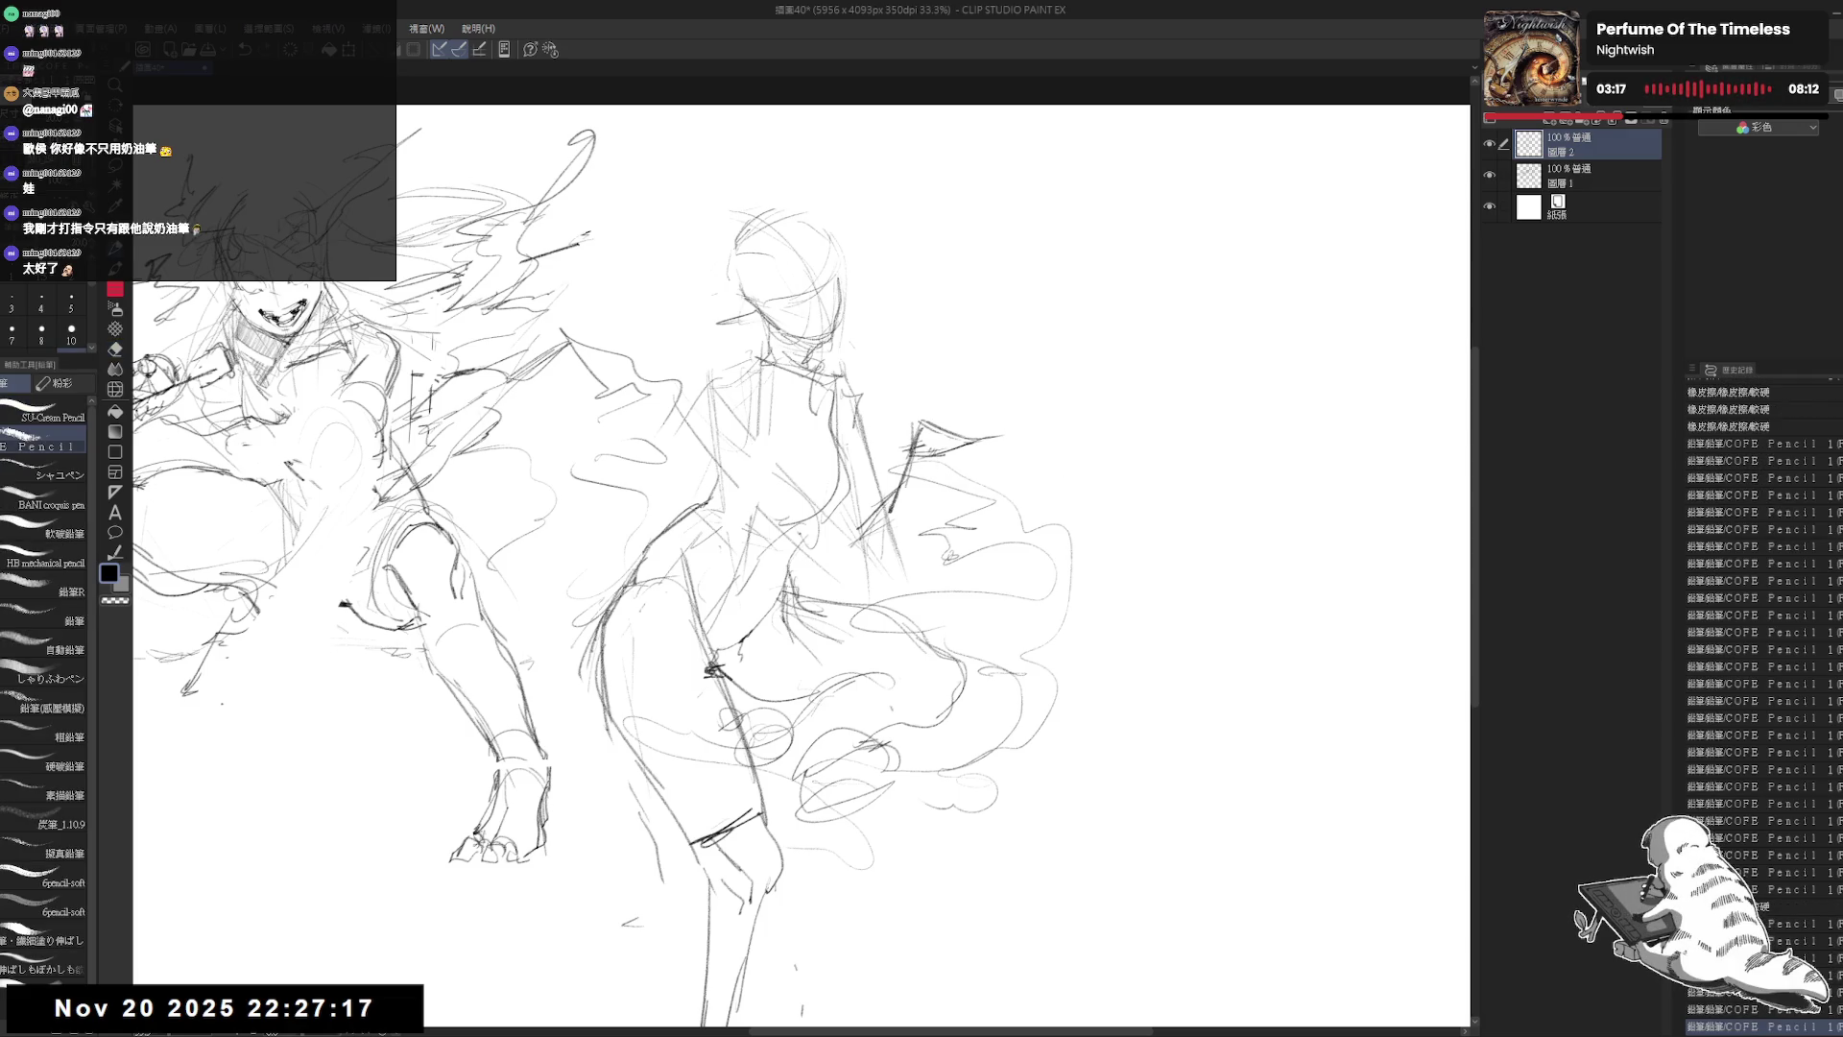
{"action": "left_click_drag", "start_coordinate": [939, 449], "coordinate": [904, 534]}
{"action": "left_click_drag", "start_coordinate": [949, 451], "coordinate": [895, 572]}
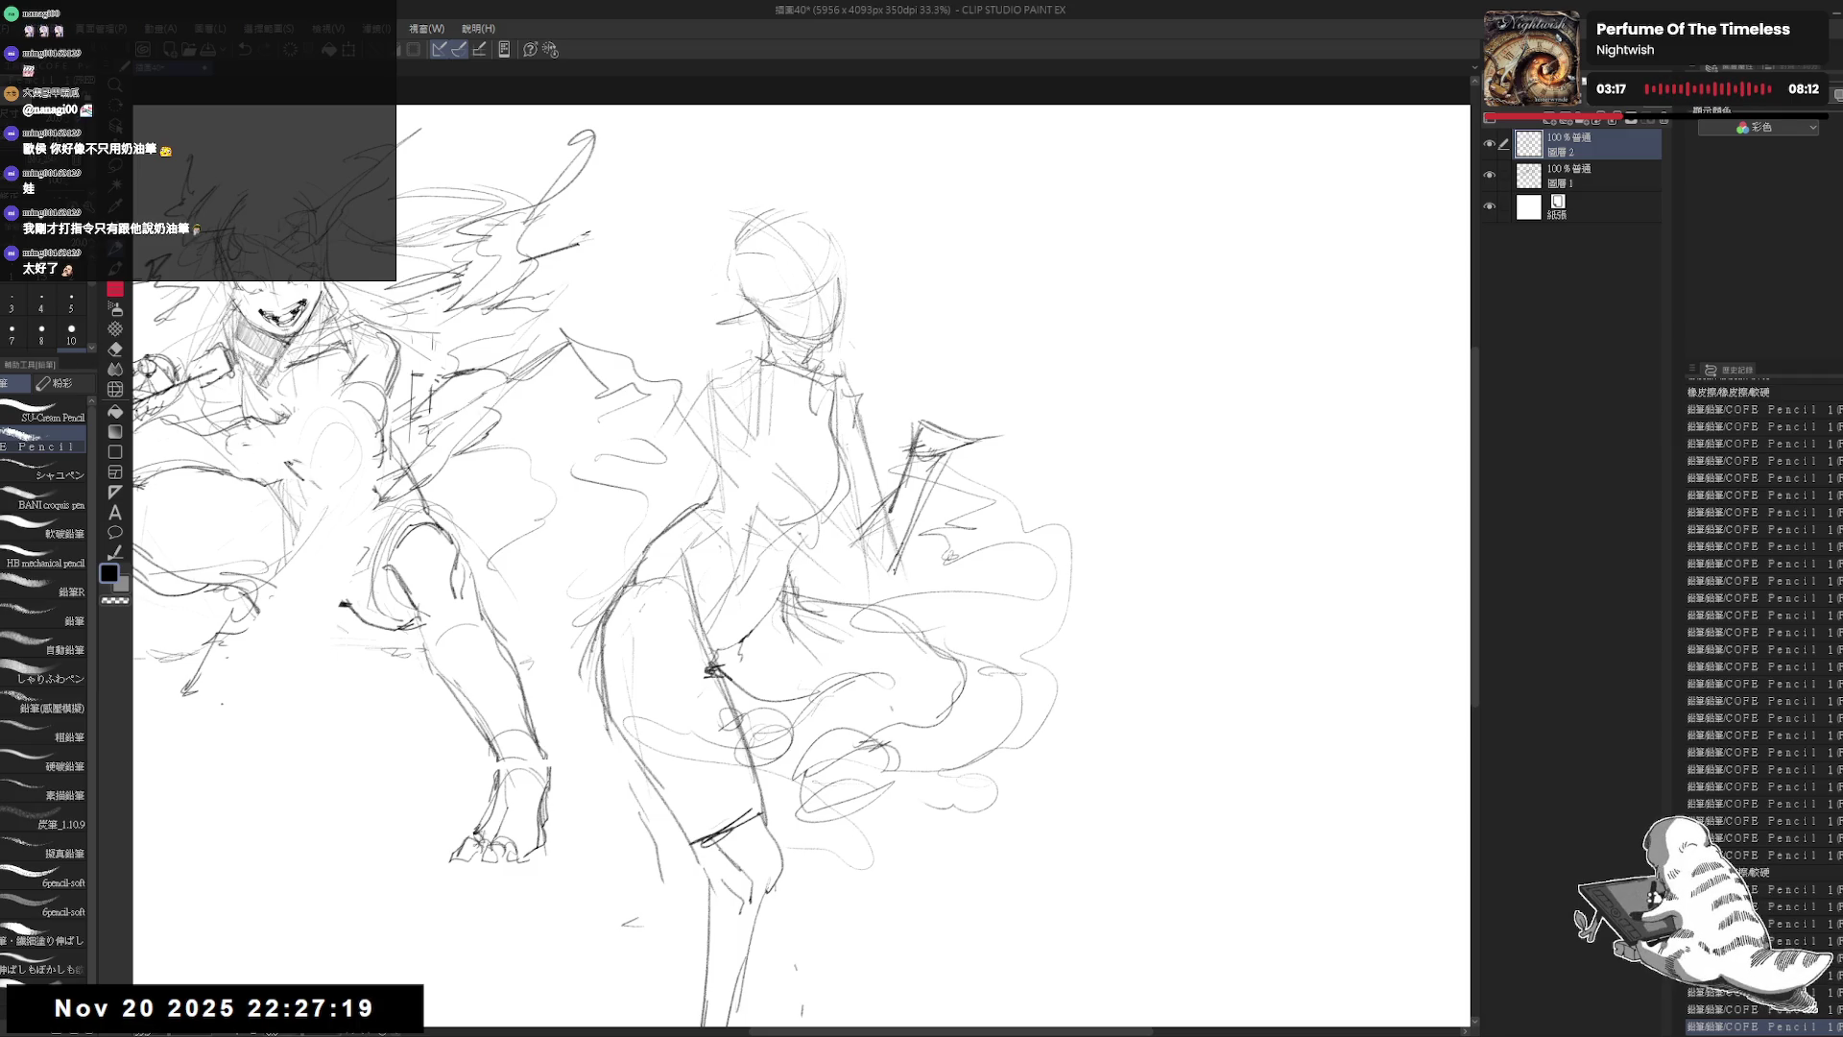
Step: Mirror the view and lasso-nudge the raised-arm strokes up and left
{"action": "key", "text": "h"}
{"action": "key", "text": "h"}
{"action": "left_click_drag", "start_coordinate": [987, 470], "coordinate": [965, 464]}
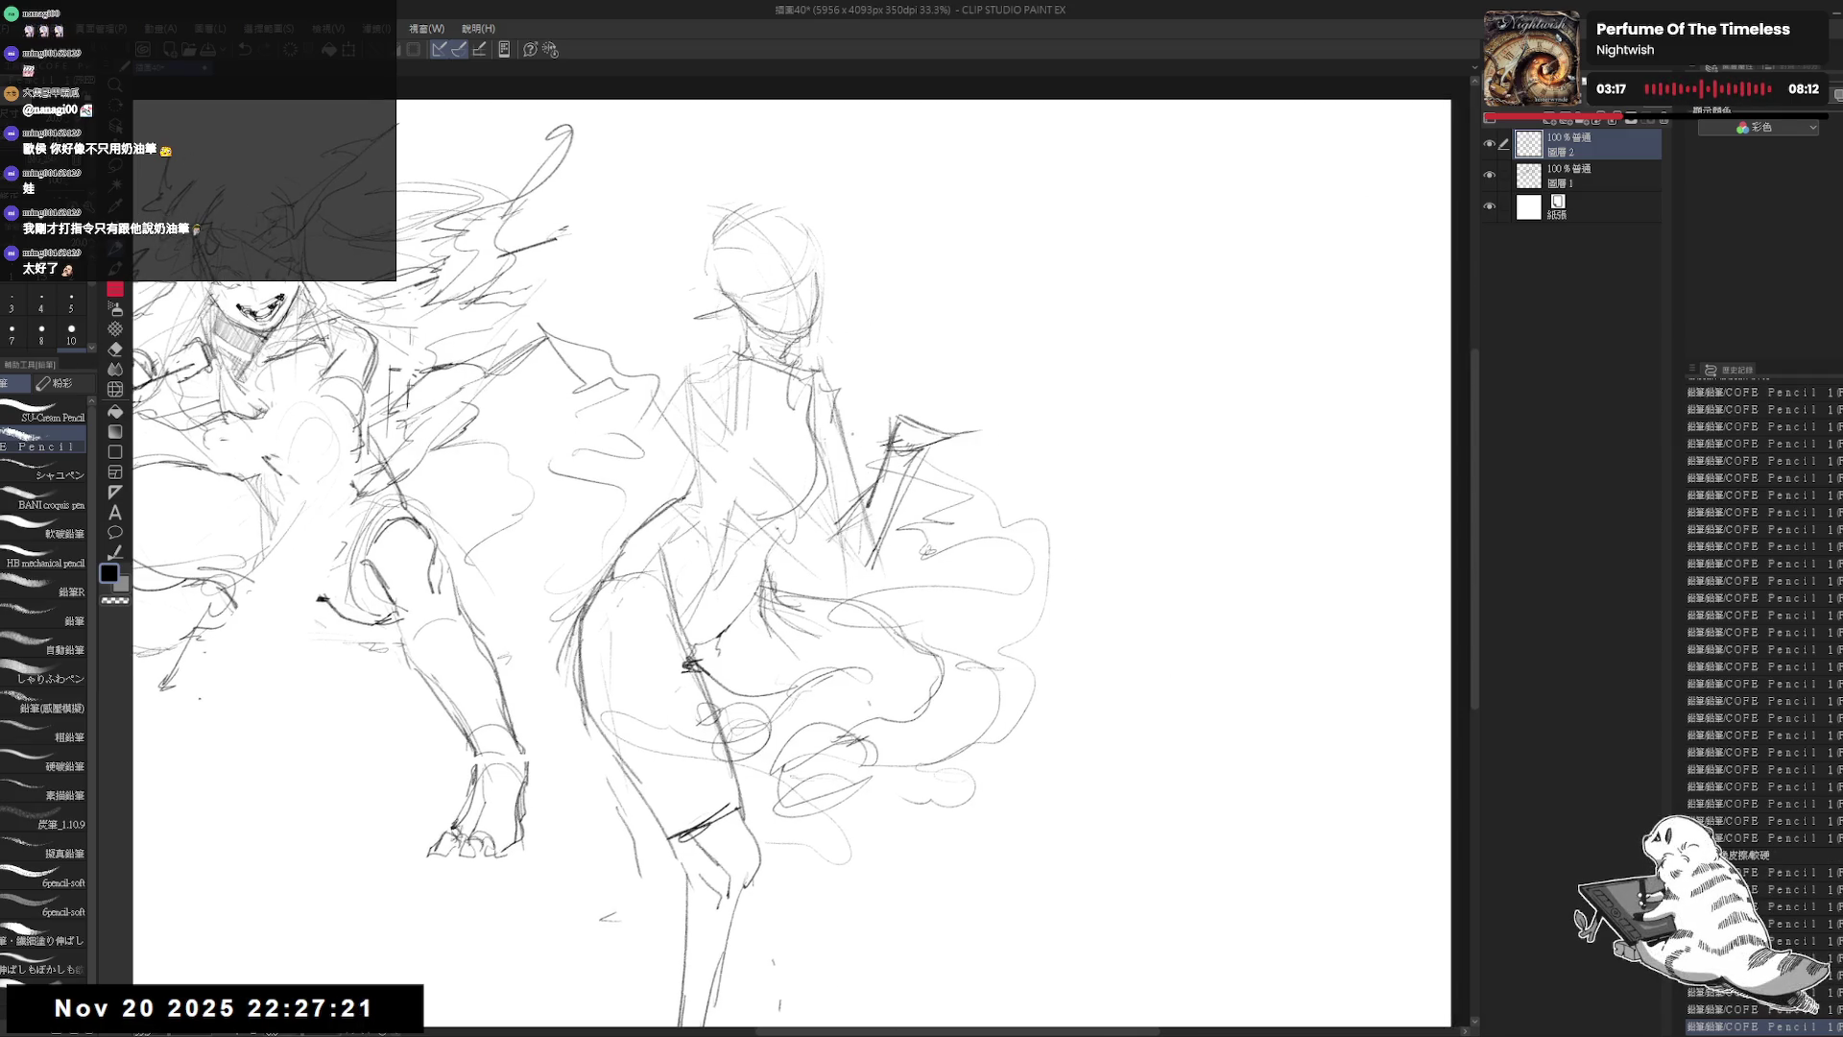
{"action": "key", "text": "m"}
{"action": "mouse_move", "coordinate": [903, 396]}
{"action": "left_mouse_down"}
{"action": "mouse_move", "coordinate": [869, 480]}
{"action": "mouse_move", "coordinate": [895, 558]}
{"action": "mouse_move", "coordinate": [970, 434]}
{"action": "left_mouse_up"}
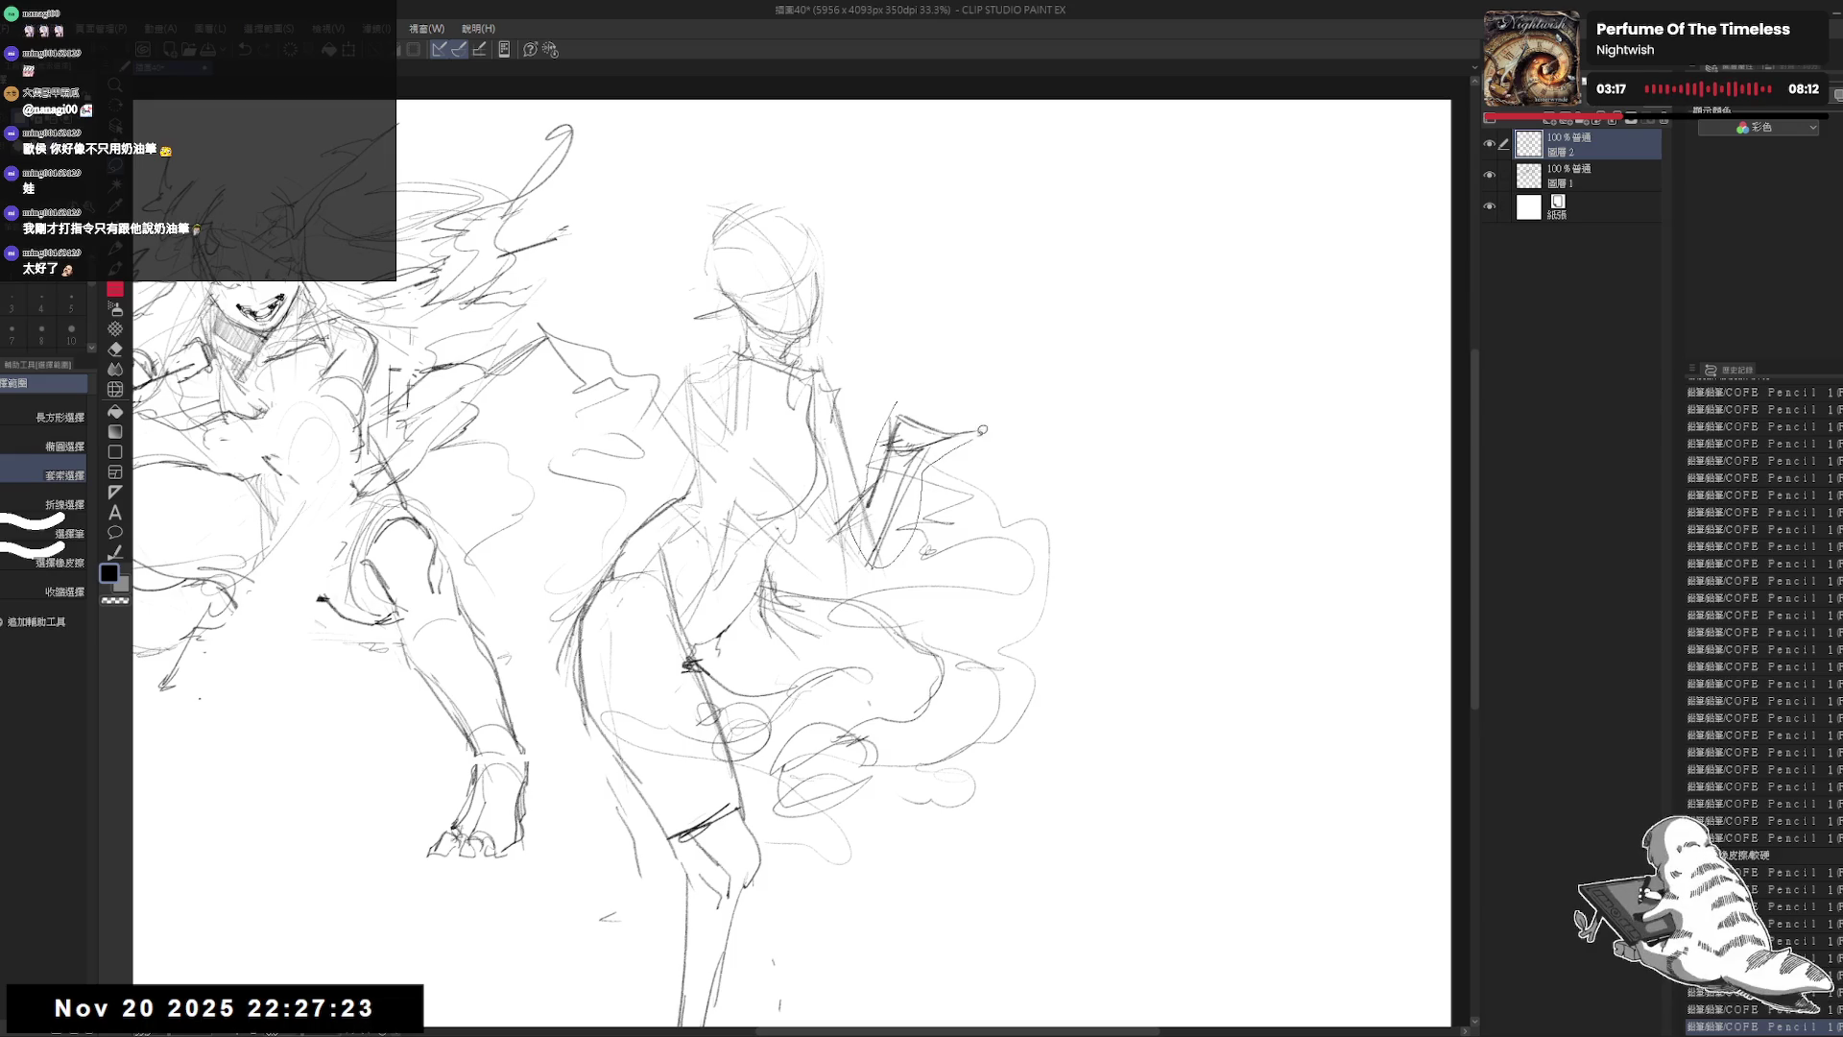
{"action": "left_click_drag", "start_coordinate": [922, 499], "coordinate": [907, 494]}
{"action": "key", "text": "ctrl+d"}
{"action": "key", "text": "p"}
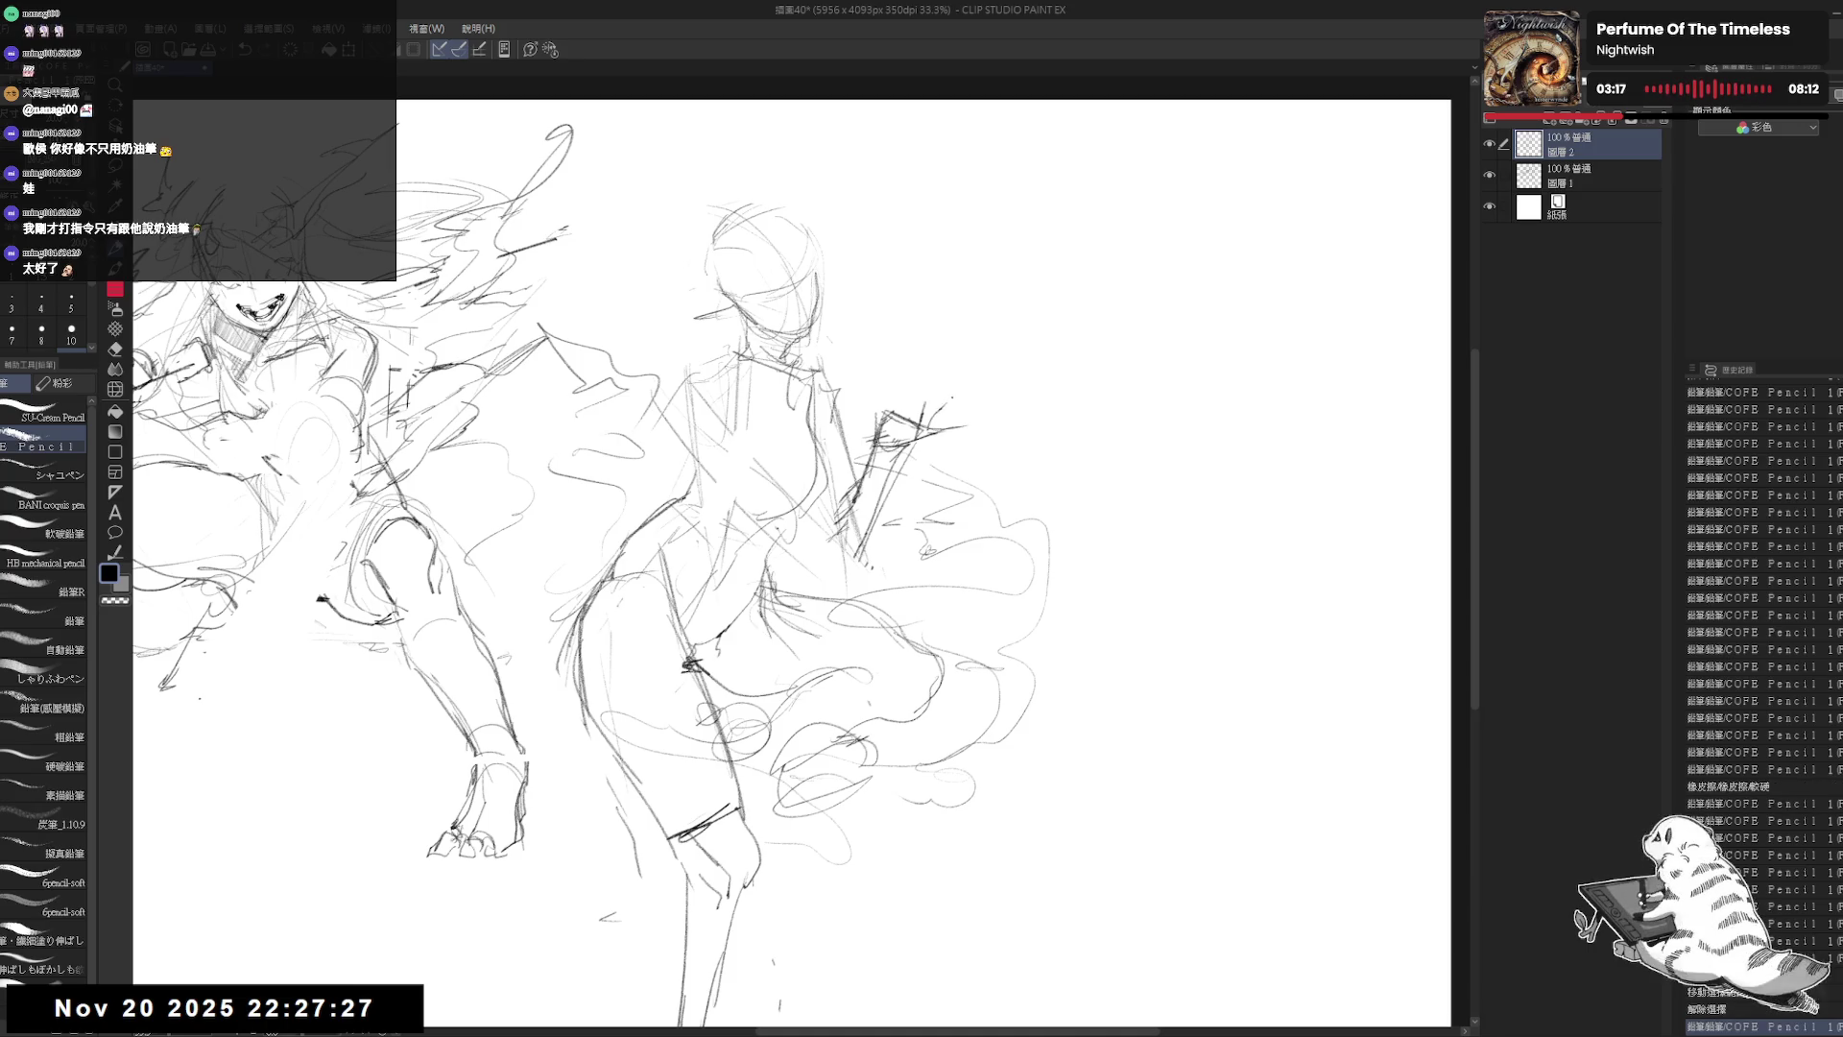
Step: Sketch the object held above the raised hand and refine the torso and hip
{"action": "left_click_drag", "start_coordinate": [936, 420], "coordinate": [979, 405]}
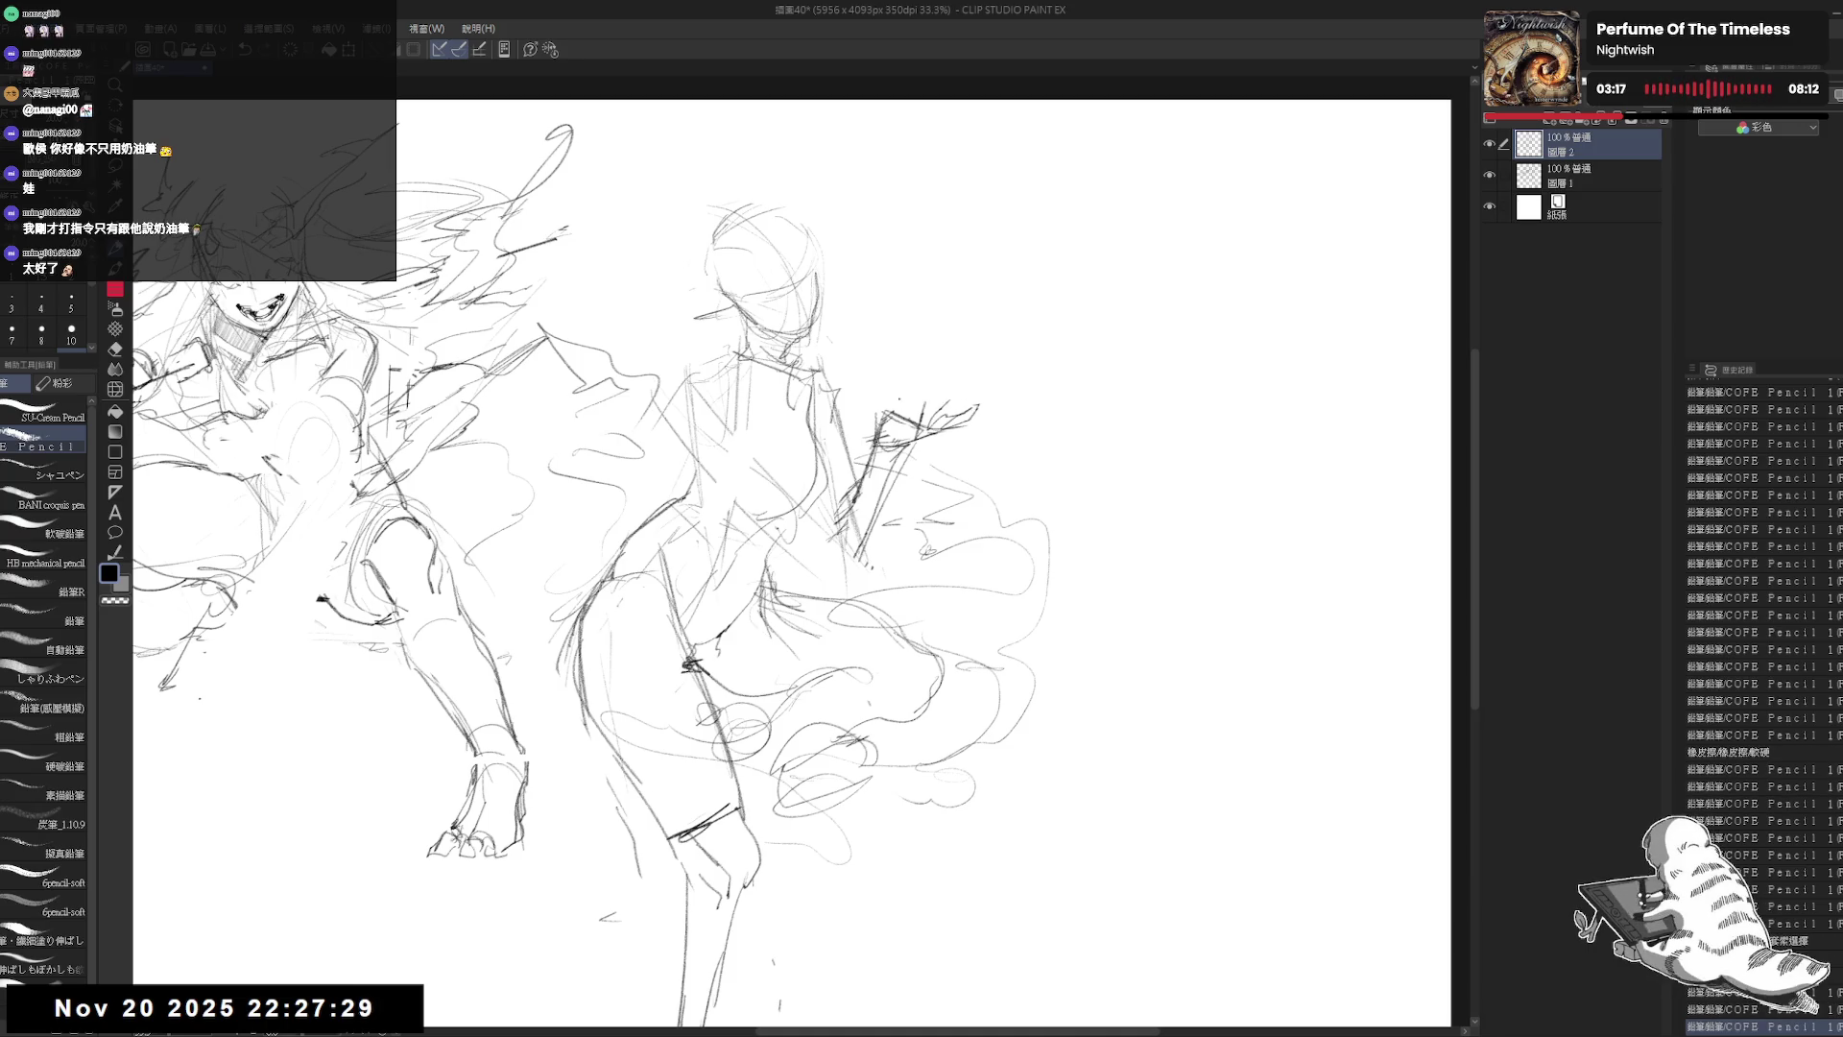
{"action": "mouse_move", "coordinate": [893, 341]}
{"action": "left_mouse_down"}
{"action": "mouse_move", "coordinate": [888, 408]}
{"action": "mouse_move", "coordinate": [957, 335]}
{"action": "left_mouse_up"}
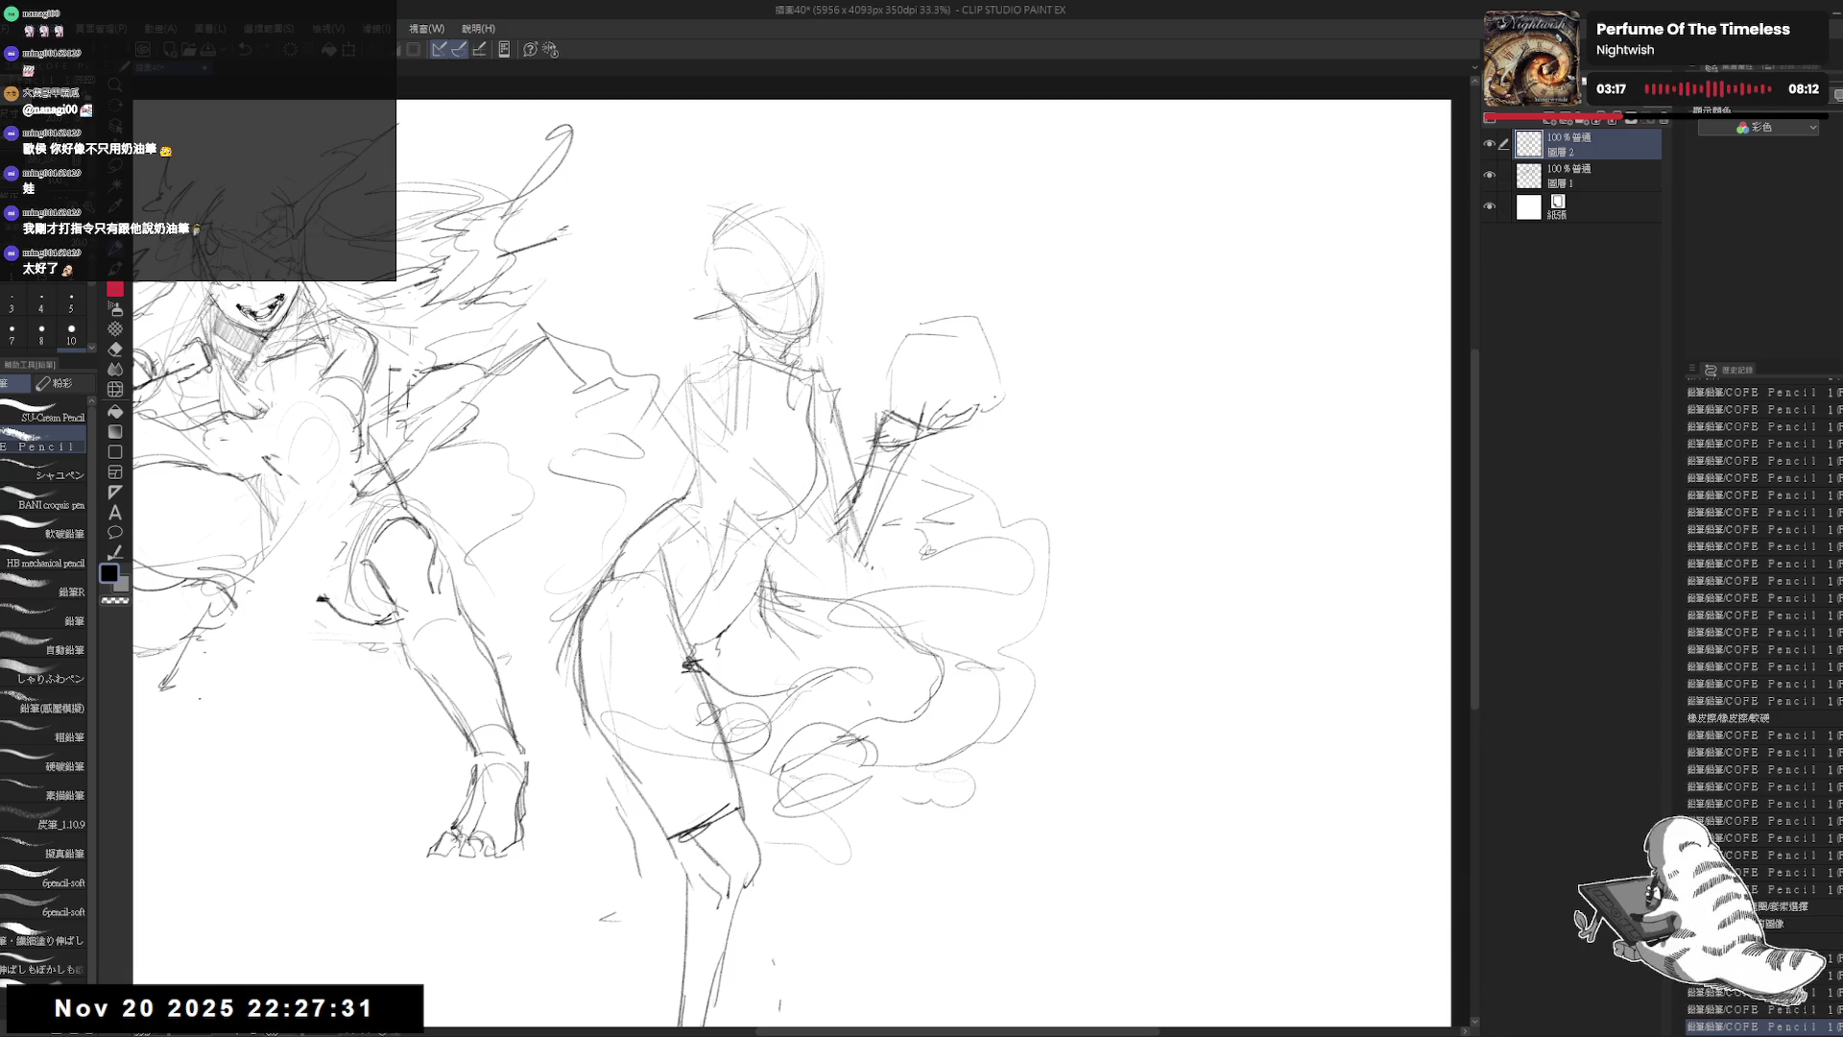
{"action": "left_click_drag", "start_coordinate": [917, 405], "coordinate": [994, 363]}
{"action": "mouse_move", "coordinate": [876, 363]}
{"action": "left_mouse_down"}
{"action": "mouse_move", "coordinate": [970, 328]}
{"action": "mouse_move", "coordinate": [892, 372]}
{"action": "left_mouse_up"}
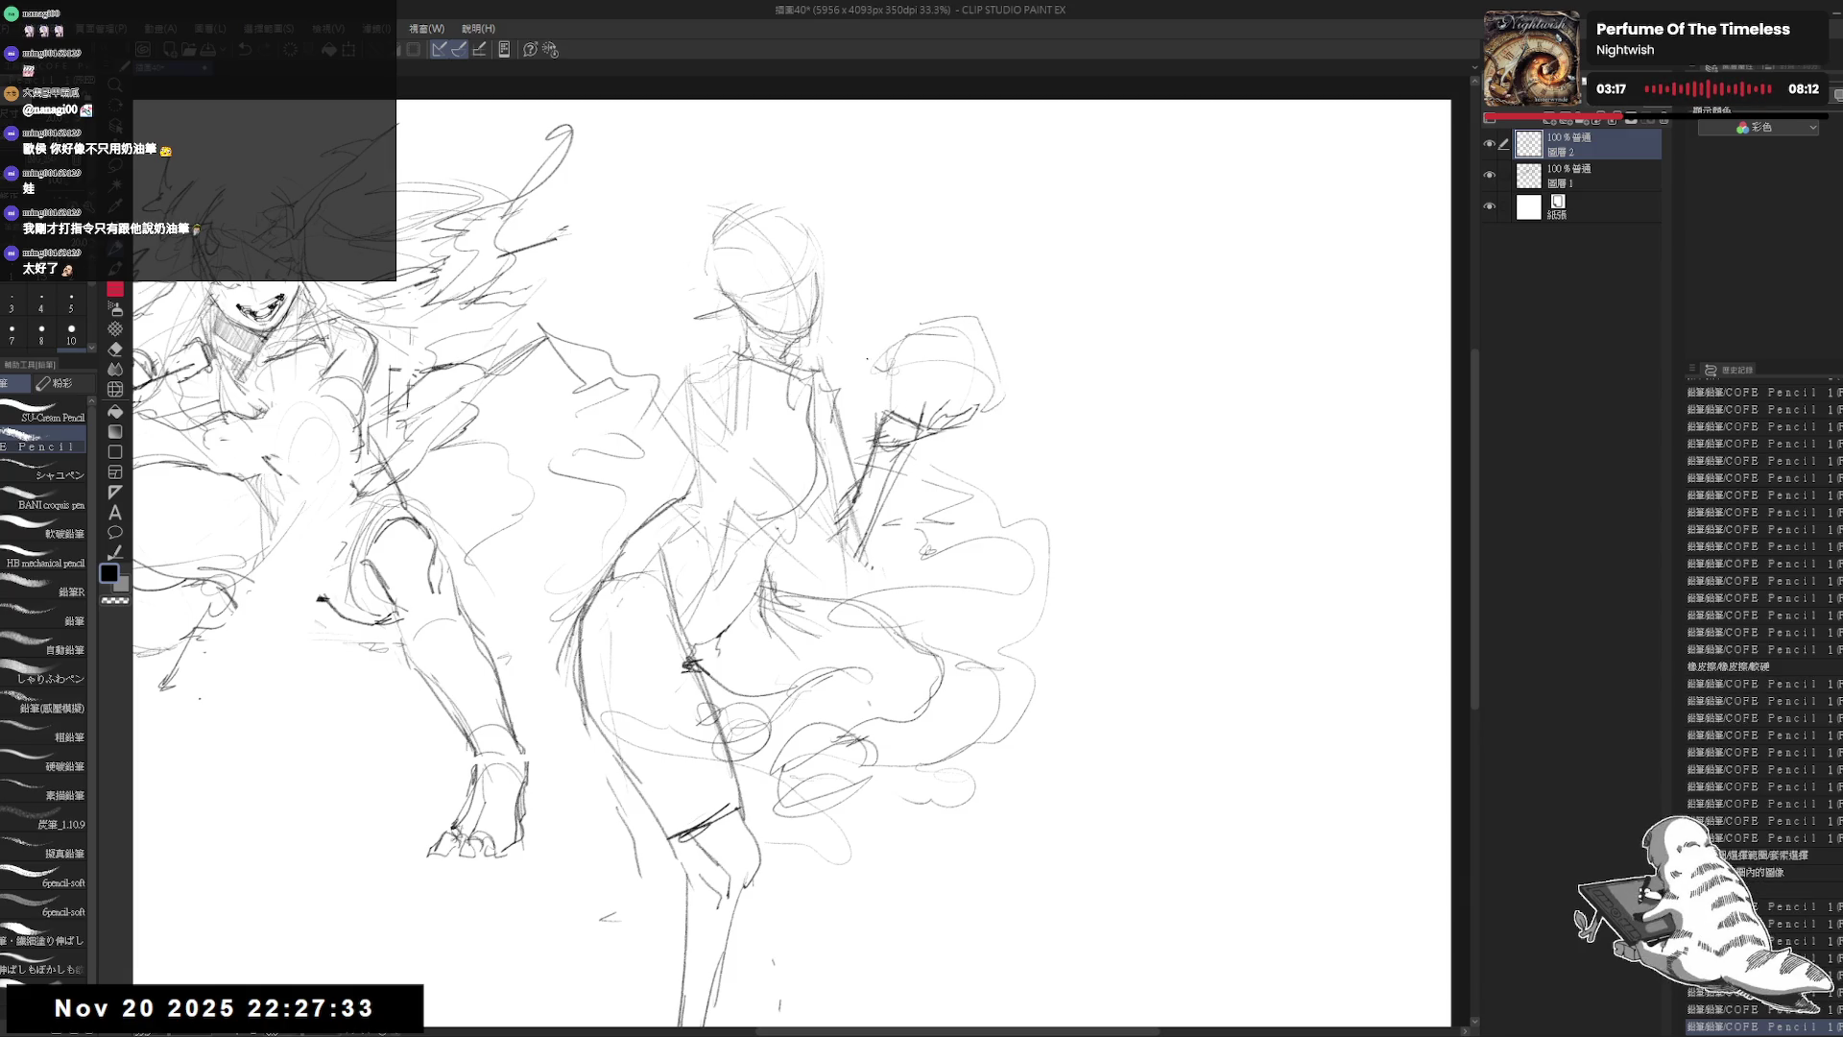
{"action": "left_click_drag", "start_coordinate": [758, 499], "coordinate": [752, 530]}
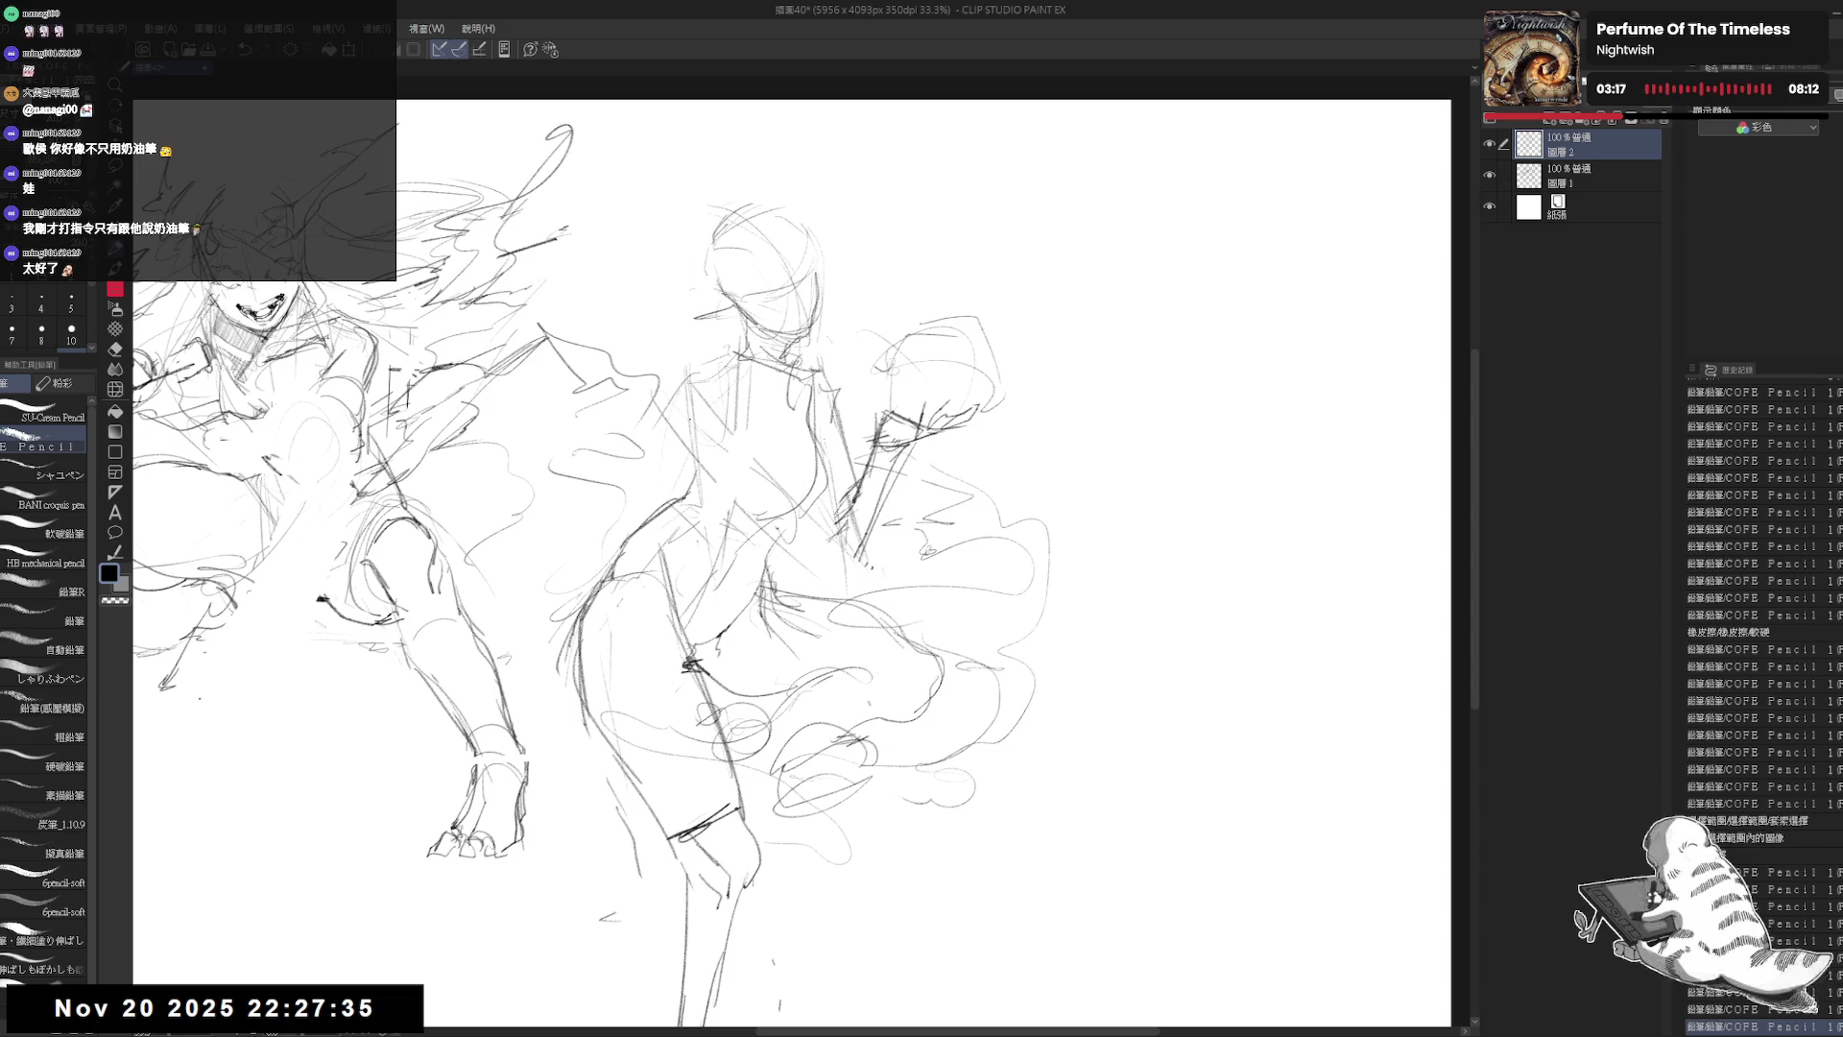
{"action": "mouse_move", "coordinate": [672, 393]}
{"action": "left_mouse_down"}
{"action": "mouse_move", "coordinate": [759, 518]}
{"action": "mouse_move", "coordinate": [687, 405]}
{"action": "left_mouse_up"}
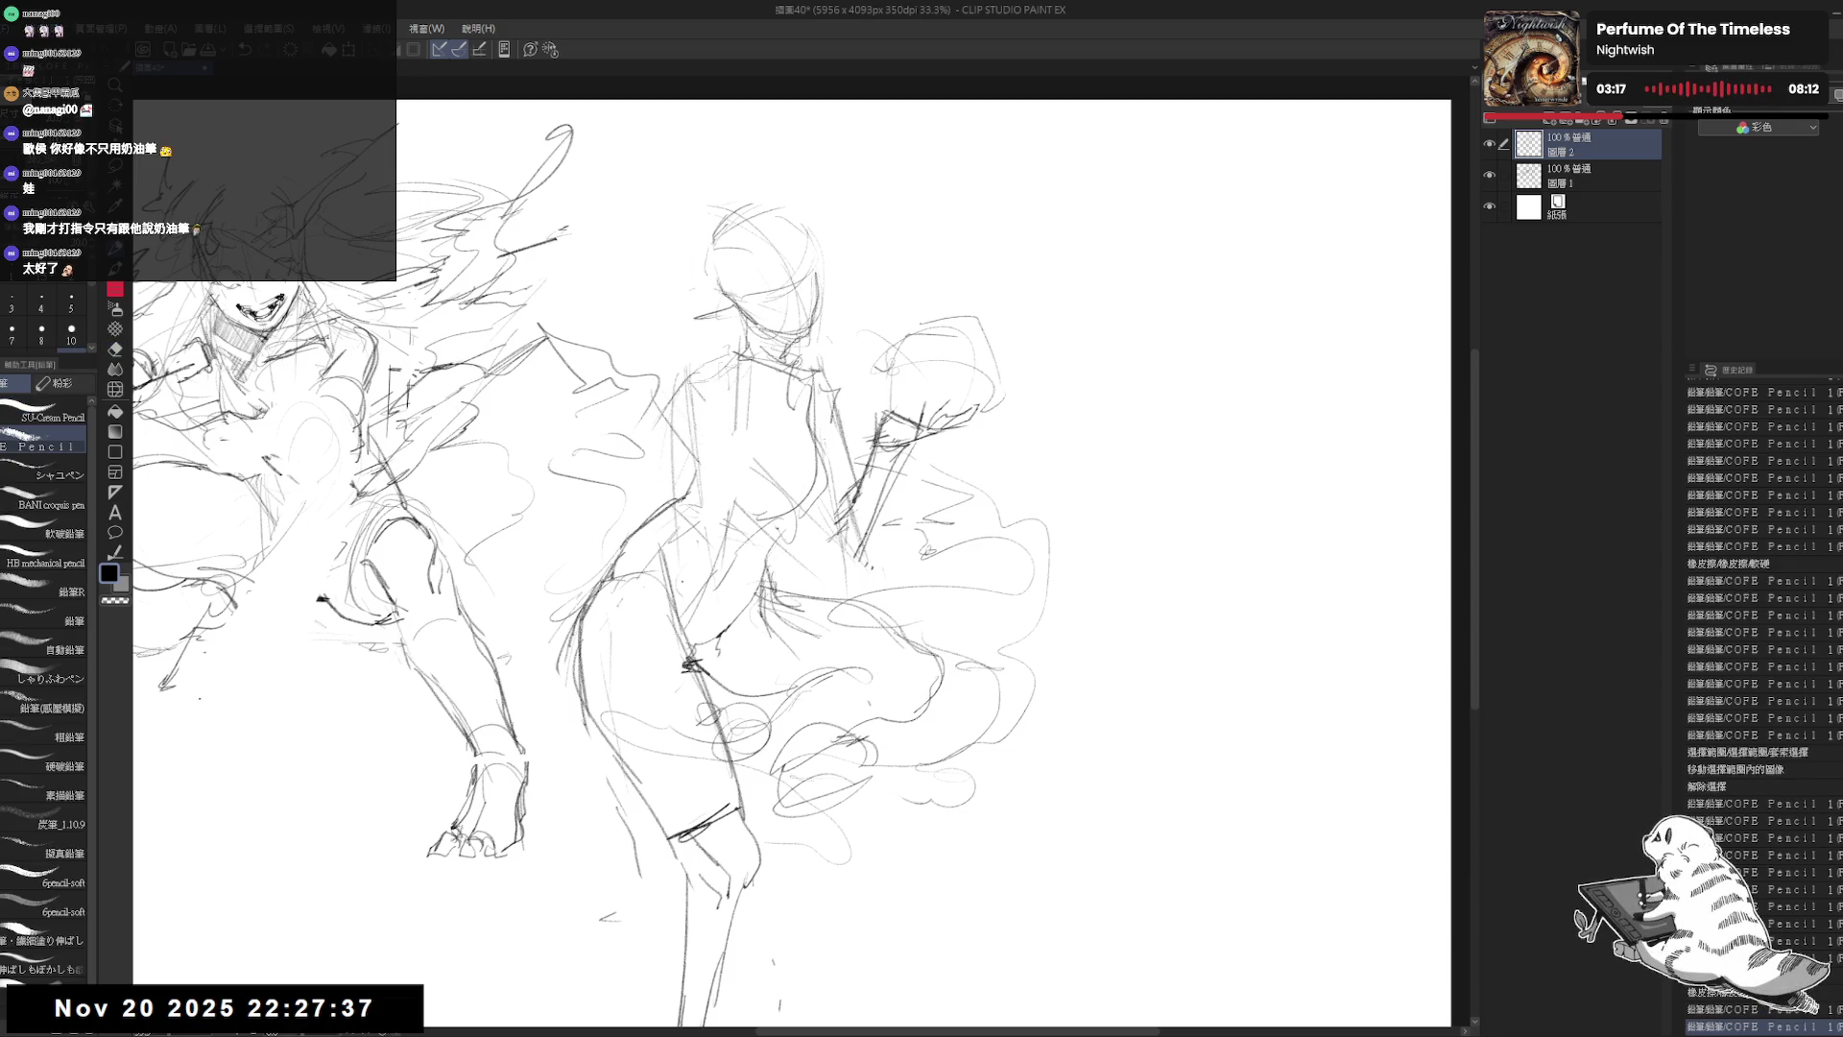
{"action": "mouse_move", "coordinate": [672, 622]}
{"action": "left_mouse_down"}
{"action": "mouse_move", "coordinate": [680, 640]}
{"action": "mouse_move", "coordinate": [672, 624]}
{"action": "left_mouse_up"}
Step: Draw a long staff line from above the head down past the legs
{"action": "left_click_drag", "start_coordinate": [665, 523], "coordinate": [749, 766]}
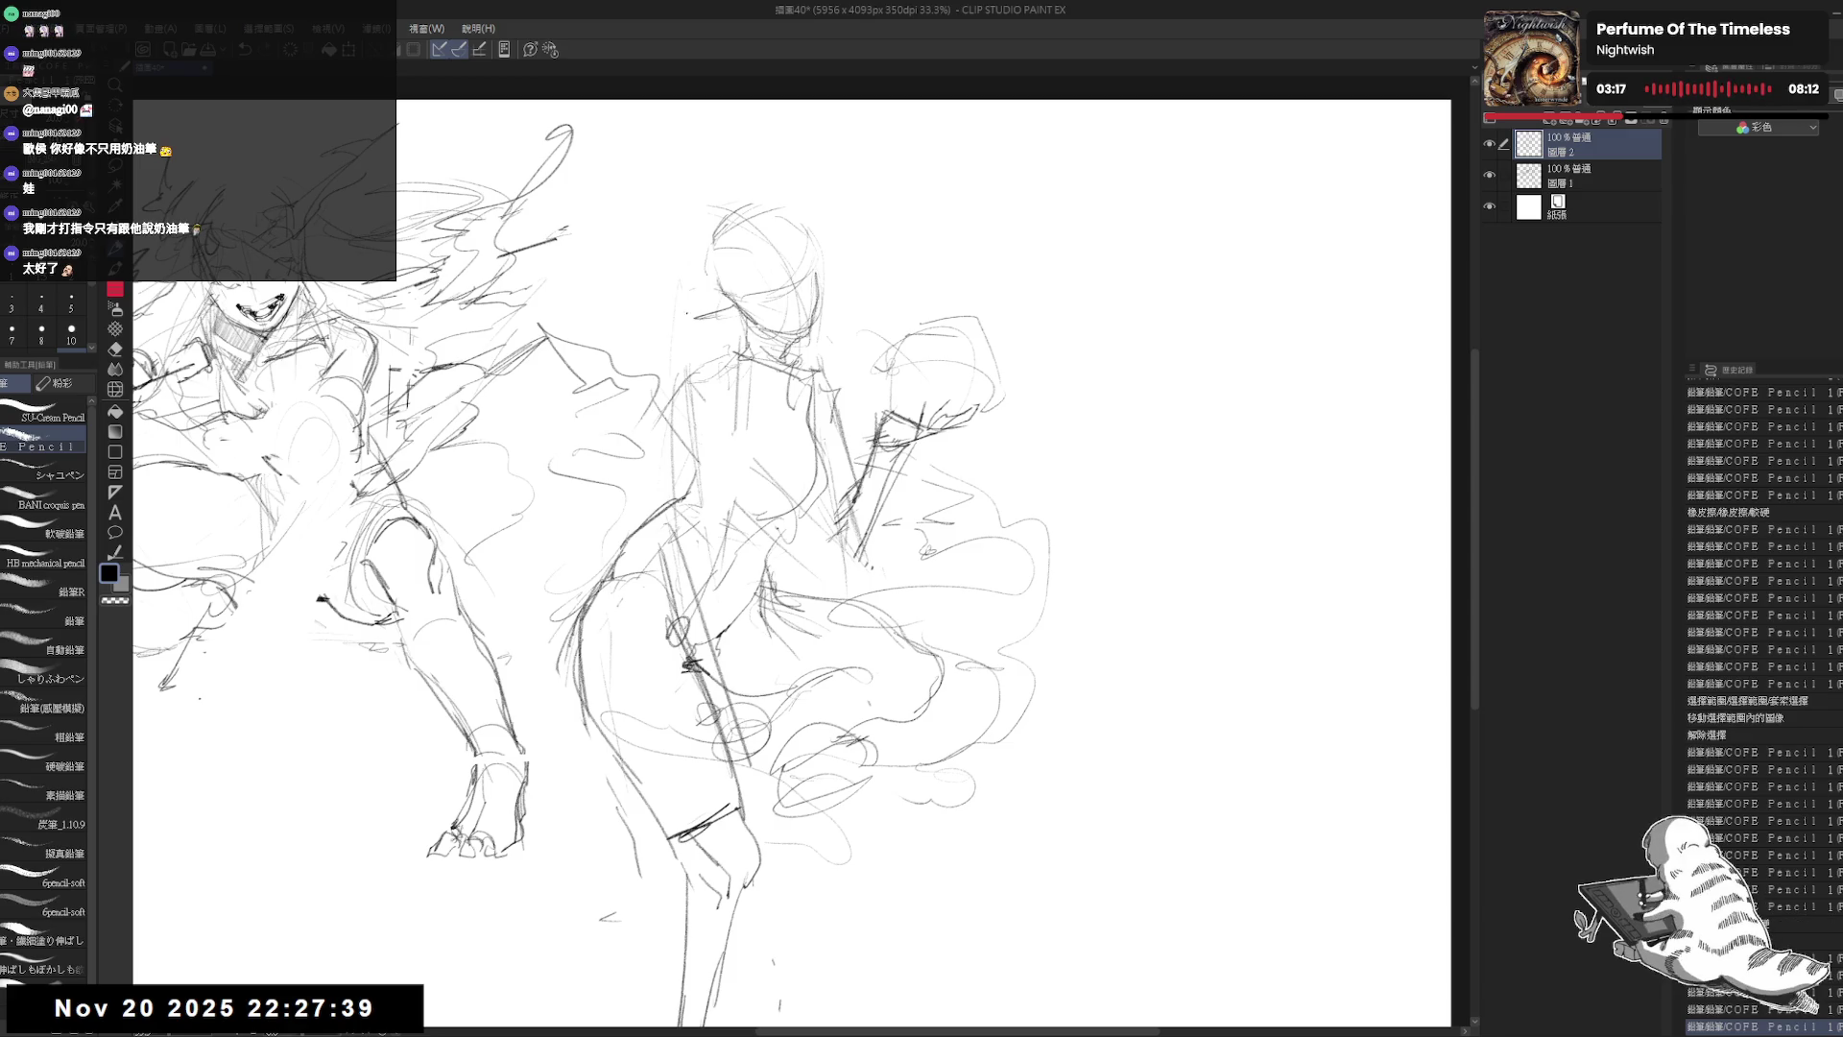
{"action": "left_click_drag", "start_coordinate": [700, 232], "coordinate": [658, 110]}
{"action": "left_click_drag", "start_coordinate": [672, 159], "coordinate": [805, 811]}
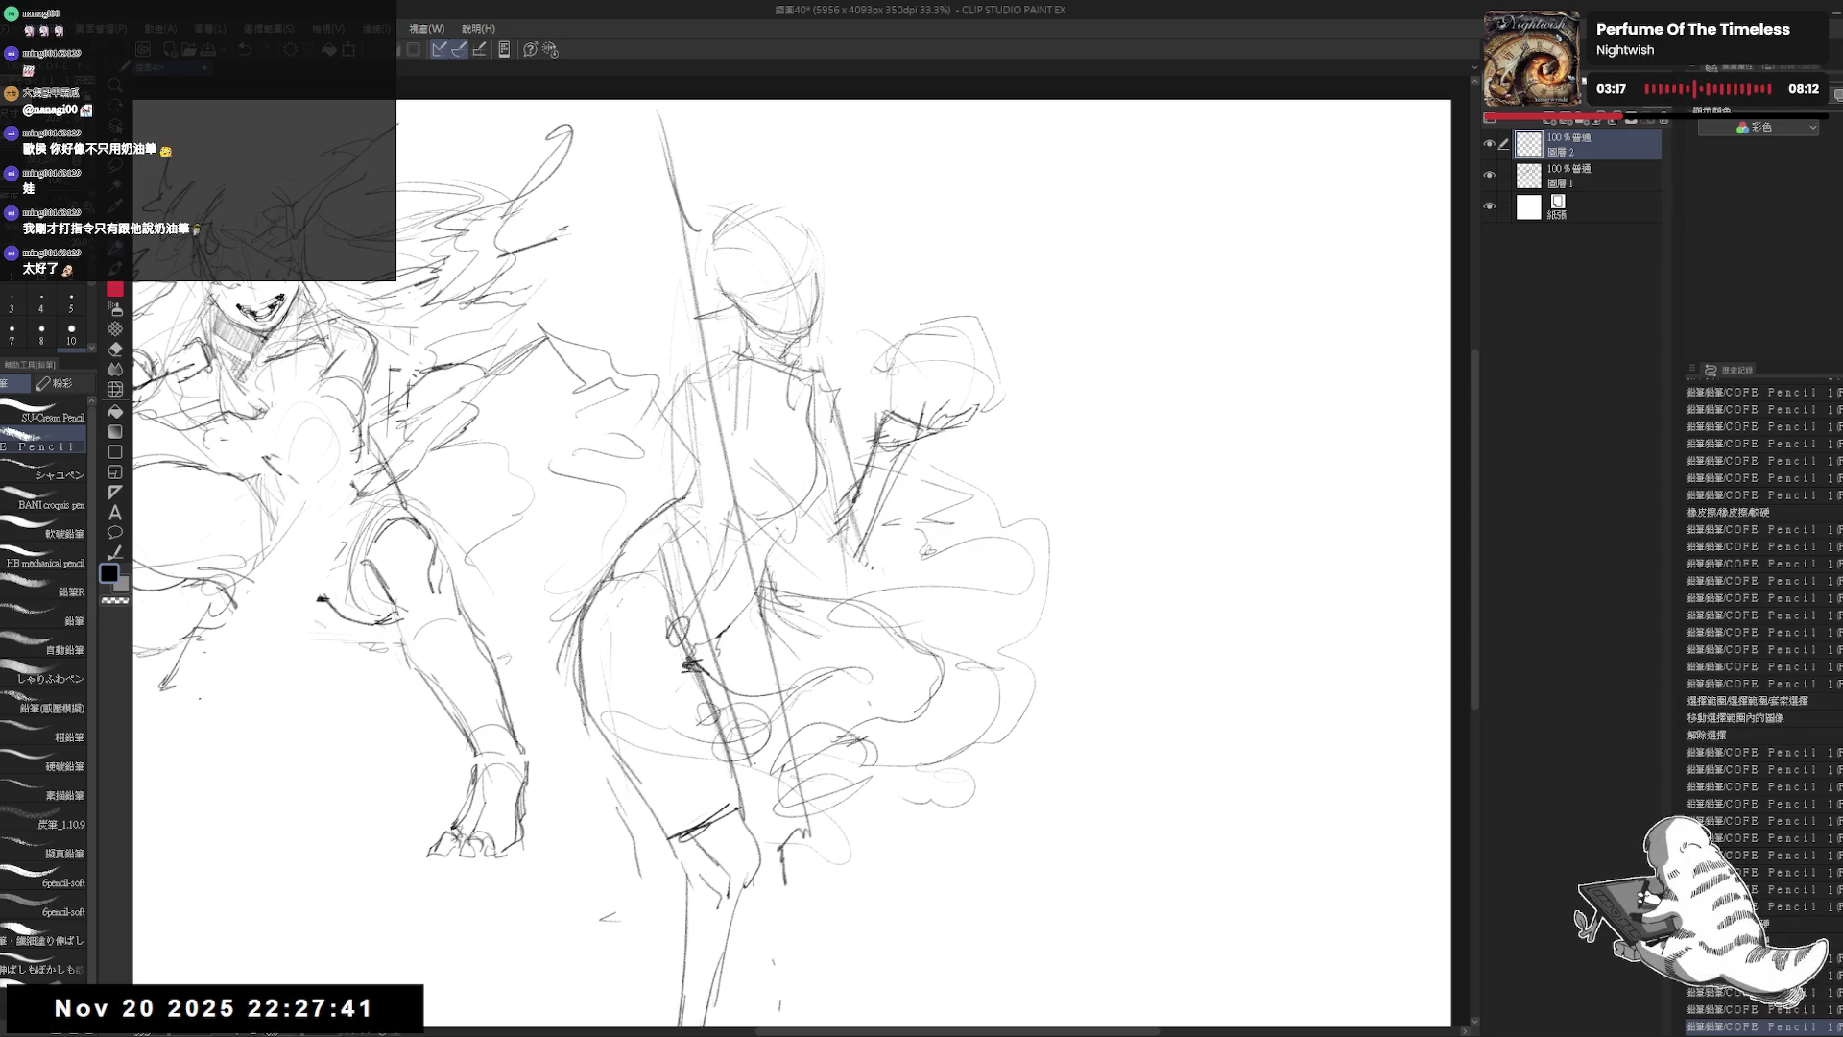
Step: Undo the two diagonal lines and redraw the middle figure's waist curve and shoulder strokes
{"action": "key", "text": "ctrl+z"}
{"action": "key", "text": "ctrl+z"}
{"action": "mouse_move", "coordinate": [701, 494]}
{"action": "left_mouse_down"}
{"action": "mouse_move", "coordinate": [687, 576]}
{"action": "mouse_move", "coordinate": [701, 451]}
{"action": "mouse_move", "coordinate": [722, 480]}
{"action": "left_mouse_up"}
{"action": "key", "text": "e"}
{"action": "key", "text": "p"}
{"action": "left_click_drag", "start_coordinate": [676, 420], "coordinate": [706, 454]}
Step: Draw a long double-stroked staff running diagonally from above her head past her legs
{"action": "mouse_move", "coordinate": [654, 202]}
{"action": "left_mouse_down"}
{"action": "mouse_move", "coordinate": [691, 413]}
{"action": "mouse_move", "coordinate": [826, 840]}
{"action": "left_mouse_up"}
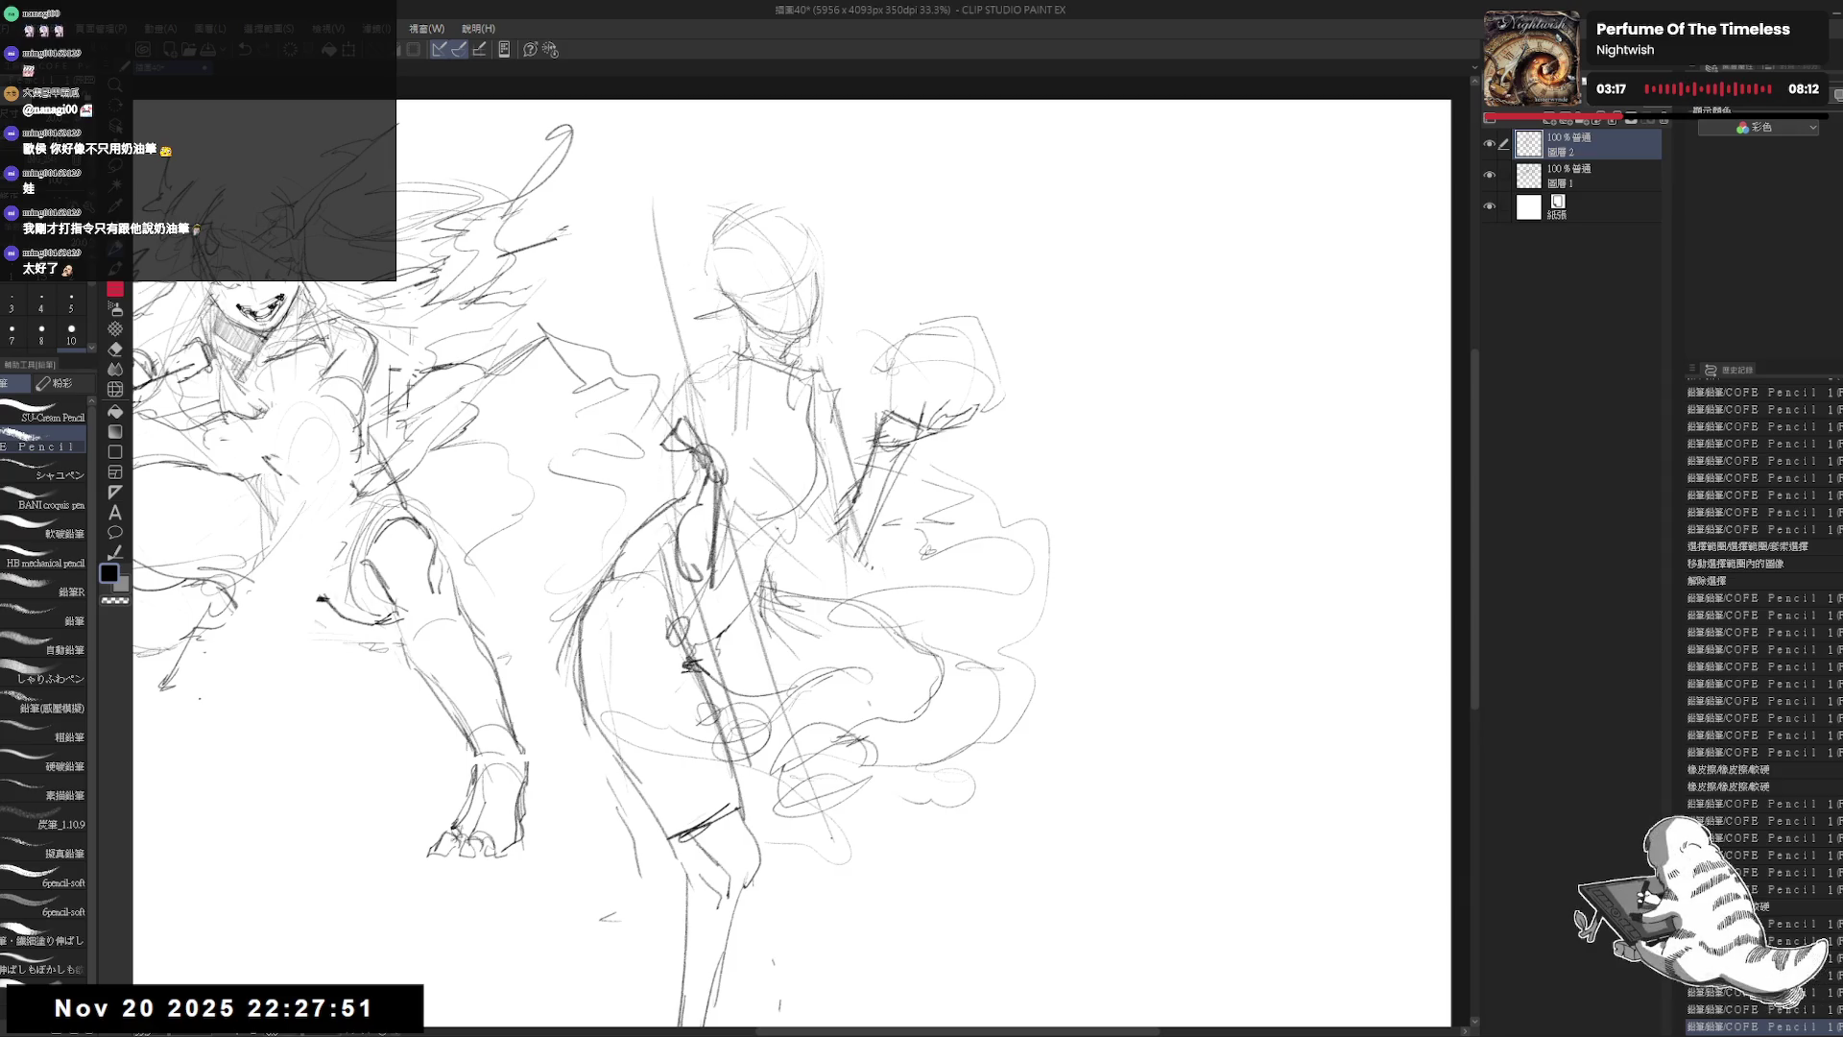
{"action": "key", "text": "ctrl+z"}
{"action": "key", "text": "ctrl+z"}
{"action": "left_click_drag", "start_coordinate": [653, 203], "coordinate": [807, 797]}
{"action": "left_click_drag", "start_coordinate": [730, 451], "coordinate": [831, 898]}
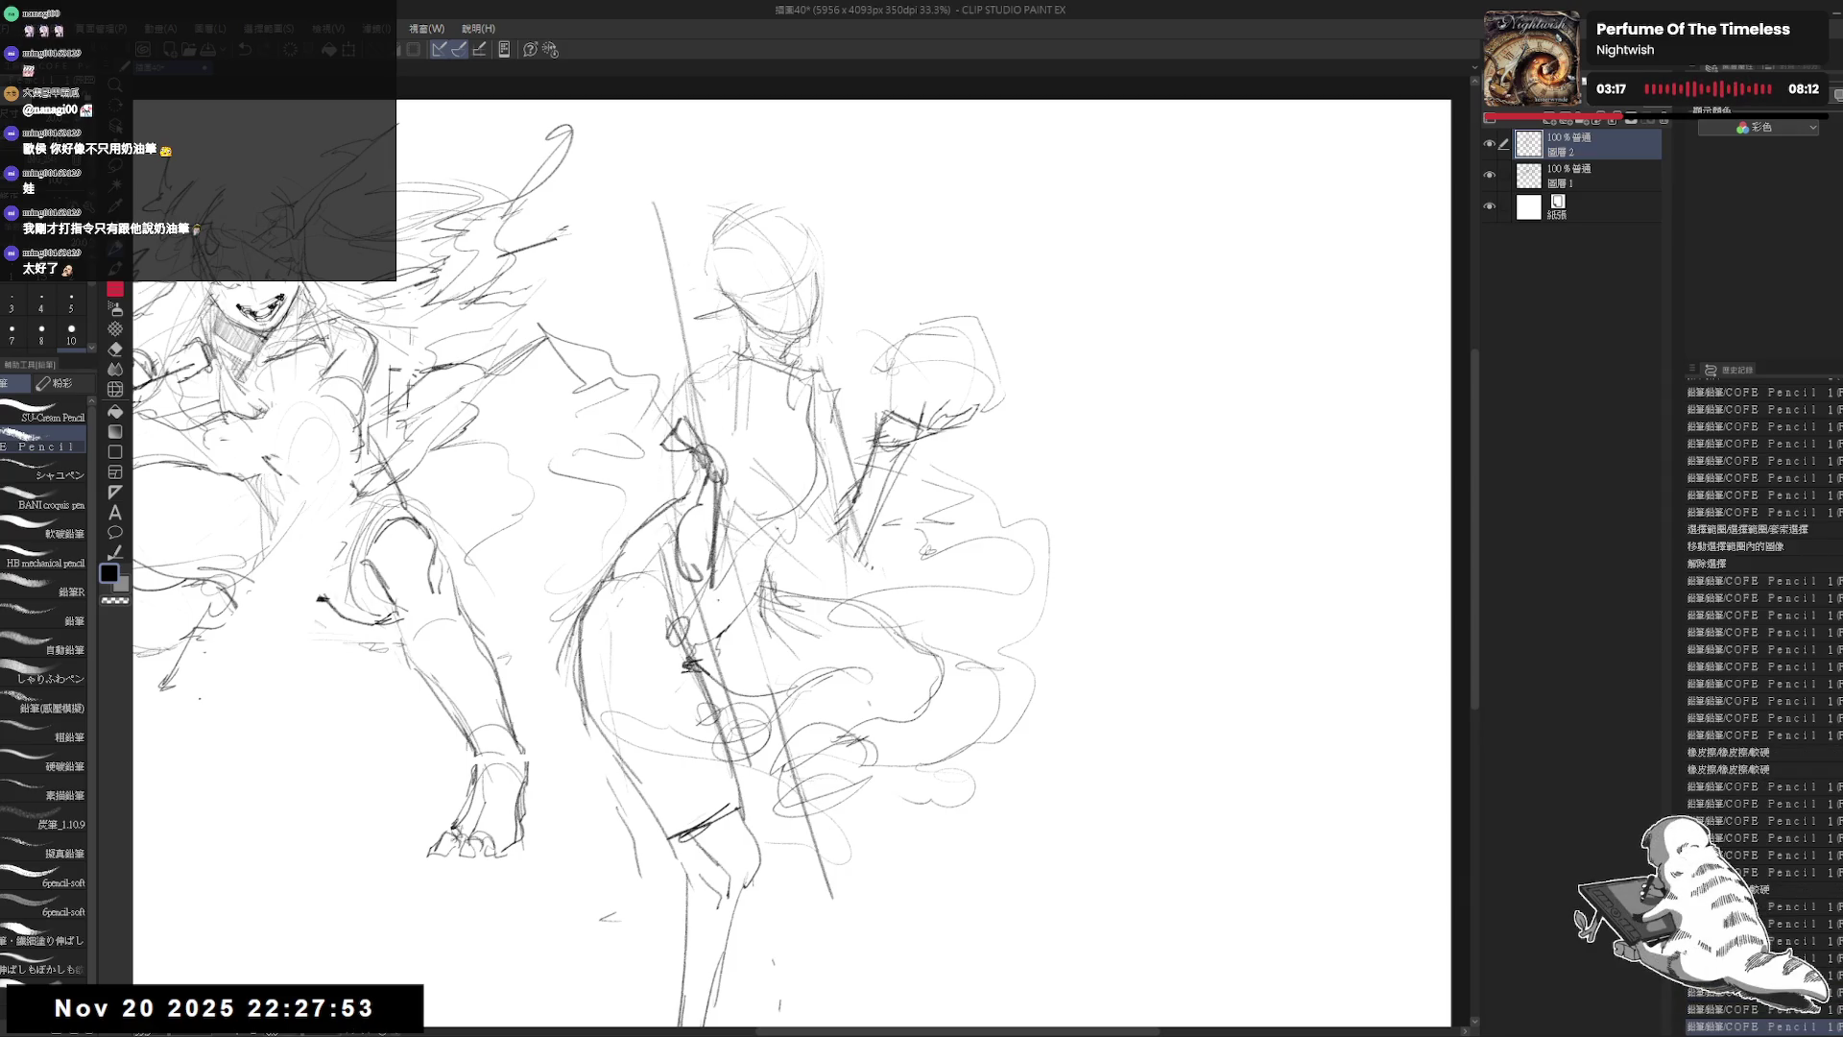
{"action": "left_click_drag", "start_coordinate": [629, 127], "coordinate": [806, 738]}
{"action": "left_click_drag", "start_coordinate": [877, 502], "coordinate": [869, 474]}
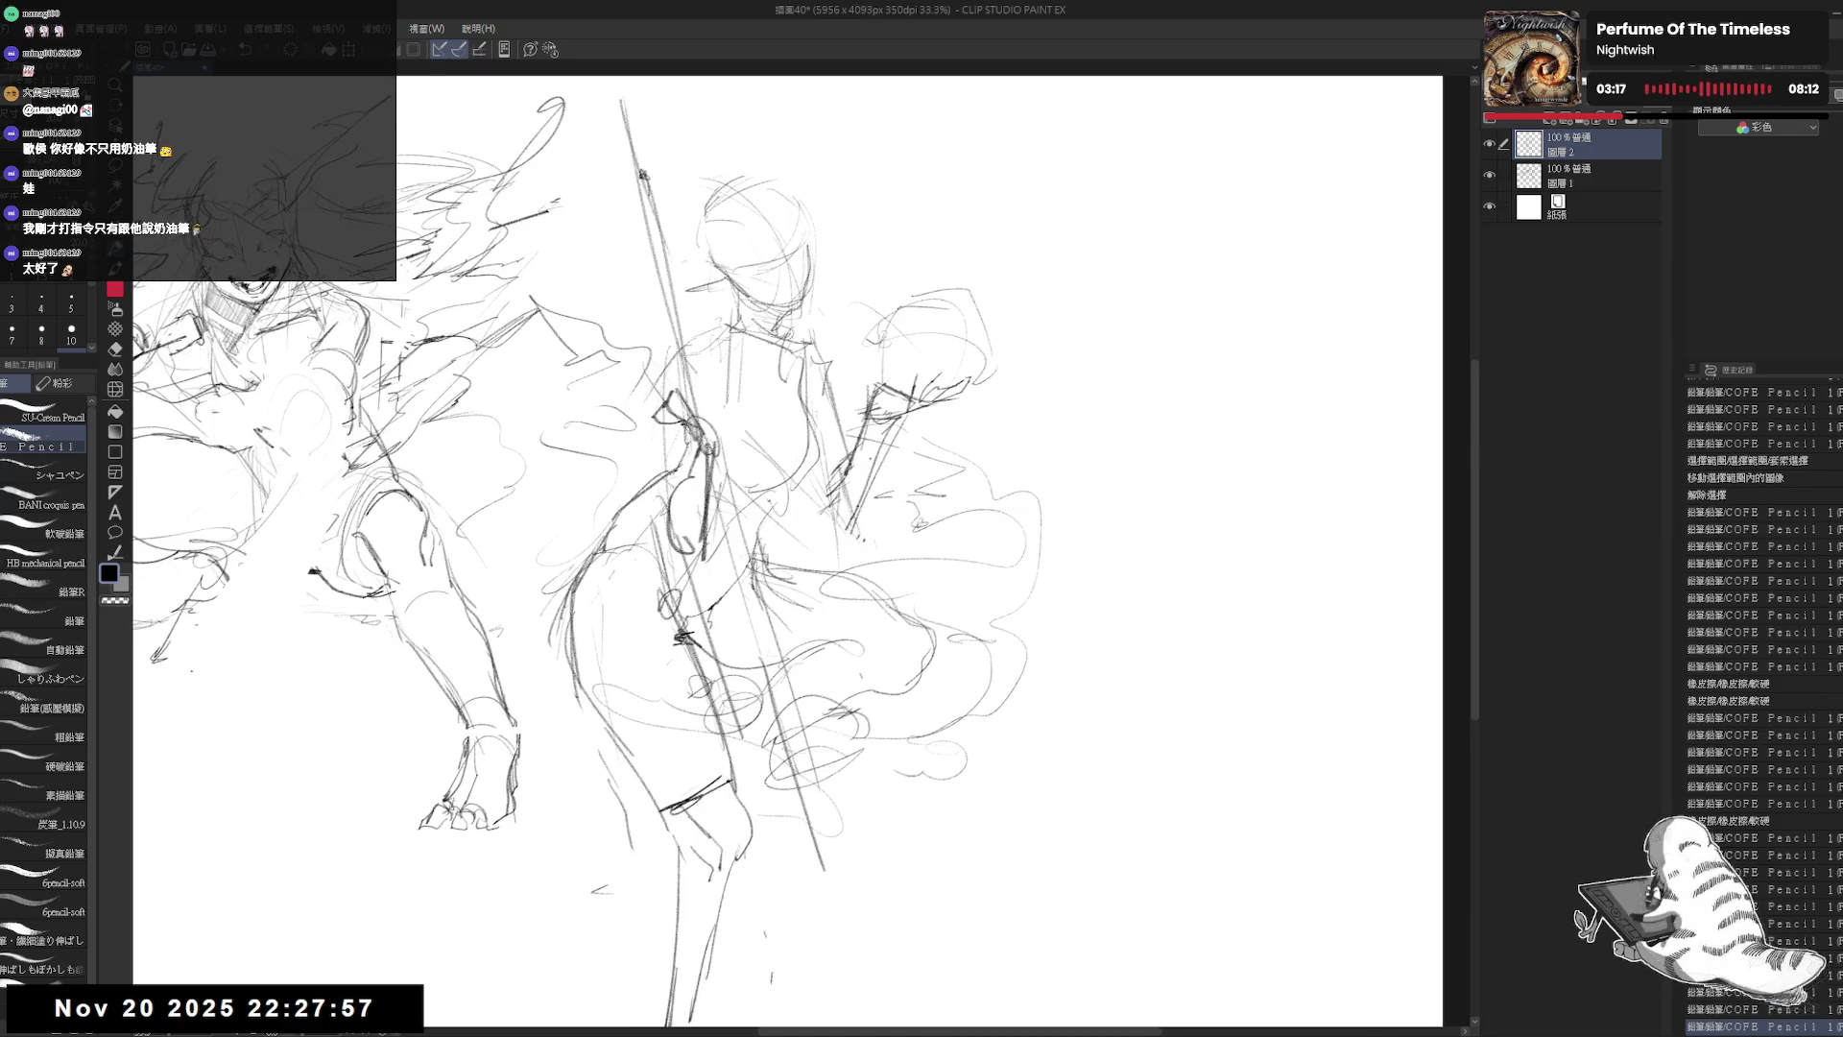
Step: Lasso-select the middle figure's lower leg and move it to a new position
{"action": "scroll", "coordinate": [861, 462], "scroll_direction": "down", "scroll_amount": 1}
{"action": "key", "text": "m"}
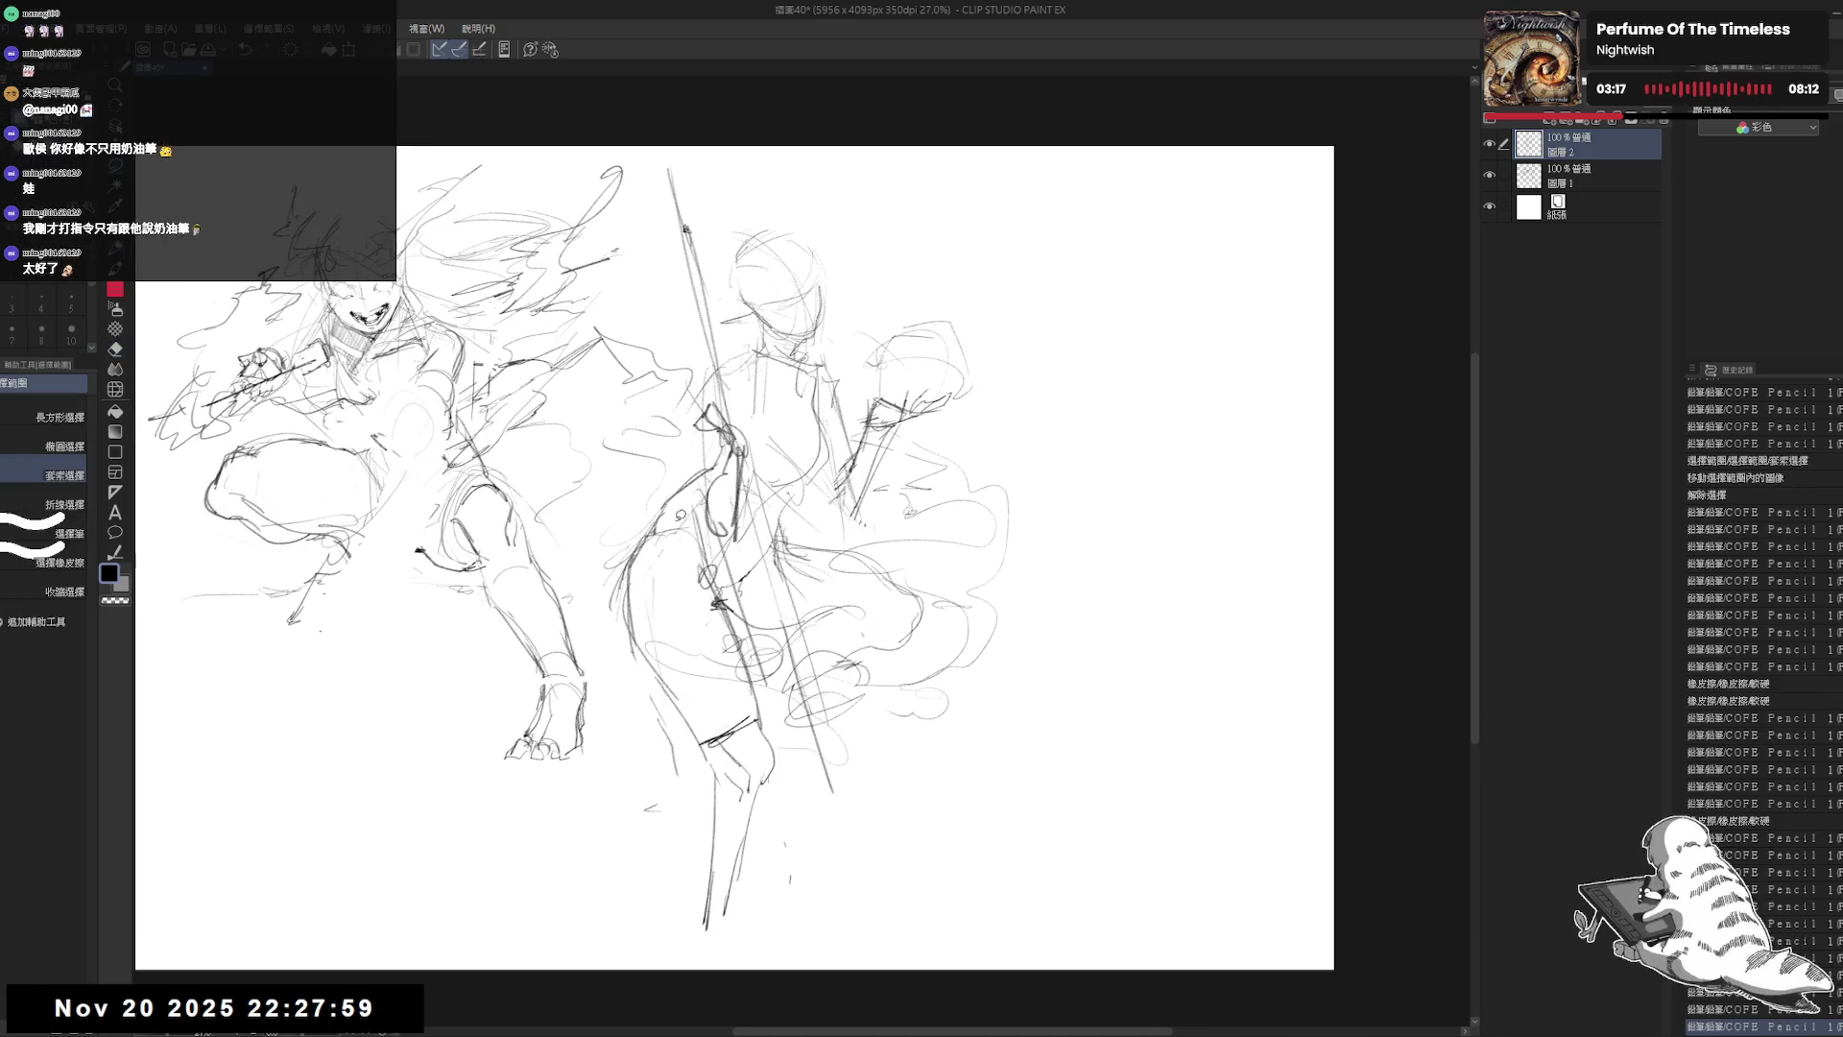
{"action": "mouse_move", "coordinate": [672, 480]}
{"action": "left_mouse_down"}
{"action": "mouse_move", "coordinate": [638, 677]}
{"action": "mouse_move", "coordinate": [758, 926]}
{"action": "mouse_move", "coordinate": [763, 715]}
{"action": "mouse_move", "coordinate": [672, 480]}
{"action": "left_mouse_up"}
{"action": "left_click_drag", "start_coordinate": [710, 672], "coordinate": [725, 657]}
{"action": "key", "text": "ctrl+d"}
Step: Erase stray marks and the old lower-leg strokes, touching up lines near the leg
{"action": "key", "text": "e"}
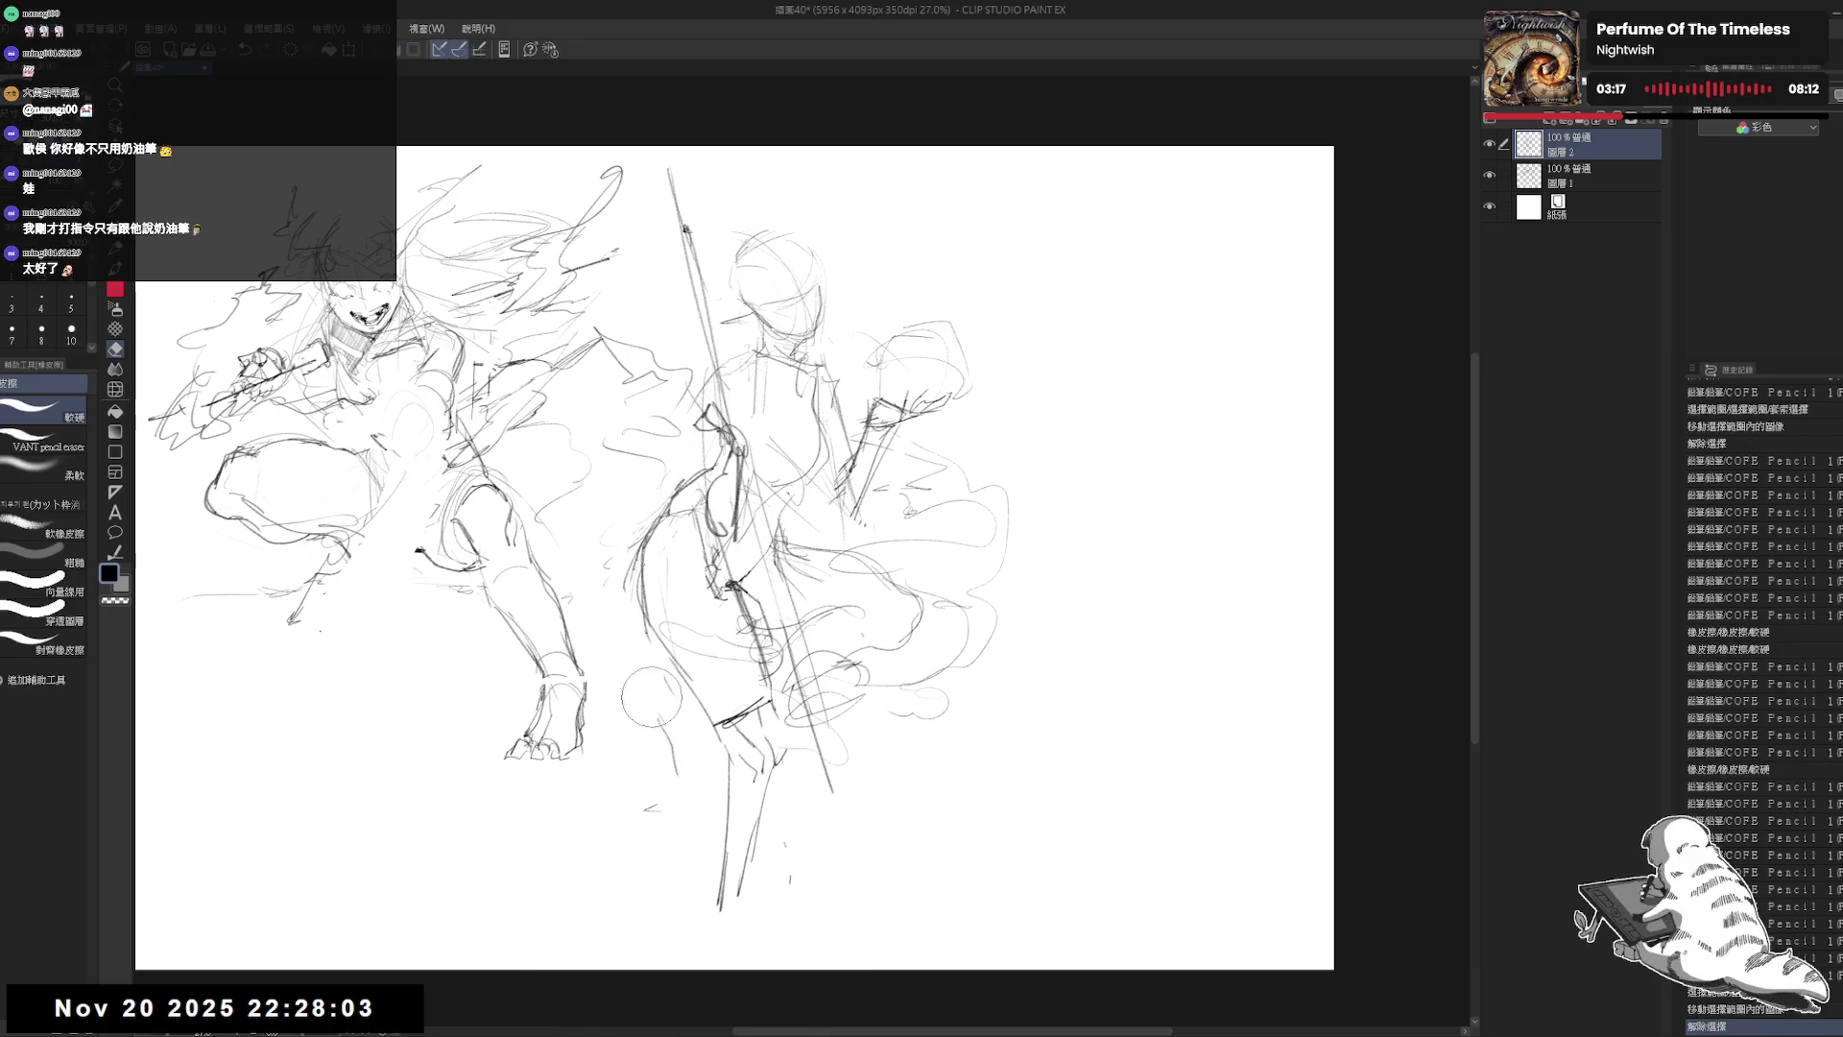
{"action": "mouse_move", "coordinate": [663, 533]}
{"action": "left_mouse_down"}
{"action": "mouse_move", "coordinate": [620, 595]}
{"action": "mouse_move", "coordinate": [651, 620]}
{"action": "left_mouse_up"}
{"action": "key", "text": "p"}
{"action": "left_click_drag", "start_coordinate": [705, 696], "coordinate": [720, 888]}
{"action": "key", "text": "e"}
{"action": "left_click_drag", "start_coordinate": [777, 783], "coordinate": [724, 907]}
{"action": "key", "text": "p"}
Step: Sketch a new foot under the middle figure and refine its outline
{"action": "mouse_move", "coordinate": [735, 730]}
{"action": "left_mouse_down"}
{"action": "mouse_move", "coordinate": [645, 807]}
{"action": "mouse_move", "coordinate": [744, 788]}
{"action": "mouse_move", "coordinate": [612, 866]}
{"action": "left_mouse_up"}
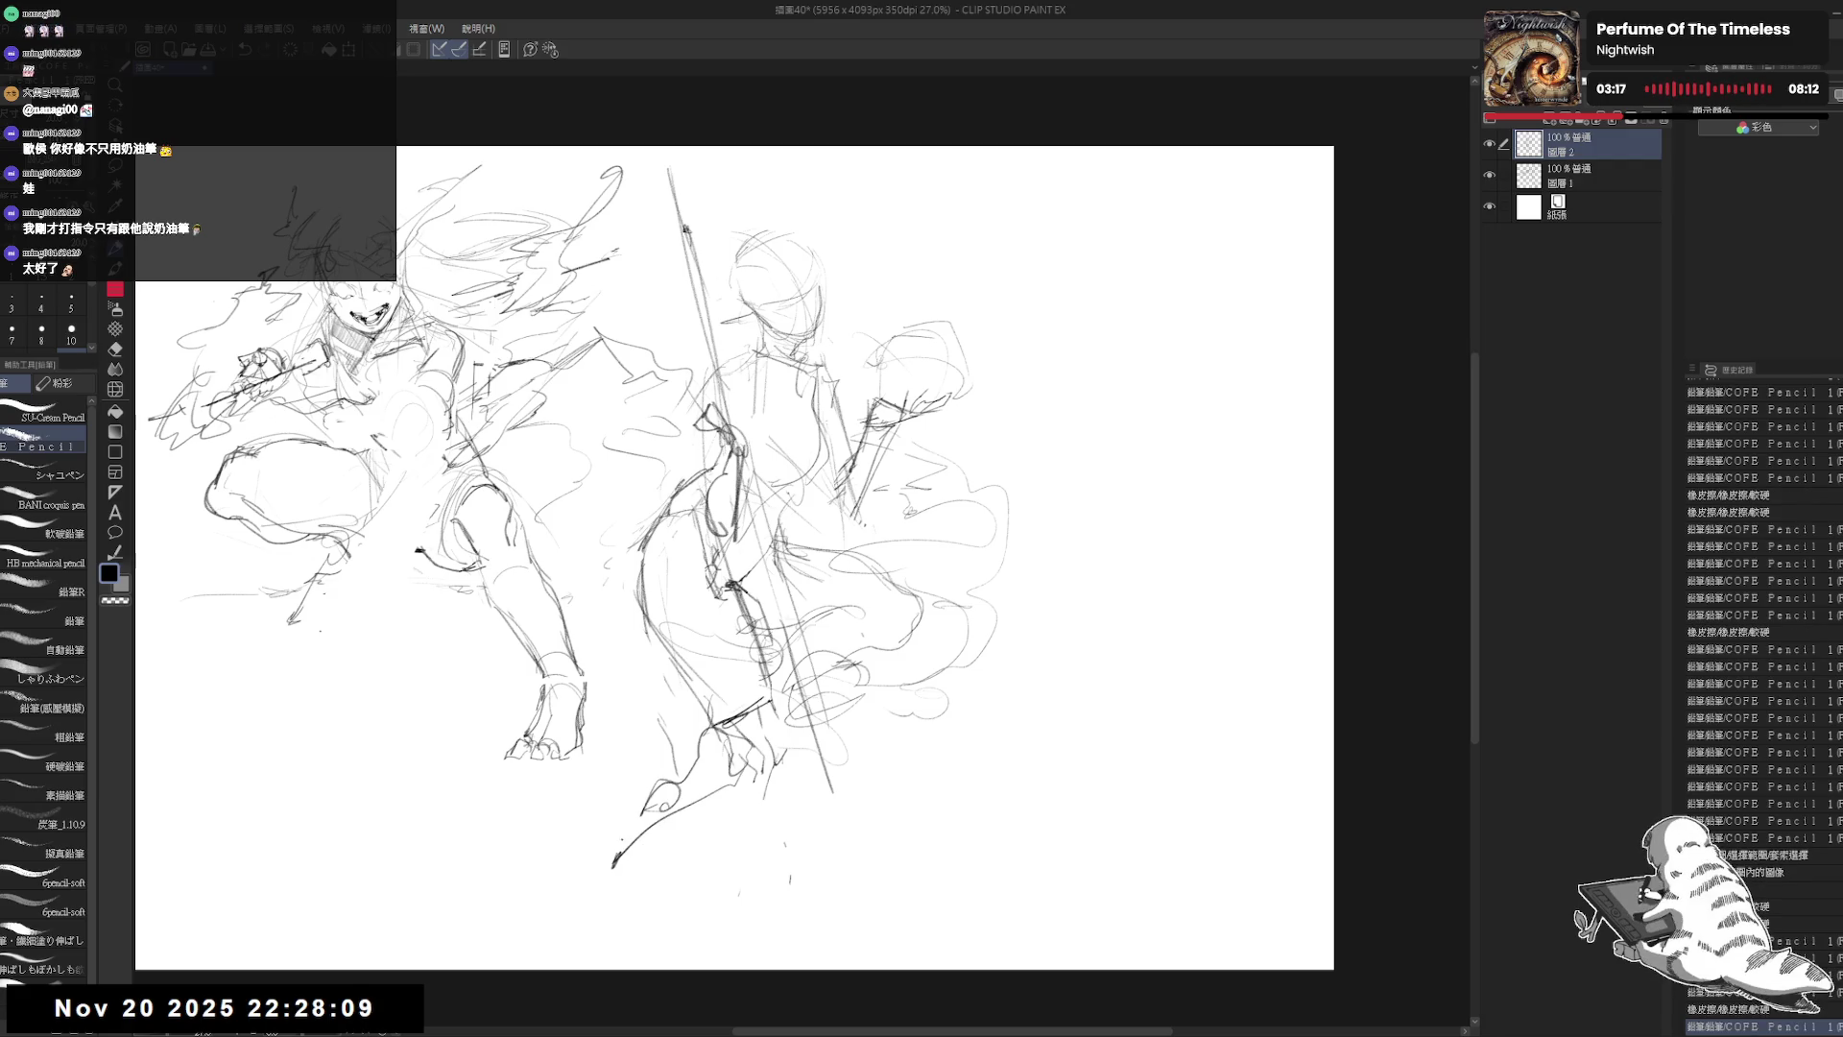
{"action": "left_click_drag", "start_coordinate": [707, 725], "coordinate": [605, 826]}
{"action": "key", "text": "e"}
{"action": "key", "text": "p"}
{"action": "left_click_drag", "start_coordinate": [691, 732], "coordinate": [653, 792]}
{"action": "mouse_move", "coordinate": [651, 788]}
{"action": "left_mouse_down"}
{"action": "mouse_move", "coordinate": [626, 799]}
{"action": "mouse_move", "coordinate": [632, 825]}
{"action": "left_mouse_up"}
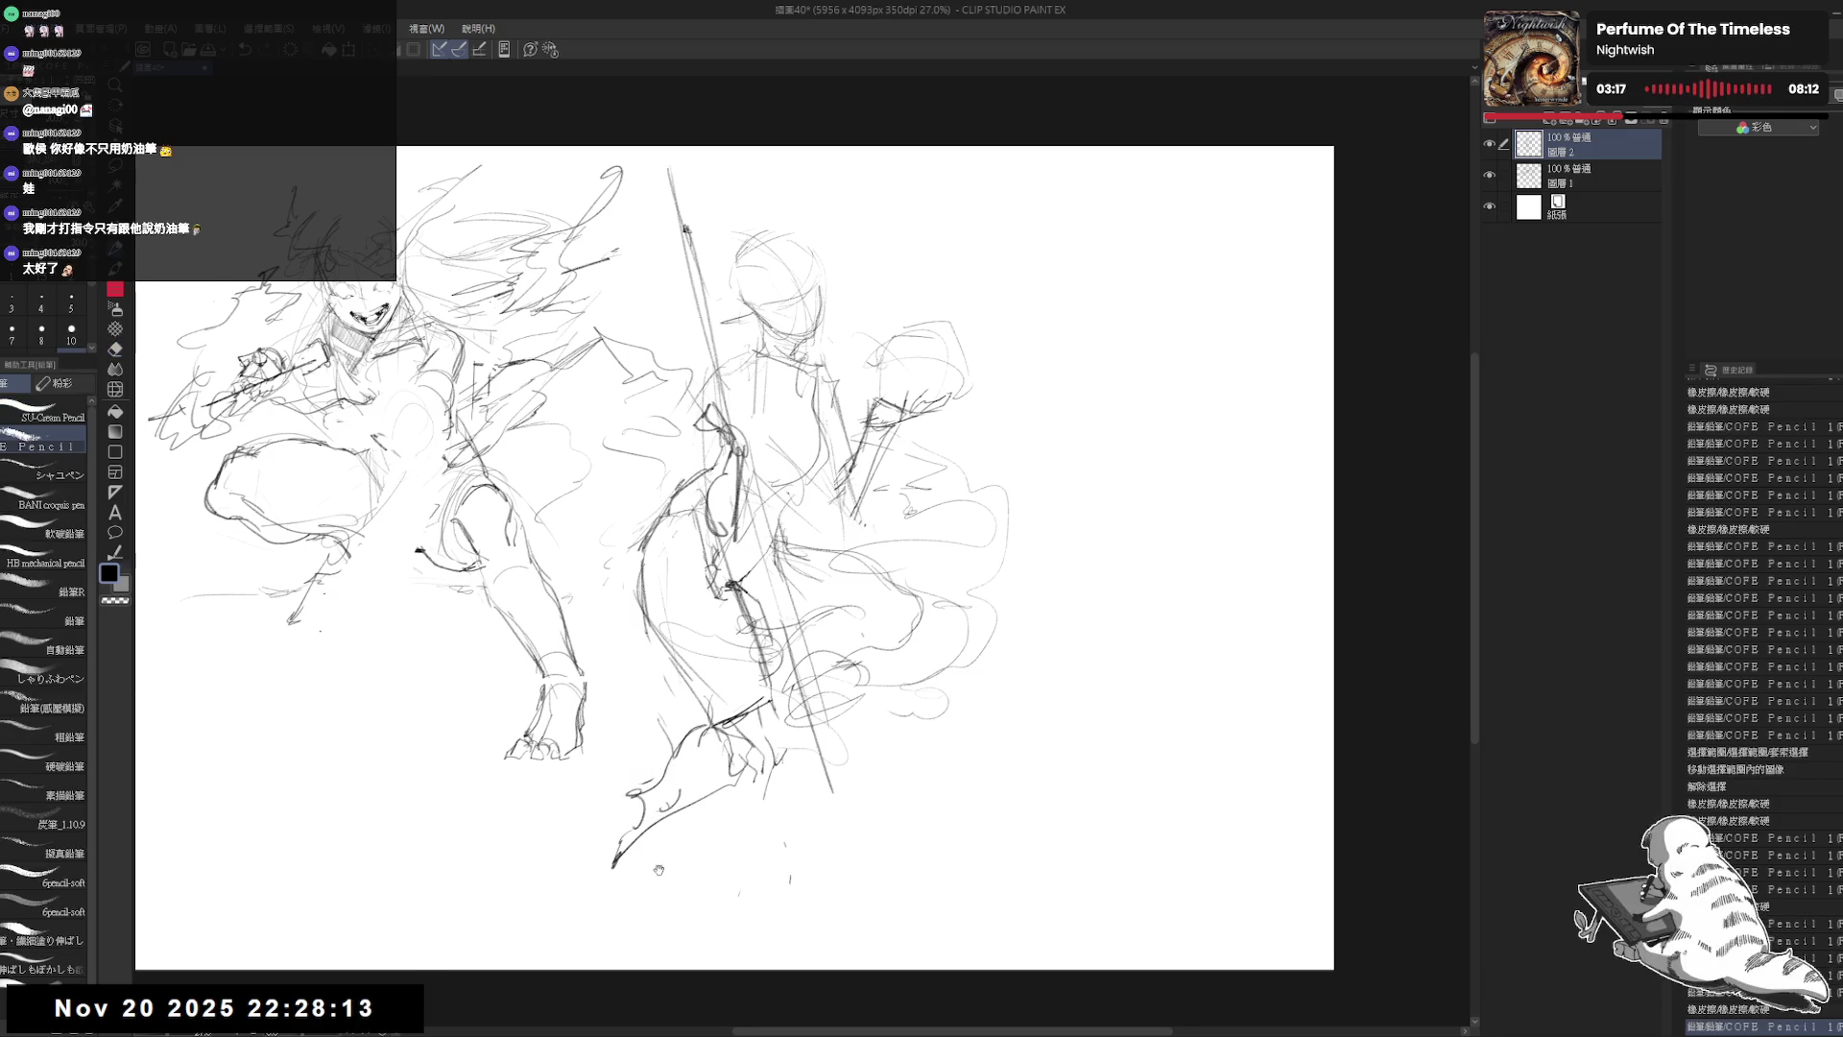
{"action": "left_click_drag", "start_coordinate": [960, 672], "coordinate": [1008, 614]}
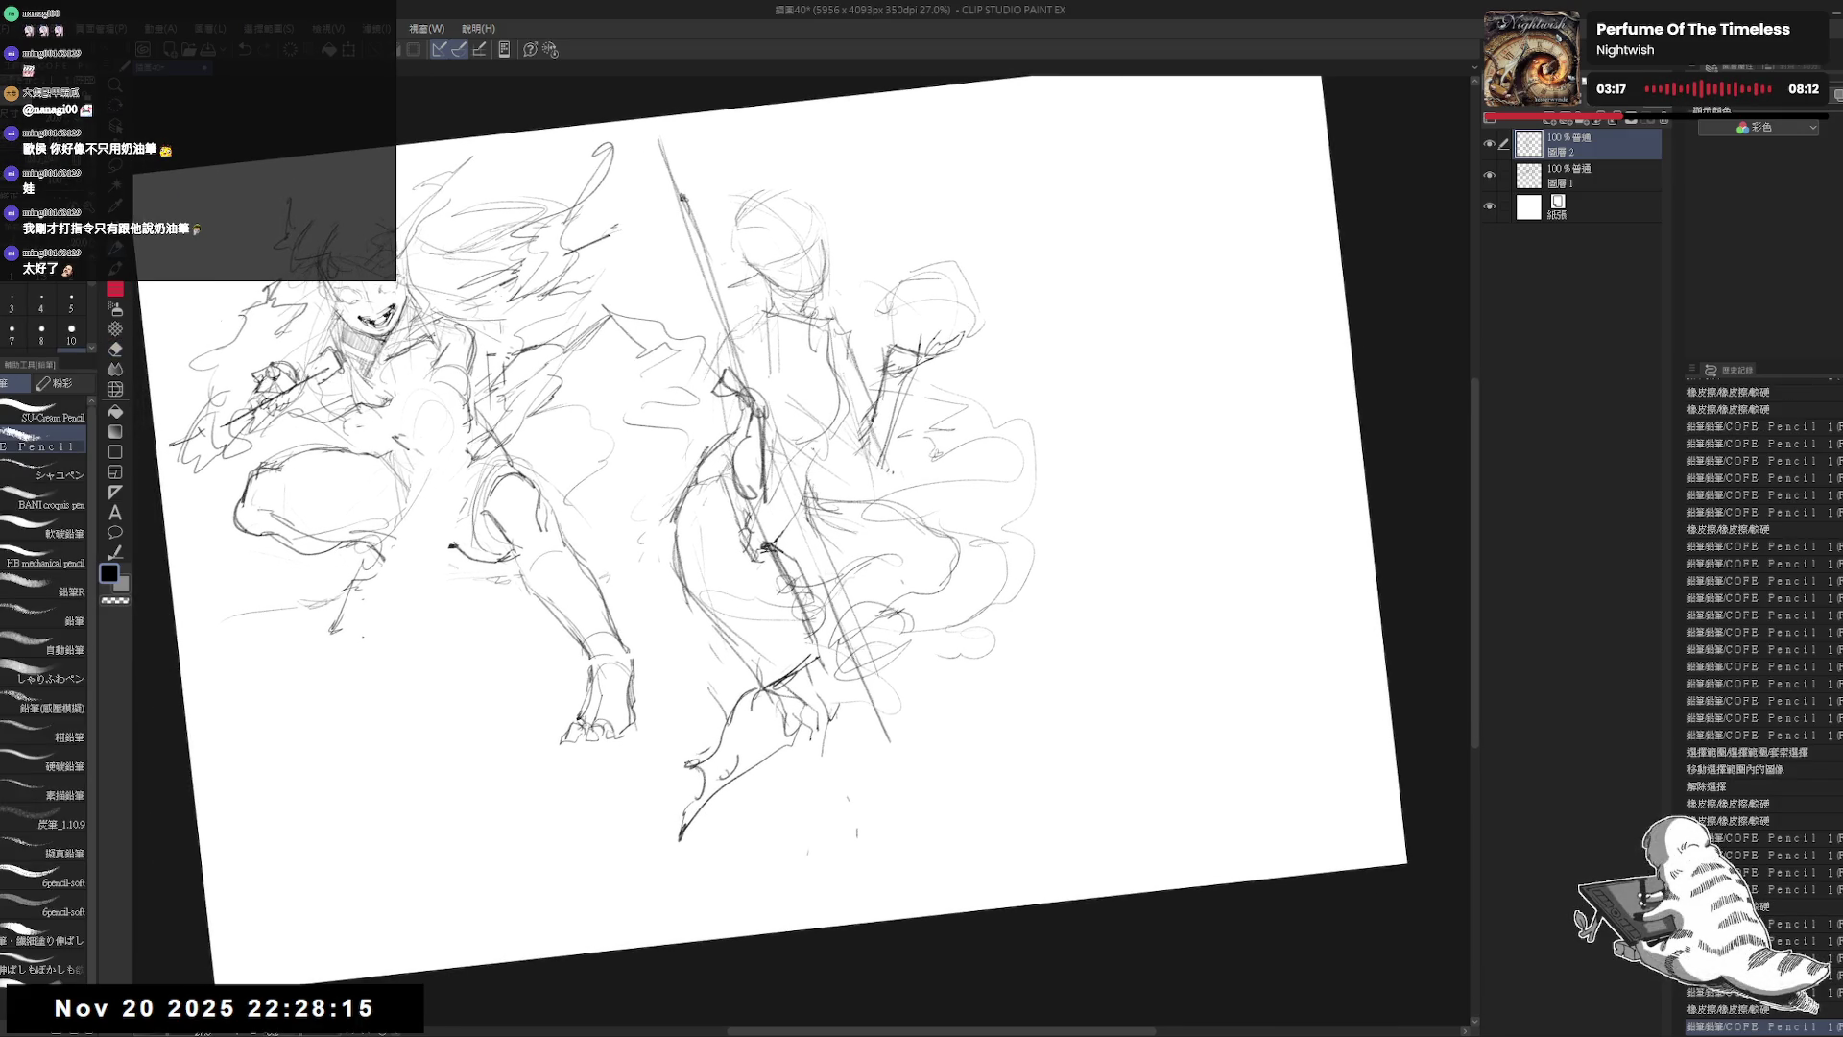
{"action": "left_click_drag", "start_coordinate": [664, 766], "coordinate": [646, 843]}
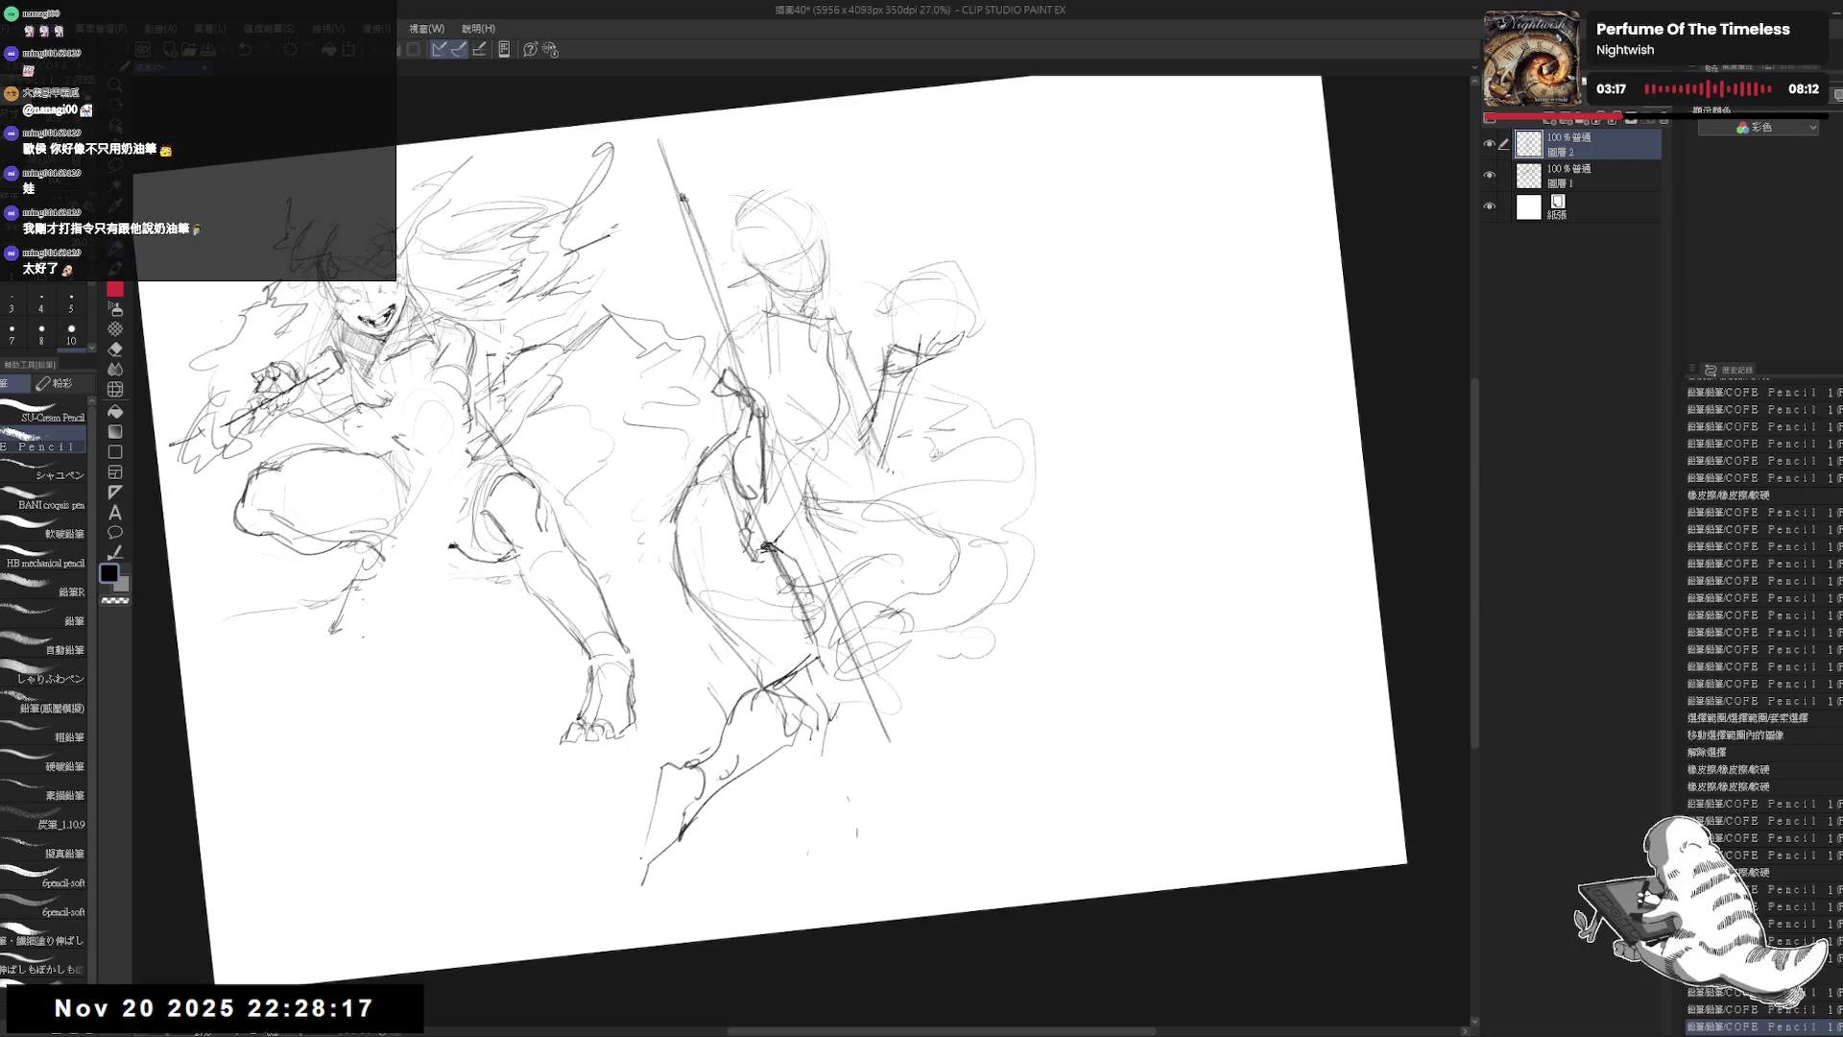
Step: Reset the canvas rotation to level and add a new Layer 3 on top of the stack
{"action": "key", "text": "ctrl+0"}
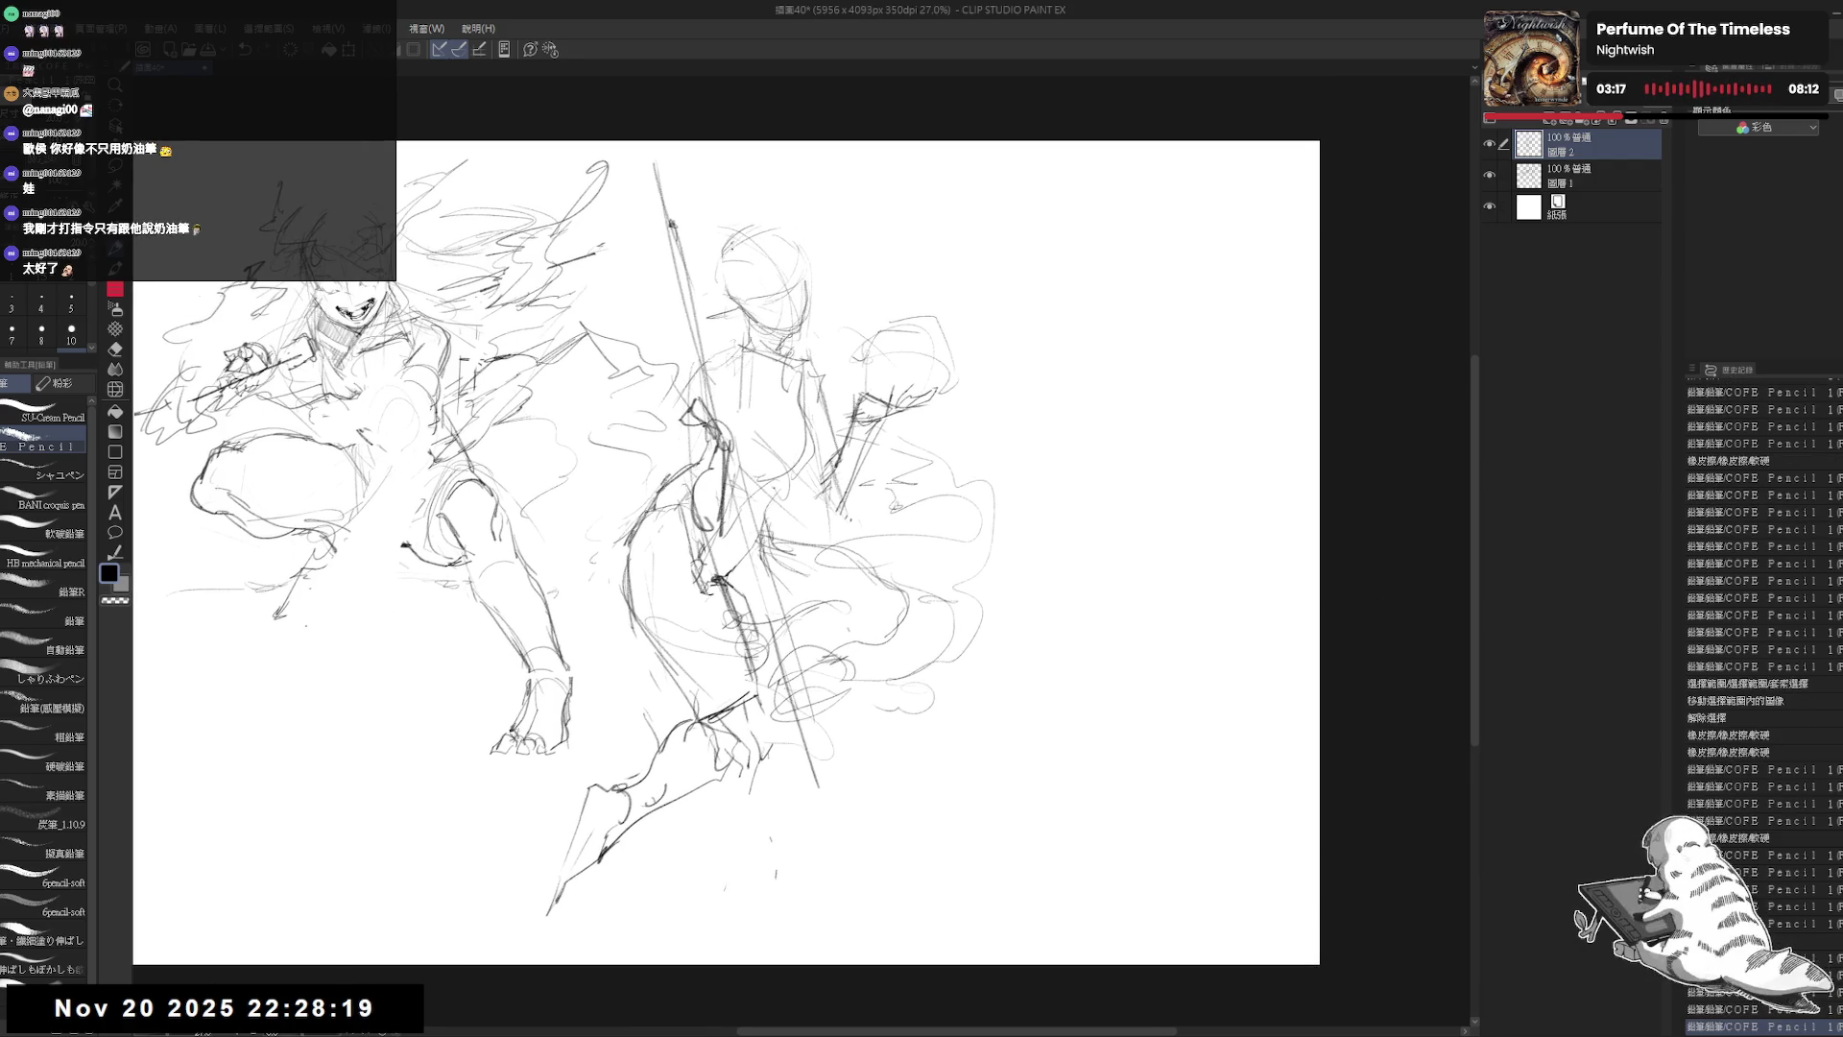
{"action": "left_click_drag", "start_coordinate": [739, 552], "coordinate": [762, 547]}
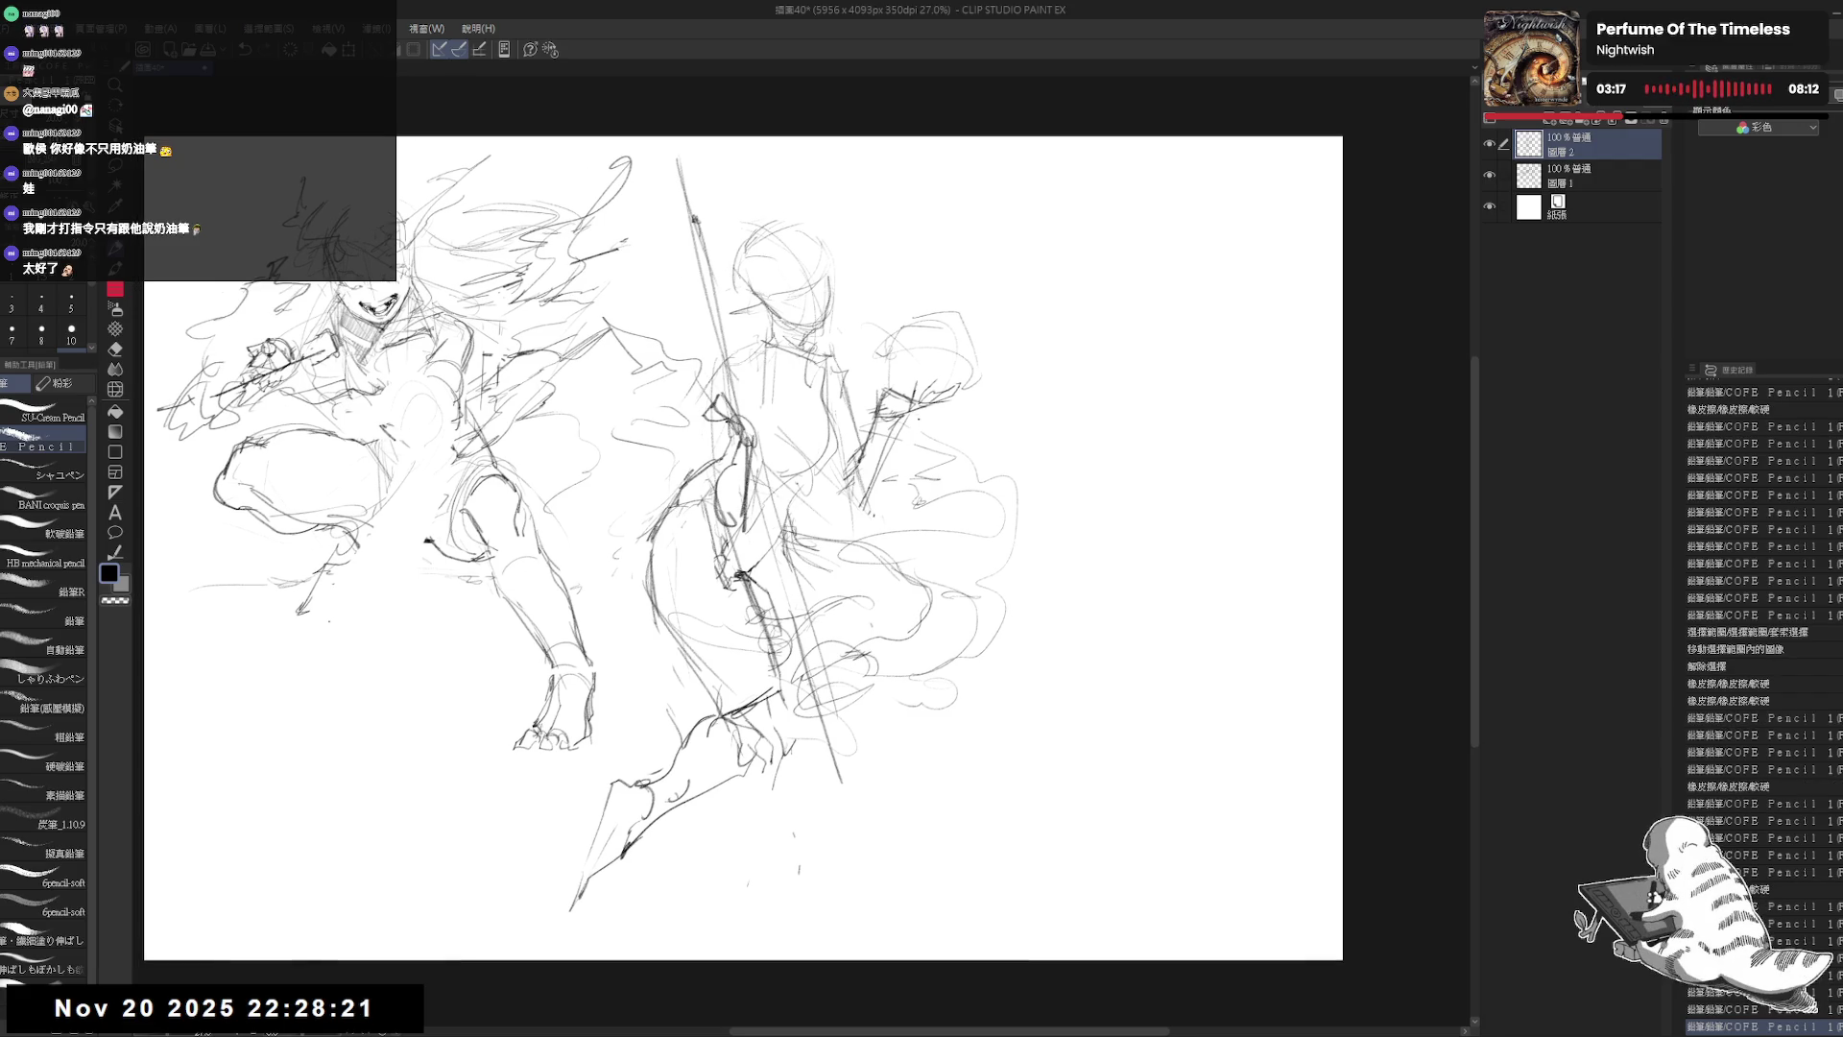
{"action": "scroll", "coordinate": [931, 427], "scroll_direction": "down", "scroll_amount": 2}
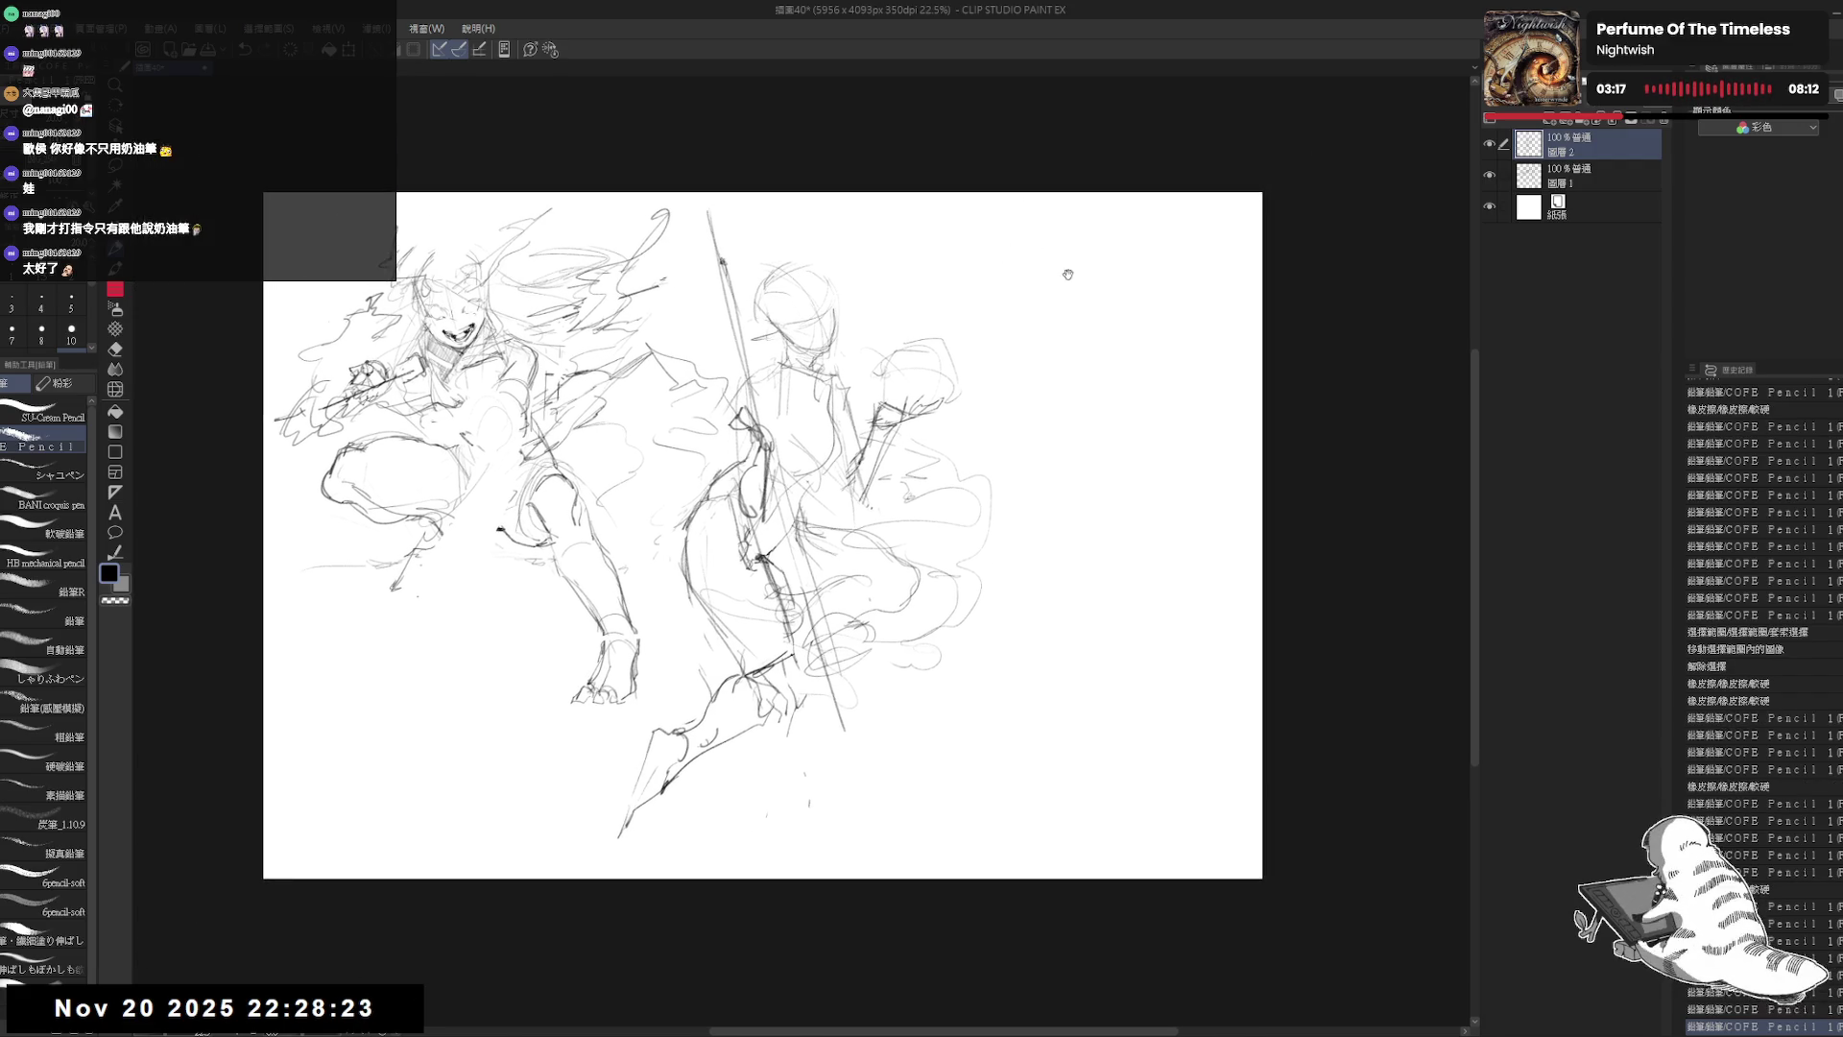
{"action": "left_click_drag", "start_coordinate": [1062, 309], "coordinate": [1051, 319]}
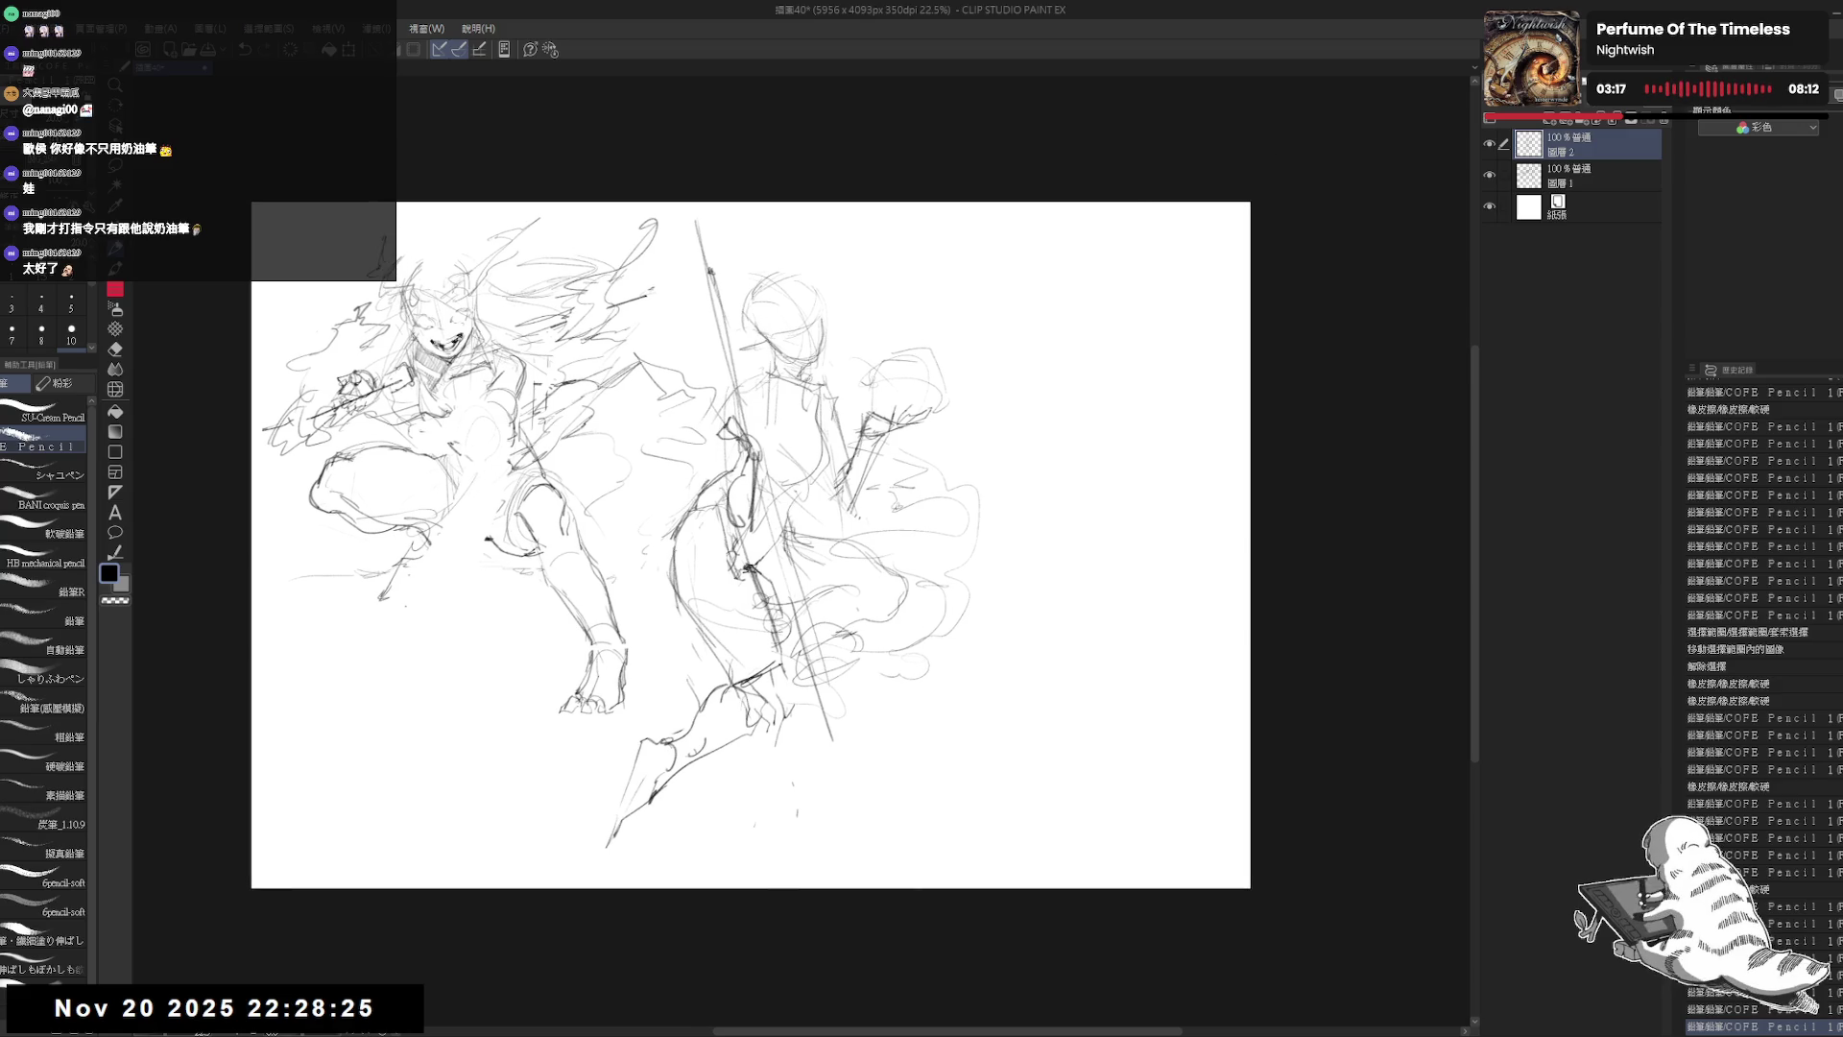
{"action": "left_click", "coordinate": [1549, 122]}
{"action": "scroll", "coordinate": [1010, 389], "scroll_direction": "up", "scroll_amount": 2}
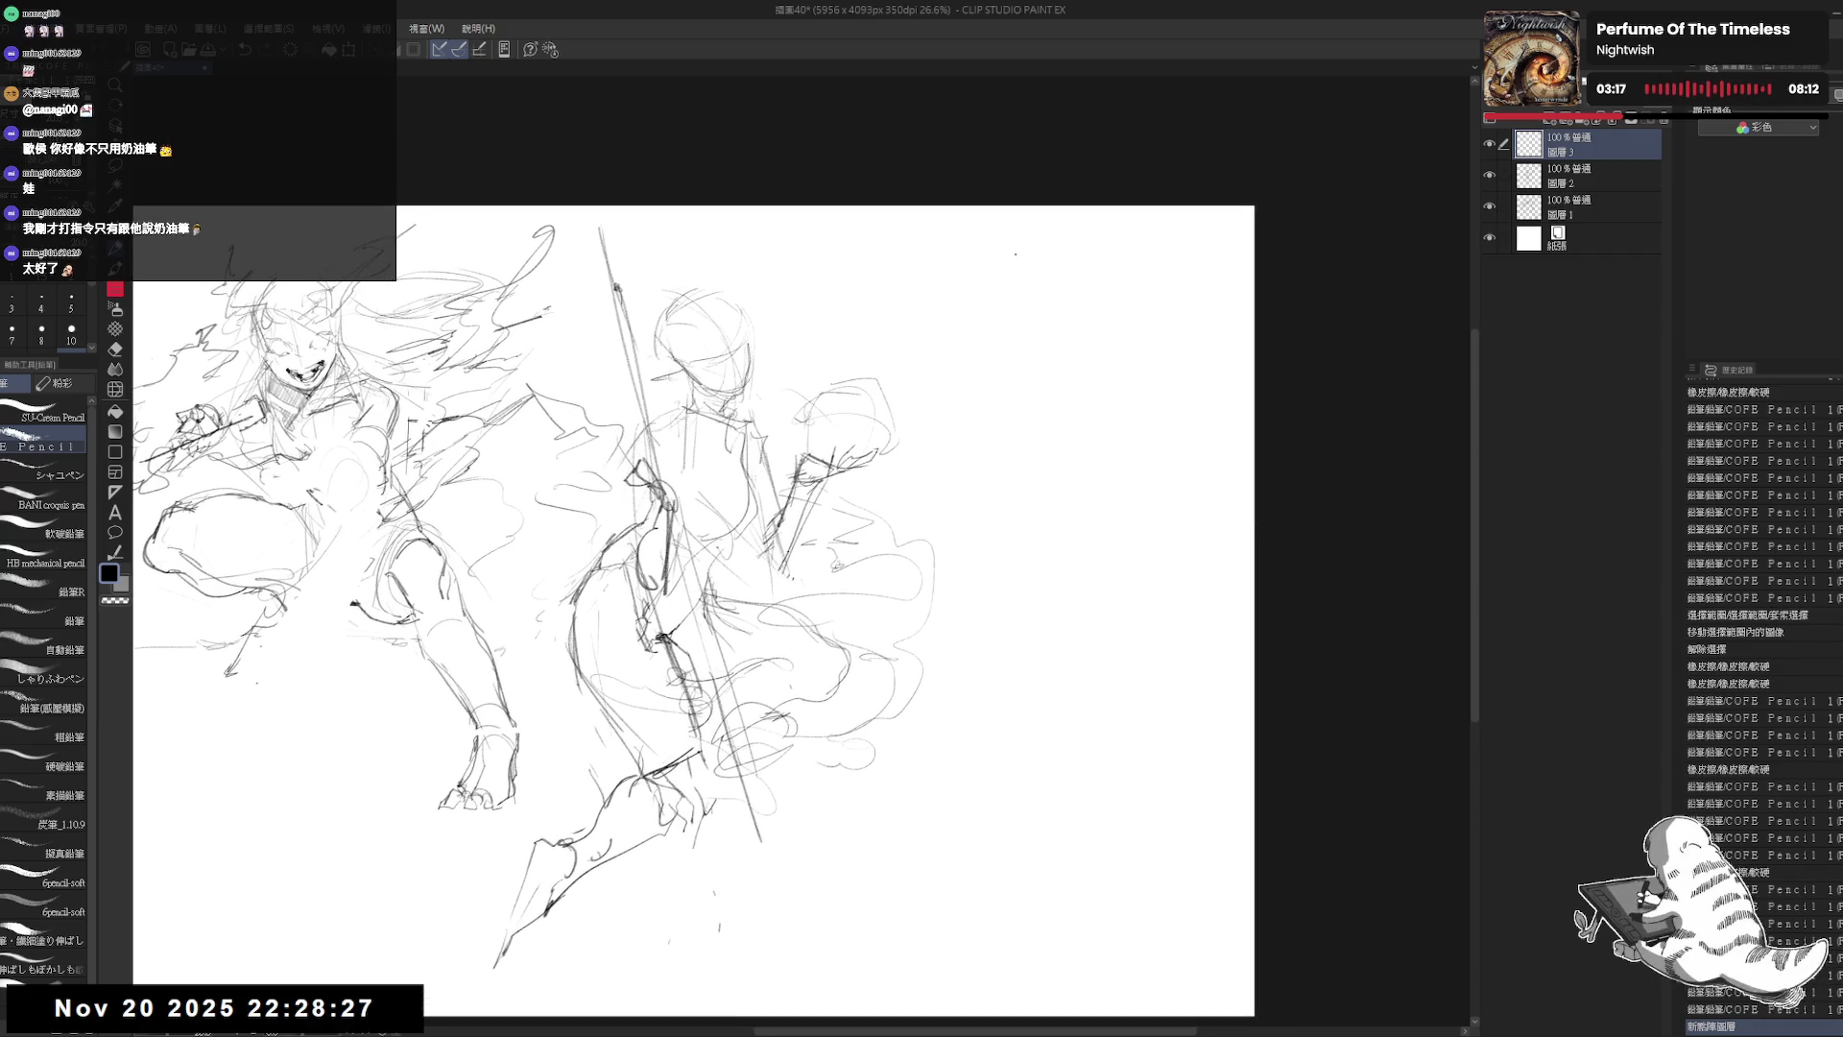
Step: Sketch the outline of a new head at the upper right of the canvas
{"action": "mouse_move", "coordinate": [1006, 303]}
{"action": "left_mouse_down"}
{"action": "mouse_move", "coordinate": [1075, 285]}
{"action": "mouse_move", "coordinate": [1056, 268]}
{"action": "mouse_move", "coordinate": [1094, 274]}
{"action": "mouse_move", "coordinate": [1056, 360]}
{"action": "left_mouse_up"}
{"action": "key", "text": "ctrl+z"}
{"action": "left_click", "coordinate": [1059, 360]}
{"action": "left_click", "coordinate": [1005, 291]}
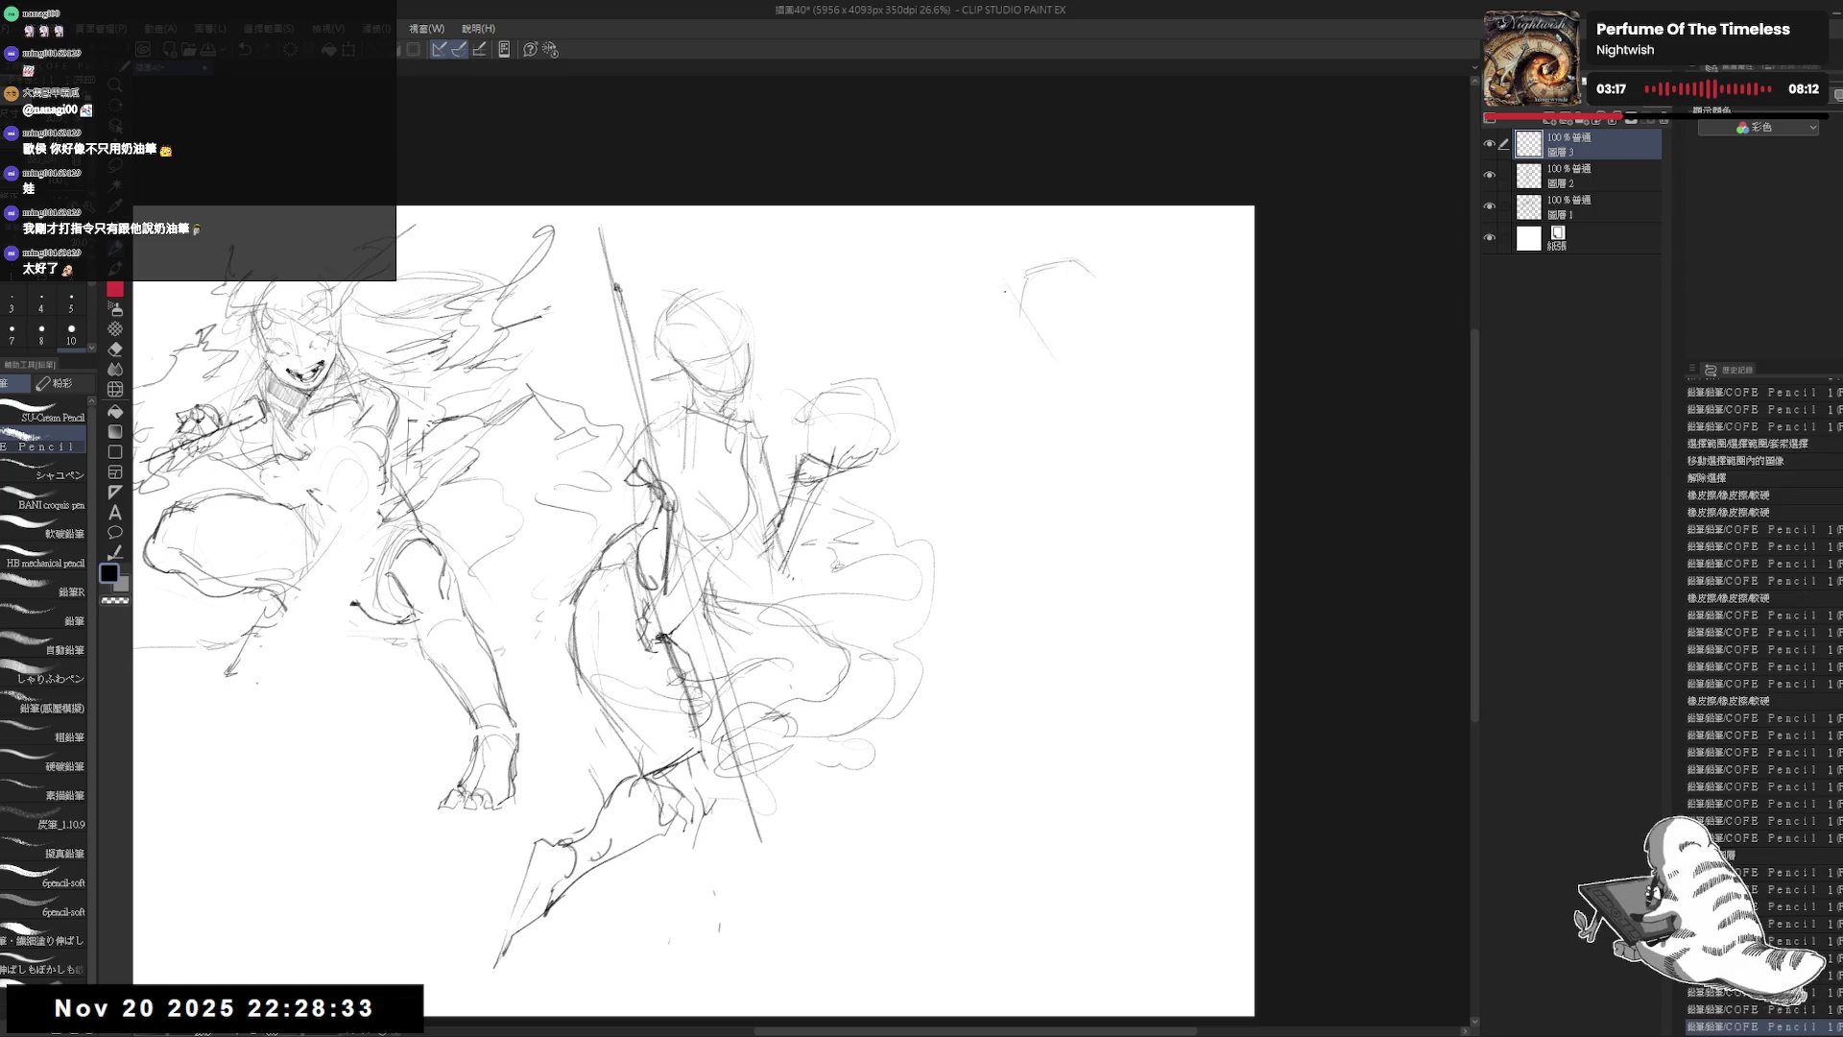
{"action": "mouse_move", "coordinate": [1082, 253]}
{"action": "left_mouse_down"}
{"action": "mouse_move", "coordinate": [1112, 288]}
{"action": "mouse_move", "coordinate": [1018, 288]}
{"action": "mouse_move", "coordinate": [1091, 319]}
{"action": "mouse_move", "coordinate": [1056, 334]}
{"action": "left_mouse_up"}
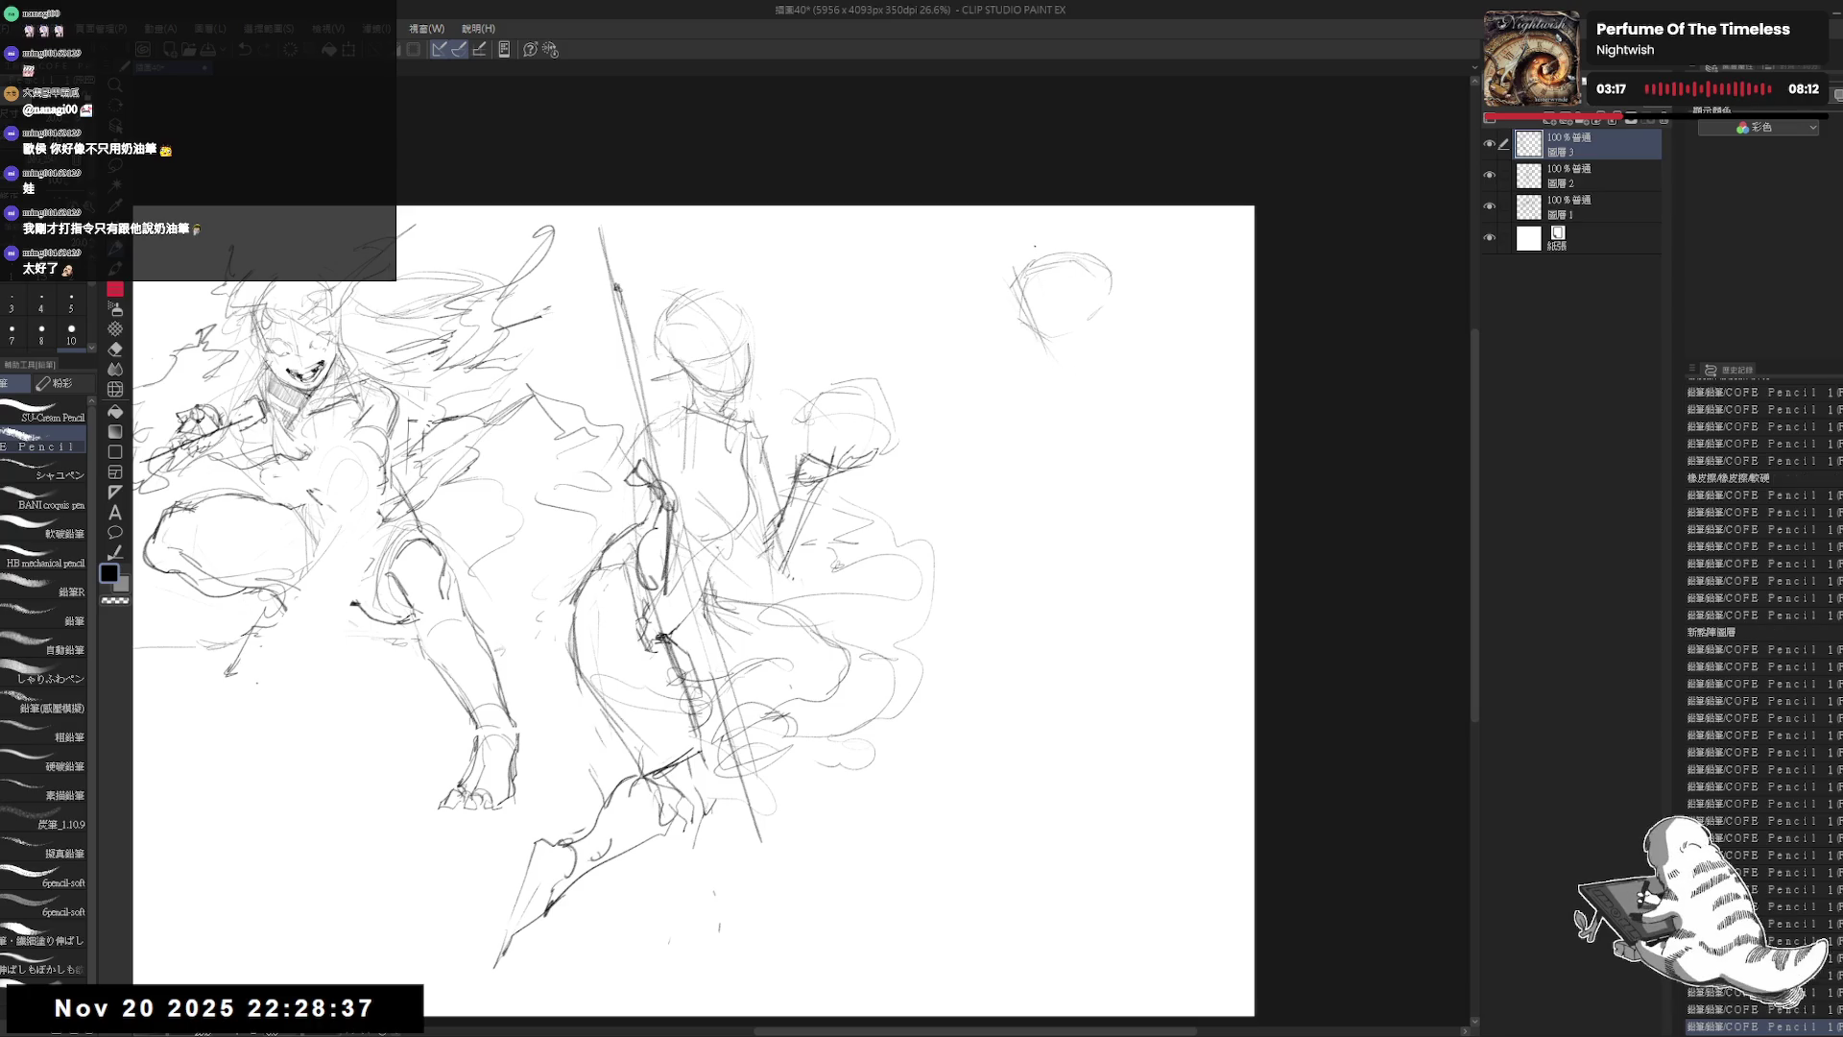
{"action": "left_click_drag", "start_coordinate": [1106, 277], "coordinate": [1112, 290]}
{"action": "mouse_move", "coordinate": [1108, 288]}
{"action": "left_mouse_down"}
{"action": "mouse_move", "coordinate": [1094, 317]}
{"action": "mouse_move", "coordinate": [1074, 270]}
{"action": "left_mouse_up"}
{"action": "left_click", "coordinate": [1073, 270]}
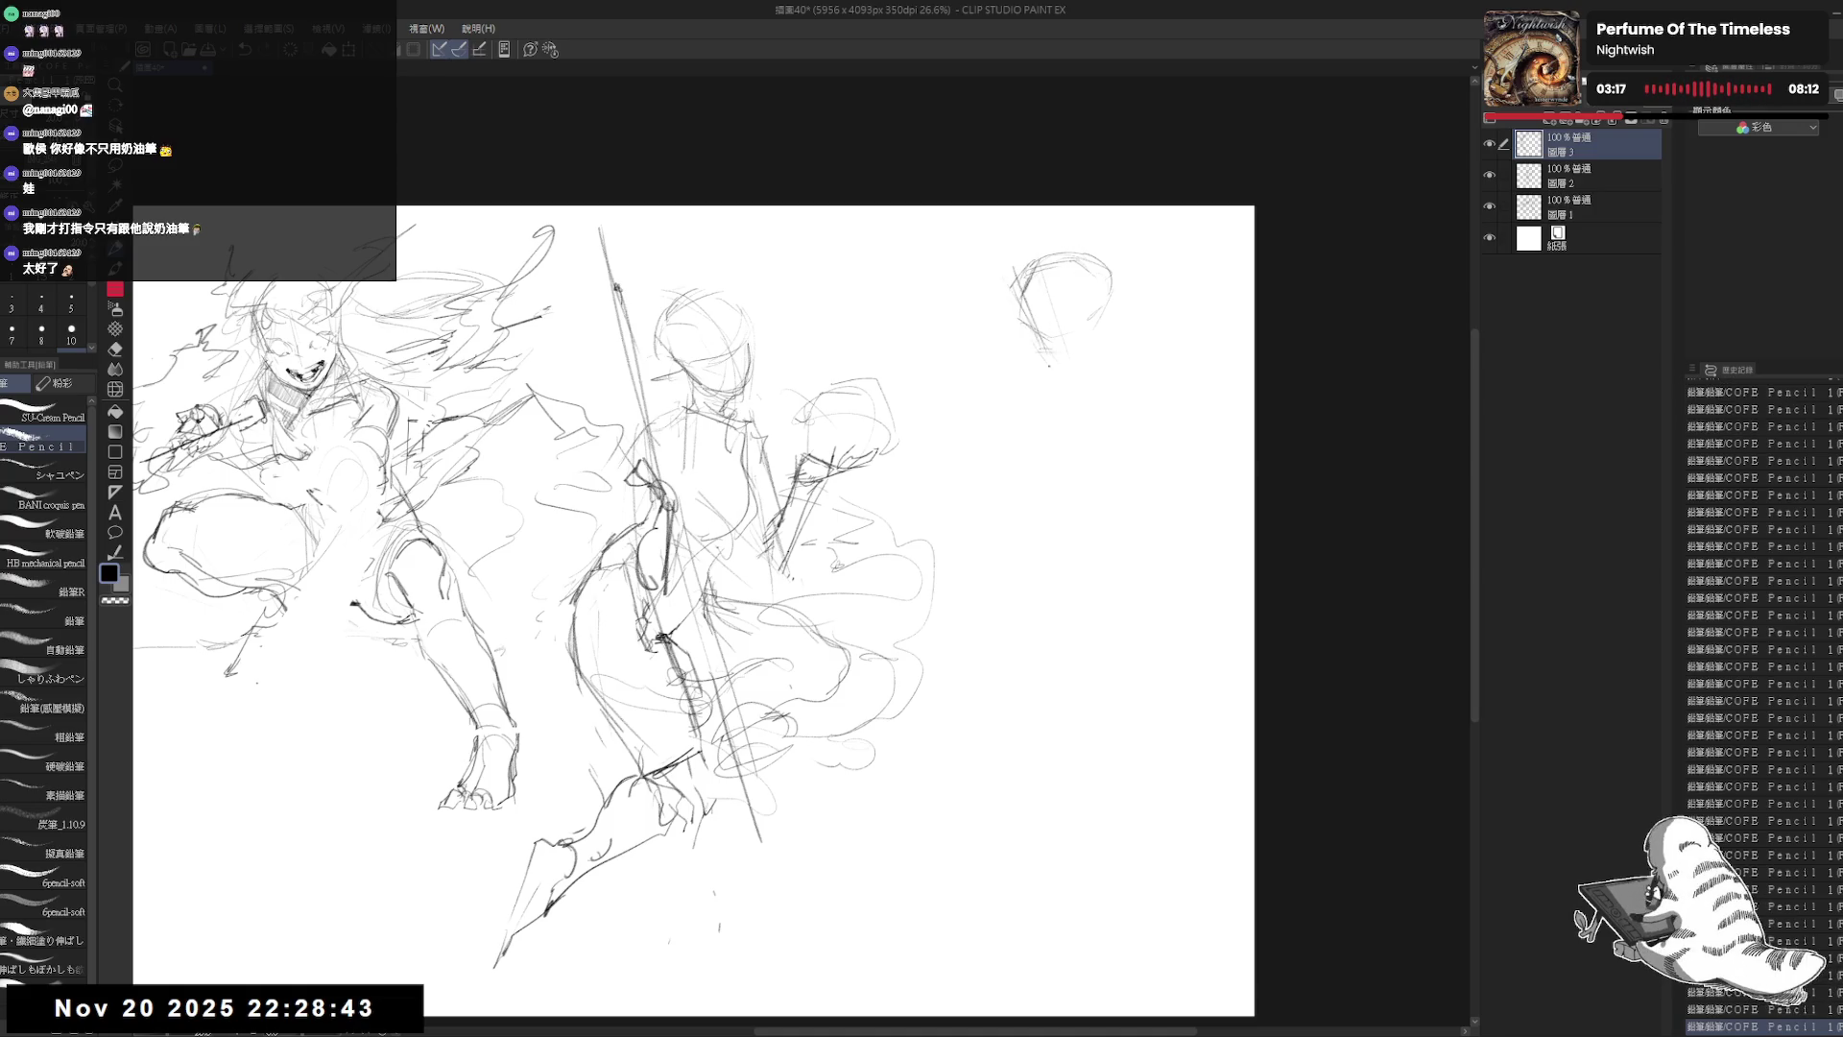
{"action": "left_click_drag", "start_coordinate": [1101, 261], "coordinate": [1111, 331]}
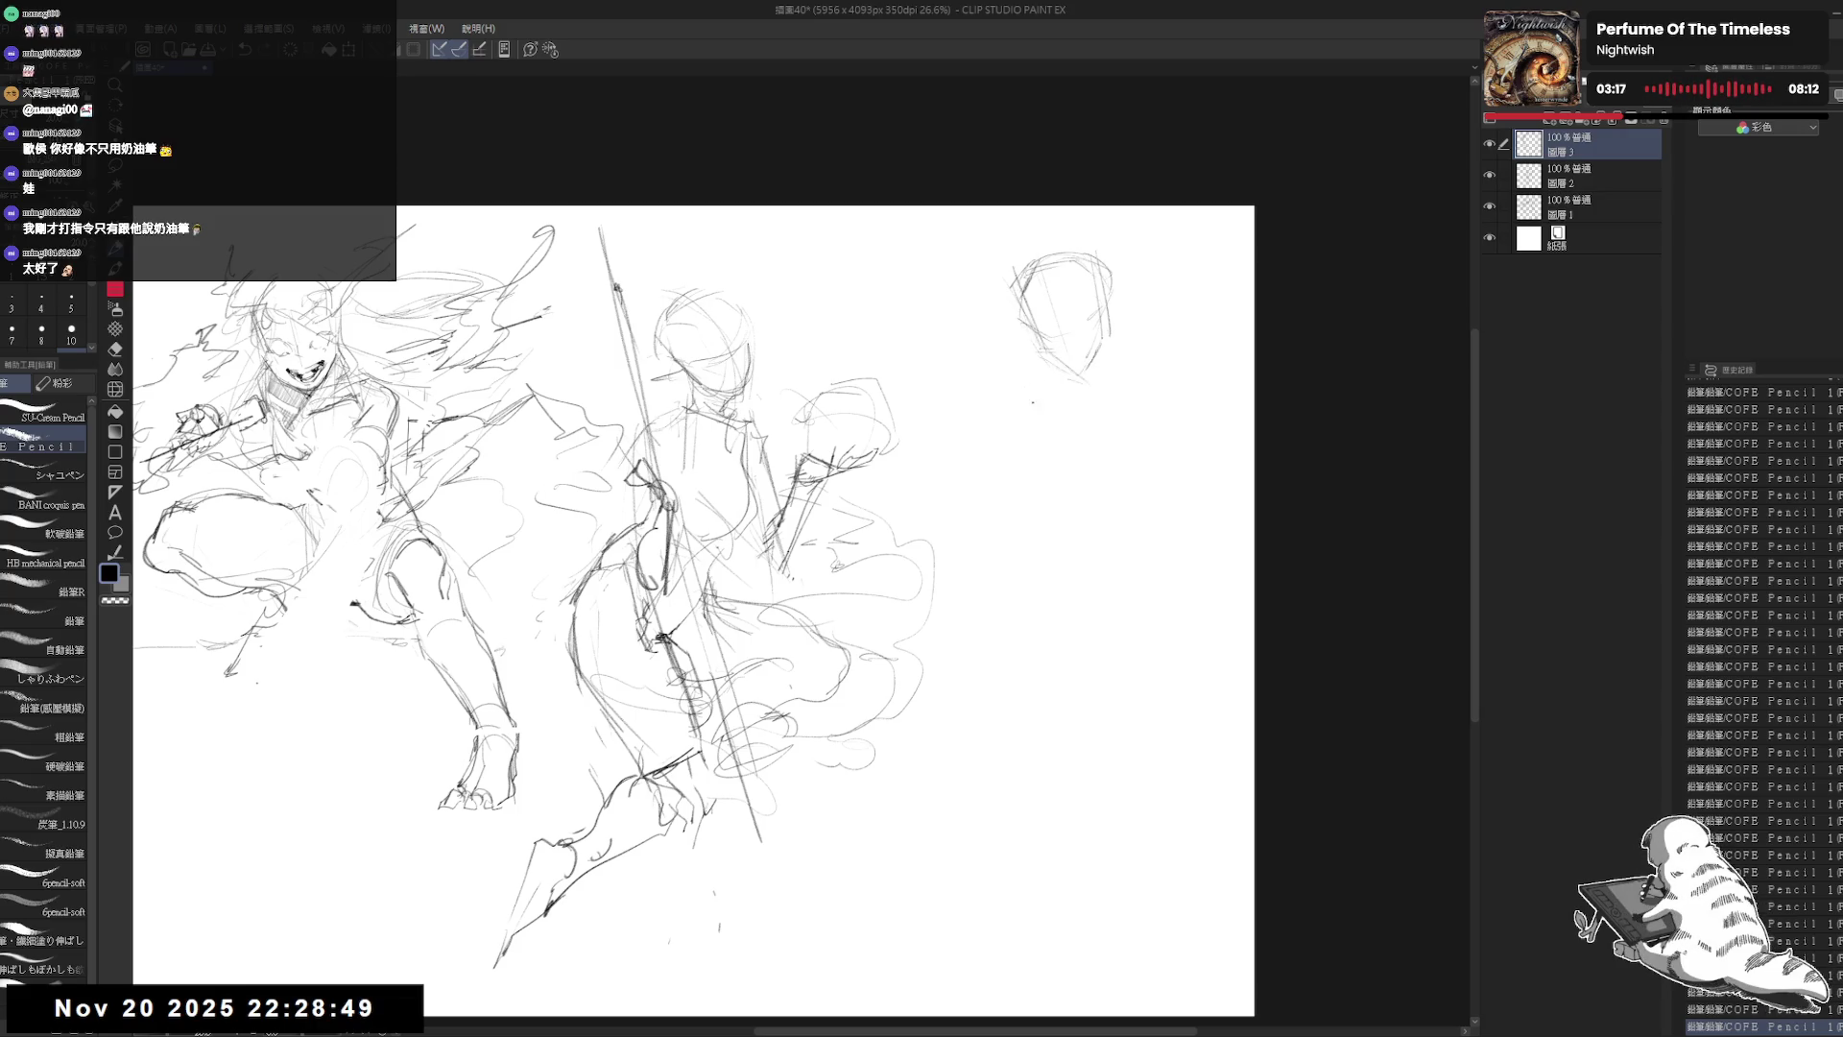
Step: Rough in the shoulder line, neck and torso side below the right-hand head
{"action": "left_click_drag", "start_coordinate": [1051, 377], "coordinate": [996, 417]}
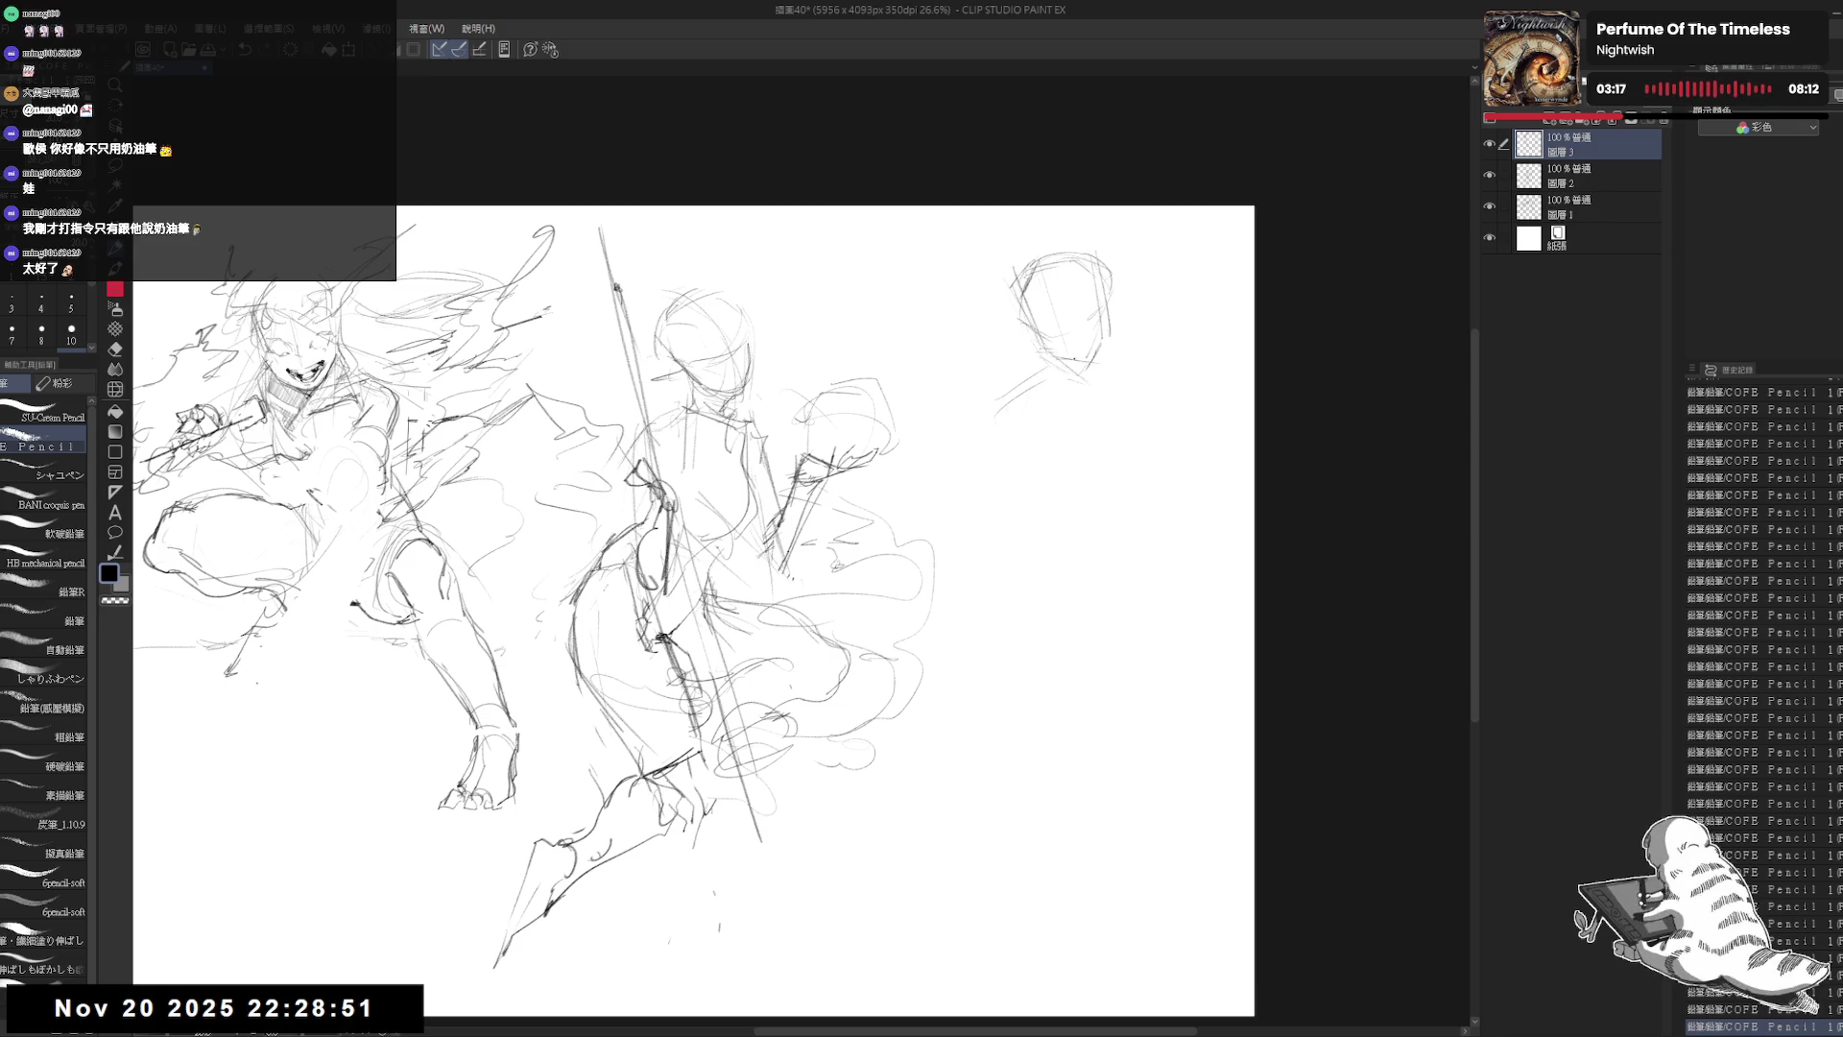
{"action": "left_click_drag", "start_coordinate": [995, 438], "coordinate": [1058, 389]}
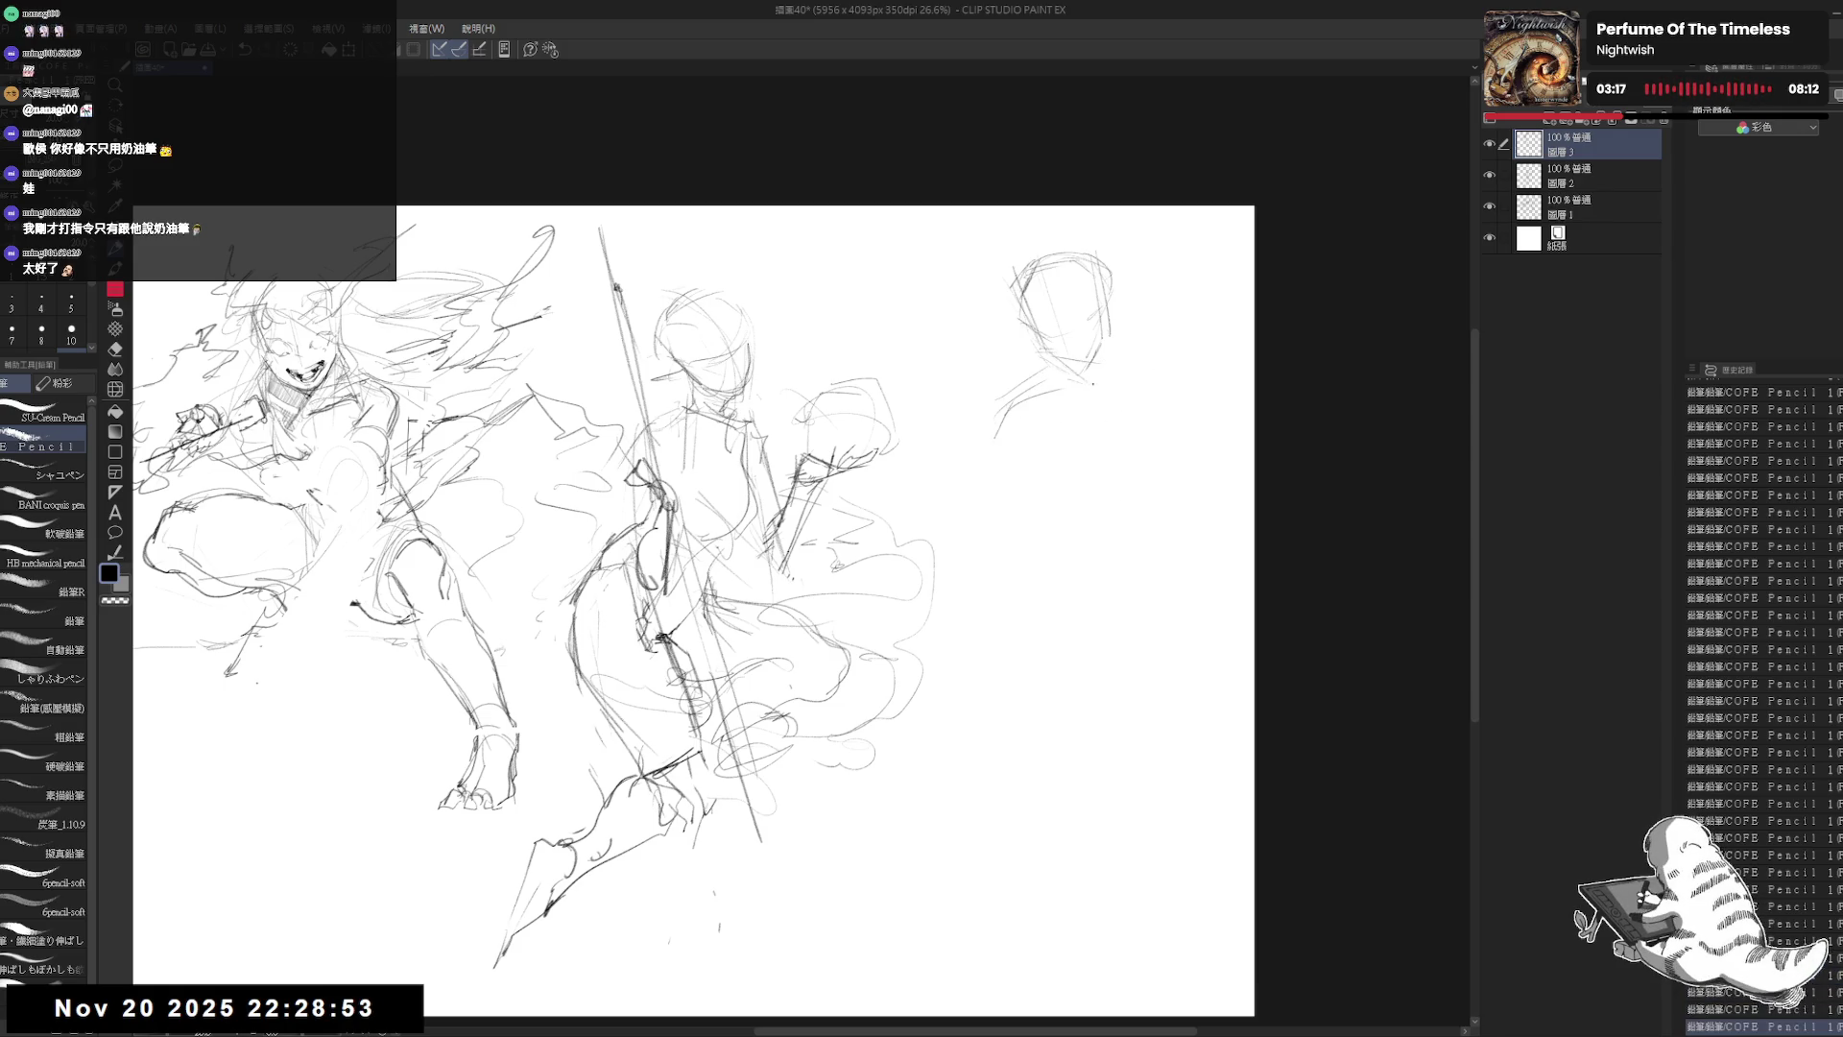
{"action": "mouse_move", "coordinate": [1110, 302]}
{"action": "left_mouse_down"}
{"action": "mouse_move", "coordinate": [1095, 407]}
{"action": "mouse_move", "coordinate": [1104, 367]}
{"action": "mouse_move", "coordinate": [1162, 434]}
{"action": "left_mouse_up"}
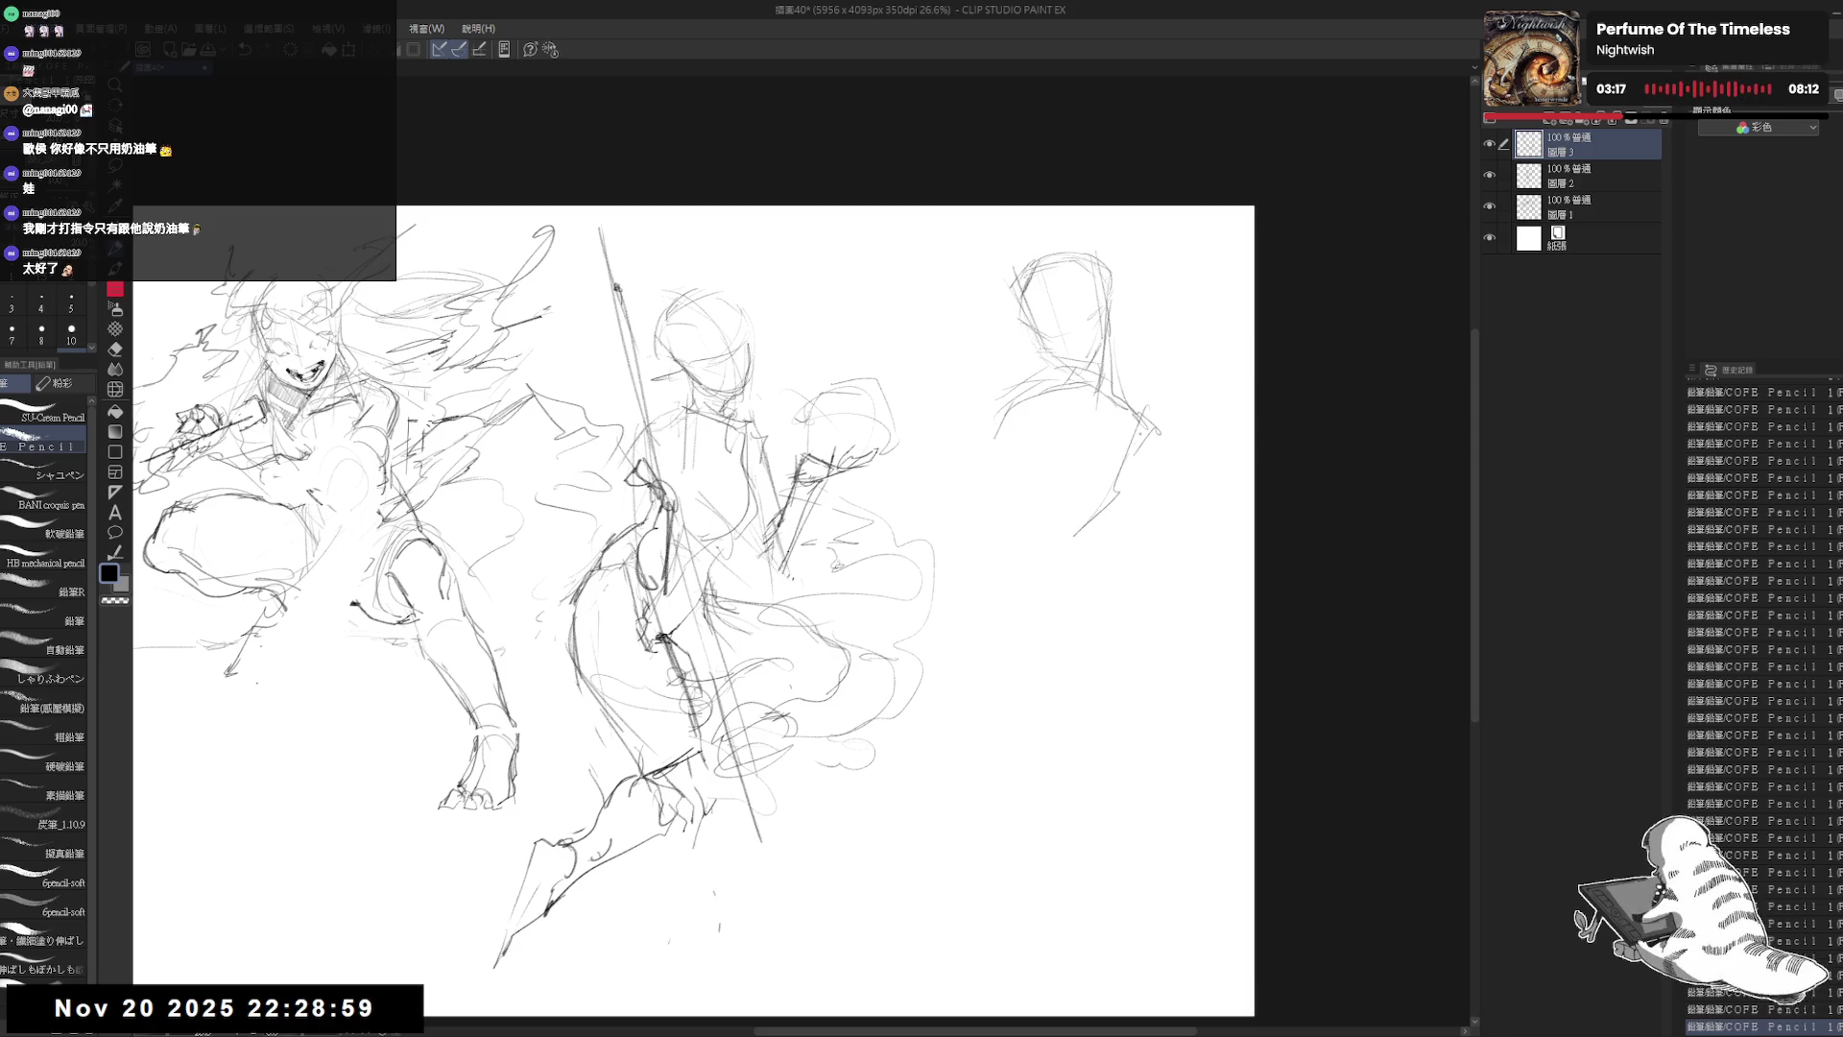
{"action": "mouse_move", "coordinate": [1117, 374]}
{"action": "left_mouse_down"}
{"action": "mouse_move", "coordinate": [1091, 409]}
{"action": "mouse_move", "coordinate": [1076, 574]}
{"action": "left_mouse_up"}
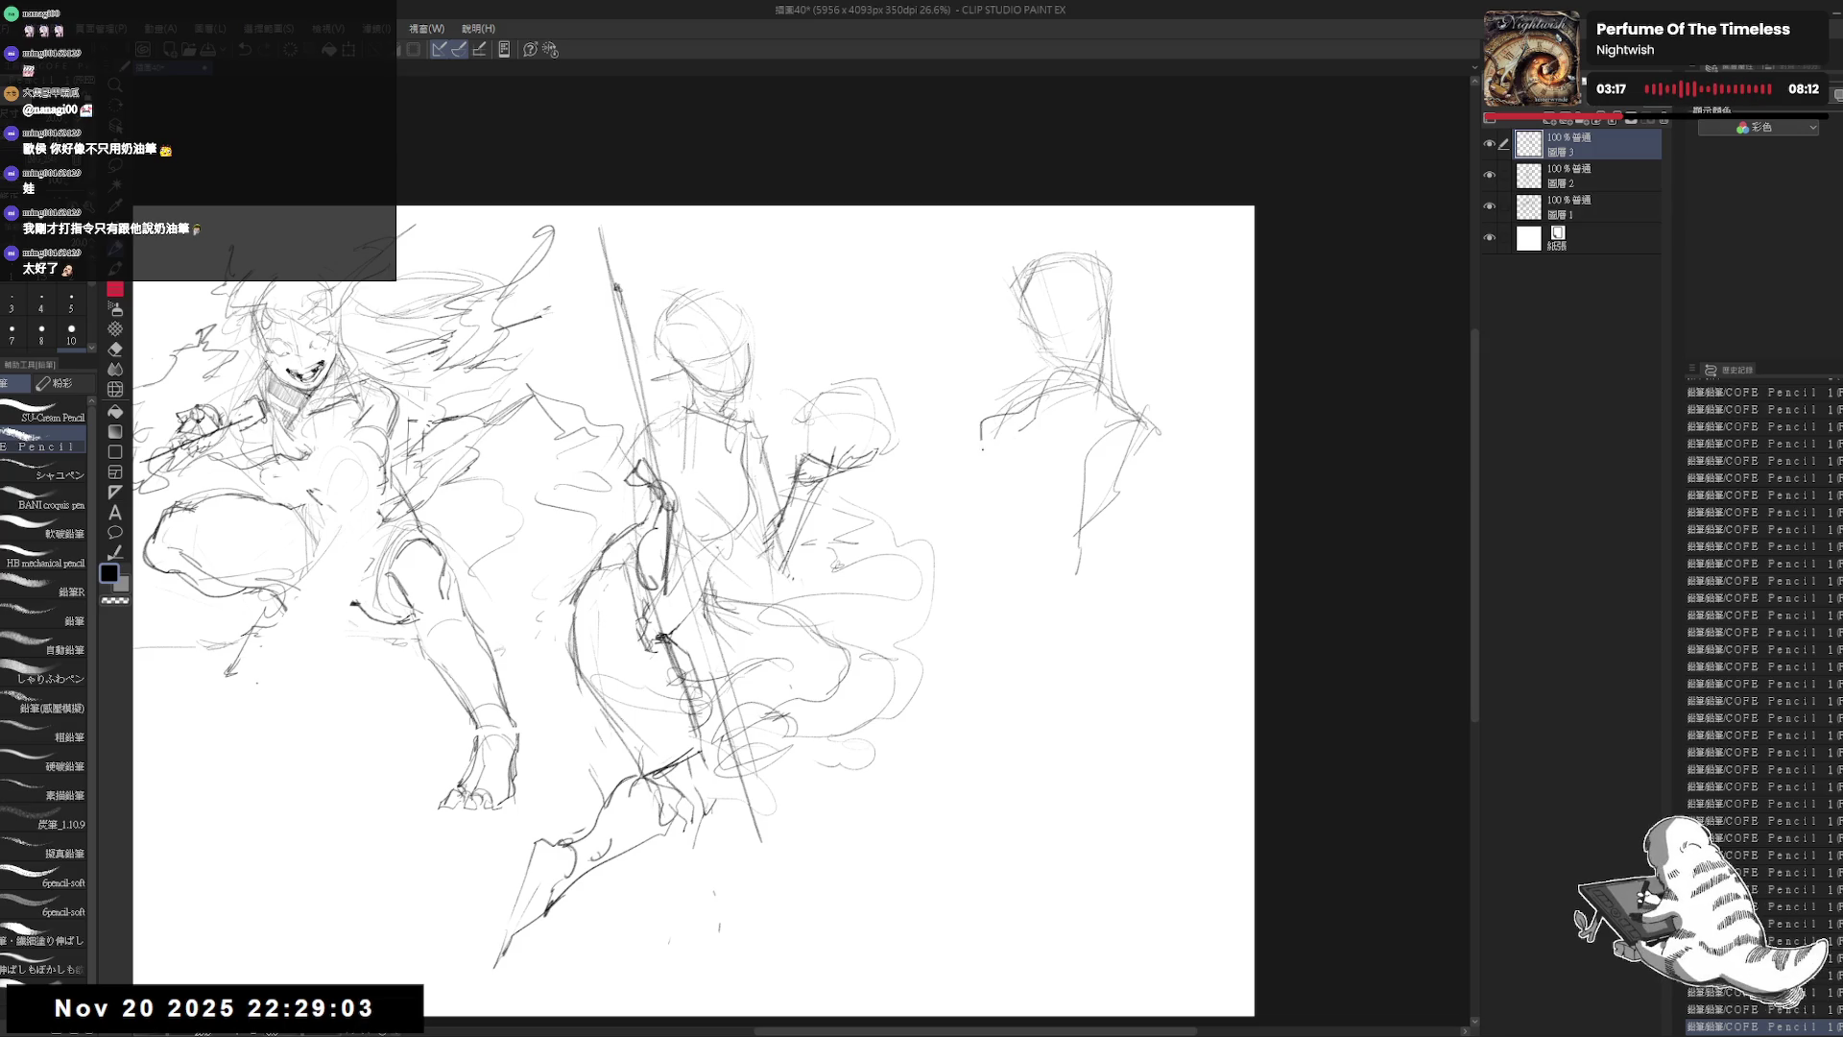
{"action": "left_click_drag", "start_coordinate": [989, 473], "coordinate": [998, 412]}
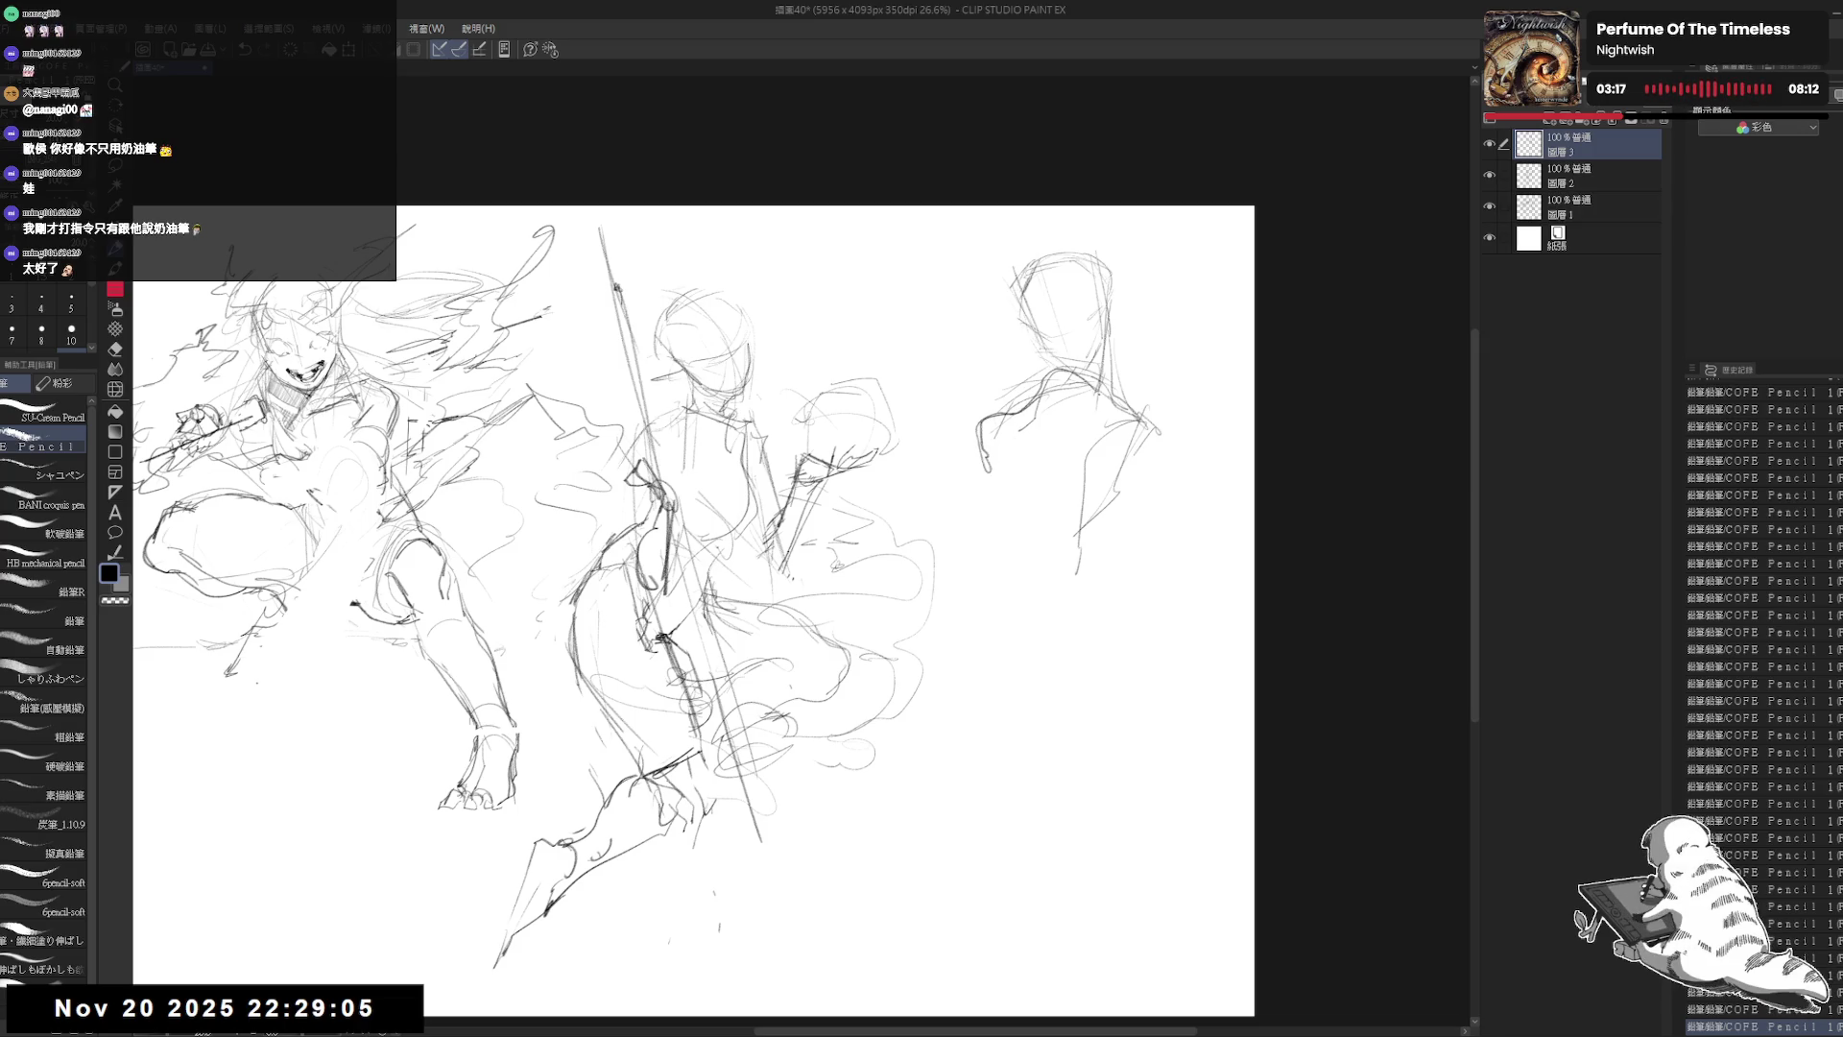
Step: Erase stray strokes, then draw long body lines down the right figure and mark its waist
{"action": "left_click_drag", "start_coordinate": [1032, 360], "coordinate": [1099, 422]}
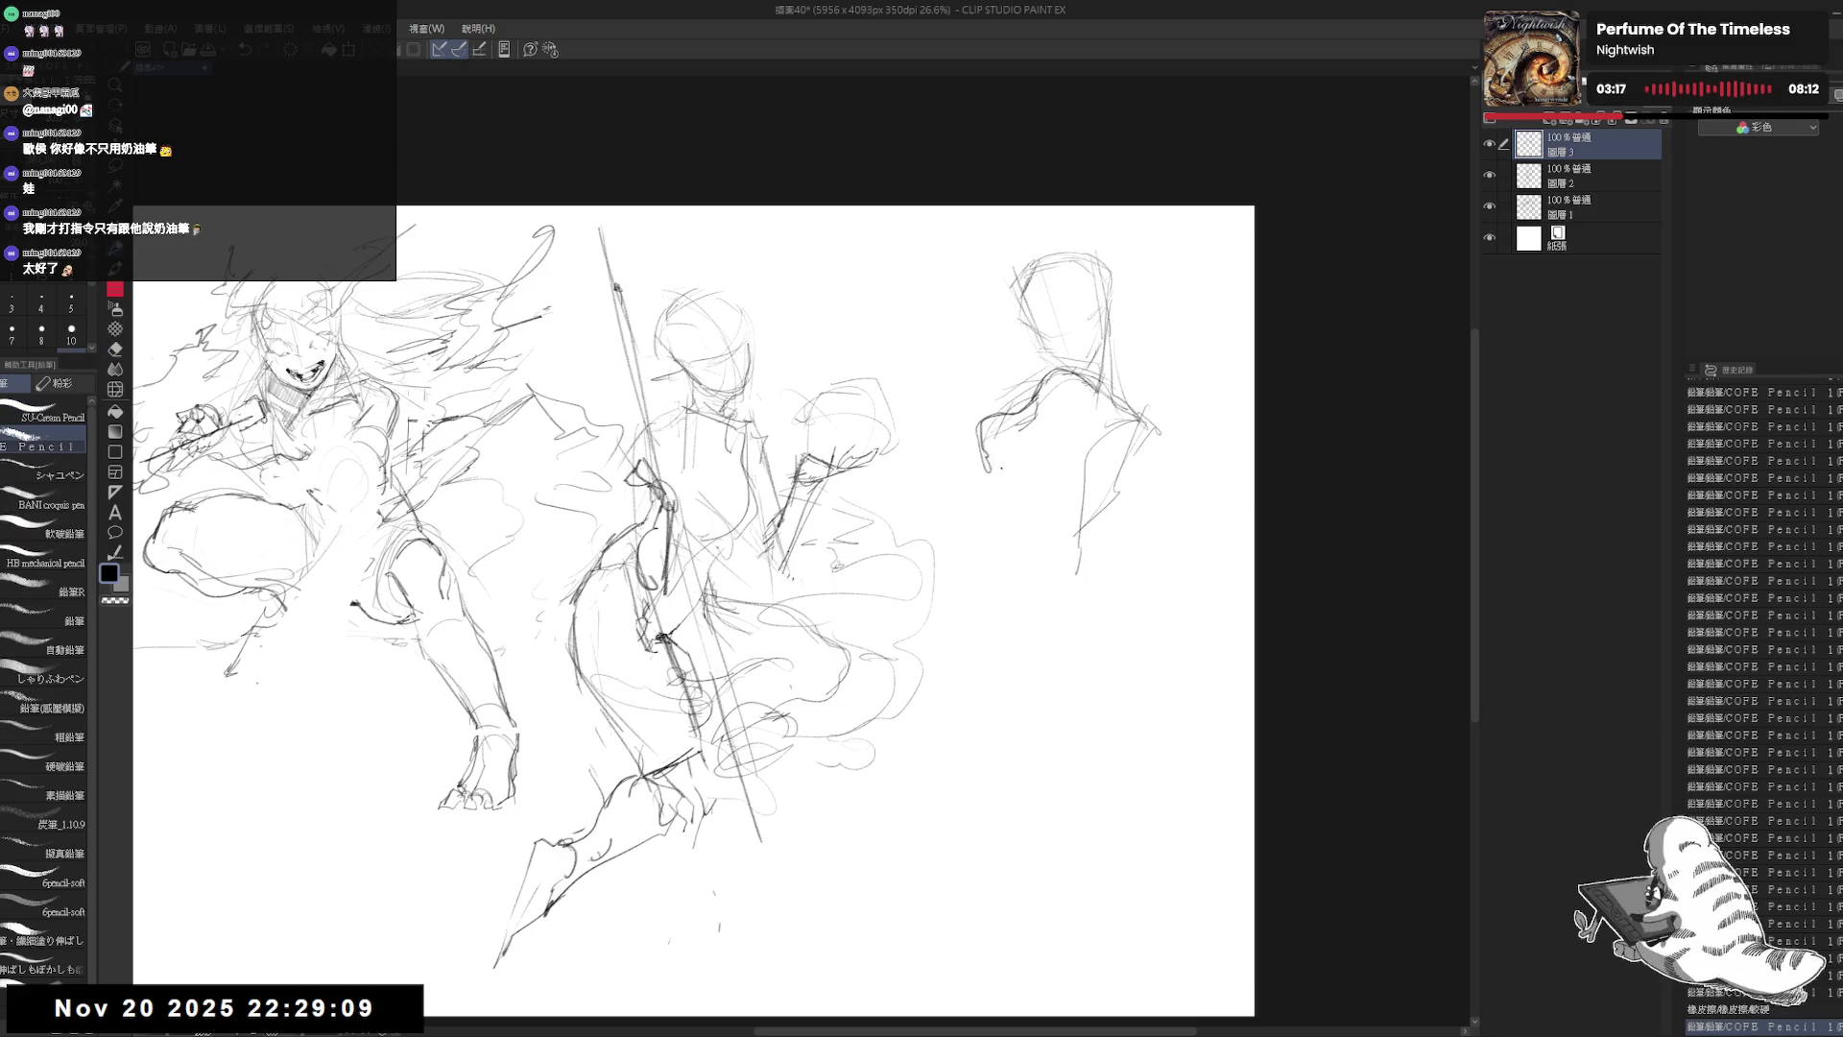
{"action": "left_click_drag", "start_coordinate": [1008, 467], "coordinate": [918, 768]}
{"action": "mouse_move", "coordinate": [974, 534]}
{"action": "left_mouse_down"}
{"action": "mouse_move", "coordinate": [940, 648]}
{"action": "mouse_move", "coordinate": [930, 828]}
{"action": "left_mouse_up"}
{"action": "left_click_drag", "start_coordinate": [941, 653], "coordinate": [1087, 572]}
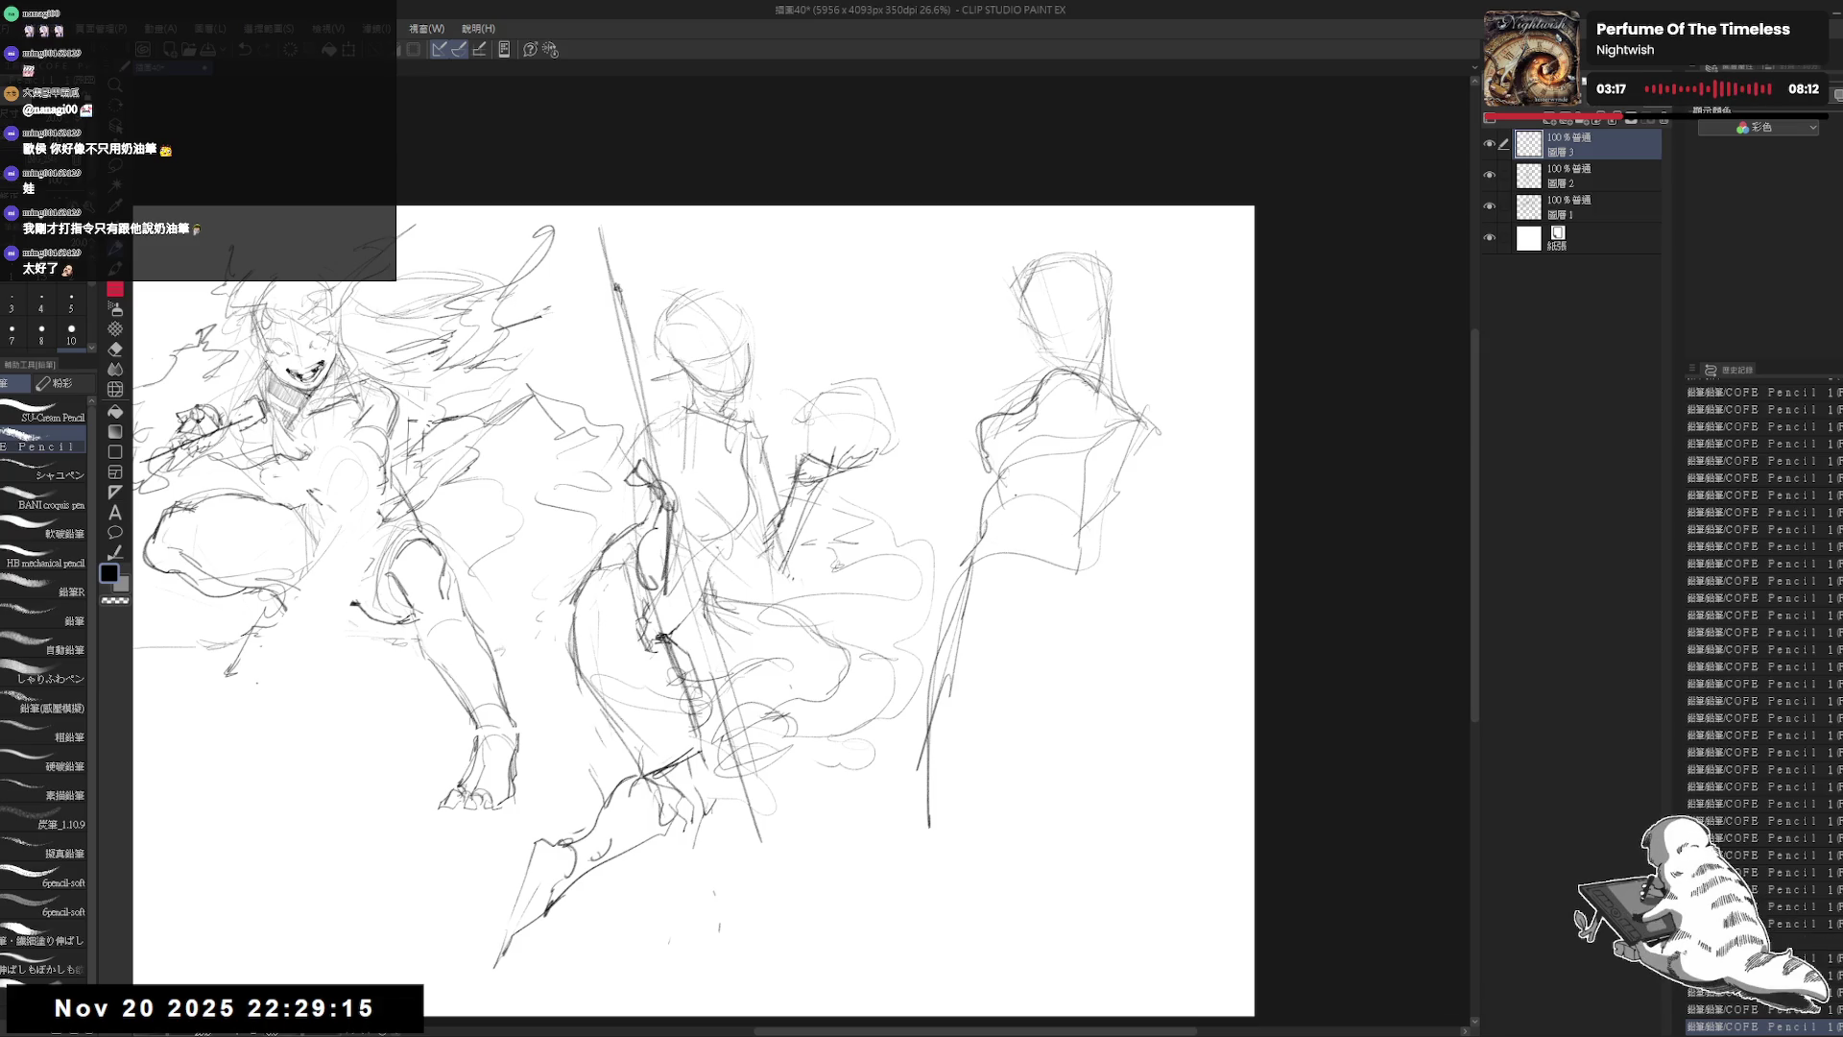
{"action": "left_click_drag", "start_coordinate": [1125, 382], "coordinate": [1142, 408]}
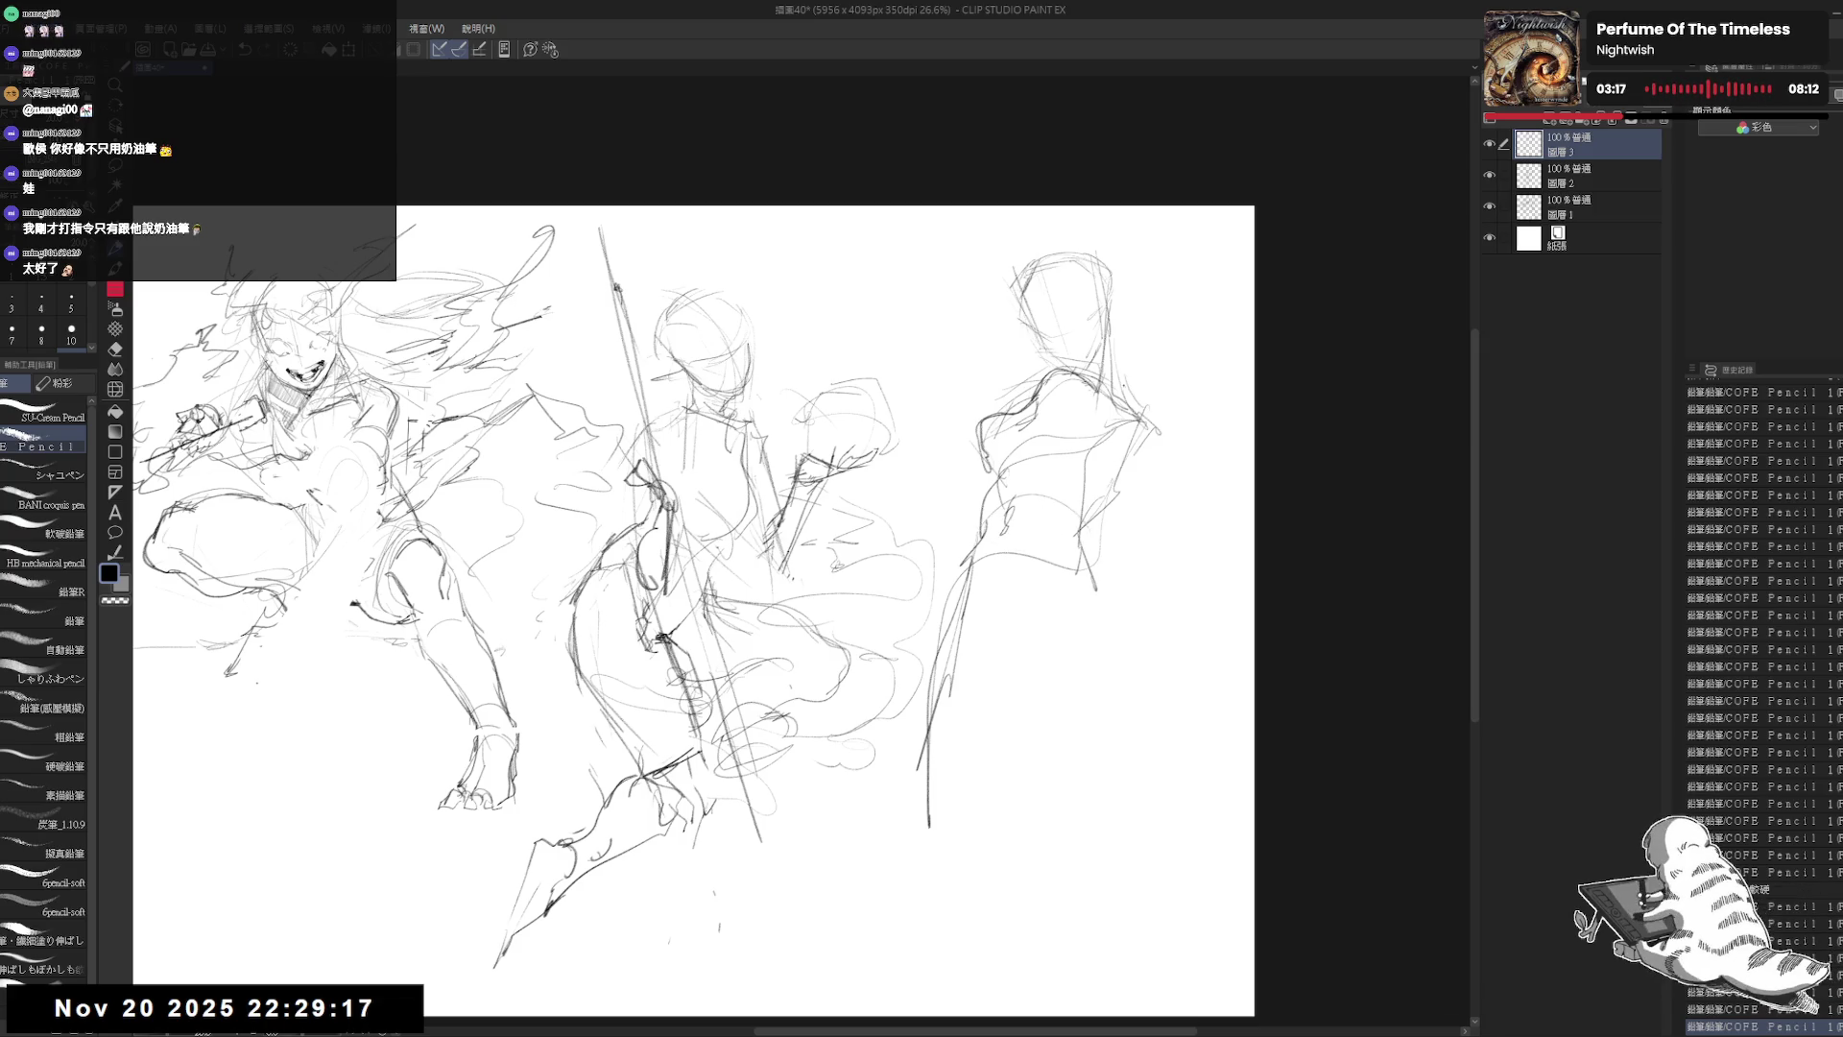
Step: Zoom in and sketch the raised arm, hair and side strokes of the right figure
{"action": "scroll", "coordinate": [1248, 466], "scroll_direction": "up", "scroll_amount": 2}
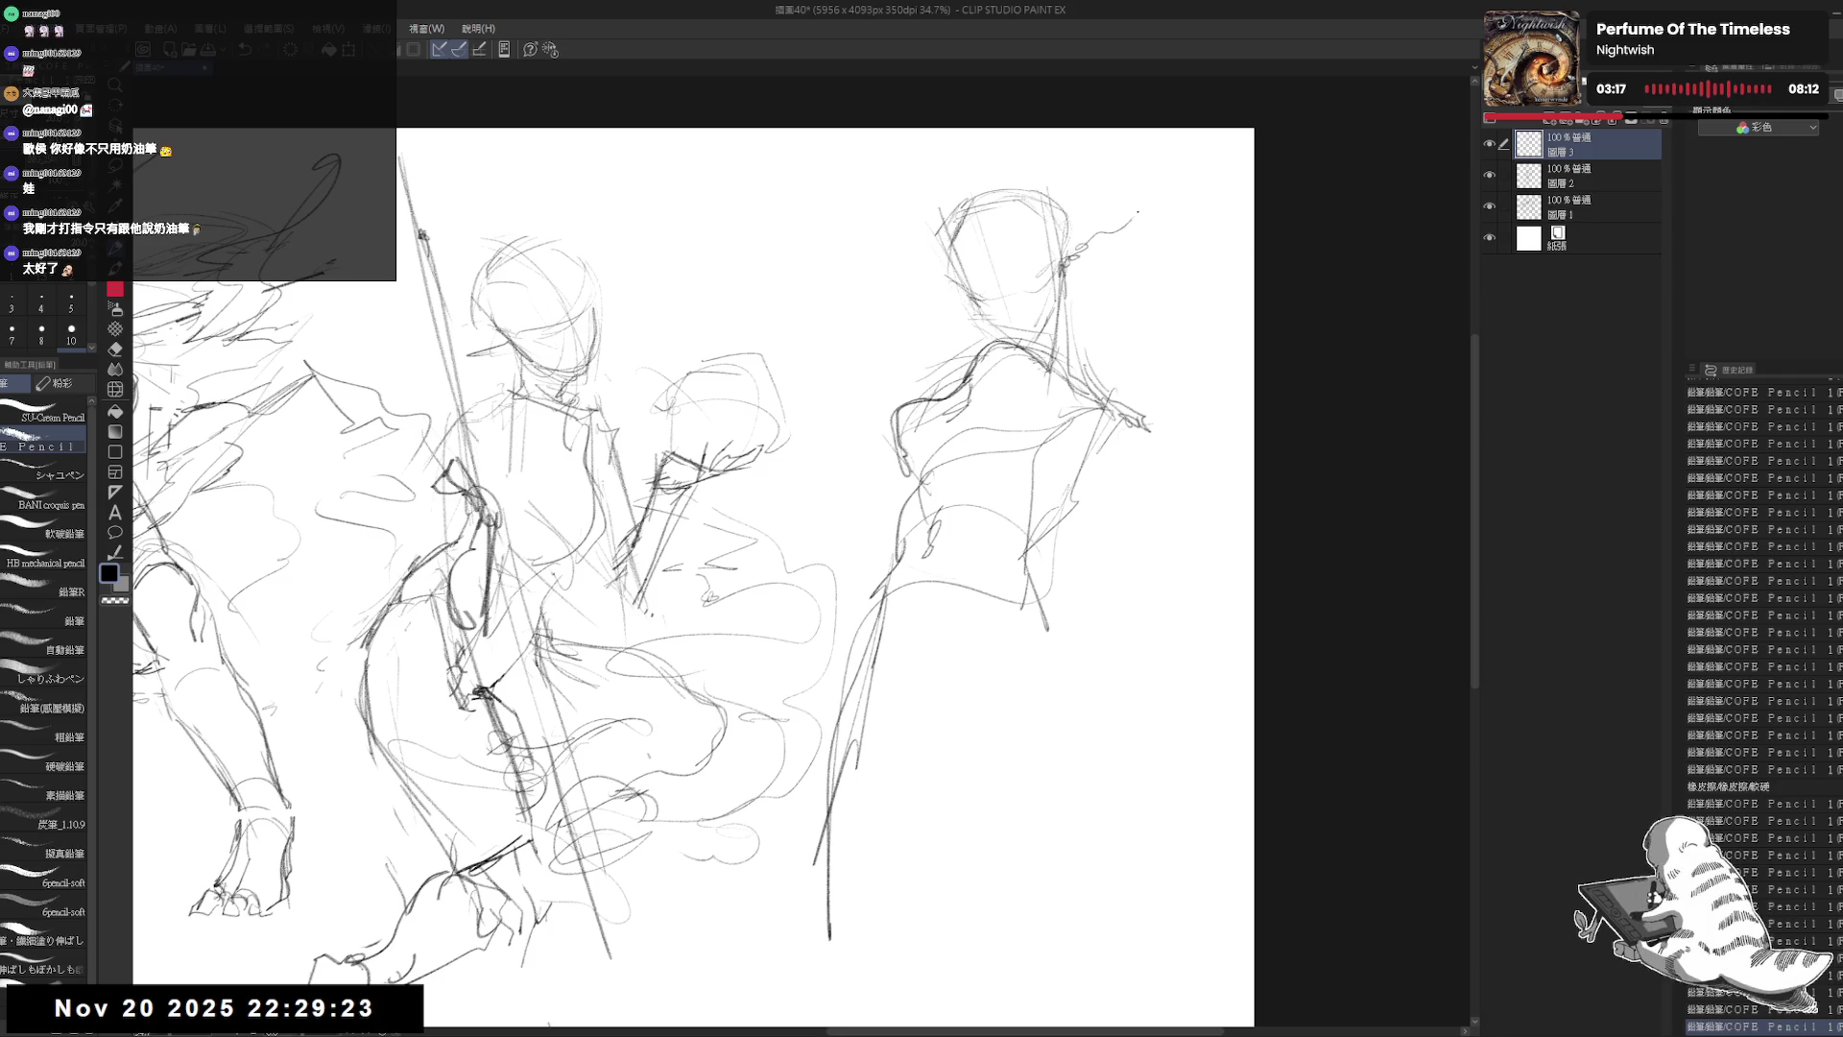
{"action": "mouse_move", "coordinate": [1056, 284]}
{"action": "left_mouse_down"}
{"action": "mouse_move", "coordinate": [1110, 266]}
{"action": "mouse_move", "coordinate": [1171, 199]}
{"action": "left_mouse_up"}
{"action": "left_click_drag", "start_coordinate": [887, 273], "coordinate": [937, 290]}
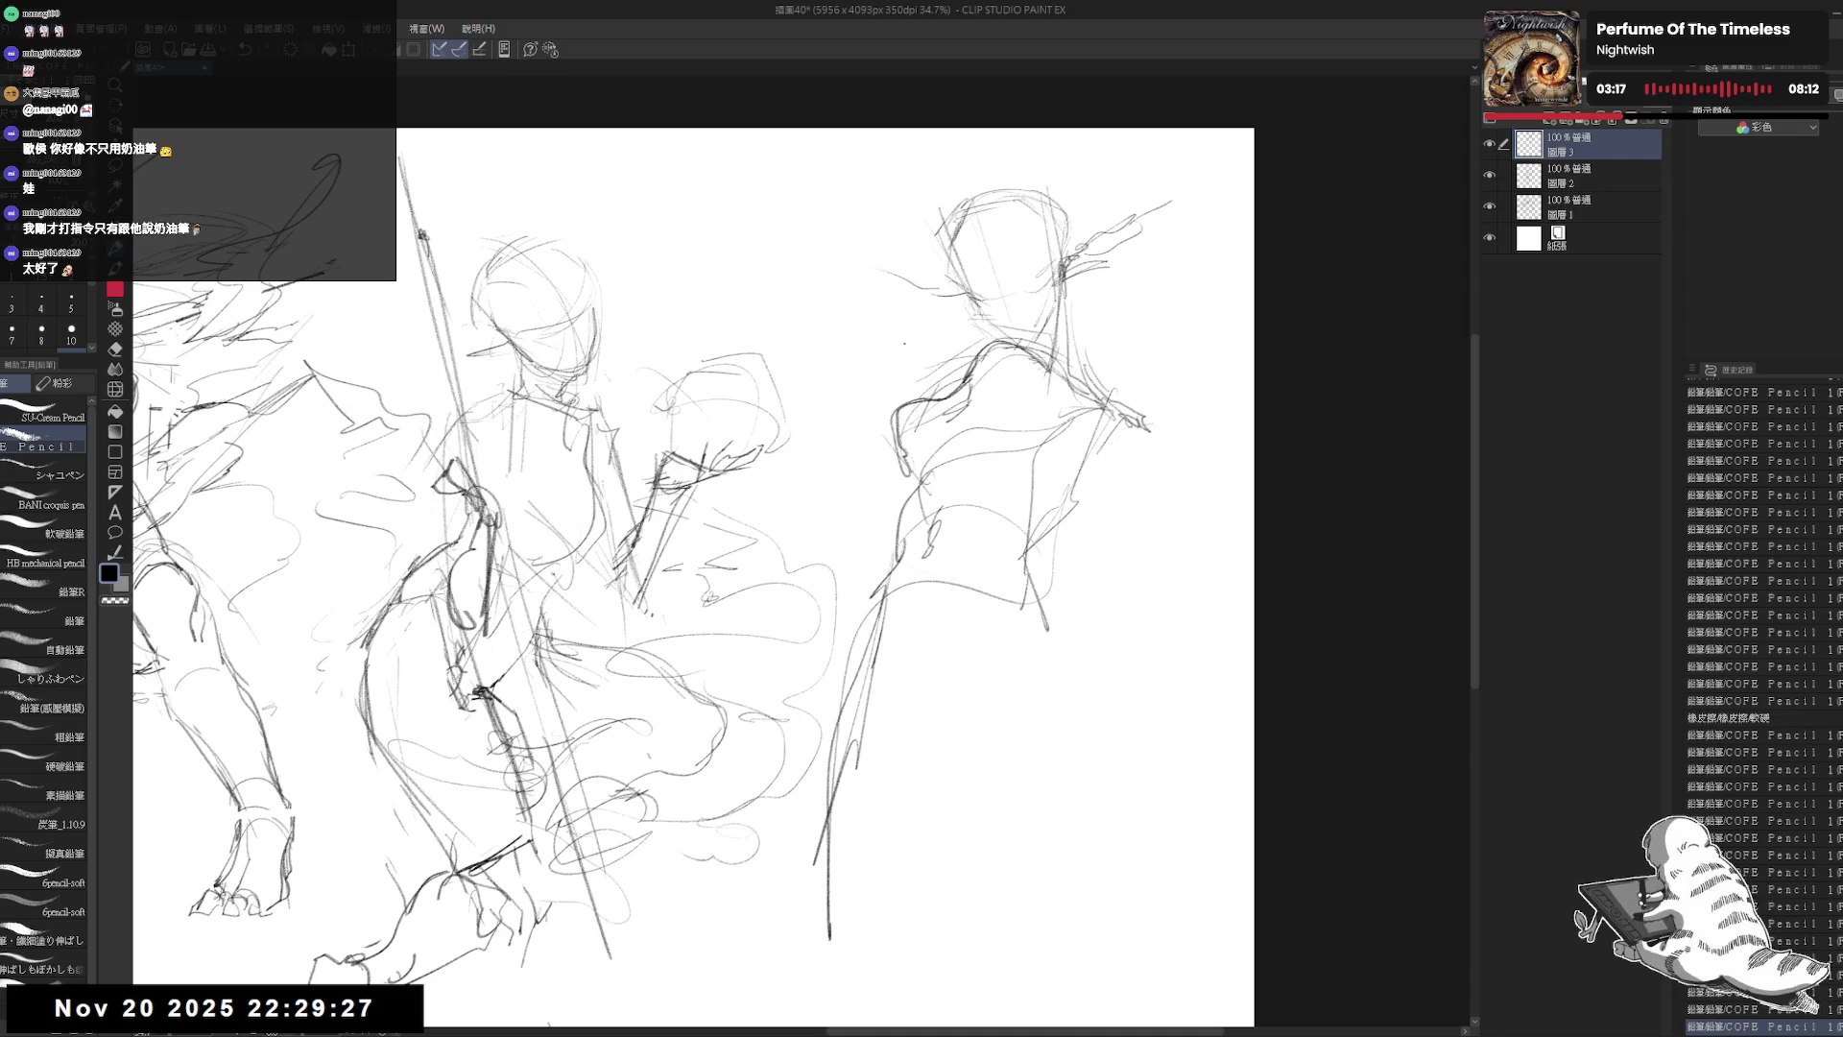
{"action": "left_click", "coordinate": [874, 514]}
{"action": "left_click_drag", "start_coordinate": [871, 531], "coordinate": [888, 517]}
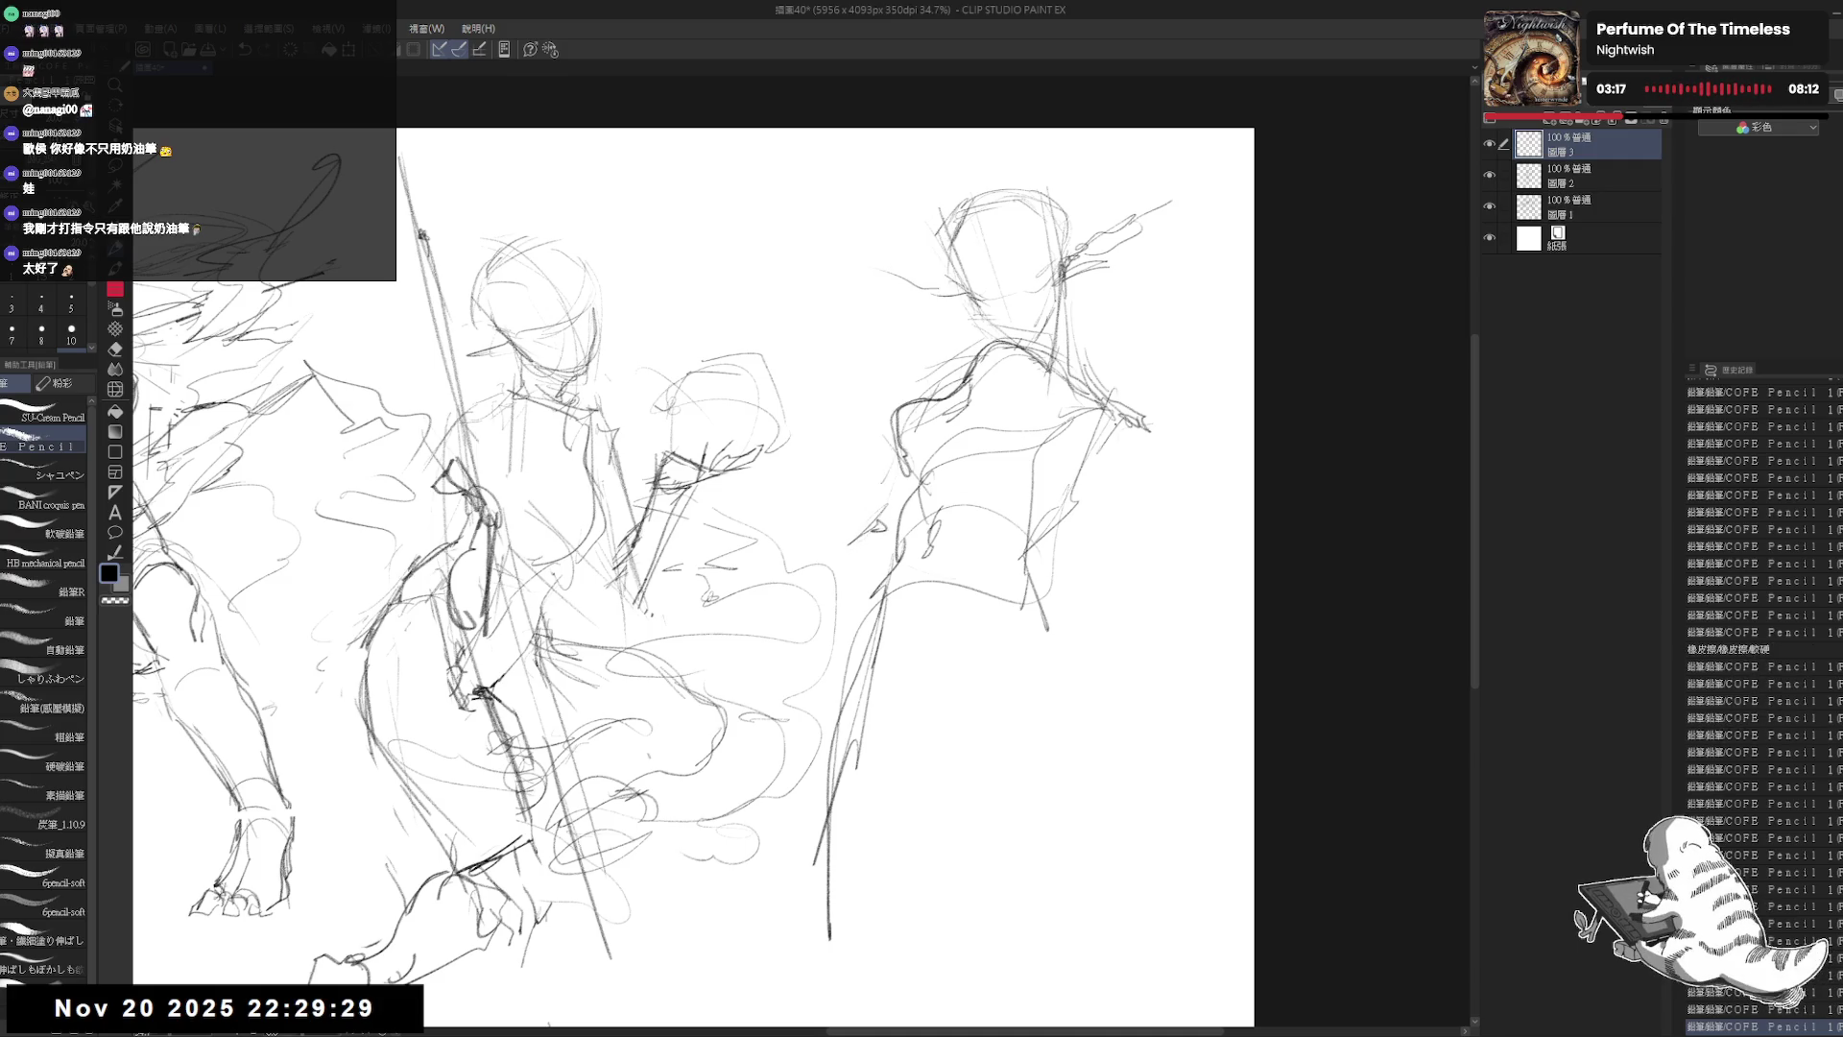
{"action": "mouse_move", "coordinate": [1138, 385]}
{"action": "left_mouse_down"}
{"action": "mouse_move", "coordinate": [1157, 497]}
{"action": "mouse_move", "coordinate": [1128, 451]}
{"action": "left_mouse_up"}
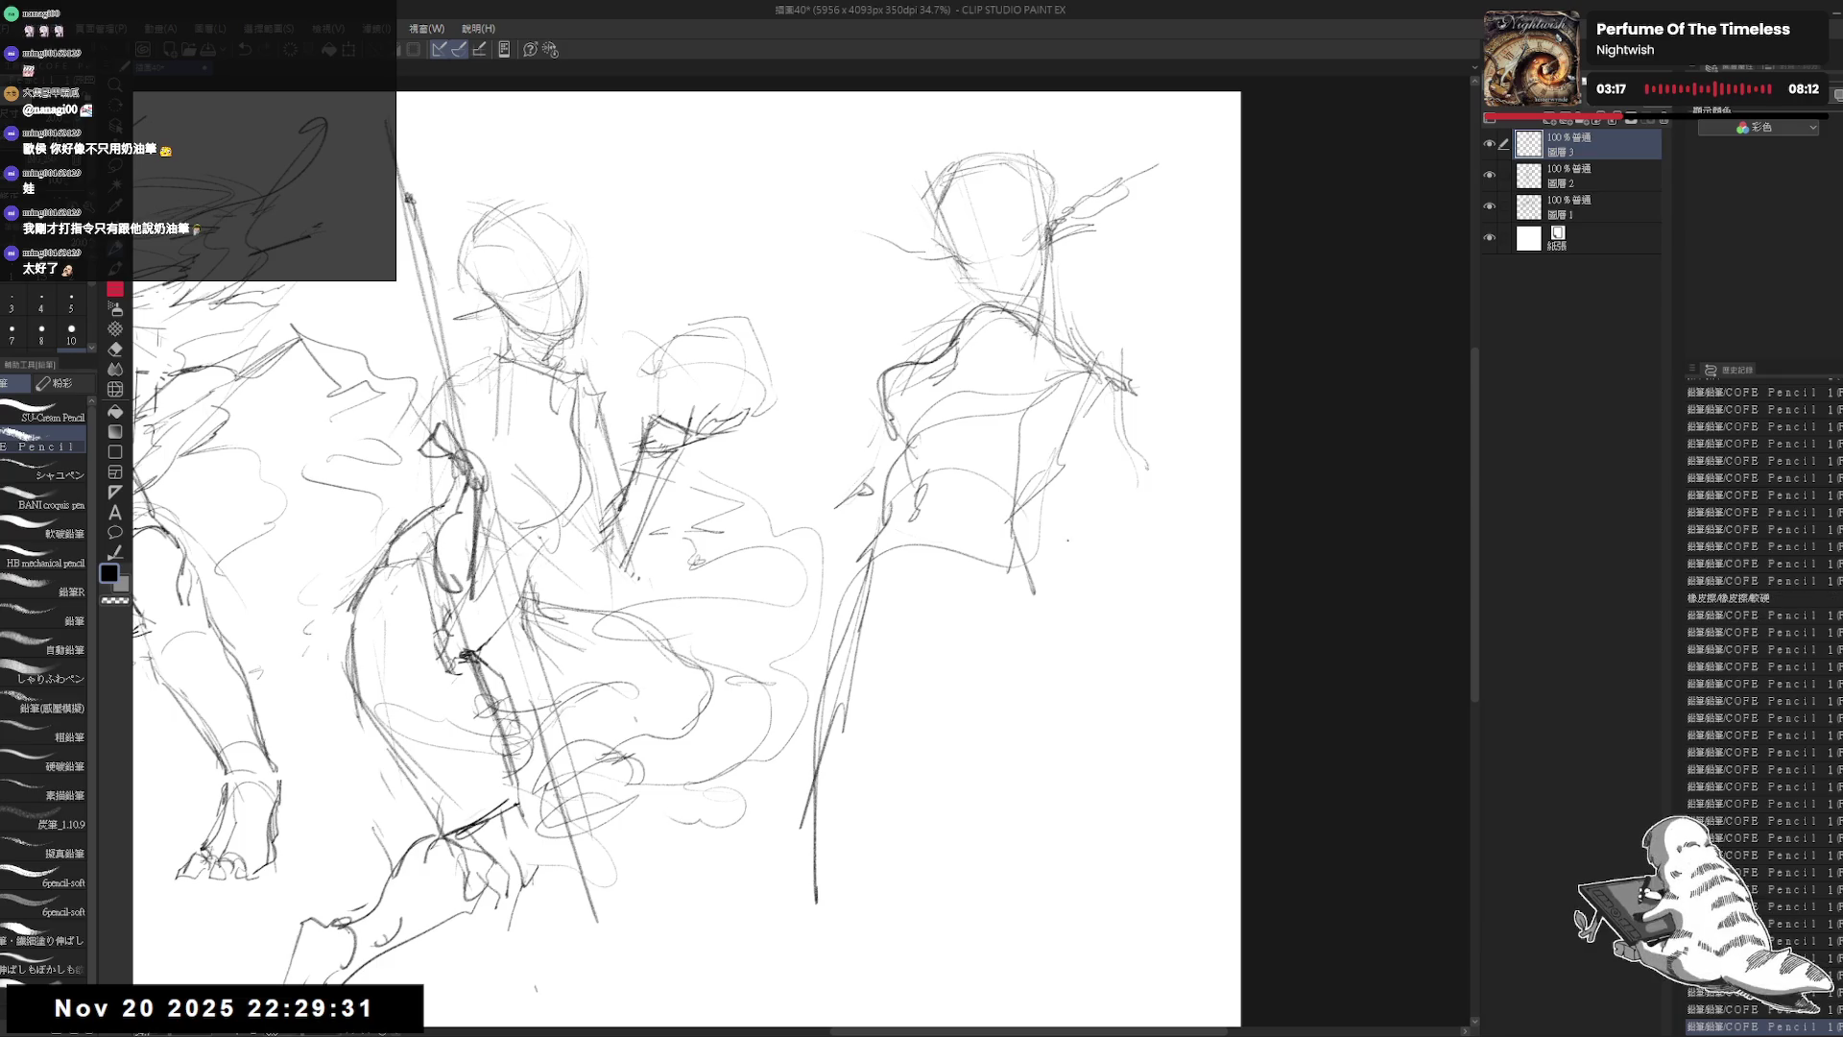
{"action": "mouse_move", "coordinate": [1013, 537]}
{"action": "left_mouse_down"}
{"action": "mouse_move", "coordinate": [1066, 605]}
{"action": "mouse_move", "coordinate": [1058, 635]}
{"action": "left_mouse_up"}
Step: Add lower-skirt strokes and faint construction marks on the right figure's lower body
{"action": "left_click", "coordinate": [931, 611]}
{"action": "mouse_move", "coordinate": [862, 581]}
{"action": "left_mouse_down"}
{"action": "mouse_move", "coordinate": [844, 632]}
{"action": "mouse_move", "coordinate": [954, 635]}
{"action": "left_mouse_up"}
{"action": "left_click_drag", "start_coordinate": [912, 626], "coordinate": [955, 645]}
{"action": "left_click_drag", "start_coordinate": [894, 242], "coordinate": [859, 234]}
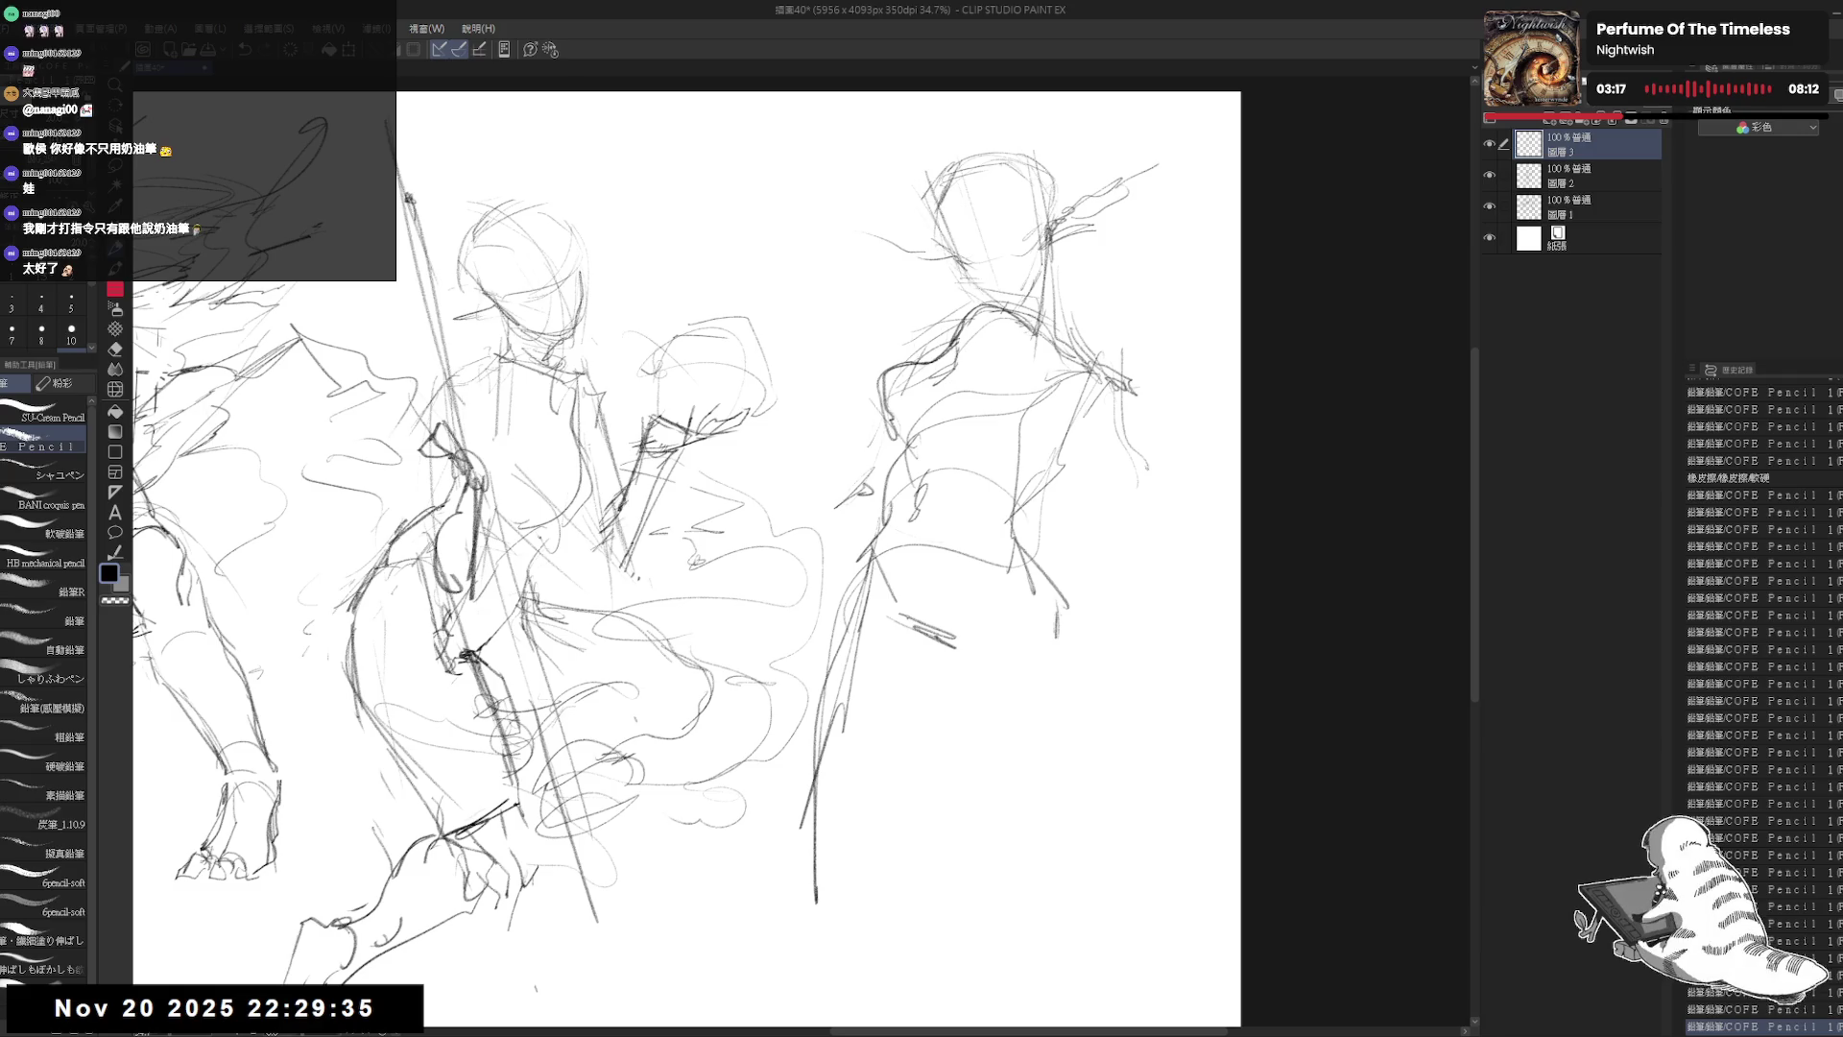
{"action": "left_click_drag", "start_coordinate": [902, 576], "coordinate": [905, 619]}
{"action": "left_click_drag", "start_coordinate": [921, 533], "coordinate": [936, 552]}
{"action": "left_click_drag", "start_coordinate": [1052, 523], "coordinate": [1061, 538]}
{"action": "mouse_move", "coordinate": [893, 524]}
{"action": "left_mouse_down"}
{"action": "mouse_move", "coordinate": [1056, 574]}
{"action": "mouse_move", "coordinate": [1072, 642]}
{"action": "mouse_move", "coordinate": [1102, 663]}
{"action": "mouse_move", "coordinate": [979, 675]}
{"action": "mouse_move", "coordinate": [1006, 655]}
{"action": "left_mouse_up"}
{"action": "left_click", "coordinate": [965, 637]}
Step: Undo the long leg stroke and redraw the right figure's leg lines down the canvas
{"action": "scroll", "coordinate": [686, 552], "scroll_direction": "down", "scroll_amount": 3}
{"action": "key", "text": "ctrl+z"}
{"action": "mouse_move", "coordinate": [868, 496]}
{"action": "left_mouse_down"}
{"action": "mouse_move", "coordinate": [826, 633]}
{"action": "mouse_move", "coordinate": [823, 842]}
{"action": "left_mouse_up"}
{"action": "mouse_move", "coordinate": [814, 690]}
{"action": "left_mouse_down"}
{"action": "mouse_move", "coordinate": [801, 768]}
{"action": "mouse_move", "coordinate": [849, 933]}
{"action": "left_mouse_up"}
{"action": "left_click_drag", "start_coordinate": [827, 883], "coordinate": [834, 909]}
{"action": "left_click_drag", "start_coordinate": [1075, 578], "coordinate": [1128, 885]}
Step: Erase the unwanted leg strokes and resketch the lower leg and foot
{"action": "key", "text": "e"}
{"action": "left_click_drag", "start_coordinate": [793, 676], "coordinate": [835, 936]}
{"action": "key", "text": "p"}
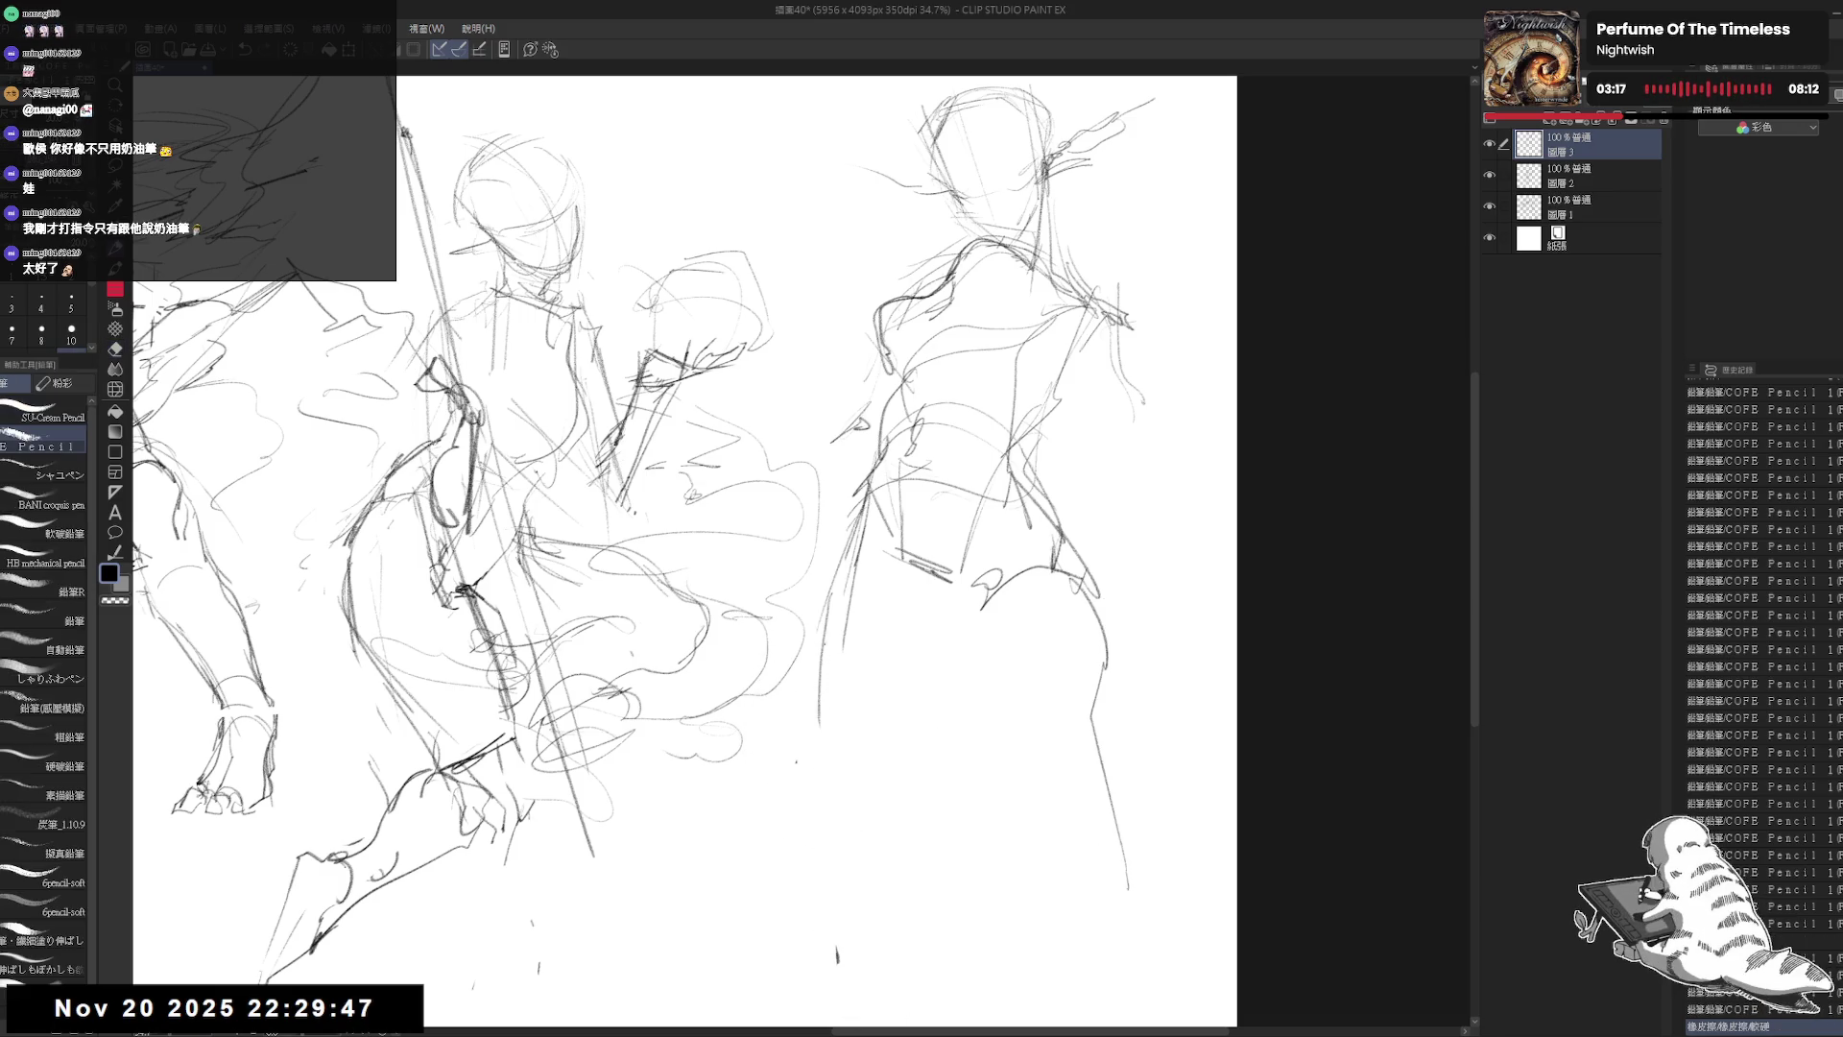
{"action": "left_click_drag", "start_coordinate": [833, 750], "coordinate": [821, 816]}
{"action": "left_click_drag", "start_coordinate": [851, 712], "coordinate": [812, 821]}
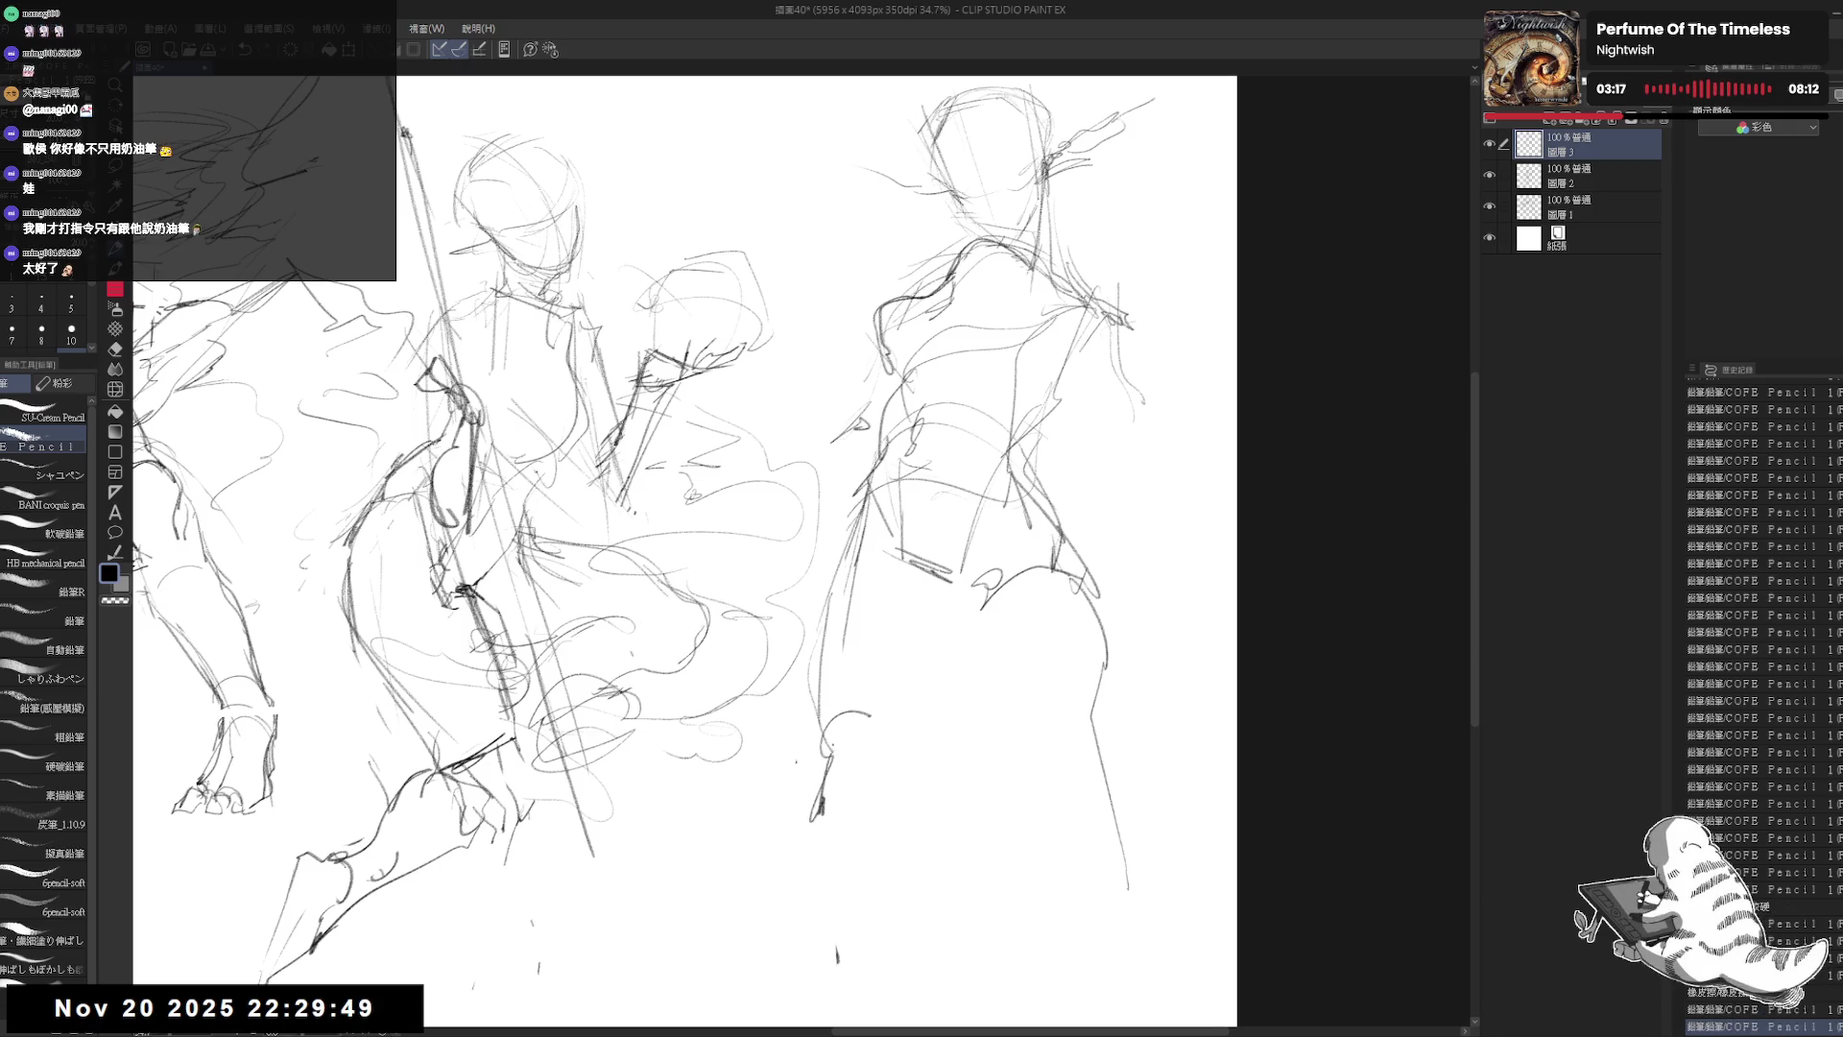
{"action": "left_click_drag", "start_coordinate": [824, 745], "coordinate": [843, 824]}
{"action": "left_click_drag", "start_coordinate": [874, 722], "coordinate": [870, 804]}
{"action": "mouse_move", "coordinate": [818, 624]}
{"action": "left_mouse_down"}
{"action": "mouse_move", "coordinate": [816, 835]}
{"action": "mouse_move", "coordinate": [825, 787]}
{"action": "left_mouse_up"}
Step: Refine the right figure's lower leg and foot with repeated redrawn strokes
{"action": "key", "text": "e"}
{"action": "key", "text": "p"}
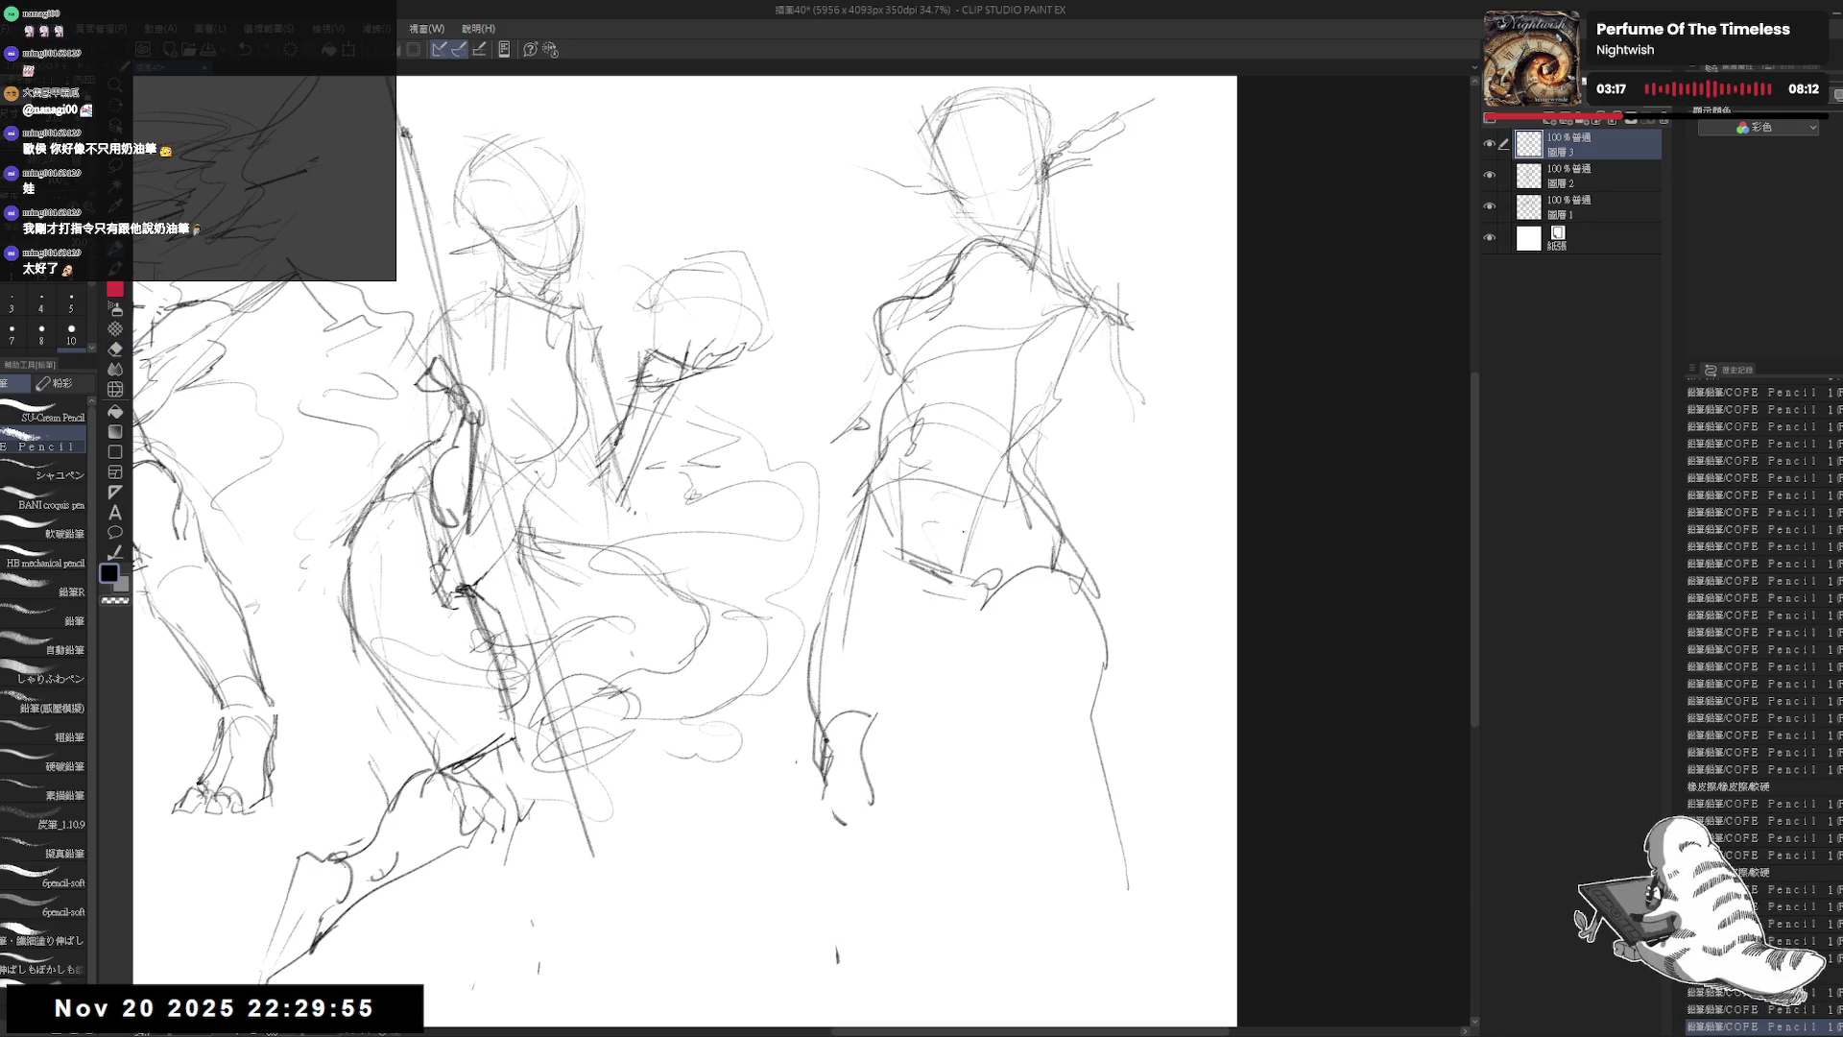
{"action": "mouse_move", "coordinate": [958, 606]}
{"action": "left_mouse_down"}
{"action": "mouse_move", "coordinate": [897, 802]}
{"action": "mouse_move", "coordinate": [820, 805]}
{"action": "left_mouse_up"}
{"action": "left_click_drag", "start_coordinate": [888, 796], "coordinate": [932, 890]}
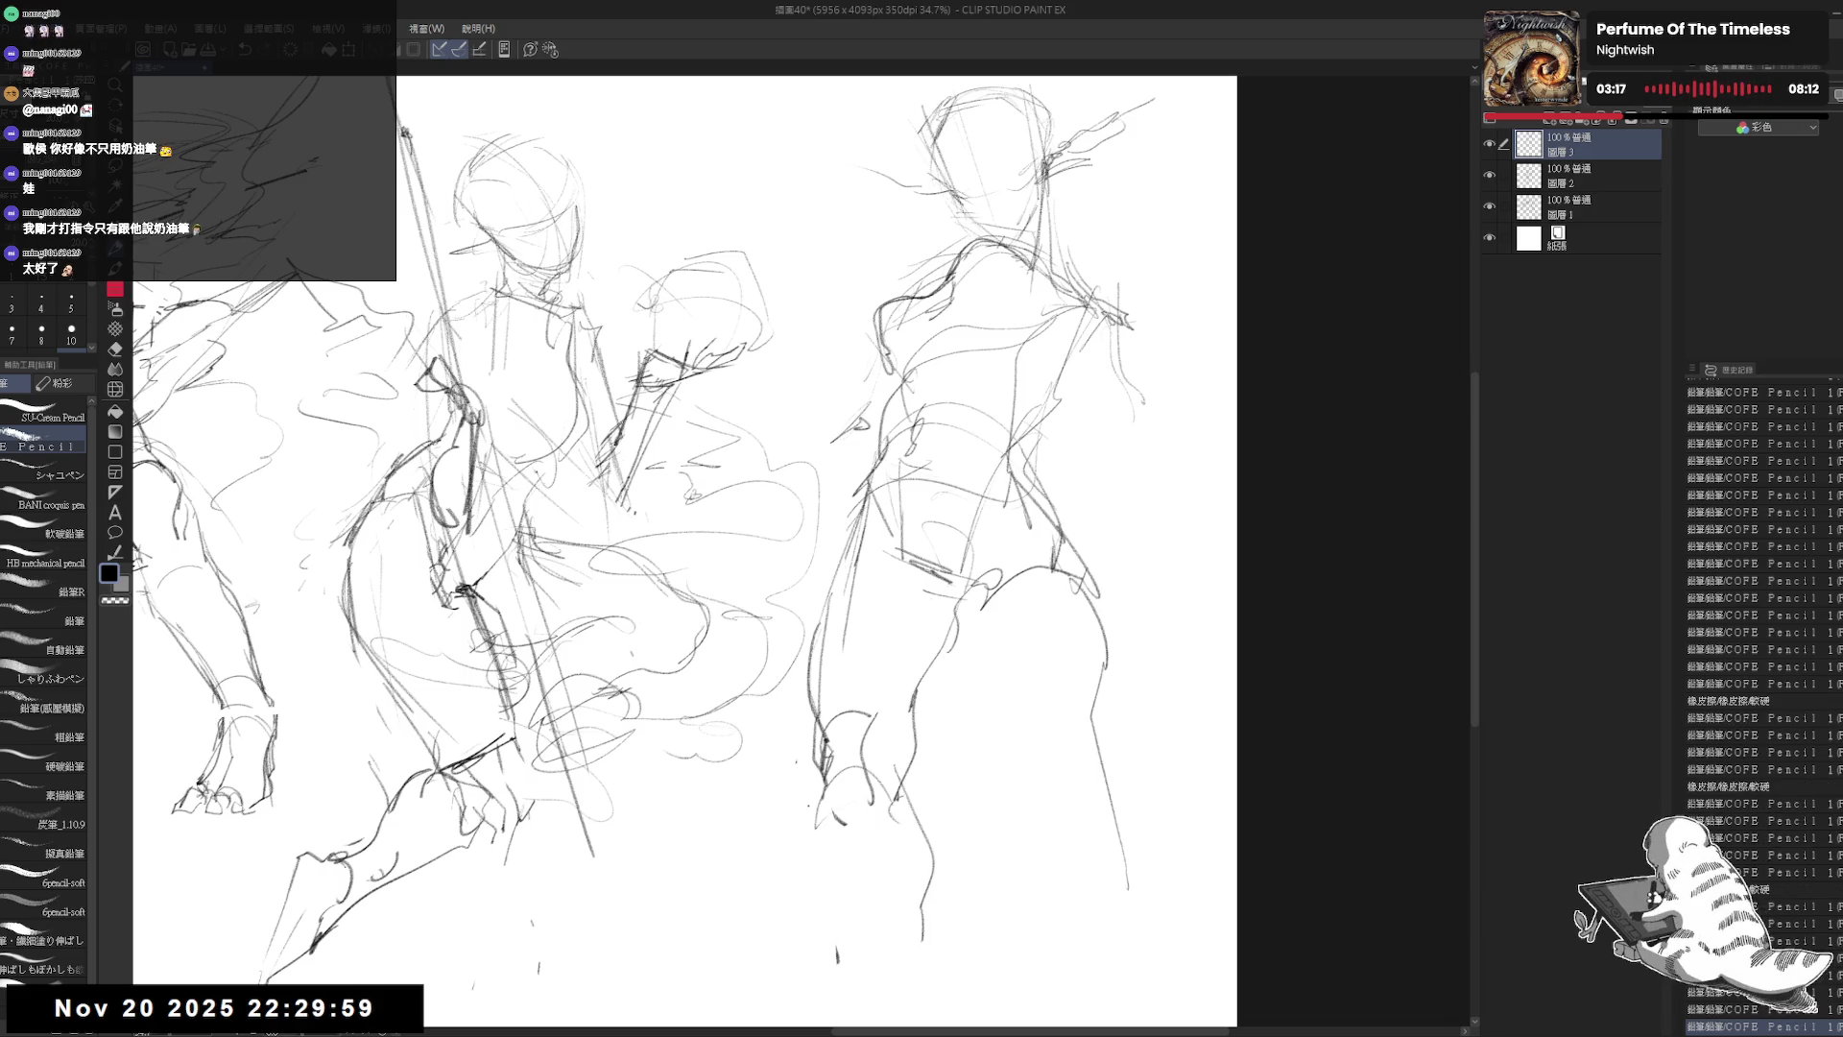
{"action": "left_click_drag", "start_coordinate": [883, 806], "coordinate": [825, 960]}
{"action": "mouse_move", "coordinate": [868, 883]}
{"action": "left_mouse_down"}
{"action": "mouse_move", "coordinate": [849, 945]}
{"action": "mouse_move", "coordinate": [864, 970]}
{"action": "left_mouse_up"}
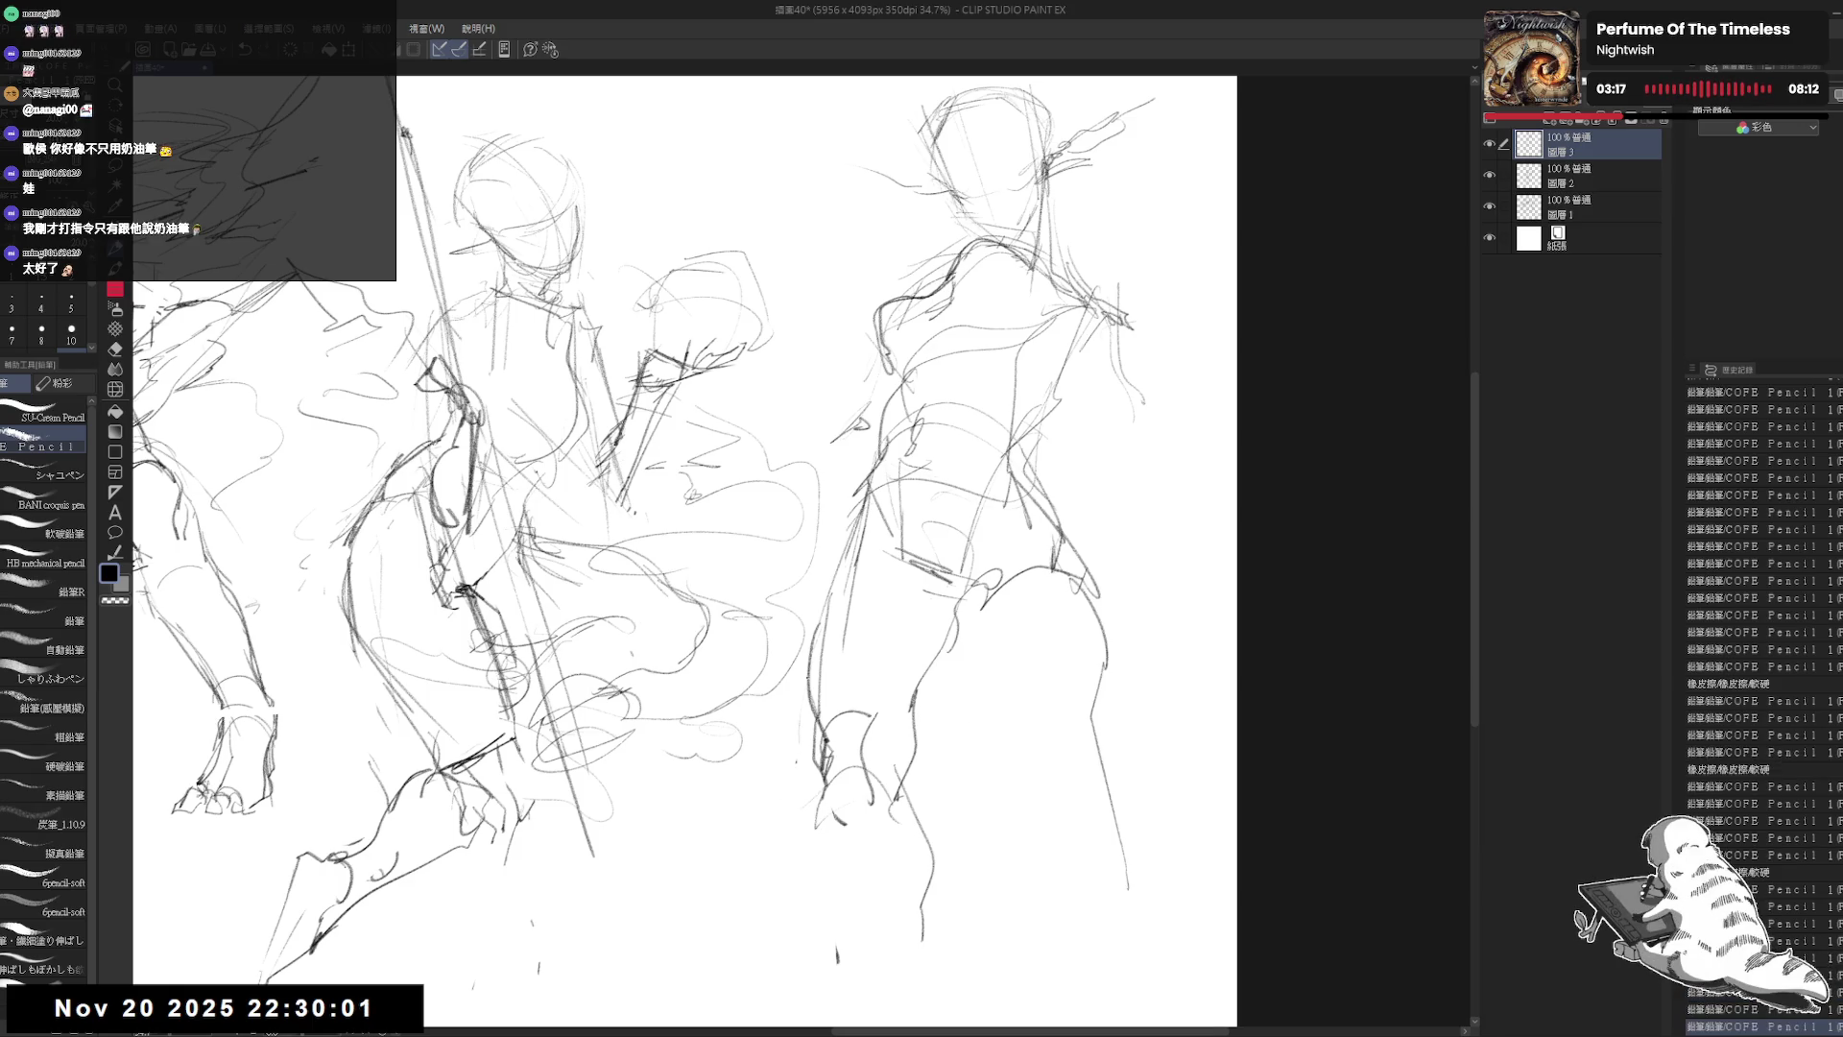
{"action": "mouse_move", "coordinate": [974, 581]}
{"action": "left_mouse_down"}
{"action": "mouse_move", "coordinate": [930, 668]}
{"action": "mouse_move", "coordinate": [922, 624]}
{"action": "left_mouse_up"}
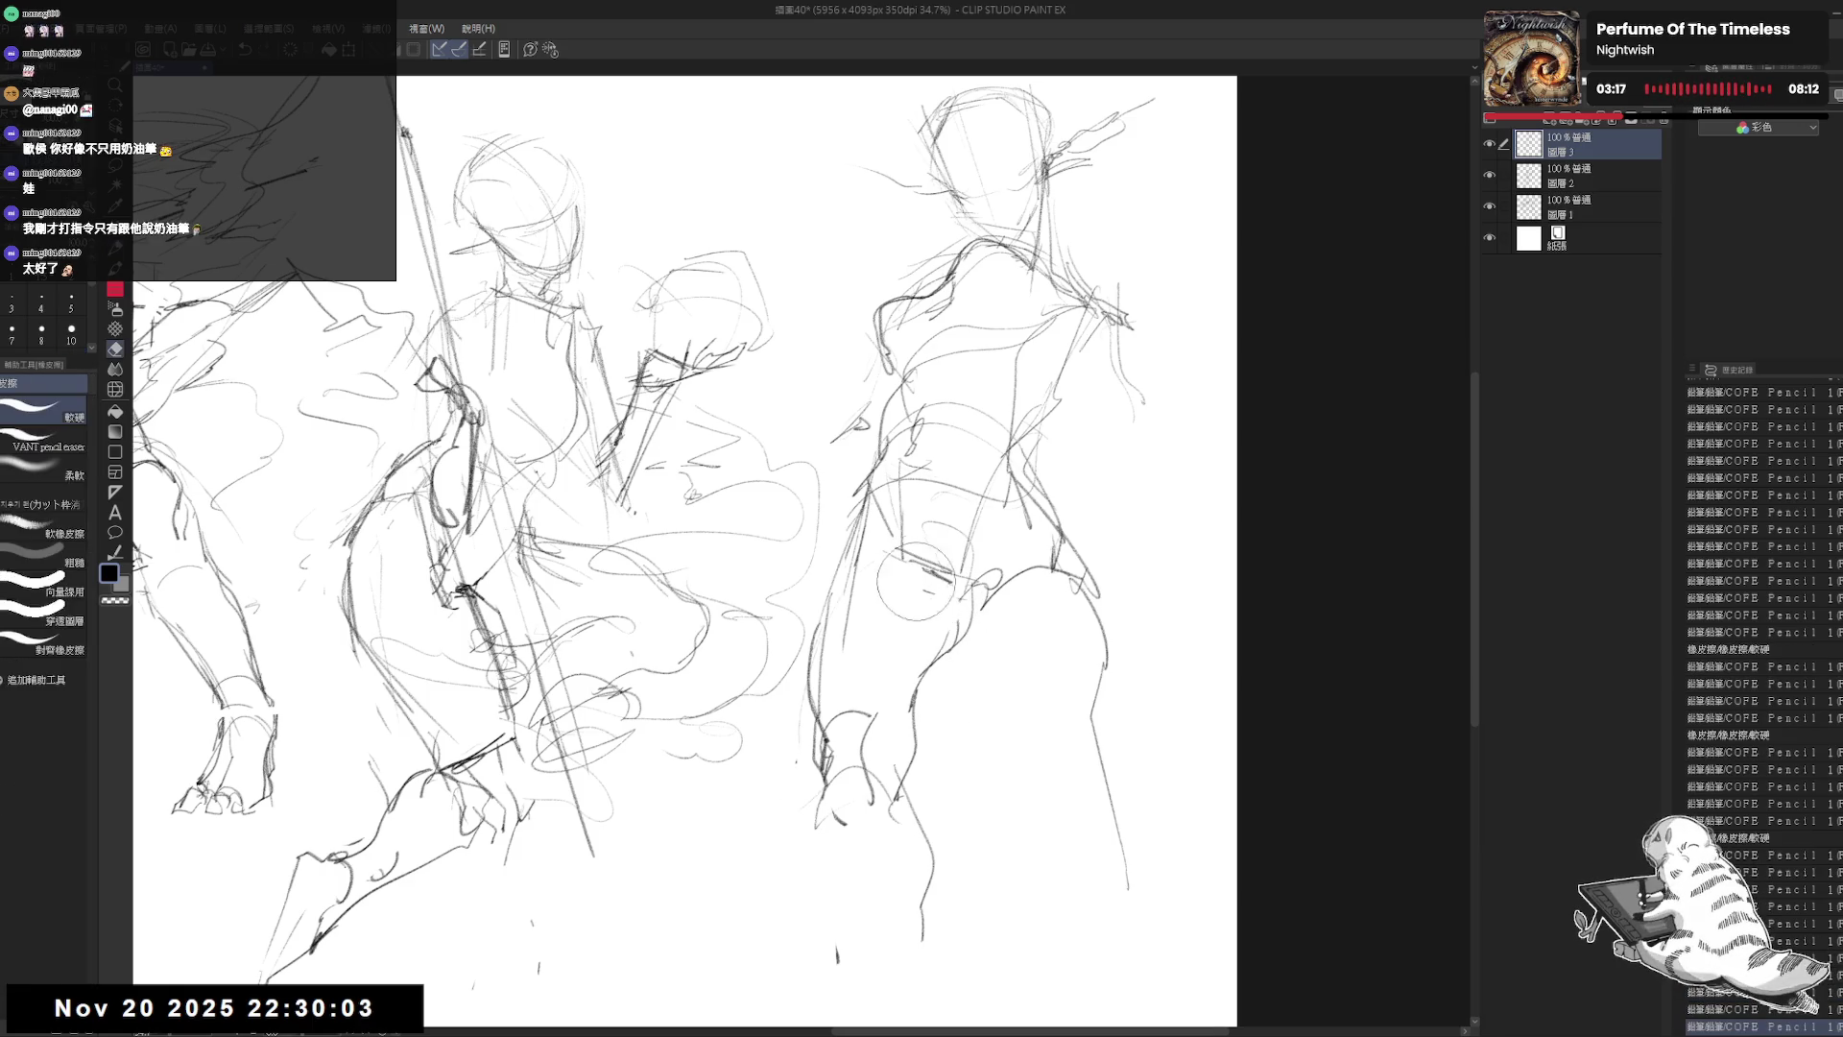
{"action": "left_click_drag", "start_coordinate": [845, 715], "coordinate": [822, 740]}
{"action": "left_click_drag", "start_coordinate": [825, 845], "coordinate": [801, 734]}
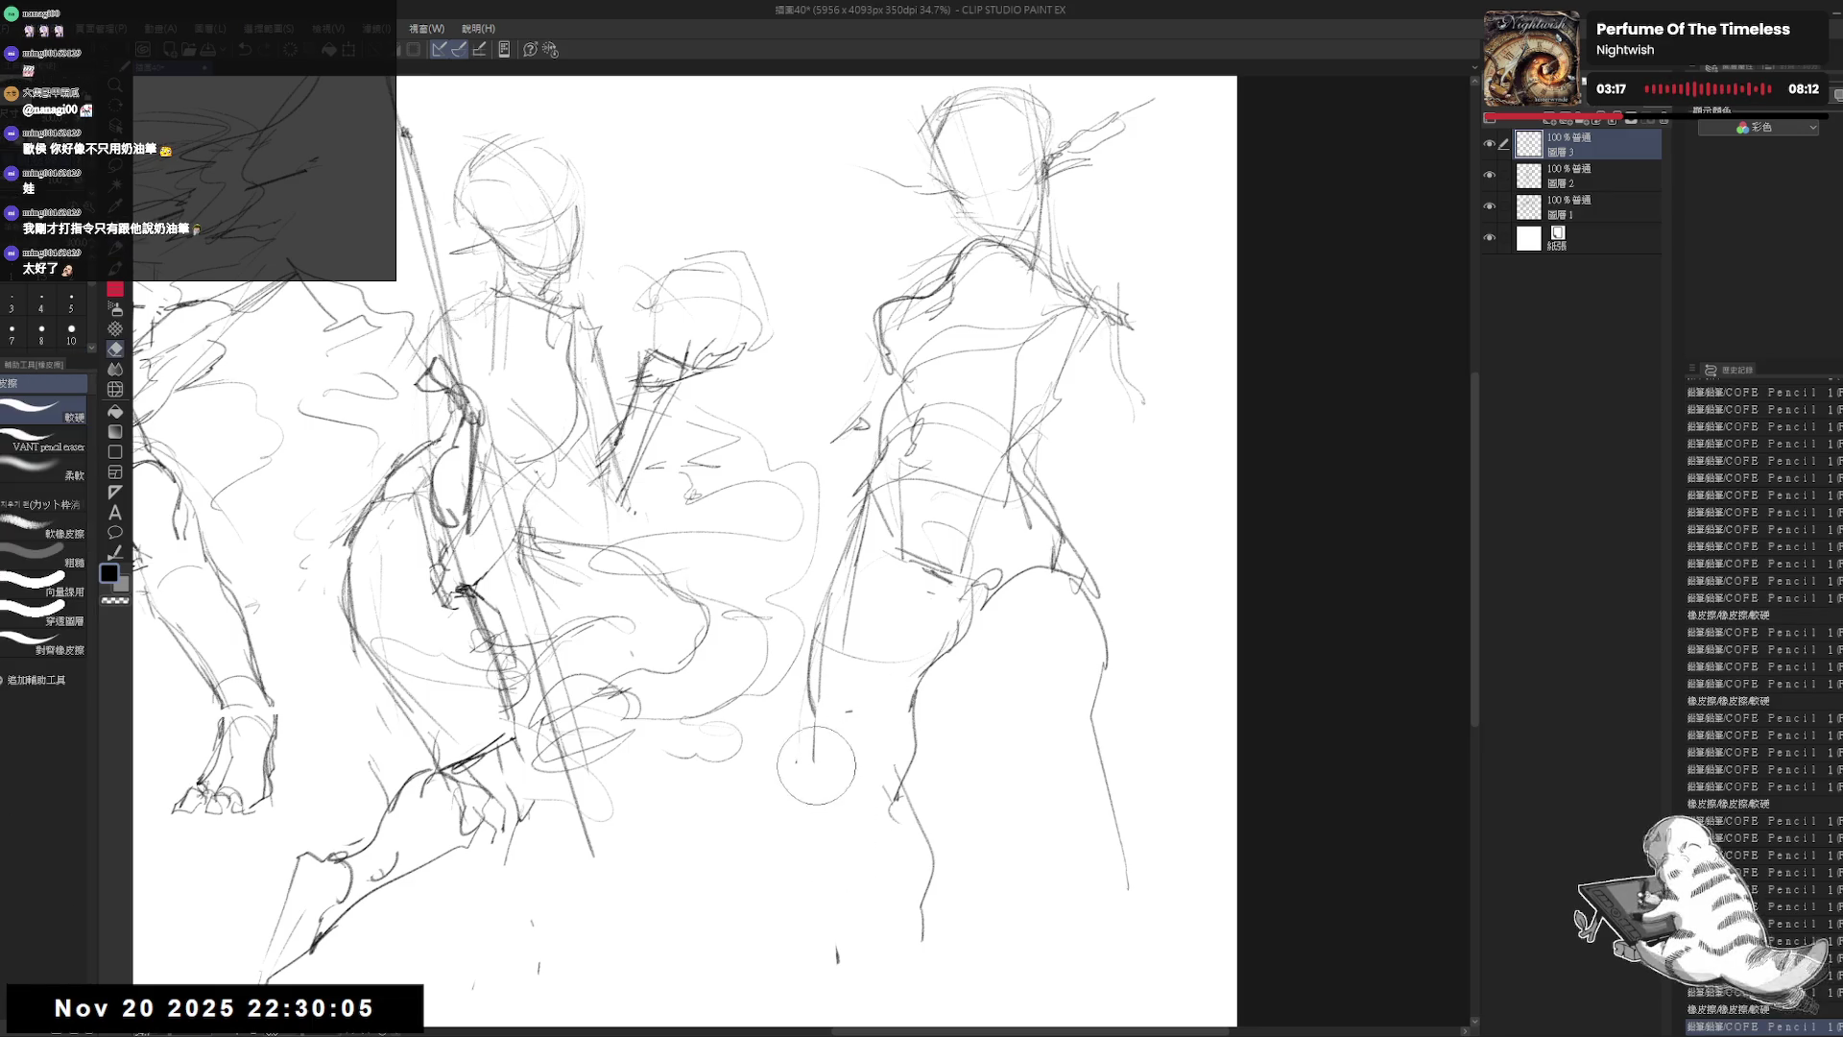
{"action": "mouse_move", "coordinate": [811, 636]}
{"action": "left_mouse_down"}
{"action": "mouse_move", "coordinate": [773, 797]}
{"action": "mouse_move", "coordinate": [887, 805]}
{"action": "left_mouse_up"}
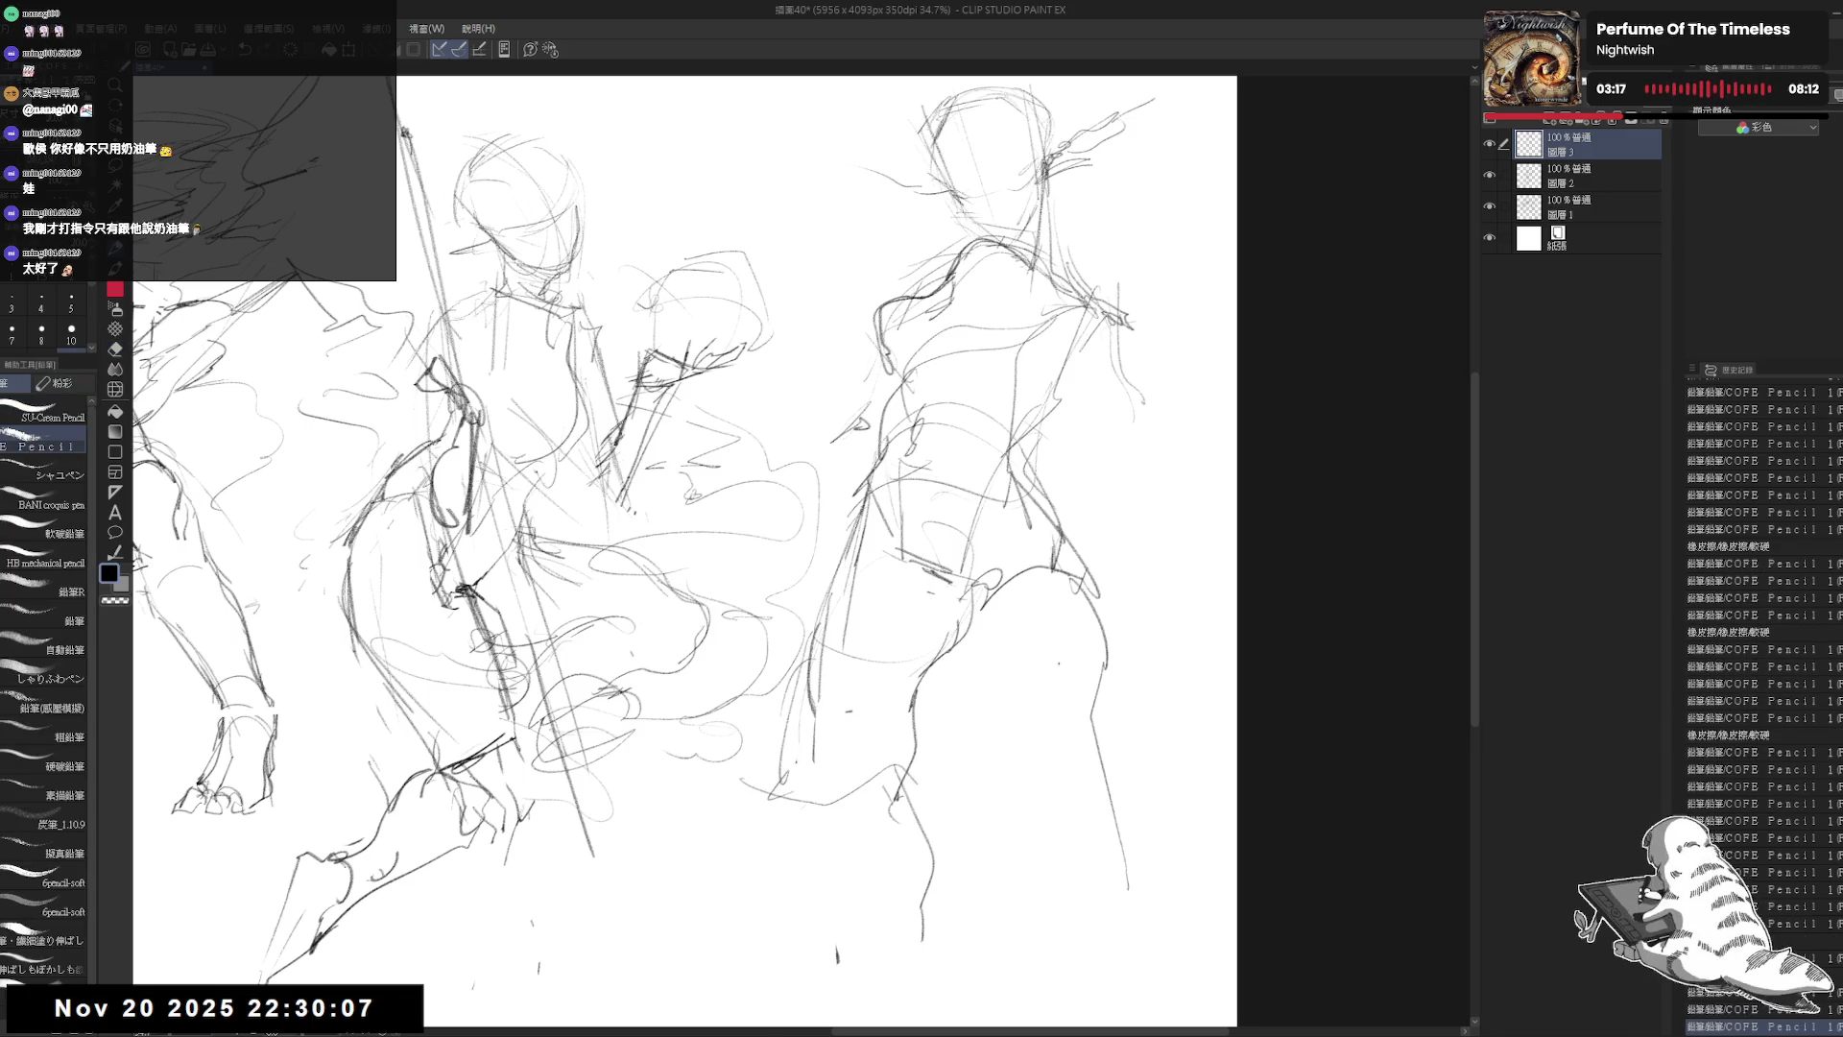
Step: Rework the right figure's hip and upper leg, erasing and redrawing the hip strokes
{"action": "left_click_drag", "start_coordinate": [936, 514], "coordinate": [1027, 748]}
{"action": "key", "text": "e"}
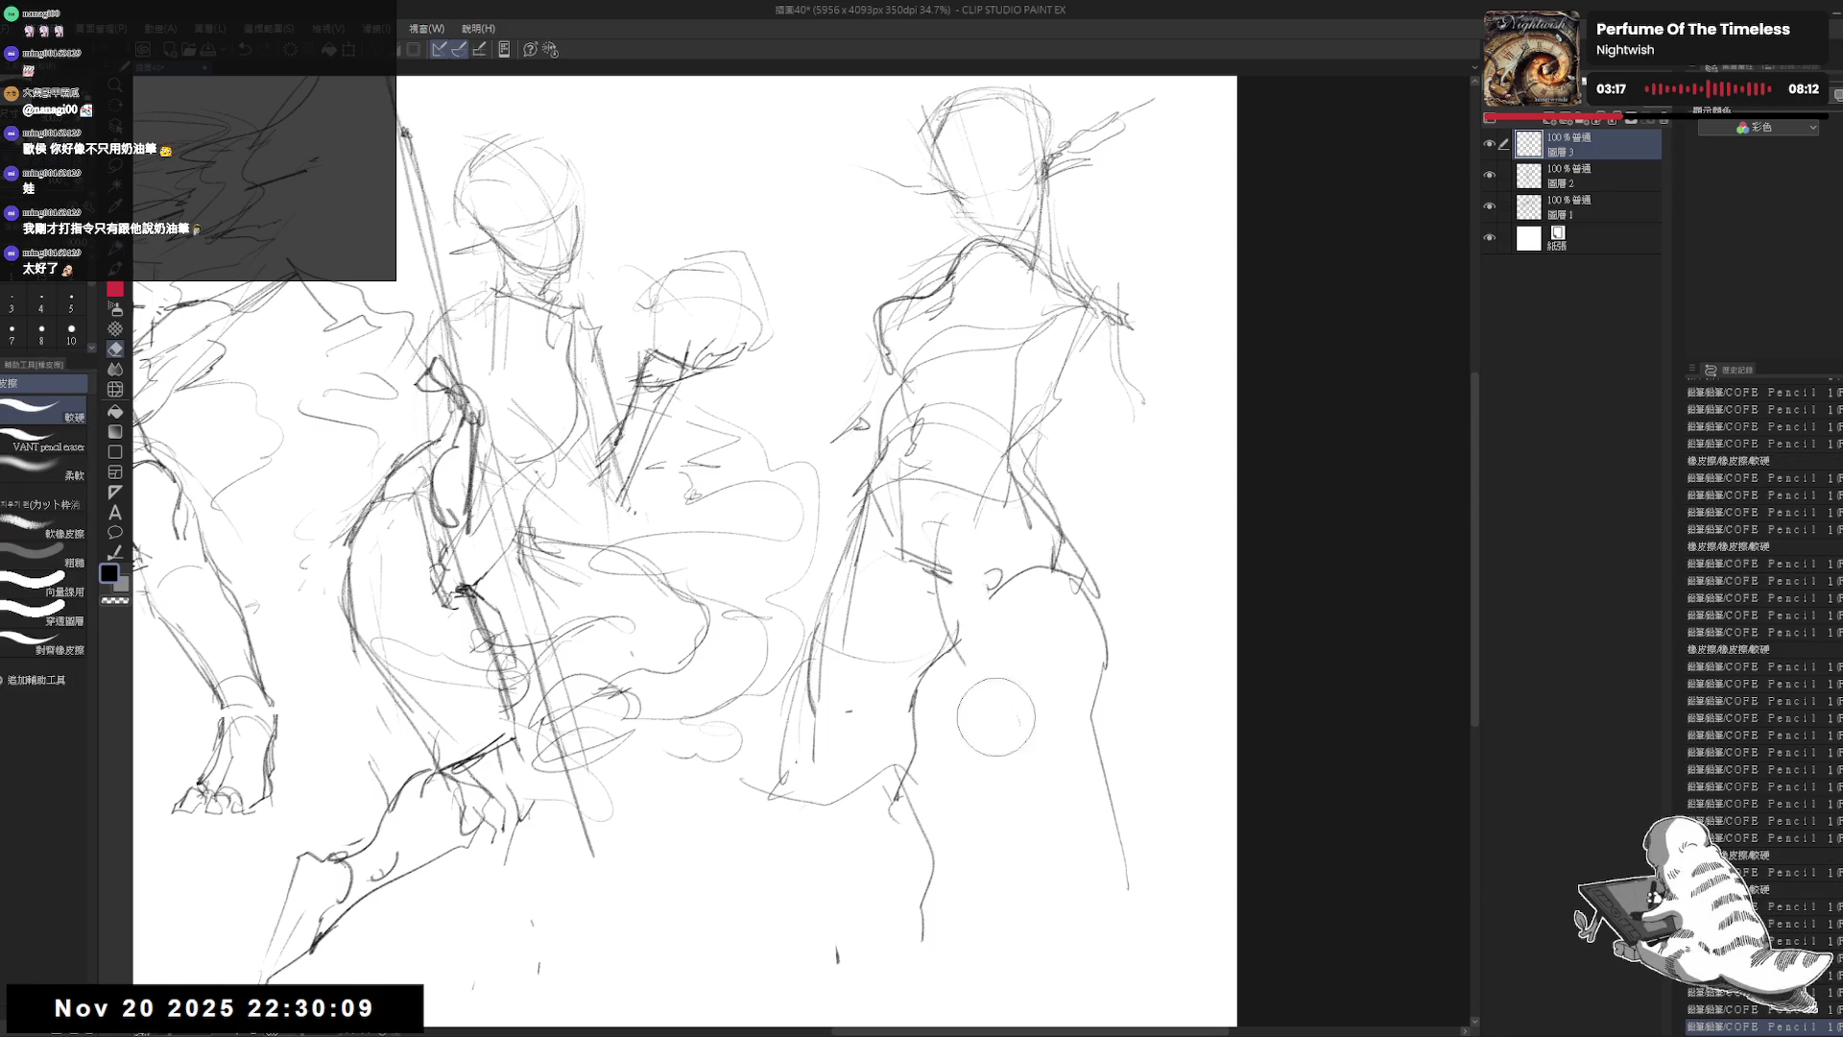
{"action": "left_click_drag", "start_coordinate": [1047, 576], "coordinate": [965, 748]}
{"action": "key", "text": "p"}
{"action": "left_click_drag", "start_coordinate": [951, 499], "coordinate": [1061, 590]}
{"action": "left_click_drag", "start_coordinate": [1061, 523], "coordinate": [1061, 624]}
{"action": "mouse_move", "coordinate": [936, 499]}
{"action": "left_mouse_down"}
{"action": "mouse_move", "coordinate": [1051, 532]}
{"action": "mouse_move", "coordinate": [1065, 605]}
{"action": "left_mouse_up"}
{"action": "key", "text": "e"}
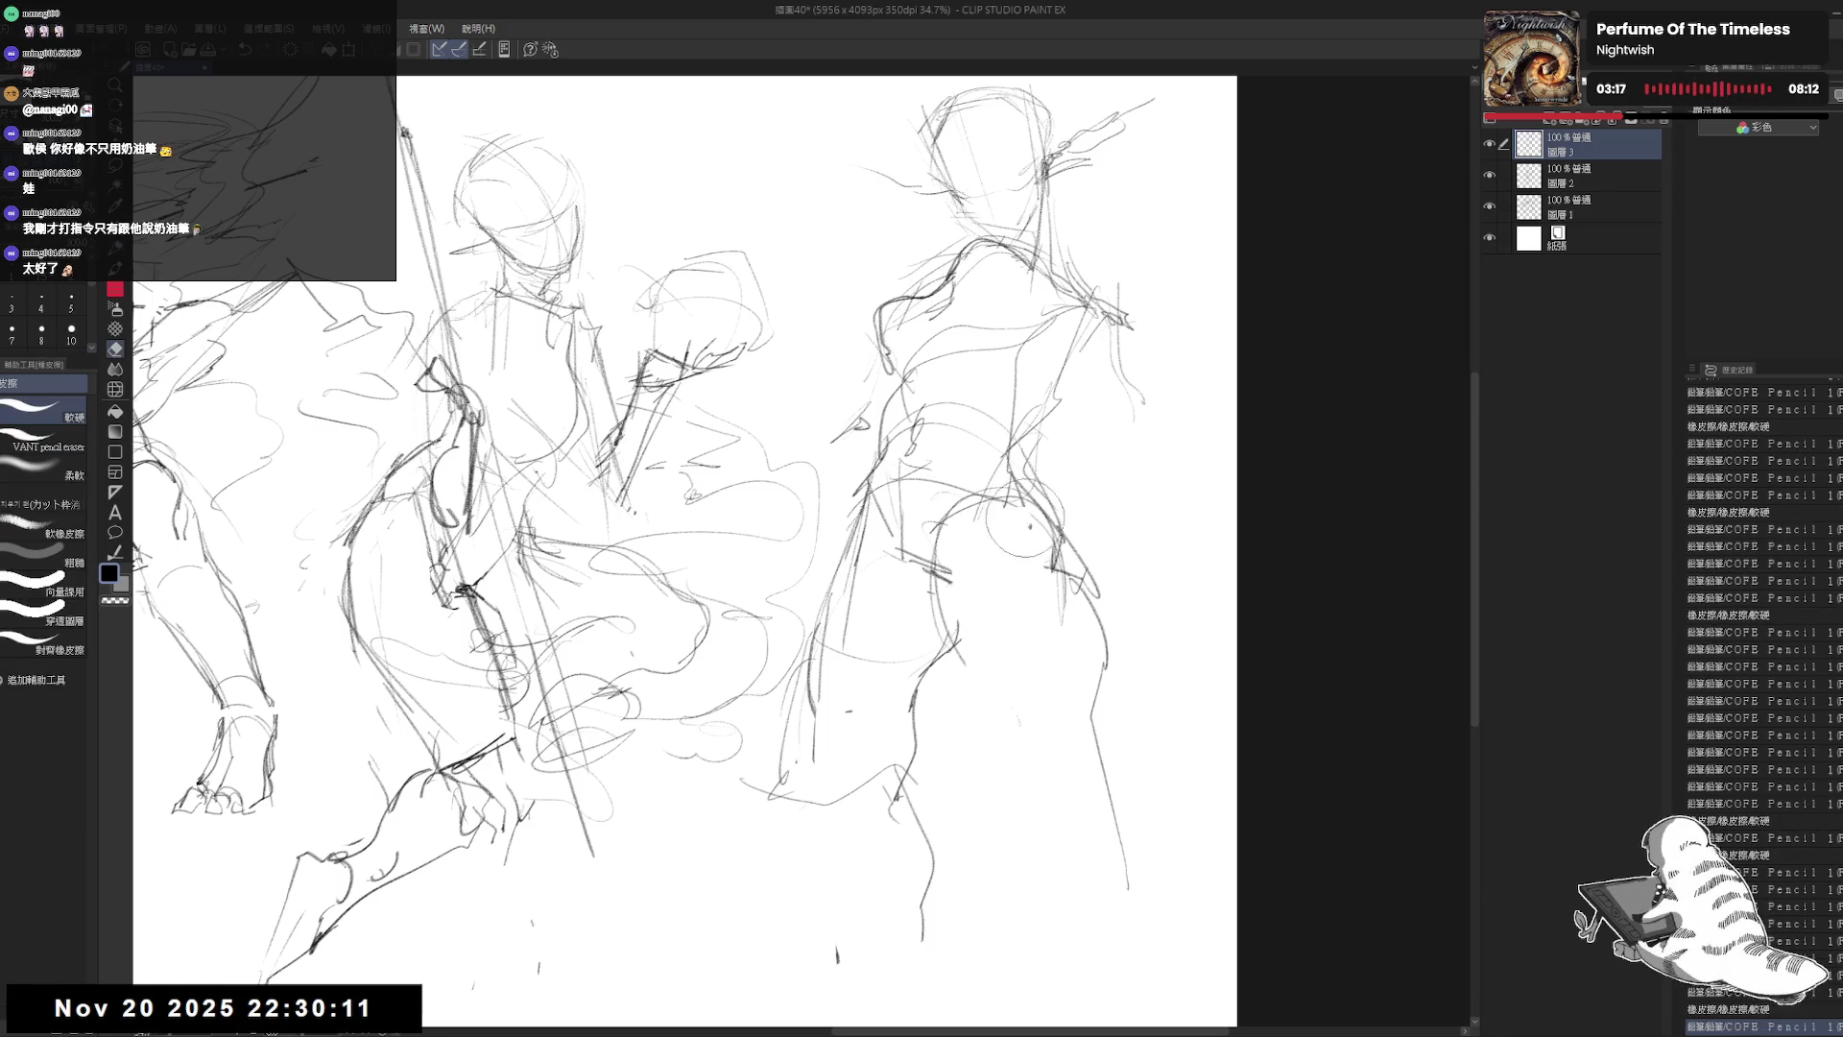
{"action": "left_click_drag", "start_coordinate": [1008, 518], "coordinate": [1049, 617]}
{"action": "key", "text": "p"}
{"action": "mouse_move", "coordinate": [922, 480]}
{"action": "left_mouse_down"}
{"action": "mouse_move", "coordinate": [1003, 600]}
{"action": "mouse_move", "coordinate": [1052, 603]}
{"action": "mouse_move", "coordinate": [965, 566]}
{"action": "mouse_move", "coordinate": [1027, 480]}
{"action": "left_mouse_up"}
Step: Draw a large oval hip shape, reinforcing its bottom and adding an inner arc
{"action": "key", "text": "e"}
{"action": "key", "text": "p"}
{"action": "left_click_drag", "start_coordinate": [941, 471], "coordinate": [907, 595]}
{"action": "mouse_move", "coordinate": [914, 518]}
{"action": "left_mouse_down"}
{"action": "mouse_move", "coordinate": [1060, 475]}
{"action": "mouse_move", "coordinate": [984, 639]}
{"action": "mouse_move", "coordinate": [927, 581]}
{"action": "left_mouse_up"}
{"action": "left_click_drag", "start_coordinate": [1056, 601], "coordinate": [942, 643]}
{"action": "mouse_move", "coordinate": [939, 456]}
{"action": "left_mouse_down"}
{"action": "mouse_move", "coordinate": [898, 504]}
{"action": "mouse_move", "coordinate": [912, 538]}
{"action": "mouse_move", "coordinate": [989, 518]}
{"action": "mouse_move", "coordinate": [888, 537]}
{"action": "mouse_move", "coordinate": [944, 509]}
{"action": "mouse_move", "coordinate": [965, 572]}
{"action": "mouse_move", "coordinate": [879, 614]}
{"action": "left_mouse_up"}
{"action": "key", "text": "e"}
{"action": "key", "text": "p"}
{"action": "key", "text": "e"}
{"action": "key", "text": "p"}
Step: Add detail lines inside the hip and a curve below it
{"action": "left_click_drag", "start_coordinate": [887, 518], "coordinate": [910, 595]}
{"action": "left_click_drag", "start_coordinate": [988, 513], "coordinate": [912, 544]}
{"action": "key", "text": "e"}
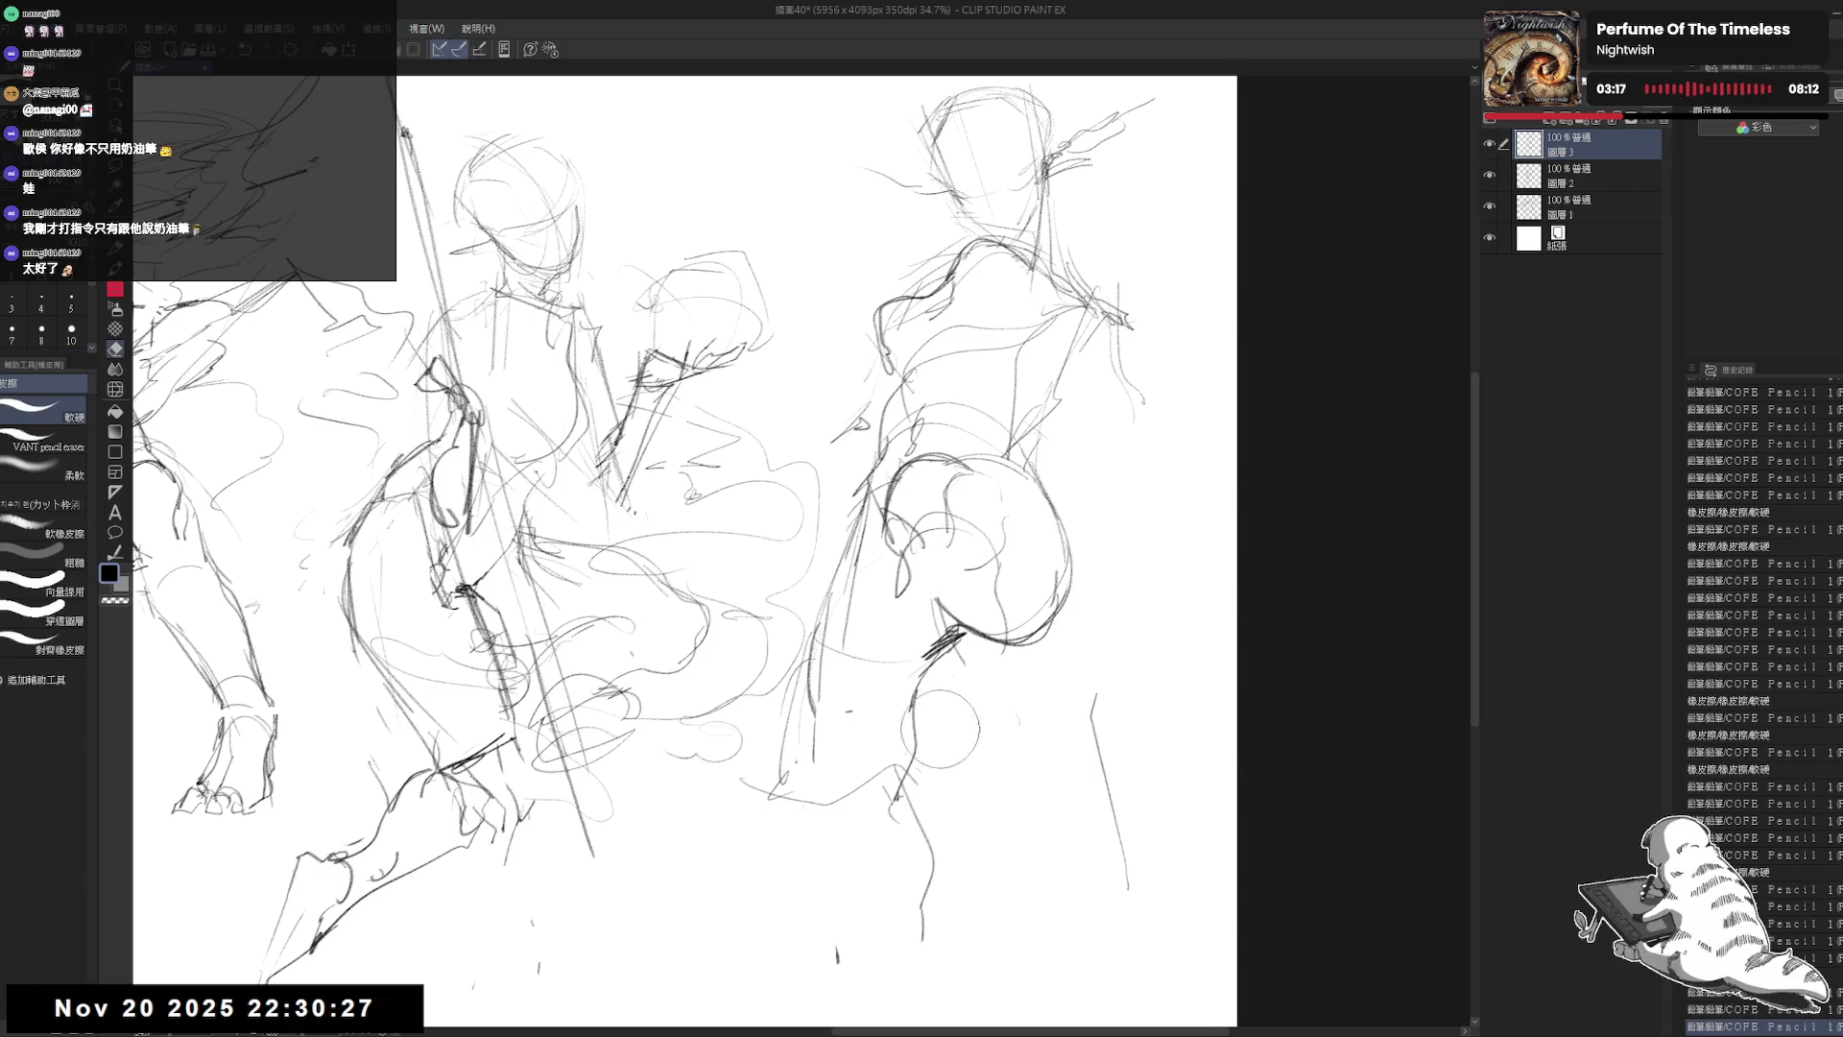
{"action": "key", "text": "p"}
{"action": "mouse_move", "coordinate": [968, 663]}
{"action": "left_mouse_down"}
{"action": "mouse_move", "coordinate": [994, 740]}
{"action": "mouse_move", "coordinate": [945, 604]}
{"action": "mouse_move", "coordinate": [998, 662]}
{"action": "mouse_move", "coordinate": [989, 691]}
{"action": "left_mouse_up"}
{"action": "key", "text": "e"}
{"action": "key", "text": "p"}
{"action": "left_click_drag", "start_coordinate": [989, 540], "coordinate": [1006, 702]}
Step: Redraw the right figure's hip with pencil arcs, erasing parts of the rough hip sketch
{"action": "scroll", "coordinate": [1006, 703], "scroll_direction": "down", "scroll_amount": 2}
{"action": "key", "text": "e"}
{"action": "left_click_drag", "start_coordinate": [912, 615], "coordinate": [933, 665]}
{"action": "key", "text": "p"}
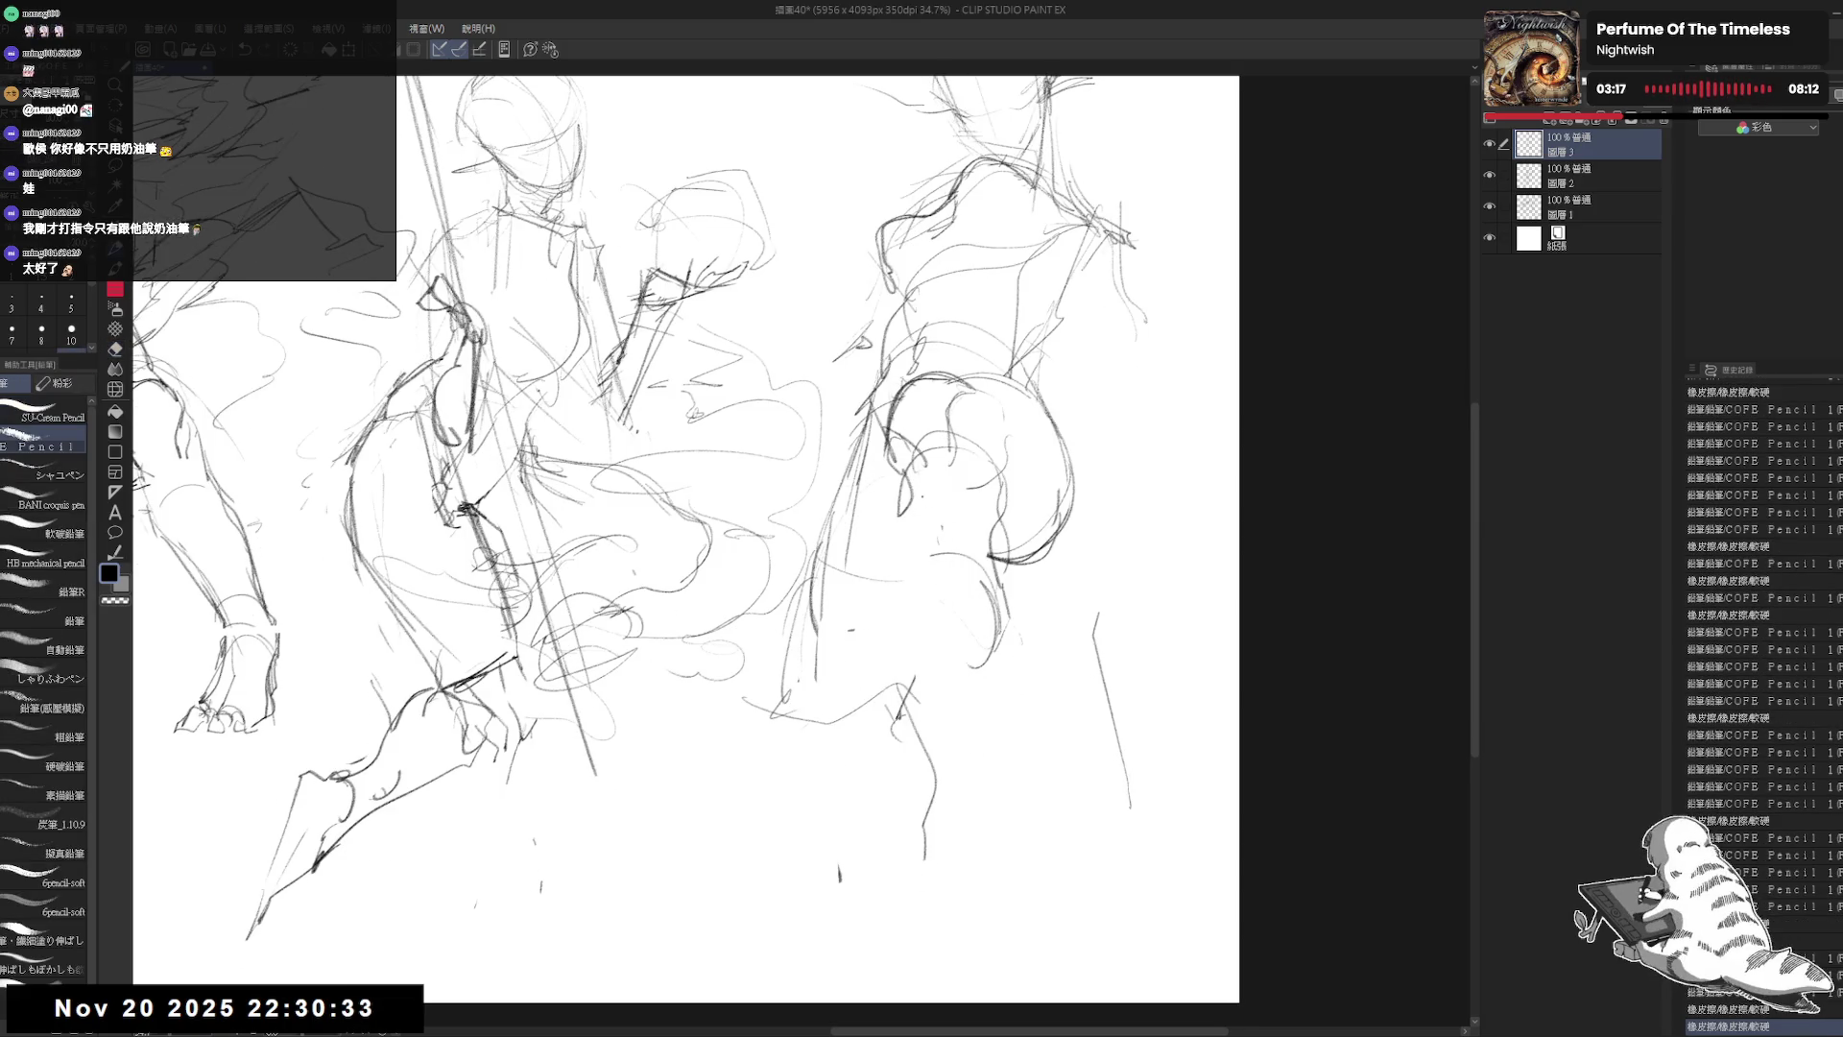
{"action": "mouse_move", "coordinate": [939, 460]}
{"action": "left_mouse_down"}
{"action": "mouse_move", "coordinate": [912, 557]}
{"action": "mouse_move", "coordinate": [977, 588]}
{"action": "mouse_move", "coordinate": [996, 634]}
{"action": "left_mouse_up"}
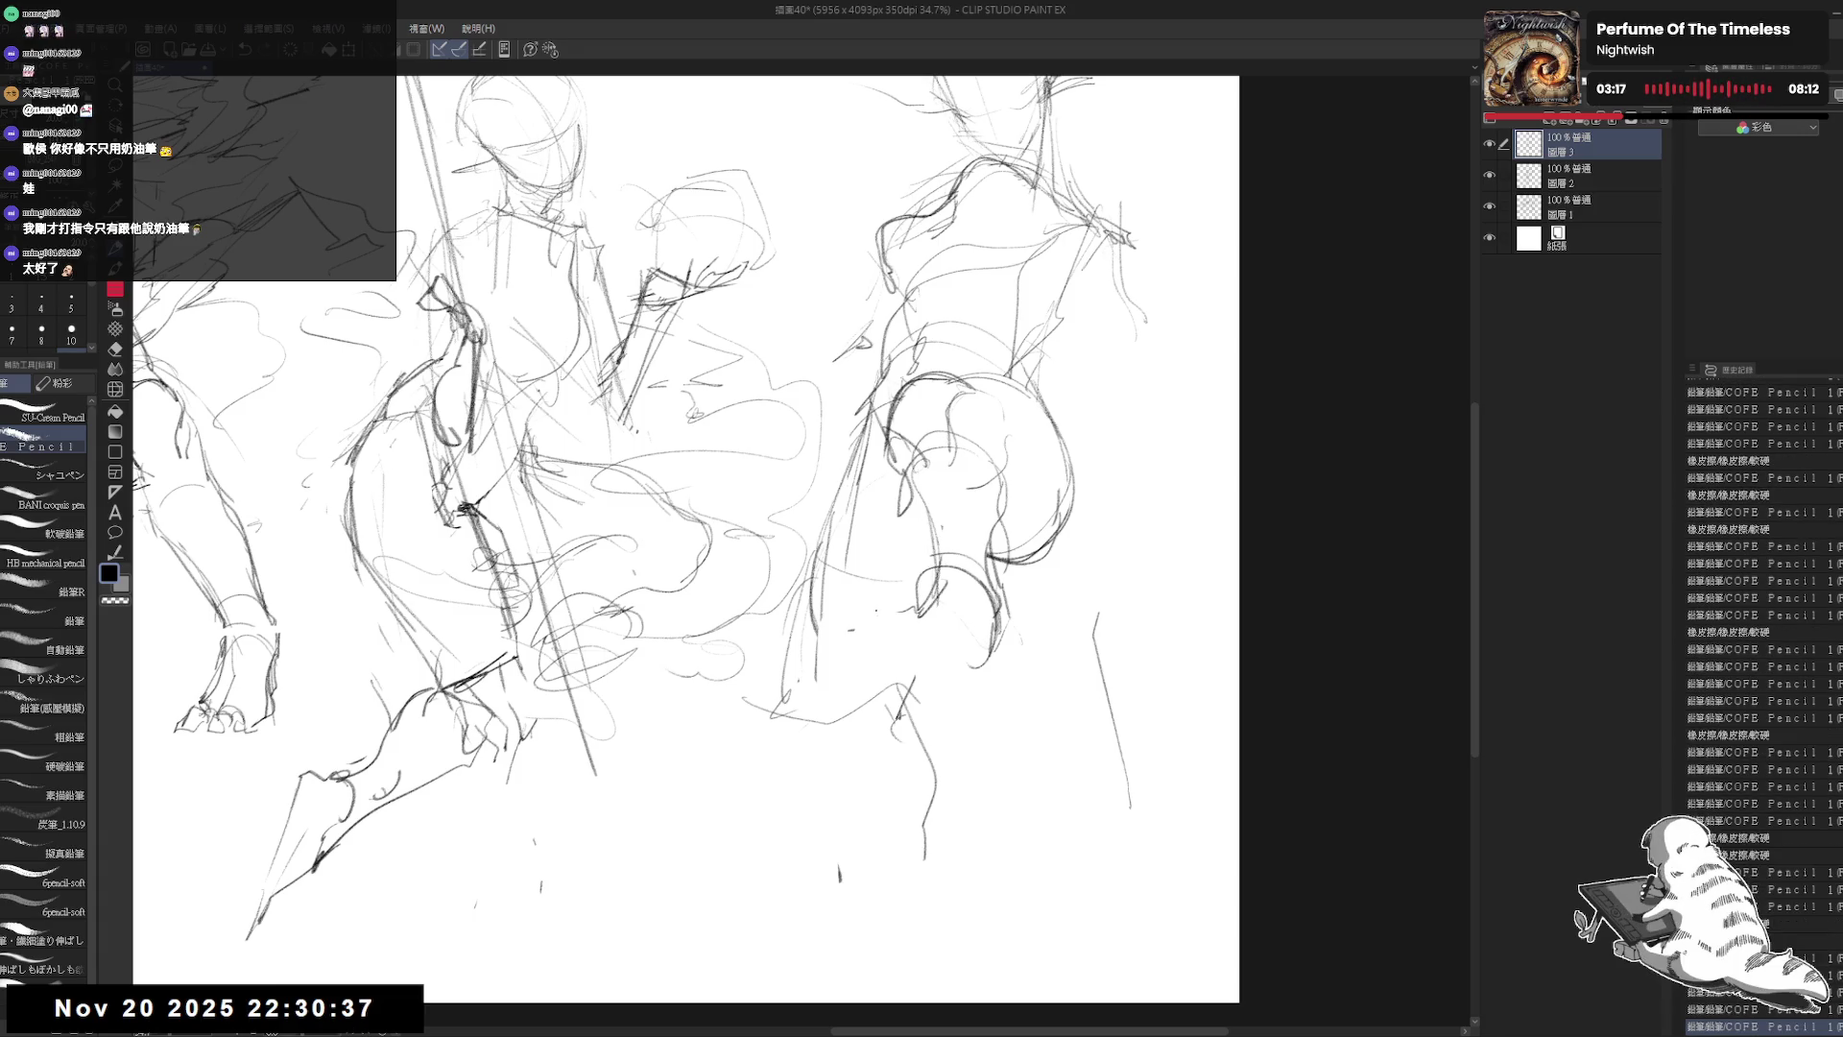
{"action": "mouse_move", "coordinate": [859, 634]}
{"action": "left_mouse_down"}
{"action": "mouse_move", "coordinate": [831, 590]}
{"action": "mouse_move", "coordinate": [854, 540]}
{"action": "mouse_move", "coordinate": [951, 624]}
{"action": "mouse_move", "coordinate": [970, 595]}
{"action": "left_mouse_up"}
{"action": "key", "text": "e"}
{"action": "key", "text": "p"}
{"action": "mouse_move", "coordinate": [869, 557]}
{"action": "left_mouse_down"}
{"action": "mouse_move", "coordinate": [916, 548]}
{"action": "mouse_move", "coordinate": [996, 663]}
{"action": "left_mouse_up"}
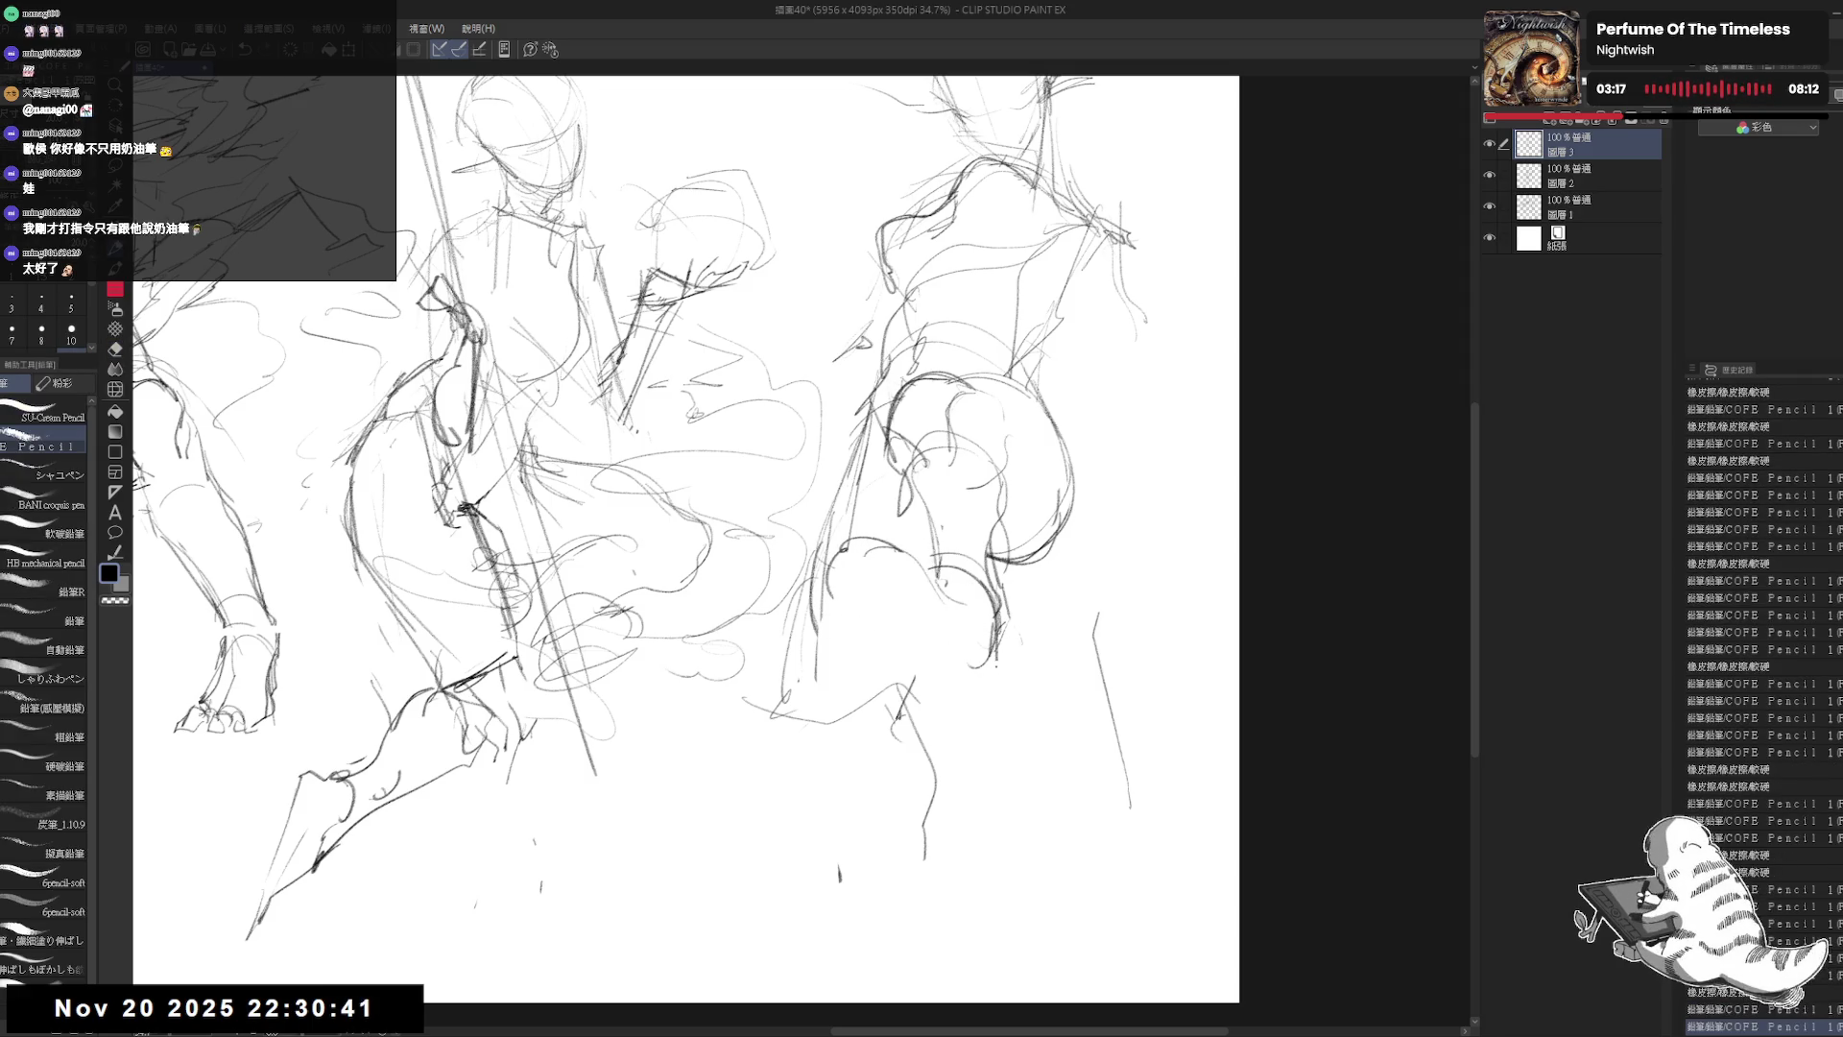
{"action": "mouse_move", "coordinate": [914, 547]}
{"action": "left_mouse_down"}
{"action": "mouse_move", "coordinate": [920, 568]}
{"action": "mouse_move", "coordinate": [823, 648]}
{"action": "mouse_move", "coordinate": [860, 609]}
{"action": "mouse_move", "coordinate": [857, 626]}
{"action": "left_mouse_up"}
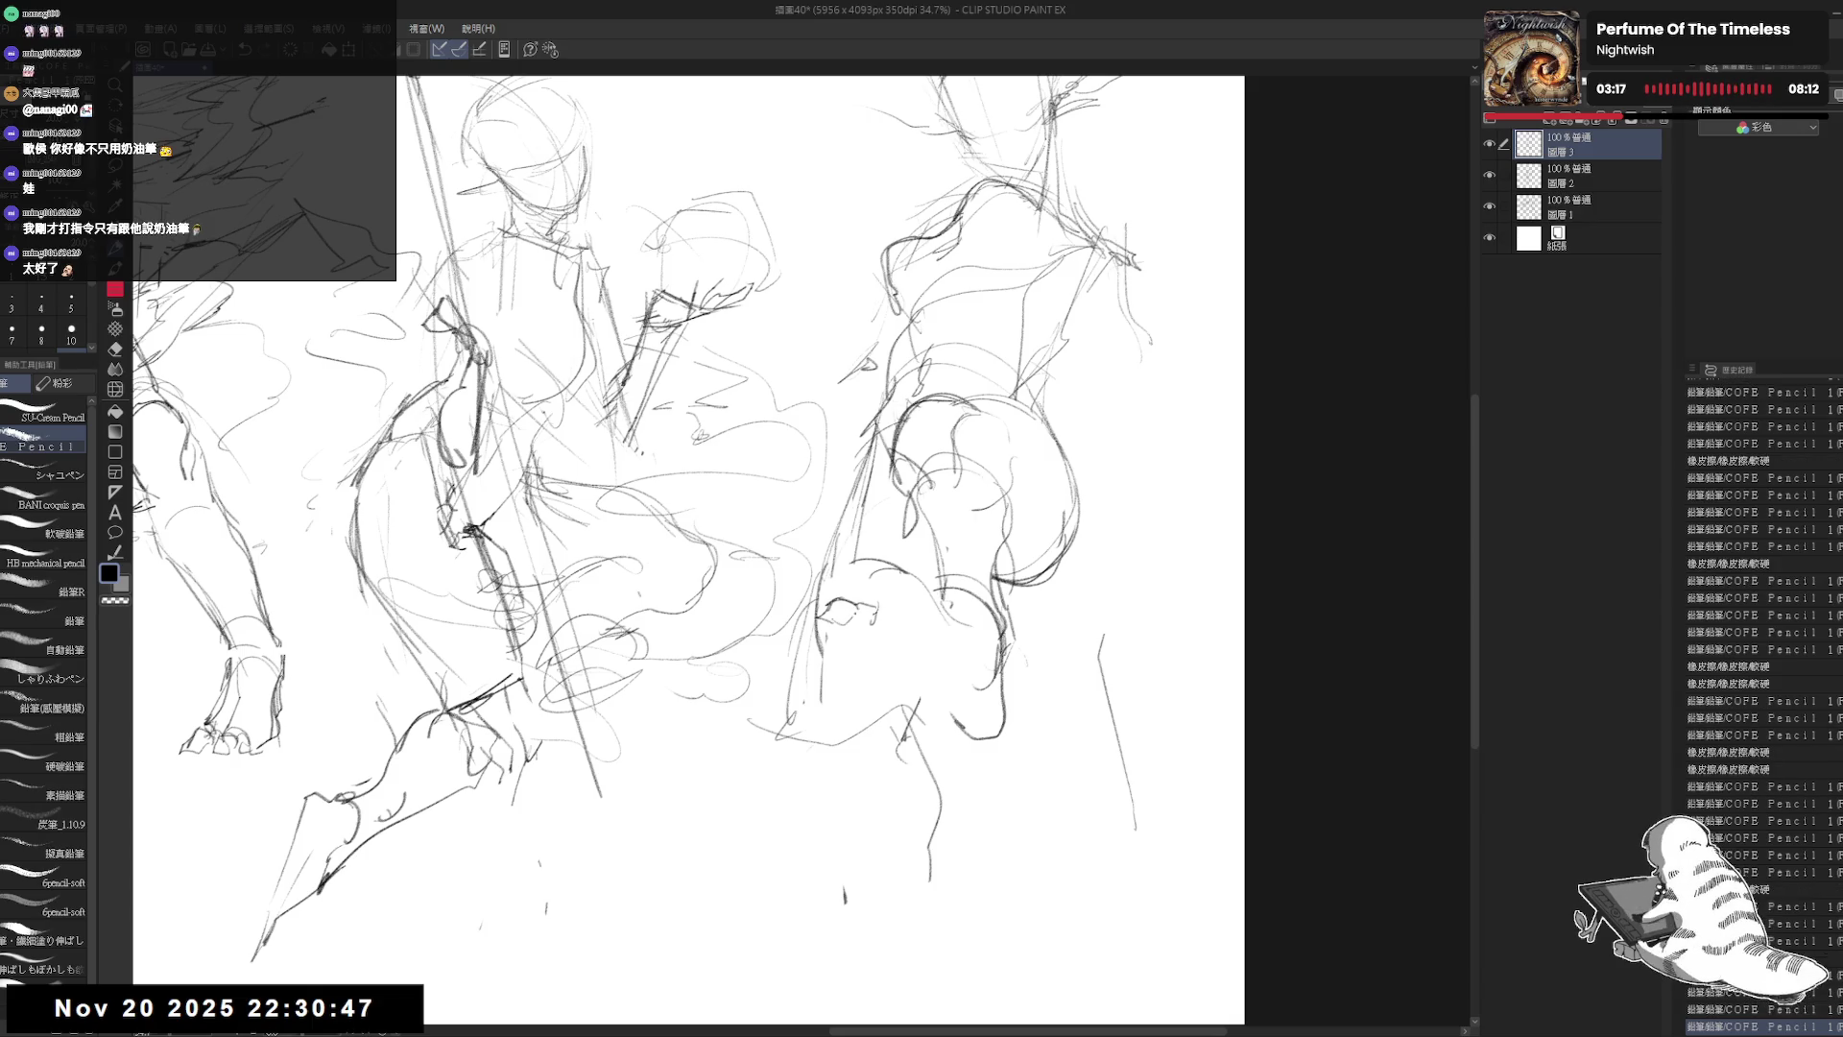
{"action": "mouse_move", "coordinate": [917, 533]}
{"action": "left_mouse_down"}
{"action": "mouse_move", "coordinate": [826, 605]}
{"action": "mouse_move", "coordinate": [871, 573]}
{"action": "mouse_move", "coordinate": [845, 600]}
{"action": "mouse_move", "coordinate": [890, 607]}
{"action": "mouse_move", "coordinate": [882, 578]}
{"action": "mouse_move", "coordinate": [893, 668]}
{"action": "left_mouse_up"}
Step: Lasso-select the face sketch, nudge it upward, and clear the selection
{"action": "key", "text": "m"}
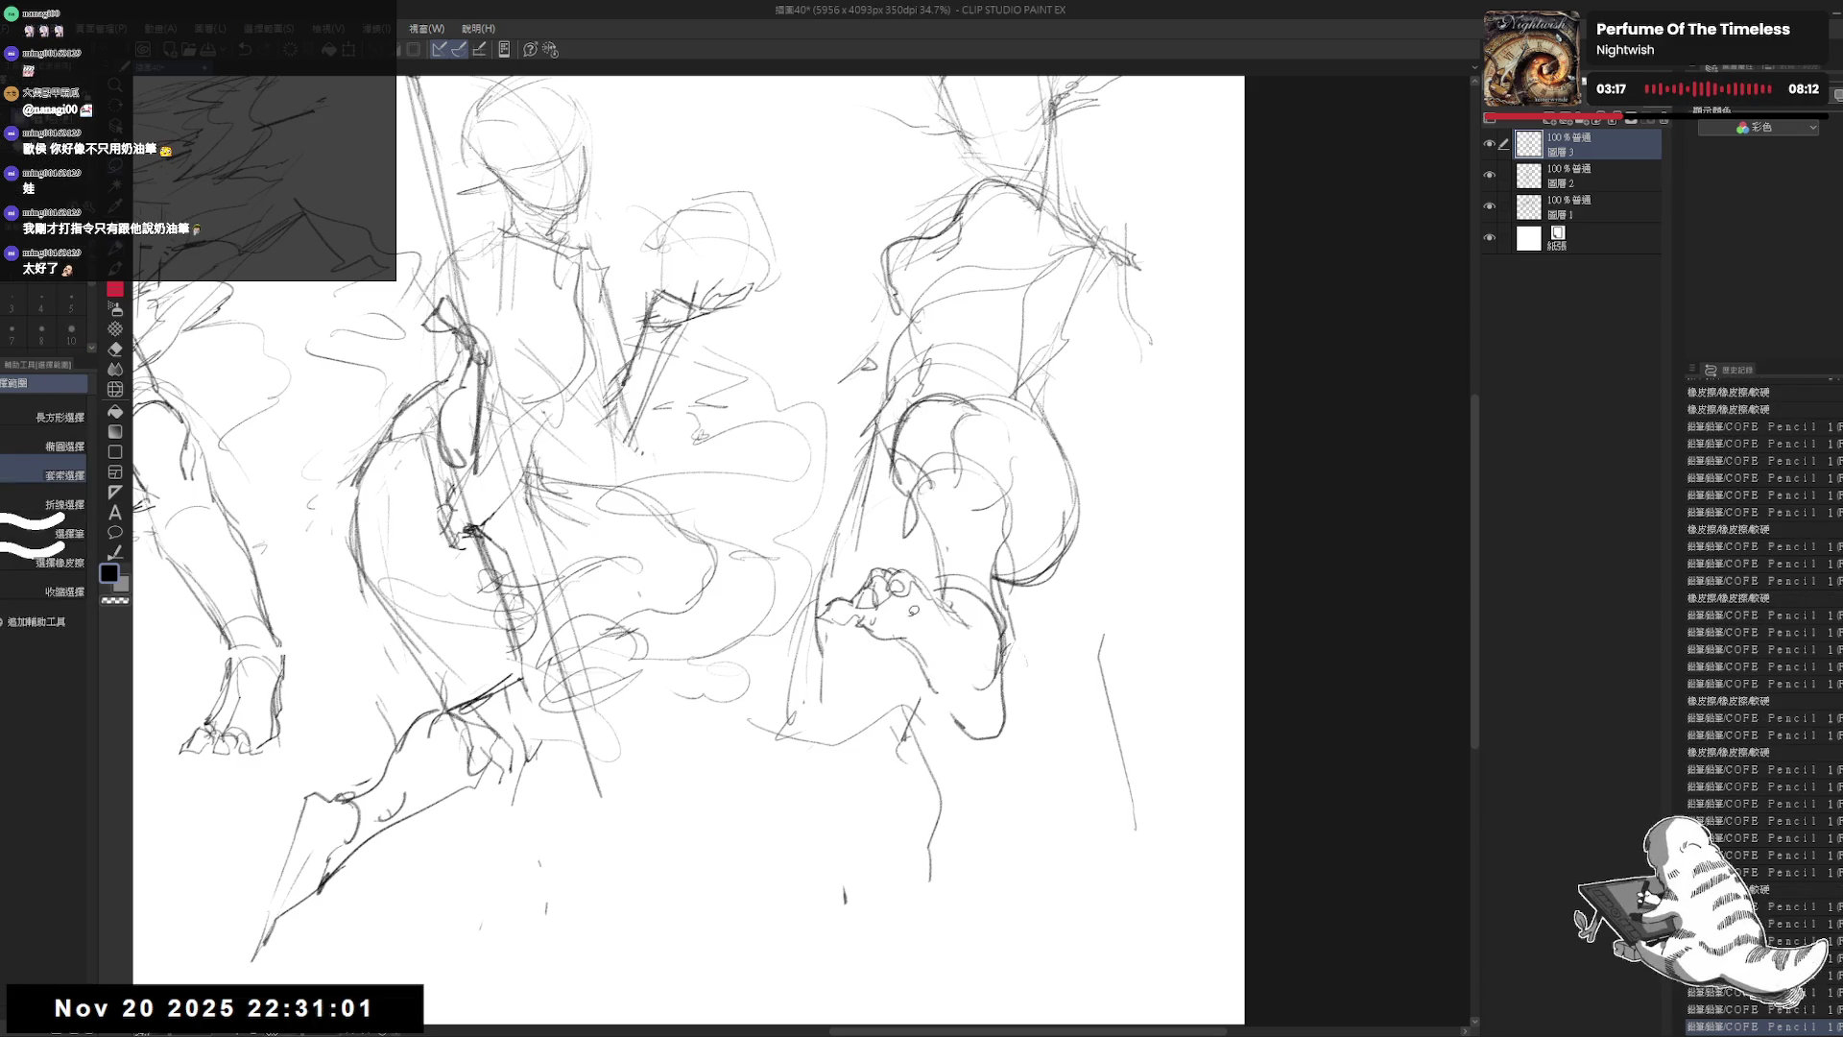
{"action": "mouse_move", "coordinate": [912, 607]}
{"action": "left_mouse_down"}
{"action": "mouse_move", "coordinate": [832, 629]}
{"action": "mouse_move", "coordinate": [960, 674]}
{"action": "mouse_move", "coordinate": [930, 591]}
{"action": "mouse_move", "coordinate": [950, 657]}
{"action": "mouse_move", "coordinate": [965, 643]}
{"action": "mouse_move", "coordinate": [1004, 683]}
{"action": "mouse_move", "coordinate": [987, 733]}
{"action": "left_mouse_up"}
{"action": "key", "text": "ctrl+d"}
{"action": "key", "text": "p"}
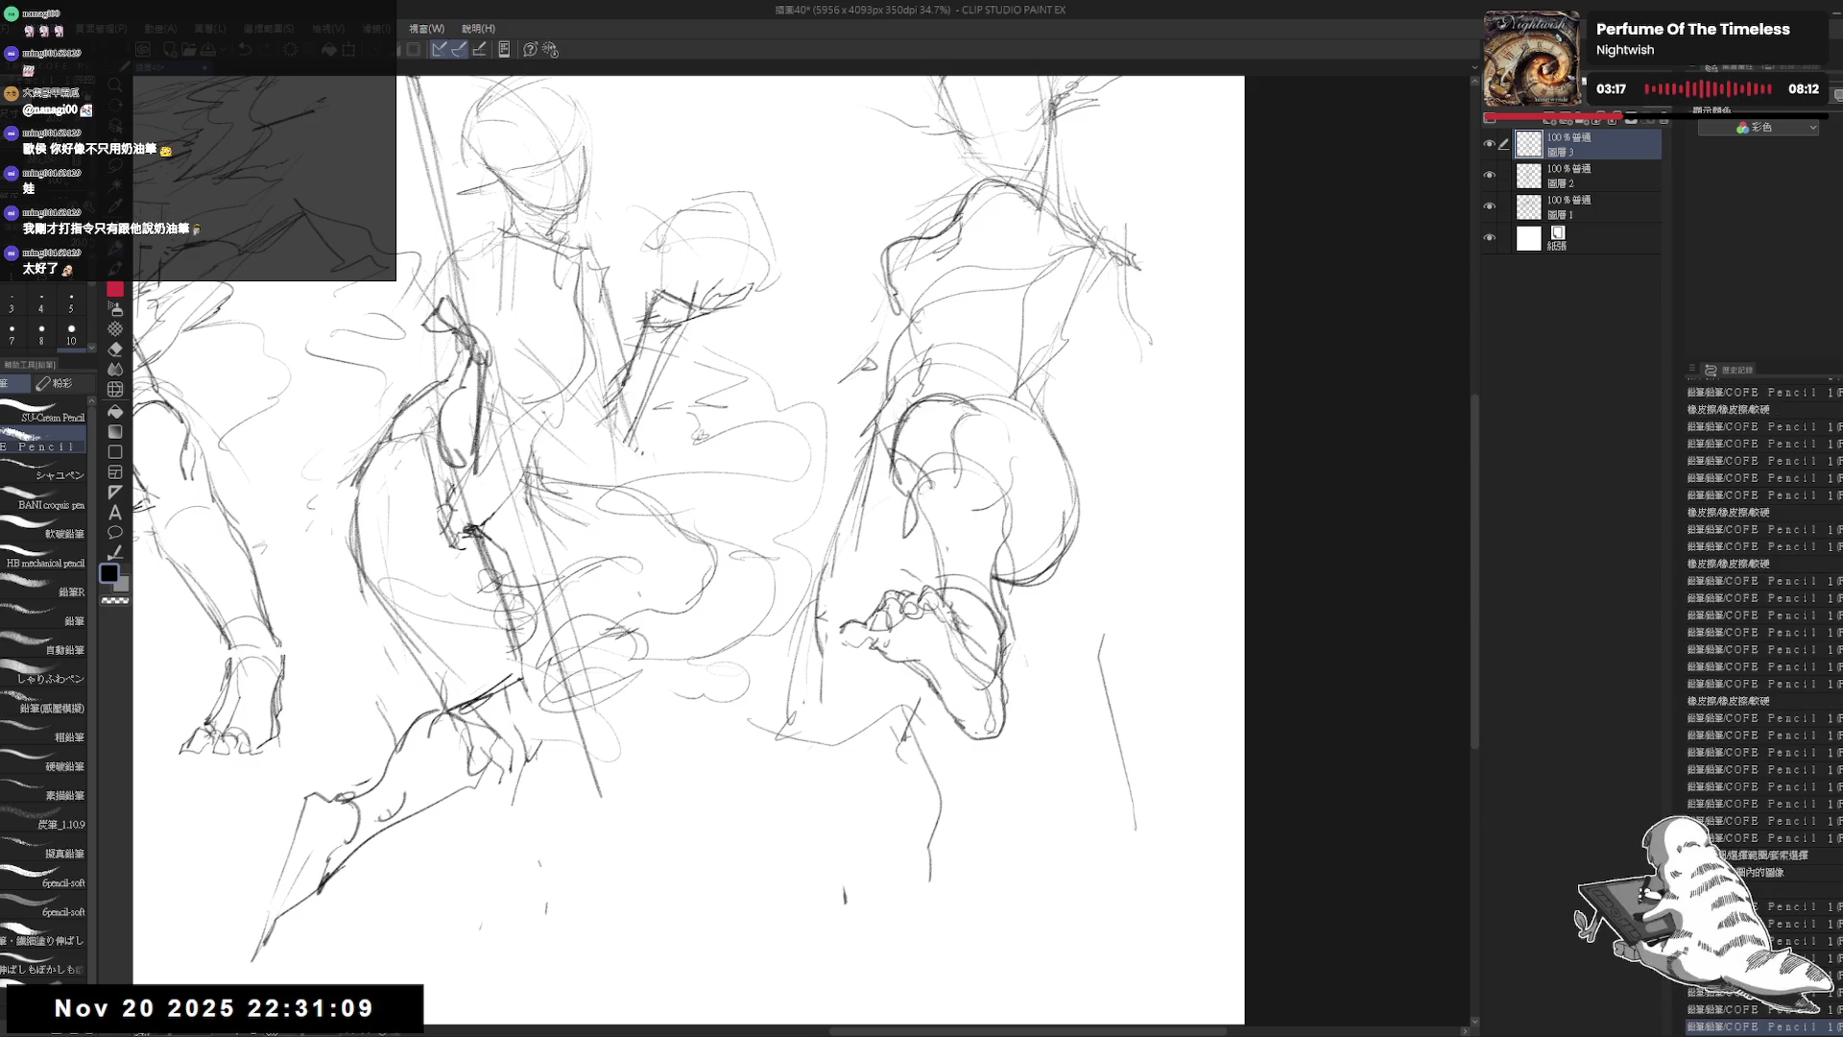
Step: Rework the right figure's raised leg with new pencil lines, erasing stray strokes
{"action": "left_click_drag", "start_coordinate": [690, 528], "coordinate": [680, 560]}
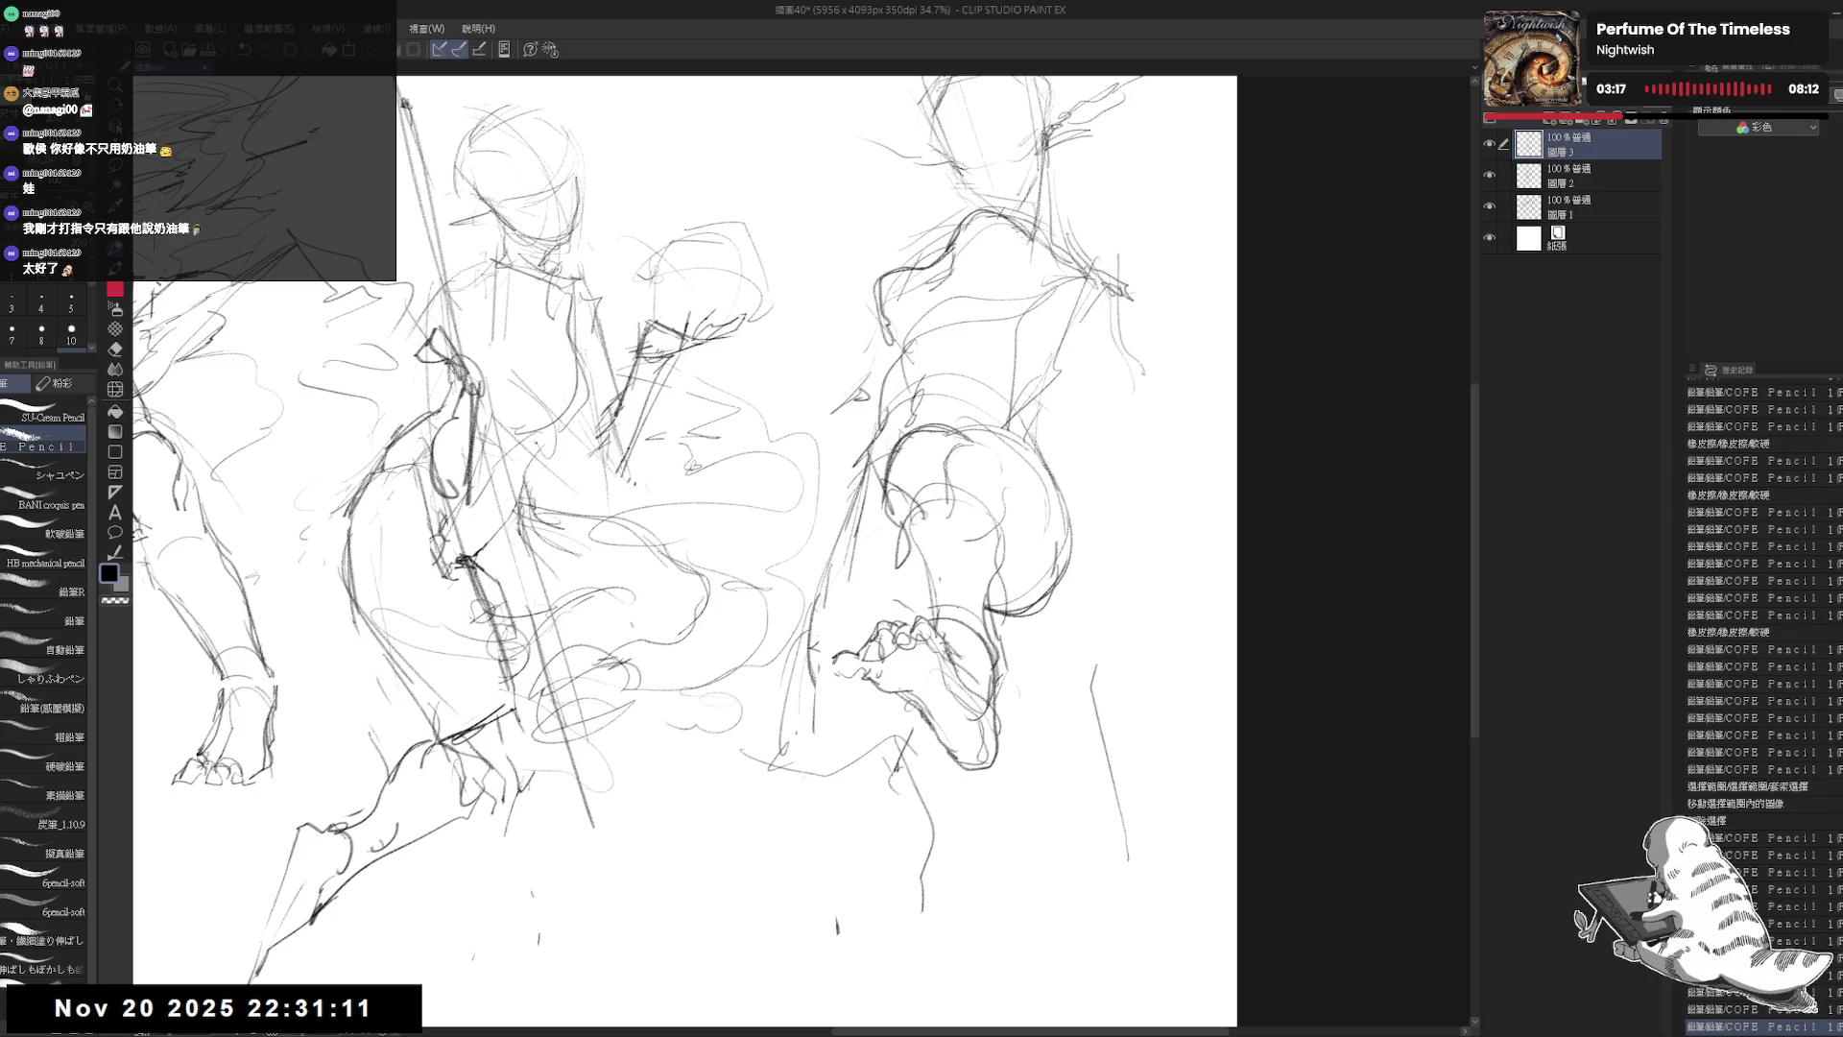
{"action": "left_click_drag", "start_coordinate": [862, 490], "coordinate": [819, 641]}
{"action": "key", "text": "e"}
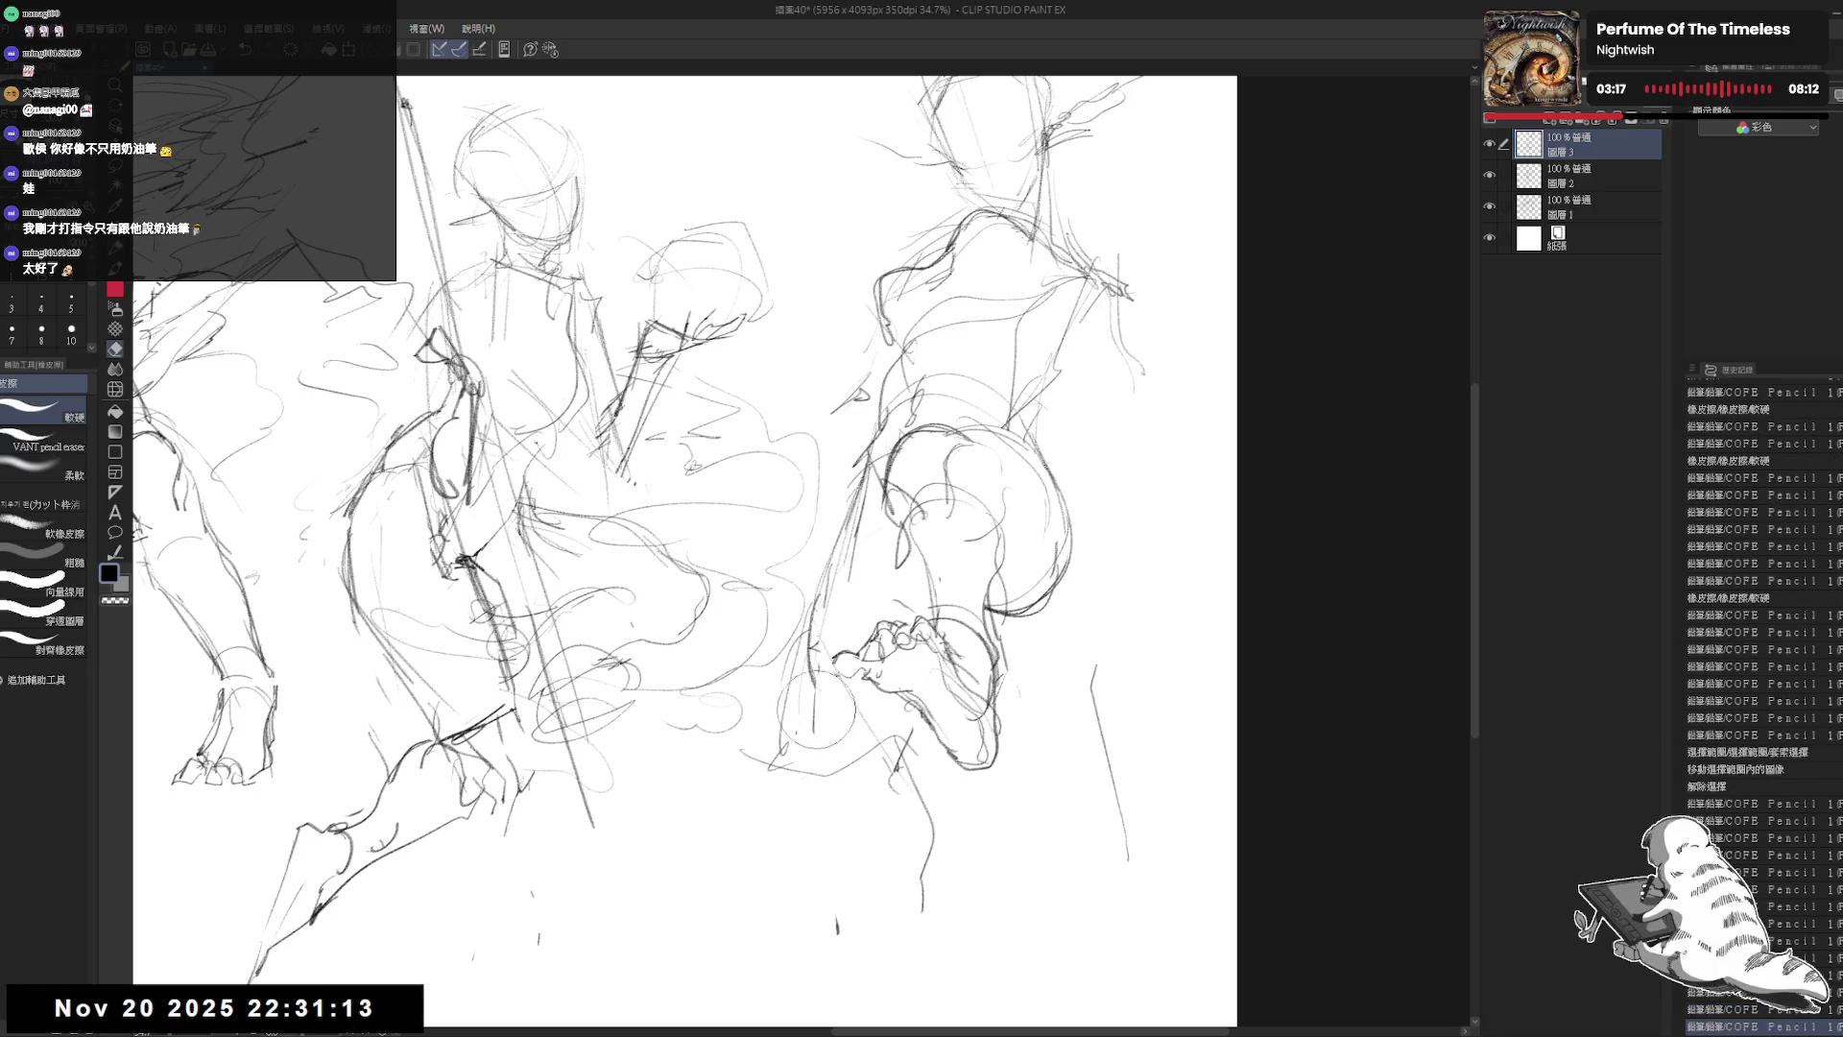
{"action": "key", "text": "p"}
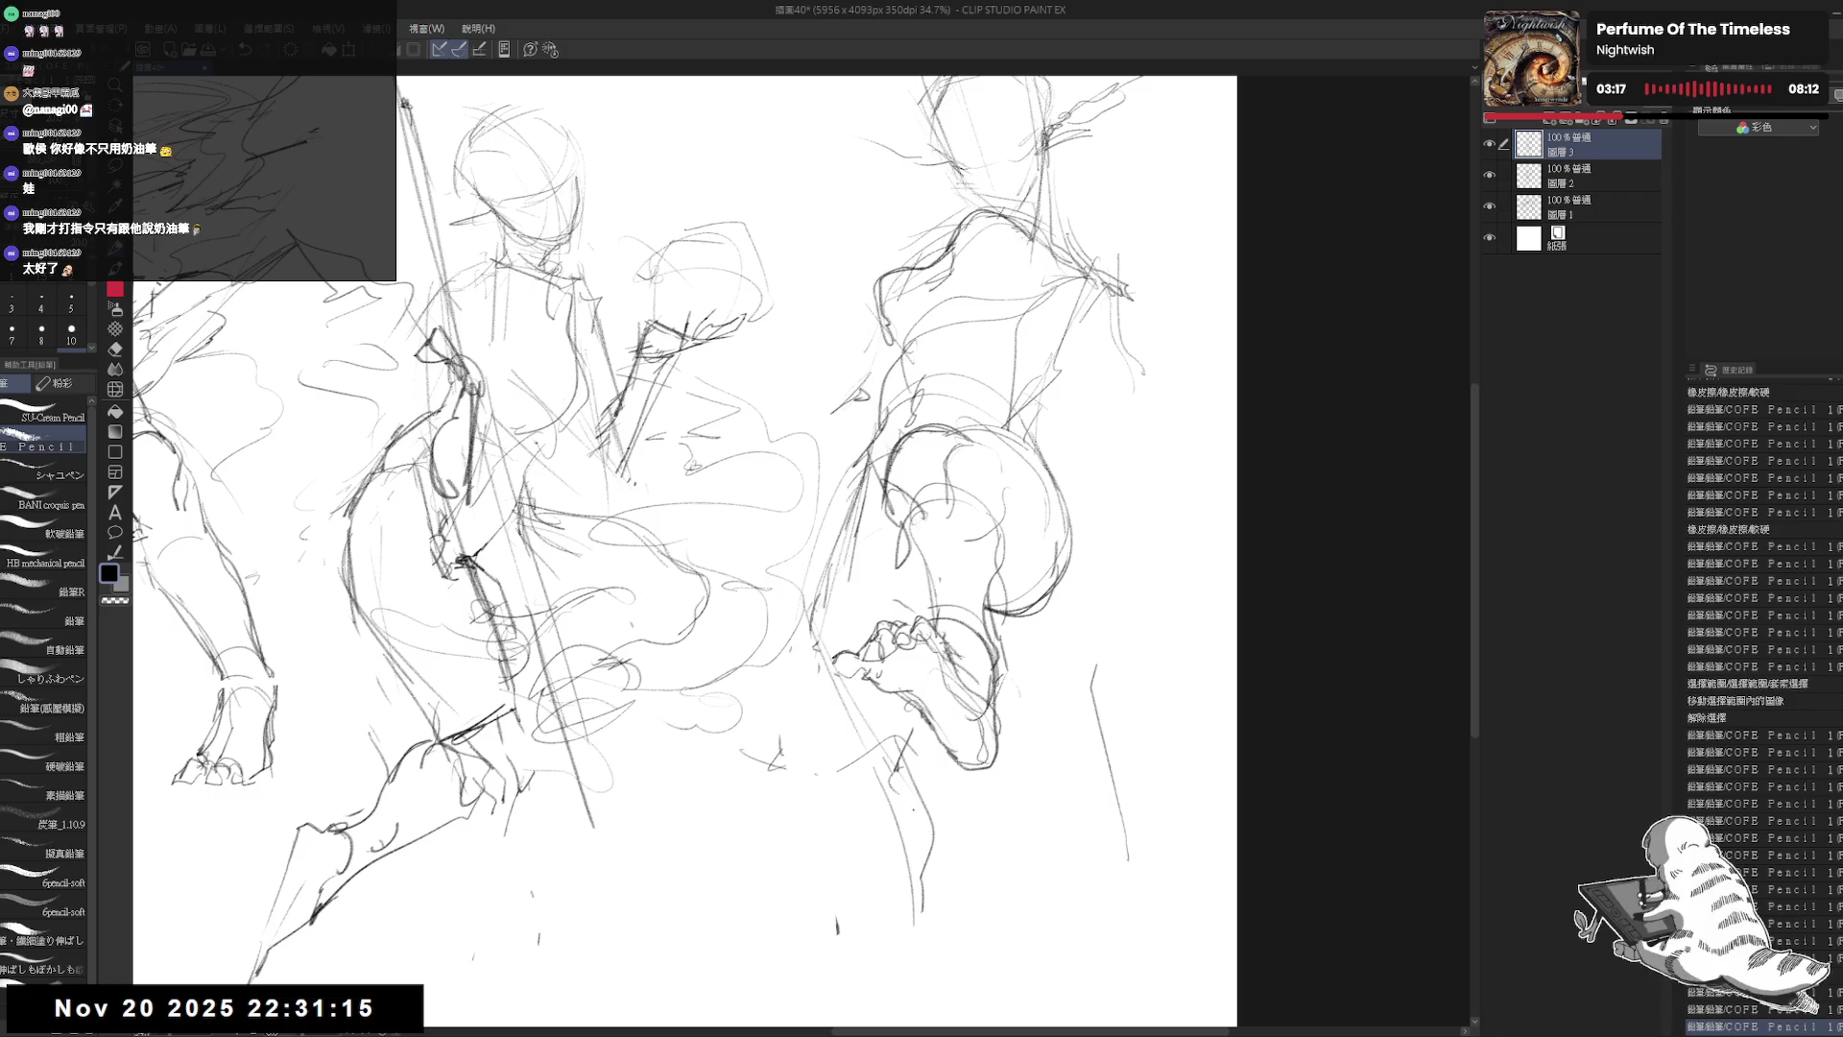
{"action": "left_click_drag", "start_coordinate": [1035, 585], "coordinate": [955, 664]}
{"action": "mouse_move", "coordinate": [903, 437]}
{"action": "left_mouse_down"}
{"action": "mouse_move", "coordinate": [802, 484]}
{"action": "mouse_move", "coordinate": [771, 535]}
{"action": "mouse_move", "coordinate": [808, 895]}
{"action": "mouse_move", "coordinate": [995, 744]}
{"action": "mouse_move", "coordinate": [970, 485]}
{"action": "mouse_move", "coordinate": [974, 512]}
{"action": "left_mouse_up"}
{"action": "key", "text": "m"}
{"action": "key", "text": "ctrl+d"}
{"action": "key", "text": "e"}
{"action": "left_click_drag", "start_coordinate": [1018, 384], "coordinate": [948, 428]}
{"action": "key", "text": "p"}
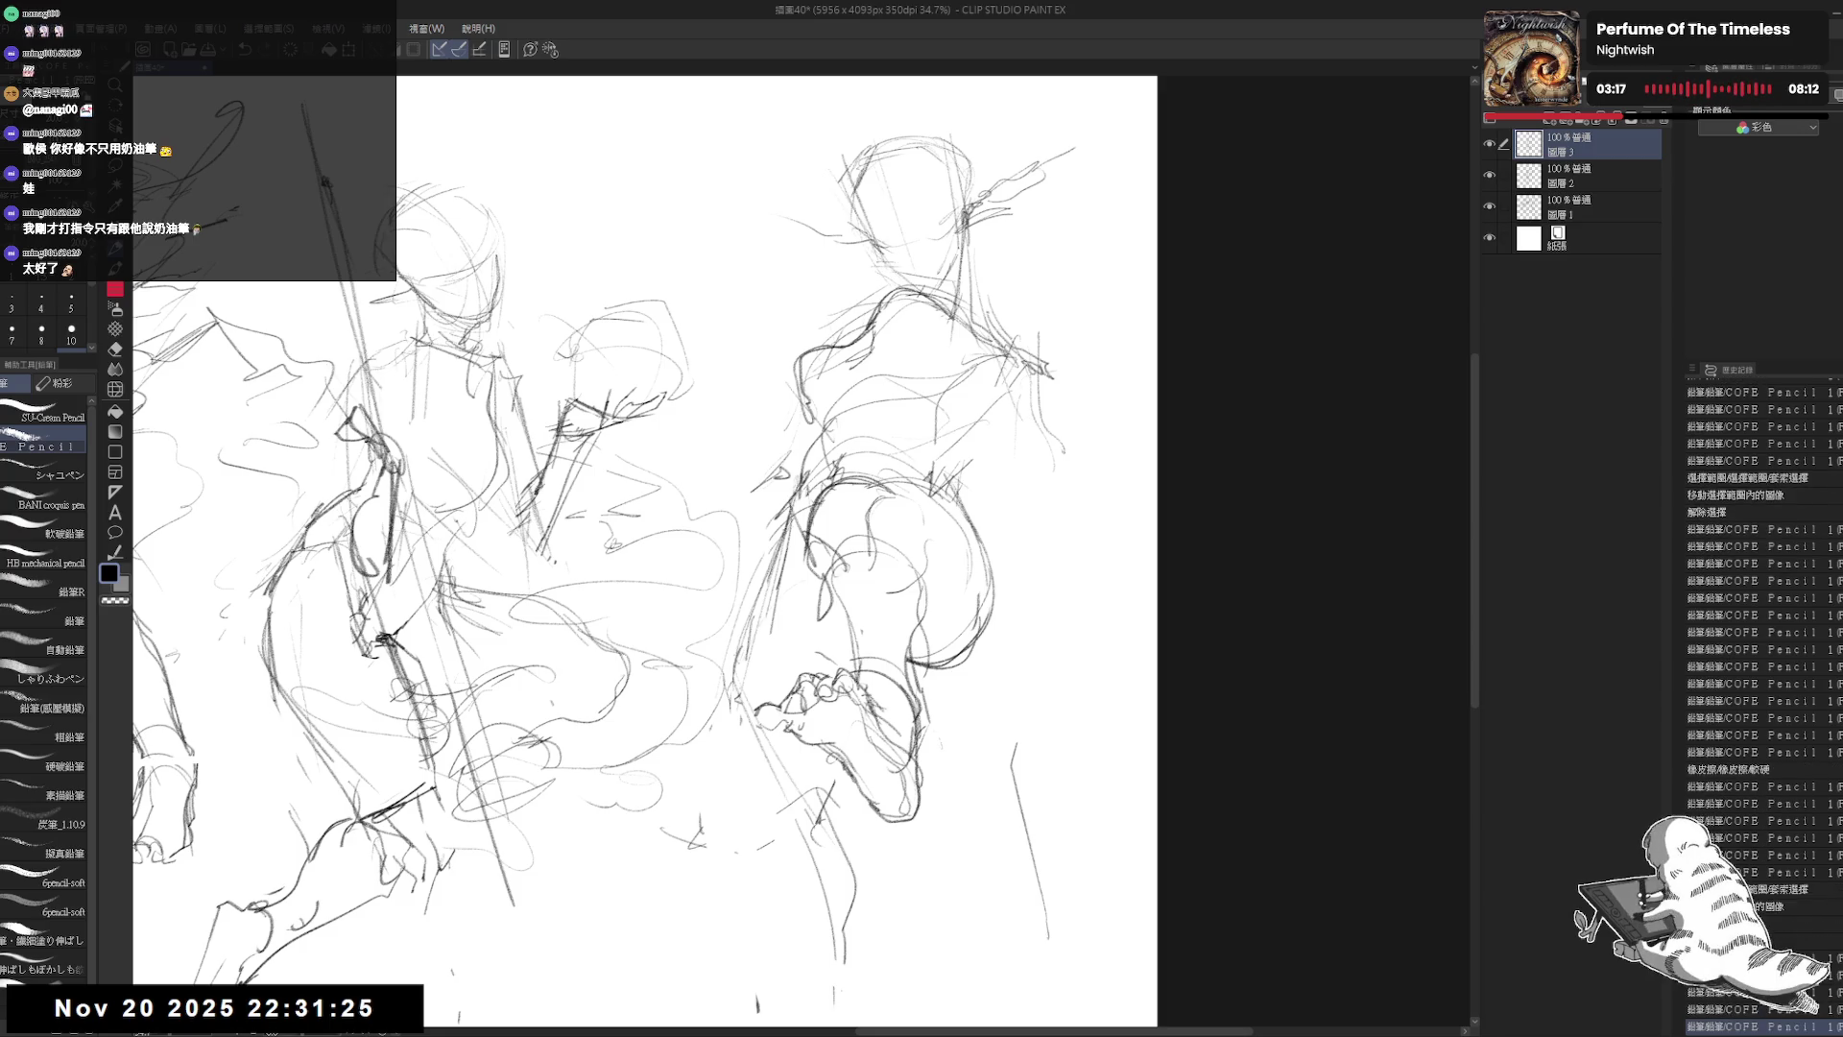
Step: Erase the right figure's old leg lines and redraw them with fresh pencil strokes
{"action": "left_click_drag", "start_coordinate": [1044, 579], "coordinate": [1053, 593]}
{"action": "left_click_drag", "start_coordinate": [672, 576], "coordinate": [629, 494]}
{"action": "key", "text": "e"}
{"action": "left_click_drag", "start_coordinate": [672, 432], "coordinate": [710, 595]}
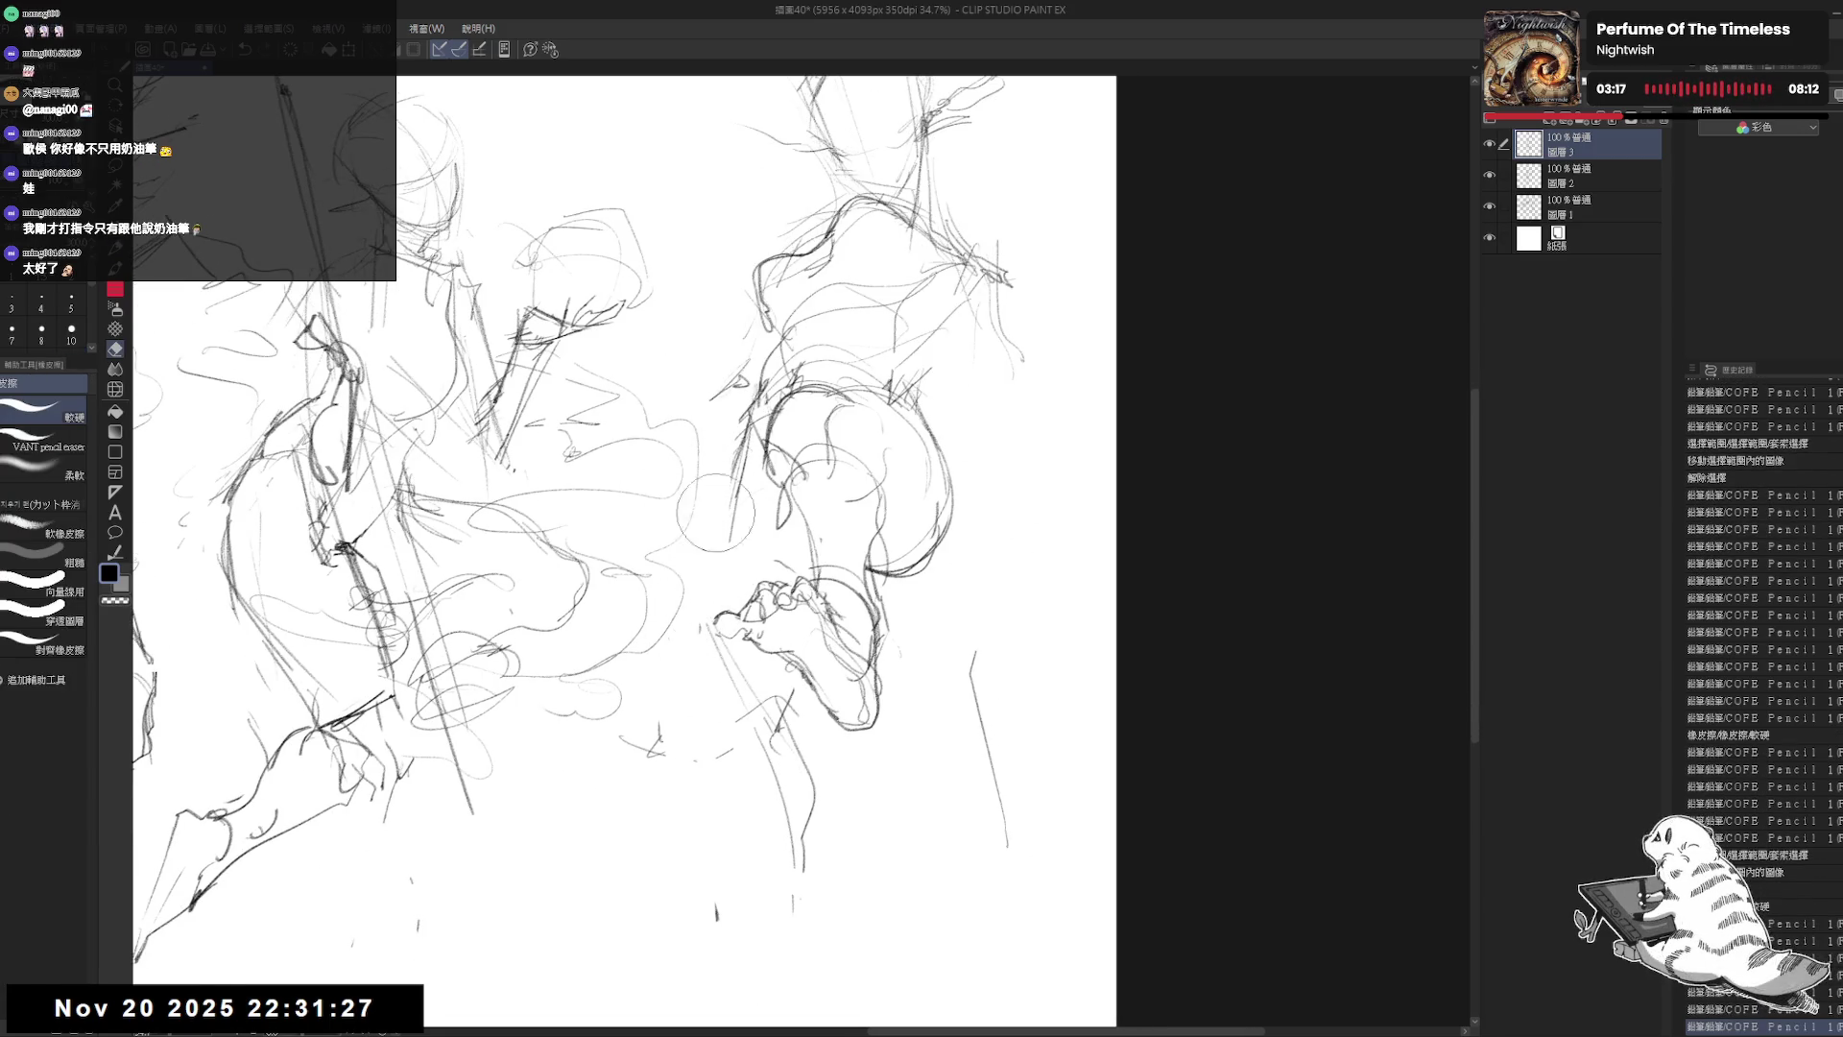
{"action": "key", "text": "p"}
{"action": "left_click_drag", "start_coordinate": [741, 466], "coordinate": [739, 571]}
{"action": "left_click_drag", "start_coordinate": [749, 662], "coordinate": [778, 716]}
{"action": "left_click_drag", "start_coordinate": [768, 681], "coordinate": [782, 720]}
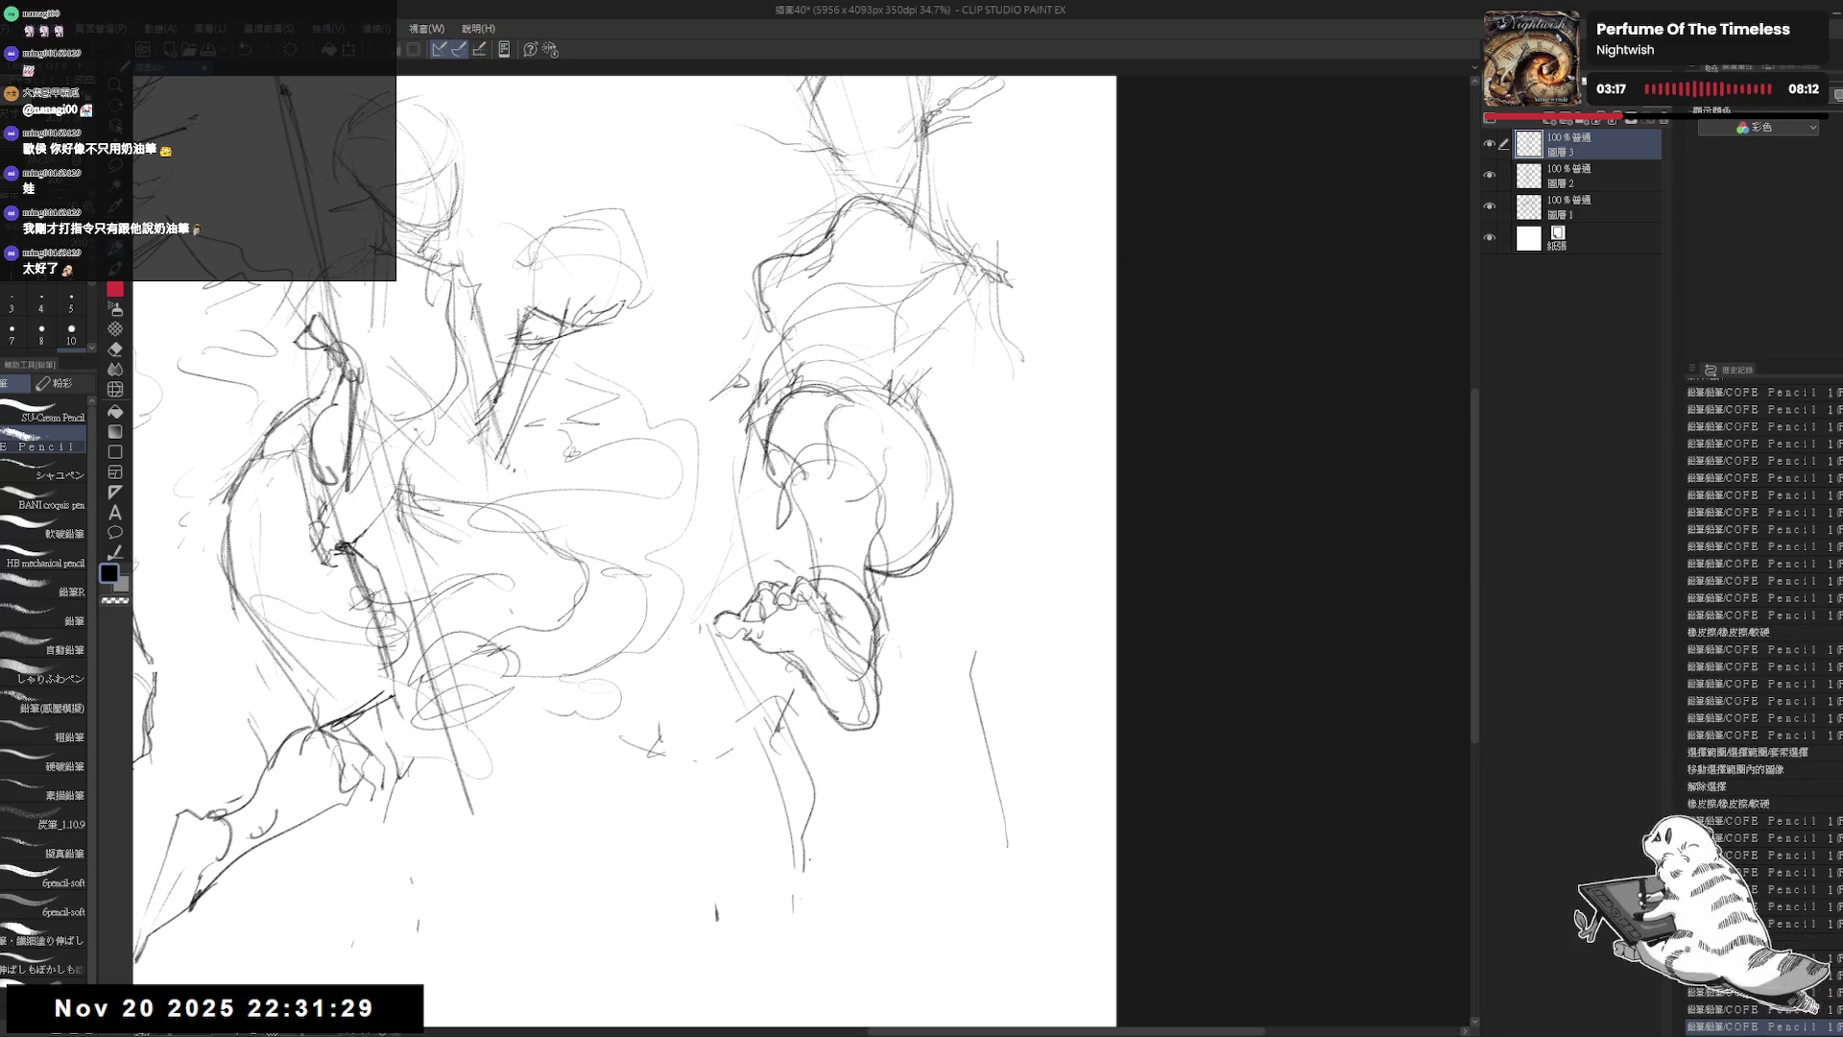
Step: Clear strokes near the right foot and sketch new lines down the lower leg
{"action": "key", "text": "e"}
{"action": "left_click_drag", "start_coordinate": [801, 854], "coordinate": [771, 725]}
{"action": "key", "text": "p"}
{"action": "left_click_drag", "start_coordinate": [818, 825], "coordinate": [811, 912]}
{"action": "mouse_move", "coordinate": [831, 854]}
{"action": "left_mouse_down"}
{"action": "mouse_move", "coordinate": [814, 907]}
{"action": "mouse_move", "coordinate": [843, 988]}
{"action": "left_mouse_up"}
{"action": "left_click_drag", "start_coordinate": [903, 516], "coordinate": [897, 570]}
Step: Add short strokes and flowing lines along the right figure's right side
{"action": "mouse_move", "coordinate": [998, 403]}
{"action": "left_mouse_down"}
{"action": "mouse_move", "coordinate": [1004, 451]}
{"action": "mouse_move", "coordinate": [926, 471]}
{"action": "left_mouse_up"}
{"action": "scroll", "coordinate": [1004, 451], "scroll_direction": "up", "scroll_amount": 2}
{"action": "left_click_drag", "start_coordinate": [919, 456], "coordinate": [930, 475]}
{"action": "scroll", "coordinate": [926, 531], "scroll_direction": "down", "scroll_amount": 2}
{"action": "mouse_move", "coordinate": [758, 427]}
{"action": "left_mouse_down"}
{"action": "mouse_move", "coordinate": [739, 523]}
{"action": "mouse_move", "coordinate": [715, 530]}
{"action": "left_mouse_up"}
{"action": "mouse_move", "coordinate": [1023, 581]}
{"action": "left_mouse_down"}
{"action": "mouse_move", "coordinate": [941, 711]}
{"action": "mouse_move", "coordinate": [869, 893]}
{"action": "left_mouse_up"}
{"action": "left_click_drag", "start_coordinate": [945, 768], "coordinate": [907, 864]}
{"action": "left_click_drag", "start_coordinate": [1083, 581], "coordinate": [936, 725]}
Step: Sketch the right figure's face profile and curved hair strokes at its upper right
{"action": "left_click_drag", "start_coordinate": [1042, 499], "coordinate": [1120, 423]}
{"action": "left_click_drag", "start_coordinate": [672, 480], "coordinate": [684, 509]}
{"action": "left_click_drag", "start_coordinate": [1121, 277], "coordinate": [1056, 347]}
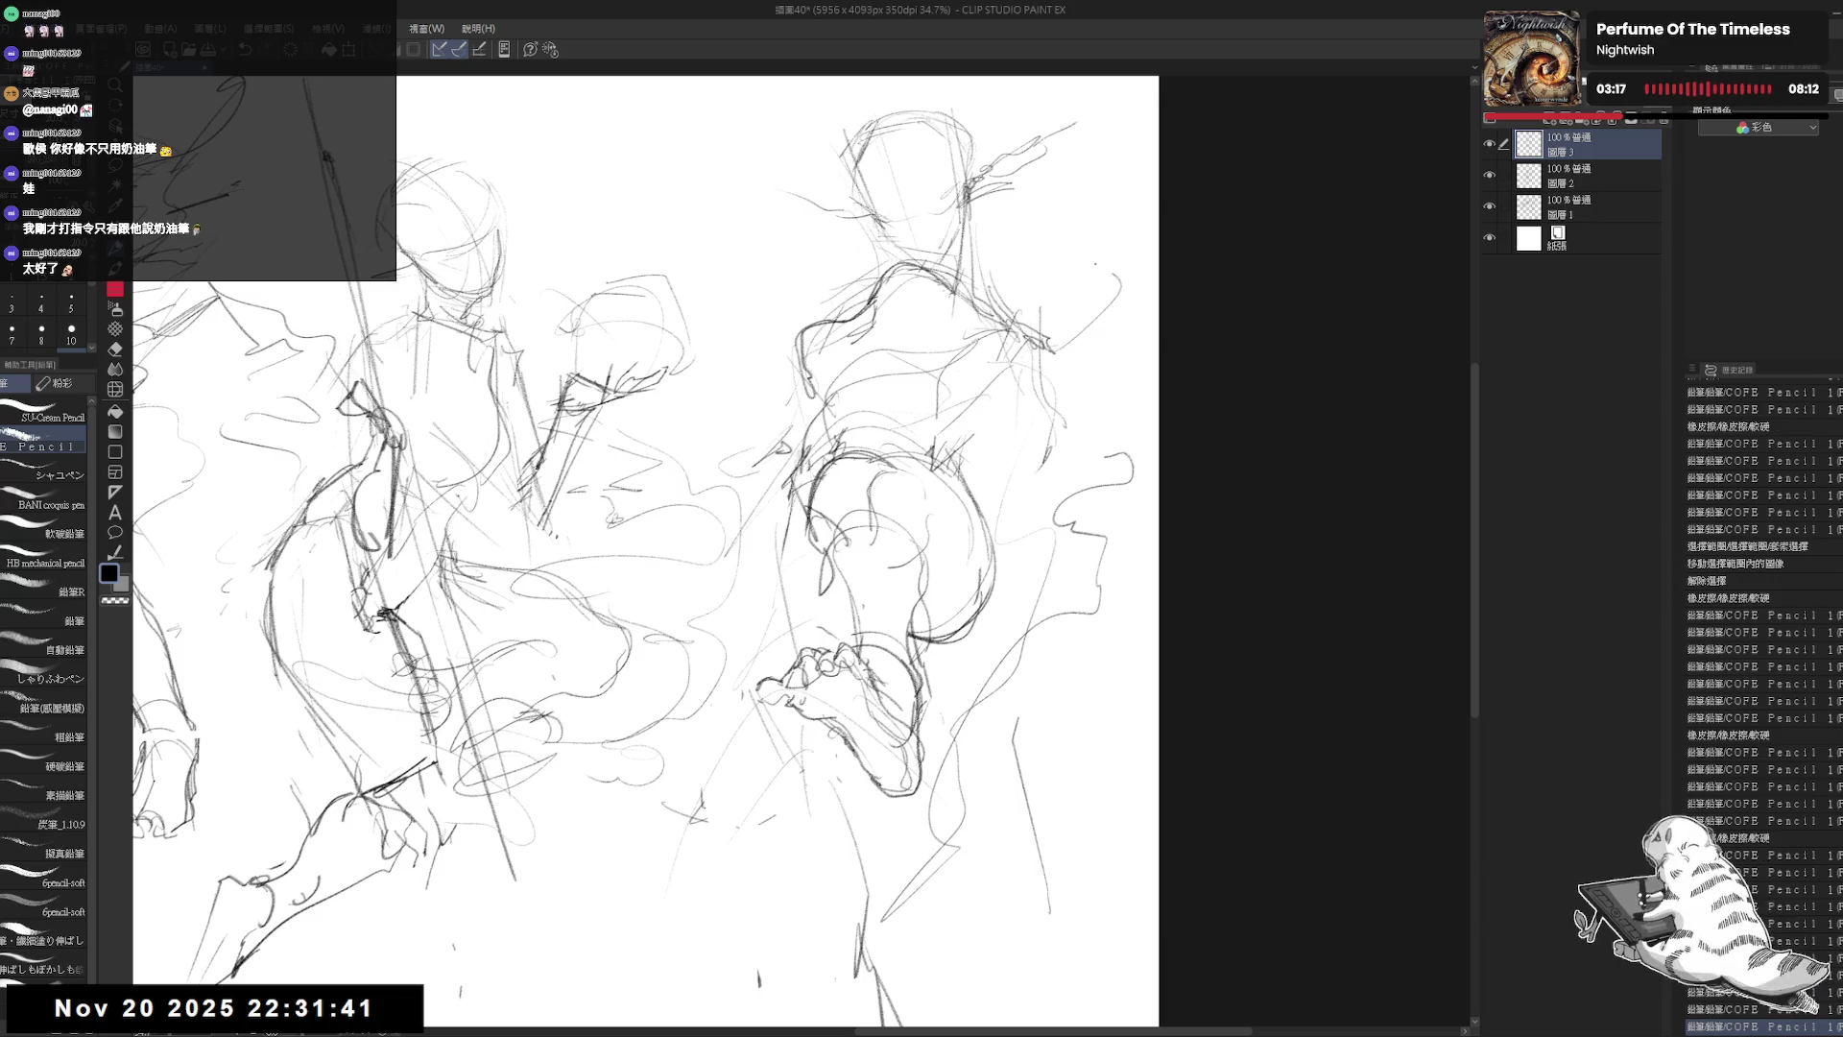
{"action": "left_click_drag", "start_coordinate": [1039, 258], "coordinate": [1119, 229]}
{"action": "left_click_drag", "start_coordinate": [672, 480], "coordinate": [674, 489]}
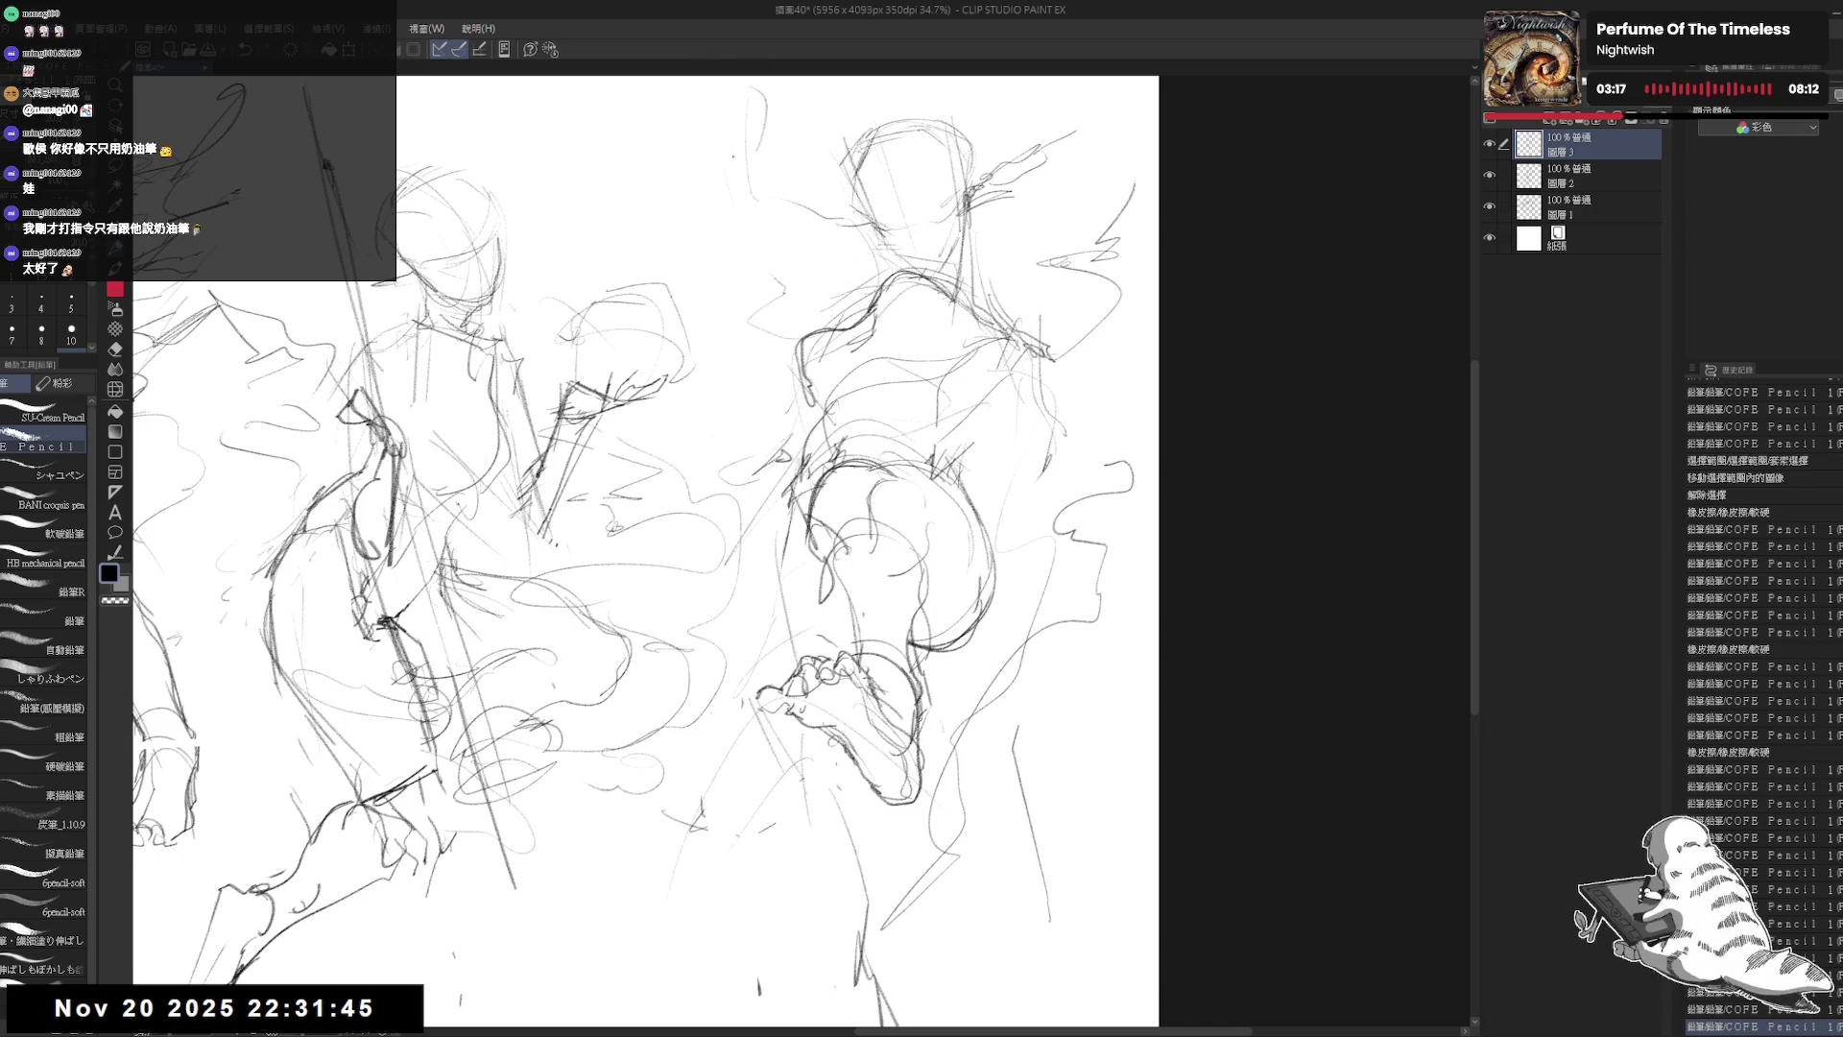
{"action": "mouse_move", "coordinate": [1004, 355]}
{"action": "left_mouse_down"}
{"action": "mouse_move", "coordinate": [981, 334]}
{"action": "mouse_move", "coordinate": [998, 307]}
{"action": "mouse_move", "coordinate": [989, 211]}
{"action": "left_mouse_up"}
{"action": "left_click_drag", "start_coordinate": [931, 508], "coordinate": [955, 490]}
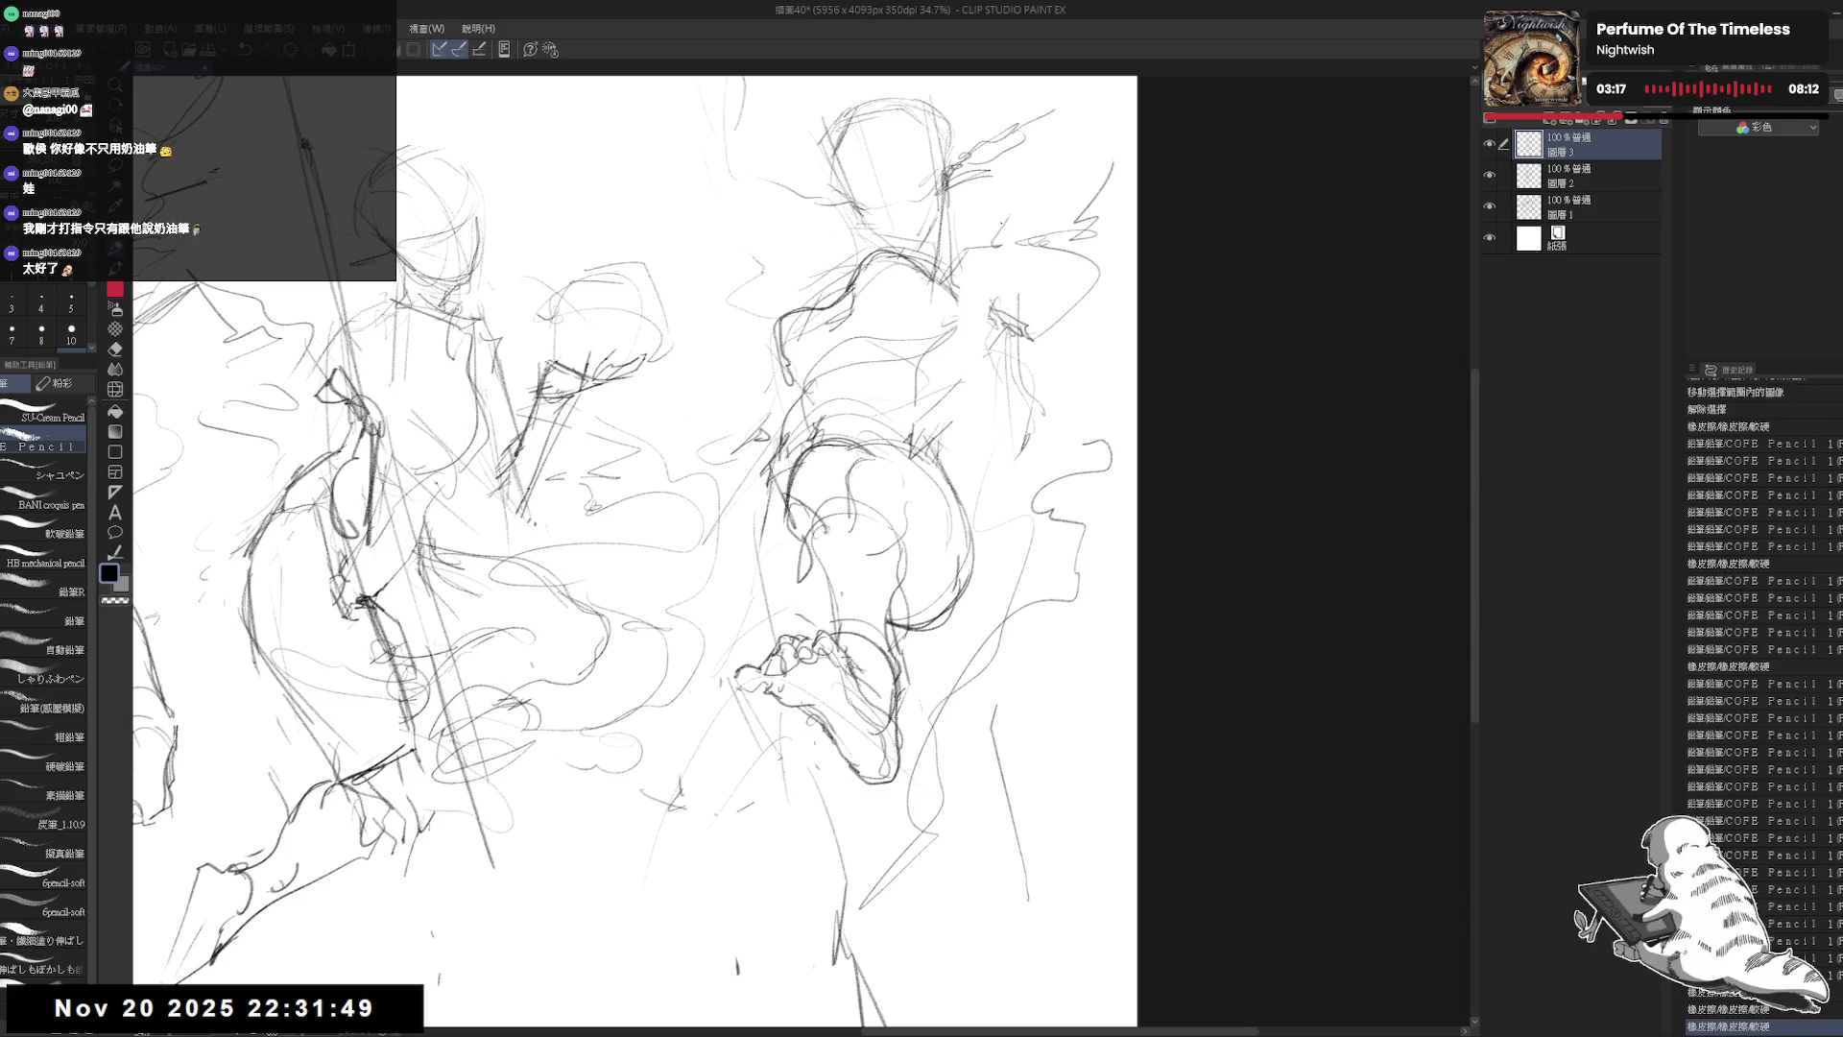
{"action": "left_click_drag", "start_coordinate": [1017, 301], "coordinate": [1027, 302]}
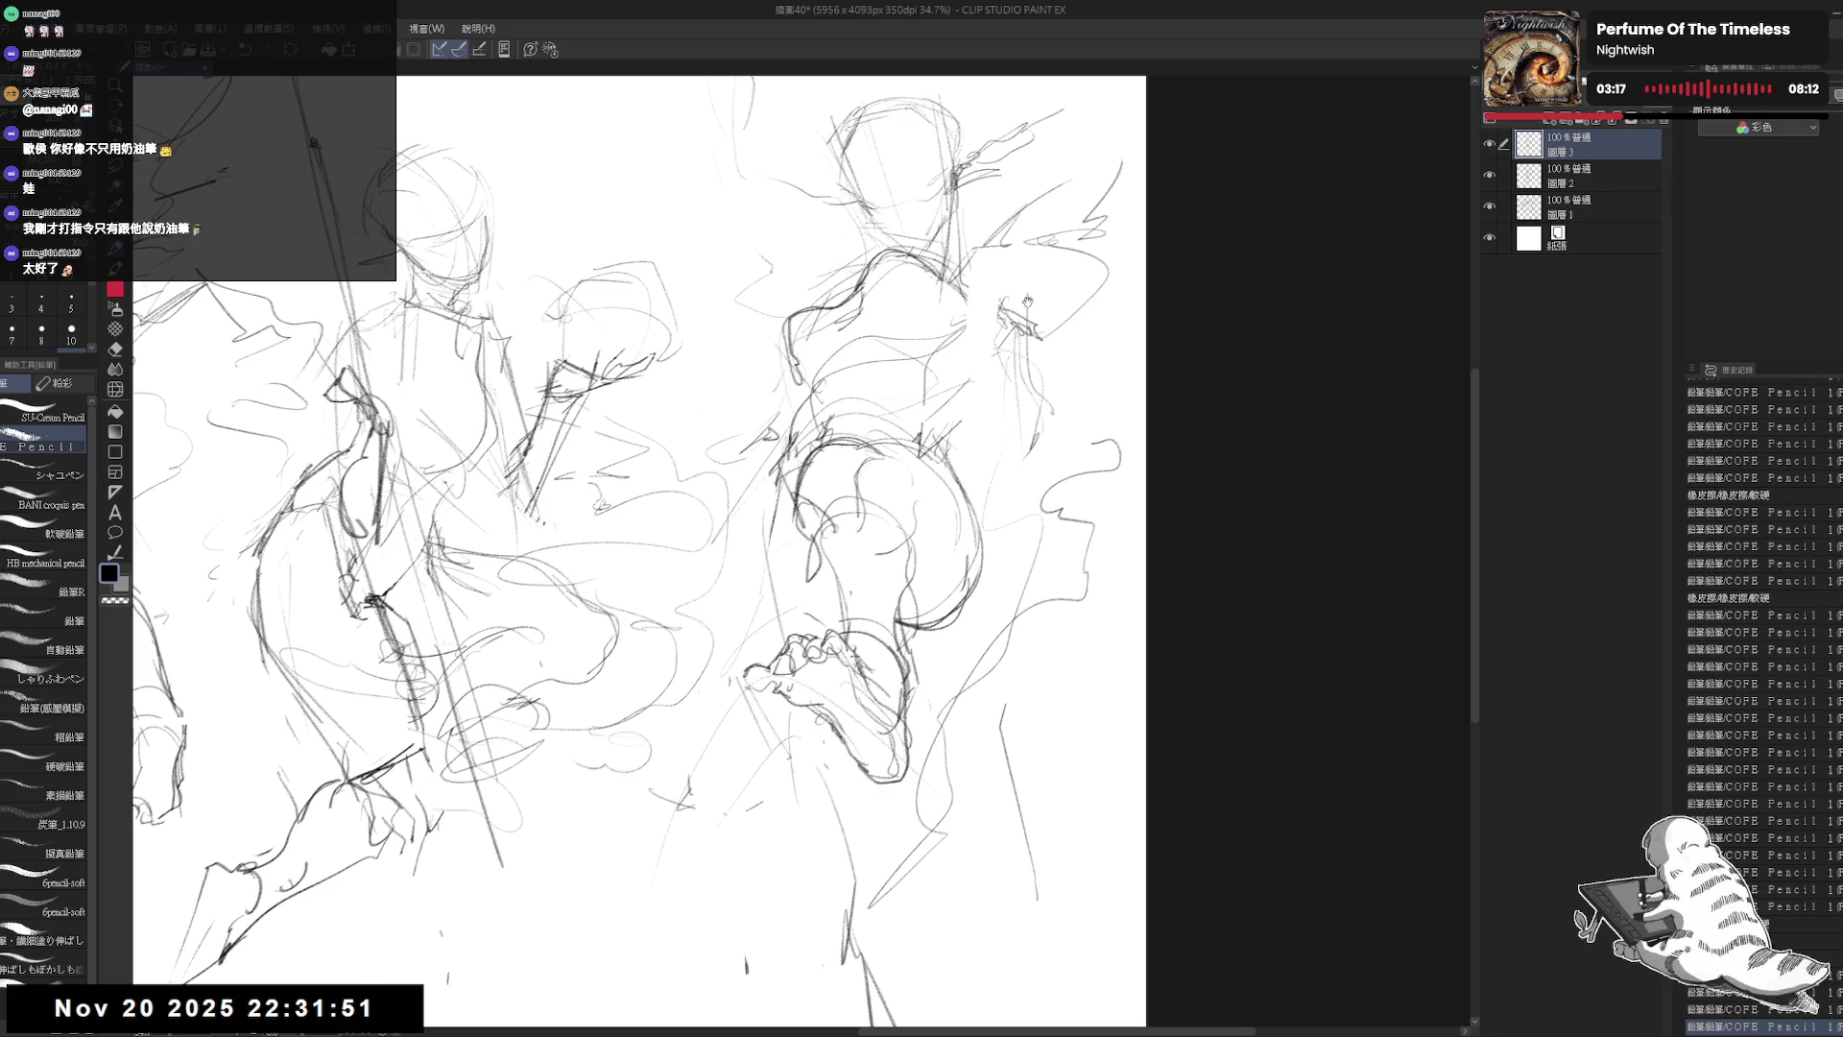
{"action": "scroll", "coordinate": [638, 552], "scroll_direction": "down", "scroll_amount": 5}
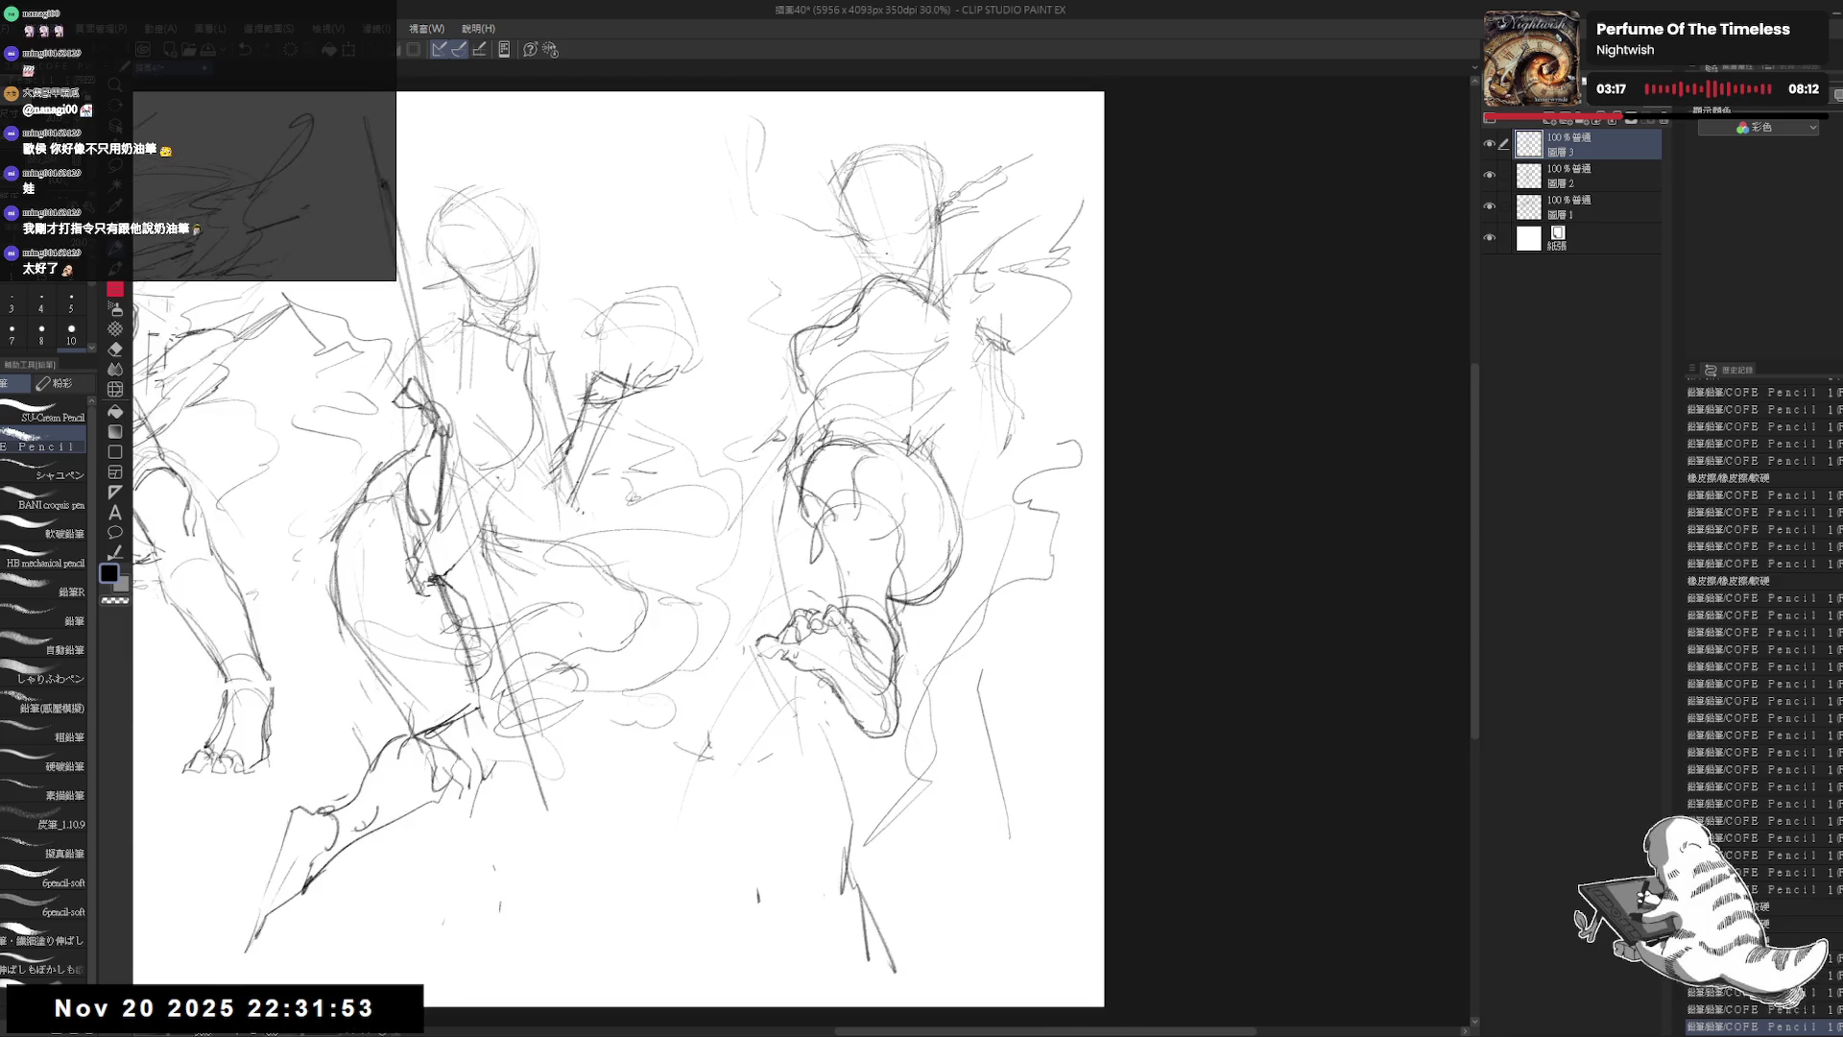
Step: Add short strokes and a long line down the right figure's side
{"action": "left_click_drag", "start_coordinate": [590, 475], "coordinate": [605, 490]}
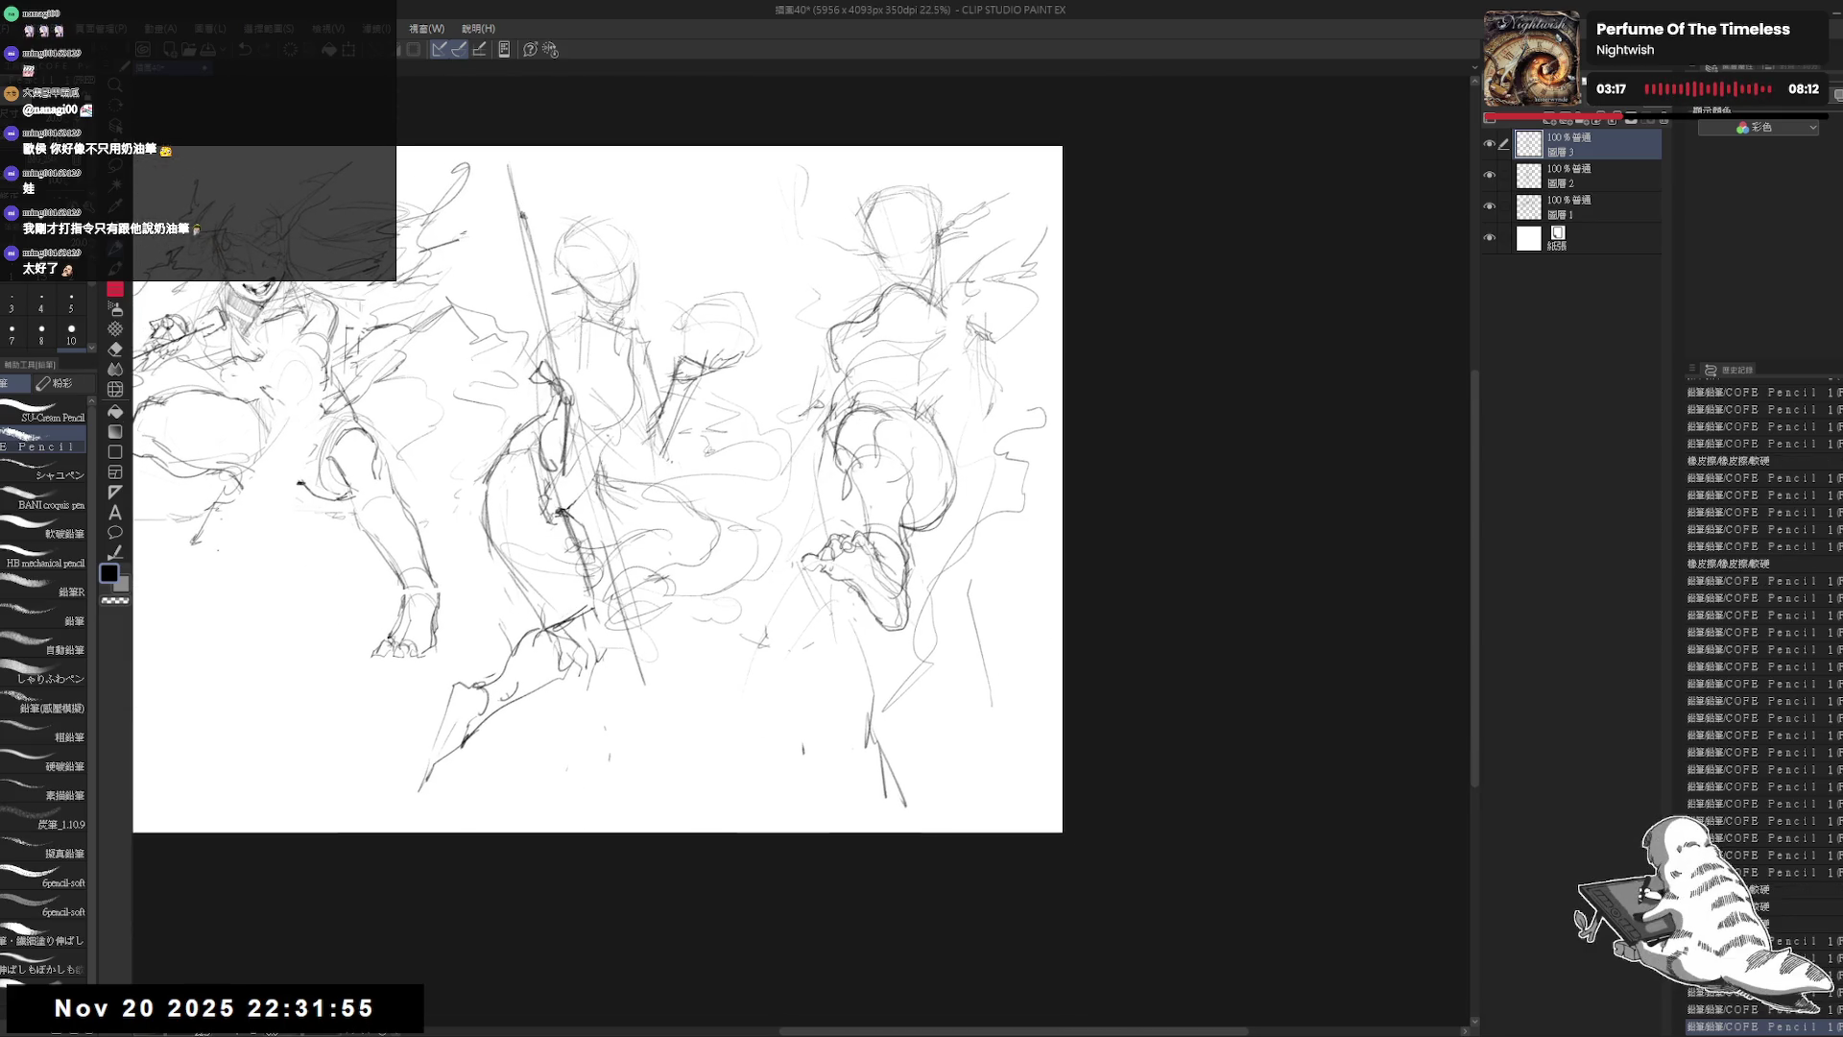
{"action": "mouse_move", "coordinate": [1002, 464]}
{"action": "left_mouse_down"}
{"action": "mouse_move", "coordinate": [1012, 479]}
{"action": "mouse_move", "coordinate": [982, 425]}
{"action": "mouse_move", "coordinate": [981, 368]}
{"action": "left_mouse_up"}
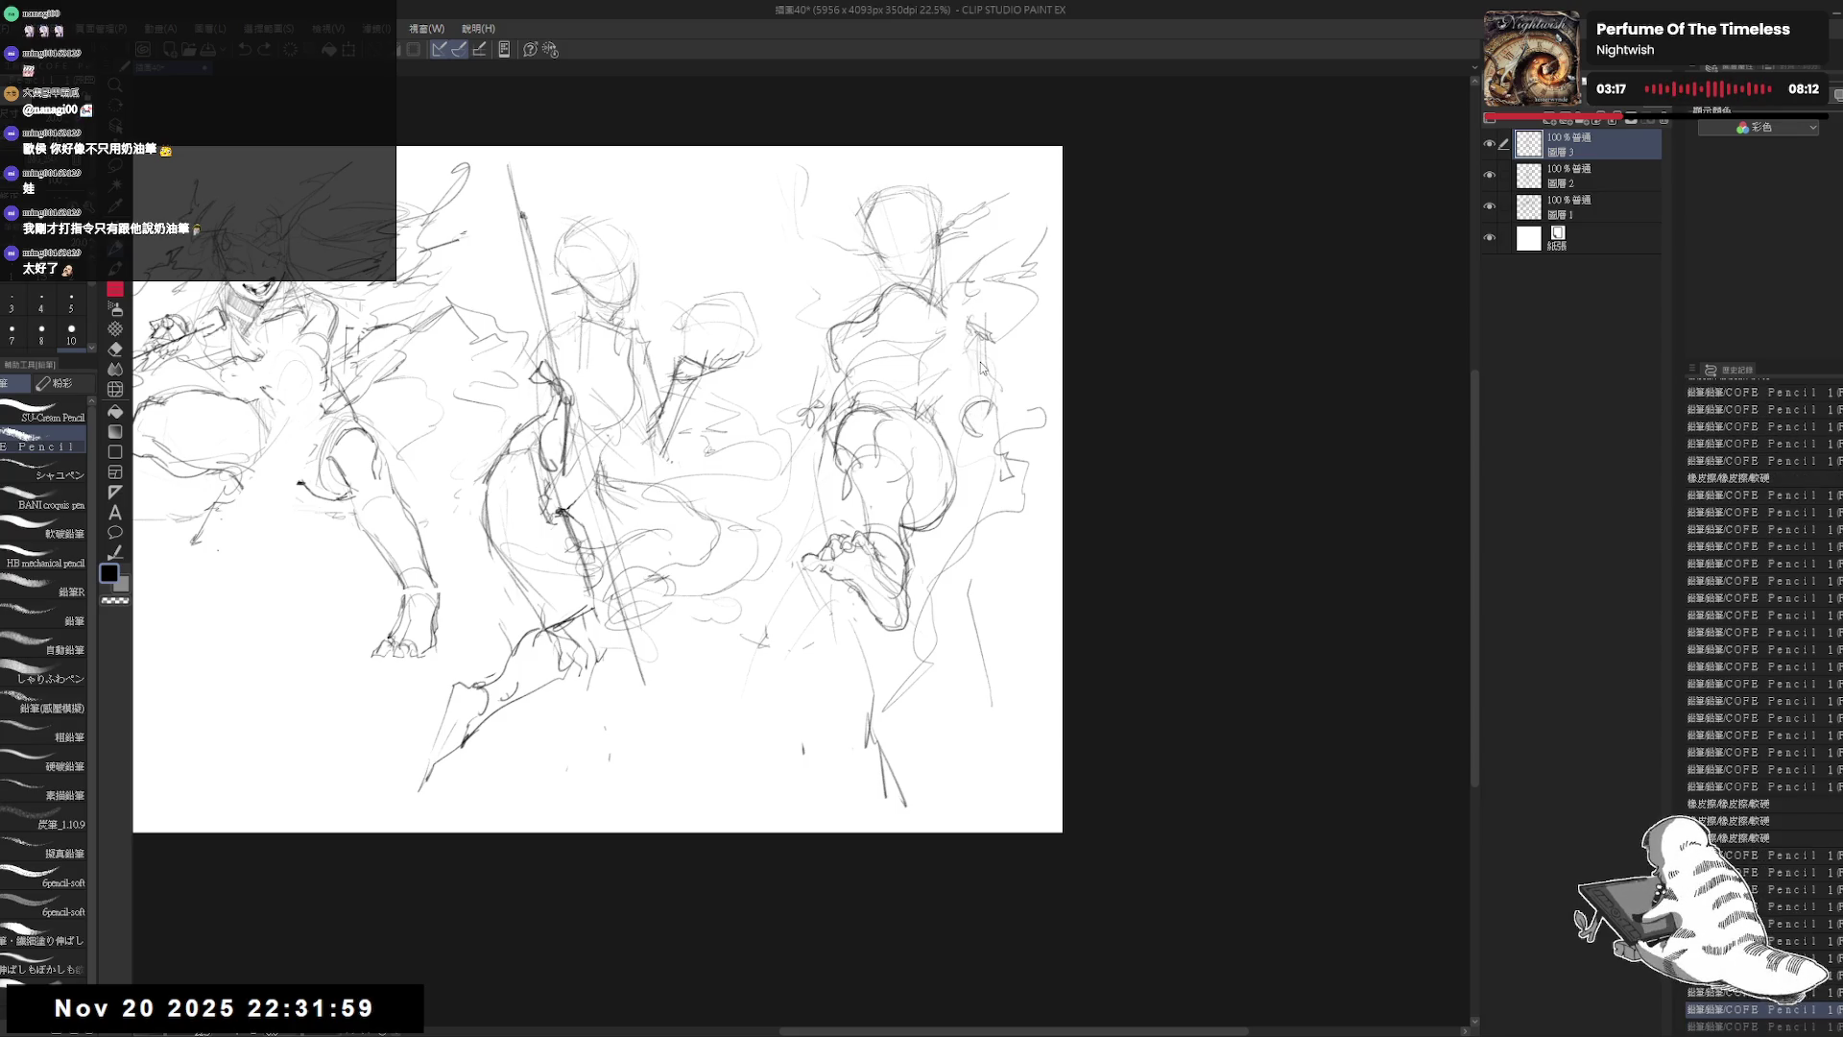
{"action": "left_click_drag", "start_coordinate": [976, 469], "coordinate": [1000, 499]}
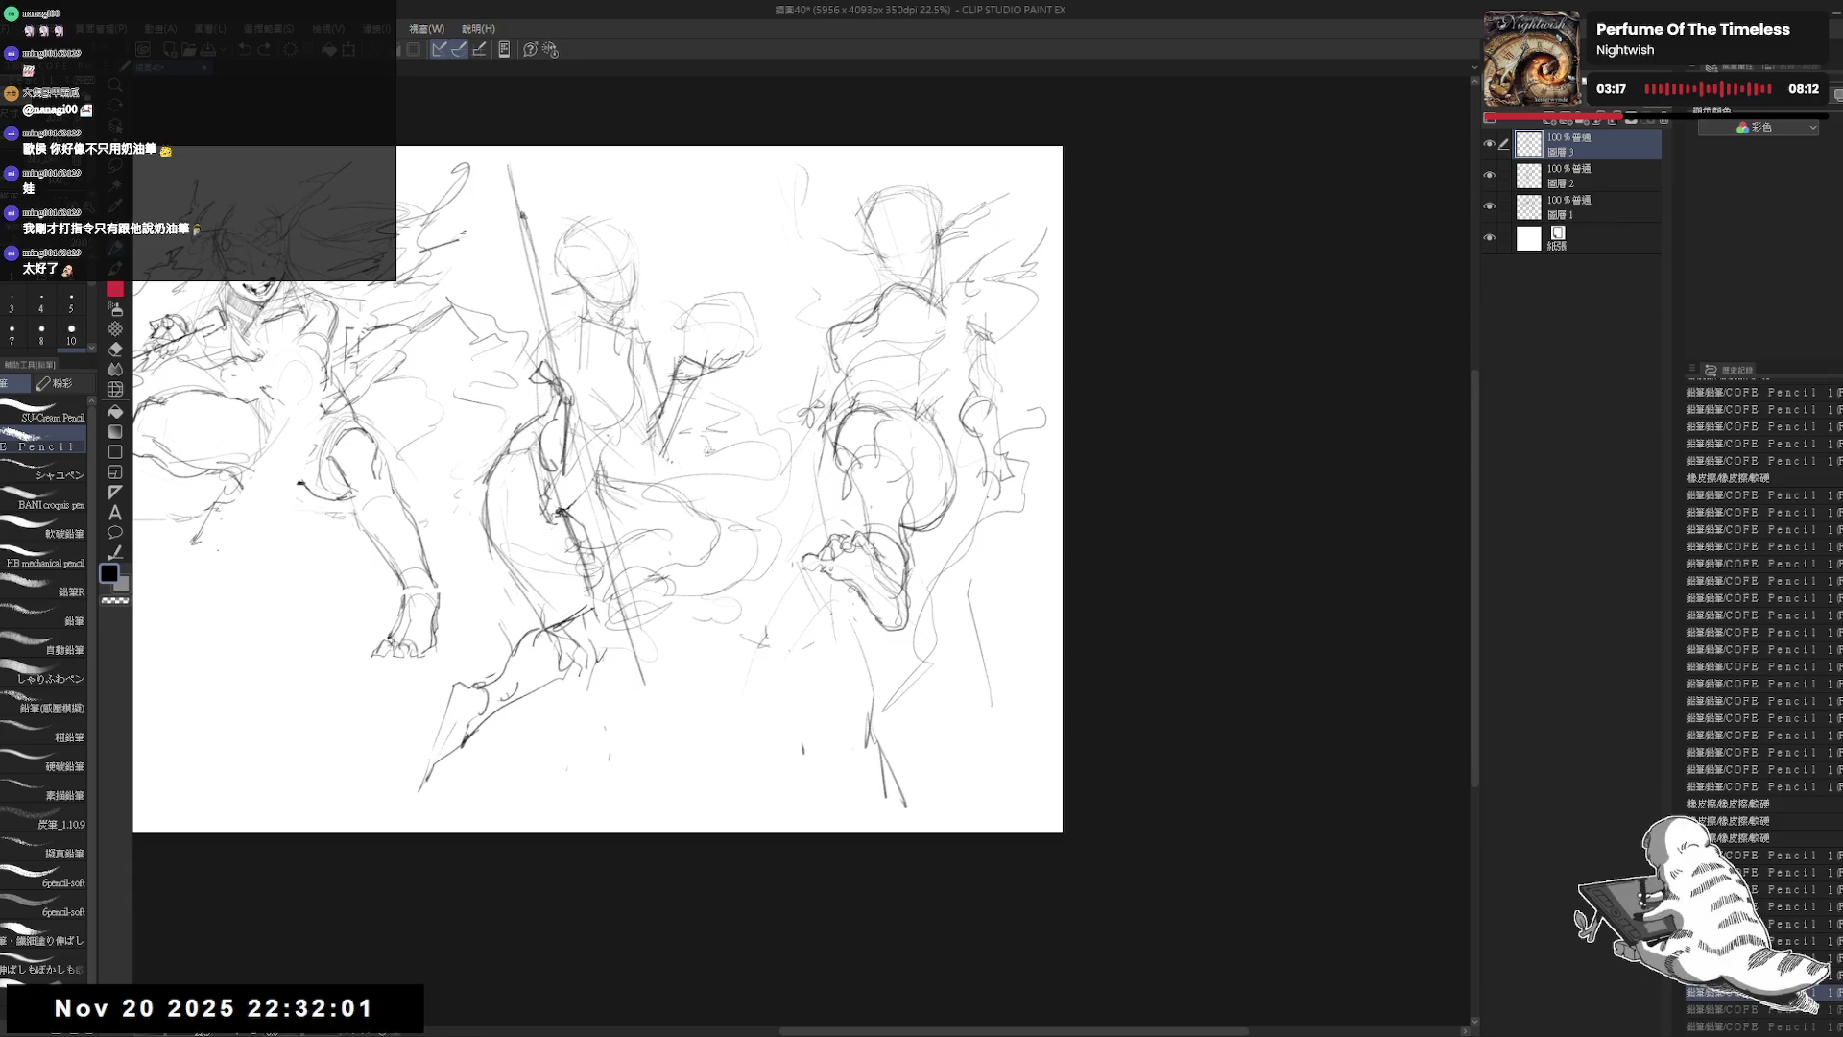
{"action": "left_click", "coordinate": [960, 401]}
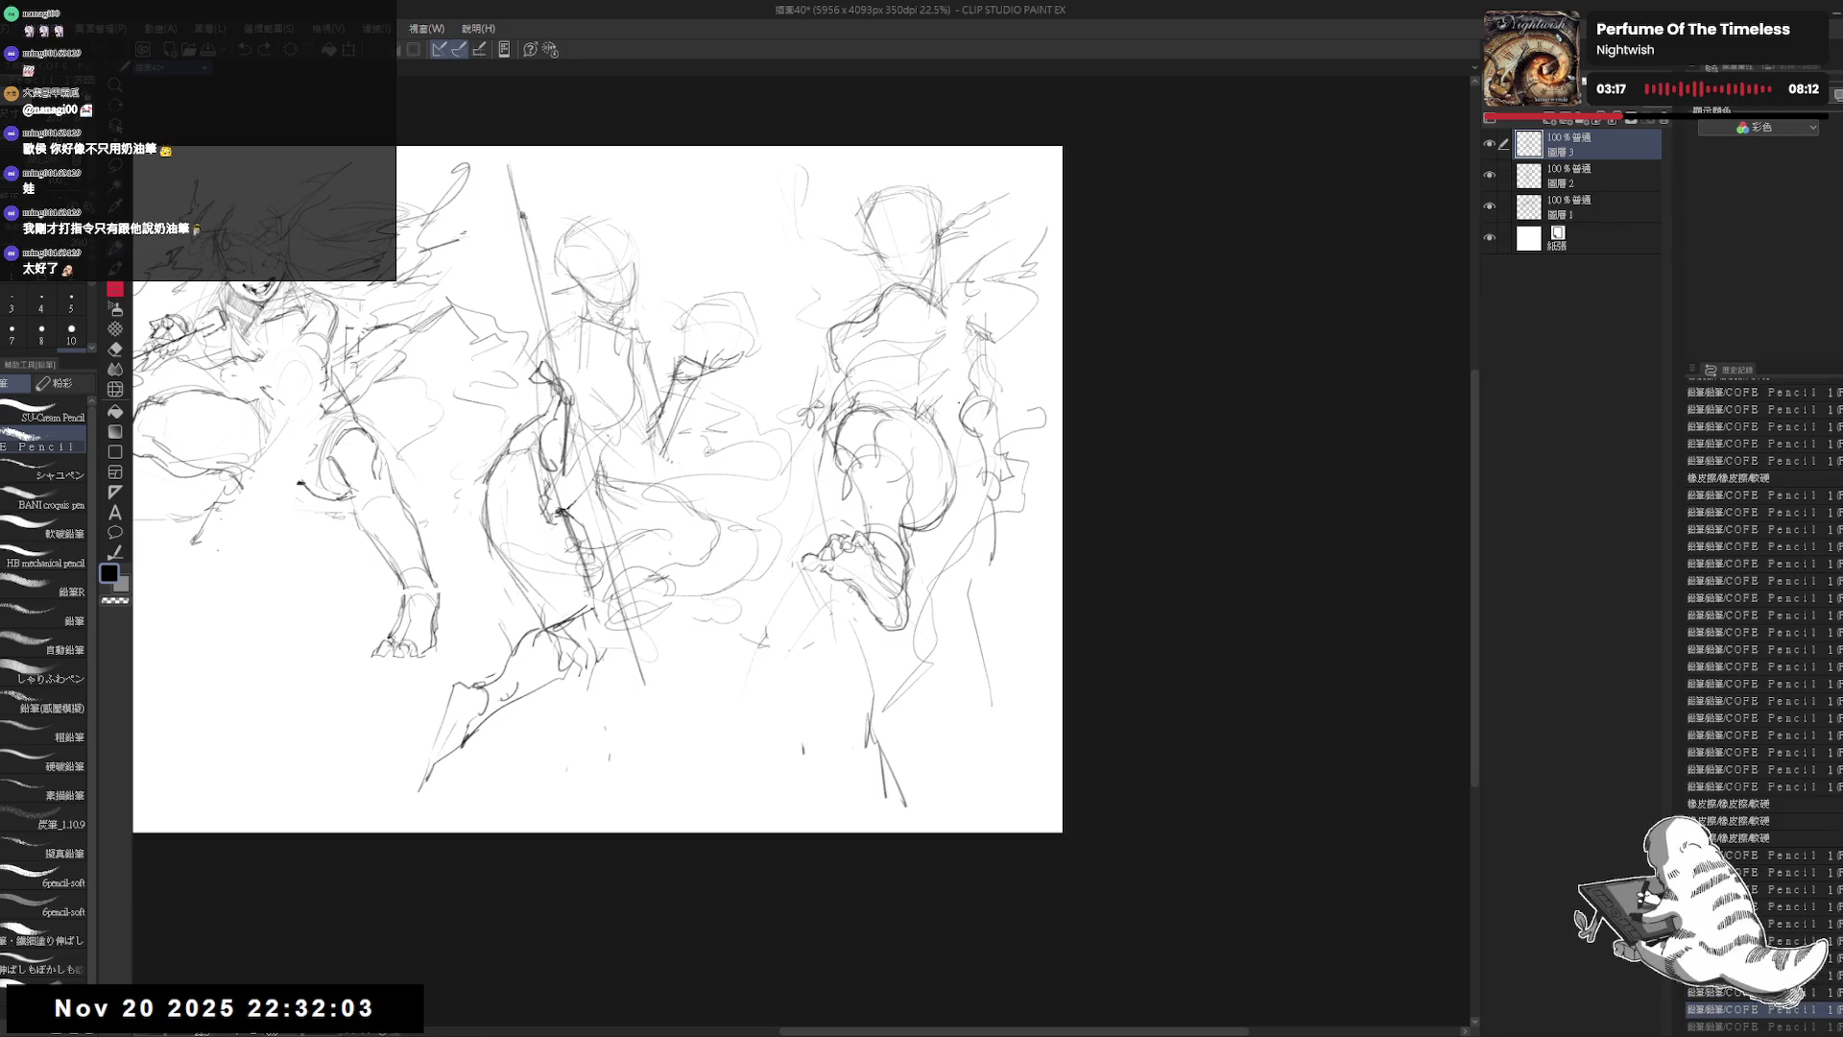
{"action": "mouse_move", "coordinate": [1013, 545]}
{"action": "left_mouse_down"}
{"action": "mouse_move", "coordinate": [1043, 812]}
{"action": "mouse_move", "coordinate": [1087, 853]}
{"action": "left_mouse_up"}
Step: Add small strokes around the right figure's feet and ankle, plus a lower-leg line
{"action": "scroll", "coordinate": [727, 399], "scroll_direction": "down", "scroll_amount": 1}
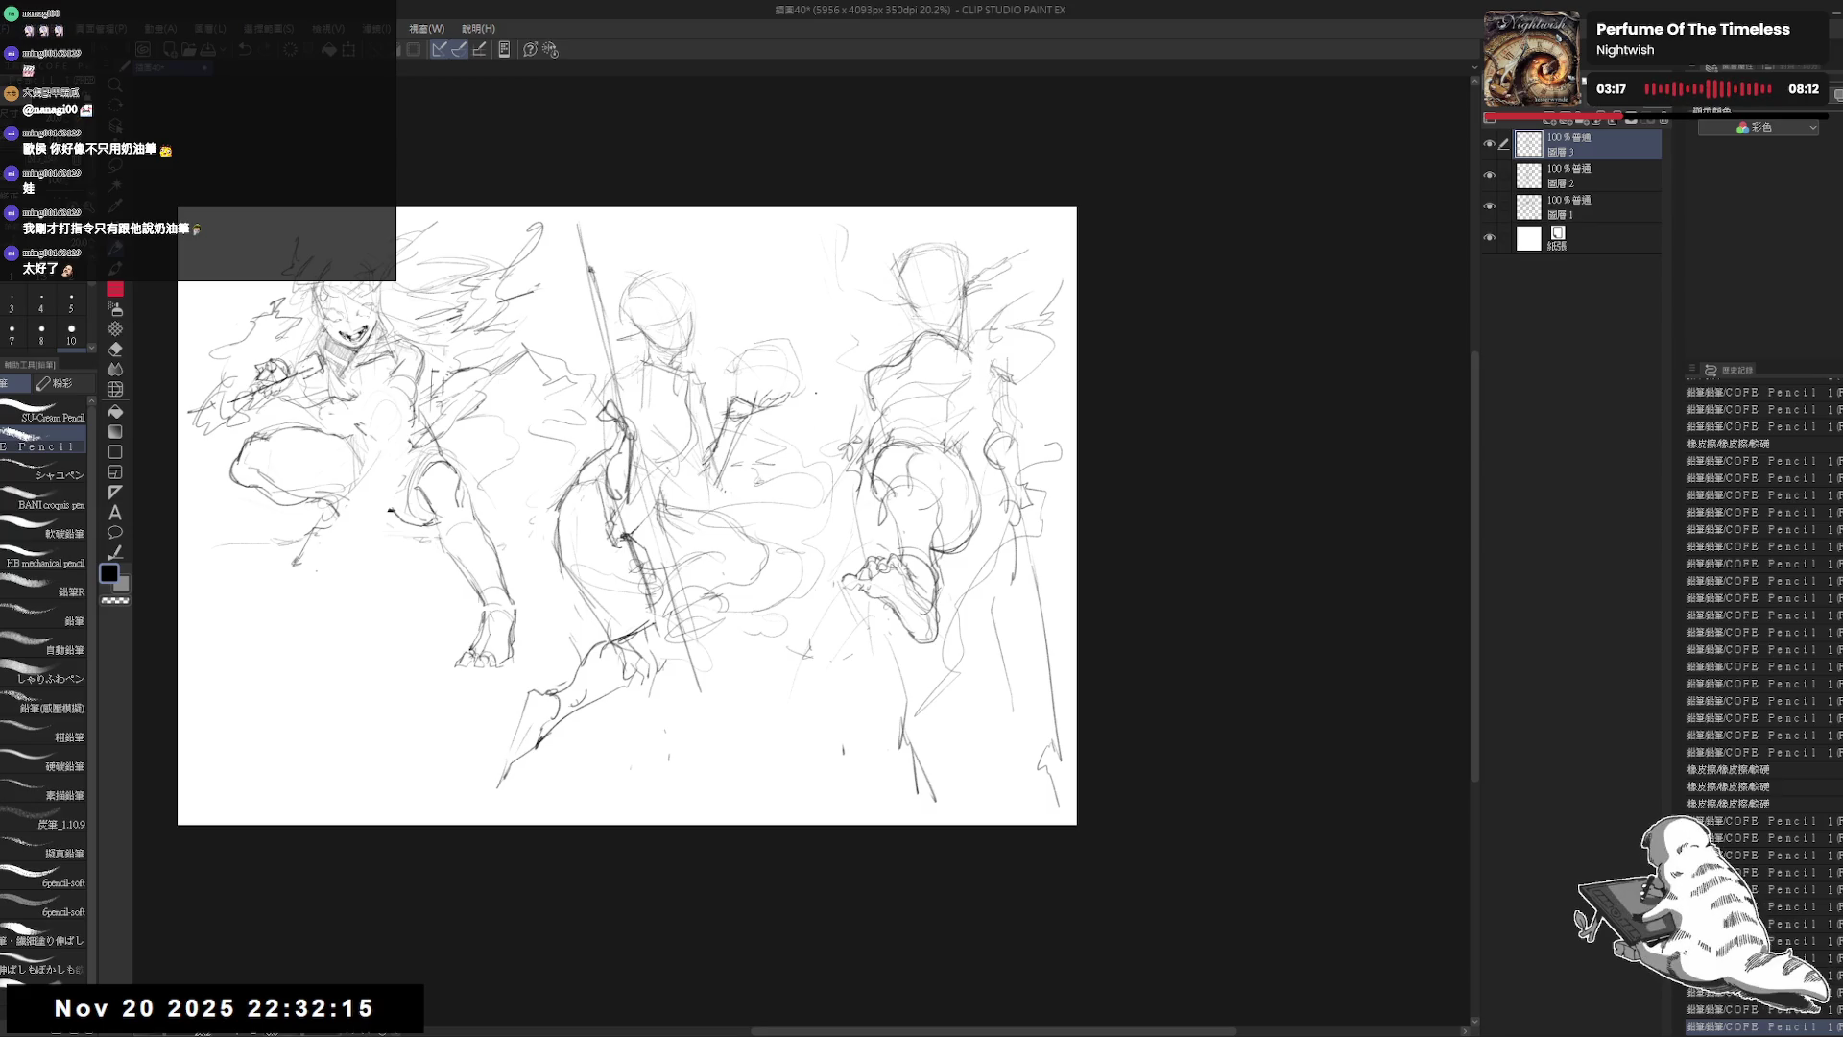
{"action": "scroll", "coordinate": [819, 387], "scroll_direction": "up", "scroll_amount": 1}
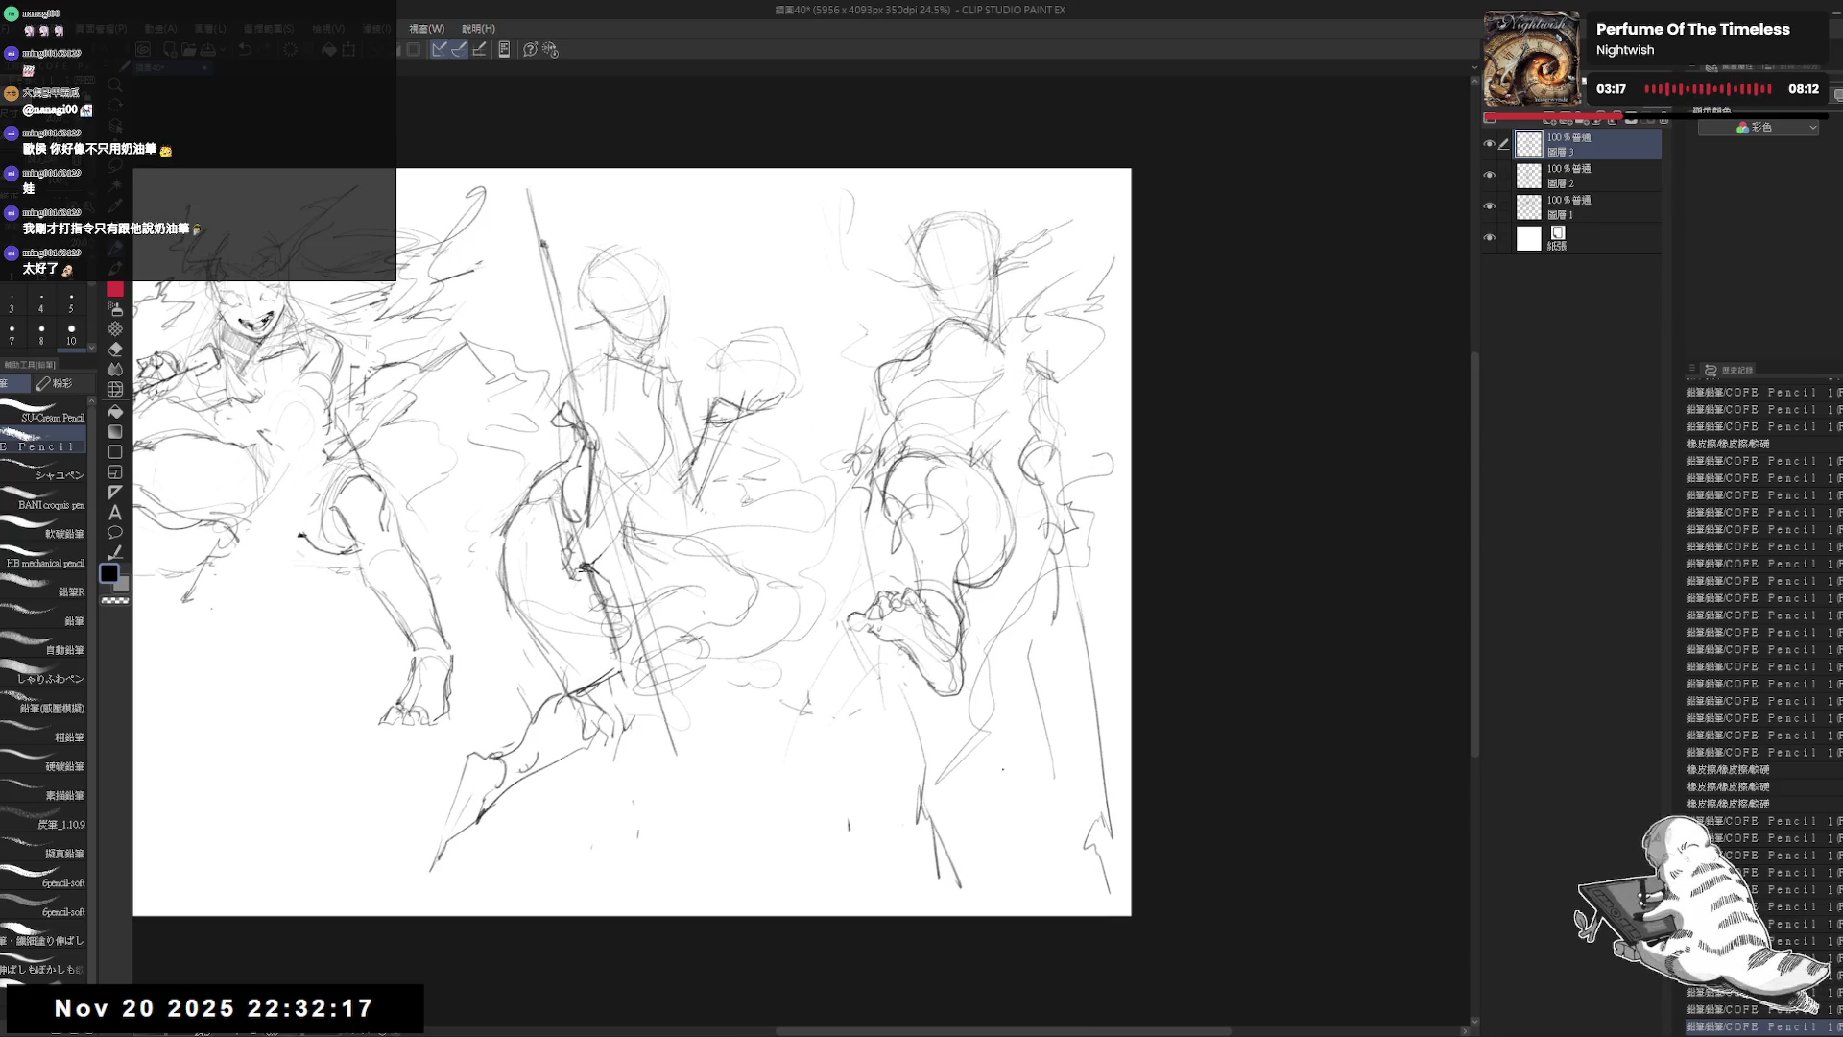
{"action": "mouse_move", "coordinate": [898, 686]}
{"action": "left_mouse_down"}
{"action": "mouse_move", "coordinate": [959, 708]}
{"action": "mouse_move", "coordinate": [979, 749]}
{"action": "mouse_move", "coordinate": [941, 758]}
{"action": "mouse_move", "coordinate": [948, 902]}
{"action": "left_mouse_up"}
{"action": "left_click_drag", "start_coordinate": [984, 605], "coordinate": [984, 604]}
{"action": "left_click_drag", "start_coordinate": [967, 590], "coordinate": [1004, 654]}
{"action": "left_click_drag", "start_coordinate": [981, 614], "coordinate": [1002, 648]}
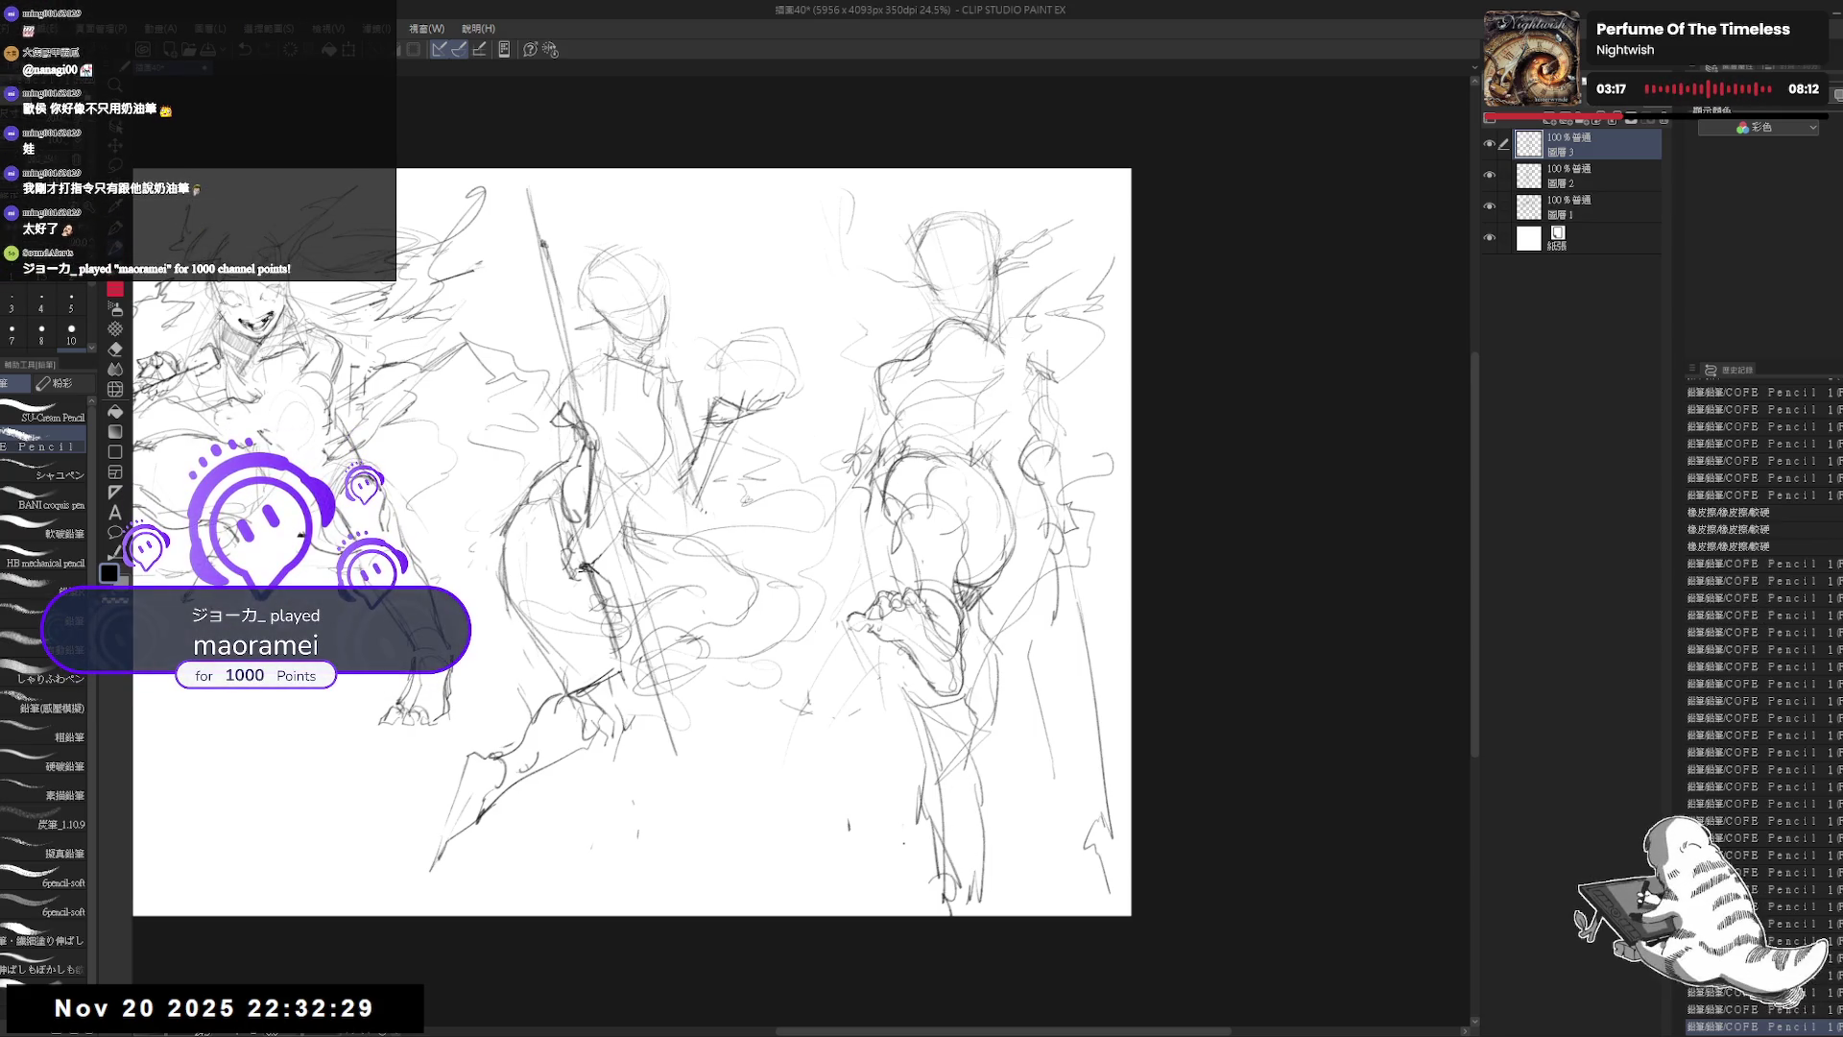
{"action": "key", "text": "e"}
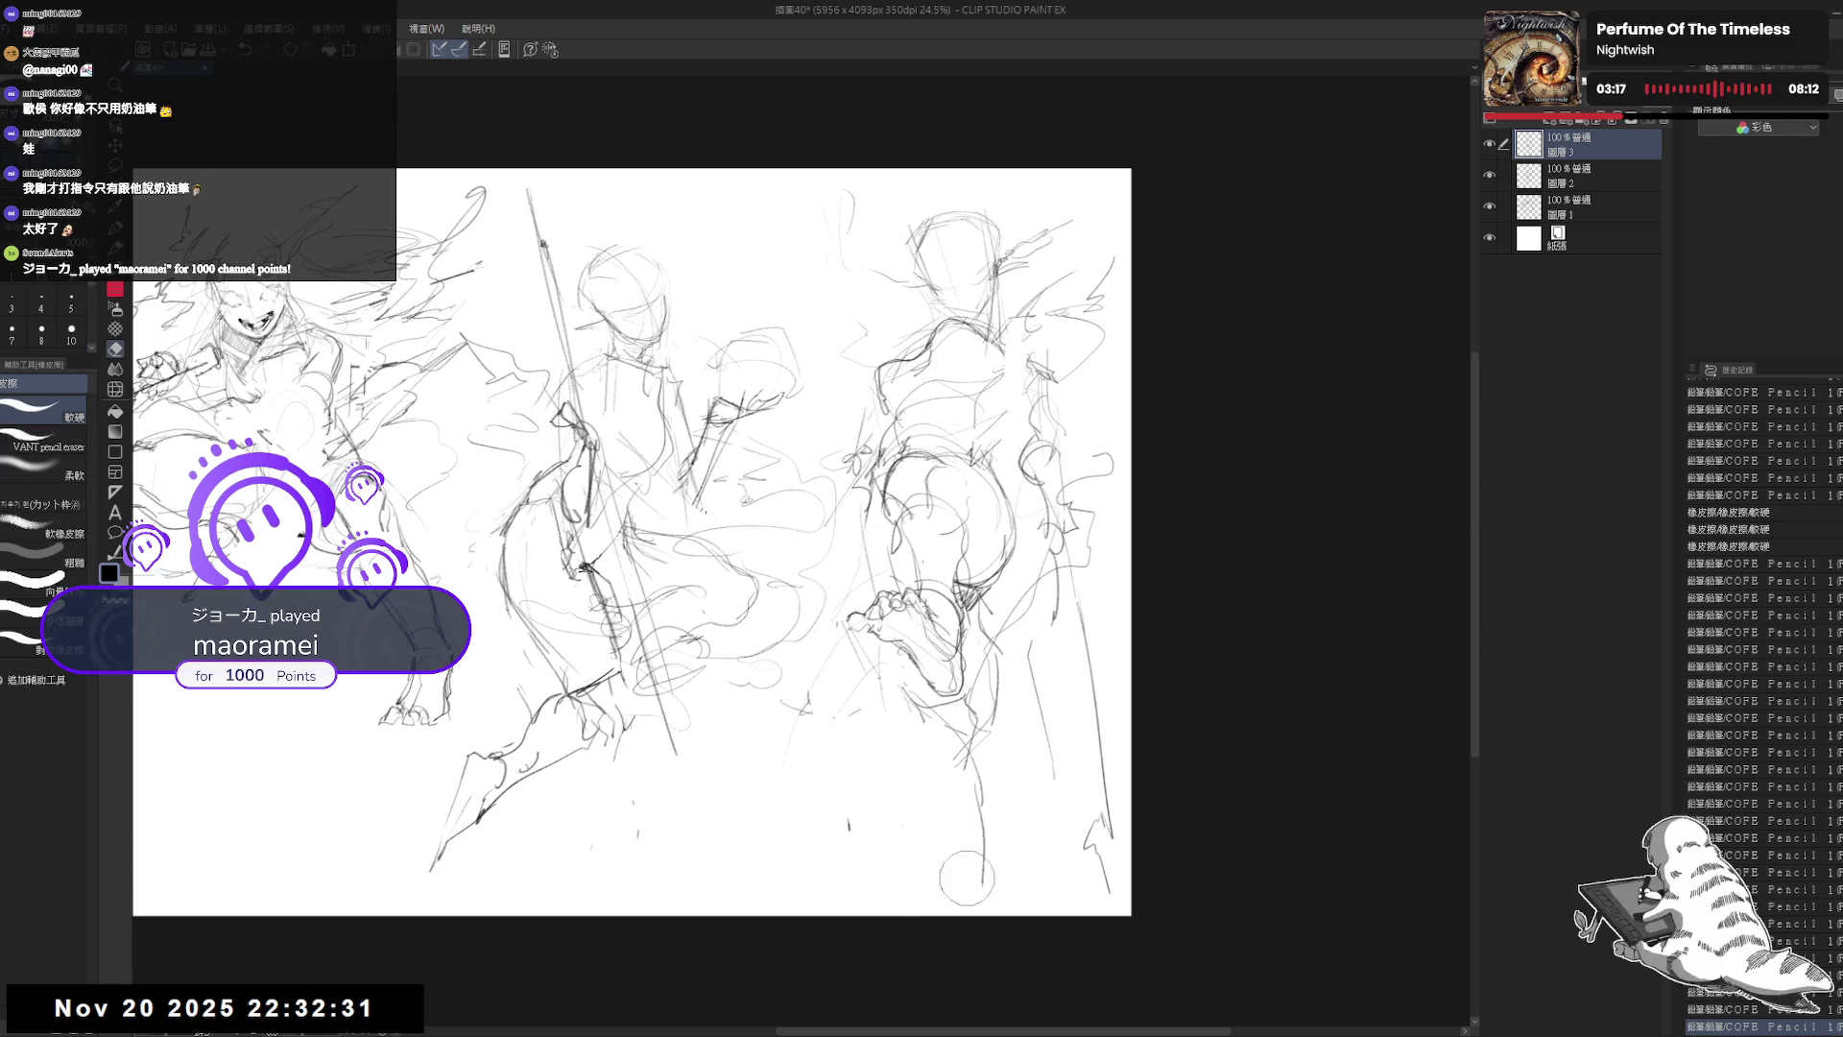
{"action": "key", "text": "p"}
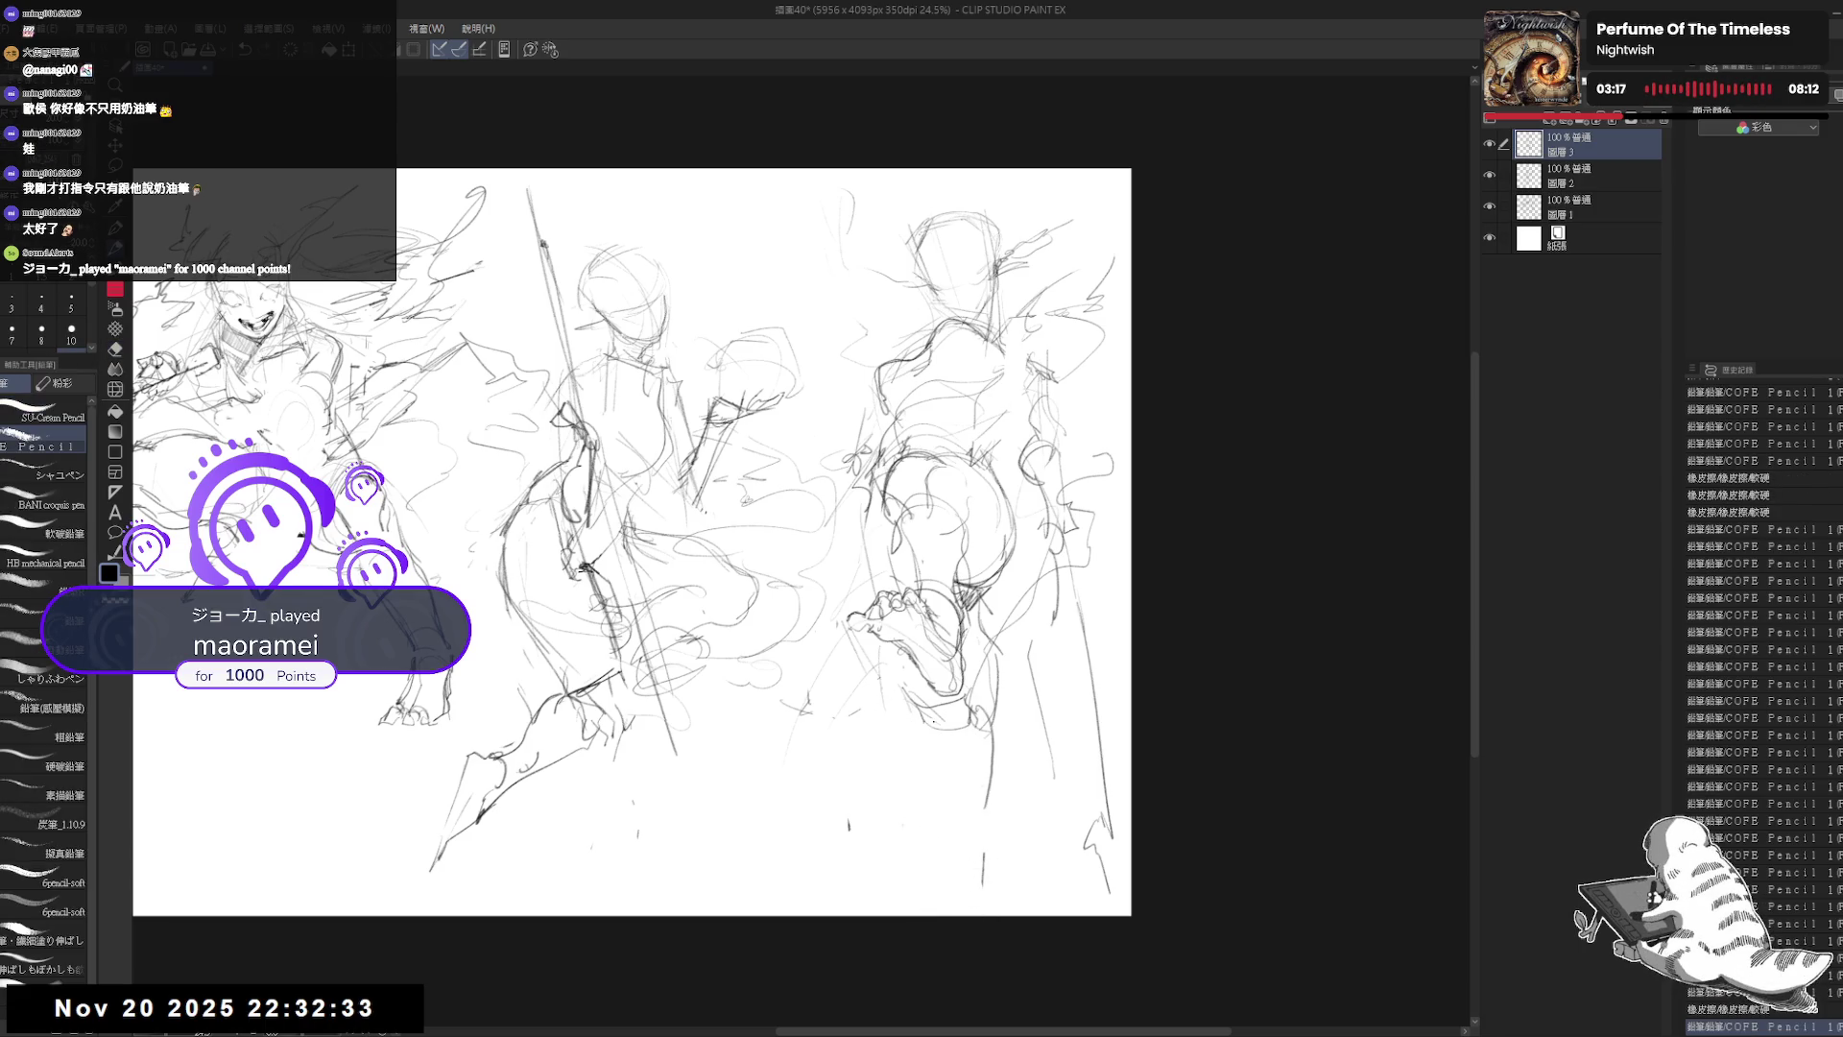
{"action": "left_click_drag", "start_coordinate": [931, 722], "coordinate": [989, 885]}
{"action": "left_click_drag", "start_coordinate": [893, 380], "coordinate": [918, 431]}
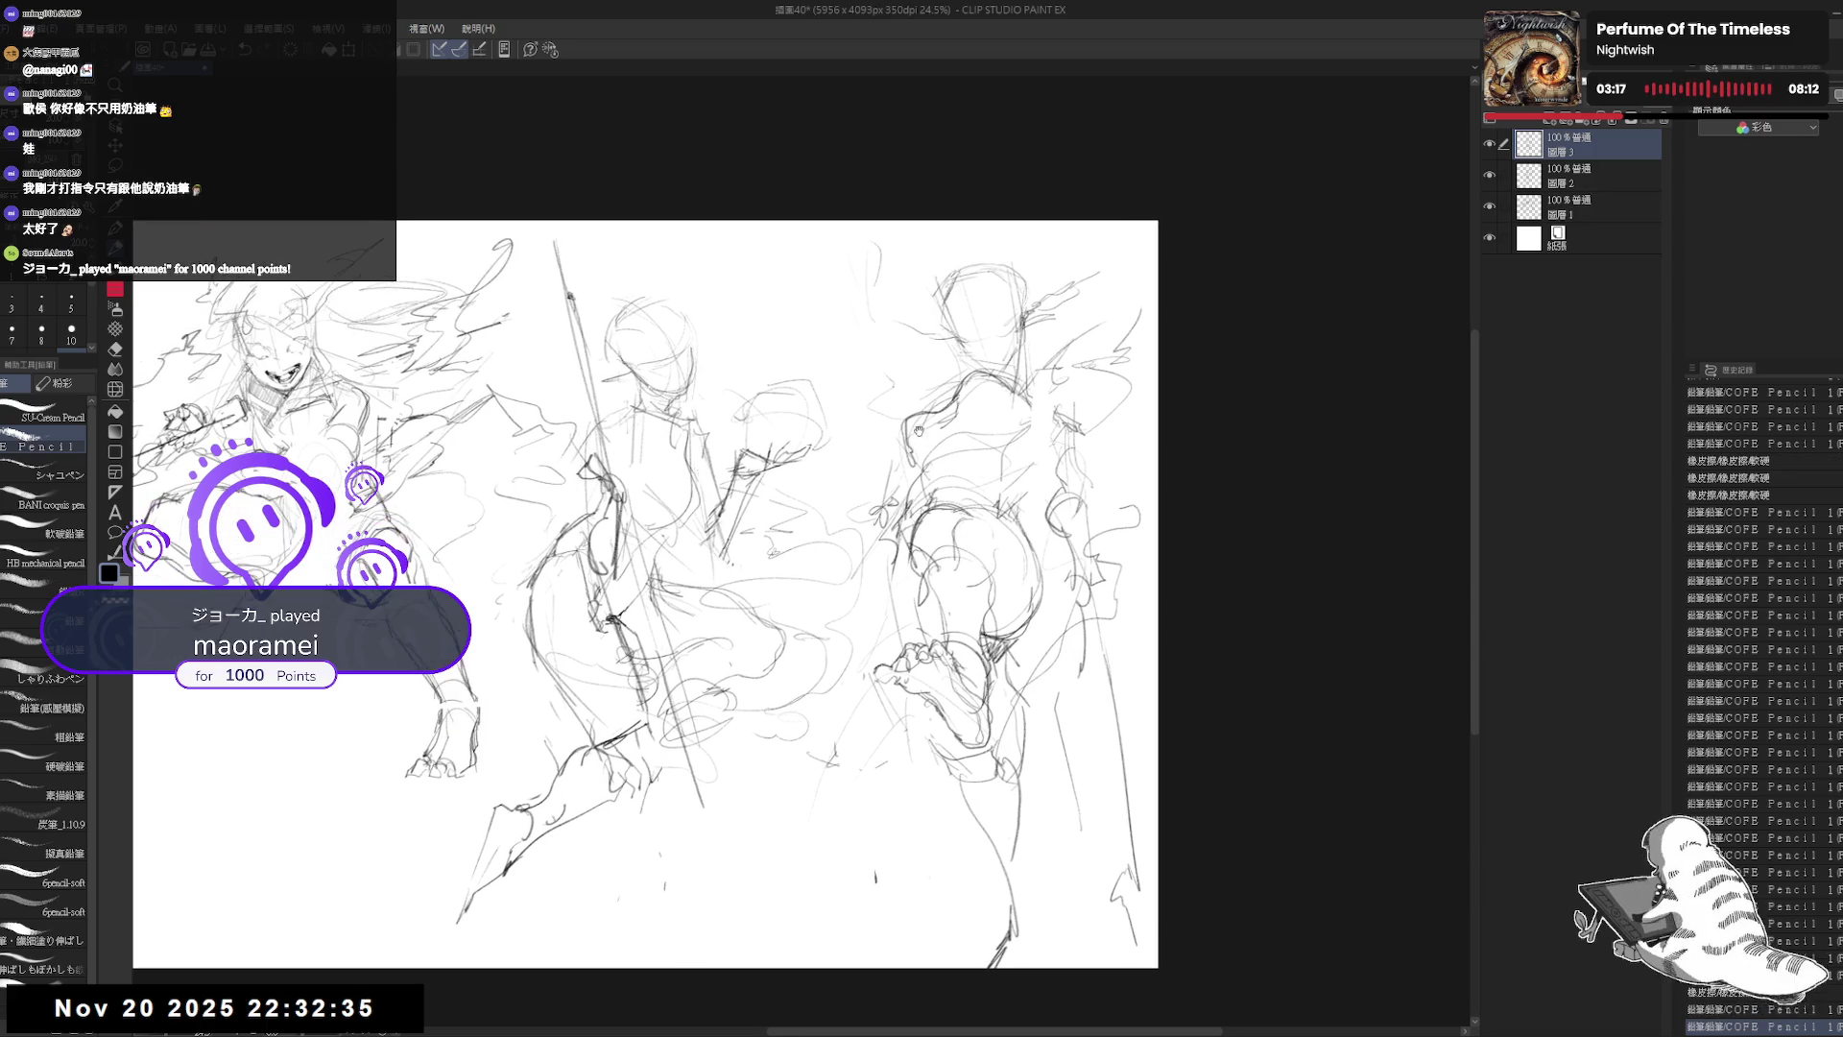
Step: Sketch lines on the right figure's head and a short stroke below it
{"action": "scroll", "coordinate": [944, 280], "scroll_direction": "up", "scroll_amount": 2}
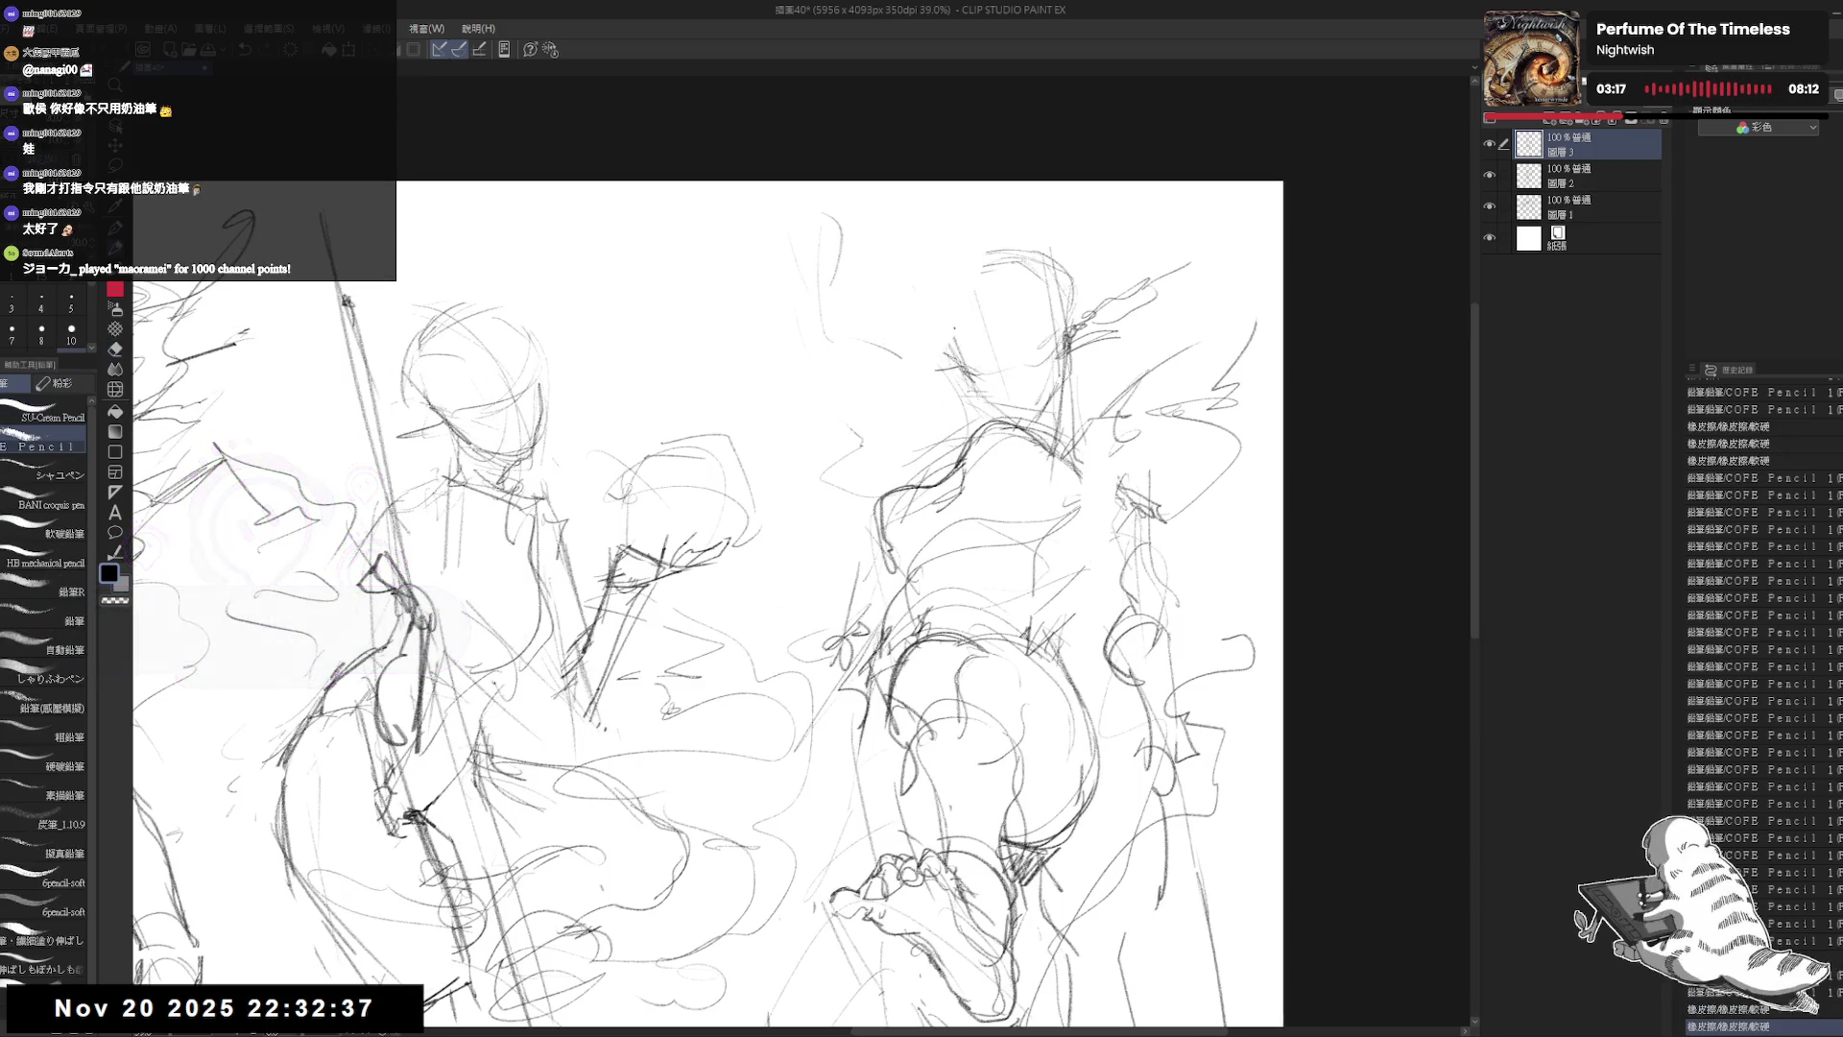
{"action": "mouse_move", "coordinate": [968, 298]}
{"action": "left_mouse_down"}
{"action": "mouse_move", "coordinate": [1005, 283]}
{"action": "mouse_move", "coordinate": [972, 393]}
{"action": "left_mouse_up"}
{"action": "left_click_drag", "start_coordinate": [949, 323], "coordinate": [981, 423]}
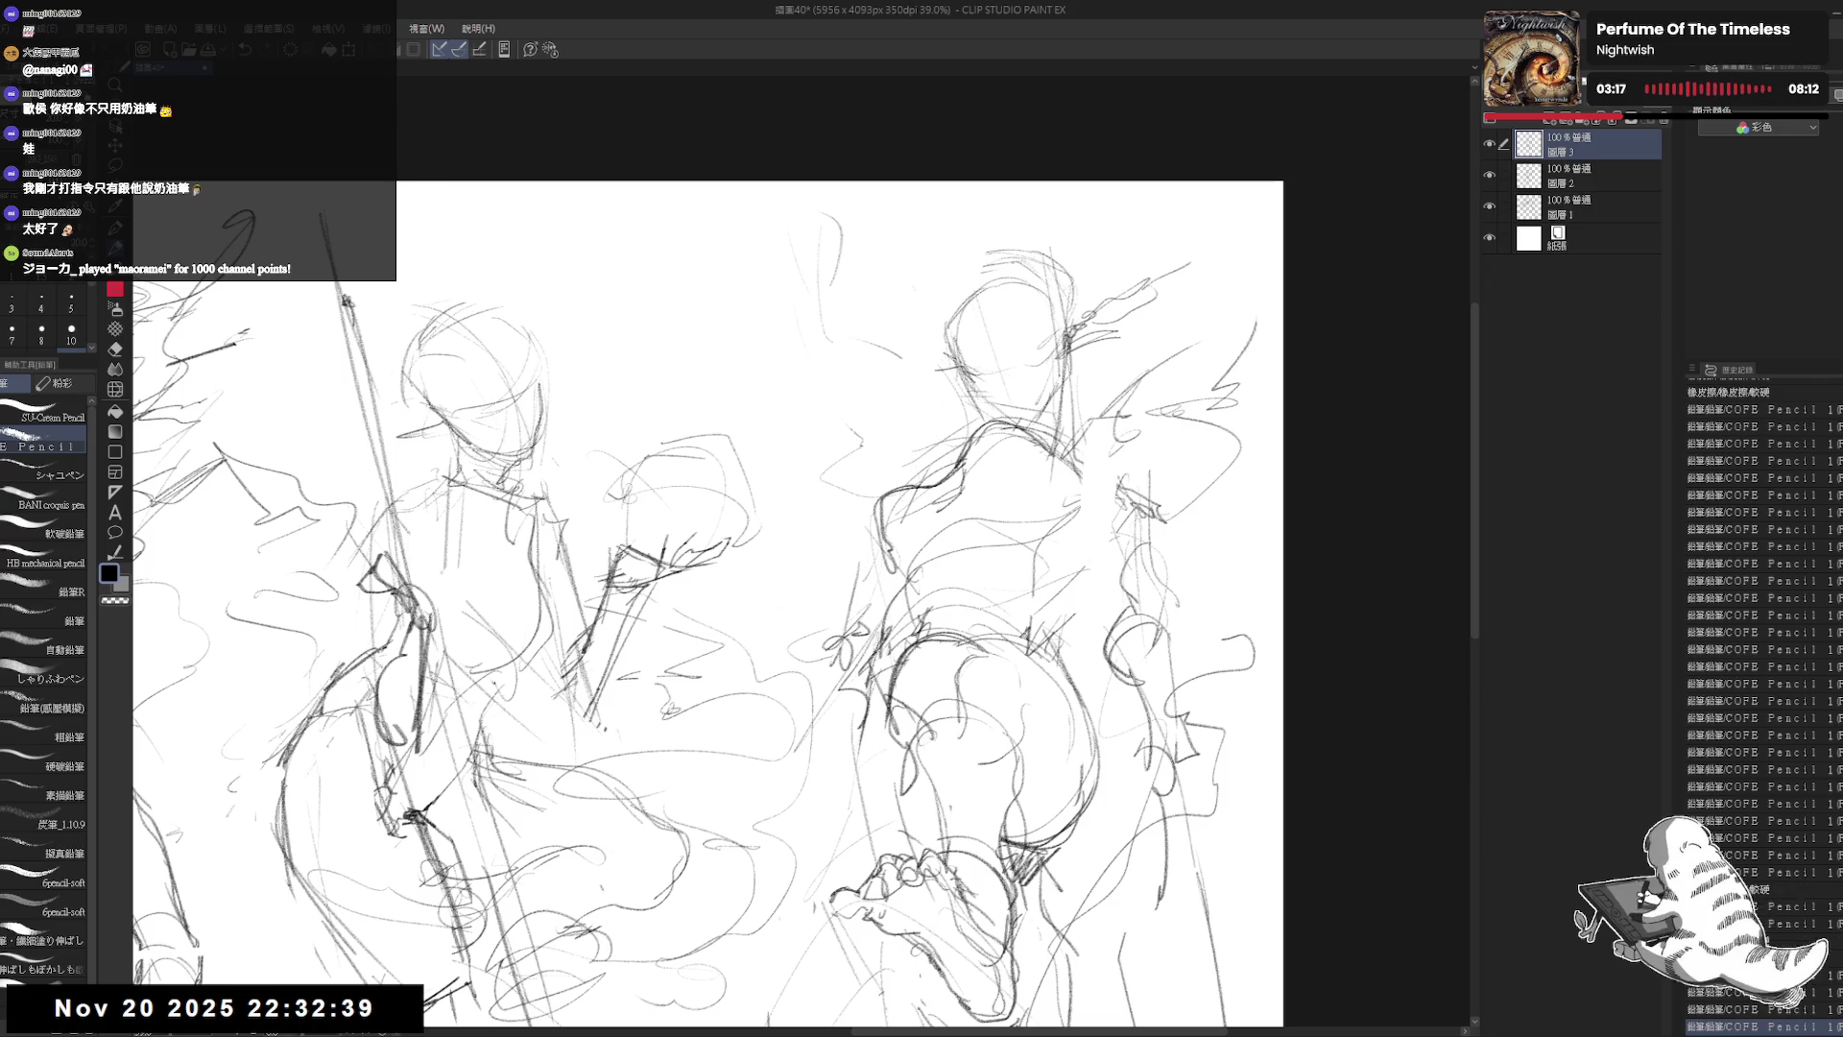
{"action": "left_click_drag", "start_coordinate": [952, 286], "coordinate": [973, 342]}
{"action": "mouse_move", "coordinate": [975, 293]}
{"action": "left_mouse_down"}
{"action": "mouse_move", "coordinate": [1058, 277]}
{"action": "mouse_move", "coordinate": [1094, 357]}
{"action": "left_mouse_up"}
{"action": "key", "text": "e"}
{"action": "key", "text": "p"}
{"action": "mouse_move", "coordinate": [976, 384]}
{"action": "left_mouse_down"}
{"action": "mouse_move", "coordinate": [987, 419]}
{"action": "mouse_move", "coordinate": [1008, 383]}
{"action": "mouse_move", "coordinate": [994, 396]}
{"action": "mouse_move", "coordinate": [1015, 390]}
{"action": "mouse_move", "coordinate": [1072, 485]}
{"action": "mouse_move", "coordinate": [1039, 519]}
{"action": "mouse_move", "coordinate": [898, 537]}
{"action": "left_mouse_up"}
Step: Add heel and sole strokes to the right figure's foot and leg, then zoom out
{"action": "scroll", "coordinate": [730, 552], "scroll_direction": "down", "scroll_amount": 1}
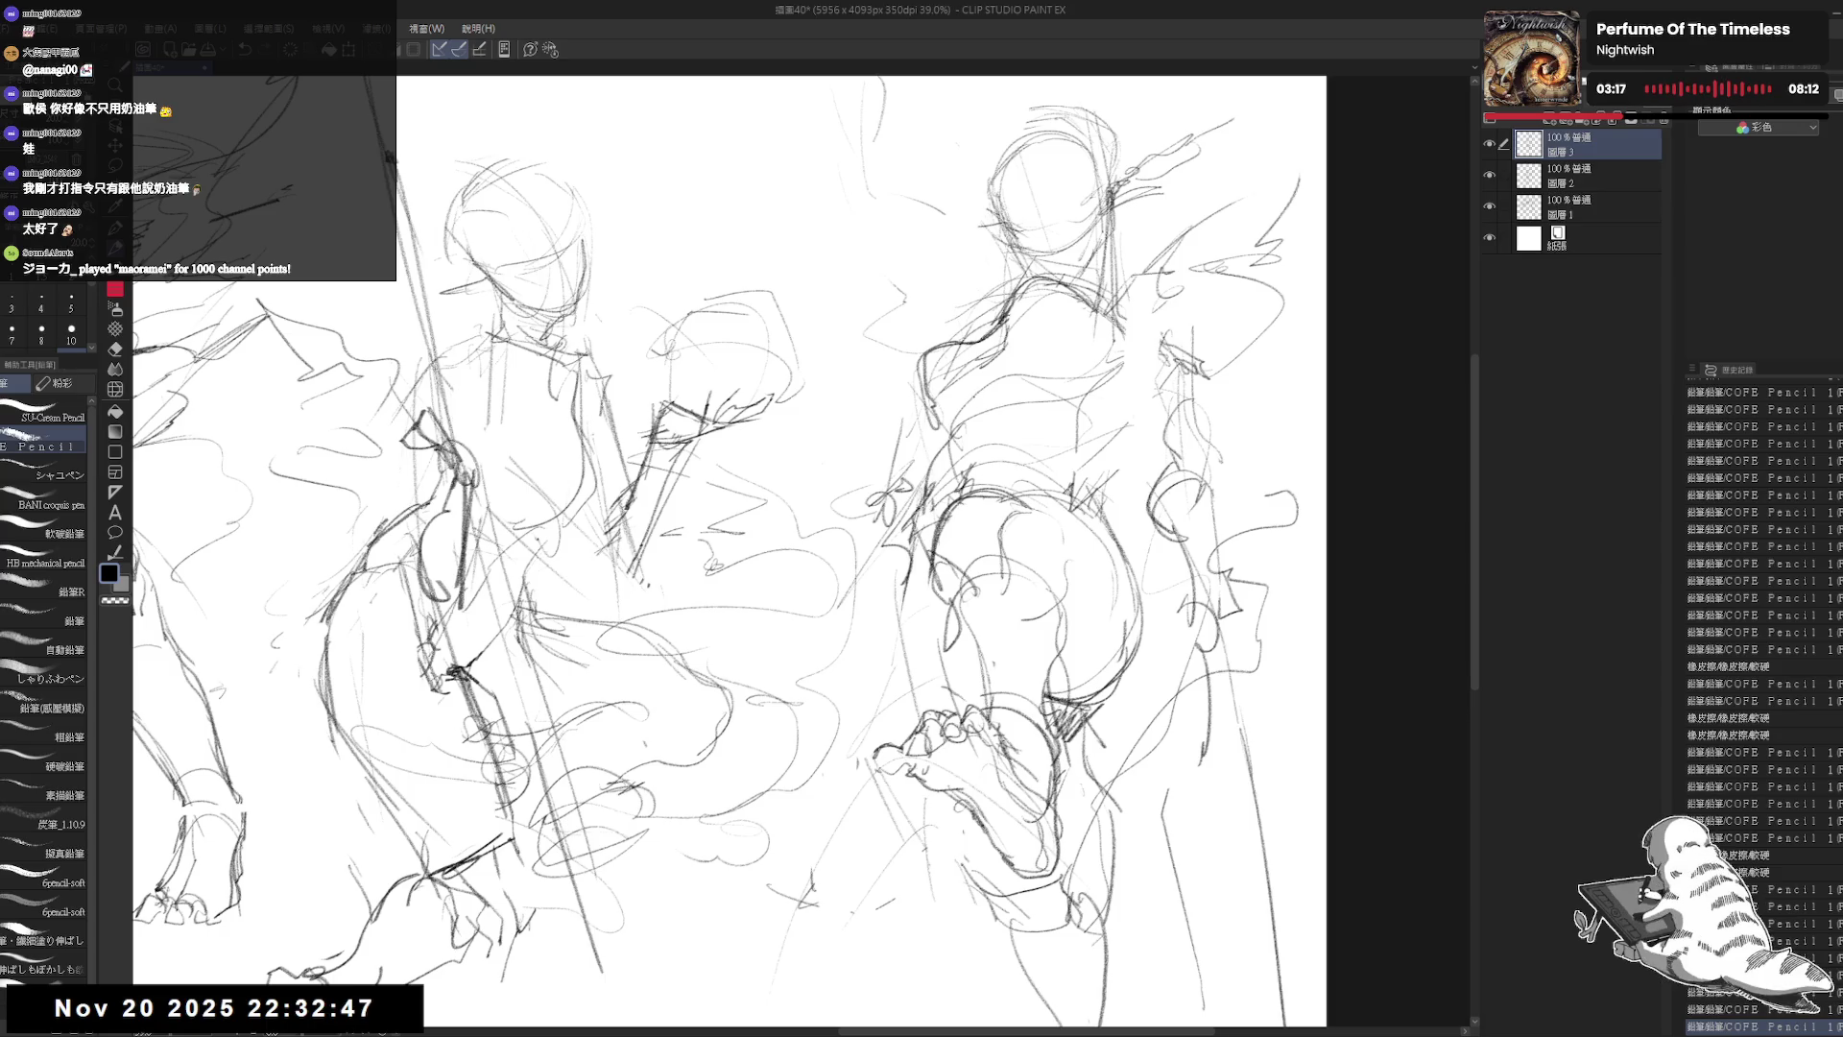
{"action": "scroll", "coordinate": [730, 552], "scroll_direction": "down", "scroll_amount": 1}
{"action": "scroll", "coordinate": [729, 552], "scroll_direction": "down", "scroll_amount": 2}
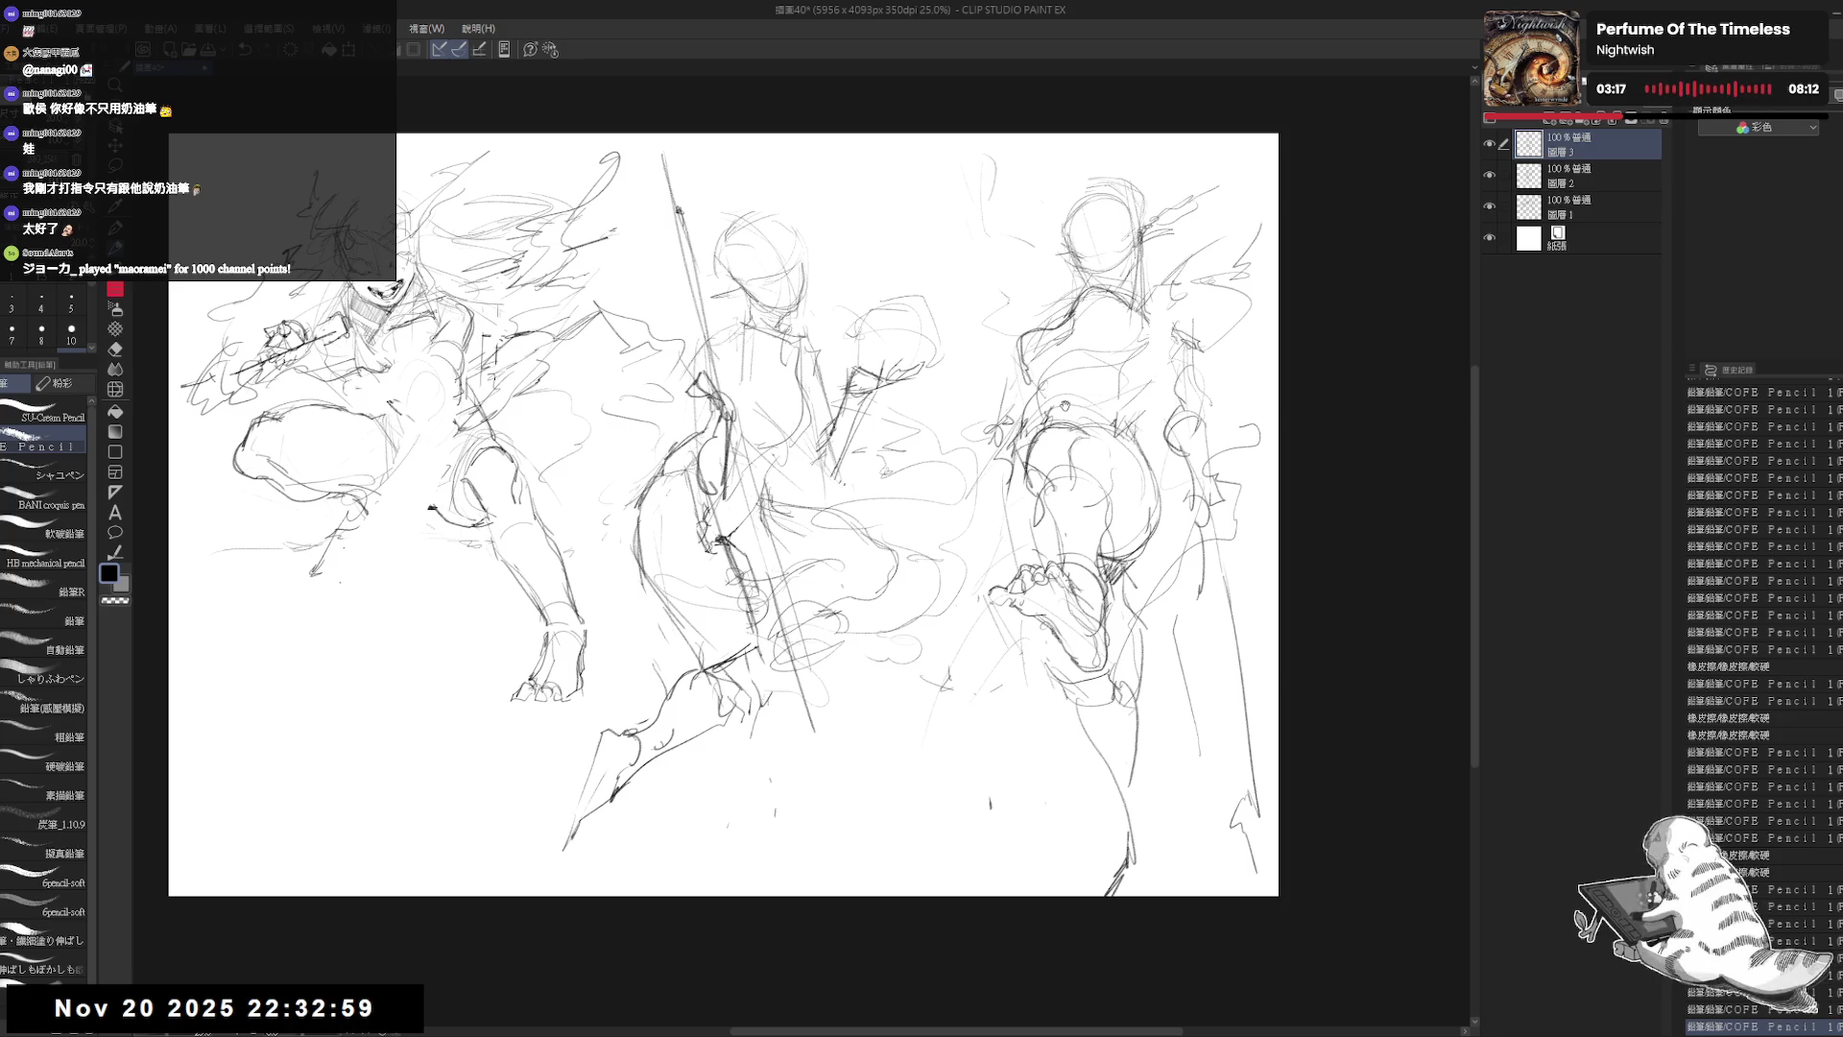
{"action": "scroll", "coordinate": [1065, 406], "scroll_direction": "up", "scroll_amount": 1}
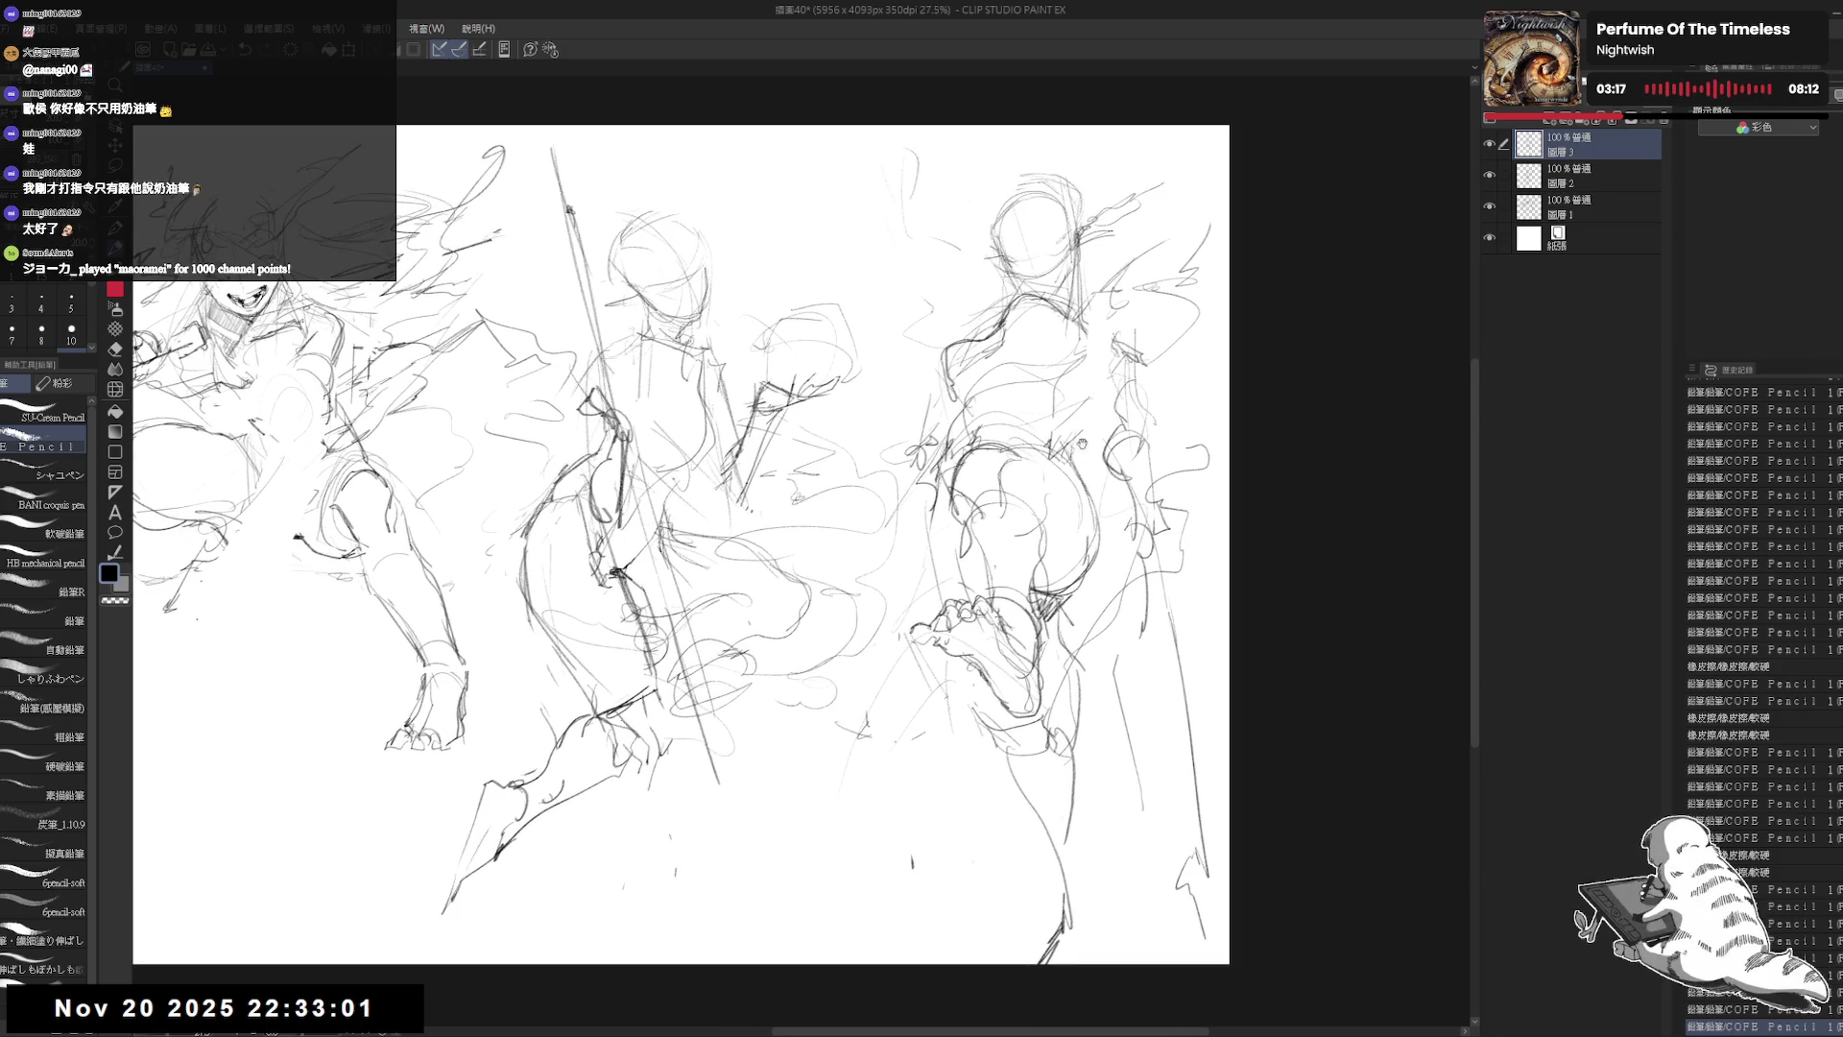
{"action": "left_click_drag", "start_coordinate": [1082, 443], "coordinate": [1044, 432]}
{"action": "left_click_drag", "start_coordinate": [917, 537], "coordinate": [919, 597]}
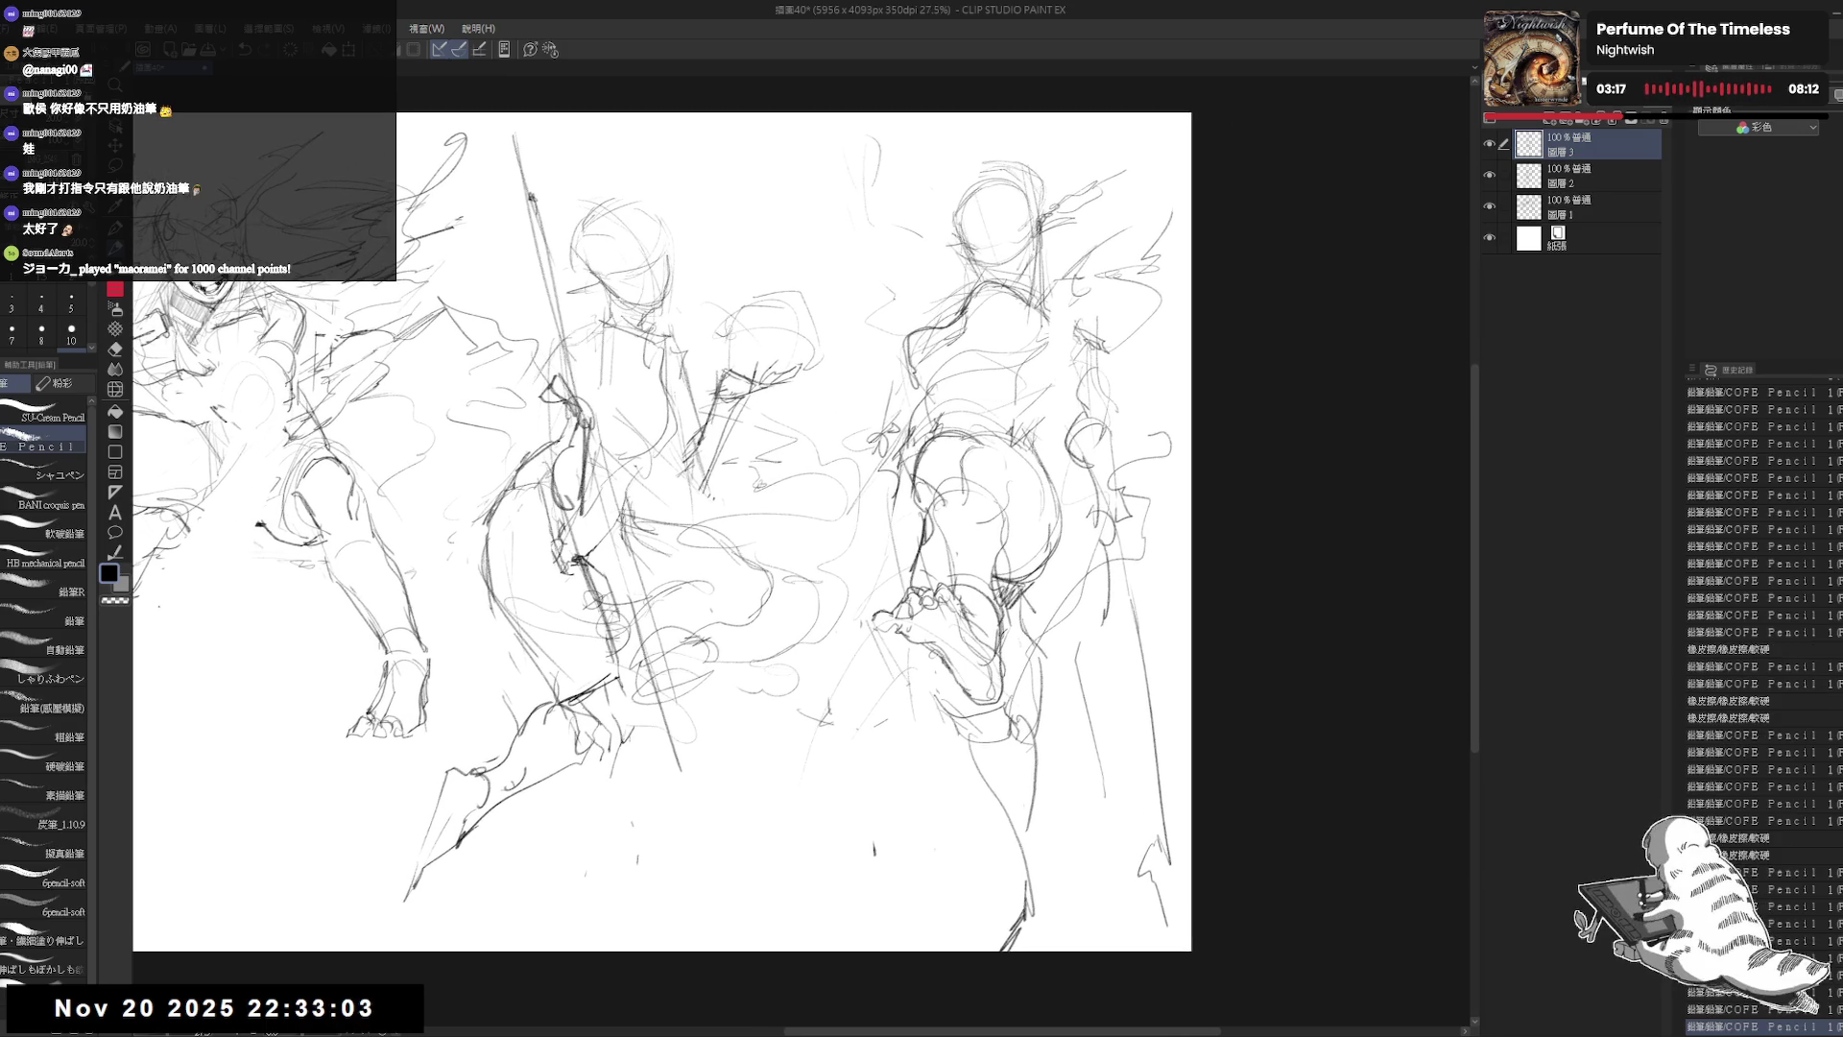
{"action": "mouse_move", "coordinate": [900, 483]}
{"action": "left_mouse_down"}
{"action": "mouse_move", "coordinate": [933, 558]}
{"action": "mouse_move", "coordinate": [914, 600]}
{"action": "mouse_move", "coordinate": [941, 604]}
{"action": "mouse_move", "coordinate": [917, 601]}
{"action": "left_mouse_up"}
{"action": "key", "text": "e"}
{"action": "key", "text": "p"}
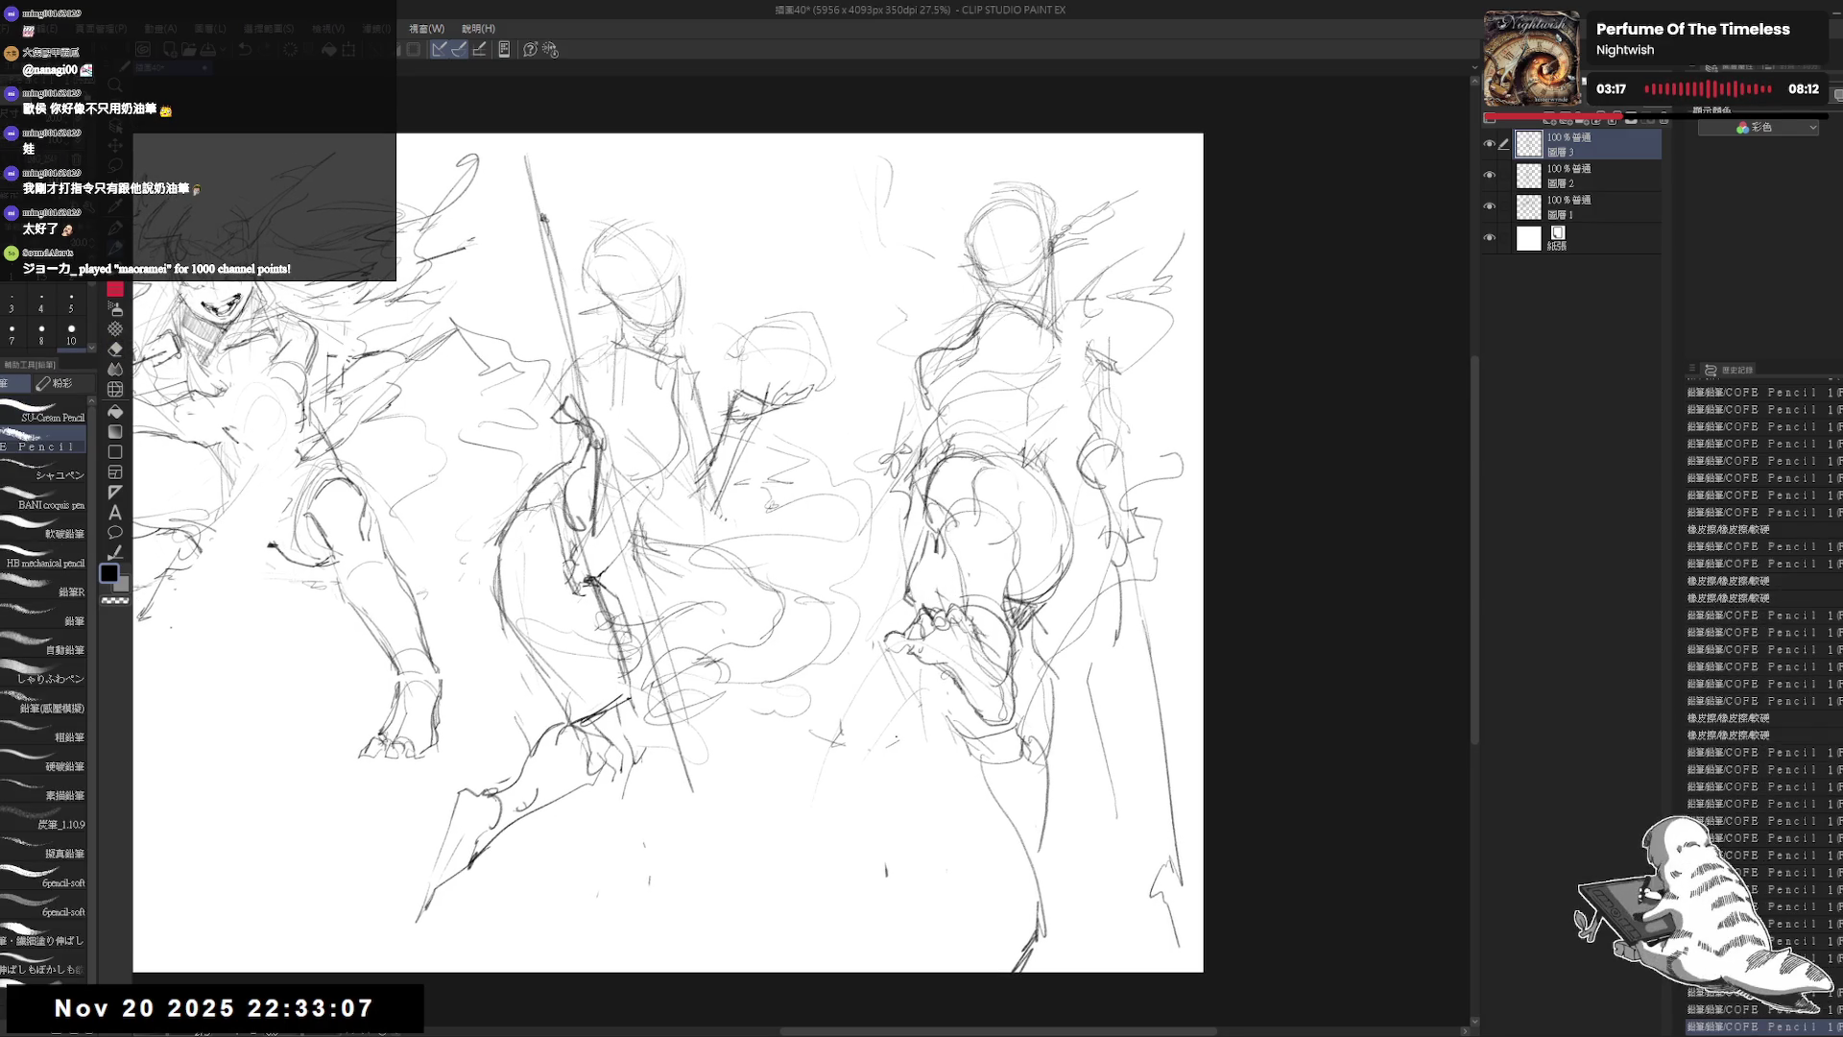
{"action": "left_click_drag", "start_coordinate": [1133, 417], "coordinate": [1118, 423]}
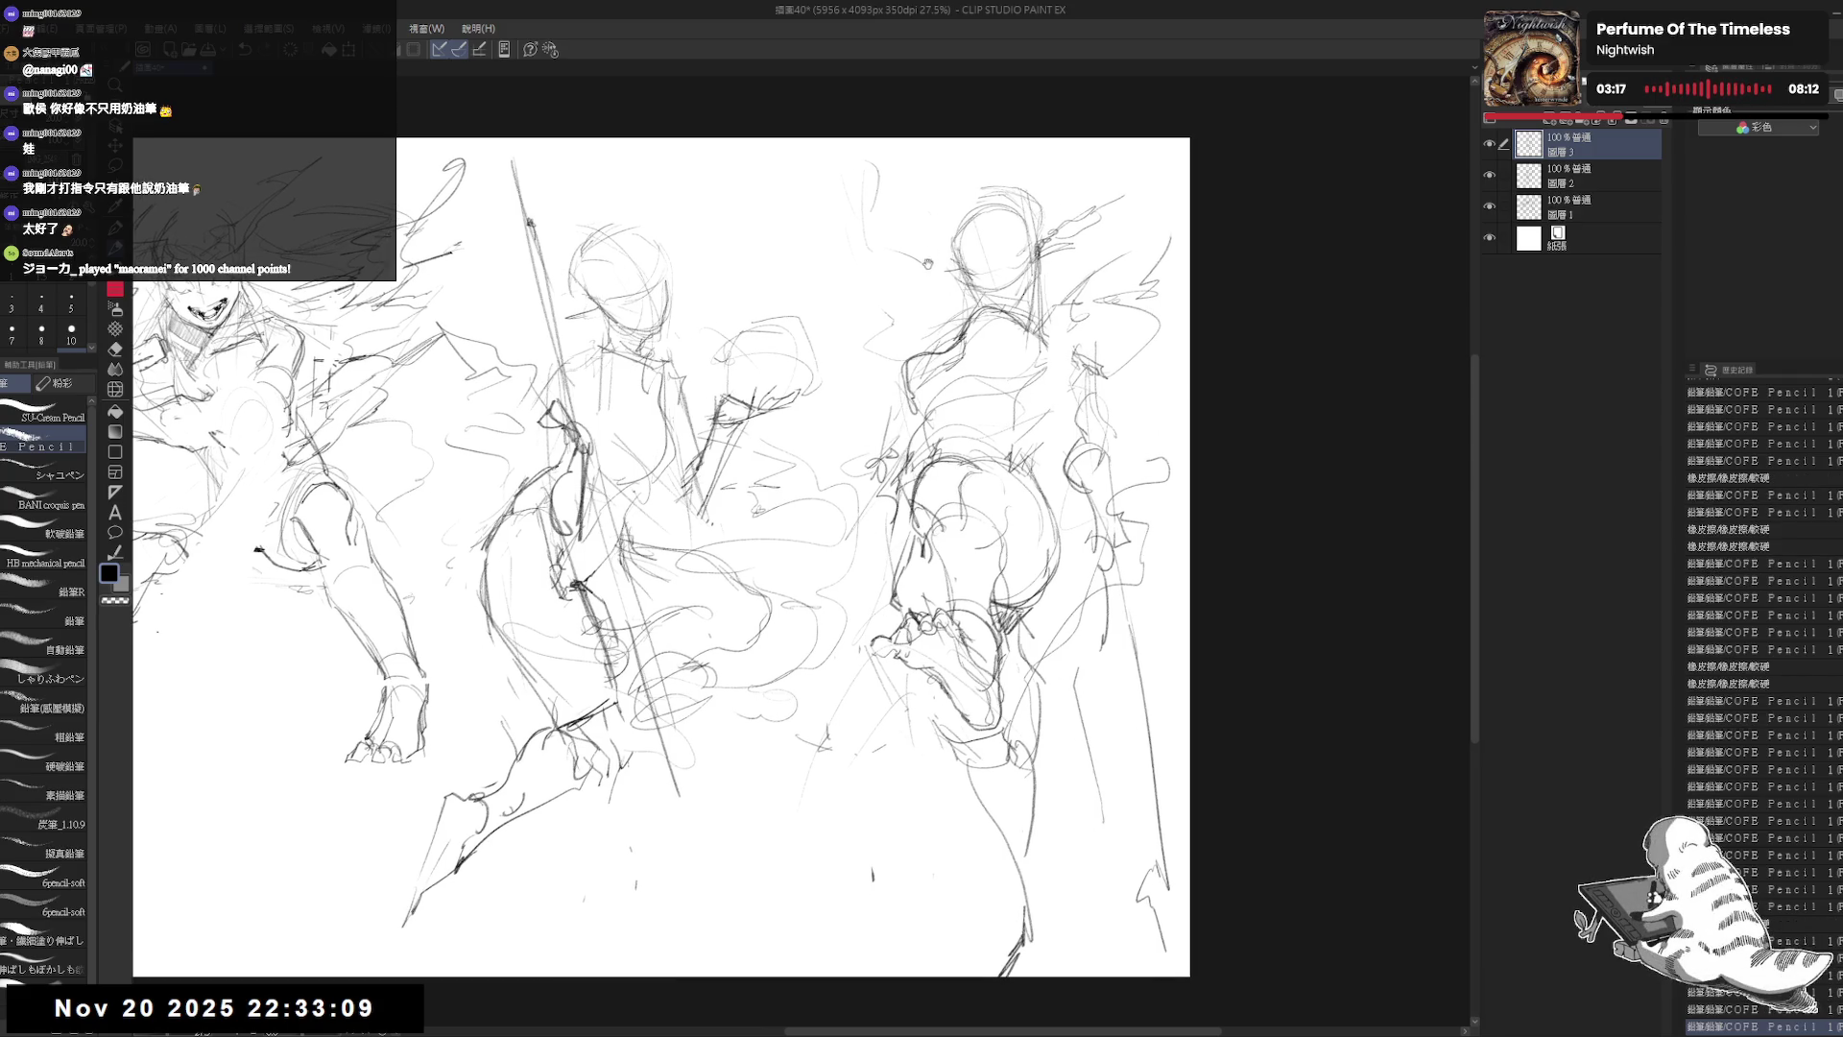
{"action": "scroll", "coordinate": [929, 370], "scroll_direction": "down", "scroll_amount": 2}
Step: Scale down the left figure's layer and move it up-left
{"action": "left_click_drag", "start_coordinate": [840, 360], "coordinate": [893, 378]}
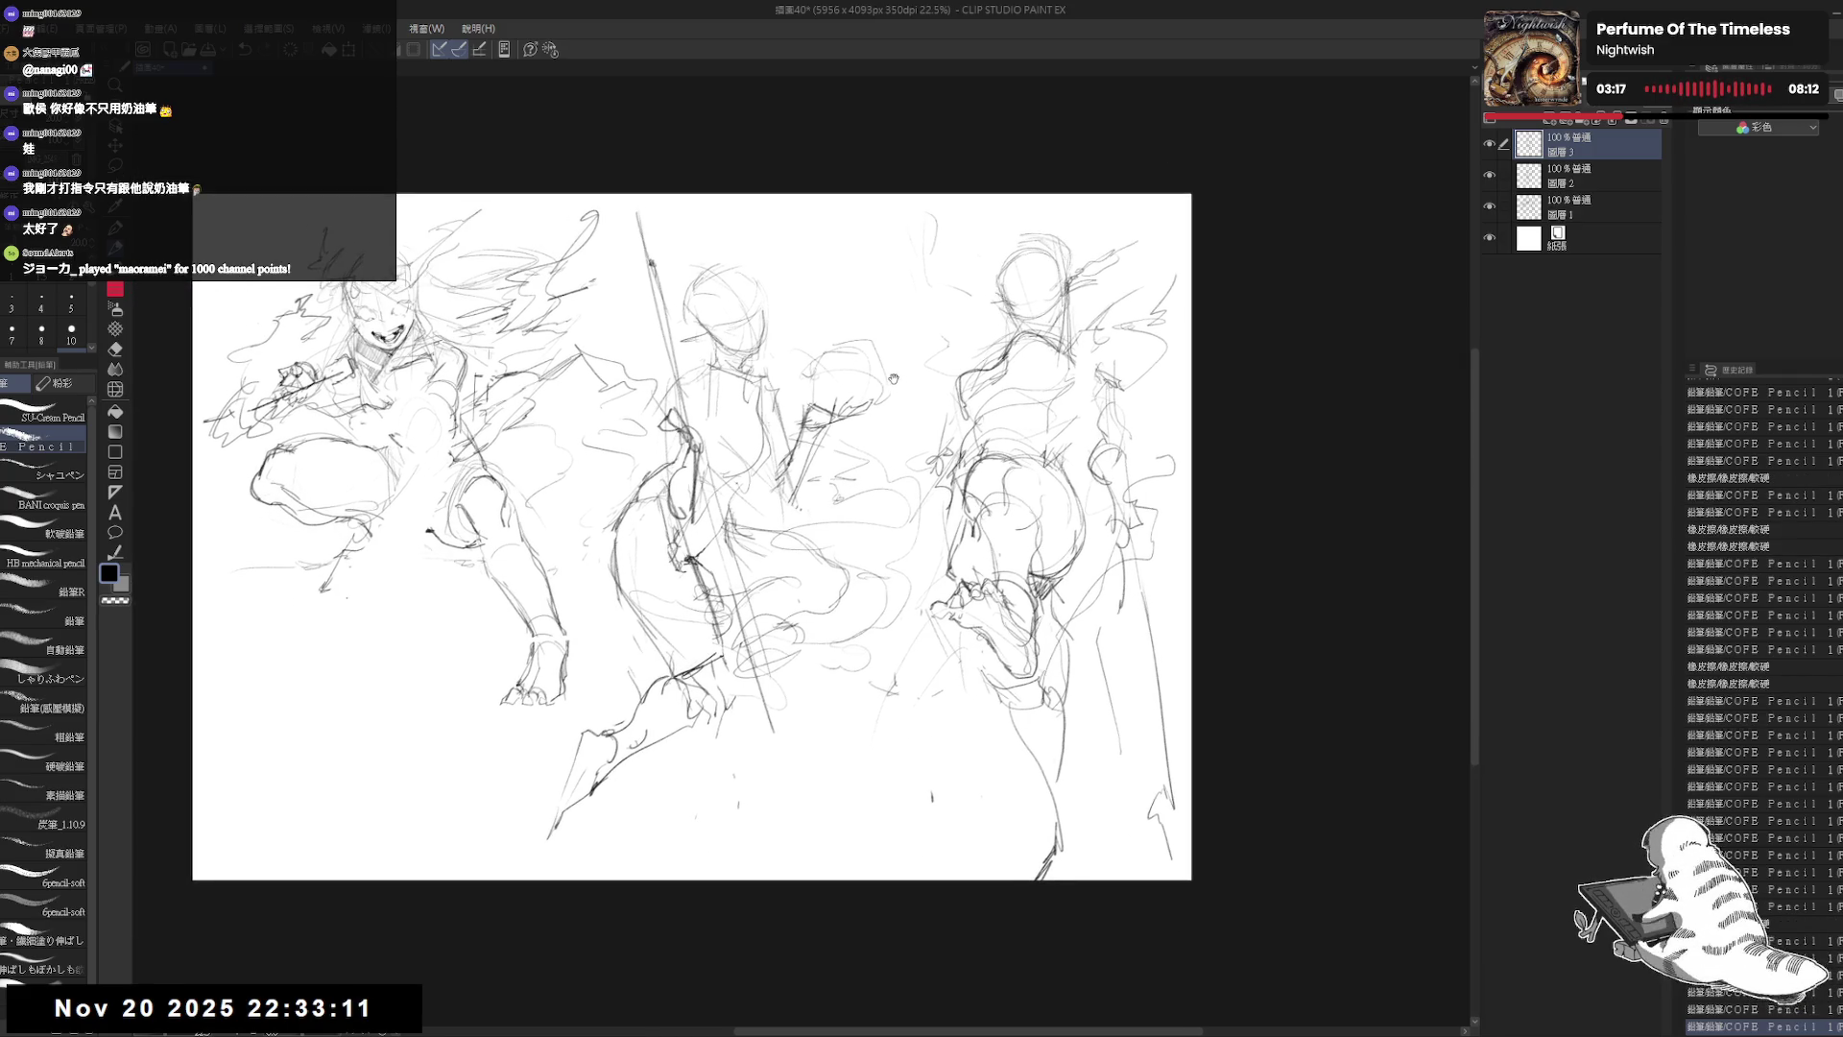
{"action": "left_click", "coordinate": [498, 406], "text": "ctrl+shift"}
{"action": "key", "text": "ctrl+t"}
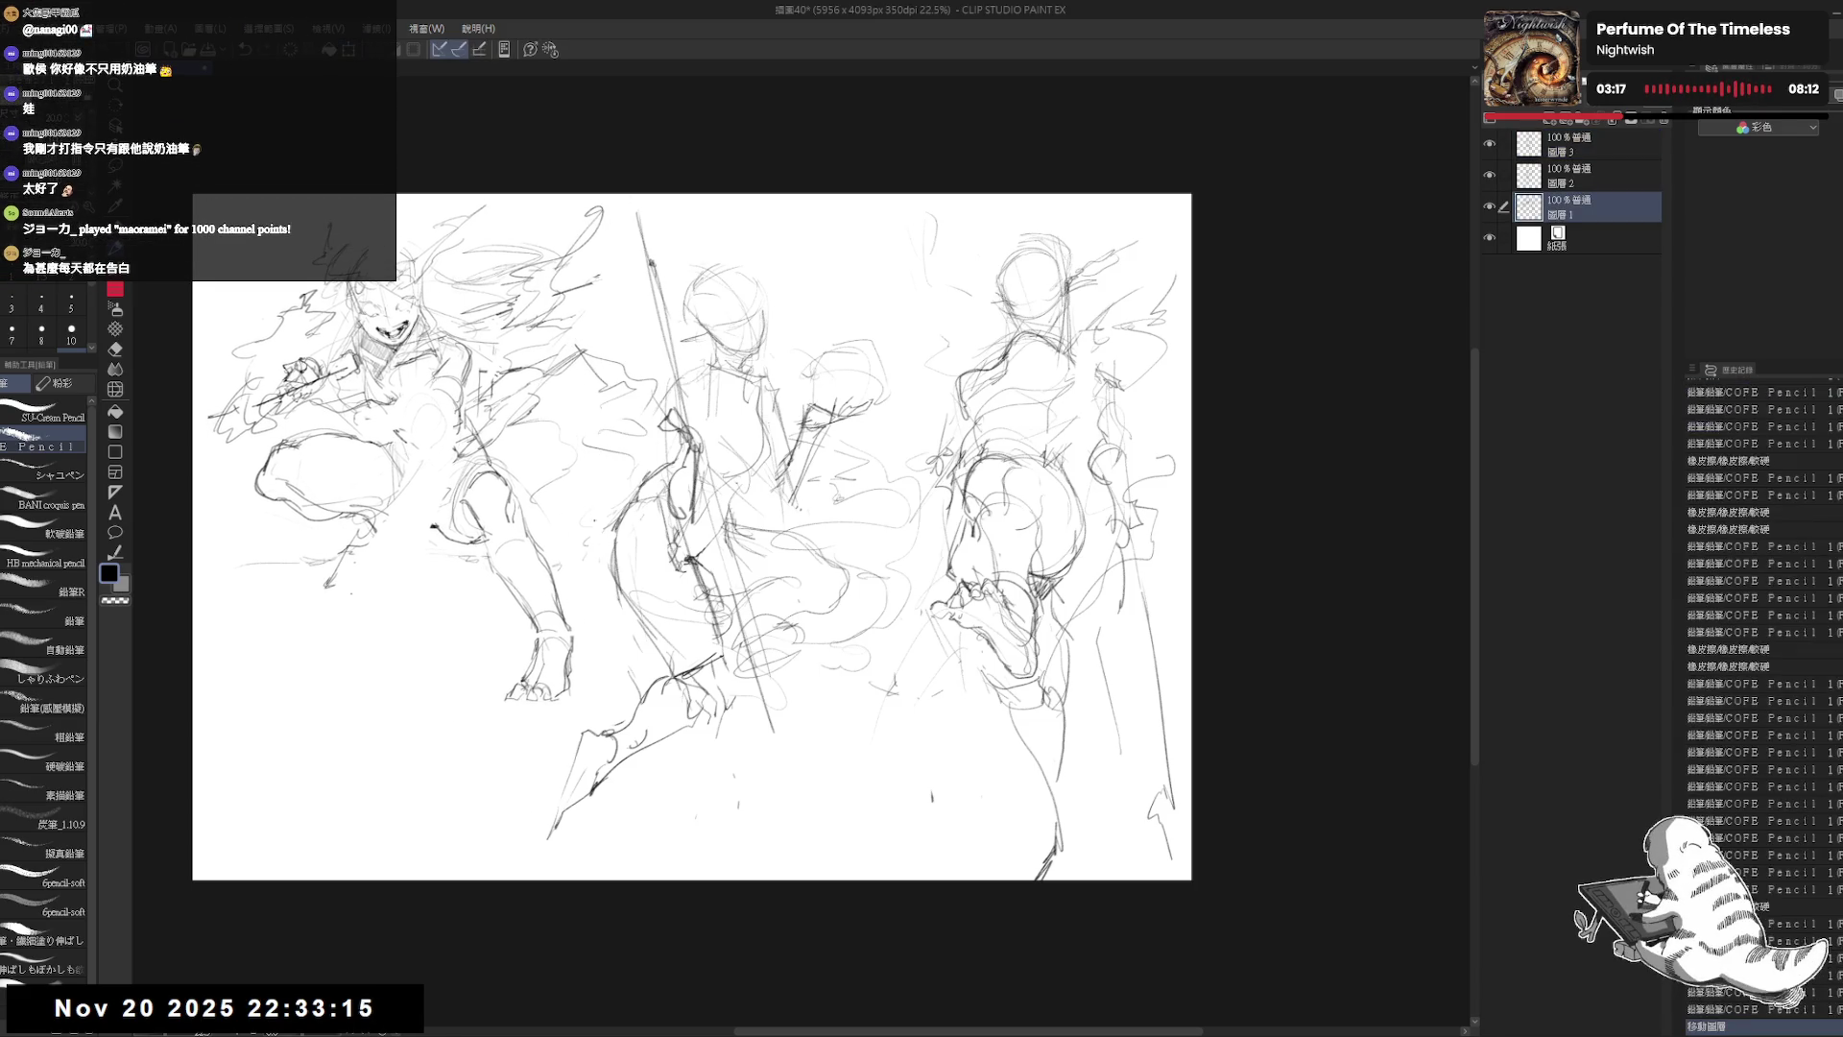
{"action": "left_click_drag", "start_coordinate": [603, 701], "coordinate": [567, 655]}
{"action": "left_click_drag", "start_coordinate": [508, 434], "coordinate": [480, 400]}
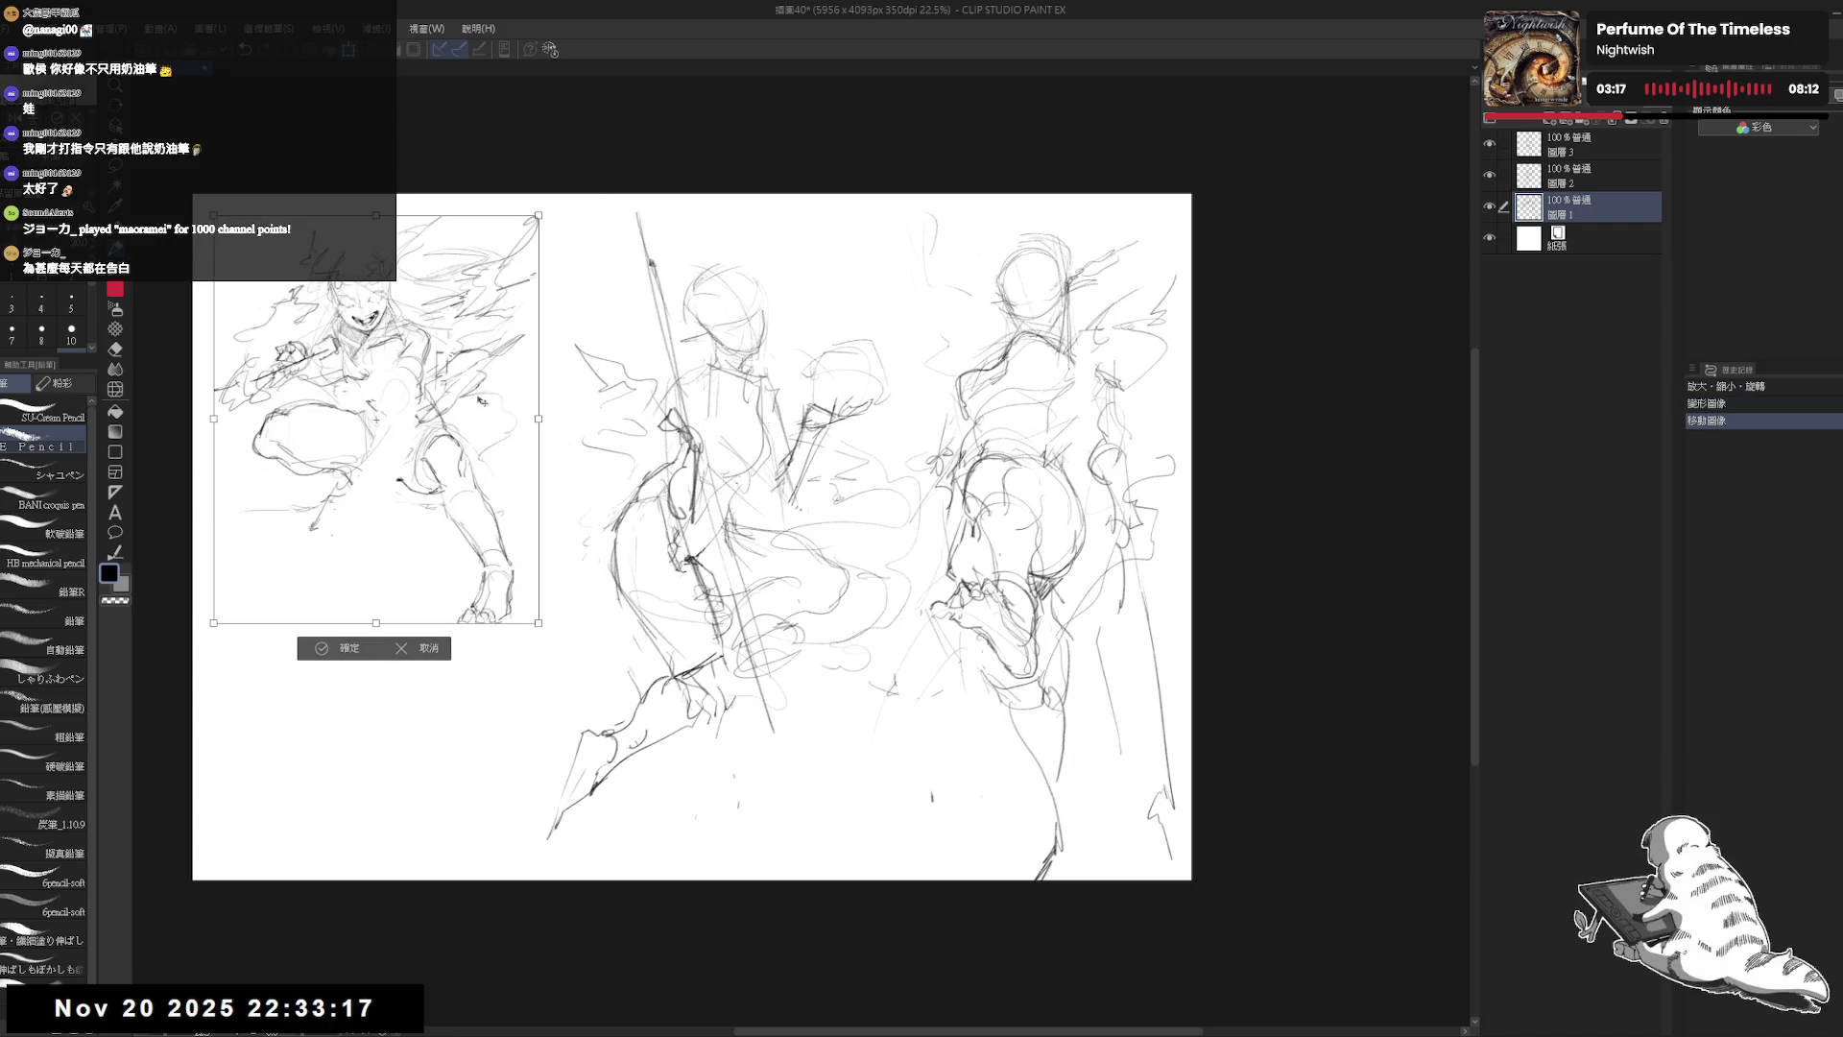
{"action": "left_click", "coordinate": [350, 650]}
Step: Shift the middle figure left, then shrink the right figure and raise it
{"action": "left_click_drag", "start_coordinate": [755, 449], "coordinate": [672, 456]}
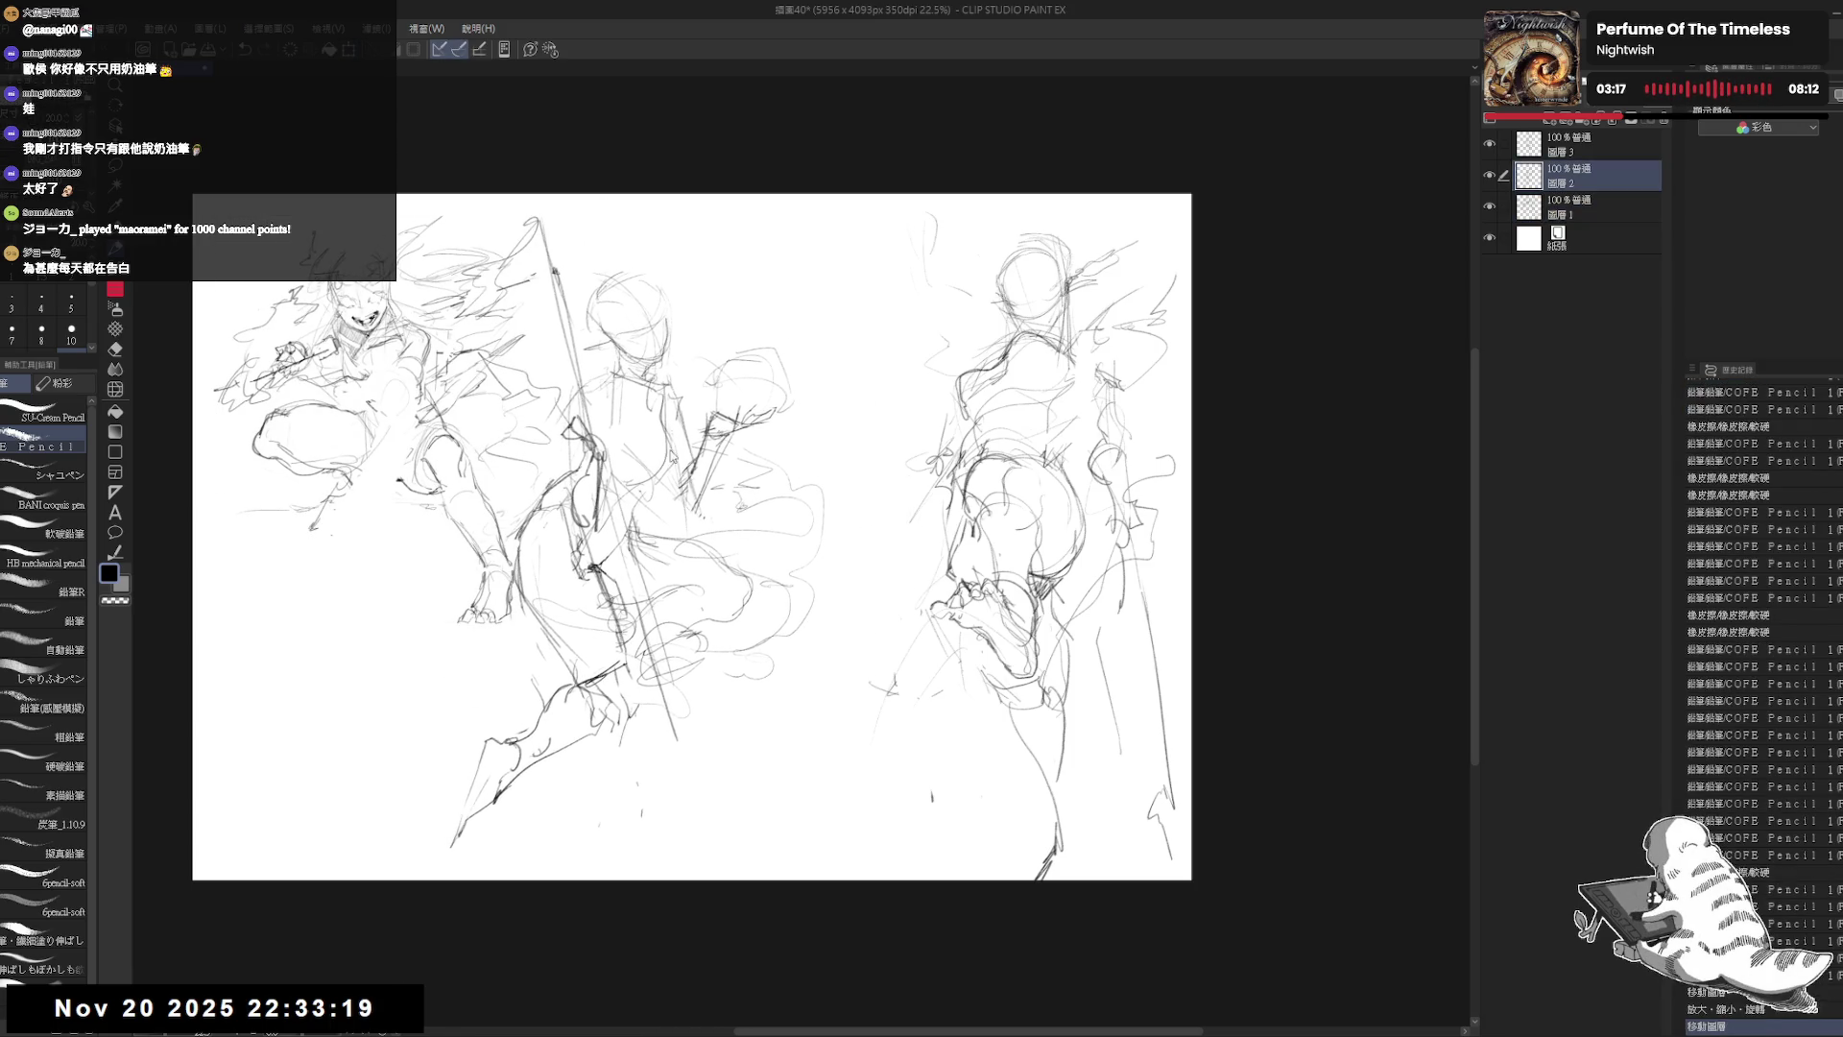
{"action": "left_click_drag", "start_coordinate": [975, 453], "coordinate": [995, 443]}
{"action": "key", "text": "ctrl+t"}
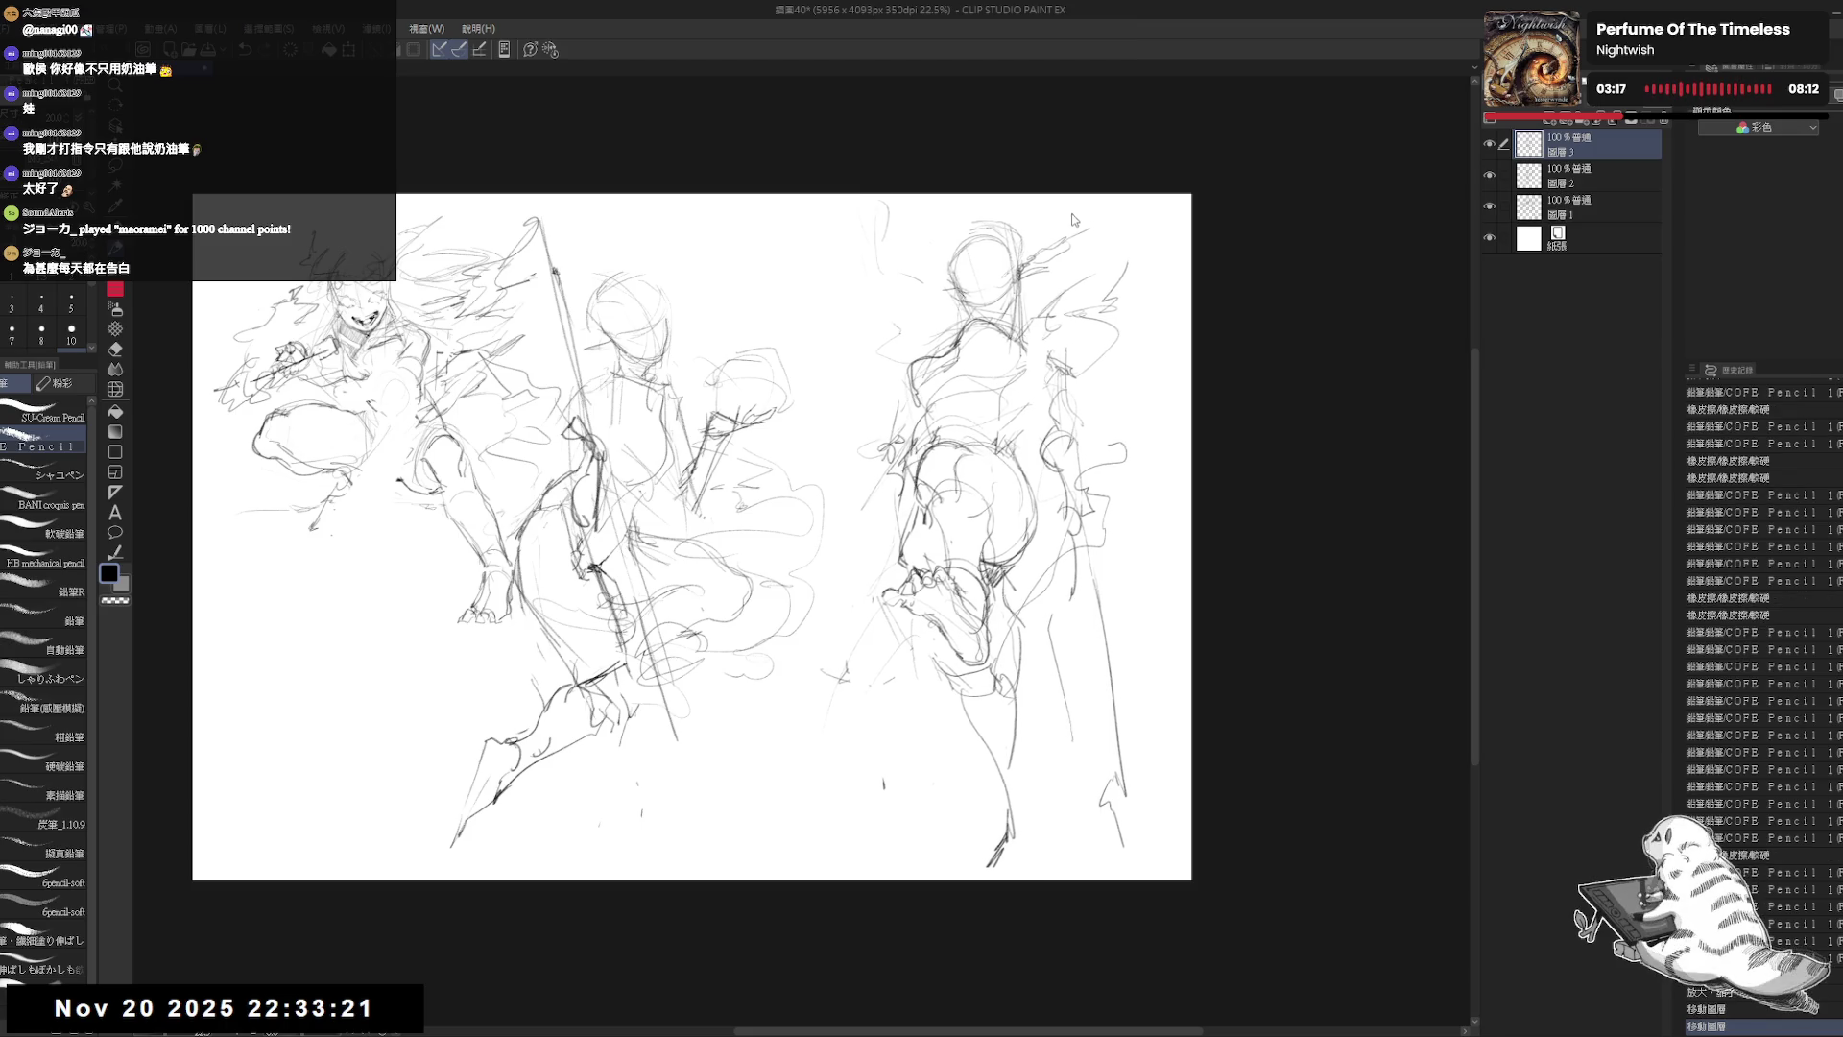
{"action": "left_click_drag", "start_coordinate": [818, 197], "coordinate": [851, 271]}
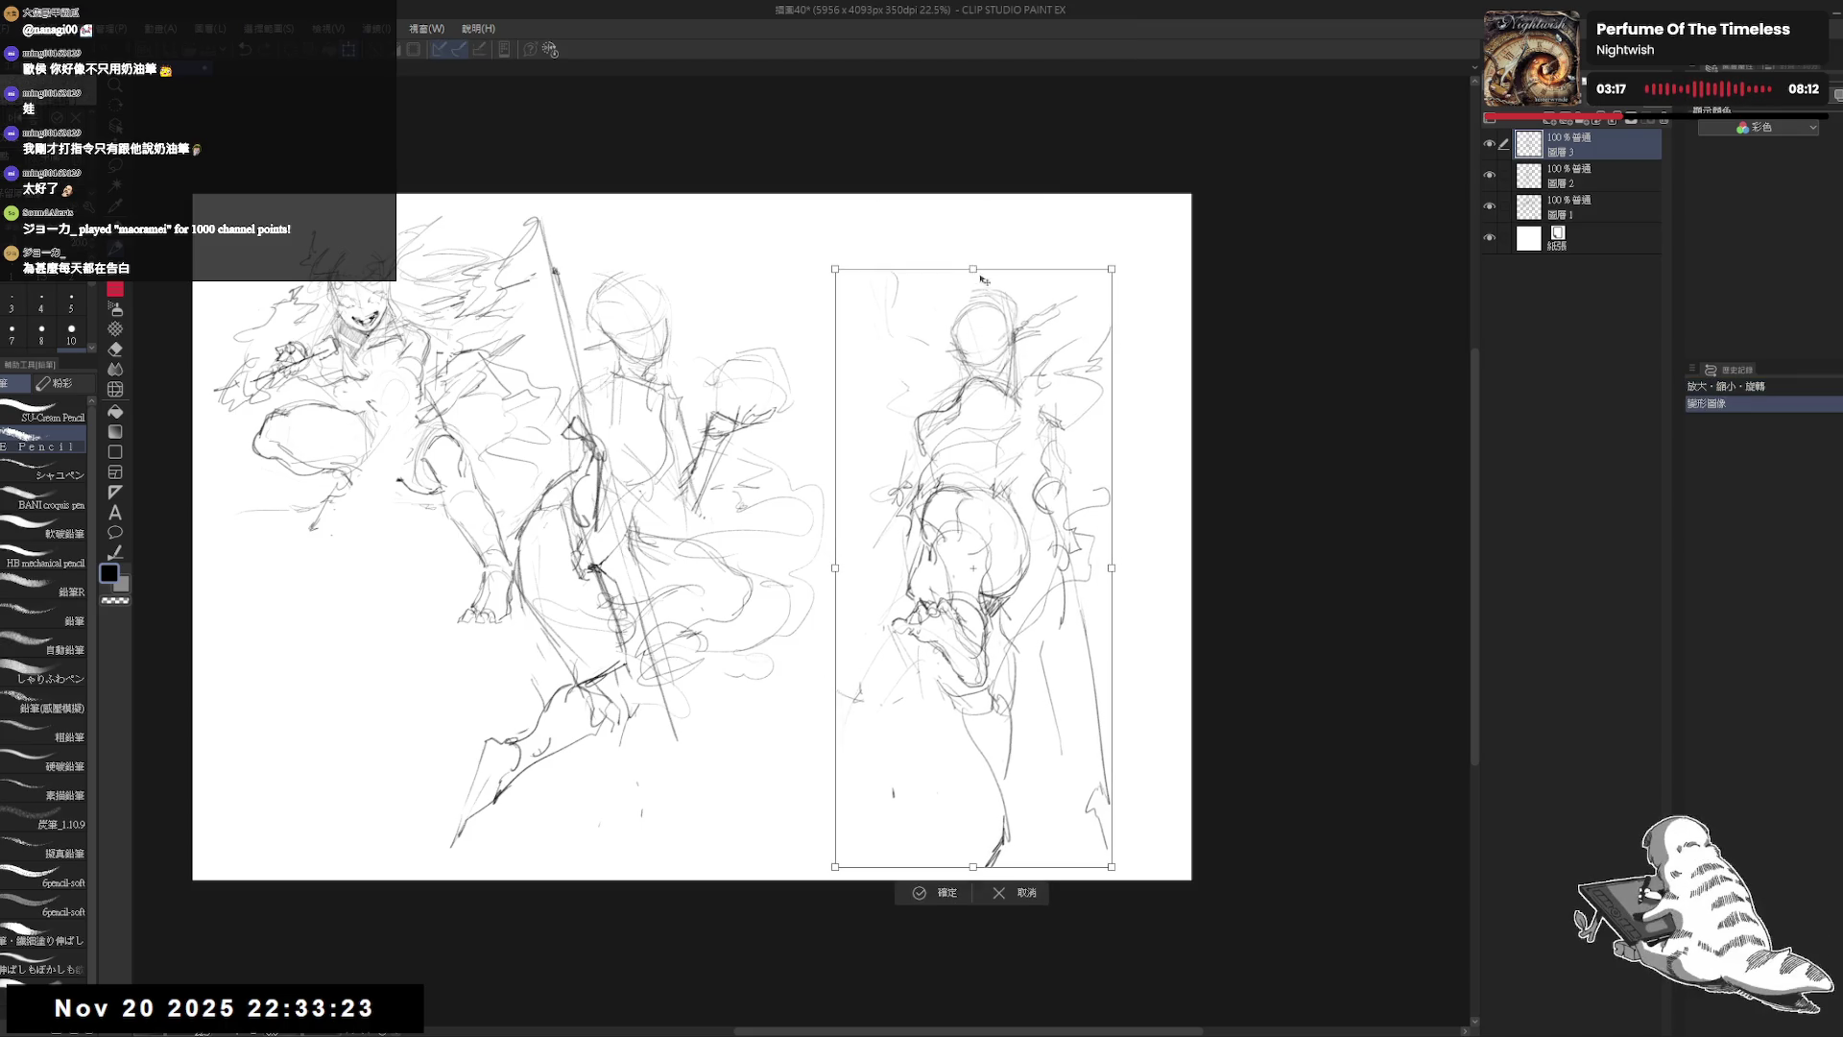
{"action": "left_click_drag", "start_coordinate": [989, 576], "coordinate": [972, 535]}
Step: Apply the right figure's resize and tidy a stray stroke beside it
{"action": "left_click", "coordinate": [944, 852]}
{"action": "scroll", "coordinate": [951, 768], "scroll_direction": "up", "scroll_amount": 1}
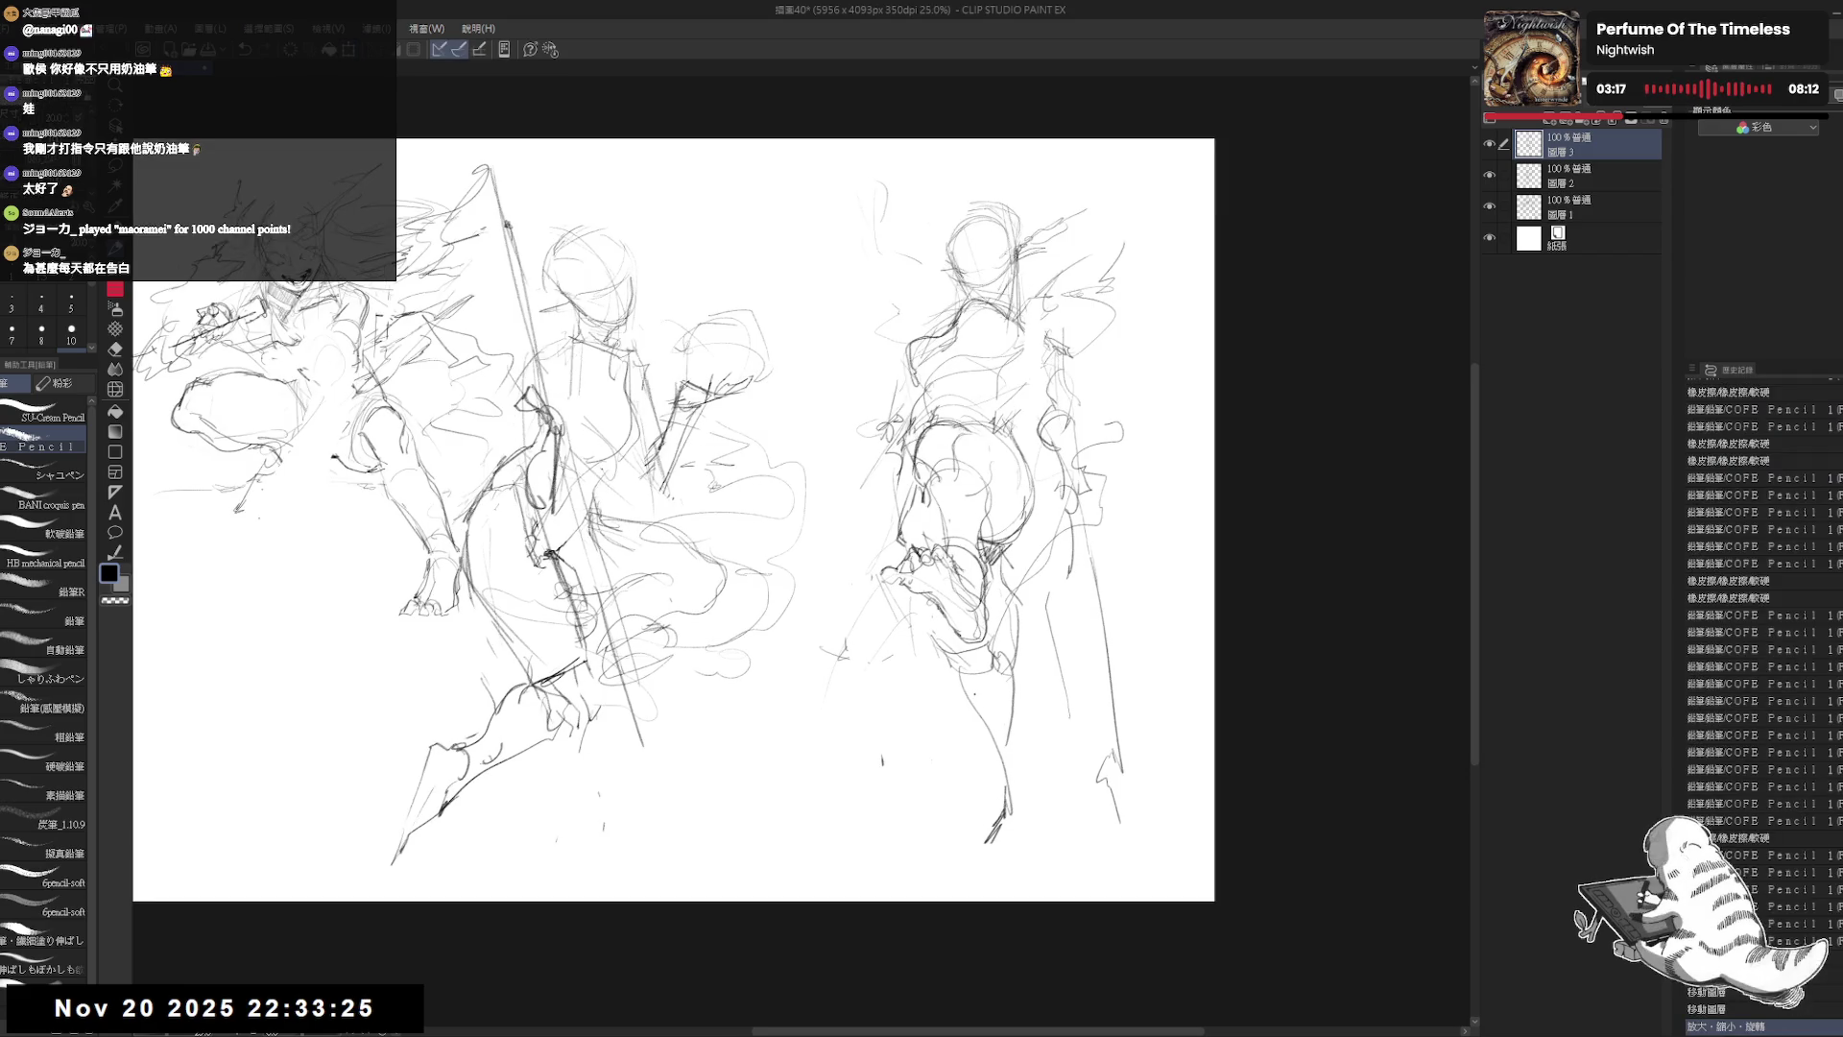
{"action": "key", "text": "e"}
{"action": "left_click_drag", "start_coordinate": [999, 768], "coordinate": [1000, 797]}
{"action": "key", "text": "p"}
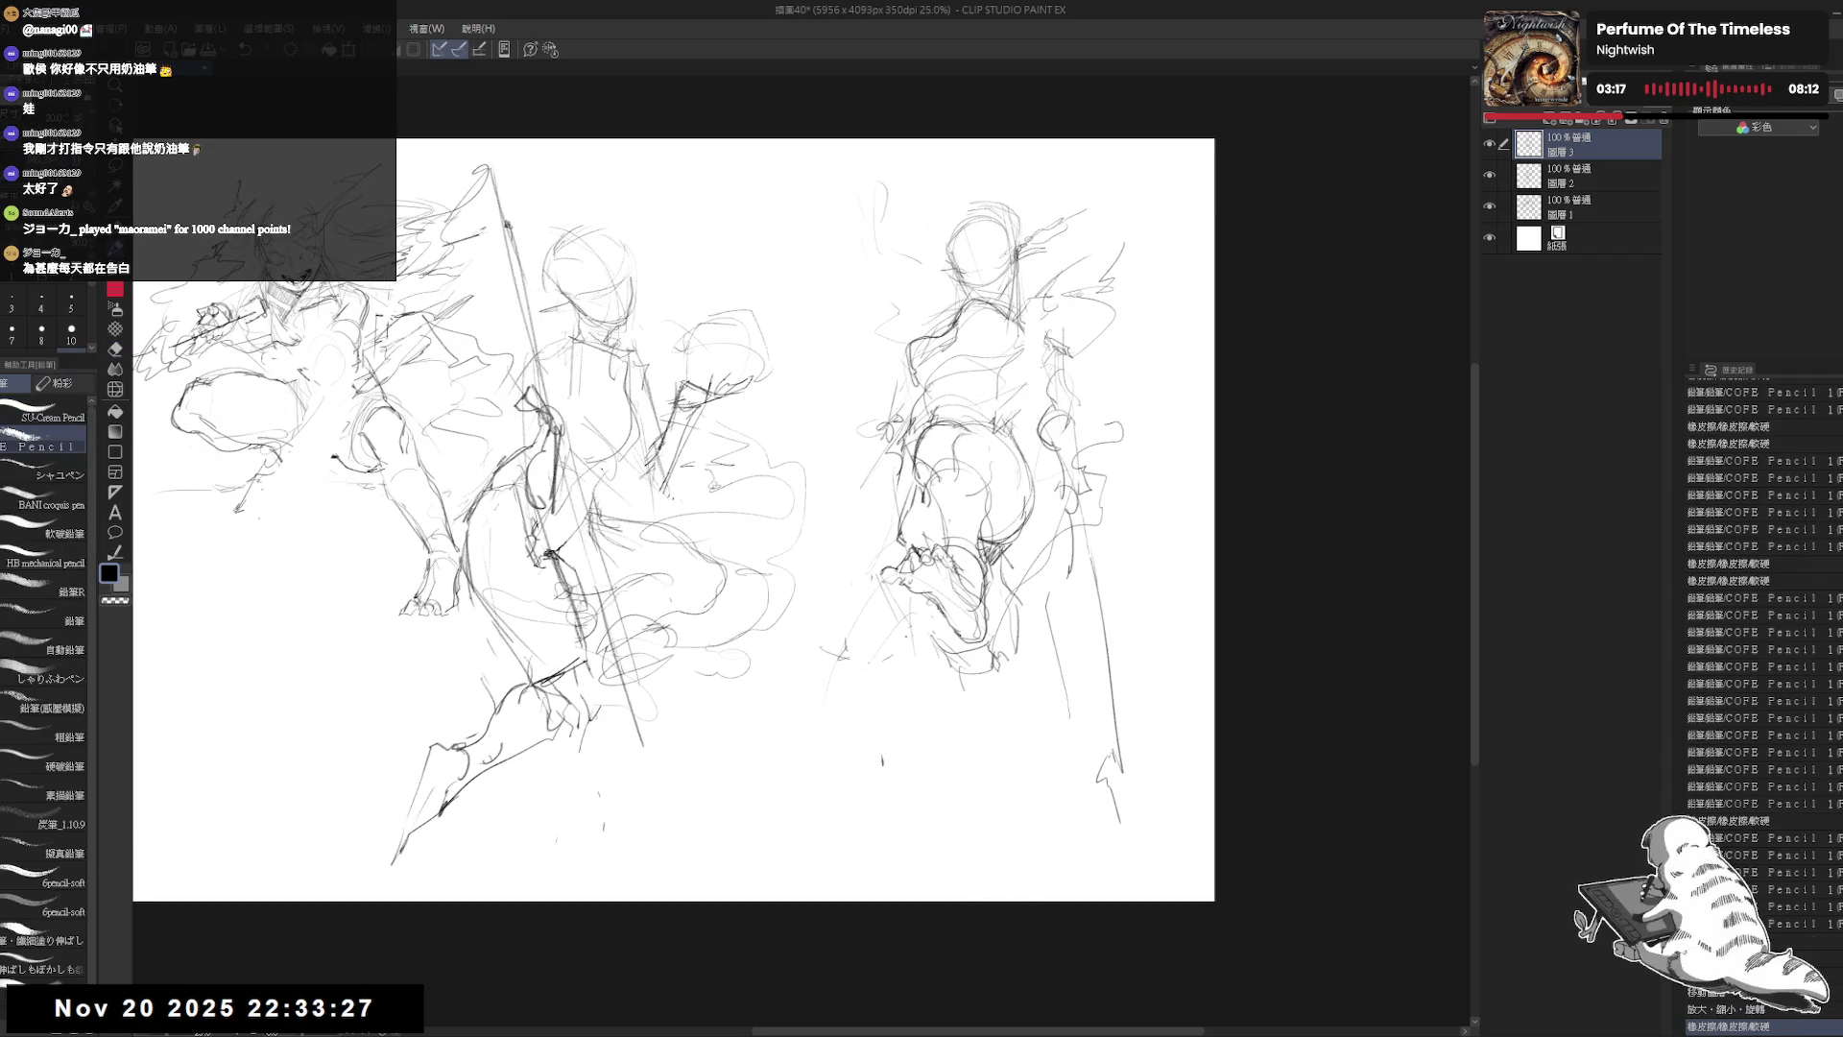
{"action": "left_click_drag", "start_coordinate": [883, 634], "coordinate": [960, 700]}
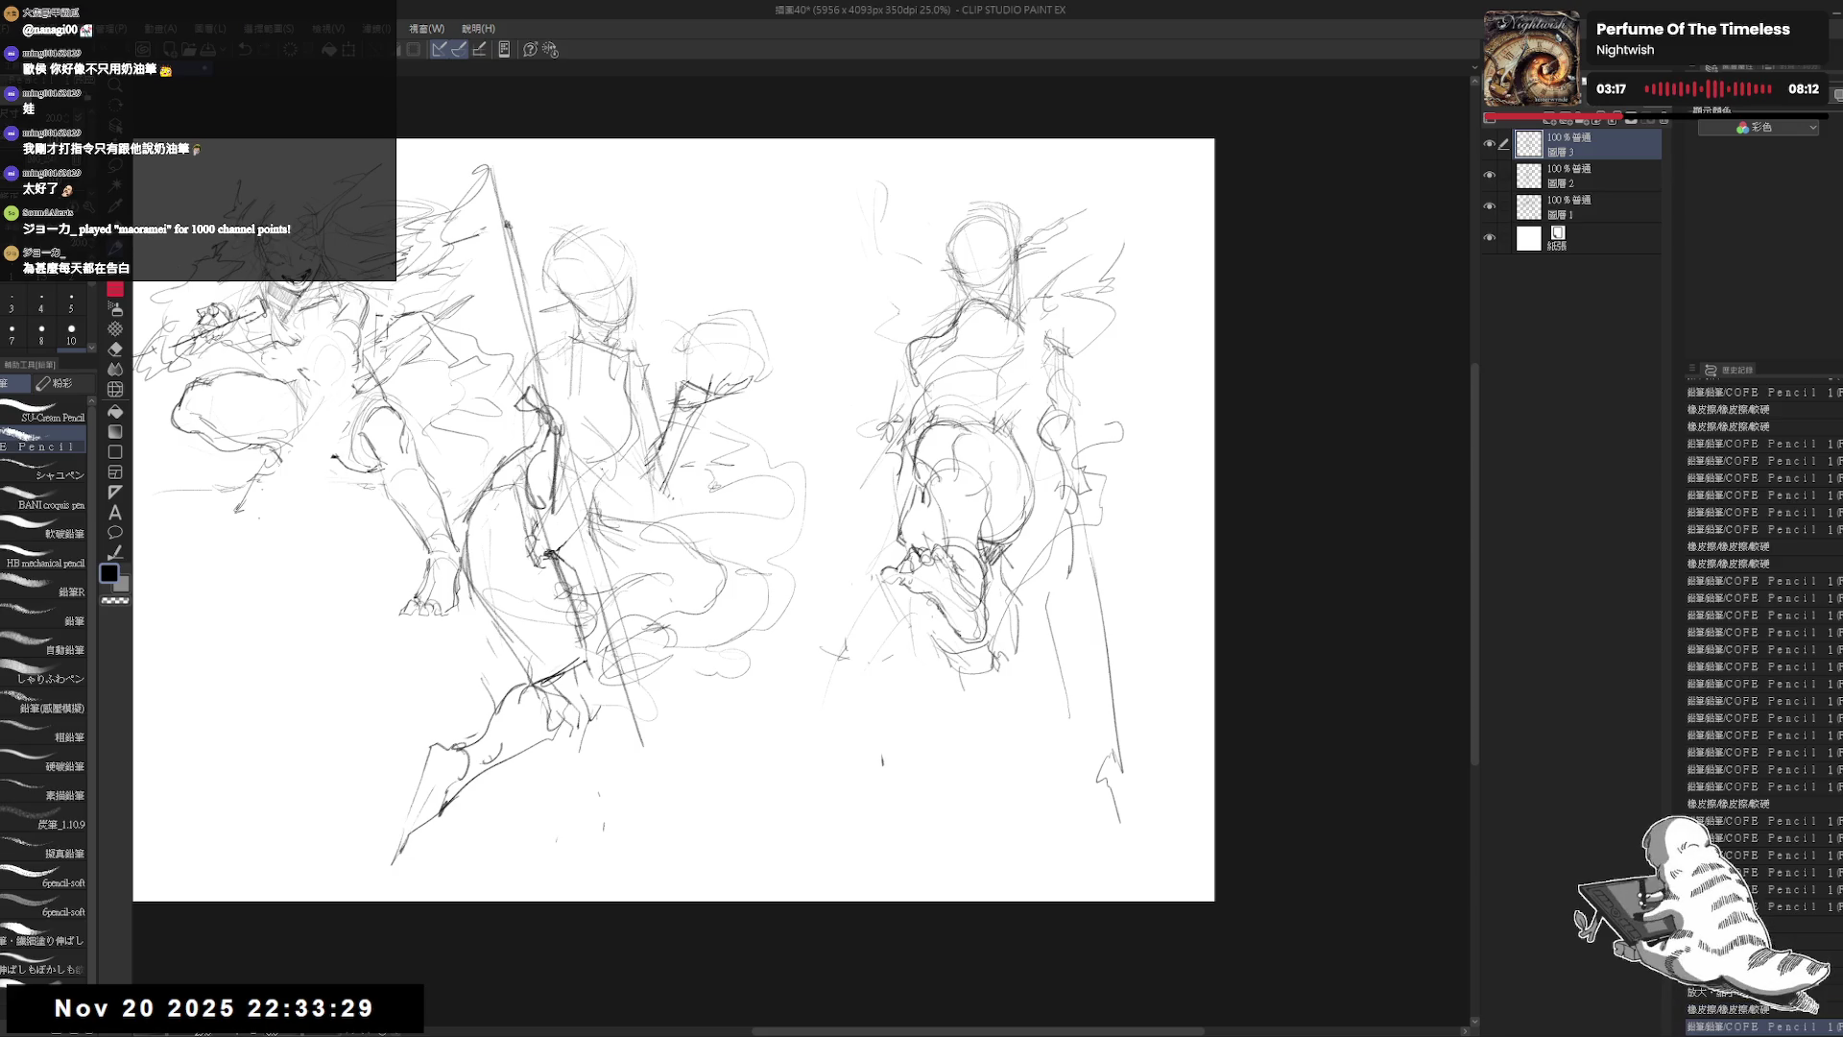
Step: Erase the right figure's lower legs and redraw them with a left-side contour
{"action": "key", "text": "e"}
{"action": "mouse_move", "coordinate": [921, 499]}
{"action": "left_mouse_down"}
{"action": "mouse_move", "coordinate": [912, 624]}
{"action": "mouse_move", "coordinate": [960, 576]}
{"action": "mouse_move", "coordinate": [922, 681]}
{"action": "mouse_move", "coordinate": [1008, 653]}
{"action": "left_mouse_up"}
{"action": "key", "text": "p"}
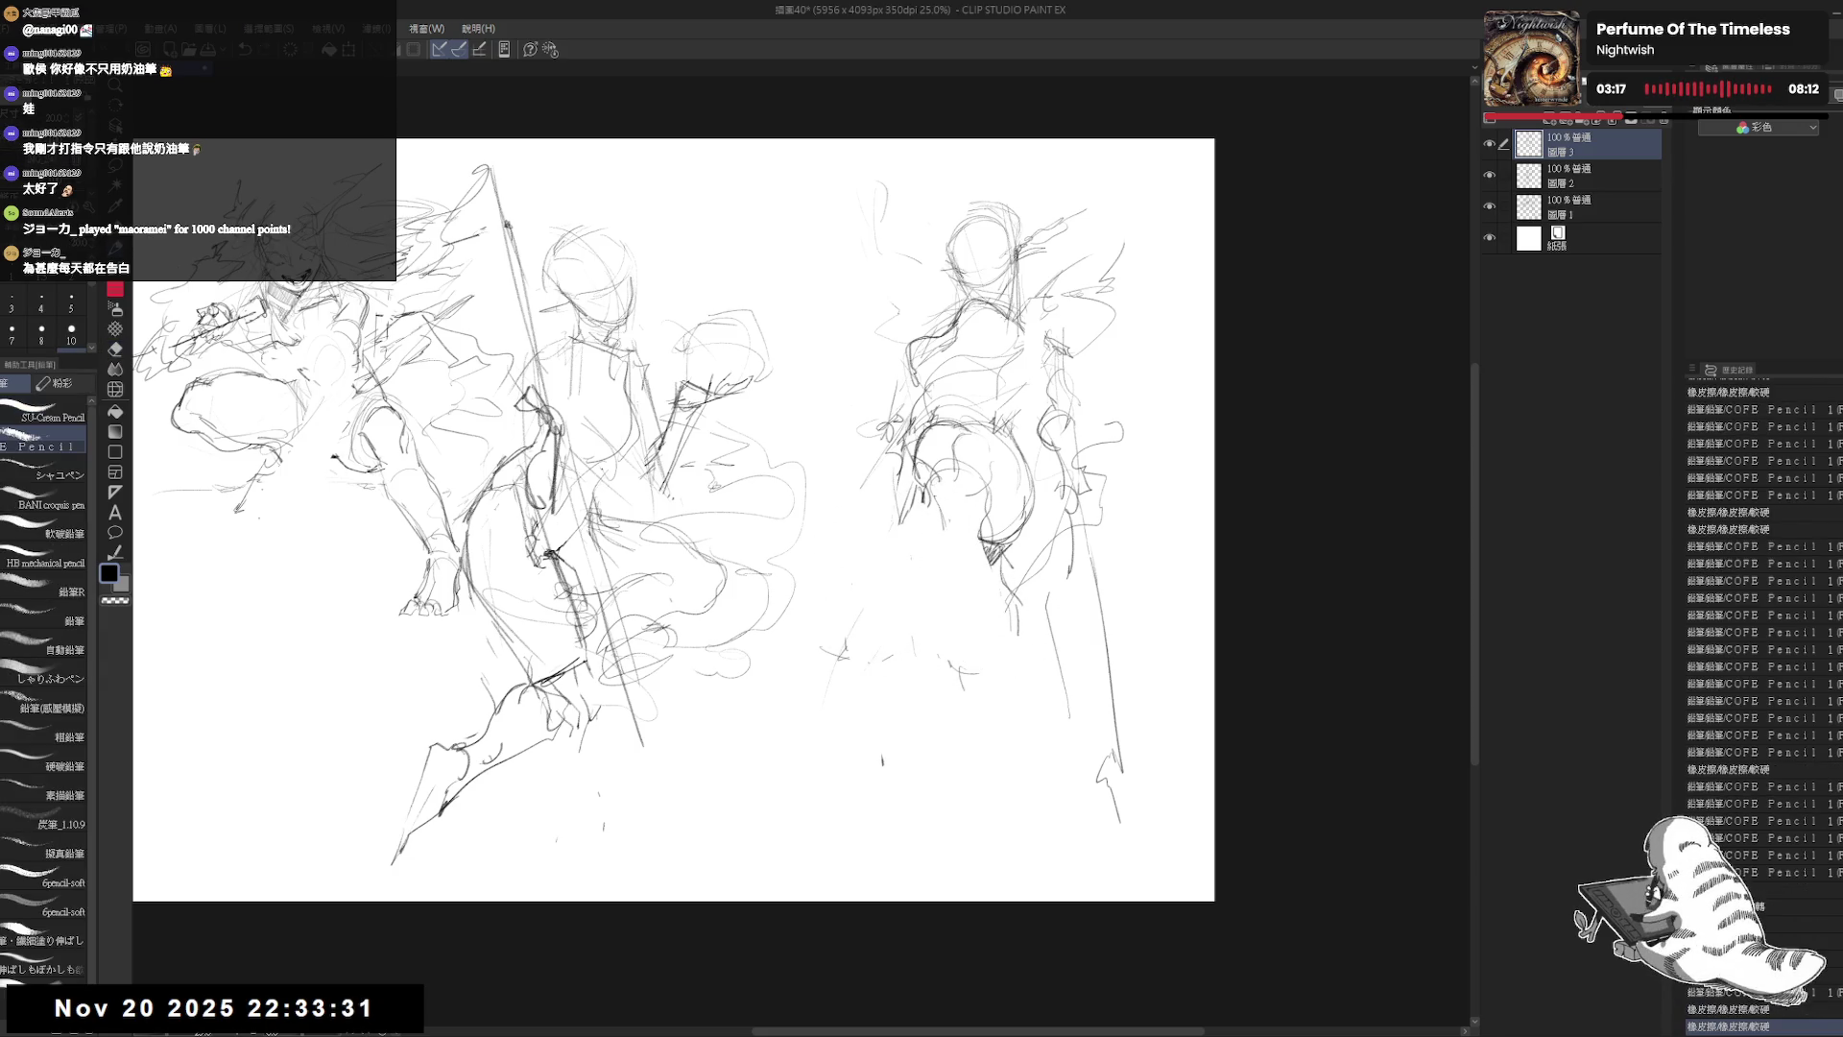
{"action": "mouse_move", "coordinate": [979, 540]}
{"action": "left_mouse_down"}
{"action": "mouse_move", "coordinate": [946, 576]}
{"action": "mouse_move", "coordinate": [989, 632]}
{"action": "left_mouse_up"}
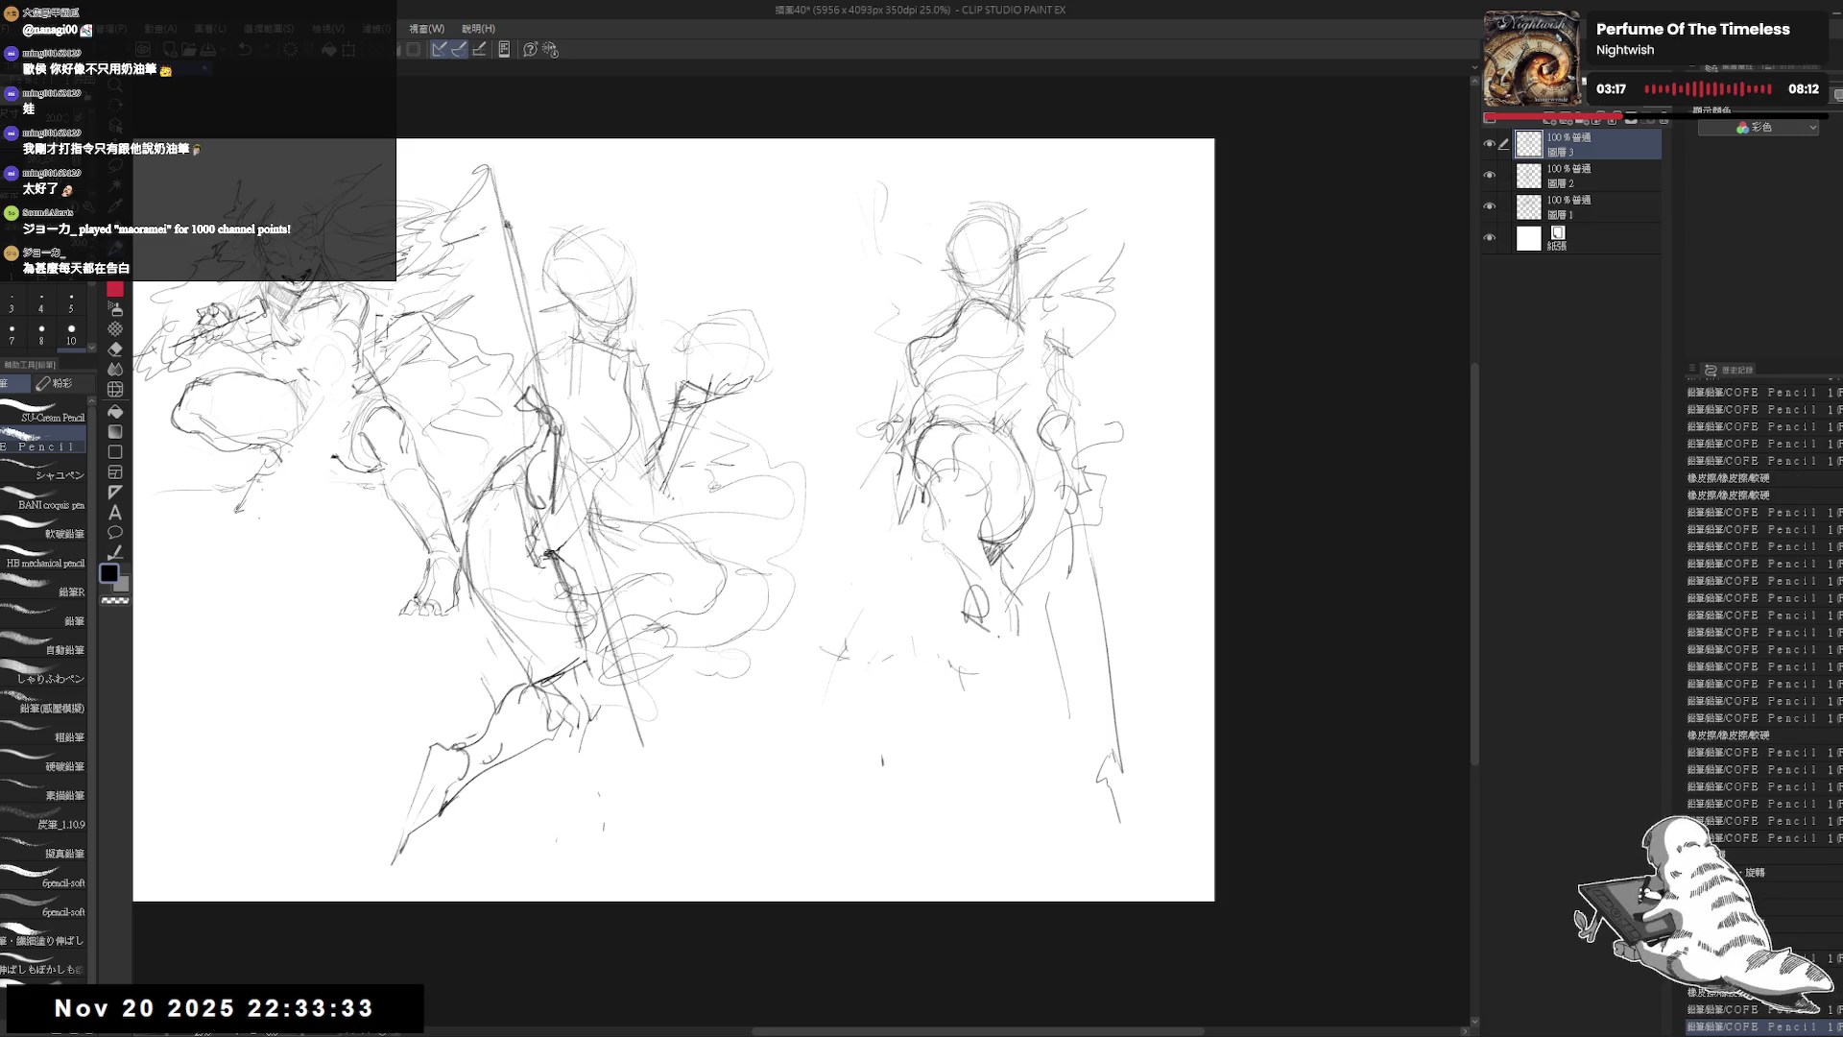
{"action": "left_click_drag", "start_coordinate": [907, 540], "coordinate": [892, 644]}
{"action": "mouse_move", "coordinate": [914, 491]}
{"action": "left_mouse_down"}
{"action": "mouse_move", "coordinate": [893, 597]}
{"action": "mouse_move", "coordinate": [907, 533]}
{"action": "mouse_move", "coordinate": [864, 586]}
{"action": "left_mouse_up"}
{"action": "key", "text": "e"}
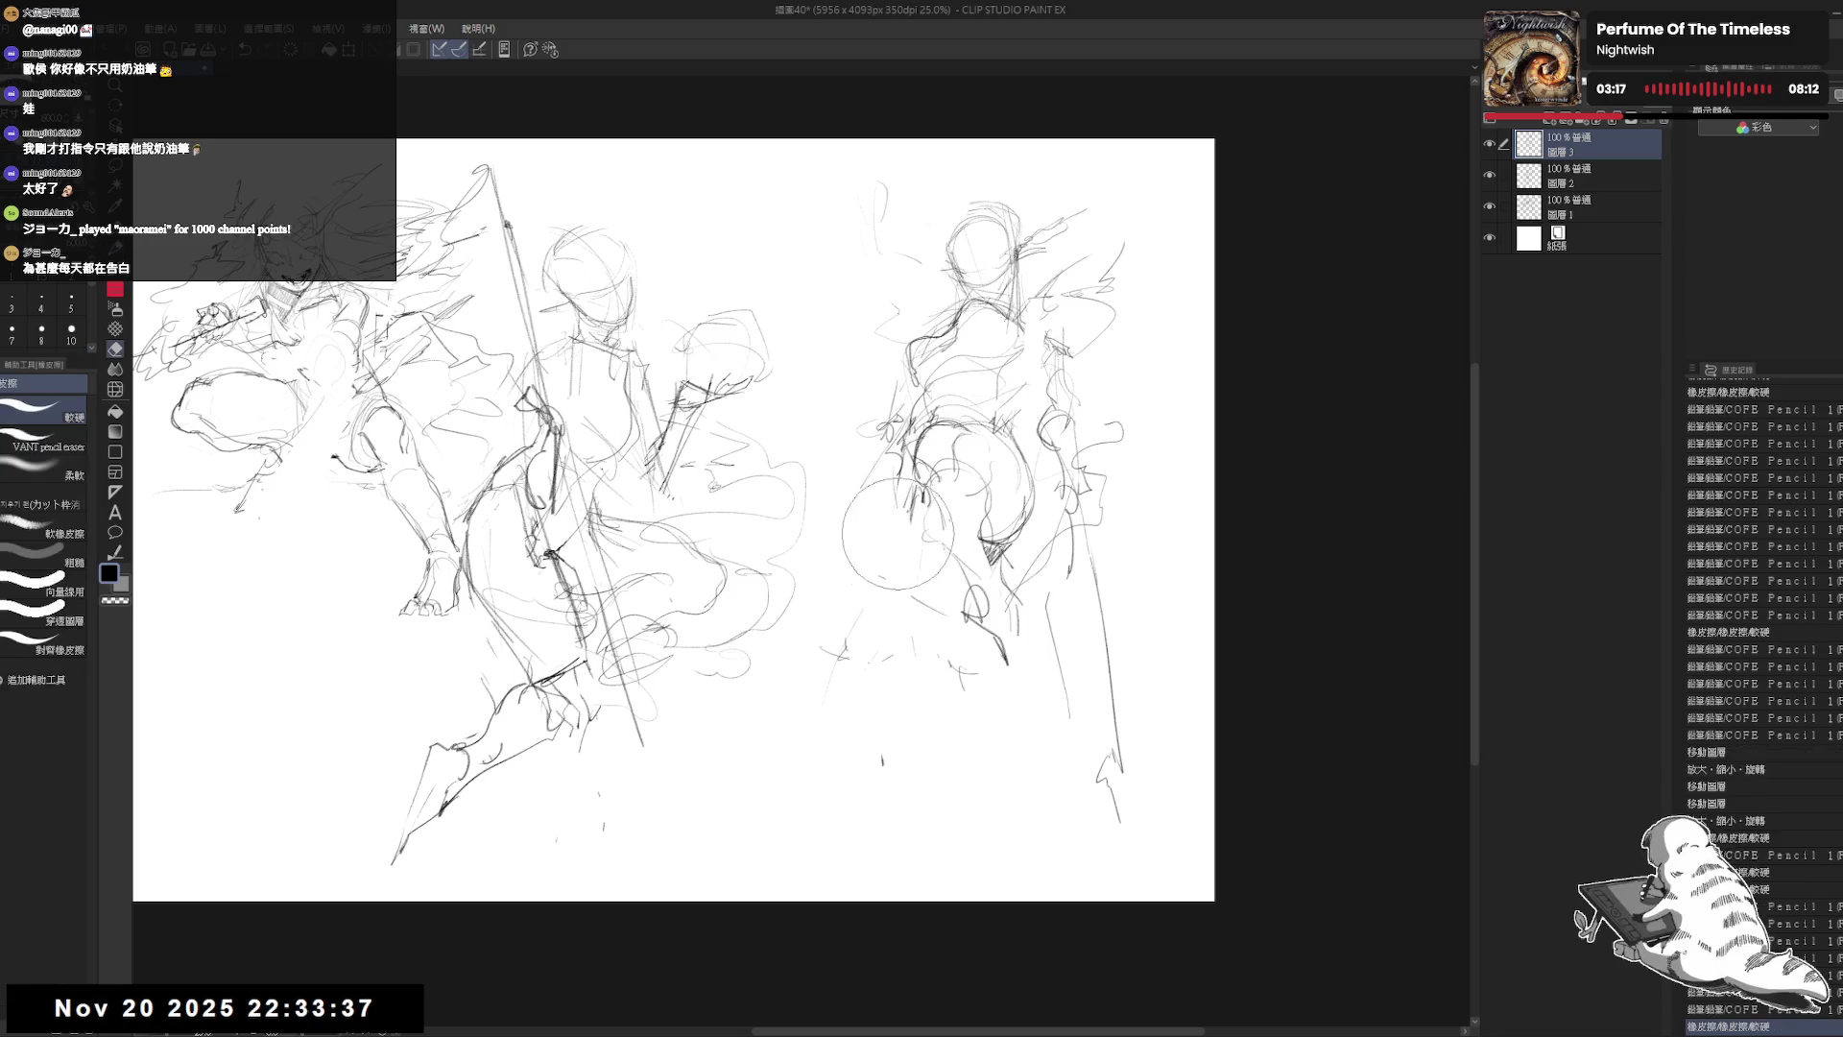
{"action": "key", "text": "p"}
{"action": "left_click_drag", "start_coordinate": [912, 499], "coordinate": [902, 552]}
{"action": "left_click_drag", "start_coordinate": [927, 675], "coordinate": [996, 822]}
Step: Reposition the right figure's strokes with a transform, nudging it down then slightly up
{"action": "key", "text": "ctrl+t"}
{"action": "left_click_drag", "start_coordinate": [1003, 216], "coordinate": [1003, 240]}
{"action": "left_click_drag", "start_coordinate": [1002, 872], "coordinate": [1001, 842]}
{"action": "key", "text": "Return"}
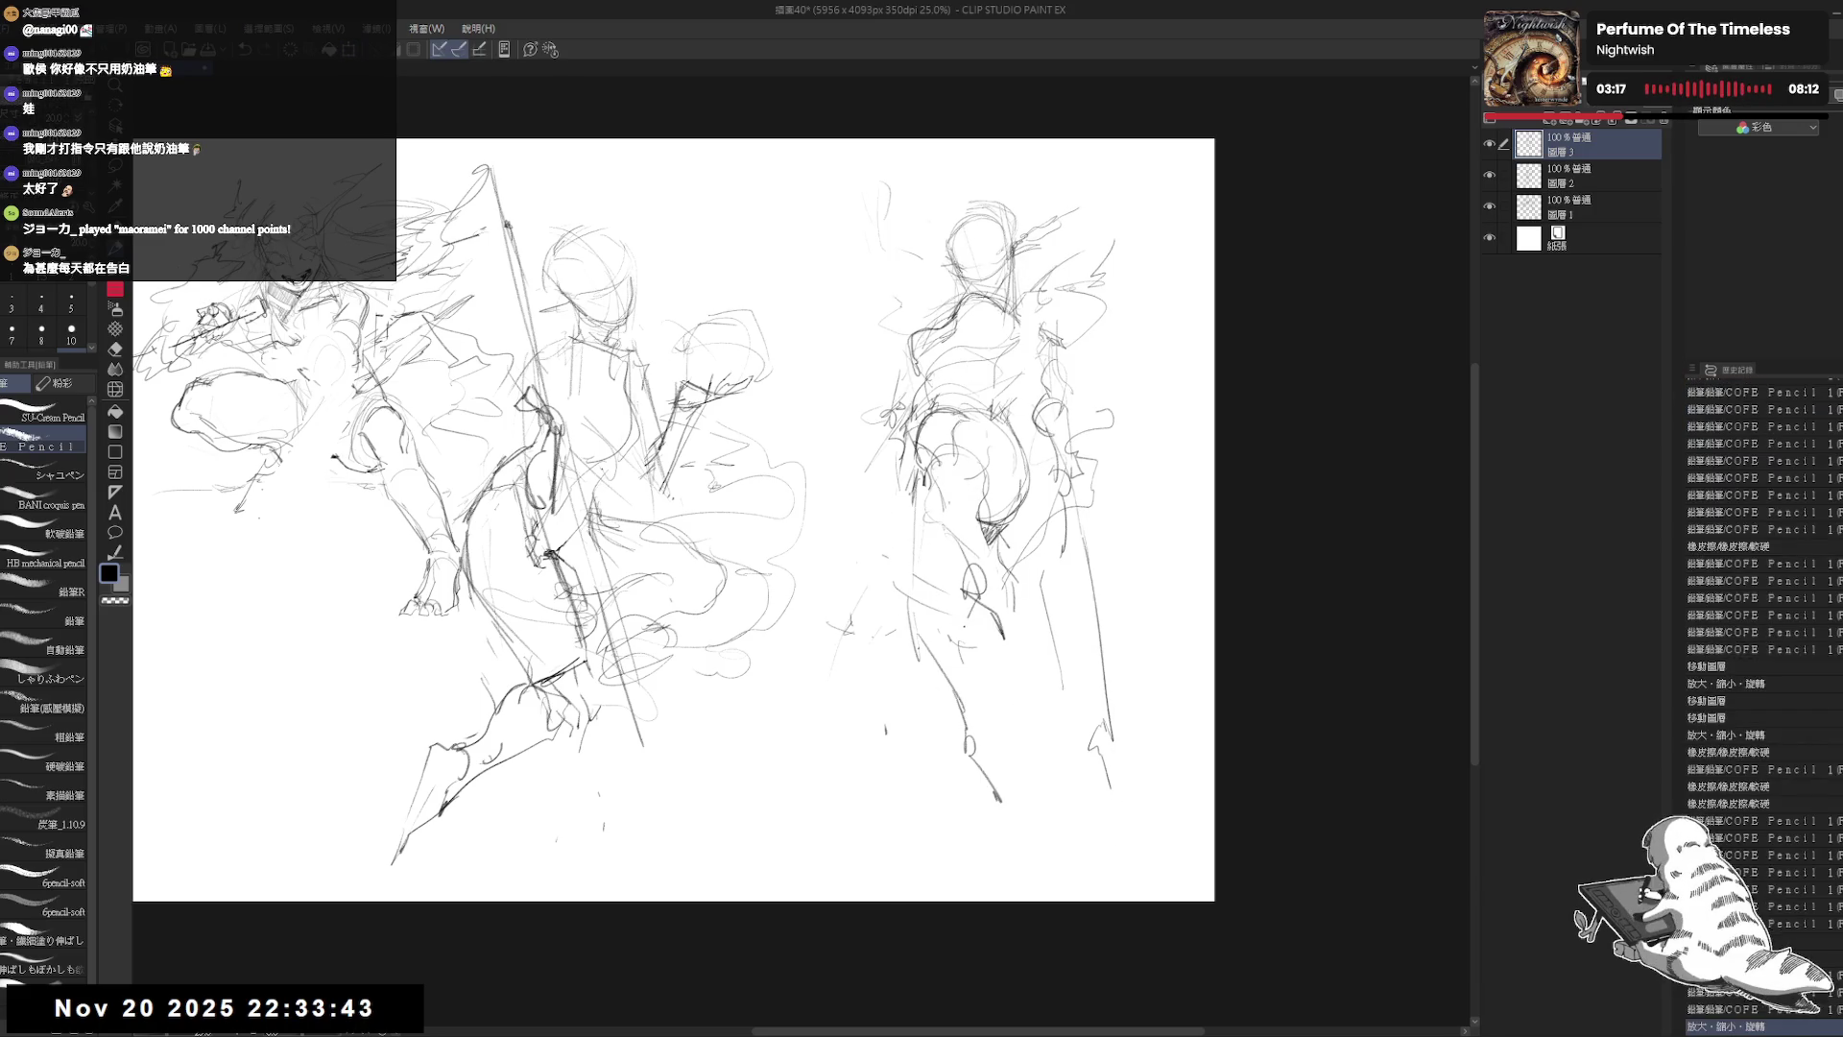
Step: Extend the lower leg lines and draw long contours down the right figure's right side
{"action": "left_click_drag", "start_coordinate": [990, 728], "coordinate": [1017, 872]}
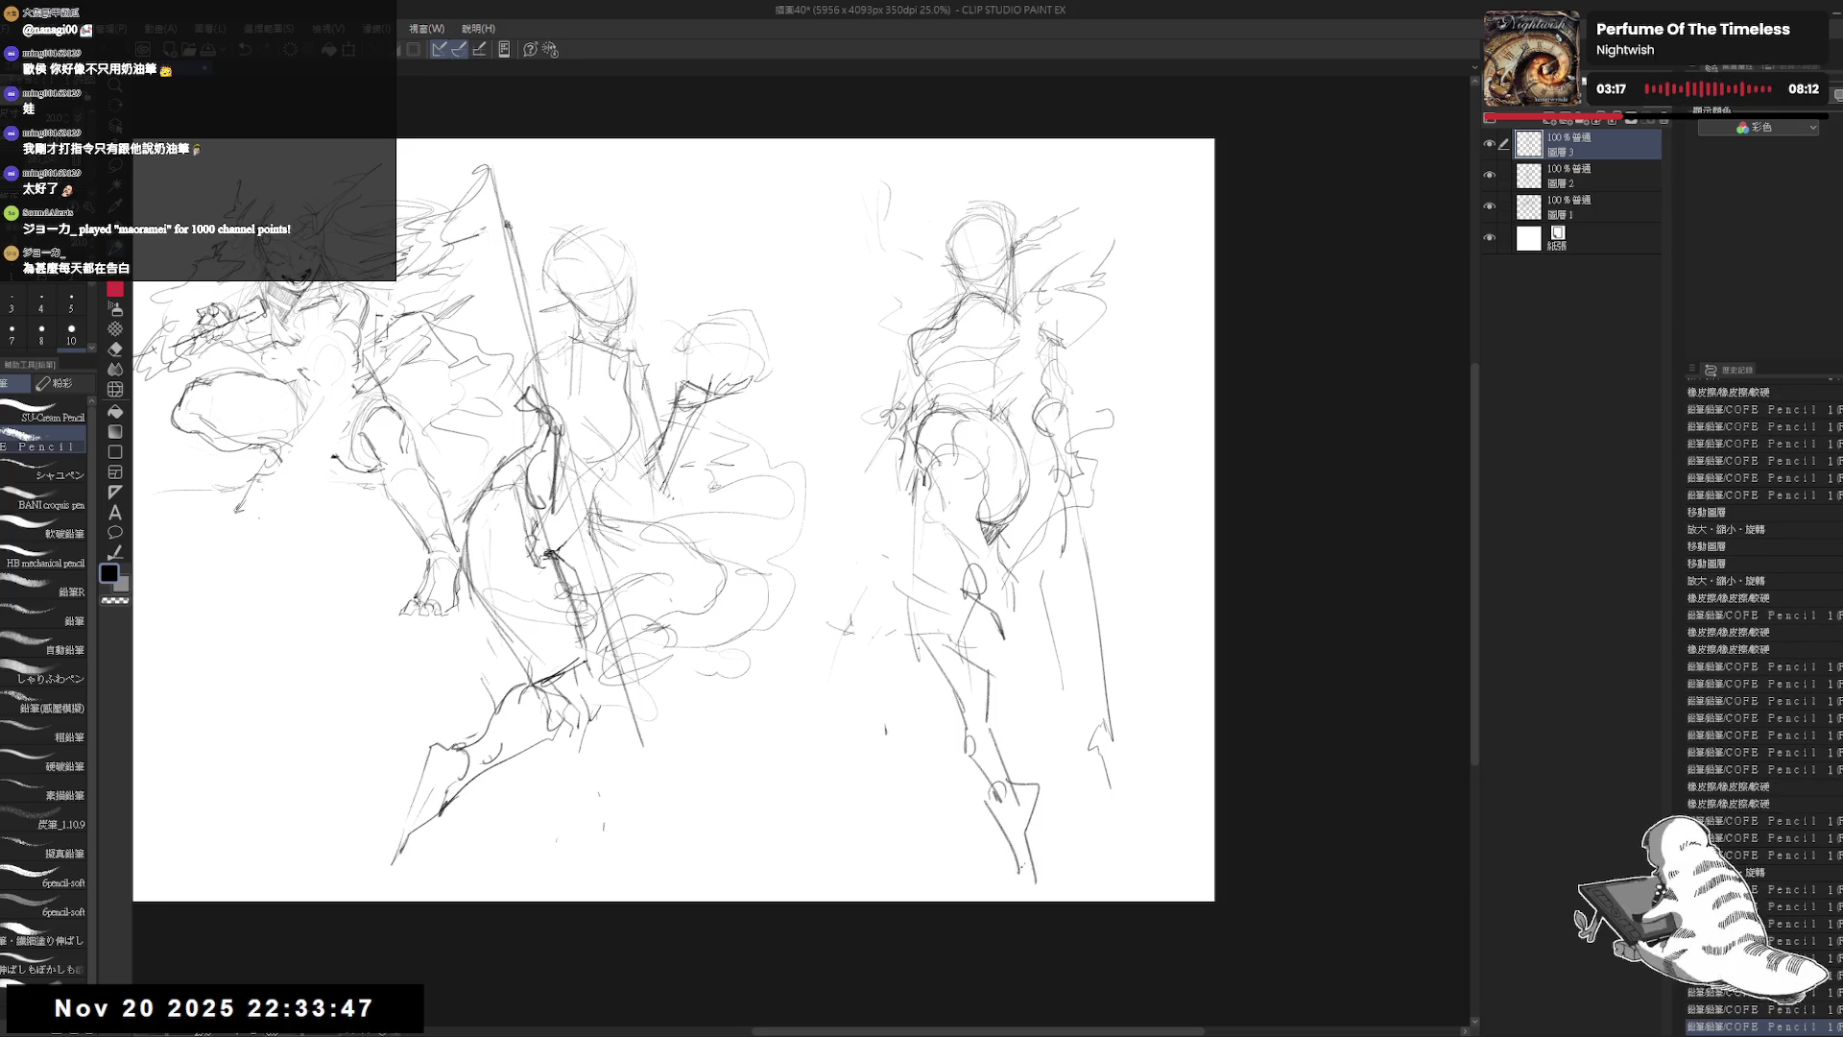
{"action": "left_click_drag", "start_coordinate": [1021, 859], "coordinate": [1035, 891]}
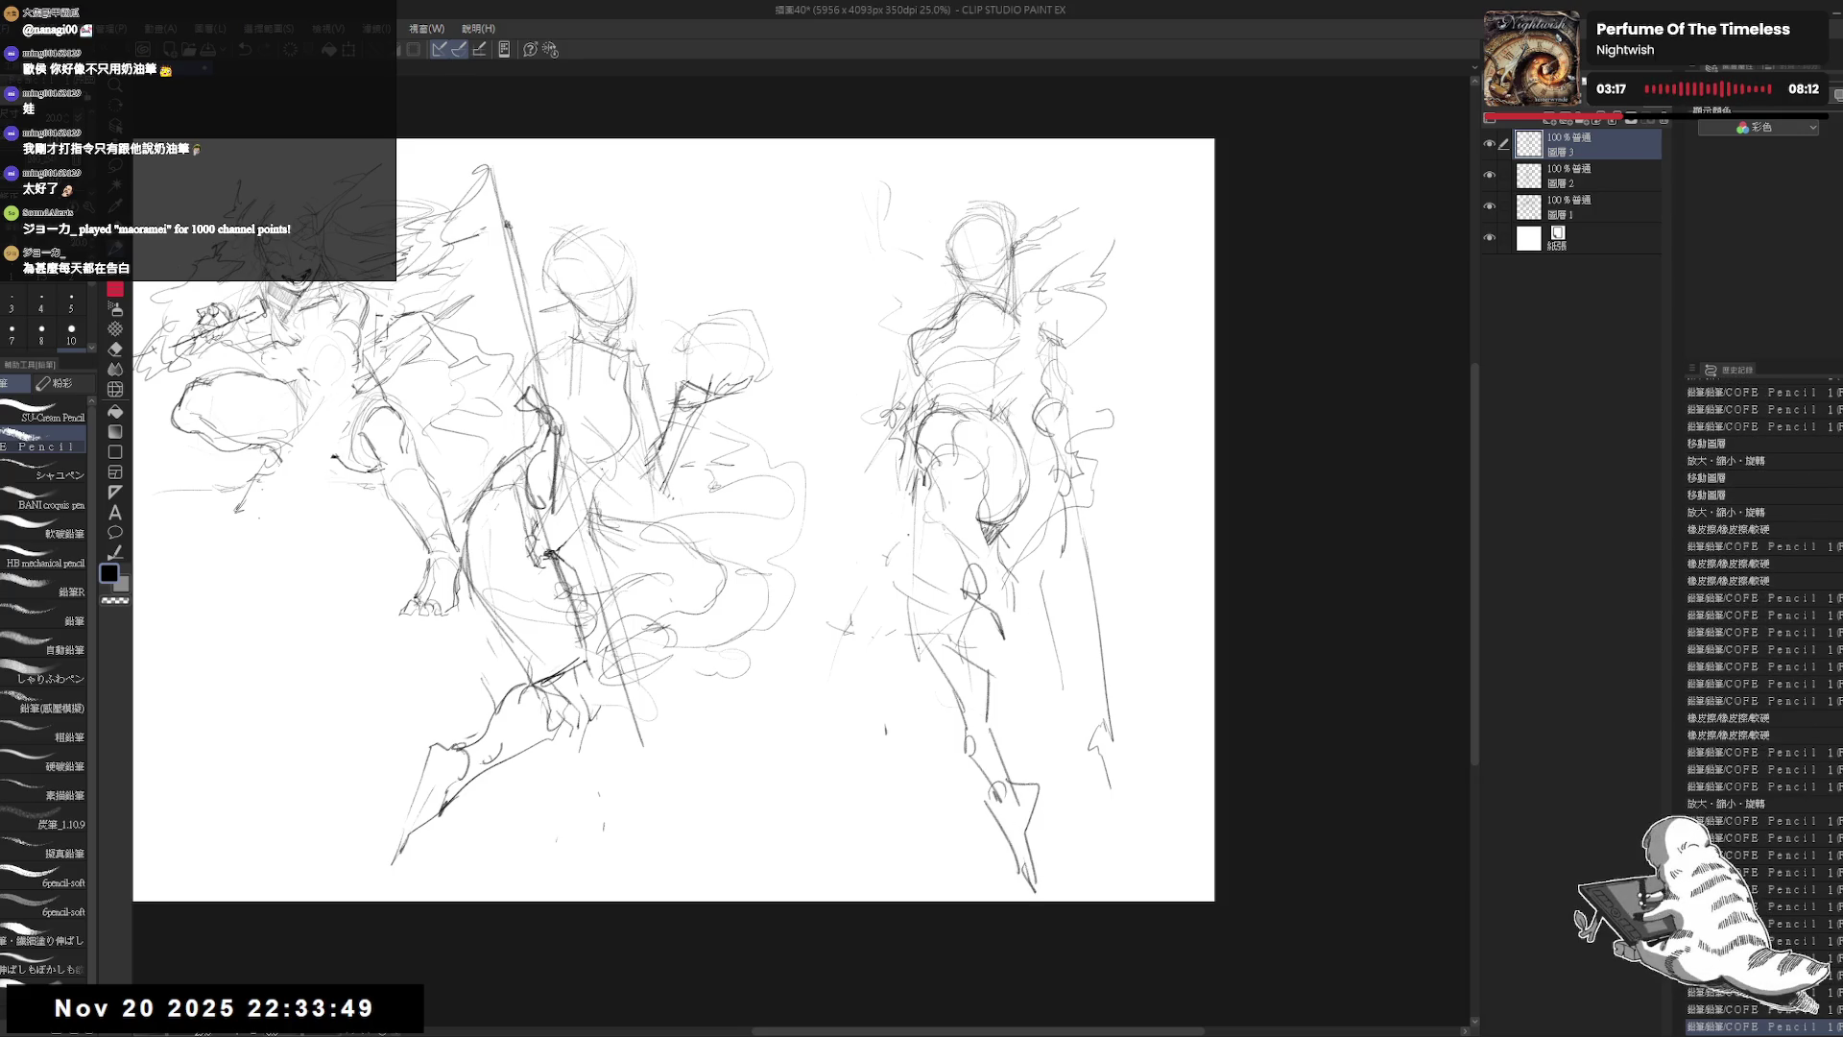
{"action": "left_click_drag", "start_coordinate": [1085, 542], "coordinate": [1123, 845]}
{"action": "left_click_drag", "start_coordinate": [1057, 458], "coordinate": [1104, 799]}
{"action": "left_click_drag", "start_coordinate": [846, 235], "coordinate": [897, 384]}
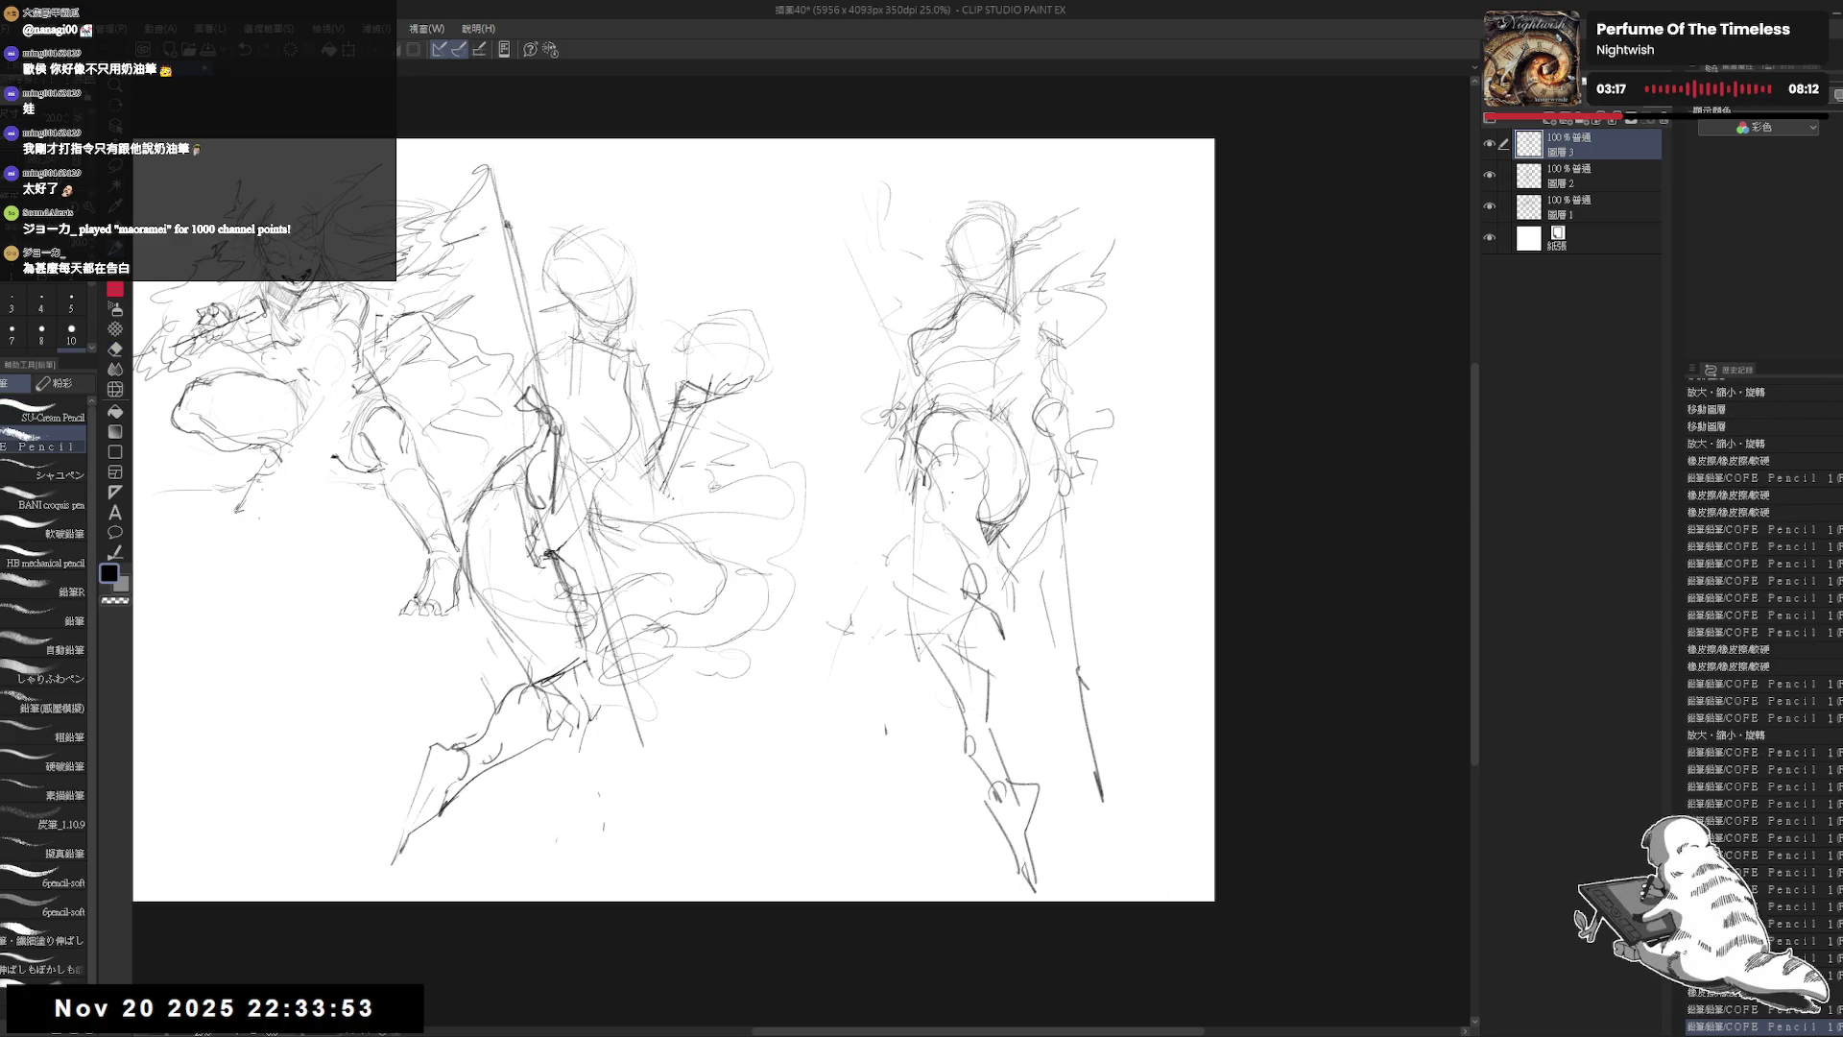
{"action": "left_click_drag", "start_coordinate": [1042, 557], "coordinate": [1142, 797]}
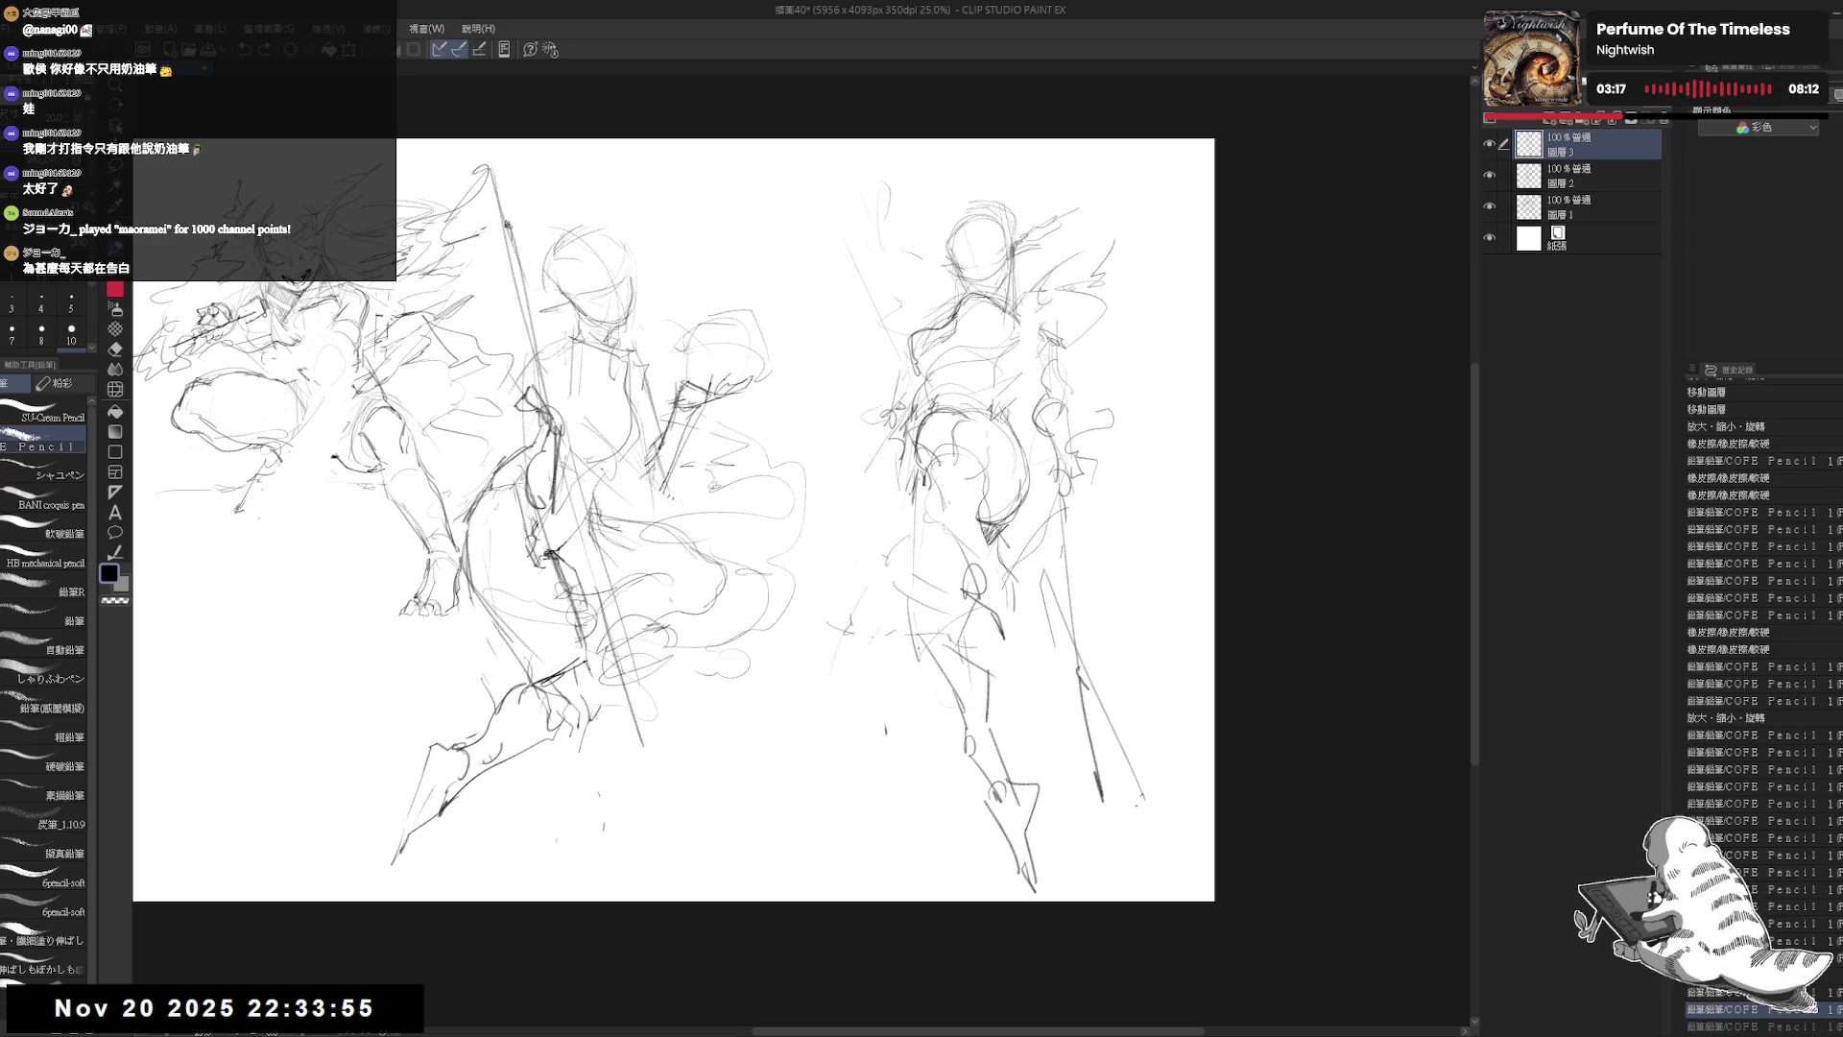
Step: Center the view on the right figure and sketch curved pencil lines on both its sides
{"action": "scroll", "coordinate": [996, 317], "scroll_direction": "up", "scroll_amount": 1}
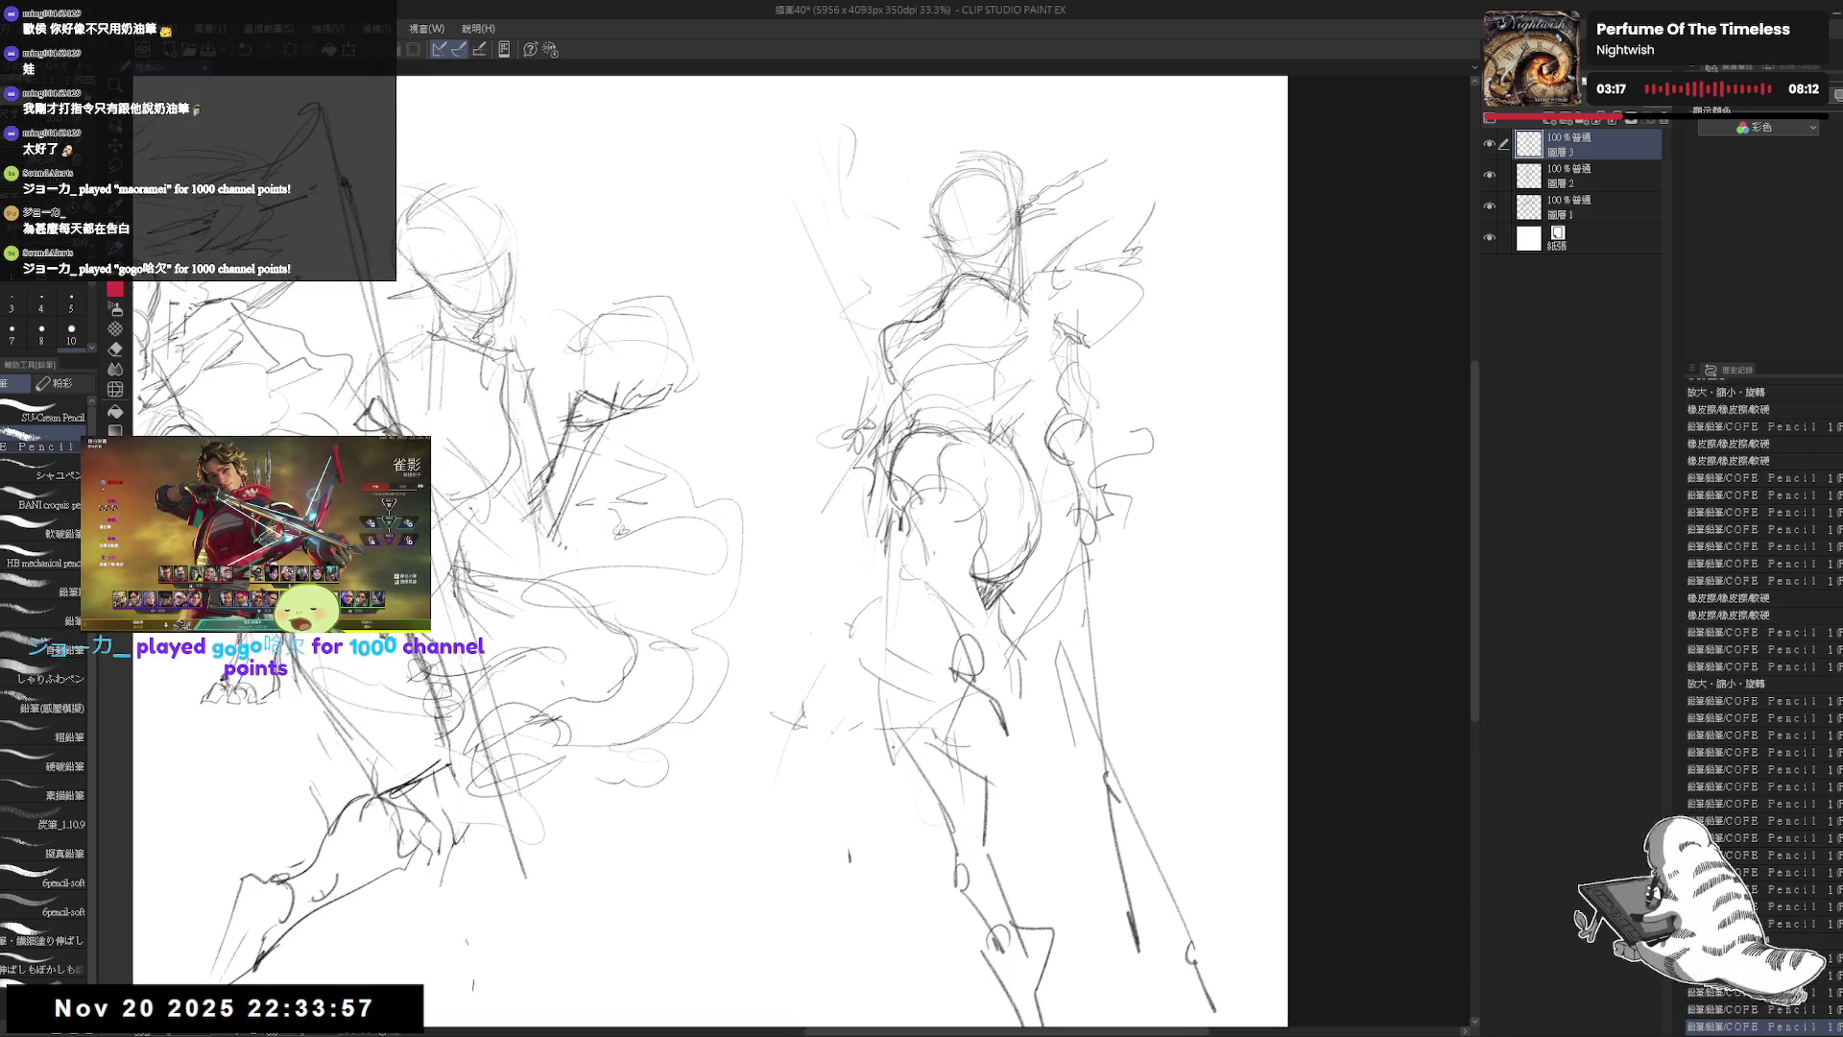
{"action": "left_click_drag", "start_coordinate": [960, 480], "coordinate": [980, 500]}
{"action": "left_click_drag", "start_coordinate": [995, 109], "coordinate": [989, 110]}
{"action": "key", "text": "e"}
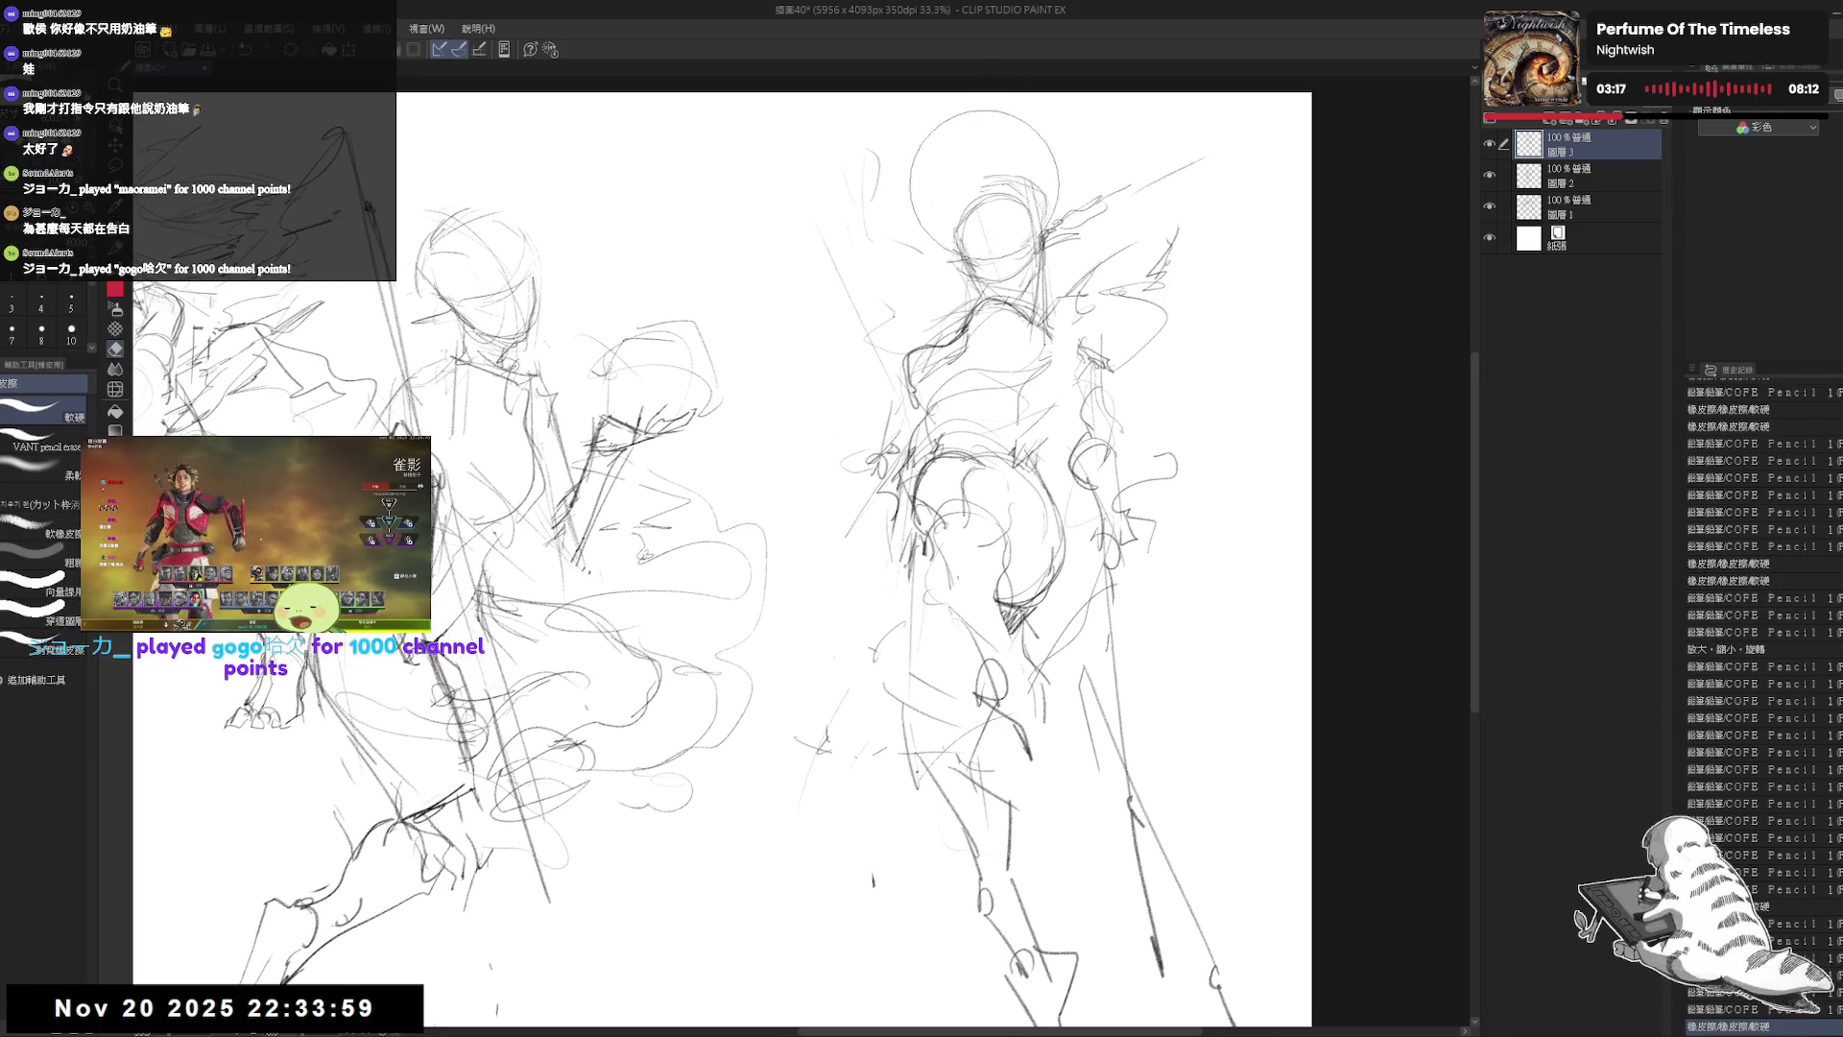
{"action": "key", "text": "p"}
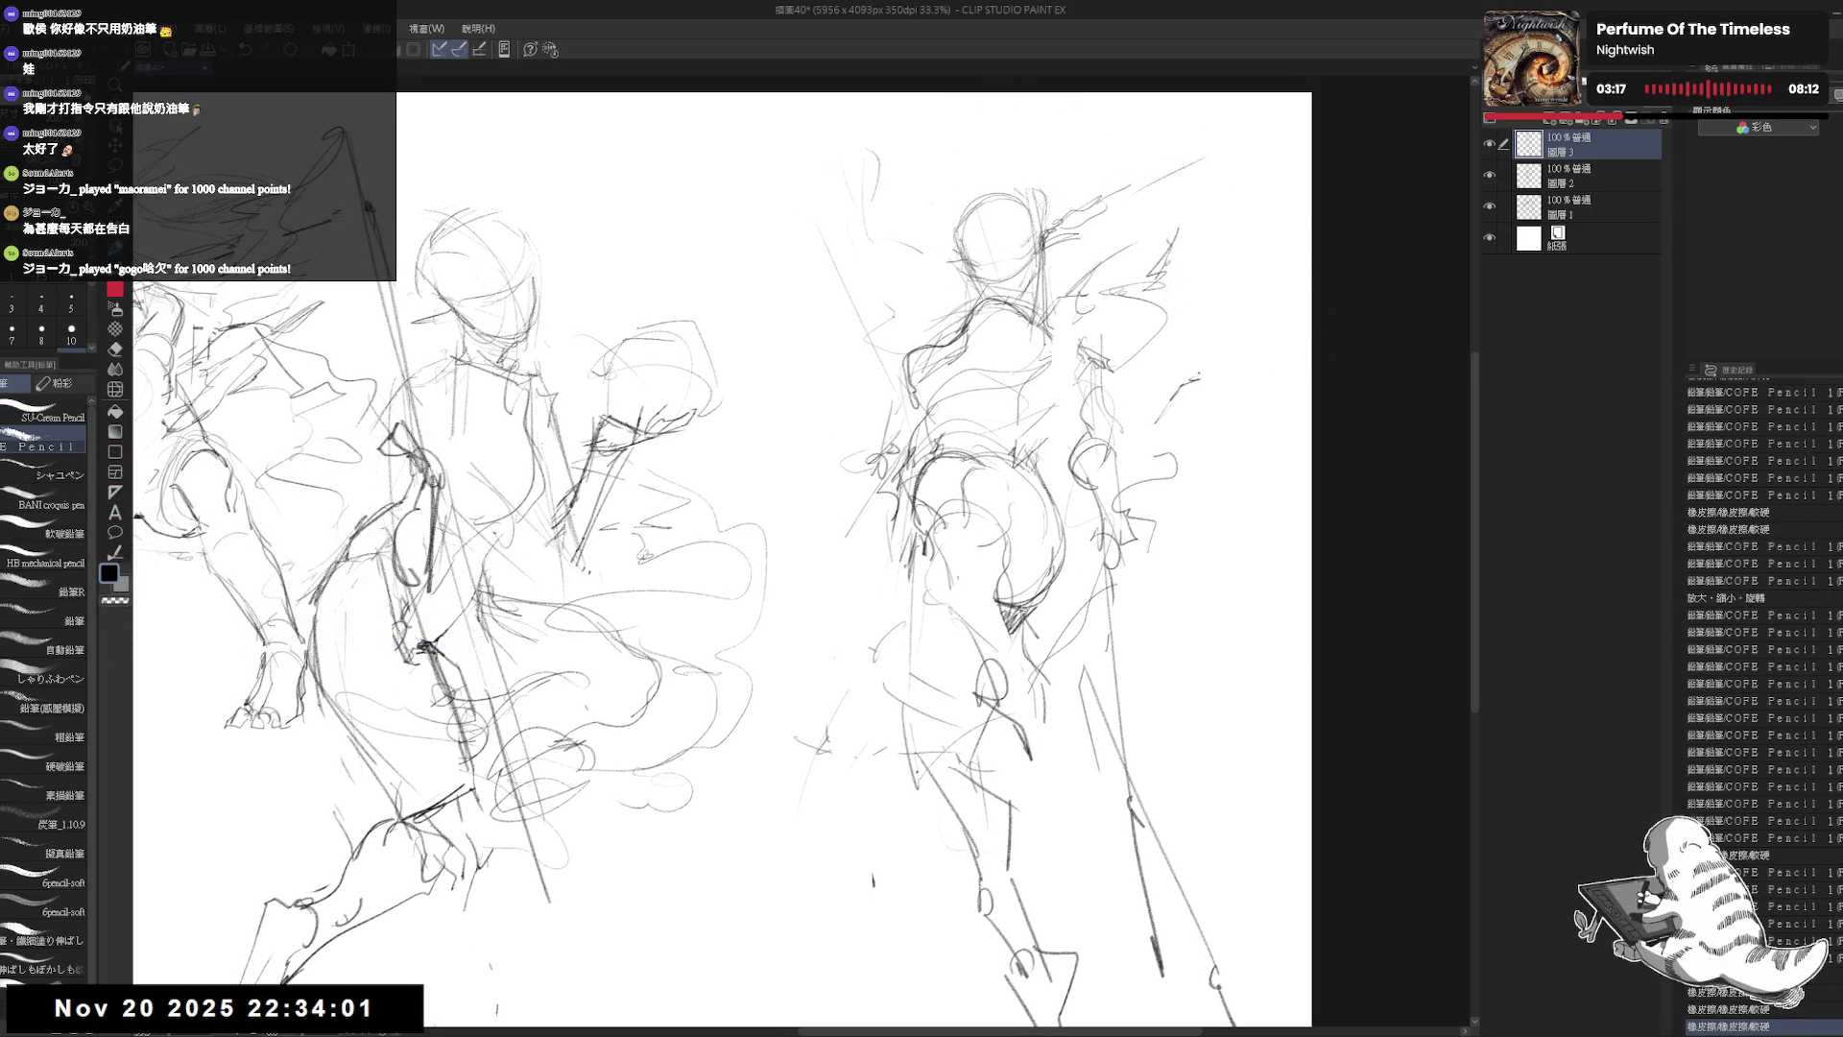
{"action": "mouse_move", "coordinate": [1232, 348]}
{"action": "left_mouse_down"}
{"action": "mouse_move", "coordinate": [1221, 293]}
{"action": "mouse_move", "coordinate": [1257, 331]}
{"action": "mouse_move", "coordinate": [1269, 389]}
{"action": "mouse_move", "coordinate": [1152, 523]}
{"action": "left_mouse_up"}
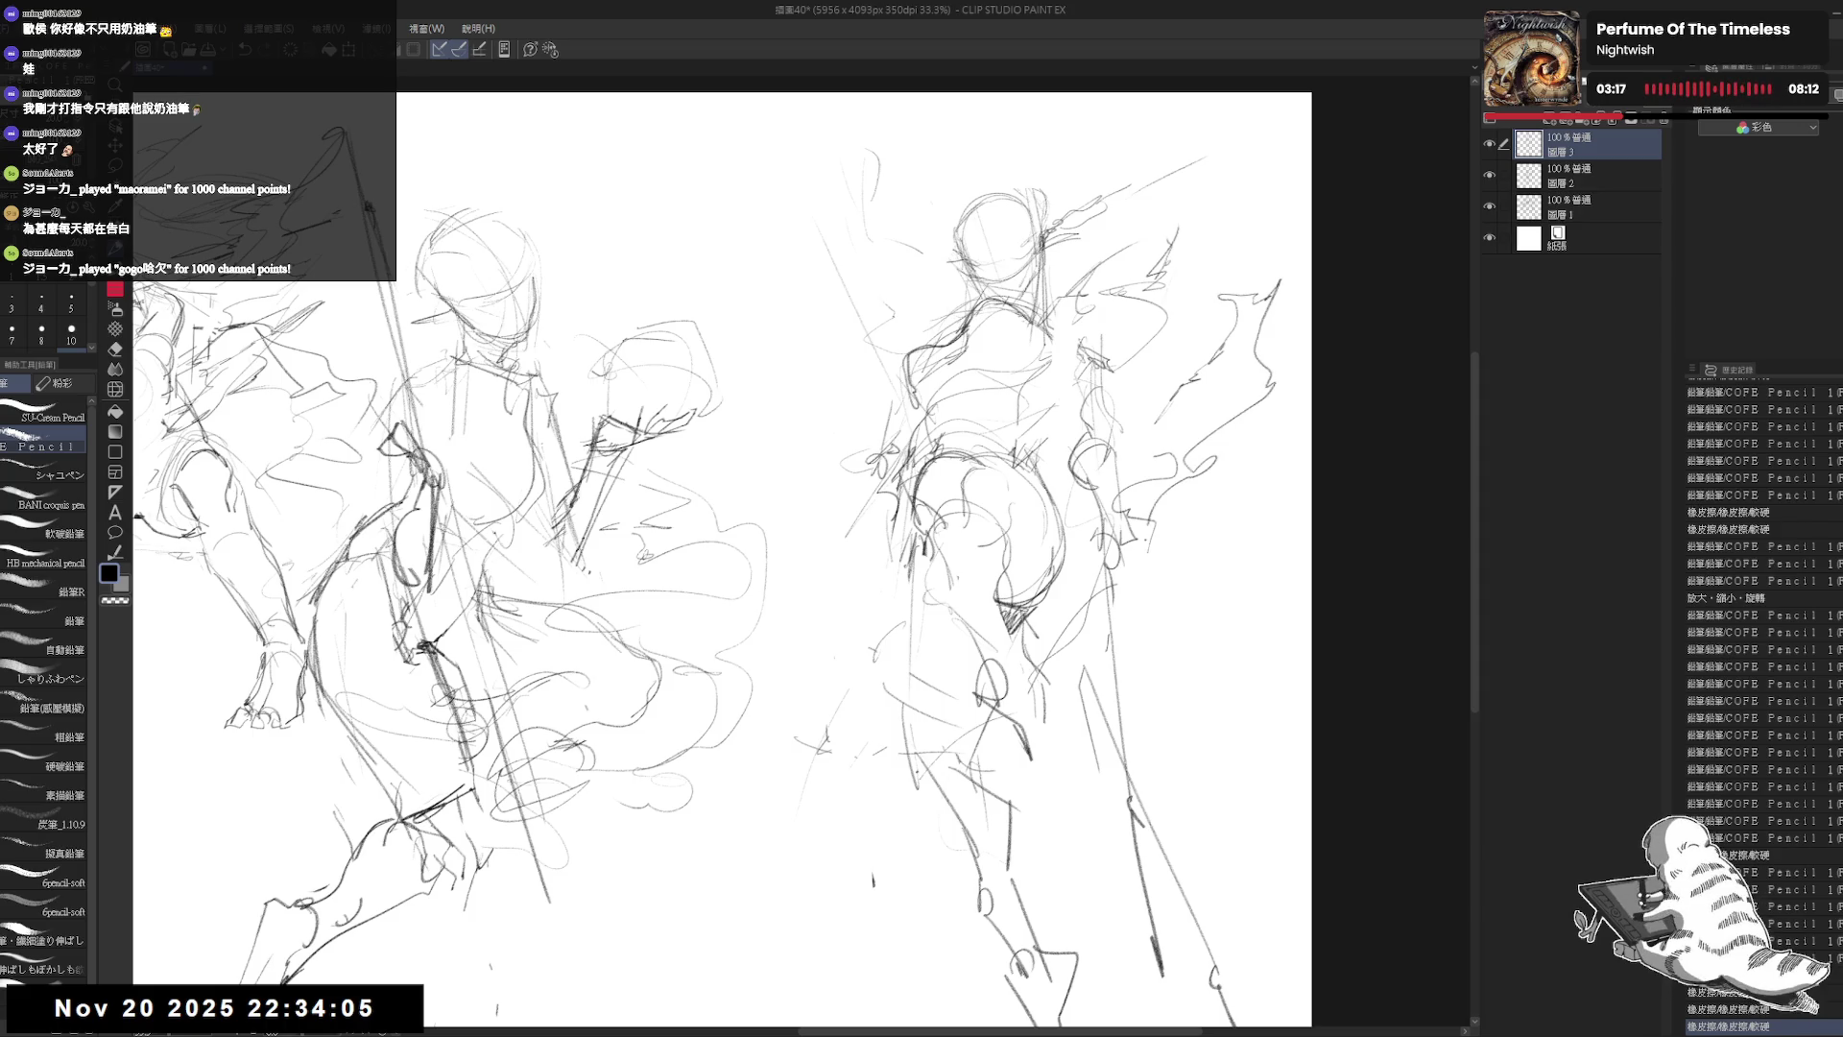
{"action": "mouse_move", "coordinate": [871, 423]}
{"action": "left_mouse_down"}
{"action": "mouse_move", "coordinate": [818, 351]}
{"action": "mouse_move", "coordinate": [833, 447]}
{"action": "mouse_move", "coordinate": [888, 545]}
{"action": "left_mouse_up"}
{"action": "mouse_move", "coordinate": [828, 376]}
{"action": "left_mouse_down"}
{"action": "mouse_move", "coordinate": [903, 604]}
{"action": "mouse_move", "coordinate": [840, 615]}
{"action": "mouse_move", "coordinate": [929, 703]}
{"action": "left_mouse_up"}
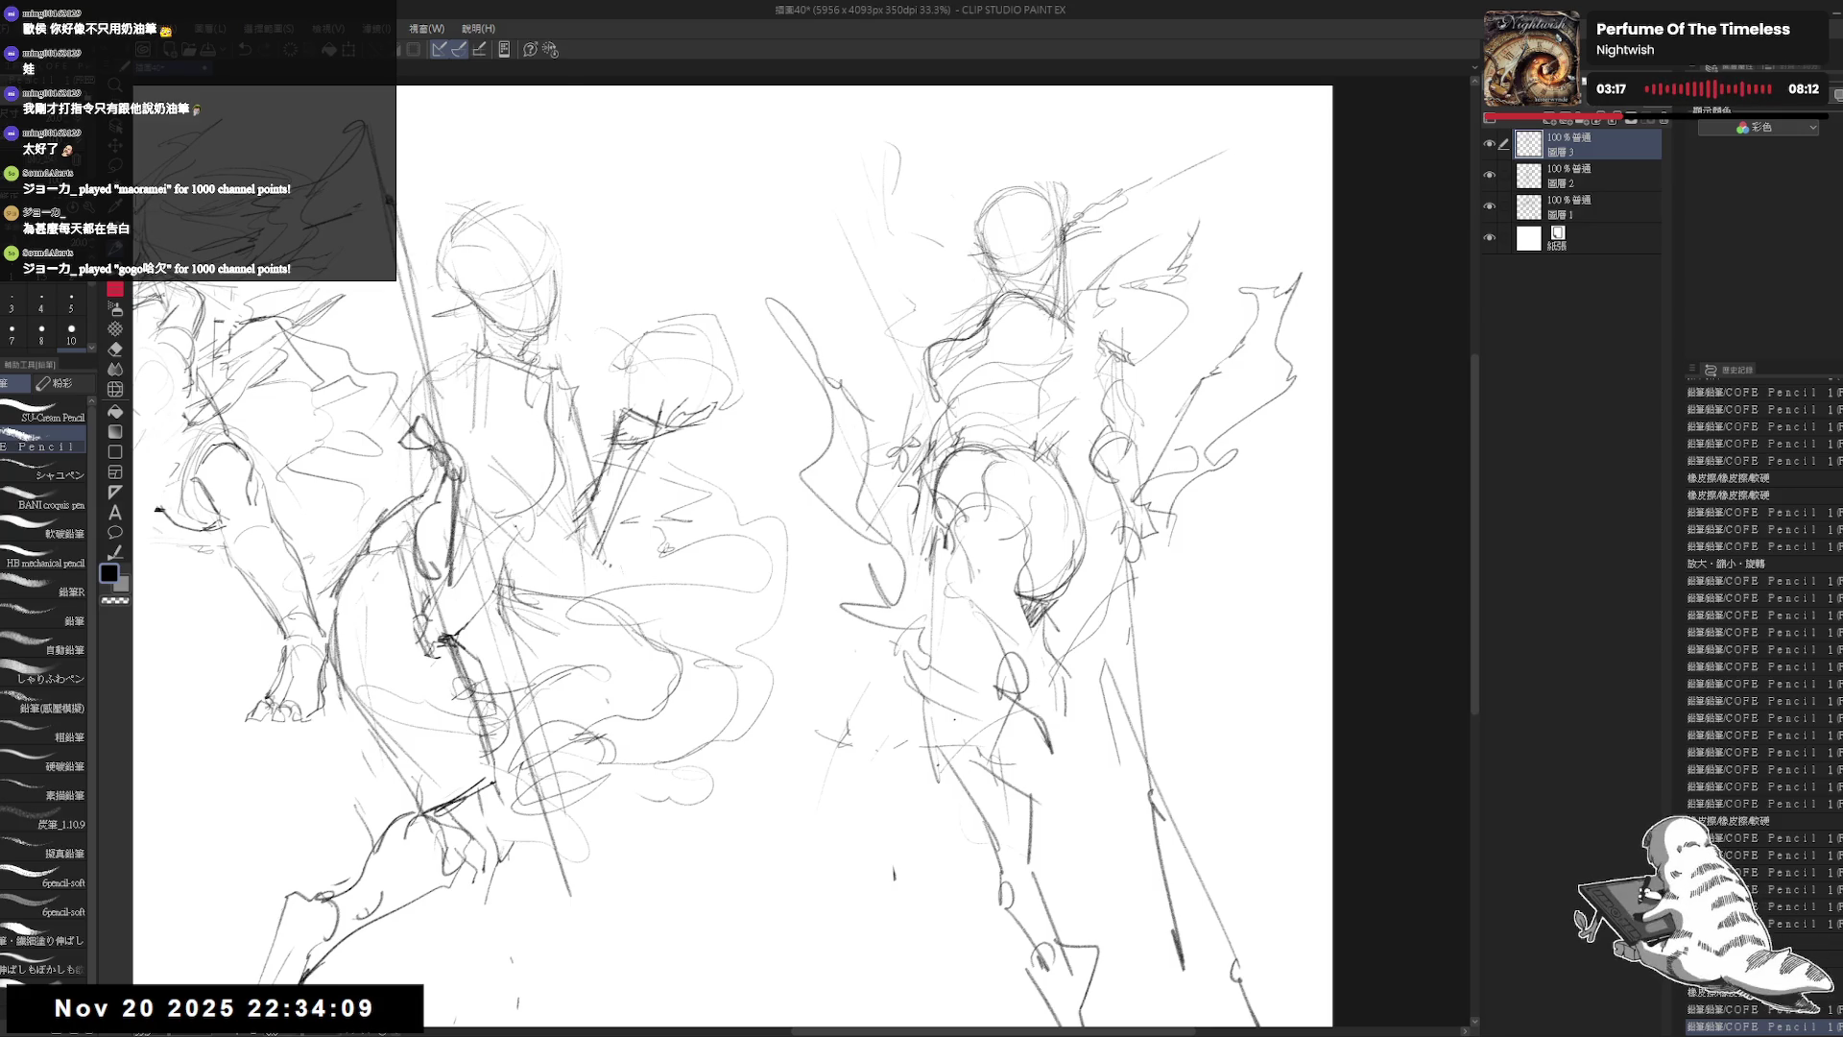
Step: Add a small loop and flowing strokes below and right of the right figure
{"action": "mouse_move", "coordinate": [1123, 658]}
{"action": "left_mouse_down"}
{"action": "mouse_move", "coordinate": [1183, 641]}
{"action": "mouse_move", "coordinate": [1157, 662]}
{"action": "left_mouse_up"}
{"action": "left_click_drag", "start_coordinate": [1155, 653], "coordinate": [1119, 684]}
{"action": "mouse_move", "coordinate": [1235, 572]}
{"action": "left_mouse_down"}
{"action": "mouse_move", "coordinate": [1104, 785]}
{"action": "mouse_move", "coordinate": [1179, 745]}
{"action": "mouse_move", "coordinate": [1148, 787]}
{"action": "left_mouse_up"}
{"action": "mouse_move", "coordinate": [1153, 786]}
{"action": "left_mouse_down"}
{"action": "mouse_move", "coordinate": [1133, 801]}
{"action": "mouse_move", "coordinate": [1183, 825]}
{"action": "left_mouse_up"}
{"action": "left_click_drag", "start_coordinate": [1182, 826], "coordinate": [1200, 883]}
{"action": "scroll", "coordinate": [989, 161], "scroll_direction": "down", "scroll_amount": 2}
{"action": "scroll", "coordinate": [1056, 524], "scroll_direction": "down", "scroll_amount": 1}
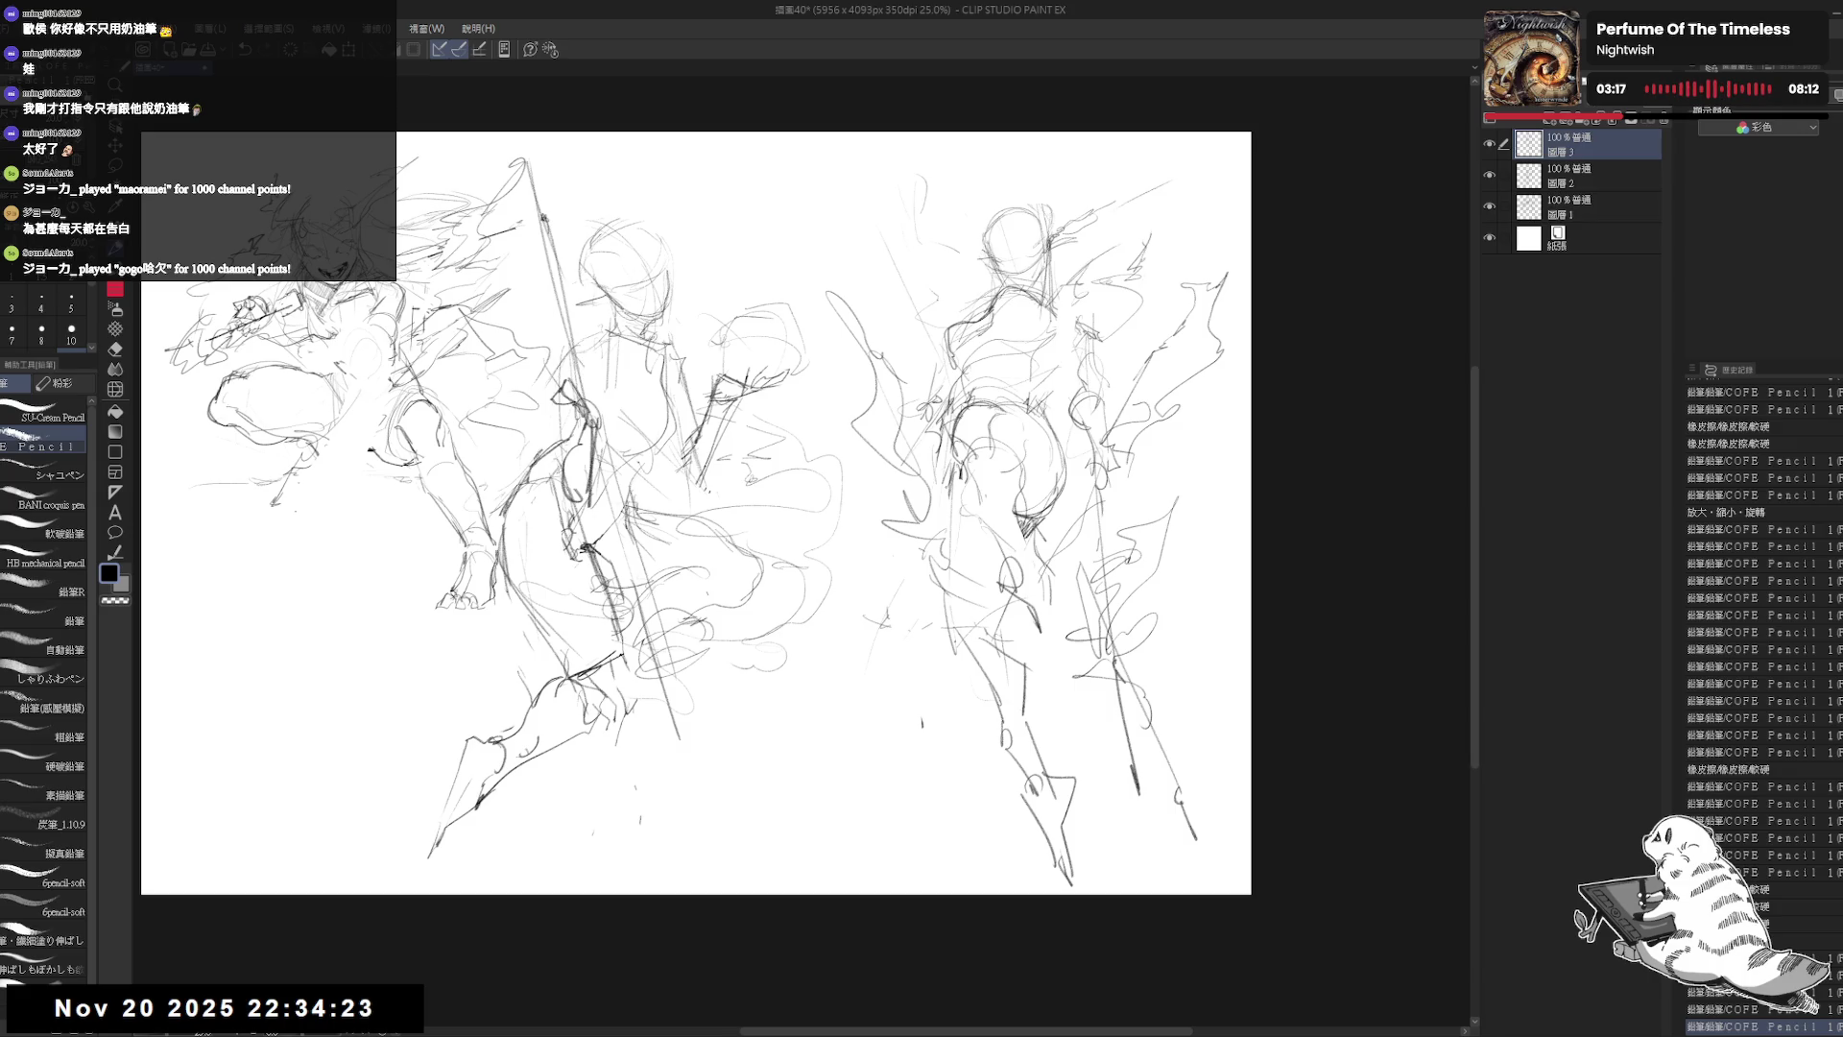
Step: Zoom in on the right figure's legs, erase stray lines, and add short leg strokes
{"action": "key", "text": "ctrl+plus"}
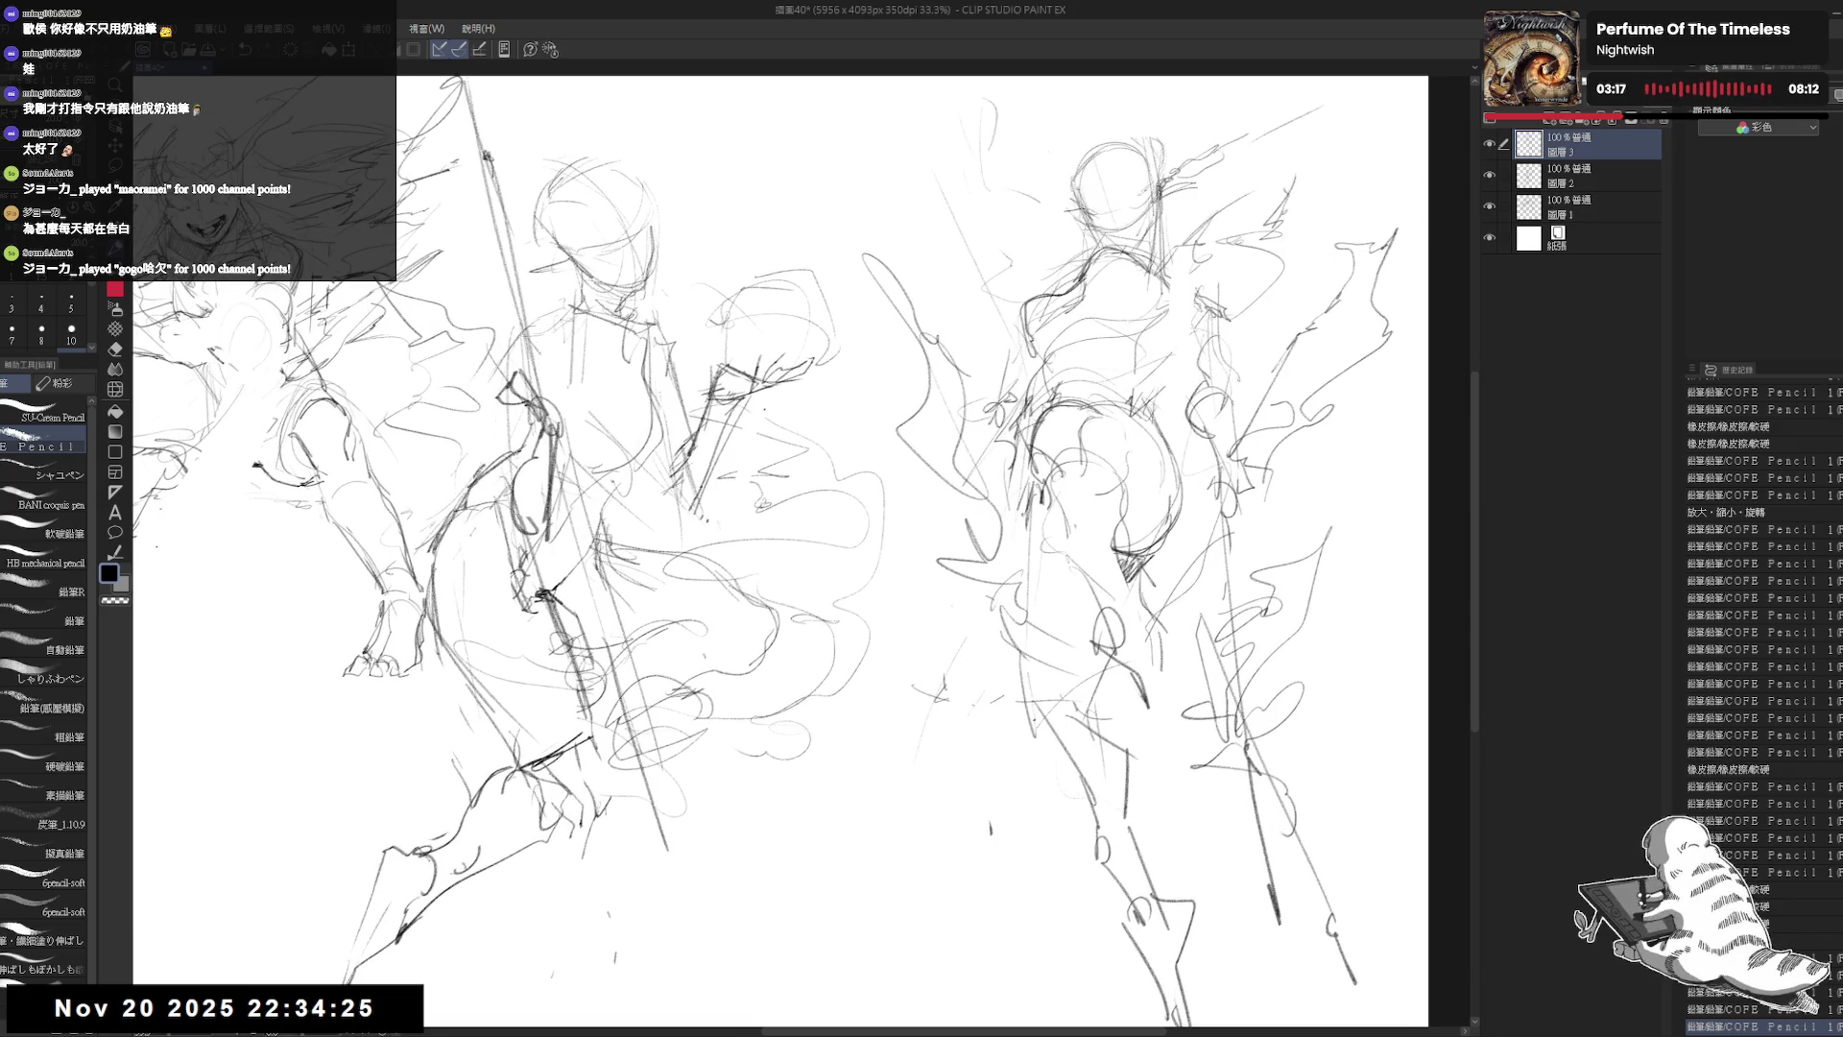
{"action": "left_click_drag", "start_coordinate": [936, 711], "coordinate": [706, 614]}
{"action": "key", "text": "e"}
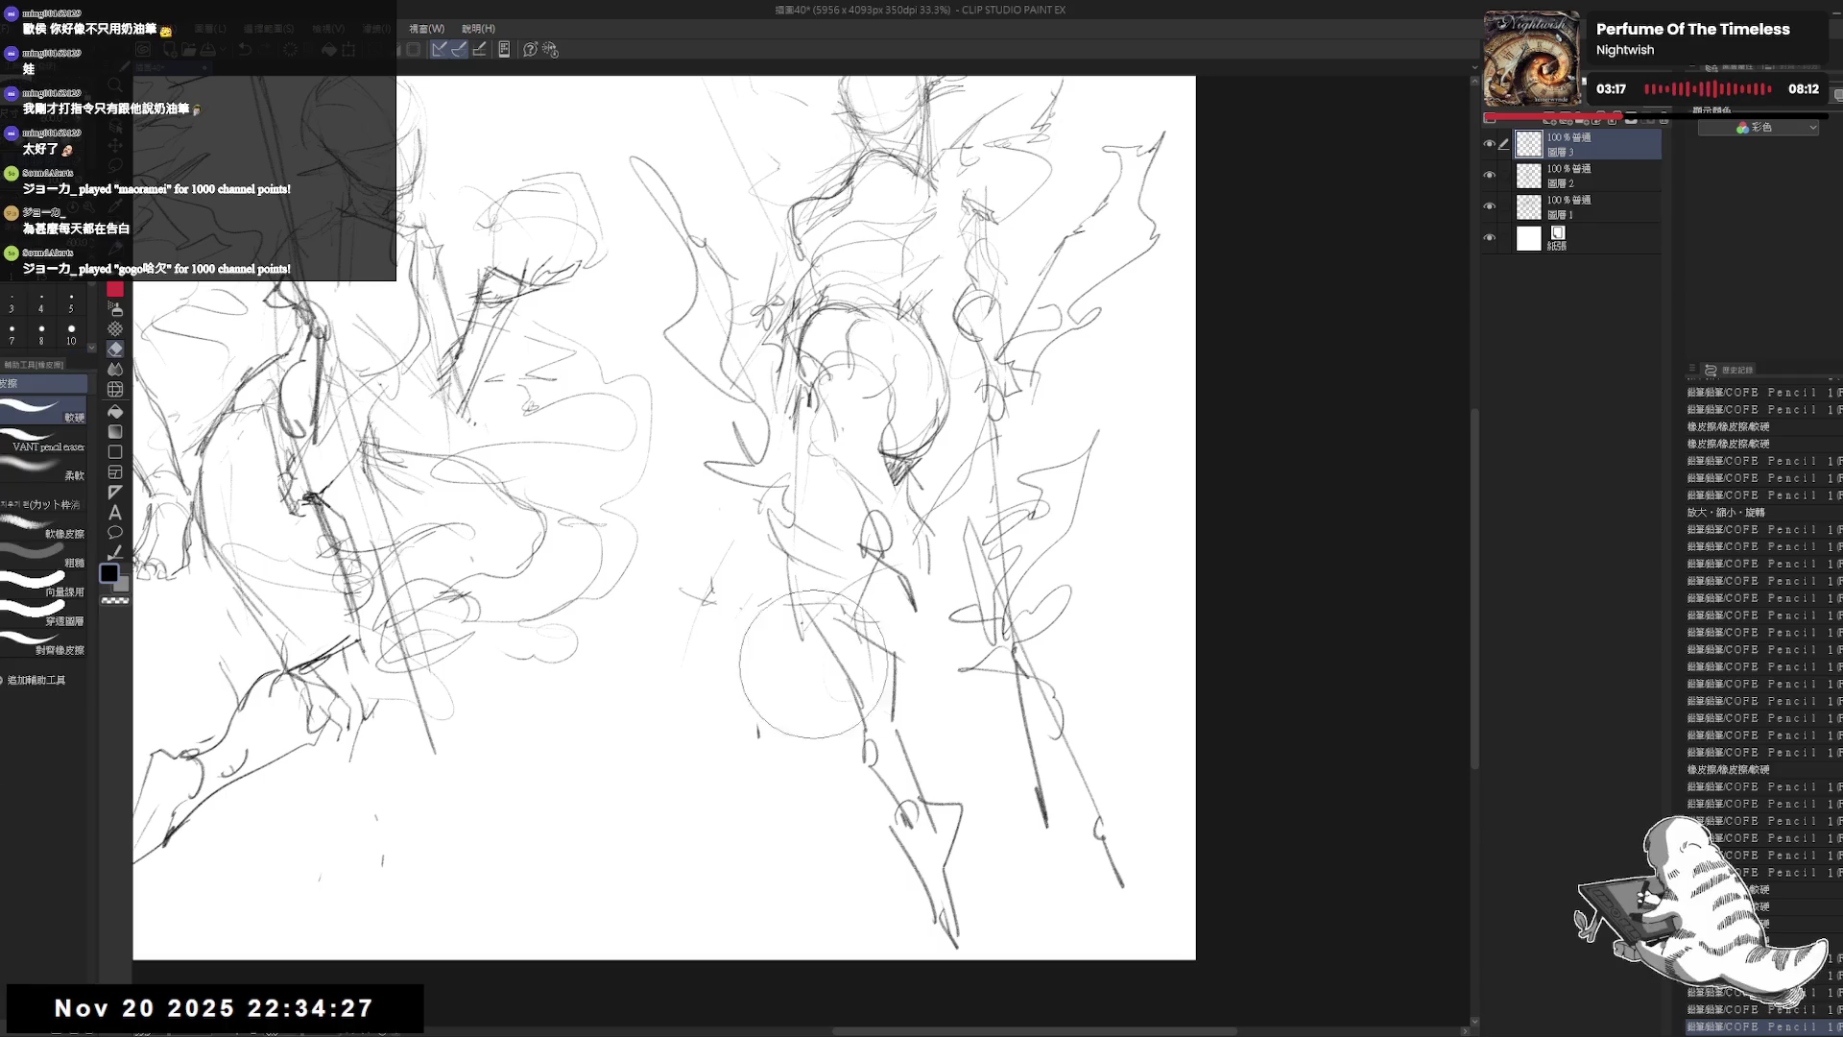
{"action": "left_click_drag", "start_coordinate": [845, 615], "coordinate": [893, 672]}
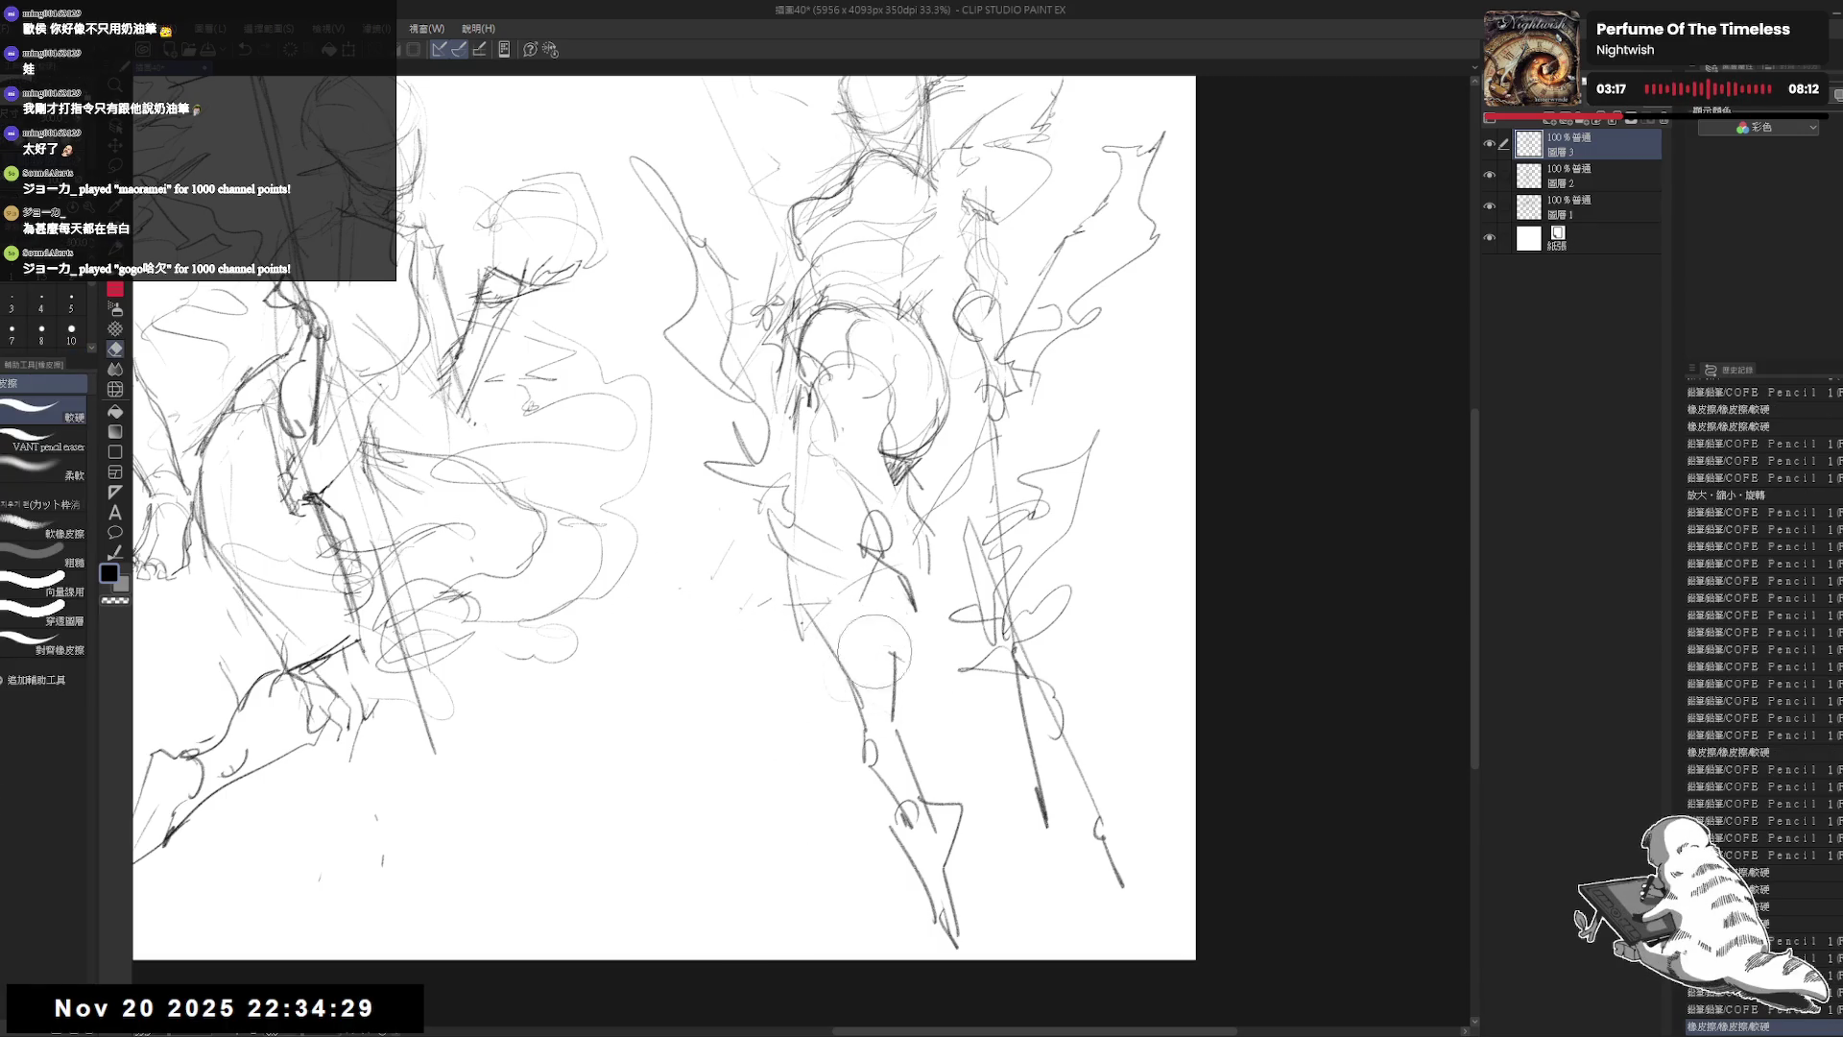
{"action": "key", "text": "p"}
{"action": "left_click_drag", "start_coordinate": [811, 595], "coordinate": [850, 607]}
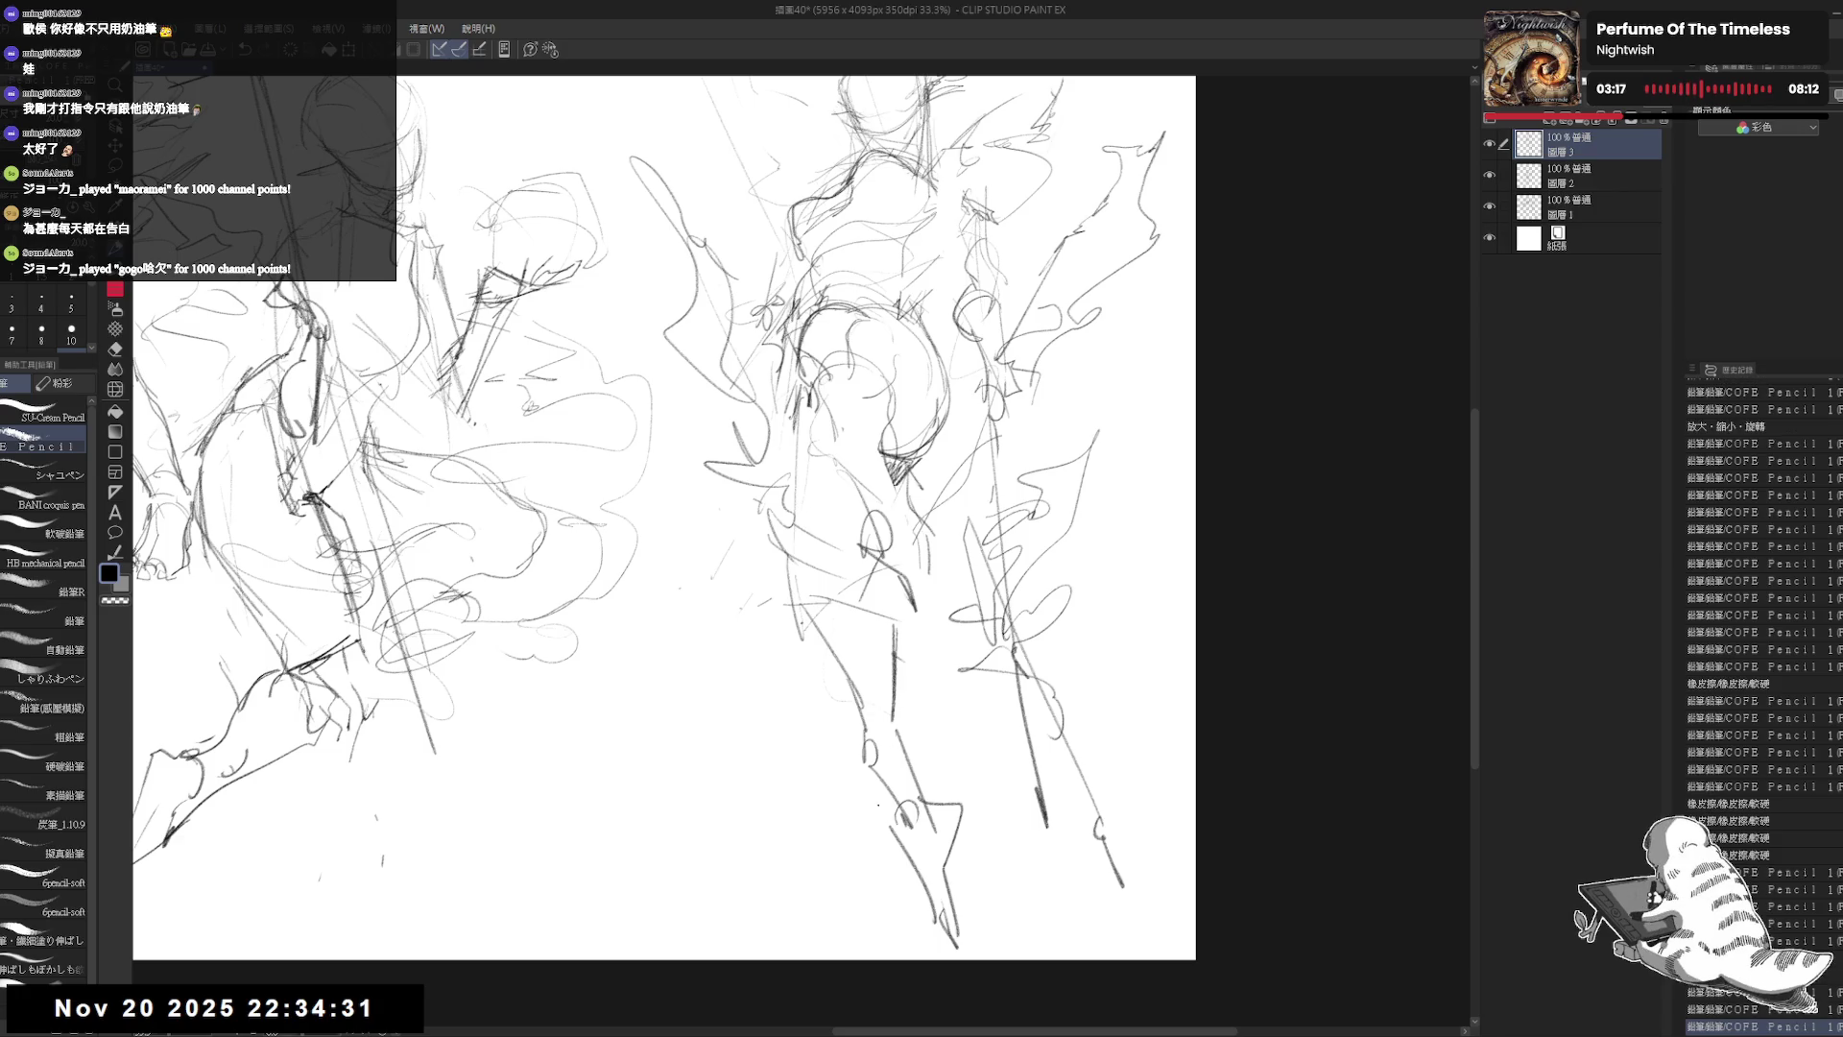
Step: Erase stray lower-leg lines and redraw the leg with a stroke ending in a pointed foot, then zoom out
{"action": "key", "text": "e"}
{"action": "left_click_drag", "start_coordinate": [869, 720], "coordinate": [902, 855]}
{"action": "key", "text": "p"}
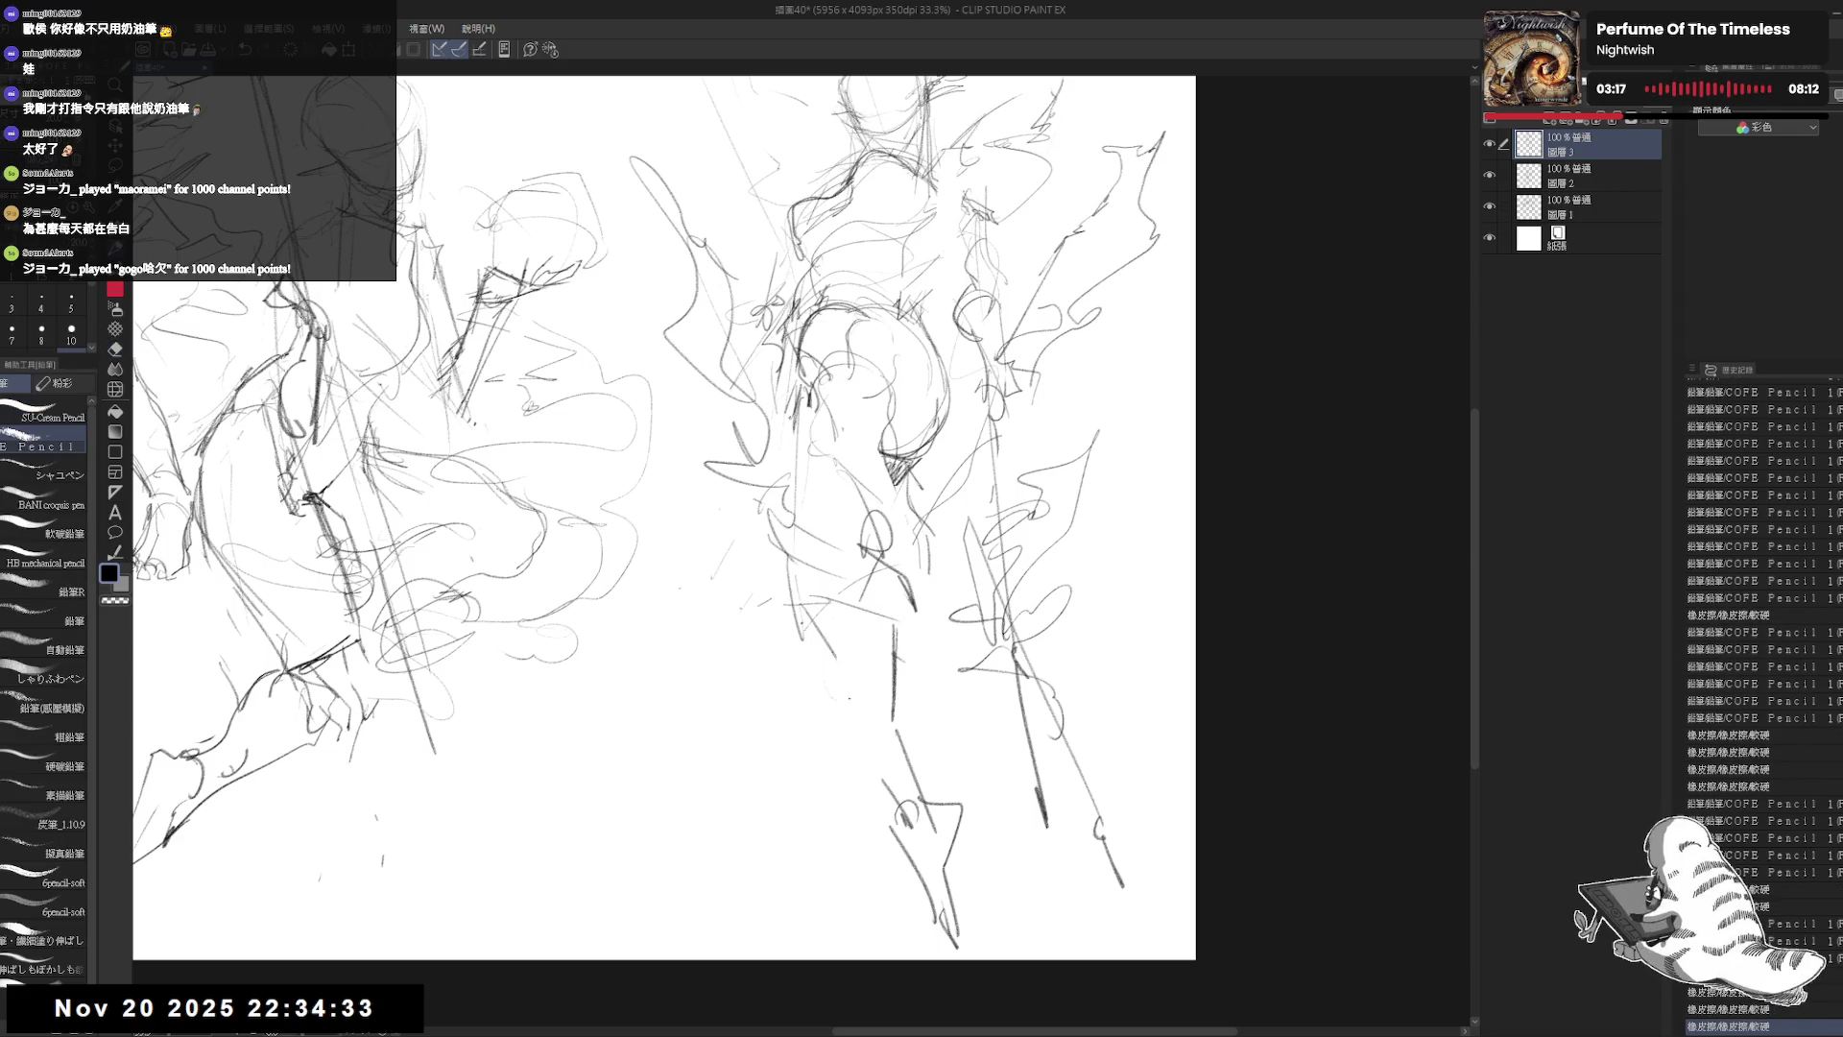
{"action": "left_click_drag", "start_coordinate": [811, 614], "coordinate": [882, 773]}
{"action": "scroll", "coordinate": [662, 519], "scroll_direction": "down", "scroll_amount": 2}
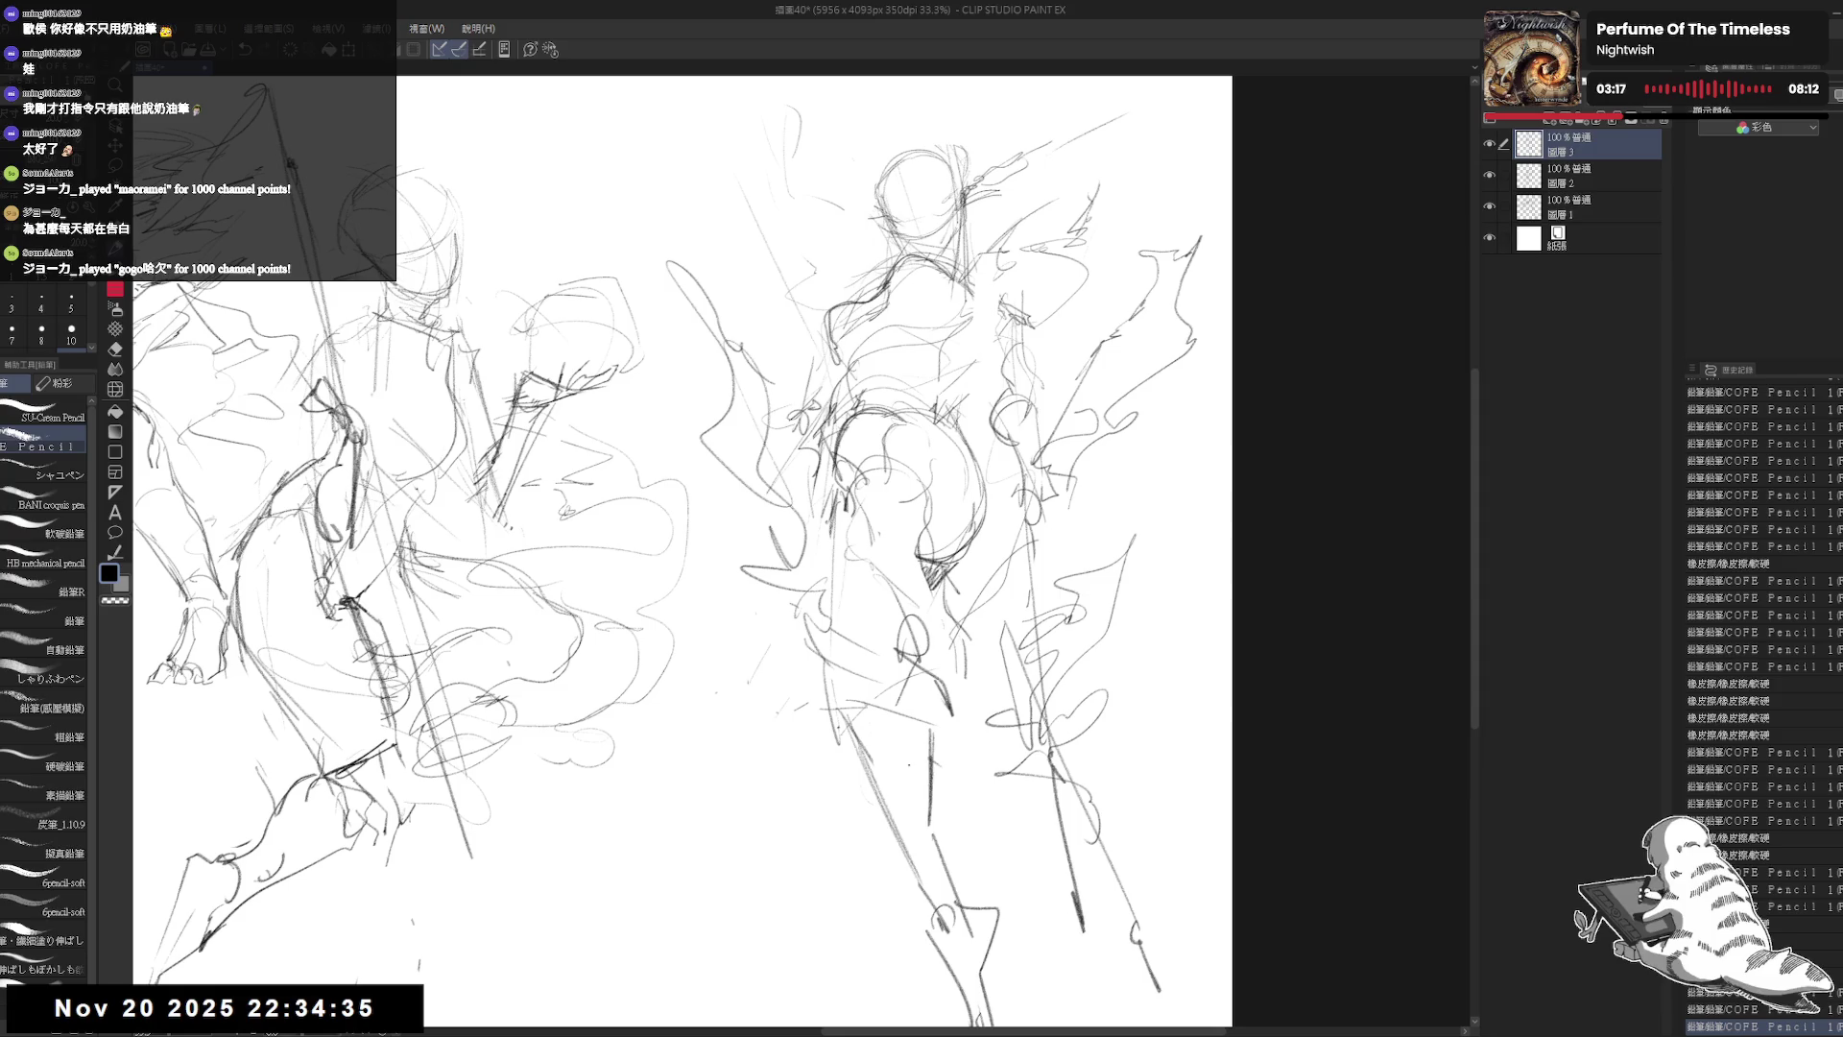
{"action": "scroll", "coordinate": [864, 691], "scroll_direction": "down", "scroll_amount": 1}
Step: Reposition the right figure's leg using a freehand selection, then deselect it
{"action": "left_click_drag", "start_coordinate": [972, 544], "coordinate": [998, 542]}
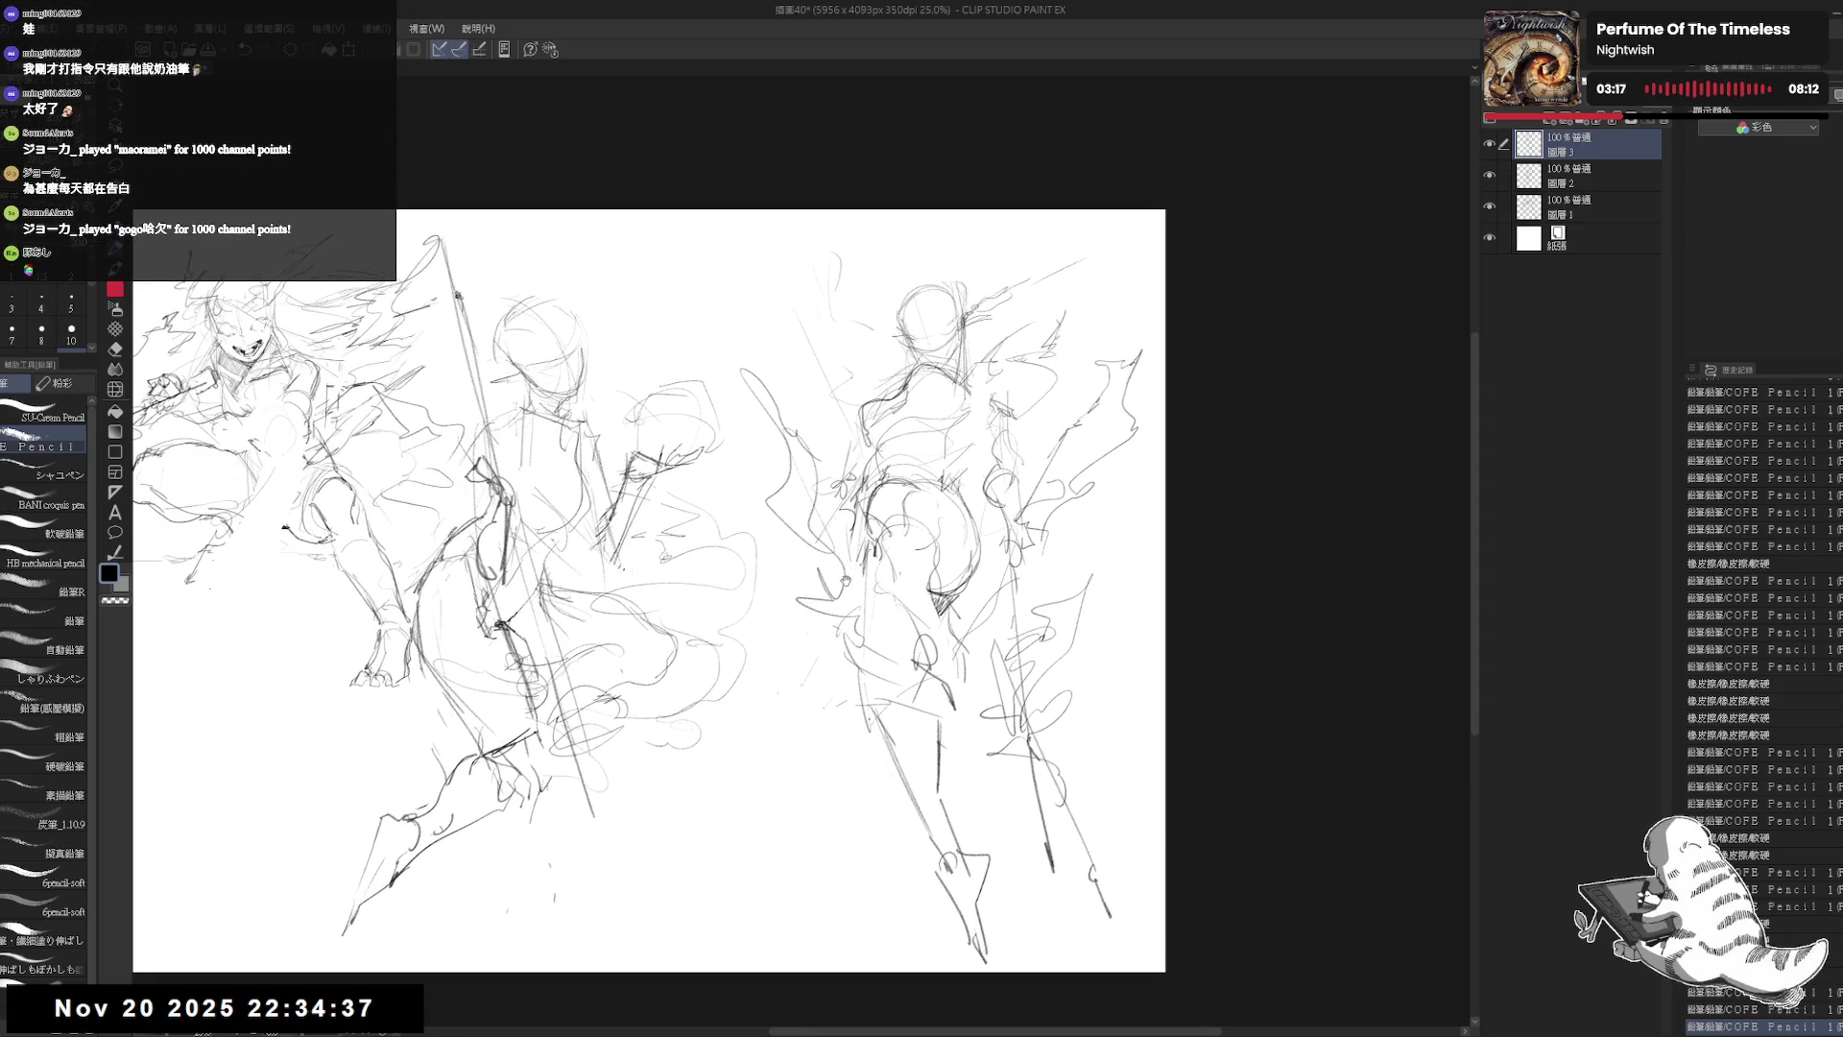
{"action": "key", "text": "m"}
{"action": "mouse_move", "coordinate": [883, 689]}
{"action": "left_mouse_down"}
{"action": "mouse_move", "coordinate": [847, 768]}
{"action": "mouse_move", "coordinate": [922, 900]}
{"action": "mouse_move", "coordinate": [1008, 951]}
{"action": "mouse_move", "coordinate": [965, 747]}
{"action": "mouse_move", "coordinate": [945, 735]}
{"action": "left_mouse_up"}
{"action": "key", "text": "ctrl+d"}
Step: Erase leftover lines near the right figure's leg
{"action": "key", "text": "e"}
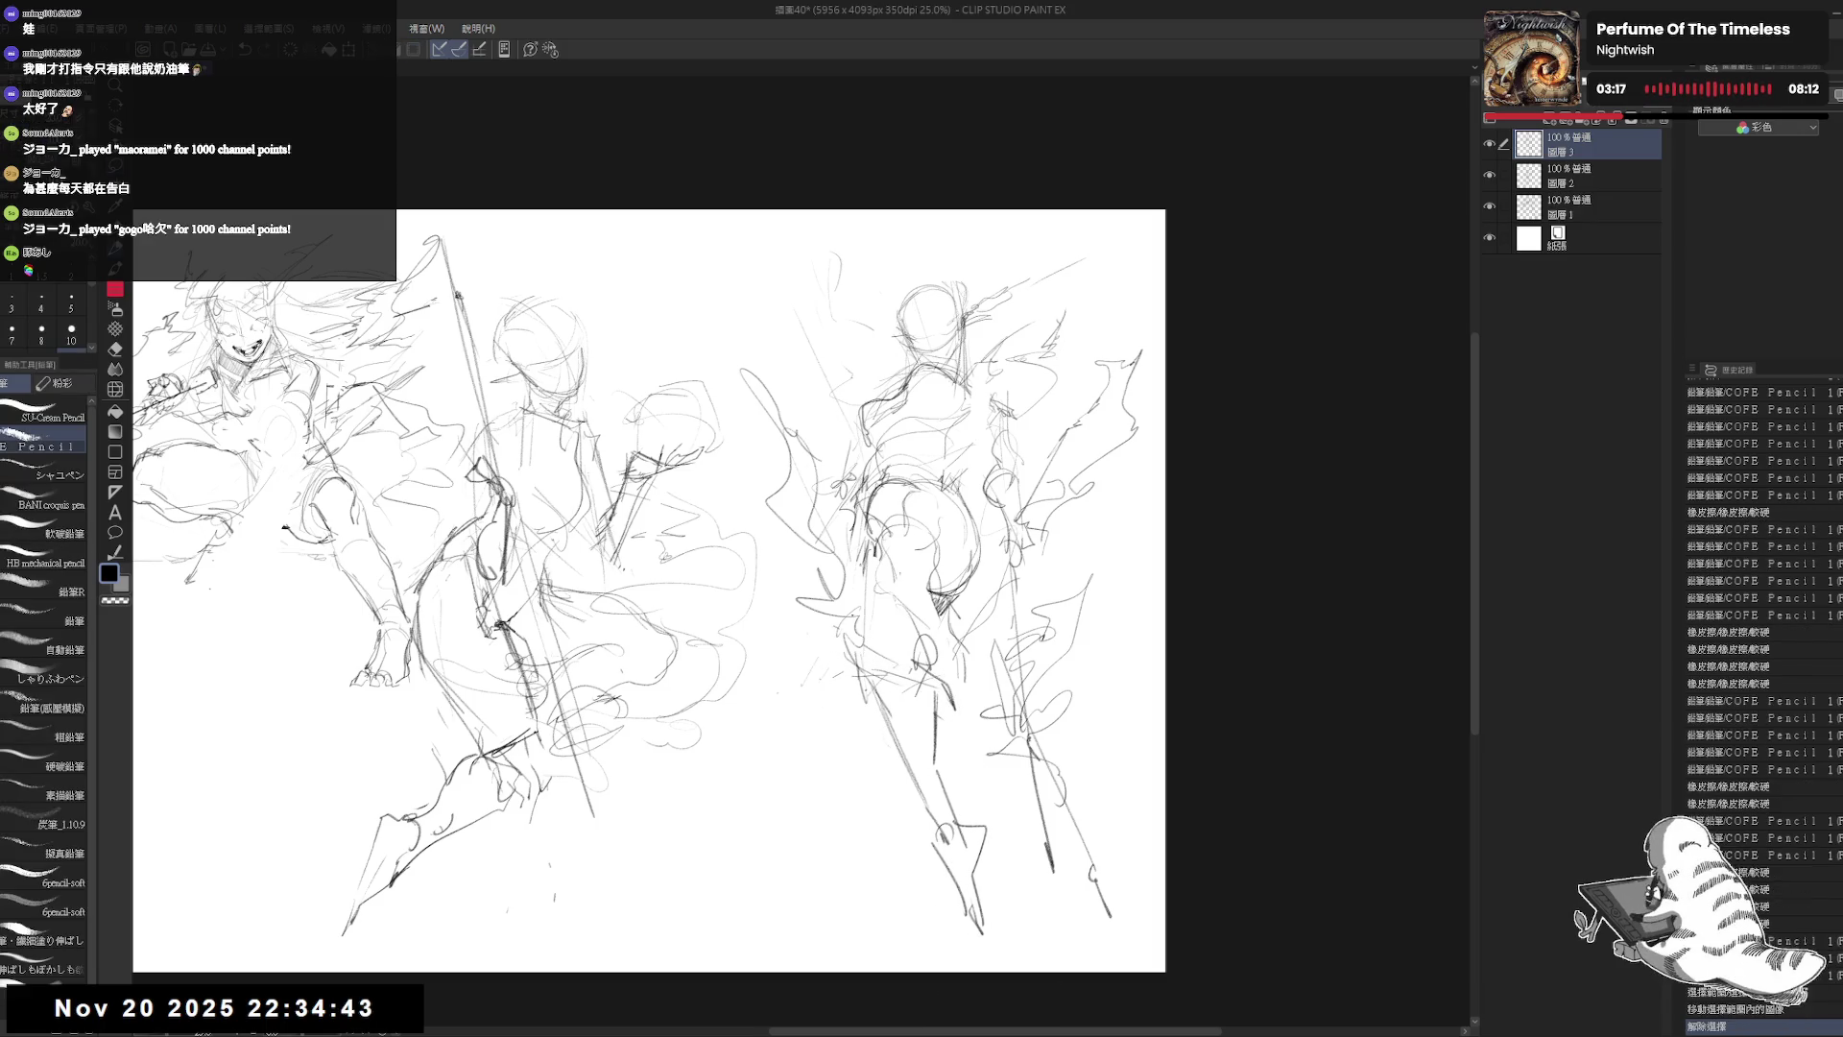
{"action": "left_click_drag", "start_coordinate": [823, 732], "coordinate": [833, 619]}
{"action": "key", "text": "p"}
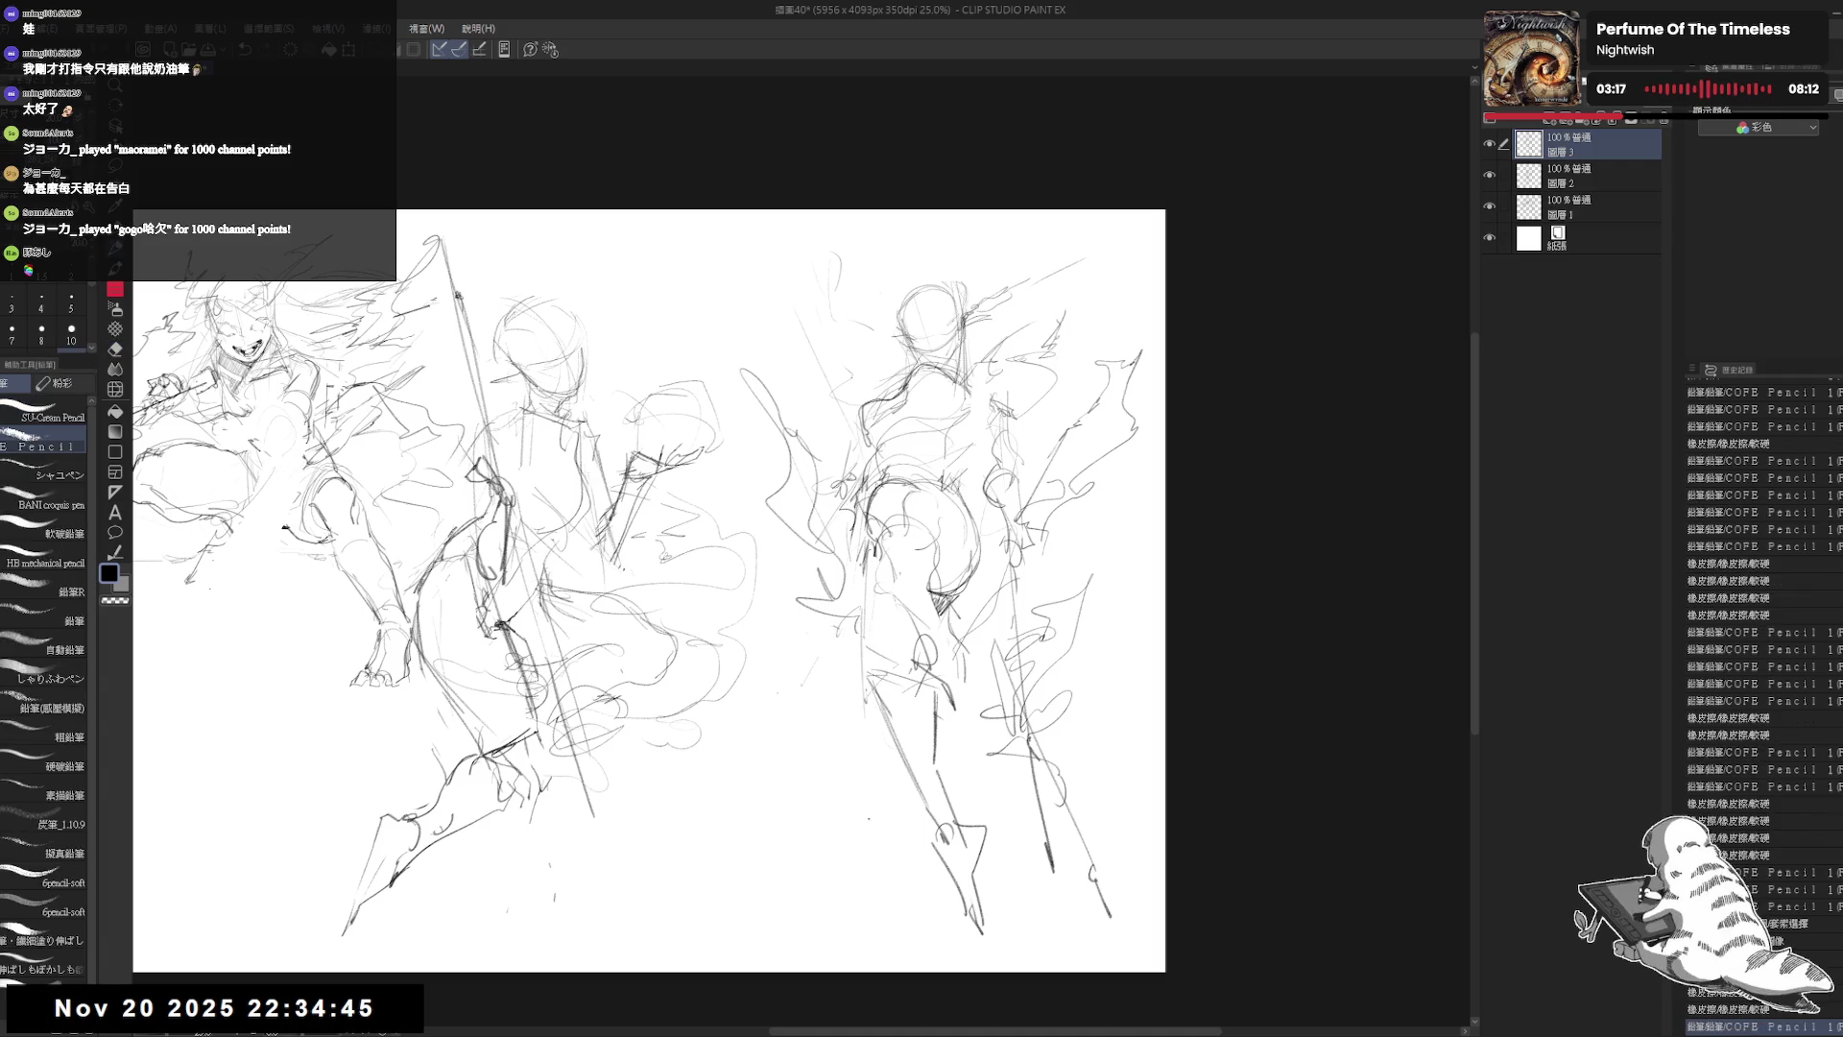
{"action": "left_click_drag", "start_coordinate": [869, 559], "coordinate": [877, 577]}
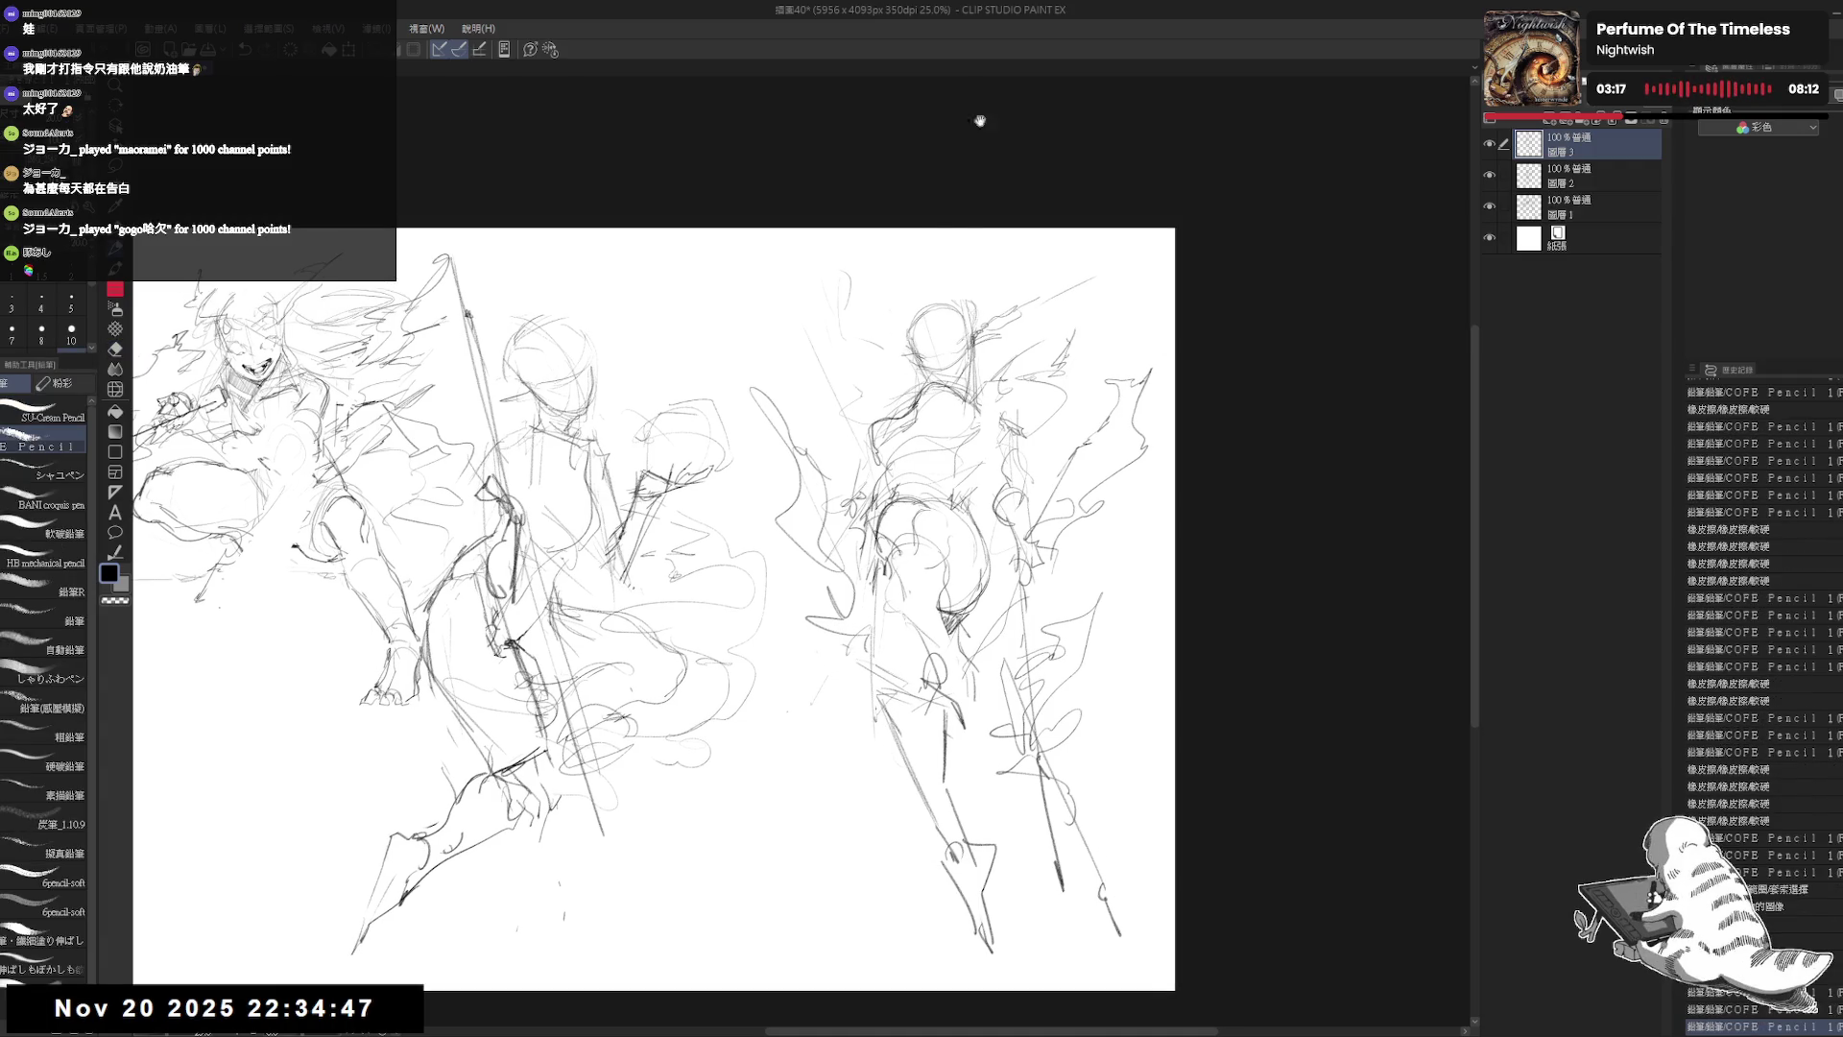
{"action": "left_click_drag", "start_coordinate": [894, 465], "coordinate": [936, 445]}
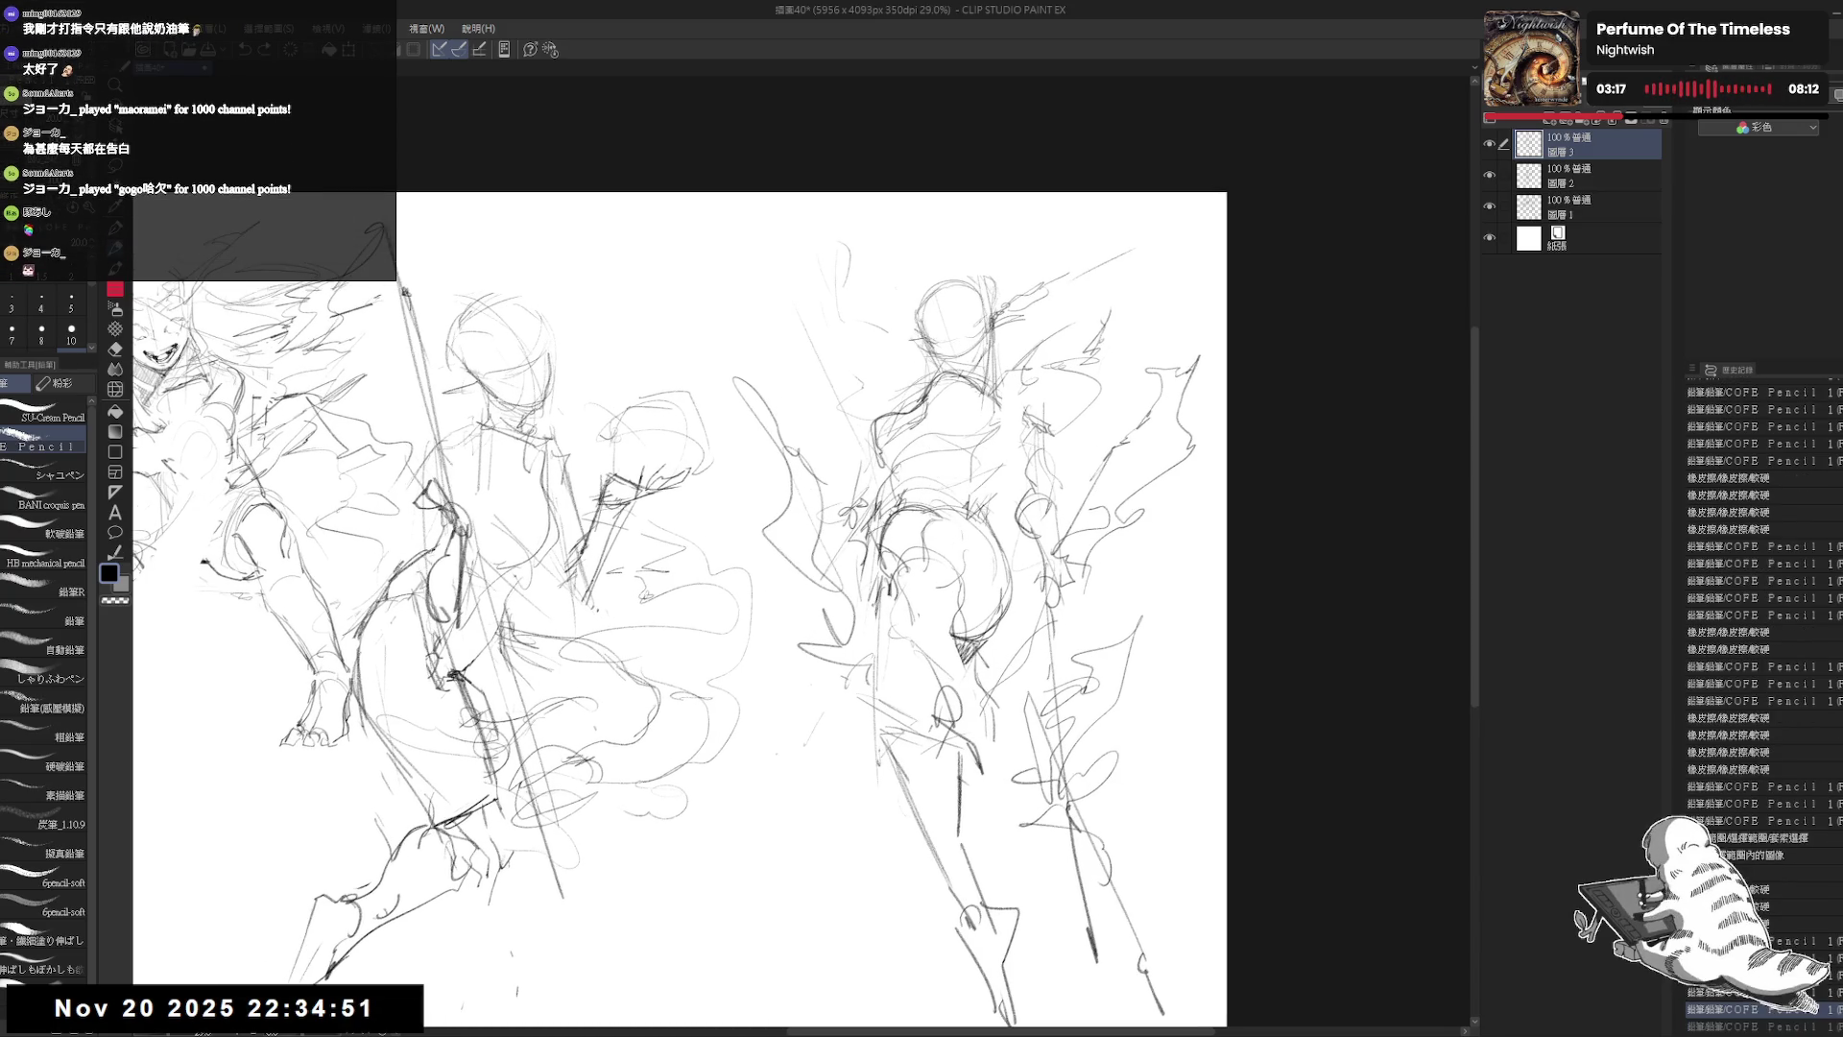
Step: Mirror the canvas view horizontally and add short pencil marks across the figures, including the right hip
{"action": "key", "text": "h"}
{"action": "key", "text": "h"}
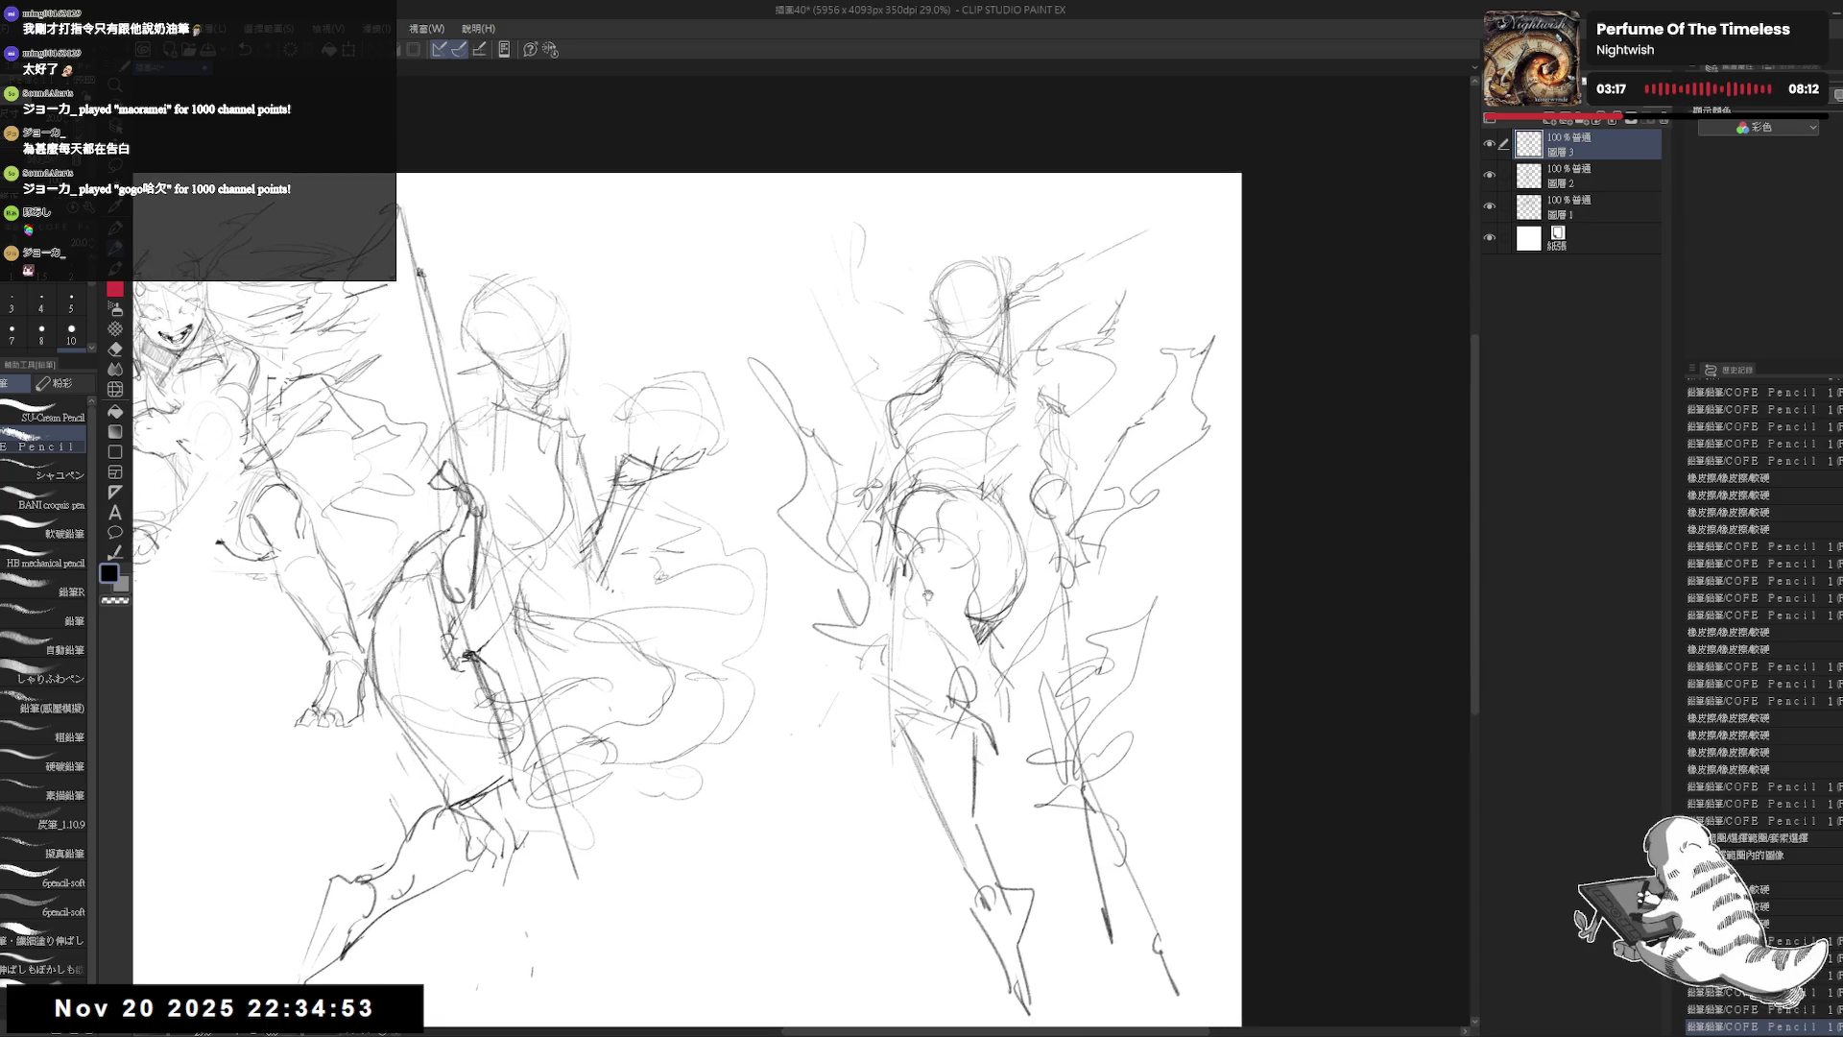
{"action": "left_click_drag", "start_coordinate": [706, 427], "coordinate": [722, 449]}
{"action": "left_click_drag", "start_coordinate": [869, 475], "coordinate": [888, 489]}
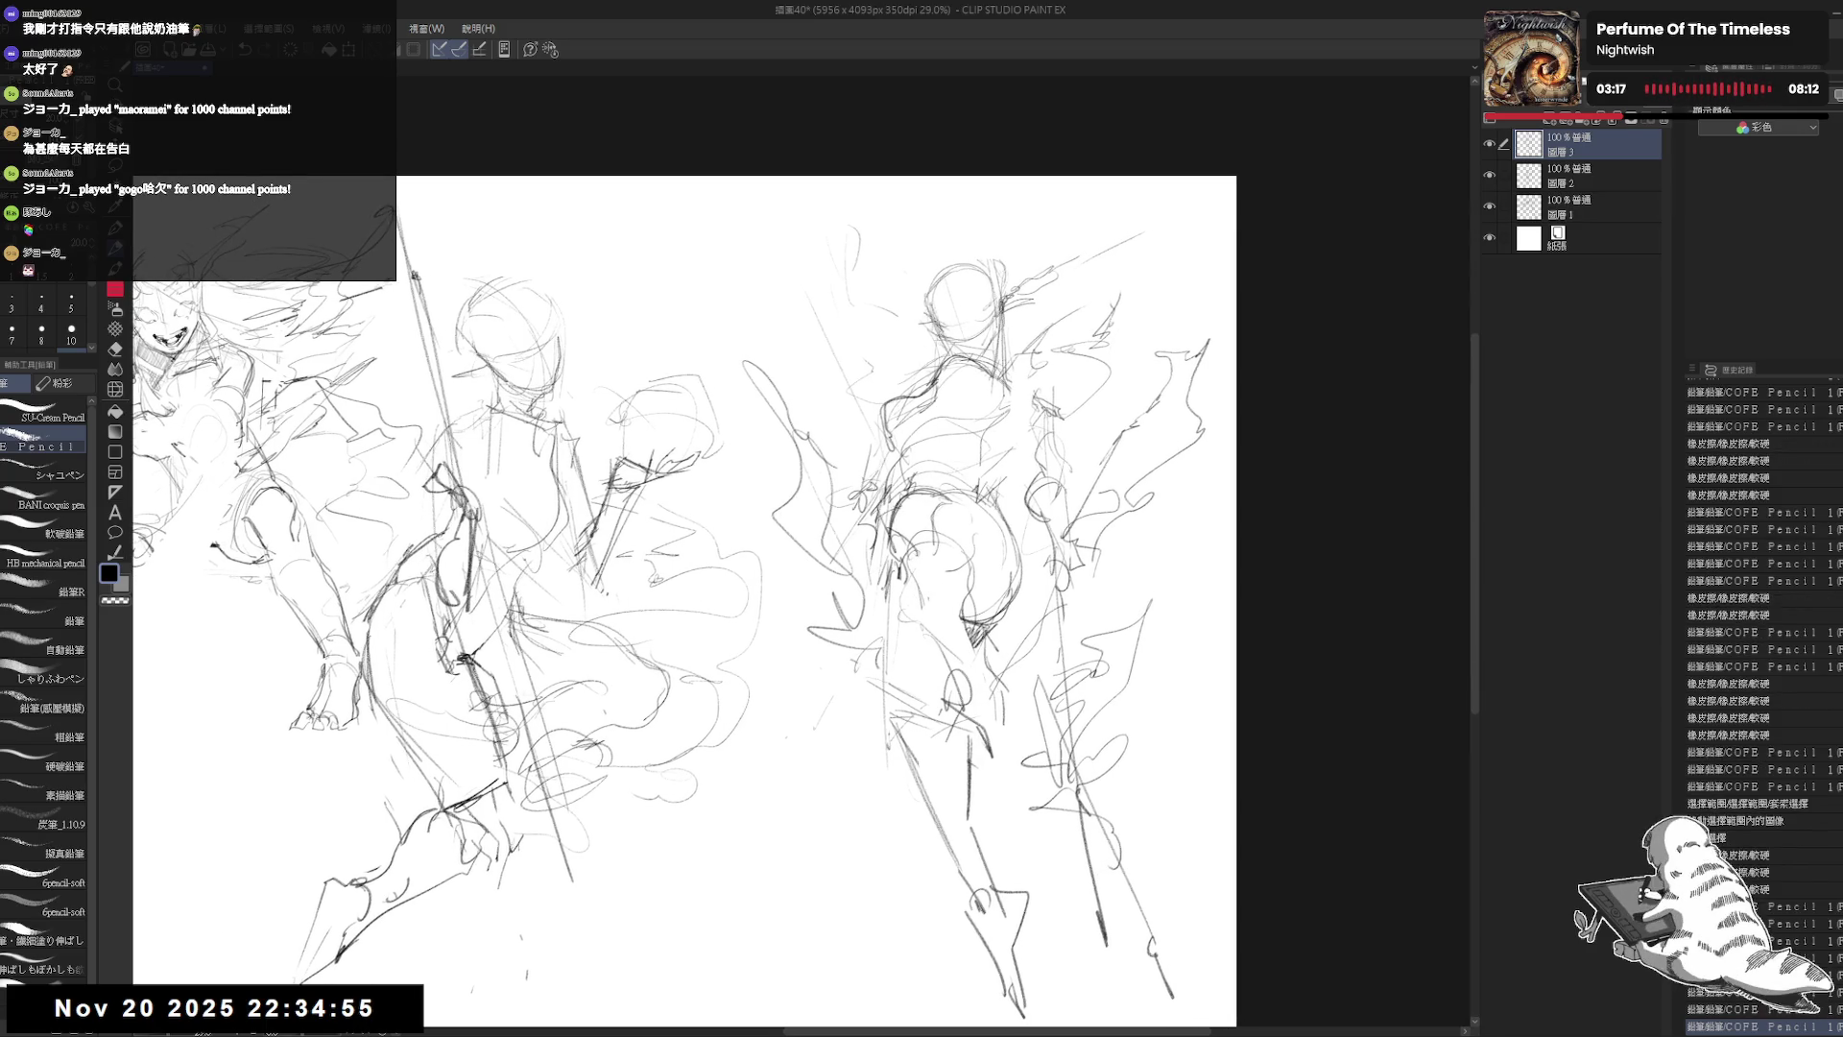
{"action": "left_click_drag", "start_coordinate": [1087, 398], "coordinate": [1102, 423]}
{"action": "left_click_drag", "start_coordinate": [1188, 408], "coordinate": [1202, 432]}
{"action": "left_click_drag", "start_coordinate": [574, 837], "coordinate": [588, 850]}
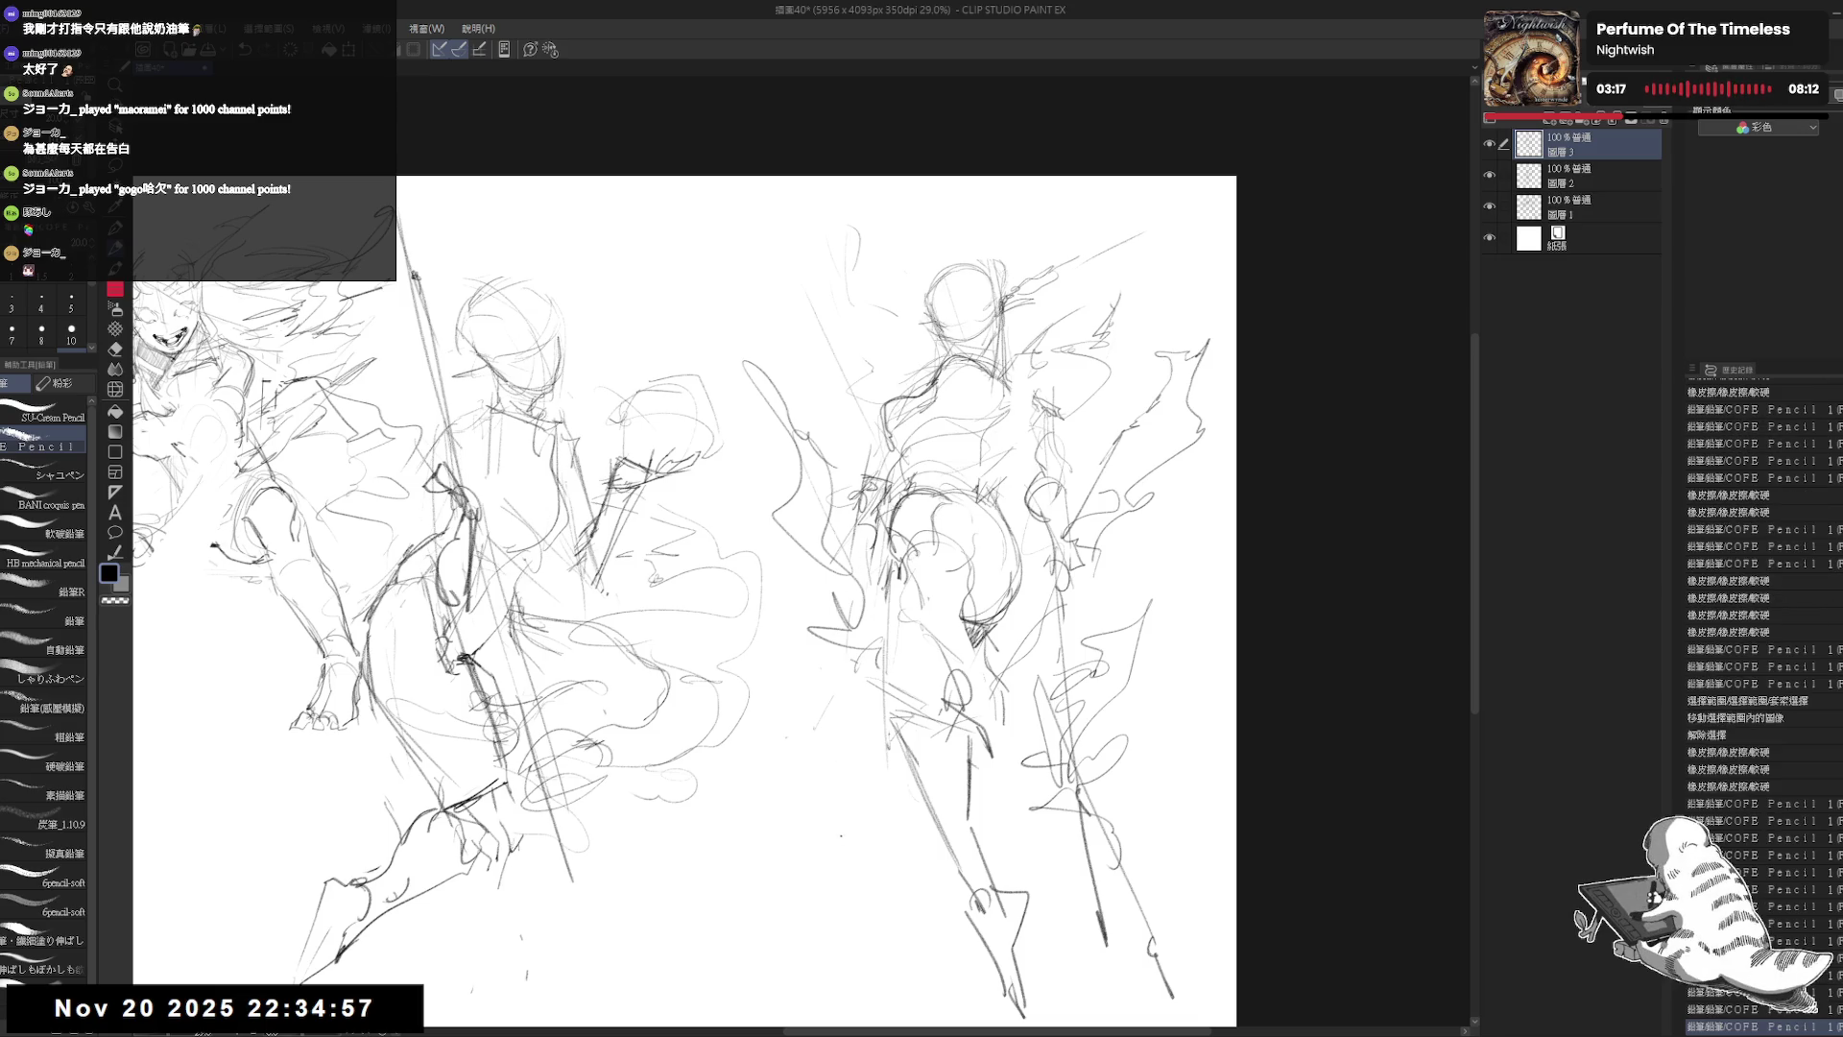
{"action": "mouse_move", "coordinate": [830, 635]}
{"action": "left_mouse_down"}
{"action": "mouse_move", "coordinate": [783, 574]}
{"action": "mouse_move", "coordinate": [866, 578]}
{"action": "left_mouse_up"}
{"action": "scroll", "coordinate": [815, 573], "scroll_direction": "down", "scroll_amount": 1}
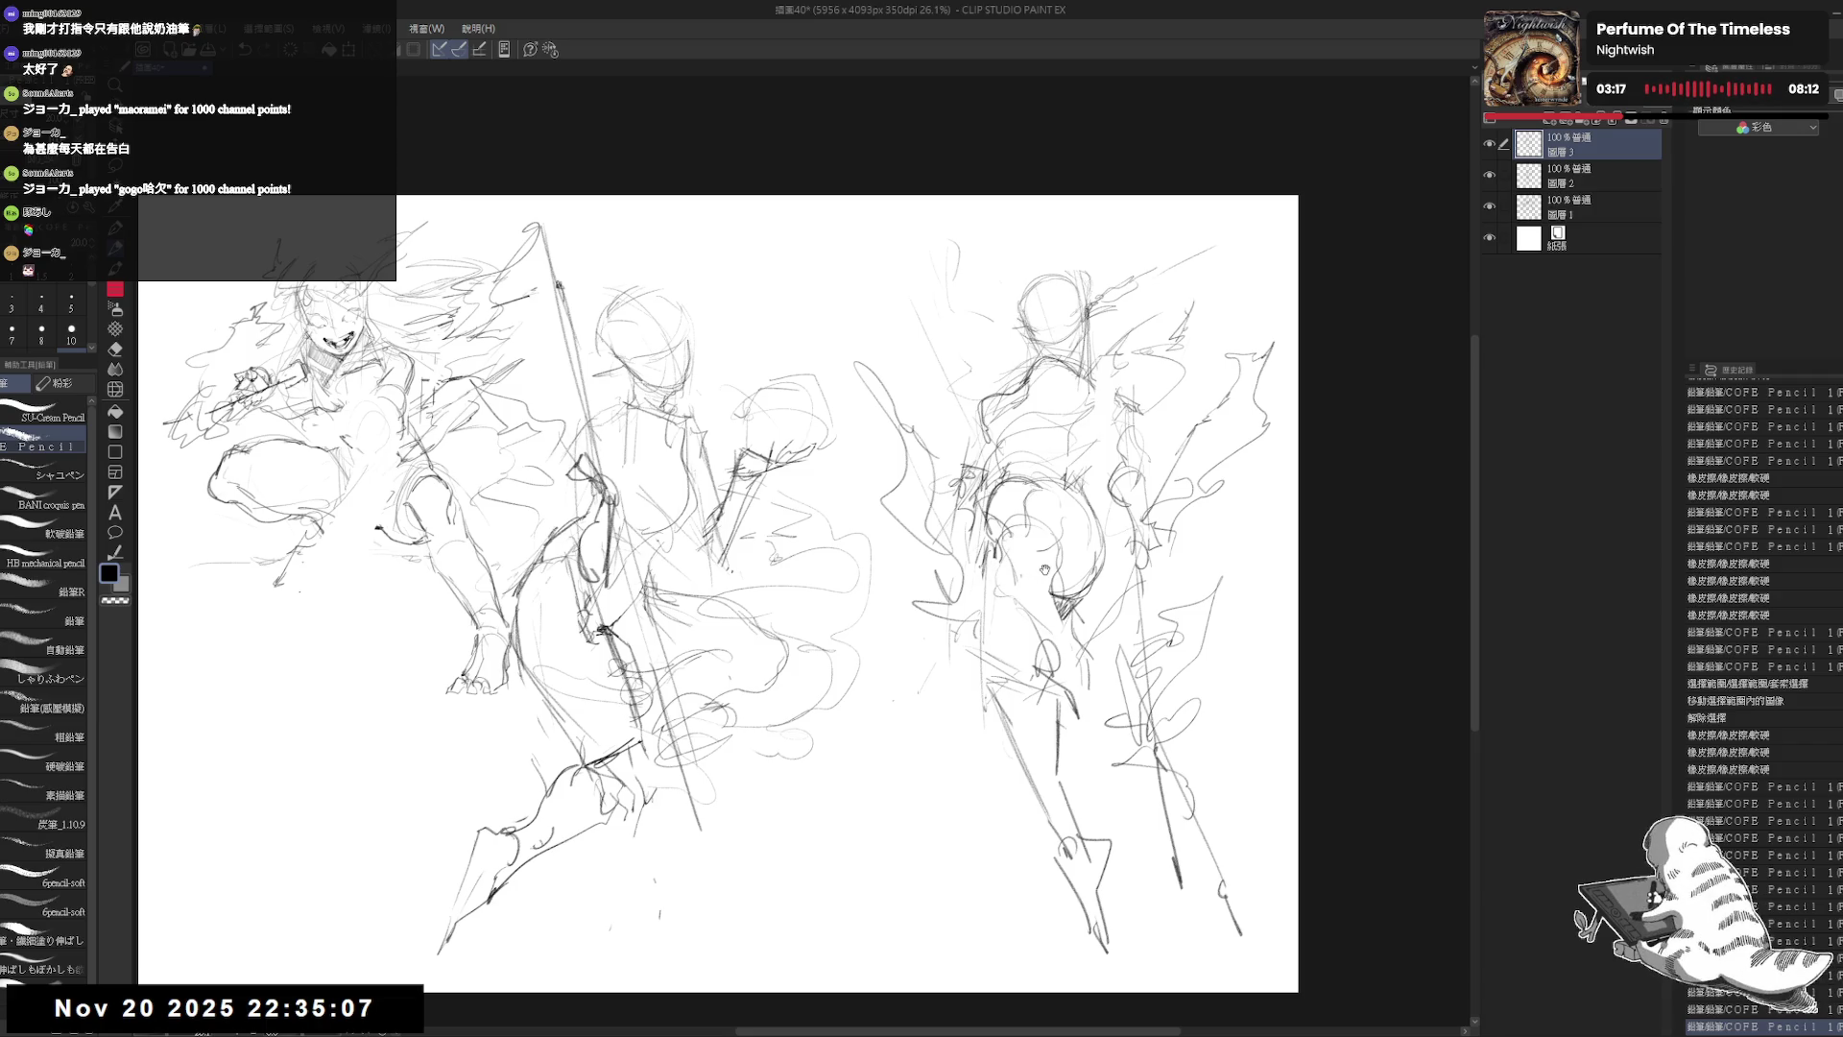
Step: Delete layer 圖層1 holding the leftmost figure
{"action": "scroll", "coordinate": [1045, 571], "scroll_direction": "down", "scroll_amount": 2}
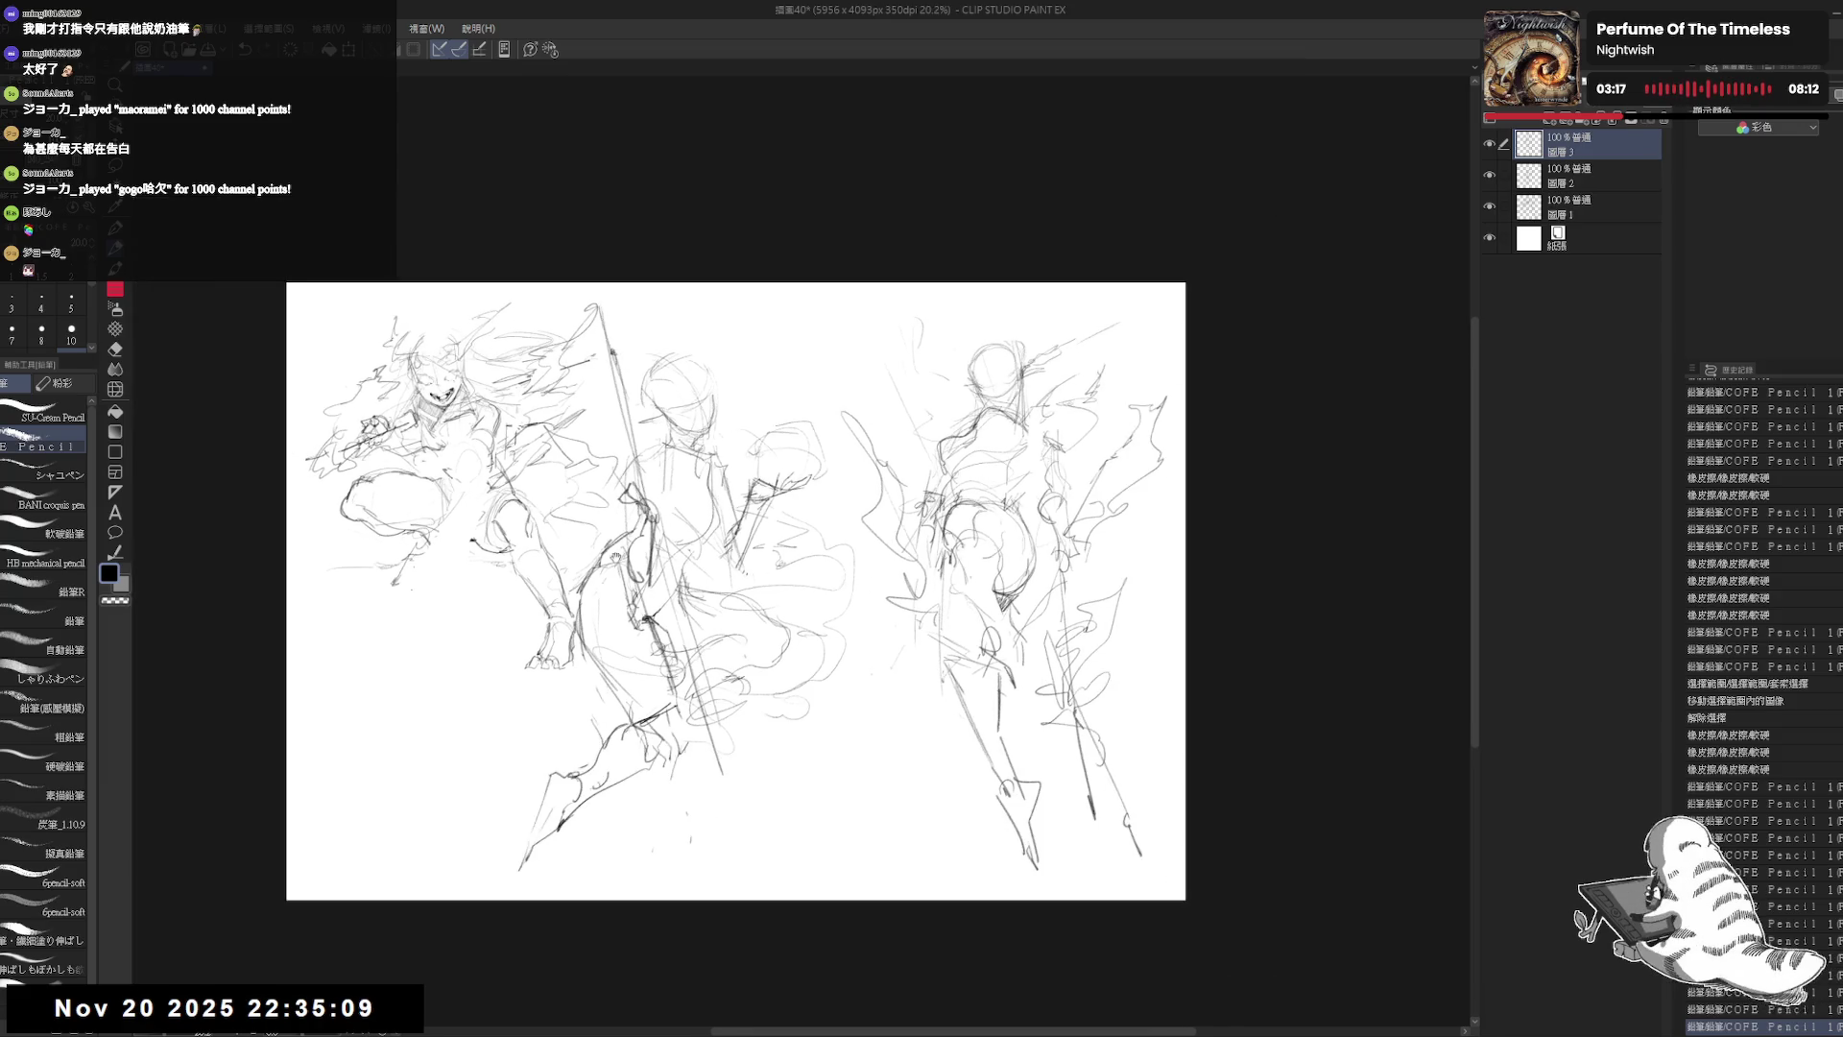
{"action": "left_click", "coordinate": [1618, 207]}
{"action": "left_click", "coordinate": [1657, 117]}
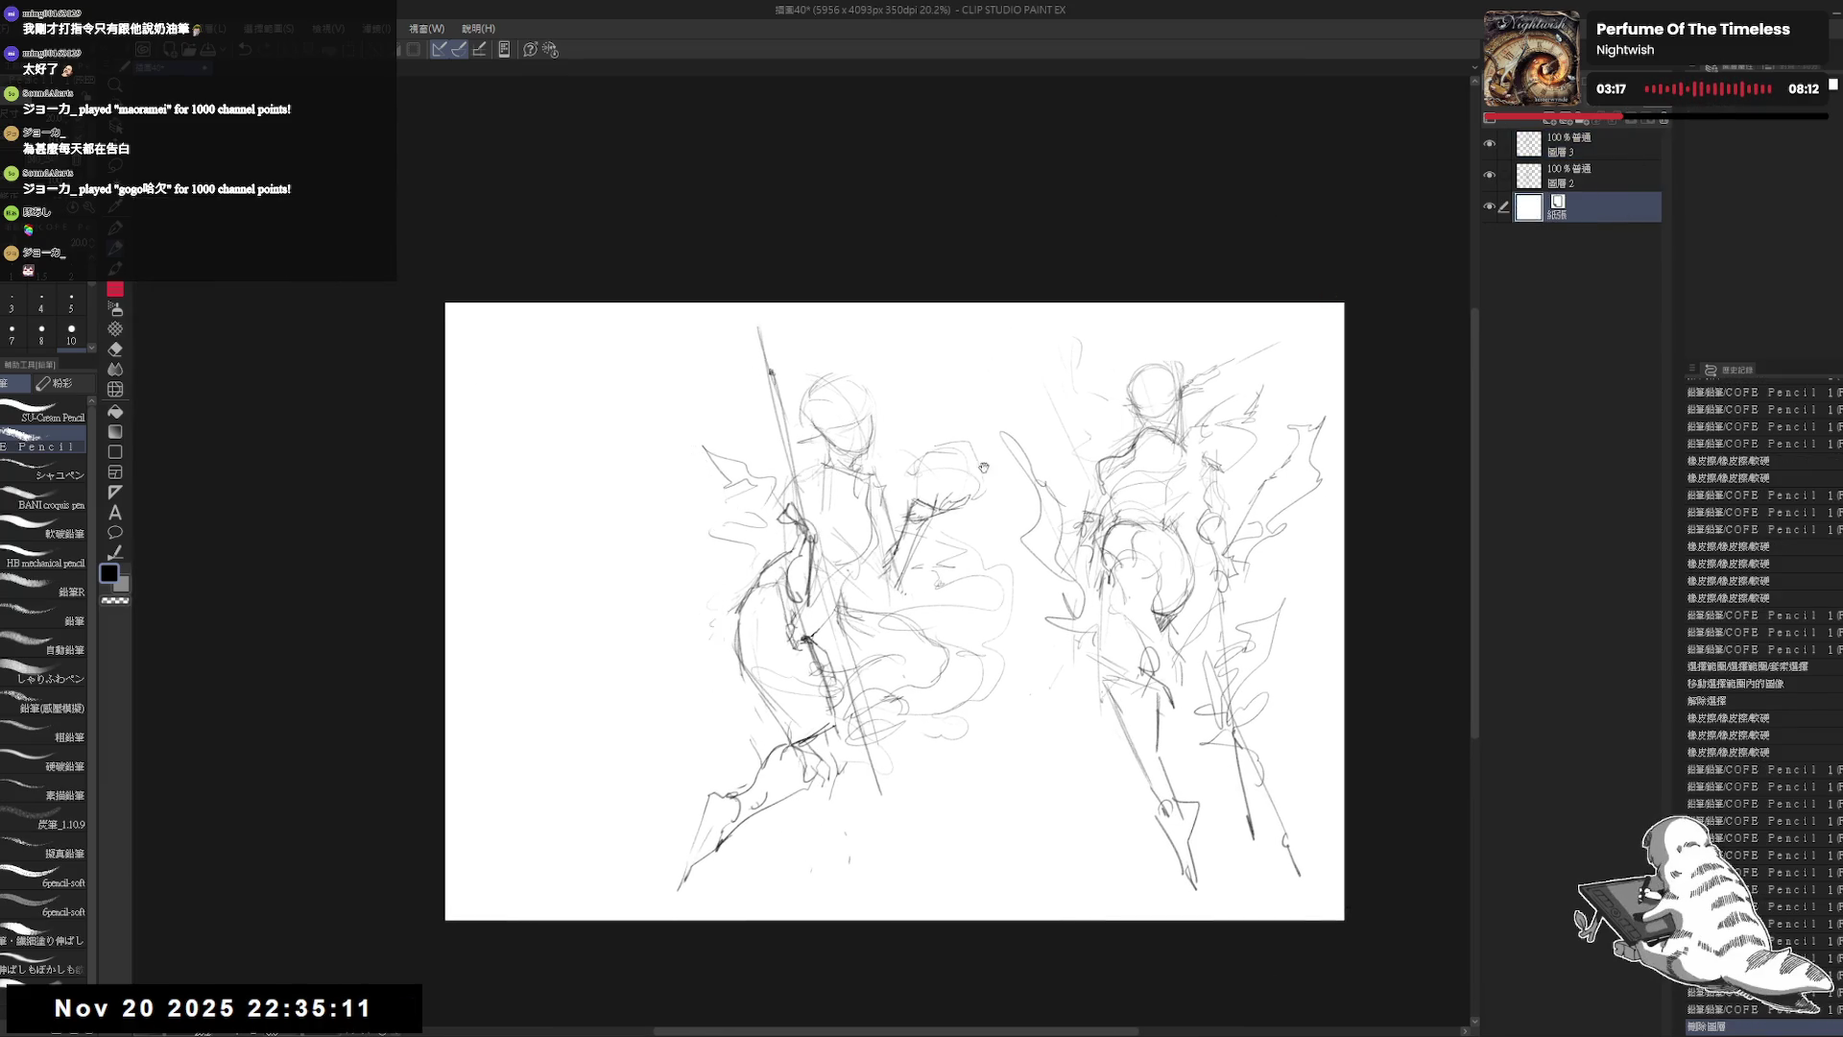
{"action": "scroll", "coordinate": [835, 489], "scroll_direction": "up", "scroll_amount": 2}
Step: Shift the two remaining figures further left with Move Layer
{"action": "left_click_drag", "start_coordinate": [835, 489], "coordinate": [710, 505]}
{"action": "mouse_move", "coordinate": [1011, 474]}
{"action": "left_mouse_down"}
{"action": "mouse_move", "coordinate": [914, 478]}
{"action": "mouse_move", "coordinate": [943, 491]}
{"action": "mouse_move", "coordinate": [943, 455]}
{"action": "left_mouse_up"}
{"action": "scroll", "coordinate": [943, 492], "scroll_direction": "up", "scroll_amount": 1}
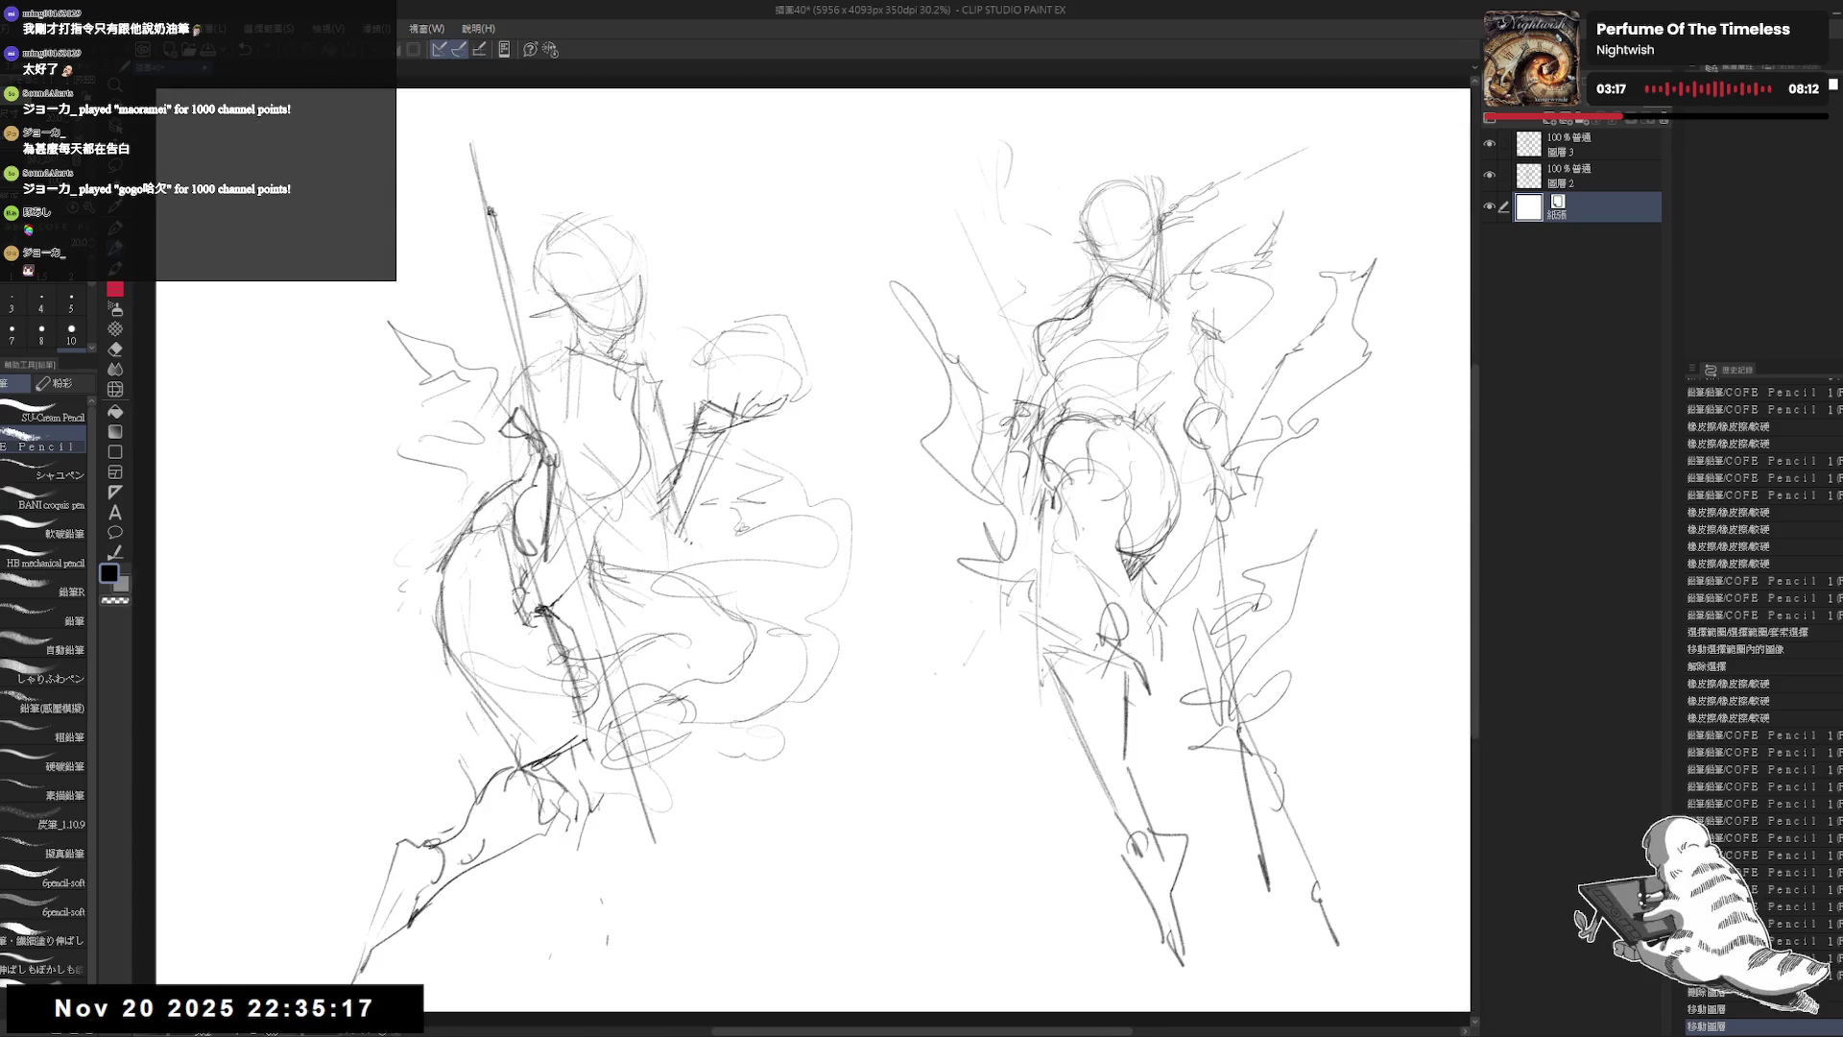
Step: On layer 圖層2, soft-erase the left figure's head and upper torso, then add the other sketch layer to the selection
{"action": "left_click", "coordinate": [1594, 172]}
{"action": "key", "text": "e"}
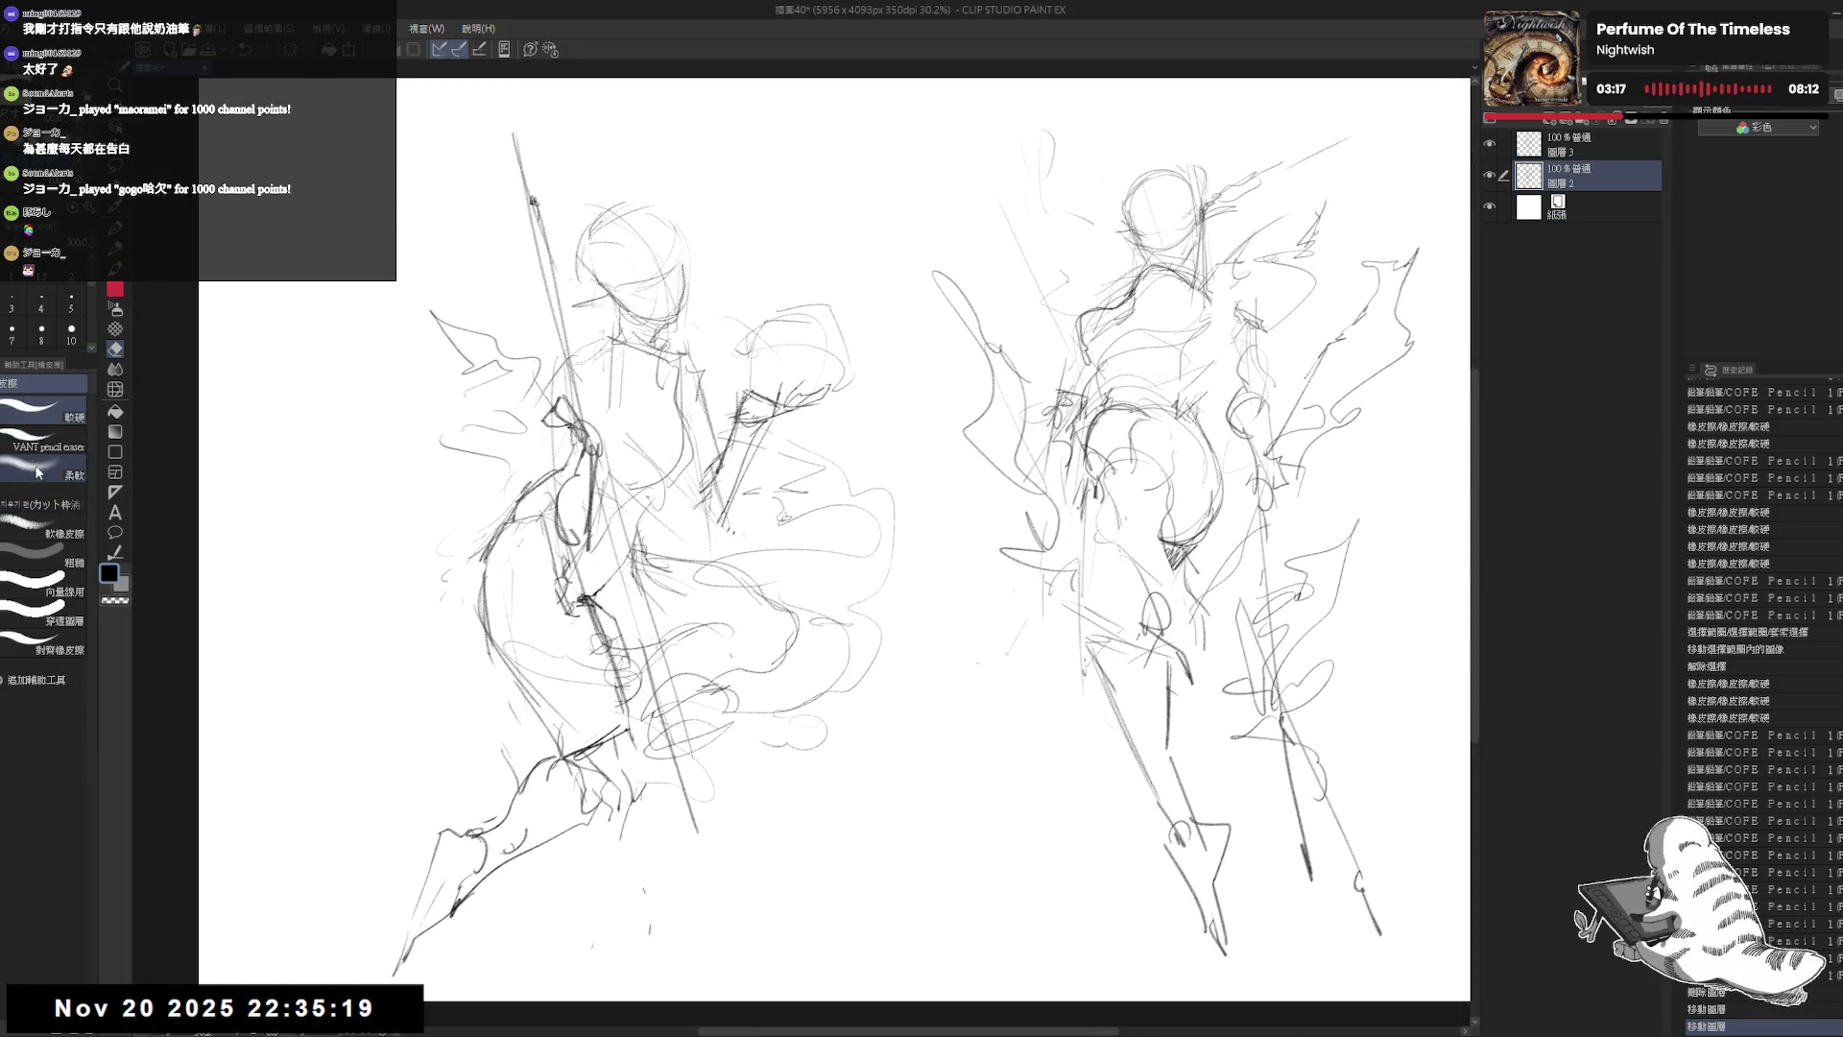
{"action": "left_click_drag", "start_coordinate": [617, 279], "coordinate": [629, 307]}
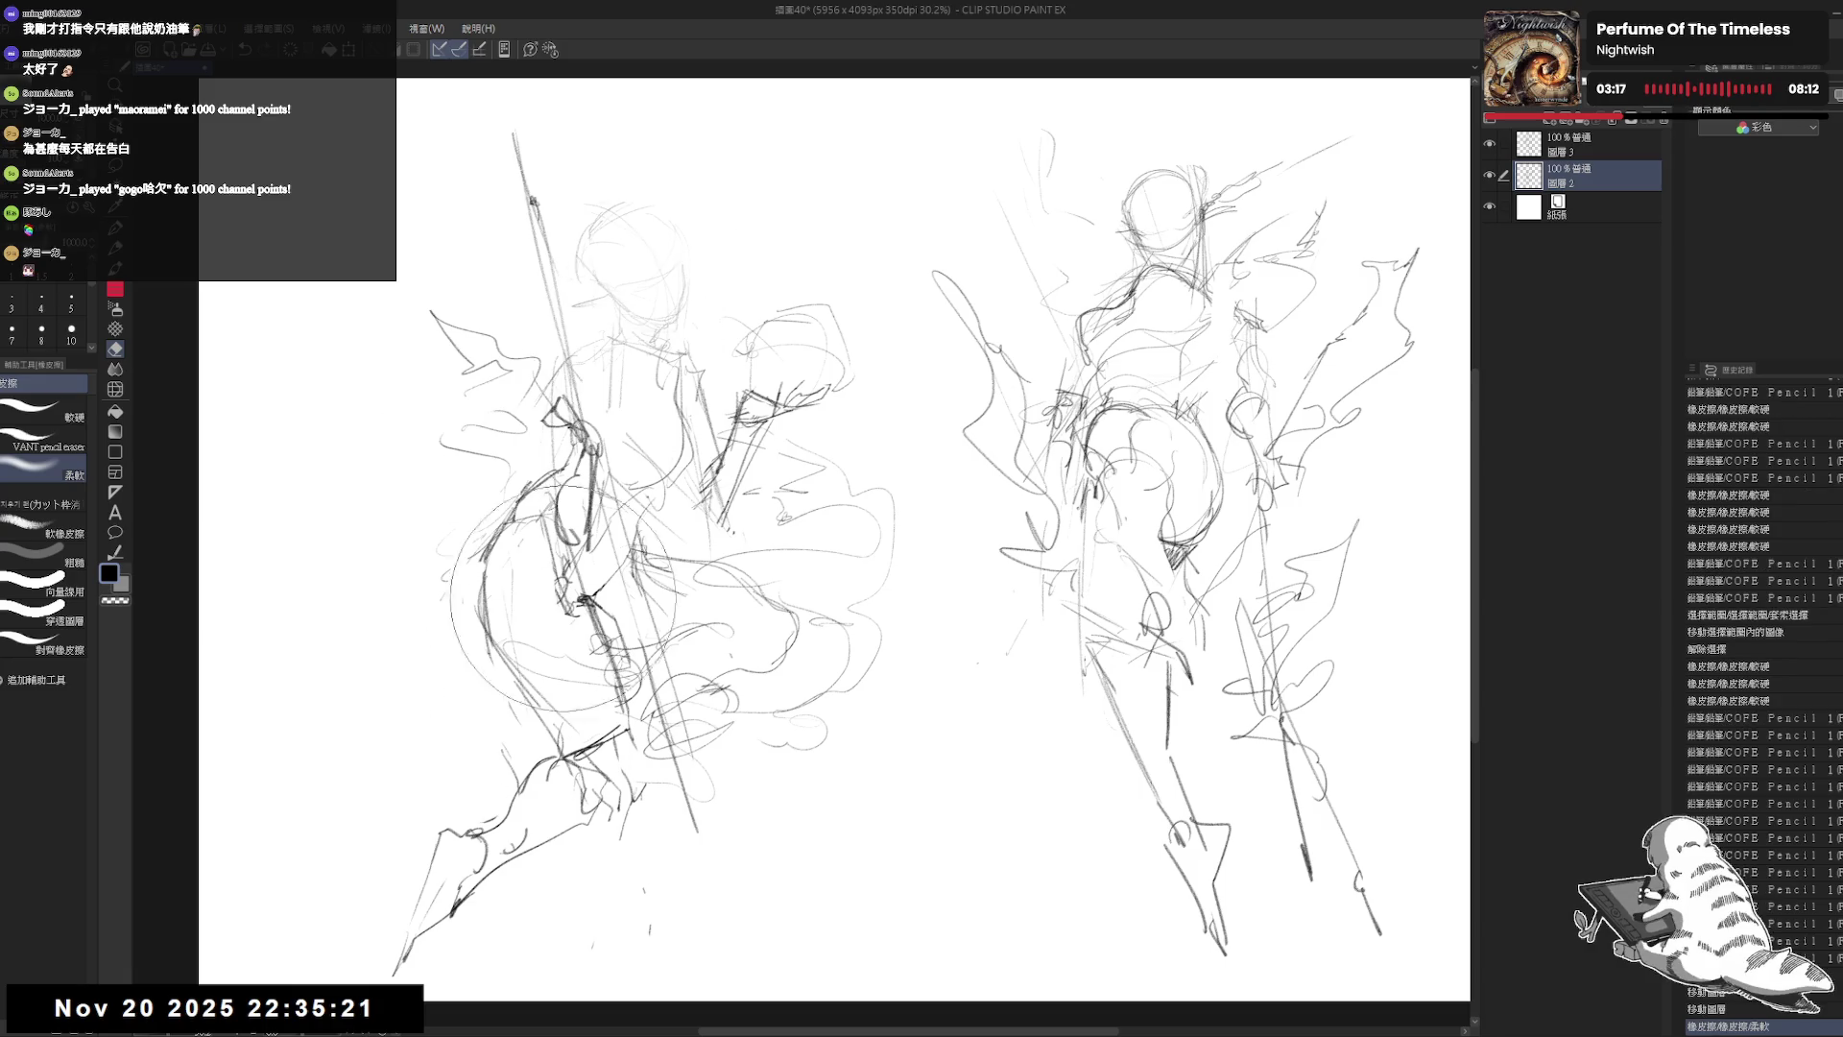
{"action": "left_click_drag", "start_coordinate": [549, 472], "coordinate": [552, 355]}
{"action": "key", "text": "p"}
{"action": "mouse_move", "coordinate": [1307, 327]}
{"action": "left_mouse_down"}
{"action": "mouse_move", "coordinate": [1286, 394]}
{"action": "mouse_move", "coordinate": [1236, 335]}
{"action": "left_mouse_up"}
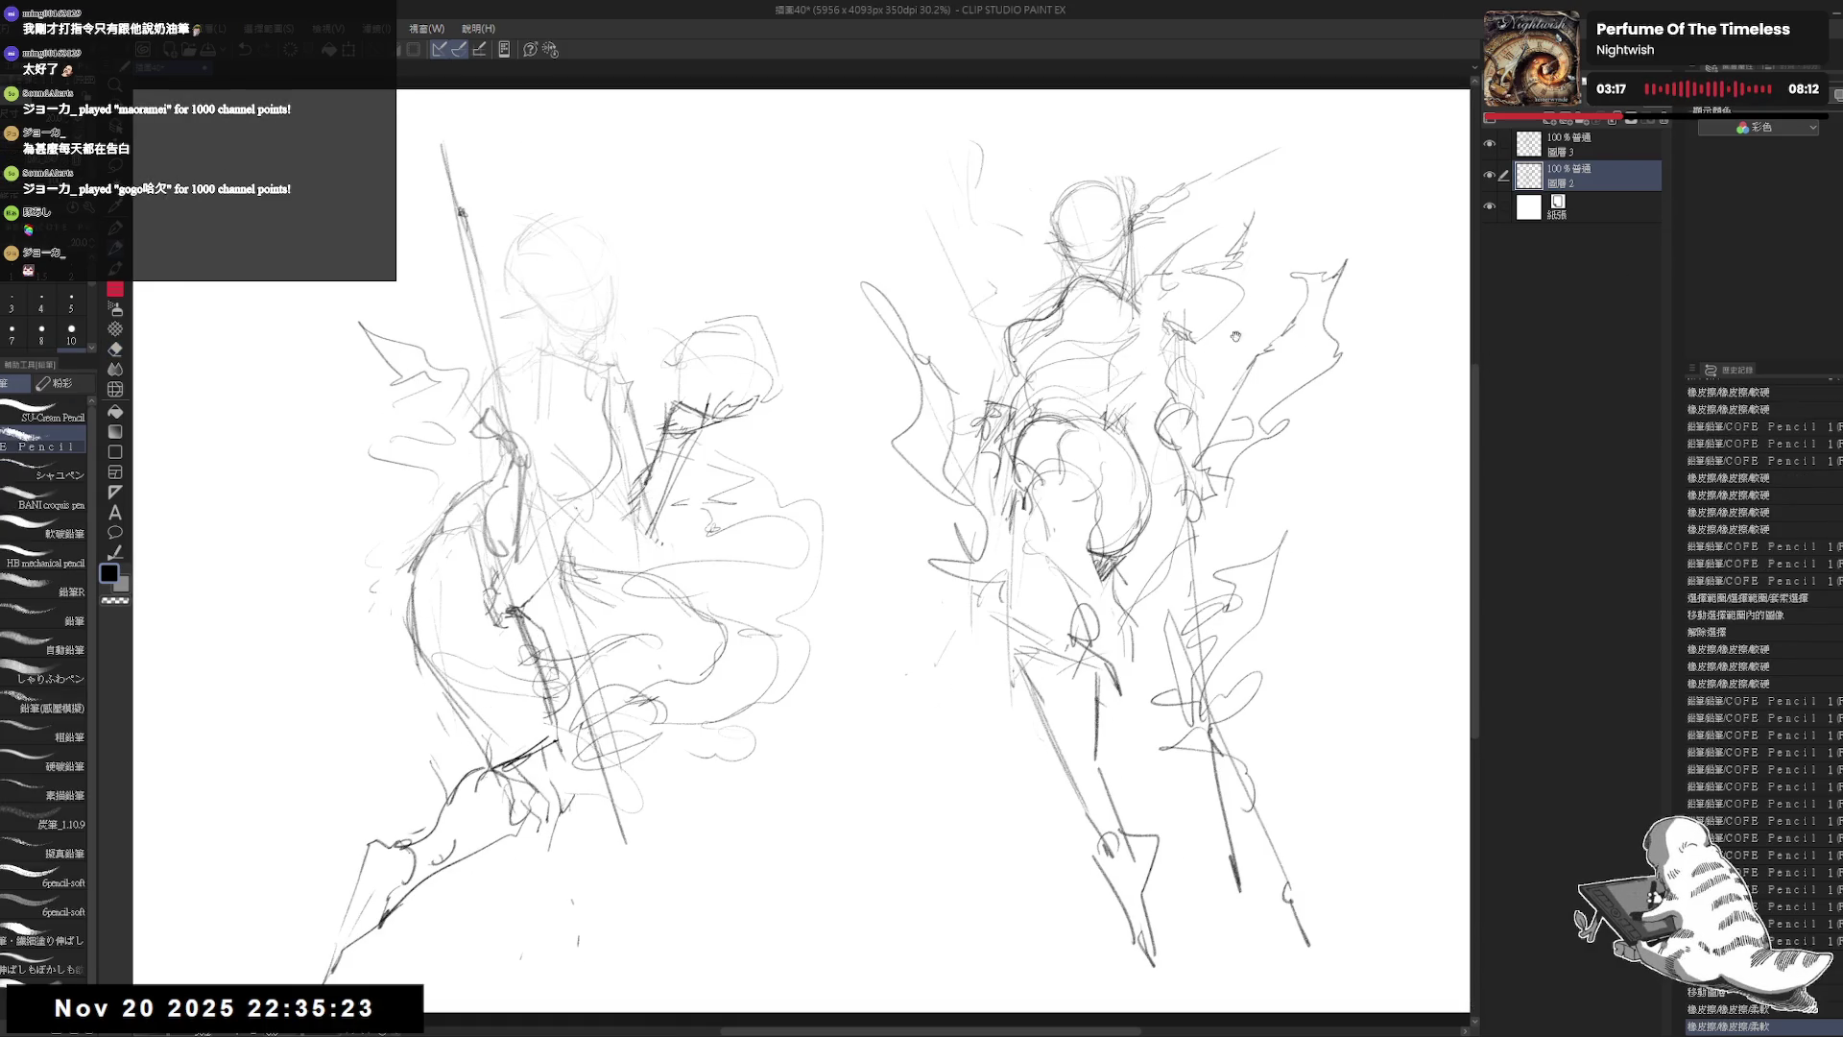
{"action": "left_click", "coordinate": [1592, 152], "text": "ctrl"}
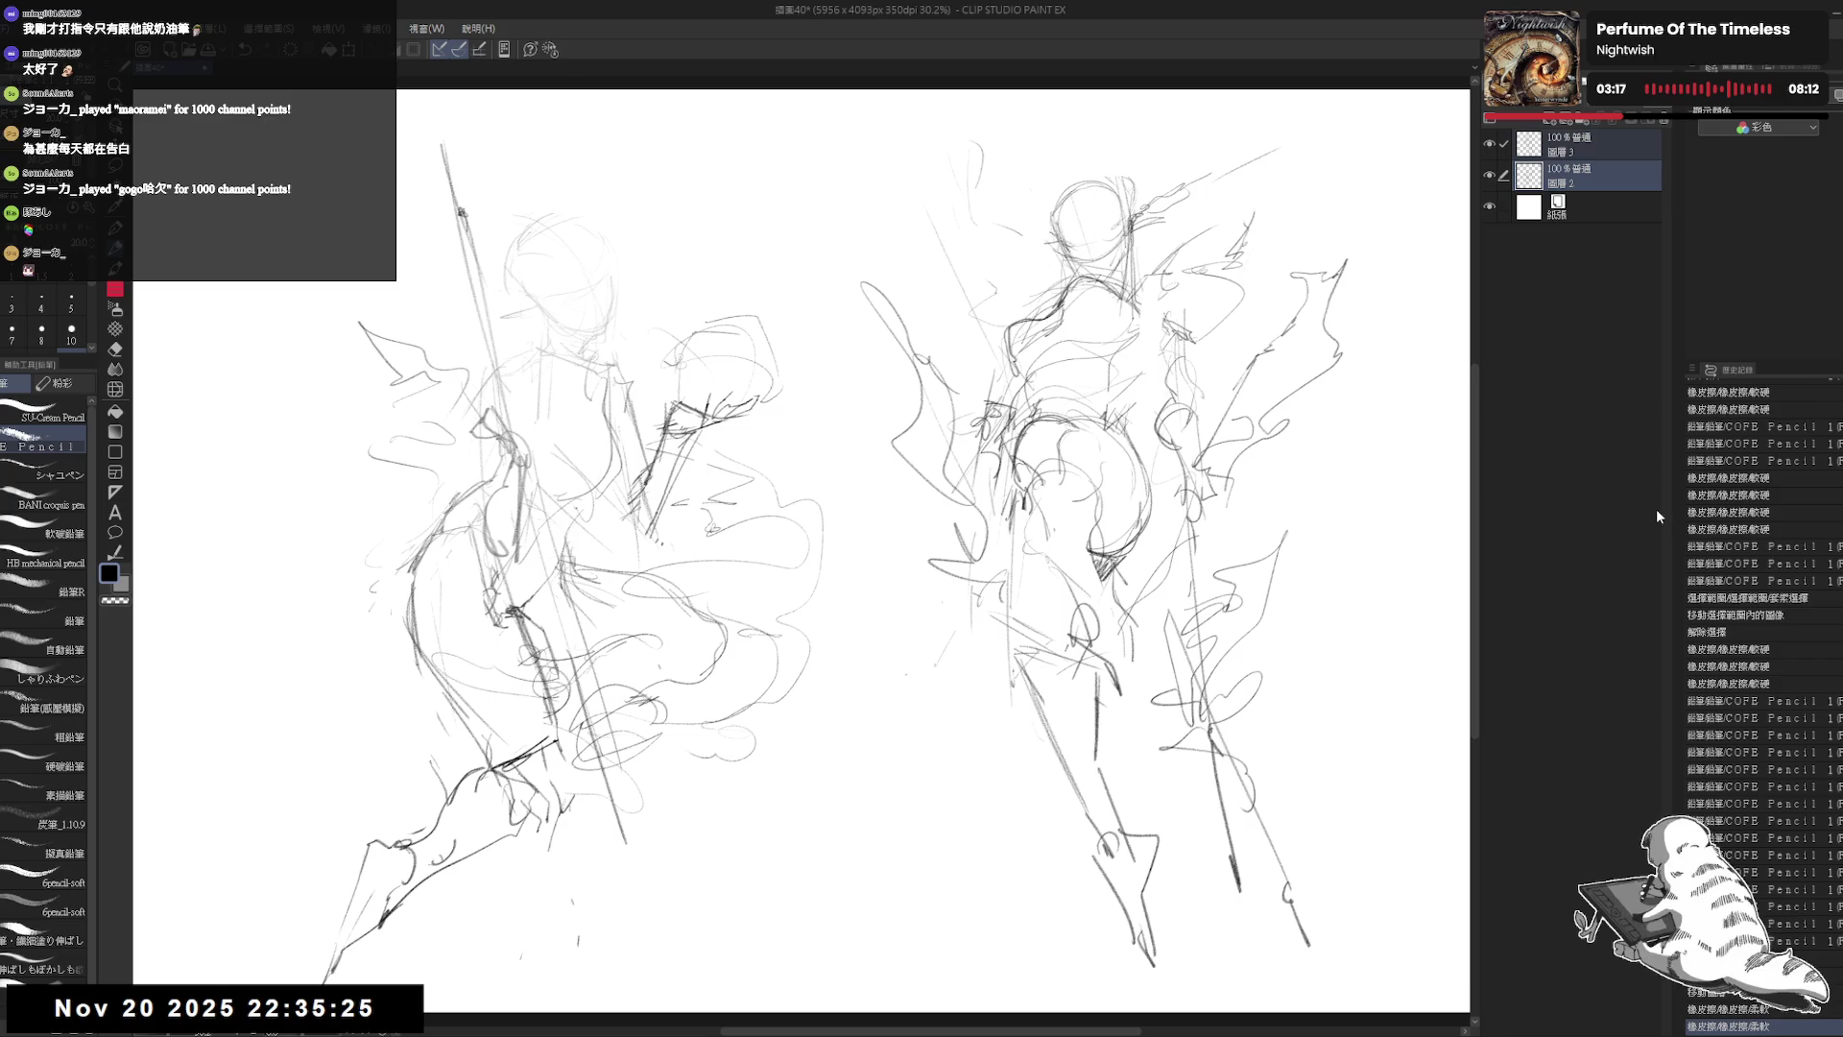
Step: Merge the two selected sketch layers and fade the right figure's head with the eraser
{"action": "key", "text": "shift+alt+e"}
{"action": "key", "text": "e"}
{"action": "mouse_move", "coordinate": [1061, 231]}
{"action": "left_mouse_down"}
{"action": "mouse_move", "coordinate": [1081, 236]}
{"action": "mouse_move", "coordinate": [1089, 207]}
{"action": "left_mouse_up"}
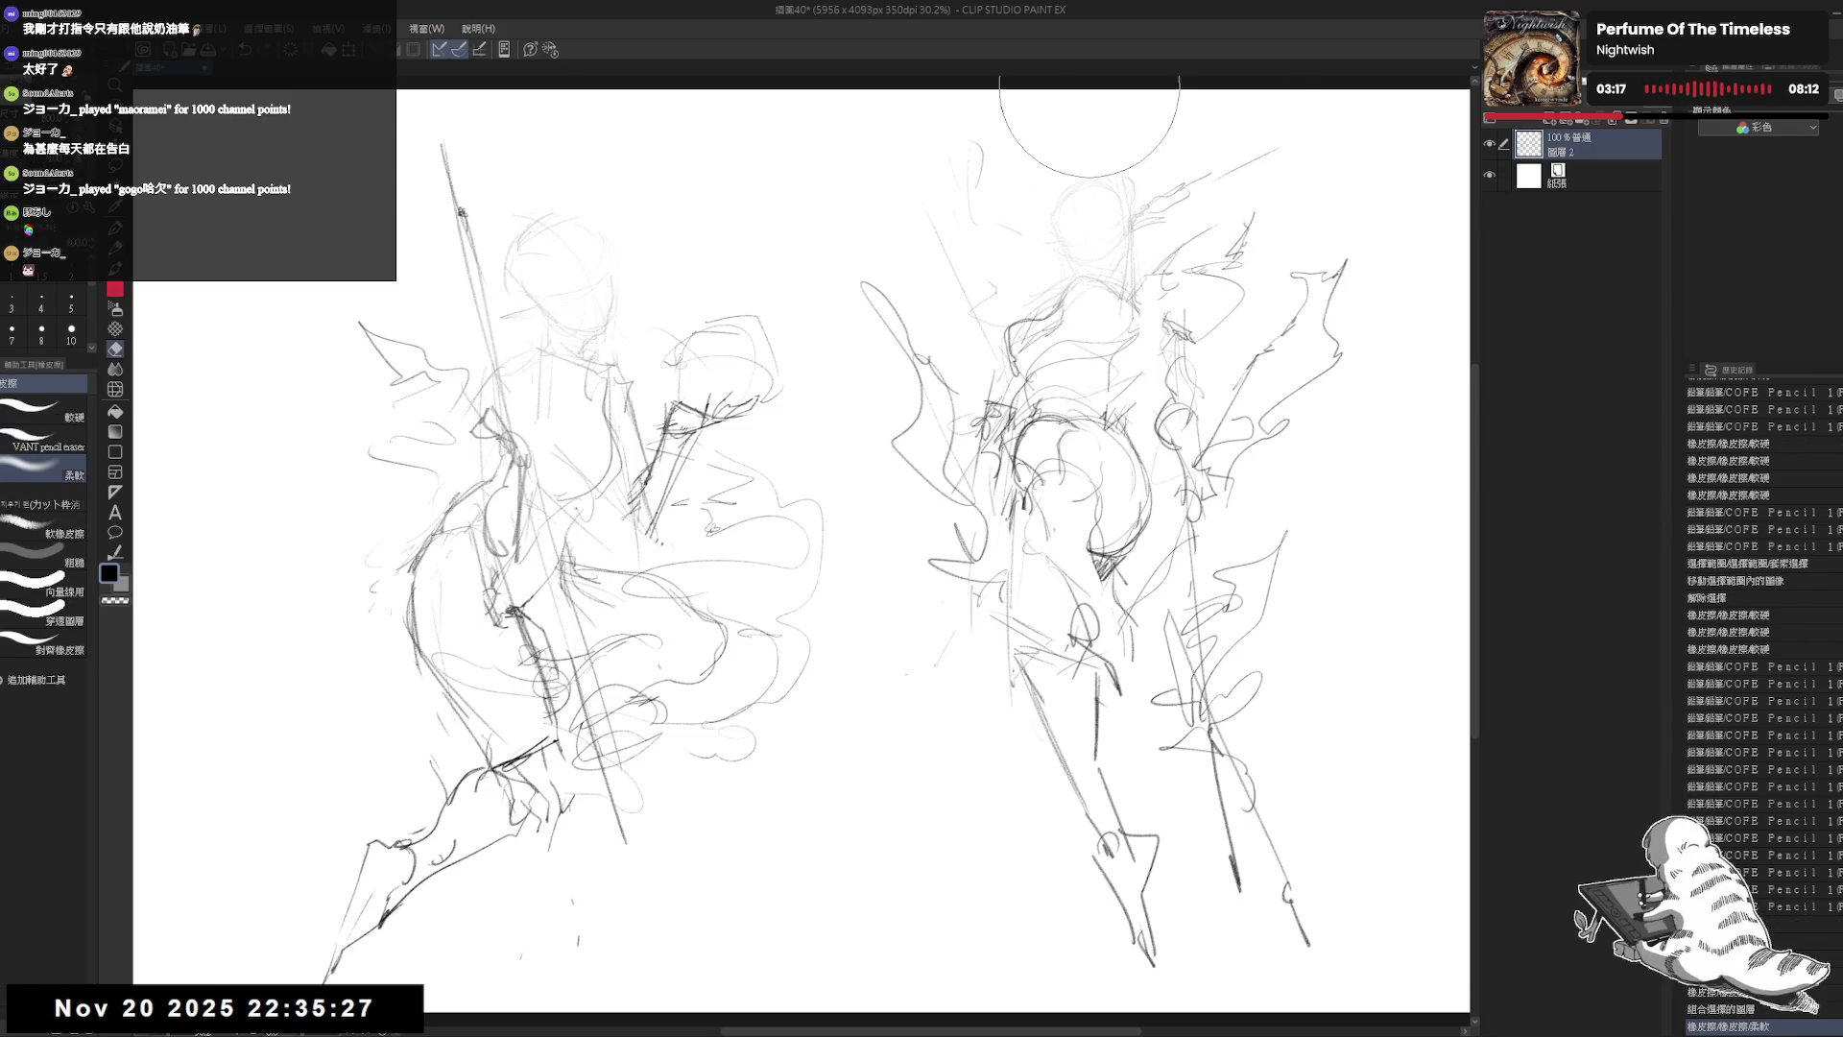
{"action": "key", "text": "p"}
{"action": "left_click_drag", "start_coordinate": [1089, 91], "coordinate": [1170, 132]}
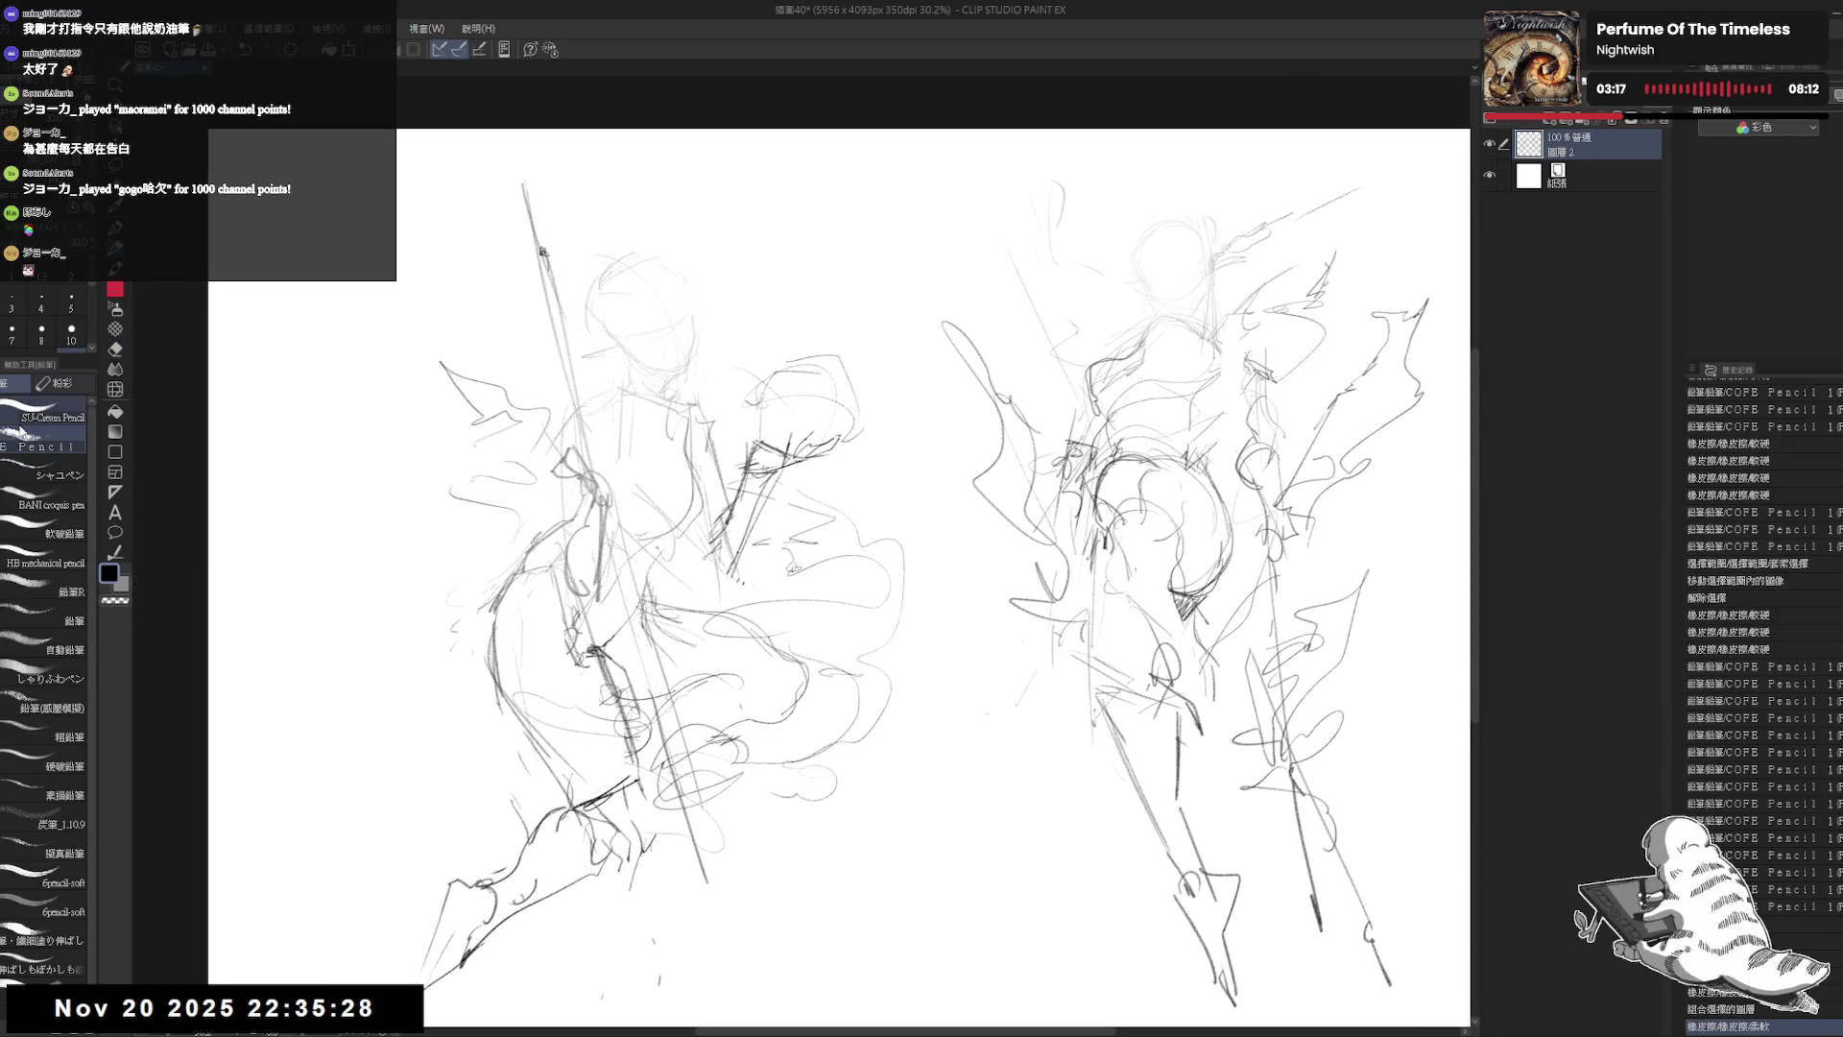
Step: Switch to the SU-Cream Pencil, zoom in on the left face, and sketch dark face strokes, undoing the last
{"action": "left_click", "coordinate": [34, 415]}
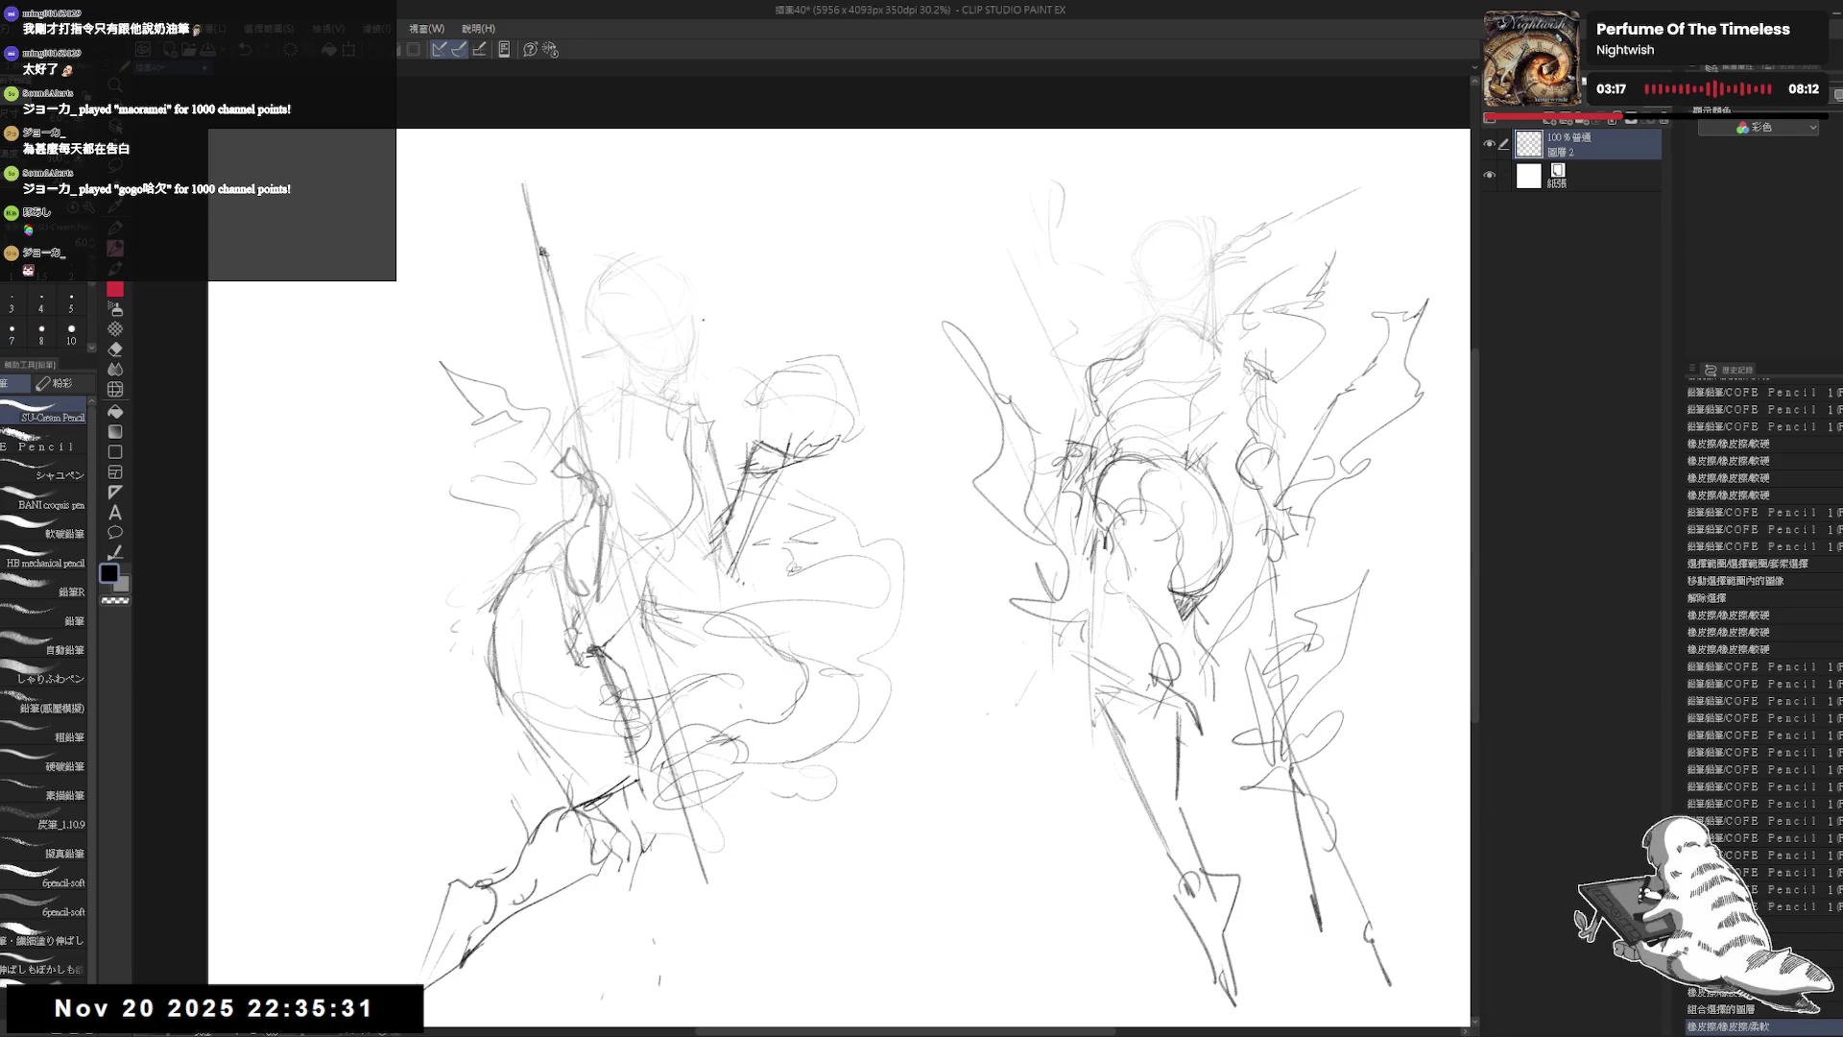
{"action": "left_click_drag", "start_coordinate": [684, 278], "coordinate": [725, 402]}
{"action": "left_click", "coordinate": [709, 323]}
{"action": "left_click_drag", "start_coordinate": [669, 420], "coordinate": [701, 434]}
{"action": "left_click_drag", "start_coordinate": [650, 425], "coordinate": [703, 441]}
{"action": "key", "text": "ctrl+z"}
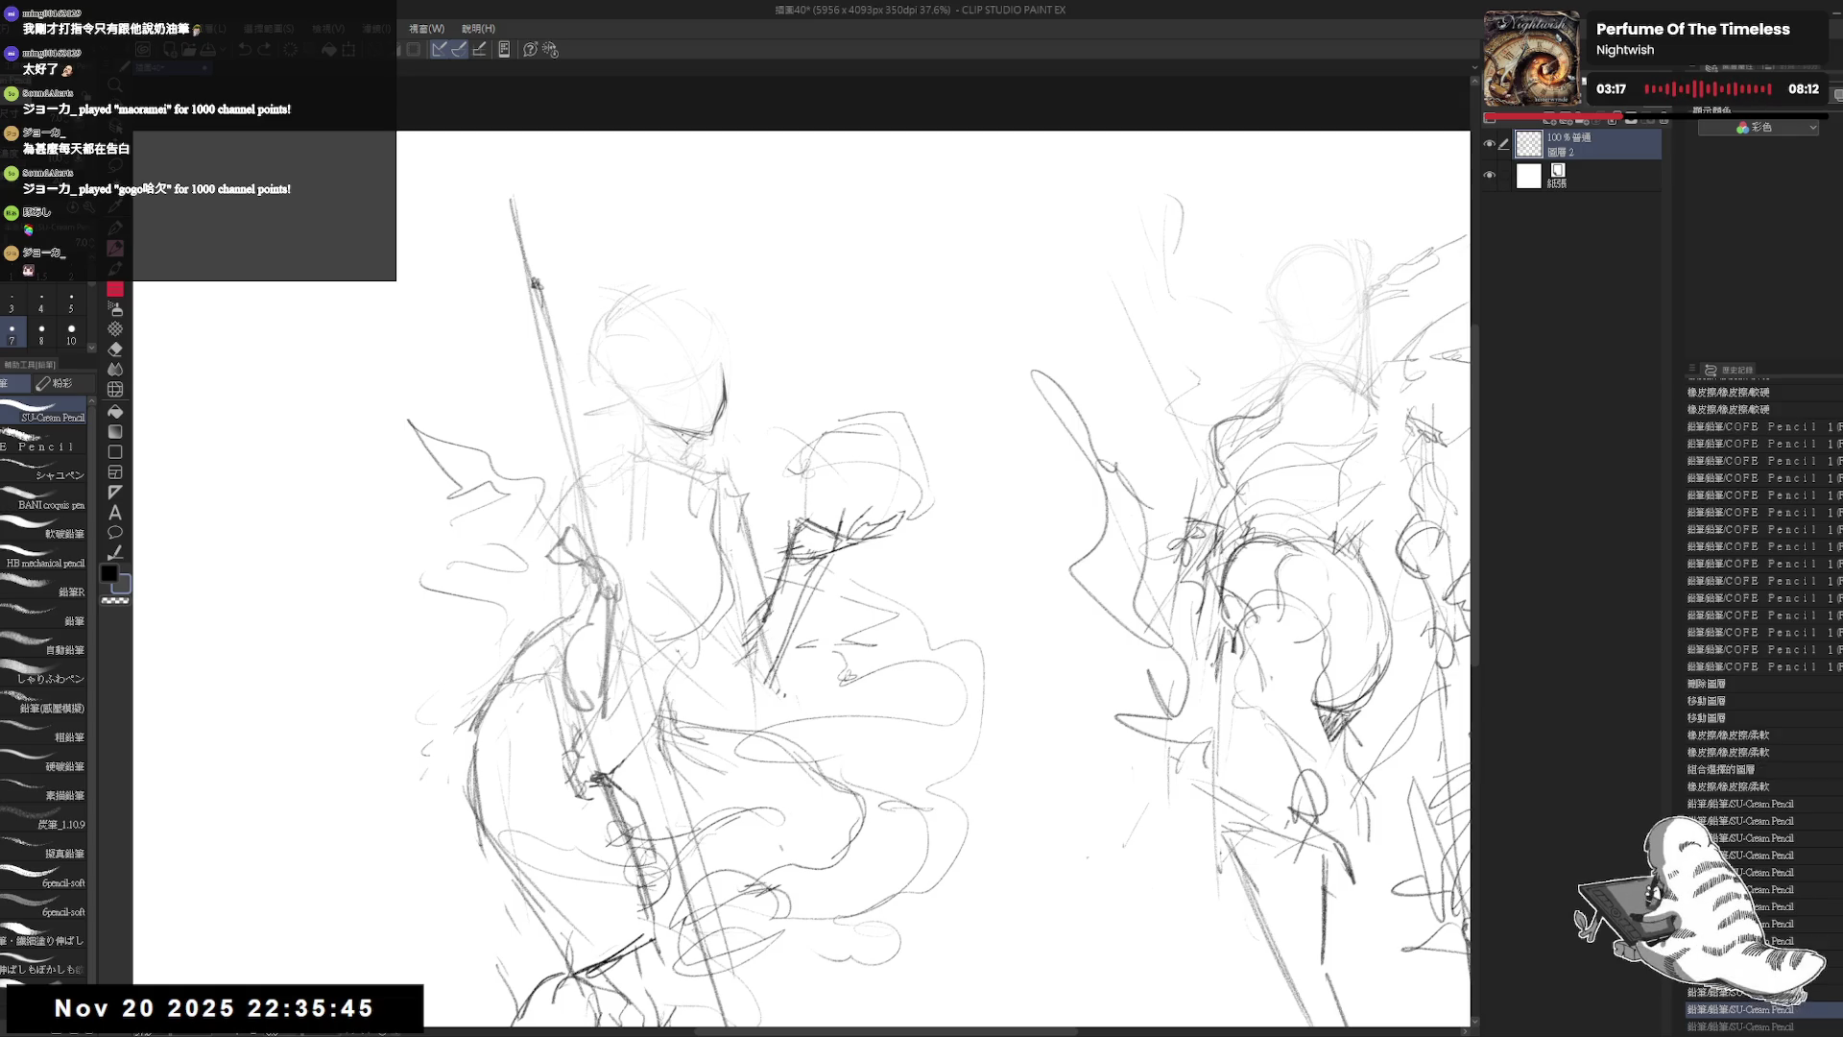
Step: Draw dark repeated strokes along the left figure's jaw and chin
{"action": "left_click_drag", "start_coordinate": [656, 429], "coordinate": [694, 439]}
{"action": "left_click_drag", "start_coordinate": [659, 430], "coordinate": [689, 443]}
{"action": "left_click_drag", "start_coordinate": [661, 432], "coordinate": [691, 444]}
{"action": "mouse_move", "coordinate": [657, 433]}
{"action": "left_mouse_down"}
{"action": "mouse_move", "coordinate": [694, 446]}
{"action": "mouse_move", "coordinate": [626, 408]}
{"action": "left_mouse_up"}
{"action": "scroll", "coordinate": [626, 407], "scroll_direction": "down", "scroll_amount": 2}
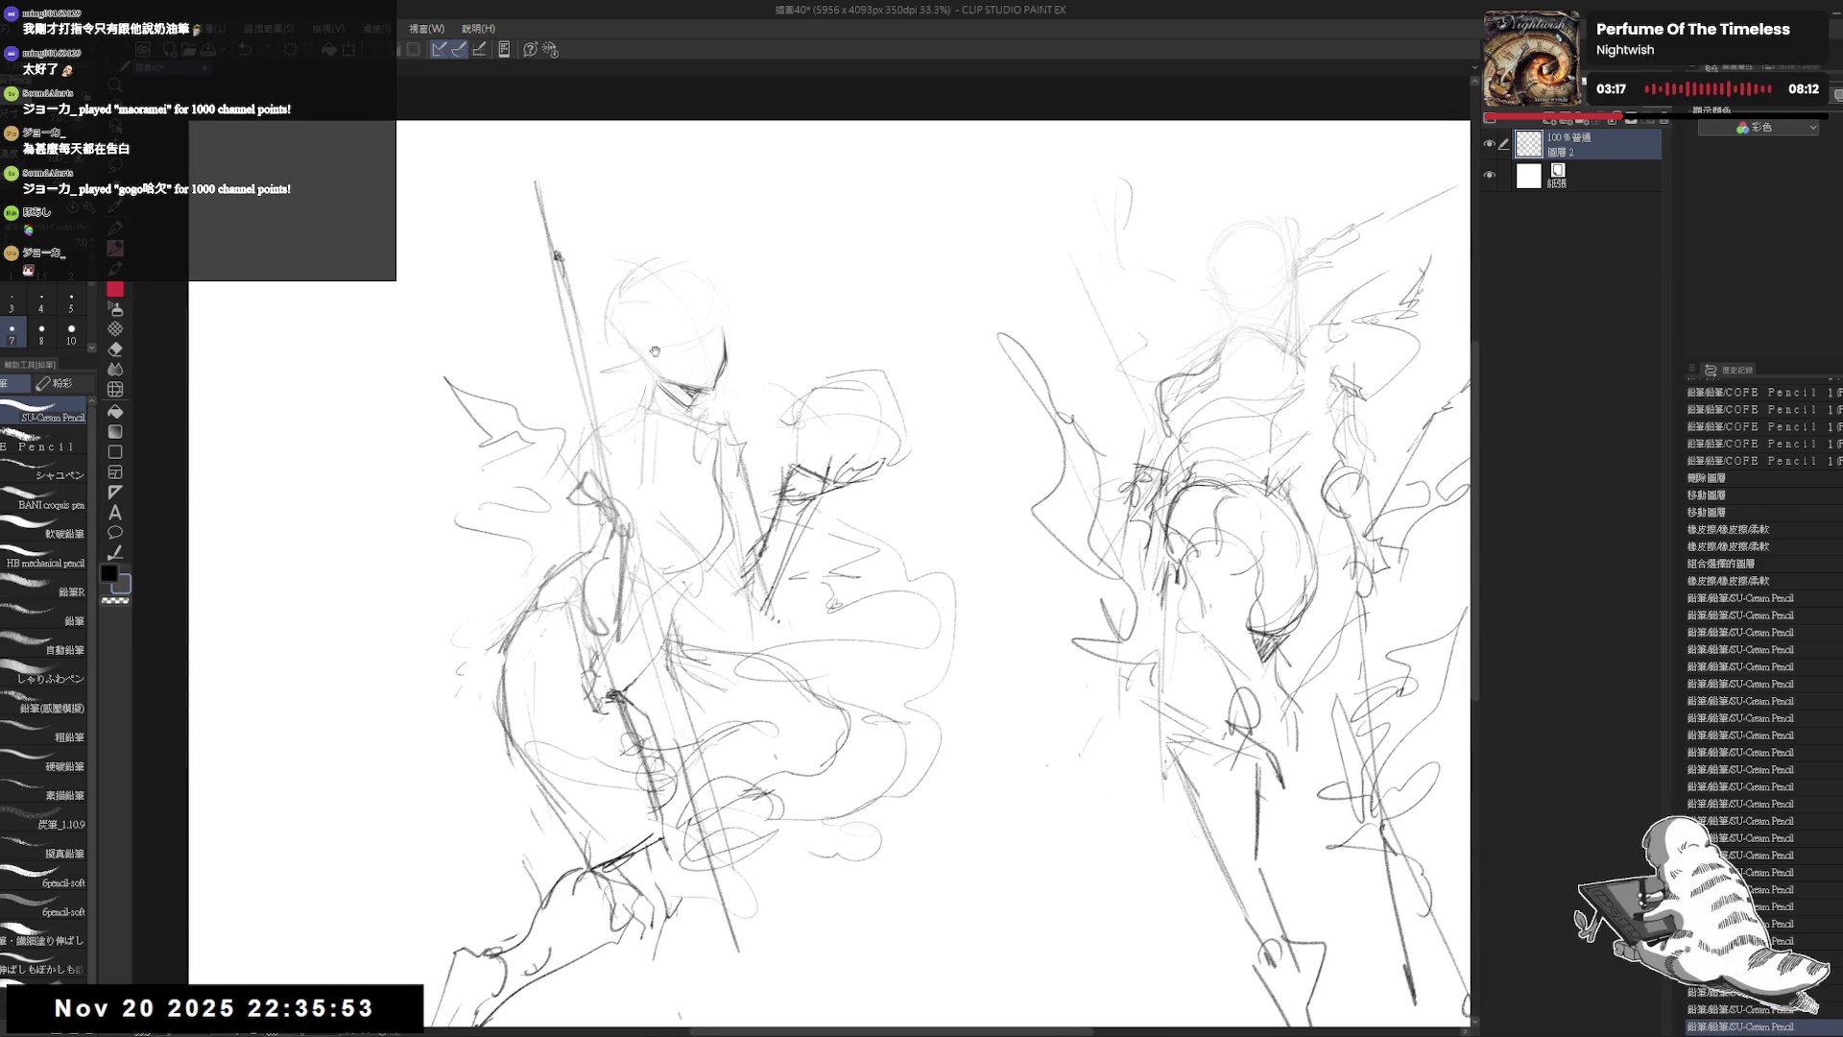
{"action": "left_click_drag", "start_coordinate": [672, 354], "coordinate": [694, 408]}
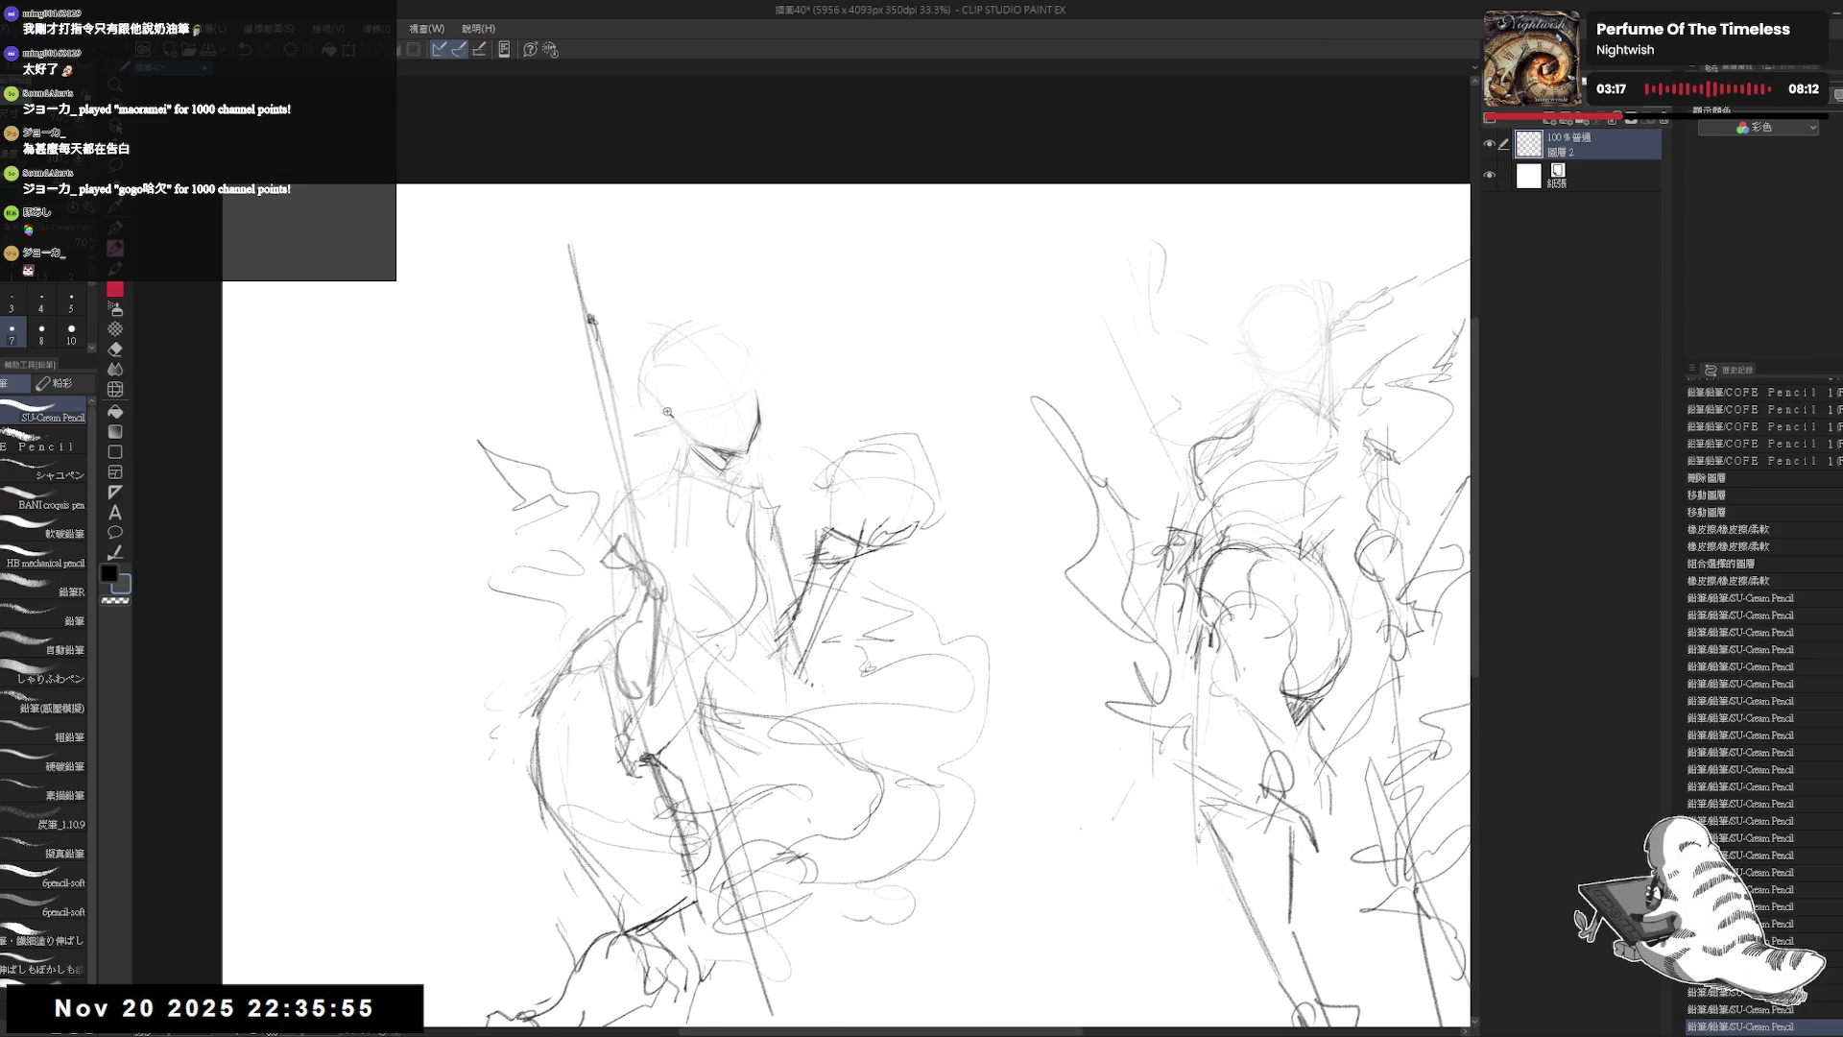
{"action": "scroll", "coordinate": [708, 359], "scroll_direction": "up", "scroll_amount": 2}
Step: Shrink the eraser from 130 to 60 and erase a spot on the left face
{"action": "key", "text": "e"}
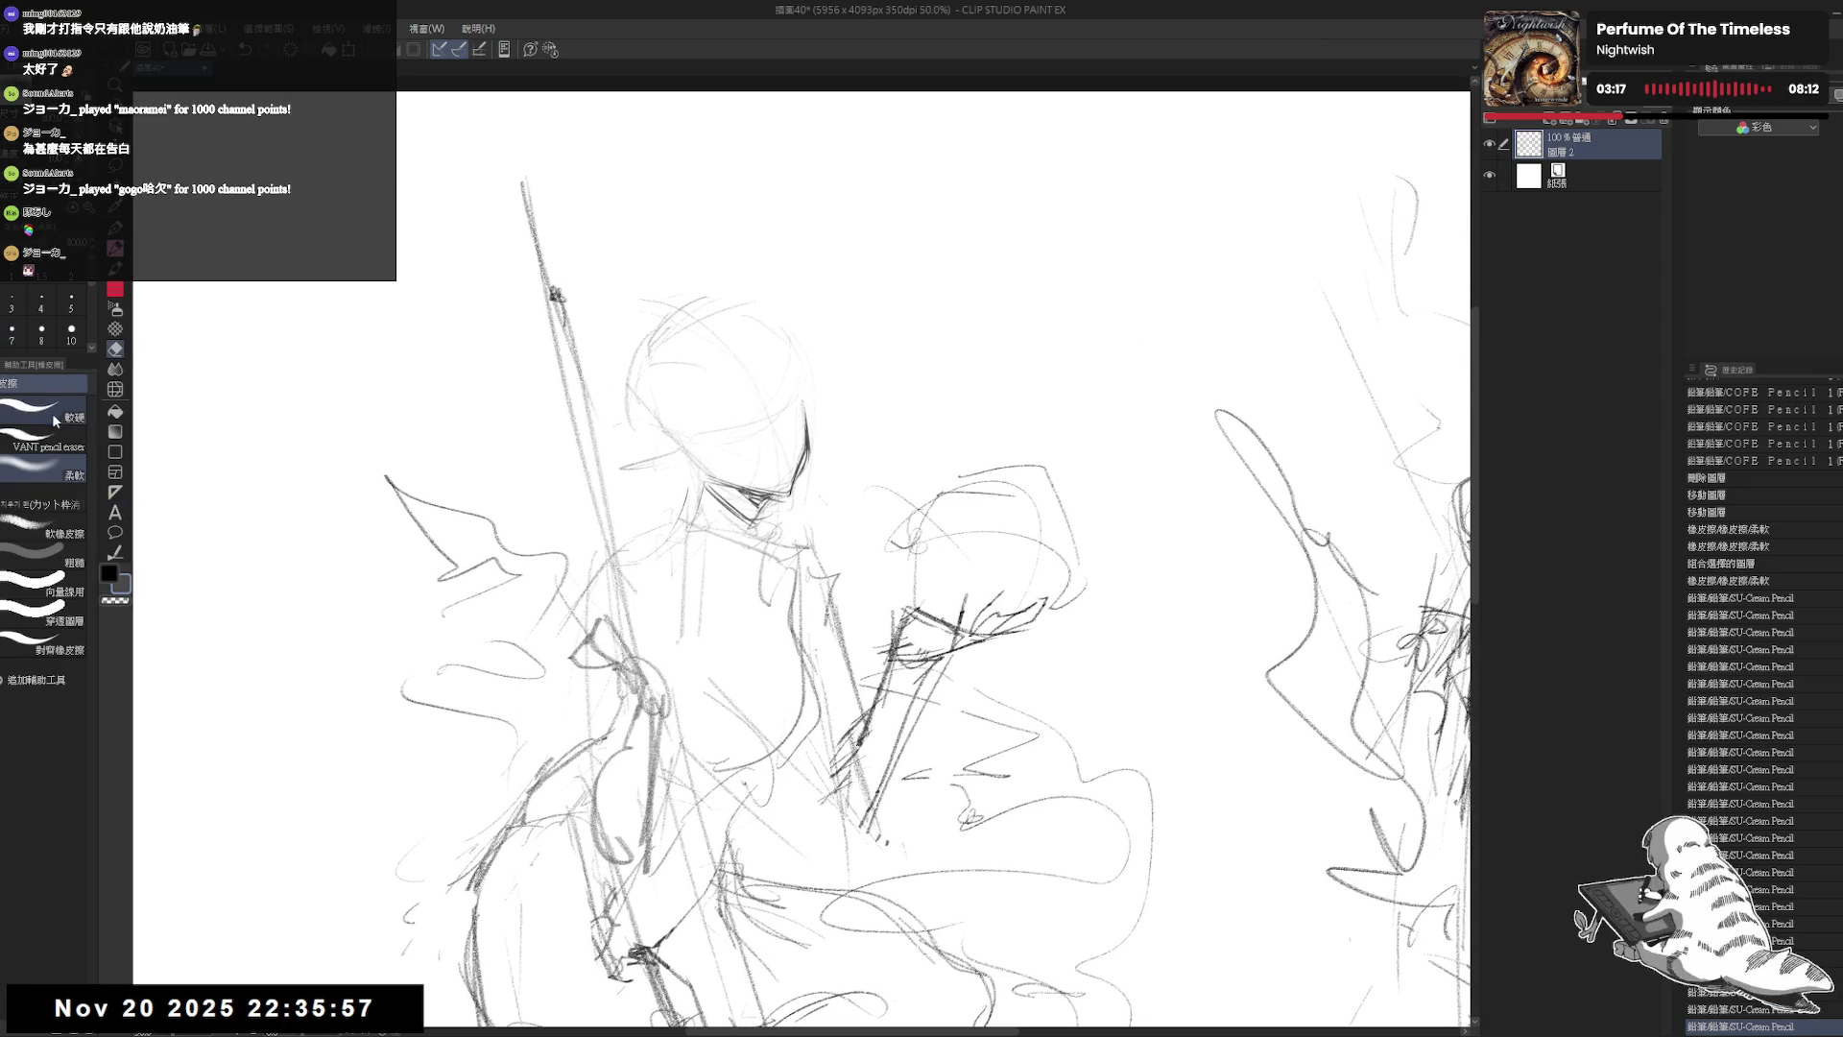
{"action": "key", "text": "bracketleft"}
{"action": "key", "text": "bracketleft"}
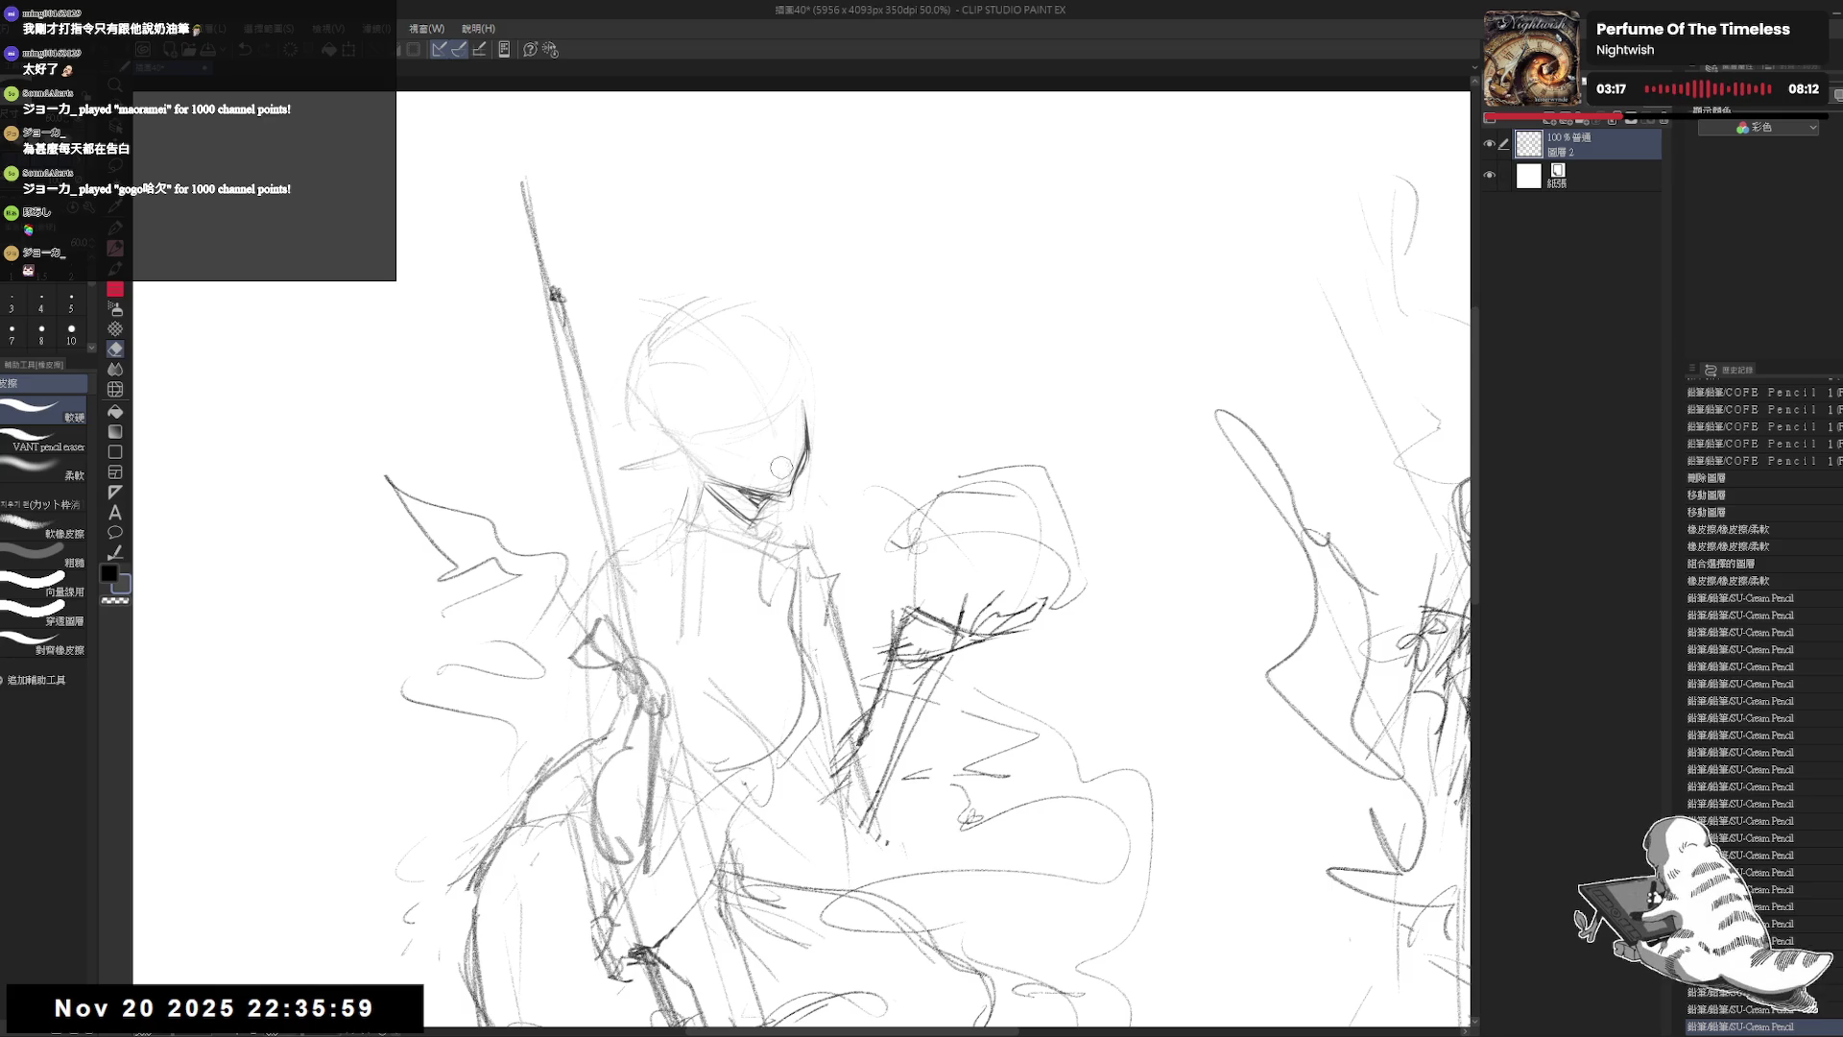
{"action": "left_click", "coordinate": [766, 479]}
{"action": "key", "text": "p"}
{"action": "scroll", "coordinate": [766, 479], "scroll_direction": "down", "scroll_amount": 1}
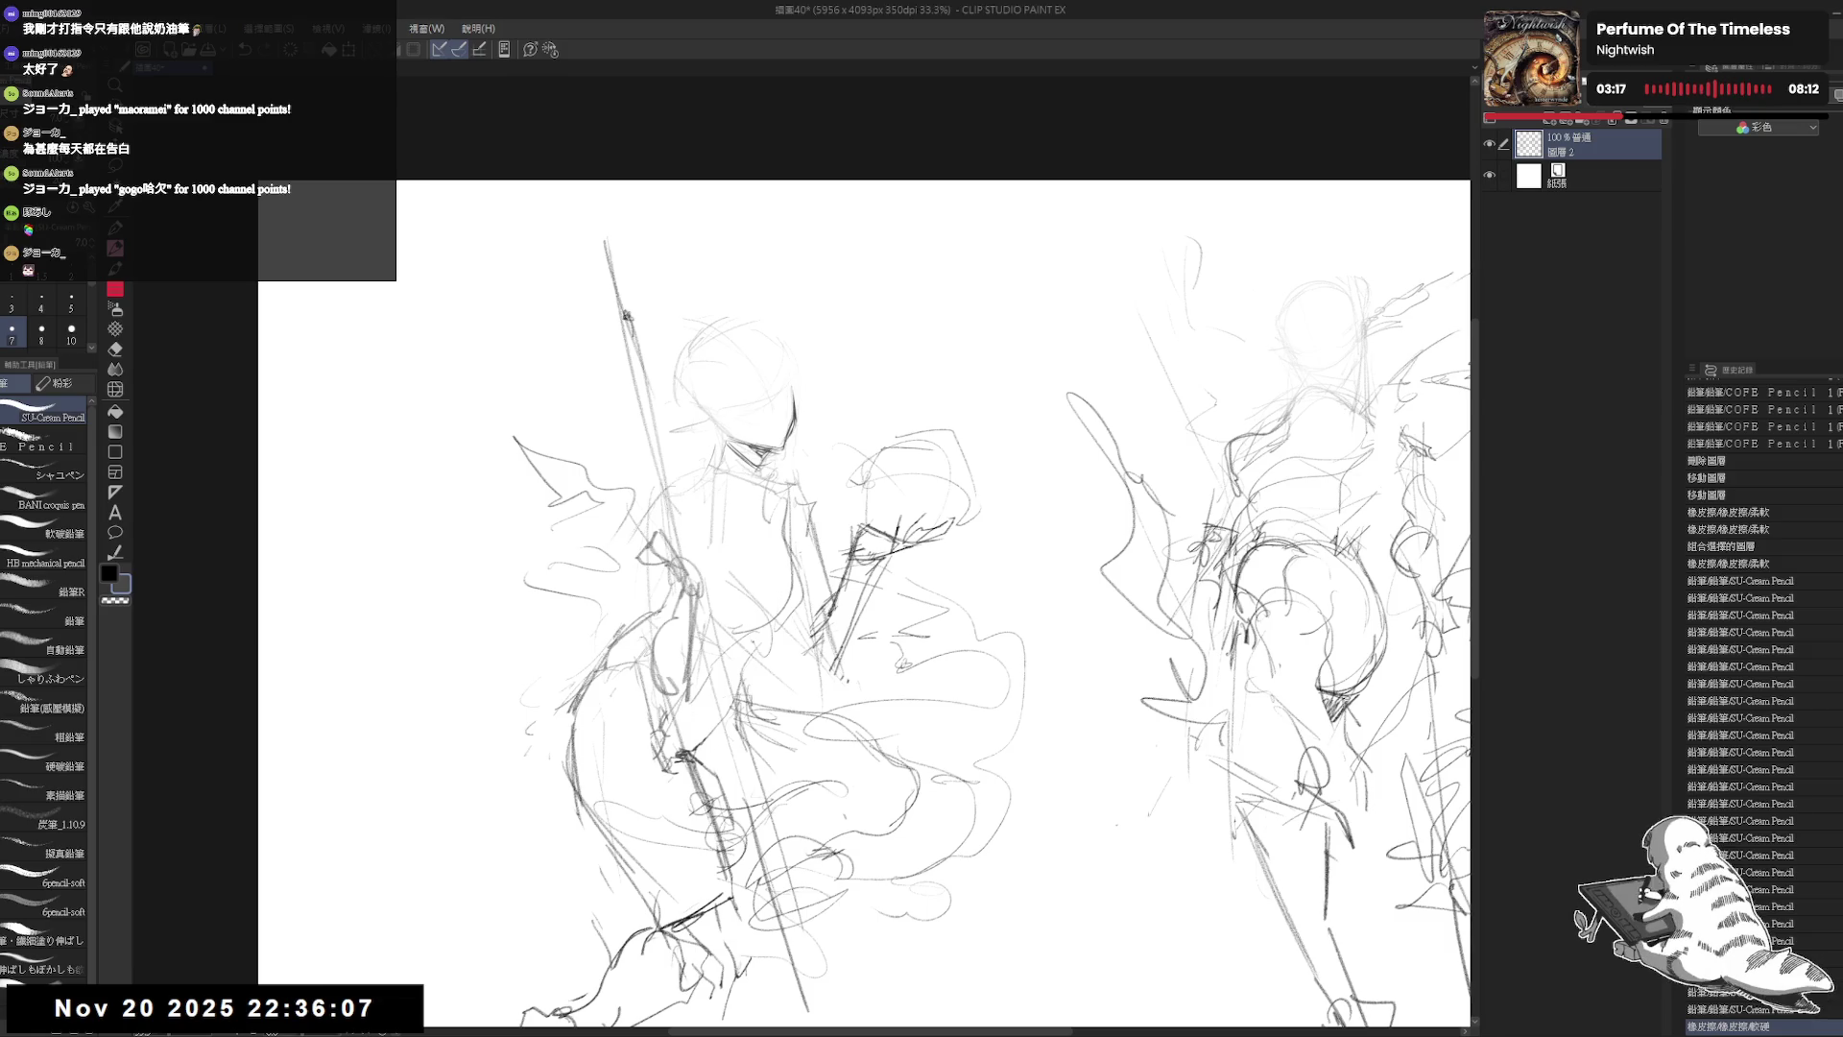
{"action": "scroll", "coordinate": [761, 344], "scroll_direction": "up", "scroll_amount": 2}
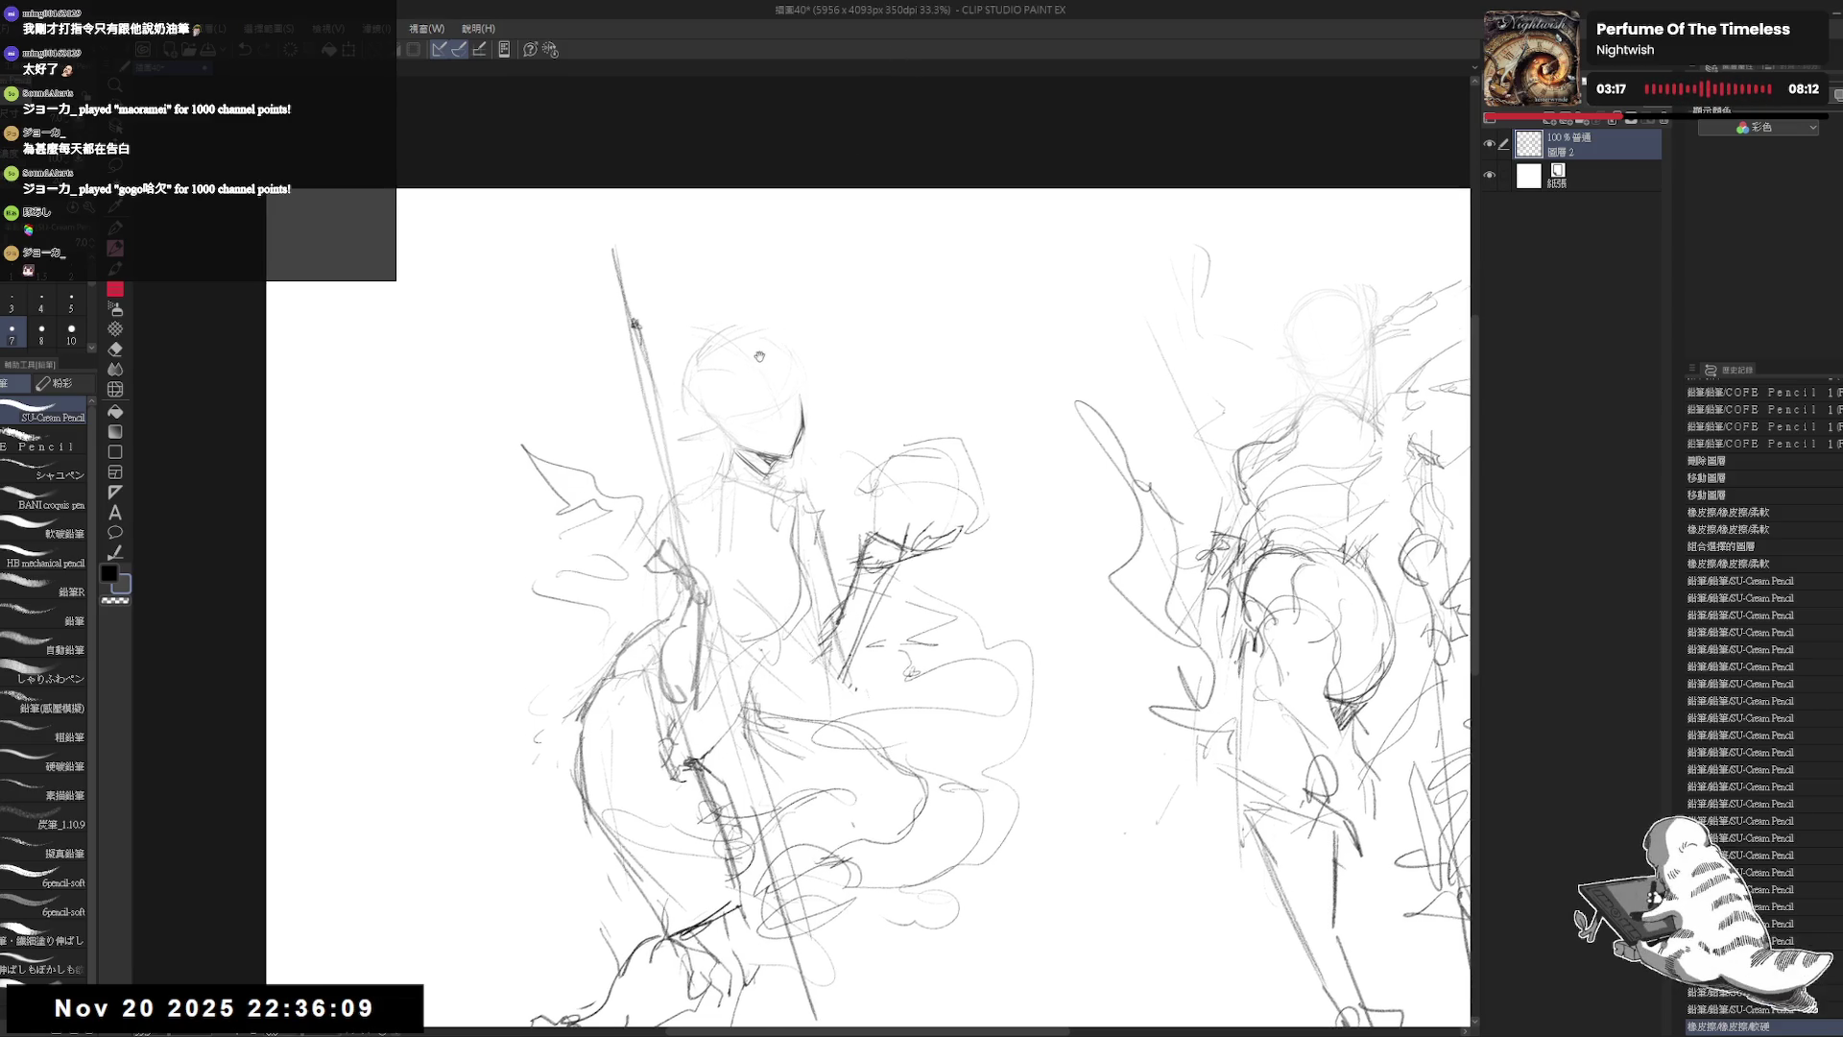
{"action": "key", "text": "e"}
{"action": "key", "text": "p"}
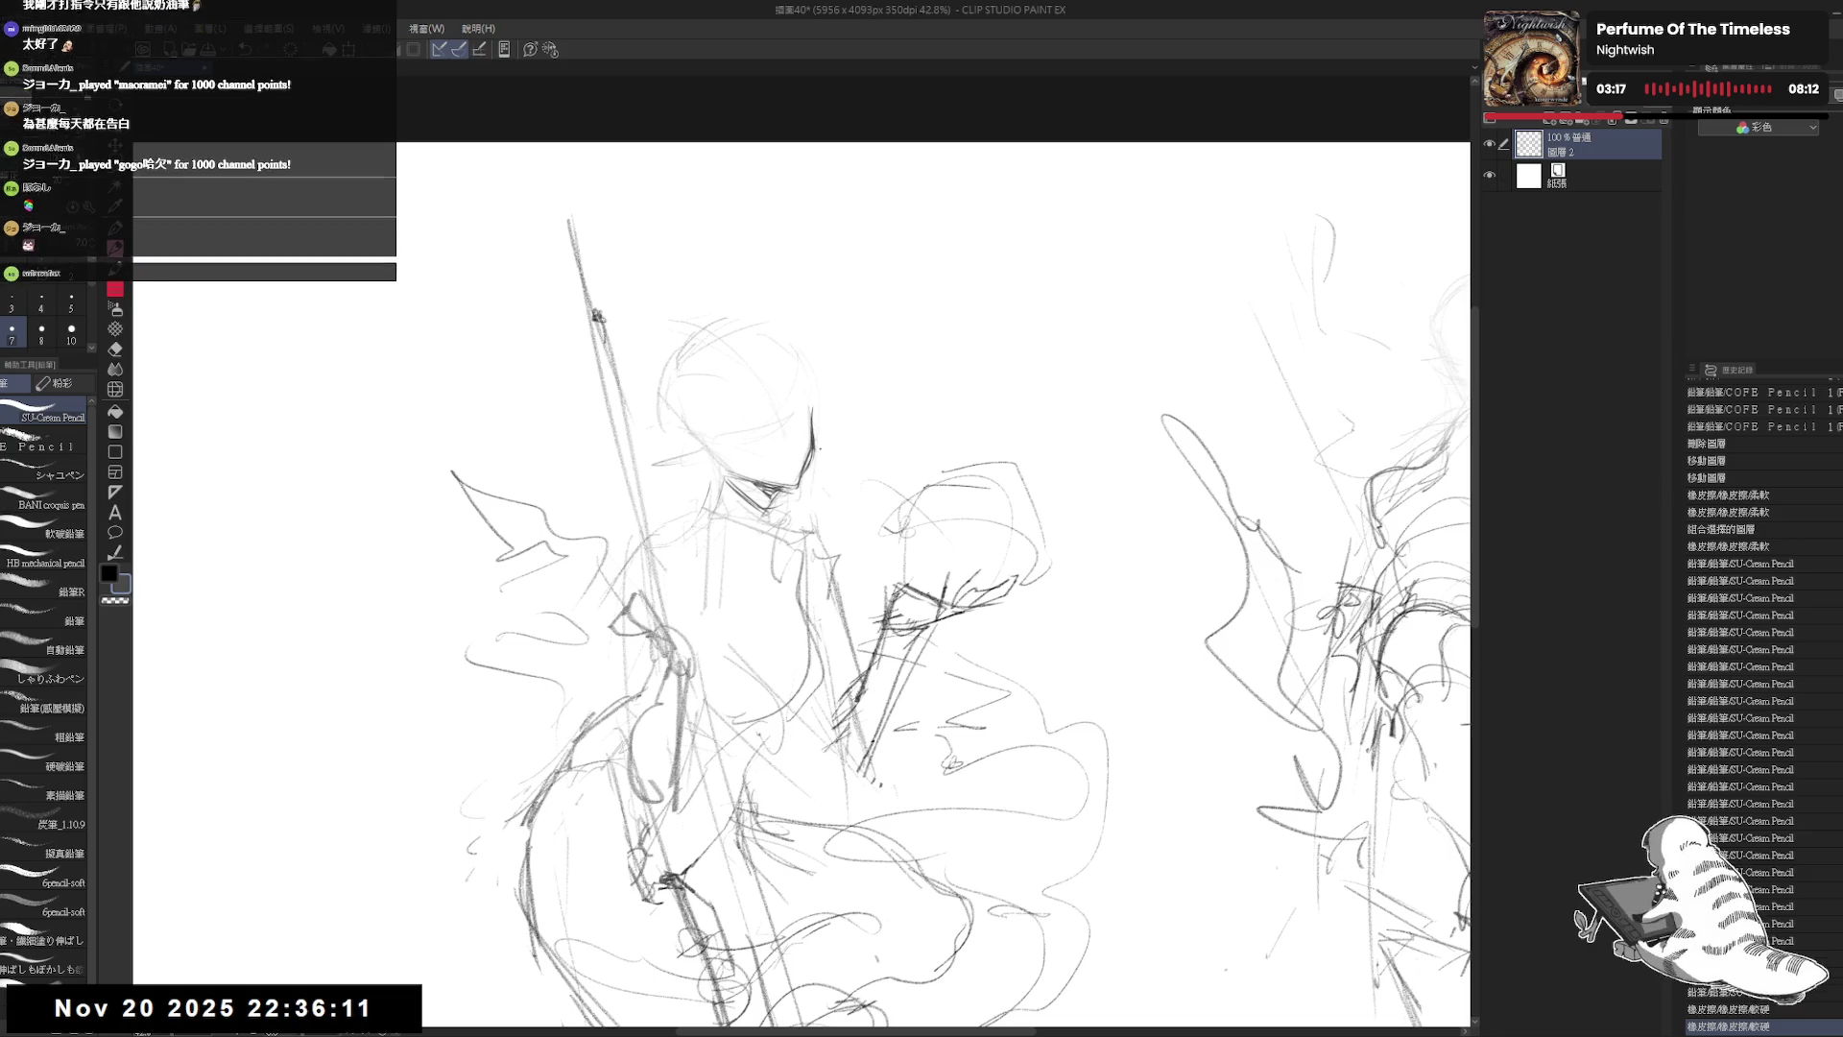
Step: Darken the edge of the left face and erase stray strokes around it
{"action": "left_click_drag", "start_coordinate": [812, 413], "coordinate": [807, 460]}
{"action": "left_click_drag", "start_coordinate": [596, 317], "coordinate": [399, 274]}
{"action": "key", "text": "e"}
{"action": "left_click_drag", "start_coordinate": [620, 375], "coordinate": [600, 423]}
{"action": "key", "text": "p"}
{"action": "left_click_drag", "start_coordinate": [801, 552], "coordinate": [853, 526]}
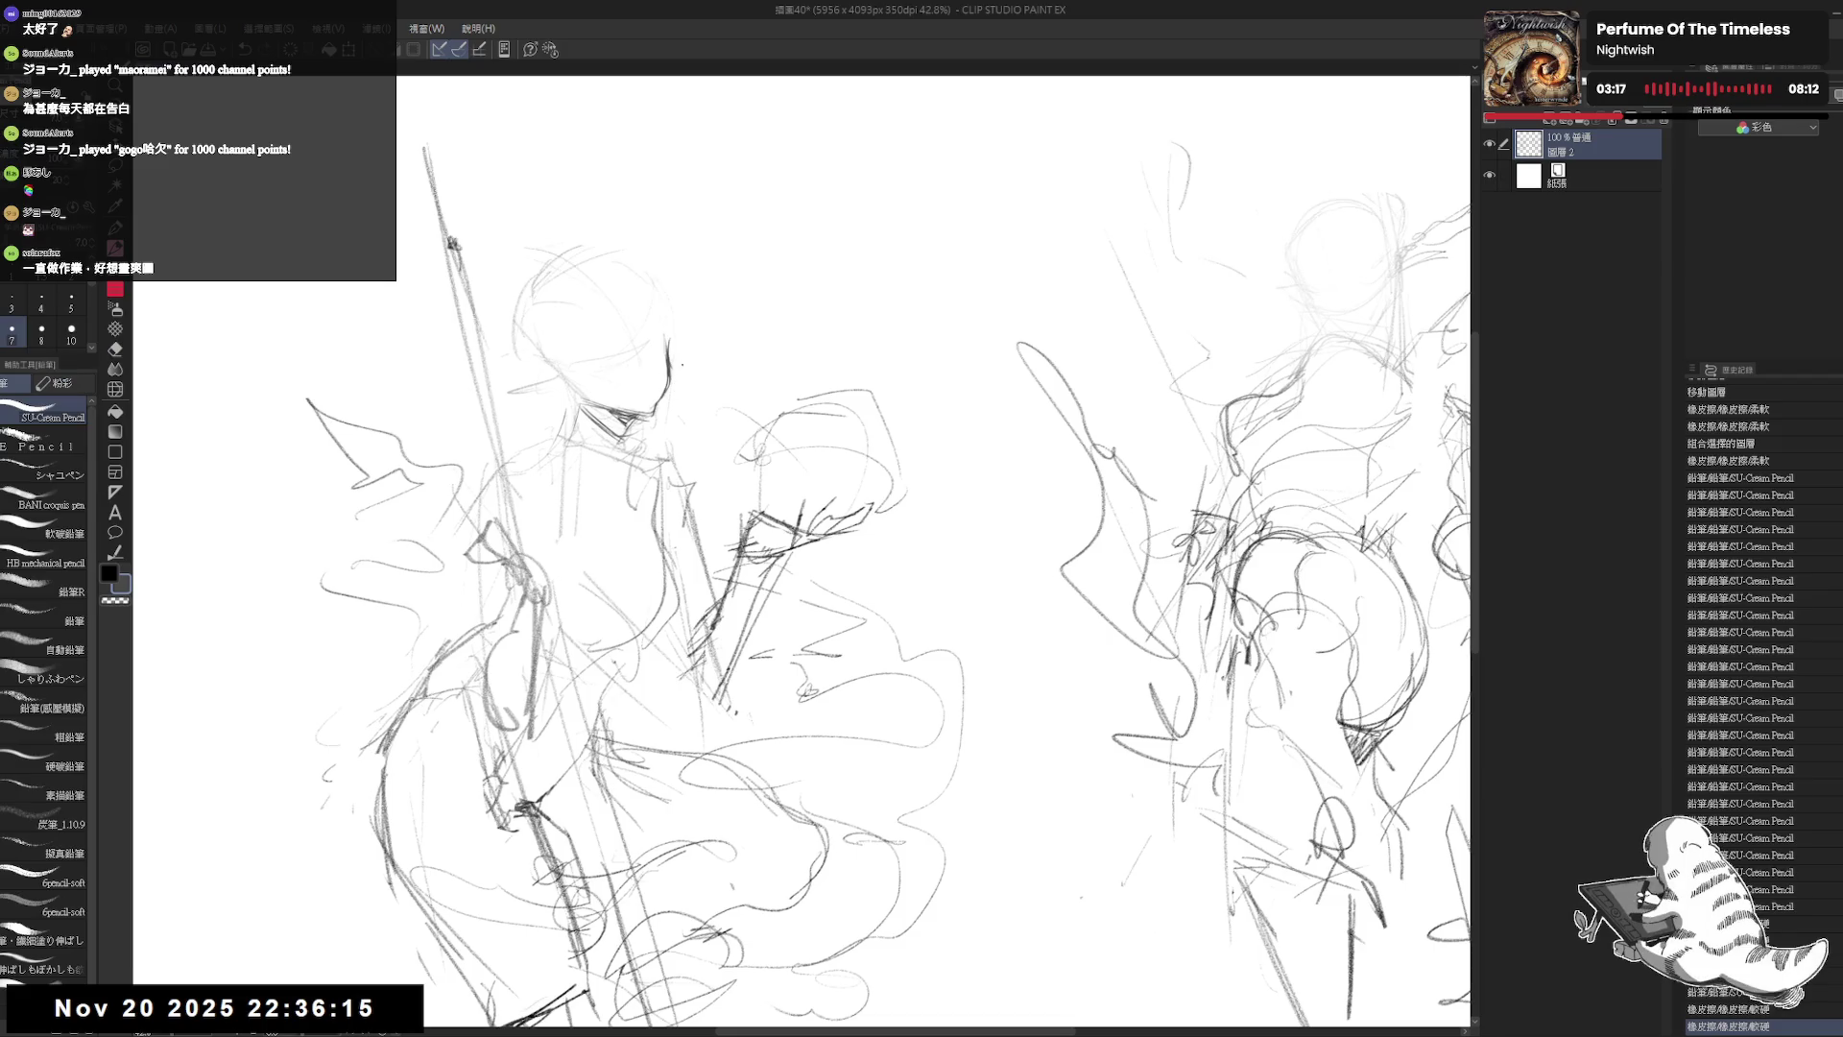
{"action": "mouse_move", "coordinate": [703, 422]}
{"action": "left_mouse_down"}
{"action": "mouse_move", "coordinate": [690, 358]}
{"action": "mouse_move", "coordinate": [853, 394]}
{"action": "mouse_move", "coordinate": [739, 362]}
{"action": "left_mouse_up"}
{"action": "scroll", "coordinate": [740, 361], "scroll_direction": "down", "scroll_amount": 3}
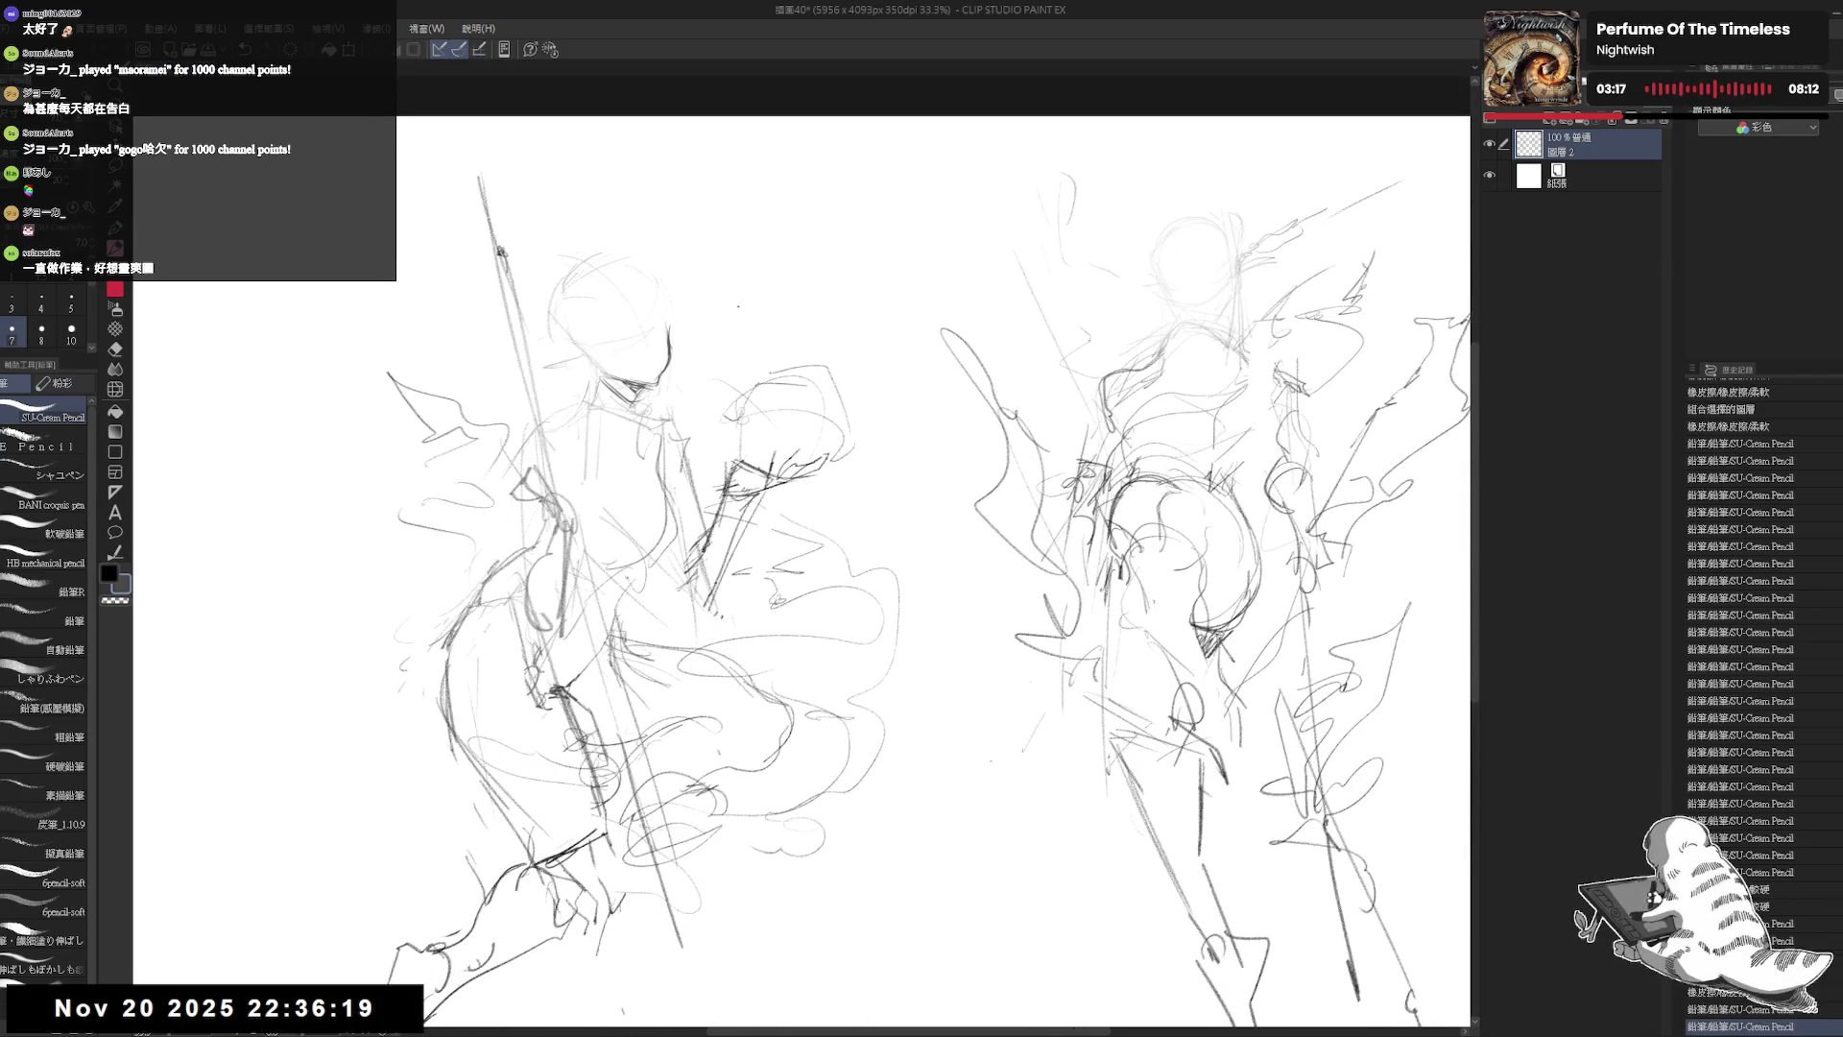
{"action": "scroll", "coordinate": [757, 341], "scroll_direction": "up", "scroll_amount": 2}
{"action": "mouse_move", "coordinate": [653, 402]}
{"action": "left_mouse_down"}
{"action": "mouse_move", "coordinate": [687, 390]}
{"action": "mouse_move", "coordinate": [699, 432]}
{"action": "left_mouse_up"}
Step: Lighten part of the chin line and add small pencil marks along the top of the face
{"action": "key", "text": "e"}
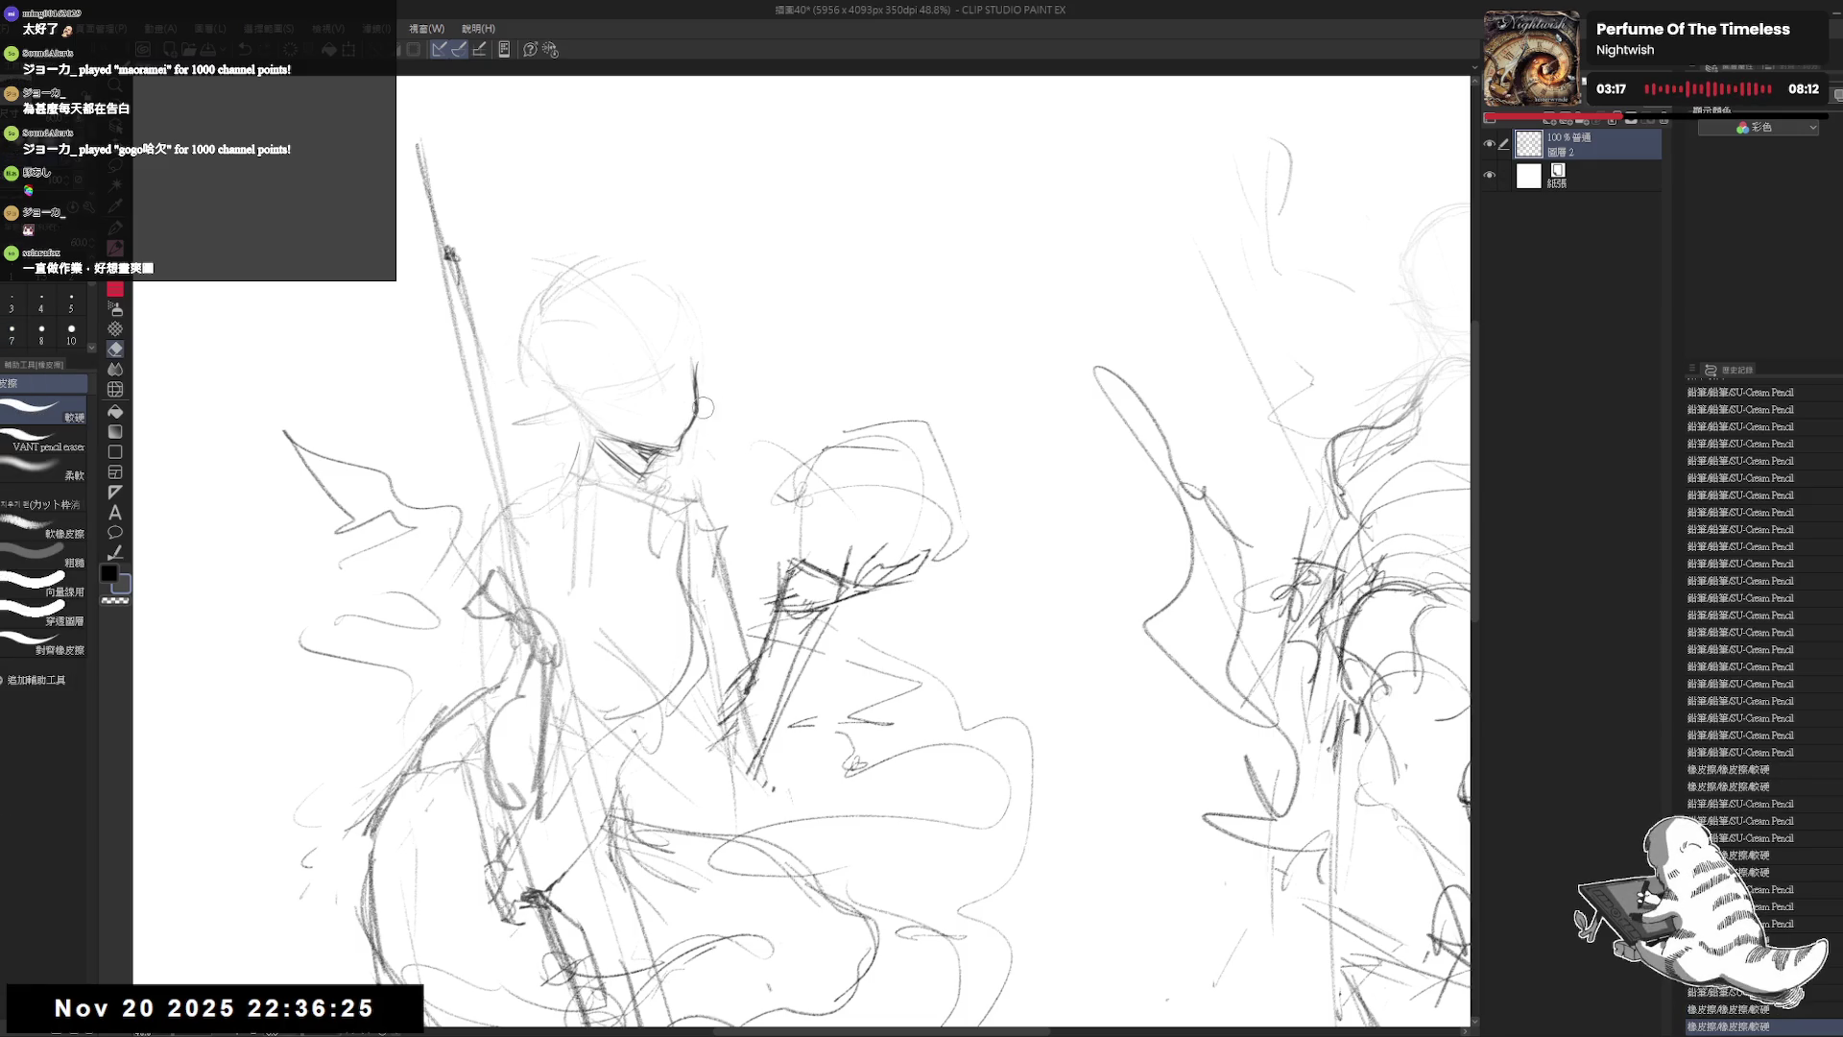
{"action": "key", "text": "p"}
{"action": "left_click", "coordinate": [640, 421]}
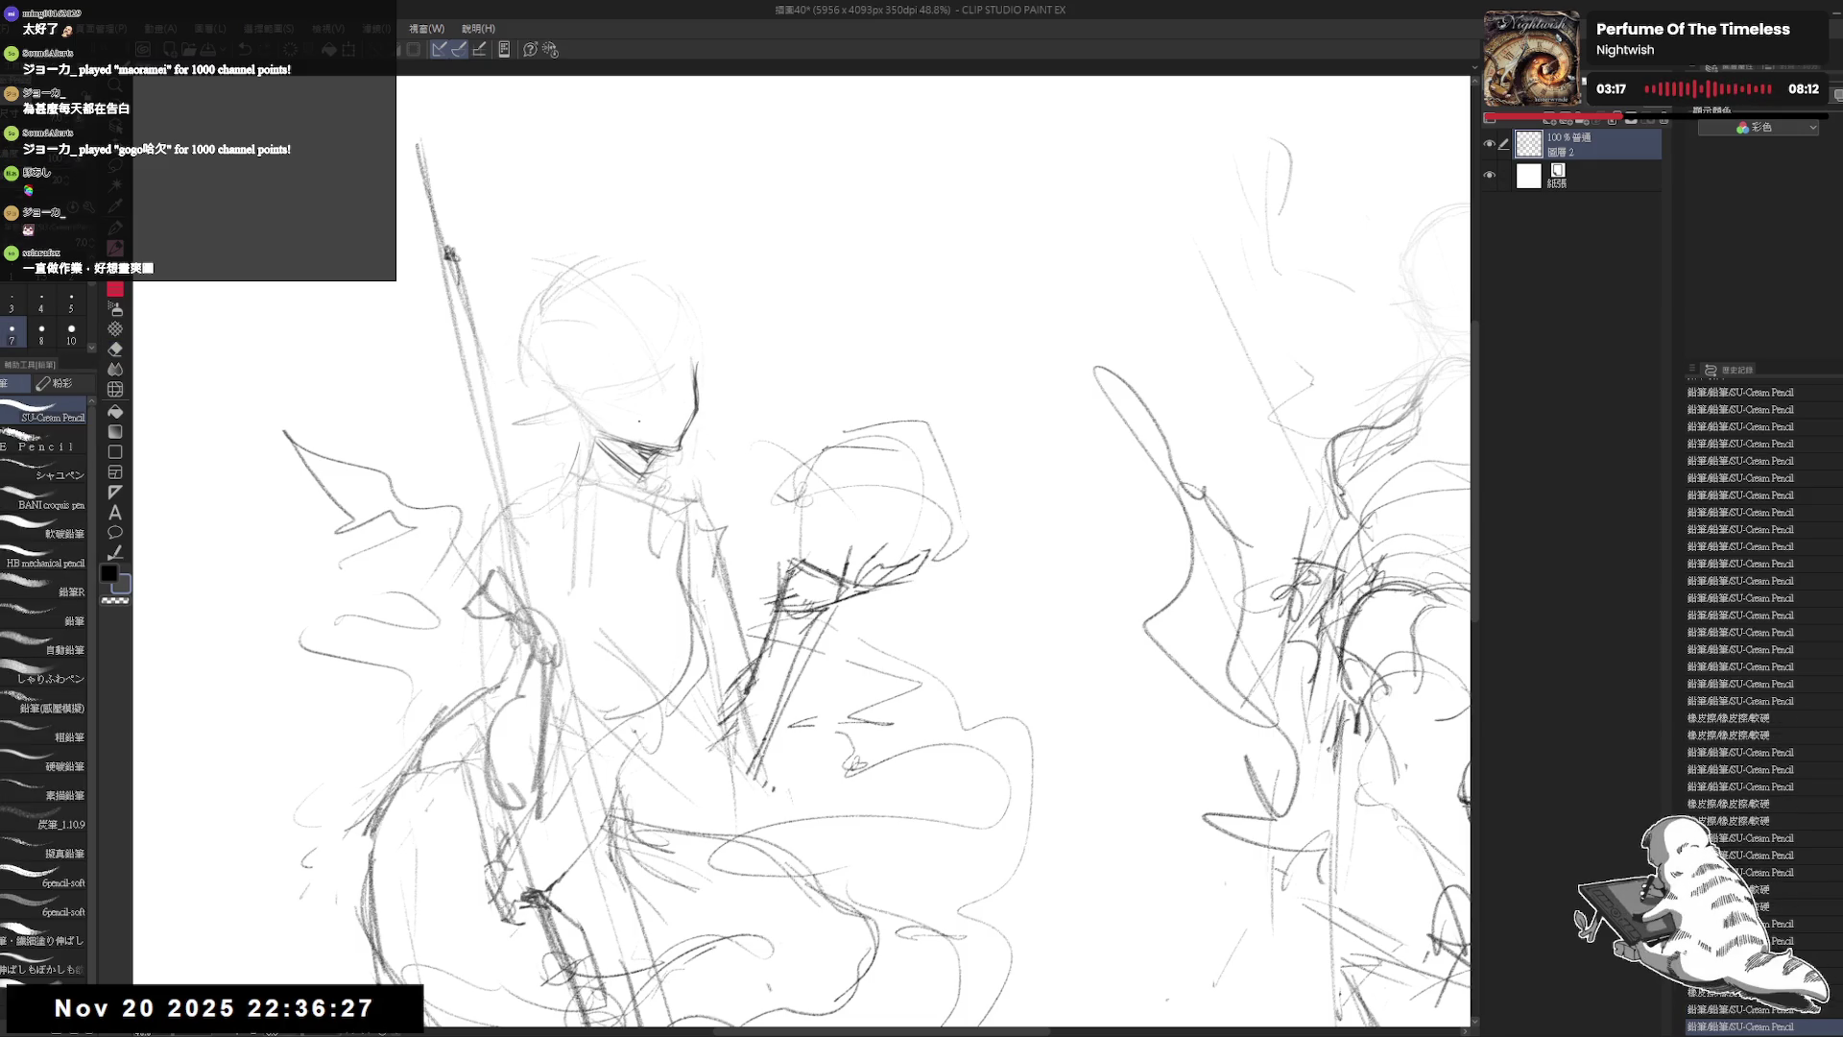
{"action": "left_click", "coordinate": [677, 360]}
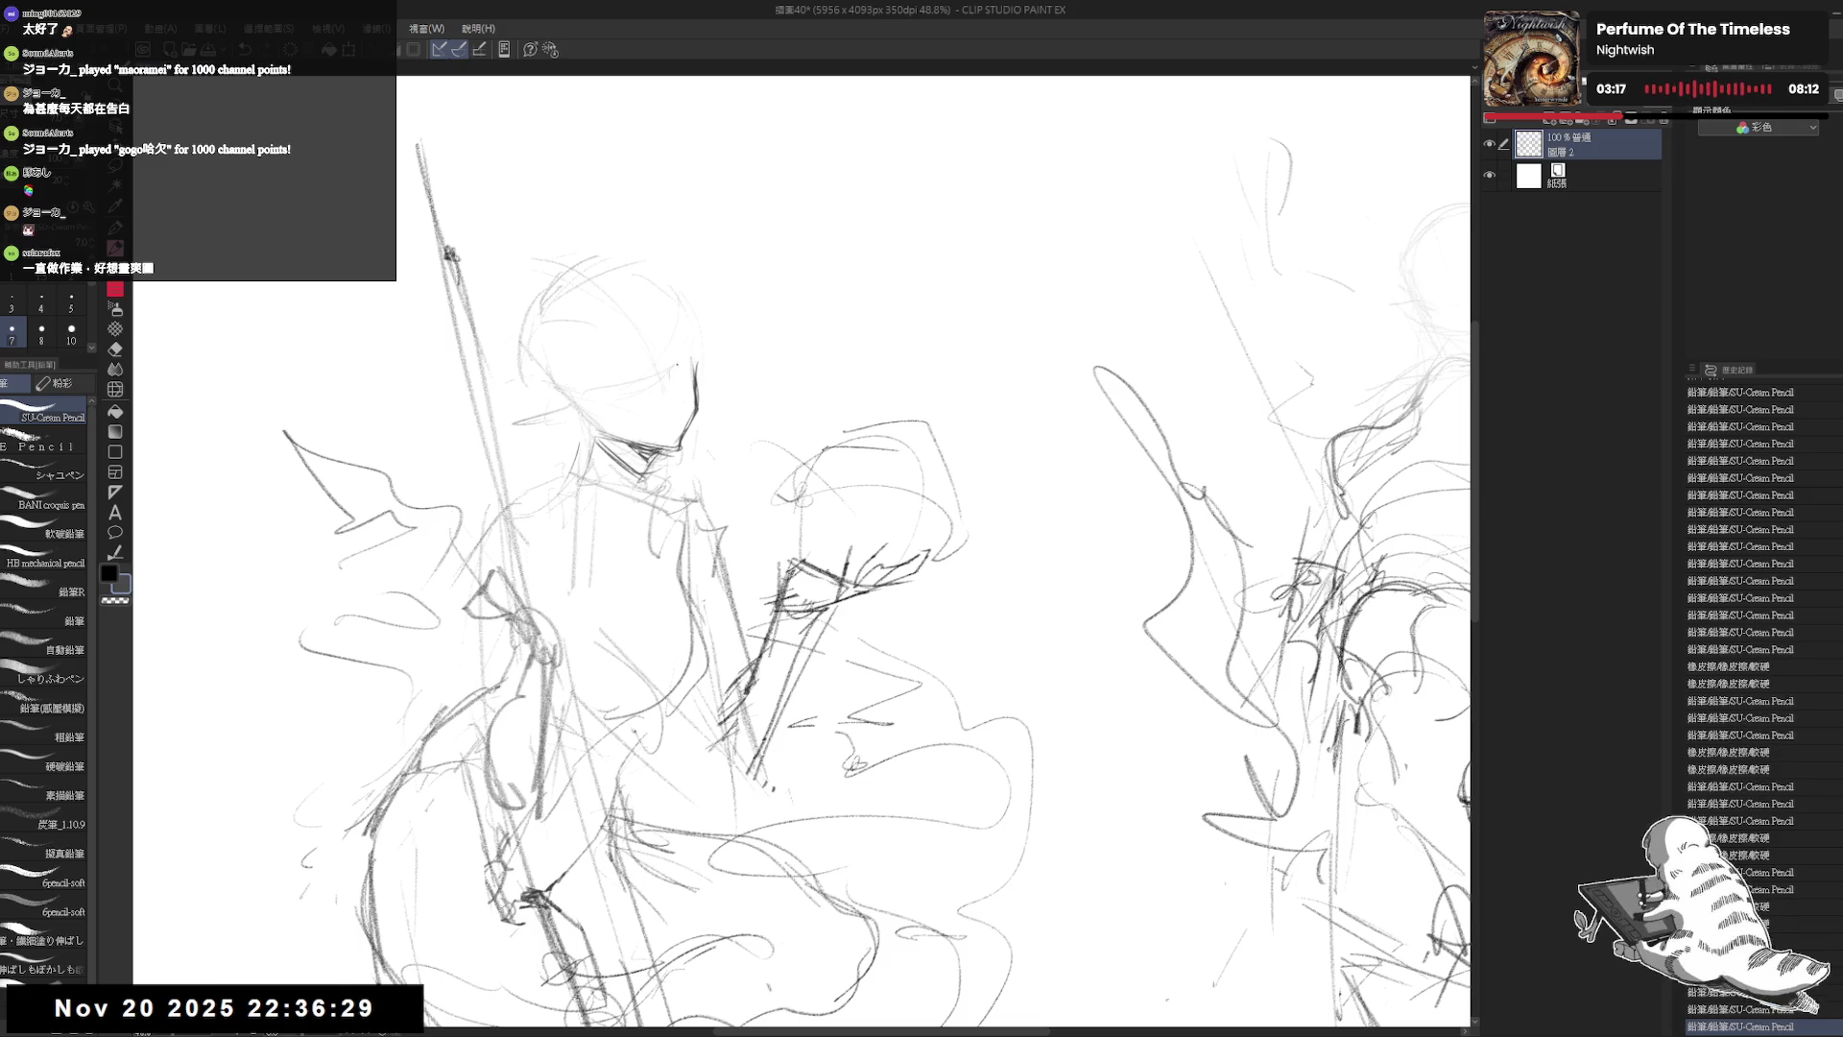
{"action": "left_click", "coordinate": [680, 357]}
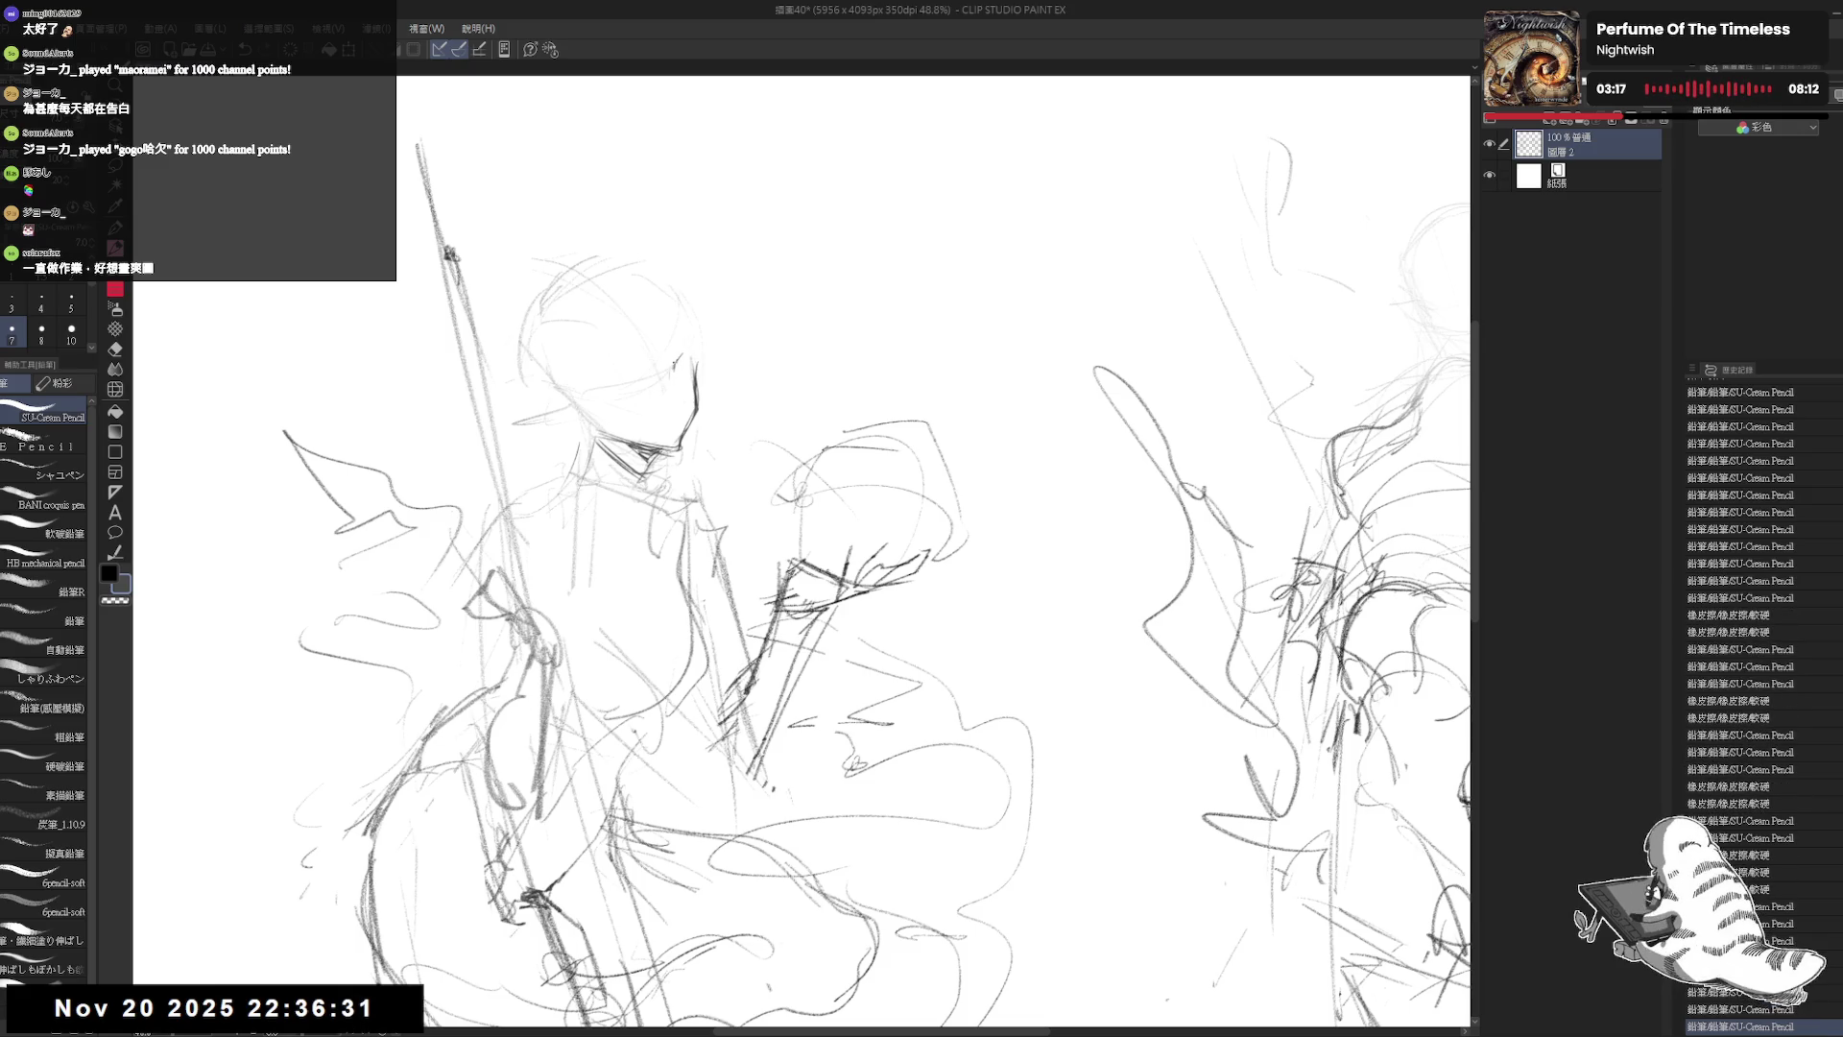
{"action": "left_click", "coordinate": [679, 355]}
{"action": "left_click", "coordinate": [680, 354]}
{"action": "left_click", "coordinate": [682, 350]}
{"action": "left_click", "coordinate": [682, 348]}
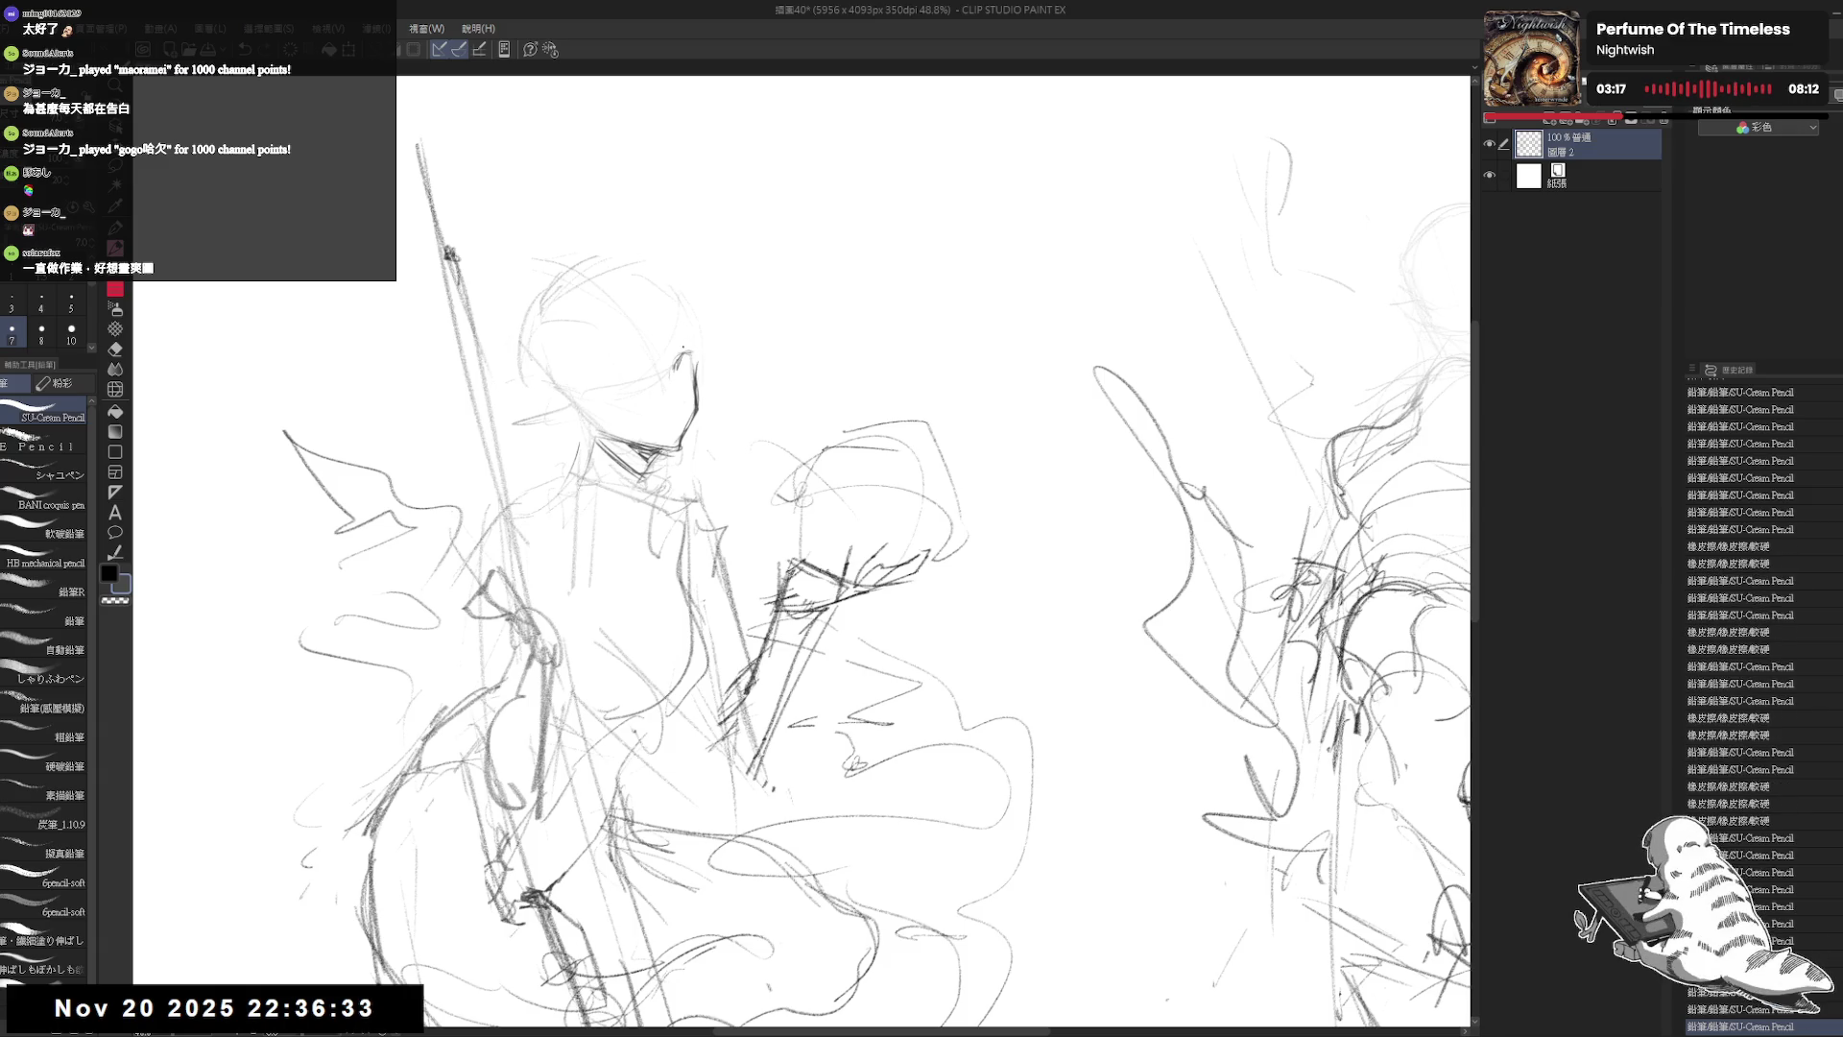
{"action": "left_click", "coordinate": [683, 351]}
{"action": "left_click", "coordinate": [684, 354]}
{"action": "left_click", "coordinate": [685, 356]}
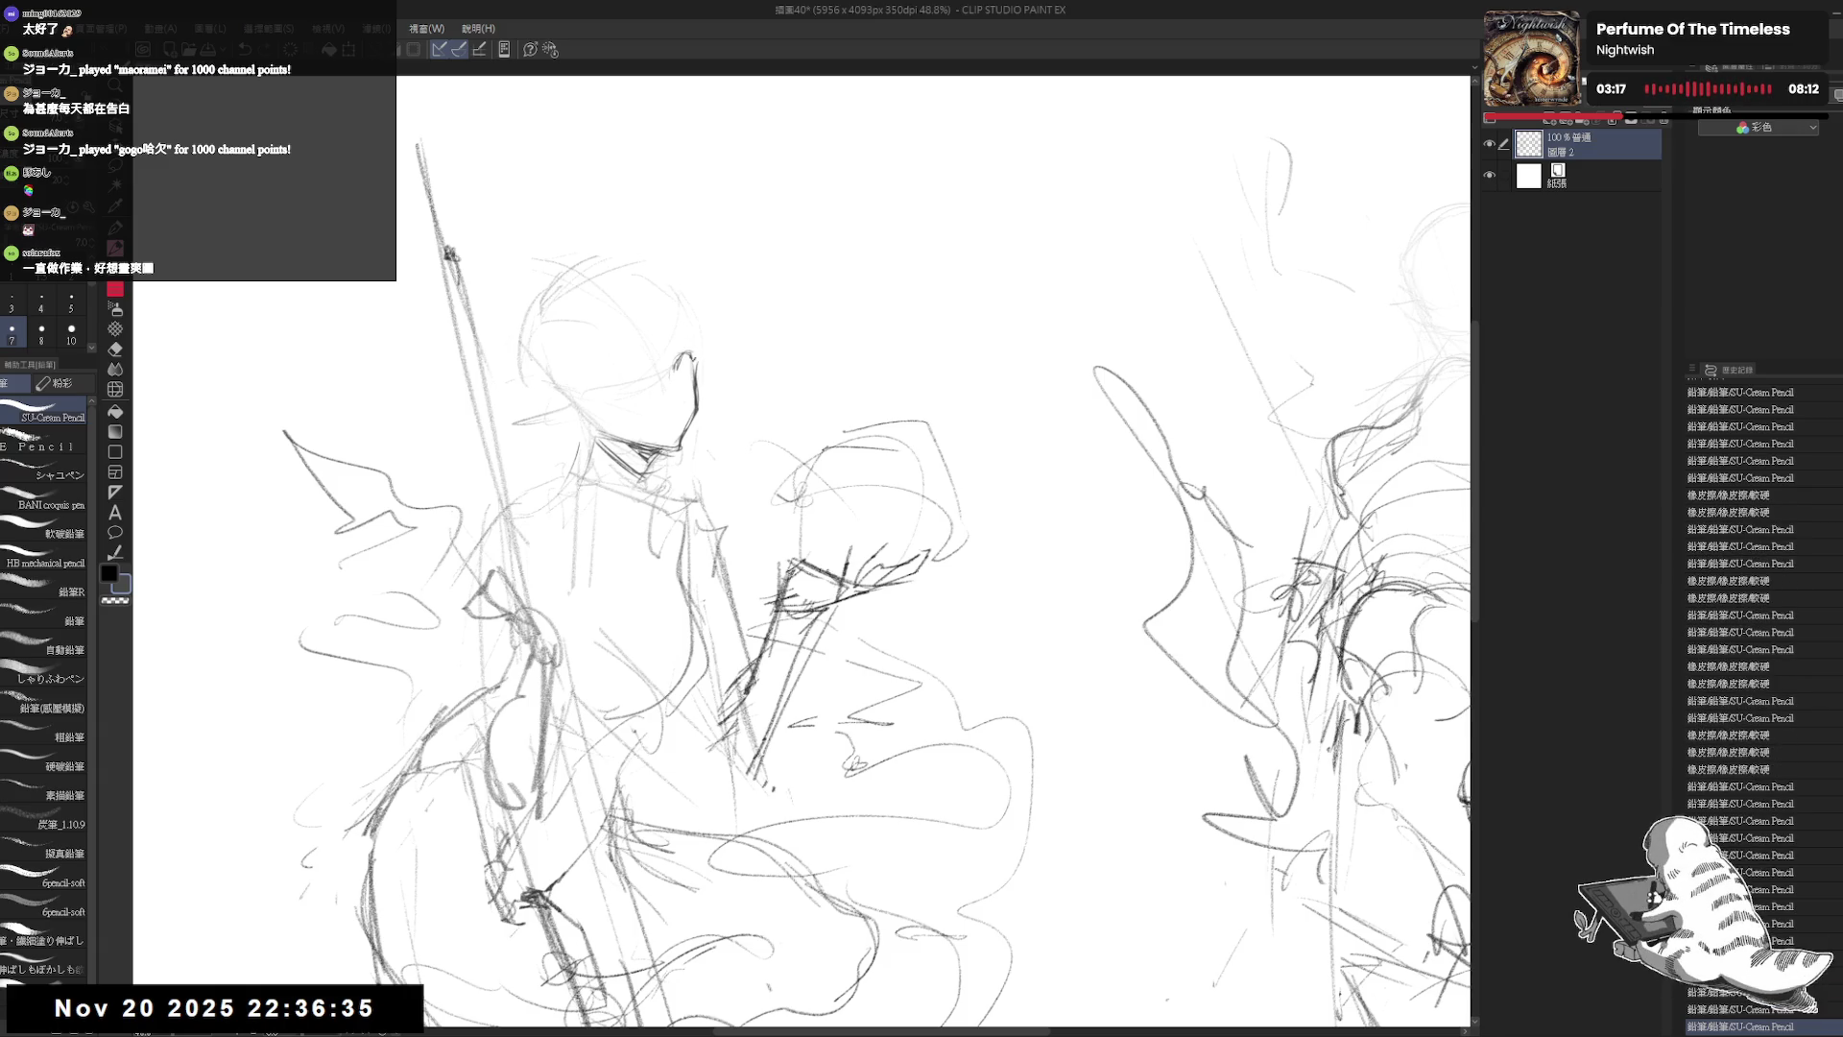
{"action": "scroll", "coordinate": [543, 364], "scroll_direction": "up", "scroll_amount": 3}
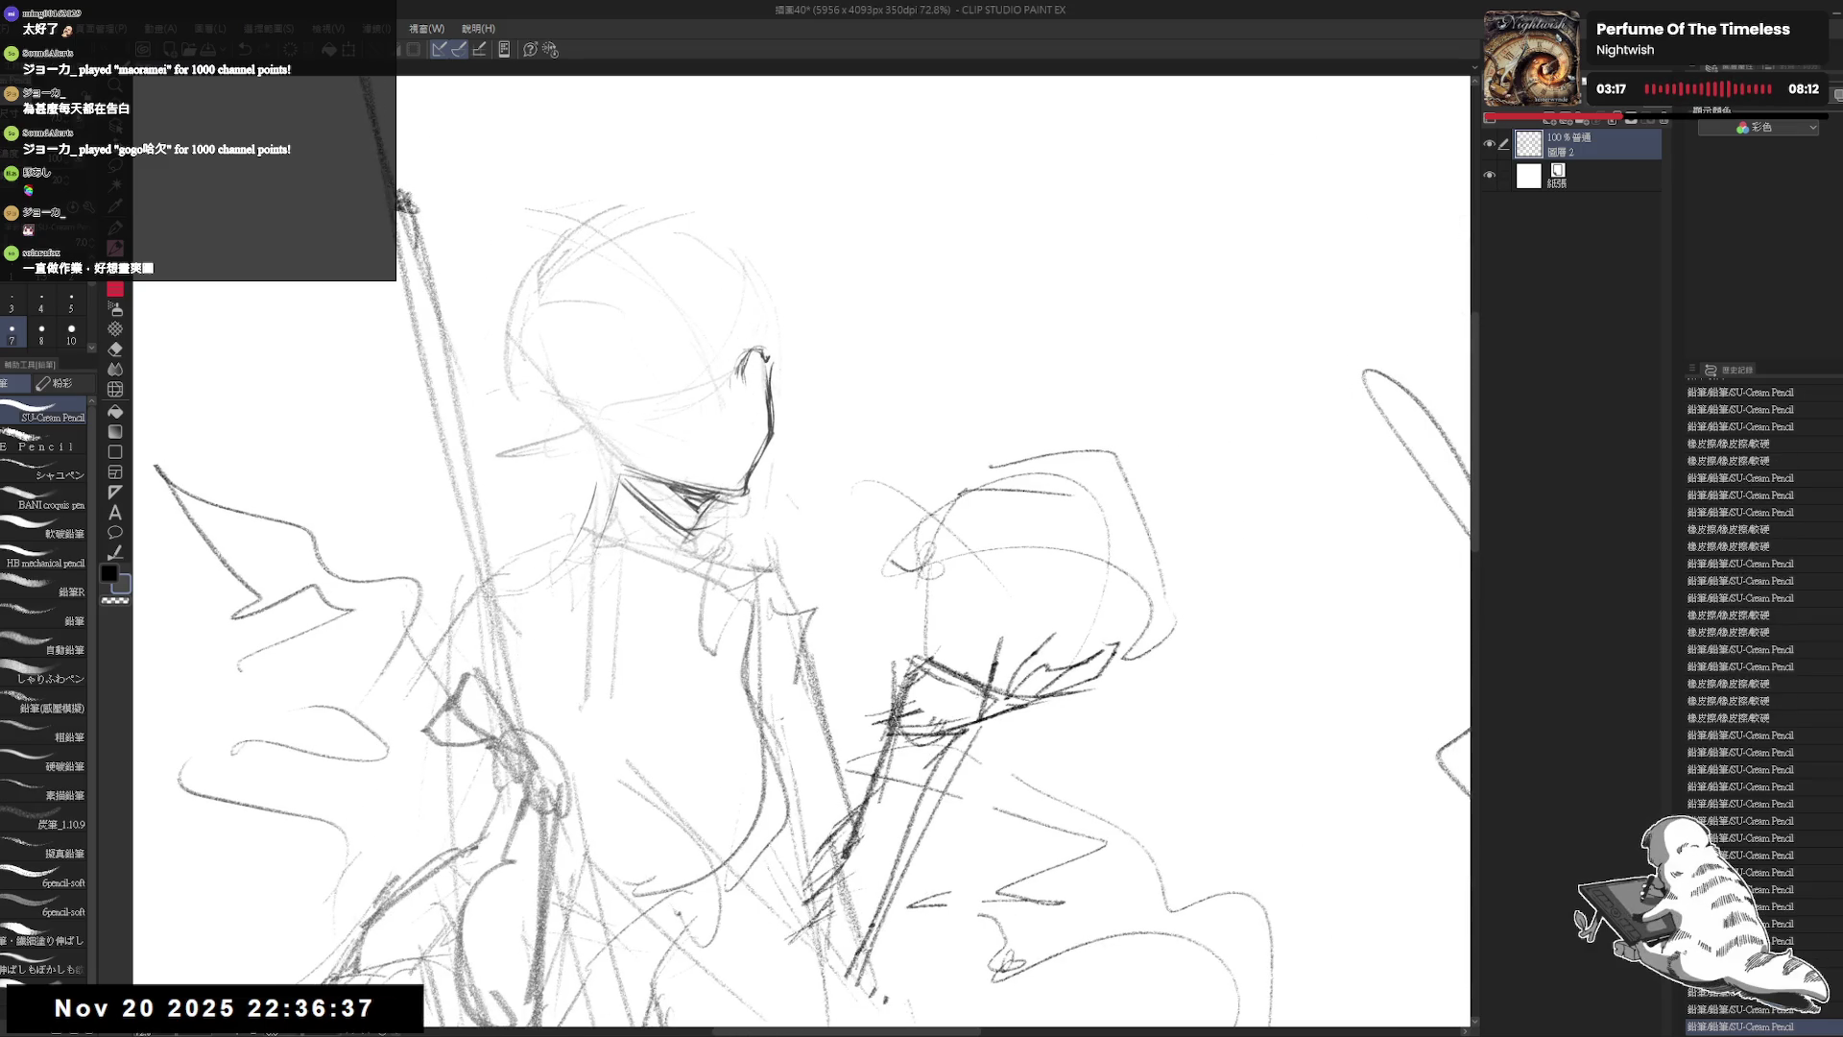
Step: Sketch the first eye and the second eye's upper lid arc on the left face
{"action": "left_click", "coordinate": [749, 358]}
{"action": "left_click", "coordinate": [752, 365]}
{"action": "left_click", "coordinate": [753, 361]}
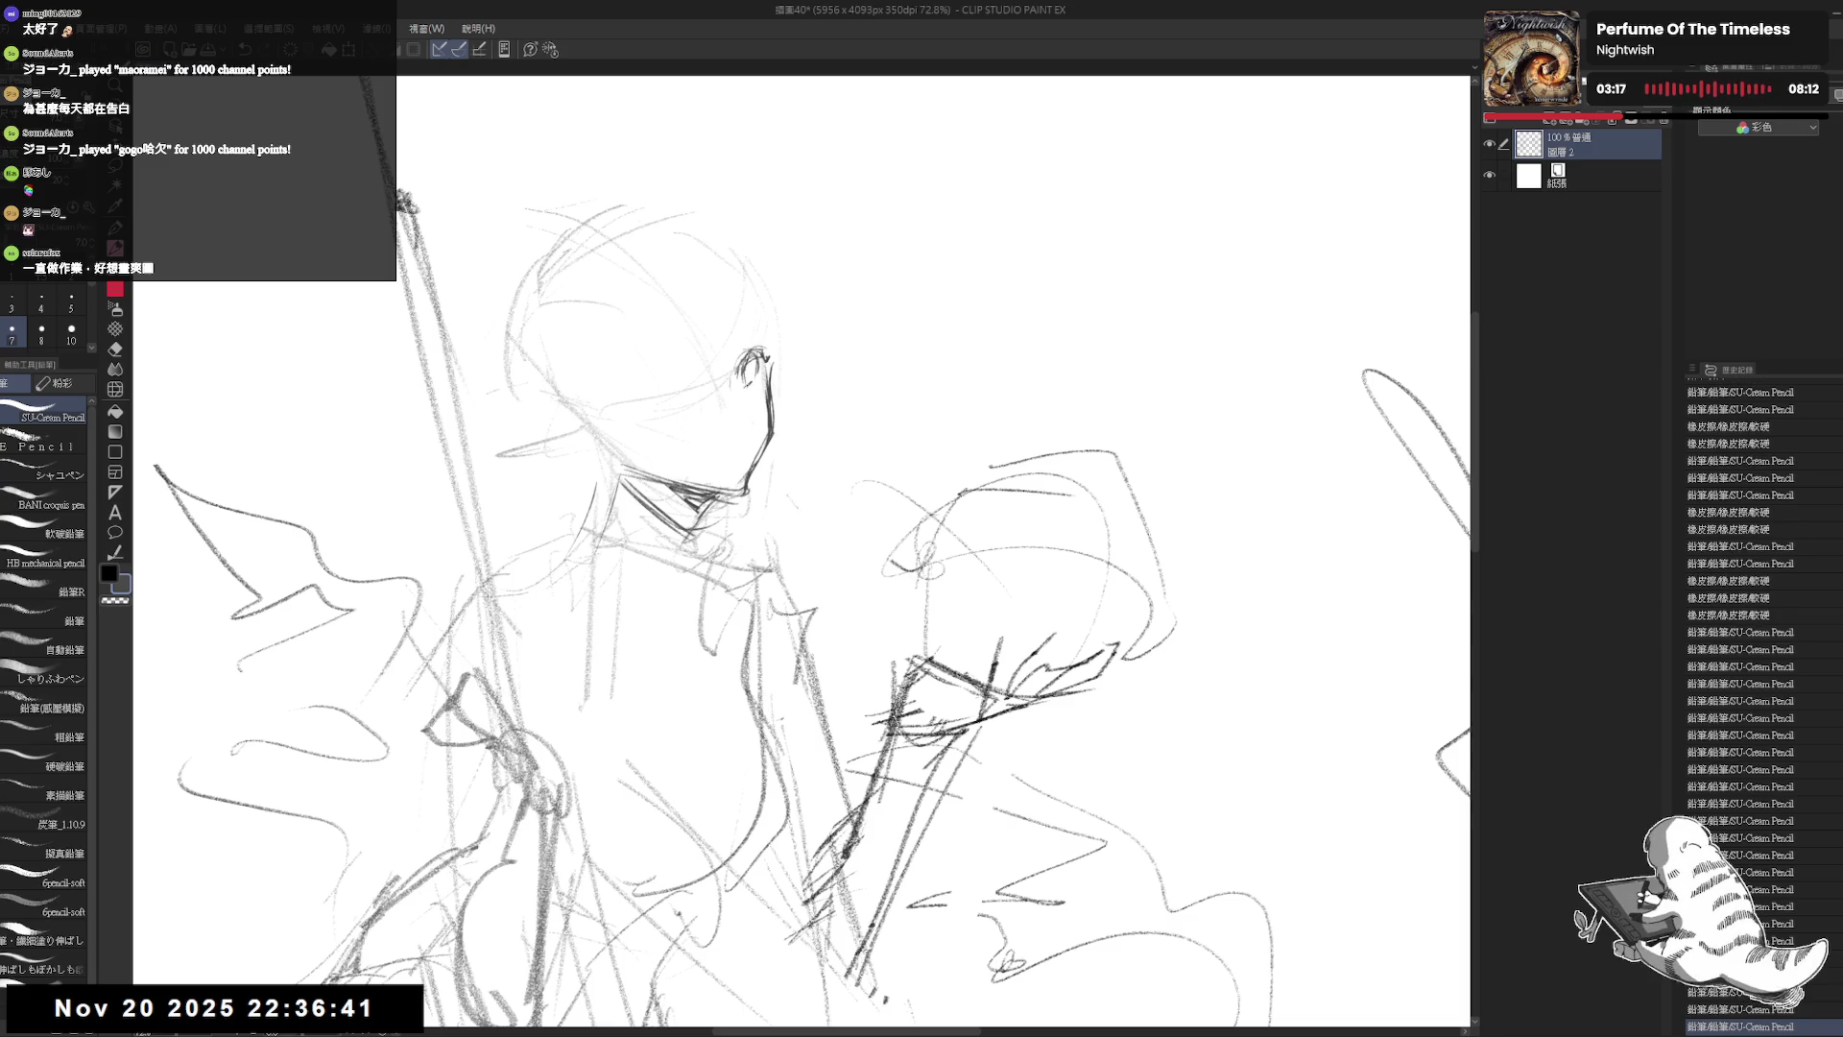
{"action": "left_click", "coordinate": [682, 387]}
{"action": "left_click", "coordinate": [683, 388]}
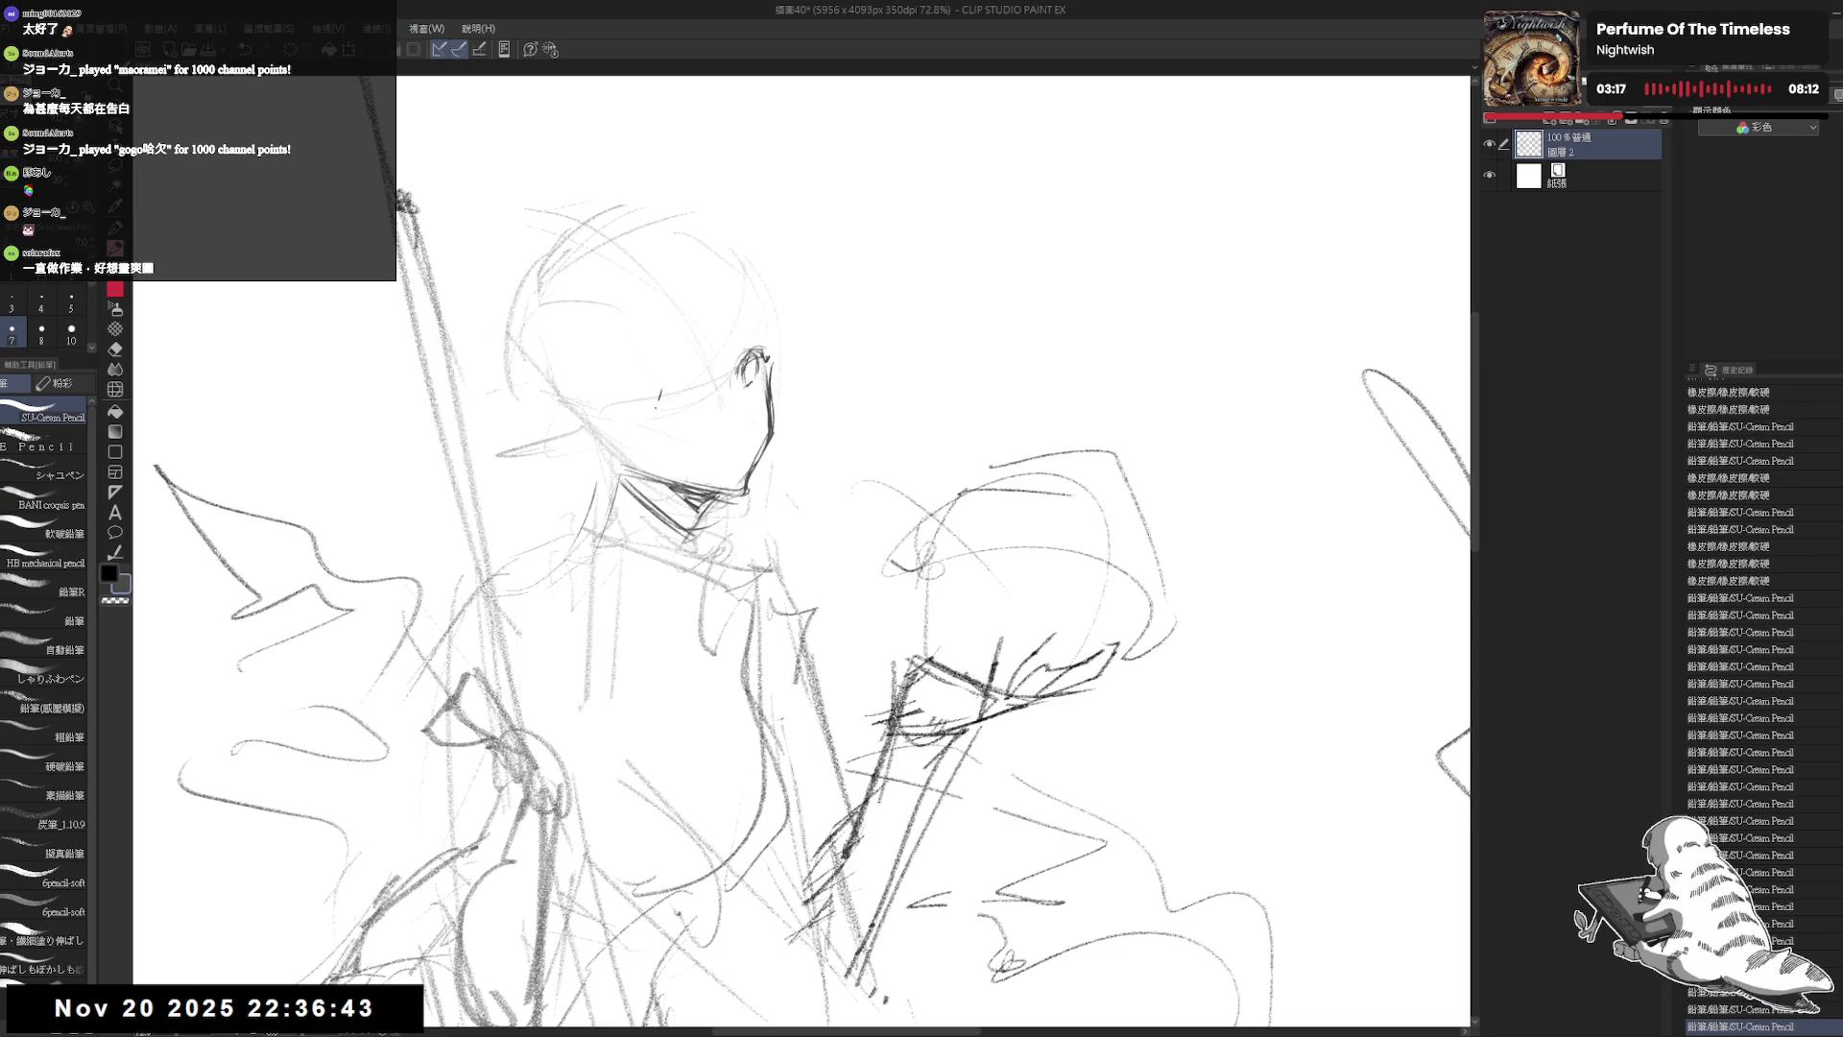
{"action": "left_click", "coordinate": [659, 394]}
{"action": "mouse_move", "coordinate": [652, 389]}
{"action": "left_mouse_down"}
{"action": "mouse_move", "coordinate": [700, 374]}
{"action": "mouse_move", "coordinate": [652, 408]}
{"action": "left_mouse_up"}
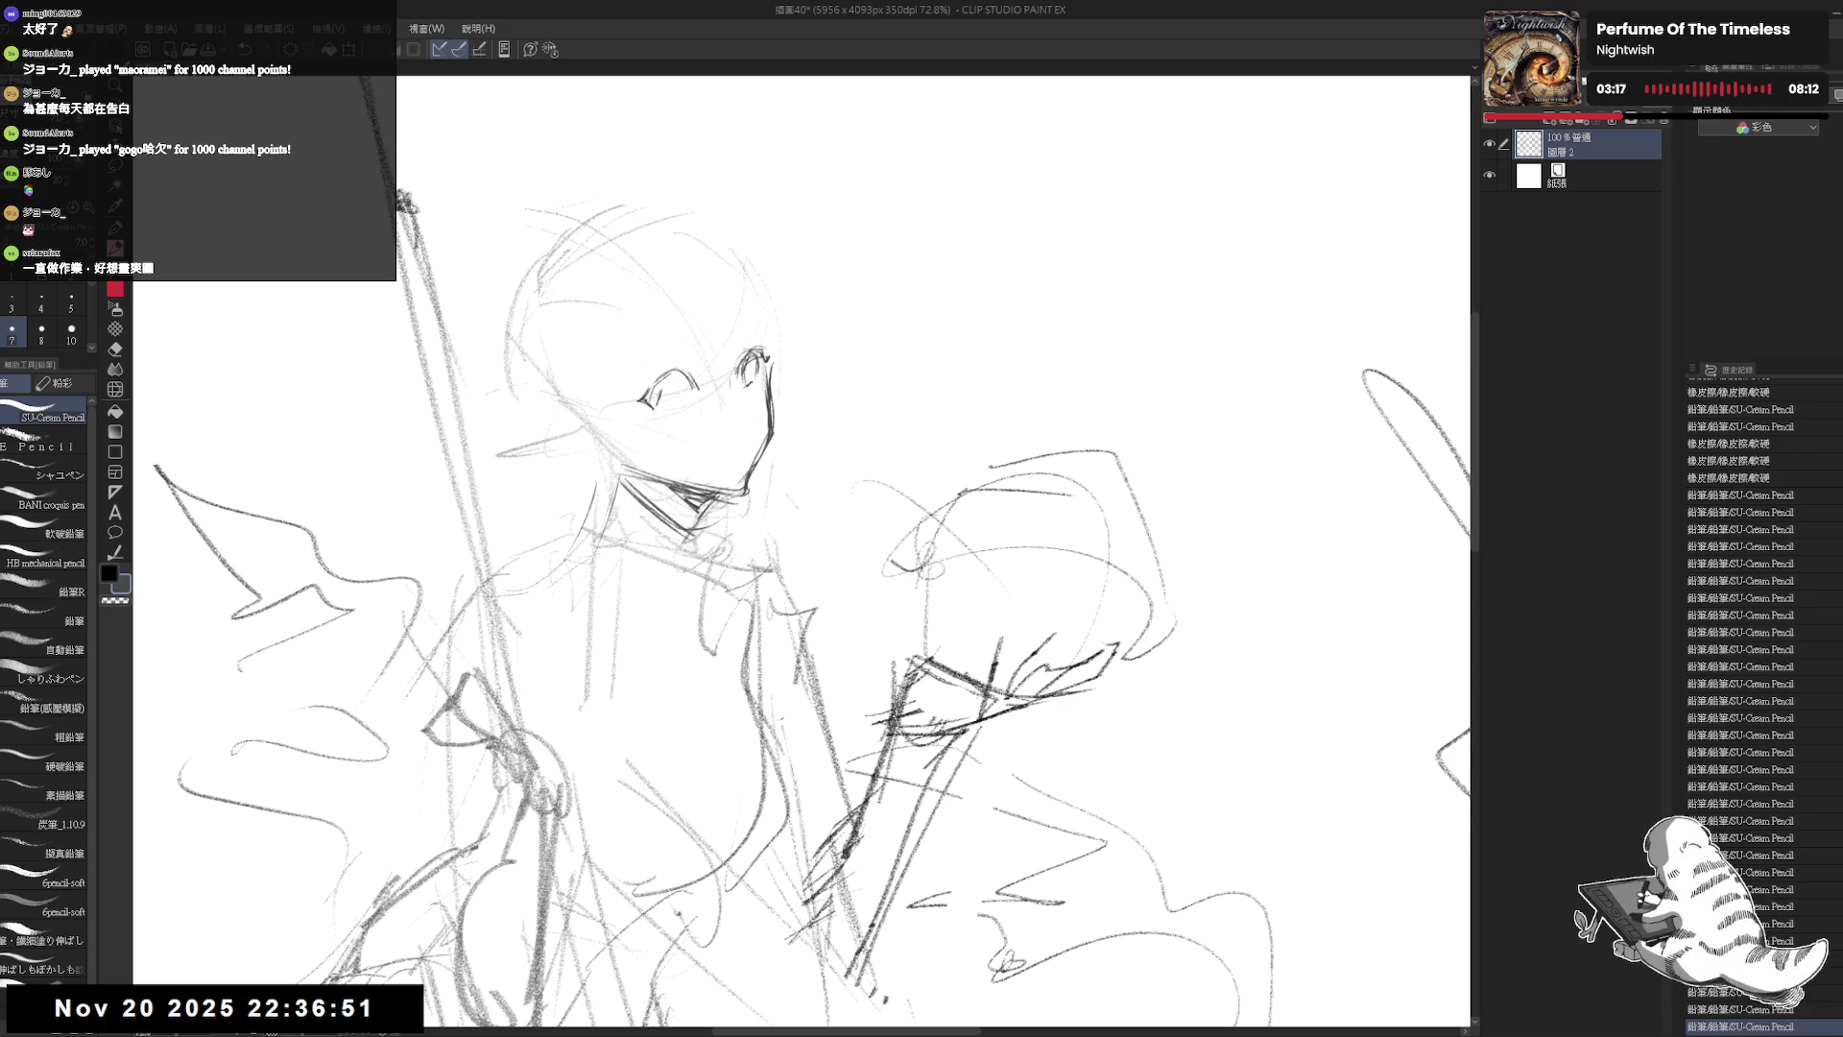
Step: Add small marks along the chin and erase stray lines around the left eye
{"action": "left_click_drag", "start_coordinate": [740, 483], "coordinate": [789, 504]}
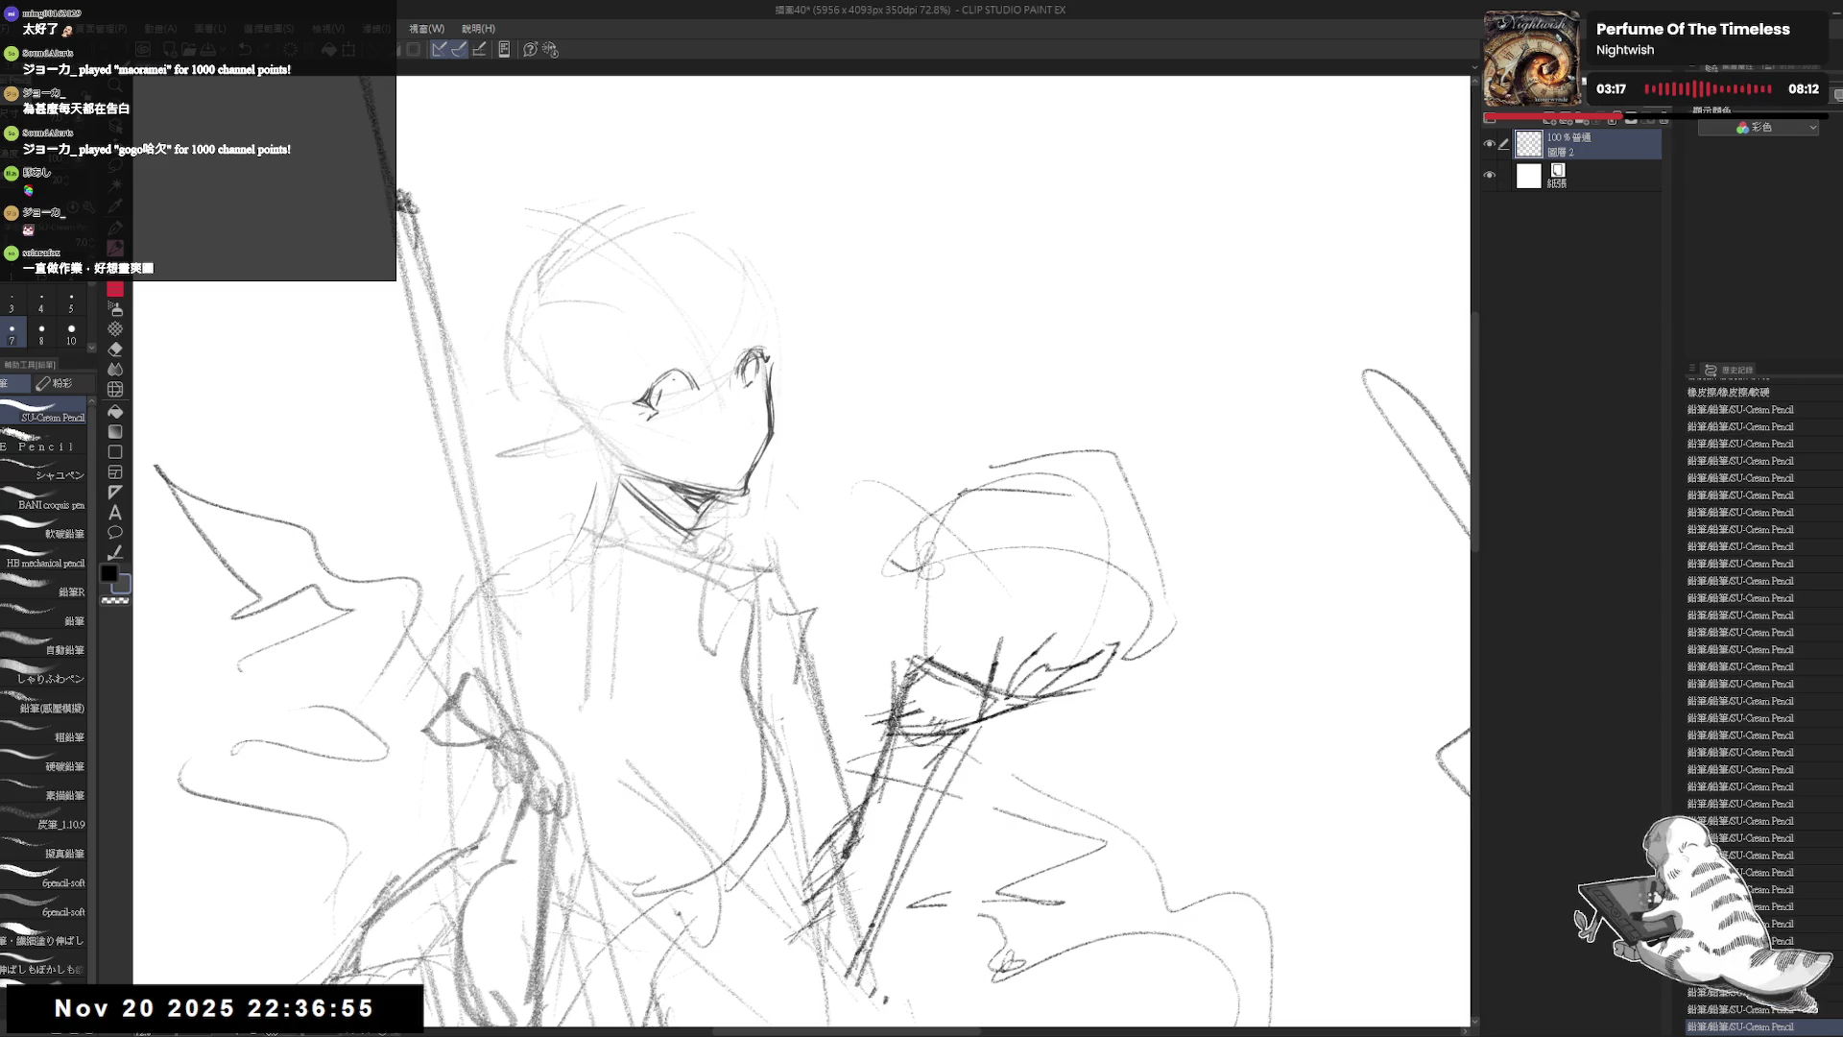
{"action": "key", "text": "e"}
{"action": "mouse_move", "coordinate": [676, 369]}
{"action": "left_mouse_down"}
{"action": "mouse_move", "coordinate": [699, 347]}
{"action": "mouse_move", "coordinate": [684, 351]}
{"action": "left_mouse_up"}
{"action": "key", "text": "p"}
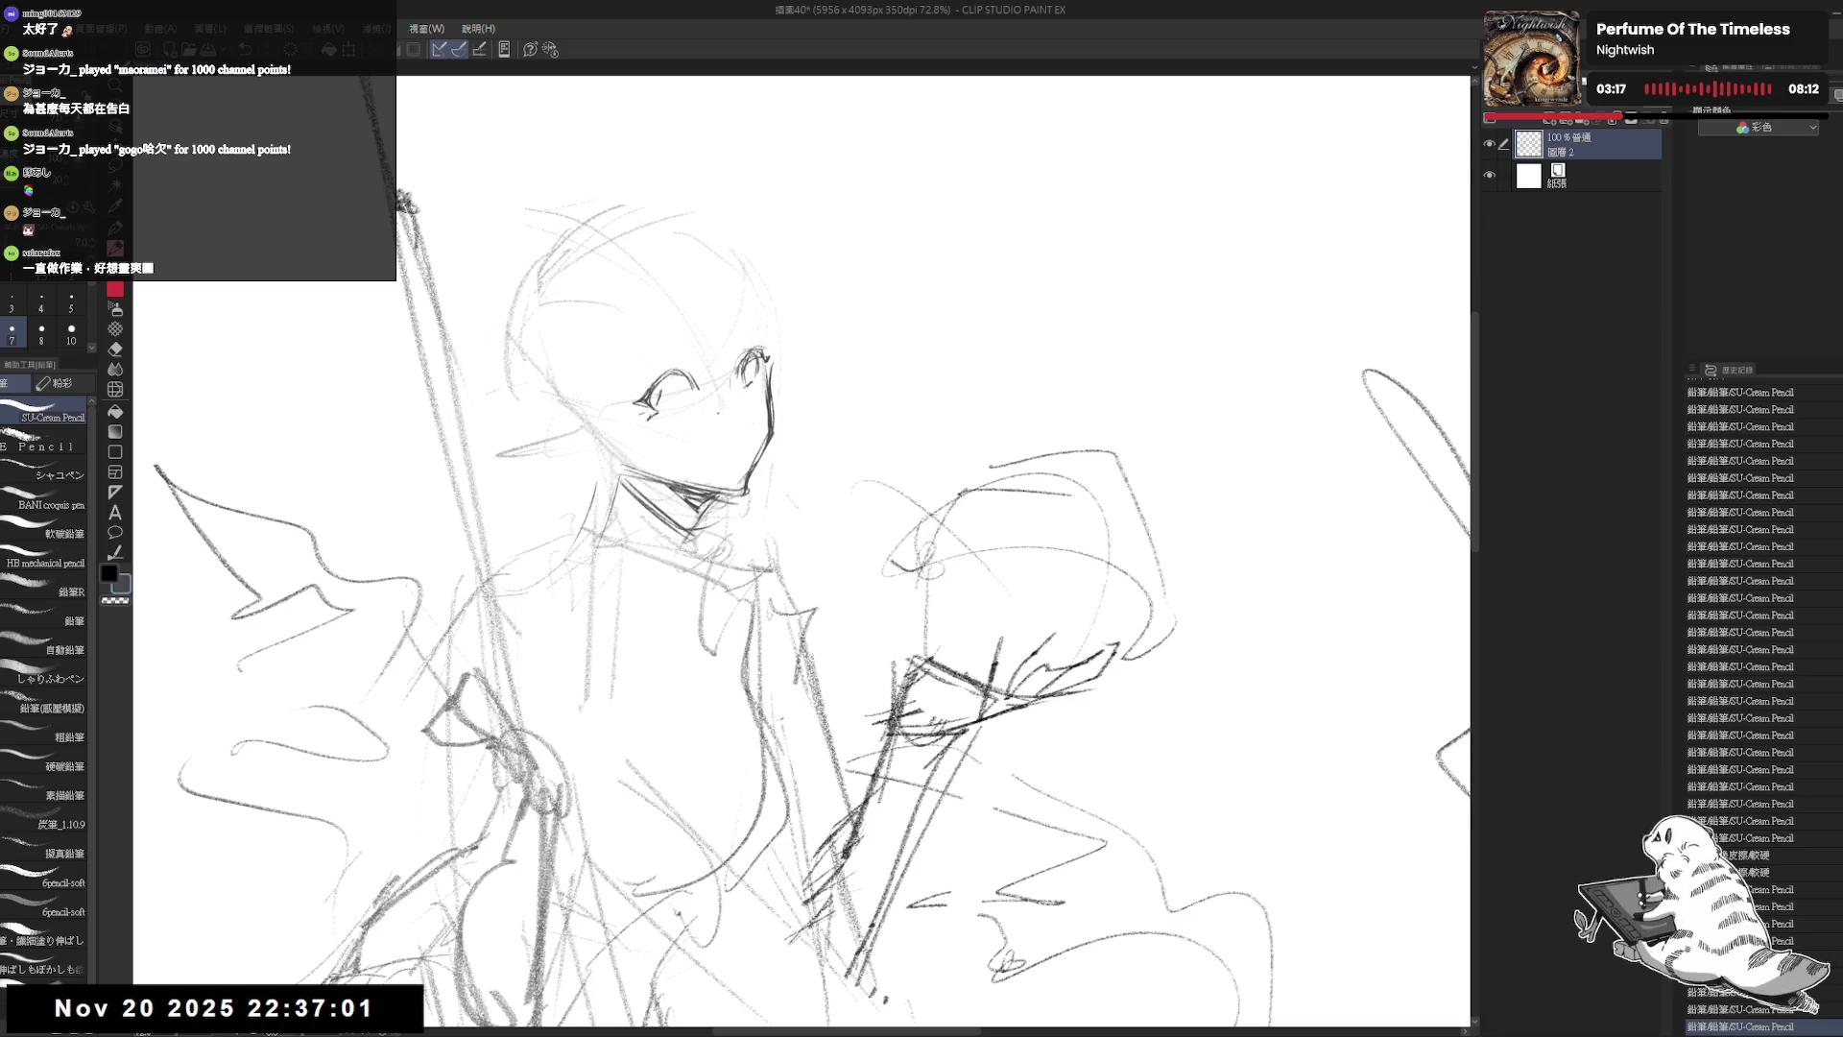
{"action": "key", "text": "e"}
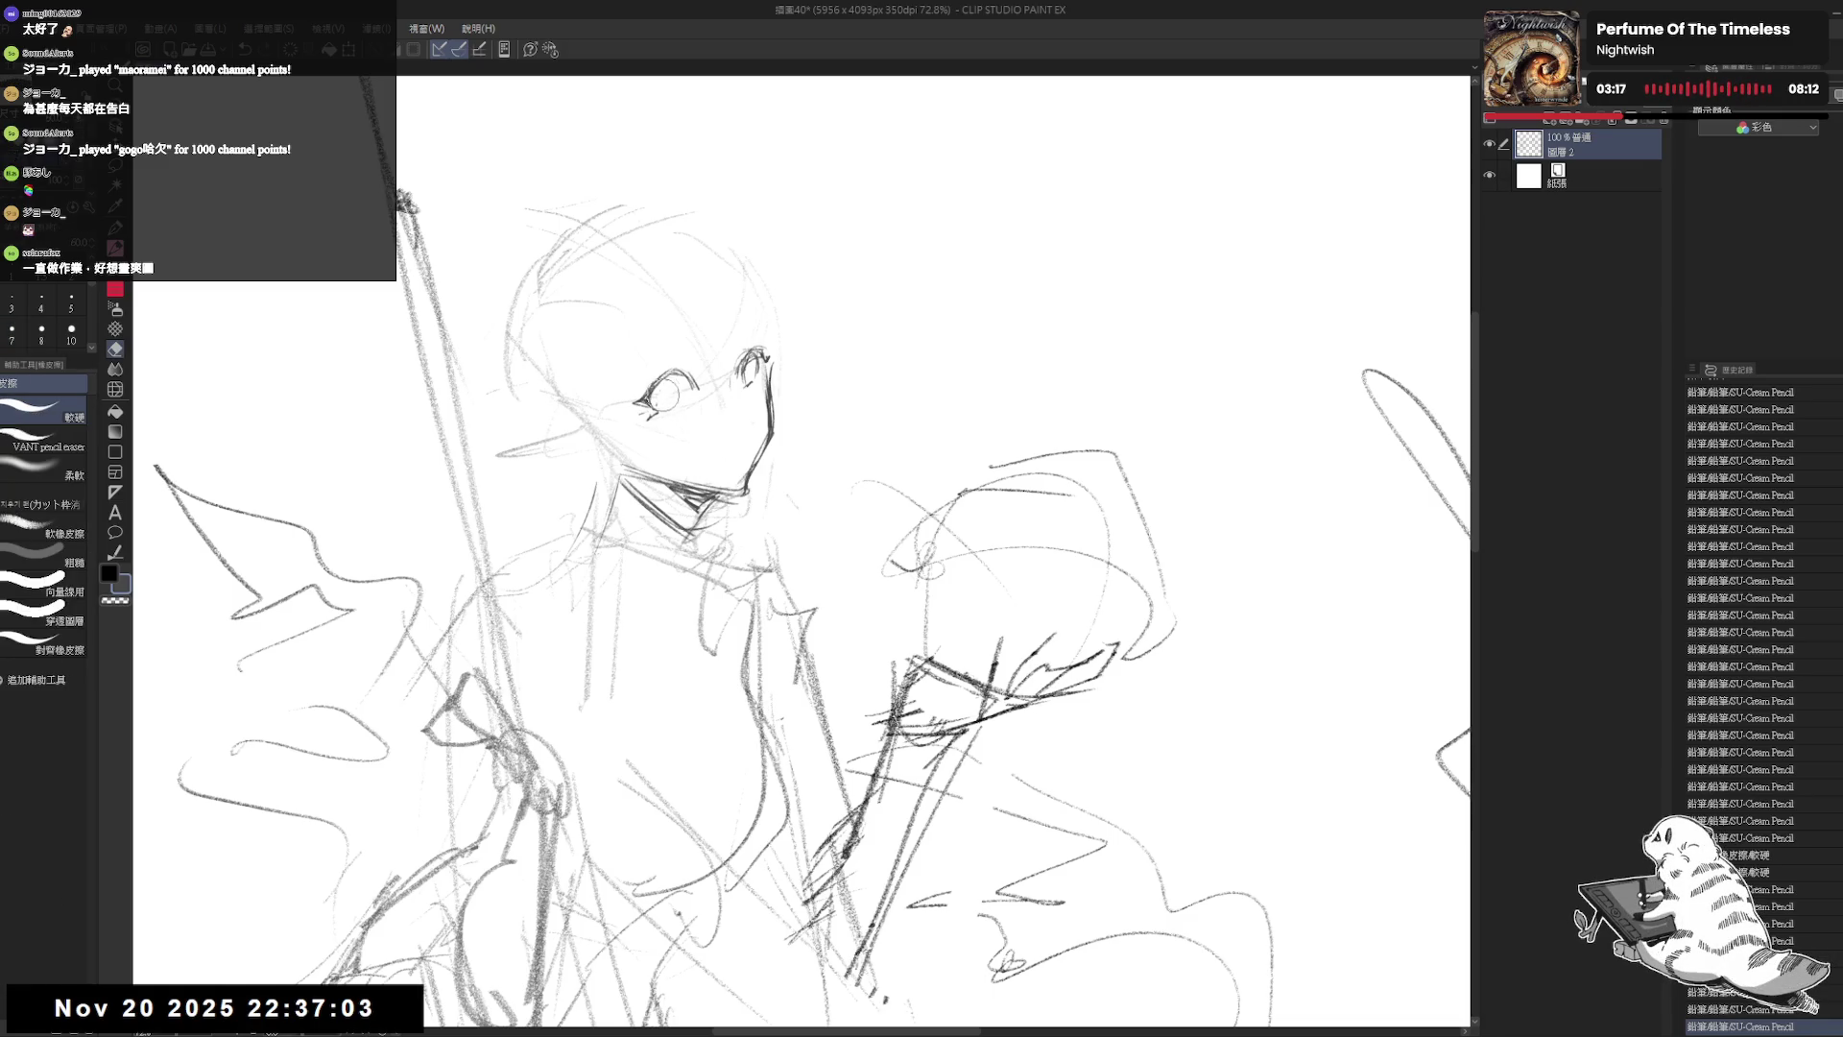
{"action": "left_click_drag", "start_coordinate": [671, 394], "coordinate": [695, 382]}
{"action": "key", "text": "p"}
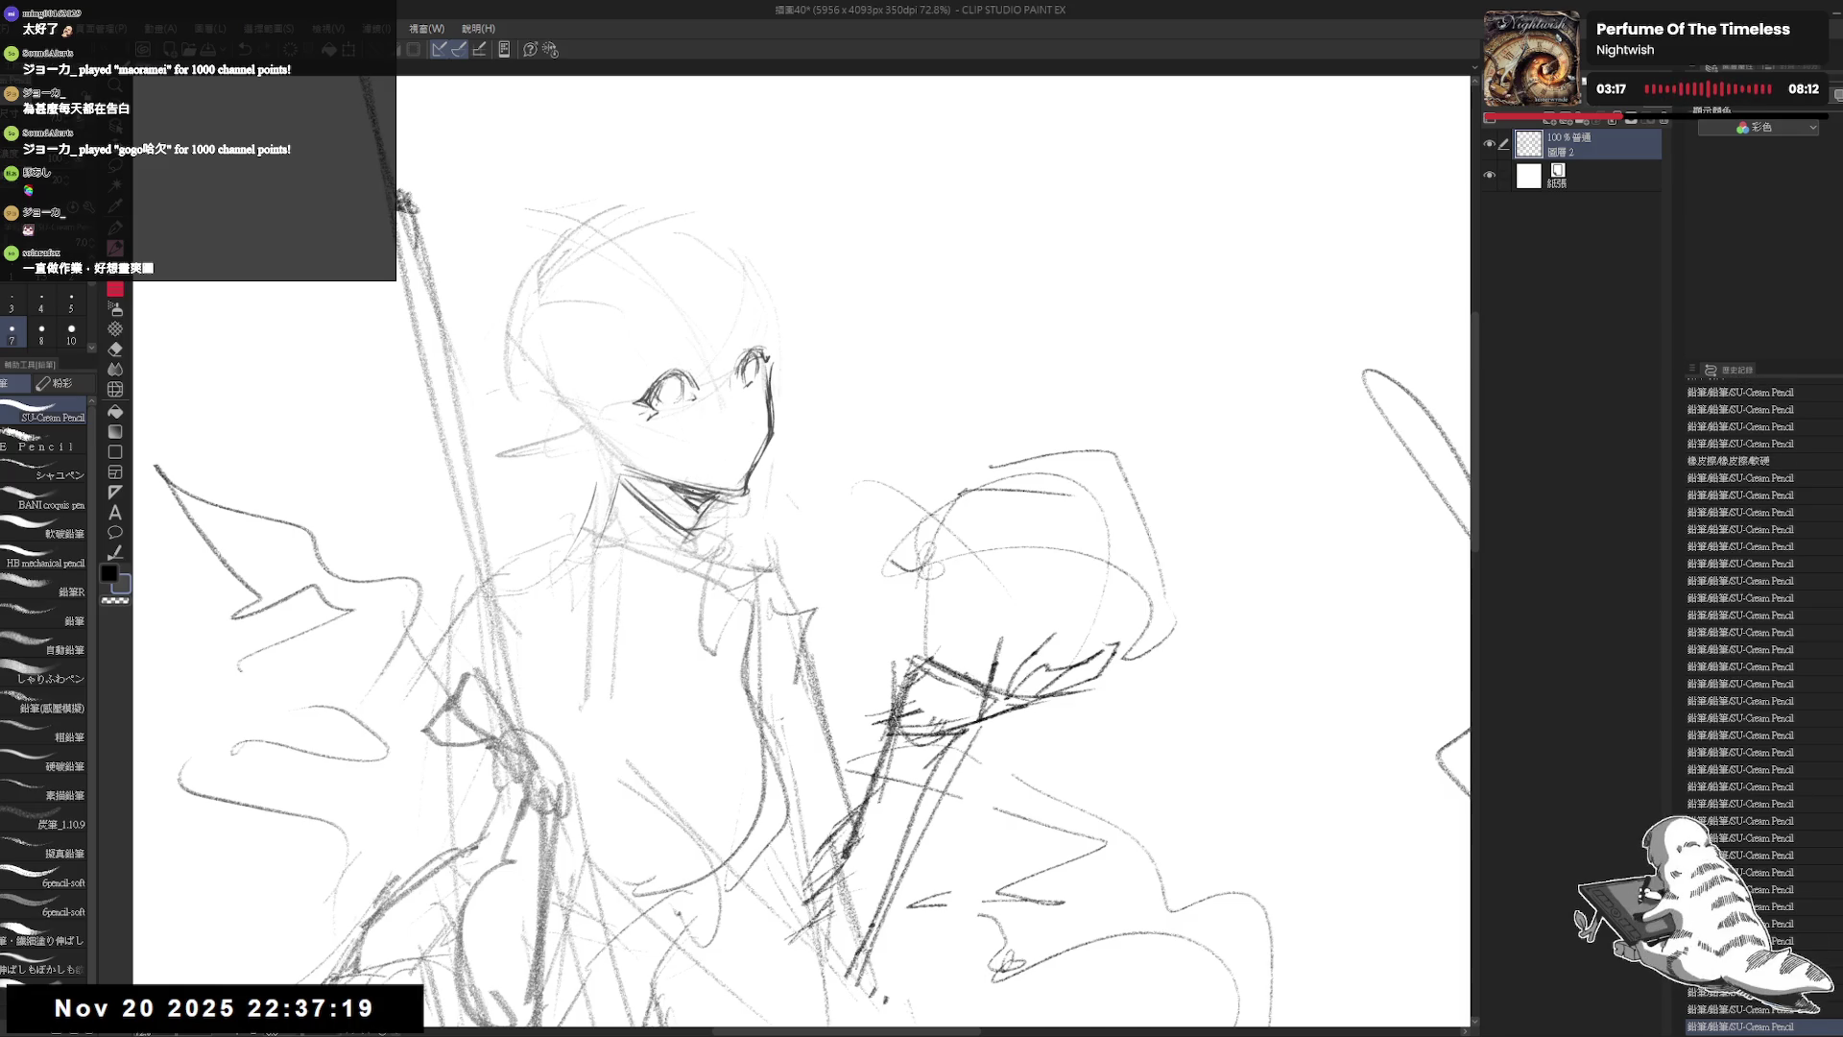
Step: Mirror-check the face, then touch up the left eye with small erasures and undo/redo
{"action": "key", "text": "h"}
{"action": "key", "text": "h"}
{"action": "key", "text": "e"}
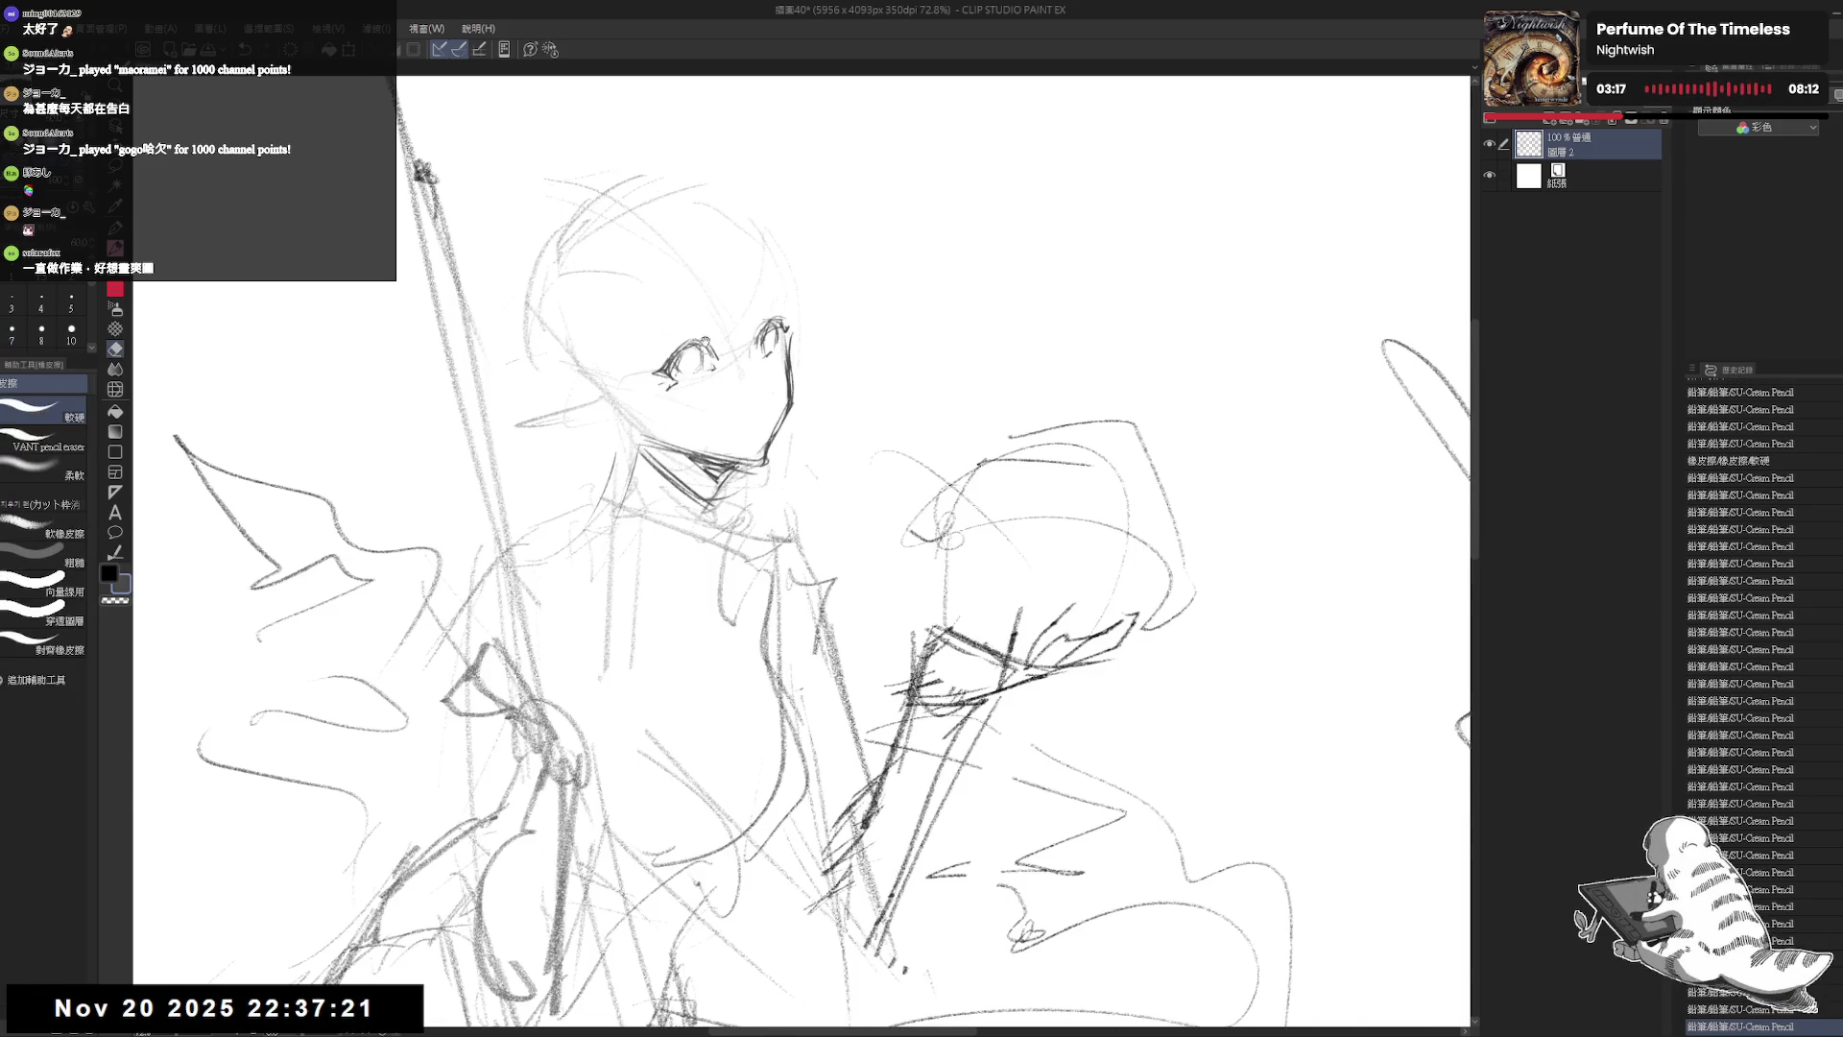
{"action": "mouse_move", "coordinate": [710, 393]}
{"action": "left_mouse_down"}
{"action": "mouse_move", "coordinate": [716, 379]}
{"action": "mouse_move", "coordinate": [693, 407]}
{"action": "mouse_move", "coordinate": [707, 393]}
{"action": "left_mouse_up"}
{"action": "key", "text": "p"}
{"action": "key", "text": "ctrl+z"}
{"action": "key", "text": "e"}
{"action": "key", "text": "p"}
{"action": "key", "text": "e"}
{"action": "key", "text": "p"}
{"action": "key", "text": "ctrl+z"}
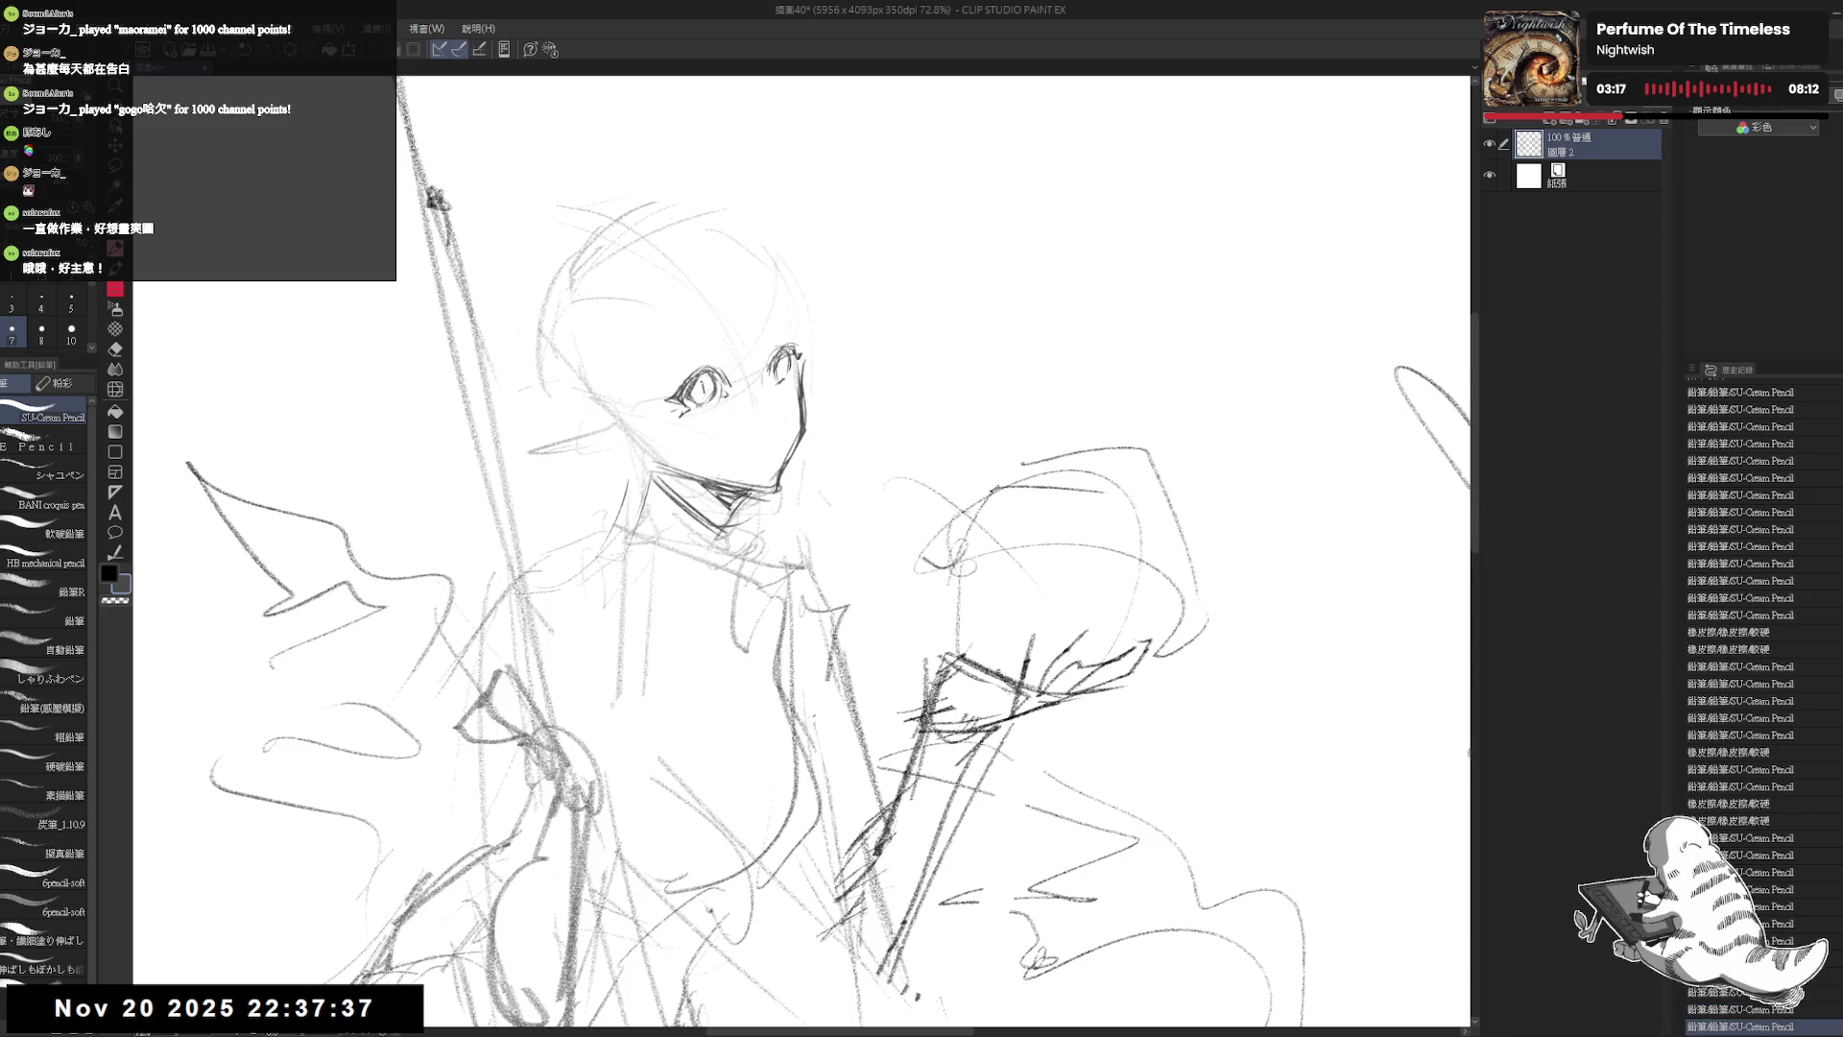
Step: Add a tiny mark between the eyes and a small nose line on the face
{"action": "left_click", "coordinate": [747, 374]}
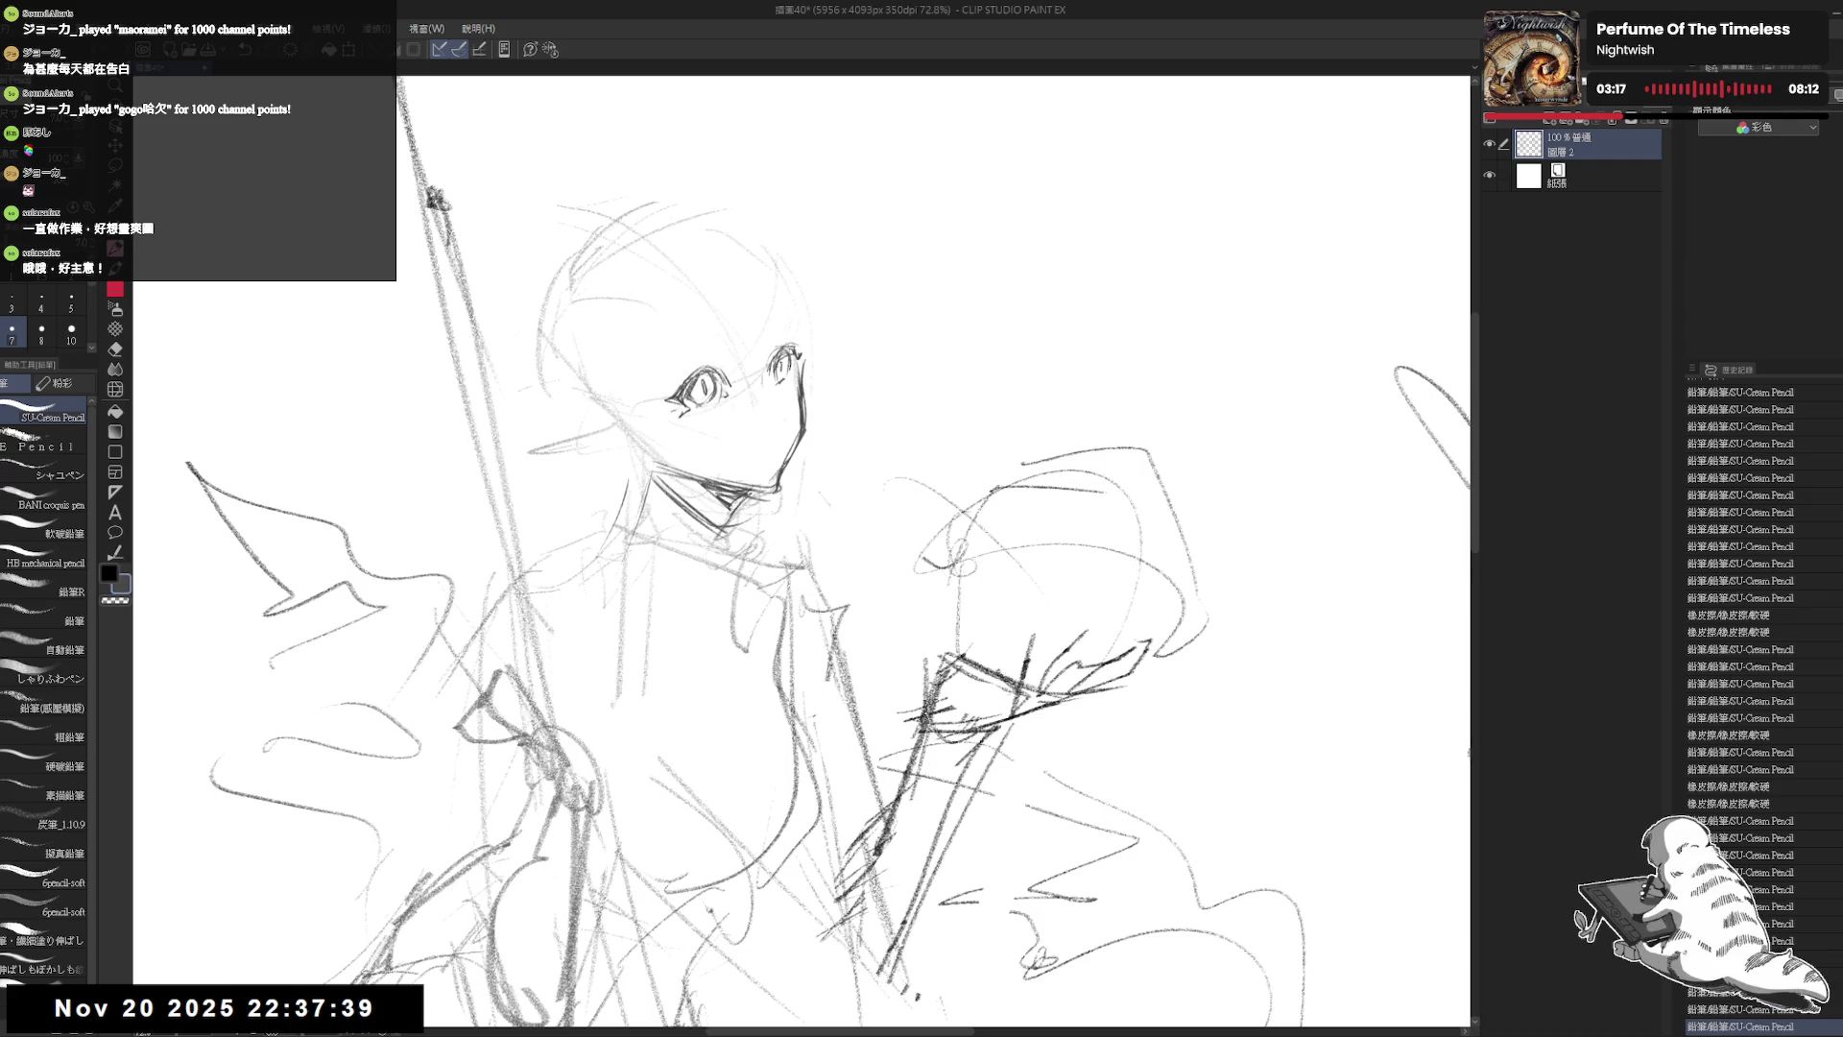
{"action": "left_click", "coordinate": [747, 433]}
{"action": "left_click", "coordinate": [747, 433]}
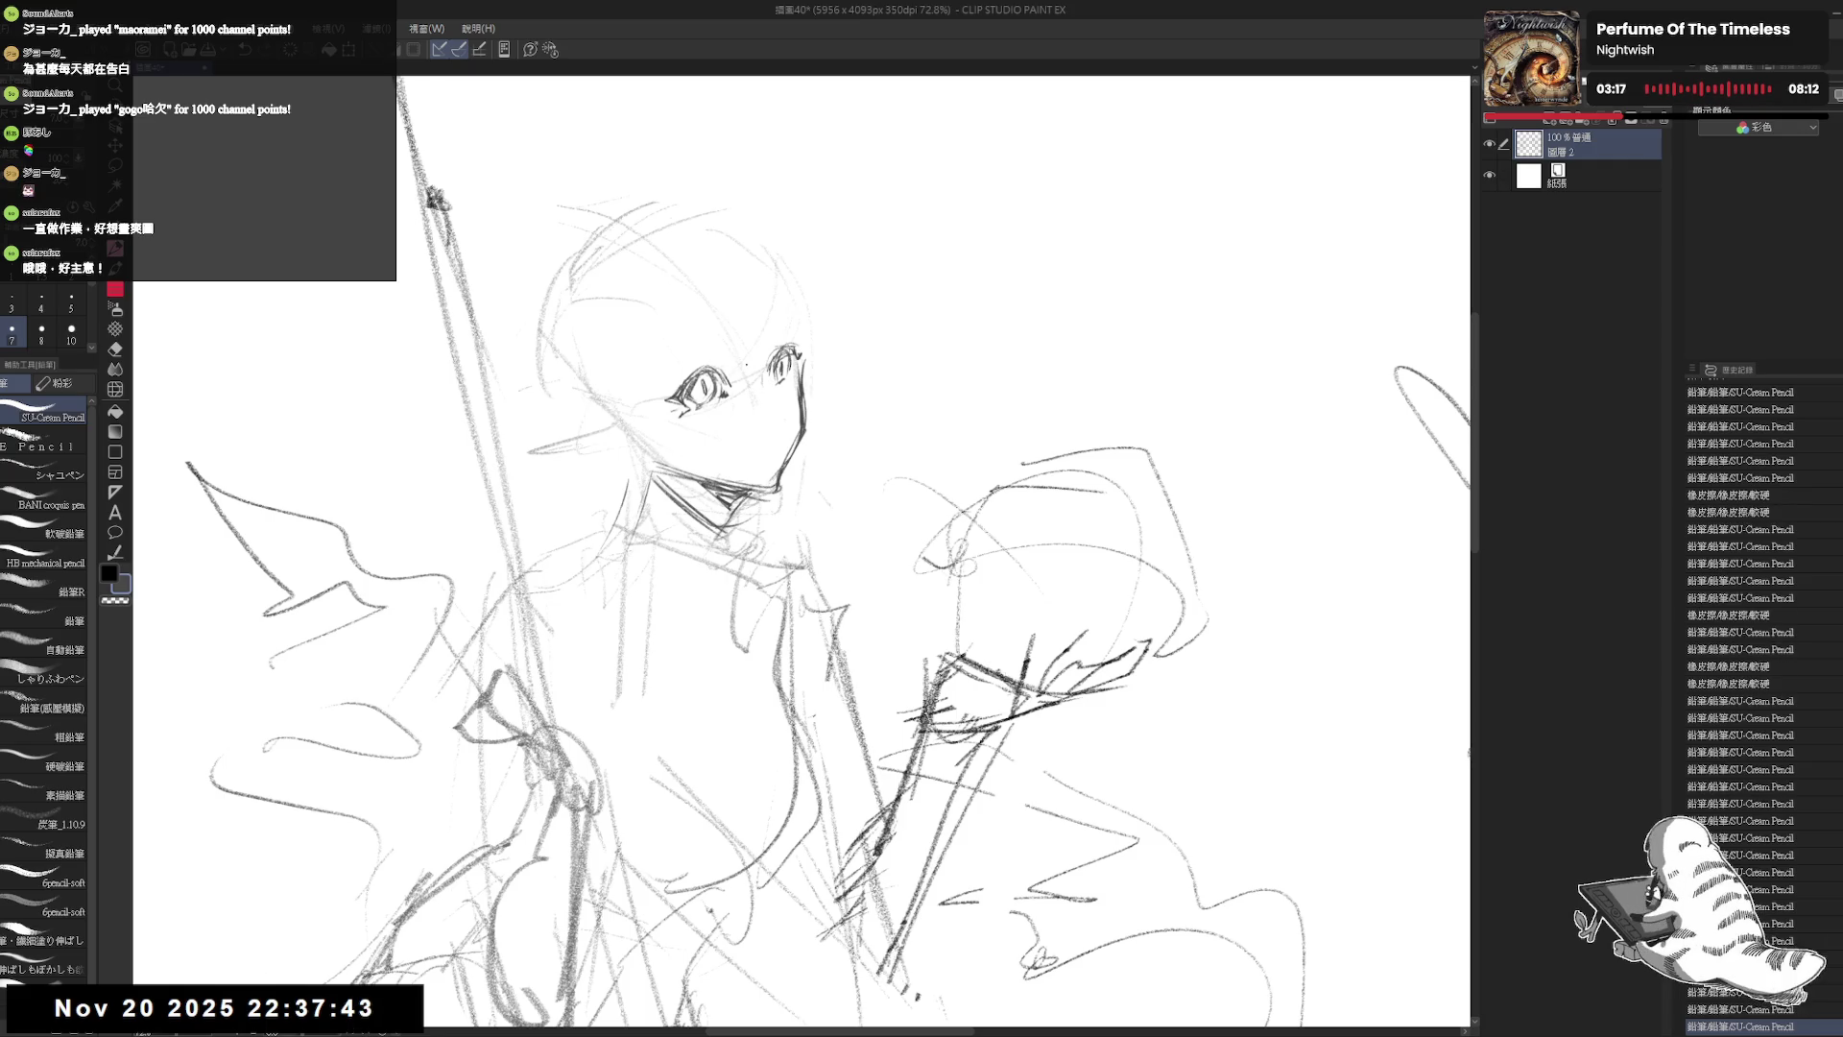
{"action": "scroll", "coordinate": [734, 322], "scroll_direction": "down", "scroll_amount": 1}
{"action": "scroll", "coordinate": [775, 314], "scroll_direction": "up", "scroll_amount": 1}
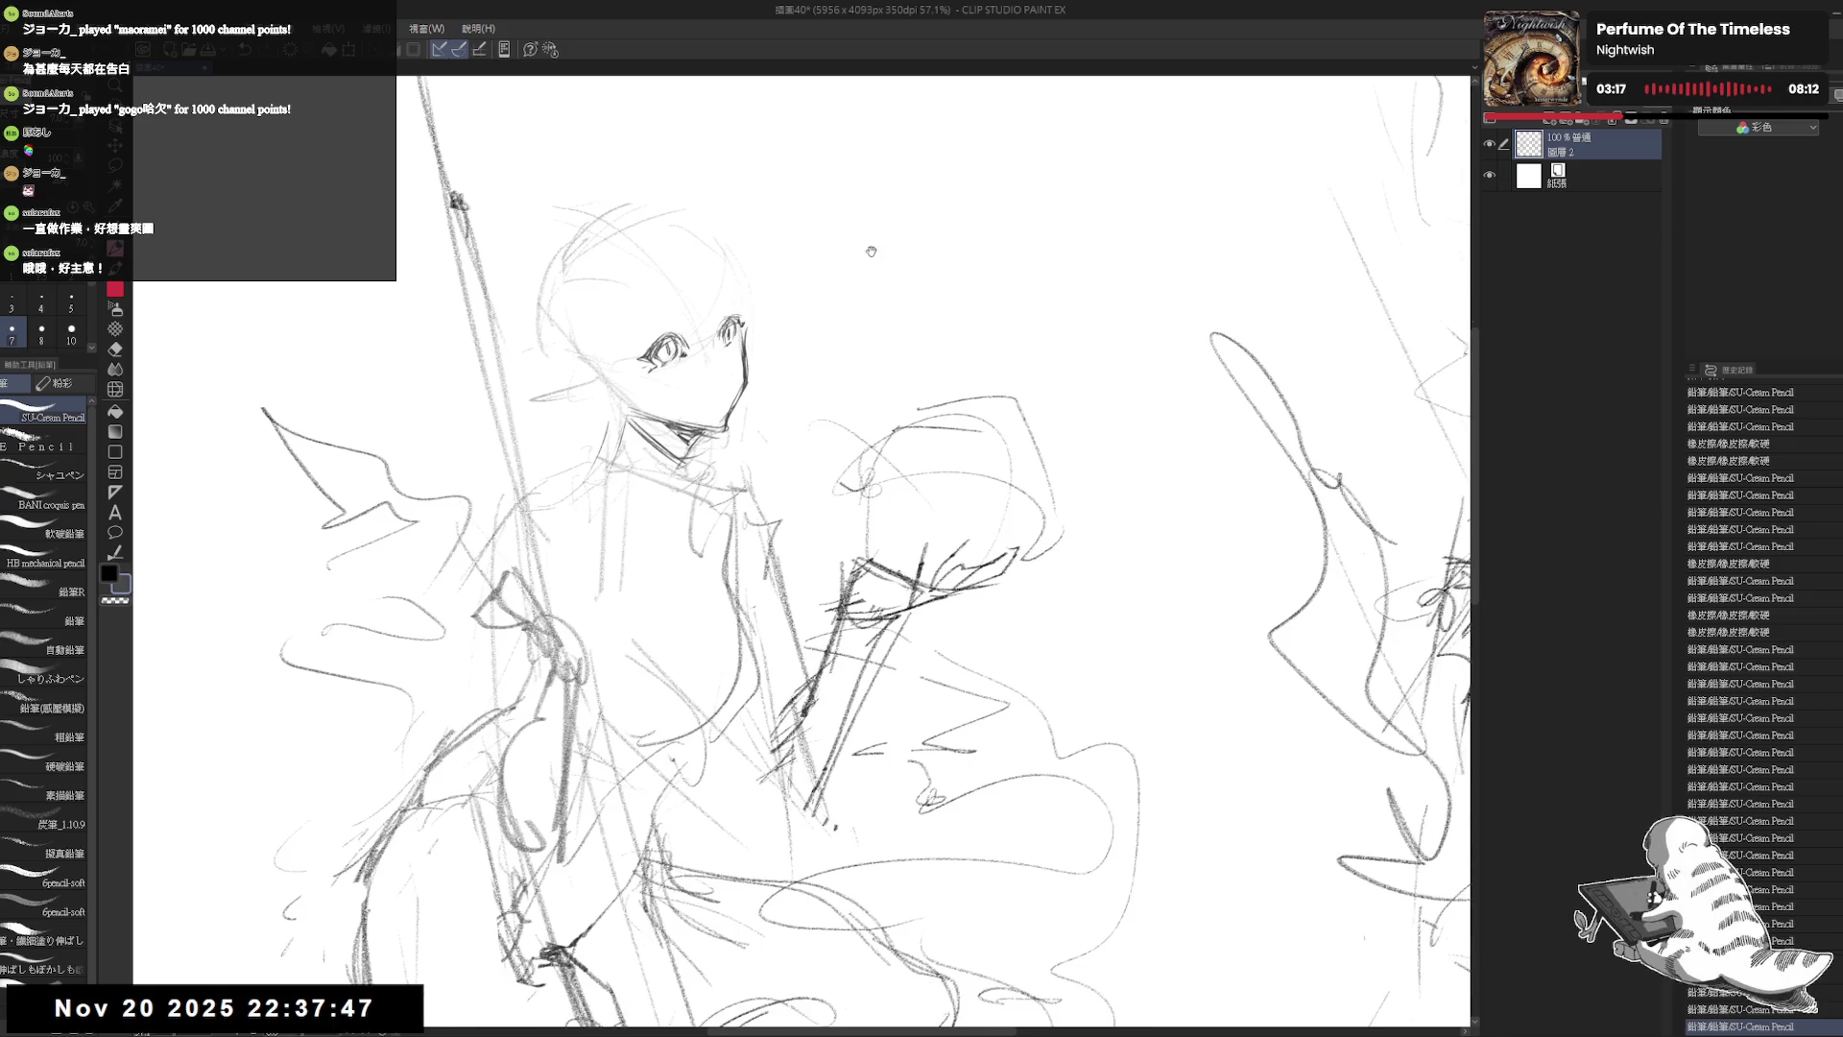
{"action": "mouse_move", "coordinate": [701, 373]}
{"action": "left_mouse_down"}
{"action": "mouse_move", "coordinate": [629, 329]}
{"action": "mouse_move", "coordinate": [644, 341]}
{"action": "left_mouse_up"}
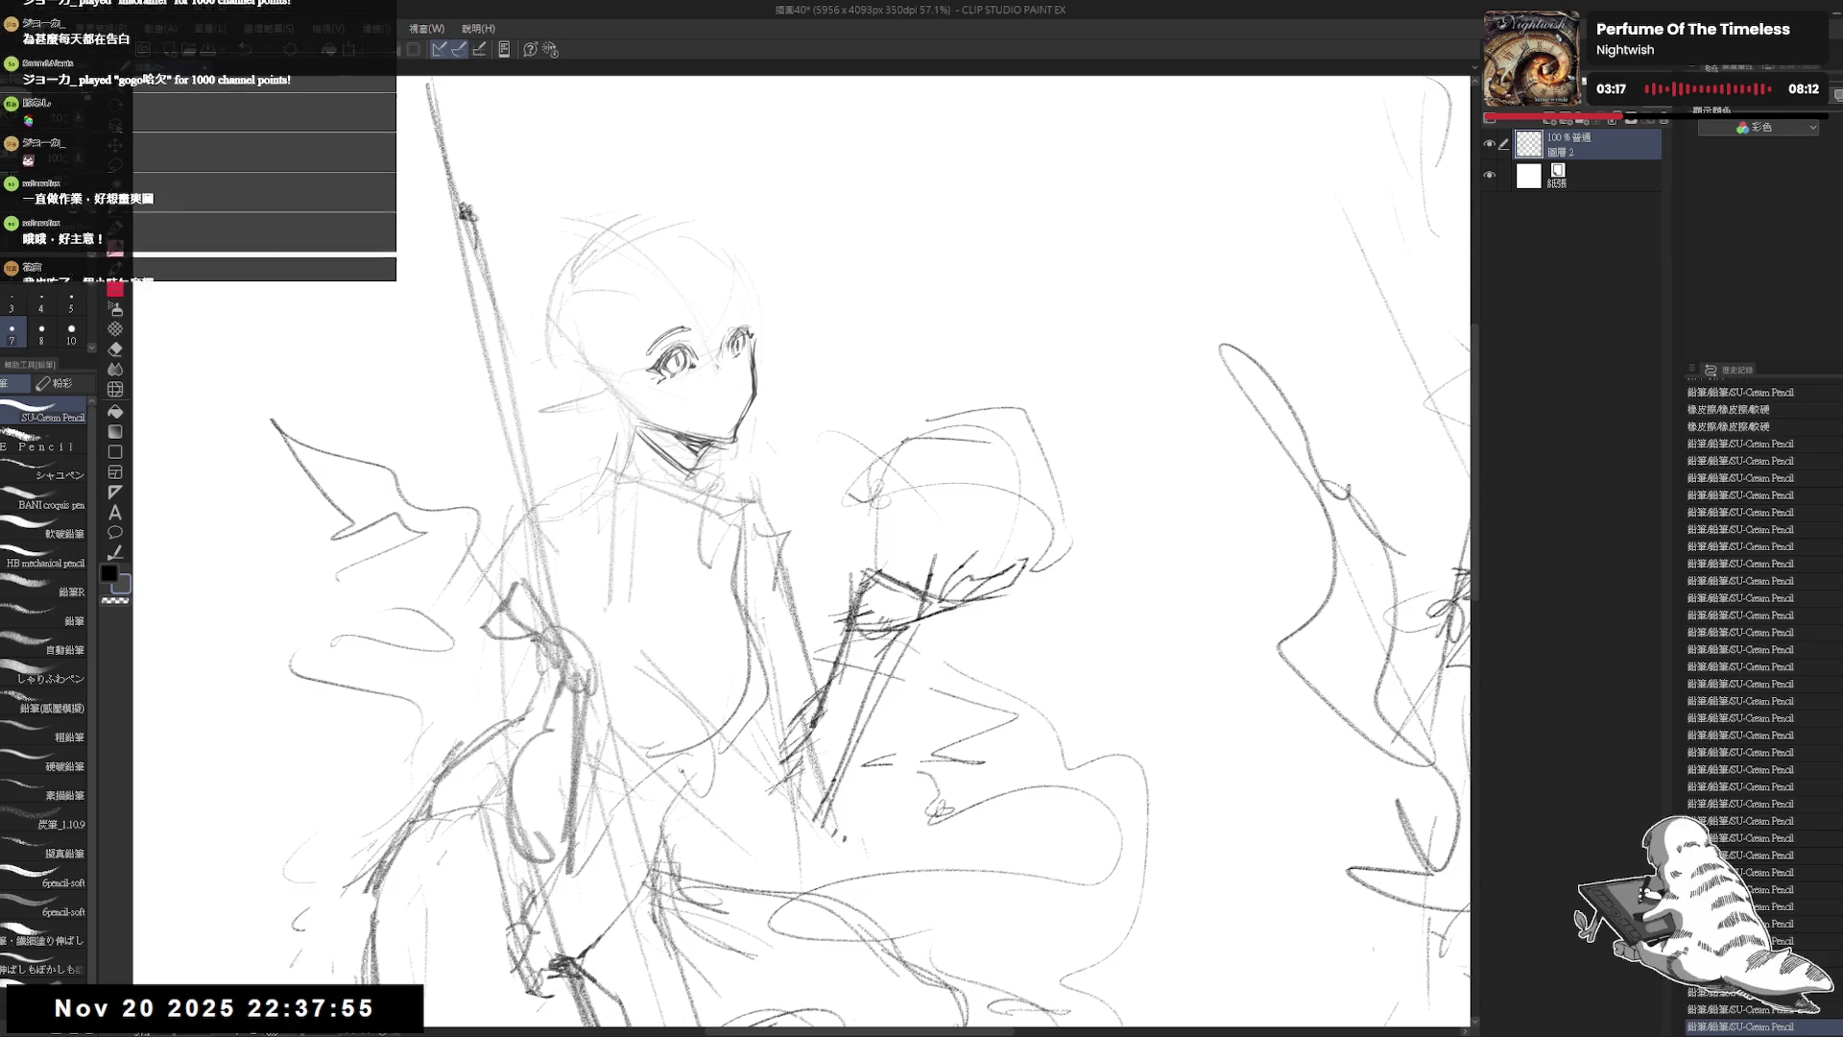
Step: Erase a stray stroke near the eye and mirror the canvas to recheck the face
{"action": "key", "text": "e"}
{"action": "mouse_move", "coordinate": [641, 357]}
{"action": "left_mouse_down"}
{"action": "mouse_move", "coordinate": [658, 333]}
{"action": "mouse_move", "coordinate": [749, 321]}
{"action": "left_mouse_up"}
{"action": "key", "text": "p"}
{"action": "key", "text": "e"}
{"action": "key", "text": "p"}
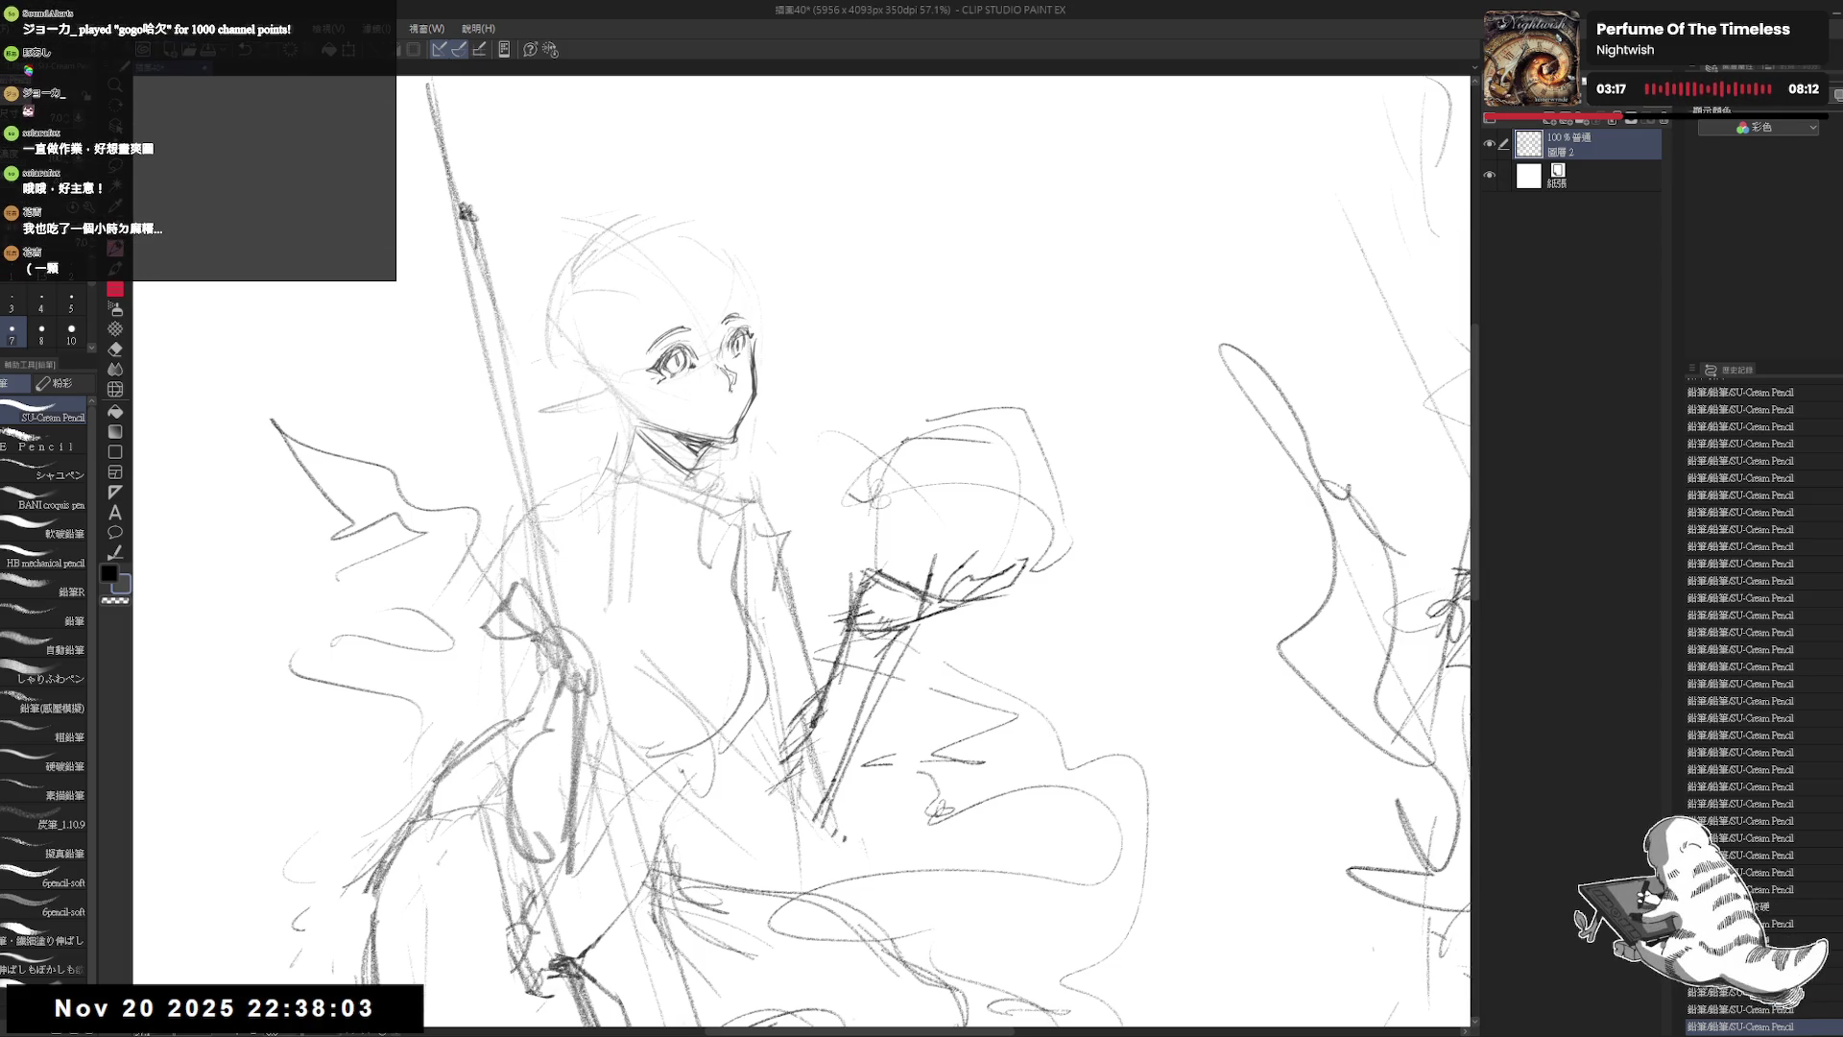
{"action": "key", "text": "h"}
{"action": "scroll", "coordinate": [802, 552], "scroll_direction": "up", "scroll_amount": 2}
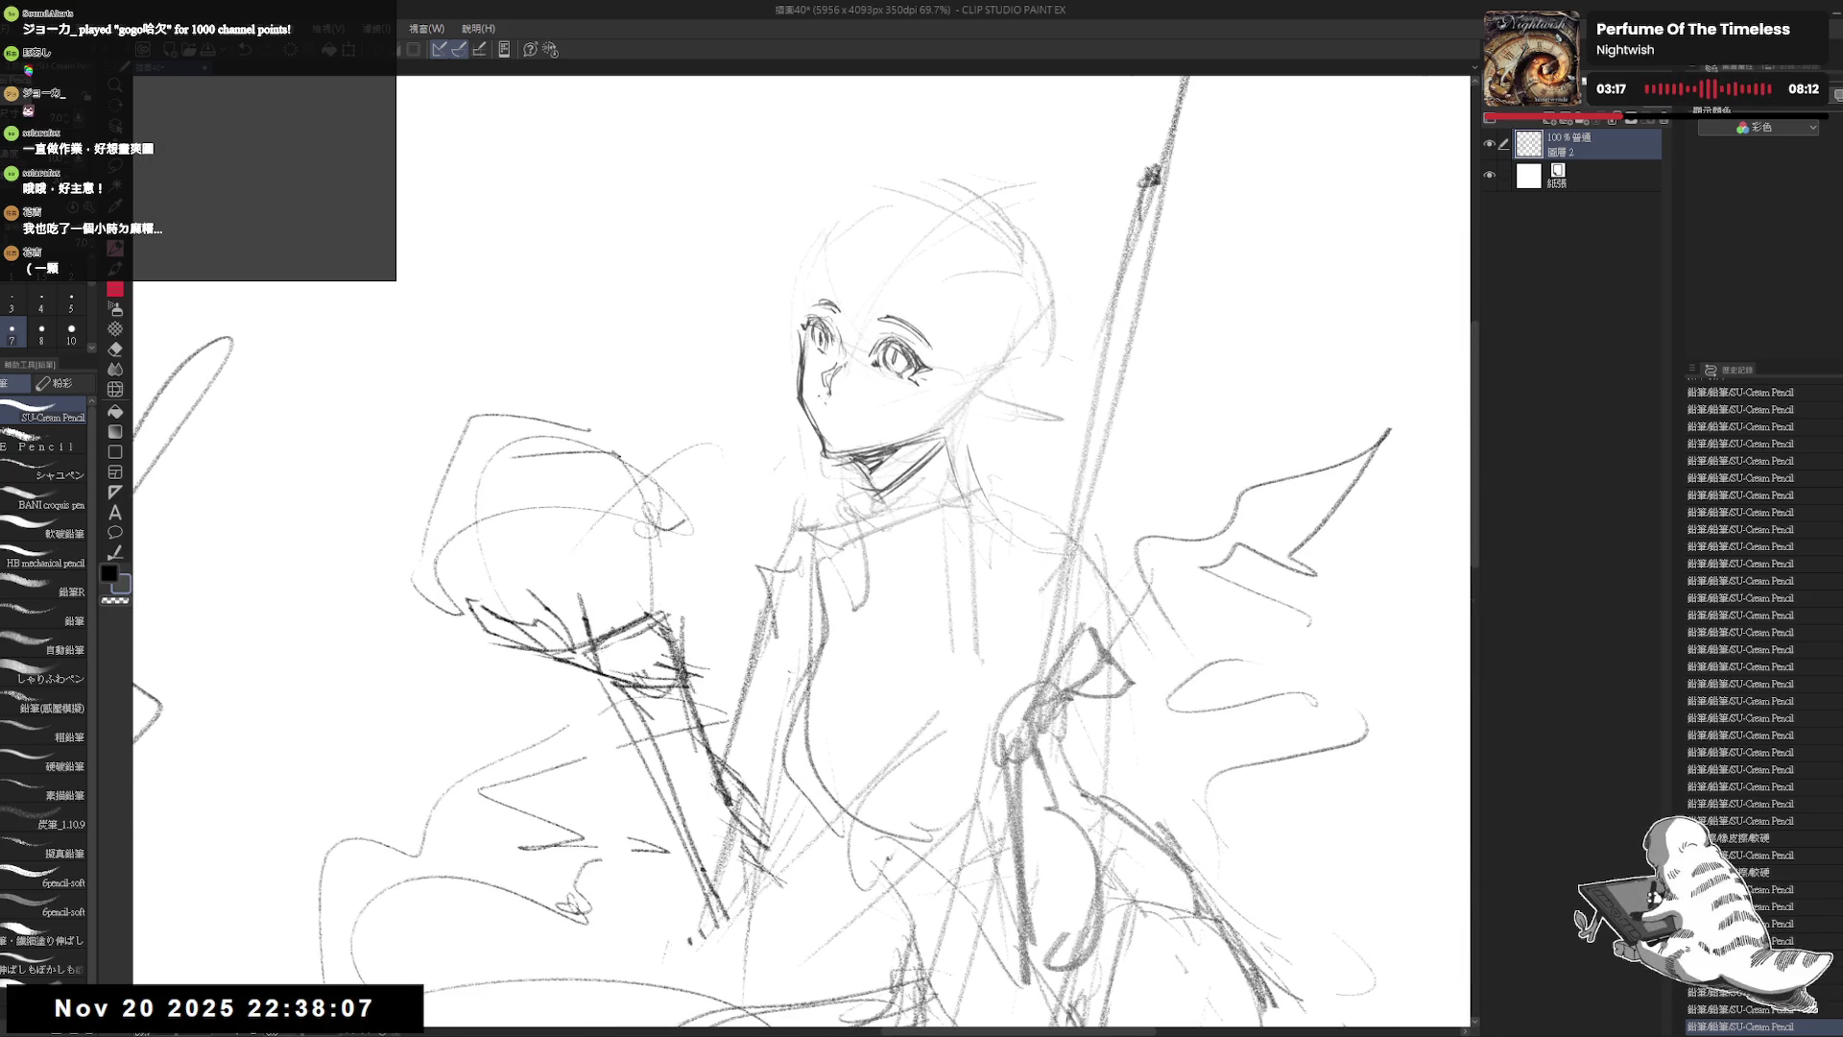
Step: Draw a wide open smiling mouth below the left figure's eyes, then unflip and zoom out
{"action": "key", "text": "ctrl+z"}
{"action": "key", "text": "ctrl+z"}
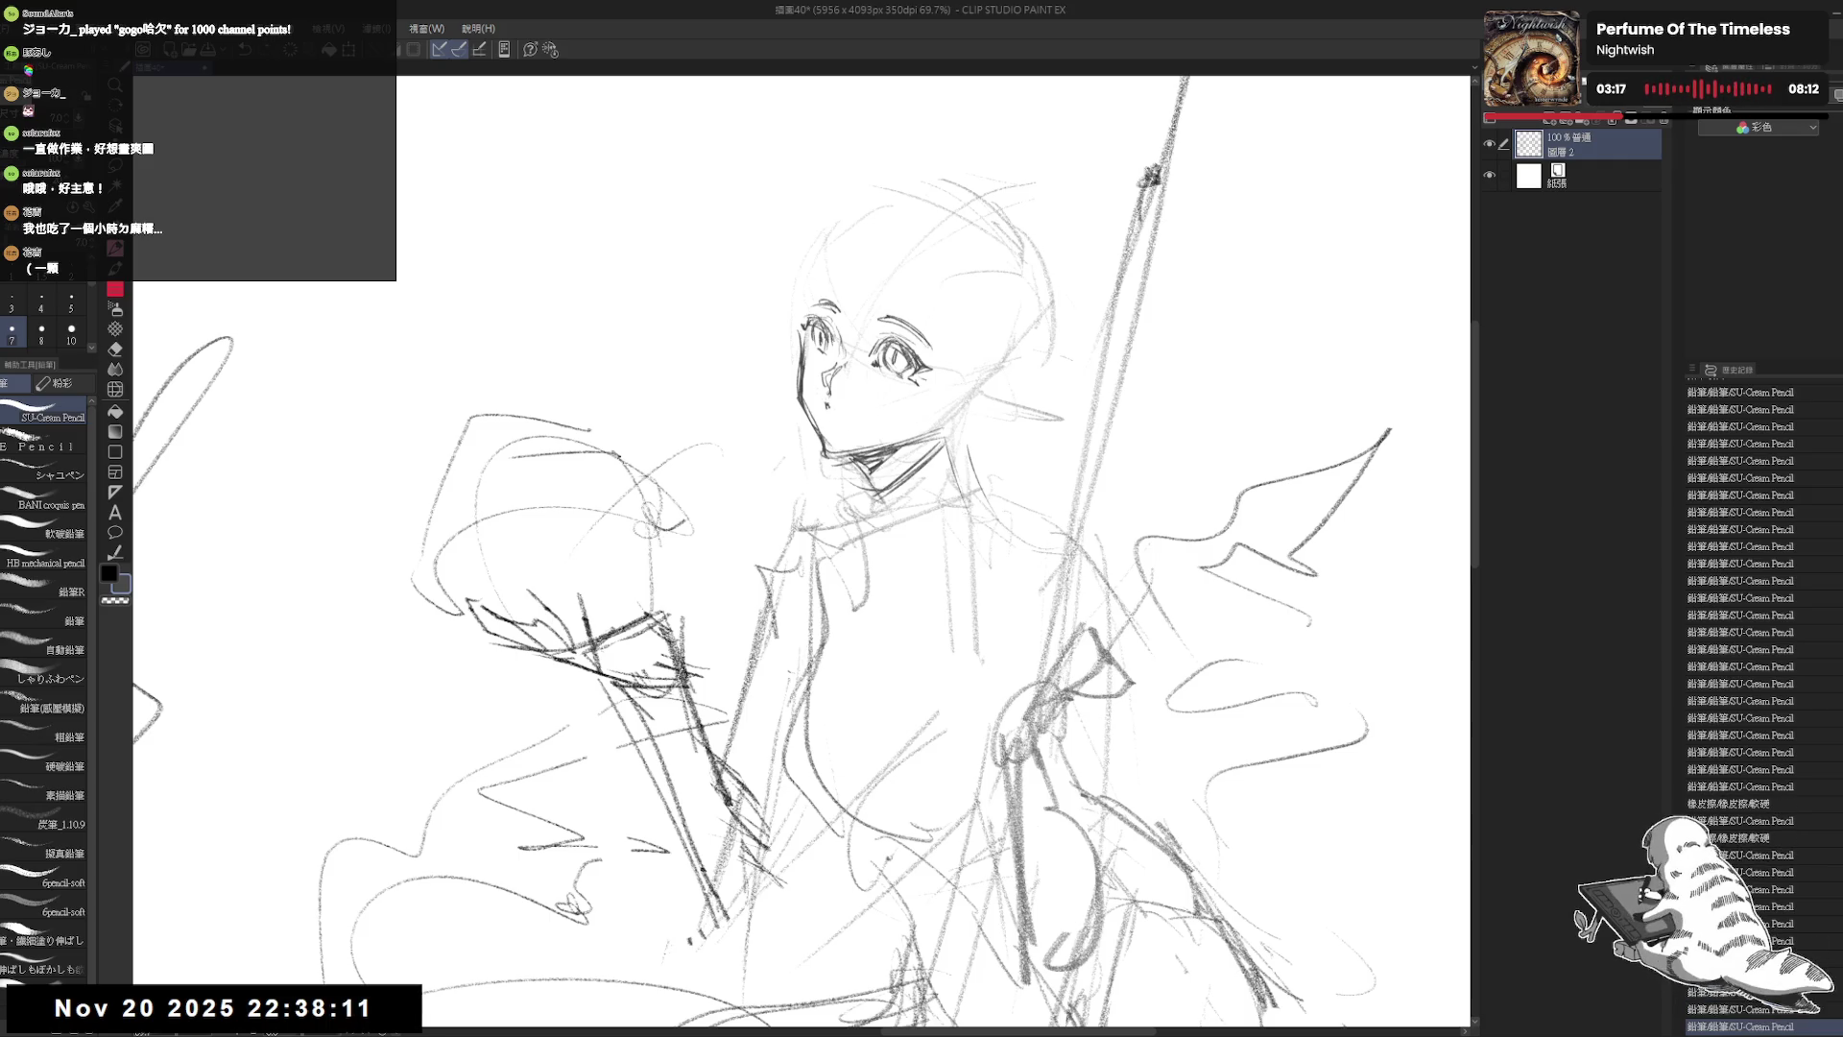
{"action": "key", "text": "ctrl+y"}
{"action": "key", "text": "ctrl+y"}
{"action": "left_click_drag", "start_coordinate": [845, 411], "coordinate": [874, 417]}
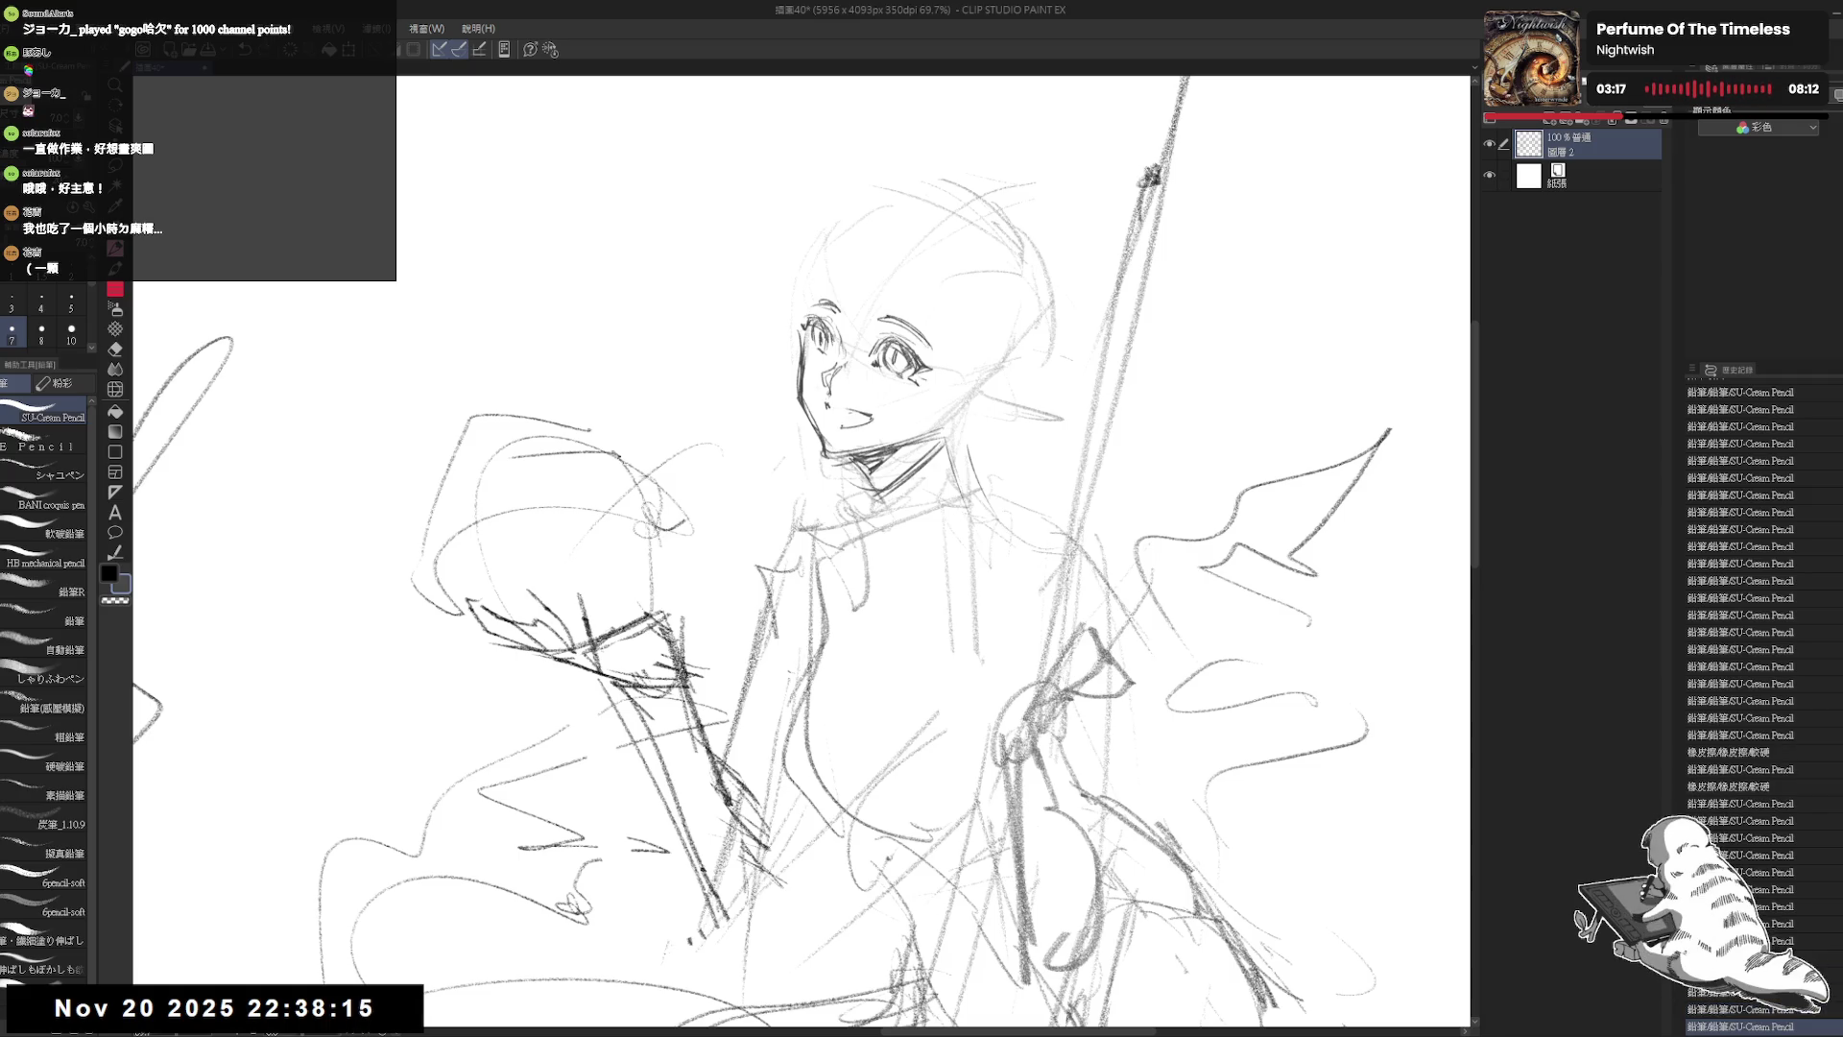
{"action": "key", "text": "h"}
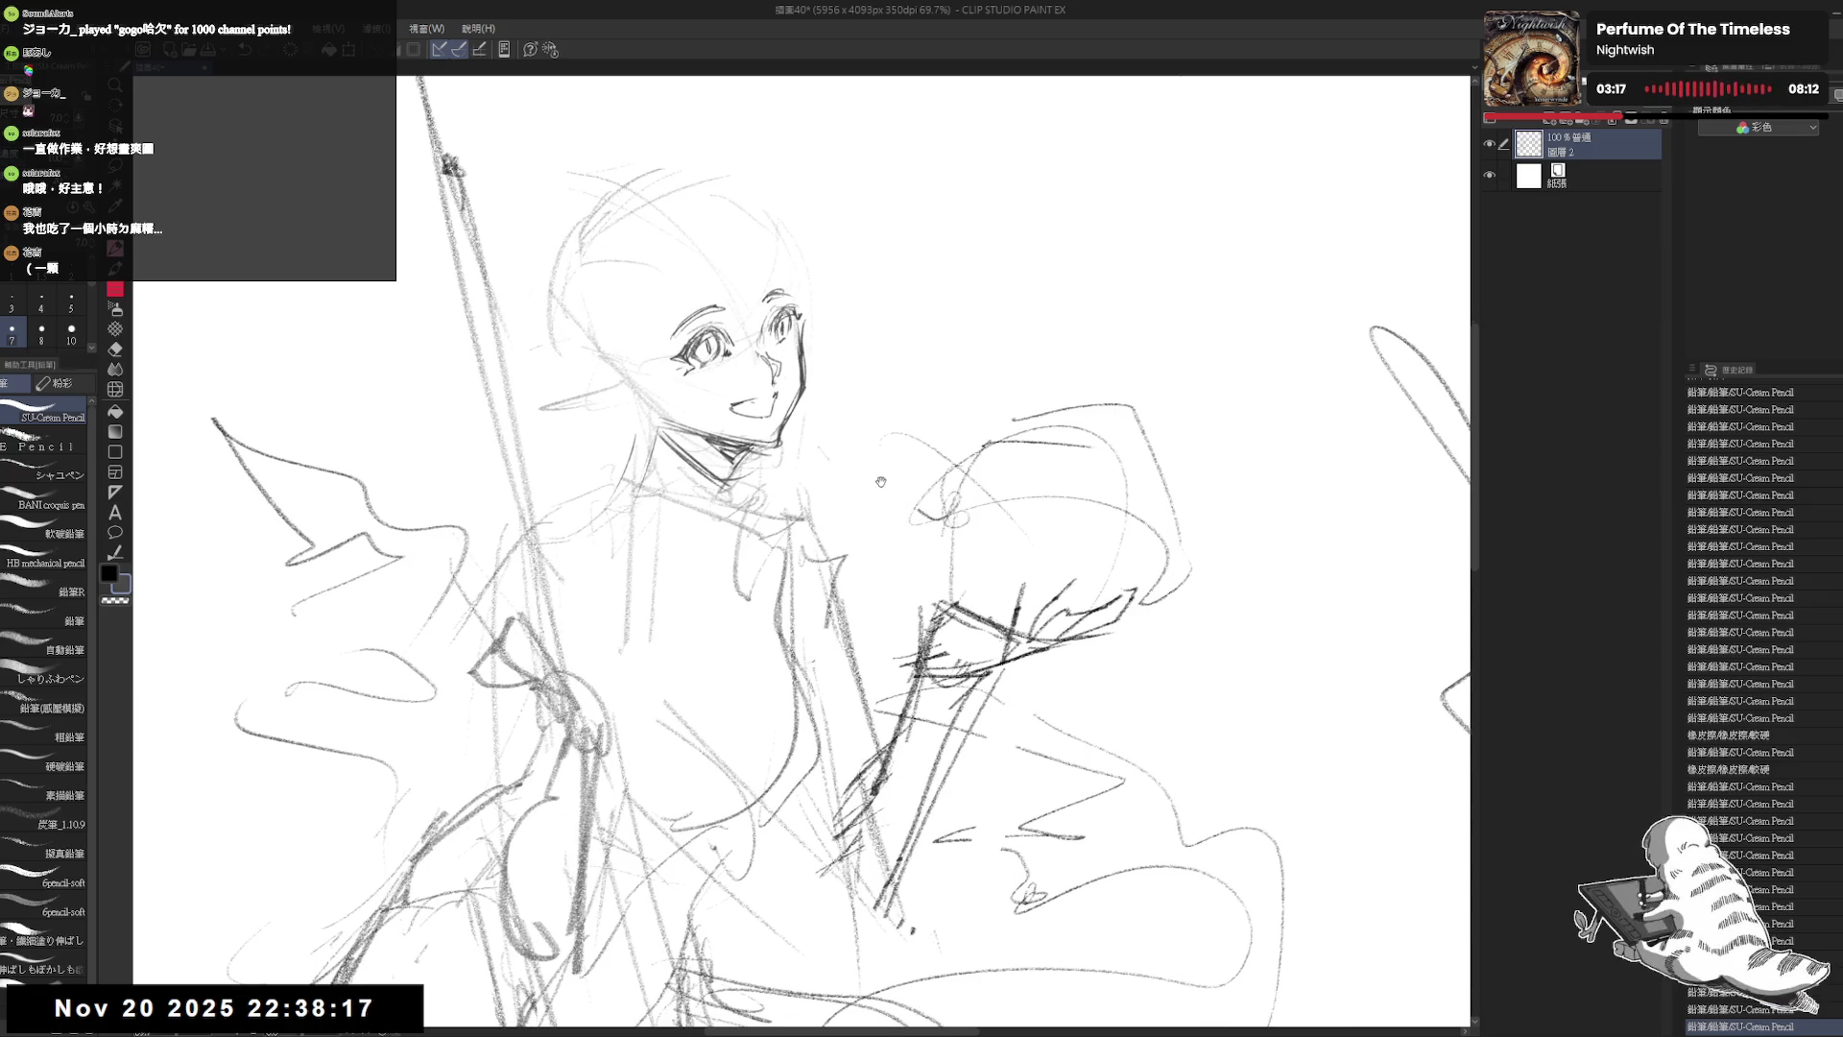
{"action": "scroll", "coordinate": [897, 379], "scroll_direction": "down", "scroll_amount": 3}
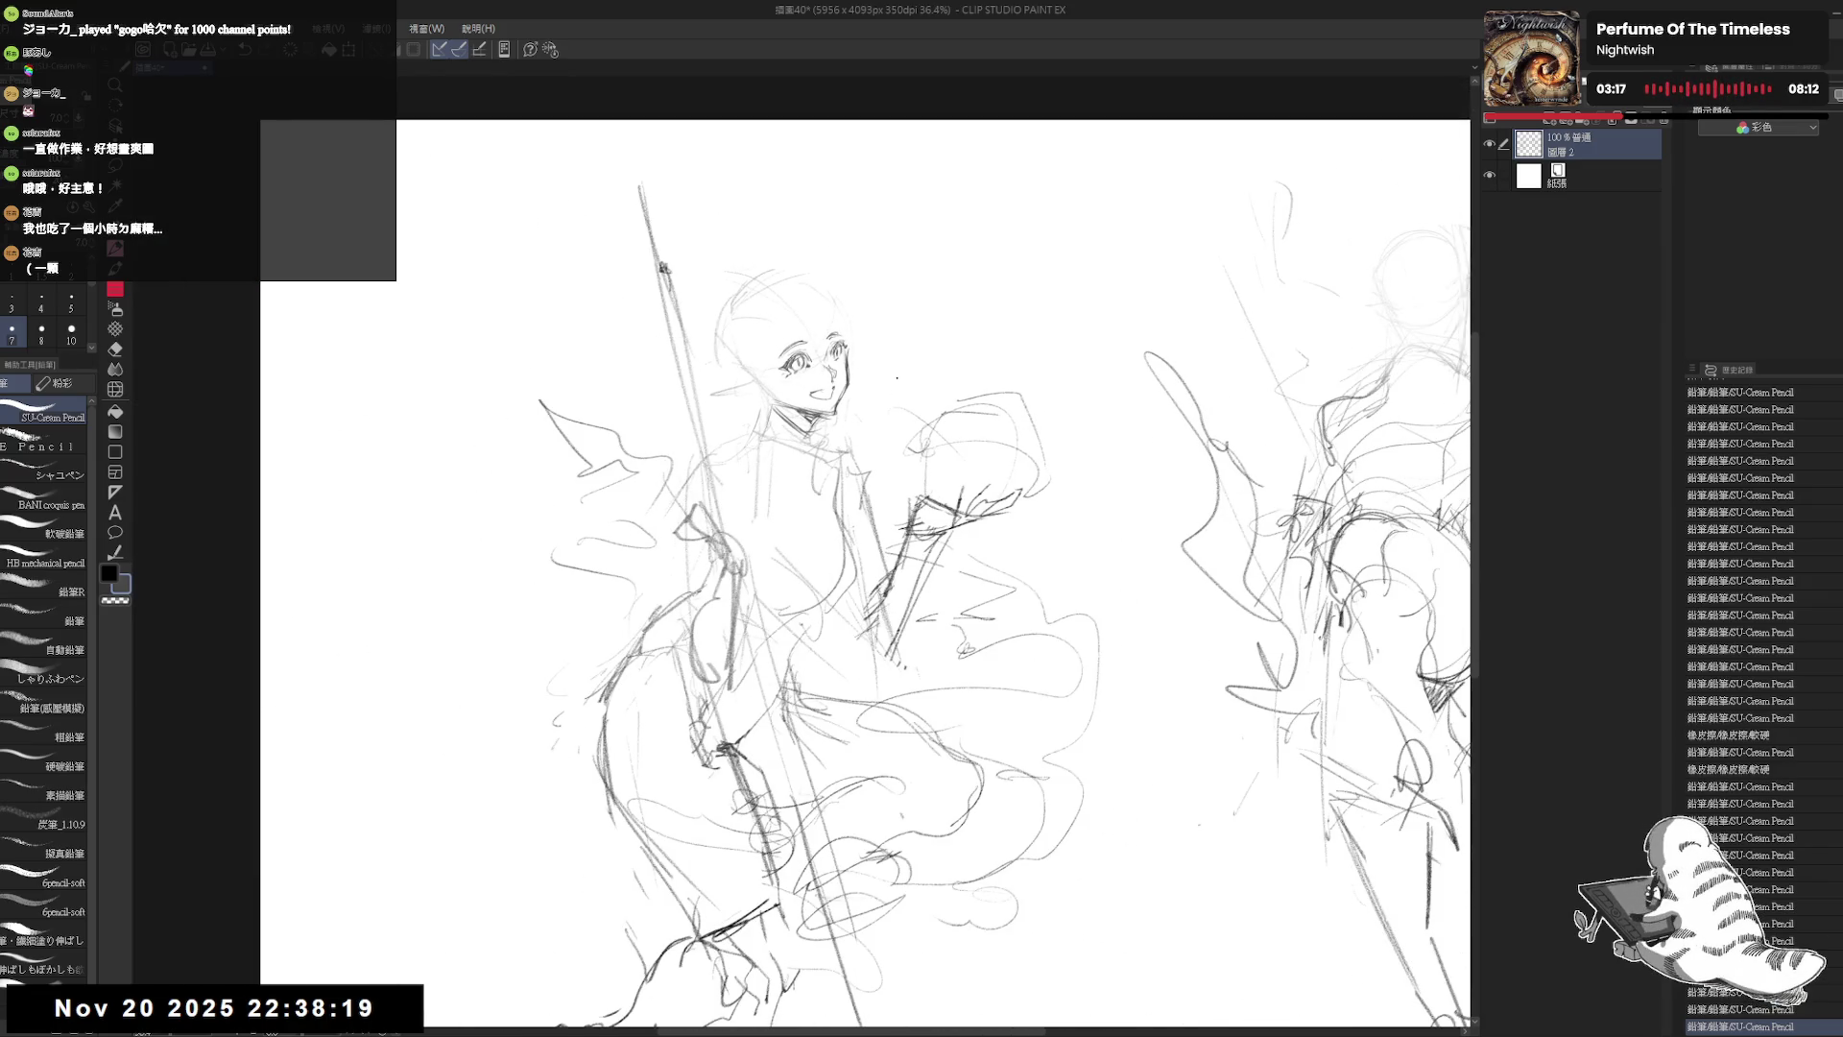
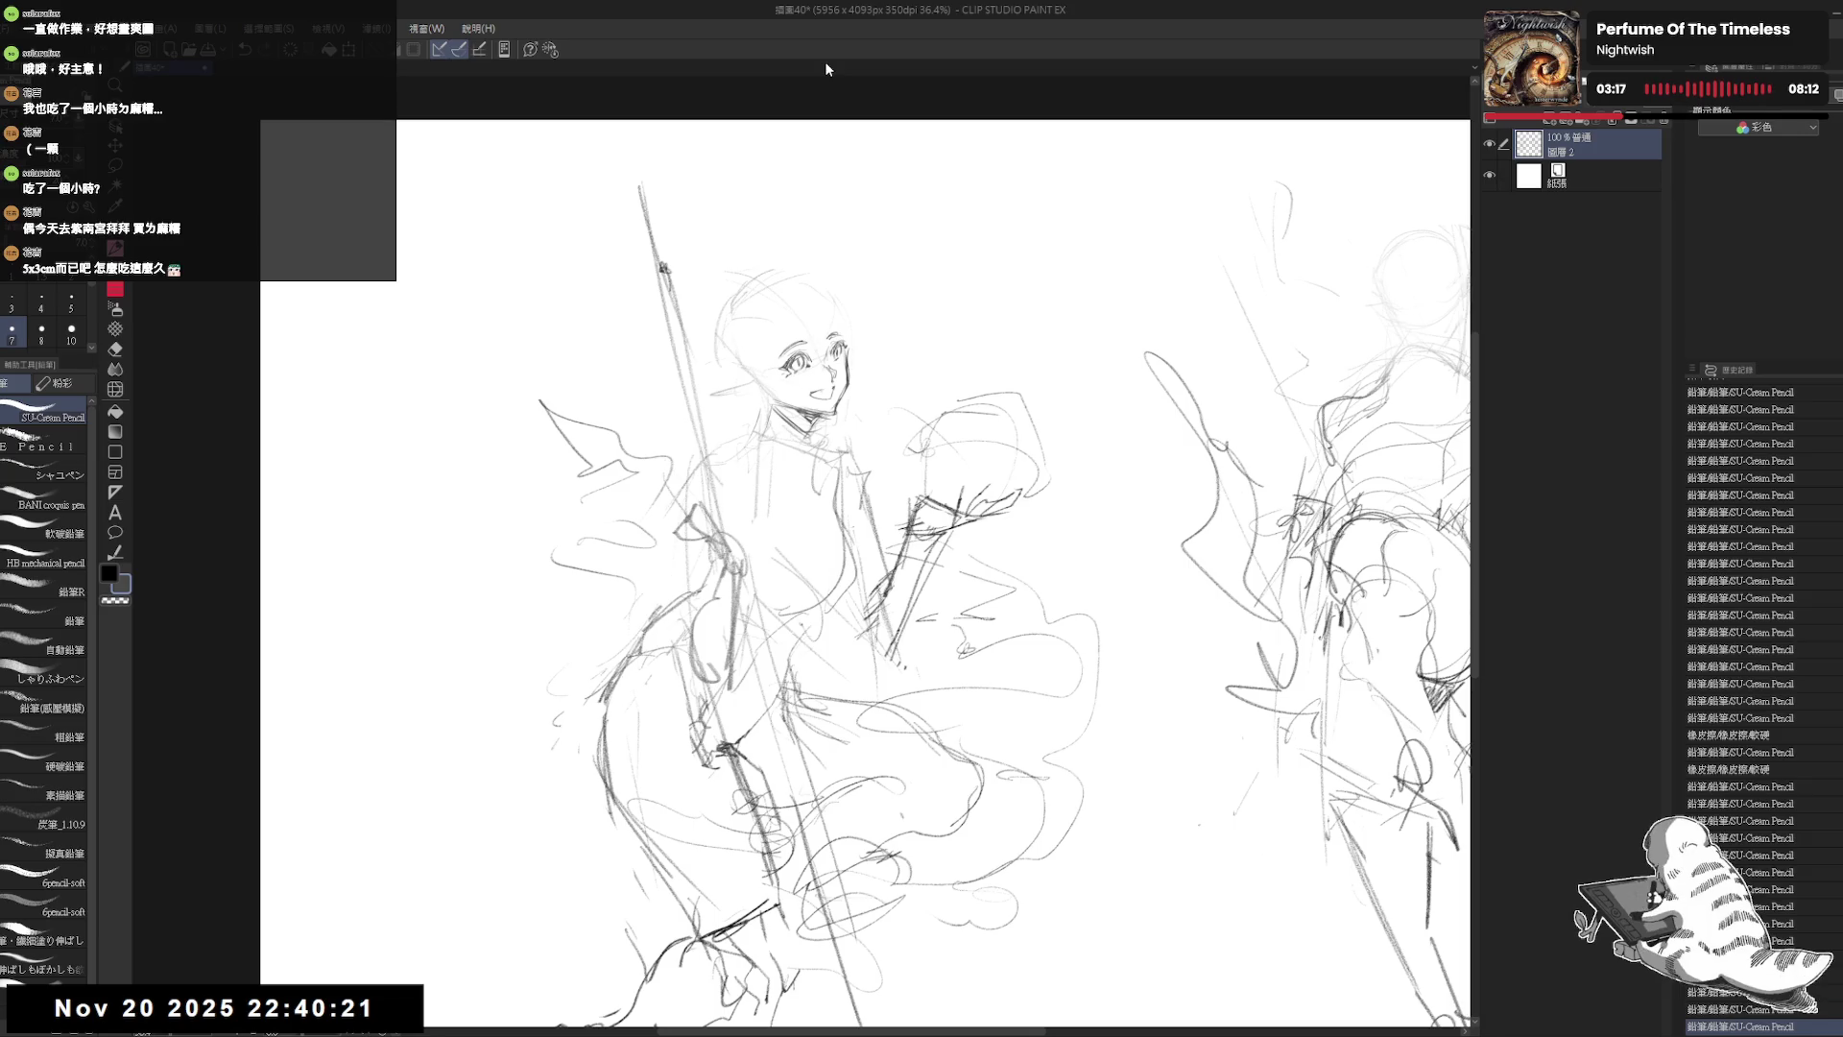
Step: Zoom in on the girl's face and undo the stray stroke at her mouth
{"action": "scroll", "coordinate": [787, 336], "scroll_direction": "down", "scroll_amount": 1}
{"action": "scroll", "coordinate": [787, 335], "scroll_direction": "up", "scroll_amount": 1}
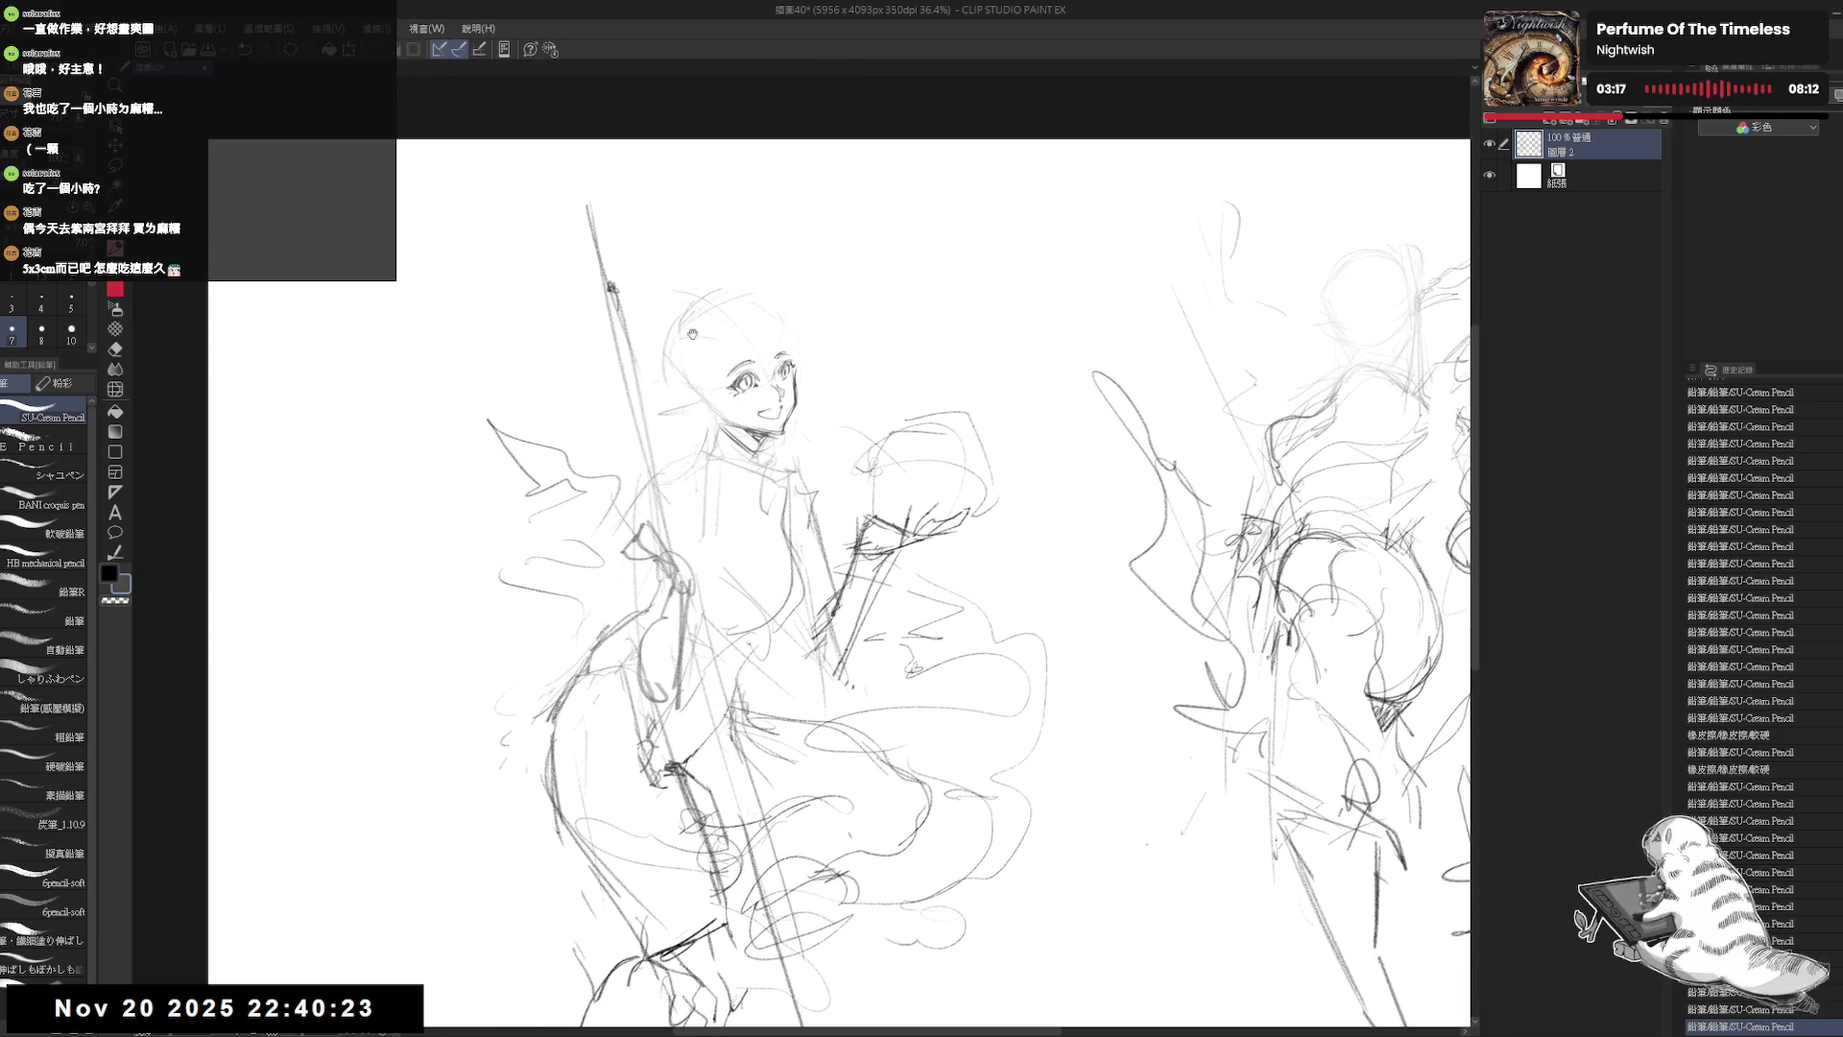
{"action": "left_click", "coordinate": [787, 335]}
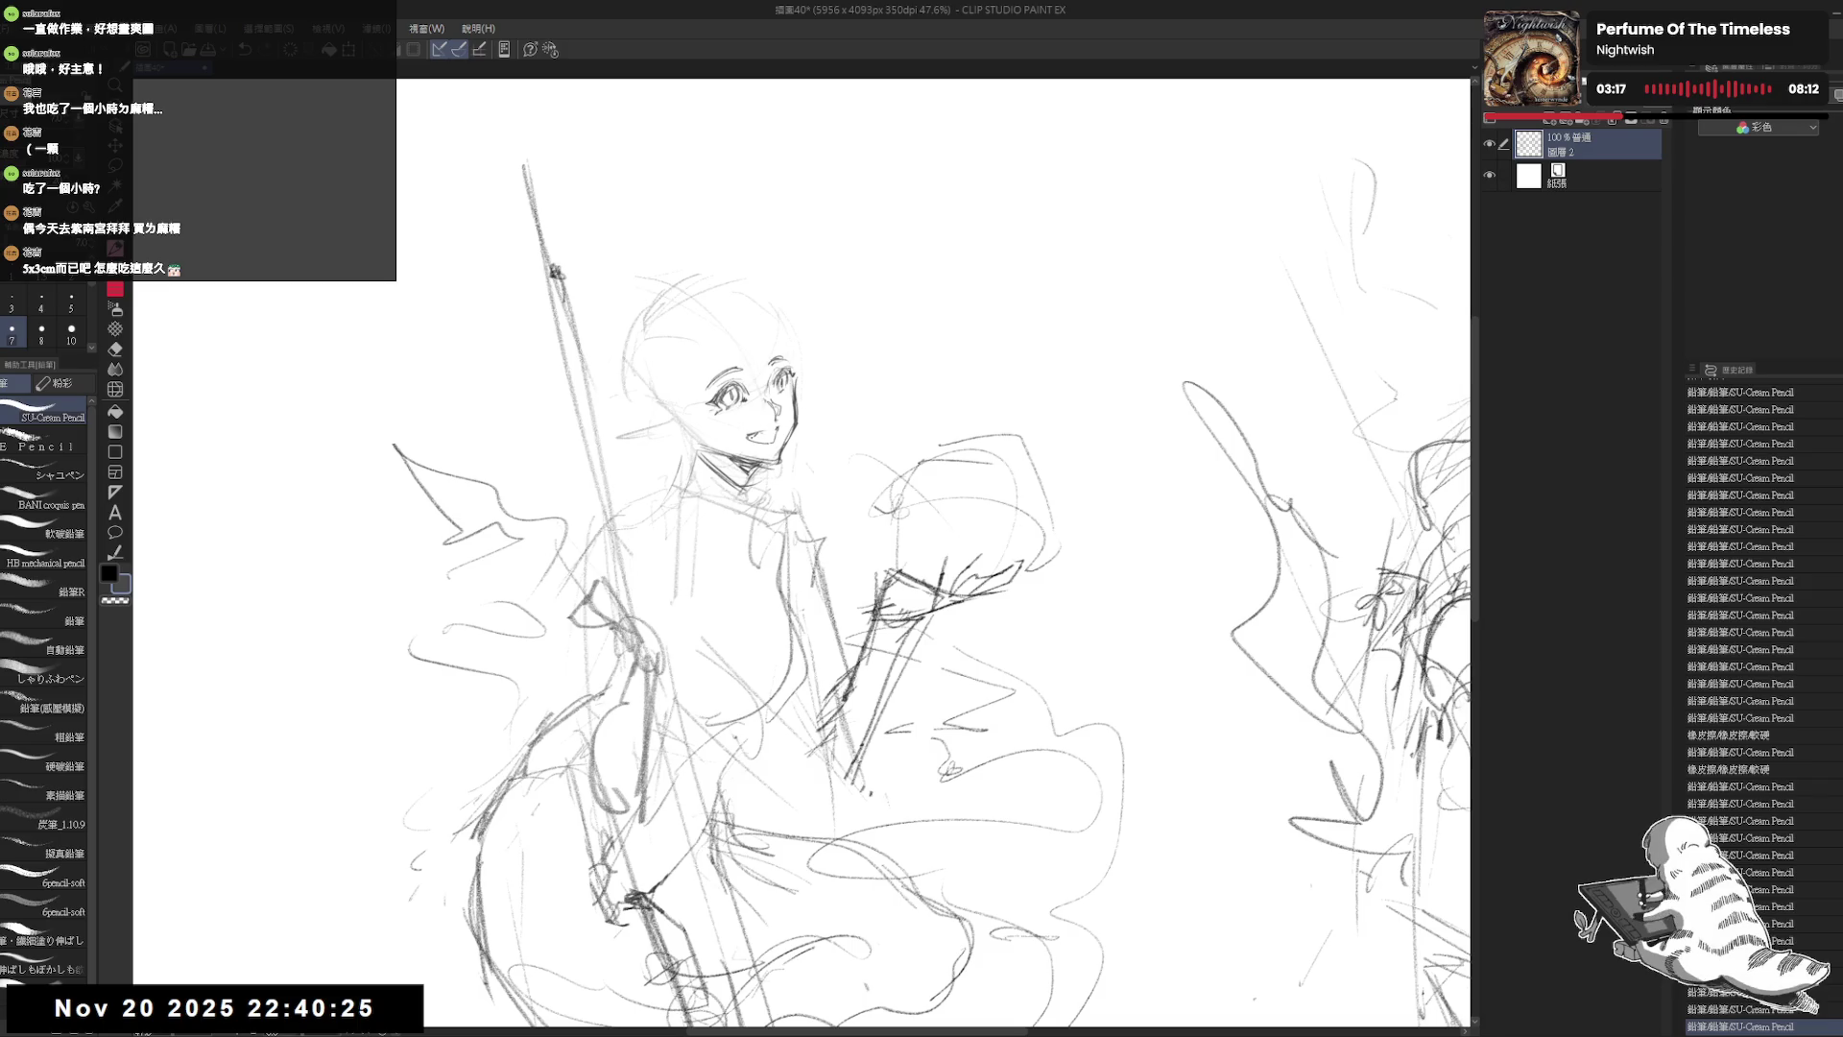
{"action": "key", "text": "ctrl+z"}
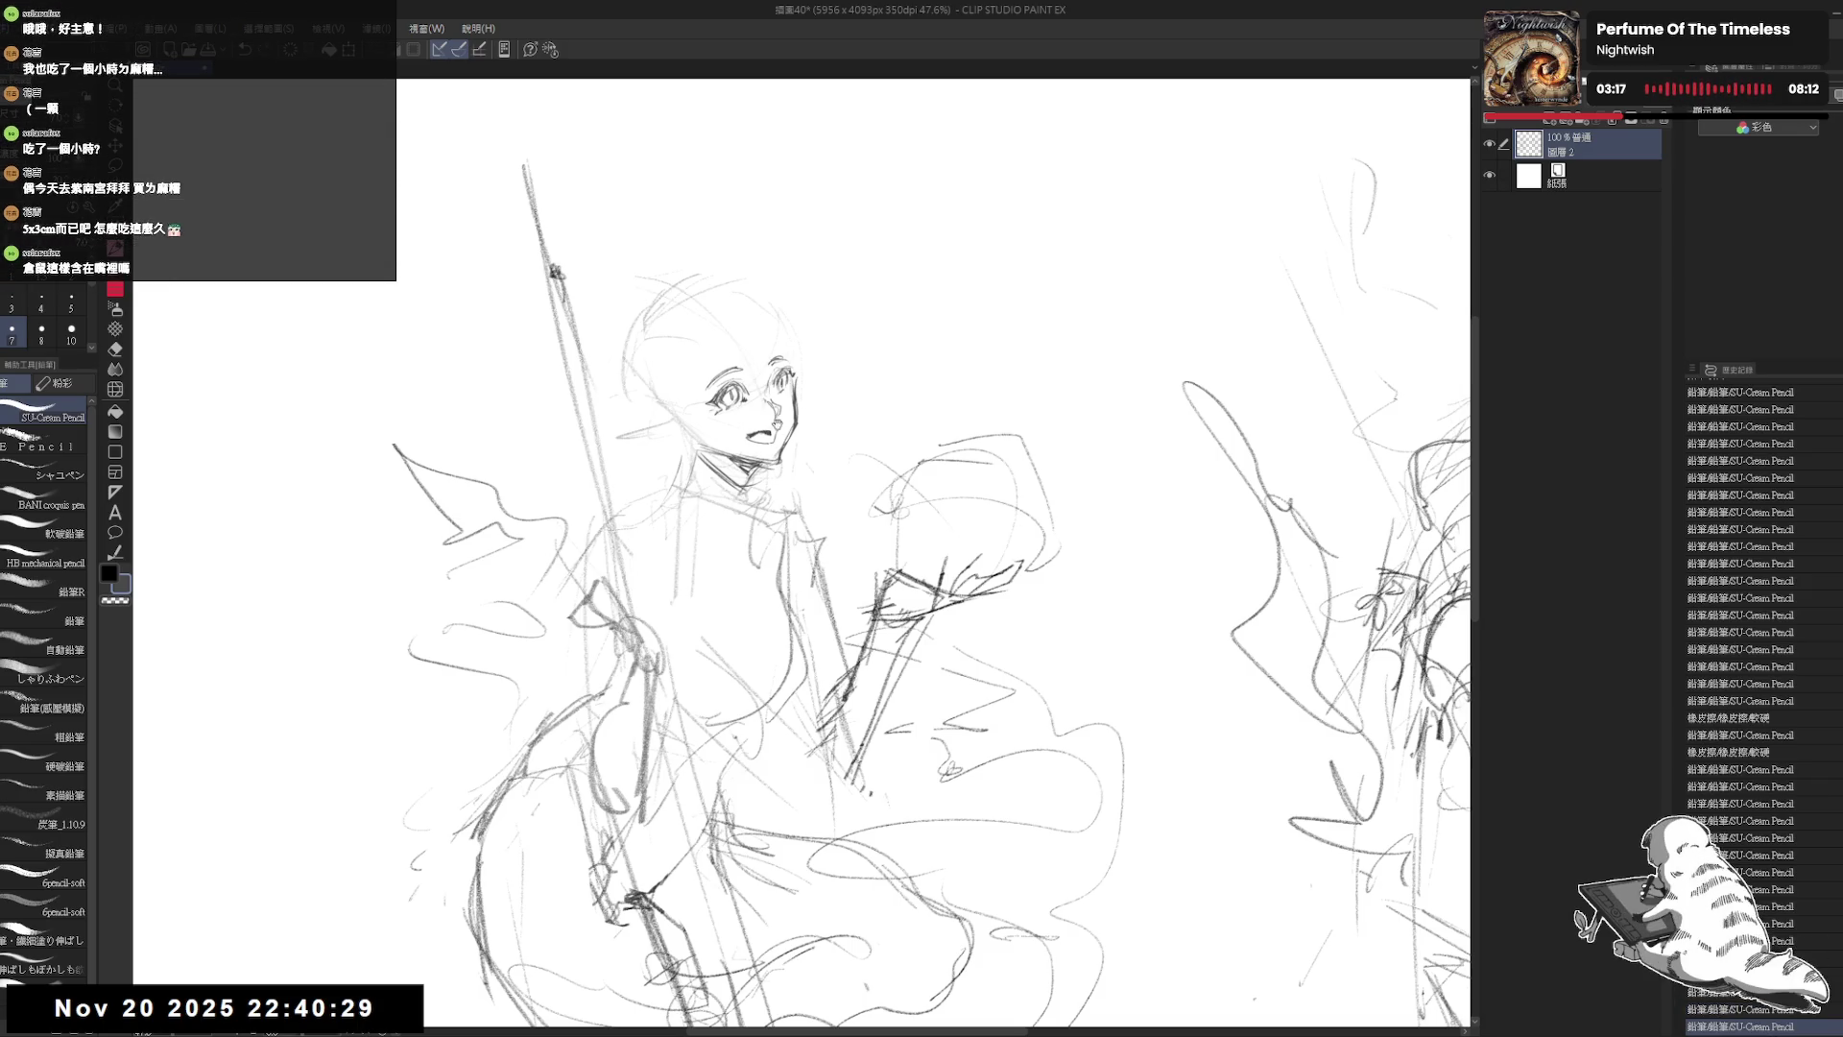
Step: Try a small mouth mark, undo it, then zoom out and recentre the figure
{"action": "scroll", "coordinate": [763, 422], "scroll_direction": "up", "scroll_amount": 5}
{"action": "left_click", "coordinate": [765, 462]}
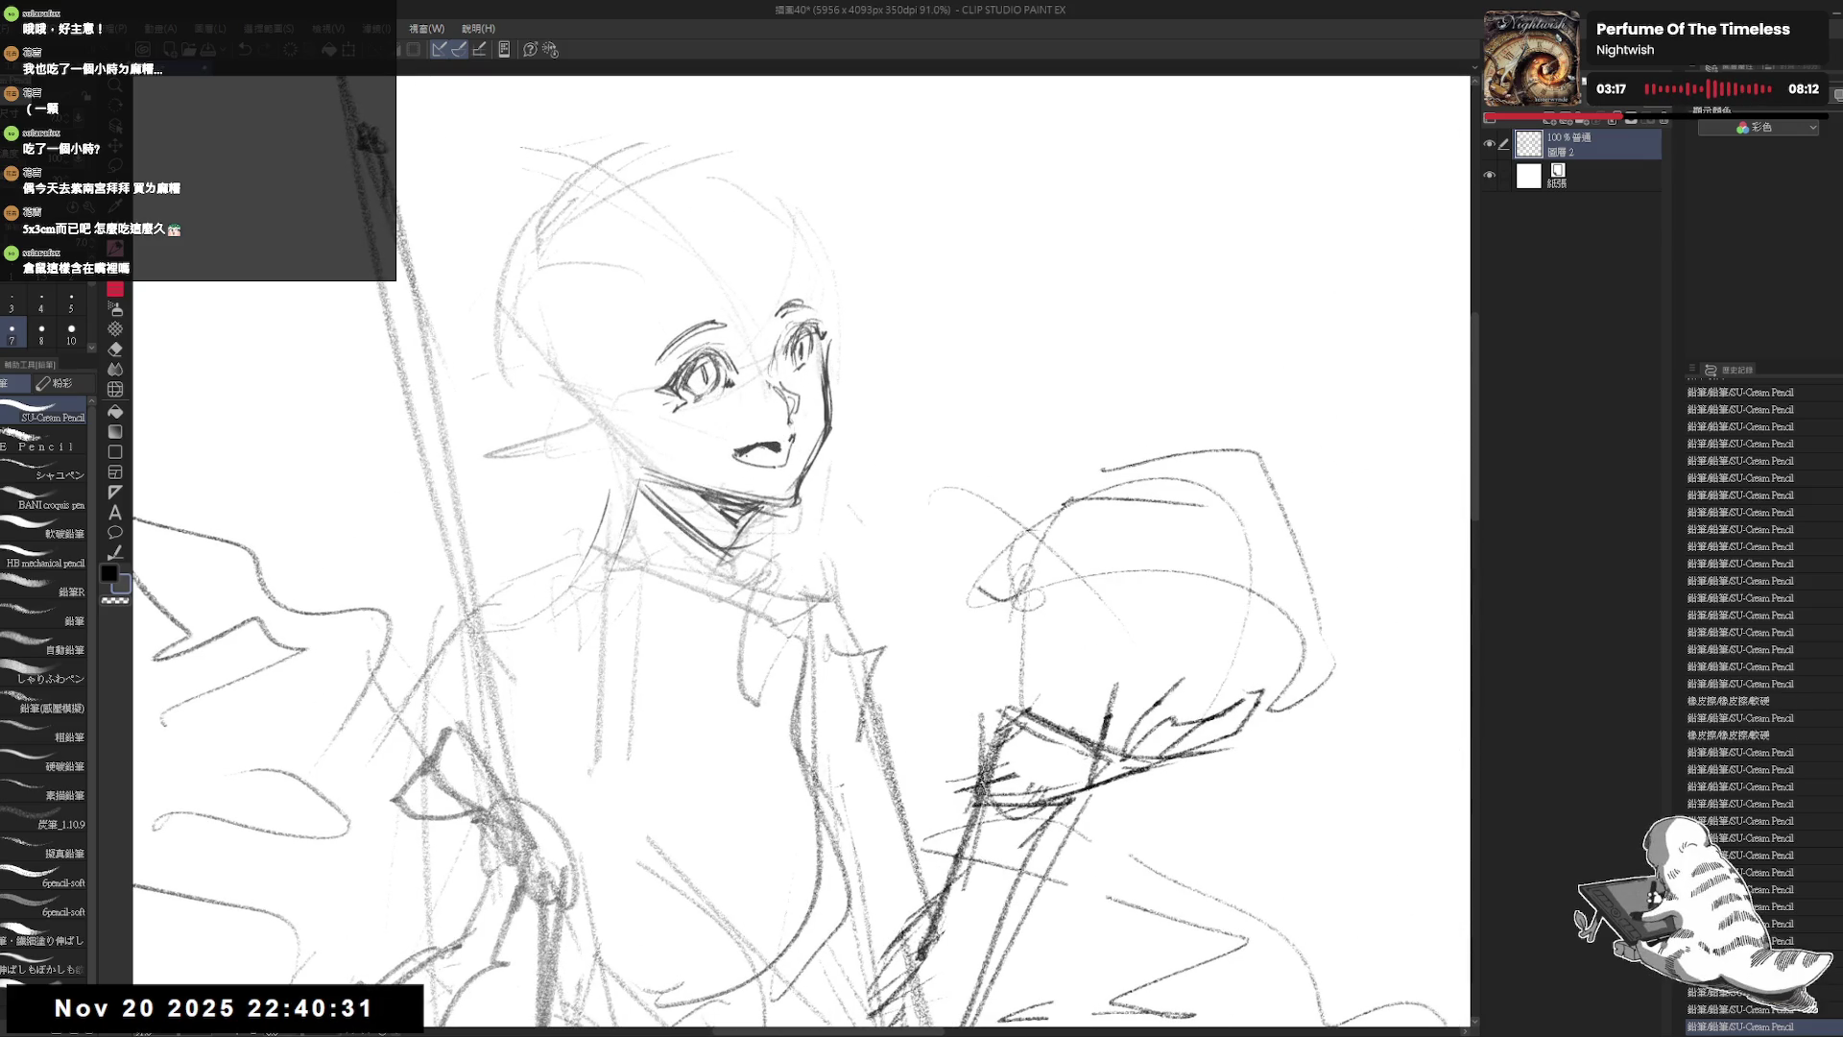
{"action": "key", "text": "ctrl+z"}
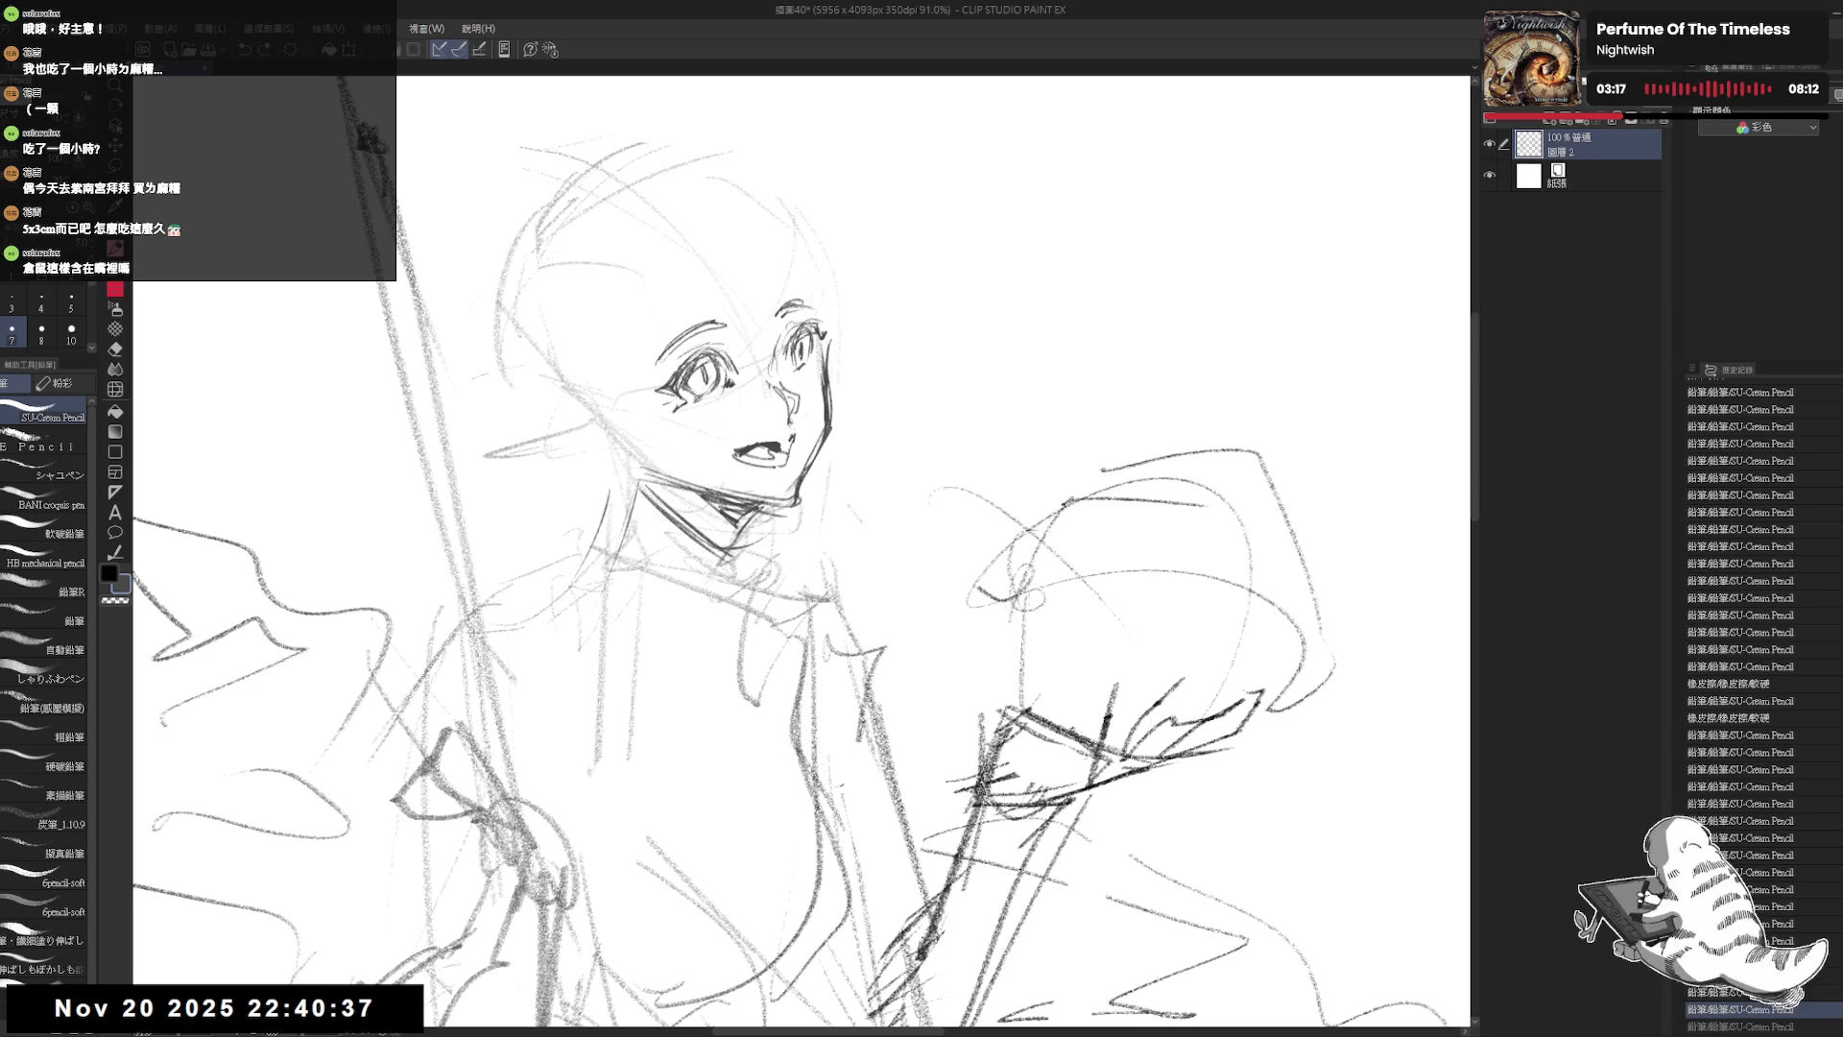
{"action": "scroll", "coordinate": [735, 261], "scroll_direction": "down", "scroll_amount": 2}
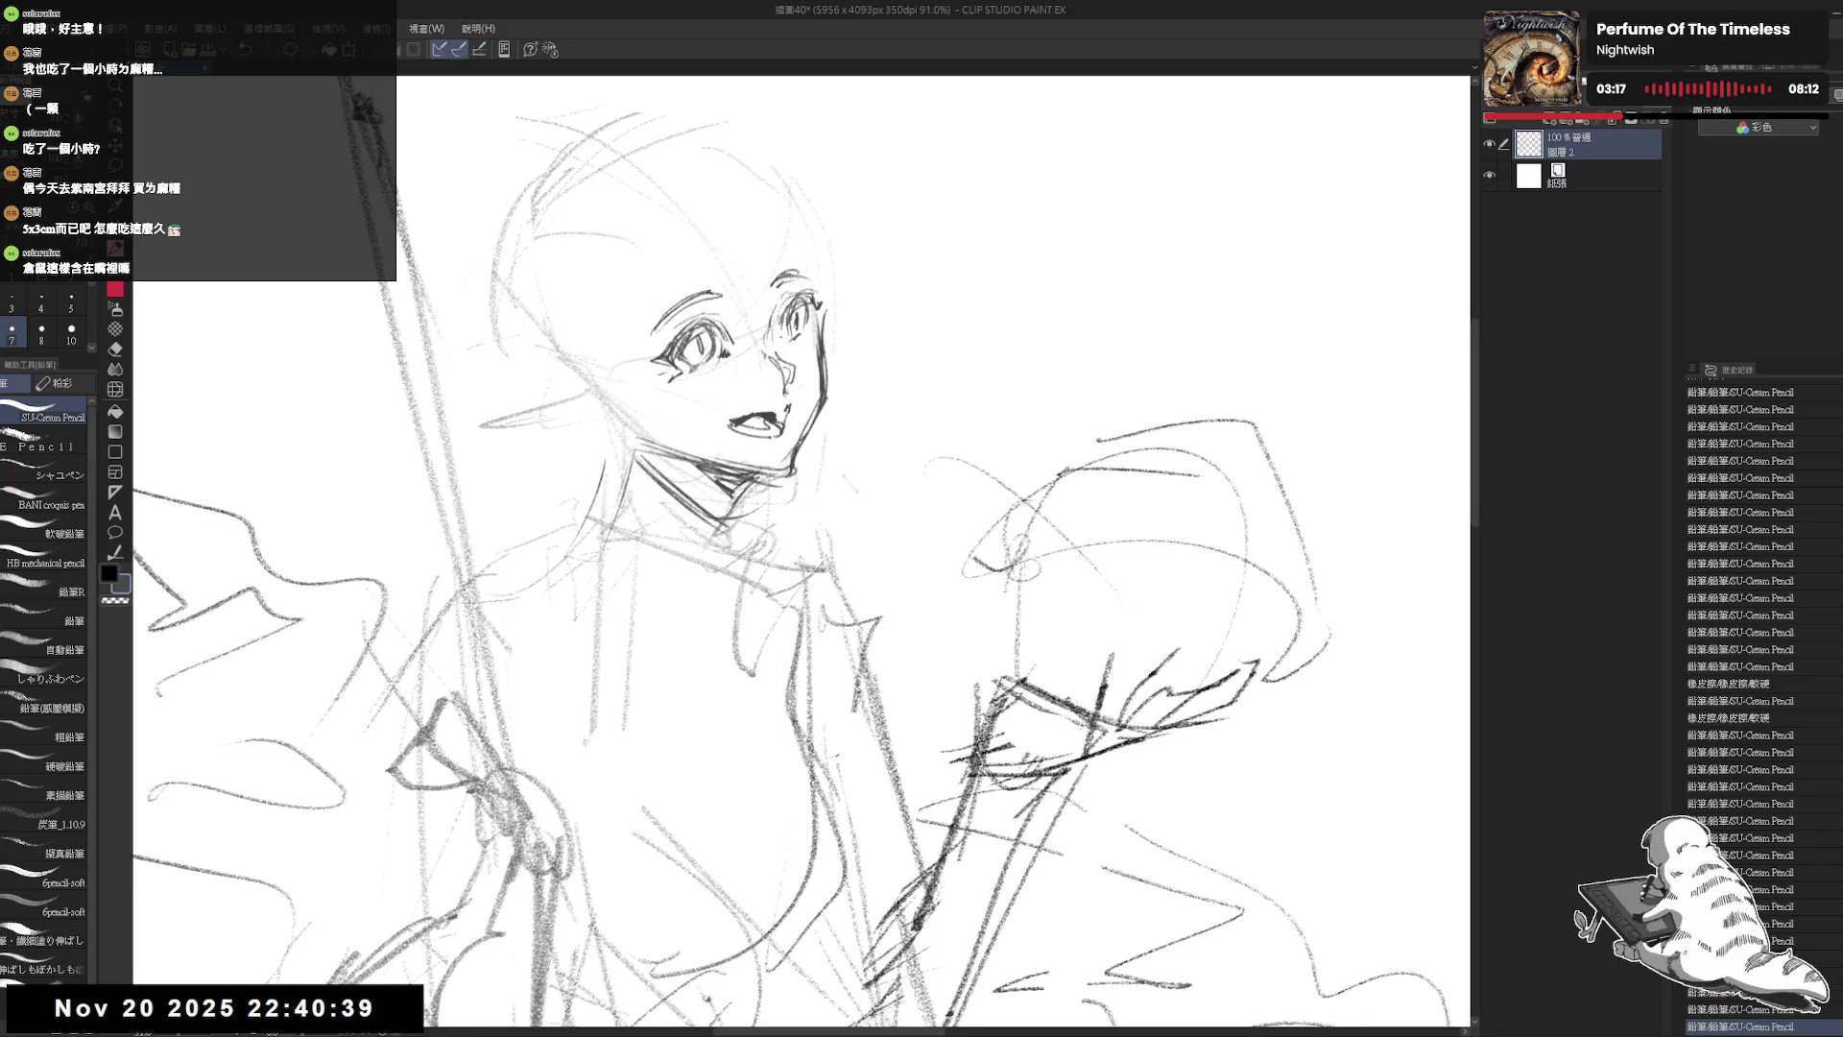
{"action": "scroll", "coordinate": [734, 262], "scroll_direction": "down", "scroll_amount": 2}
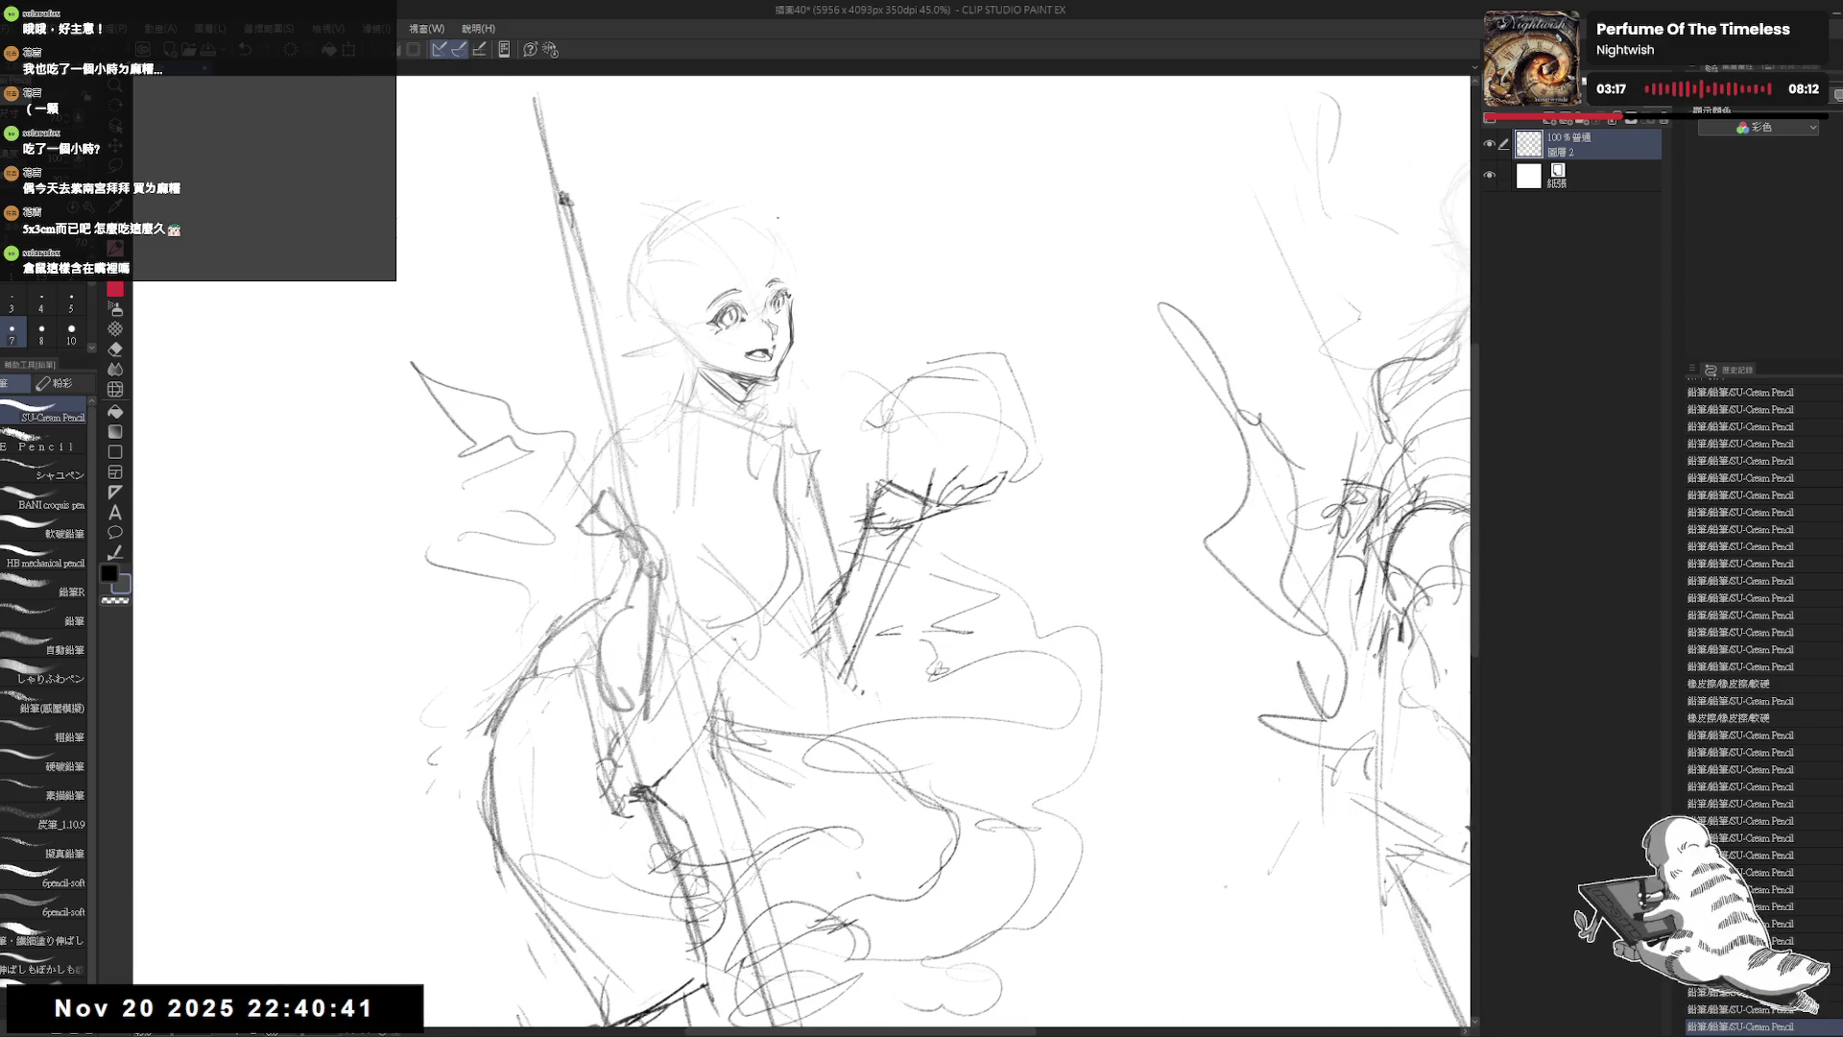
{"action": "scroll", "coordinate": [758, 251], "scroll_direction": "up", "scroll_amount": 2}
{"action": "mouse_move", "coordinate": [774, 240]}
{"action": "left_mouse_down"}
{"action": "mouse_move", "coordinate": [678, 227]}
{"action": "mouse_move", "coordinate": [658, 283]}
{"action": "mouse_move", "coordinate": [687, 318]}
{"action": "mouse_move", "coordinate": [729, 281]}
{"action": "left_mouse_up"}
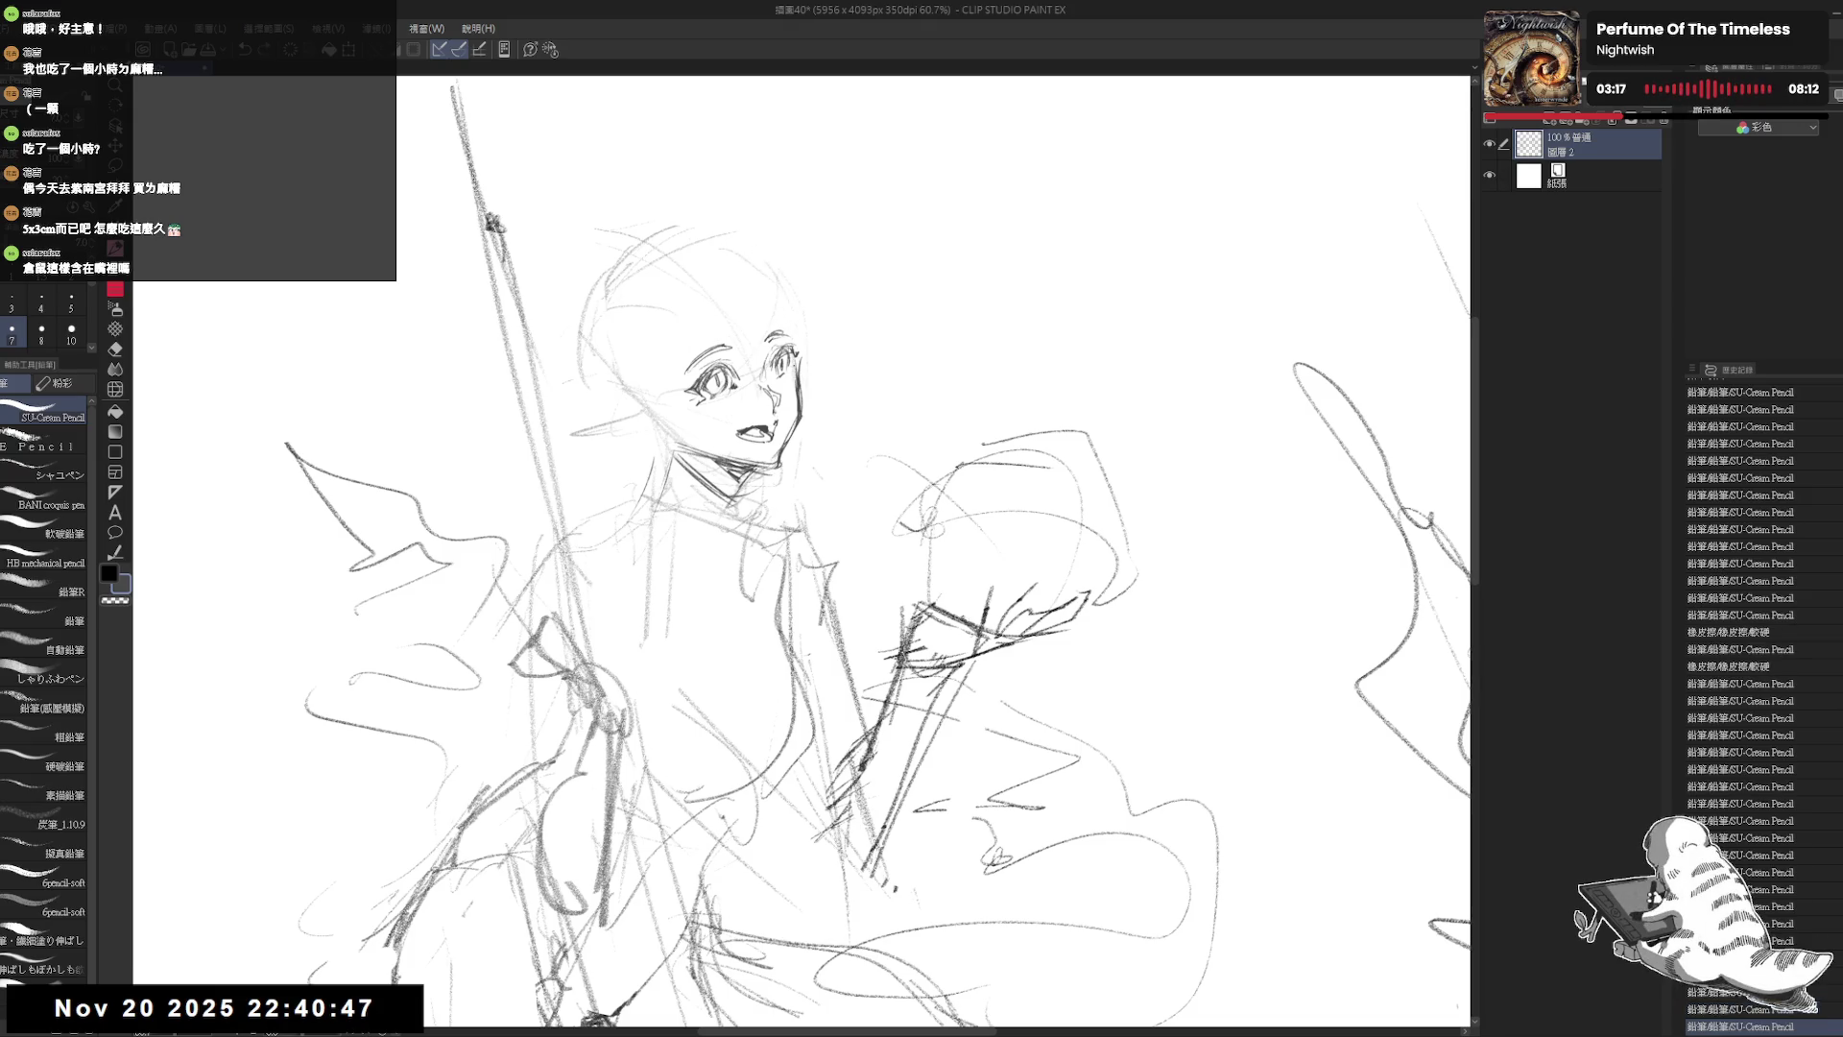
Step: Place guide dots on the head and begin hair strands on its right side
{"action": "left_click", "coordinate": [750, 265]}
{"action": "left_click", "coordinate": [744, 283]}
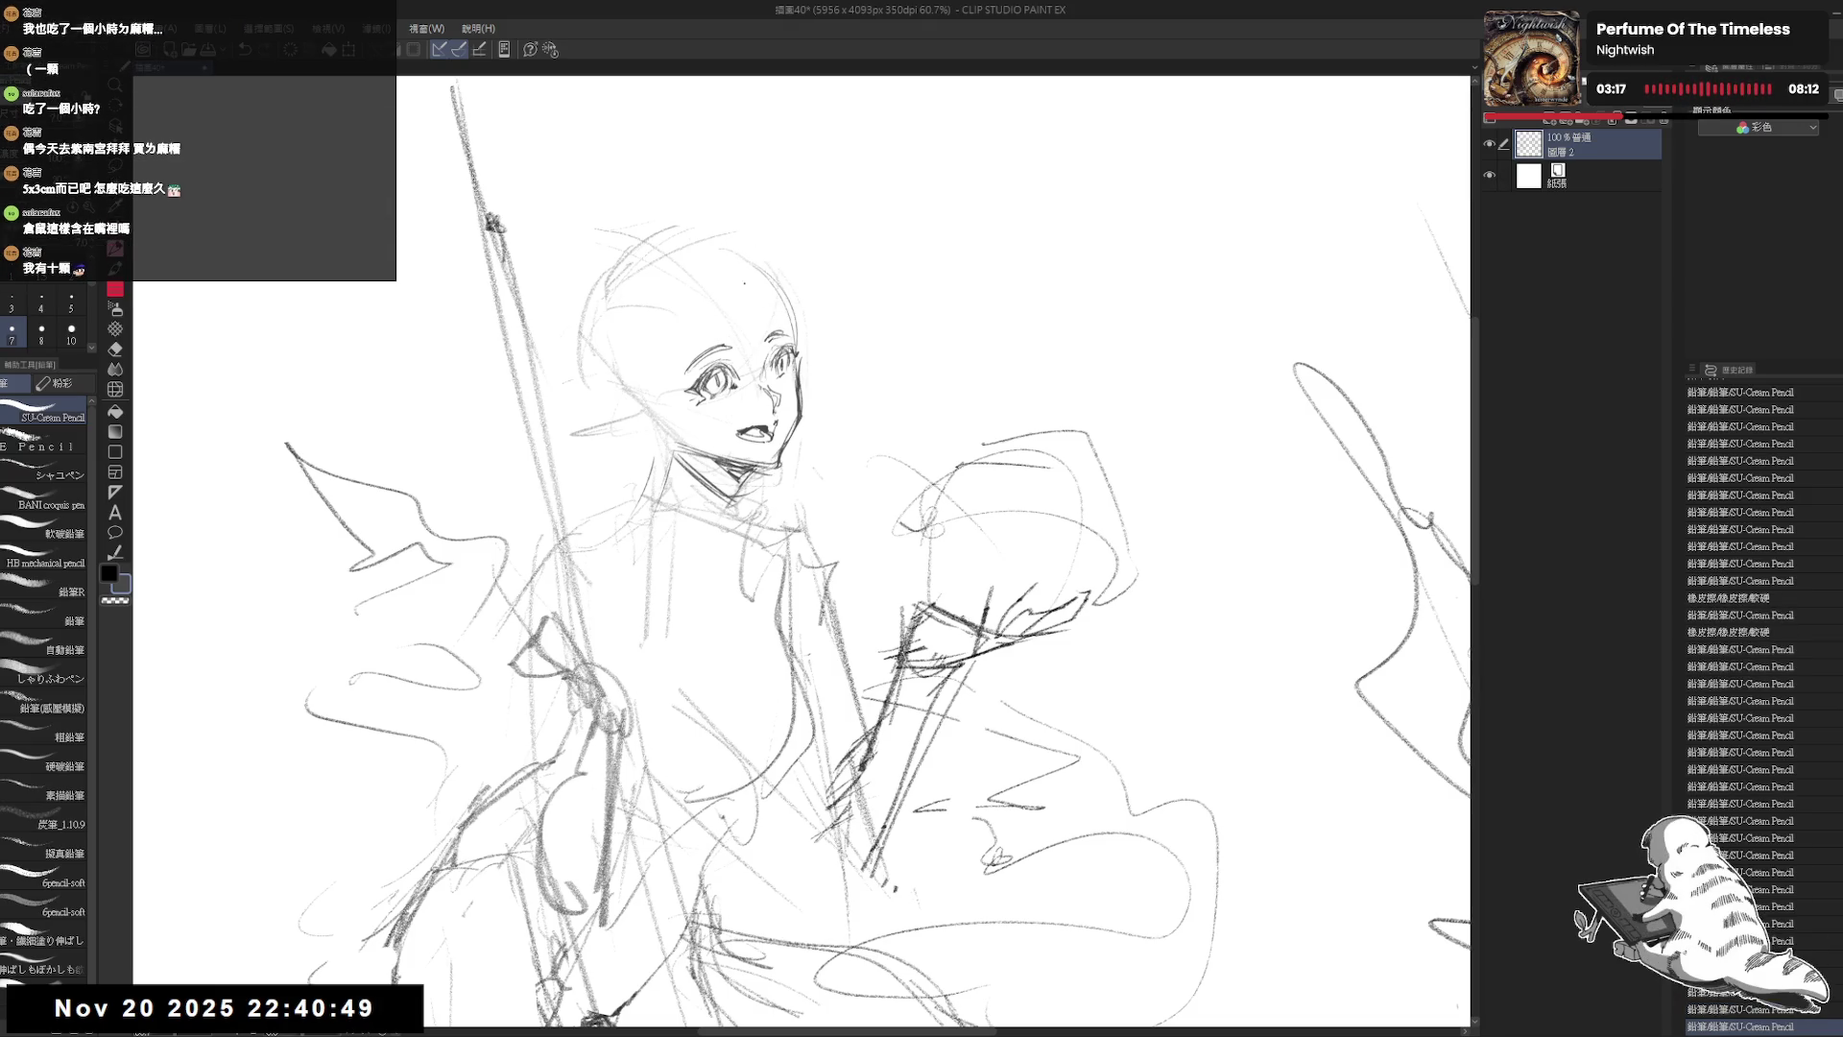
{"action": "key", "text": "ctrl+z"}
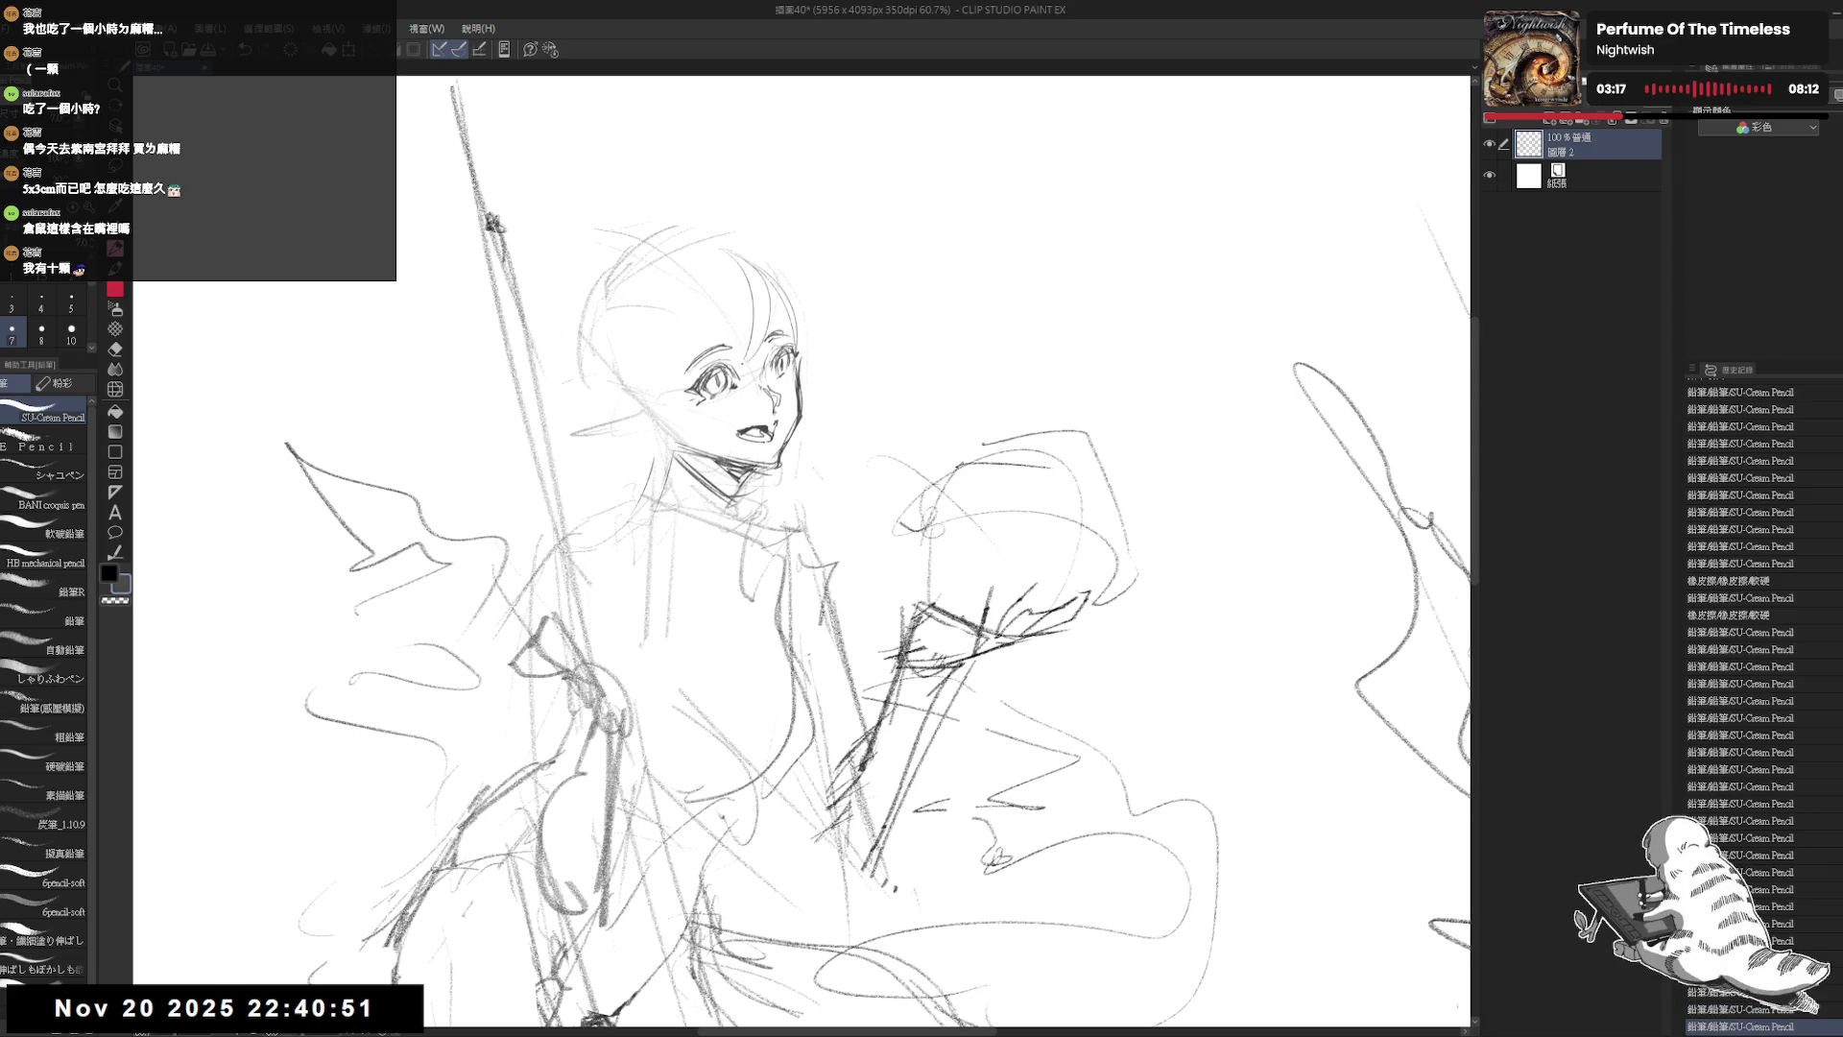
{"action": "left_click", "coordinate": [758, 298]}
{"action": "left_click", "coordinate": [836, 387]}
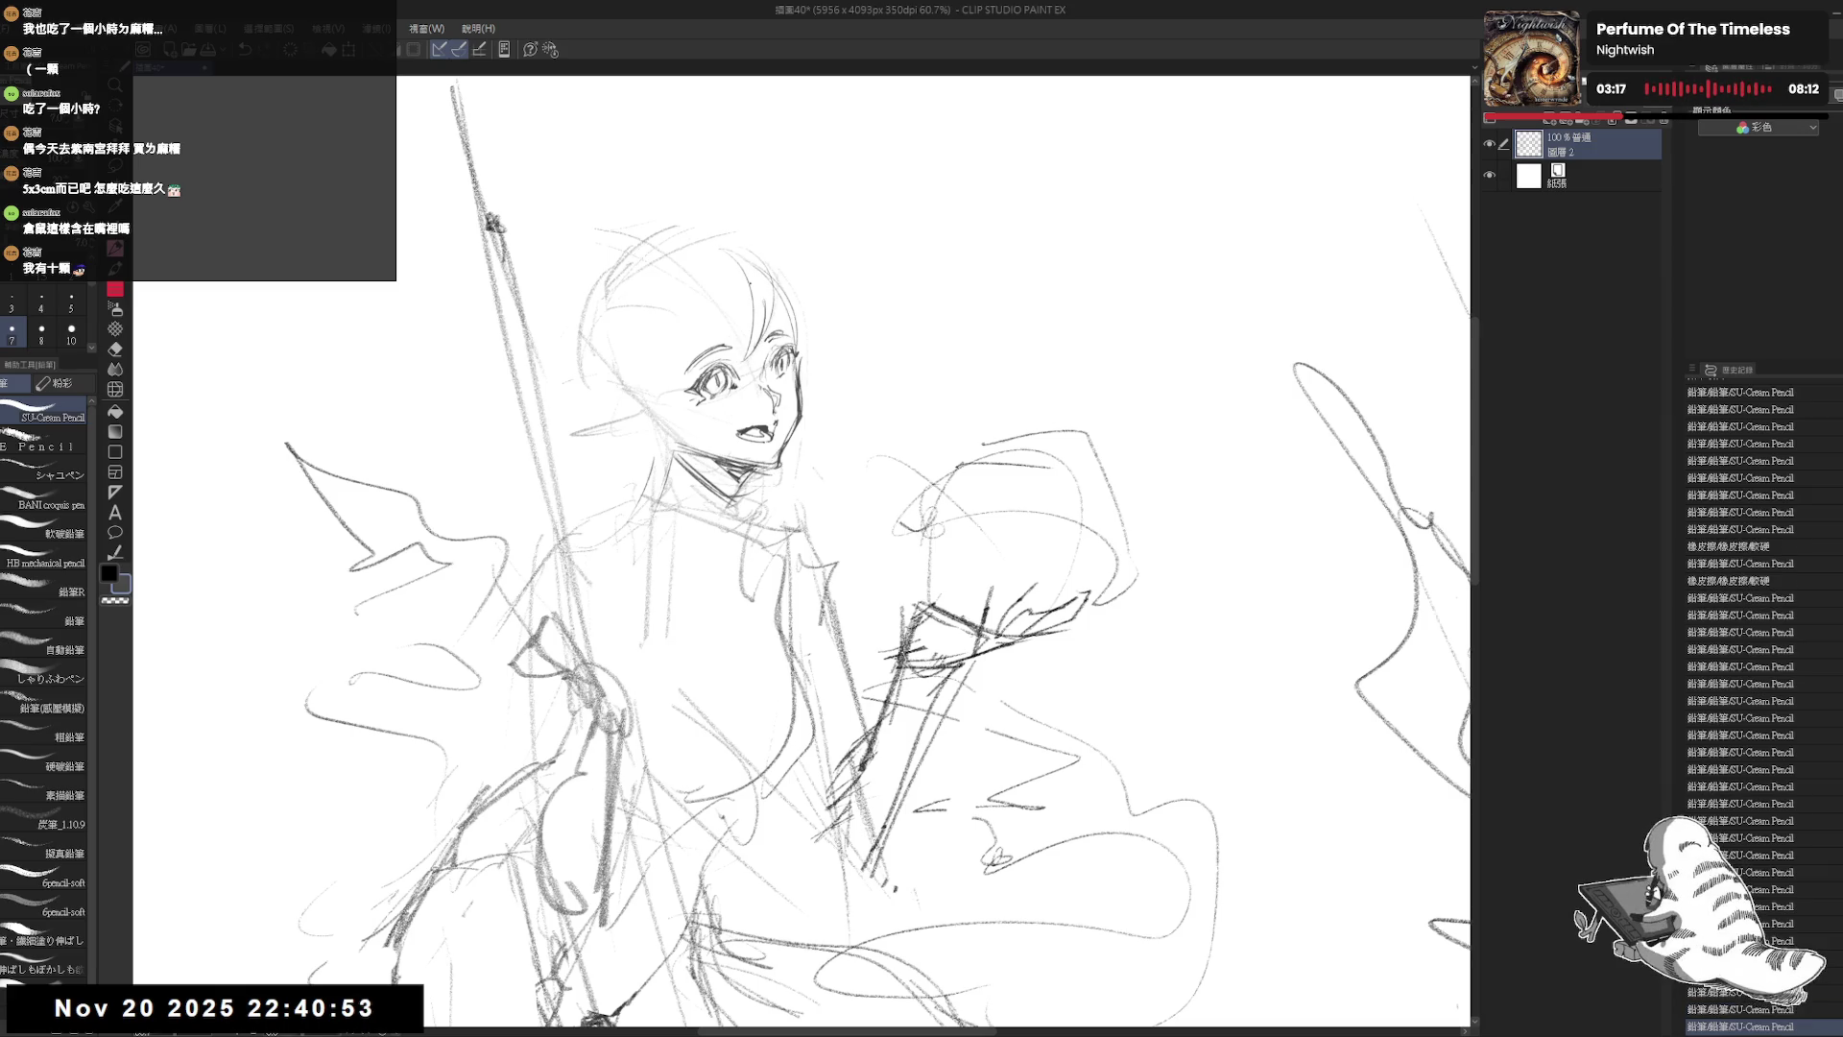
{"action": "left_click_drag", "start_coordinate": [745, 293], "coordinate": [758, 361]}
{"action": "left_click_drag", "start_coordinate": [782, 255], "coordinate": [831, 459]}
{"action": "key", "text": "ctrl+z"}
Step: Retry the right-side hair strands, erase stray marks, and add a short strand in the hair
{"action": "key", "text": "ctrl+z"}
{"action": "left_click_drag", "start_coordinate": [823, 331], "coordinate": [806, 467]}
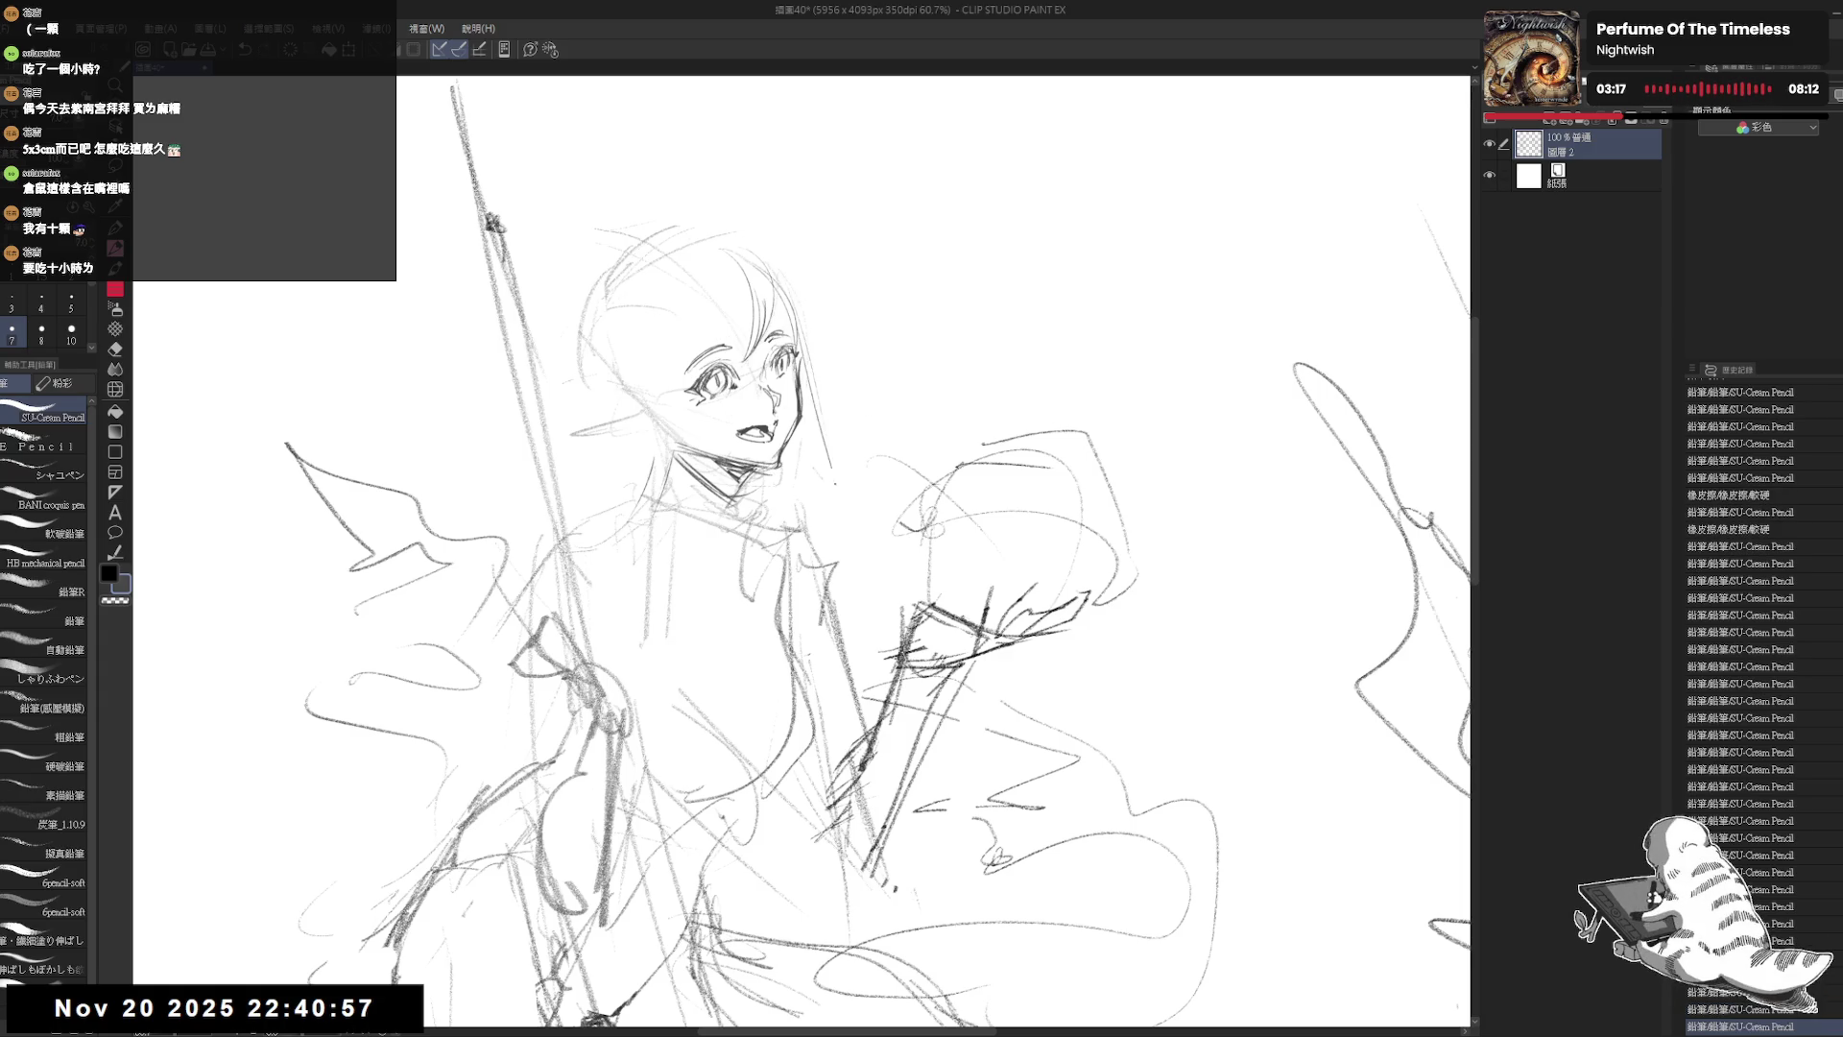
{"action": "left_click_drag", "start_coordinate": [825, 336], "coordinate": [822, 425]}
{"action": "key", "text": "ctrl+z"}
{"action": "key", "text": "ctrl+z"}
{"action": "mouse_move", "coordinate": [812, 297]}
{"action": "left_mouse_down"}
{"action": "mouse_move", "coordinate": [828, 426]}
{"action": "mouse_move", "coordinate": [818, 326]}
{"action": "mouse_move", "coordinate": [820, 389]}
{"action": "left_mouse_up"}
{"action": "key", "text": "ctrl+z"}
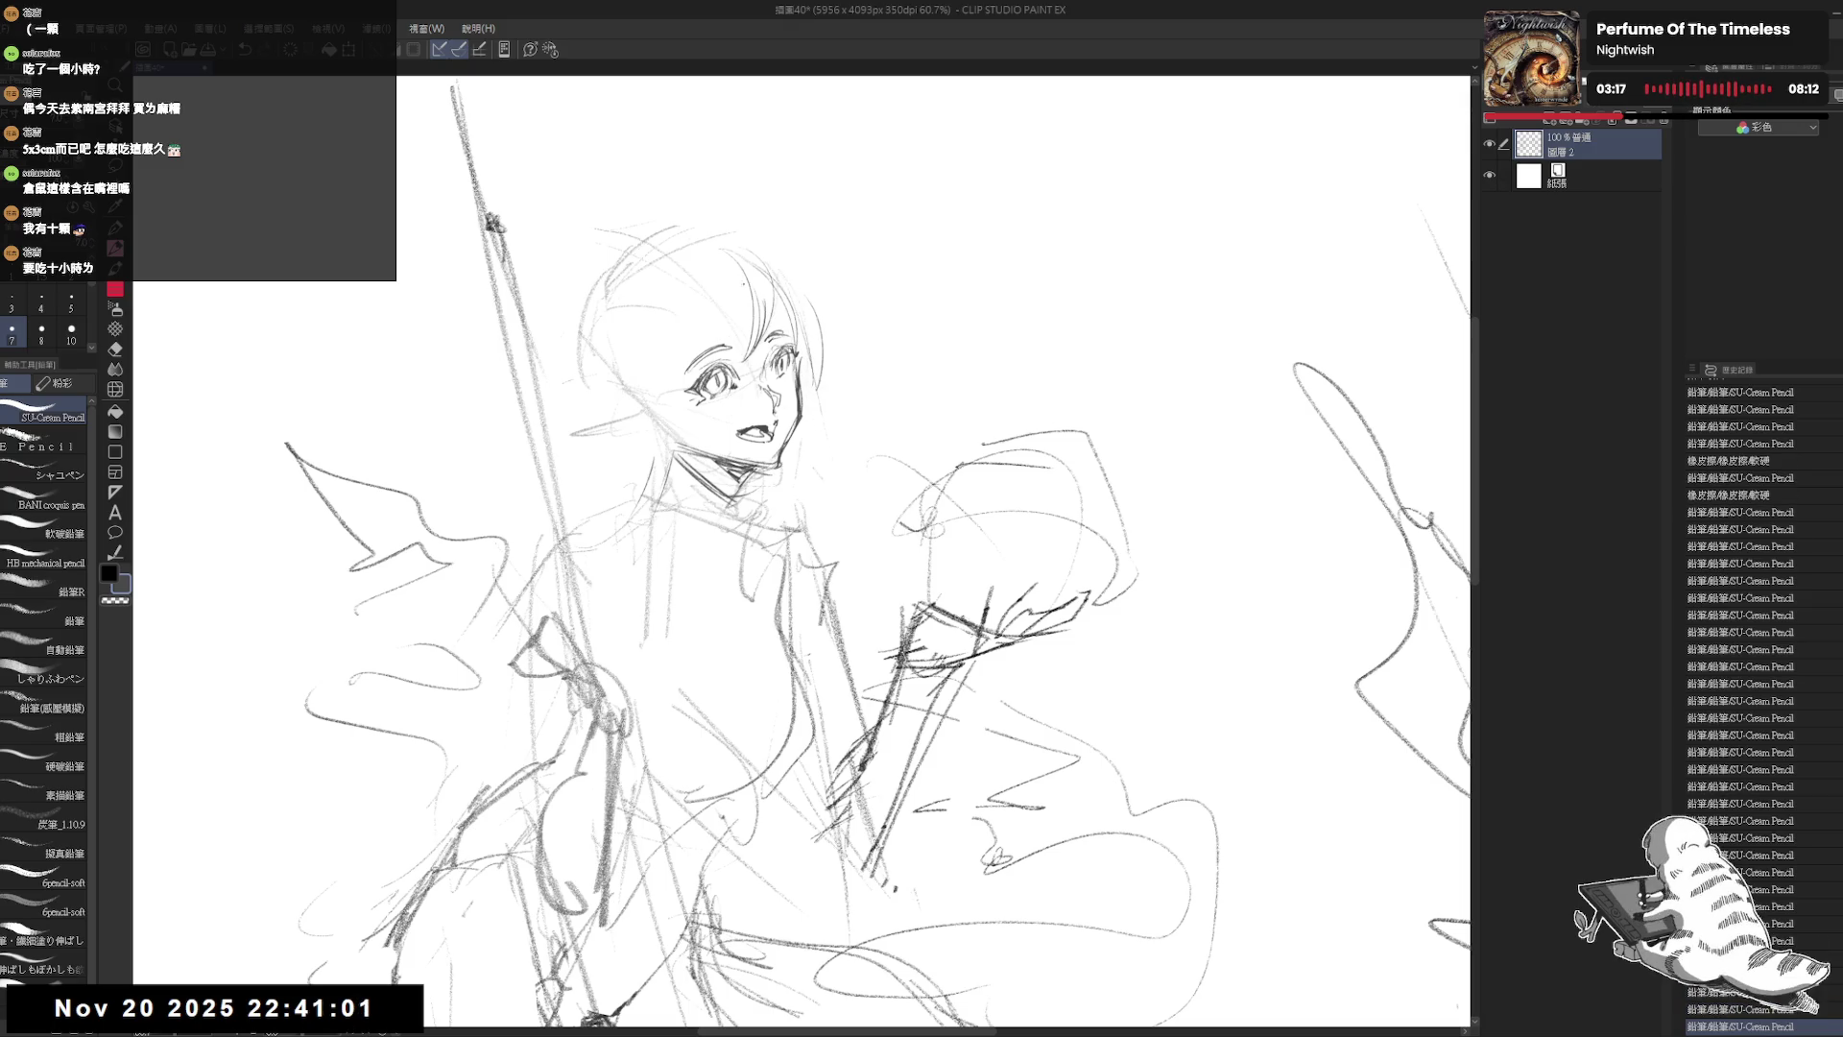
{"action": "left_click_drag", "start_coordinate": [754, 288], "coordinate": [760, 331]}
{"action": "left_click_drag", "start_coordinate": [758, 297], "coordinate": [763, 346]}
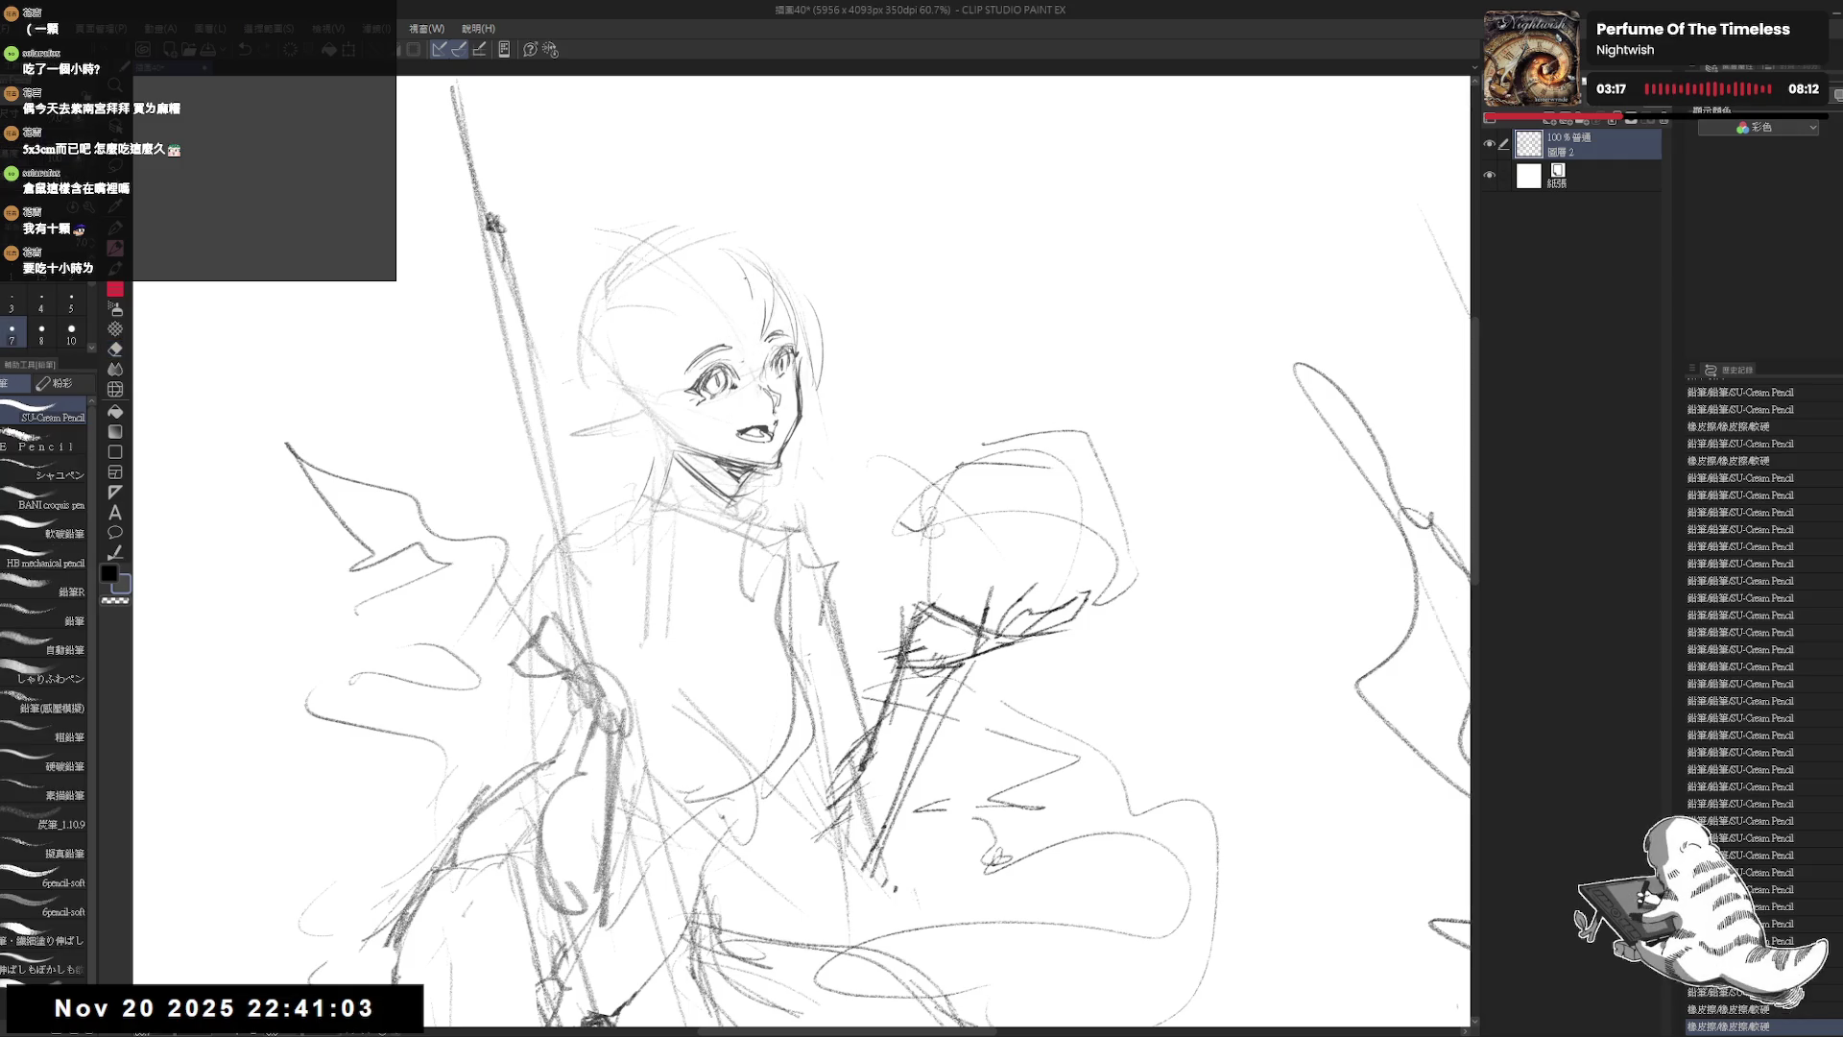
{"action": "left_click_drag", "start_coordinate": [736, 278], "coordinate": [724, 310]}
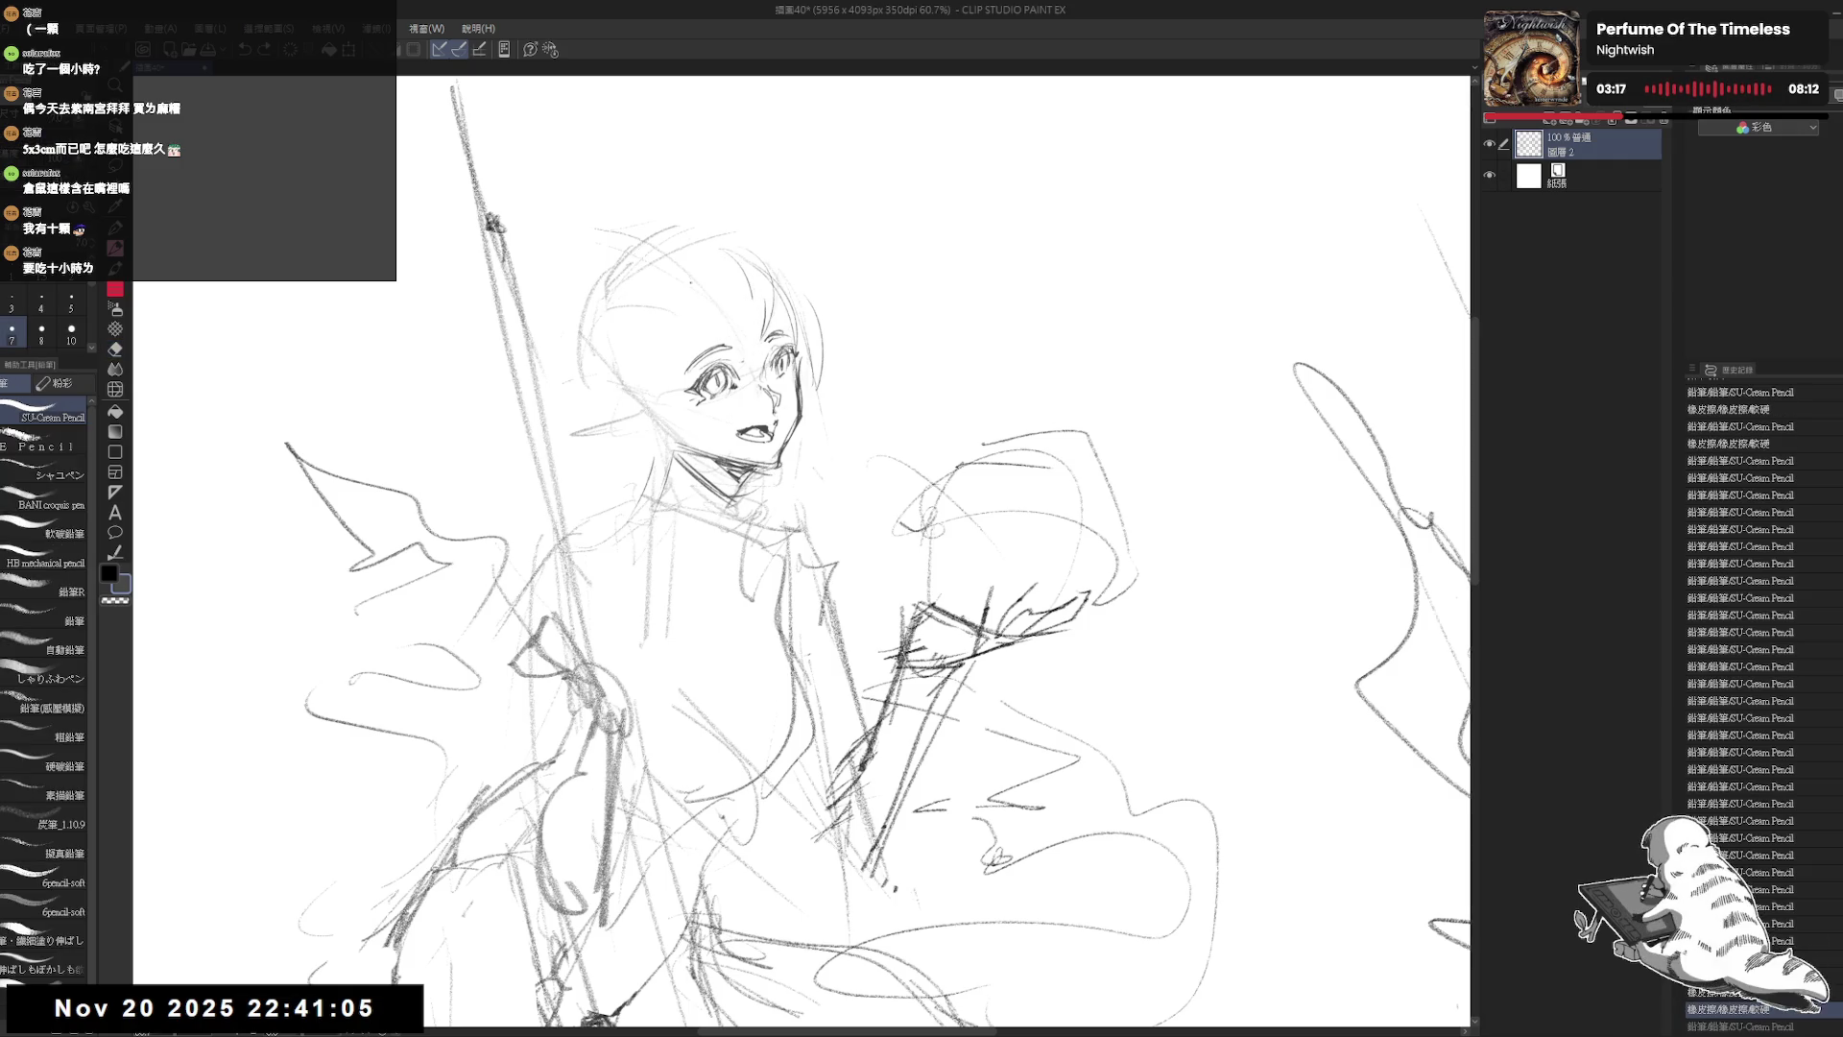
Step: Draw the left hair outline and arc the hairline over the top of the head
{"action": "key", "text": "e"}
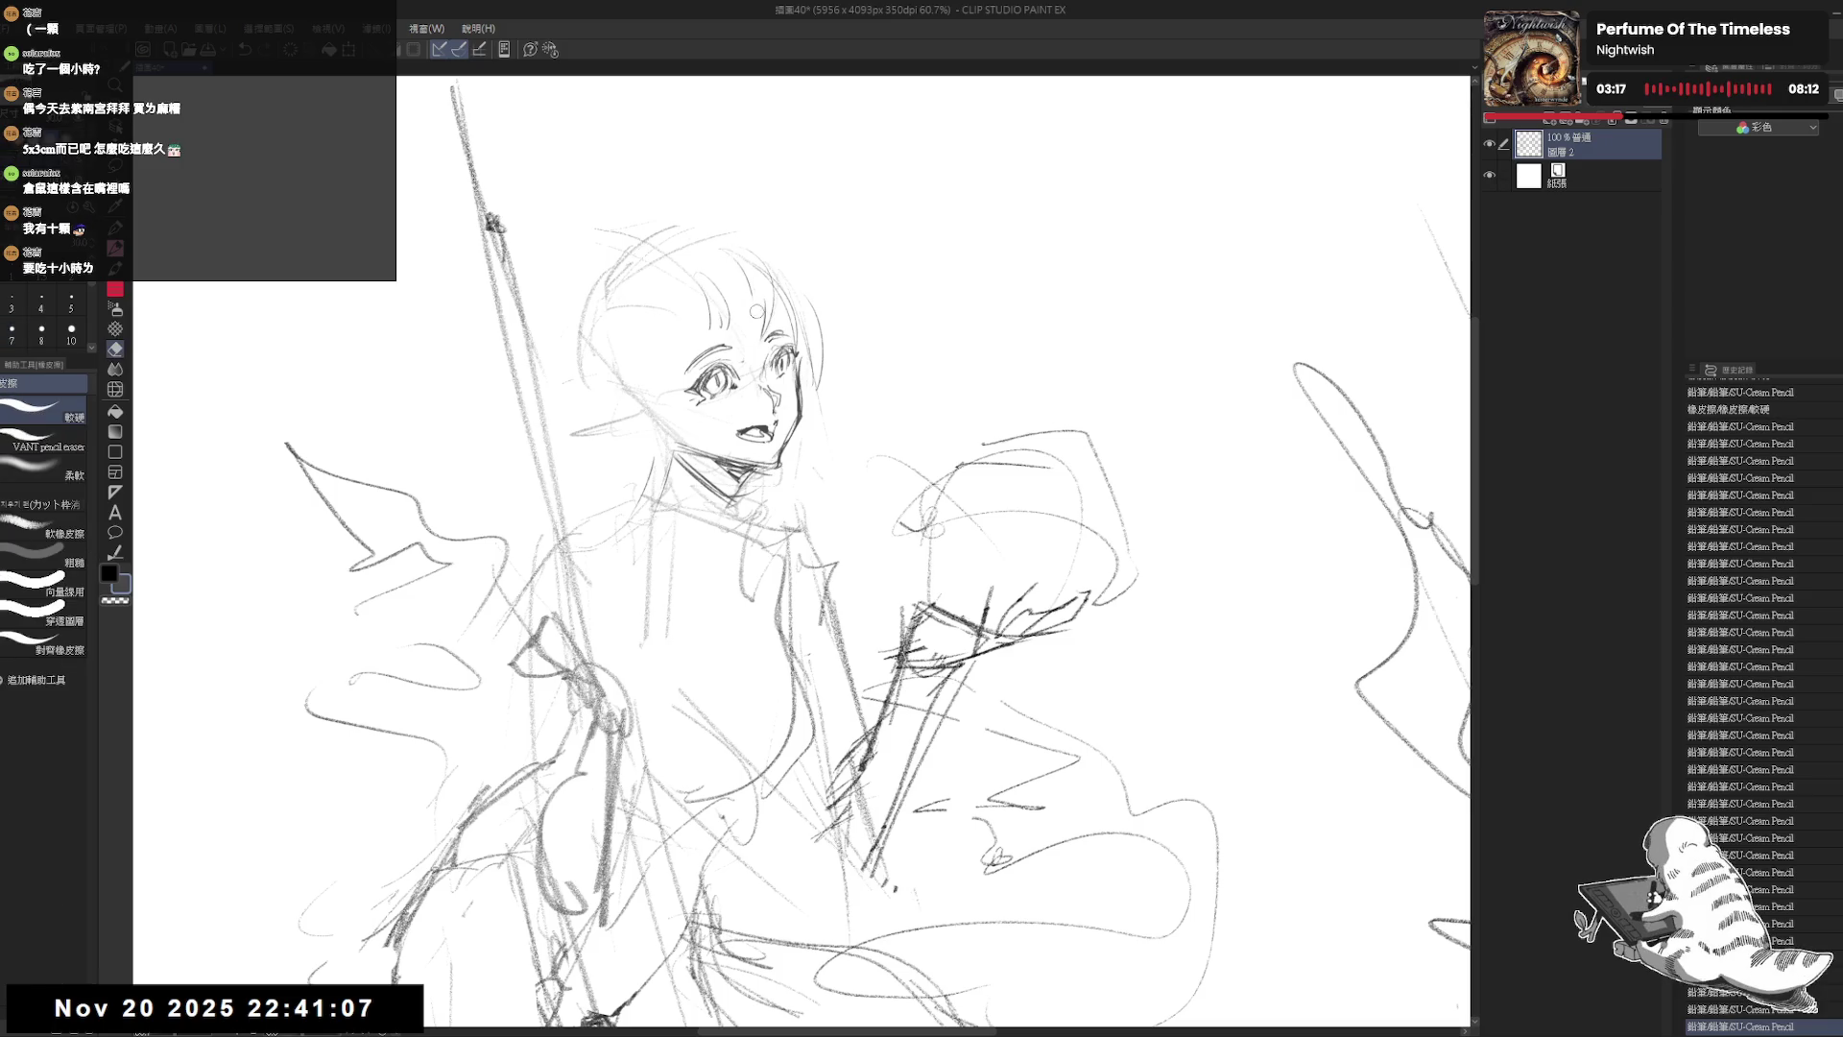
{"action": "key", "text": "p"}
{"action": "mouse_move", "coordinate": [734, 248]}
{"action": "left_mouse_down"}
{"action": "mouse_move", "coordinate": [732, 321]}
{"action": "mouse_move", "coordinate": [774, 316]}
{"action": "mouse_move", "coordinate": [683, 293]}
{"action": "mouse_move", "coordinate": [672, 429]}
{"action": "left_mouse_up"}
{"action": "key", "text": "e"}
{"action": "key", "text": "p"}
{"action": "left_click", "coordinate": [732, 223]}
{"action": "key", "text": "ctrl+z"}
{"action": "key", "text": "ctrl+z"}
{"action": "mouse_move", "coordinate": [677, 288]}
{"action": "left_mouse_down"}
{"action": "mouse_move", "coordinate": [674, 492]}
{"action": "mouse_move", "coordinate": [677, 467]}
{"action": "left_mouse_up"}
{"action": "mouse_move", "coordinate": [681, 293]}
{"action": "left_mouse_down"}
{"action": "mouse_move", "coordinate": [749, 254]}
{"action": "mouse_move", "coordinate": [739, 238]}
{"action": "left_mouse_up"}
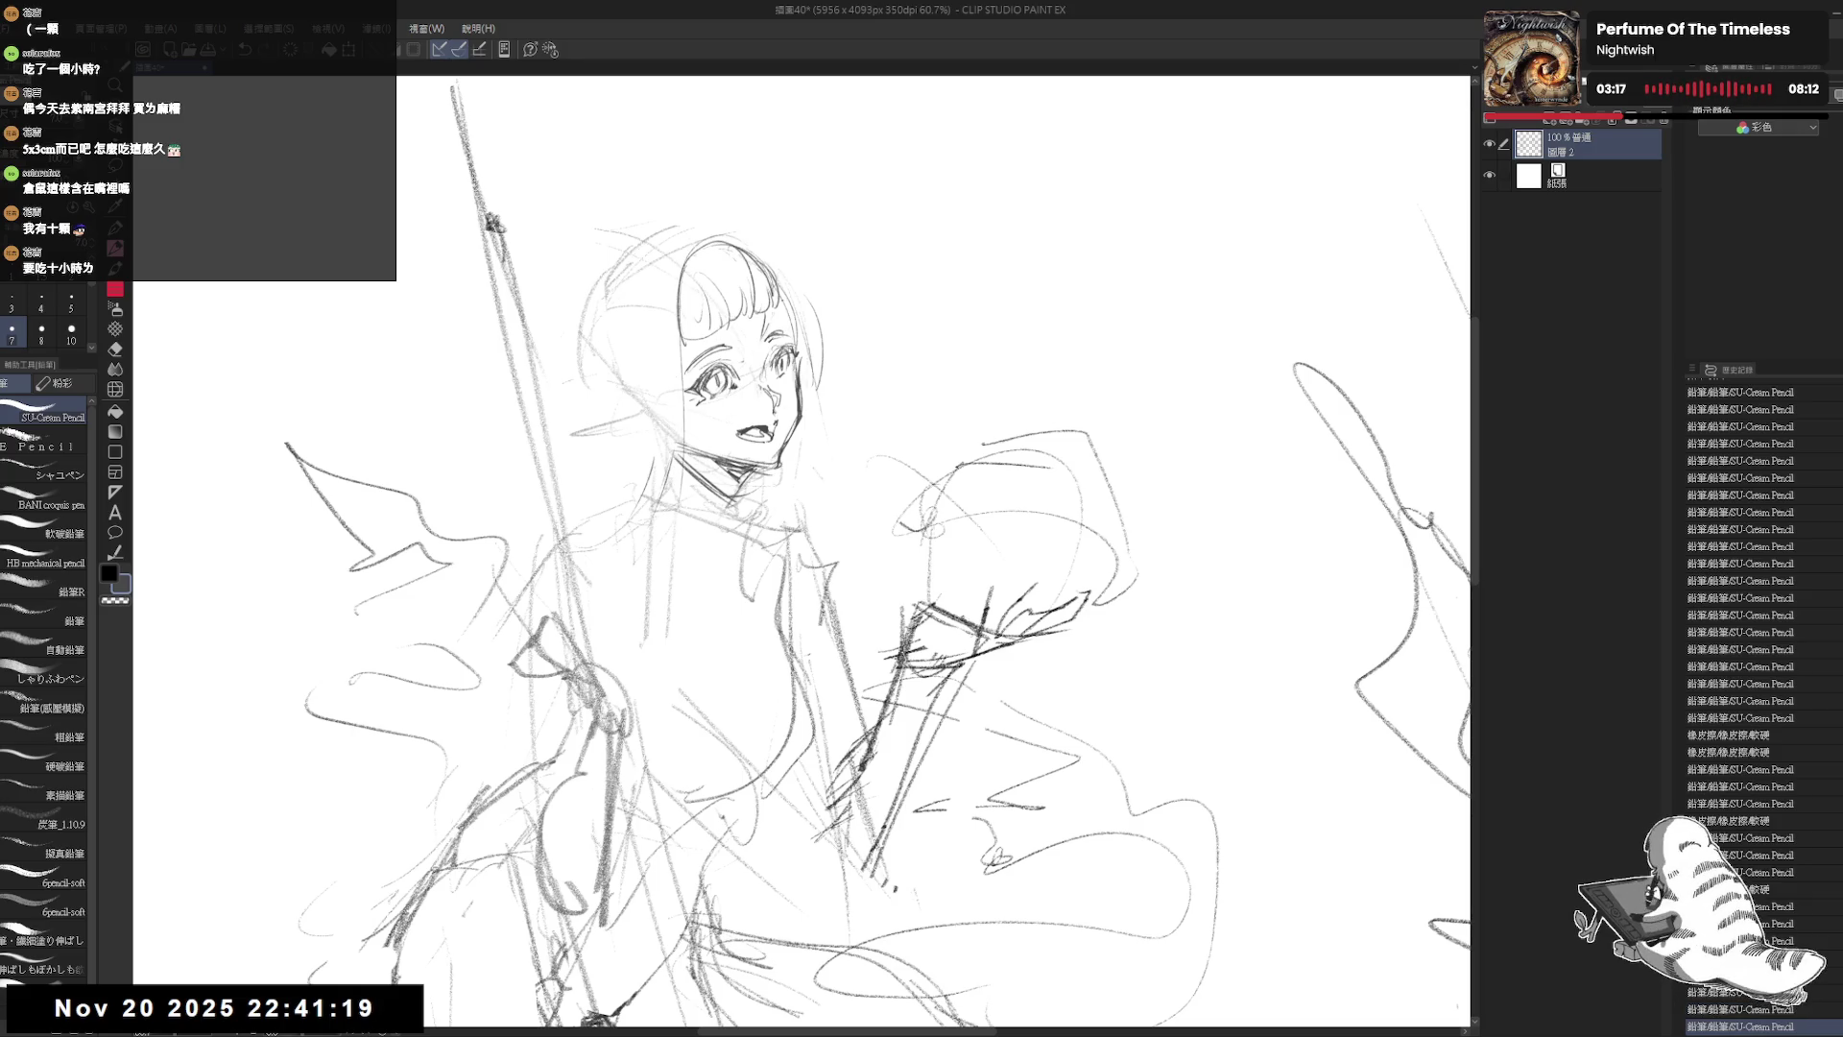
{"action": "key", "text": "e"}
{"action": "left_click_drag", "start_coordinate": [689, 307], "coordinate": [715, 331]}
{"action": "key", "text": "p"}
Step: Flip the canvas to check proportions, then add short bang strokes across the forehead
{"action": "key", "text": "h"}
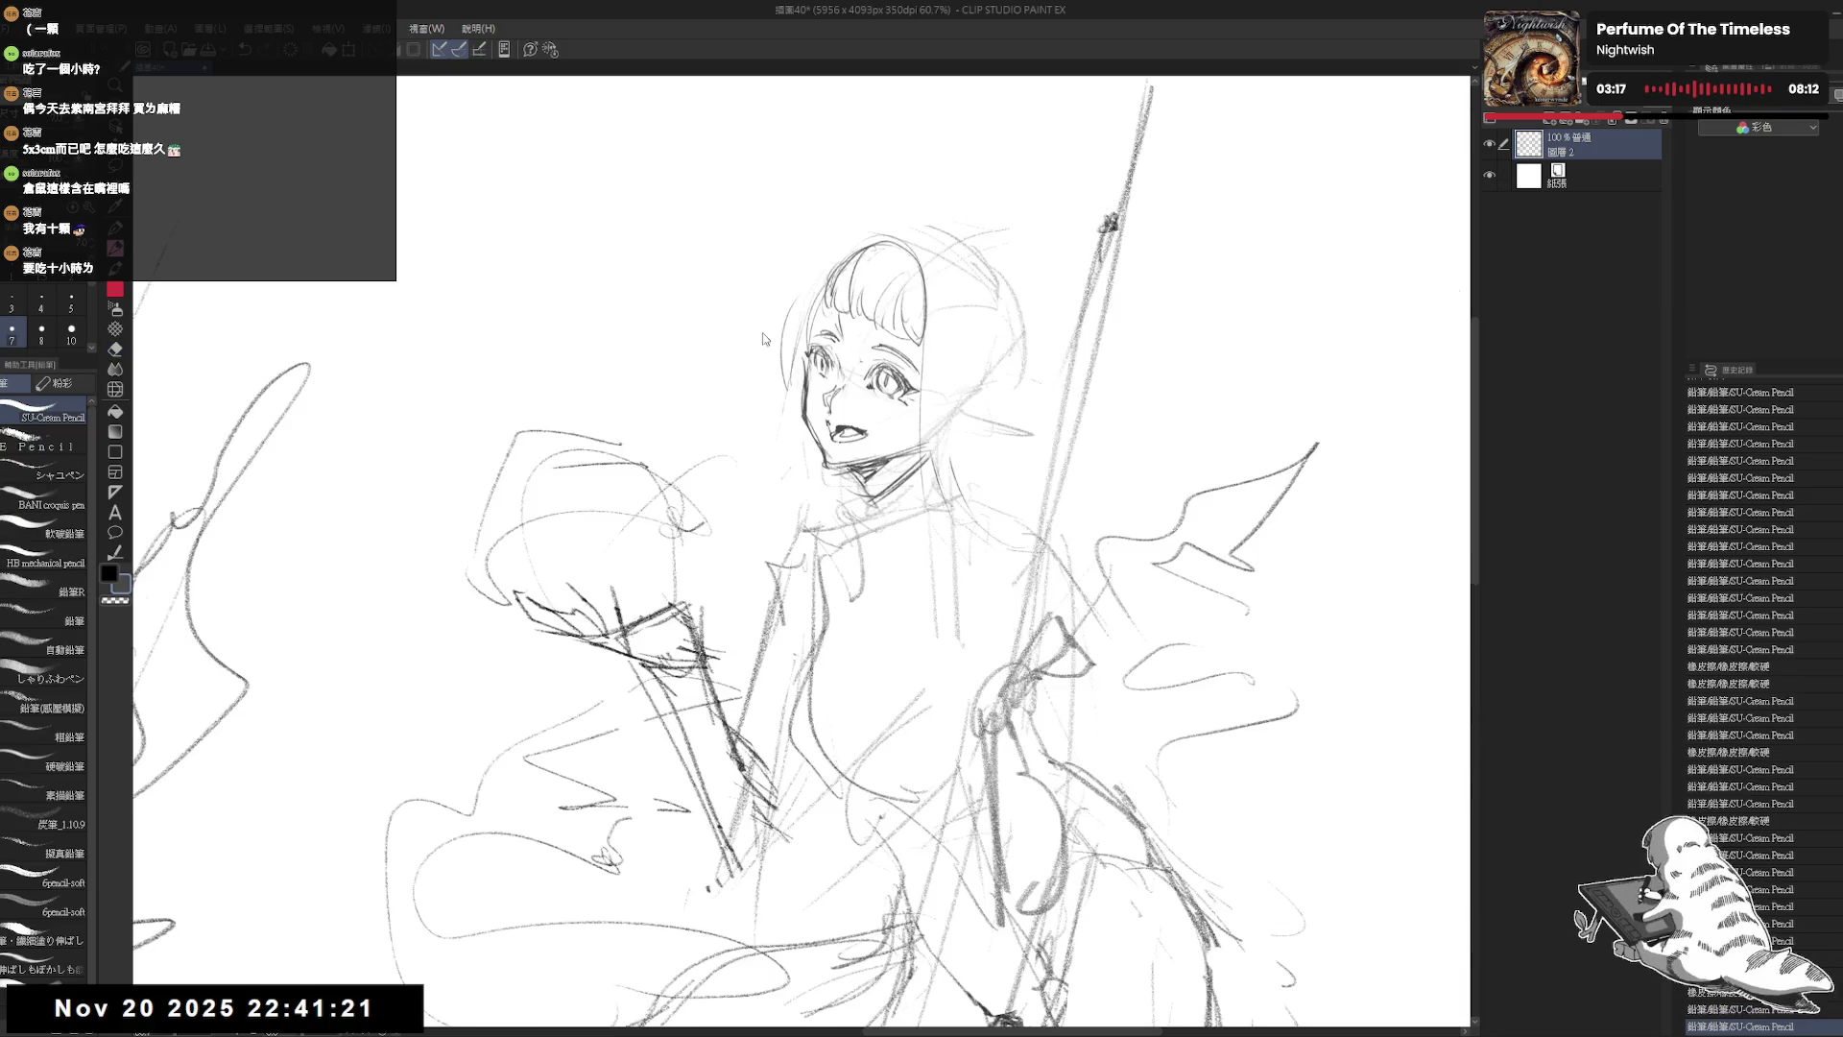
{"action": "key", "text": "space"}
{"action": "key", "text": "h"}
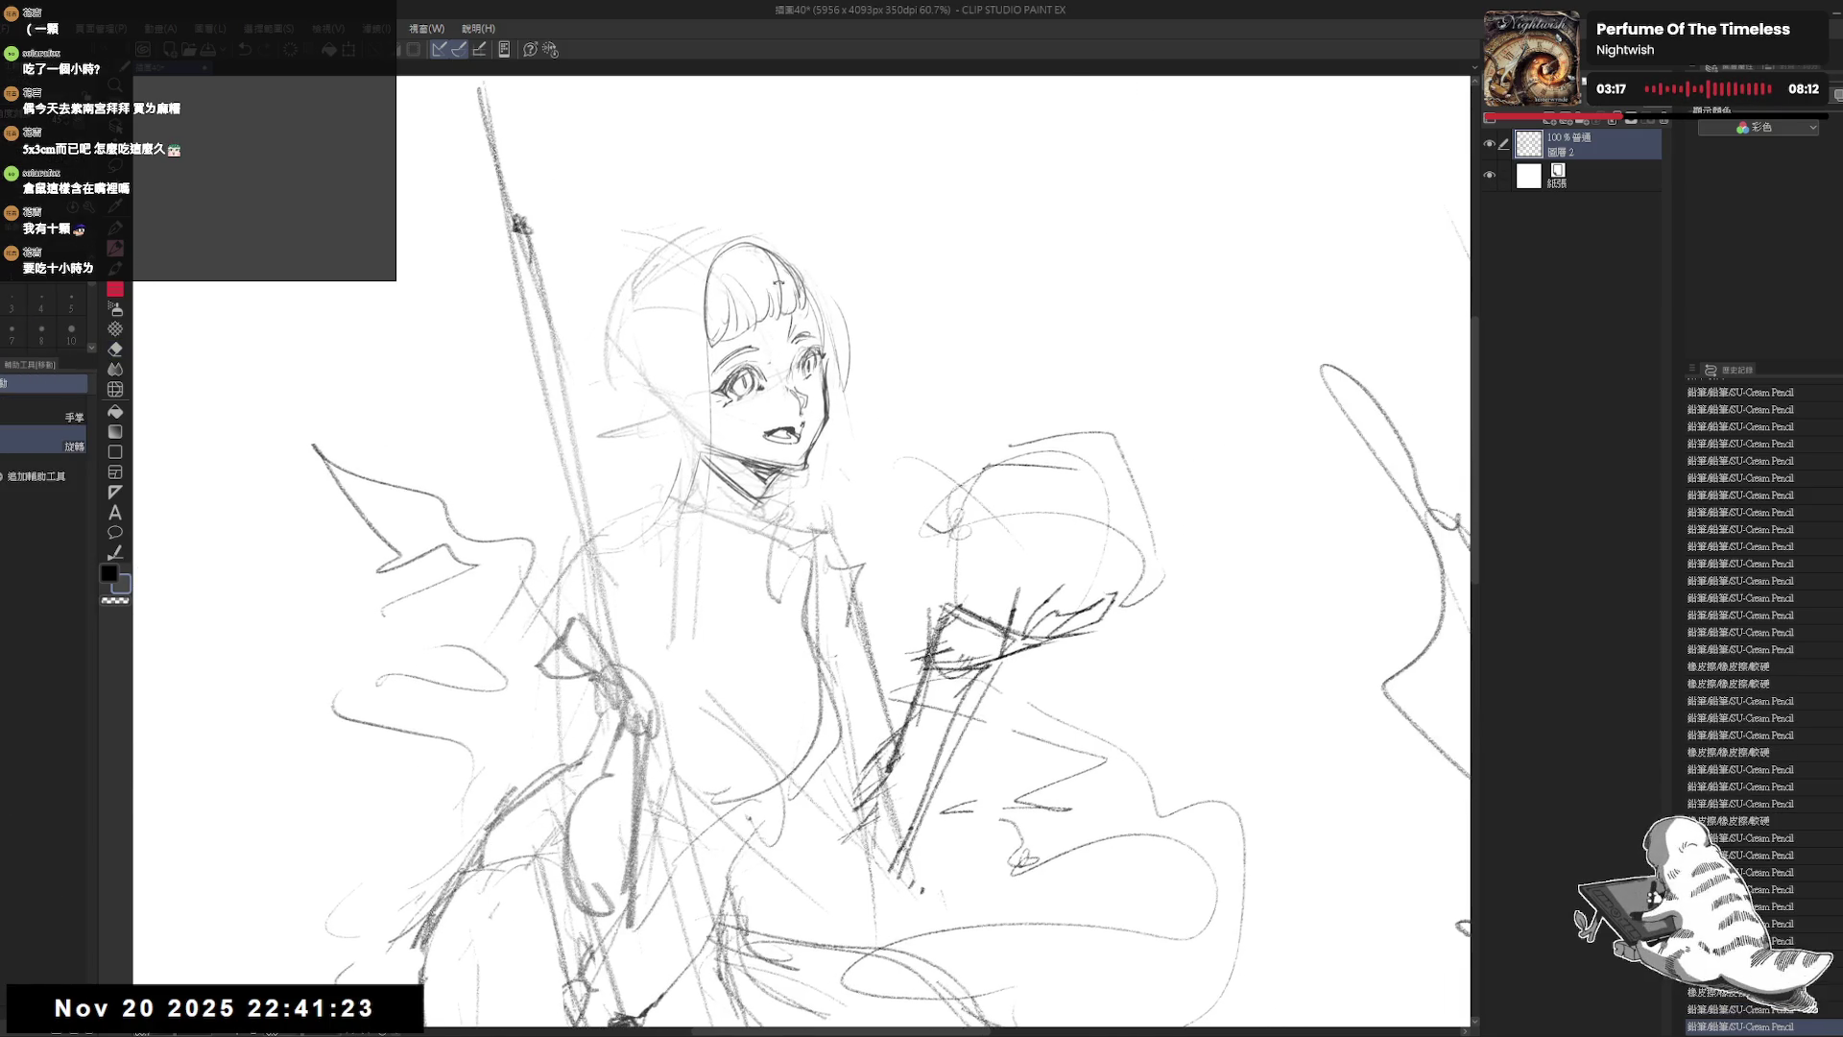
{"action": "key", "text": "e"}
{"action": "key", "text": "p"}
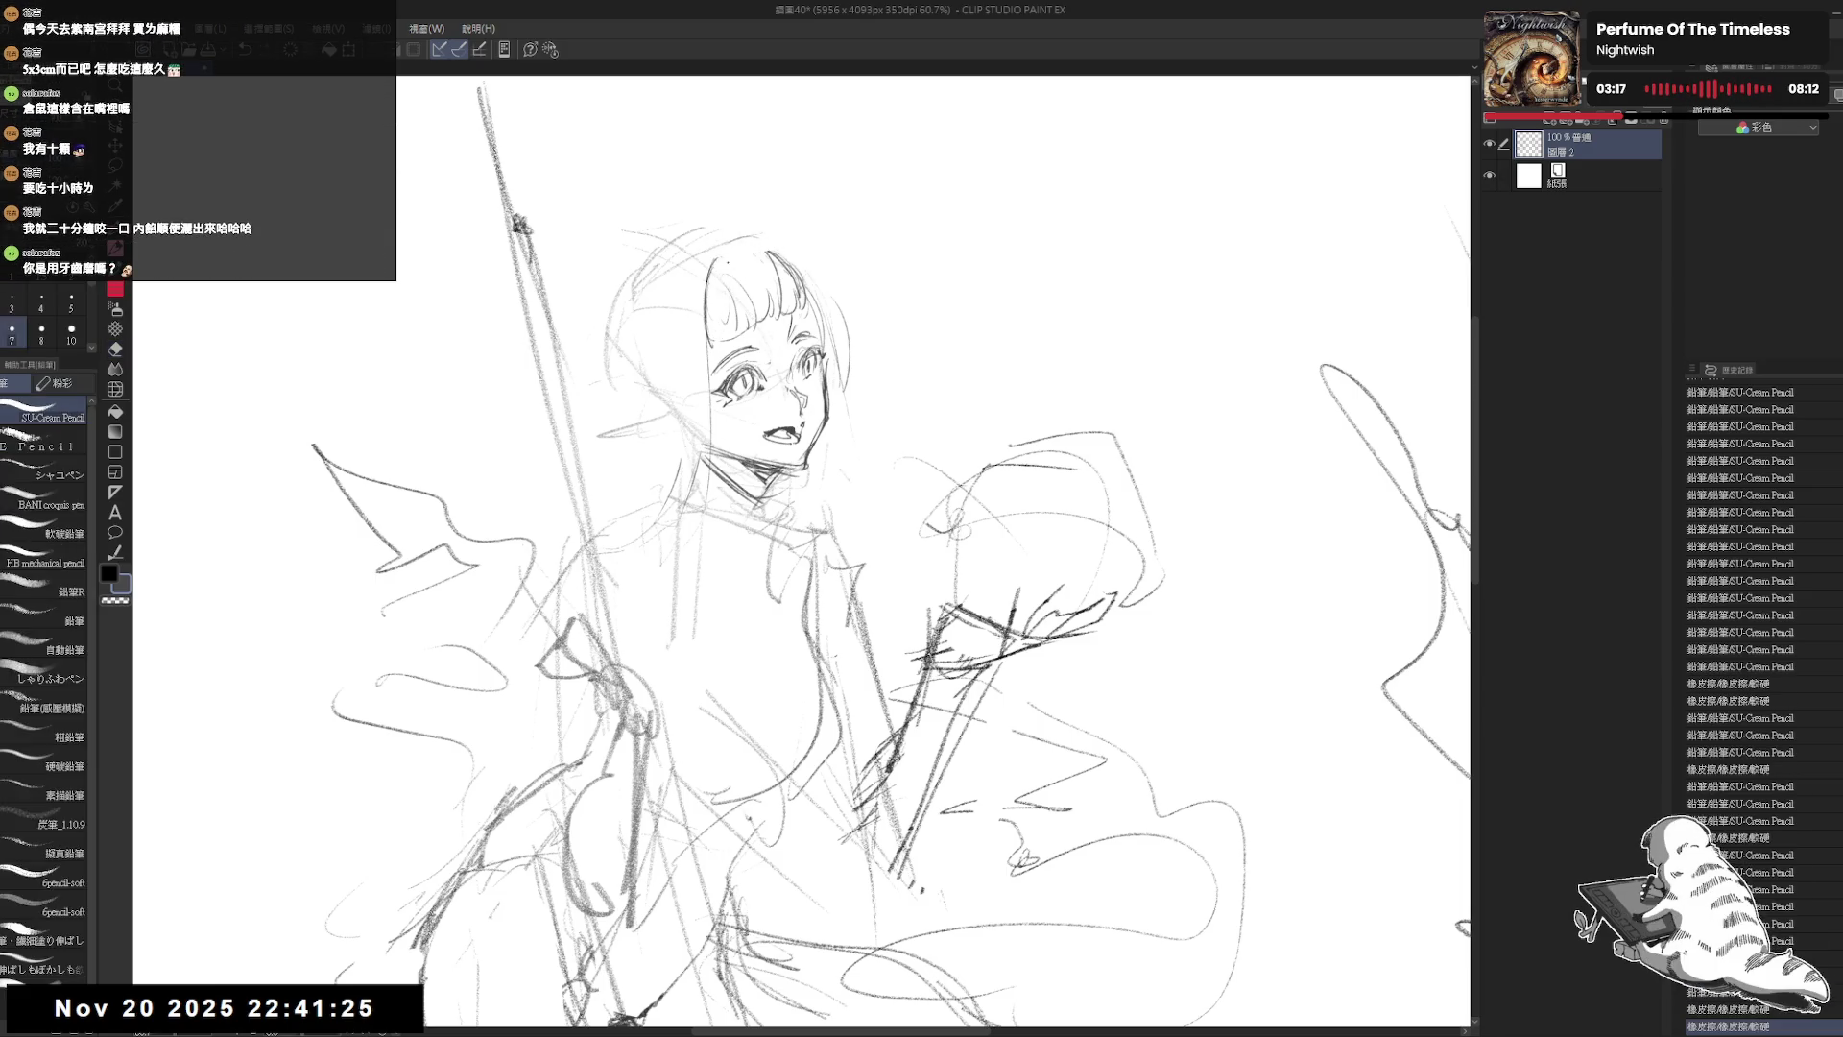
{"action": "mouse_move", "coordinate": [714, 263]}
{"action": "left_mouse_down"}
{"action": "mouse_move", "coordinate": [786, 247]}
{"action": "mouse_move", "coordinate": [828, 314]}
{"action": "mouse_move", "coordinate": [784, 250]}
{"action": "mouse_move", "coordinate": [734, 323]}
{"action": "mouse_move", "coordinate": [718, 295]}
{"action": "left_mouse_up"}
{"action": "key", "text": "e"}
{"action": "key", "text": "p"}
Step: Touch up the left hair and draw a small earring beside the face
{"action": "key", "text": "e"}
{"action": "key", "text": "p"}
{"action": "key", "text": "e"}
{"action": "key", "text": "p"}
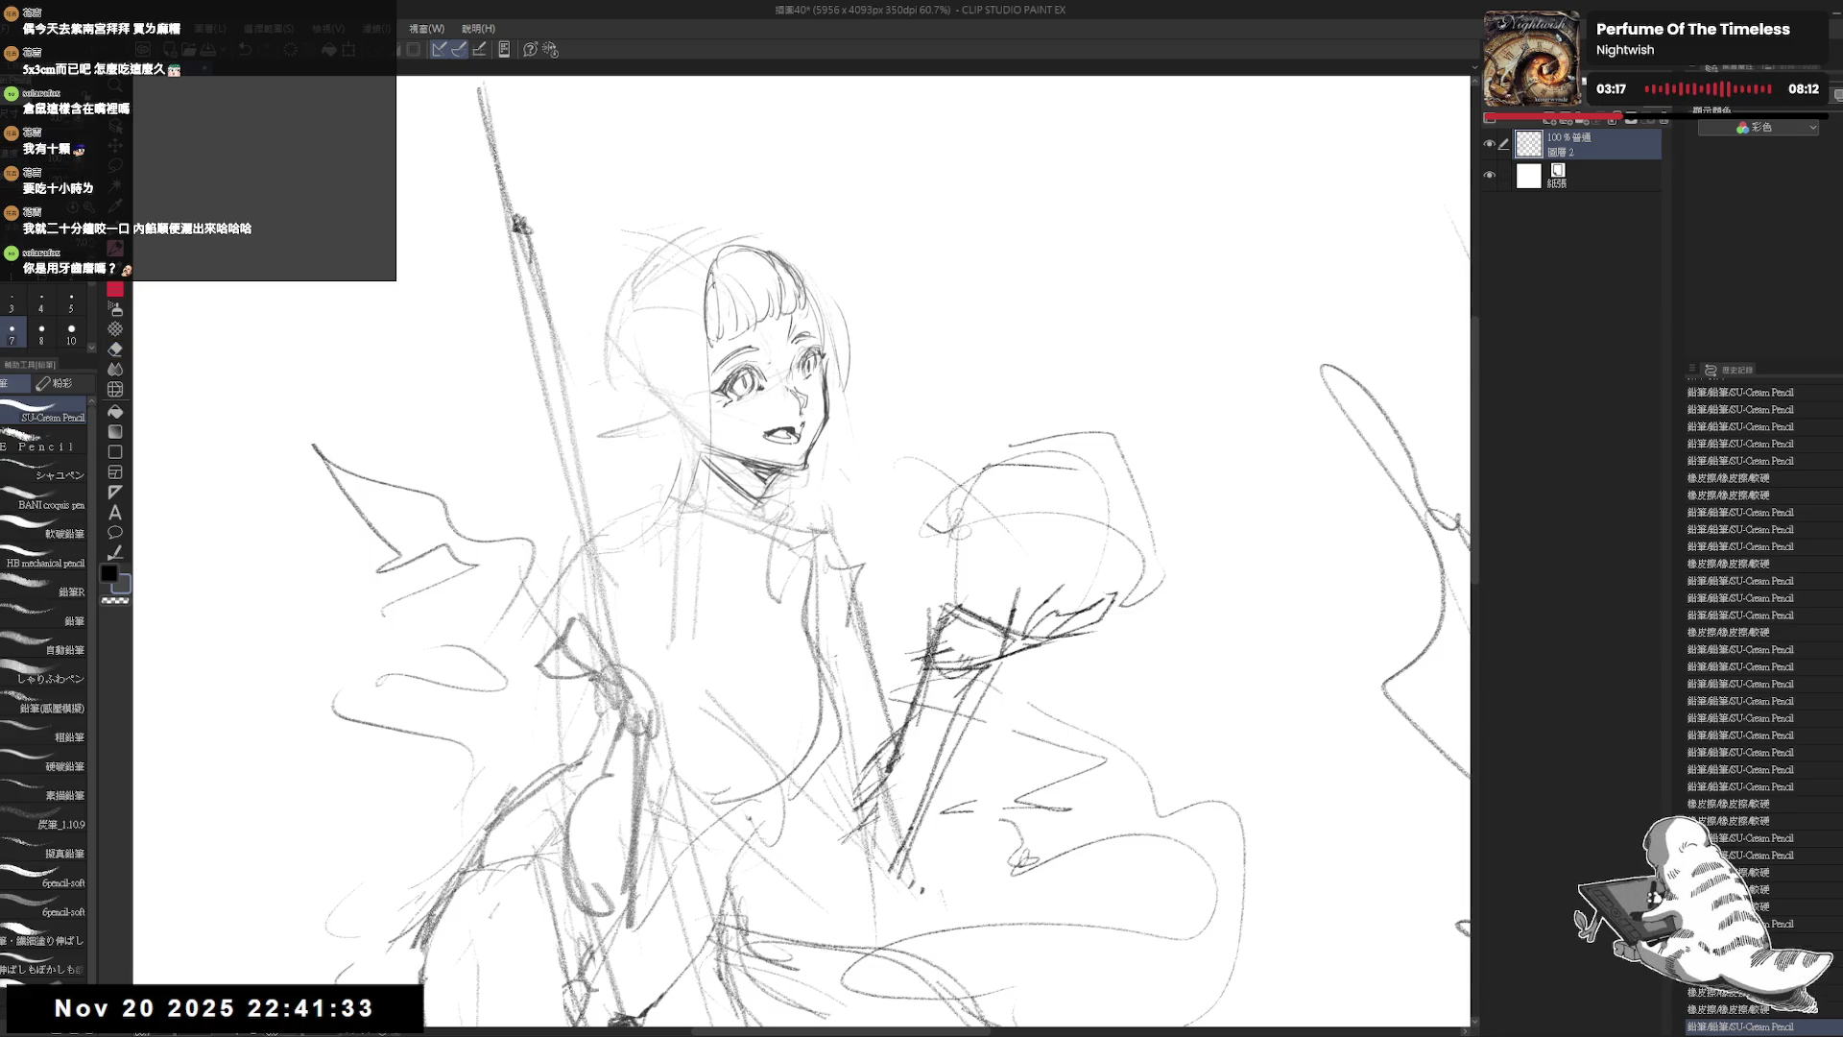
{"action": "left_click_drag", "start_coordinate": [829, 383], "coordinate": [827, 389]}
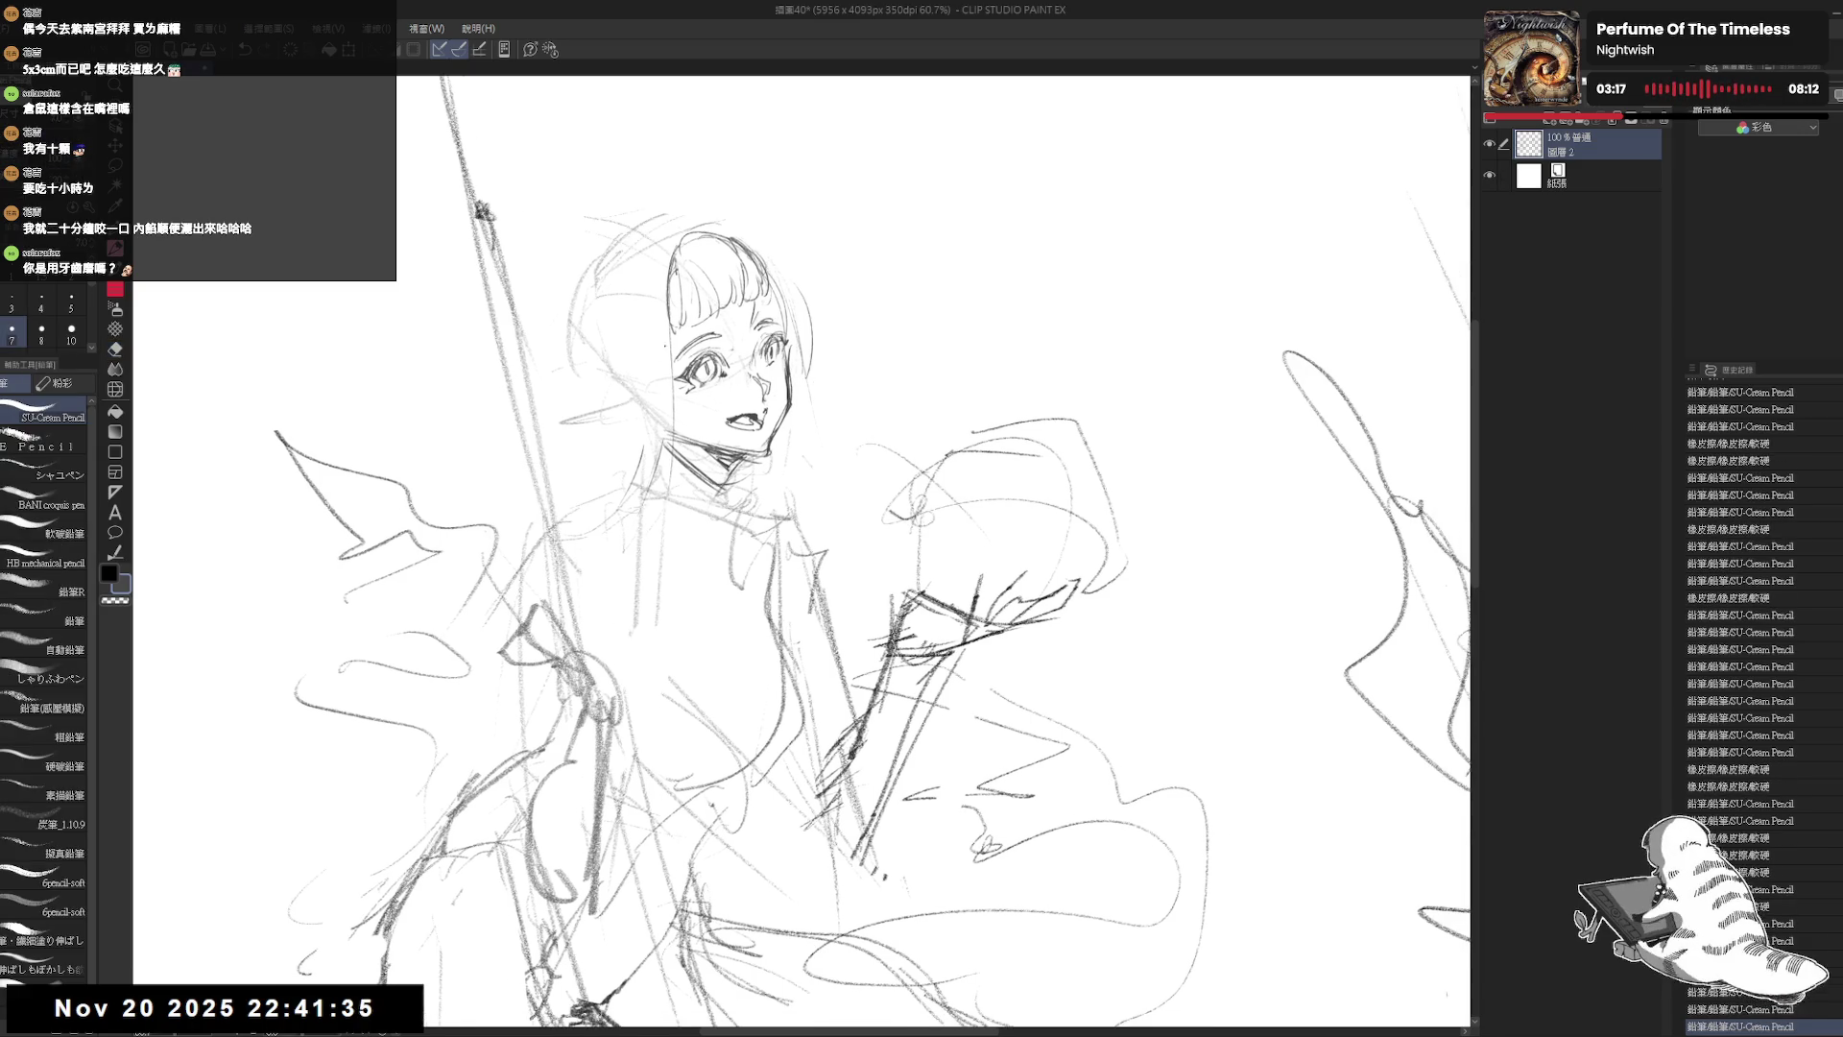
Step: Redraw the long left hair line after several trial strokes
{"action": "key", "text": "e"}
{"action": "left_click_drag", "start_coordinate": [662, 328], "coordinate": [679, 351]}
{"action": "key", "text": "p"}
{"action": "left_click_drag", "start_coordinate": [674, 238], "coordinate": [657, 374]}
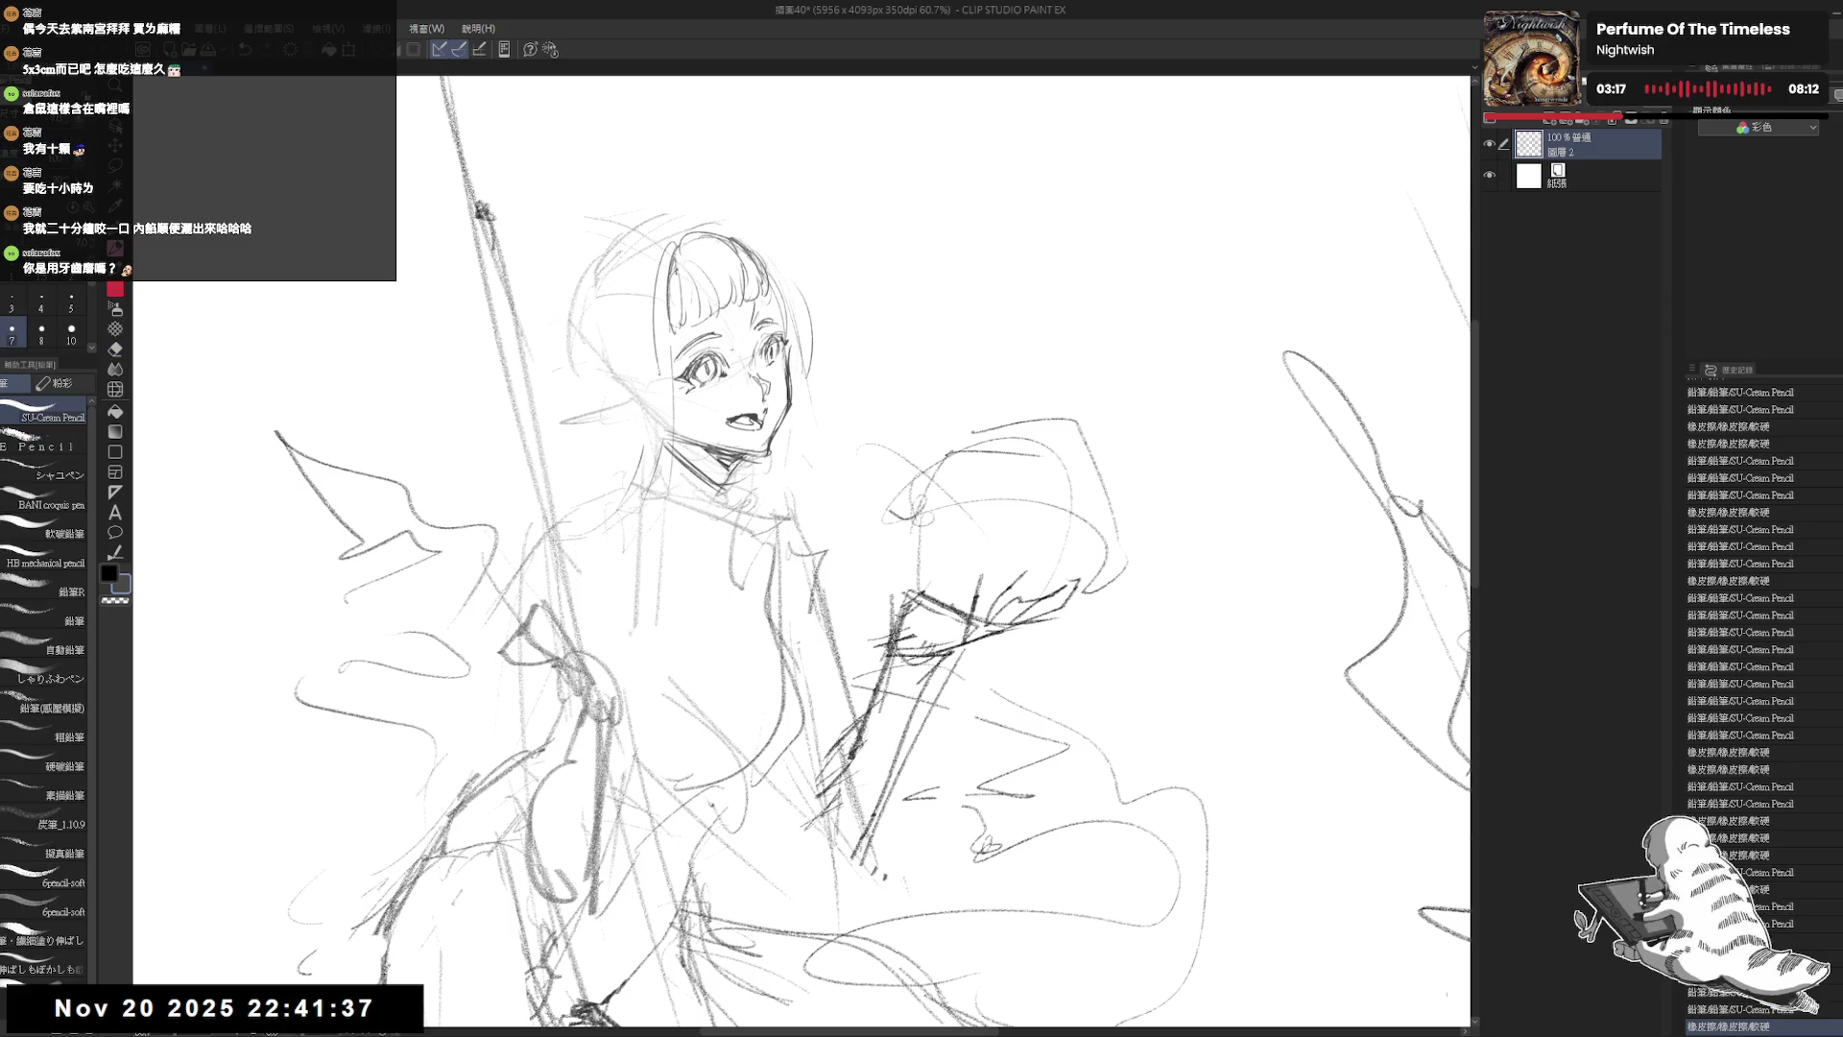
{"action": "key", "text": "ctrl+z"}
{"action": "left_click_drag", "start_coordinate": [669, 267], "coordinate": [678, 491]}
{"action": "key", "text": "ctrl+z"}
{"action": "left_click_drag", "start_coordinate": [666, 291], "coordinate": [650, 483]}
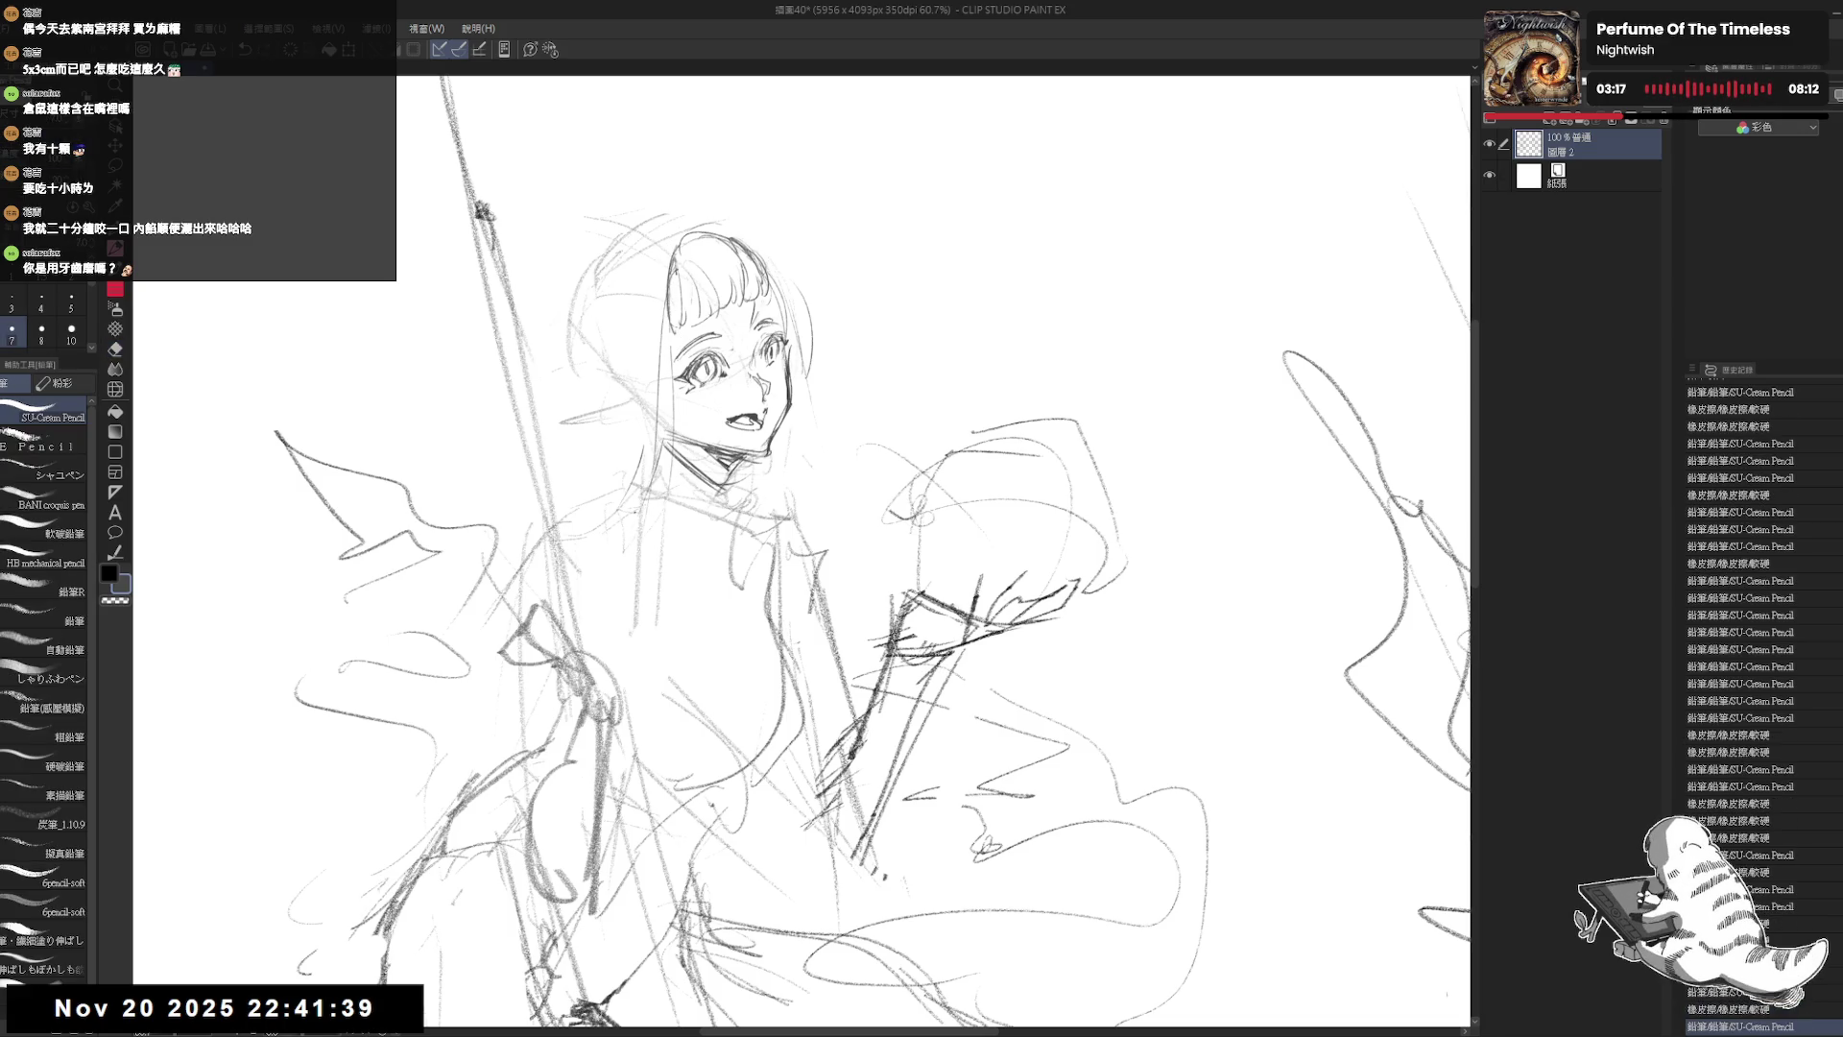
{"action": "key", "text": "ctrl+z"}
{"action": "left_click_drag", "start_coordinate": [671, 259], "coordinate": [631, 527]}
{"action": "key", "text": "ctrl+z"}
{"action": "left_click_drag", "start_coordinate": [665, 239], "coordinate": [643, 475]}
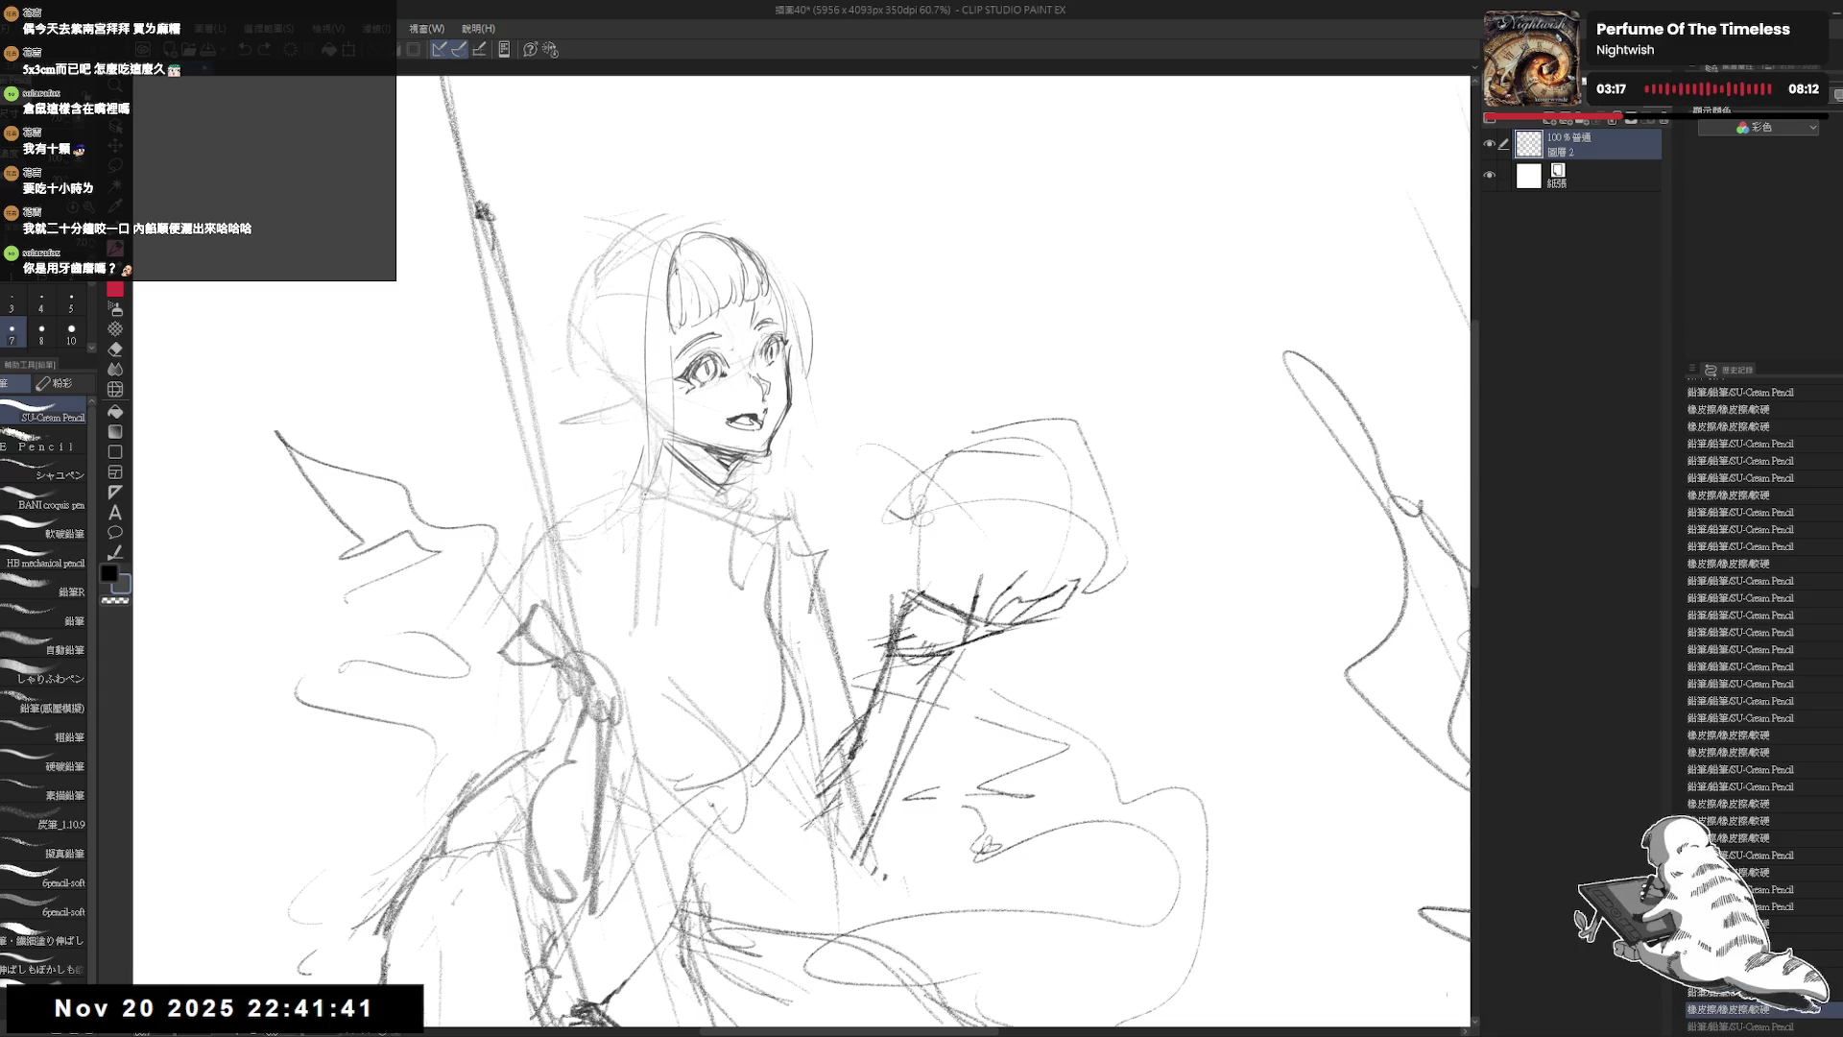
{"action": "key", "text": "ctrl+z"}
{"action": "left_click_drag", "start_coordinate": [653, 279], "coordinate": [639, 481]}
Step: Reinforce the left hair with extra strokes and extend it downward
{"action": "key", "text": "e"}
{"action": "mouse_move", "coordinate": [666, 339]}
{"action": "left_mouse_down"}
{"action": "mouse_move", "coordinate": [666, 456]}
{"action": "mouse_move", "coordinate": [660, 338]}
{"action": "left_mouse_up"}
{"action": "key", "text": "p"}
{"action": "left_click_drag", "start_coordinate": [680, 277], "coordinate": [656, 415]}
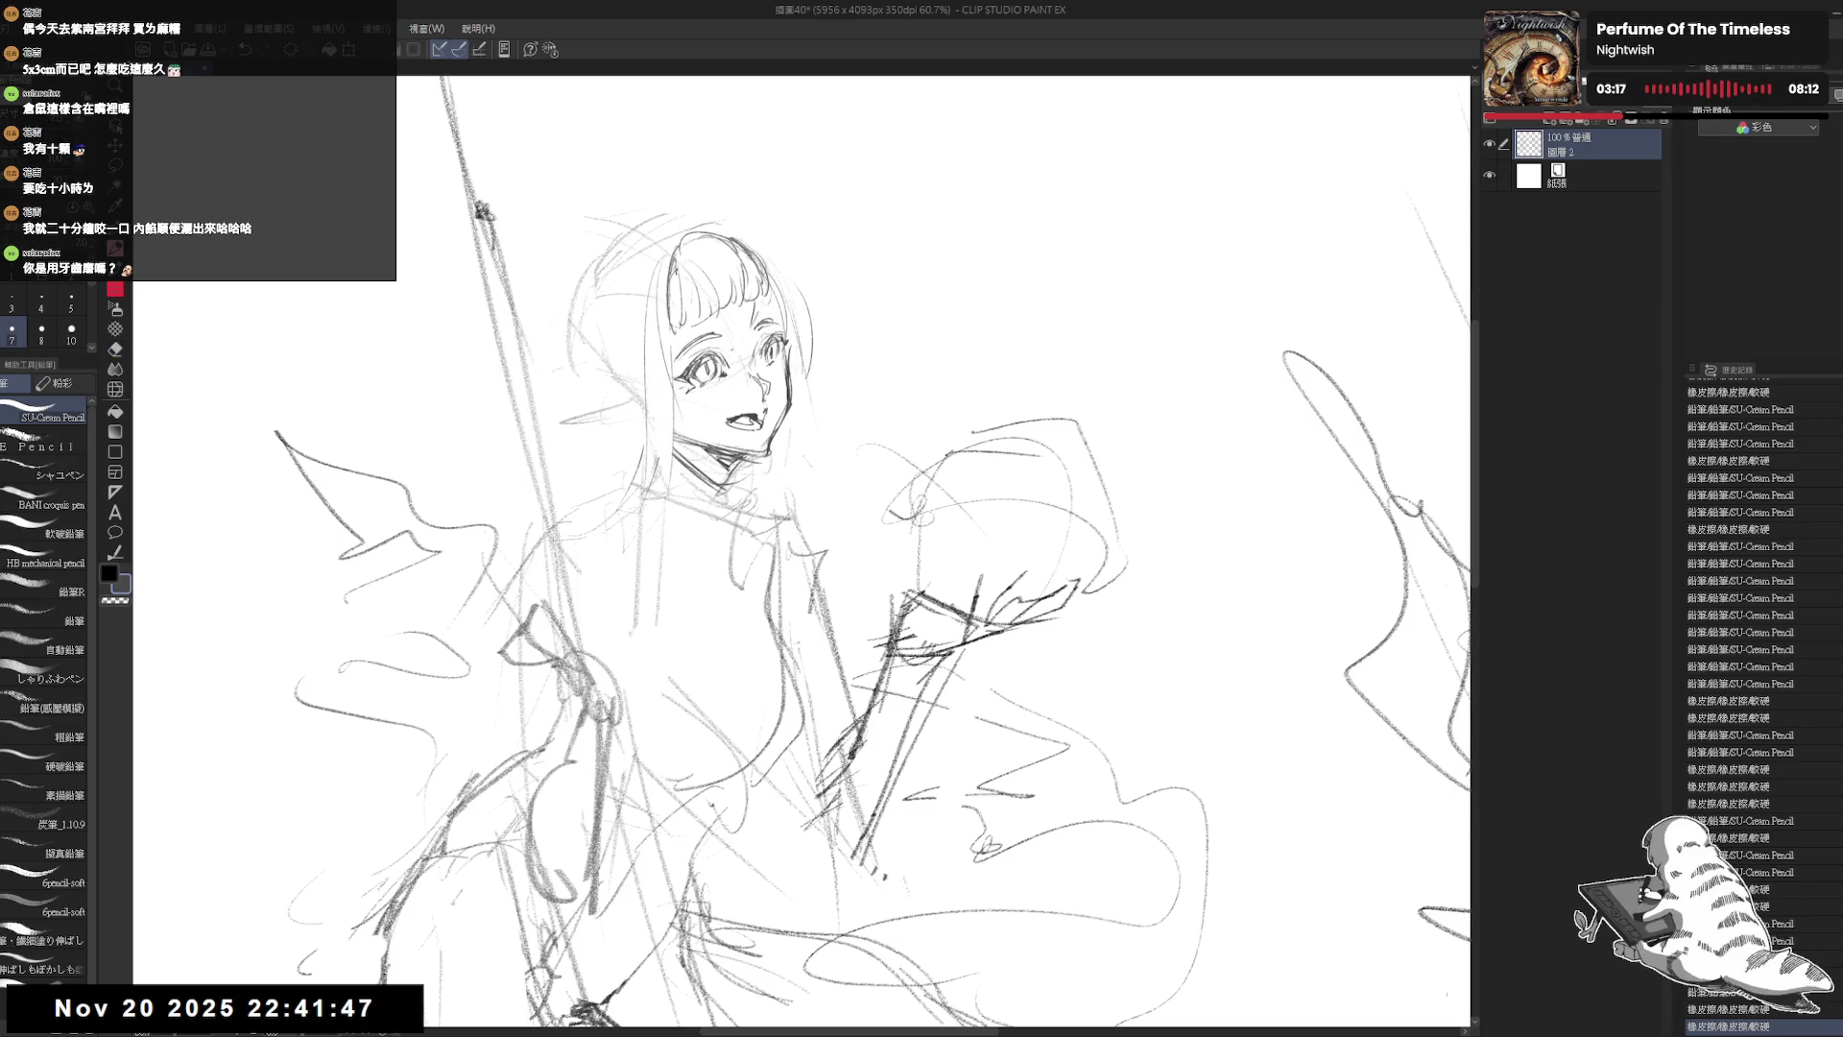
{"action": "mouse_move", "coordinate": [672, 302]}
{"action": "left_mouse_down"}
{"action": "mouse_move", "coordinate": [663, 487]}
{"action": "mouse_move", "coordinate": [659, 434]}
{"action": "left_mouse_up"}
{"action": "key", "text": "e"}
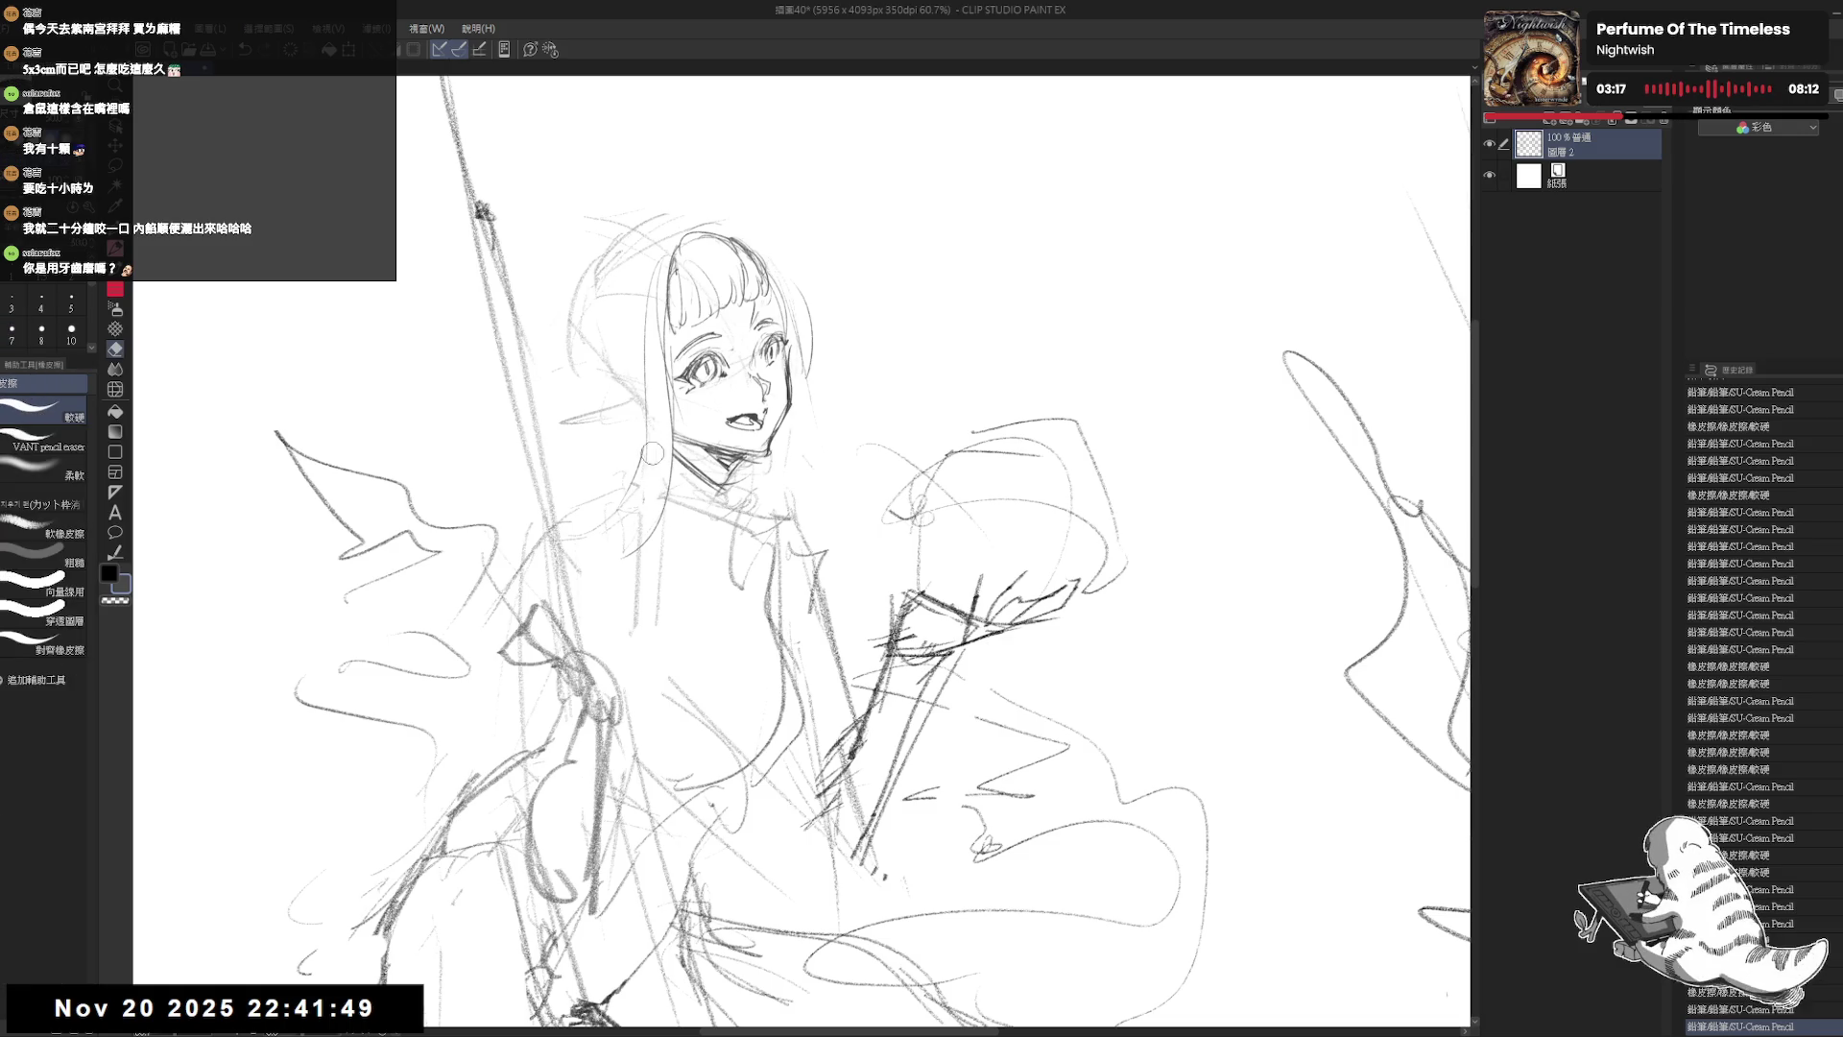
{"action": "key", "text": "p"}
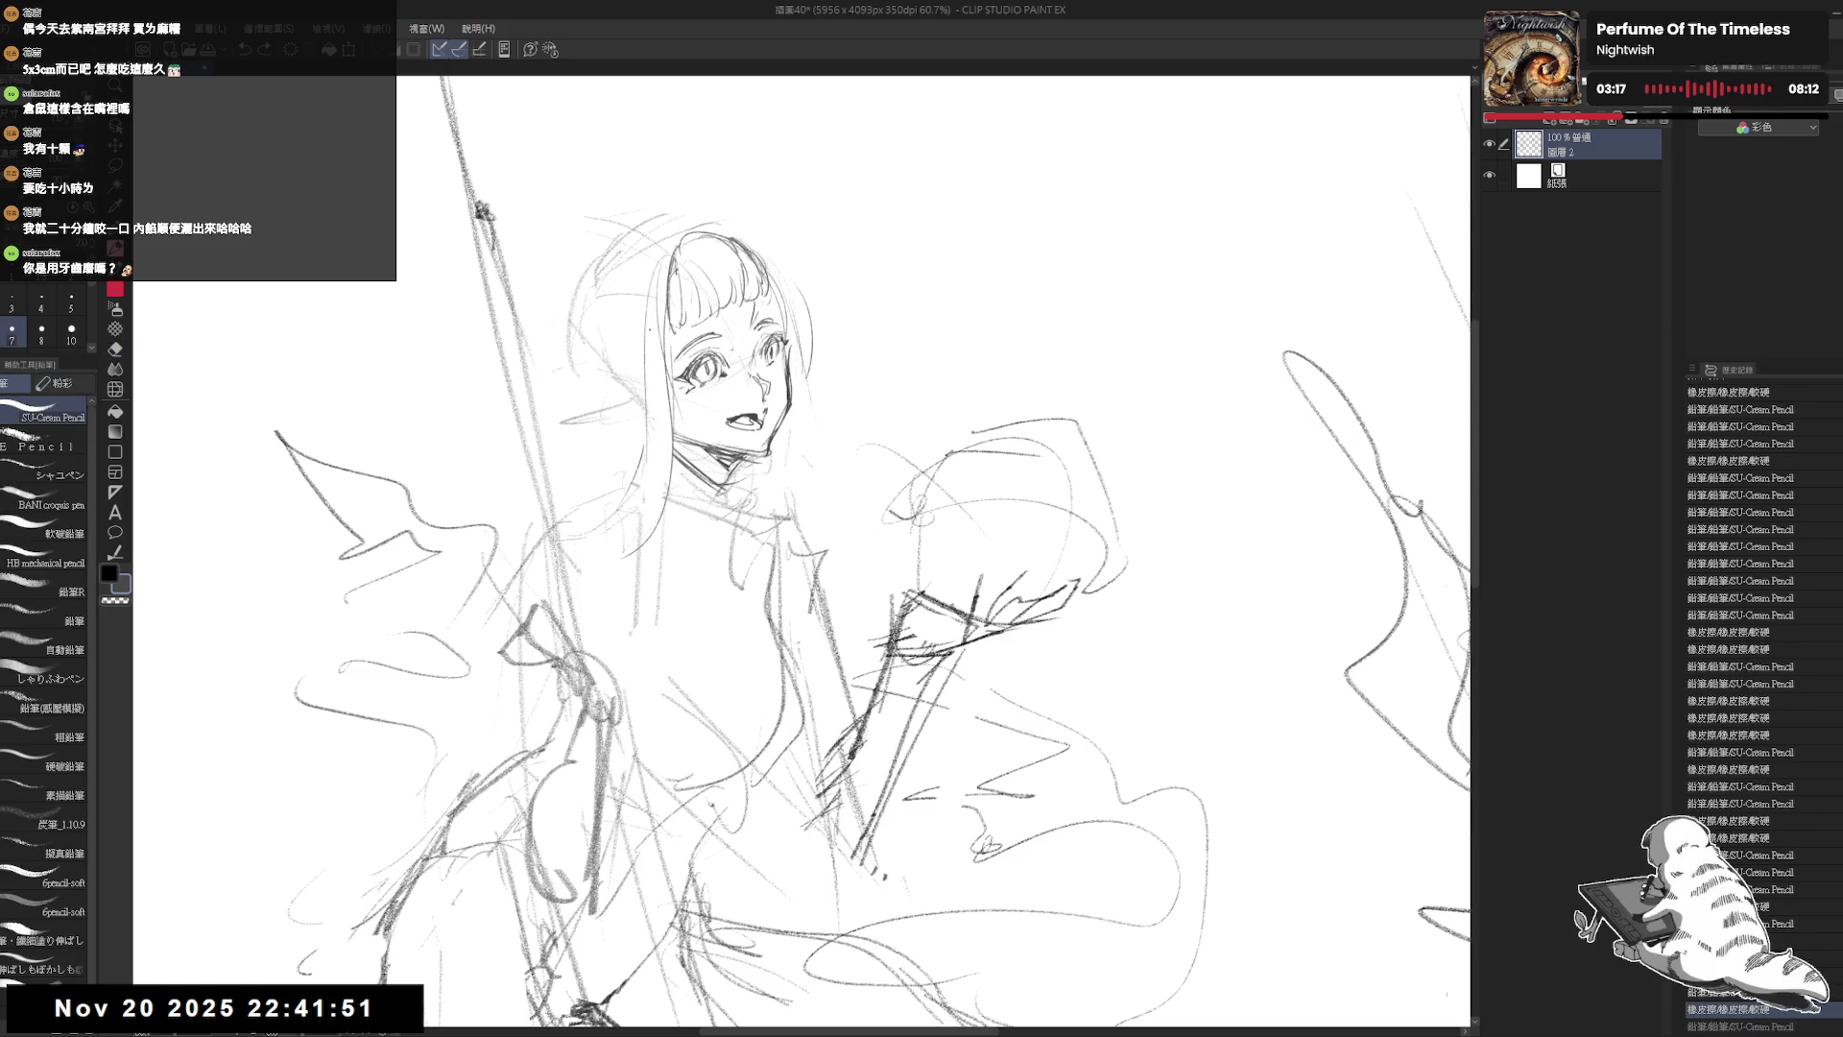
{"action": "left_click_drag", "start_coordinate": [651, 363], "coordinate": [672, 542]}
{"action": "left_click_drag", "start_coordinate": [646, 425], "coordinate": [626, 552]}
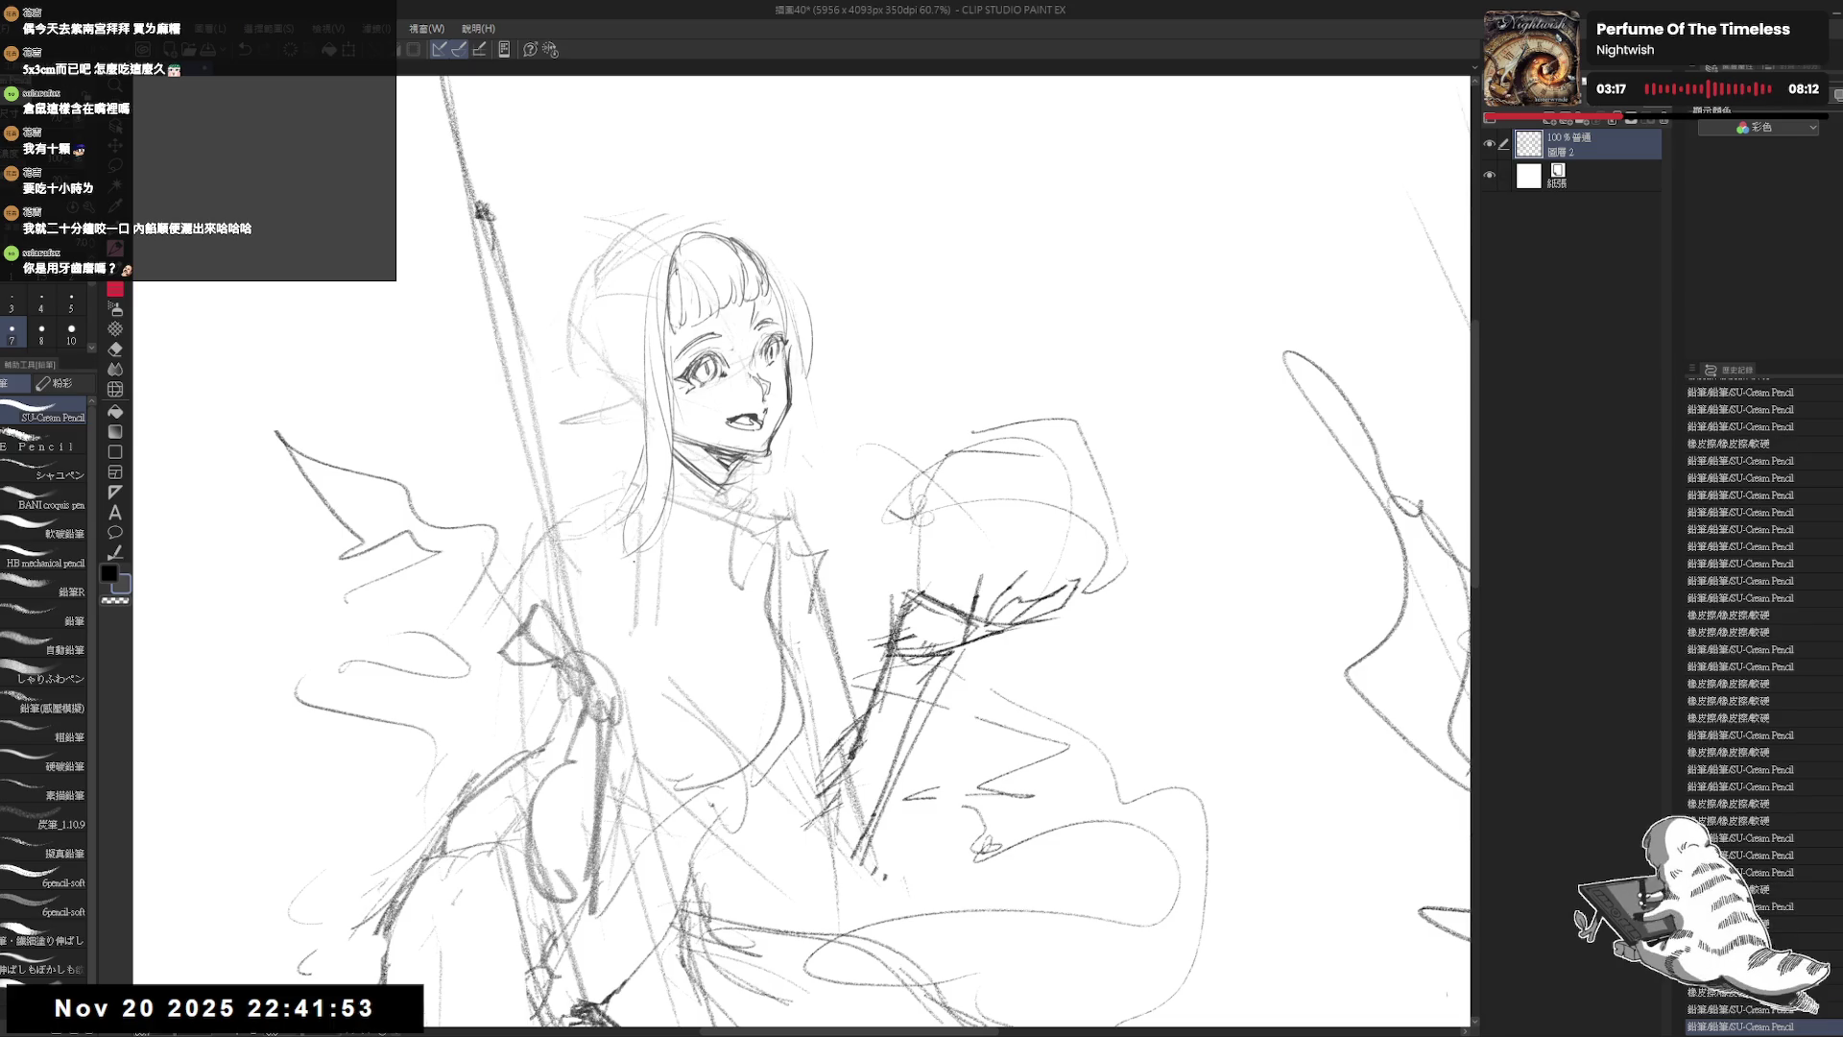
Step: Darken and extend the right hair line, ending it in a curl
{"action": "key", "text": "e"}
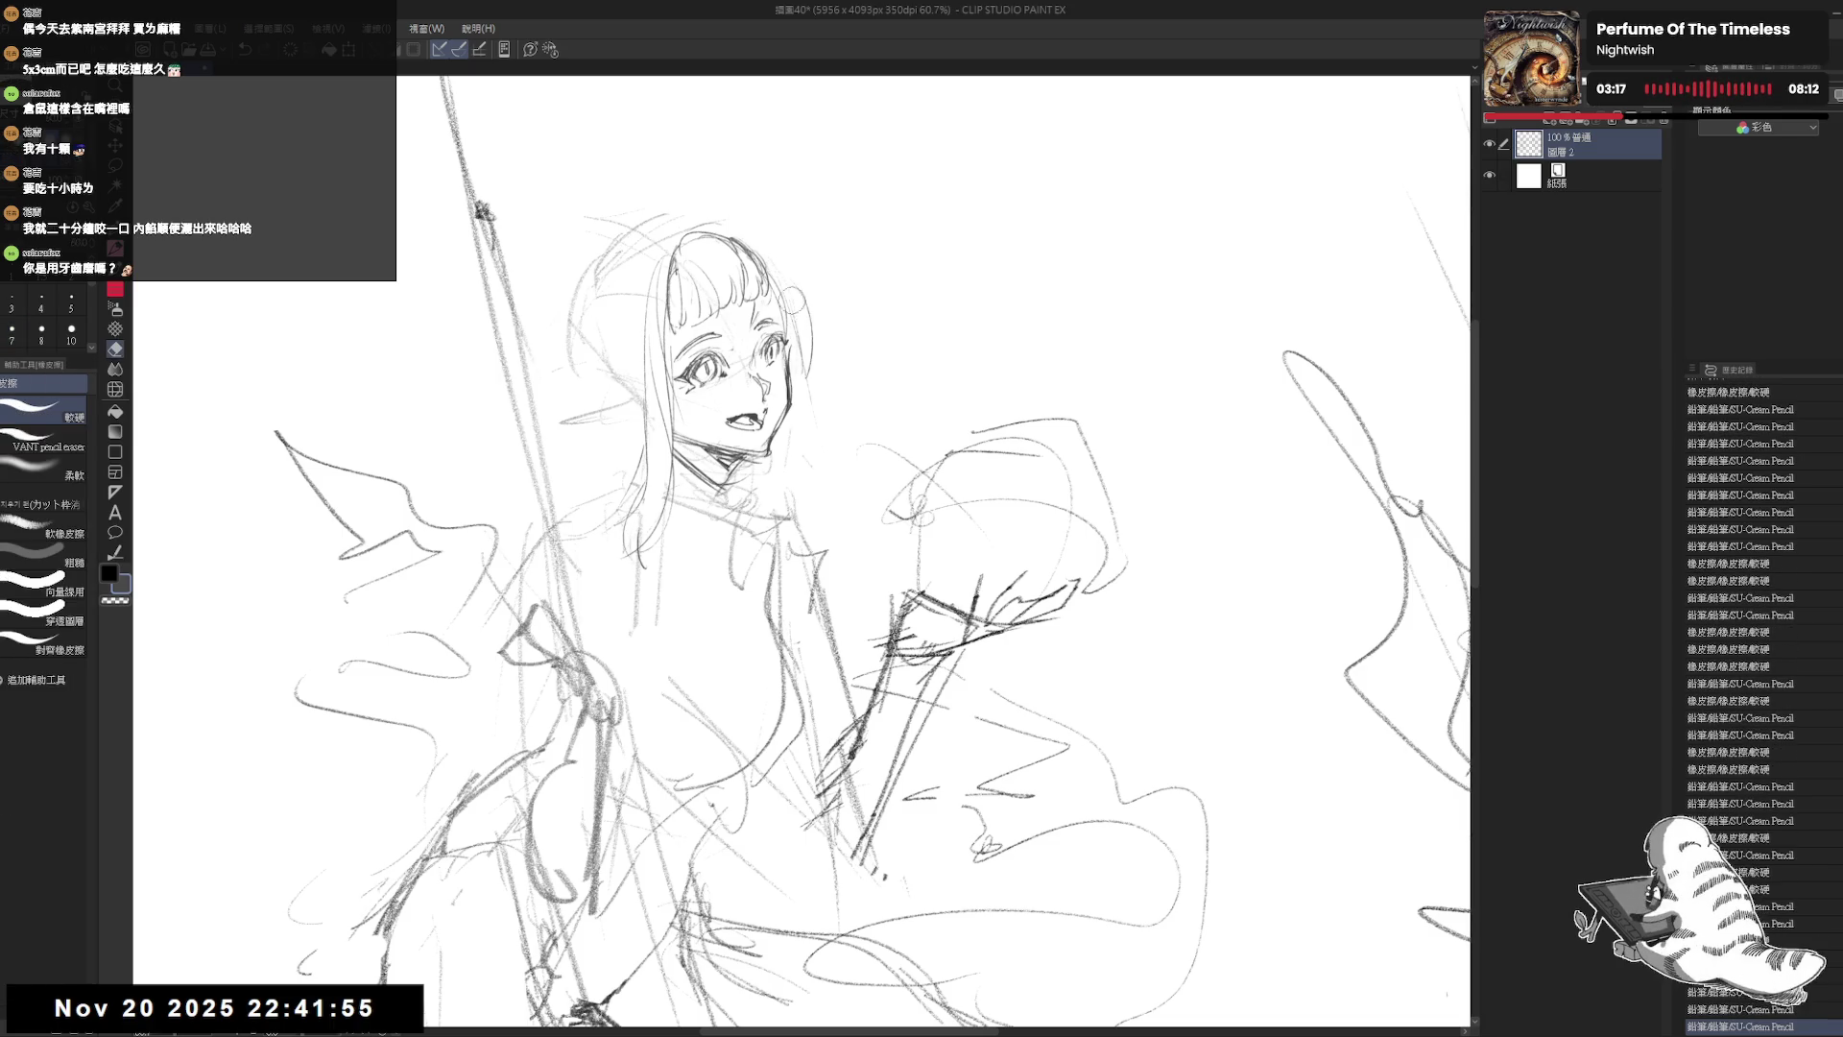
{"action": "left_click_drag", "start_coordinate": [814, 382], "coordinate": [802, 370]}
{"action": "key", "text": "p"}
{"action": "mouse_move", "coordinate": [754, 249]}
{"action": "left_mouse_down"}
{"action": "mouse_move", "coordinate": [811, 329]}
{"action": "mouse_move", "coordinate": [799, 424]}
{"action": "left_mouse_up"}
{"action": "key", "text": "e"}
{"action": "key", "text": "p"}
{"action": "left_click_drag", "start_coordinate": [808, 351], "coordinate": [814, 490]}
{"action": "left_click_drag", "start_coordinate": [779, 372], "coordinate": [789, 491]}
{"action": "key", "text": "ctrl+z"}
{"action": "key", "text": "ctrl+z"}
{"action": "left_click_drag", "start_coordinate": [801, 417], "coordinate": [768, 510]}
Step: On the mirrored canvas, erase stray neck lines and redraw the hair edge down to the neck
{"action": "key", "text": "h"}
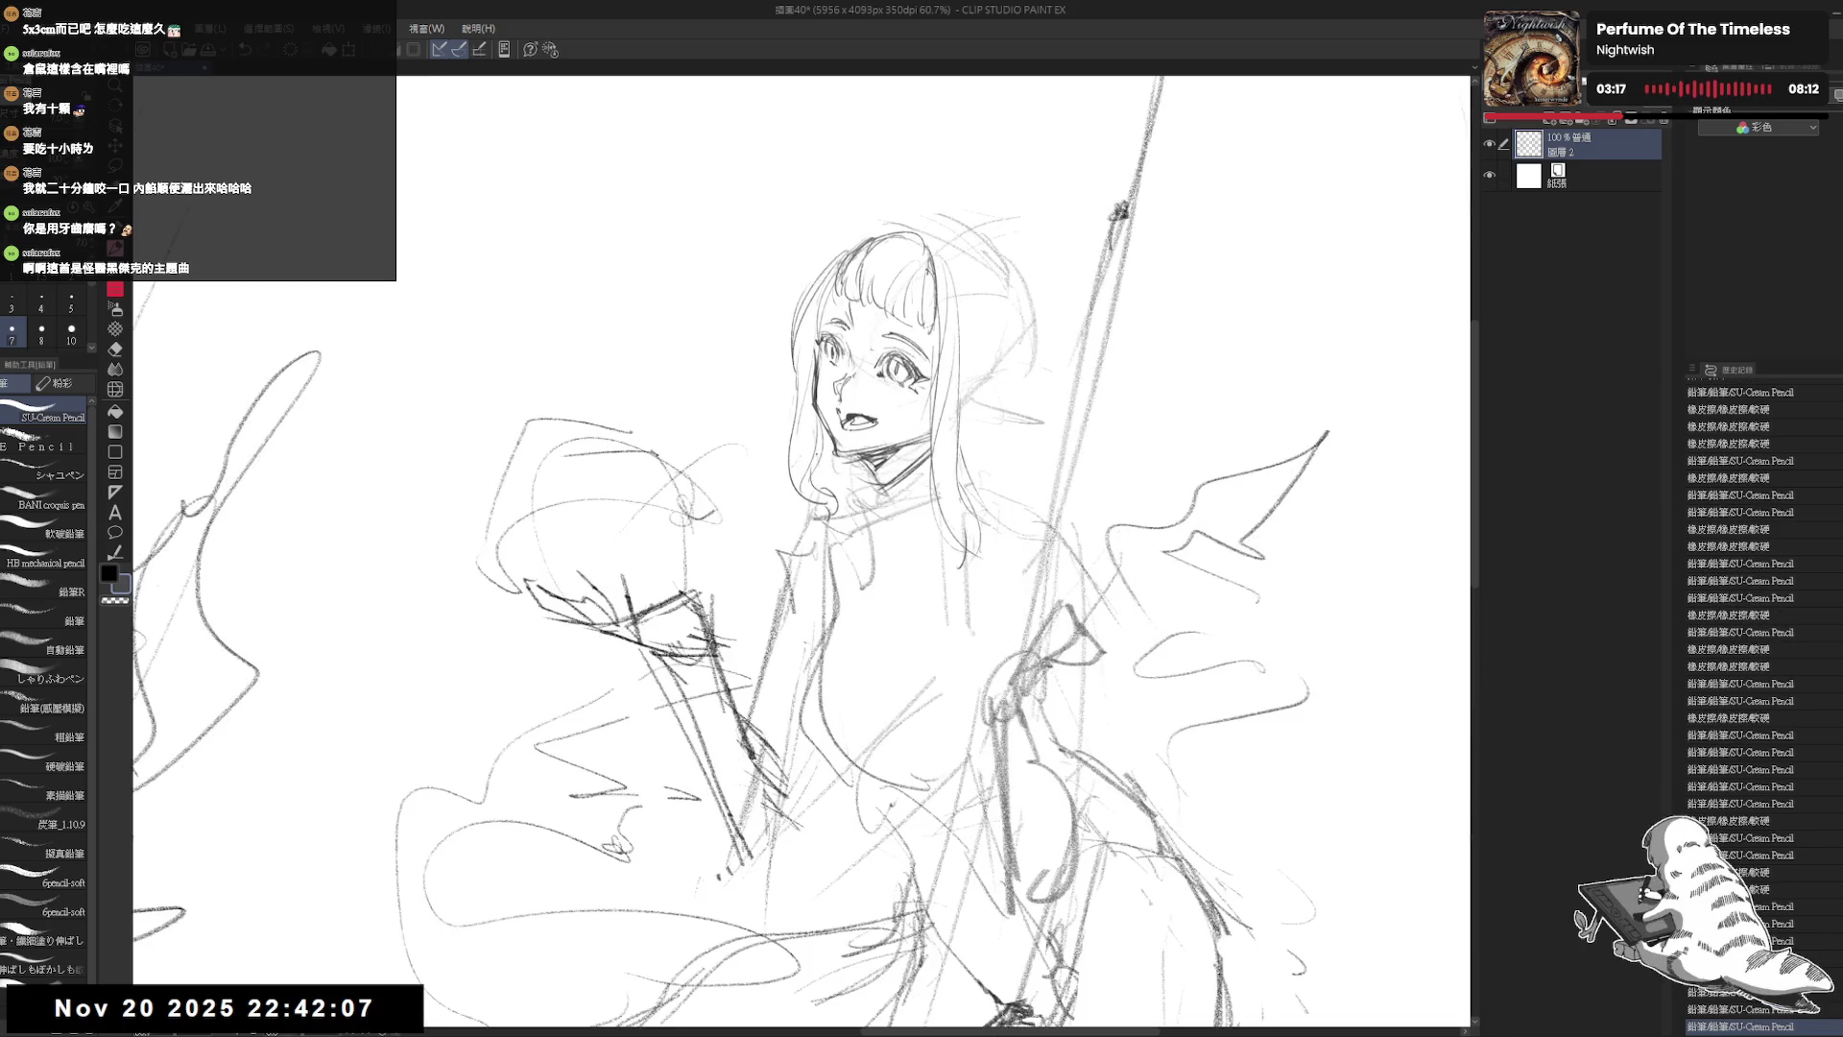
{"action": "left_click_drag", "start_coordinate": [745, 430], "coordinate": [747, 466]}
{"action": "key", "text": "e"}
{"action": "left_click_drag", "start_coordinate": [860, 491], "coordinate": [879, 543]}
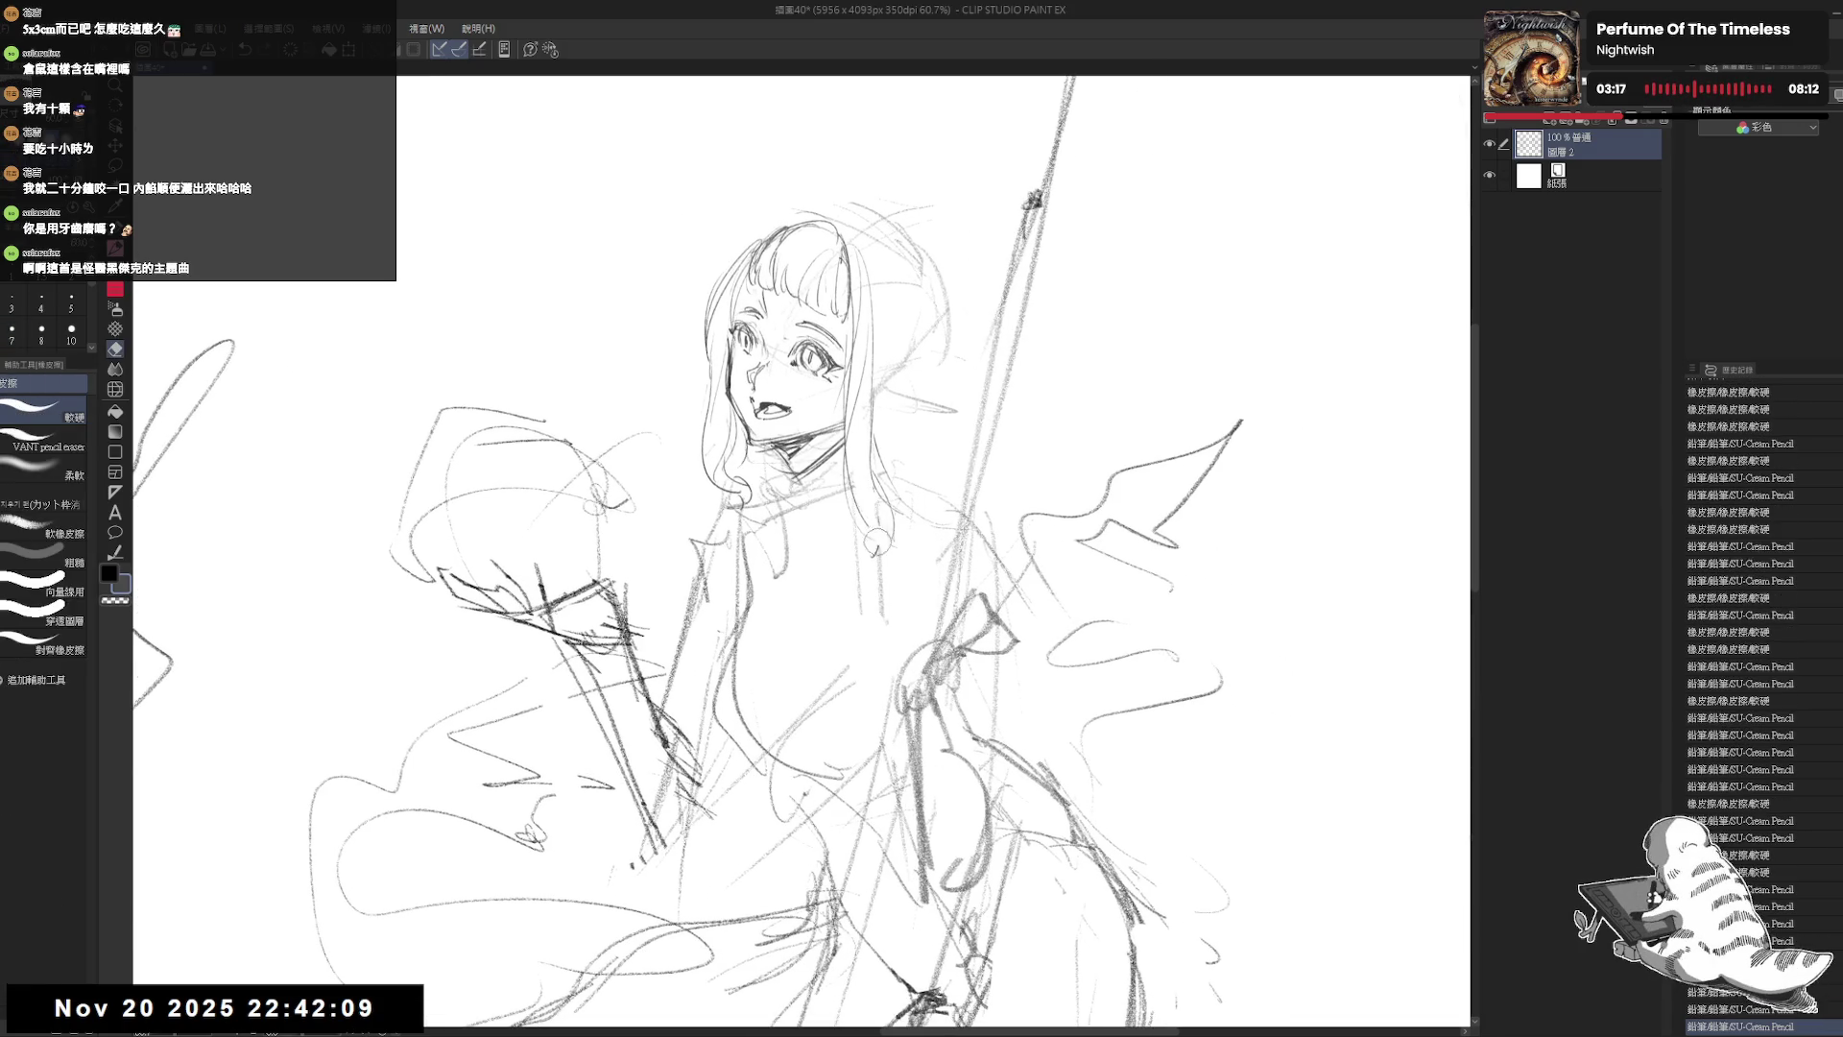
{"action": "key", "text": "p"}
{"action": "left_click_drag", "start_coordinate": [845, 293], "coordinate": [823, 510]}
{"action": "key", "text": "ctrl+z"}
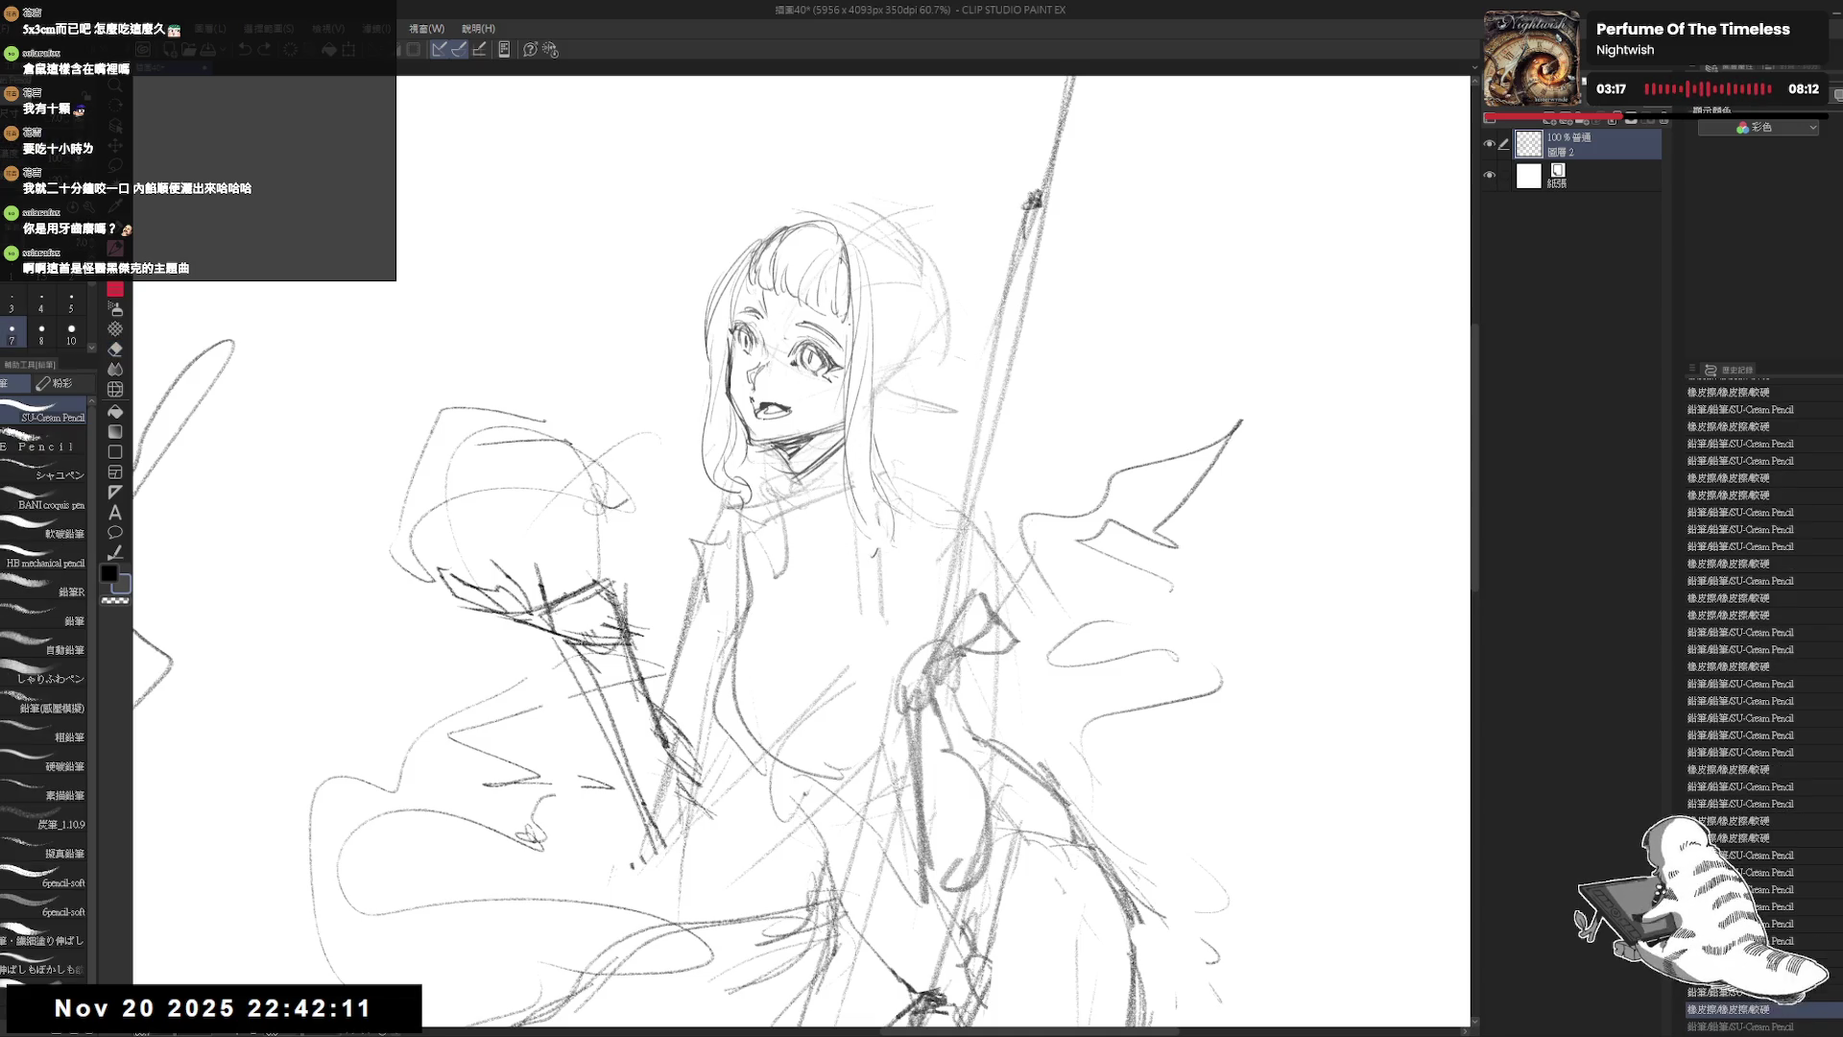
{"action": "mouse_move", "coordinate": [849, 326]}
{"action": "left_mouse_down"}
{"action": "mouse_move", "coordinate": [834, 542]}
{"action": "mouse_move", "coordinate": [830, 437]}
{"action": "left_mouse_up"}
{"action": "key", "text": "e"}
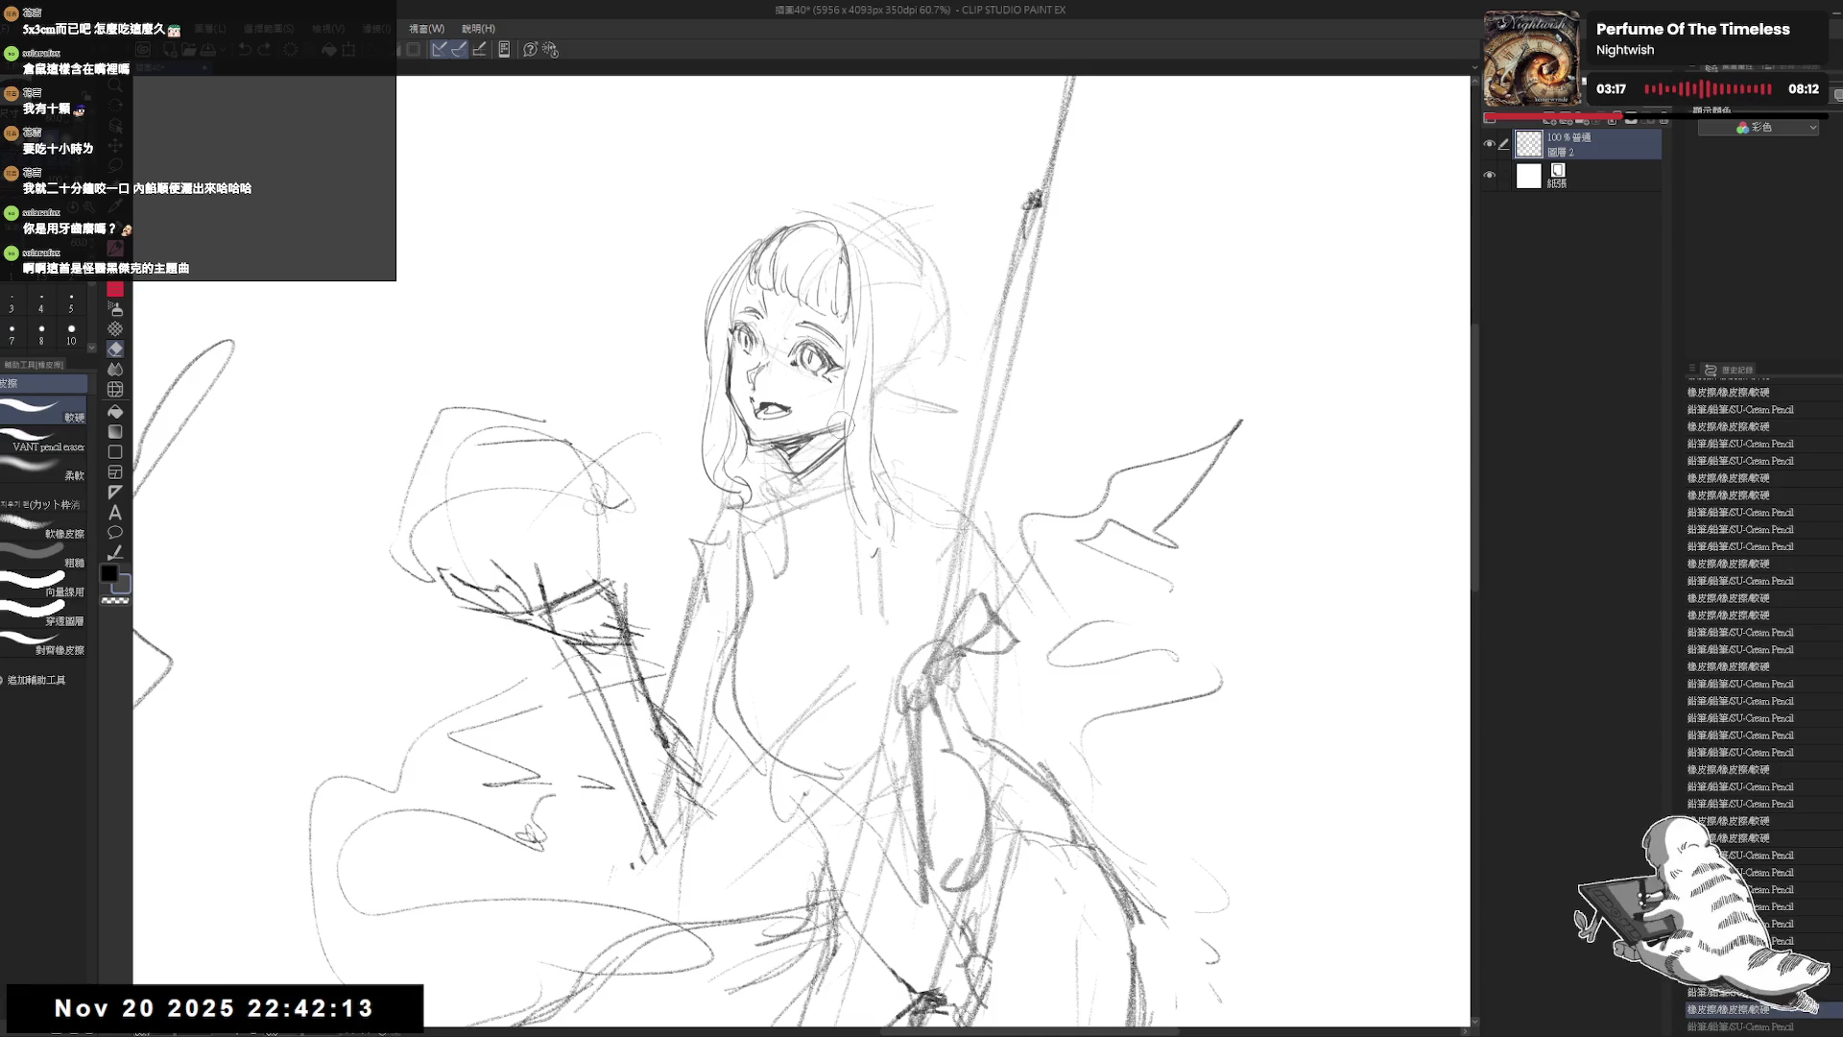
{"action": "key", "text": "p"}
{"action": "left_click_drag", "start_coordinate": [854, 336], "coordinate": [837, 492]}
{"action": "key", "text": "ctrl+z"}
{"action": "mouse_move", "coordinate": [850, 349]}
{"action": "left_mouse_down"}
{"action": "mouse_move", "coordinate": [847, 471]}
{"action": "mouse_move", "coordinate": [872, 422]}
{"action": "mouse_move", "coordinate": [878, 508]}
{"action": "left_mouse_up"}
Step: Add hair strands running down toward the neck, then flip the canvas back
{"action": "key", "text": "e"}
{"action": "key", "text": "p"}
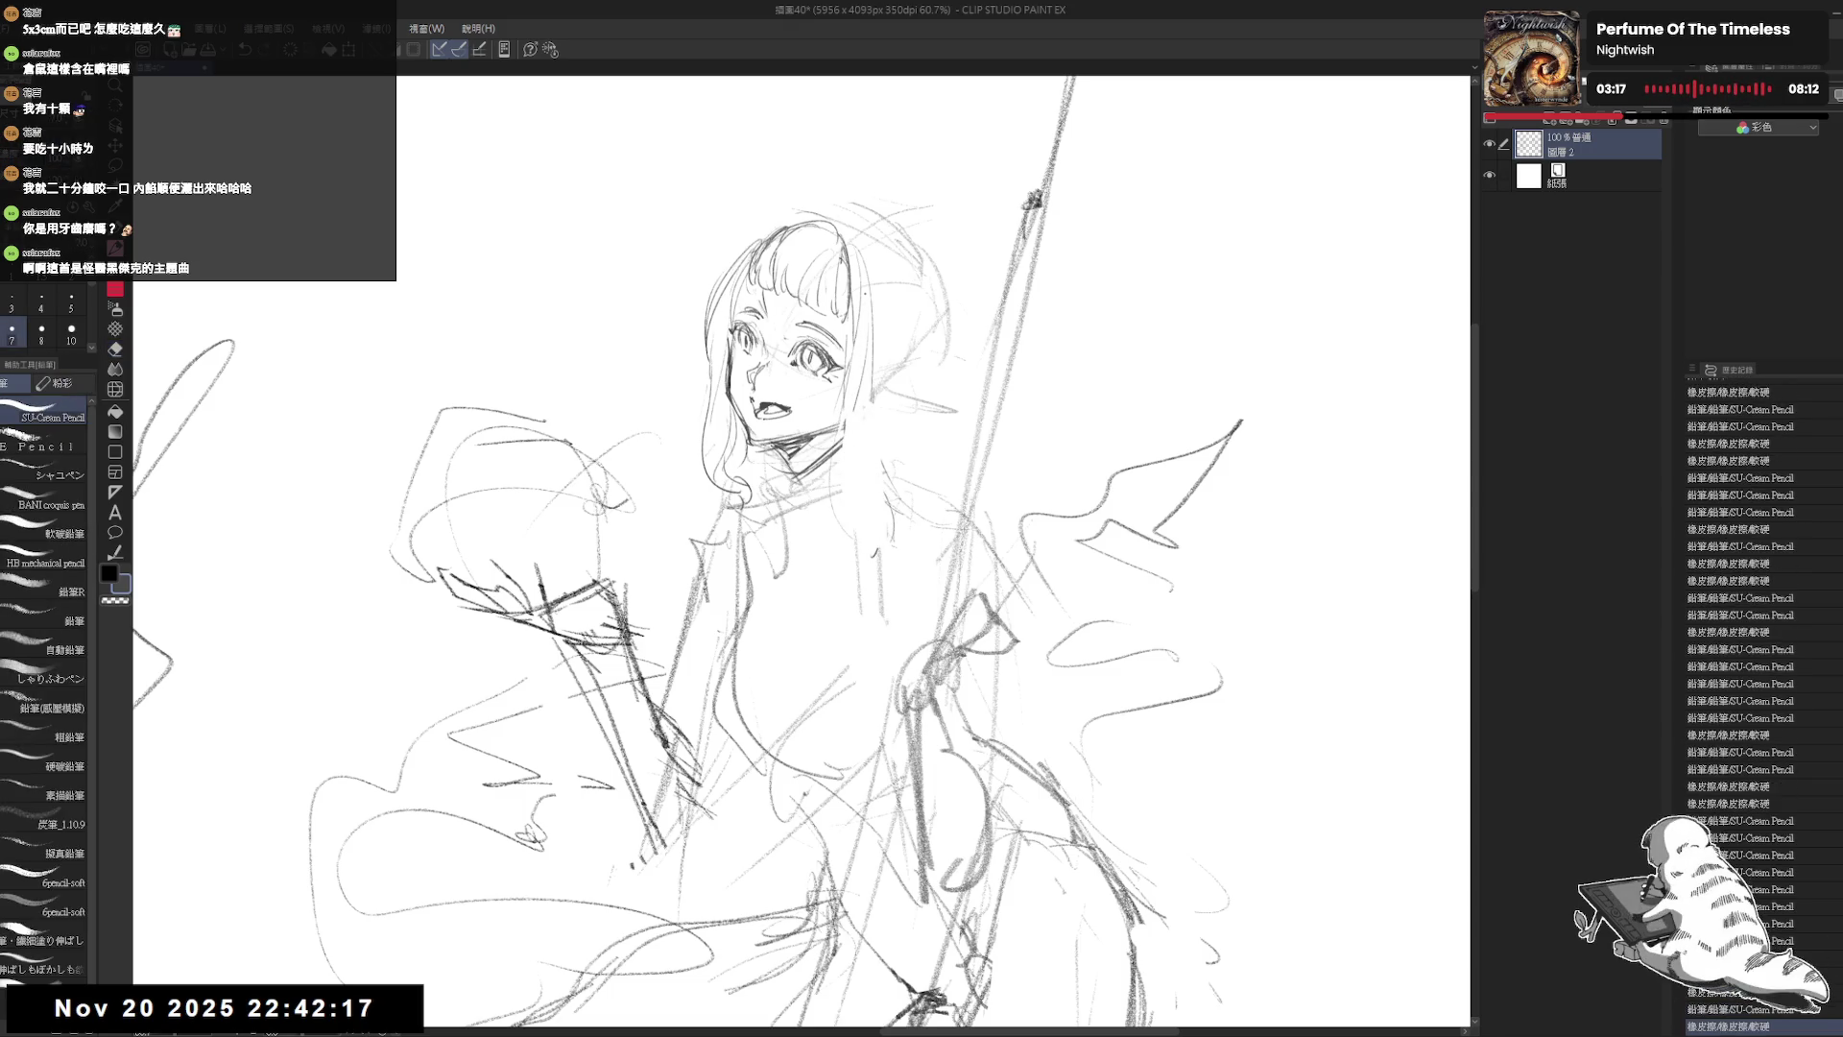
{"action": "left_click_drag", "start_coordinate": [881, 293], "coordinate": [856, 495]}
{"action": "key", "text": "ctrl+z"}
{"action": "left_click_drag", "start_coordinate": [878, 281], "coordinate": [866, 437]}
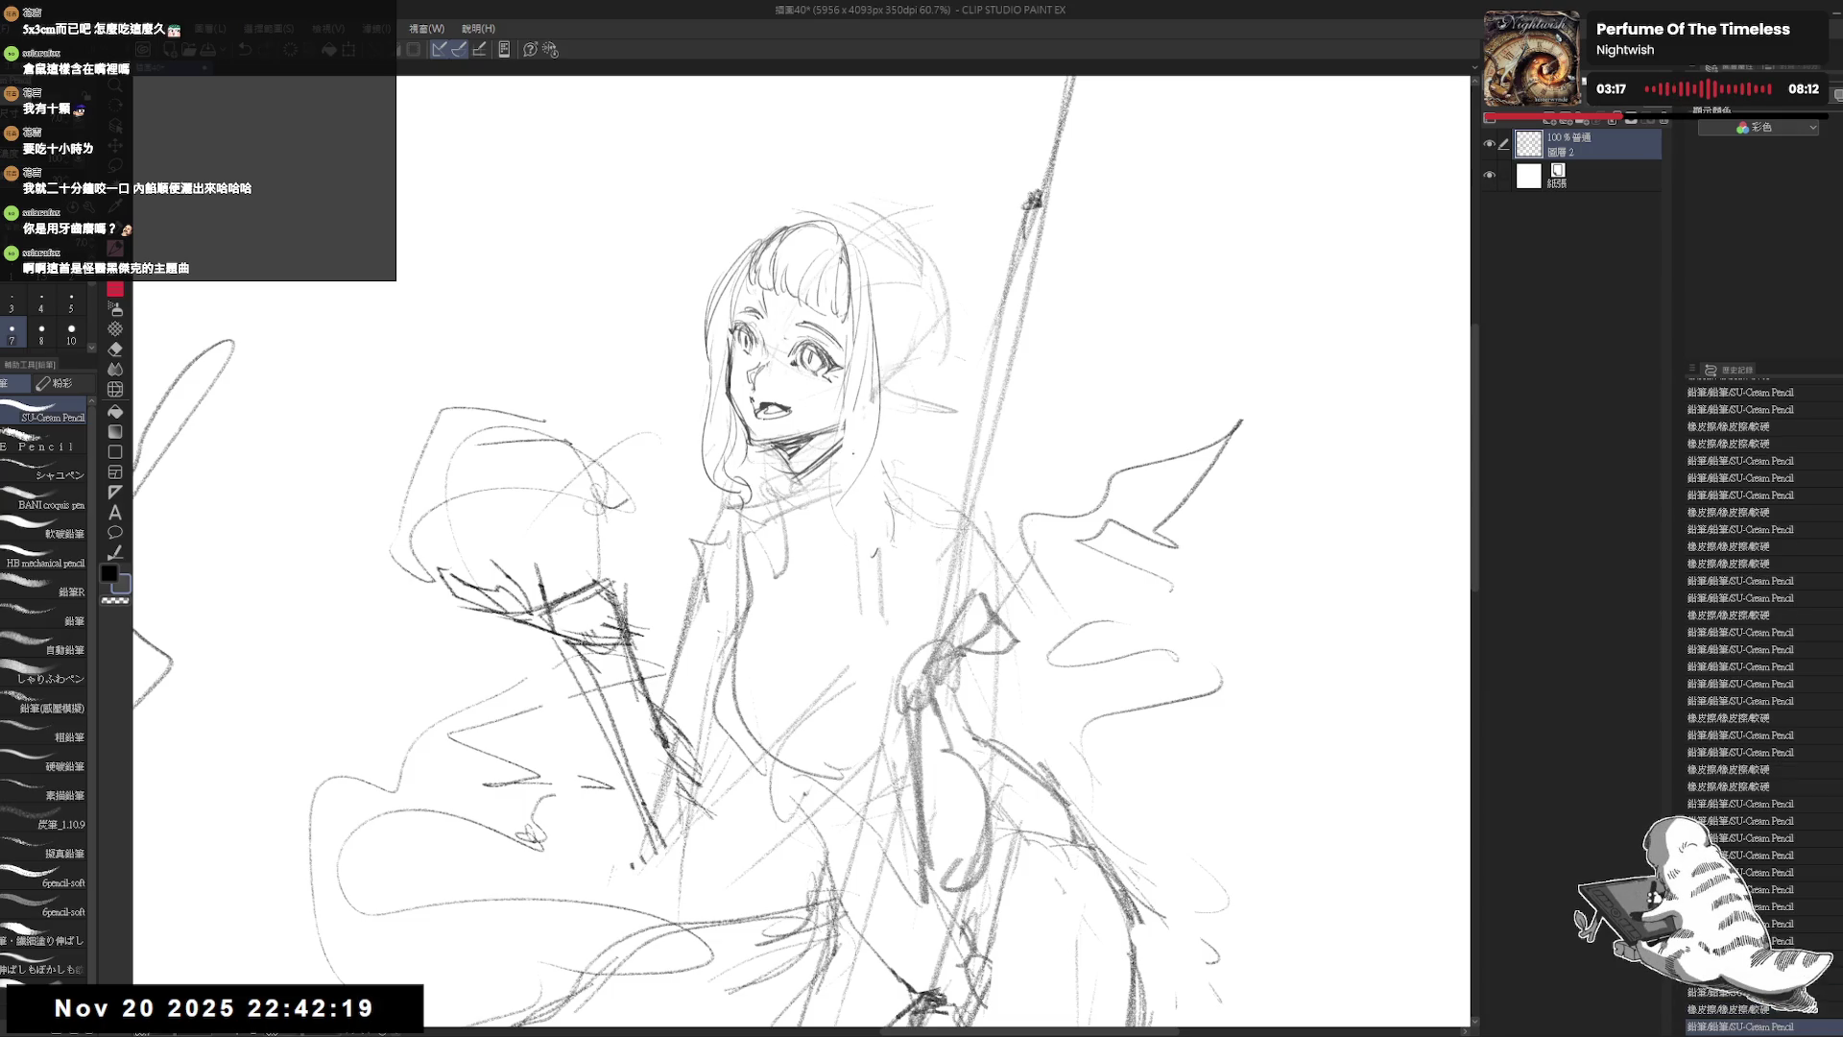
{"action": "mouse_move", "coordinate": [881, 309]}
{"action": "left_mouse_down"}
{"action": "mouse_move", "coordinate": [874, 434]}
{"action": "mouse_move", "coordinate": [824, 536]}
{"action": "left_mouse_up"}
{"action": "left_click_drag", "start_coordinate": [859, 477], "coordinate": [846, 523]}
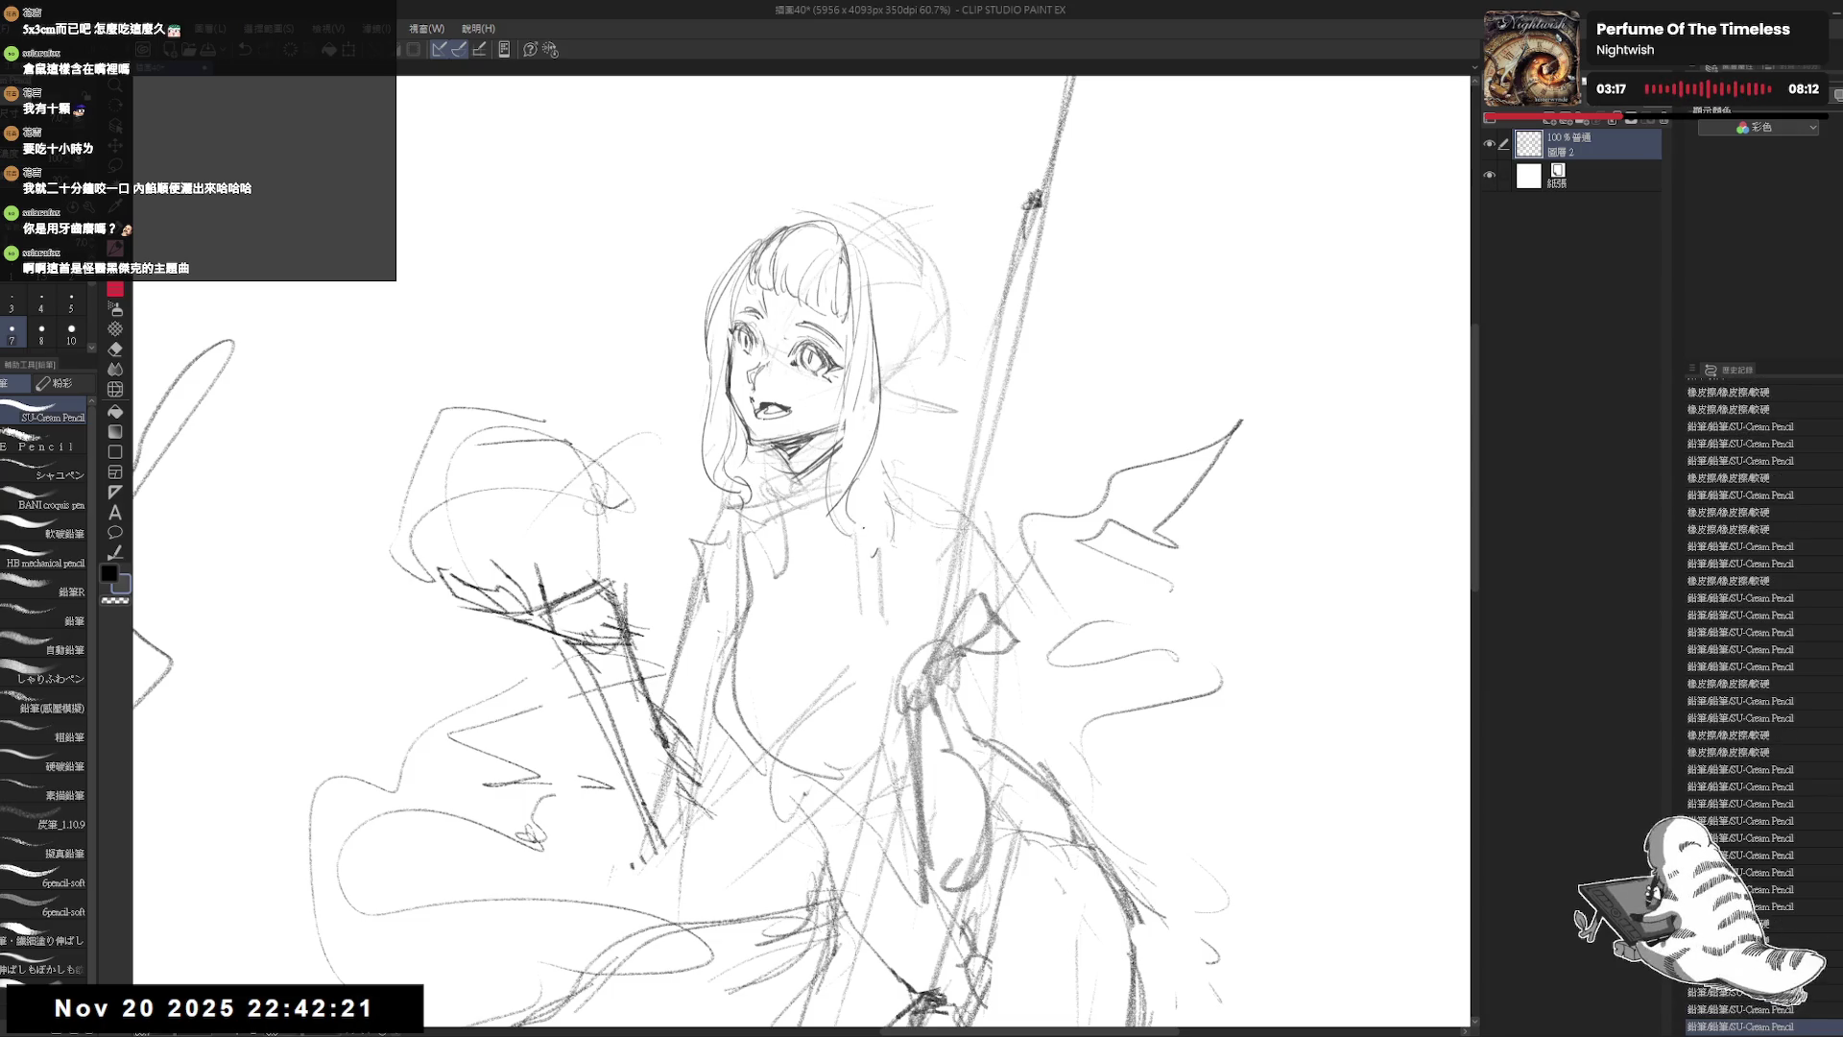
{"action": "key", "text": "h"}
Step: Erase and redraw the hair strands beside the face more darkly
{"action": "key", "text": "e"}
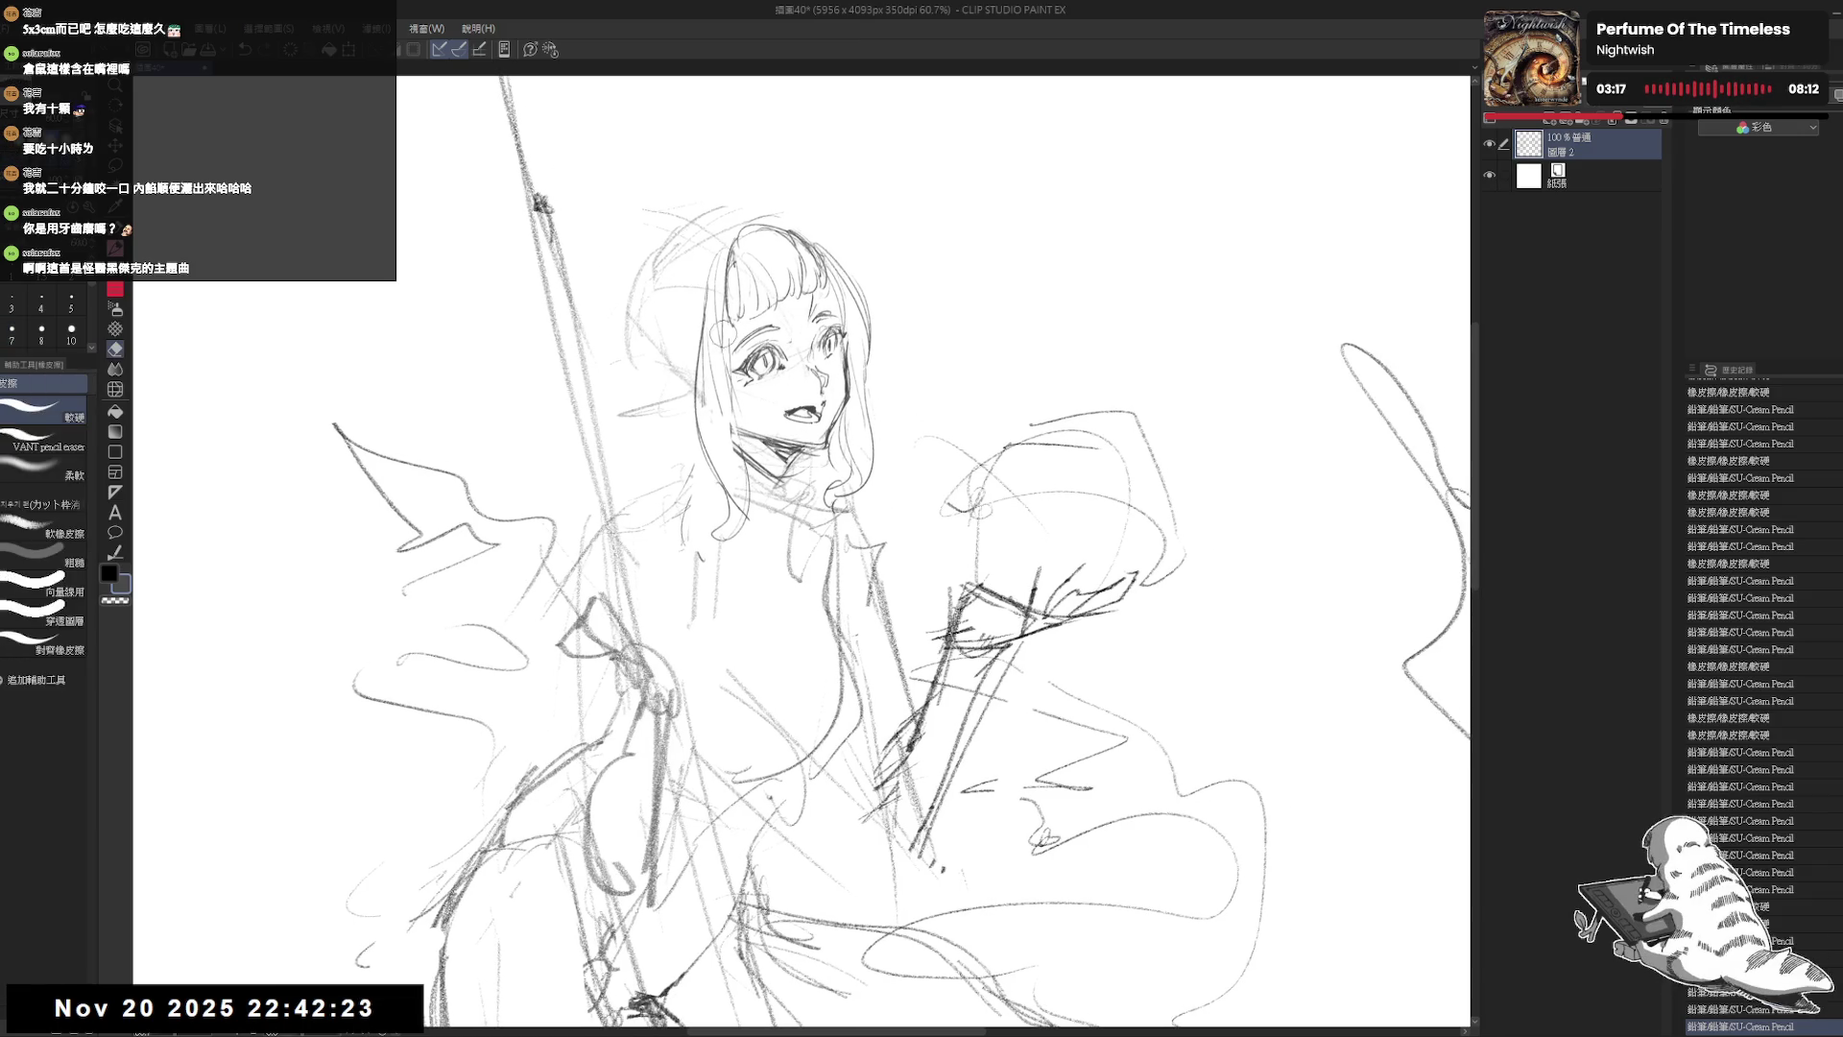
{"action": "mouse_move", "coordinate": [725, 322]}
{"action": "left_mouse_down"}
{"action": "mouse_move", "coordinate": [746, 446]}
{"action": "mouse_move", "coordinate": [725, 346]}
{"action": "left_mouse_up"}
{"action": "key", "text": "p"}
{"action": "left_click_drag", "start_coordinate": [729, 345], "coordinate": [744, 480]}
{"action": "key", "text": "e"}
{"action": "key", "text": "p"}
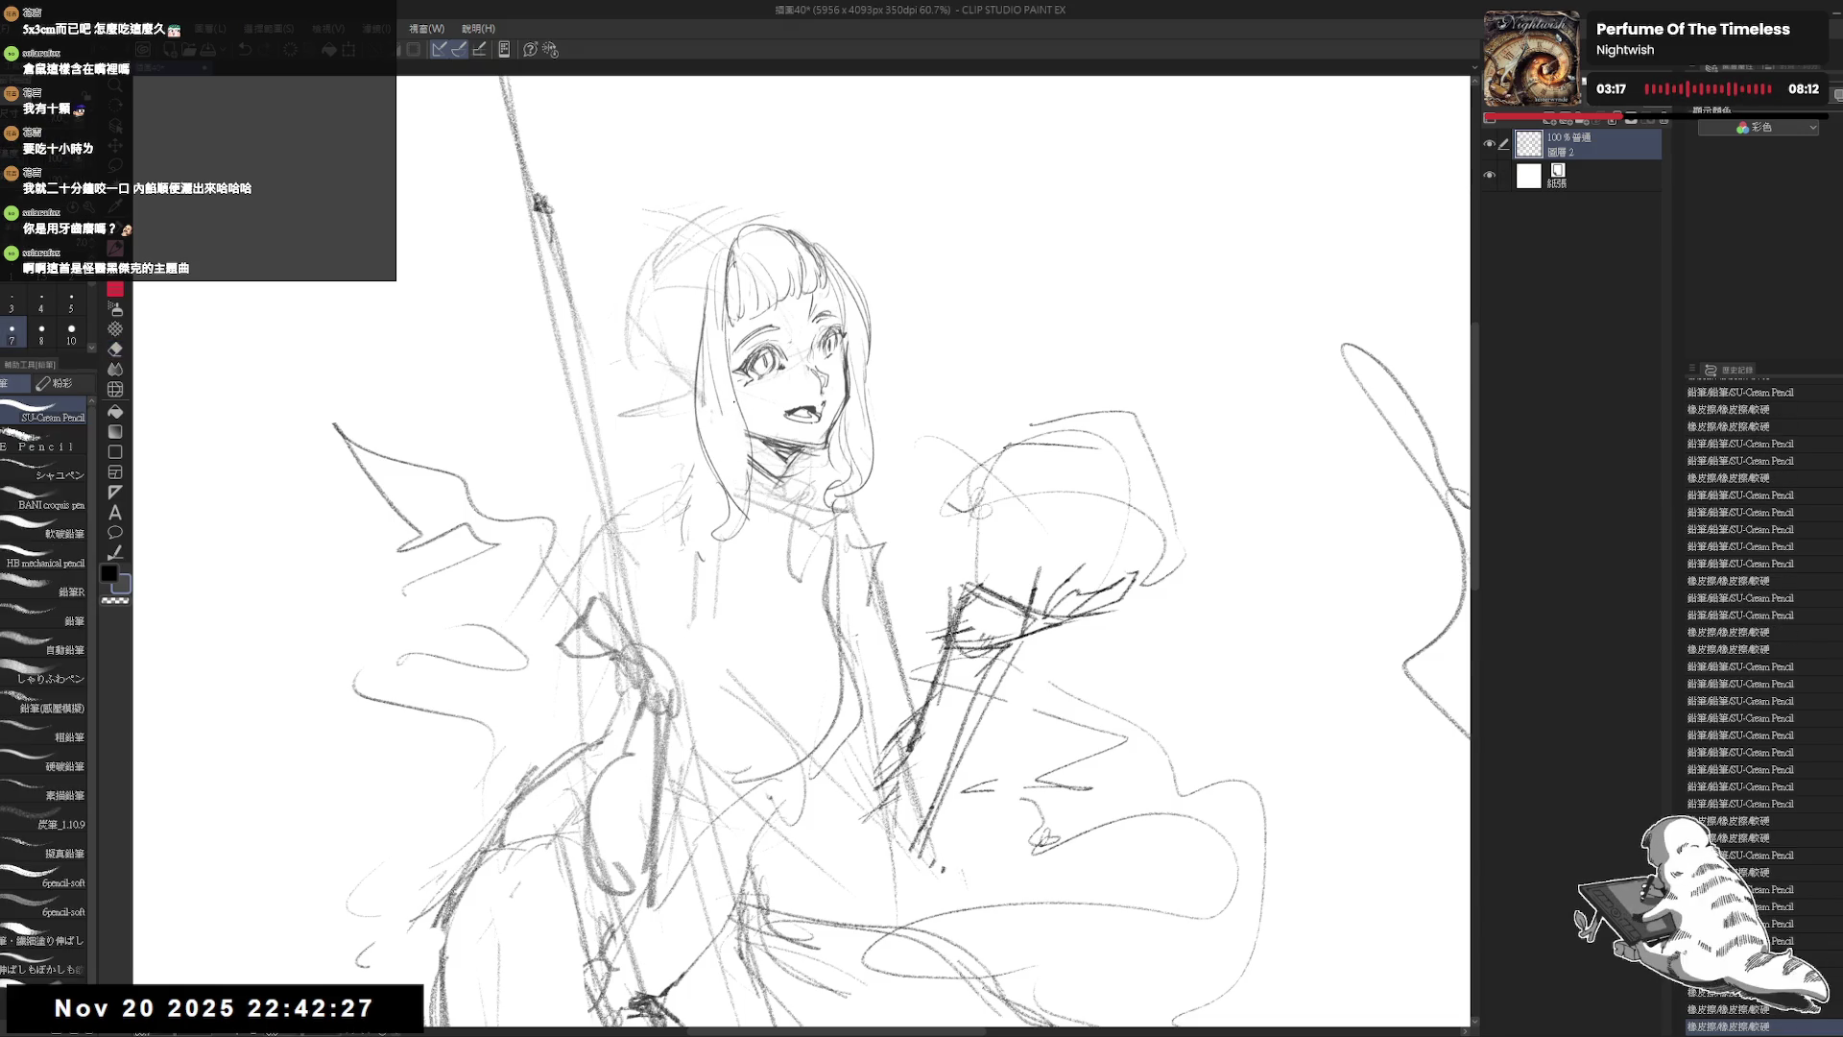
{"action": "mouse_move", "coordinate": [727, 379]}
{"action": "left_mouse_down"}
{"action": "mouse_move", "coordinate": [749, 508]}
{"action": "mouse_move", "coordinate": [747, 412]}
{"action": "left_mouse_up"}
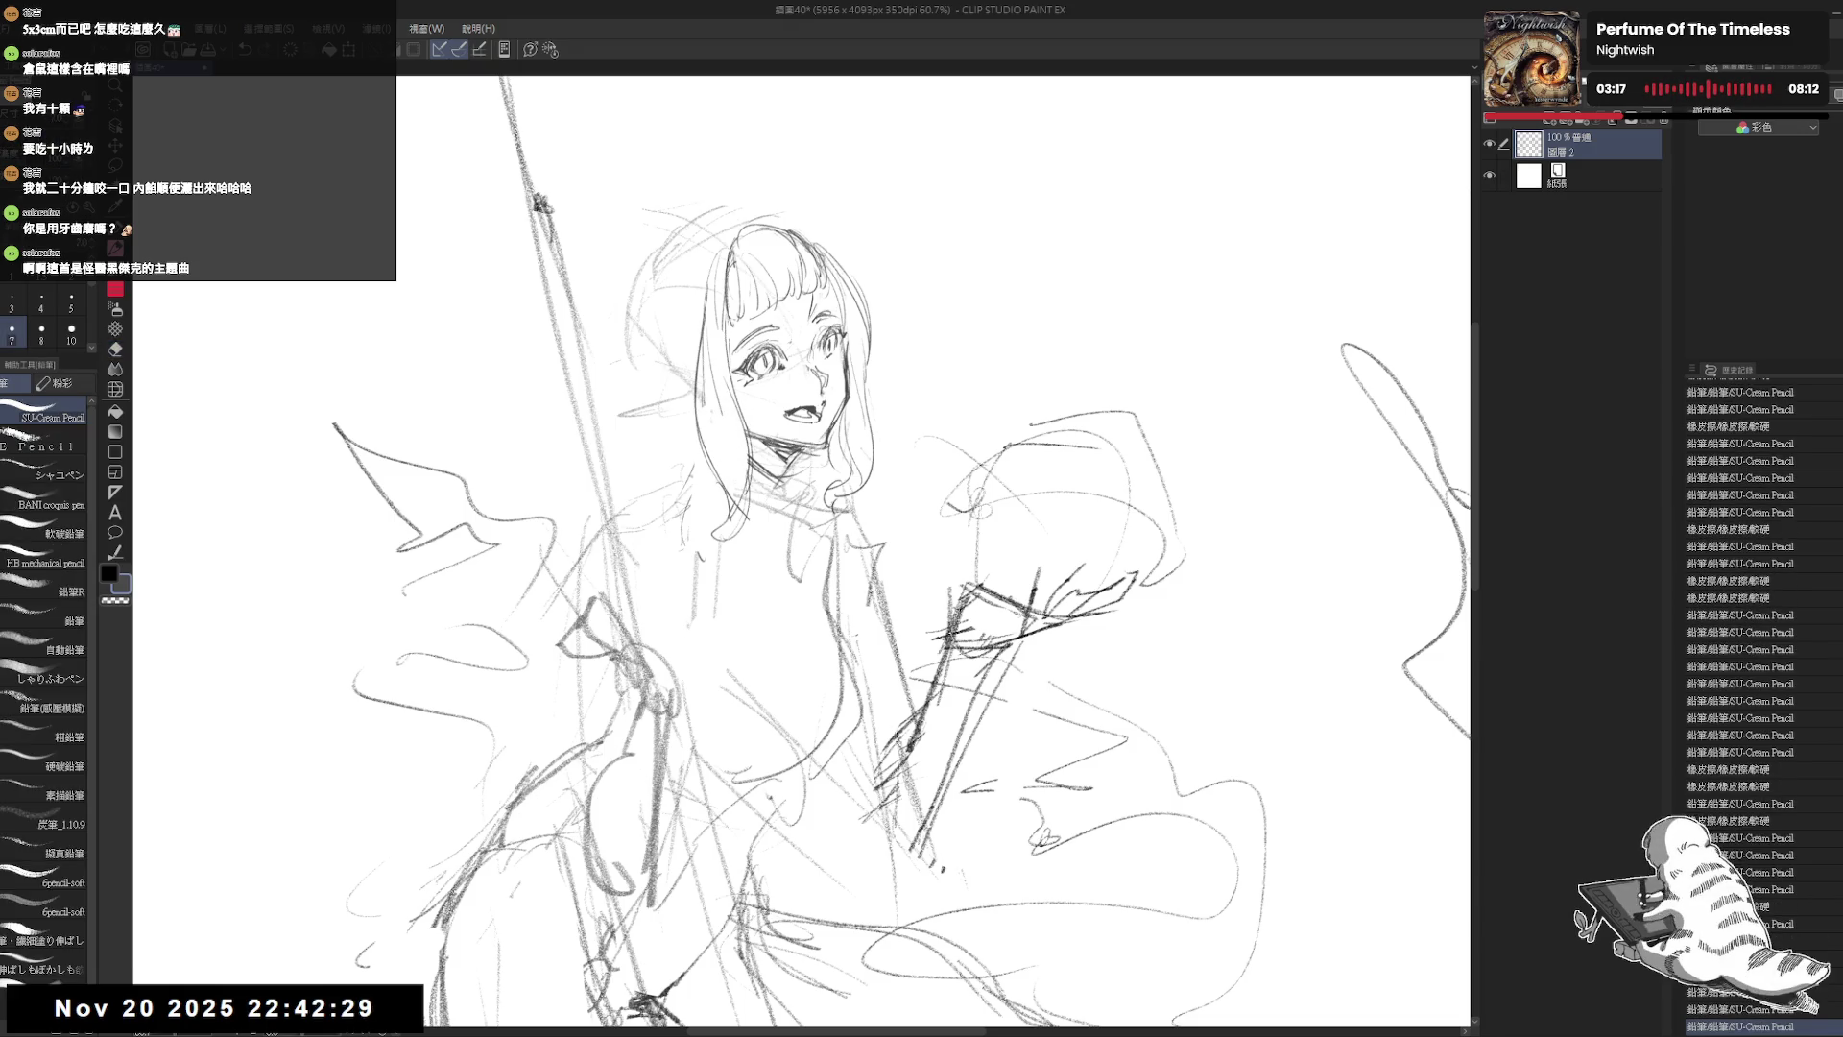
Step: Add a few small touches and refine the mouth with a short stroke
{"action": "left_click_drag", "start_coordinate": [341, 1001], "coordinate": [369, 1015]}
{"action": "left_click_drag", "start_coordinate": [840, 439], "coordinate": [849, 474]}
{"action": "left_click", "coordinate": [862, 374]}
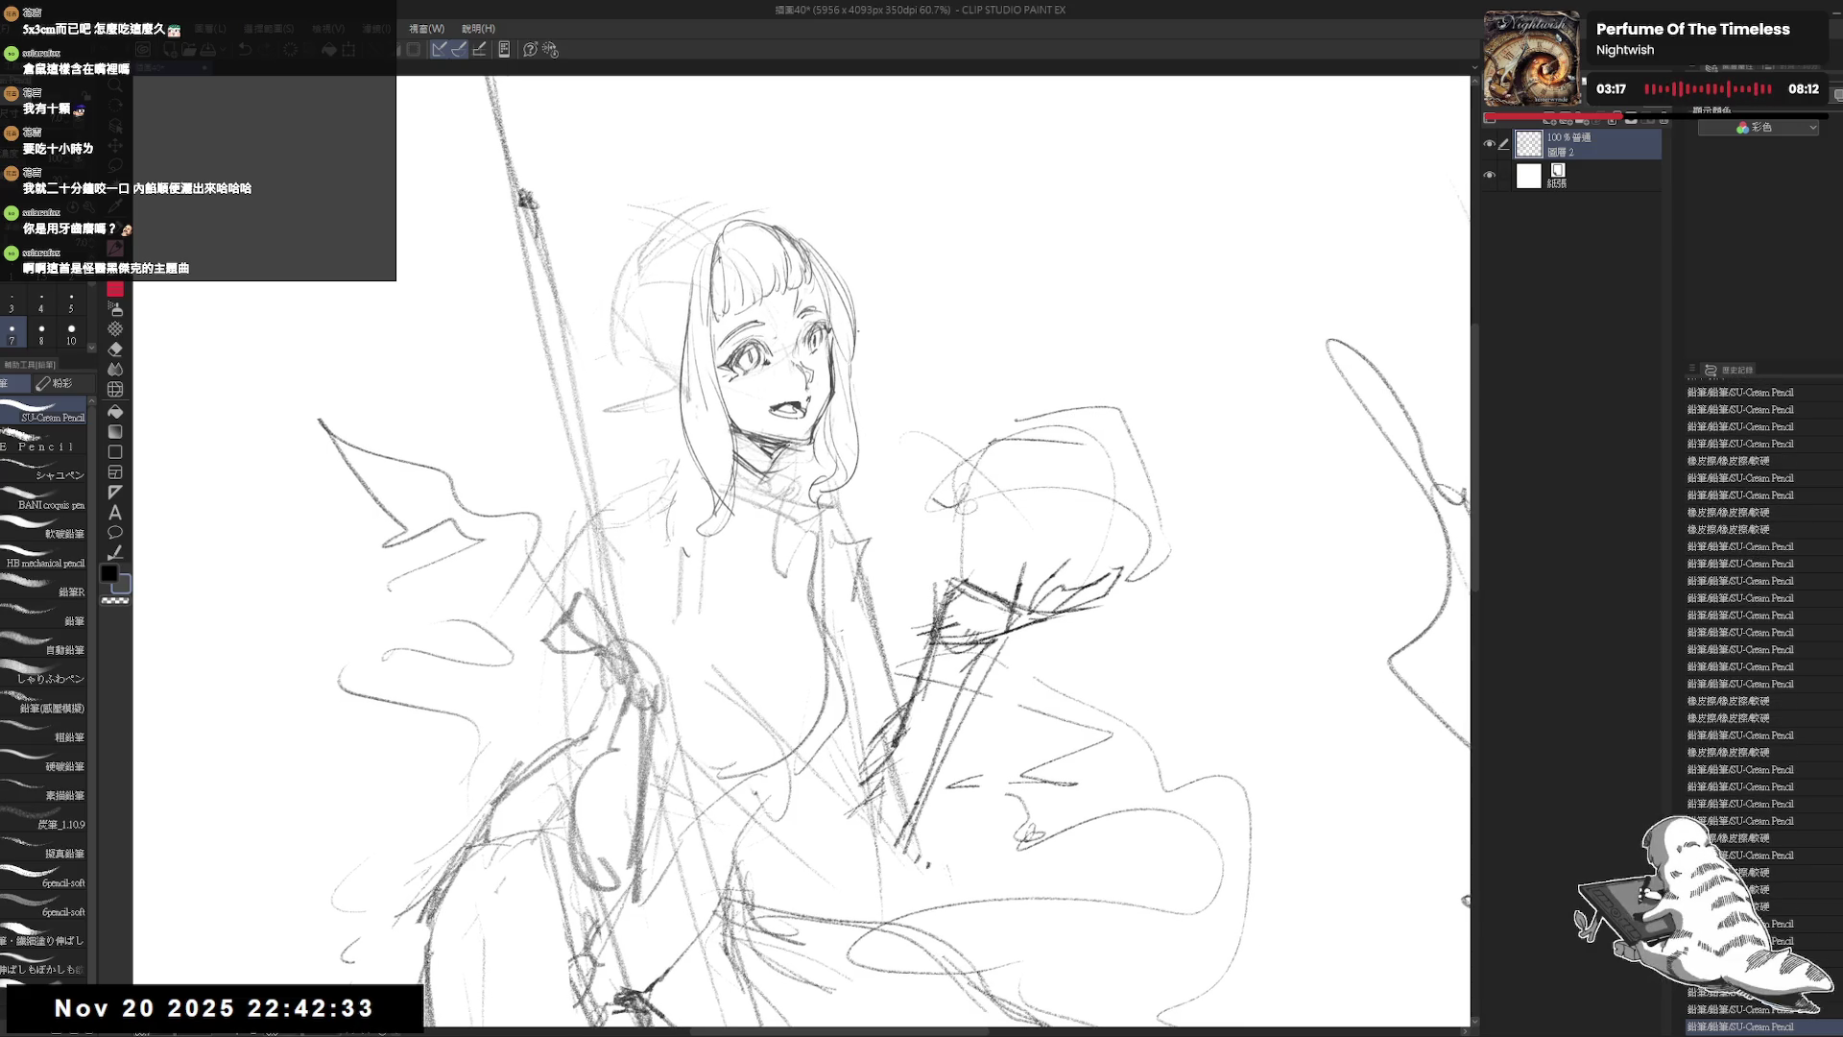
{"action": "left_click_drag", "start_coordinate": [787, 403], "coordinate": [799, 409]}
Step: Zoom out to view both figures, add faint touches, then zoom in on the girl's head
{"action": "scroll", "coordinate": [672, 409], "scroll_direction": "down", "scroll_amount": 4}
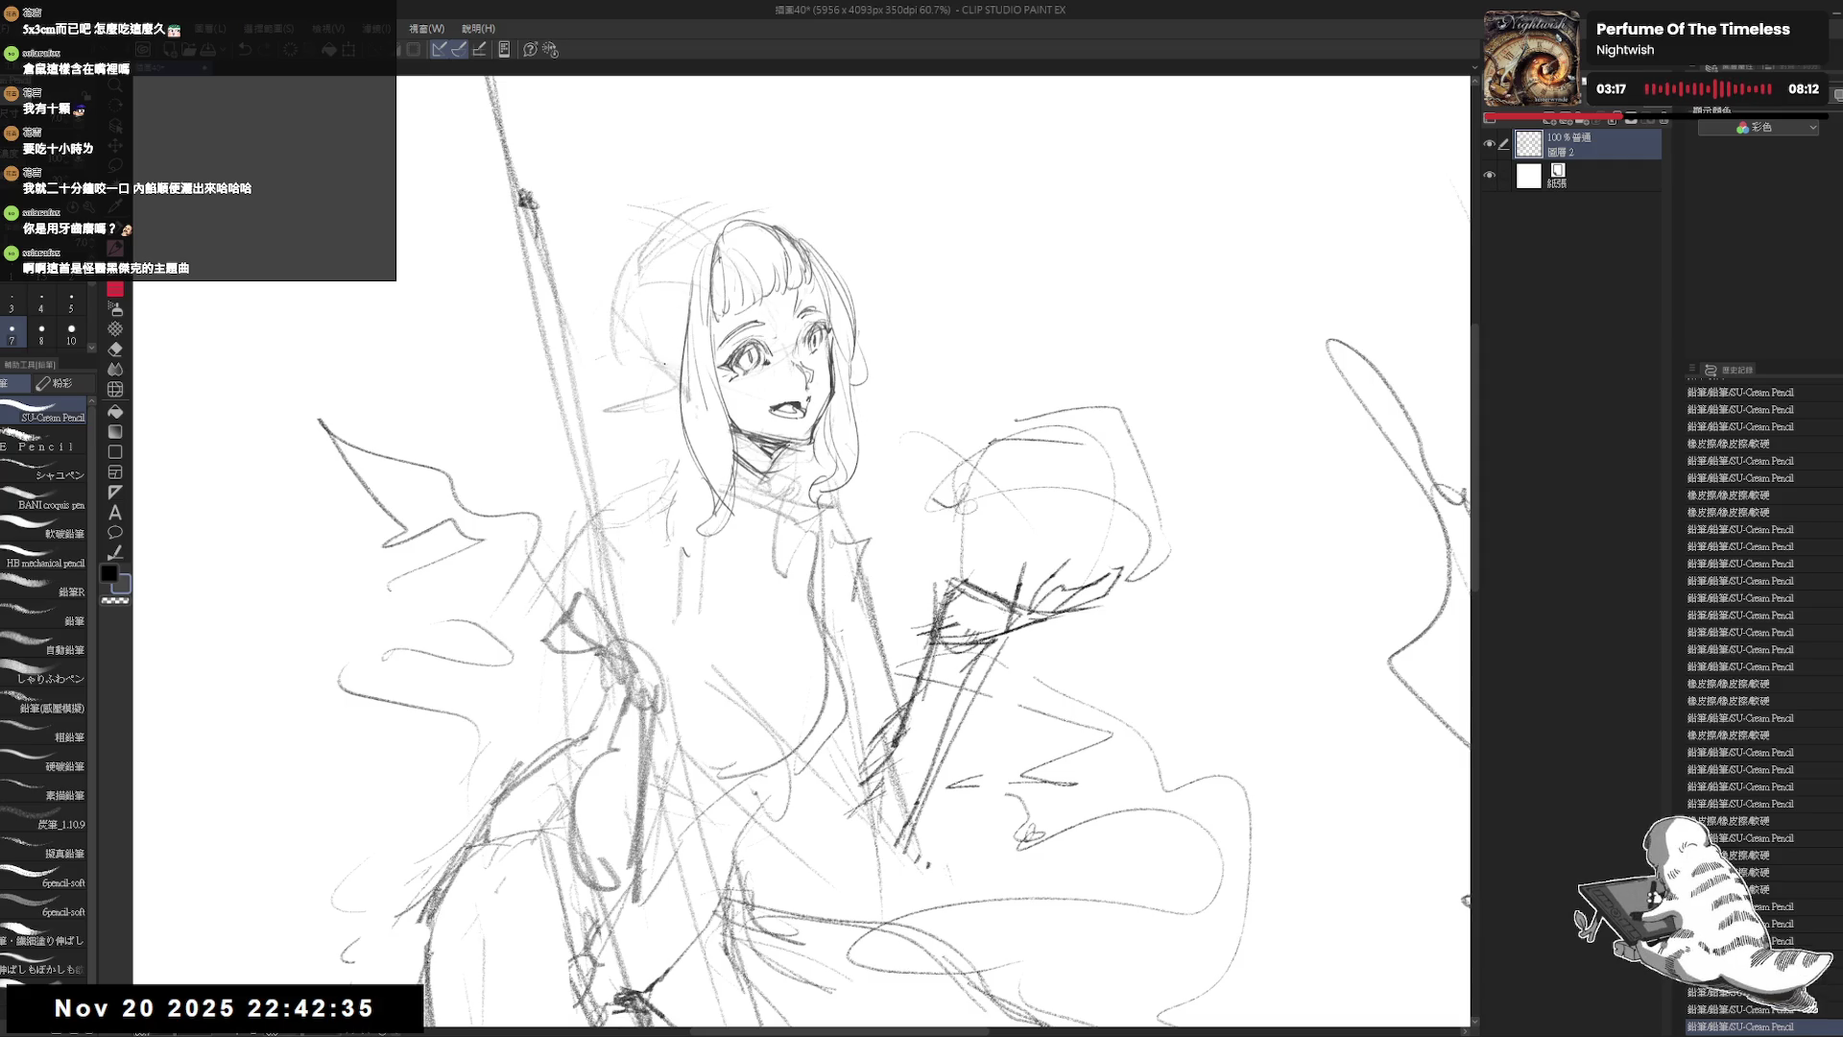
{"action": "scroll", "coordinate": [595, 341], "scroll_direction": "up", "scroll_amount": 2}
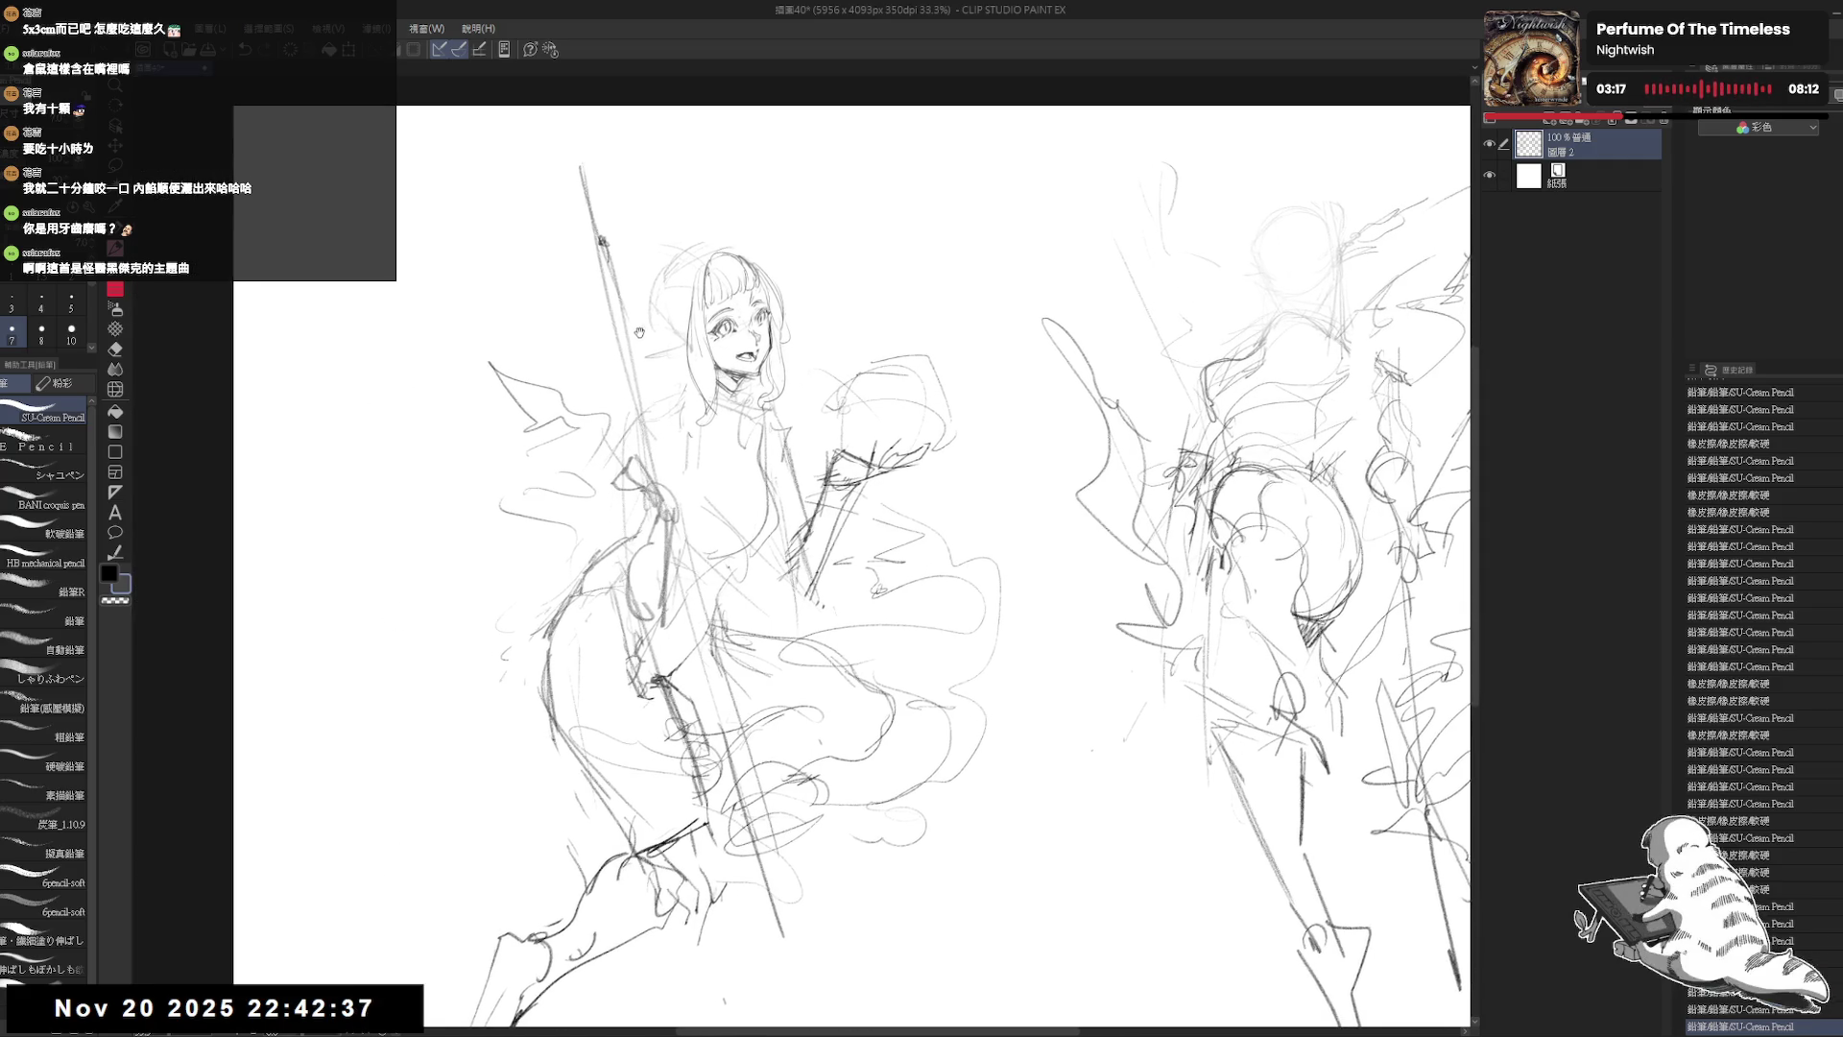
{"action": "mouse_move", "coordinate": [637, 302]}
{"action": "left_mouse_down"}
{"action": "mouse_move", "coordinate": [557, 315]}
{"action": "mouse_move", "coordinate": [590, 371]}
{"action": "left_mouse_up"}
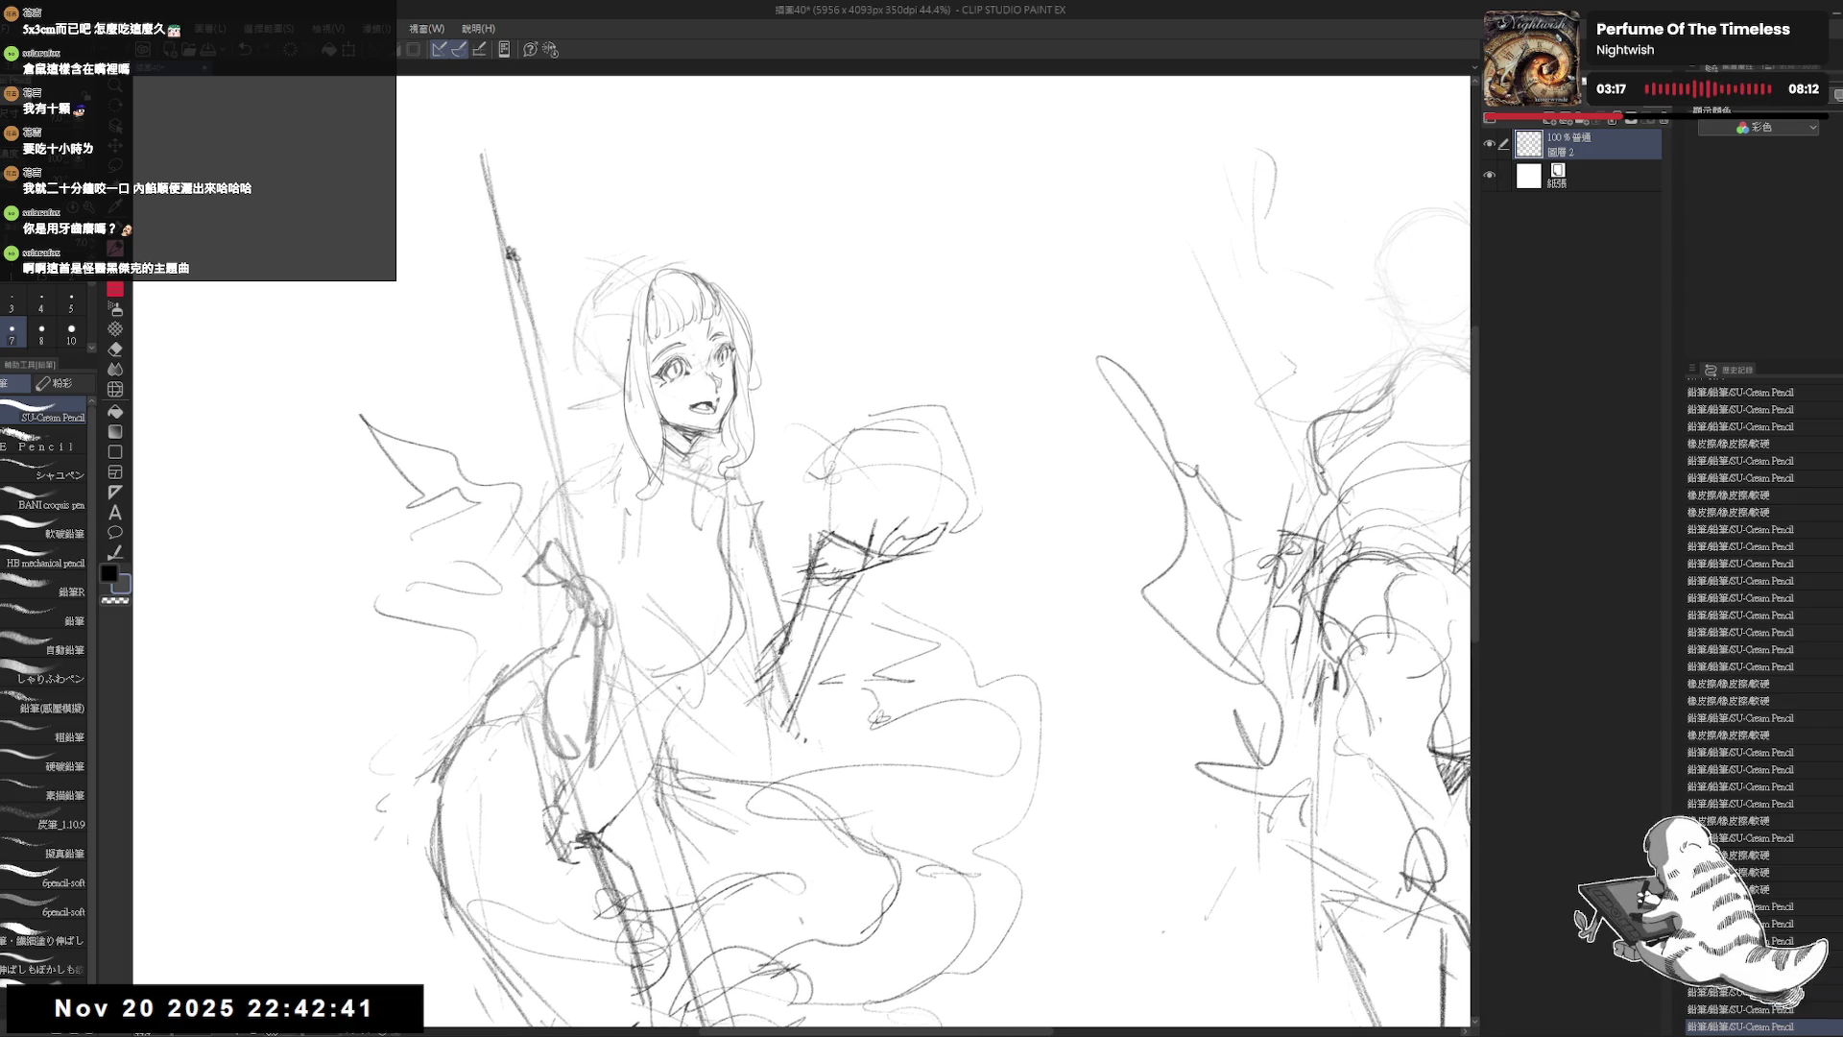
{"action": "left_click_drag", "start_coordinate": [1442, 931], "coordinate": [1441, 1012]}
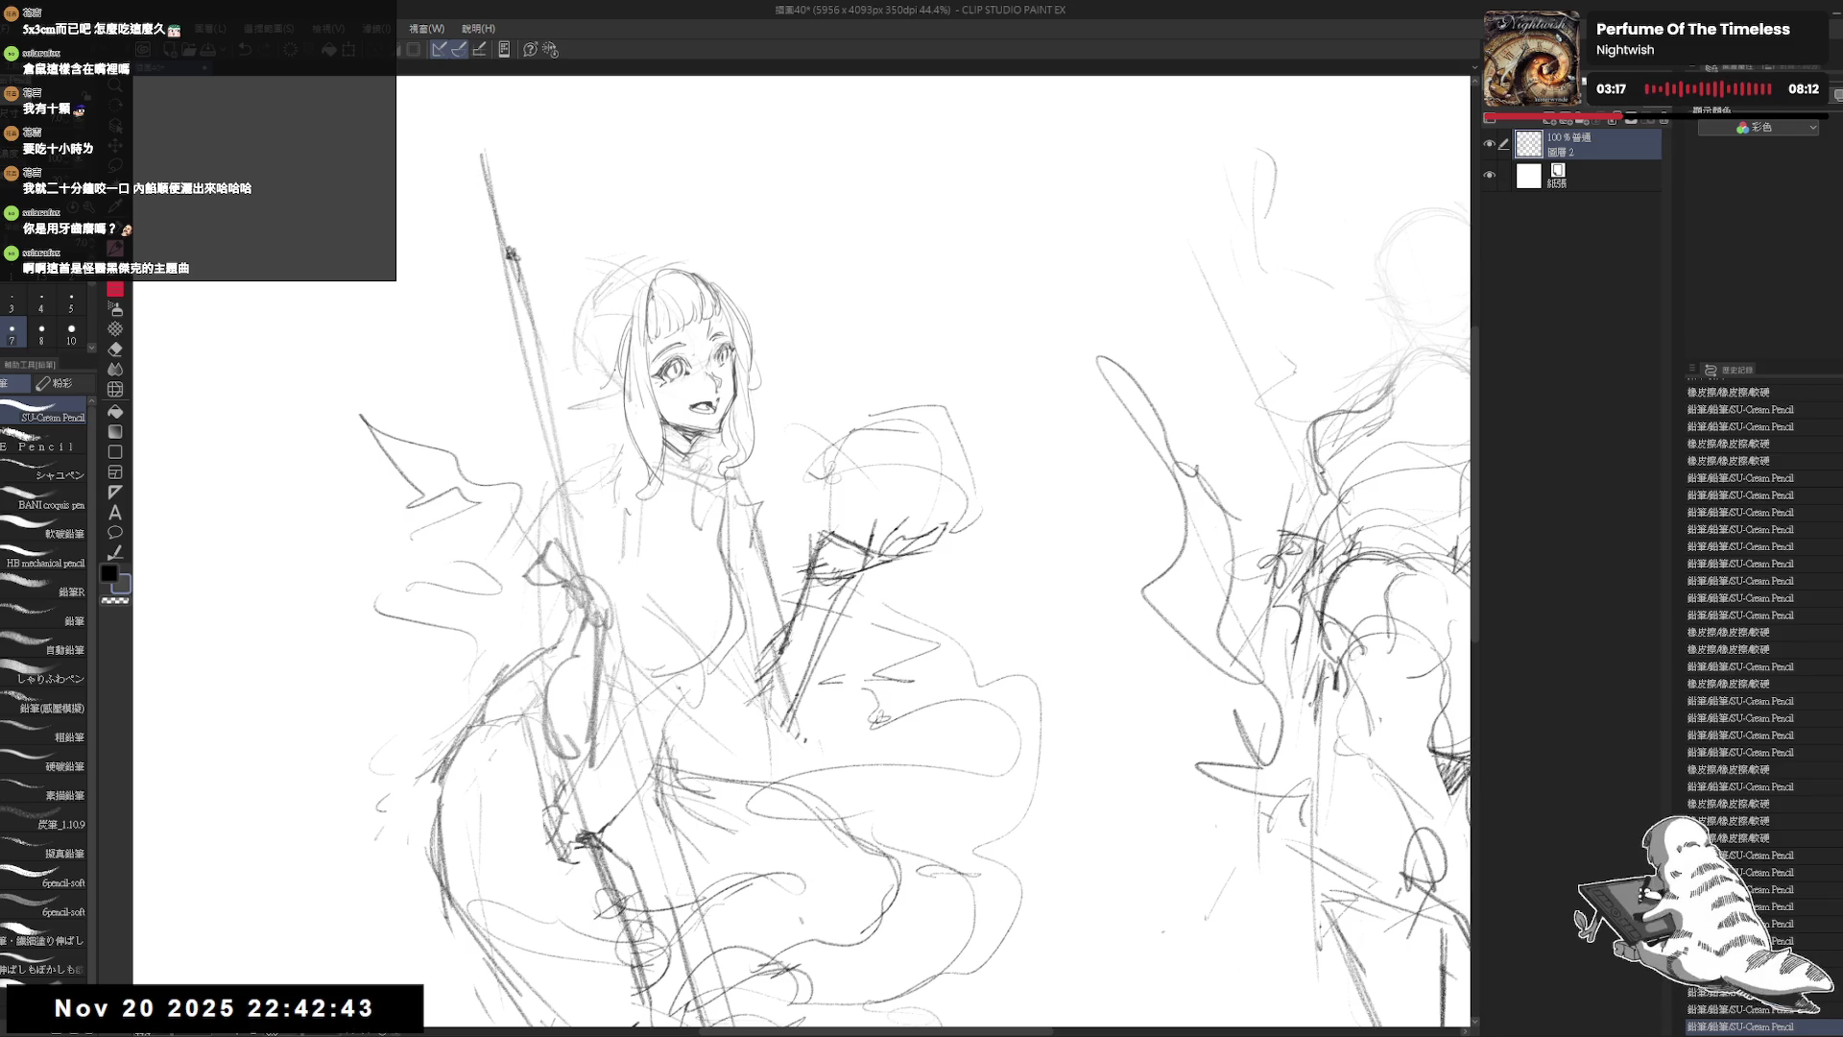
{"action": "scroll", "coordinate": [576, 164], "scroll_direction": "down", "scroll_amount": 1}
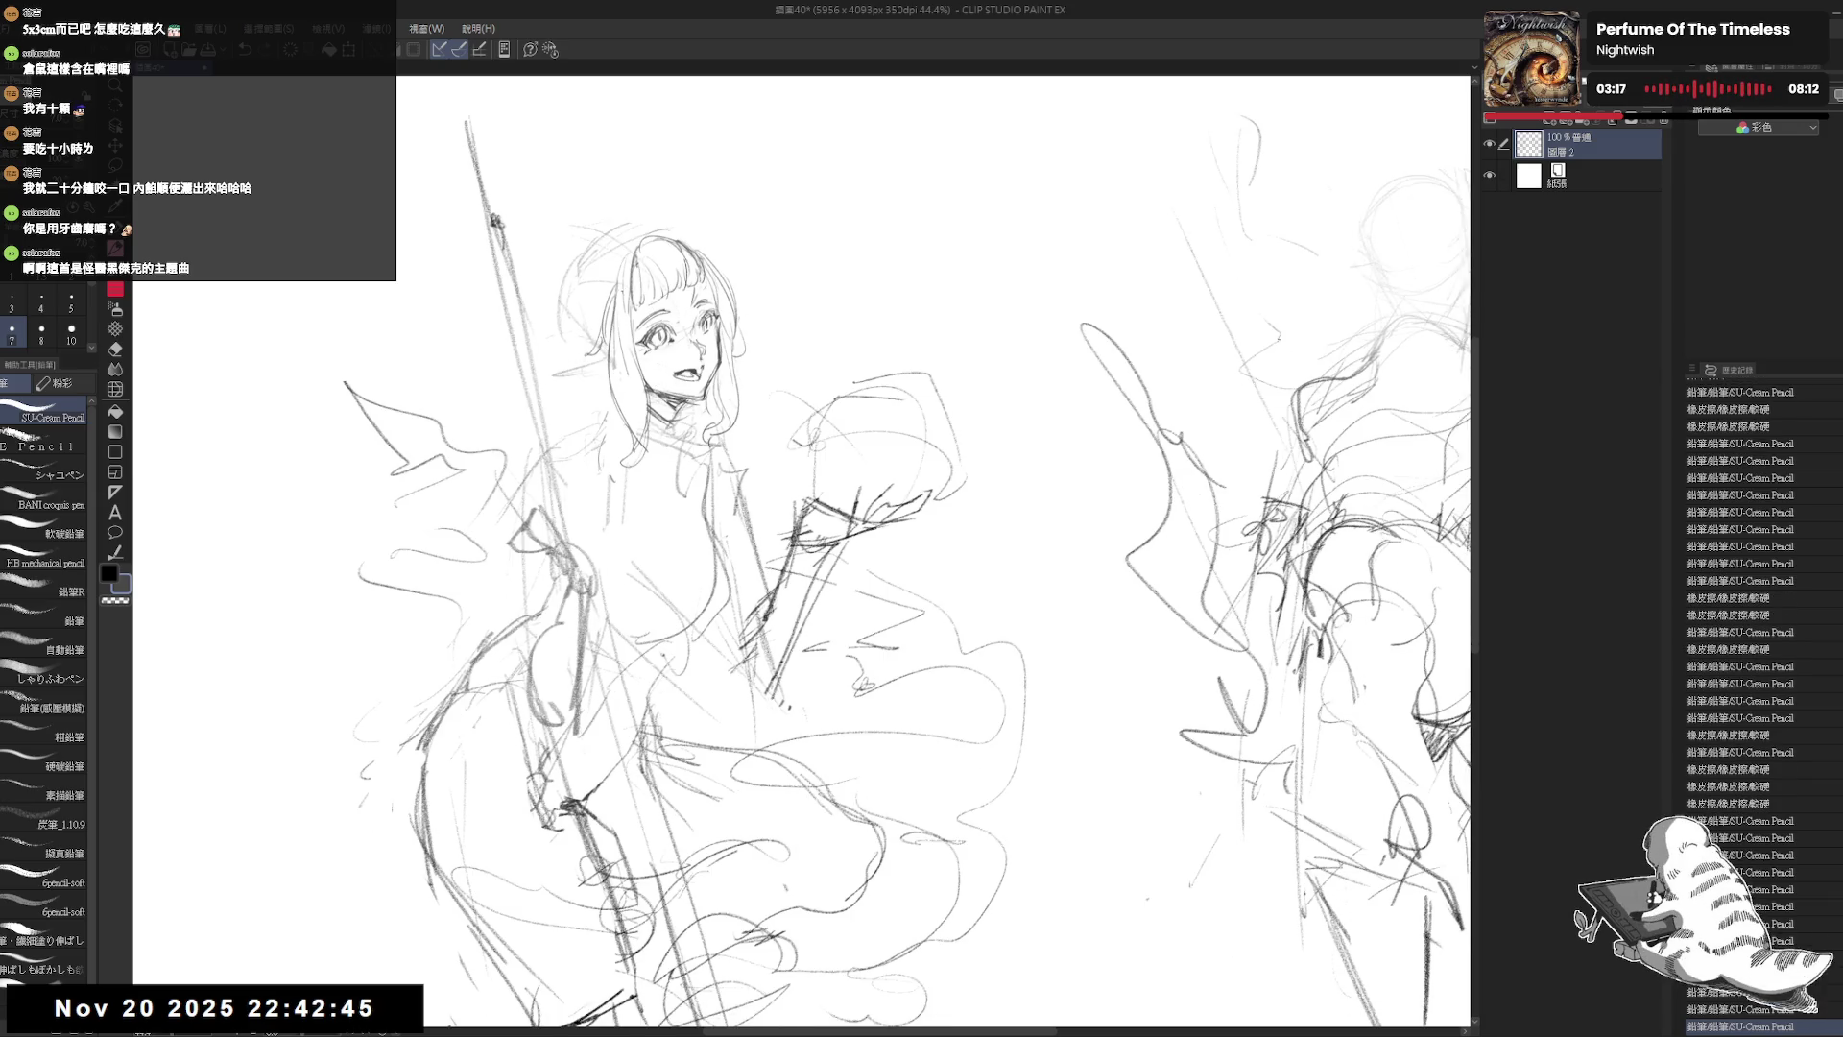
{"action": "scroll", "coordinate": [576, 163], "scroll_direction": "down", "scroll_amount": 1}
{"action": "left_click_drag", "start_coordinate": [704, 266], "coordinate": [662, 220]}
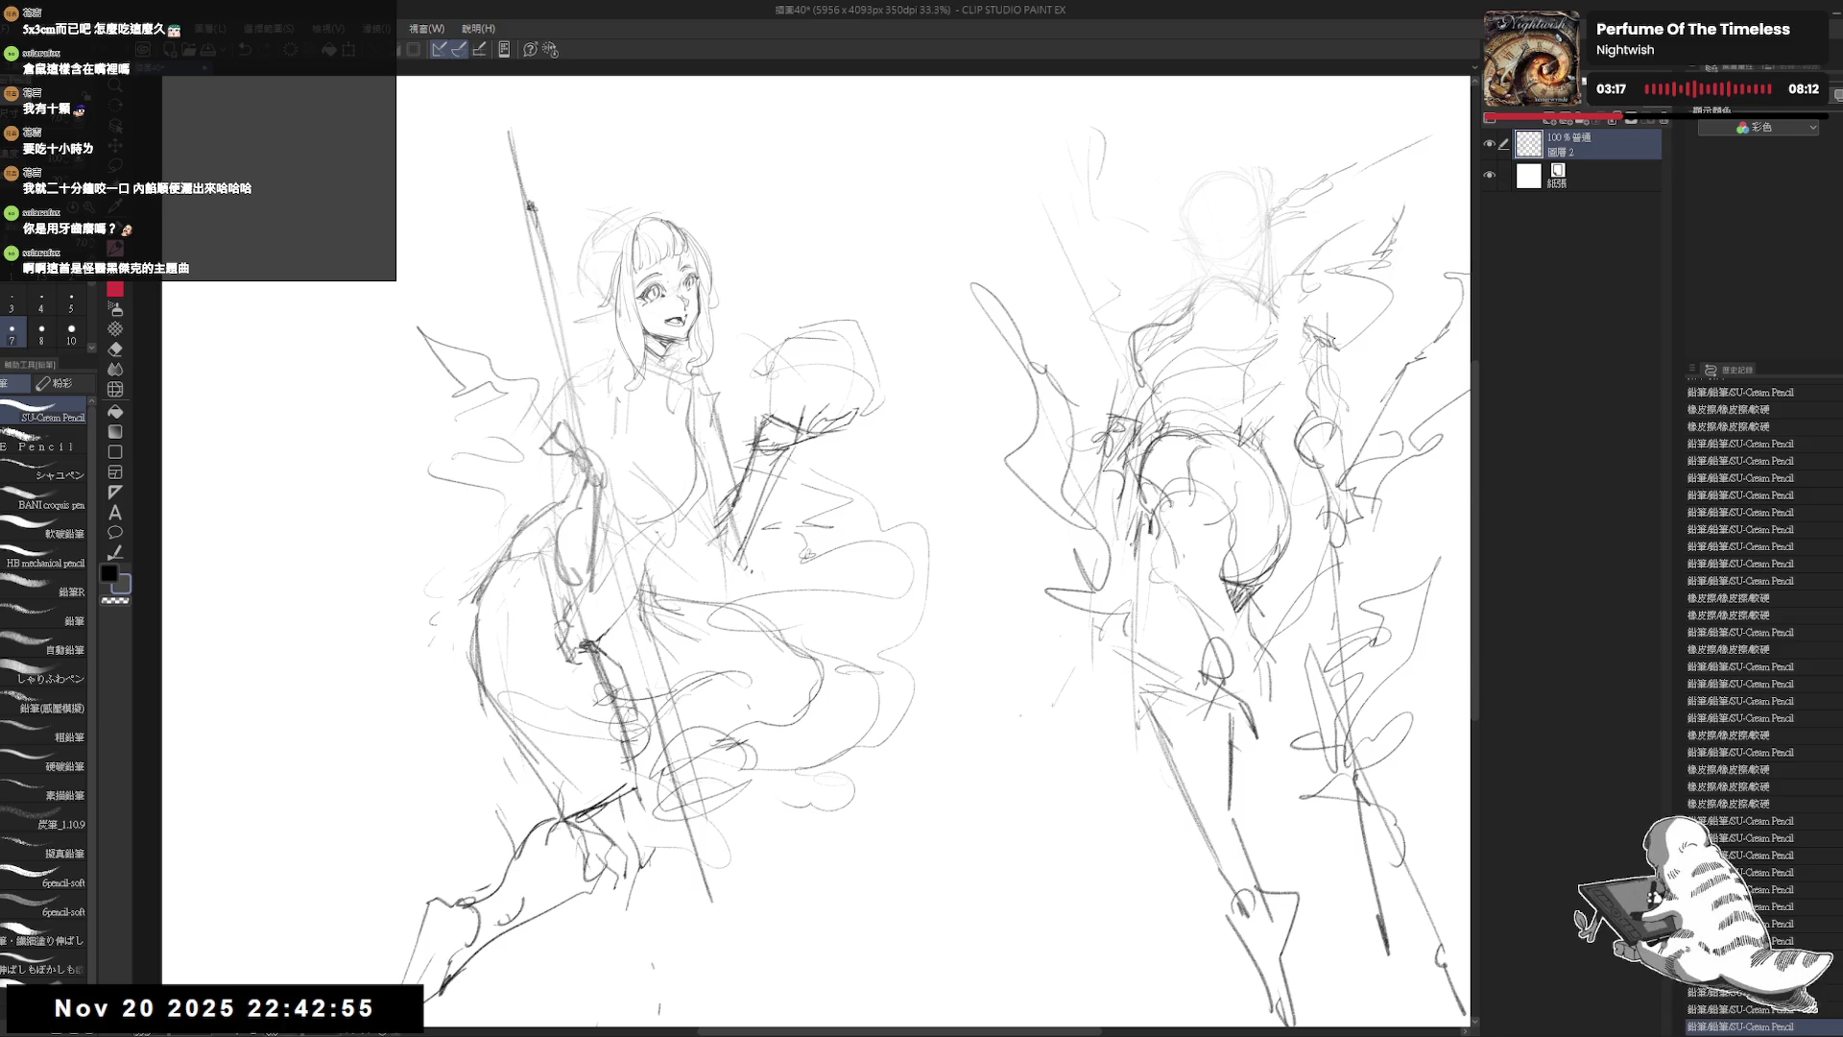
{"action": "key", "text": "ctrl+plus"}
{"action": "key", "text": "ctrl+plus"}
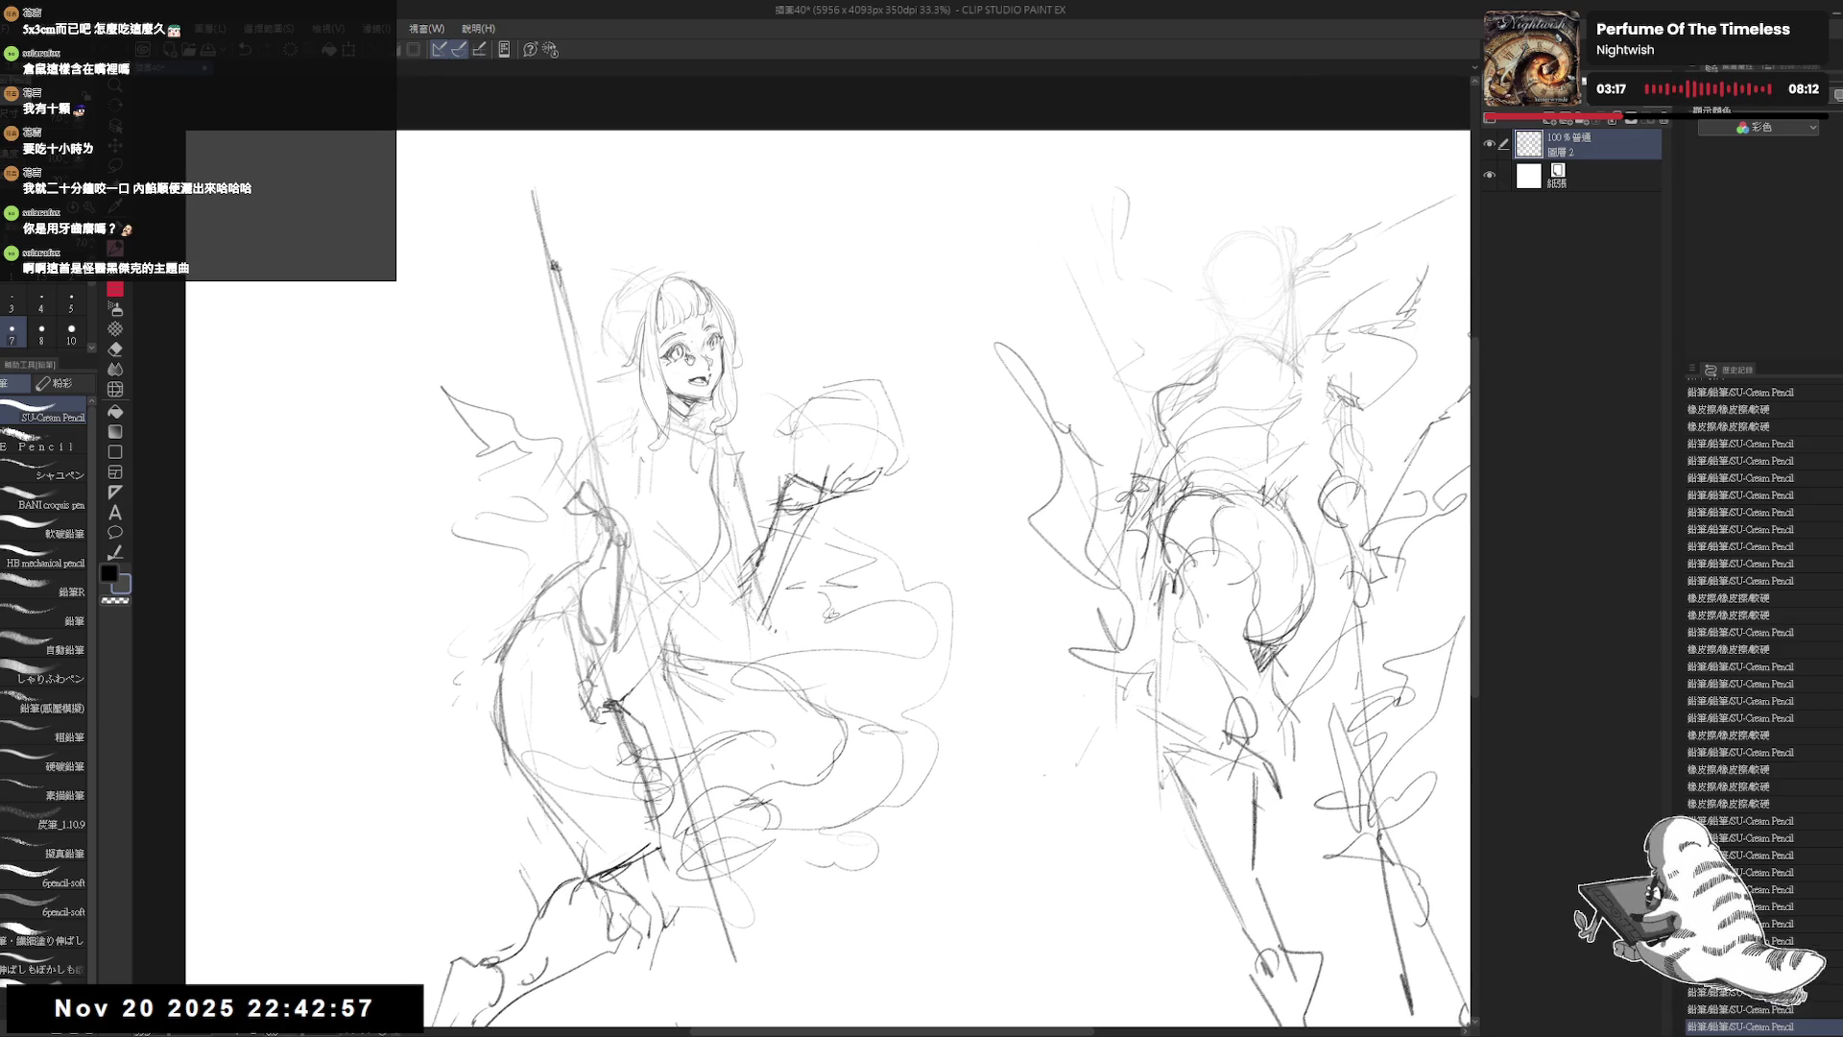
Step: Erase a small mark near the head and sketch a first stroke beside the hair
{"action": "key", "text": "e"}
{"action": "left_click", "coordinate": [615, 309]}
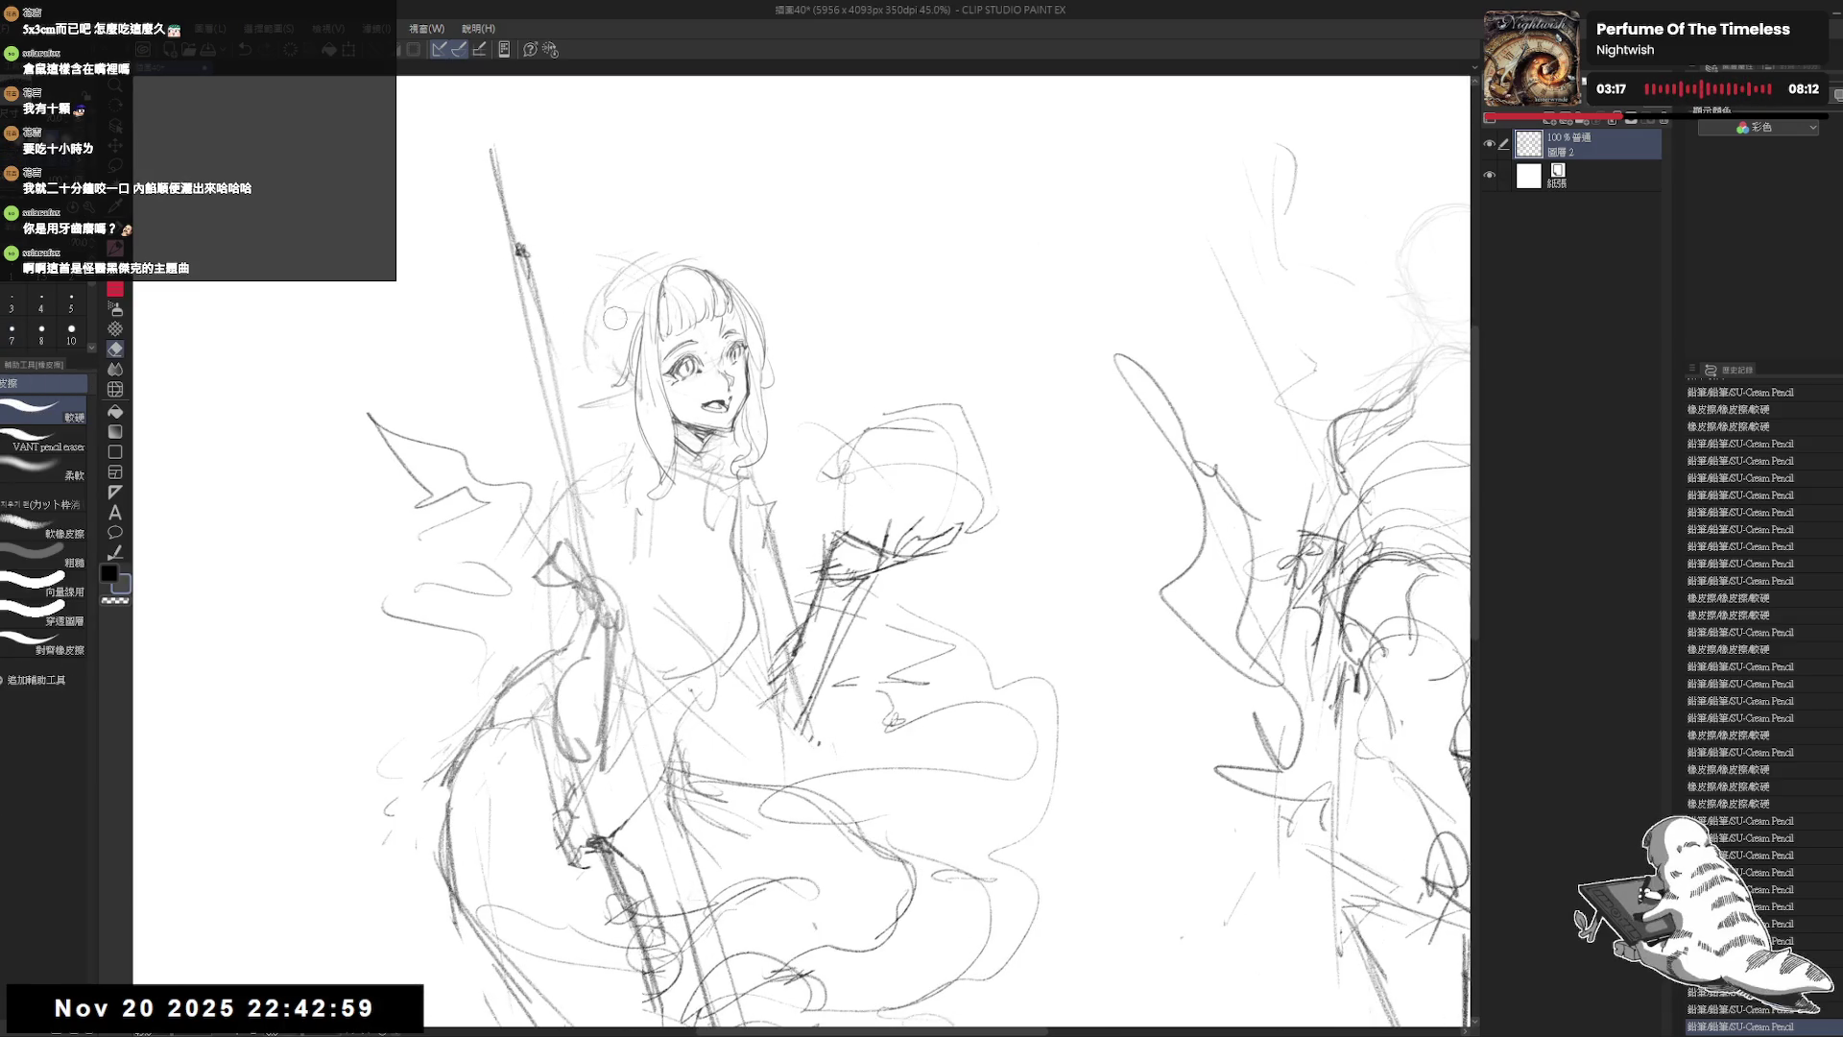
{"action": "key", "text": "p"}
{"action": "mouse_move", "coordinate": [615, 308]}
{"action": "left_mouse_down"}
{"action": "mouse_move", "coordinate": [639, 322]}
{"action": "mouse_move", "coordinate": [615, 331]}
{"action": "mouse_move", "coordinate": [605, 313]}
{"action": "mouse_move", "coordinate": [597, 338]}
{"action": "mouse_move", "coordinate": [620, 341]}
{"action": "mouse_move", "coordinate": [643, 236]}
{"action": "mouse_move", "coordinate": [595, 322]}
{"action": "left_mouse_up"}
{"action": "key", "text": "e"}
{"action": "key", "text": "p"}
{"action": "key", "text": "e"}
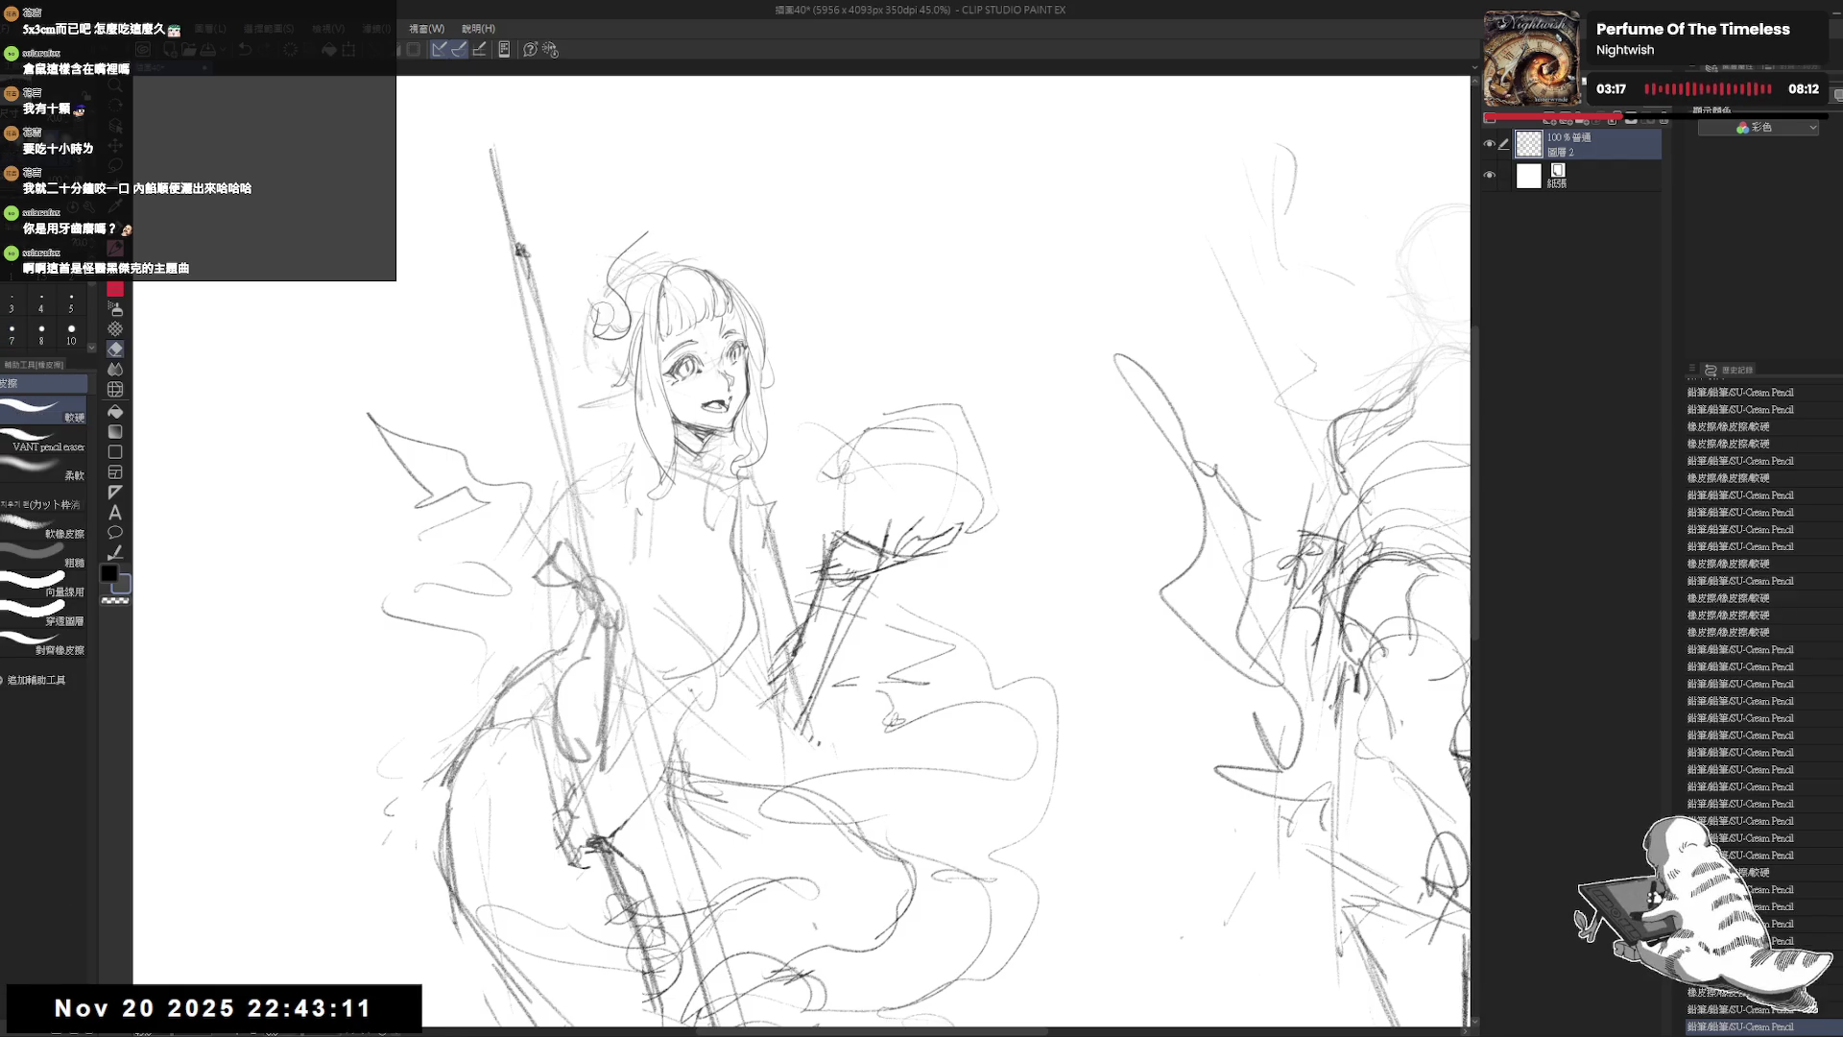
{"action": "key", "text": "p"}
Step: Draw the horn's rising curve beside the hair and reshape its curl, discarding a stray top stroke
{"action": "mouse_move", "coordinate": [615, 230]}
{"action": "left_mouse_down"}
{"action": "mouse_move", "coordinate": [582, 278]}
{"action": "mouse_move", "coordinate": [617, 338]}
{"action": "left_mouse_up"}
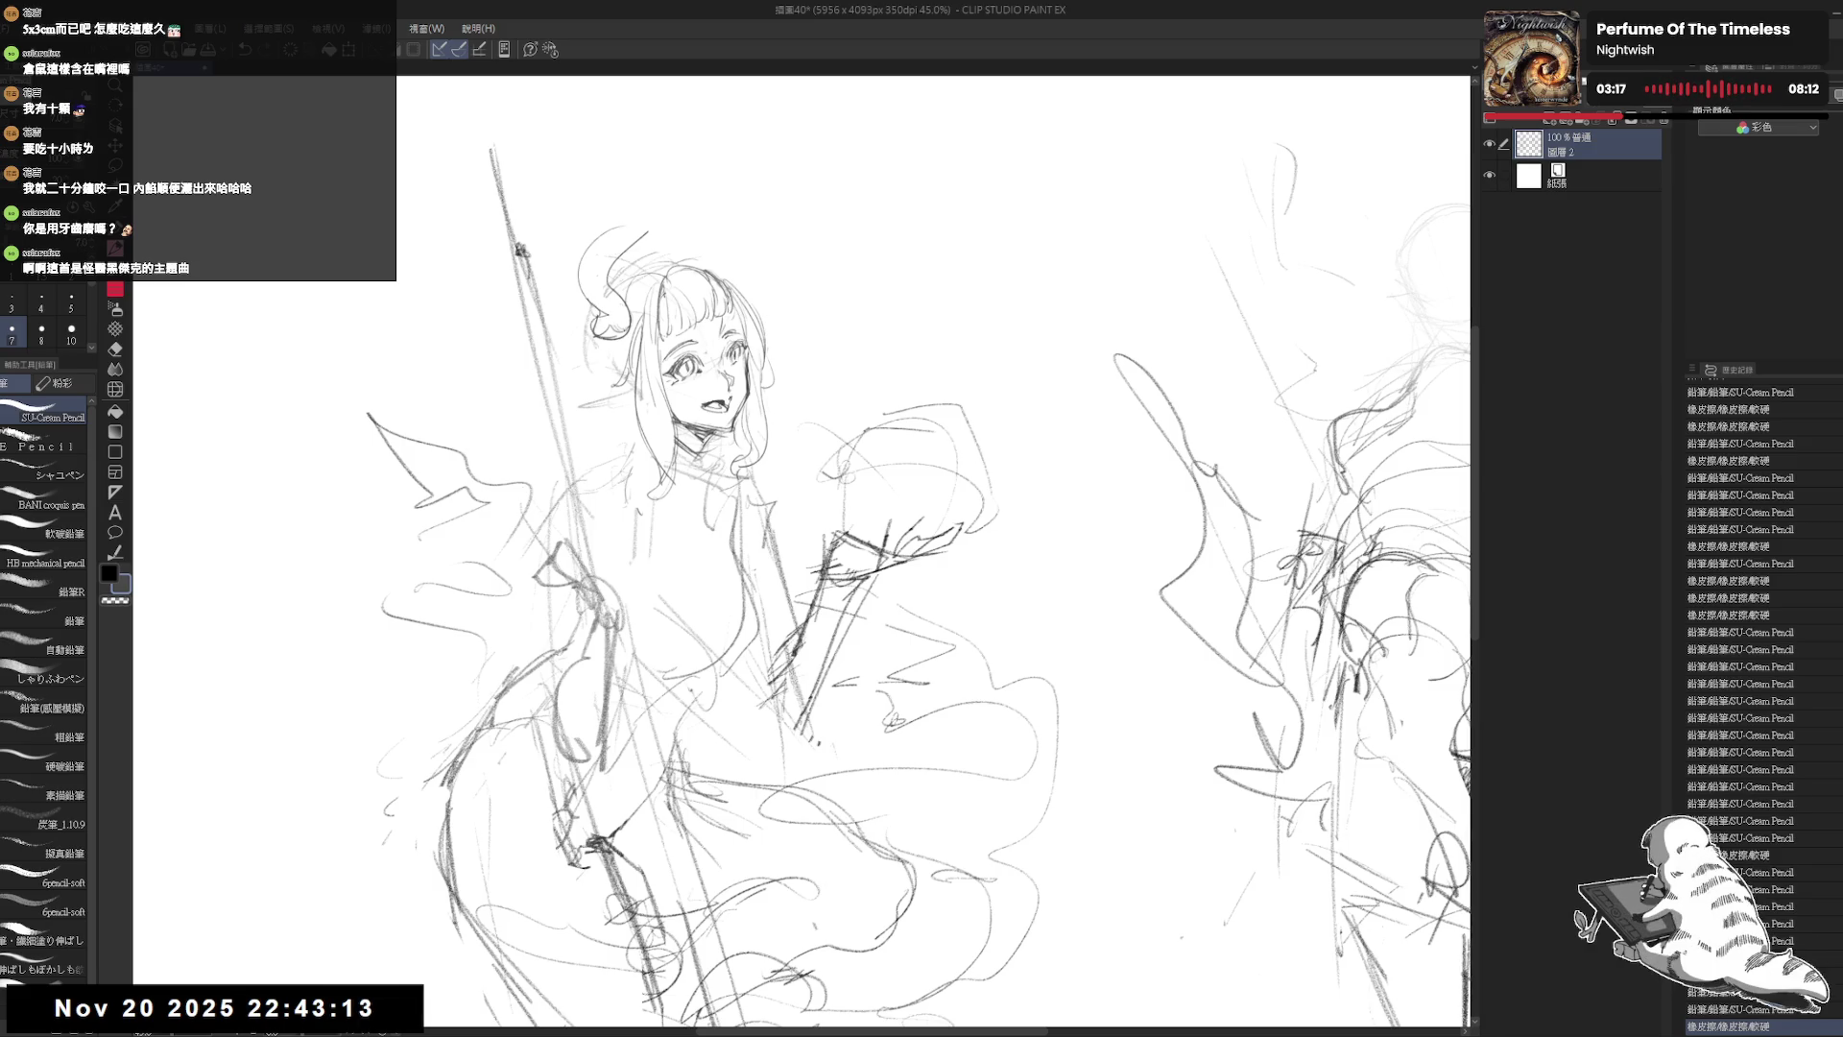
{"action": "key", "text": "e"}
{"action": "mouse_move", "coordinate": [622, 253]}
{"action": "left_mouse_down"}
{"action": "mouse_move", "coordinate": [606, 269]}
{"action": "mouse_move", "coordinate": [612, 233]}
{"action": "mouse_move", "coordinate": [597, 288]}
{"action": "left_mouse_up"}
{"action": "key", "text": "p"}
{"action": "key", "text": "e"}
{"action": "key", "text": "p"}
{"action": "left_click_drag", "start_coordinate": [565, 182], "coordinate": [610, 155]}
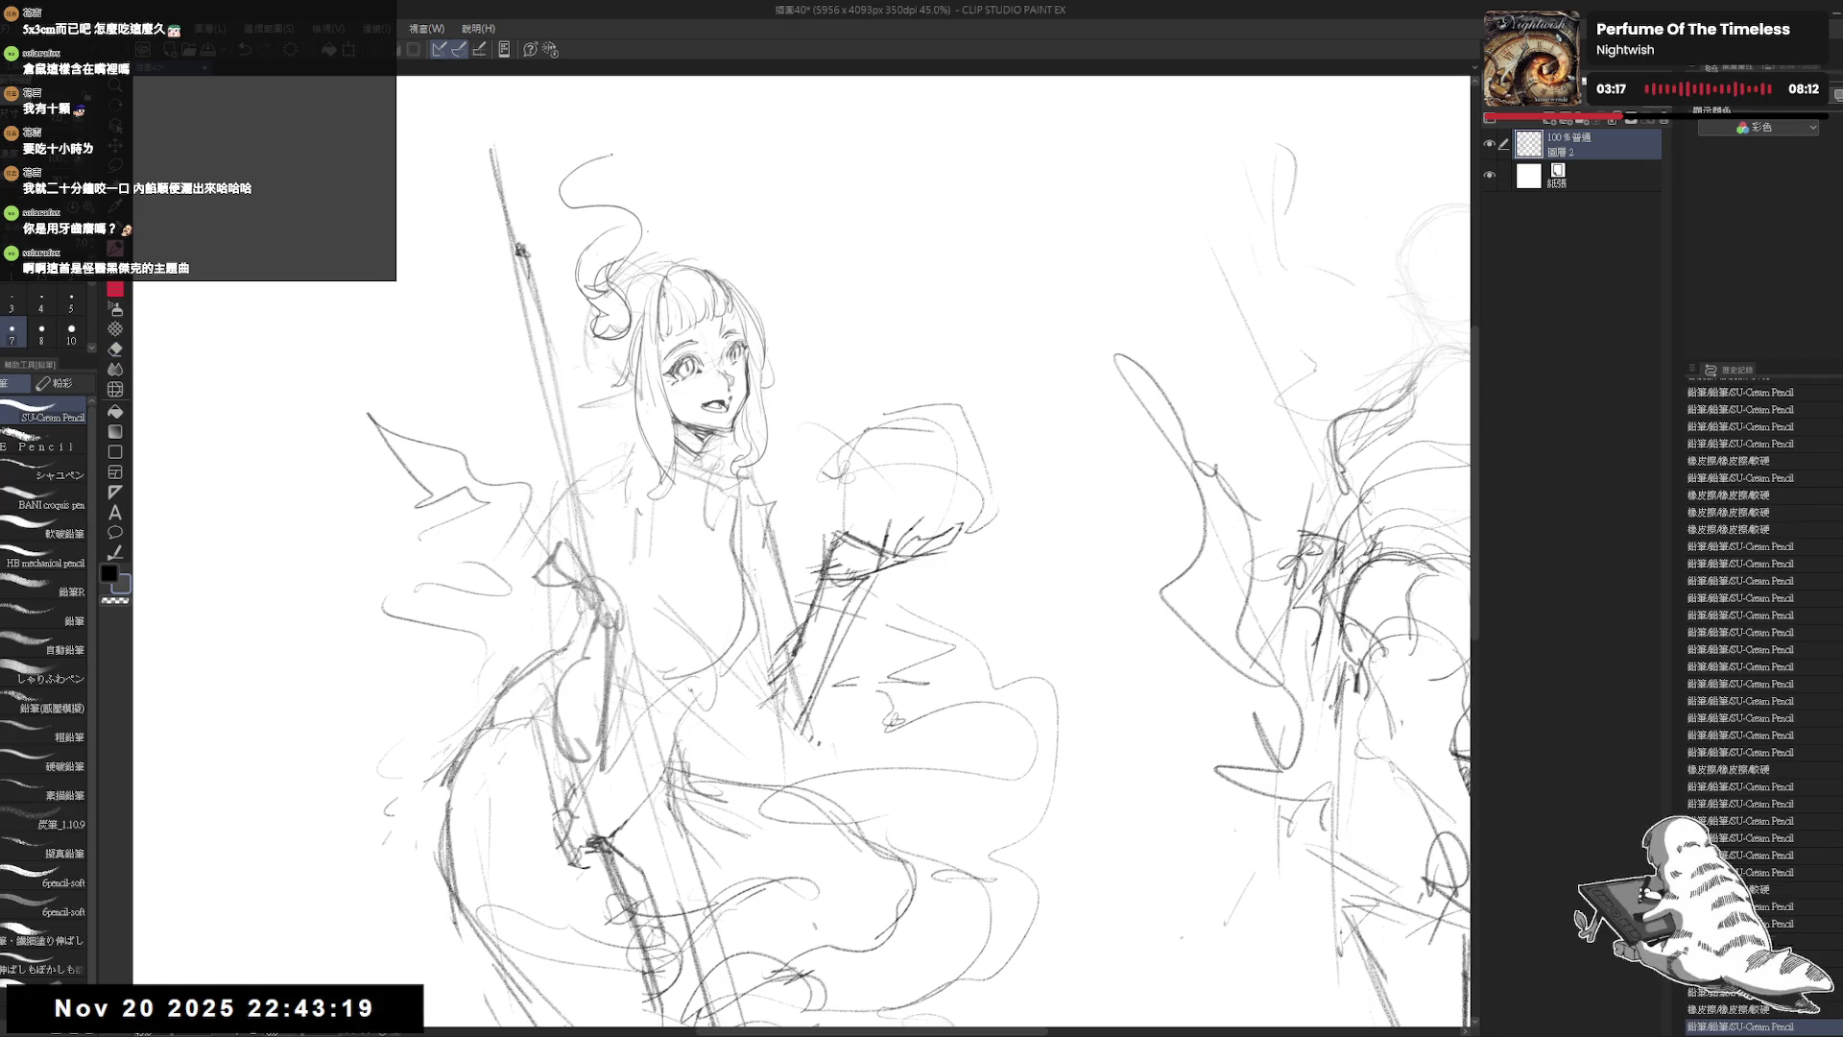
{"action": "key", "text": "ctrl+z"}
Step: Sketch a new curl above the head, lighten it with the eraser, and extend the horn
{"action": "mouse_move", "coordinate": [648, 254]}
{"action": "left_mouse_down"}
{"action": "mouse_move", "coordinate": [641, 207]}
{"action": "mouse_move", "coordinate": [591, 203]}
{"action": "mouse_move", "coordinate": [636, 216]}
{"action": "mouse_move", "coordinate": [576, 280]}
{"action": "mouse_move", "coordinate": [597, 257]}
{"action": "mouse_move", "coordinate": [578, 261]}
{"action": "mouse_move", "coordinate": [667, 265]}
{"action": "mouse_move", "coordinate": [653, 274]}
{"action": "left_mouse_up"}
{"action": "key", "text": "e"}
{"action": "key", "text": "p"}
{"action": "key", "text": "e"}
{"action": "key", "text": "p"}
{"action": "key", "text": "e"}
{"action": "key", "text": "p"}
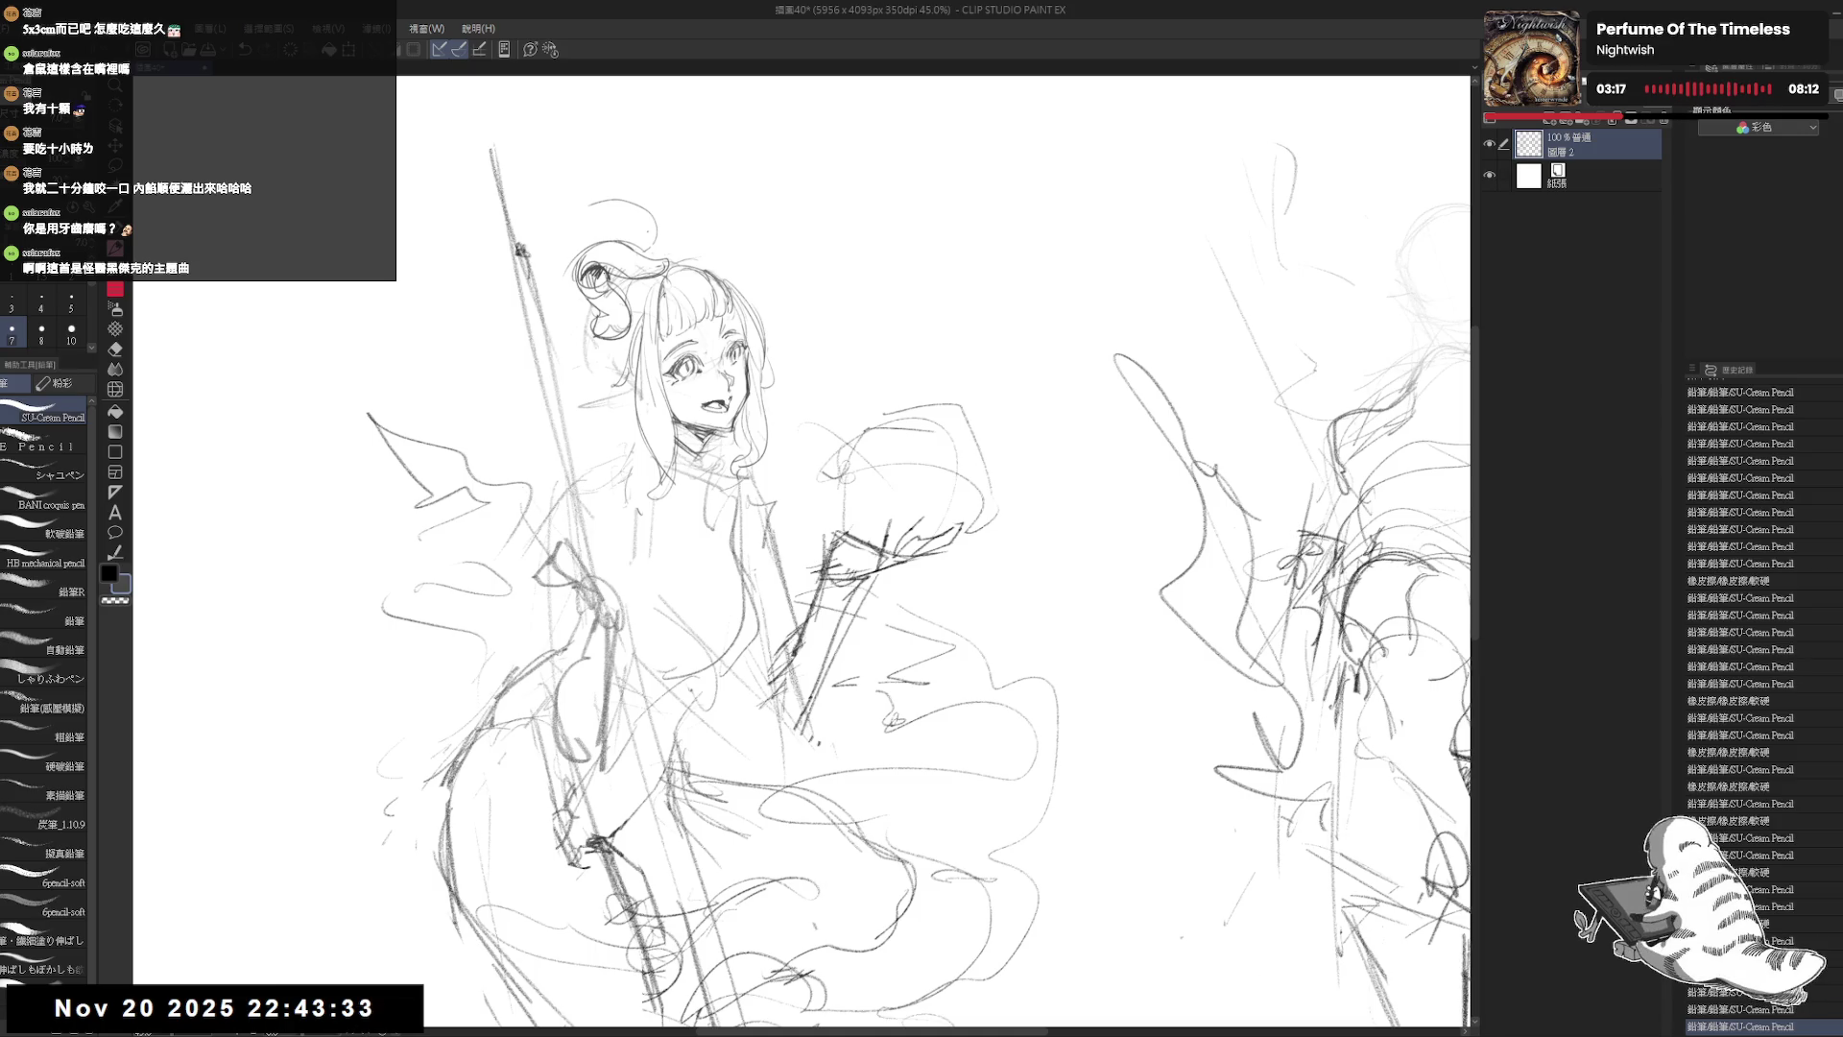
{"action": "mouse_move", "coordinate": [601, 271]}
{"action": "left_mouse_down"}
{"action": "mouse_move", "coordinate": [612, 286]}
{"action": "mouse_move", "coordinate": [653, 237]}
{"action": "mouse_move", "coordinate": [609, 207]}
{"action": "left_mouse_up"}
{"action": "key", "text": "e"}
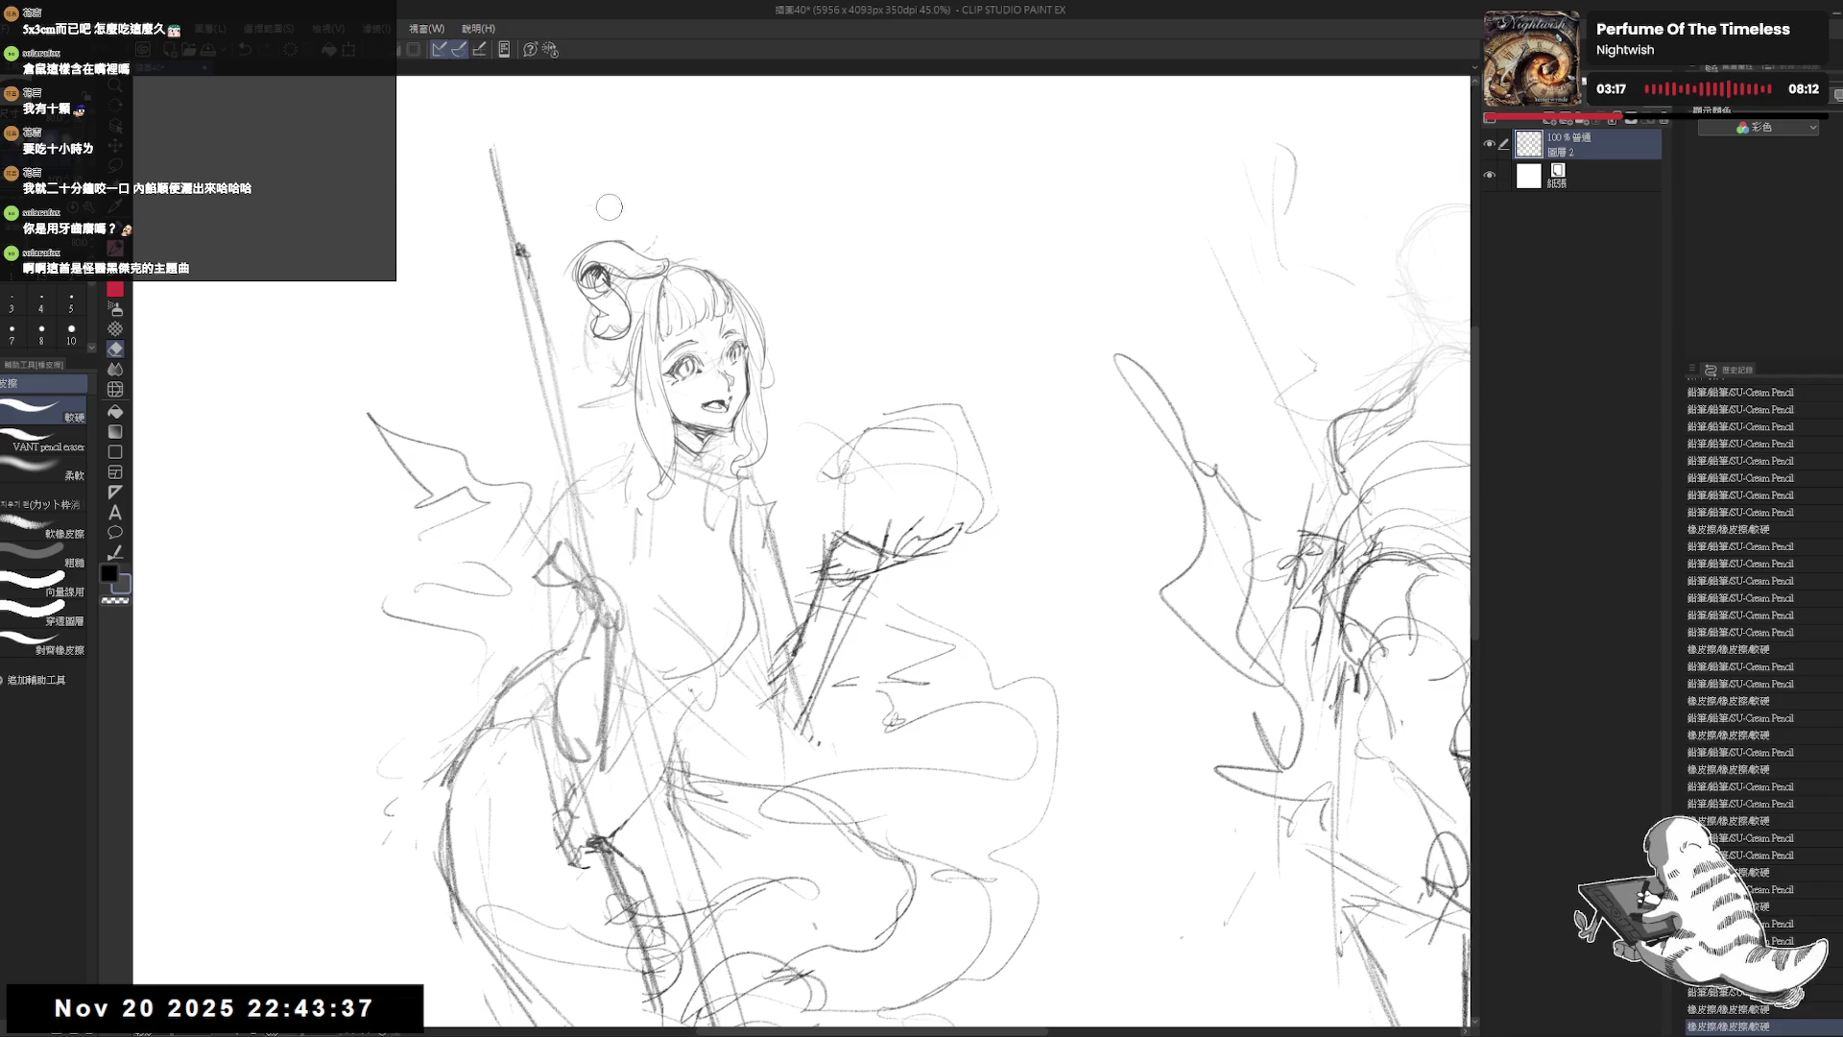
{"action": "scroll", "coordinate": [609, 206], "scroll_direction": "up", "scroll_amount": 3}
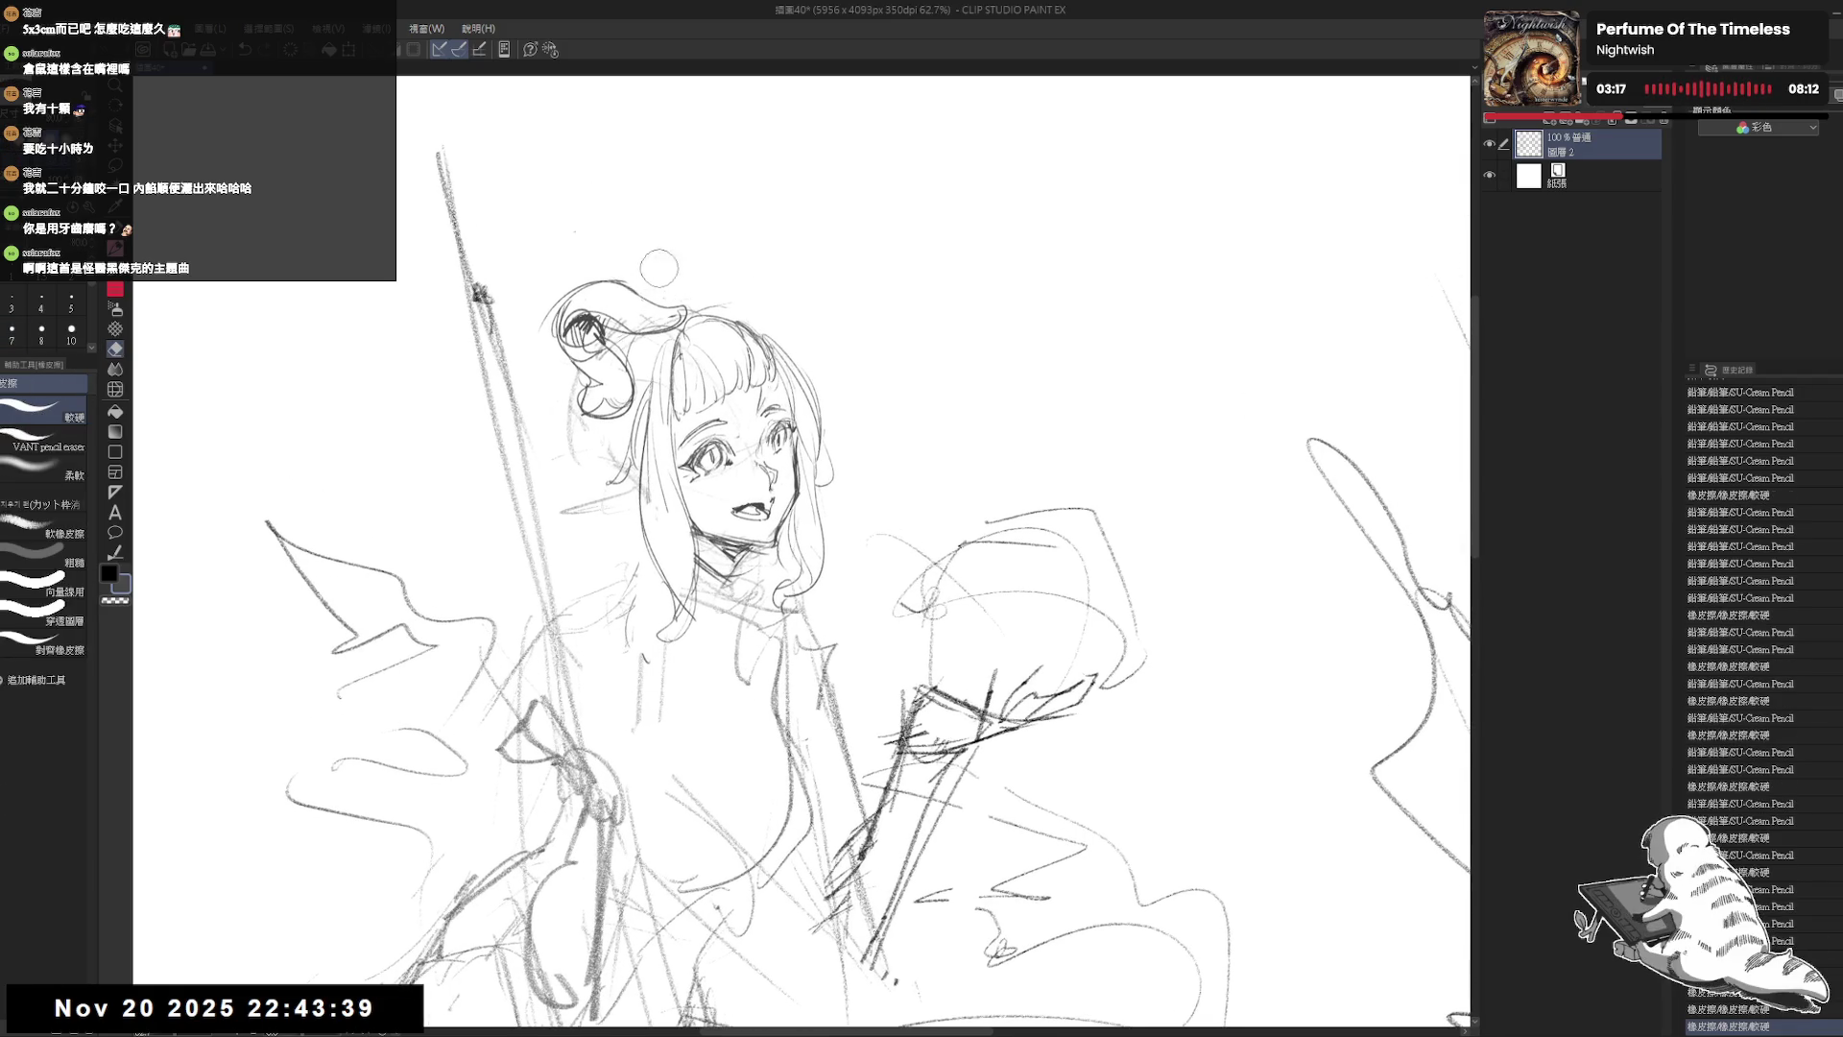
{"action": "key", "text": "p"}
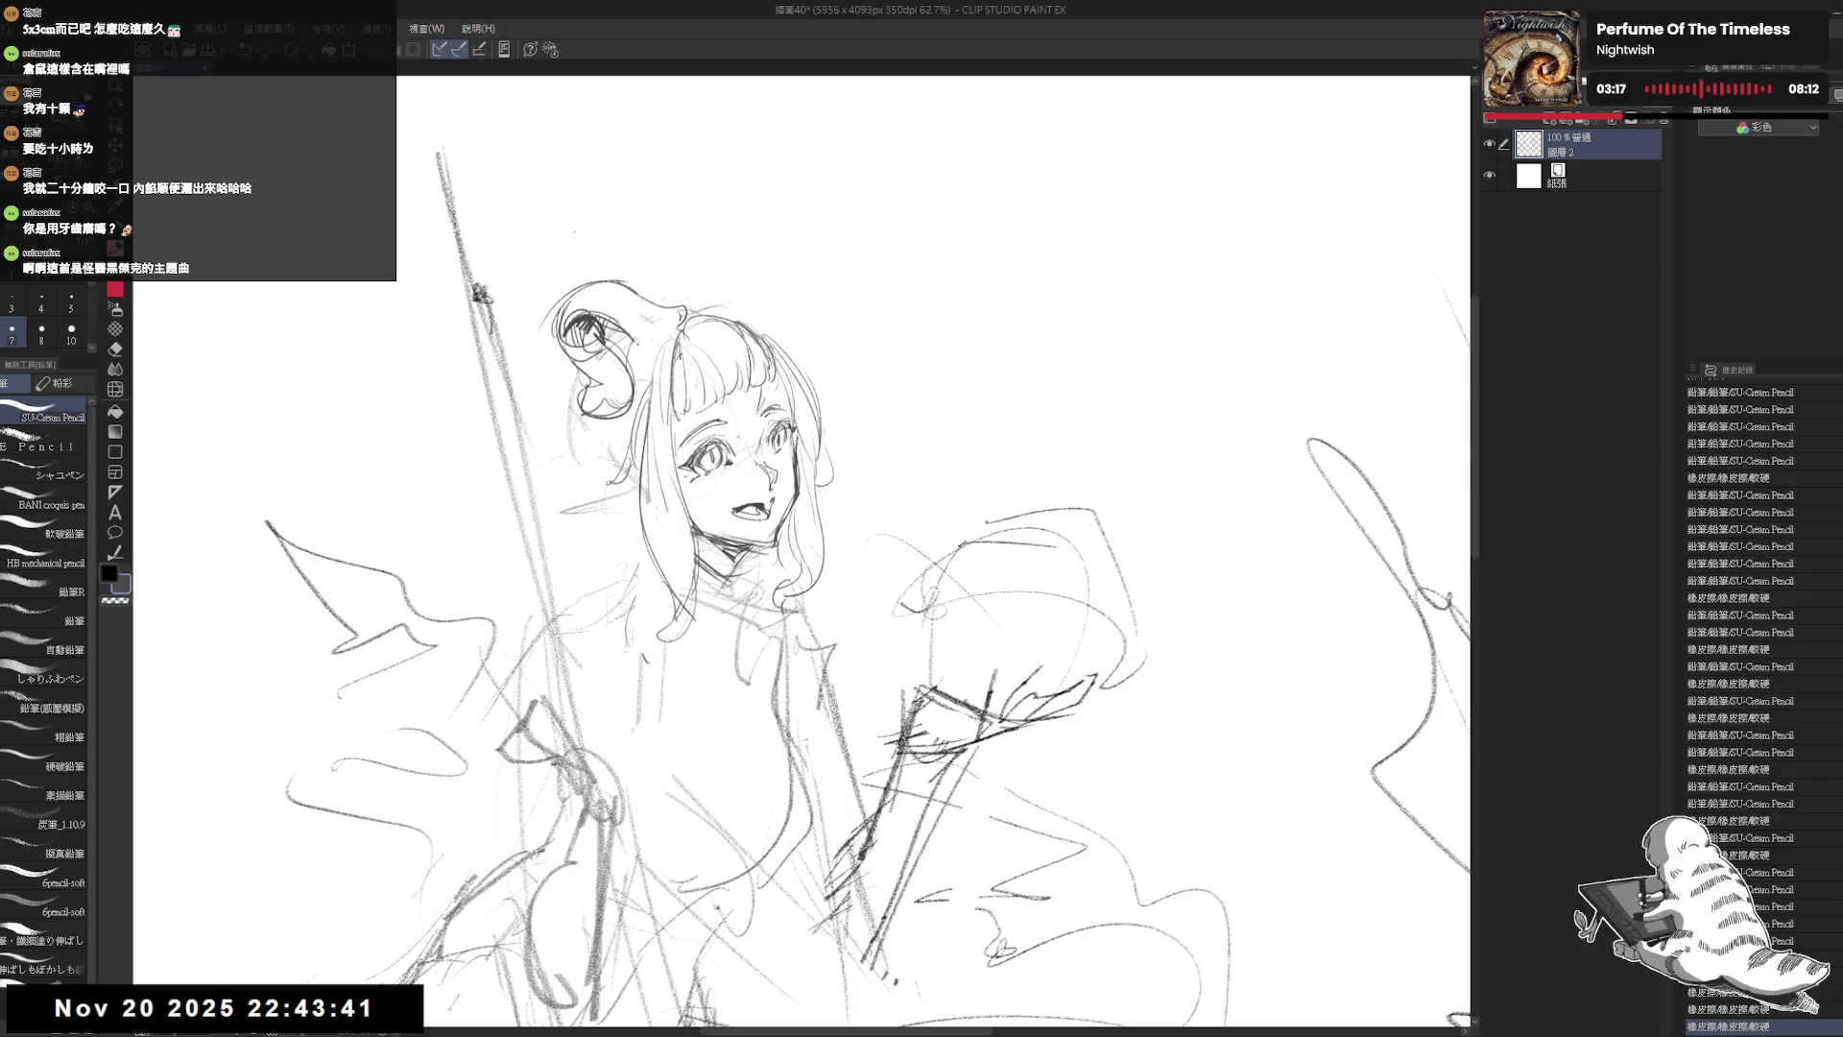
Step: Replace the long horn curve with a short pointed tip, then zoom out to both figures
{"action": "left_click_drag", "start_coordinate": [635, 345], "coordinate": [664, 338]}
{"action": "key", "text": "e"}
{"action": "key", "text": "p"}
{"action": "mouse_move", "coordinate": [619, 279]}
{"action": "left_mouse_down"}
{"action": "mouse_move", "coordinate": [681, 312]}
{"action": "mouse_move", "coordinate": [654, 318]}
{"action": "mouse_move", "coordinate": [672, 330]}
{"action": "left_mouse_up"}
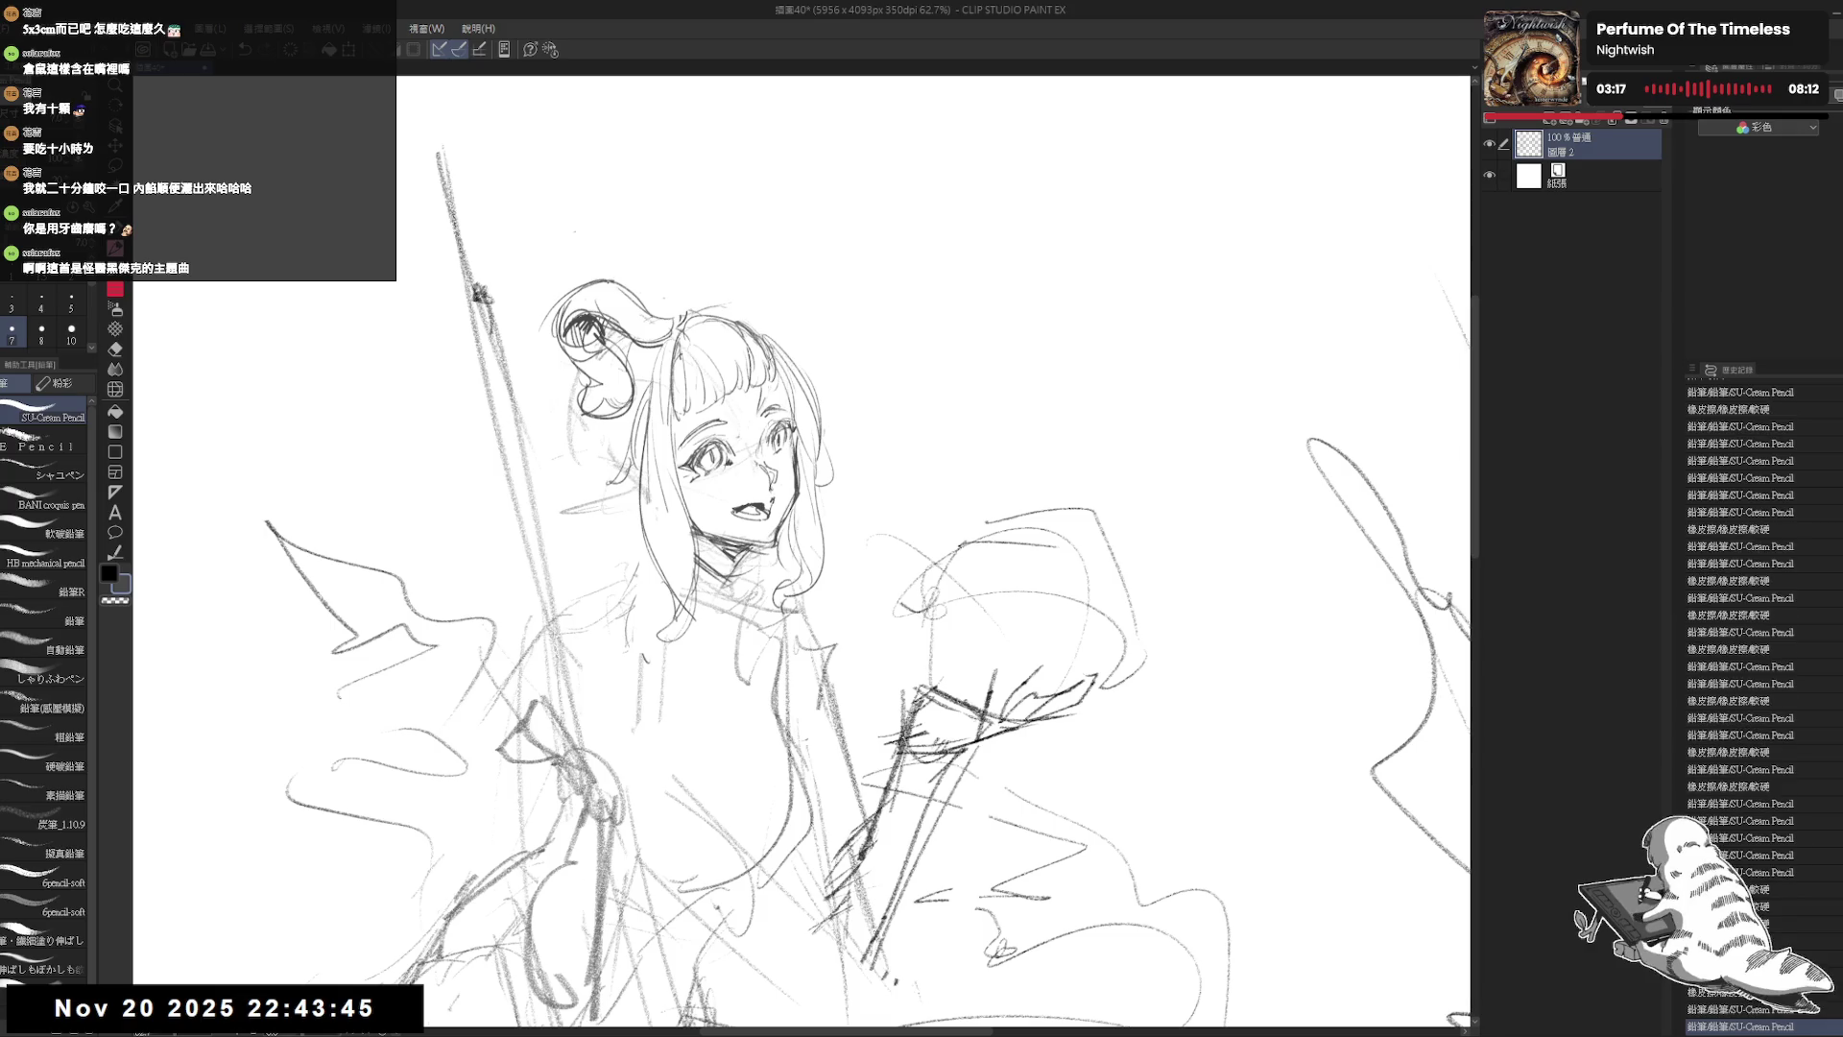
{"action": "key", "text": "e"}
{"action": "mouse_move", "coordinate": [634, 336]}
{"action": "left_mouse_down"}
{"action": "mouse_move", "coordinate": [677, 350]}
{"action": "mouse_move", "coordinate": [645, 344]}
{"action": "left_mouse_up"}
{"action": "key", "text": "p"}
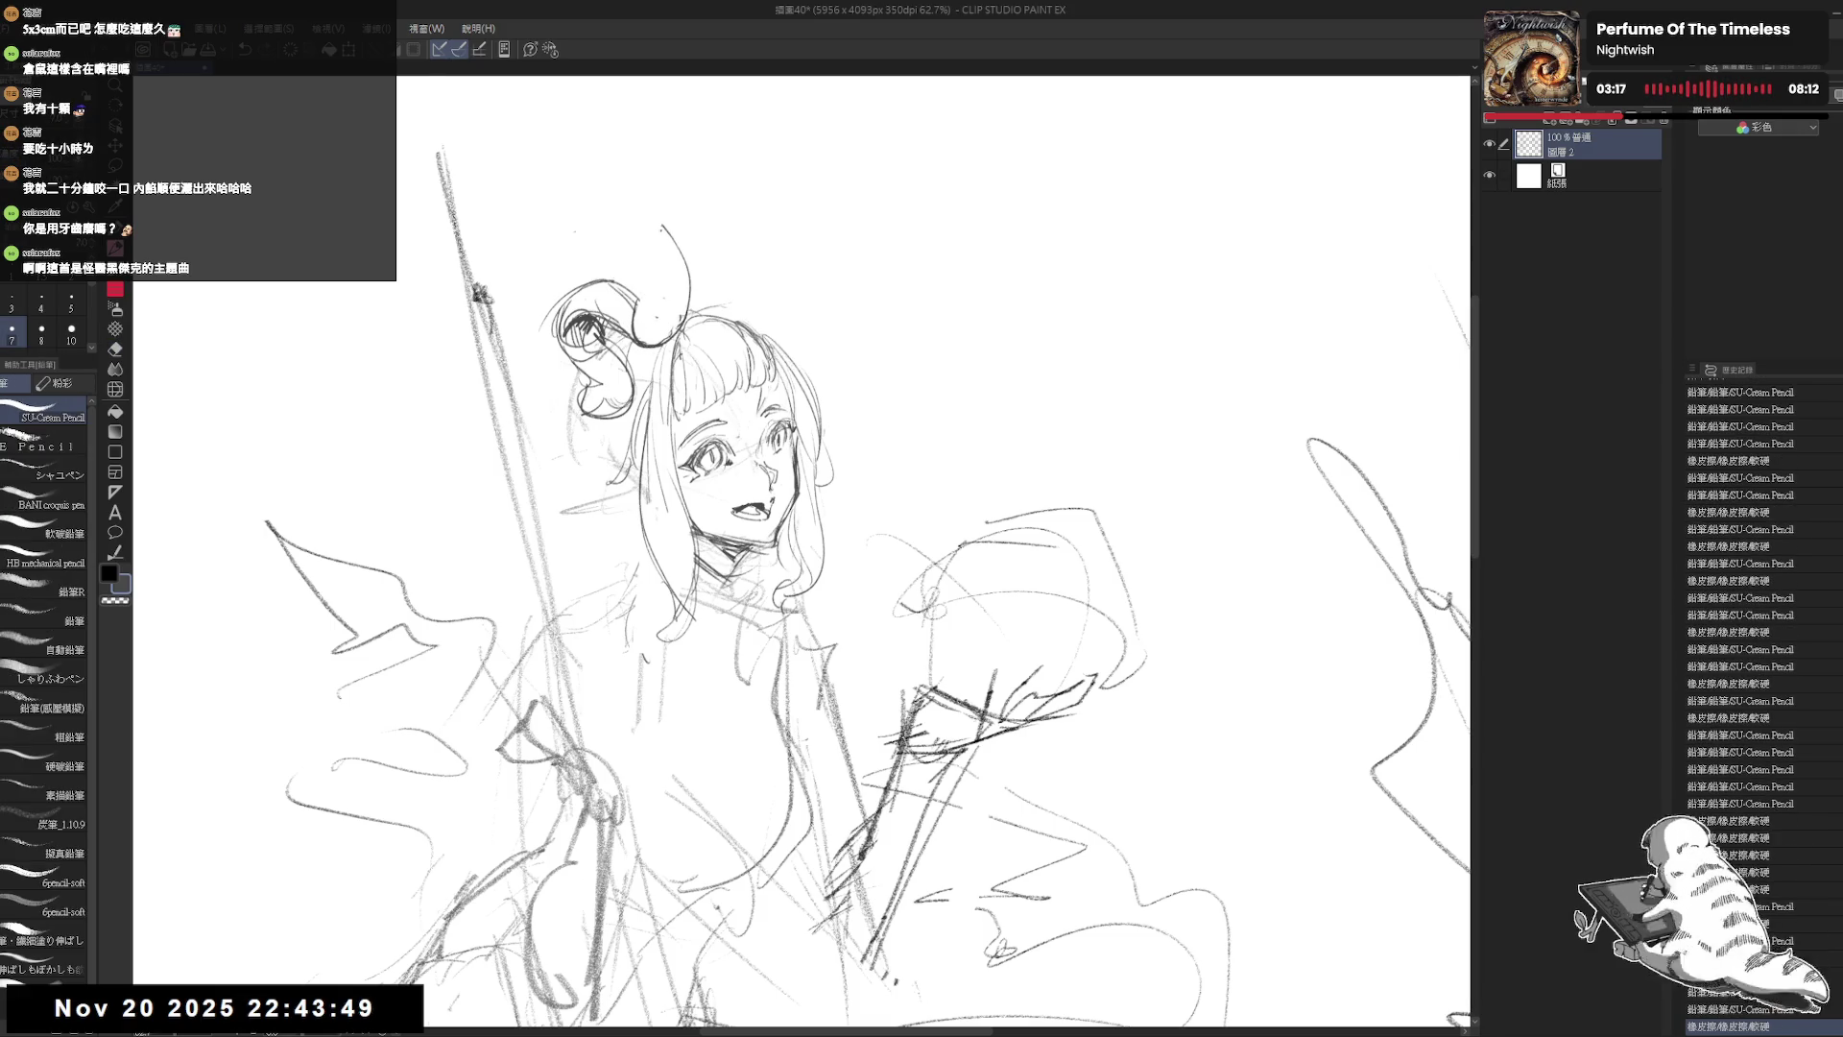
{"action": "key", "text": "e"}
{"action": "left_click_drag", "start_coordinate": [663, 231], "coordinate": [674, 331]}
{"action": "key", "text": "p"}
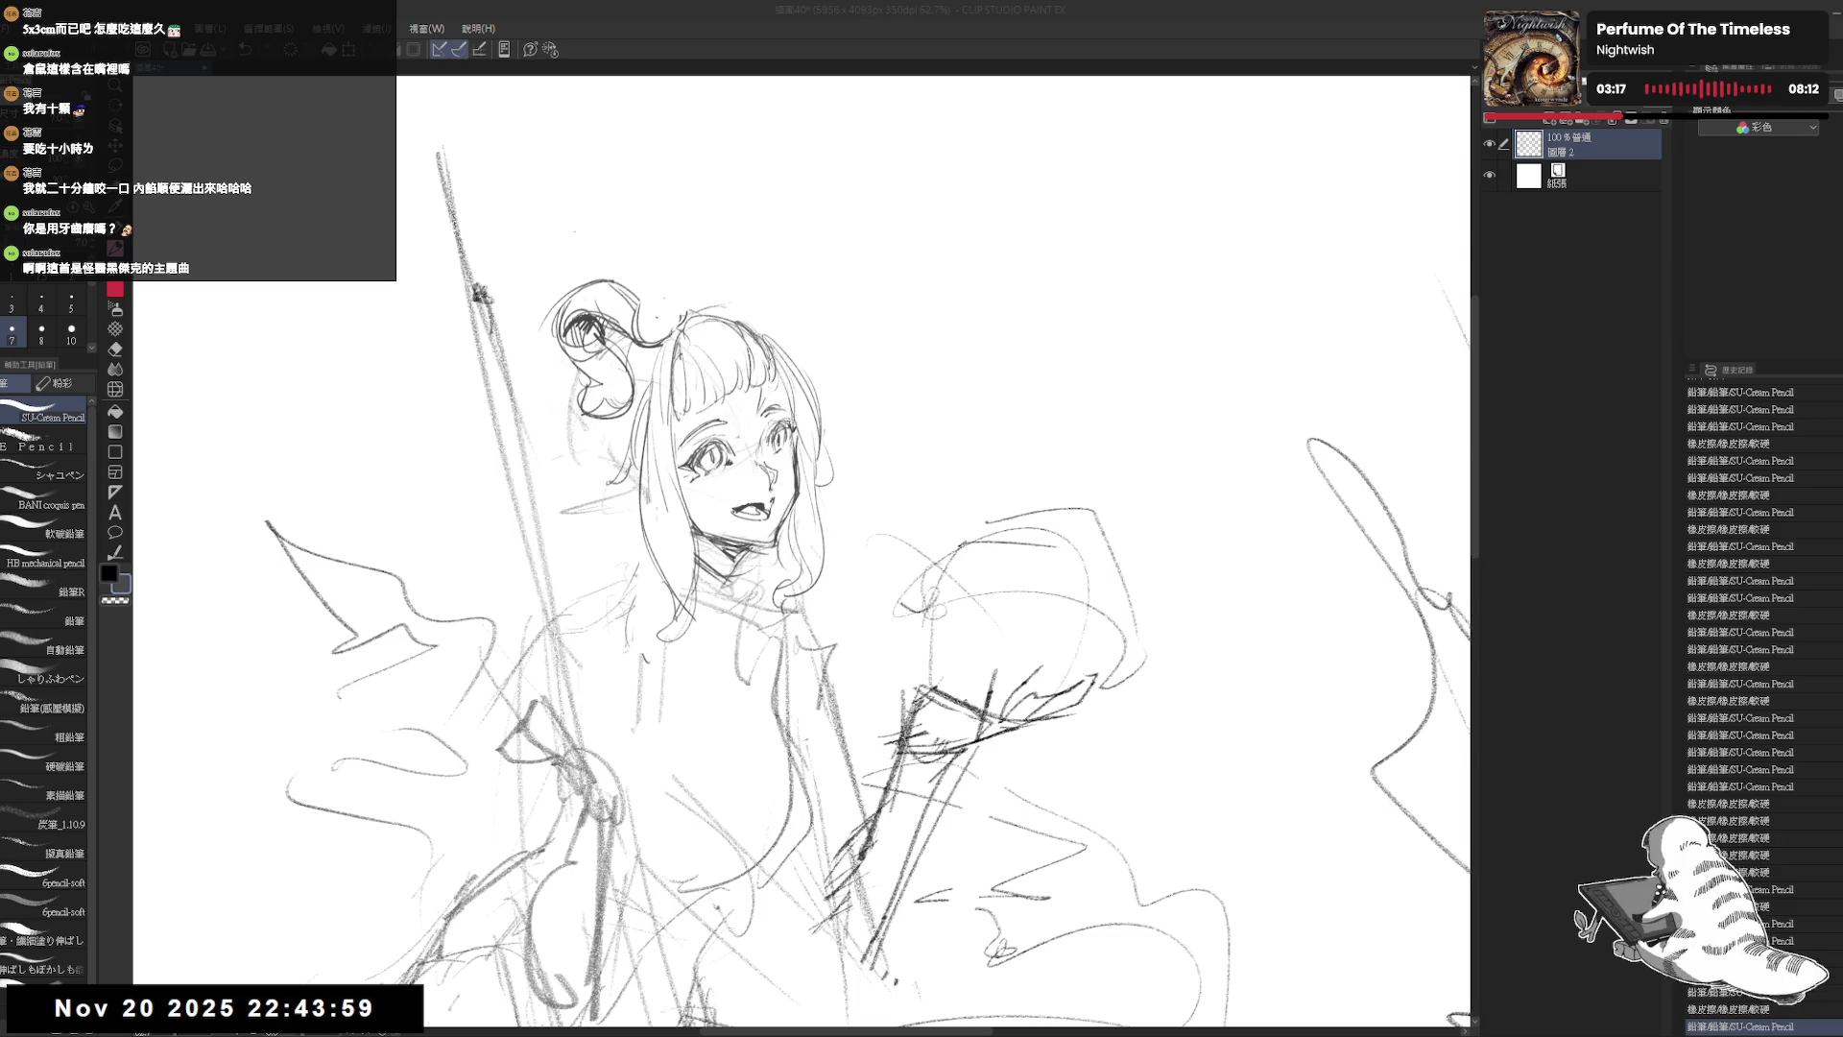
{"action": "key", "text": "ctrl+minus"}
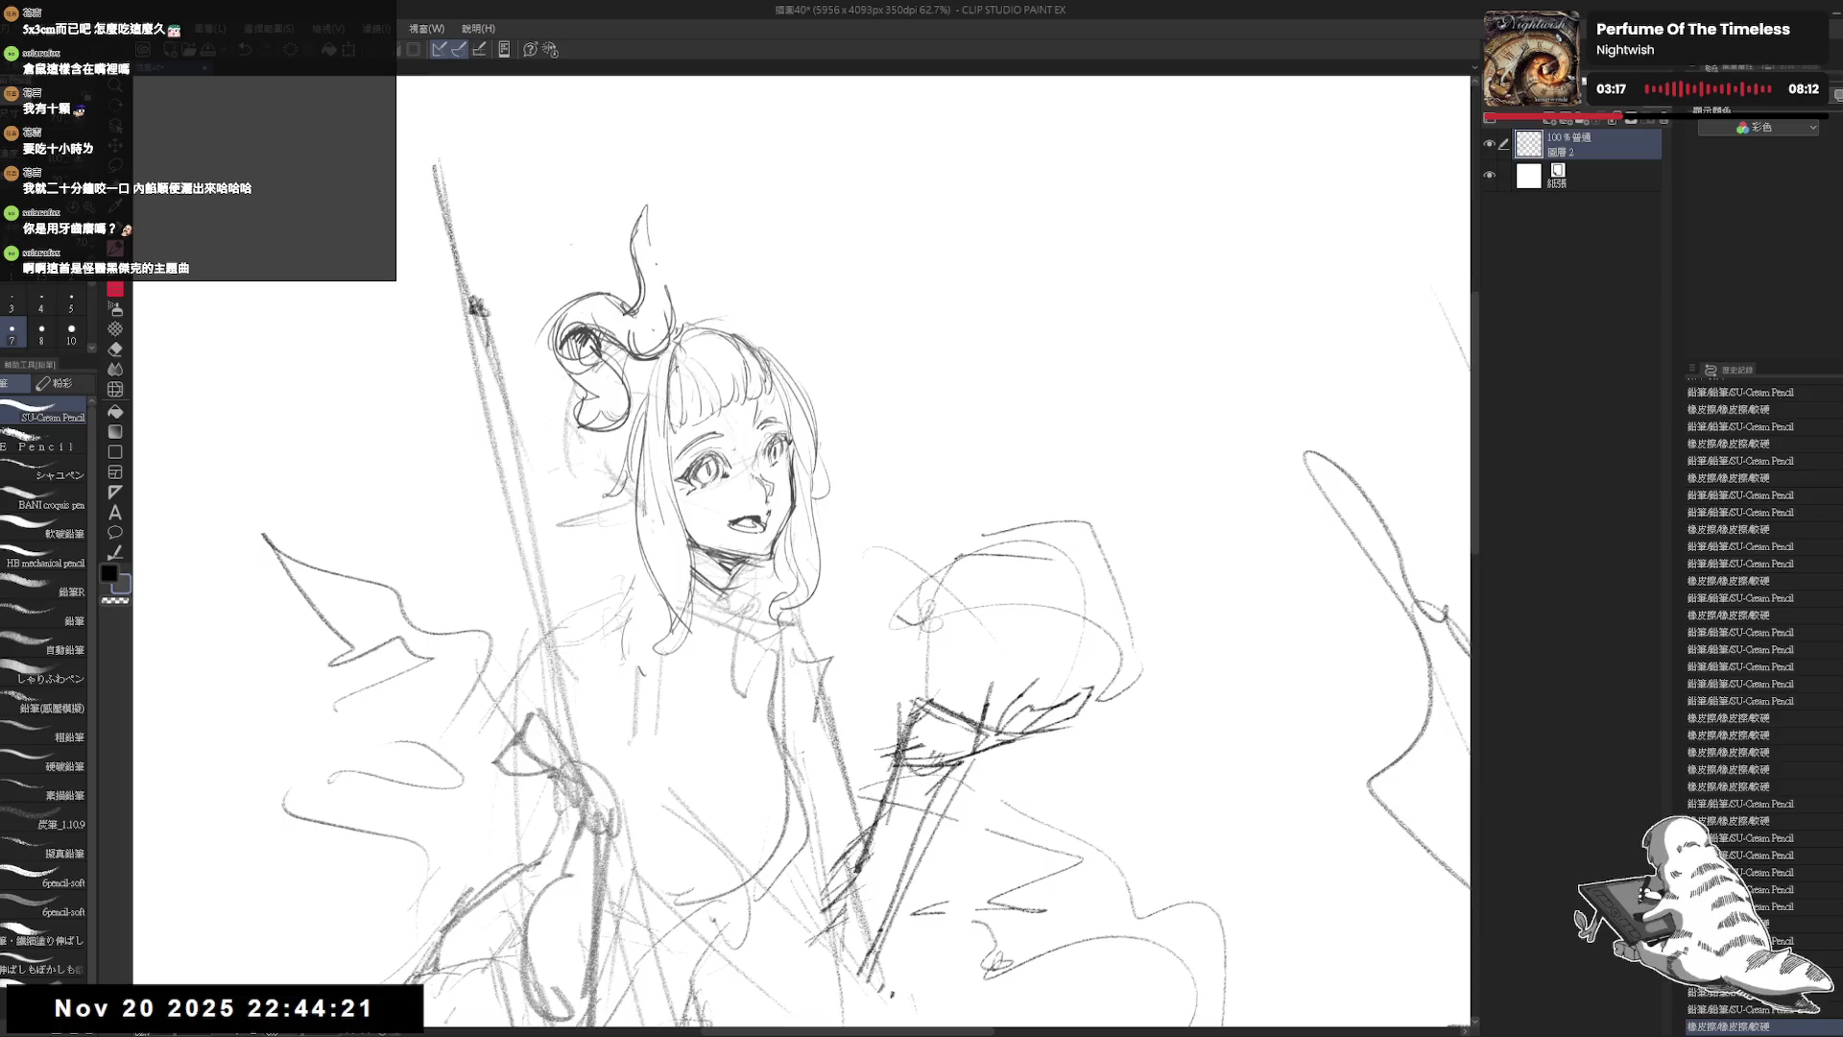
{"action": "key", "text": "ctrl+minus"}
{"action": "scroll", "coordinate": [576, 336], "scroll_direction": "down", "scroll_amount": 1}
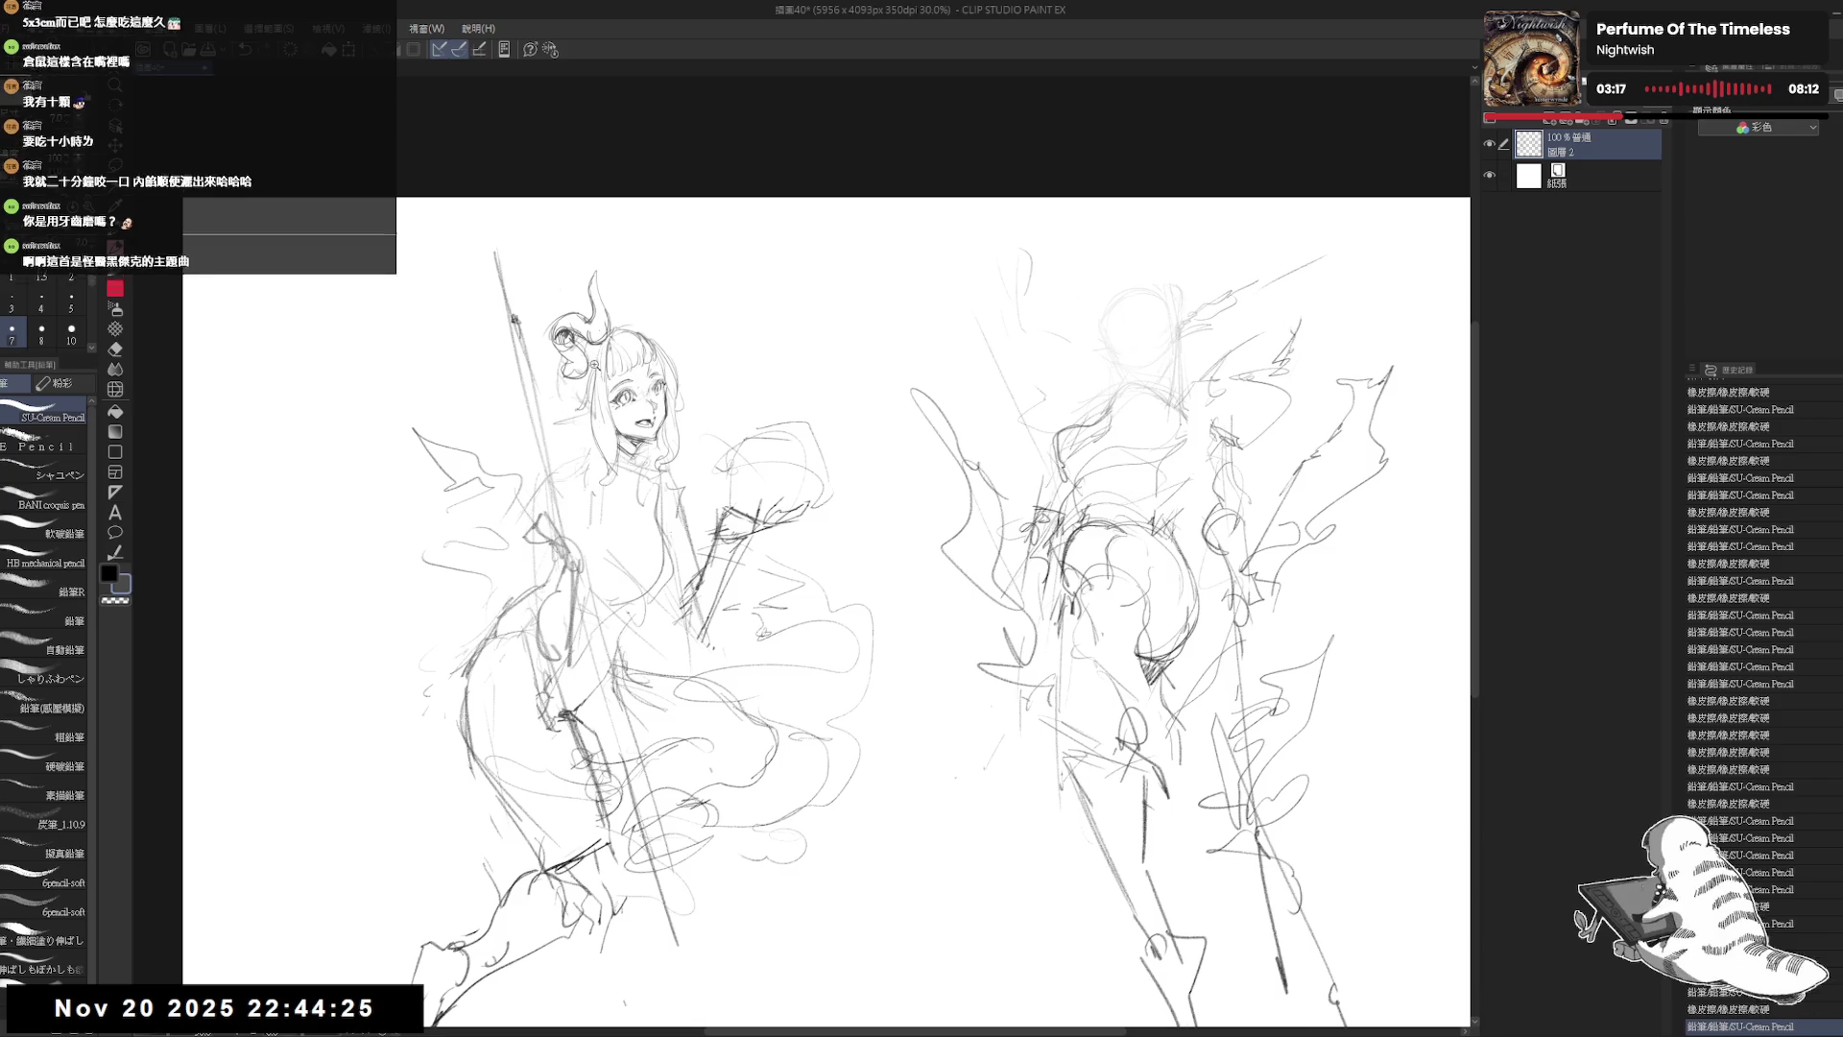
Step: Sketch the curl atop the head and a line left of the face, trimming the curl's tip
{"action": "scroll", "coordinate": [597, 357], "scroll_direction": "up", "scroll_amount": 2}
{"action": "left_click_drag", "start_coordinate": [652, 317], "coordinate": [679, 315]}
{"action": "left_click_drag", "start_coordinate": [536, 449], "coordinate": [576, 444]}
{"action": "mouse_move", "coordinate": [643, 305]}
{"action": "left_mouse_down"}
{"action": "mouse_move", "coordinate": [680, 319]}
{"action": "mouse_move", "coordinate": [666, 328]}
{"action": "mouse_move", "coordinate": [672, 301]}
{"action": "mouse_move", "coordinate": [680, 317]}
{"action": "left_mouse_up"}
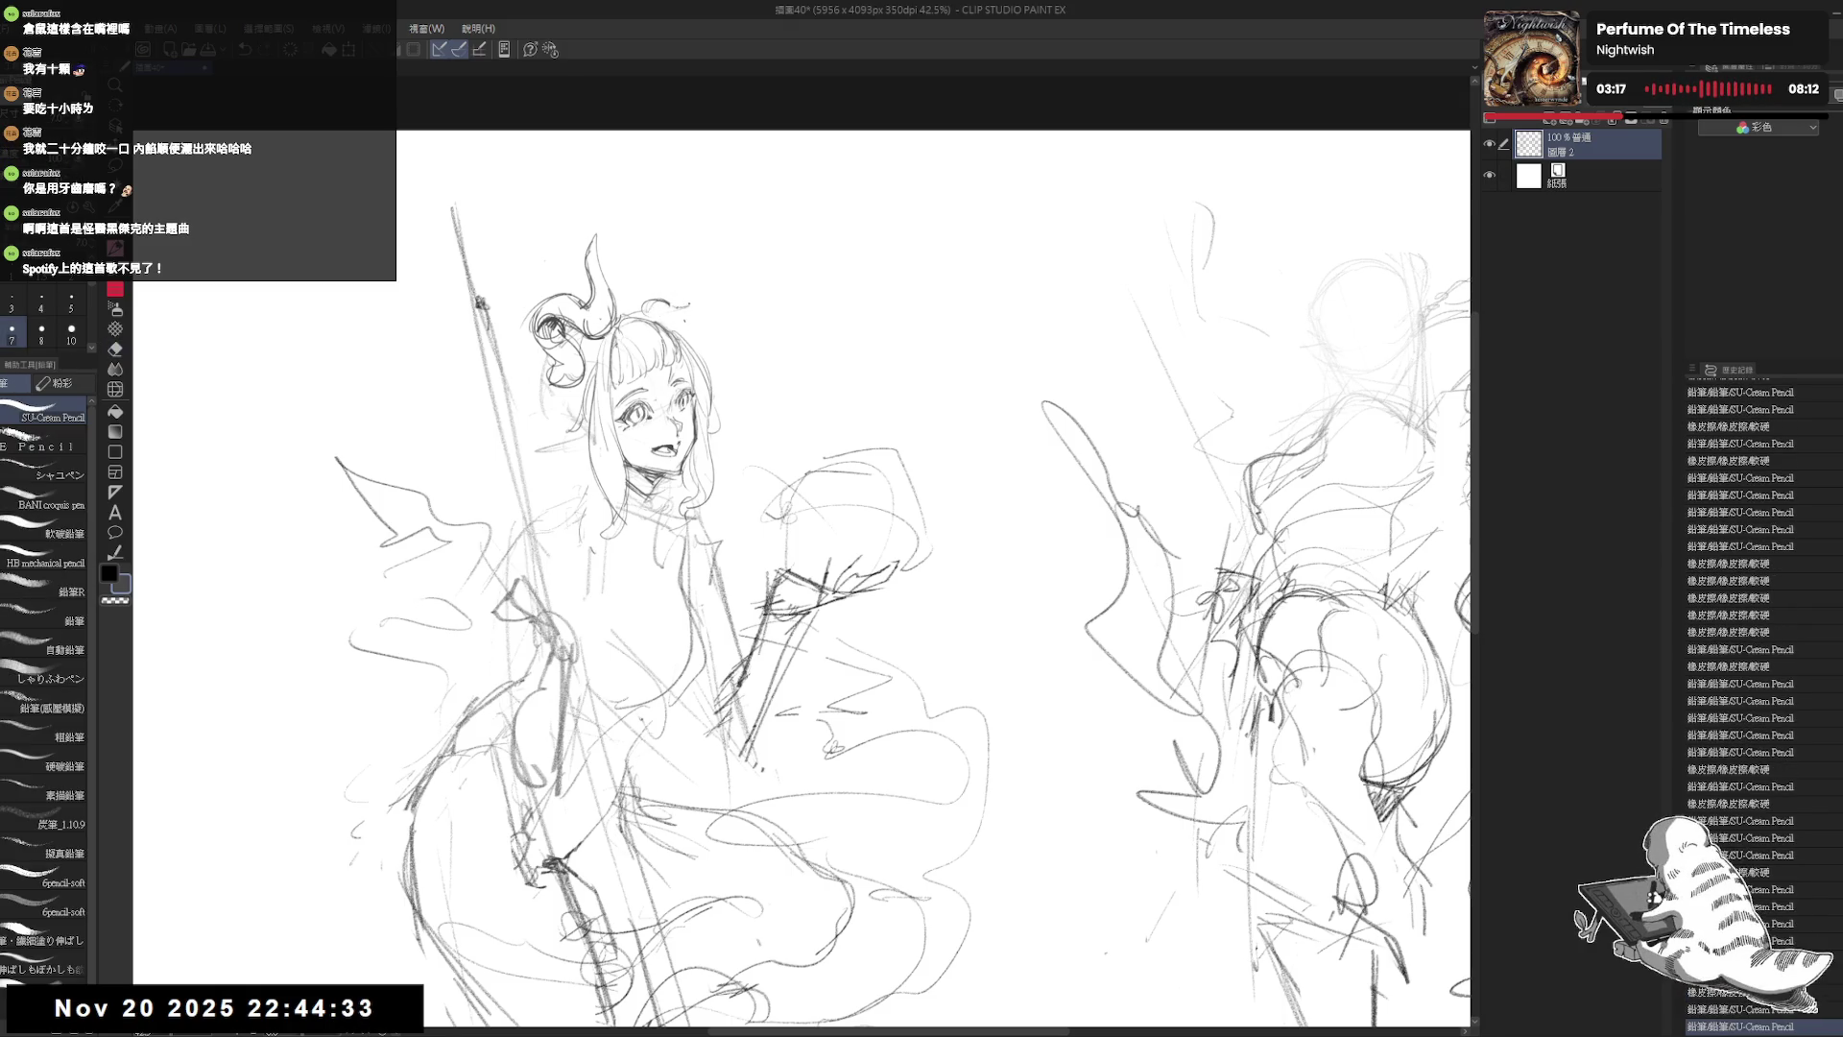
{"action": "key", "text": "e"}
{"action": "mouse_move", "coordinate": [699, 240]}
{"action": "left_mouse_down"}
{"action": "mouse_move", "coordinate": [683, 274]}
{"action": "mouse_move", "coordinate": [671, 261]}
{"action": "mouse_move", "coordinate": [706, 330]}
{"action": "left_mouse_up"}
{"action": "key", "text": "p"}
{"action": "key", "text": "e"}
{"action": "key", "text": "p"}
{"action": "key", "text": "e"}
{"action": "key", "text": "p"}
Step: Reshape the right horn into a taller curve, cleaning up around it and the face
{"action": "left_click_drag", "start_coordinate": [701, 322], "coordinate": [663, 332]}
{"action": "mouse_move", "coordinate": [685, 266]}
{"action": "left_mouse_down"}
{"action": "mouse_move", "coordinate": [710, 336]}
{"action": "mouse_move", "coordinate": [662, 322]}
{"action": "mouse_move", "coordinate": [697, 330]}
{"action": "left_mouse_up"}
{"action": "key", "text": "e"}
{"action": "key", "text": "p"}
{"action": "key", "text": "e"}
{"action": "key", "text": "p"}
{"action": "key", "text": "e"}
{"action": "key", "text": "p"}
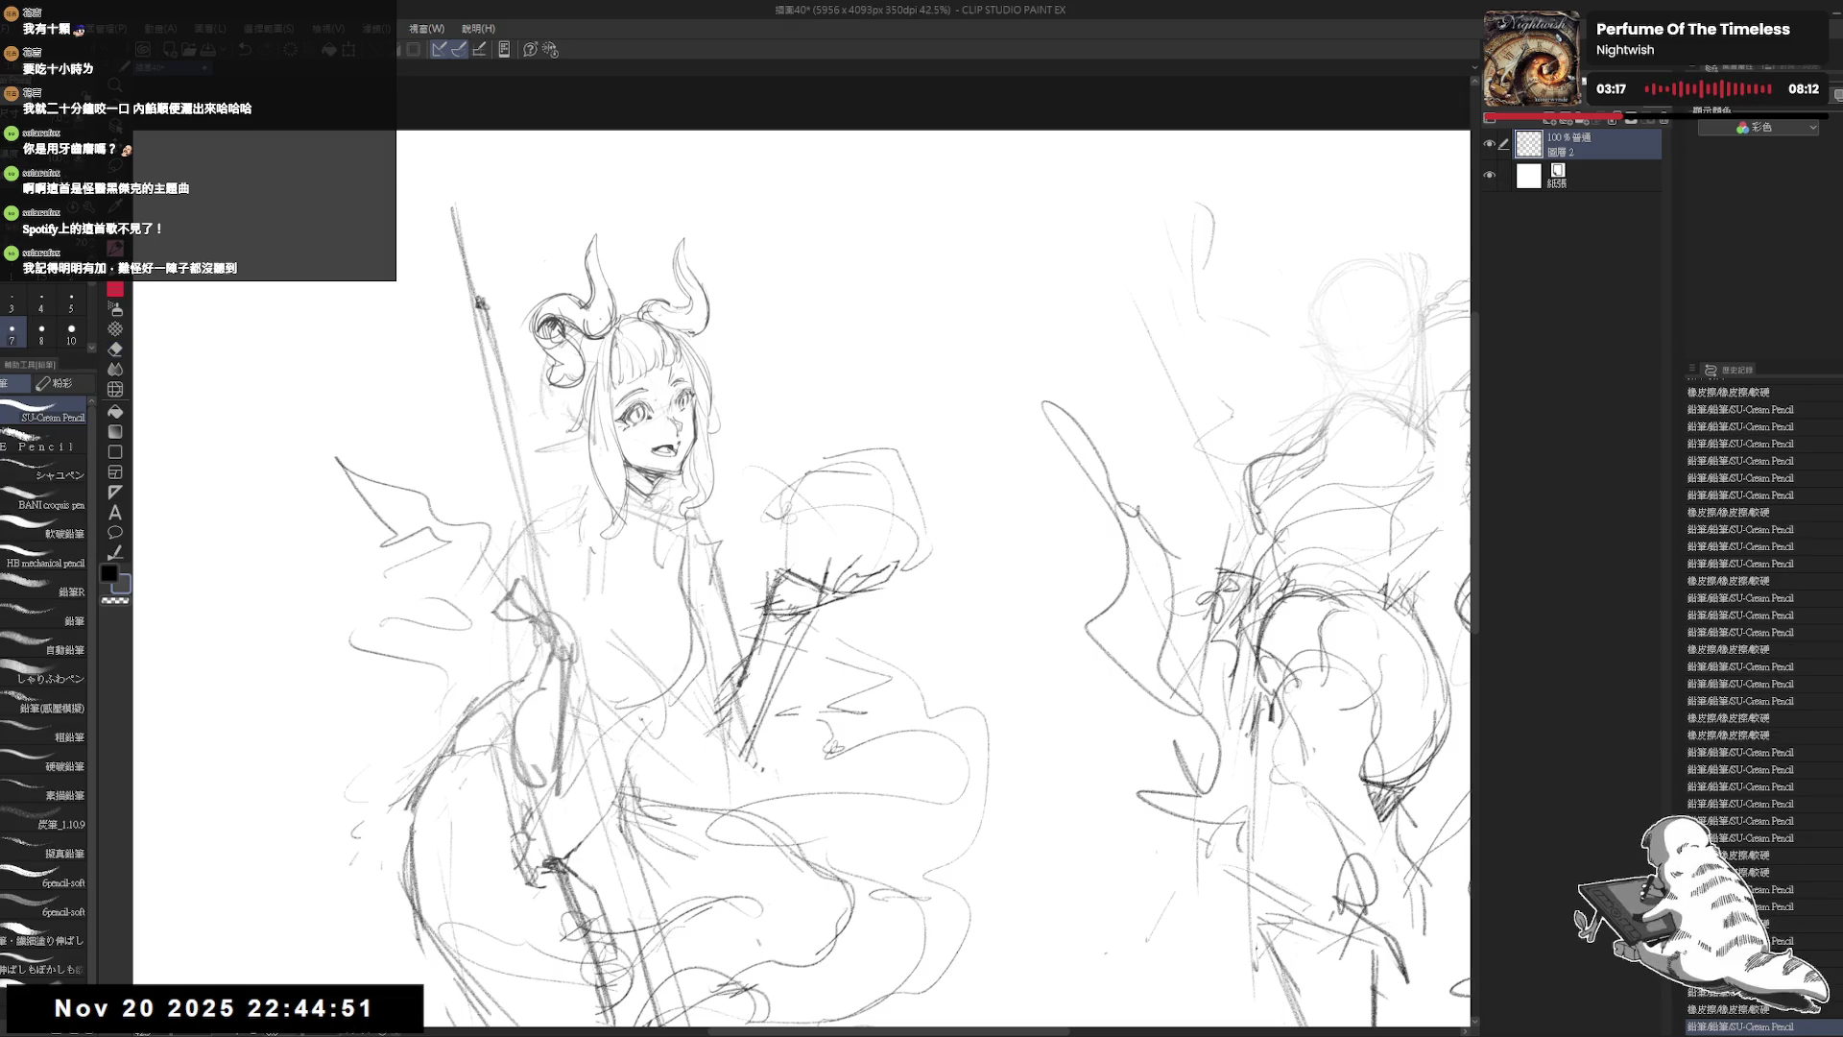
Step: Flip the canvas horizontally to check proportions, flip back, and undo a stray mark near the horn
{"action": "key", "text": "h"}
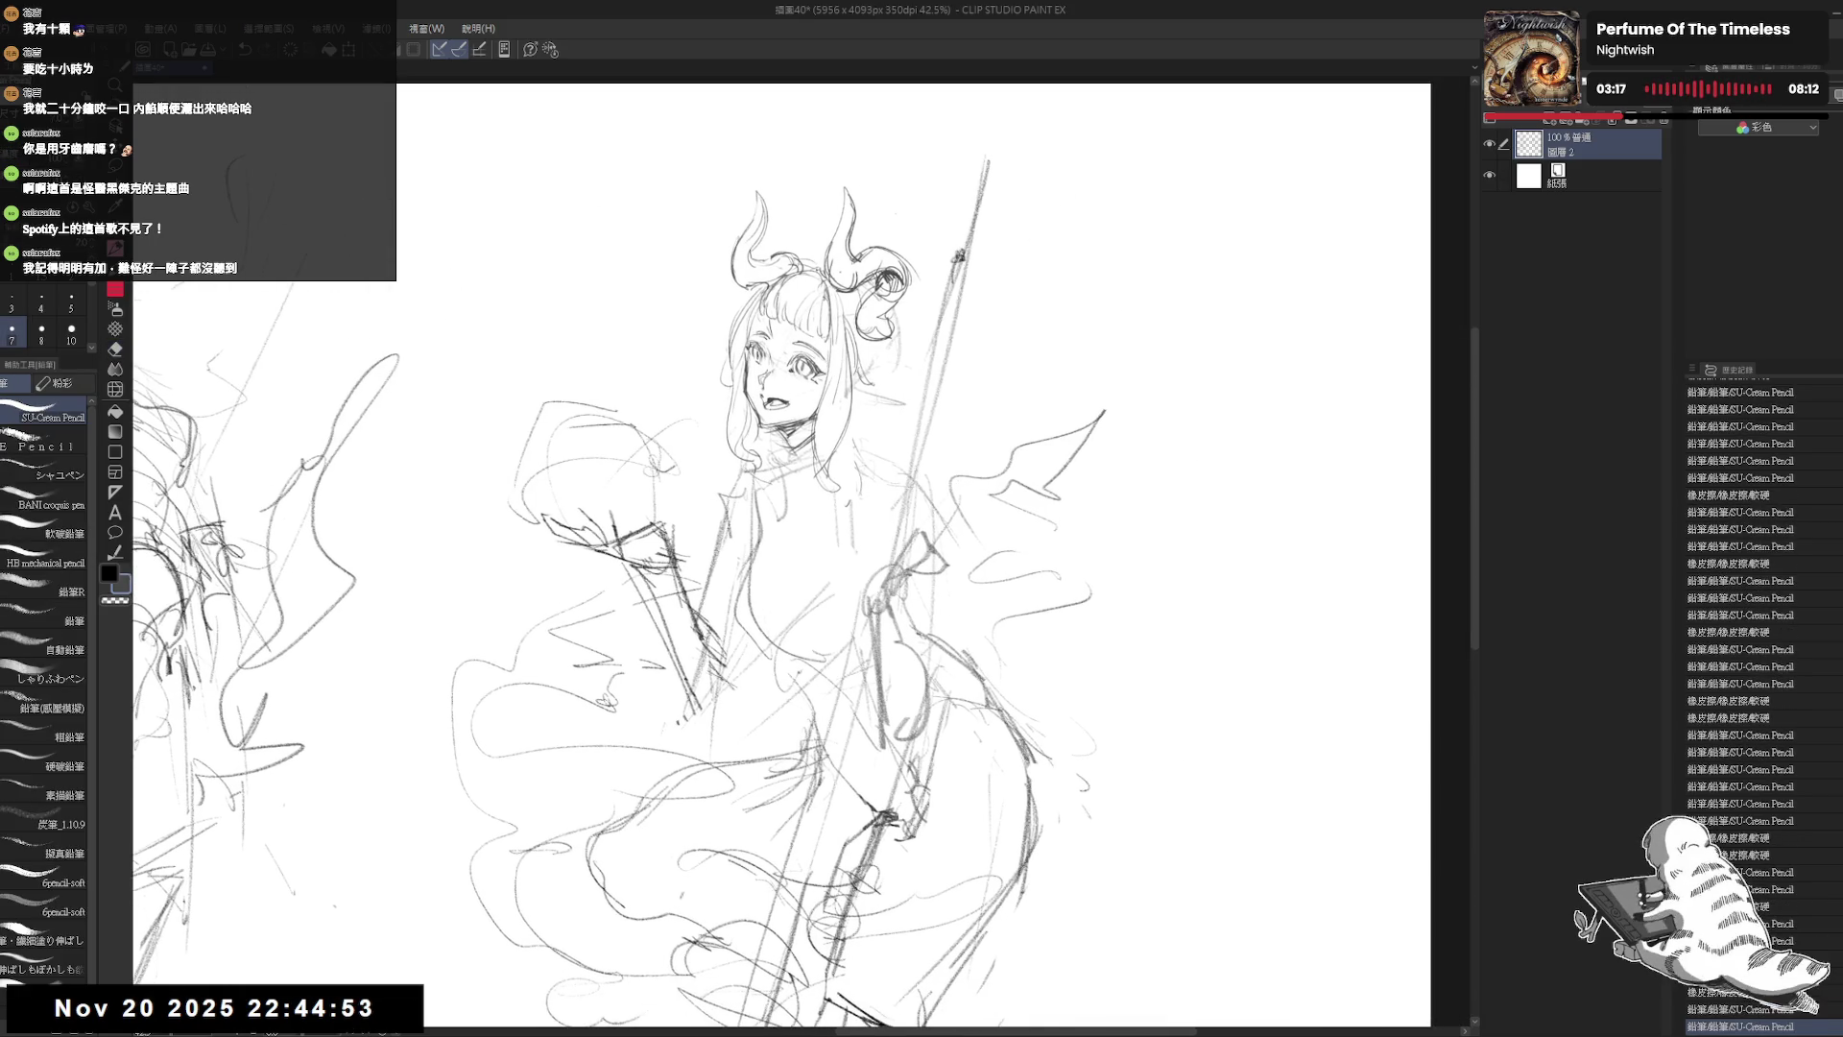
{"action": "key", "text": "h"}
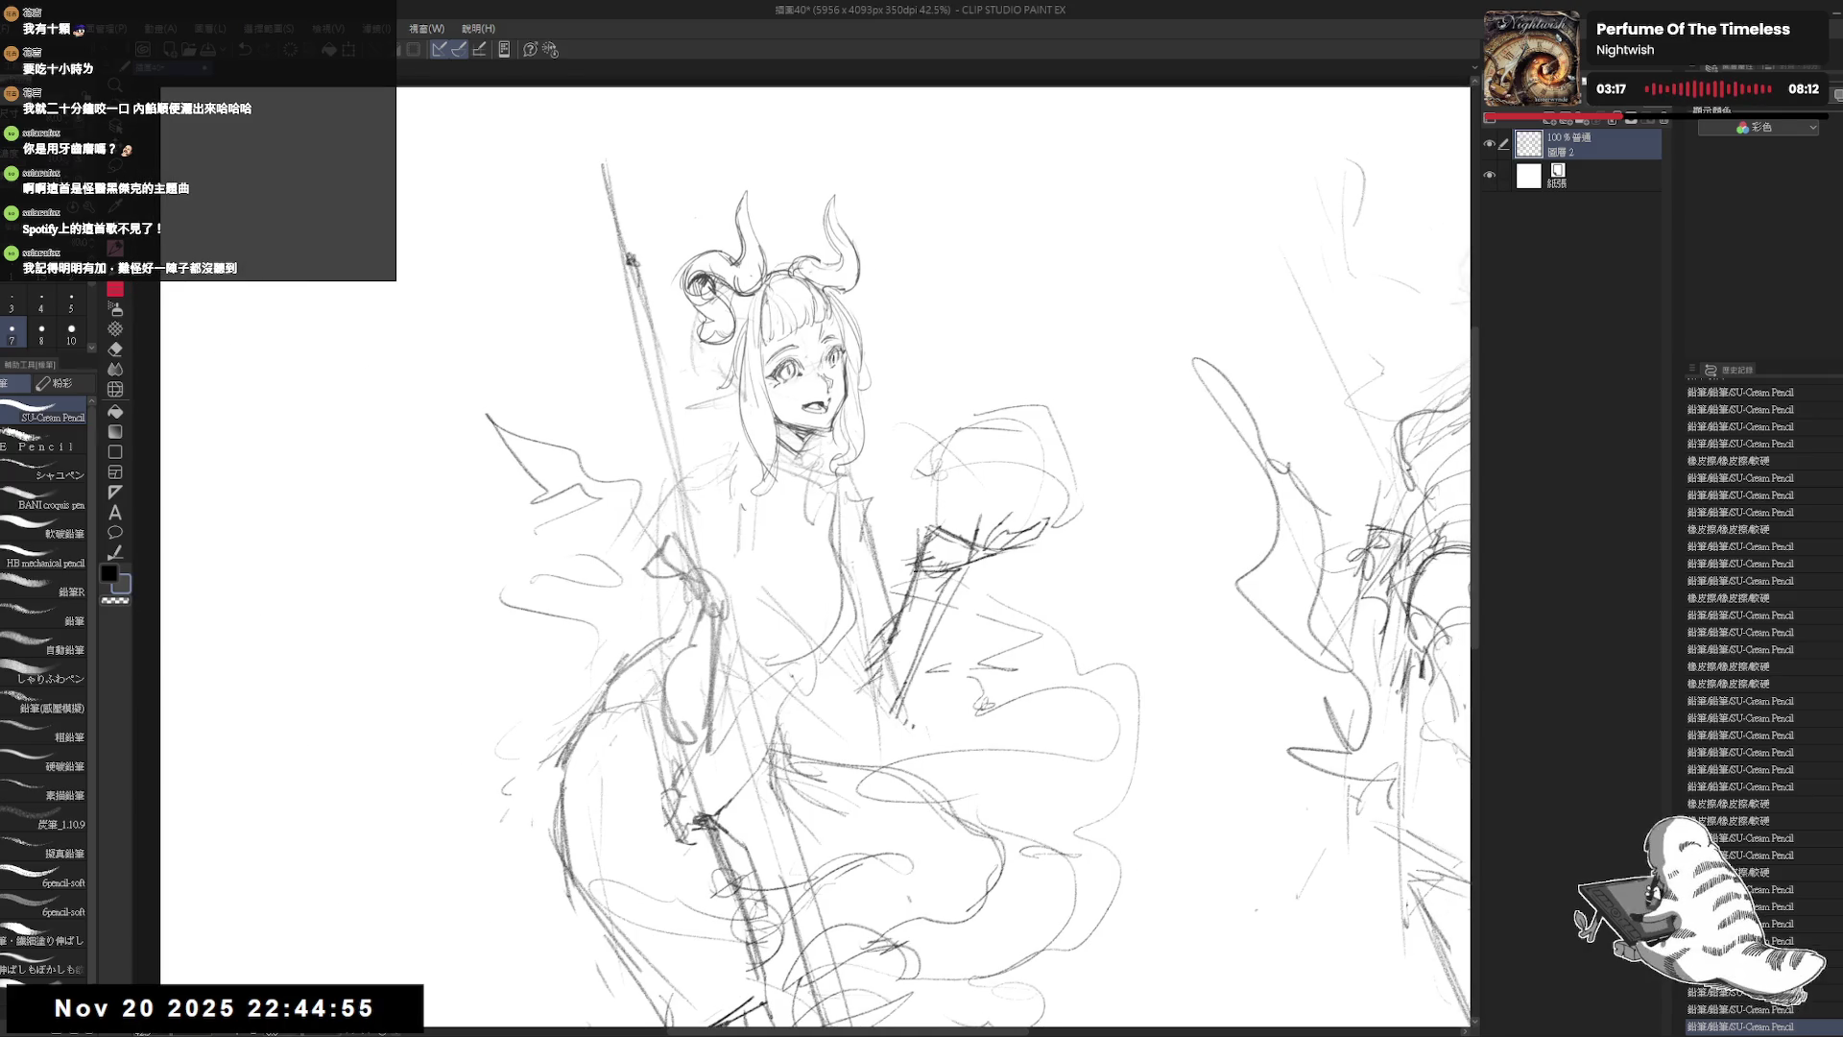
{"action": "left_click_drag", "start_coordinate": [765, 371], "coordinate": [739, 354]}
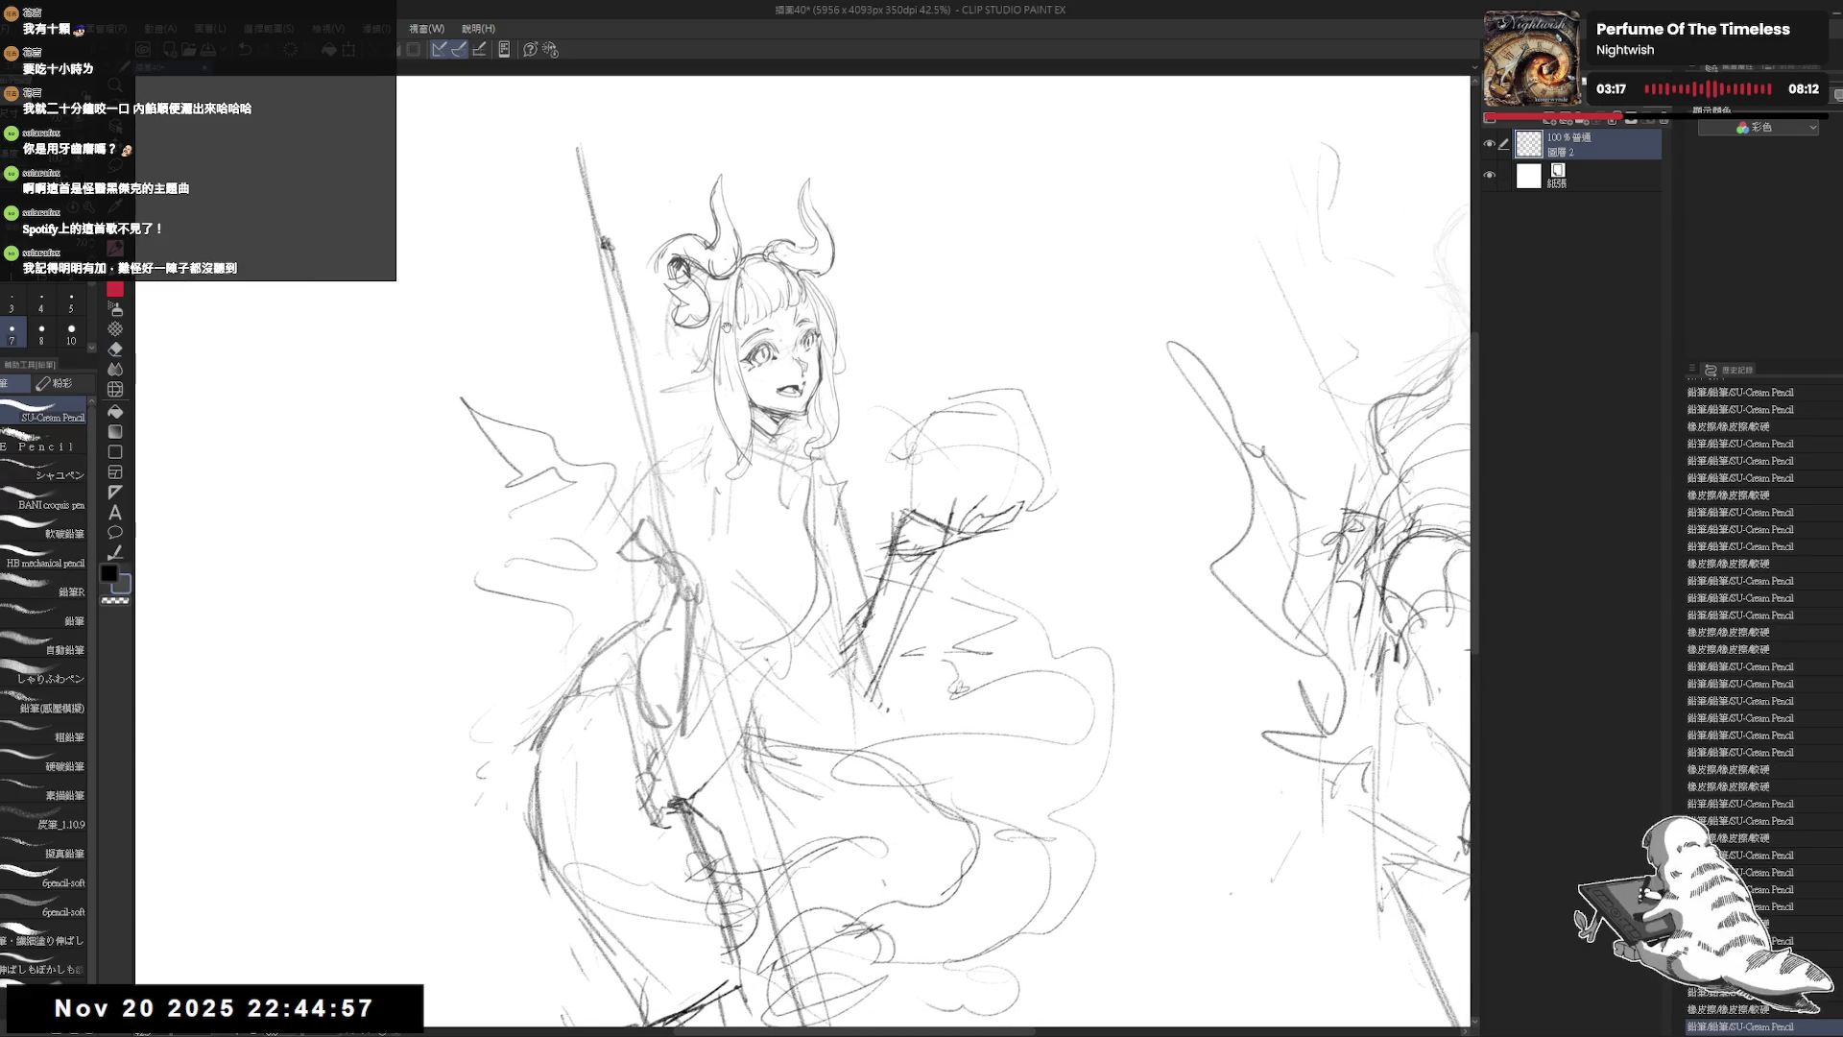
{"action": "left_click_drag", "start_coordinate": [698, 223], "coordinate": [598, 288]}
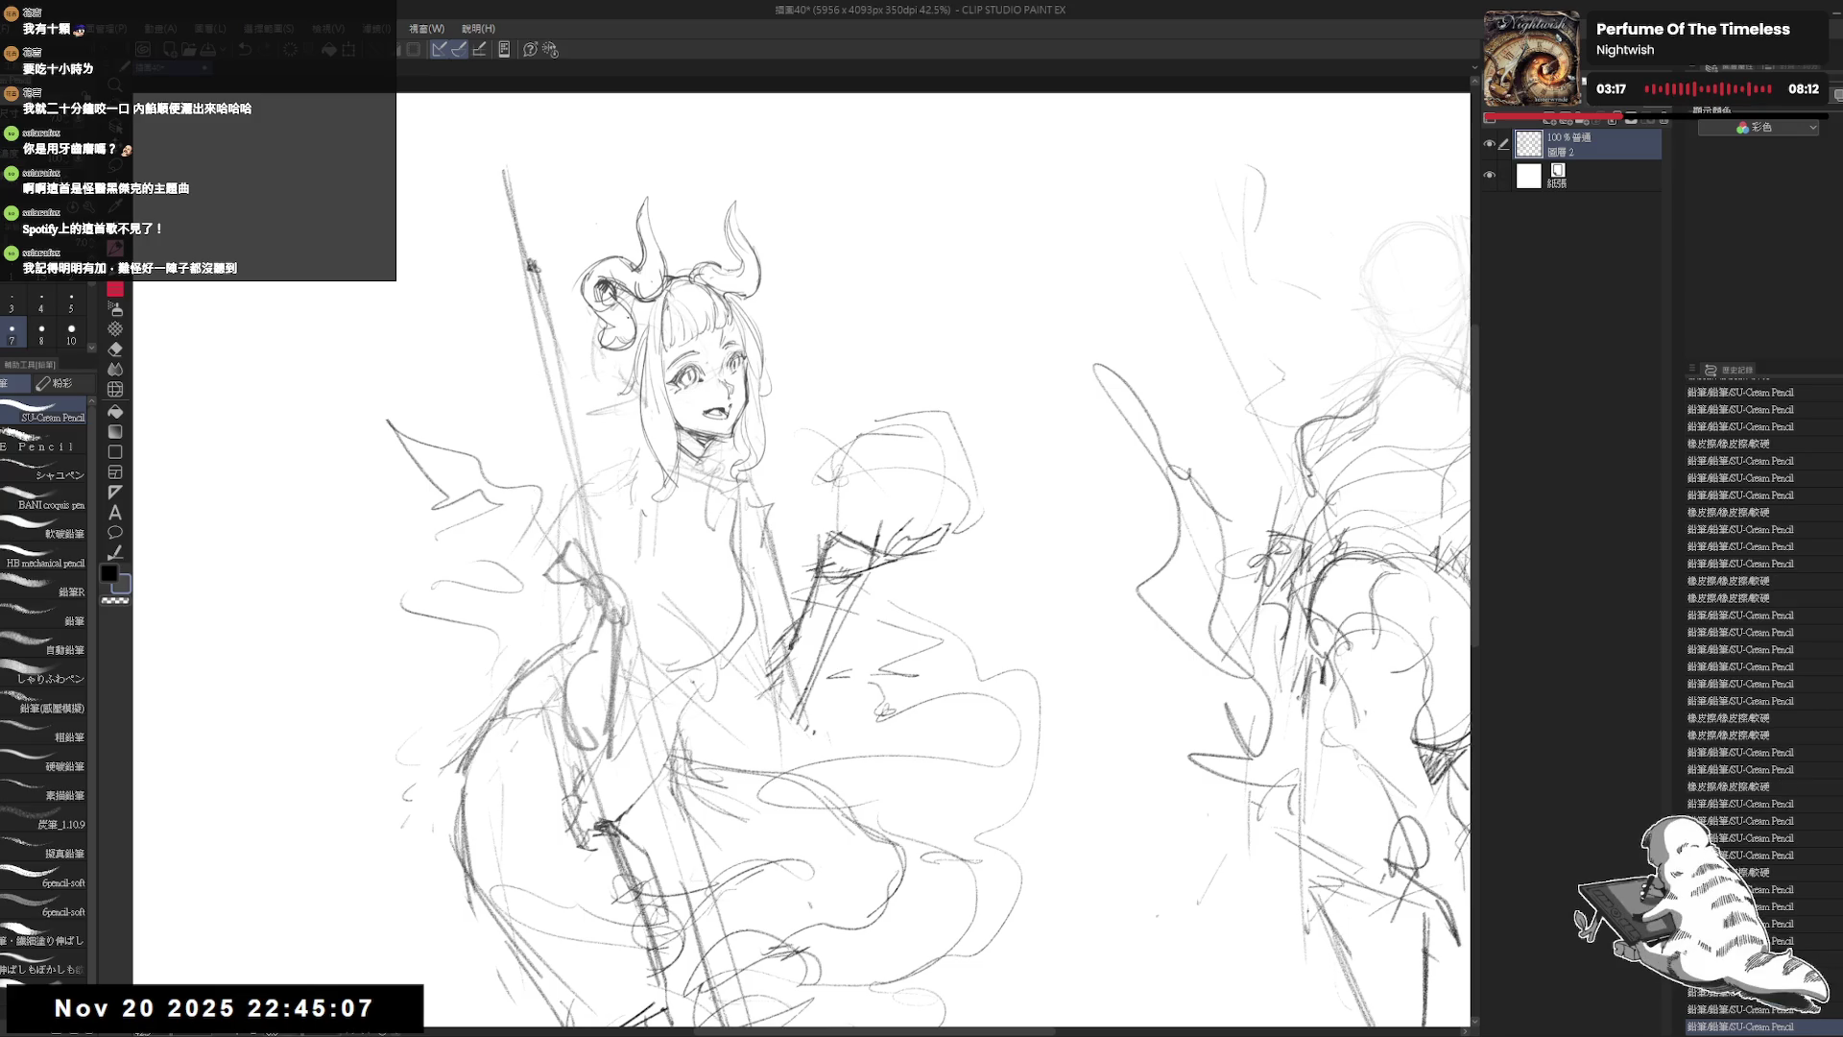
{"action": "key", "text": "ctrl+z"}
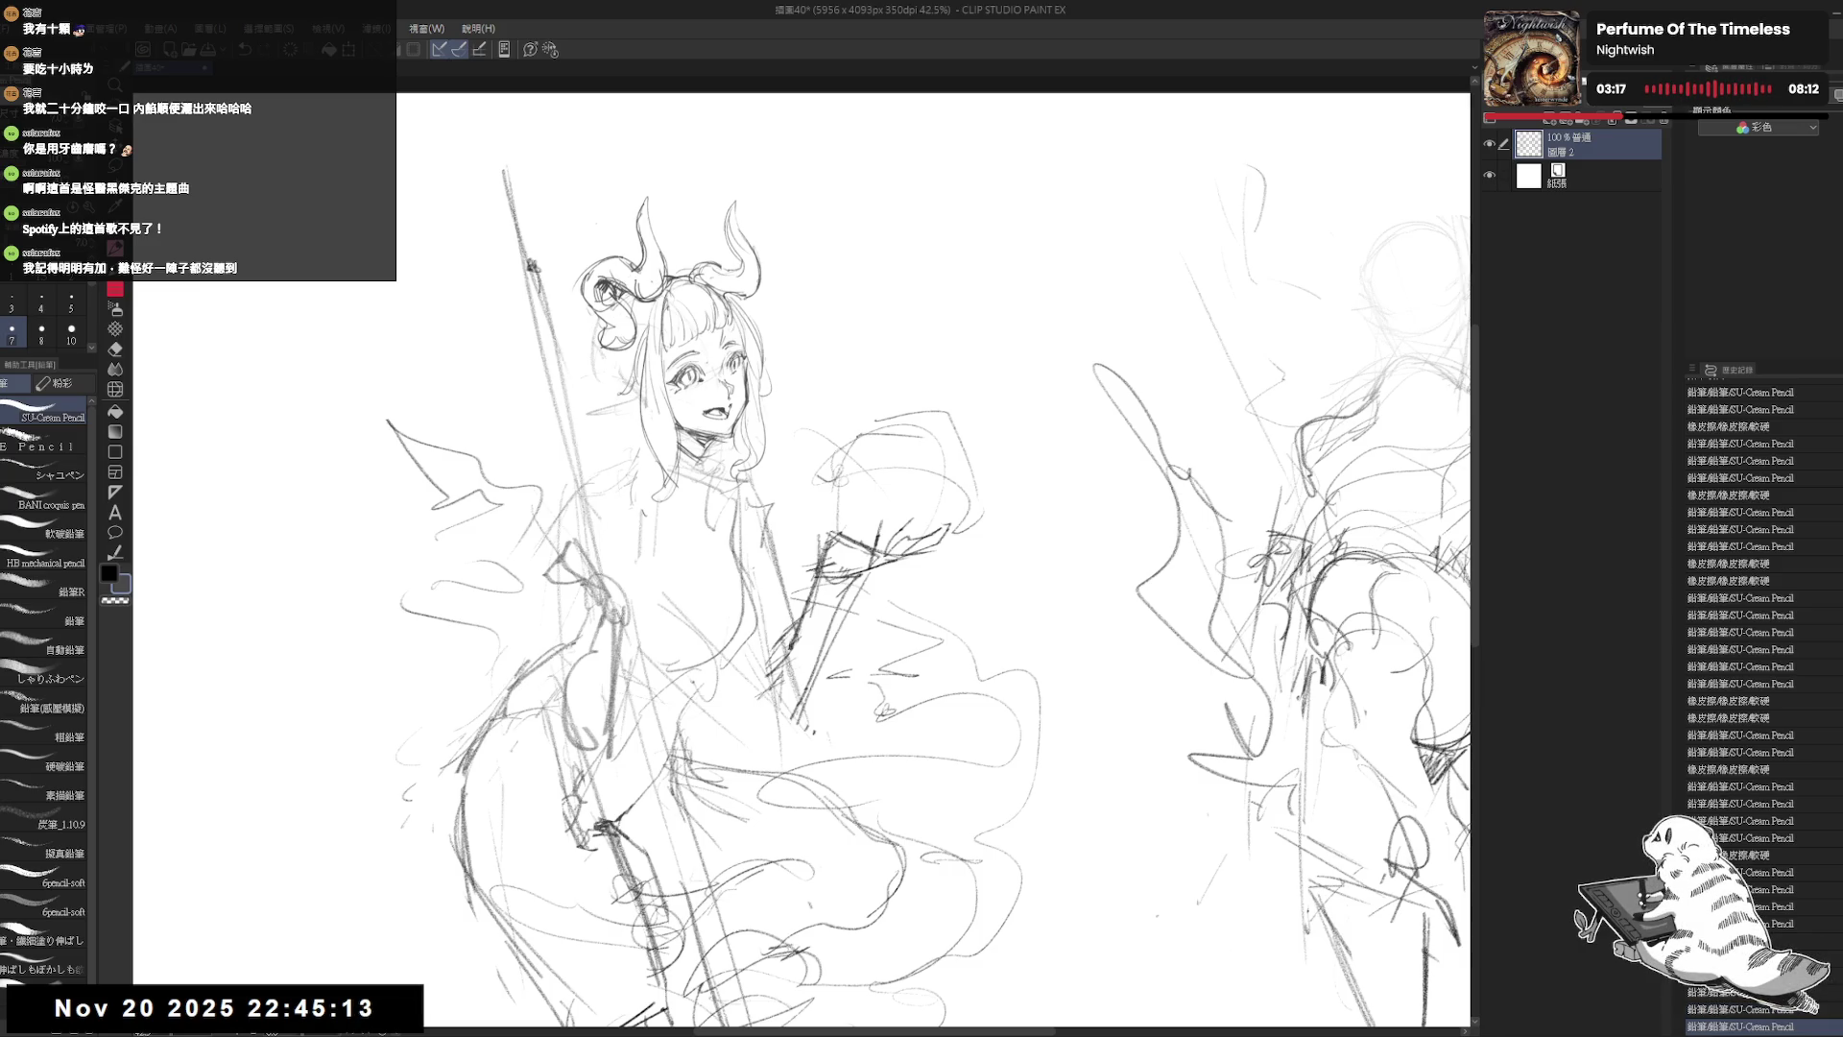
{"action": "left_click_drag", "start_coordinate": [639, 337], "coordinate": [601, 290]}
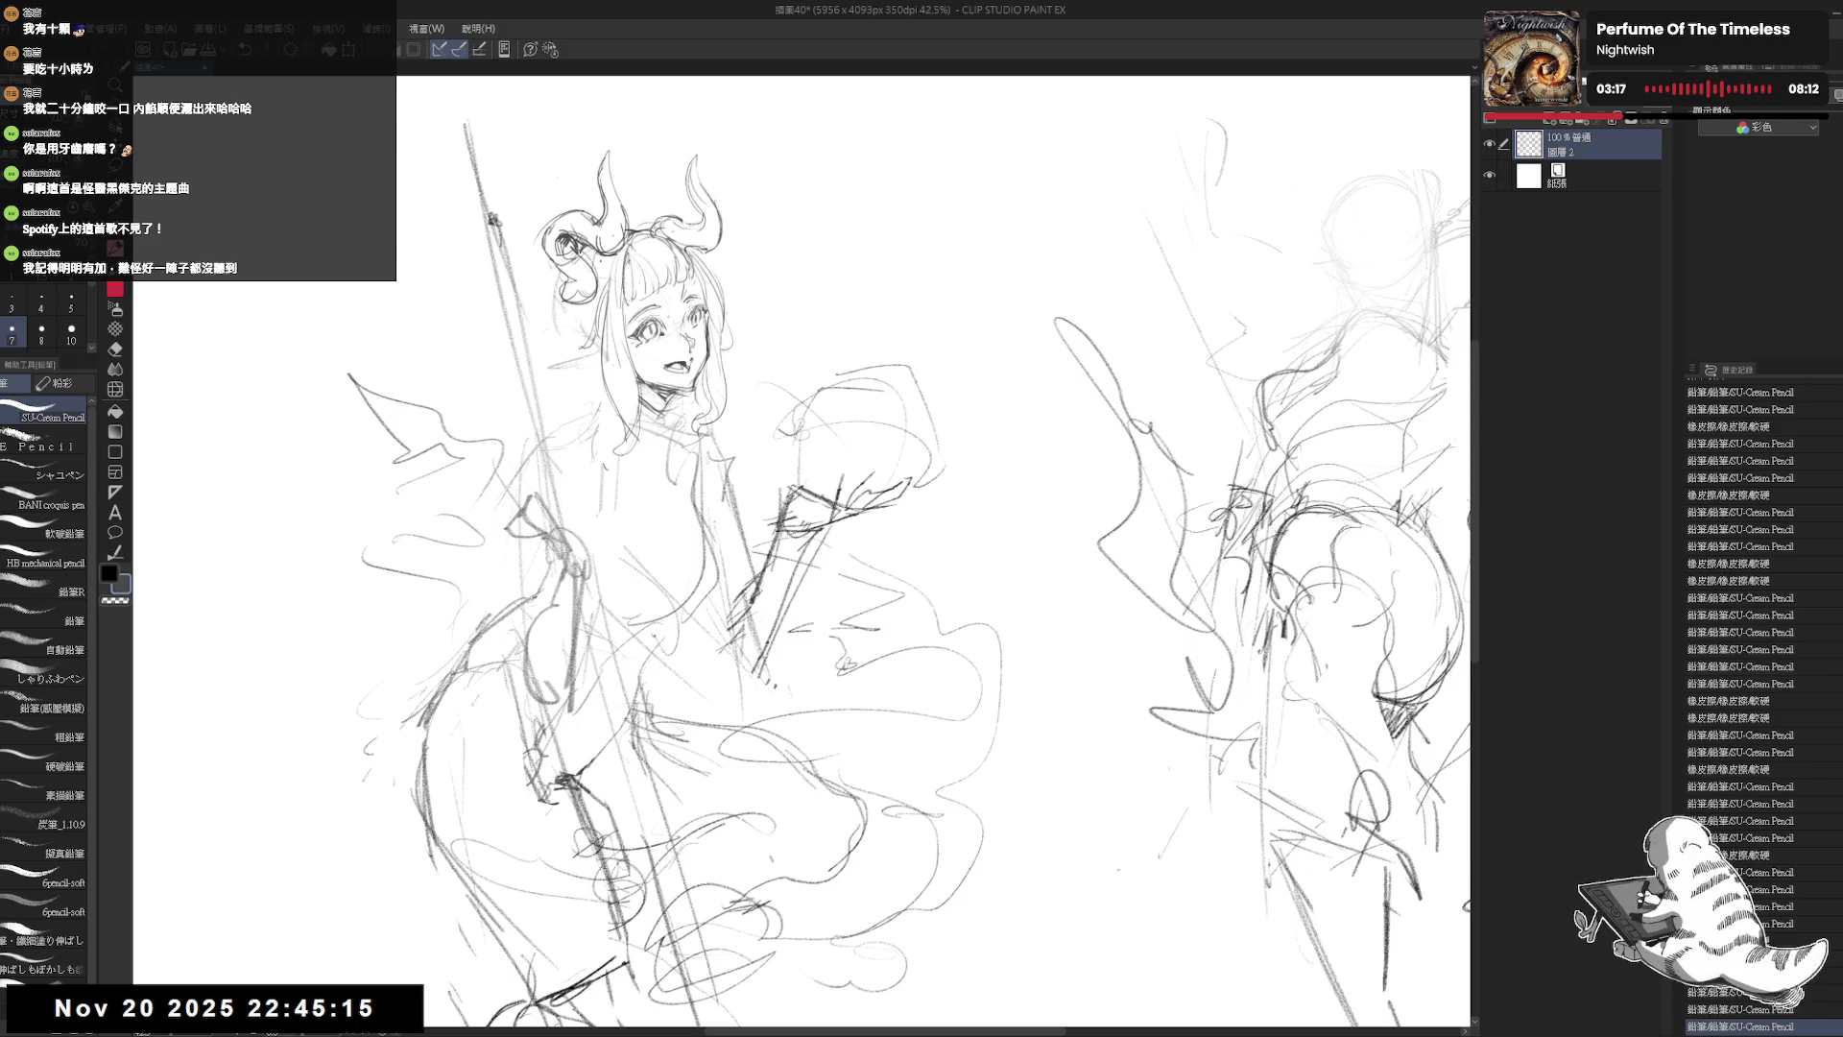
Step: Add small pencil strokes near the hair and face, undoing the misplaced ones
{"action": "key", "text": "ctrl+z"}
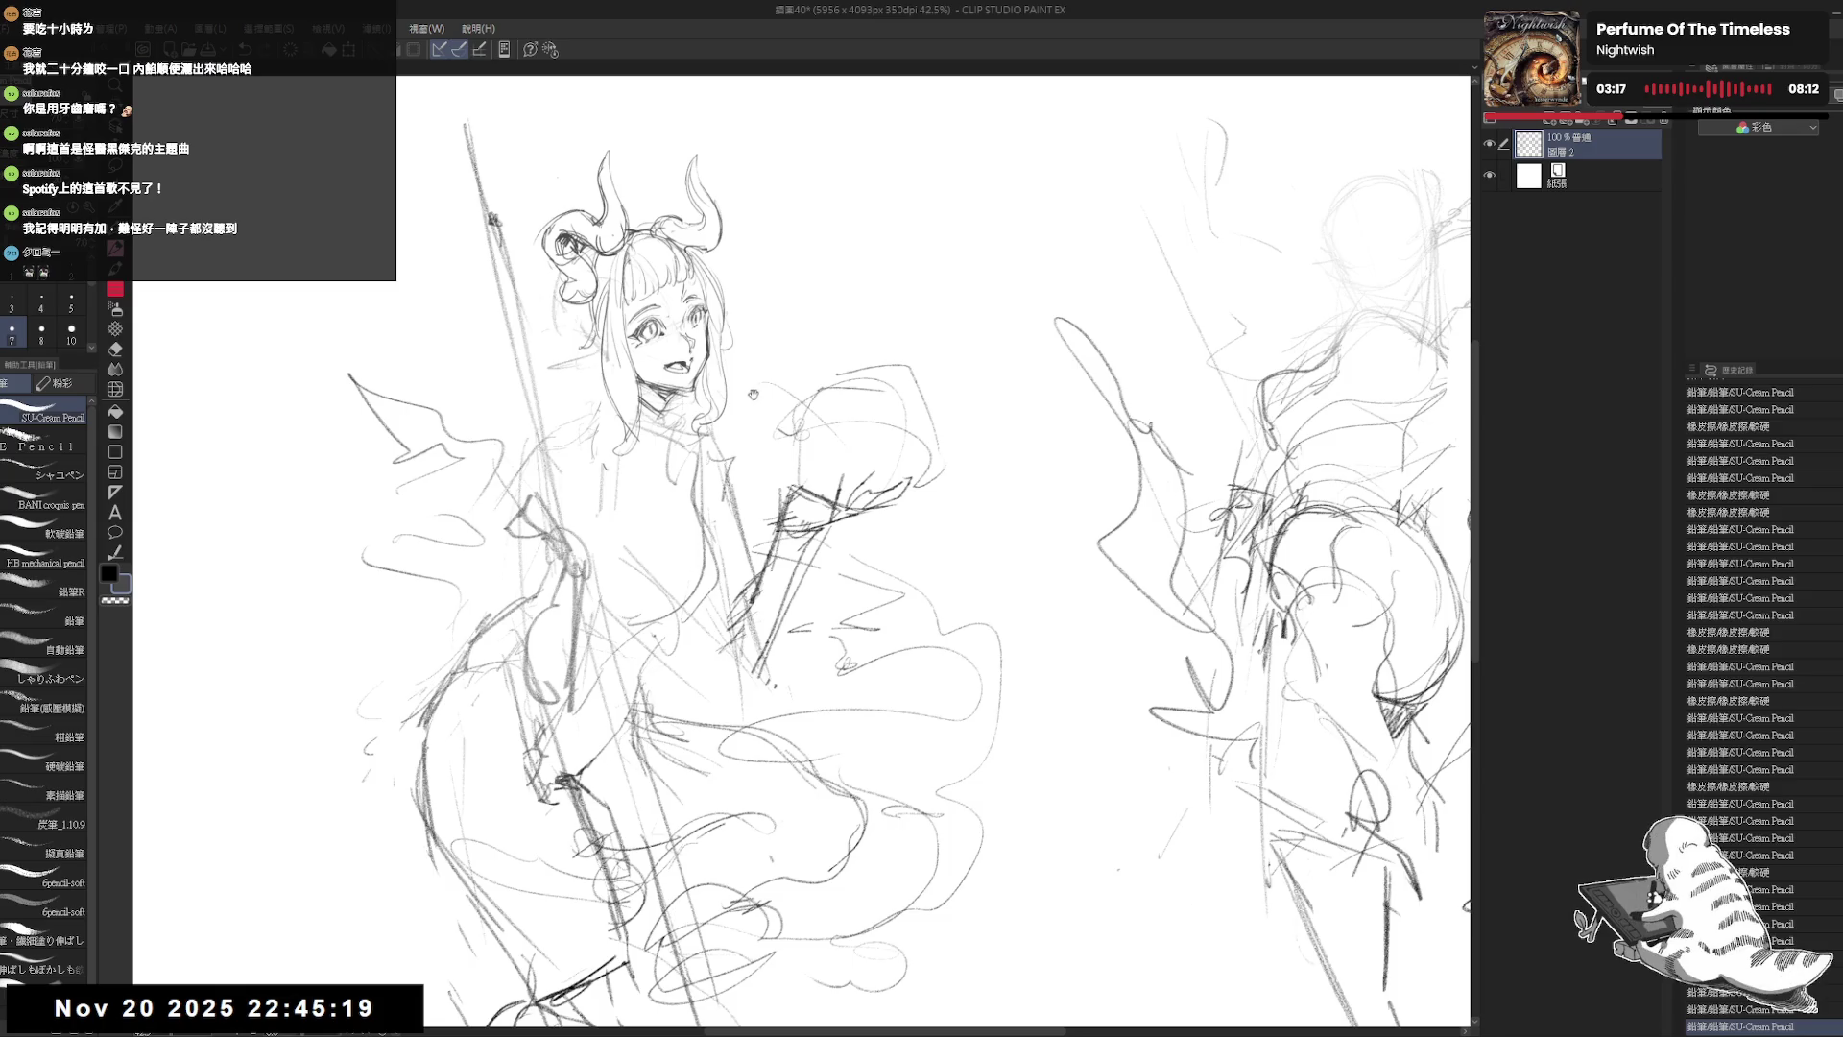
{"action": "left_click_drag", "start_coordinate": [749, 392], "coordinate": [696, 401]}
{"action": "left_click_drag", "start_coordinate": [641, 261], "coordinate": [660, 288]}
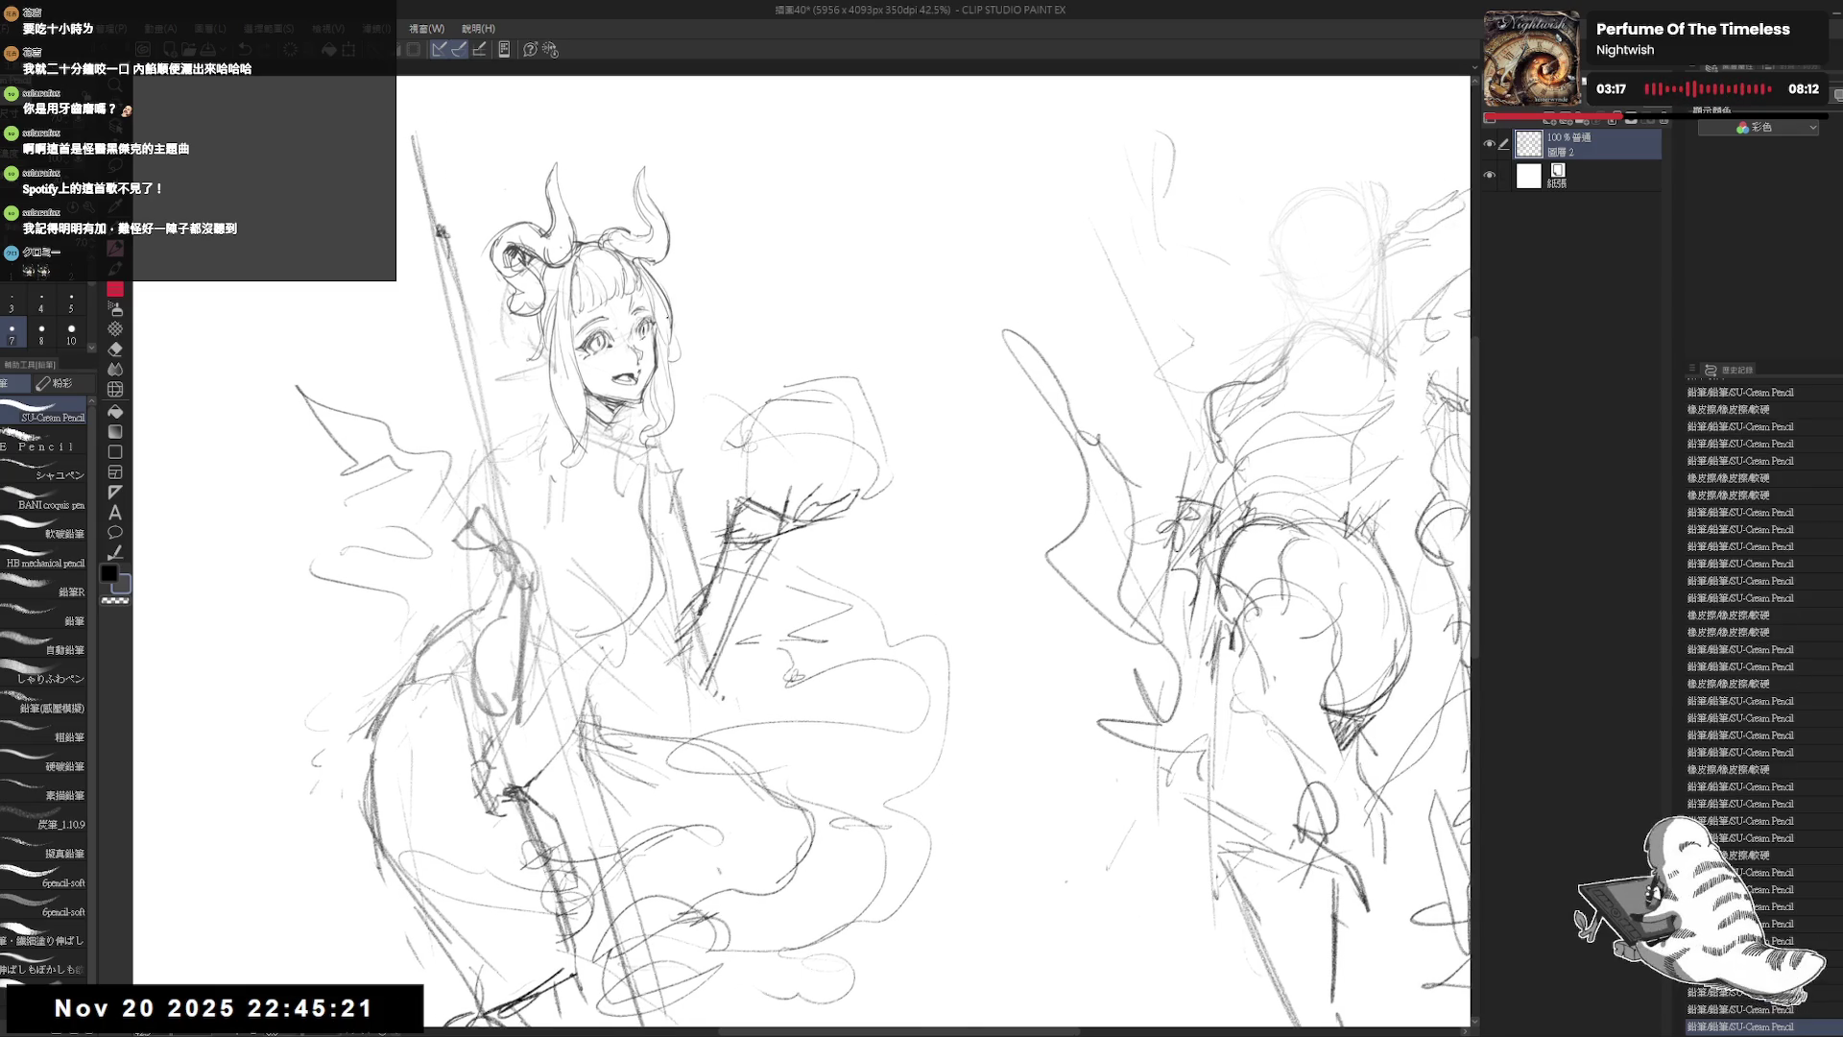
{"action": "key", "text": "ctrl+z"}
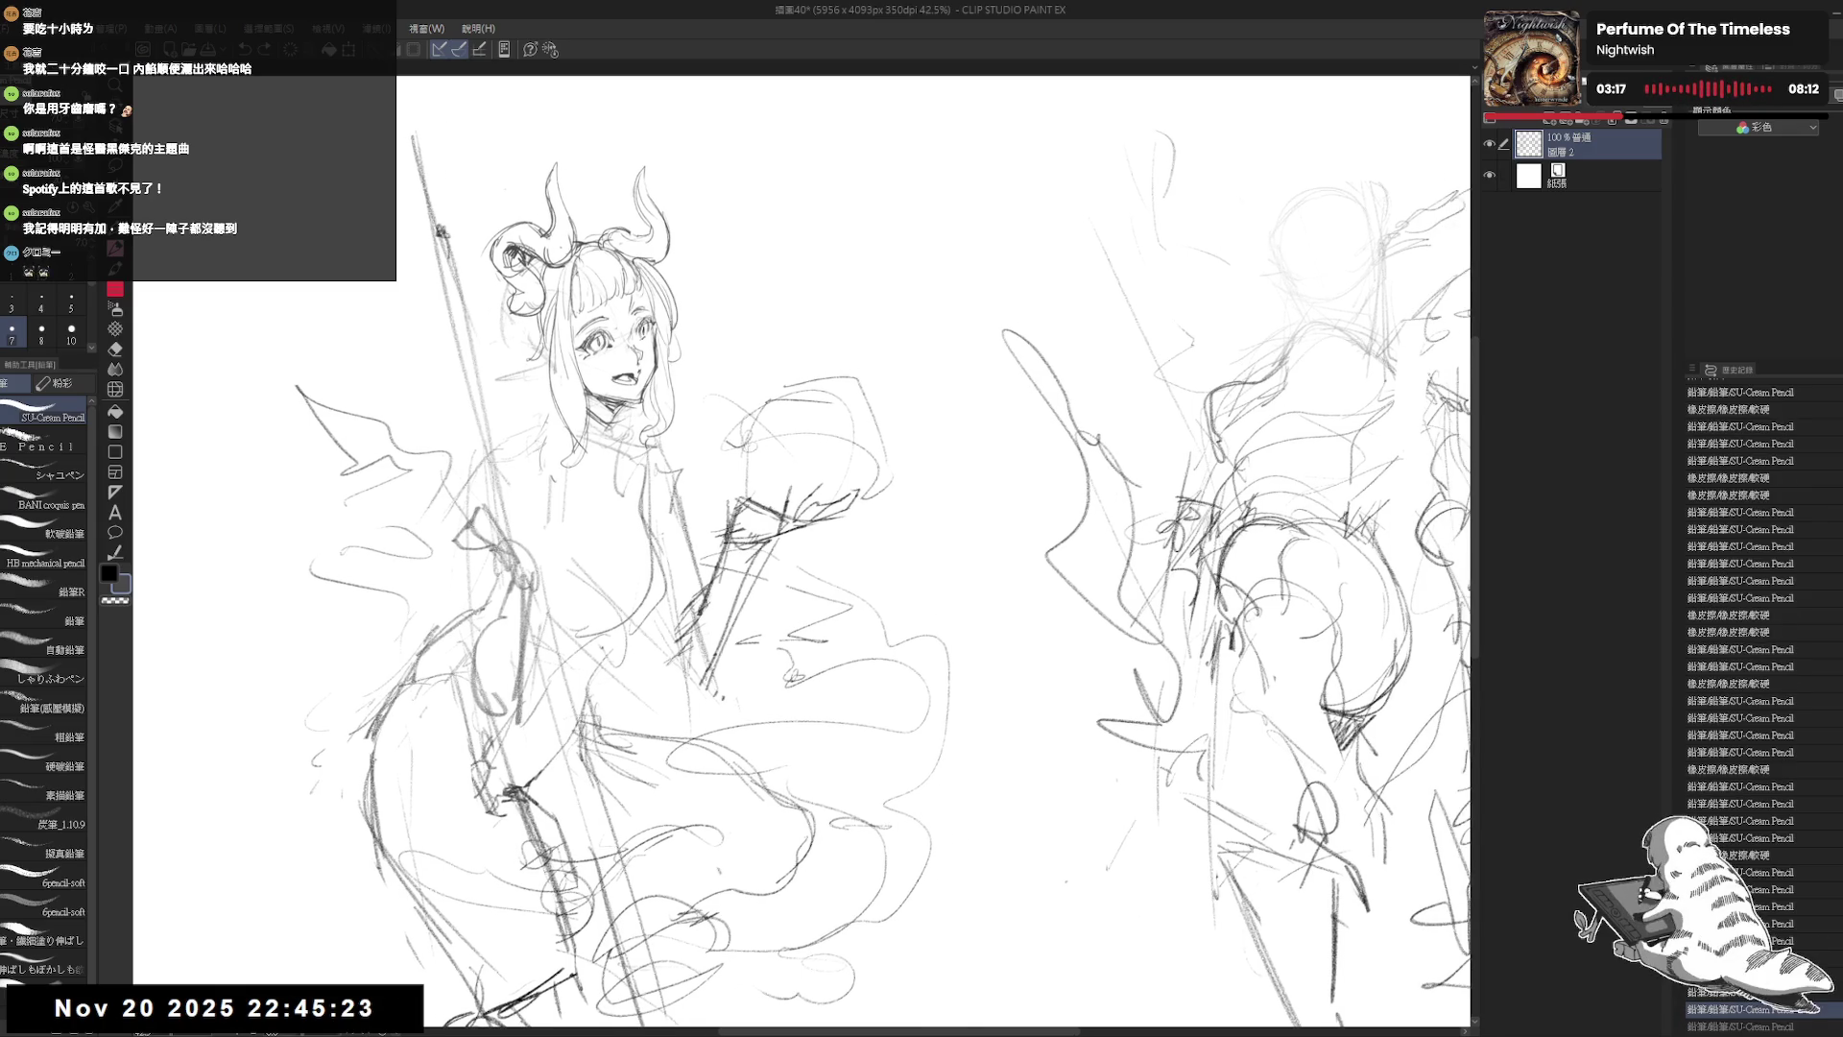
{"action": "left_click_drag", "start_coordinate": [660, 288], "coordinate": [669, 326]}
{"action": "key", "text": "ctrl+z"}
{"action": "left_click_drag", "start_coordinate": [641, 264], "coordinate": [676, 338]}
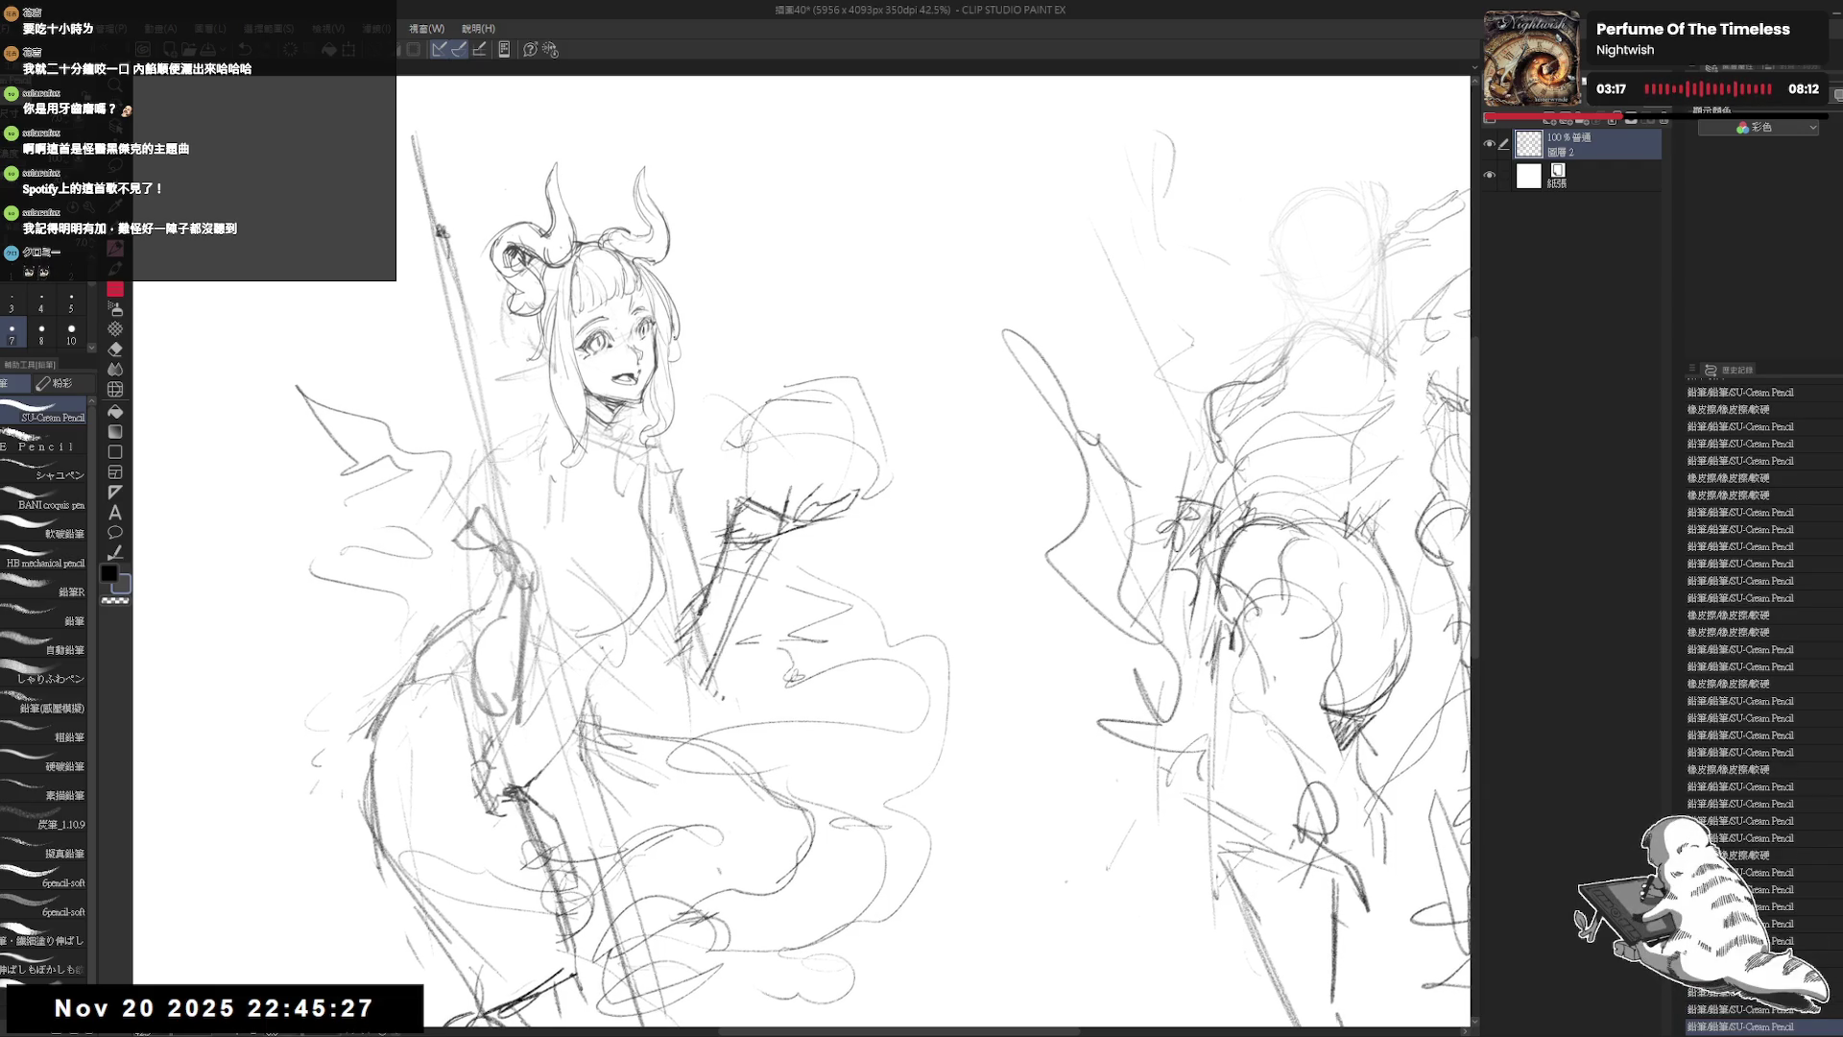
{"action": "left_click_drag", "start_coordinate": [527, 308], "coordinate": [556, 306]}
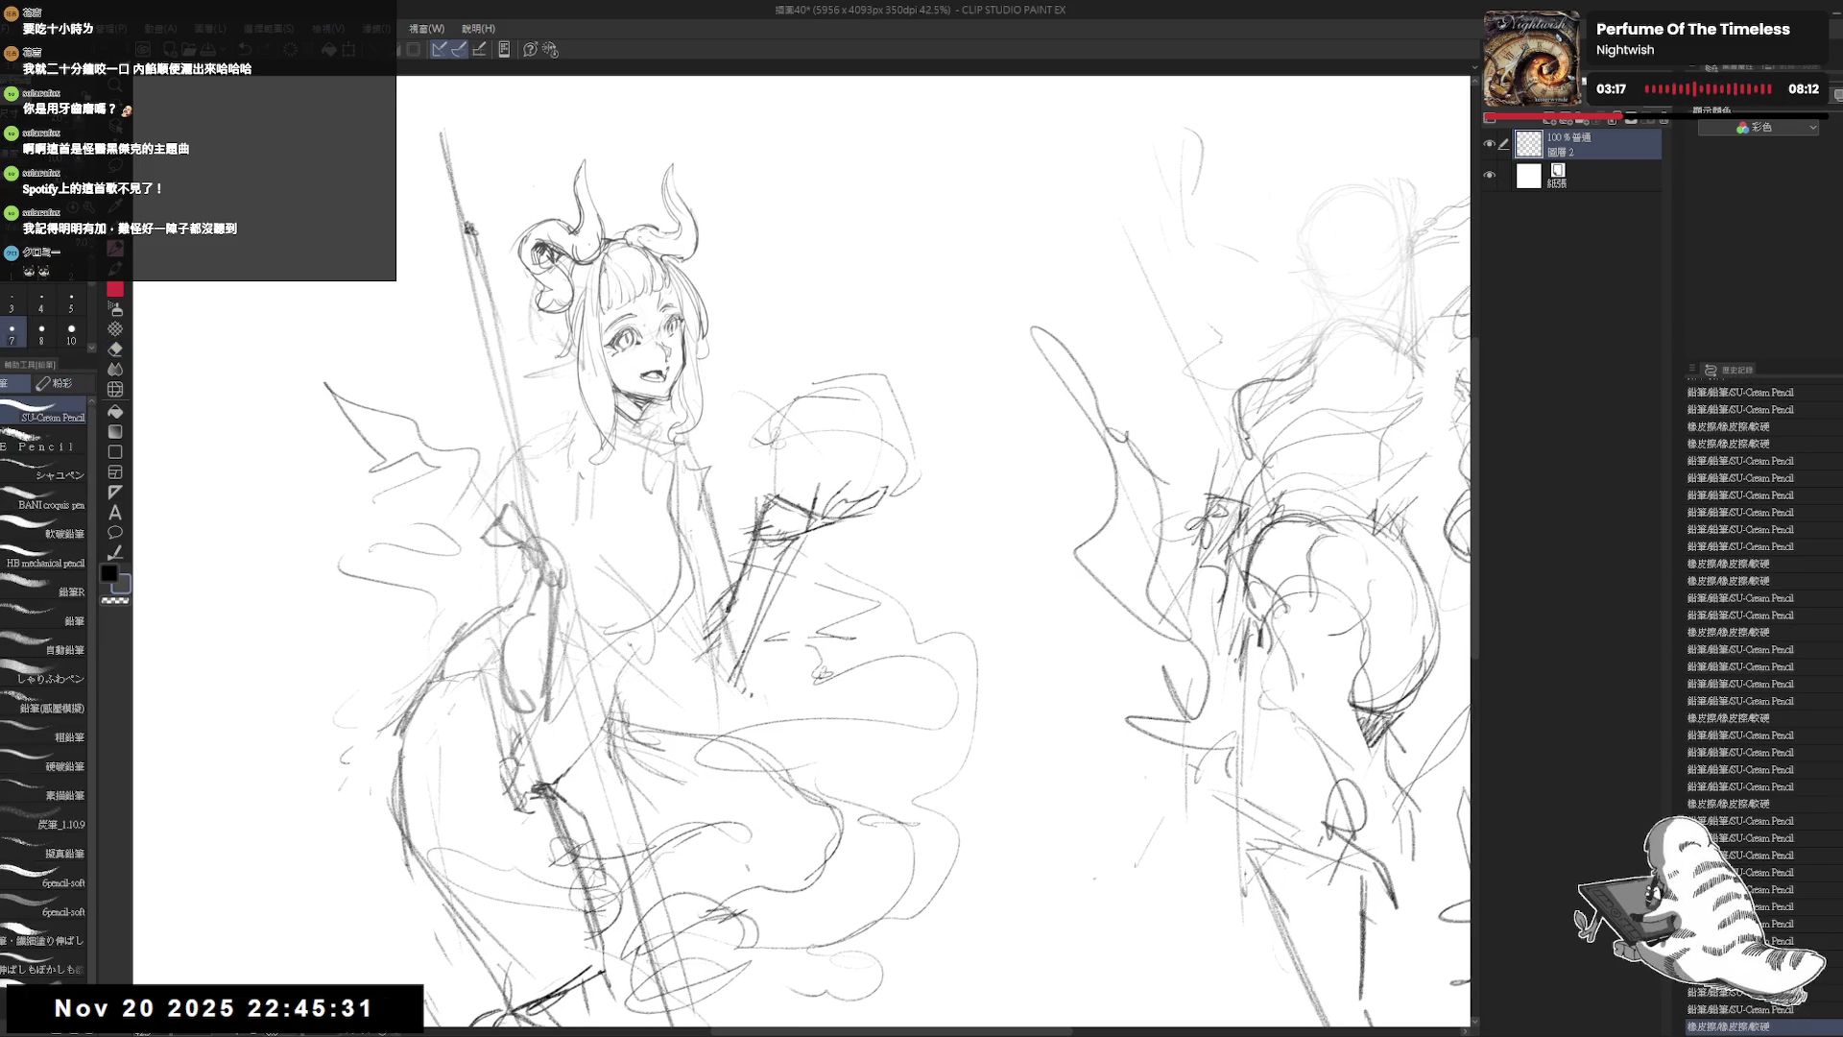
{"action": "left_click_drag", "start_coordinate": [612, 288], "coordinate": [612, 277]}
{"action": "scroll", "coordinate": [613, 277], "scroll_direction": "down", "scroll_amount": 1}
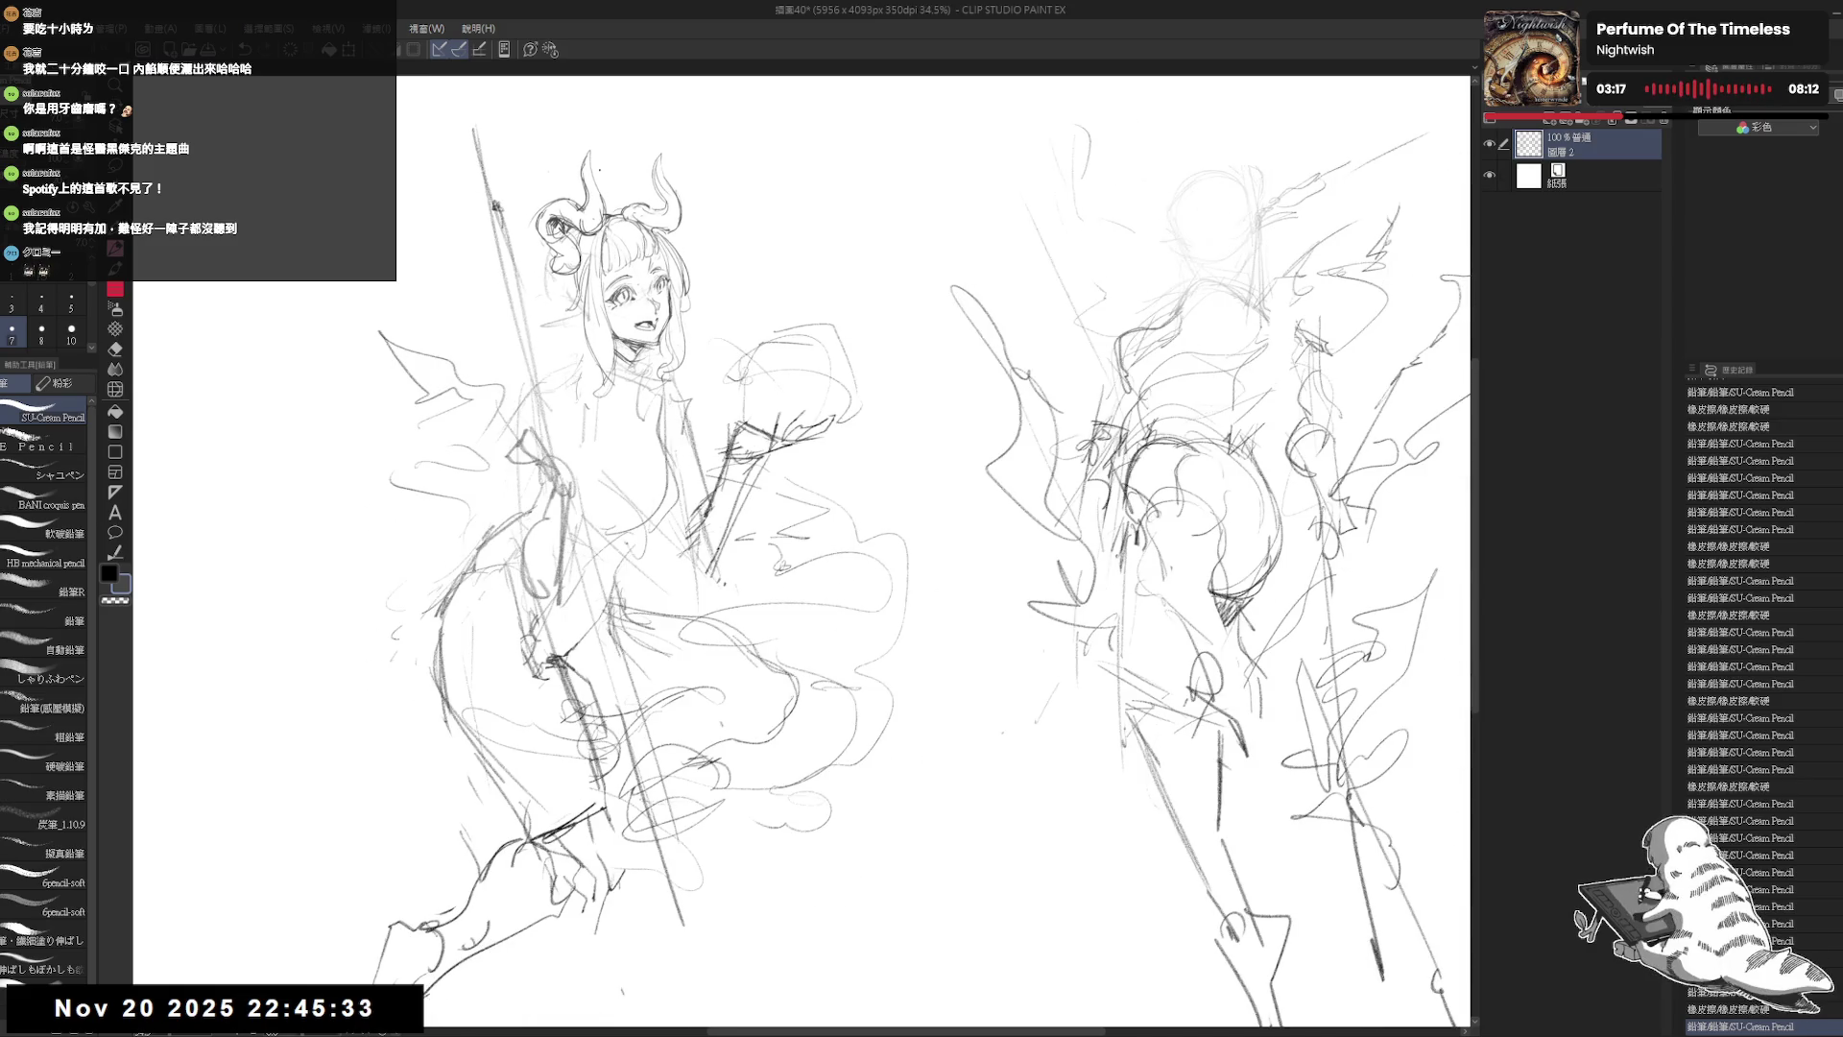
{"action": "left_click_drag", "start_coordinate": [649, 195], "coordinate": [649, 258]}
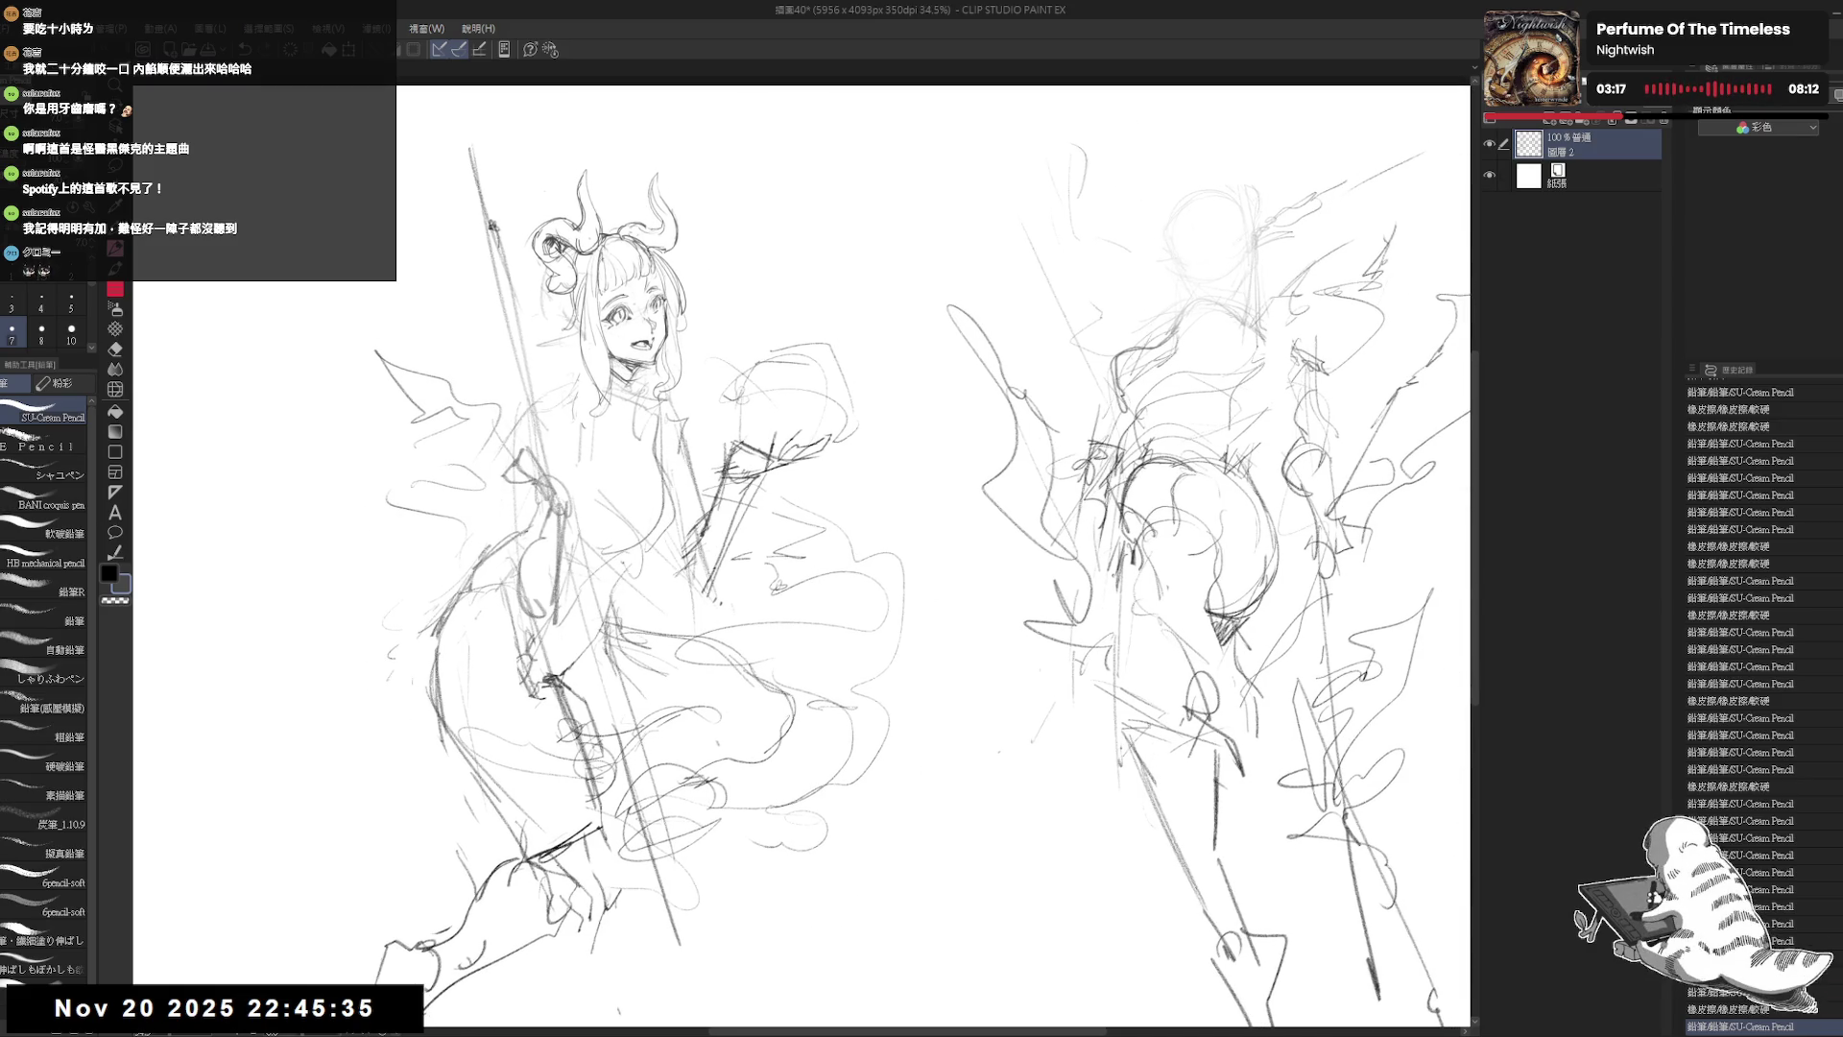
{"action": "key", "text": "ctrl+z"}
{"action": "key", "text": "ctrl+z"}
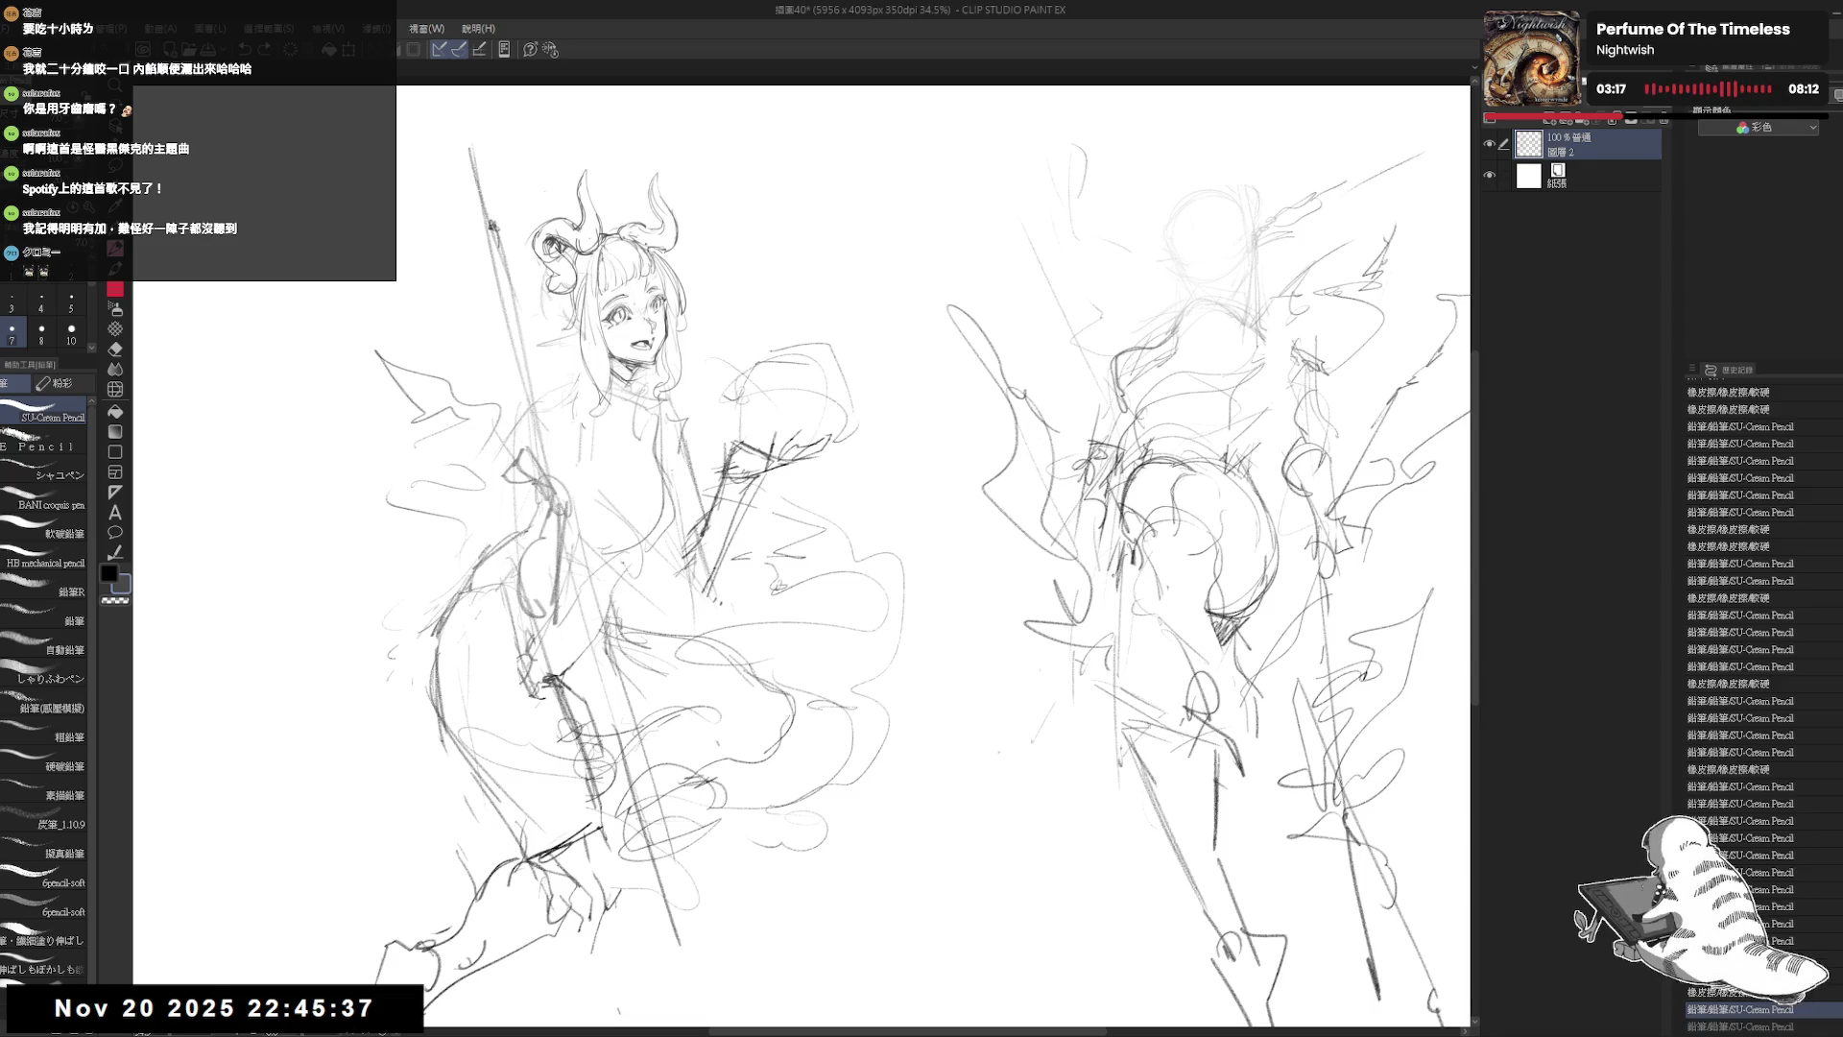
Step: Redraw the hair strokes, flipping the canvas to check them, then zoom out to the whole page
{"action": "key", "text": "e"}
{"action": "key", "text": "p"}
{"action": "mouse_move", "coordinate": [628, 235]}
{"action": "left_mouse_down"}
{"action": "mouse_move", "coordinate": [662, 276]}
{"action": "mouse_move", "coordinate": [659, 258]}
{"action": "left_mouse_up"}
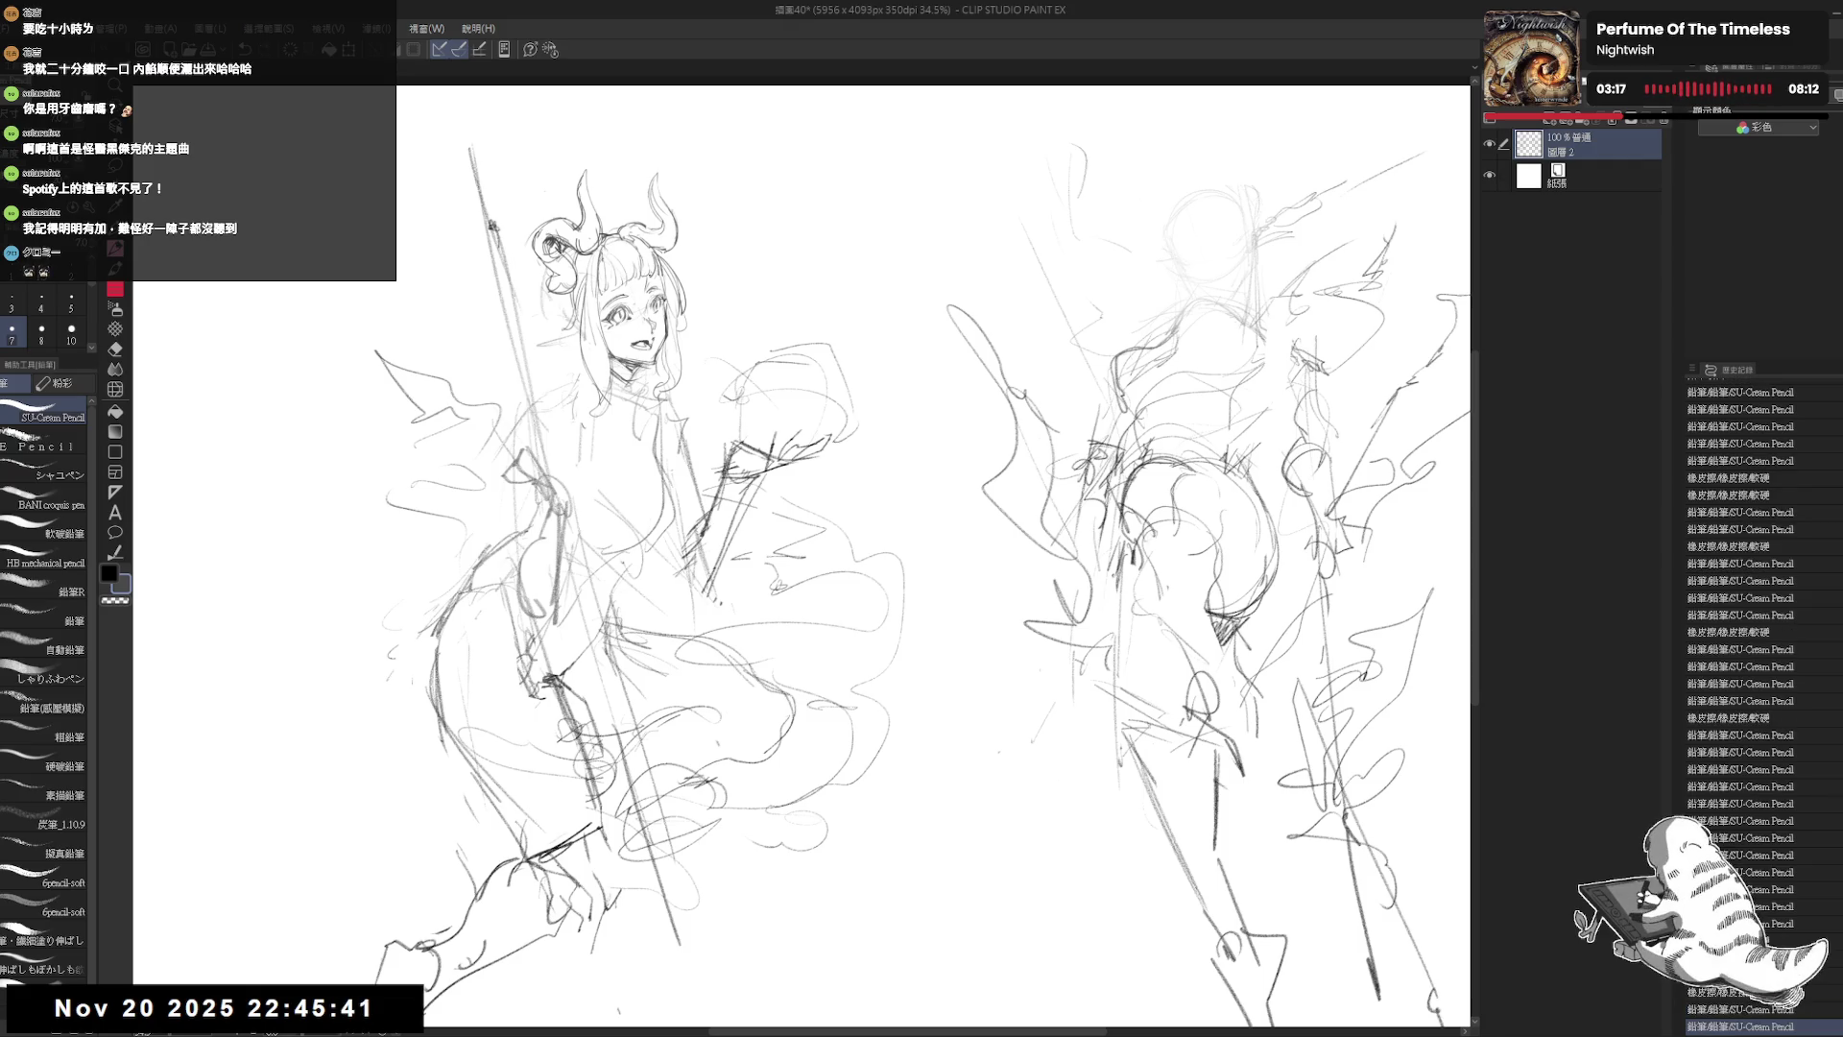
{"action": "key", "text": "h"}
{"action": "key", "text": "h"}
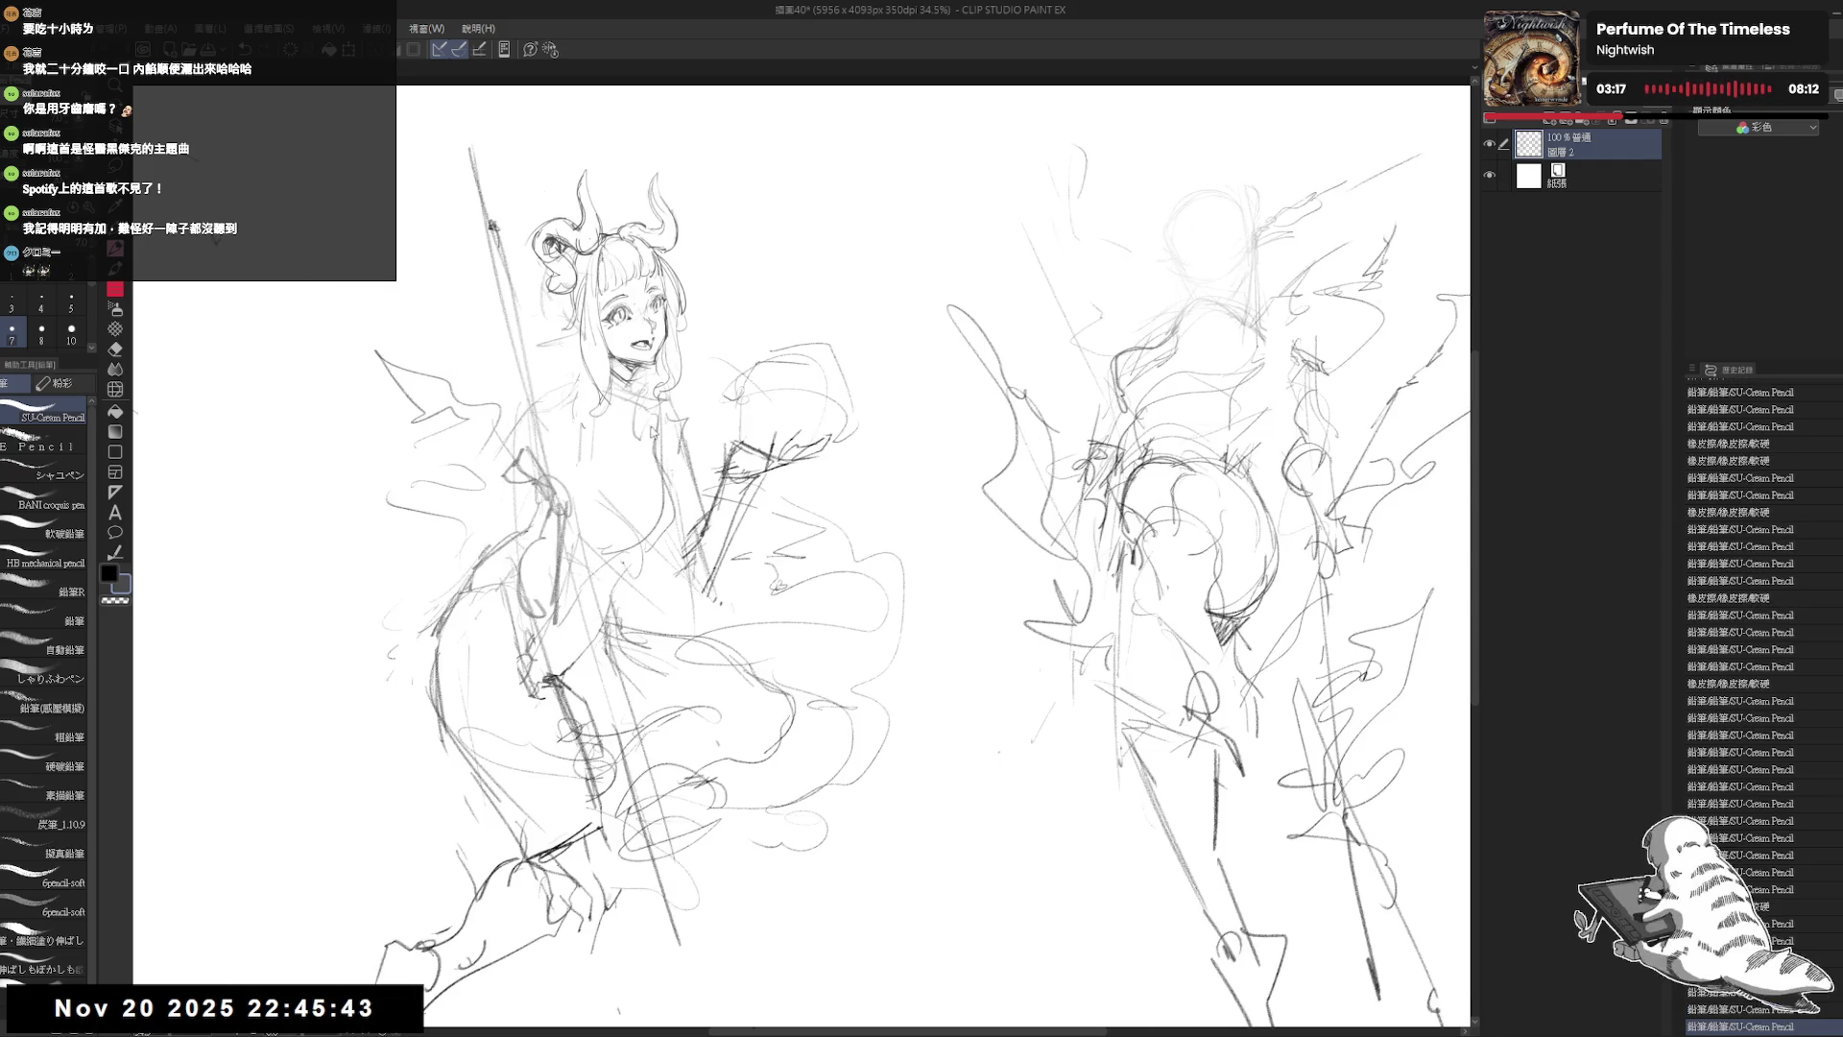
{"action": "scroll", "coordinate": [680, 511], "scroll_direction": "up", "scroll_amount": 2}
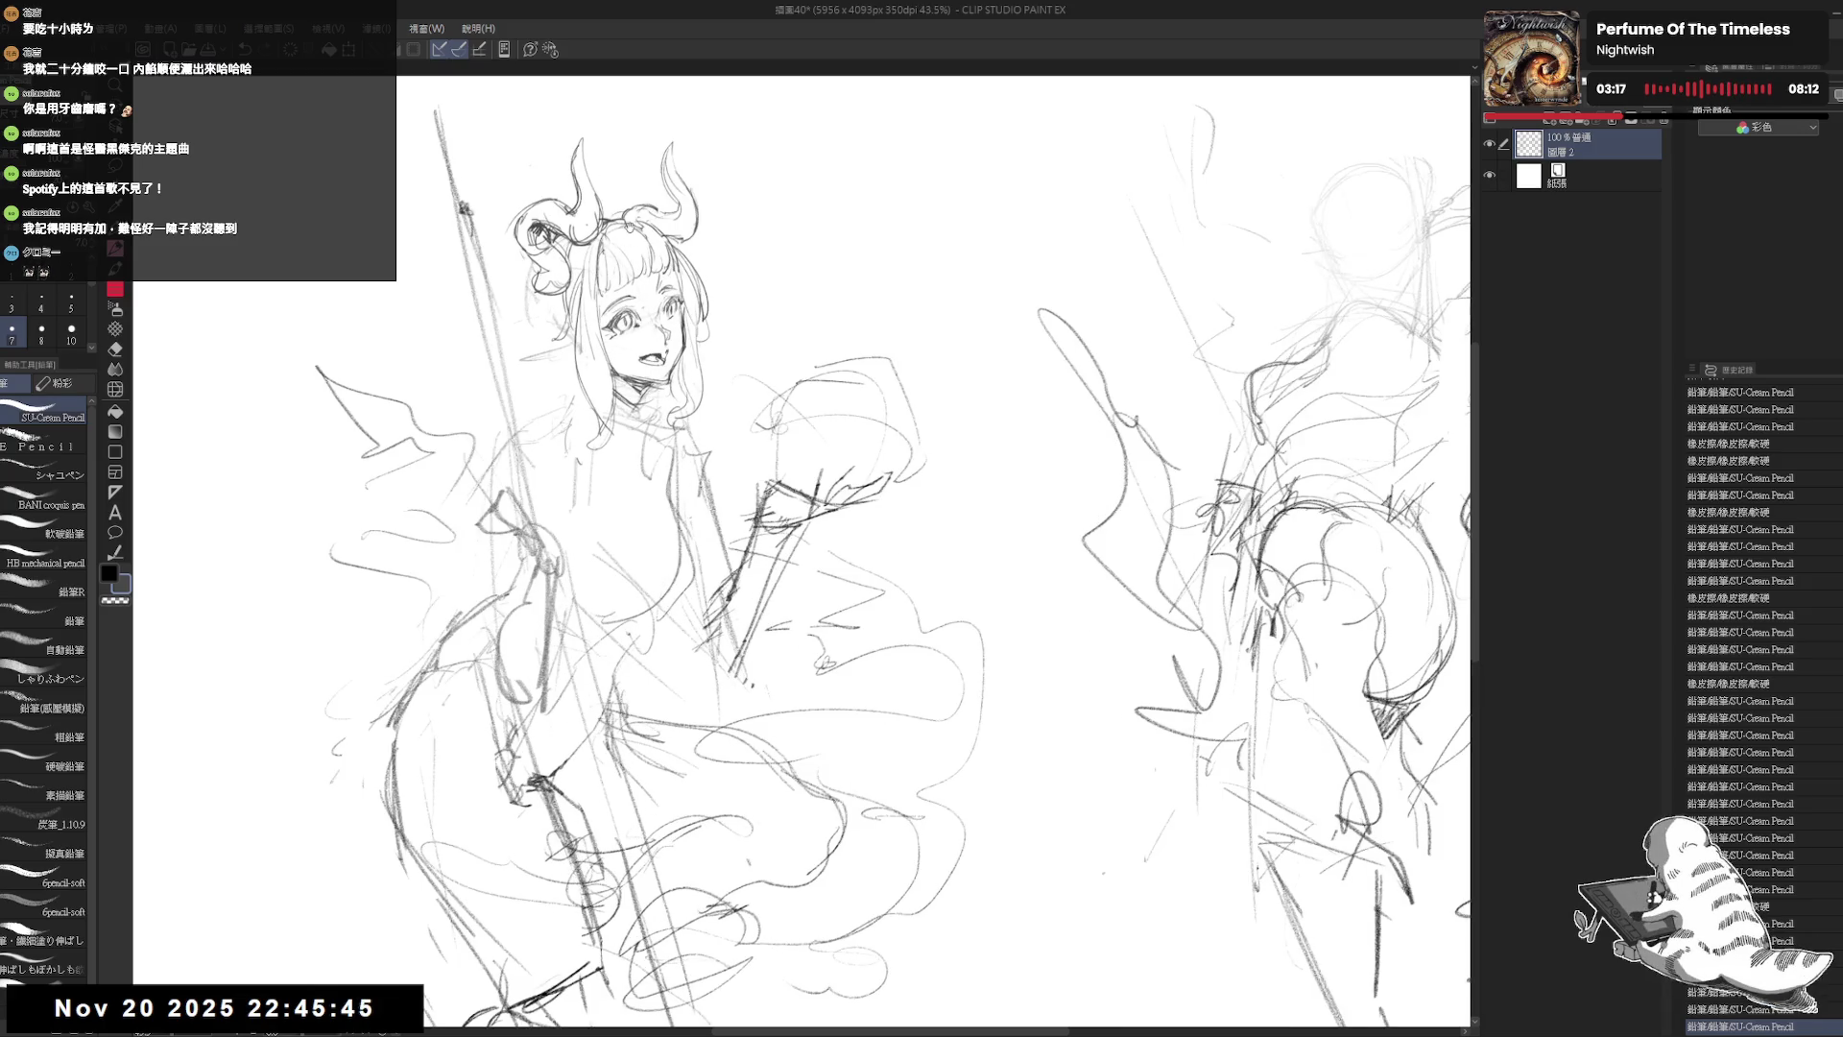
{"action": "left_click_drag", "start_coordinate": [922, 547], "coordinate": [918, 559]}
{"action": "left_click_drag", "start_coordinate": [530, 274], "coordinate": [527, 307]}
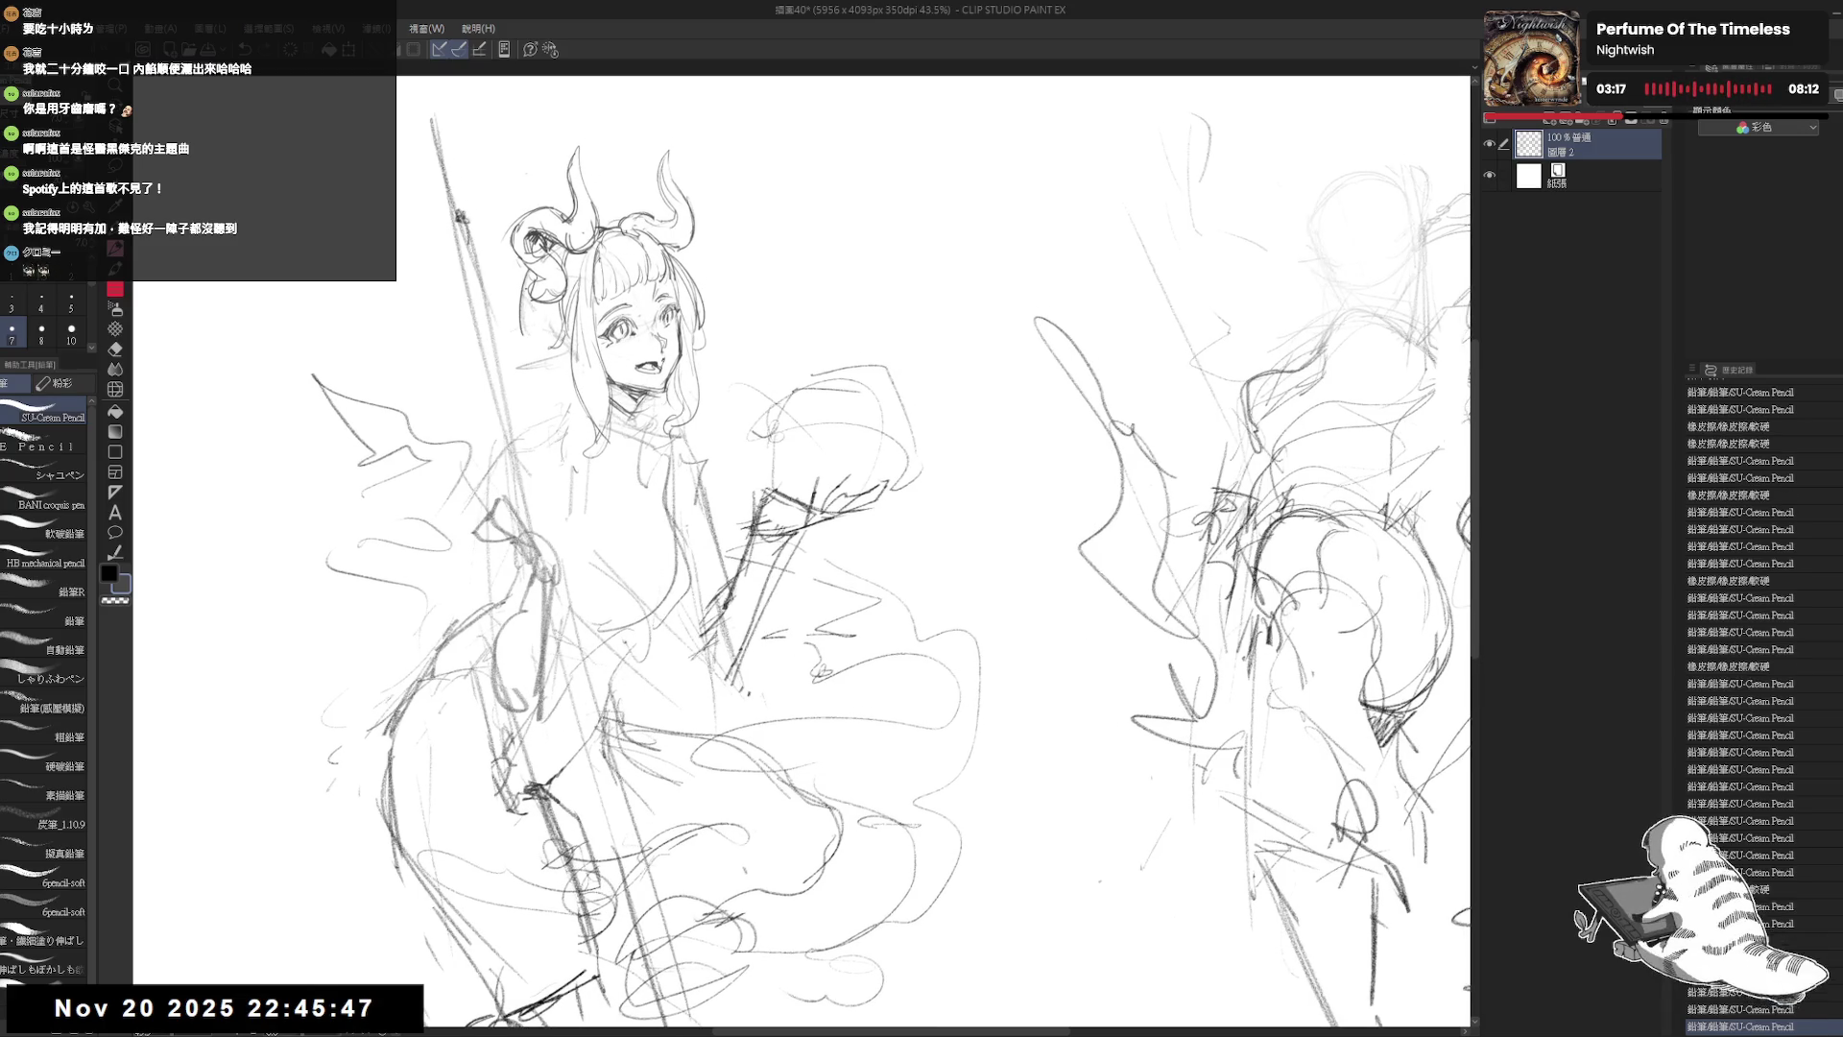
{"action": "key", "text": "ctrl+z"}
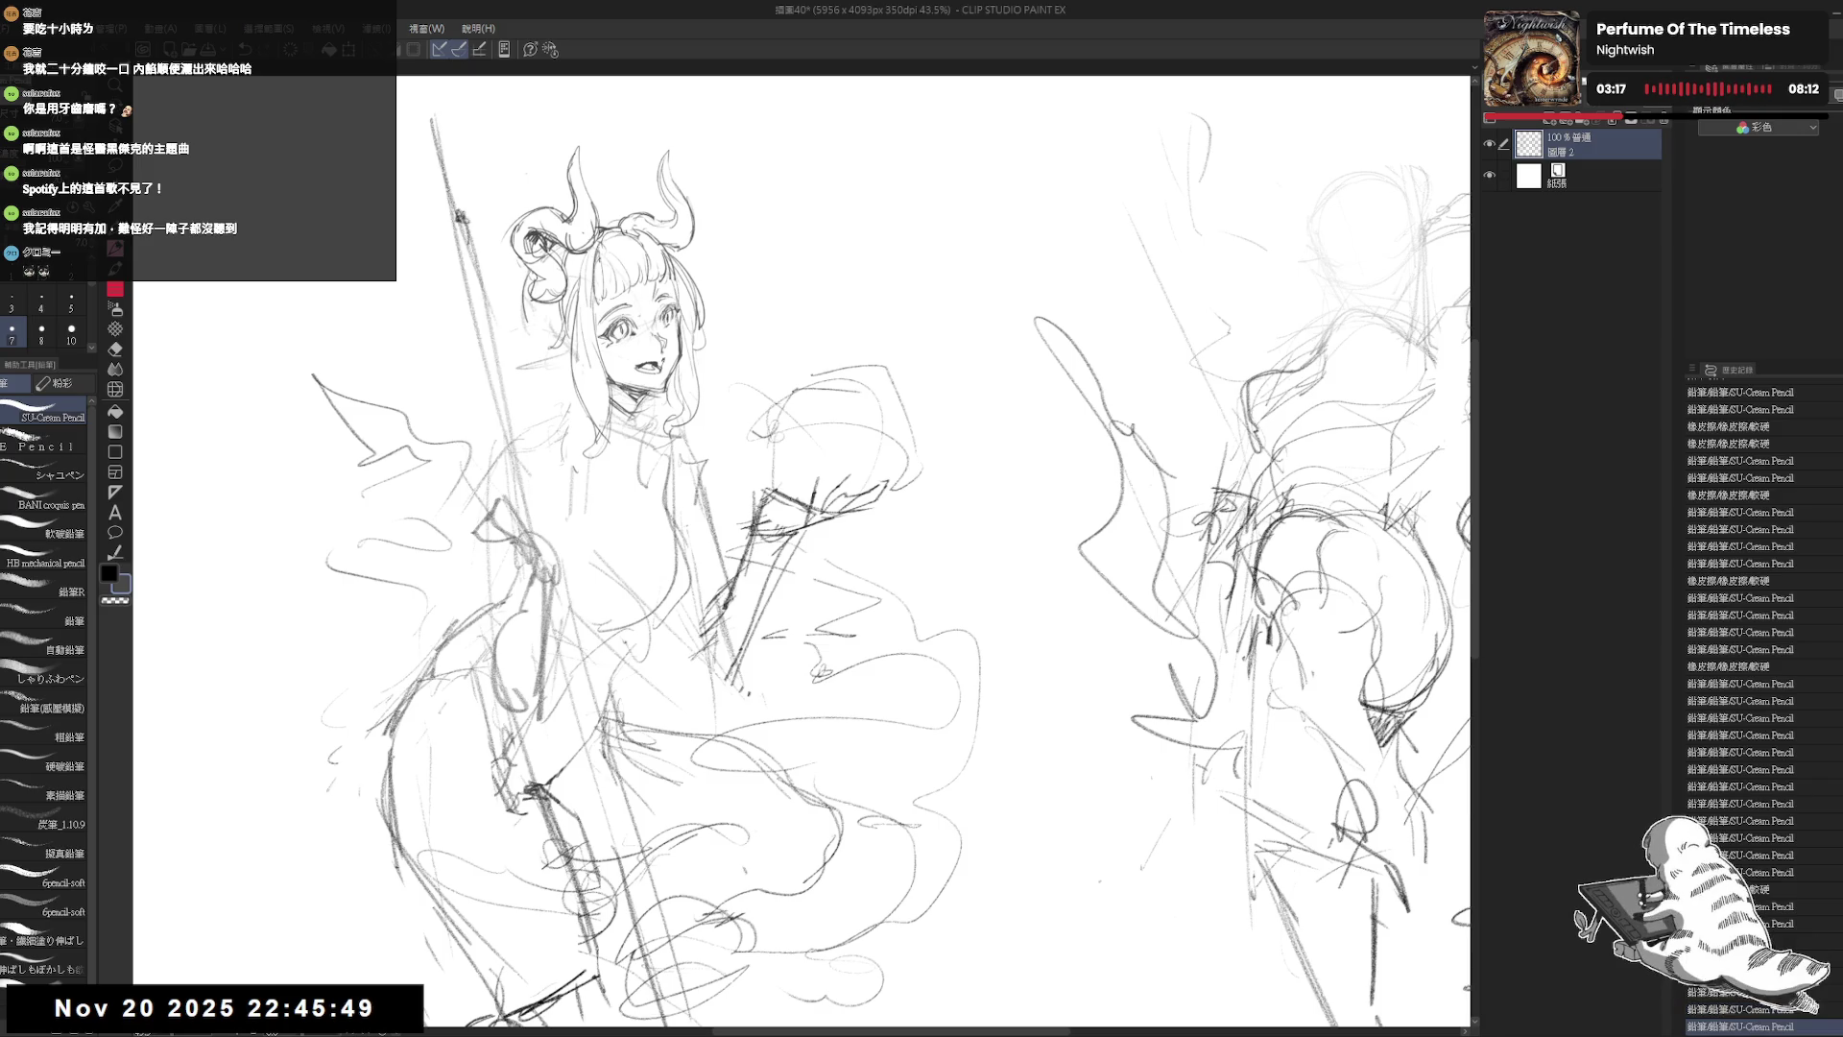
{"action": "left_click_drag", "start_coordinate": [530, 274], "coordinate": [525, 300]}
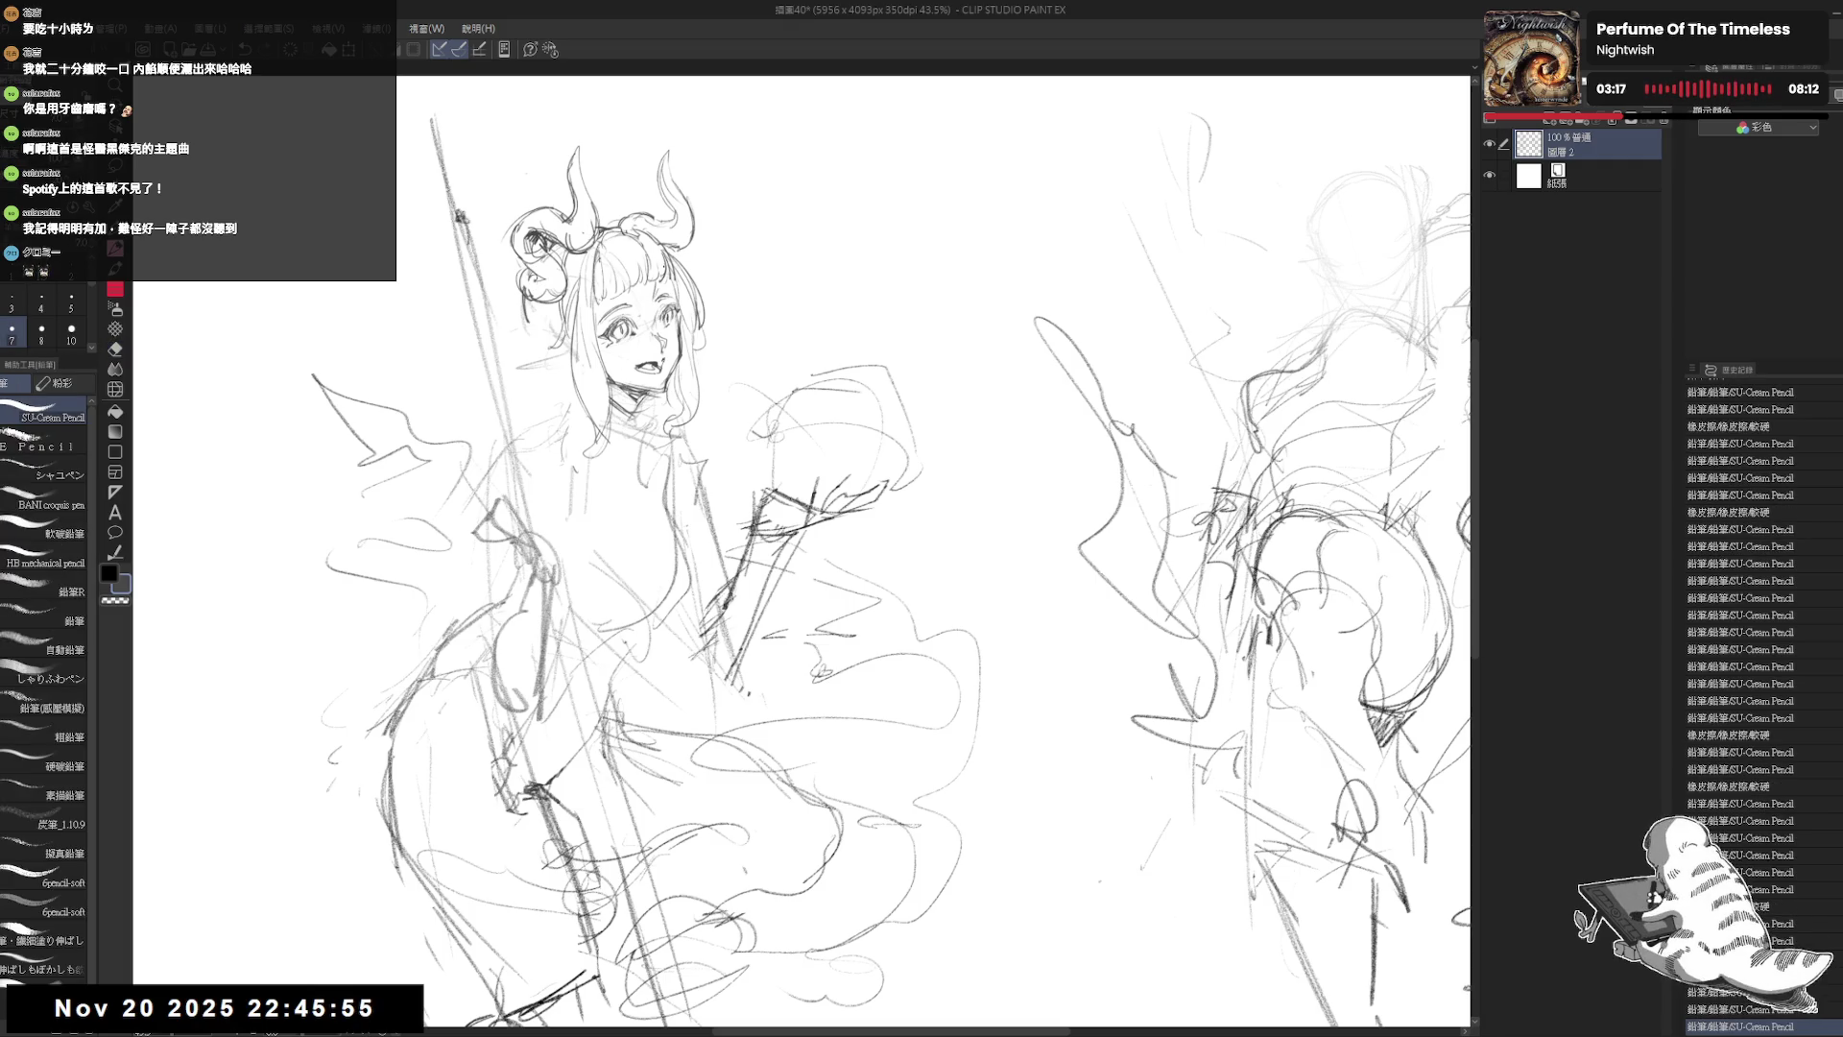
{"action": "left_click_drag", "start_coordinate": [602, 527], "coordinate": [590, 513]}
{"action": "scroll", "coordinate": [590, 513], "scroll_direction": "down", "scroll_amount": 3}
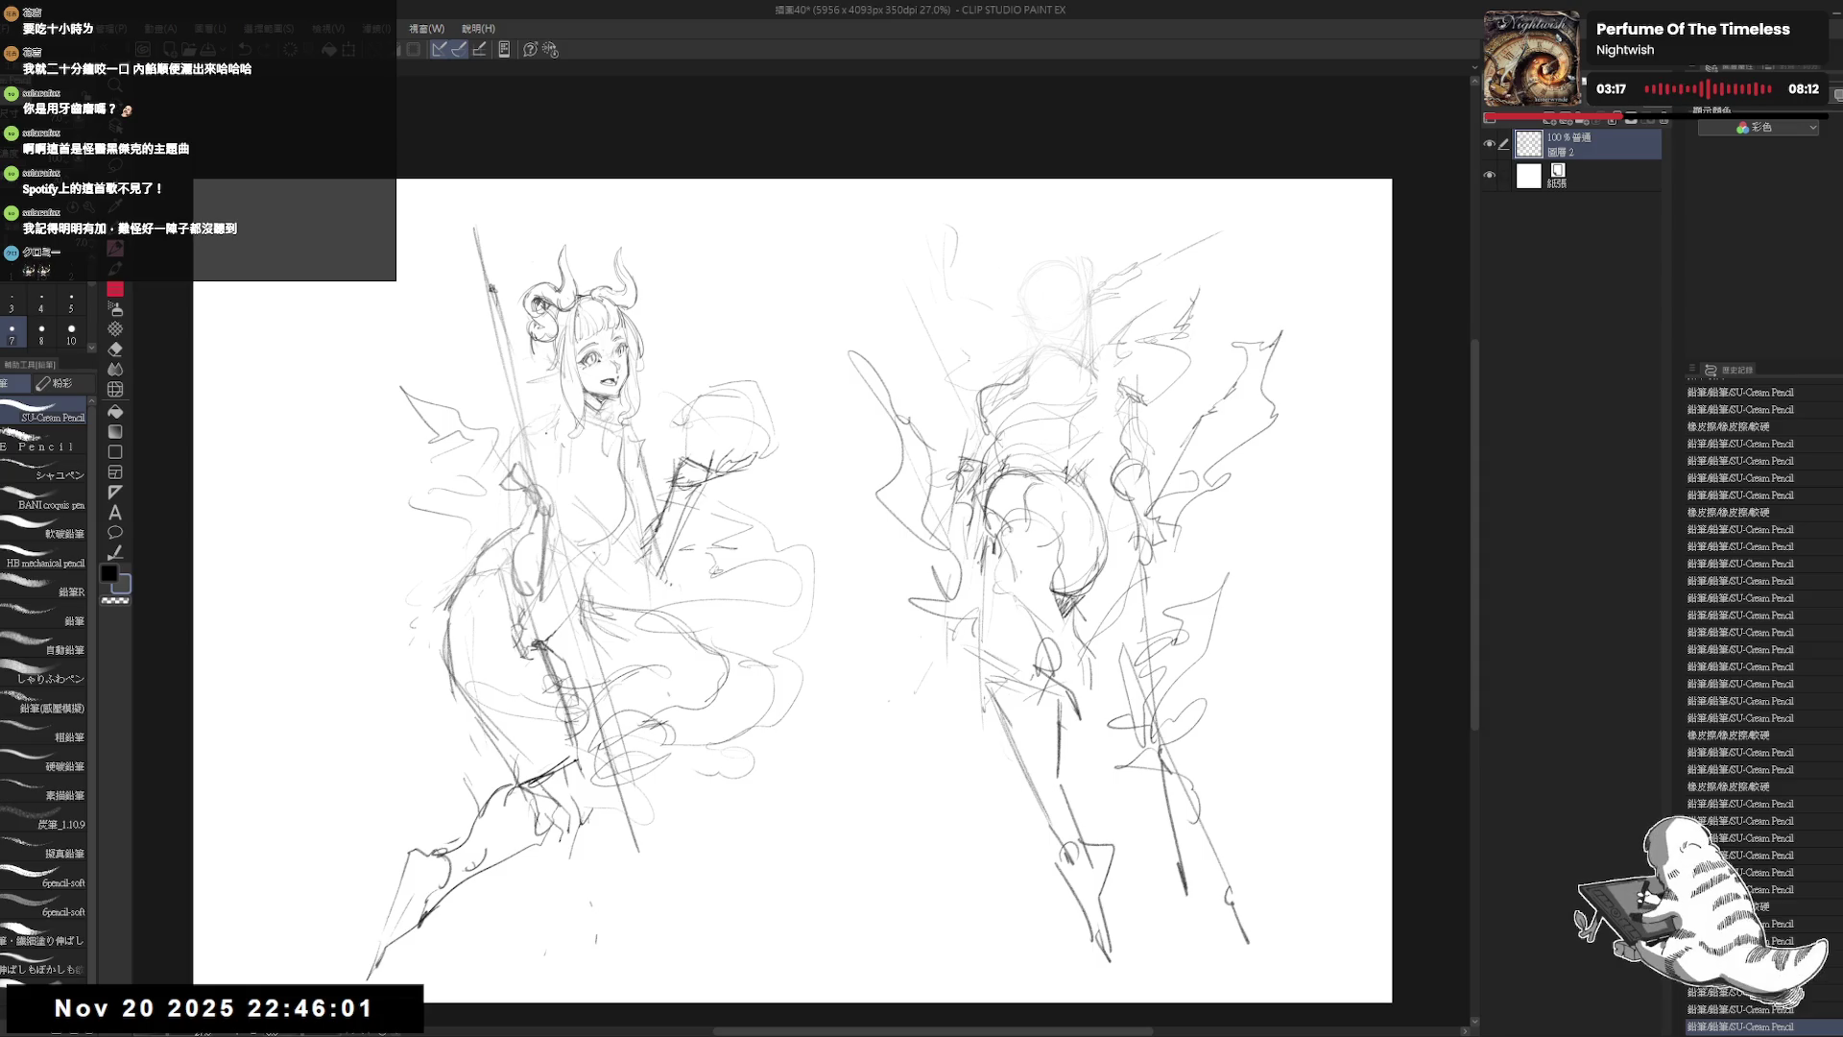
Step: Zoom in on the head and sketch the first braid with short strokes at the neck
{"action": "scroll", "coordinate": [543, 436], "scroll_direction": "up", "scroll_amount": 3}
{"action": "scroll", "coordinate": [542, 351], "scroll_direction": "up", "scroll_amount": 1}
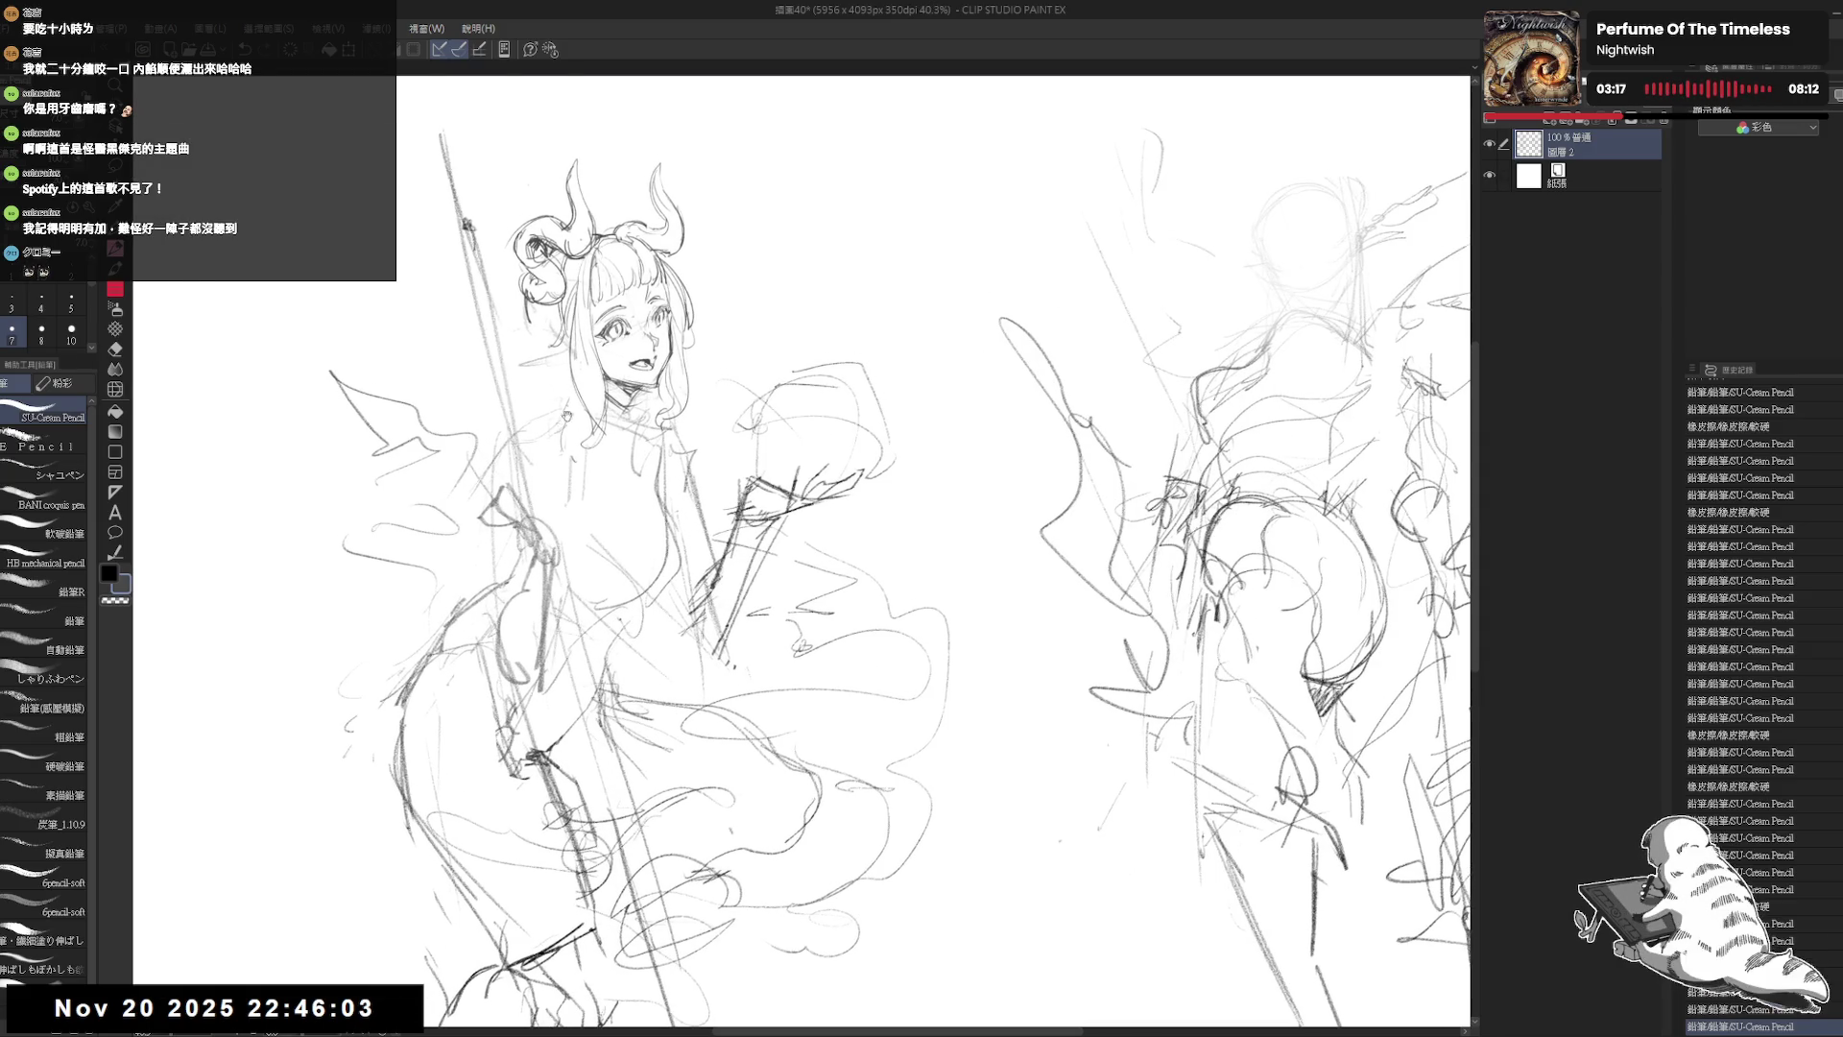
{"action": "scroll", "coordinate": [543, 351], "scroll_direction": "up", "scroll_amount": 1}
{"action": "mouse_move", "coordinate": [597, 424]}
{"action": "left_mouse_down"}
{"action": "mouse_move", "coordinate": [616, 436]}
{"action": "mouse_move", "coordinate": [584, 460]}
{"action": "left_mouse_up"}
{"action": "mouse_move", "coordinate": [694, 414]}
{"action": "left_mouse_down"}
{"action": "mouse_move", "coordinate": [672, 452]}
{"action": "mouse_move", "coordinate": [692, 432]}
{"action": "mouse_move", "coordinate": [572, 509]}
{"action": "mouse_move", "coordinate": [617, 502]}
{"action": "left_mouse_up"}
{"action": "key", "text": "e"}
{"action": "key", "text": "p"}
{"action": "key", "text": "e"}
{"action": "key", "text": "p"}
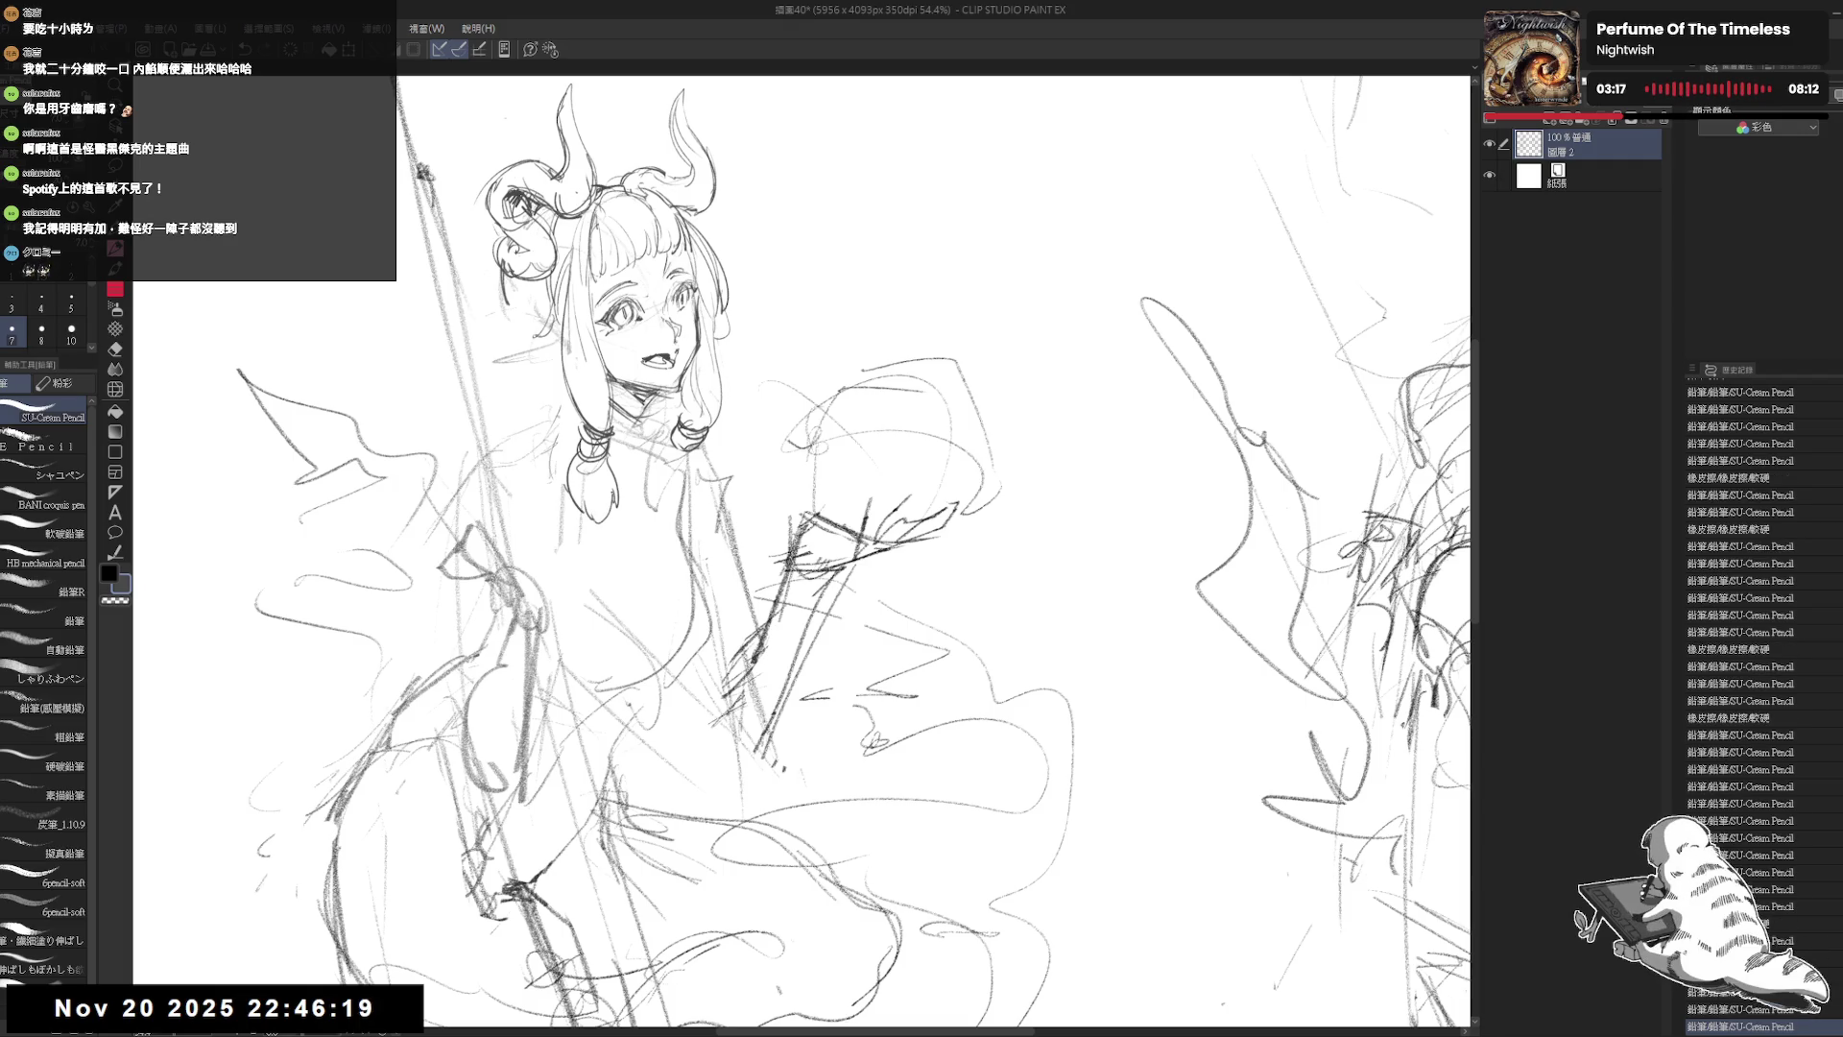
{"action": "key", "text": "e"}
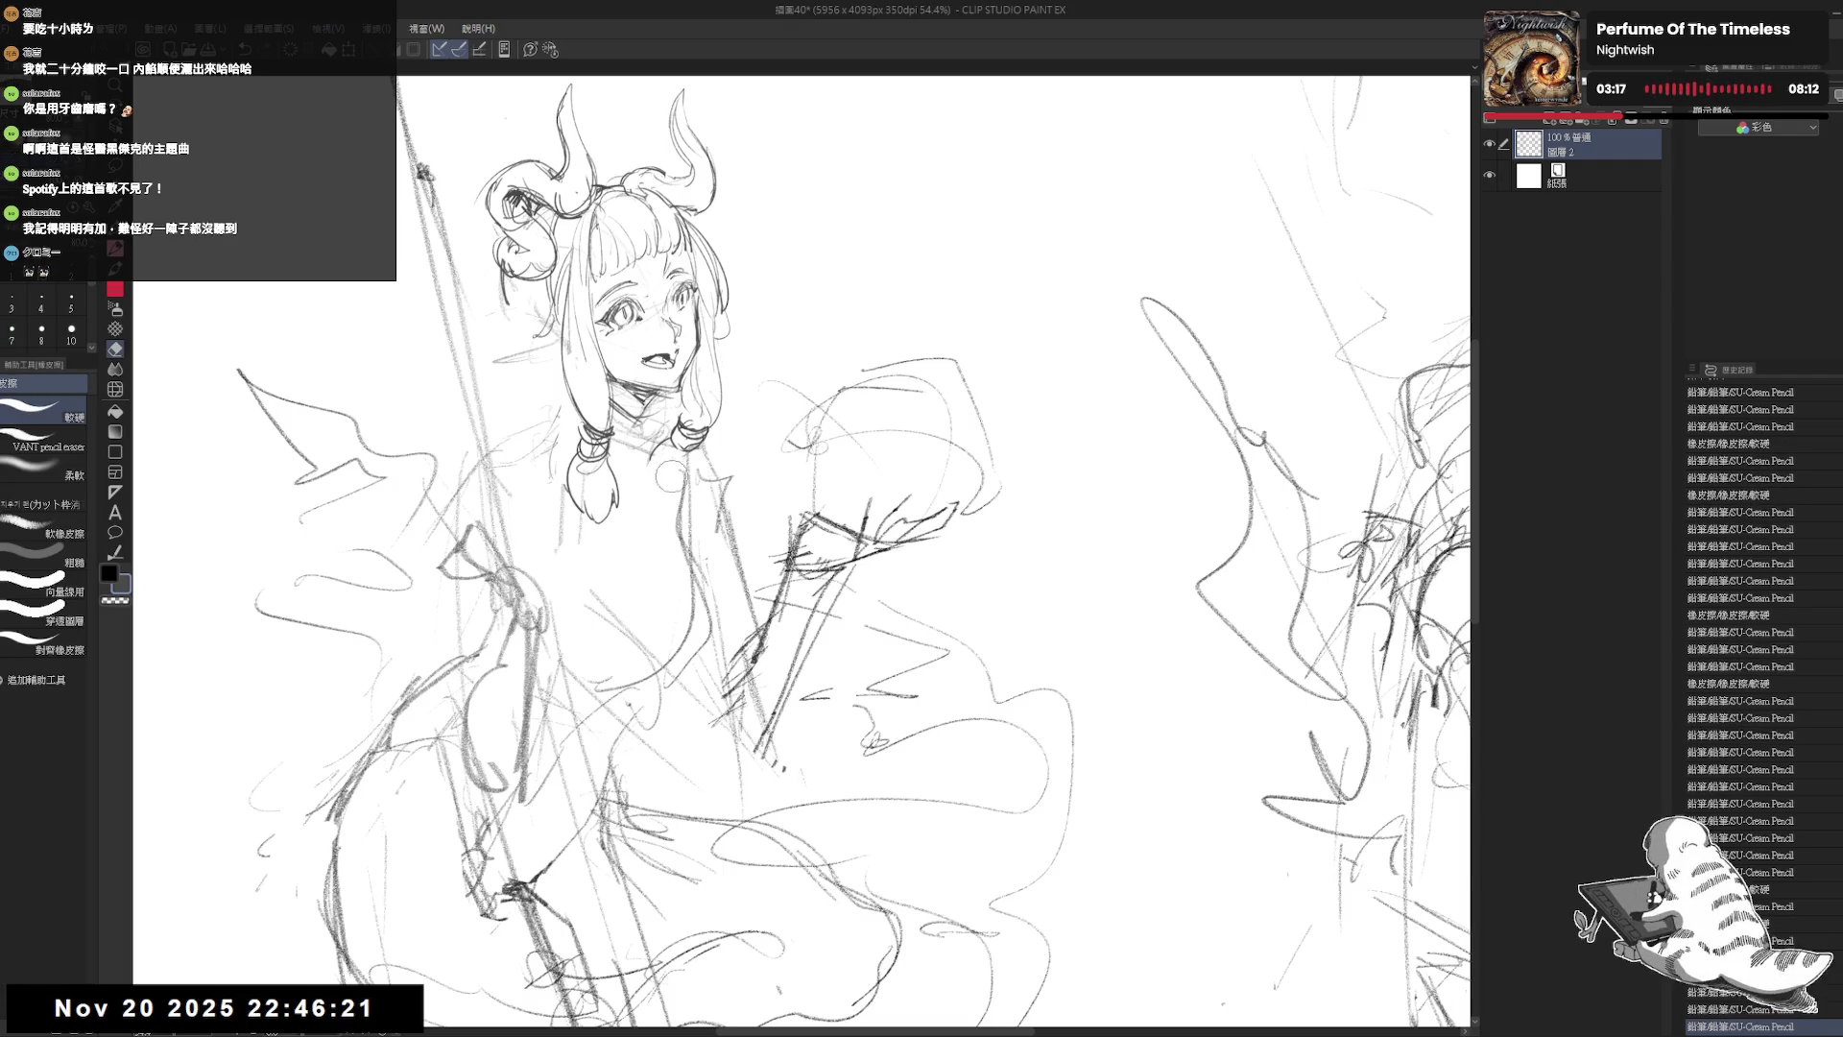
{"action": "key", "text": "p"}
Step: Draw the second braid under the hair and refine both braids
{"action": "mouse_move", "coordinate": [649, 463]}
{"action": "left_mouse_down"}
{"action": "mouse_move", "coordinate": [653, 498]}
{"action": "mouse_move", "coordinate": [685, 495]}
{"action": "left_mouse_up"}
{"action": "key", "text": "e"}
{"action": "key", "text": "p"}
{"action": "key", "text": "e"}
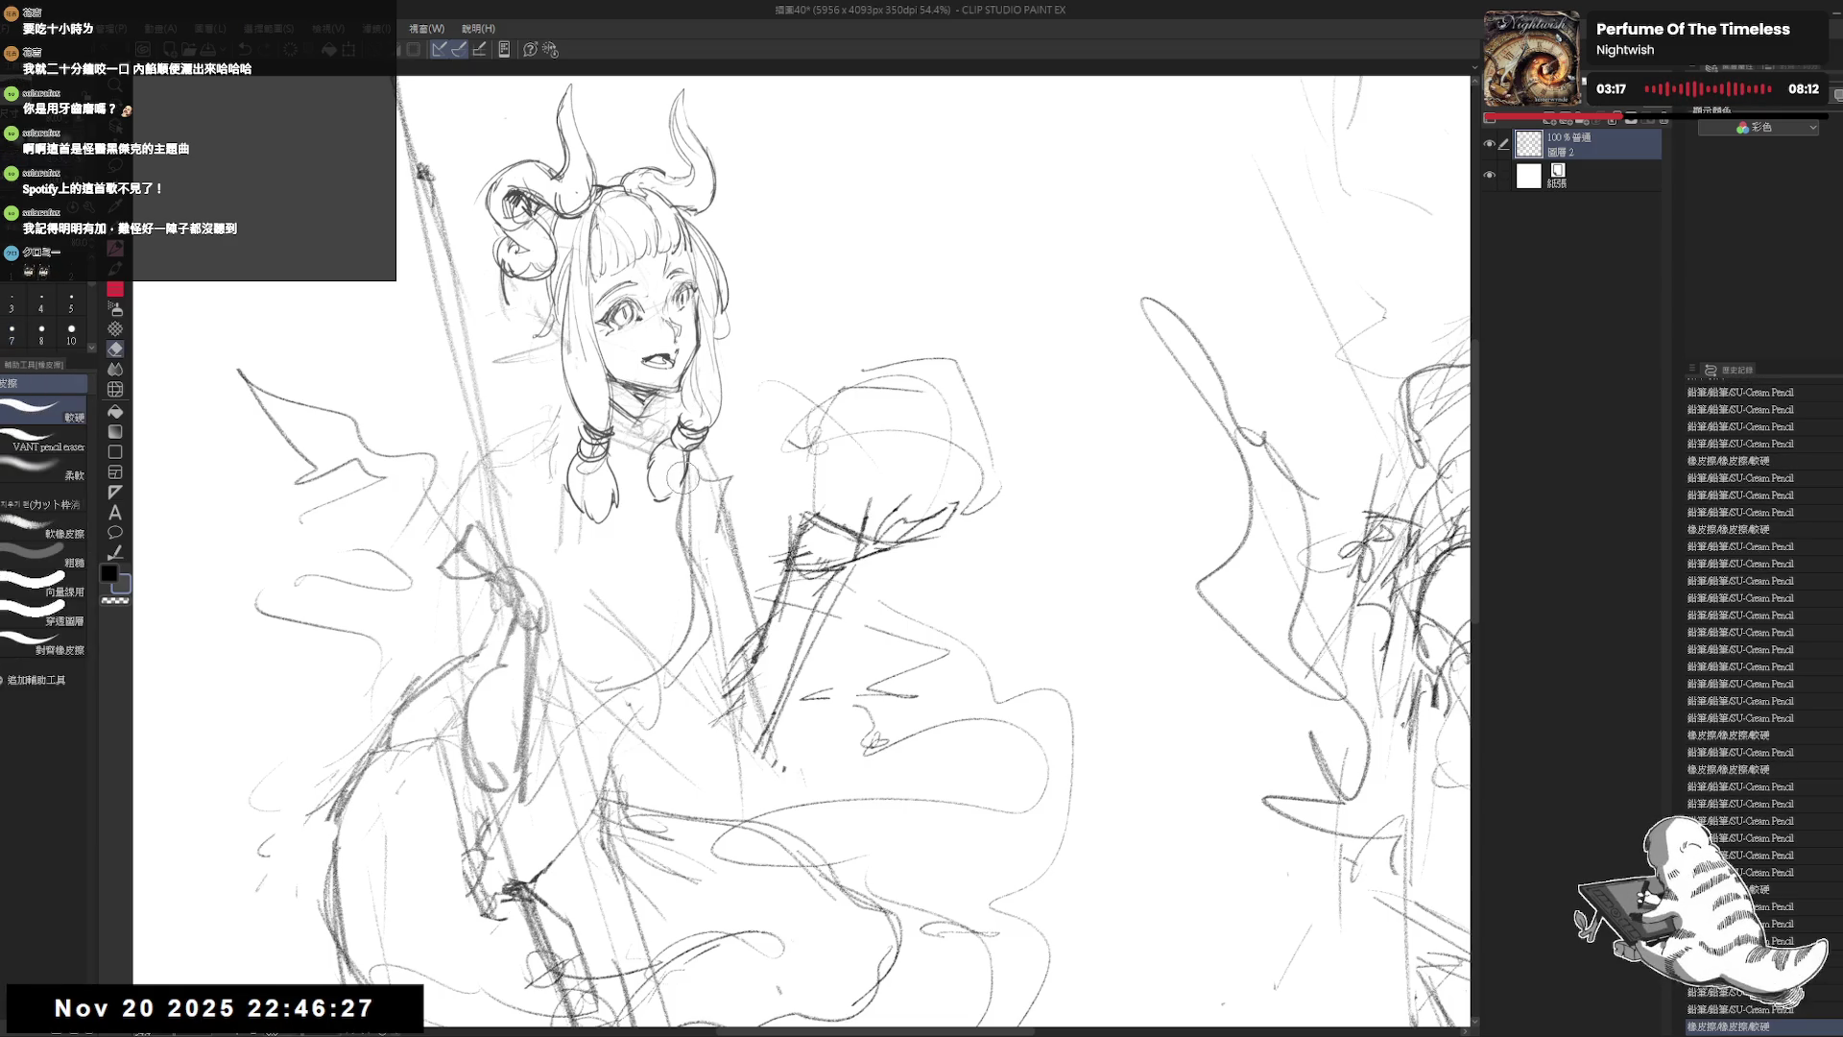
{"action": "key", "text": "p"}
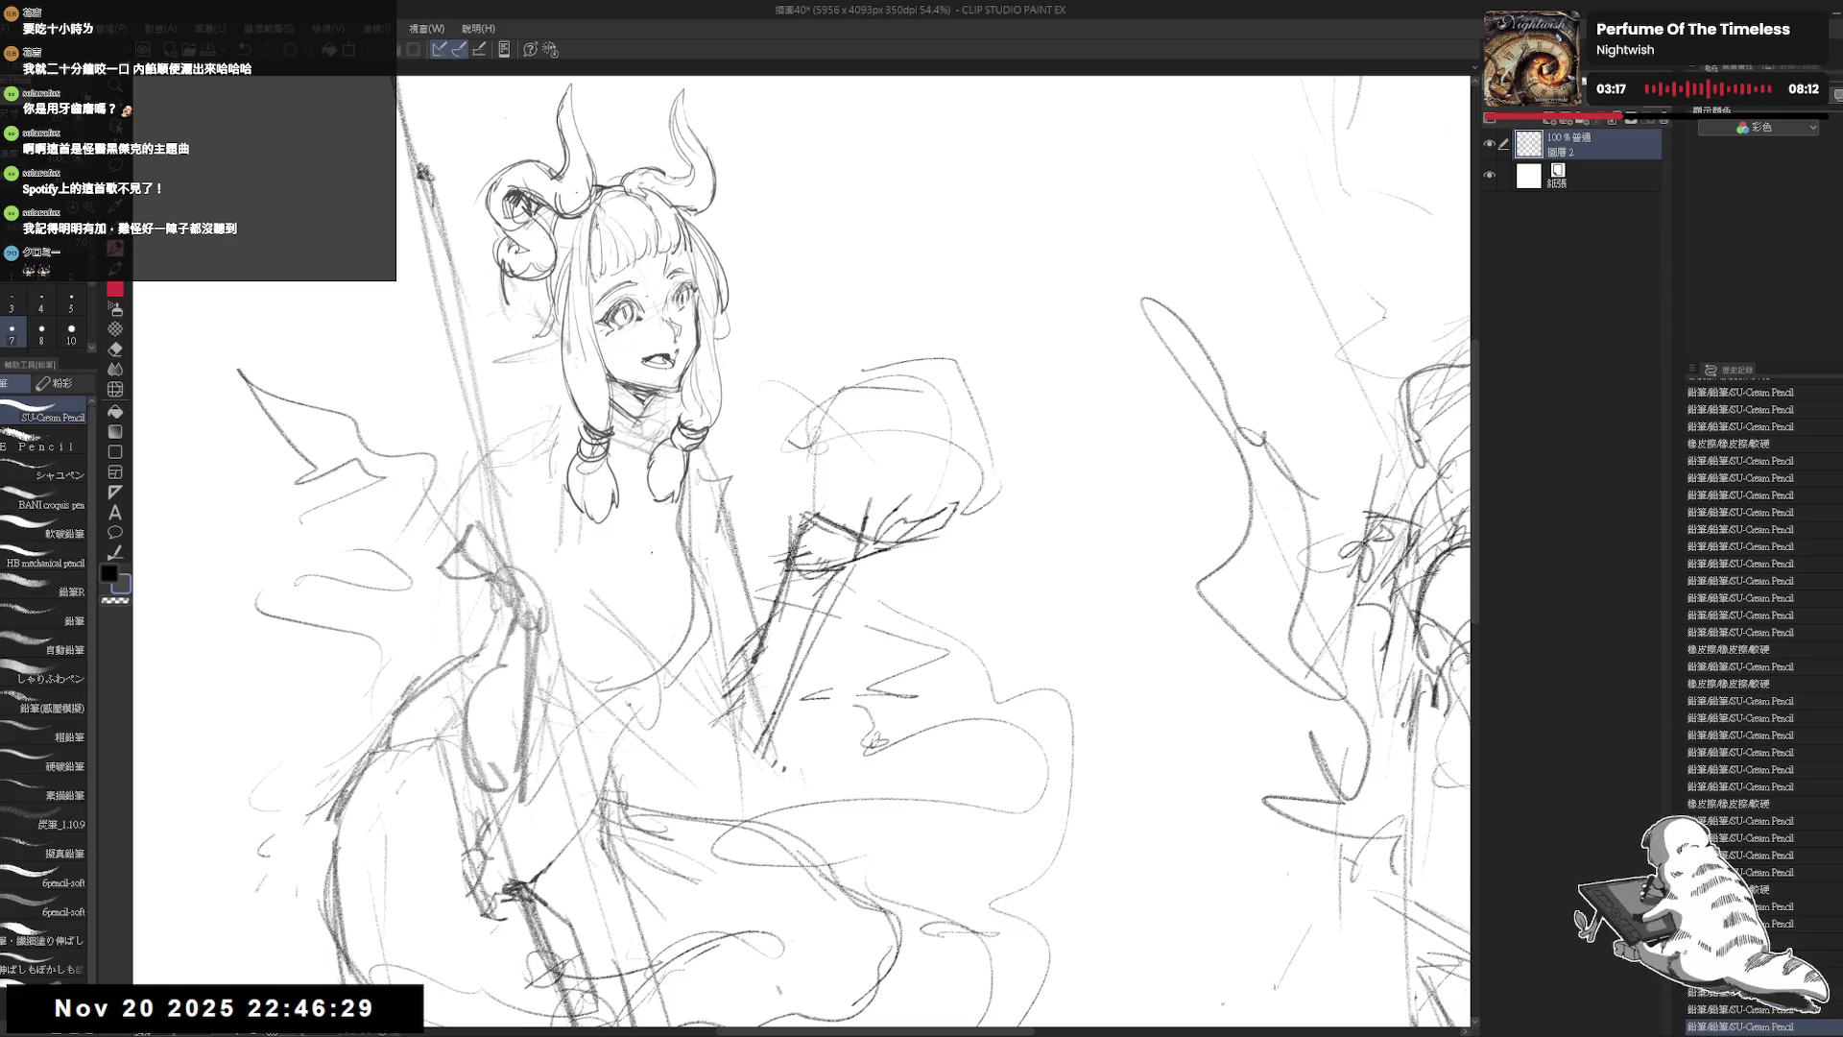
{"action": "key", "text": "ctrl+minus"}
{"action": "key", "text": "ctrl+minus"}
{"action": "key", "text": "ctrl+minus"}
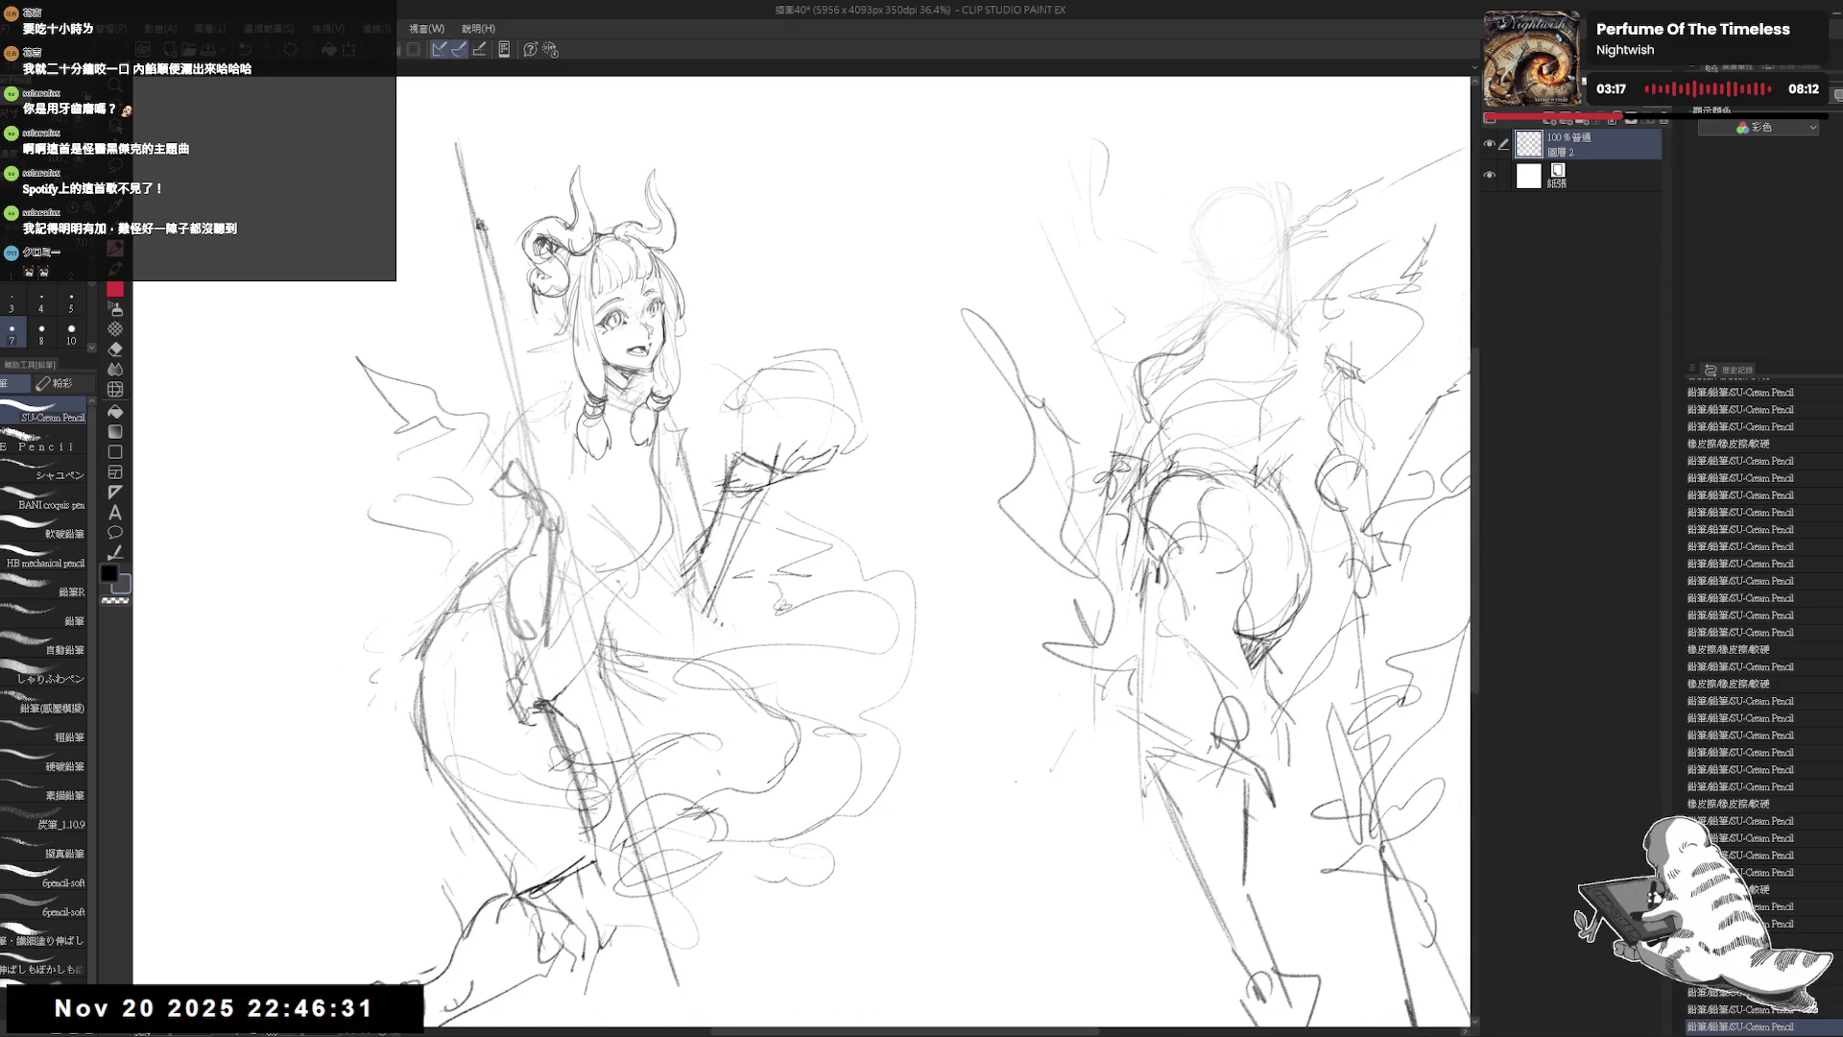
{"action": "key", "text": "ctrl+plus"}
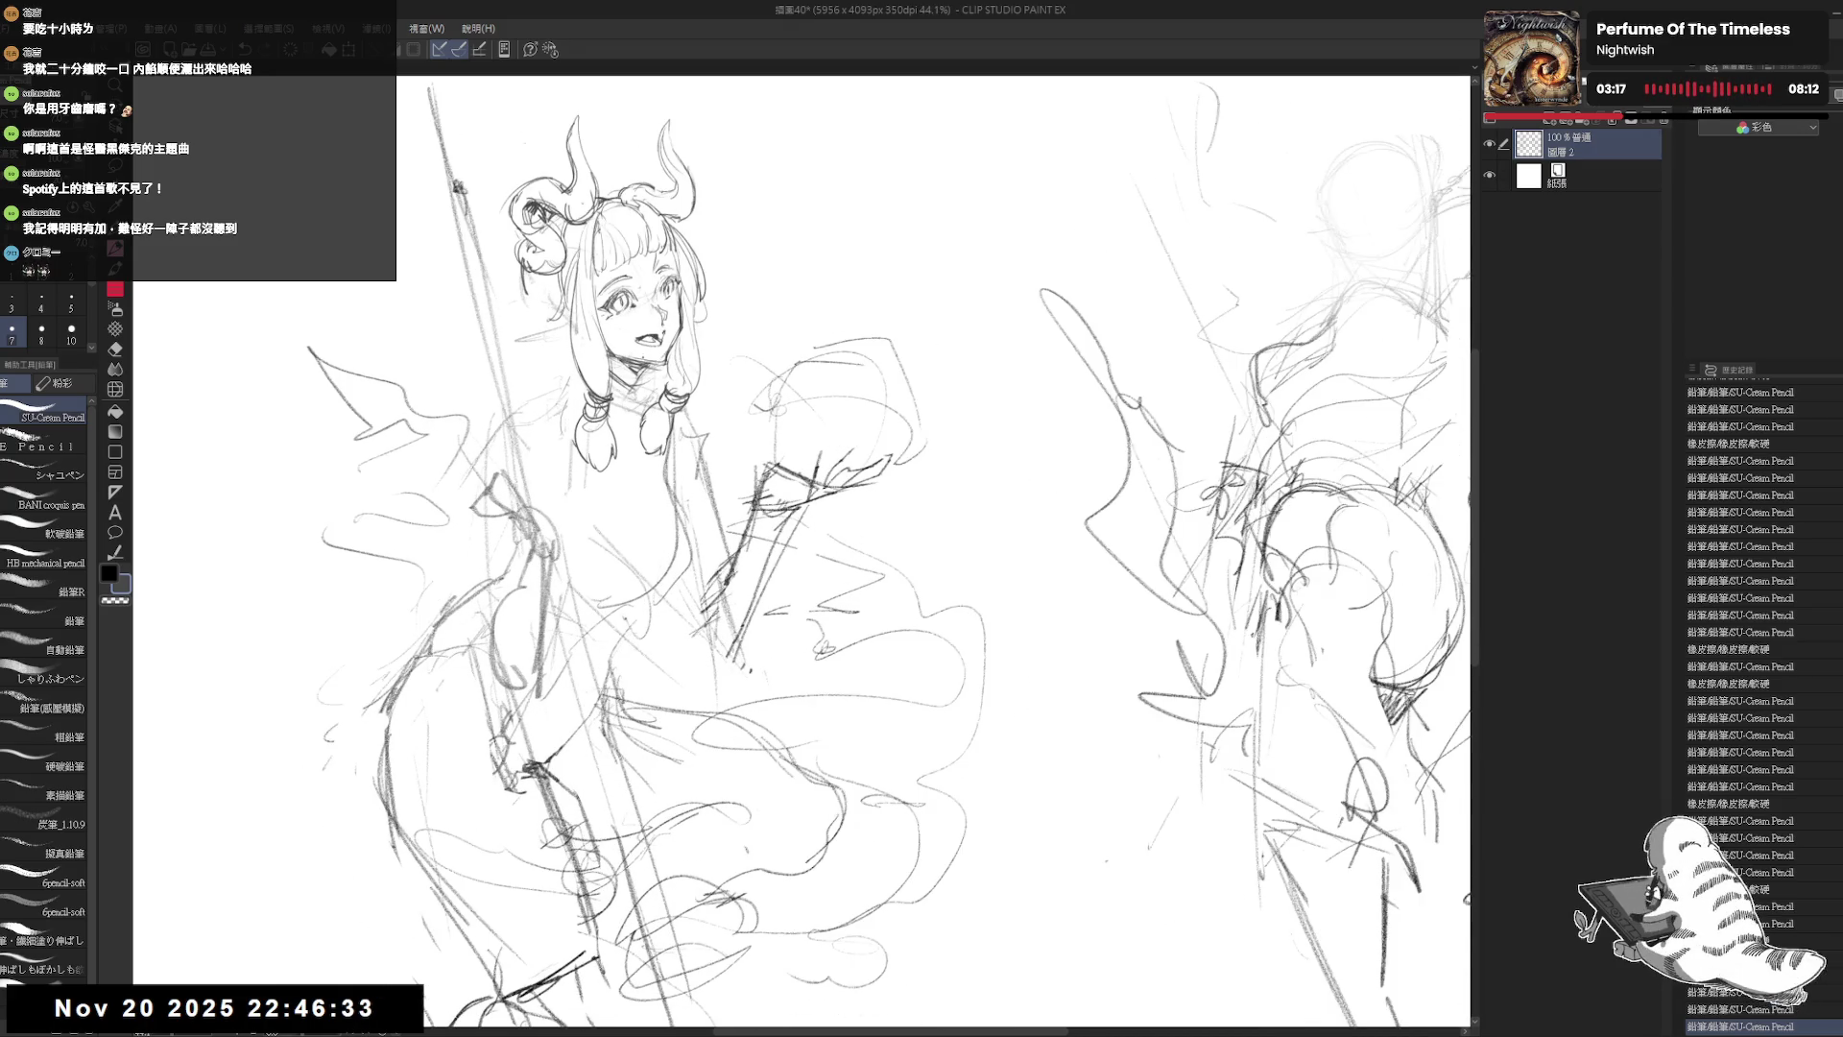
Step: Clean the lines around the neck and chest, then darken strokes near the head and along the arm
{"action": "key", "text": "e"}
{"action": "mouse_move", "coordinate": [662, 399]}
{"action": "left_mouse_down"}
{"action": "mouse_move", "coordinate": [633, 456]}
{"action": "mouse_move", "coordinate": [672, 384]}
{"action": "mouse_move", "coordinate": [691, 395]}
{"action": "mouse_move", "coordinate": [684, 451]}
{"action": "left_mouse_up"}
{"action": "key", "text": "p"}
{"action": "left_click", "coordinate": [670, 392]}
{"action": "key", "text": "e"}
{"action": "key", "text": "p"}
{"action": "left_click_drag", "start_coordinate": [667, 434], "coordinate": [683, 451]}
{"action": "key", "text": "e"}
{"action": "left_click_drag", "start_coordinate": [667, 434], "coordinate": [683, 453]}
{"action": "key", "text": "p"}
{"action": "left_click_drag", "start_coordinate": [668, 336], "coordinate": [677, 355]}
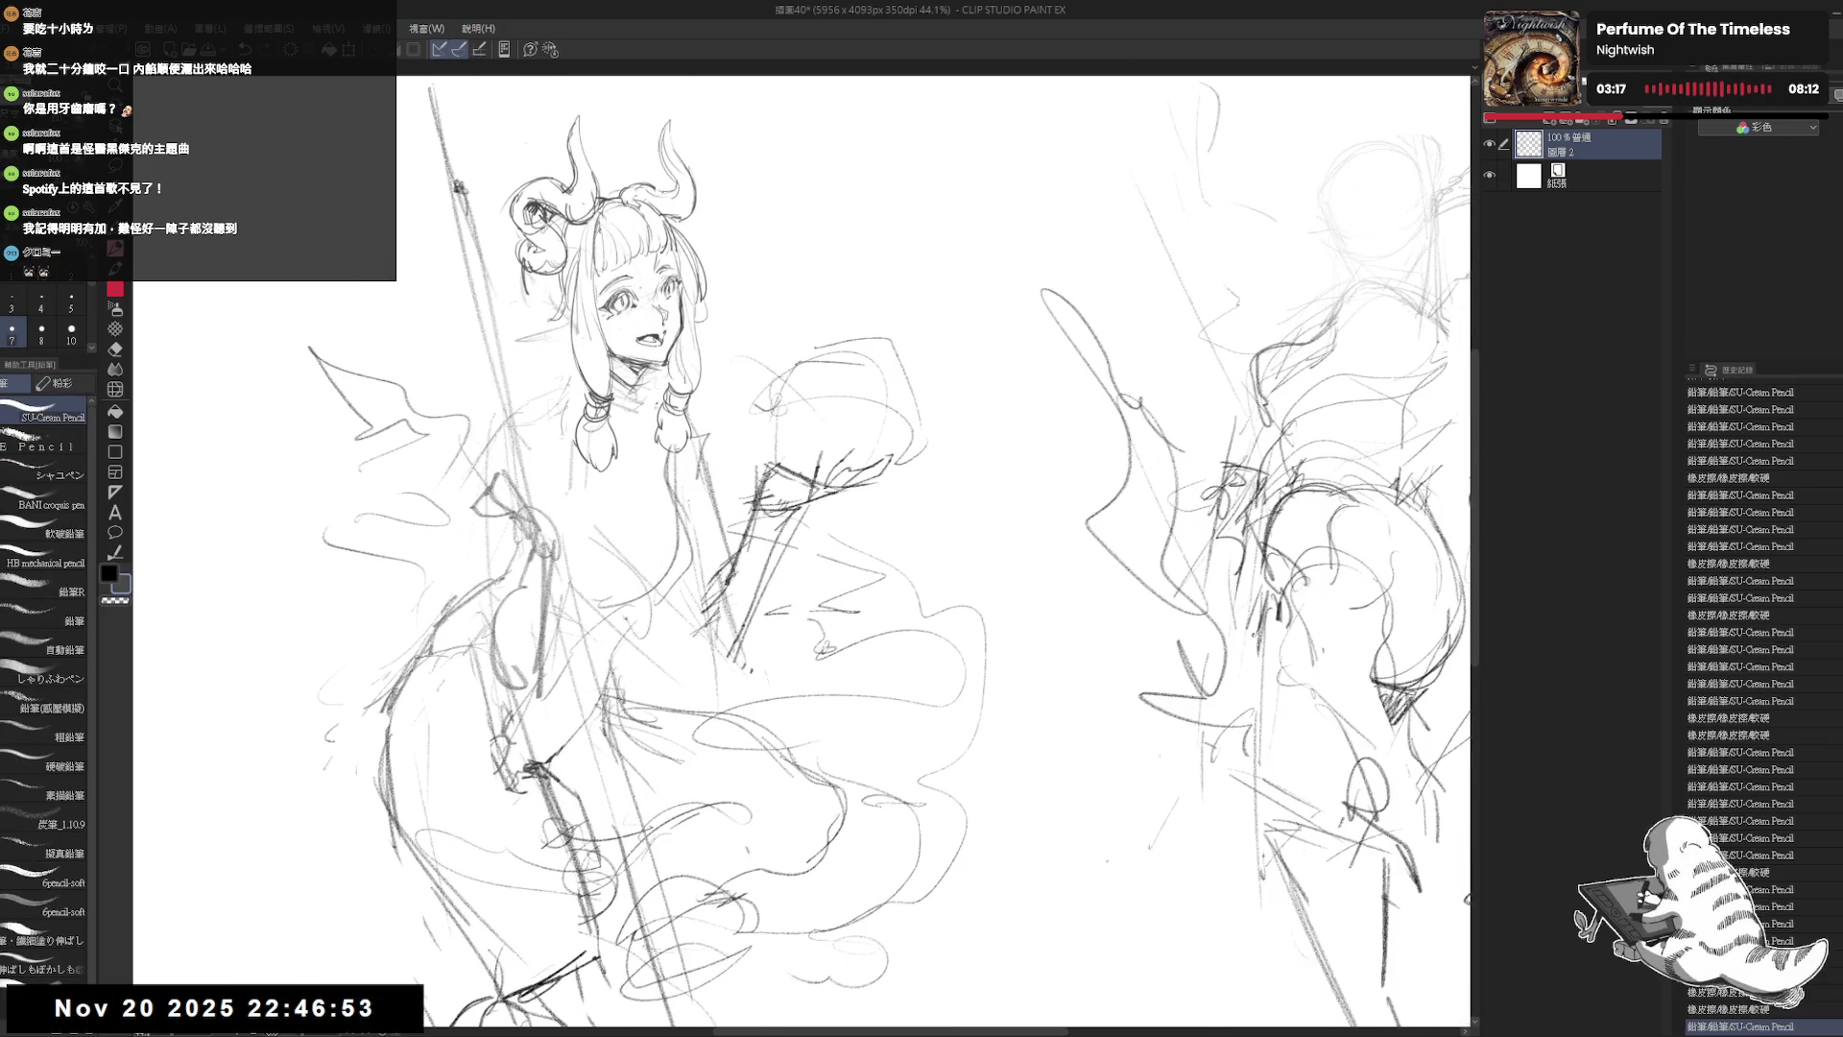
{"action": "left_click_drag", "start_coordinate": [538, 528], "coordinate": [552, 562]}
{"action": "scroll", "coordinate": [495, 429], "scroll_direction": "down", "scroll_amount": 2}
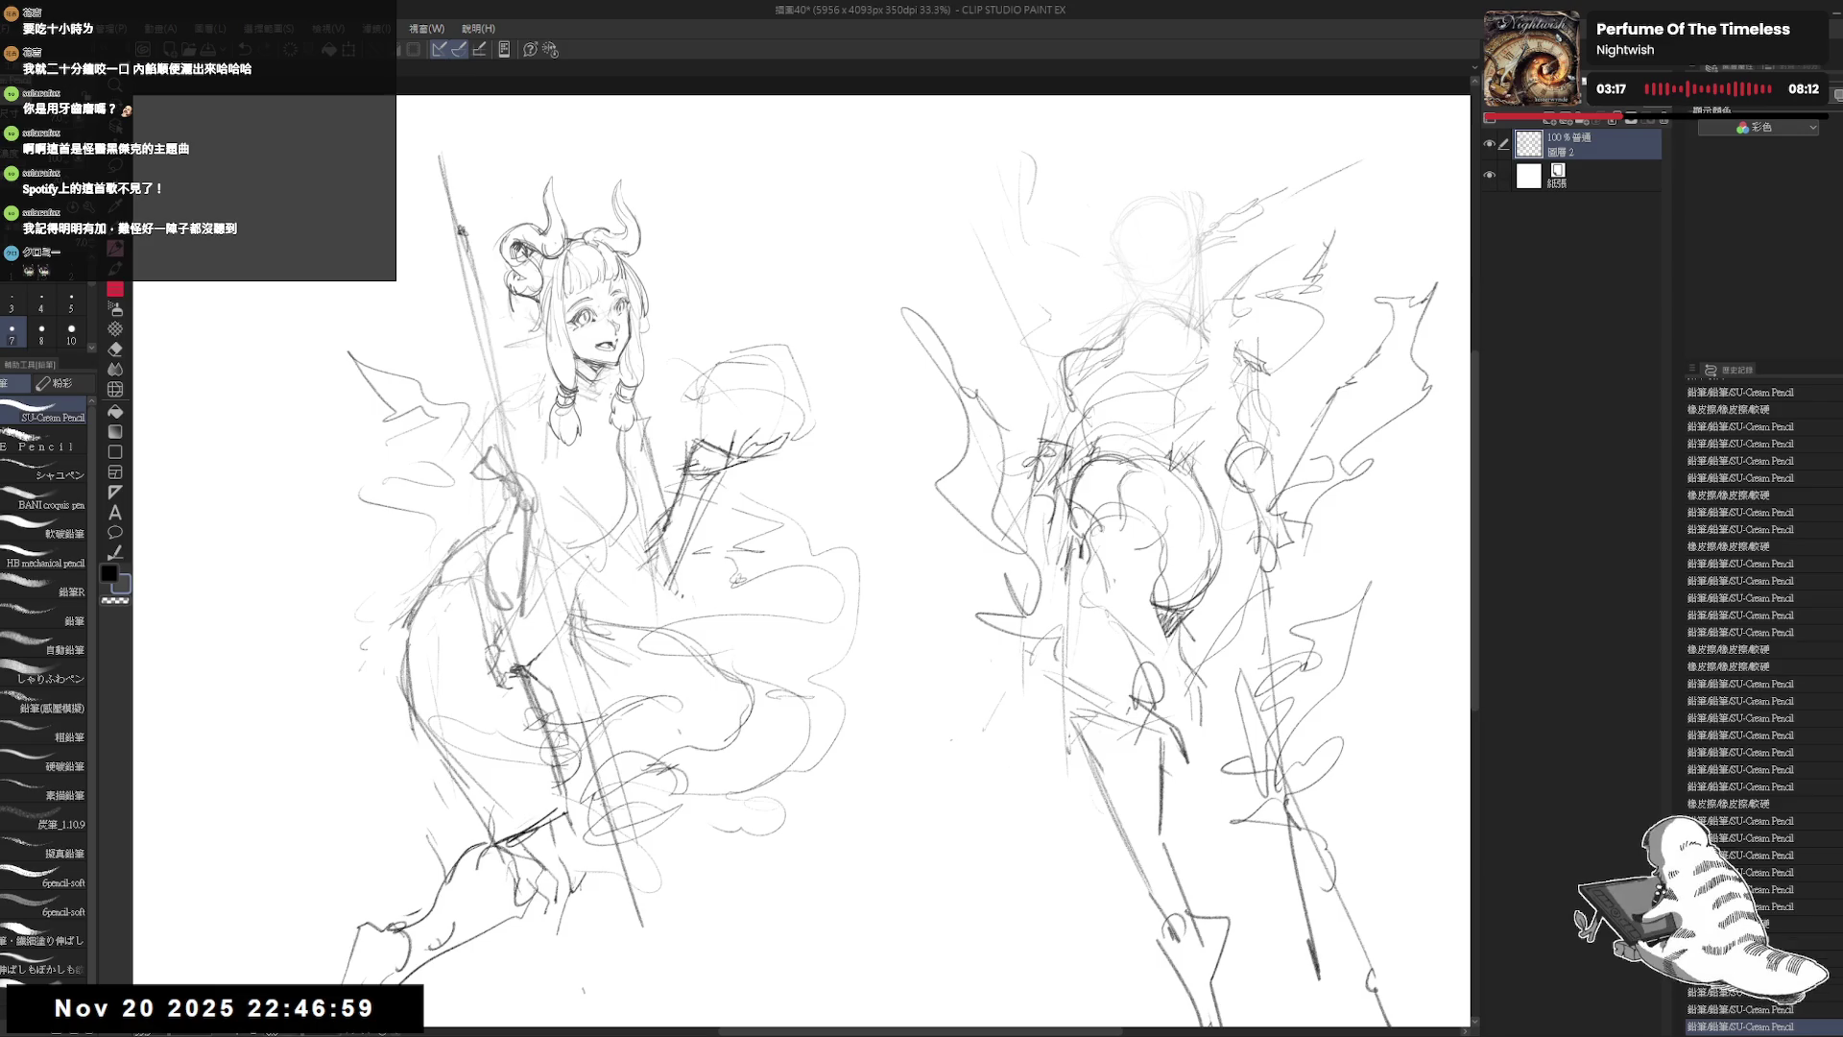
Step: Erase the stray lines left of the hair and shoulder with the soft Eraser
{"action": "left_click", "coordinate": [115, 348]}
{"action": "left_click", "coordinate": [50, 472]}
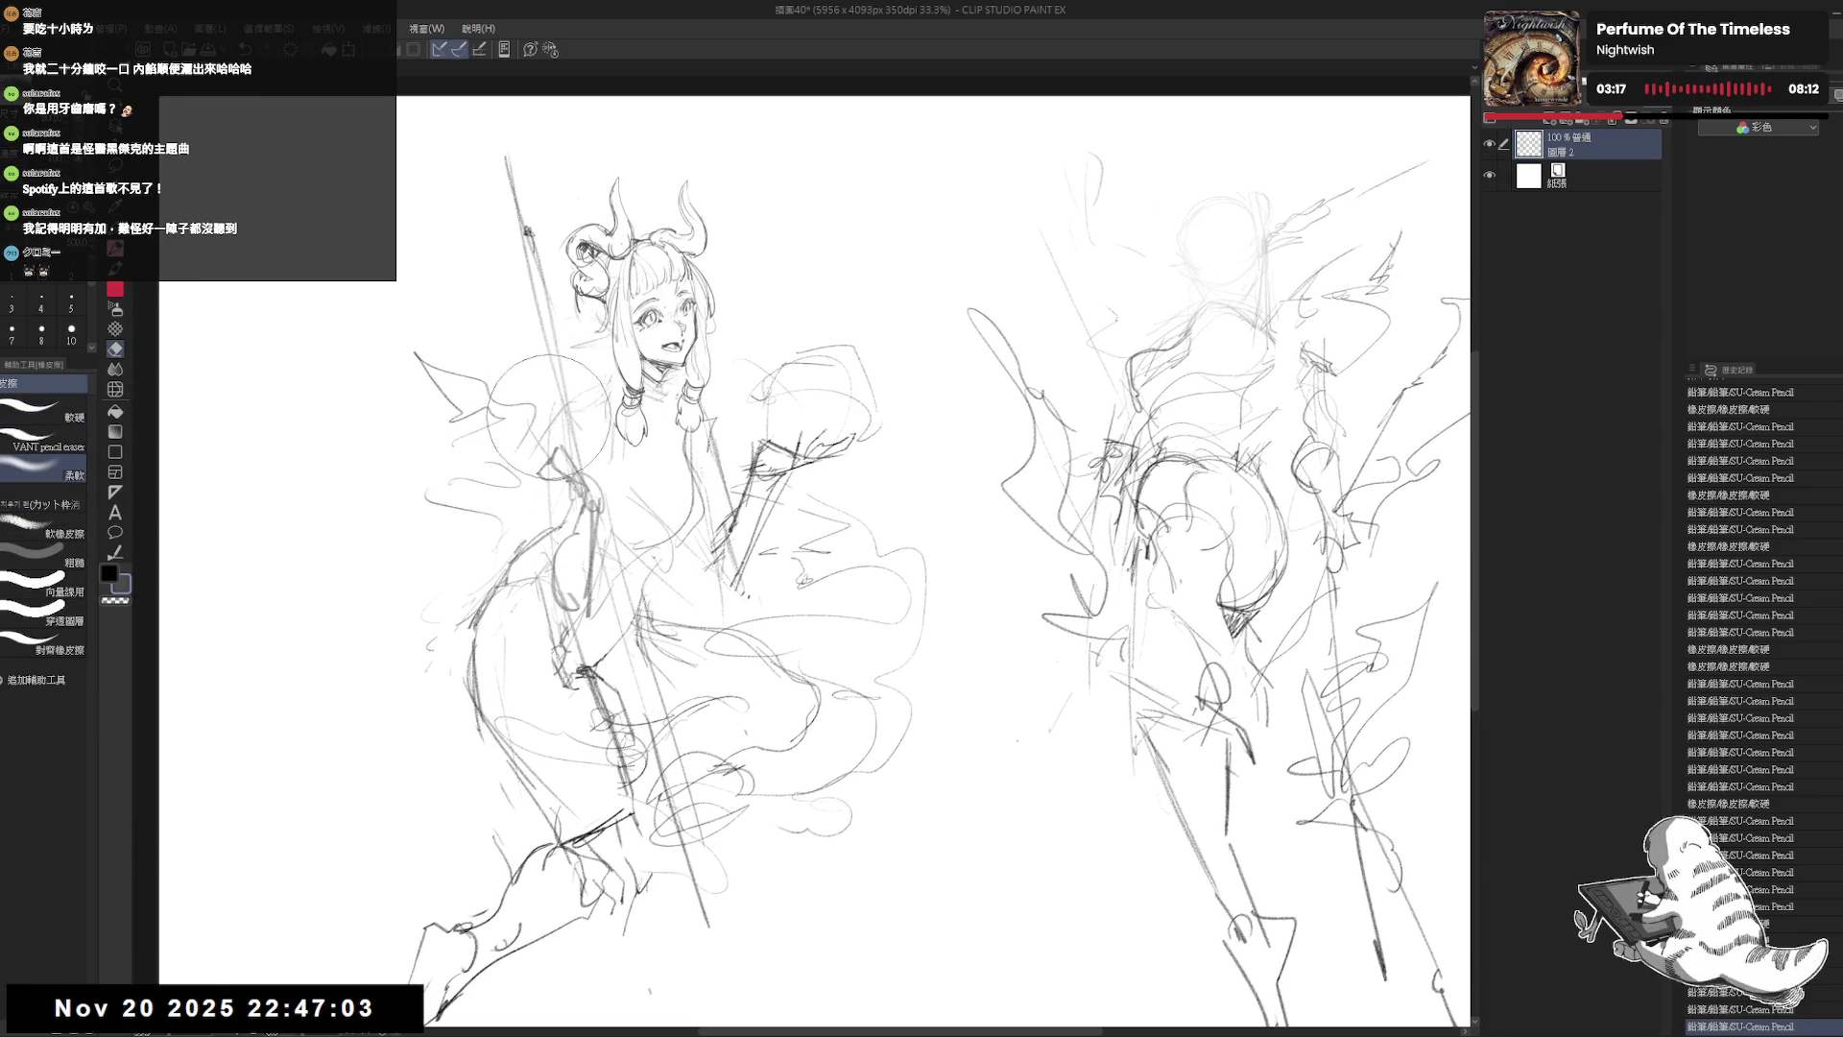
{"action": "mouse_move", "coordinate": [547, 414]}
{"action": "left_mouse_down"}
{"action": "mouse_move", "coordinate": [559, 443]}
{"action": "mouse_move", "coordinate": [518, 216]}
{"action": "left_mouse_up"}
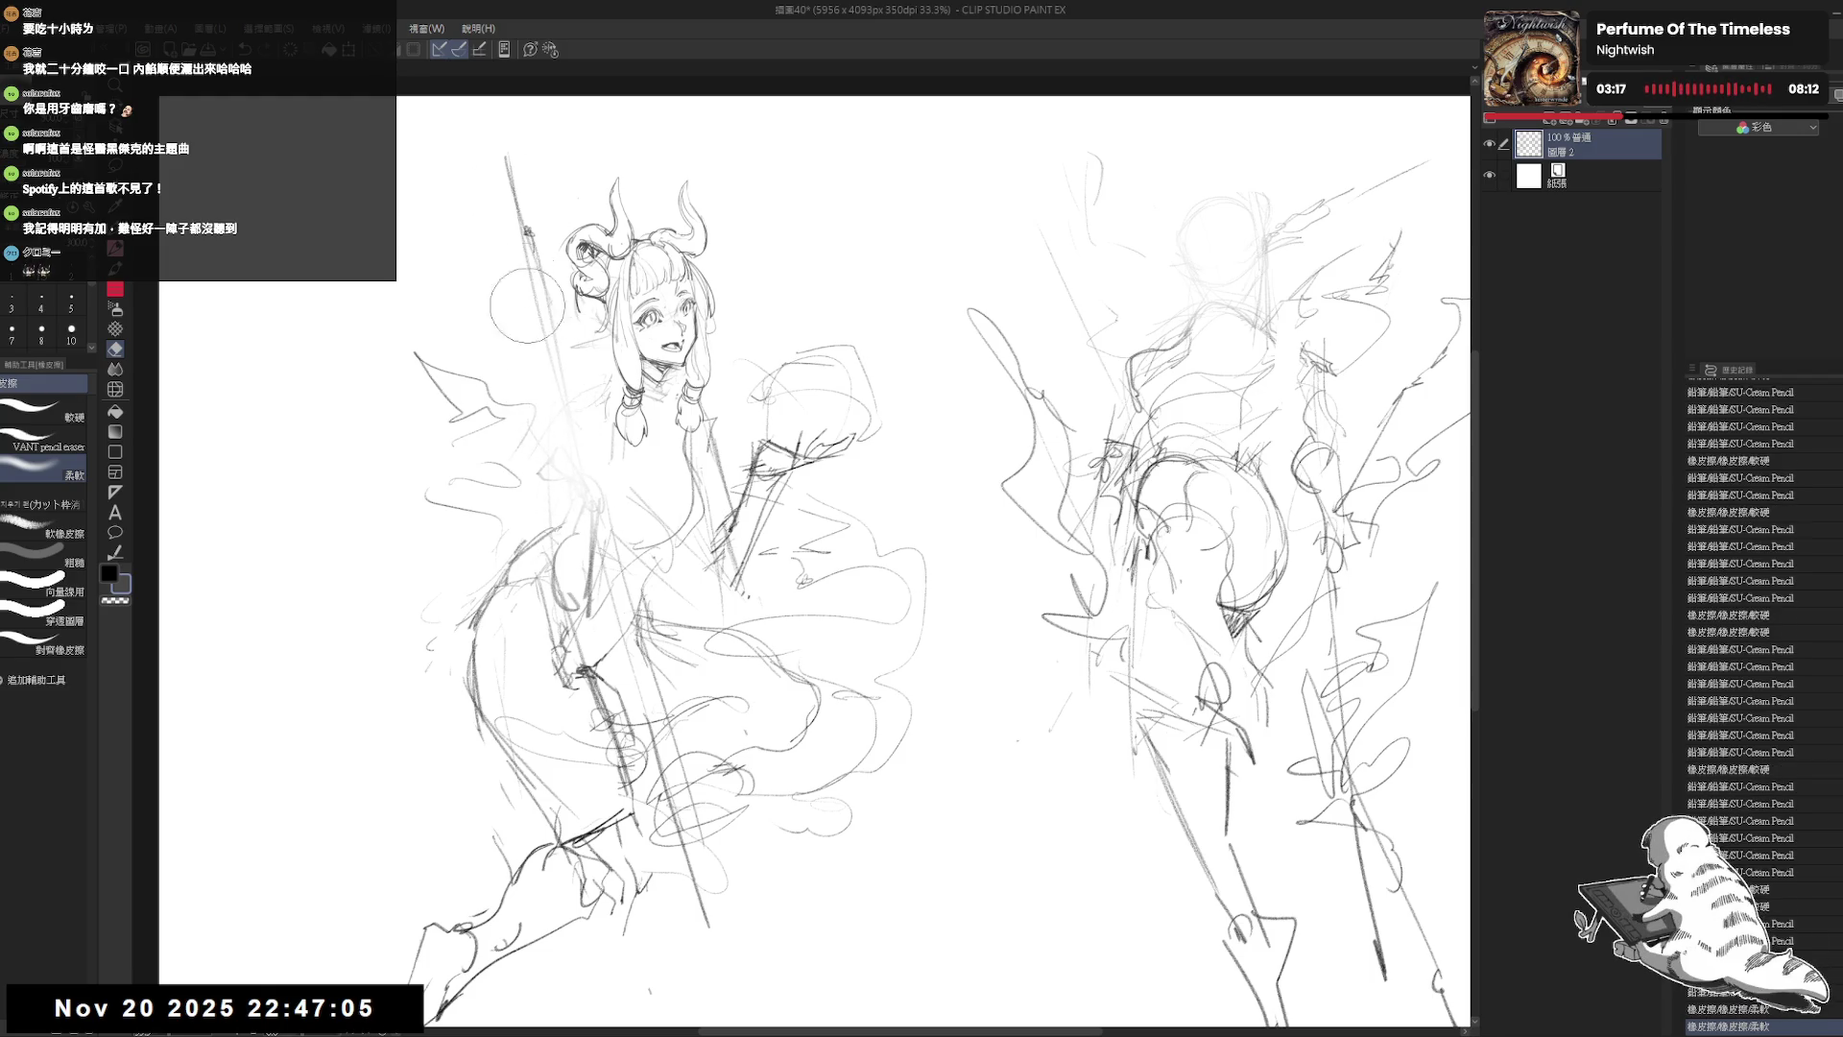
Step: Set the SU-Cream Pencil to size 8 and start sketching the raised fist
{"action": "key", "text": "p"}
{"action": "scroll", "coordinate": [541, 451], "scroll_direction": "up", "scroll_amount": 1}
{"action": "left_click", "coordinate": [554, 465]}
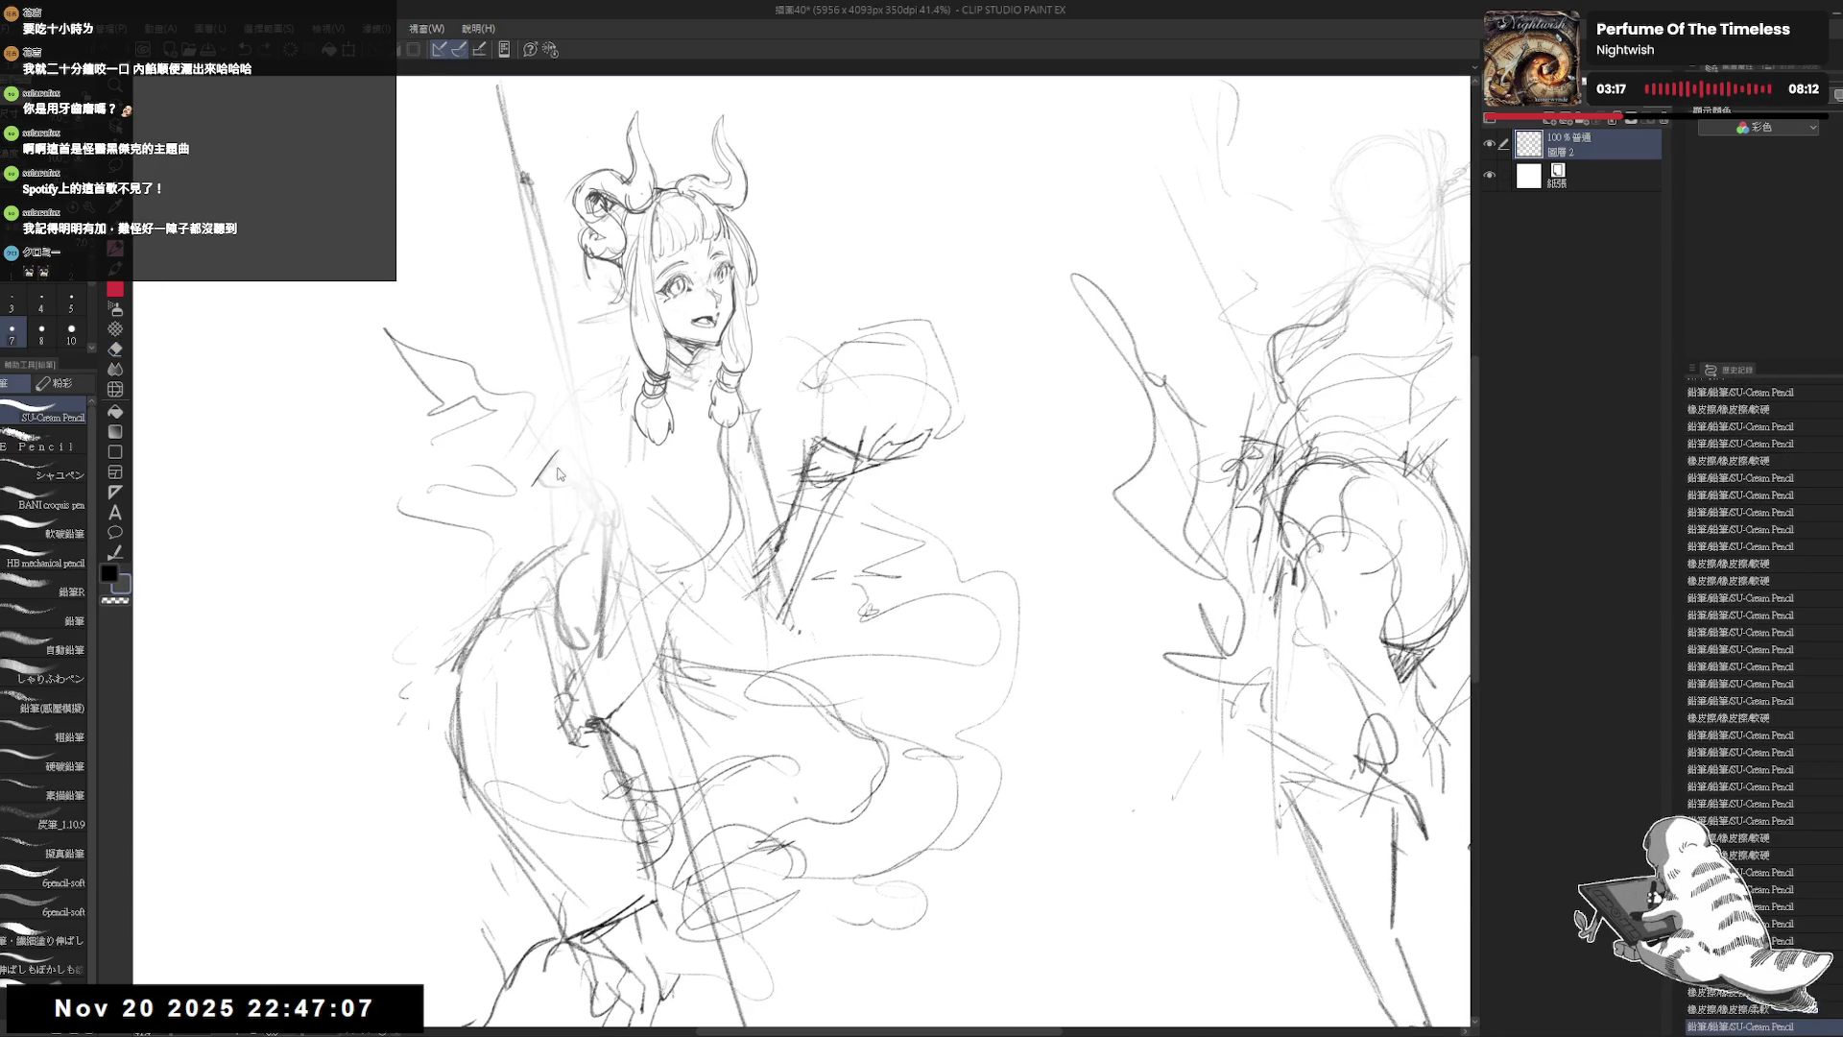
{"action": "key", "text": "]"}
{"action": "key", "text": "ctrl+z"}
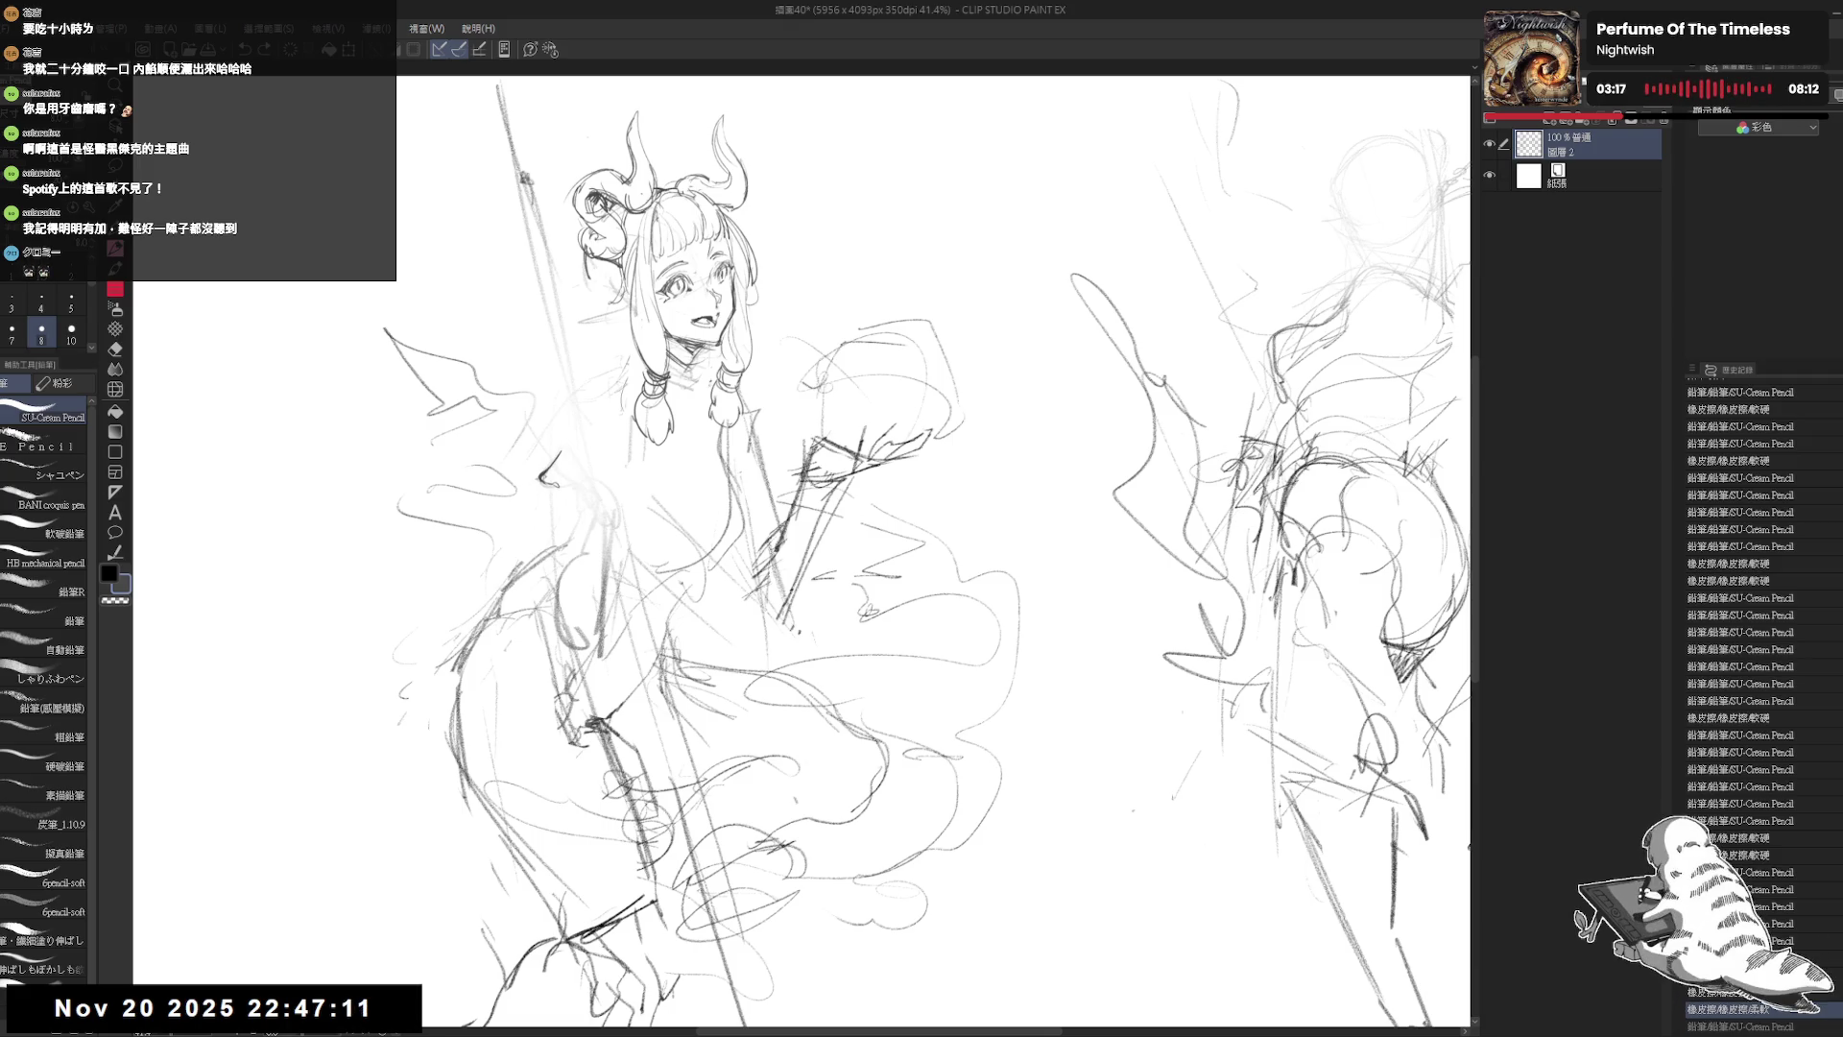
{"action": "left_click_drag", "start_coordinate": [569, 451], "coordinate": [574, 444]}
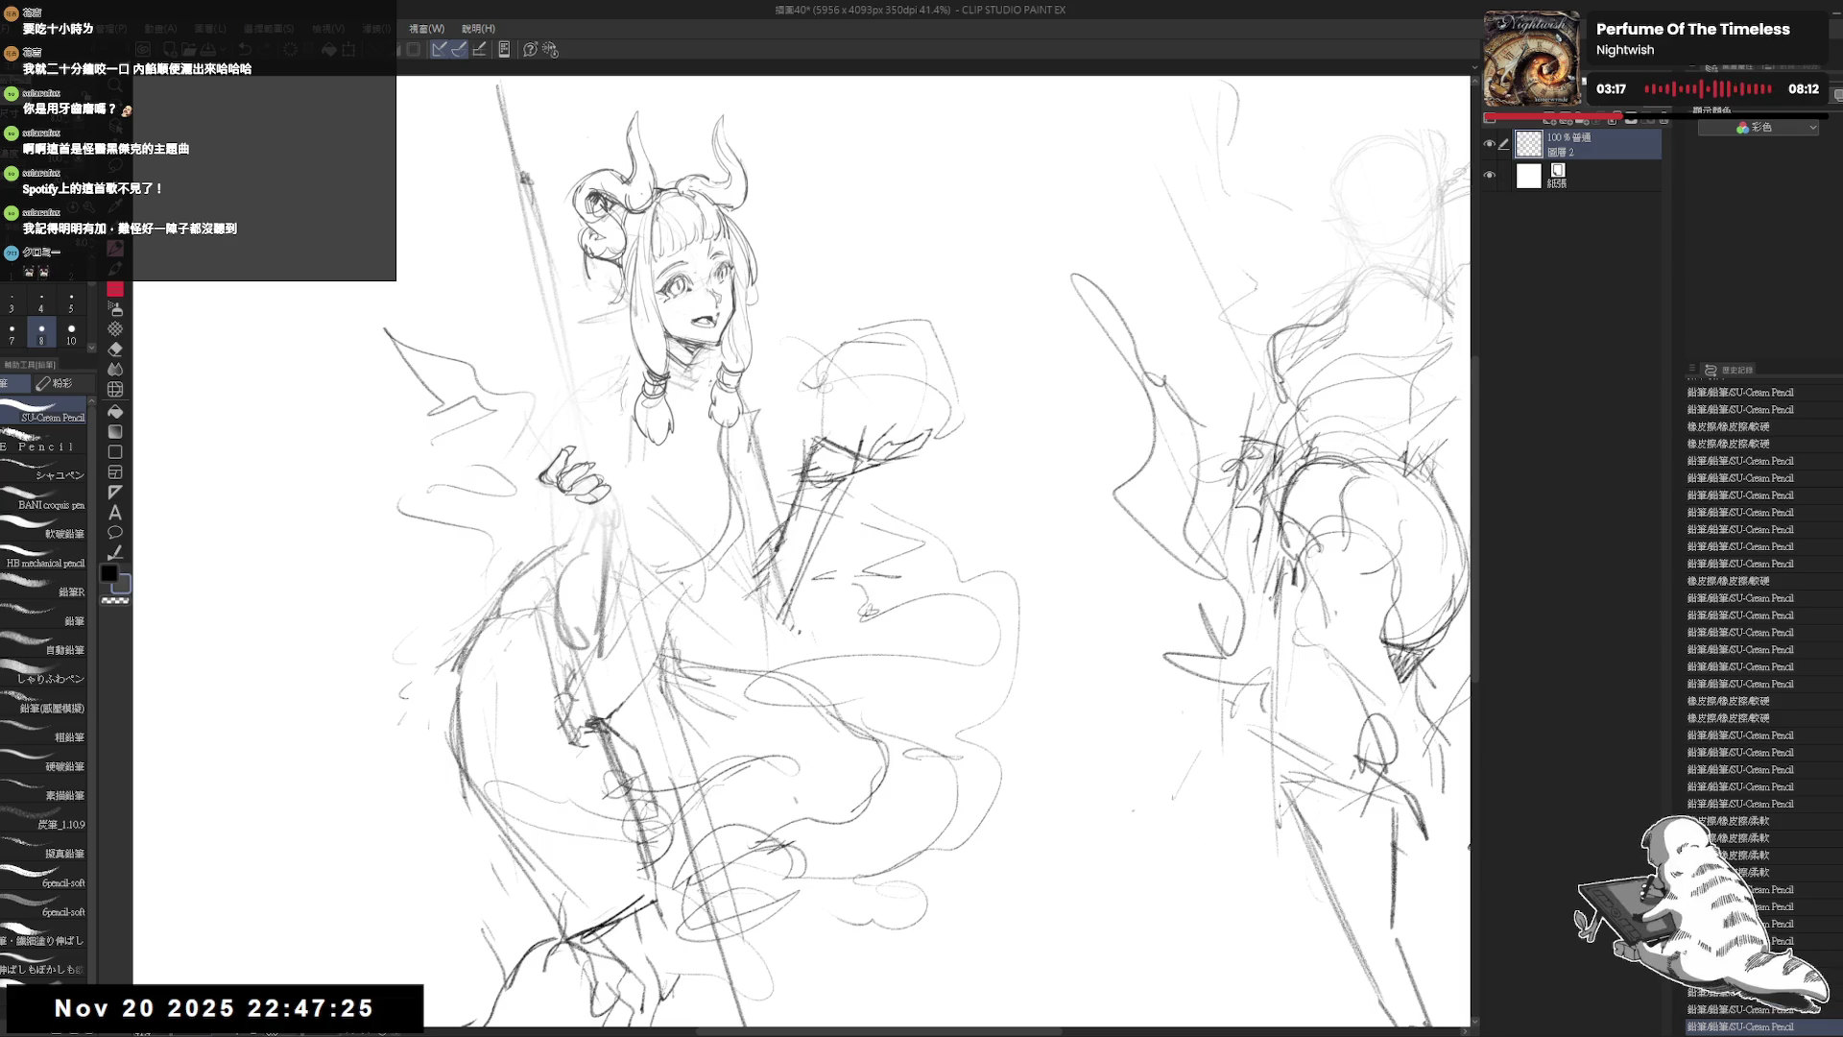
Step: Sketch the raised hand's fingers, mirroring the canvas to check proportions and undoing a stray stroke
{"action": "left_click_drag", "start_coordinate": [596, 440], "coordinate": [597, 463]}
{"action": "key", "text": "h"}
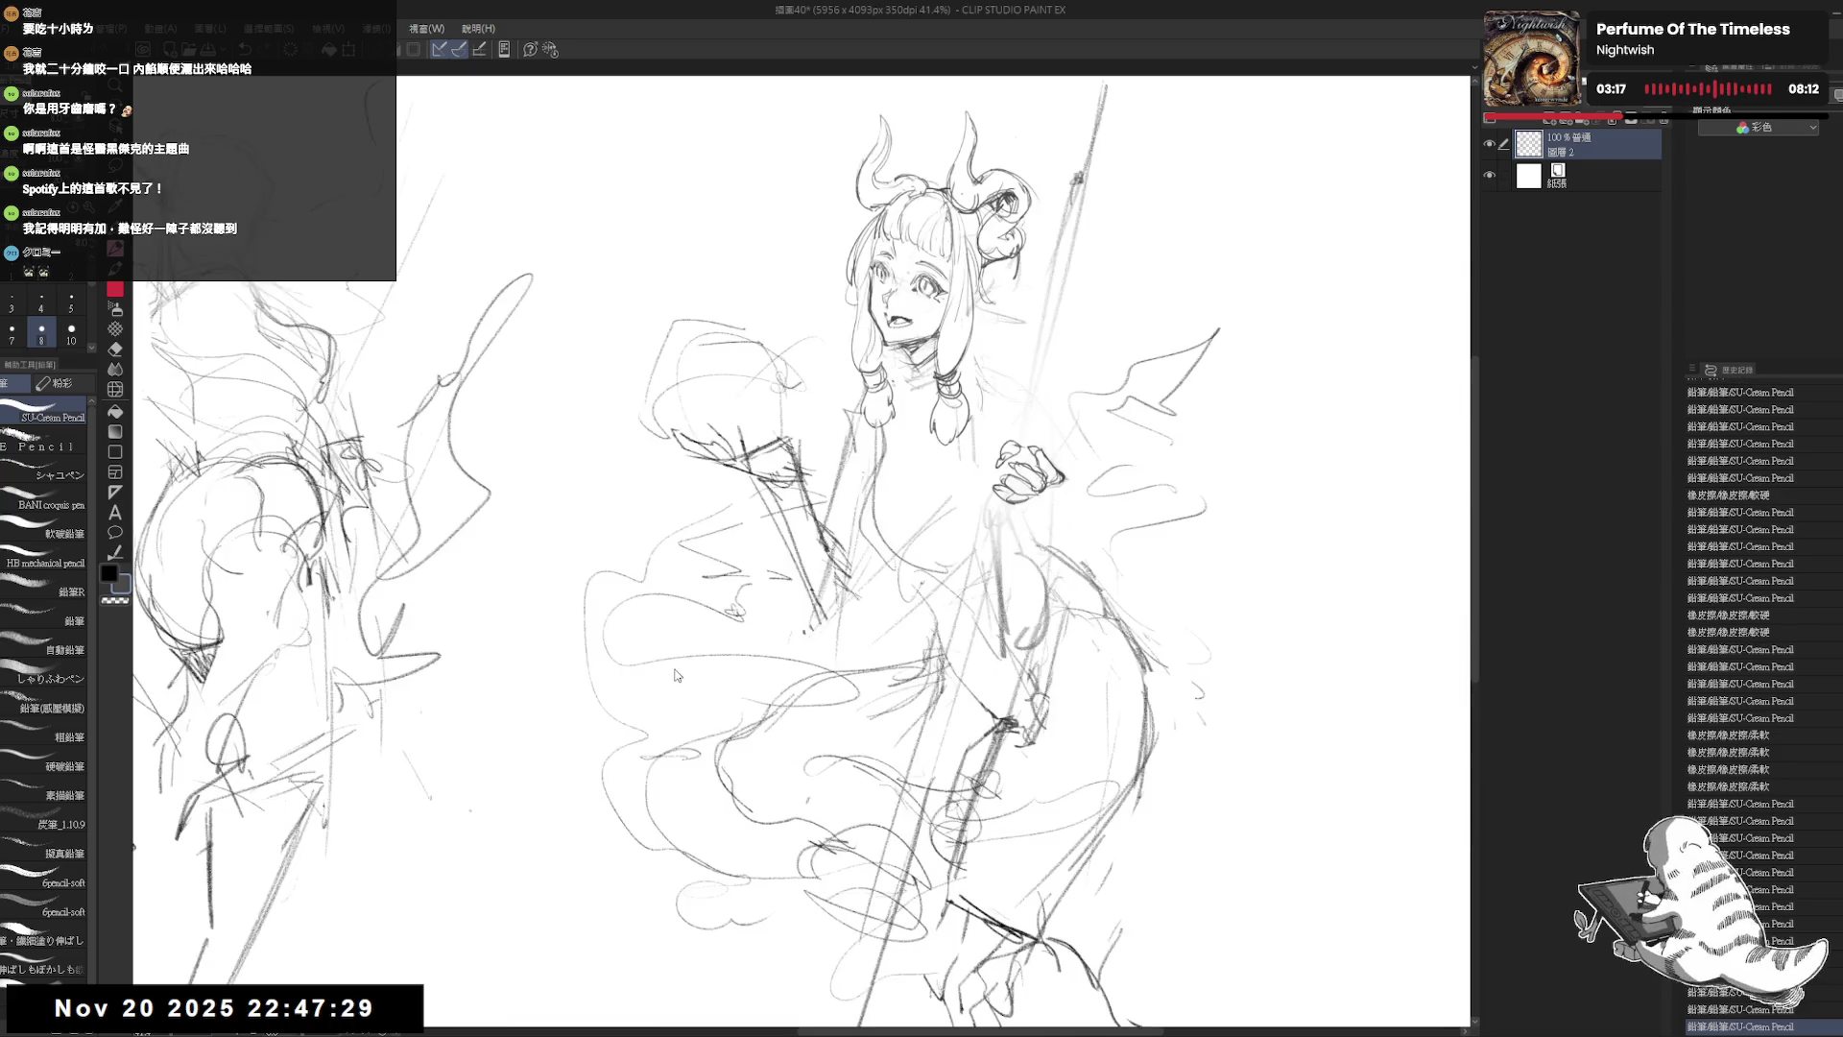
{"action": "key", "text": "h"}
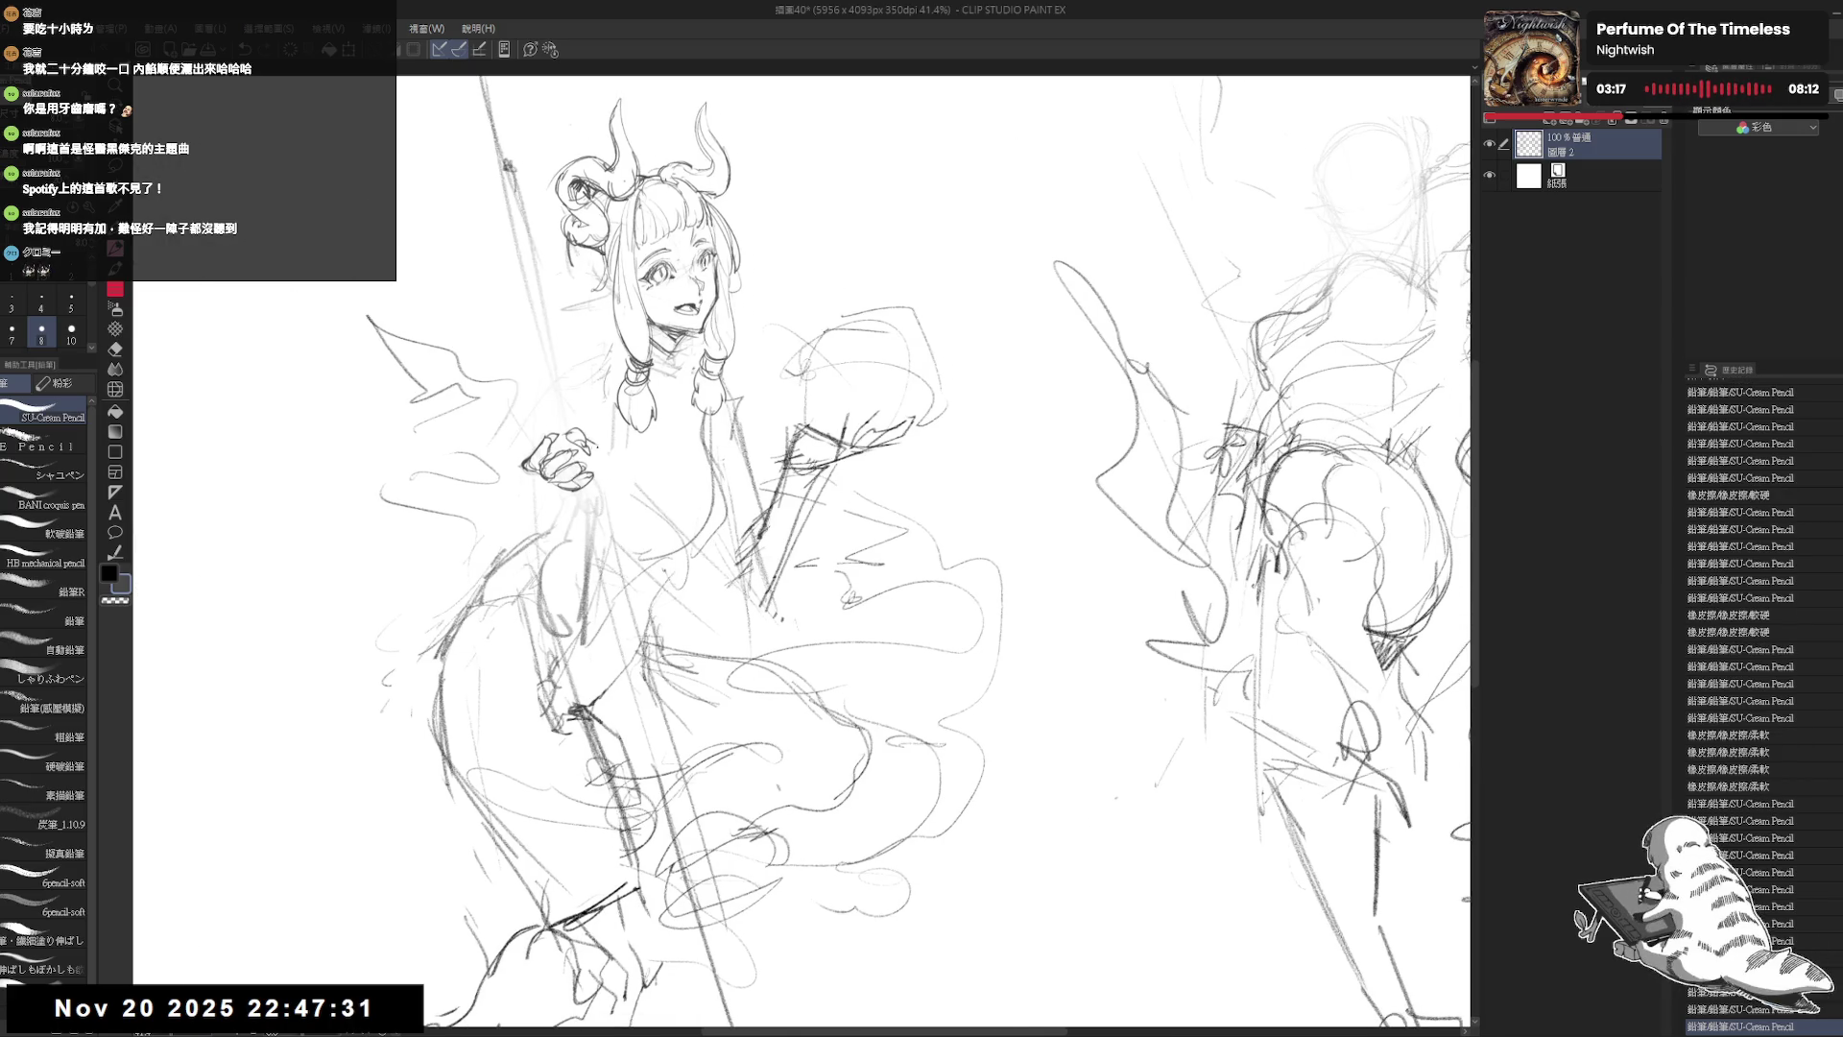
{"action": "scroll", "coordinate": [519, 96], "scroll_direction": "down", "scroll_amount": 2}
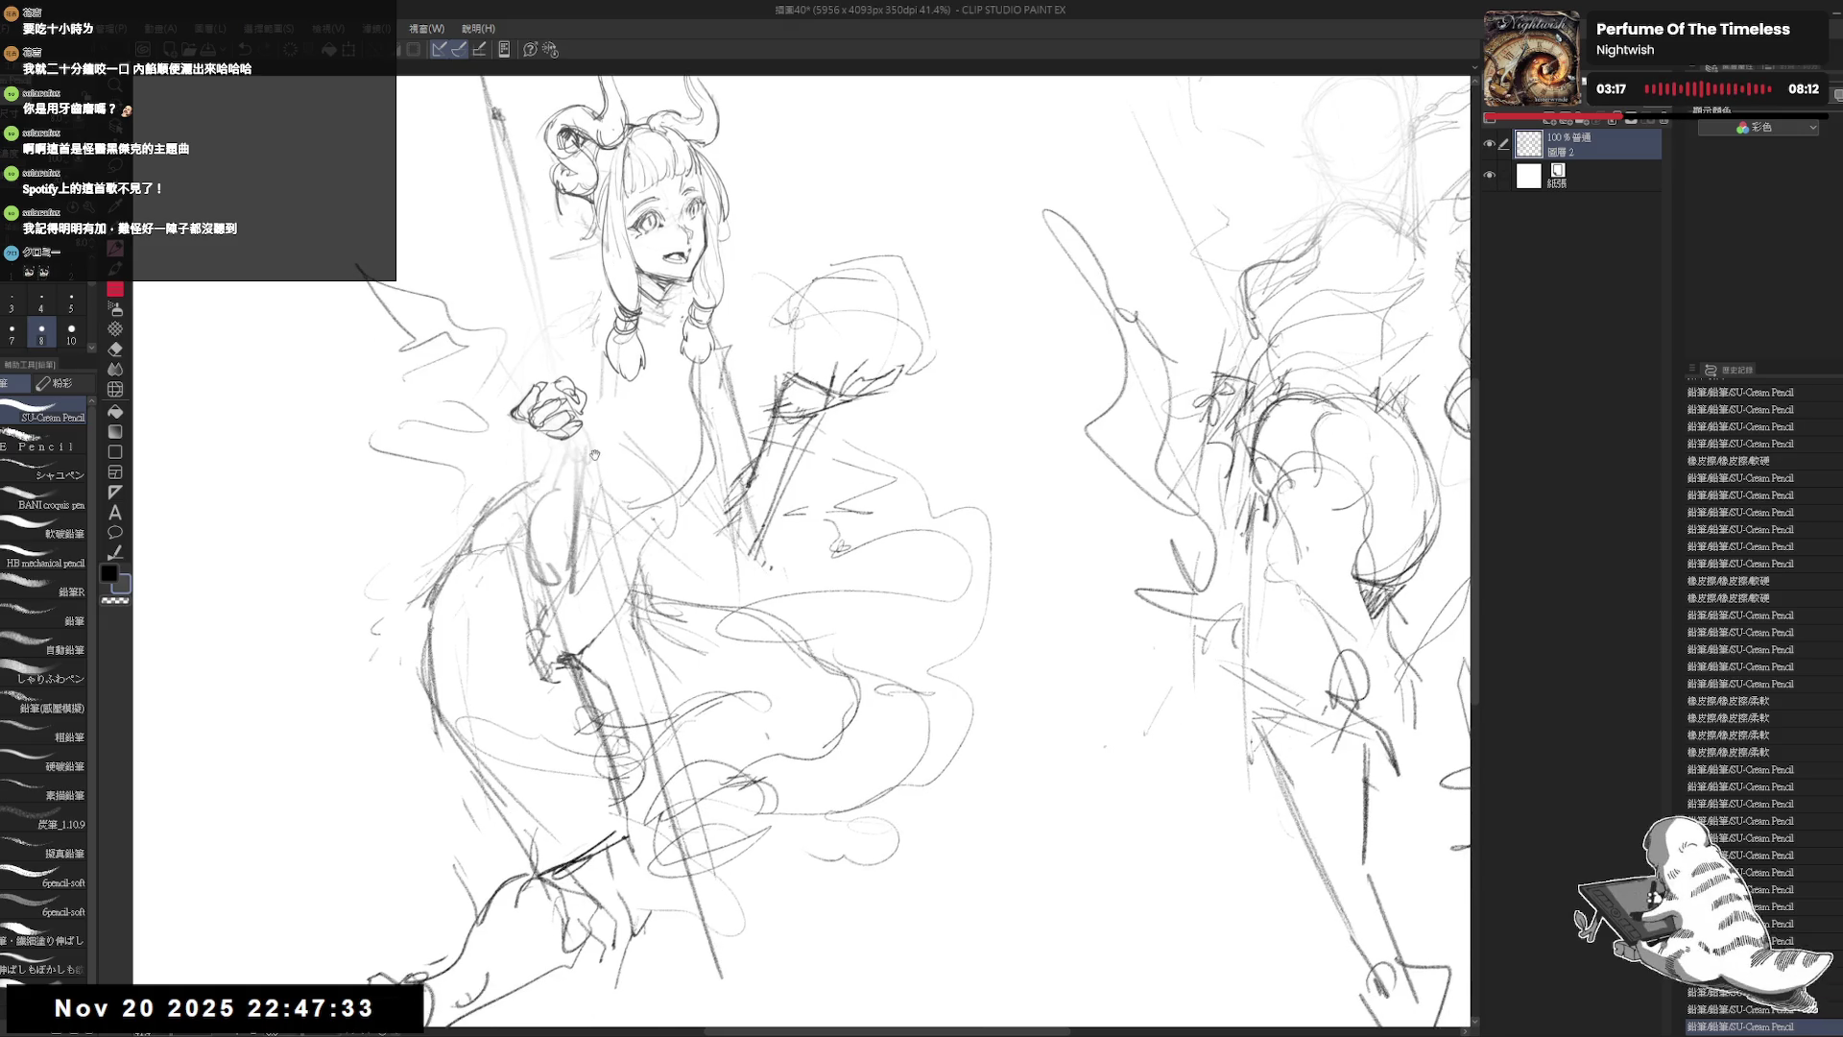
{"action": "scroll", "coordinate": [538, 437], "scroll_direction": "down", "scroll_amount": 1}
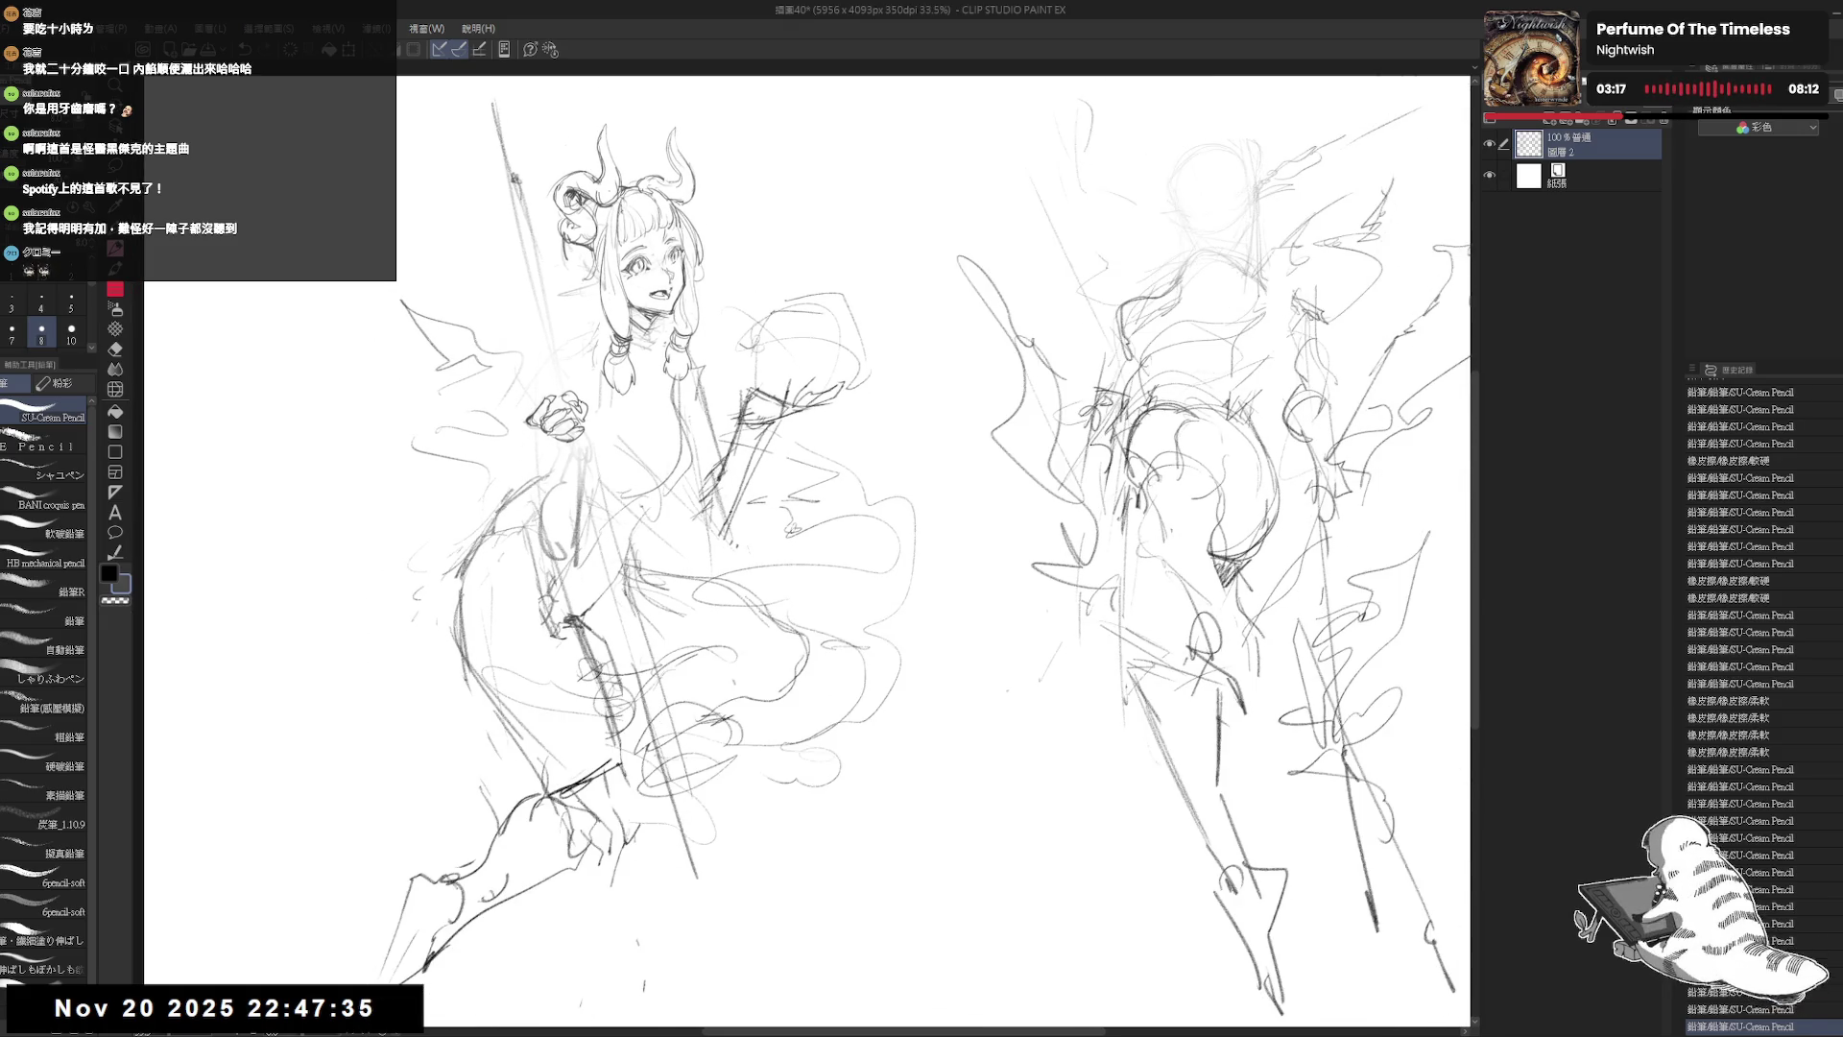
{"action": "key", "text": "ctrl+z"}
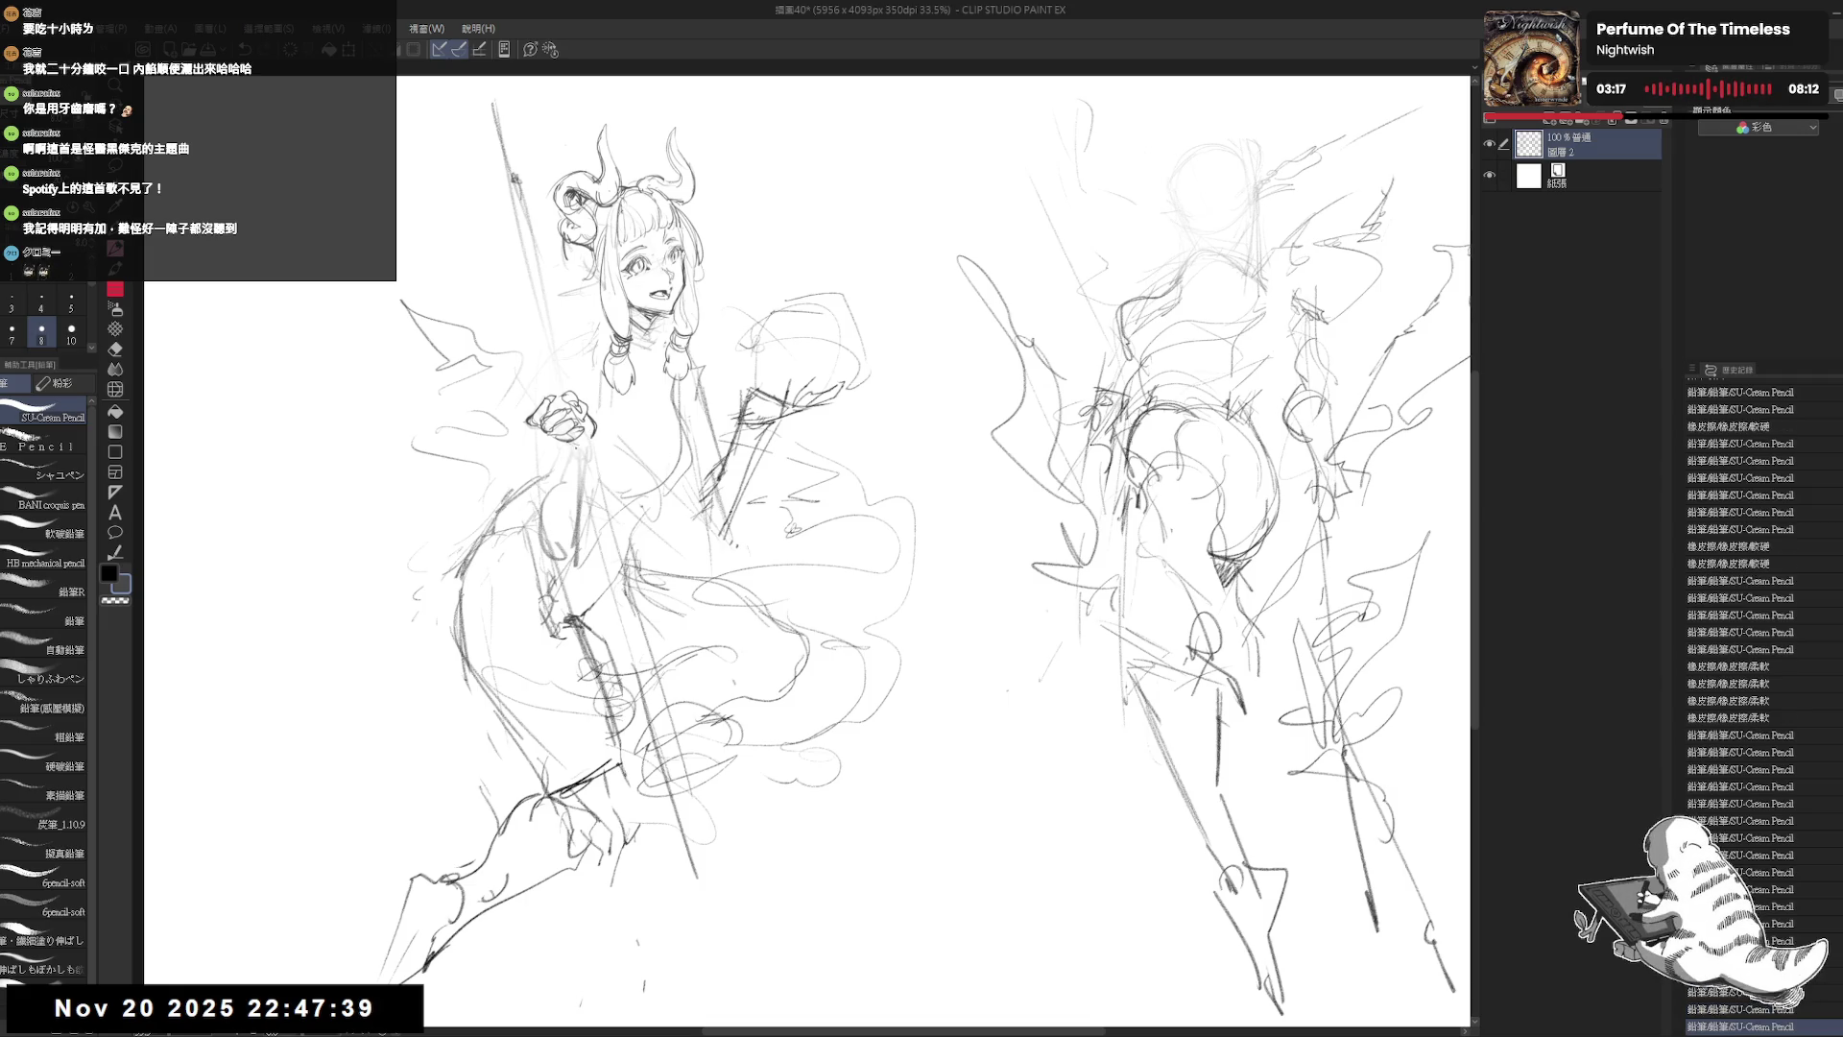
{"action": "mouse_move", "coordinate": [566, 442]}
{"action": "left_mouse_down"}
{"action": "mouse_move", "coordinate": [551, 492]}
{"action": "mouse_move", "coordinate": [587, 475]}
{"action": "mouse_move", "coordinate": [540, 491]}
{"action": "mouse_move", "coordinate": [544, 526]}
{"action": "mouse_move", "coordinate": [580, 524]}
{"action": "left_mouse_up"}
Step: Draw the raised forearm's line, check it mirrored, and add a small detail to the rose
{"action": "mouse_move", "coordinate": [590, 460]}
{"action": "left_mouse_down"}
{"action": "mouse_move", "coordinate": [579, 523]}
{"action": "mouse_move", "coordinate": [553, 503]}
{"action": "left_mouse_up"}
{"action": "key", "text": "h"}
{"action": "scroll", "coordinate": [1094, 624], "scroll_direction": "up", "scroll_amount": 1}
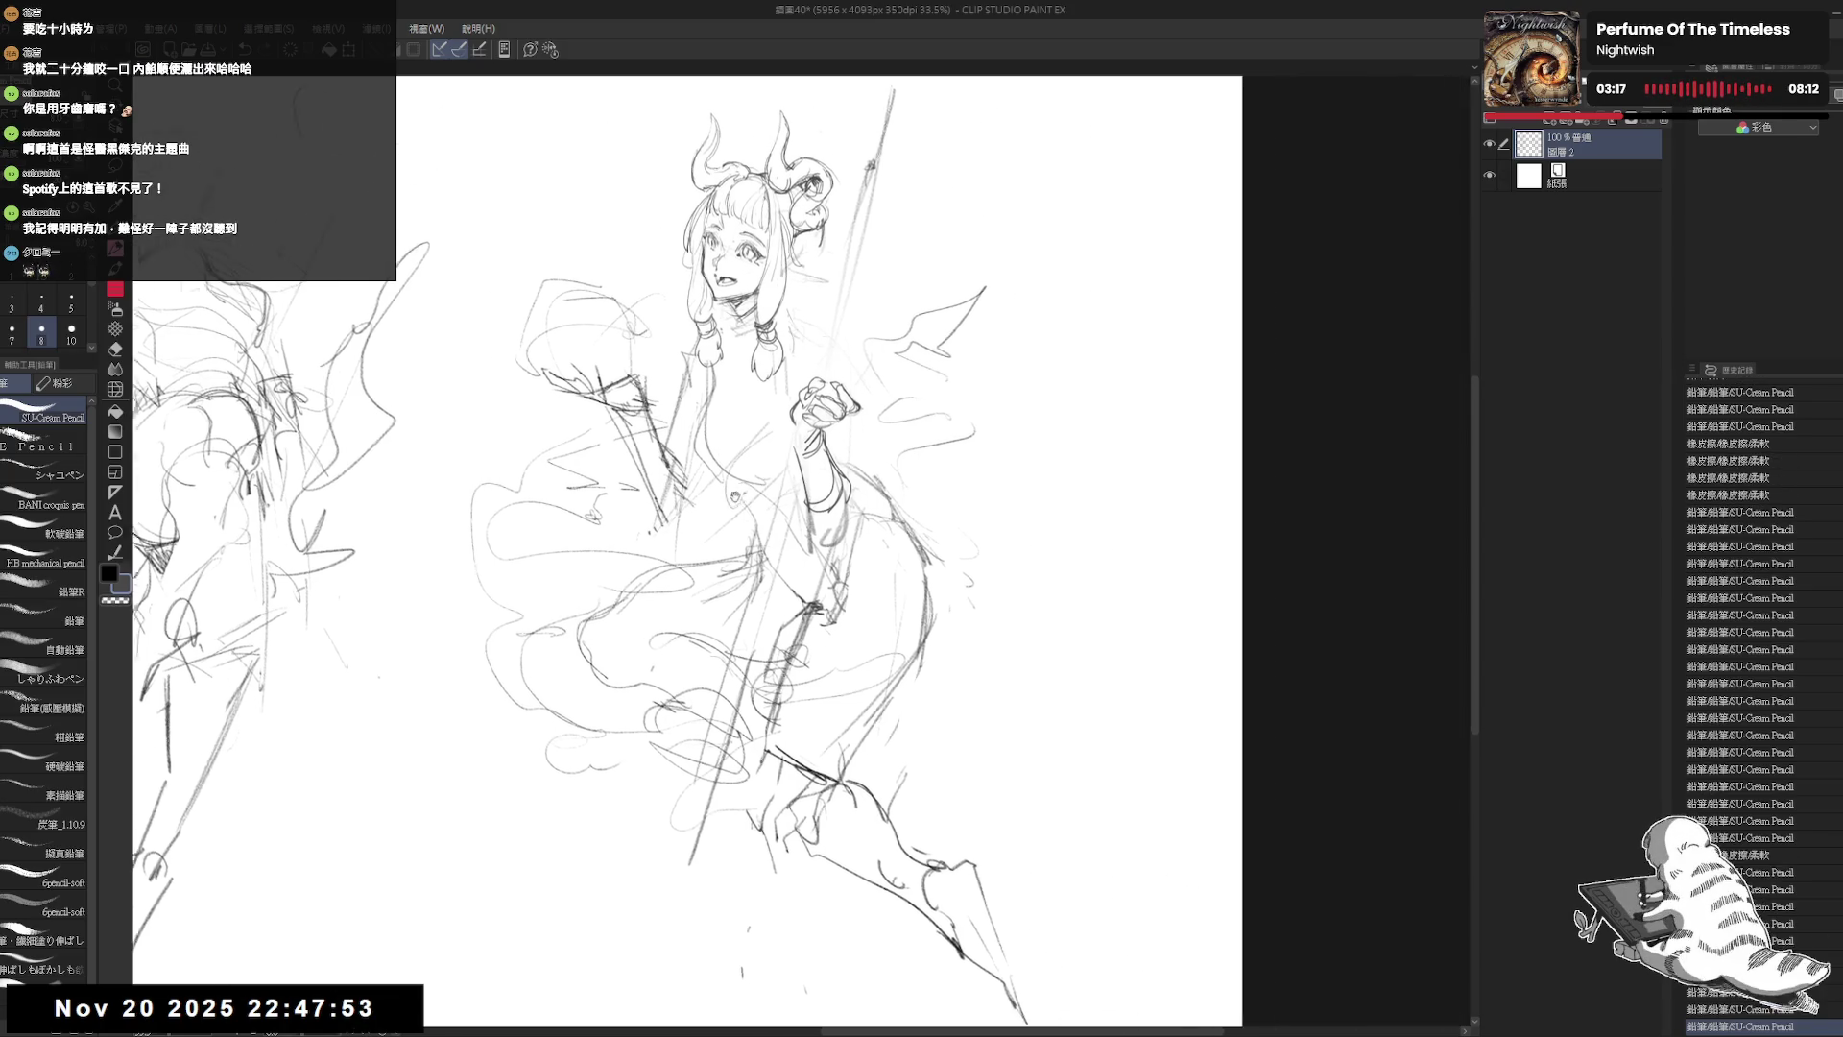
{"action": "mouse_move", "coordinate": [975, 592]}
{"action": "left_mouse_down"}
{"action": "mouse_move", "coordinate": [869, 449]}
{"action": "mouse_move", "coordinate": [660, 562]}
{"action": "left_mouse_up"}
{"action": "key", "text": "h"}
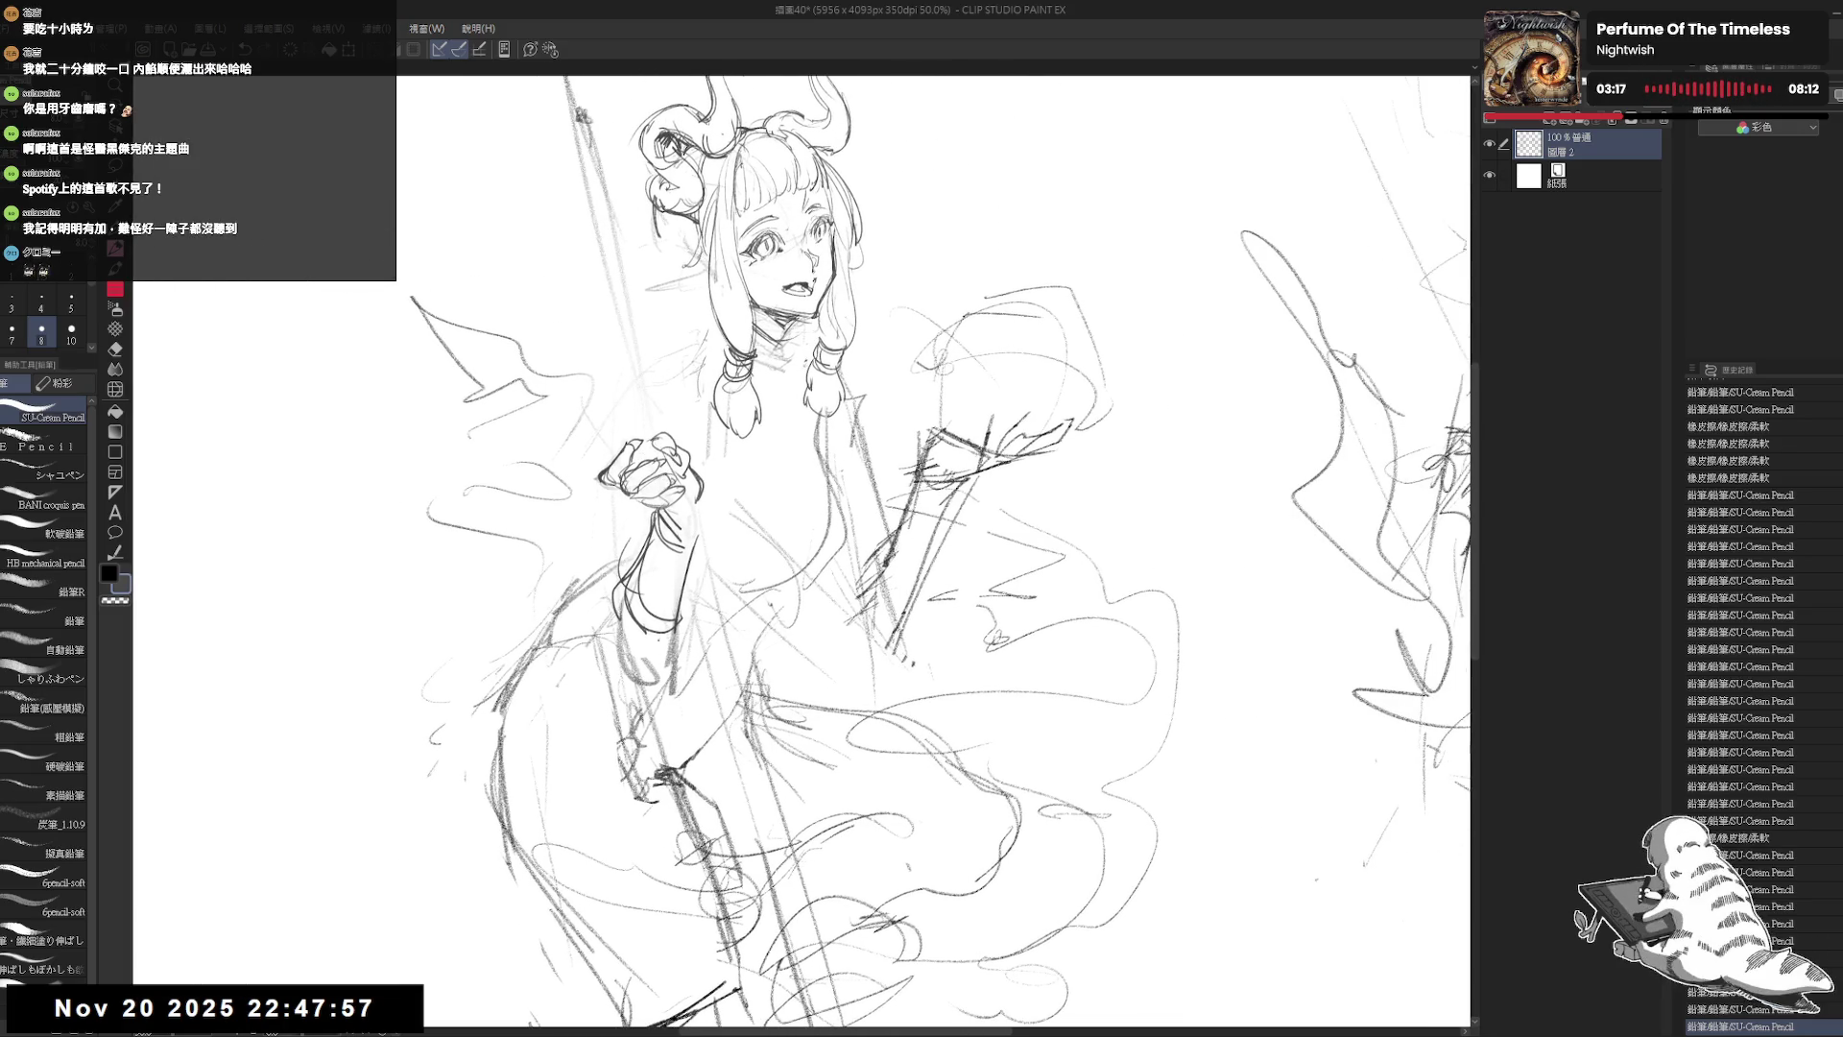
{"action": "left_click_drag", "start_coordinate": [726, 457], "coordinate": [703, 471]}
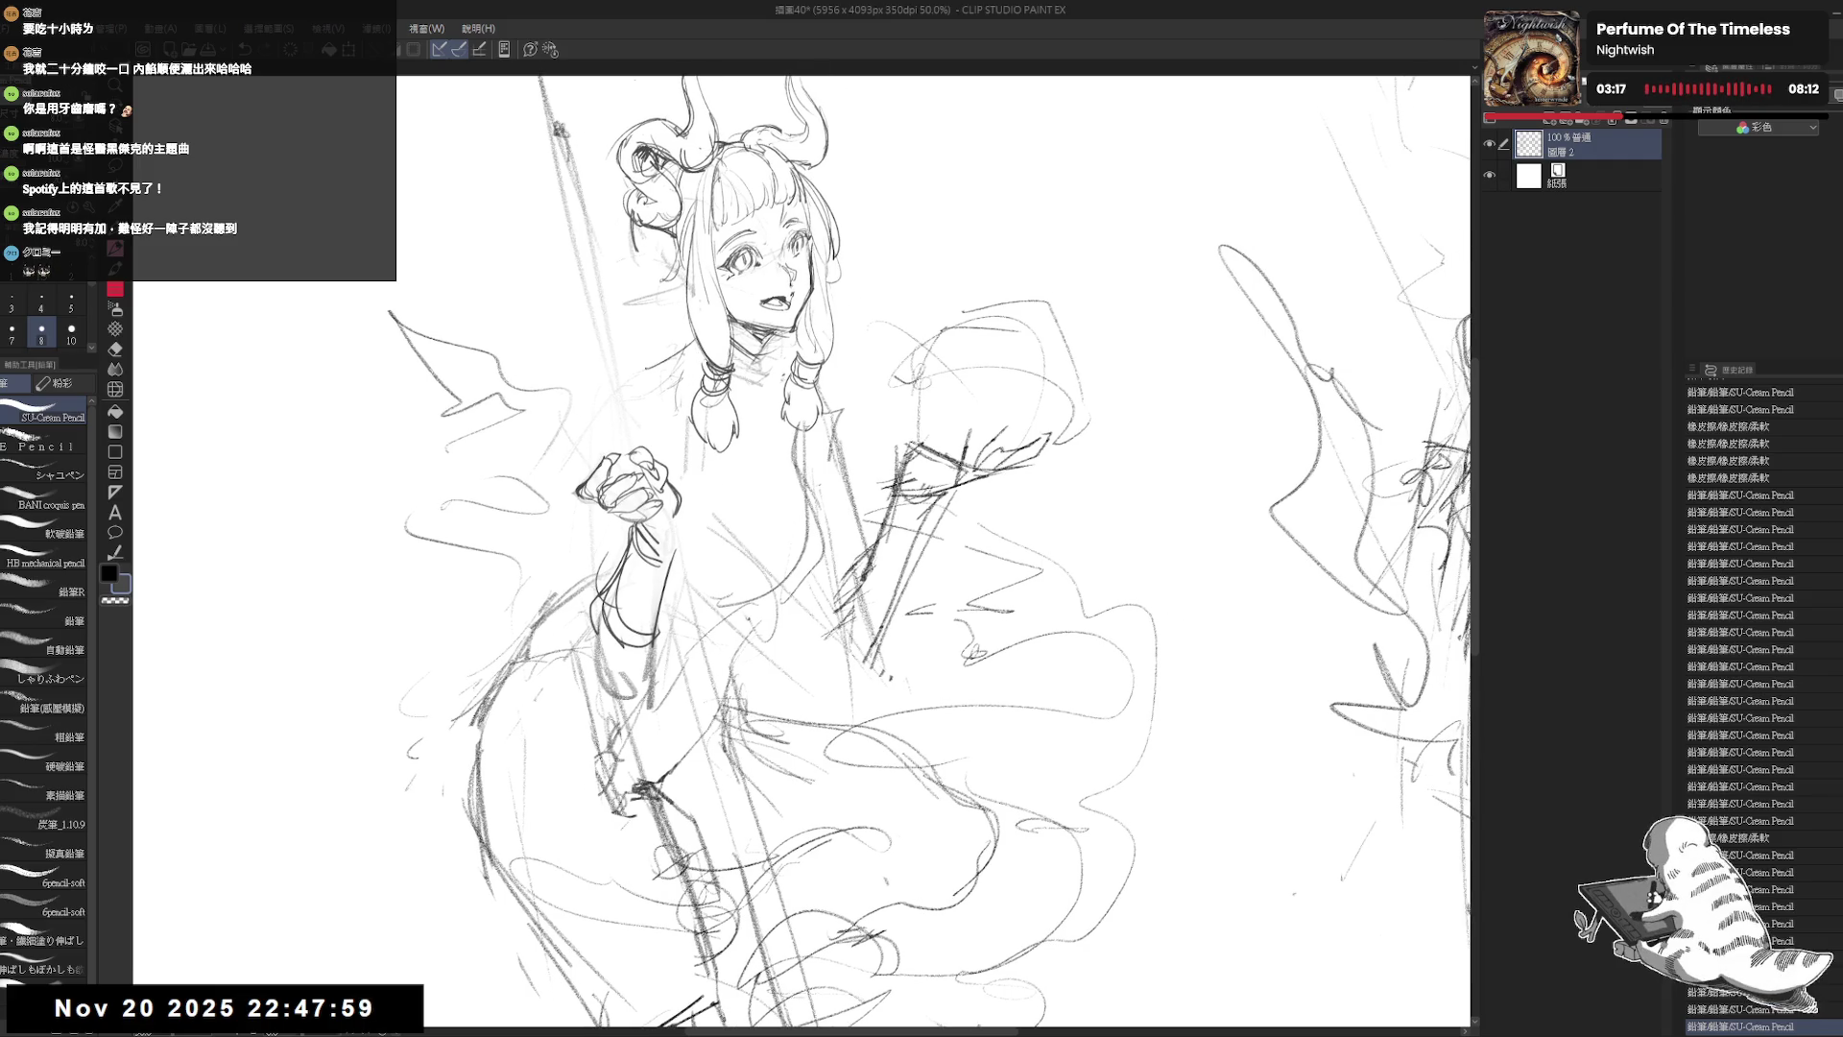
{"action": "left_click", "coordinate": [715, 454]}
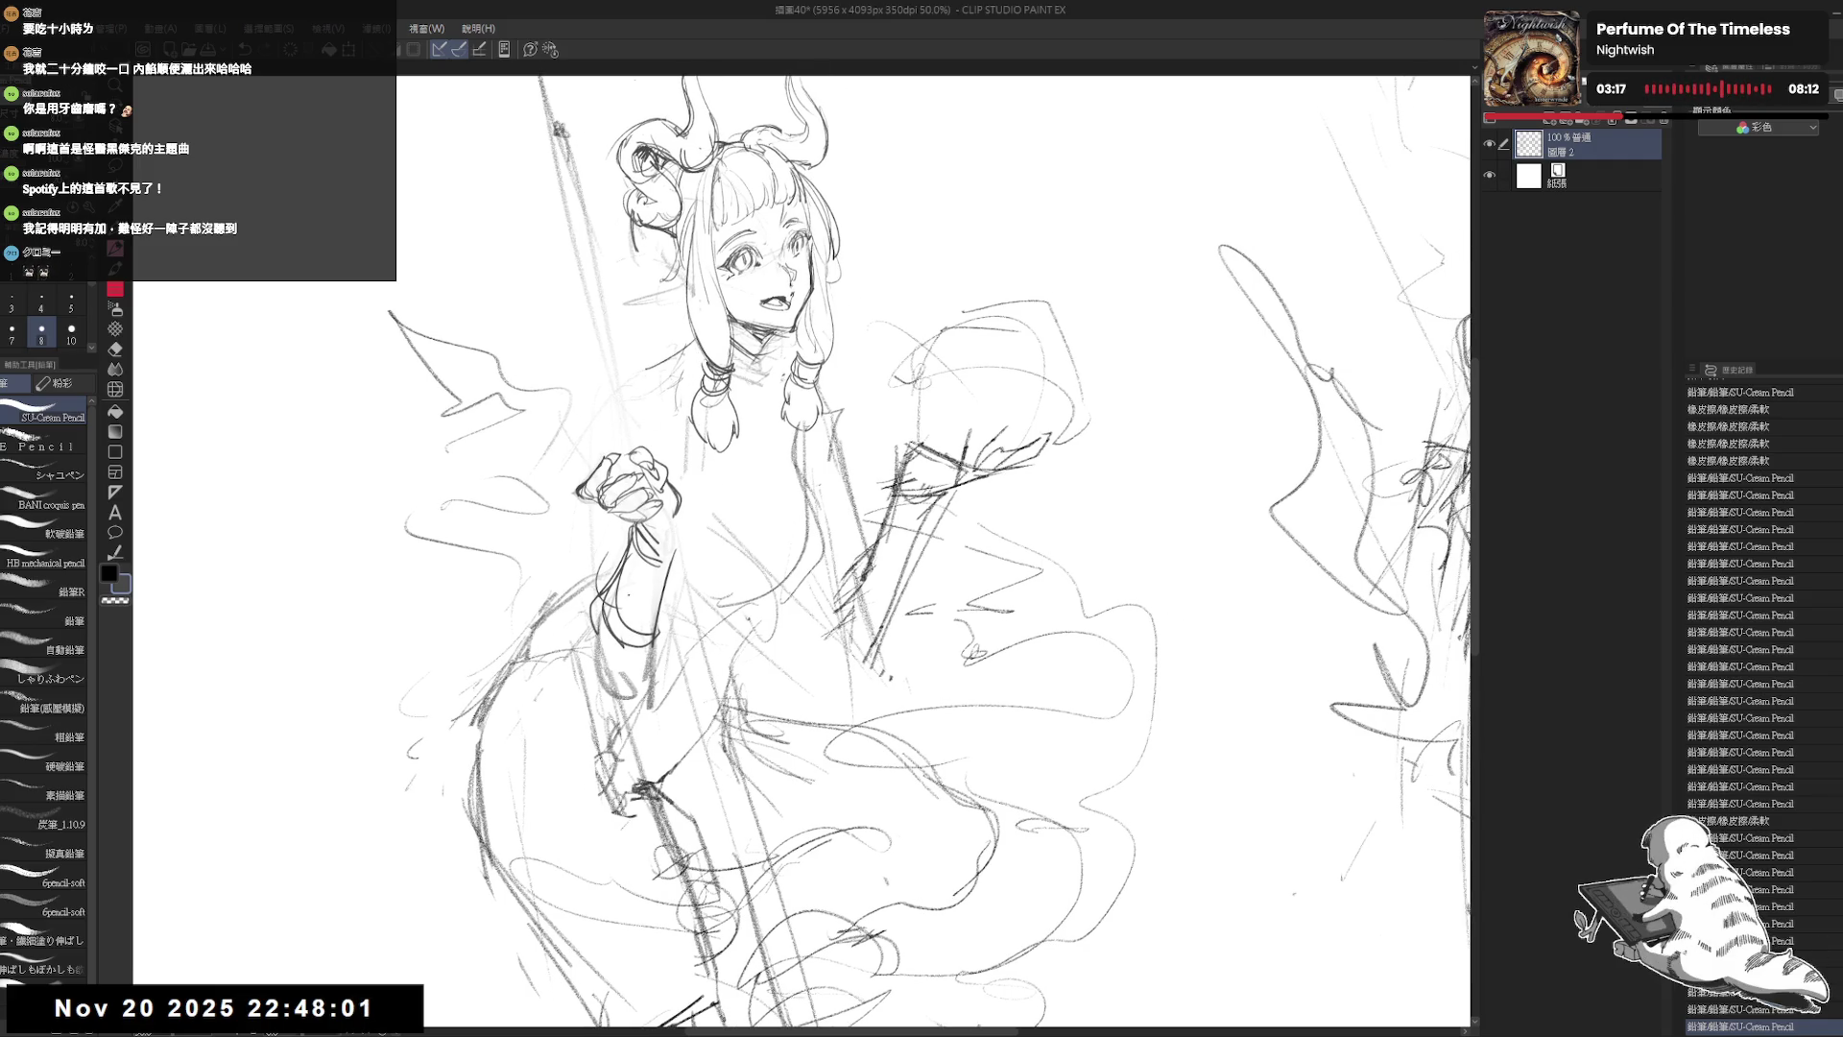
Step: Erase the arm lines below the hand and try new arm strokes under the rose
{"action": "key", "text": "e"}
{"action": "mouse_move", "coordinate": [661, 597]}
{"action": "left_mouse_down"}
{"action": "mouse_move", "coordinate": [588, 634]}
{"action": "mouse_move", "coordinate": [619, 590]}
{"action": "mouse_move", "coordinate": [638, 658]}
{"action": "mouse_move", "coordinate": [615, 615]}
{"action": "left_mouse_up"}
{"action": "key", "text": "p"}
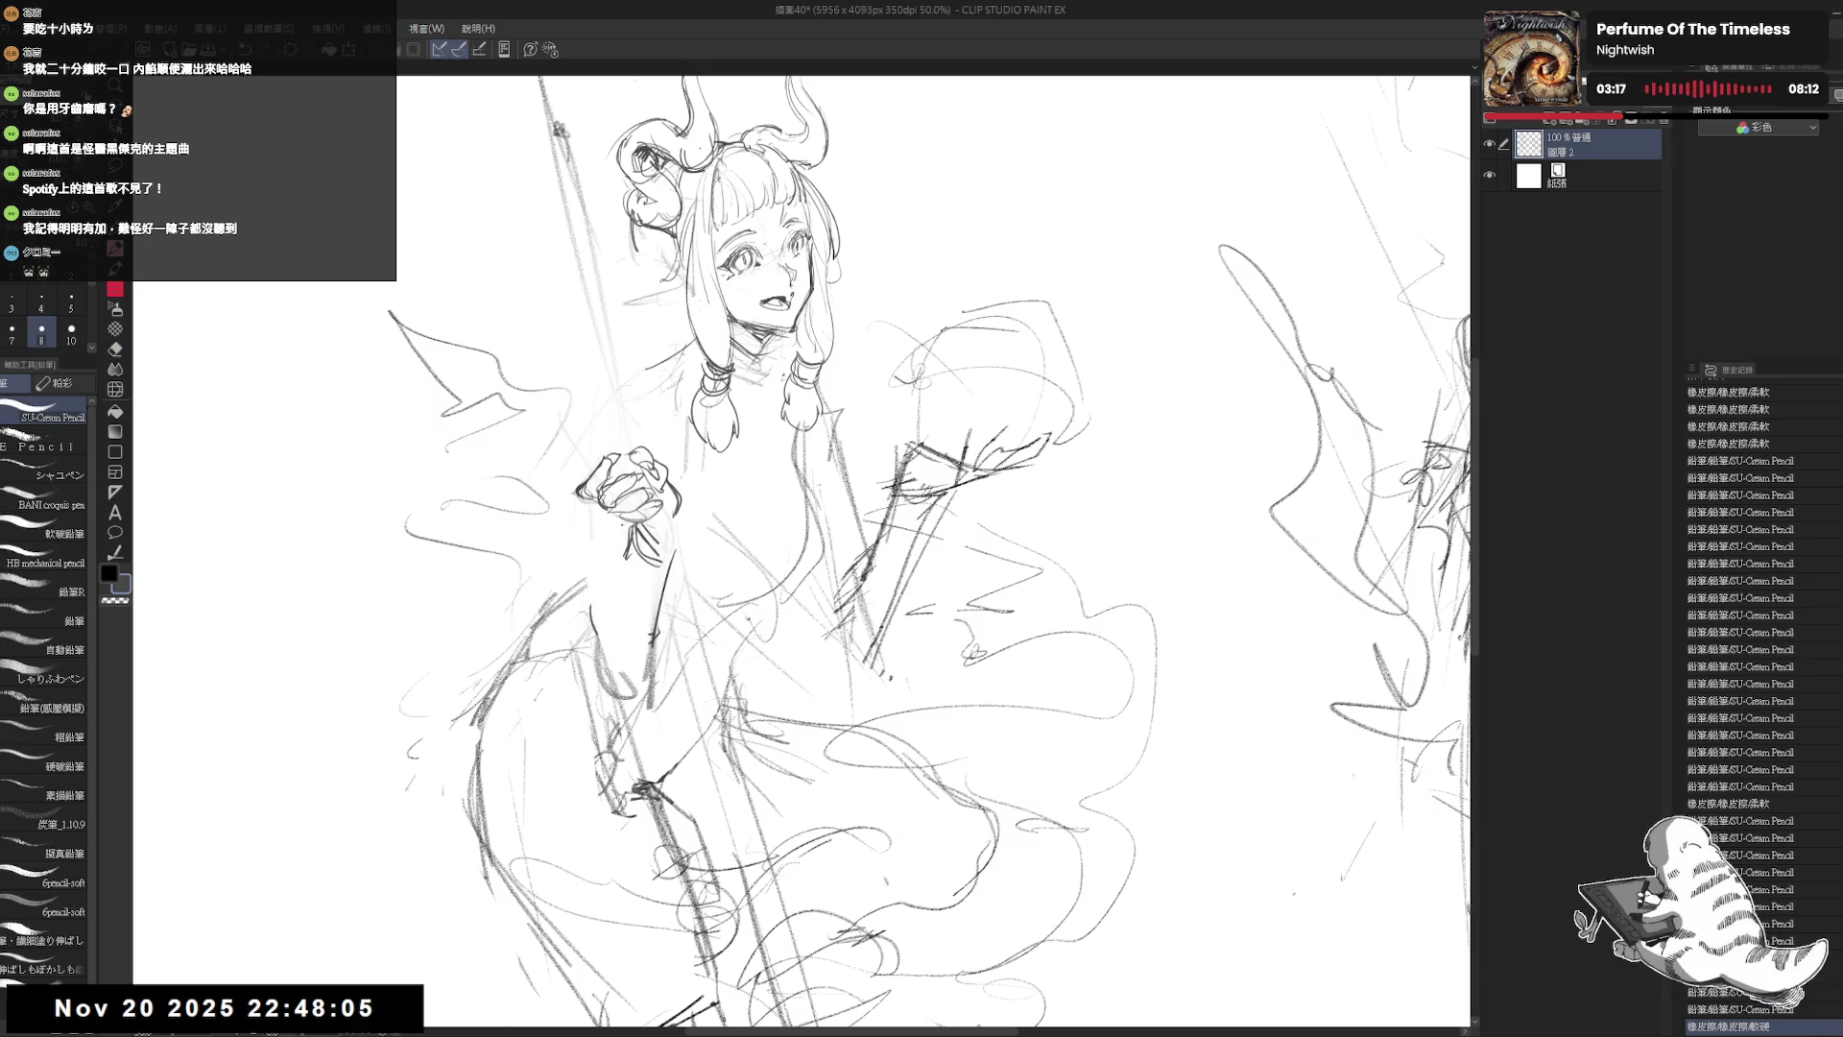
{"action": "mouse_move", "coordinate": [637, 528]}
{"action": "left_mouse_down"}
{"action": "mouse_move", "coordinate": [623, 558]}
{"action": "mouse_move", "coordinate": [581, 566]}
{"action": "mouse_move", "coordinate": [588, 610]}
{"action": "left_mouse_up"}
{"action": "key", "text": "ctrl+z"}
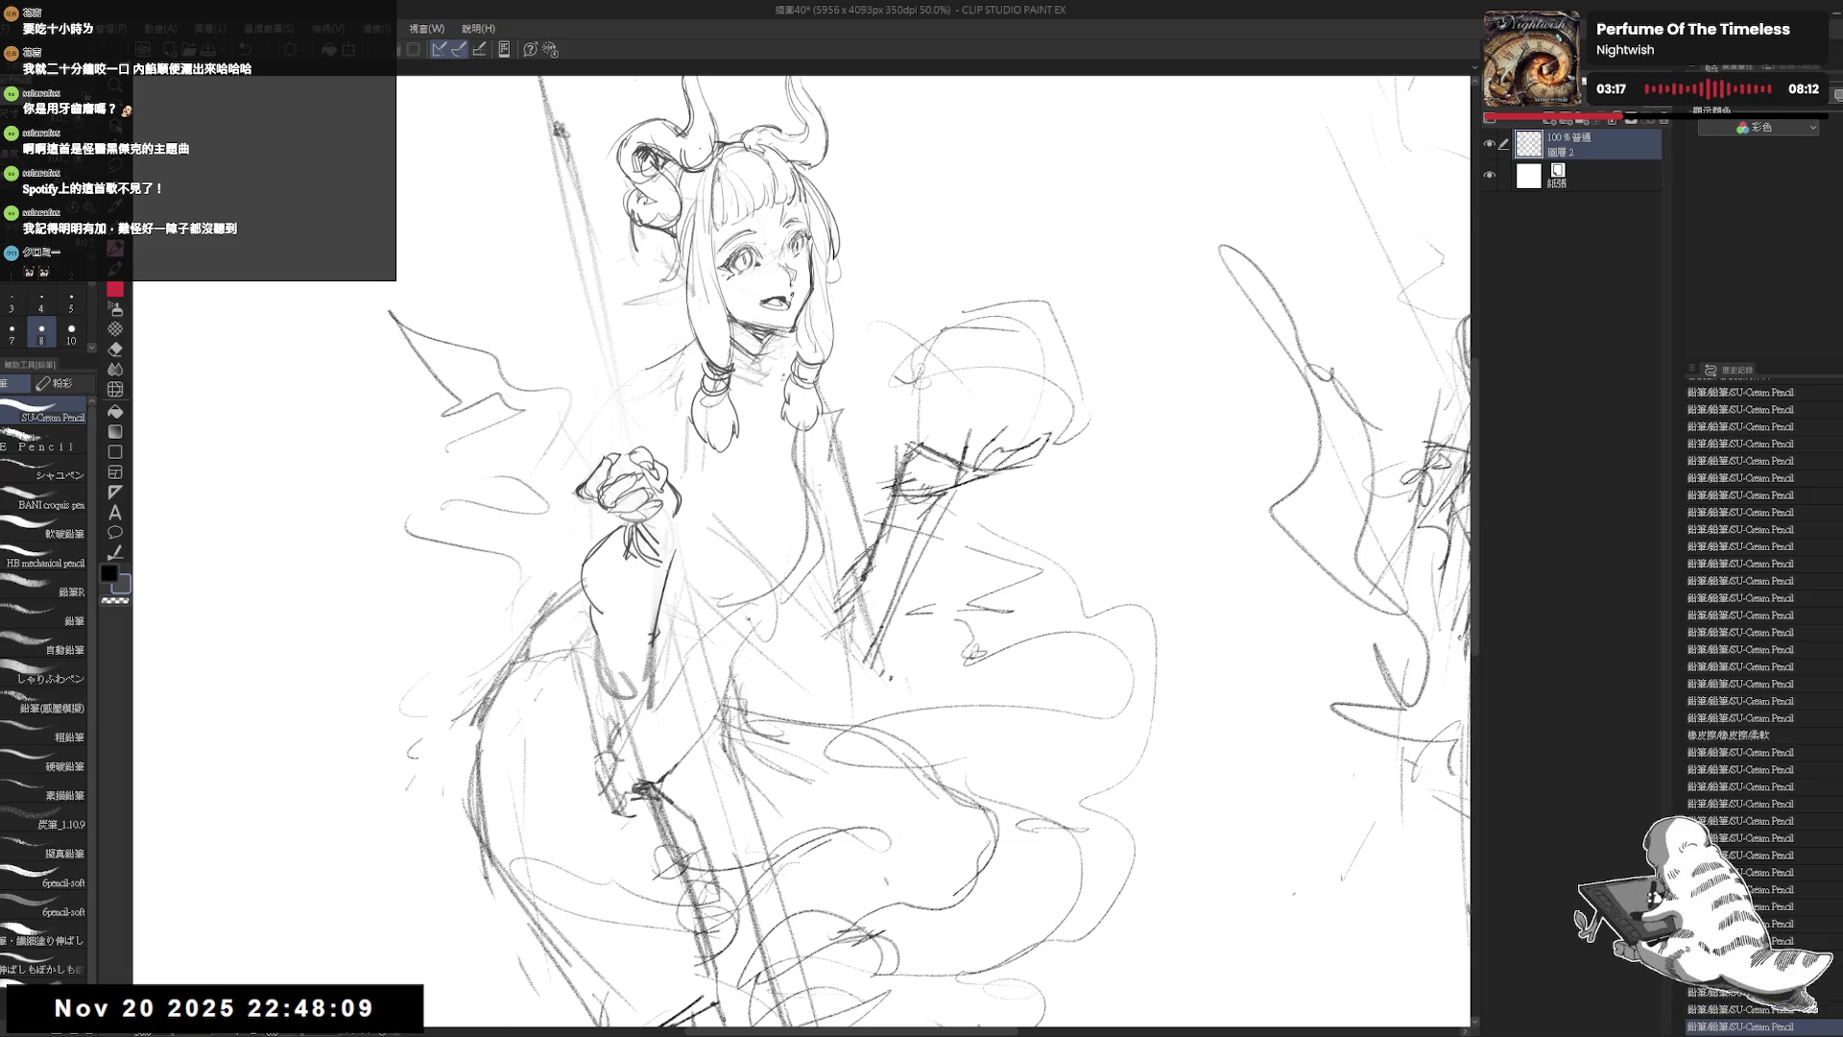
Step: Erase the remaining old arm lines, then redraw the arm and sleeve below the rose
{"action": "key", "text": "e"}
{"action": "left_click_drag", "start_coordinate": [662, 557], "coordinate": [614, 672]}
{"action": "left_click_drag", "start_coordinate": [595, 605], "coordinate": [639, 681]}
{"action": "key", "text": "p"}
{"action": "left_click_drag", "start_coordinate": [668, 558], "coordinate": [629, 619]}
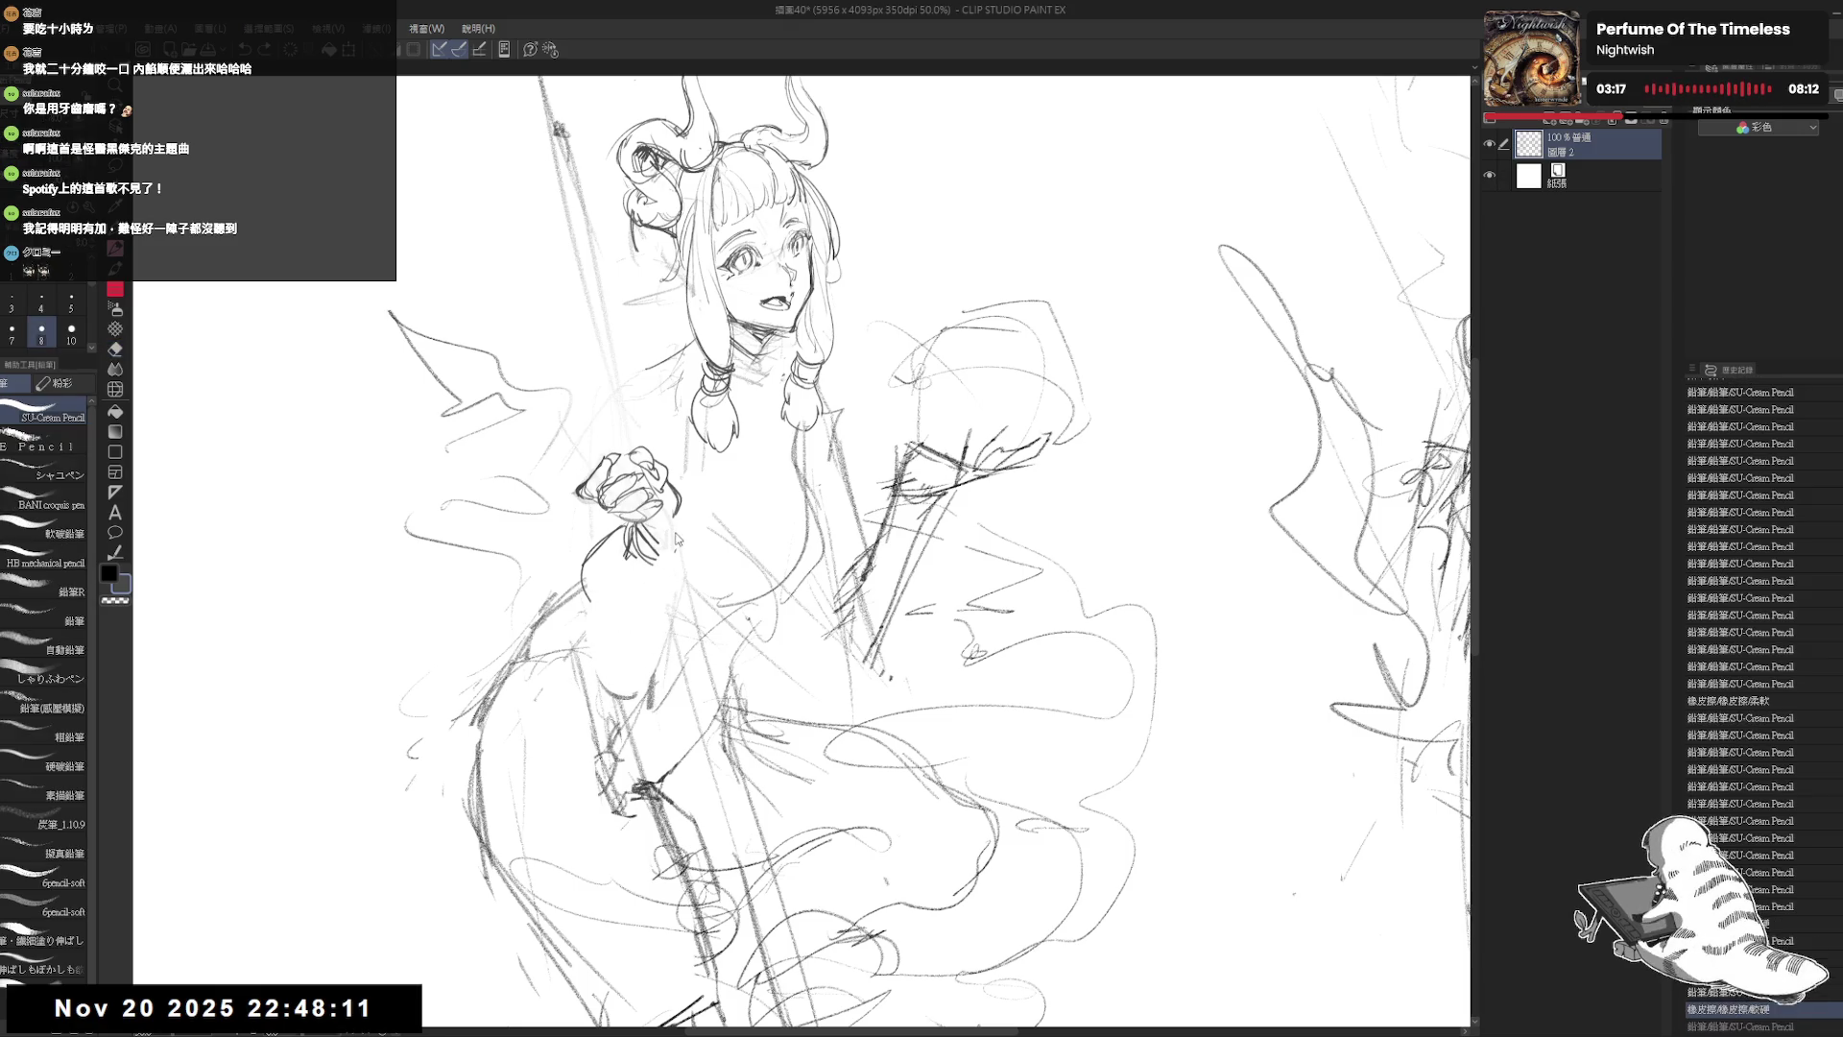
{"action": "left_click_drag", "start_coordinate": [678, 523], "coordinate": [617, 619]}
{"action": "mouse_move", "coordinate": [607, 538]}
{"action": "left_mouse_down"}
{"action": "mouse_move", "coordinate": [566, 576]}
{"action": "mouse_move", "coordinate": [574, 622]}
{"action": "mouse_move", "coordinate": [607, 625]}
{"action": "left_mouse_up"}
{"action": "left_click_drag", "start_coordinate": [716, 502], "coordinate": [649, 514]}
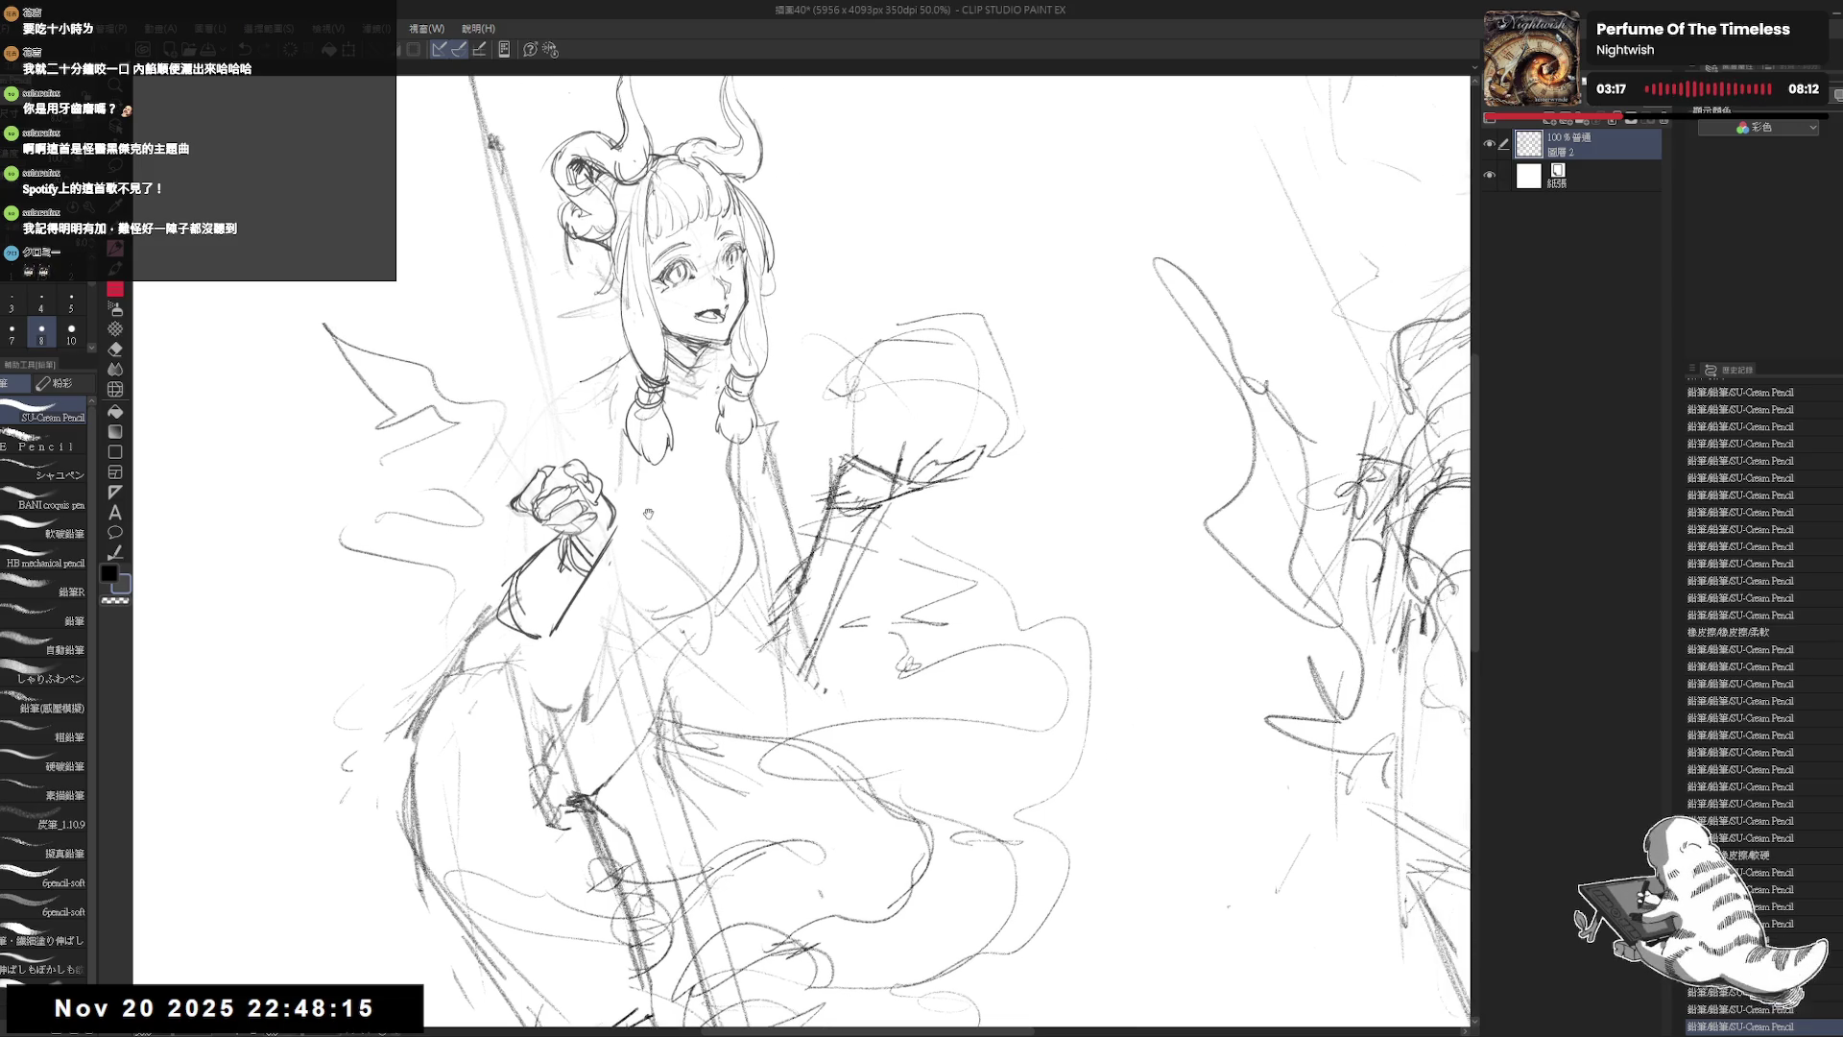
{"action": "scroll", "coordinate": [634, 451], "scroll_direction": "down", "scroll_amount": 1}
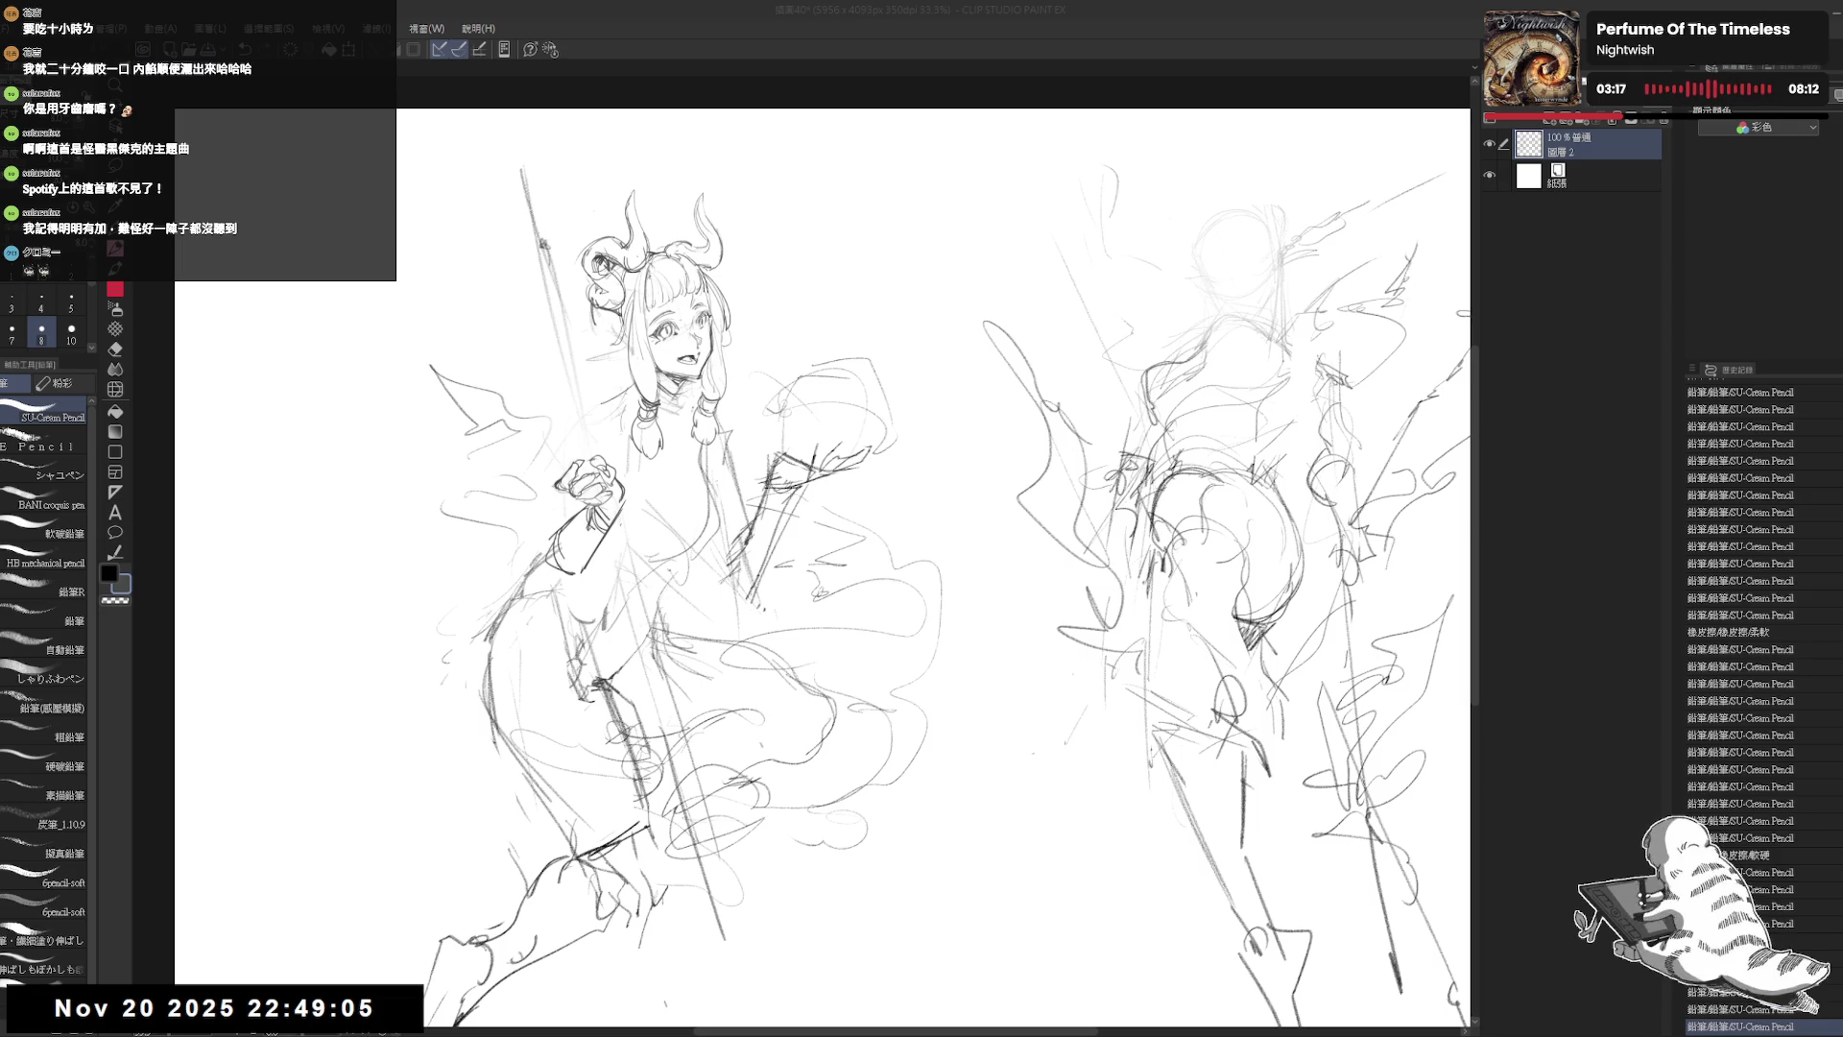
Step: Zoom in and touch up lines by the hair left of the face, undoing a neck stroke
{"action": "scroll", "coordinate": [826, 566], "scroll_direction": "up", "scroll_amount": 1}
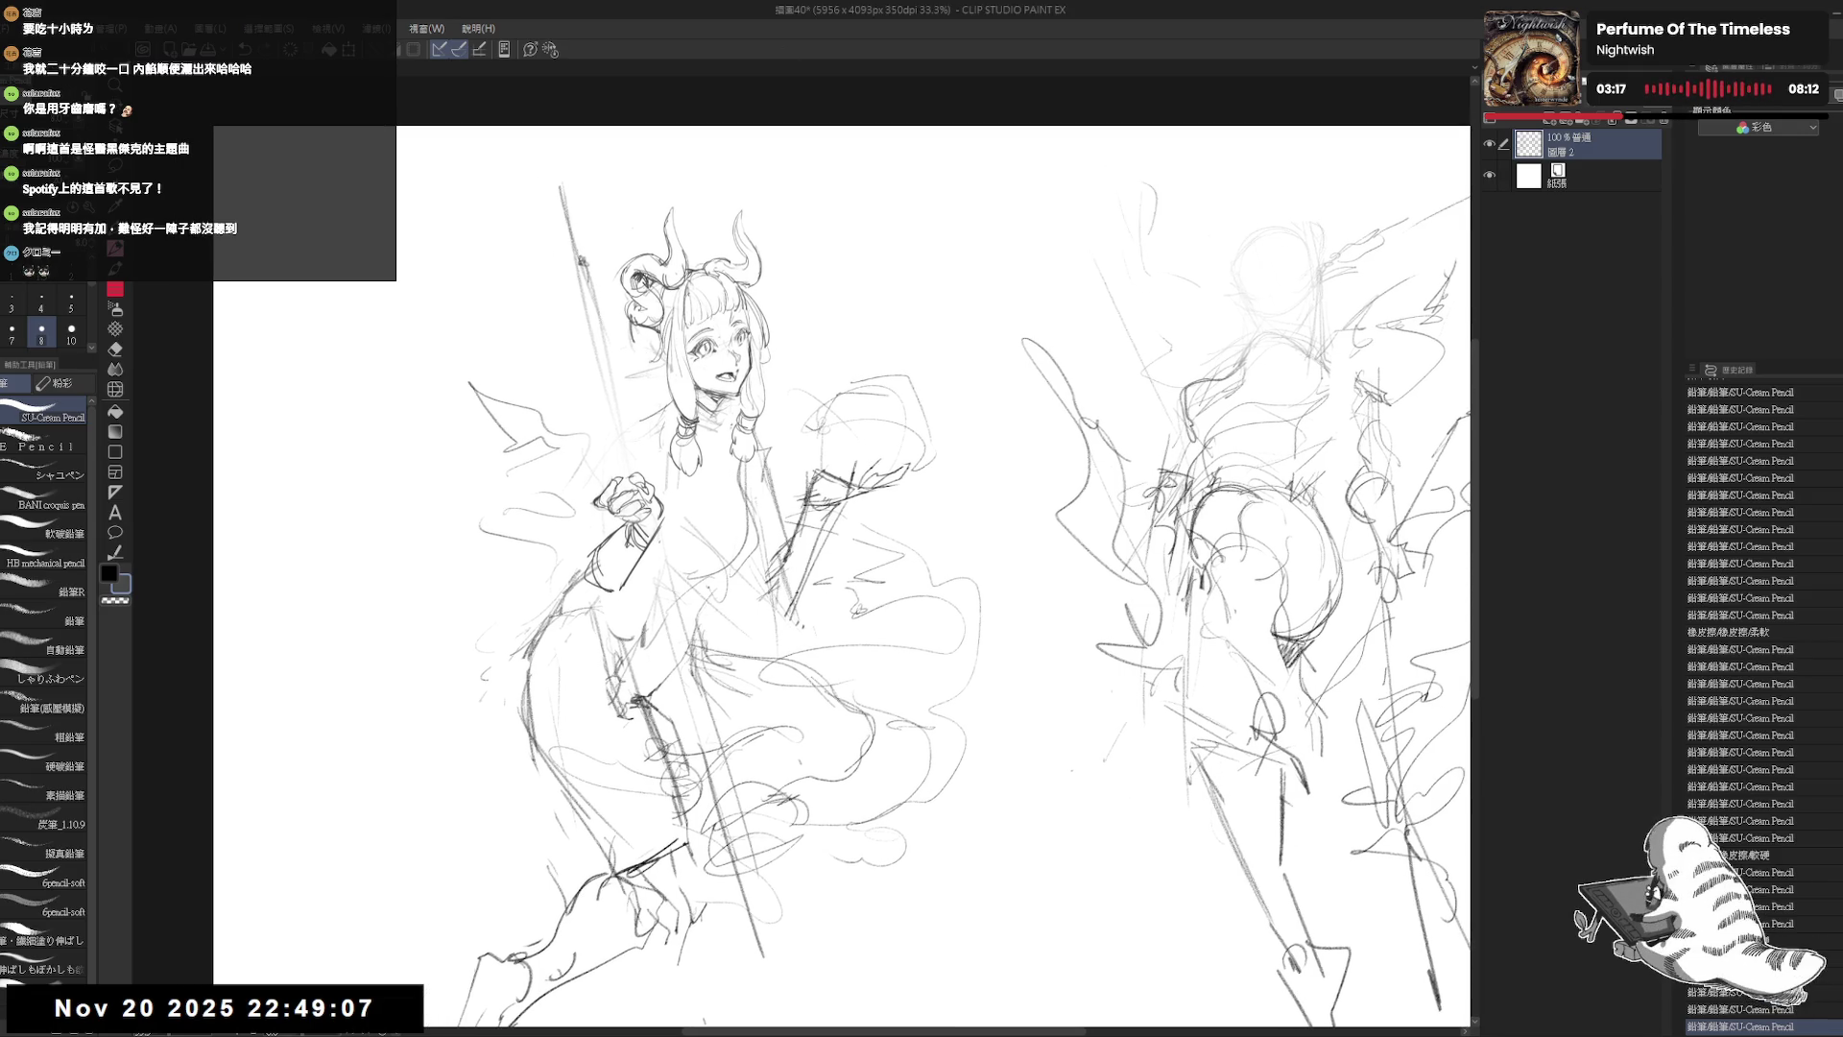
{"action": "left_click_drag", "start_coordinate": [699, 405], "coordinate": [718, 444]}
{"action": "key", "text": "ctrl+z"}
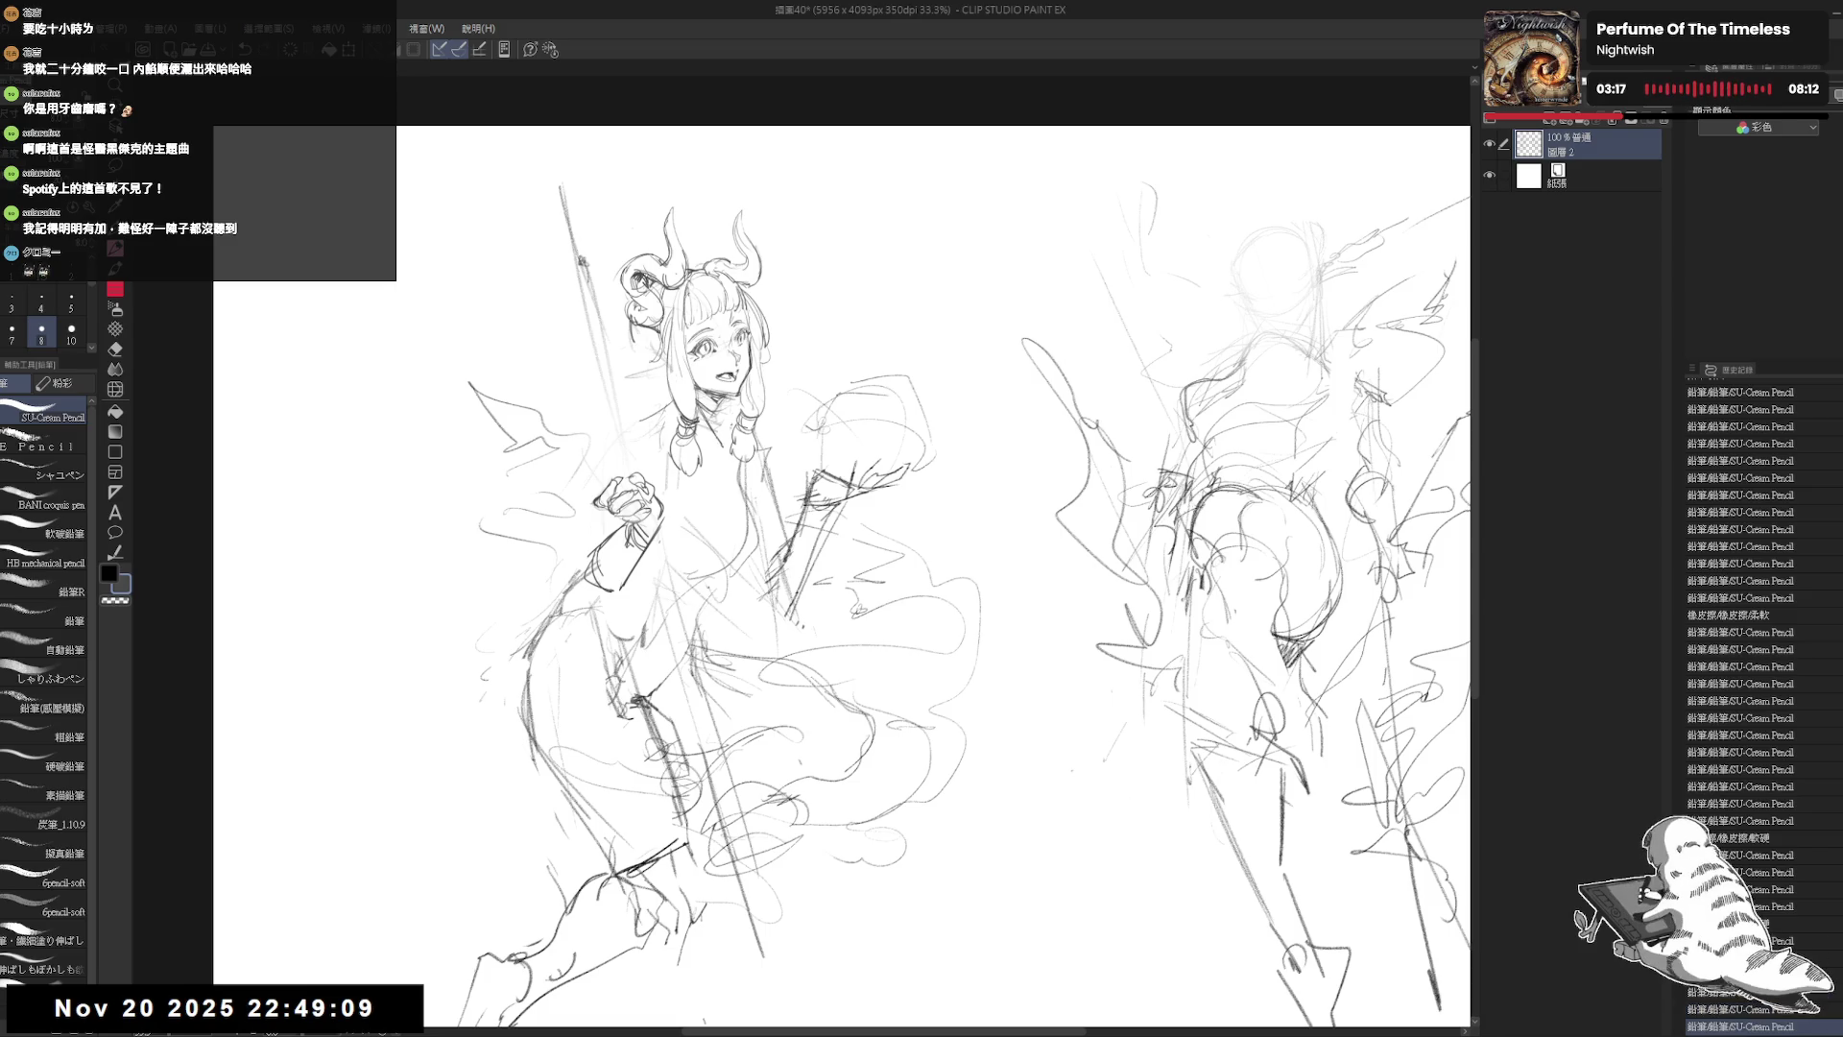
{"action": "scroll", "coordinate": [637, 343], "scroll_direction": "up", "scroll_amount": 1}
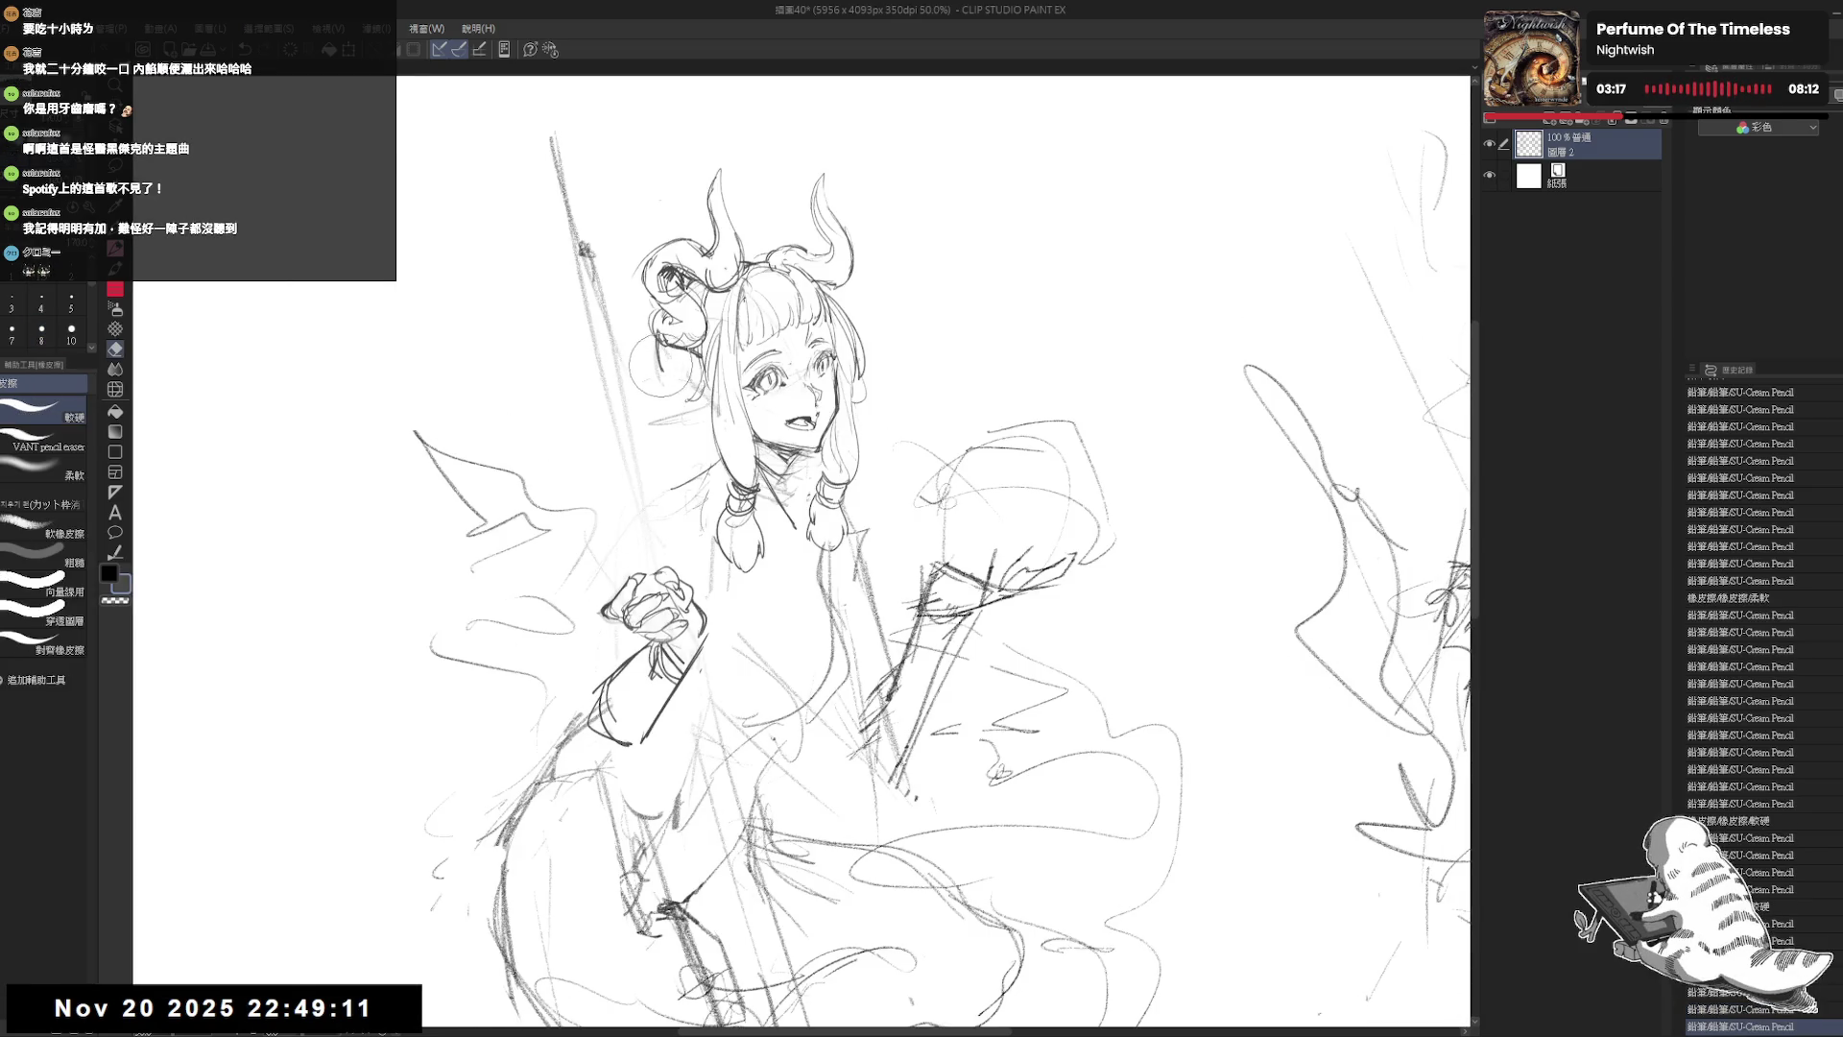
{"action": "mouse_move", "coordinate": [662, 370]}
{"action": "left_mouse_down"}
{"action": "mouse_move", "coordinate": [643, 389]}
{"action": "mouse_move", "coordinate": [589, 301]}
{"action": "left_mouse_up"}
Step: Erase stray lines along the raised arm and add a stroke on its left edge
{"action": "key", "text": "e"}
{"action": "left_click_drag", "start_coordinate": [634, 605], "coordinate": [620, 662]}
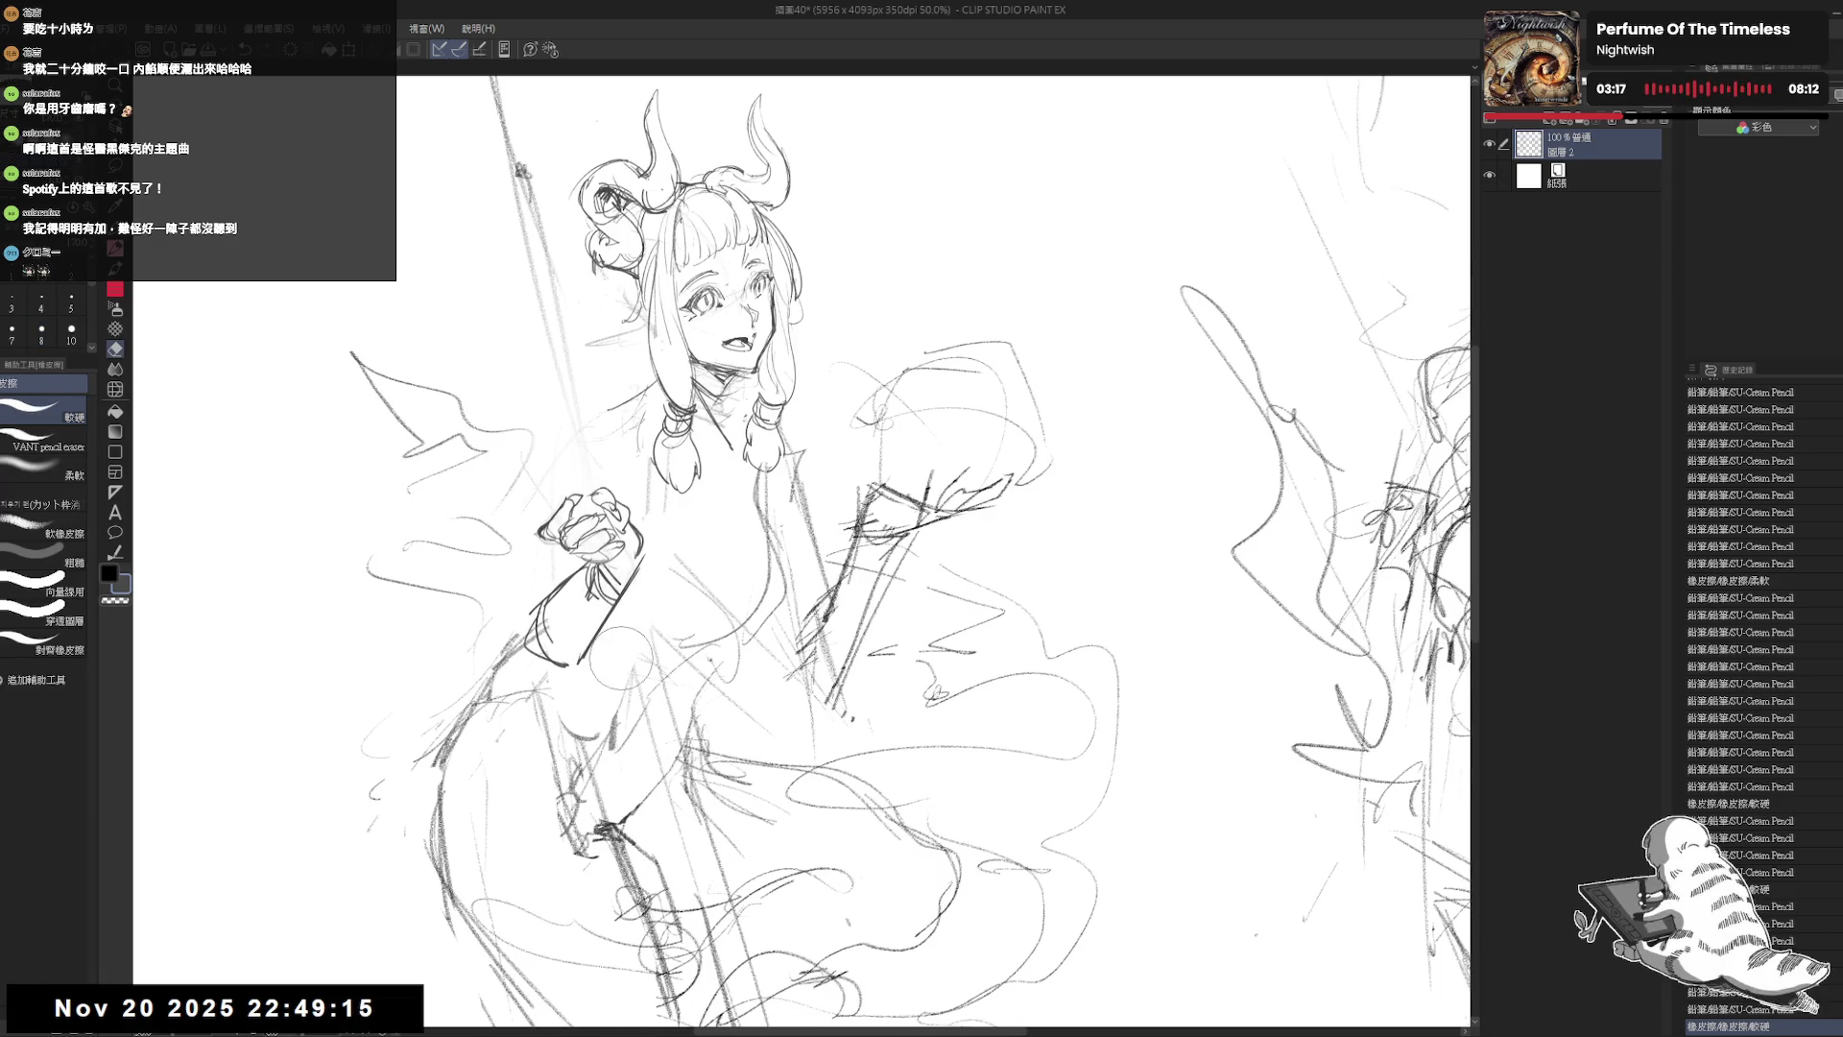
{"action": "key", "text": "p"}
{"action": "key", "text": "ctrl+z"}
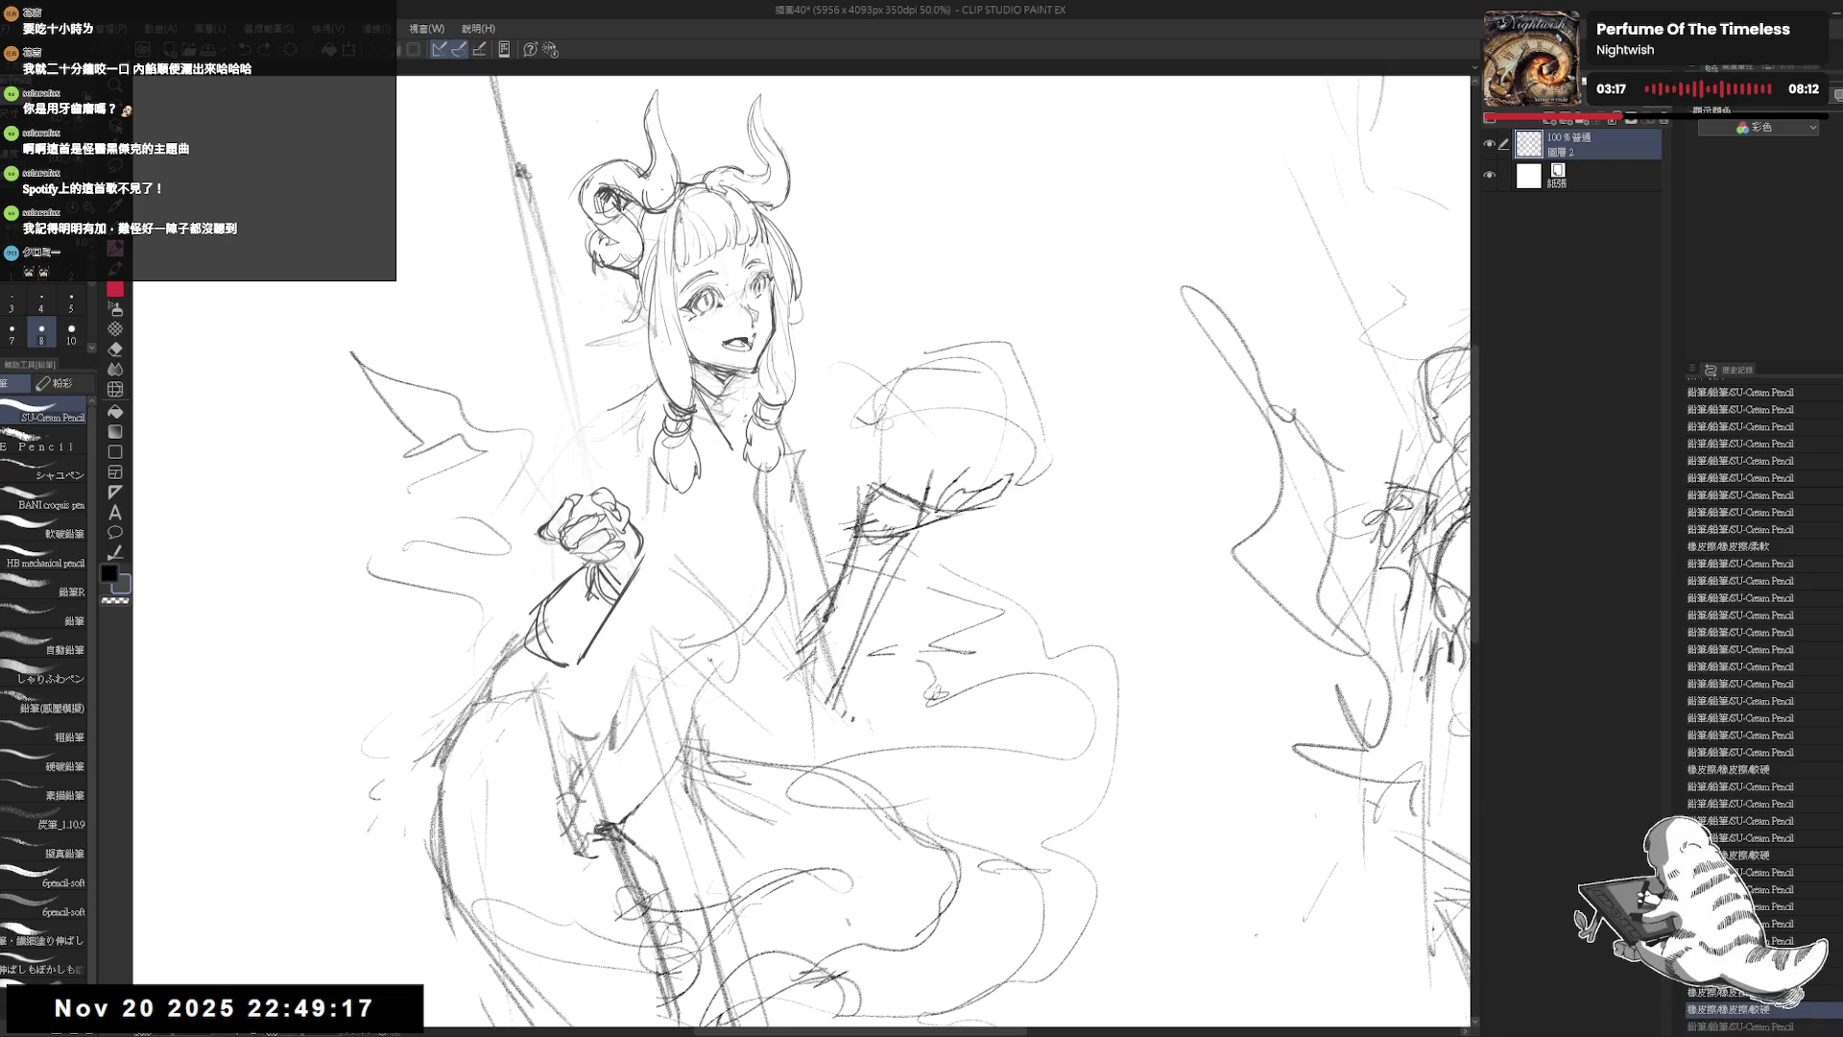
{"action": "key", "text": "ctrl+y"}
{"action": "left_click_drag", "start_coordinate": [557, 586], "coordinate": [525, 616]}
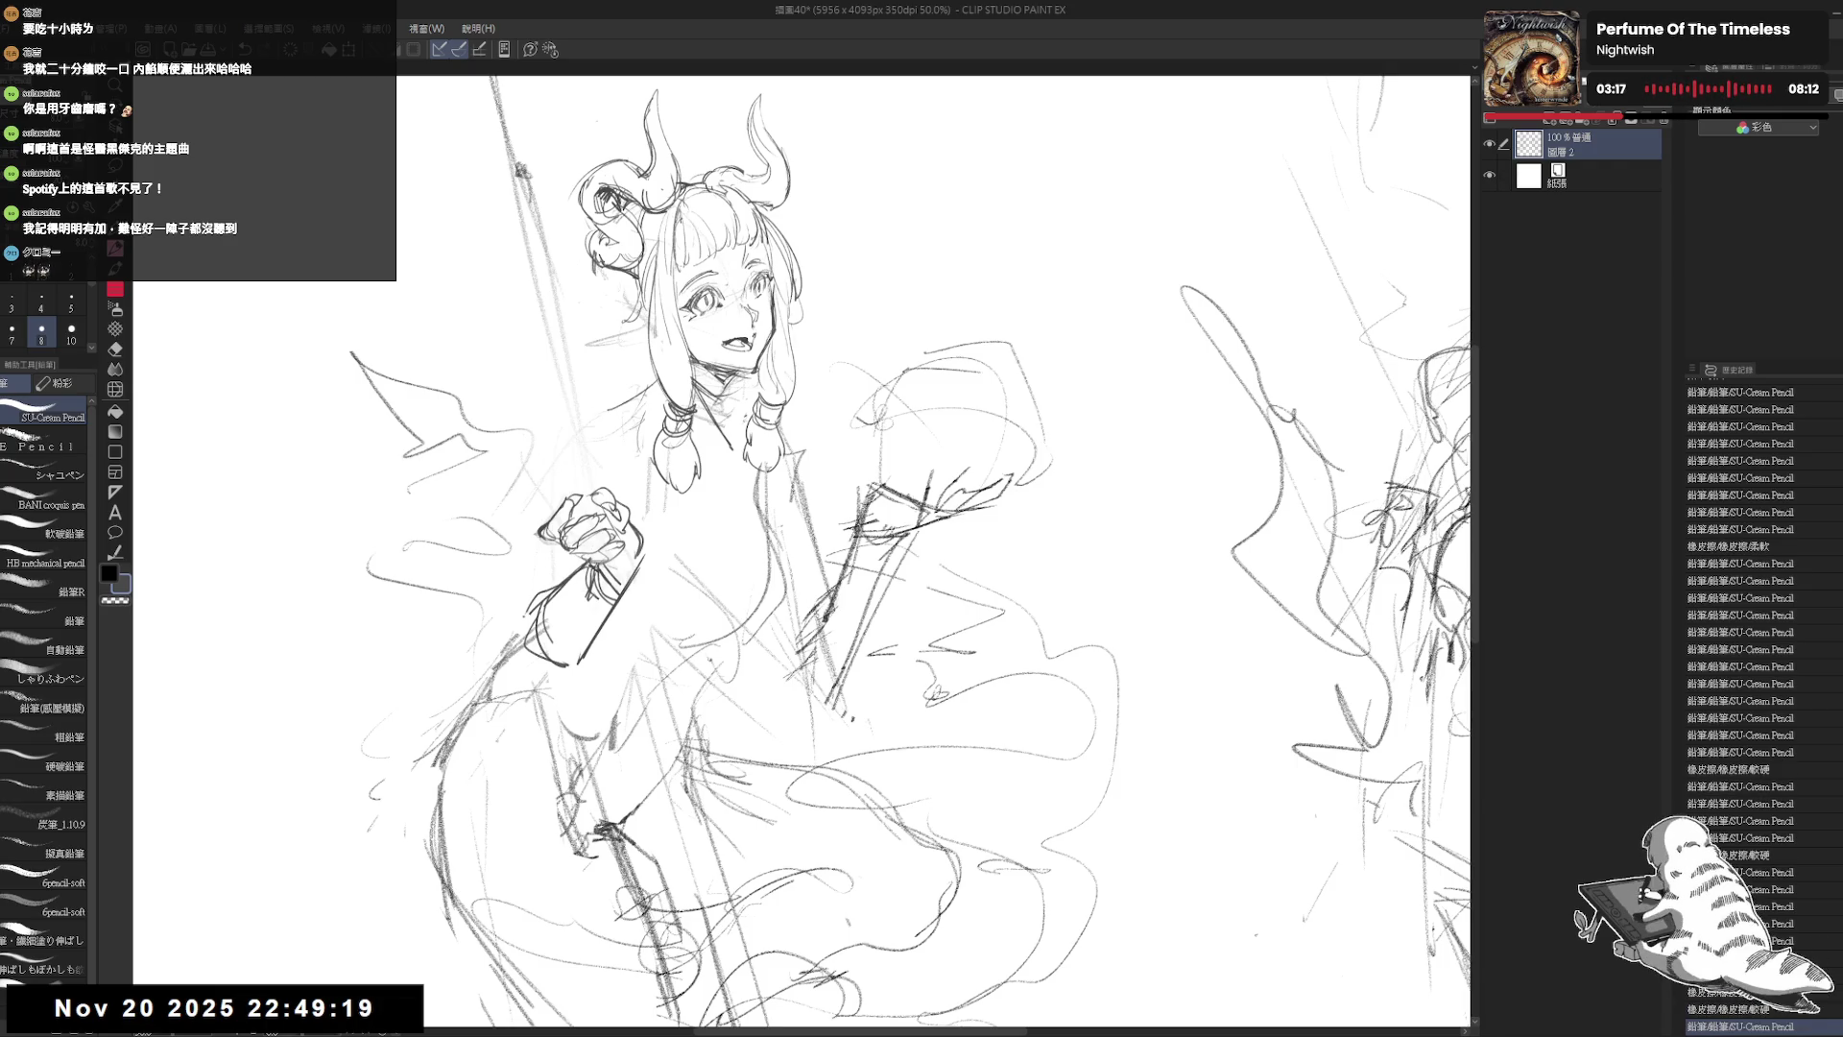
Step: Zoom out, recentre on the girl and rotate the view clockwise for an easier angle
{"action": "key", "text": "ctrl+minus"}
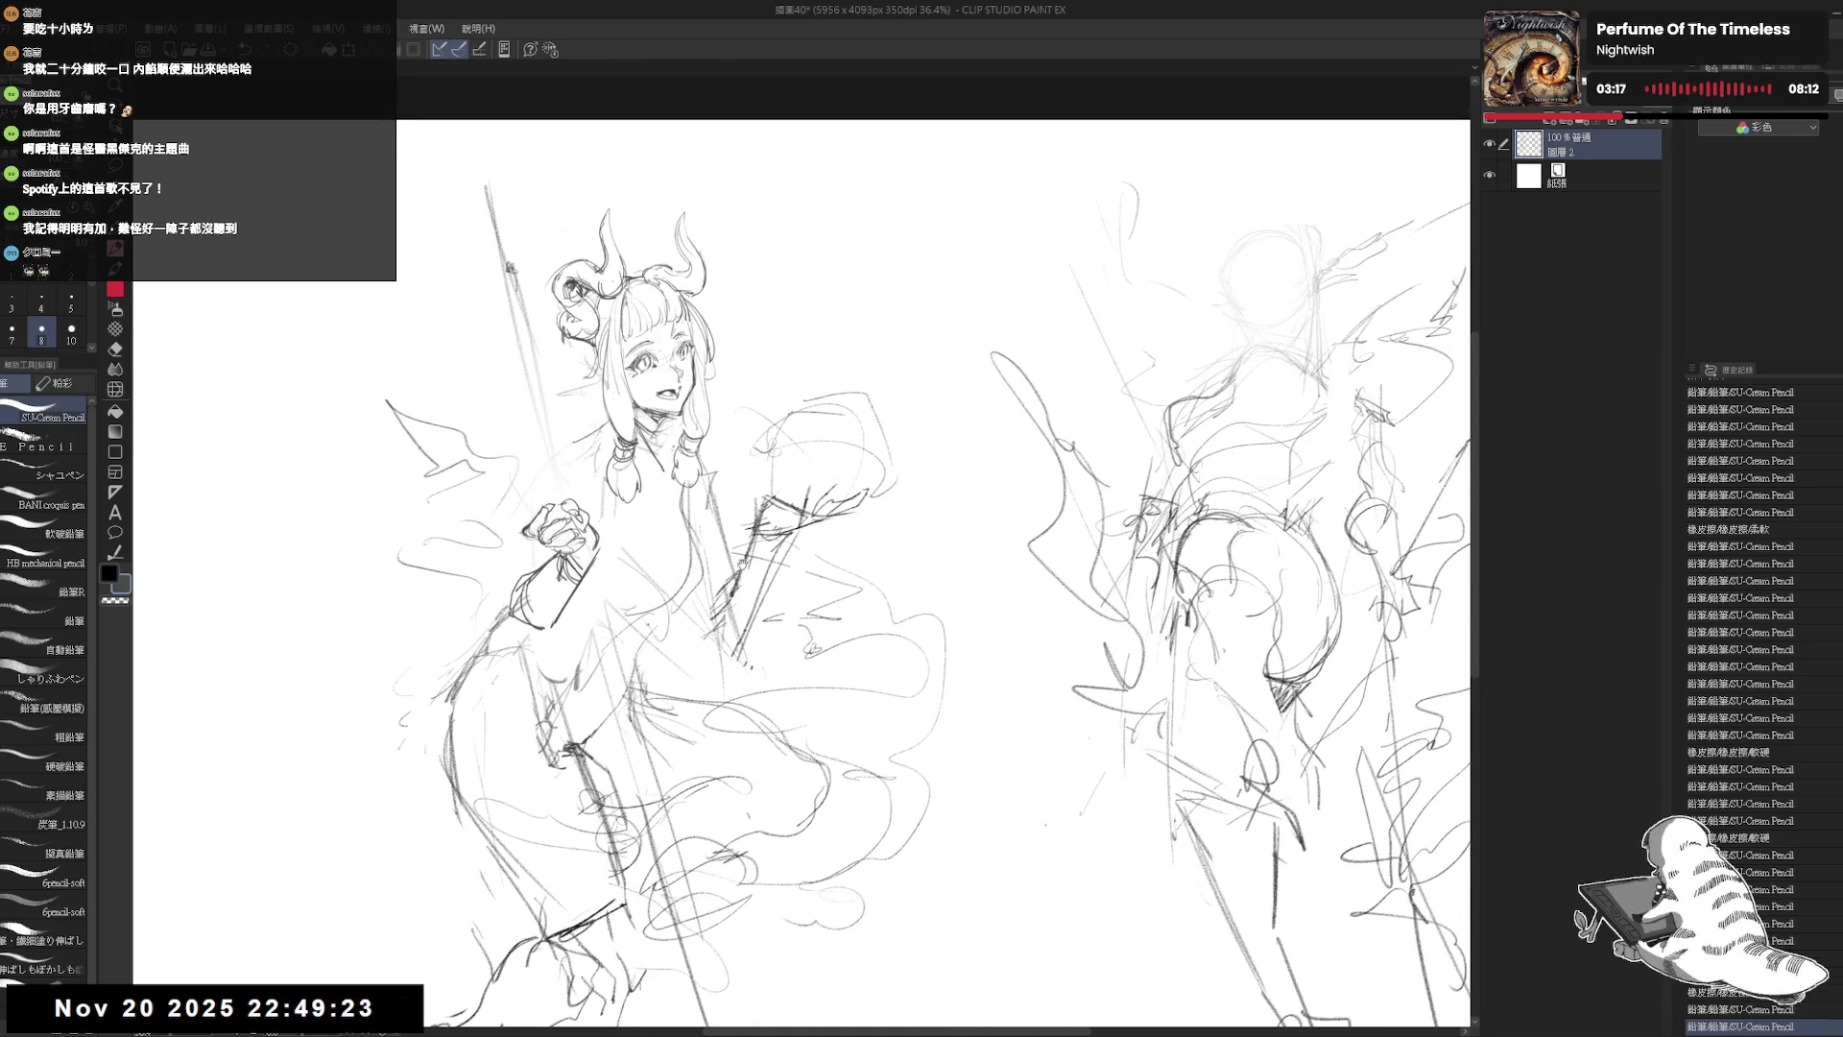
{"action": "left_click_drag", "start_coordinate": [700, 527], "coordinate": [772, 557]}
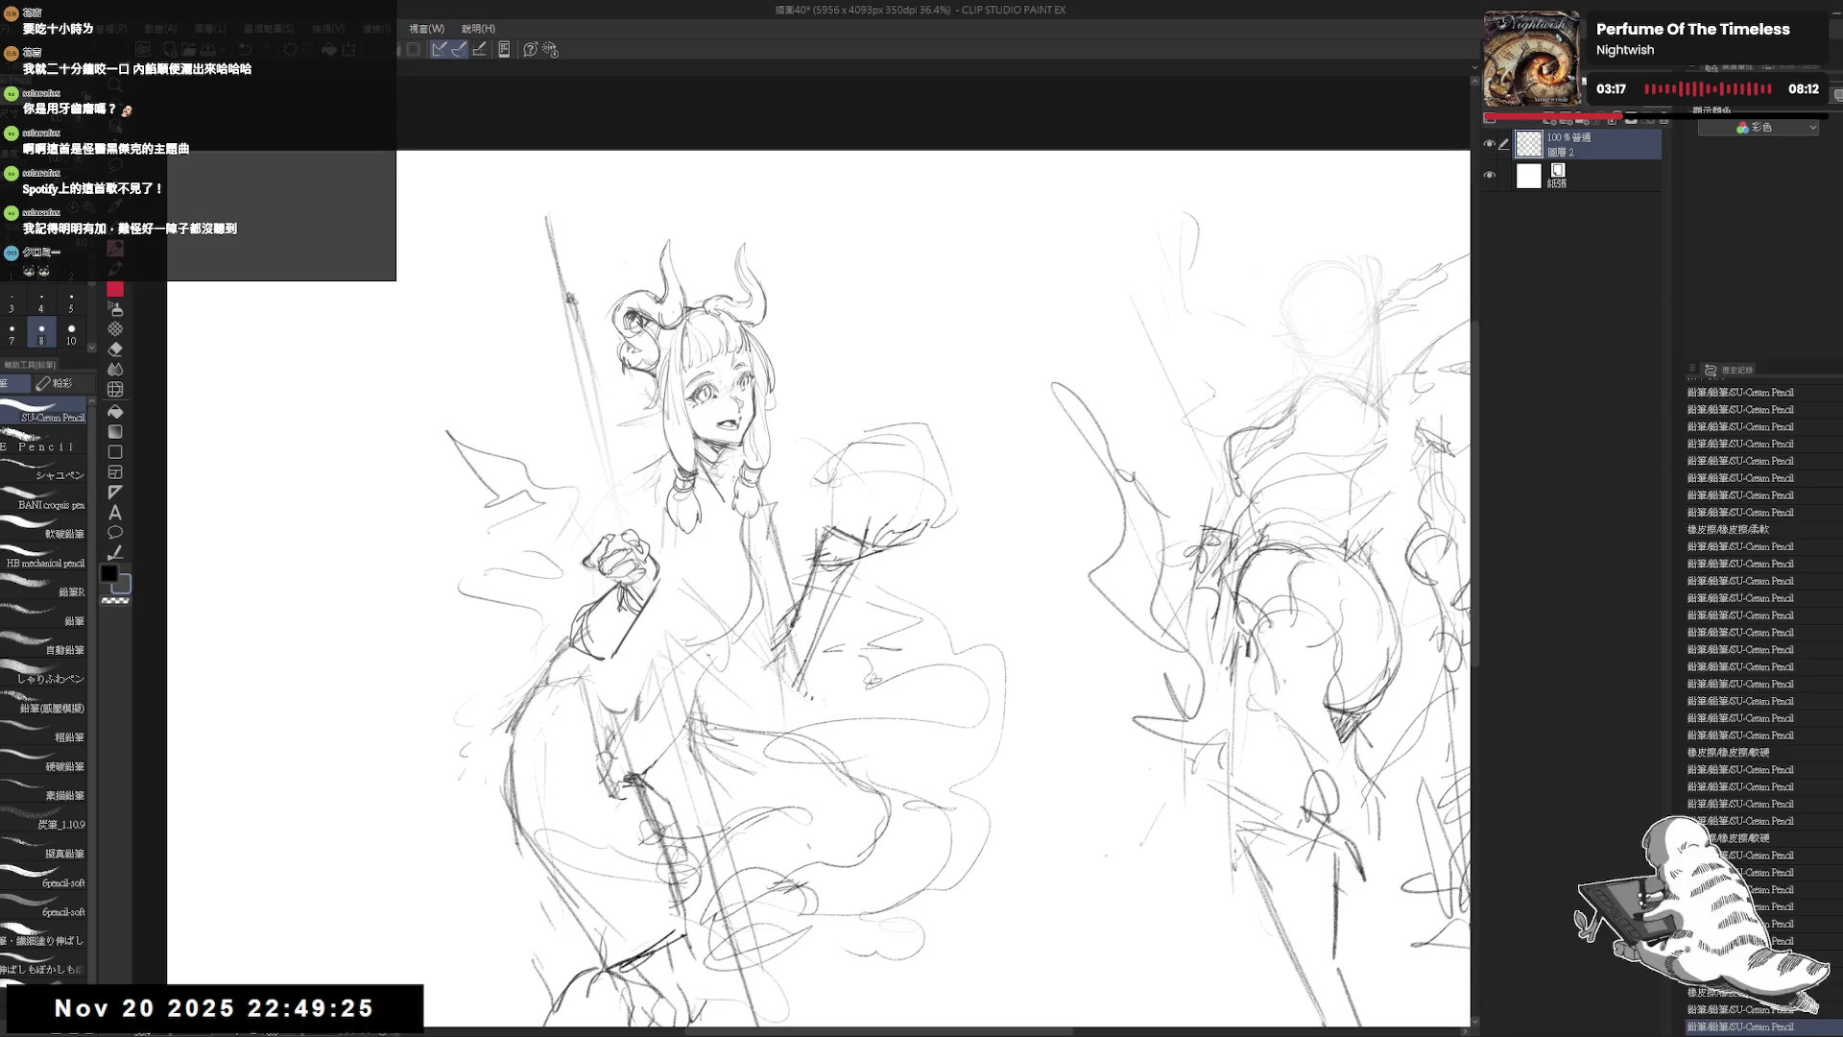
{"action": "mouse_move", "coordinate": [748, 638]}
{"action": "left_mouse_down"}
{"action": "mouse_move", "coordinate": [742, 620]}
{"action": "mouse_move", "coordinate": [766, 610]}
{"action": "mouse_move", "coordinate": [687, 662]}
{"action": "left_mouse_up"}
{"action": "key", "text": "e"}
{"action": "key", "text": "p"}
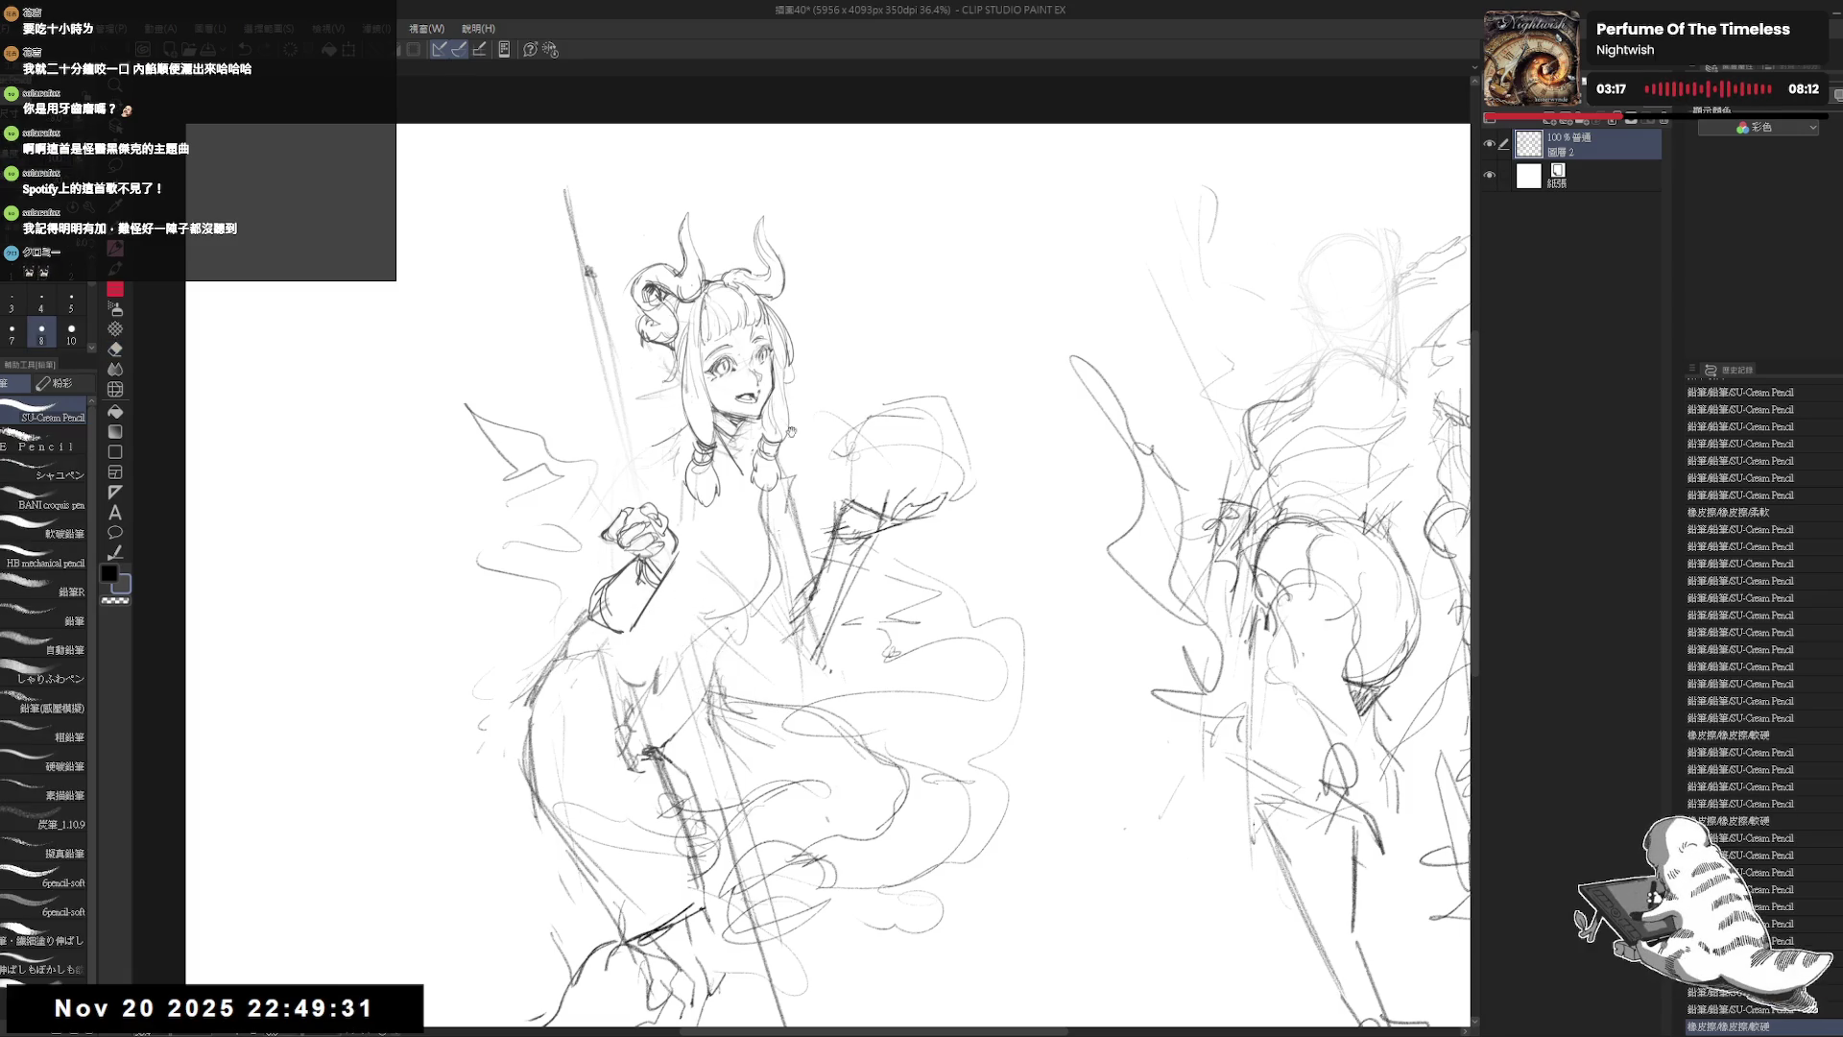
{"action": "key", "text": "r"}
{"action": "left_click_drag", "start_coordinate": [726, 544], "coordinate": [768, 595]}
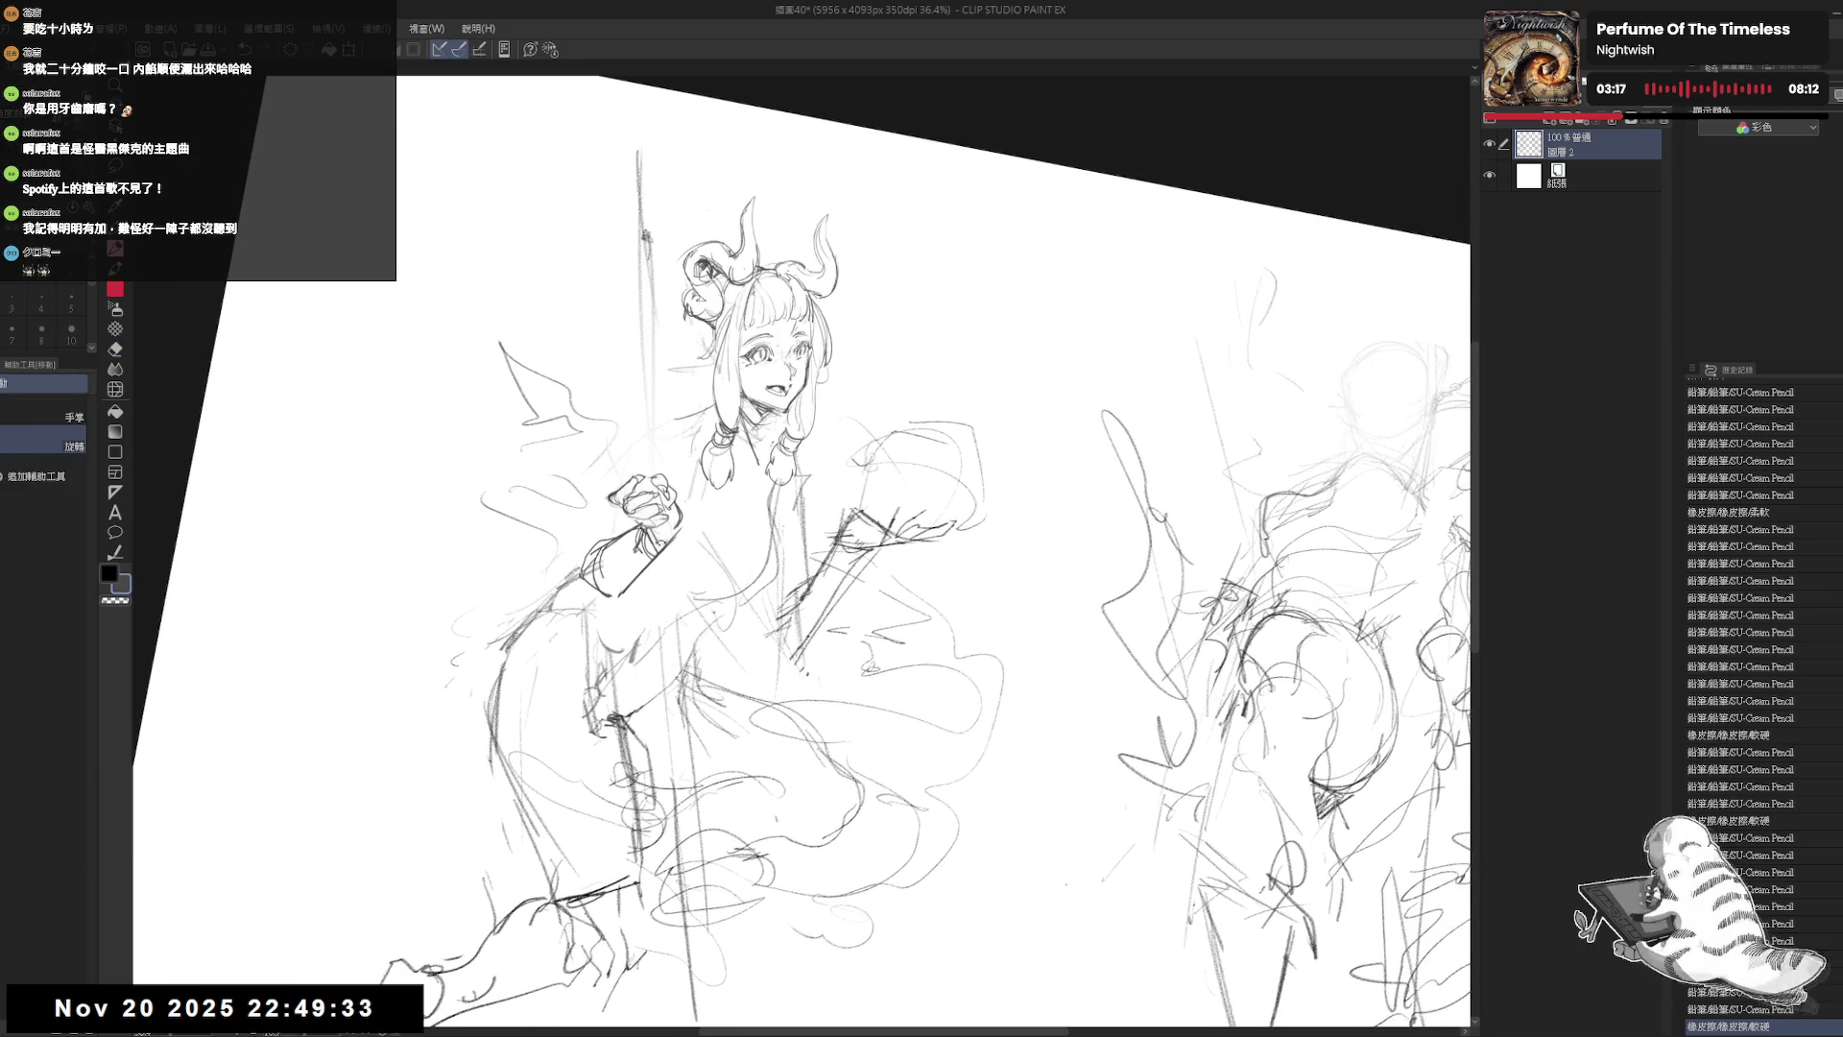
Step: Erase lines near the neck, straighten the view, and zoom back to about 33%
{"action": "key", "text": "e"}
{"action": "mouse_move", "coordinate": [663, 404]}
{"action": "left_mouse_down"}
{"action": "mouse_move", "coordinate": [768, 461]}
{"action": "mouse_move", "coordinate": [728, 432]}
{"action": "left_mouse_up"}
{"action": "key", "text": "ctrl+at"}
{"action": "key", "text": "p"}
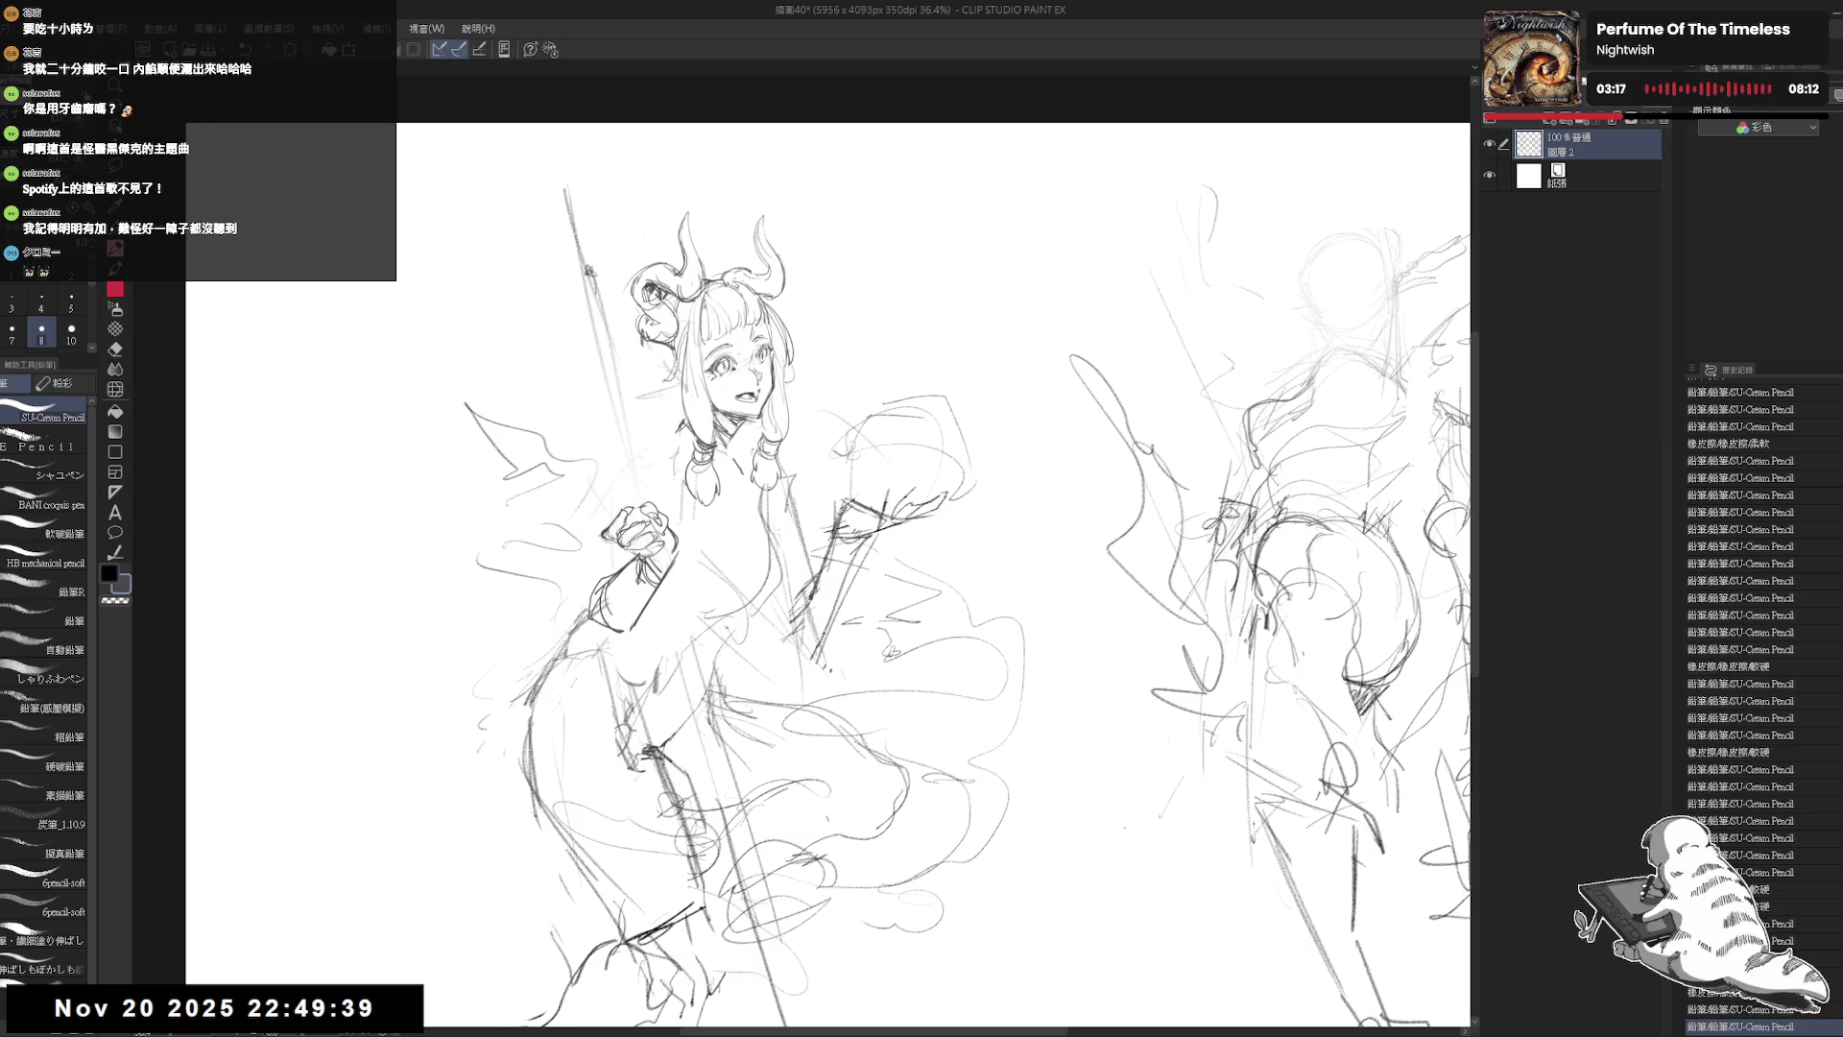
{"action": "mouse_move", "coordinate": [677, 428]}
{"action": "left_mouse_down"}
{"action": "mouse_move", "coordinate": [603, 475]}
{"action": "mouse_move", "coordinate": [649, 448]}
{"action": "left_mouse_up"}
{"action": "key", "text": "ctrl+z"}
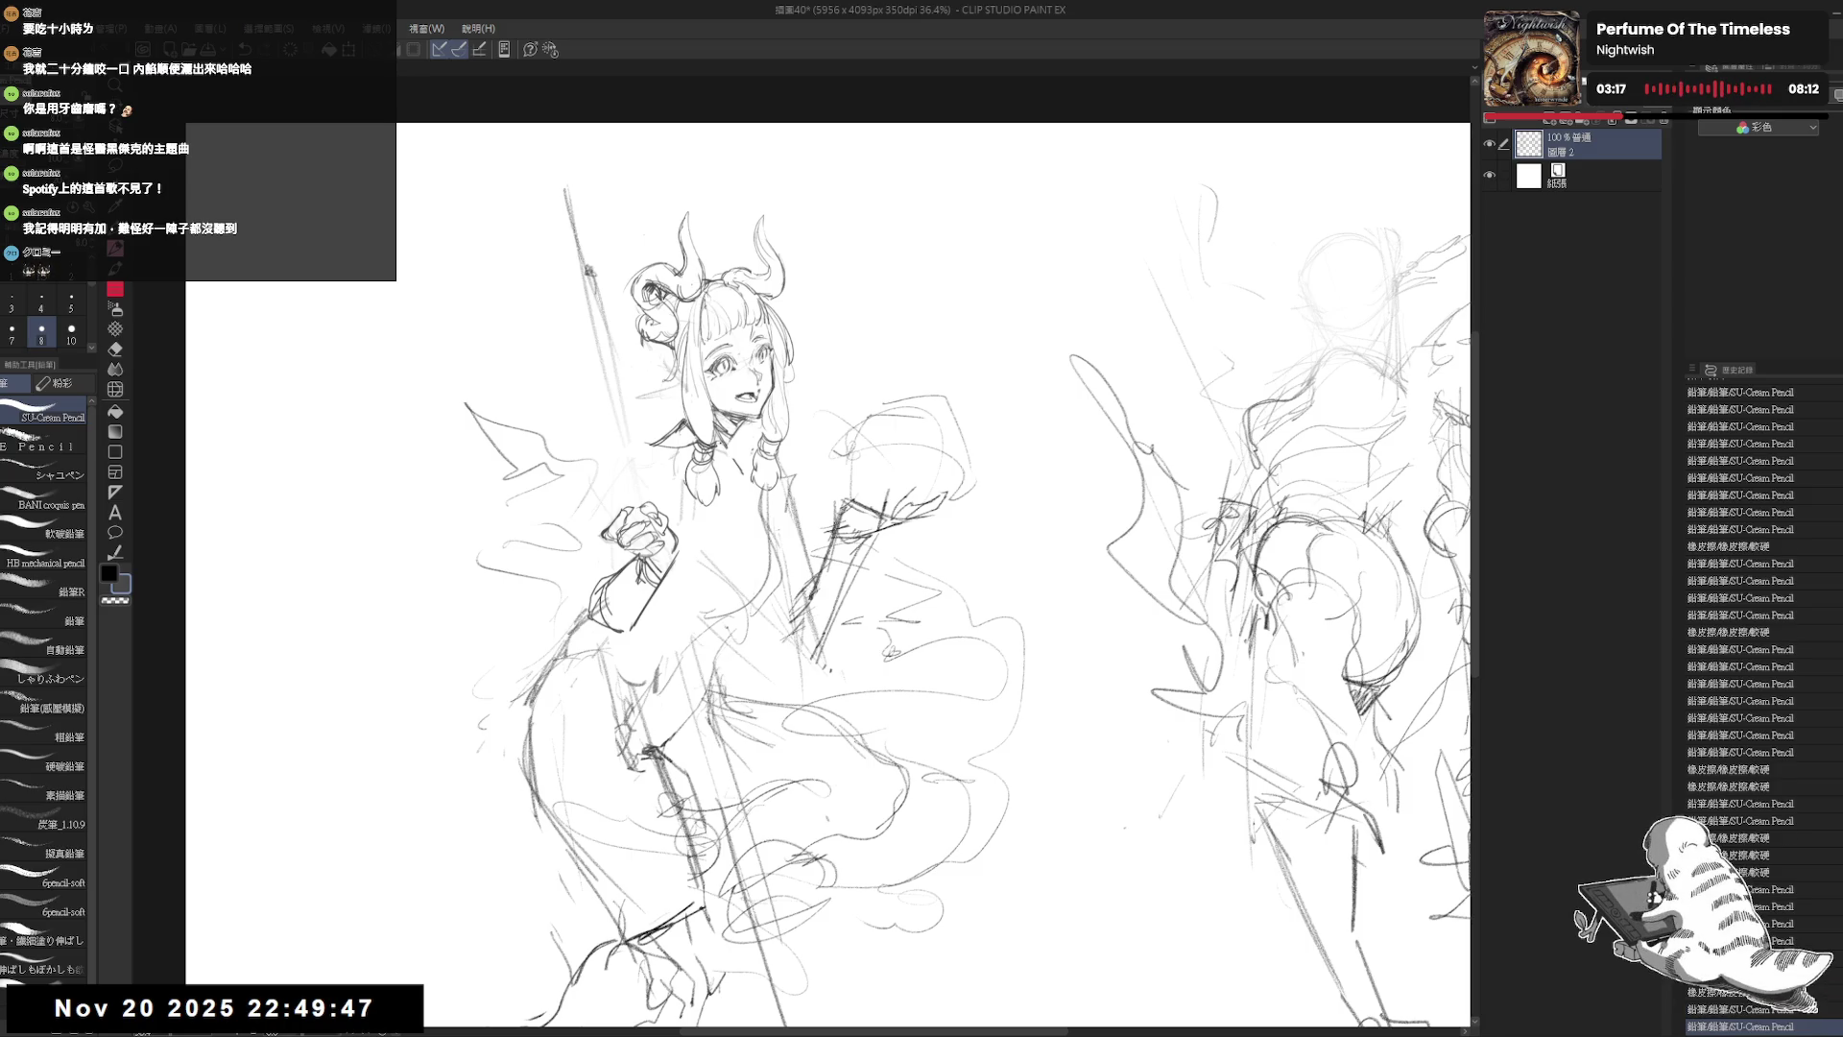
{"action": "scroll", "coordinate": [730, 458], "scroll_direction": "down", "scroll_amount": 3}
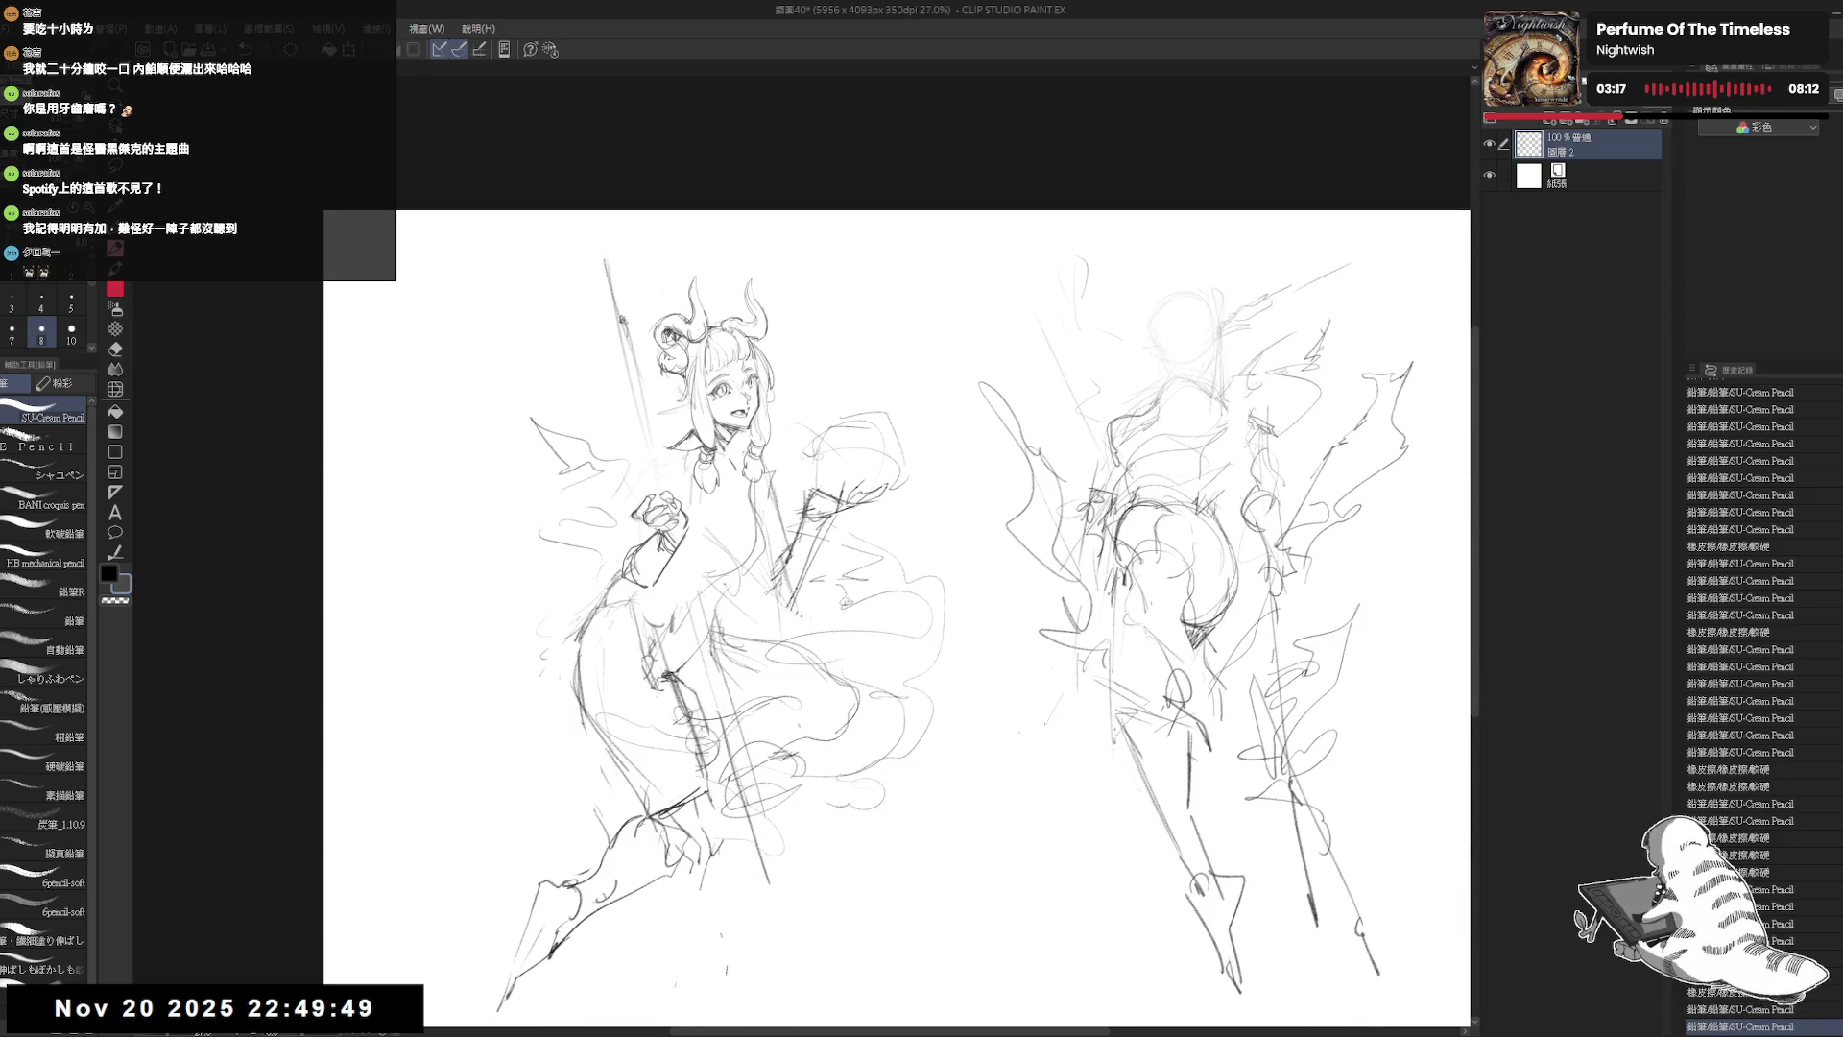
{"action": "scroll", "coordinate": [684, 485], "scroll_direction": "up", "scroll_amount": 2}
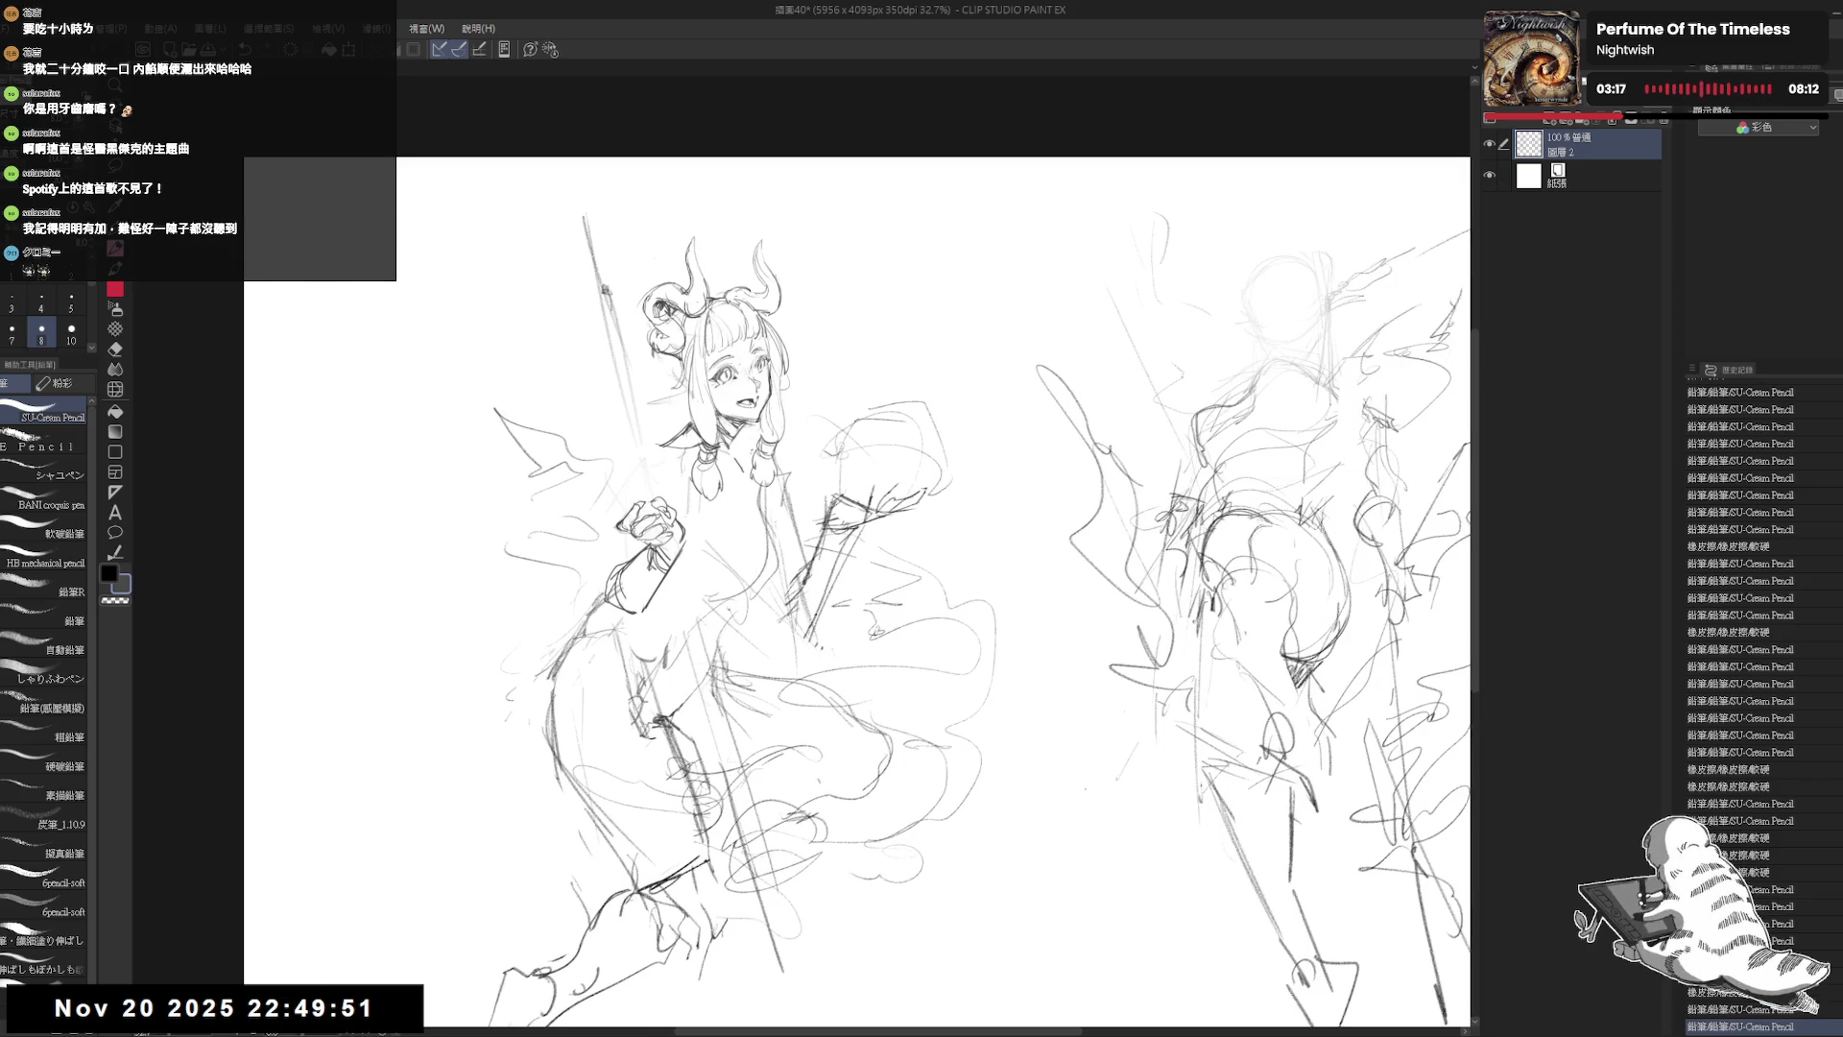
Step: Lasso the girl's left side, shift it slightly, and deselect
{"action": "key", "text": "b"}
{"action": "left_click_drag", "start_coordinate": [653, 490], "coordinate": [676, 388]}
{"action": "left_click_drag", "start_coordinate": [647, 392], "coordinate": [664, 384]}
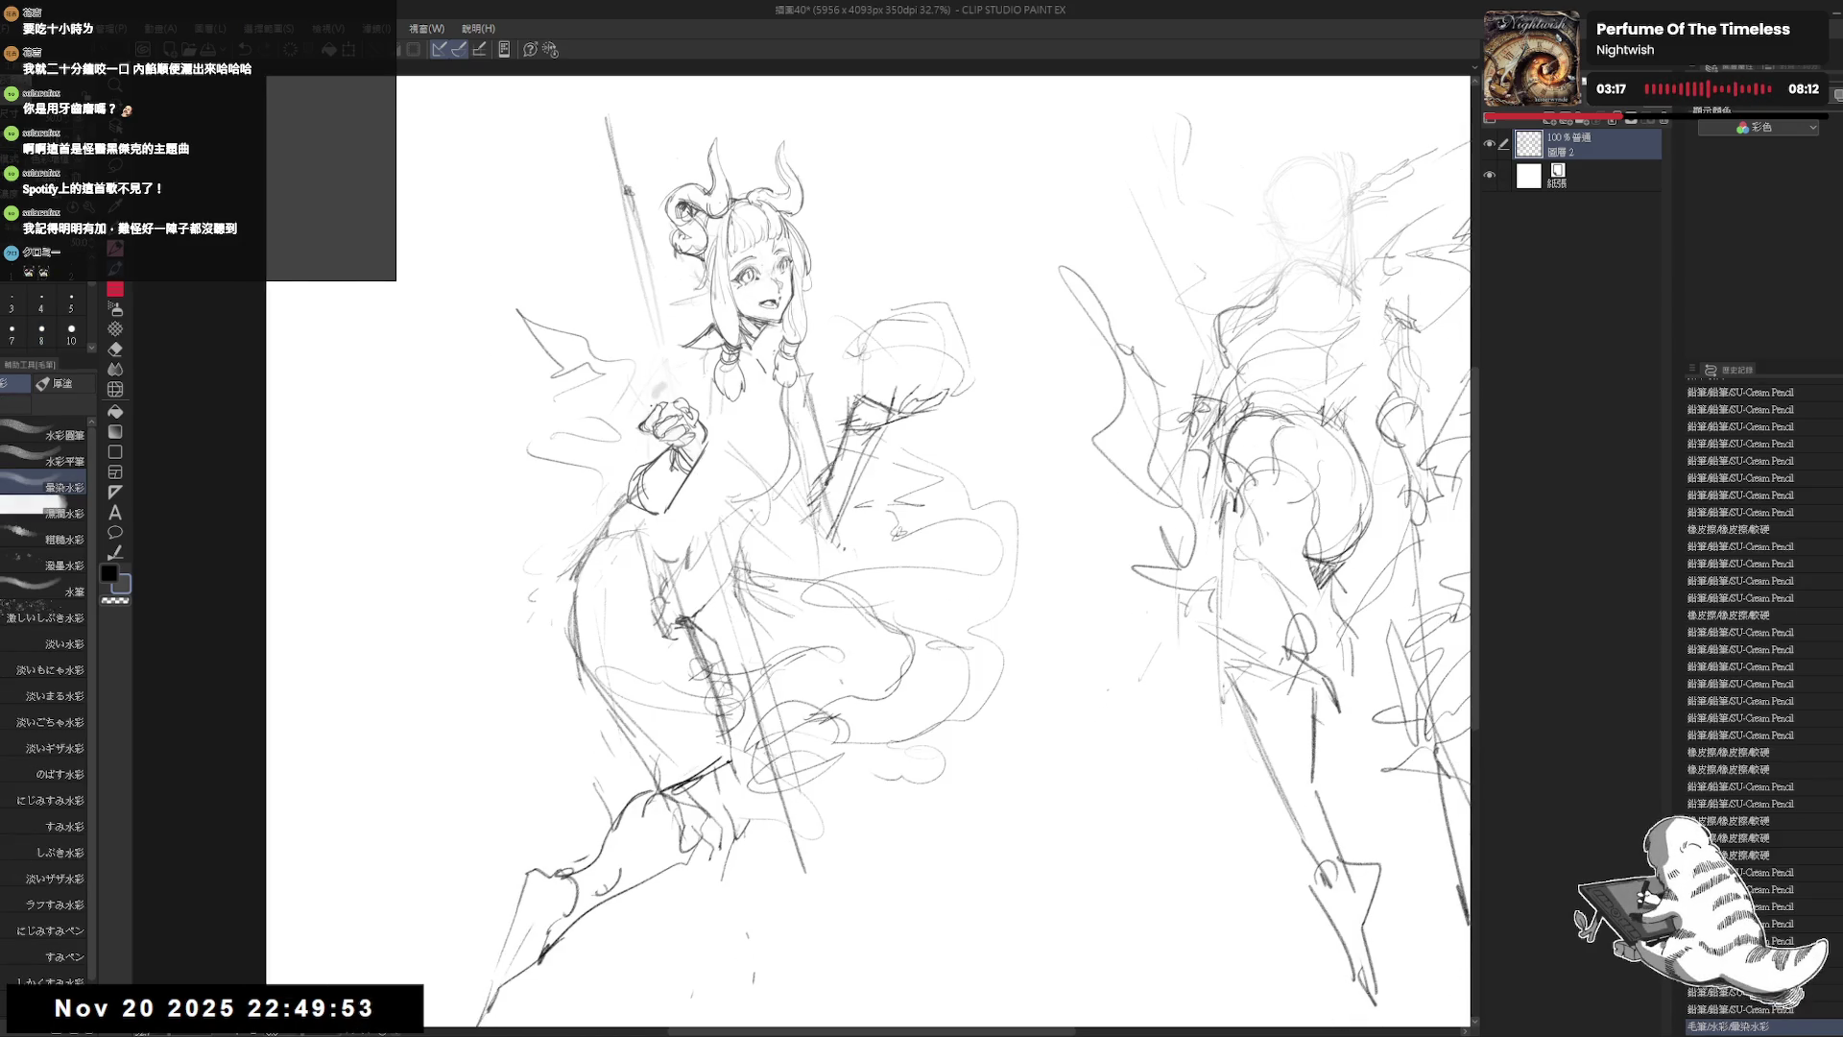
{"action": "key", "text": "m"}
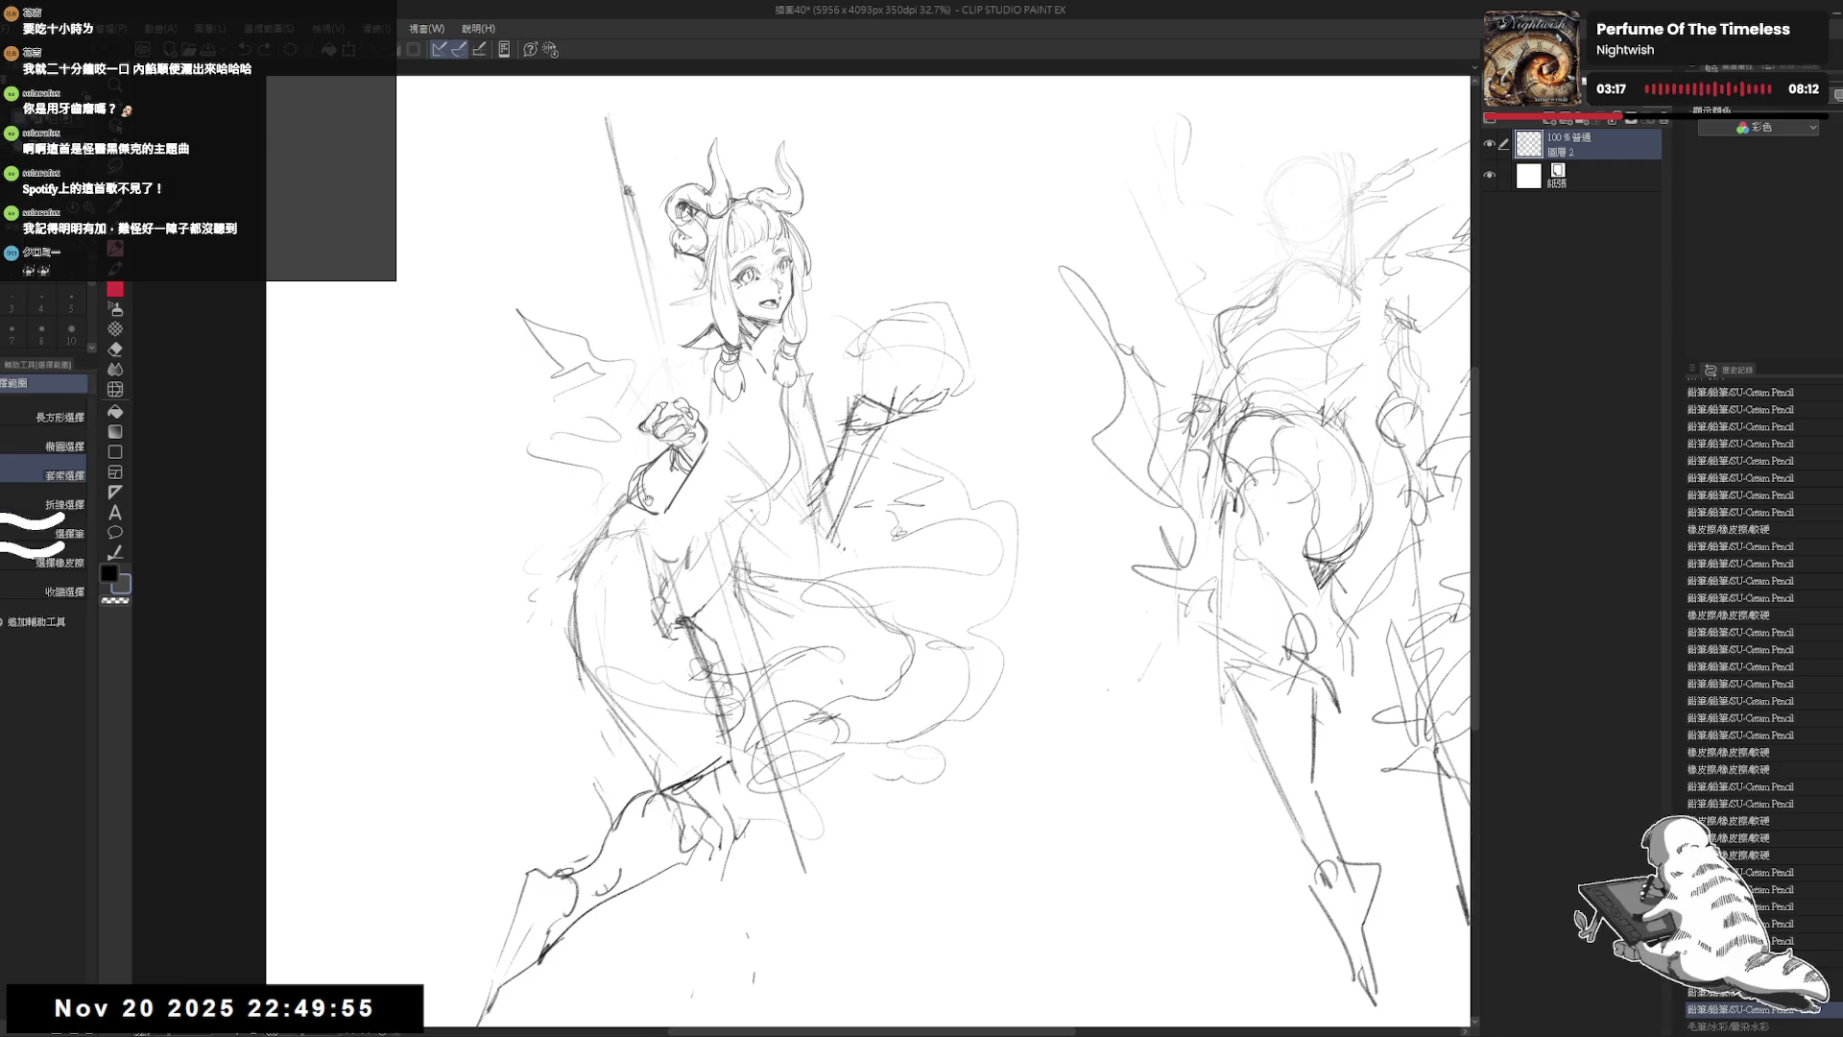
{"action": "left_click_drag", "start_coordinate": [648, 499], "coordinate": [650, 427]}
{"action": "mouse_move", "coordinate": [665, 313]}
{"action": "left_mouse_down"}
{"action": "mouse_move", "coordinate": [534, 574]}
{"action": "mouse_move", "coordinate": [439, 924]}
{"action": "mouse_move", "coordinate": [758, 831]}
{"action": "mouse_move", "coordinate": [945, 663]}
{"action": "mouse_move", "coordinate": [991, 552]}
{"action": "mouse_move", "coordinate": [780, 451]}
{"action": "mouse_move", "coordinate": [768, 384]}
{"action": "mouse_move", "coordinate": [752, 419]}
{"action": "mouse_move", "coordinate": [812, 477]}
{"action": "left_mouse_up"}
{"action": "key", "text": "ctrl+d"}
Step: Add pencil strokes at the left shoulder, erase old lines and redraw along the left arm
{"action": "key", "text": "p"}
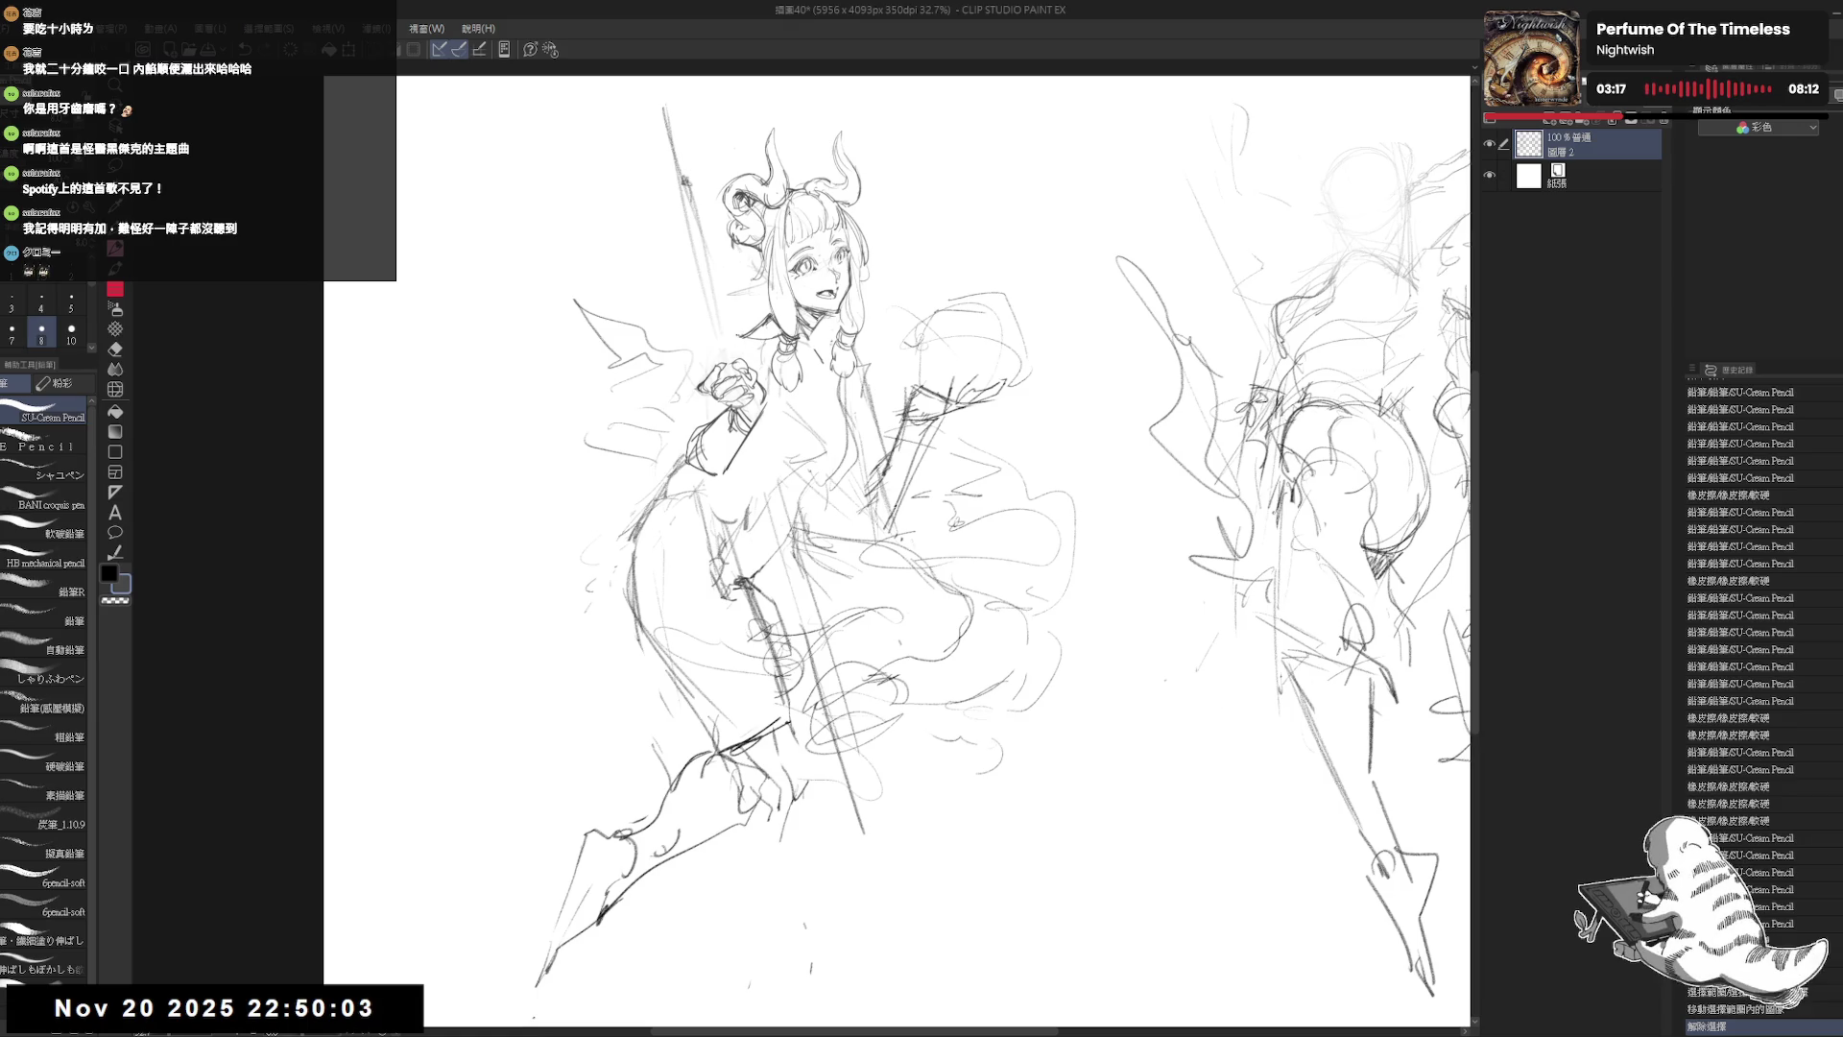
{"action": "left_click_drag", "start_coordinate": [739, 333], "coordinate": [699, 365]}
{"action": "left_click_drag", "start_coordinate": [715, 357], "coordinate": [683, 419]}
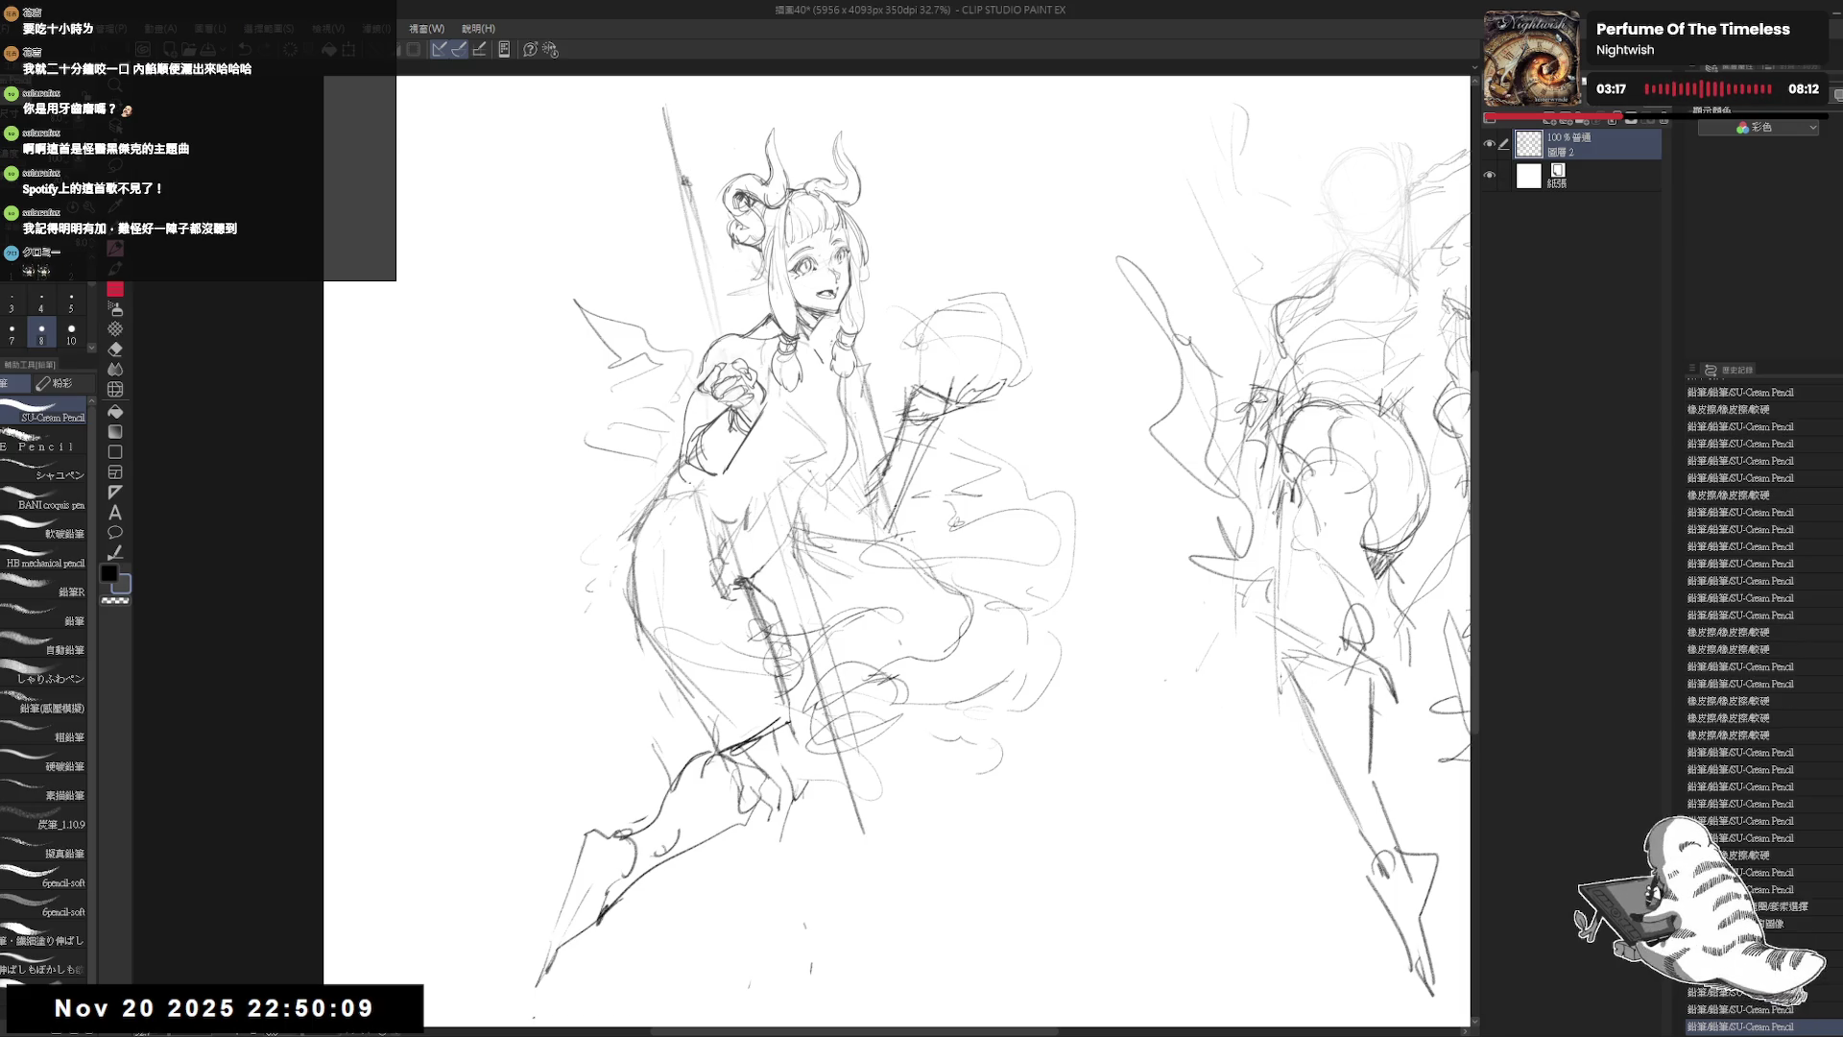
{"action": "key", "text": "e"}
{"action": "left_click_drag", "start_coordinate": [718, 413], "coordinate": [670, 489]}
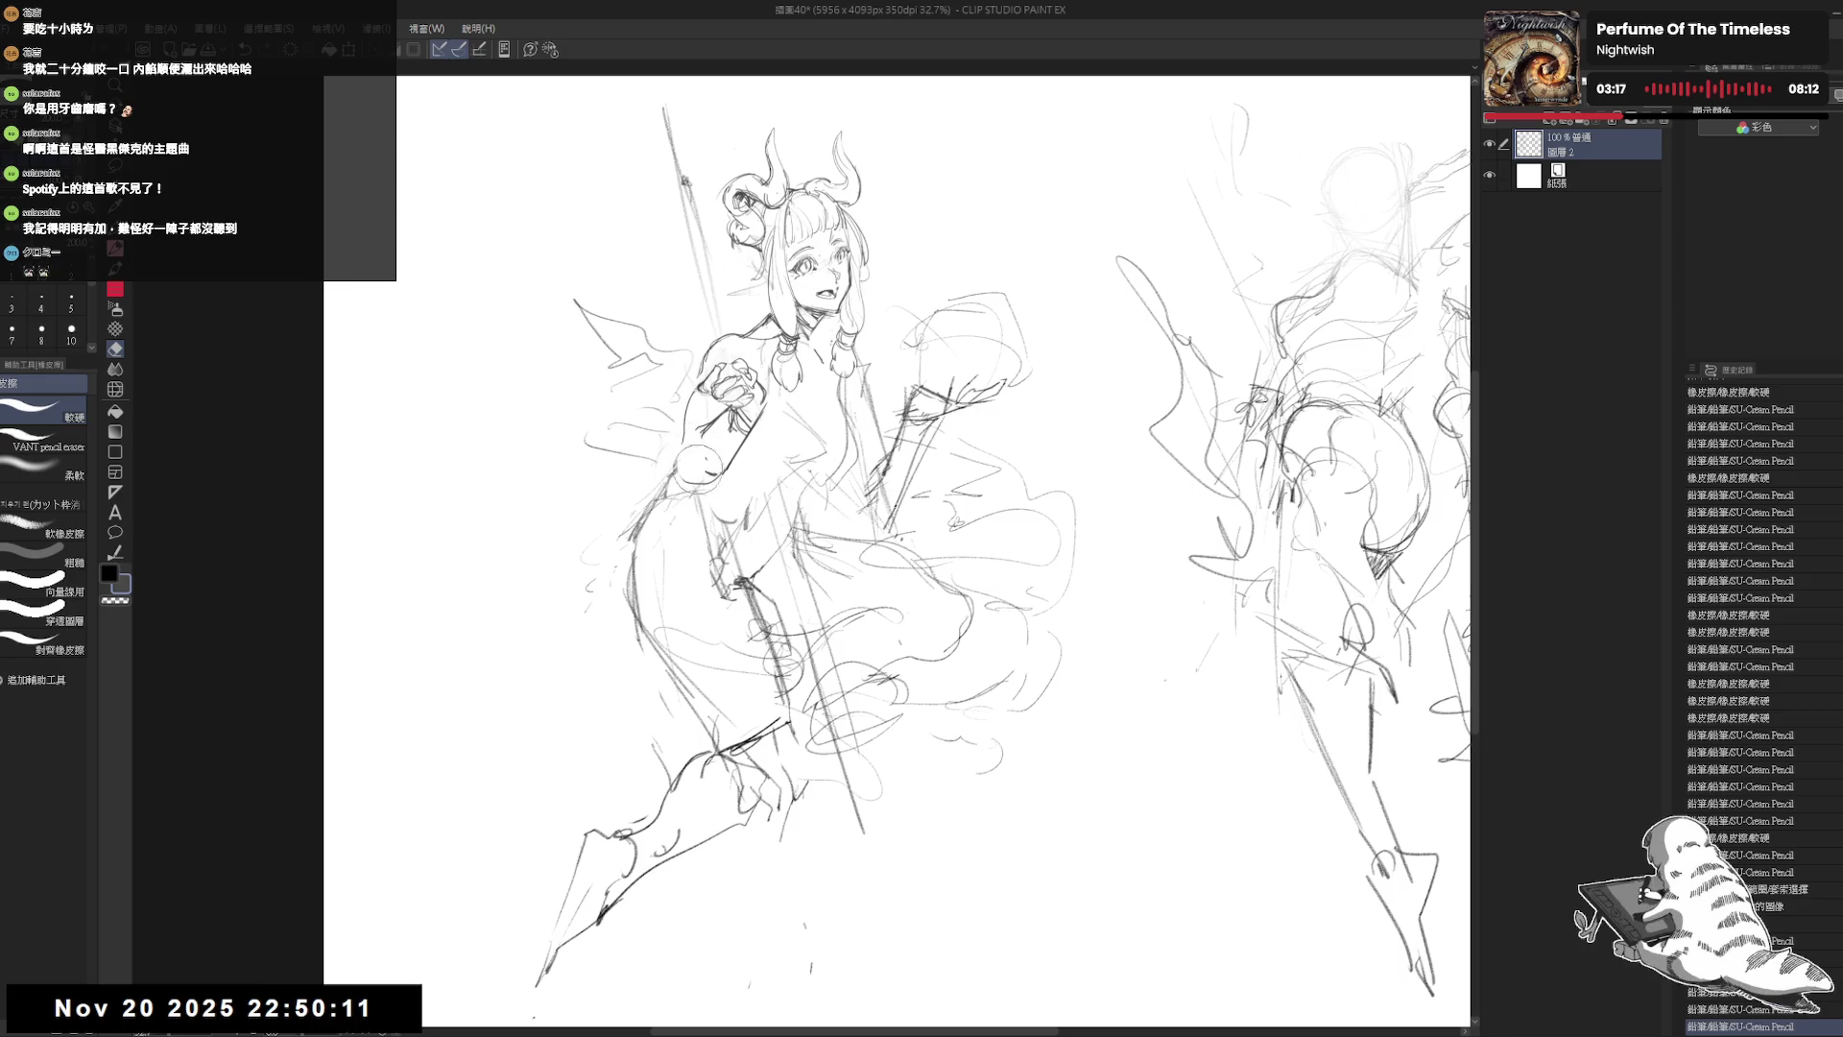
{"action": "key", "text": "p"}
{"action": "left_click_drag", "start_coordinate": [704, 428], "coordinate": [688, 453]}
{"action": "left_click_drag", "start_coordinate": [673, 386], "coordinate": [660, 446]}
Step: Redraw the left arm contour and mirror the canvas to check proportions
{"action": "key", "text": "e"}
{"action": "key", "text": "p"}
{"action": "left_click_drag", "start_coordinate": [697, 382], "coordinate": [682, 442]}
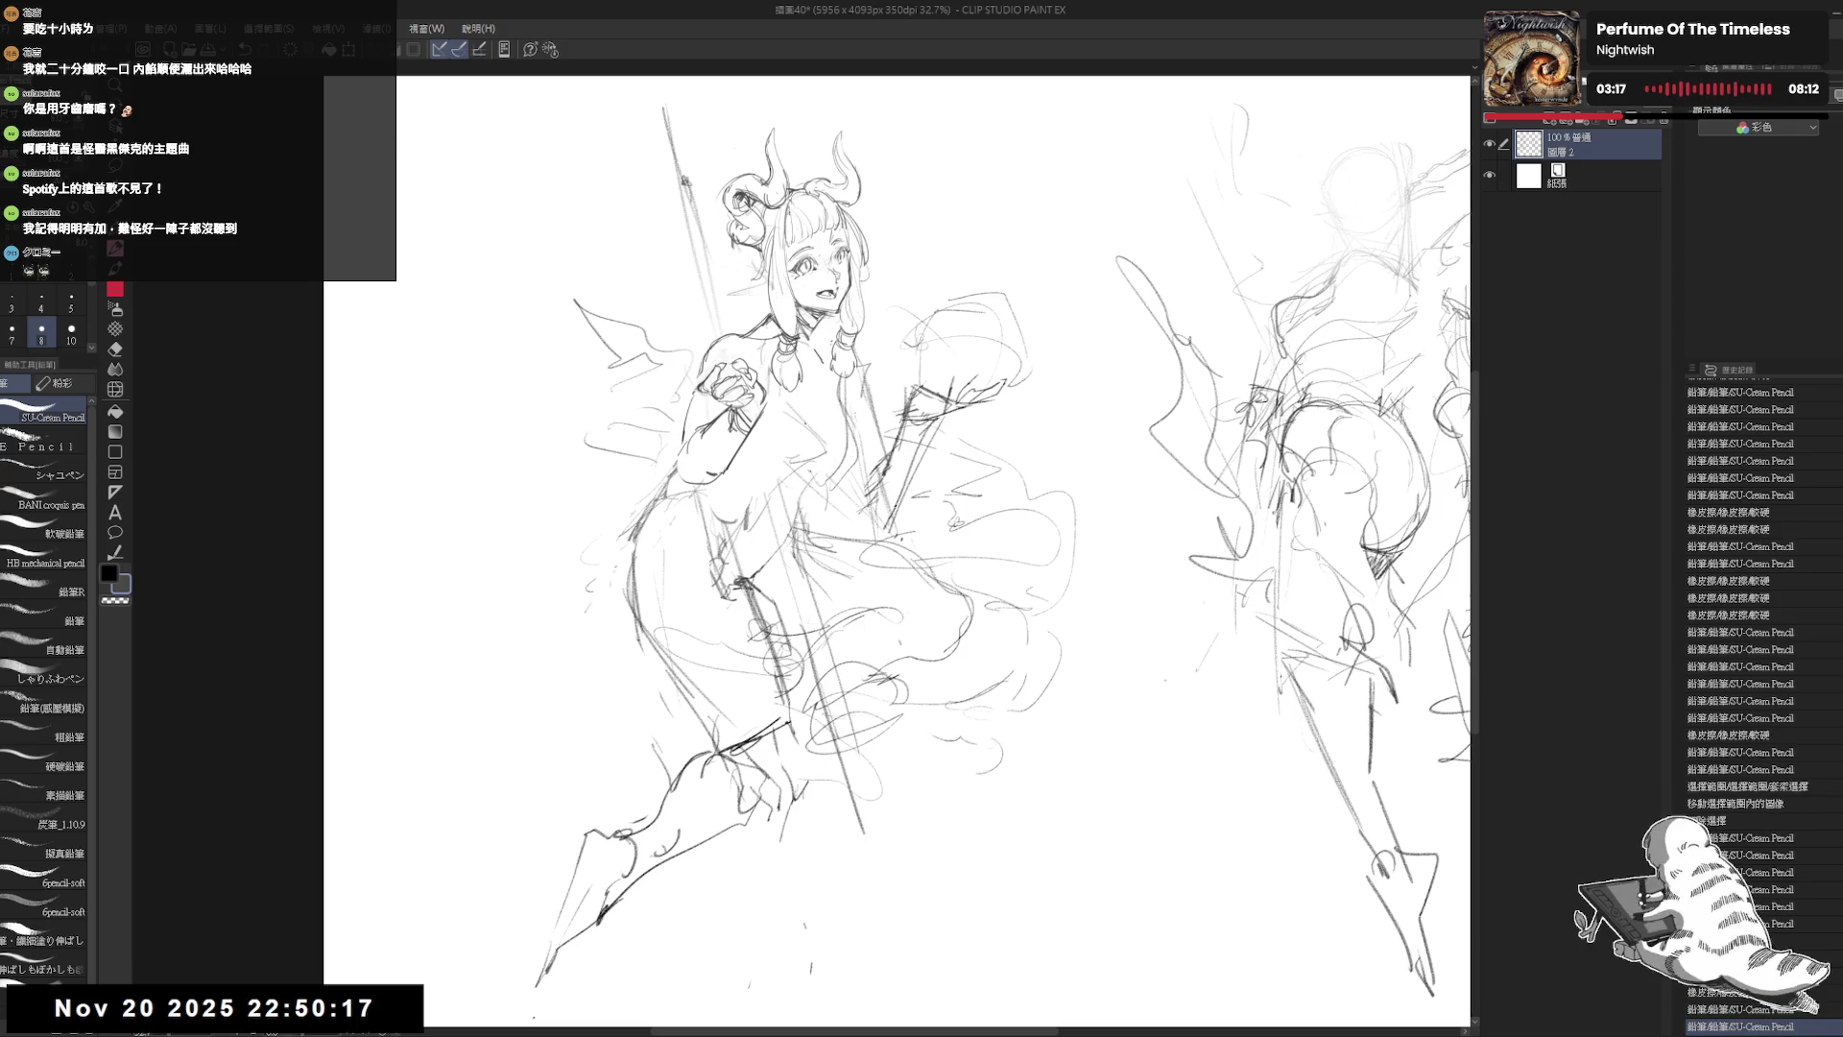
{"action": "left_click_drag", "start_coordinate": [893, 547], "coordinate": [882, 567]}
{"action": "key", "text": "h"}
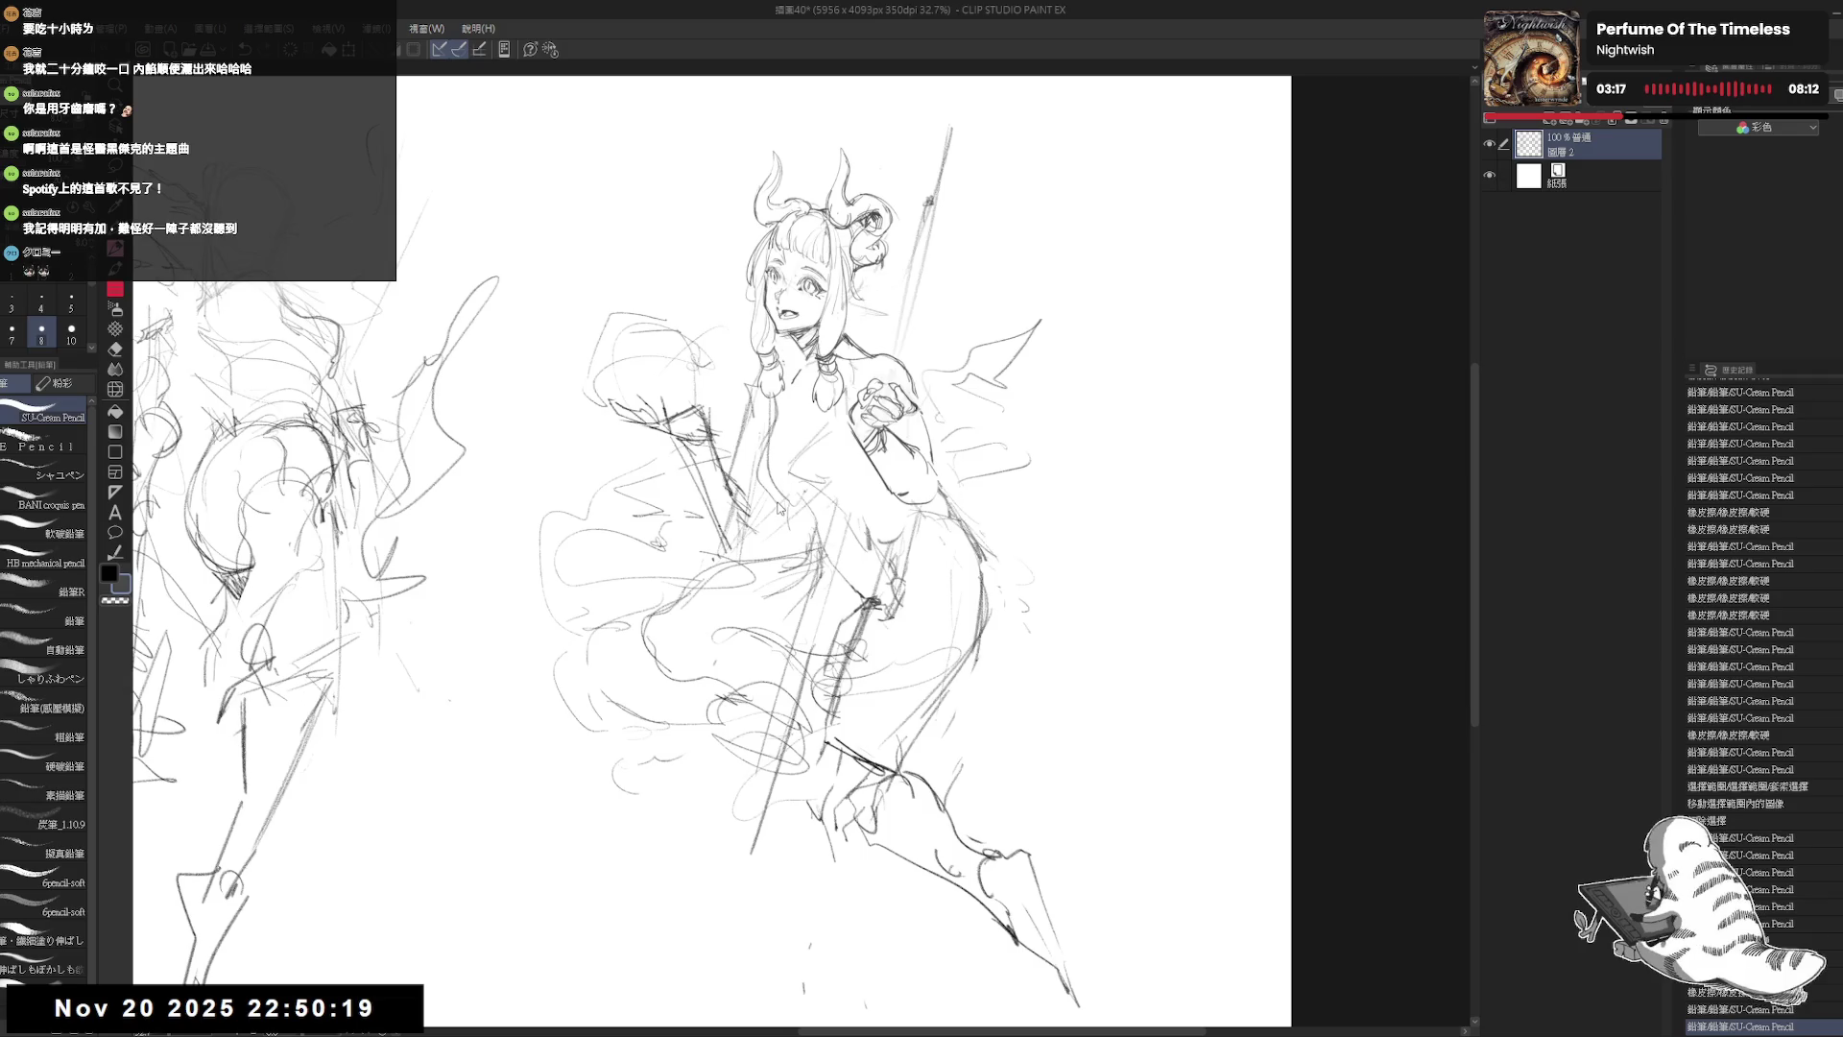
{"action": "key", "text": "h"}
{"action": "left_click_drag", "start_coordinate": [722, 531], "coordinate": [702, 525]}
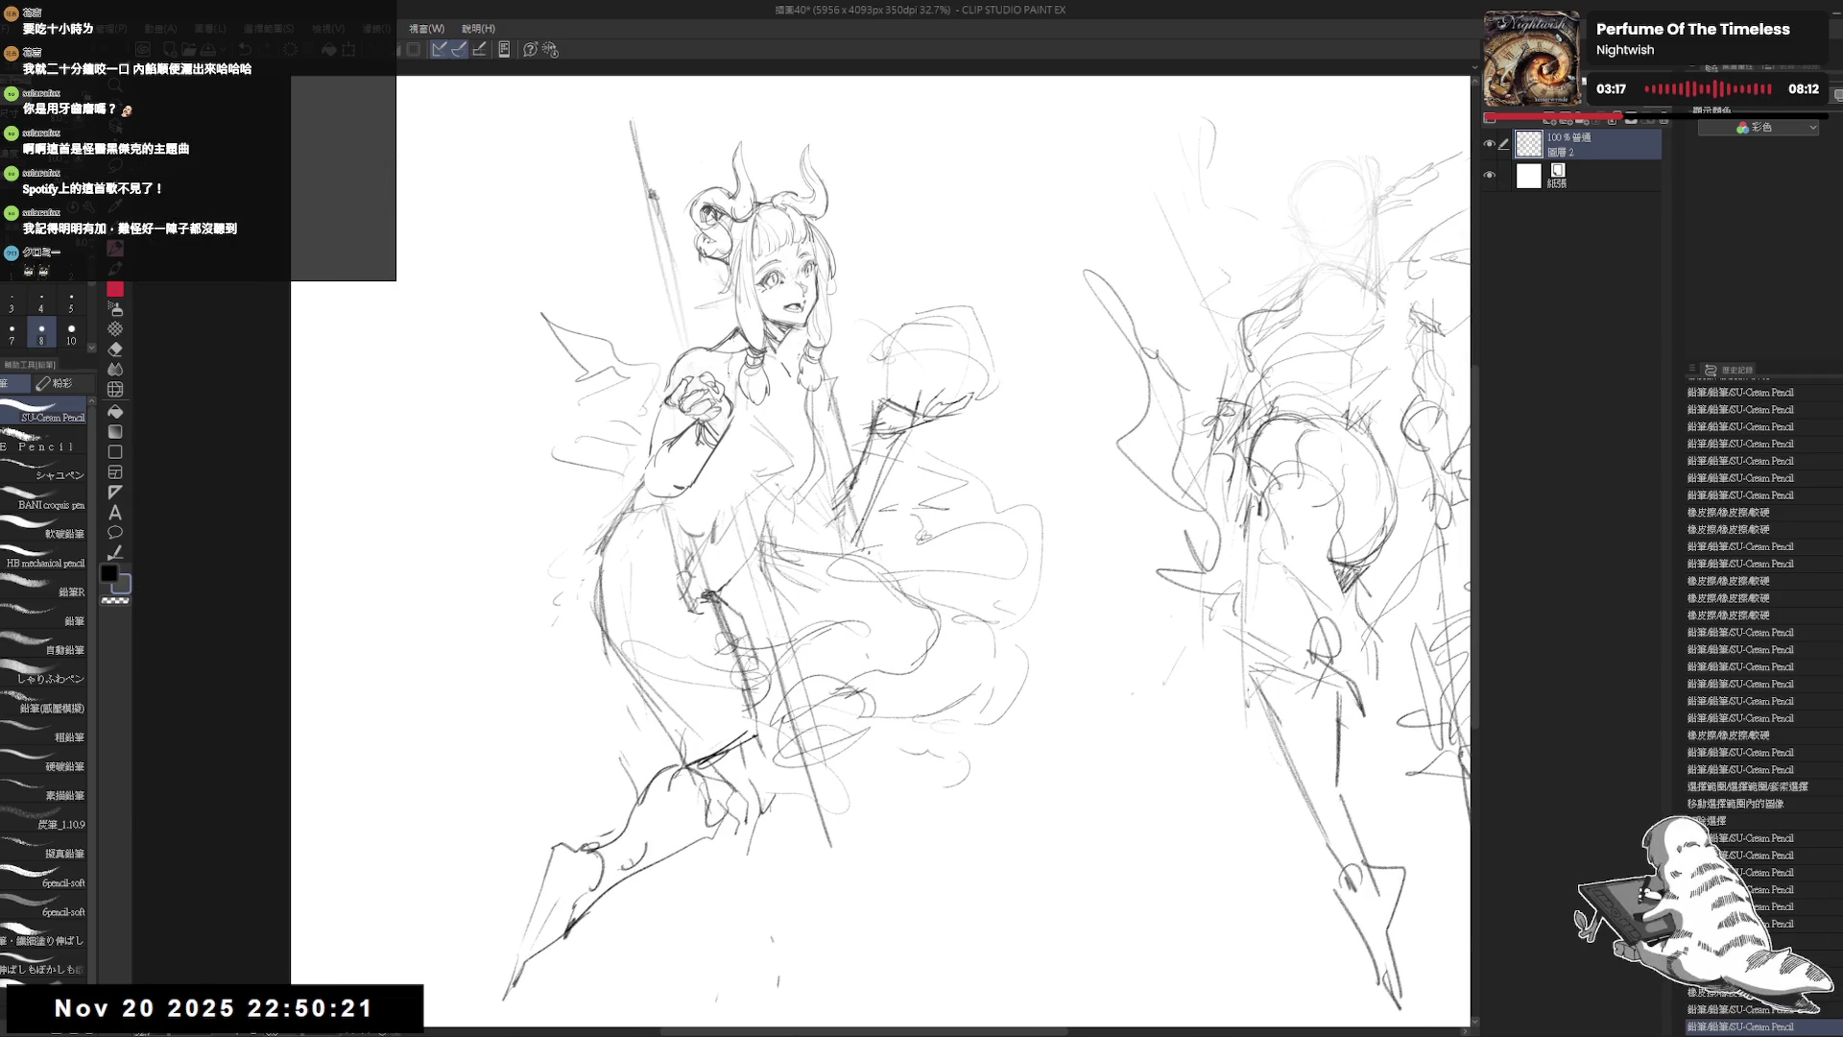
Step: Try small pencil marks near the hand and face, undoing and redoing them
{"action": "mouse_move", "coordinate": [719, 377]}
{"action": "left_mouse_down"}
{"action": "mouse_move", "coordinate": [809, 384]}
{"action": "mouse_move", "coordinate": [795, 341]}
{"action": "left_mouse_up"}
{"action": "key", "text": "ctrl+y"}
{"action": "key", "text": "ctrl+z"}
{"action": "key", "text": "ctrl+z"}
{"action": "key", "text": "ctrl+y"}
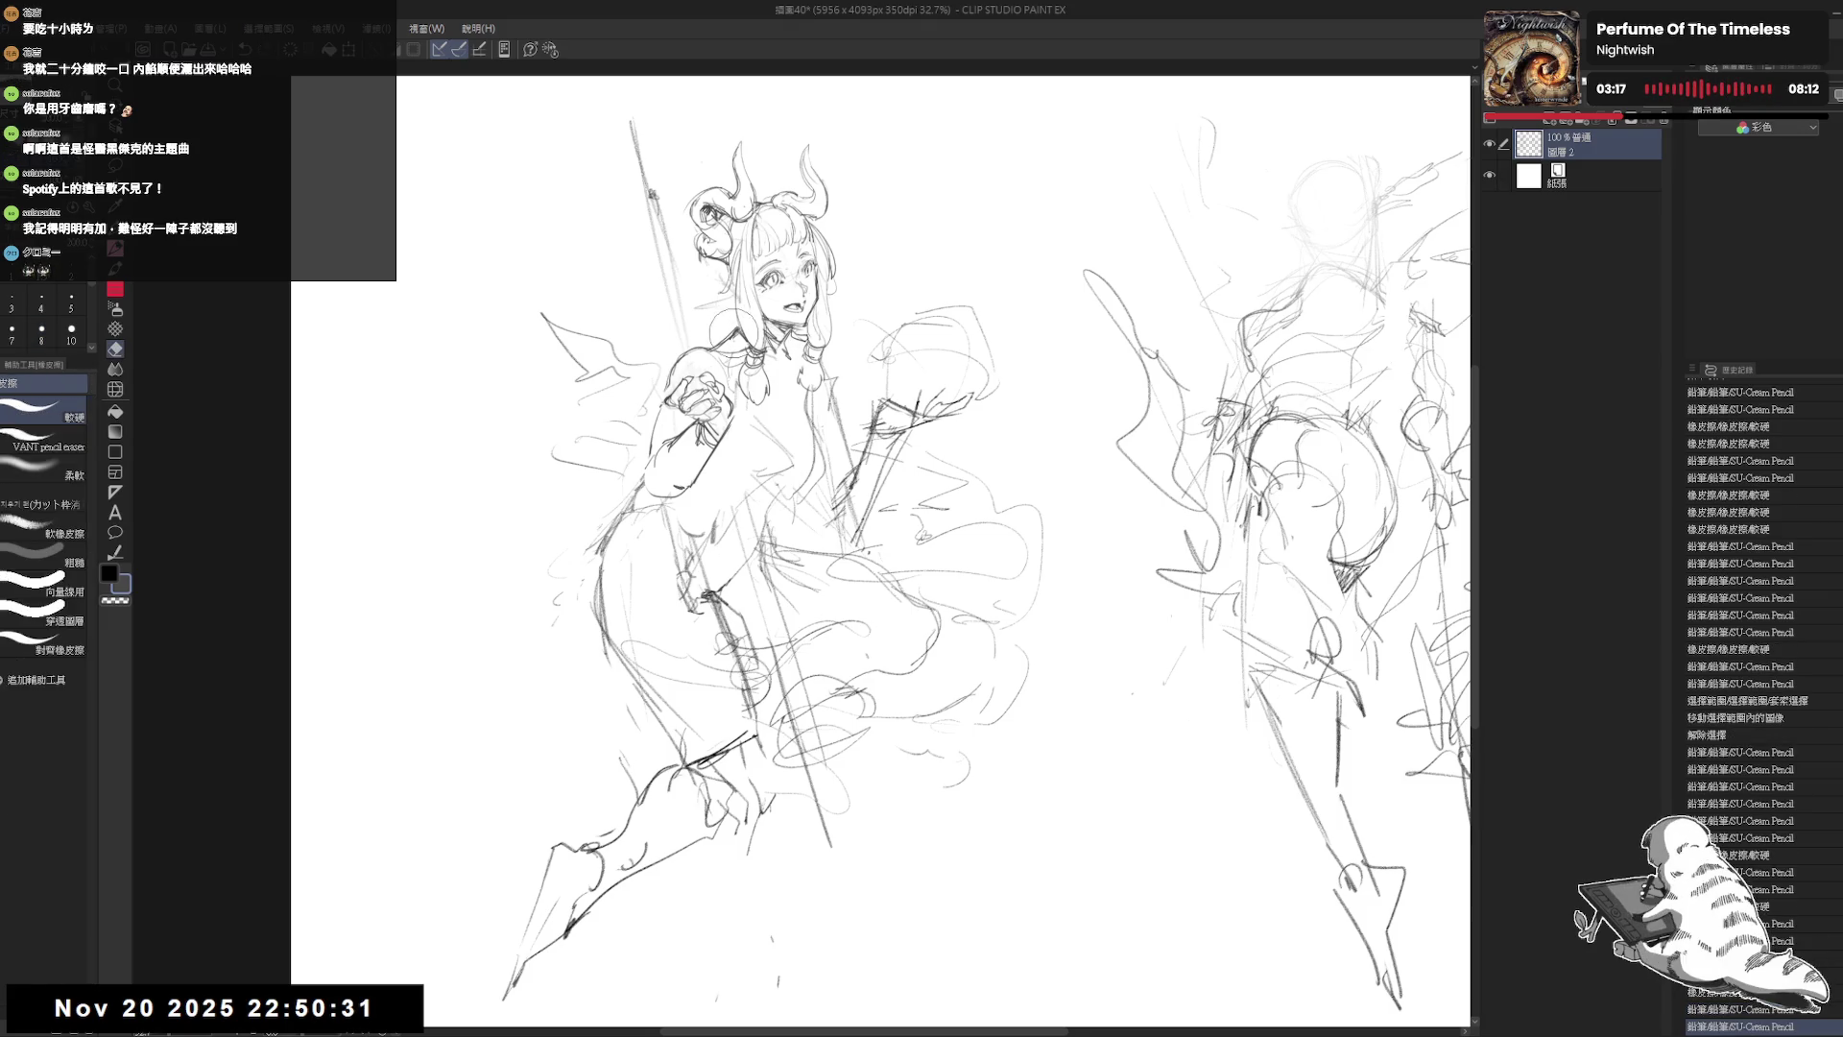
{"action": "mouse_move", "coordinate": [715, 306]}
{"action": "left_mouse_down"}
{"action": "mouse_move", "coordinate": [757, 345]}
{"action": "mouse_move", "coordinate": [662, 379]}
{"action": "left_mouse_up"}
{"action": "key", "text": "e"}
{"action": "key", "text": "p"}
{"action": "key", "text": "ctrl+z"}
{"action": "key", "text": "e"}
{"action": "key", "text": "p"}
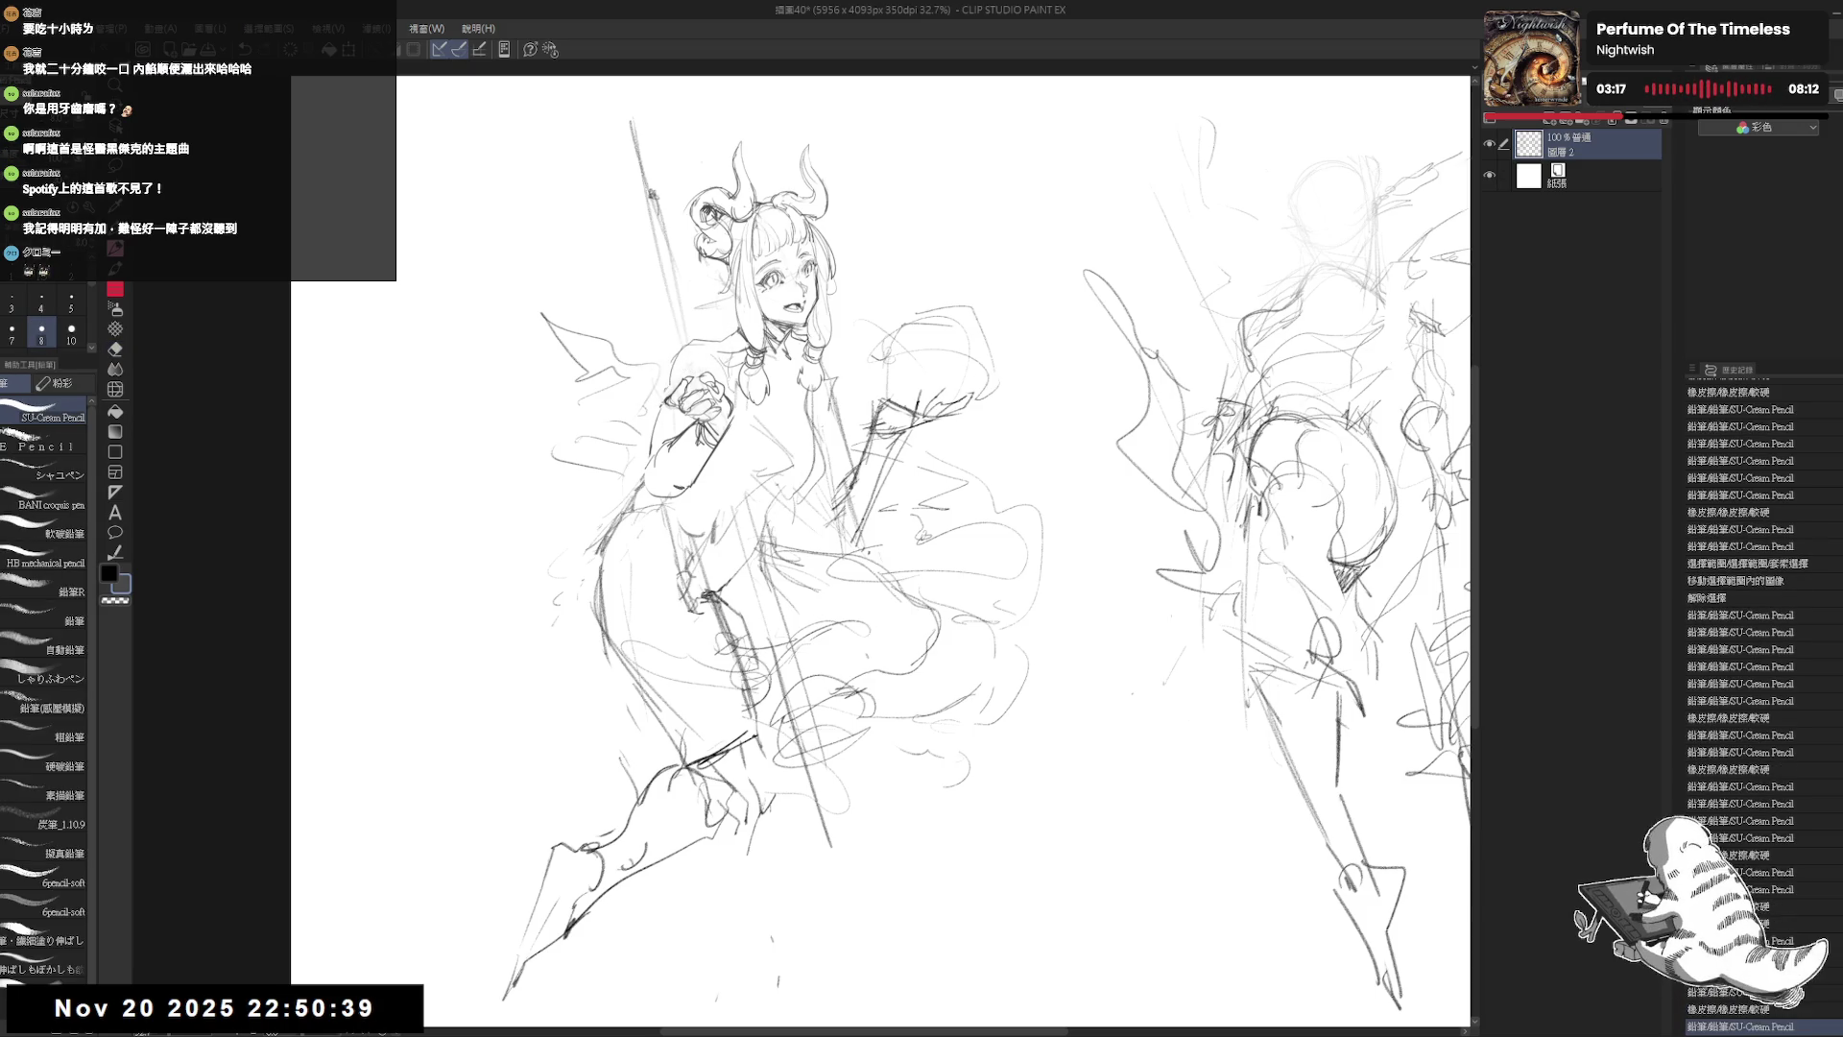
Step: Rework the chest lines with short strokes and a tiny mark, refining its outline
{"action": "mouse_move", "coordinate": [768, 422]}
{"action": "left_mouse_down"}
{"action": "mouse_move", "coordinate": [716, 411]}
{"action": "mouse_move", "coordinate": [768, 451]}
{"action": "left_mouse_up"}
{"action": "key", "text": "e"}
{"action": "key", "text": "p"}
{"action": "key", "text": "e"}
{"action": "left_click_drag", "start_coordinate": [740, 384], "coordinate": [759, 480]}
{"action": "key", "text": "p"}
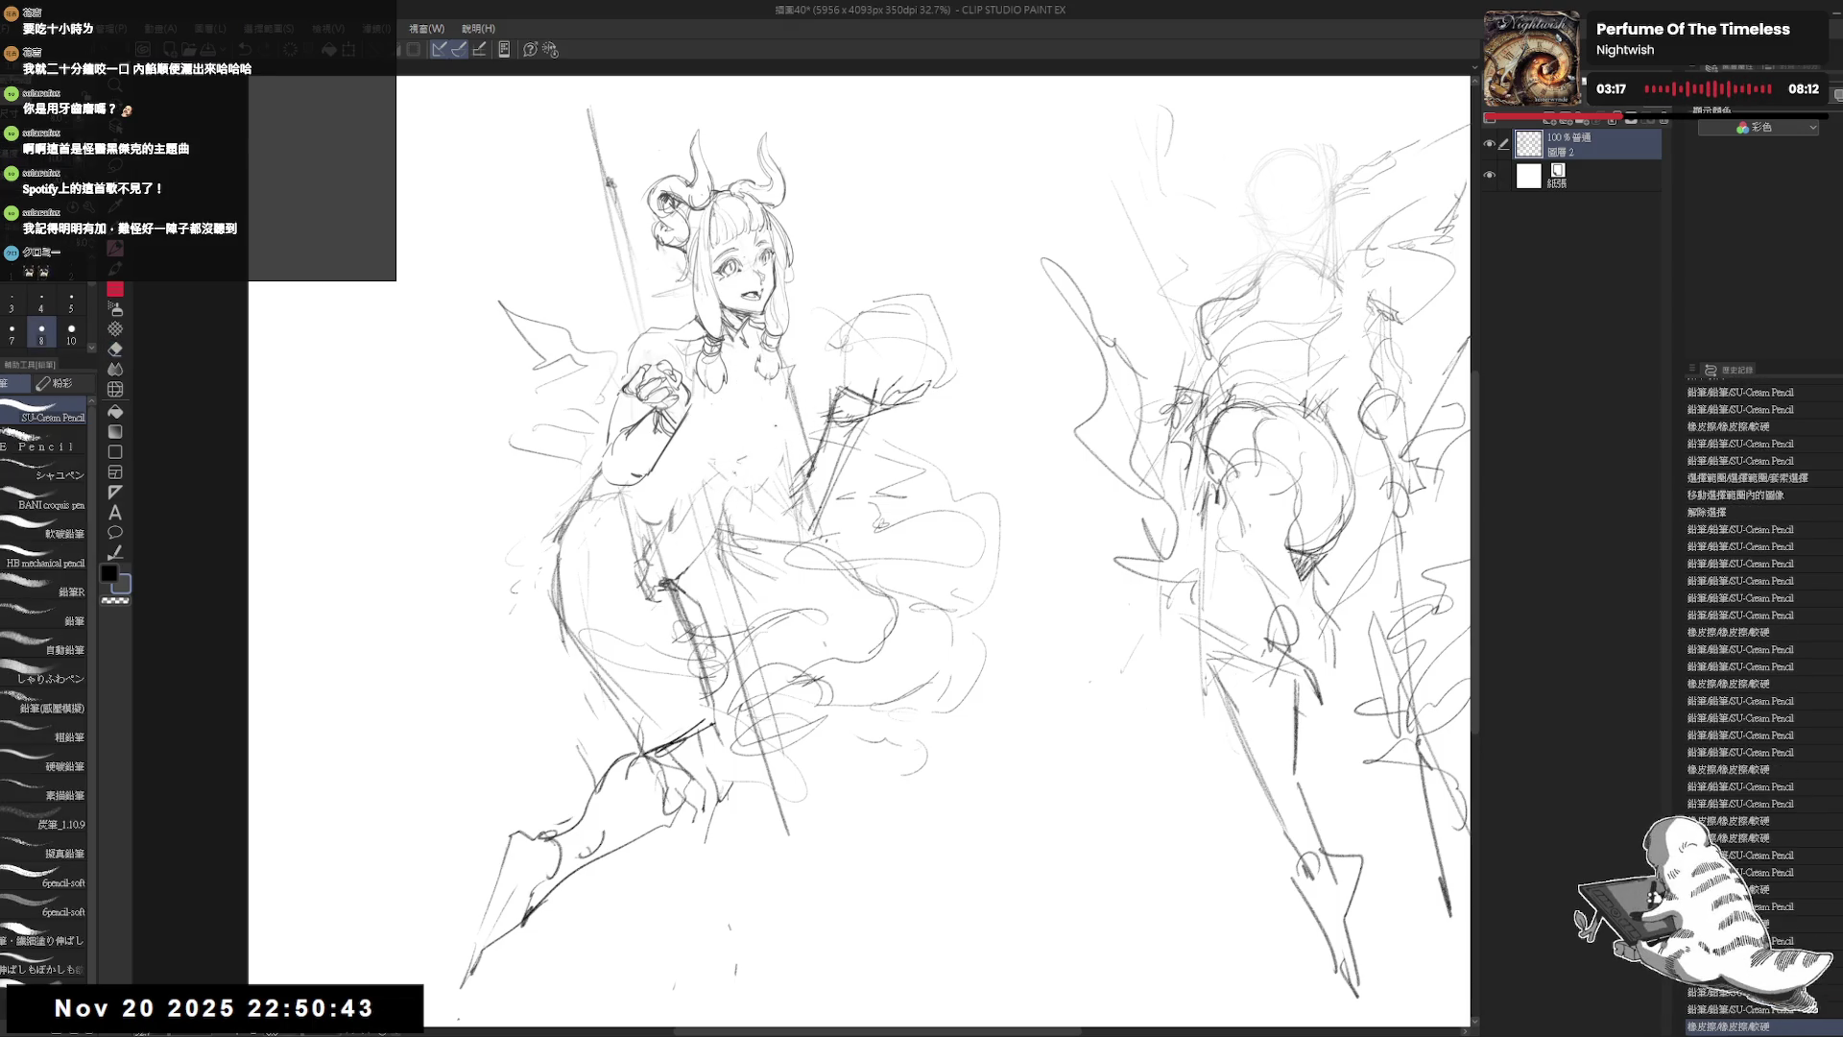
{"action": "left_click_drag", "start_coordinate": [758, 404], "coordinate": [768, 451]}
{"action": "left_click_drag", "start_coordinate": [769, 380], "coordinate": [769, 426]}
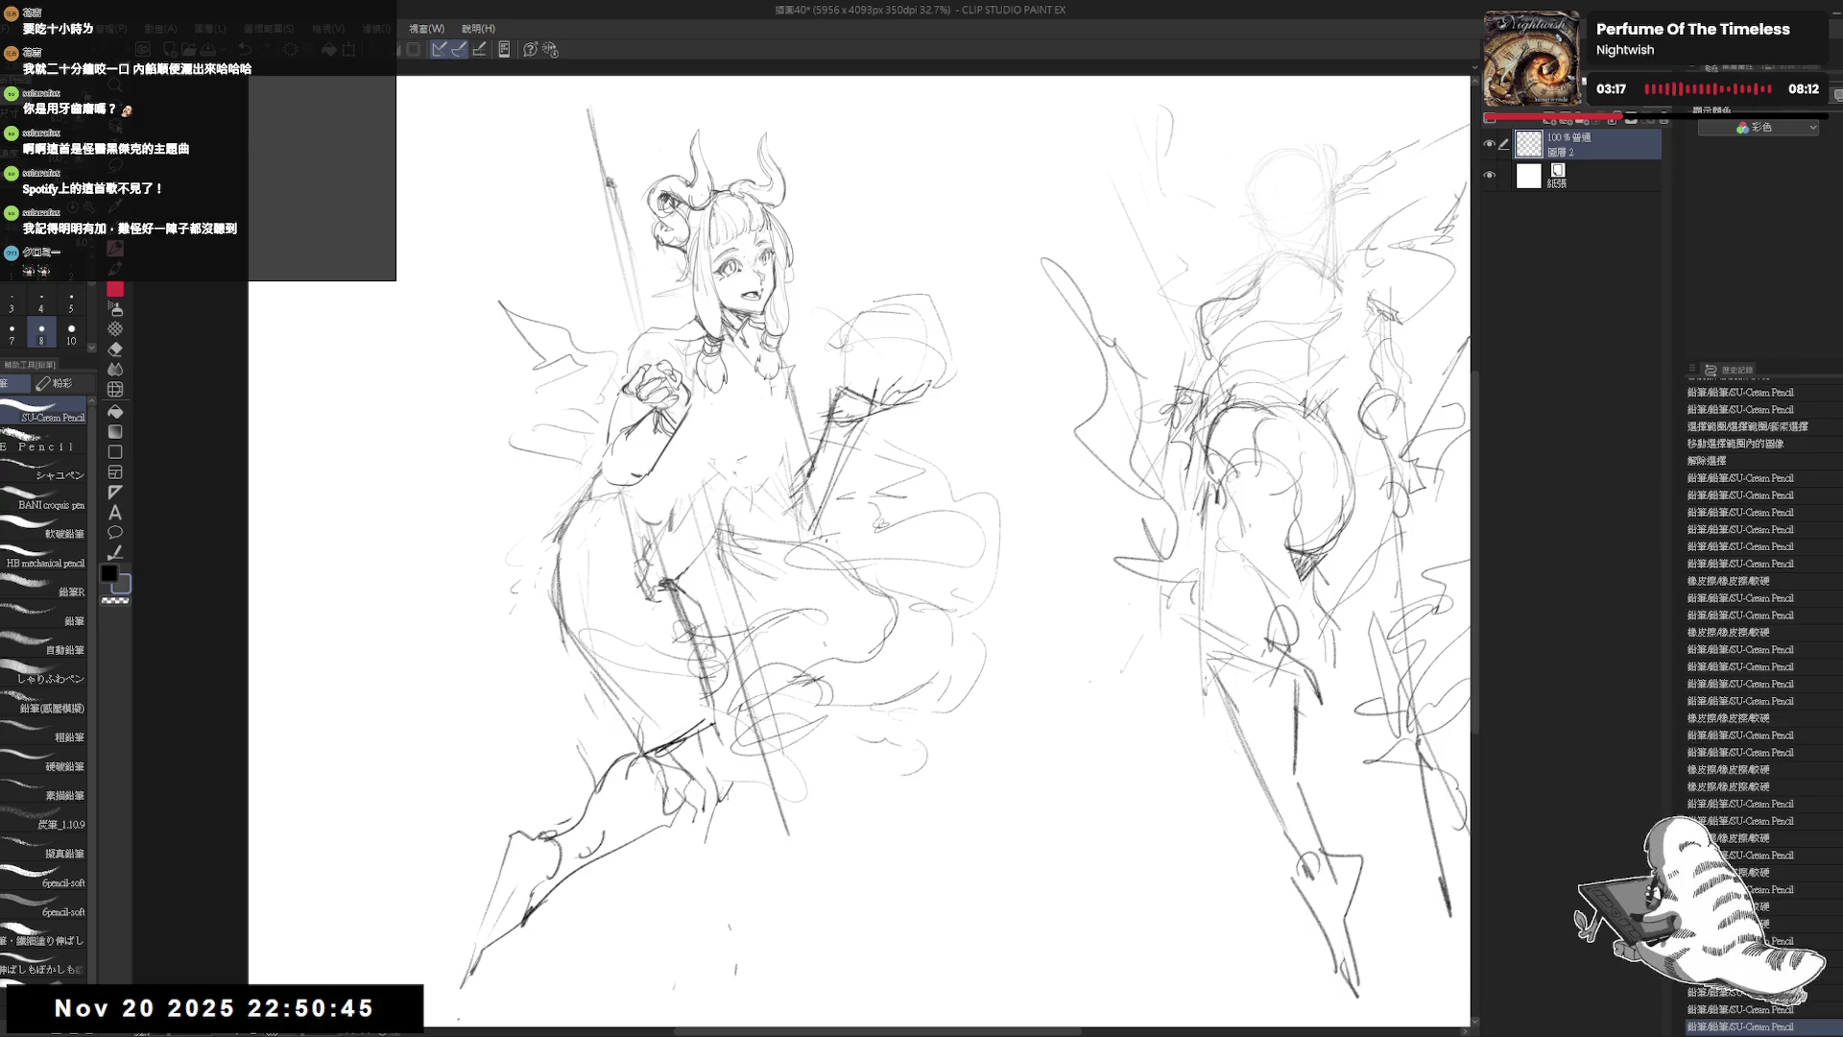
{"action": "key", "text": "ctrl+z"}
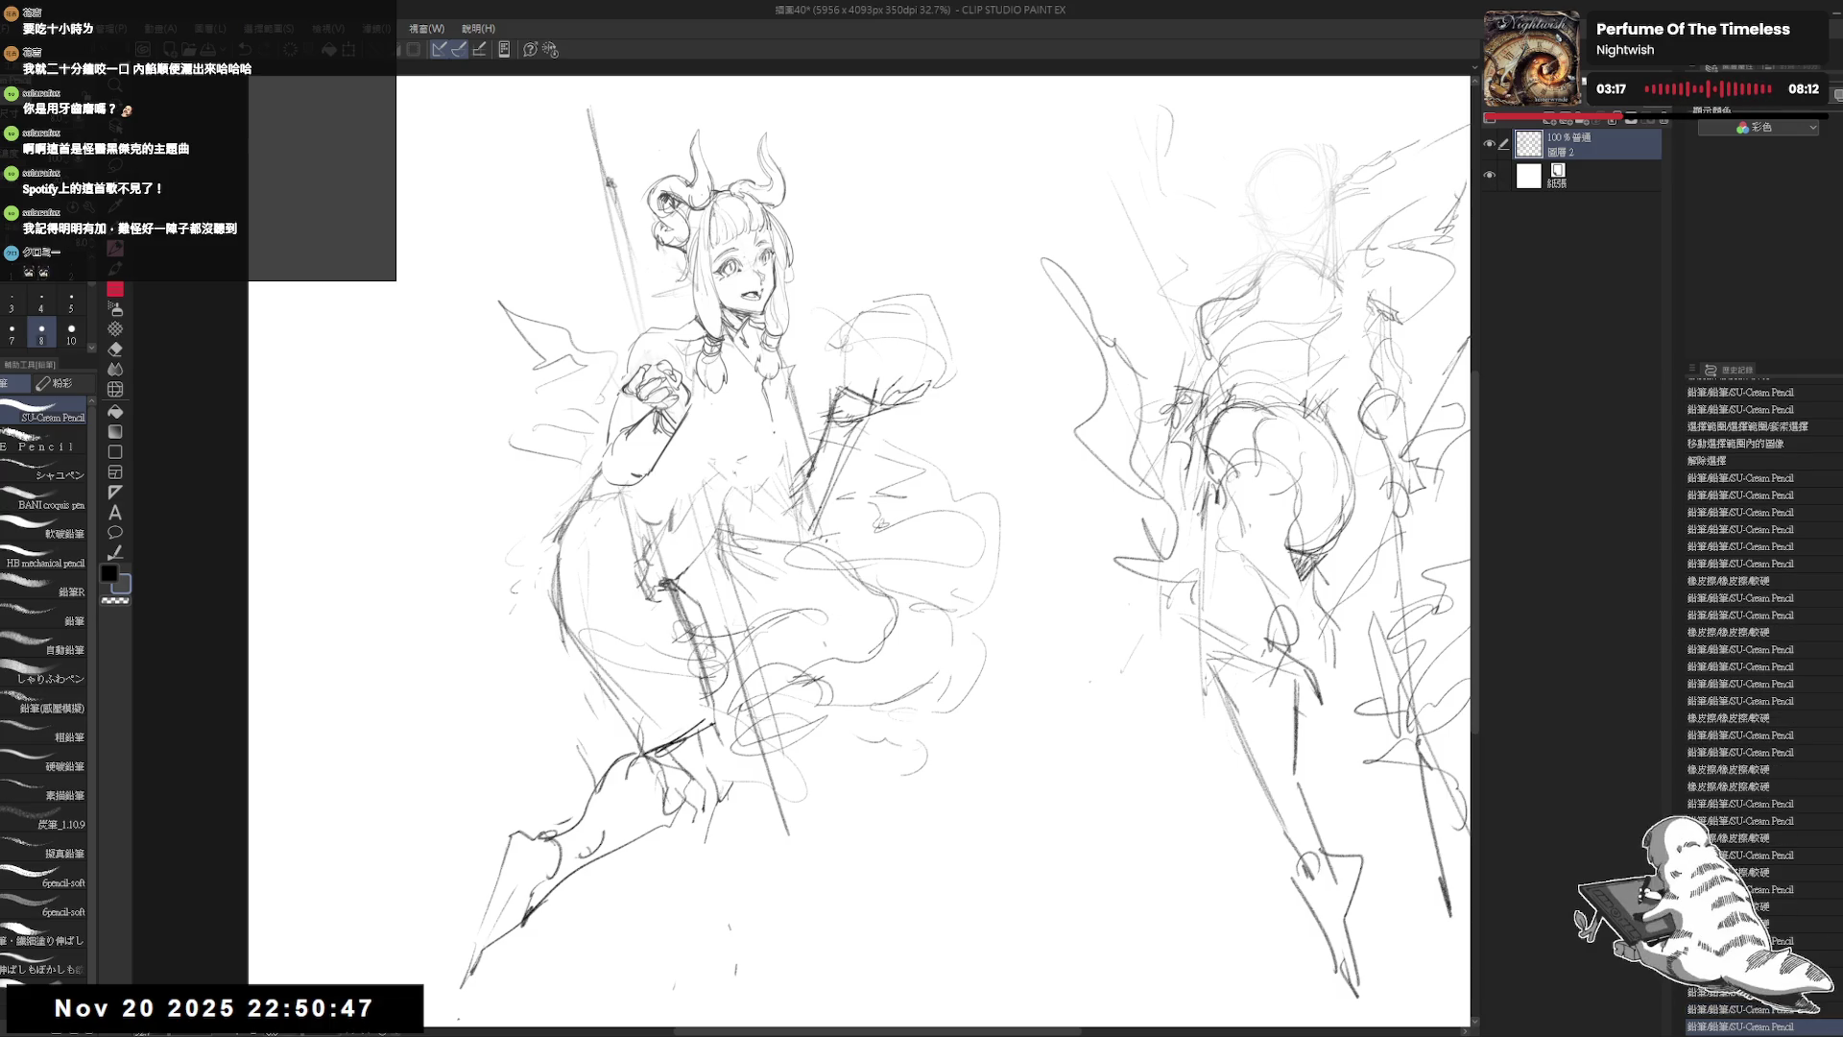
{"action": "left_click", "coordinate": [763, 432]}
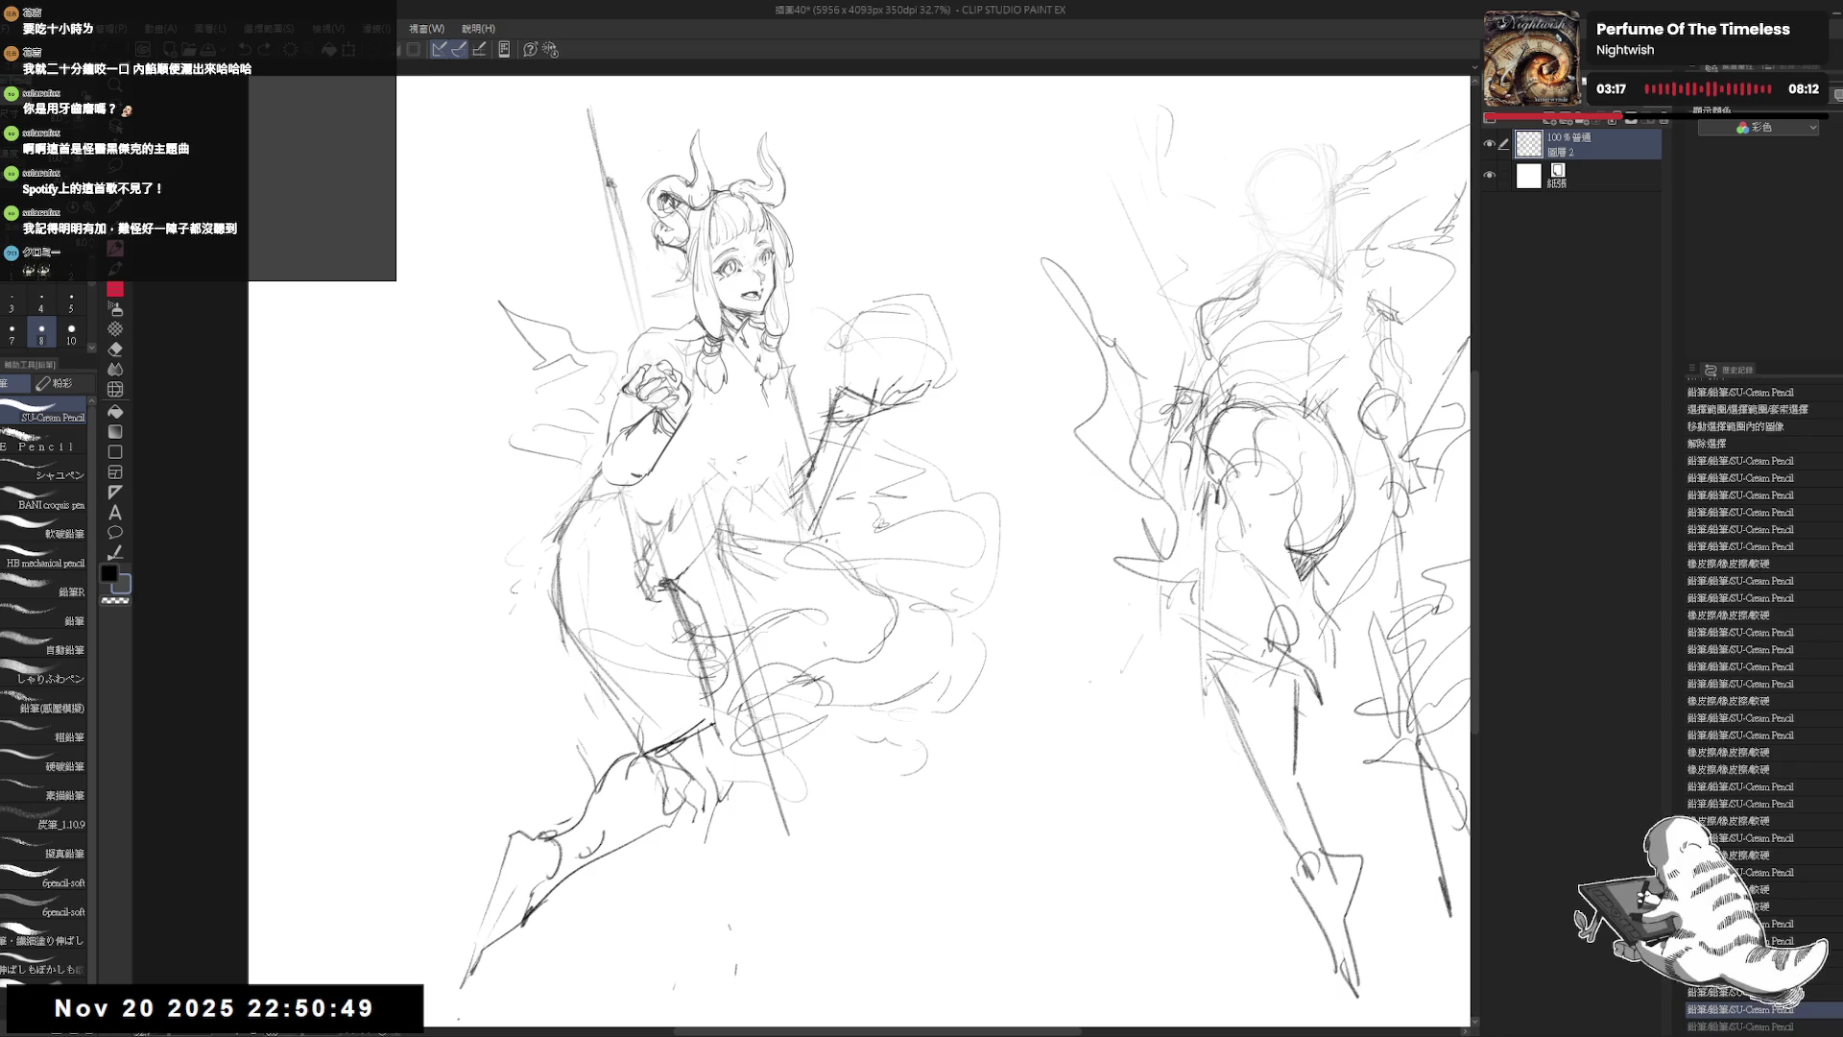
{"action": "mouse_move", "coordinate": [760, 465]}
{"action": "left_mouse_down"}
{"action": "mouse_move", "coordinate": [777, 496]}
{"action": "mouse_move", "coordinate": [778, 480]}
{"action": "left_mouse_up"}
Step: Erase stray and excess chest lines and redraw the chest curve
{"action": "key", "text": "e"}
{"action": "mouse_move", "coordinate": [729, 380]}
{"action": "left_mouse_down"}
{"action": "mouse_move", "coordinate": [772, 418]}
{"action": "mouse_move", "coordinate": [768, 488]}
{"action": "left_mouse_up"}
{"action": "key", "text": "p"}
{"action": "left_click_drag", "start_coordinate": [772, 386], "coordinate": [758, 493]}
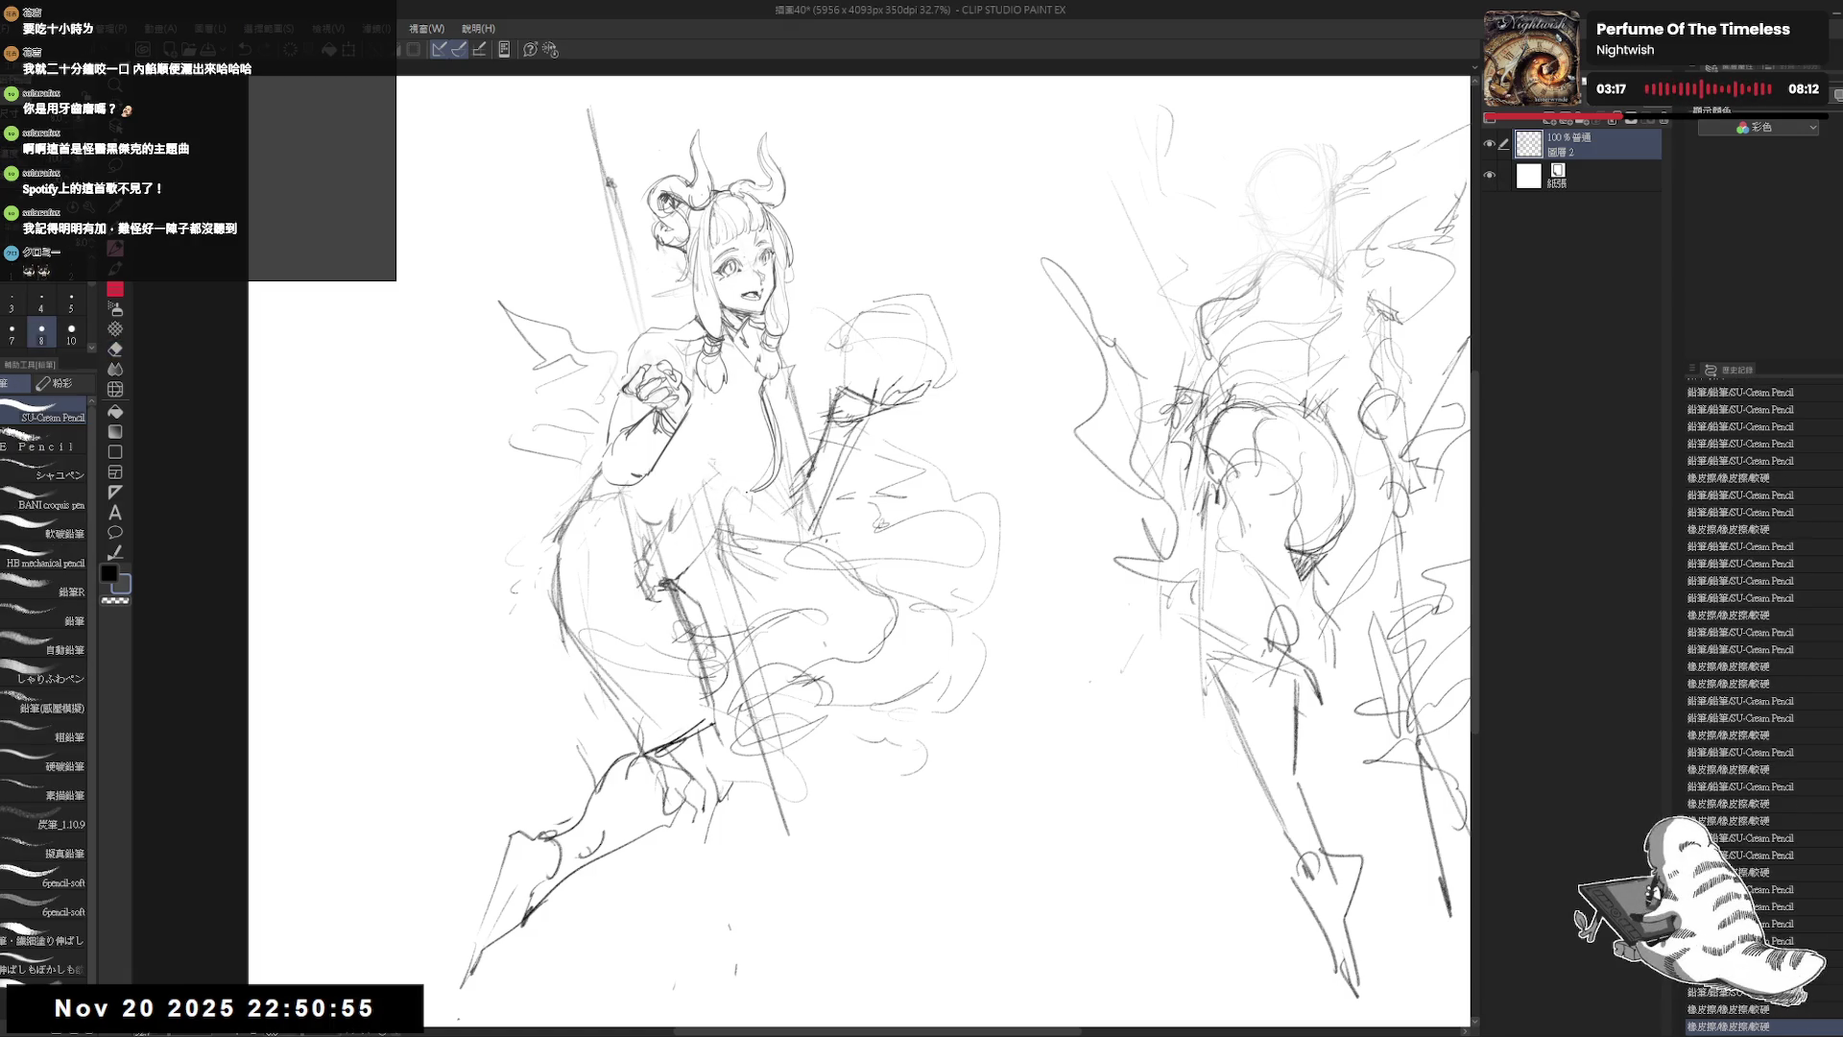
{"action": "key", "text": "e"}
{"action": "left_click_drag", "start_coordinate": [759, 422], "coordinate": [768, 489]}
{"action": "key", "text": "p"}
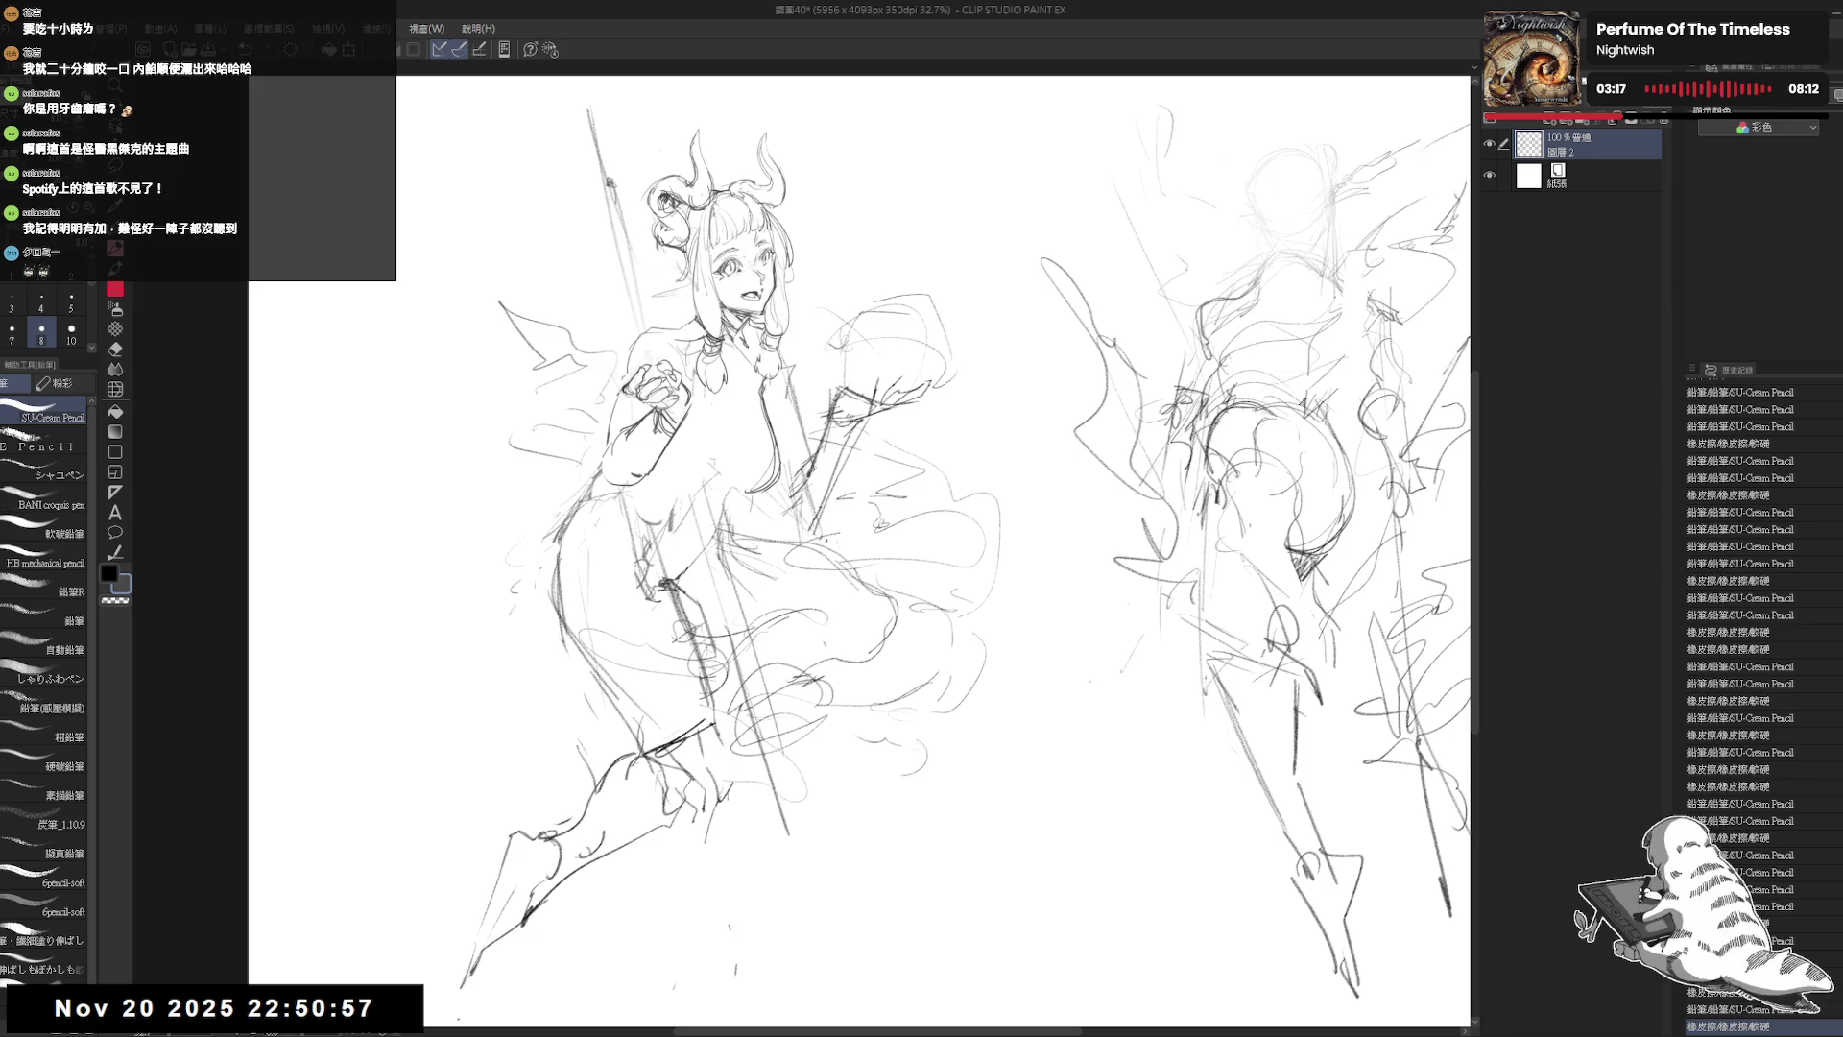
{"action": "key", "text": "e"}
{"action": "left_click_drag", "start_coordinate": [739, 404], "coordinate": [773, 494]}
{"action": "key", "text": "p"}
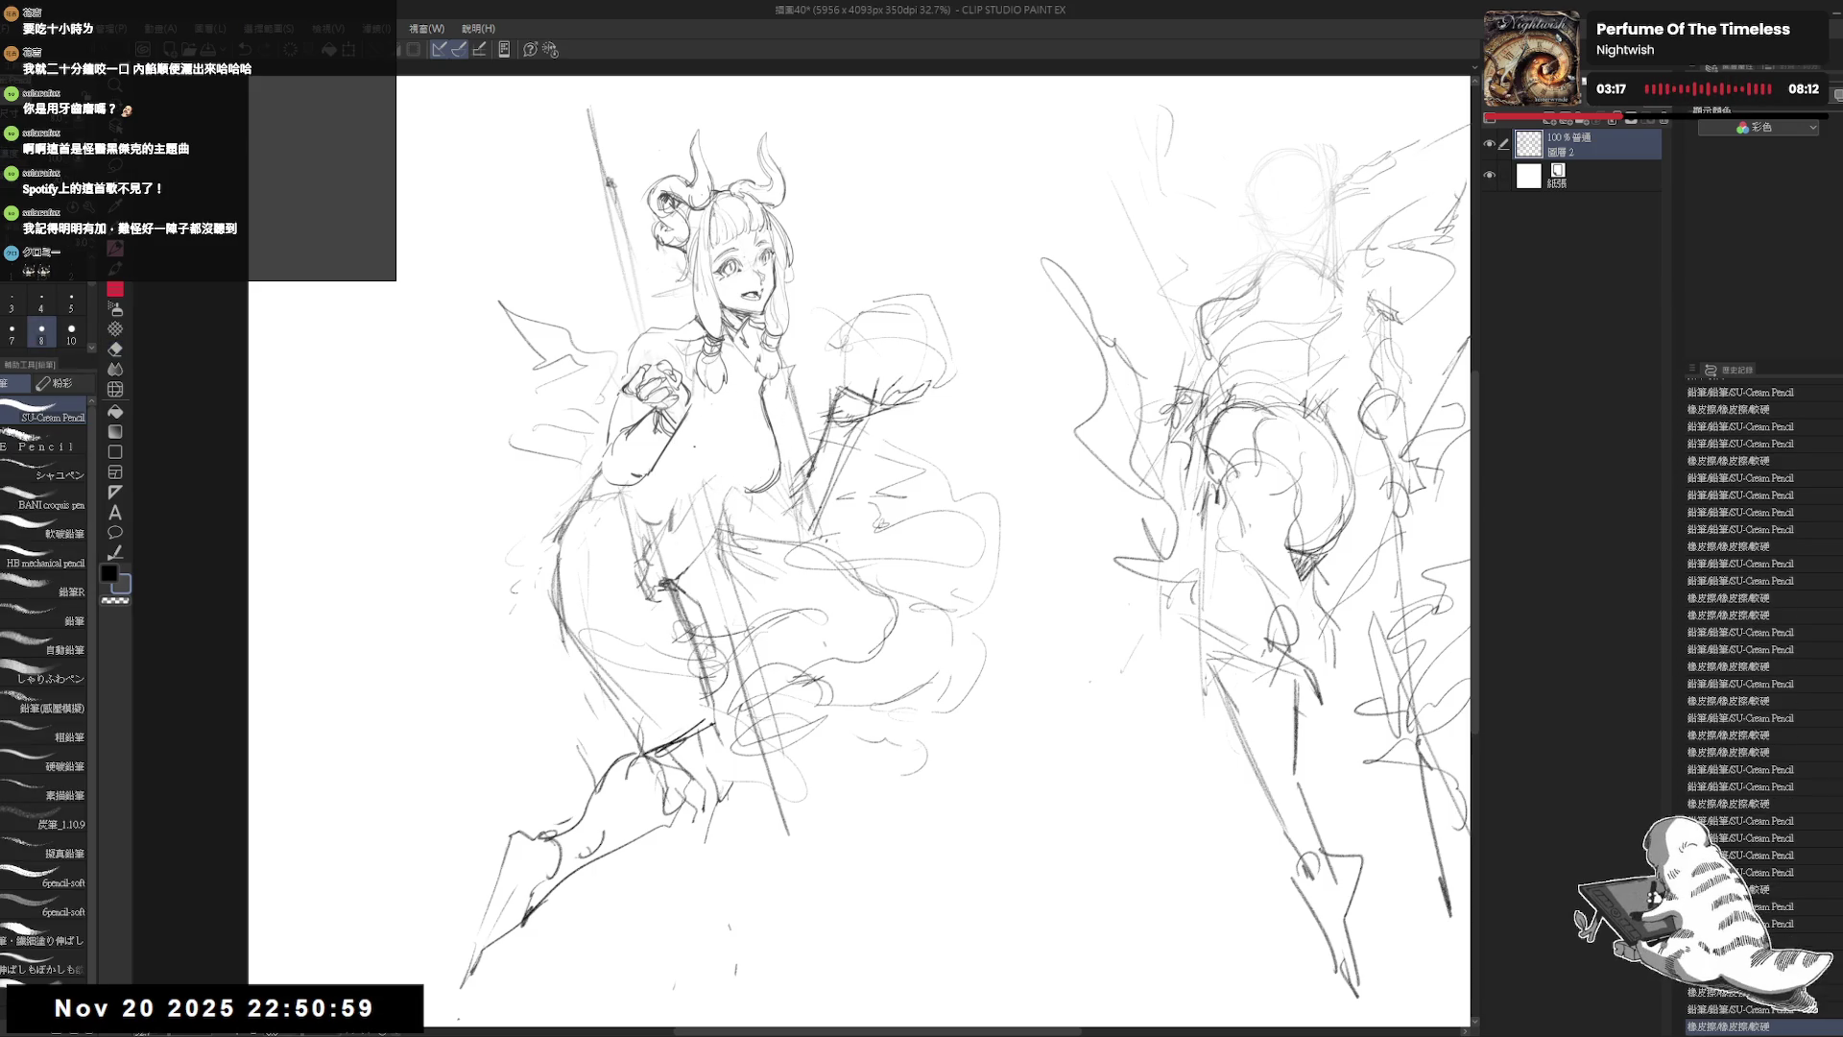
Step: Add strokes down the torso and rework the lines at the girl's neck
{"action": "left_click_drag", "start_coordinate": [768, 422], "coordinate": [768, 480]}
{"action": "left_click_drag", "start_coordinate": [699, 423], "coordinate": [705, 434]}
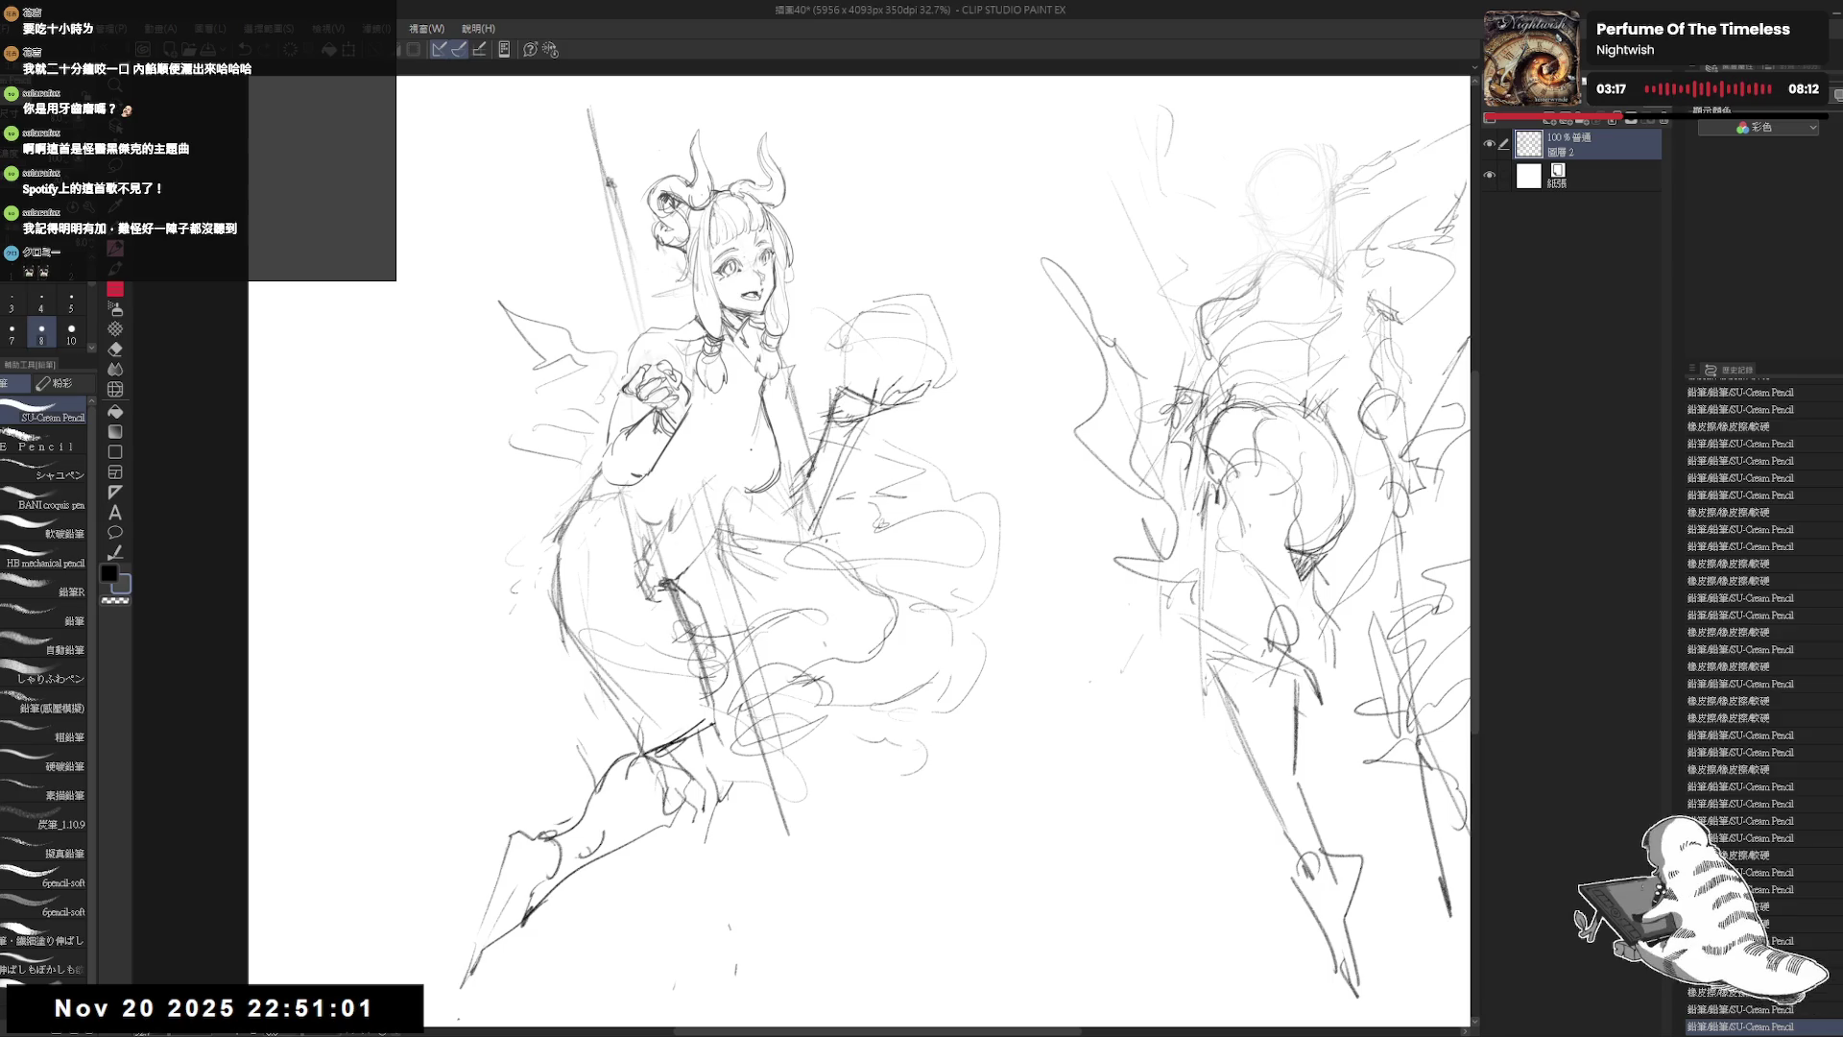
{"action": "left_click_drag", "start_coordinate": [744, 547], "coordinate": [751, 565]}
{"action": "left_click_drag", "start_coordinate": [738, 434], "coordinate": [706, 501]}
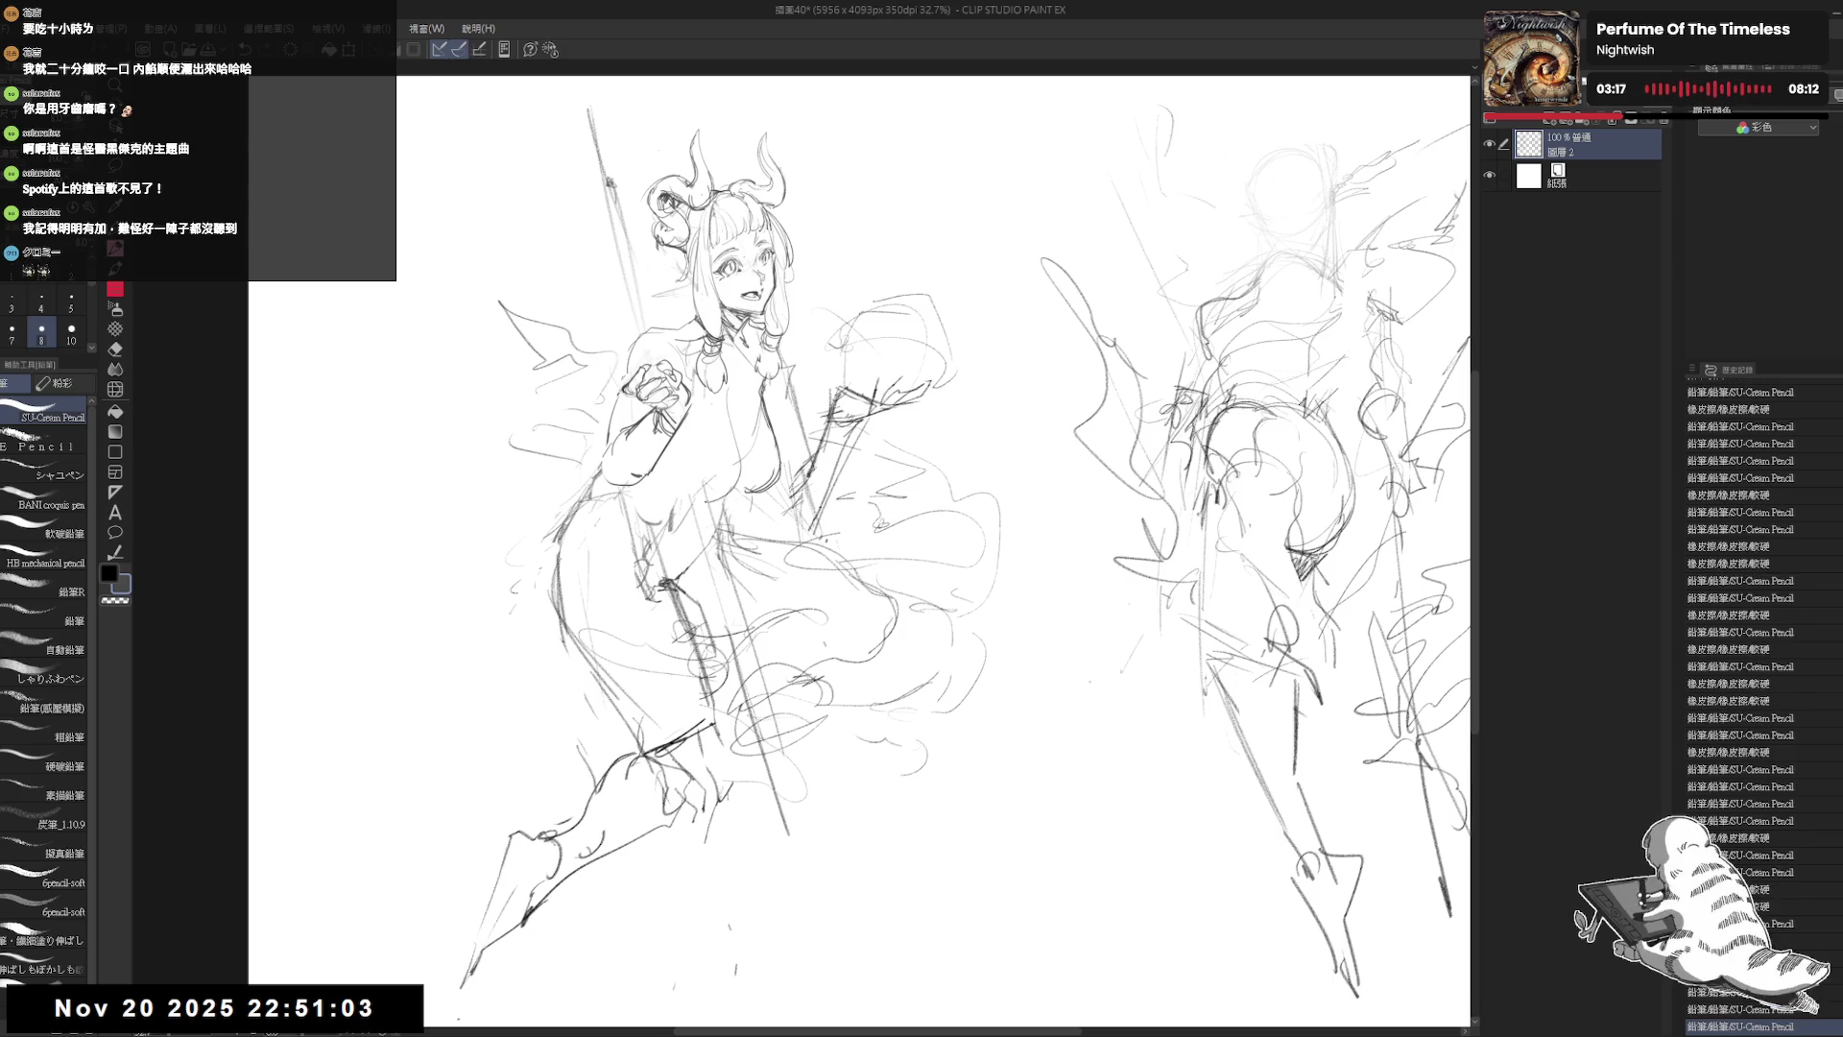
{"action": "key", "text": "ctrl+z"}
{"action": "left_click_drag", "start_coordinate": [873, 518], "coordinate": [888, 528]}
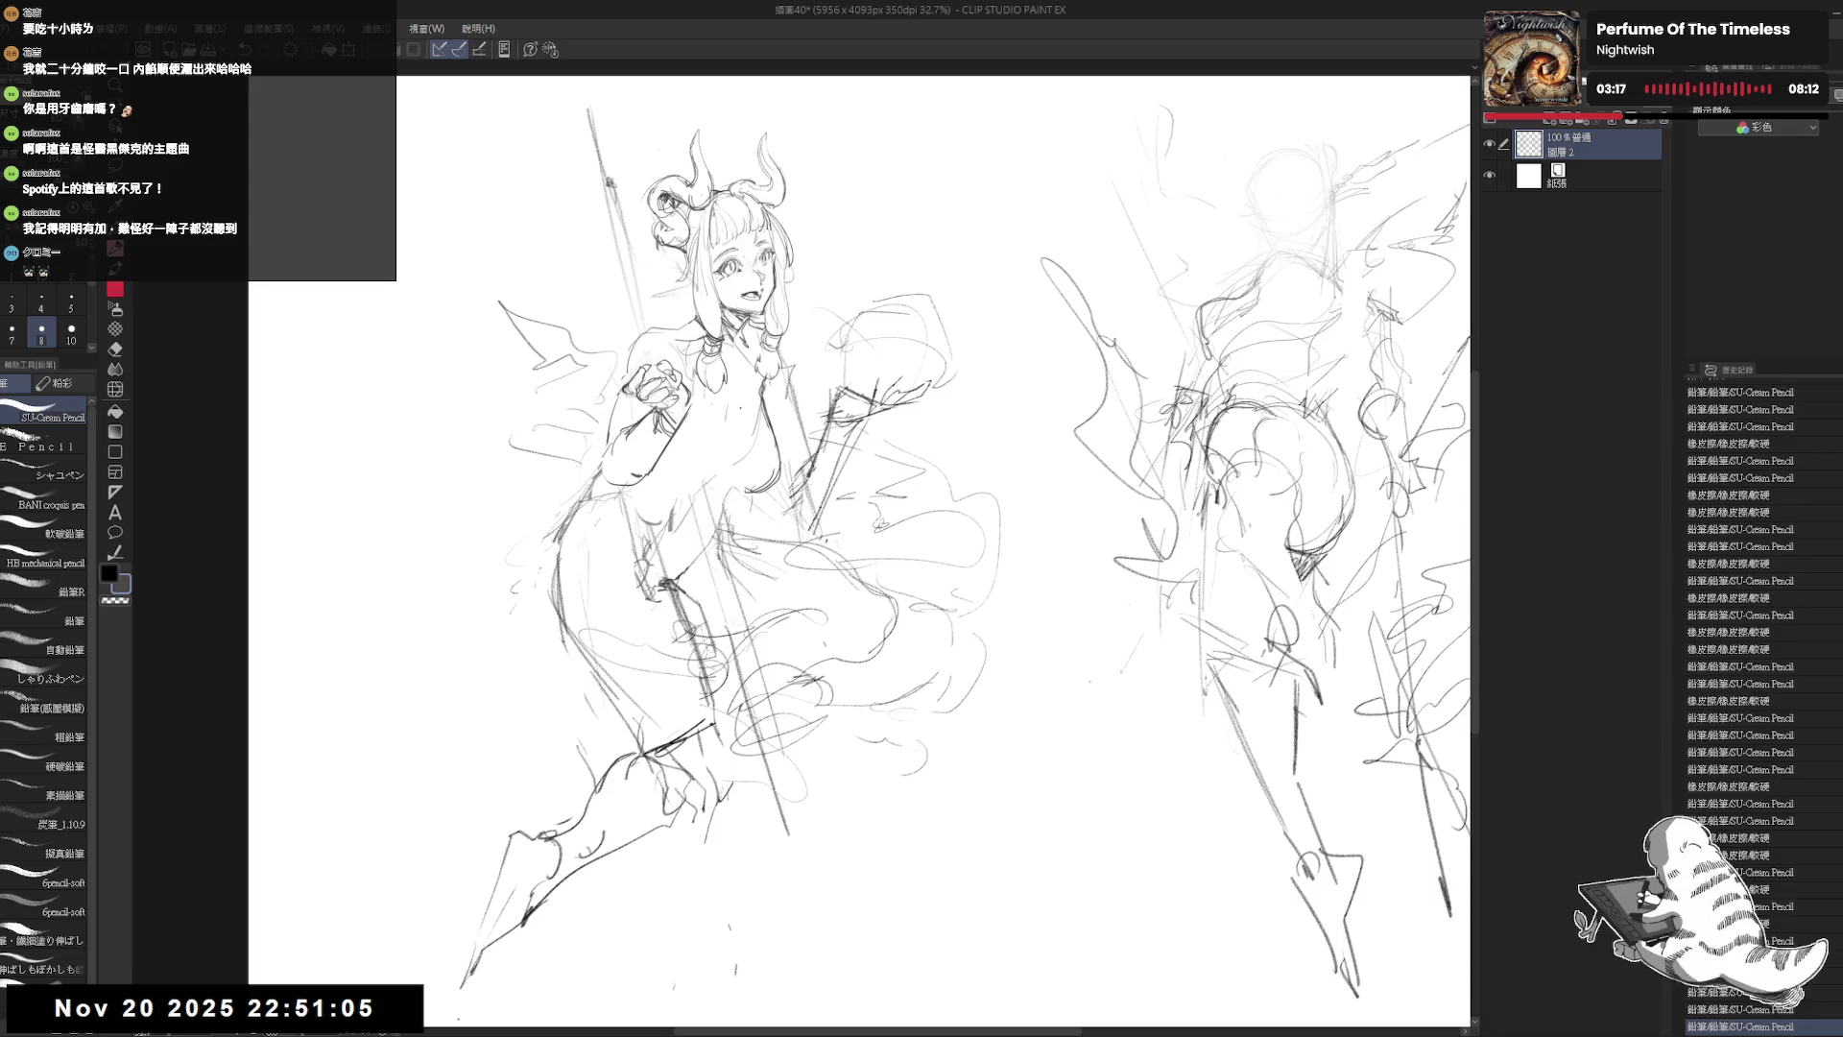
{"action": "mouse_move", "coordinate": [706, 404]}
{"action": "left_mouse_down"}
{"action": "mouse_move", "coordinate": [753, 427]}
{"action": "mouse_move", "coordinate": [727, 484]}
{"action": "left_mouse_up"}
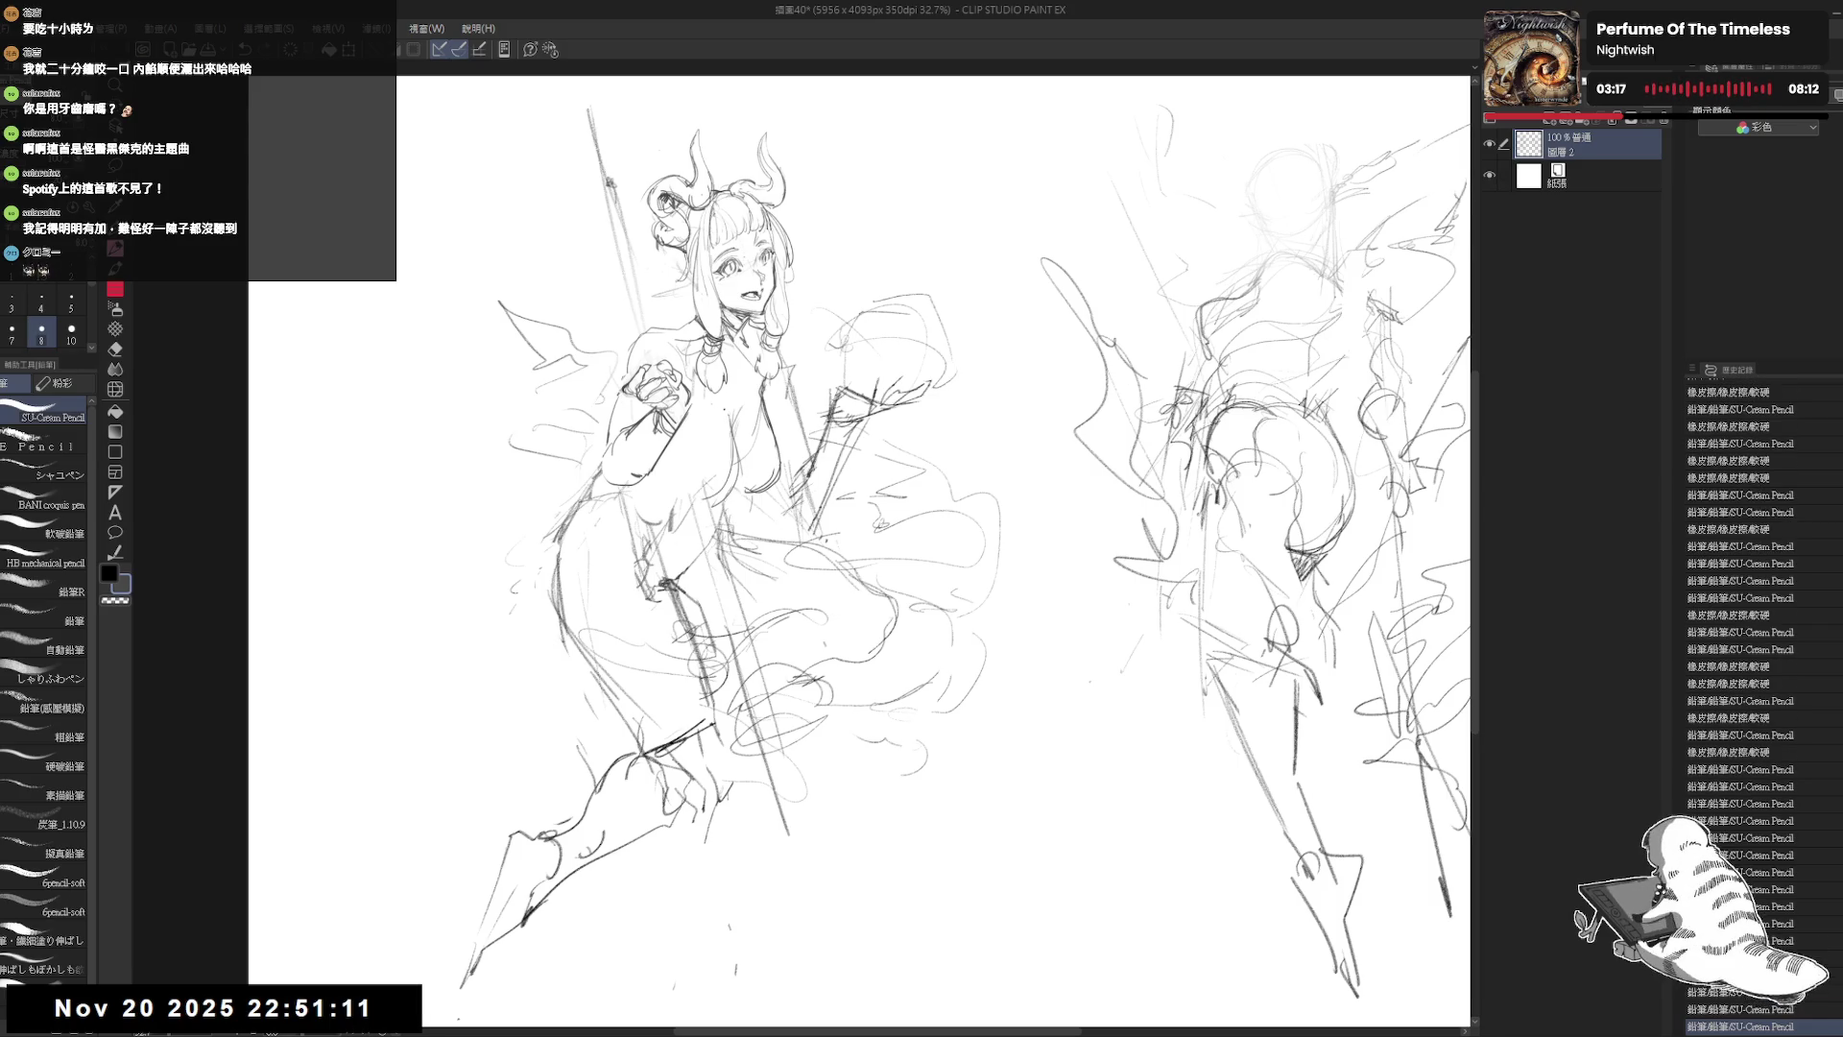
{"action": "mouse_move", "coordinate": [726, 411]}
{"action": "left_mouse_down"}
{"action": "mouse_move", "coordinate": [732, 489]}
{"action": "mouse_move", "coordinate": [677, 493]}
{"action": "mouse_move", "coordinate": [686, 507]}
{"action": "left_mouse_up"}
Step: Tilt the canvas and erase the old lines on the torso
{"action": "key", "text": "e"}
{"action": "key", "text": "p"}
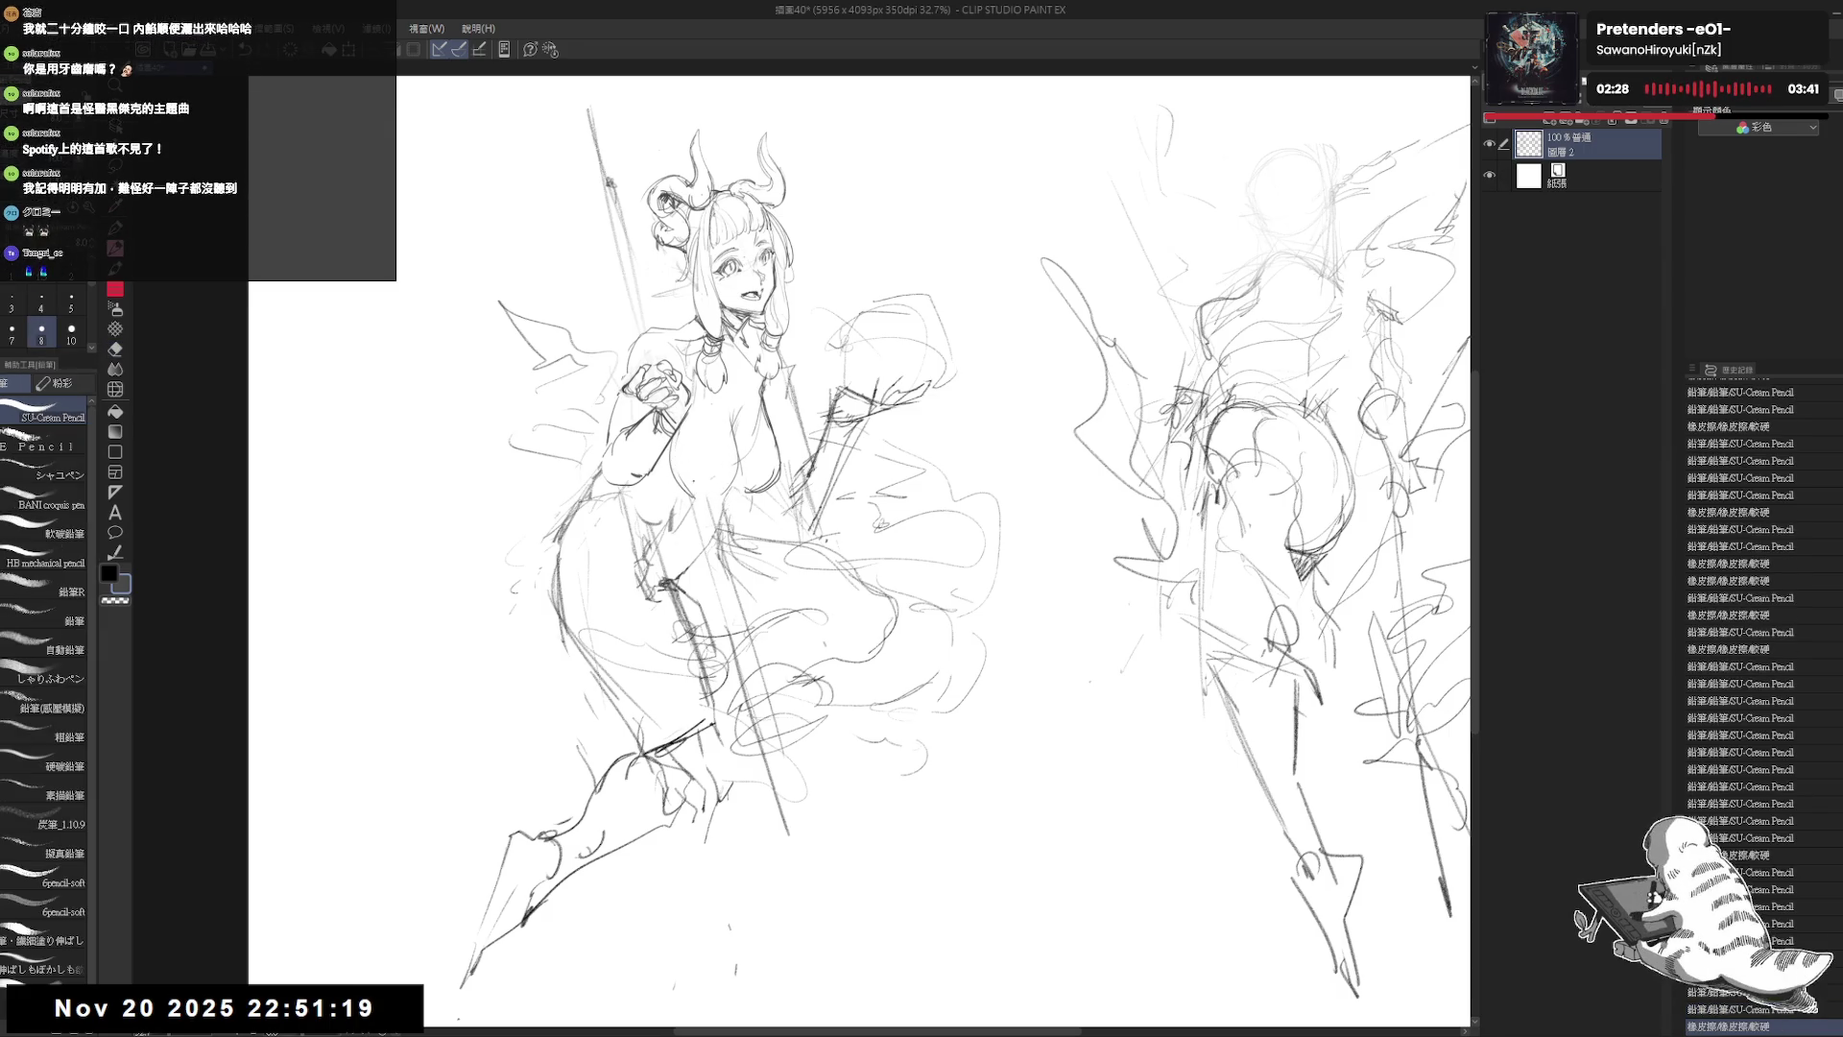
{"action": "key", "text": "e"}
{"action": "key", "text": "minus"}
{"action": "key", "text": "p"}
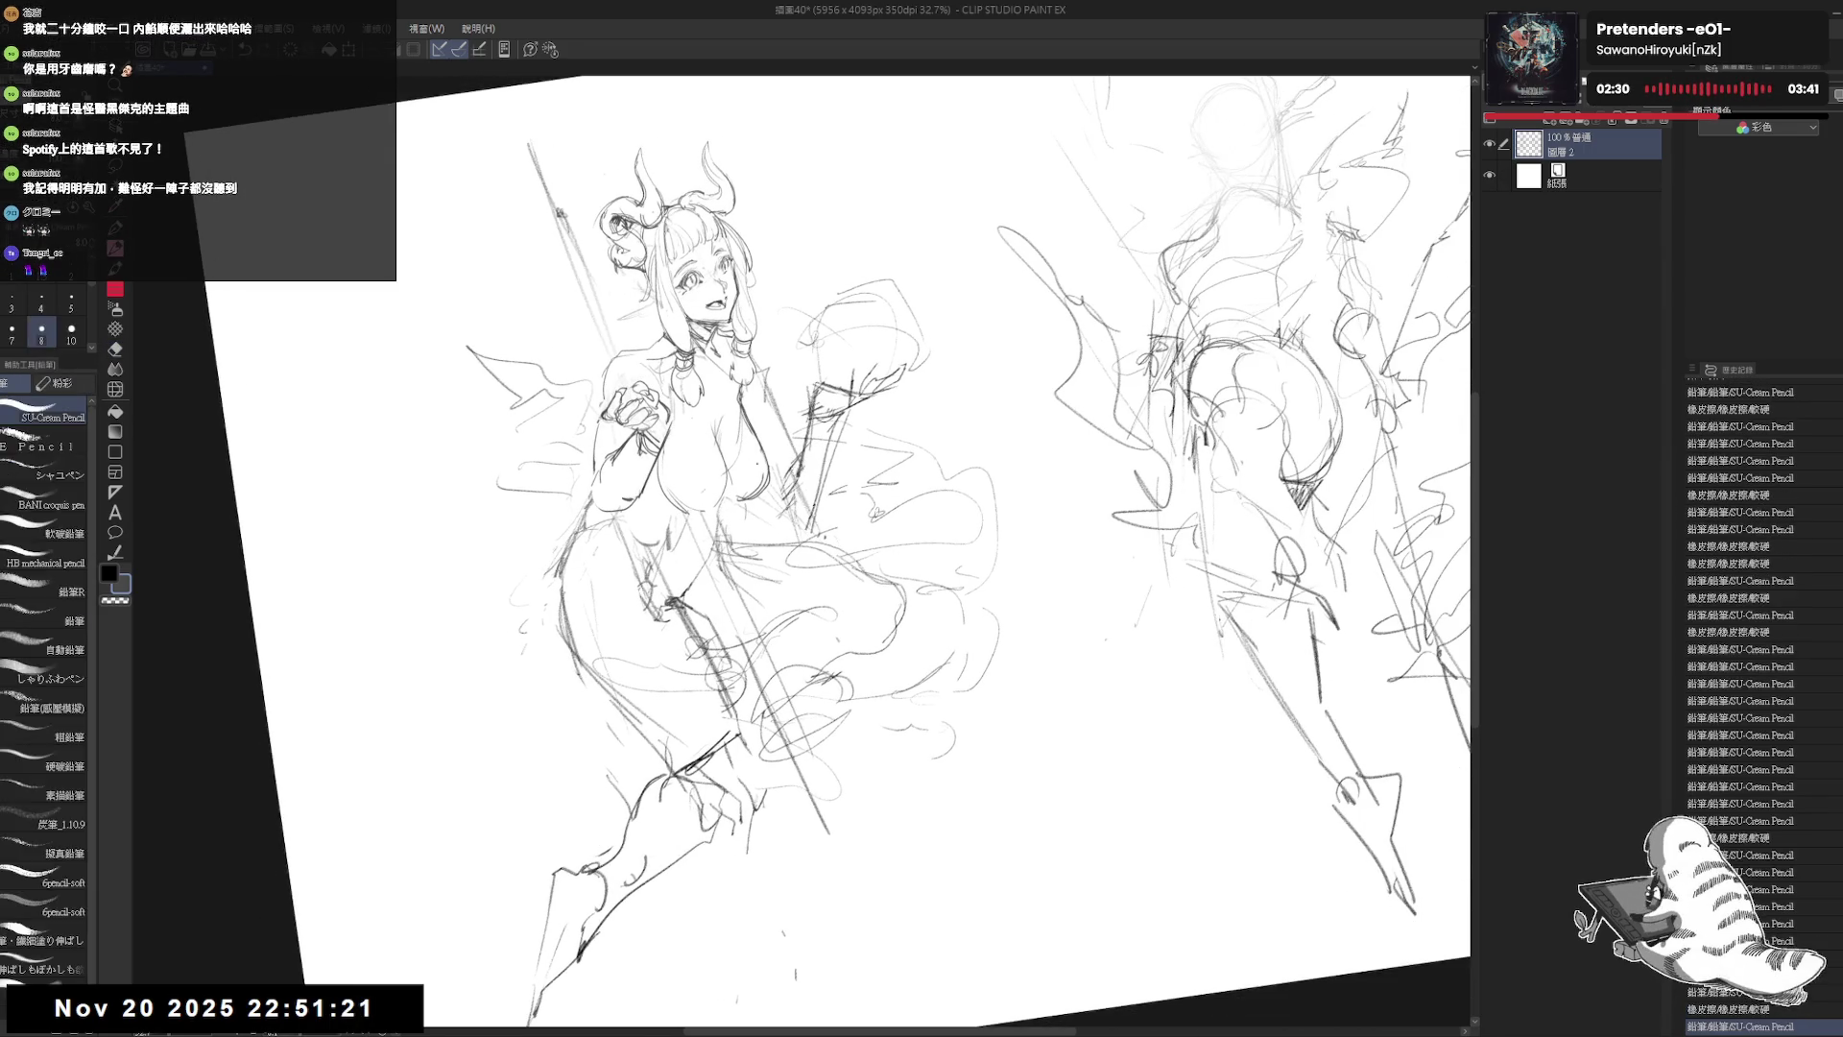
{"action": "key", "text": "e"}
{"action": "left_click_drag", "start_coordinate": [783, 459], "coordinate": [722, 513]}
{"action": "key", "text": "p"}
{"action": "key", "text": "e"}
Step: Redraw and refine the torso contour with pencil strokes, then level the view
{"action": "left_click_drag", "start_coordinate": [787, 394], "coordinate": [725, 514]}
{"action": "key", "text": "p"}
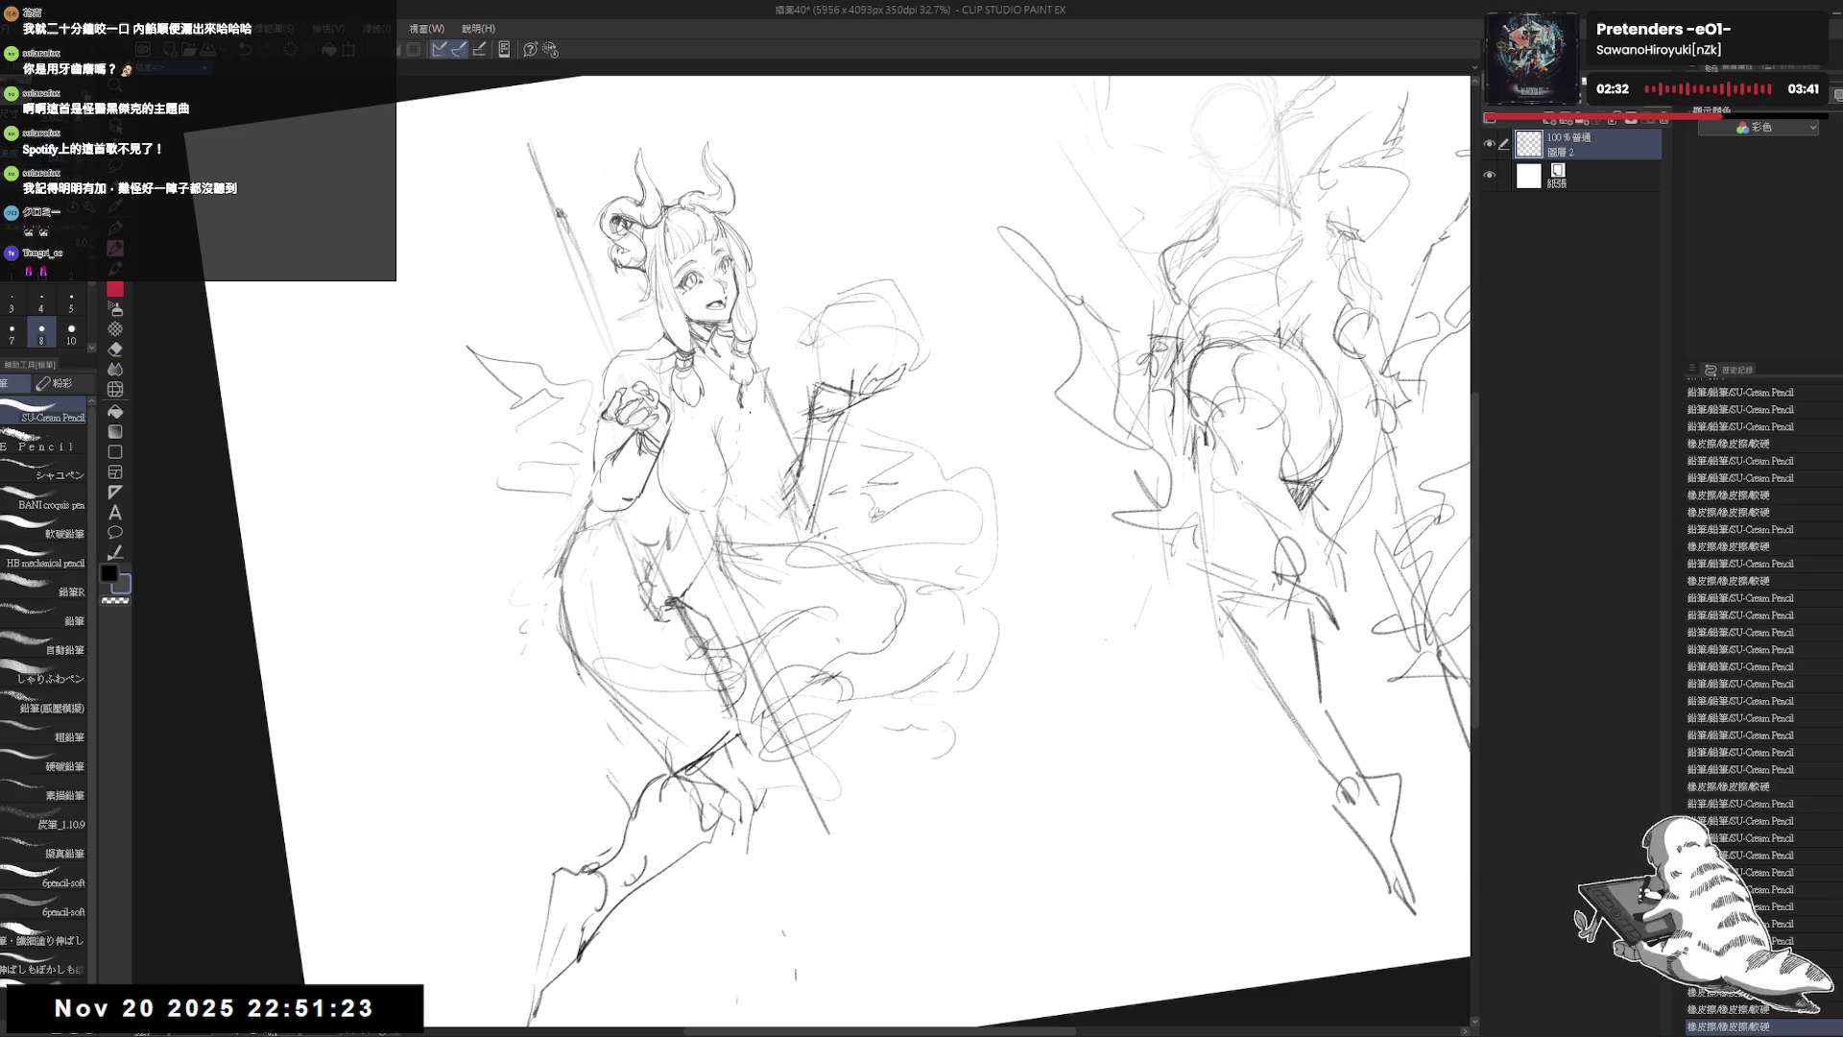
{"action": "left_click_drag", "start_coordinate": [781, 432], "coordinate": [754, 491]}
{"action": "key", "text": "e"}
{"action": "key", "text": "p"}
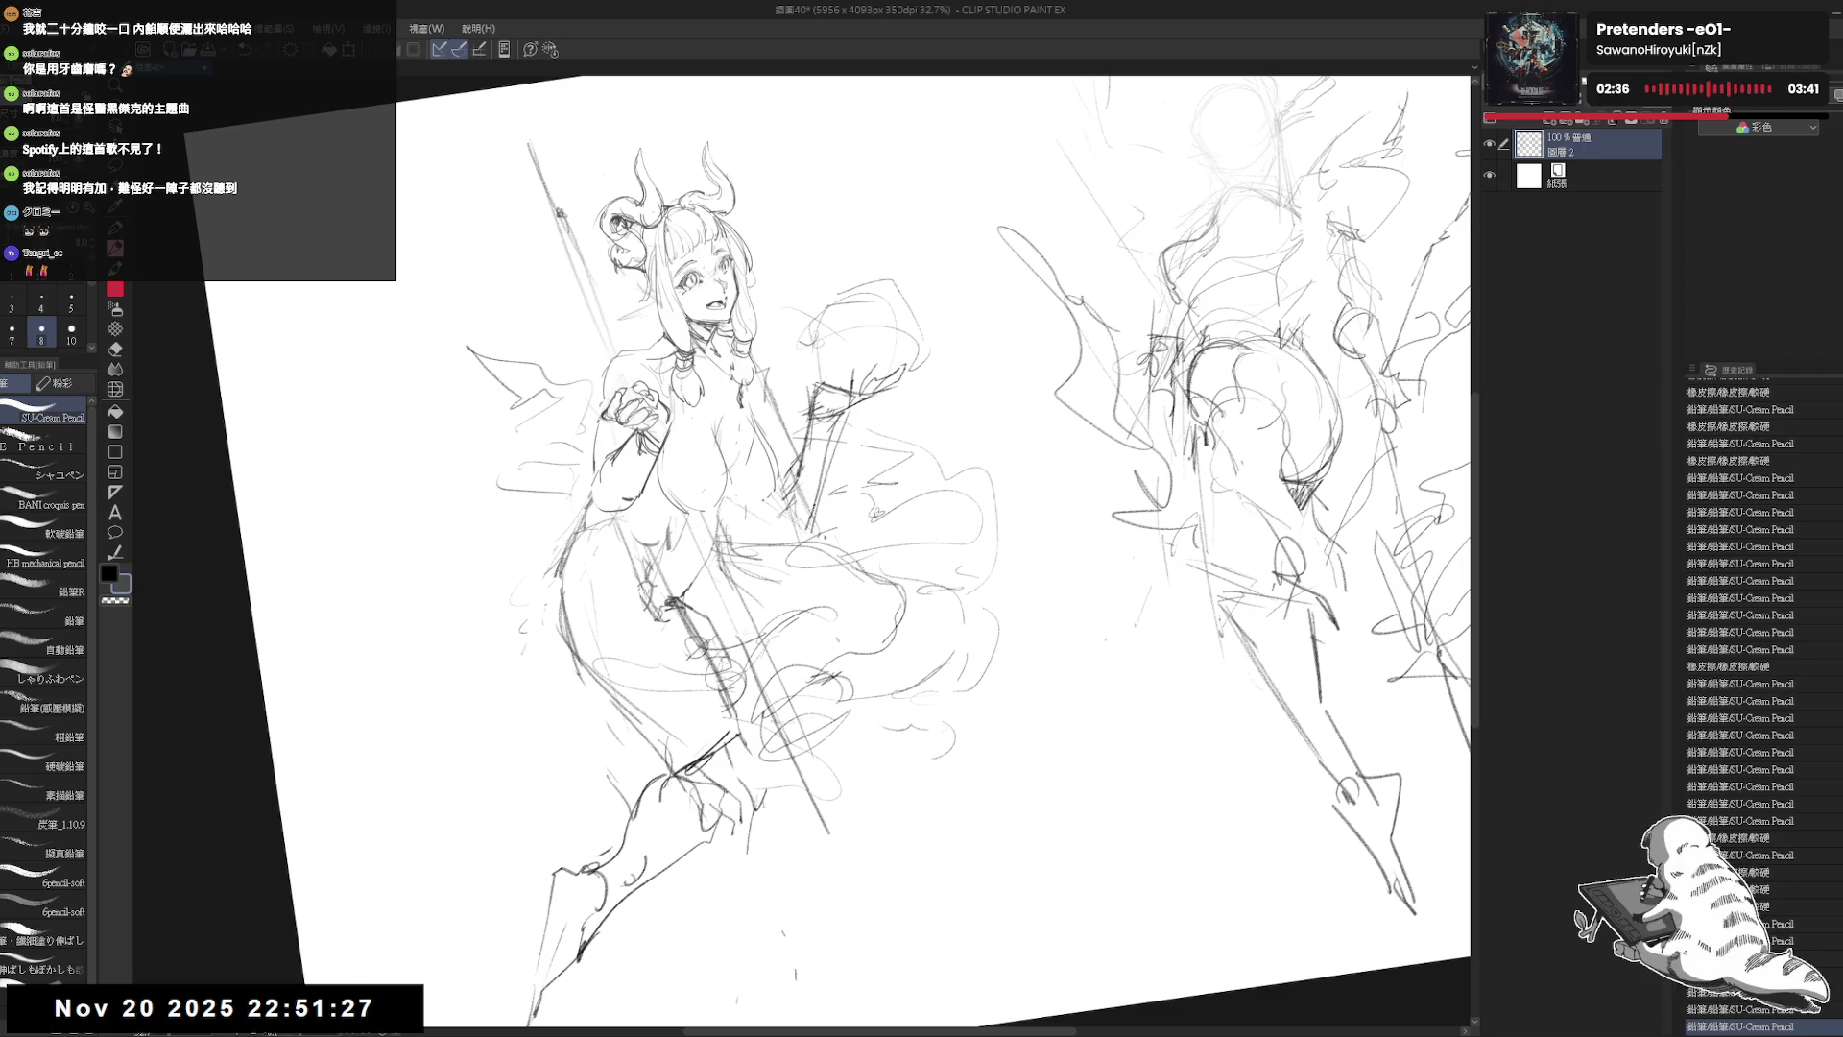
{"action": "mouse_move", "coordinate": [780, 428]}
{"action": "left_mouse_down"}
{"action": "mouse_move", "coordinate": [758, 478]}
{"action": "mouse_move", "coordinate": [701, 524]}
{"action": "mouse_move", "coordinate": [752, 526]}
{"action": "left_mouse_up"}
{"action": "key", "text": "ctrl+@"}
Step: Erase stray marks near the hair and undo the last stroke
{"action": "key", "text": "e"}
{"action": "key", "text": "p"}
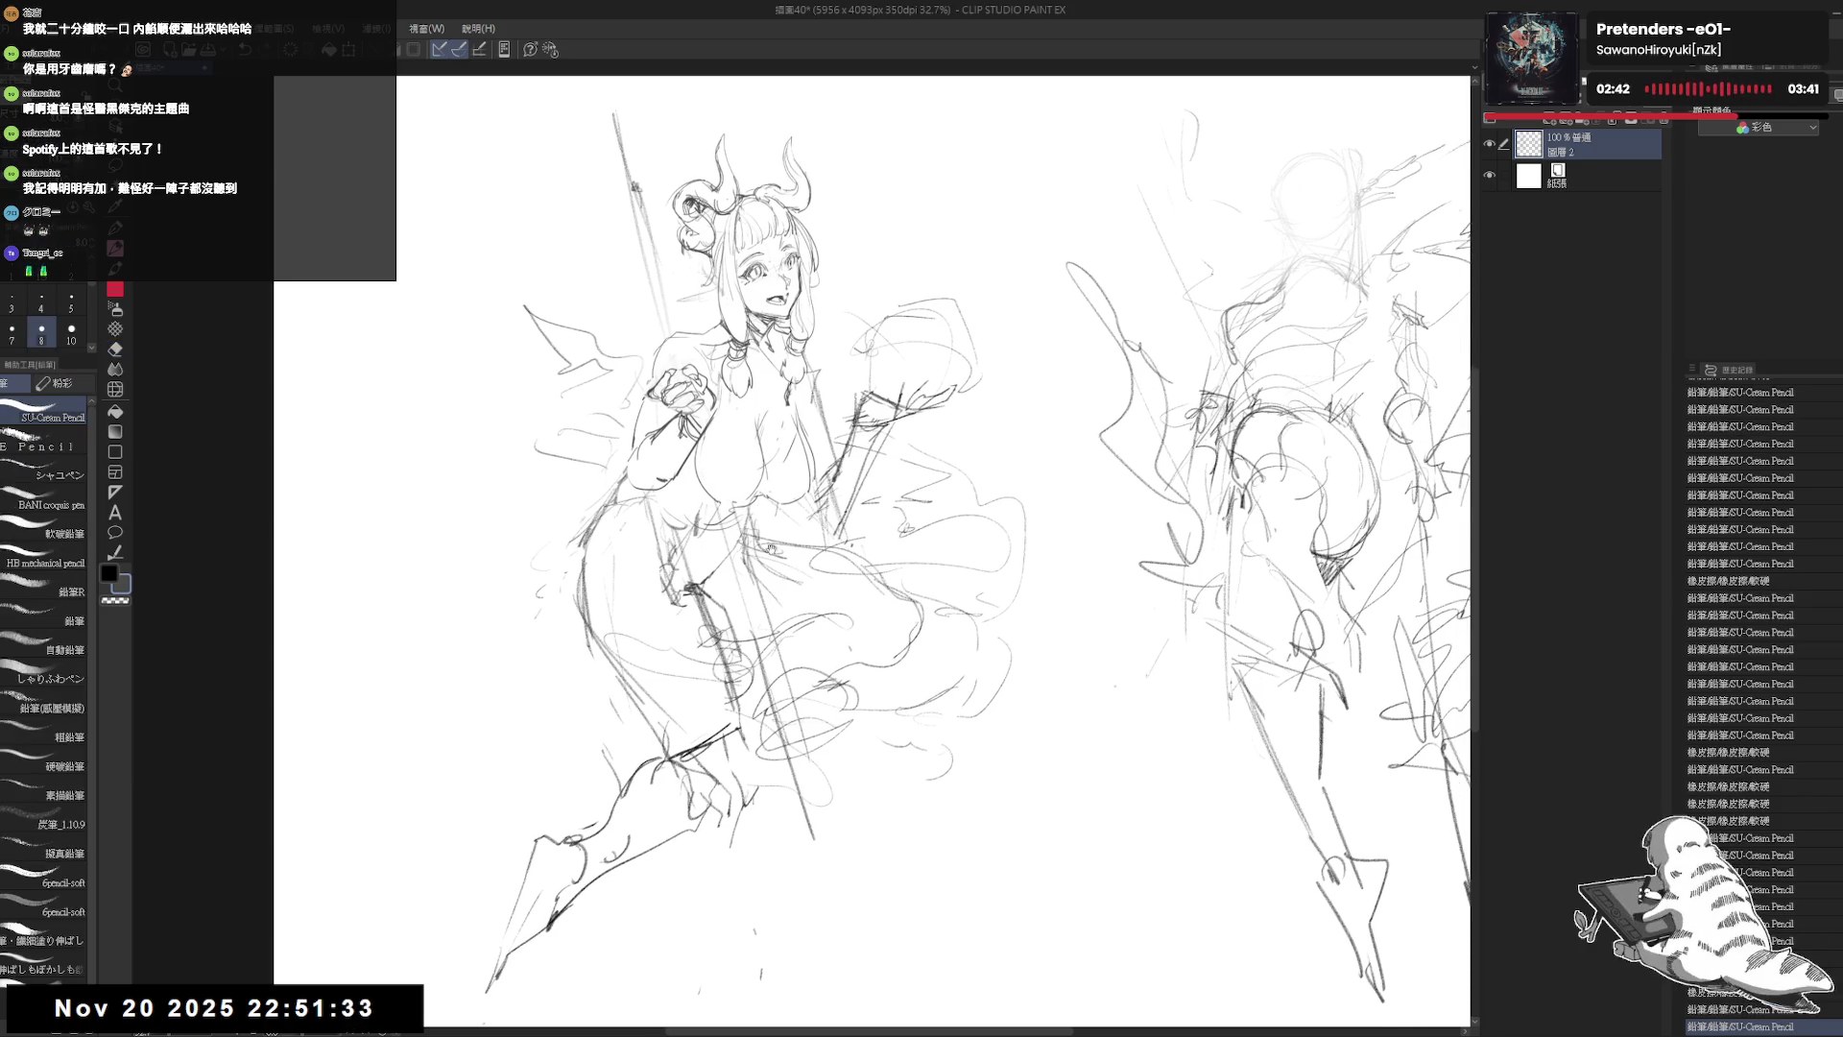
{"action": "key", "text": "e"}
{"action": "mouse_move", "coordinate": [663, 307]}
{"action": "left_mouse_down"}
{"action": "mouse_move", "coordinate": [715, 279]}
{"action": "mouse_move", "coordinate": [659, 311]}
{"action": "left_mouse_up"}
{"action": "key", "text": "p"}
{"action": "key", "text": "ctrl+z"}
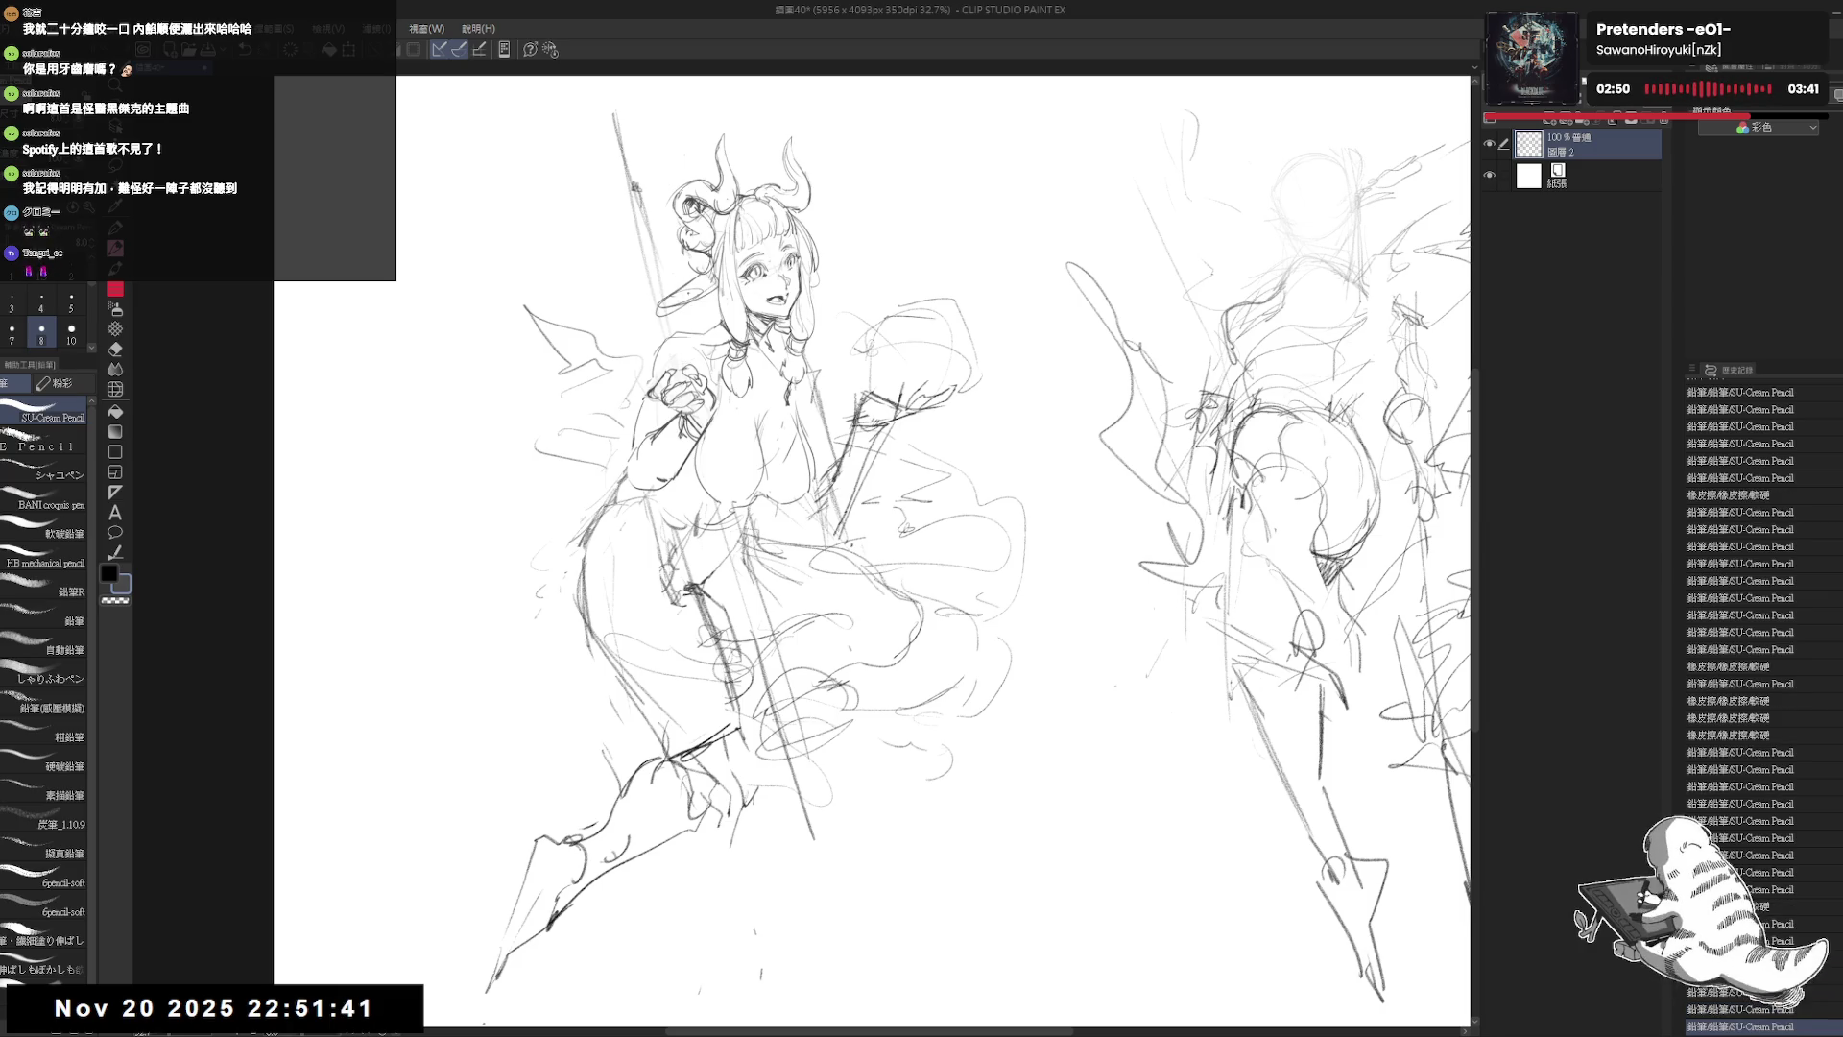
Step: Darken the hair strands on the left, undoing stray attempts
{"action": "left_click_drag", "start_coordinate": [818, 276], "coordinate": [812, 298]}
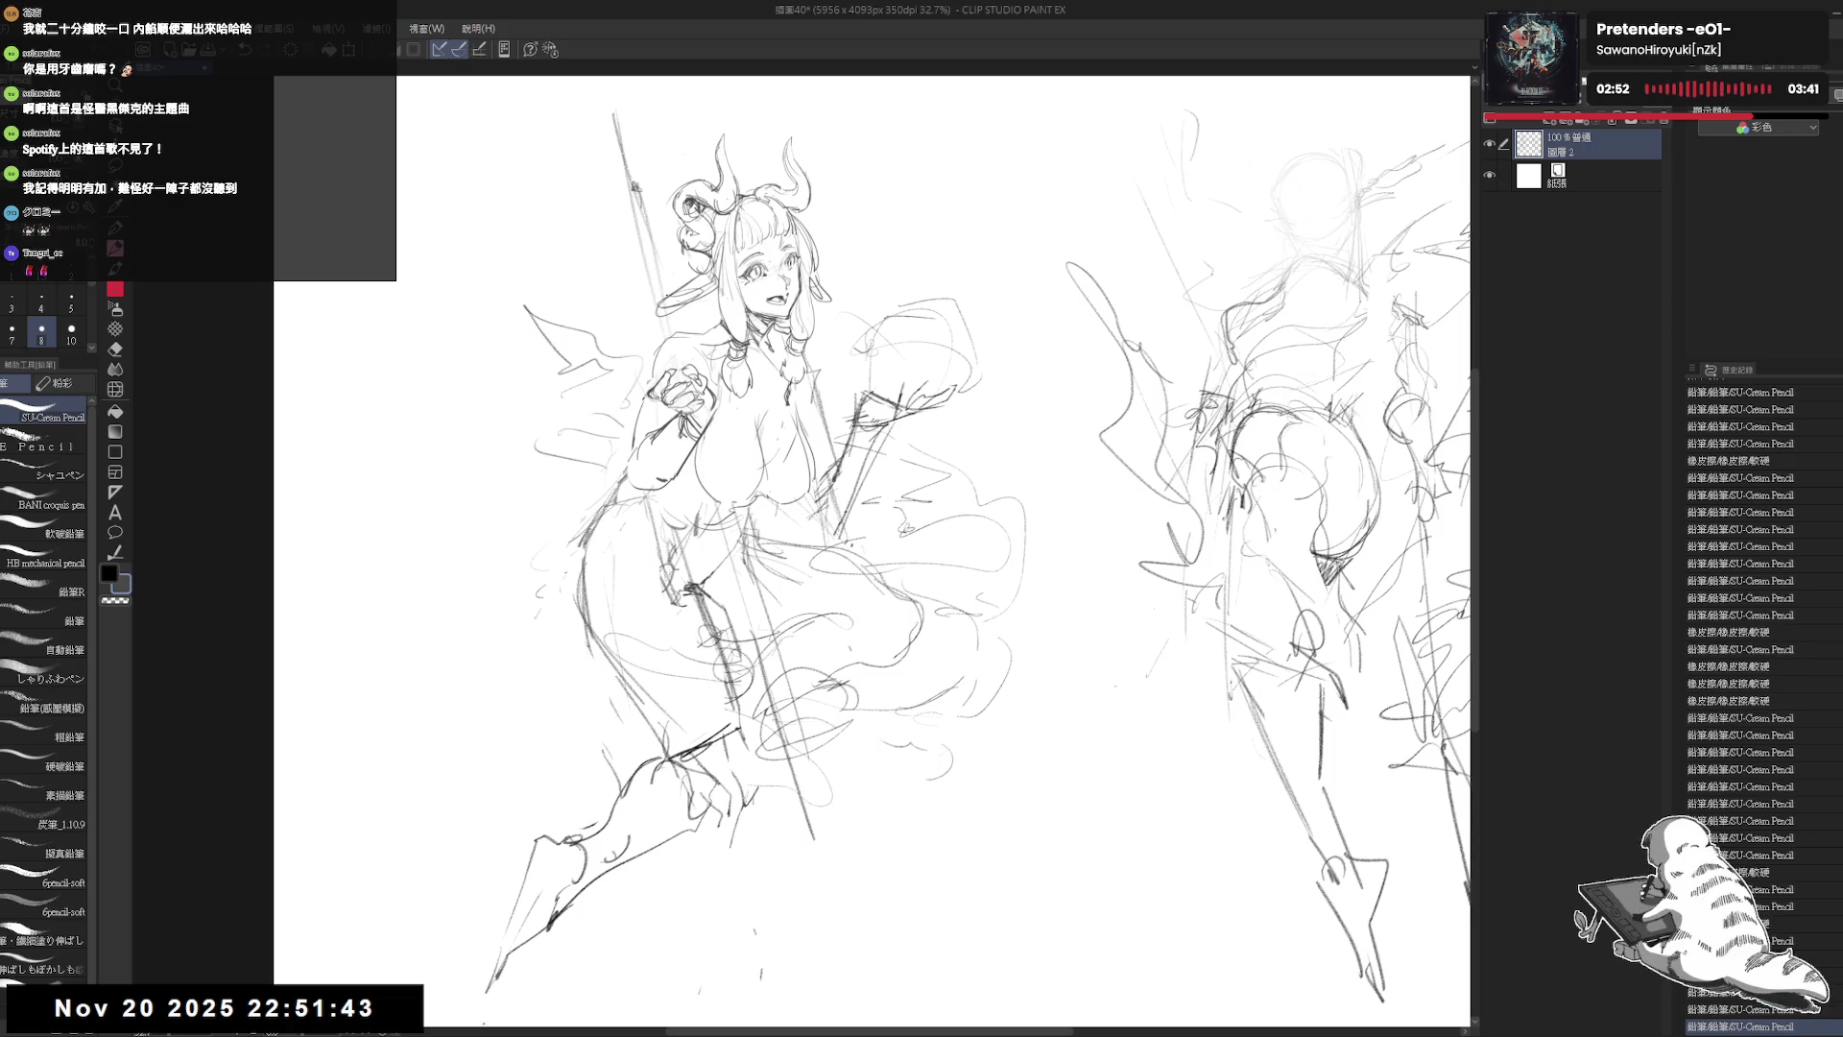
{"action": "mouse_move", "coordinate": [698, 253]}
{"action": "left_mouse_down"}
{"action": "mouse_move", "coordinate": [684, 274]}
{"action": "mouse_move", "coordinate": [652, 221]}
{"action": "left_mouse_up"}
{"action": "left_click_drag", "start_coordinate": [659, 219], "coordinate": [609, 266]}
{"action": "key", "text": "ctrl+z"}
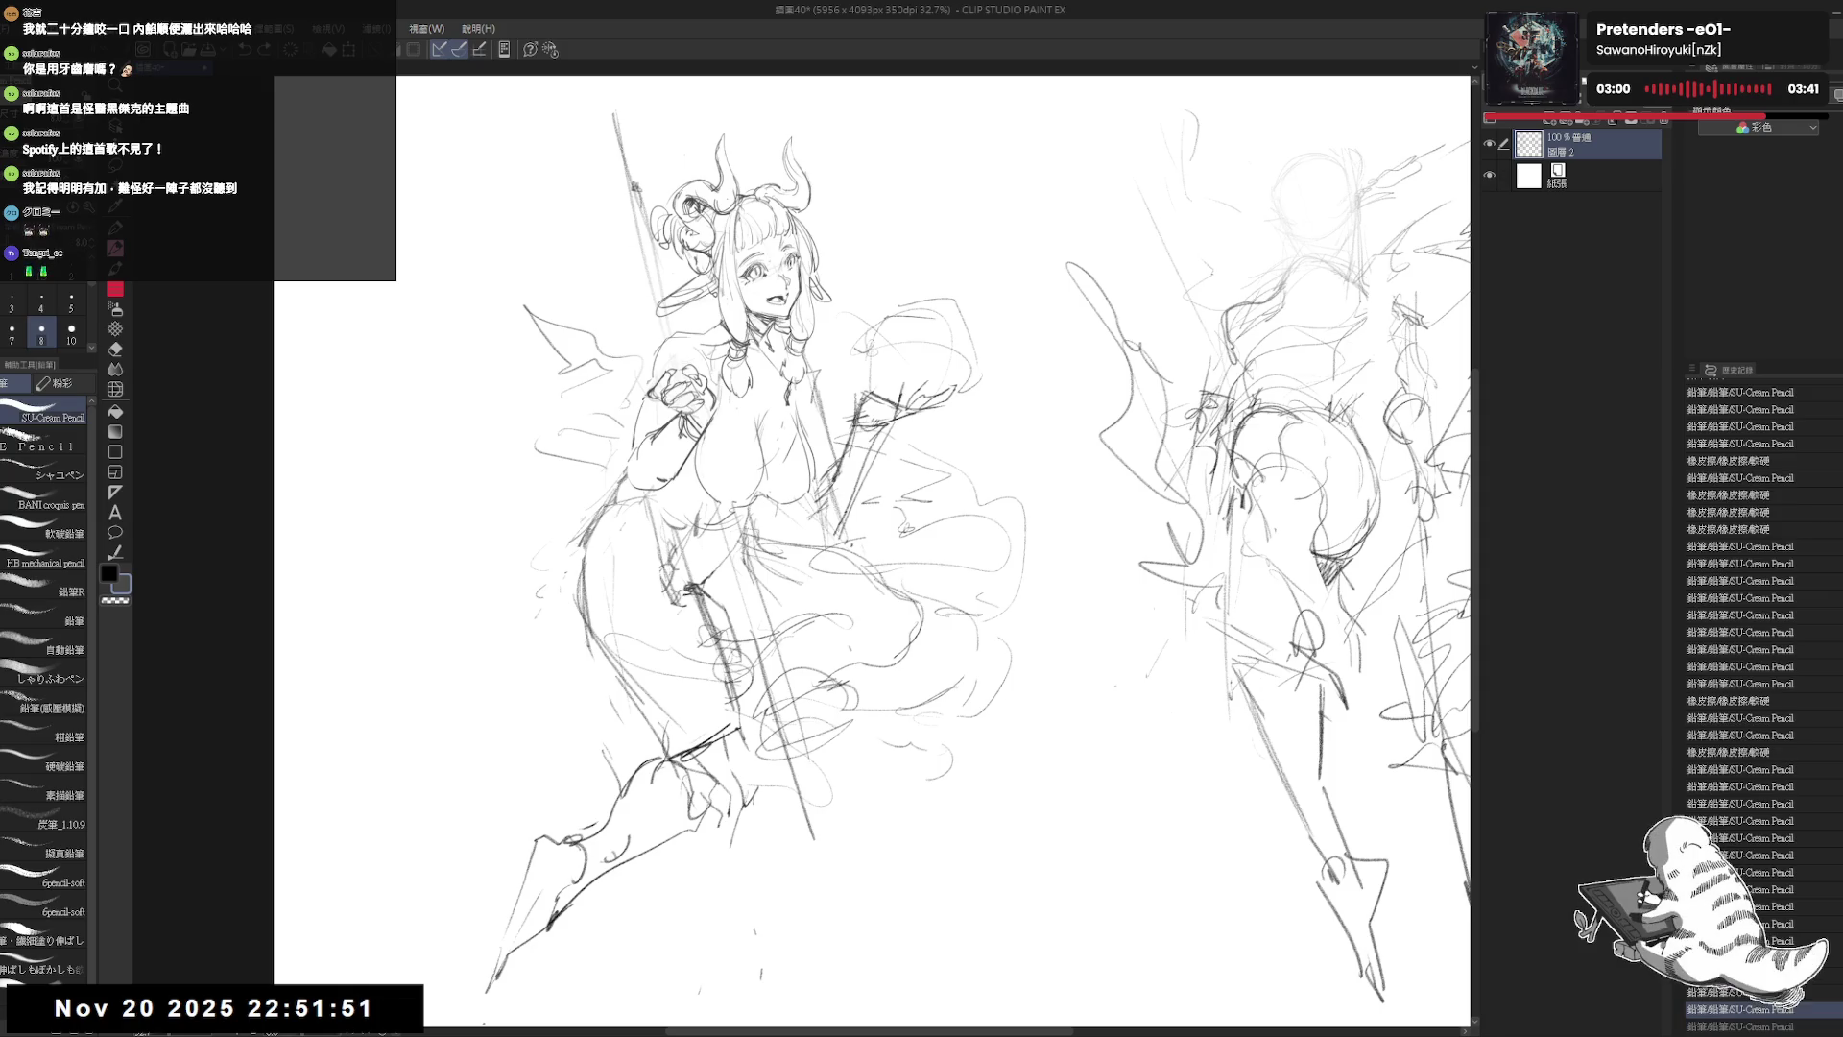
{"action": "left_click_drag", "start_coordinate": [674, 215], "coordinate": [627, 291]}
{"action": "key", "text": "ctrl+z"}
Step: Redraw several long pencil strokes along the left hair
{"action": "left_click_drag", "start_coordinate": [636, 208], "coordinate": [622, 336]}
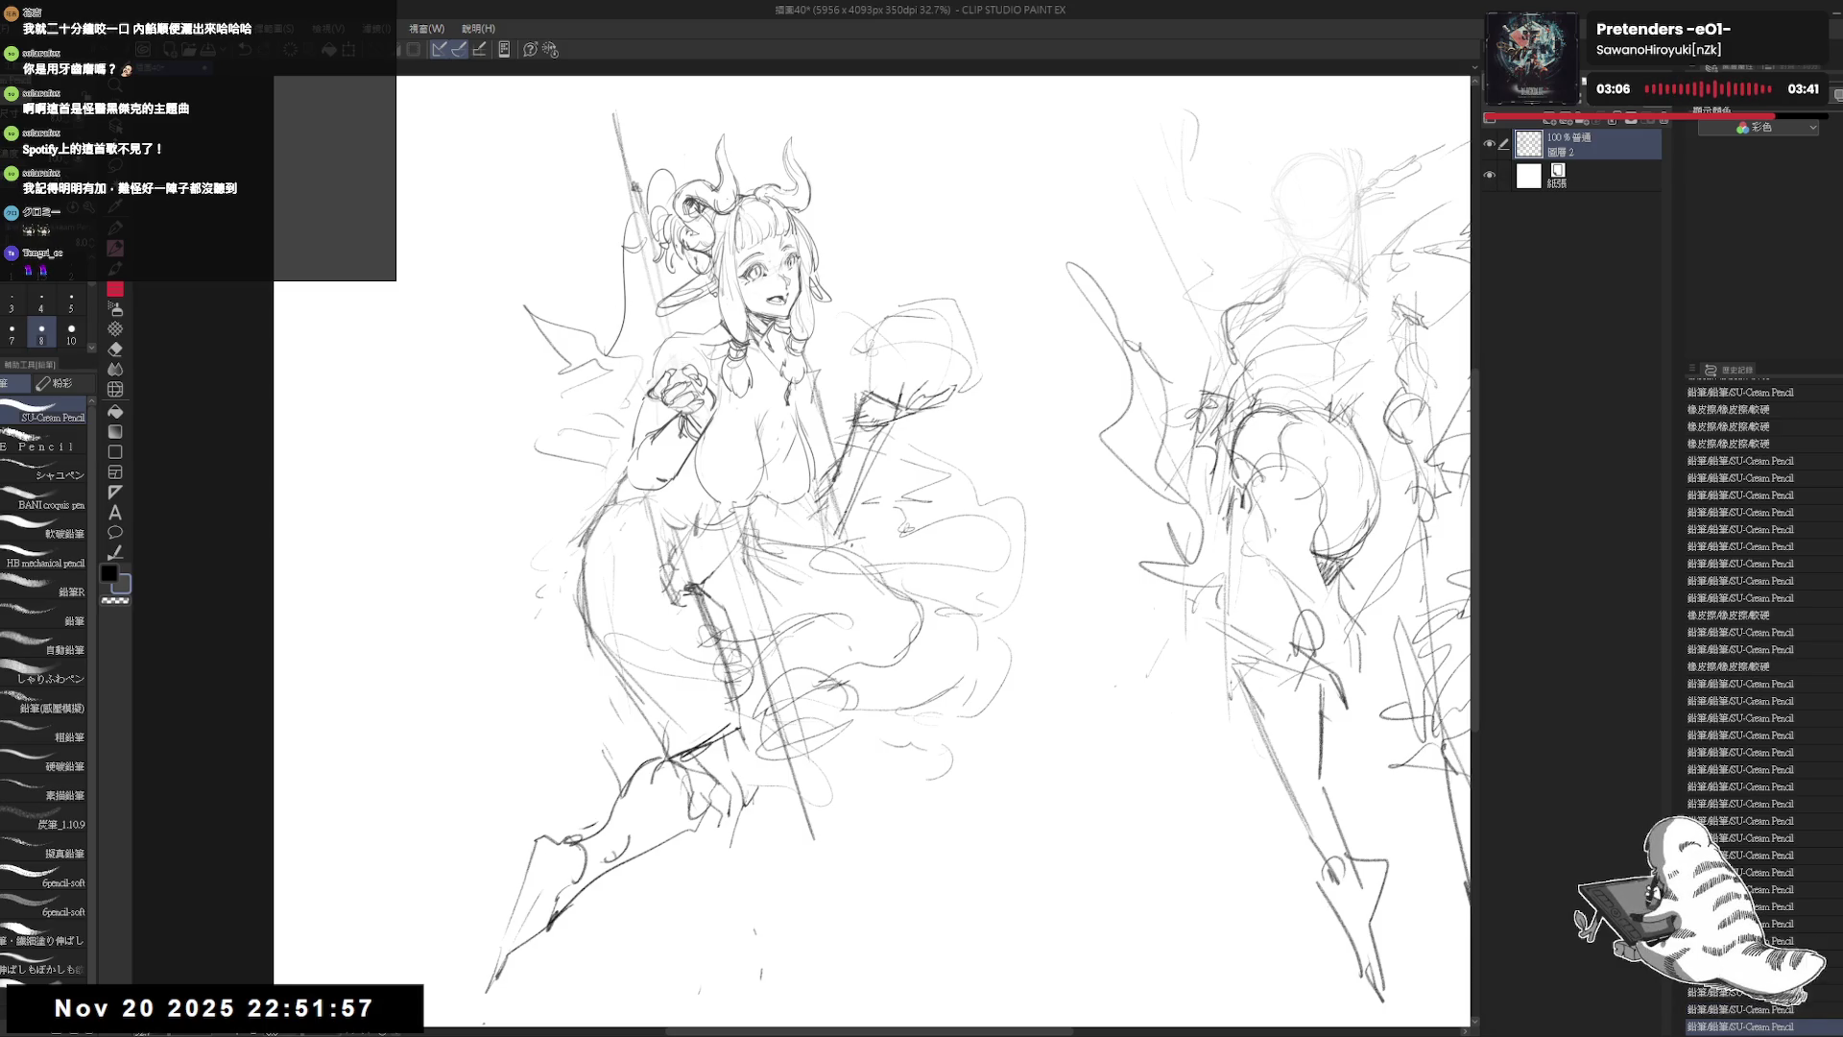
{"action": "left_click_drag", "start_coordinate": [636, 209], "coordinate": [637, 342]}
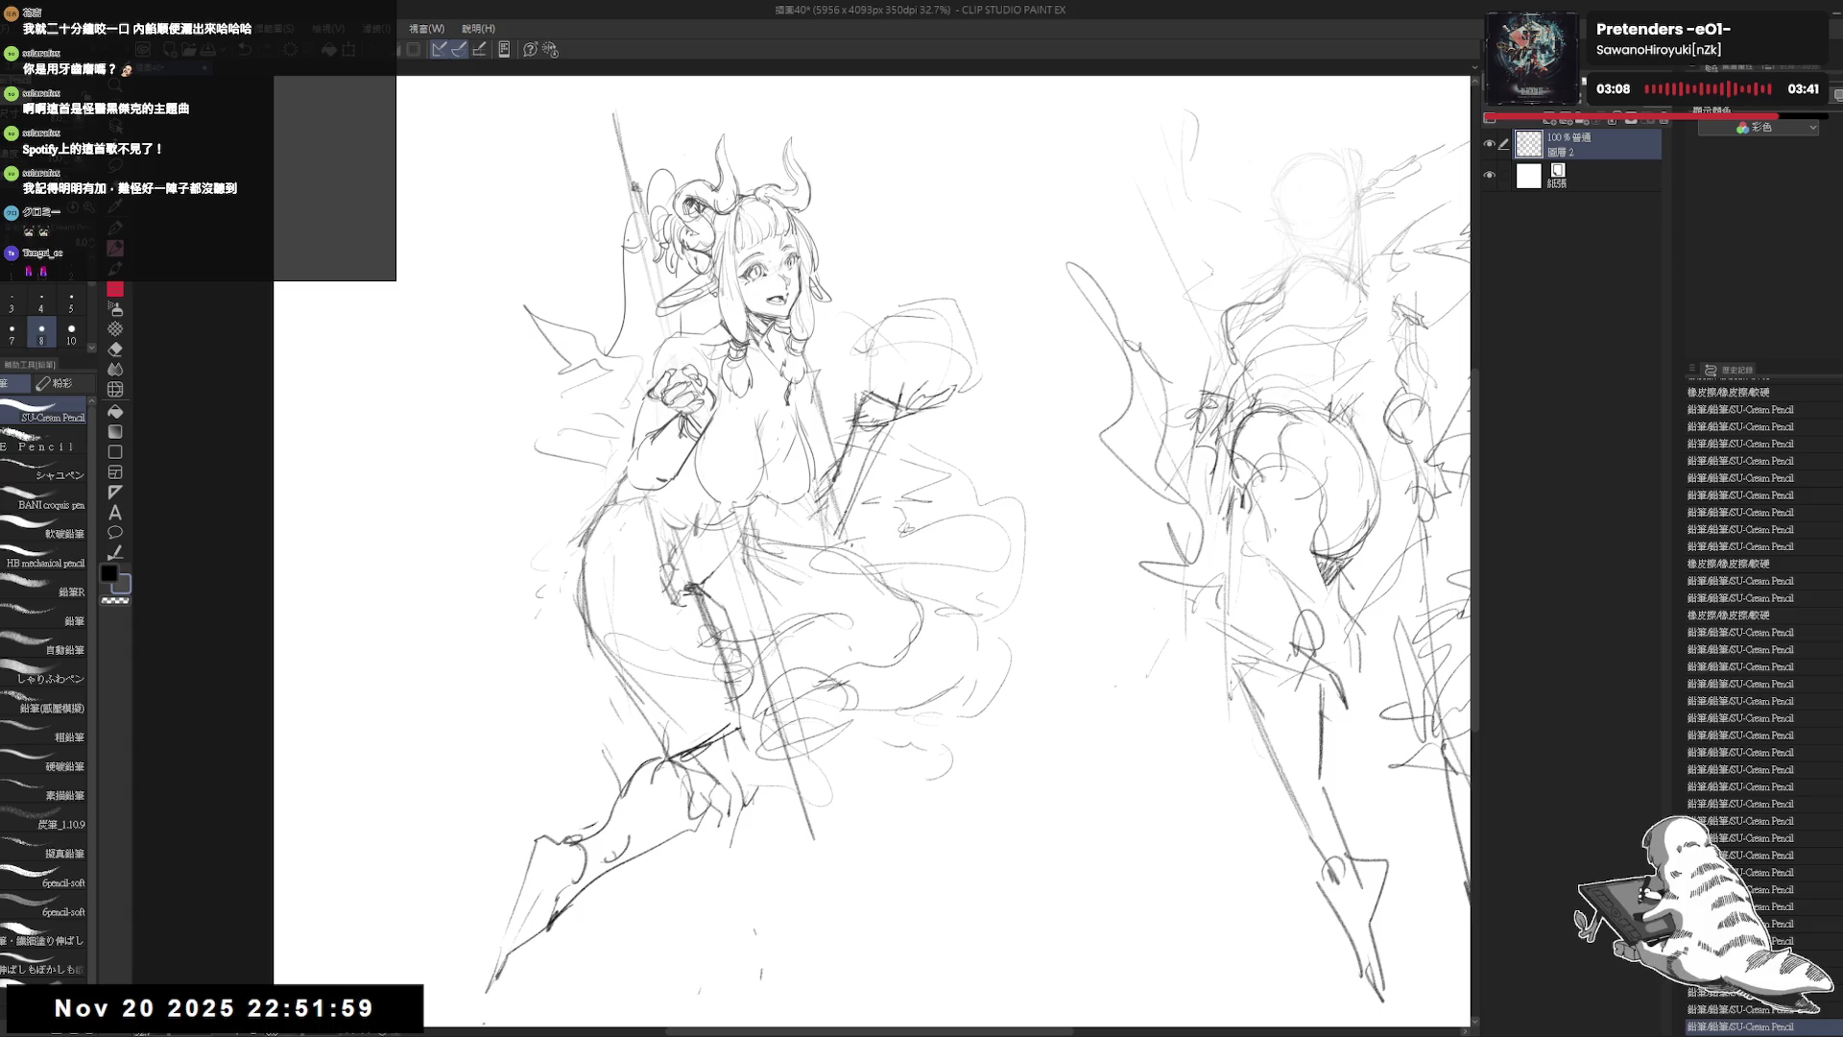
{"action": "left_click_drag", "start_coordinate": [638, 228], "coordinate": [605, 403]}
{"action": "key", "text": "e"}
{"action": "key", "text": "p"}
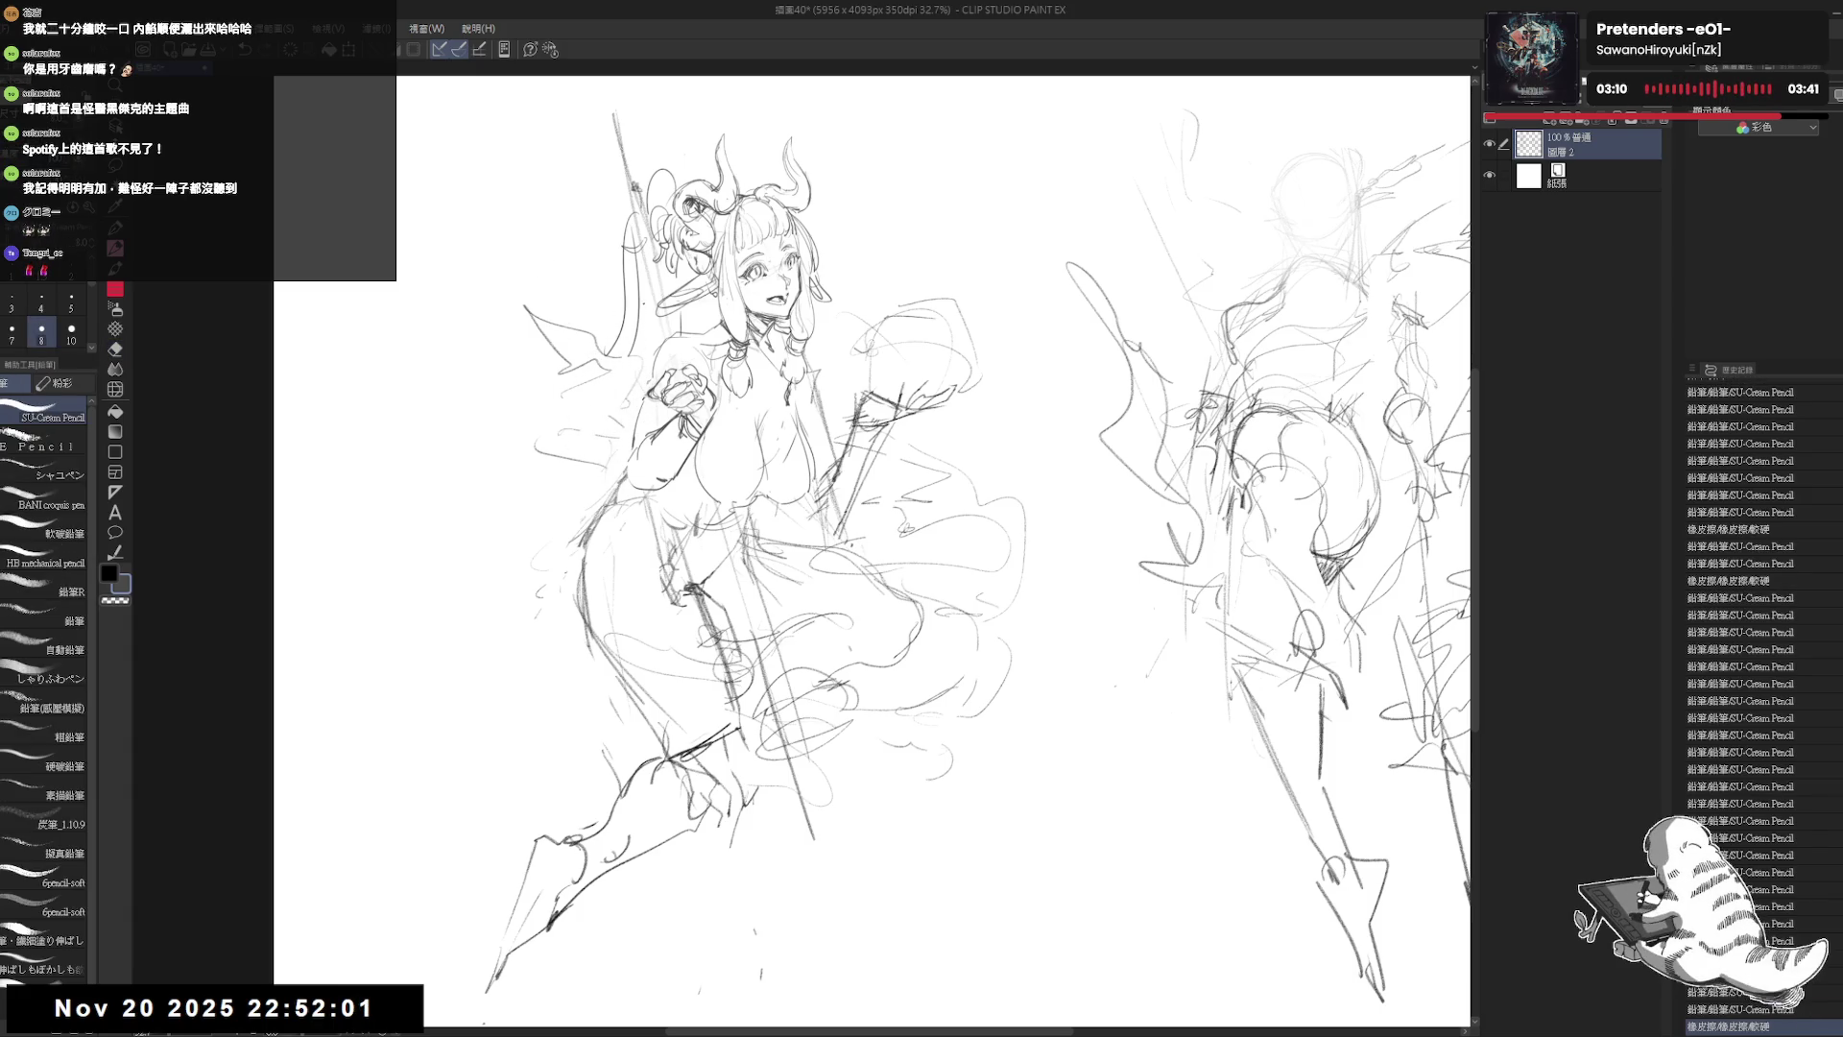
{"action": "left_click_drag", "start_coordinate": [649, 284], "coordinate": [641, 355]}
{"action": "left_click_drag", "start_coordinate": [864, 538], "coordinate": [847, 485]}
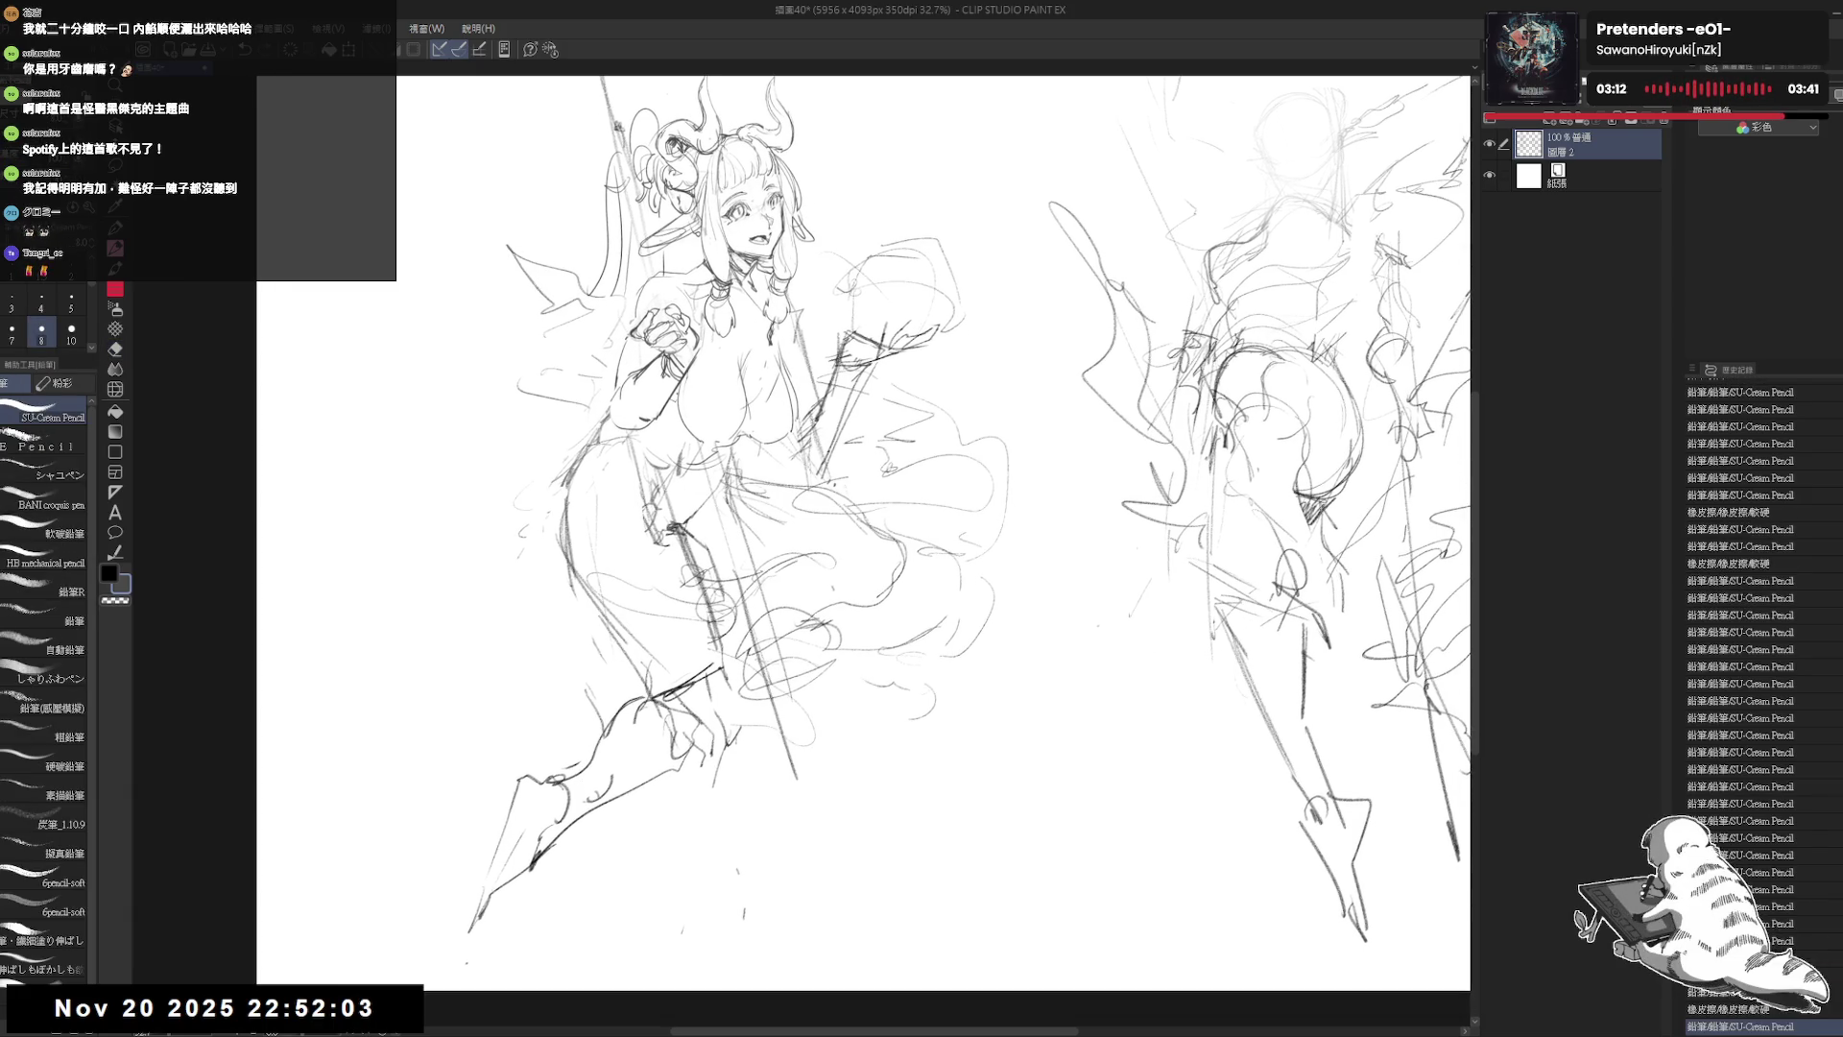
Step: Add two more hair strokes and erase stray lines beside them
{"action": "left_click_drag", "start_coordinate": [635, 211], "coordinate": [626, 326]}
{"action": "left_click_drag", "start_coordinate": [864, 538], "coordinate": [858, 506]}
{"action": "left_click_drag", "start_coordinate": [635, 213], "coordinate": [628, 332]}
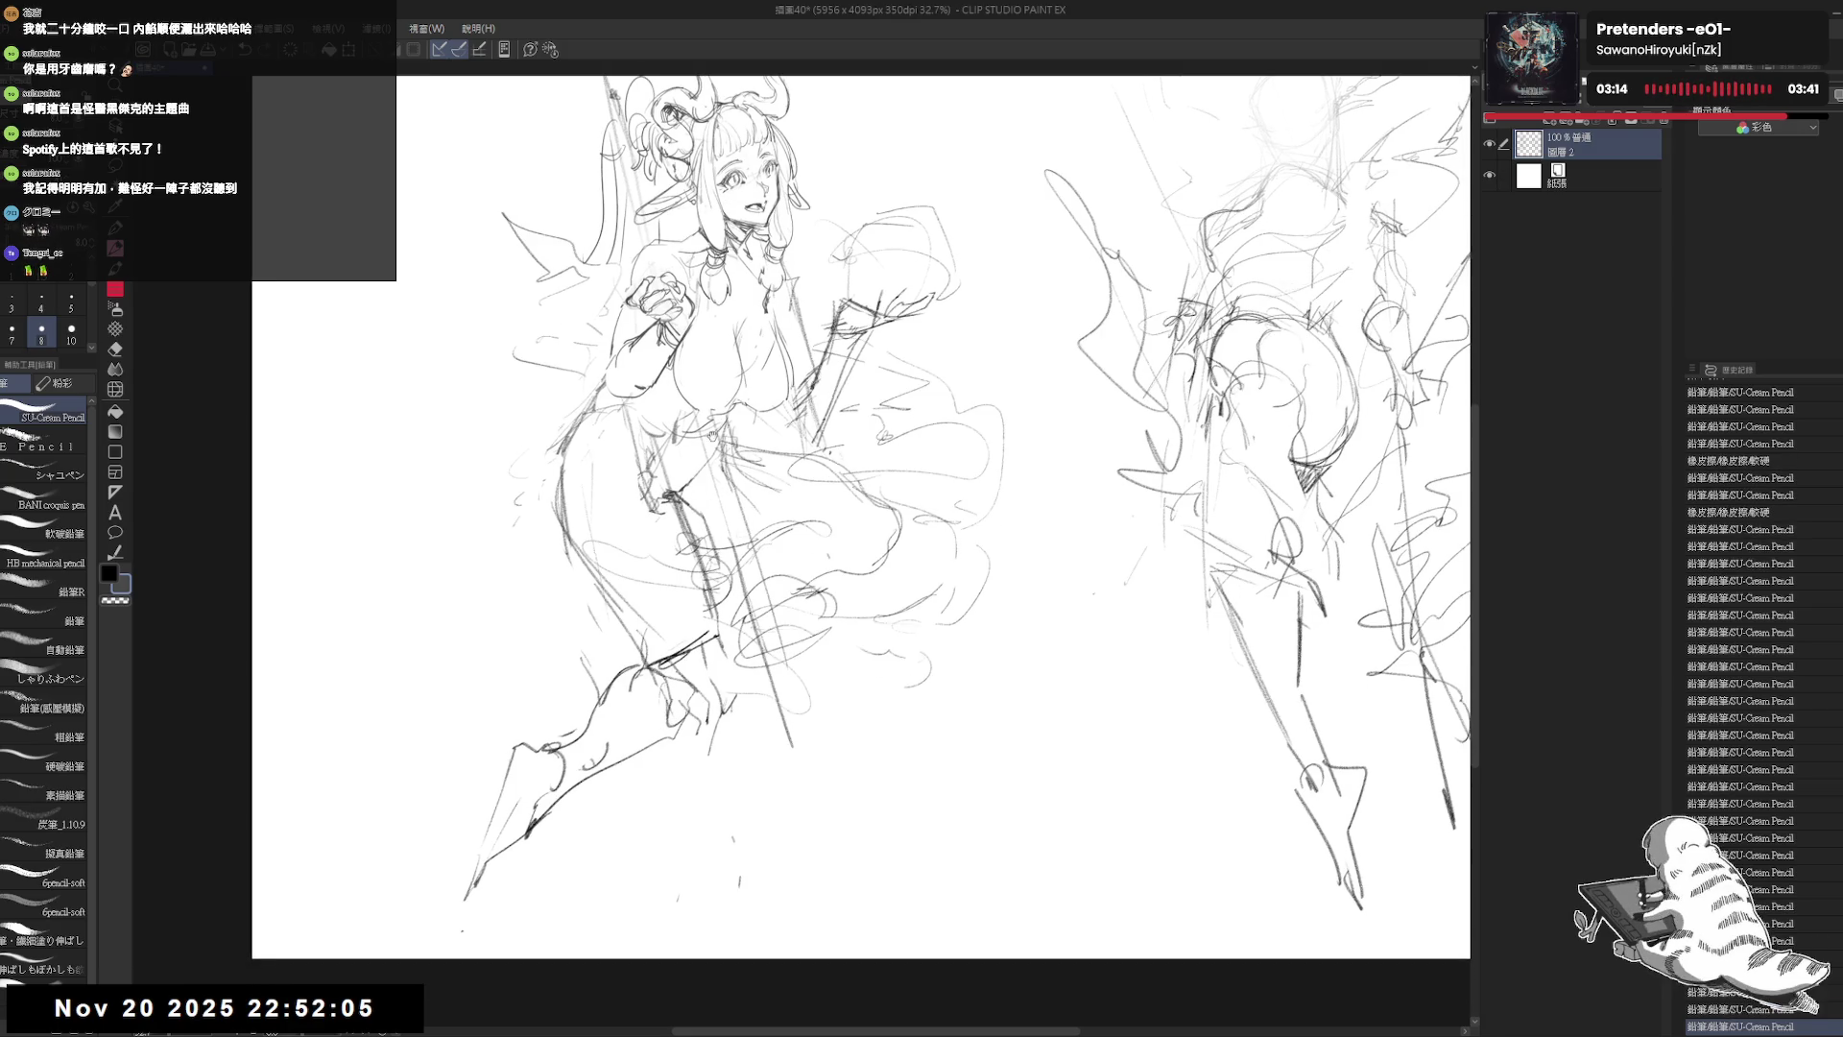
{"action": "left_click_drag", "start_coordinate": [858, 506], "coordinate": [825, 614]}
{"action": "key", "text": "e"}
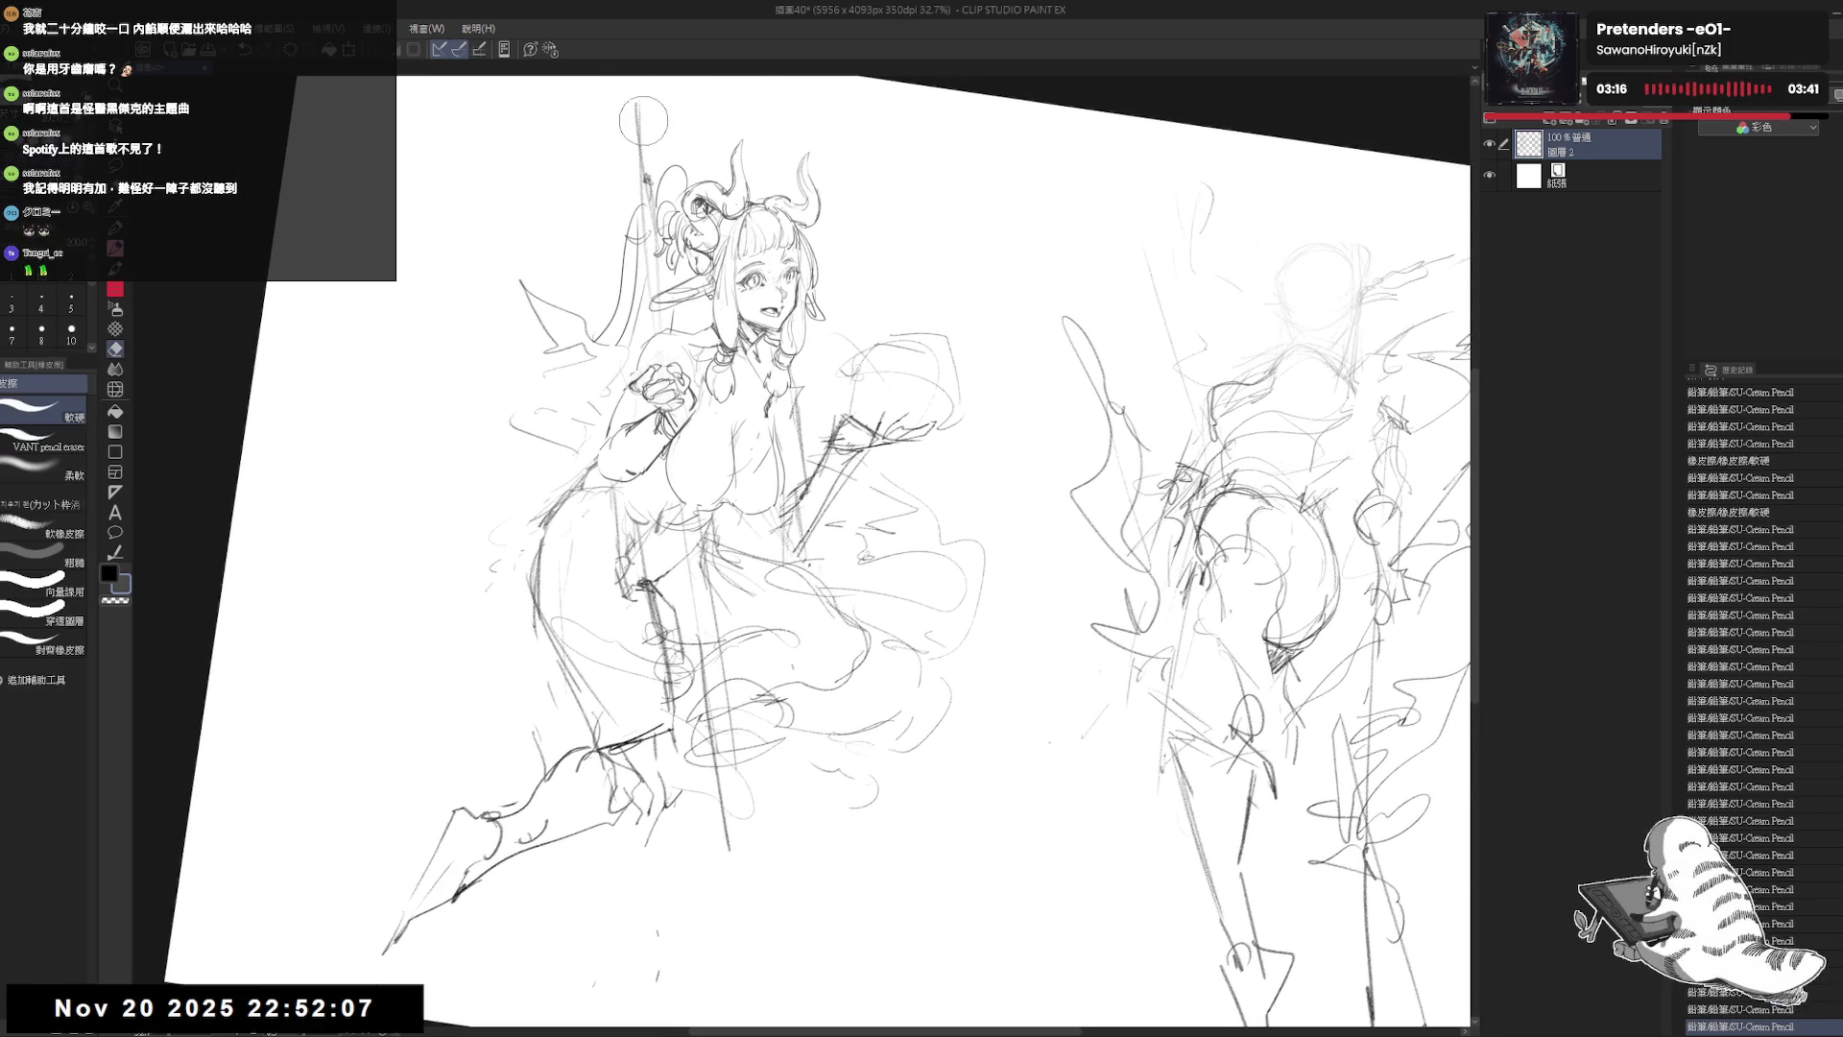
{"action": "left_click_drag", "start_coordinate": [646, 269], "coordinate": [643, 307]}
{"action": "left_click_drag", "start_coordinate": [864, 538], "coordinate": [825, 460]}
{"action": "key", "text": "p"}
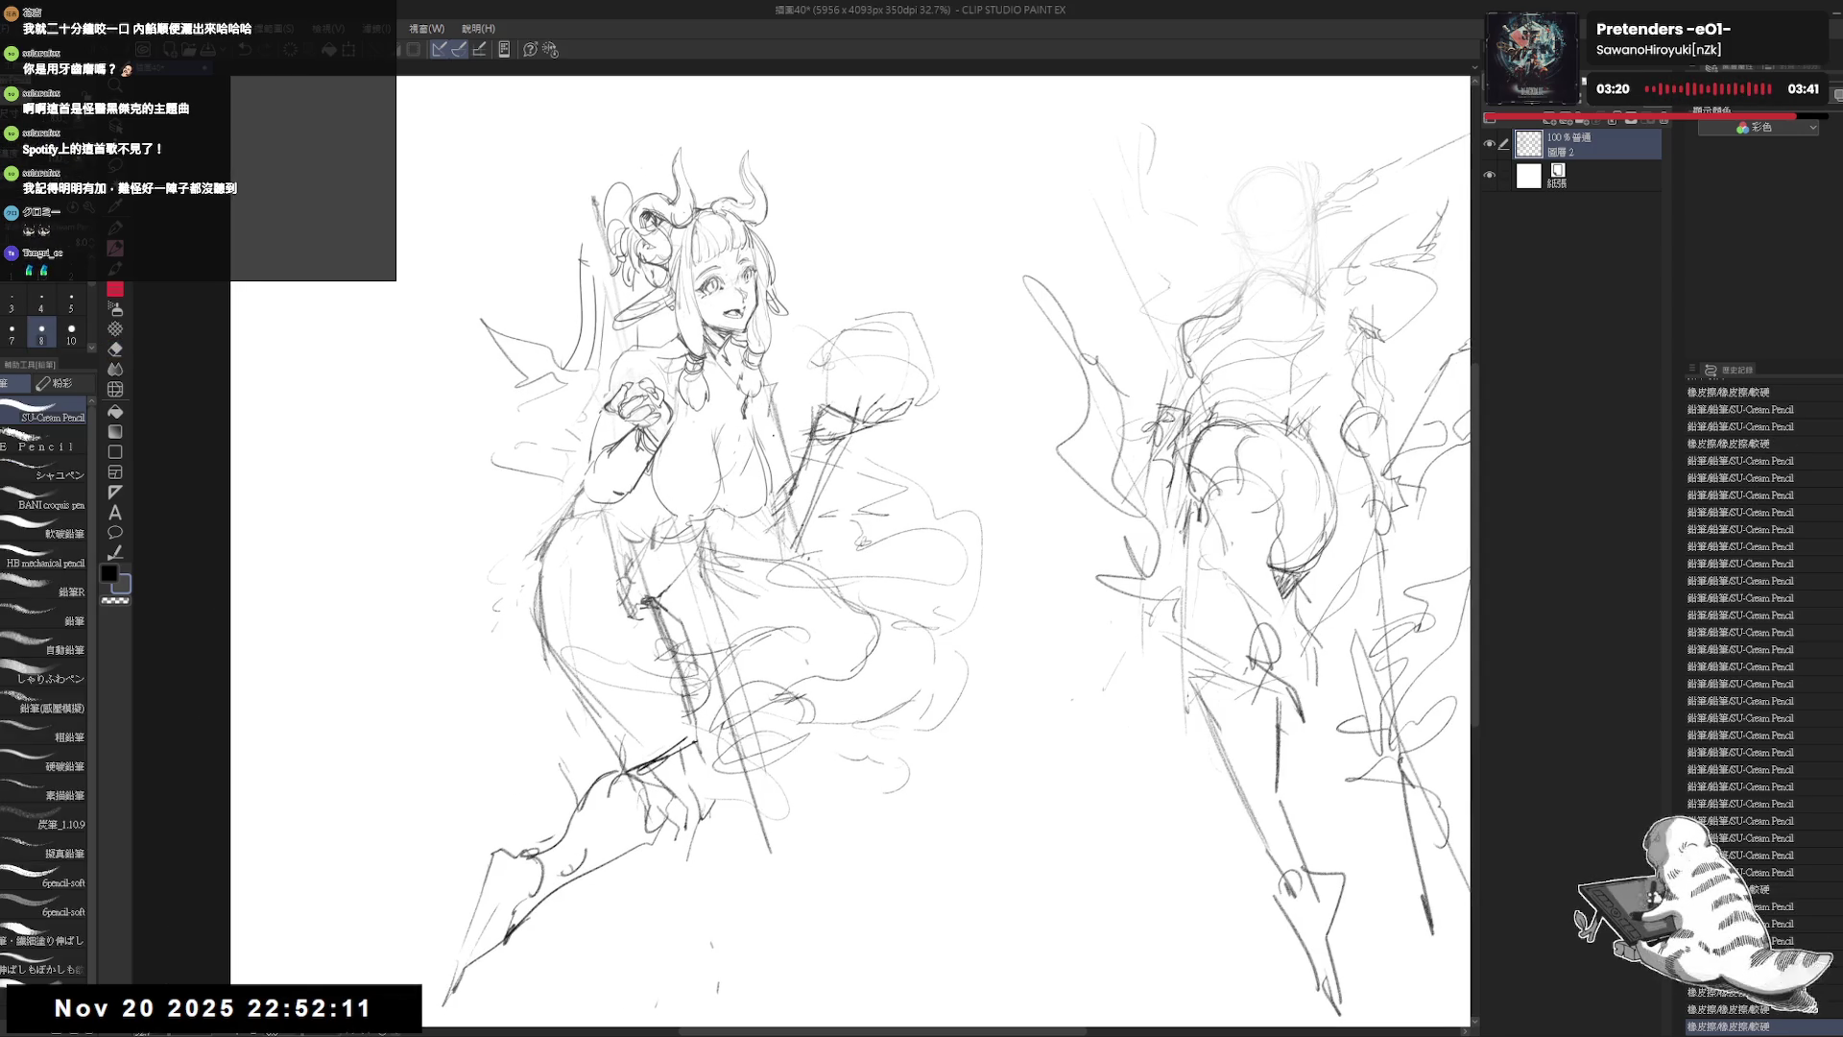
Step: Redraw the lower spear line with three long pencil strokes on a tilted canvas
{"action": "key", "text": "e"}
{"action": "left_click_drag", "start_coordinate": [845, 384], "coordinate": [768, 430]}
{"action": "scroll", "coordinate": [805, 368], "scroll_direction": "down", "scroll_amount": 1}
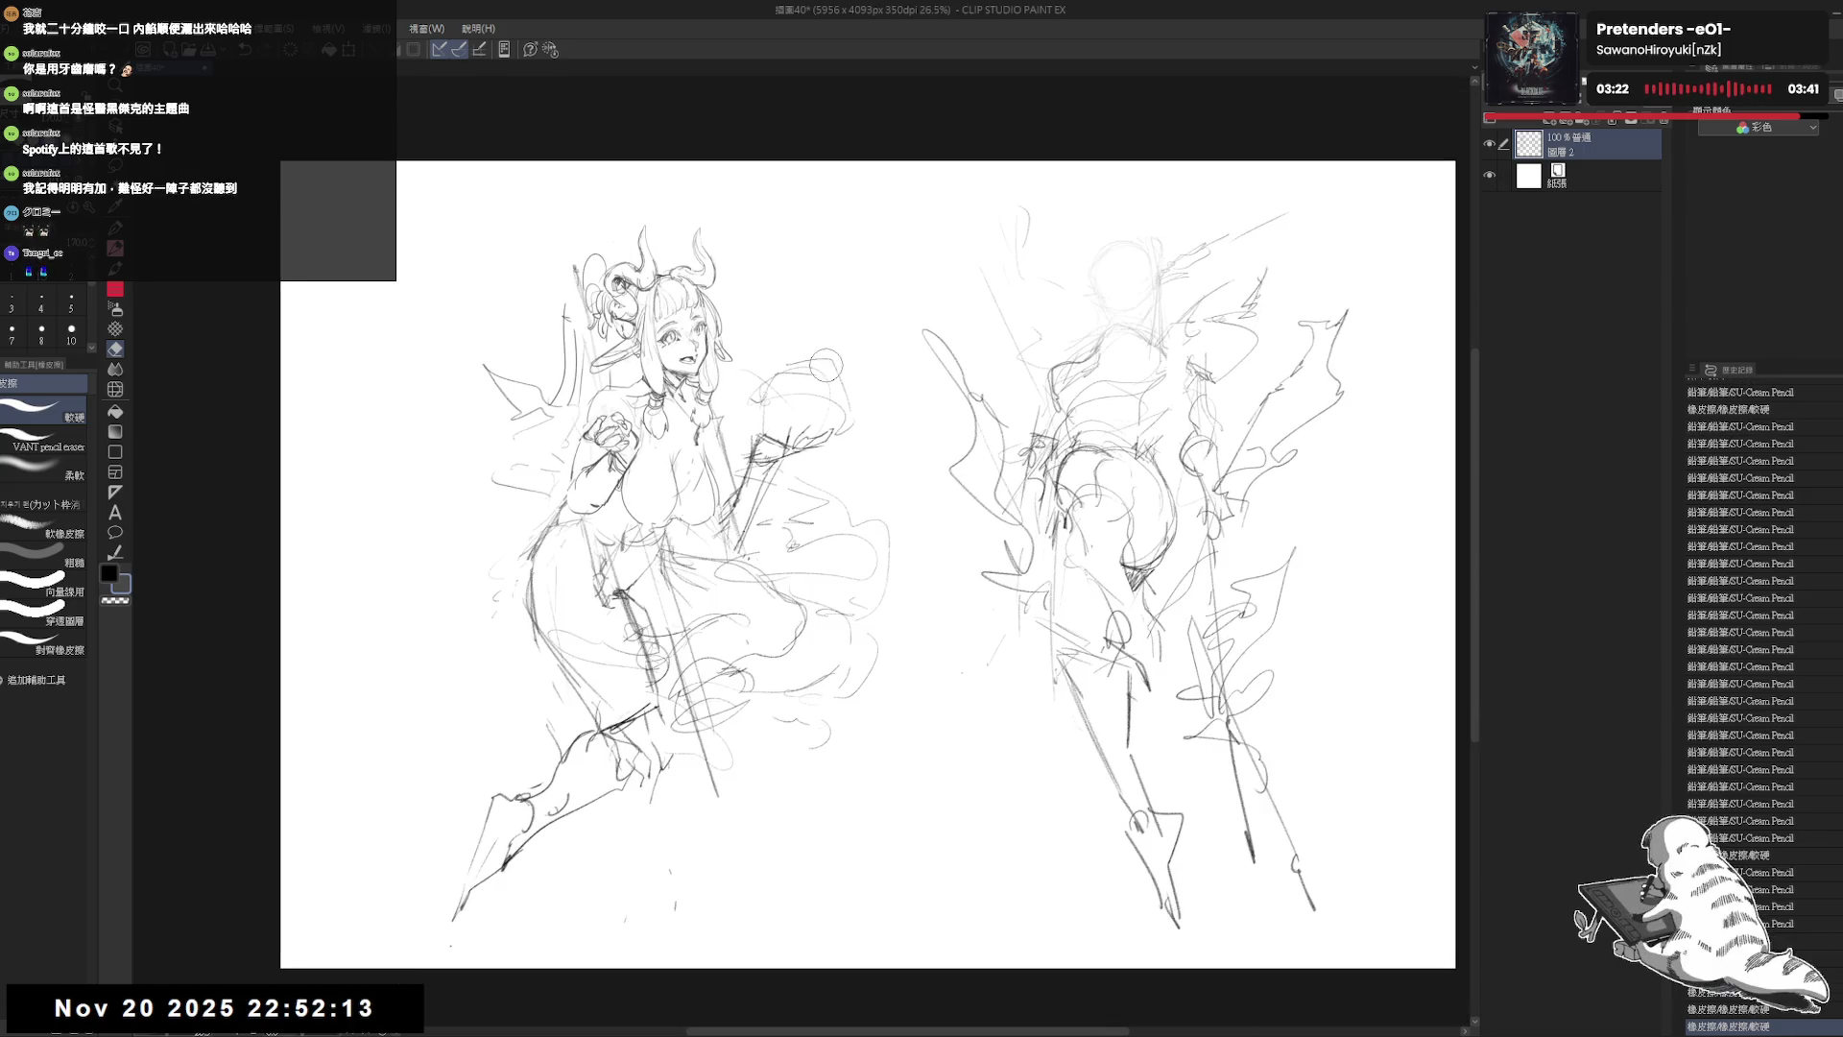
{"action": "scroll", "coordinate": [714, 576], "scroll_direction": "up", "scroll_amount": 1}
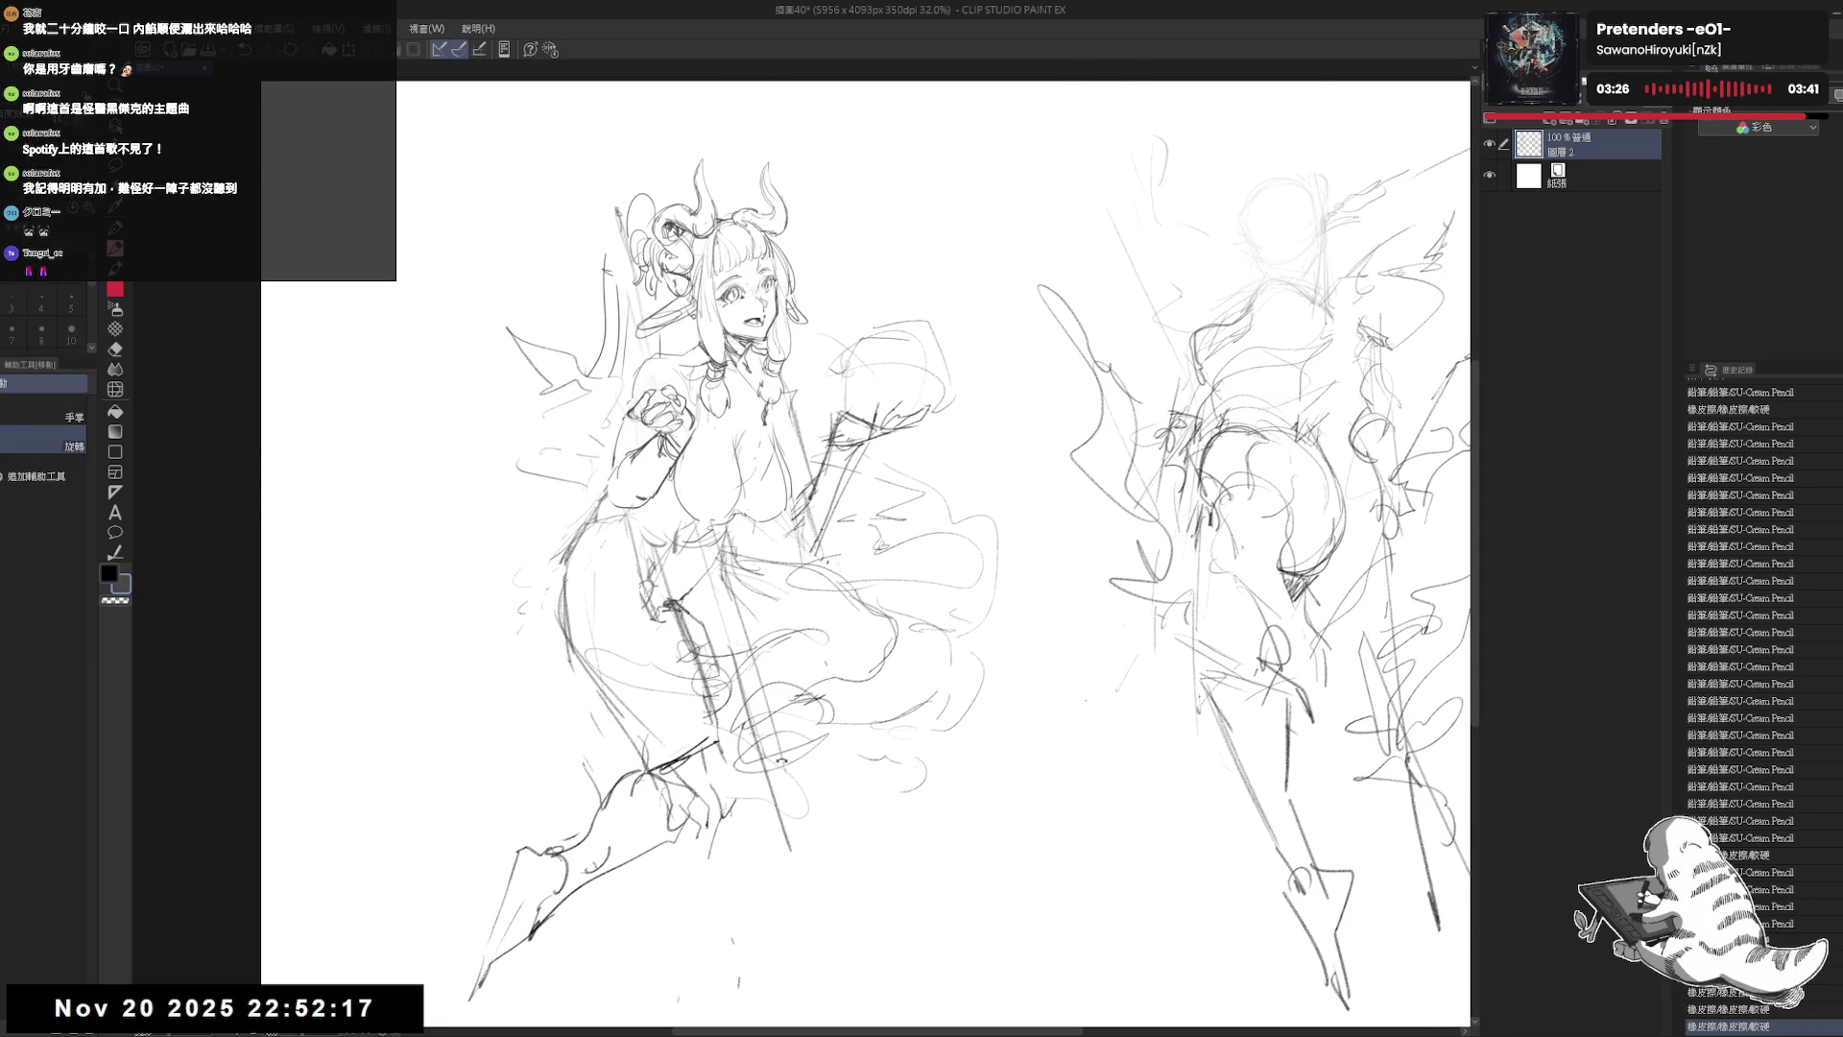
{"action": "left_click_drag", "start_coordinate": [703, 628], "coordinate": [730, 672]}
{"action": "key", "text": "p"}
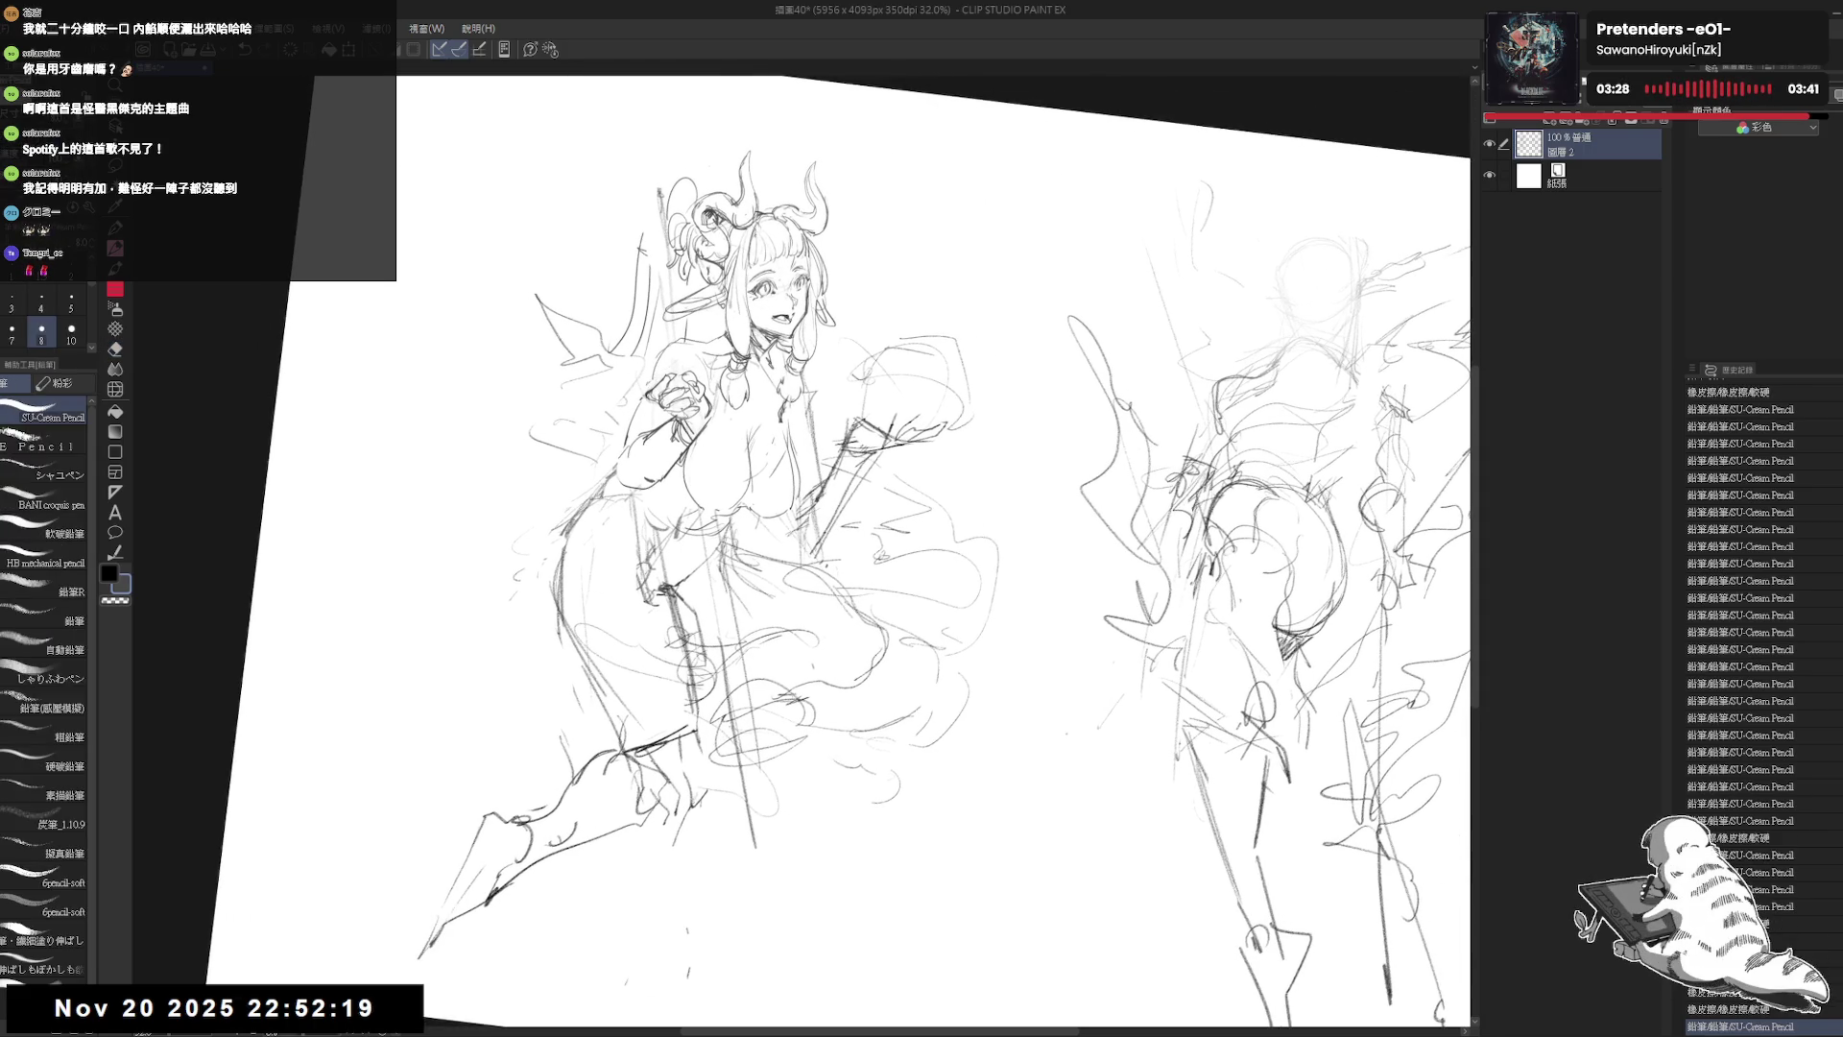
{"action": "left_click_drag", "start_coordinate": [692, 451], "coordinate": [759, 847]}
{"action": "key", "text": "e"}
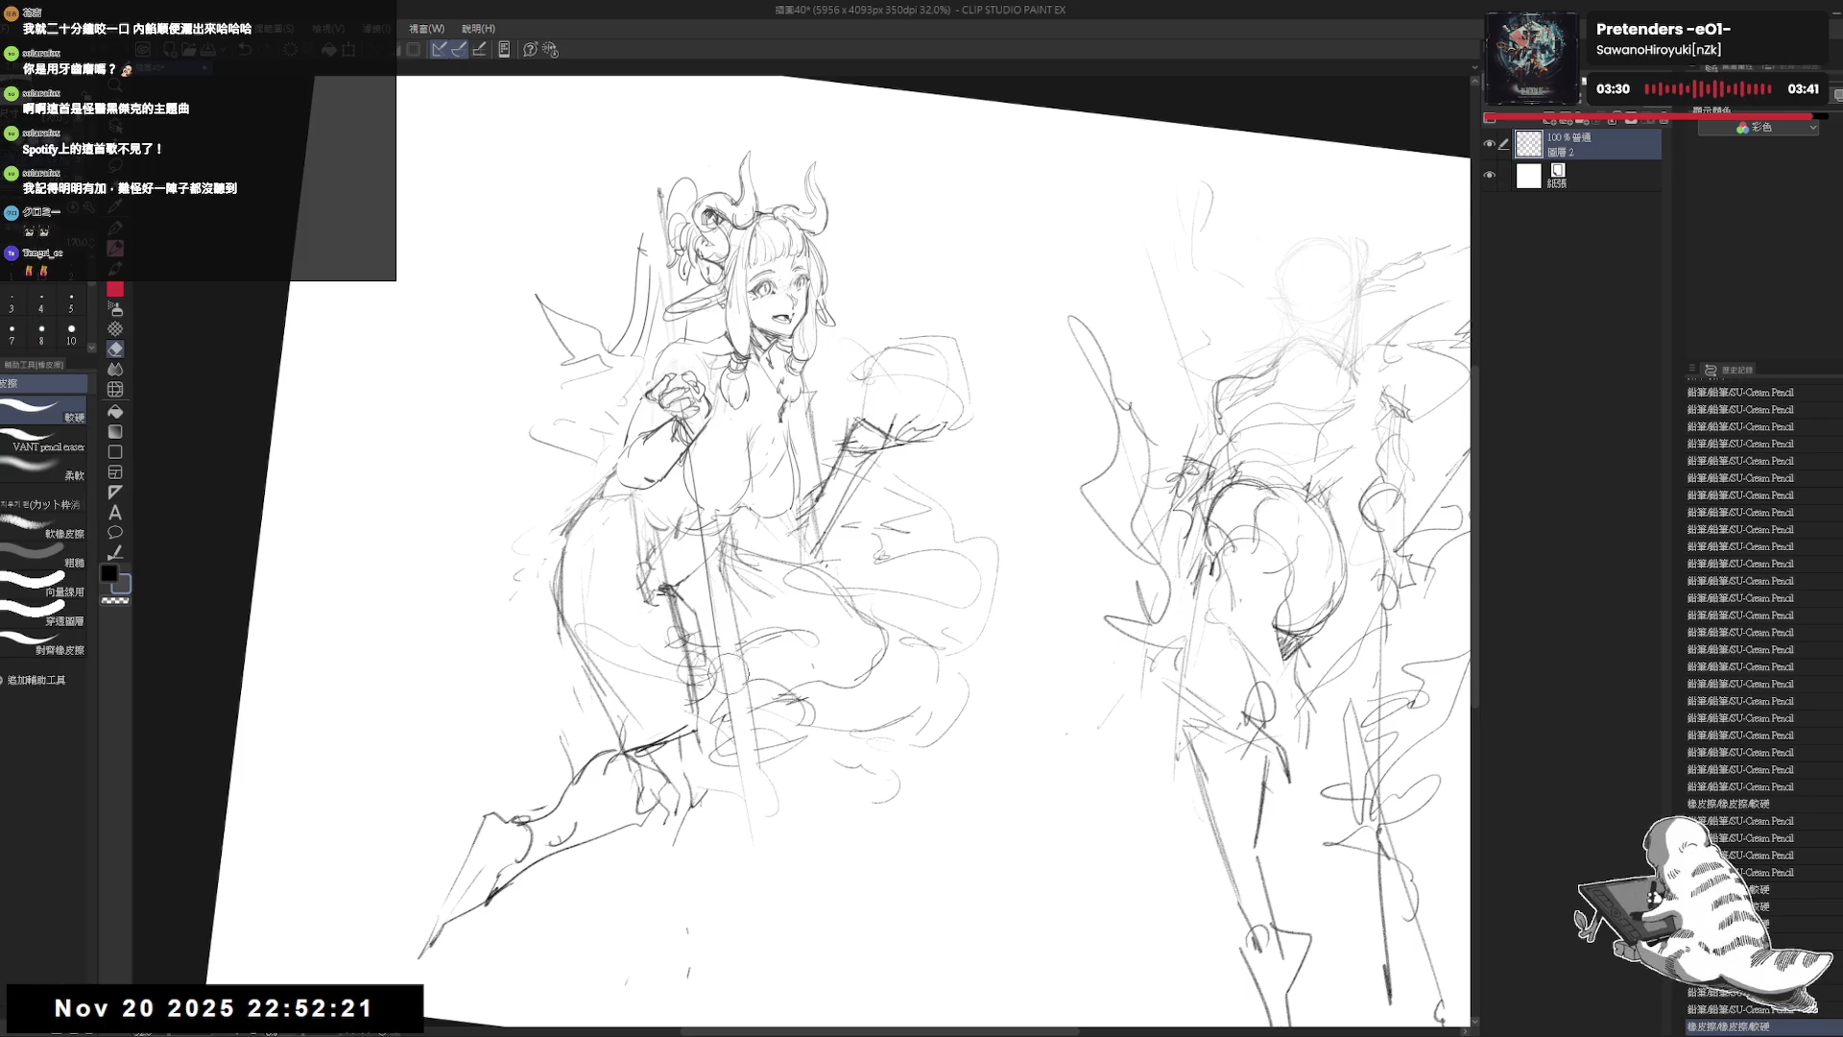
{"action": "key", "text": "p"}
{"action": "left_click_drag", "start_coordinate": [710, 576], "coordinate": [753, 842]}
{"action": "left_click_drag", "start_coordinate": [718, 663], "coordinate": [755, 870]}
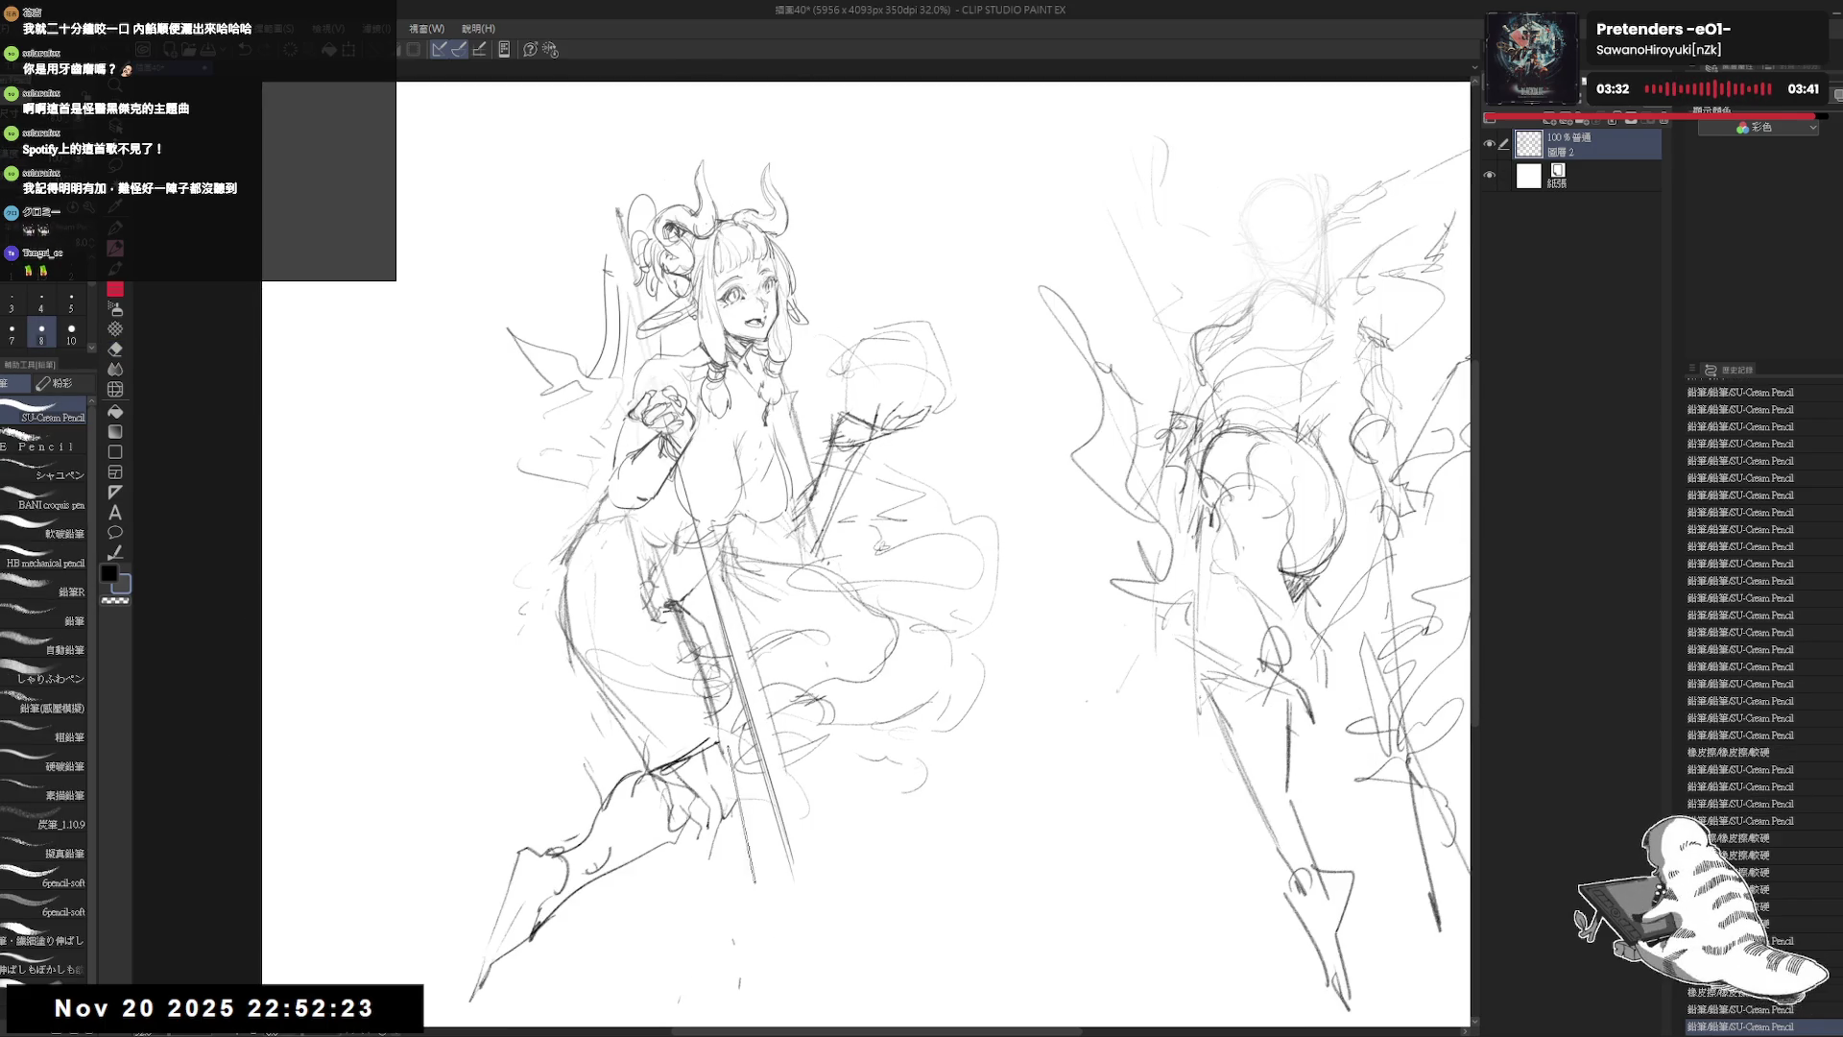
{"action": "key", "text": "ctrl+0"}
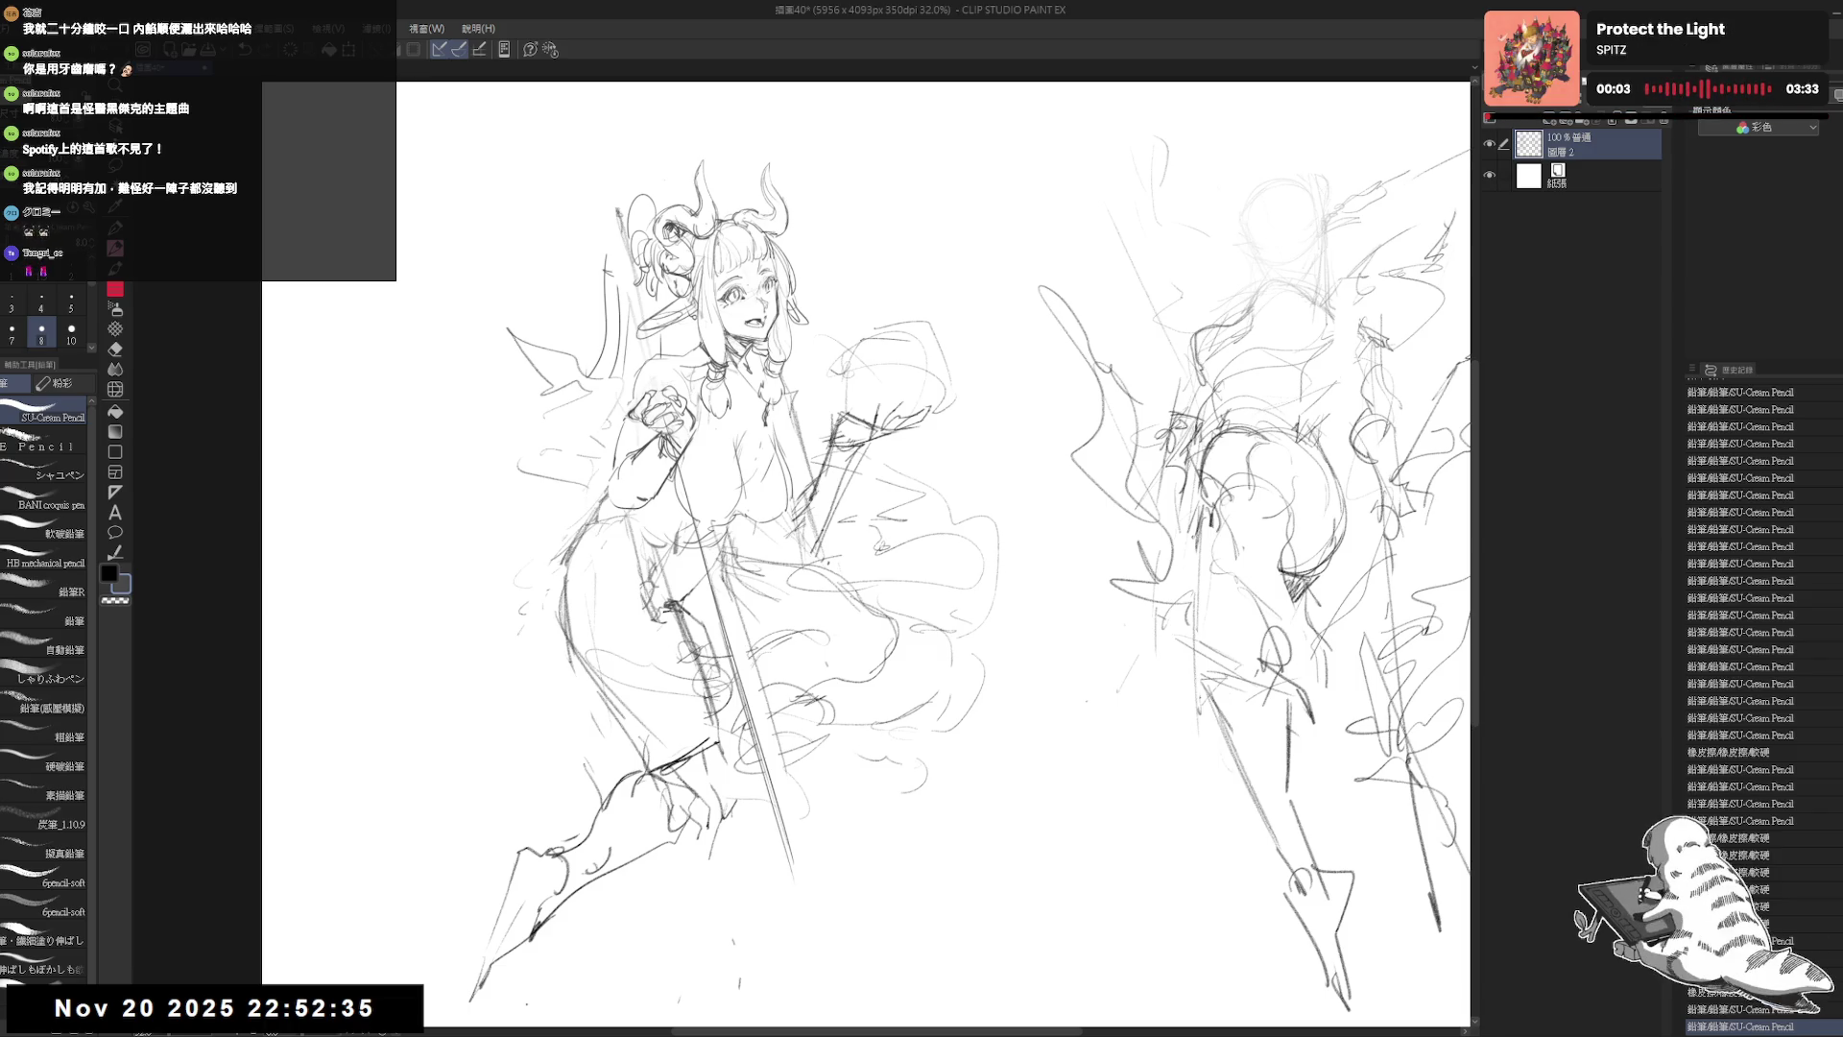
Step: Erase the old lines around the spear and skirt, plus stray marks beside the spear
{"action": "key", "text": "e"}
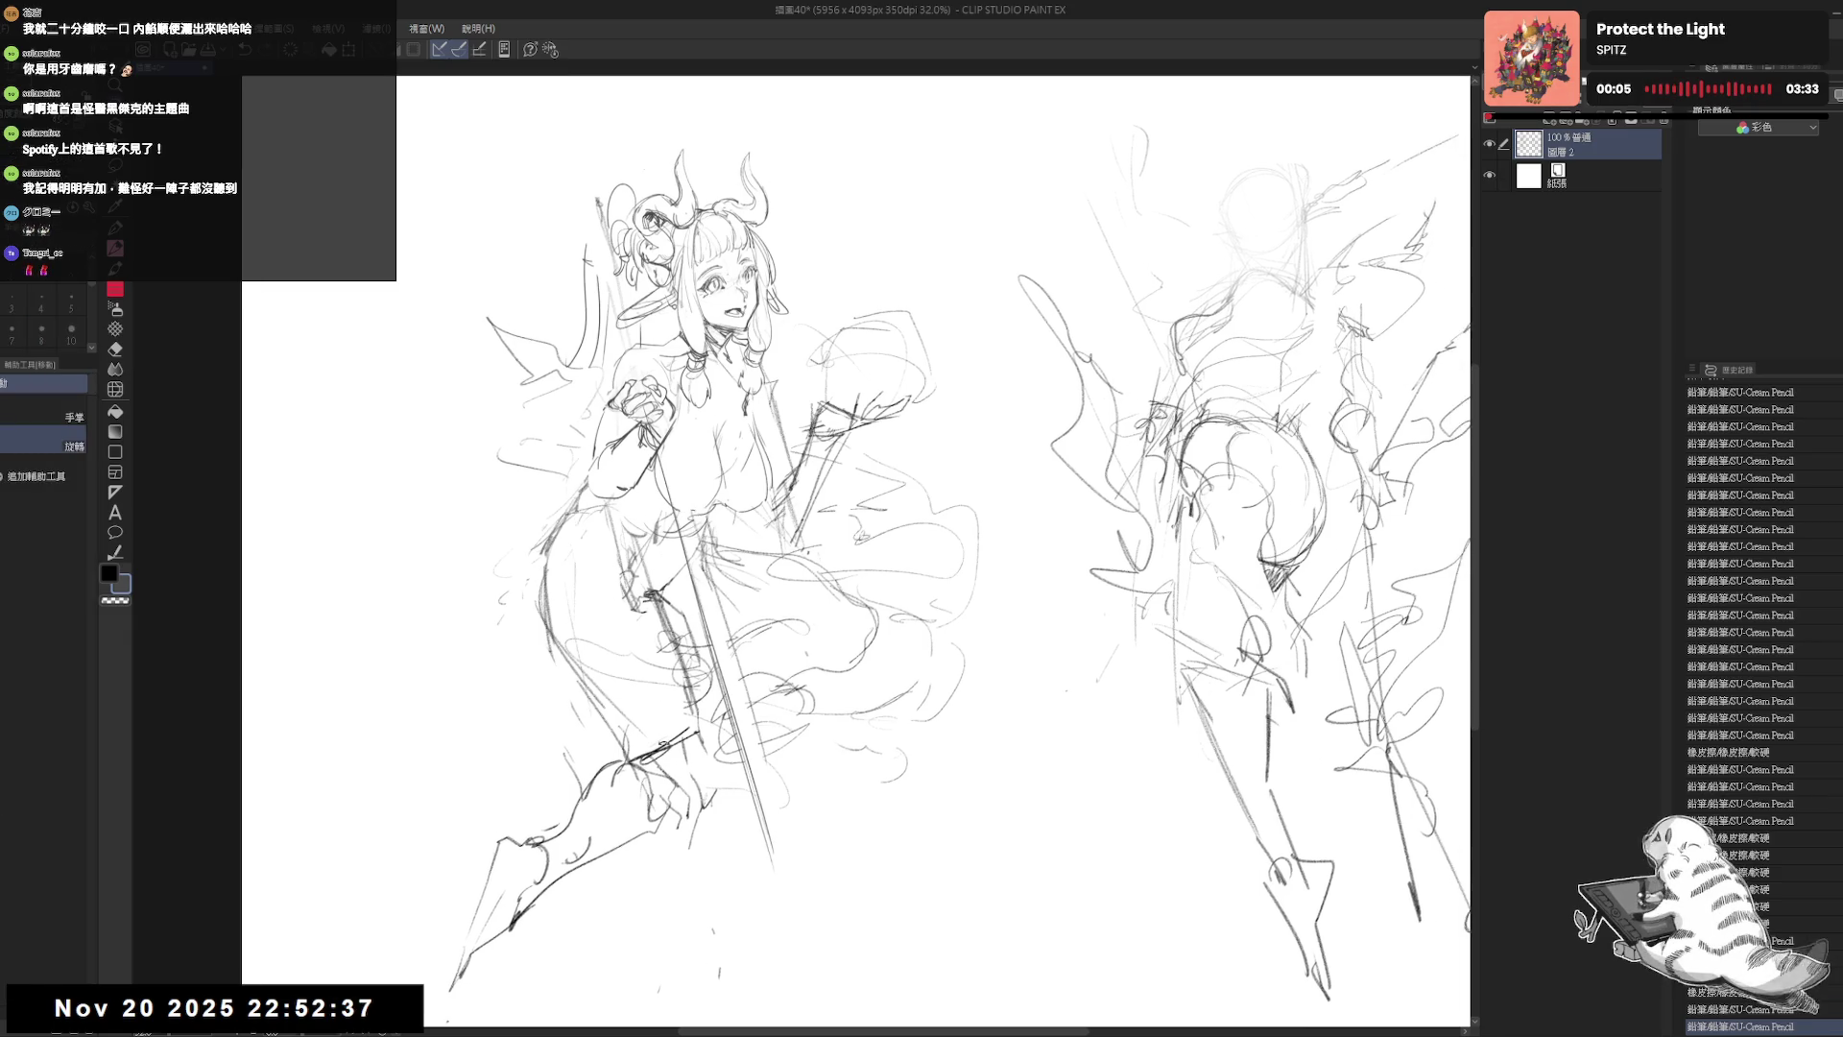
{"action": "key", "text": "asciicircum"}
{"action": "left_click_drag", "start_coordinate": [693, 507], "coordinate": [695, 553]}
{"action": "left_click_drag", "start_coordinate": [727, 676], "coordinate": [741, 782]}
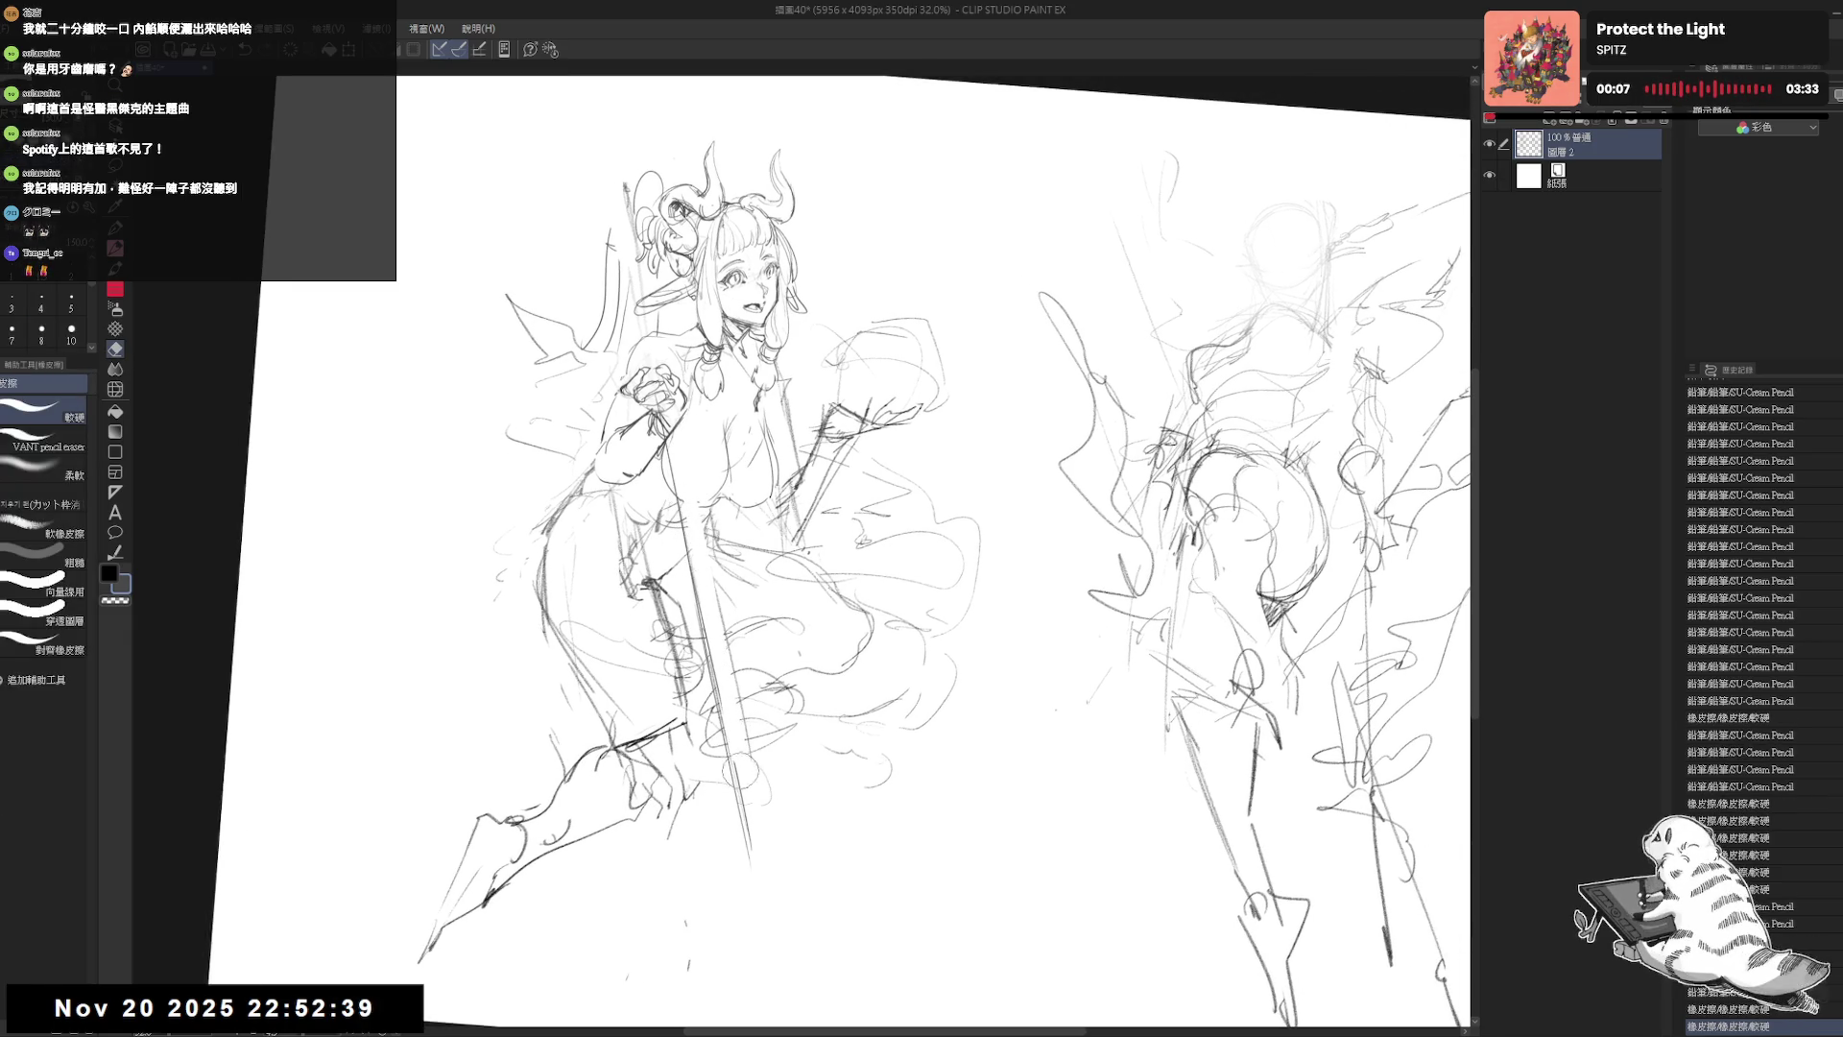
{"action": "mouse_move", "coordinate": [714, 624]}
{"action": "left_mouse_down"}
{"action": "mouse_move", "coordinate": [753, 833]}
{"action": "mouse_move", "coordinate": [747, 800]}
{"action": "left_mouse_up"}
{"action": "left_click_drag", "start_coordinate": [710, 542], "coordinate": [744, 759]}
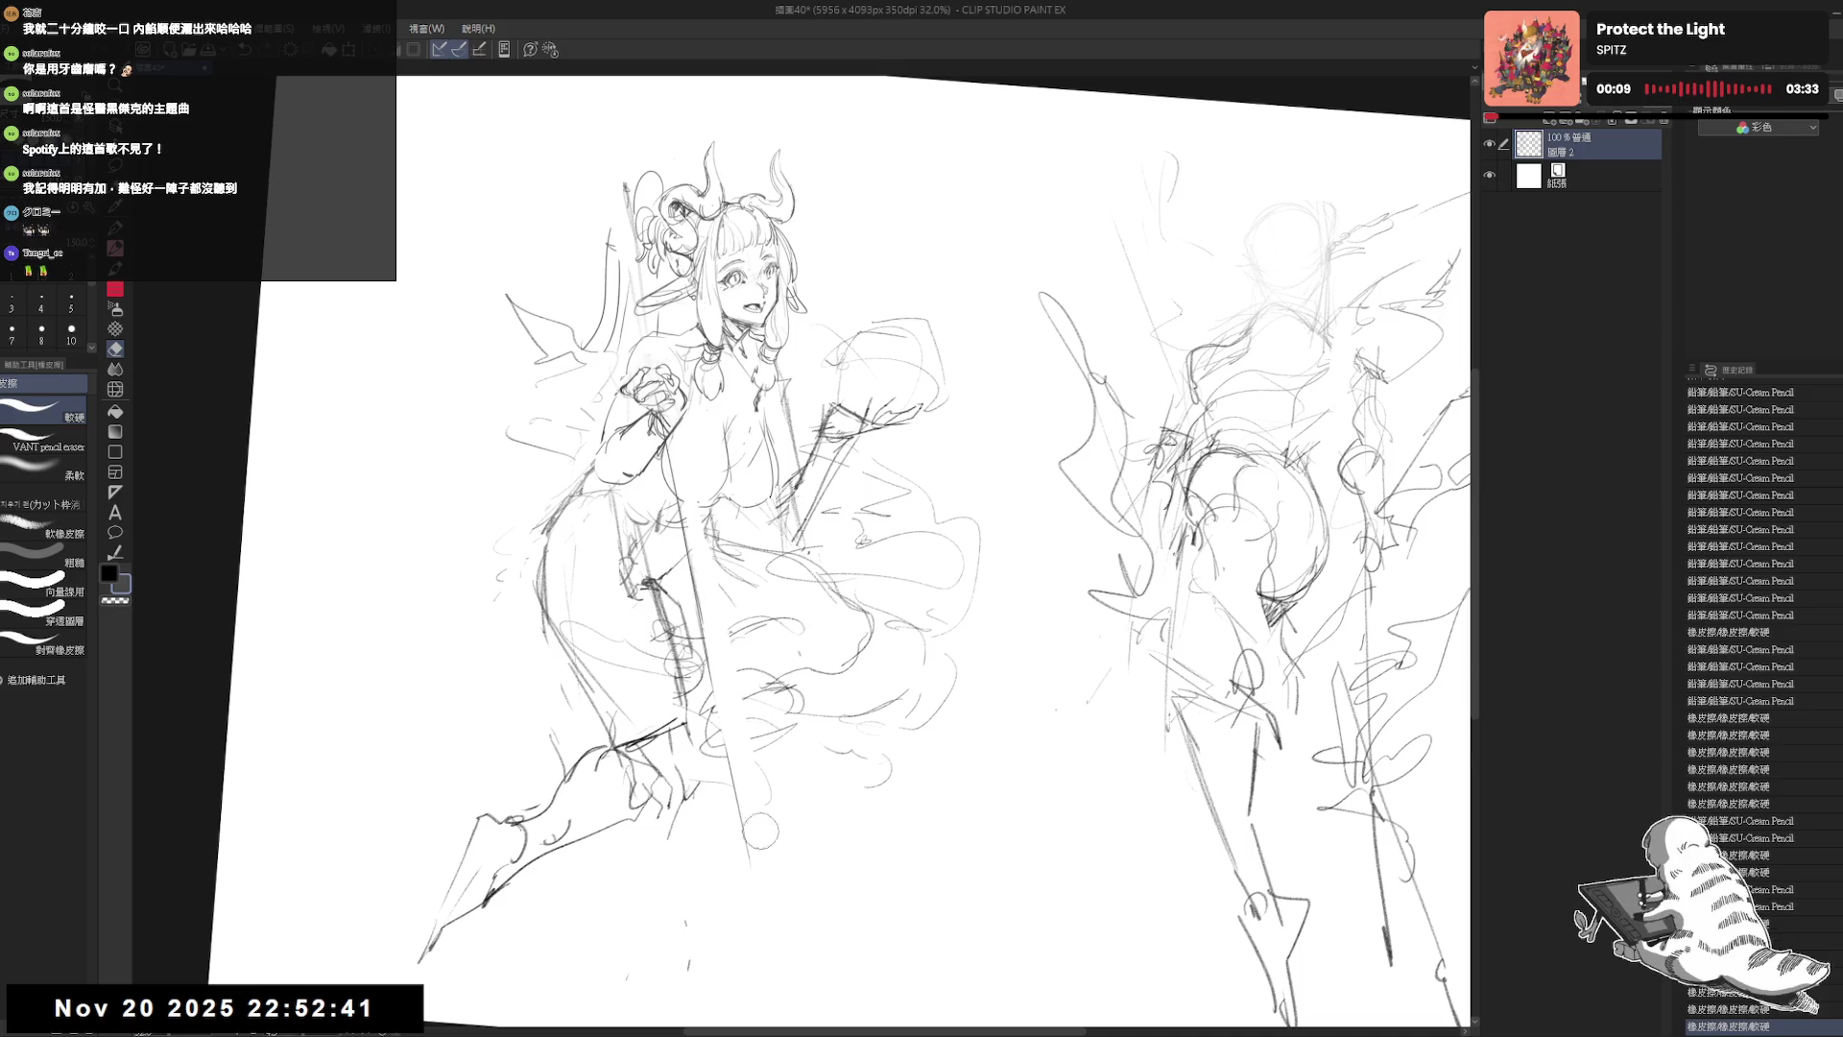
{"action": "key", "text": "p"}
{"action": "mouse_move", "coordinate": [669, 408]}
{"action": "left_mouse_down"}
{"action": "mouse_move", "coordinate": [701, 572]}
{"action": "mouse_move", "coordinate": [656, 449]}
{"action": "mouse_move", "coordinate": [703, 566]}
{"action": "left_mouse_up"}
{"action": "key", "text": "ctrl+z"}
{"action": "key", "text": "e"}
{"action": "left_click_drag", "start_coordinate": [689, 478], "coordinate": [668, 501]}
{"action": "key", "text": "p"}
Step: Set the pencil to size 10, zoom in and redraw the spear stroke
{"action": "key", "text": "asciicircum"}
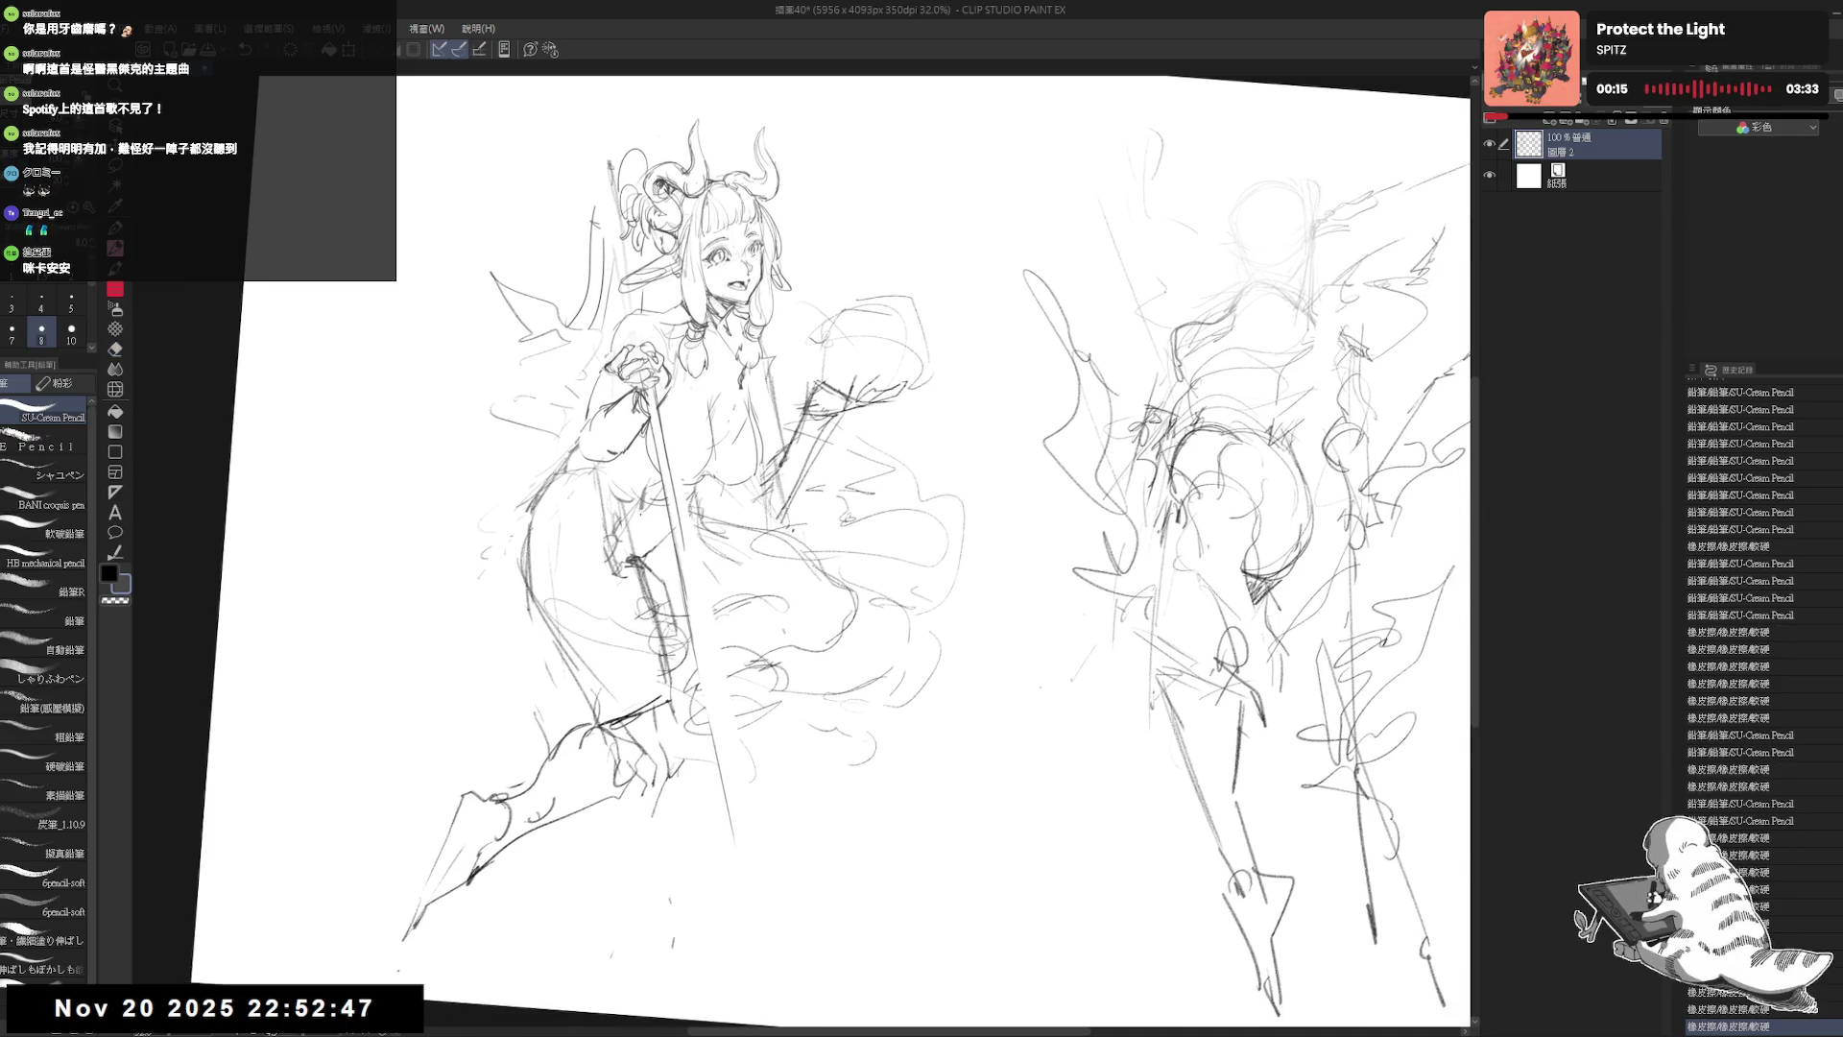
{"action": "key", "text": "asciicircum"}
{"action": "key", "text": "bracketright"}
{"action": "key", "text": "asciicircum"}
{"action": "scroll", "coordinate": [645, 500], "scroll_direction": "up", "scroll_amount": 2}
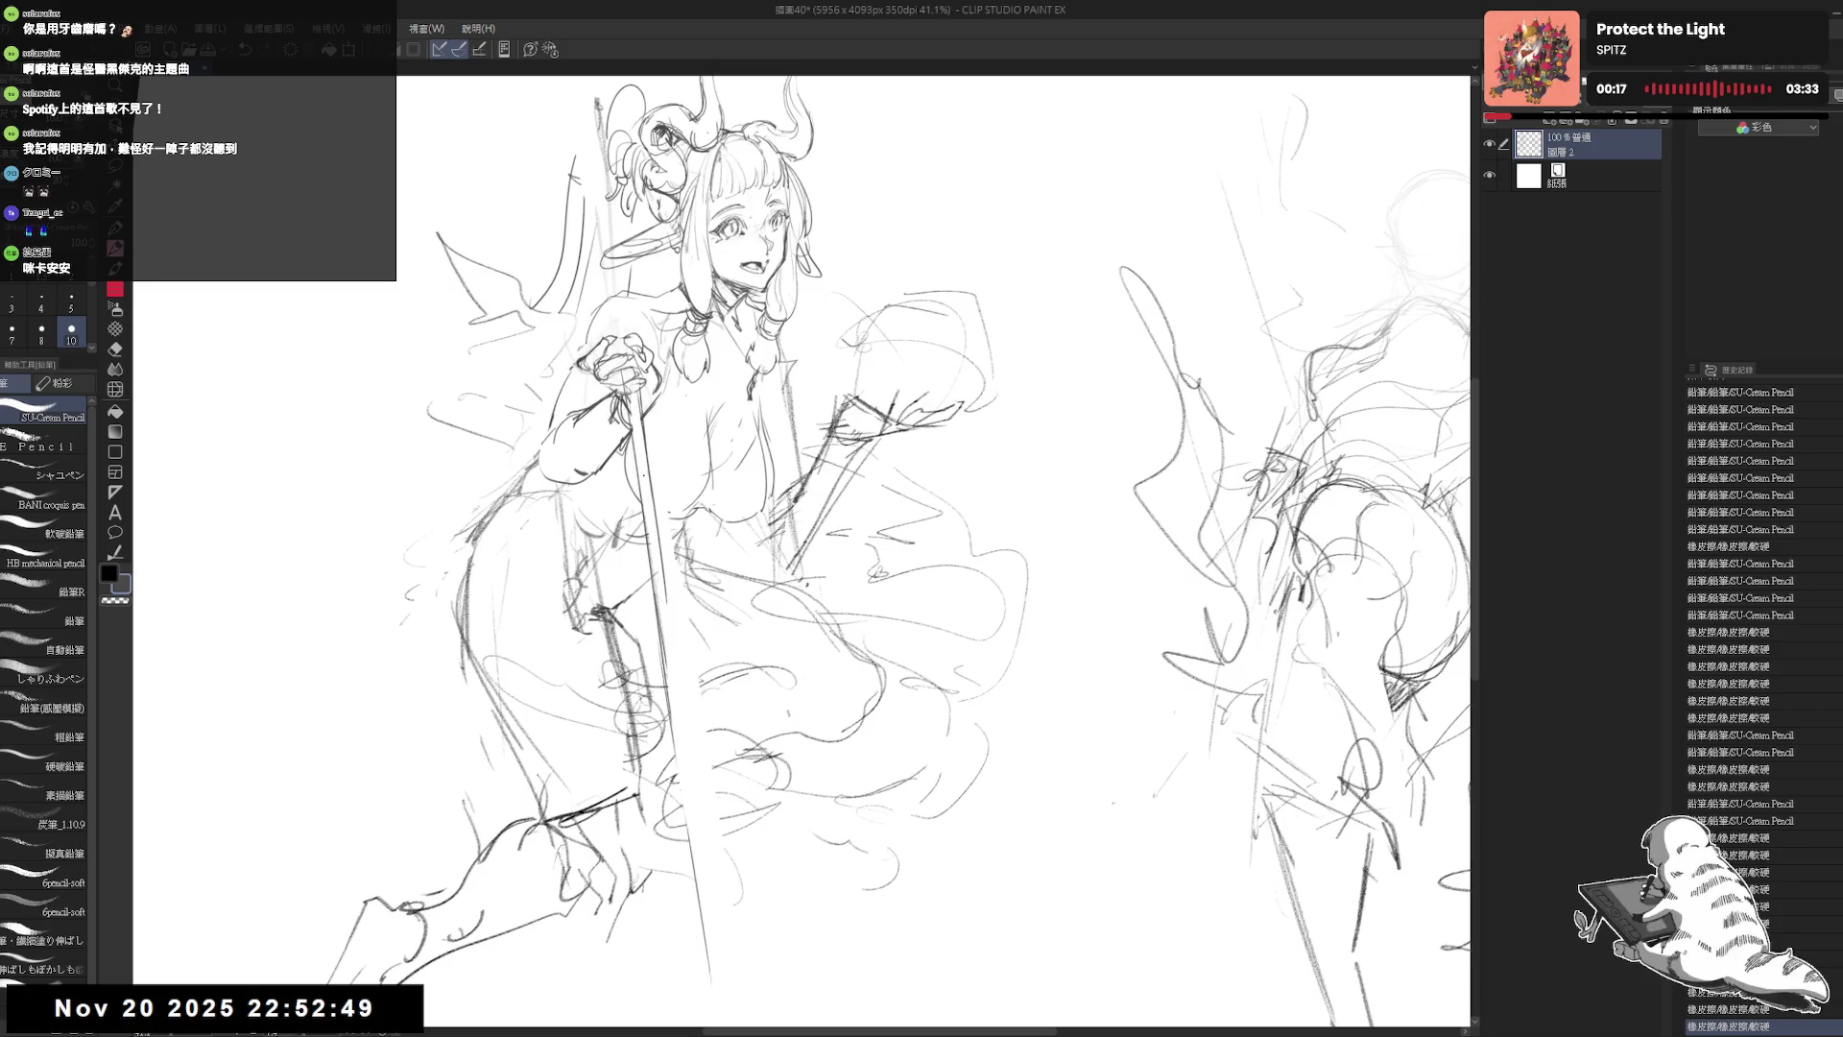
{"action": "left_click_drag", "start_coordinate": [636, 382], "coordinate": [655, 493]}
{"action": "key", "text": "ctrl+z"}
{"action": "left_click_drag", "start_coordinate": [643, 423], "coordinate": [669, 595]}
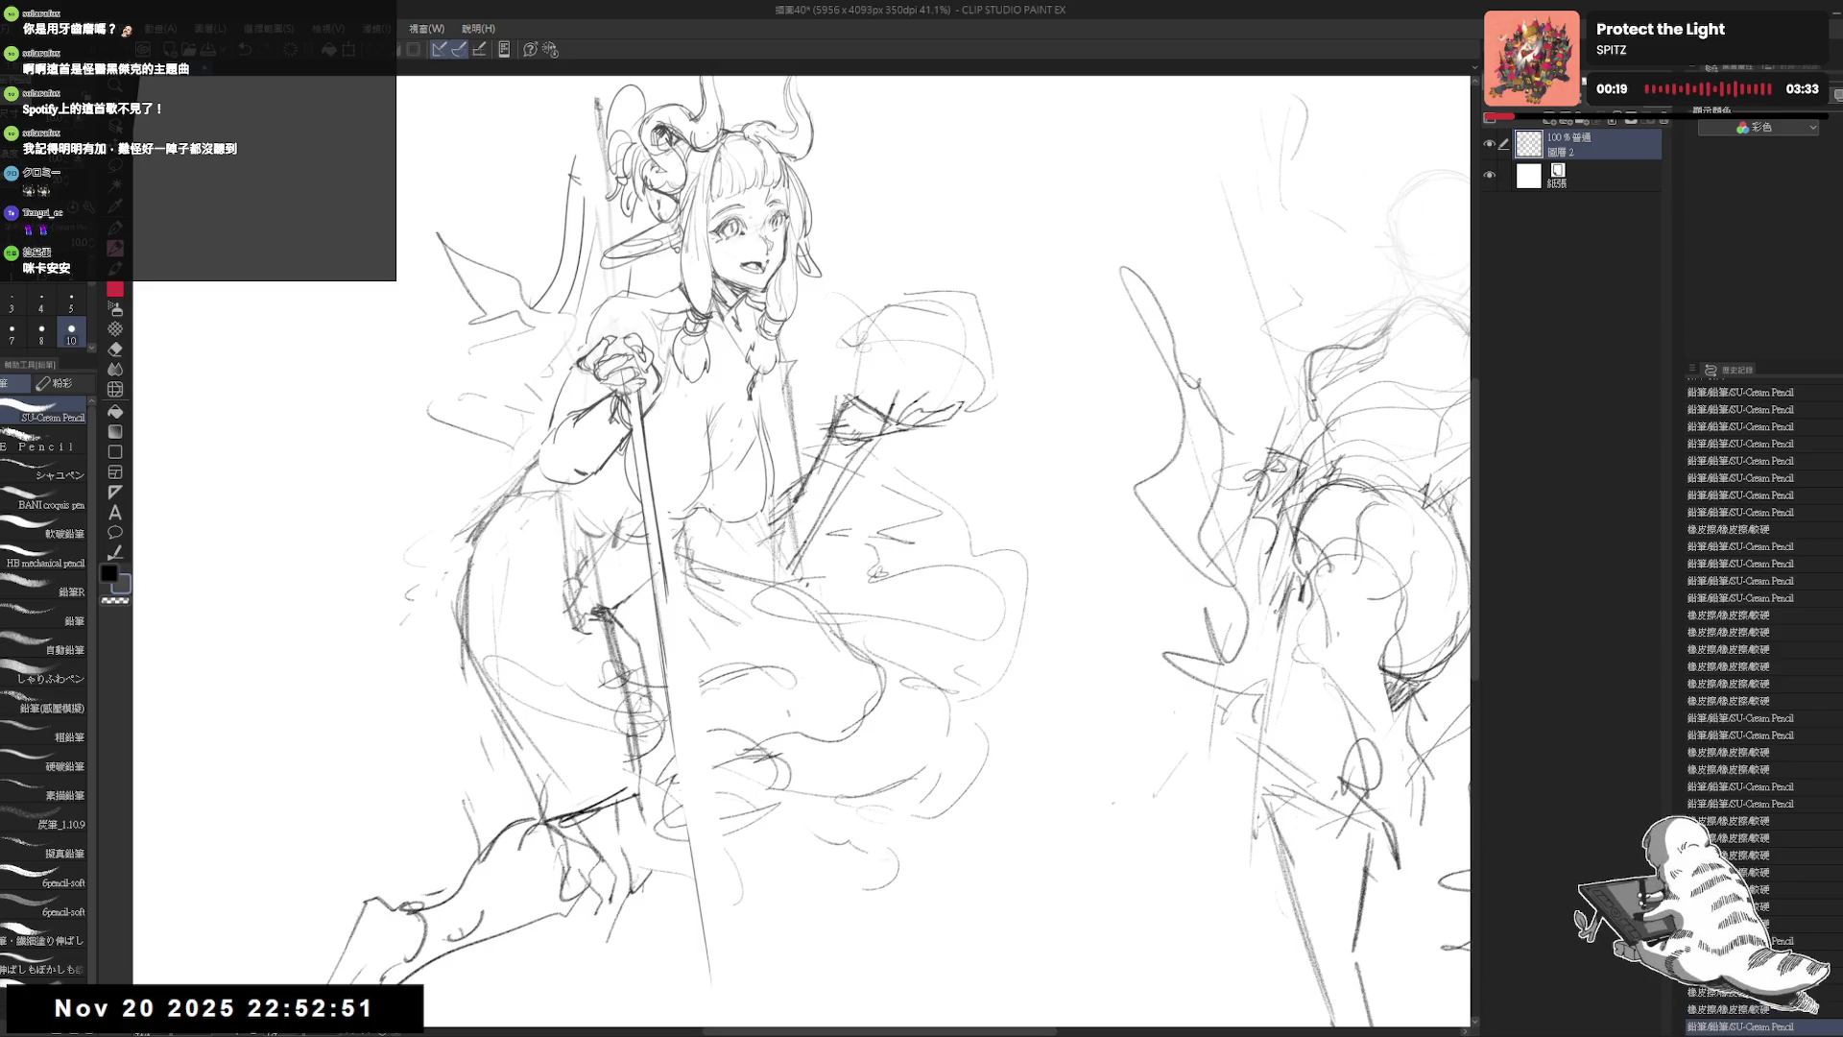
Step: Try redrawing the spear shaft below the hand, undoing each attempt
{"action": "left_click_drag", "start_coordinate": [681, 693], "coordinate": [663, 641]}
{"action": "left_click_drag", "start_coordinate": [642, 504], "coordinate": [690, 829]}
{"action": "key", "text": "ctrl+z"}
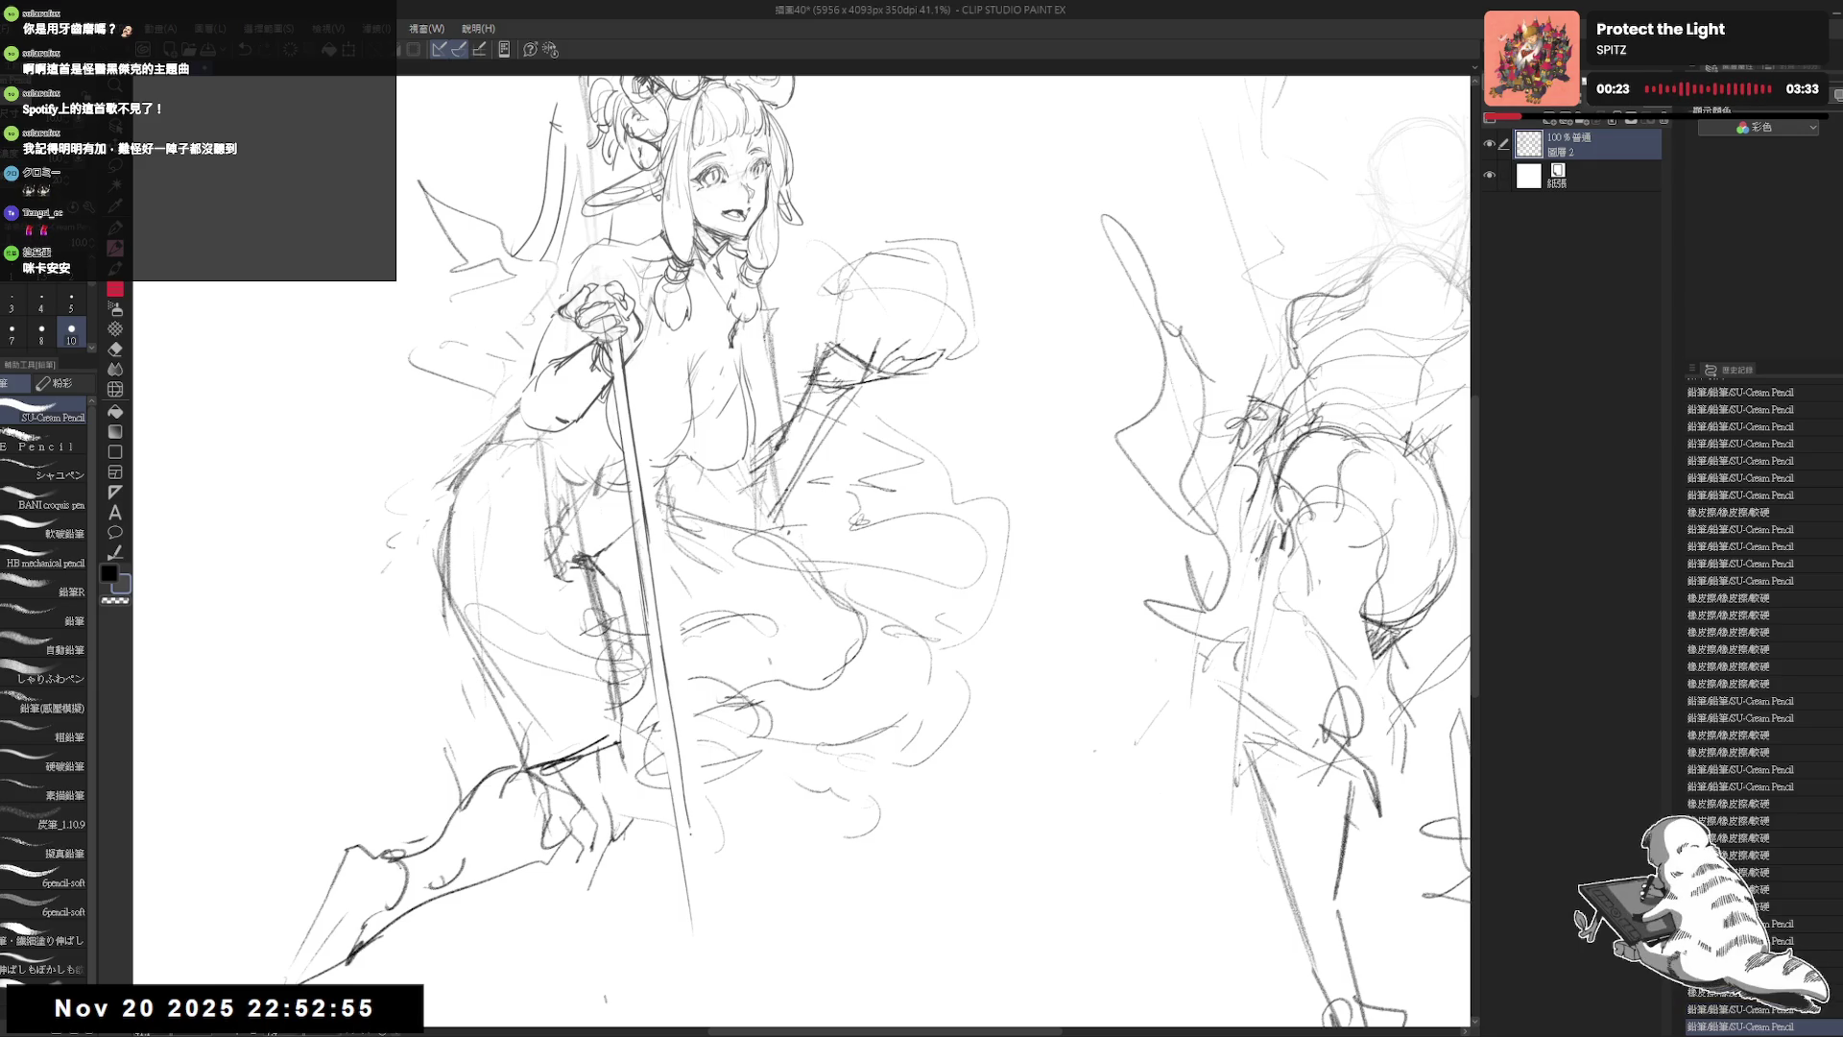
{"action": "key", "text": "ctrl+z"}
{"action": "mouse_move", "coordinate": [659, 654]}
{"action": "left_mouse_down"}
{"action": "mouse_move", "coordinate": [688, 841]}
{"action": "mouse_move", "coordinate": [671, 703]}
{"action": "mouse_move", "coordinate": [686, 804]}
{"action": "left_mouse_up"}
{"action": "key", "text": "ctrl+z"}
{"action": "key", "text": "ctrl+z"}
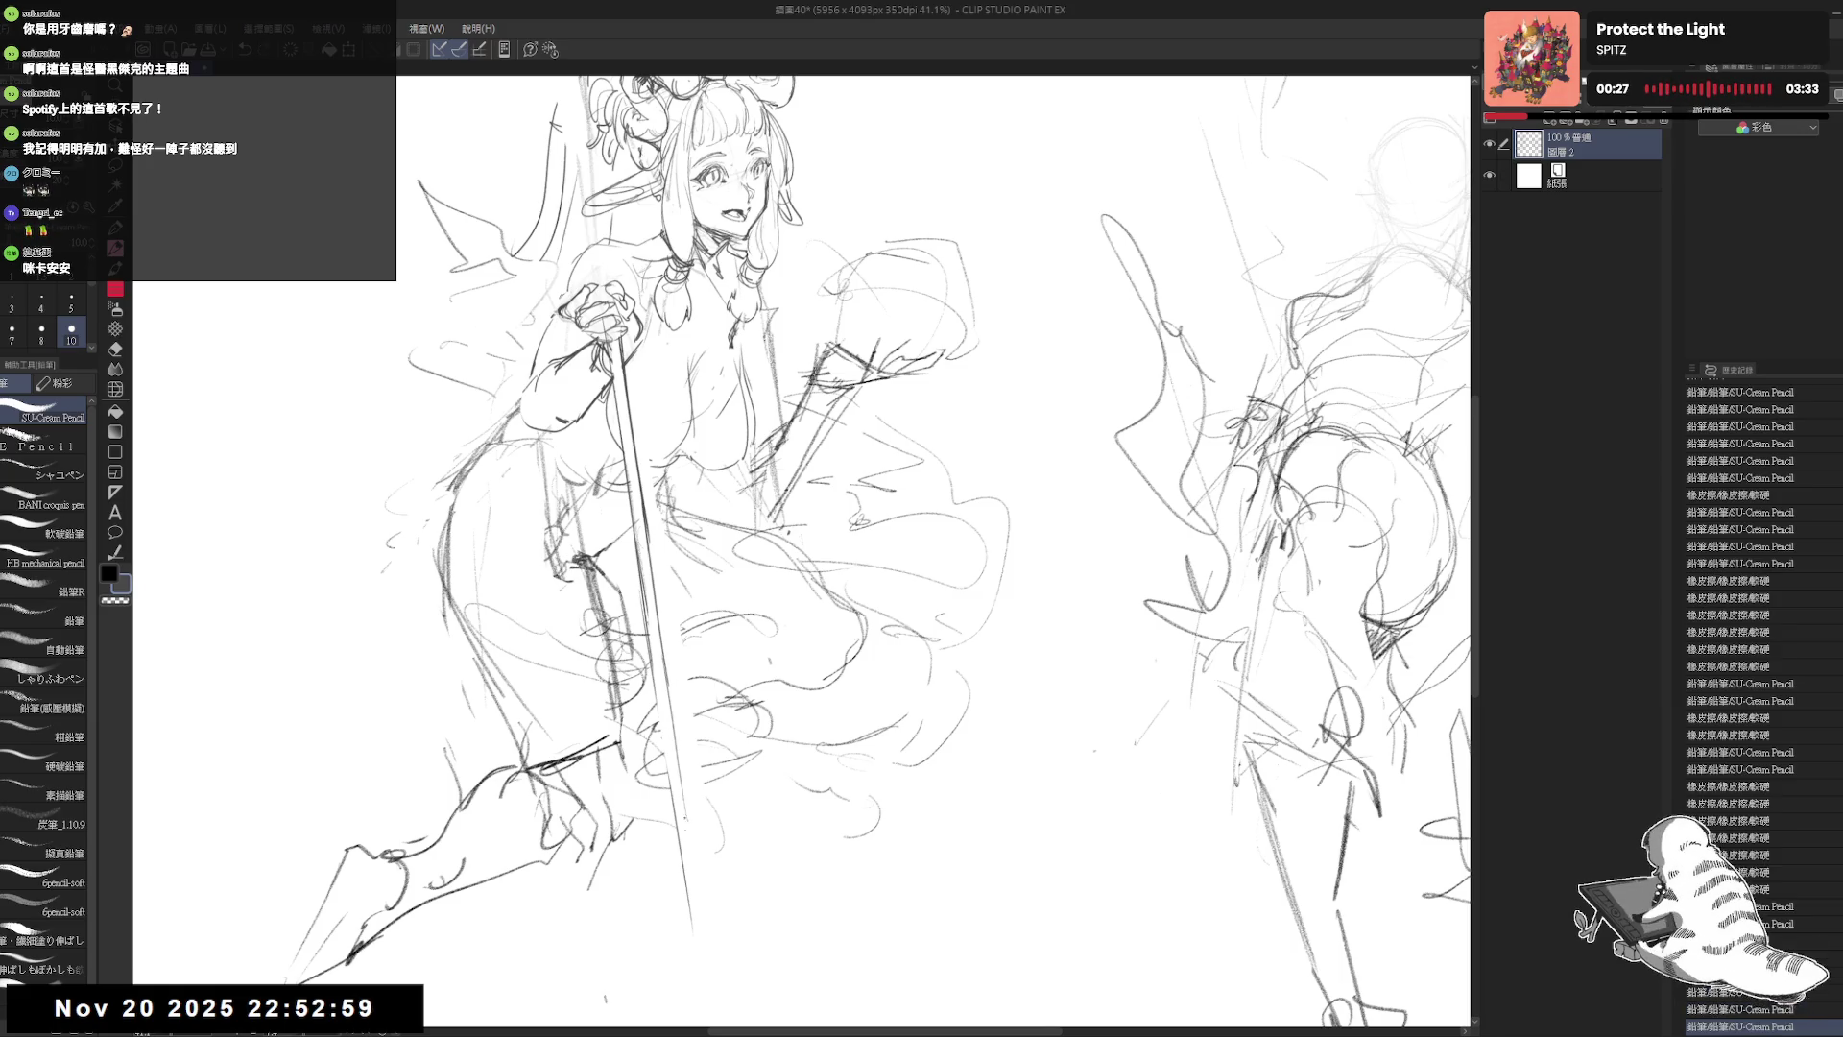
Step: Draw a darker shaft line extending down, then lightly erase near its lower end
{"action": "scroll", "coordinate": [685, 803], "scroll_direction": "down", "scroll_amount": 1}
{"action": "left_click_drag", "start_coordinate": [669, 711], "coordinate": [682, 781]}
{"action": "left_click_drag", "start_coordinate": [671, 714], "coordinate": [692, 851]}
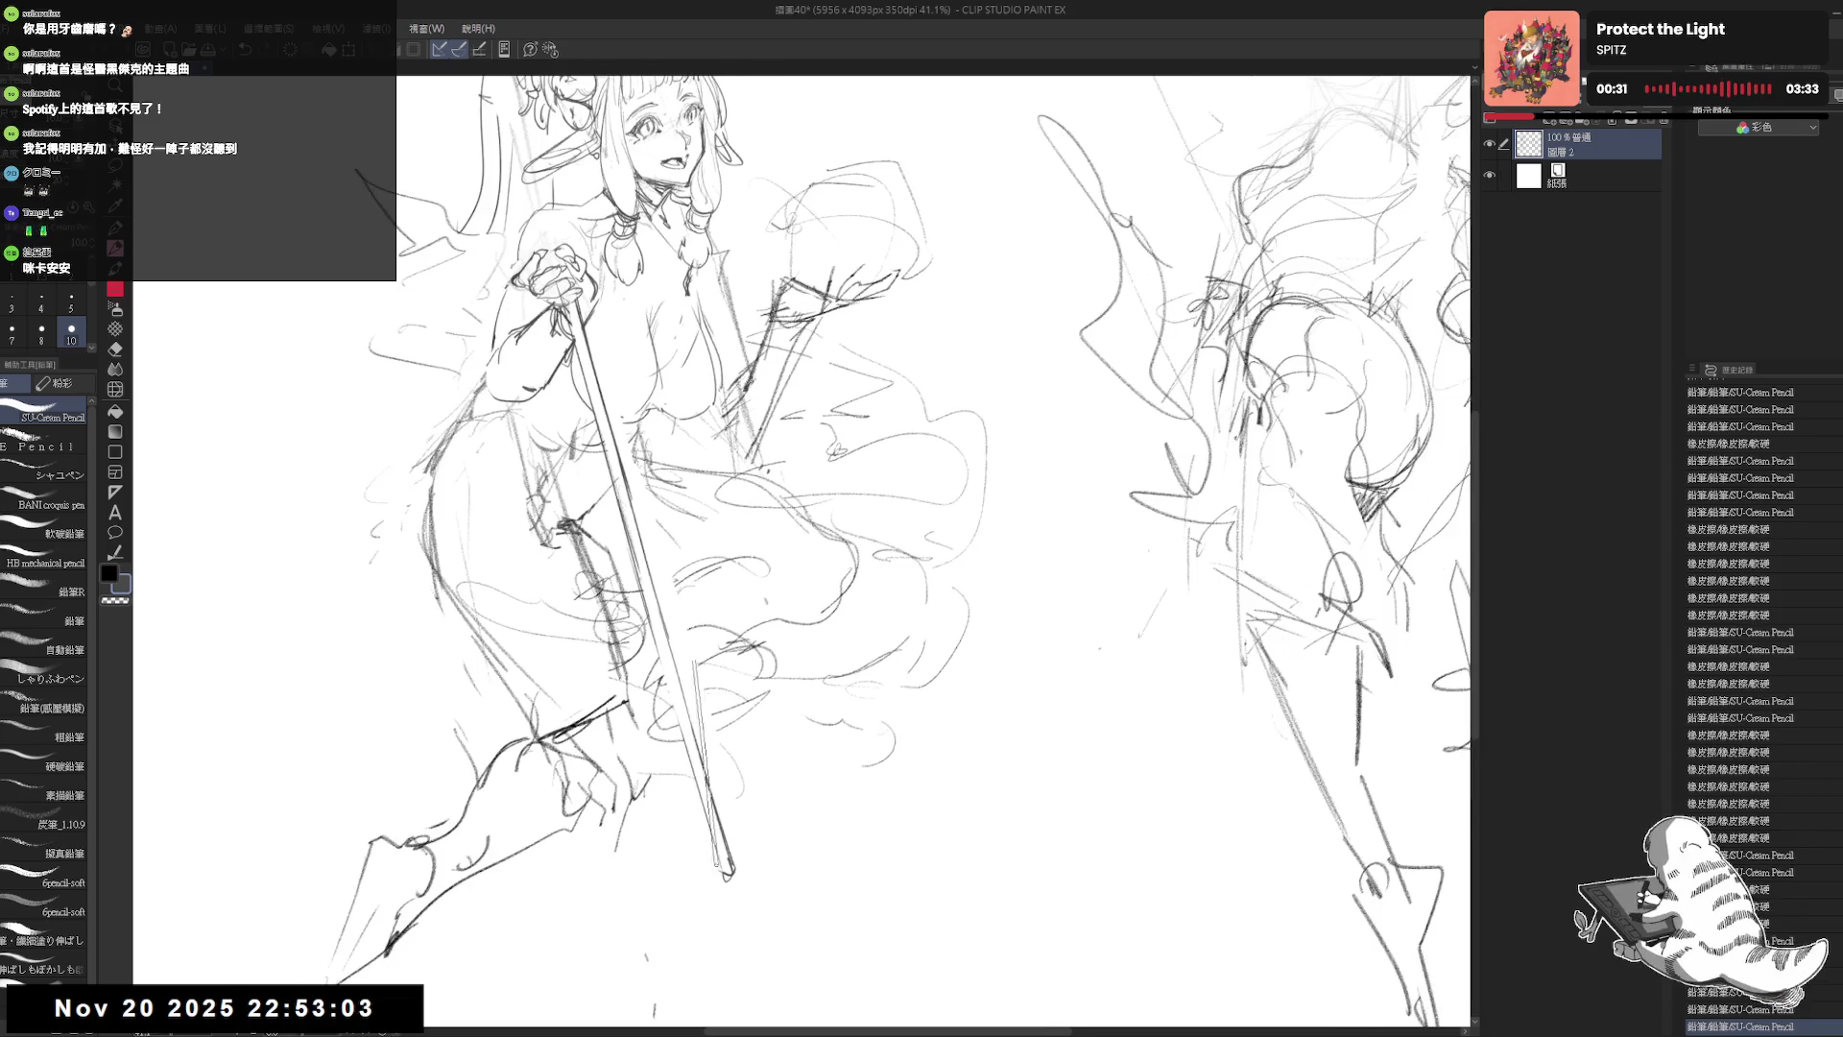
{"action": "scroll", "coordinate": [622, 330], "scroll_direction": "down", "scroll_amount": 2}
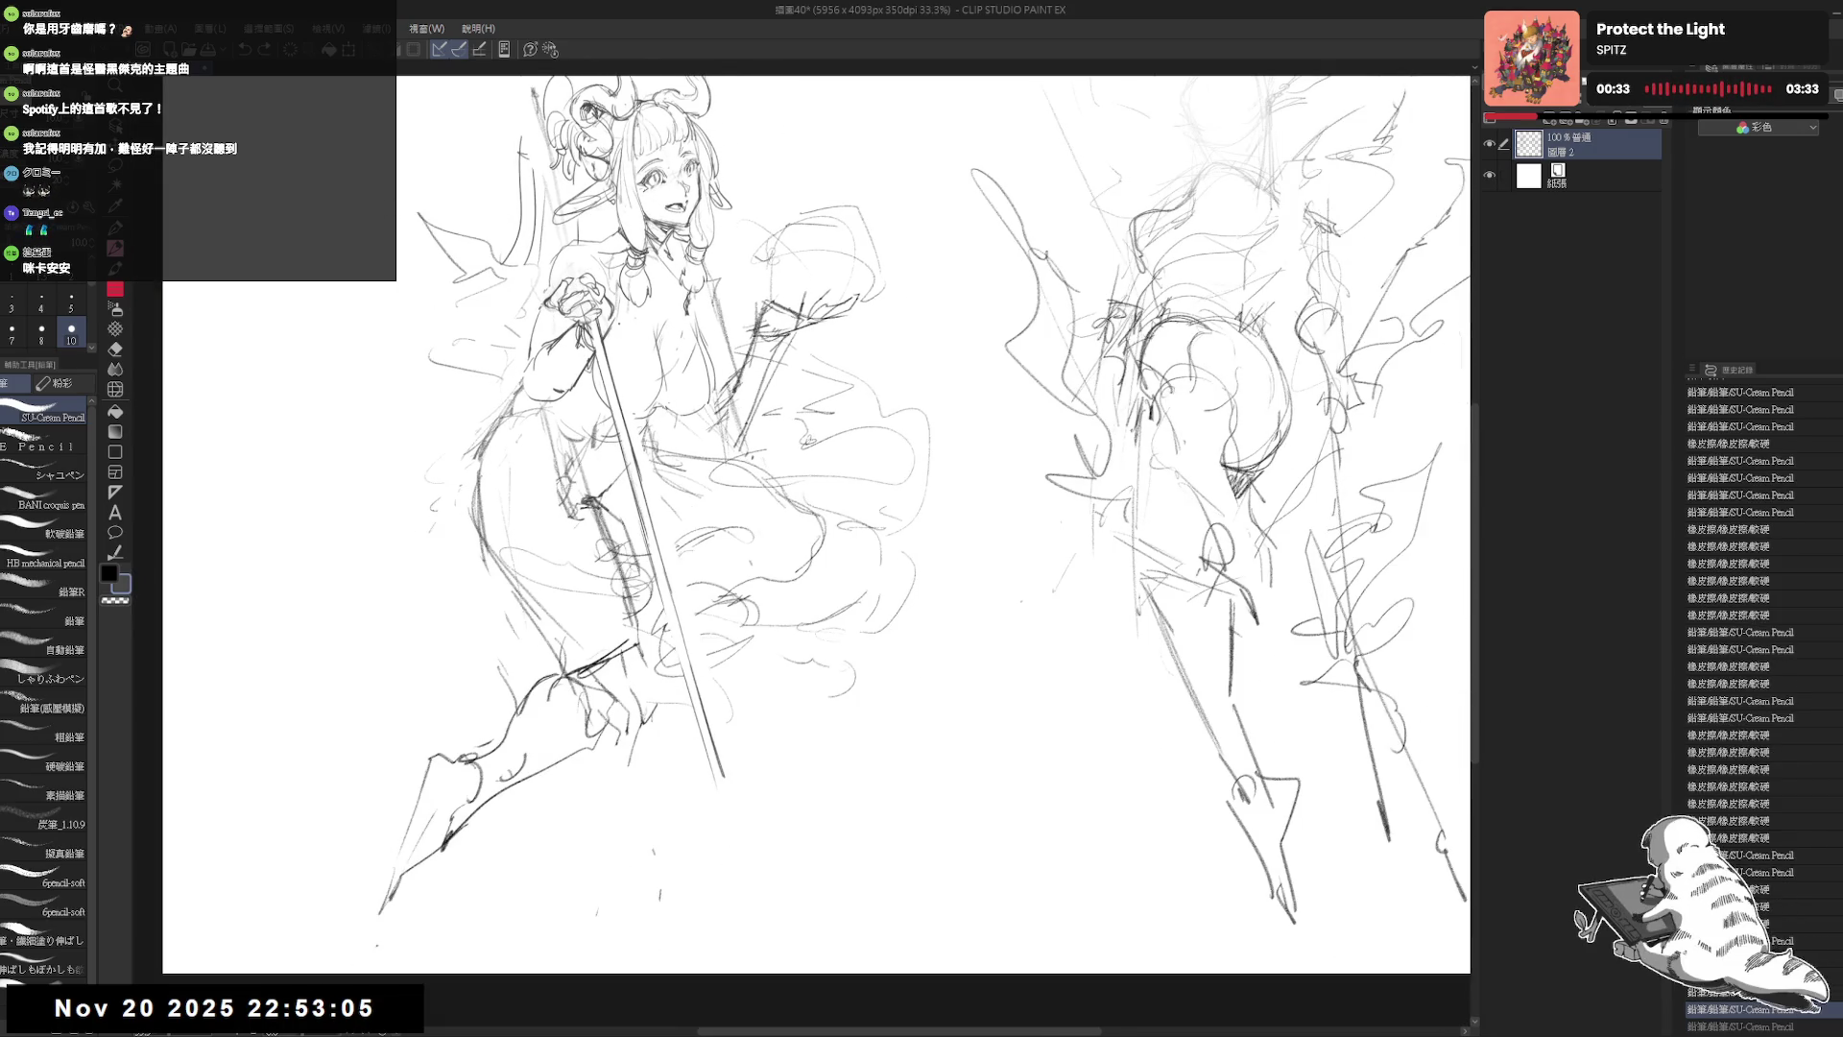
{"action": "left_click_drag", "start_coordinate": [864, 576], "coordinate": [845, 605]}
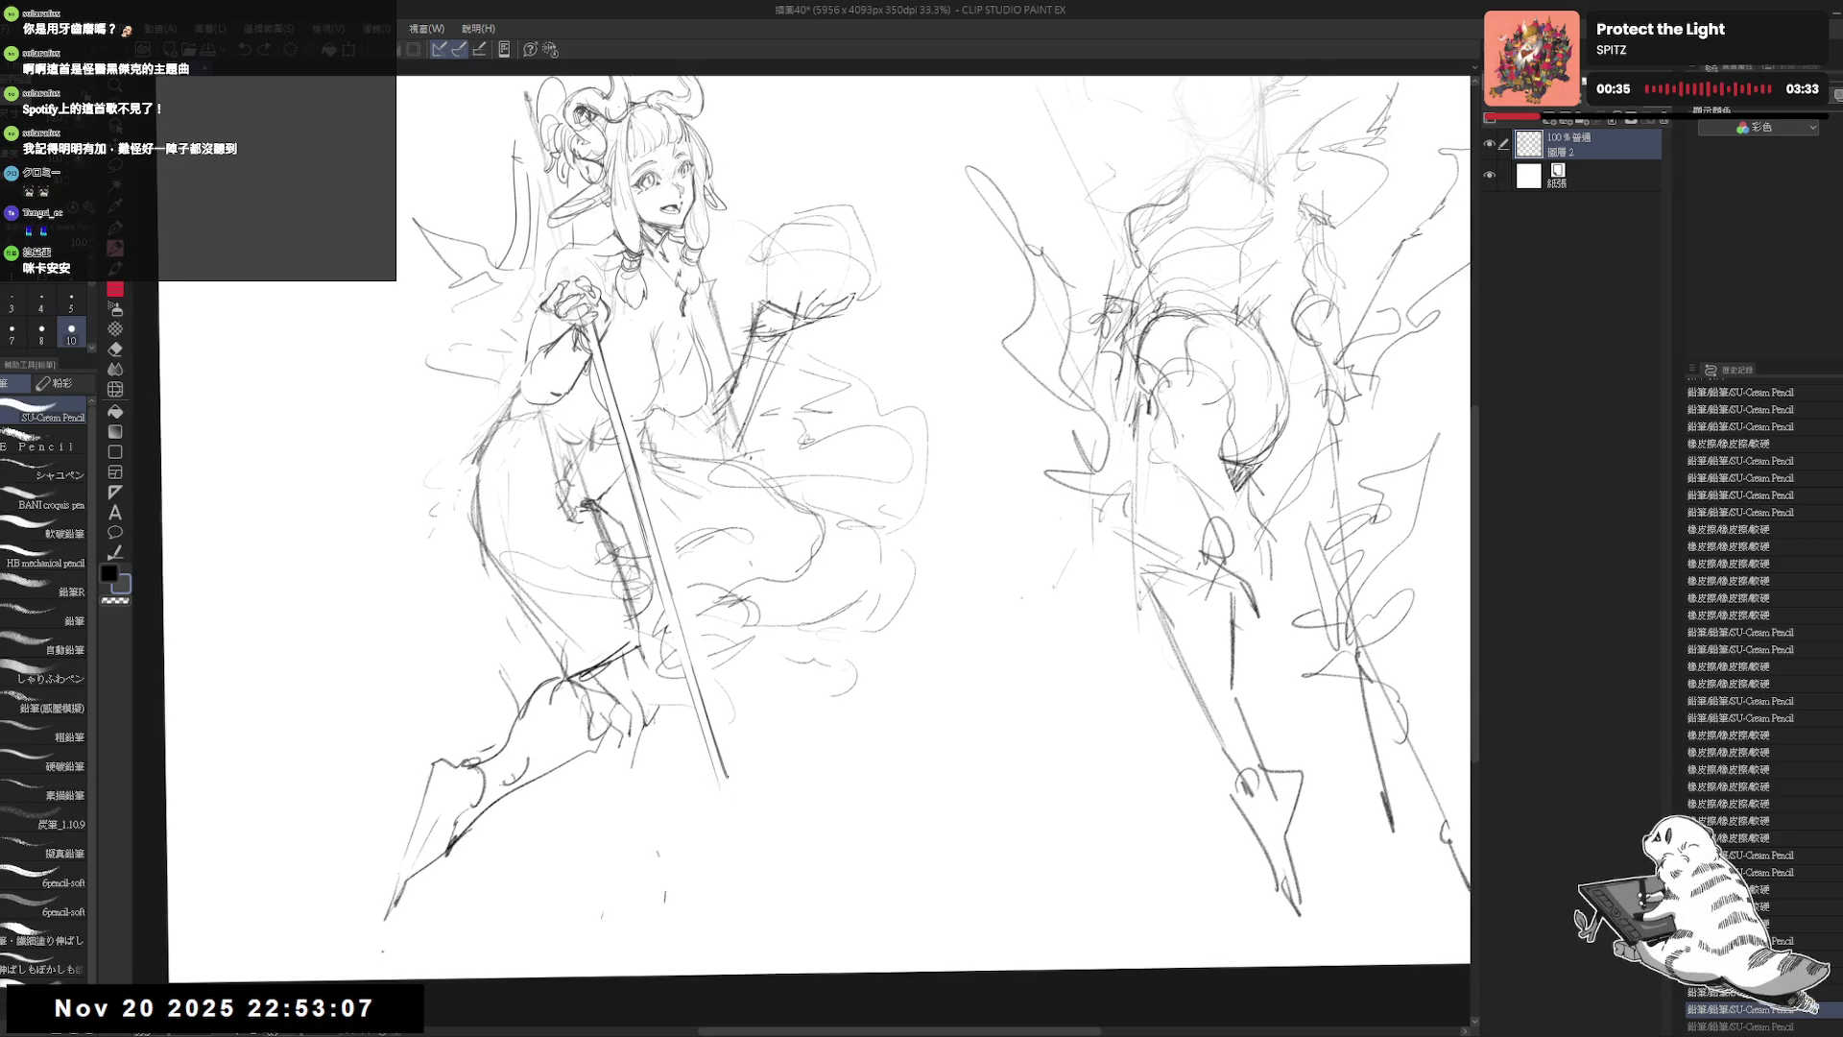
{"action": "left_click_drag", "start_coordinate": [673, 479], "coordinate": [626, 384]}
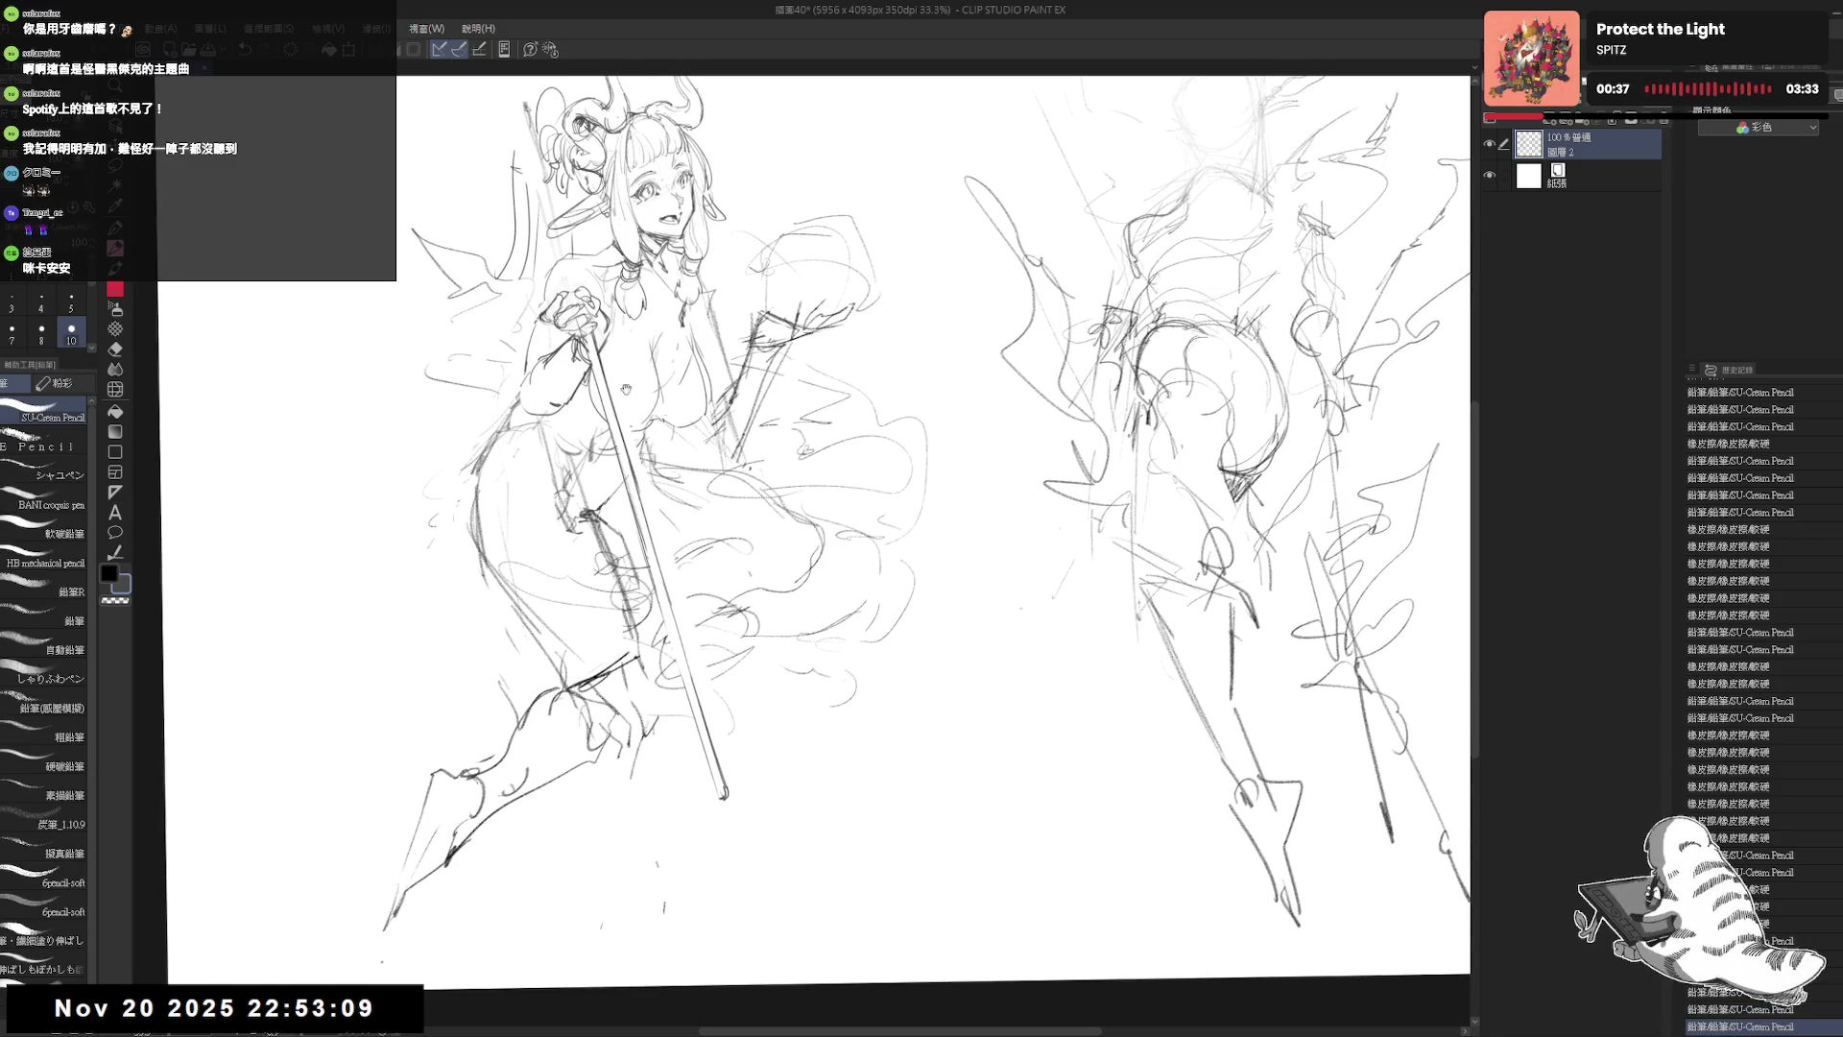
{"action": "mouse_move", "coordinate": [688, 659]}
{"action": "left_mouse_down"}
{"action": "mouse_move", "coordinate": [688, 697]}
{"action": "mouse_move", "coordinate": [708, 686]}
{"action": "mouse_move", "coordinate": [666, 746]}
{"action": "left_mouse_up"}
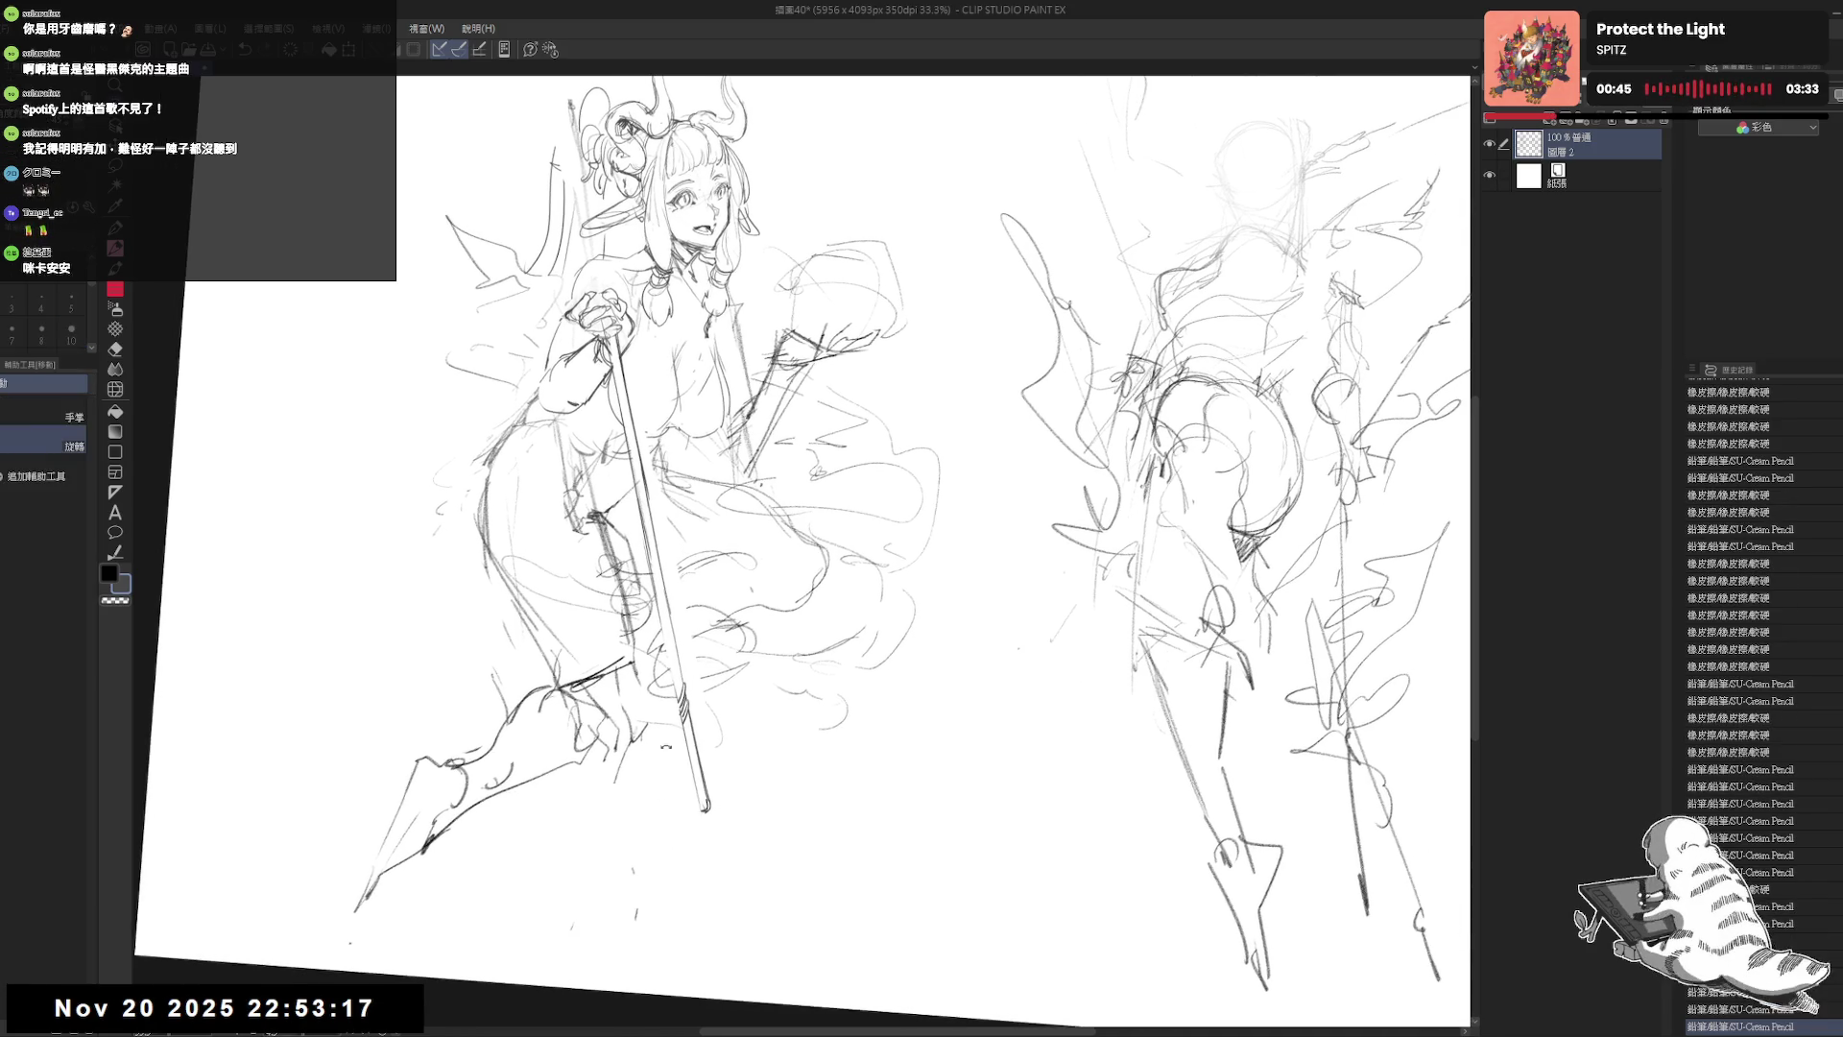
Step: Level the view and try a long staff extension upward, then undo it
{"action": "key", "text": "p"}
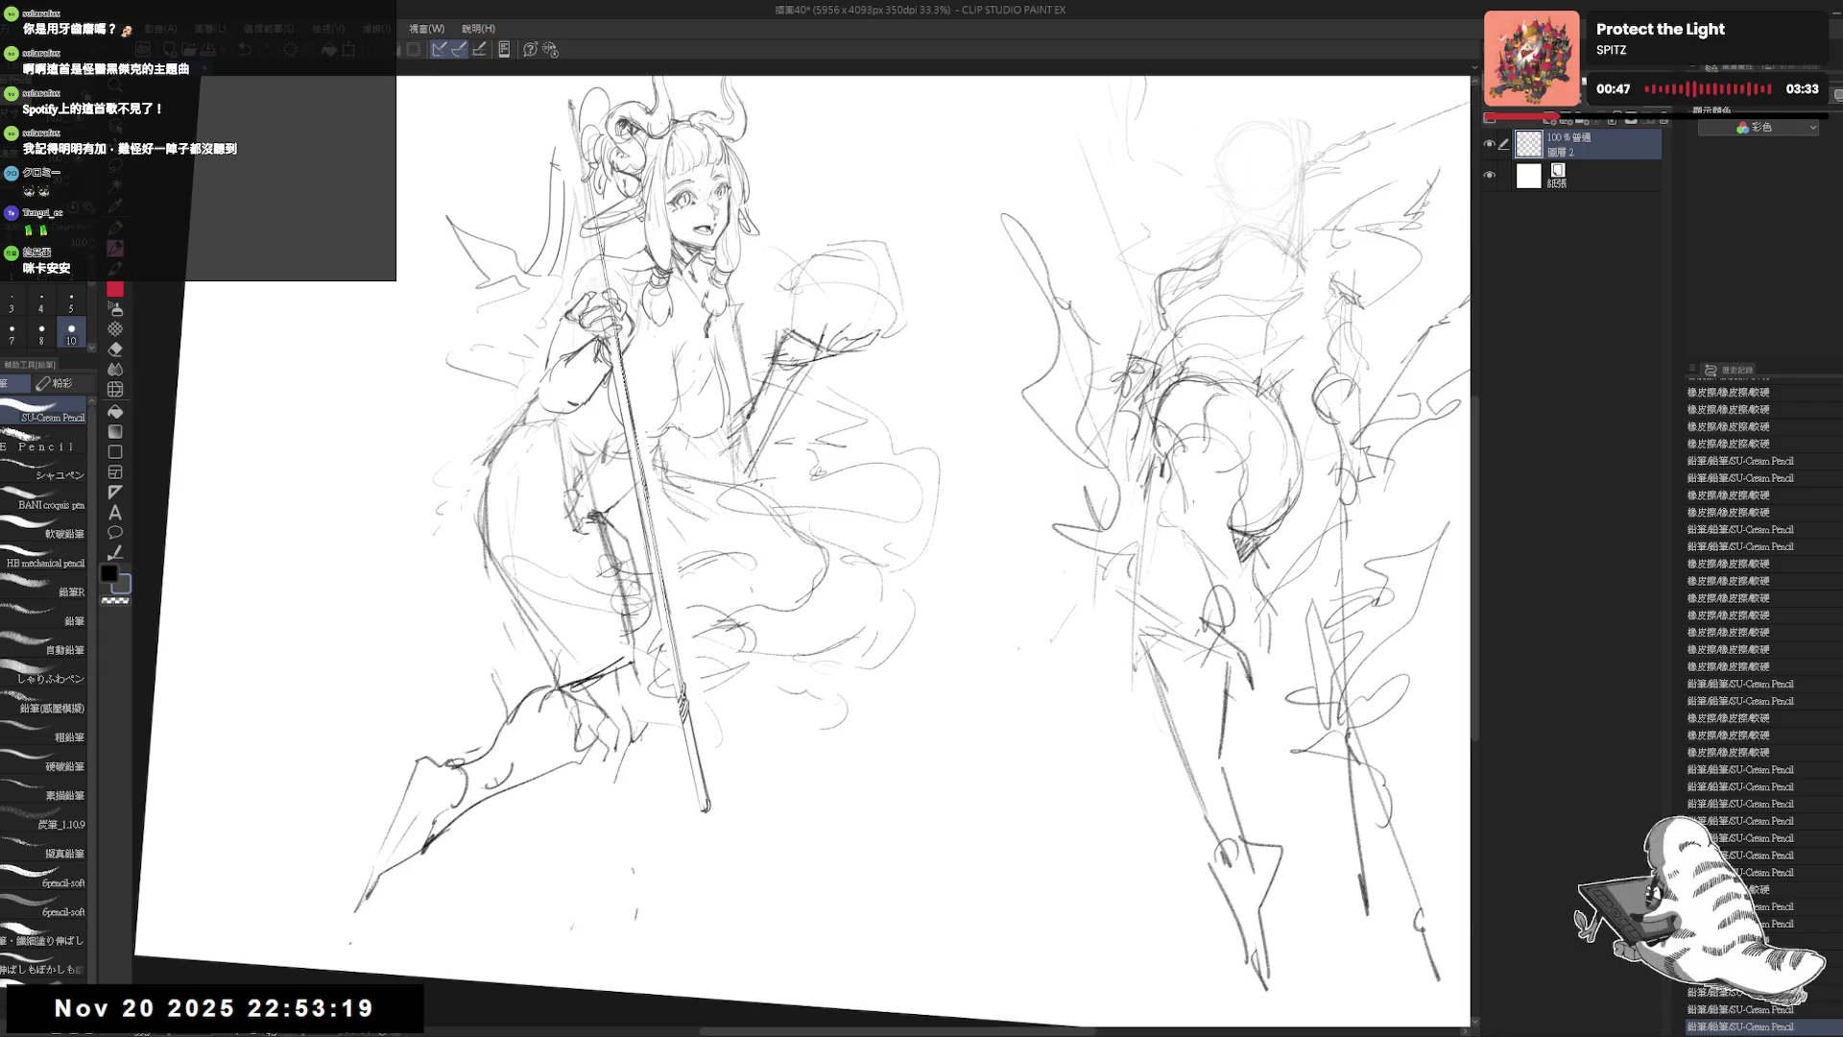
{"action": "key", "text": "ctrl+at"}
{"action": "mouse_move", "coordinate": [585, 292]}
{"action": "left_mouse_down"}
{"action": "mouse_move", "coordinate": [560, 277]}
{"action": "mouse_move", "coordinate": [603, 326]}
{"action": "left_mouse_up"}
{"action": "key", "text": "e"}
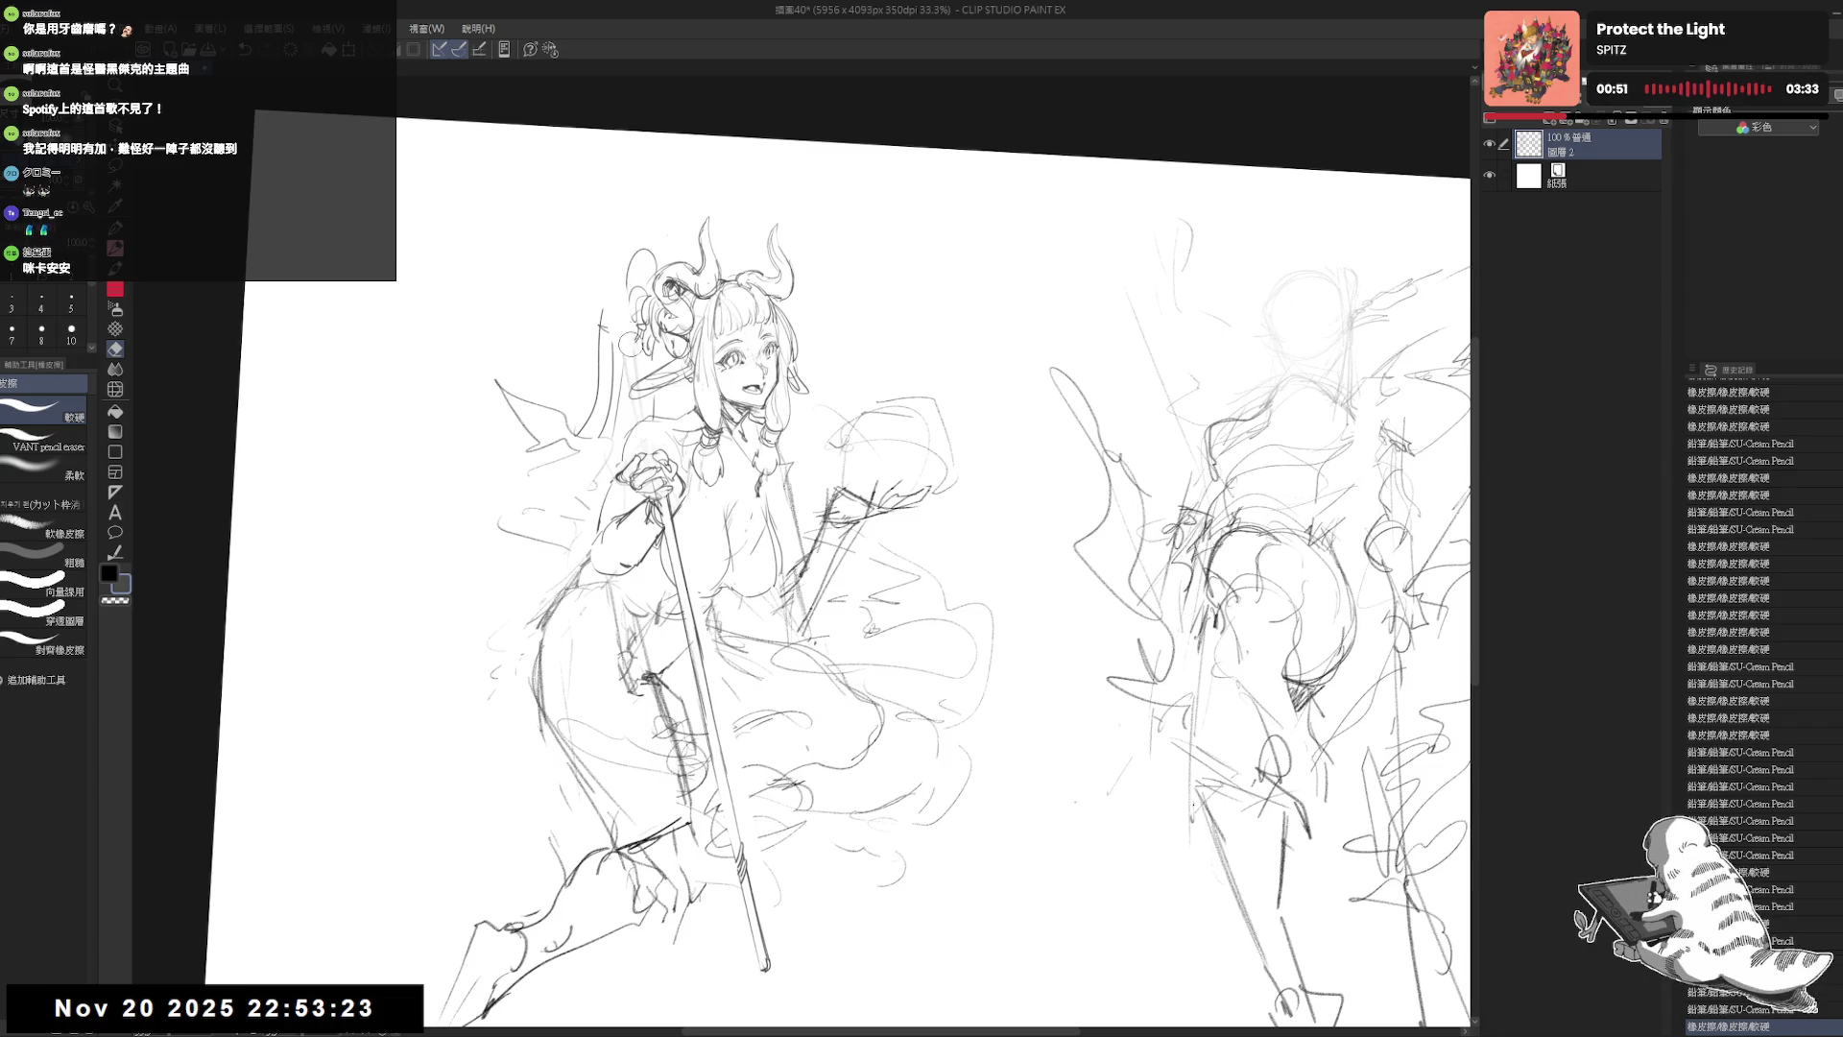
{"action": "key", "text": "p"}
{"action": "left_click_drag", "start_coordinate": [587, 218], "coordinate": [665, 475]}
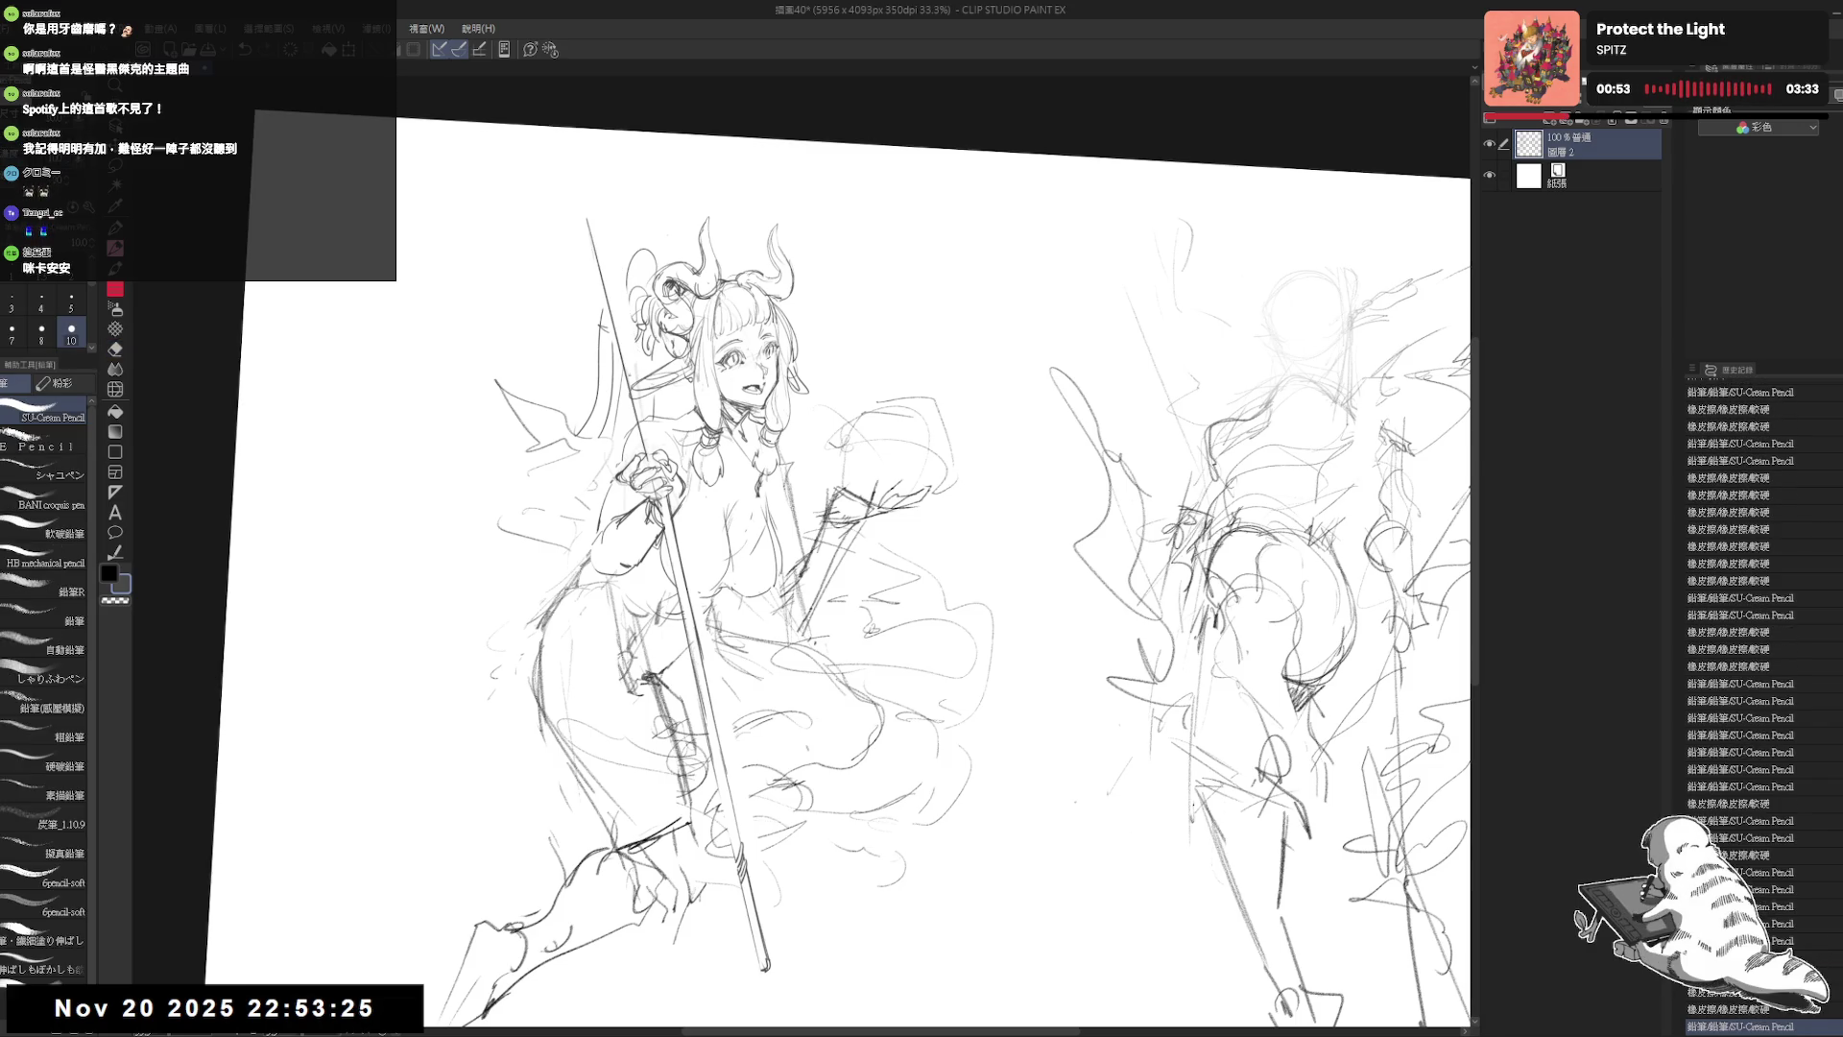
{"action": "key", "text": "ctrl+z"}
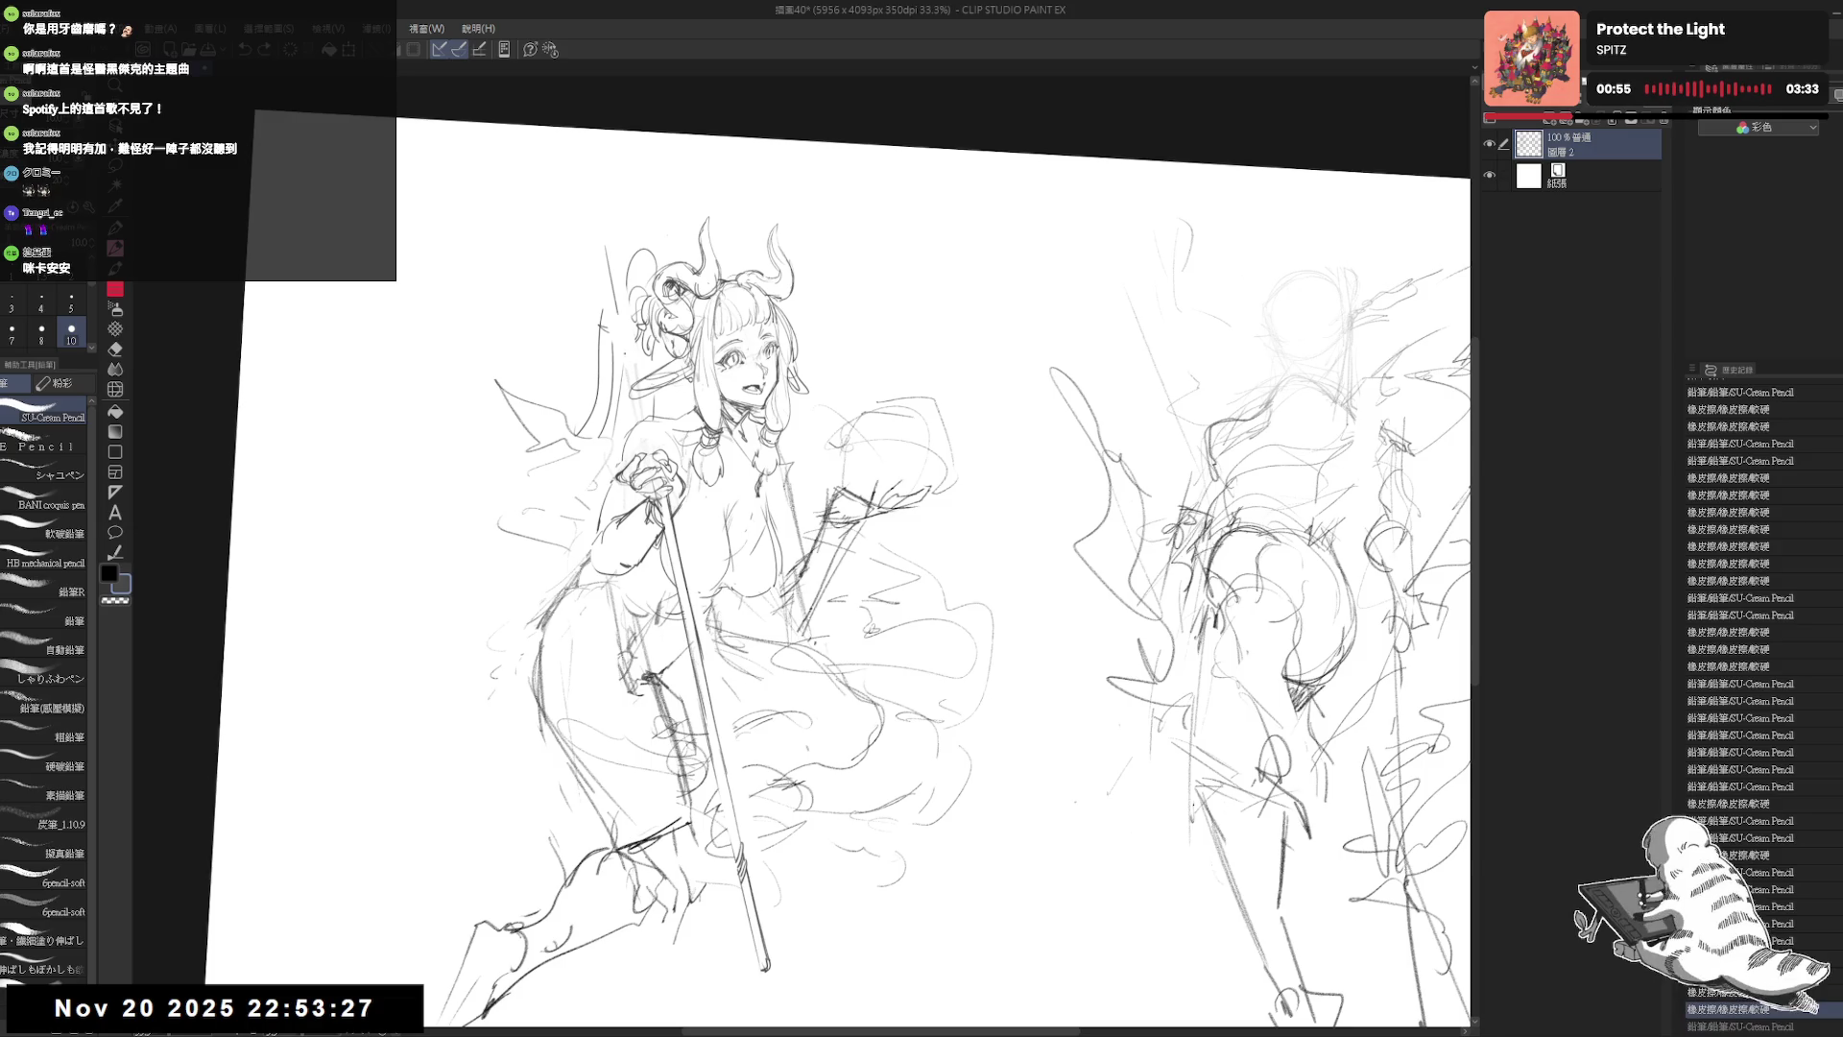
Step: Add short staff strokes through the hand and redraw the upper spear shaft
{"action": "left_click_drag", "start_coordinate": [639, 423], "coordinate": [651, 467]}
{"action": "left_click_drag", "start_coordinate": [639, 391], "coordinate": [660, 458]}
{"action": "left_click_drag", "start_coordinate": [613, 248], "coordinate": [640, 384]}
{"action": "key", "text": "ctrl+z"}
{"action": "left_click_drag", "start_coordinate": [614, 244], "coordinate": [640, 379]}
{"action": "key", "text": "ctrl+z"}
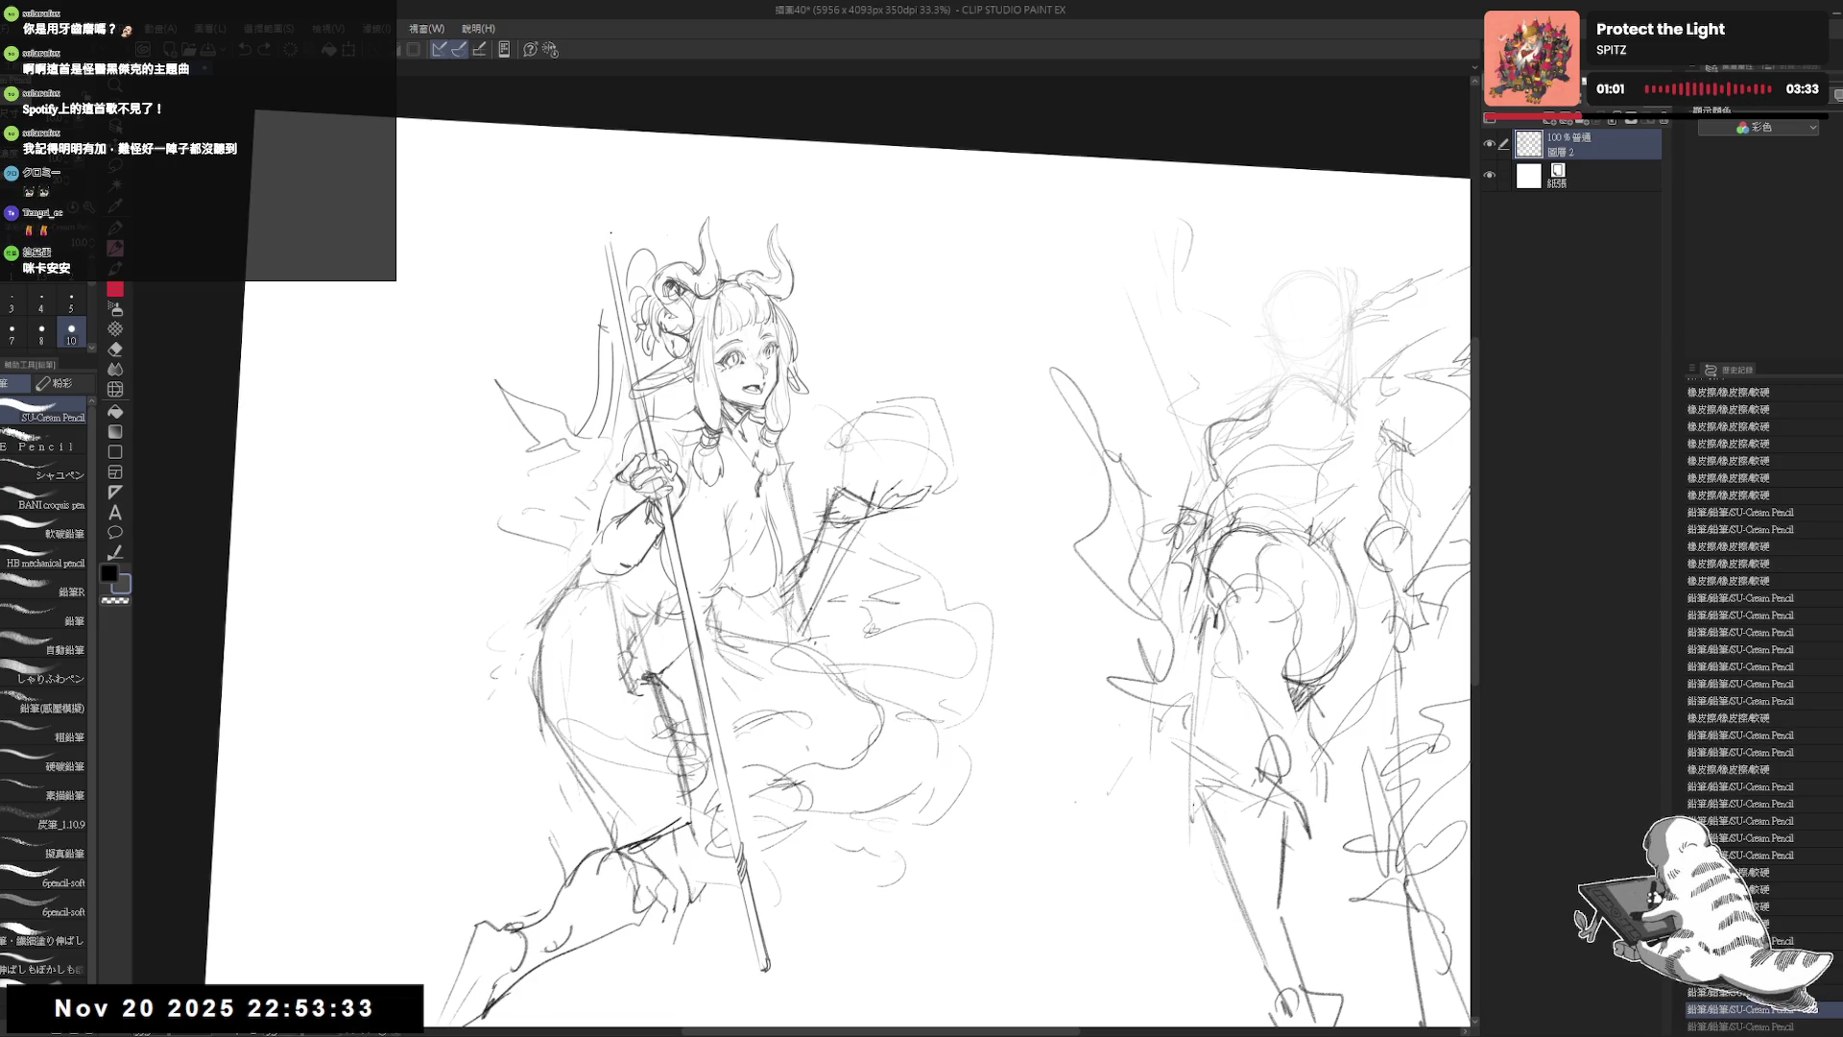
{"action": "left_click_drag", "start_coordinate": [612, 238], "coordinate": [639, 420]}
Step: Clean up around the redrawn spear line and erase a small patch of stray lines
{"action": "key", "text": "ctrl+at"}
{"action": "key", "text": "e"}
{"action": "left_click_drag", "start_coordinate": [587, 331], "coordinate": [604, 351]}
{"action": "key", "text": "p"}
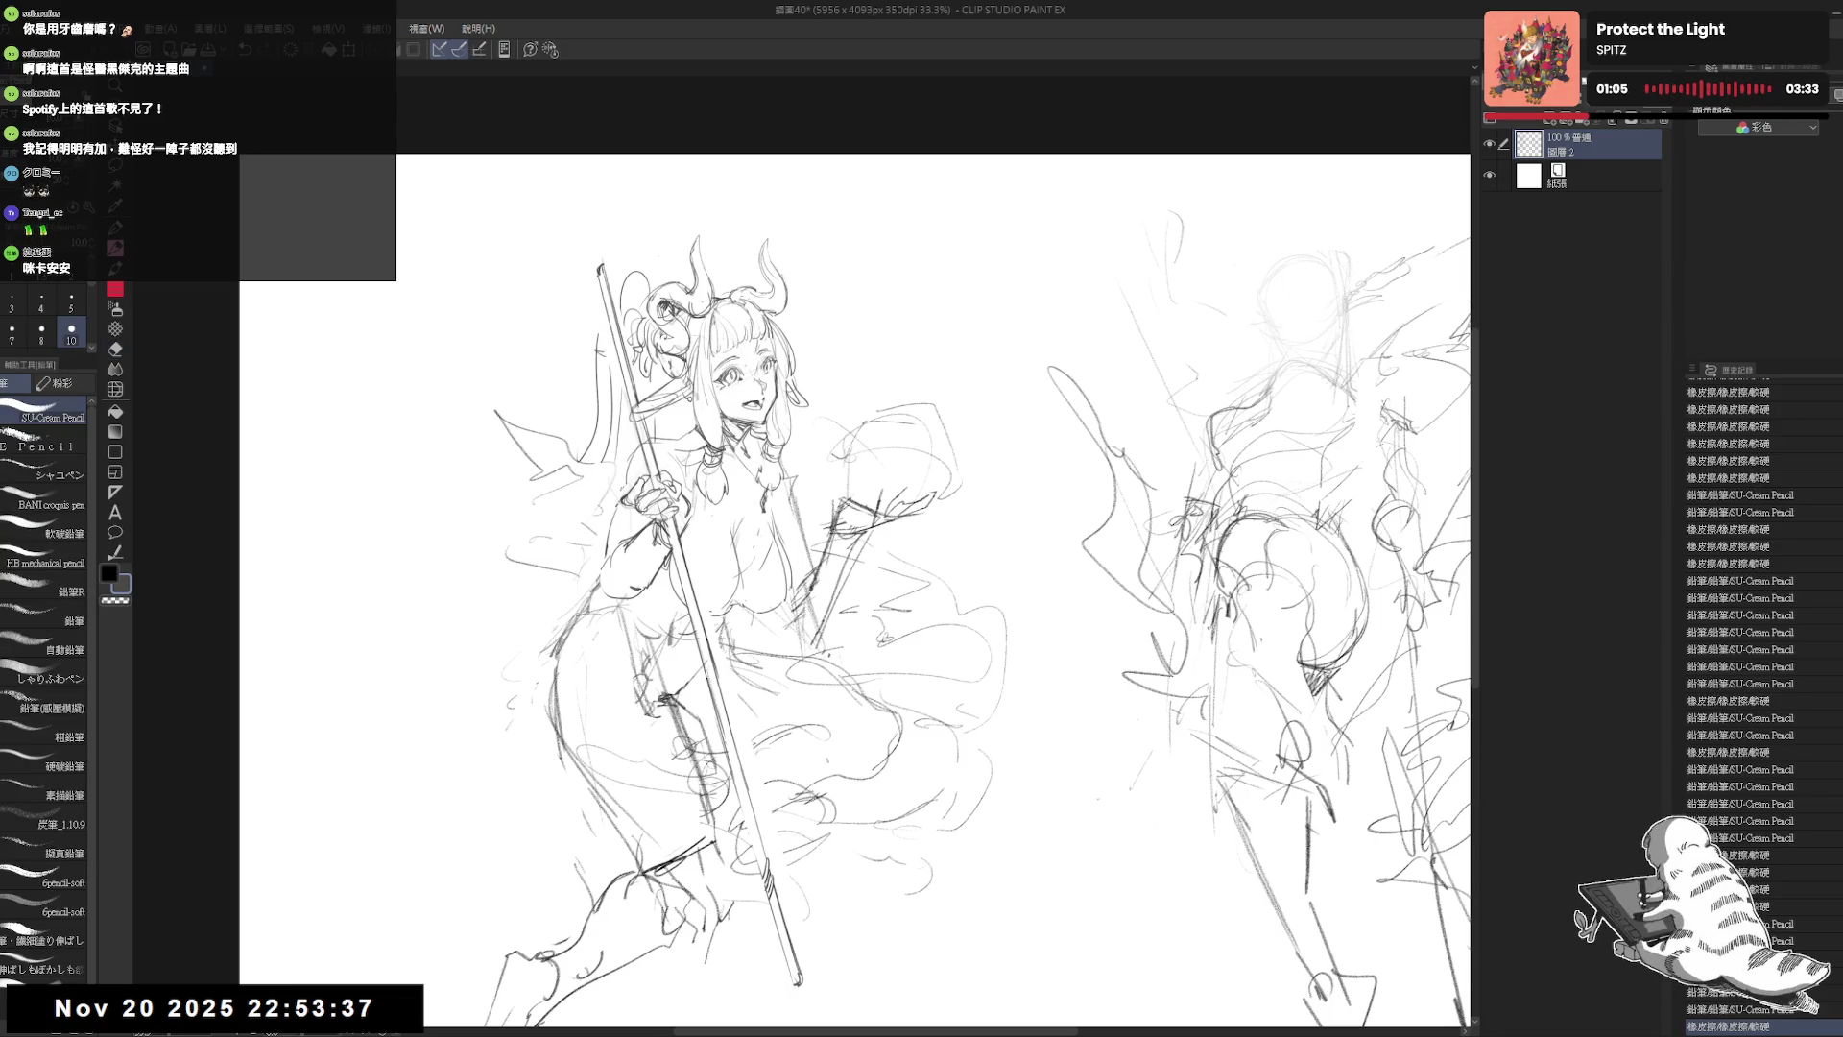
{"action": "left_click_drag", "start_coordinate": [840, 552], "coordinate": [811, 466]}
{"action": "scroll", "coordinate": [571, 206], "scroll_direction": "down", "scroll_amount": 1}
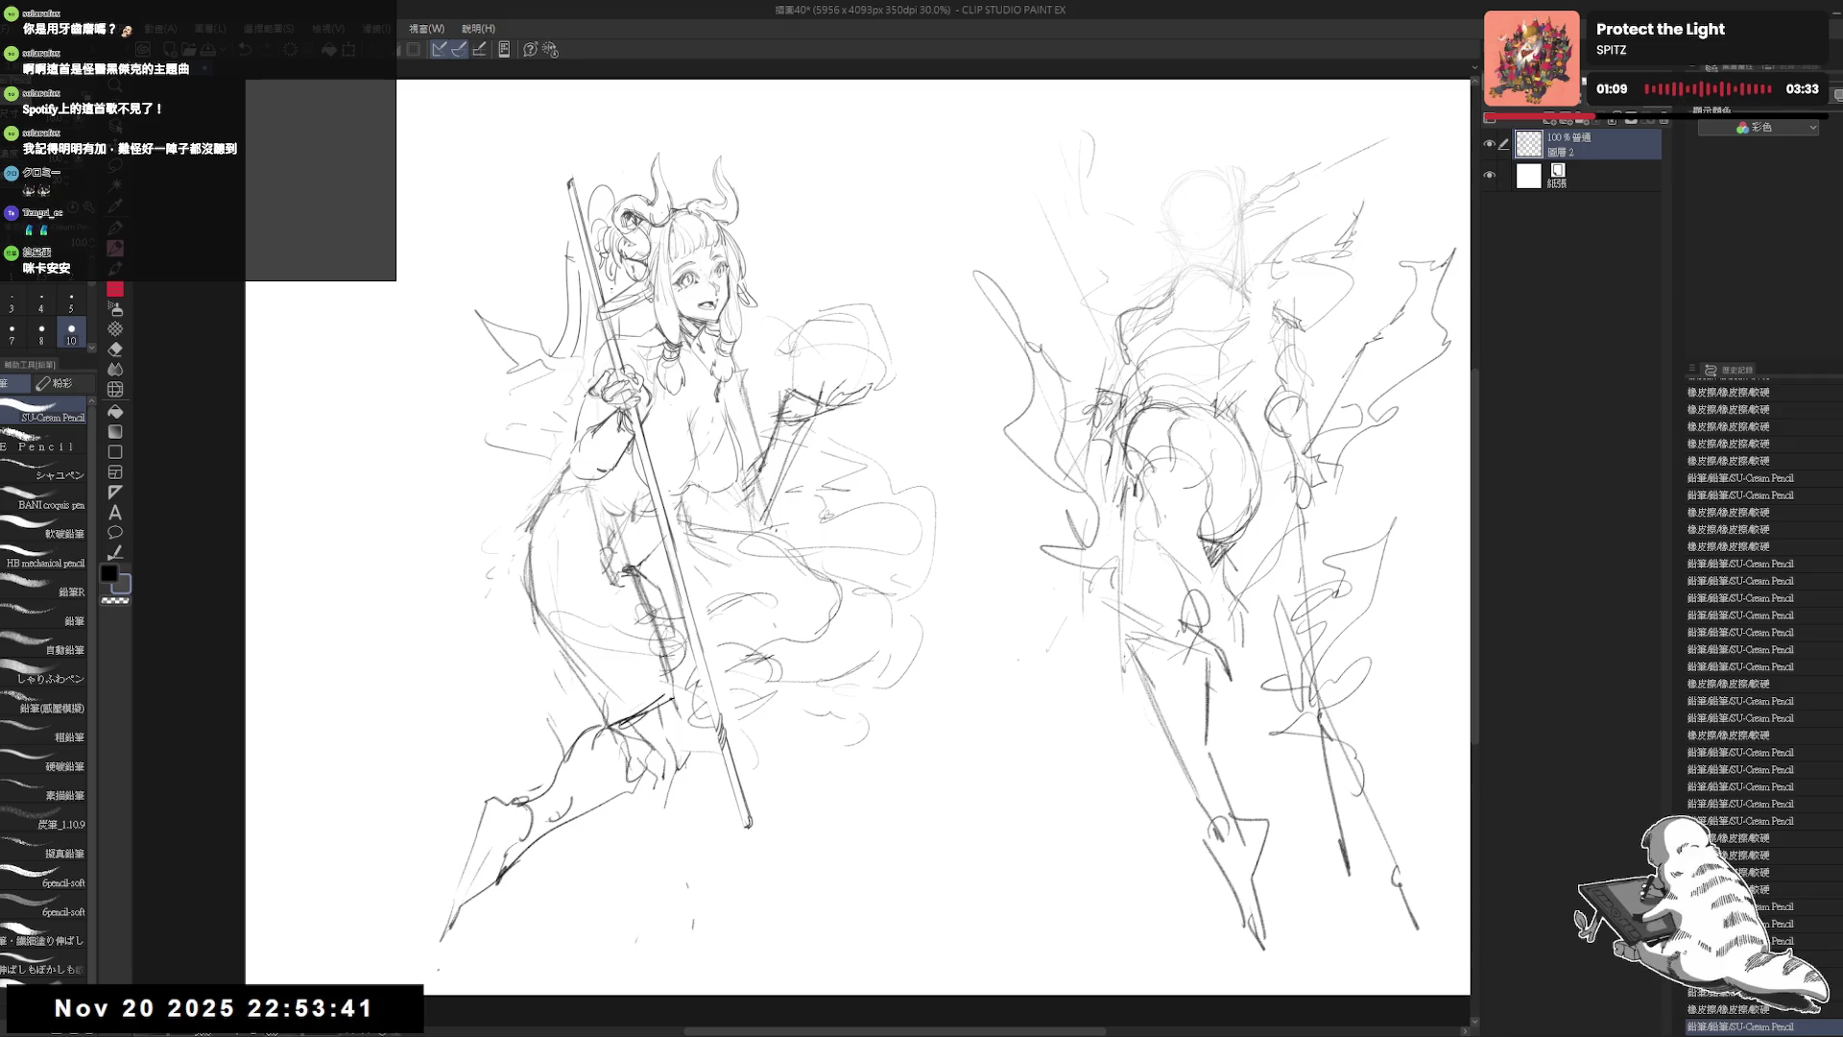
{"action": "left_click_drag", "start_coordinate": [561, 363], "coordinate": [555, 357]}
{"action": "key", "text": "e"}
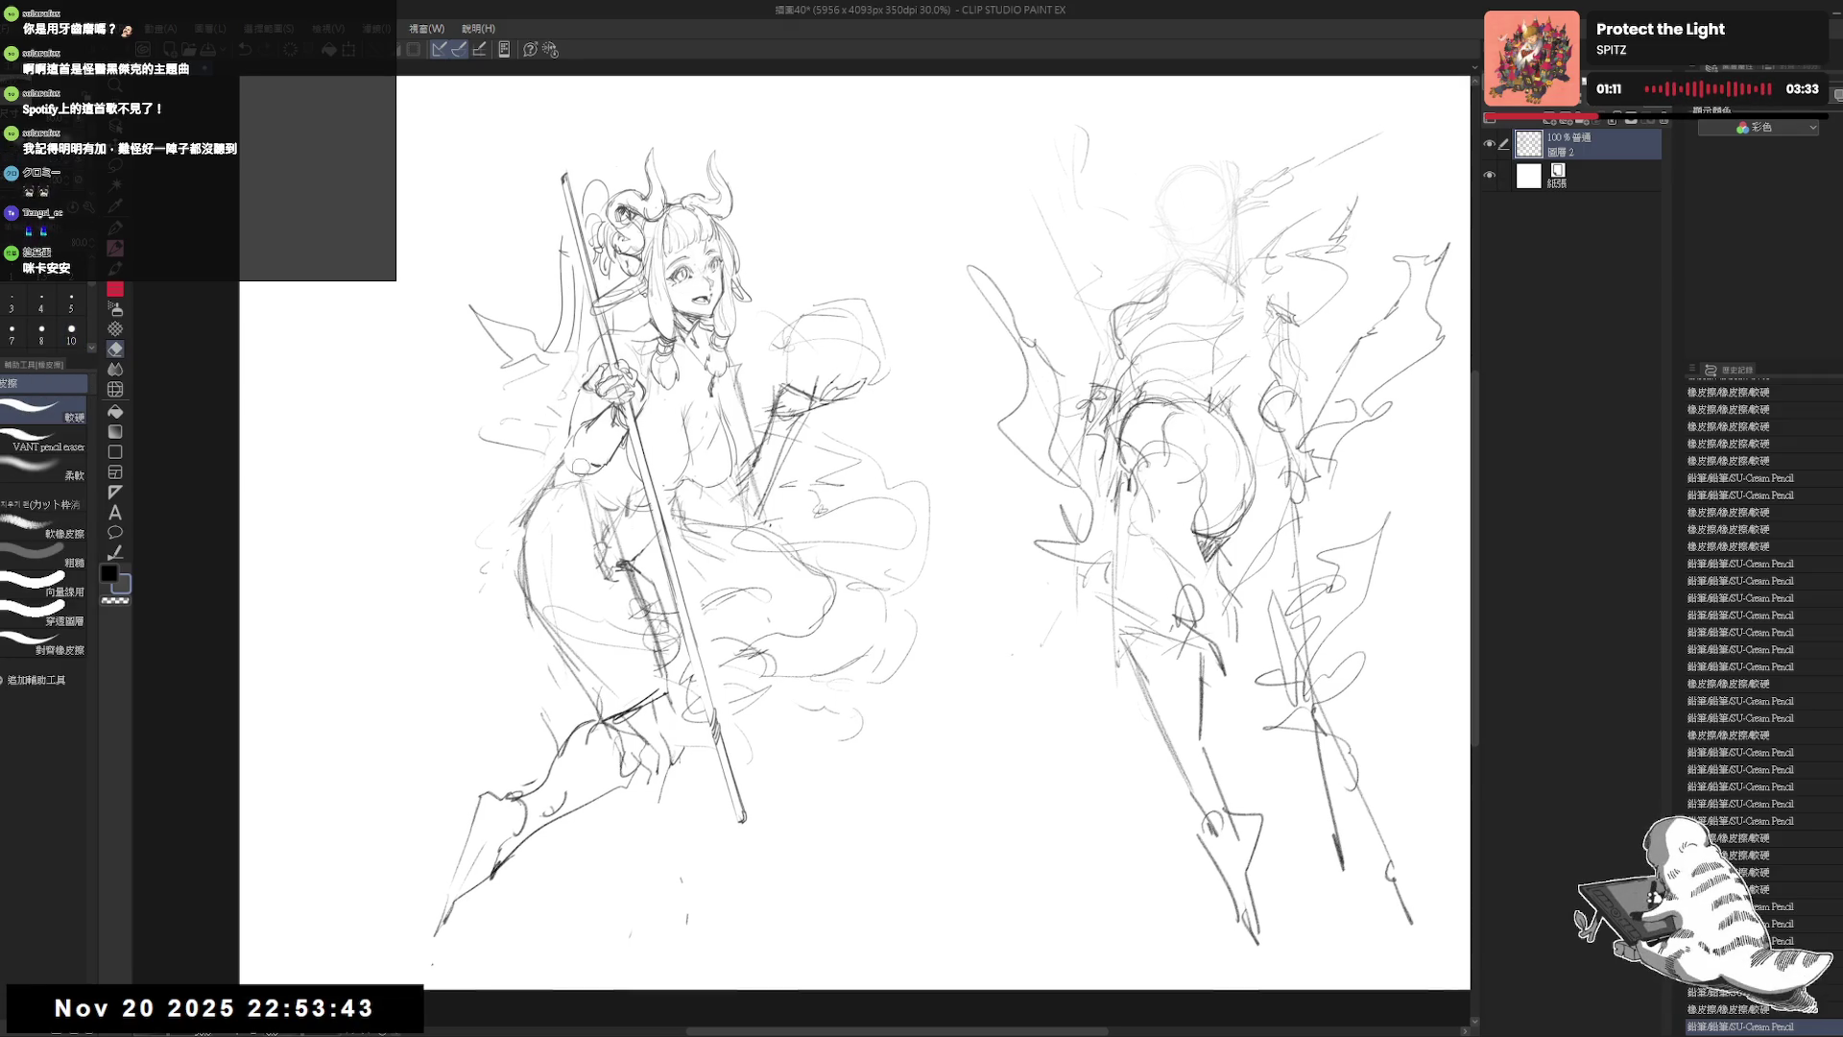
{"action": "left_click_drag", "start_coordinate": [556, 466], "coordinate": [552, 480]}
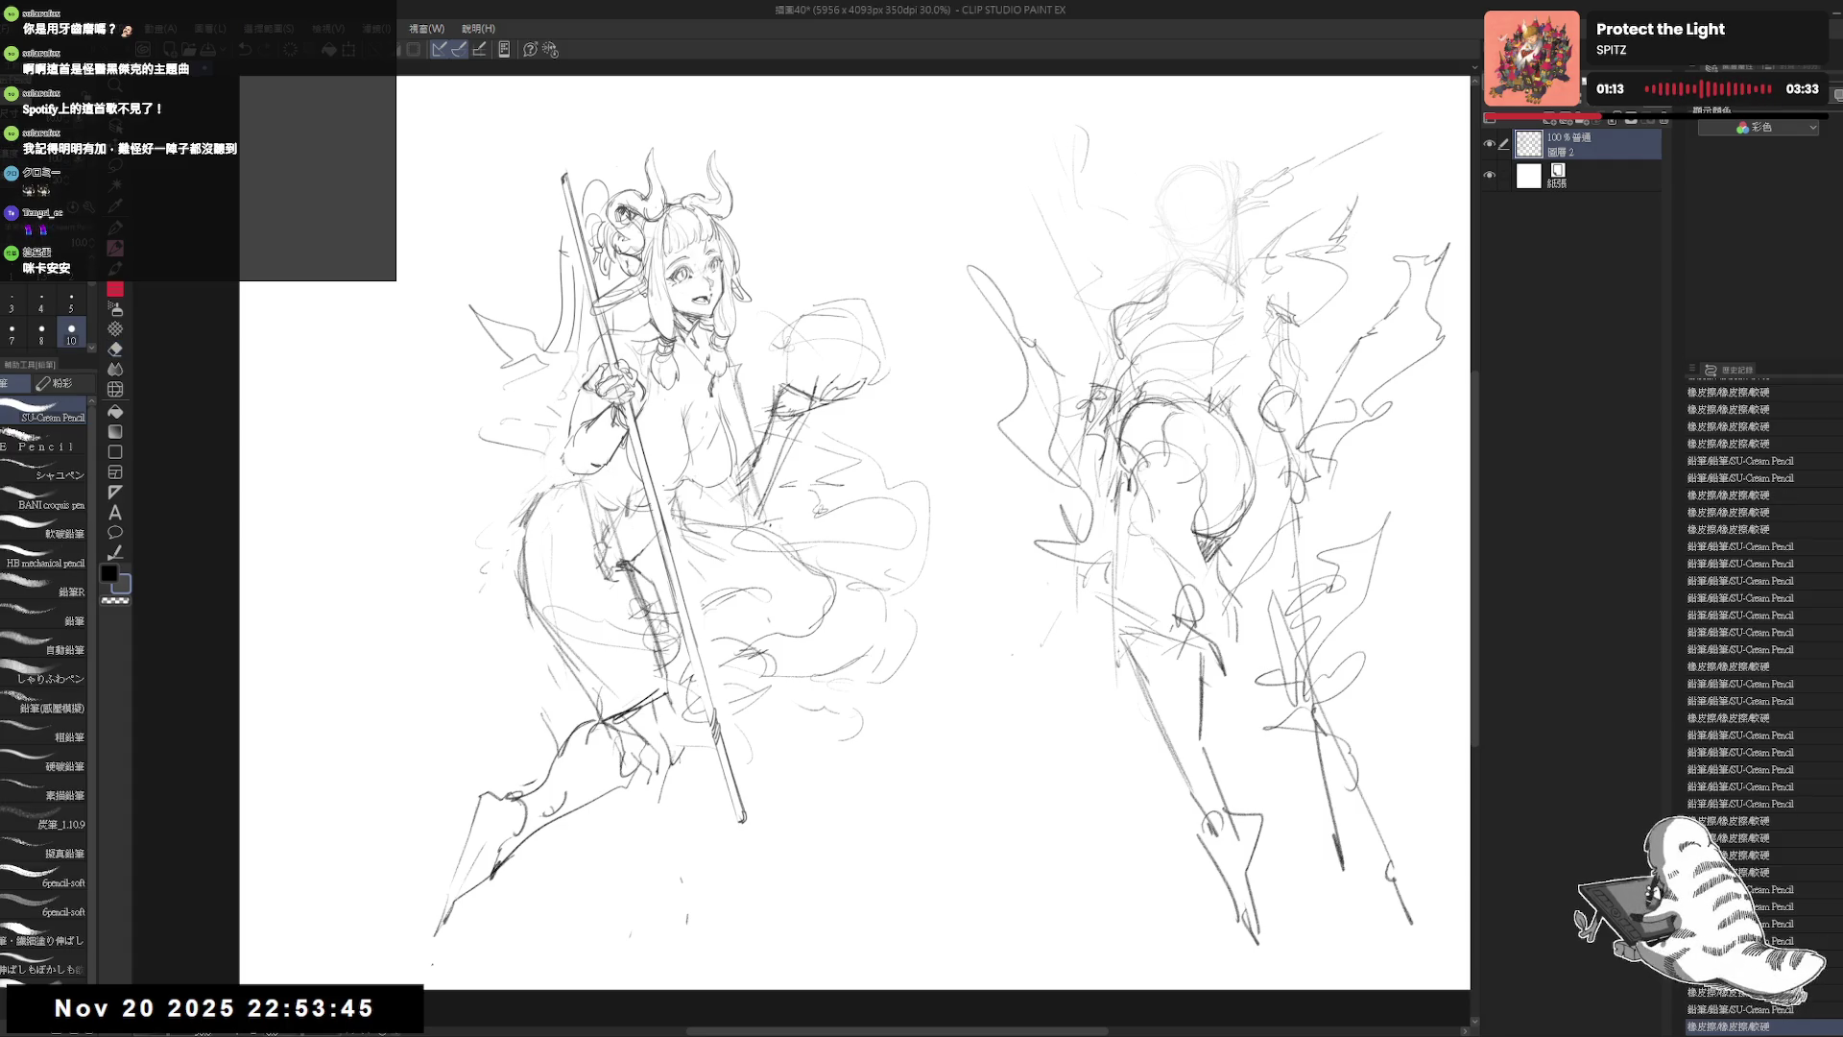
Step: Erase more stray sketch lines, add a short stroke, and fit the canvas
{"action": "key", "text": "e"}
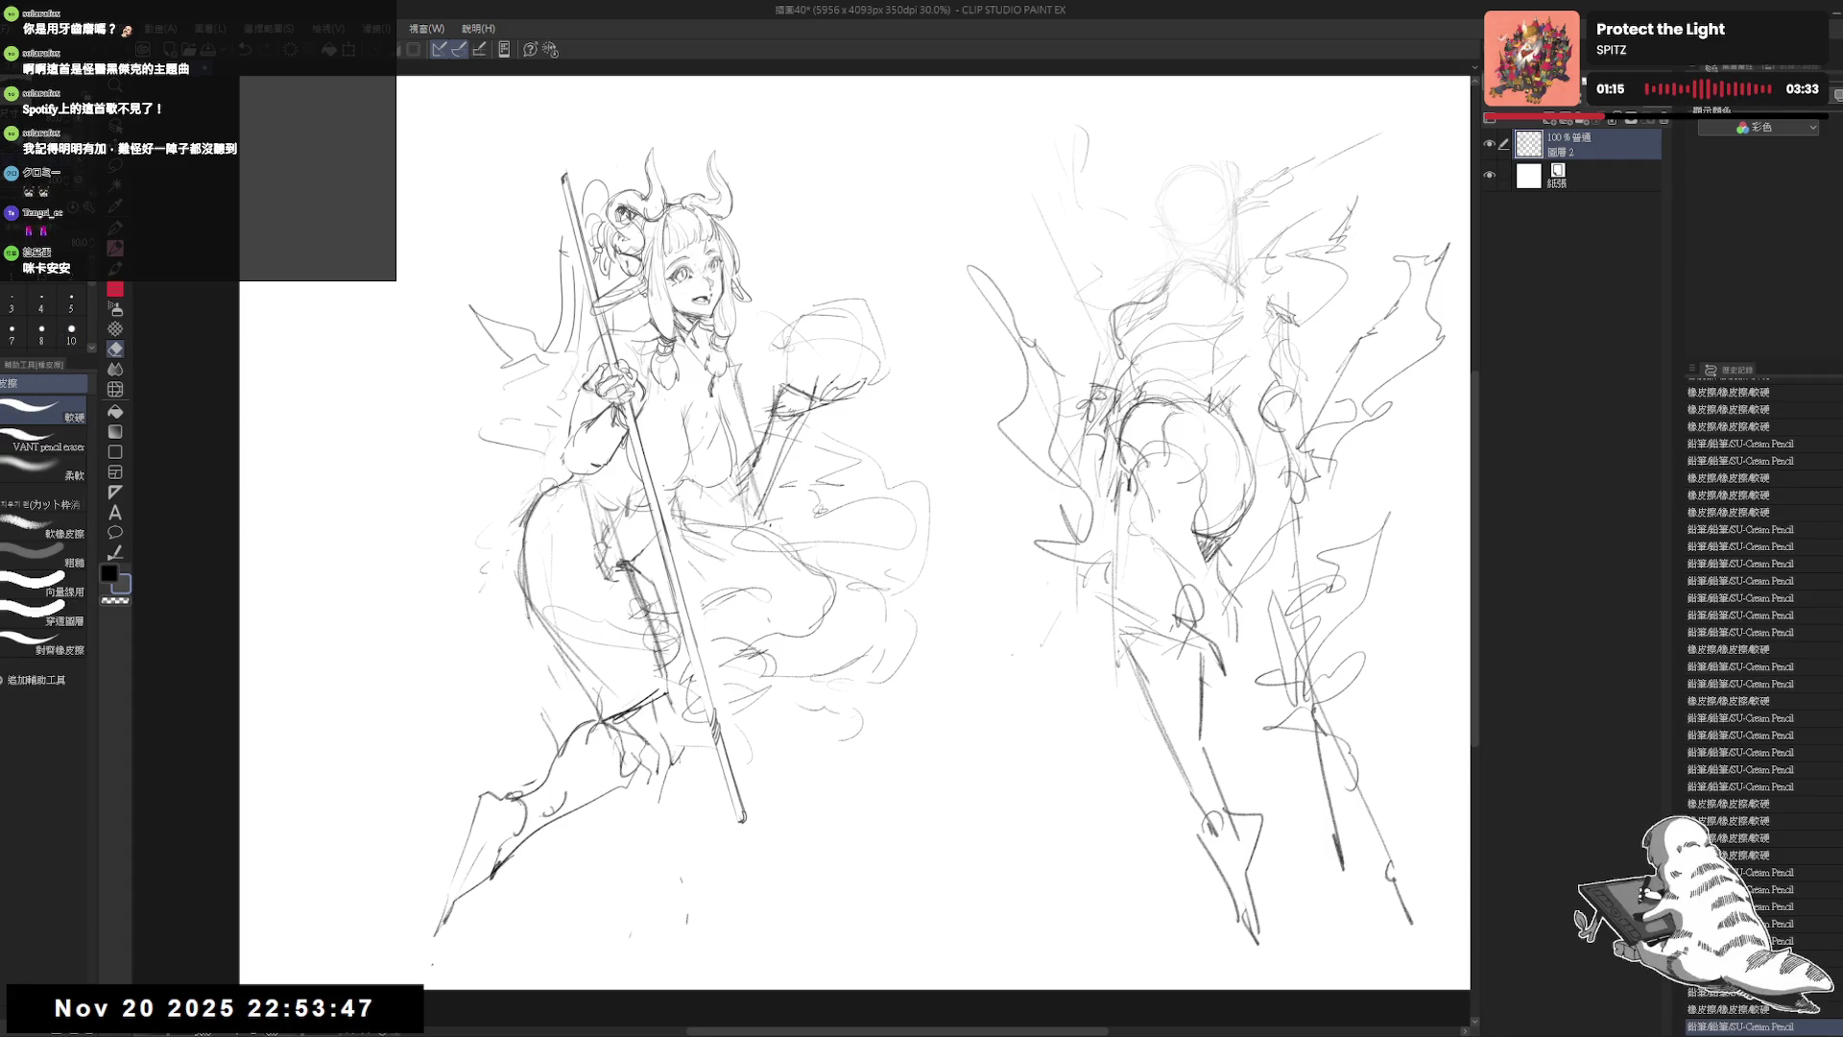
{"action": "left_click_drag", "start_coordinate": [552, 480], "coordinate": [518, 614]}
{"action": "left_click_drag", "start_coordinate": [581, 432], "coordinate": [547, 485]}
{"action": "key", "text": "p"}
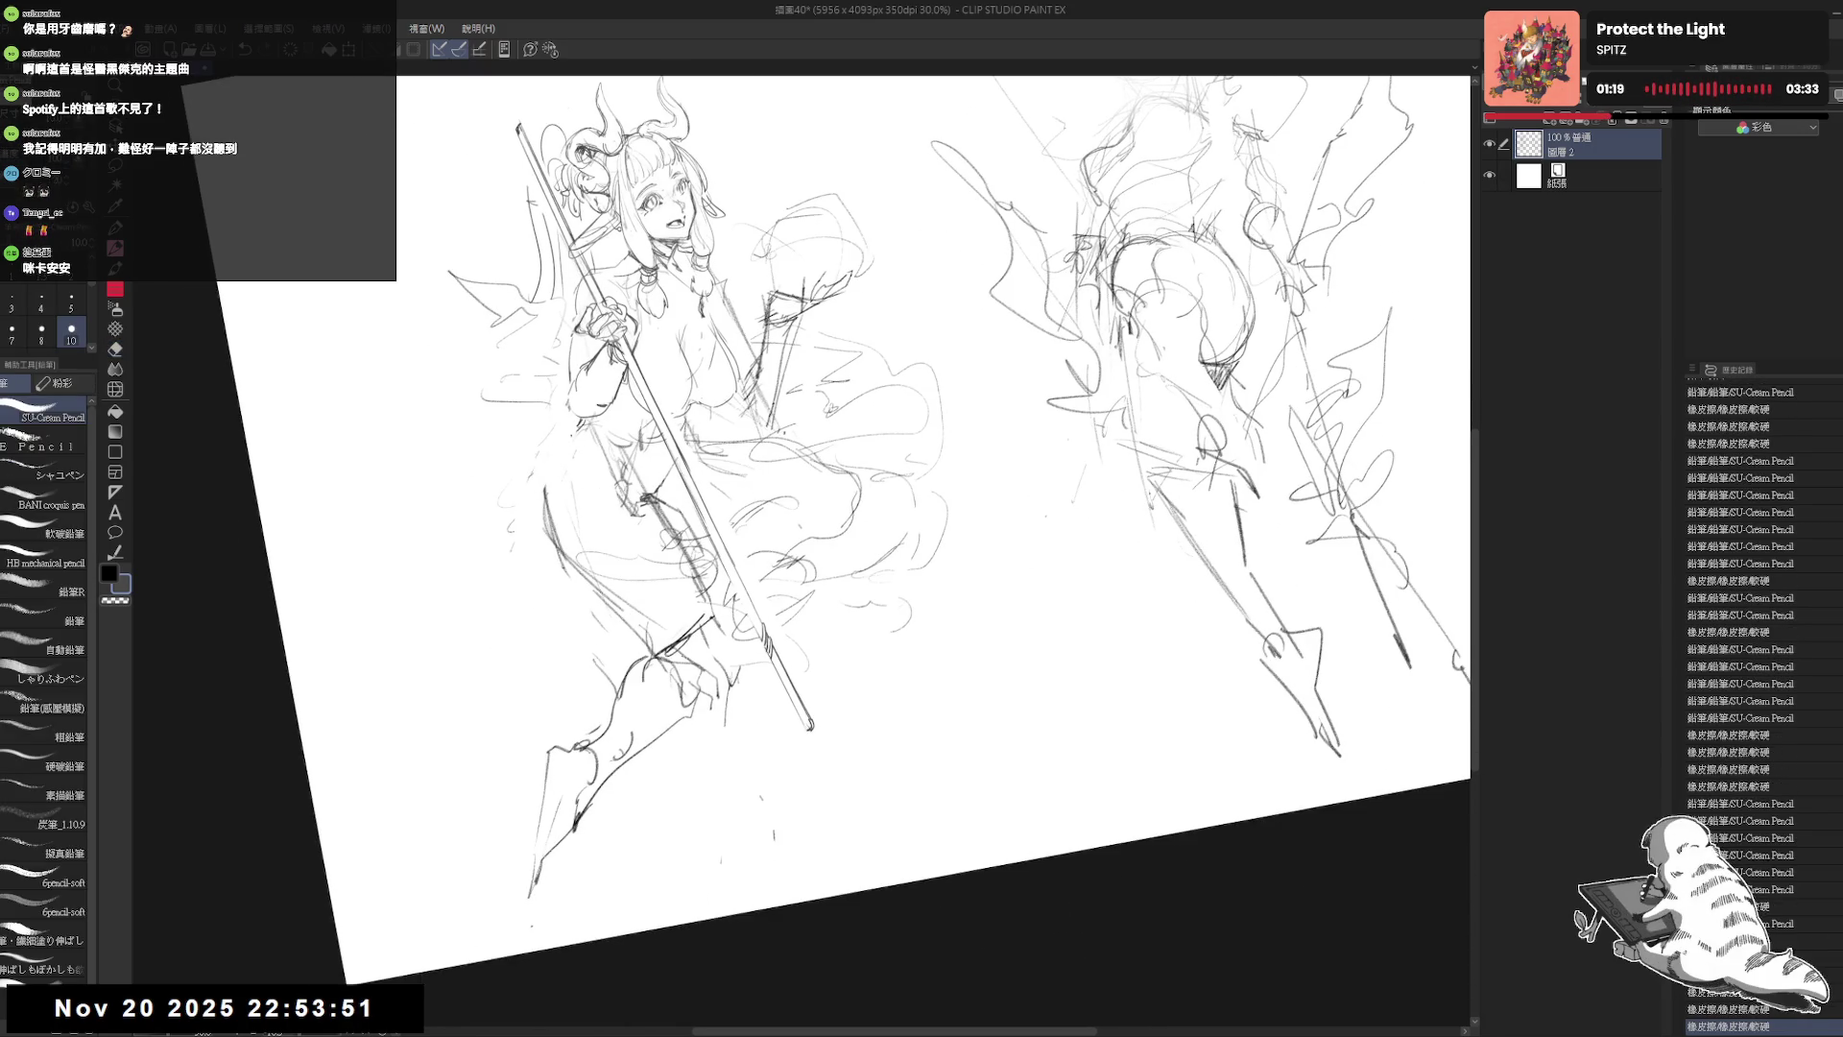
{"action": "left_click_drag", "start_coordinate": [583, 426], "coordinate": [558, 456]}
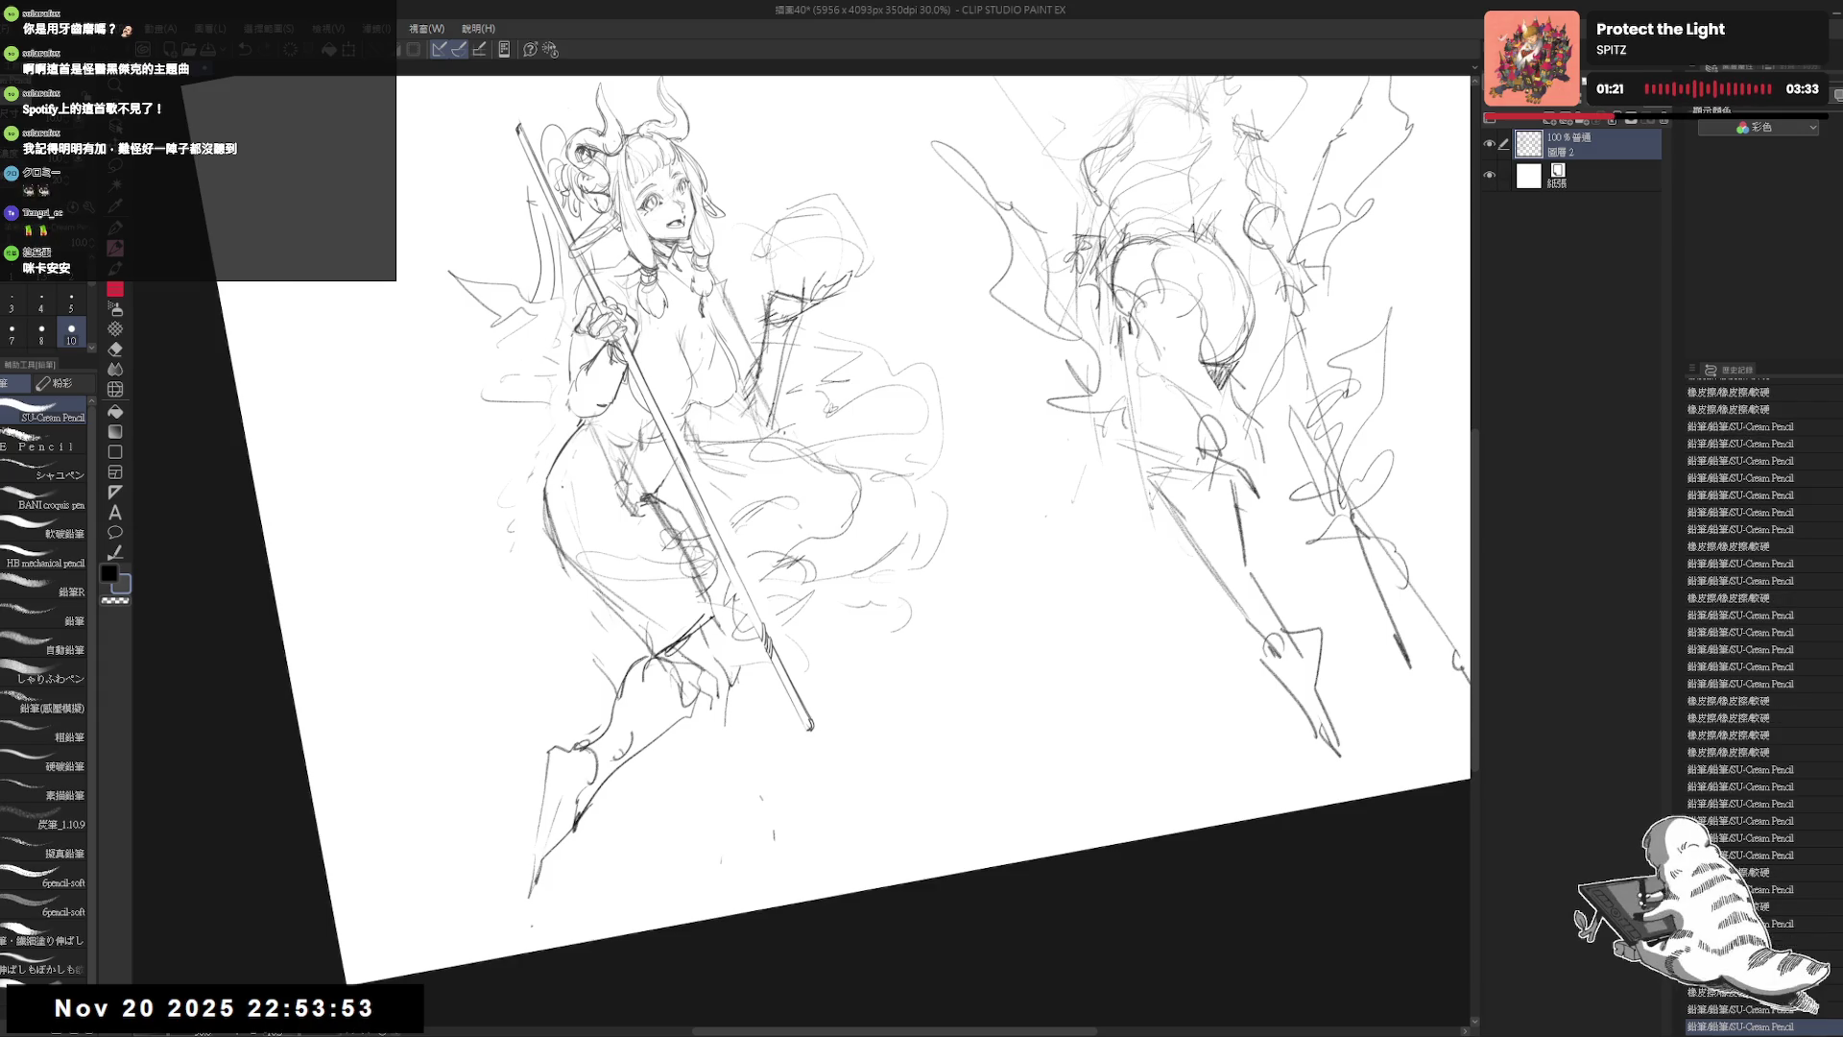
{"action": "key", "text": "ctrl+0"}
{"action": "scroll", "coordinate": [856, 267], "scroll_direction": "down", "scroll_amount": 2}
{"action": "key", "text": "ctrl+0"}
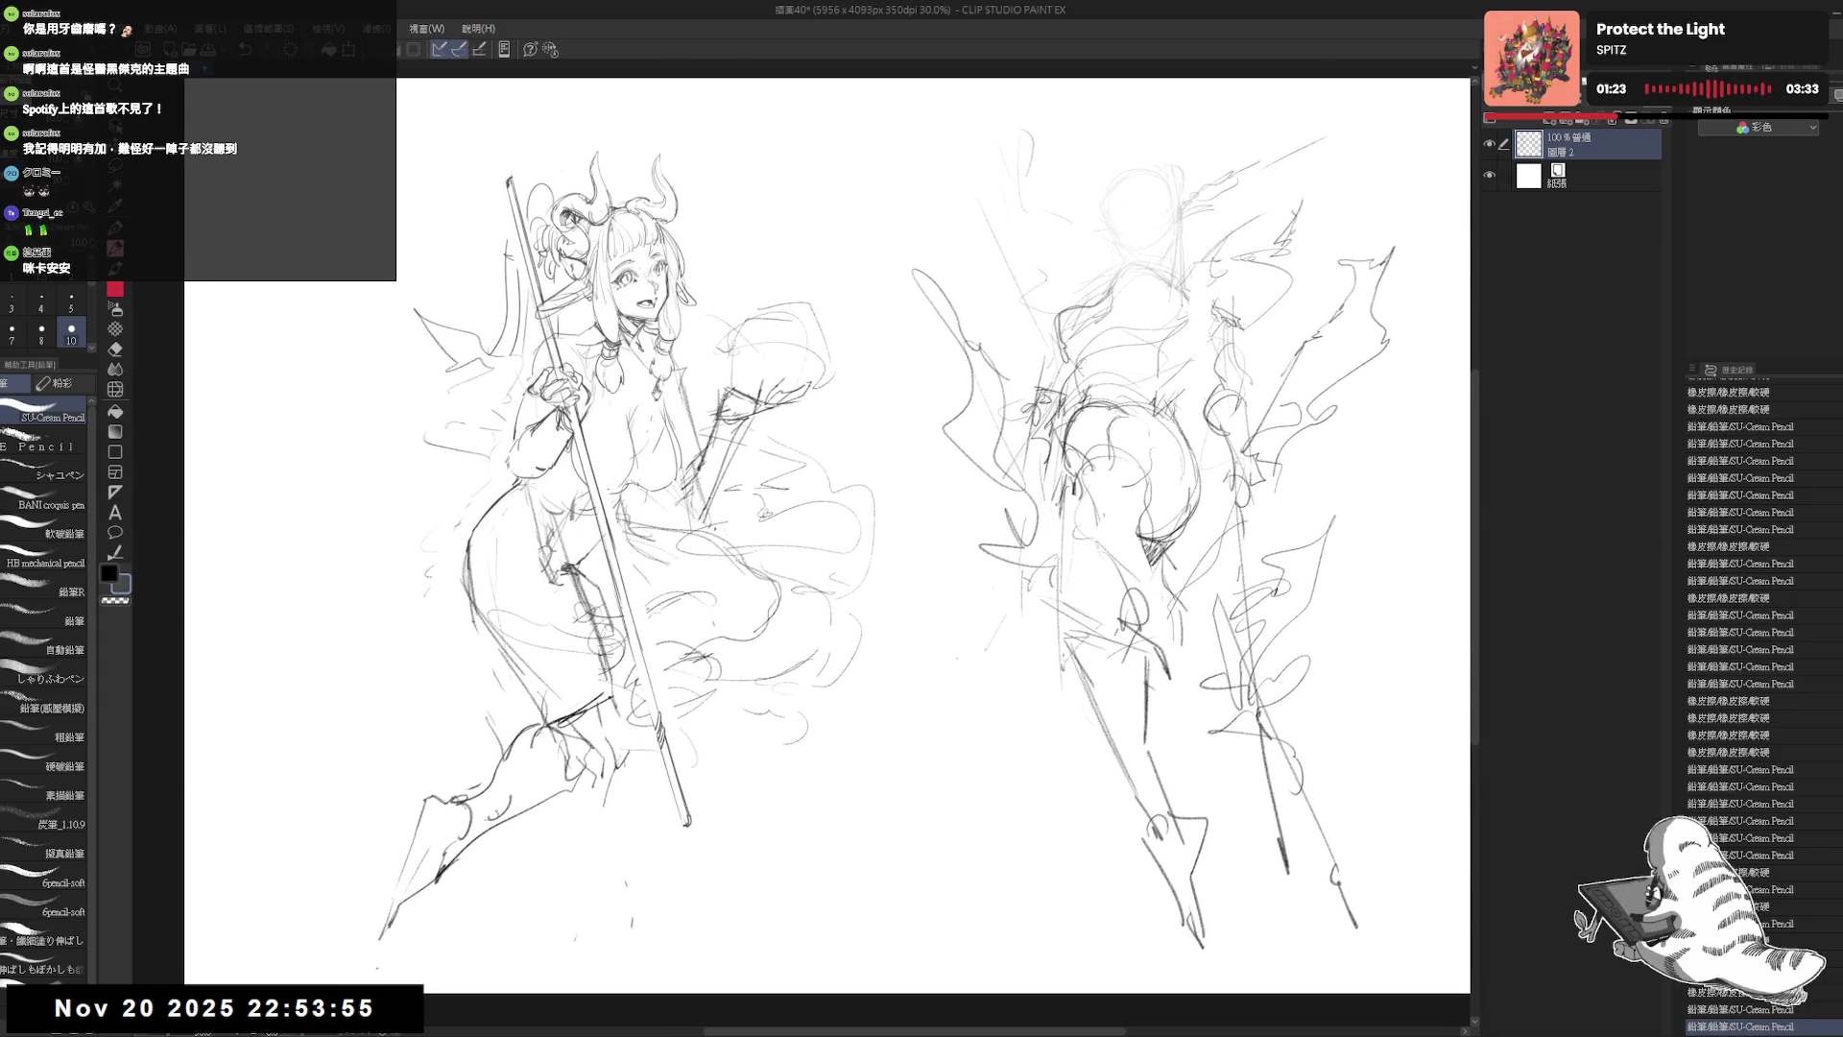
{"action": "left_click_drag", "start_coordinate": [505, 453], "coordinate": [560, 533]}
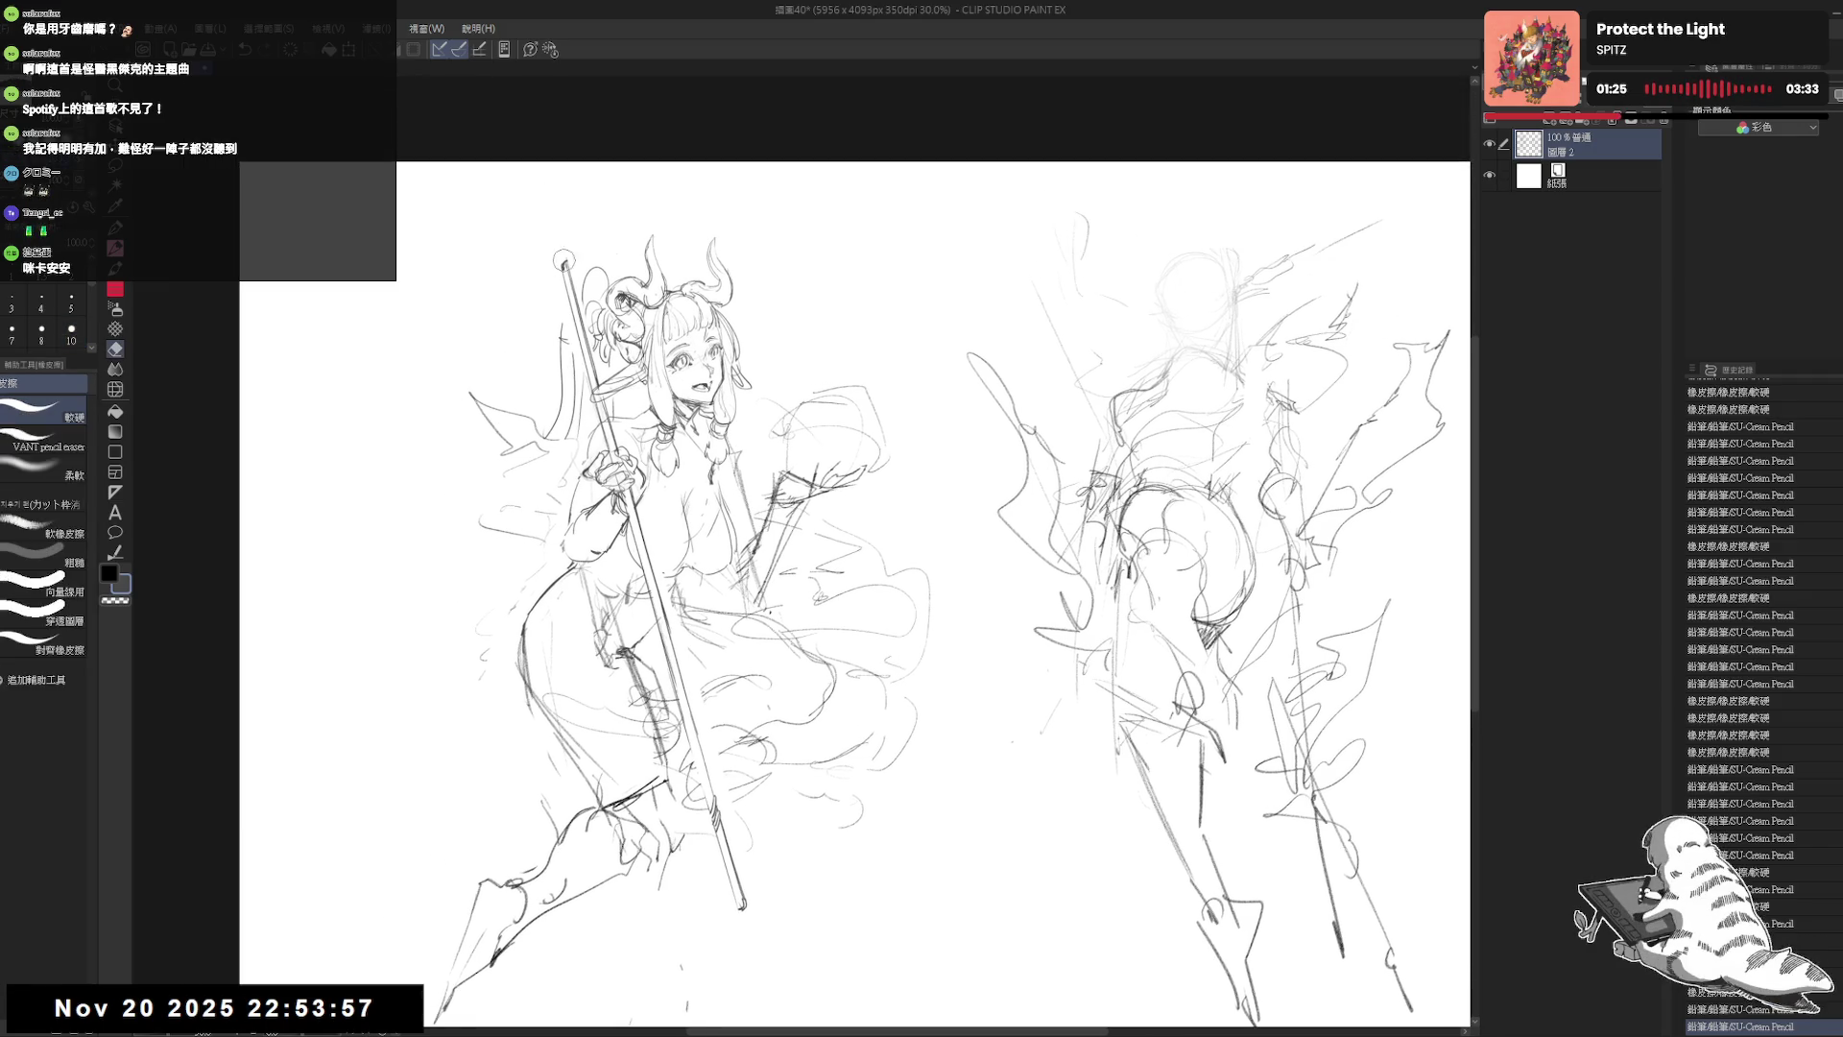
Step: Erase stray lines and the small circle near the girl's hip
{"action": "key", "text": "e"}
{"action": "mouse_move", "coordinate": [527, 310]}
{"action": "left_mouse_down"}
{"action": "mouse_move", "coordinate": [626, 254]}
{"action": "mouse_move", "coordinate": [595, 341]}
{"action": "mouse_move", "coordinate": [576, 292]}
{"action": "left_mouse_up"}
{"action": "key", "text": "p"}
{"action": "mouse_move", "coordinate": [634, 595]}
{"action": "left_mouse_down"}
{"action": "mouse_move", "coordinate": [609, 494]}
{"action": "mouse_move", "coordinate": [581, 597]}
{"action": "mouse_move", "coordinate": [556, 517]}
{"action": "left_mouse_up"}
{"action": "key", "text": "e"}
{"action": "left_click_drag", "start_coordinate": [542, 497], "coordinate": [566, 514]}
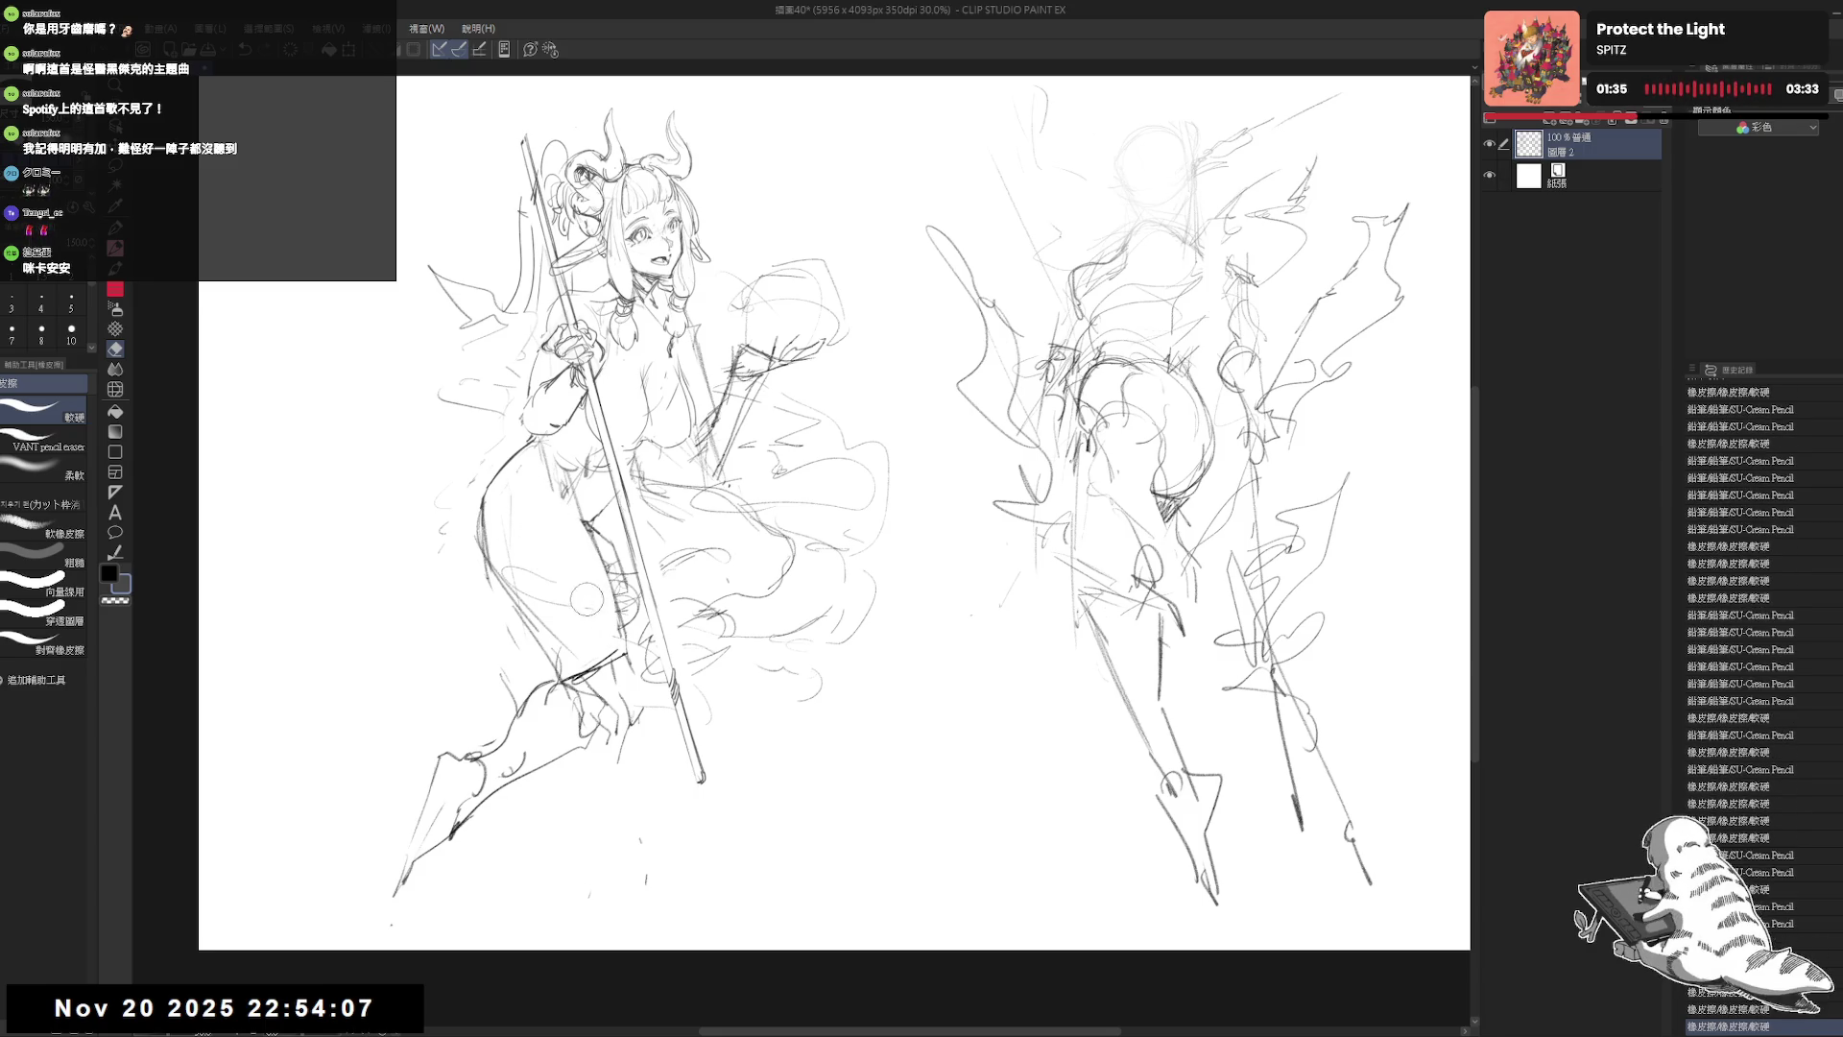
{"action": "key", "text": "p"}
{"action": "left_click_drag", "start_coordinate": [794, 501], "coordinate": [855, 489]}
{"action": "scroll", "coordinate": [818, 477], "scroll_direction": "down", "scroll_amount": 1}
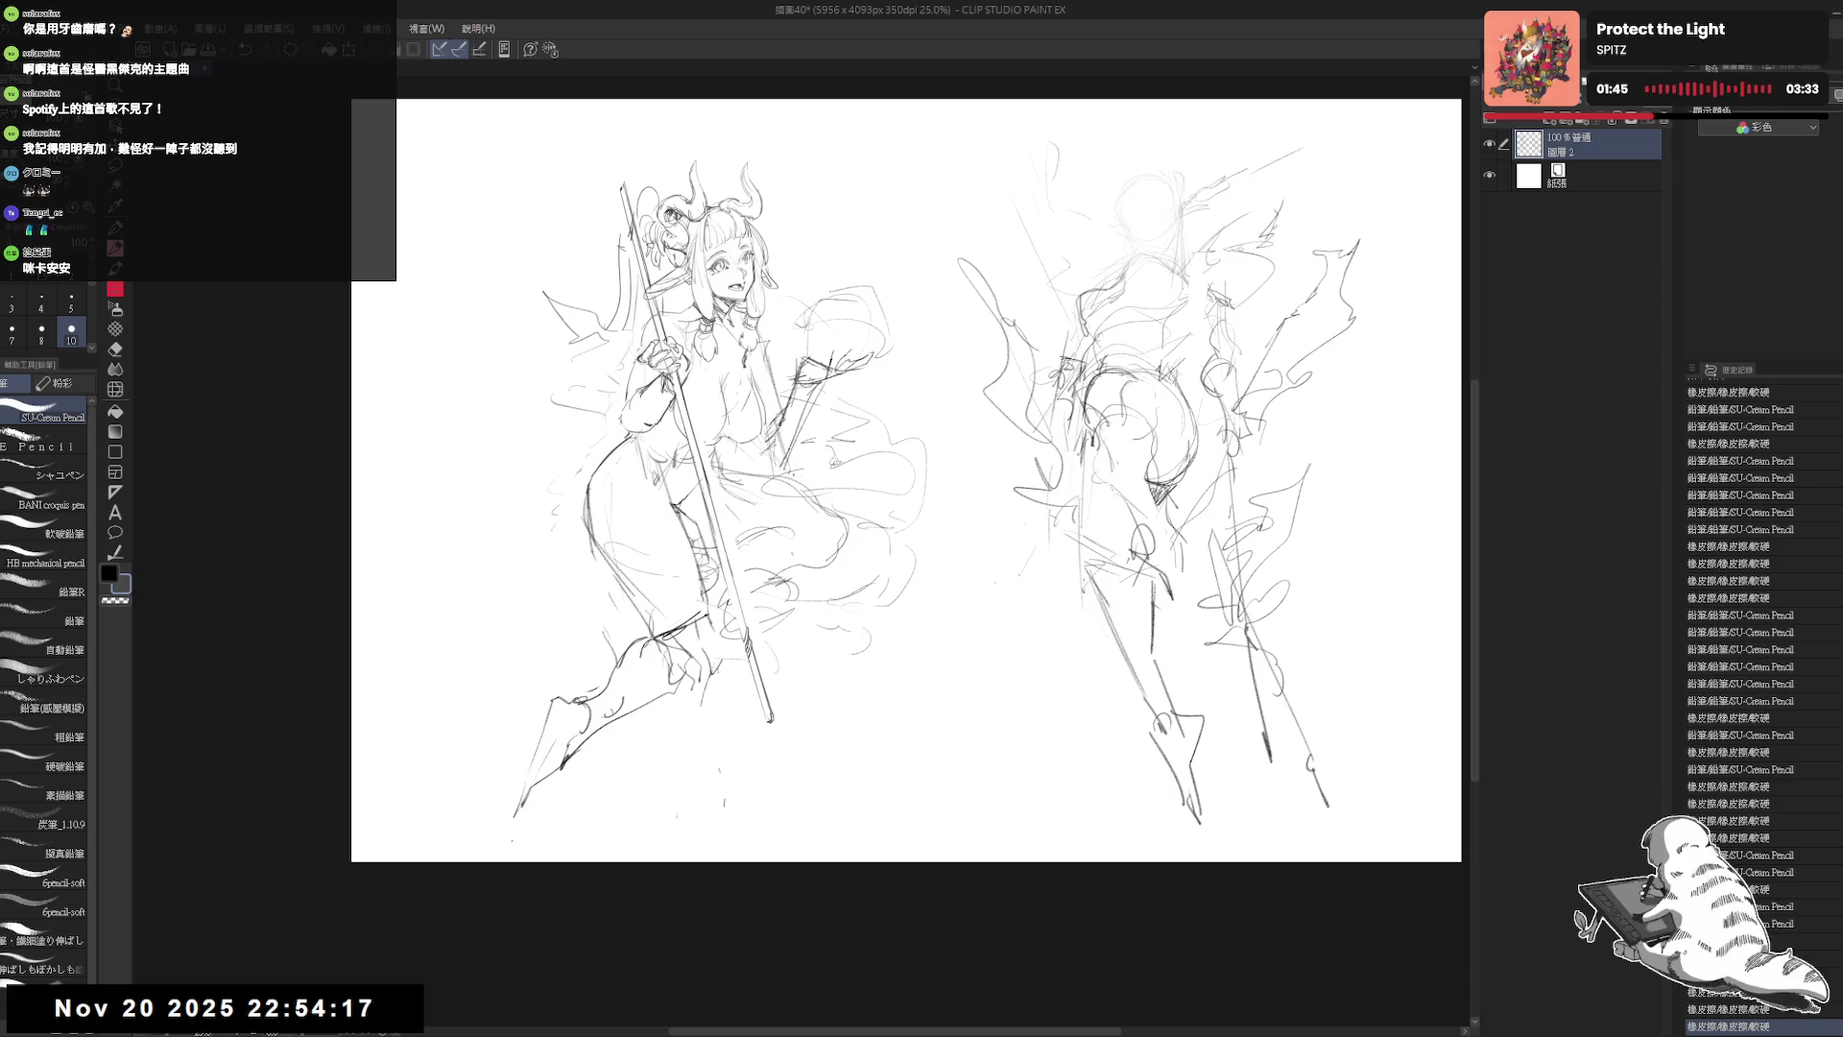
{"action": "mouse_move", "coordinate": [662, 424]}
{"action": "left_mouse_down"}
{"action": "mouse_move", "coordinate": [687, 421]}
{"action": "mouse_move", "coordinate": [595, 492]}
{"action": "mouse_move", "coordinate": [615, 456]}
{"action": "mouse_move", "coordinate": [643, 458]}
{"action": "left_mouse_up"}
Step: Zoom in on the lower figure and add a small pencil mark
{"action": "scroll", "coordinate": [687, 420], "scroll_direction": "up", "scroll_amount": 1}
{"action": "key", "text": "e"}
{"action": "scroll", "coordinate": [769, 422], "scroll_direction": "up", "scroll_amount": 1}
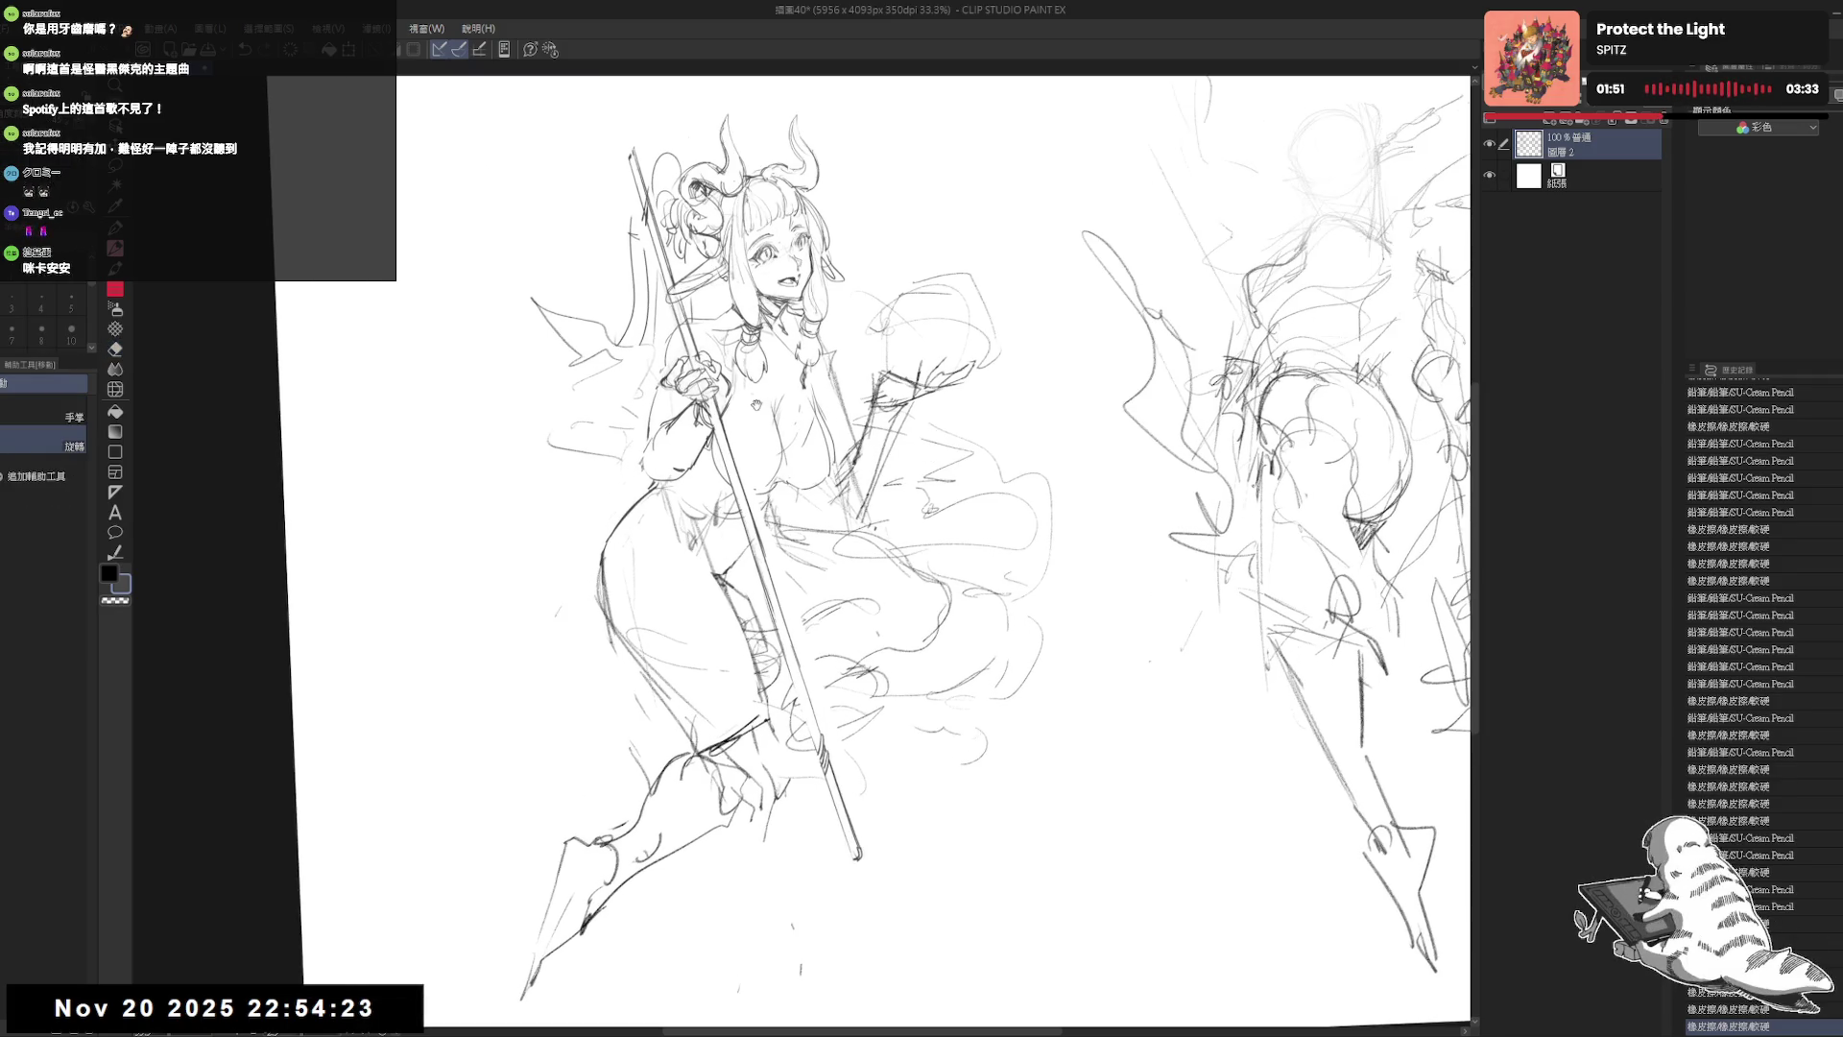
{"action": "left_click_drag", "start_coordinate": [694, 321], "coordinate": [706, 330]}
{"action": "left_click_drag", "start_coordinate": [735, 431], "coordinate": [662, 459]}
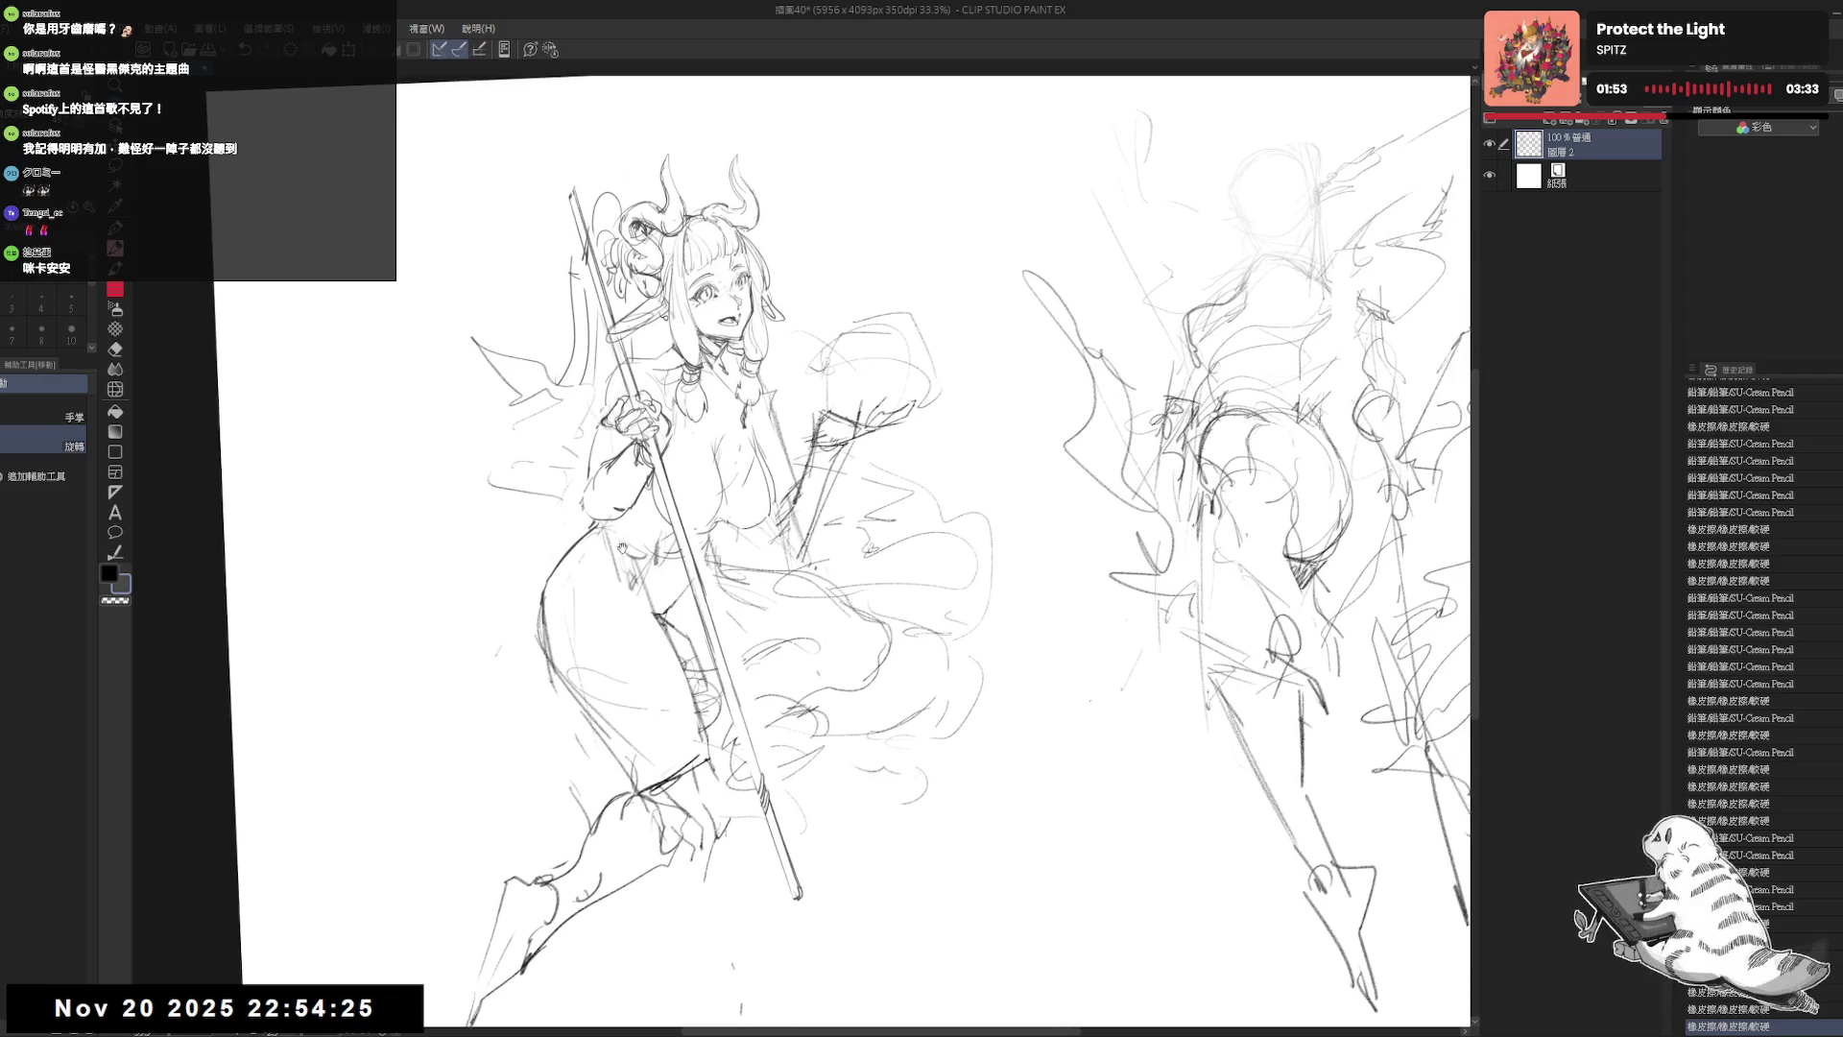
{"action": "key", "text": "p"}
{"action": "left_click", "coordinate": [650, 505]}
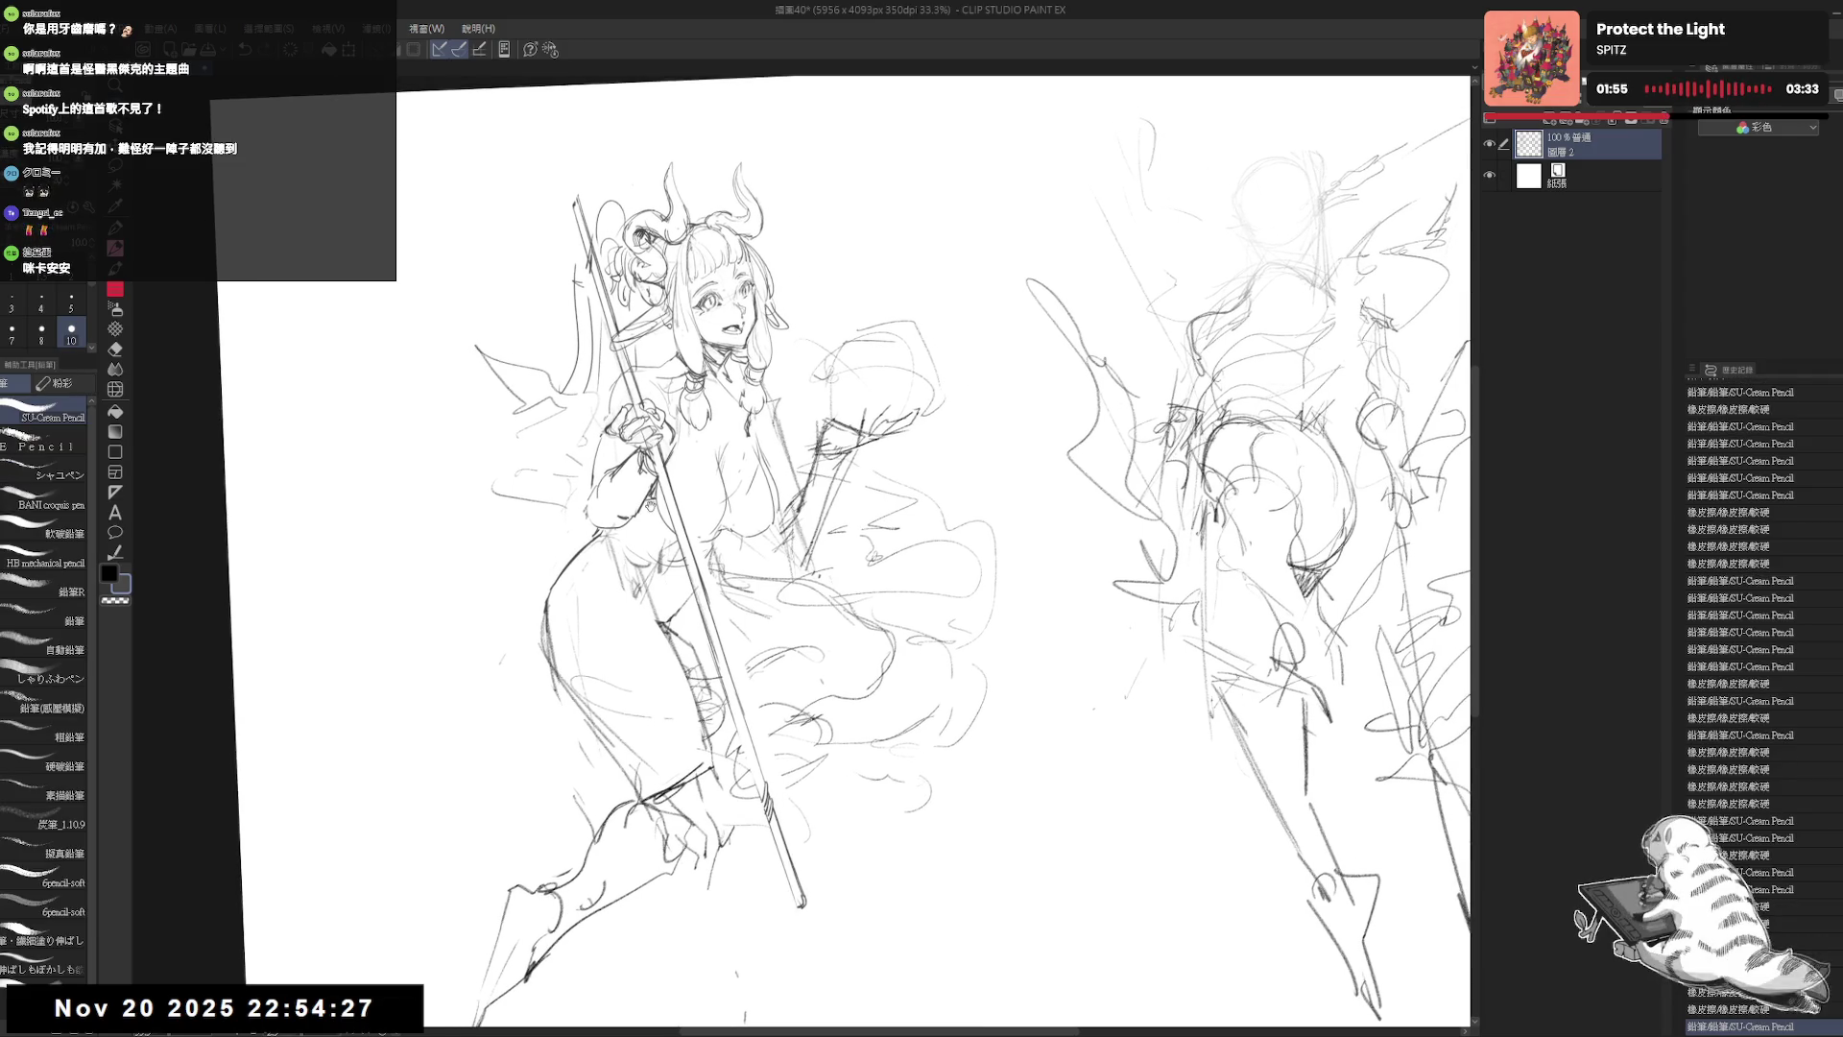
Step: Tilt the canvas counterclockwise and erase the old strokes on the left wing
{"action": "key", "text": "minus"}
{"action": "key", "text": "e"}
{"action": "key", "text": "minus"}
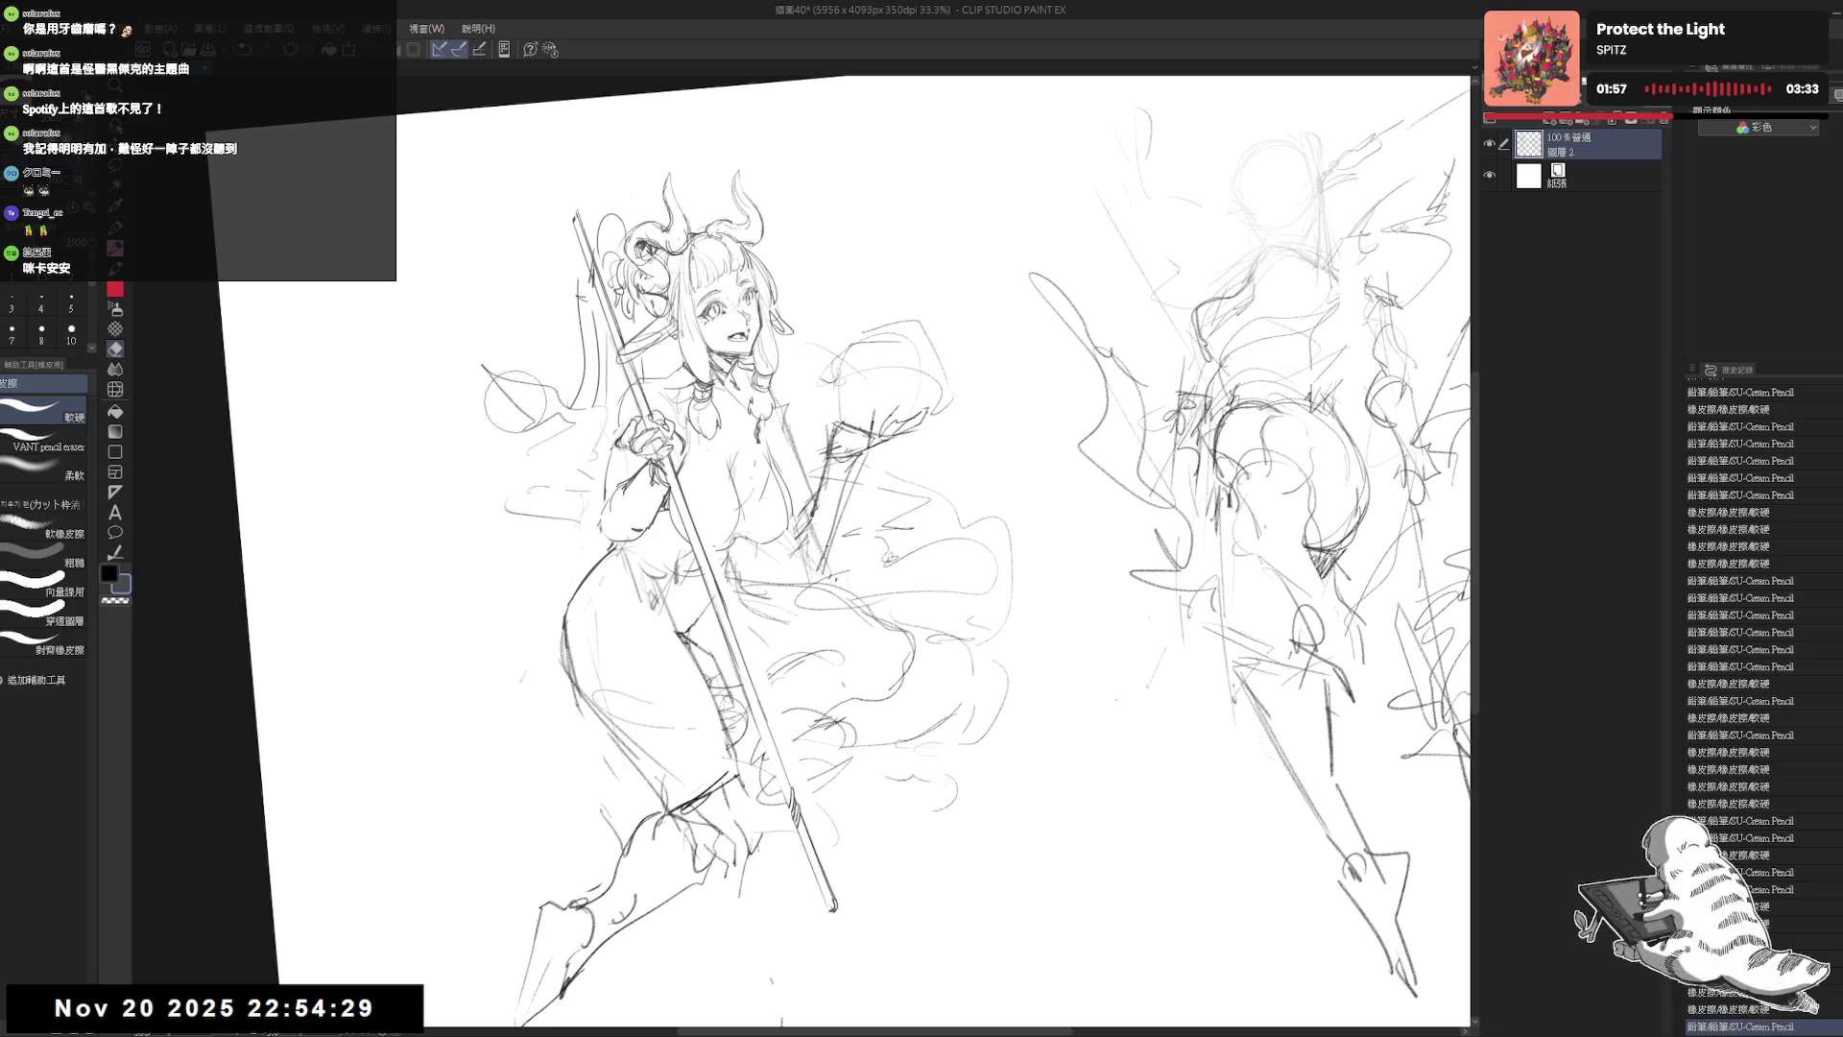
{"action": "mouse_move", "coordinate": [511, 482]}
{"action": "left_mouse_down"}
{"action": "mouse_move", "coordinate": [526, 466]}
{"action": "mouse_move", "coordinate": [438, 500]}
{"action": "mouse_move", "coordinate": [467, 591]}
{"action": "mouse_move", "coordinate": [495, 567]}
{"action": "mouse_move", "coordinate": [574, 581]}
{"action": "left_mouse_up"}
{"action": "key", "text": "p"}
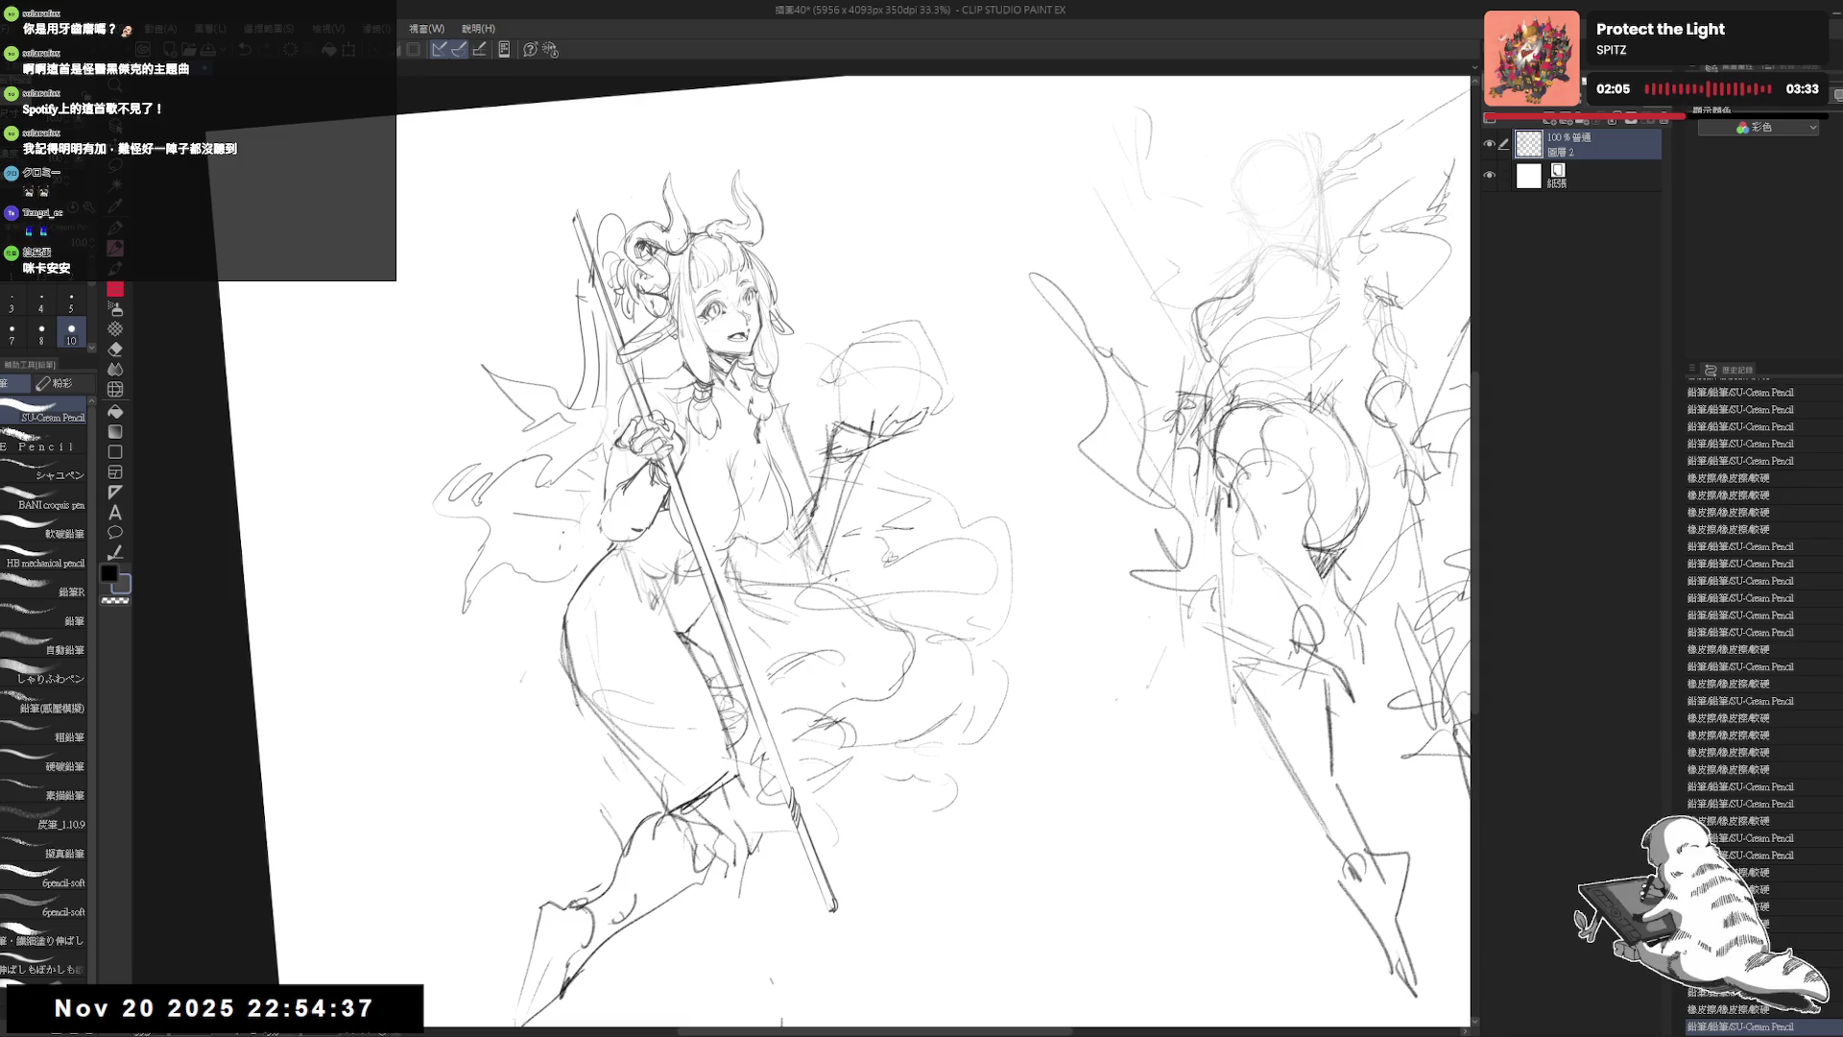
{"action": "key", "text": "e"}
{"action": "left_click_drag", "start_coordinate": [471, 508], "coordinate": [523, 581]}
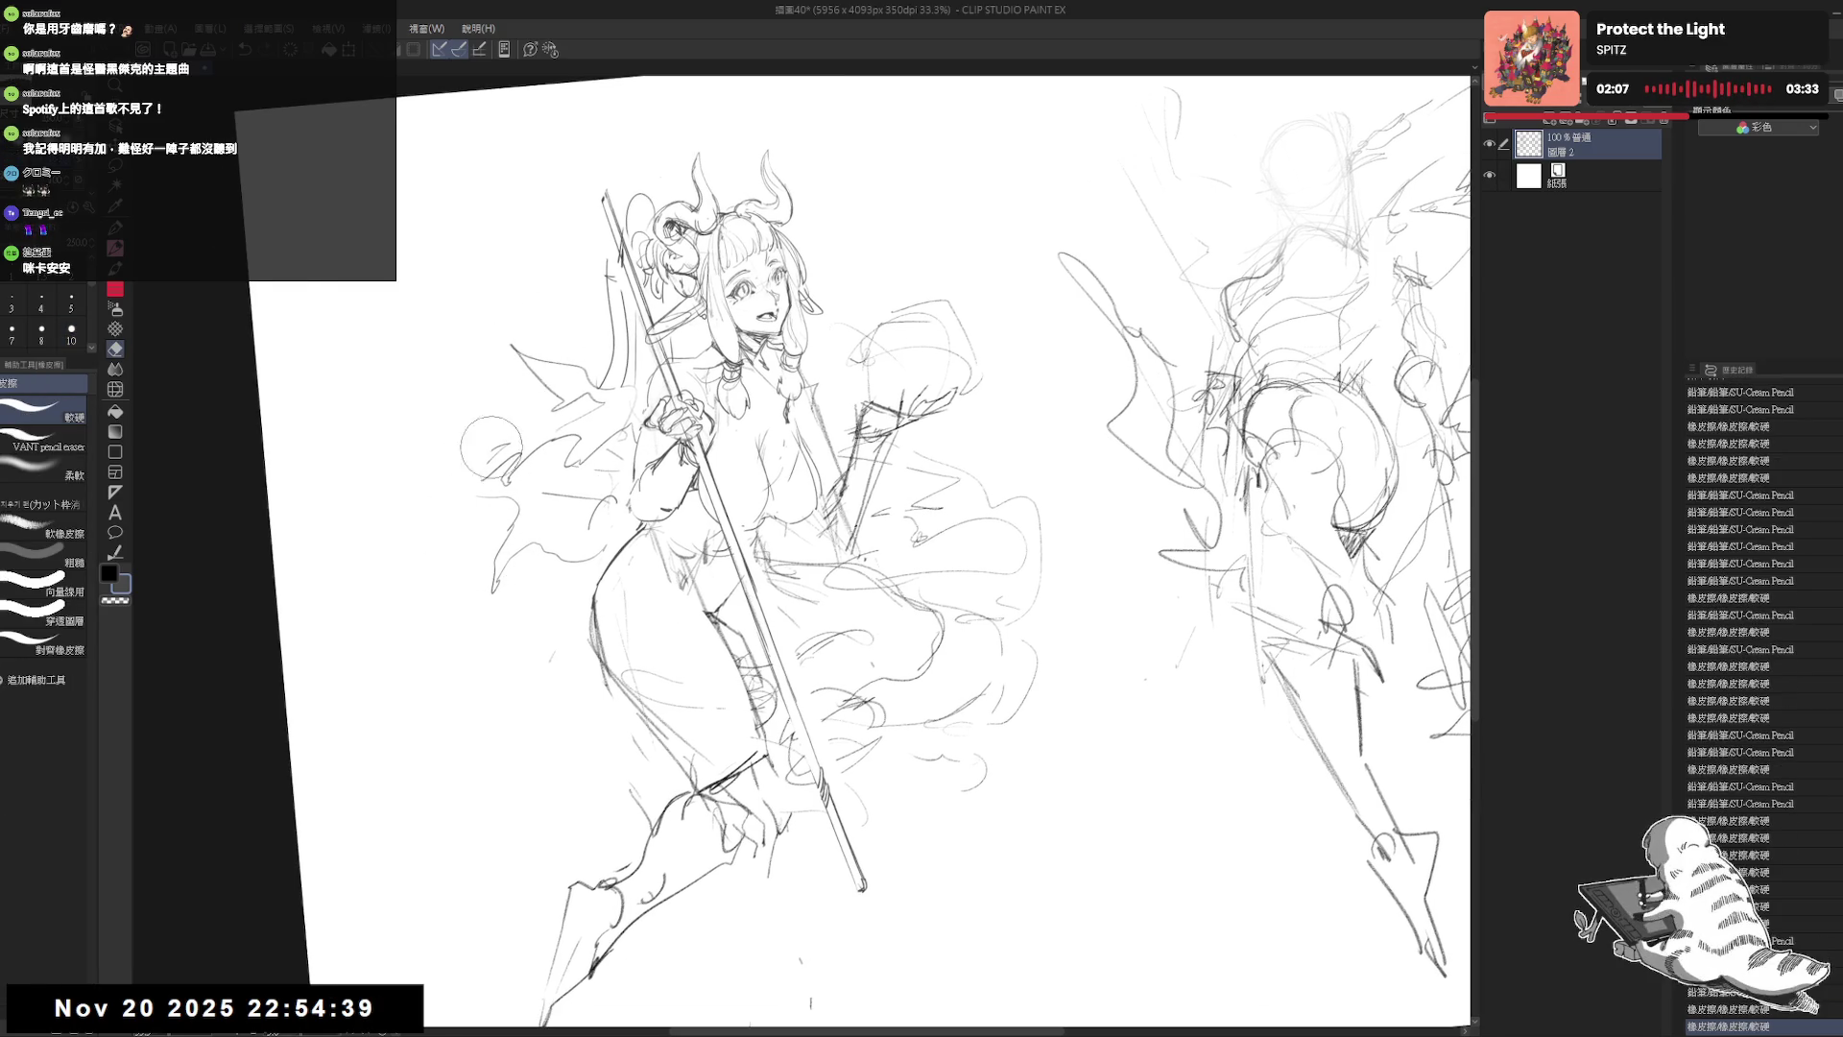
{"action": "left_click_drag", "start_coordinate": [491, 449], "coordinate": [488, 561]}
Step: Sketch new sweeping flame strokes for the left wing
{"action": "key", "text": "p"}
{"action": "left_click_drag", "start_coordinate": [588, 363], "coordinate": [552, 382]}
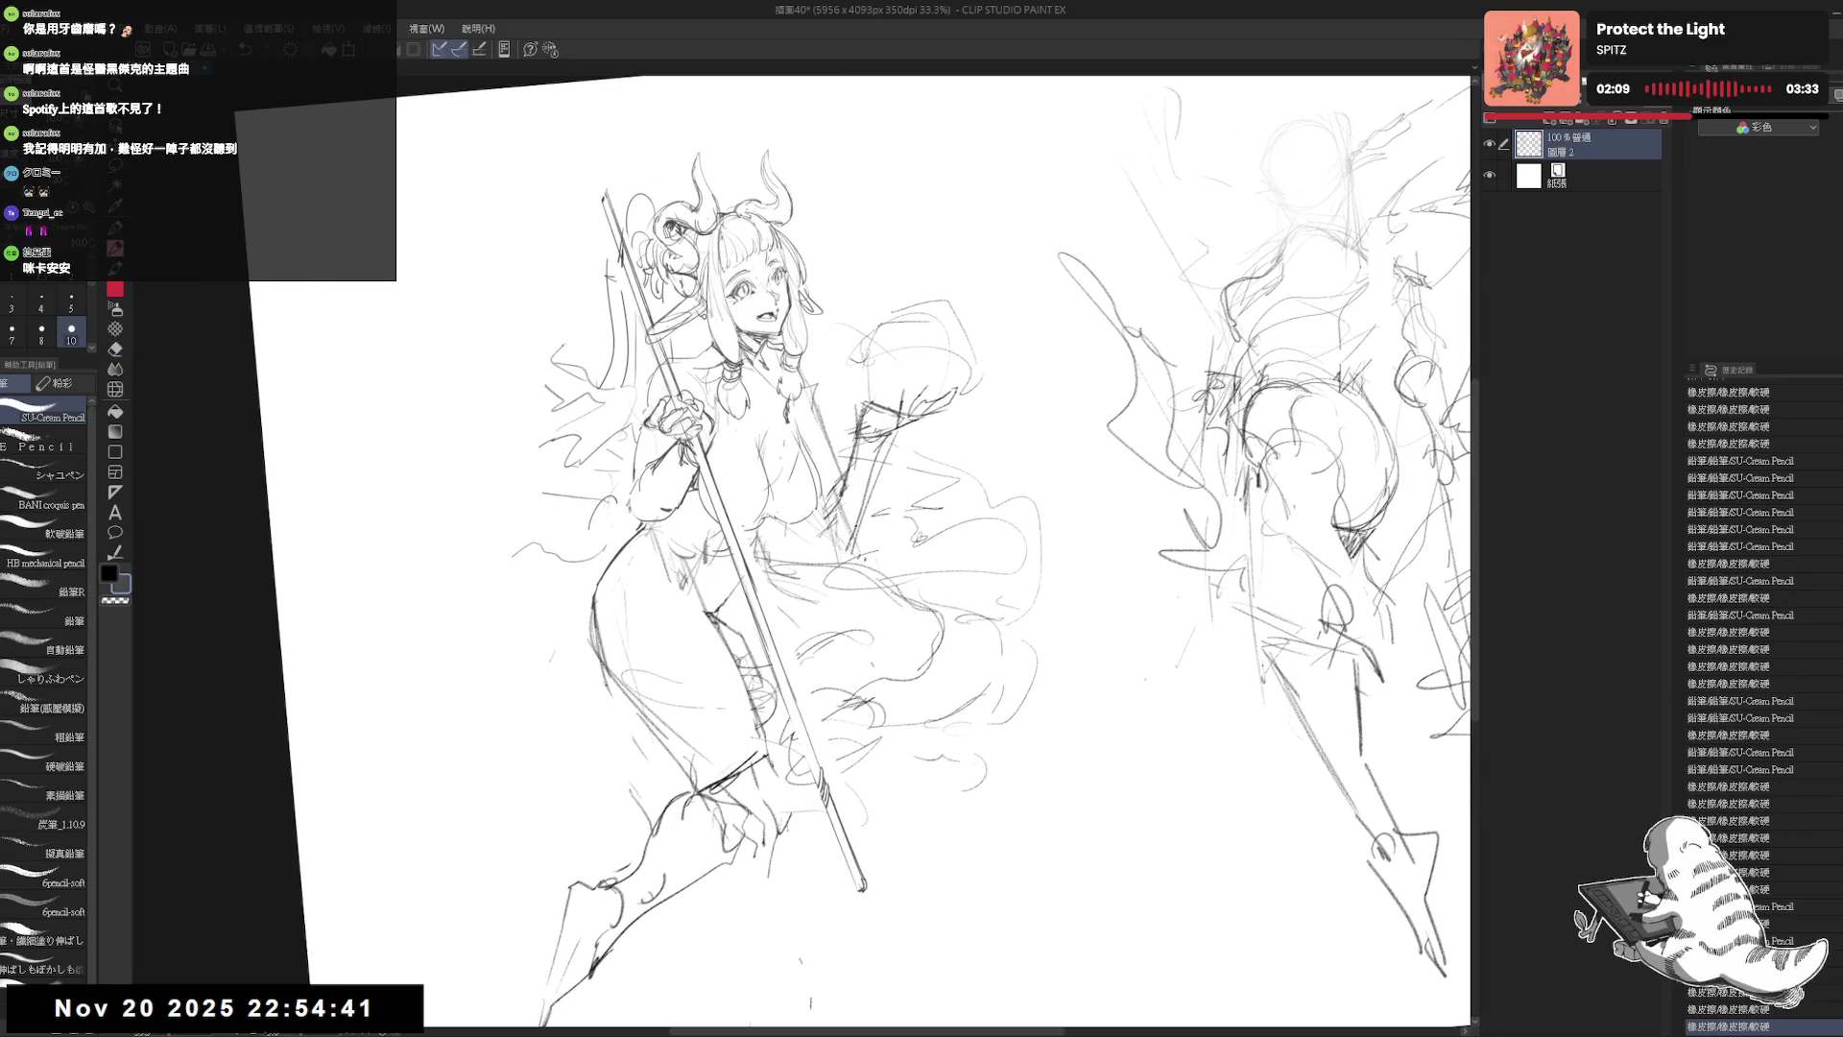
{"action": "mouse_move", "coordinate": [573, 320]}
{"action": "left_mouse_down"}
{"action": "mouse_move", "coordinate": [449, 421]}
{"action": "mouse_move", "coordinate": [440, 537]}
{"action": "mouse_move", "coordinate": [536, 418]}
{"action": "mouse_move", "coordinate": [550, 440]}
{"action": "left_mouse_up"}
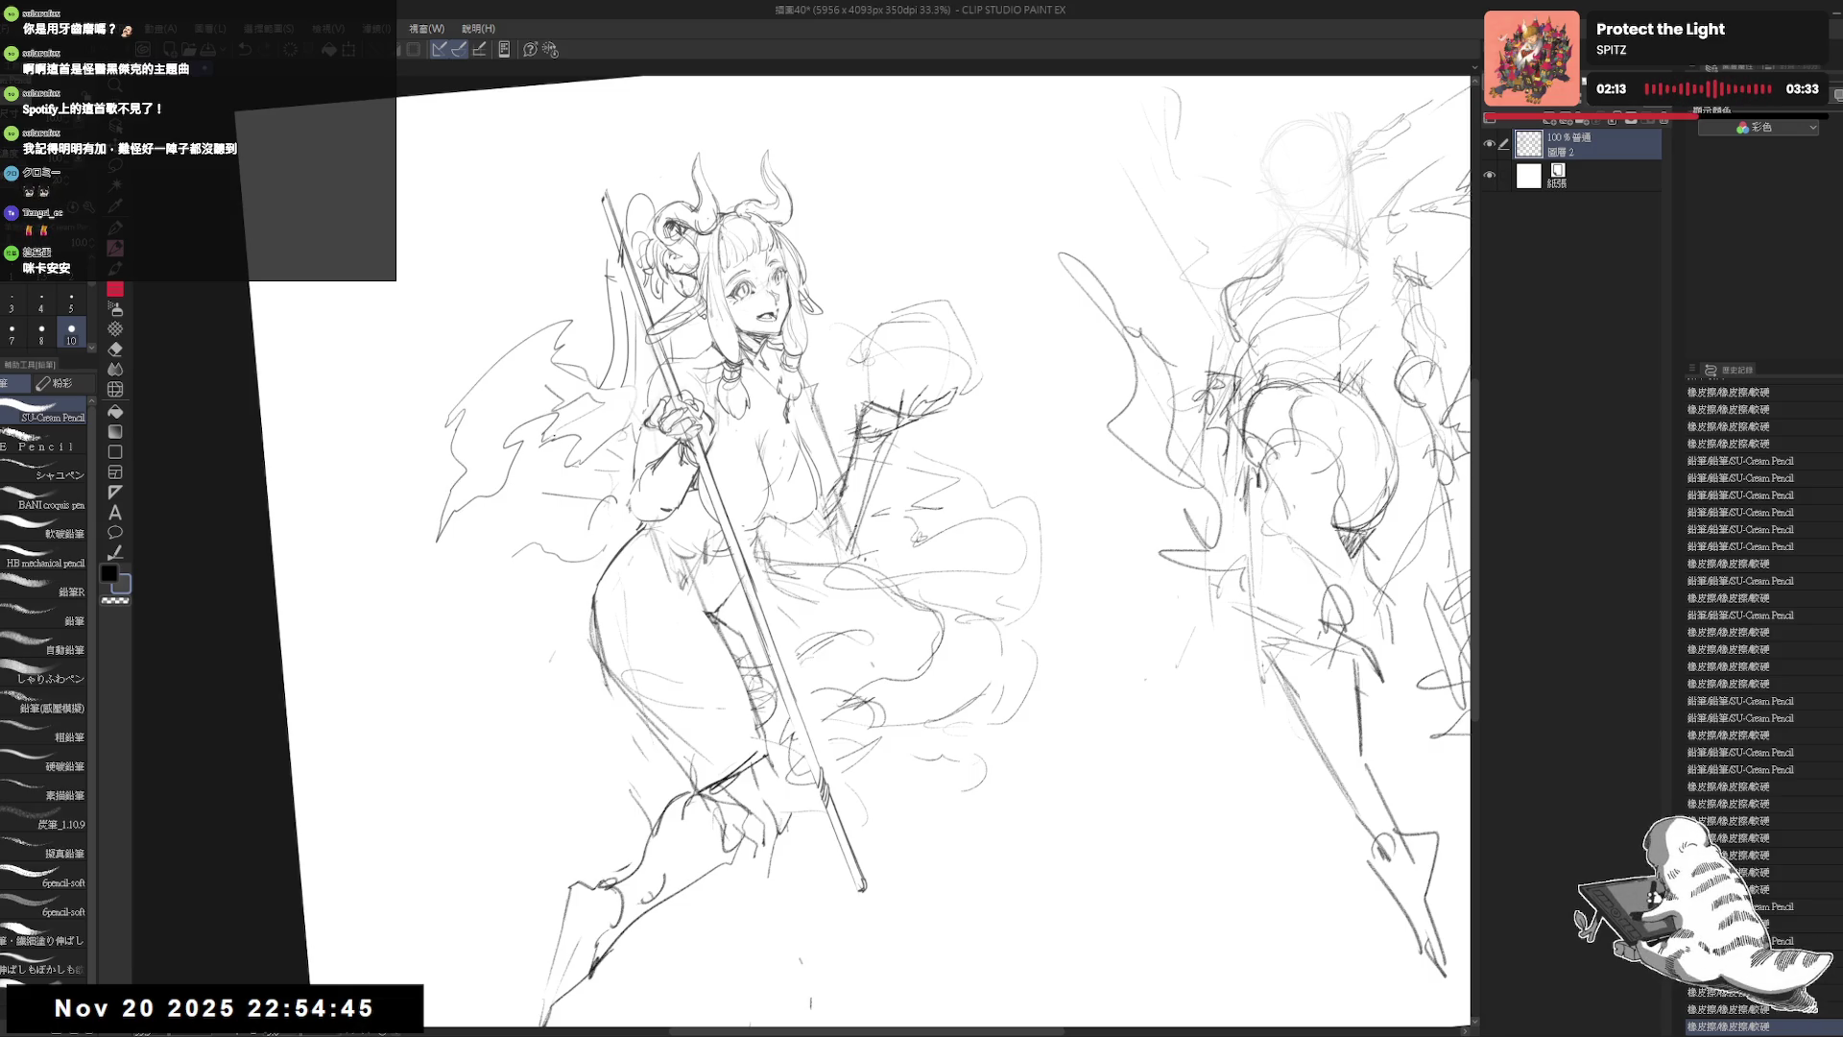
{"action": "key", "text": "e"}
{"action": "left_click_drag", "start_coordinate": [586, 513], "coordinate": [485, 600]}
{"action": "key", "text": "p"}
{"action": "mouse_move", "coordinate": [576, 470]}
{"action": "left_mouse_down"}
{"action": "mouse_move", "coordinate": [519, 530]}
{"action": "mouse_move", "coordinate": [588, 543]}
{"action": "left_mouse_up"}
Step: Level and mirror the canvas to check proportions, then reposition the view on the knee
{"action": "key", "text": "ctrl+at"}
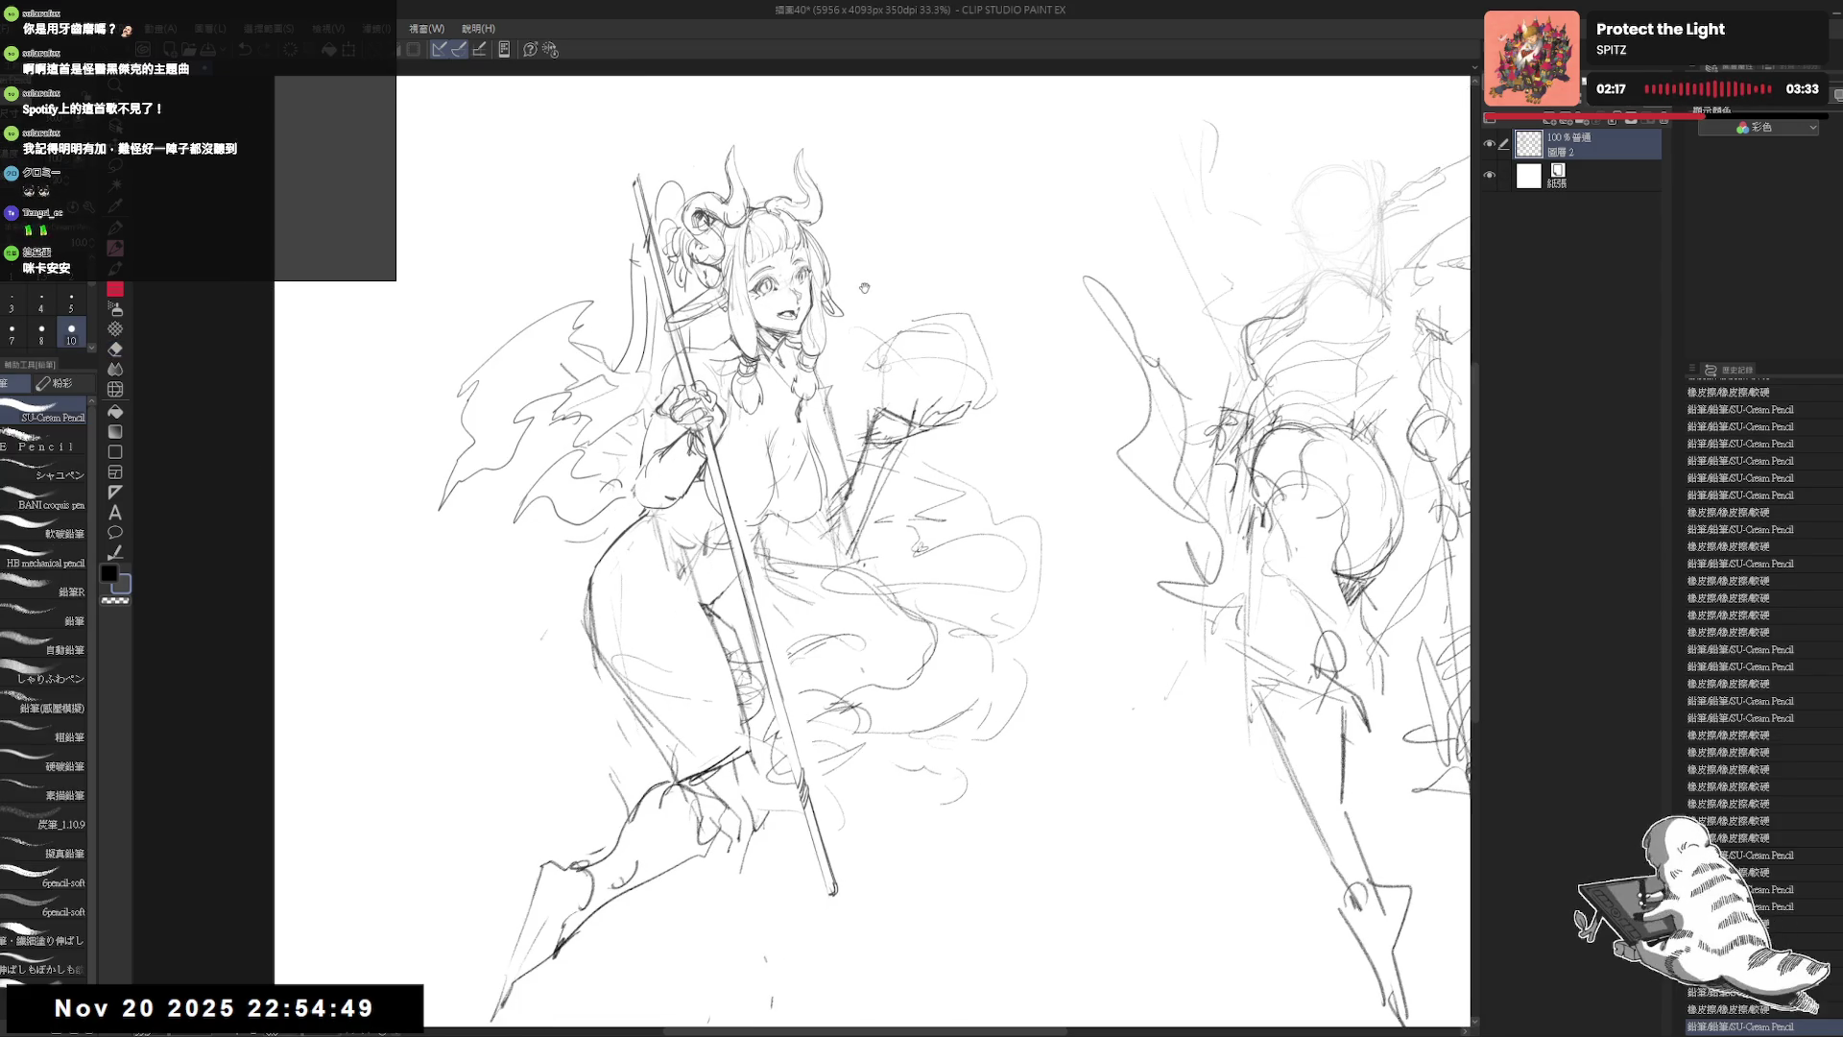
{"action": "key", "text": "h"}
{"action": "key", "text": "h"}
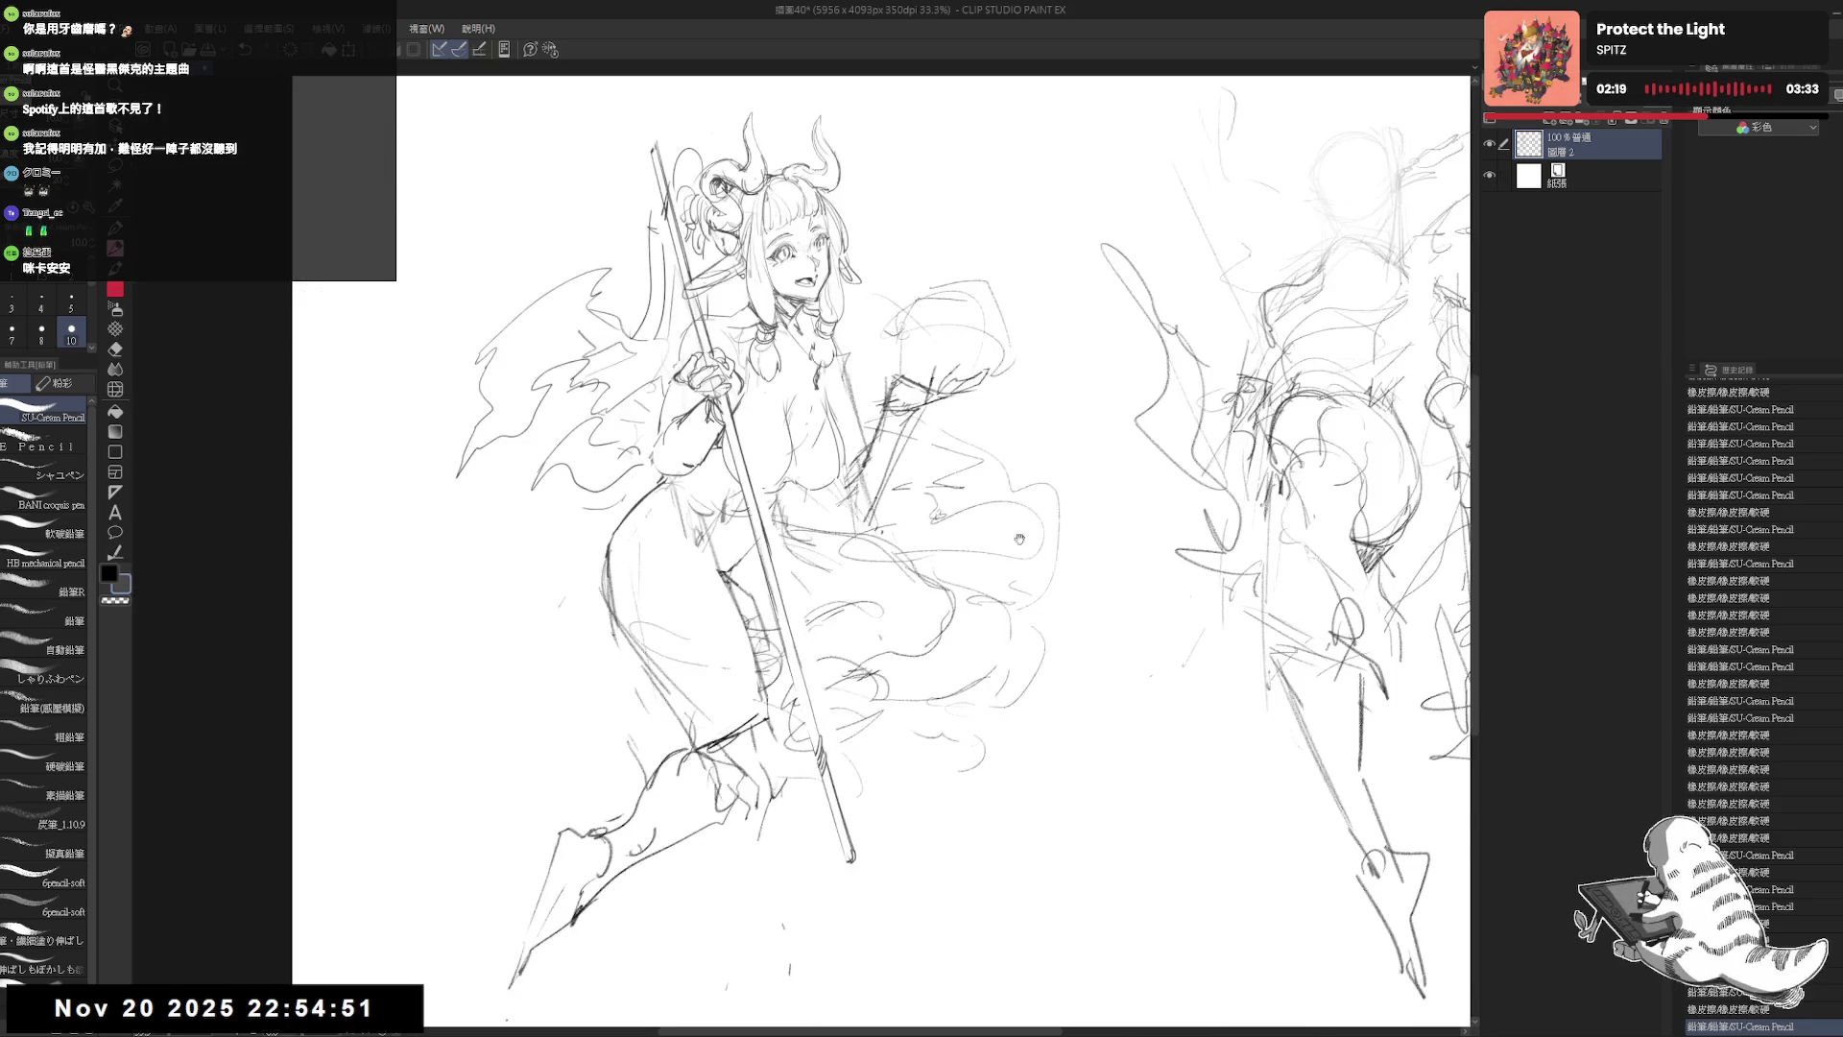
{"action": "left_click_drag", "start_coordinate": [1005, 493], "coordinate": [981, 416]}
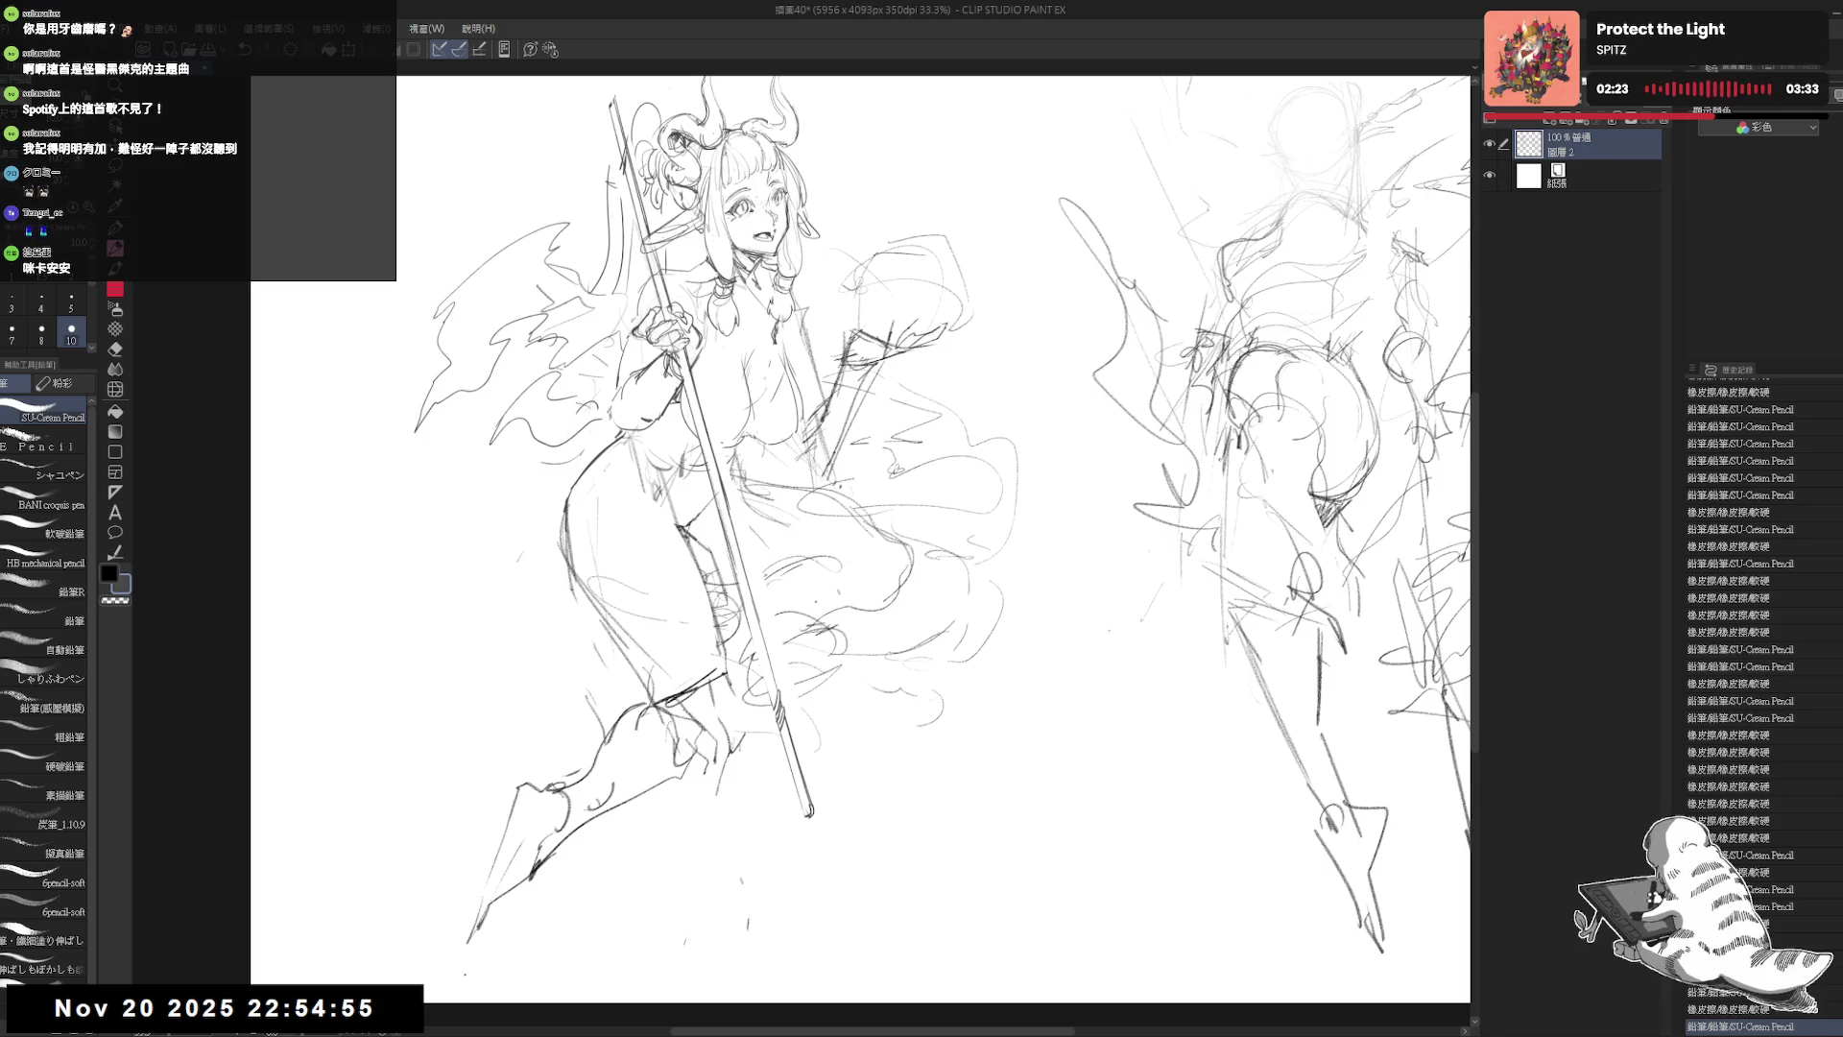
{"action": "left_click_drag", "start_coordinate": [840, 659], "coordinate": [835, 655]}
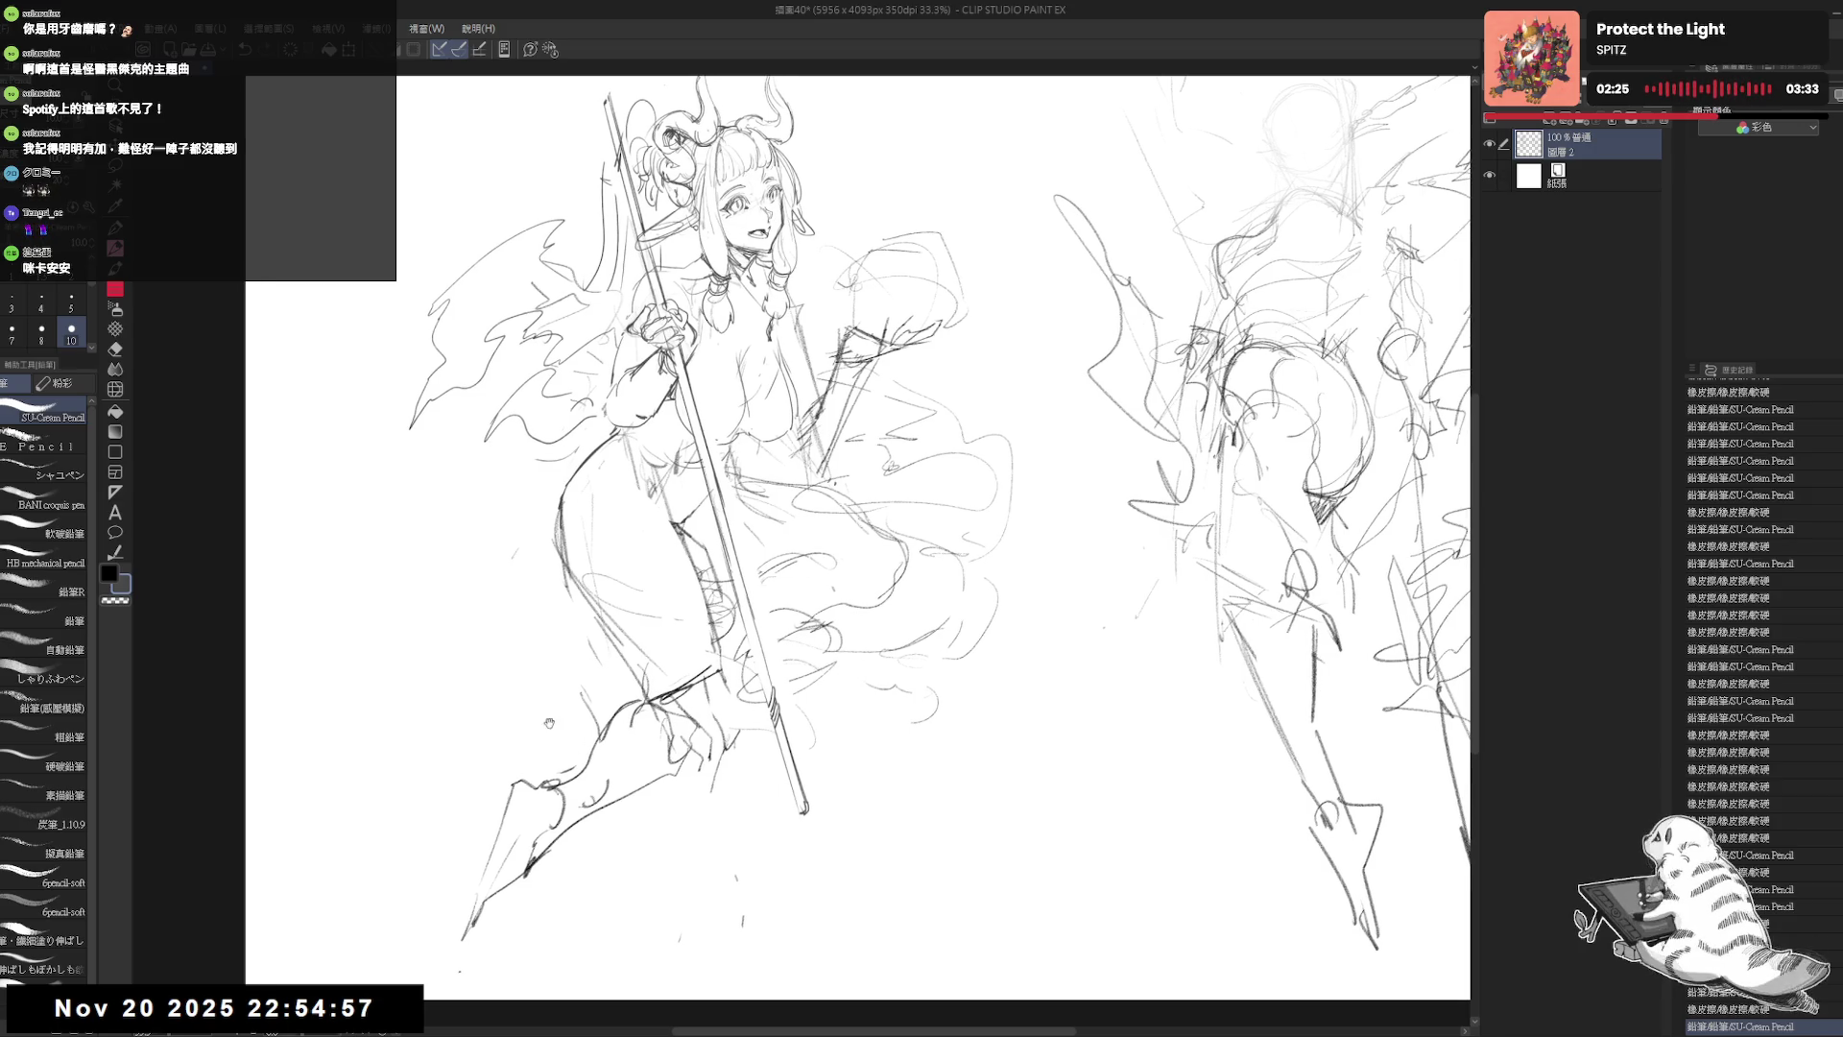
{"action": "left_click_drag", "start_coordinate": [593, 818], "coordinate": [608, 823]}
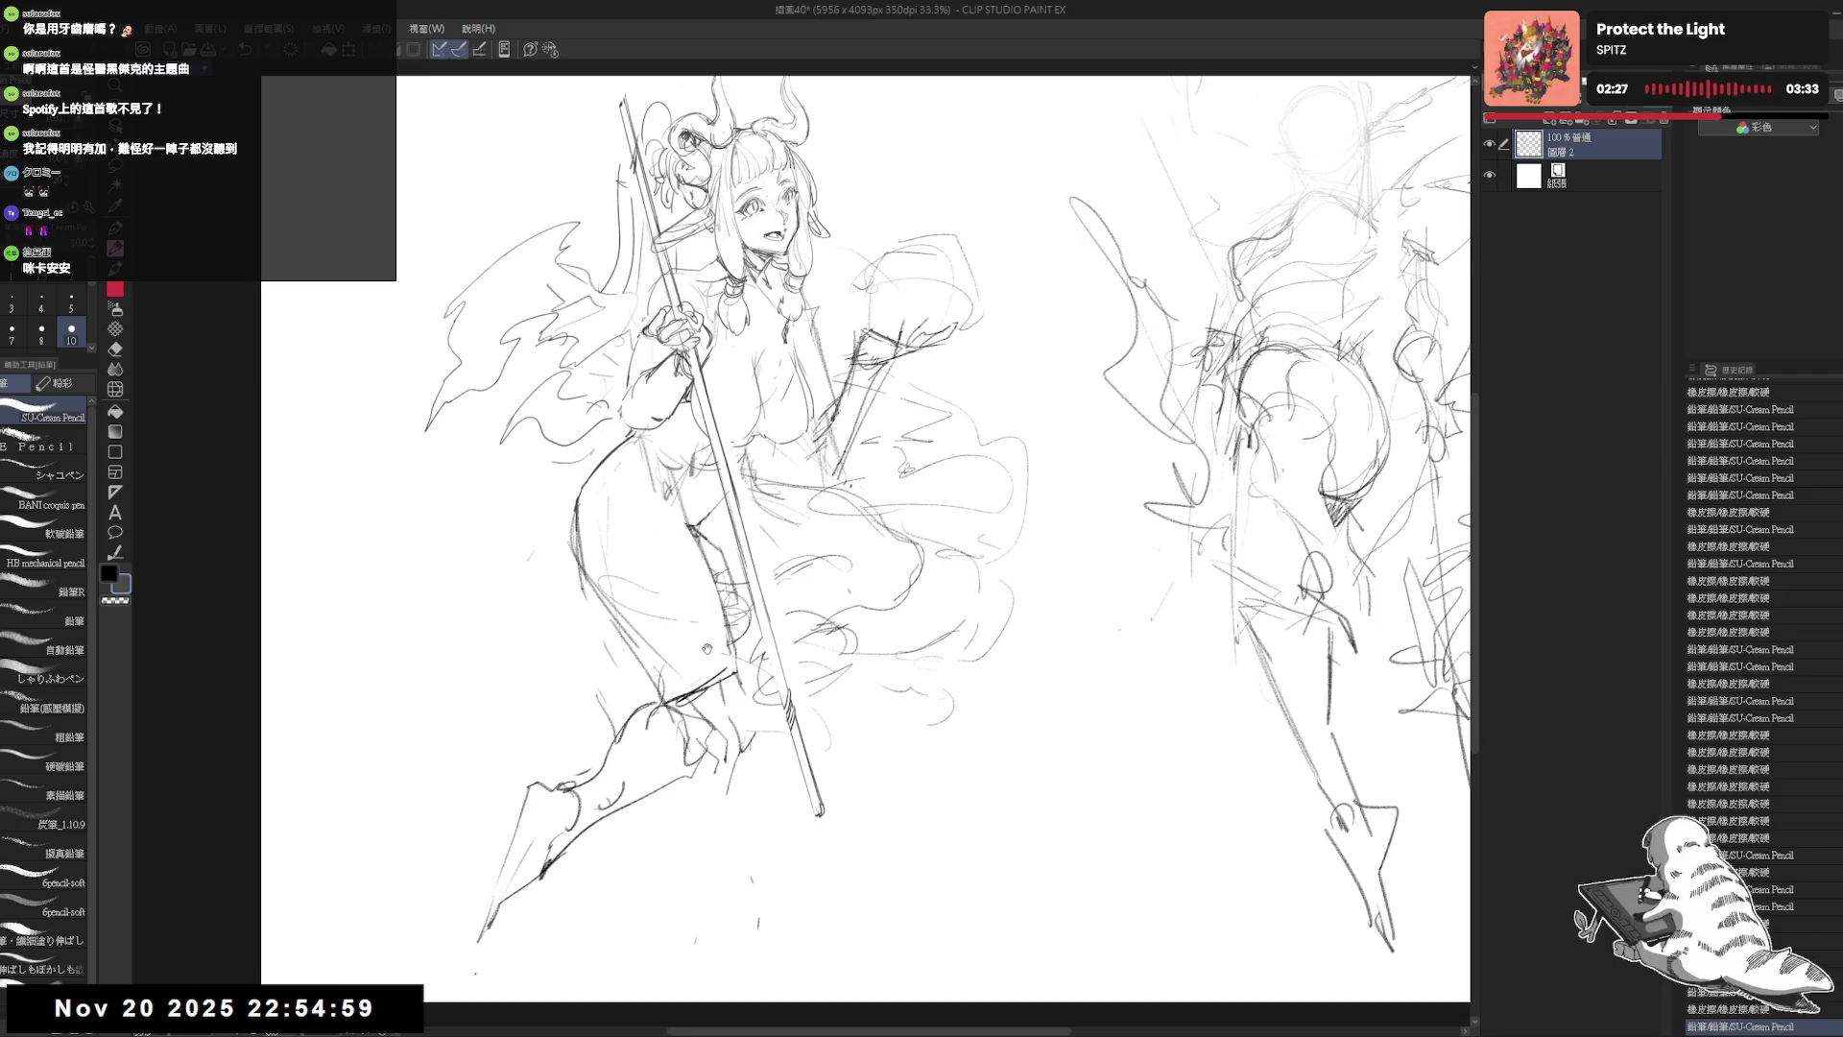
{"action": "mouse_move", "coordinate": [706, 649]}
{"action": "left_mouse_down"}
{"action": "mouse_move", "coordinate": [654, 736]}
{"action": "mouse_move", "coordinate": [664, 624]}
{"action": "mouse_move", "coordinate": [670, 655]}
{"action": "left_mouse_up"}
{"action": "key", "text": "e"}
{"action": "key", "text": "p"}
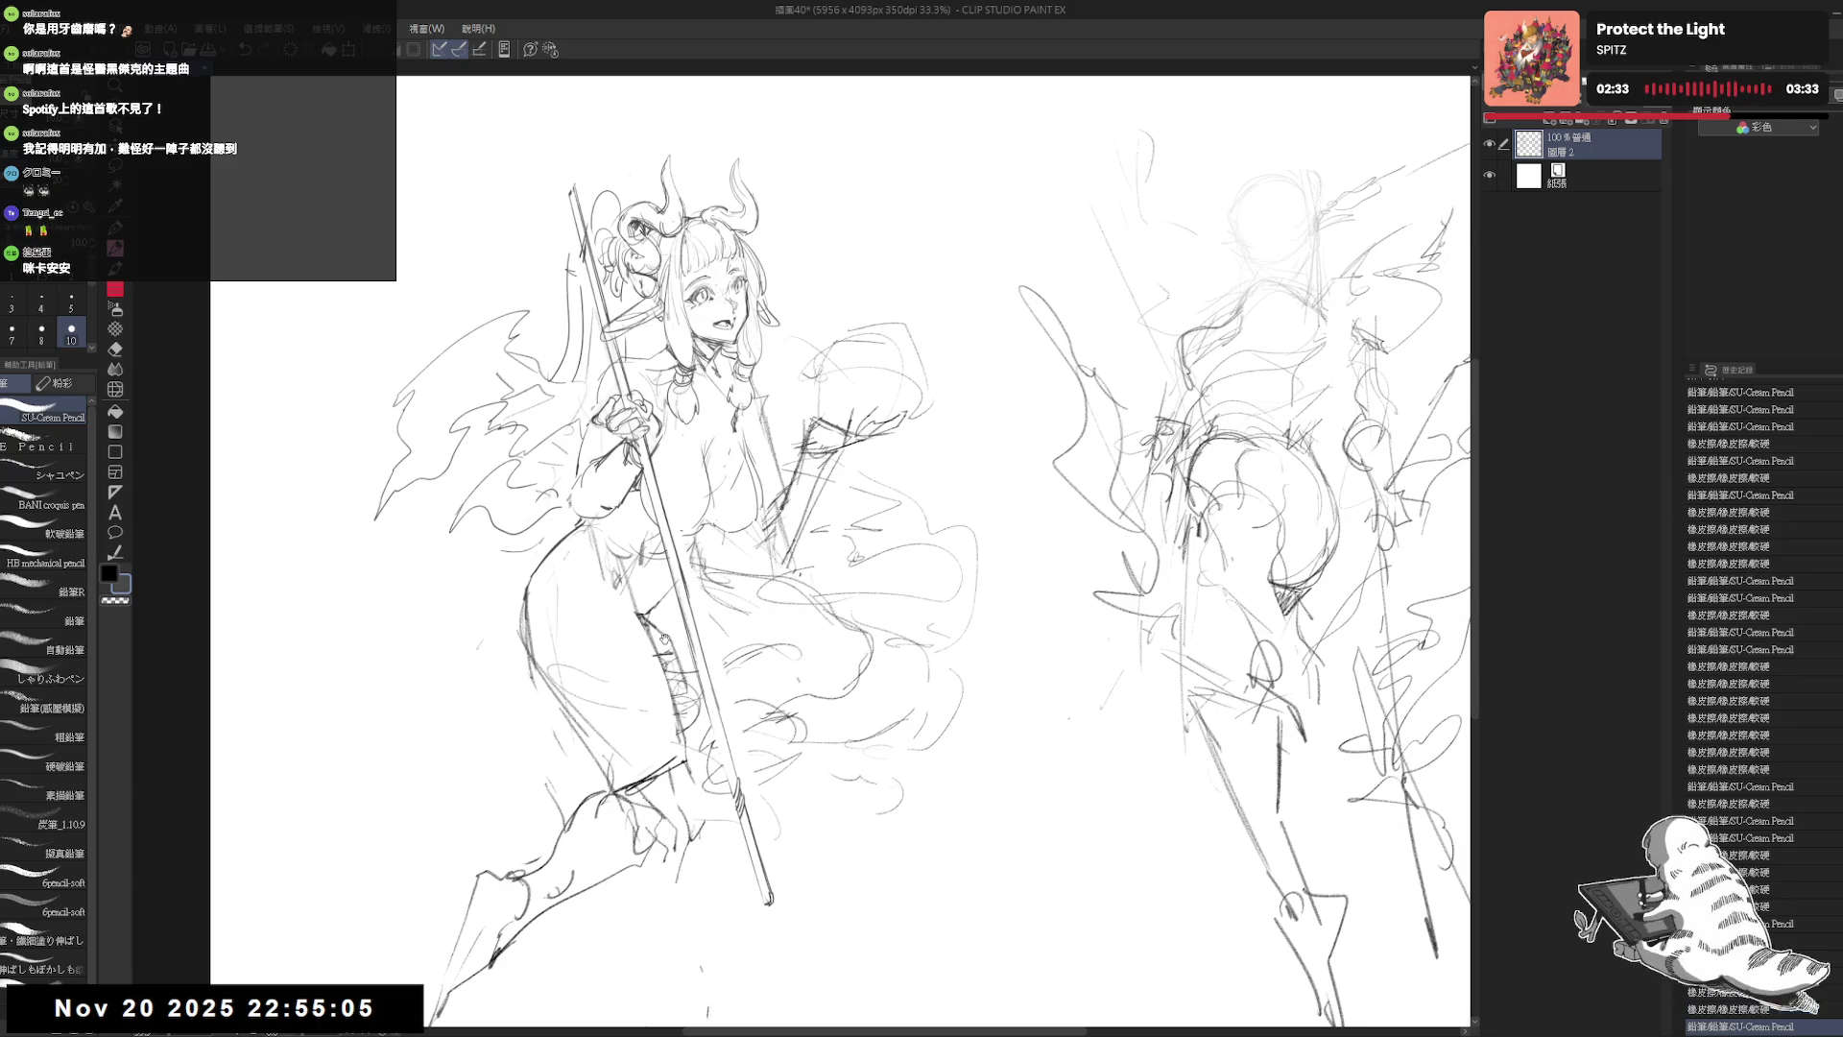
Step: Erase the old leg strokes beside the spear and sketch new strokes on the skirt
{"action": "key", "text": "minus"}
{"action": "key", "text": "minus"}
{"action": "key", "text": "minus"}
{"action": "key", "text": "e"}
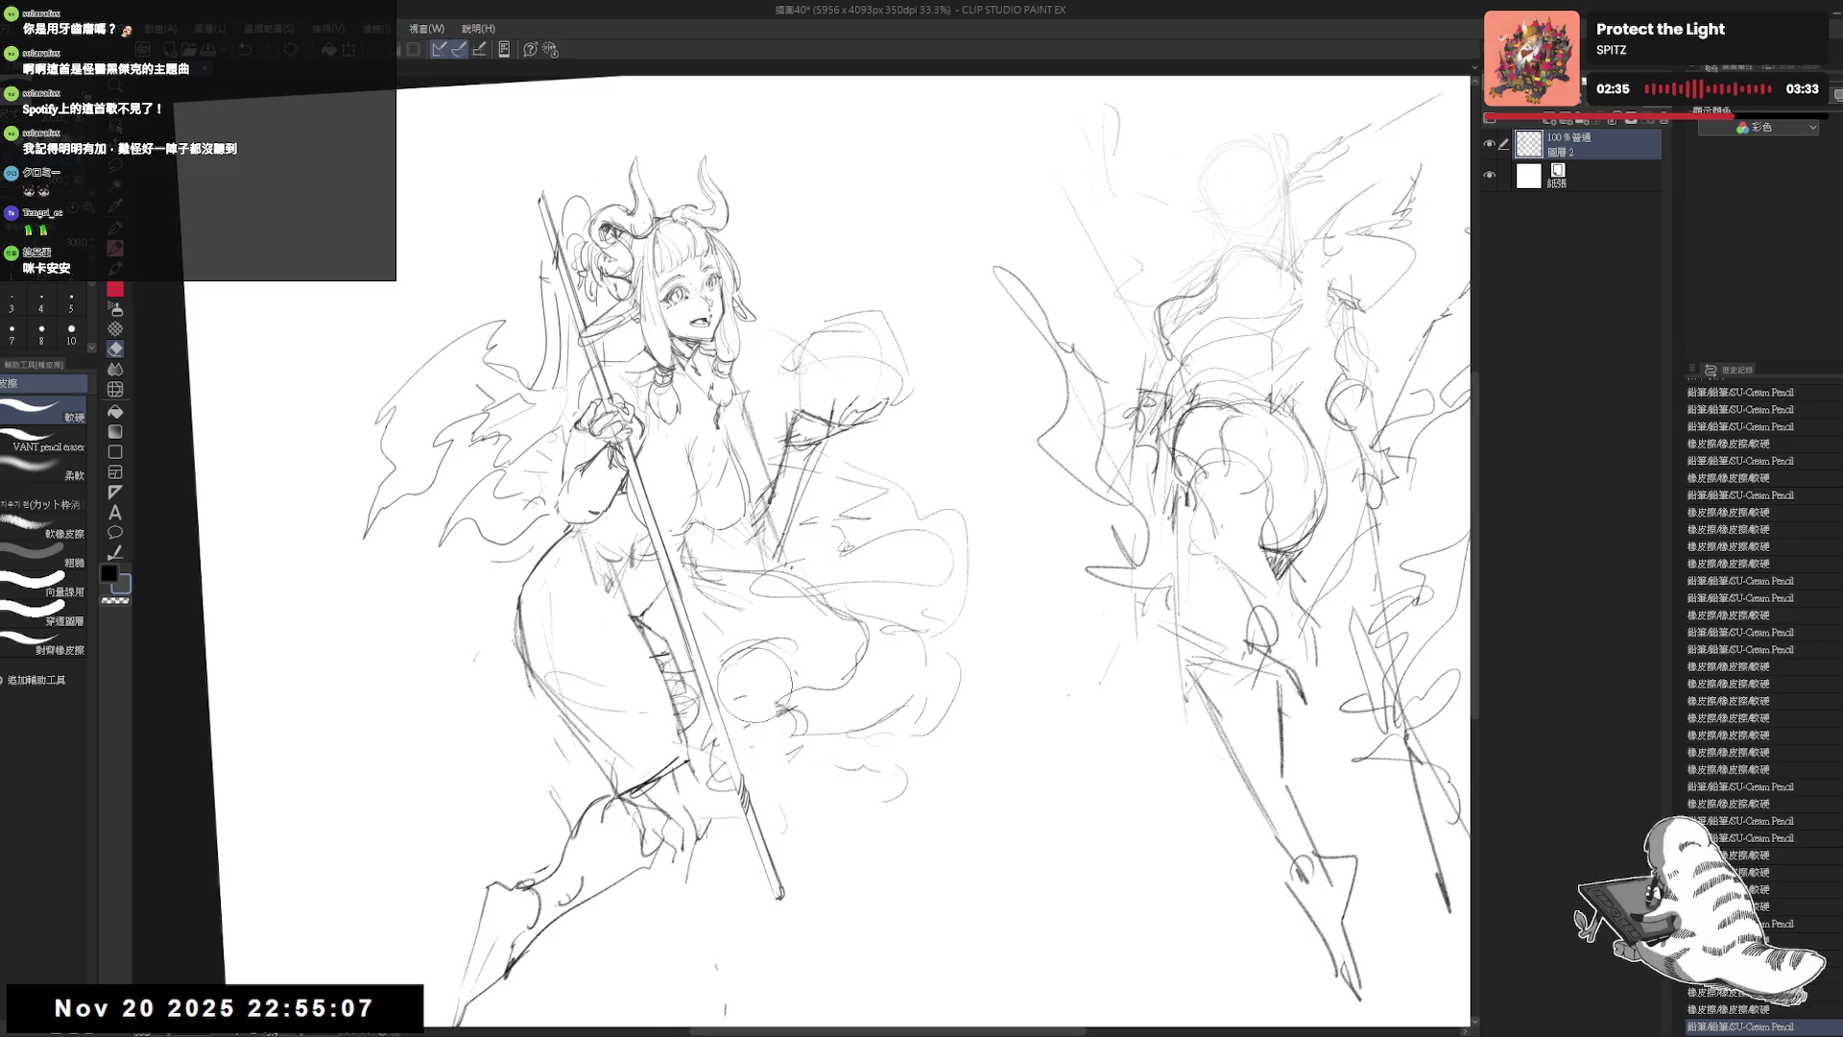
{"action": "left_click_drag", "start_coordinate": [744, 706], "coordinate": [711, 730]}
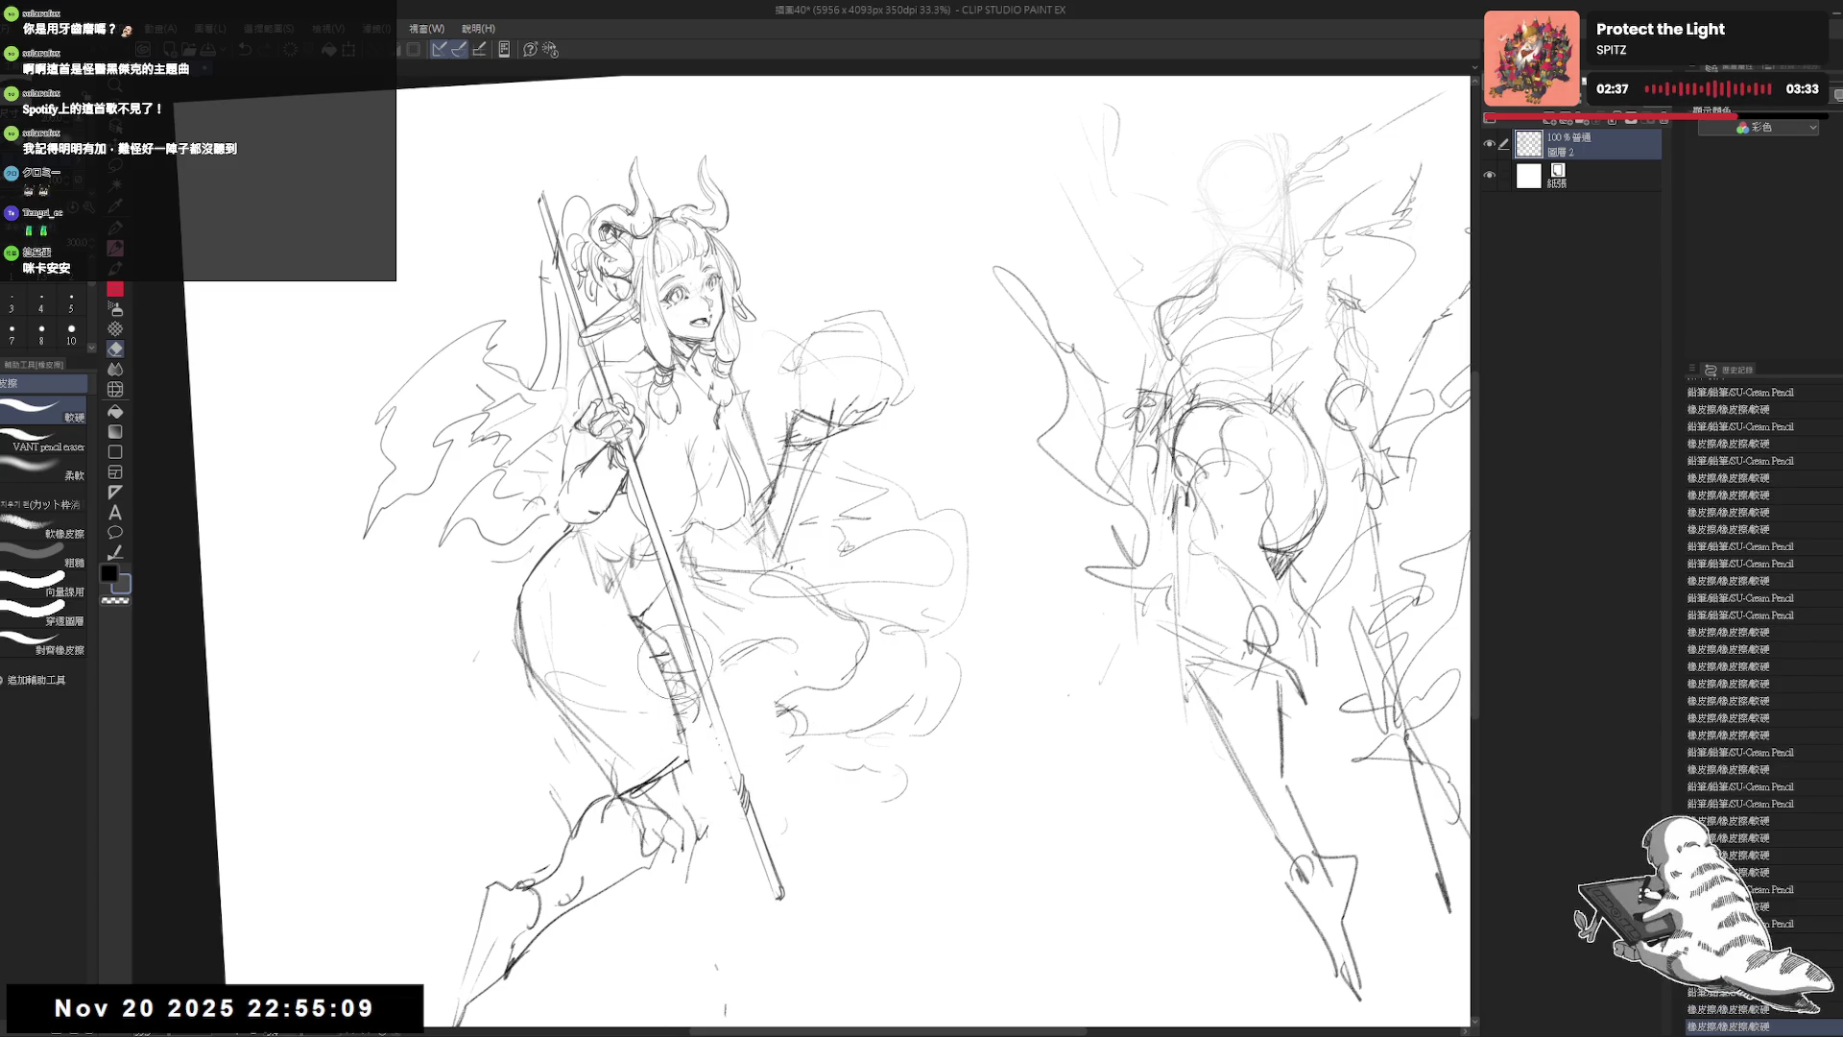
{"action": "mouse_move", "coordinate": [660, 658]}
{"action": "left_mouse_down"}
{"action": "mouse_move", "coordinate": [729, 783]}
{"action": "mouse_move", "coordinate": [734, 672]}
{"action": "mouse_move", "coordinate": [711, 600]}
{"action": "mouse_move", "coordinate": [752, 593]}
{"action": "mouse_move", "coordinate": [818, 628]}
{"action": "mouse_move", "coordinate": [763, 613]}
{"action": "mouse_move", "coordinate": [845, 537]}
{"action": "left_mouse_up"}
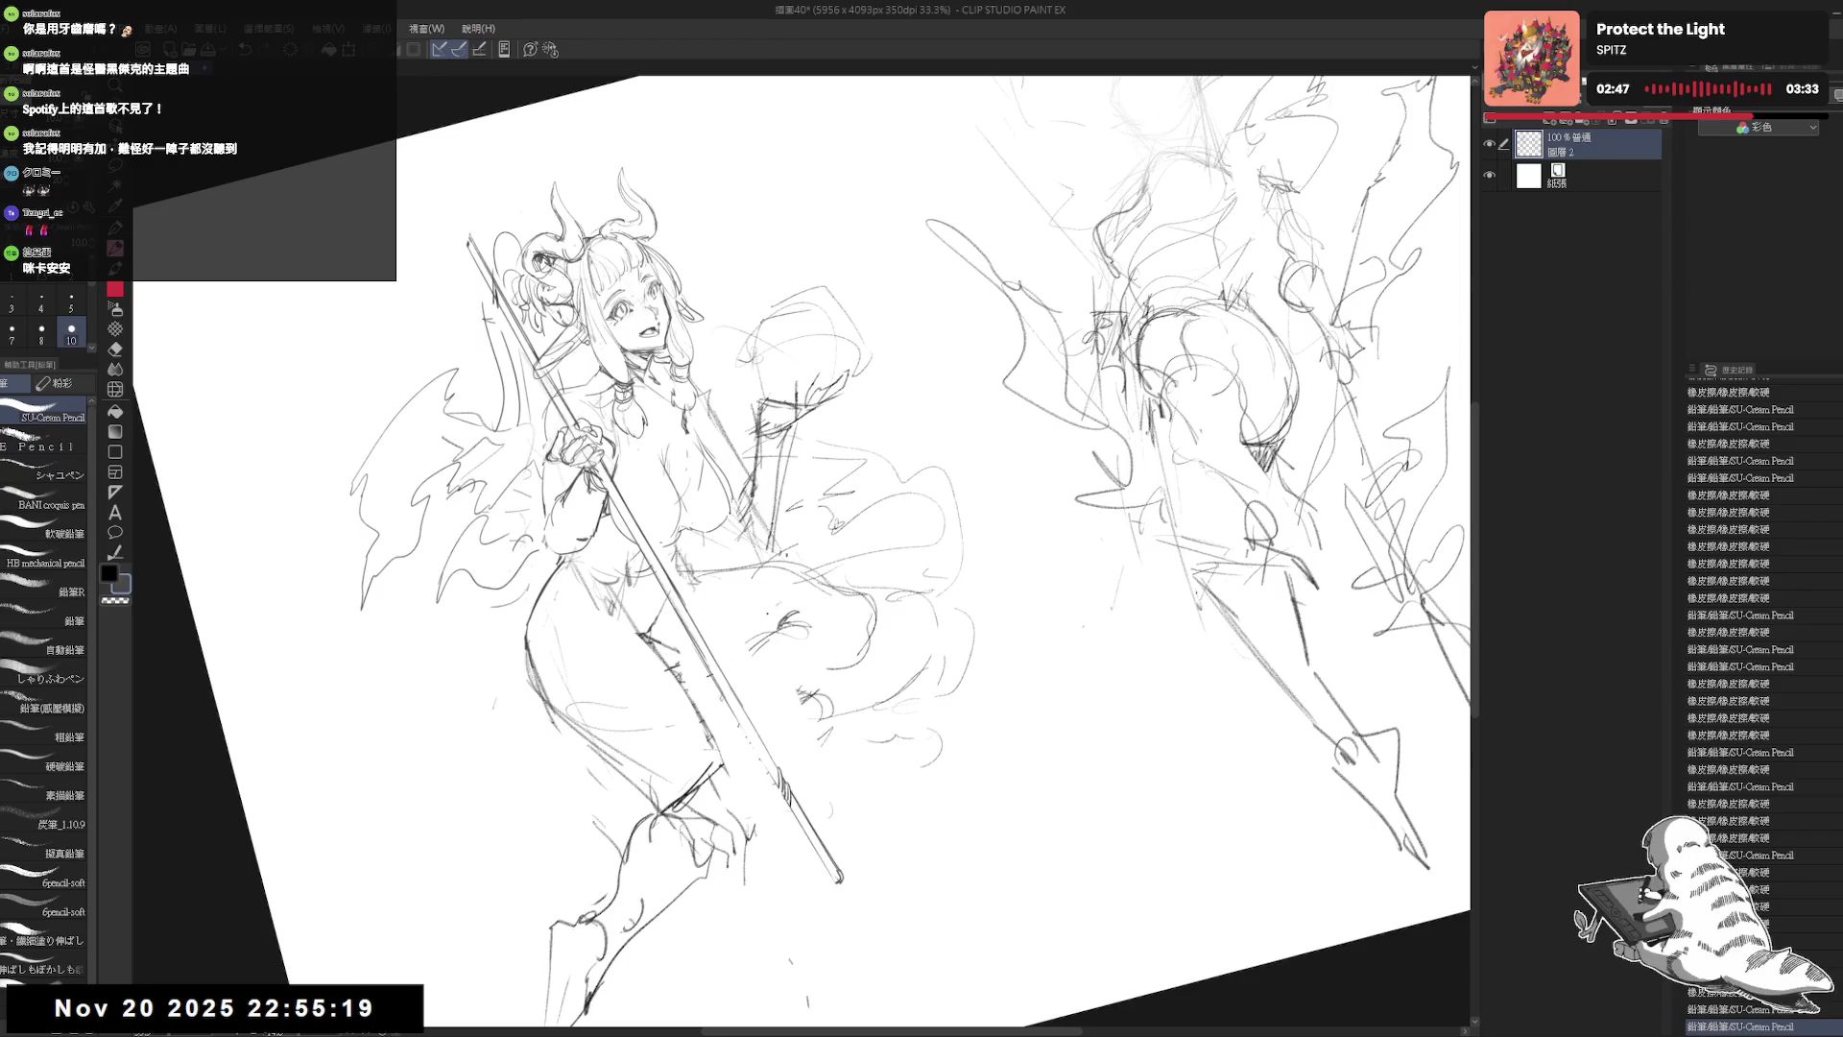
{"action": "mouse_move", "coordinate": [773, 619]}
{"action": "left_mouse_down"}
{"action": "mouse_move", "coordinate": [852, 657]}
{"action": "mouse_move", "coordinate": [864, 696]}
{"action": "mouse_move", "coordinate": [835, 739]}
{"action": "left_mouse_up"}
{"action": "key", "text": "e"}
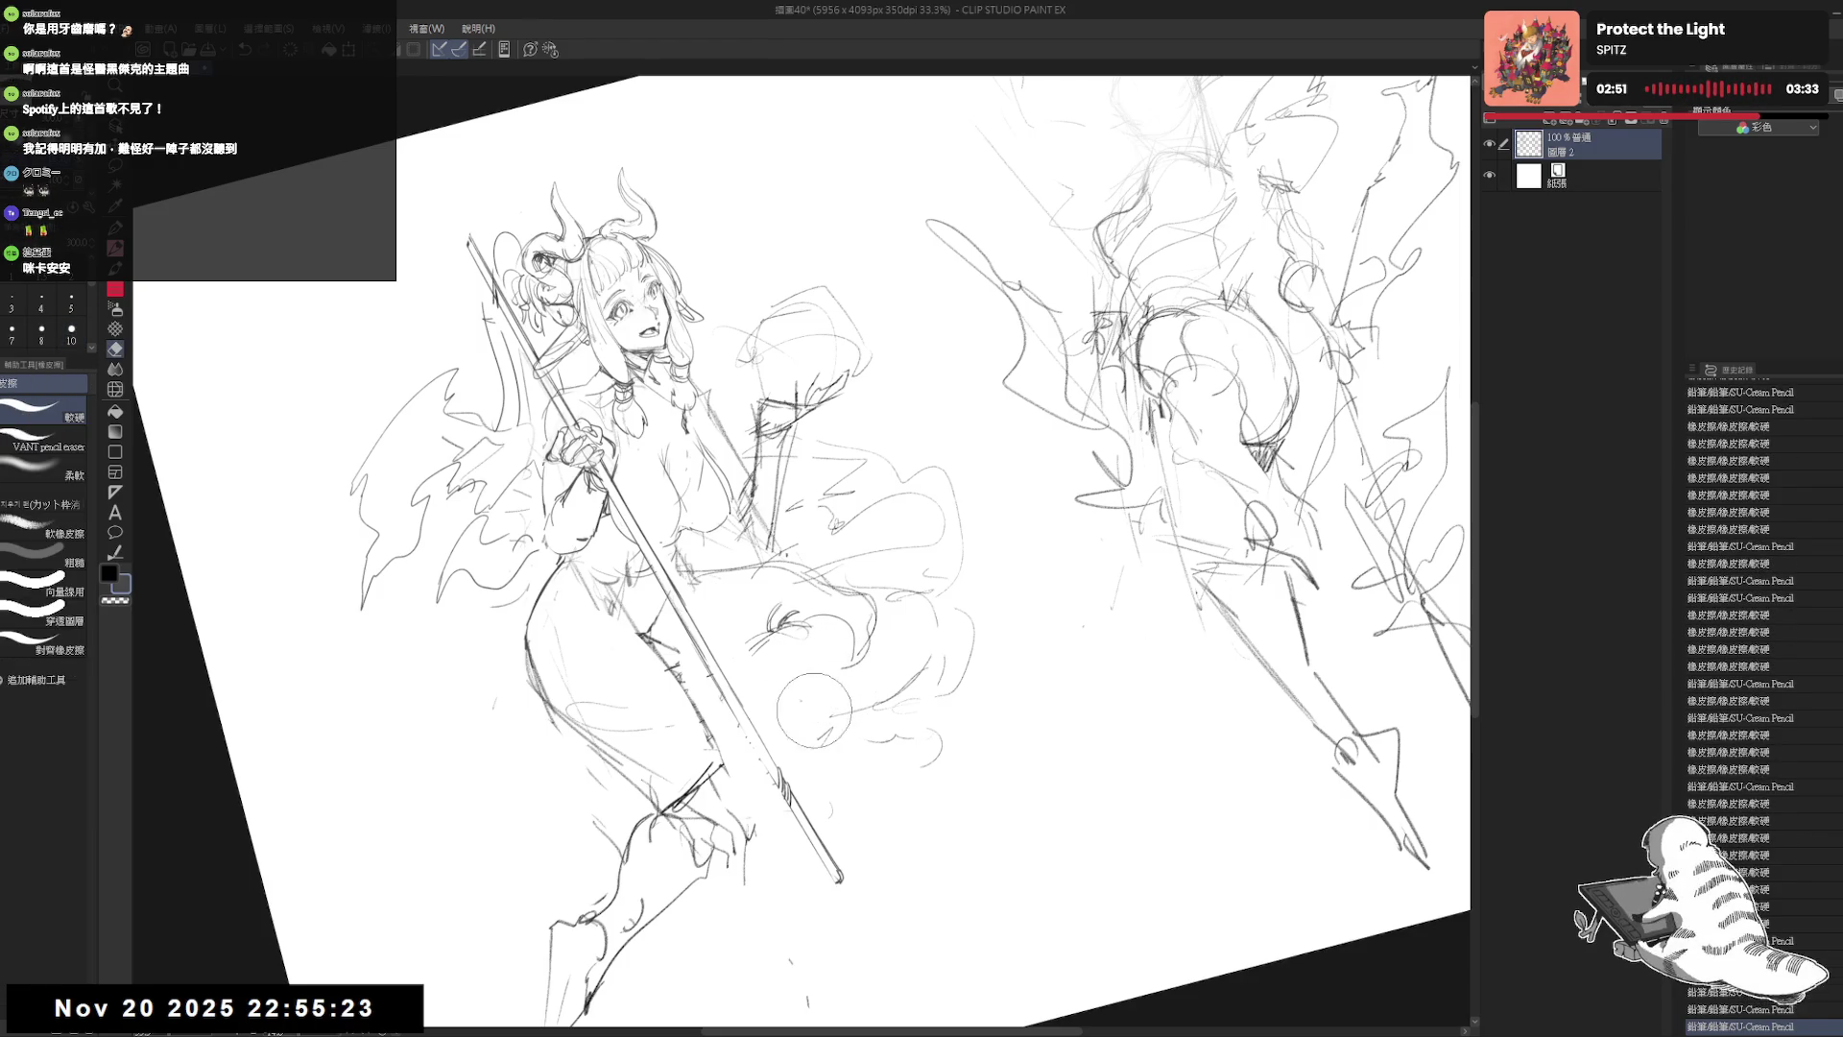
{"action": "key", "text": "p"}
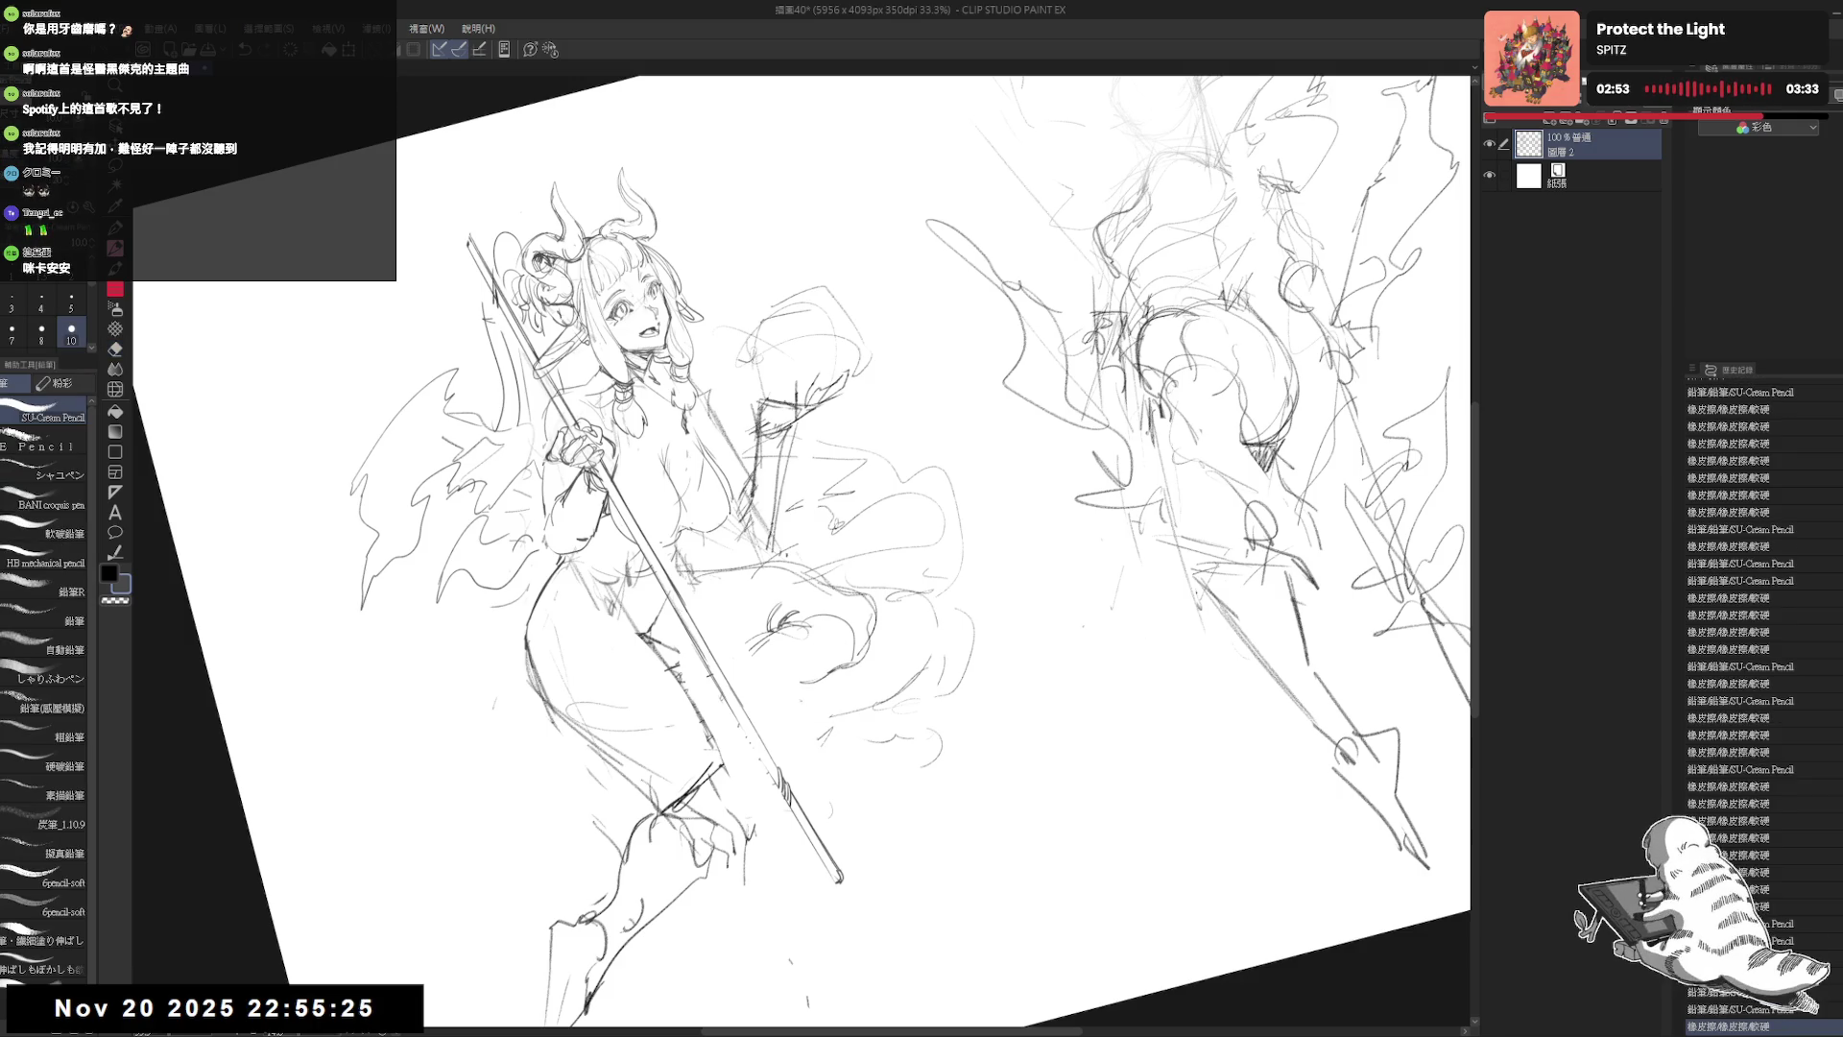
Step: Draw circular swirls on the skirt, cleaning and undoing stray strokes near the knee
{"action": "left_click_drag", "start_coordinate": [783, 683], "coordinate": [841, 667]}
{"action": "key", "text": "e"}
{"action": "mouse_move", "coordinate": [729, 614]}
{"action": "left_mouse_down"}
{"action": "mouse_move", "coordinate": [807, 687]}
{"action": "mouse_move", "coordinate": [775, 624]}
{"action": "left_mouse_up"}
{"action": "key", "text": "p"}
{"action": "key", "text": "ctrl+z"}
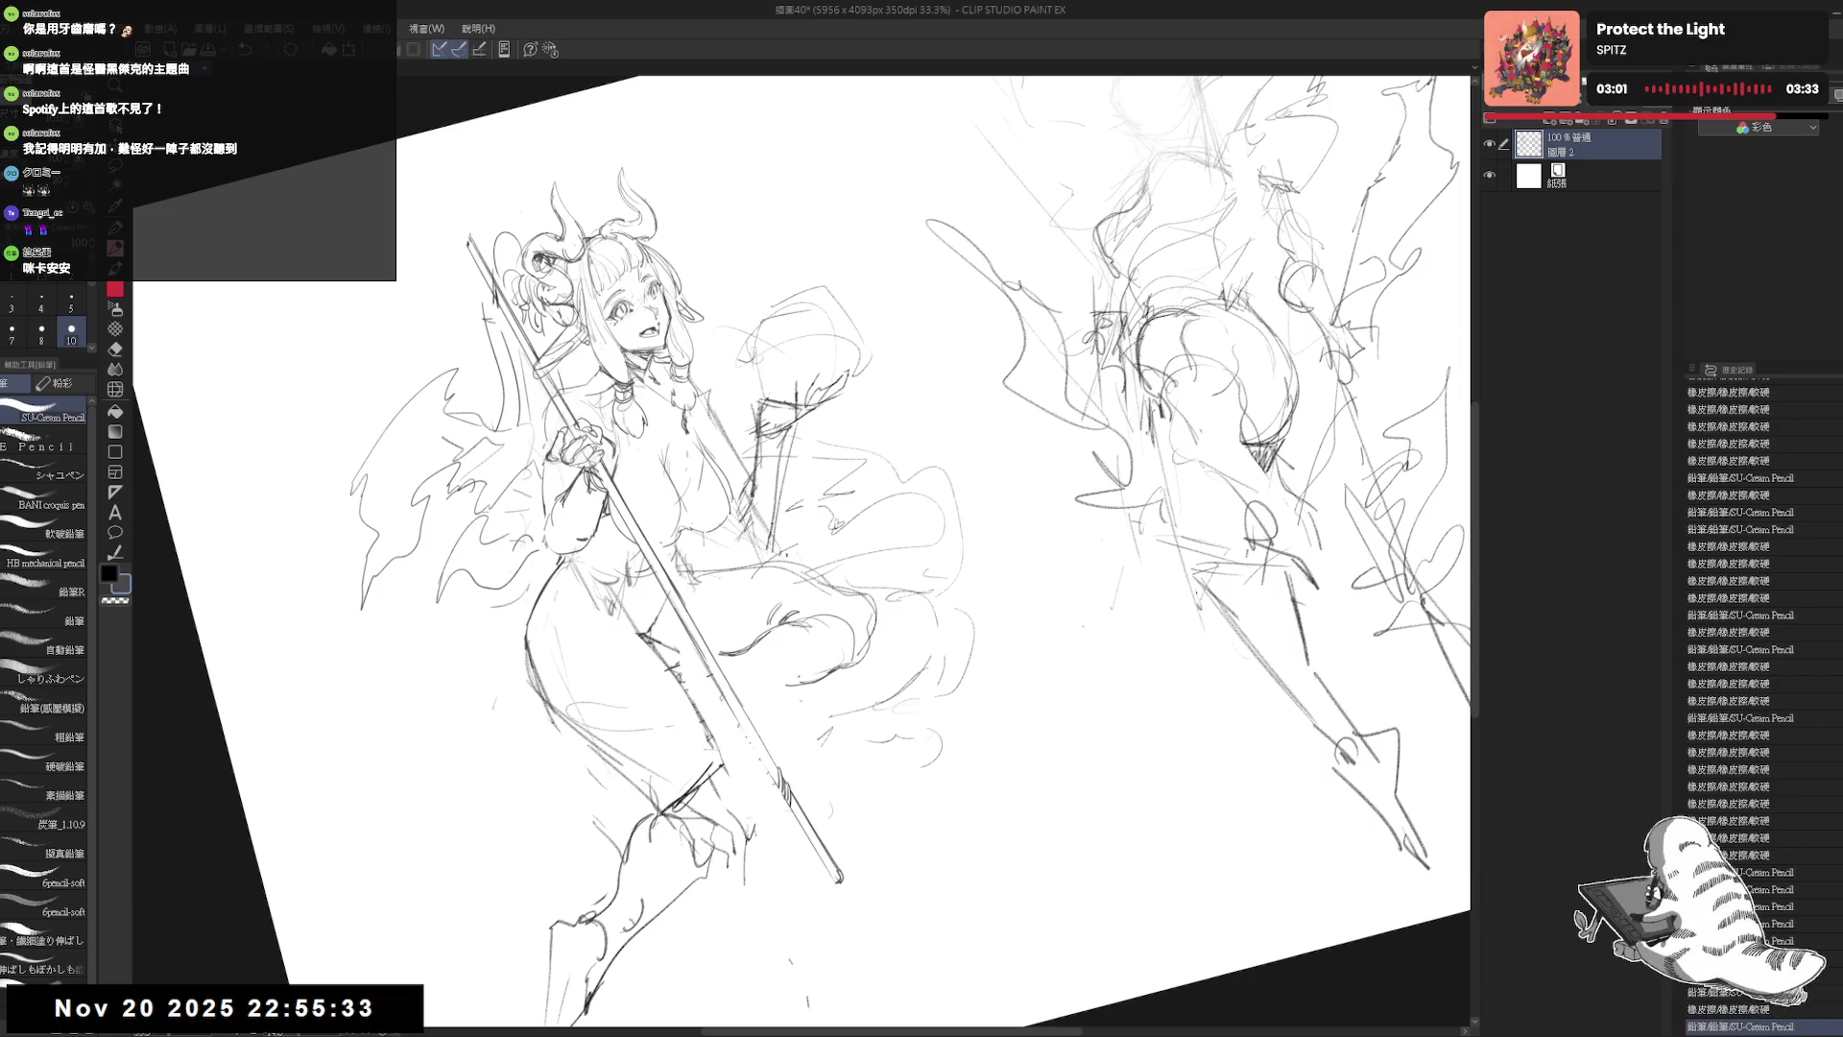
{"action": "mouse_move", "coordinate": [749, 705]}
{"action": "left_mouse_down"}
{"action": "mouse_move", "coordinate": [835, 643]}
{"action": "mouse_move", "coordinate": [783, 688]}
{"action": "left_mouse_up"}
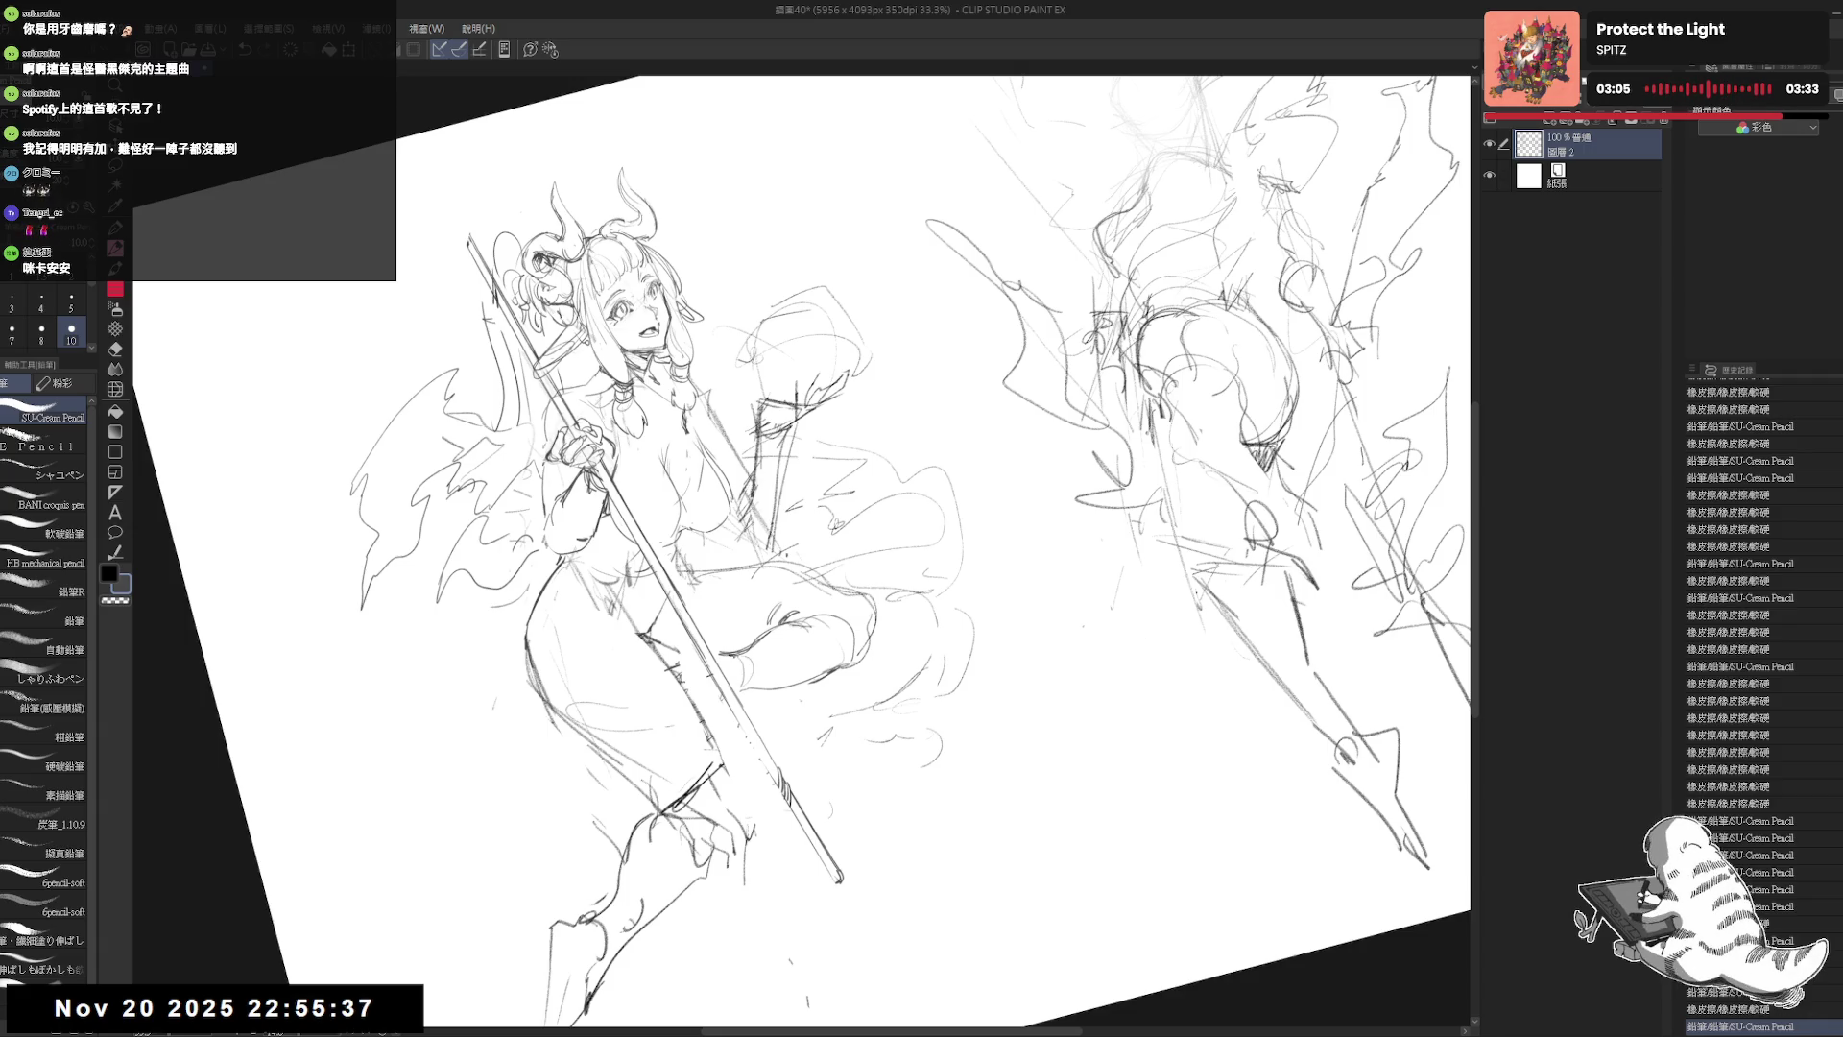
Step: Check the drawing mirrored, then erase the knee circle guide and redraw the knee line
{"action": "key", "text": "ctrl+at"}
{"action": "key", "text": "h"}
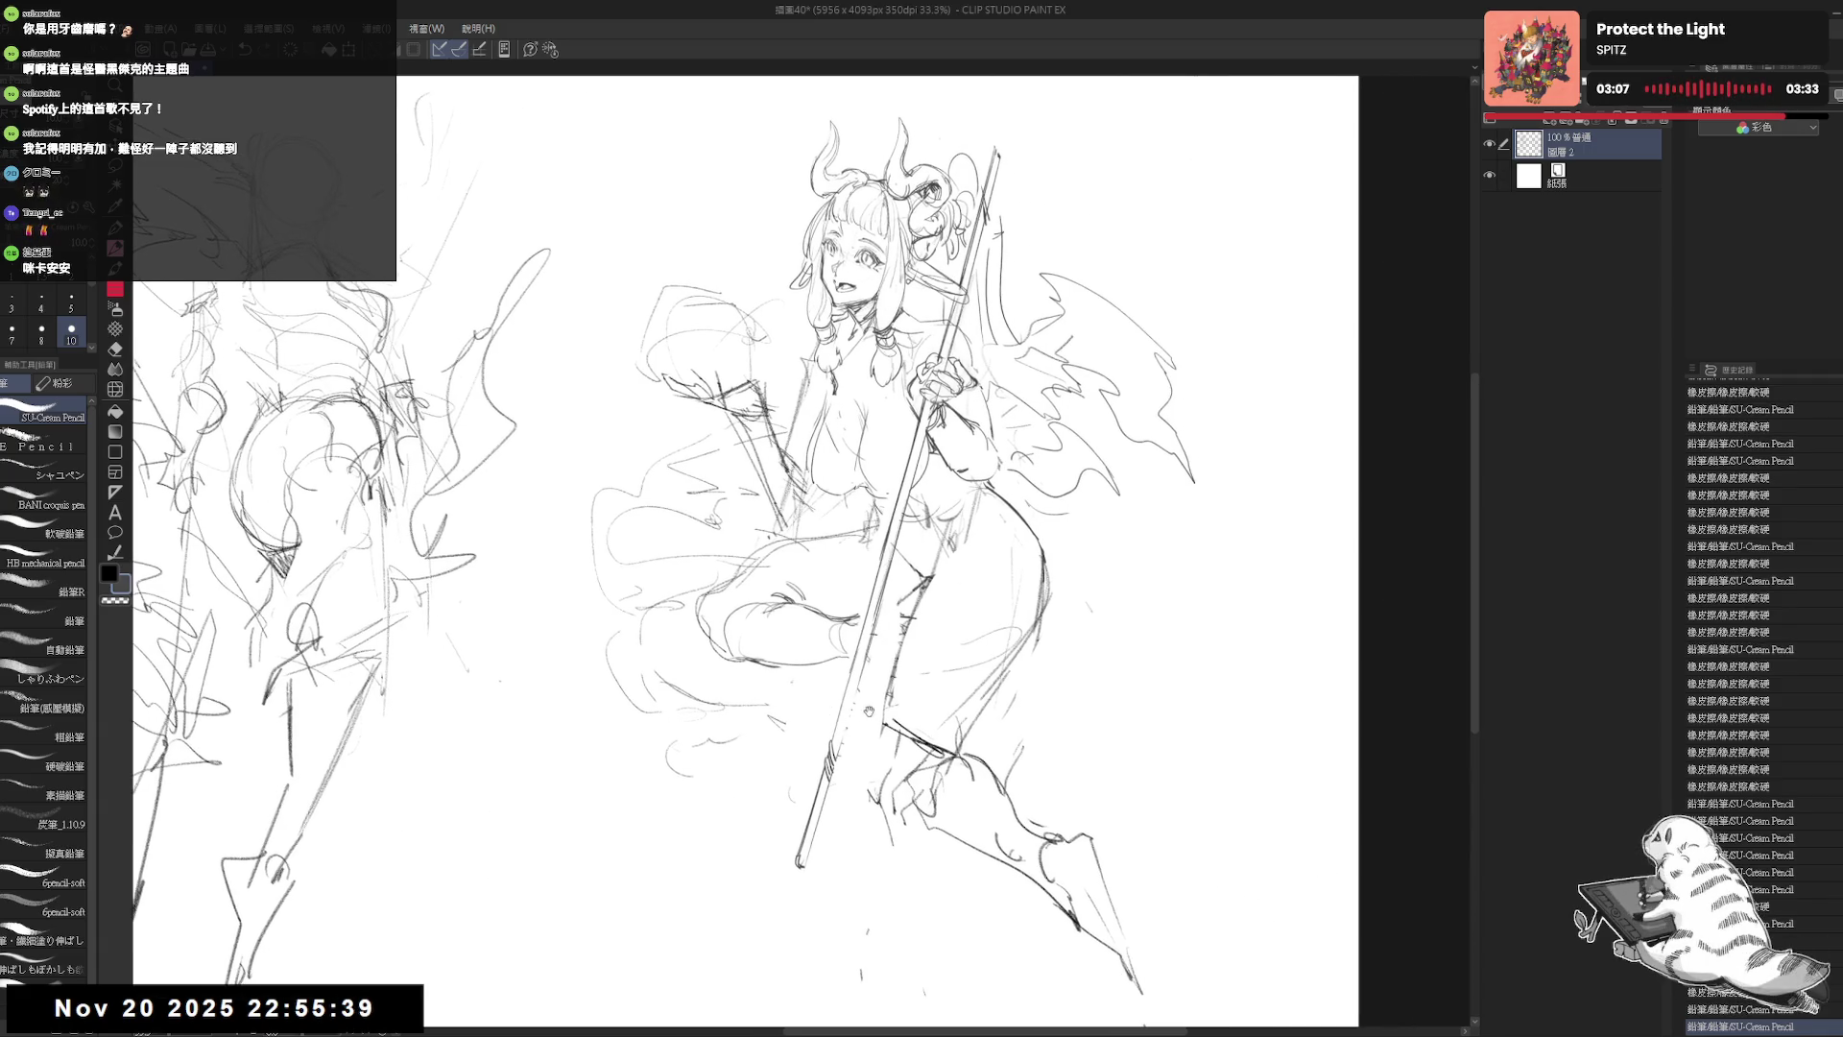
{"action": "key", "text": "h"}
{"action": "key", "text": "e"}
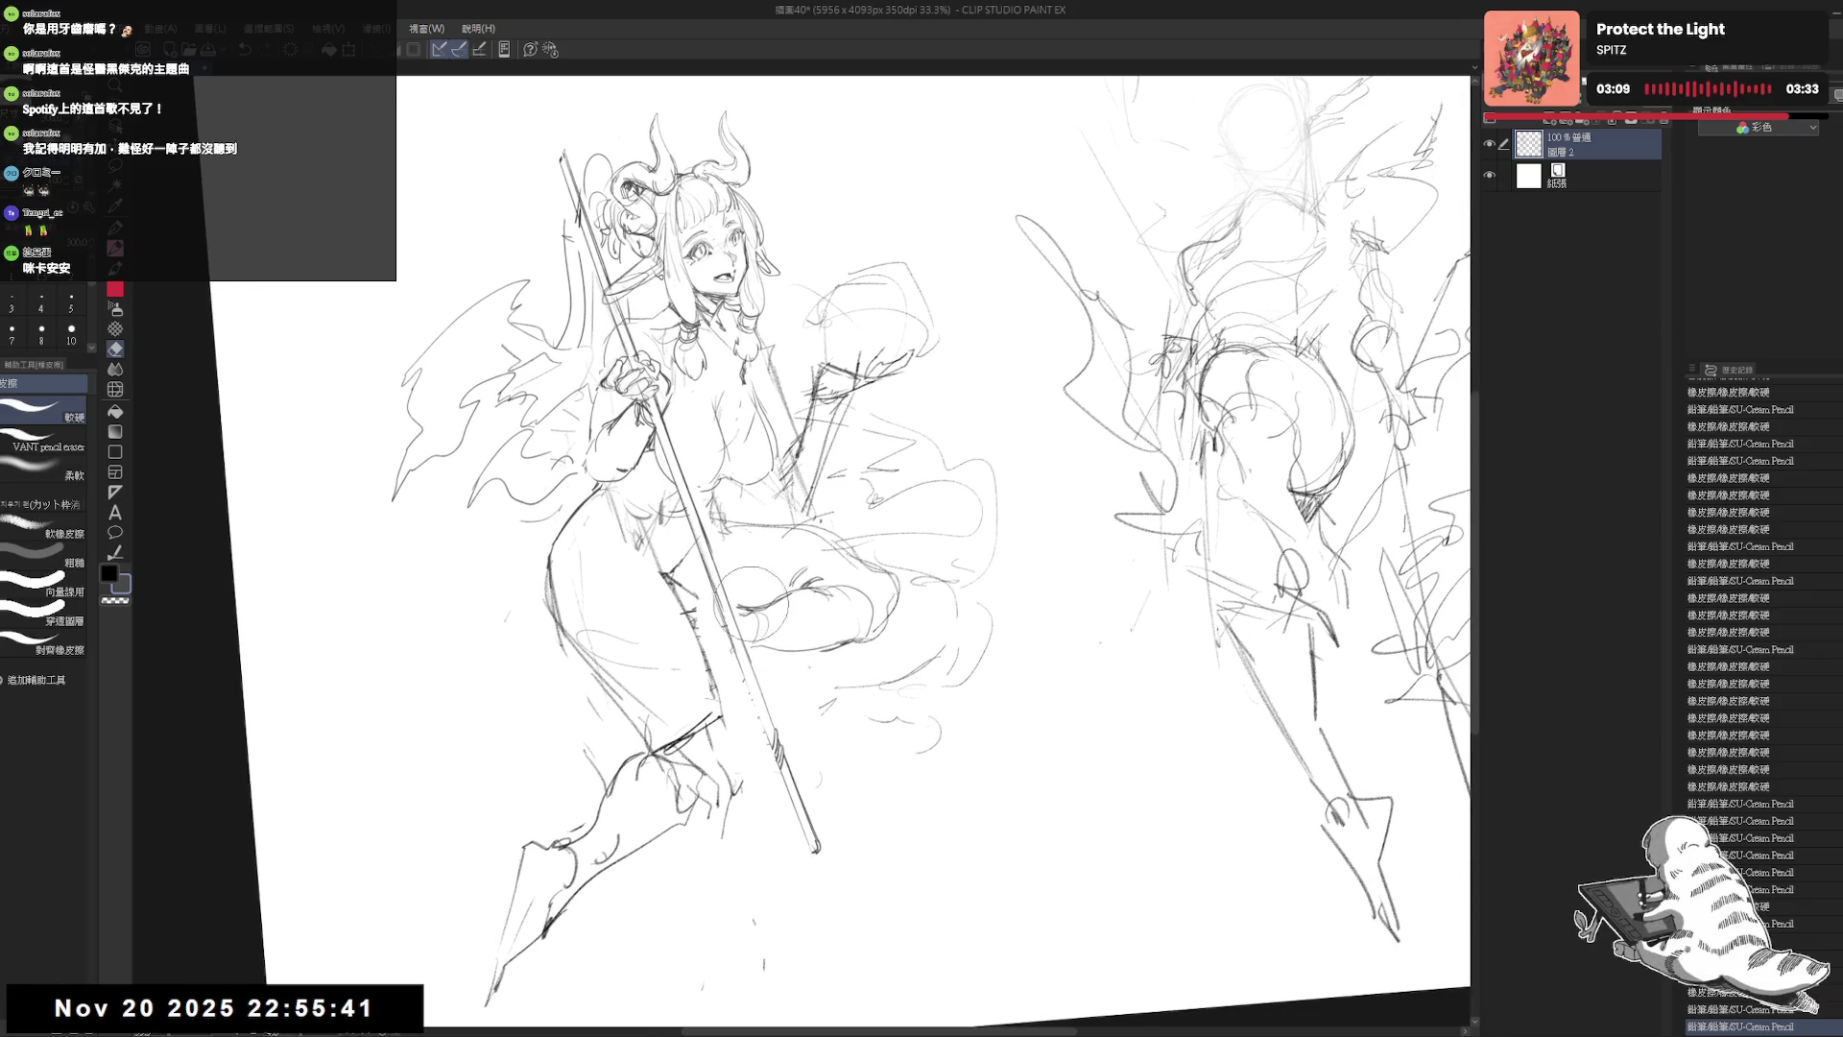
{"action": "left_click_drag", "start_coordinate": [759, 672], "coordinate": [845, 585]}
{"action": "key", "text": "p"}
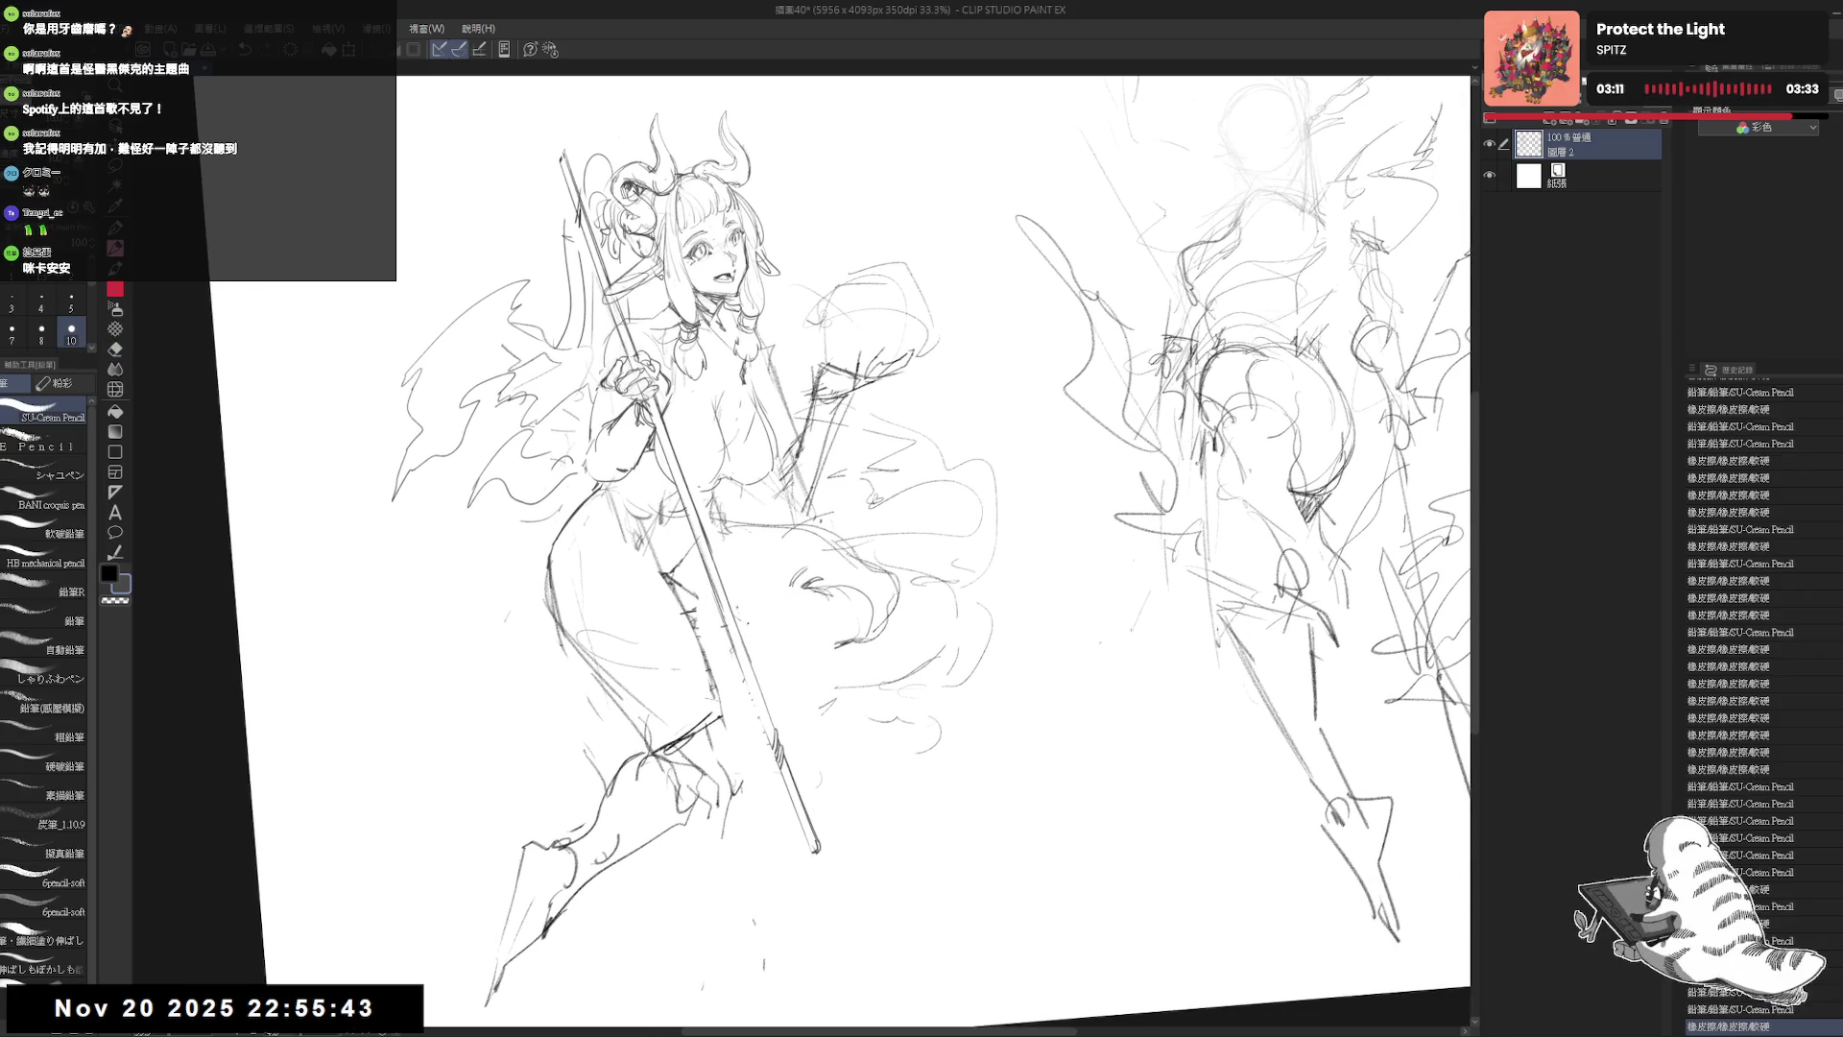
{"action": "mouse_move", "coordinate": [744, 626]}
{"action": "left_mouse_down"}
{"action": "mouse_move", "coordinate": [843, 605]}
{"action": "mouse_move", "coordinate": [814, 606]}
{"action": "mouse_move", "coordinate": [883, 567]}
{"action": "left_mouse_up"}
Step: Erase more of the knee circle and draw a new knee contour stroke
{"action": "key", "text": "e"}
{"action": "left_click_drag", "start_coordinate": [797, 615], "coordinate": [878, 566]}
{"action": "key", "text": "p"}
{"action": "left_click_drag", "start_coordinate": [793, 626], "coordinate": [869, 604]}
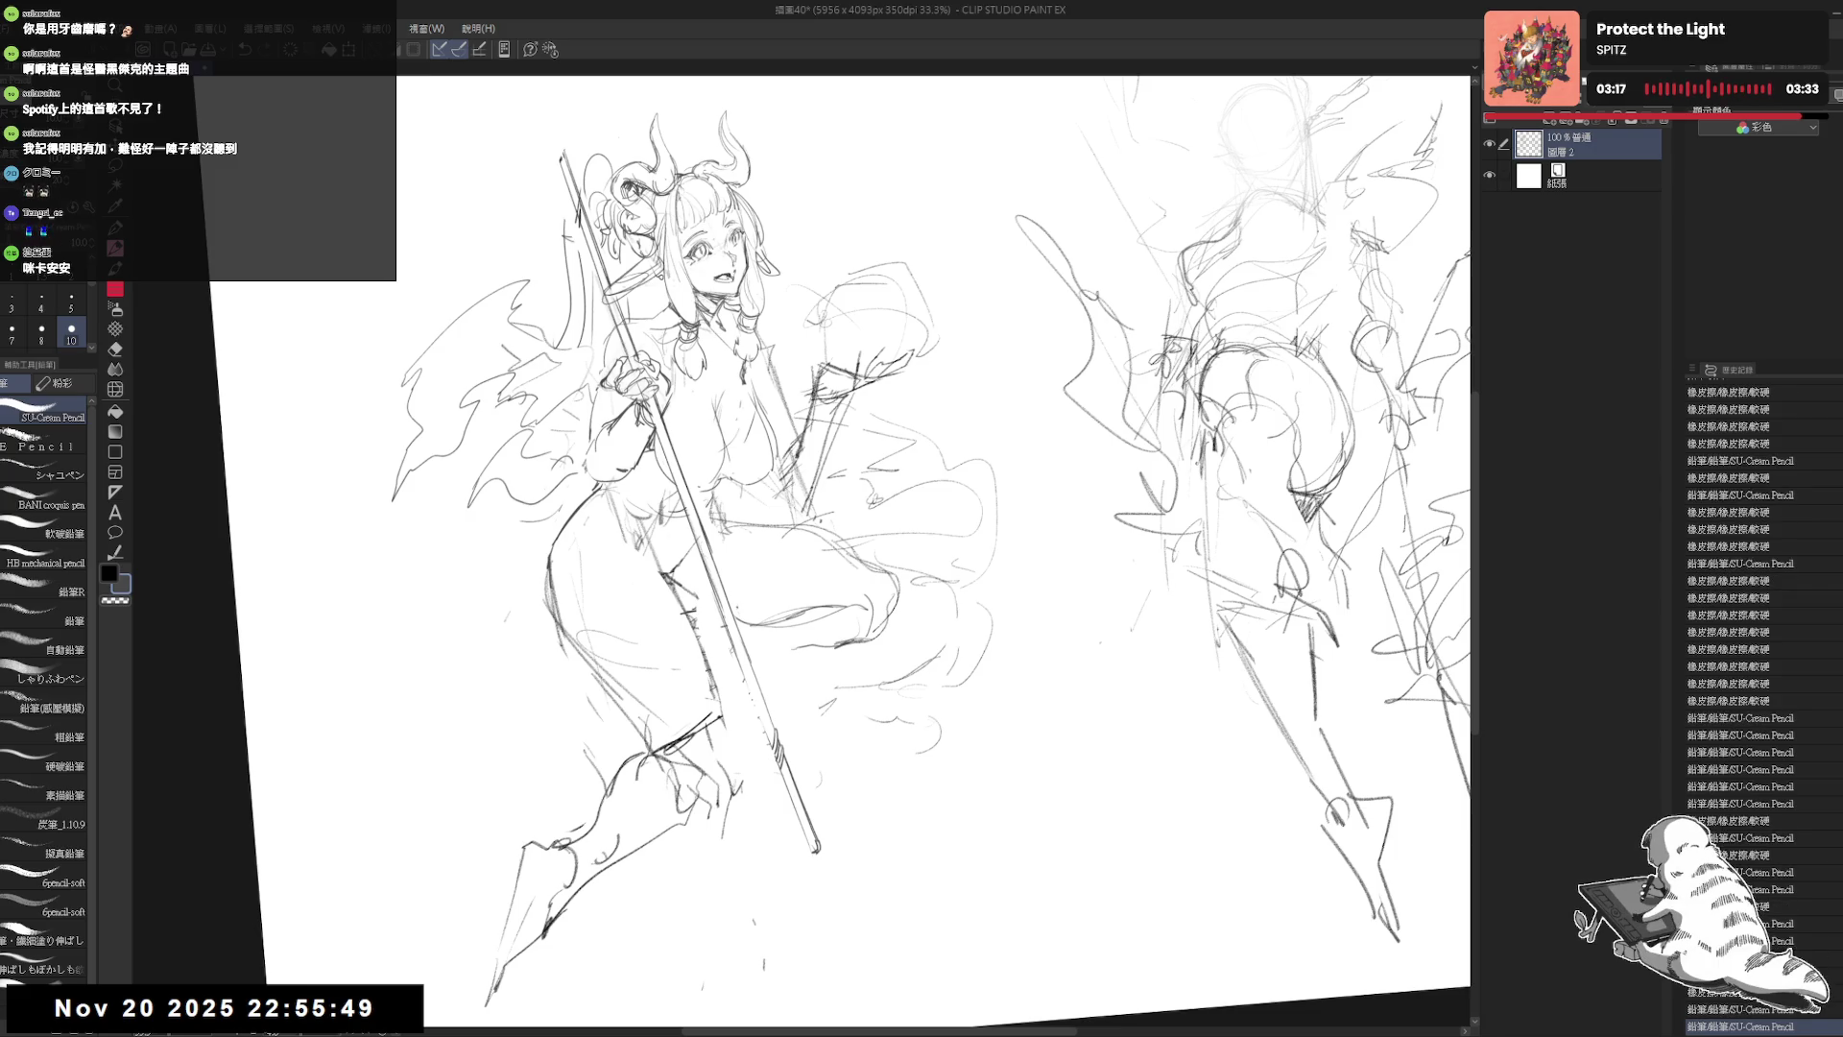
{"action": "key", "text": "e"}
{"action": "mouse_move", "coordinate": [797, 663]}
{"action": "left_mouse_down"}
{"action": "mouse_move", "coordinate": [874, 600]}
{"action": "mouse_move", "coordinate": [753, 645]}
{"action": "left_mouse_up"}
{"action": "key", "text": "p"}
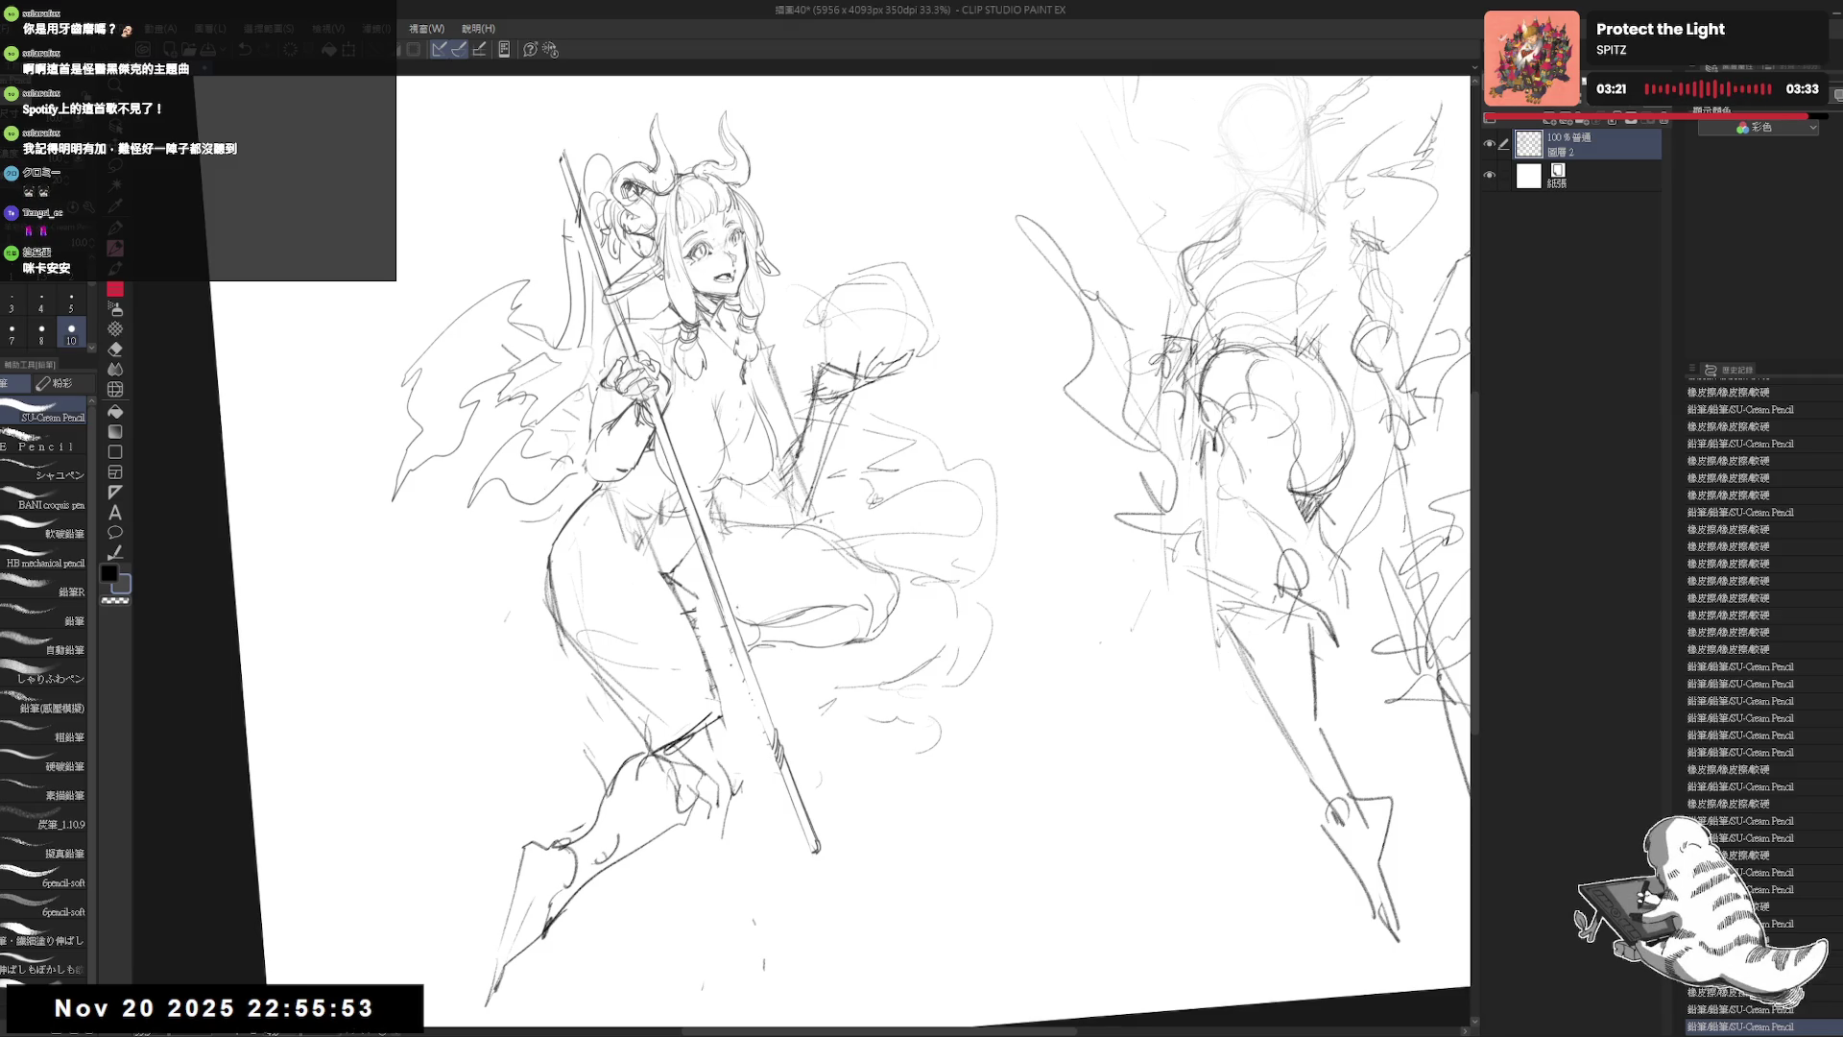
Step: Undo a short knee stroke and clean up leftover marks near the knee
{"action": "left_click_drag", "start_coordinate": [835, 537], "coordinate": [869, 535]}
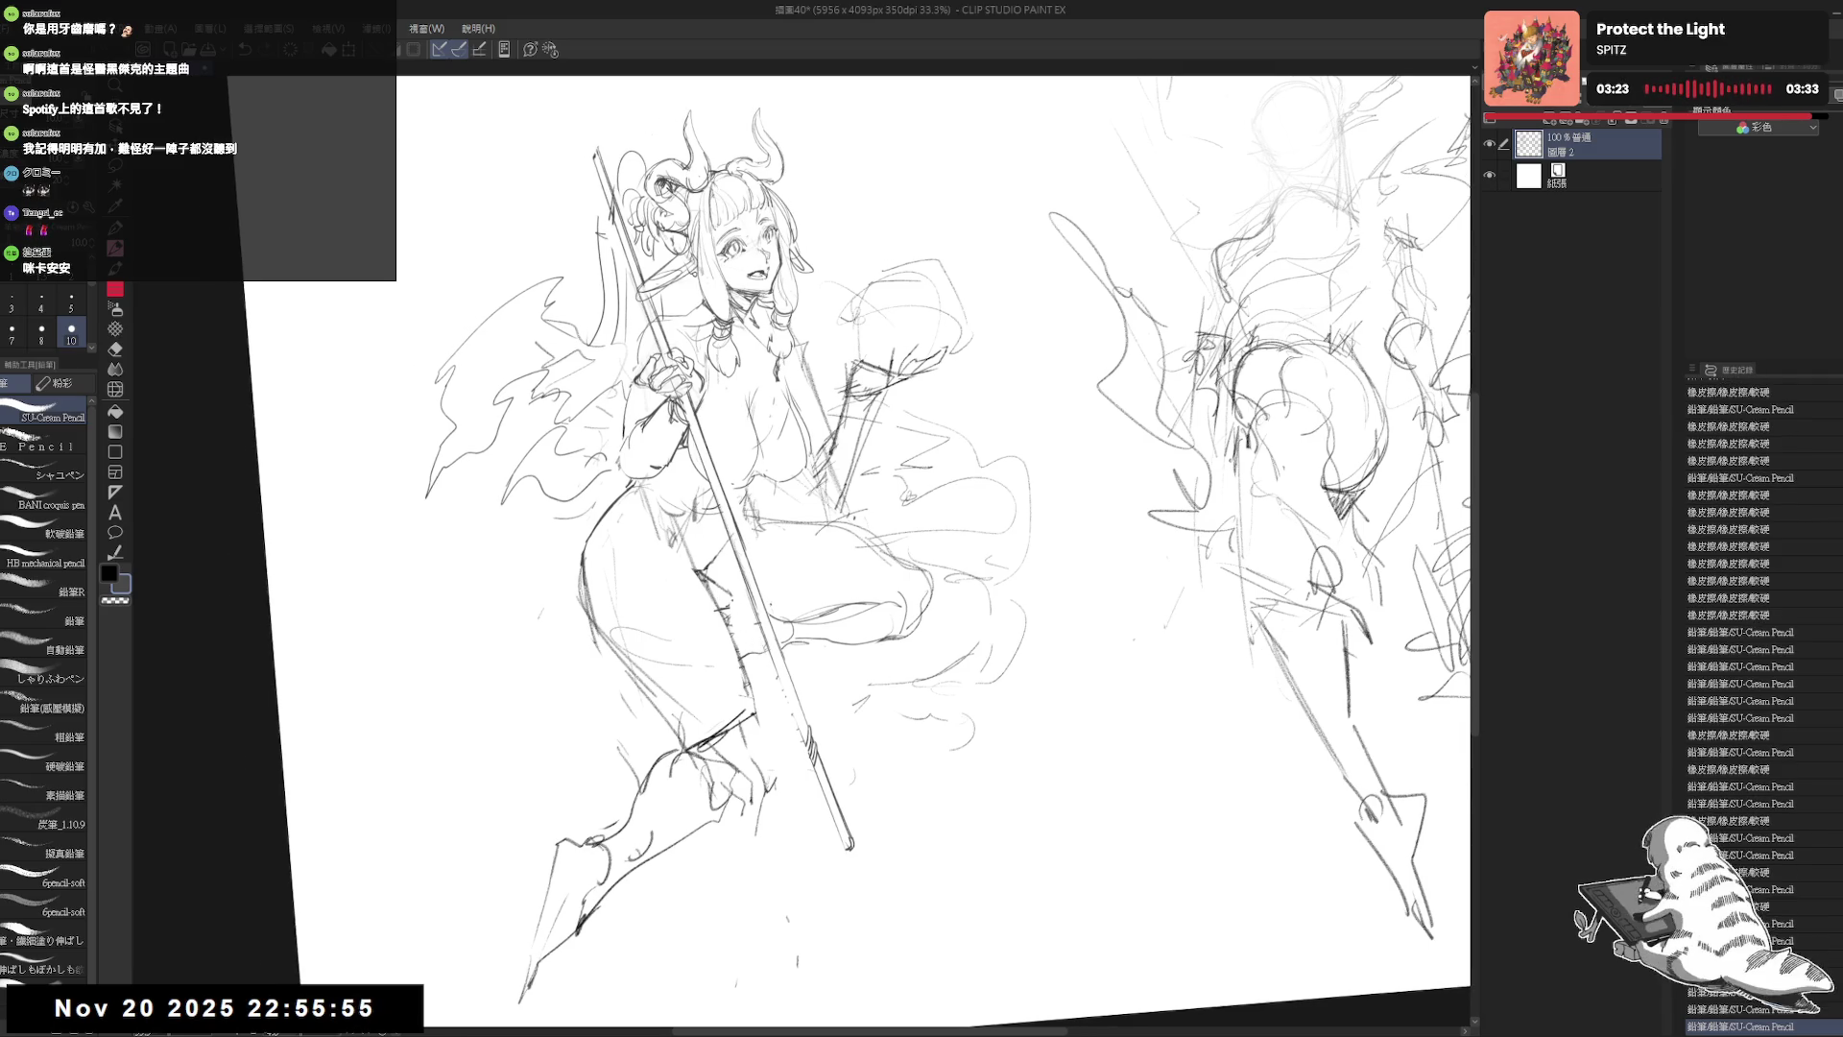
{"action": "left_click_drag", "start_coordinate": [743, 607], "coordinate": [716, 620]}
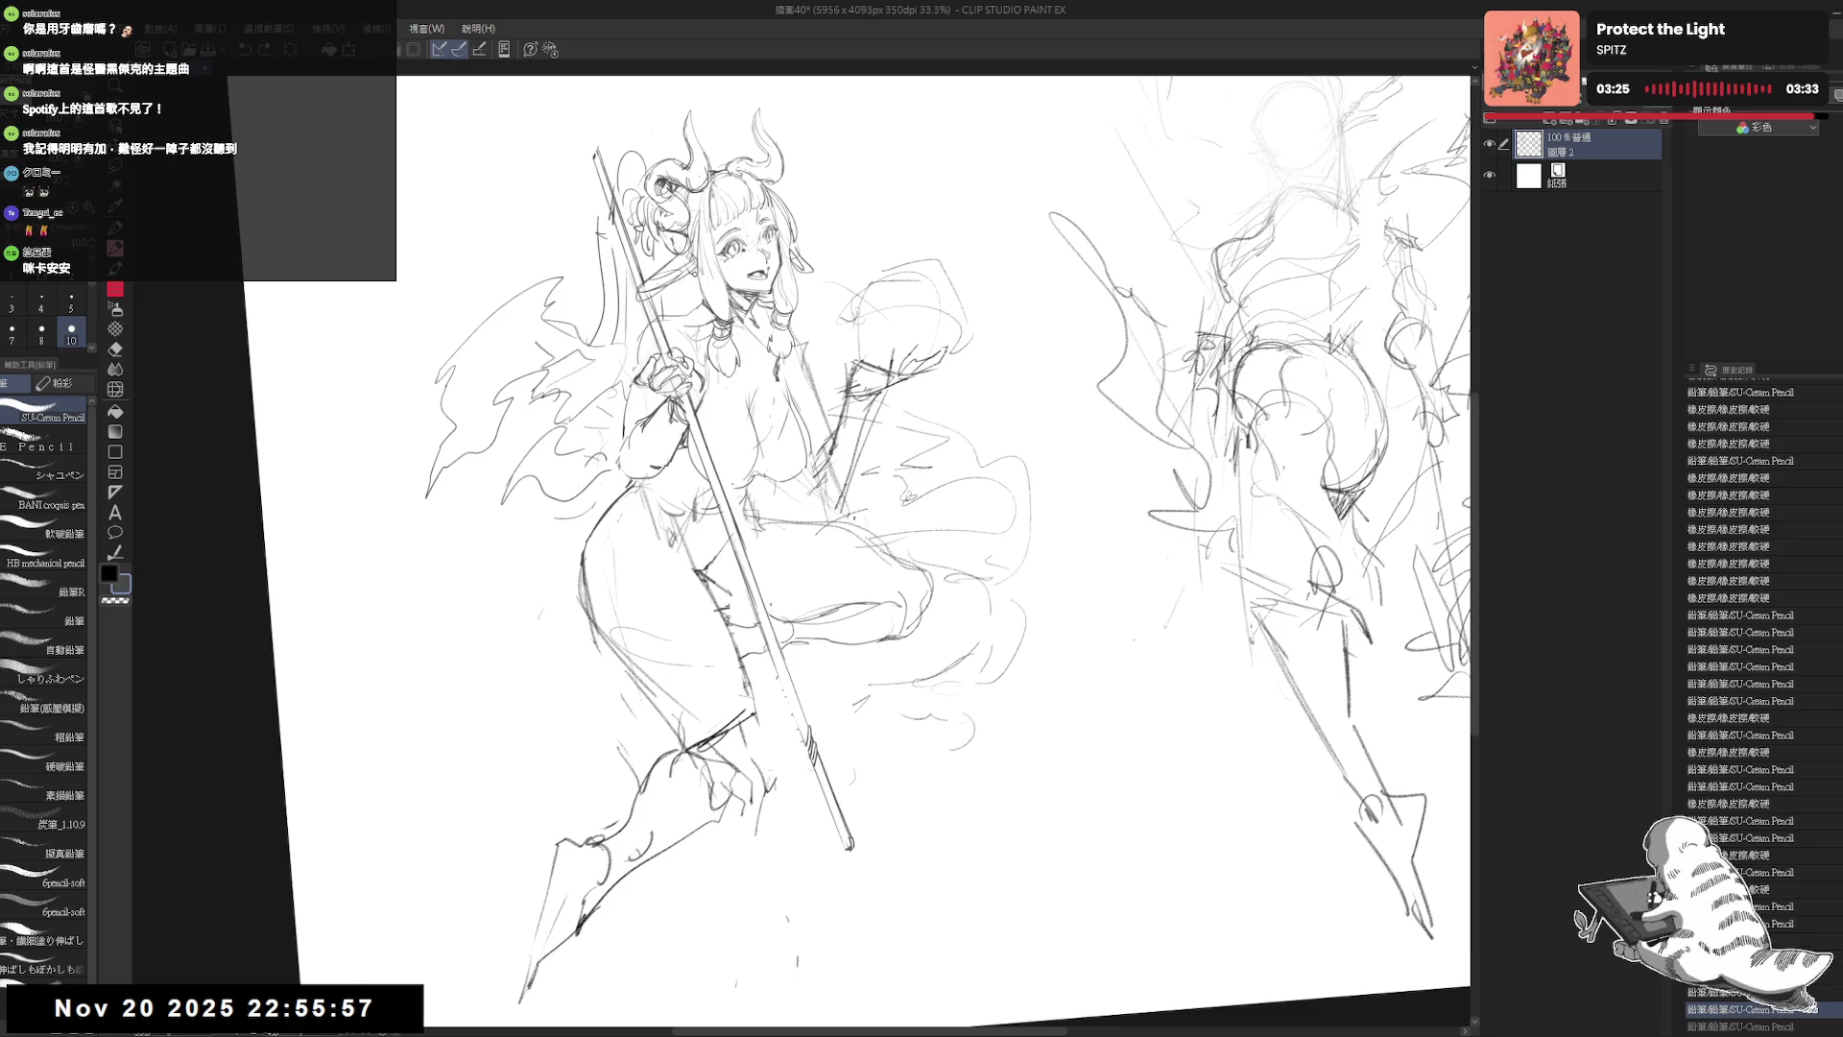
{"action": "key", "text": "ctrl+z"}
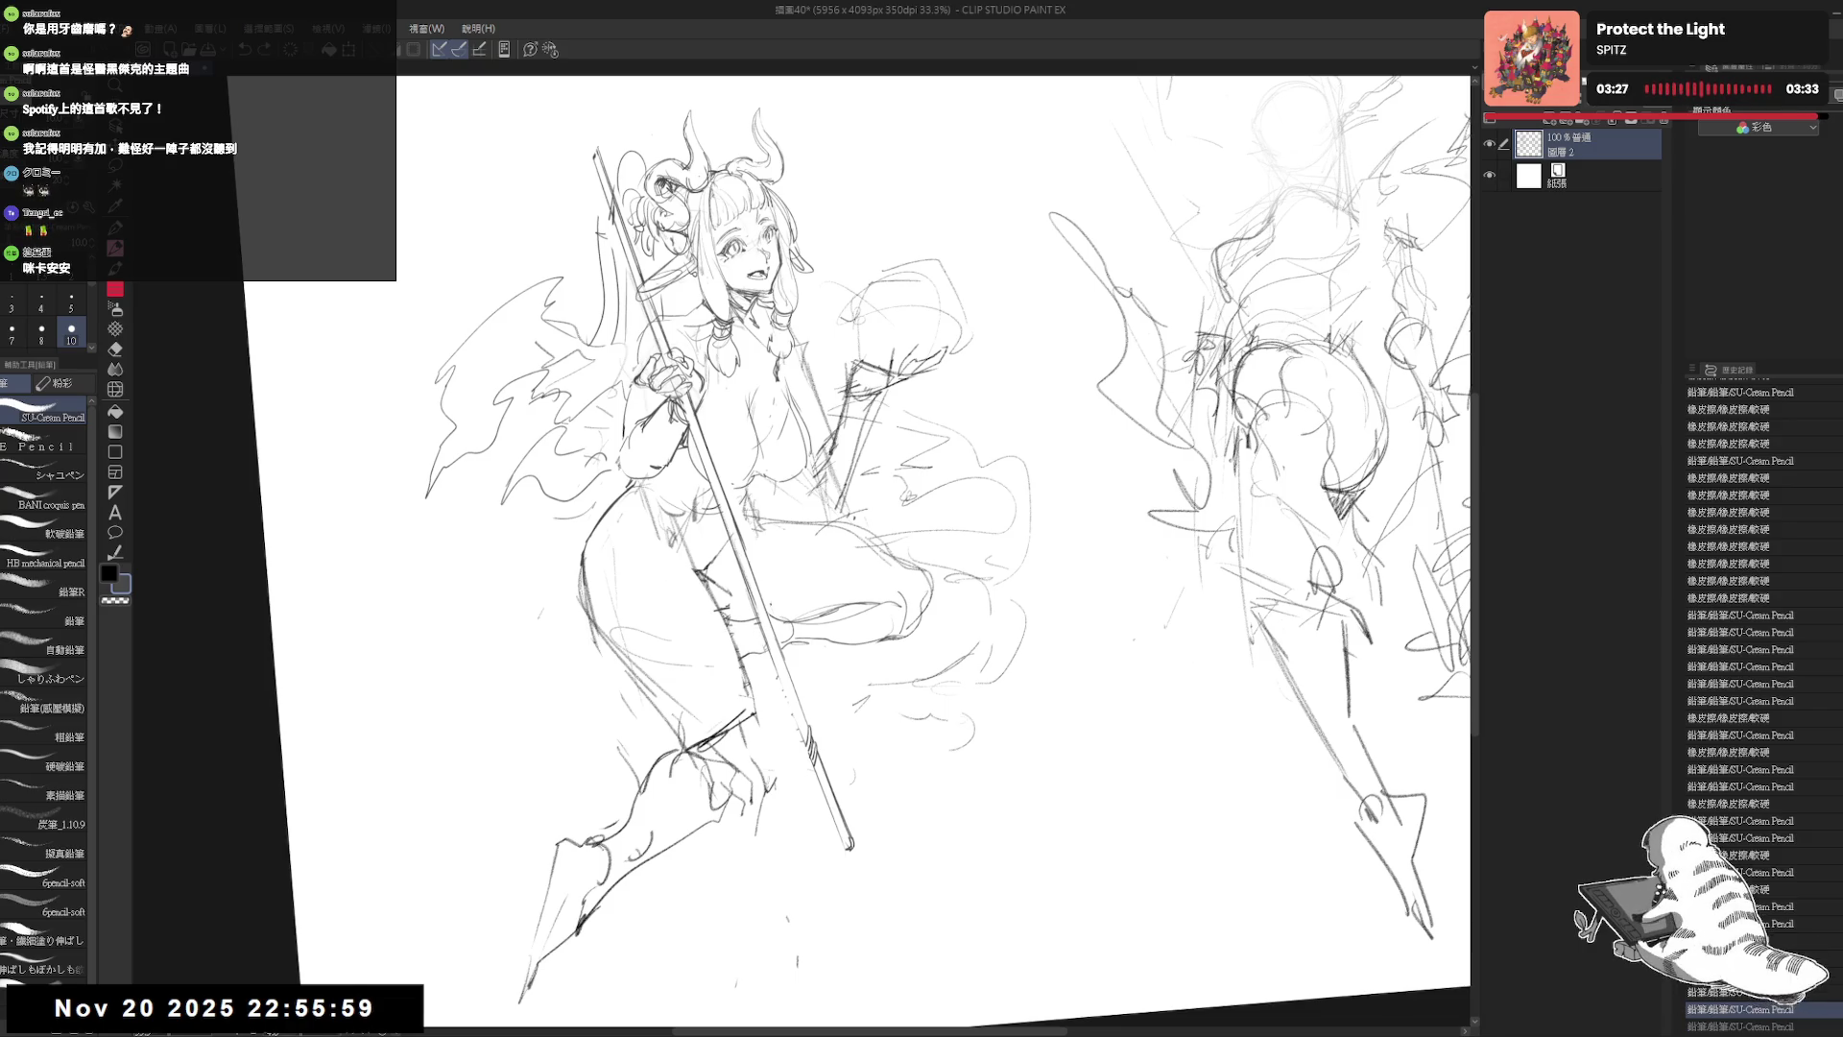
{"action": "key", "text": "e"}
{"action": "key", "text": "p"}
{"action": "left_click_drag", "start_coordinate": [722, 609], "coordinate": [758, 619]}
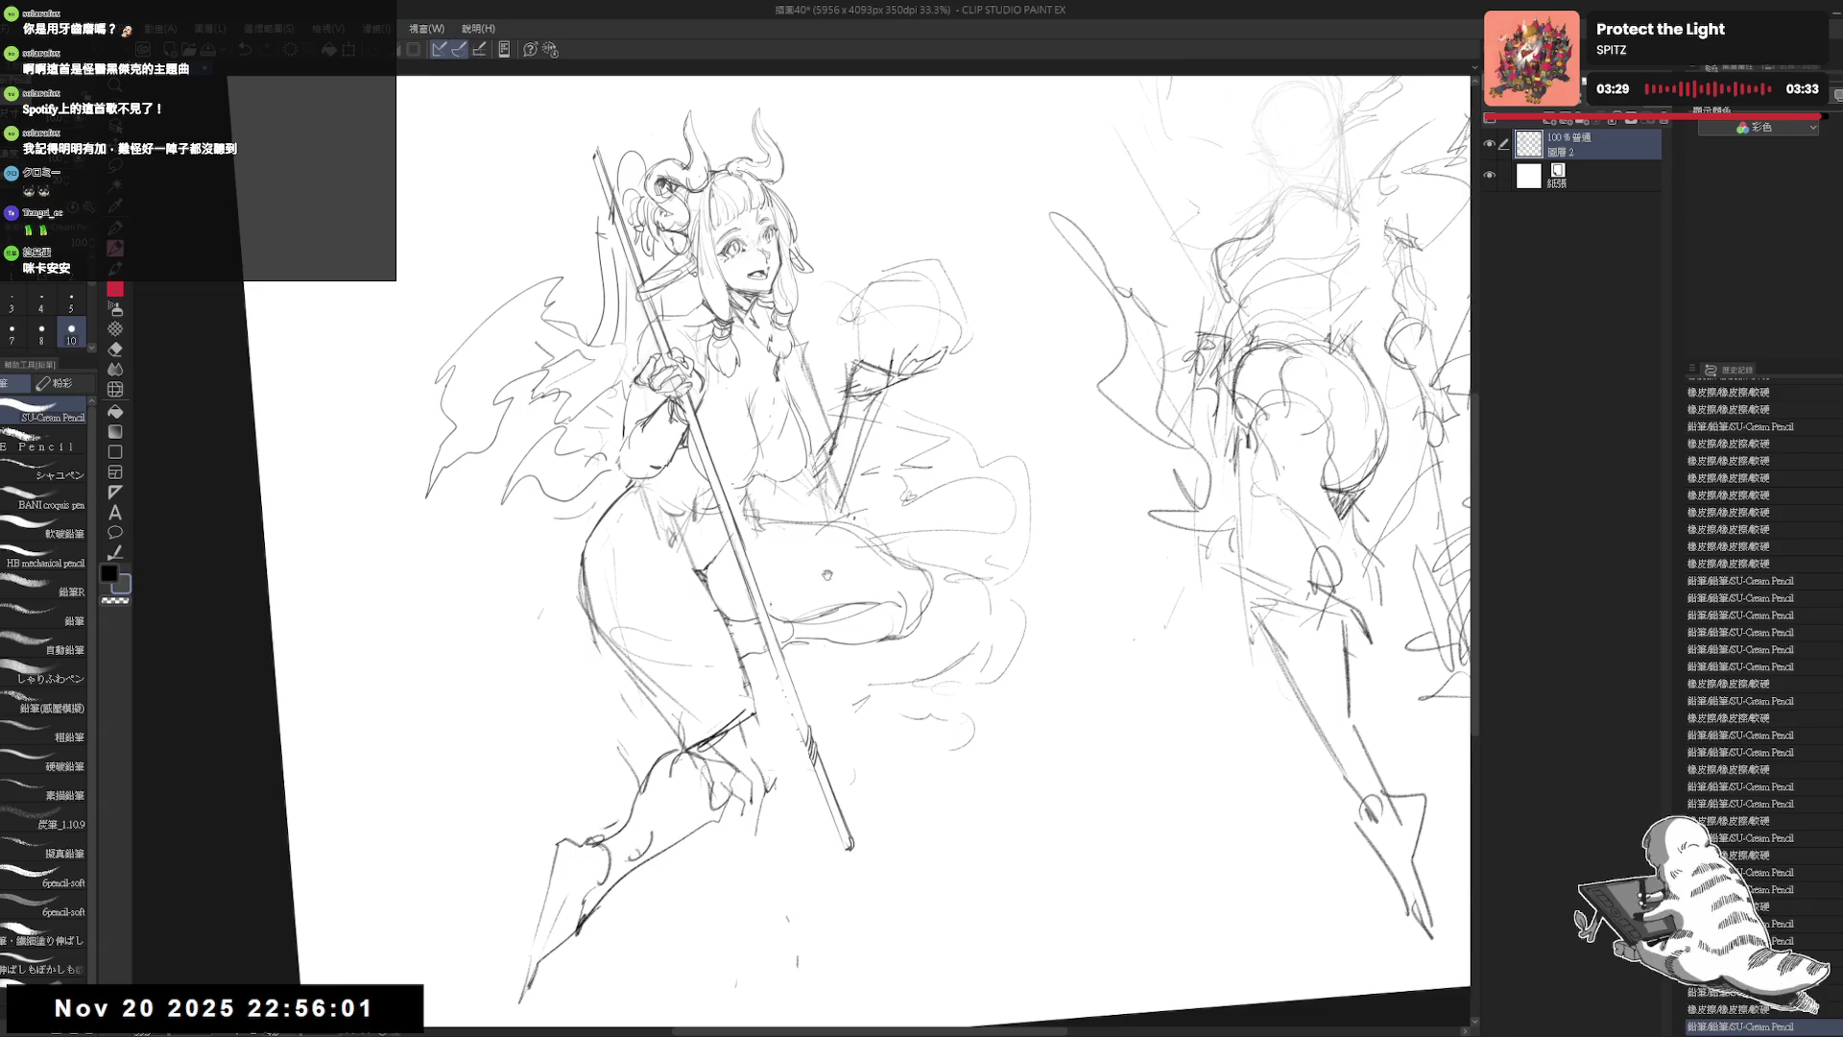
{"action": "scroll", "coordinate": [931, 547], "scroll_direction": "down", "scroll_amount": 1}
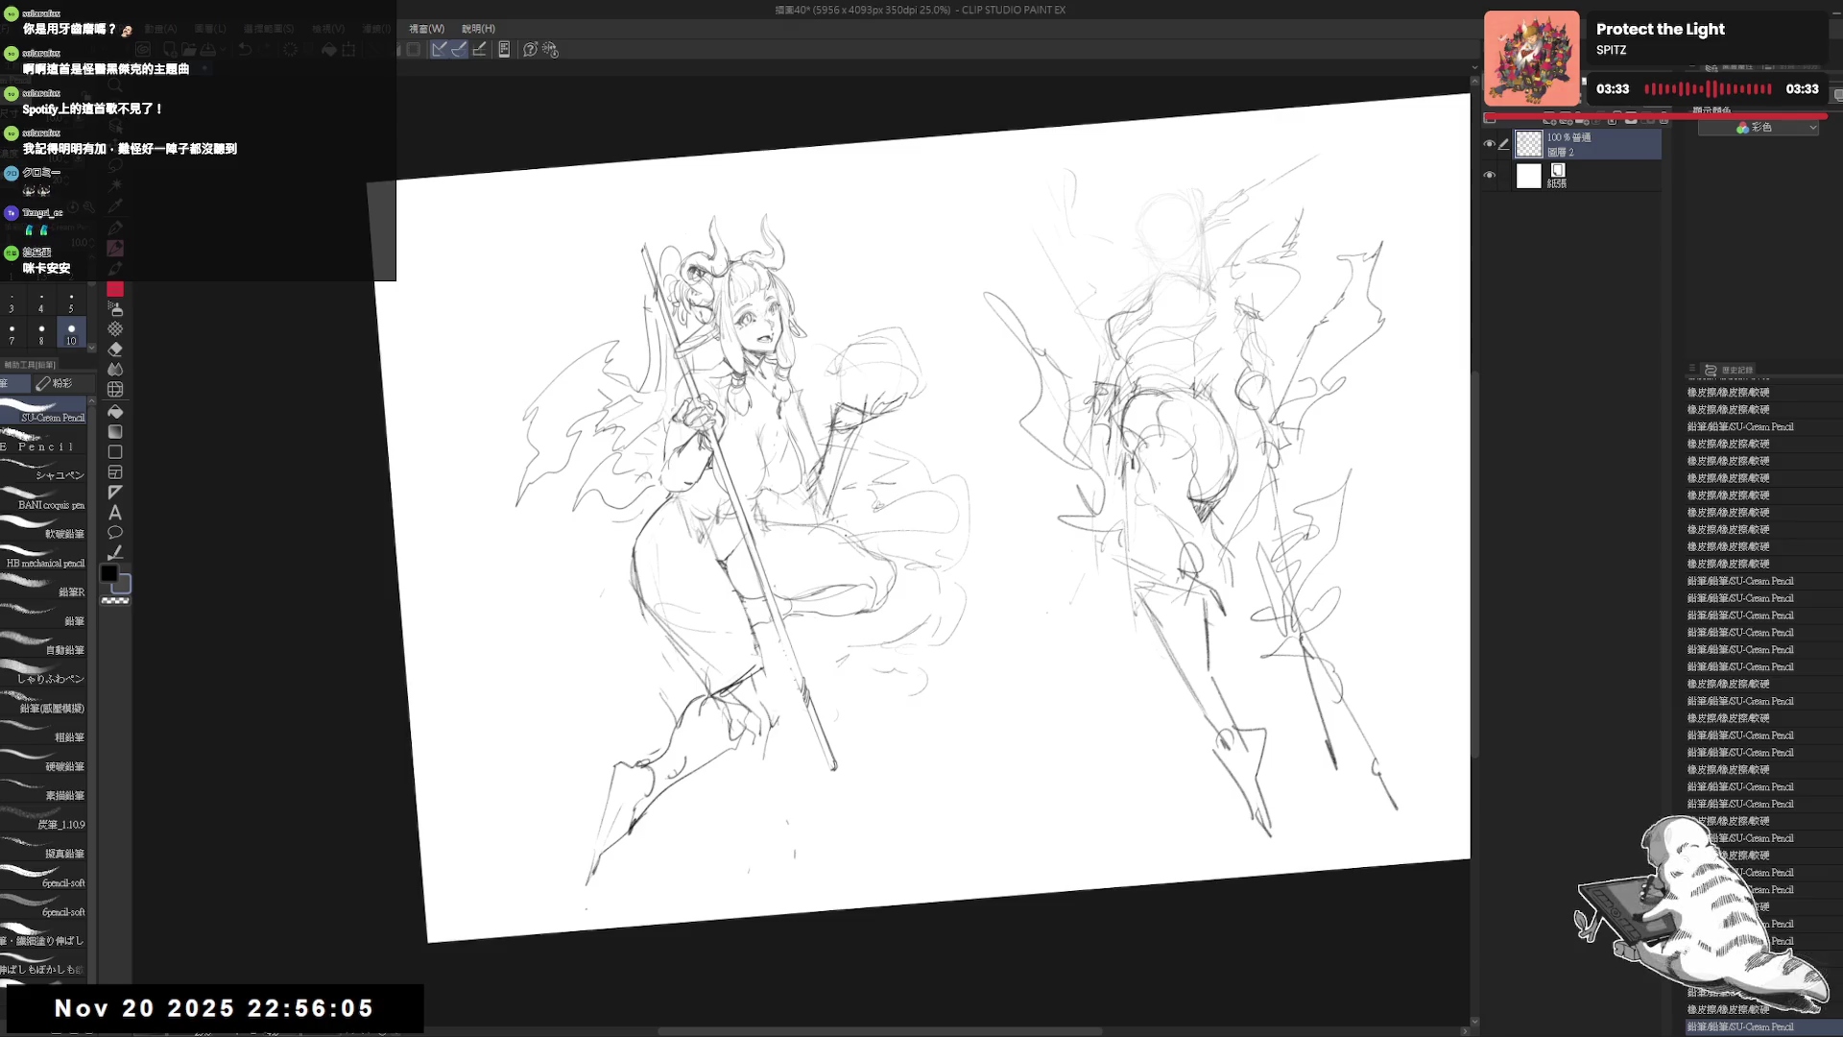
{"action": "key", "text": "ctrl+at"}
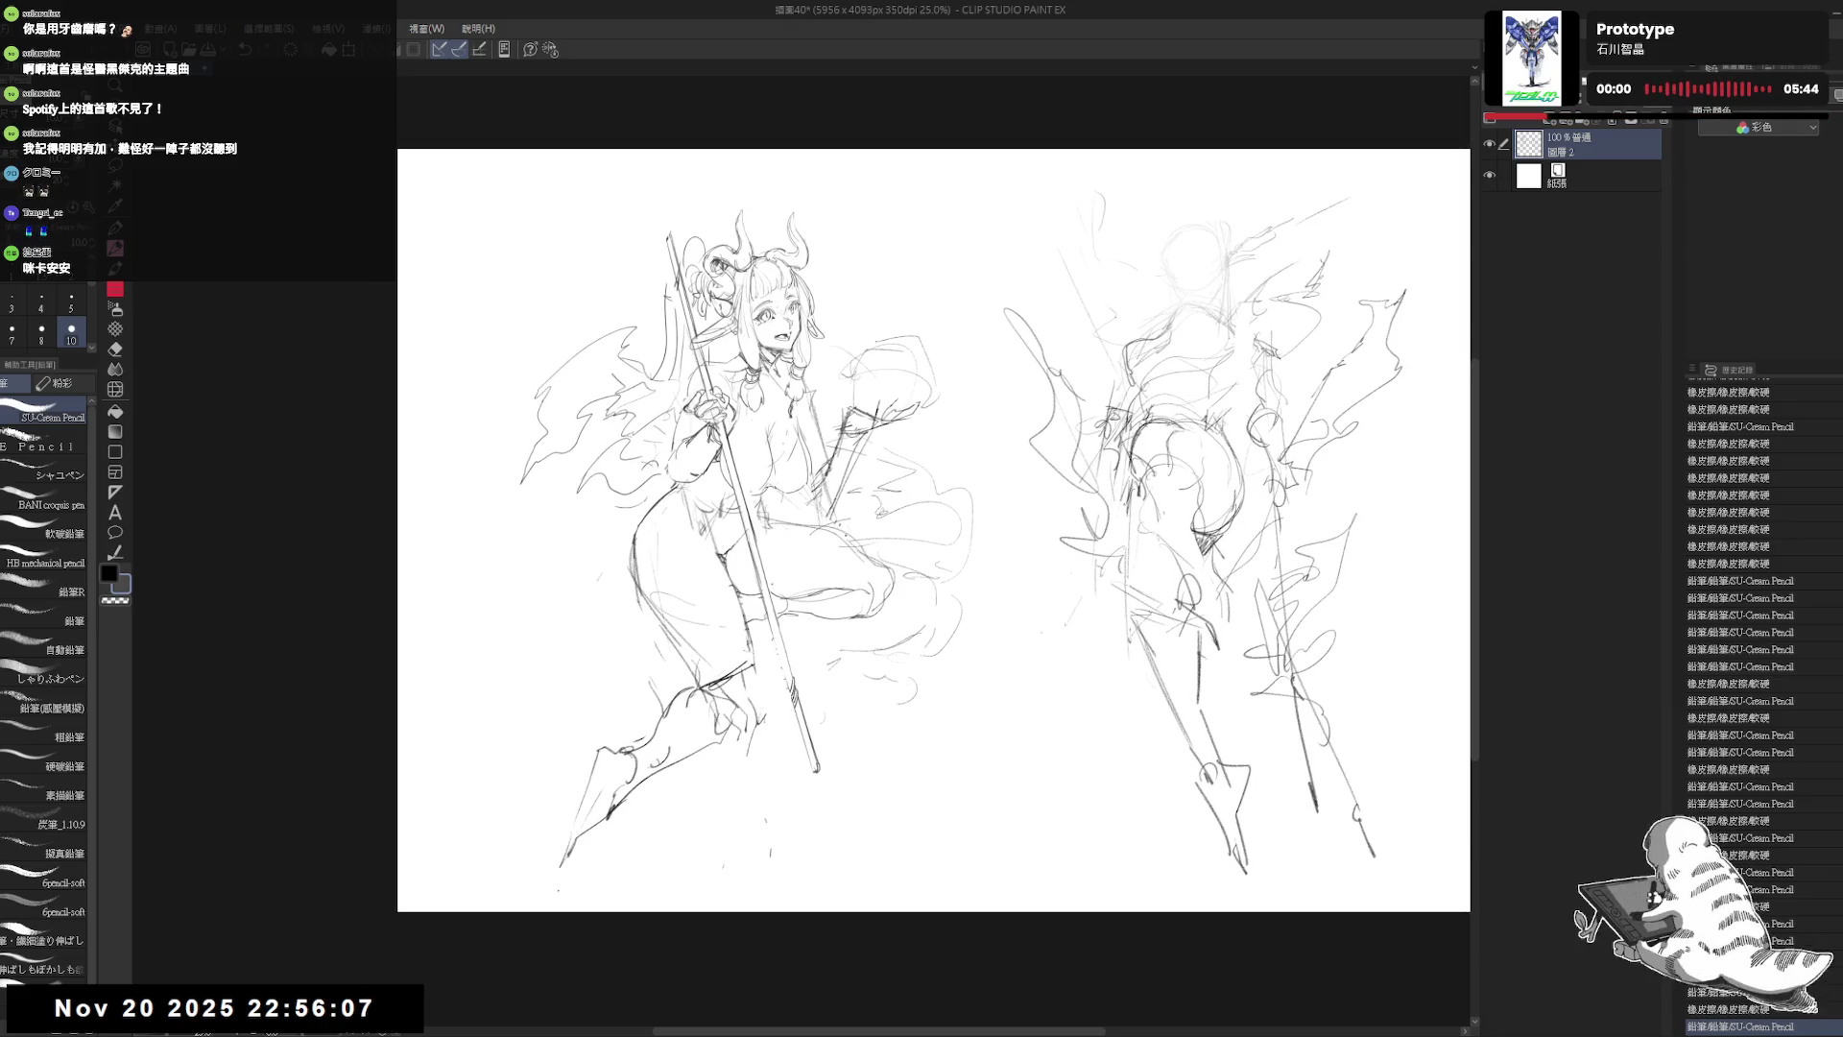
{"action": "scroll", "coordinate": [912, 528], "scroll_direction": "up", "scroll_amount": 1}
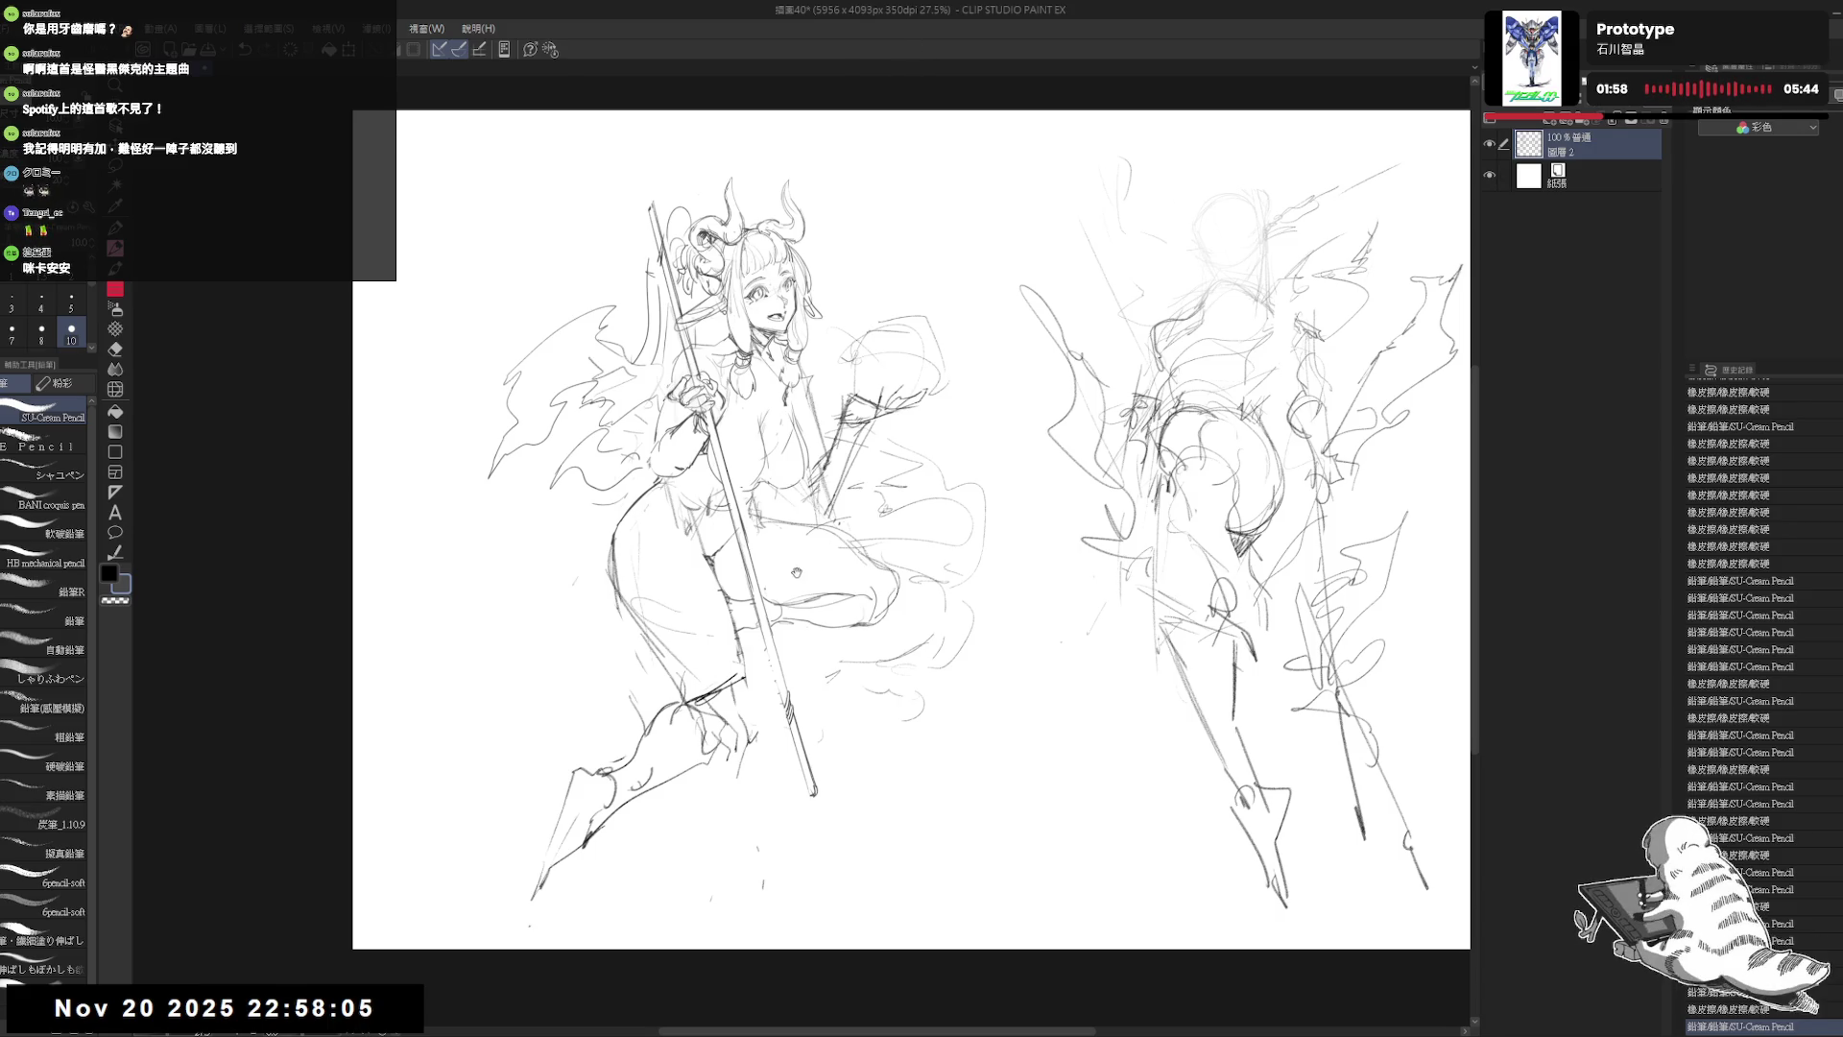
Step: Tilt the canvas clockwise and touch up the top of the staff
{"action": "key", "text": "shift+space"}
{"action": "left_click_drag", "start_coordinate": [1104, 336], "coordinate": [1200, 461]}
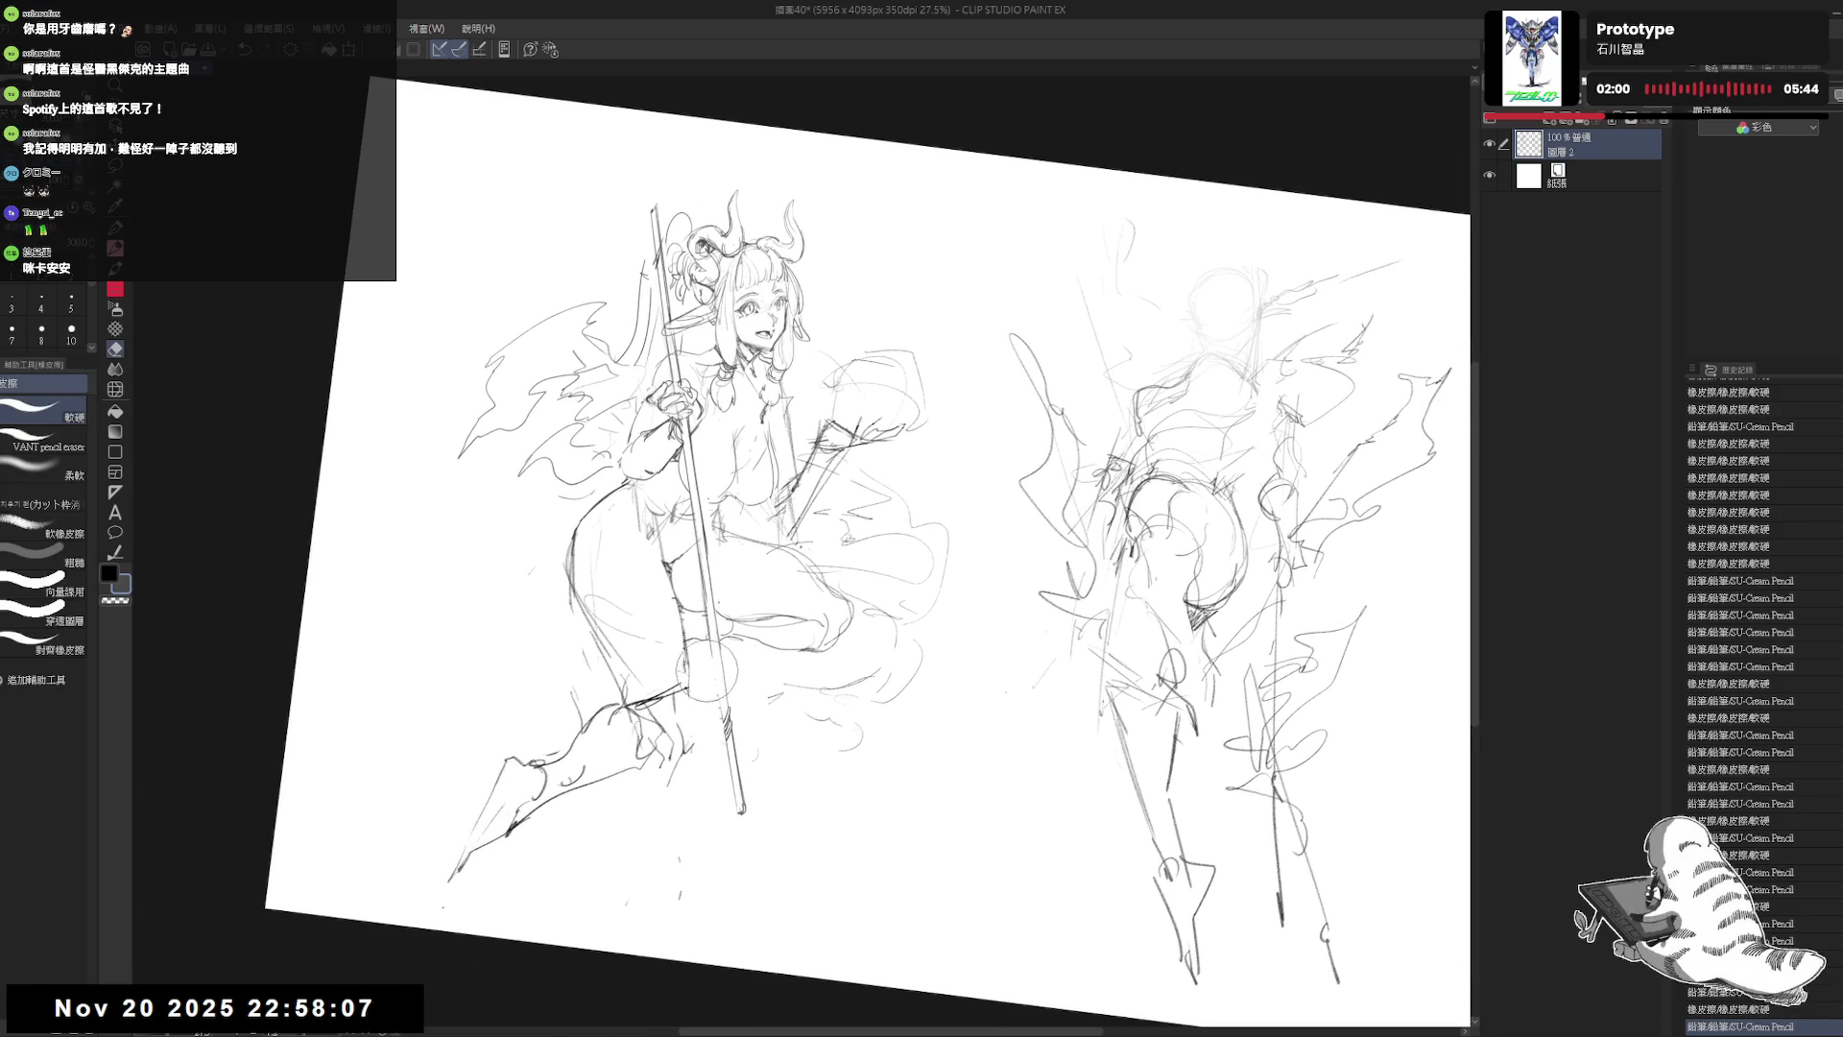
{"action": "key", "text": "ctrl+z"}
{"action": "key", "text": "ctrl+y"}
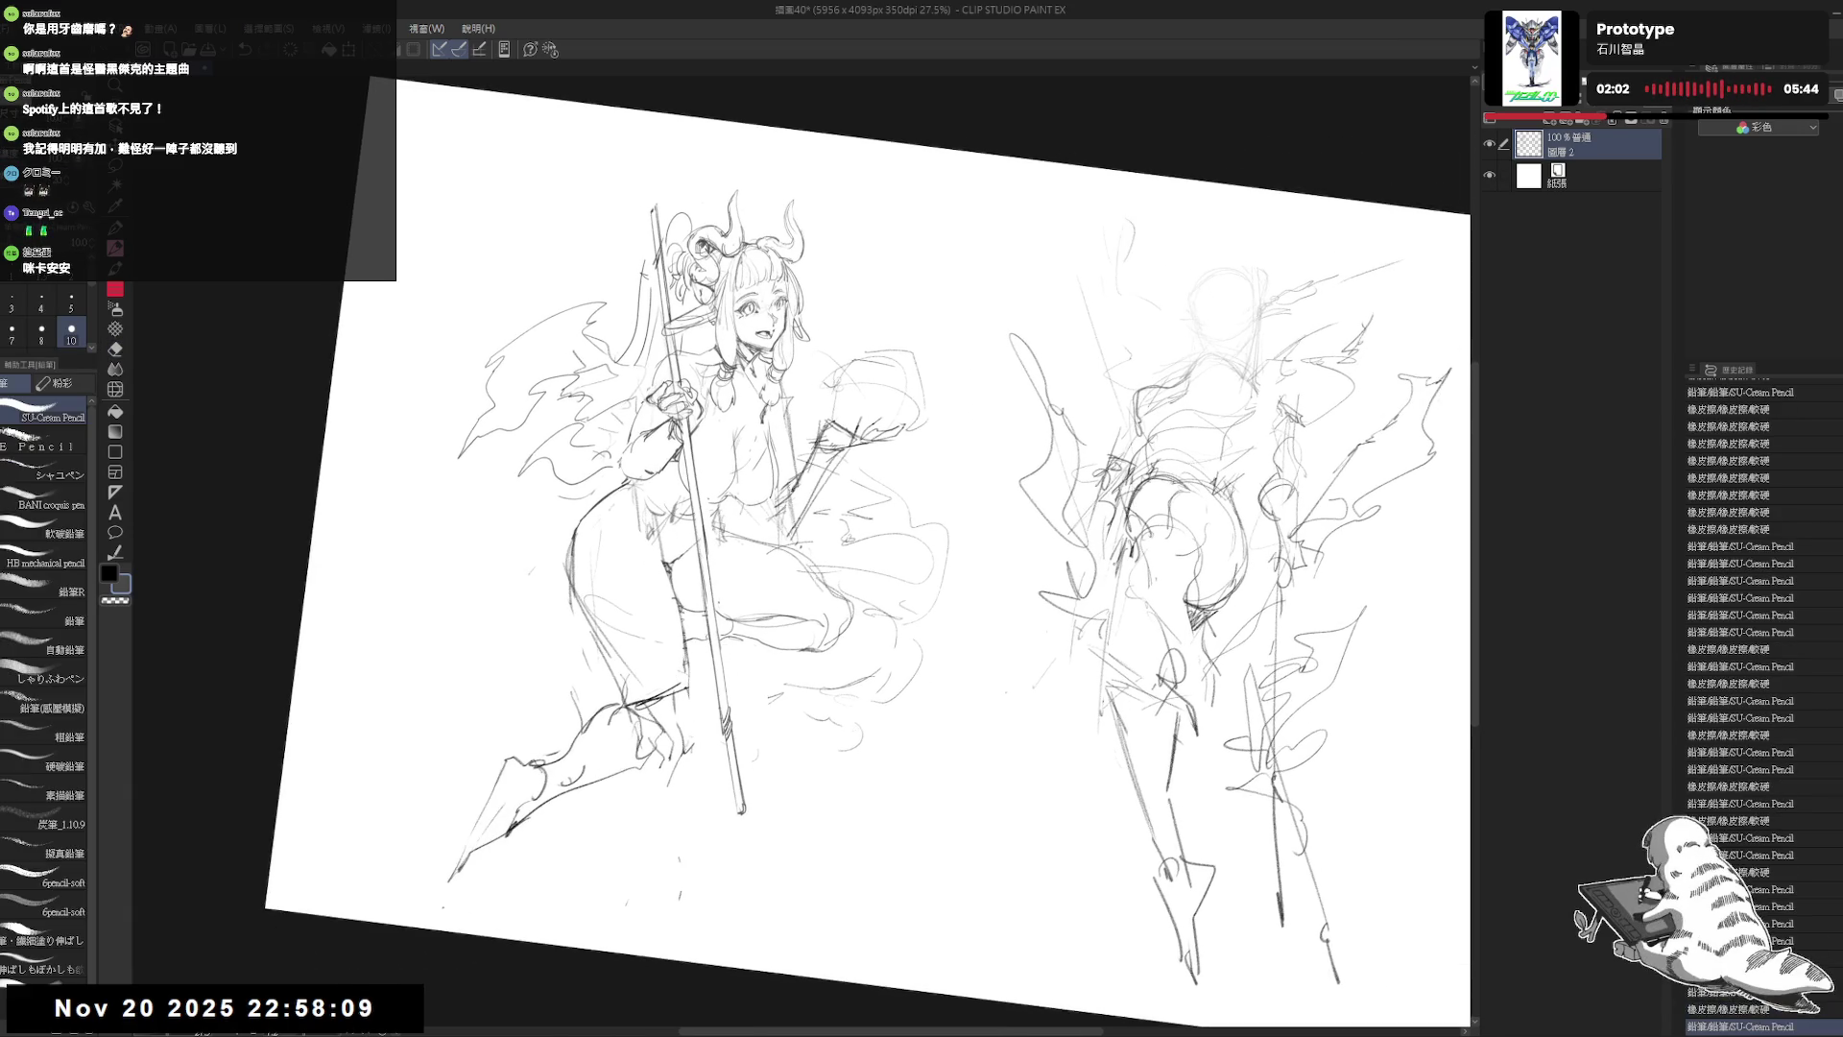
{"action": "key", "text": "ctrl+z"}
{"action": "key", "text": "ctrl+y"}
{"action": "scroll", "coordinate": [864, 576], "scroll_direction": "up", "scroll_amount": 2}
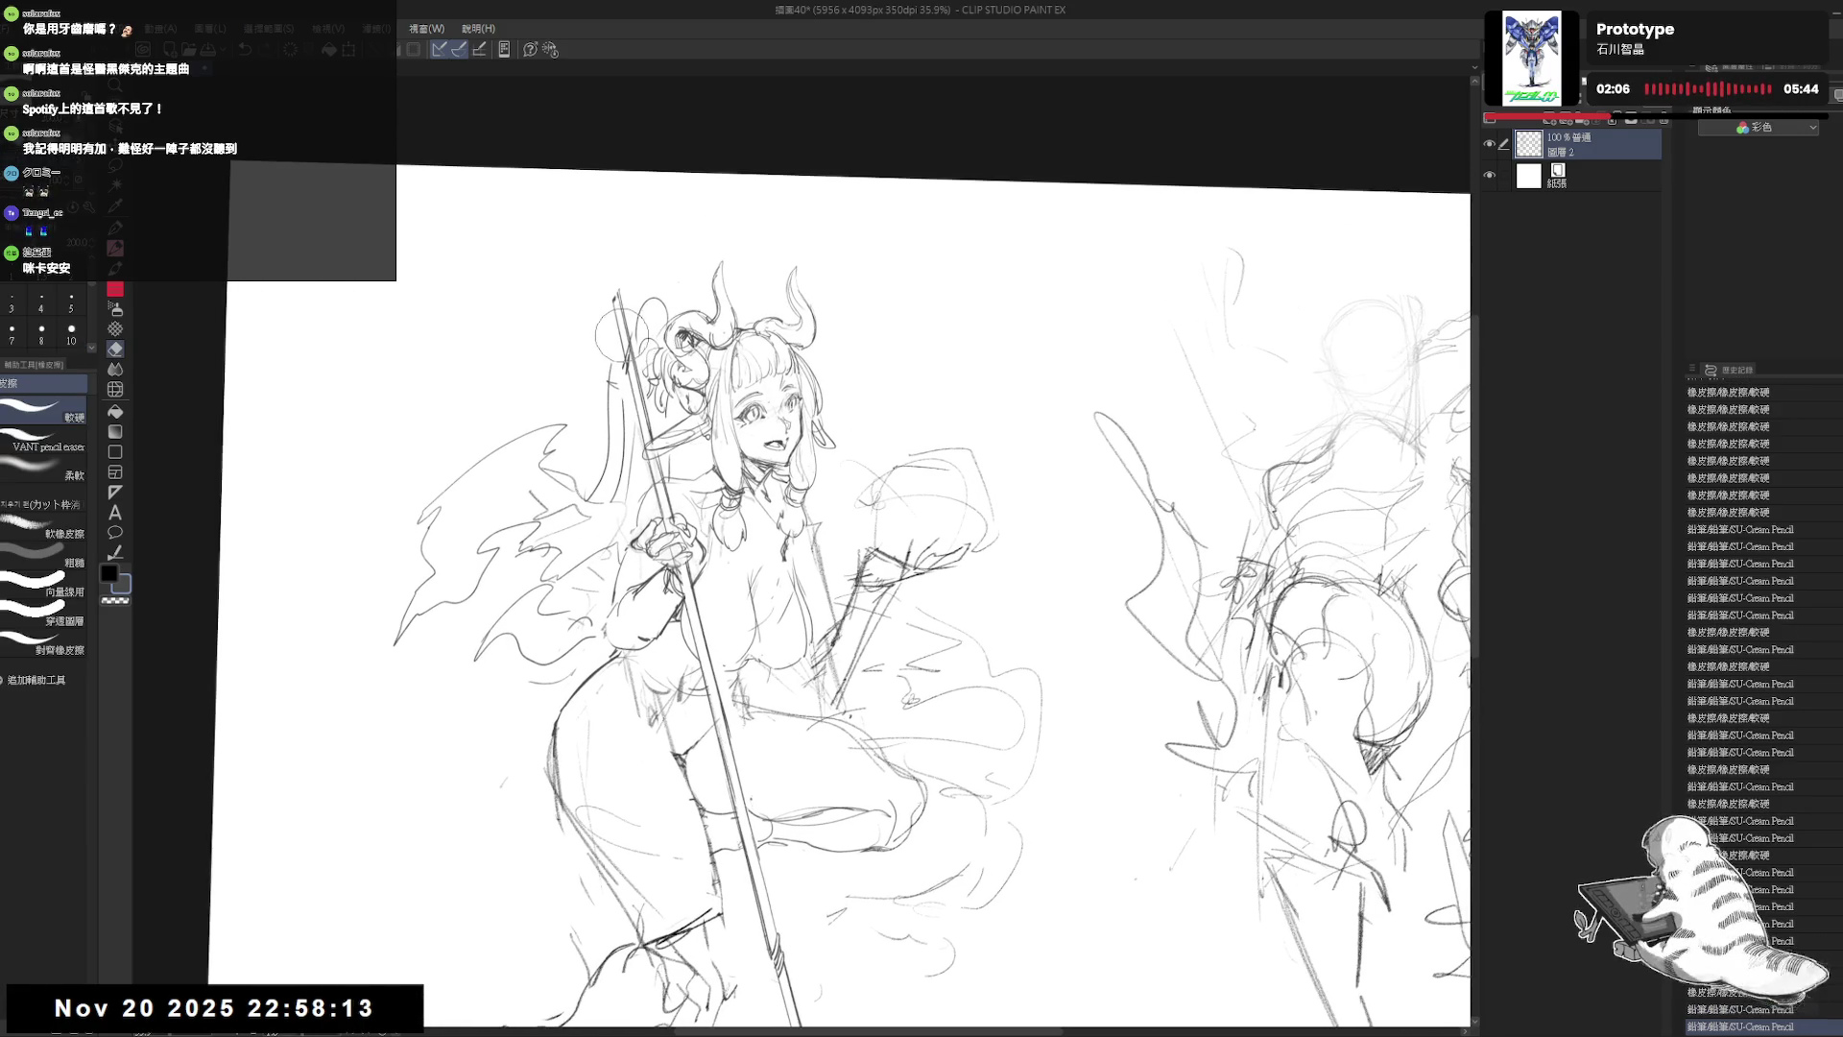
{"action": "left_click_drag", "start_coordinate": [615, 292], "coordinate": [632, 398]}
Step: Redraw the stroke at the staff top and check it with a mirrored view
{"action": "key", "text": "p"}
{"action": "key", "text": "ctrl+z"}
{"action": "left_click_drag", "start_coordinate": [619, 314], "coordinate": [618, 403]}
{"action": "key", "text": "ctrl+@"}
{"action": "key", "text": "h"}
{"action": "key", "text": "h"}
{"action": "key", "text": "ctrl+@"}
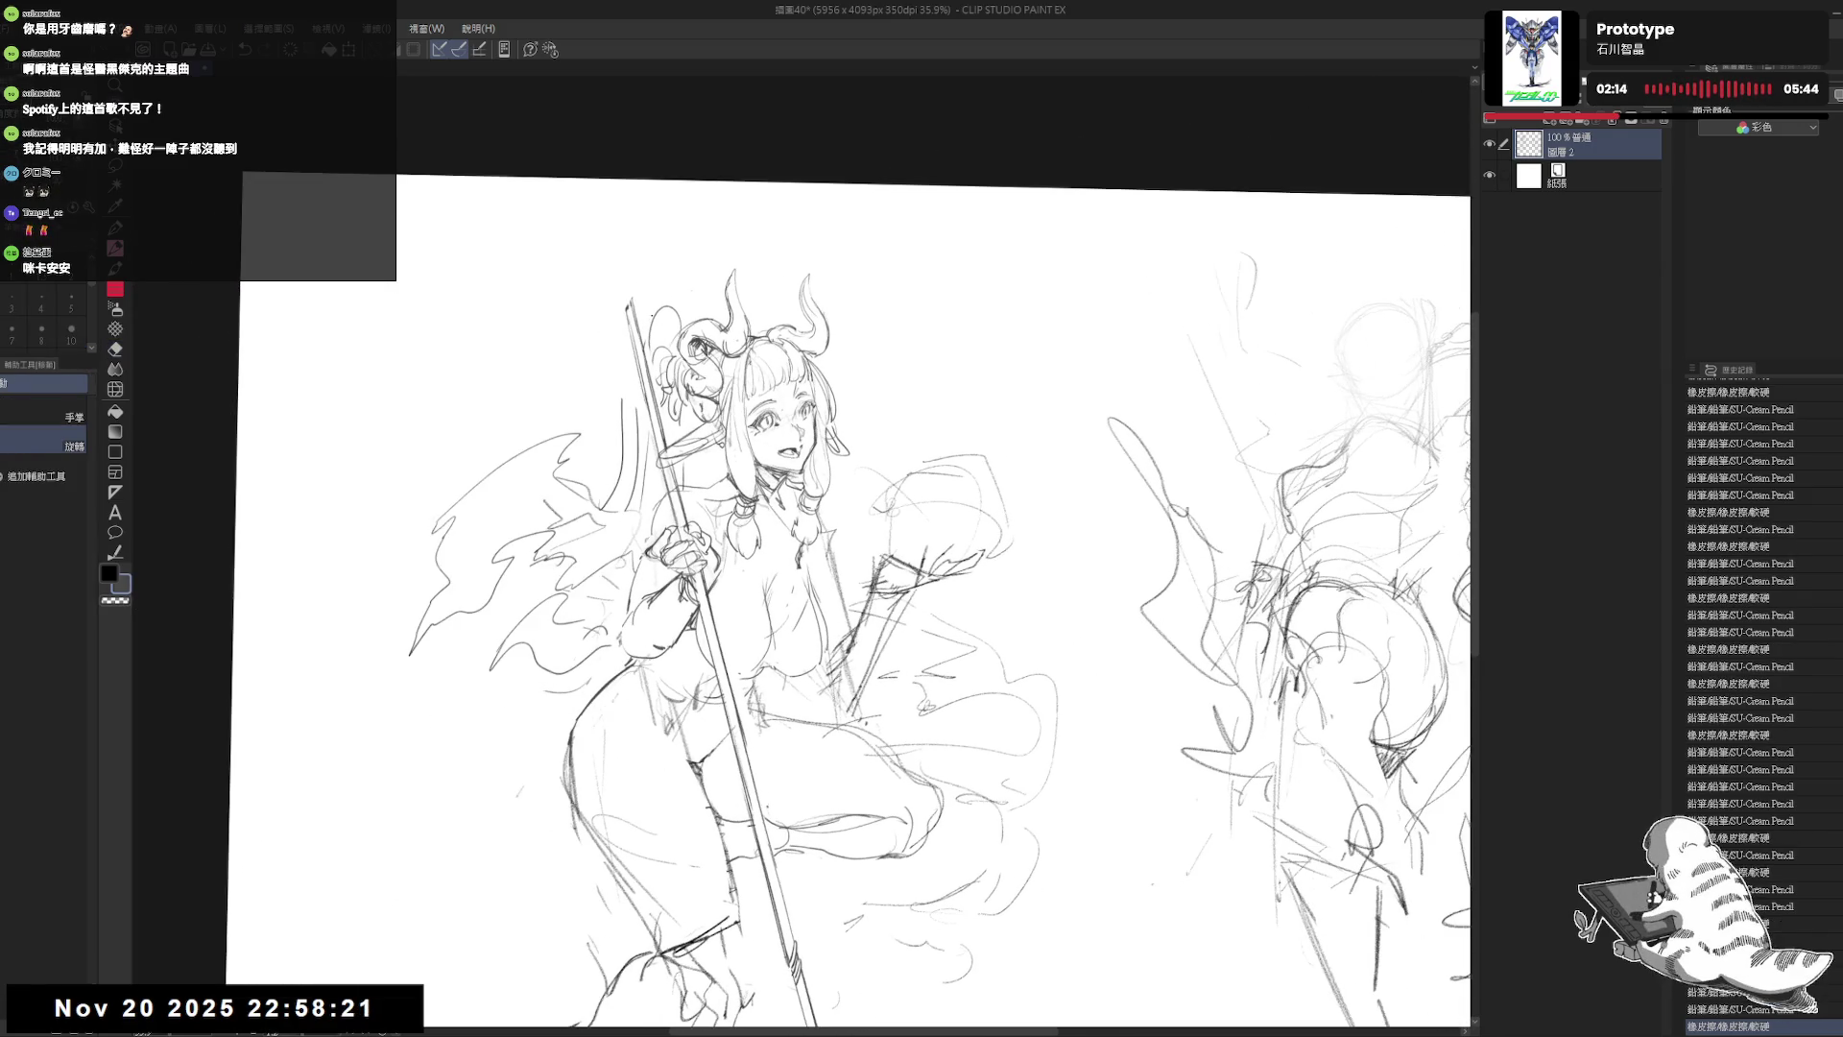
Step: Add pencil strokes between the staff and the girl's head
{"action": "key", "text": "p"}
{"action": "mouse_move", "coordinate": [677, 327]}
{"action": "left_mouse_down"}
{"action": "mouse_move", "coordinate": [652, 303]}
{"action": "mouse_move", "coordinate": [677, 322]}
{"action": "mouse_move", "coordinate": [651, 319]}
{"action": "mouse_move", "coordinate": [690, 324]}
{"action": "mouse_move", "coordinate": [605, 387]}
{"action": "left_mouse_up"}
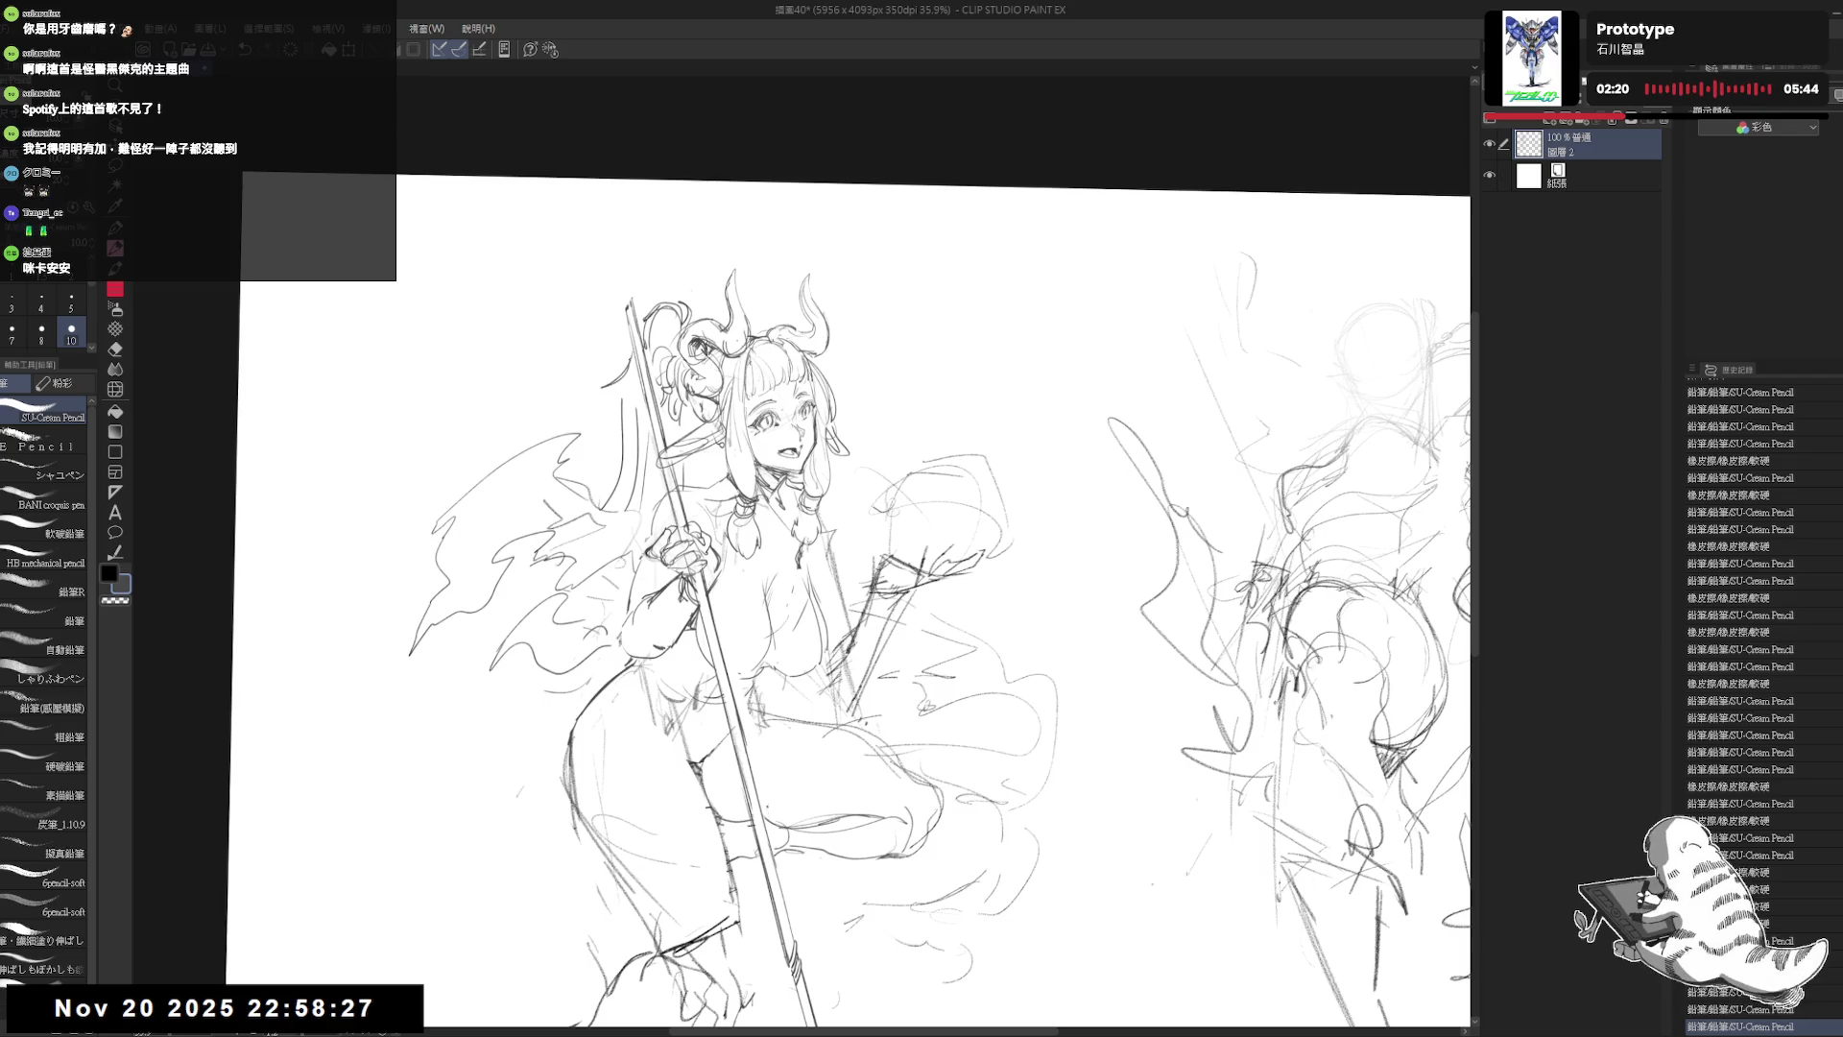
{"action": "key", "text": "ctrl+z"}
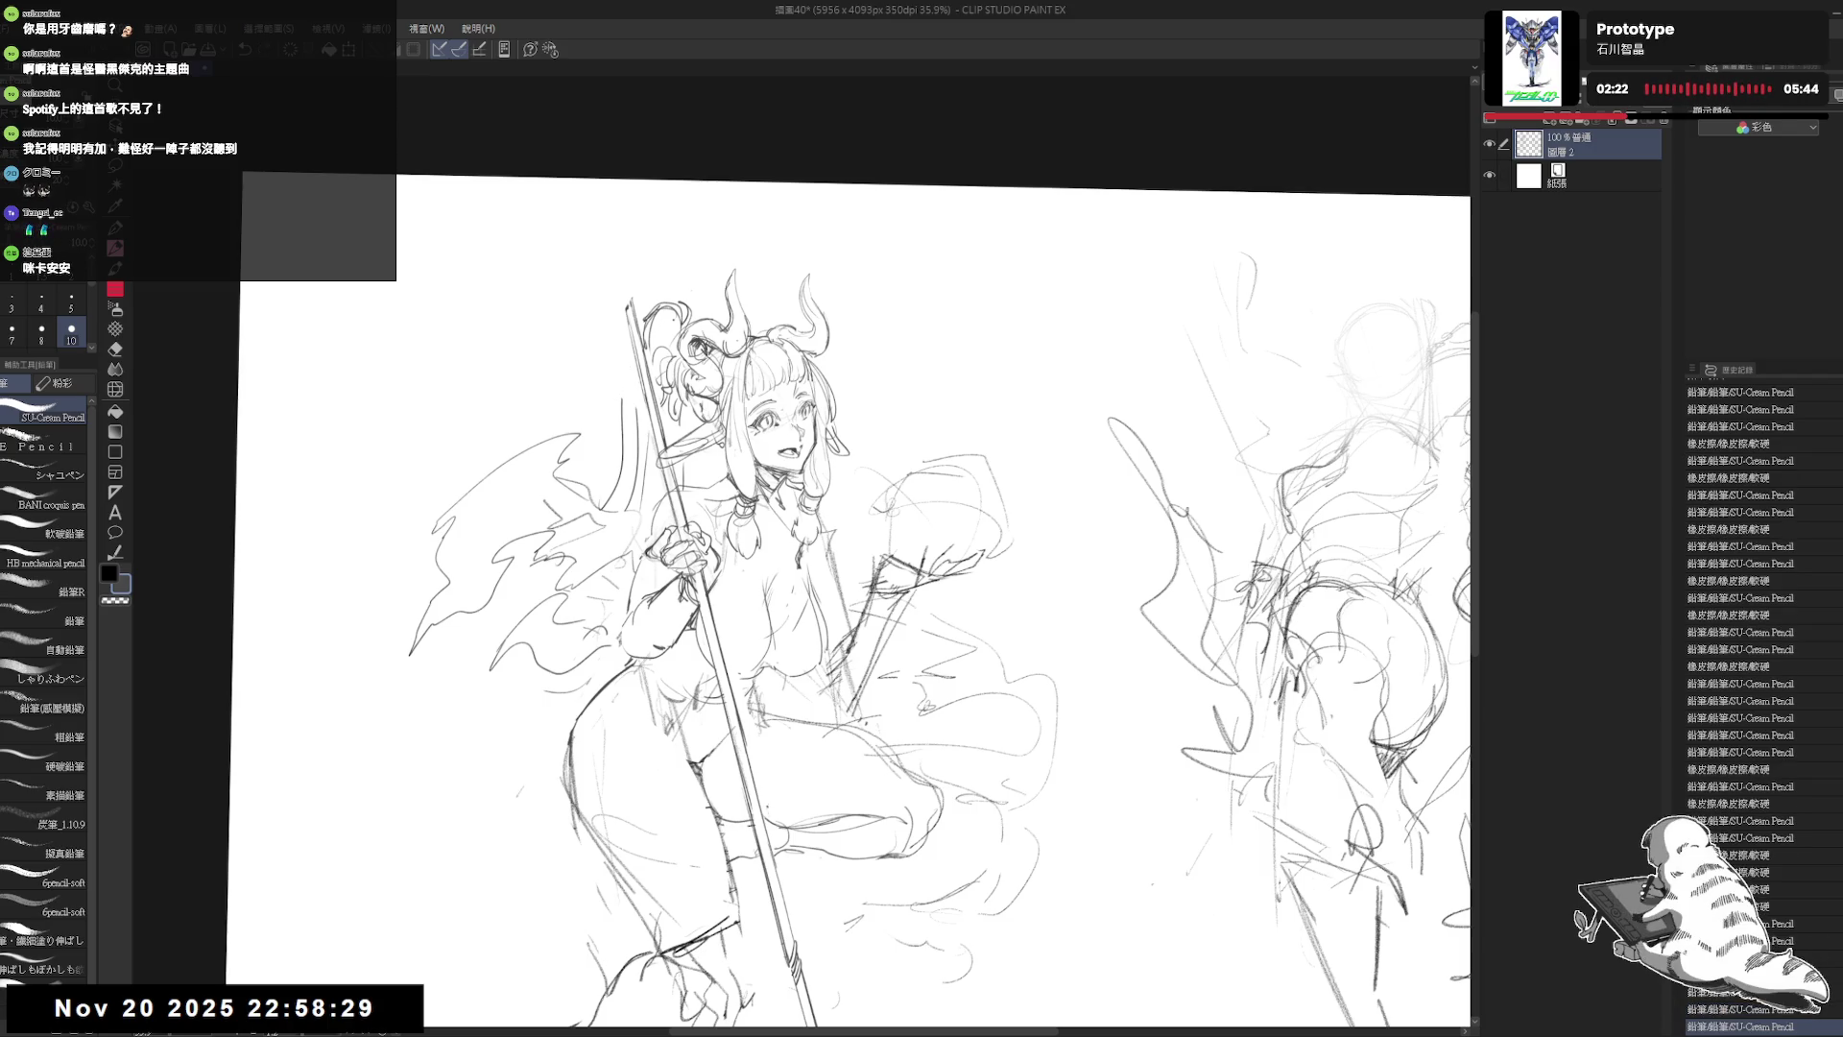
{"action": "mouse_move", "coordinate": [672, 317]}
{"action": "left_mouse_down"}
{"action": "mouse_move", "coordinate": [646, 334]}
{"action": "mouse_move", "coordinate": [628, 414]}
{"action": "mouse_move", "coordinate": [653, 441]}
{"action": "mouse_move", "coordinate": [610, 437]}
{"action": "mouse_move", "coordinate": [624, 468]}
{"action": "mouse_move", "coordinate": [601, 500]}
{"action": "left_mouse_up"}
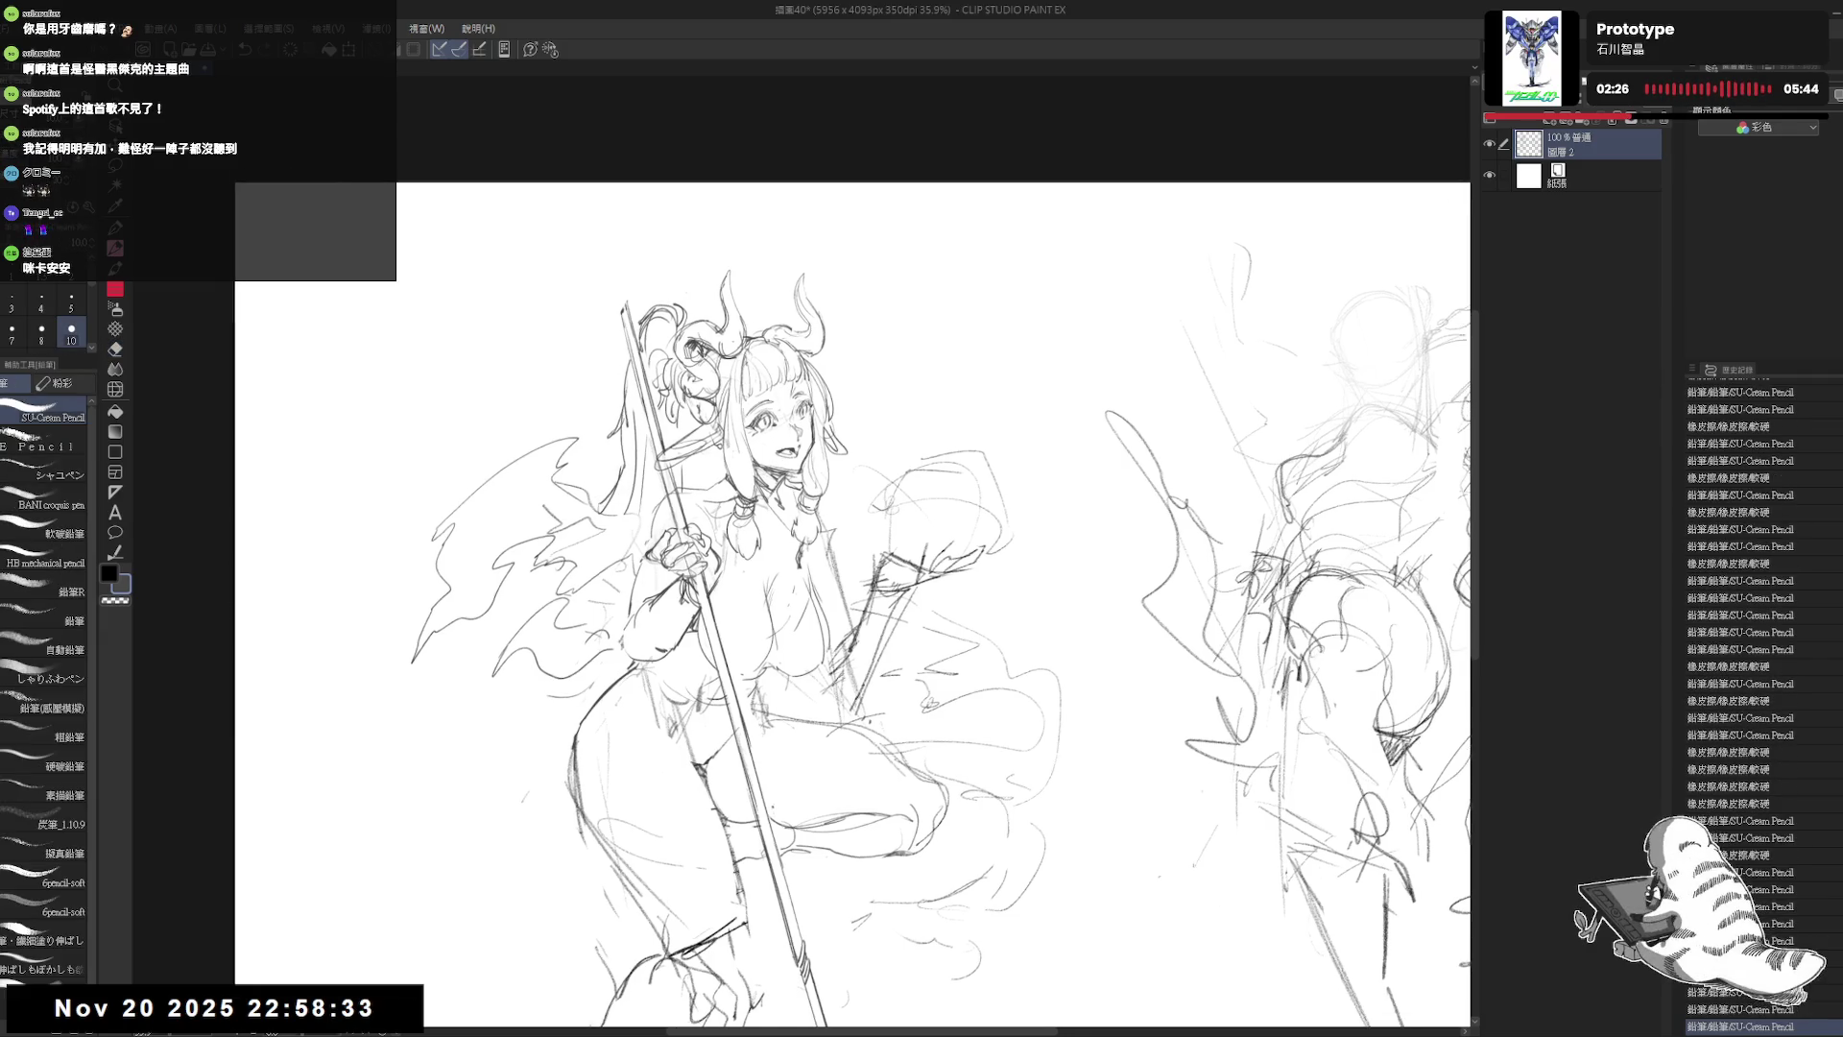
Step: Sketch faint new lines across the girl's chest
{"action": "key", "text": "h"}
{"action": "key", "text": "h"}
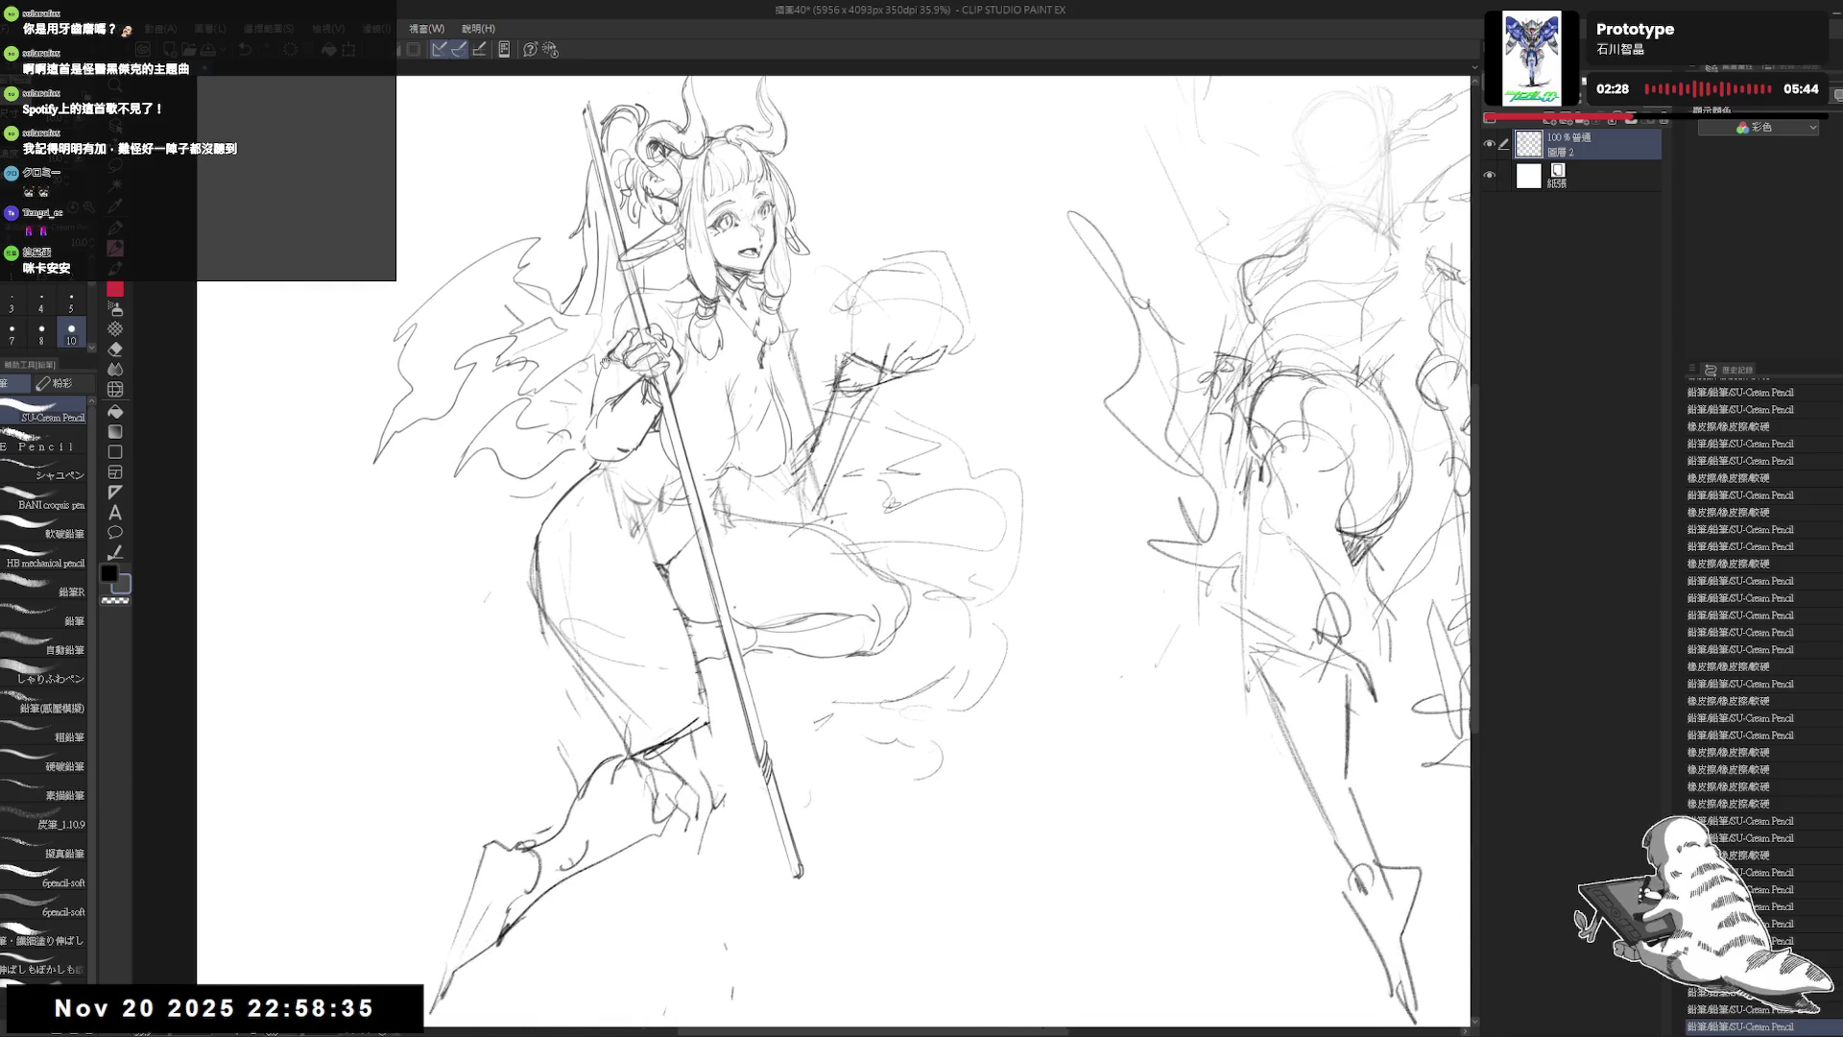
{"action": "key", "text": "e"}
{"action": "key", "text": "-"}
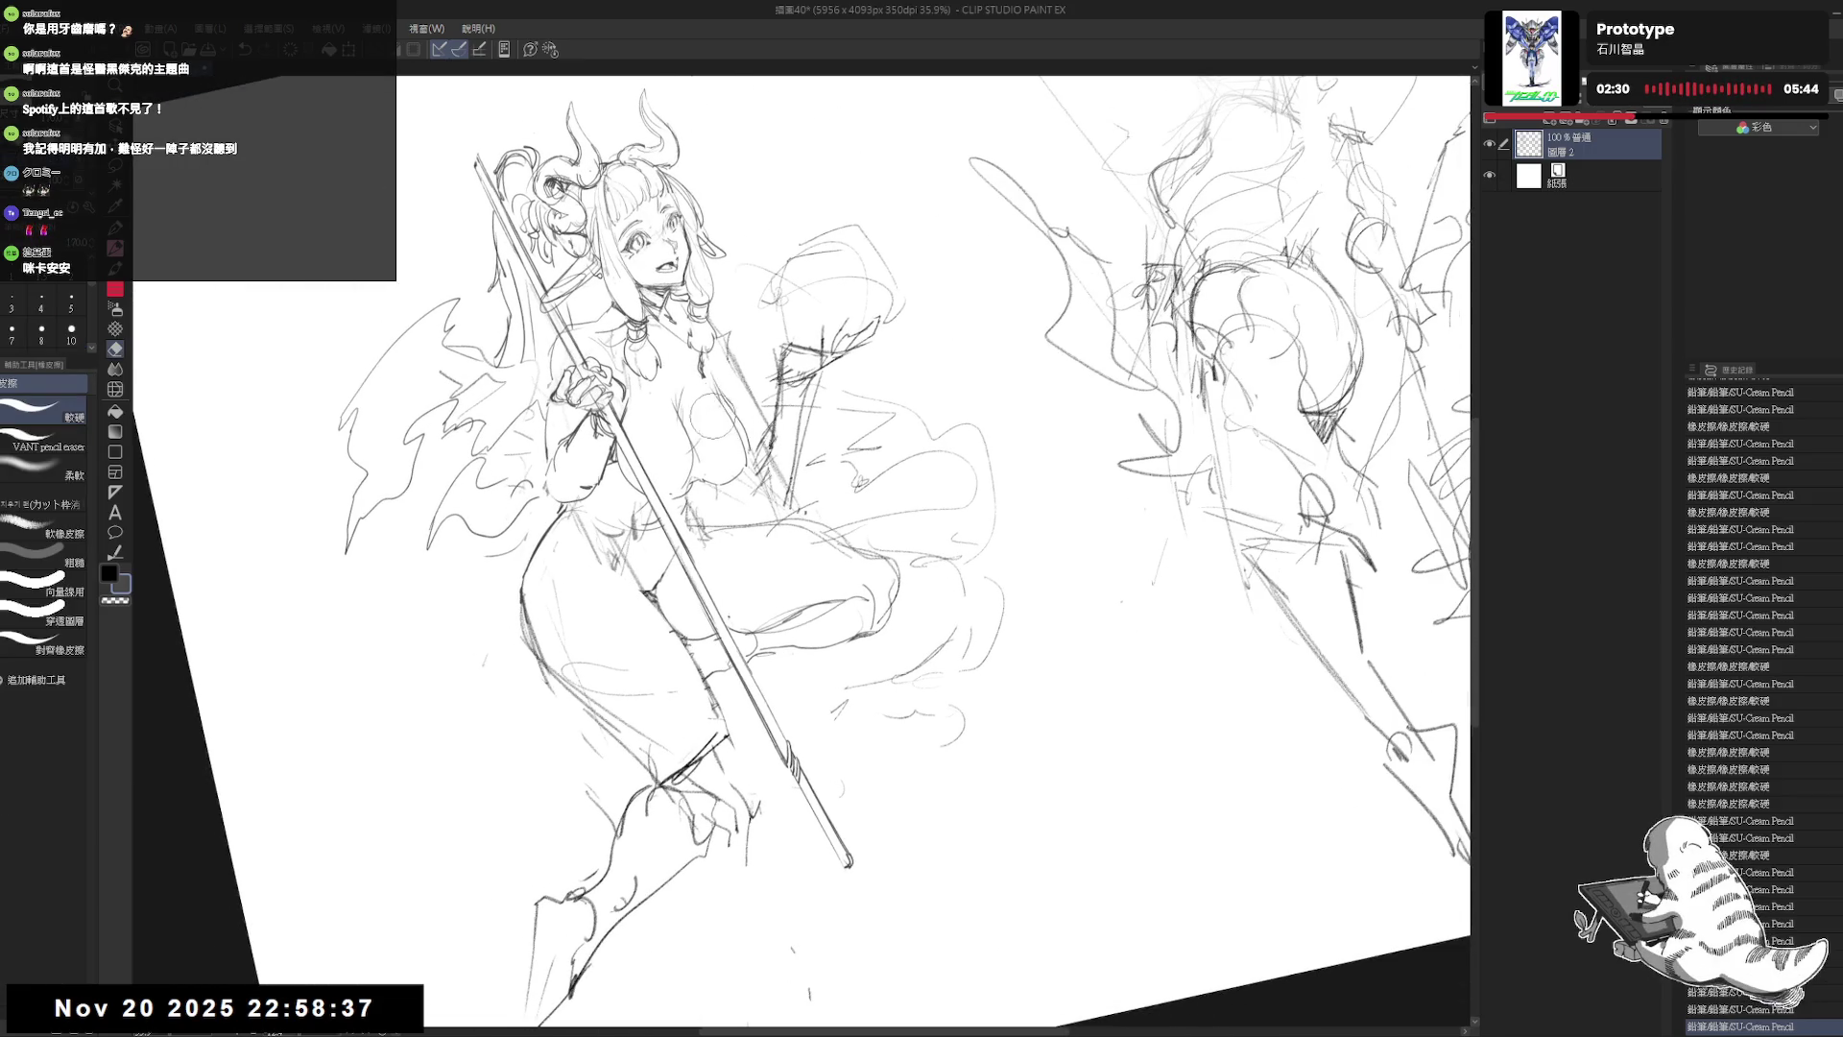
{"action": "key", "text": "p"}
{"action": "left_click_drag", "start_coordinate": [682, 341], "coordinate": [720, 403]}
{"action": "left_click_drag", "start_coordinate": [718, 408], "coordinate": [732, 443]}
{"action": "mouse_move", "coordinate": [702, 360]}
{"action": "left_mouse_down"}
{"action": "mouse_move", "coordinate": [726, 399]}
{"action": "mouse_move", "coordinate": [708, 490]}
{"action": "left_mouse_up"}
{"action": "key", "text": "ctrl+z"}
{"action": "key", "text": "asciicircum"}
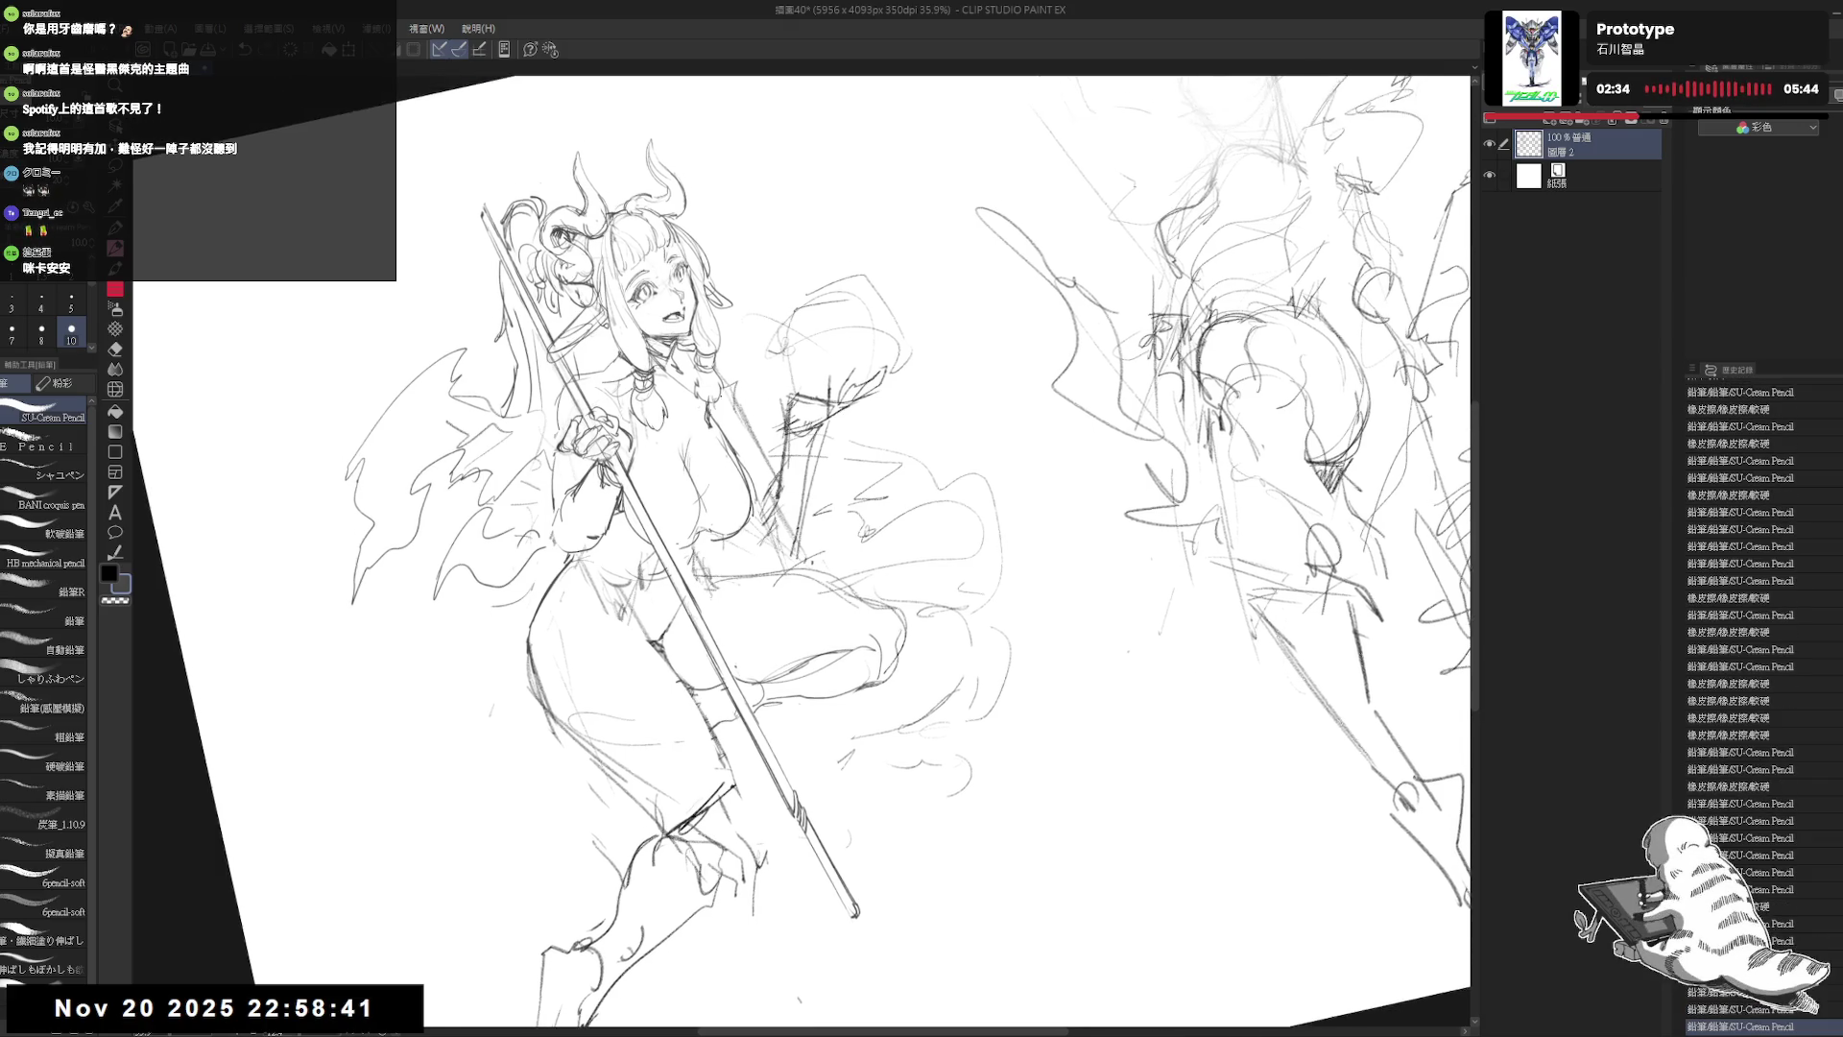
Step: Add a chest stroke and sketch lines for the raised hand
{"action": "left_click_drag", "start_coordinate": [696, 356], "coordinate": [765, 415]}
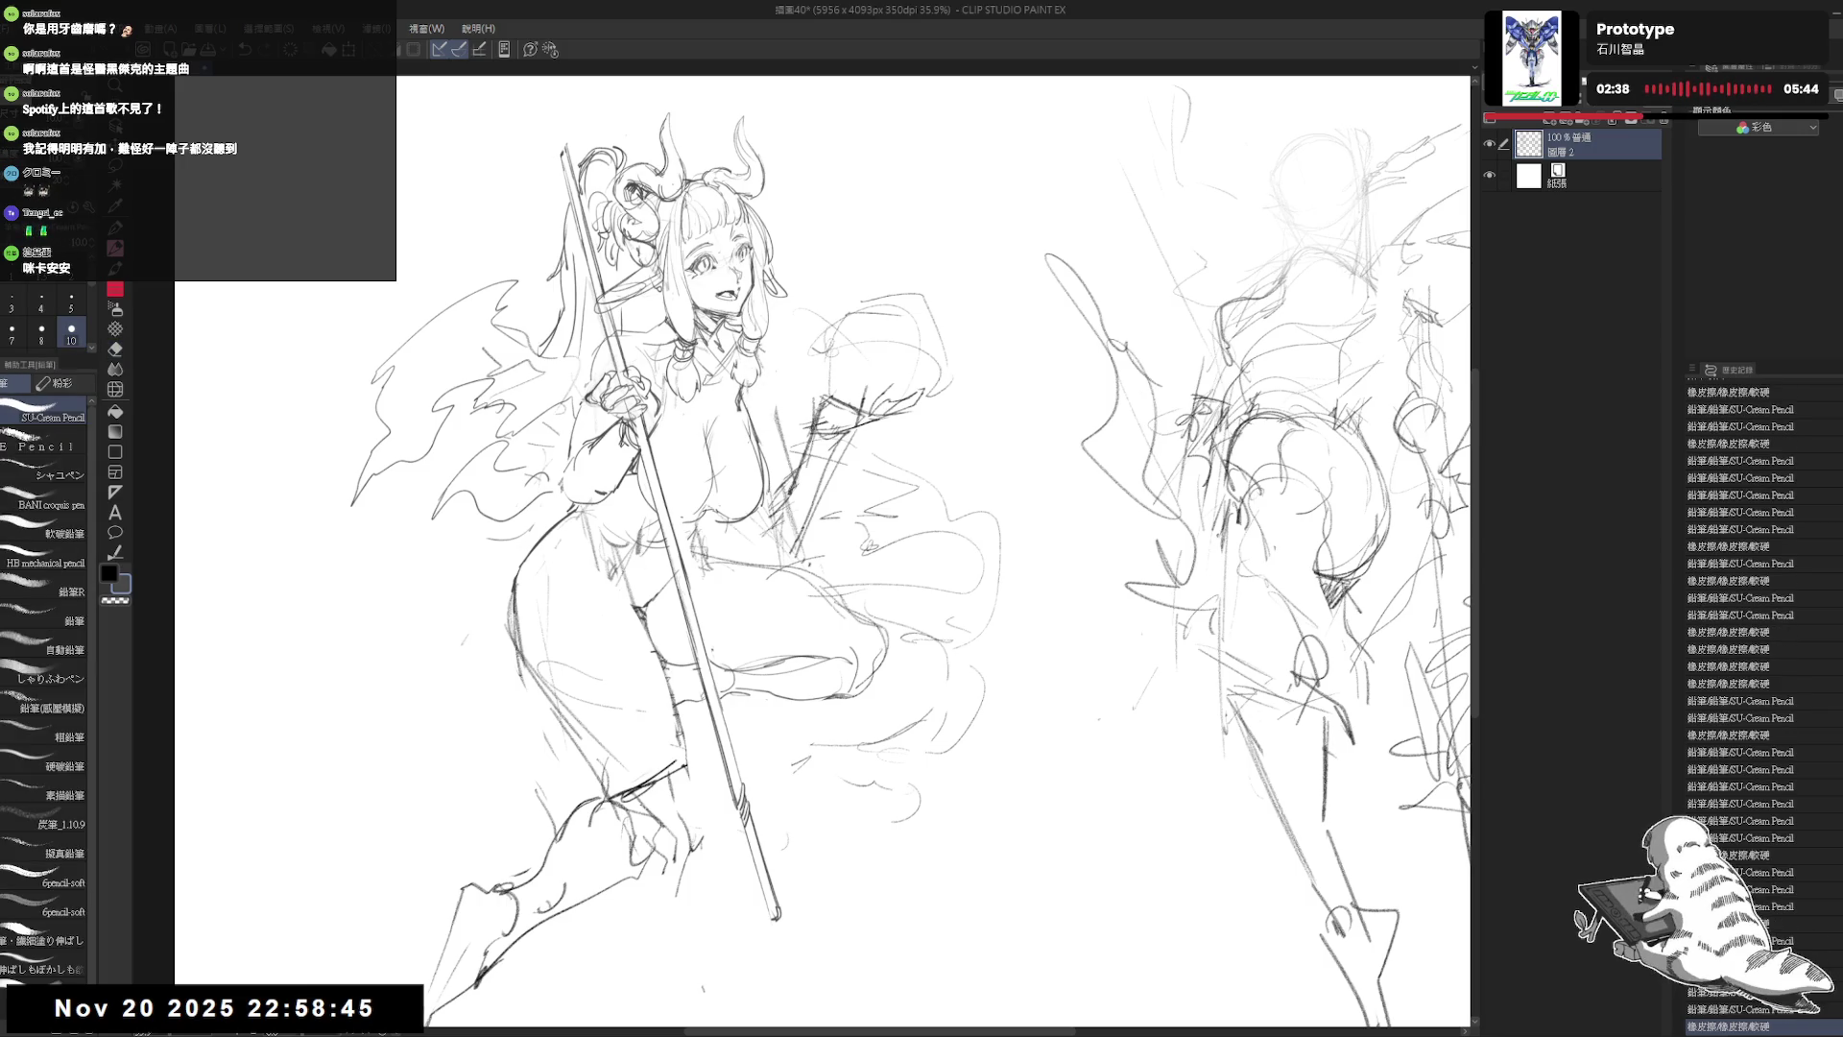
{"action": "left_click_drag", "start_coordinate": [765, 345], "coordinate": [779, 475]}
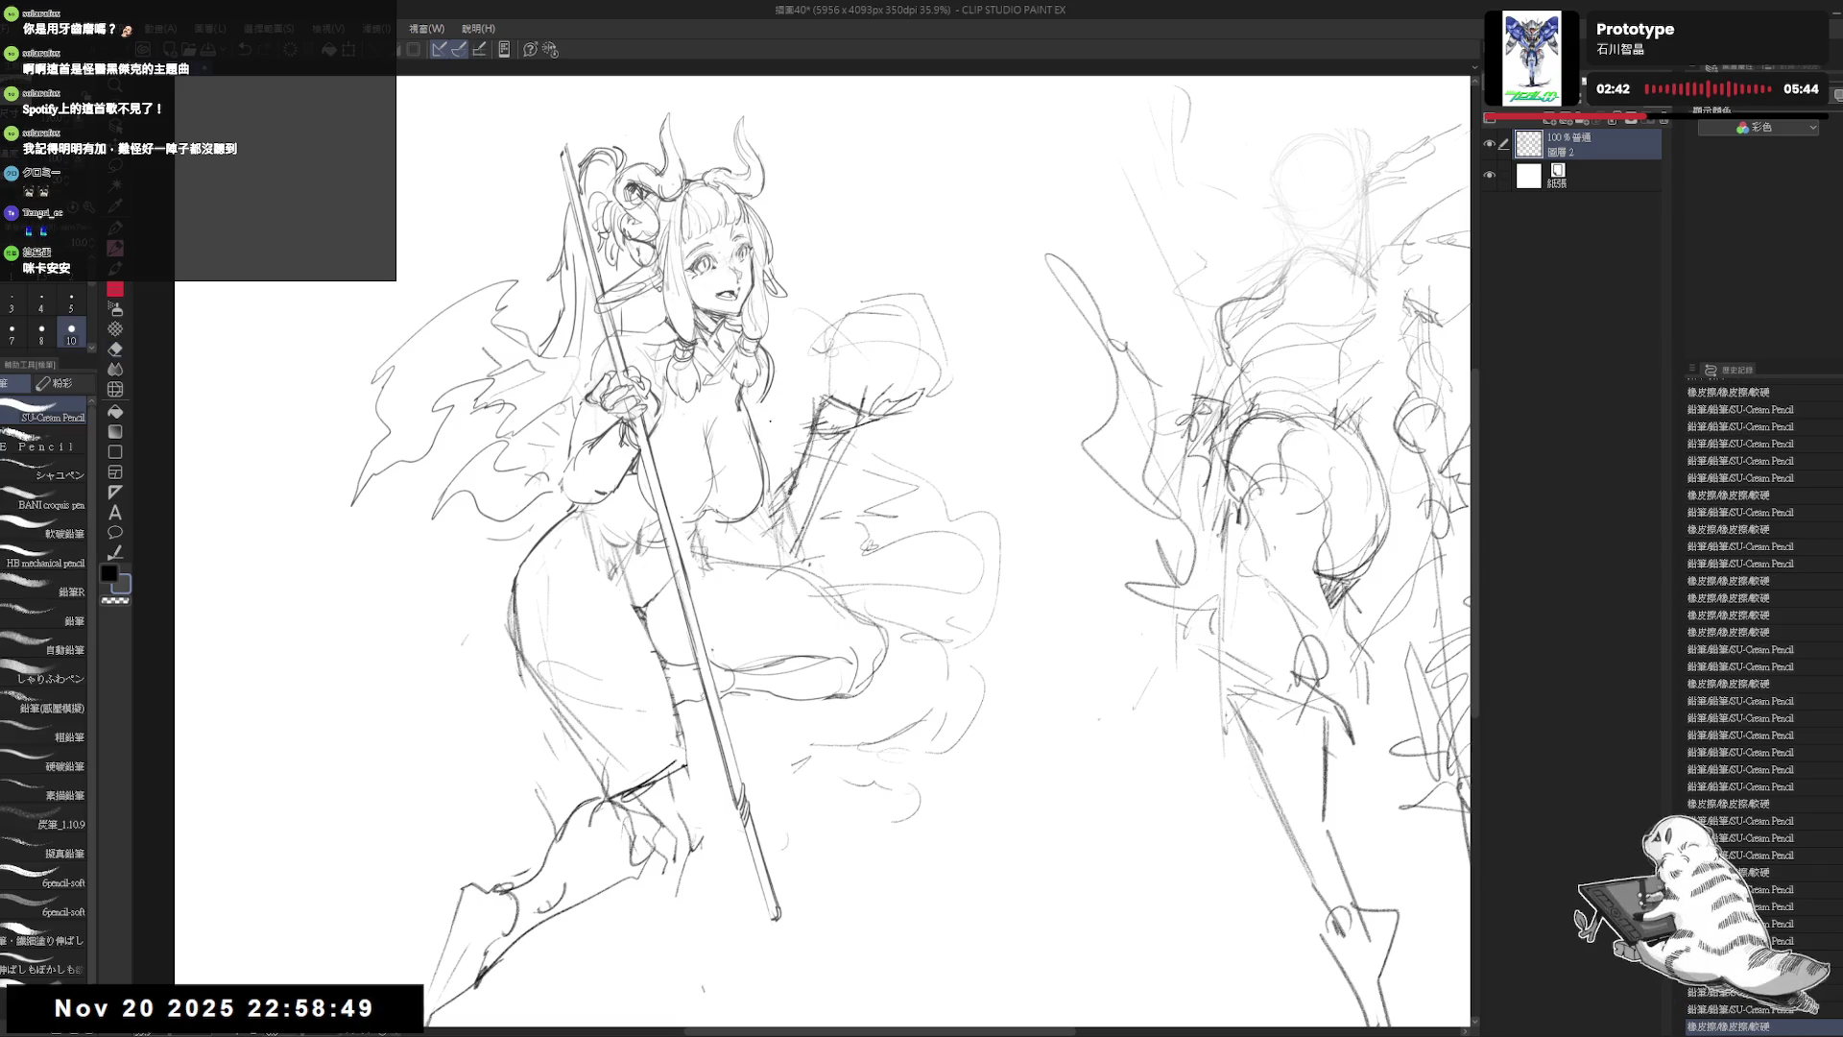
{"action": "left_click_drag", "start_coordinate": [761, 379], "coordinate": [768, 437]}
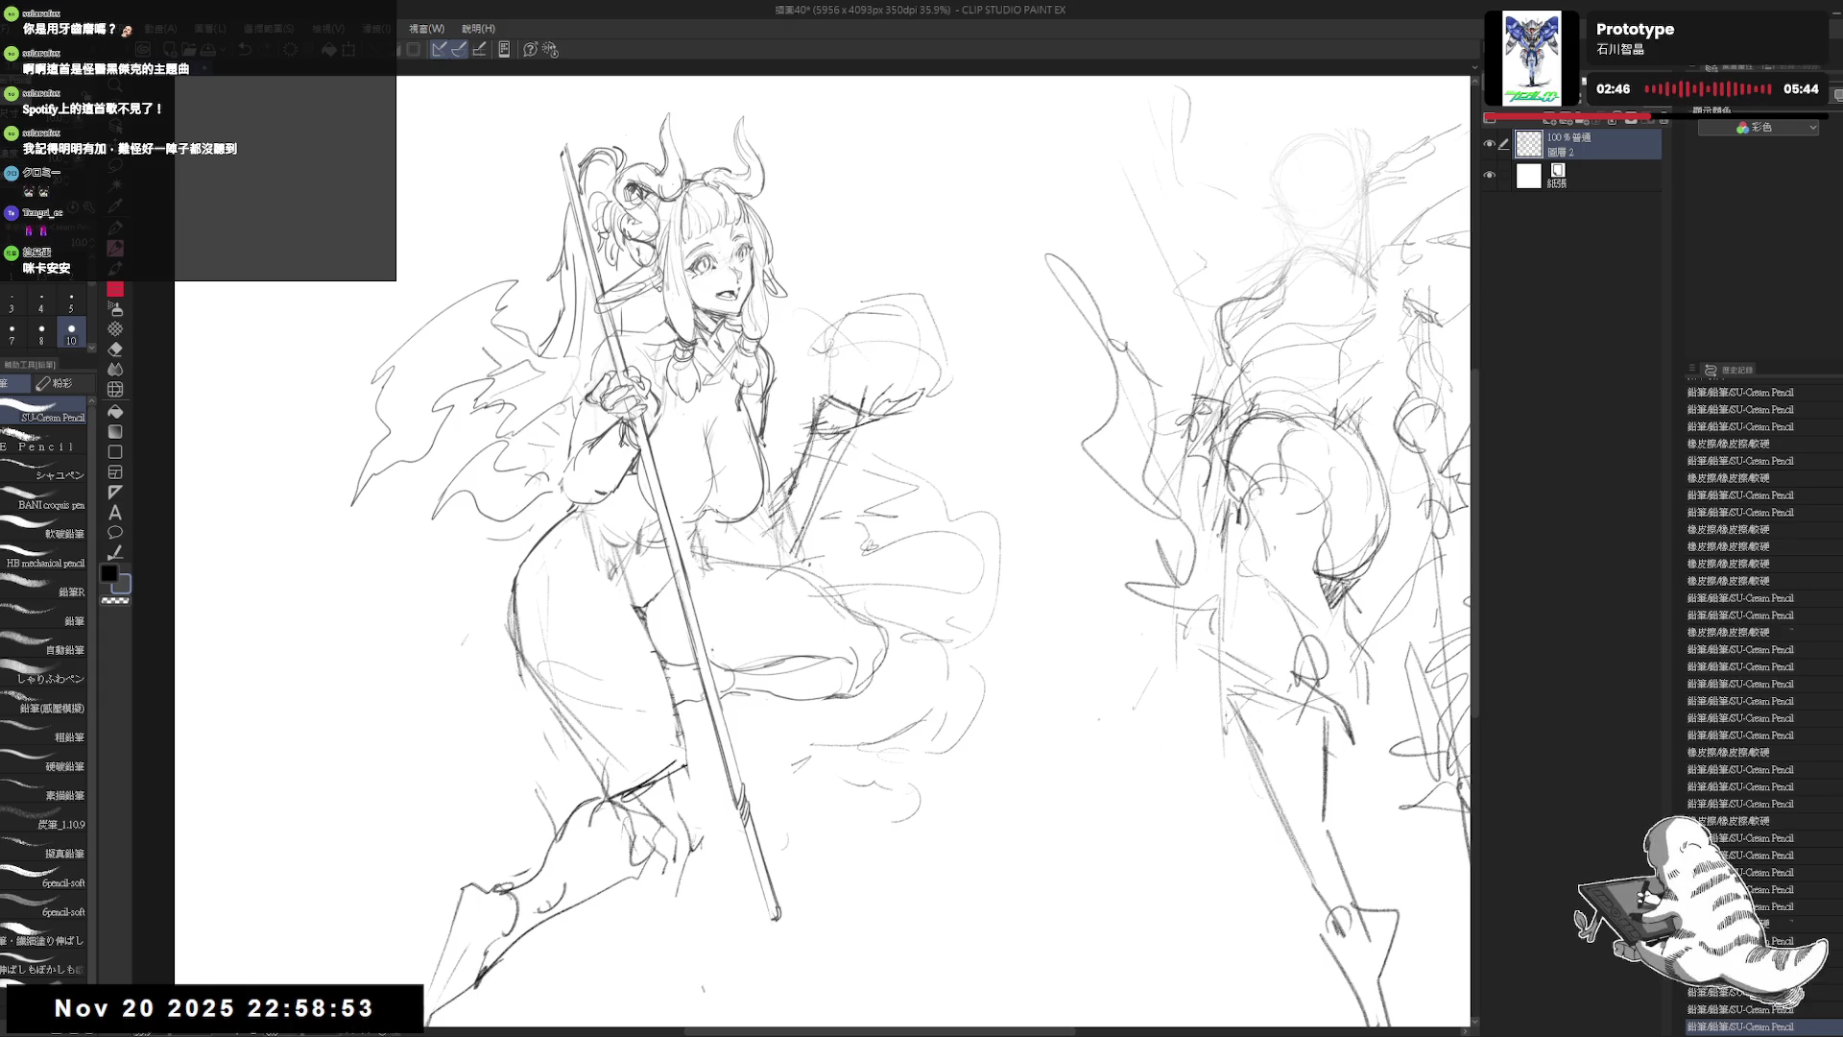
{"action": "key", "text": "h"}
{"action": "left_click_drag", "start_coordinate": [909, 444], "coordinate": [846, 461]}
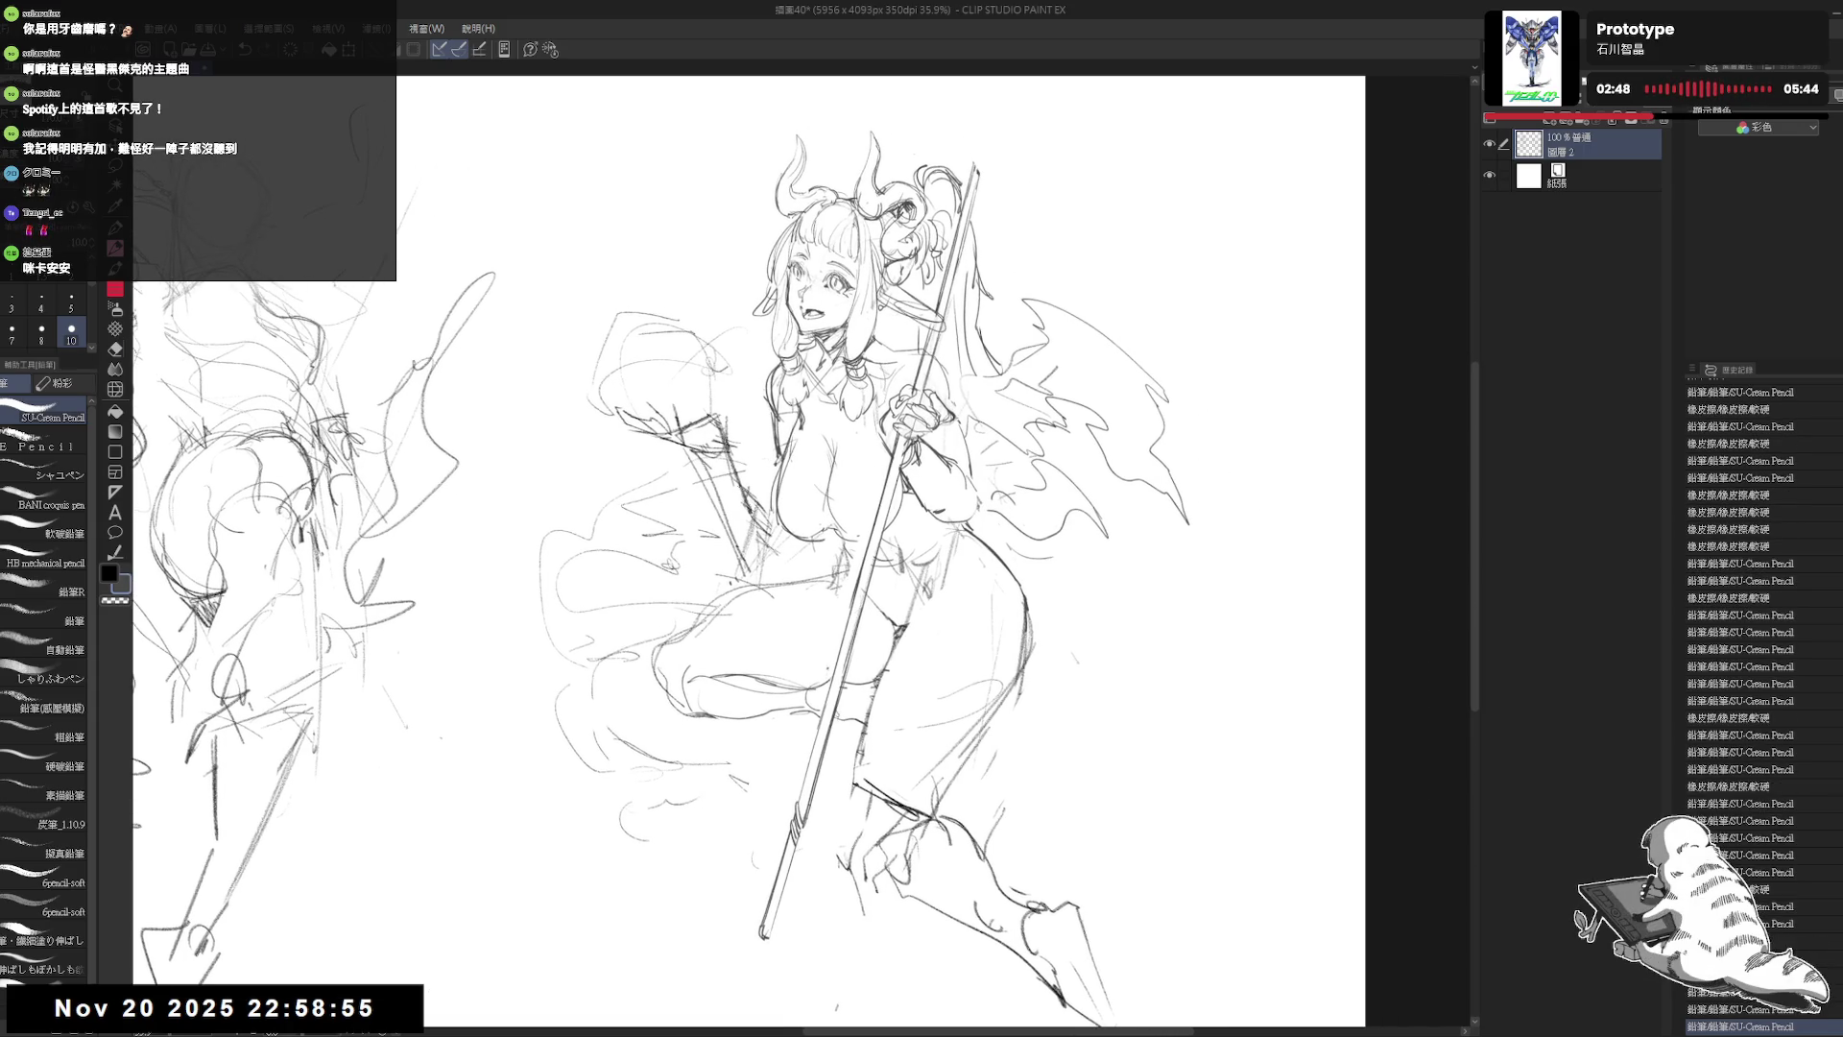
Step: Lasso-select and delete the old forearm lines, then redraw the forearm
{"action": "key", "text": "m"}
{"action": "key", "text": "e"}
{"action": "left_click_drag", "start_coordinate": [706, 427], "coordinate": [768, 562]}
{"action": "key", "text": "p"}
{"action": "mouse_move", "coordinate": [768, 499]}
{"action": "left_mouse_down"}
{"action": "mouse_move", "coordinate": [728, 459]}
{"action": "mouse_move", "coordinate": [713, 475]}
{"action": "mouse_move", "coordinate": [759, 488]}
{"action": "left_mouse_up"}
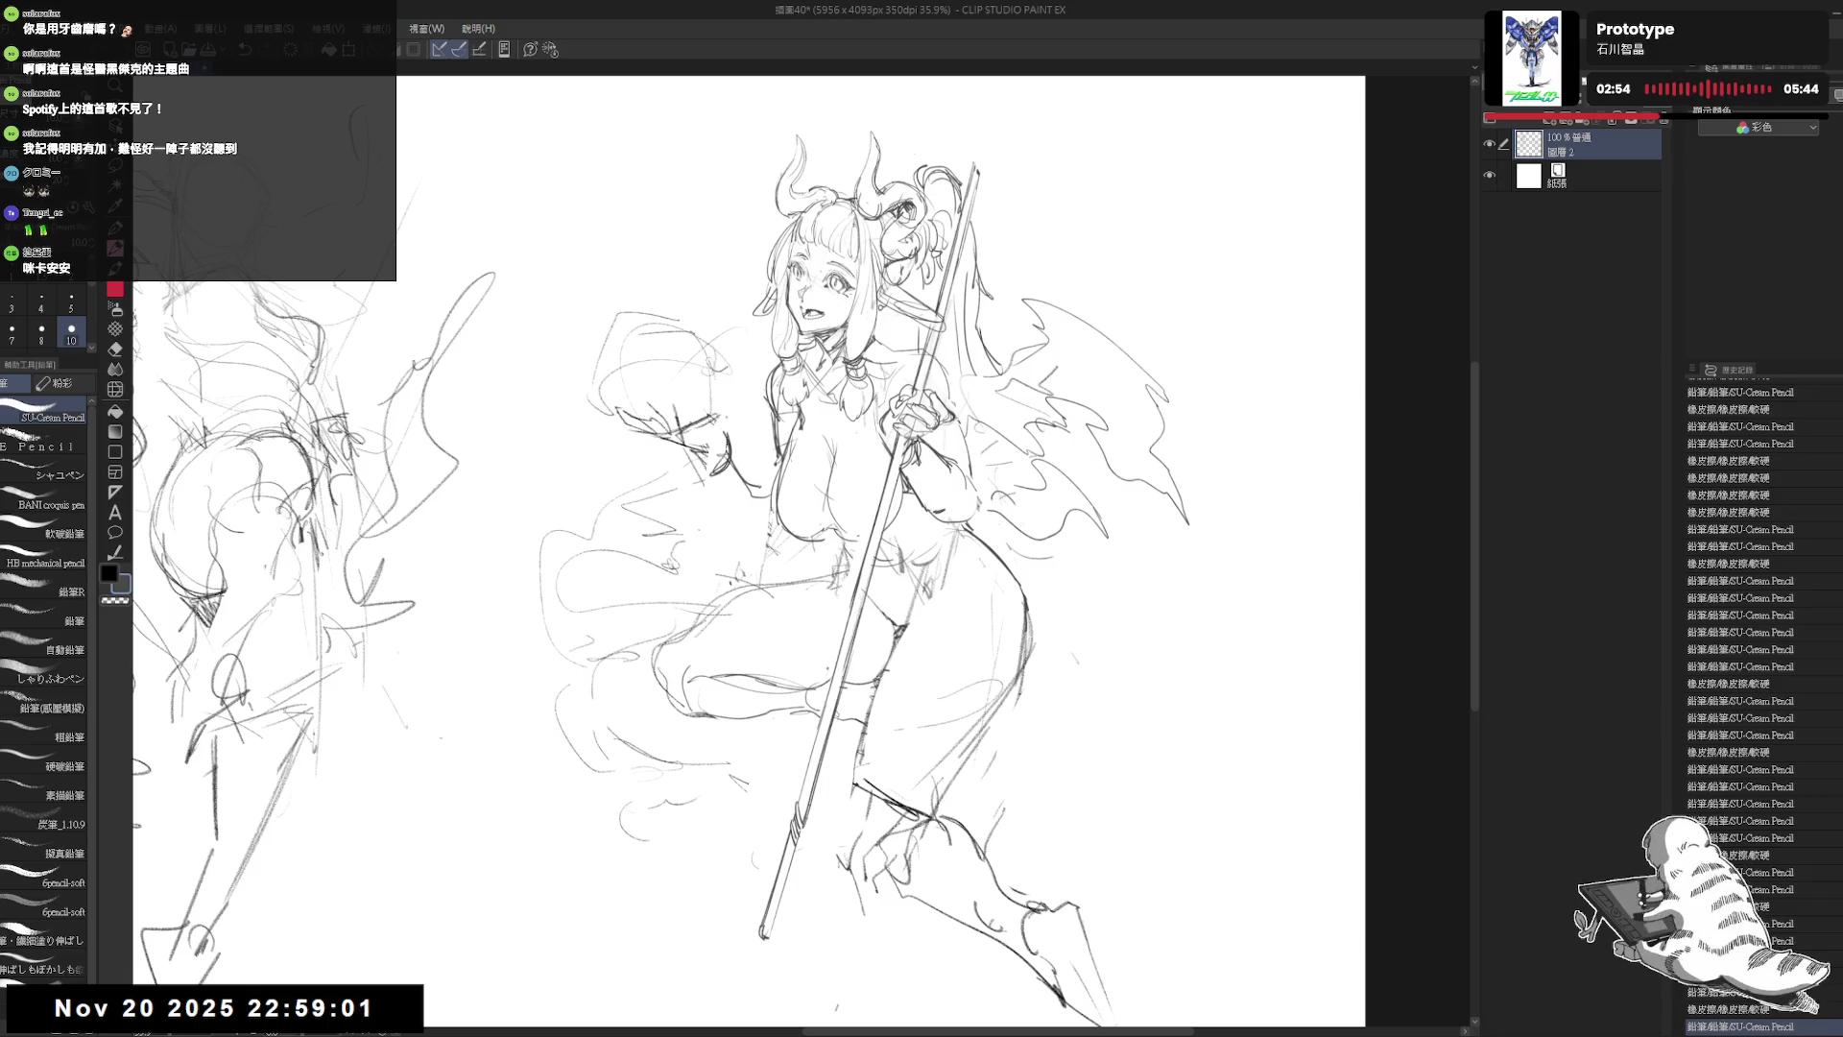
{"action": "key", "text": "h"}
{"action": "mouse_move", "coordinate": [887, 427]}
{"action": "left_mouse_down"}
{"action": "mouse_move", "coordinate": [741, 451]}
{"action": "mouse_move", "coordinate": [816, 384]}
{"action": "mouse_move", "coordinate": [783, 379]}
{"action": "left_mouse_up"}
Step: Pencil a crescent swirl curve to the right of the girl's head
{"action": "key", "text": "e"}
{"action": "key", "text": "p"}
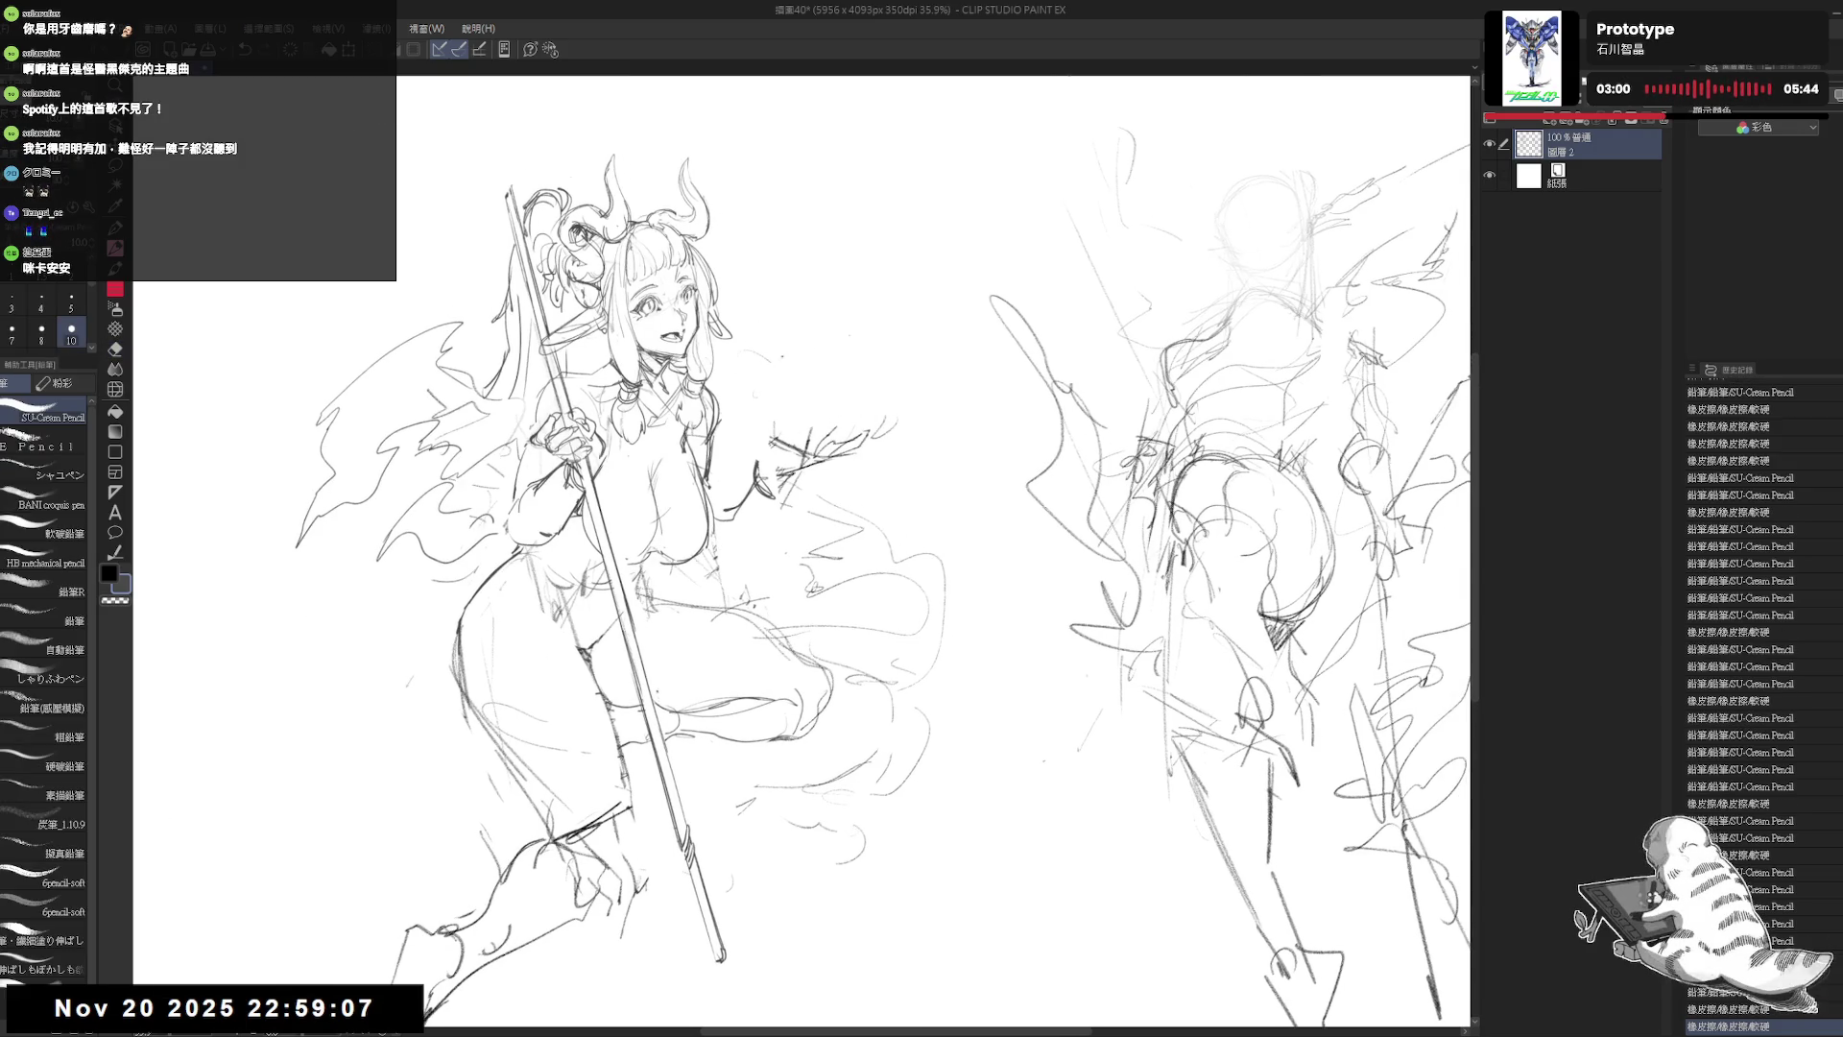
{"action": "mouse_move", "coordinate": [845, 323]}
{"action": "left_mouse_down"}
{"action": "mouse_move", "coordinate": [888, 386]}
{"action": "mouse_move", "coordinate": [885, 326]}
{"action": "left_mouse_up"}
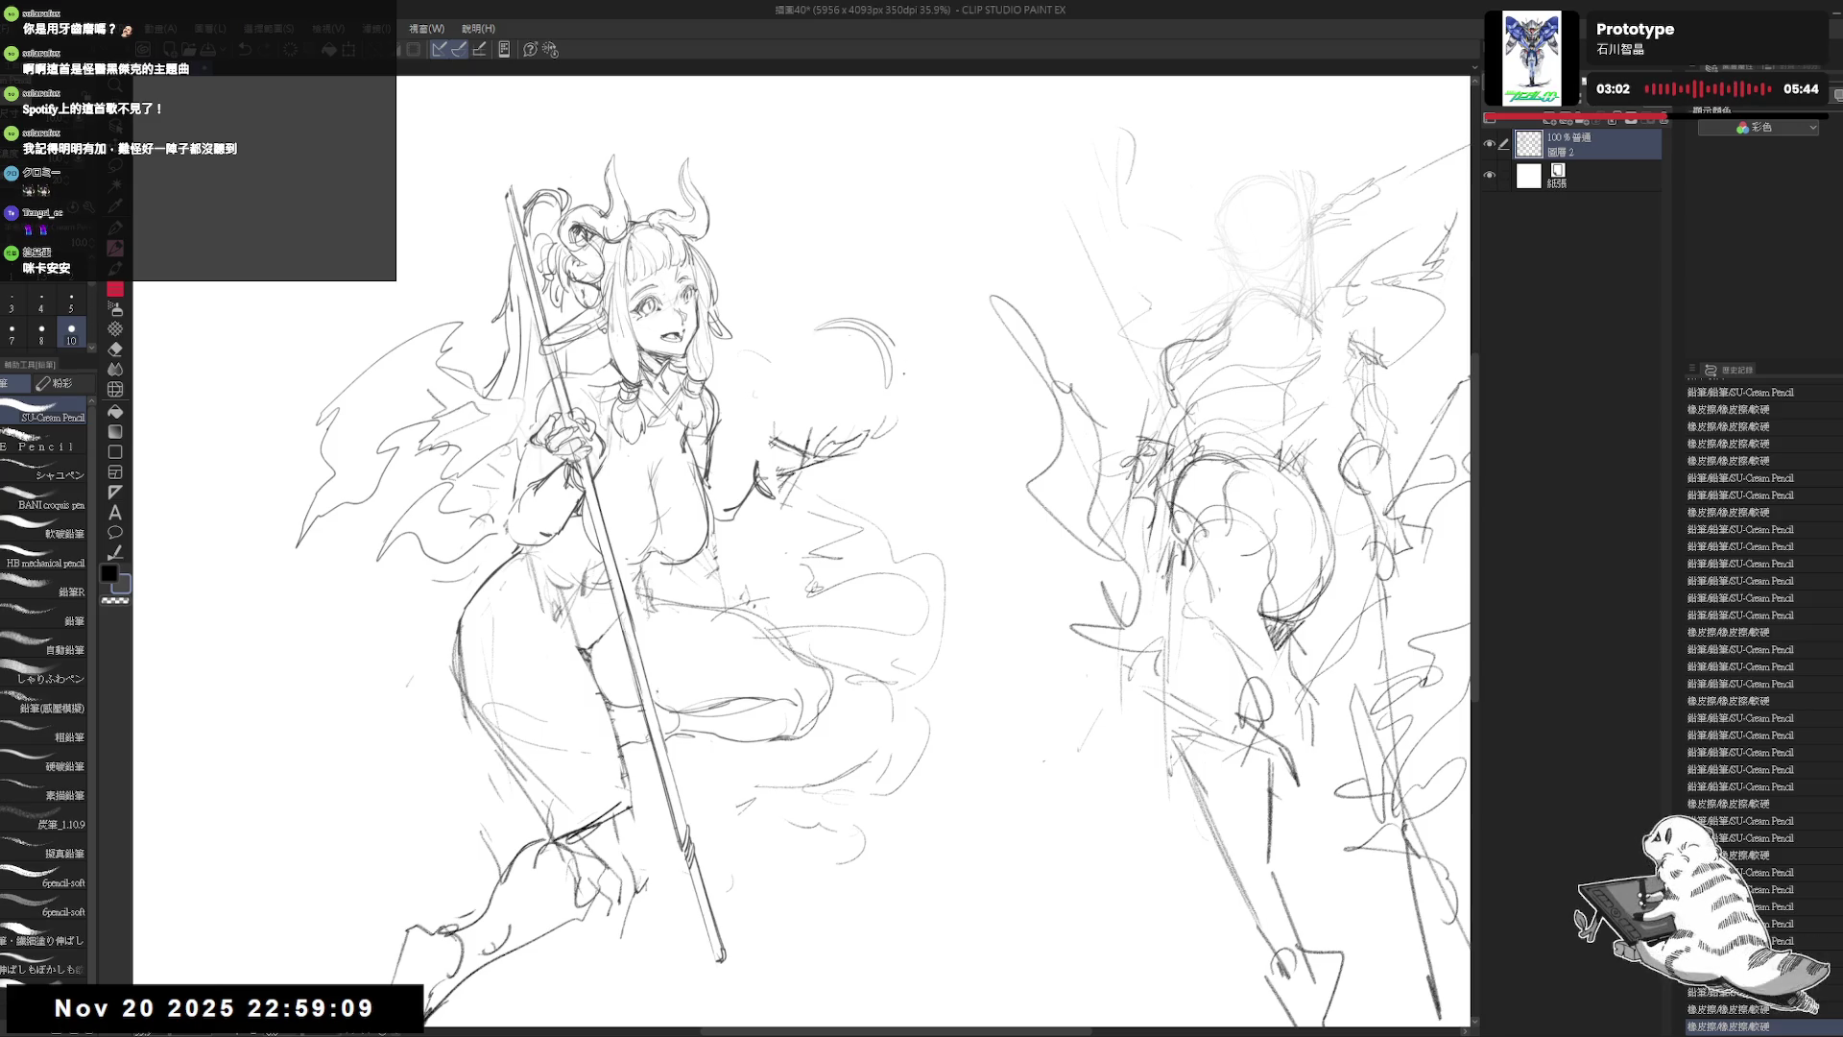